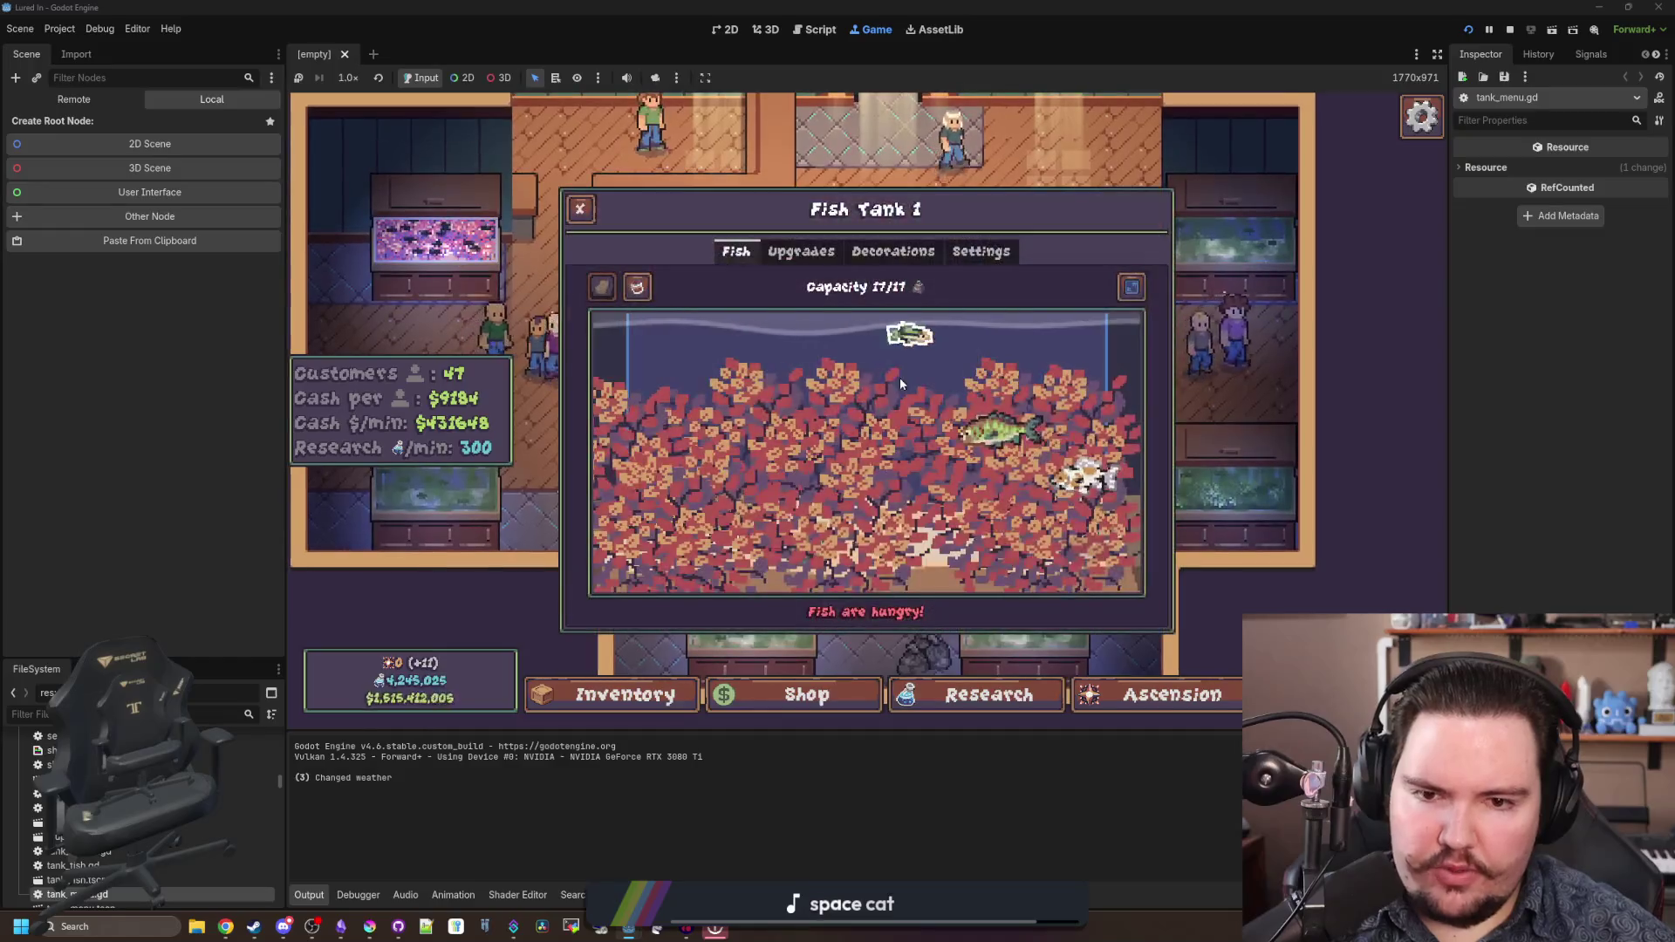
- Close the Fish Tank 1 panel in the game and check the remote scene tree
left_click(985, 475)
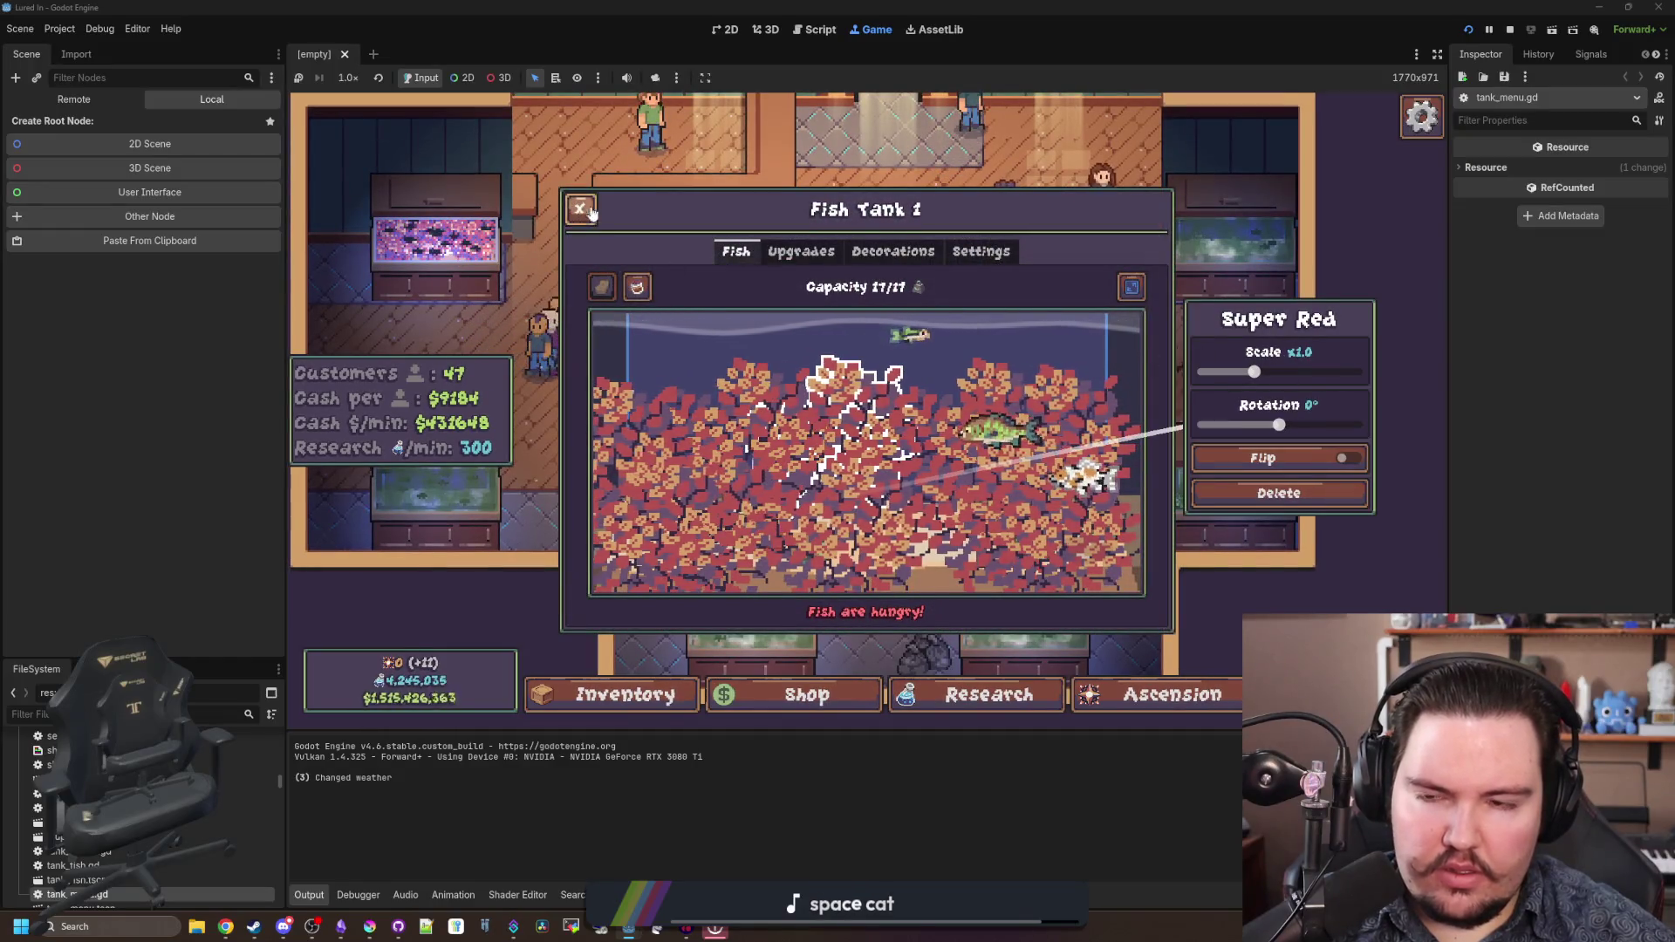
left_click(1131, 286)
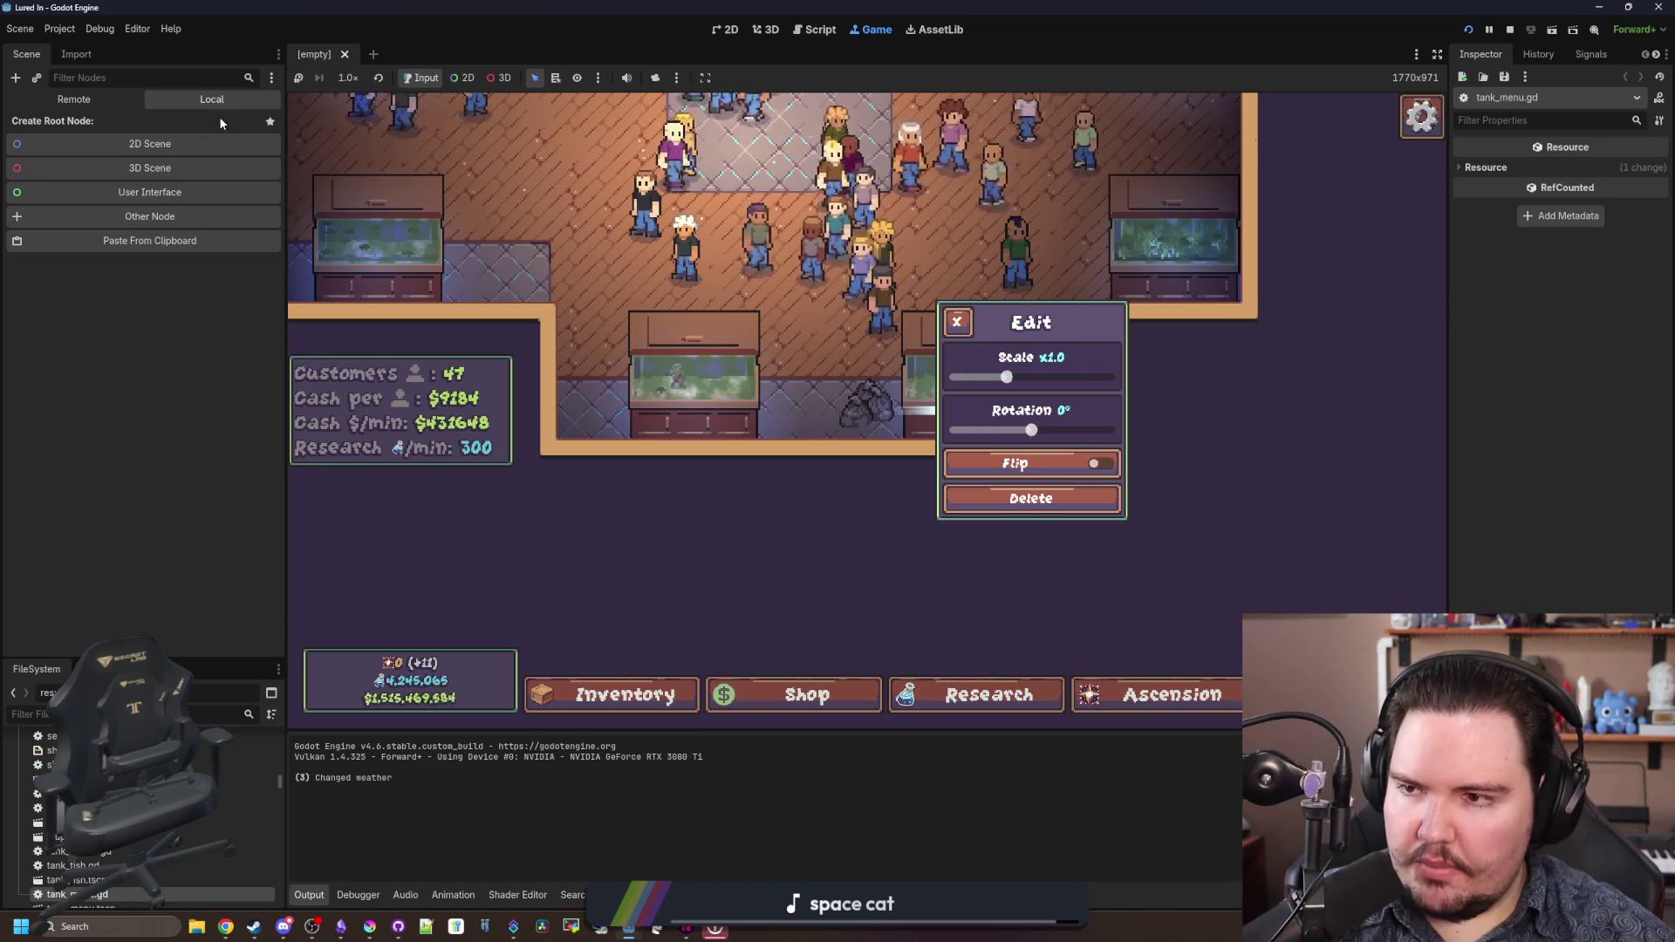
left_click(77, 100)
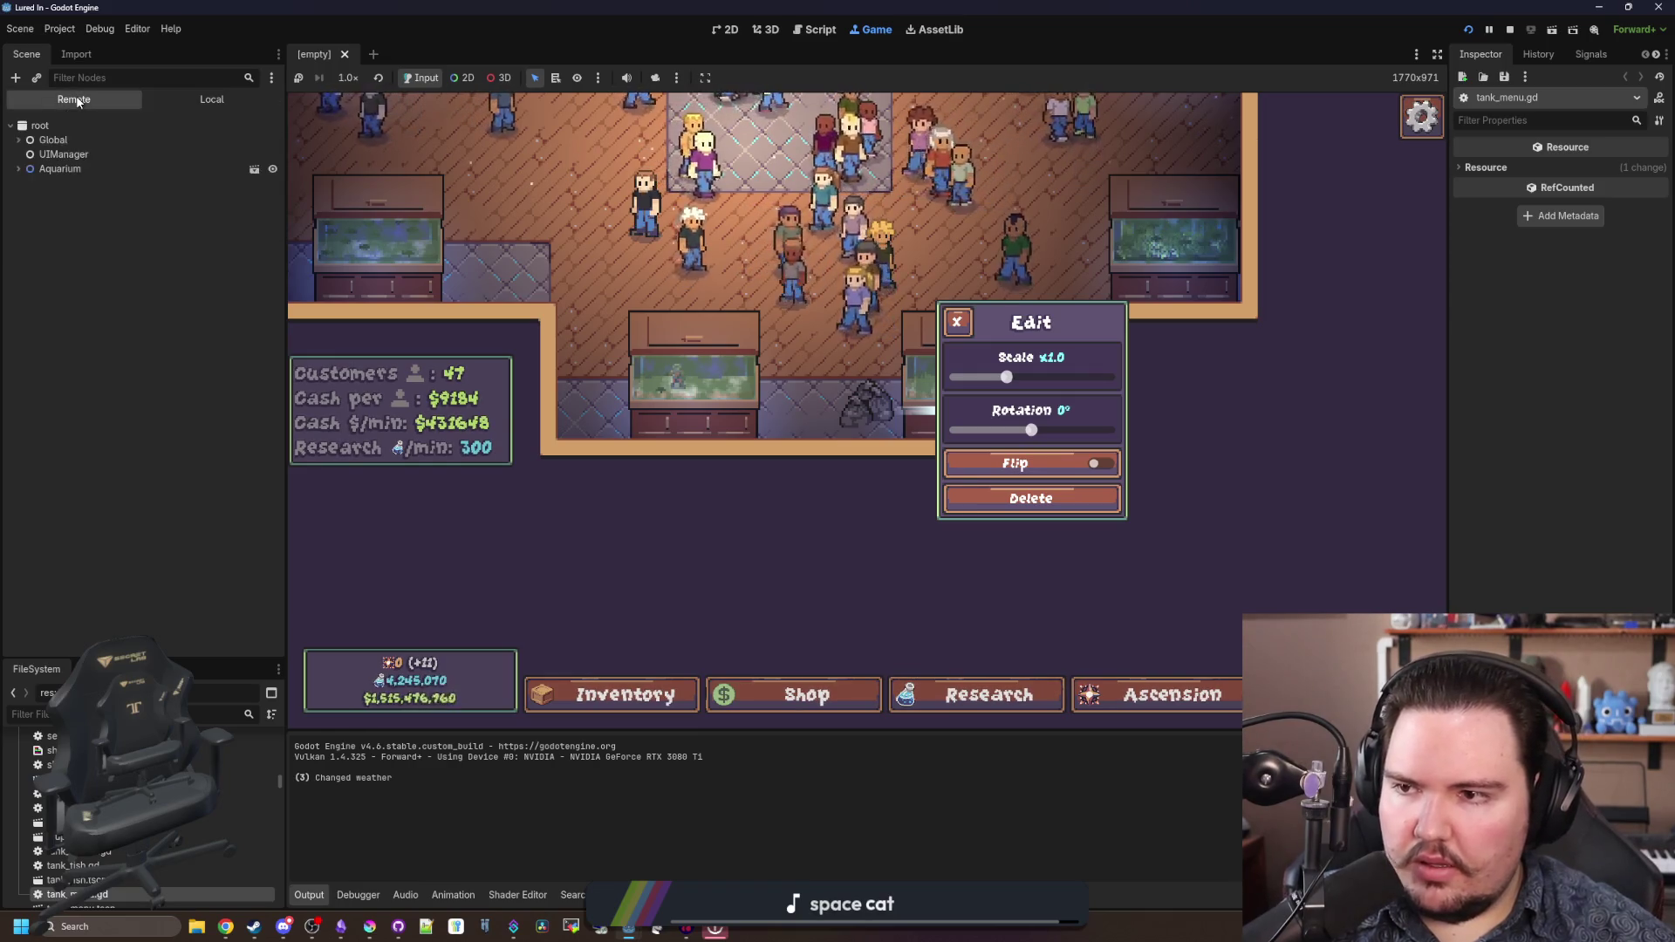
left_click(183, 98)
type("decorat")
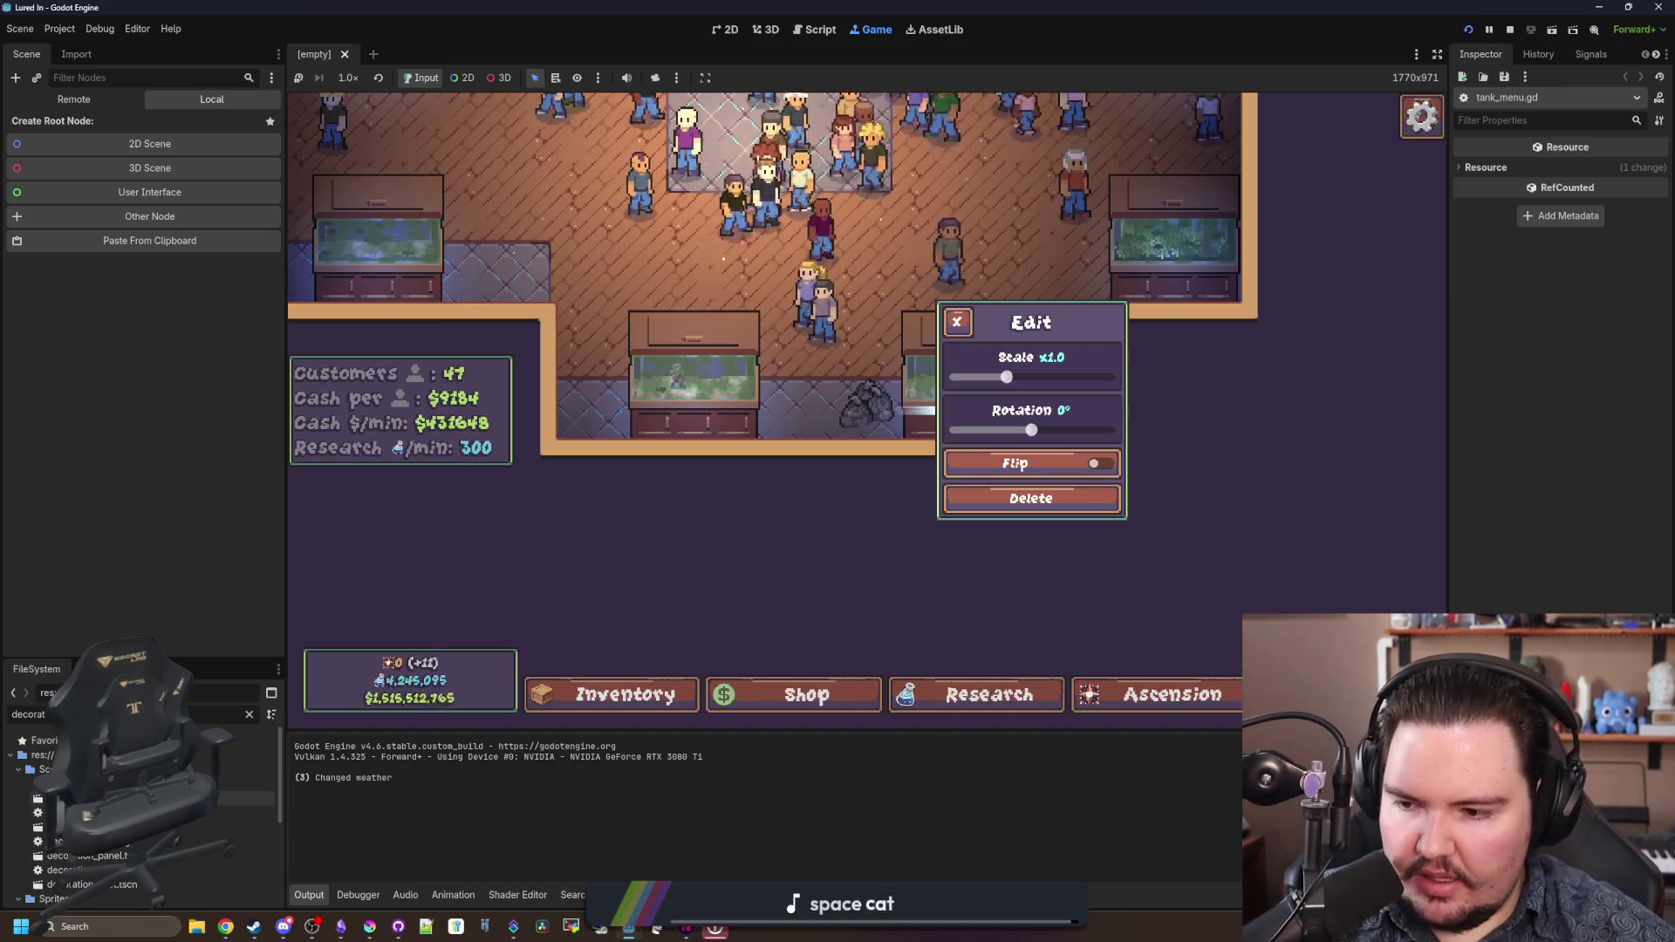
- Load unshaded.tres into the Anchor node's Material in decoration_spot.tscn
double_click(127, 886)
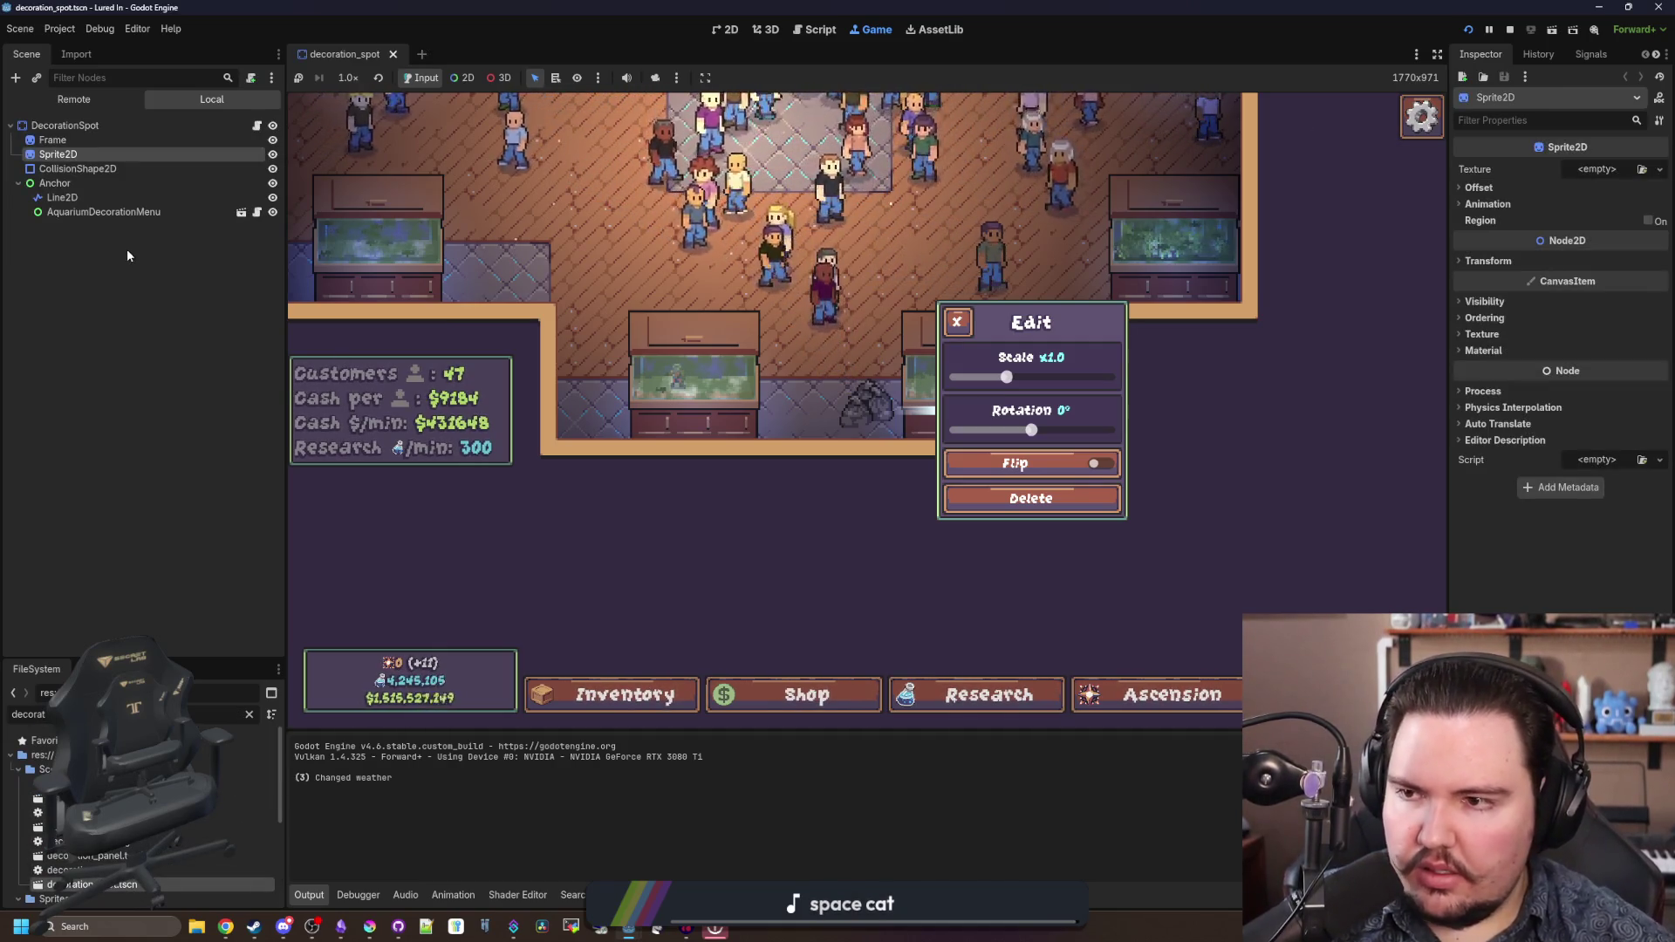
left_click(90, 184)
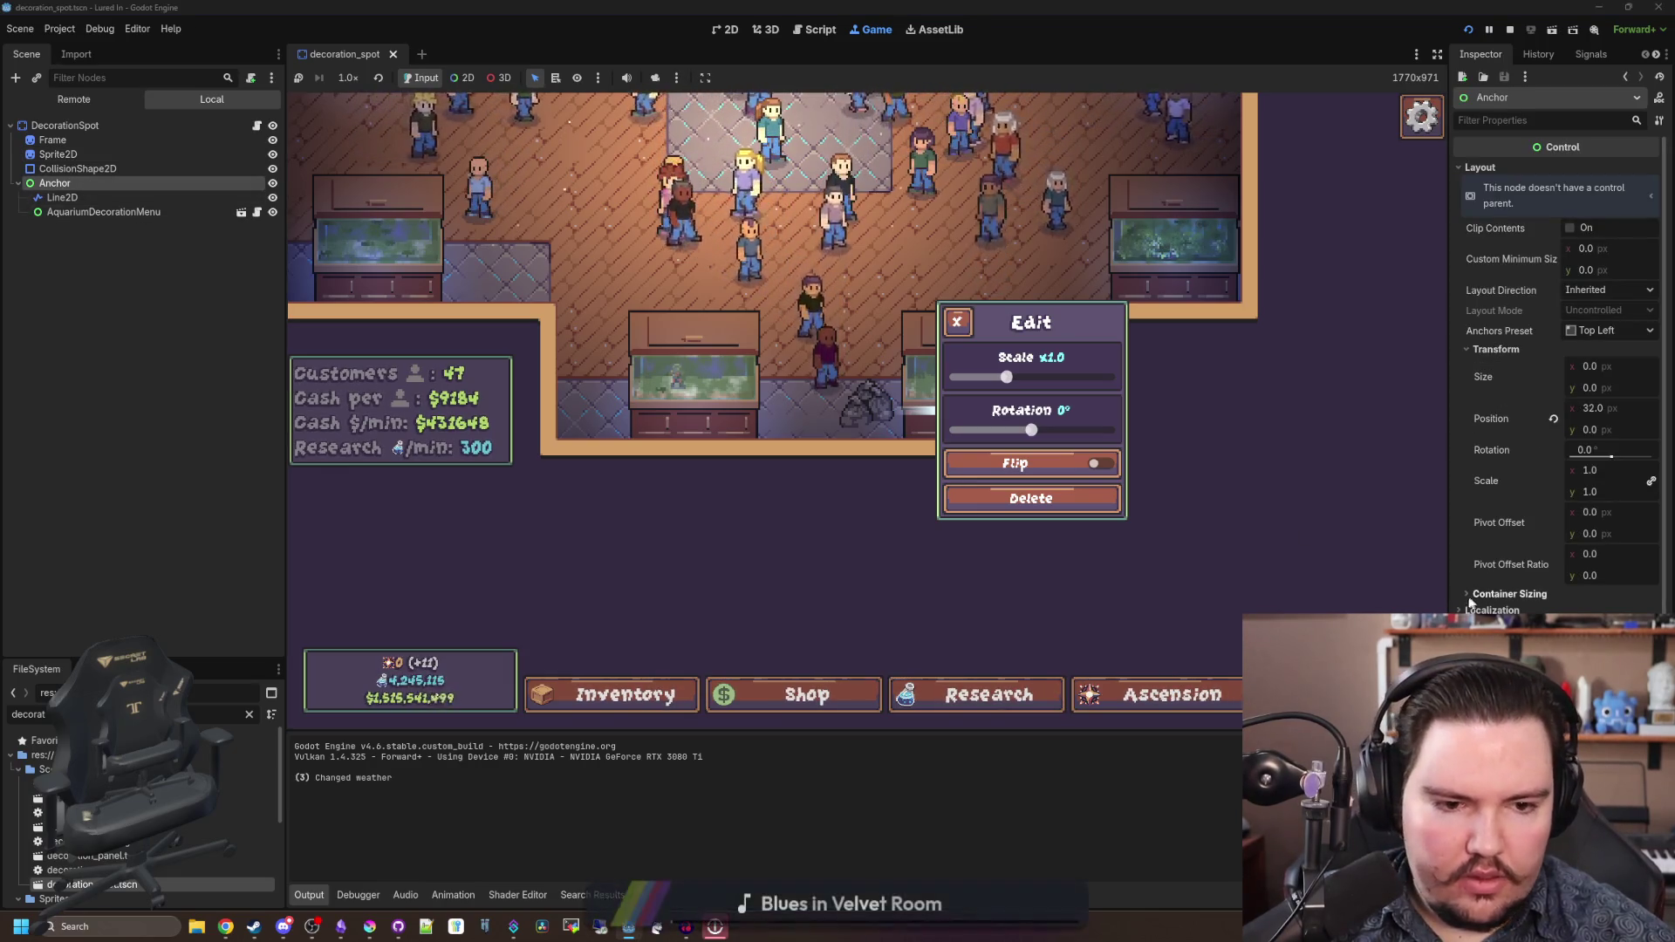
left_click_drag(1448, 599, 1276, 599)
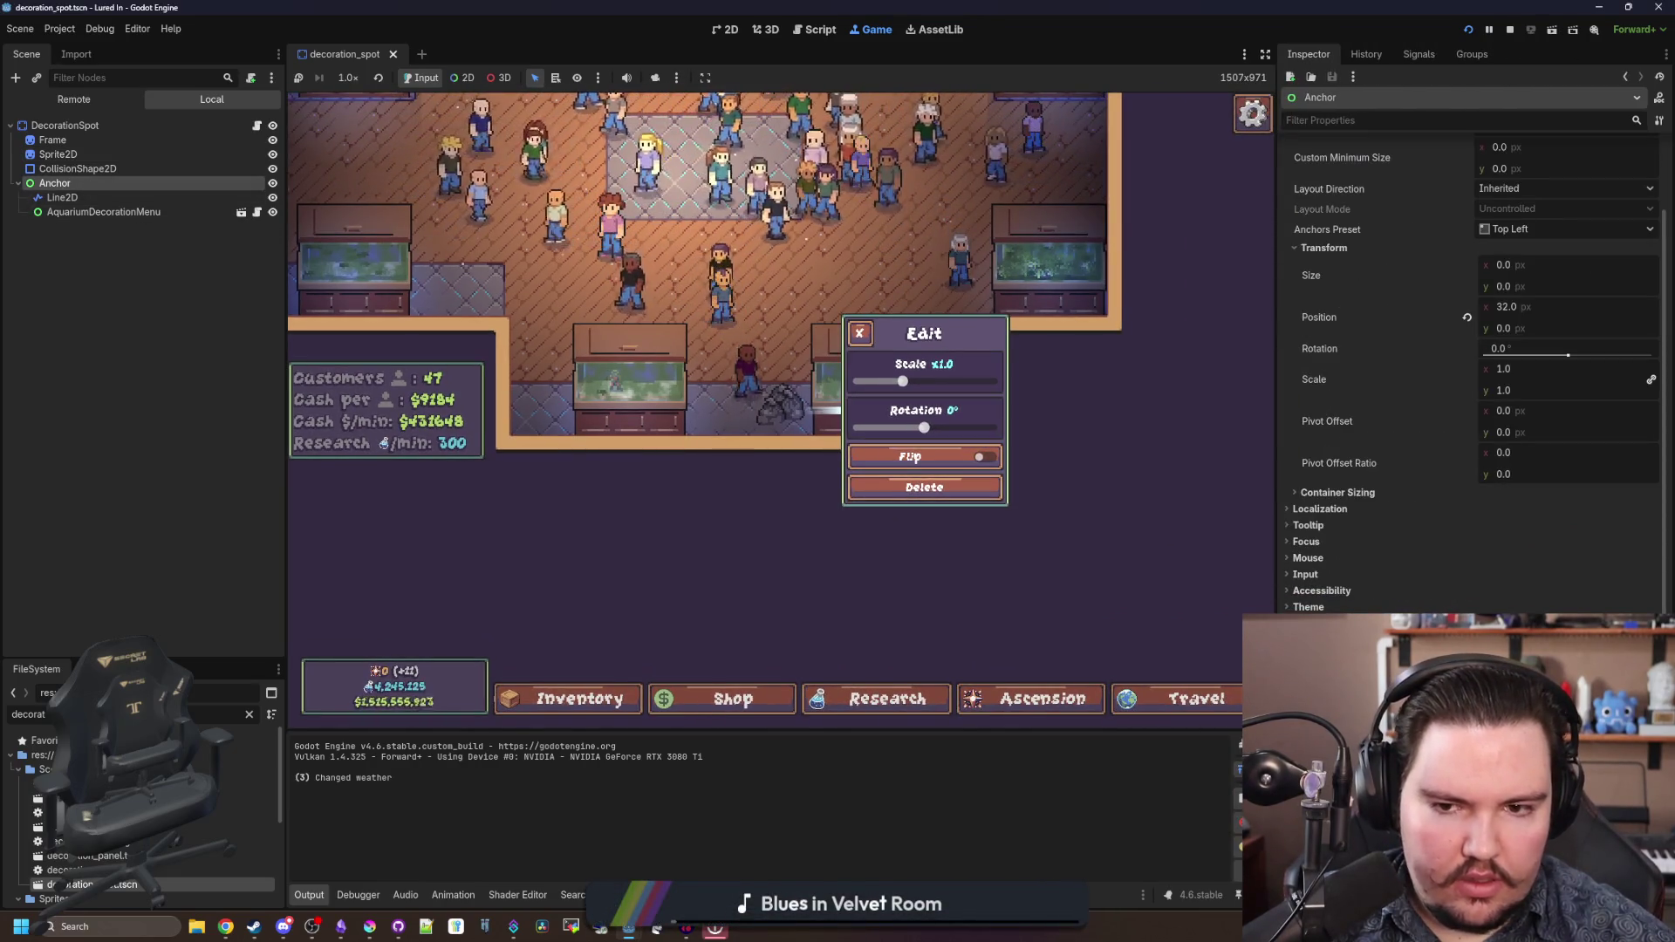
scroll(1474, 375, "down", 1)
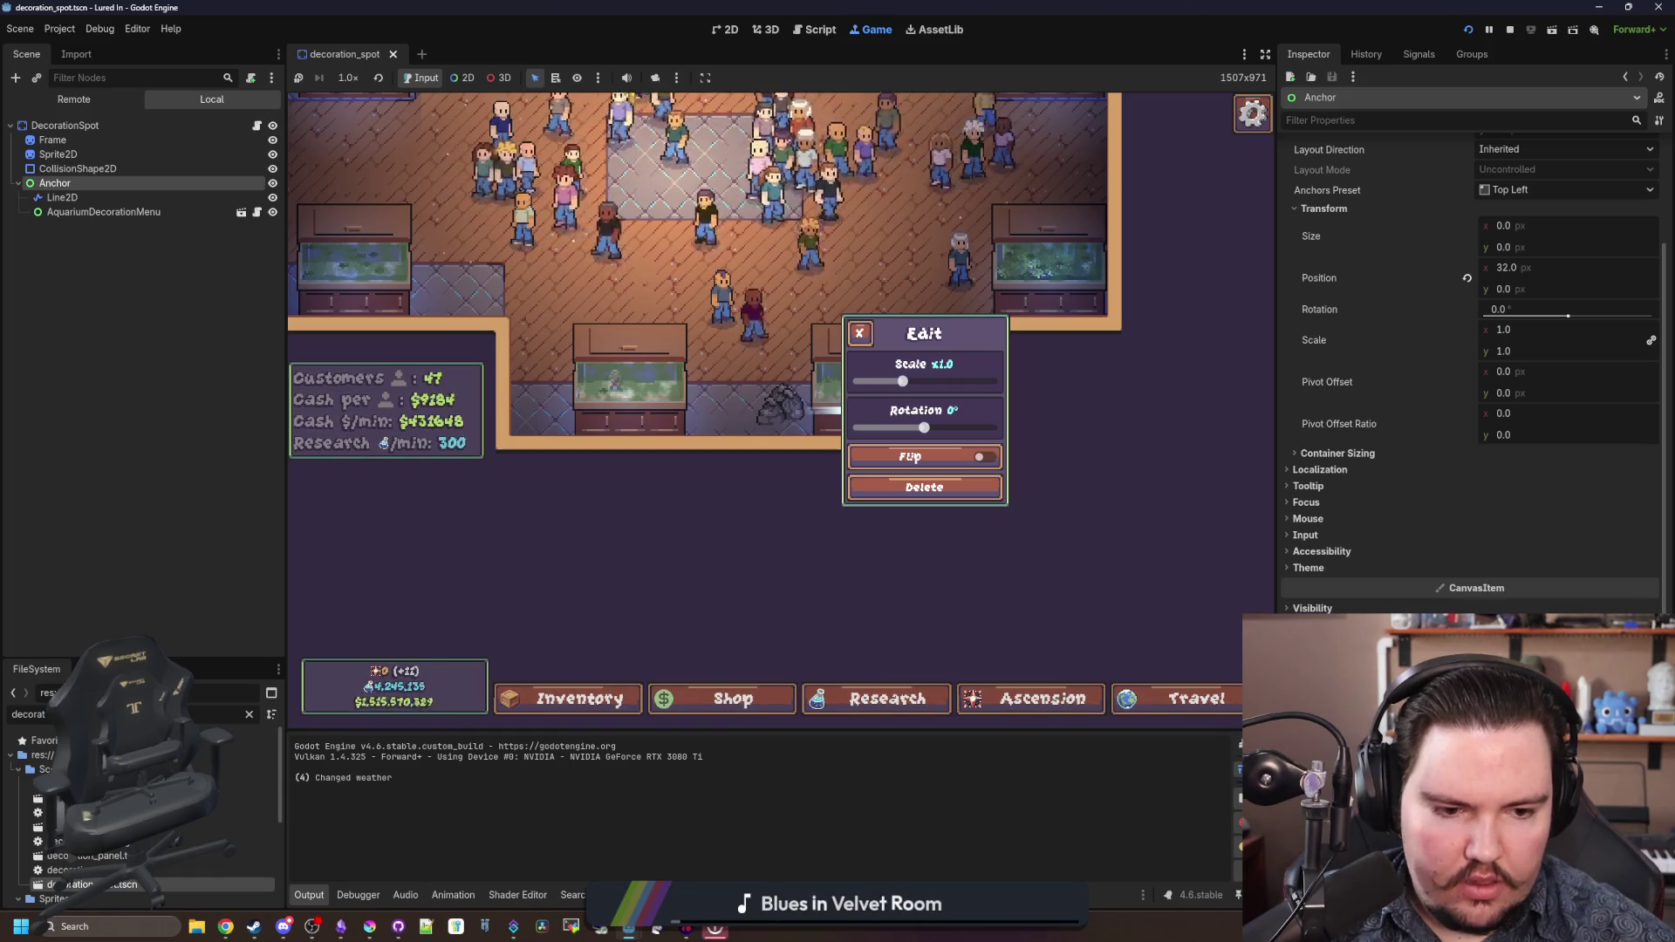
key("ctrl+a")
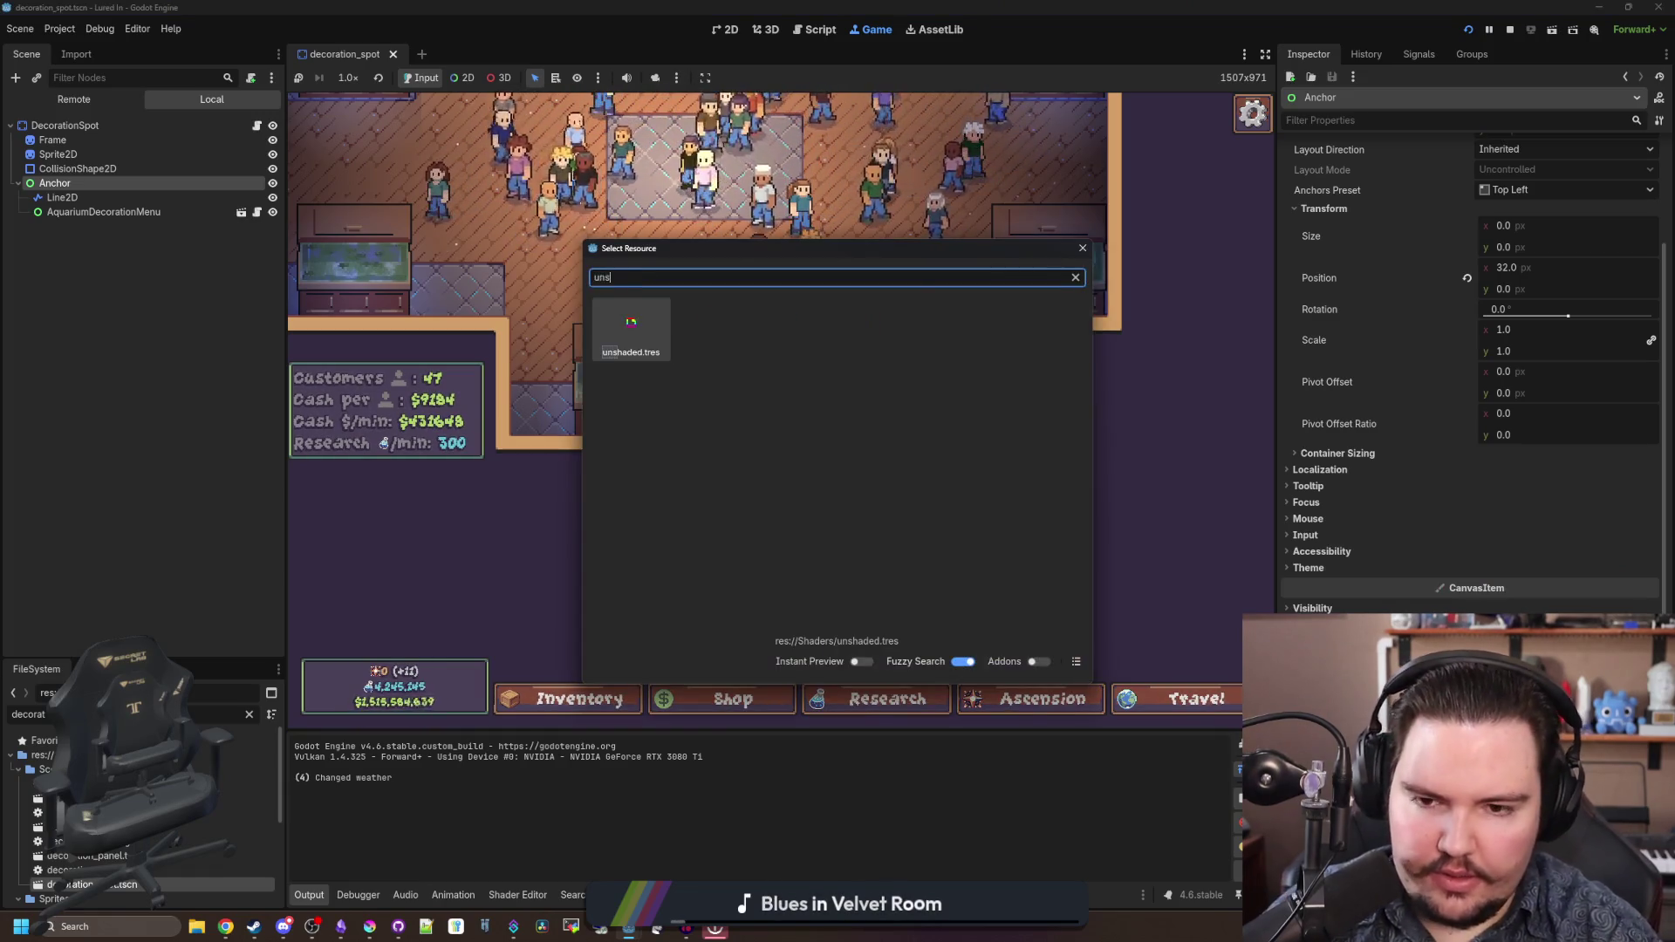
key("Escape")
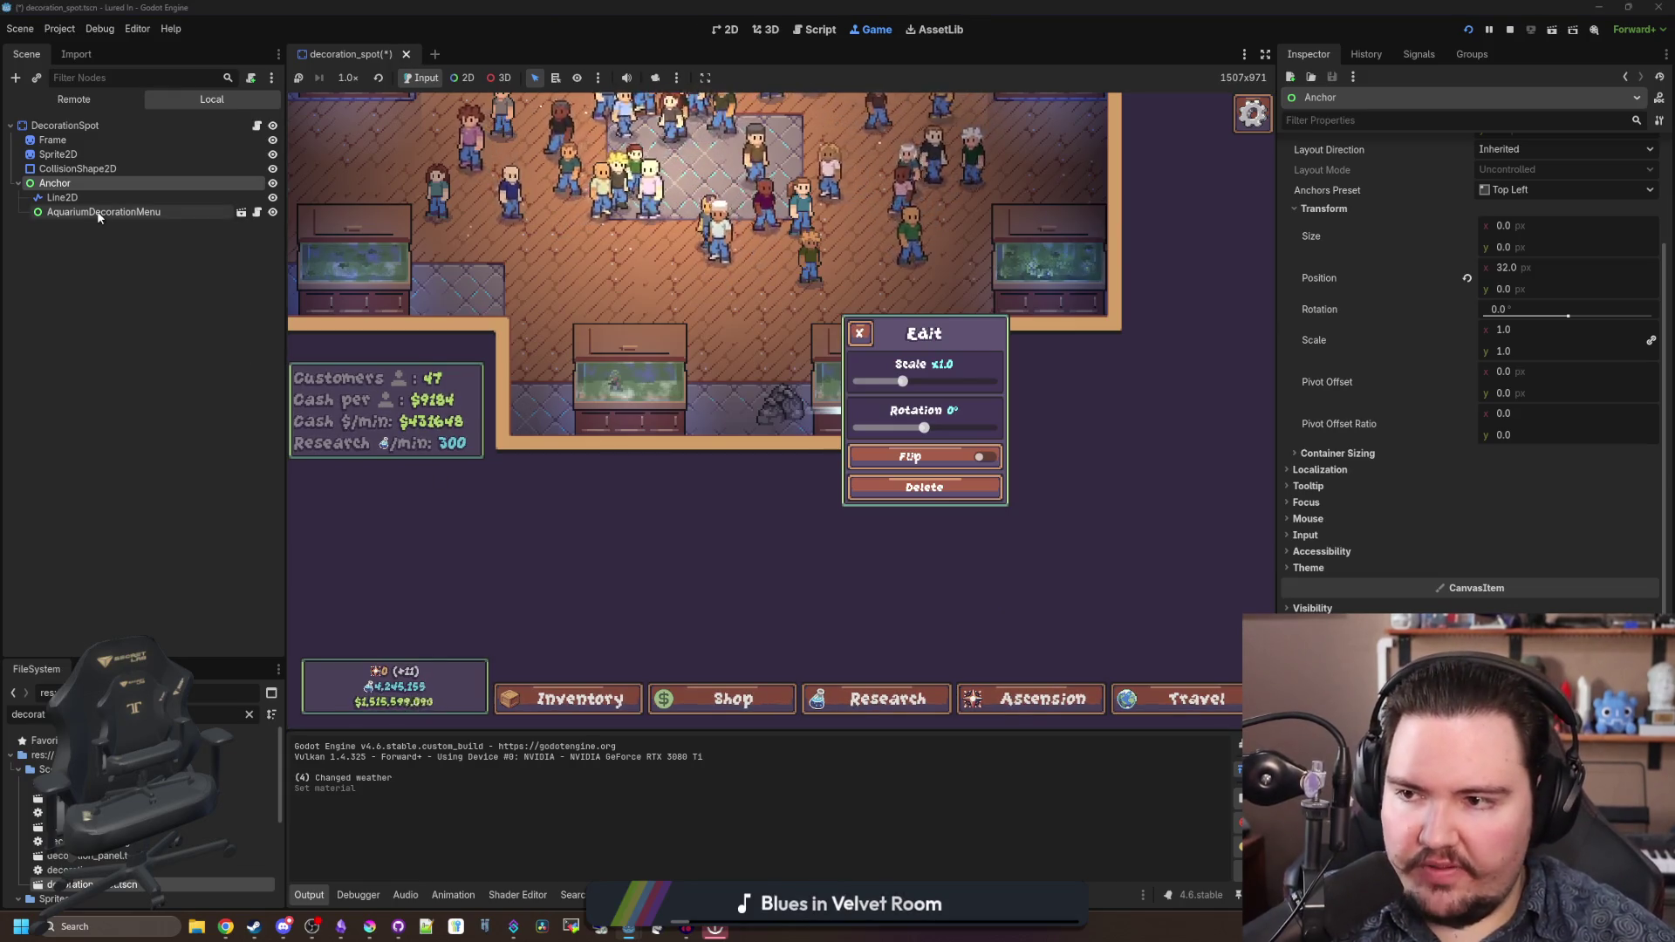
- Make Line2D and AquariumDecorationMenu use their parent's material
left_click(89, 191)
left_click(89, 209, "shift")
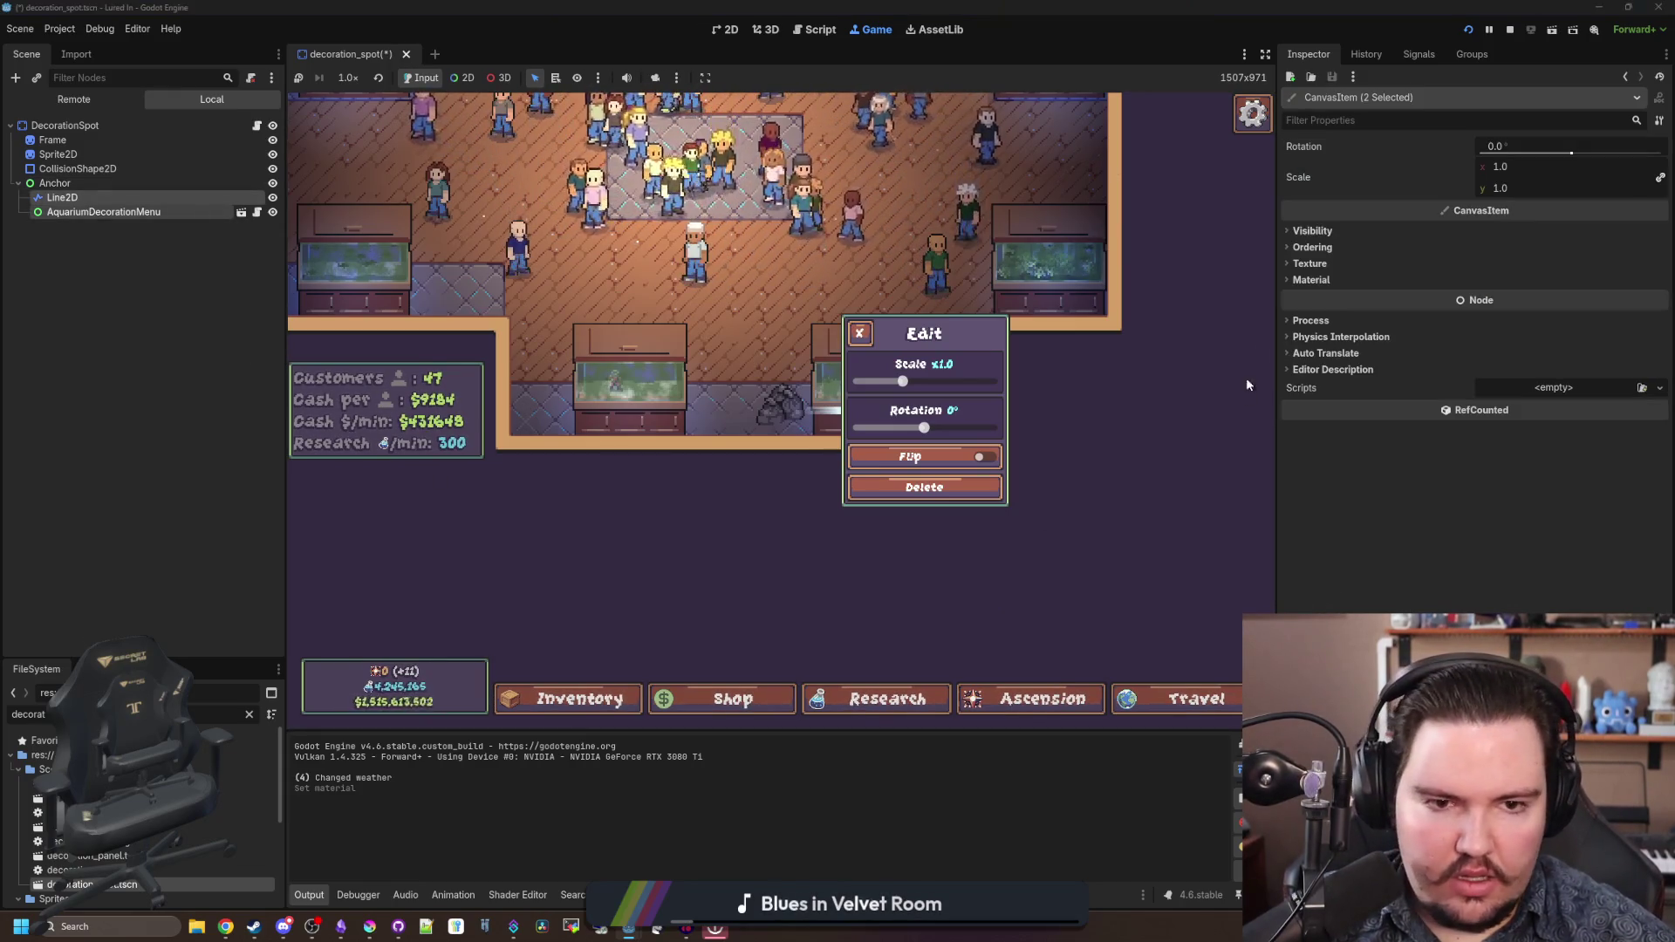
left_click(1311, 280)
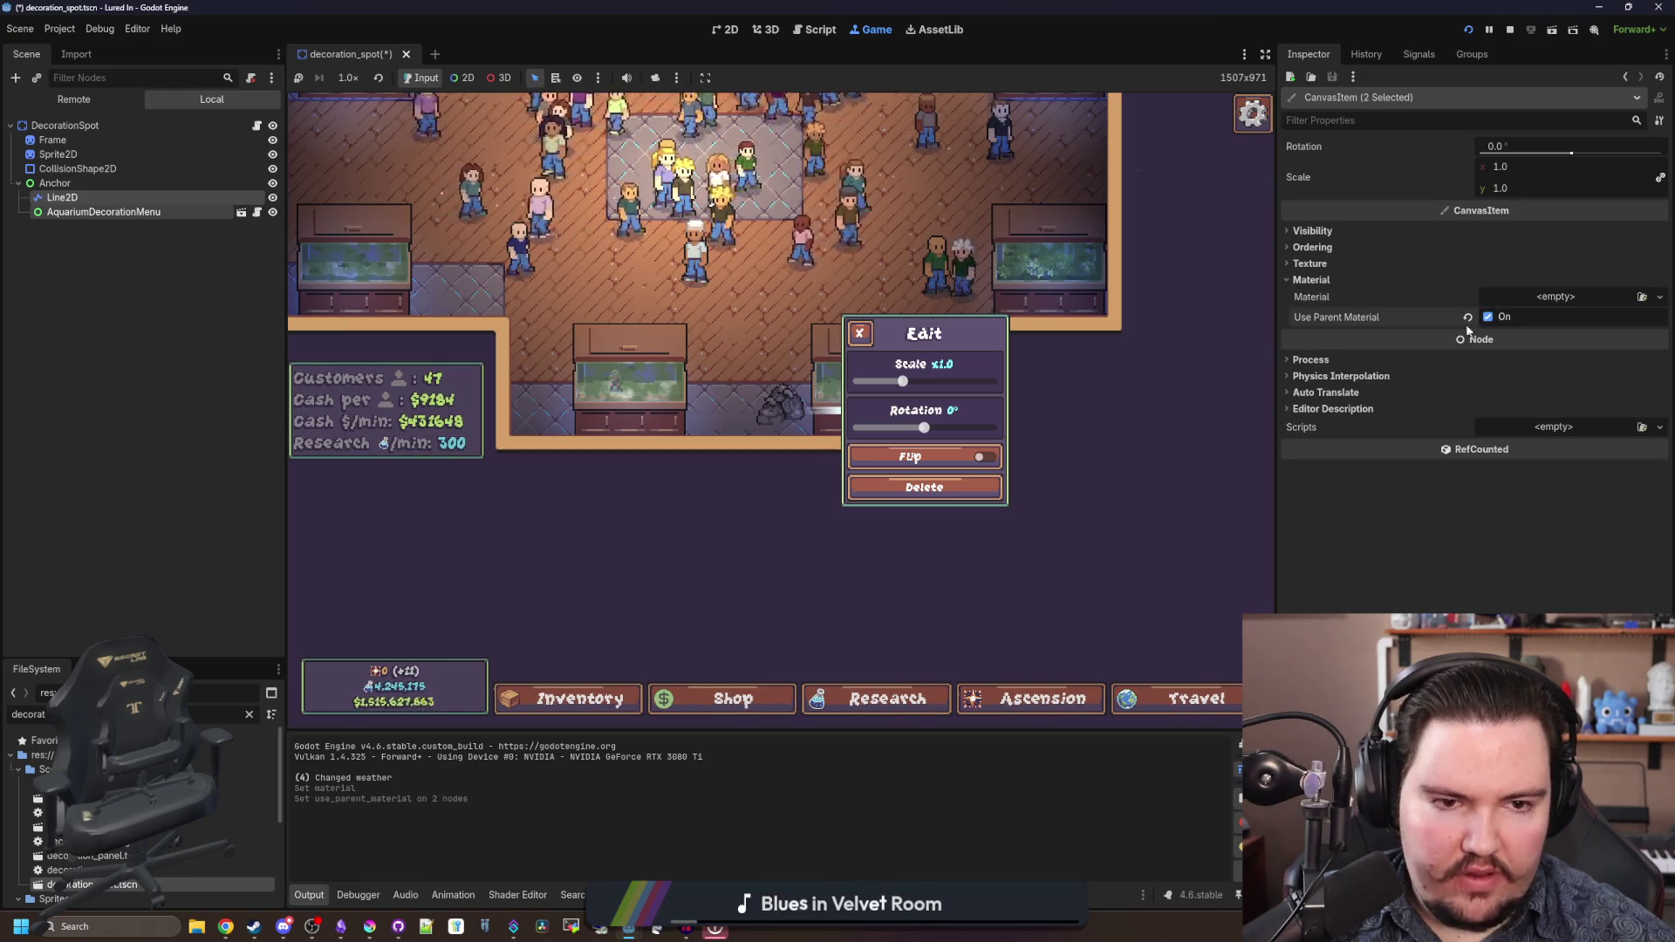
left_click(156, 305)
left_click(242, 215)
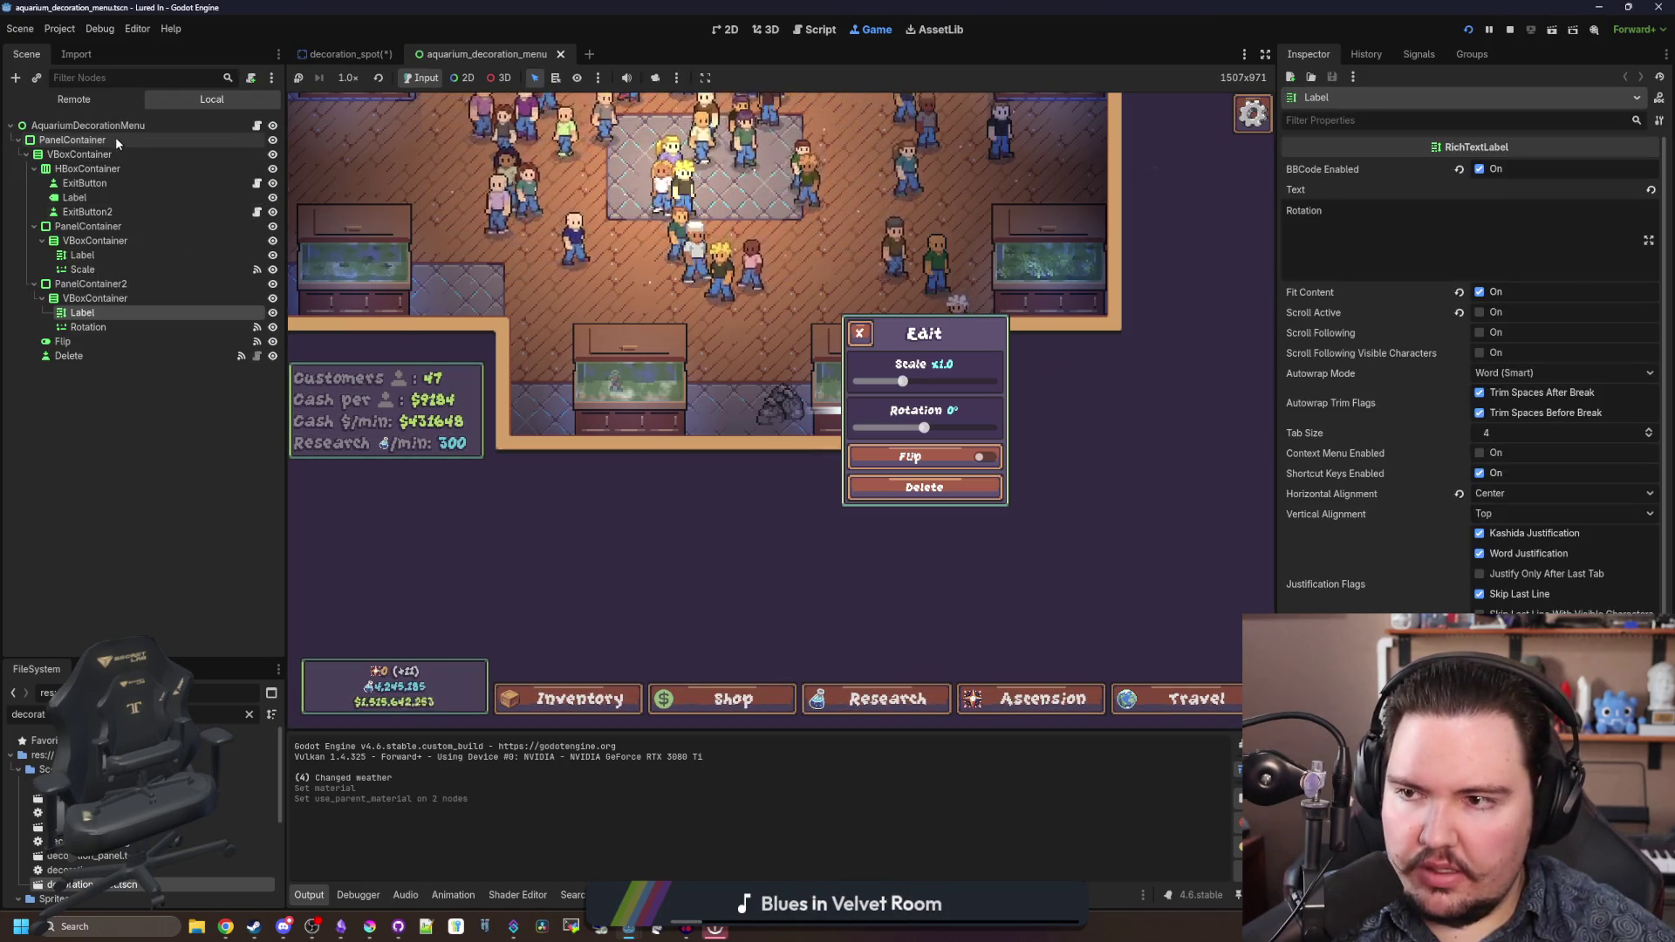
- Tick Use Parent Material on all 17 nodes of aquarium_decoration_menu.tscn, root through Delete
left_click(115, 138)
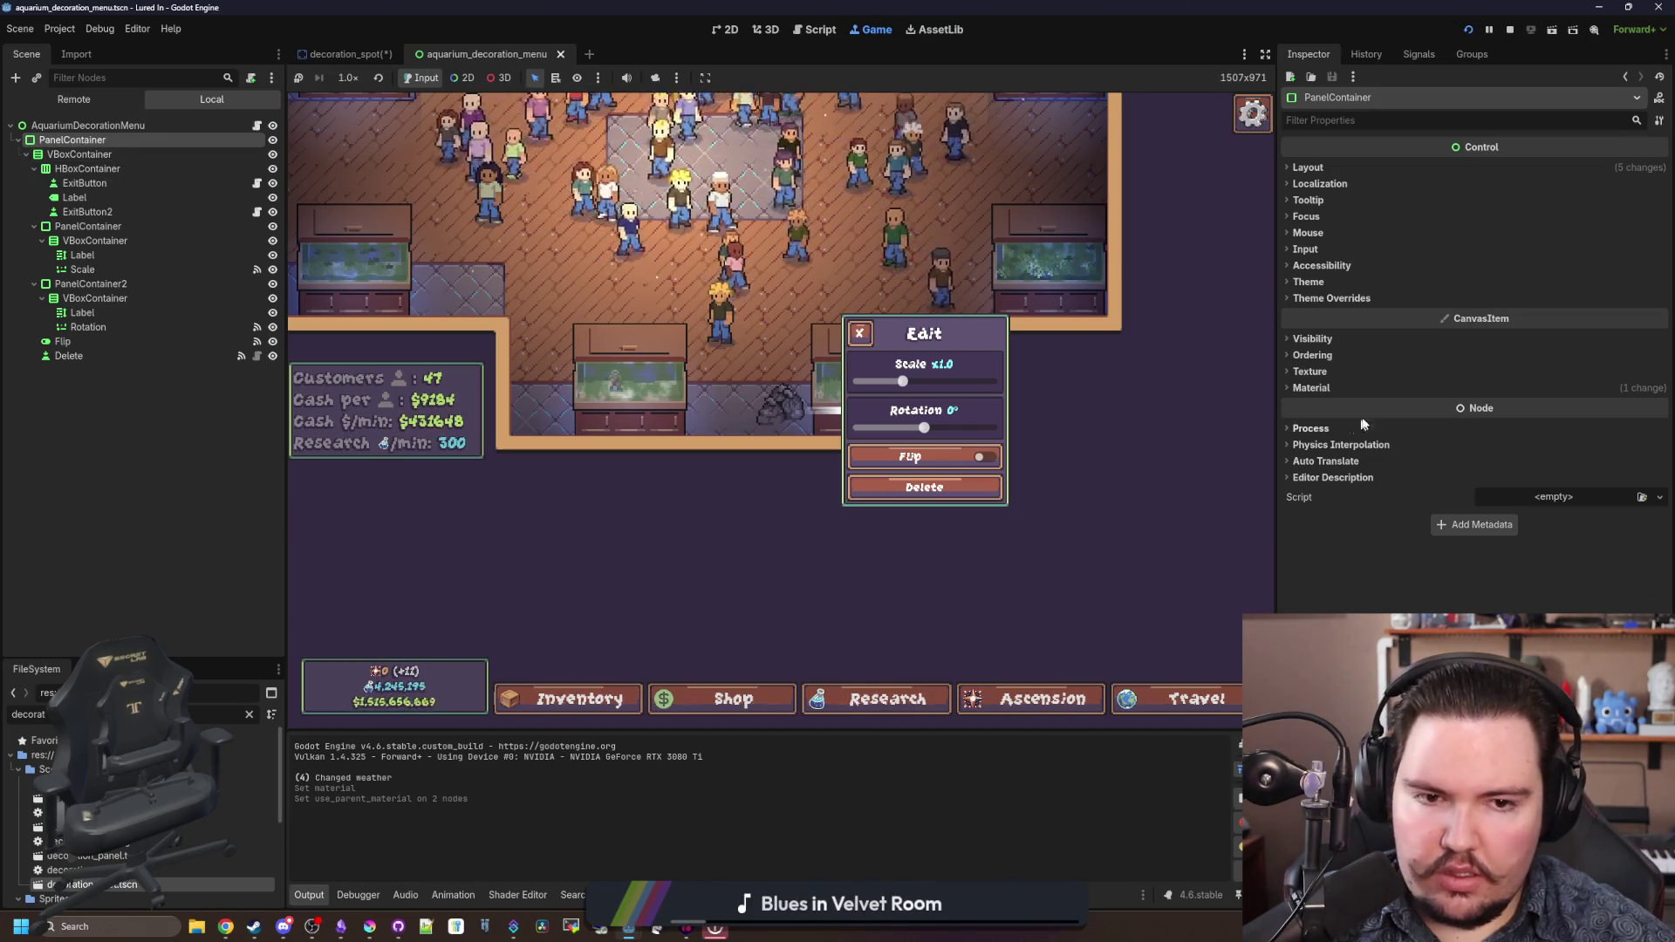
left_click(1349, 391)
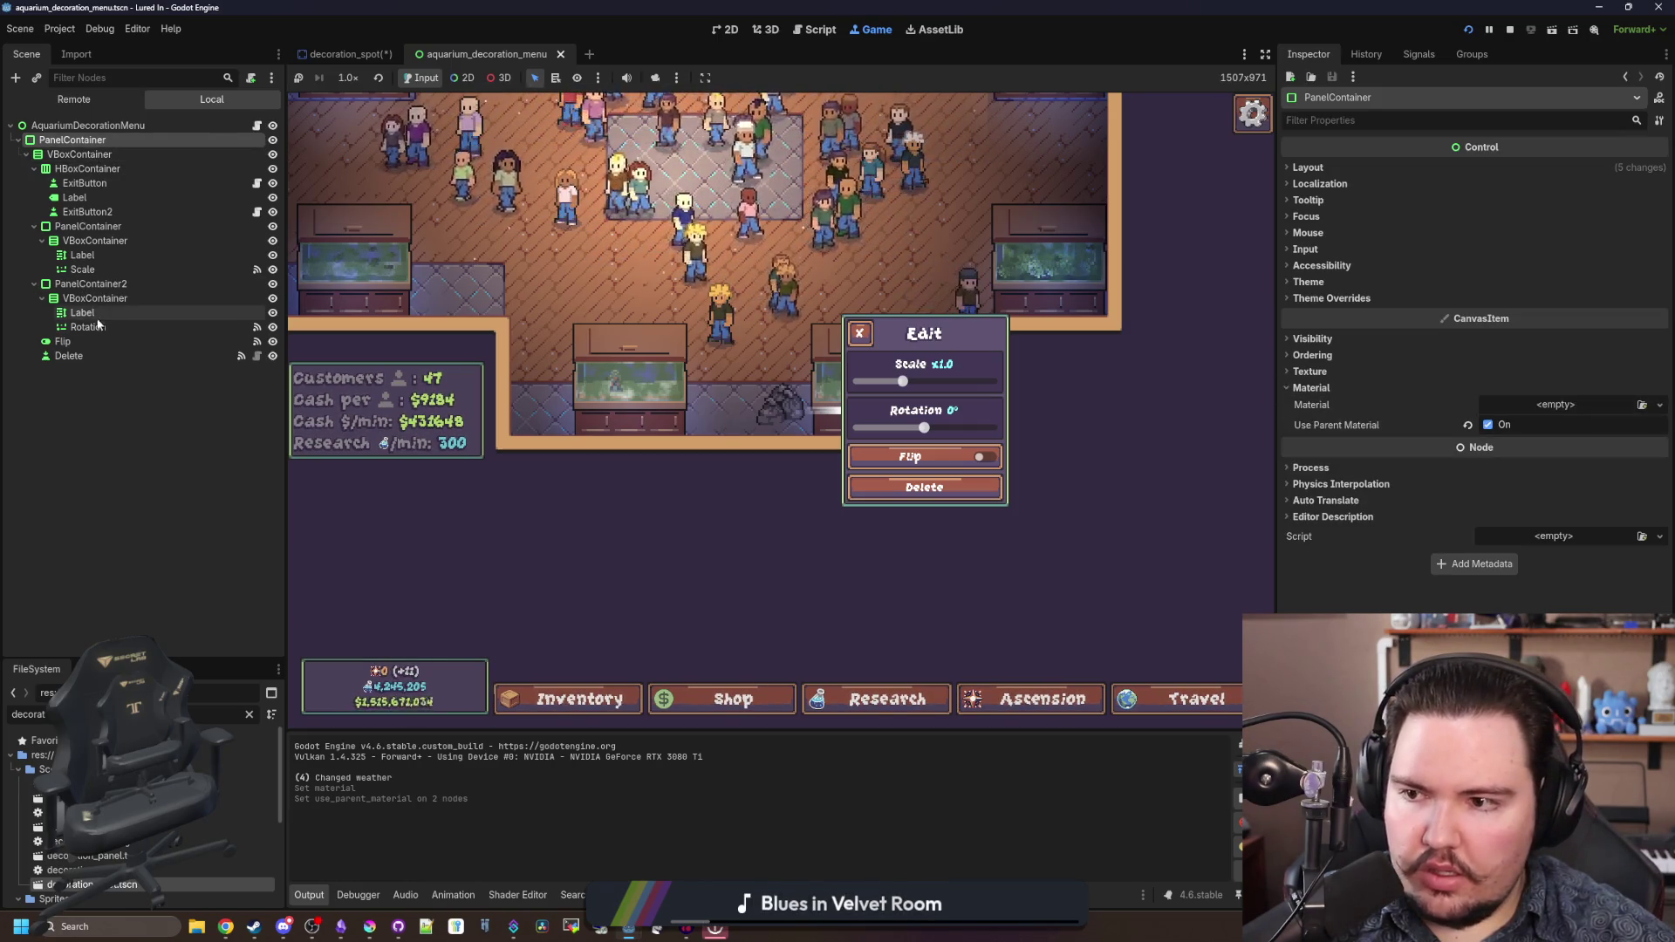
left_click(87, 356)
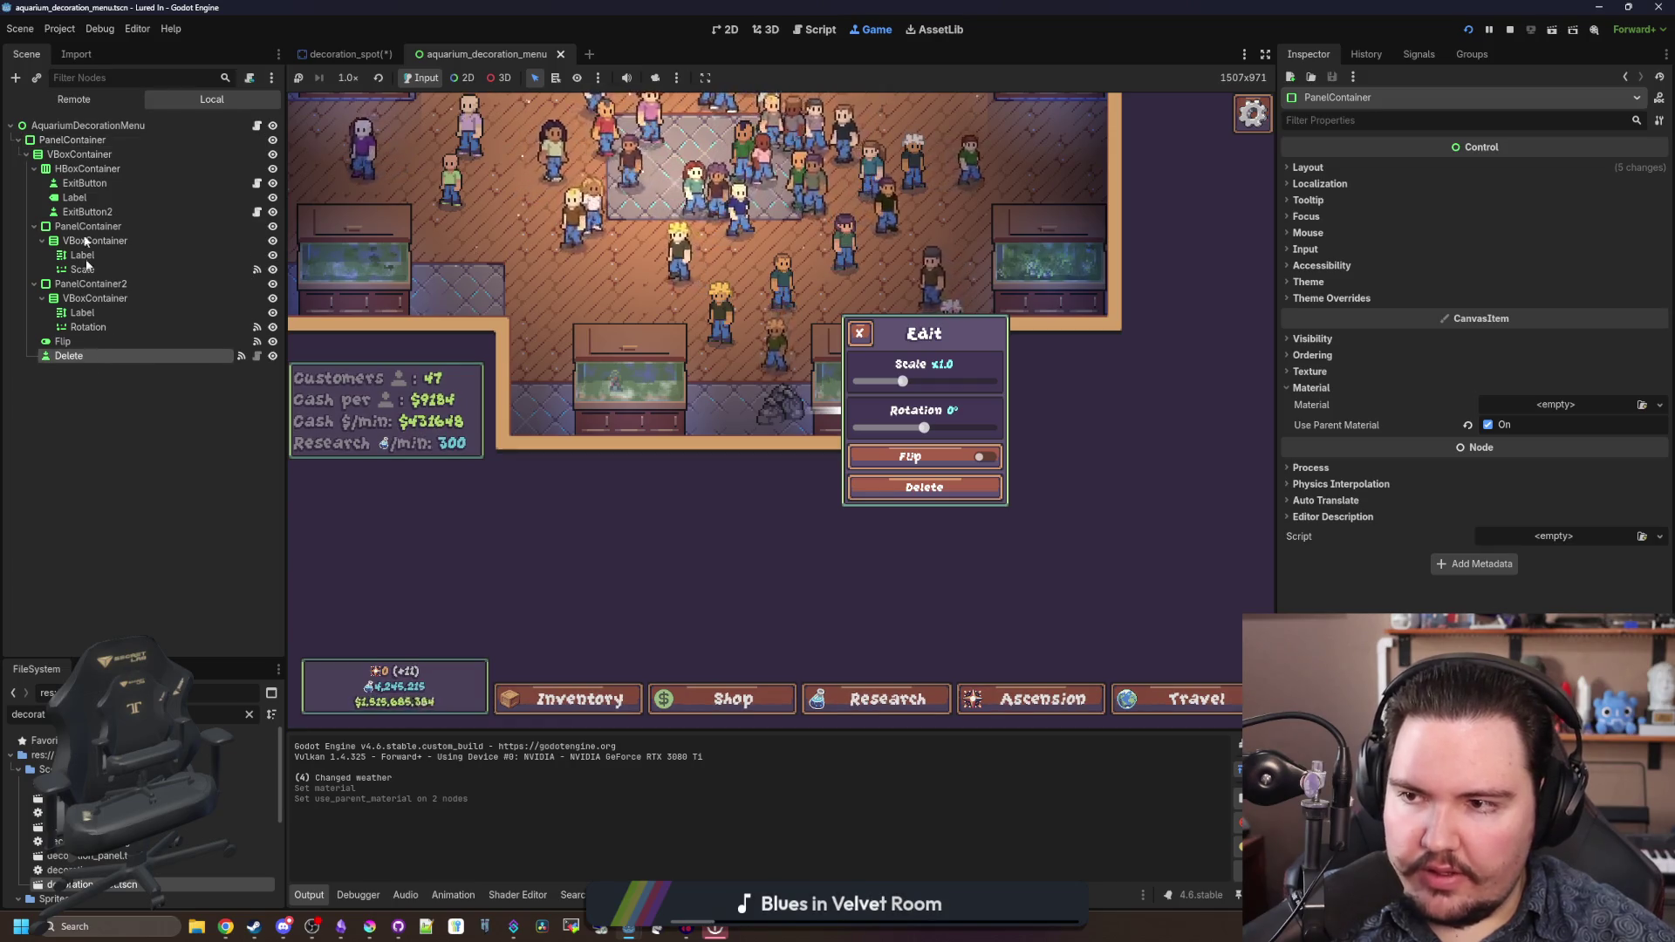
left_click(75, 125, "shift")
left_click(1311, 371)
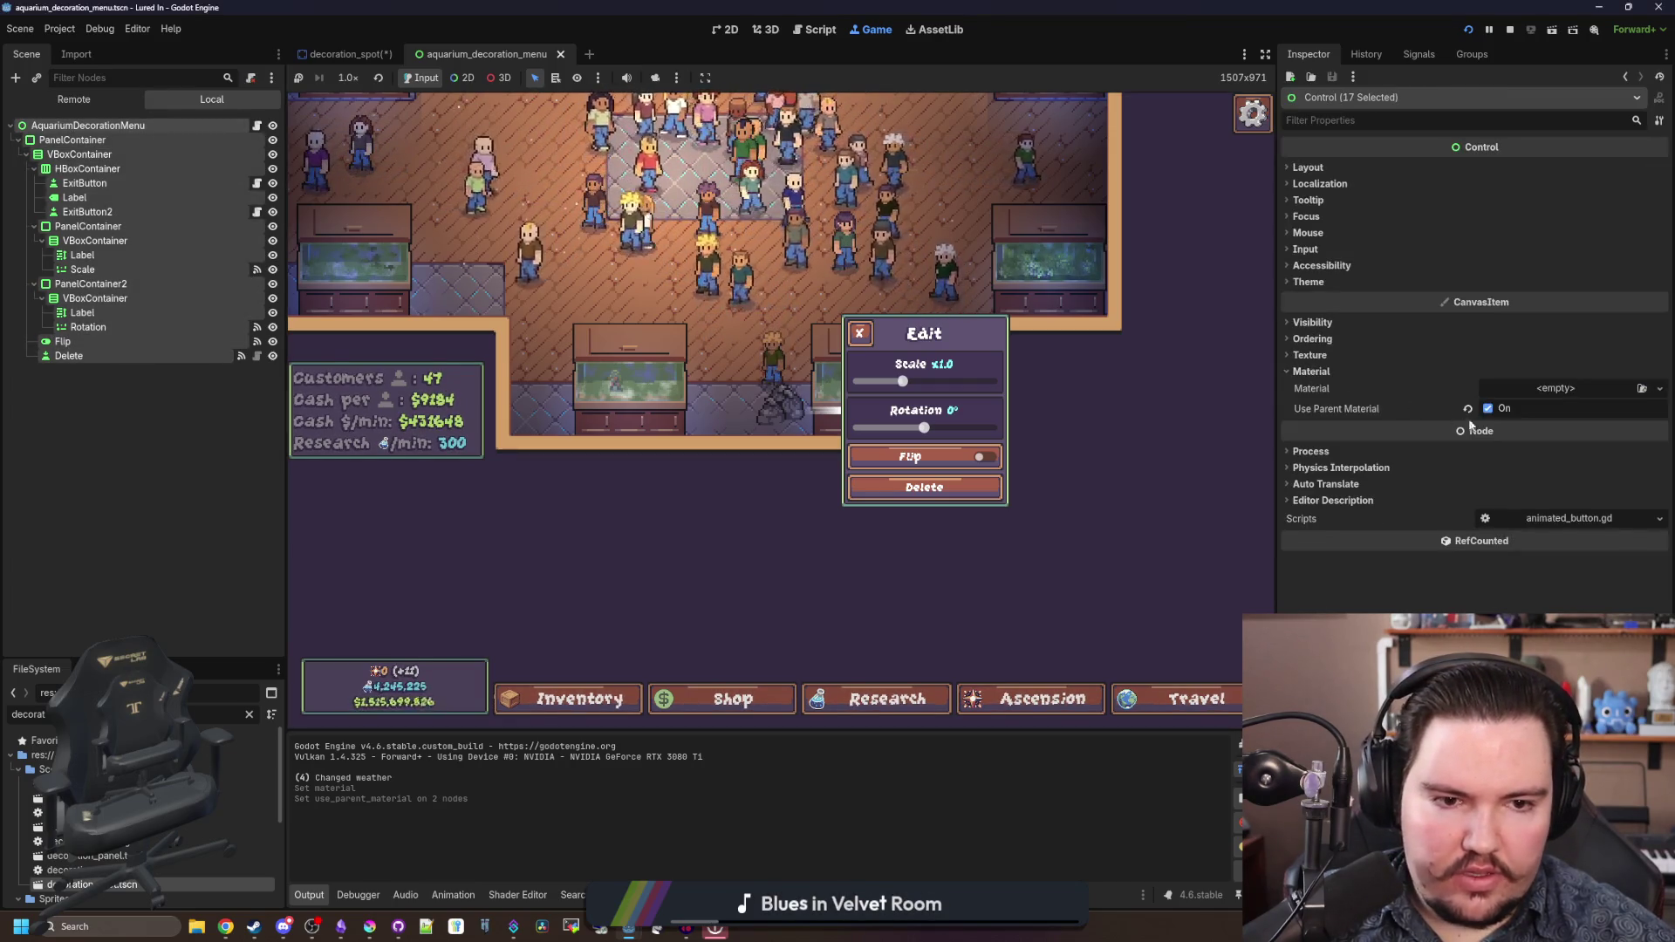
left_click(1488, 409)
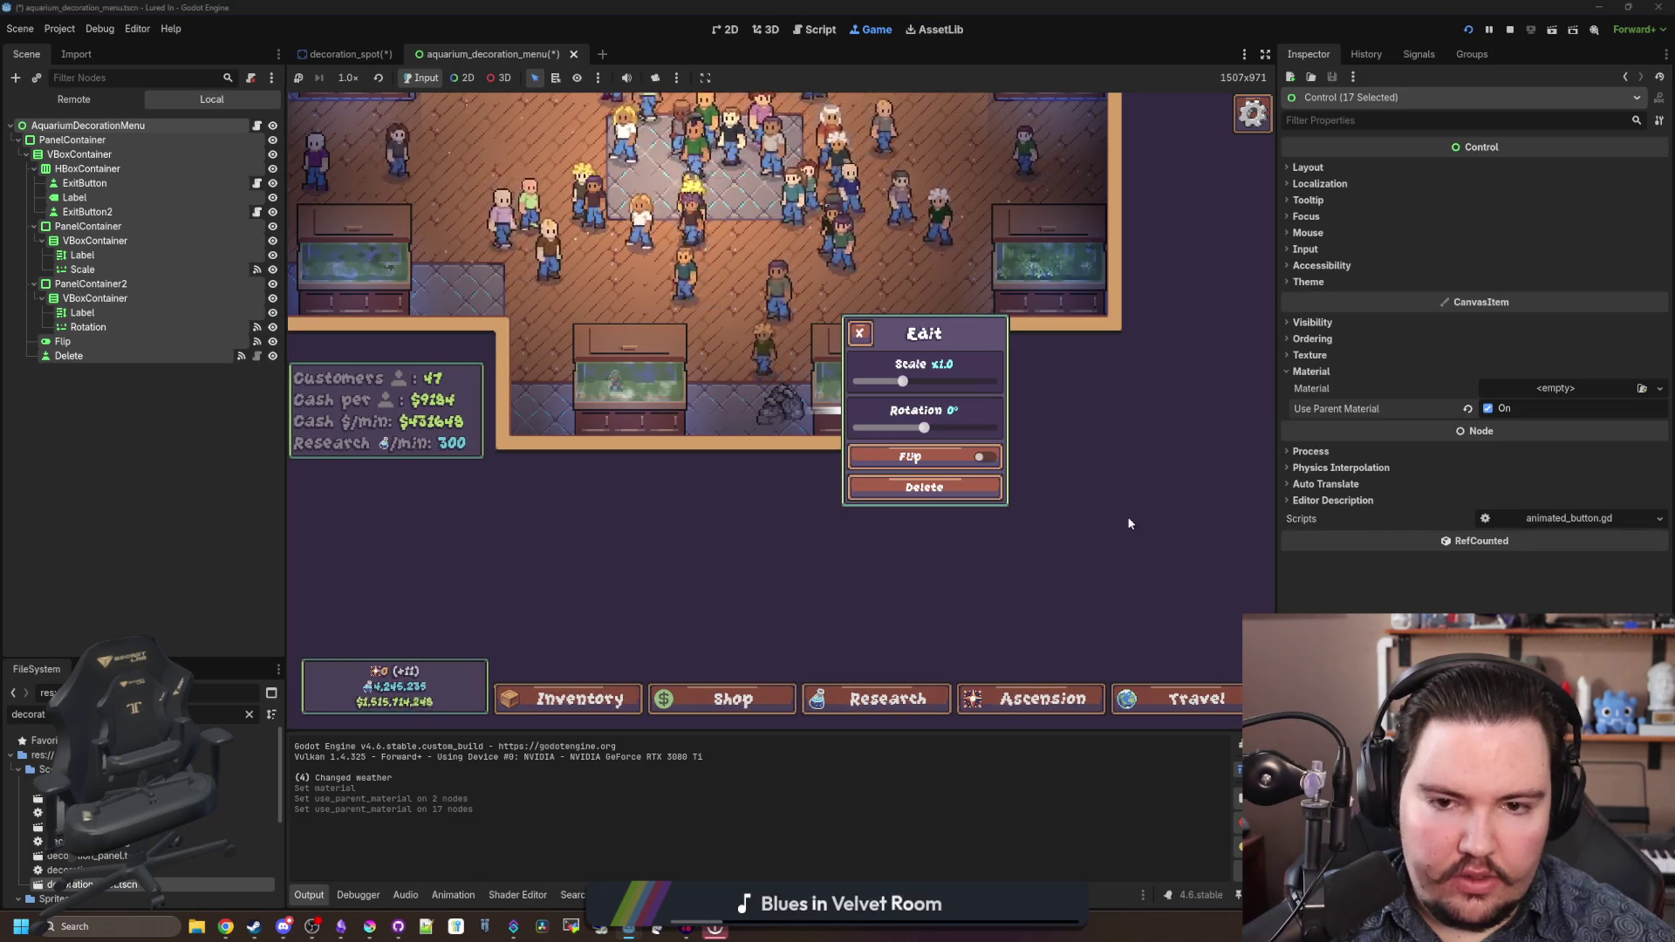
- Test in the game by opening Fish Tank 6 and the rock decoration's edit popup
key("Escape")
key("Escape")
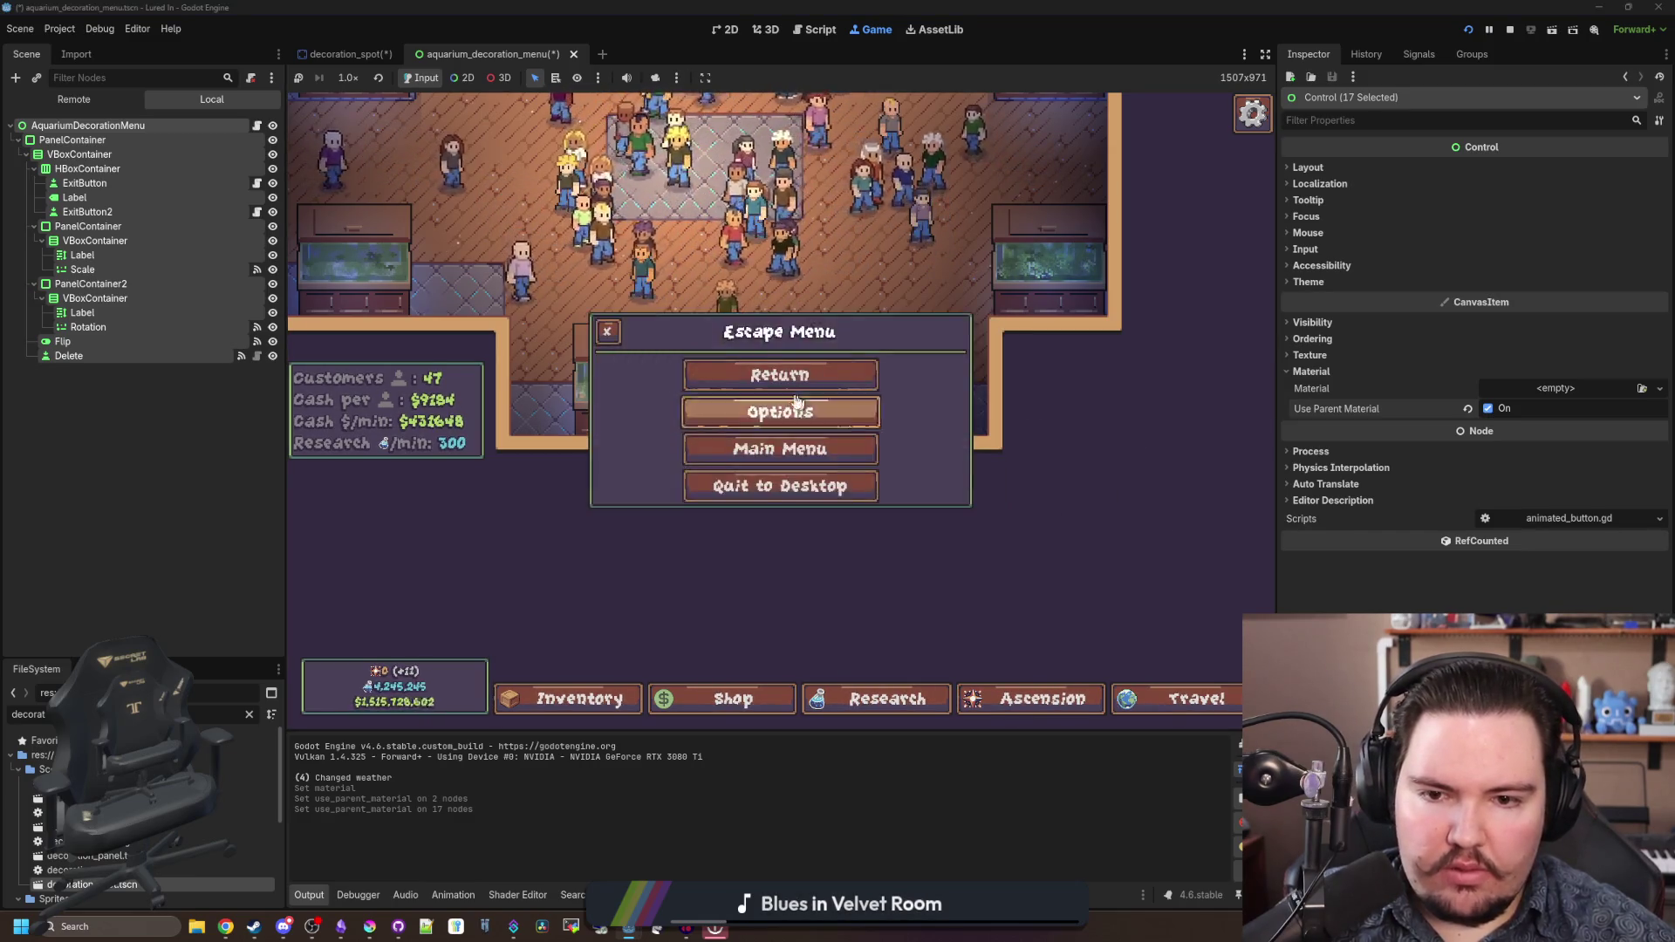
key("Escape")
left_click(877, 393)
left_click(526, 244)
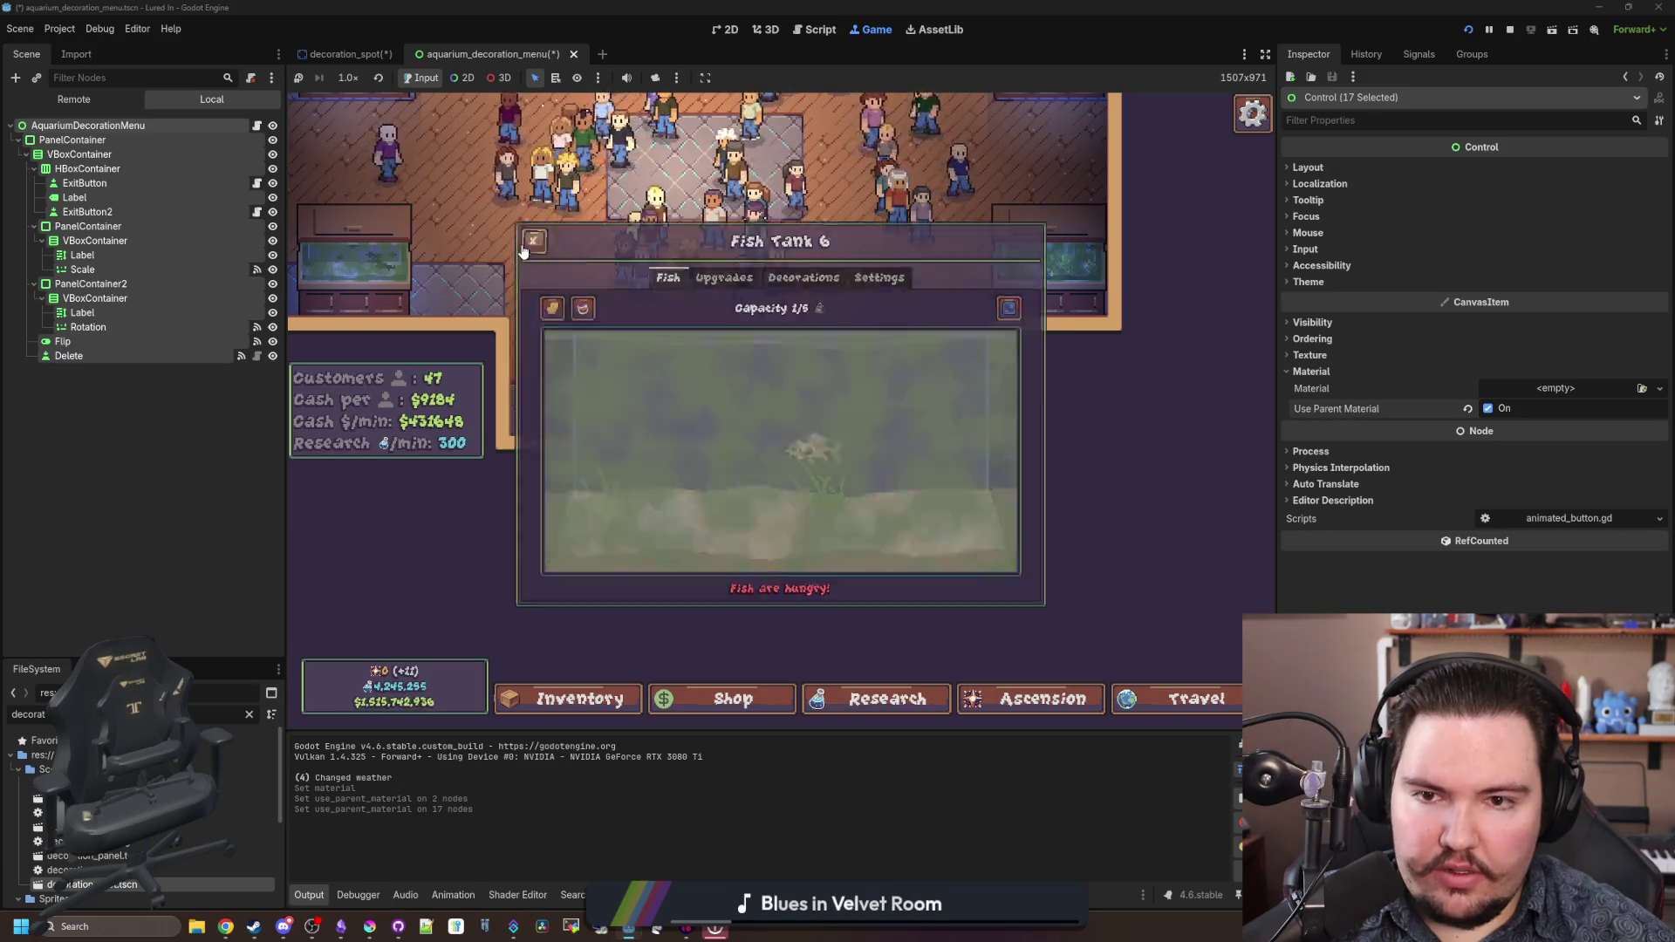
left_click(780, 408)
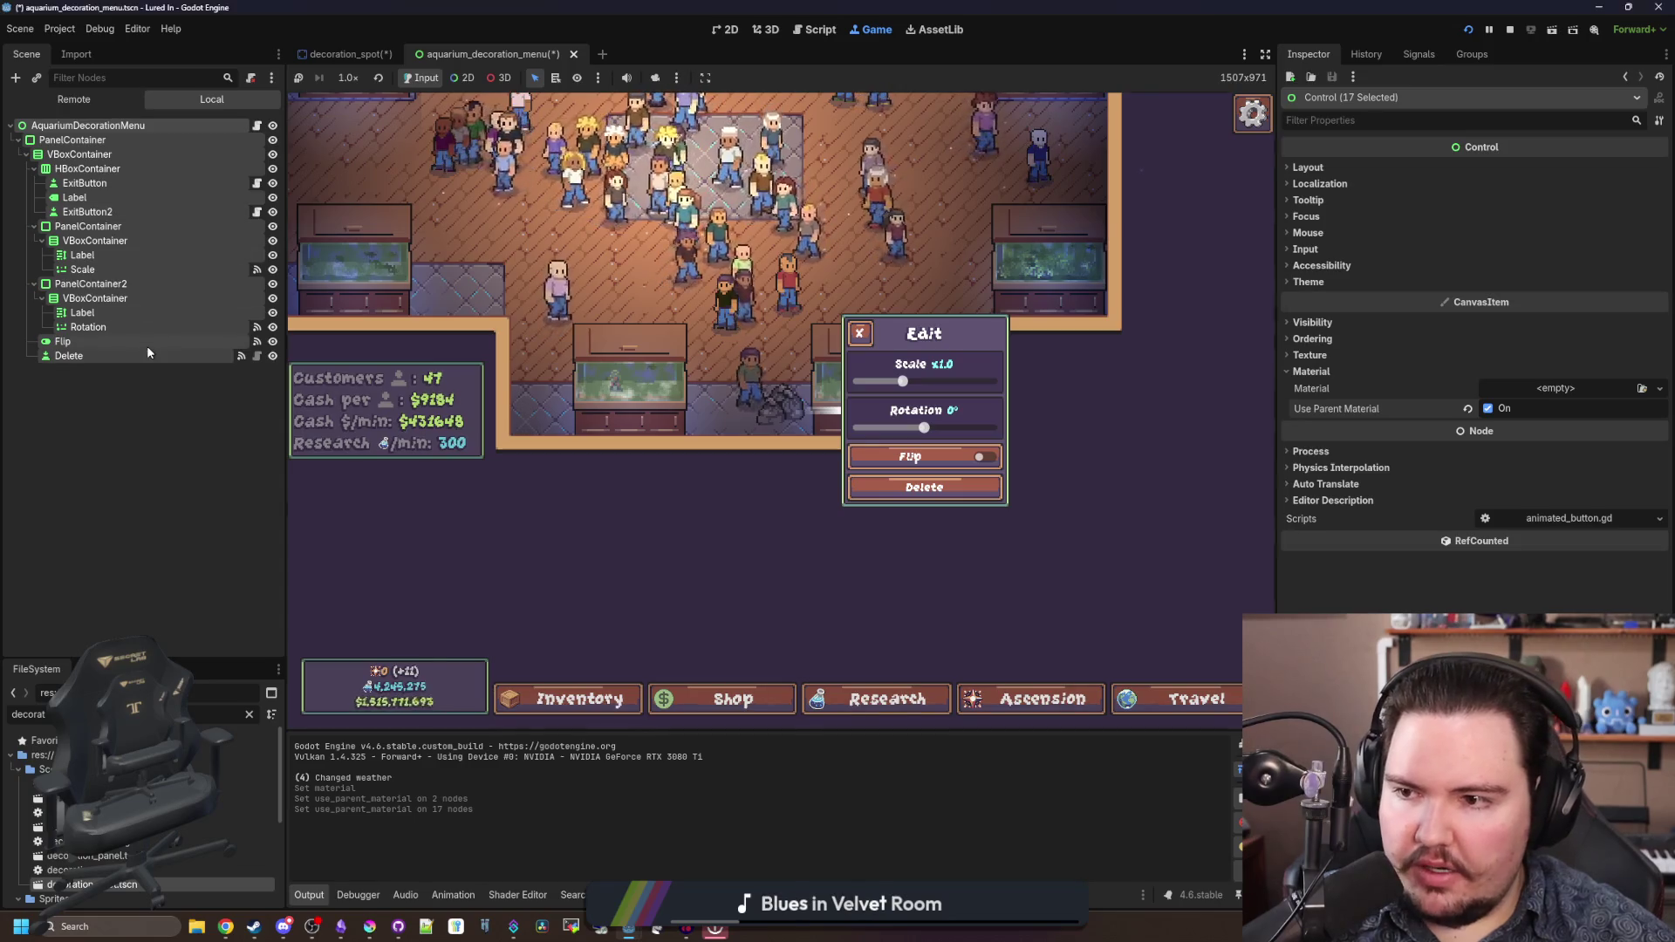
left_click(105, 313)
scroll(1305, 562, "down", 5)
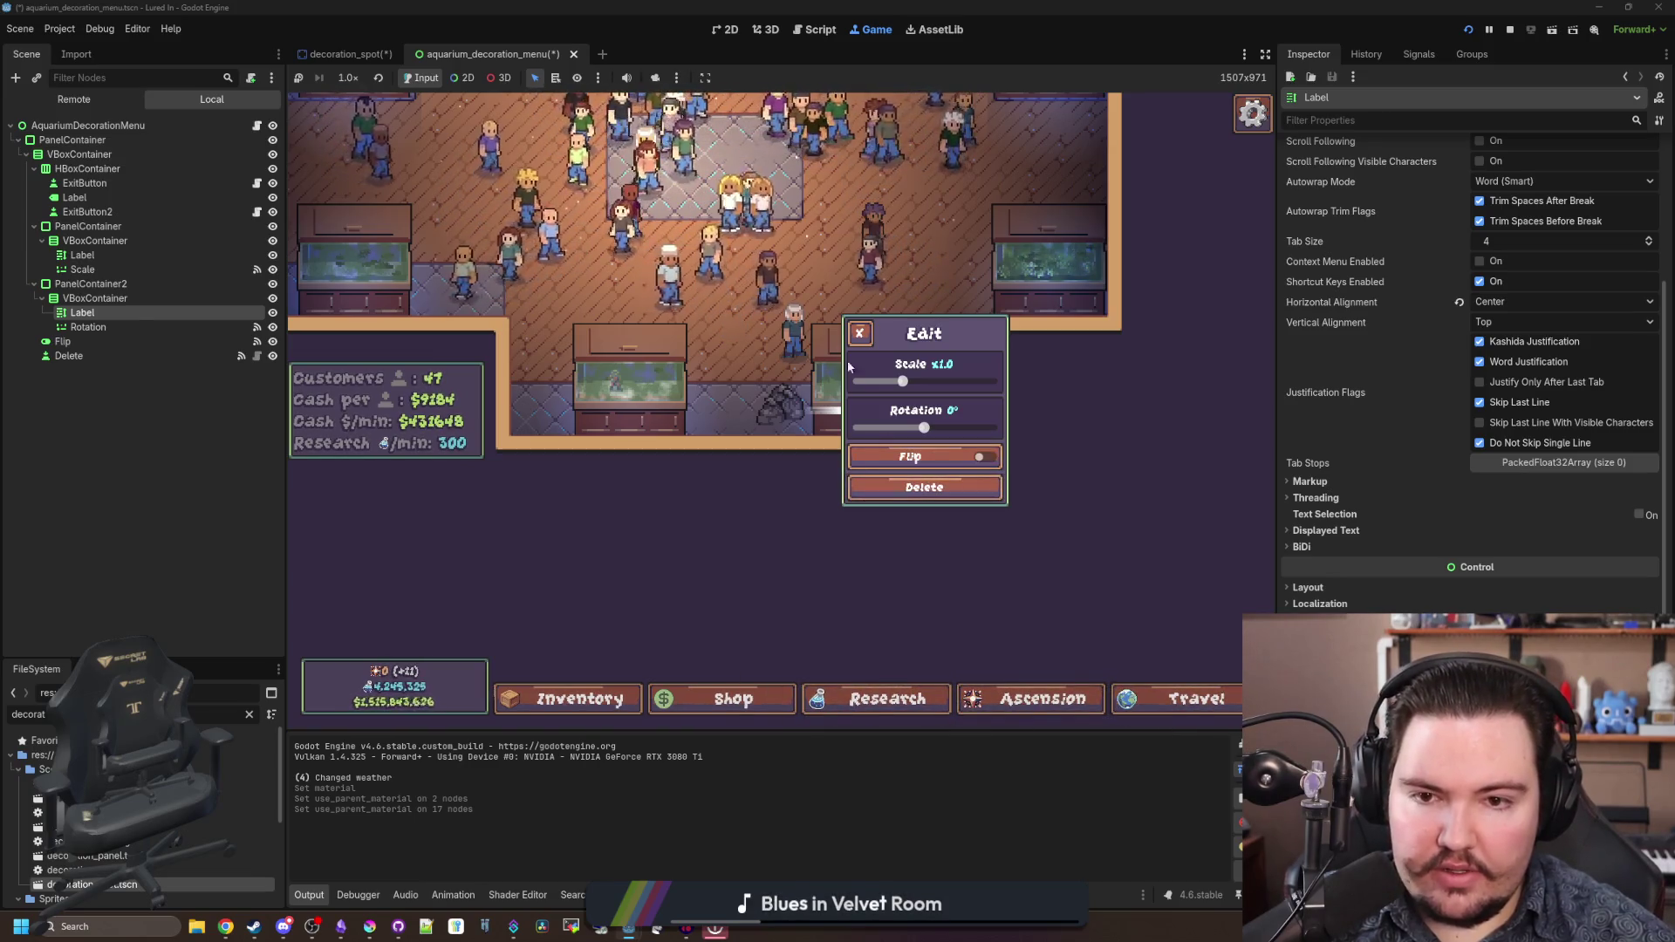
- Close the edit panel, talk to the chef customer and decline the fish order
left_click(861, 331)
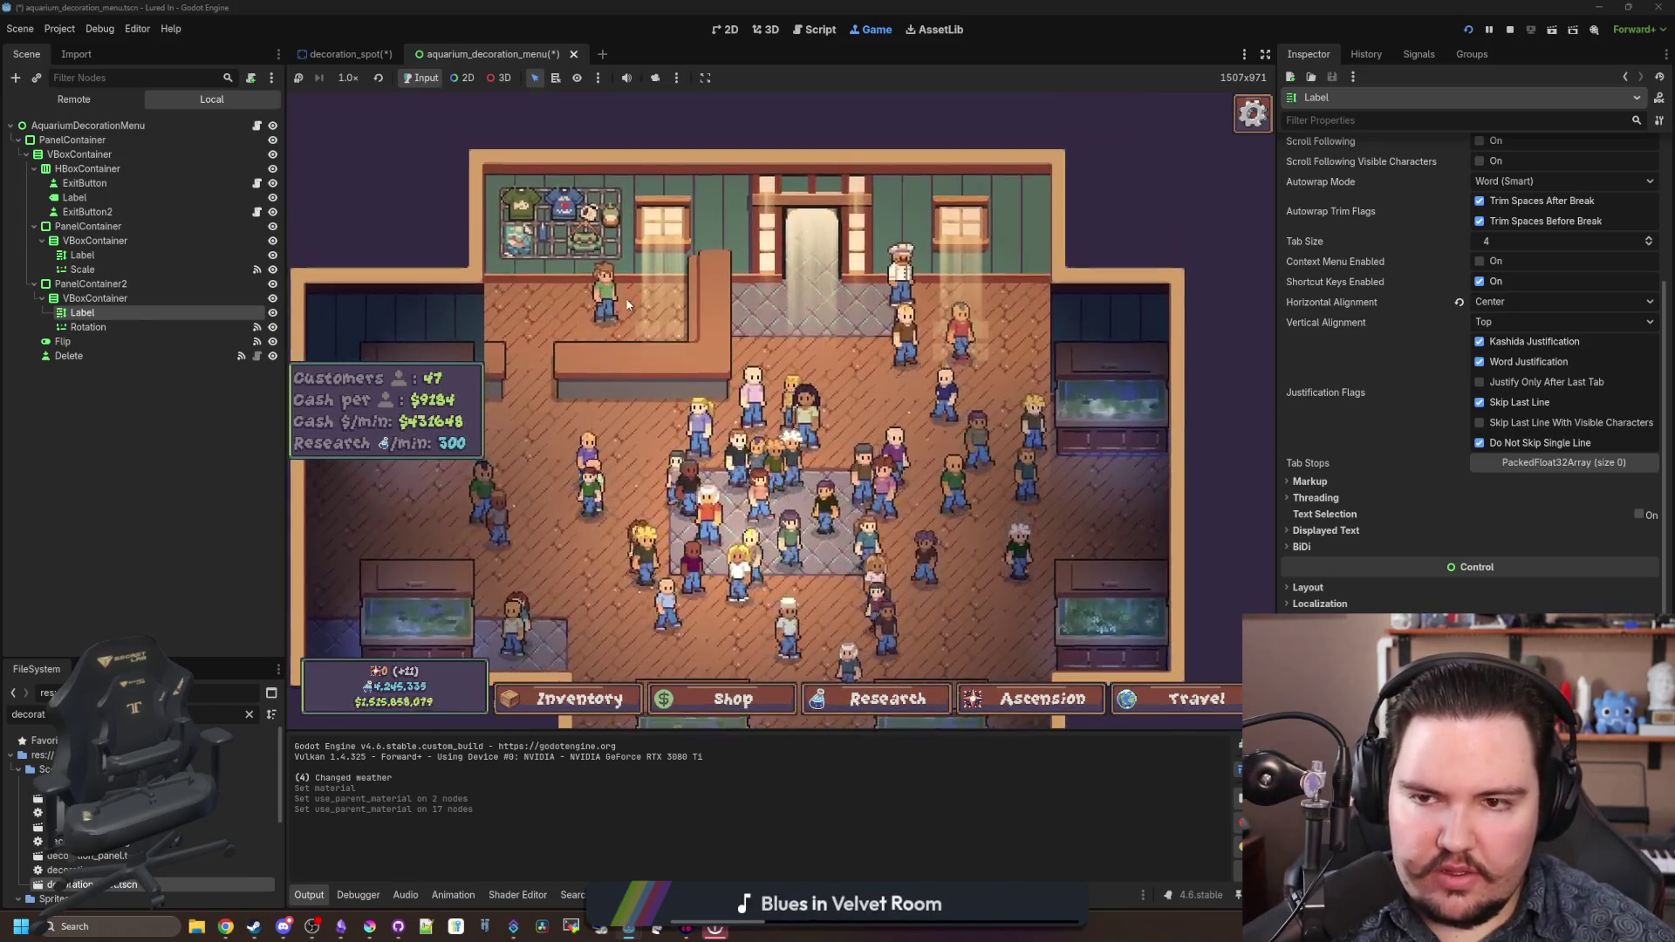
left_click(913, 280)
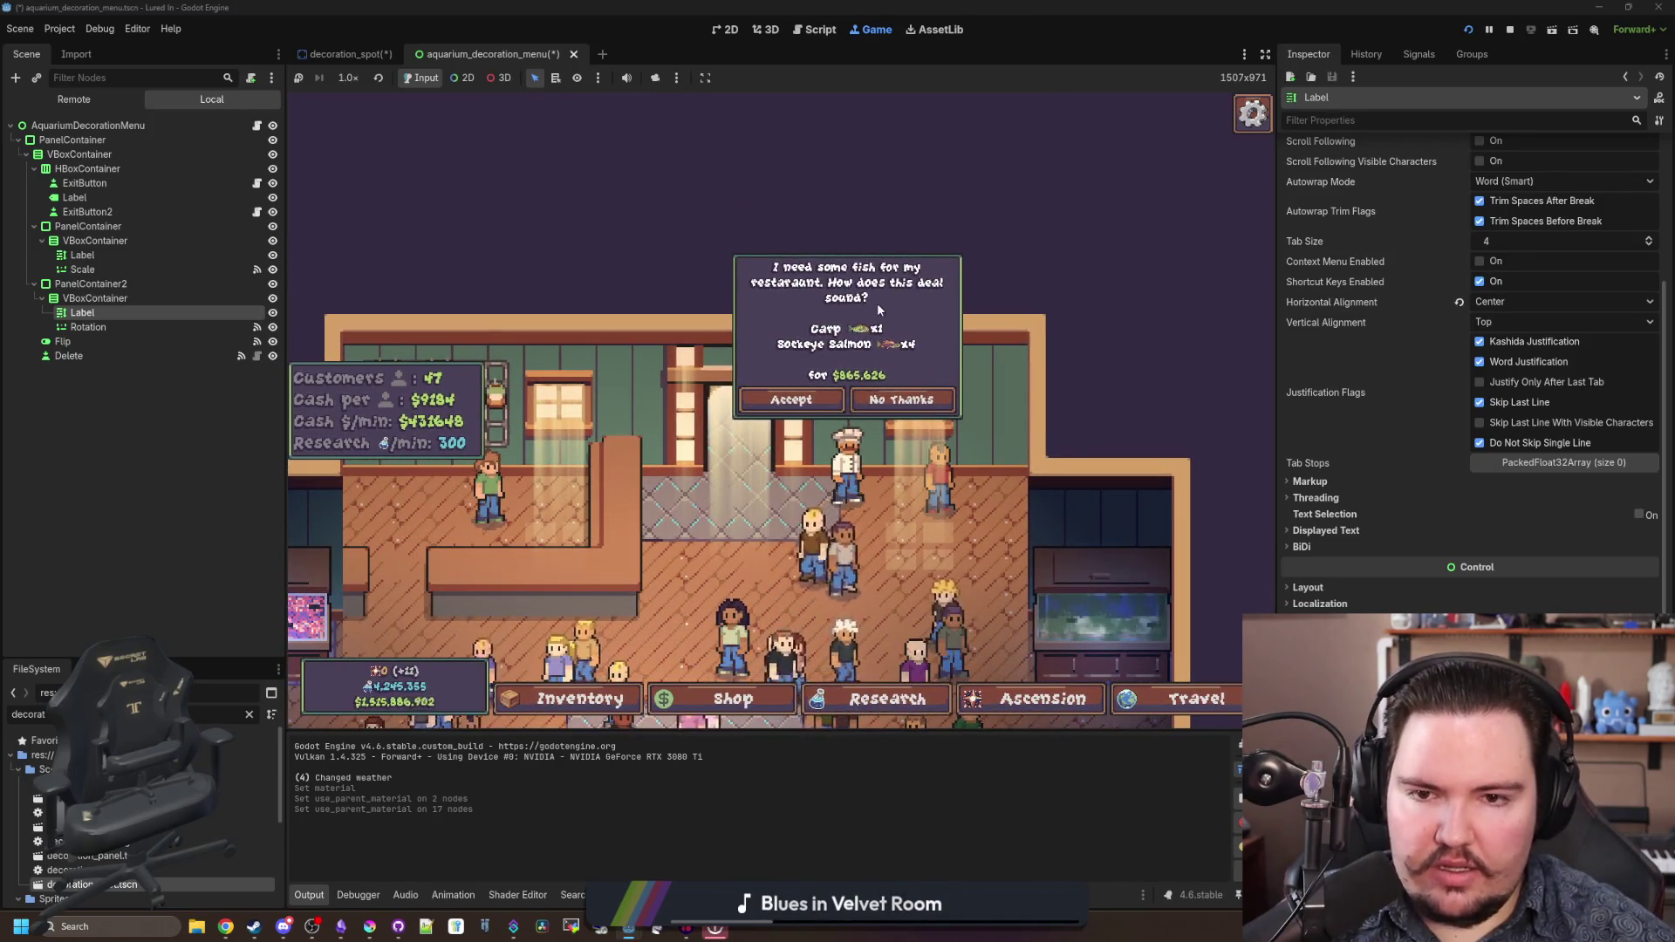
scroll(898, 314, "down", 2)
left_click(882, 314)
left_click(820, 534)
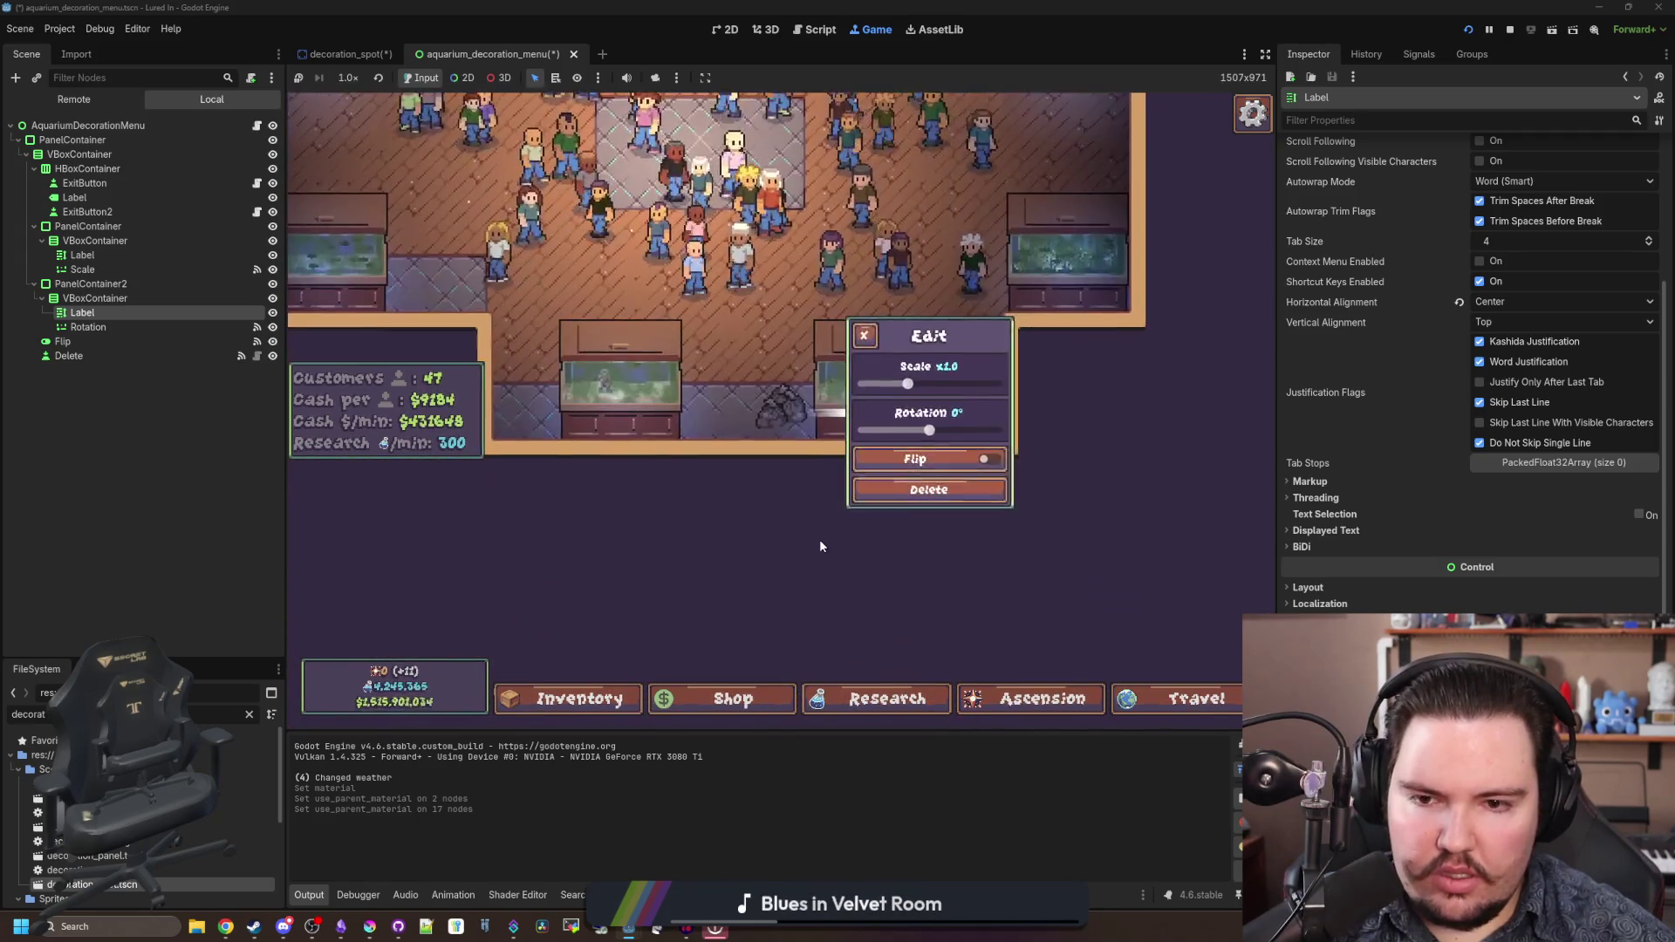
left_click(863, 333)
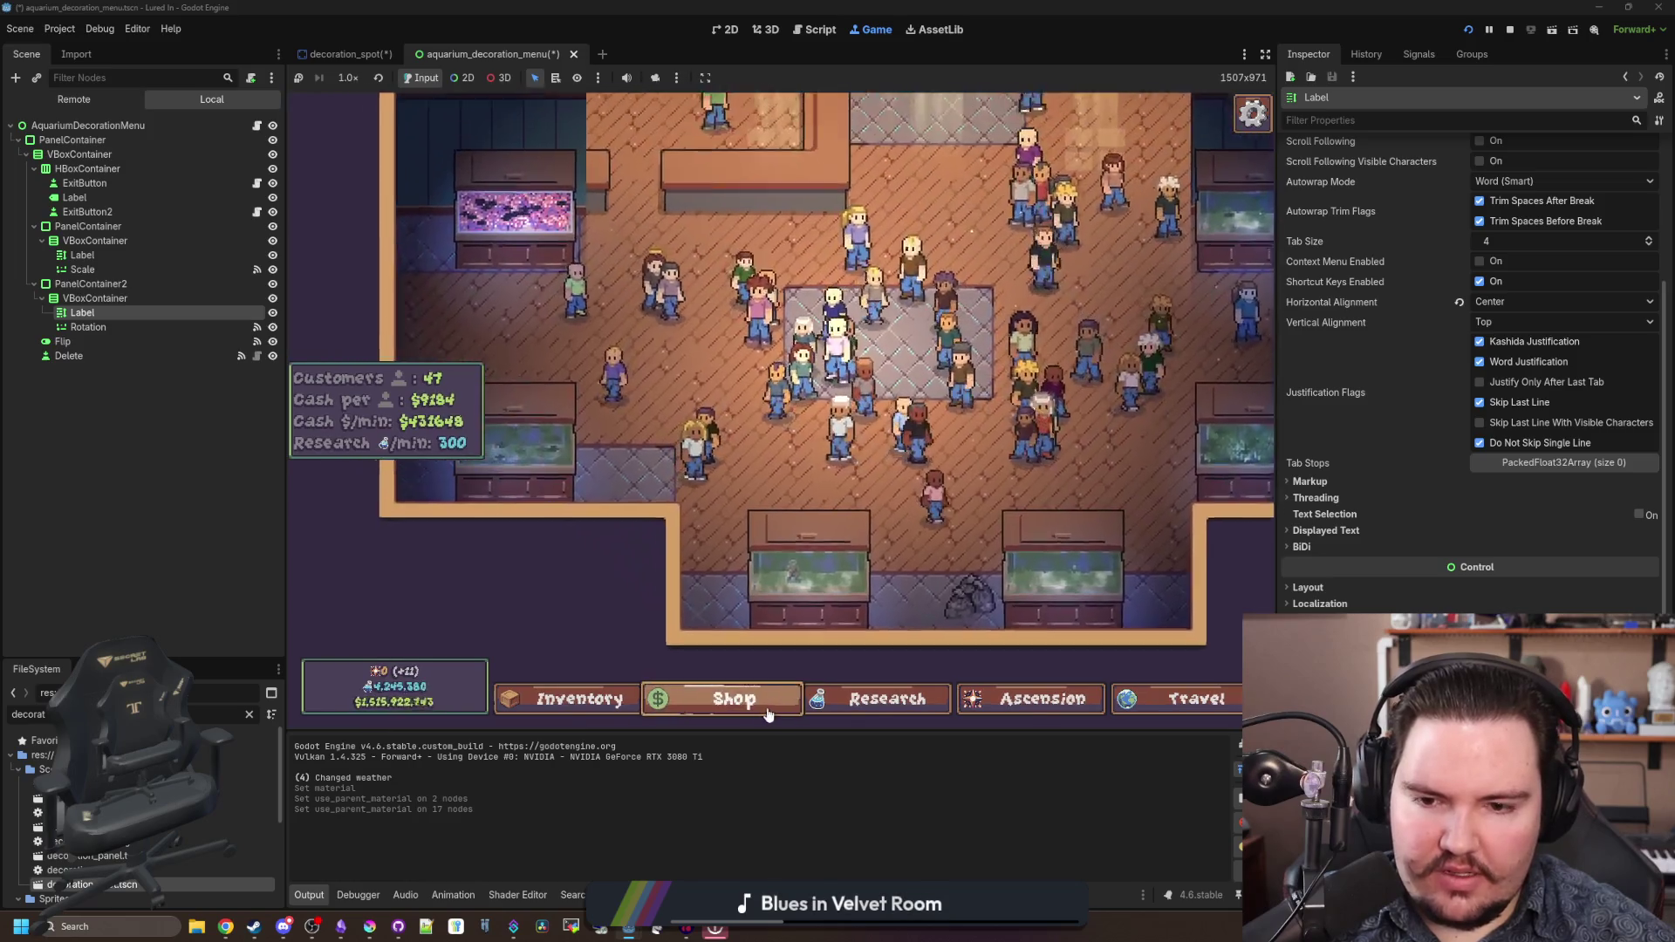
- Buy a Crate from the shop's Decorations listing and place it beside the counter
left_click(768, 702)
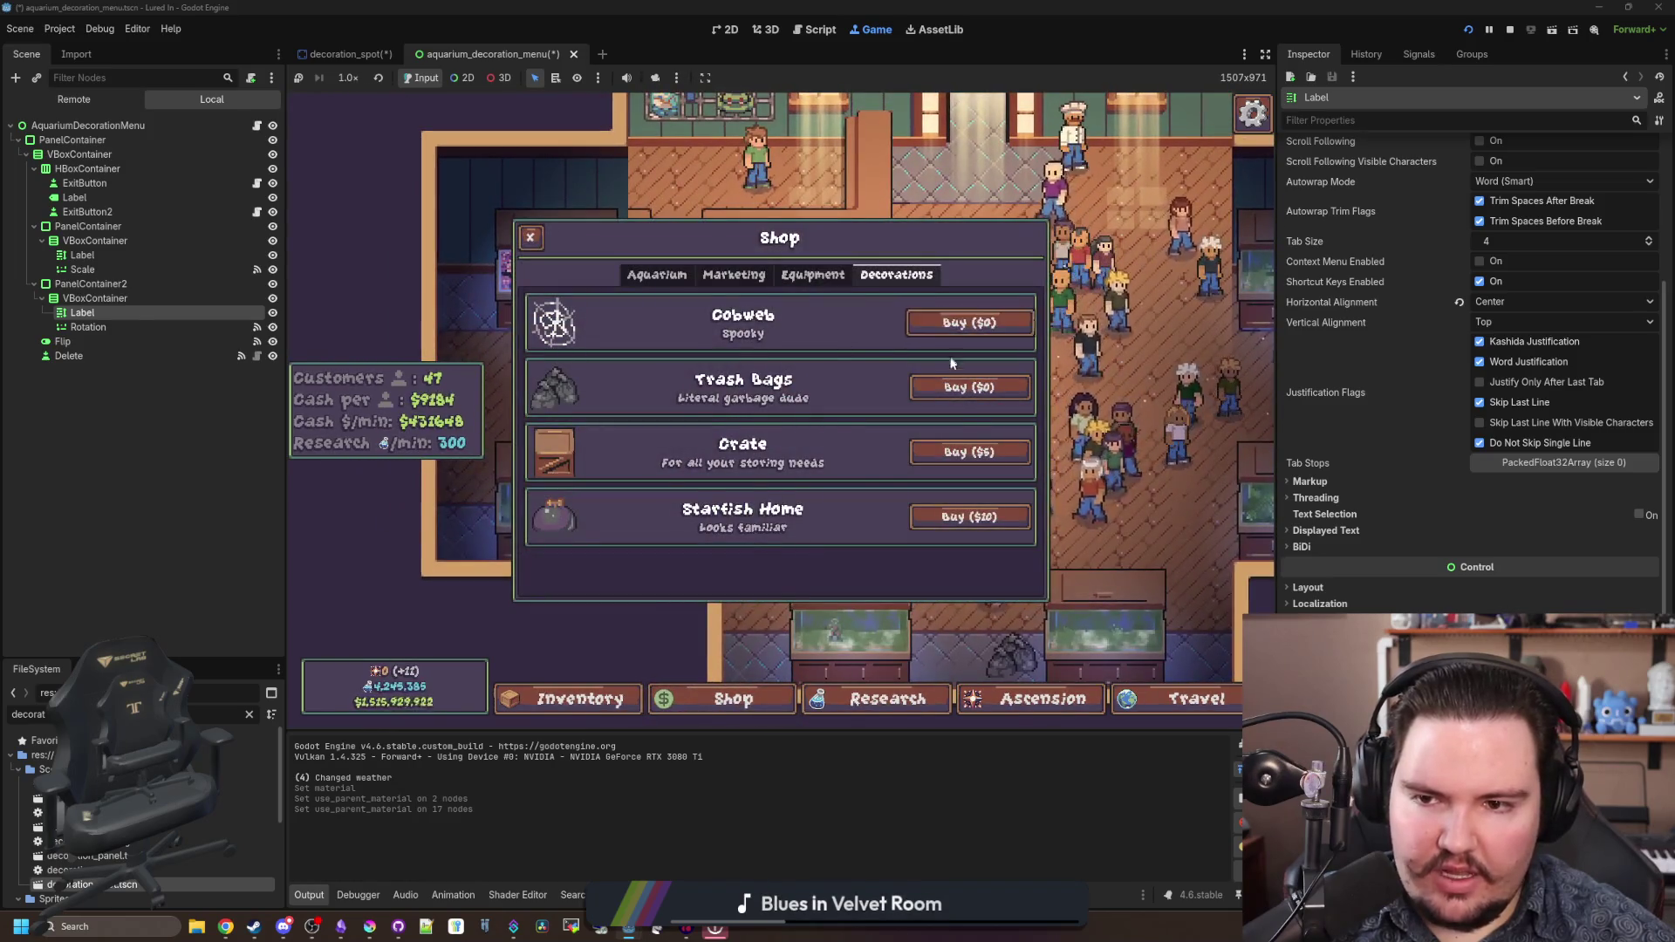
left_click(958, 454)
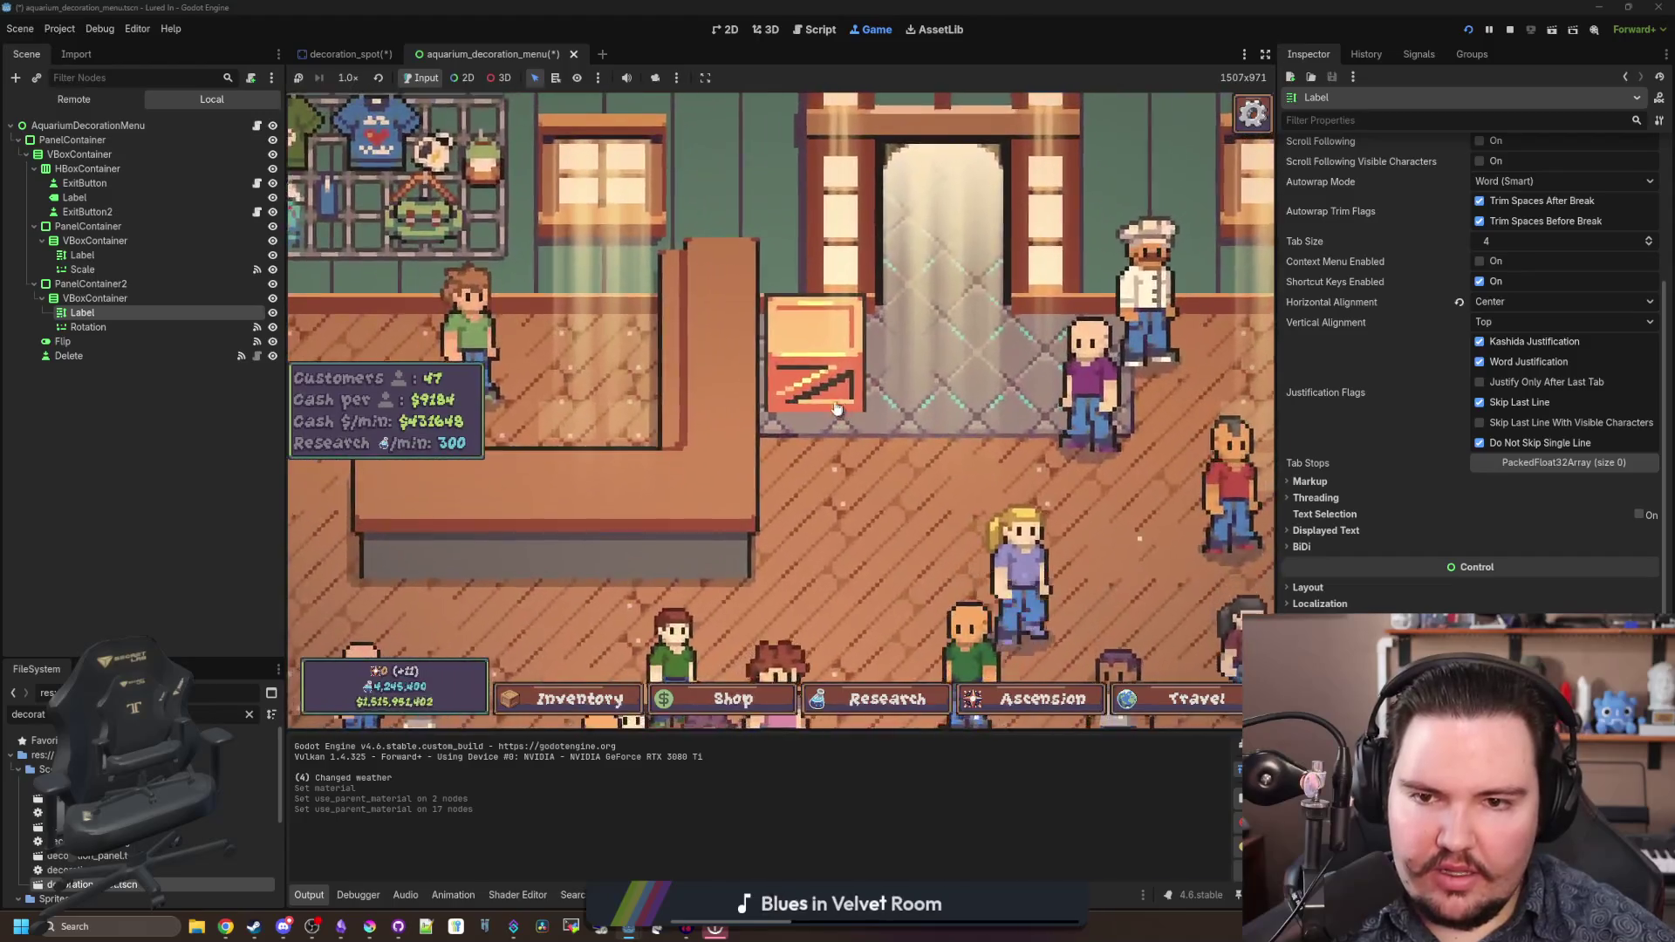
left_click(836, 409)
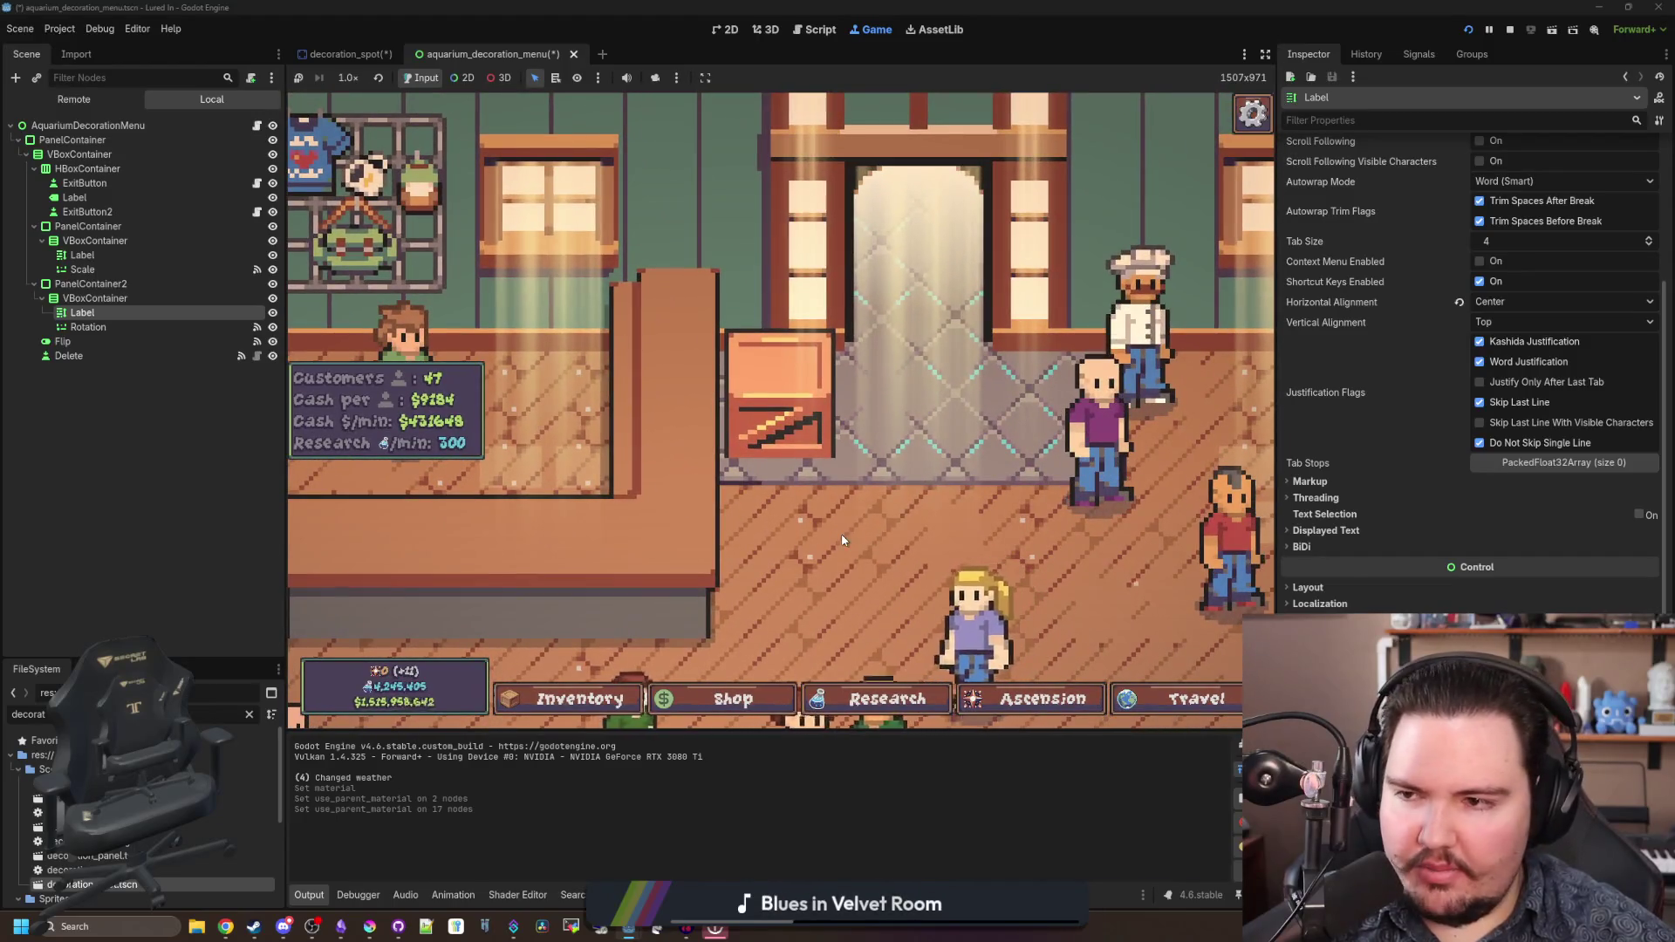
double_click(138, 888)
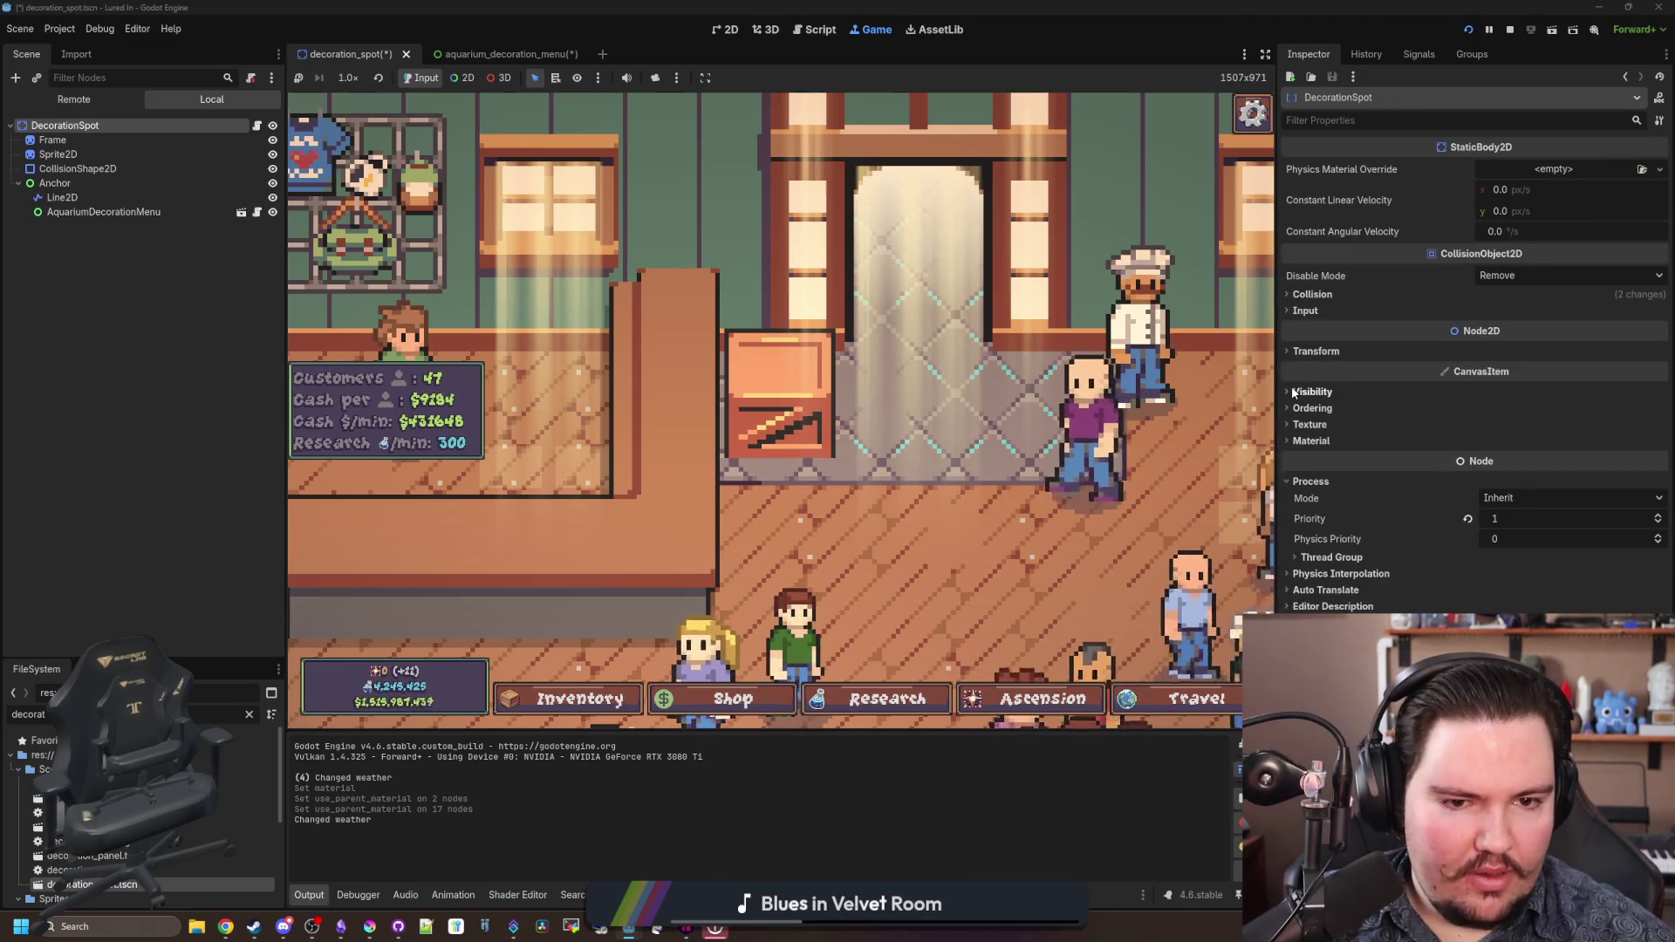
- Expand DecorationSpot's Visibility section and toggle visibility layer 2 on and back off
left_click(1293, 390)
left_click(1516, 433)
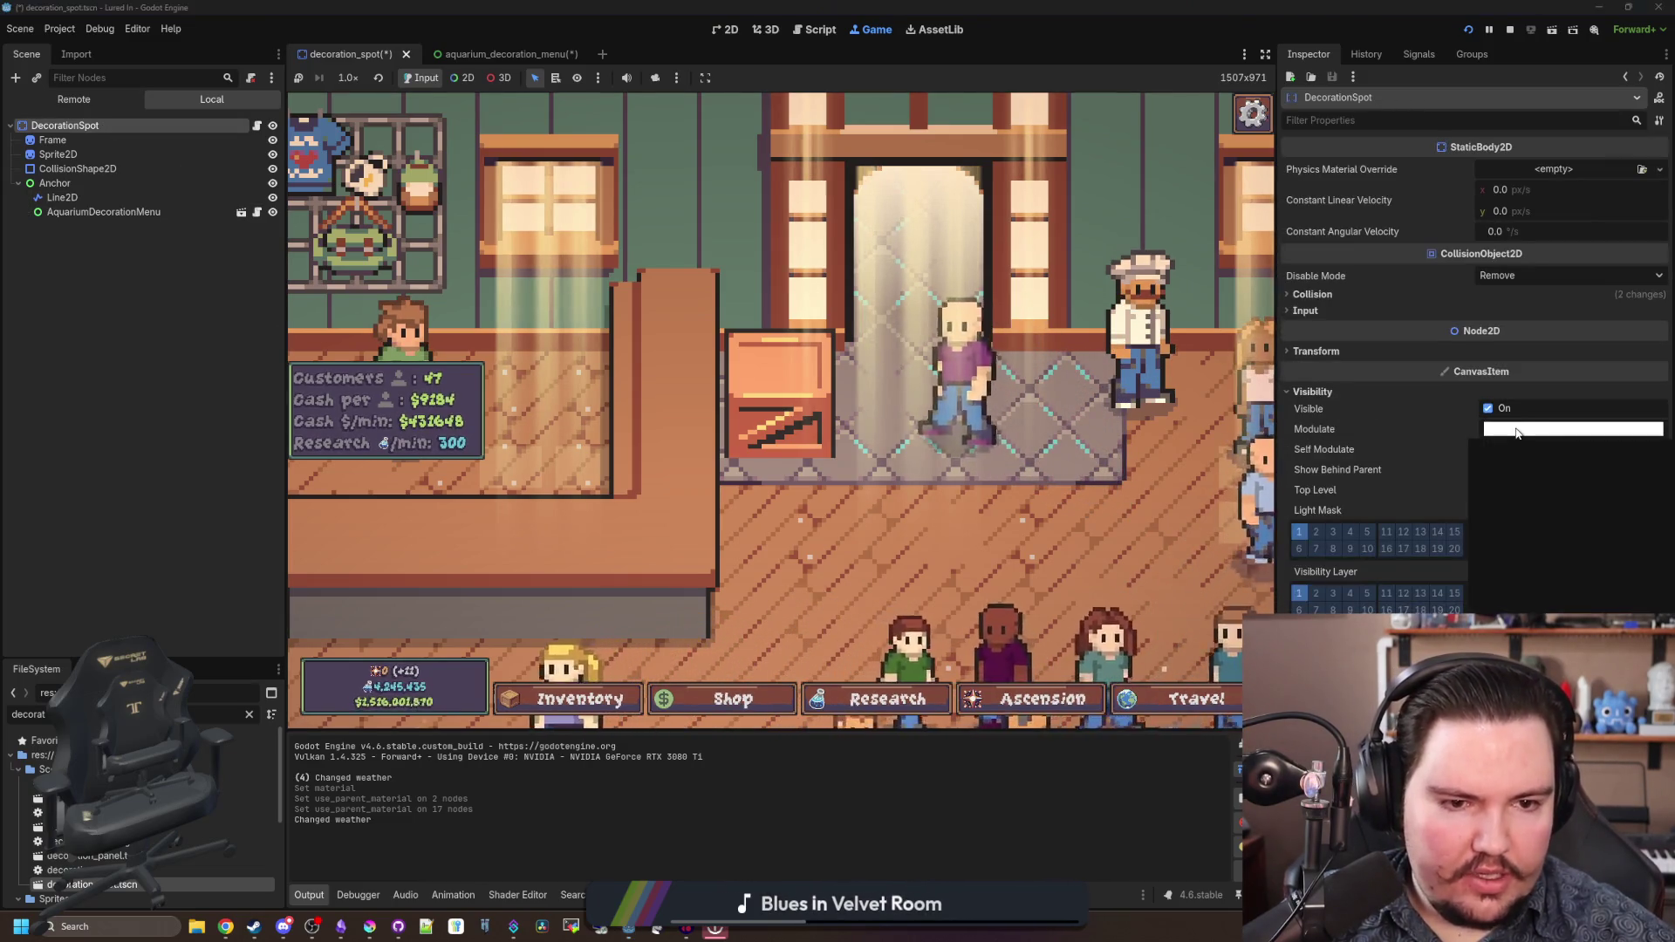
left_click(1301, 590)
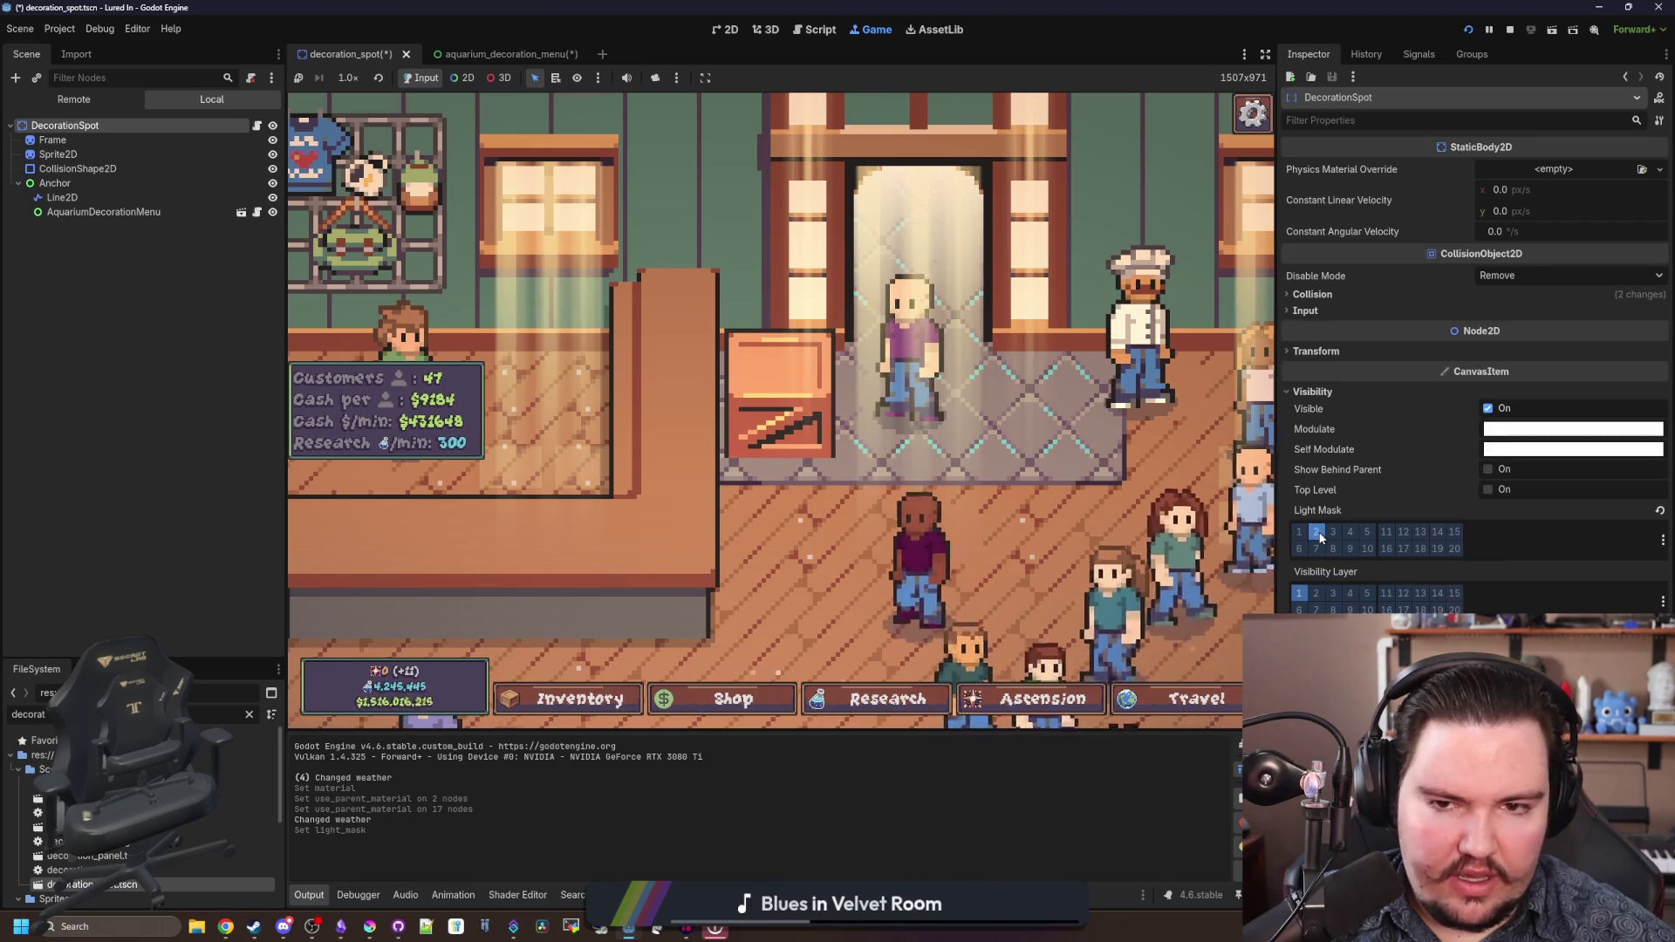
left_click(1313, 595)
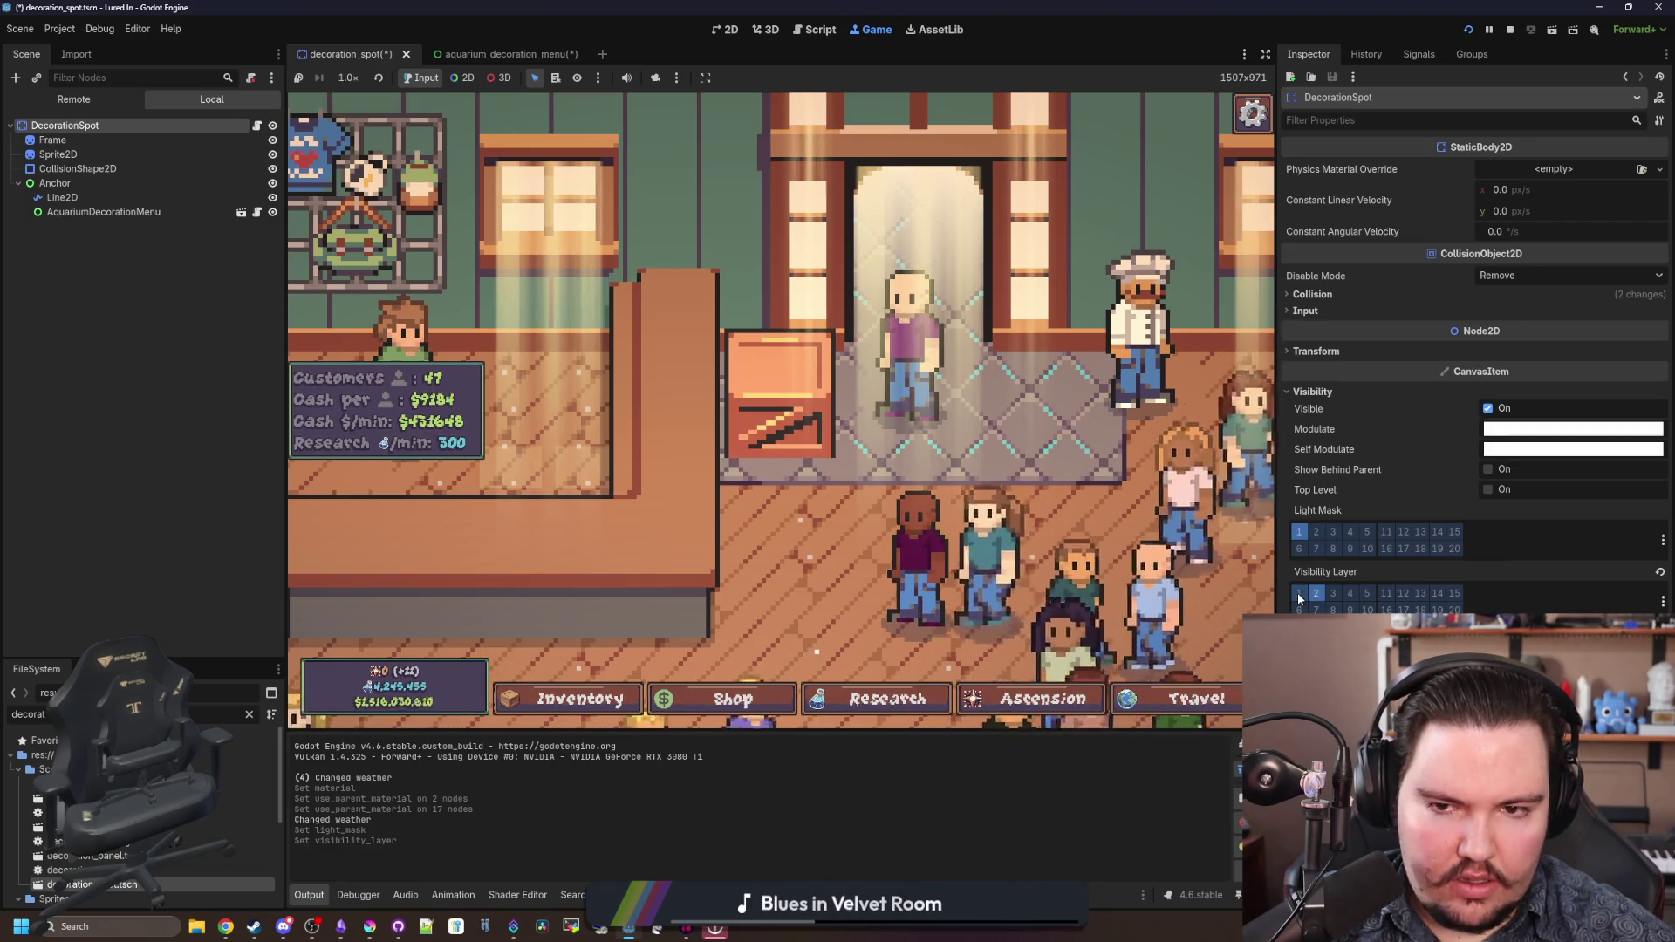
left_click(1316, 595)
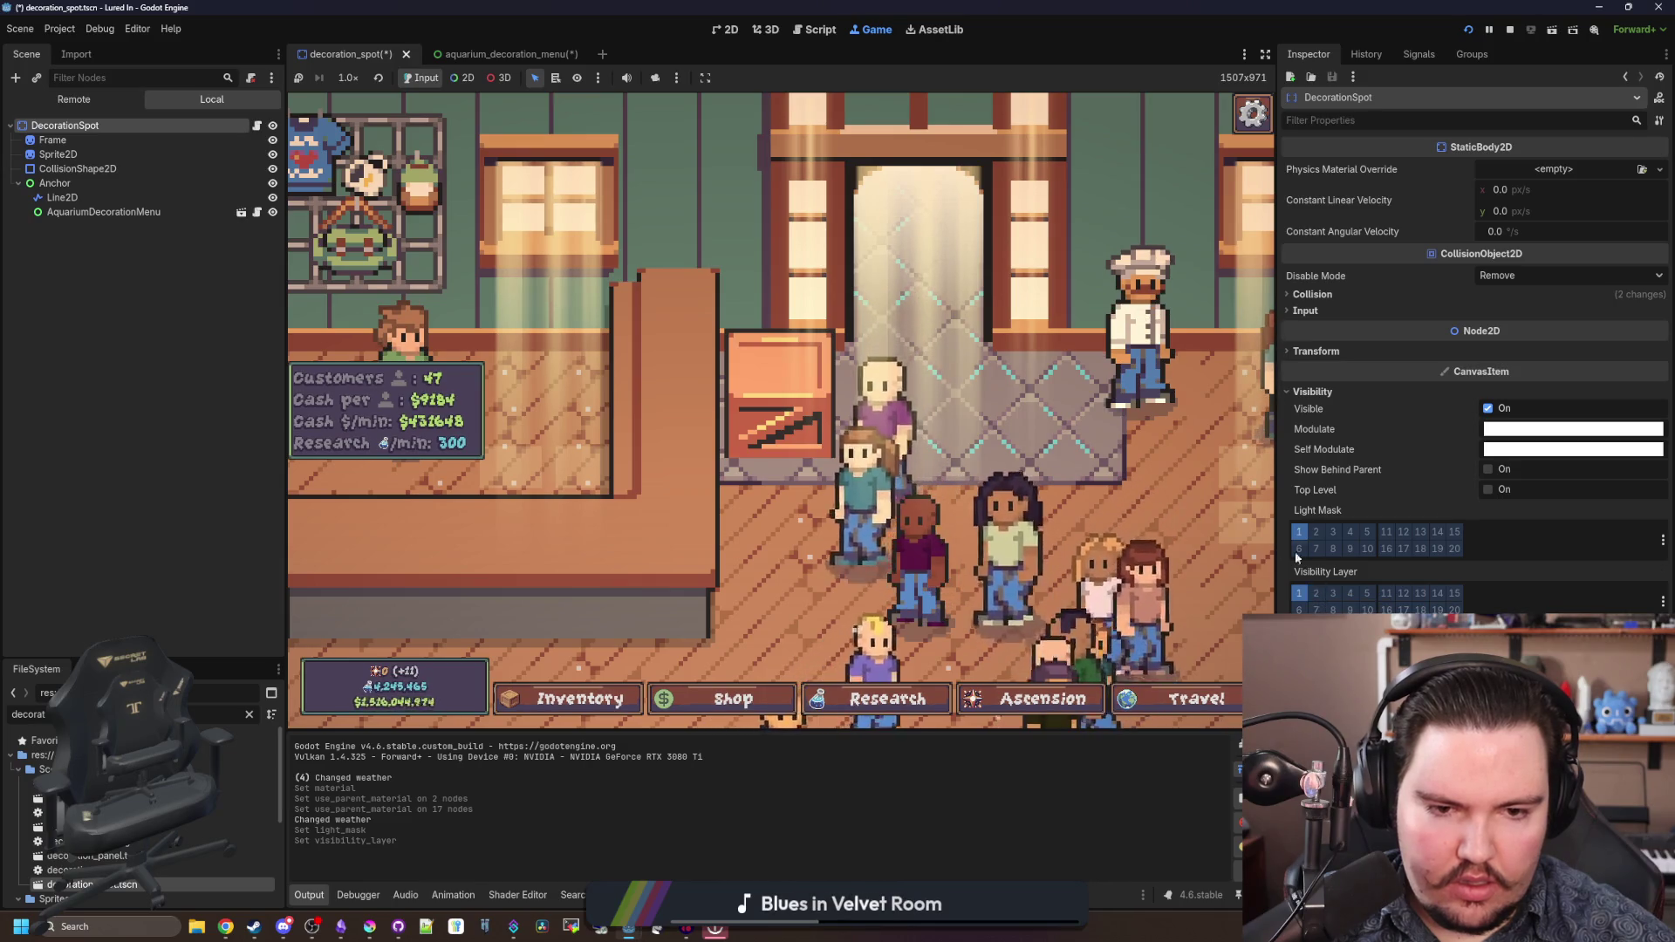
- Inspect the Frame, Sprite2D and Anchor nodes, then open decoration_spot.gd
left_click(51, 140)
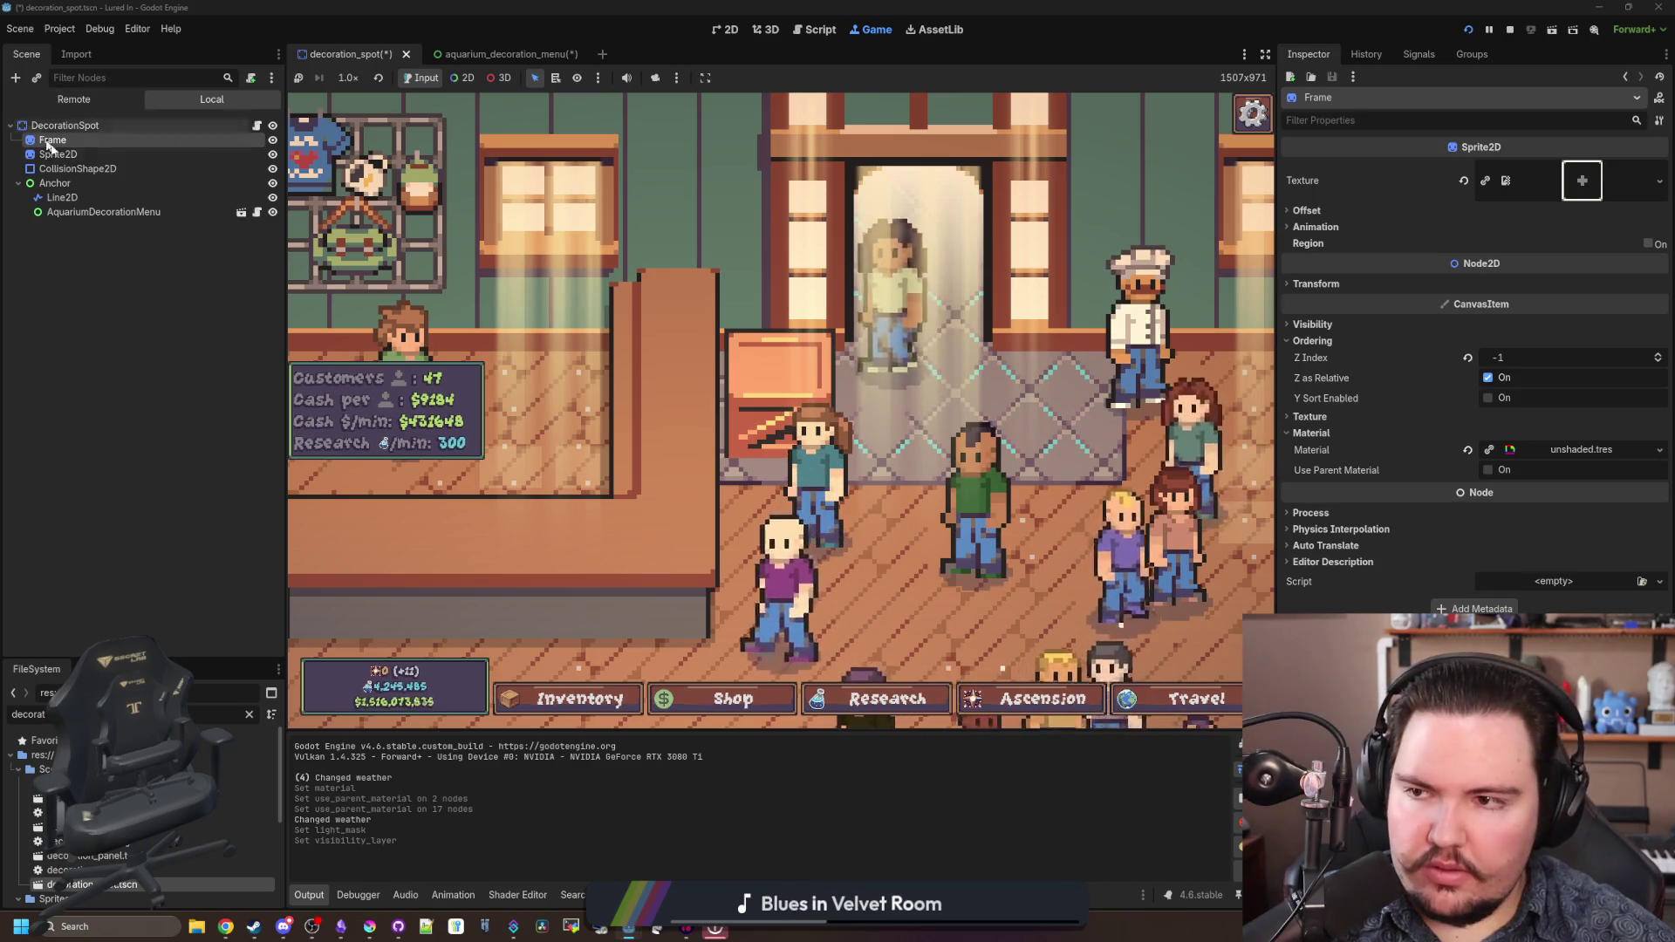
left_click(58, 153)
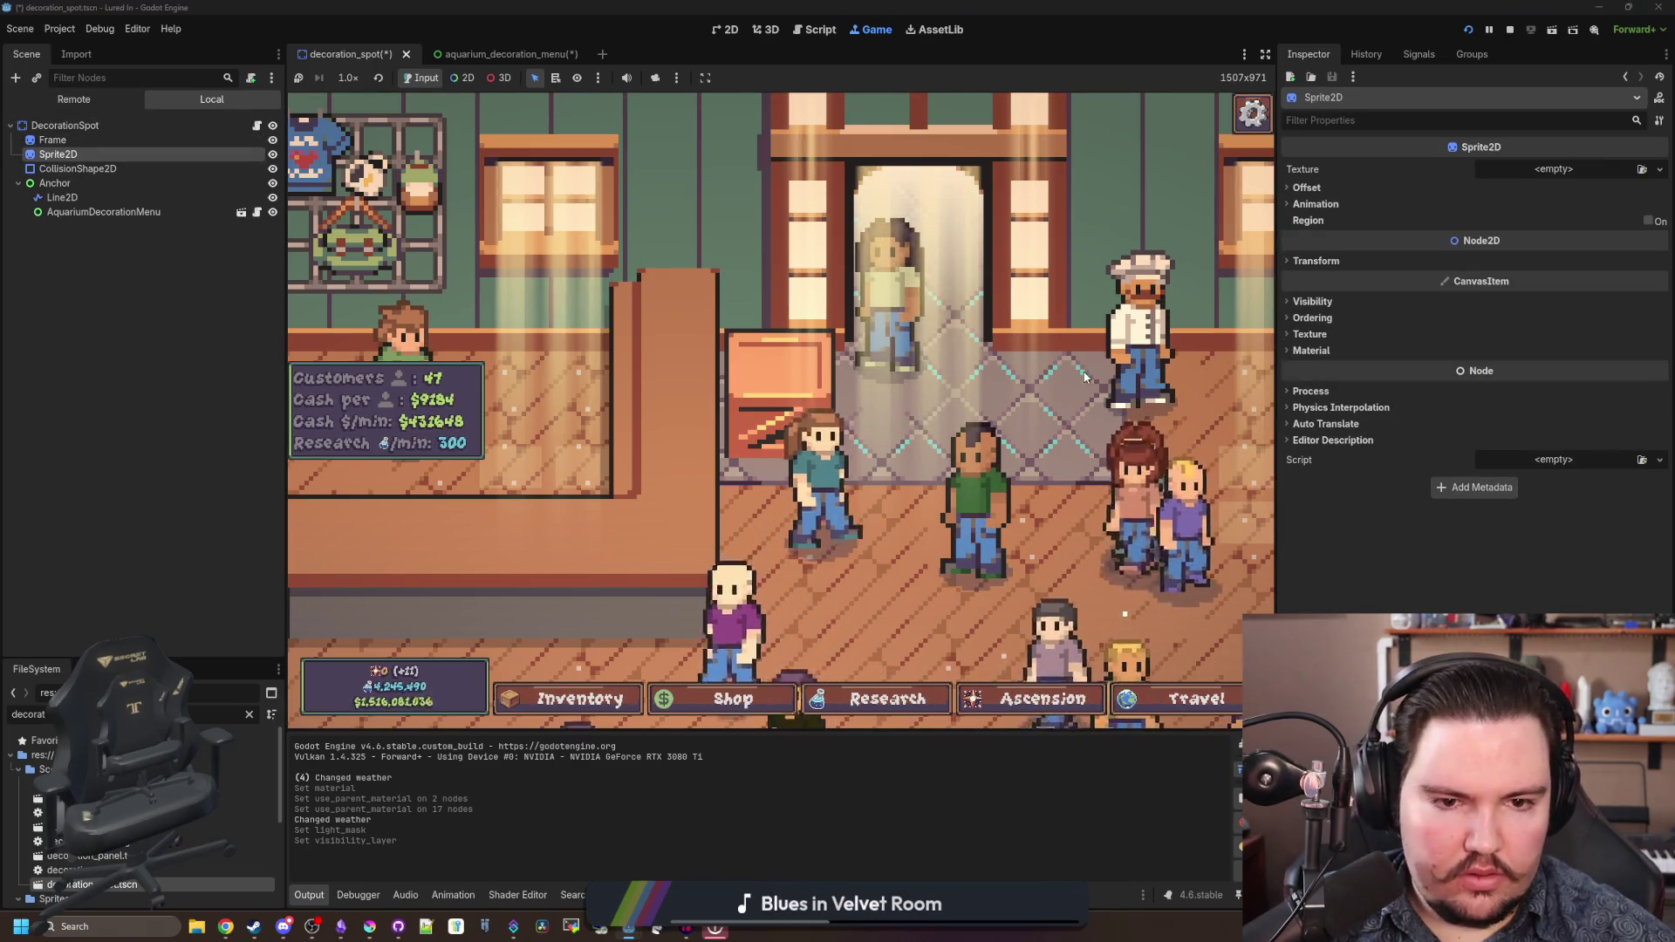
left_click(125, 180)
left_click(257, 128)
left_click(744, 276)
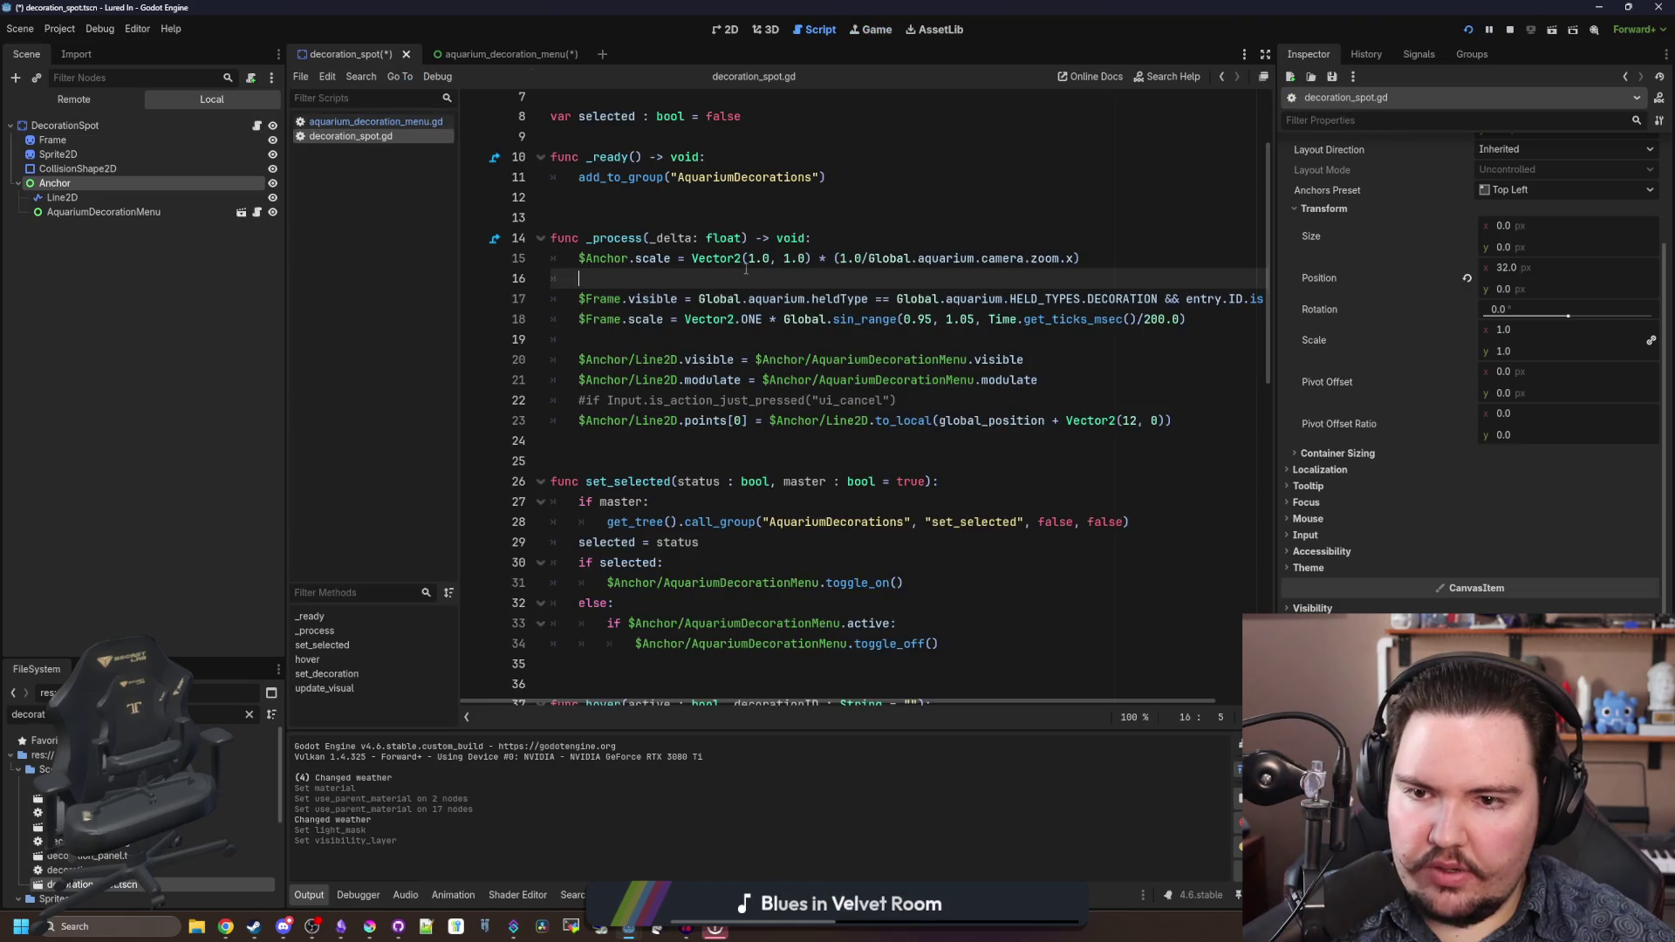
- Search decoration_spot.gd for 'modulate' and step through every match
key("ctrl+f")
type("modulate")
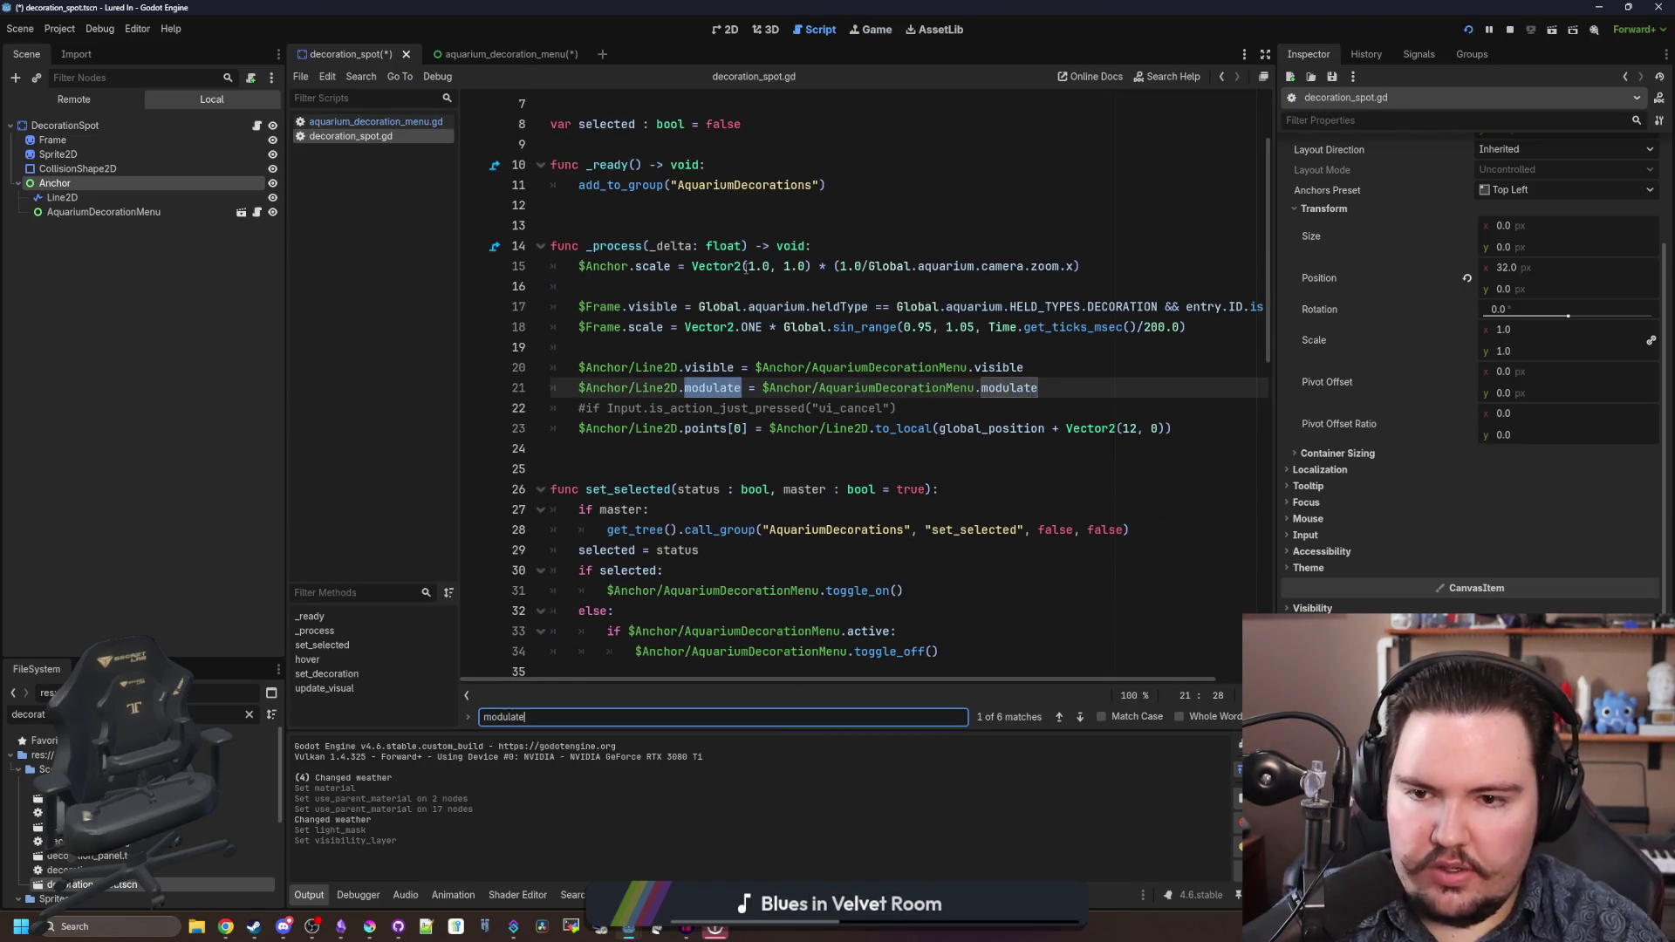
key("Return")
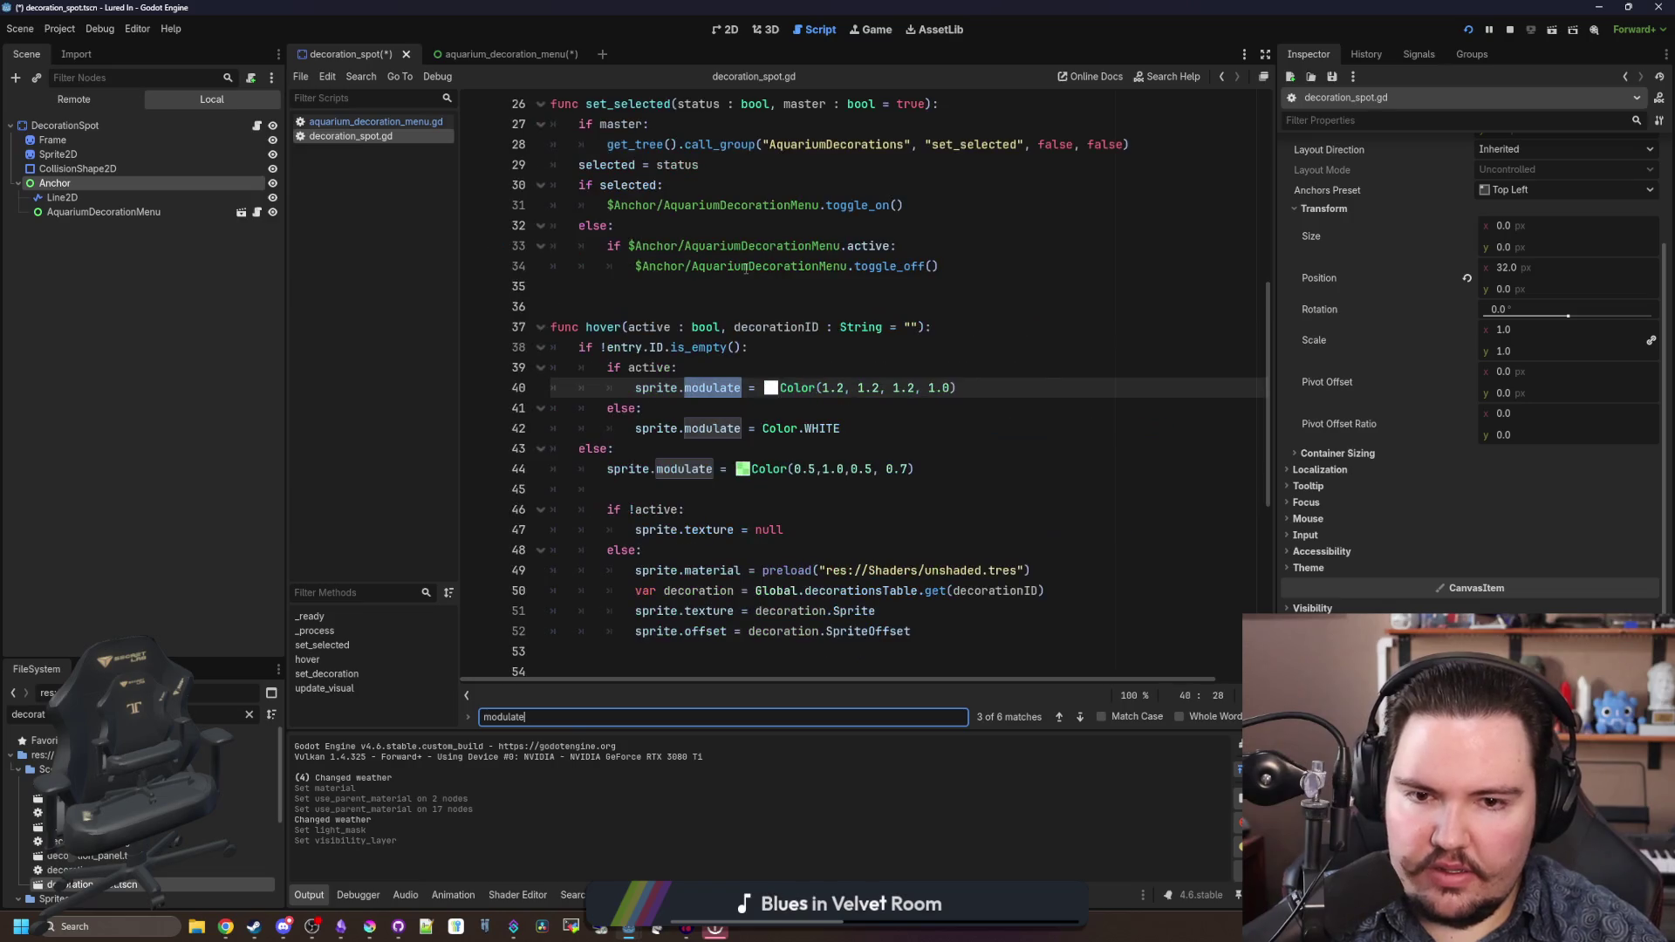
key("Return")
key("Return")
key("Return")
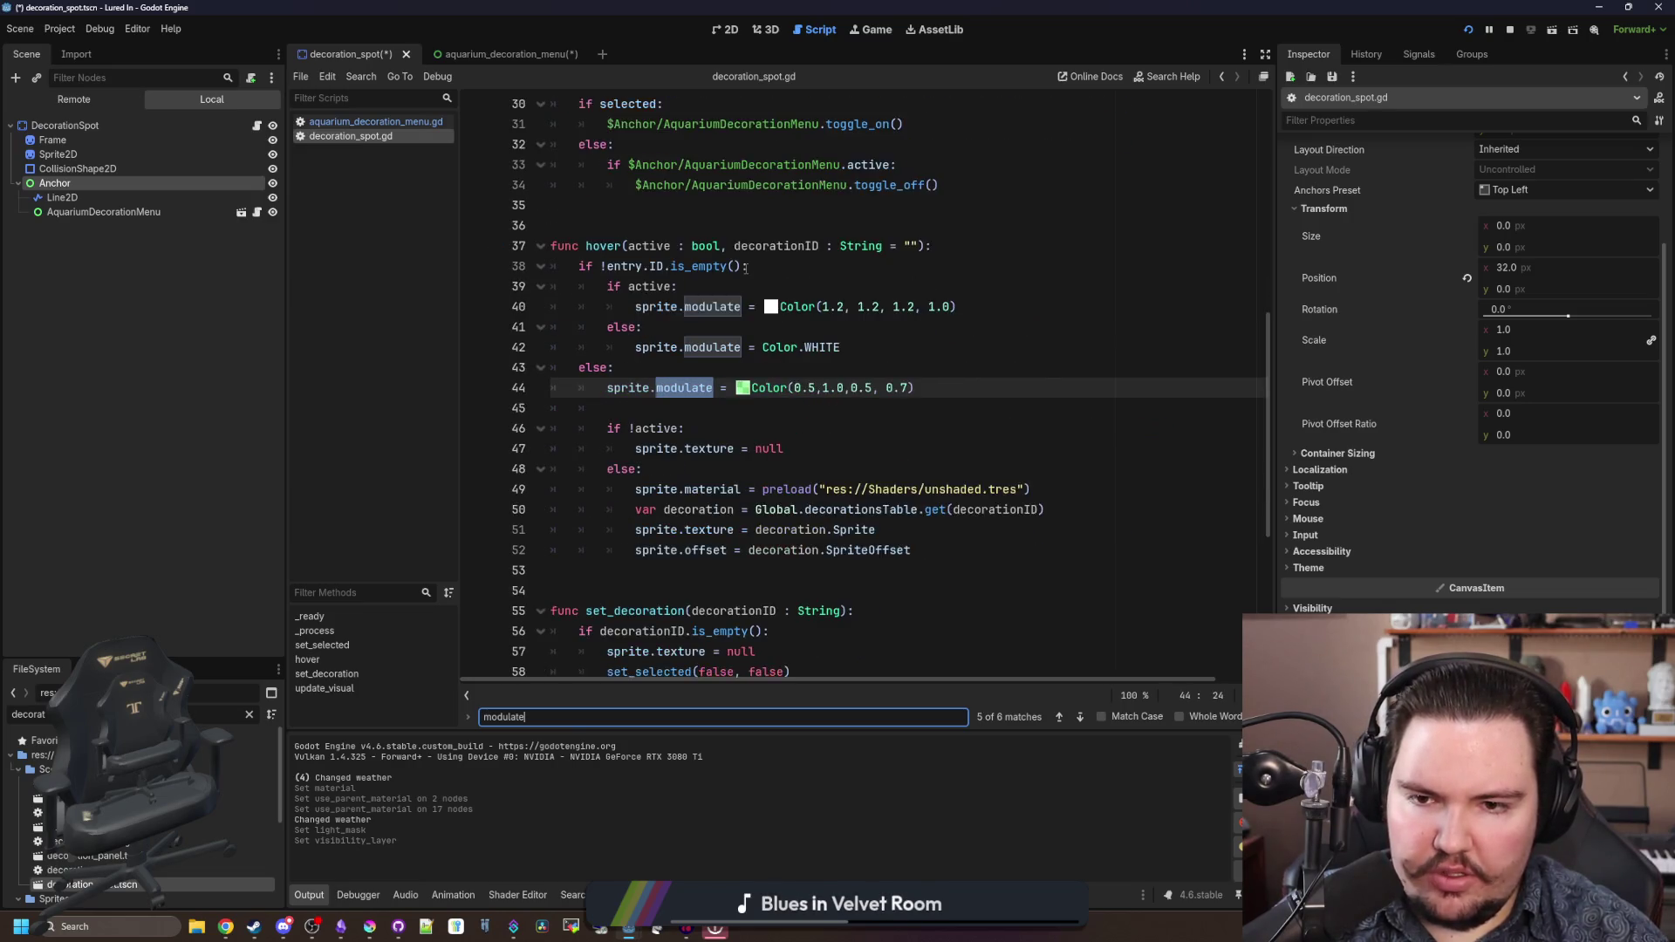
key("Return")
key("Return")
key("Return")
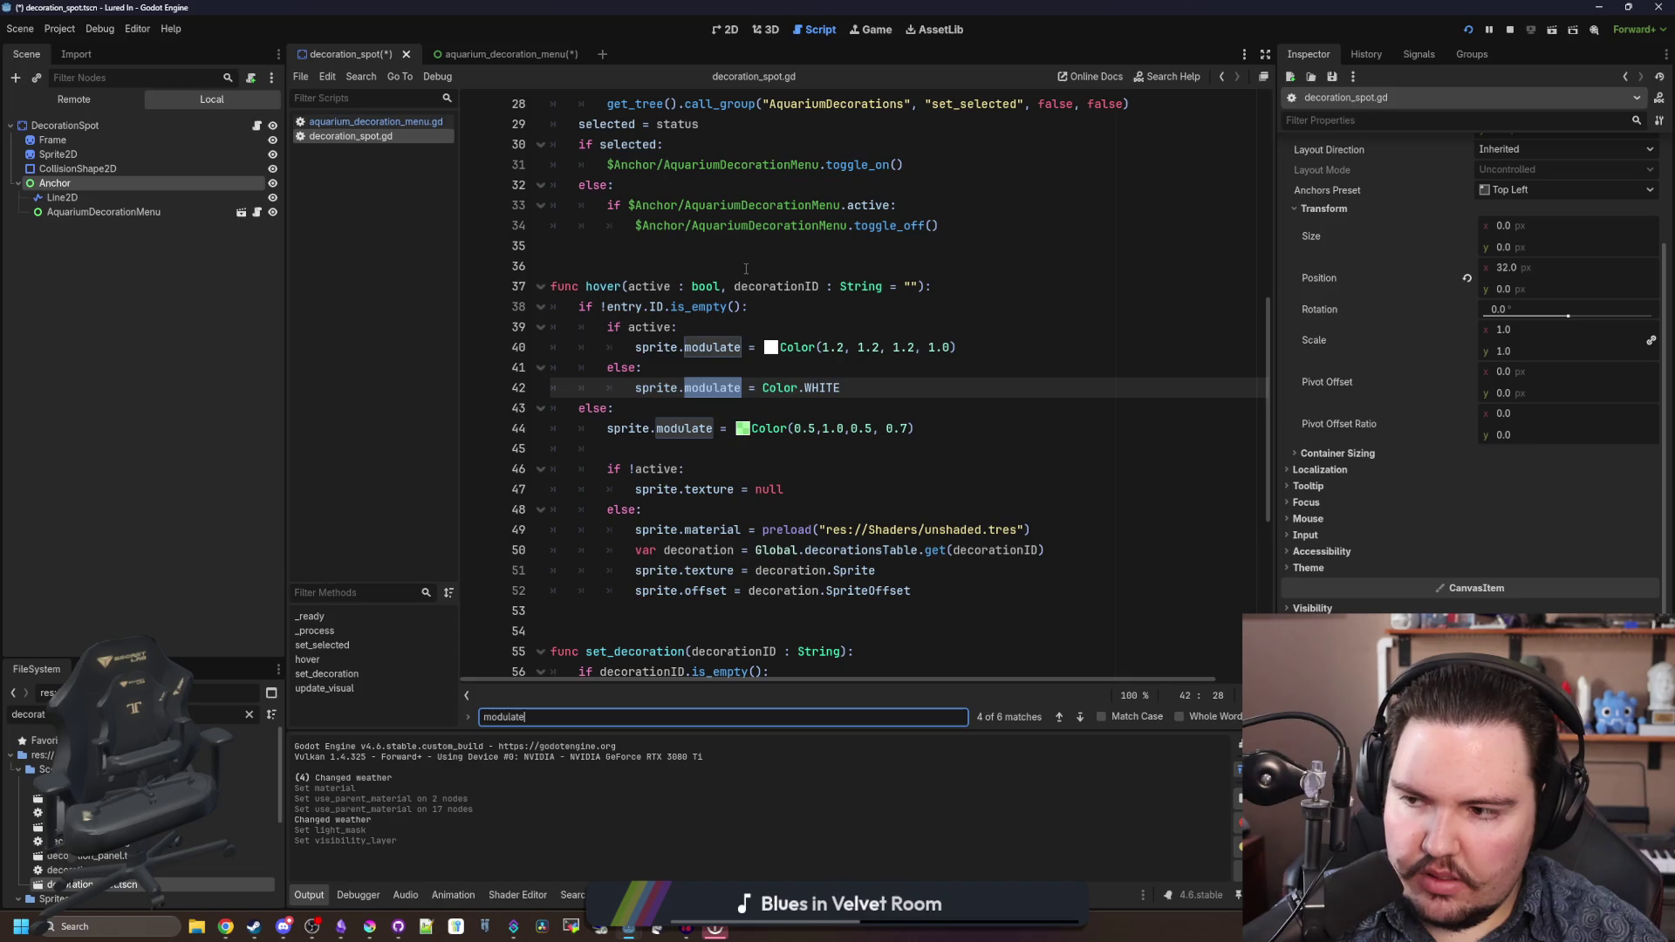
key("Return")
key("Return")
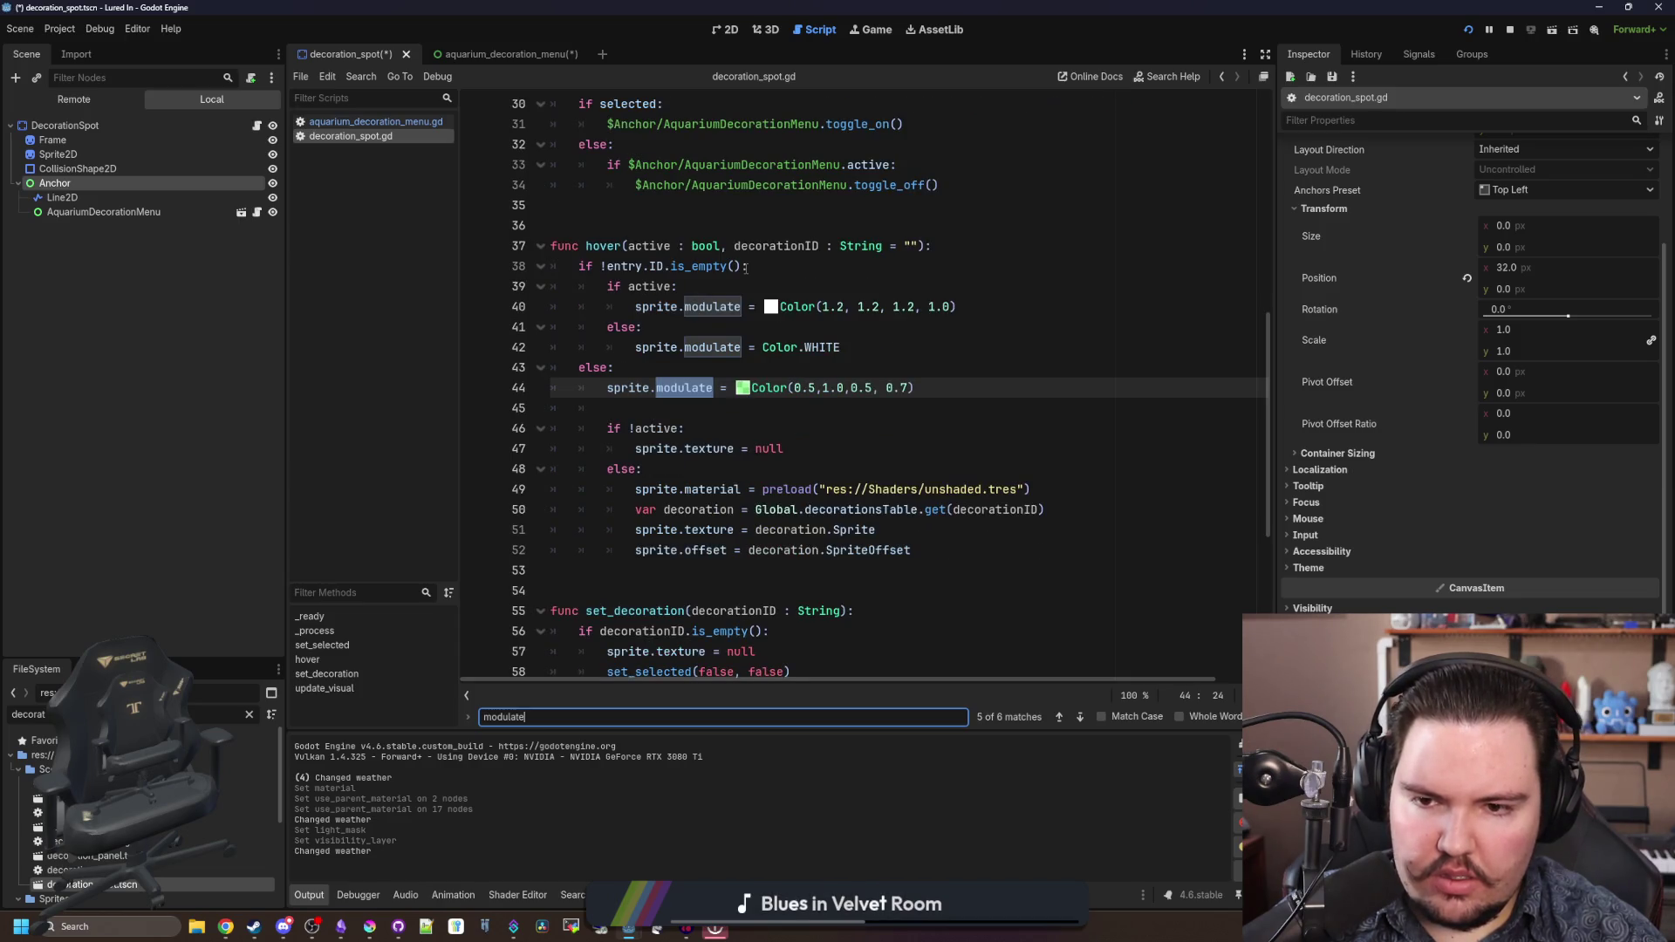
key("Return")
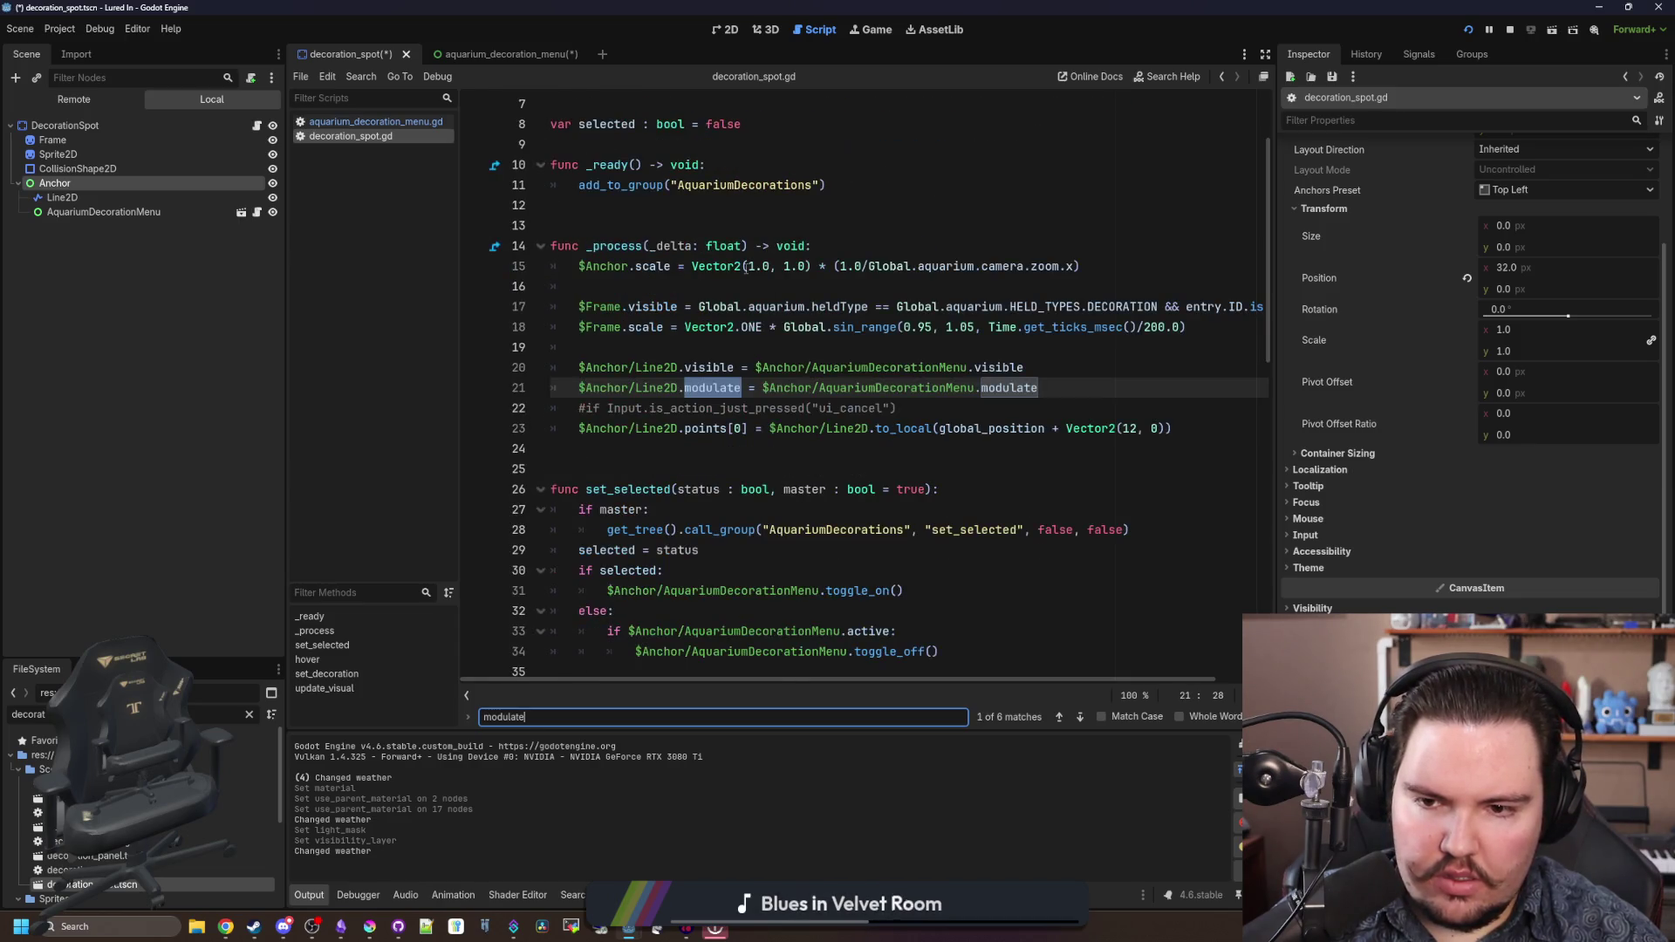
- Save the decoration spot scene and script, and run the game with F5
left_click(747, 367)
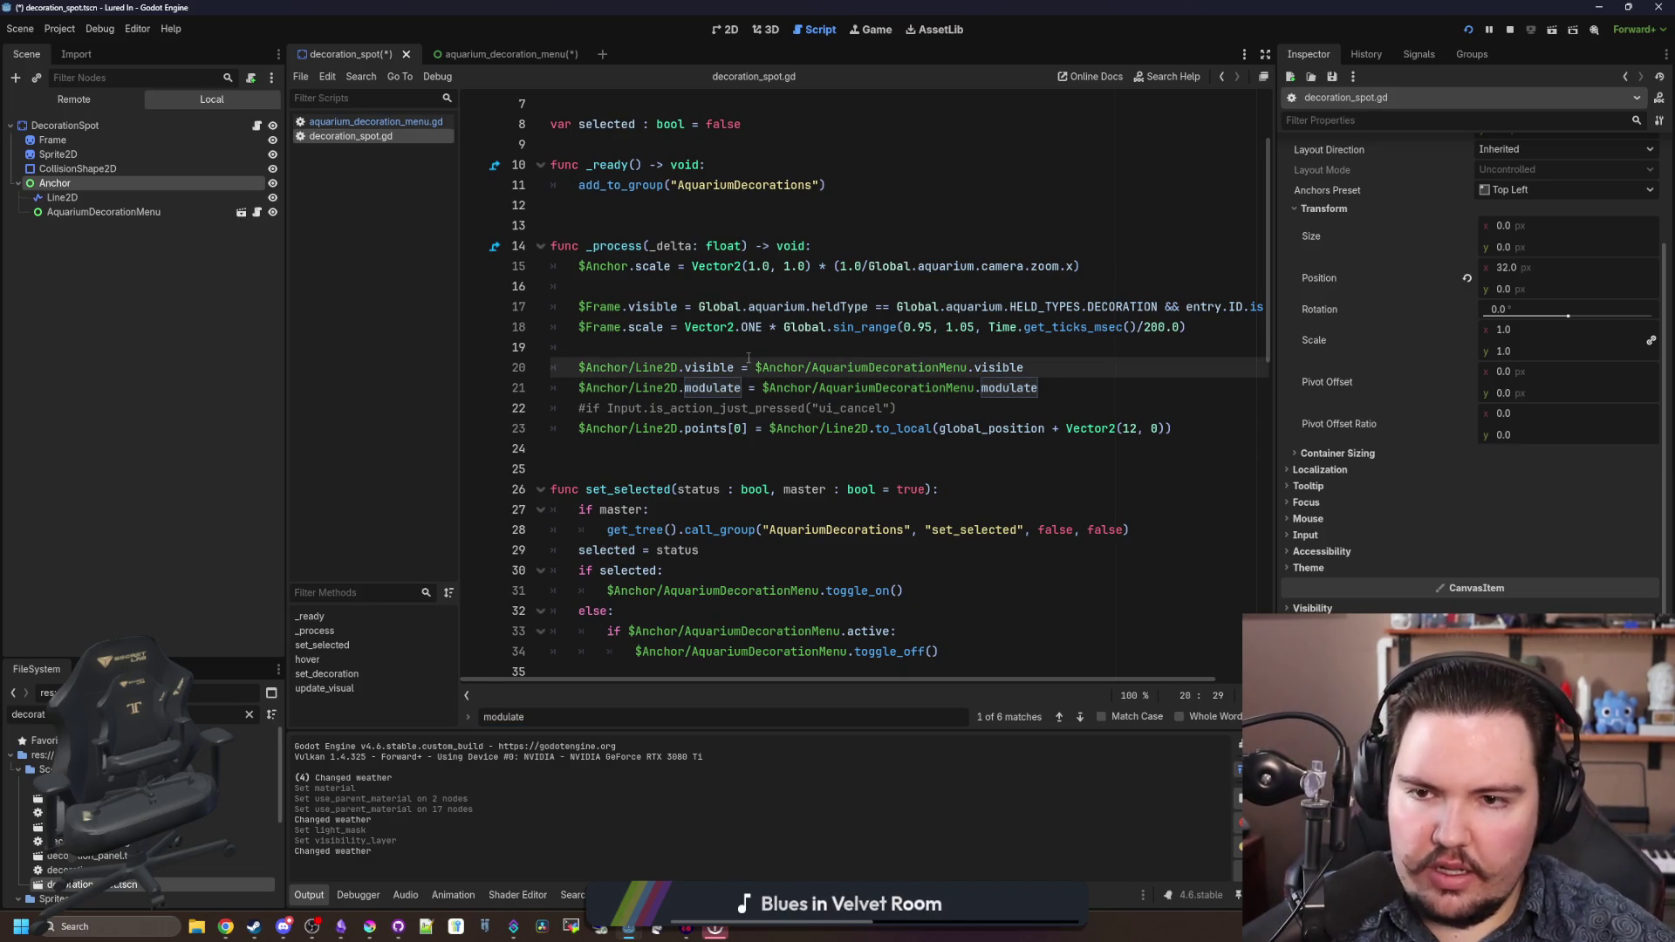
left_click(748, 352)
scroll(750, 349, "up", 2)
left_click(757, 335)
key("ctrl+s")
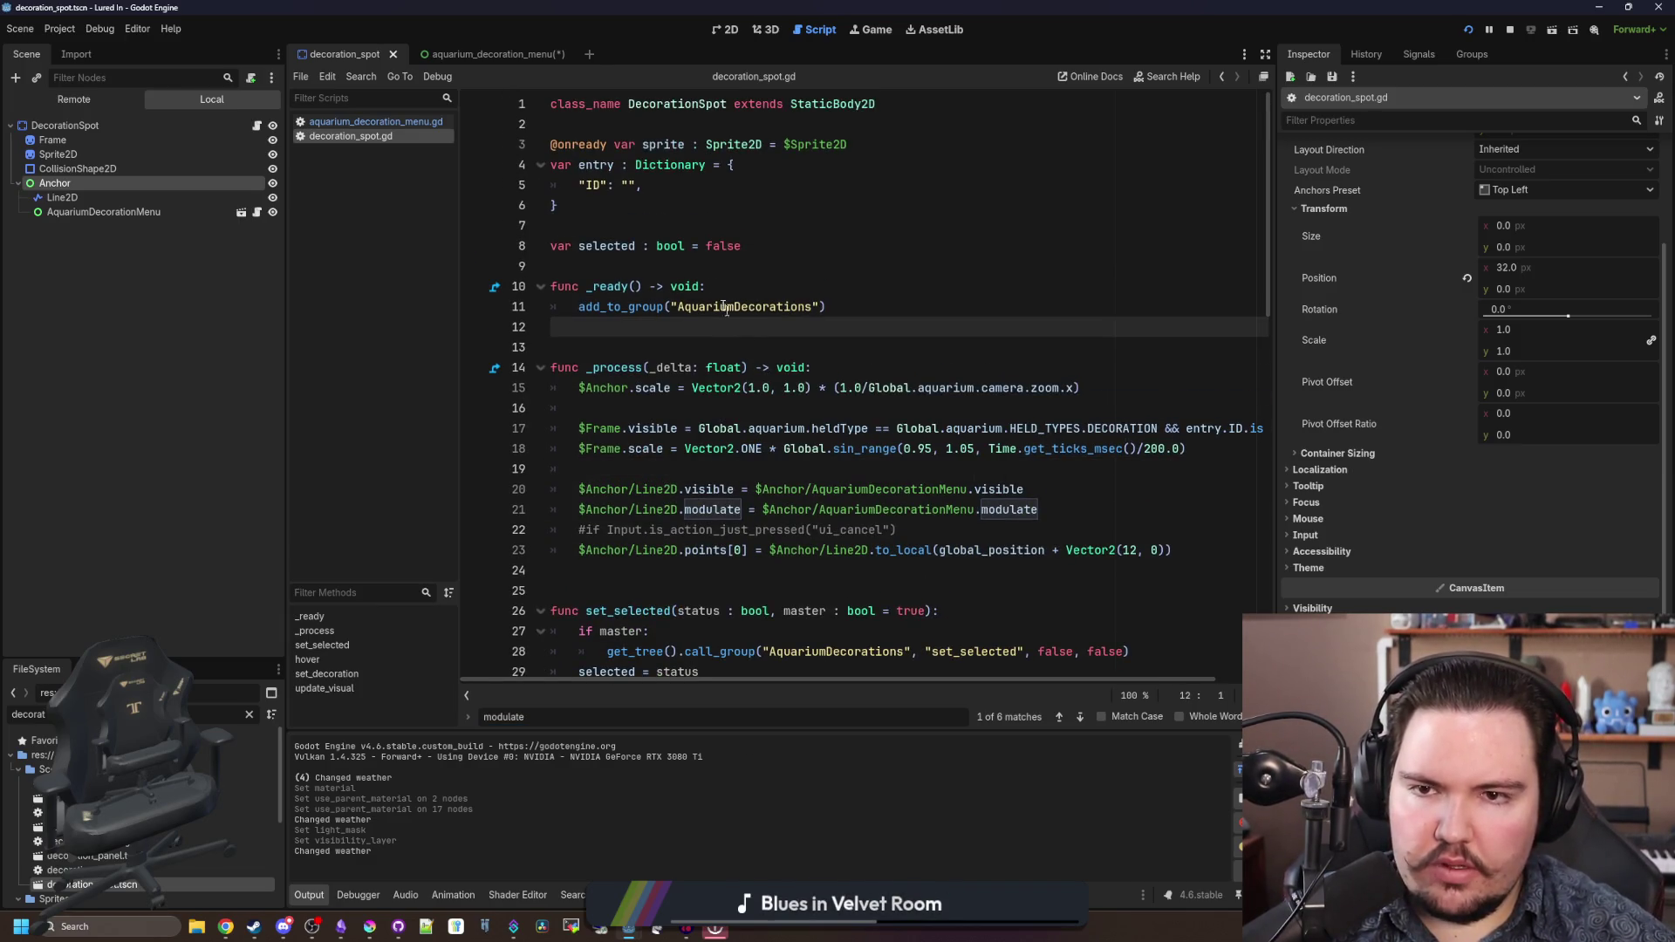
key("F5")
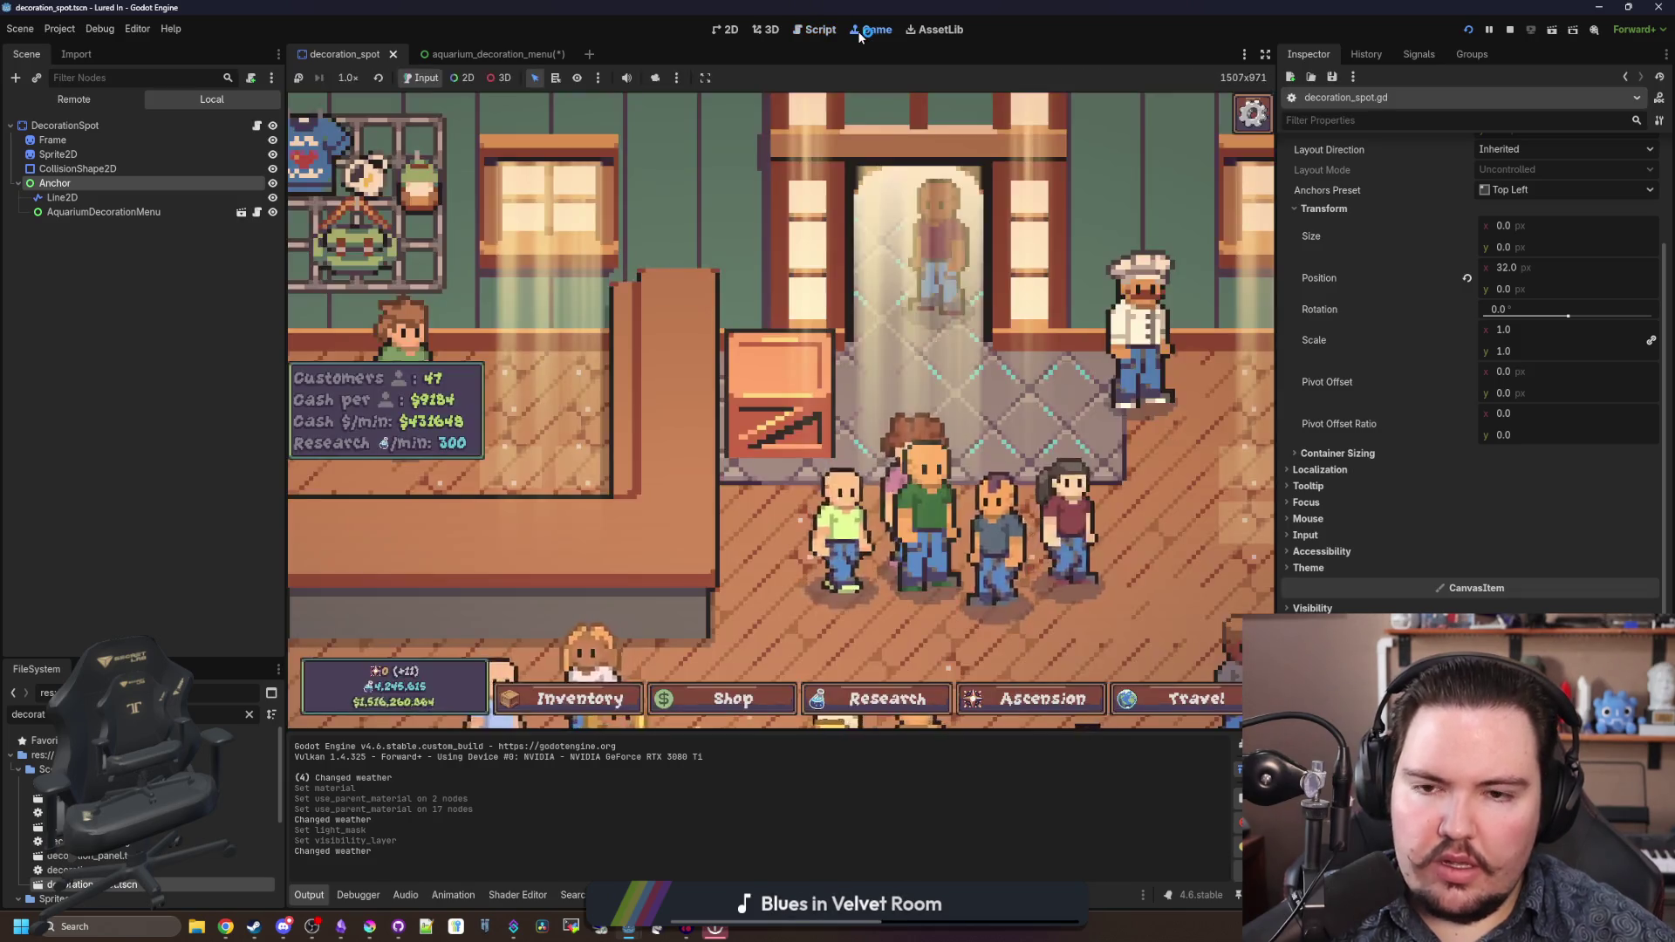
- Flip the decoration box in its in-game Edit panel, flip it back, then select DecorationSpot
left_click(816, 416)
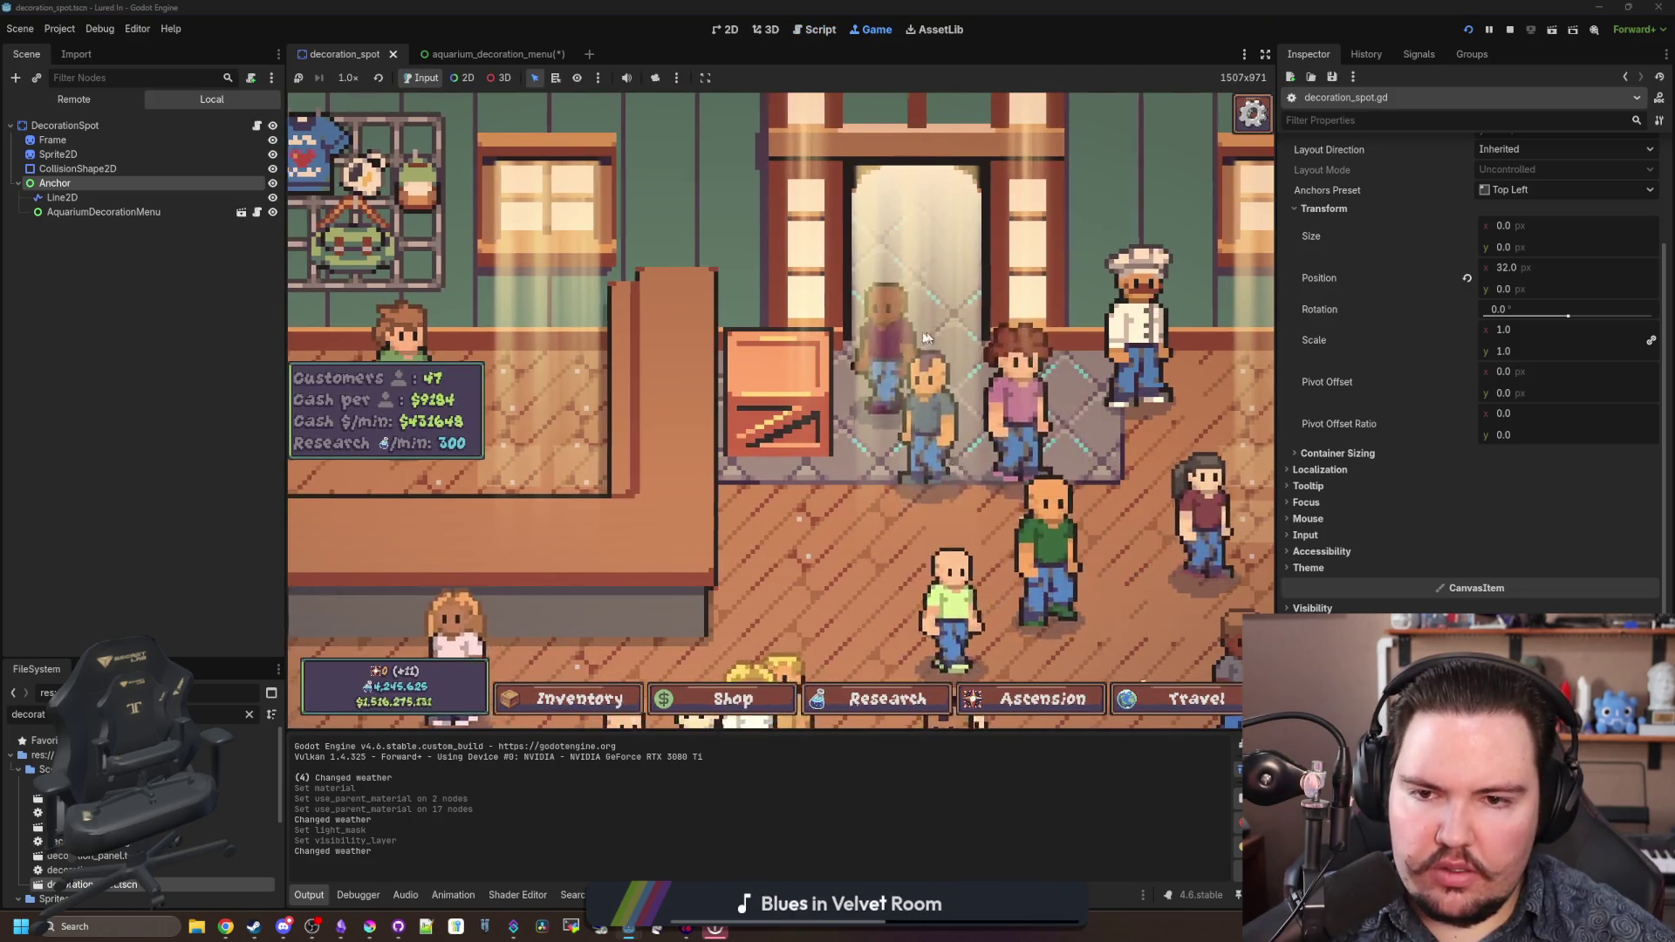
left_click(946, 326)
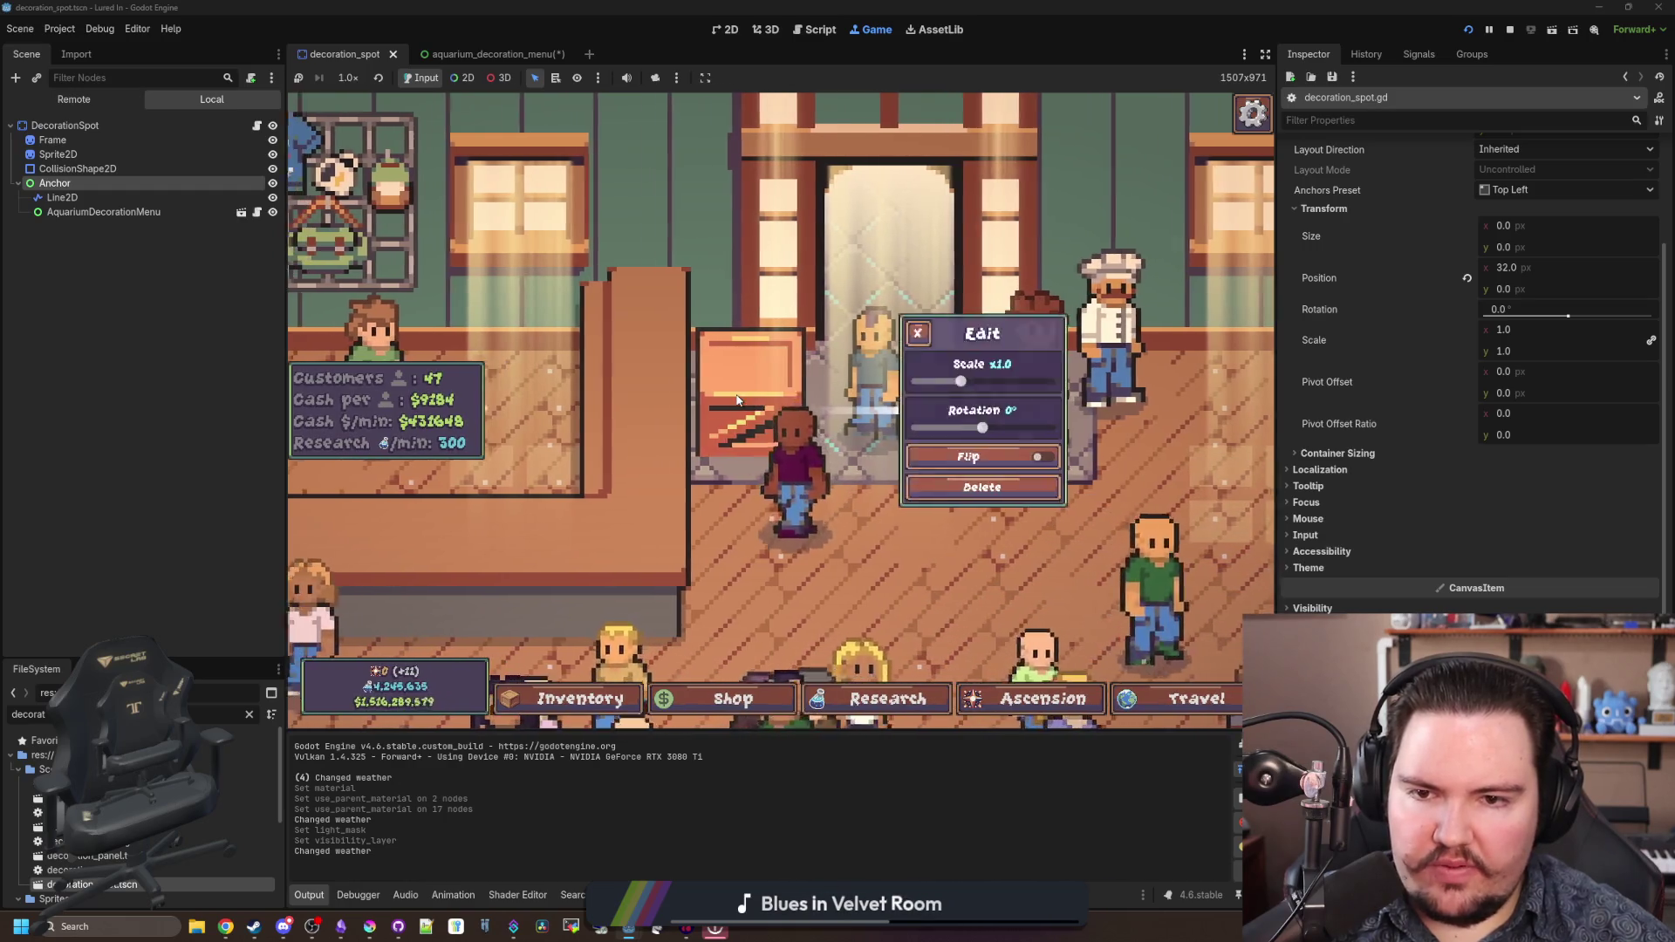
left_click(1000, 459)
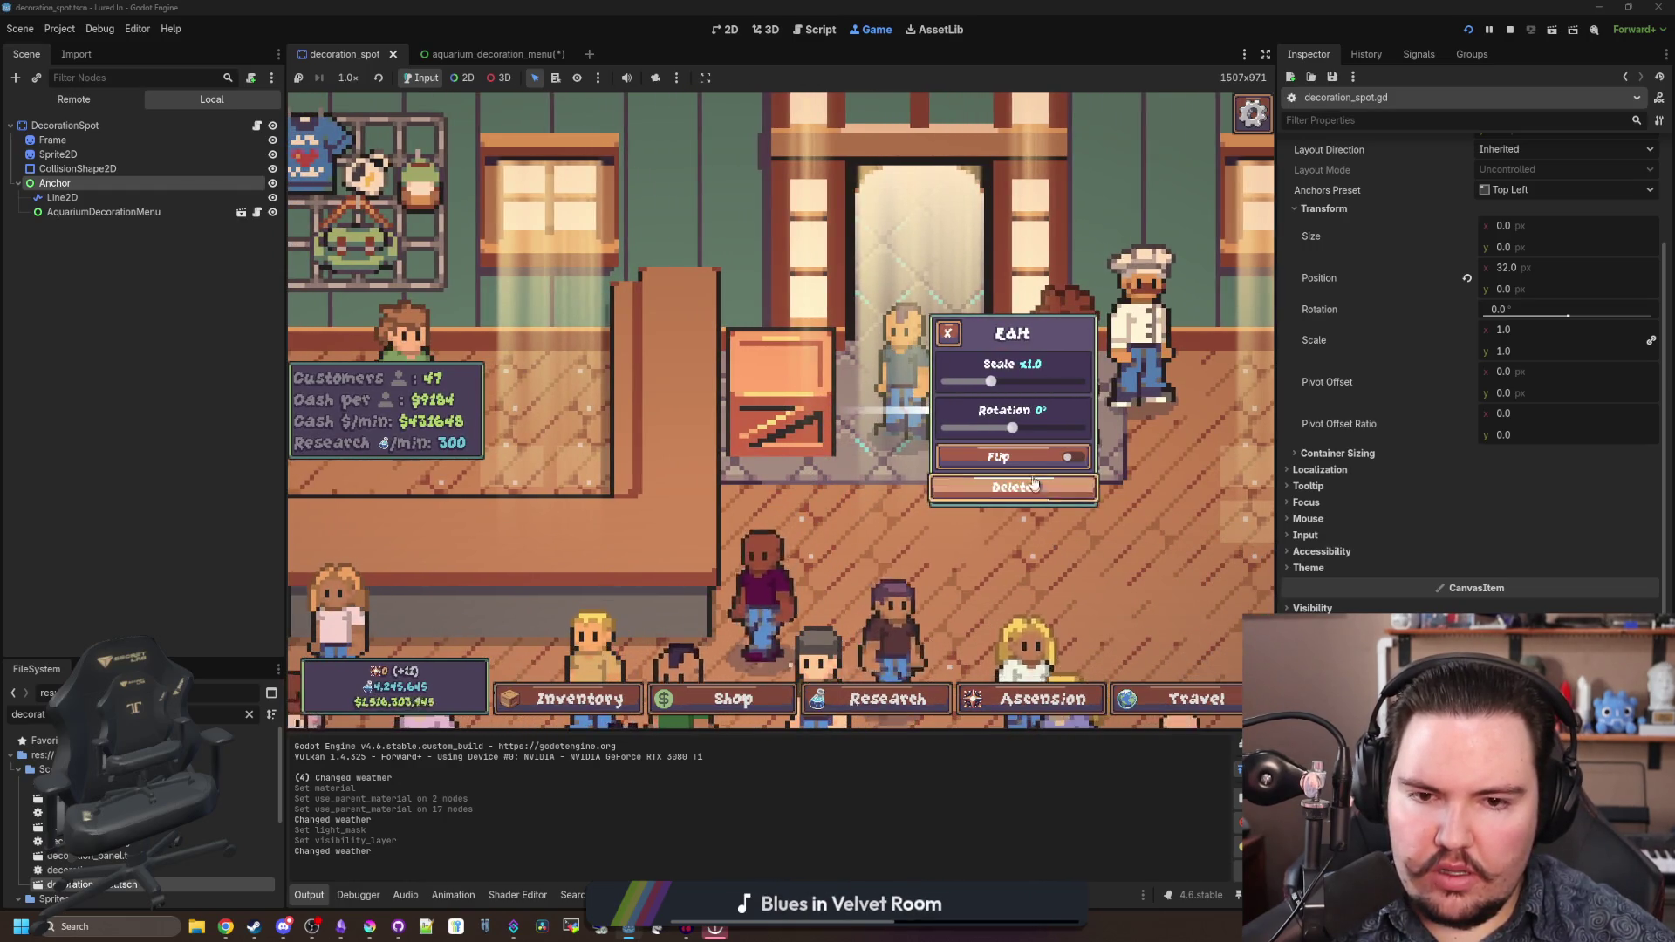
left_click(1034, 459)
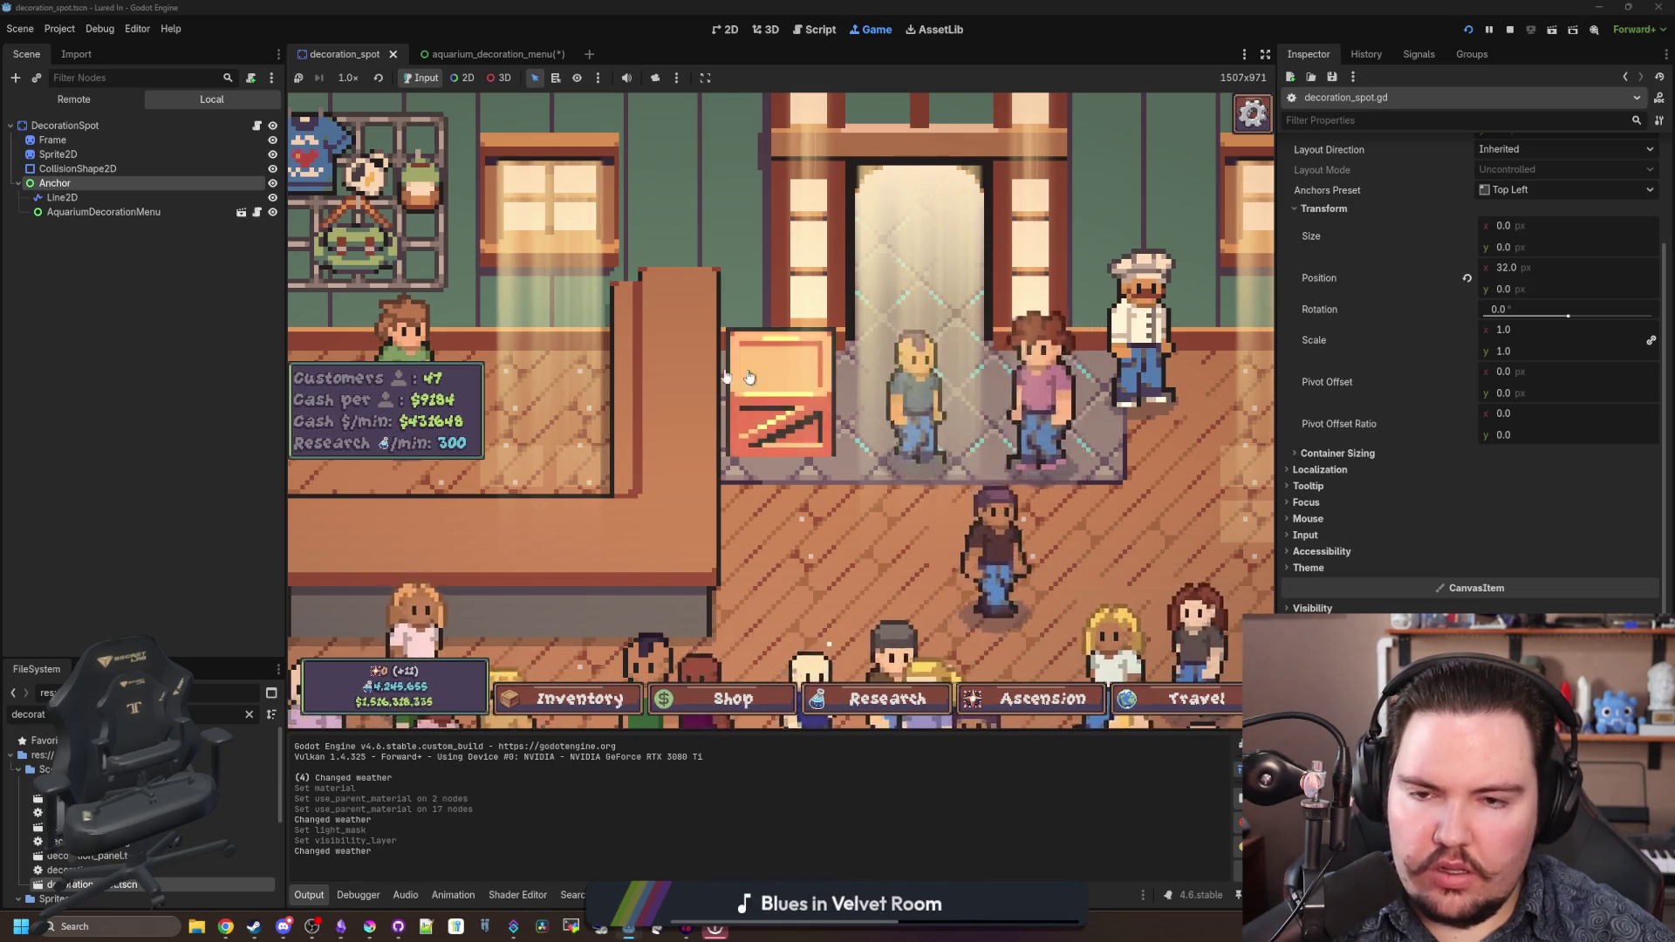
left_click(73, 129)
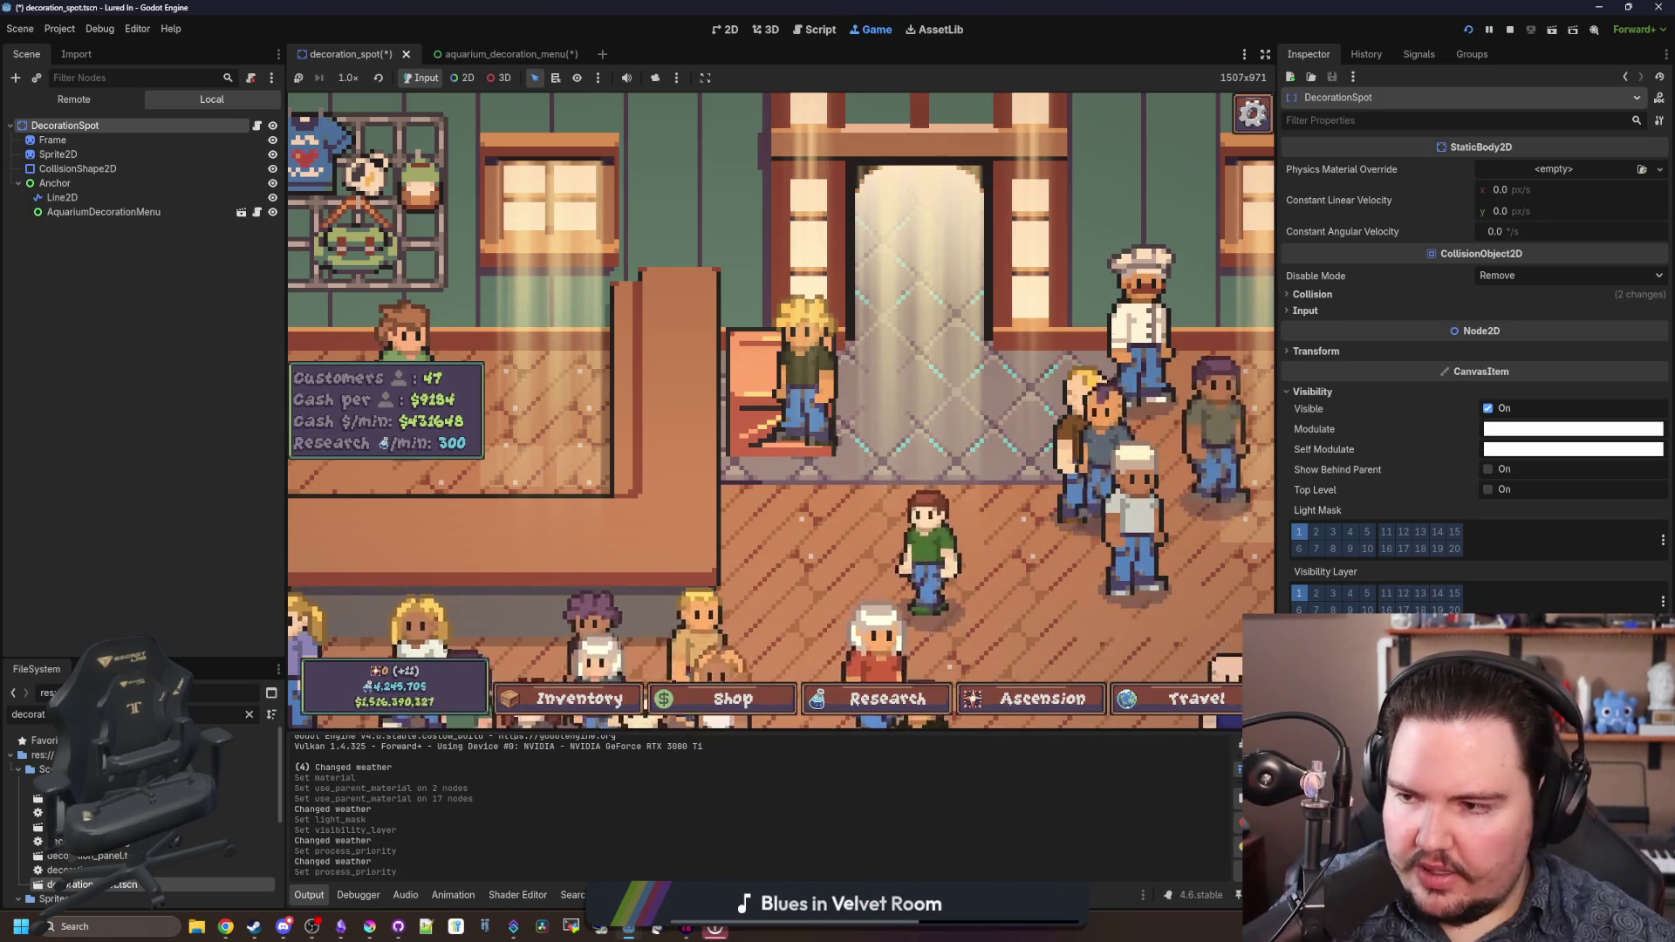
- Inspect the Frame, Sprite2D and Anchor nodes in the Scene tree
left_click(78, 139)
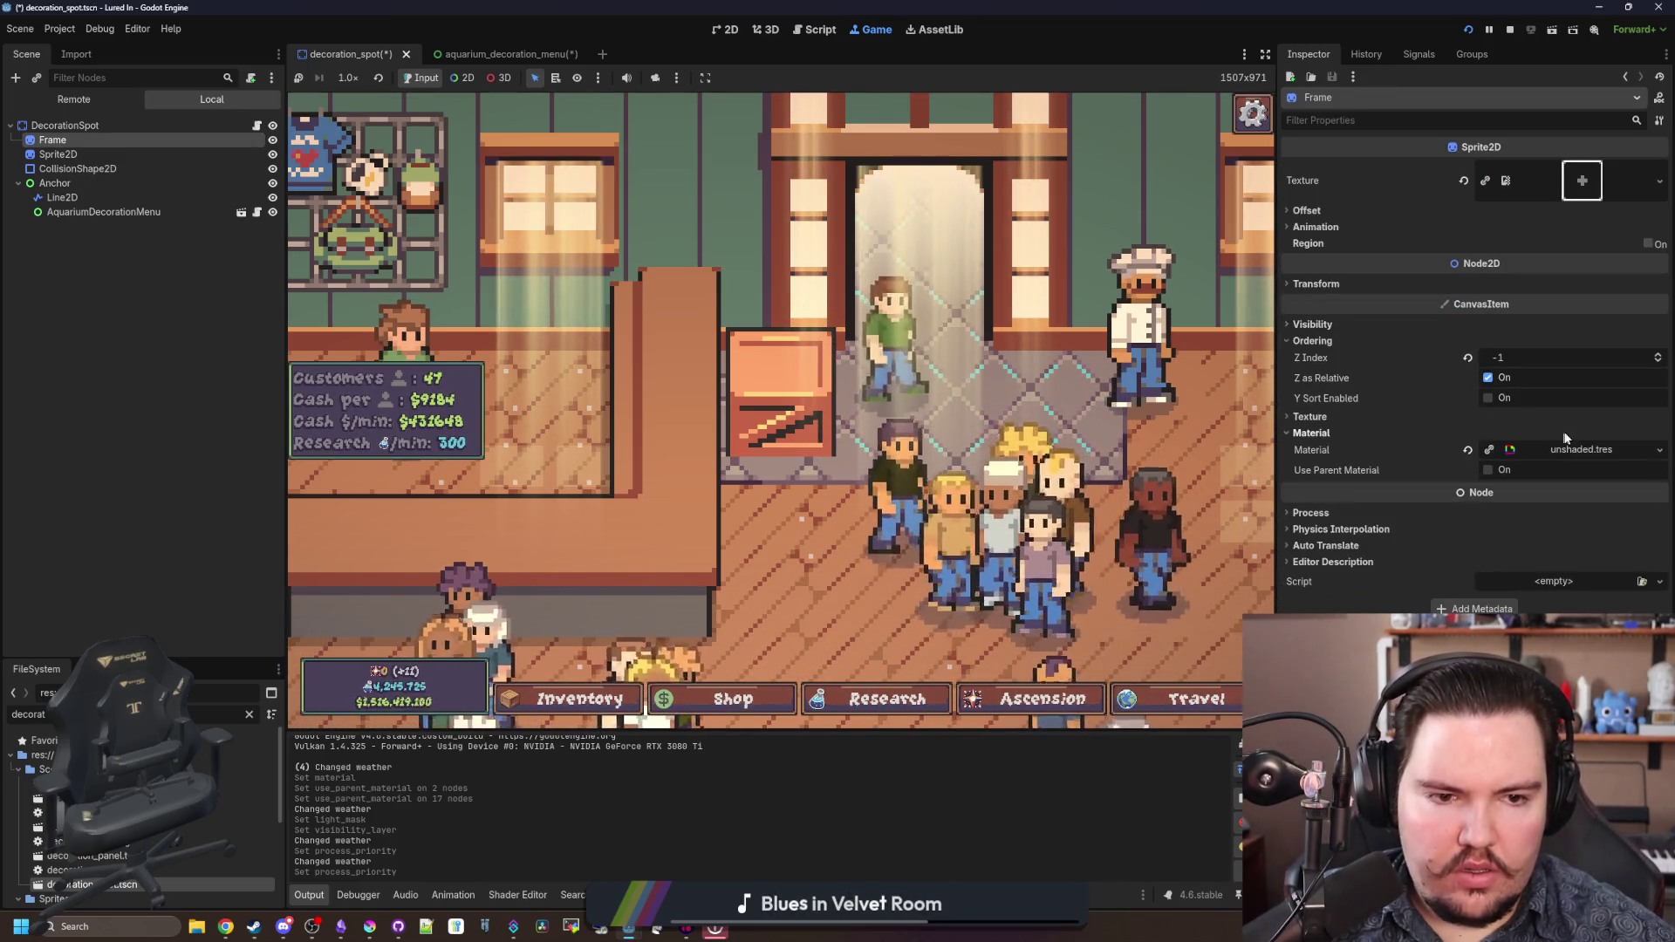
left_click(88, 155)
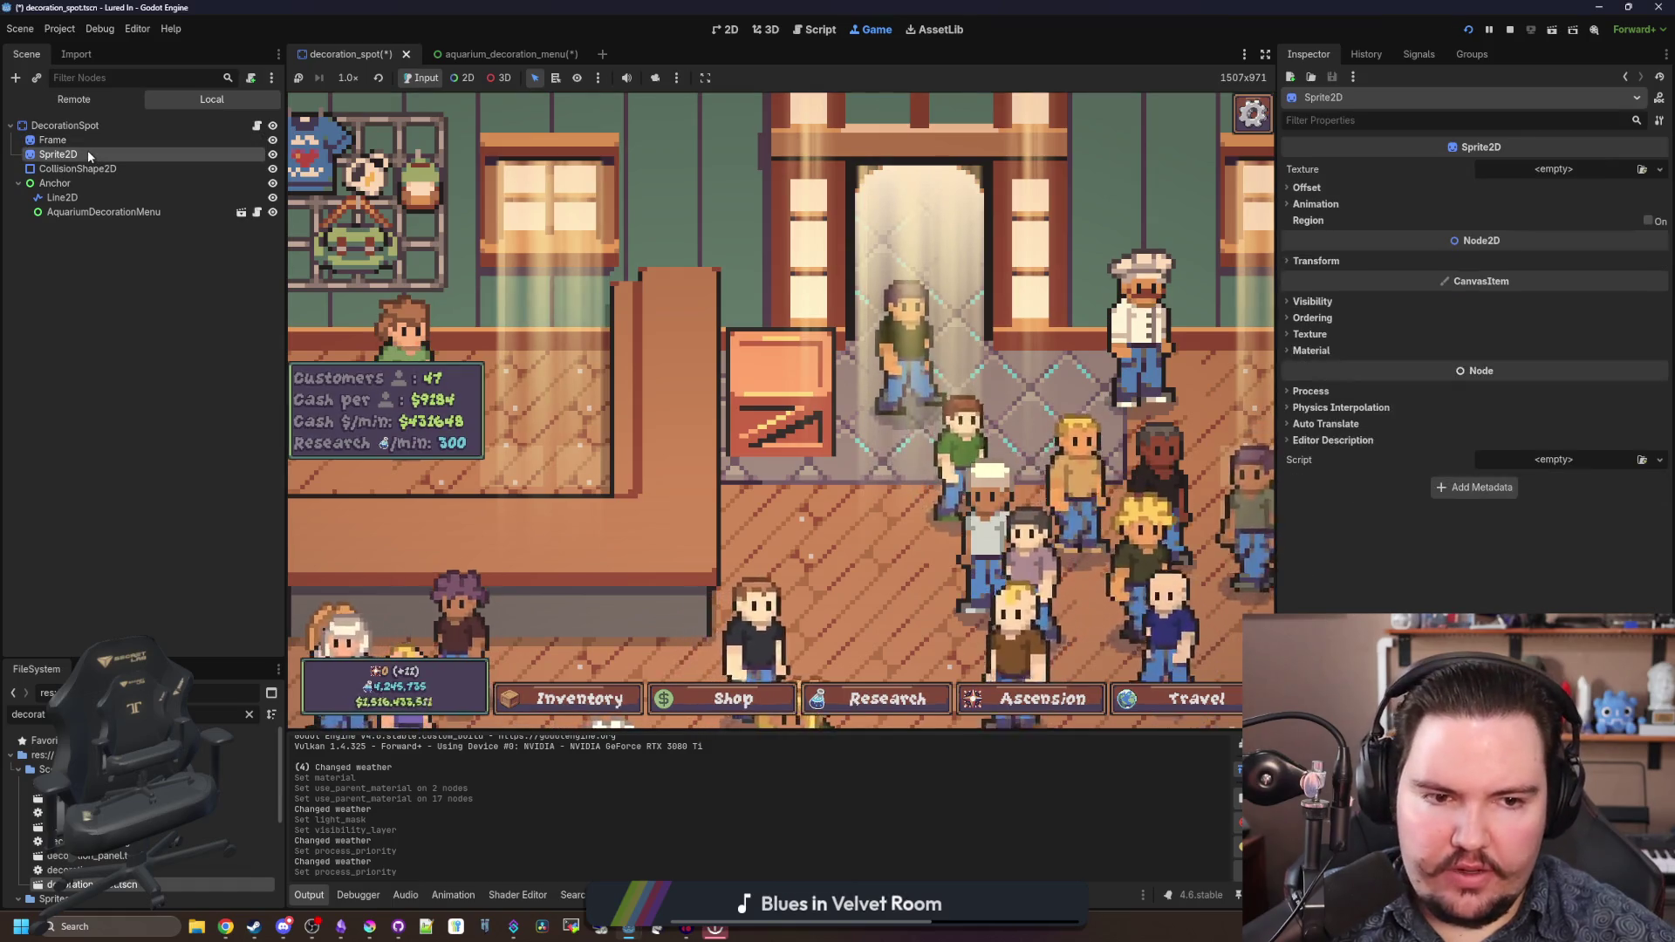
left_click(1319, 261)
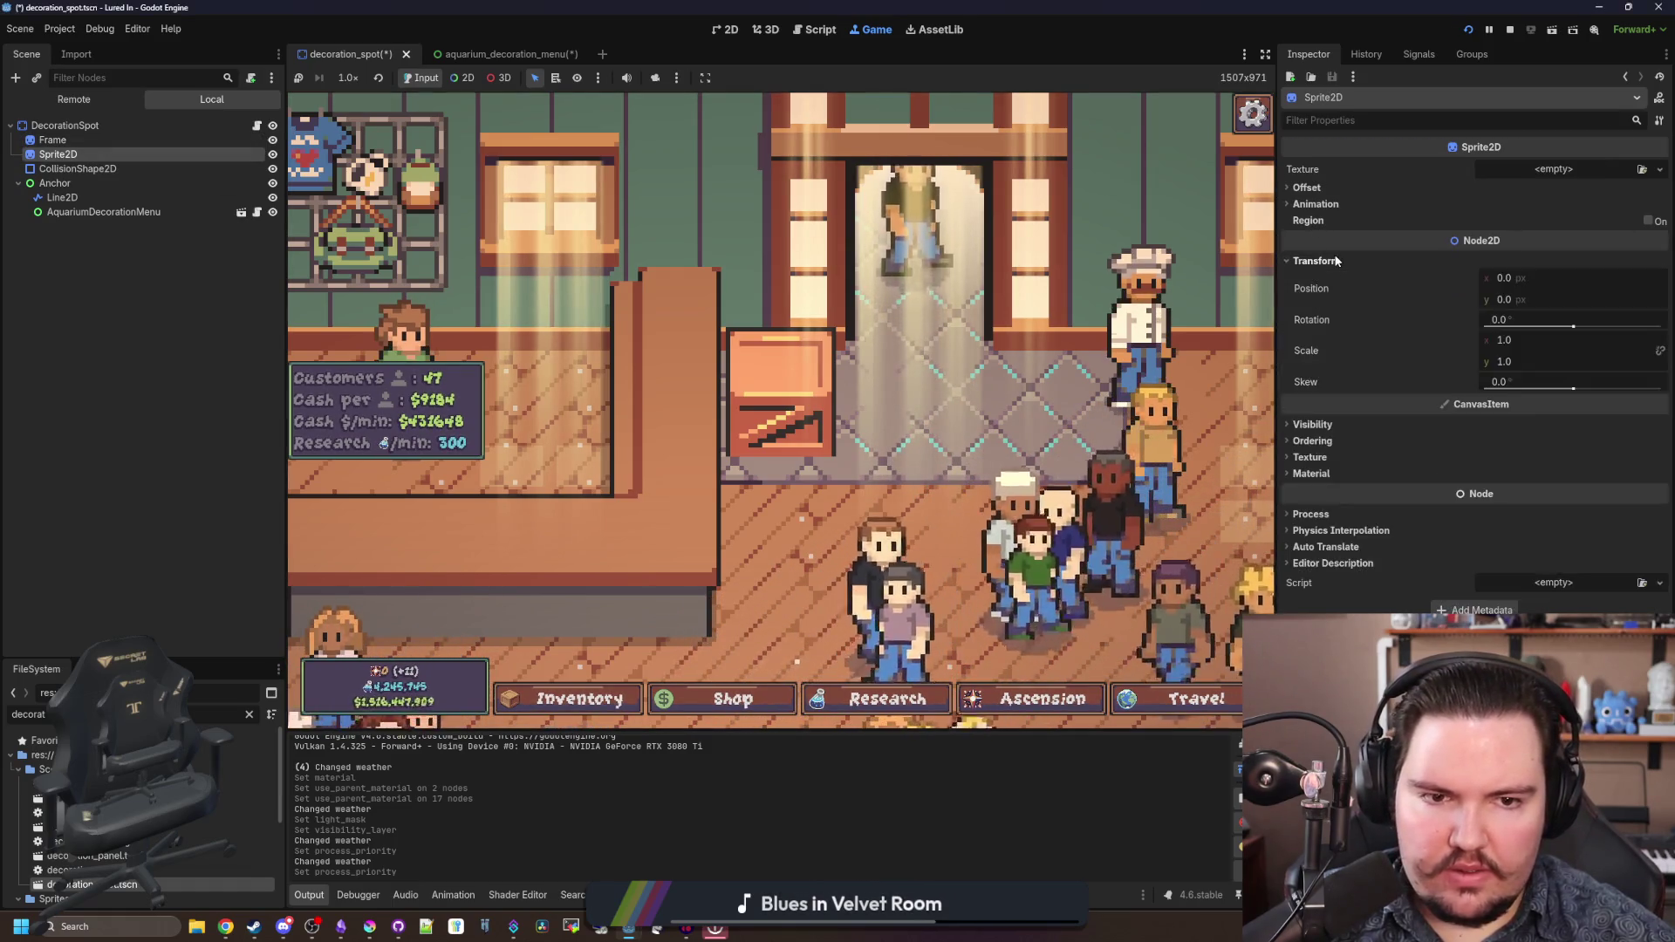
left_click(1319, 261)
left_click(74, 183)
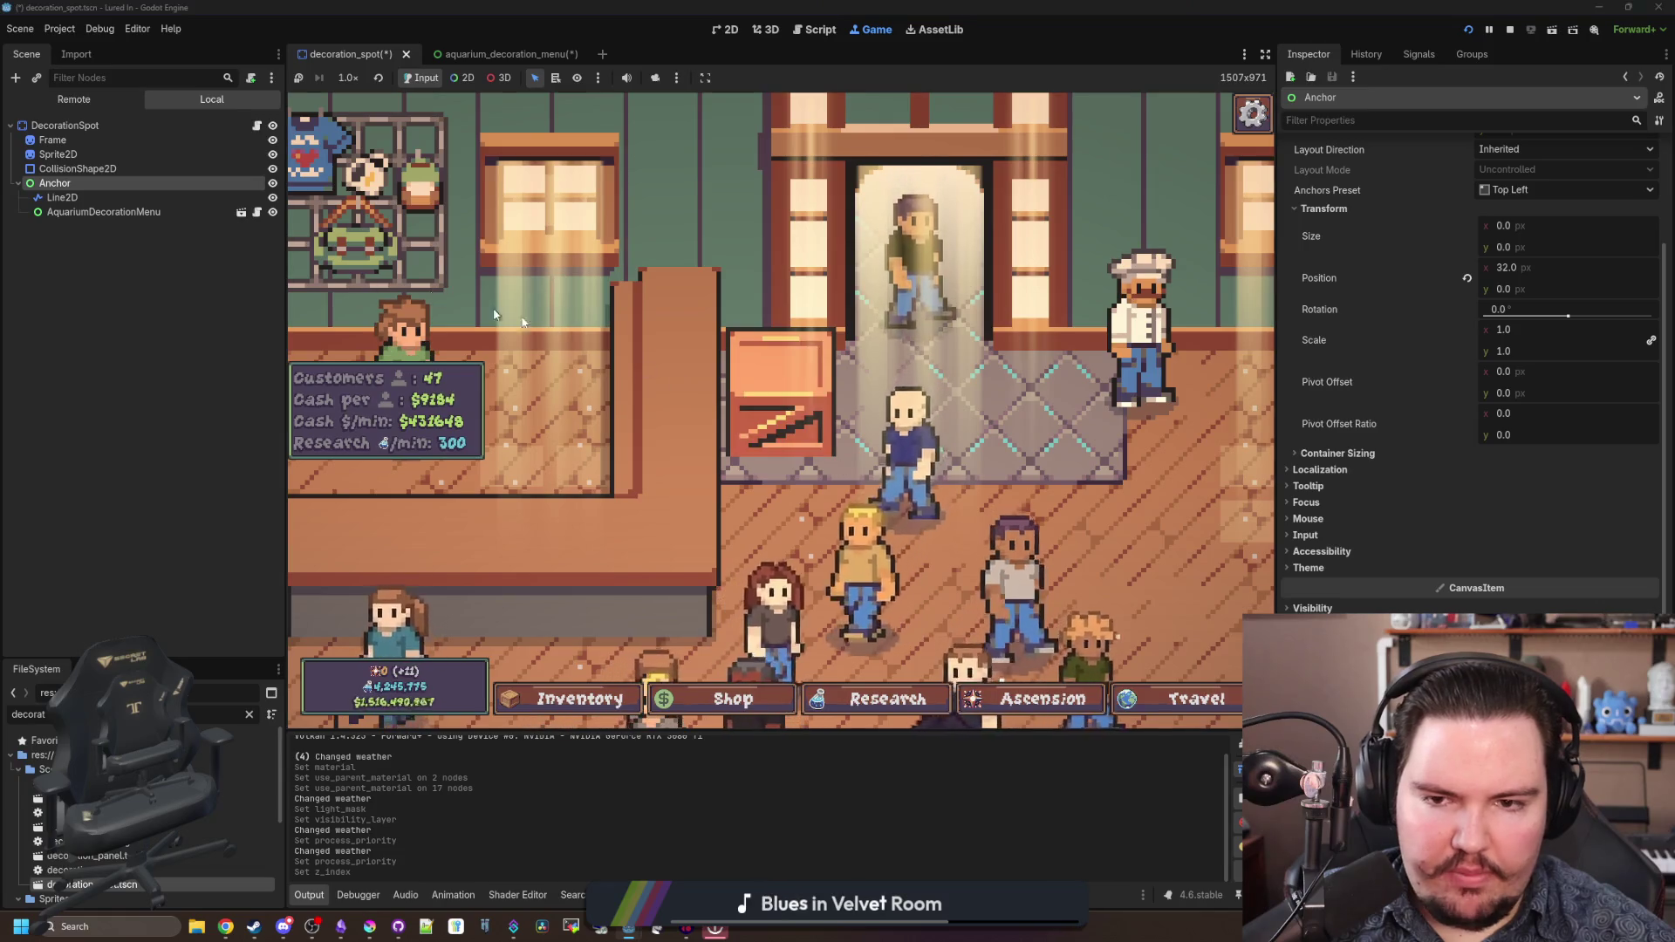
- Open and close the in-game decoration Edit popup twice, then expand Anchor's Visibility section
left_click(885, 416)
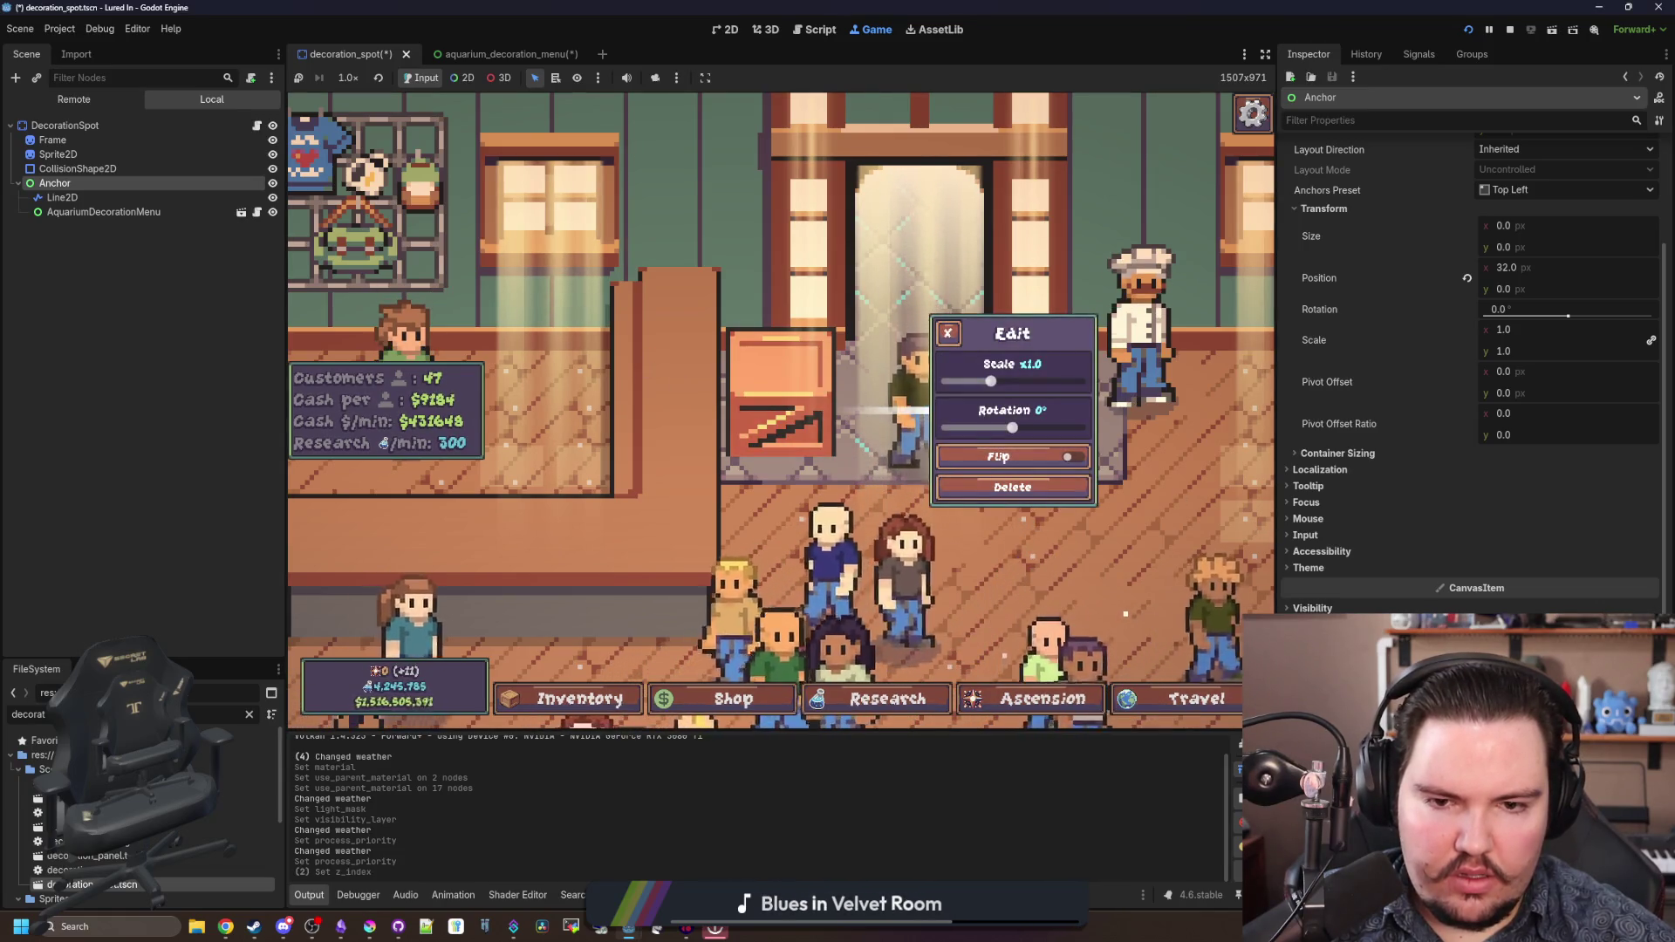
key("Escape")
left_click(885, 417)
key("Escape")
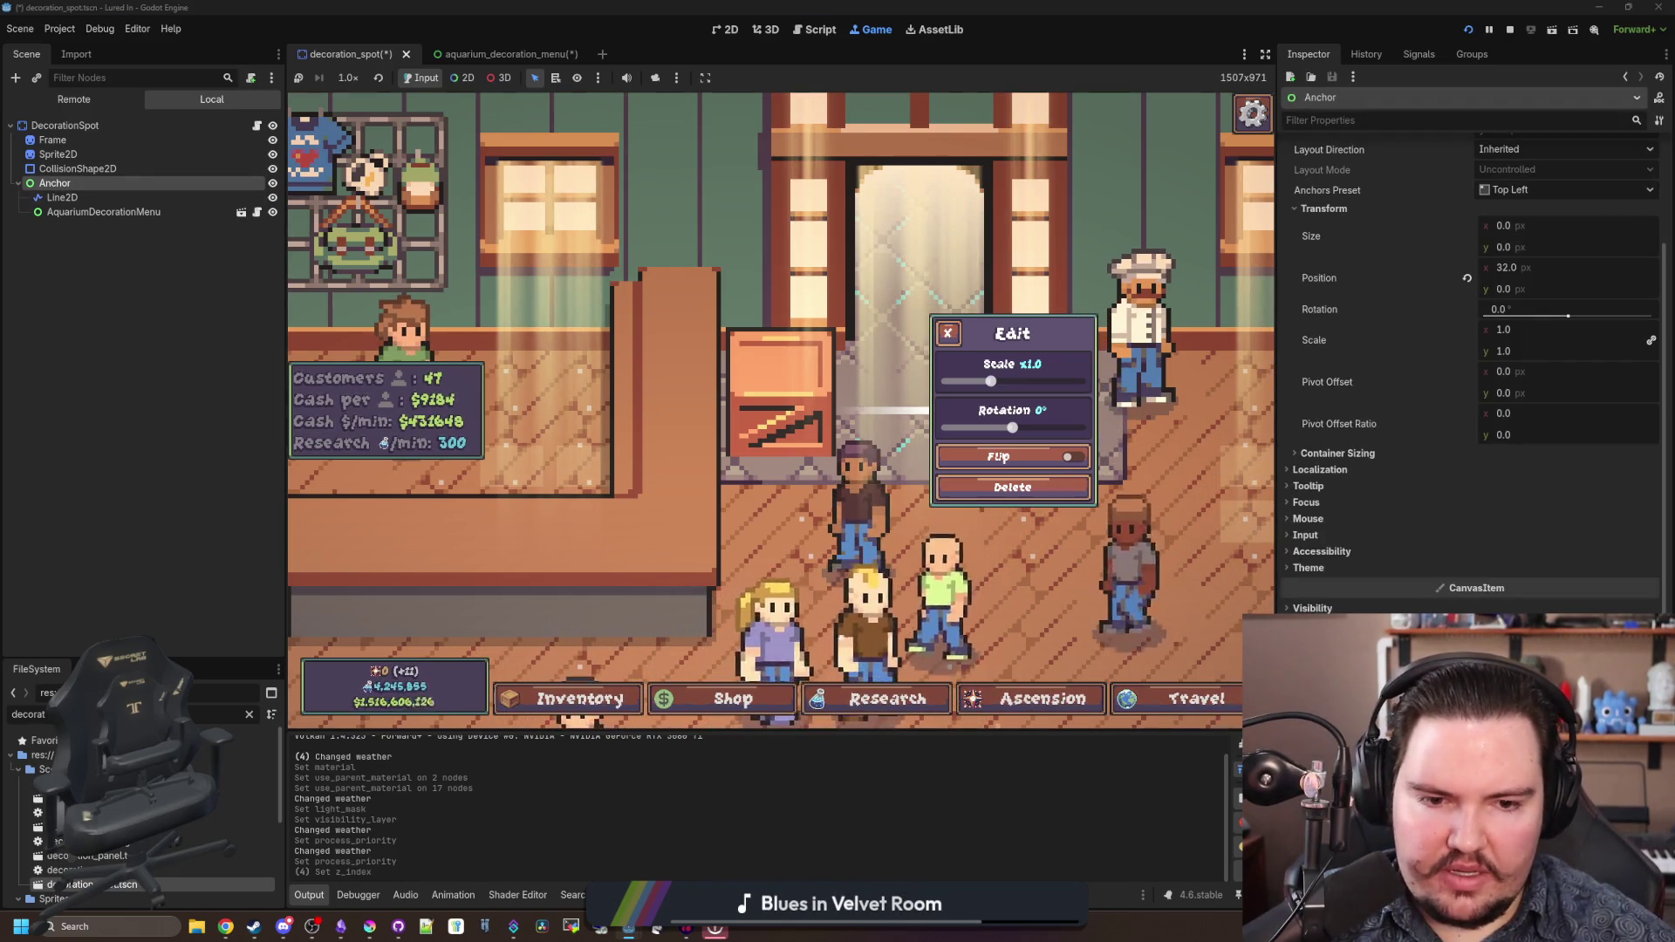
left_click(1320, 607)
scroll(1396, 523, "down", 1)
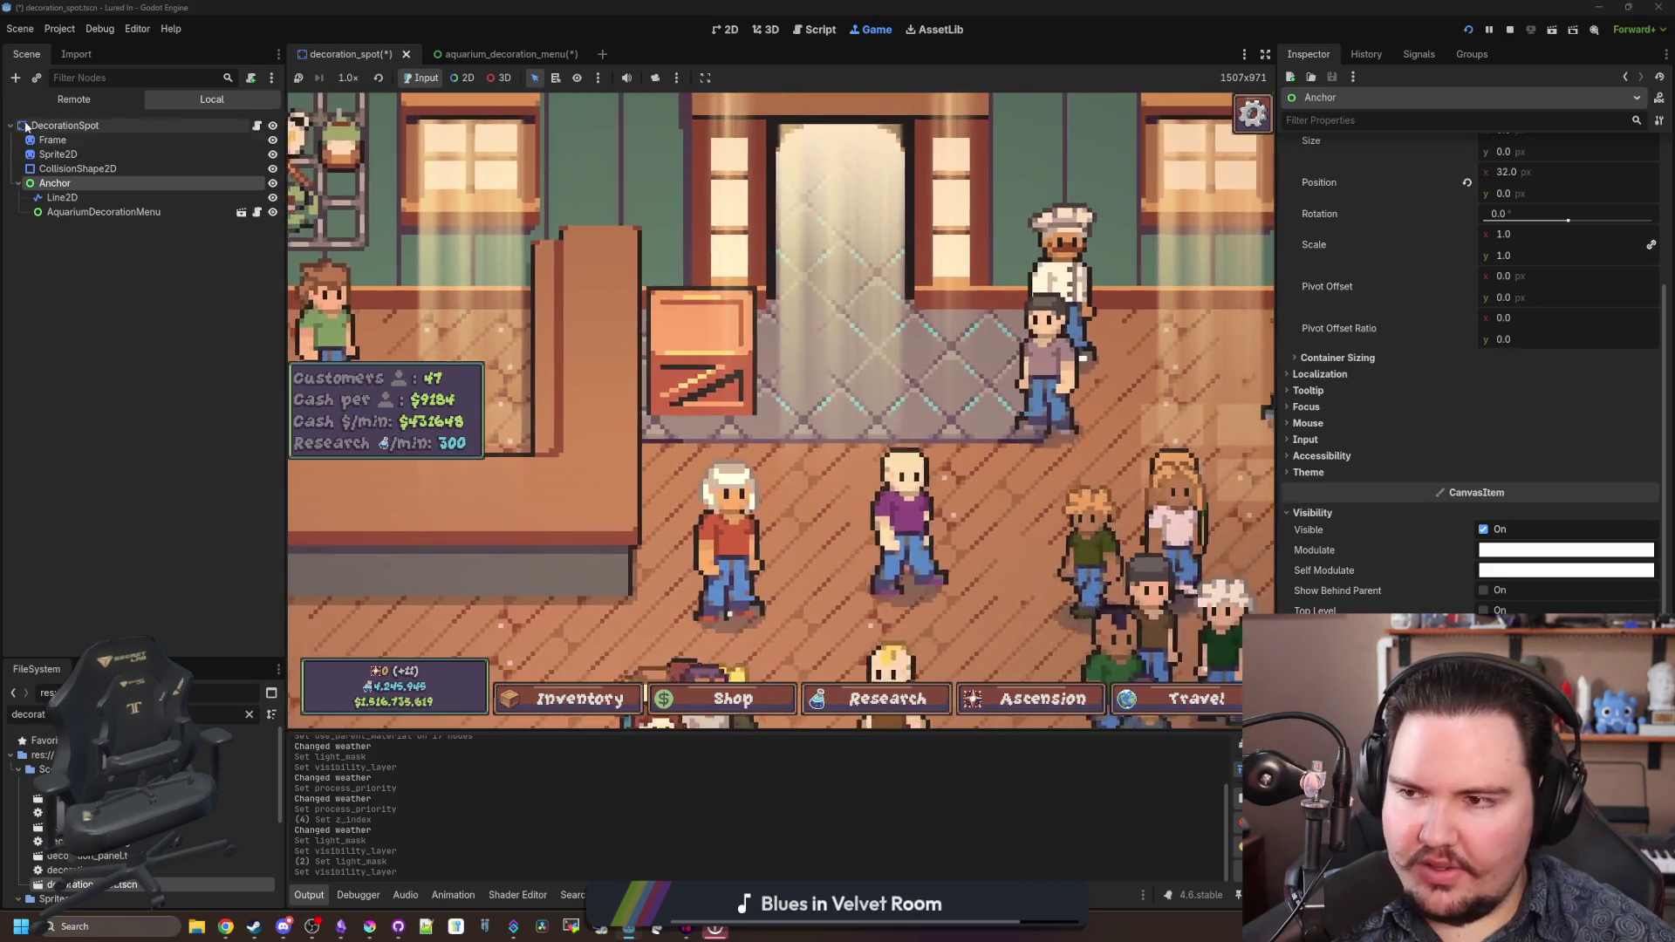
- Try Sprite2D's visibility layer and light mask on layer 2, restoring both to layer 1
left_click(58, 155)
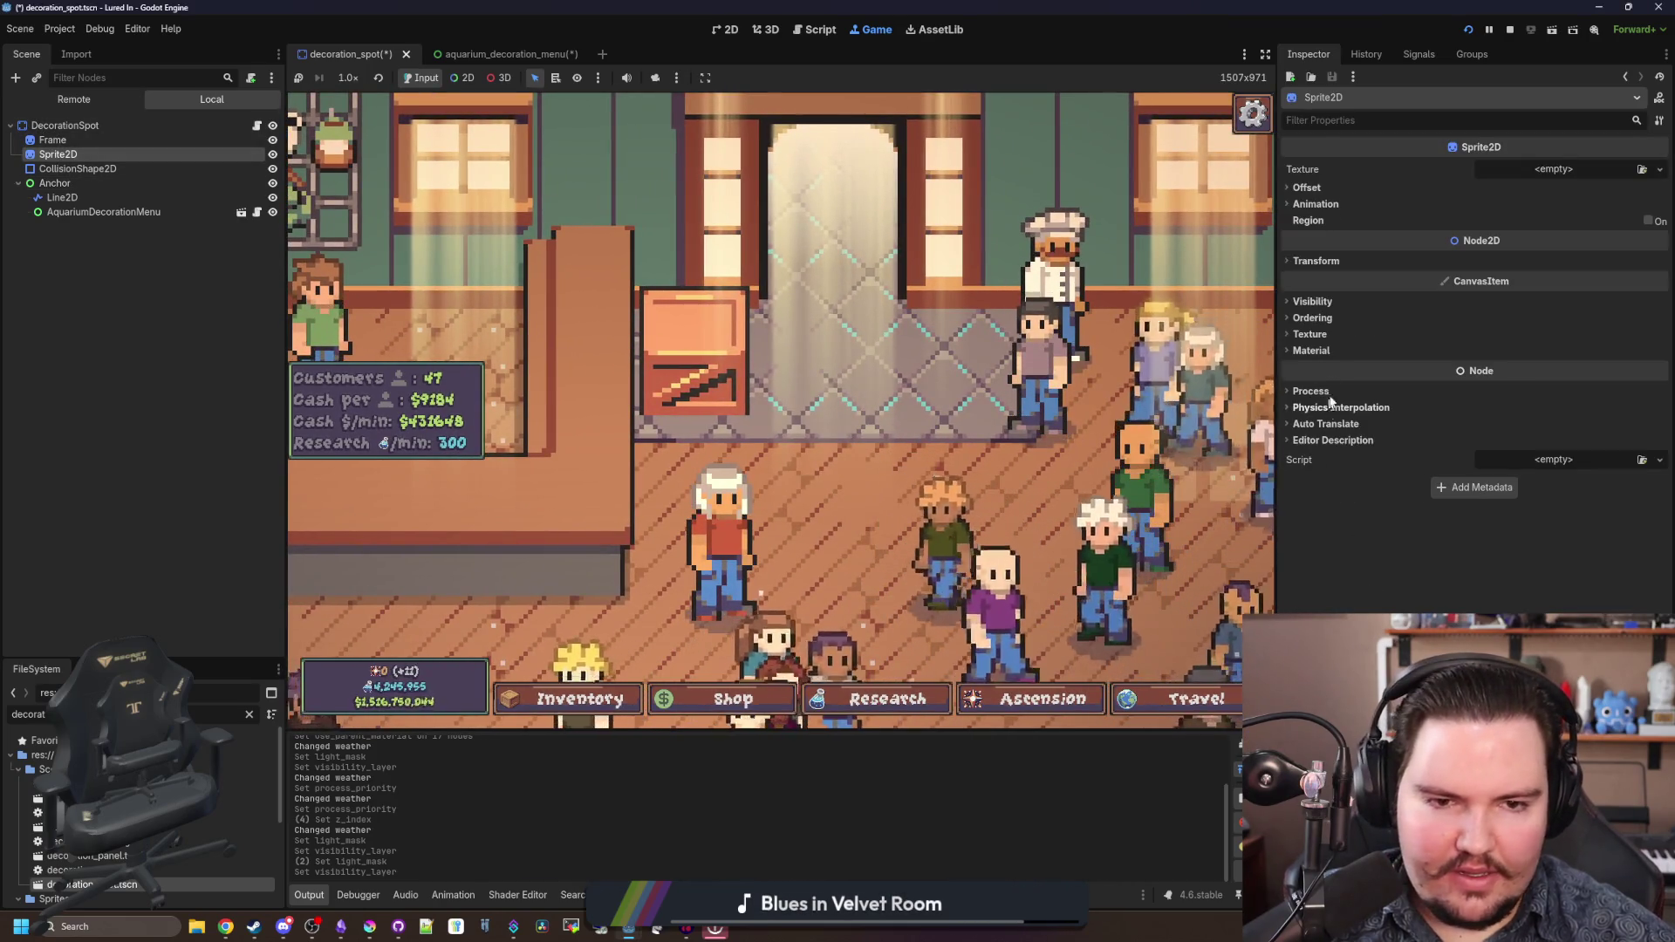
left_click(1339, 305)
left_click(1300, 523)
left_click(1317, 524)
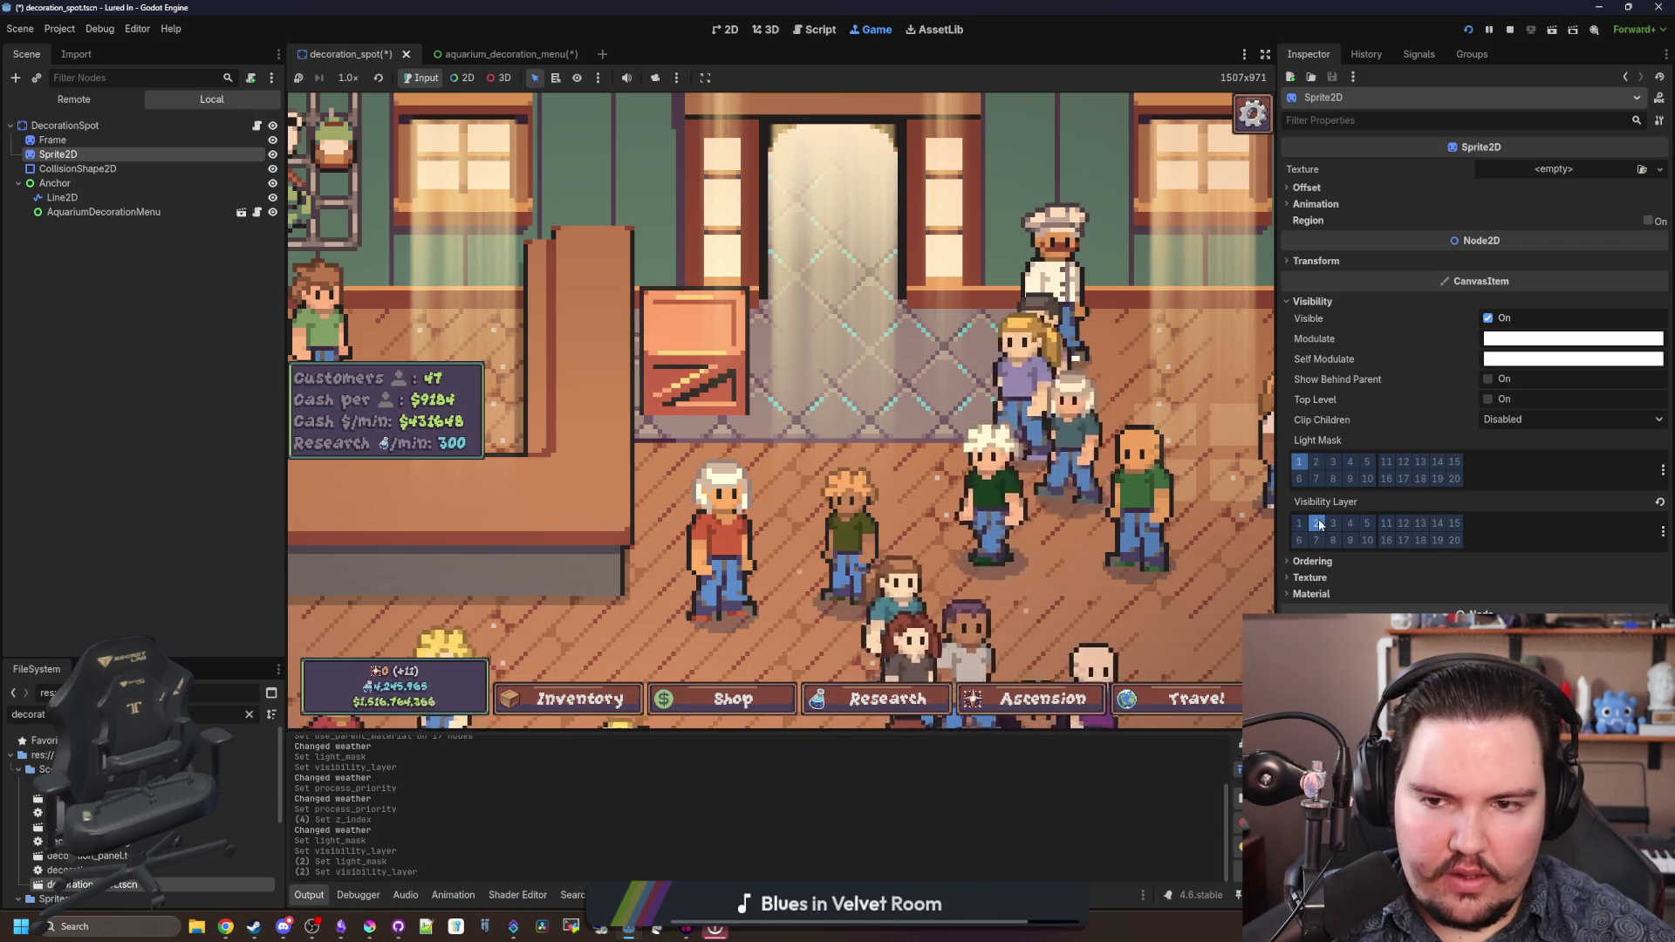
left_click(1317, 523)
left_click(1299, 523)
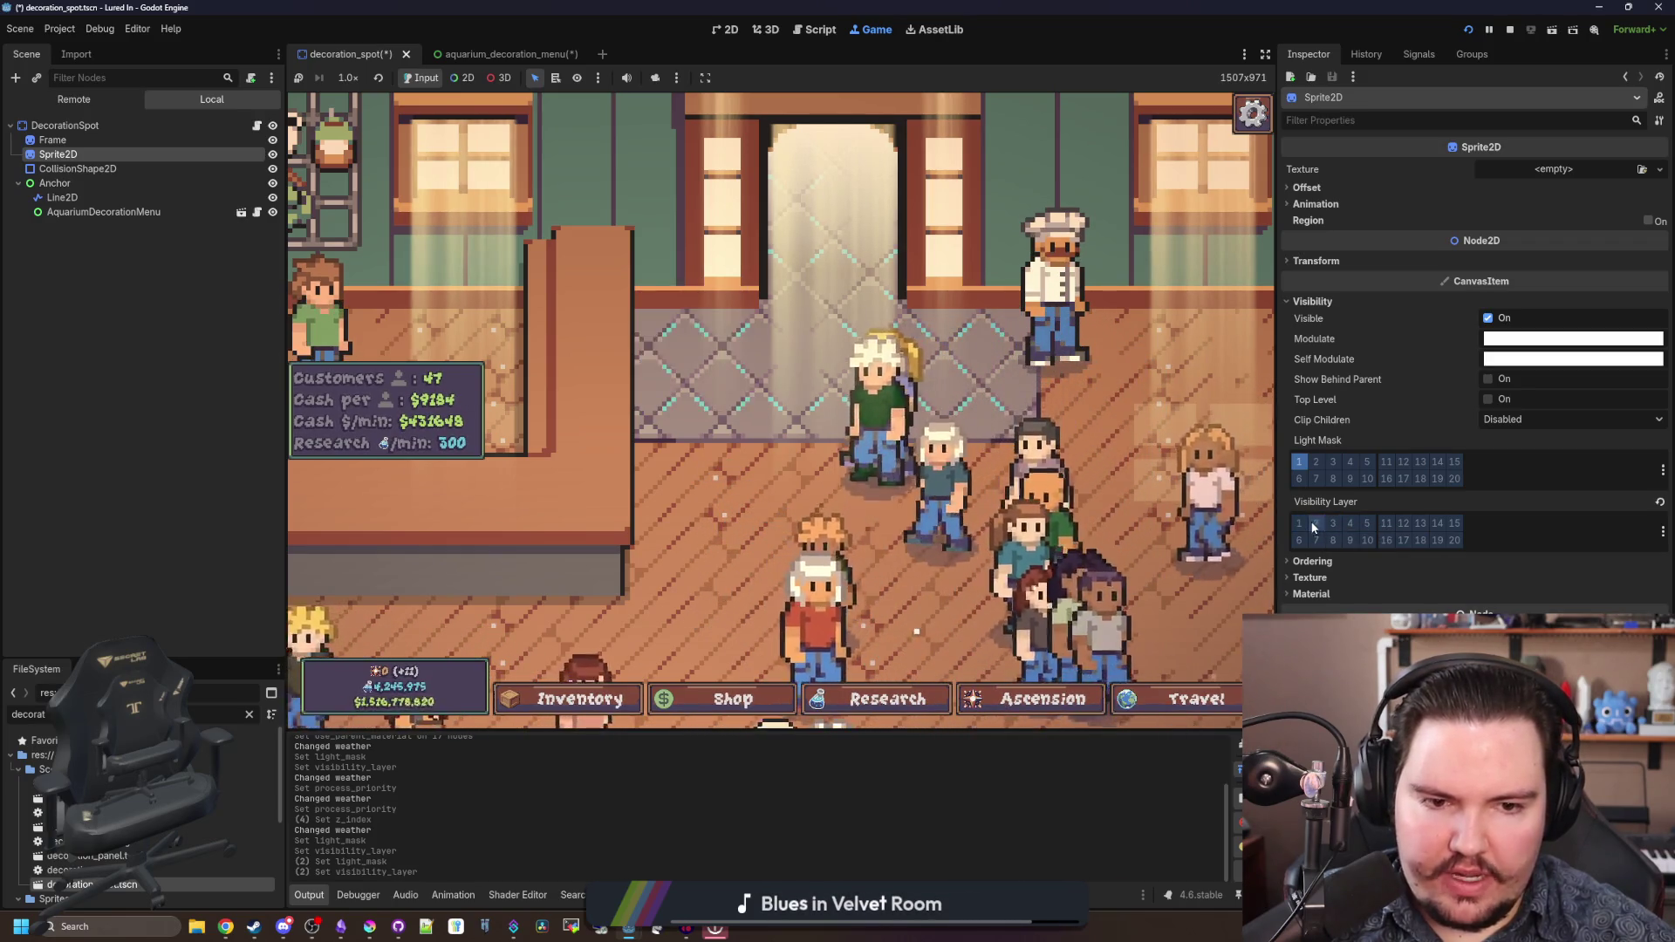
left_click(1299, 463)
left_click(1299, 462)
left_click(1300, 462)
left_click(1317, 462)
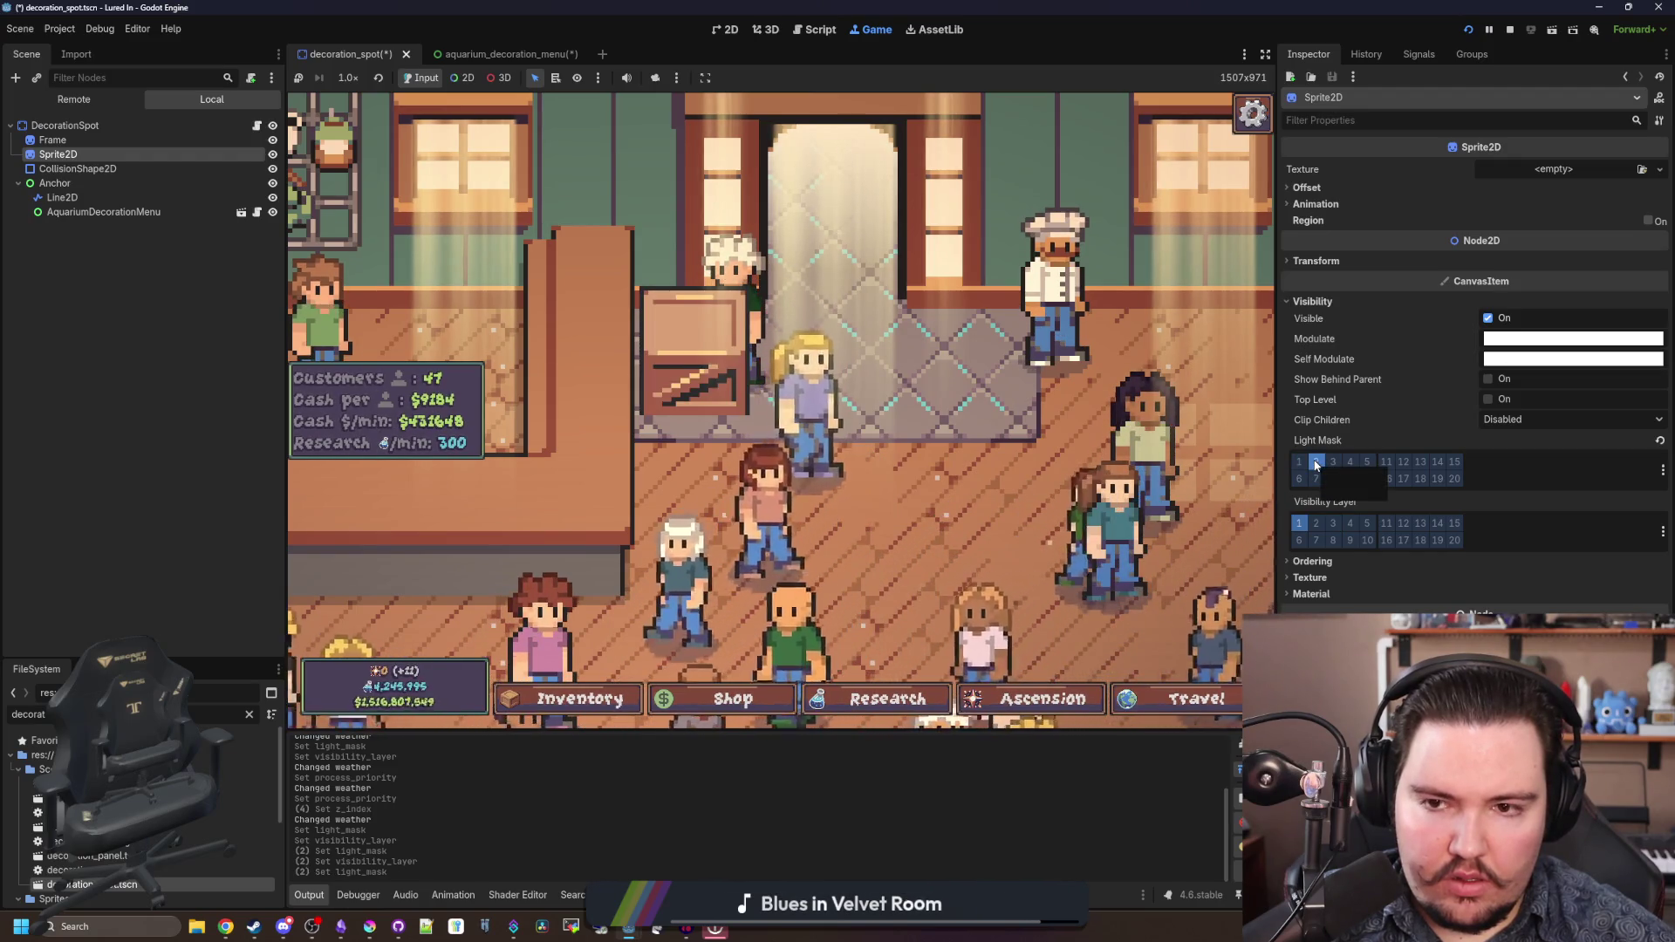
left_click(1317, 465)
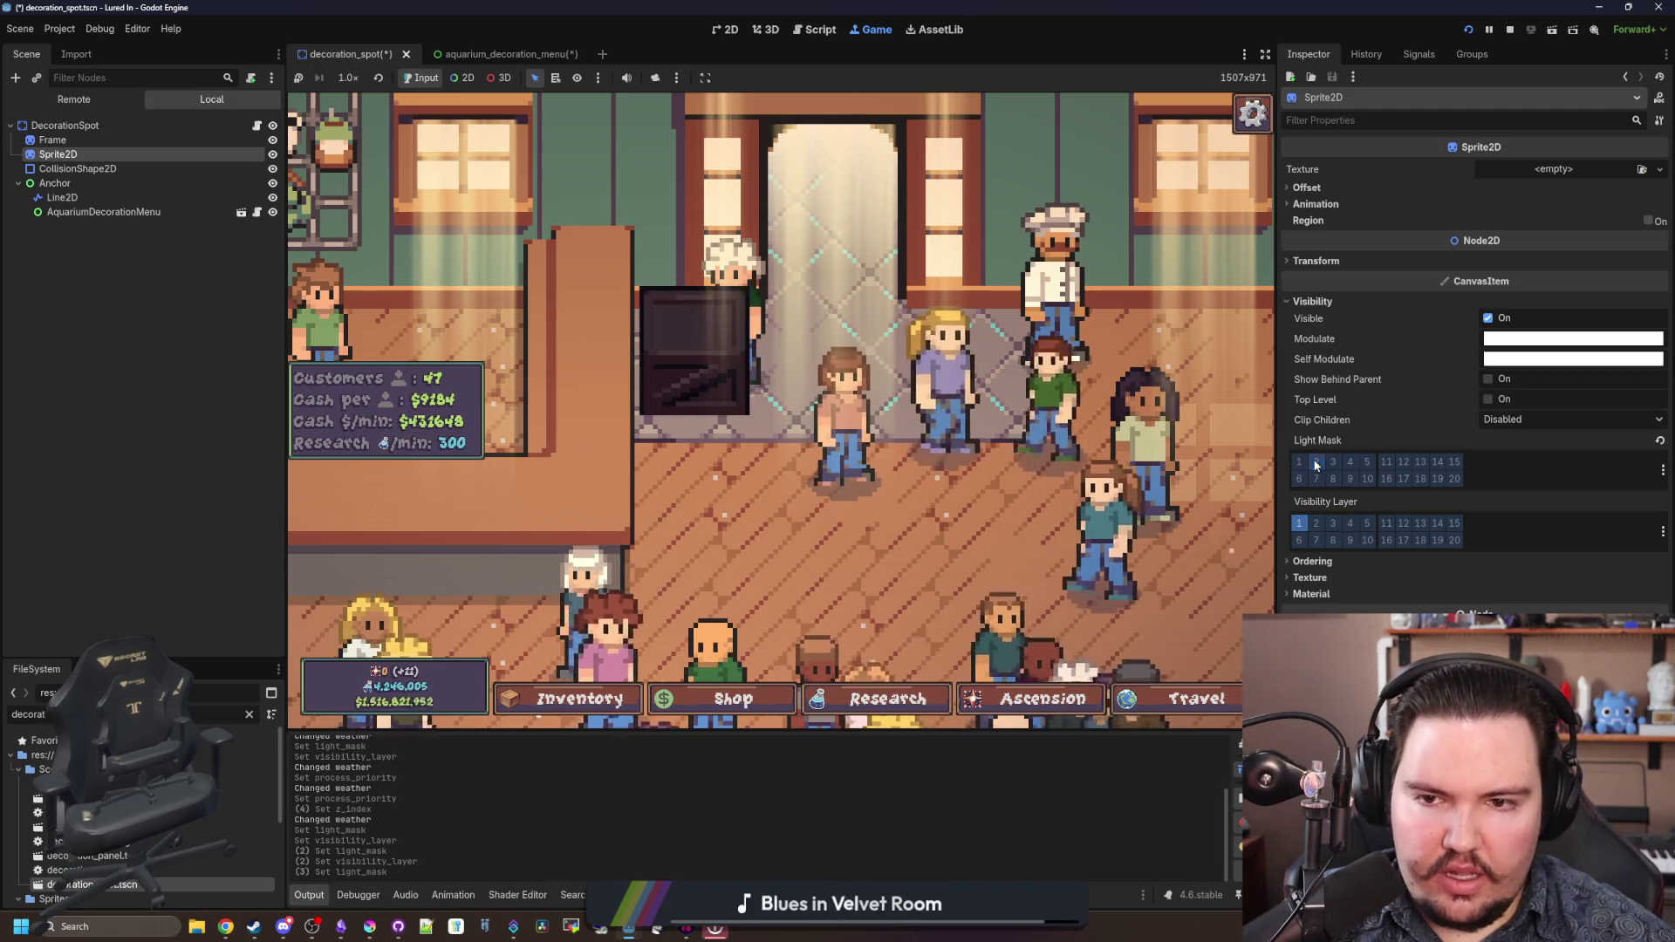
left_click(1298, 462)
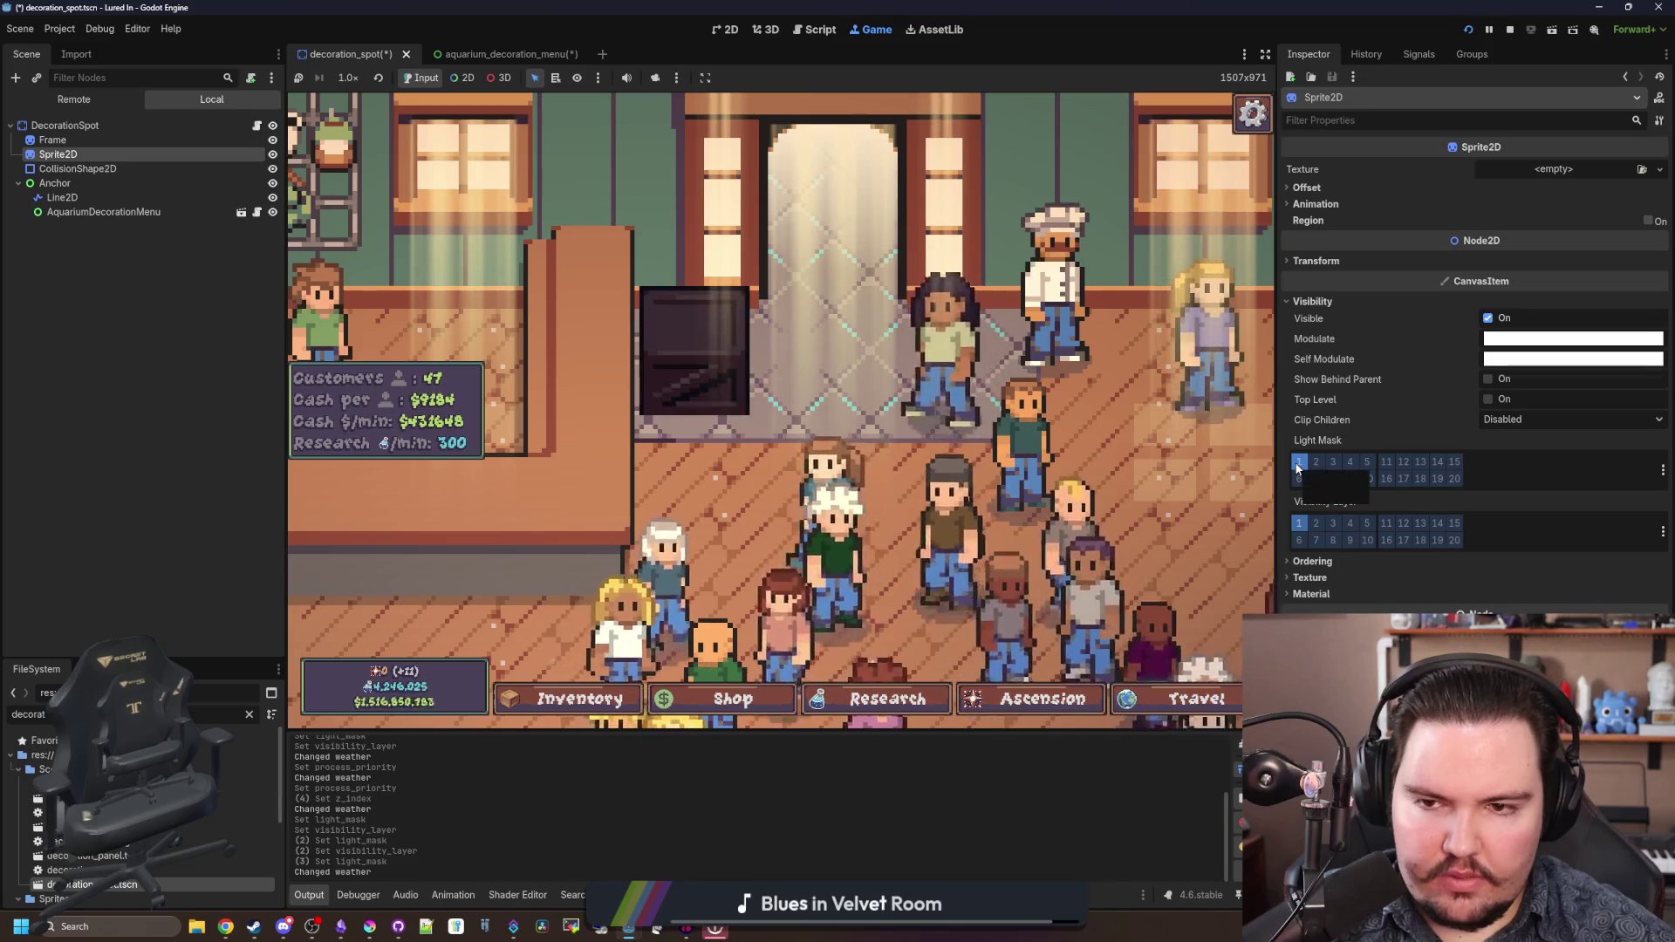
- Pan to the counter crate in the game, open and close its Edit menu
left_click_drag(717, 465, 835, 558)
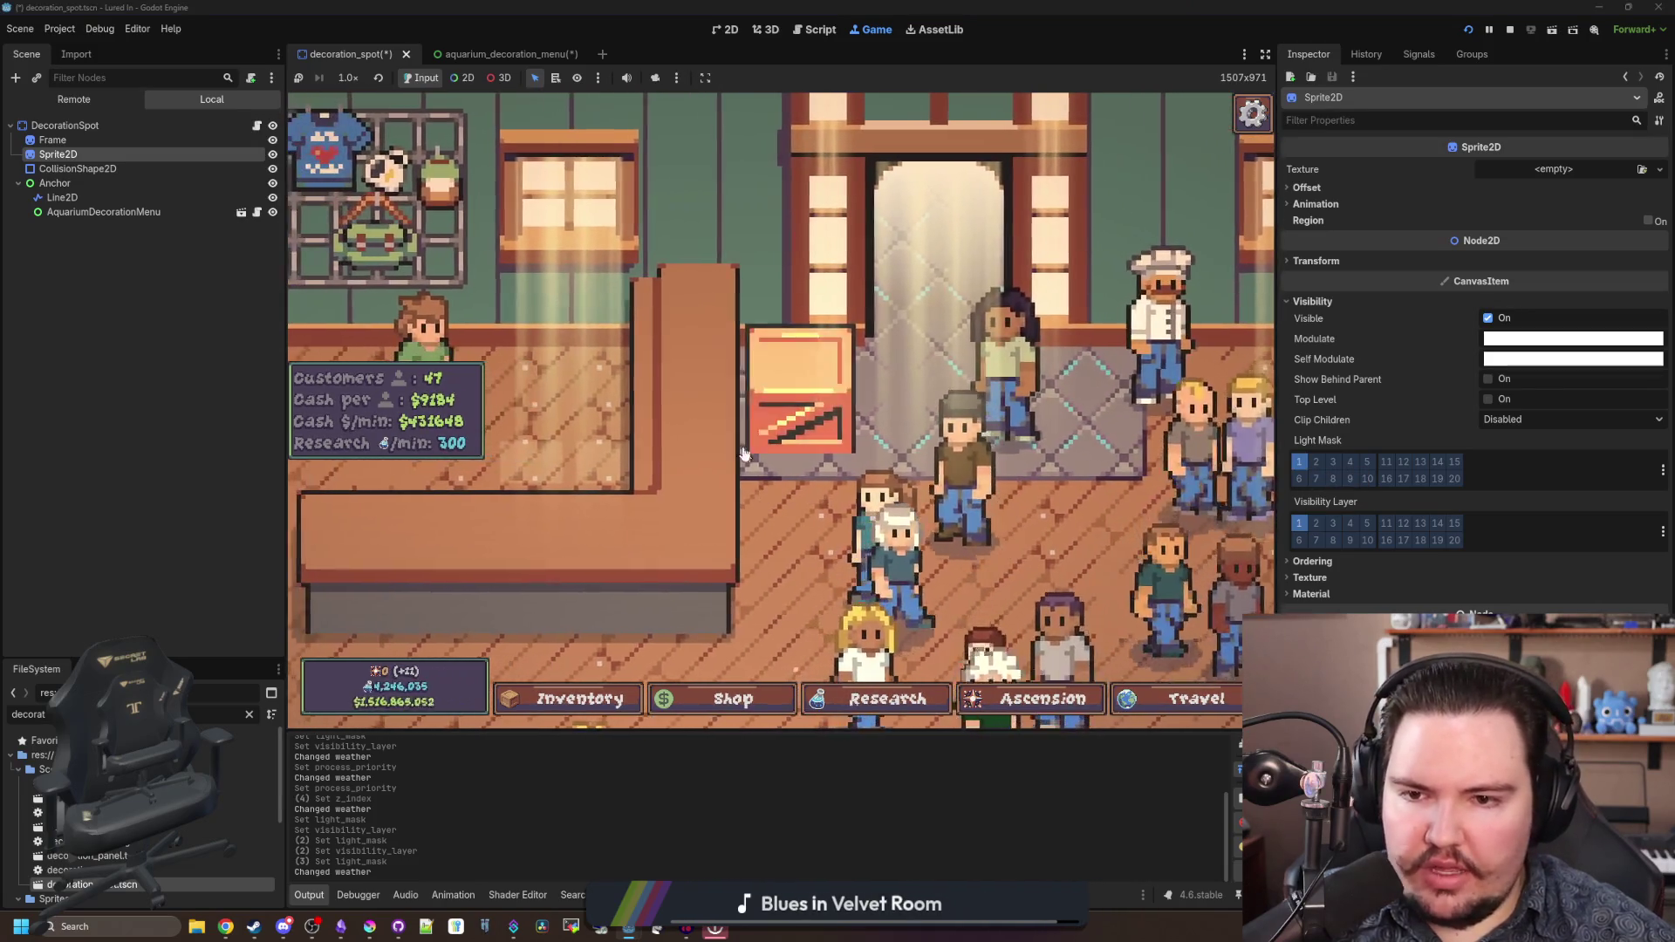
left_click(769, 401)
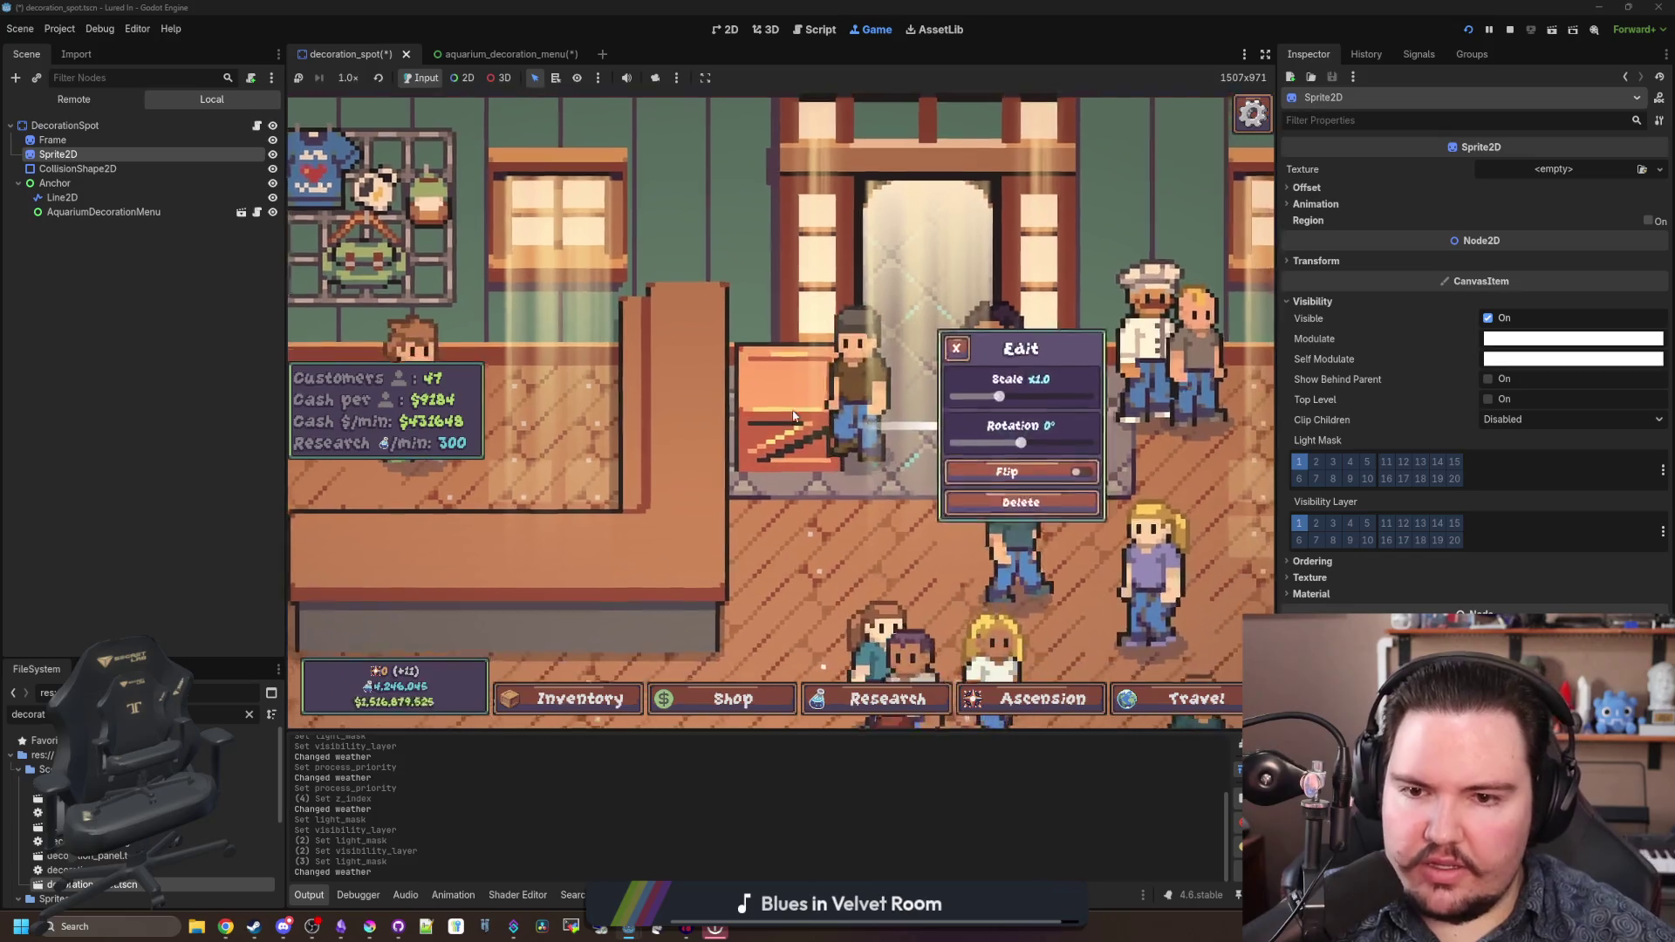
left_click(947, 328)
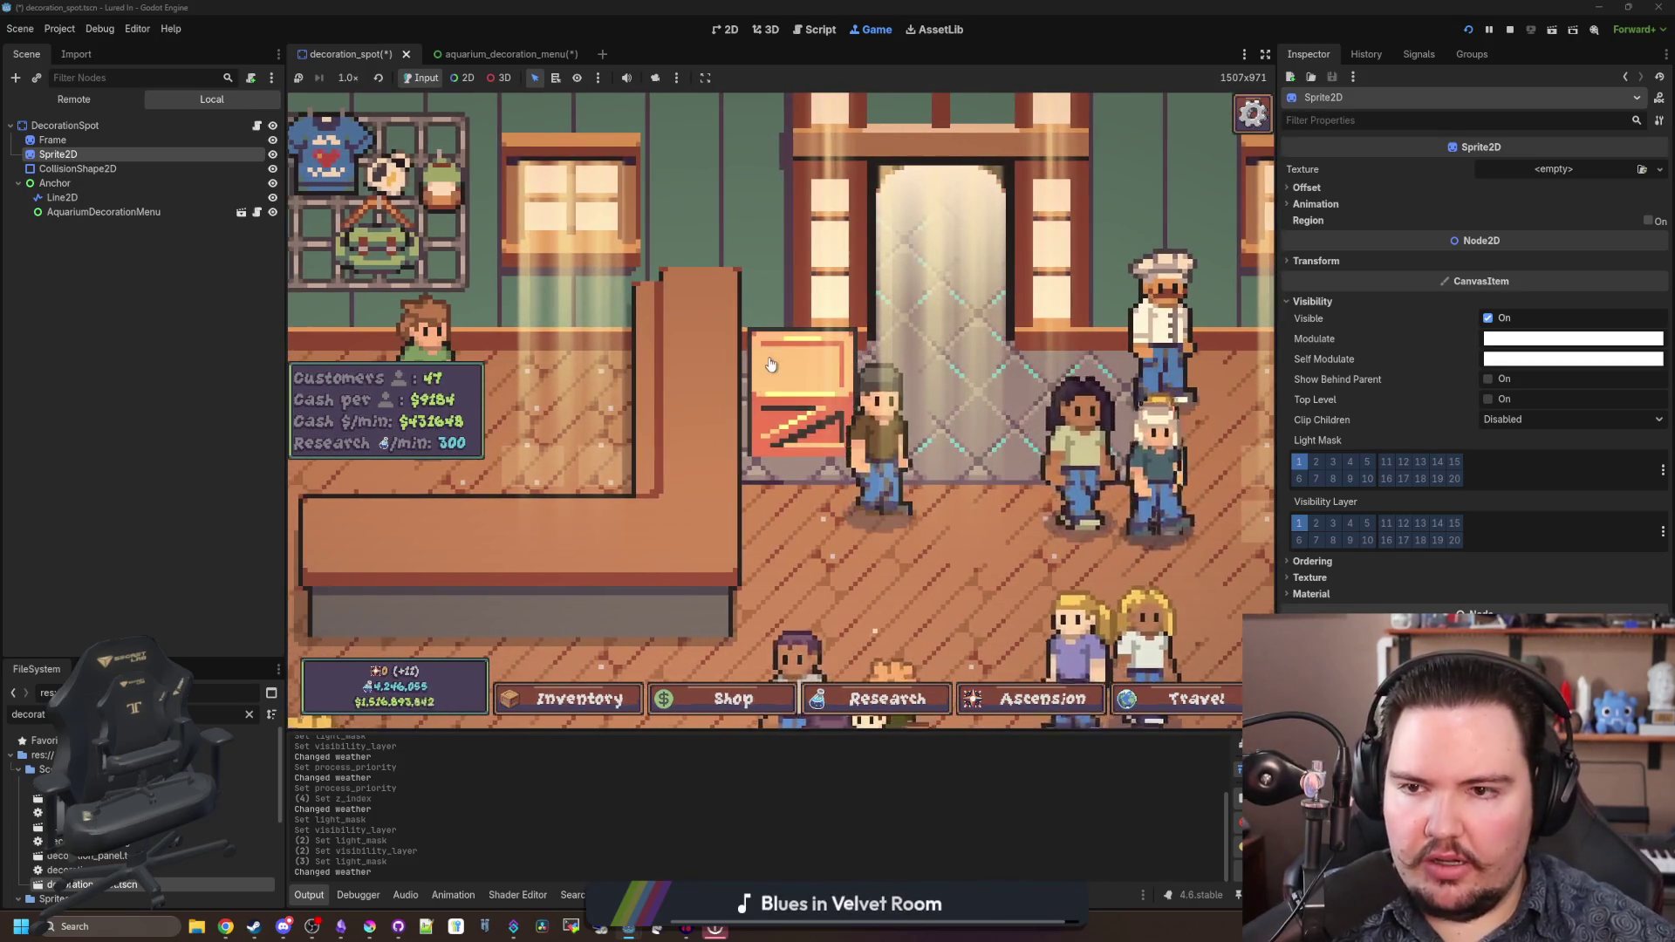
scroll(716, 394, "down", 5)
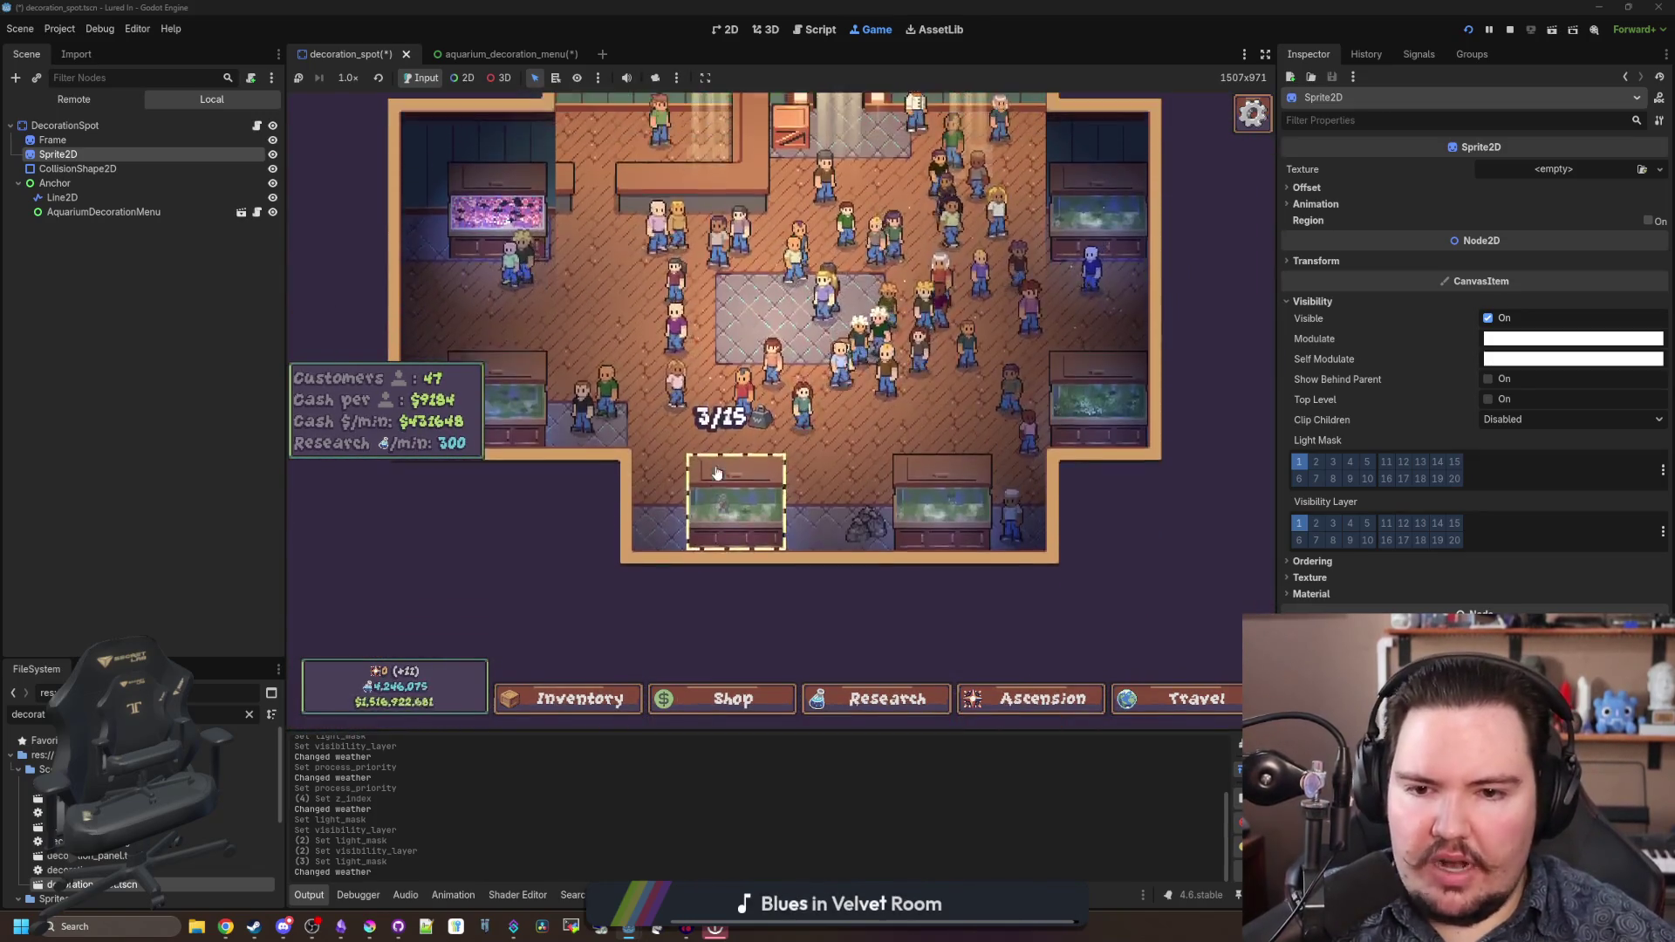
scroll(806, 353, "up", 5)
scroll(807, 353, "down", 3)
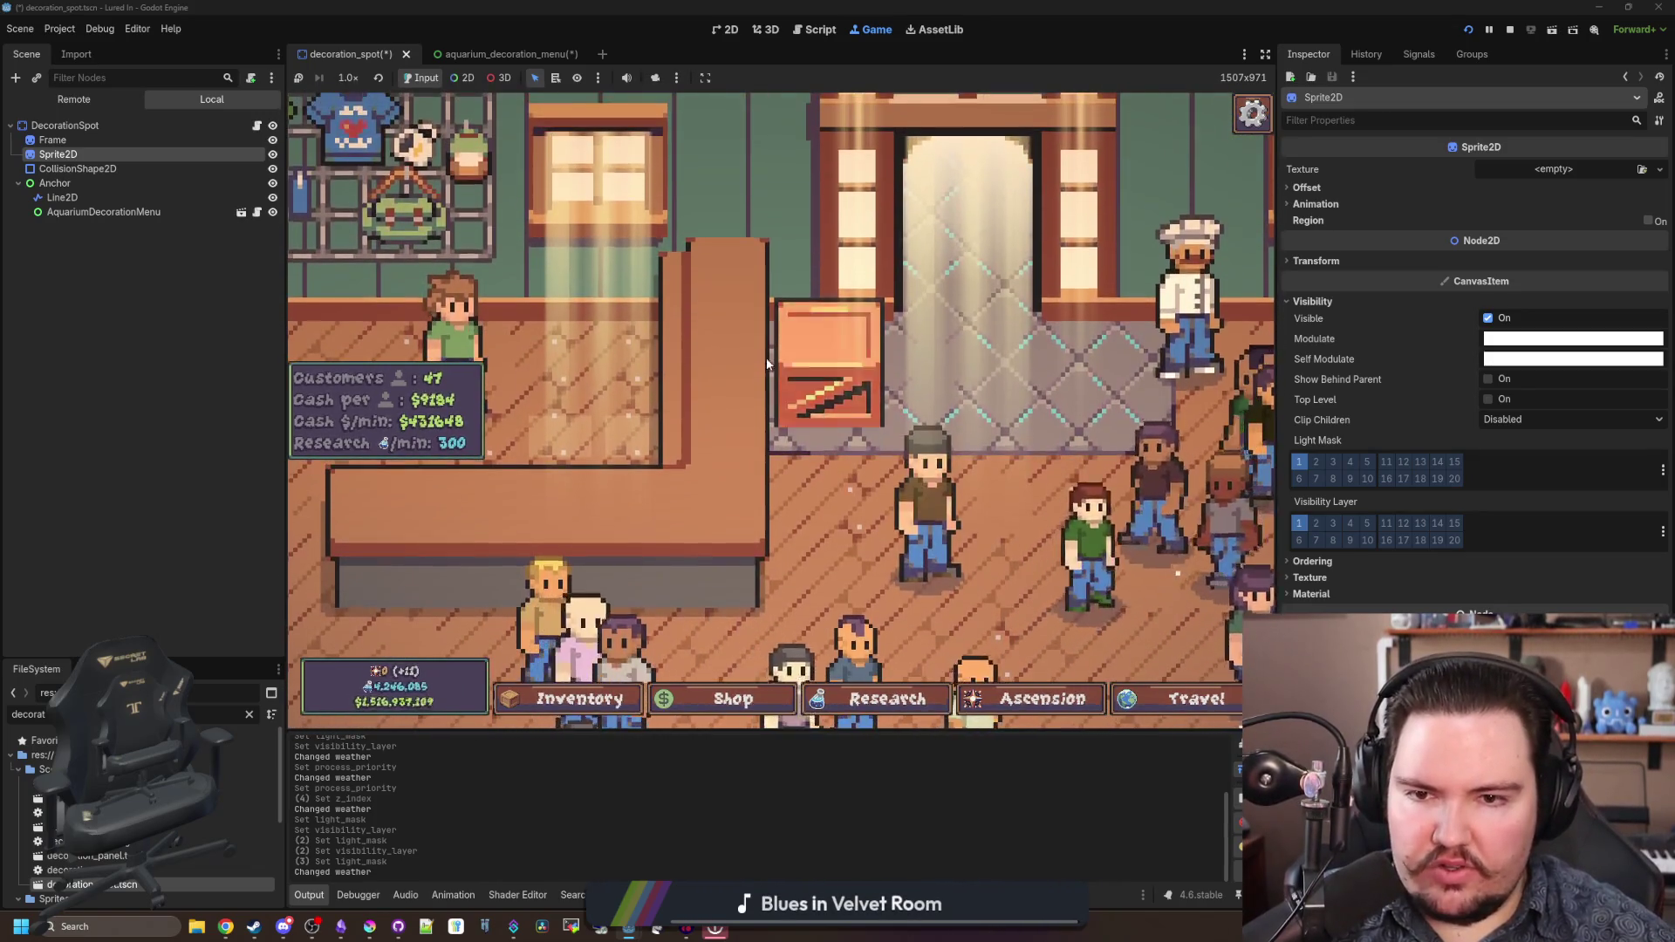
scroll(697, 349, "up", 2)
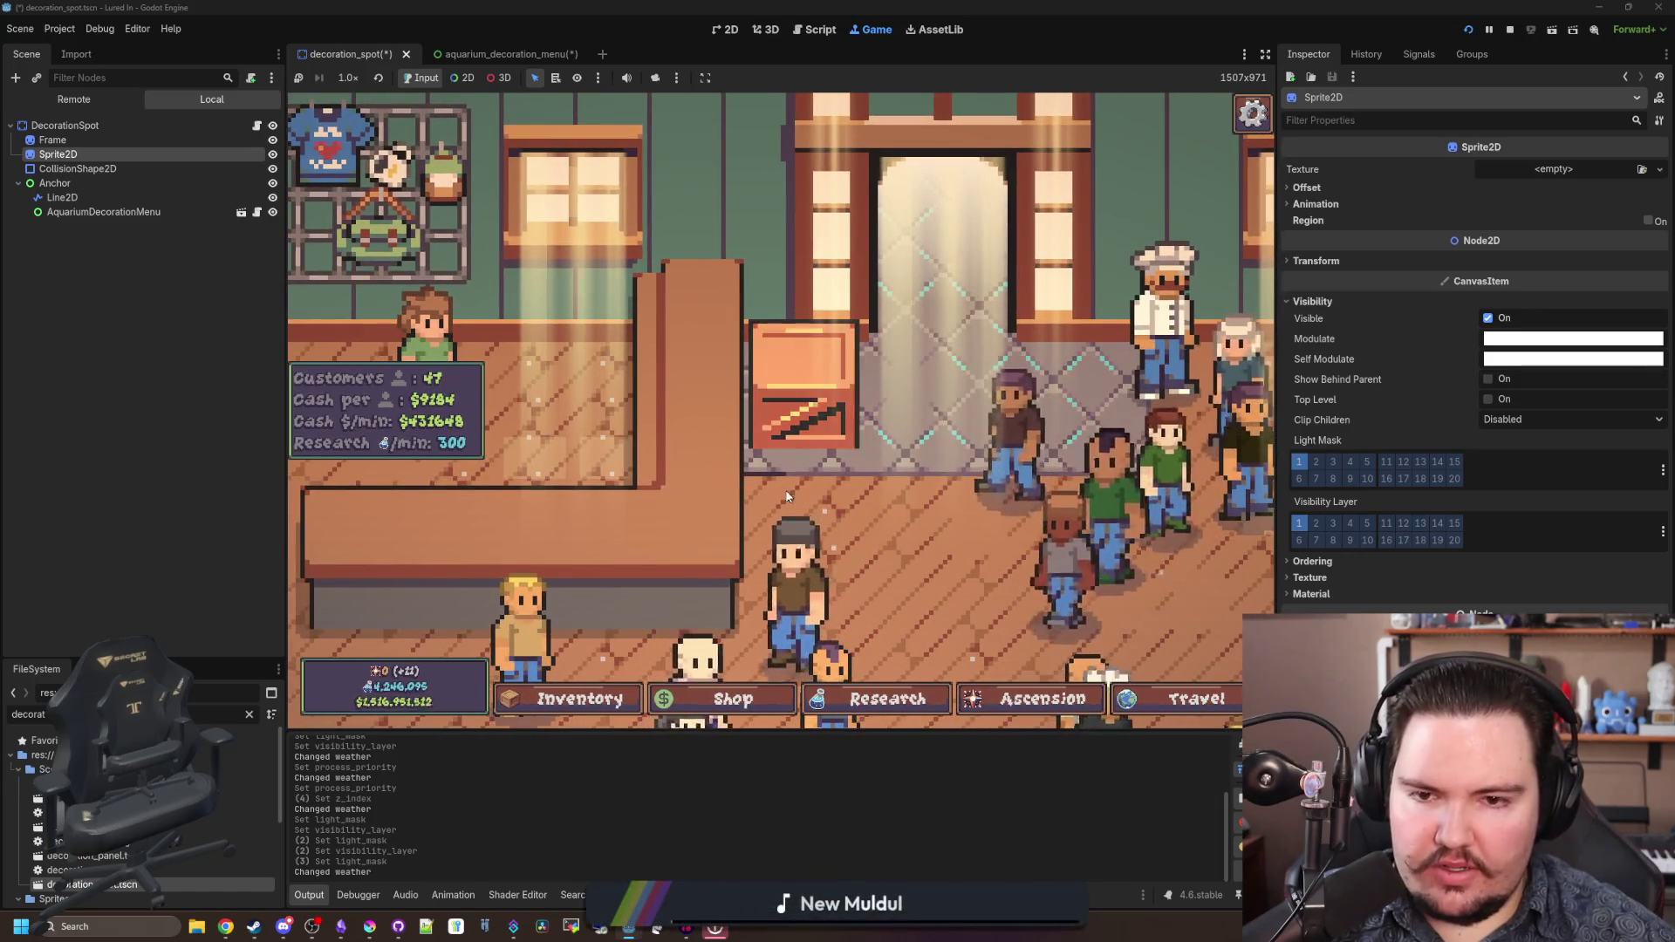
left_click(256, 125)
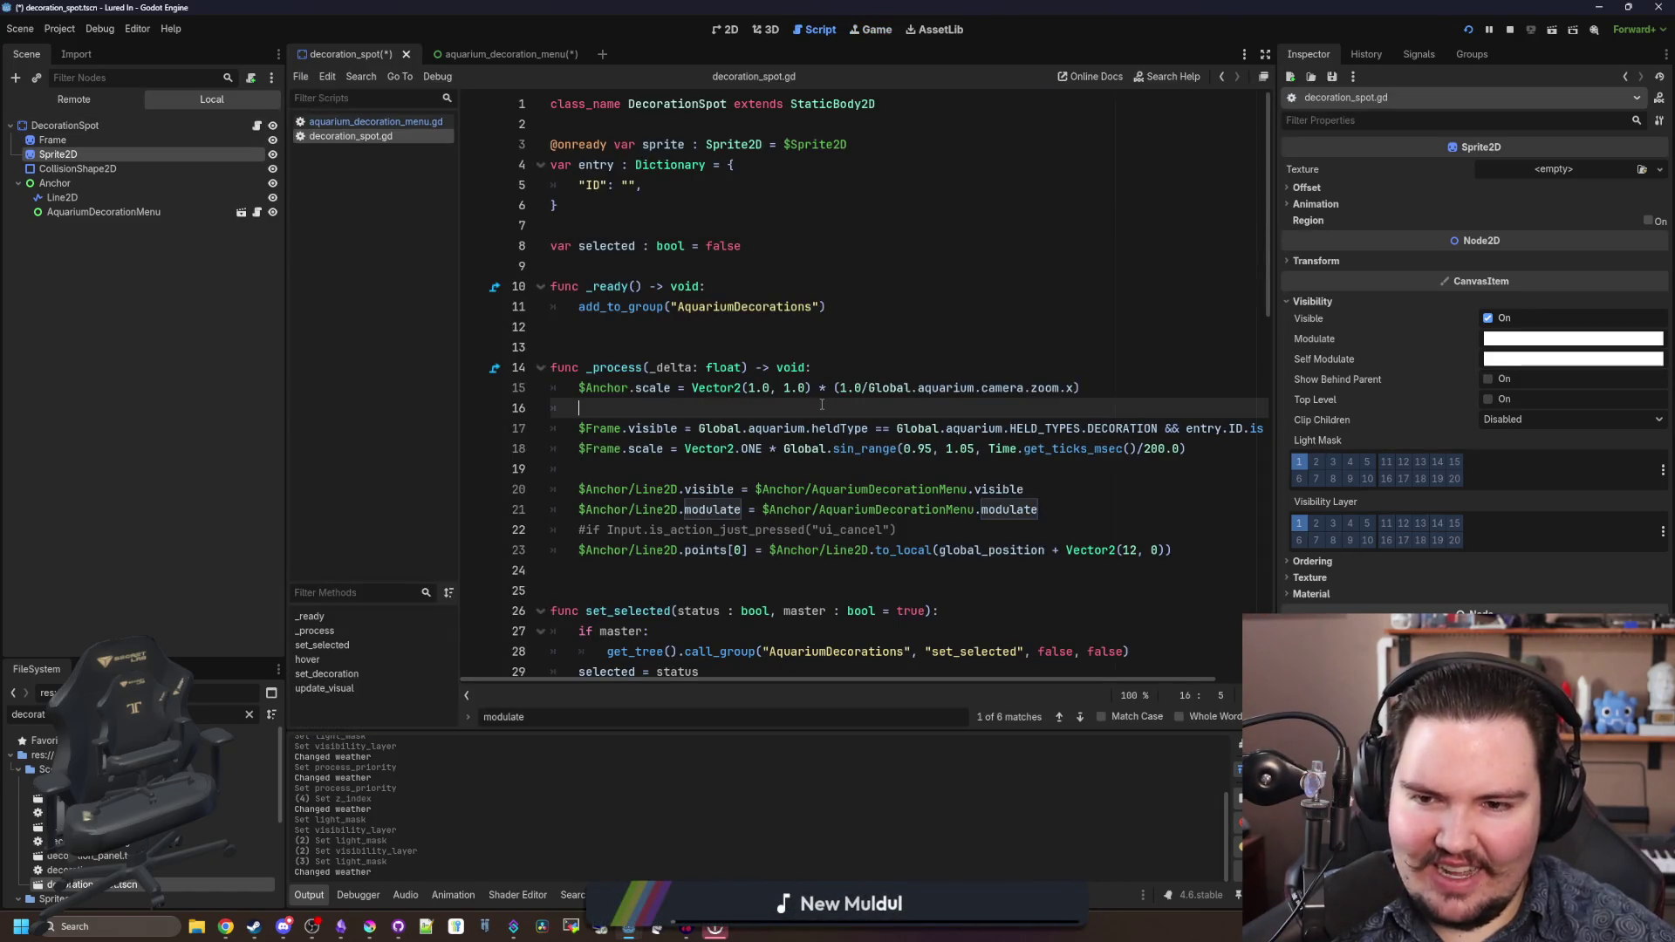
- Add print(modulate) at the start of _process and run the game to log values
left_click(691, 332)
scroll(698, 301, "down", 7)
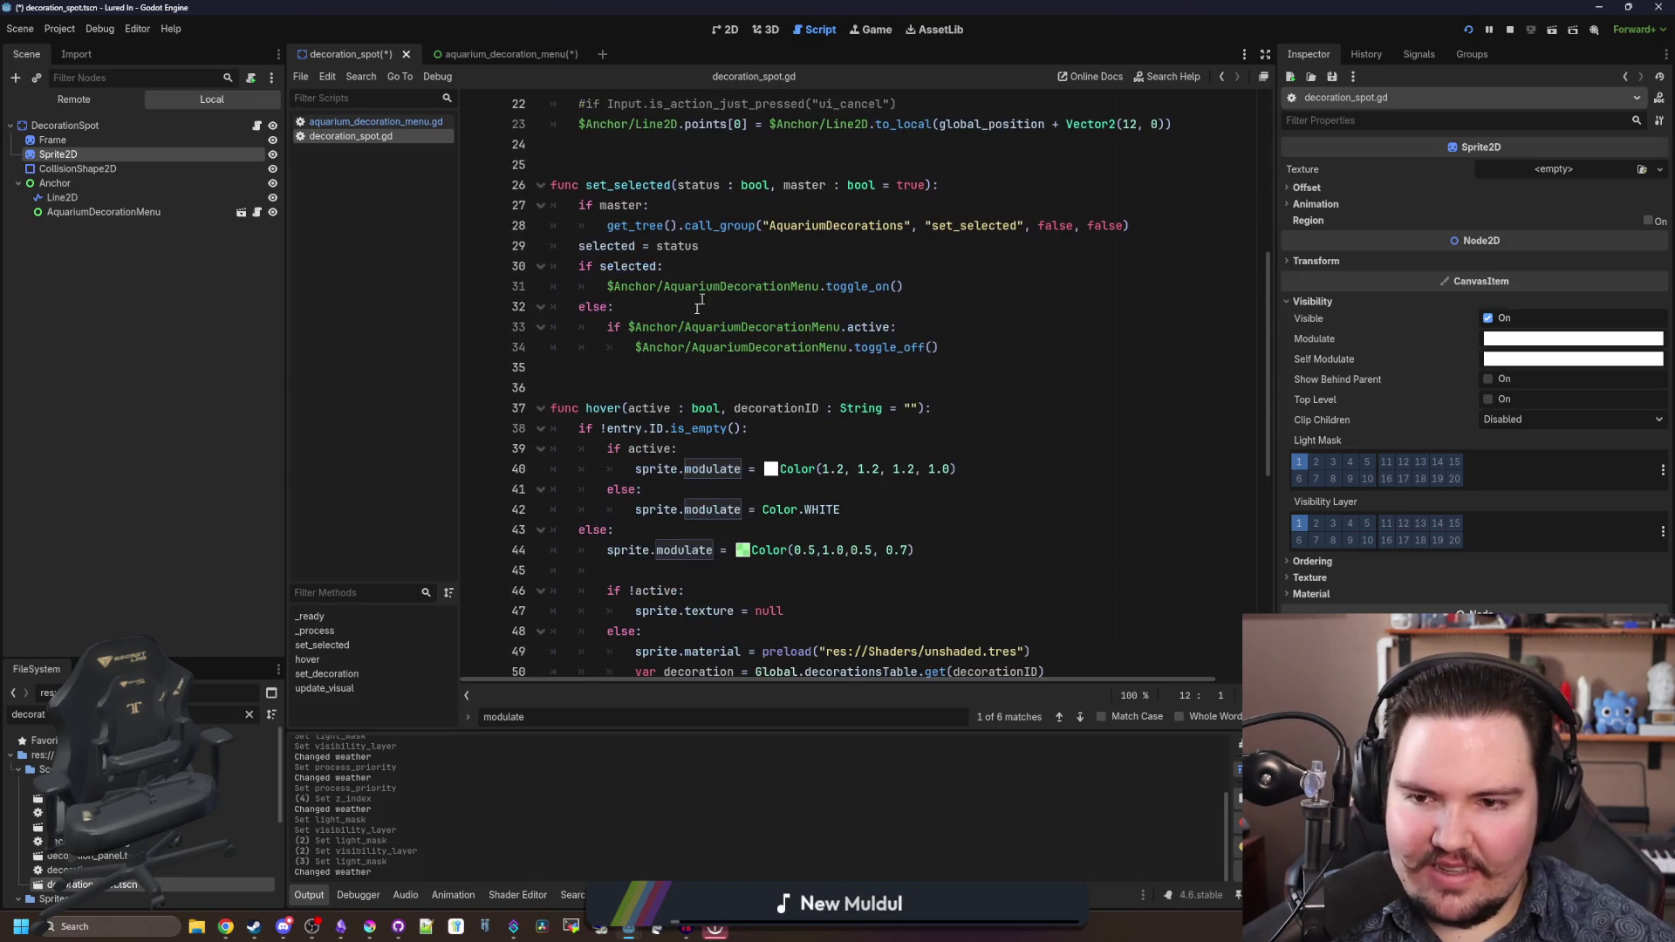
scroll(870, 376, "down", 2)
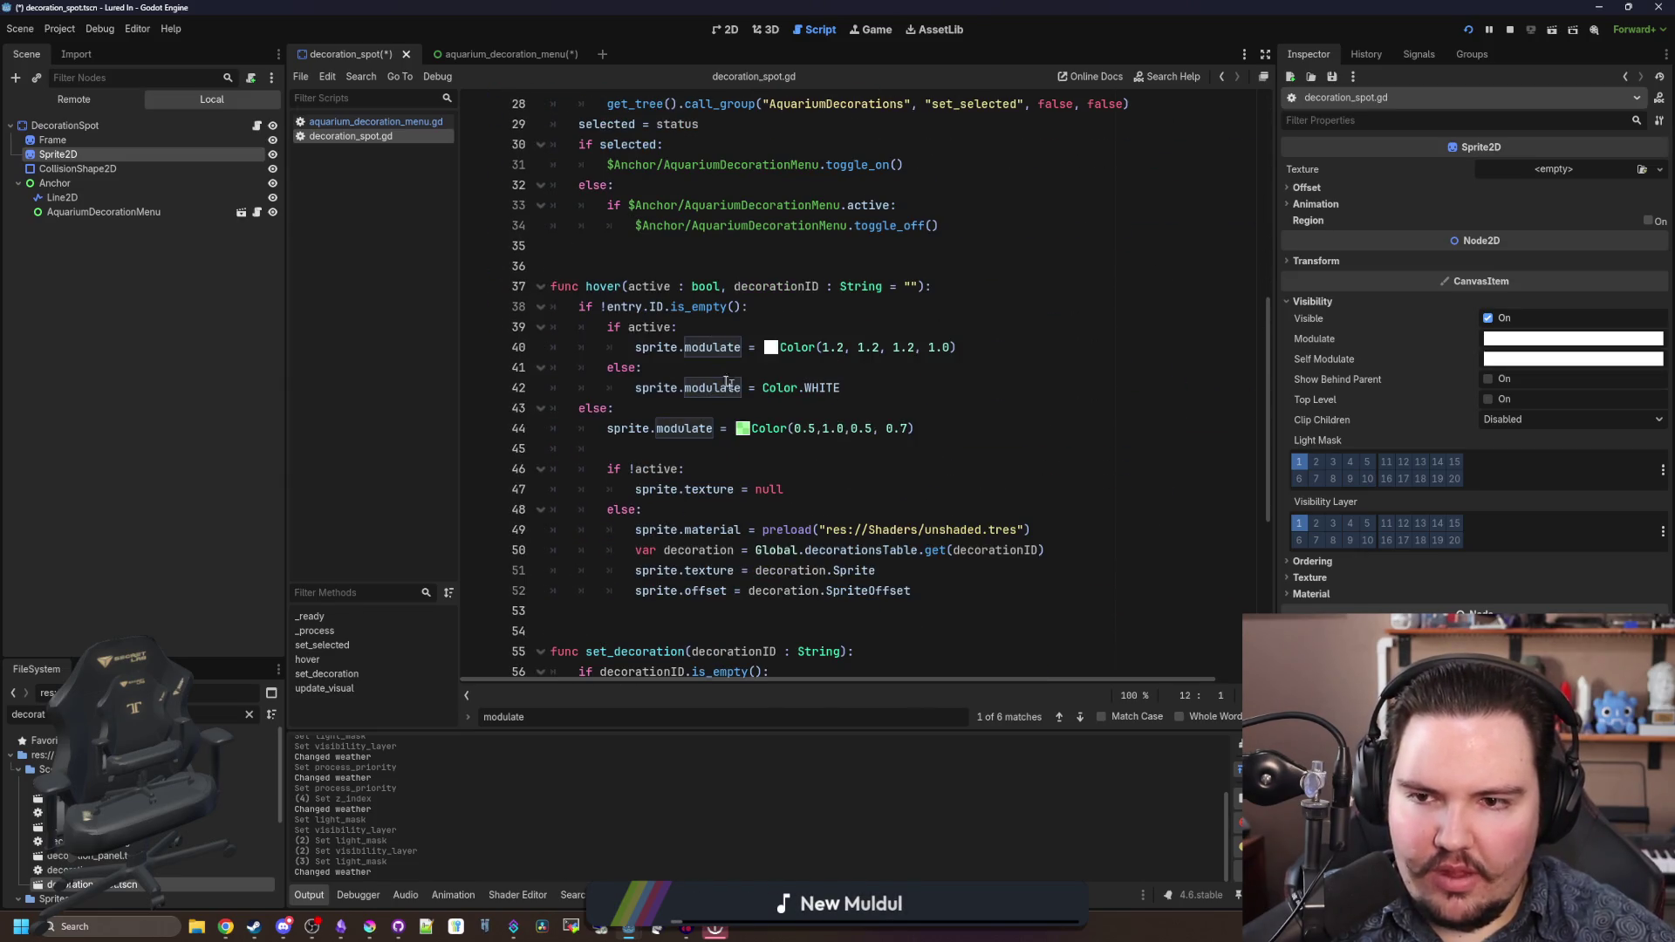
scroll(727, 382, "down", 7)
scroll(723, 410, "up", 13)
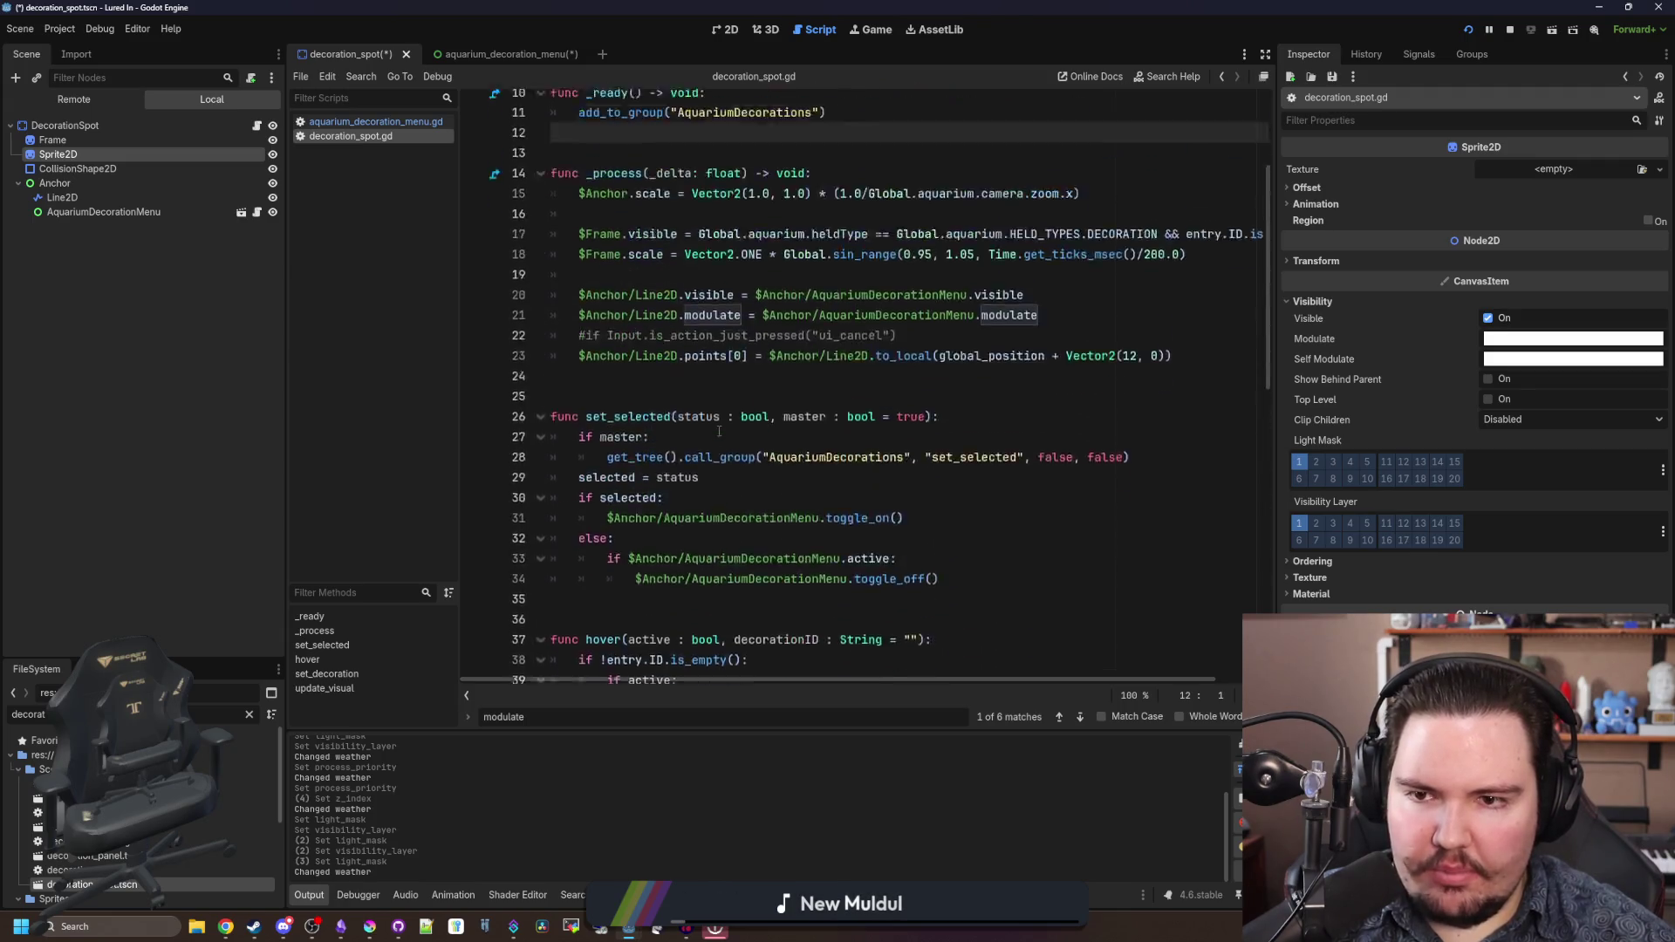
scroll(719, 431, "up", 2)
left_click(894, 261)
key("Return")
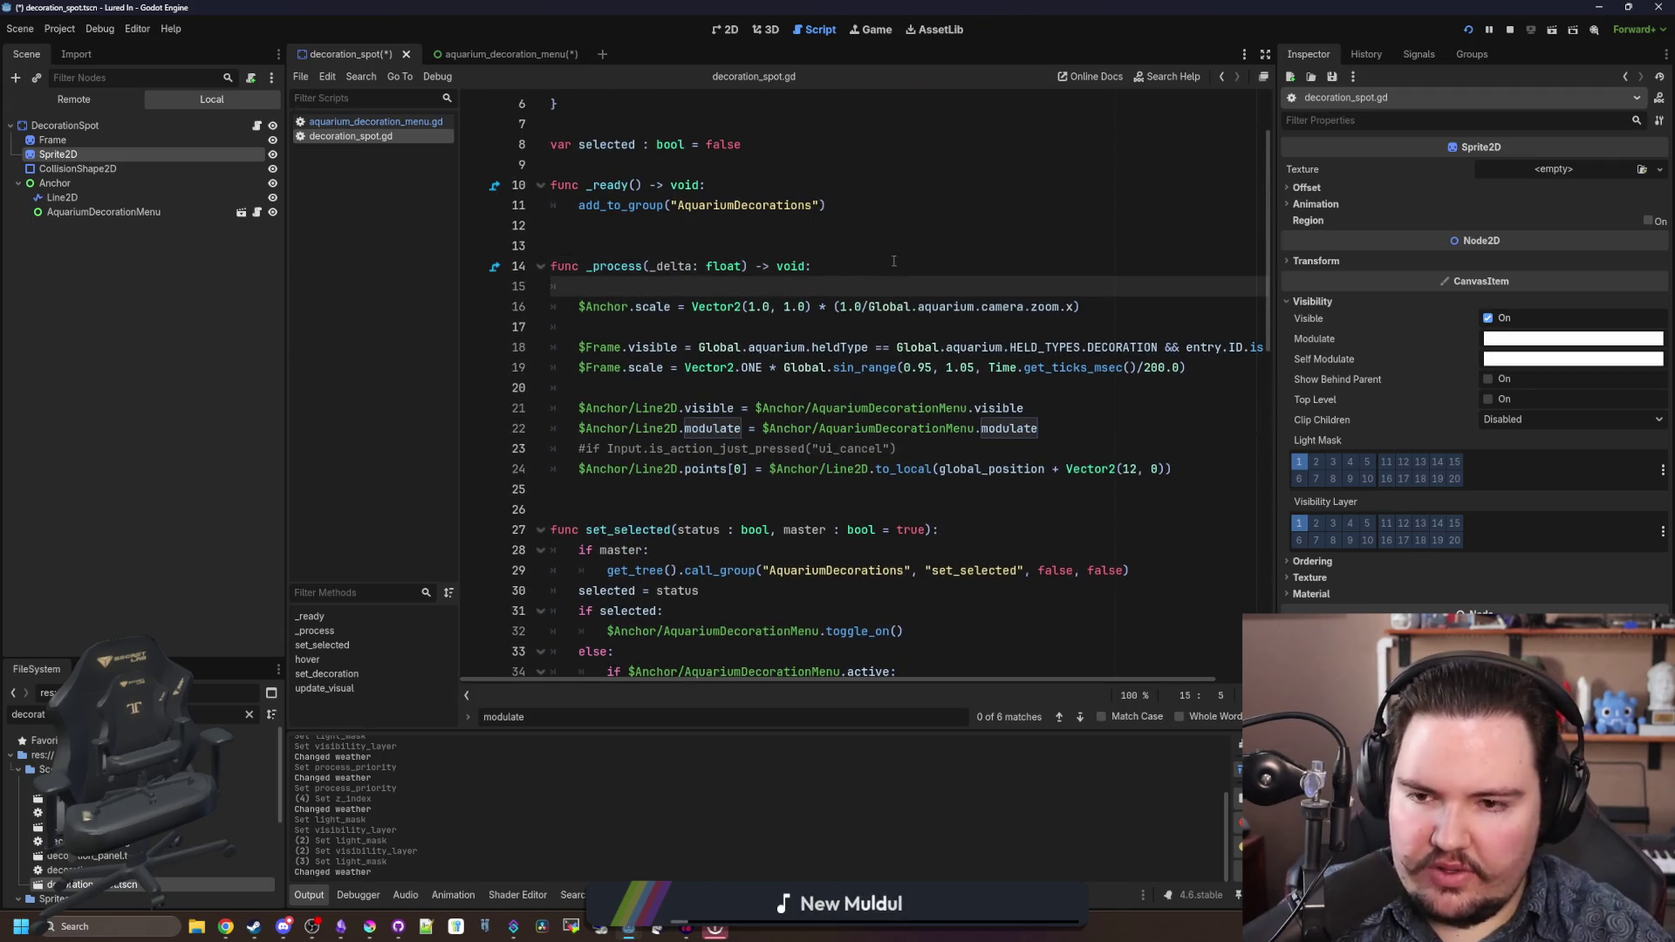
type("print(modulate")
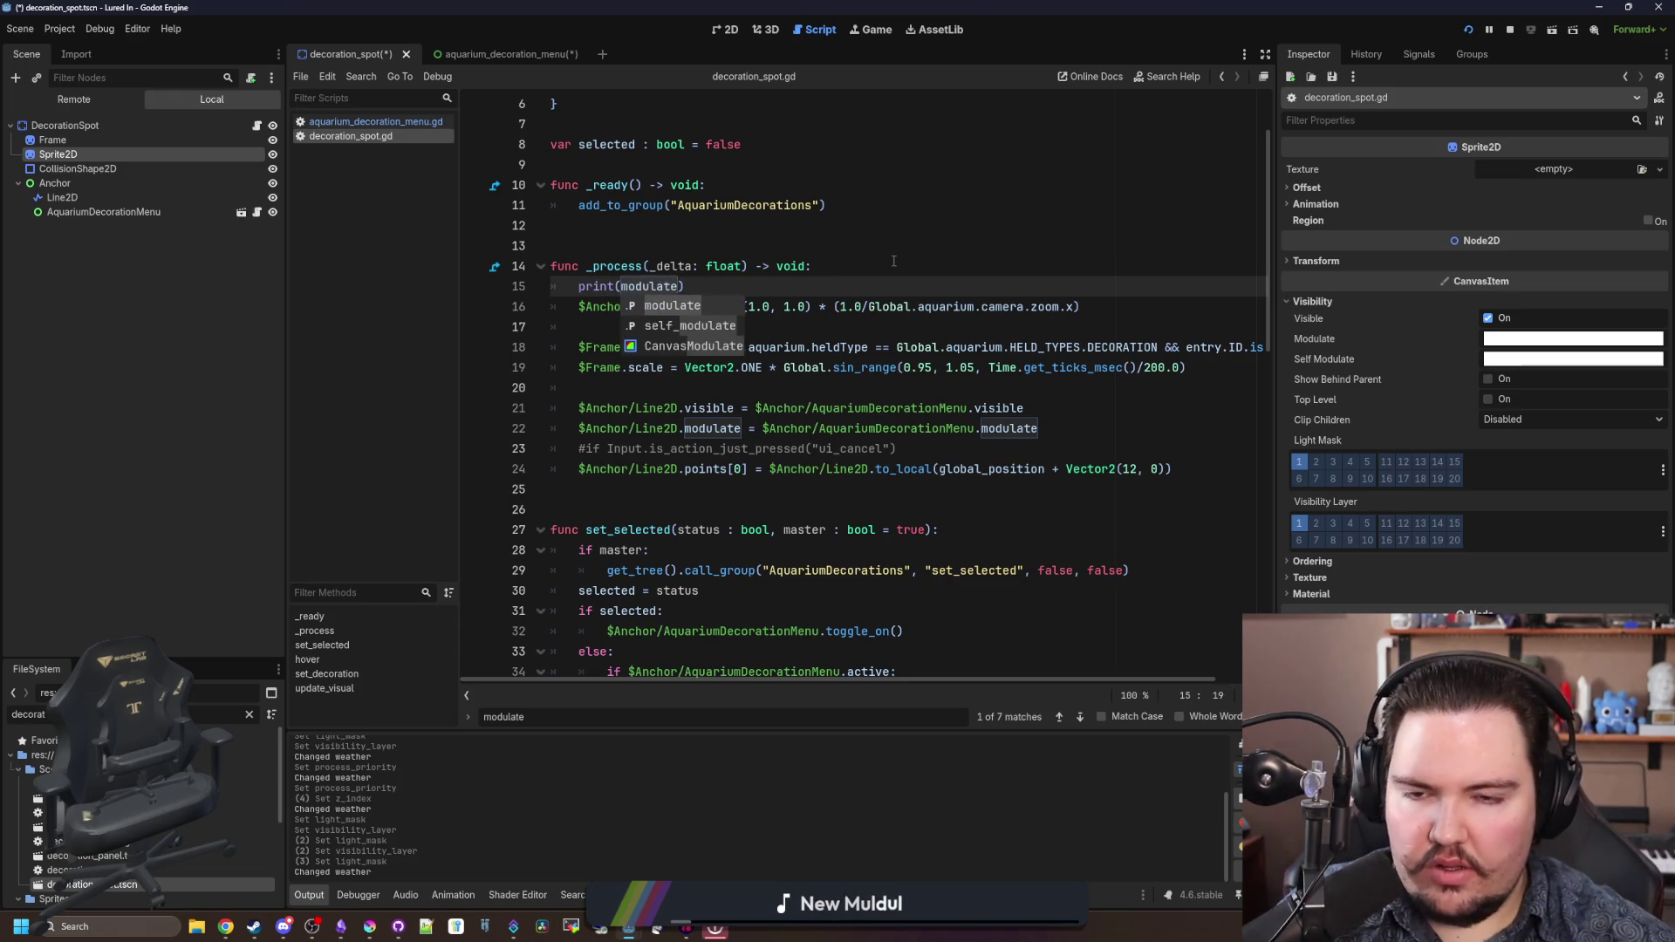
left_click(893, 261)
key("F5")
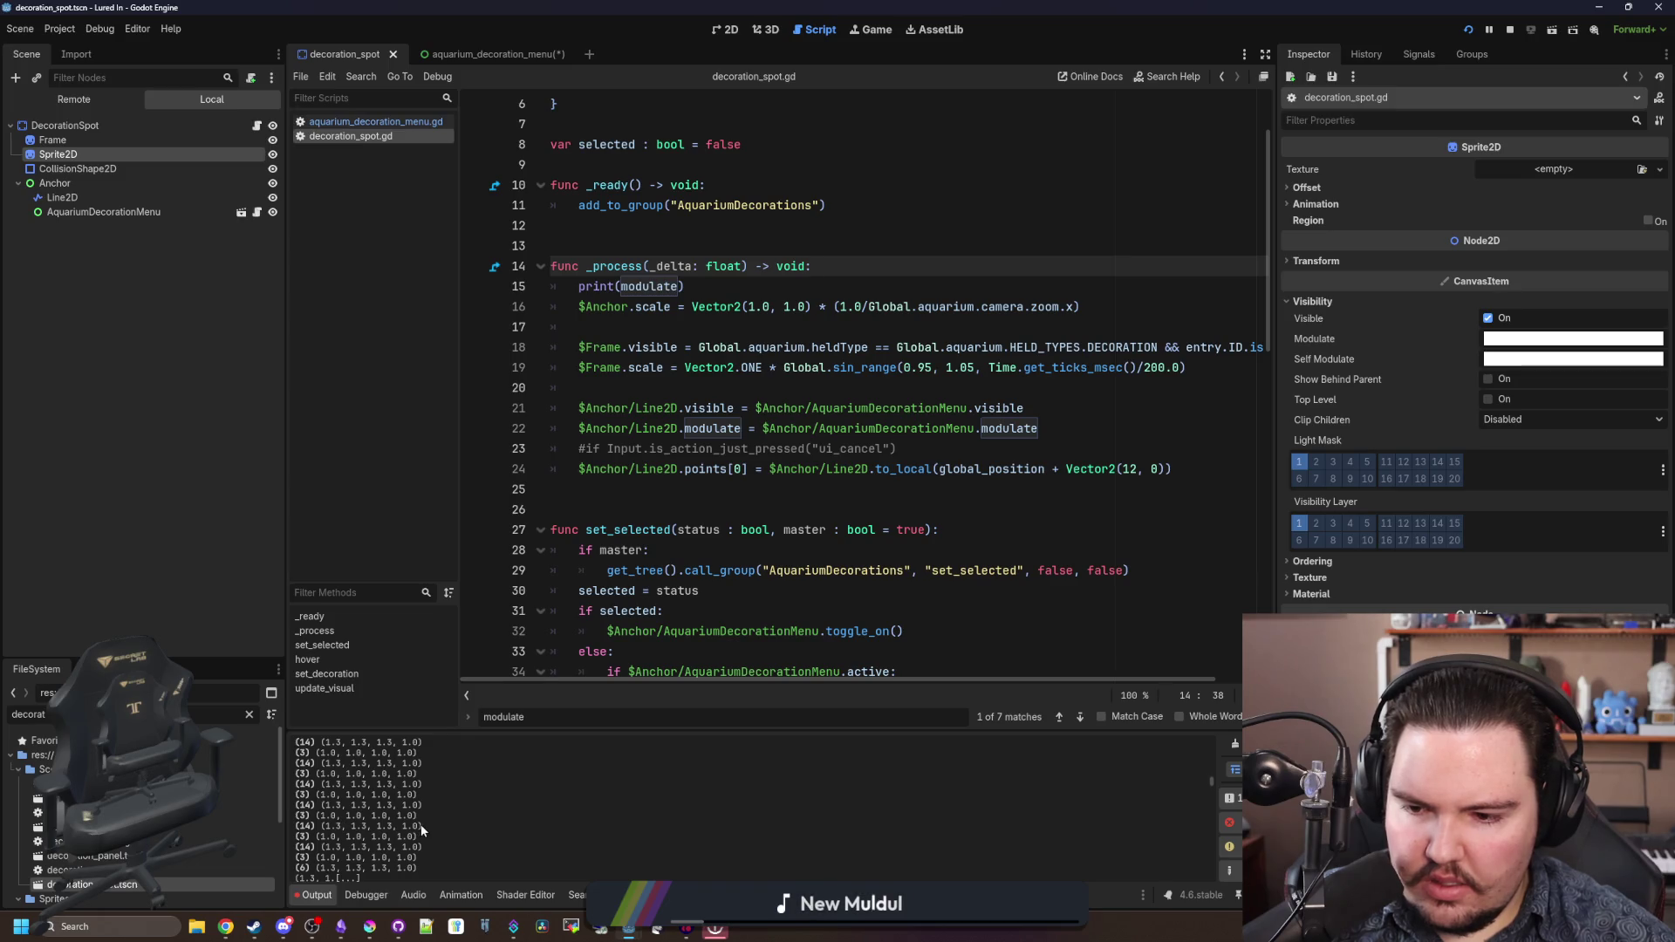
- Replace the print line with modulate = Color.WHITE, save, and return to the game
scroll(764, 507, "down", 5)
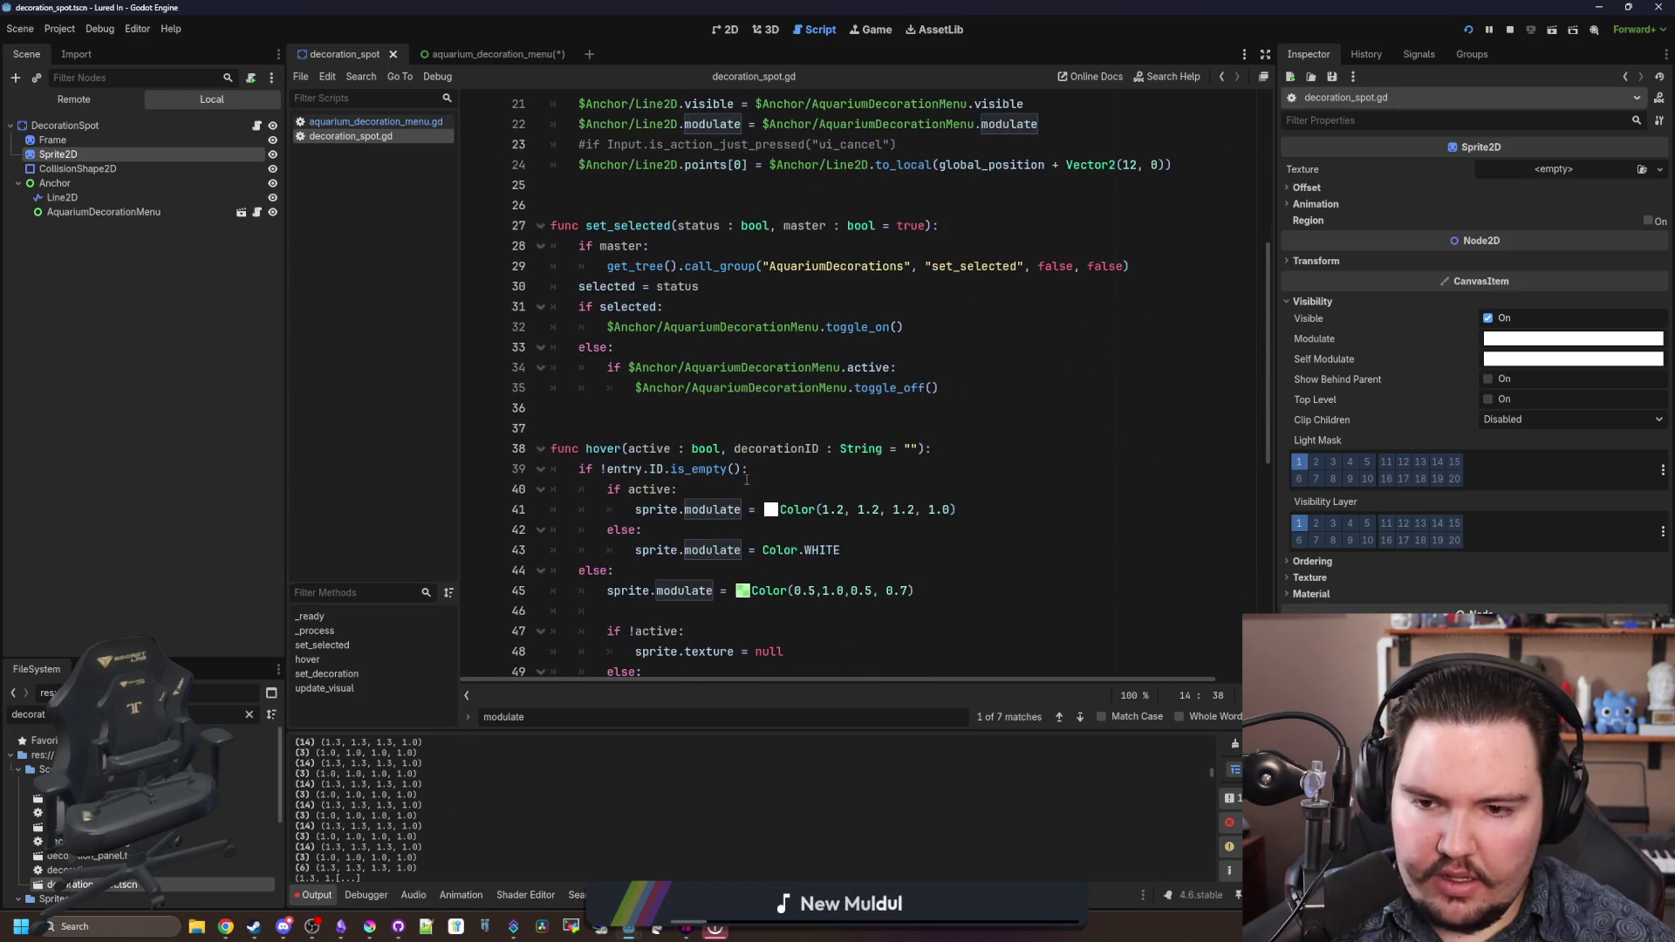
scroll(749, 476, "up", 3)
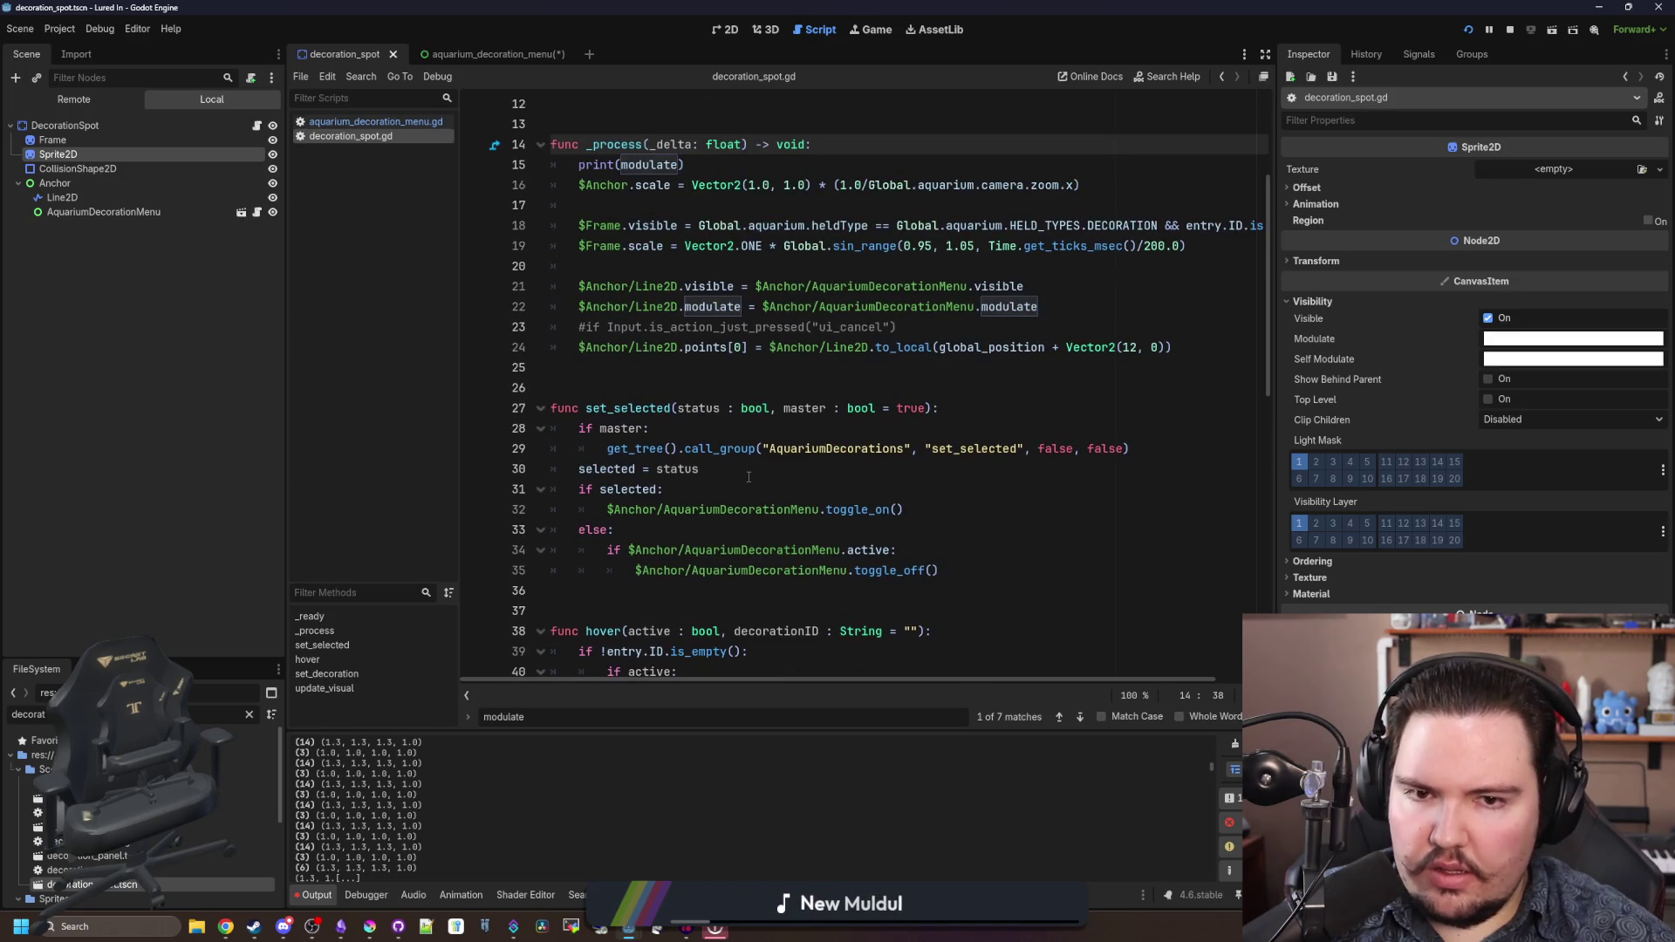
scroll(749, 477, "up", 2)
scroll(748, 476, "up", 1)
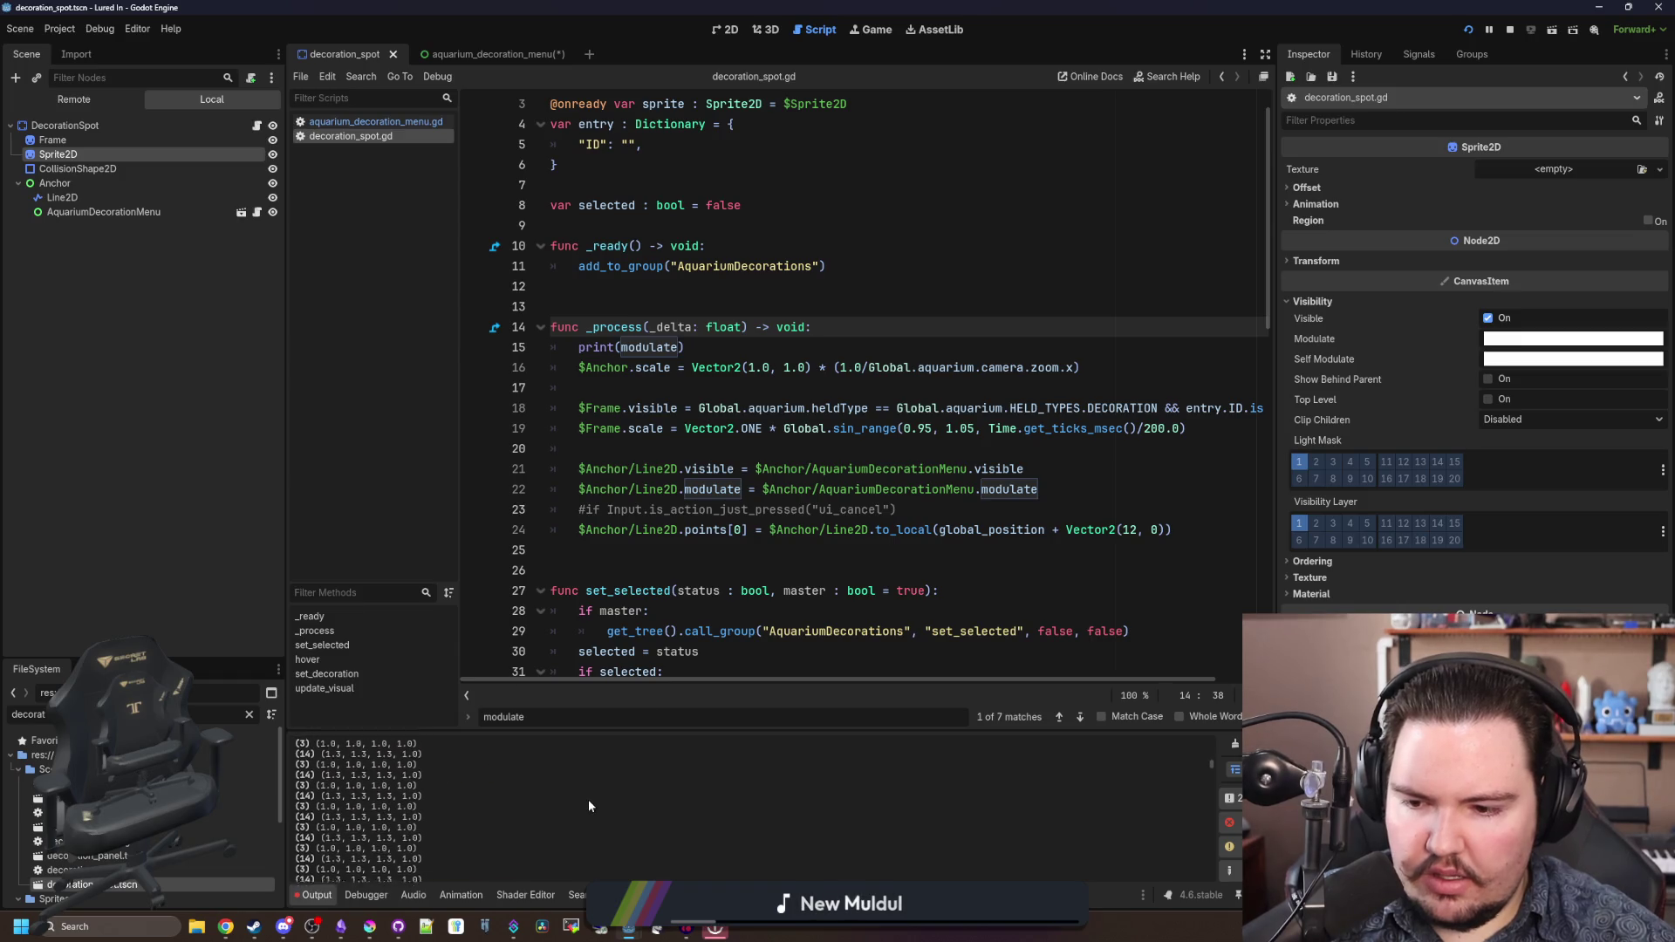
left_click(652, 367)
left_click_drag(686, 348, 578, 347)
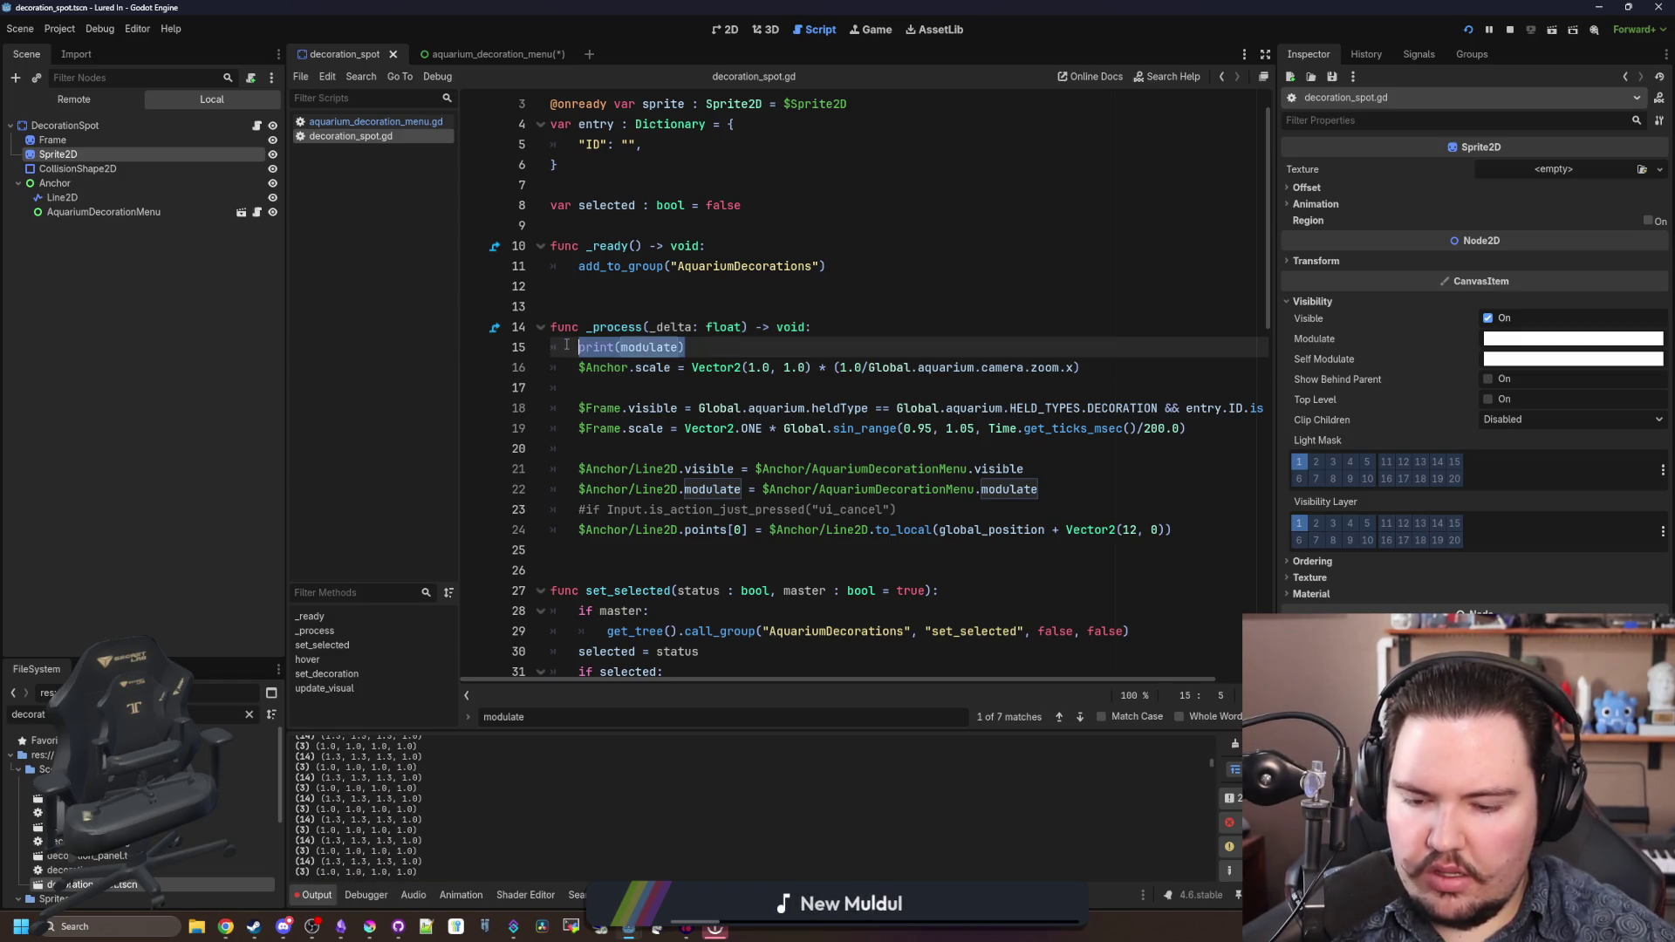
type("modulate = Color.WHI")
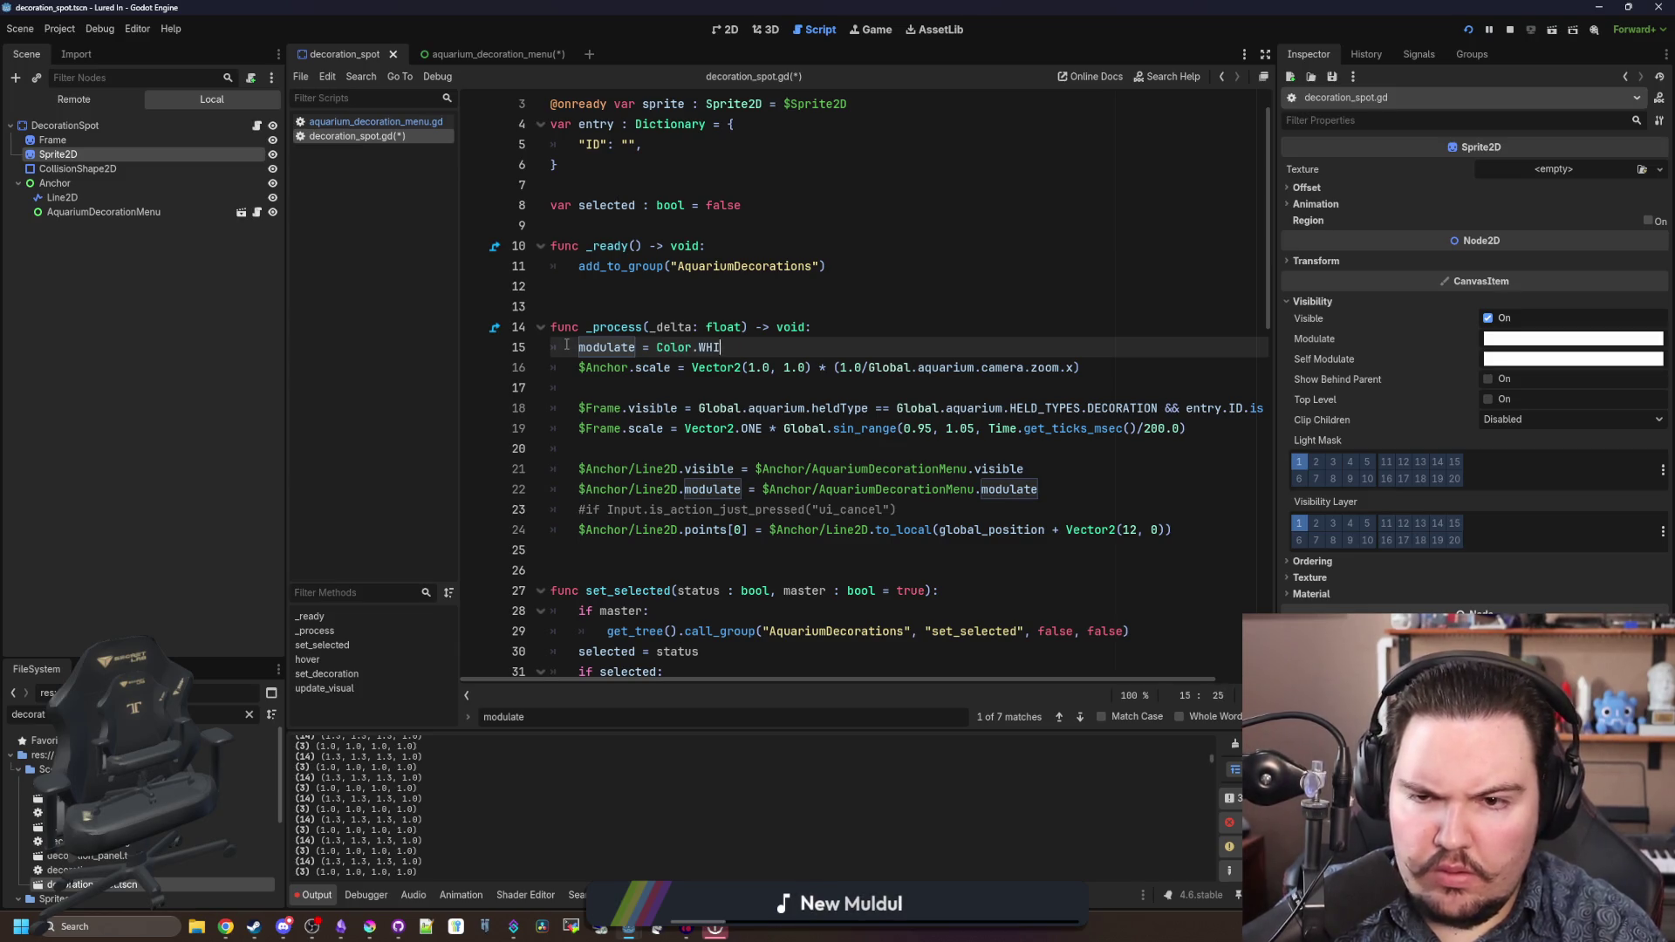
type("T")
key("Return")
key("Up")
key("Up")
key("ctrl+s")
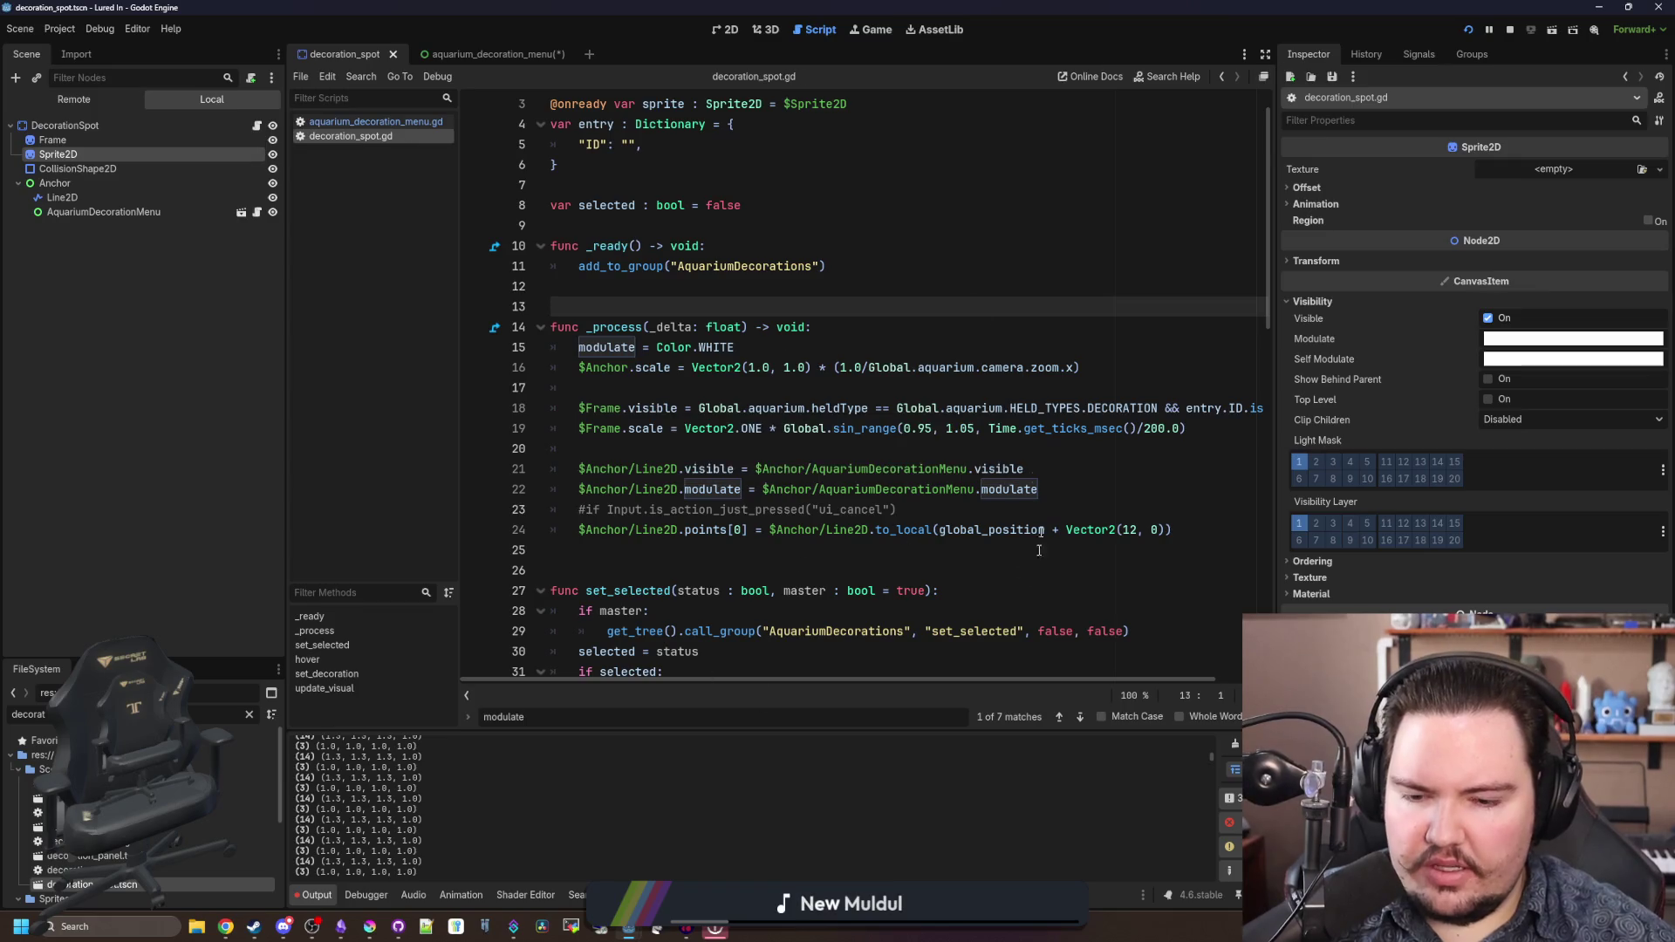
left_click(868, 32)
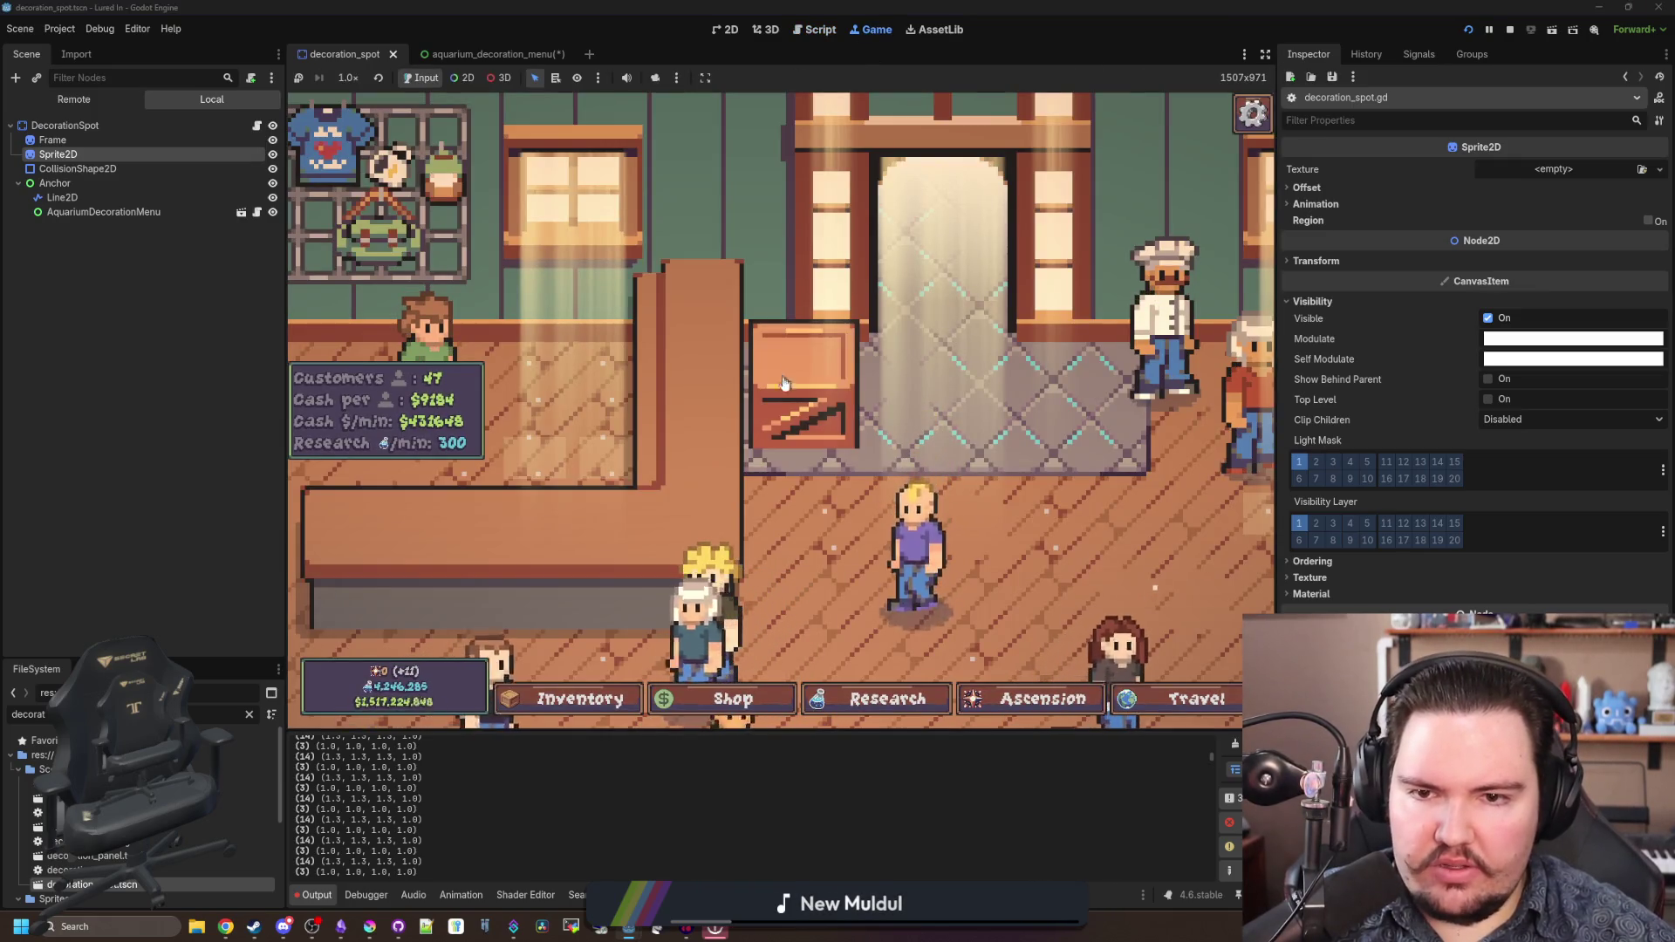
- Test the crate's Edit panel in the game, then select the DecorationSpot root node
left_click(818, 408)
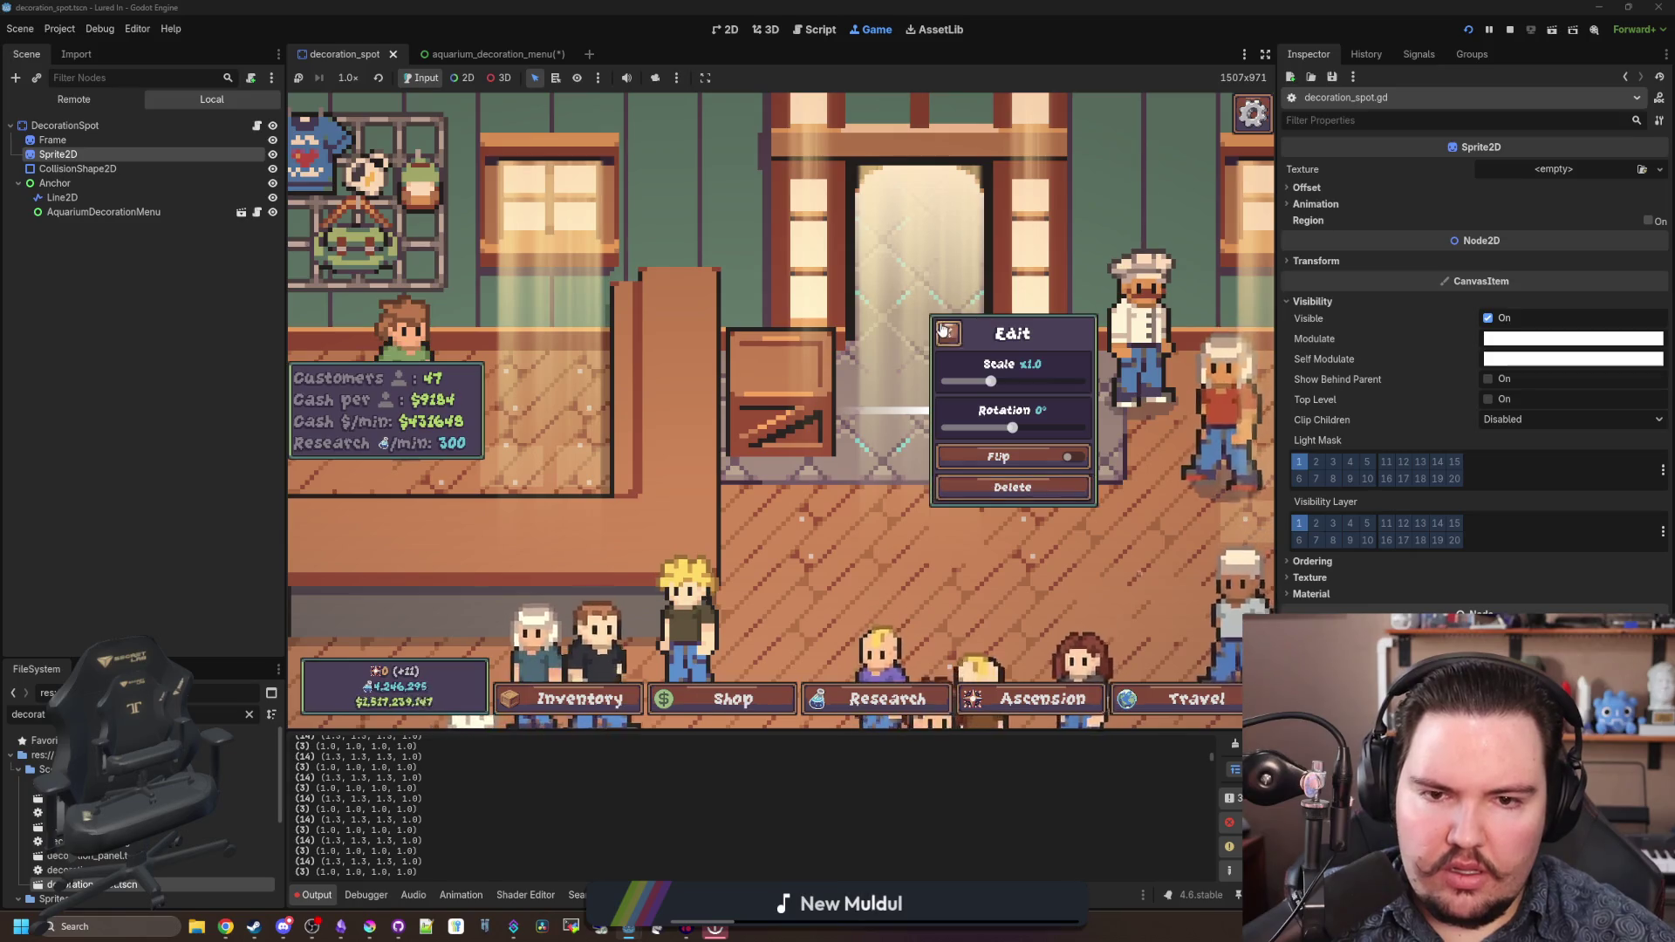
left_click(708, 399)
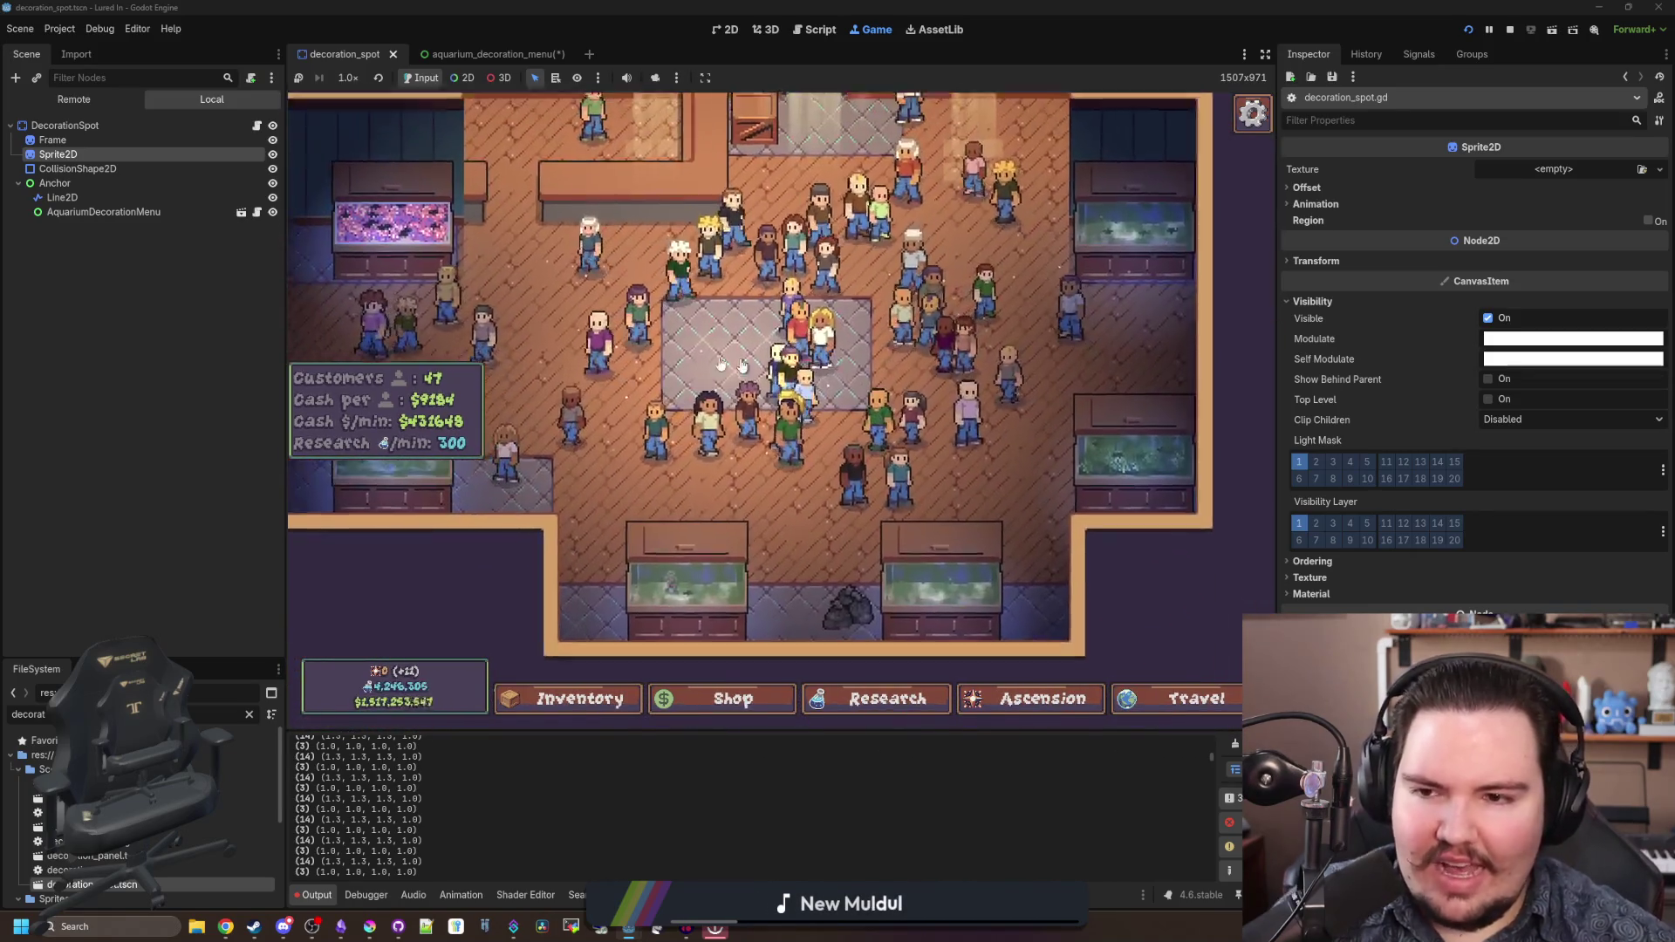
left_click(216, 123)
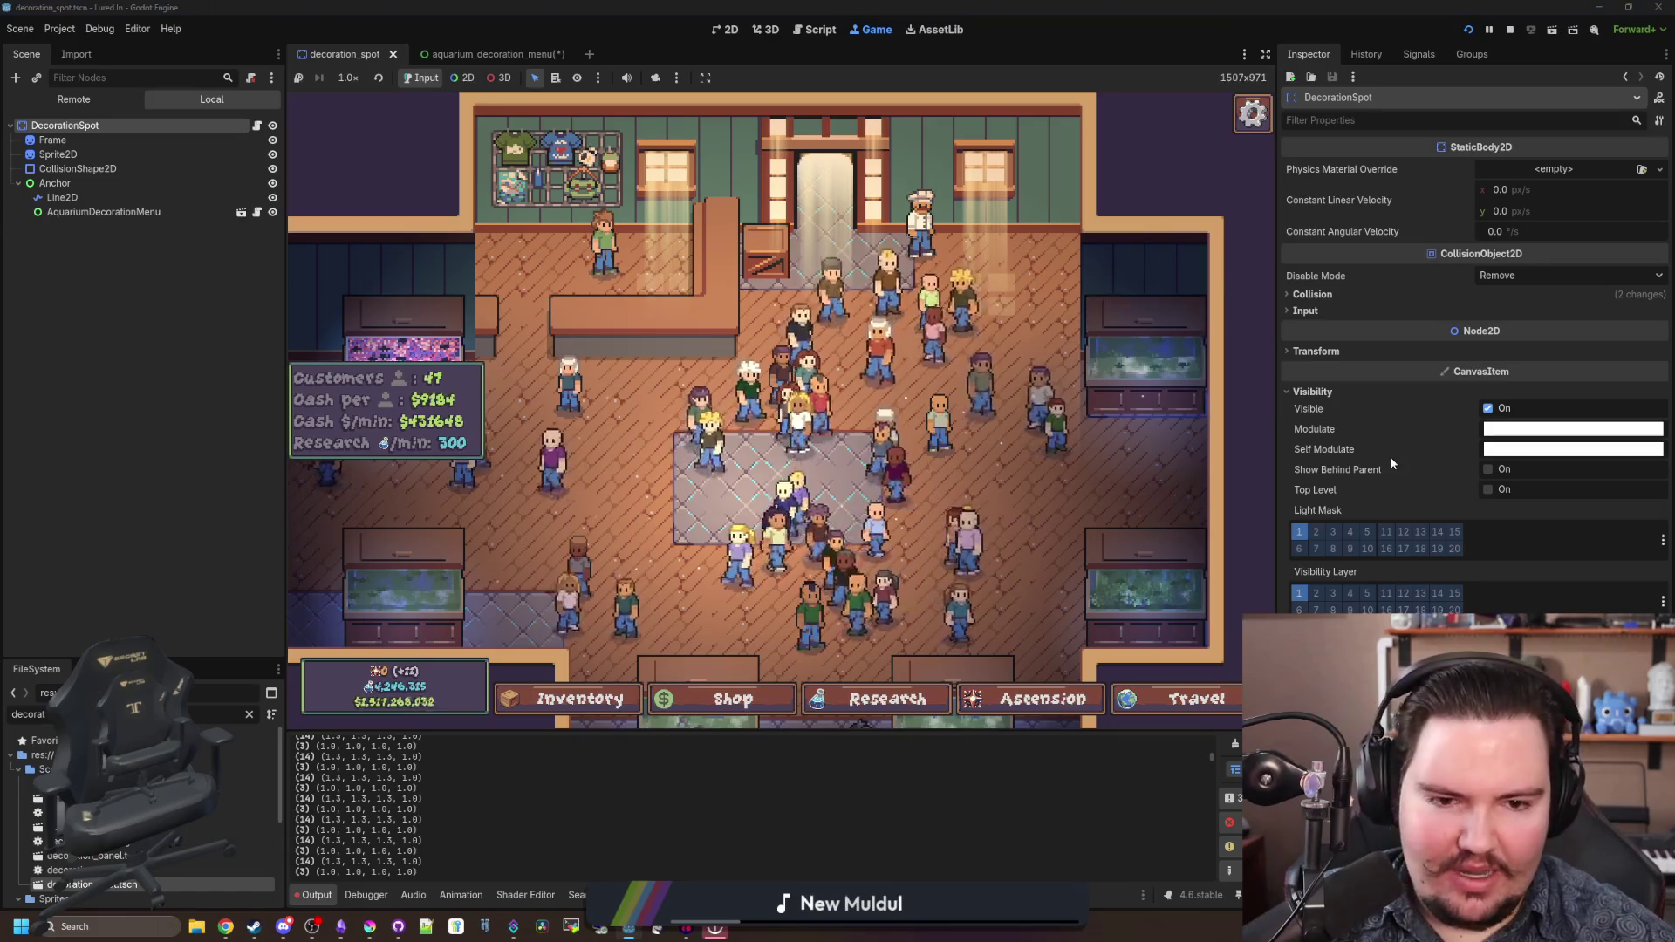
- Save the aquarium_decoration_menu scene and view it in the 2D editor
left_click(457, 53)
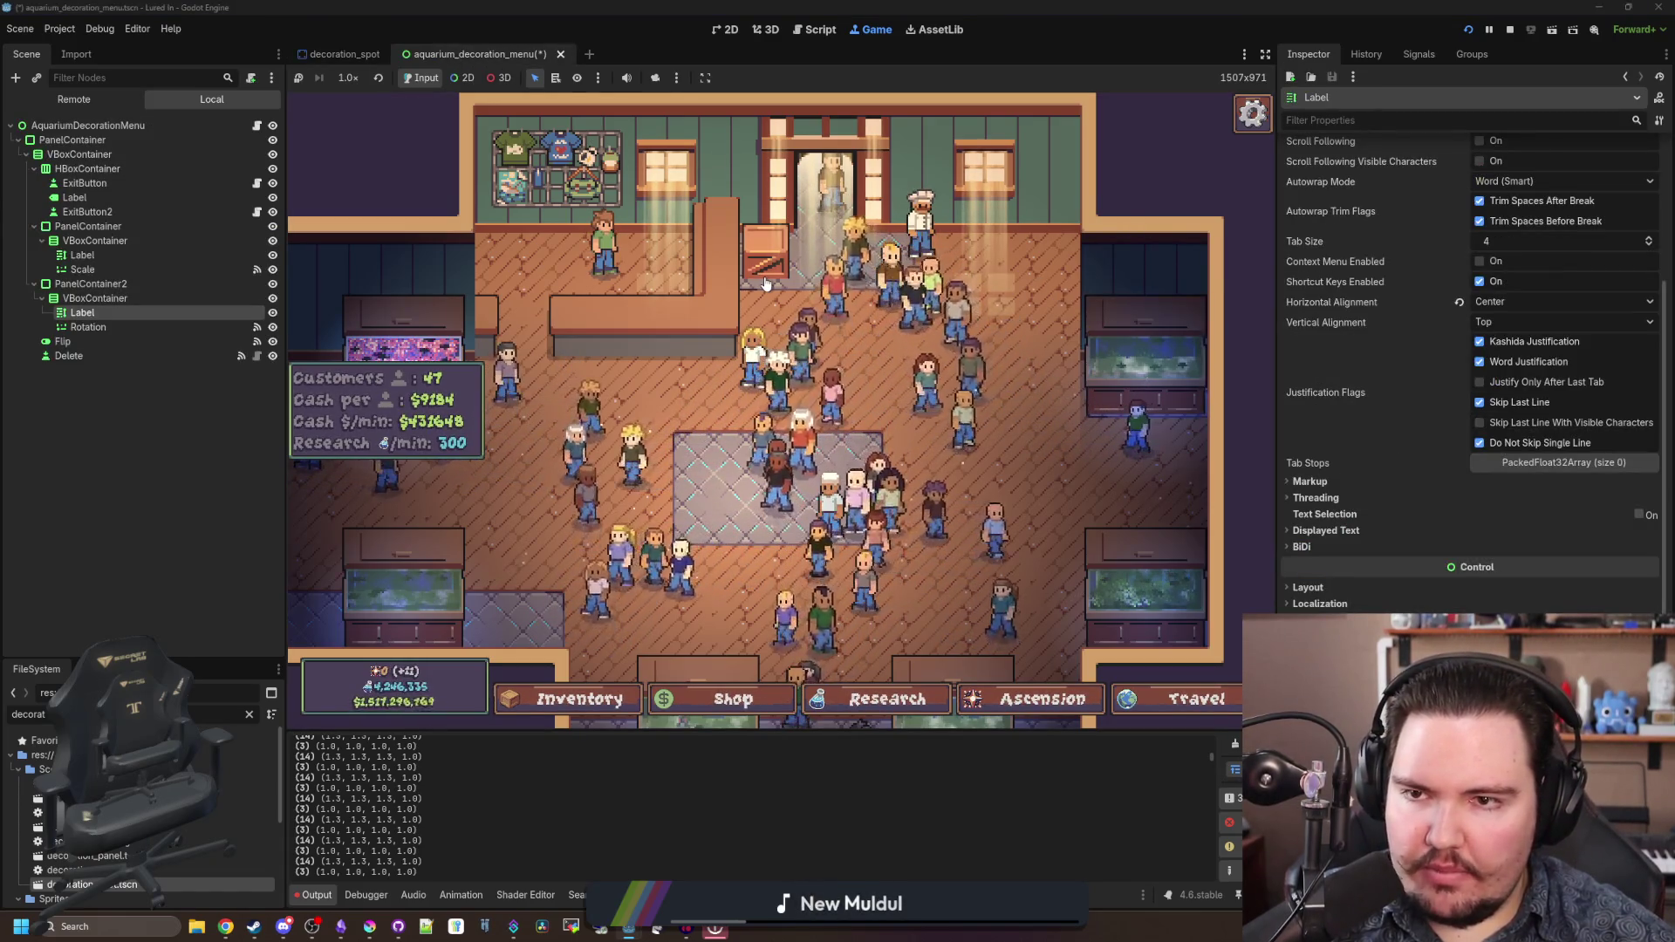
scroll(698, 278, "down", 2)
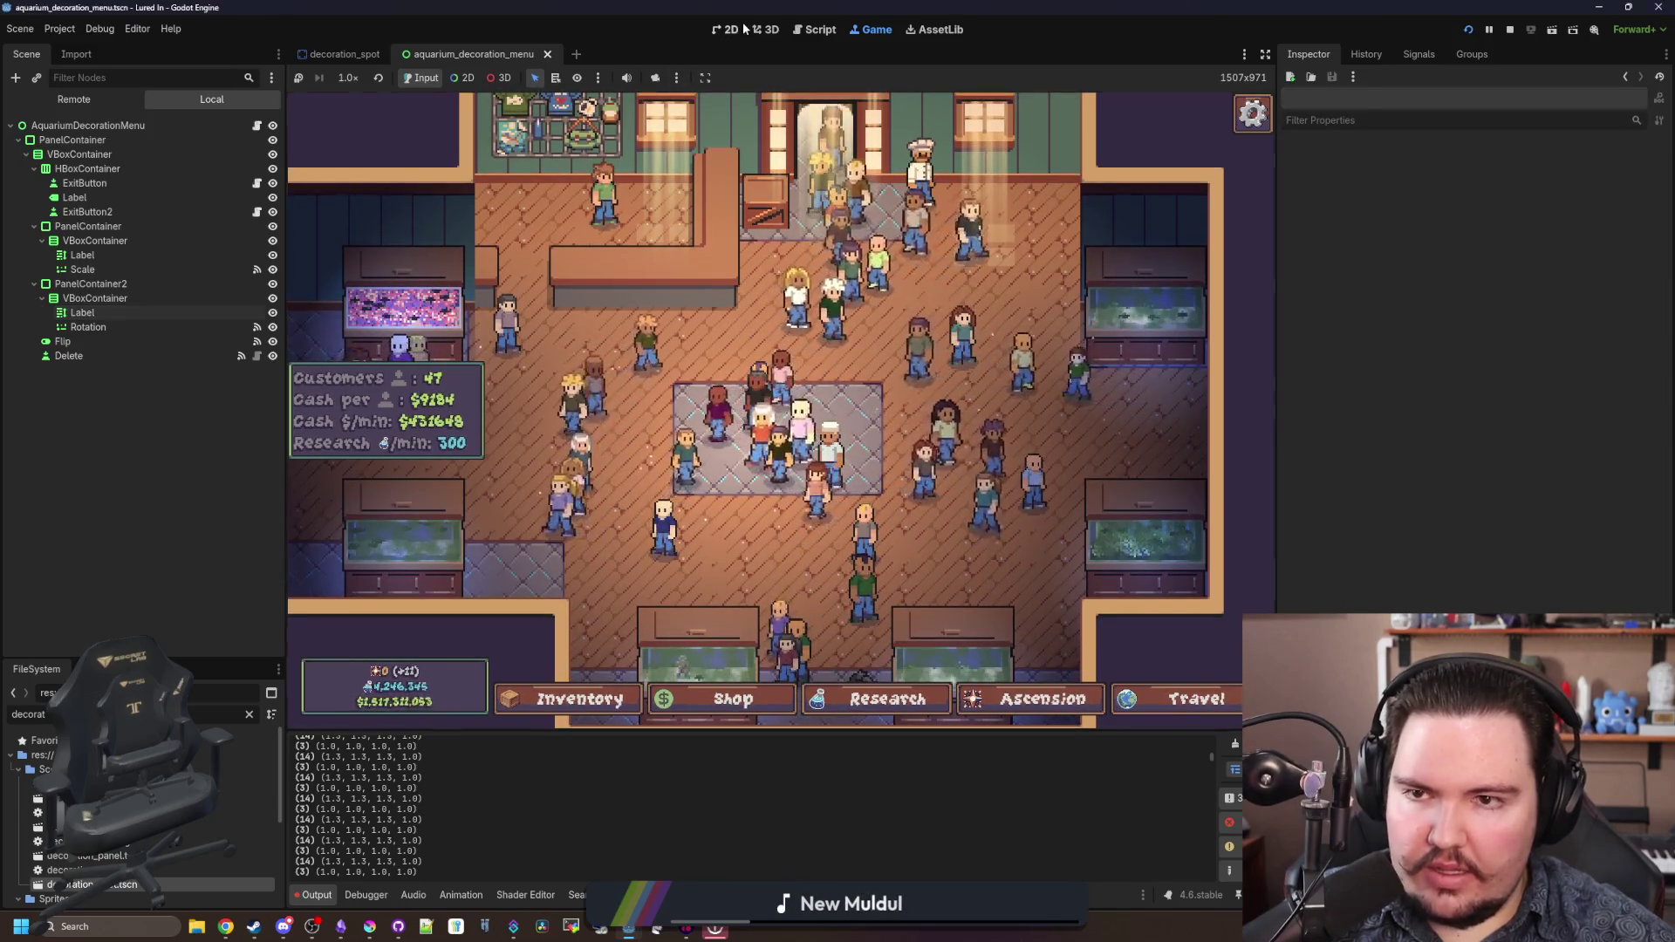
key("ctrl+s")
key("ctrl+F1")
- Filter the FileSystem for 'aquar' and open aquarium.tscn
left_click(249, 714)
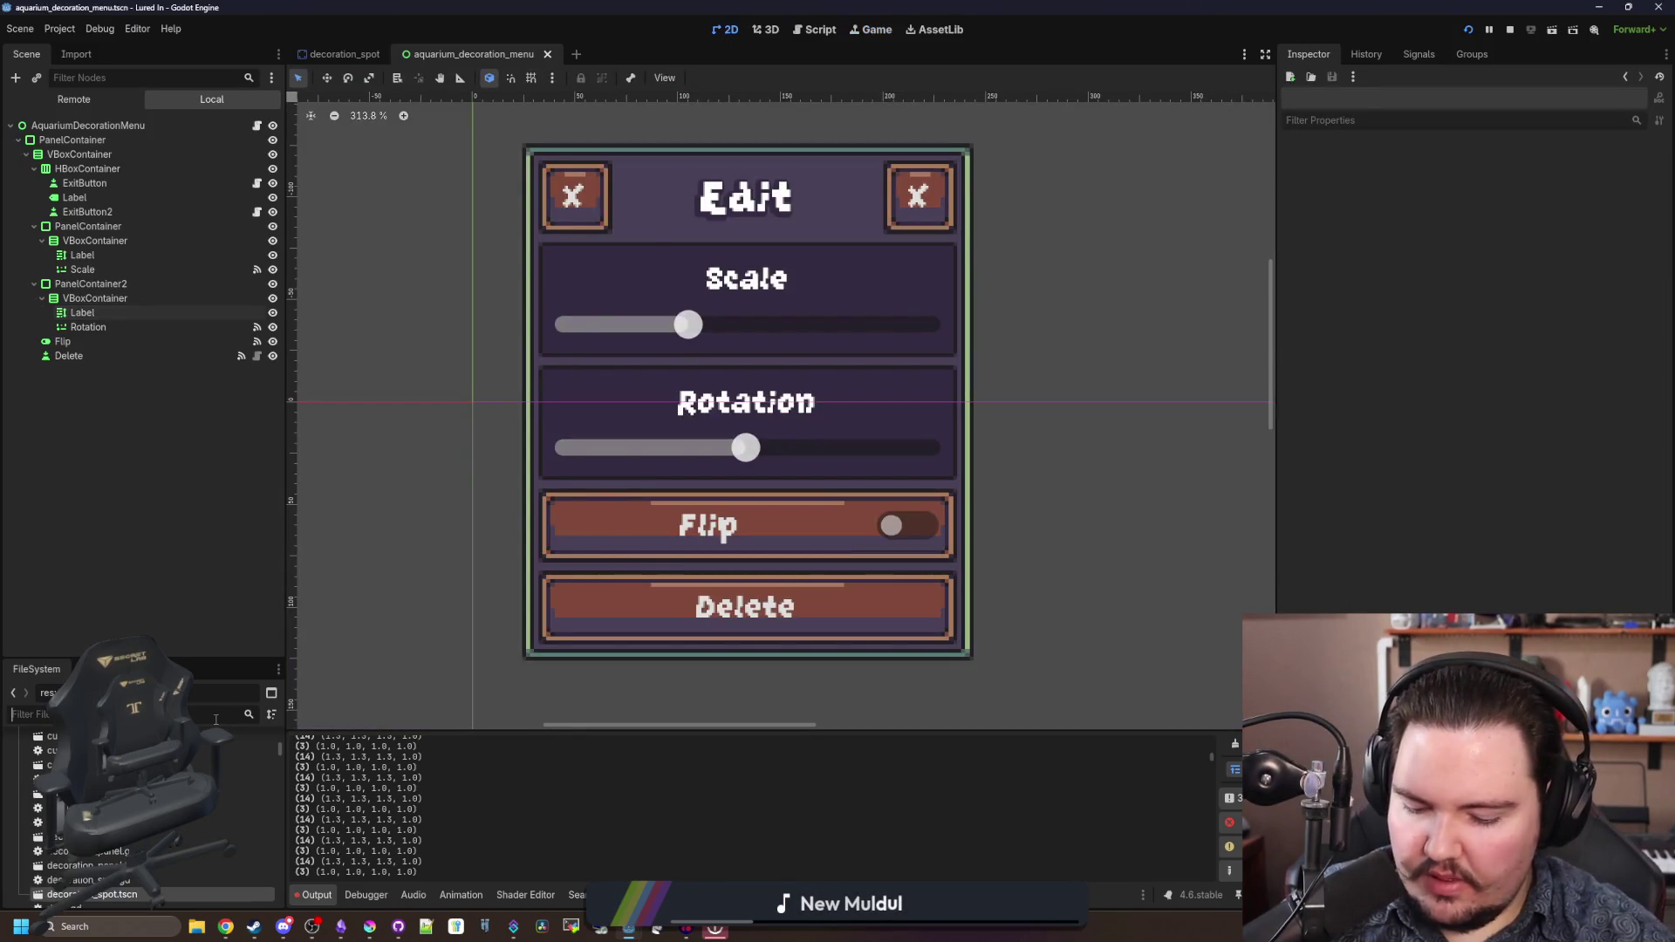
type("aquar")
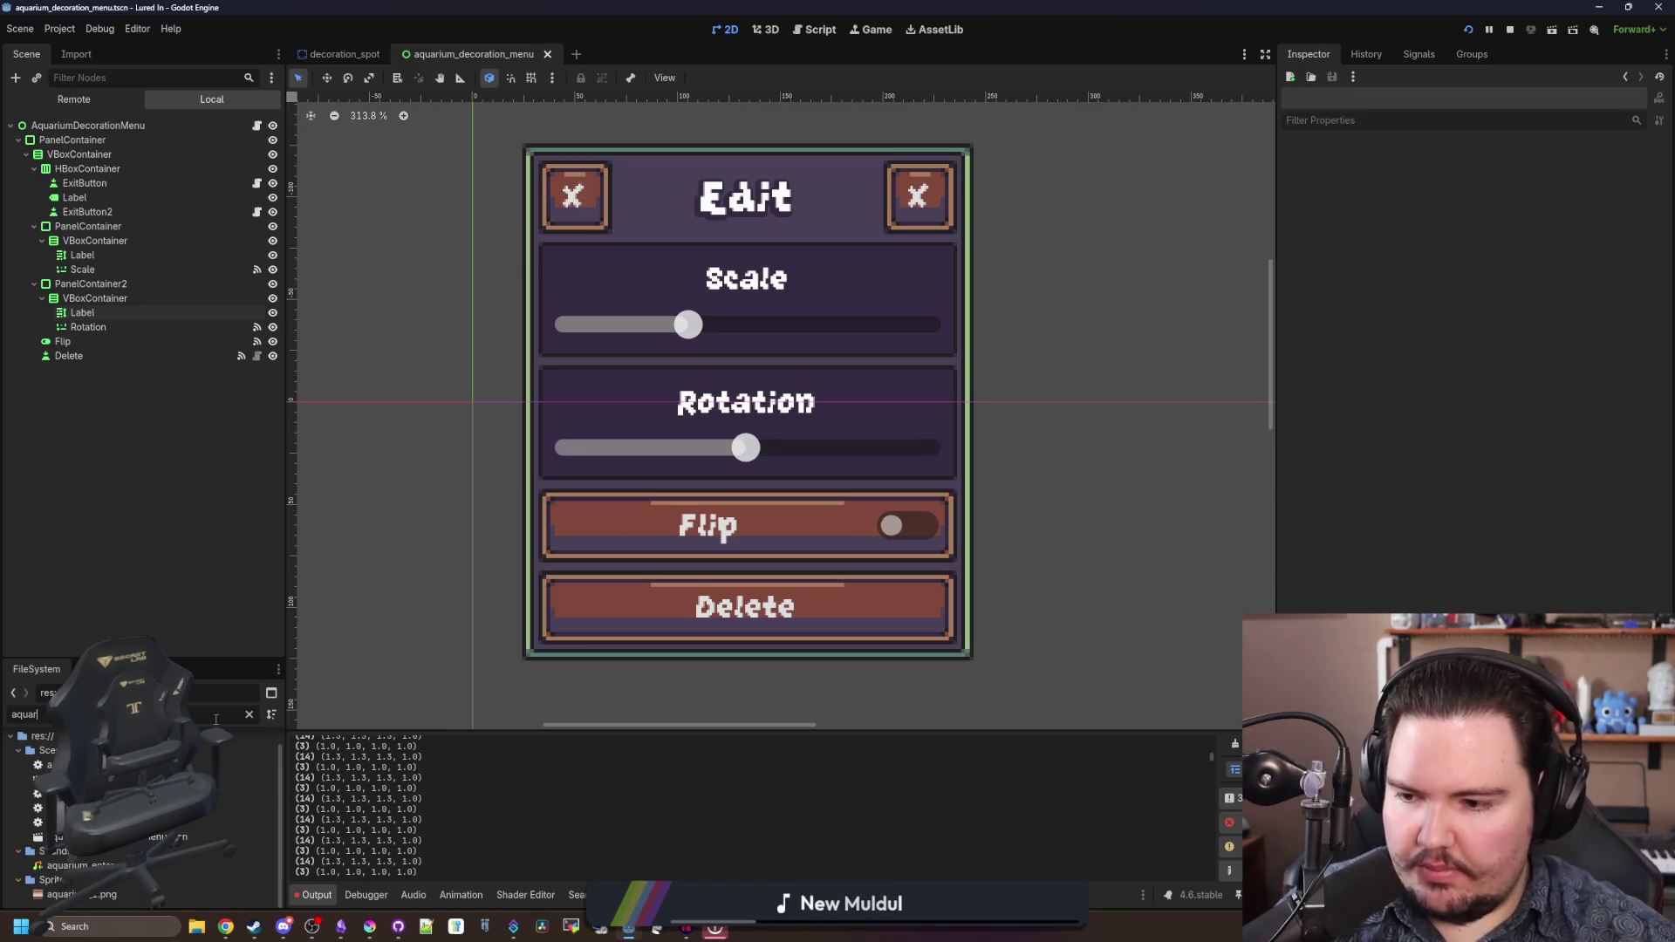
double_click(235, 779)
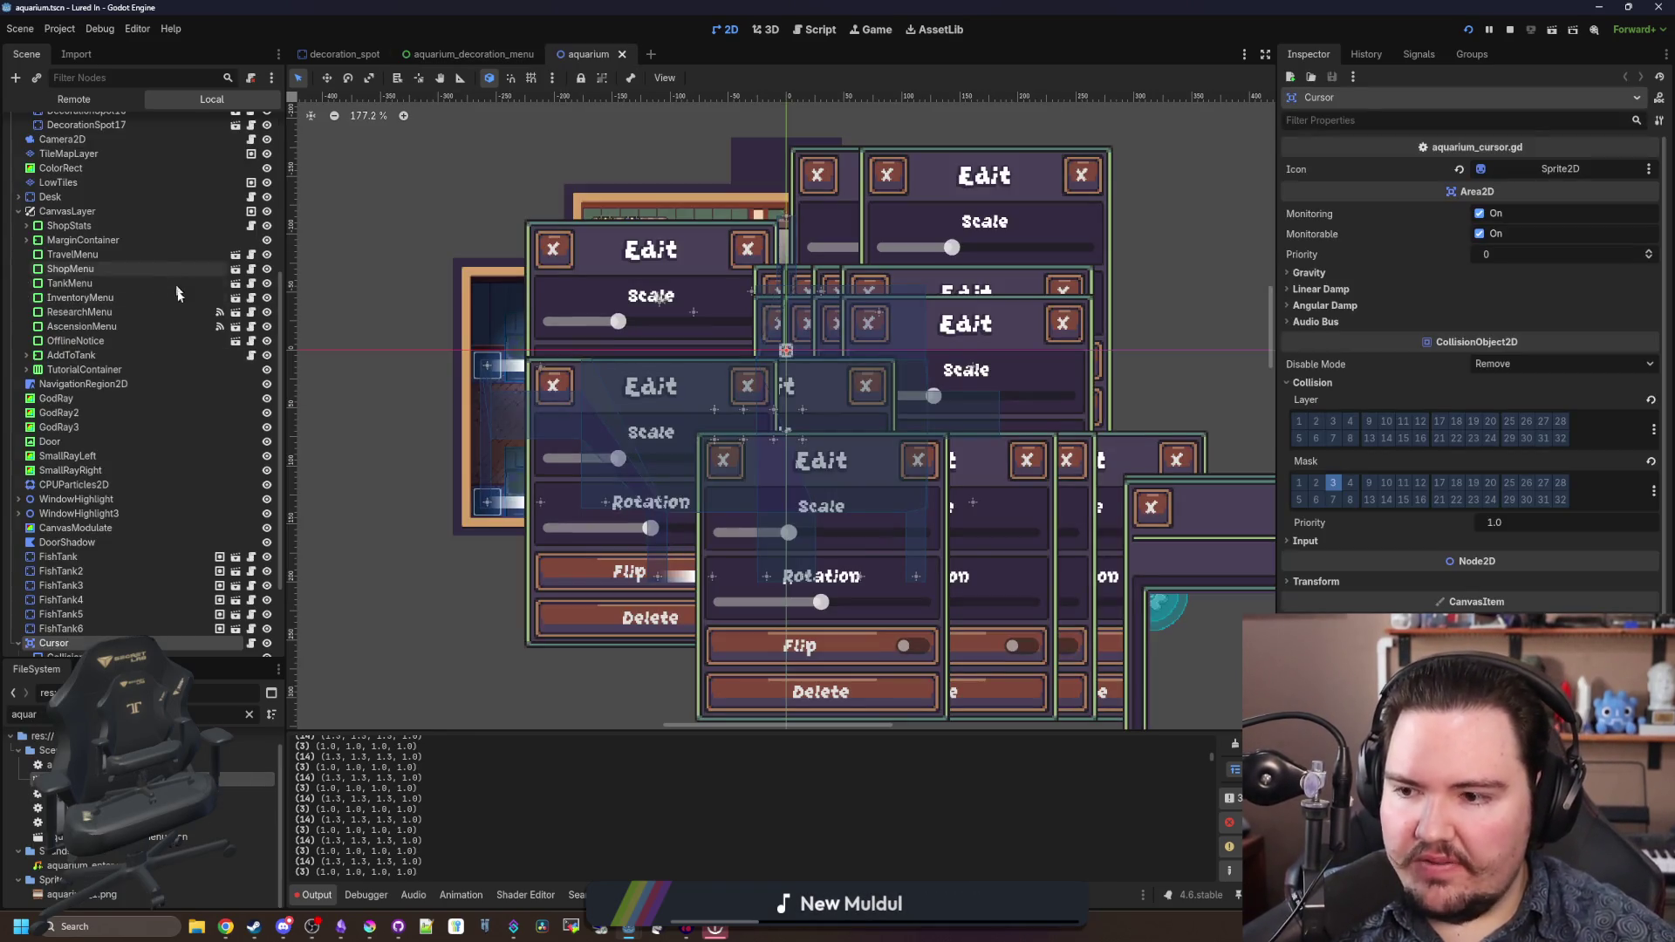
- Select the first DecorationSpot under DecorationSpots and toggle its Inspector Visibility section
scroll(157, 384, "up", 6)
left_click(75, 154)
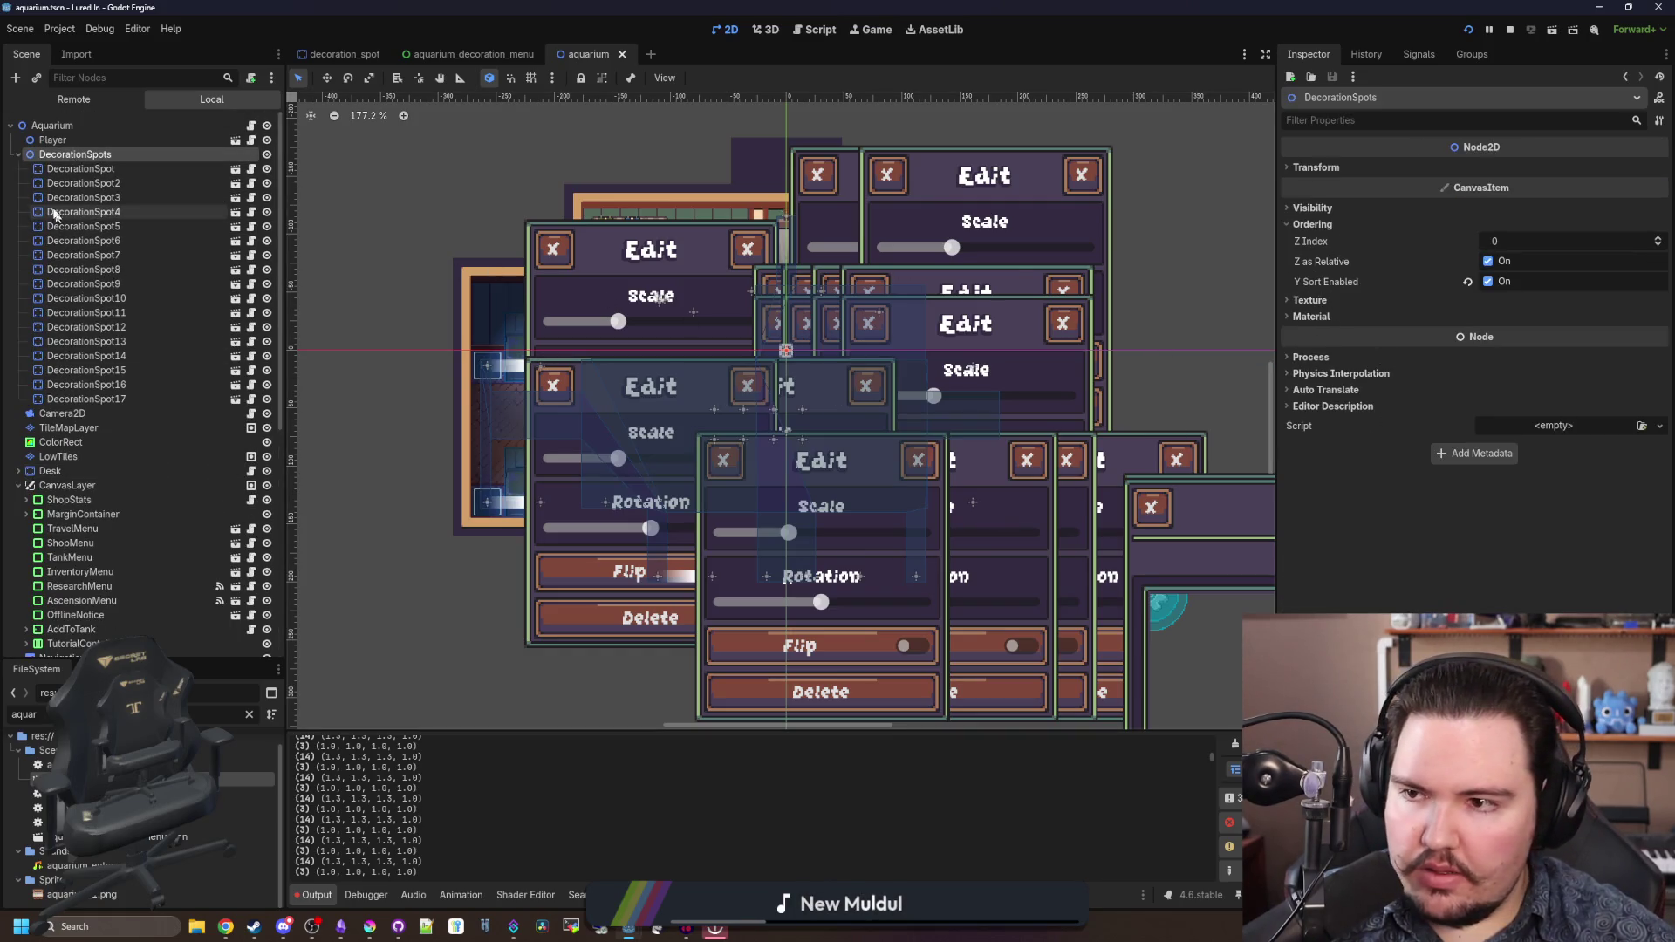
left_click(86, 168)
left_click(1317, 391)
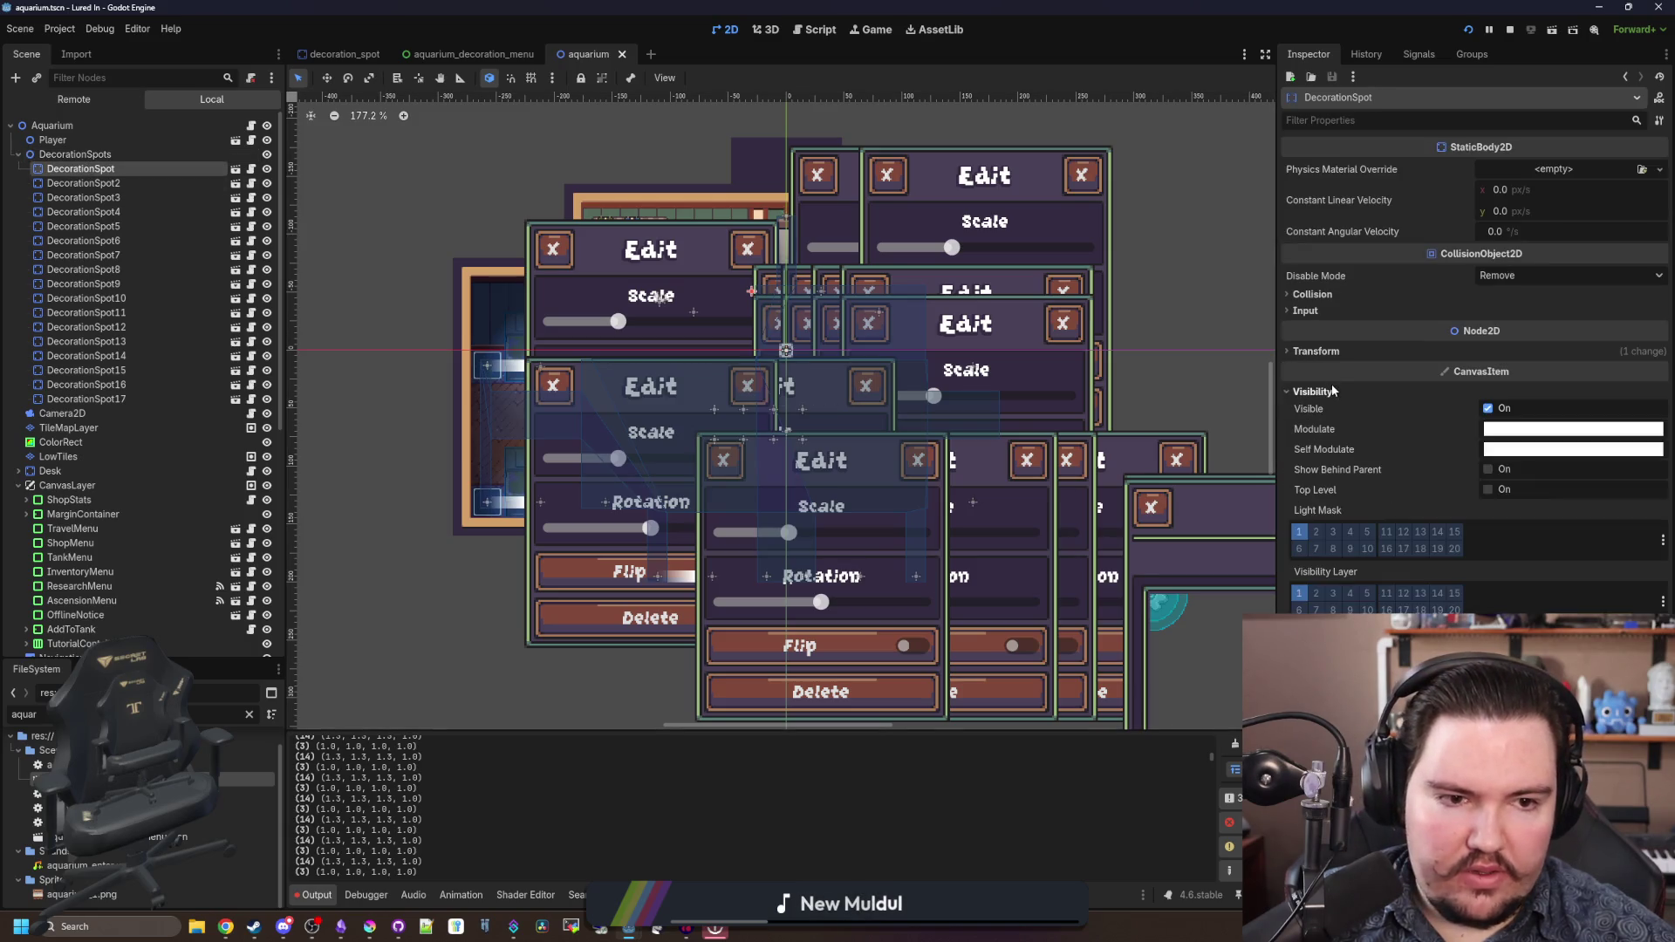
left_click(1332, 391)
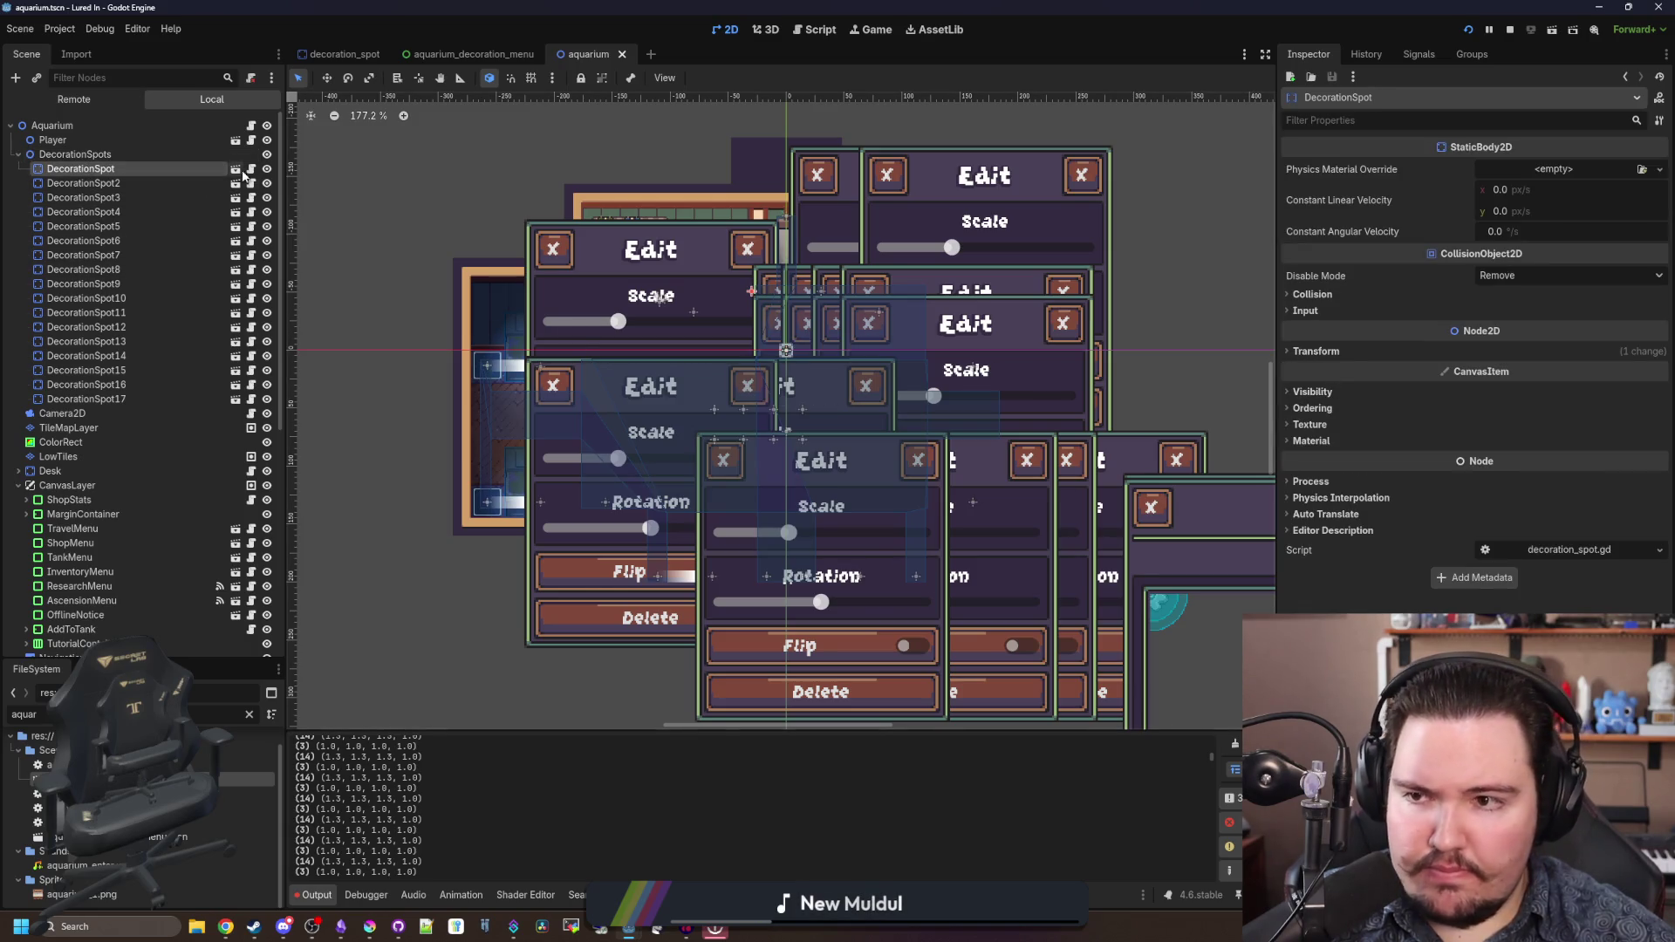
- Move the modulate = Color.WHITE line from _process into _ready in the DecorationSpot script
left_click(251, 170)
scroll(799, 392, "up", 1)
key("Down")
key("Down")
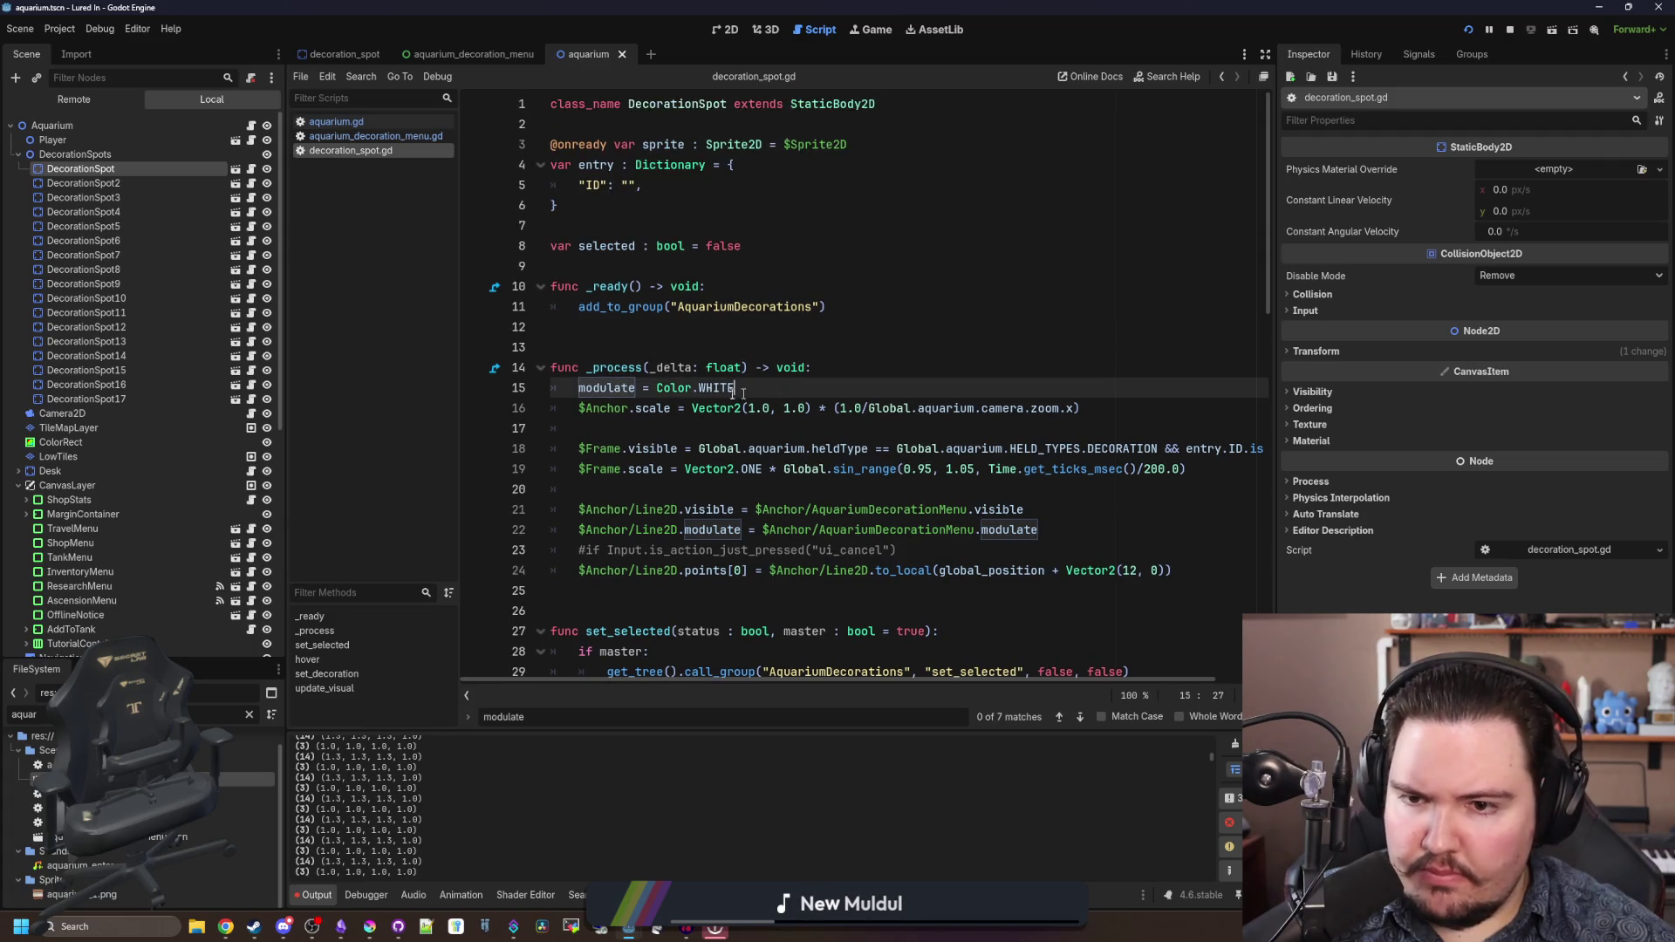
key("shift+End")
key("ctrl+c")
key("BackSpace")
left_click(899, 299)
key("Return")
key("ctrl+v")
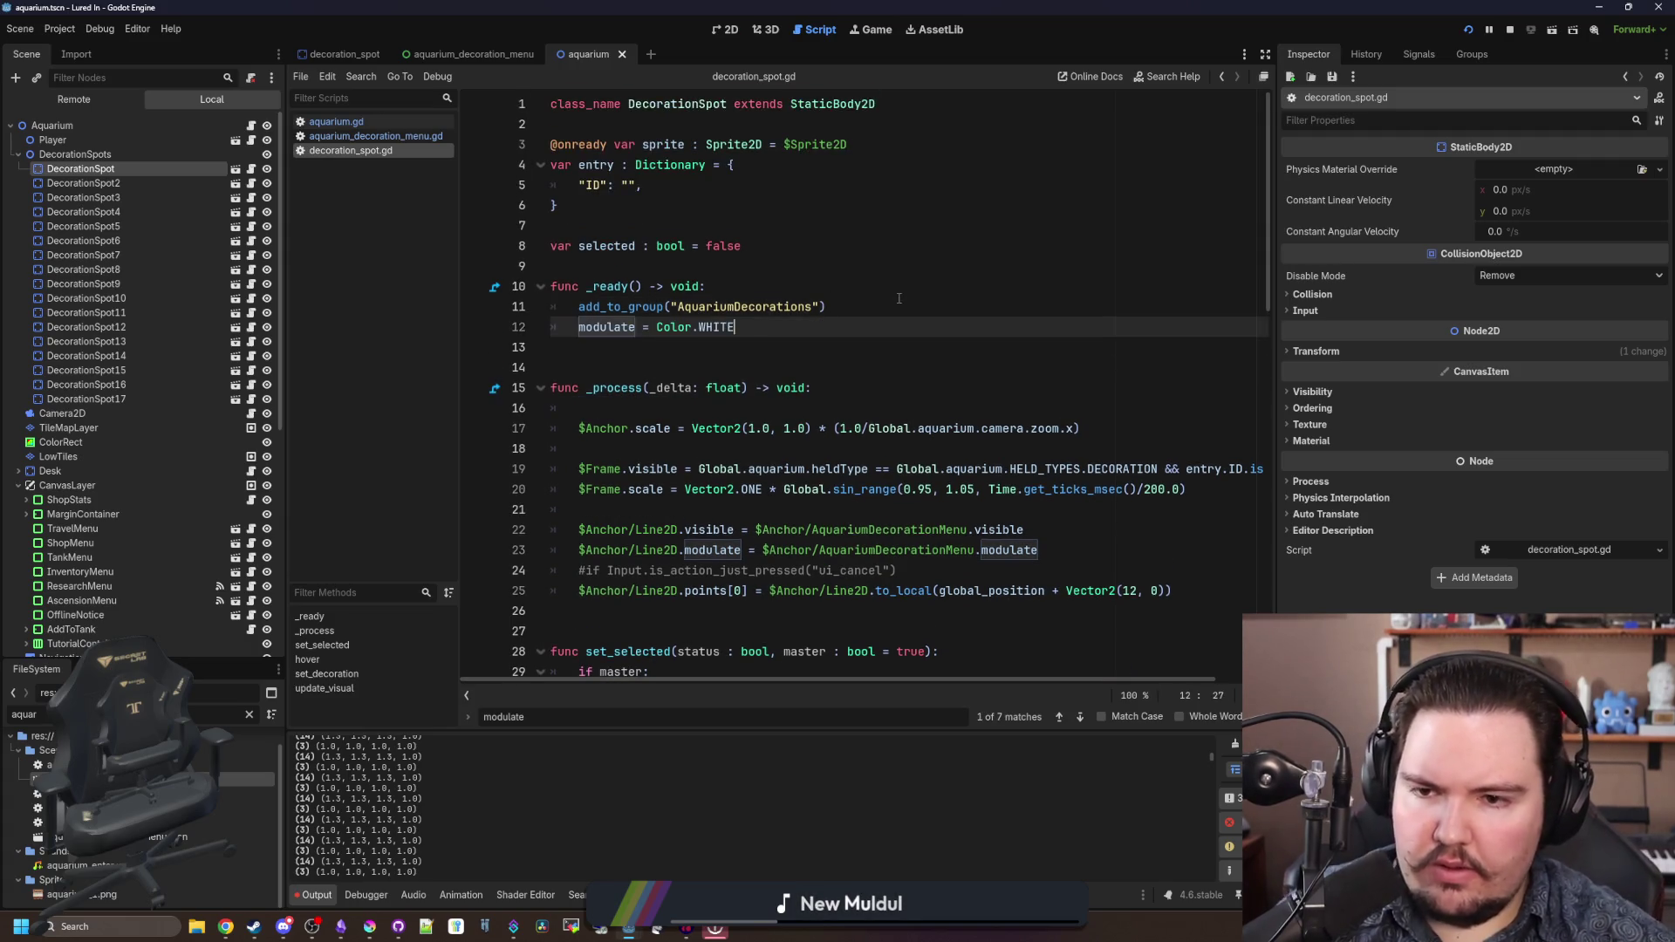
key("Down")
key("Down")
key("Down")
key("BackSpace")
- Run the project with F5 and load back into the aquarium game
key("F5")
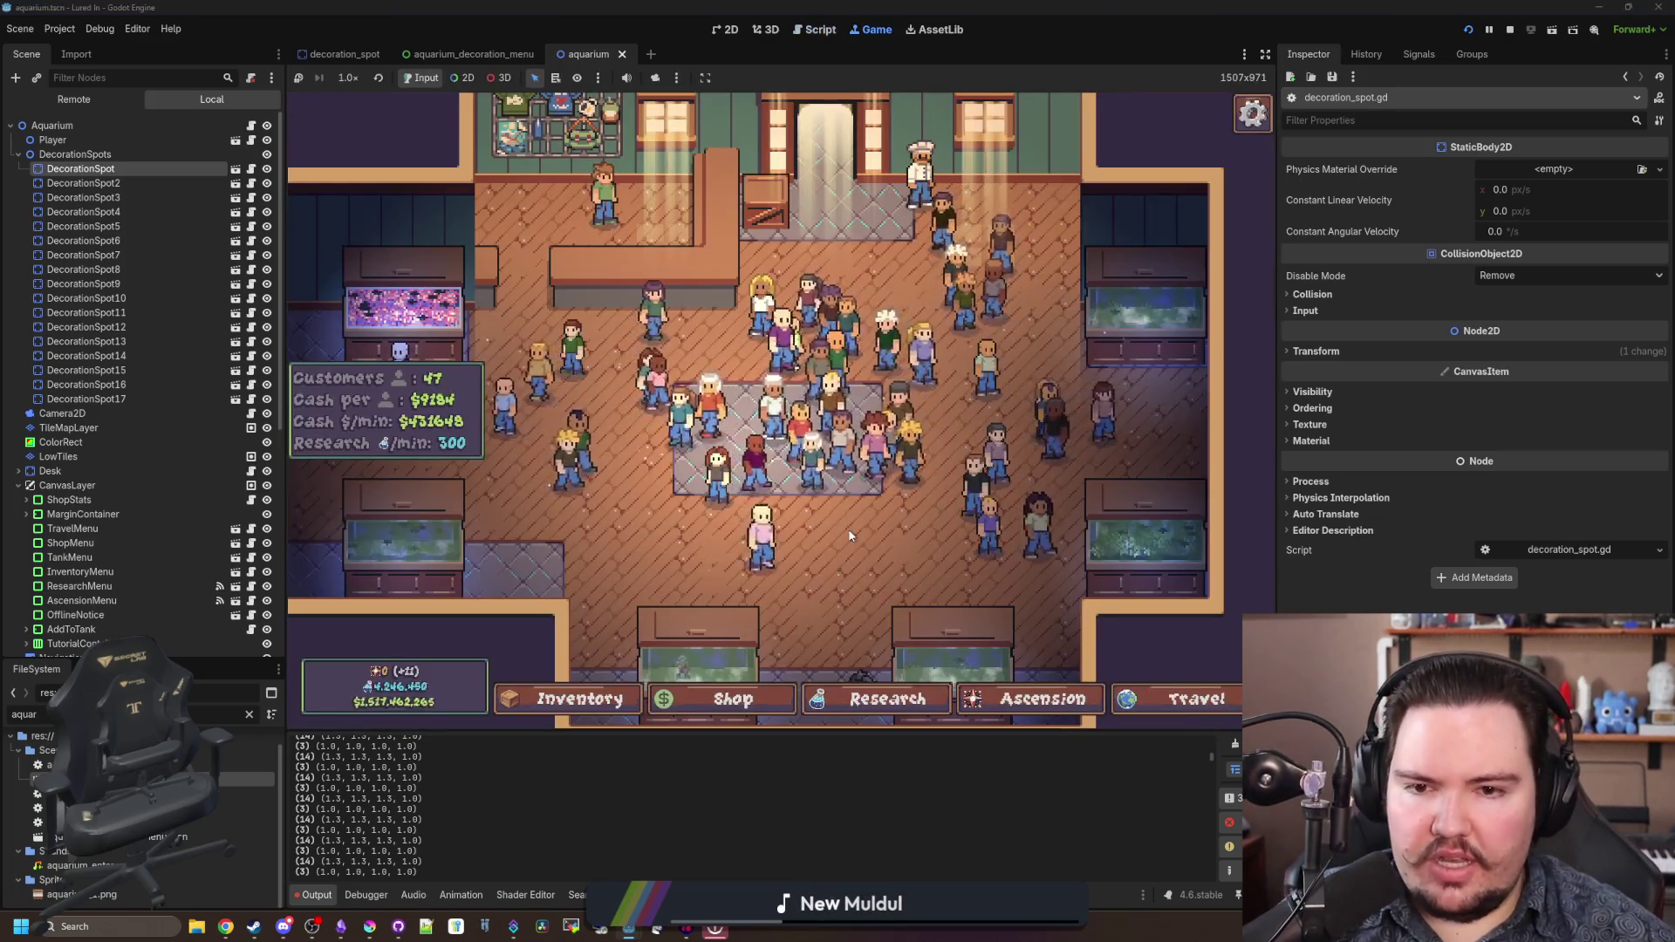
key("Escape")
left_click(838, 454)
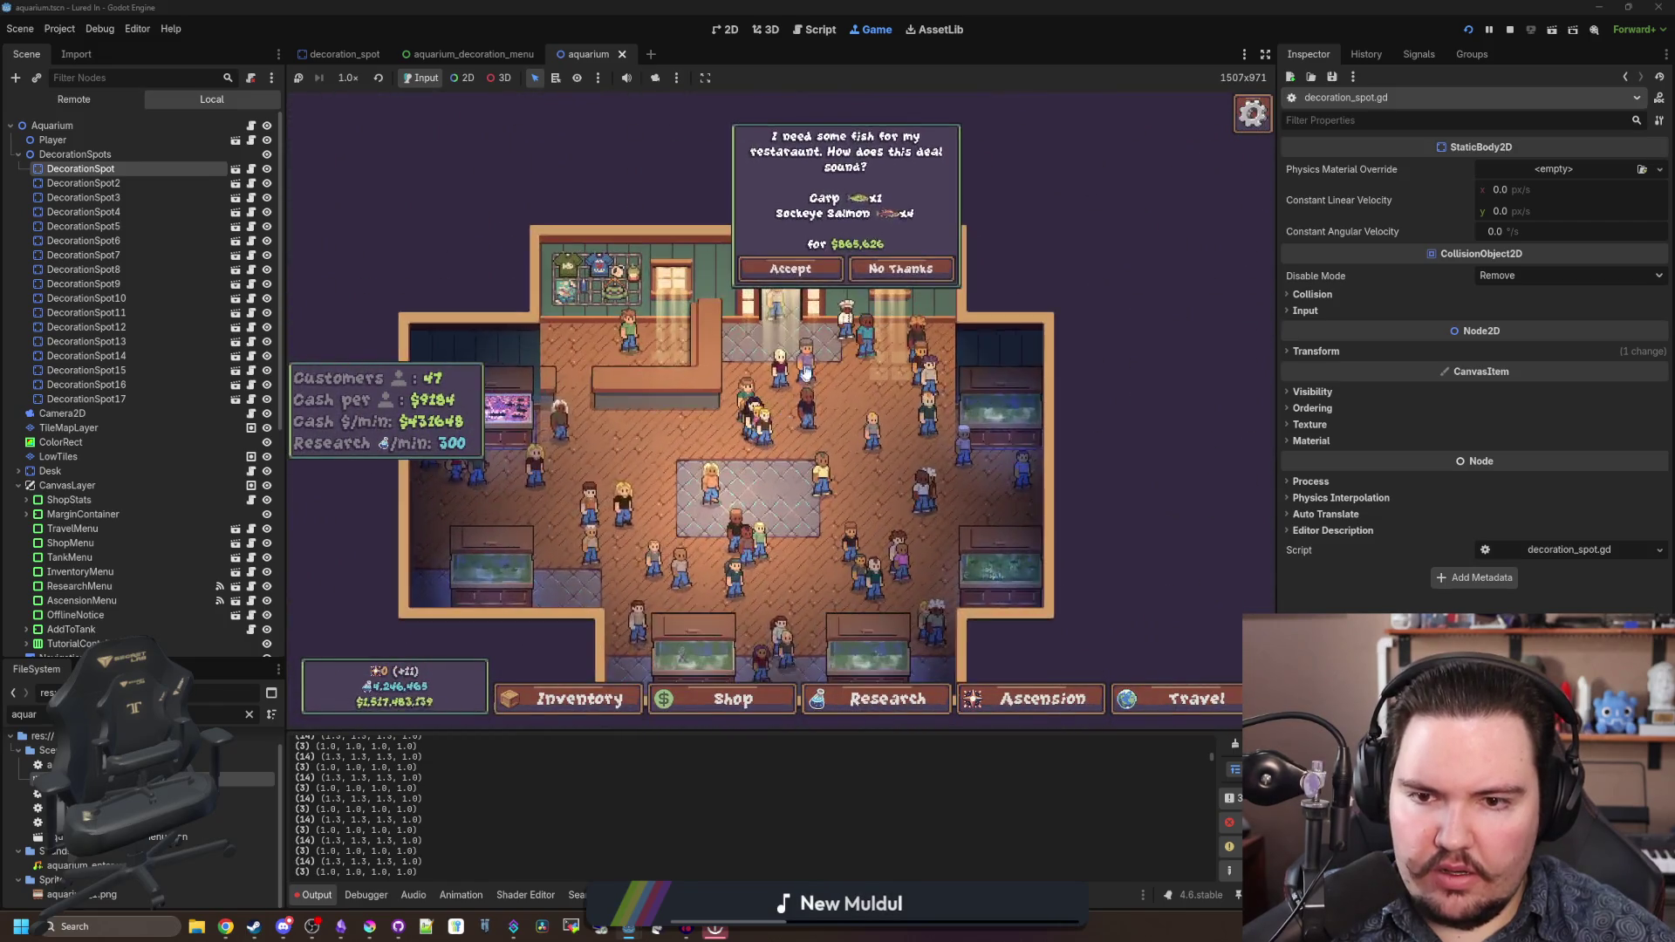
- Buy crate decorations from the in-game shop's Decorations category
left_click(732, 699)
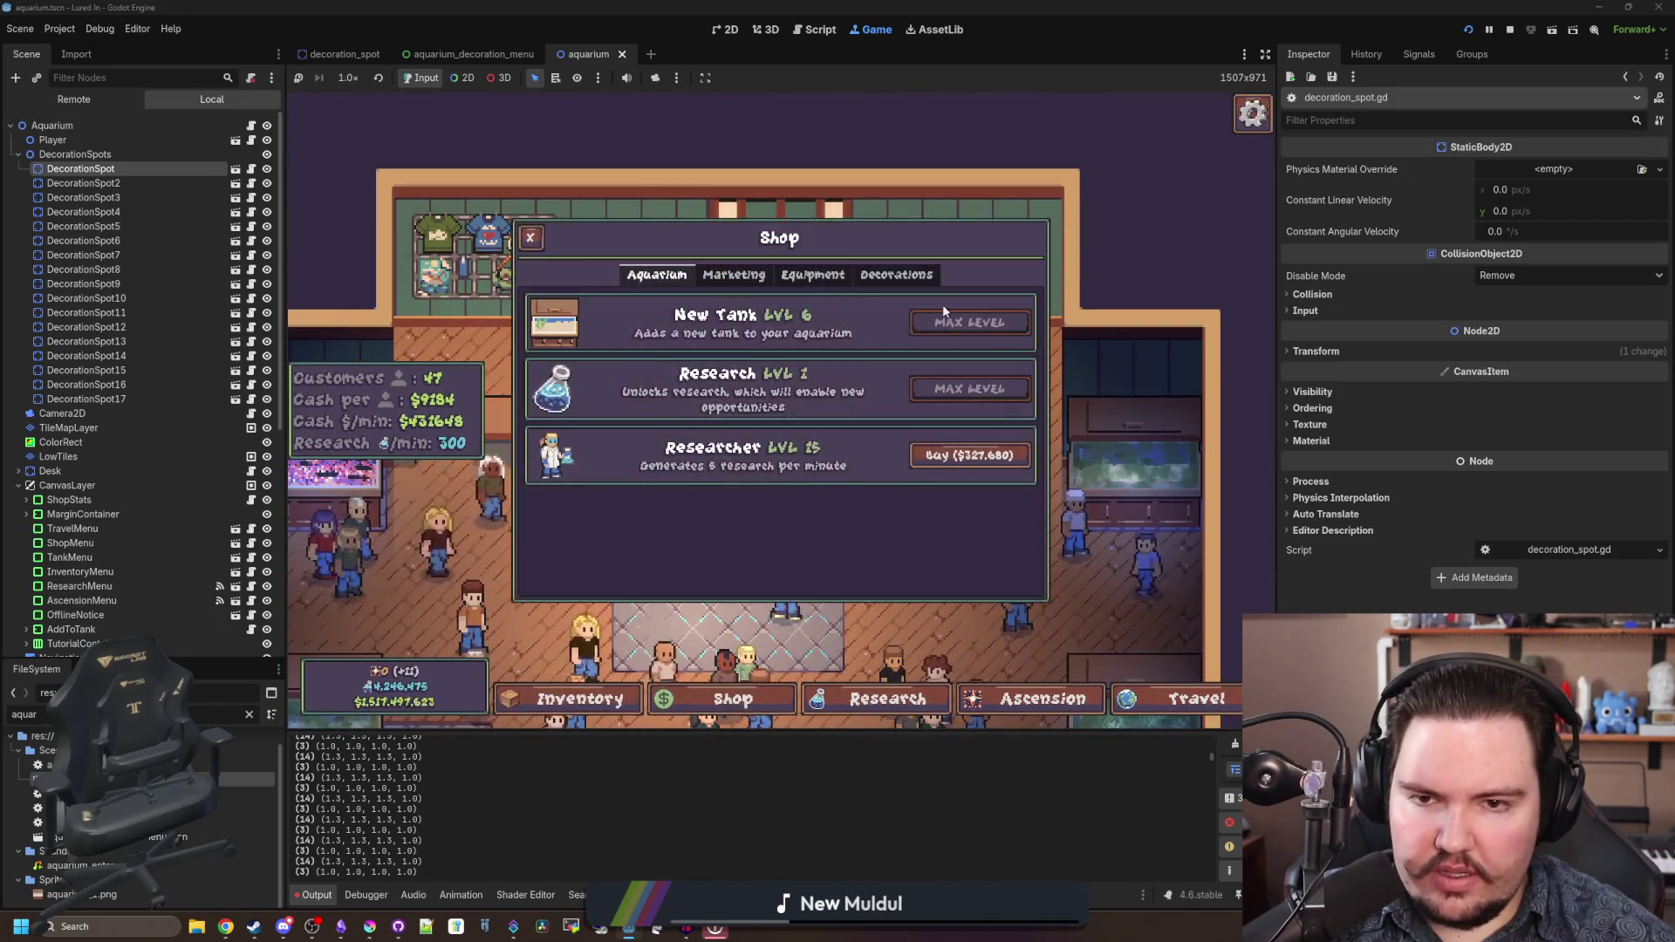
left_click(897, 269)
left_click(965, 322)
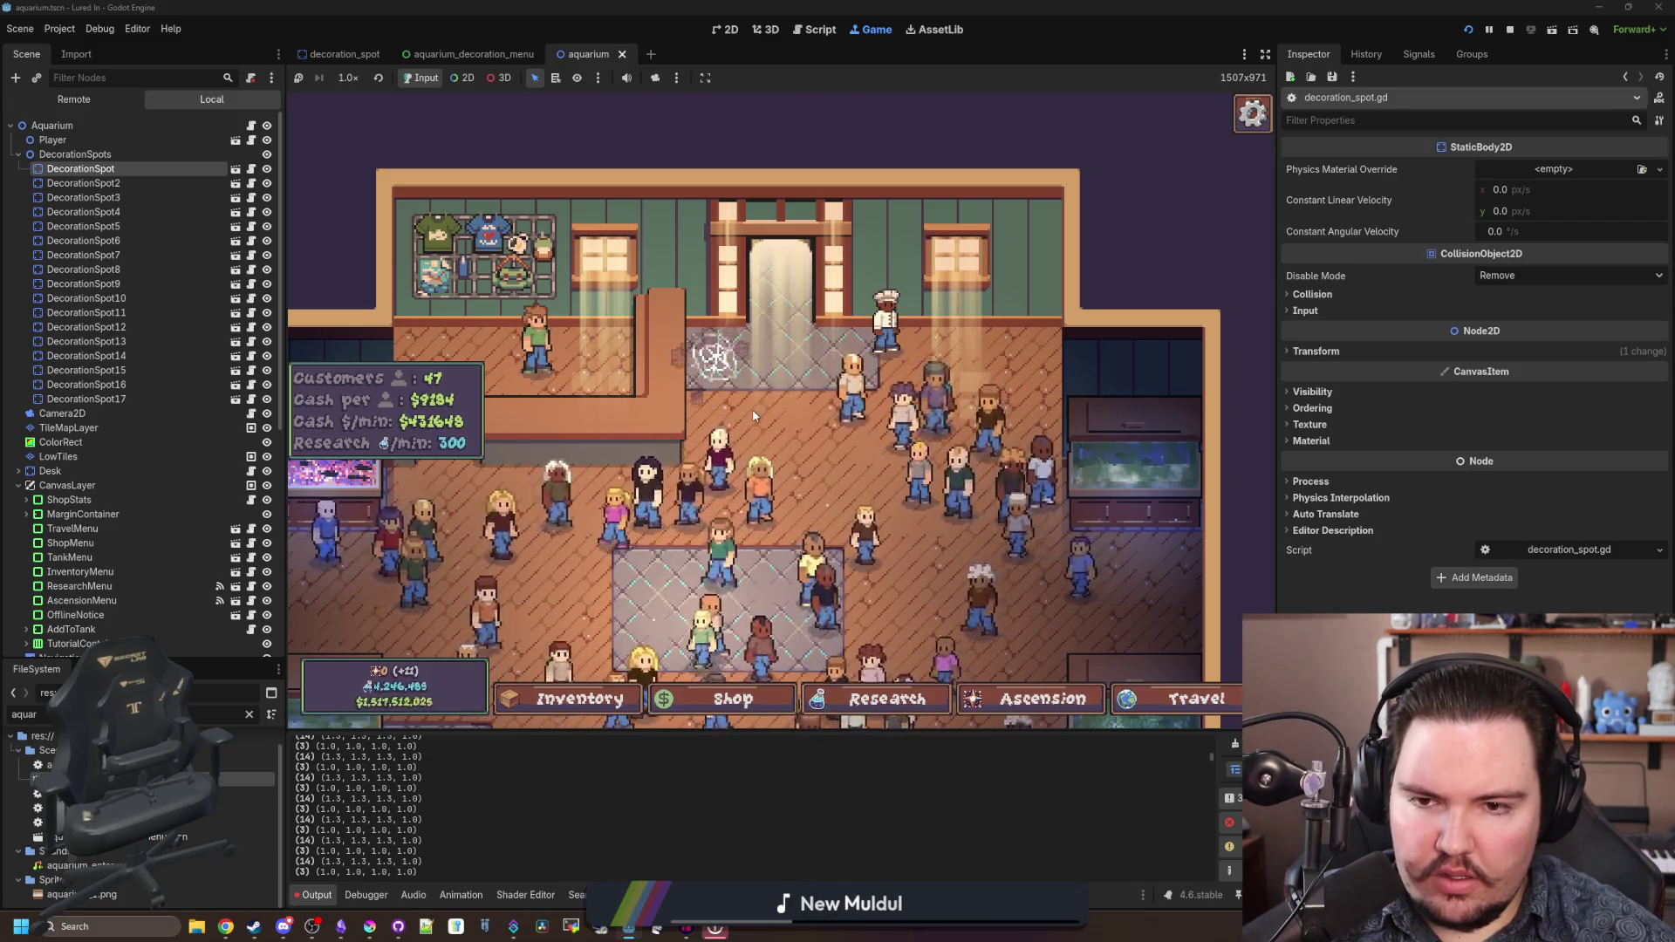
left_click(751, 608)
left_click(965, 451)
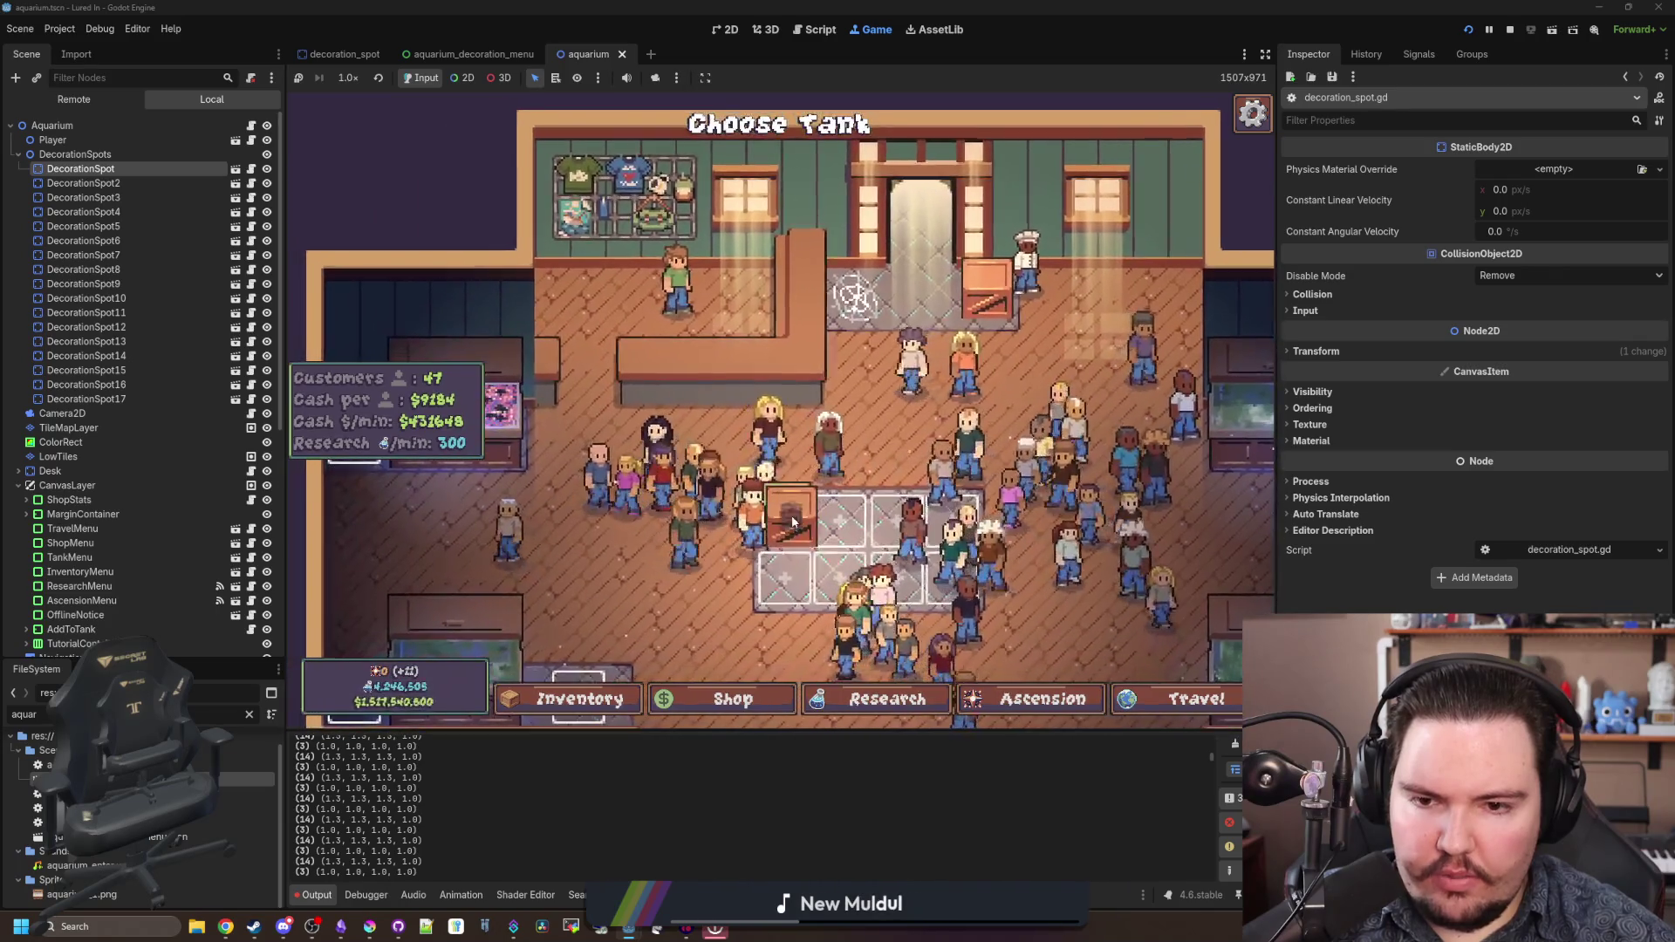
- Place crates on seven of the aquarium's decoration spots
left_click(785, 572)
left_click(850, 578)
left_click(842, 517)
left_click(898, 516)
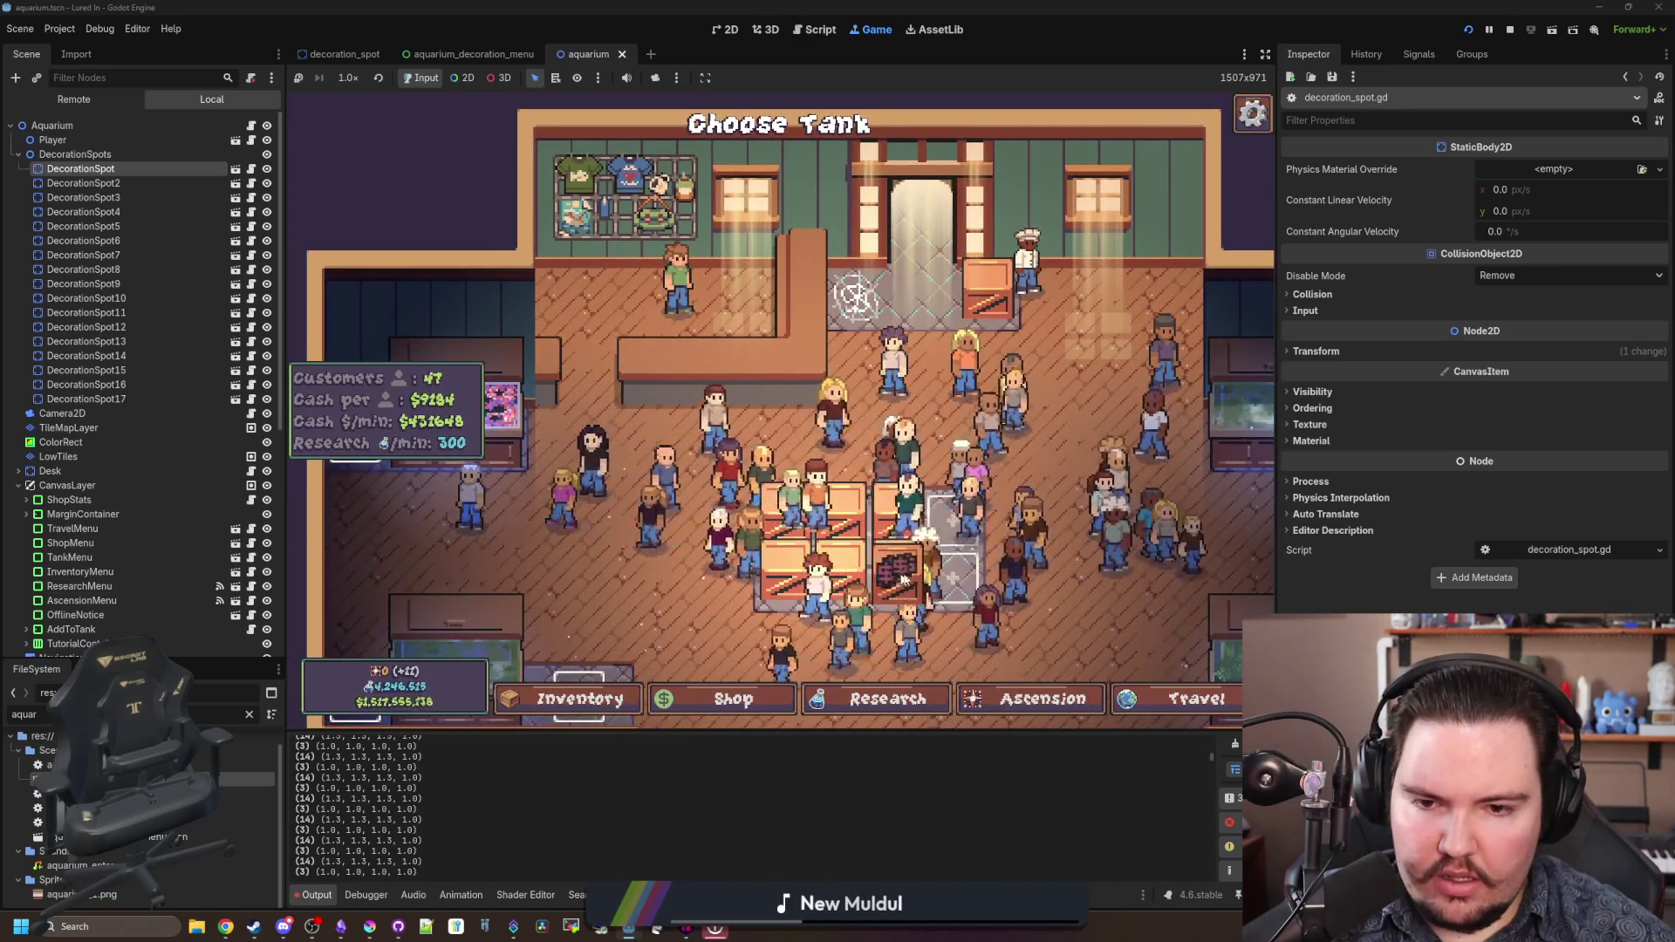
left_click(898, 574)
left_click(955, 574)
left_click(978, 519)
- Check two placed crates' edit options, then stop the running game
scroll(873, 393, "up", 2)
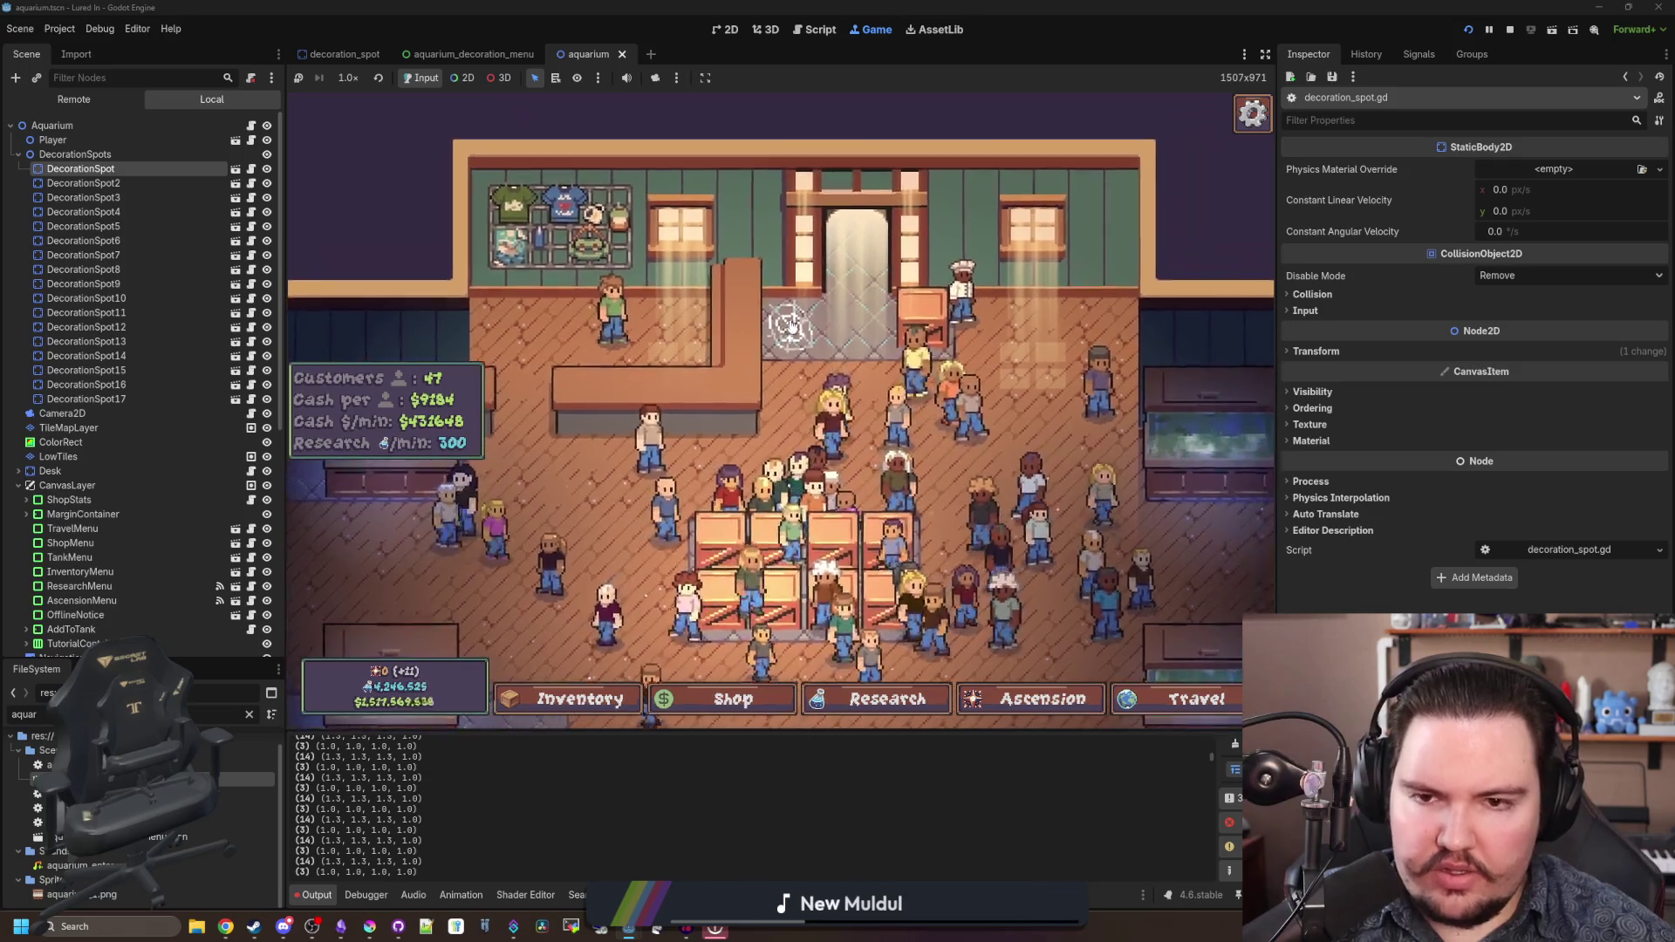
left_click(920, 308)
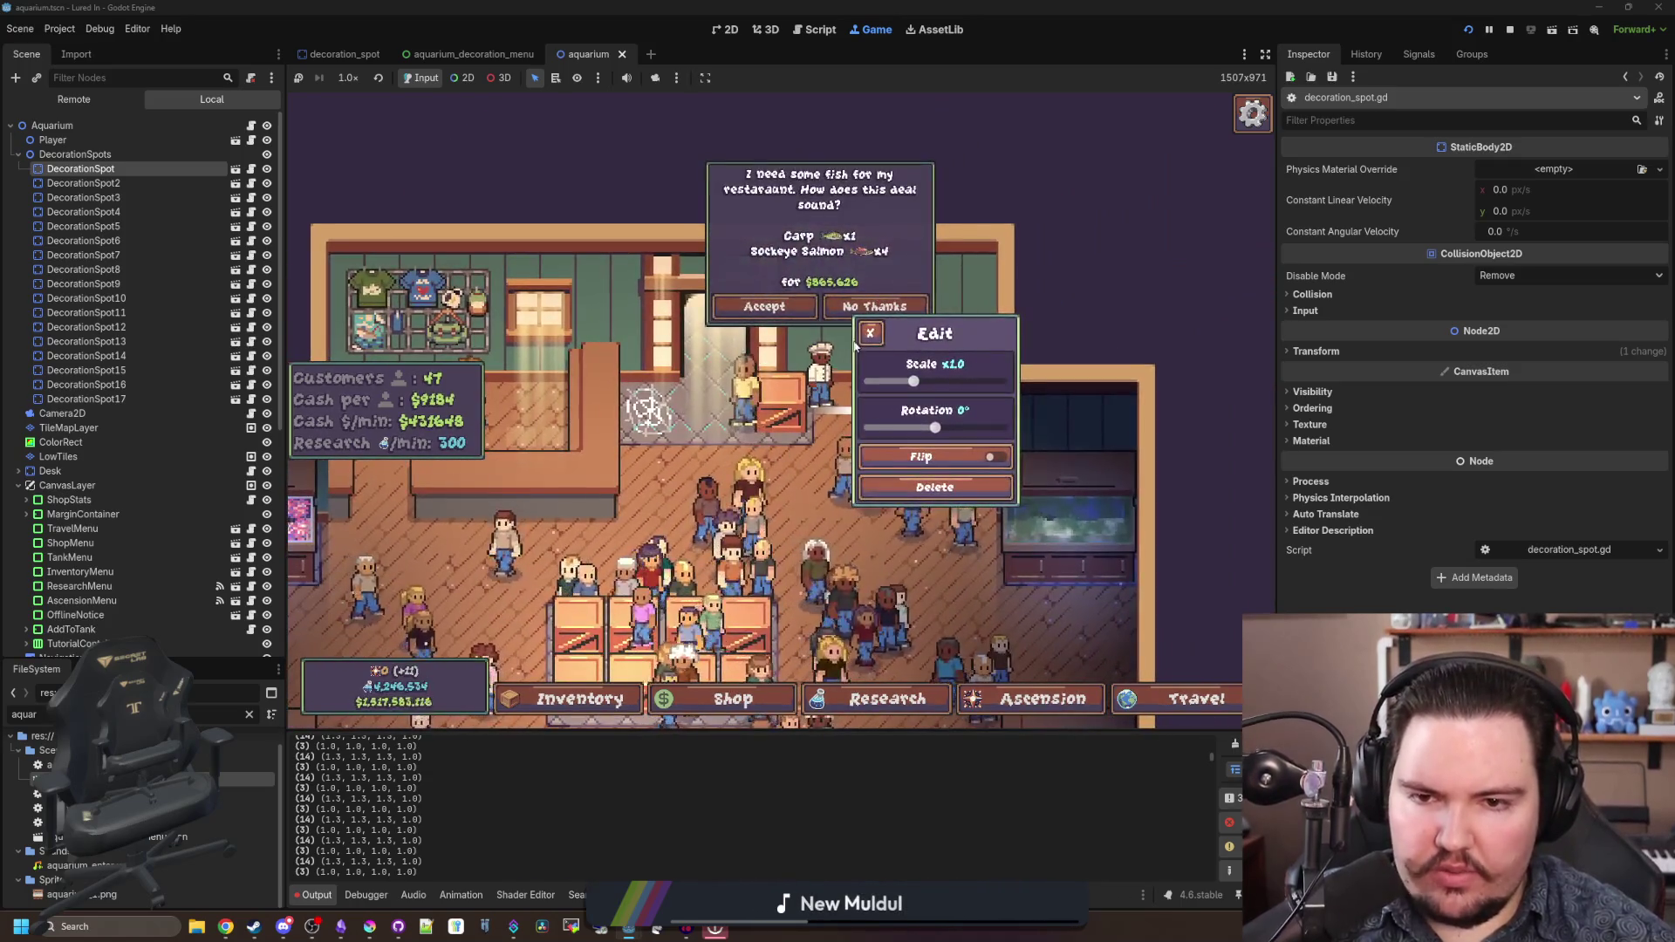
left_click(835, 363)
left_click(785, 397)
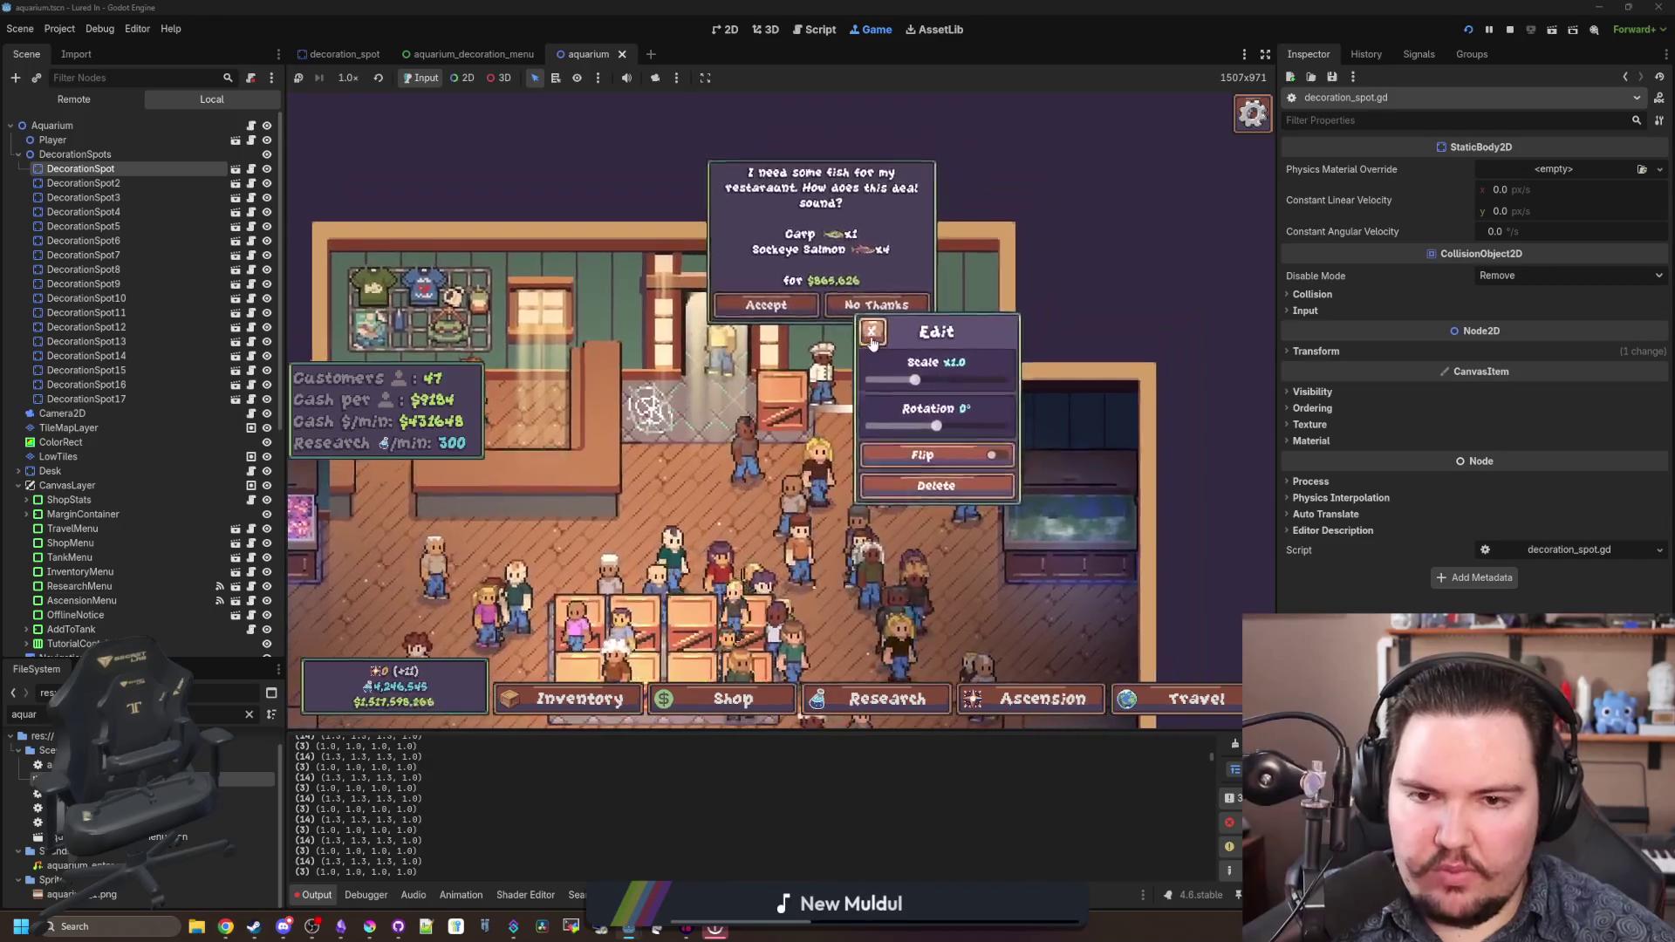
left_click(835, 363)
left_click(1508, 31)
left_click(730, 349)
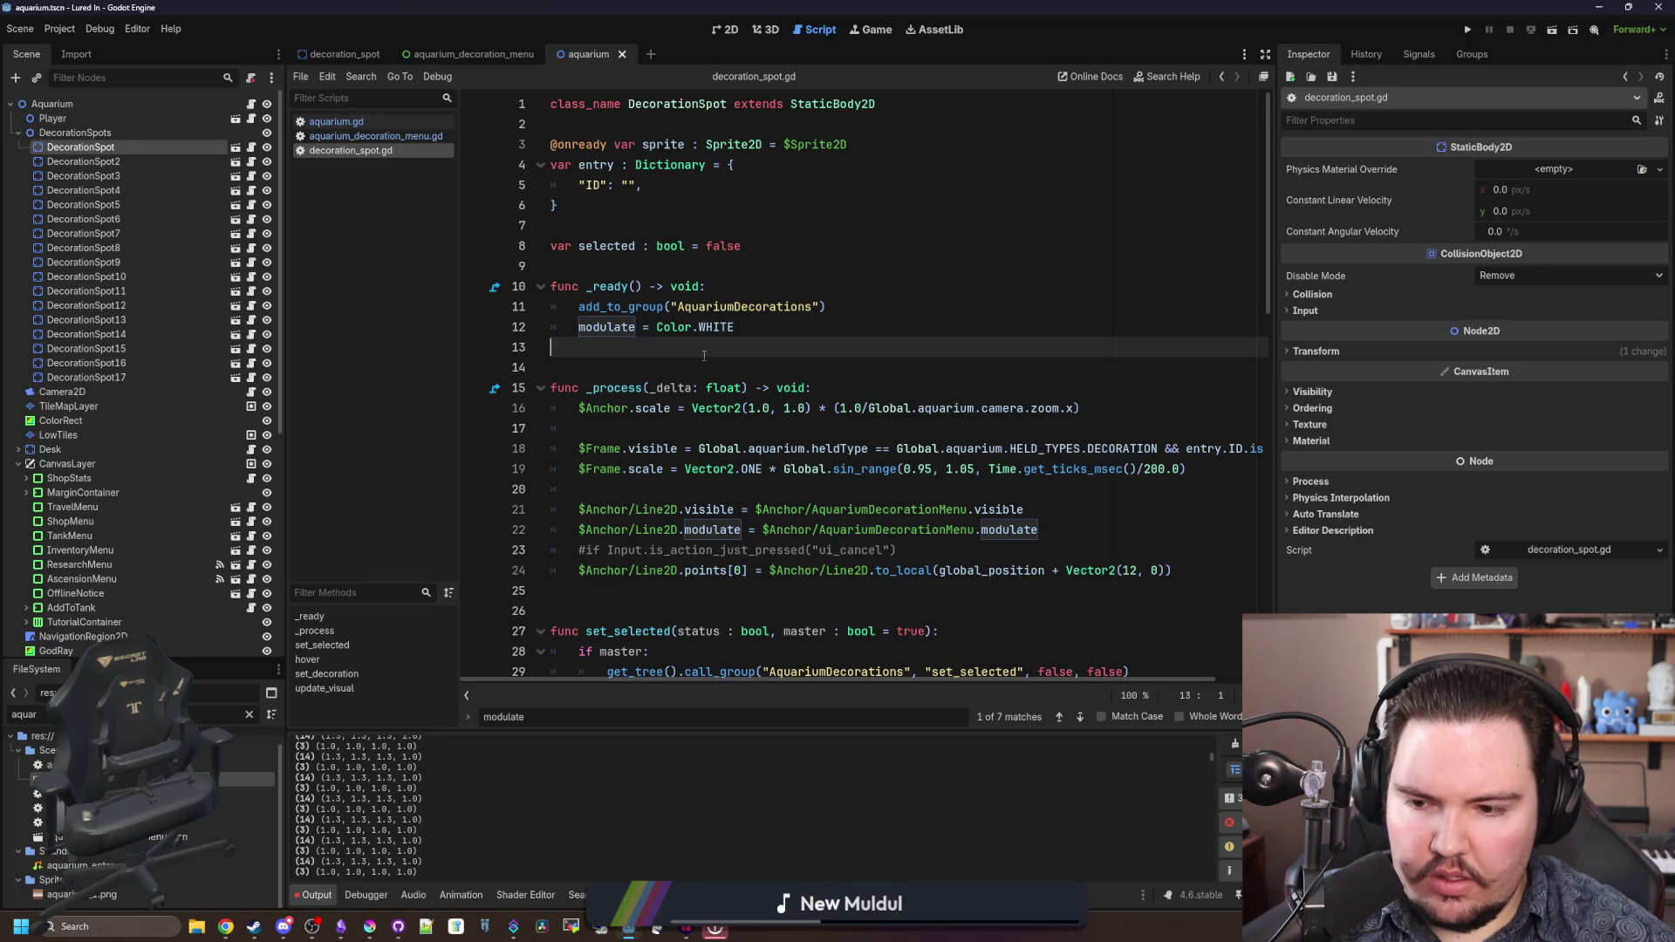
- Review decoration_spot.gd's hover code, including the green semi-transparent tint on line 45
left_click_drag(756, 330, 579, 328)
scroll(699, 463, "down", 1)
scroll(699, 463, "down", 2)
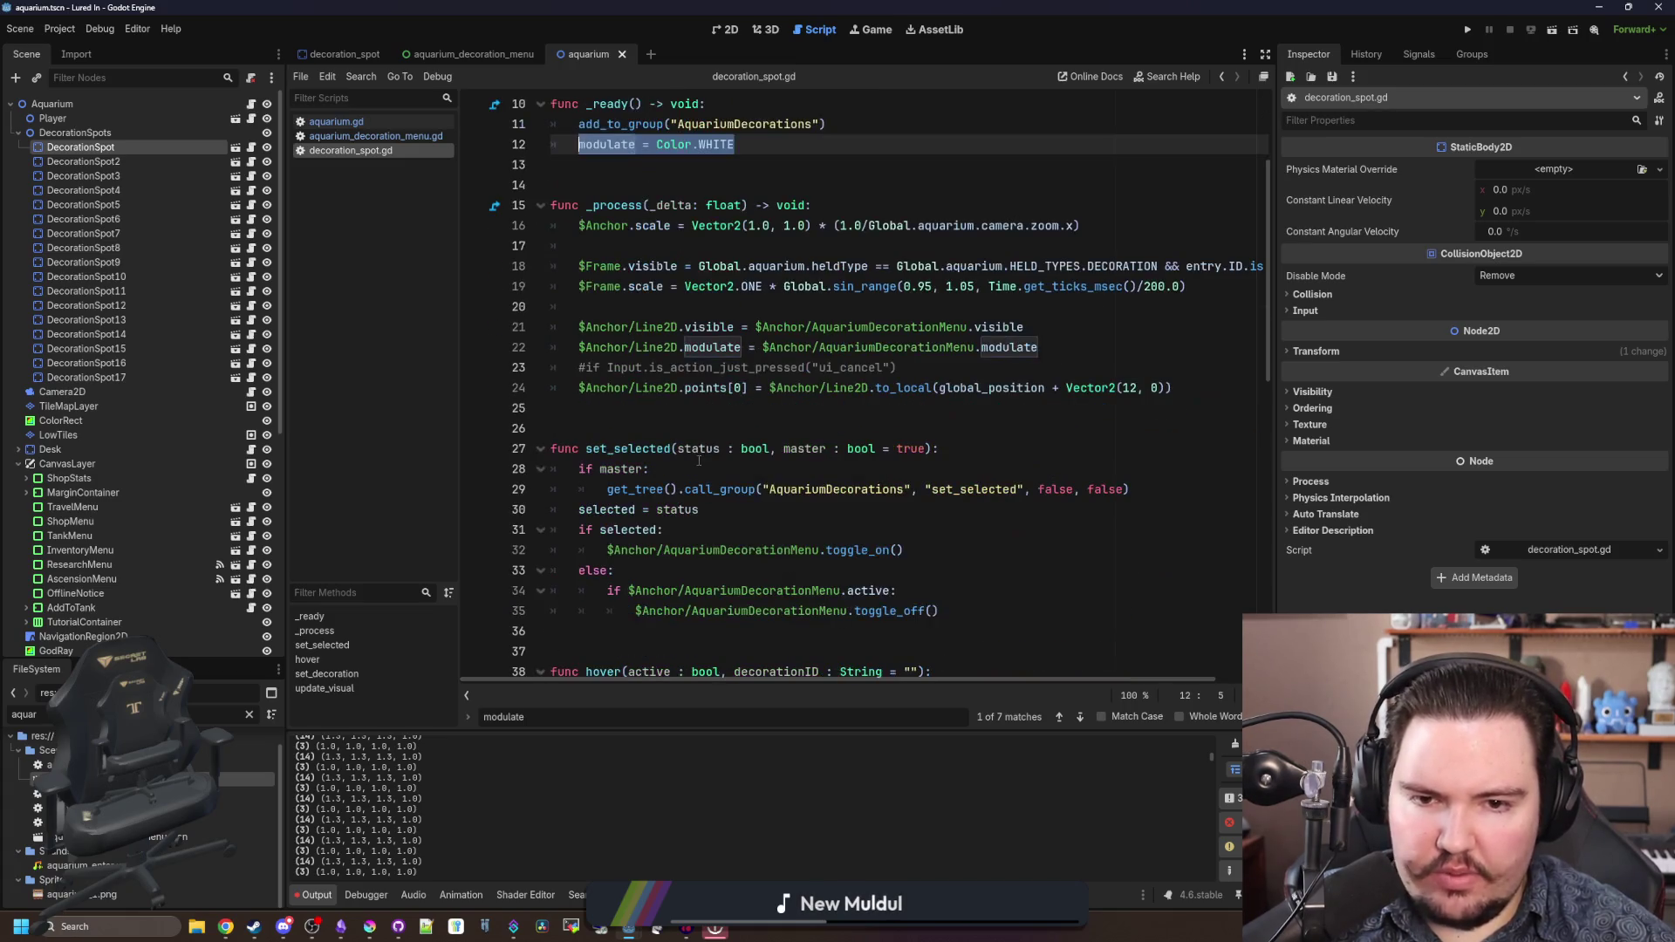
left_click_drag(1274, 441, 1528, 441)
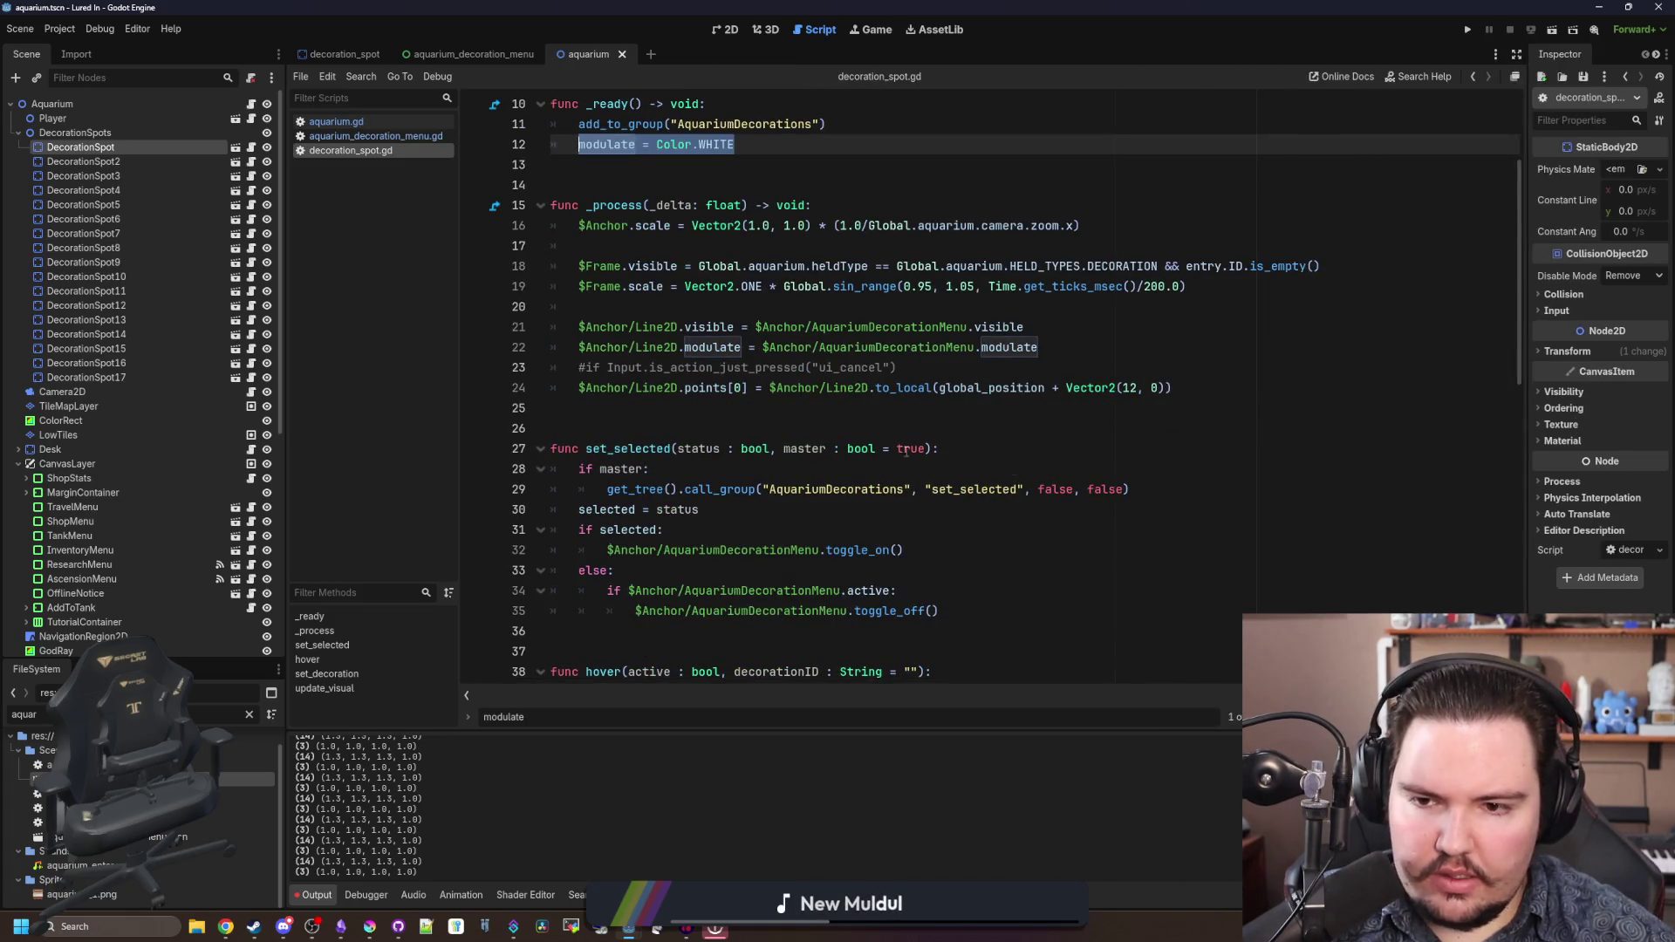
scroll(897, 450, "down", 4)
scroll(897, 450, "down", 2)
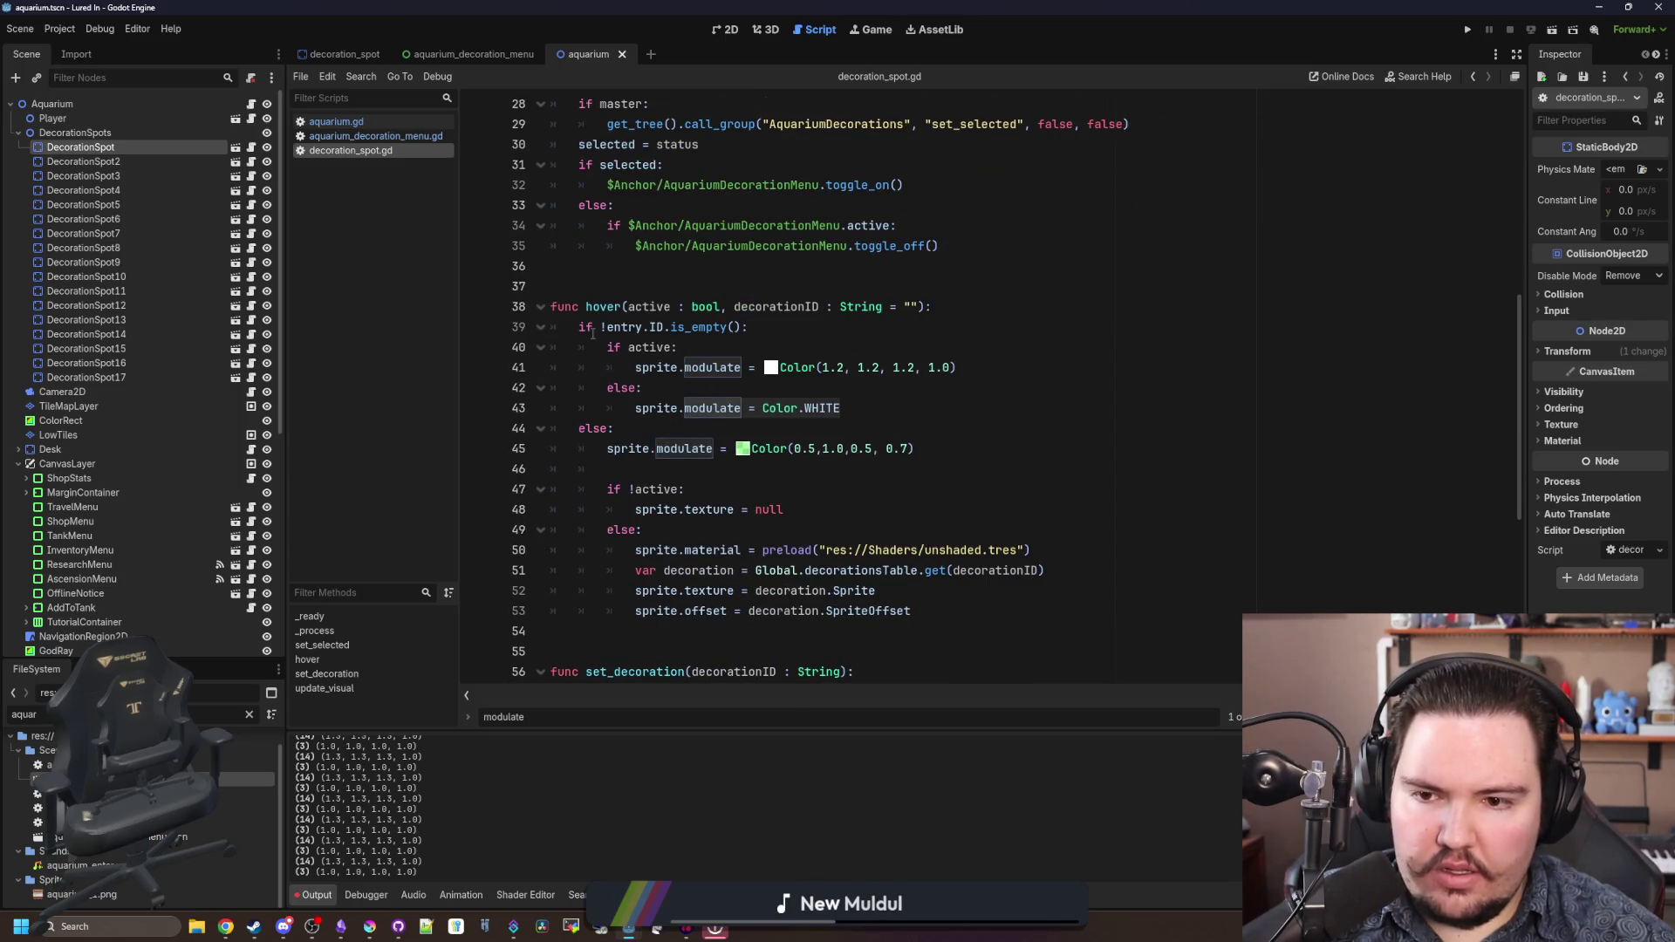
scroll(593, 333, "down", 1)
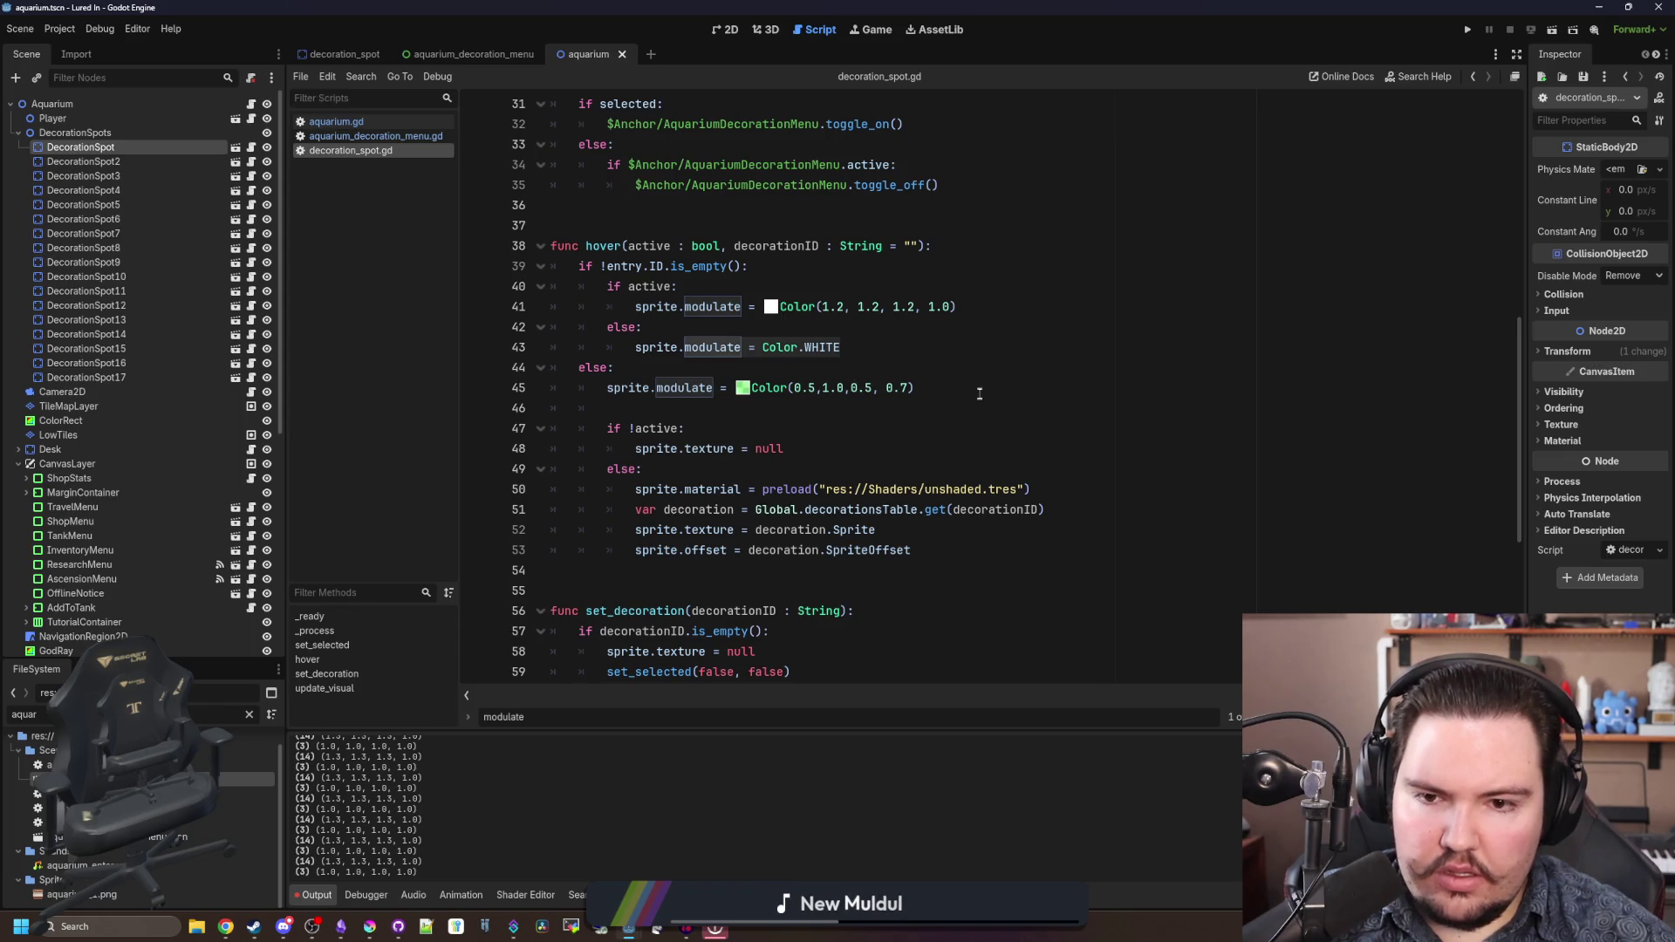
left_click_drag(980, 395, 600, 389)
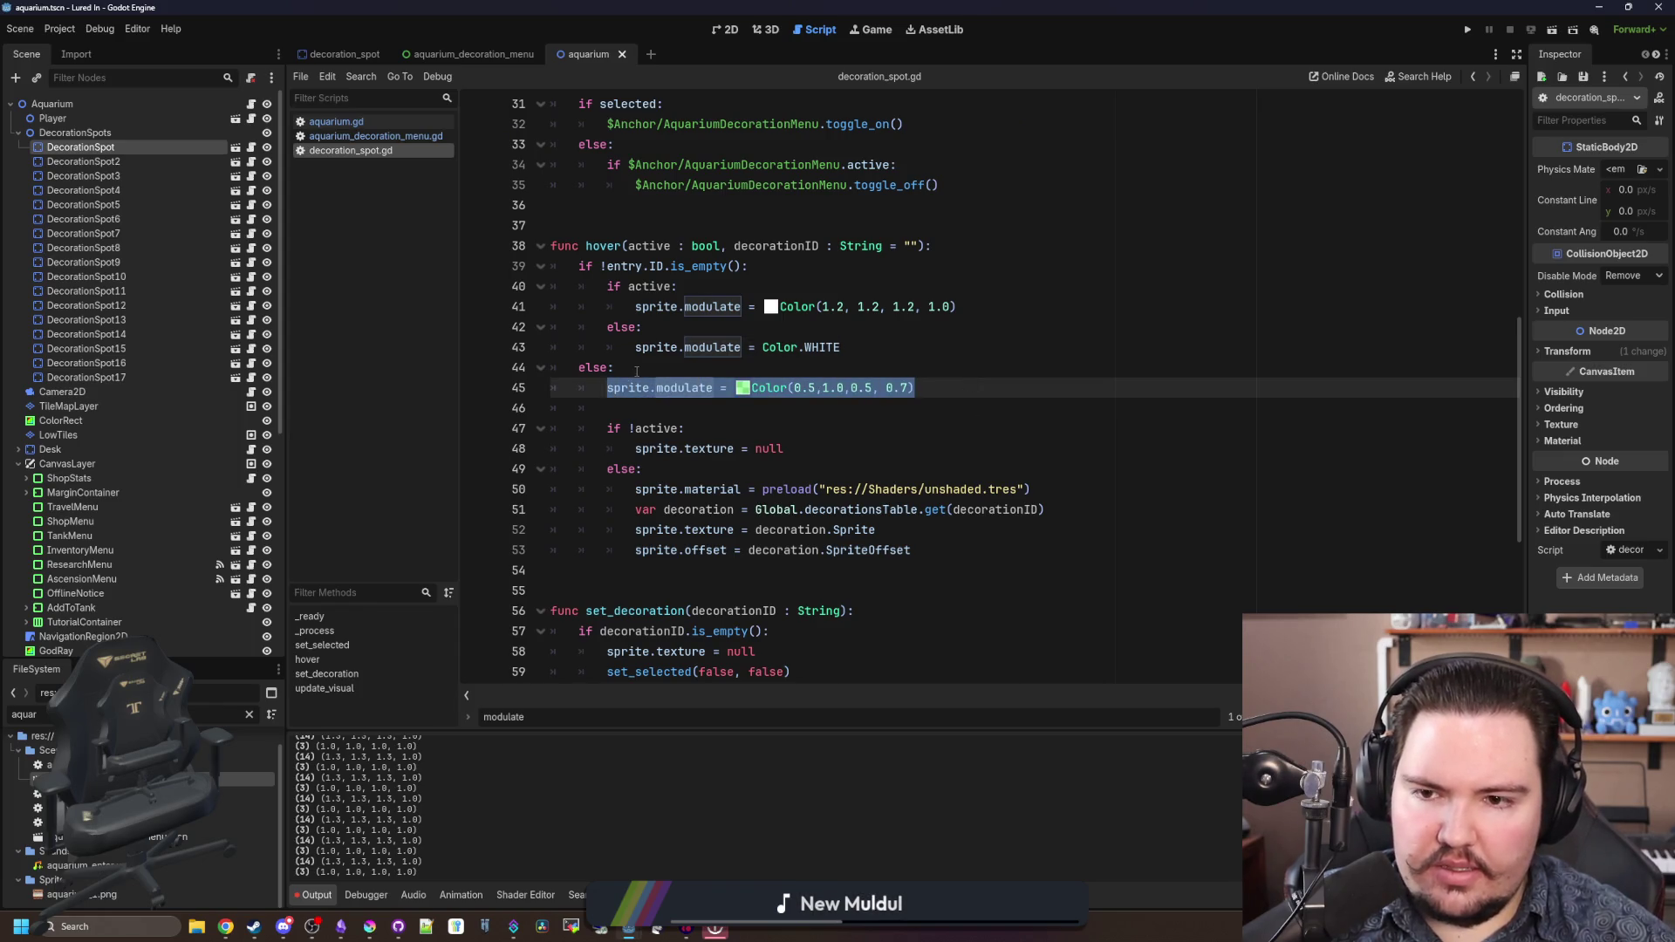
left_click(636, 371)
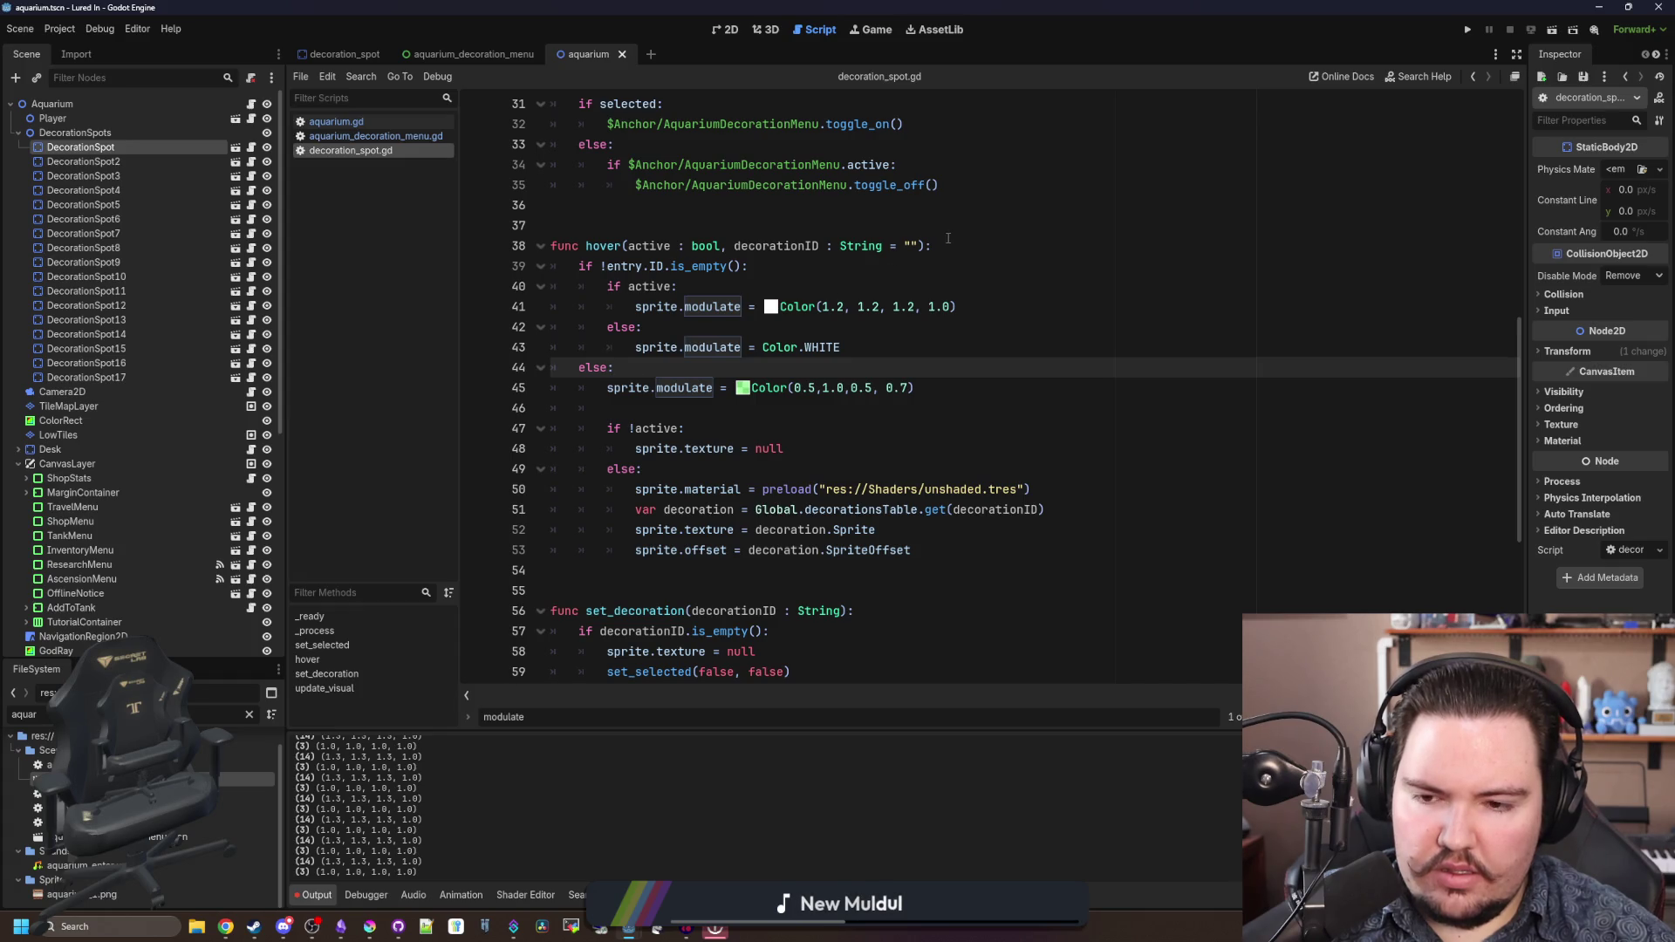
- Scroll through the rest of decoration_spot.gd, including its set_decoration function
scroll(848, 373, "down", 6)
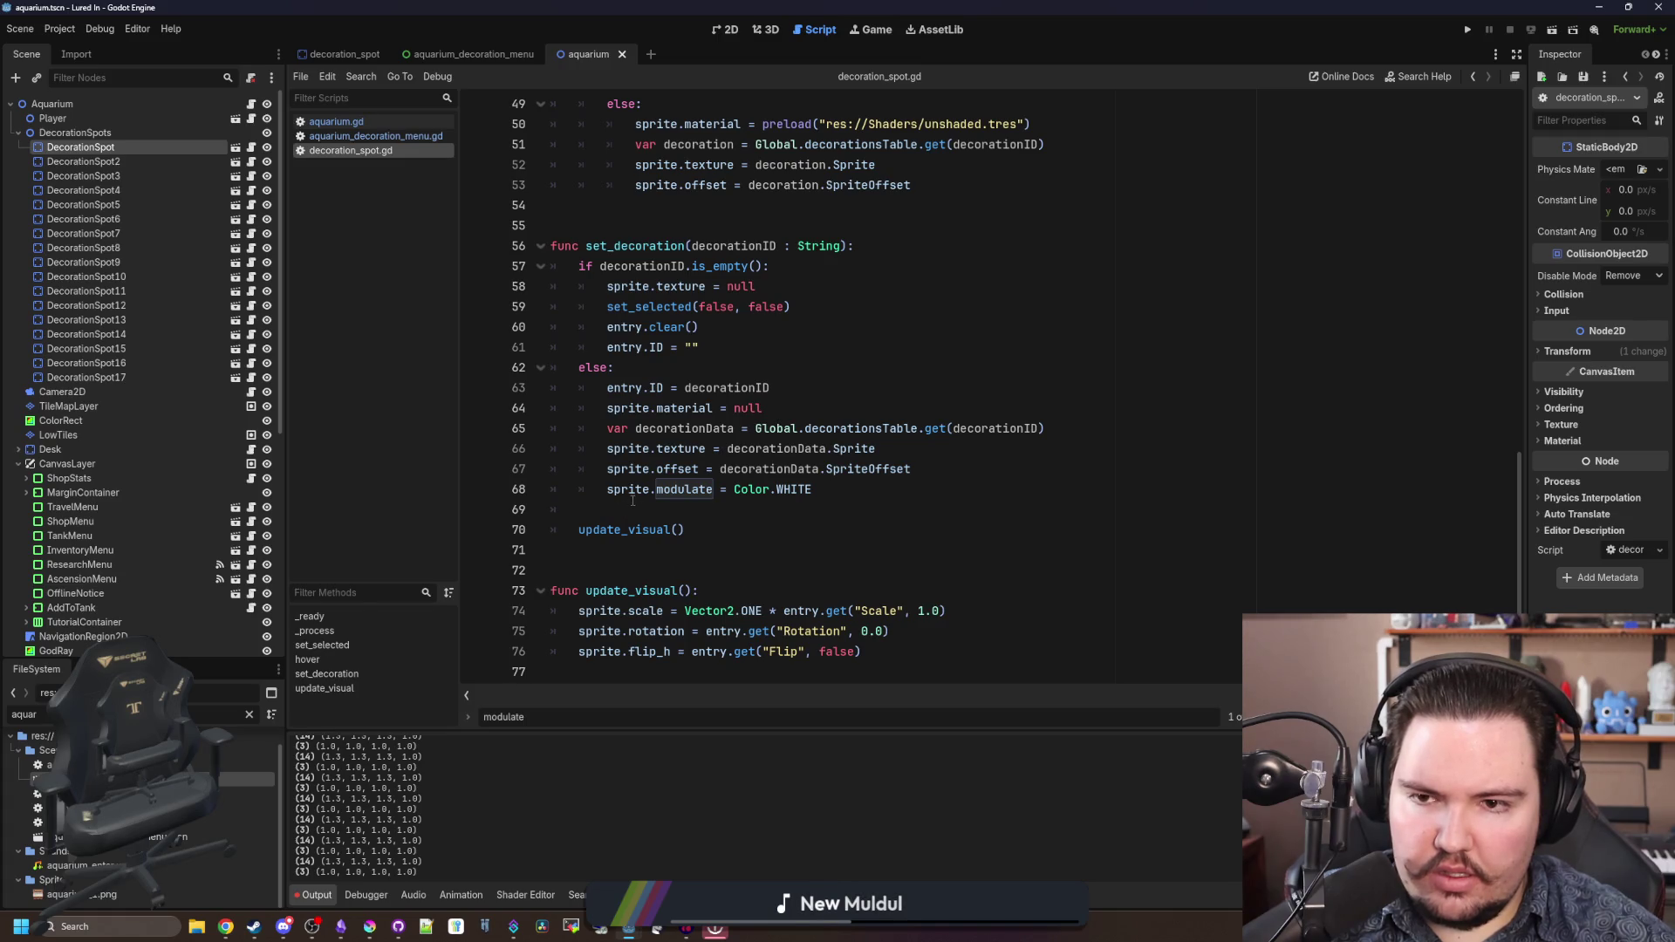
scroll(632, 500, "up", 4)
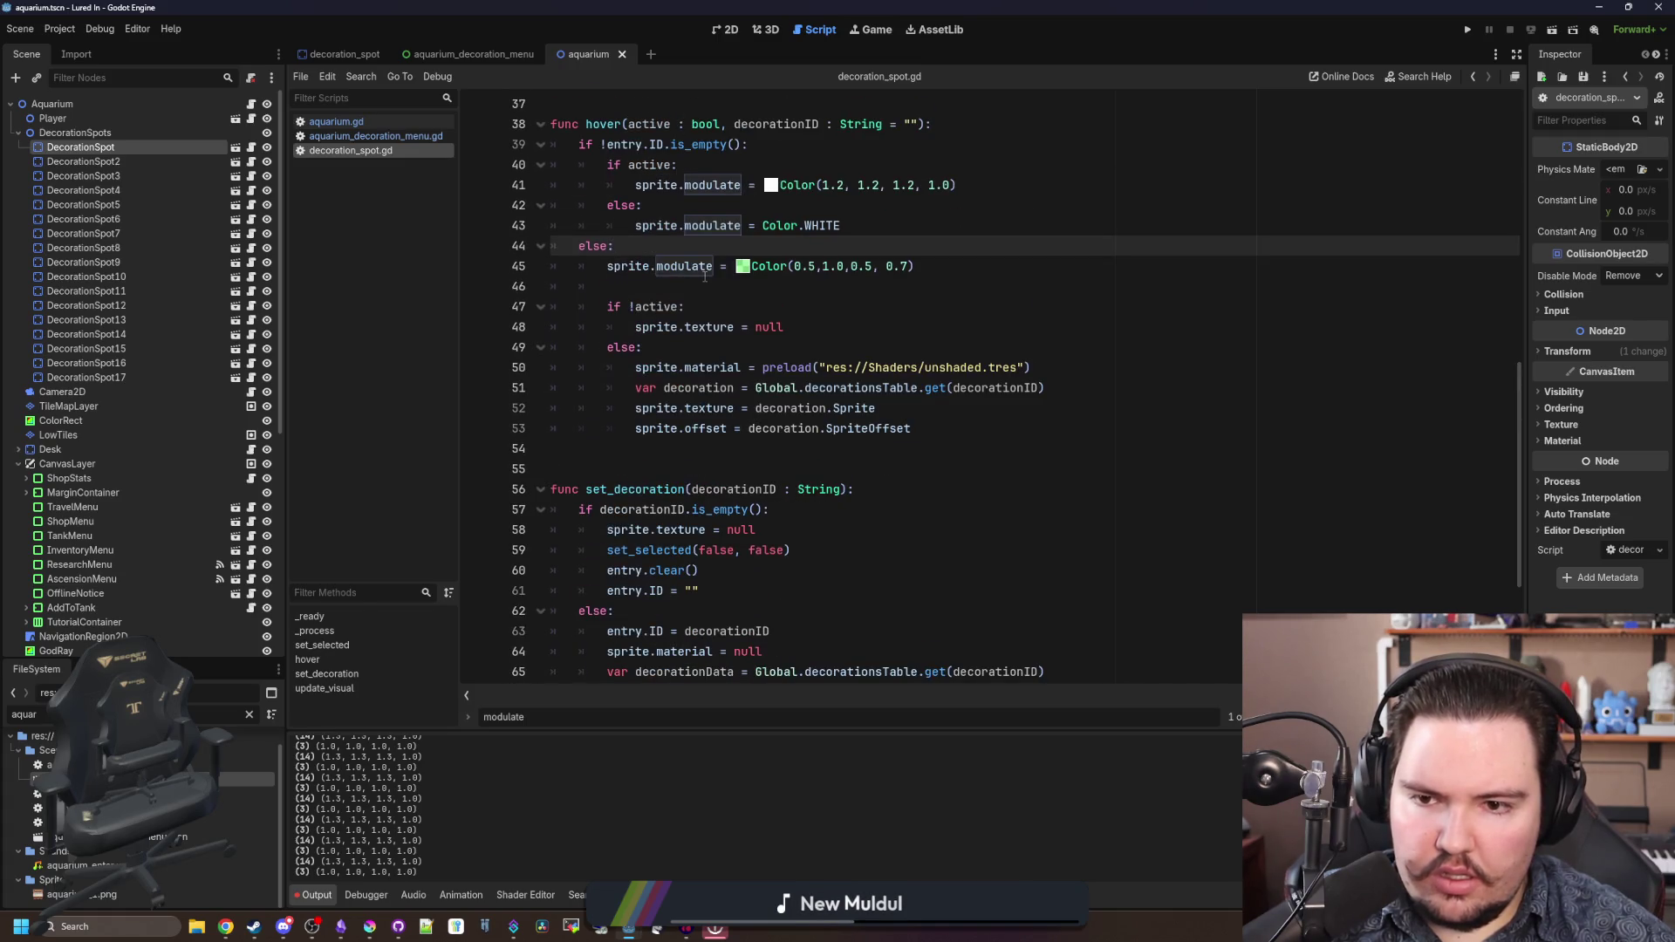
scroll(705, 277, "down", 3)
scroll(710, 528, "down", 1)
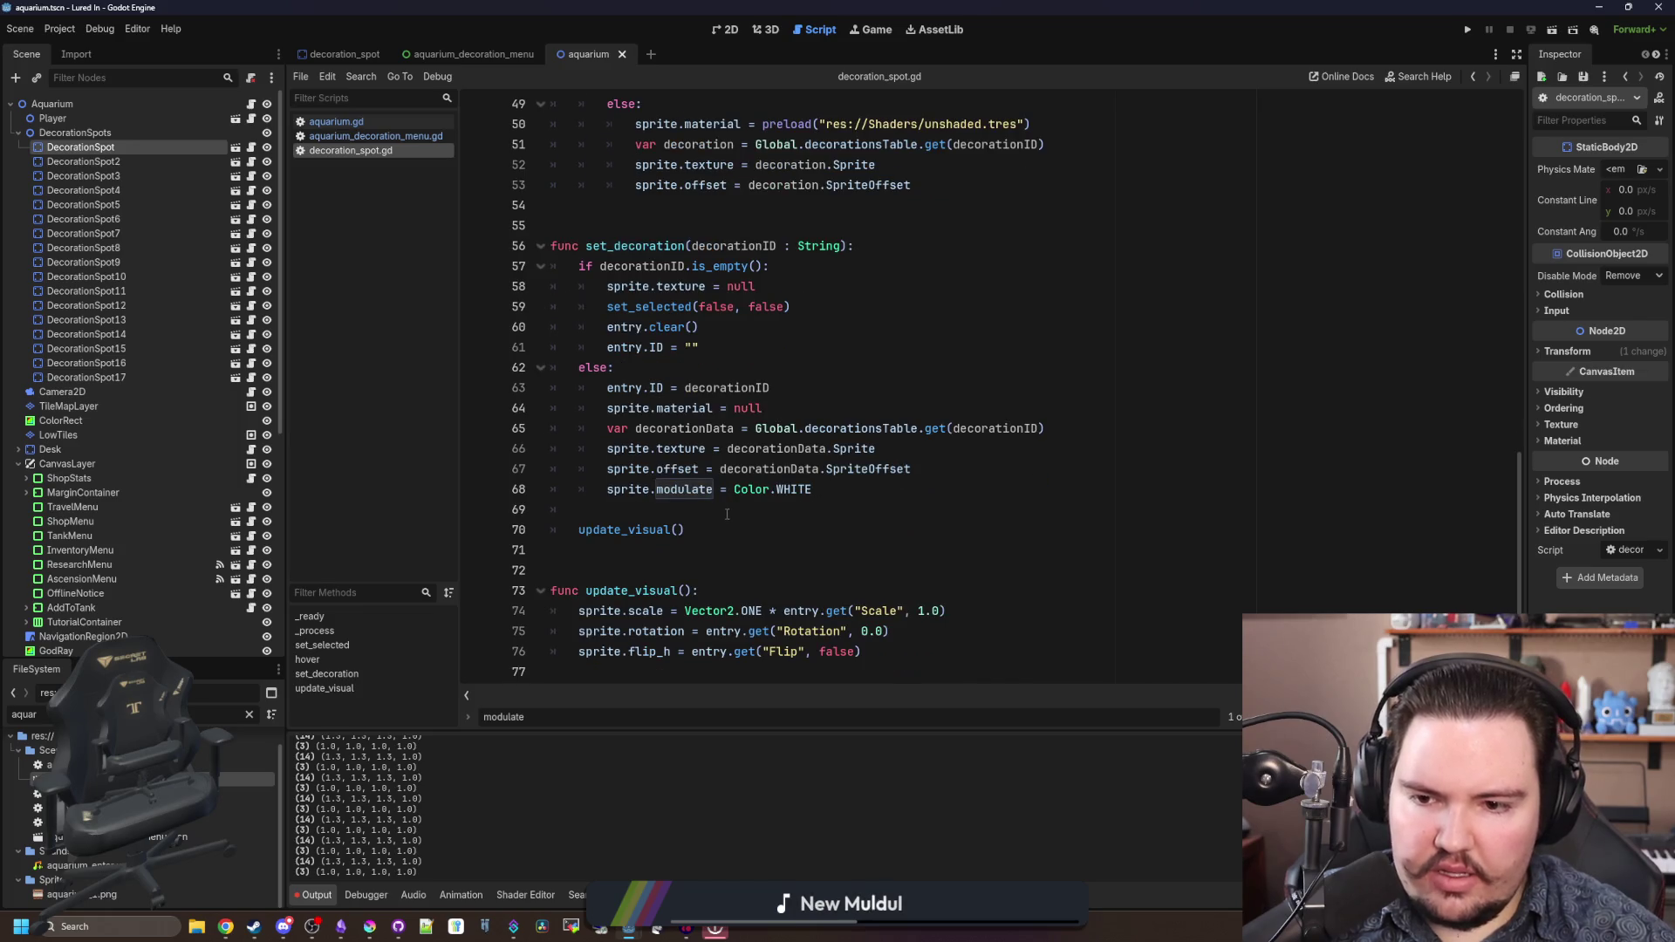
mouse_move(689, 490)
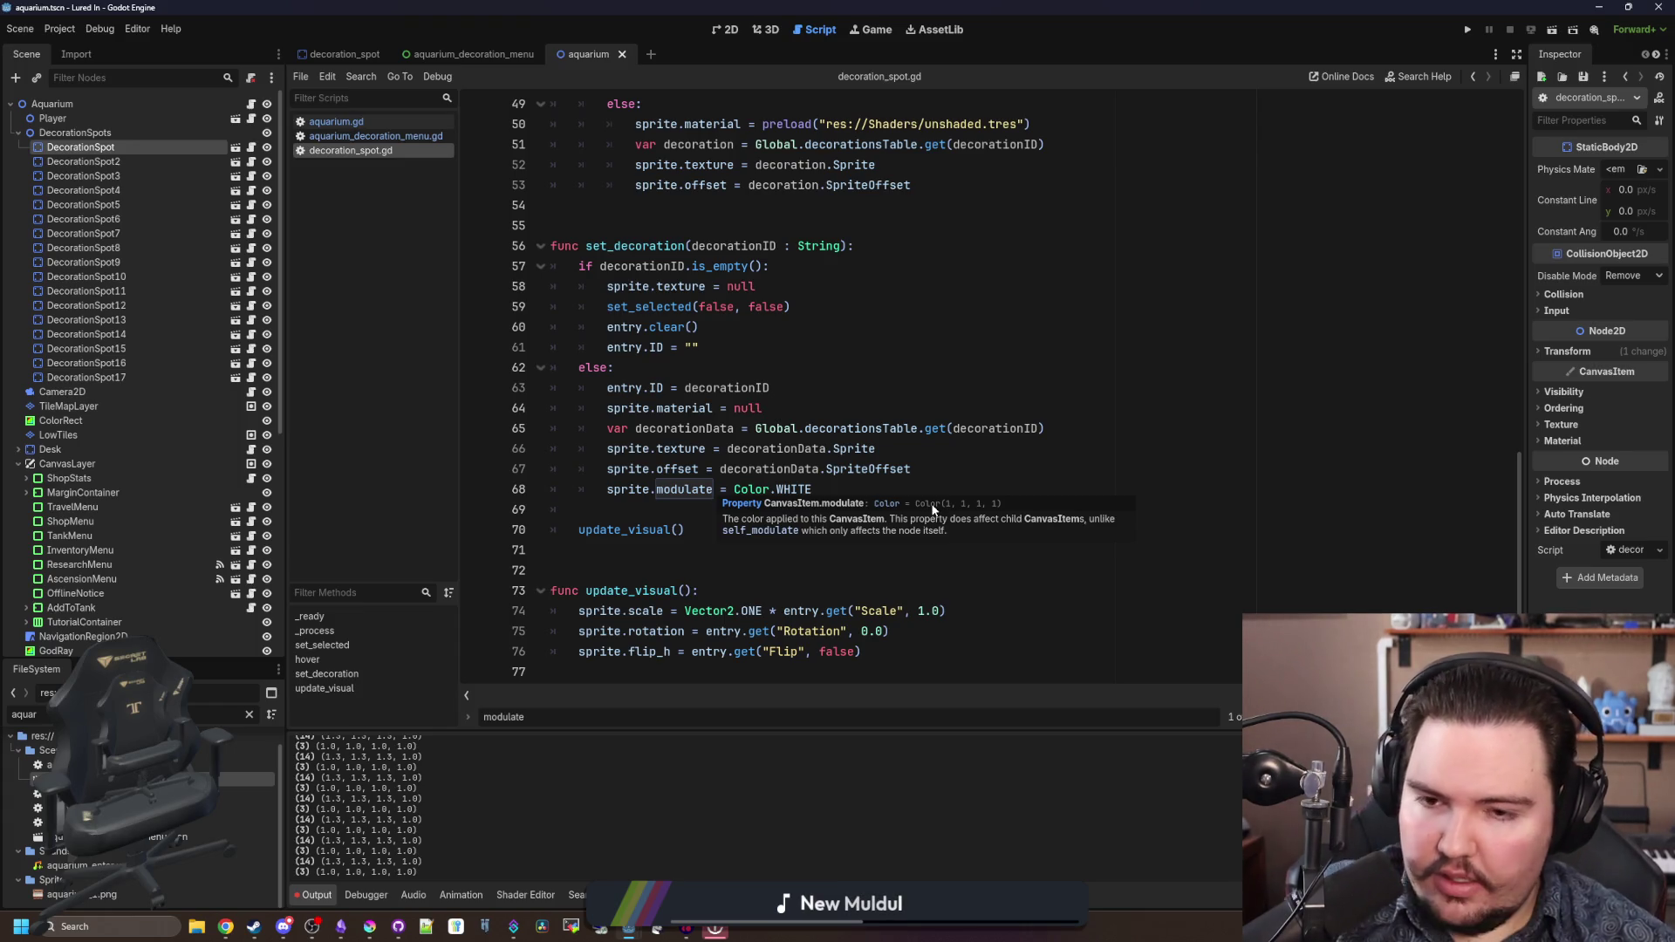
scroll(945, 480, "up", 5)
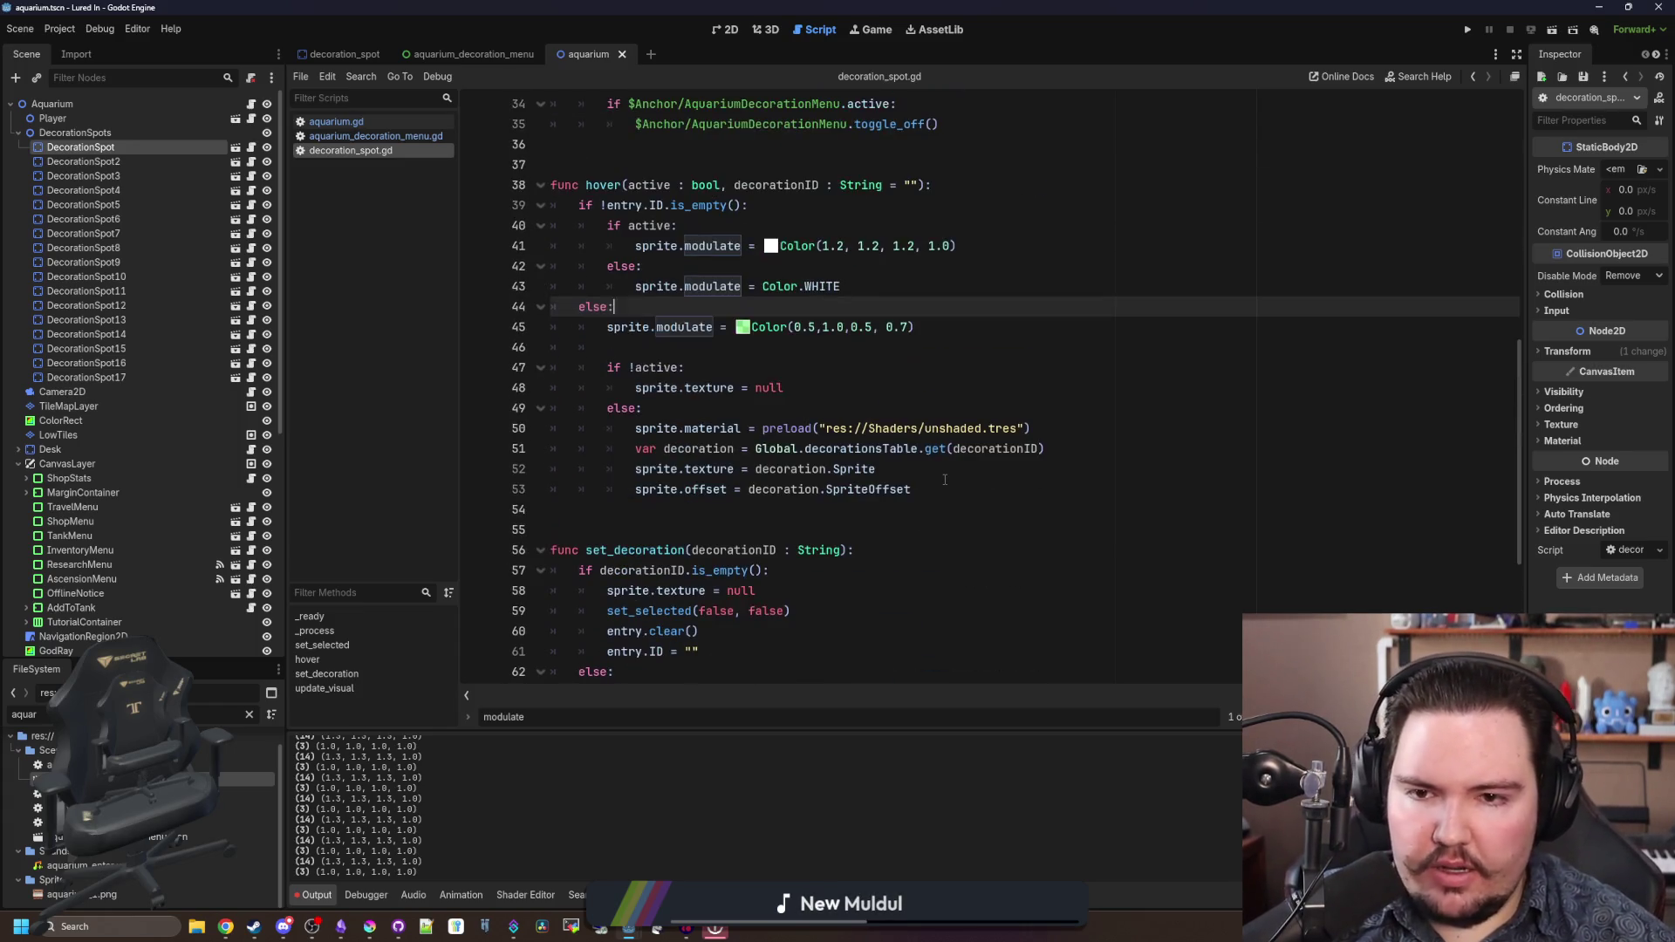
left_click(946, 513)
scroll(946, 513, "up", 6)
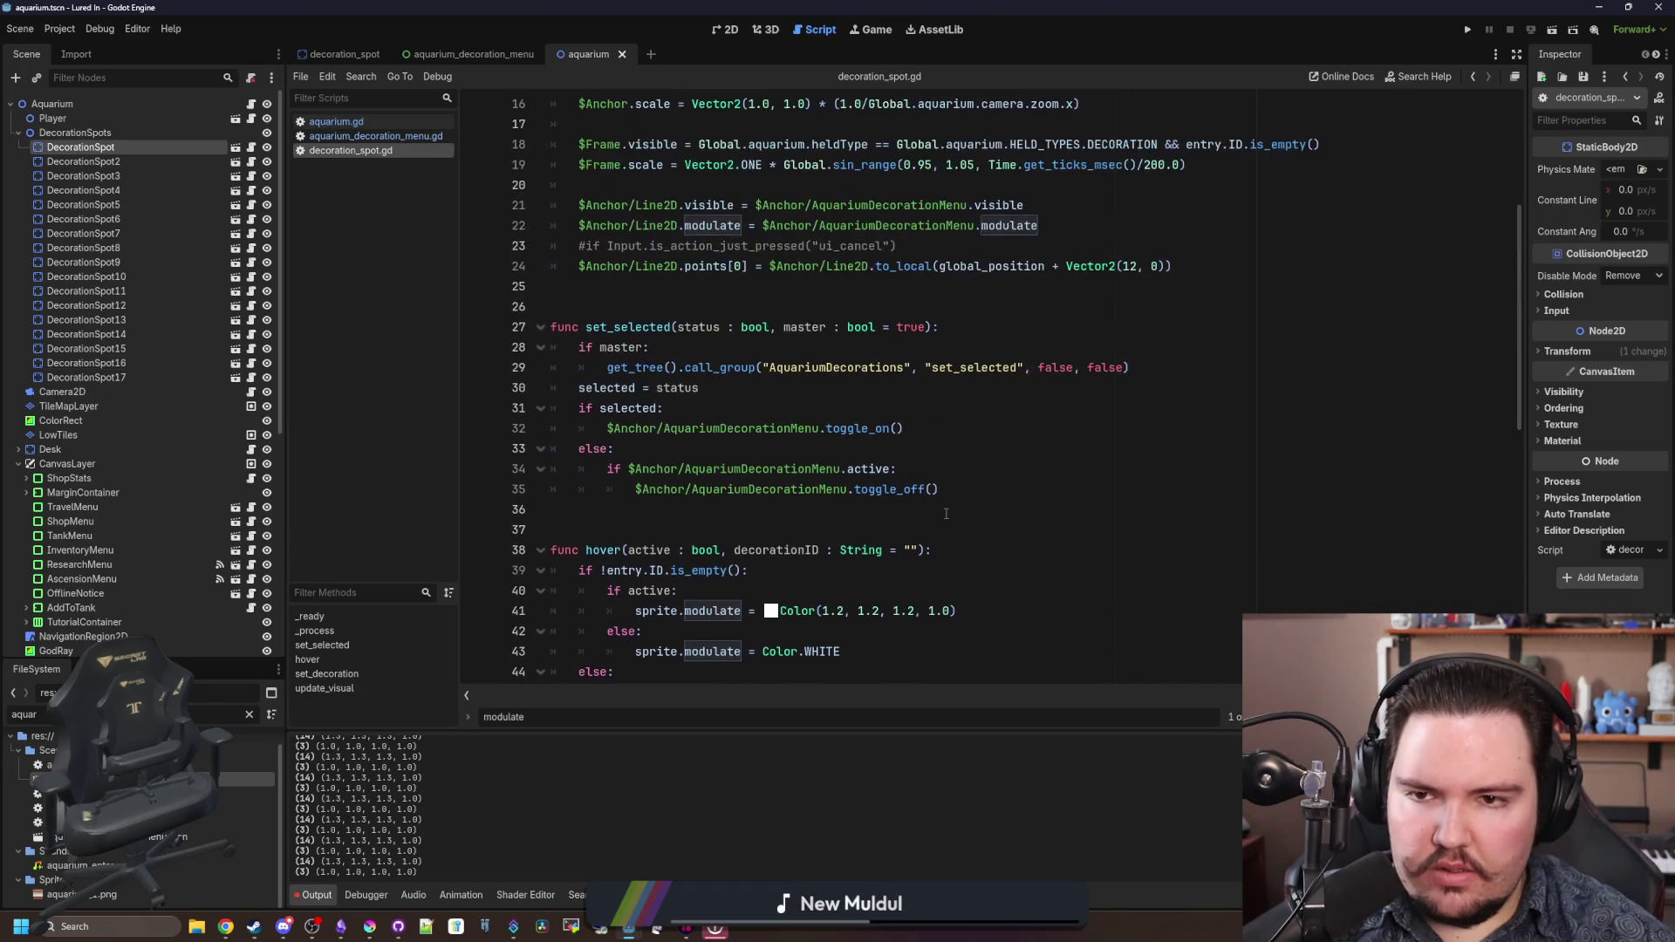
scroll(899, 498, "up", 5)
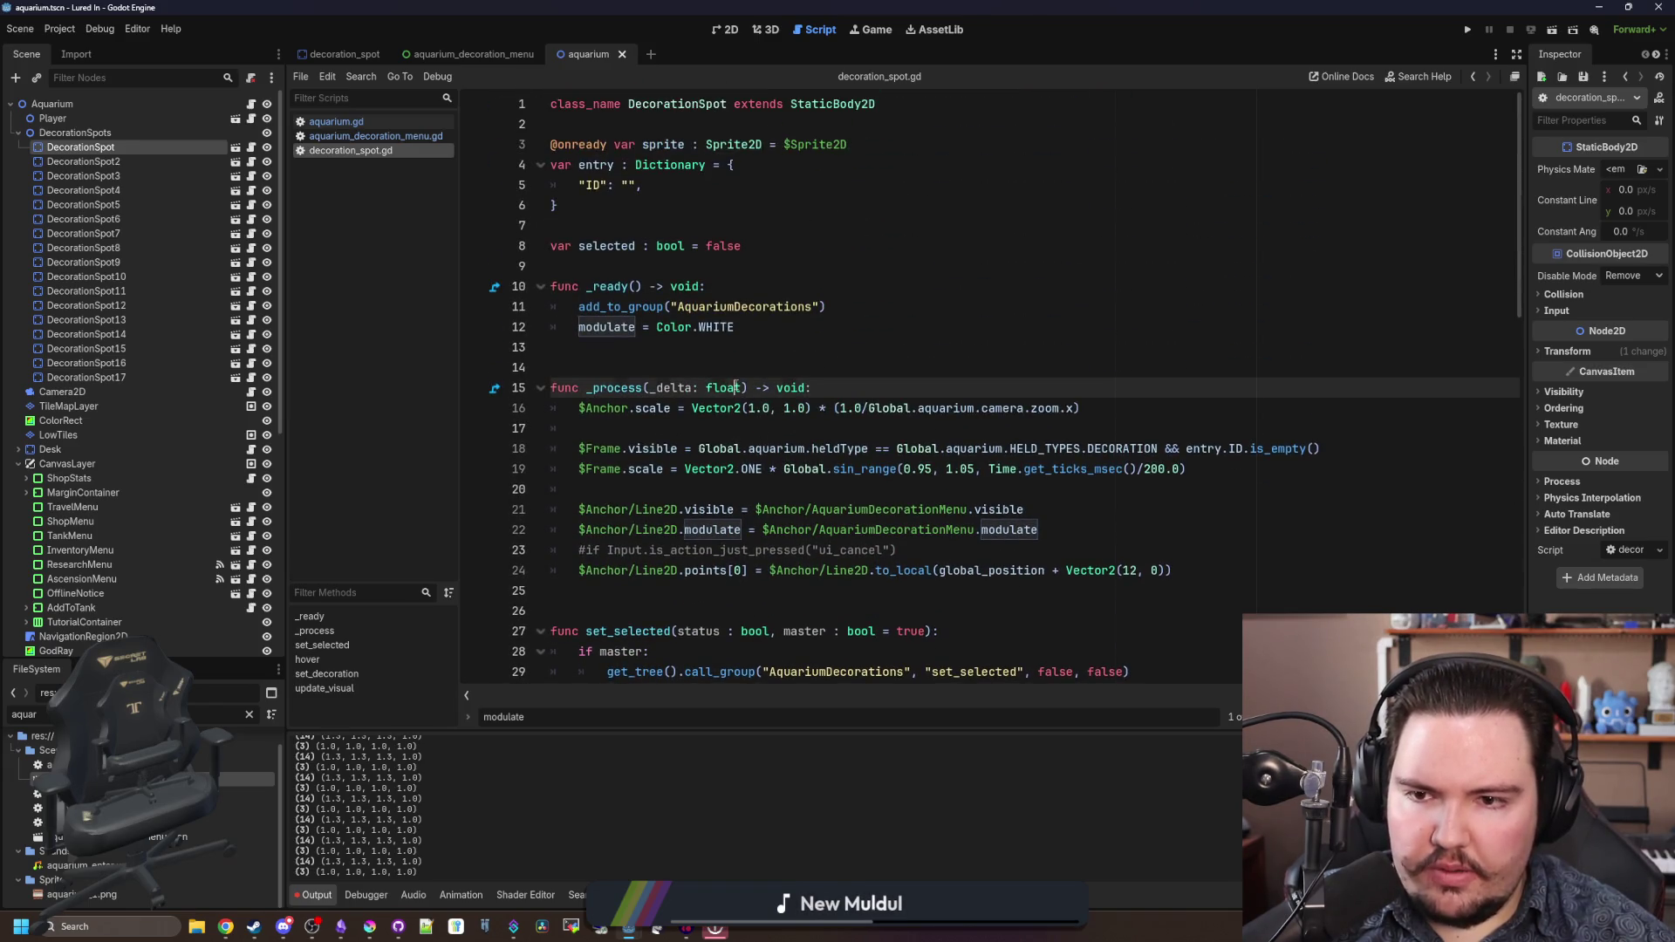
left_click(611, 367)
left_click(616, 264)
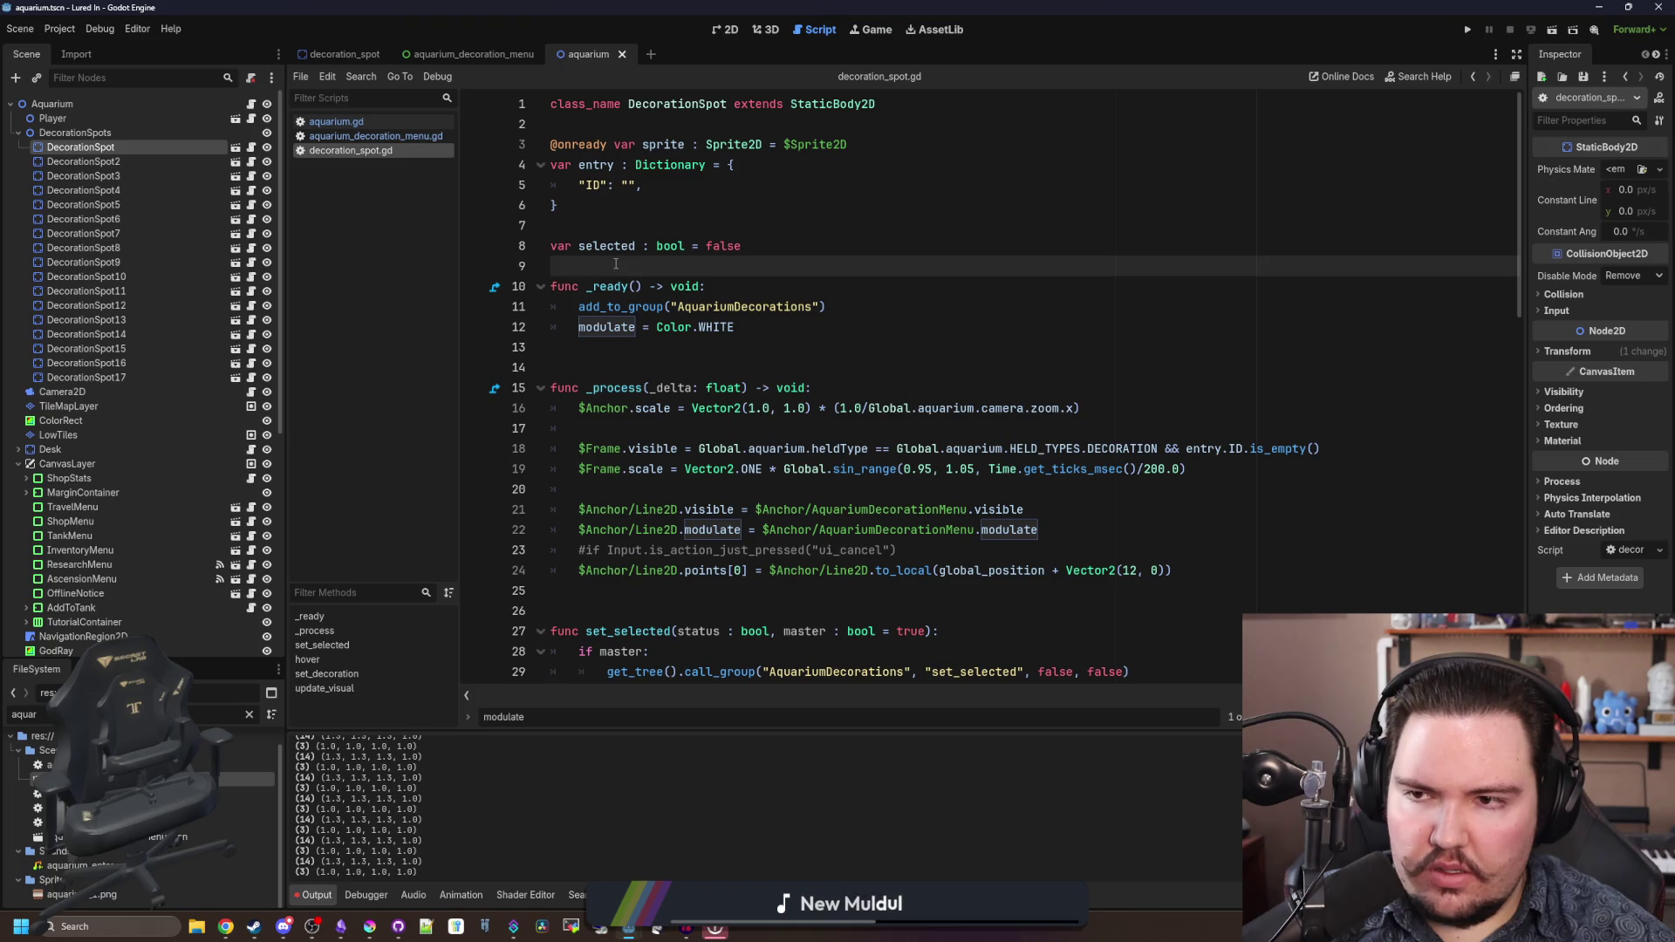
- Open and cancel Find in Files, then open aquarium_cursor.gd from the FileSystem
key("ctrl+shift+f")
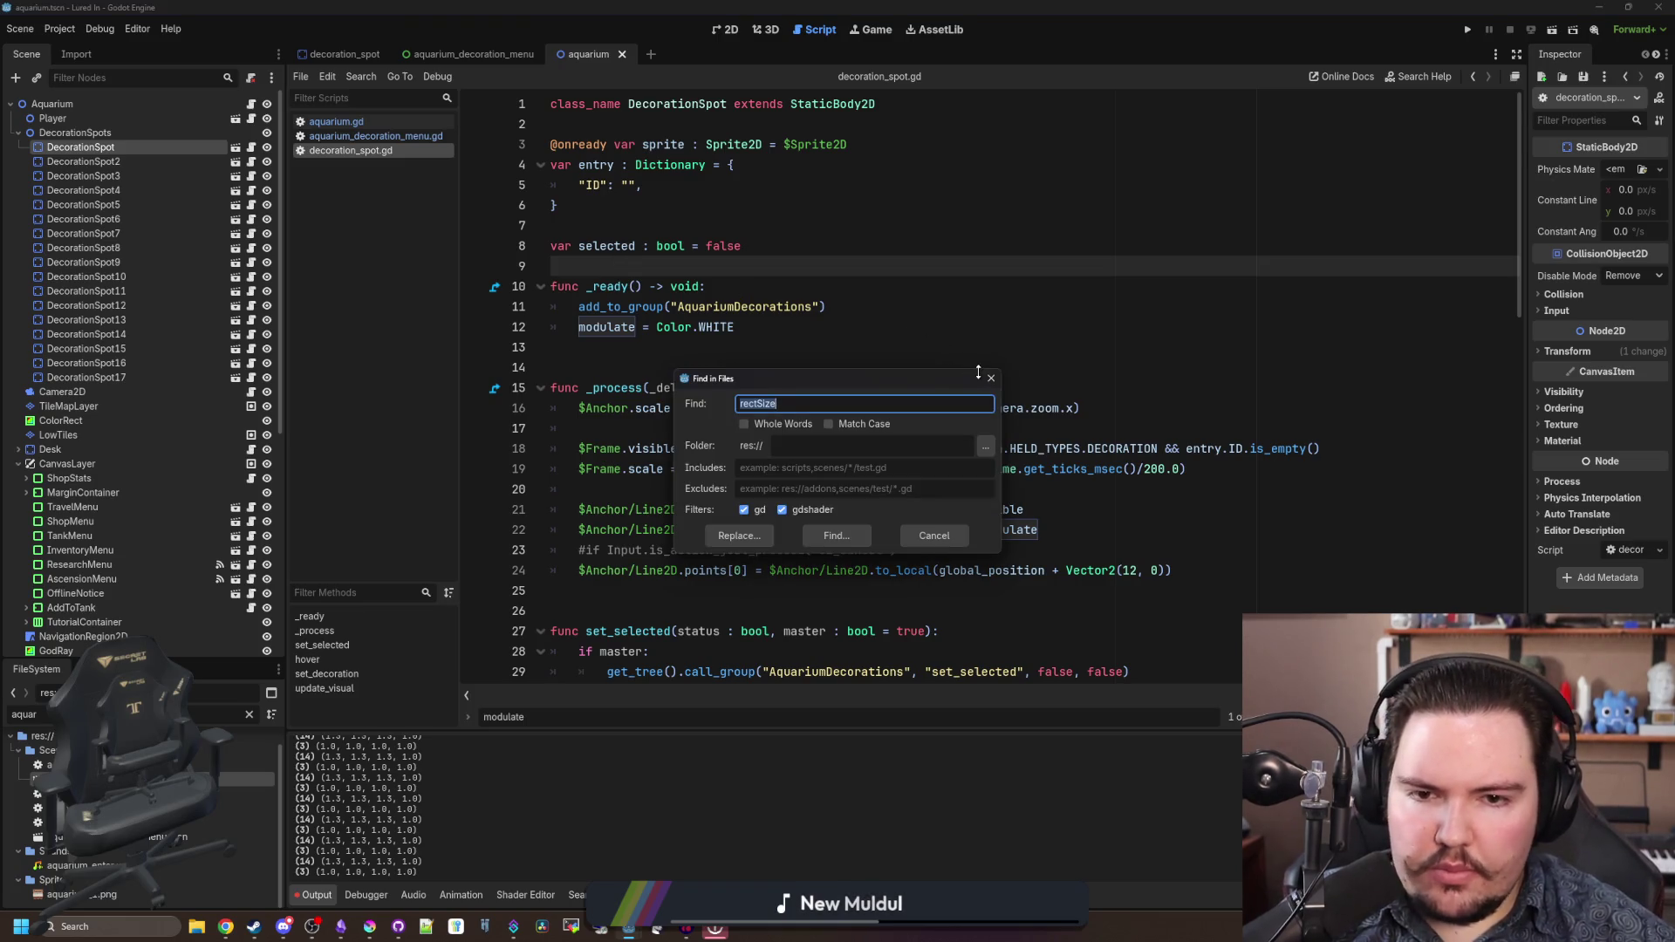
left_click(991, 378)
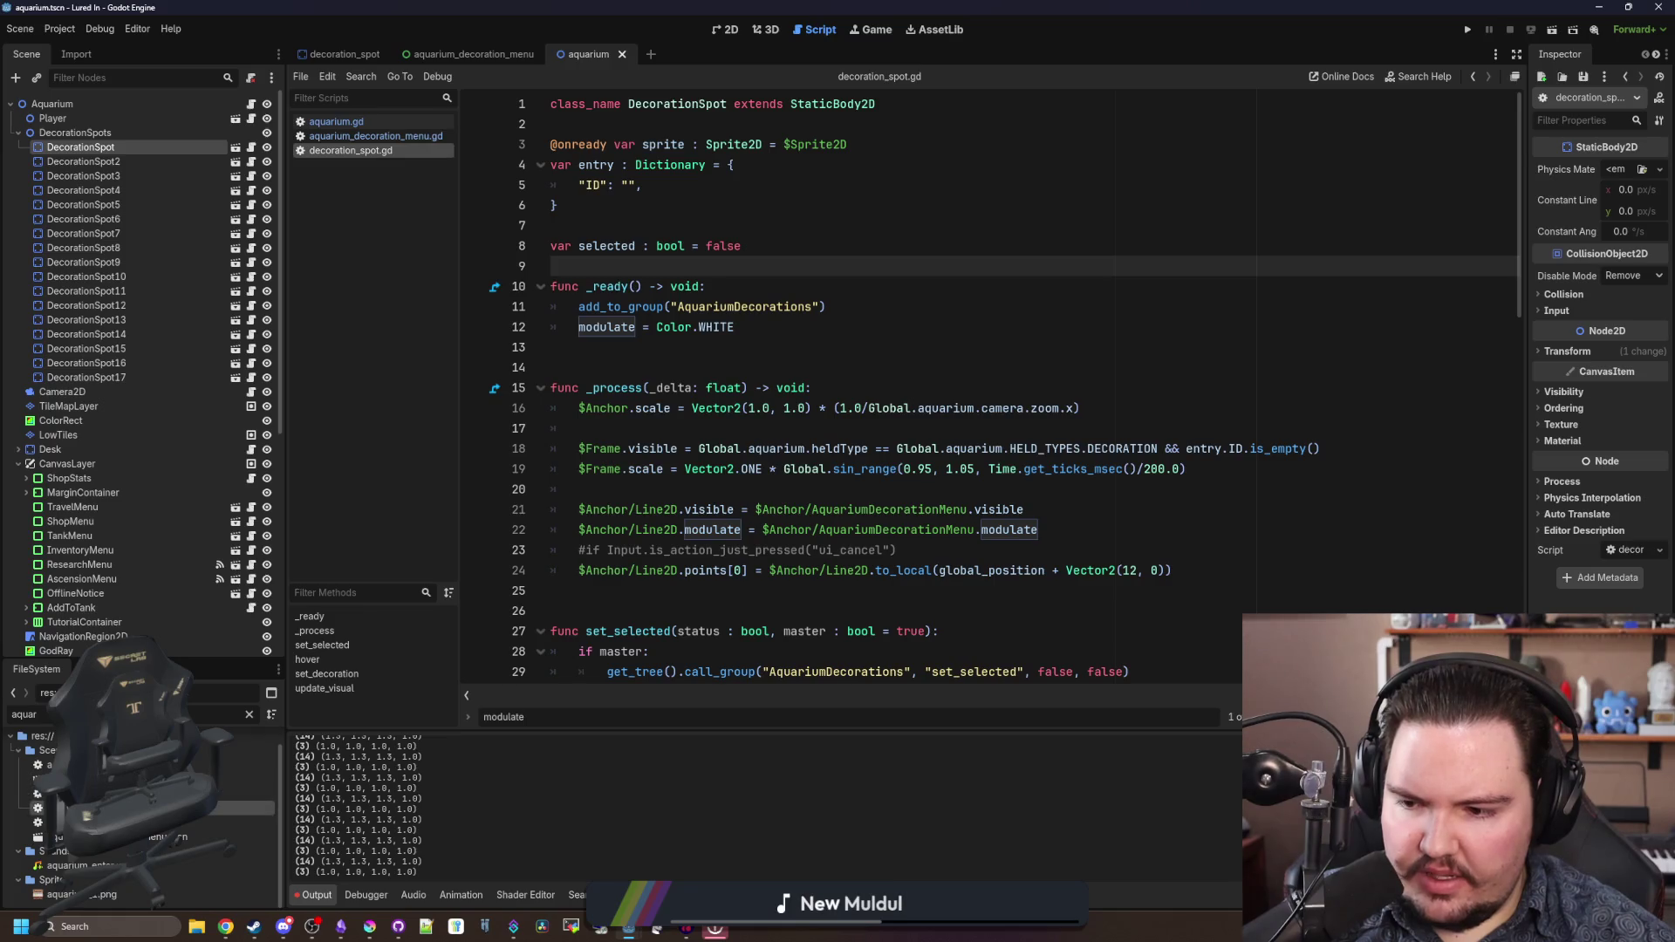
double_click(235, 807)
left_click(794, 378)
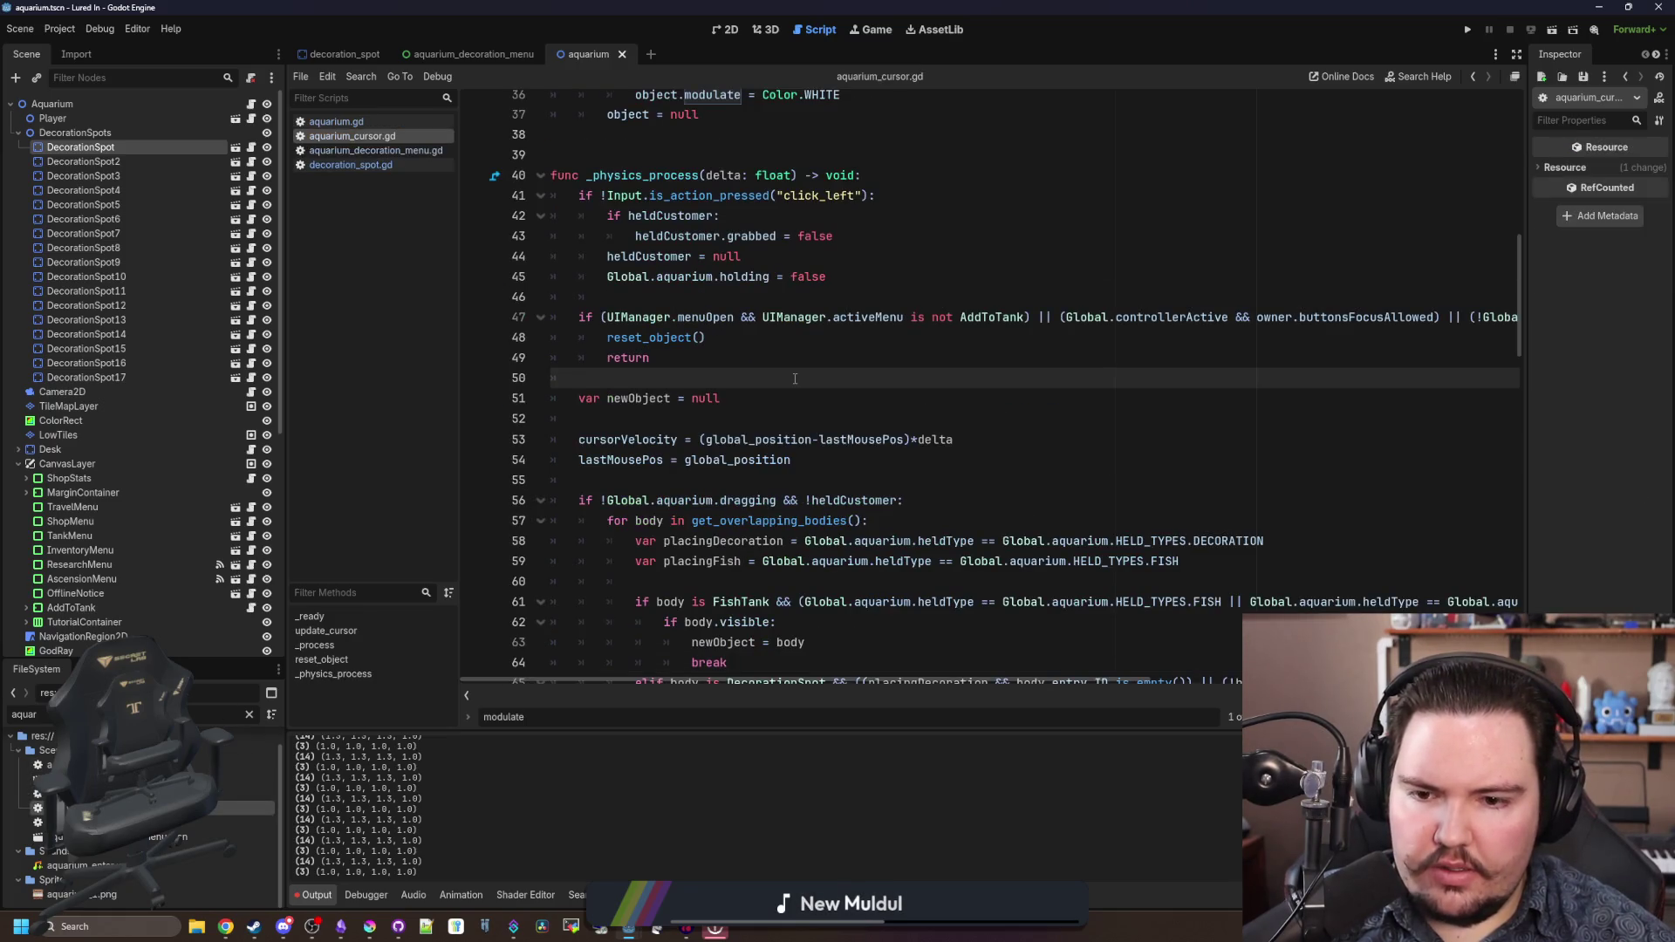
- Locate the modulate assignments in aquarium_cursor.gd, including the Color(1.3,1.3,1.3,1.0) highlight, and find reset_object
scroll(1023, 418, "down", 9)
left_click(1023, 418)
key("ctrl+f")
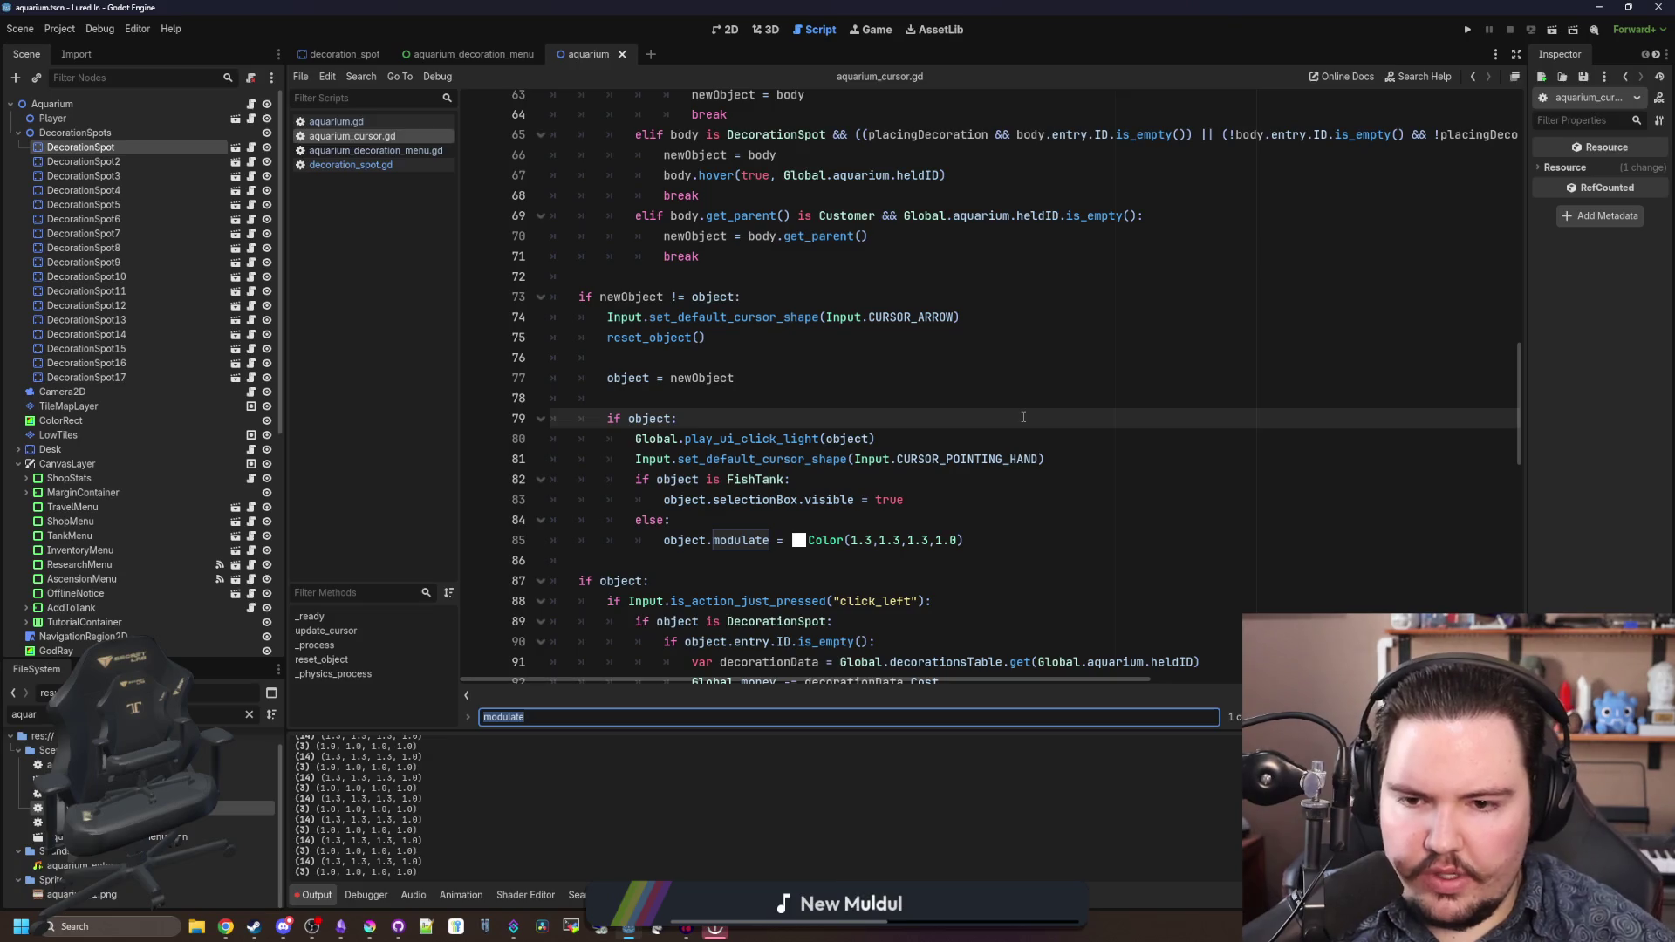
left_click_drag(667, 543, 977, 539)
left_click(992, 534)
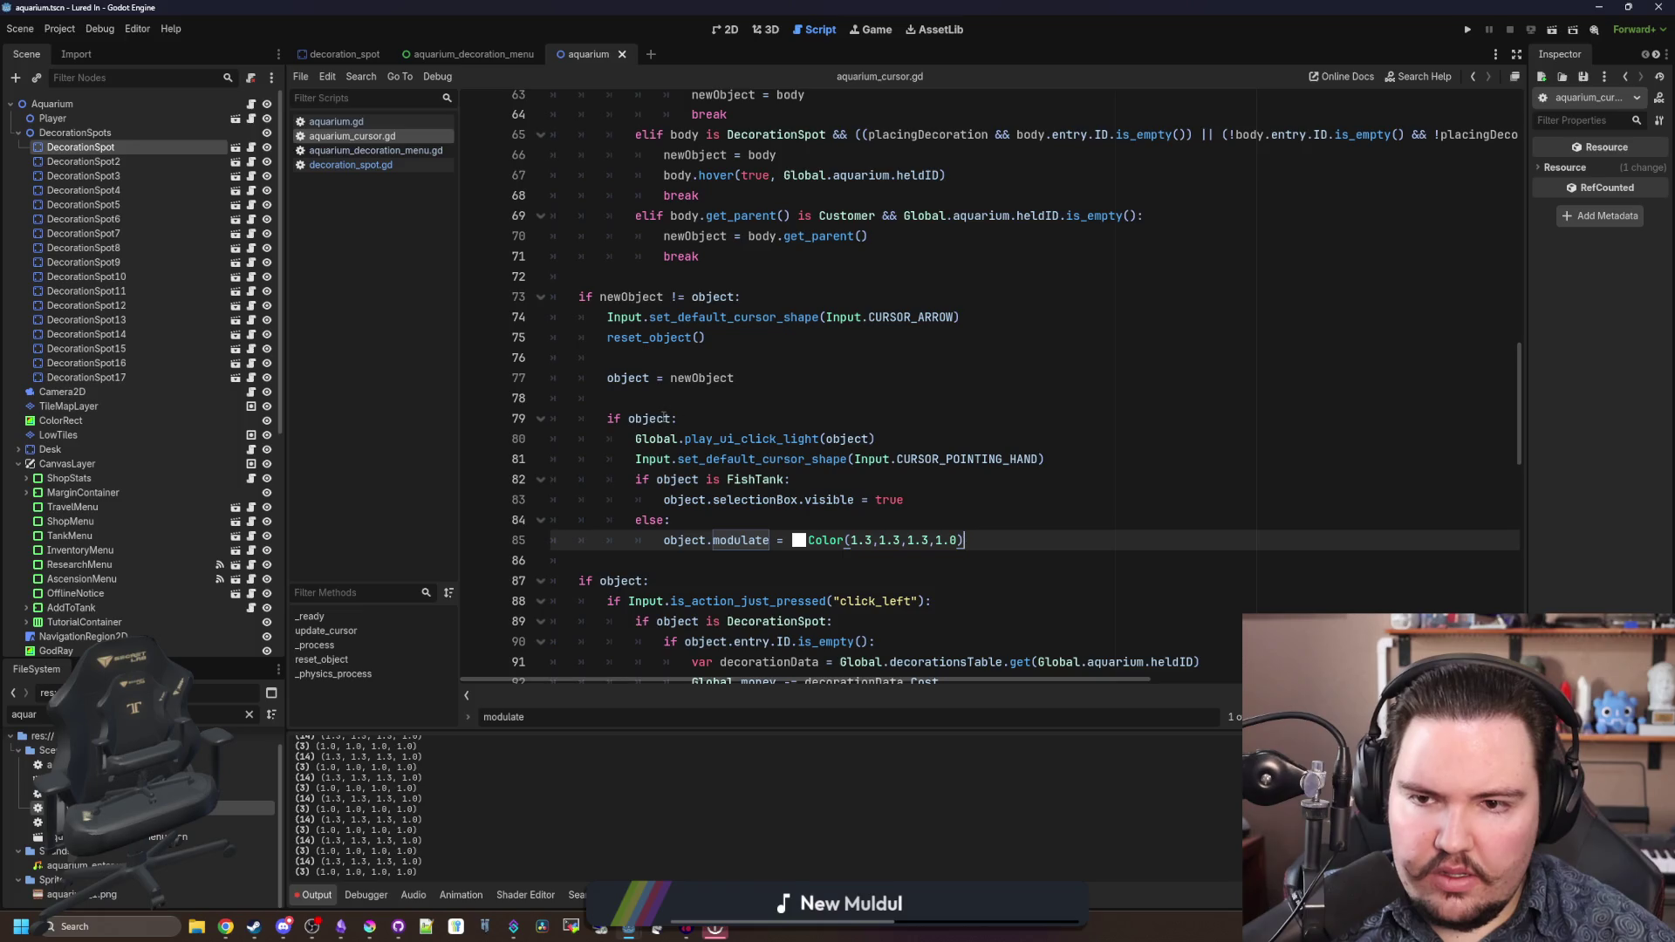
scroll(663, 418, "down", 1)
left_click(772, 353)
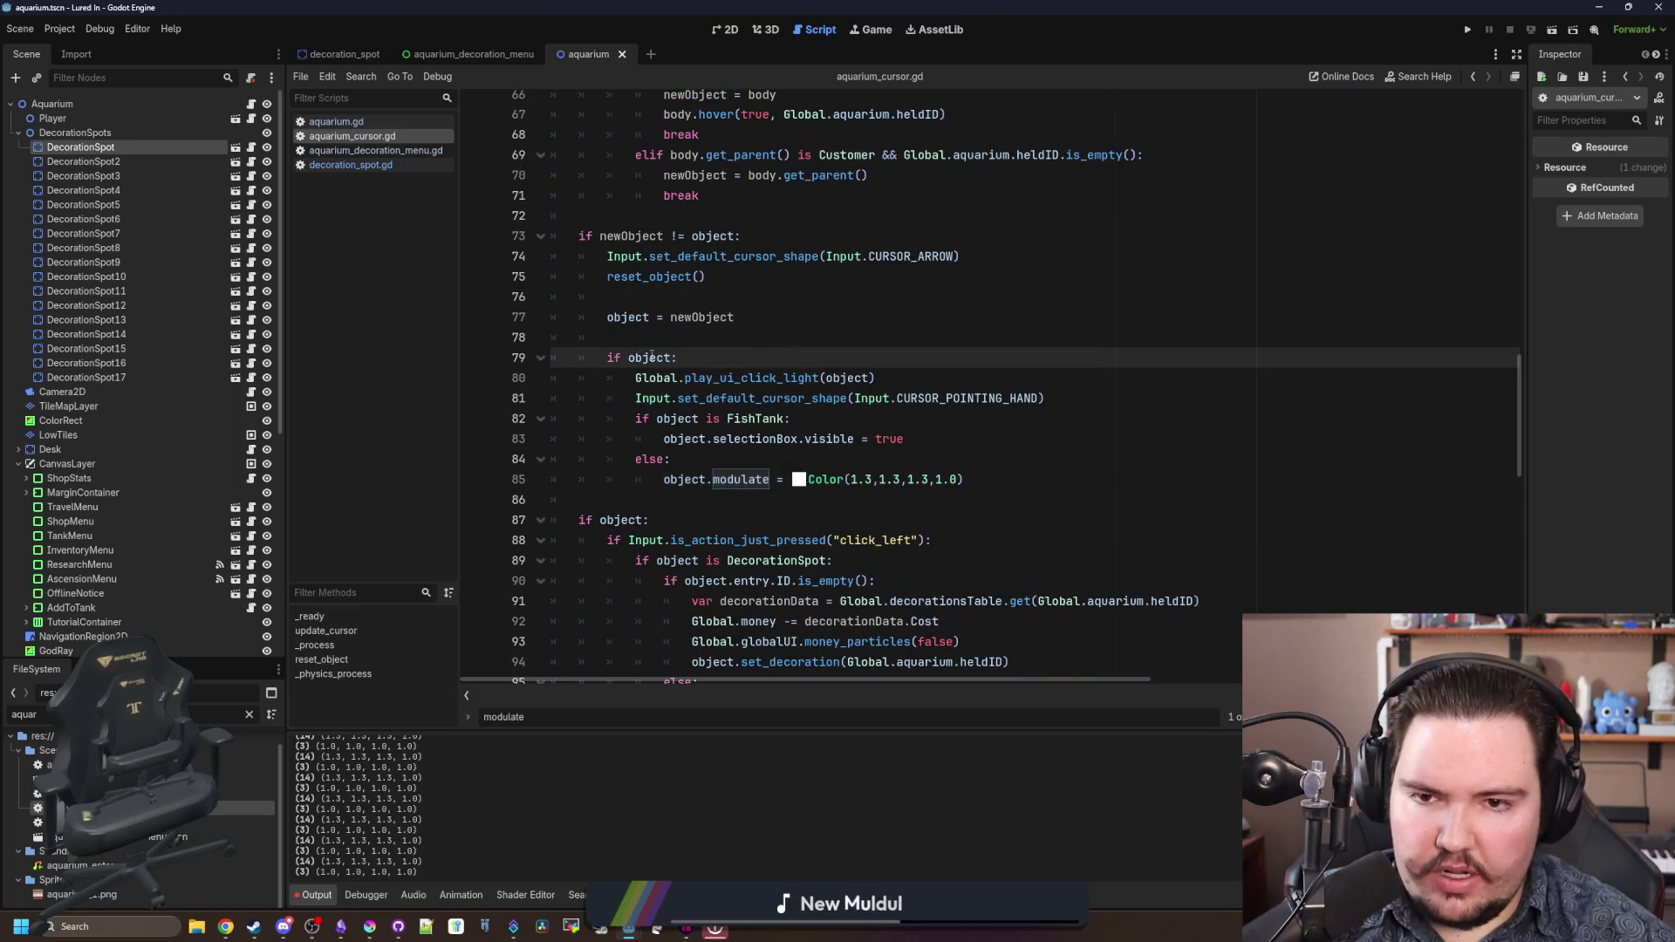
left_click_drag(964, 479, 797, 491)
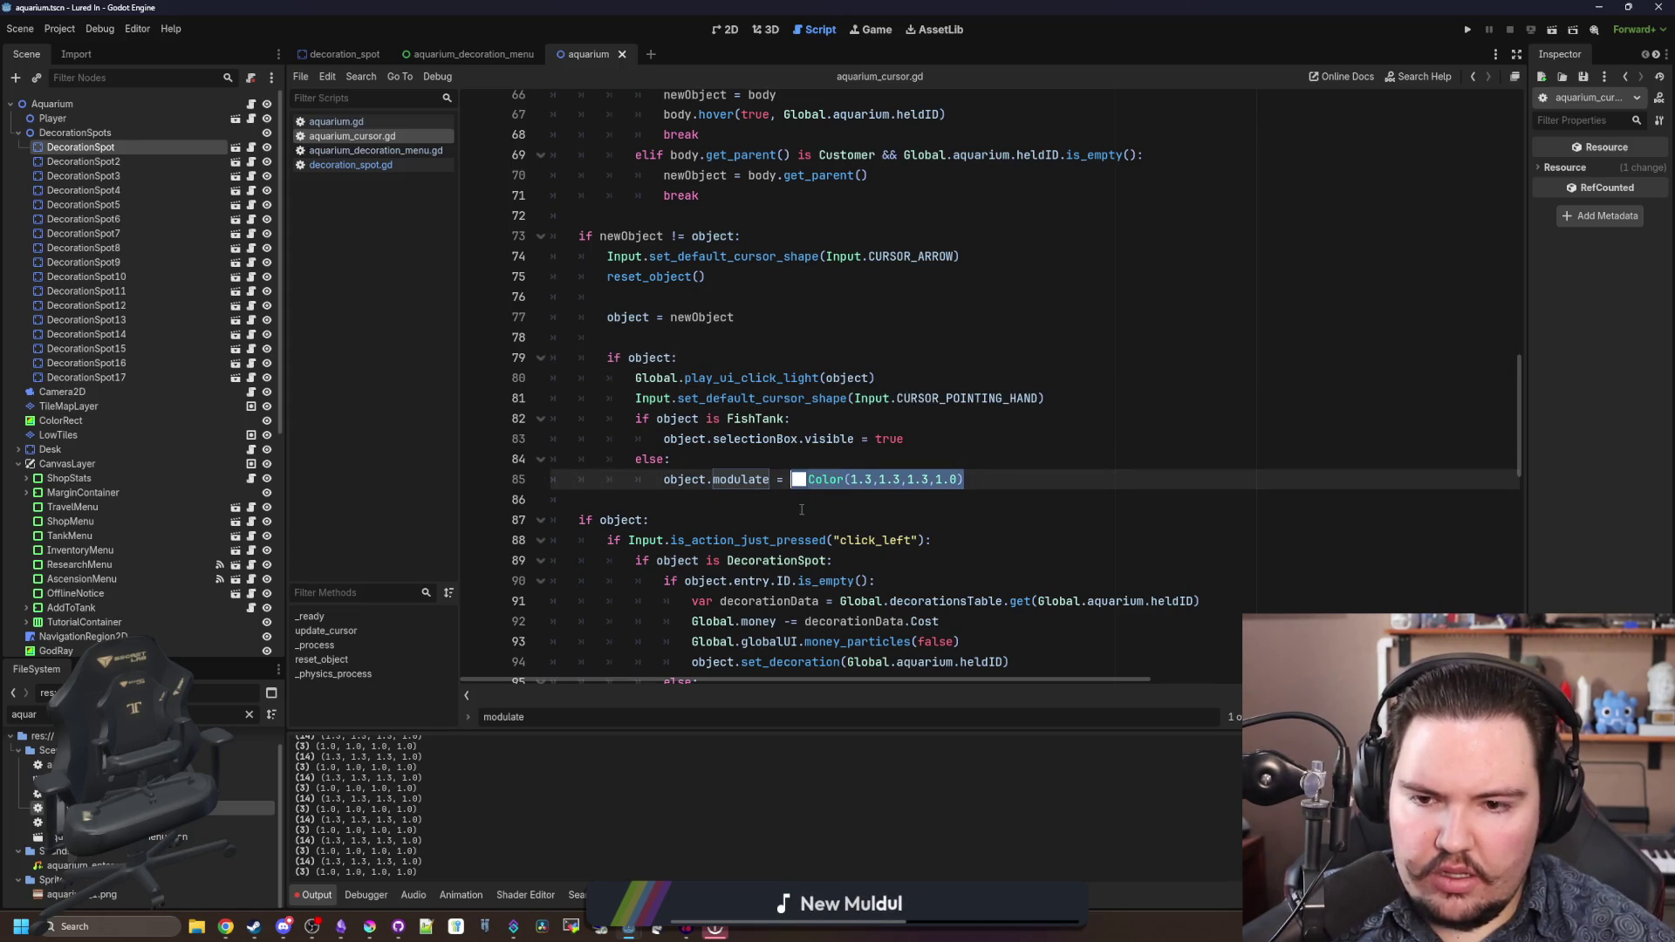
scroll(803, 506, "up", 8)
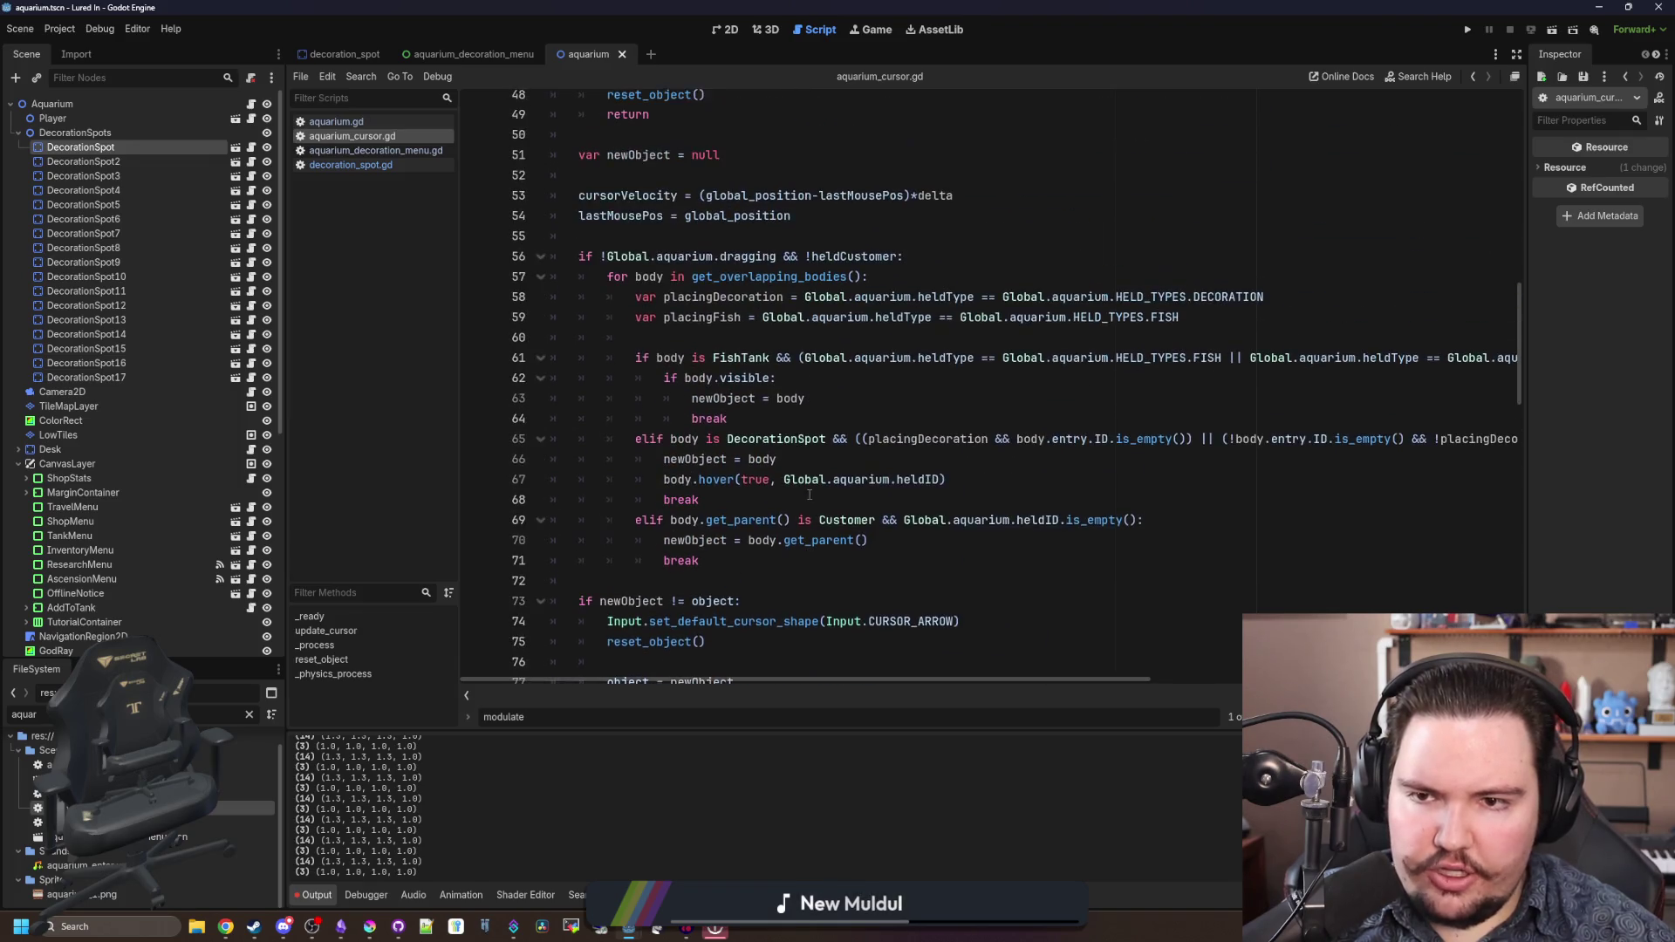
scroll(810, 495, "up", 4)
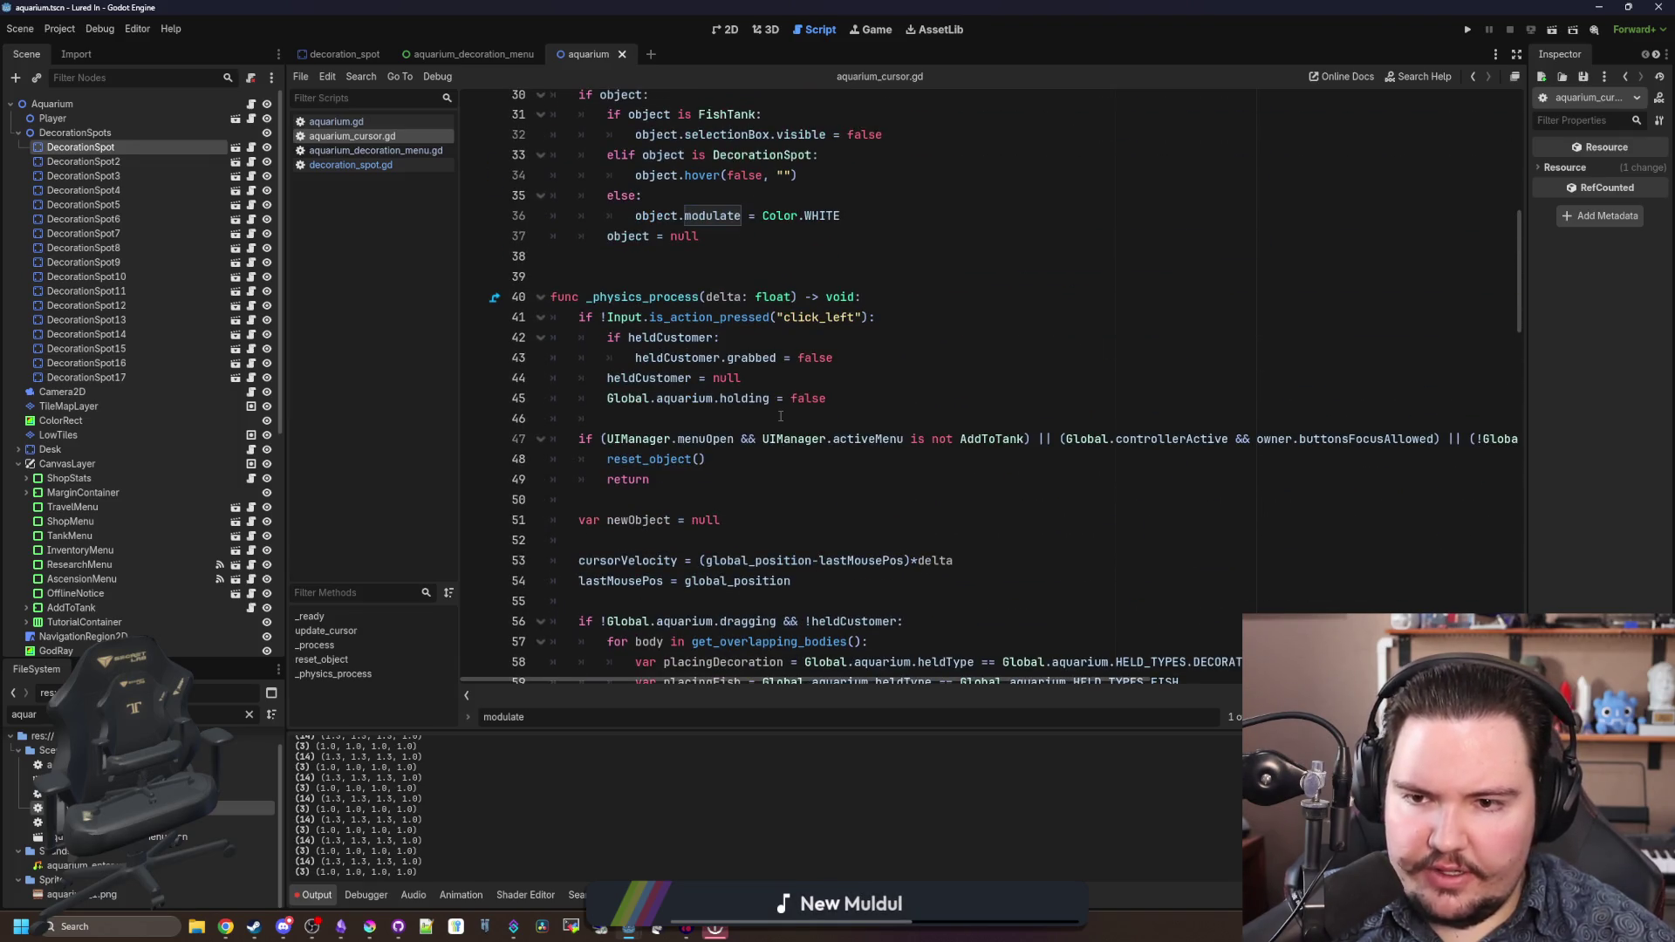
left_click(732, 341)
scroll(733, 342, "down", 11)
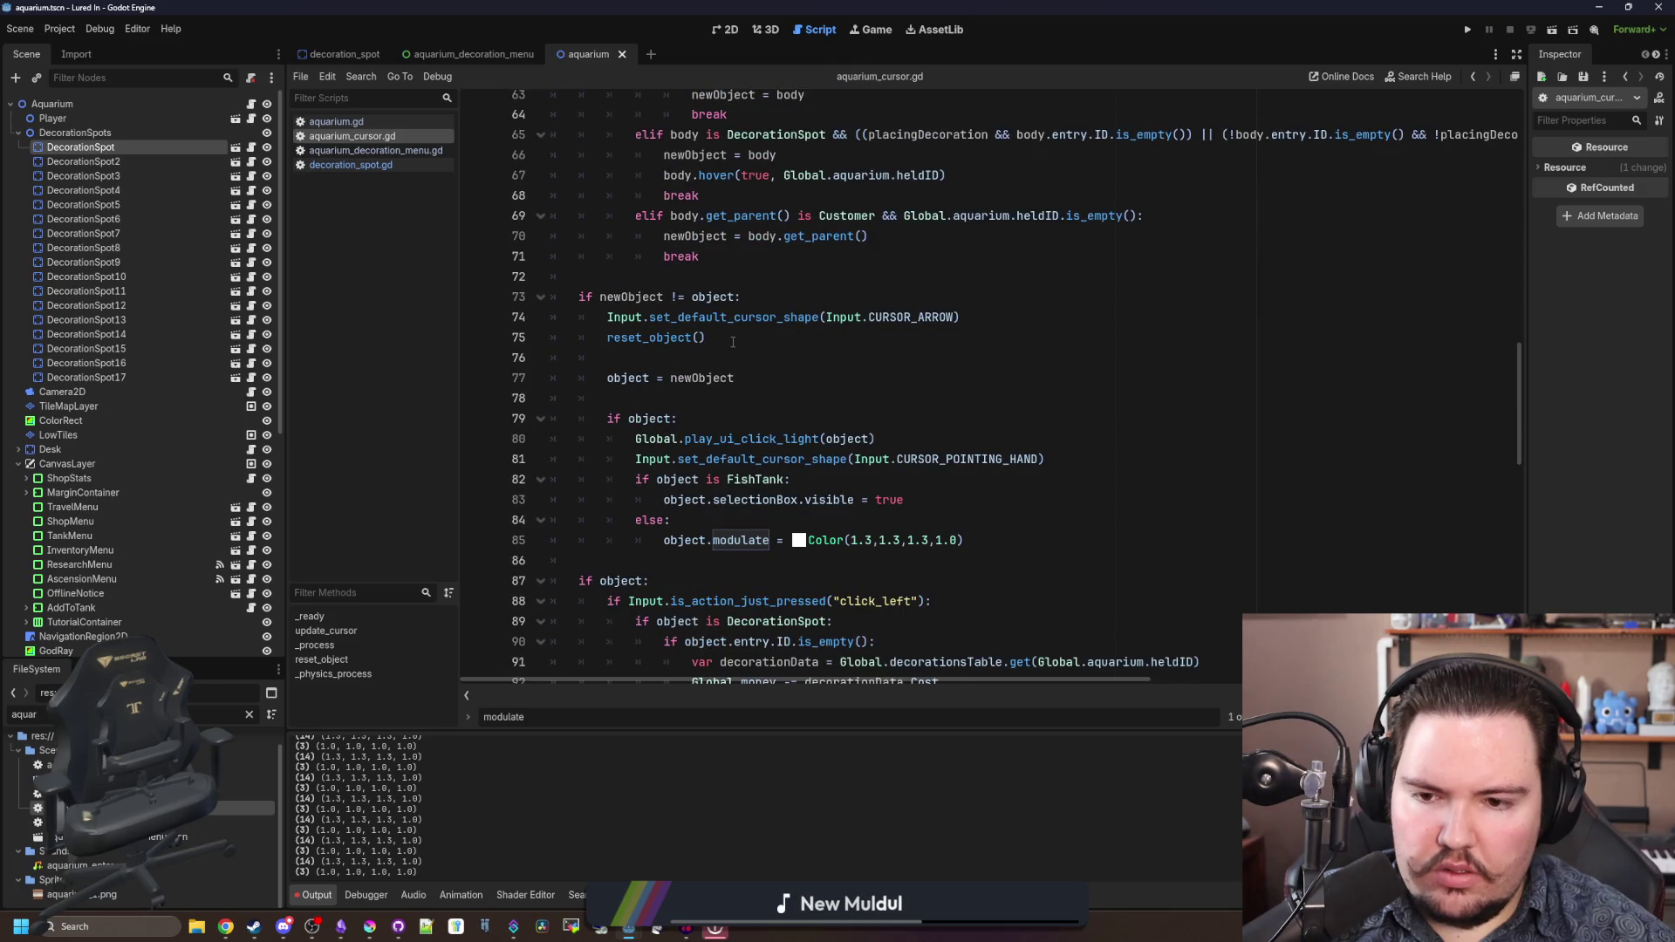
left_click(655, 339, "ctrl")
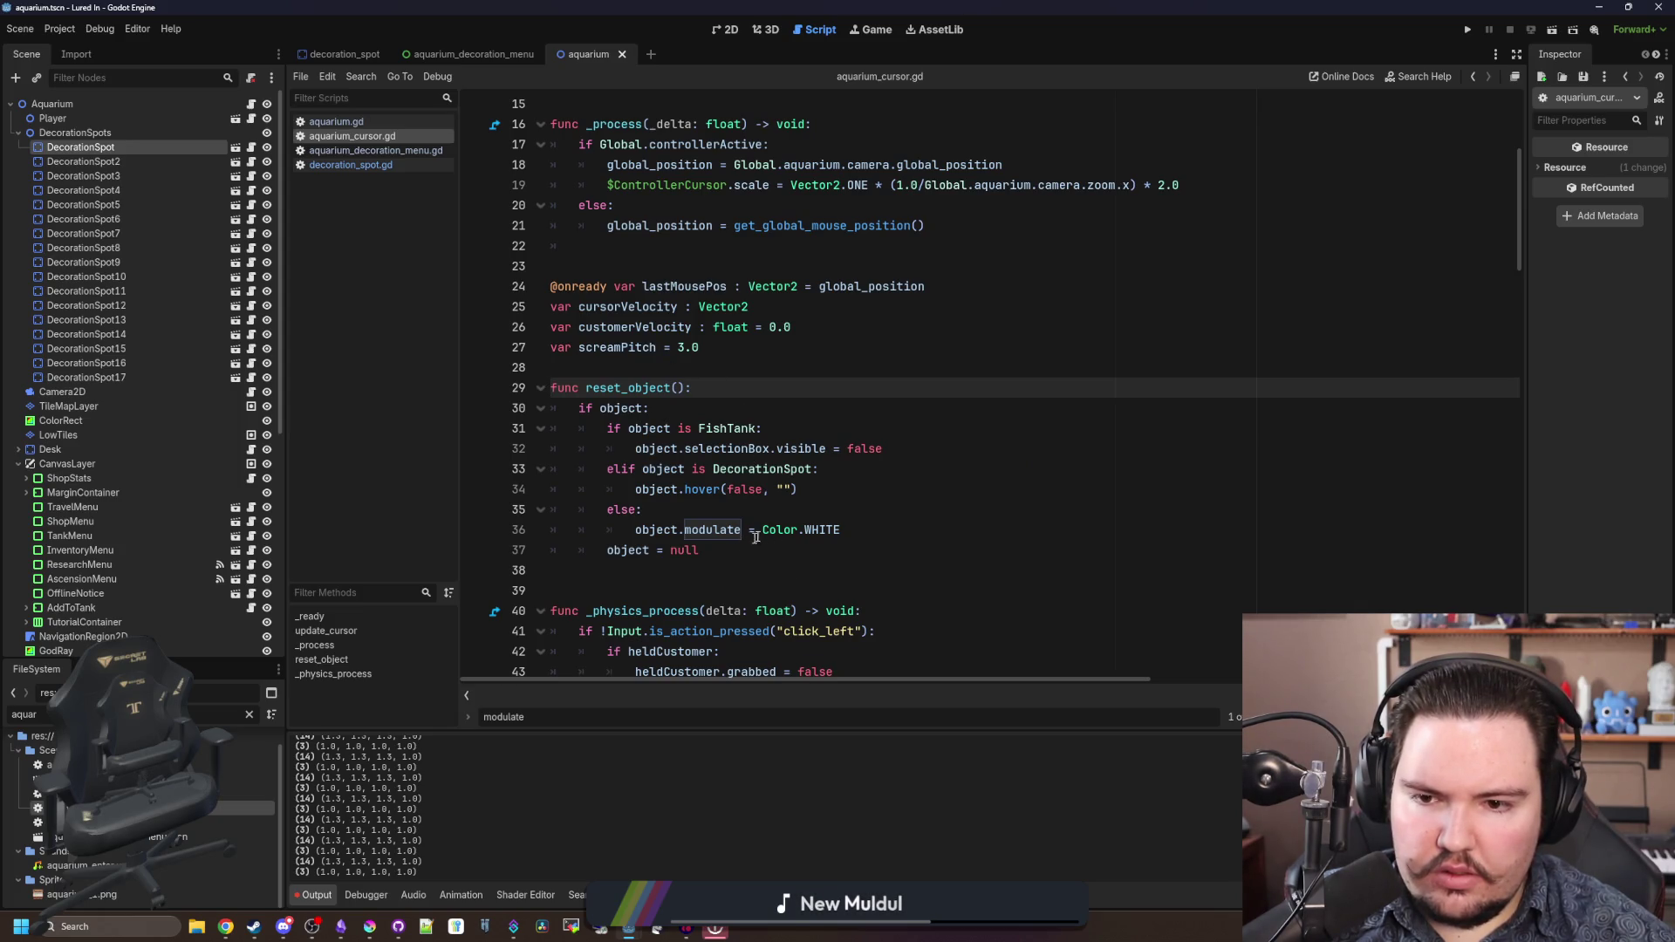
- Move the Color.WHITE modulate reset under 'if object:', delete the empty else, and show the Game view
left_click_drag(862, 528, 635, 530)
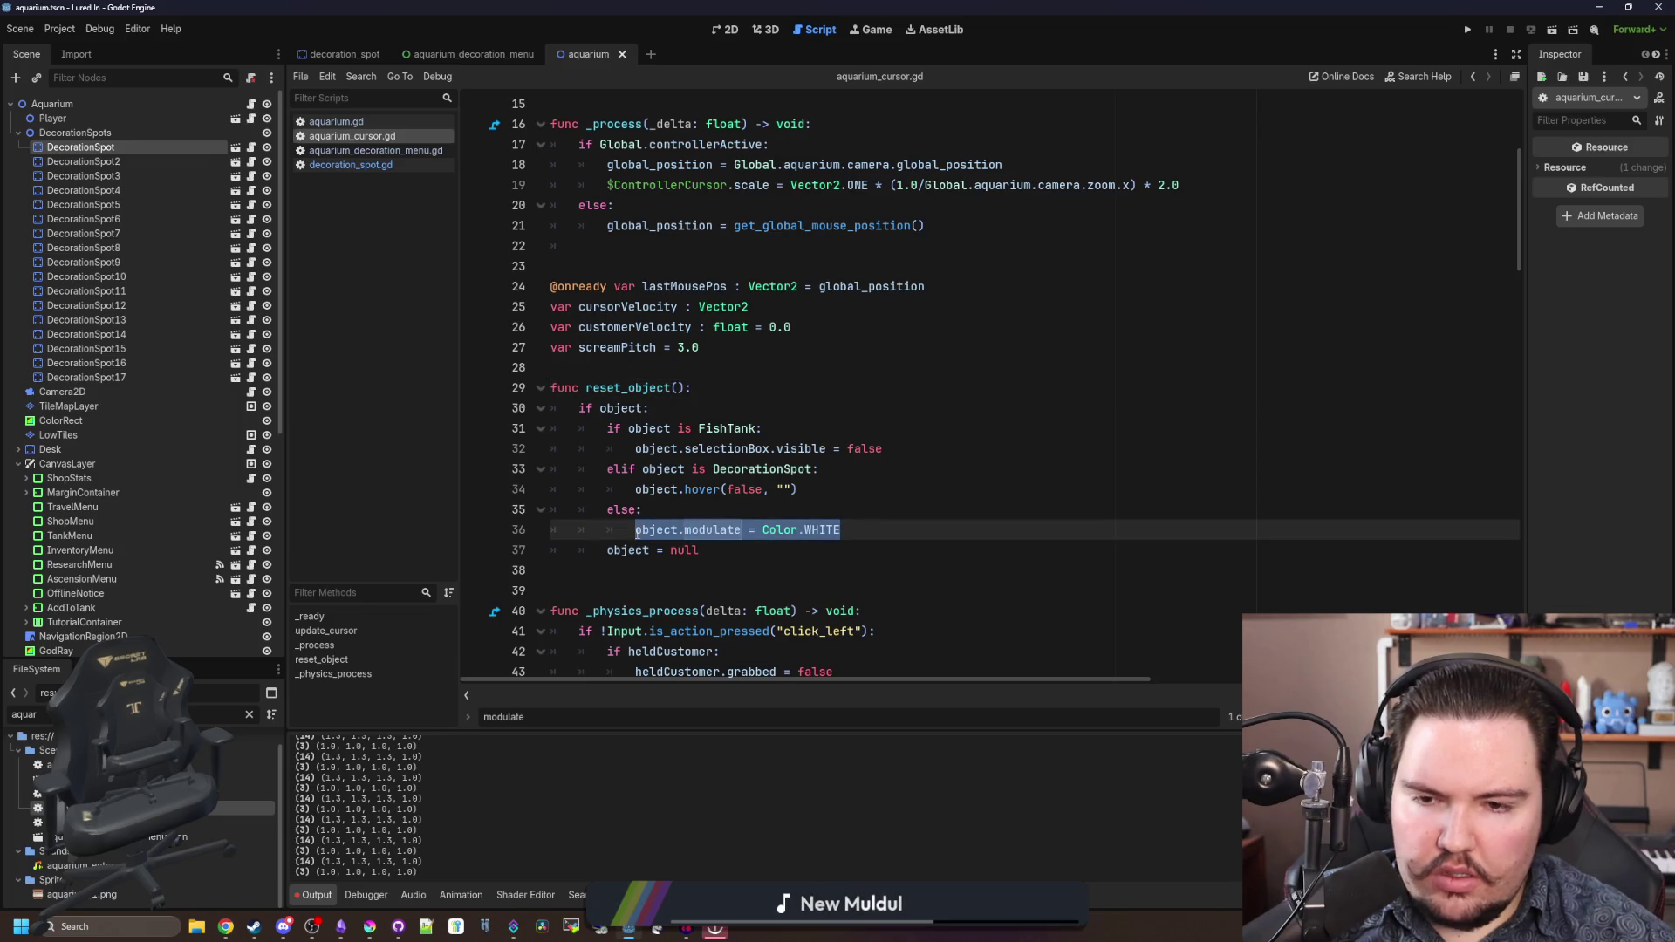
key("ctrl+x")
left_click(671, 414)
key("Return")
key("ctrl+v")
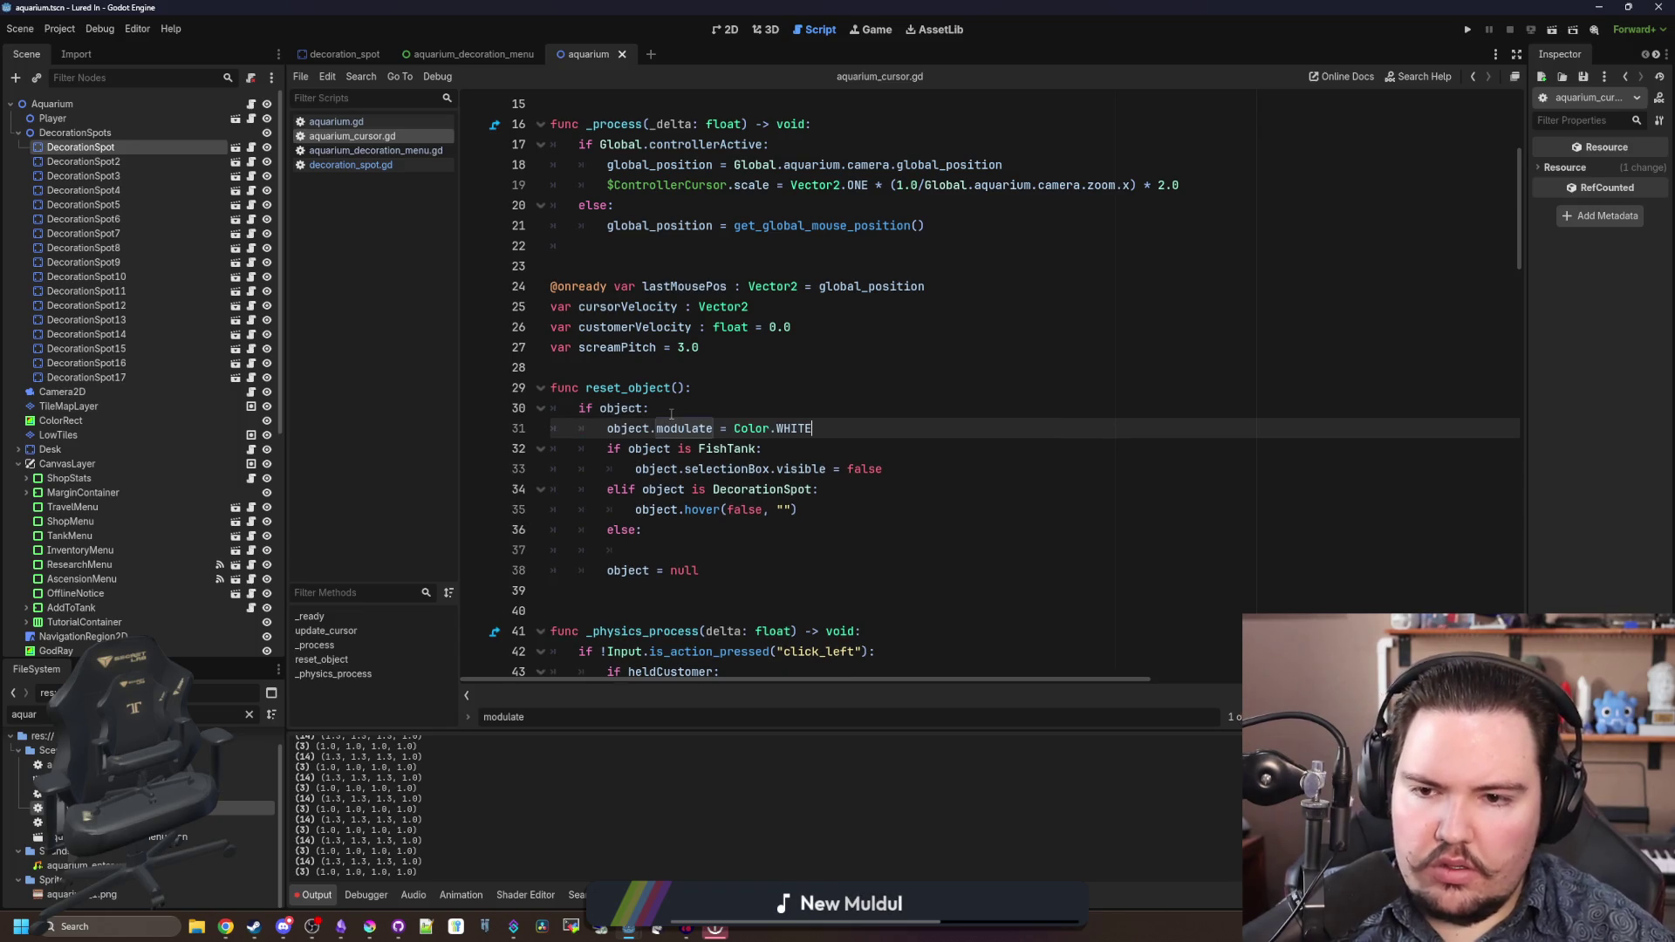
left_click(610, 550)
left_click_drag(611, 550, 796, 510)
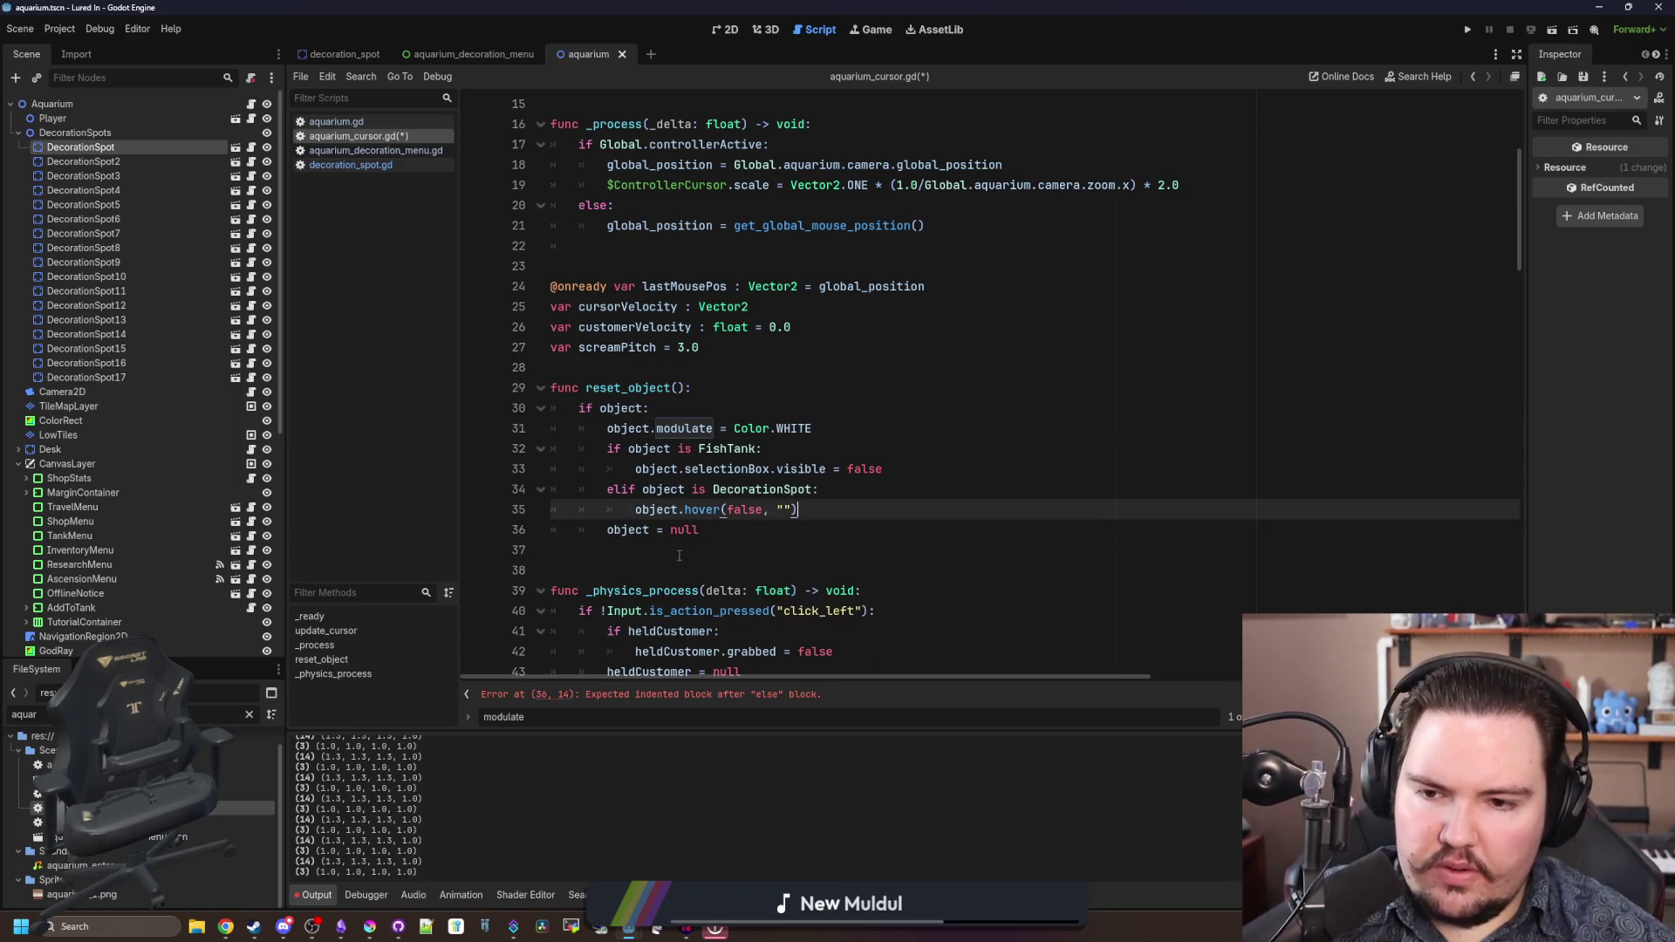
key("BackSpace")
left_click(715, 528)
left_click(875, 29)
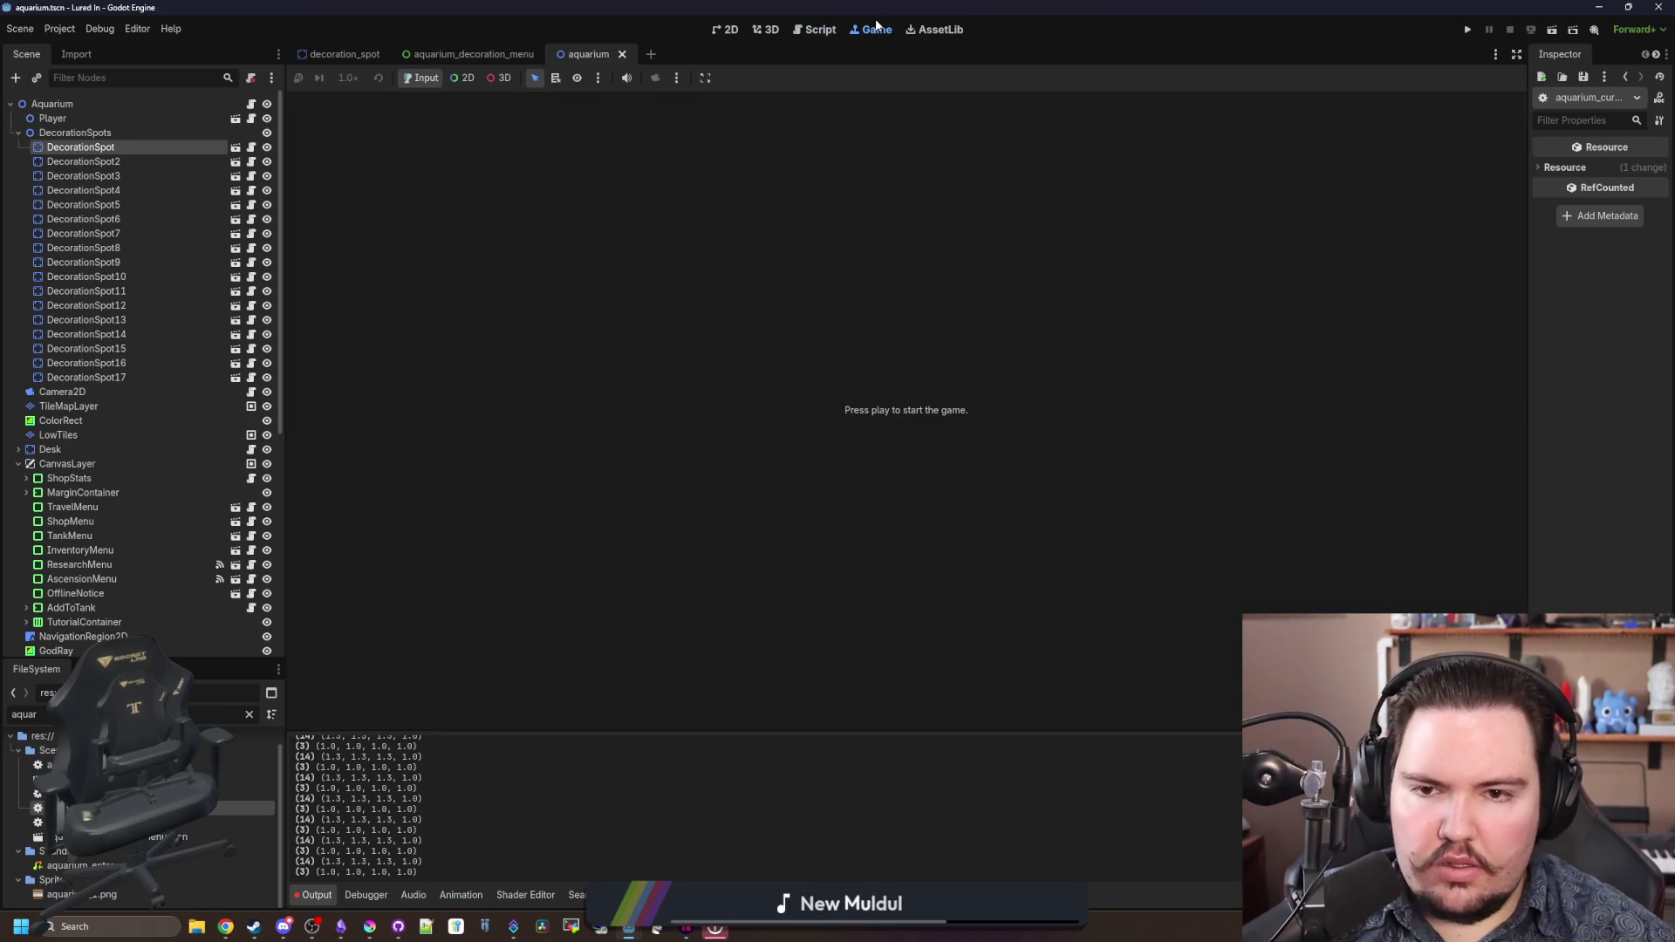
- Run the game, buy a Crate from Shop > Decorations, and test its Edit panel twice
left_click(1472, 33)
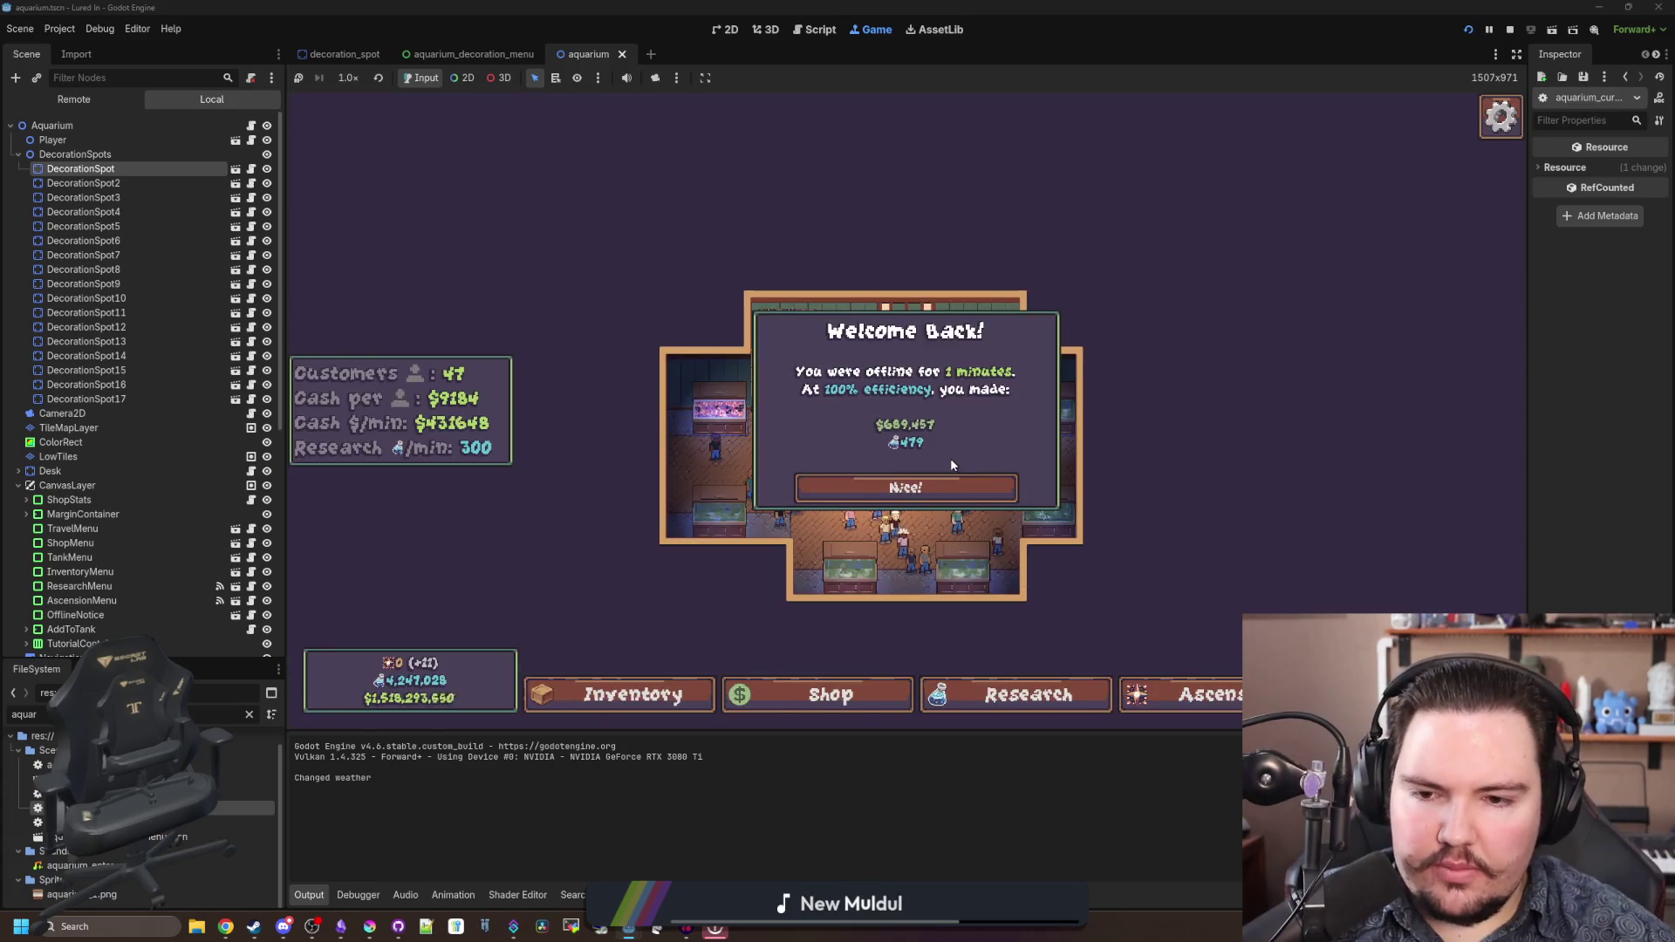
left_click(868, 487)
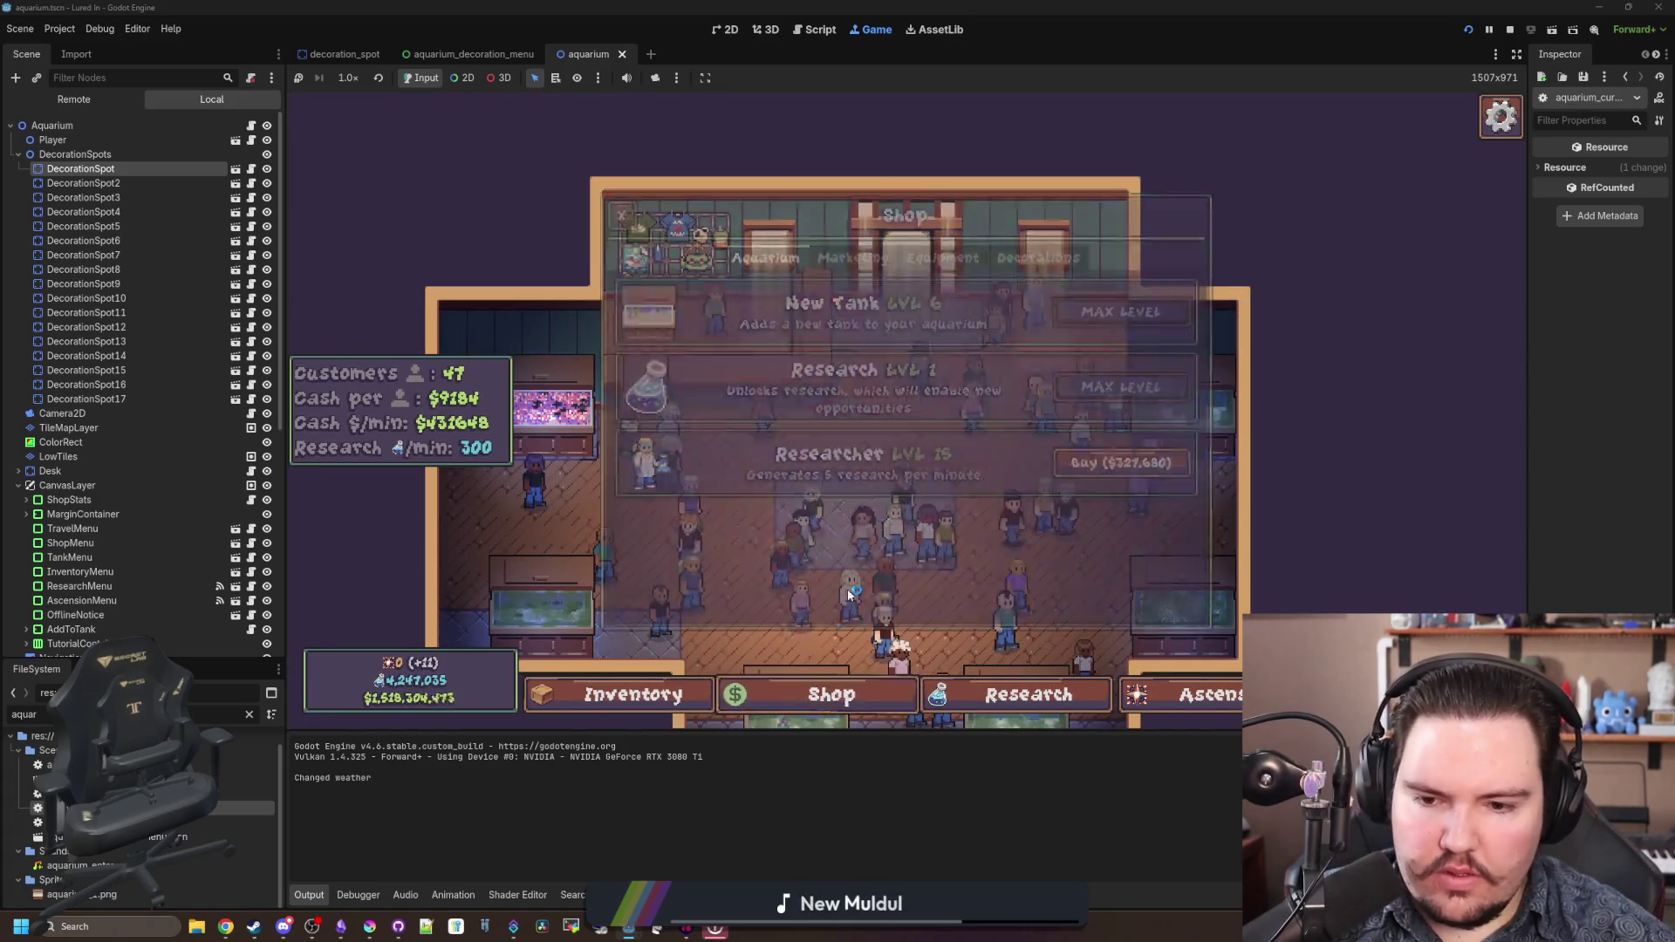
left_click(1001, 256)
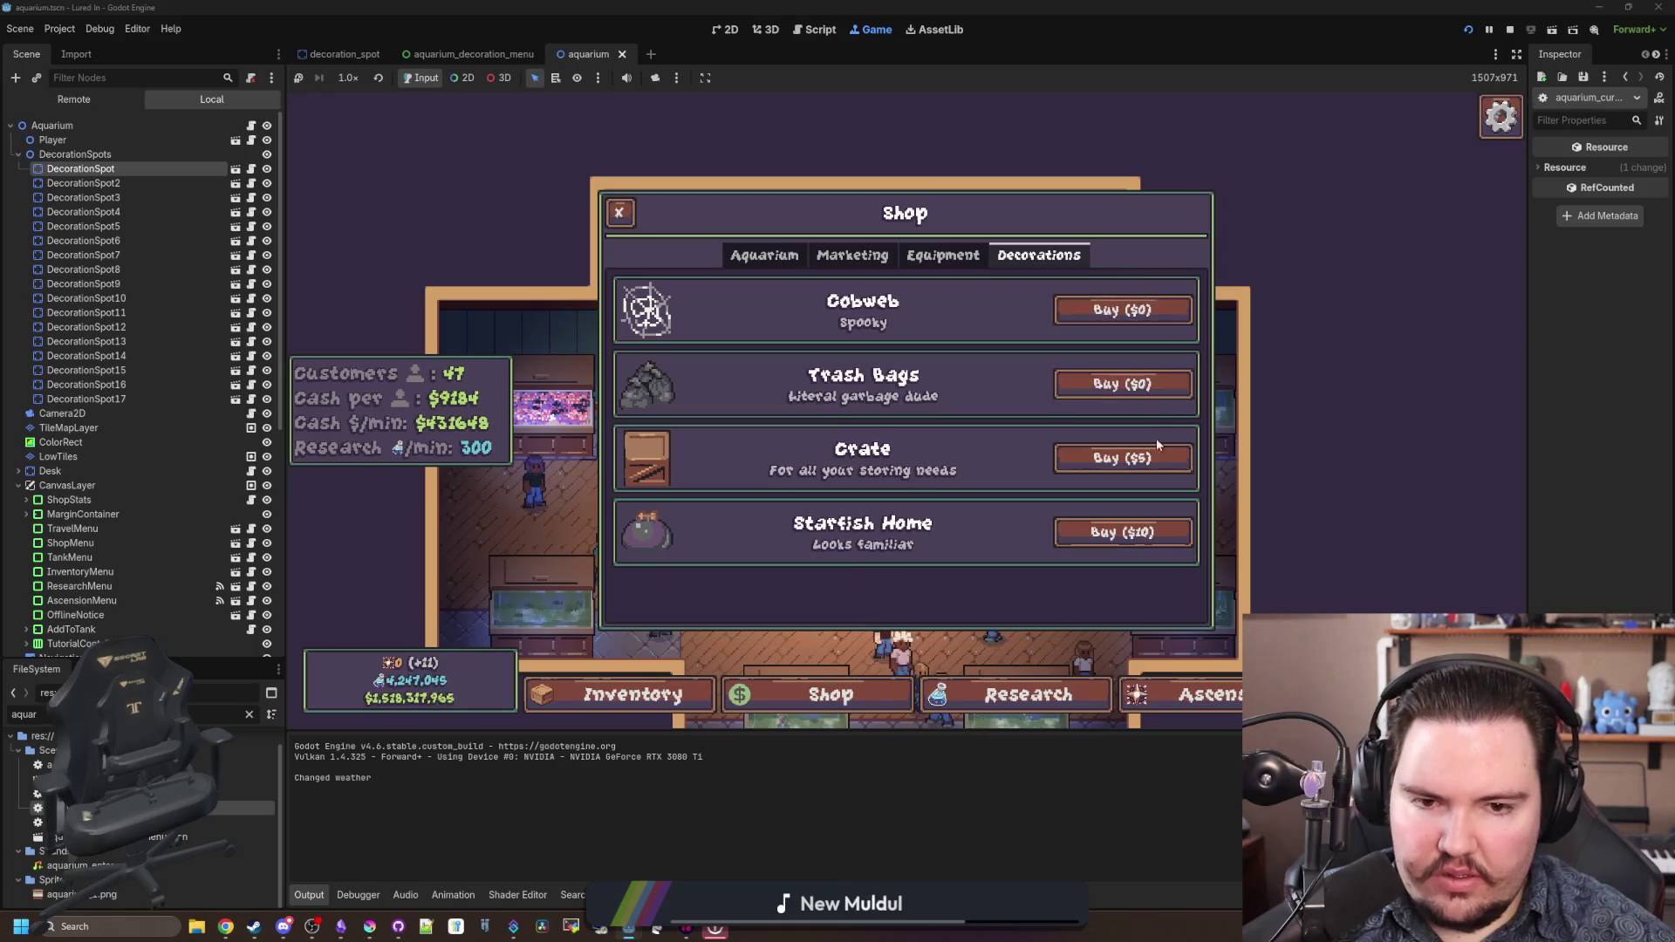
left_click(1157, 446)
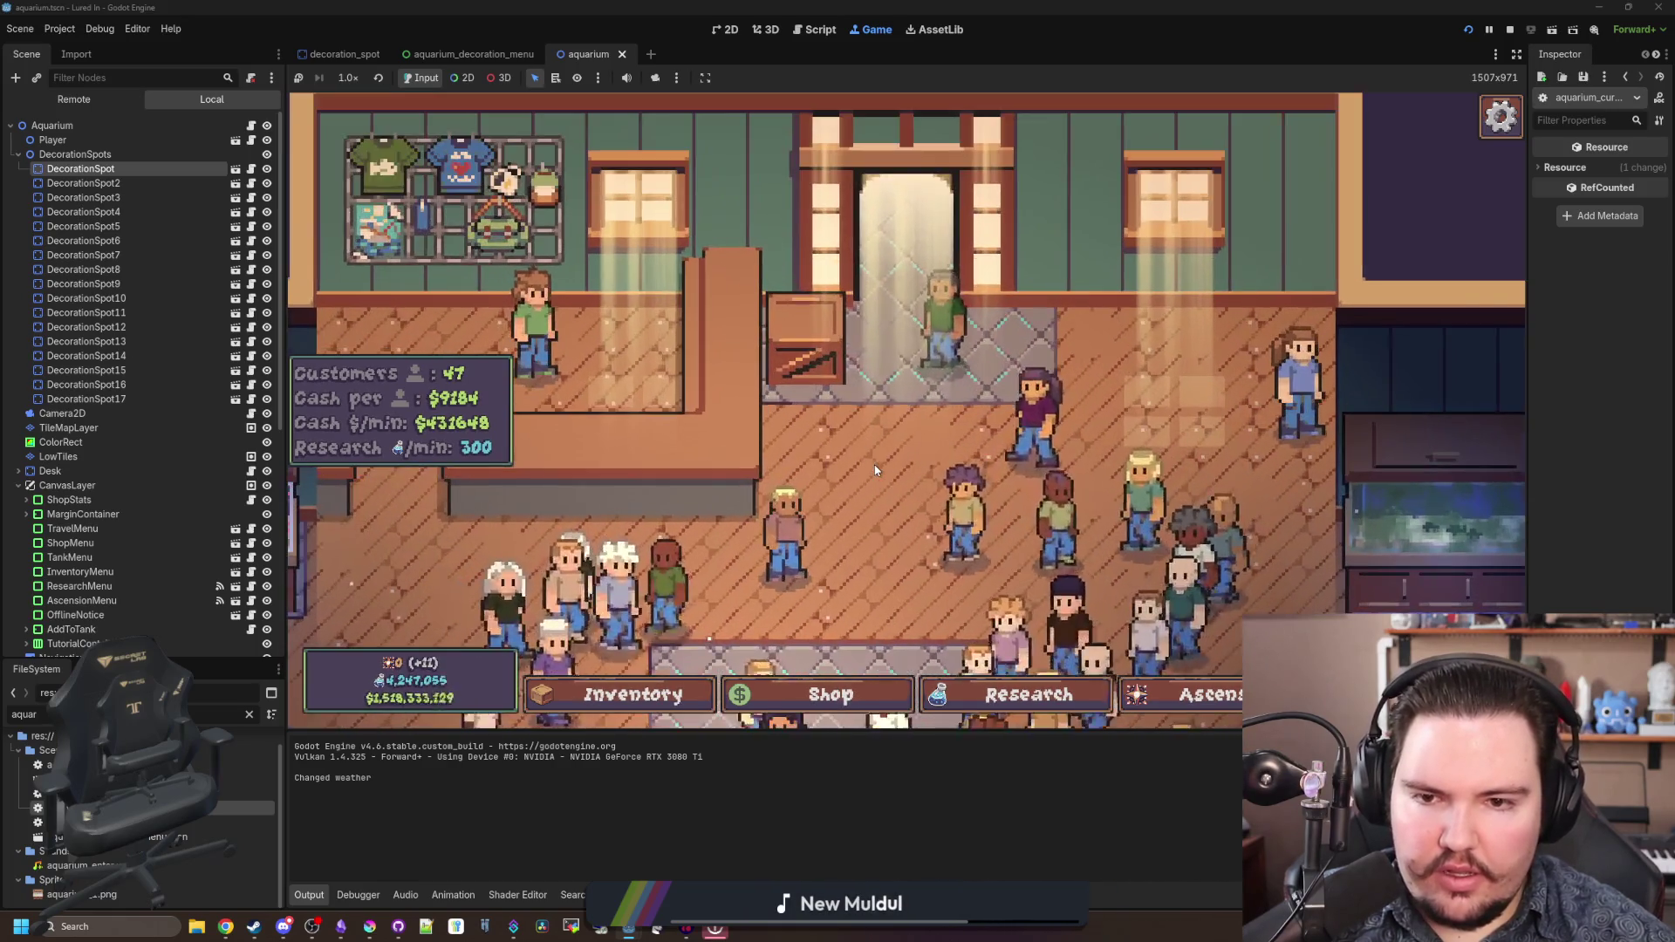
left_click(931, 414)
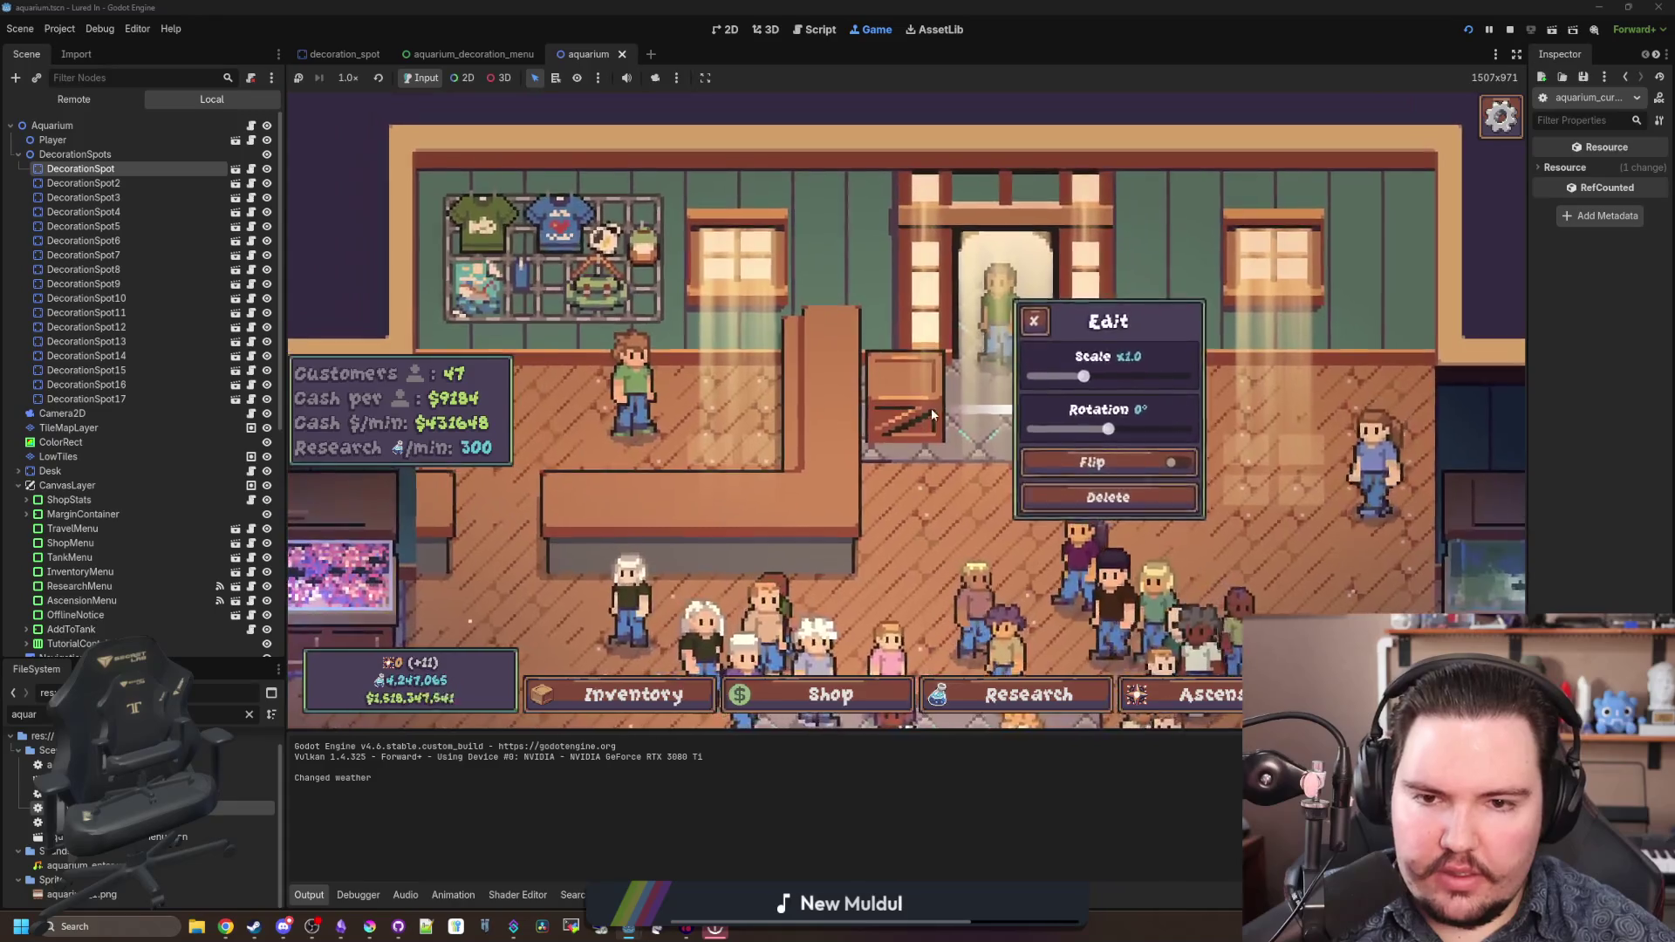
left_click(1036, 322)
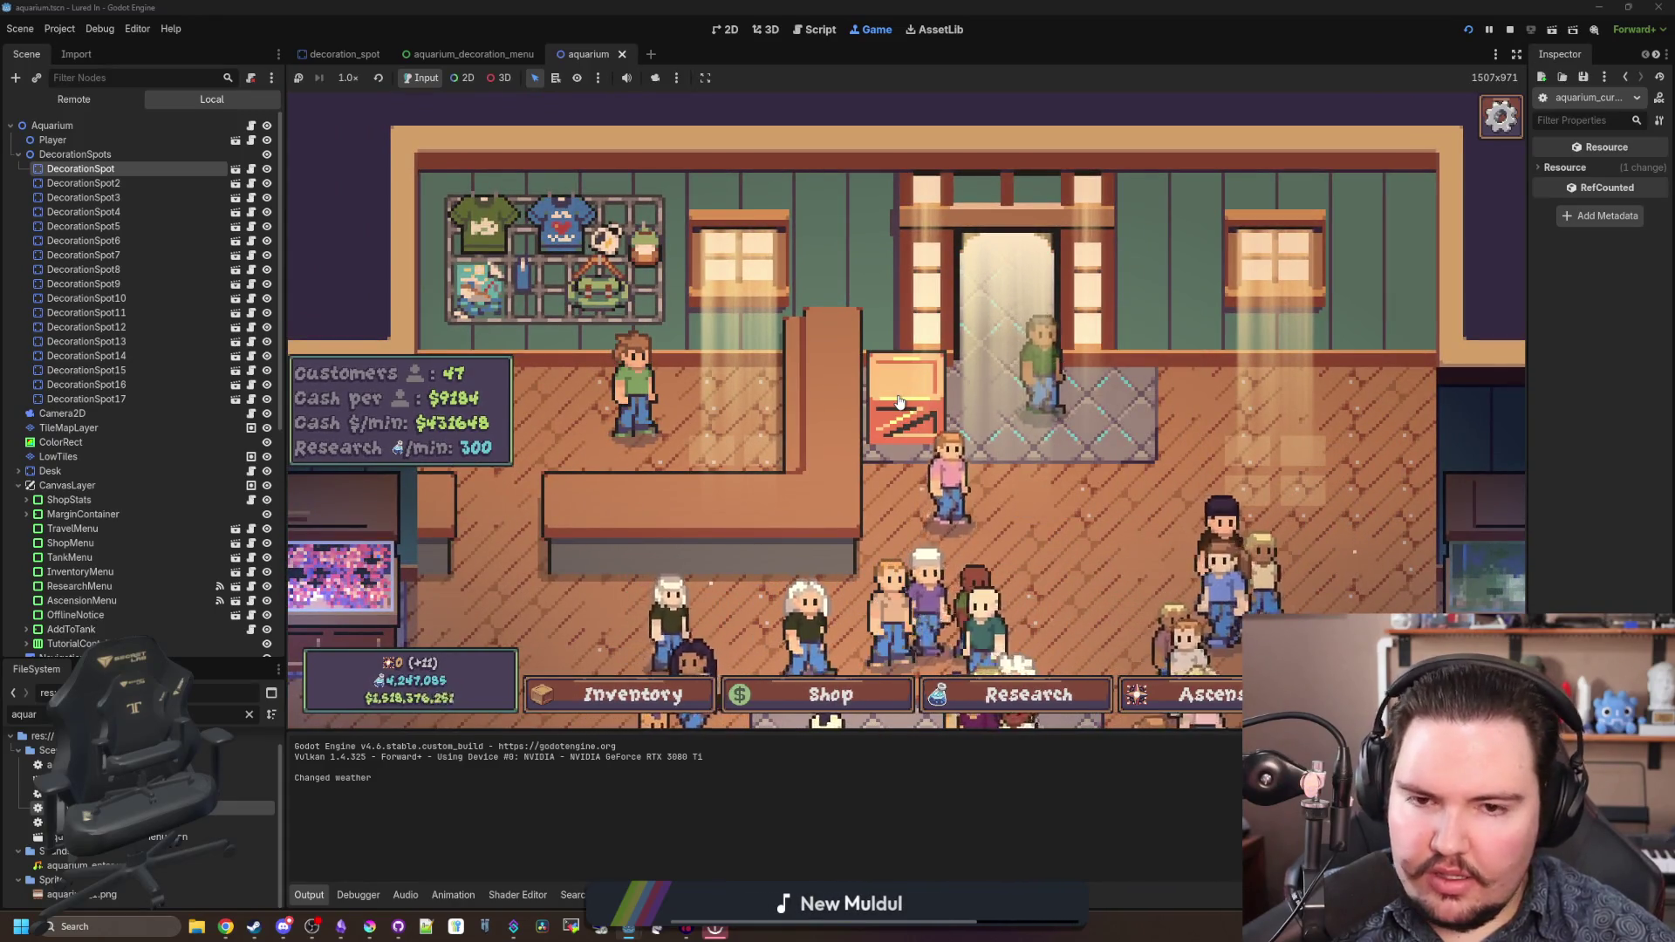
left_click(903, 392)
left_click(1002, 338)
- Pan around the shop floor, check Fish Tank 4's details, and return to the script editor
key("s")
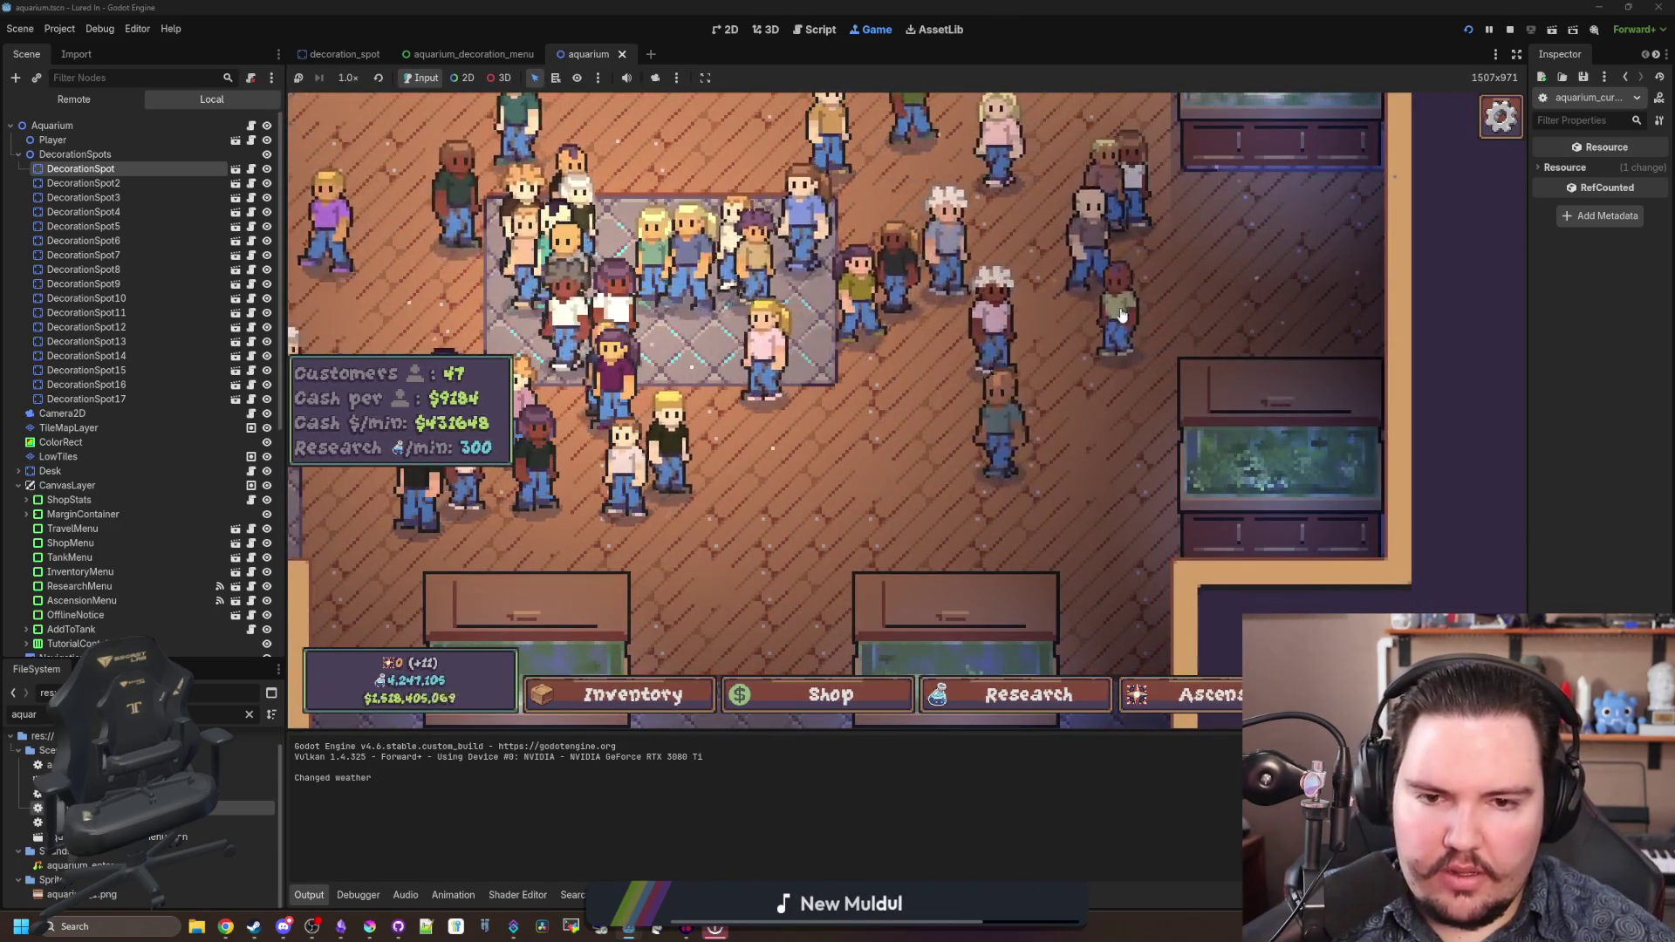
left_click(1239, 504)
key("Escape")
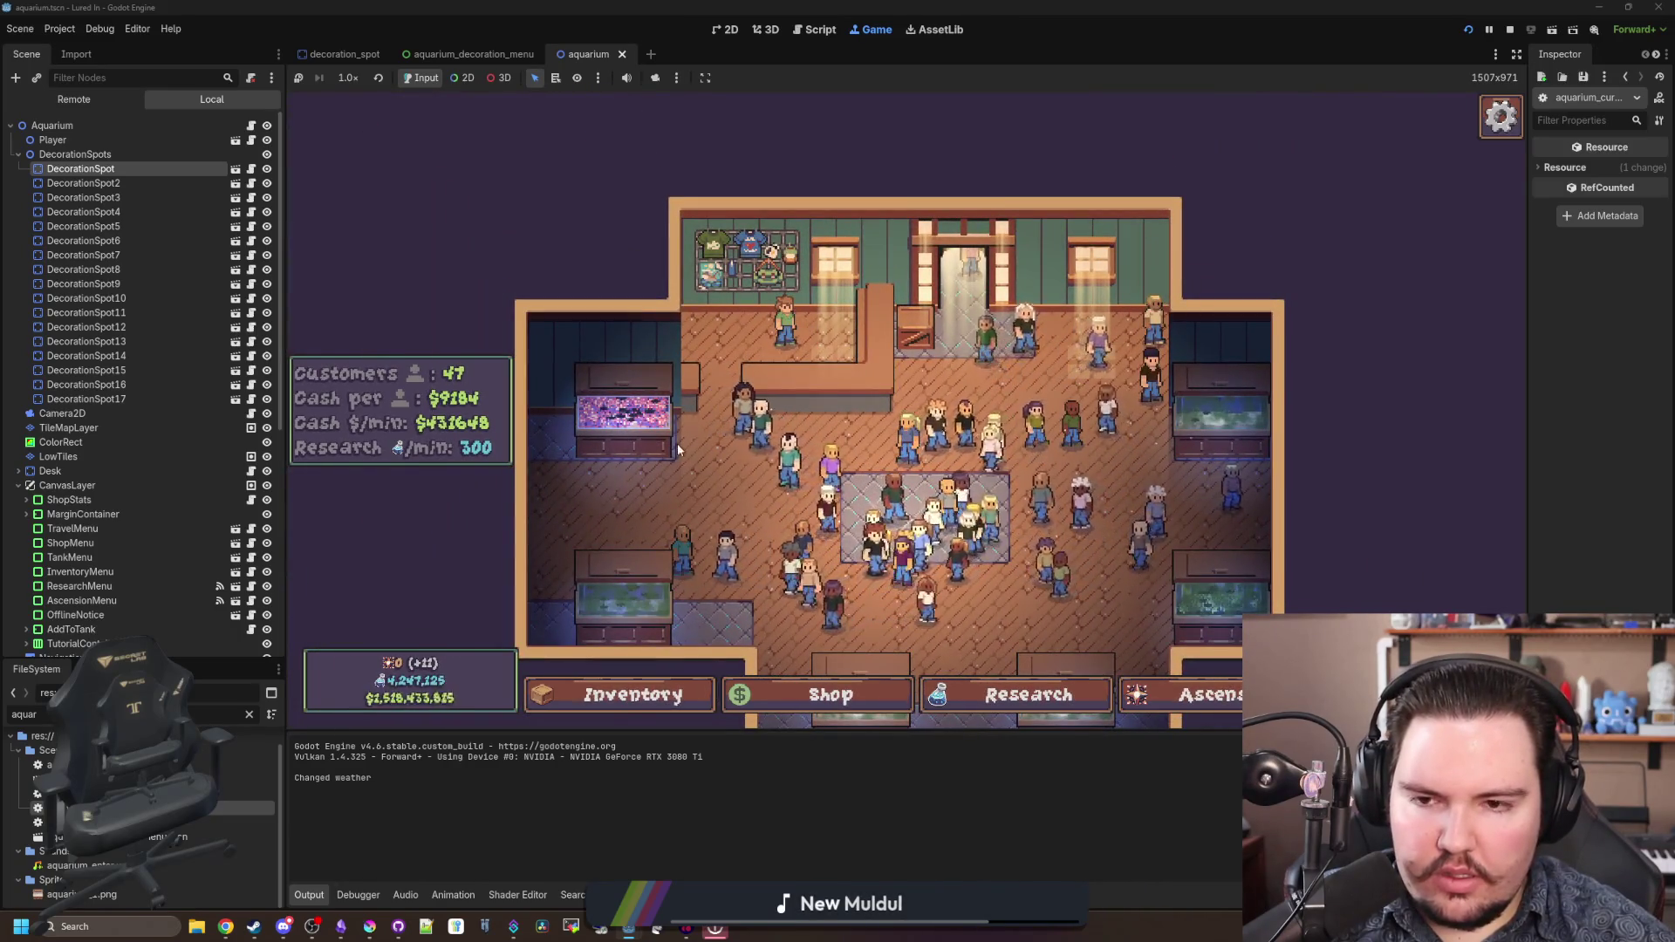
key("s")
key("d")
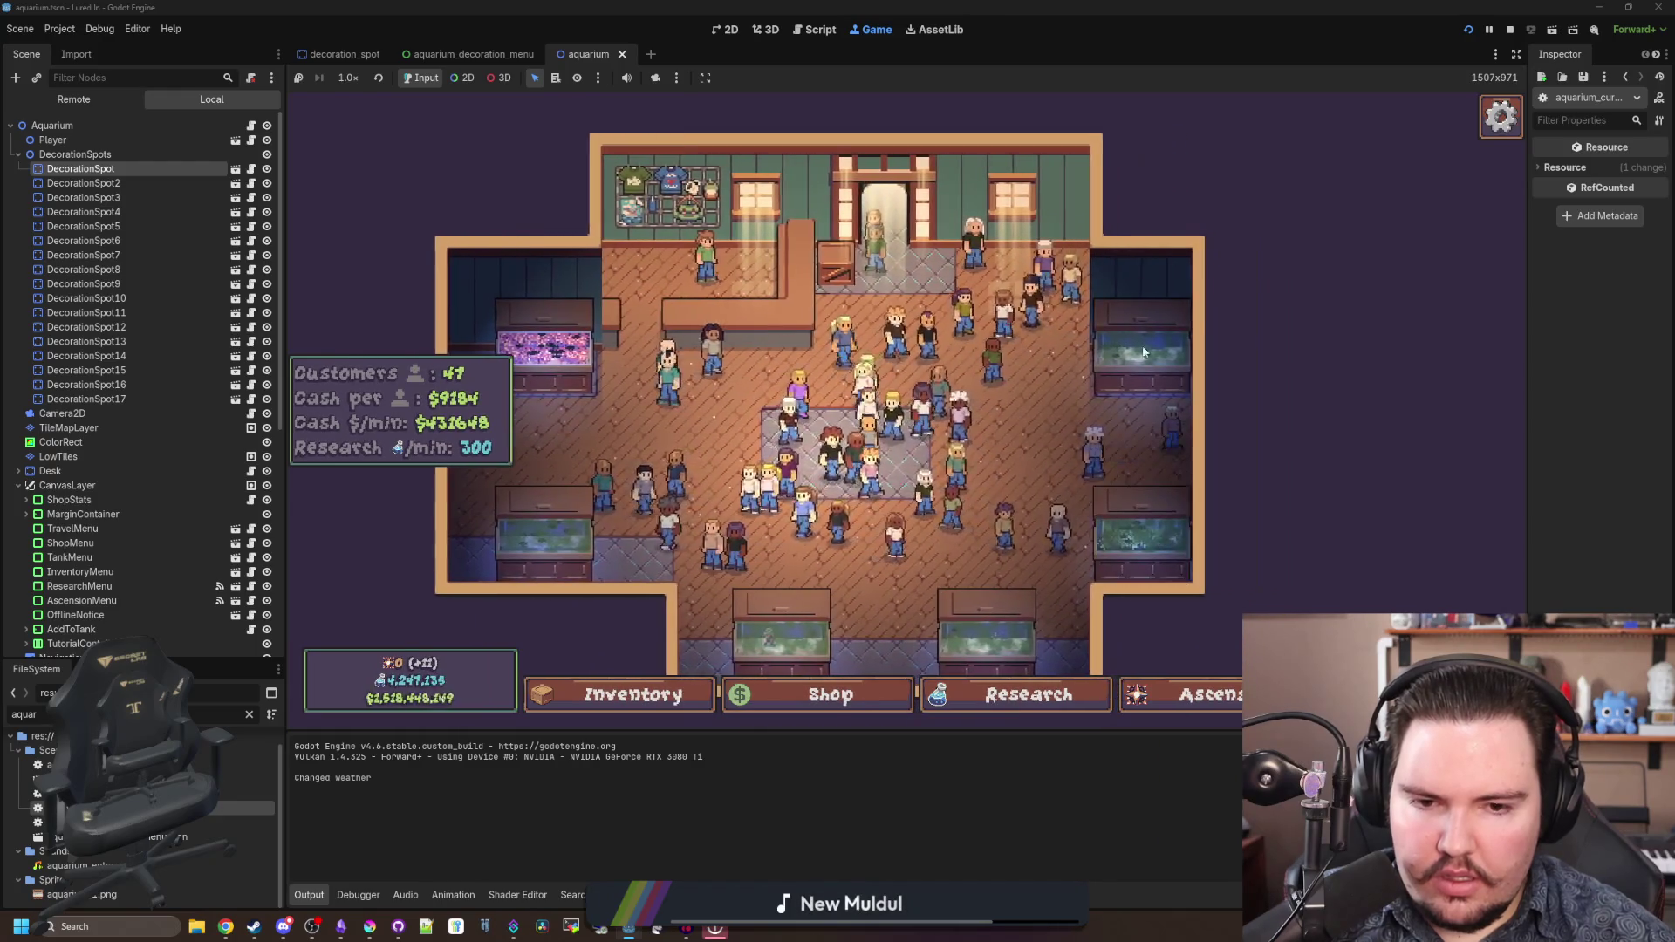
key("s")
key("a")
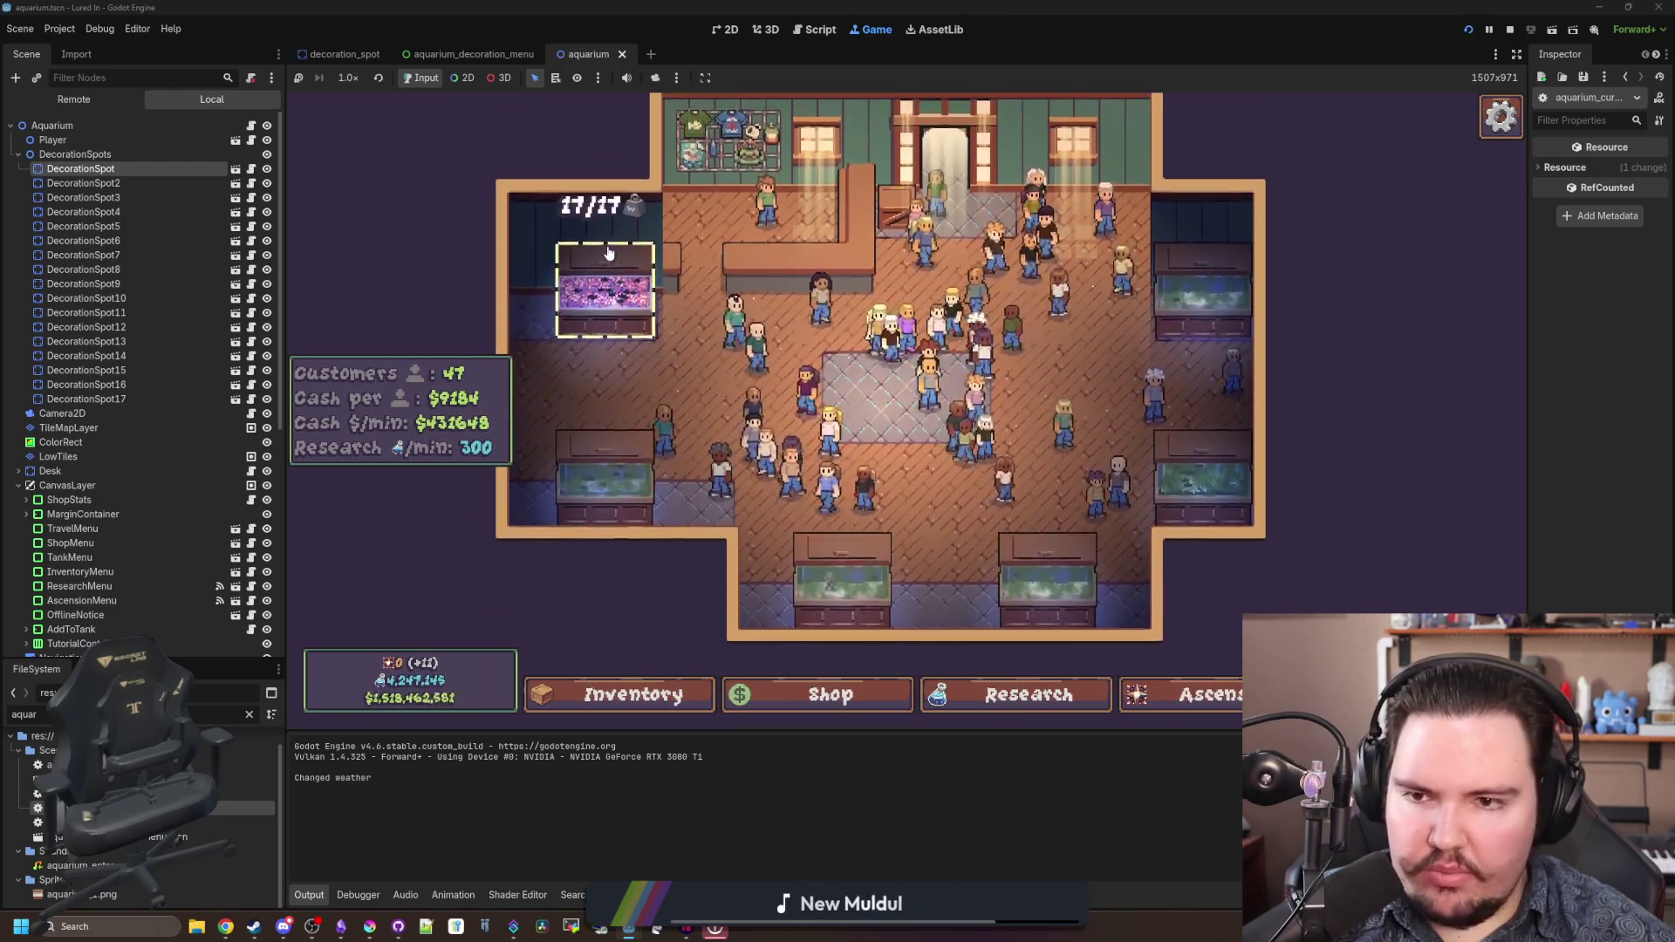
key("ctrl+F3")
left_click(779, 384)
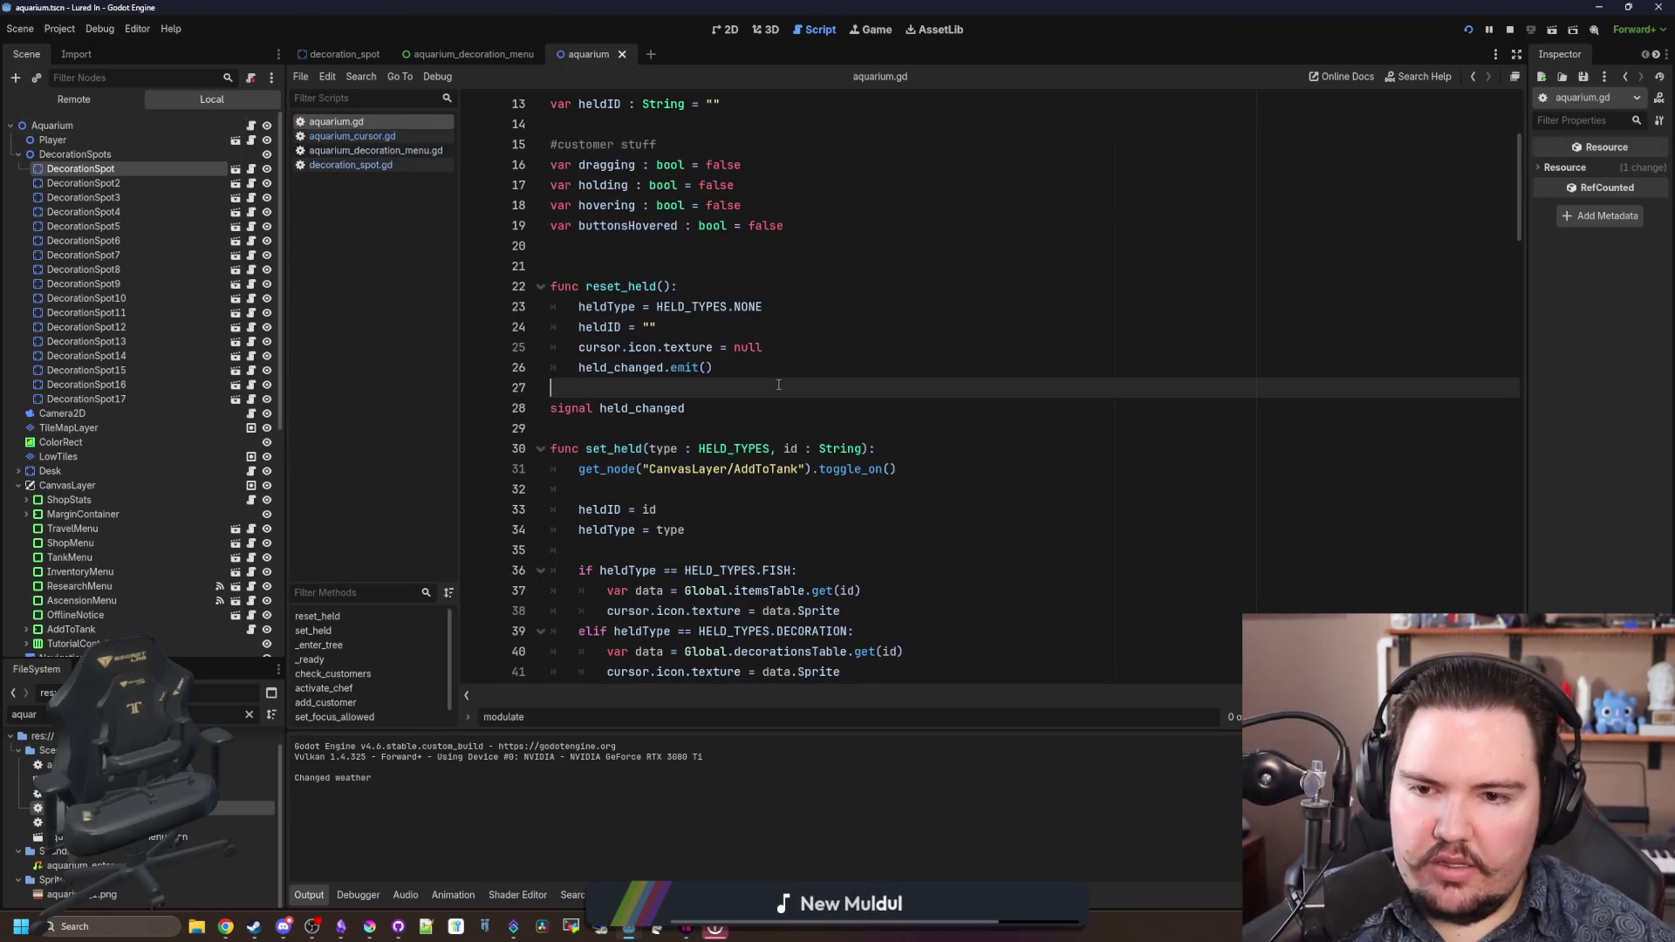
- Open aquarium_cursor.gd and search for 'Color.WHITE' to find the hover modulate lines
double_click(105, 808)
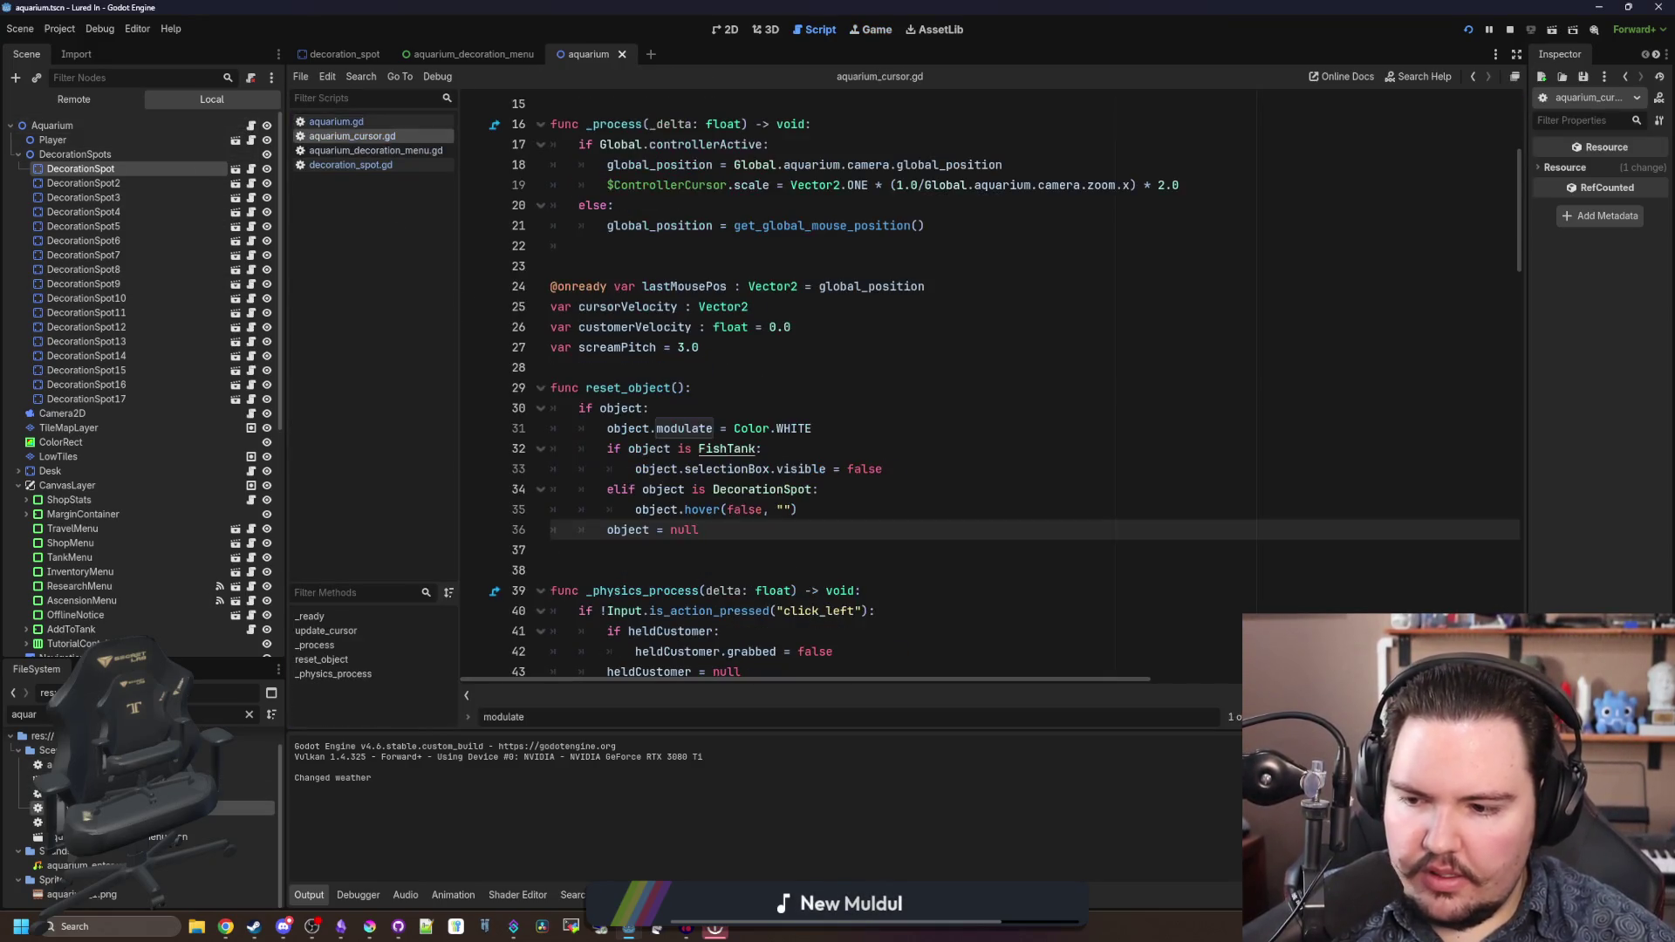
left_click(738, 404)
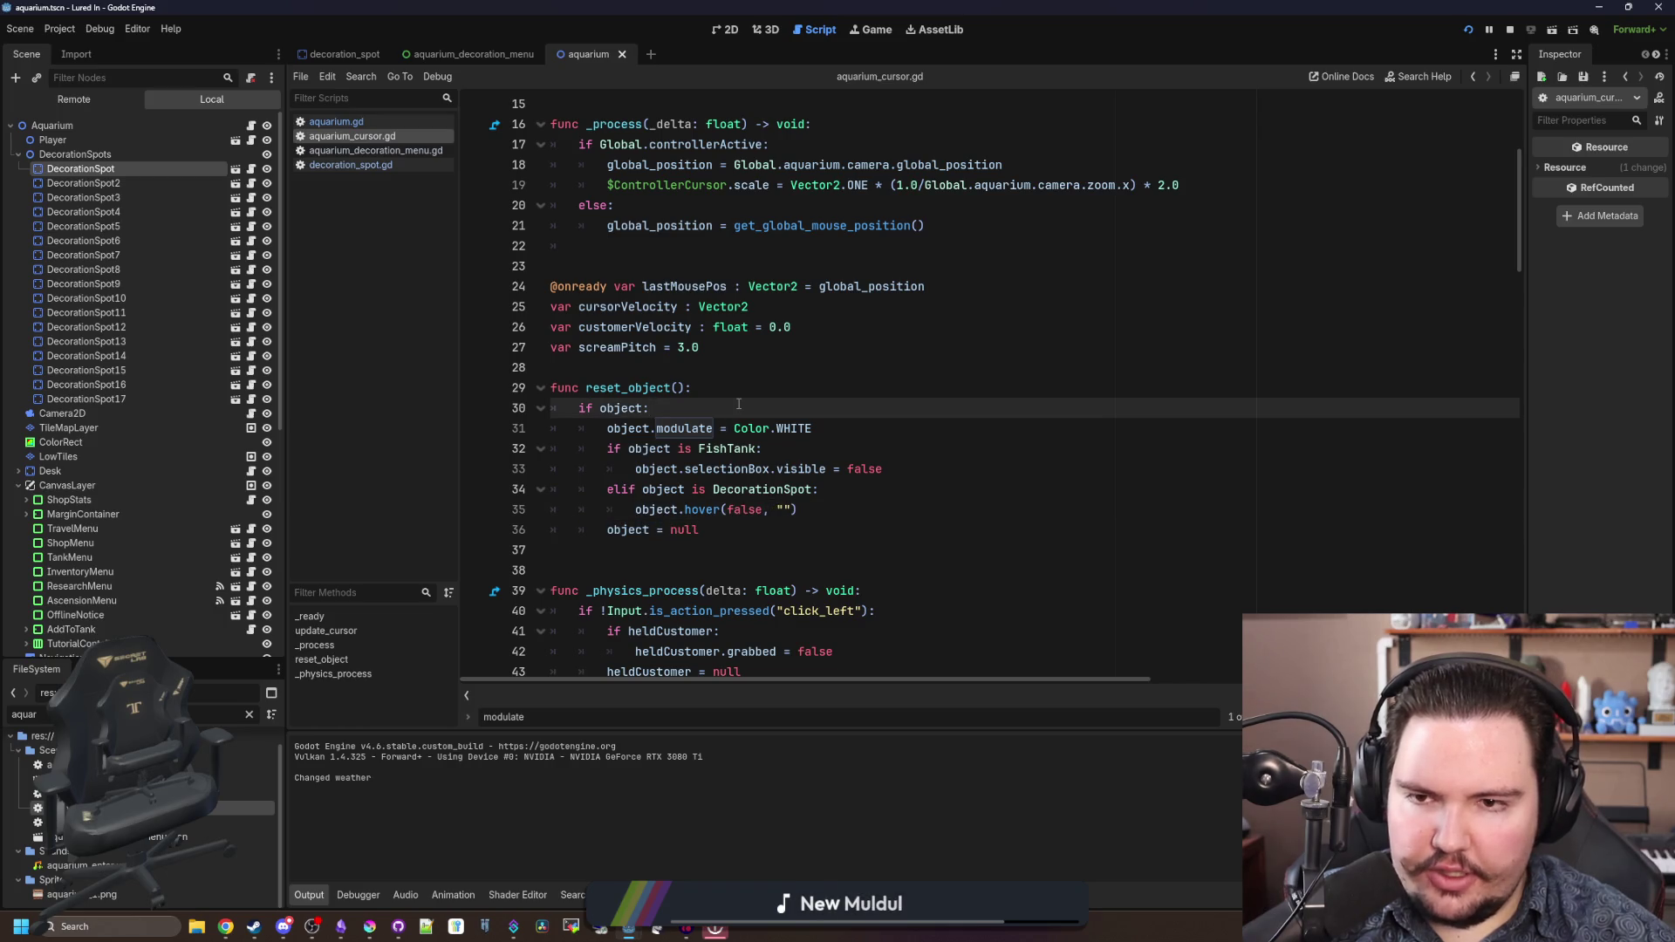
scroll(738, 404, "up", 5)
scroll(707, 368, "down", 10)
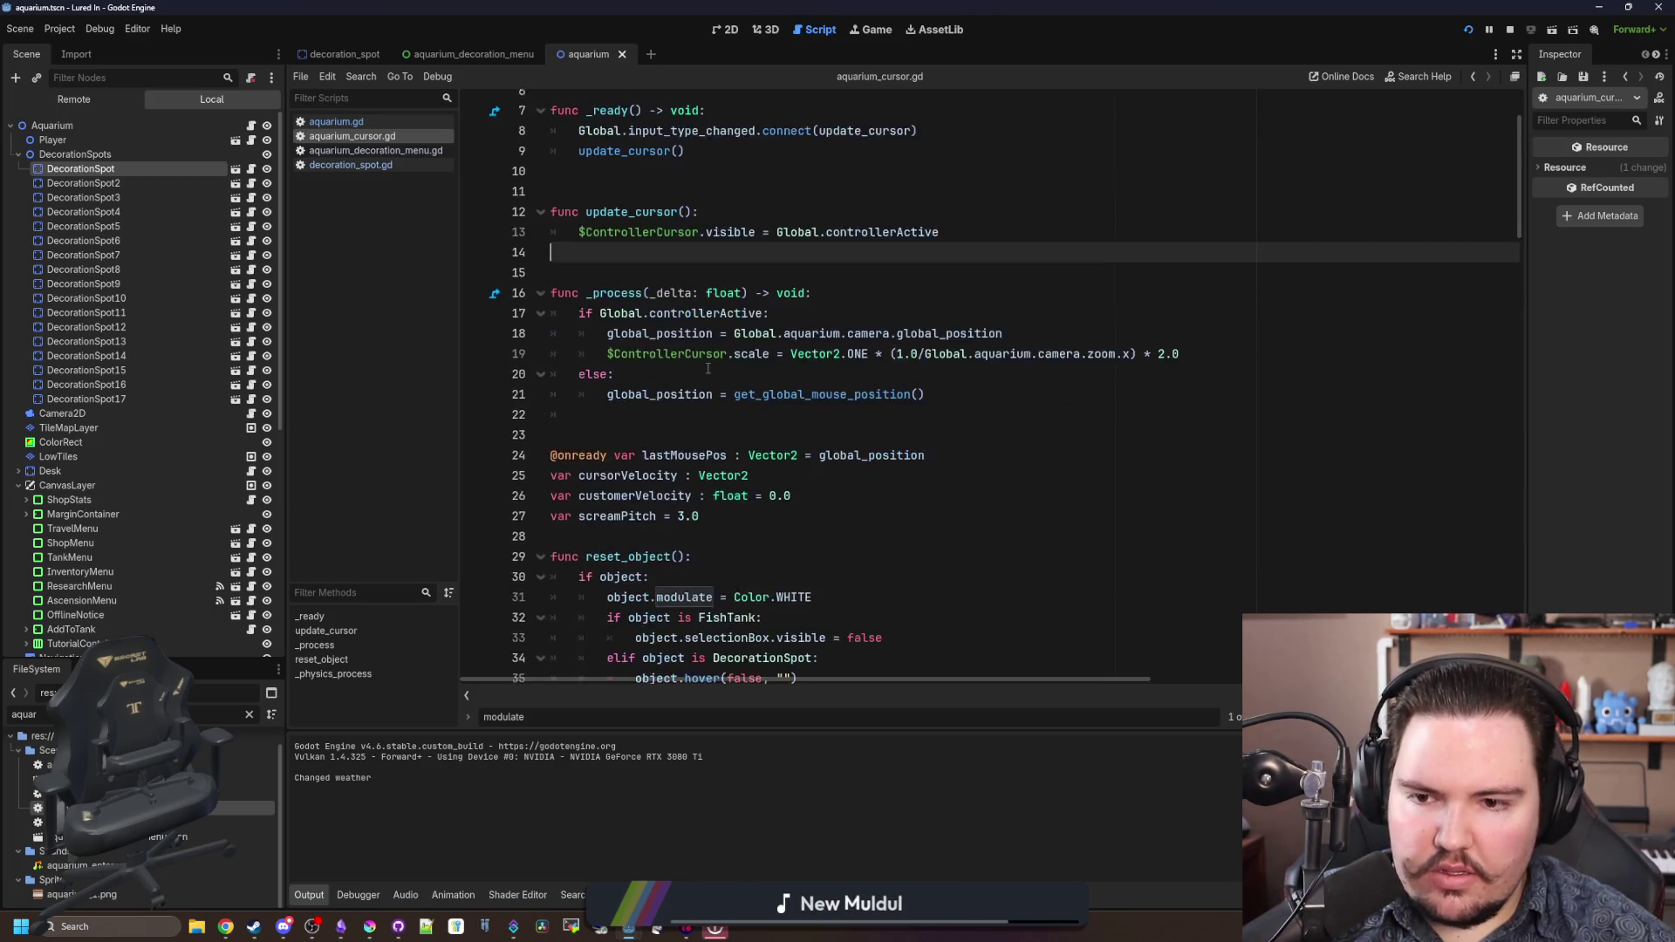
left_click(1033, 370)
key("ctrl+f")
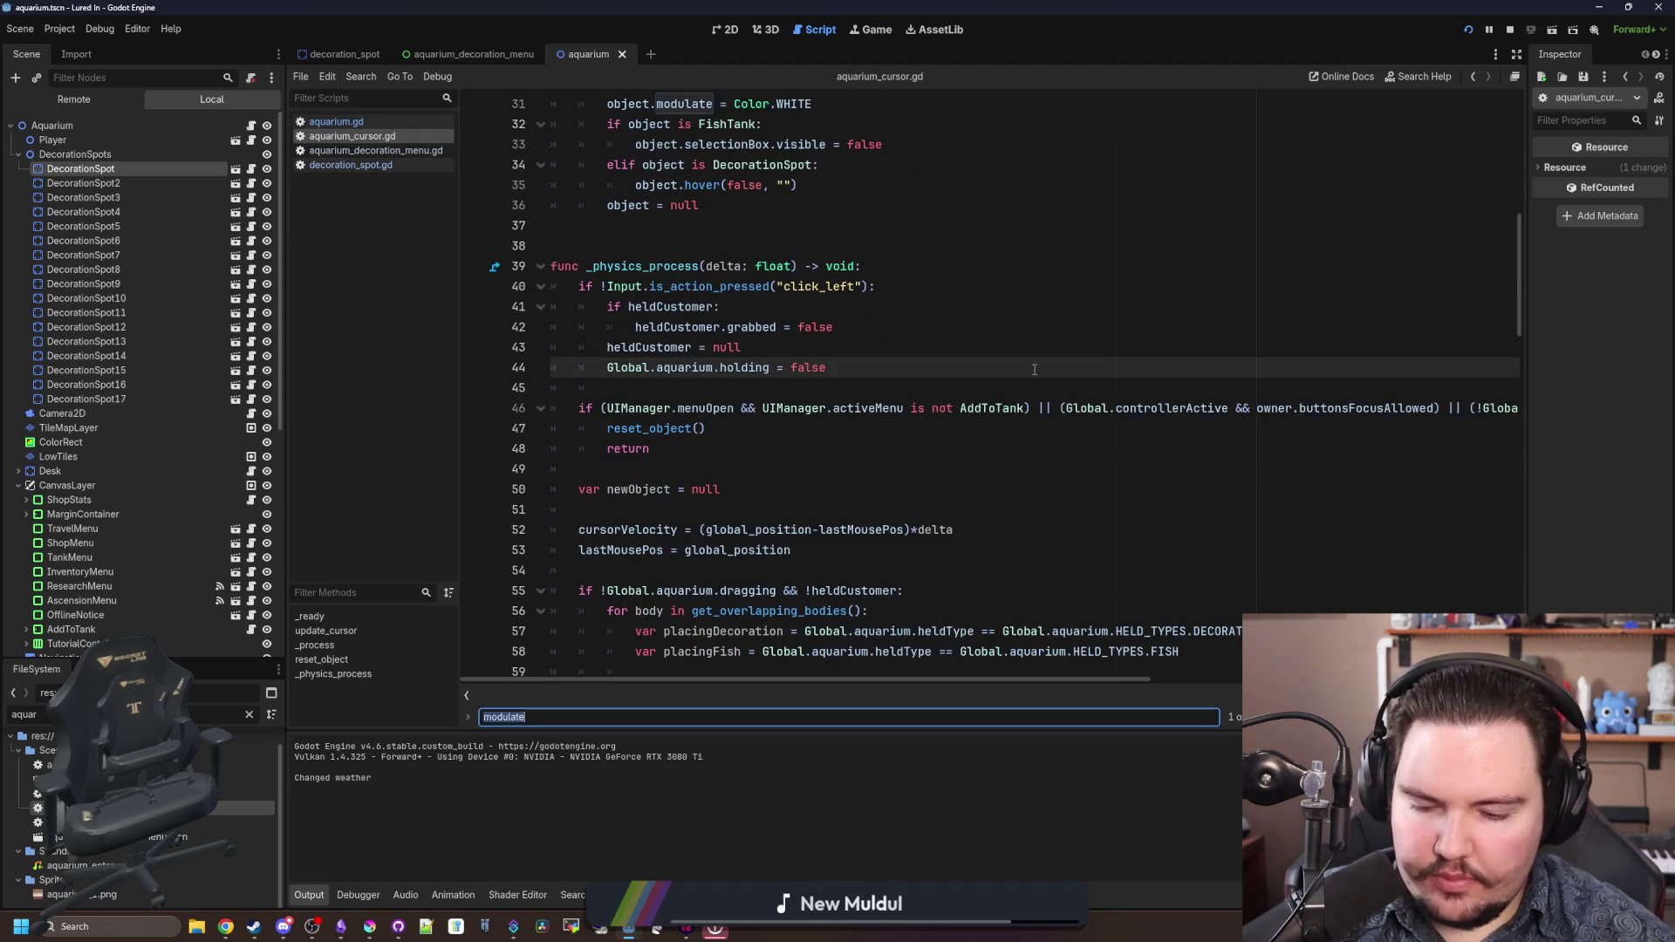
type("Color.WHITE")
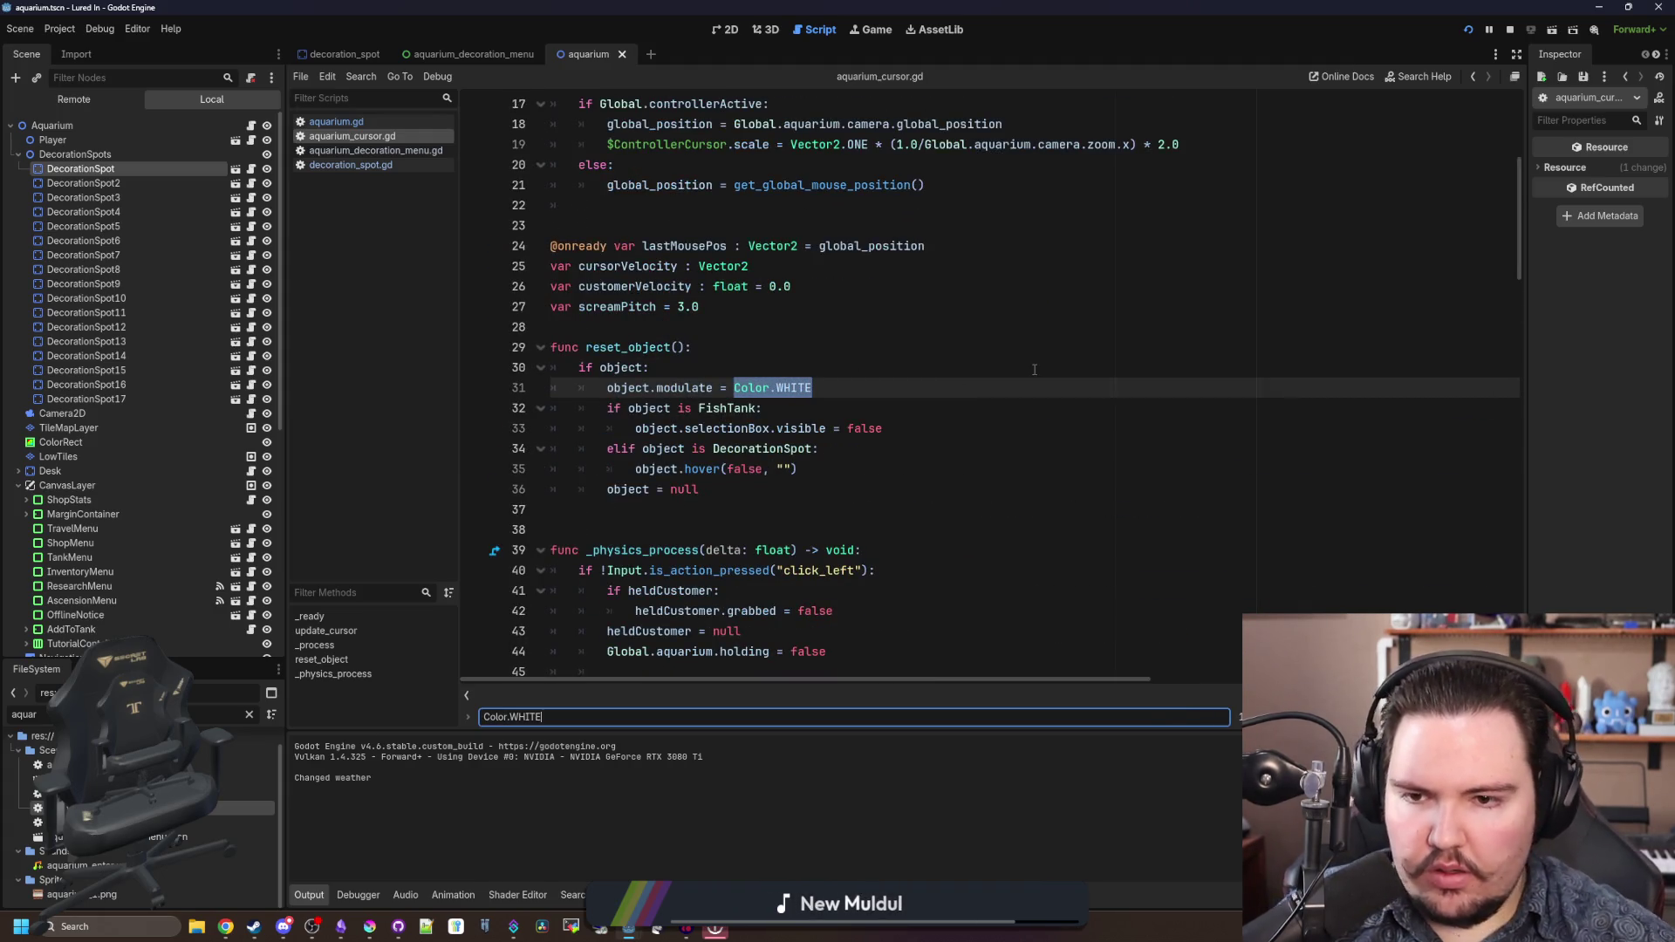
left_click(1033, 370)
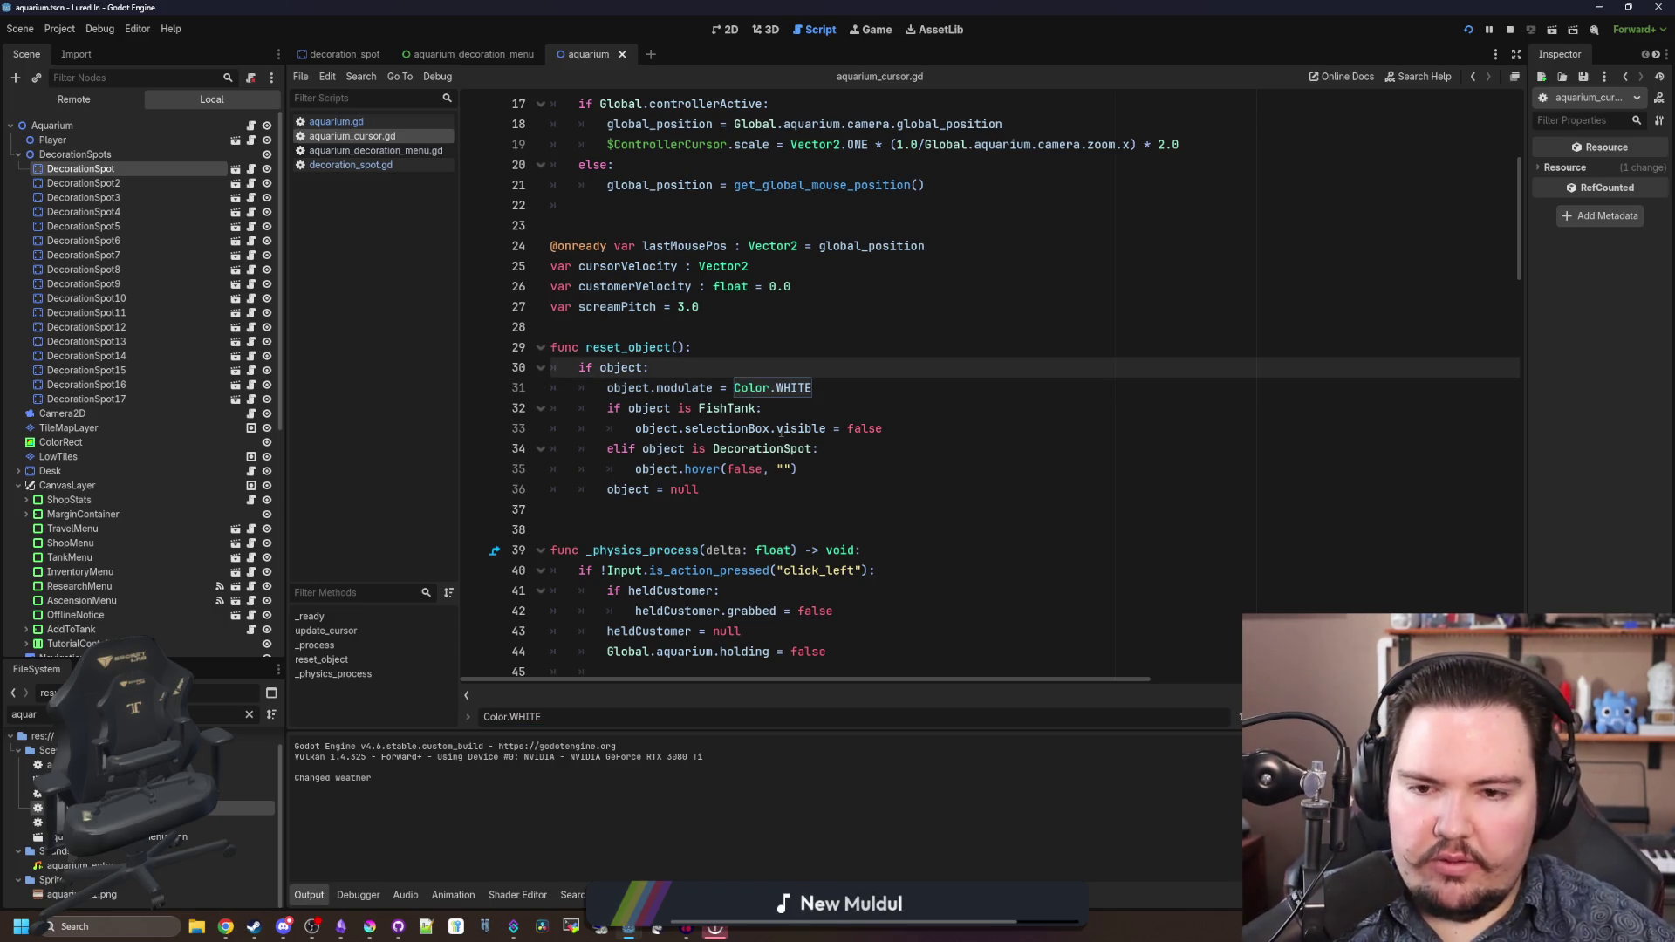
left_click(892, 391)
left_click_drag(843, 388, 608, 388)
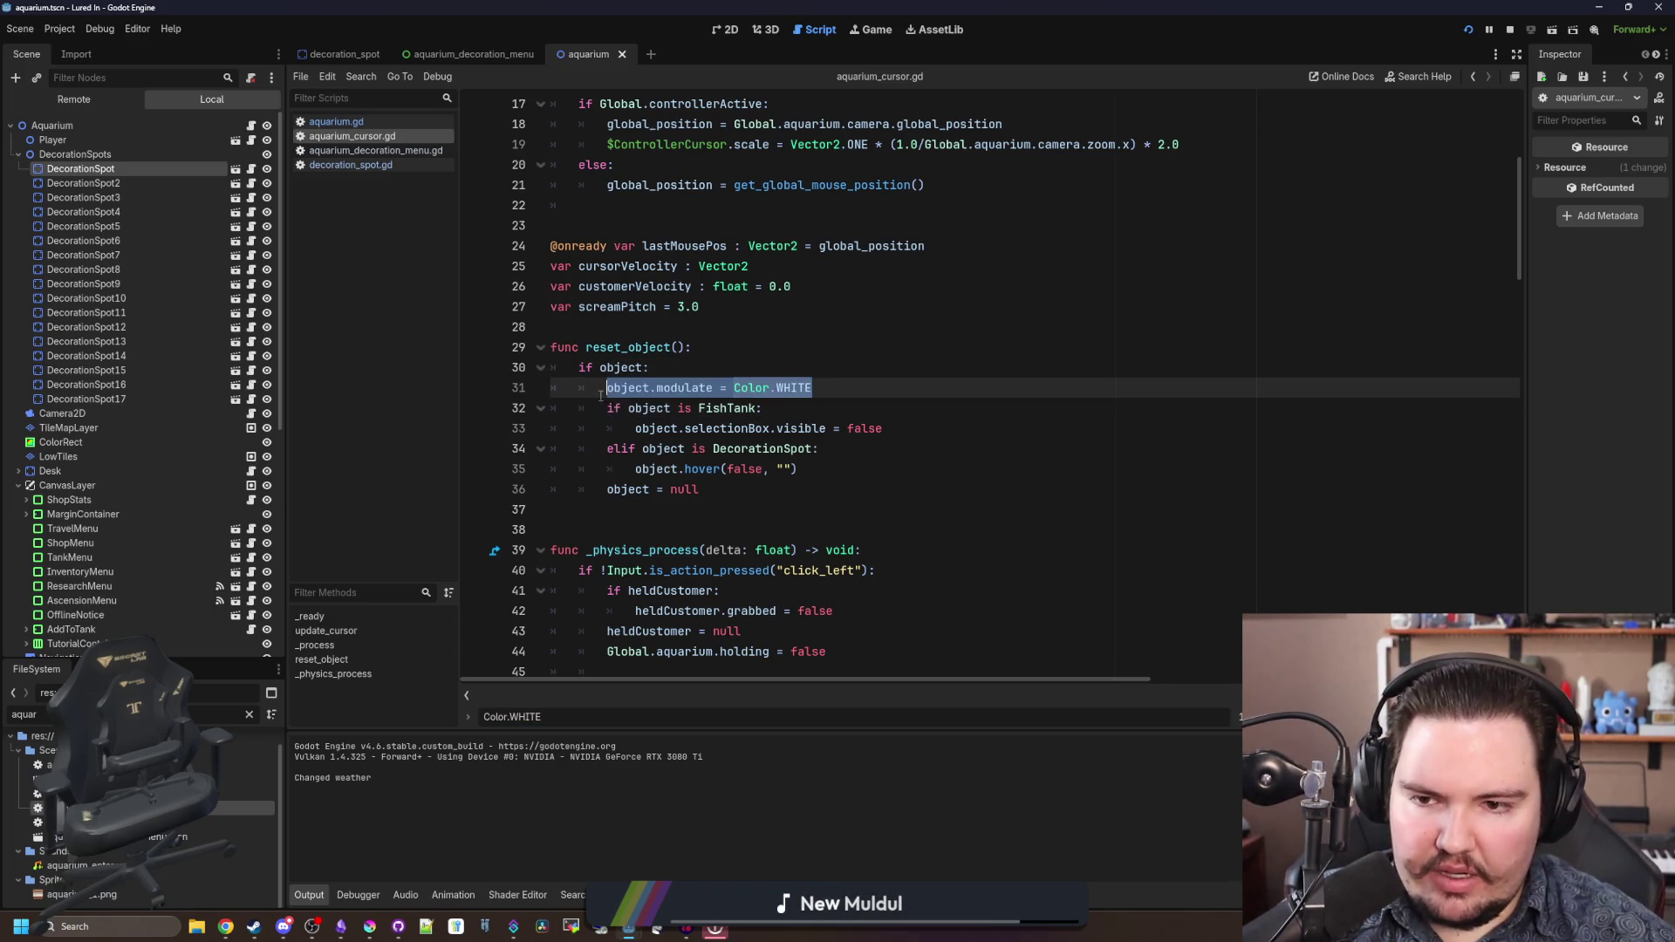
scroll(663, 445, "down", 7)
scroll(873, 471, "down", 4)
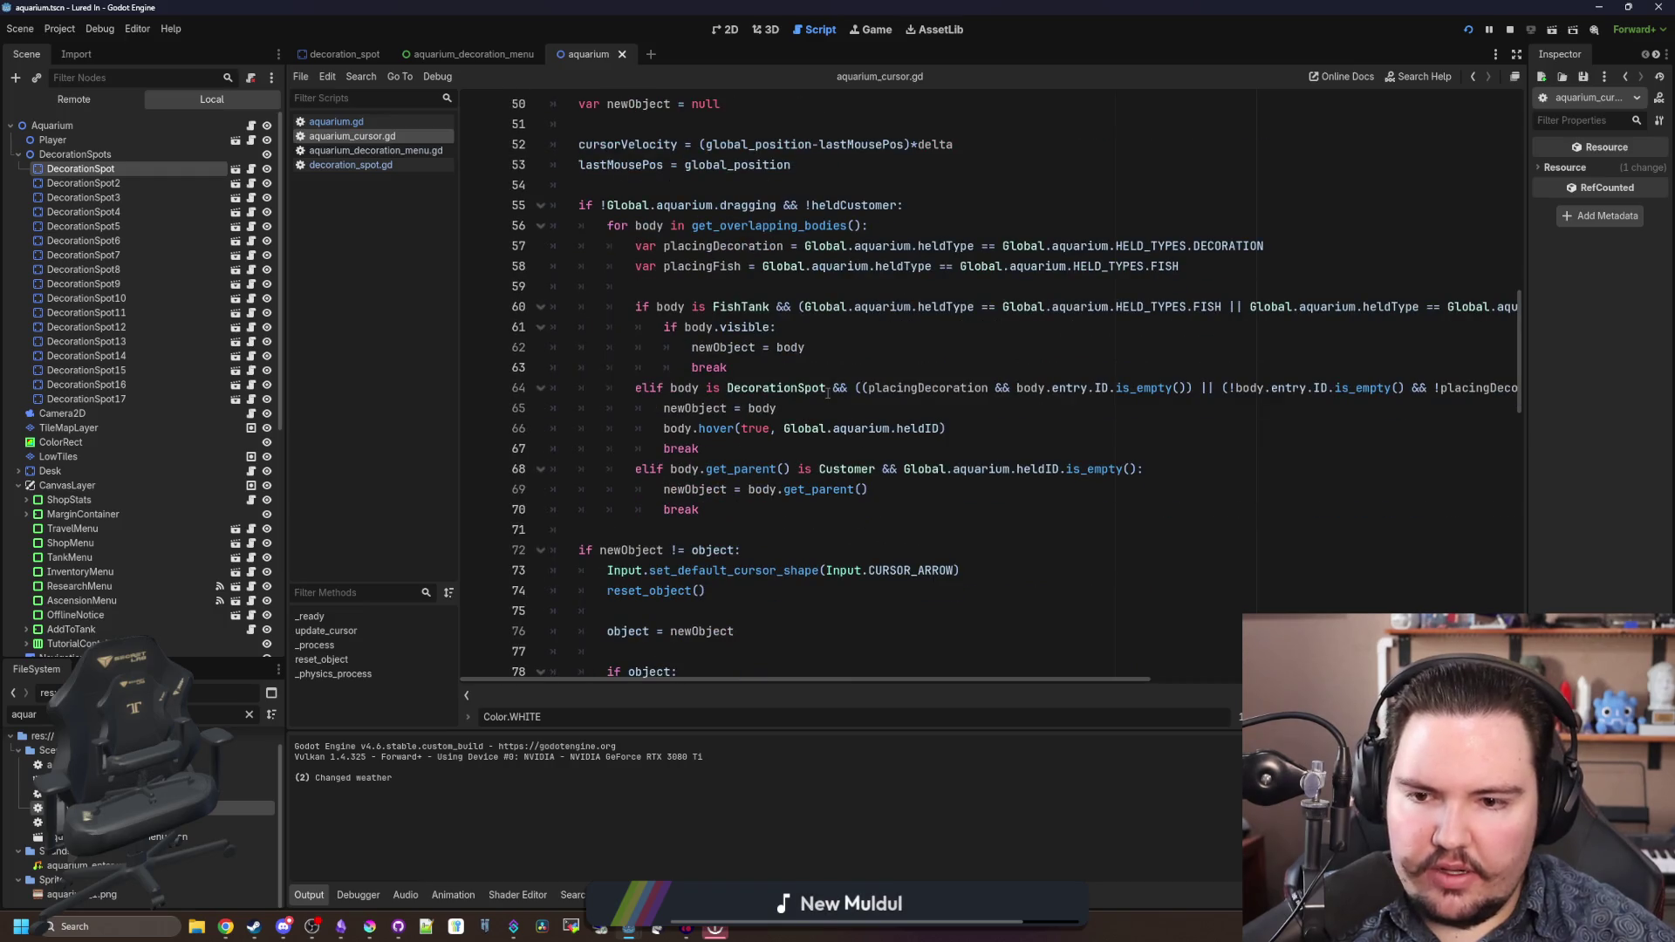
scroll(828, 393, "down", 4)
- Move the Color(1.3,1.3,1.3,1.0) modulate line after set_default_cursor_shape and delete the leftover else
left_click(741, 532)
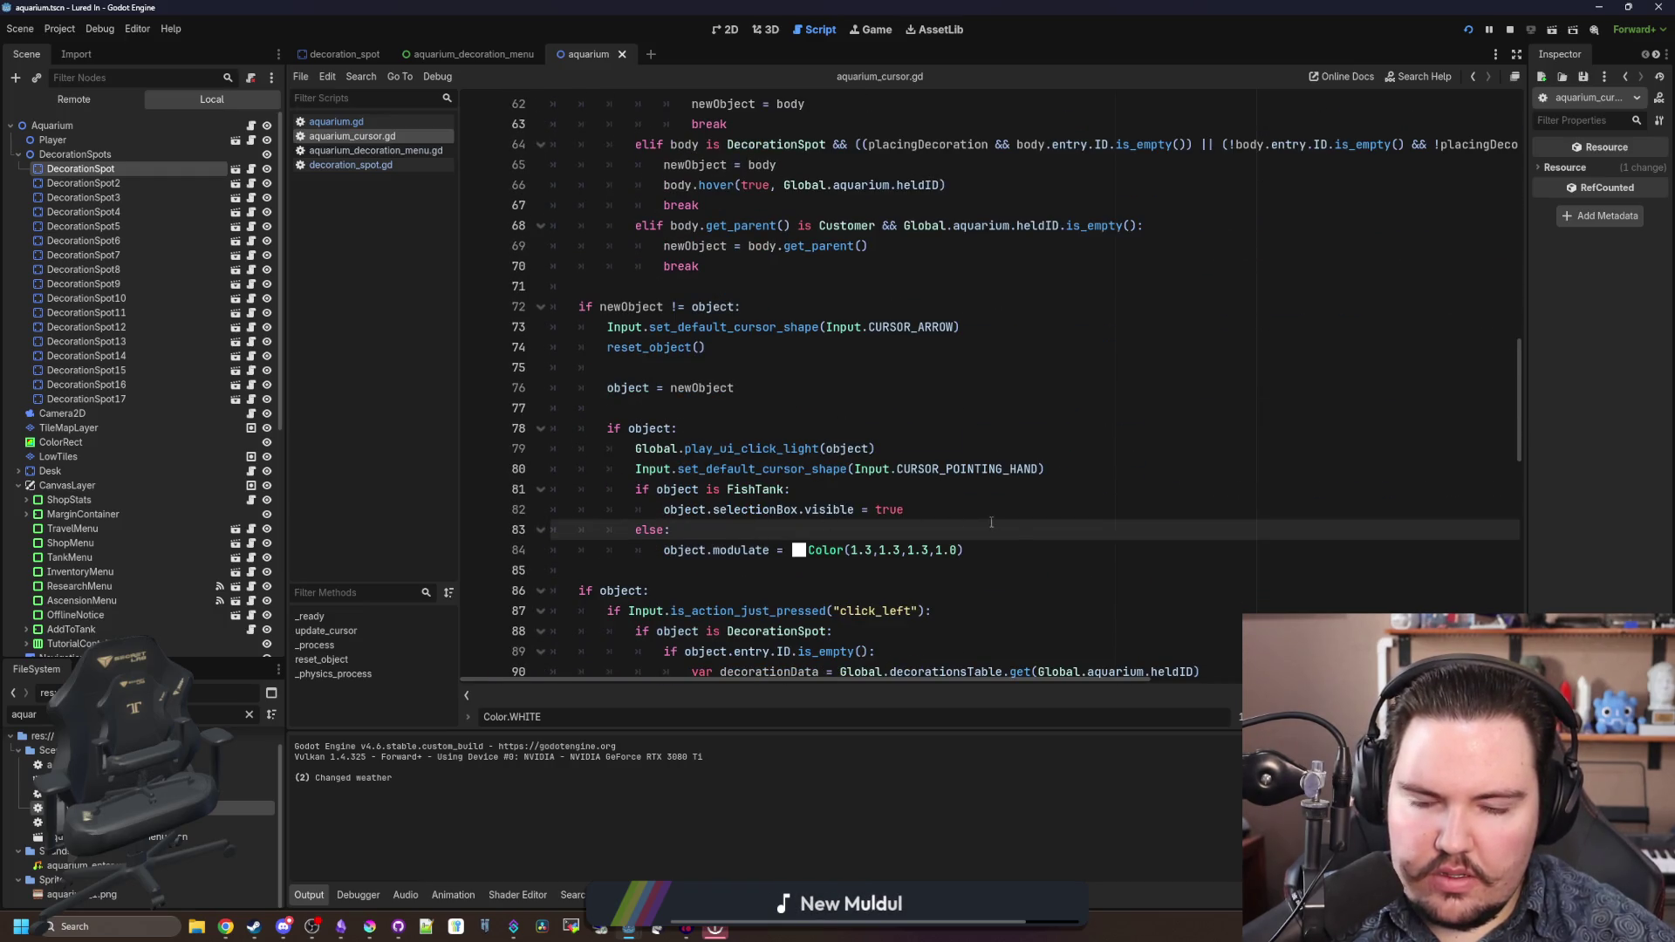
left_click(1014, 548)
key("ctrl+x")
left_click(1079, 466)
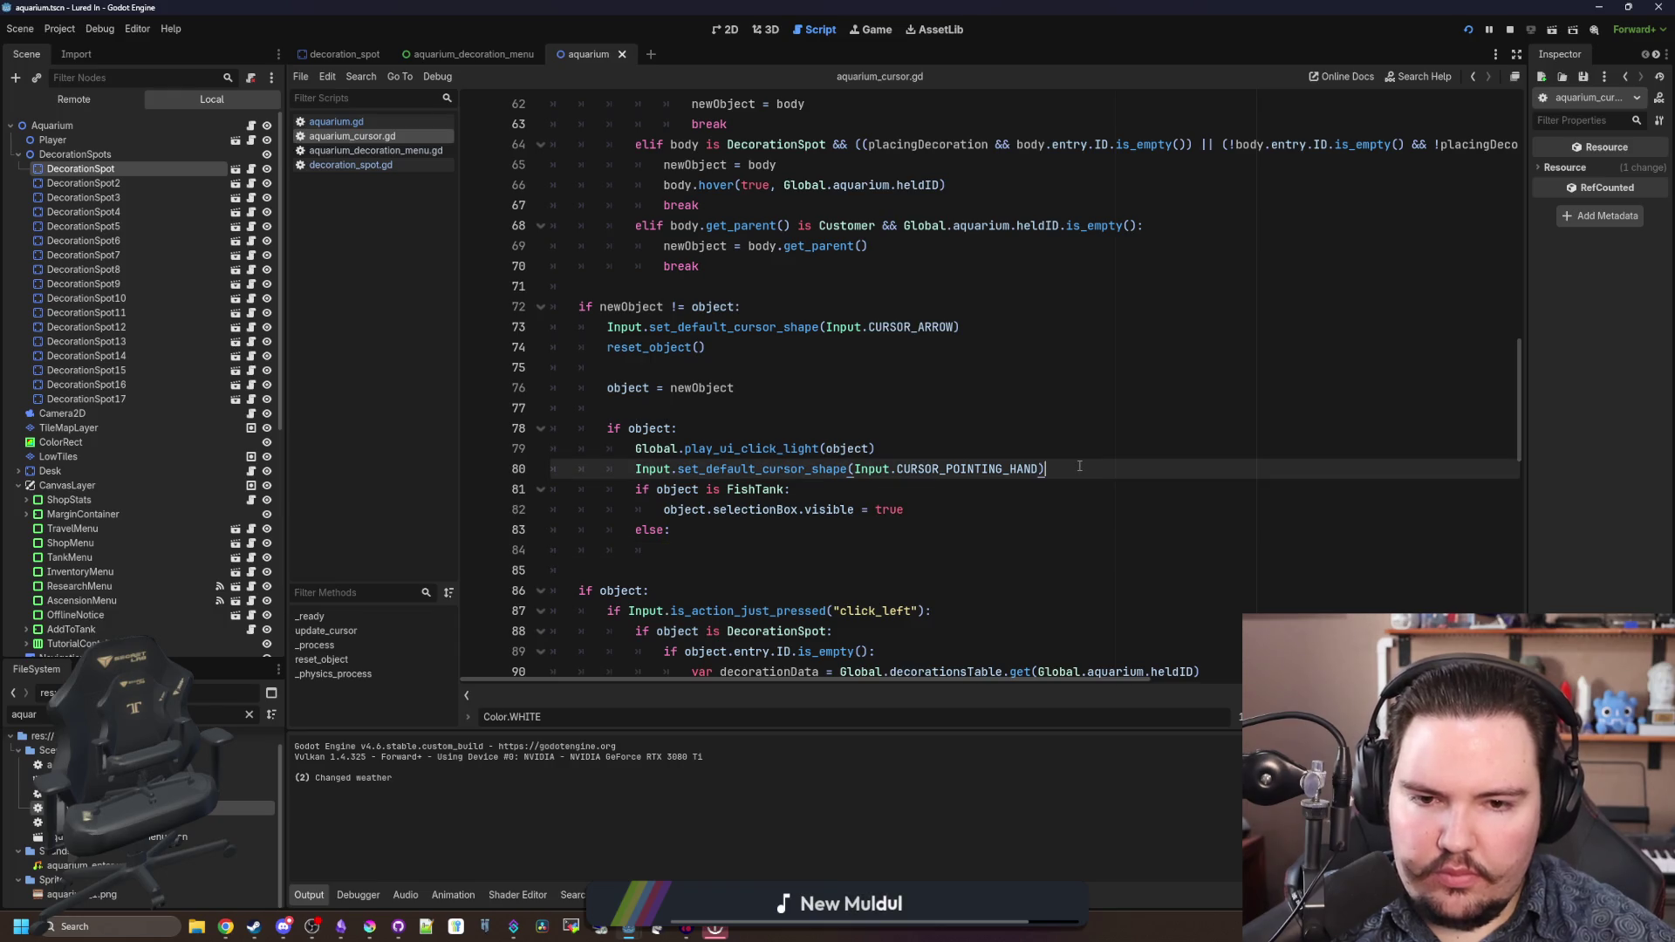
key("Return")
key("ctrl+v")
triple_click(615, 551)
key("BackSpace")
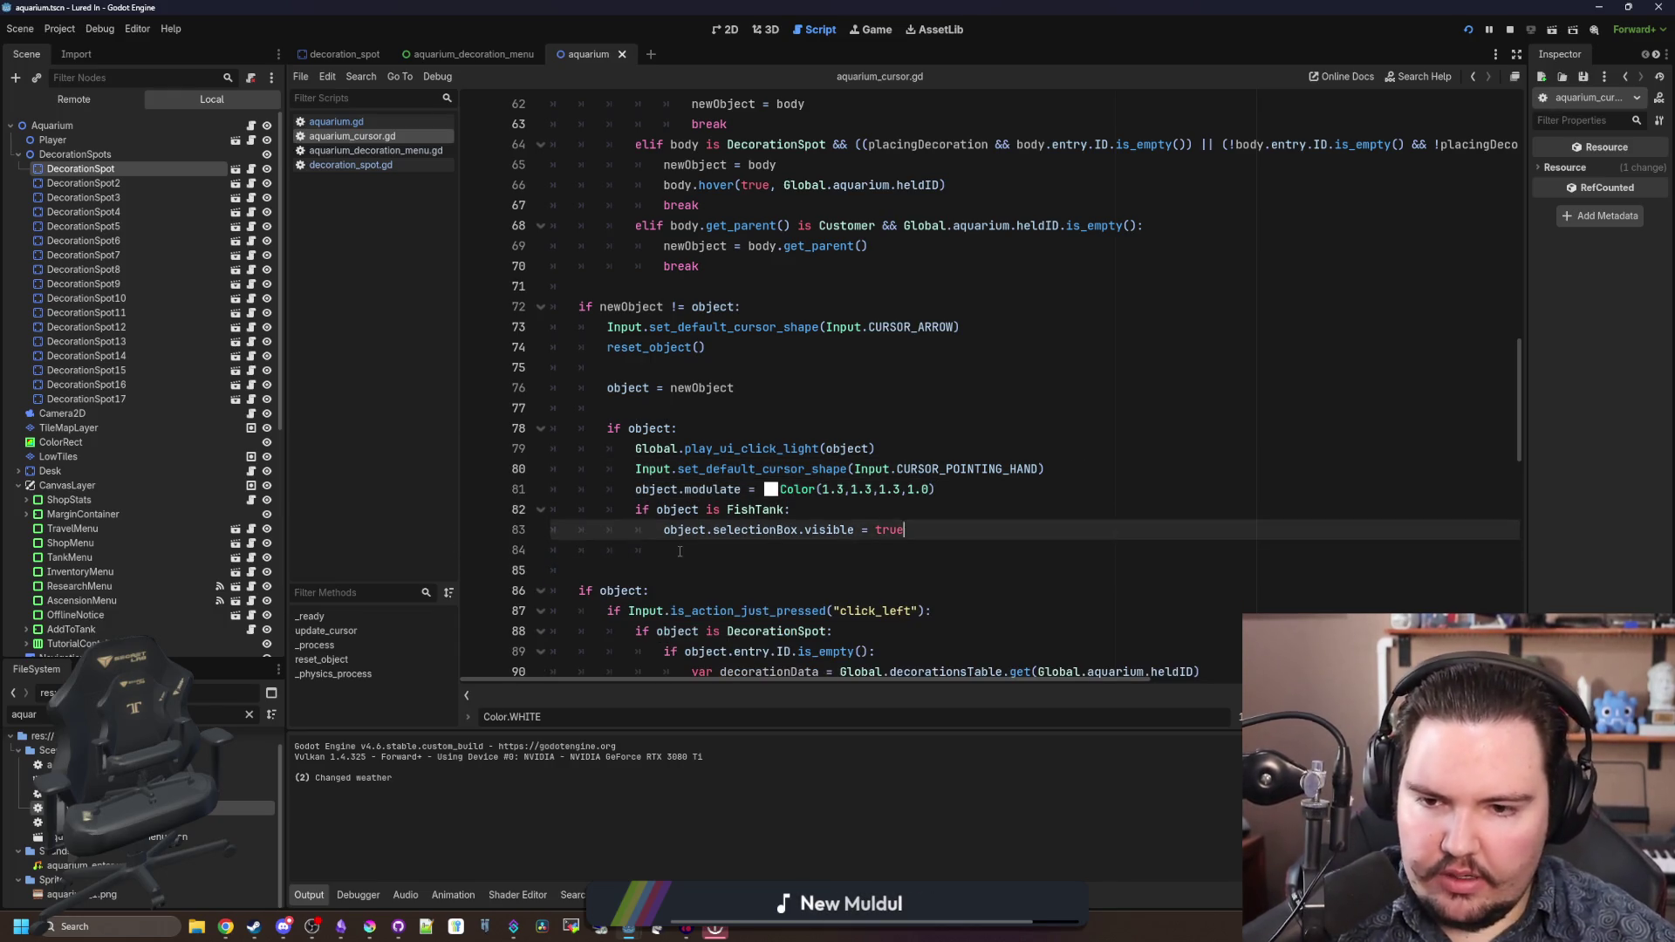
key("Delete")
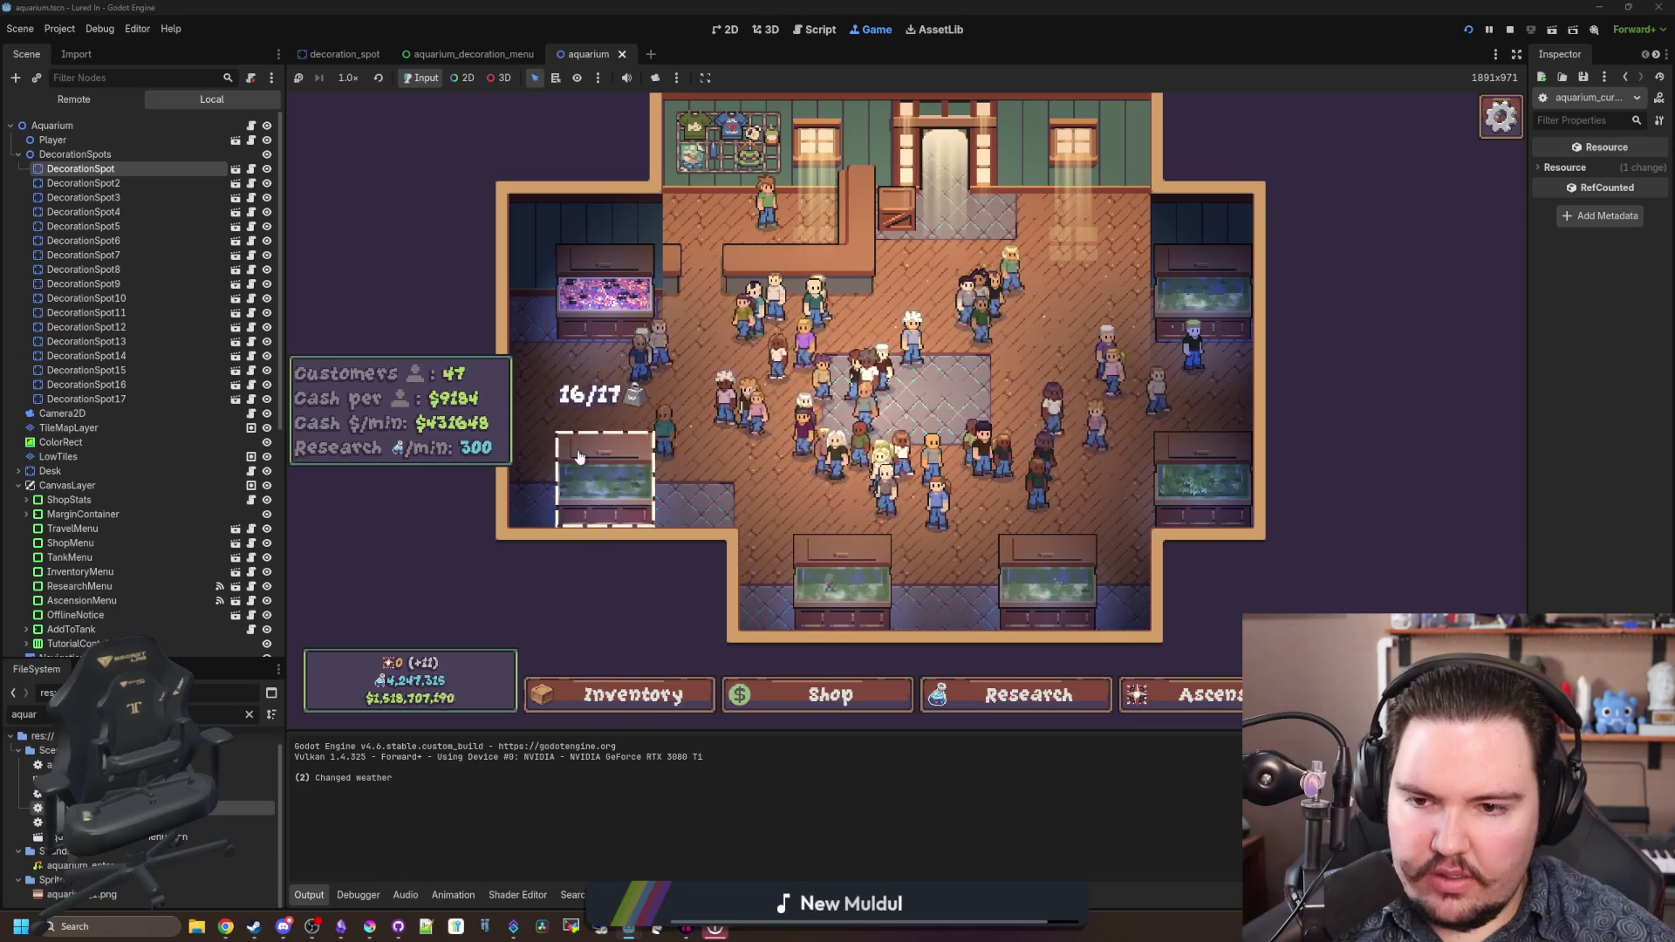
- Inspect Fish Tank 1's window, viewing the koi info, fish, decorations, upgrades and settings tabs
left_click(591, 296)
left_click(911, 368)
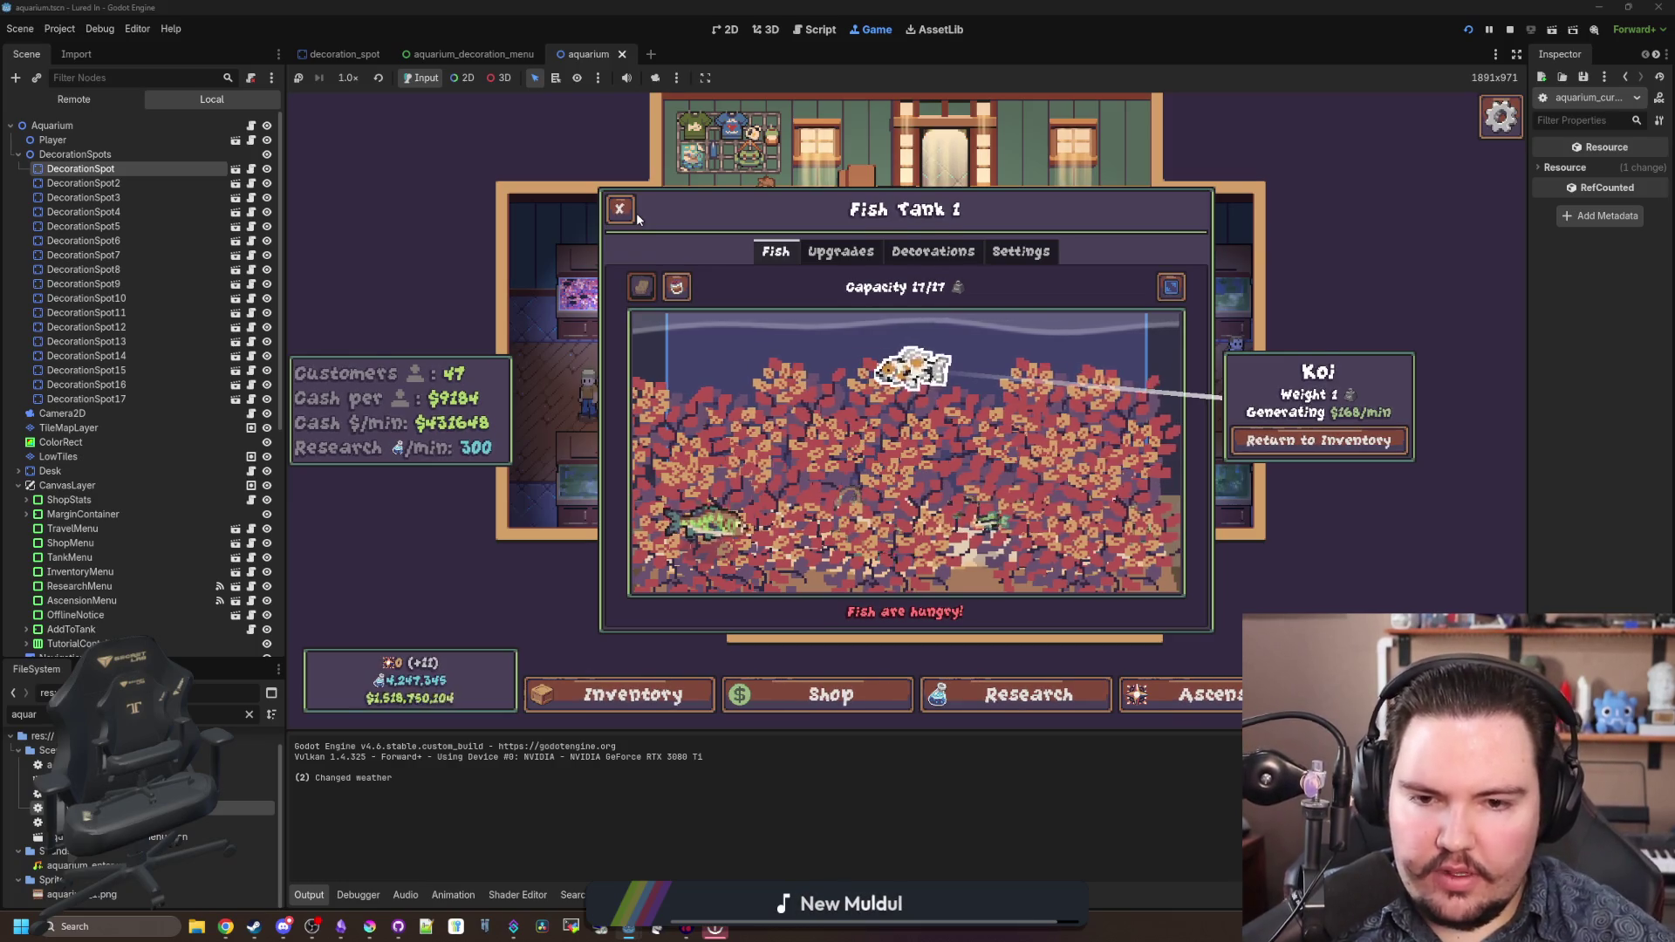
left_click(837, 383)
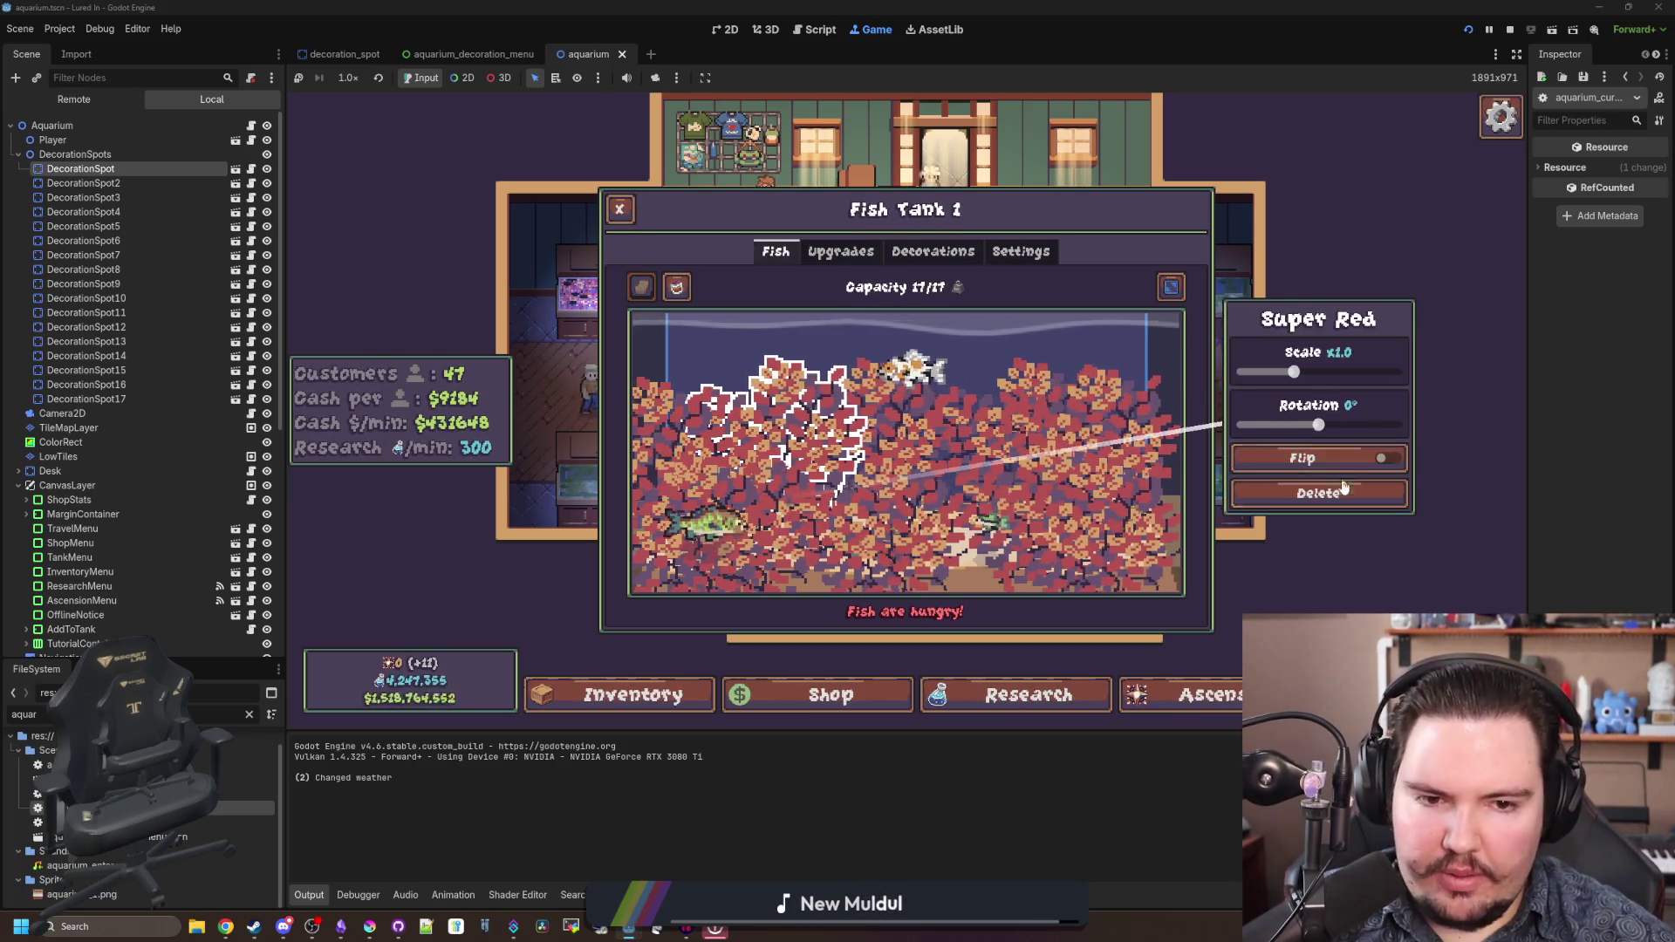
left_click(993, 266)
left_click(1014, 252)
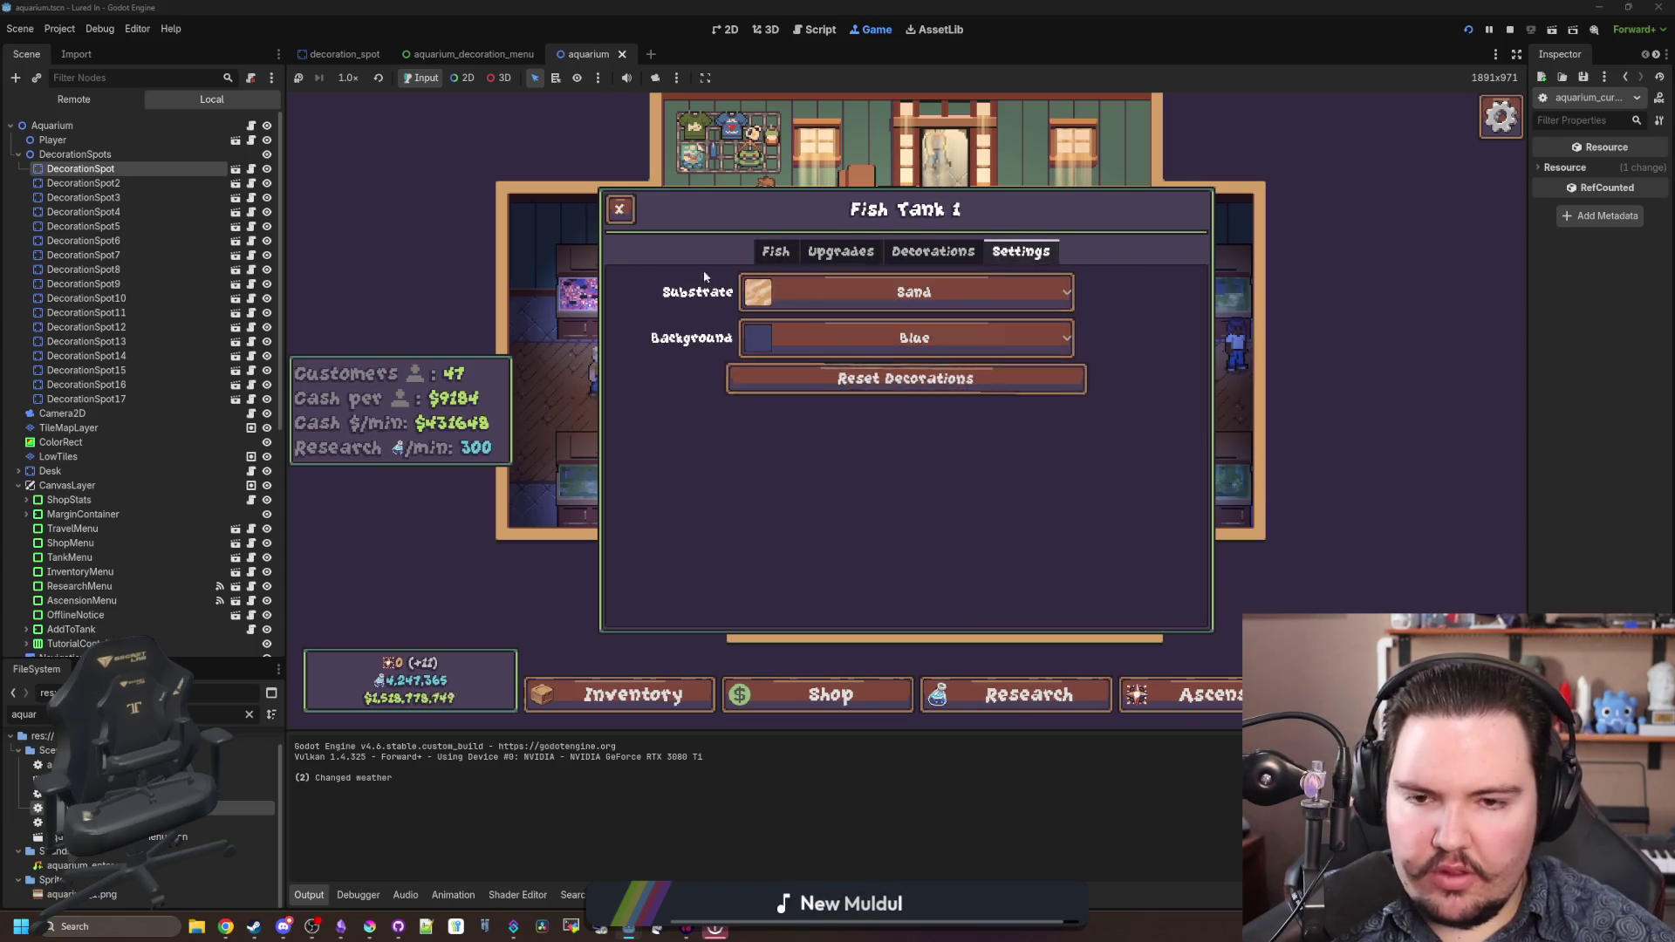
left_click(764, 250)
left_click(959, 250)
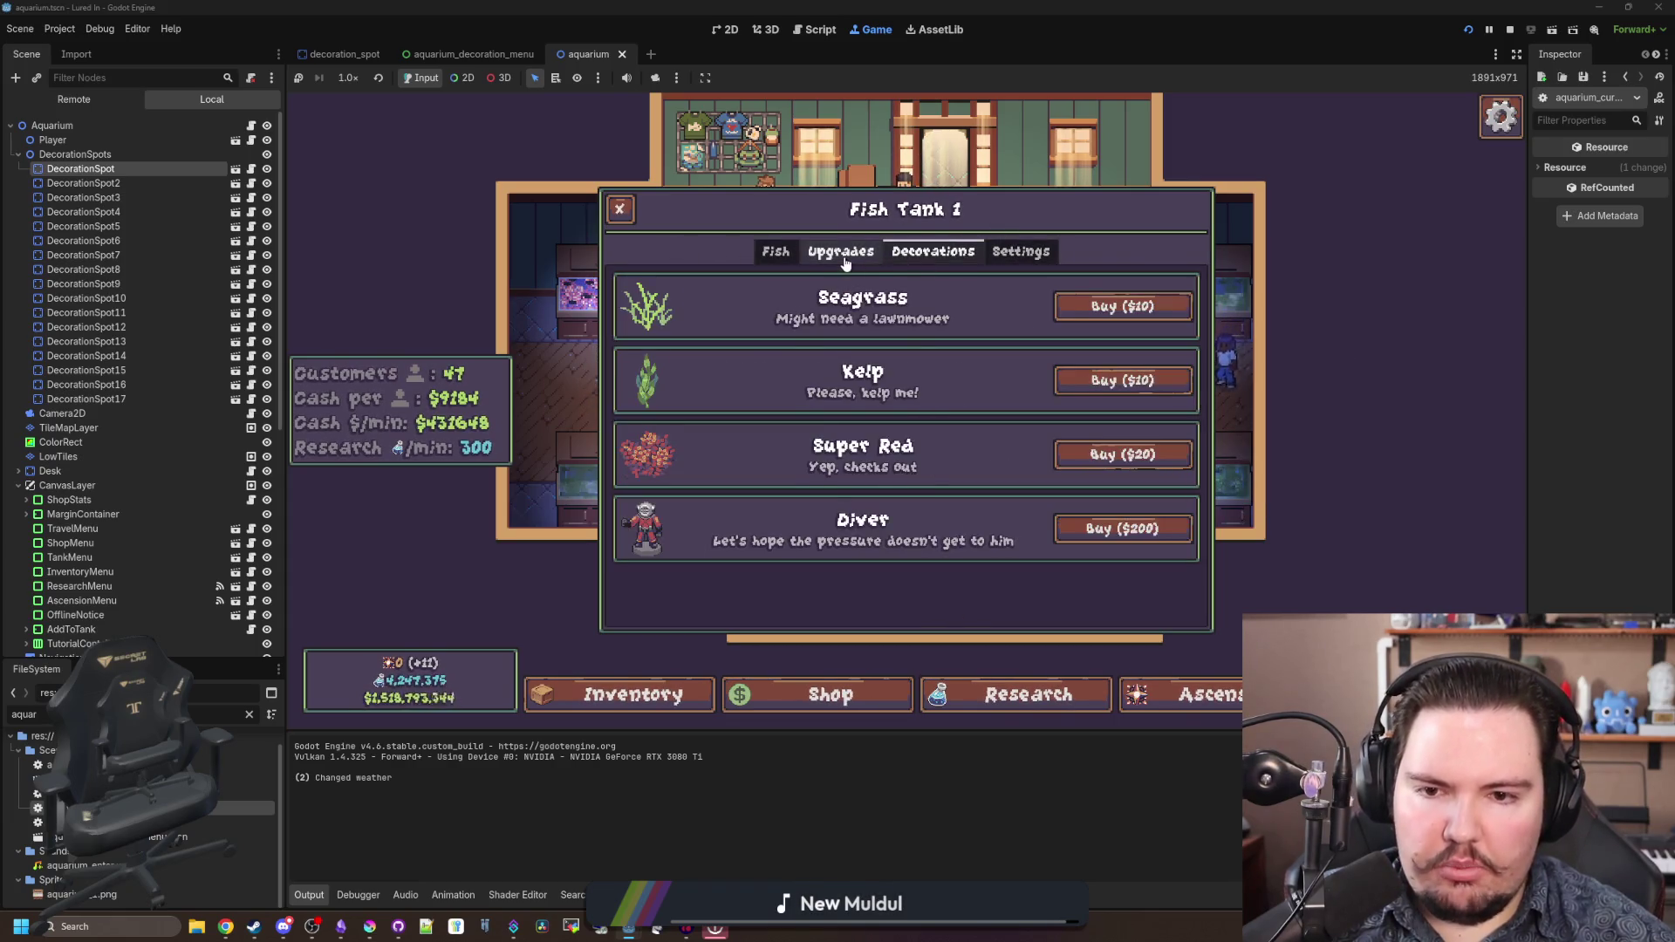
left_click(840, 251)
left_click(987, 253)
- Close Fish Tank 1 and show the Shop's Decorations list: Cobweb, Trash Bags, Crate, Starfish Home
left_click(620, 208)
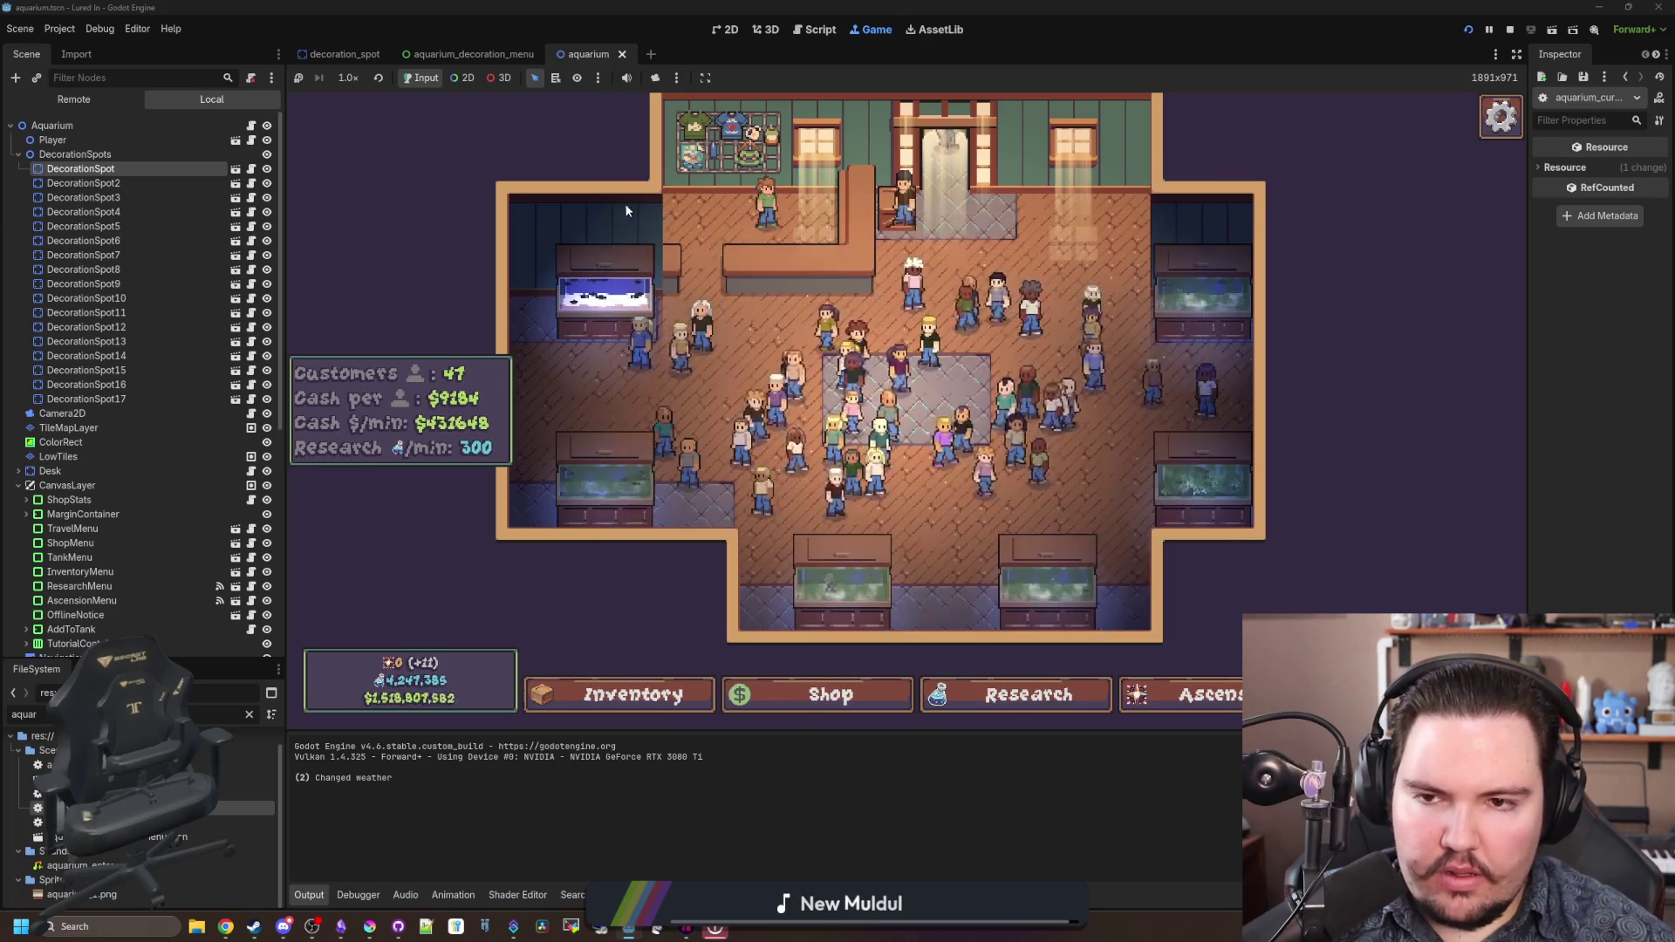
scroll(925, 415, "up", 5)
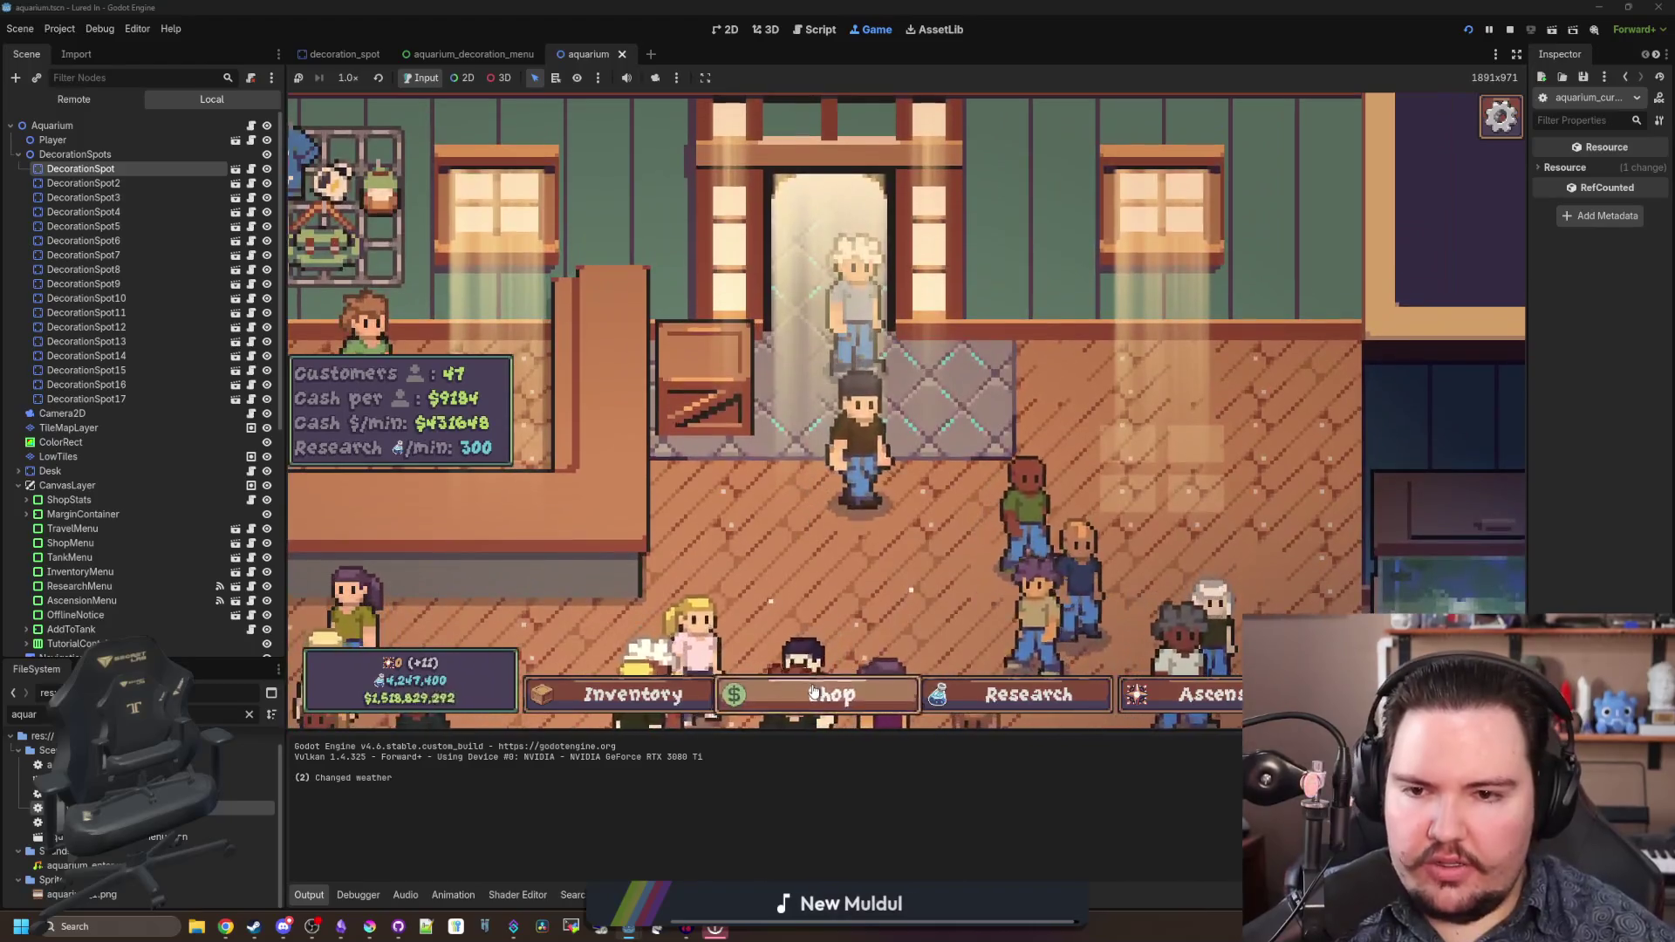
left_click(927, 326)
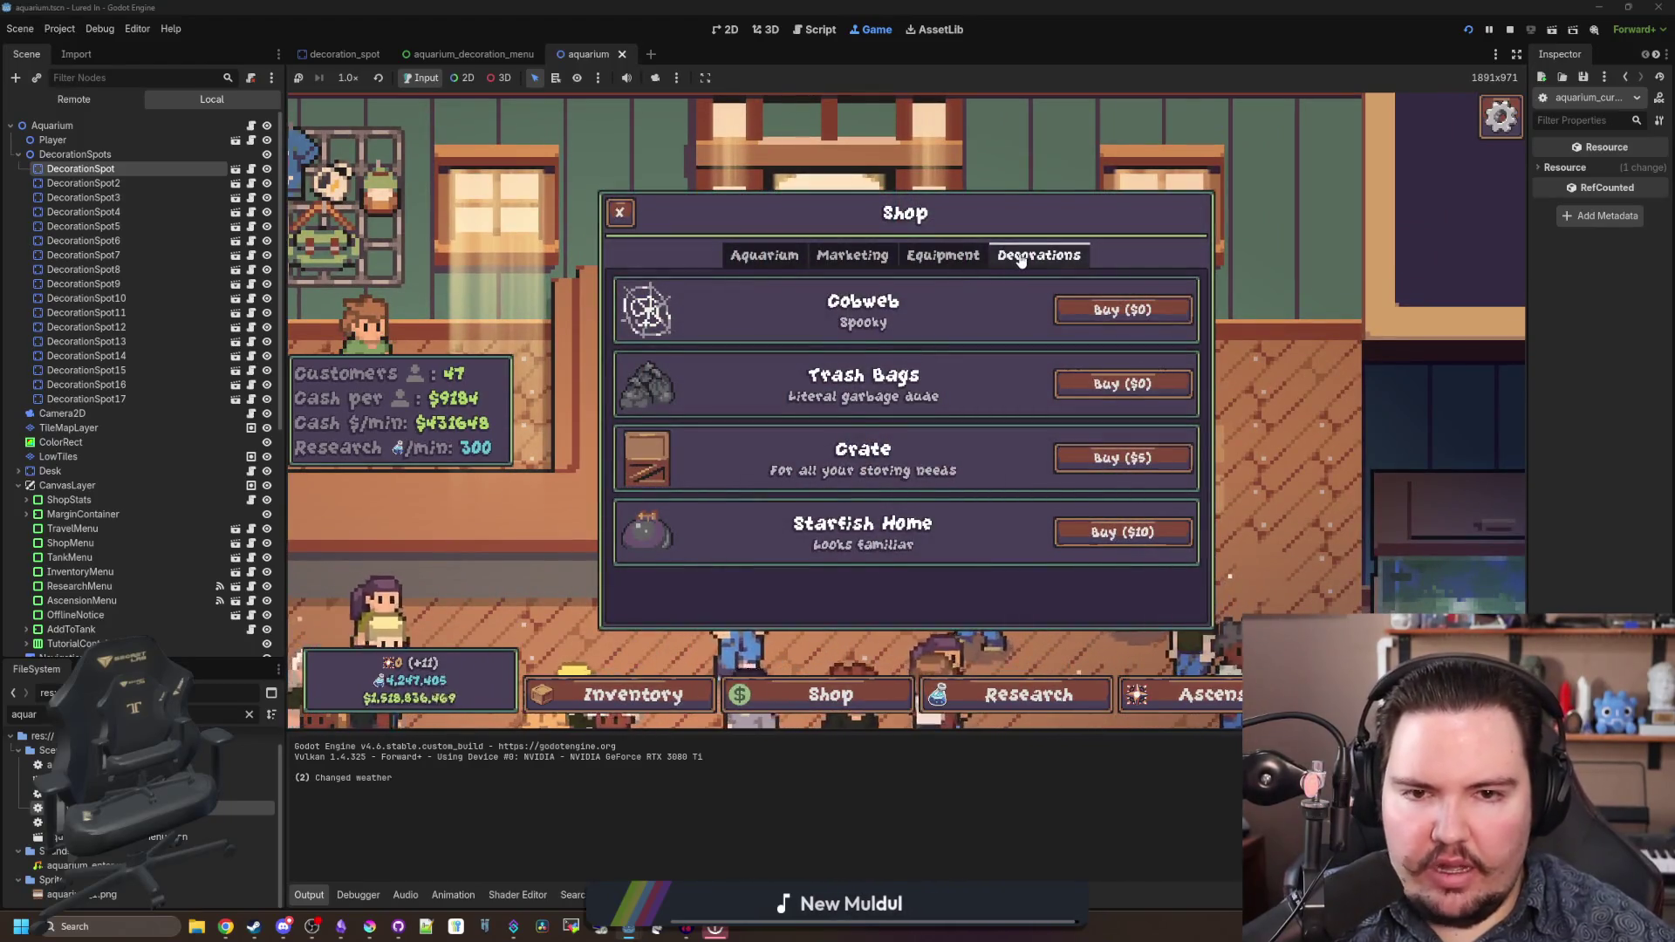
- Buy the Starfish Home and place it on a decoration spot
left_click(1117, 555)
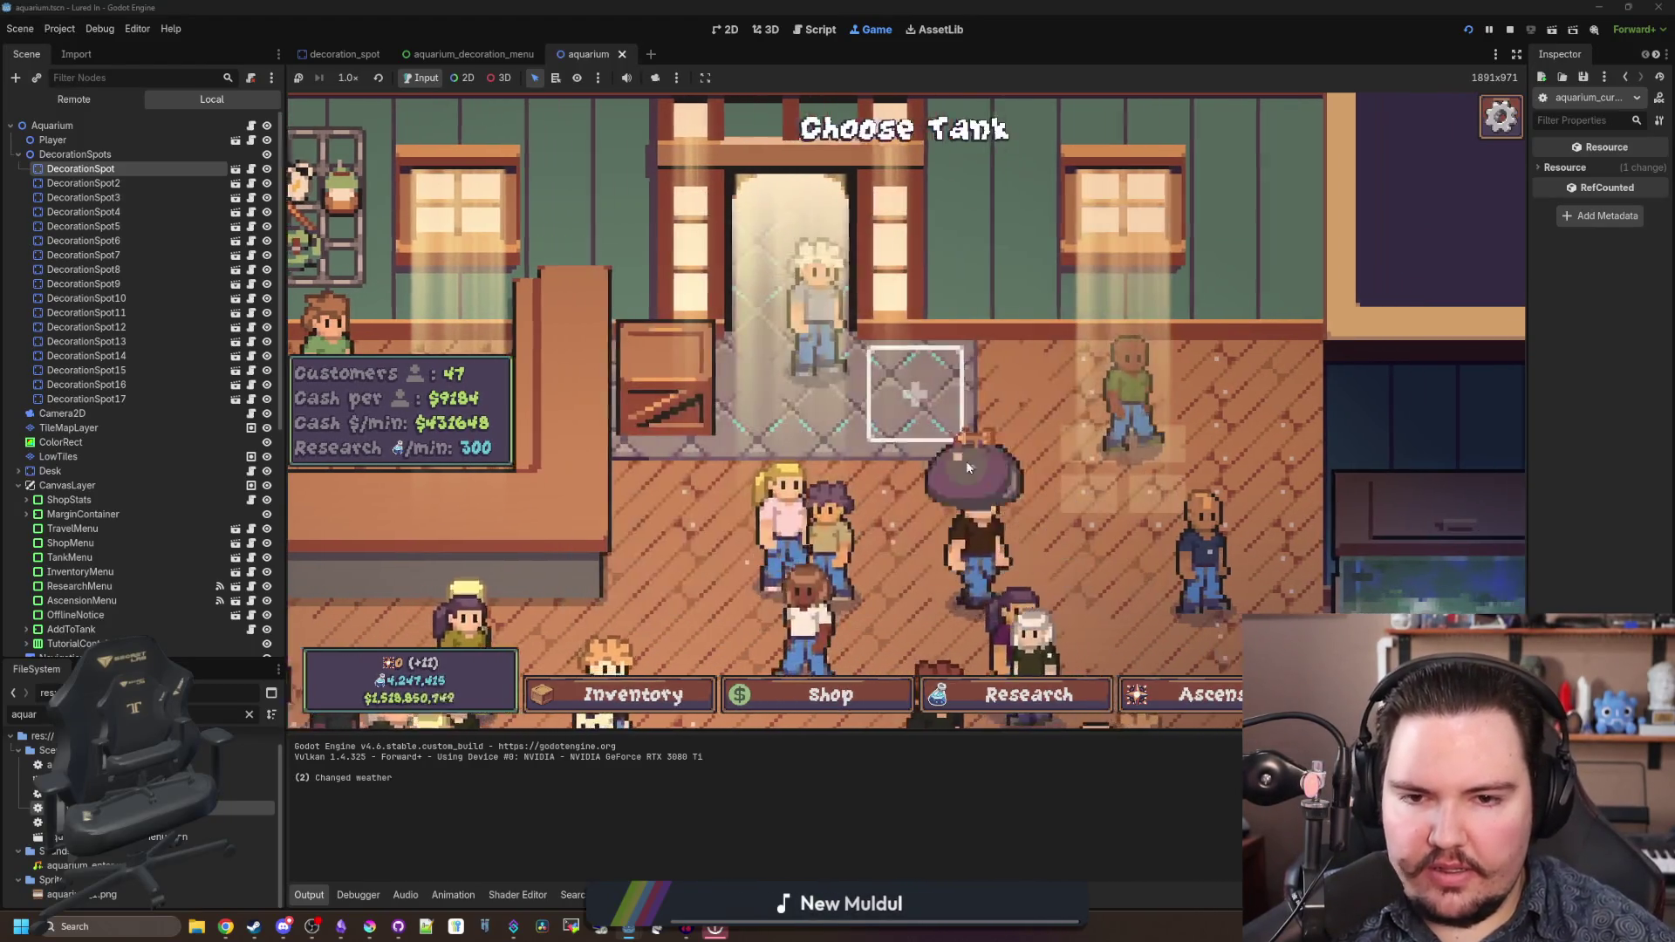
left_click(928, 387)
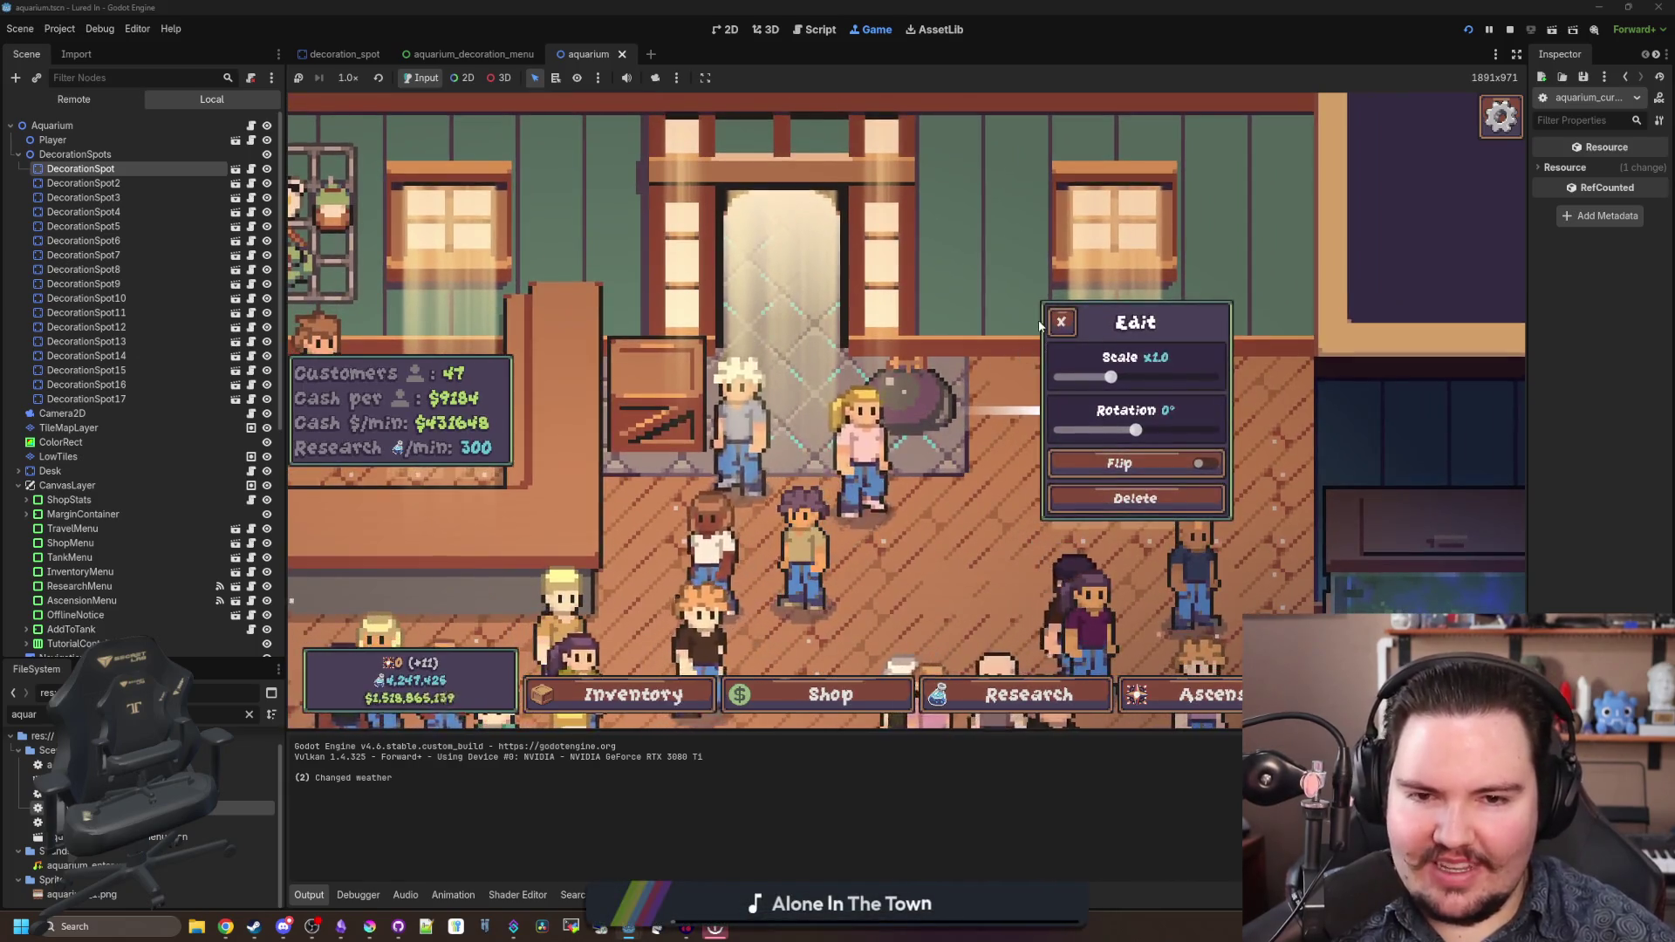
left_click(940, 290)
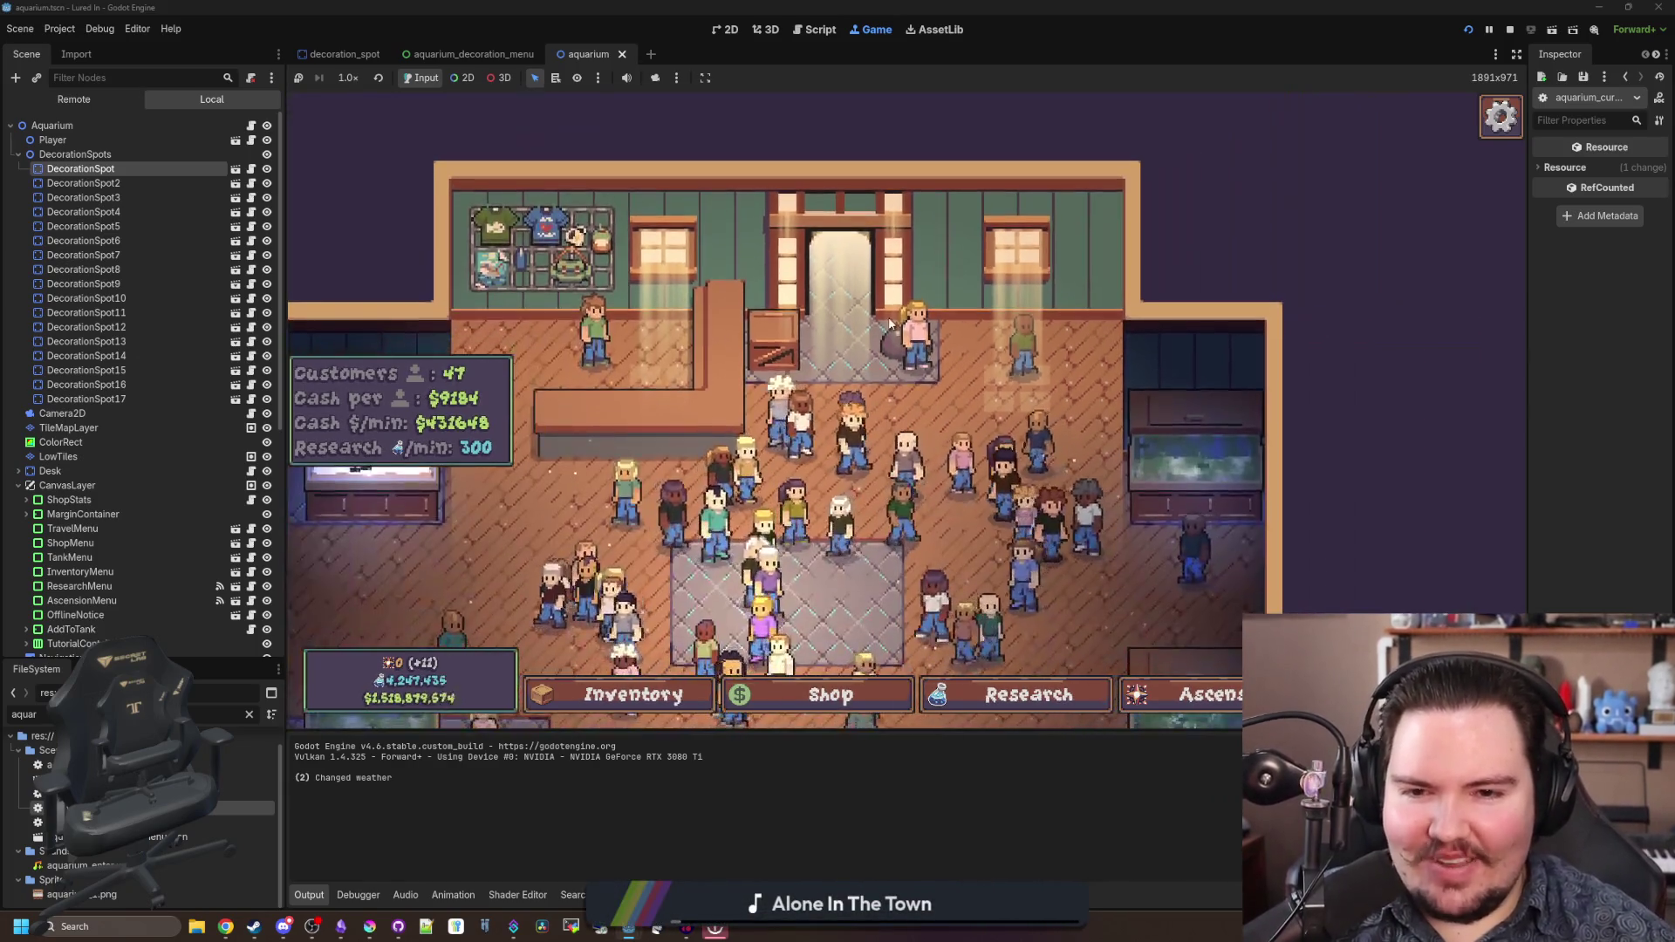
left_click(911, 375)
left_click(911, 375)
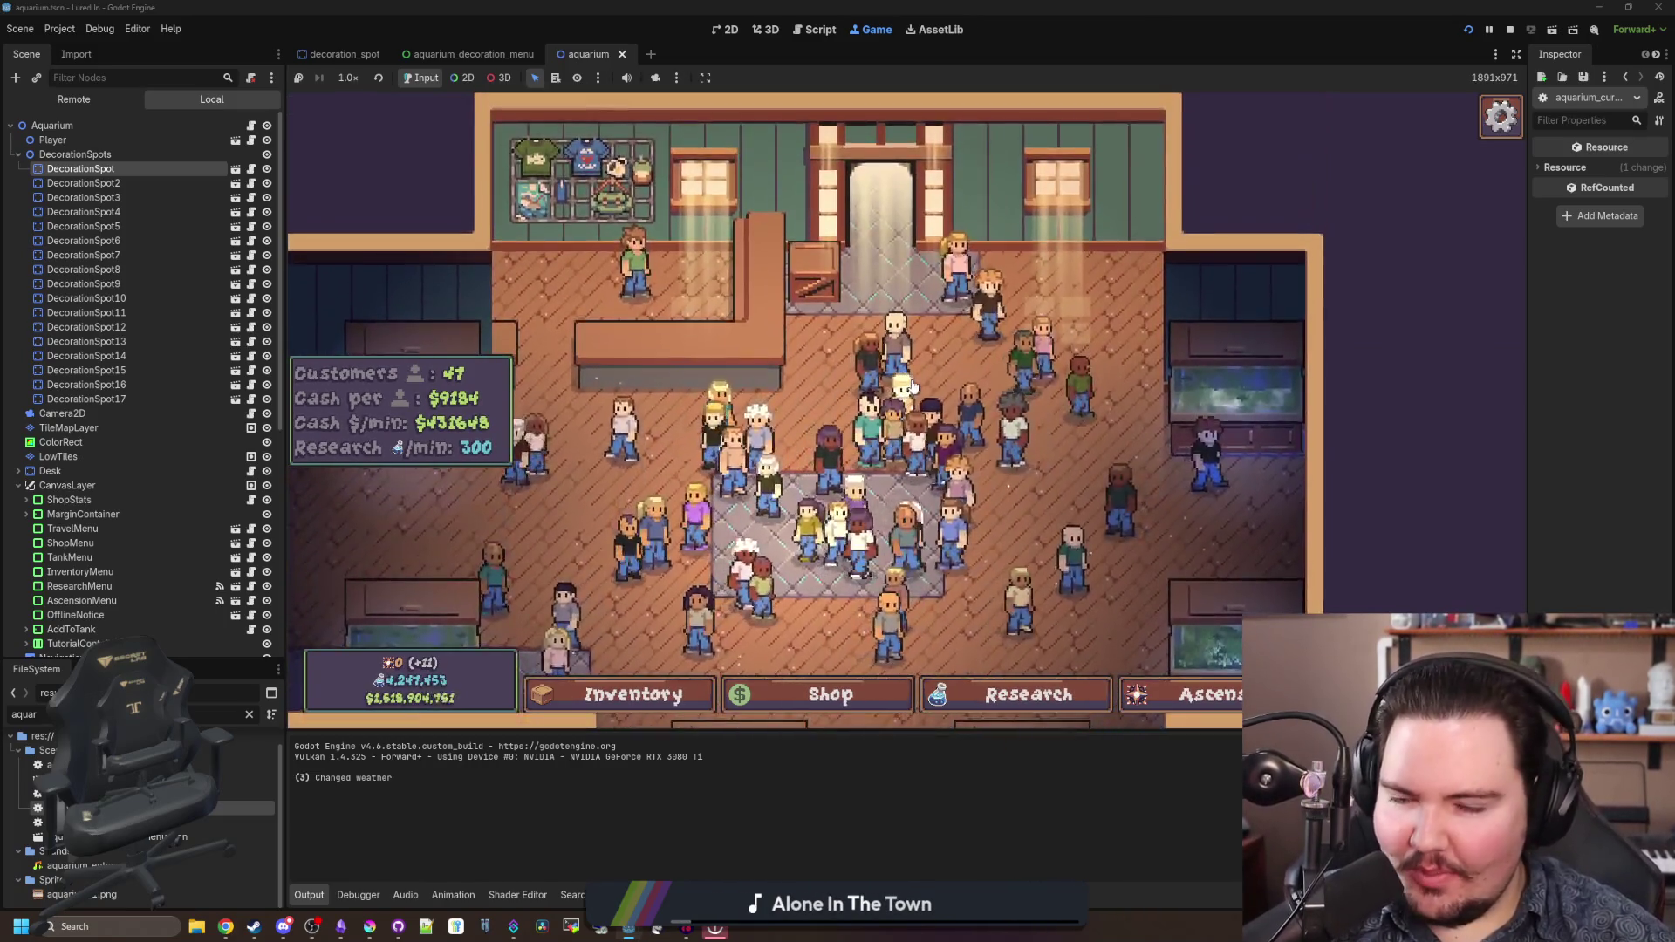
- Buy another decoration and a cobweb from the shop's decorations list
left_click(912, 386)
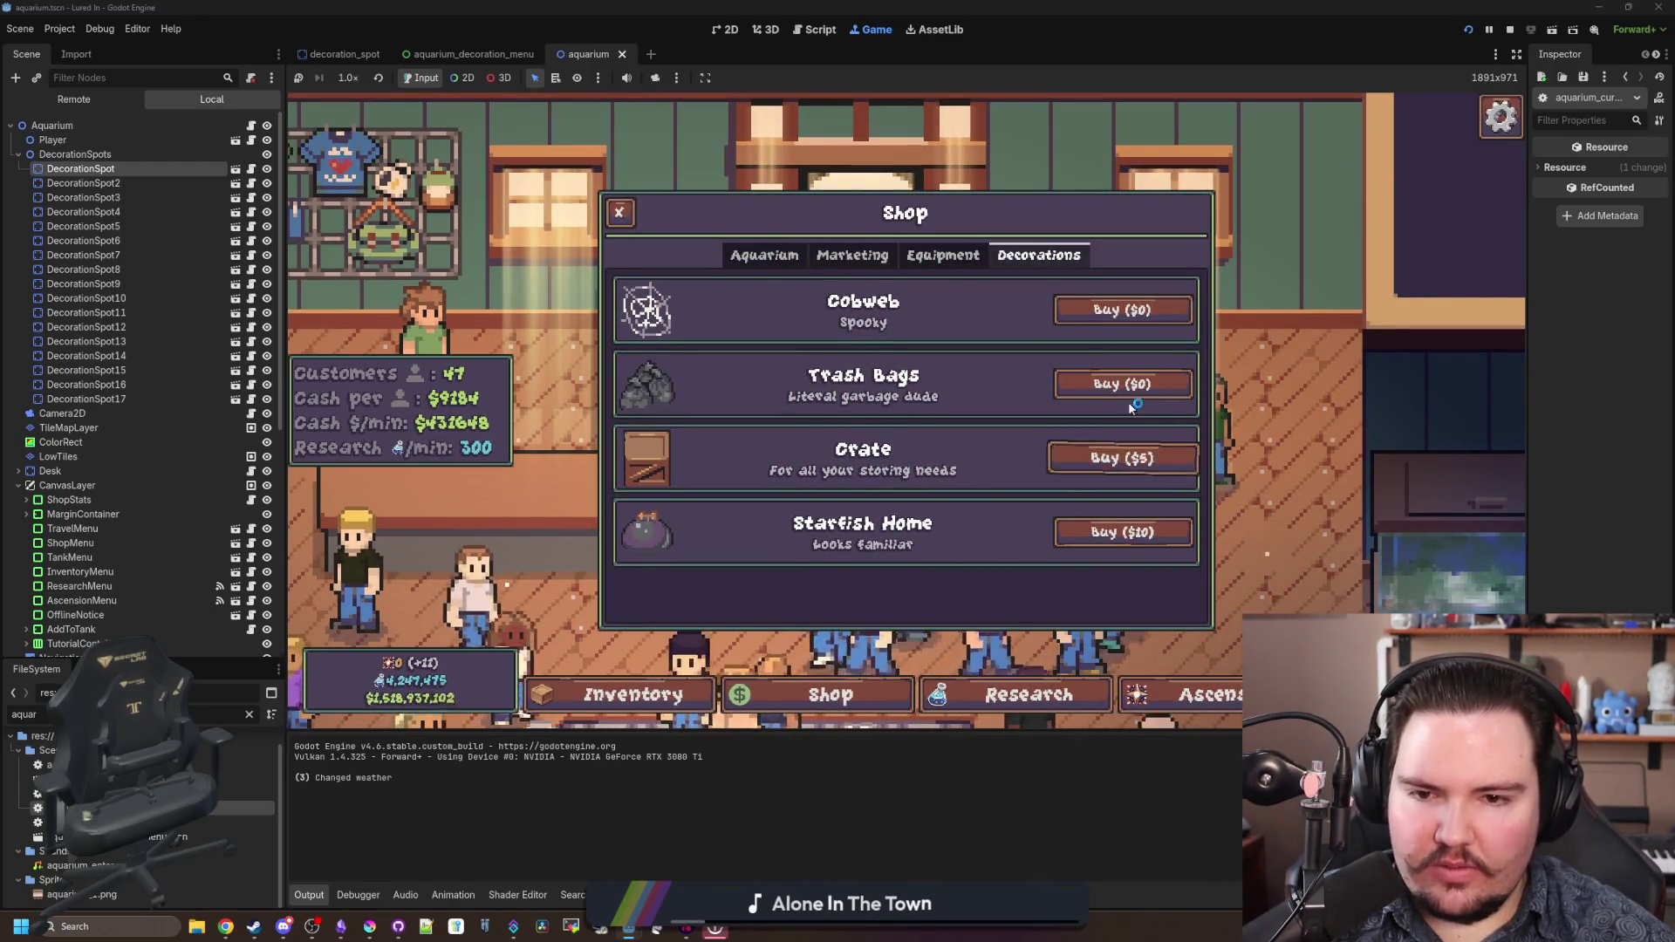
left_click(1143, 458)
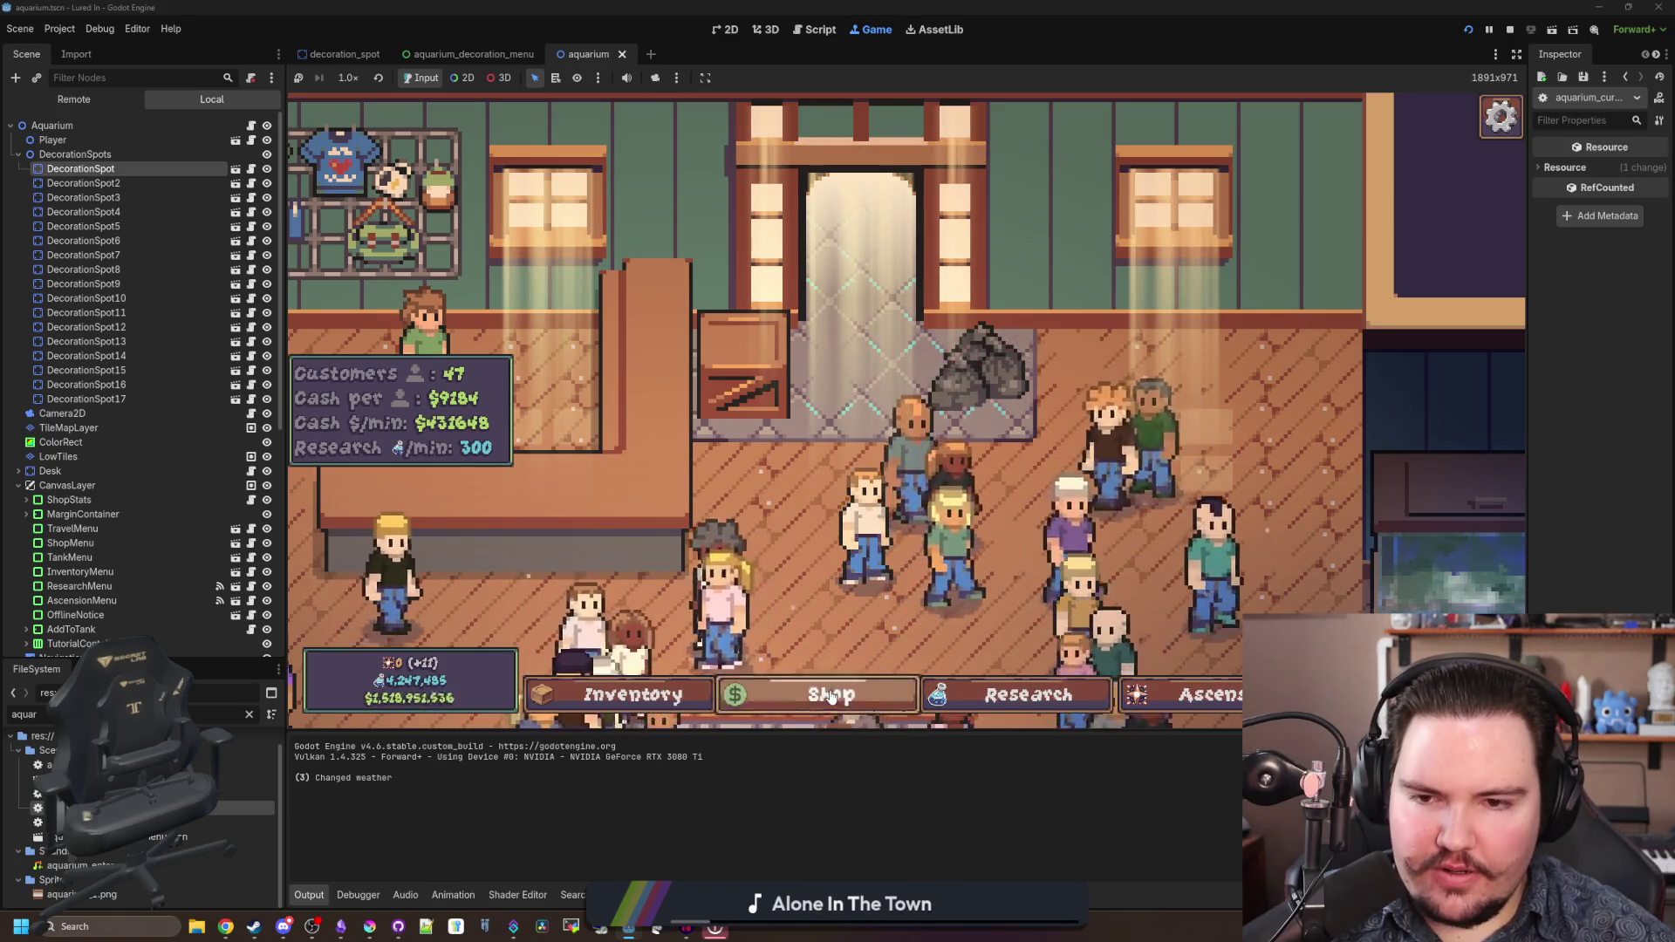
left_click(1025, 427)
left_click(1167, 295)
scroll(865, 533, "down", 10)
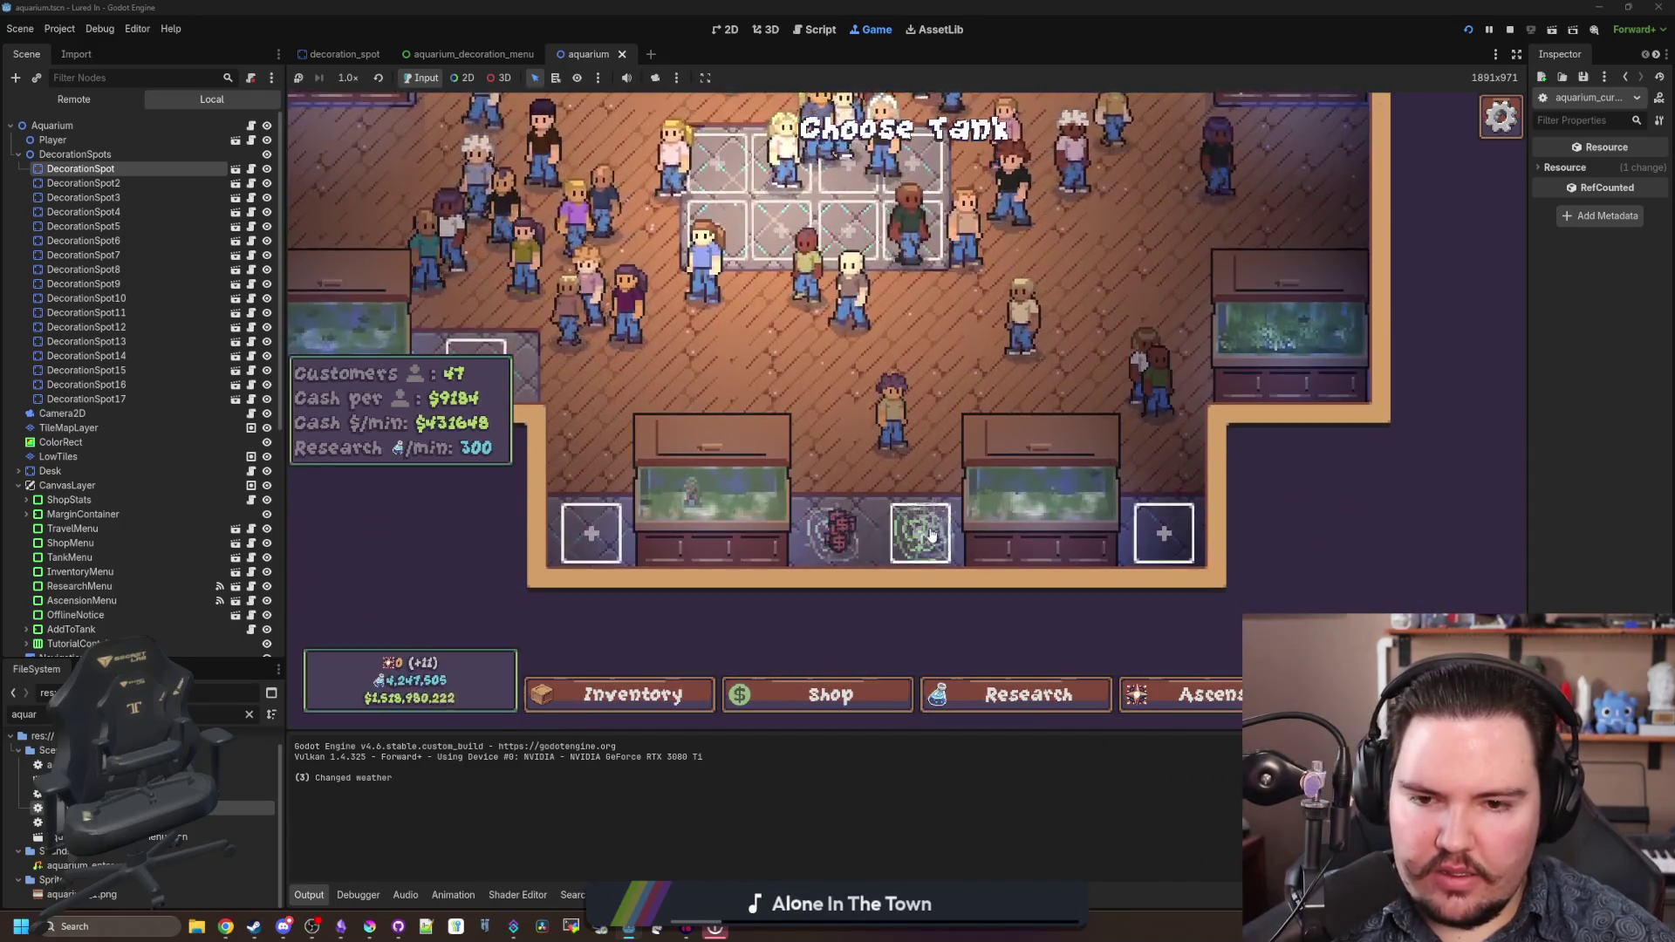
- Check a placed decoration and Fish Tank 3 in the aquarium room, then stop the game with F8
key("Left")
key("Up")
key("Left")
key("Up")
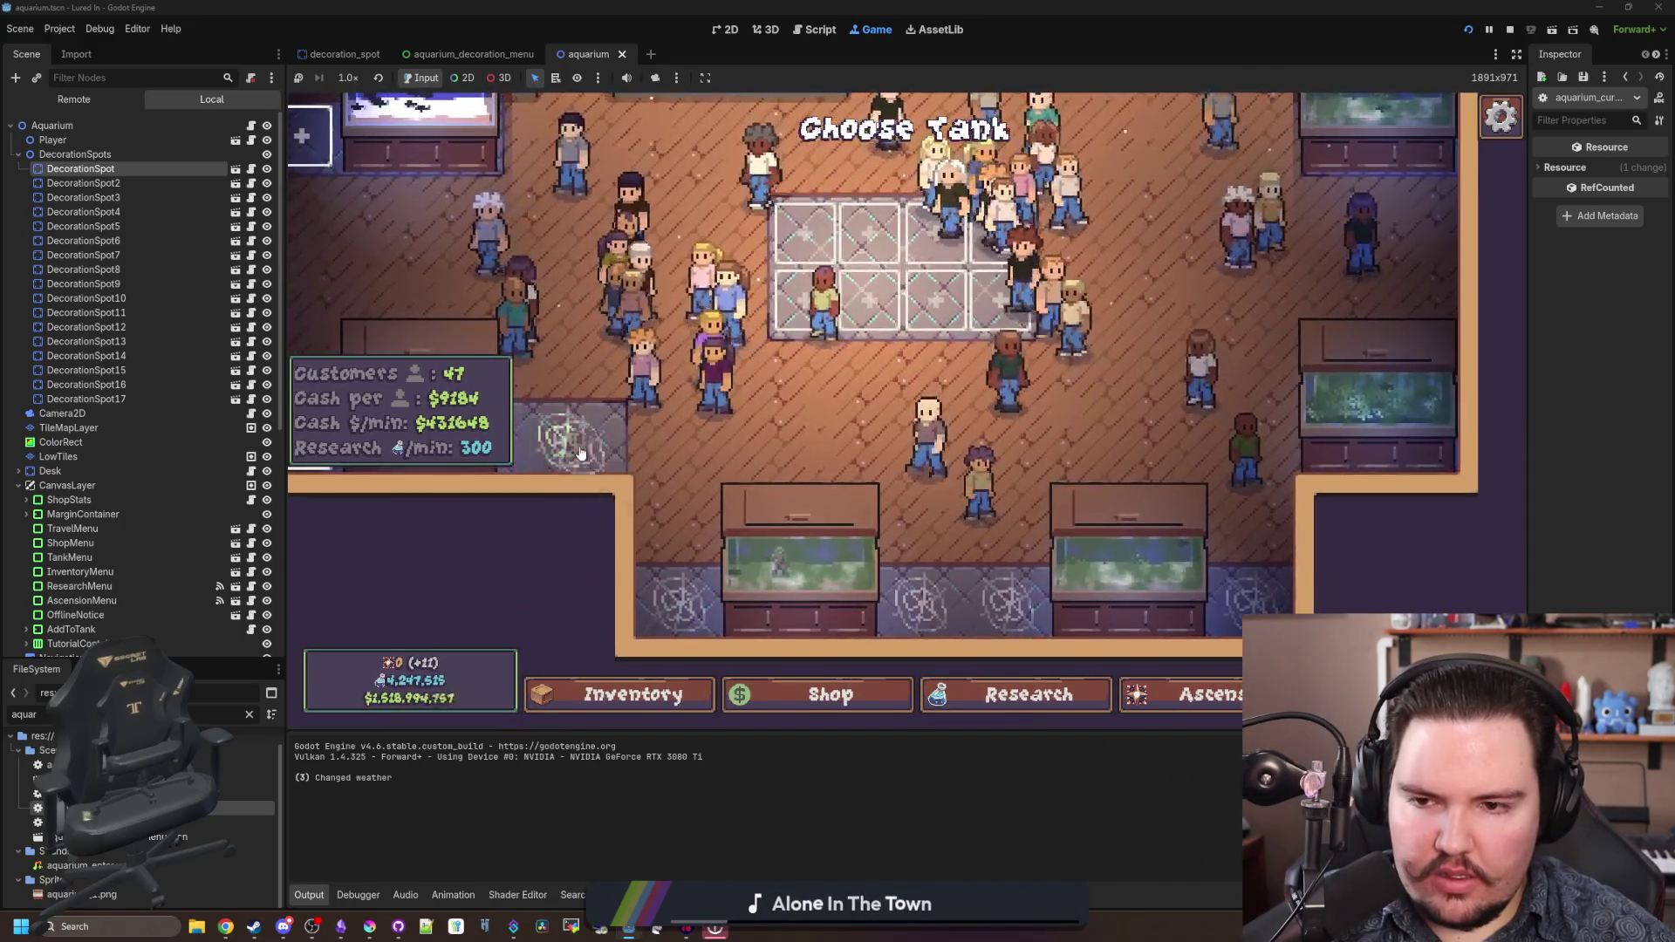
scroll(576, 337, "down", 5)
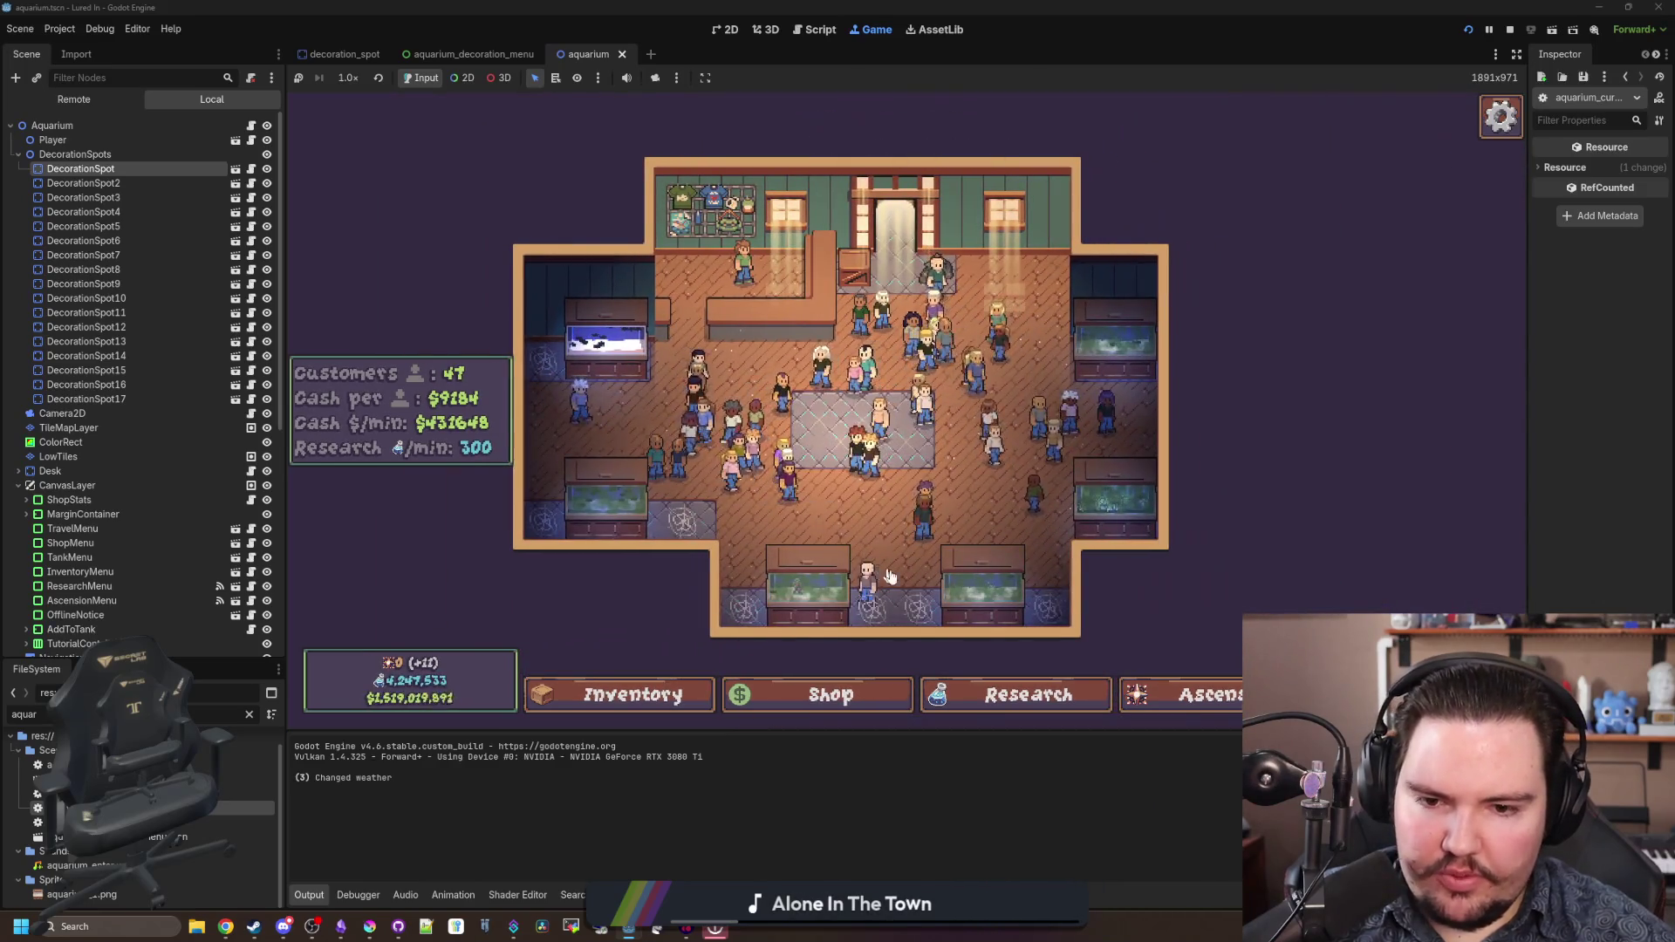
left_click(890, 575)
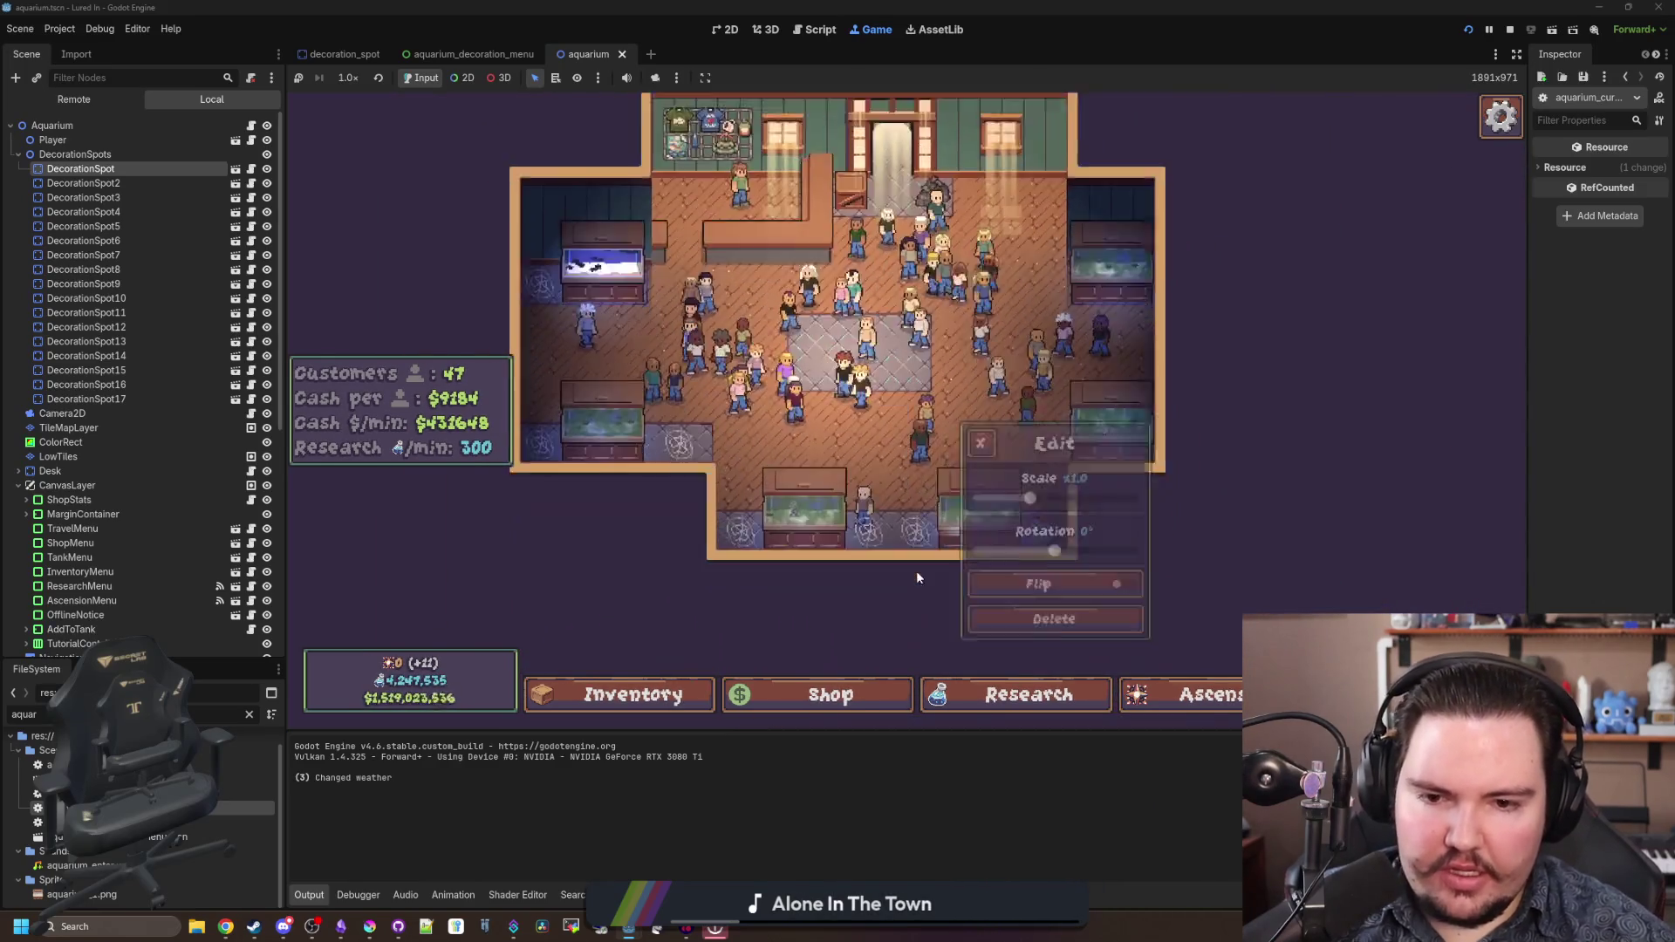
left_click(731, 411)
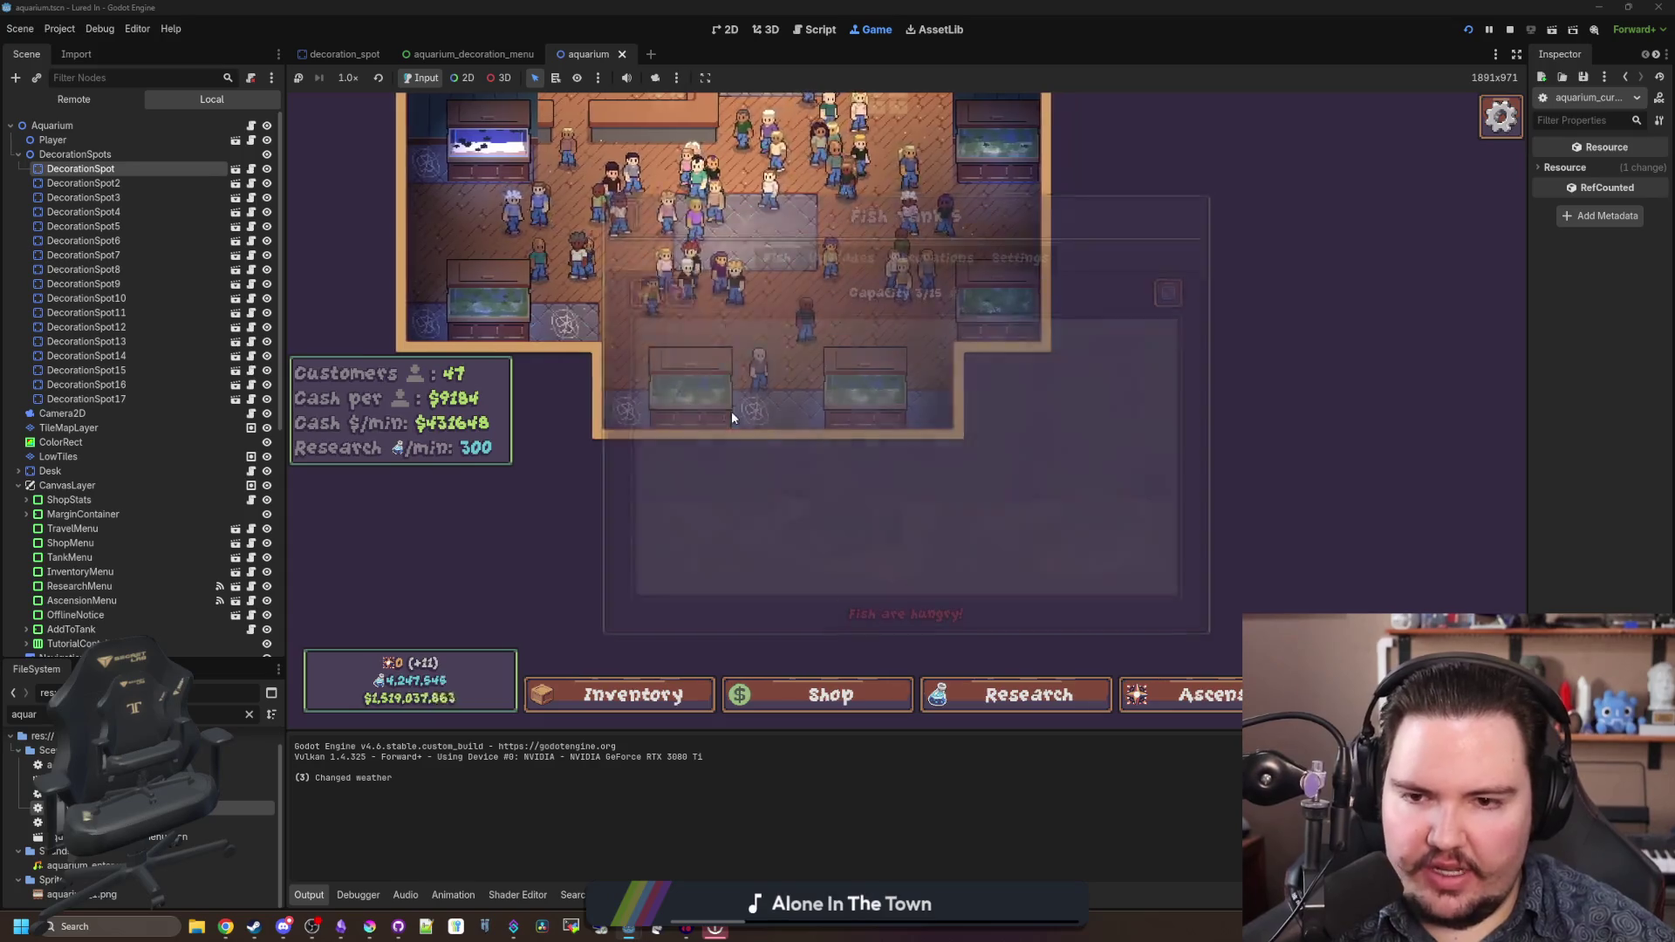
left_click(677, 222)
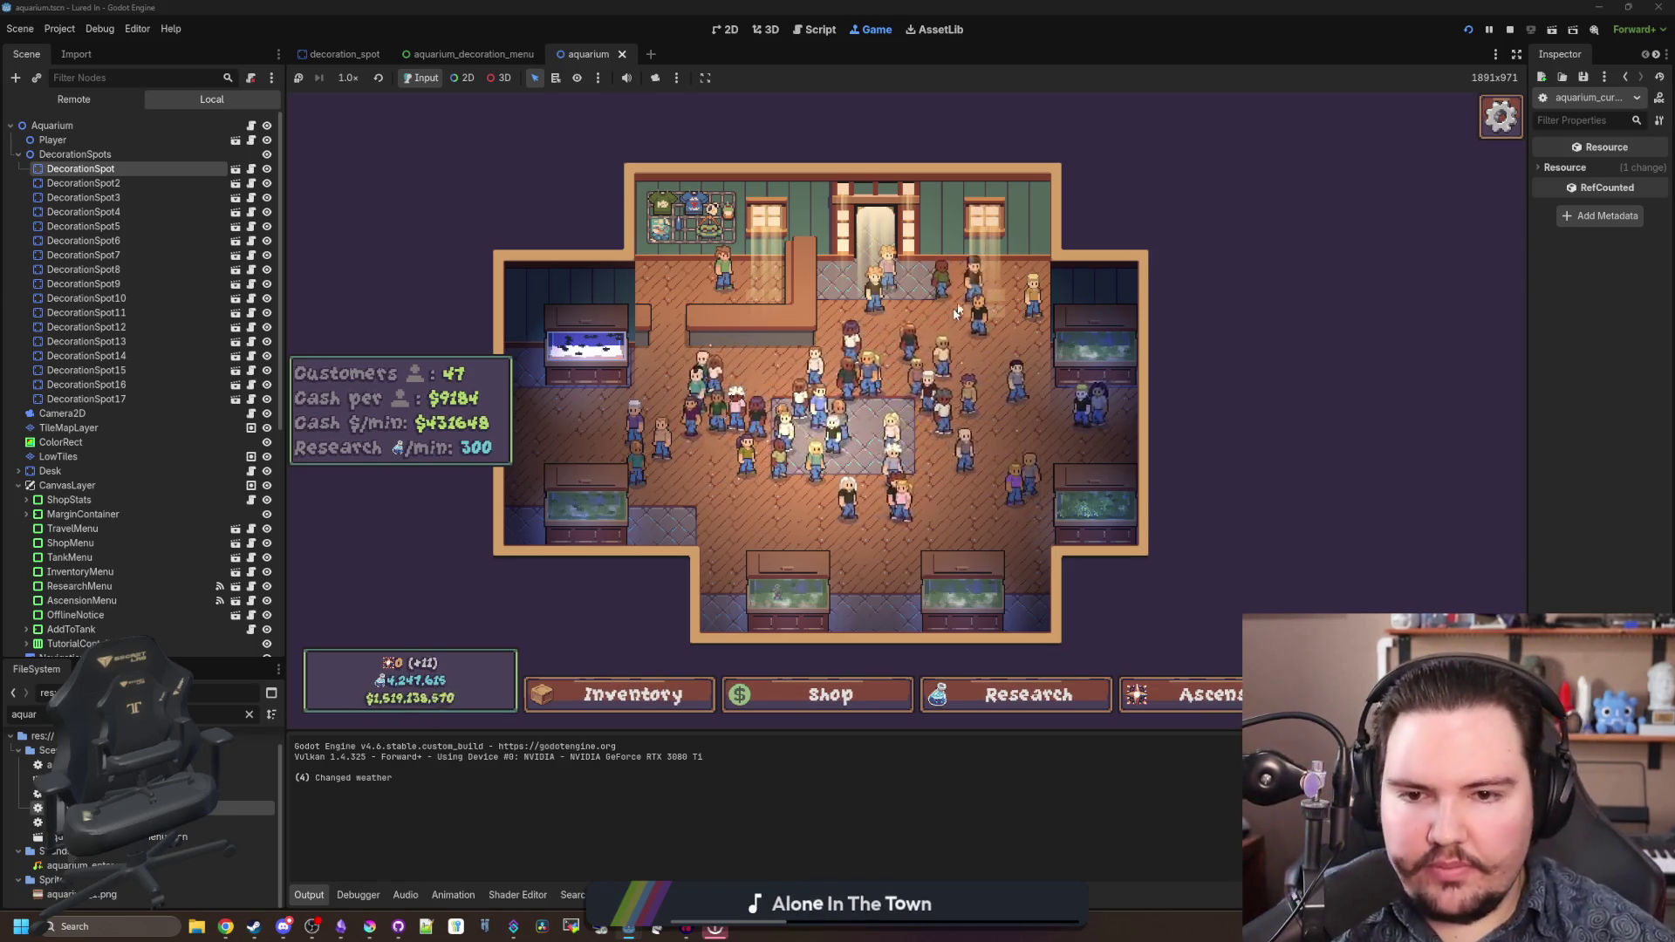
scroll(953, 307, "up", 3)
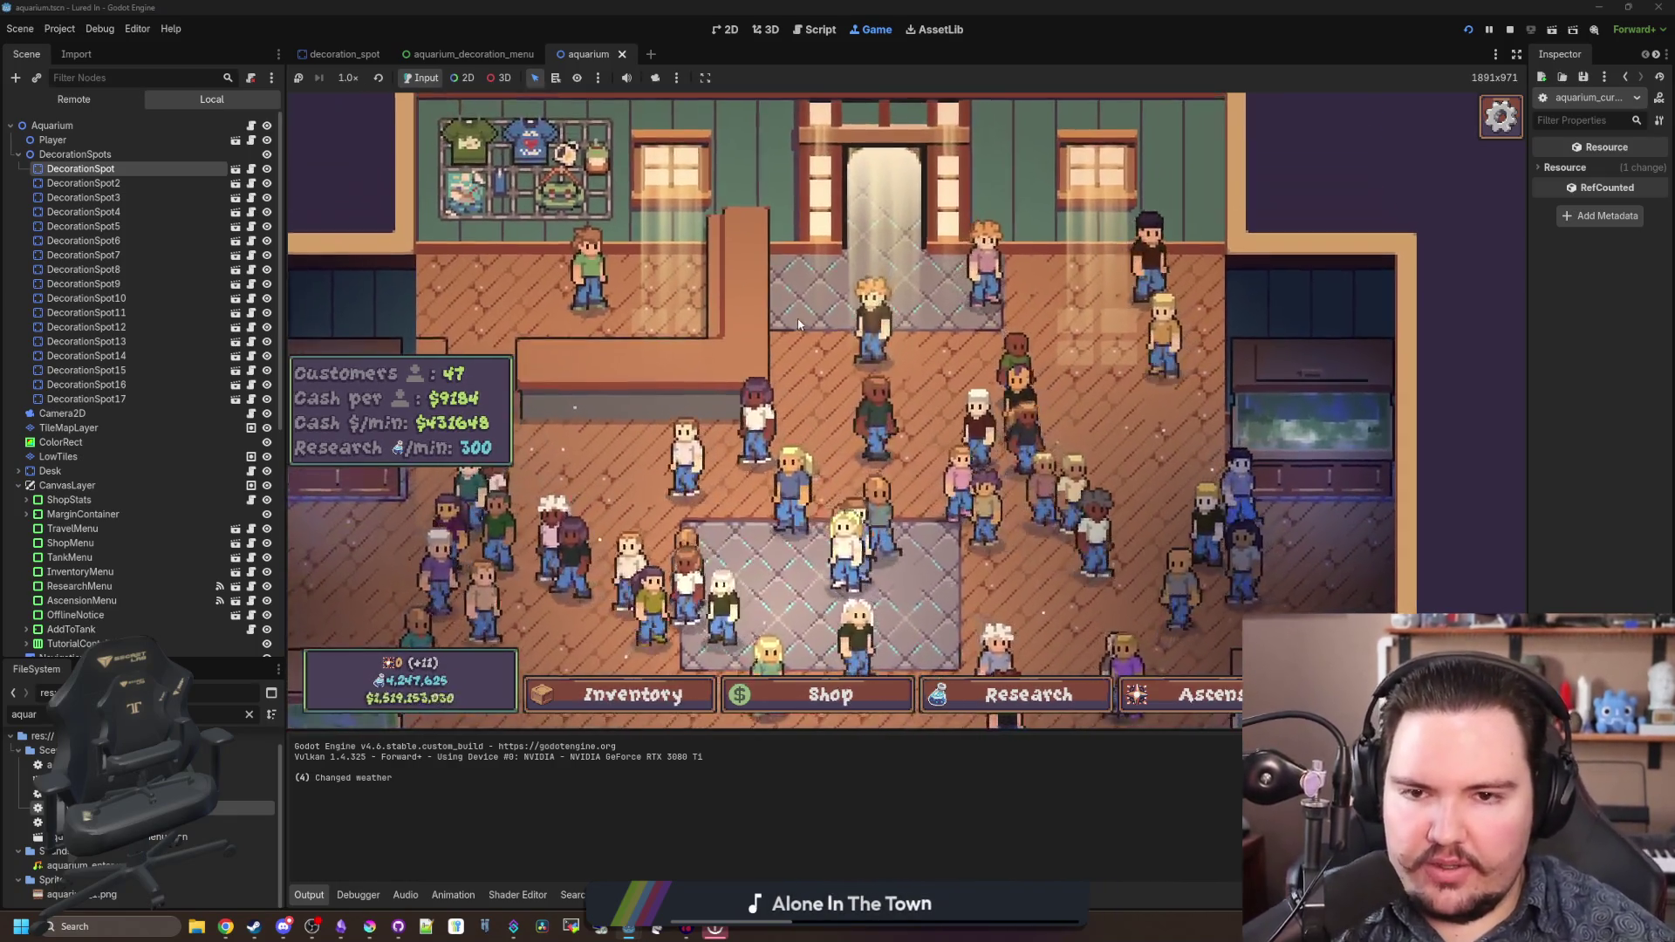
key("F8")
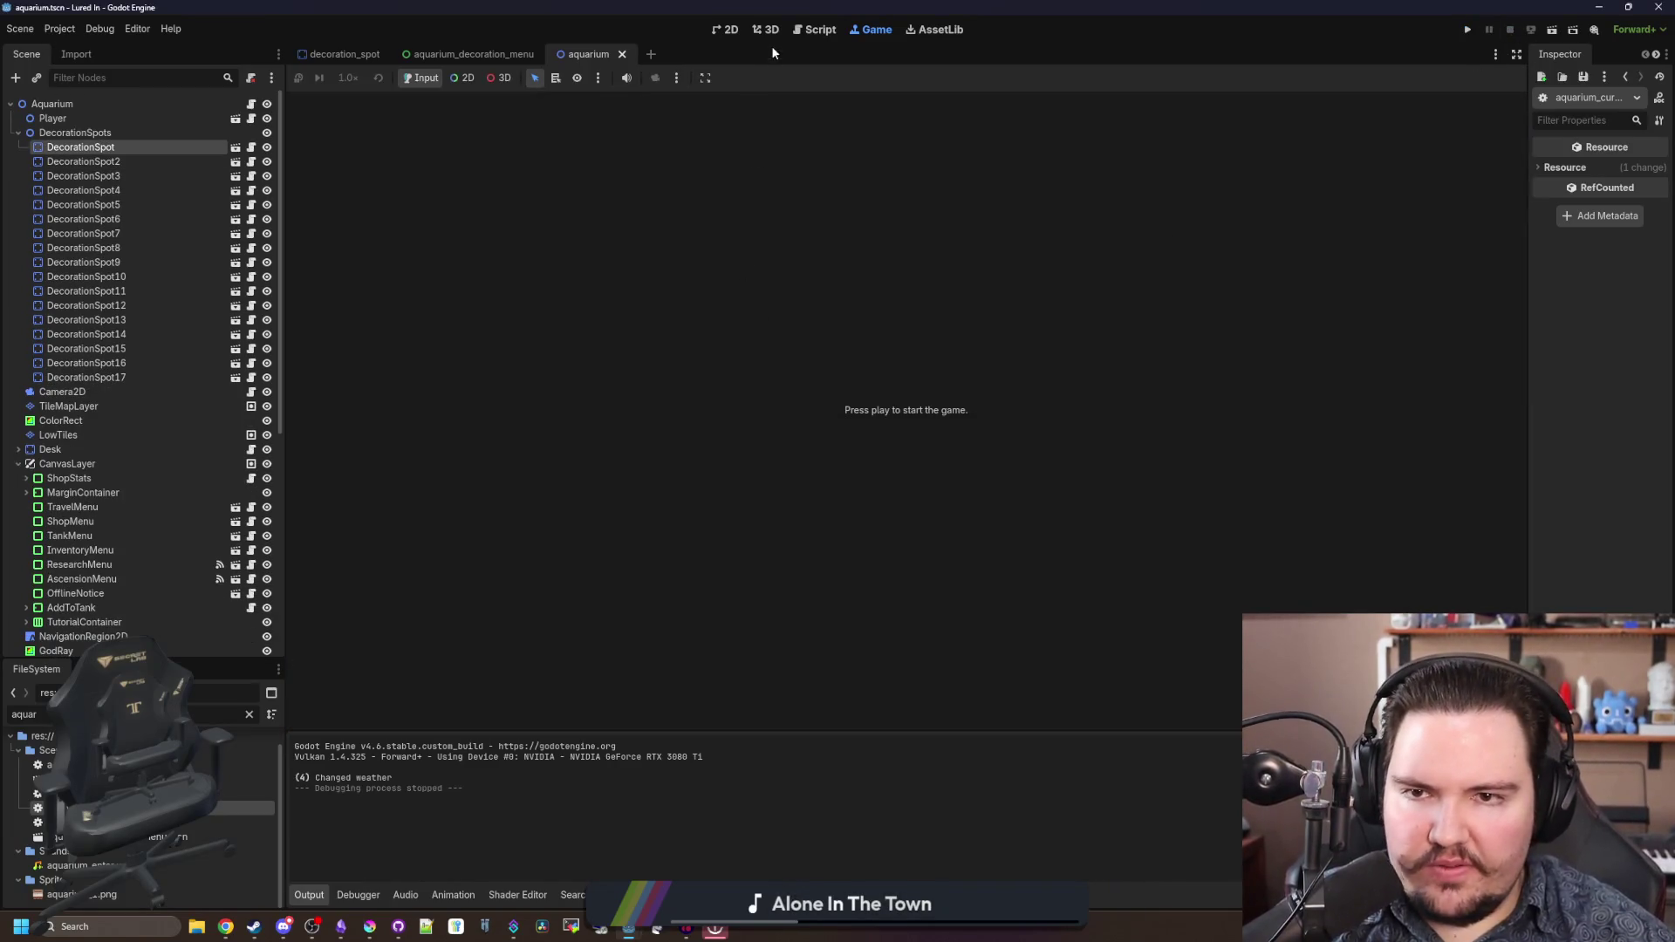
- Save the aquarium scene and hide AquariumDecorationMenu in the decoration_spot scene
left_click(731, 29)
key("ctrl+s")
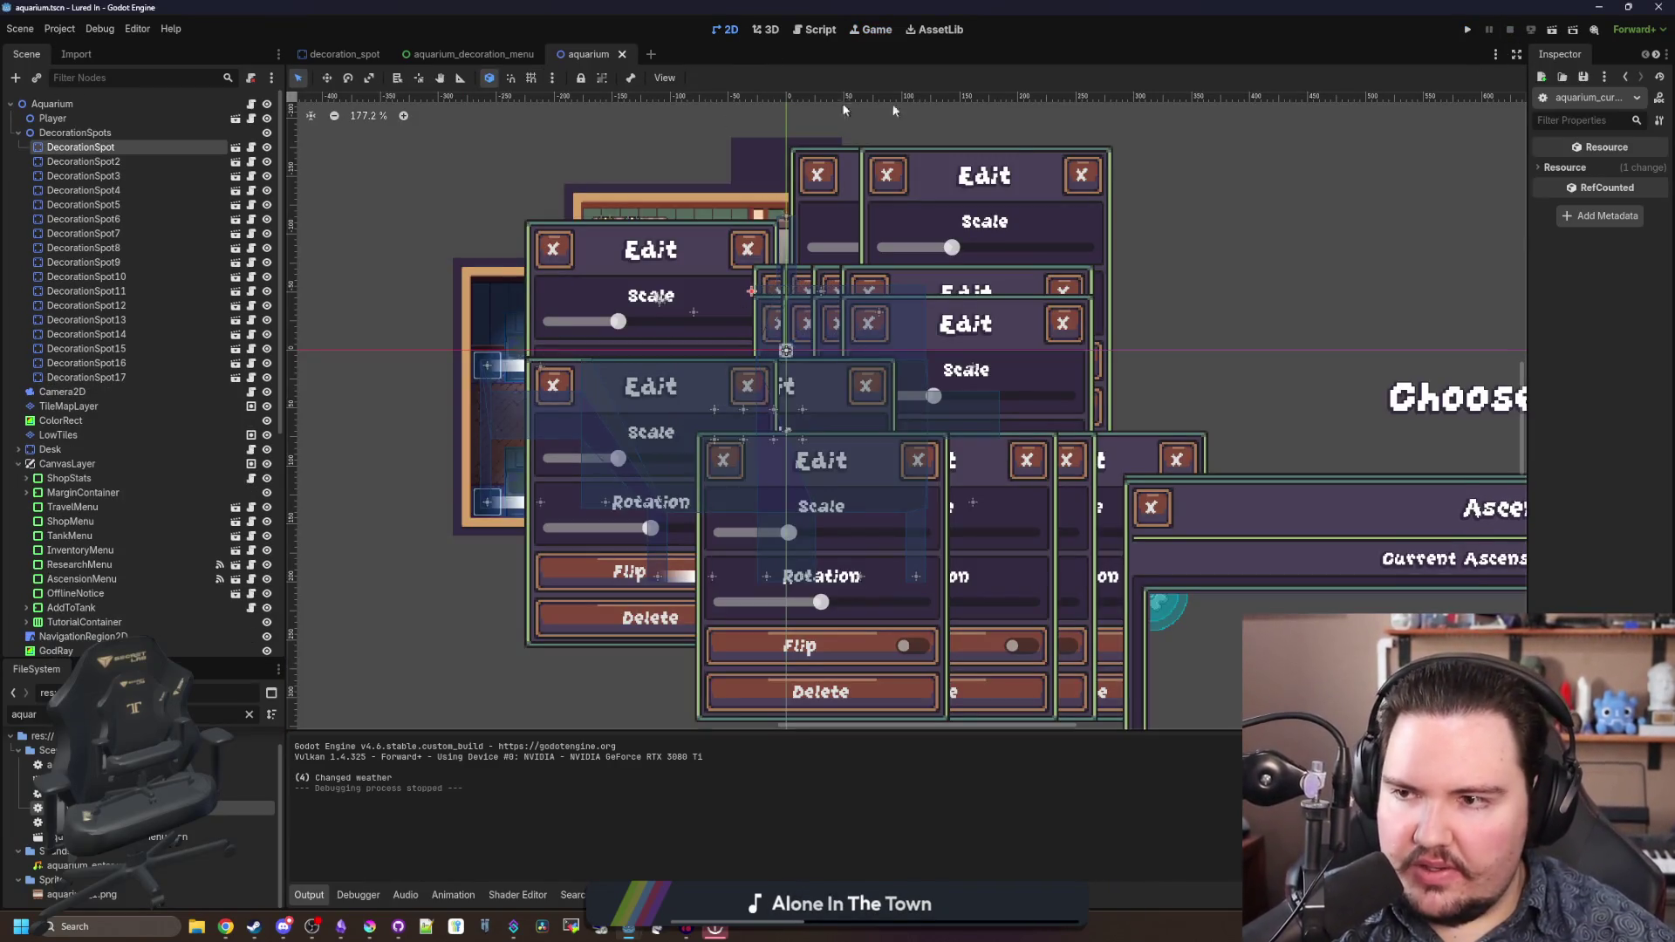
left_click(236, 249)
left_click(270, 191)
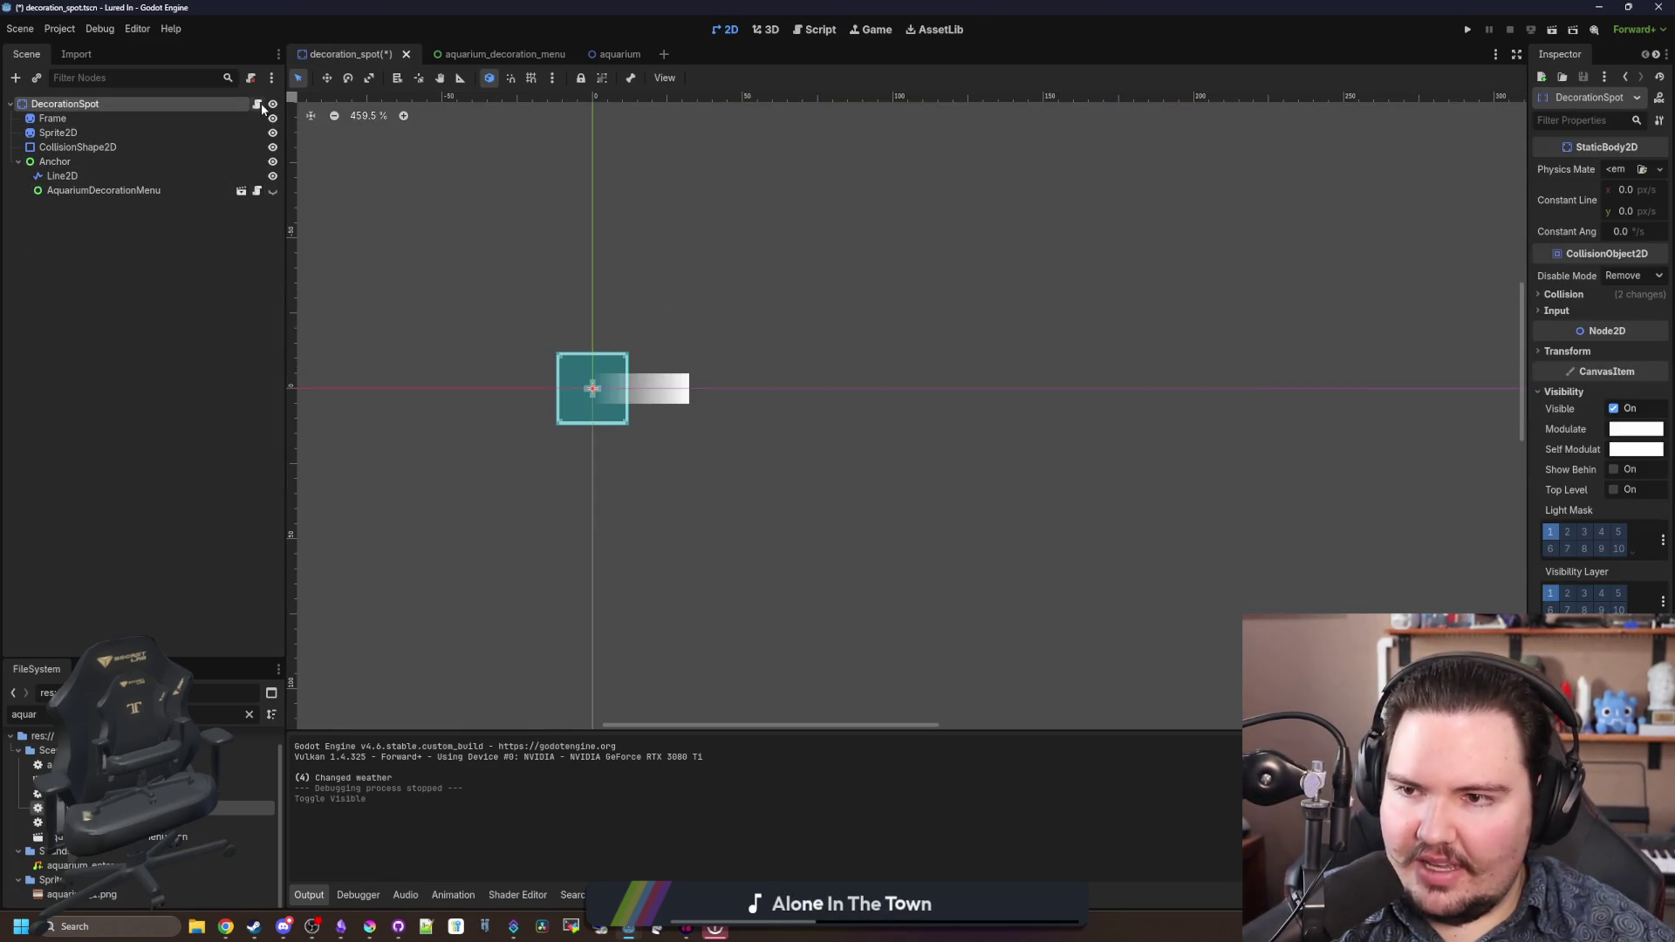
- Review the DecorationSpot script, then relaunch the game
left_click(259, 104)
left_click(728, 223)
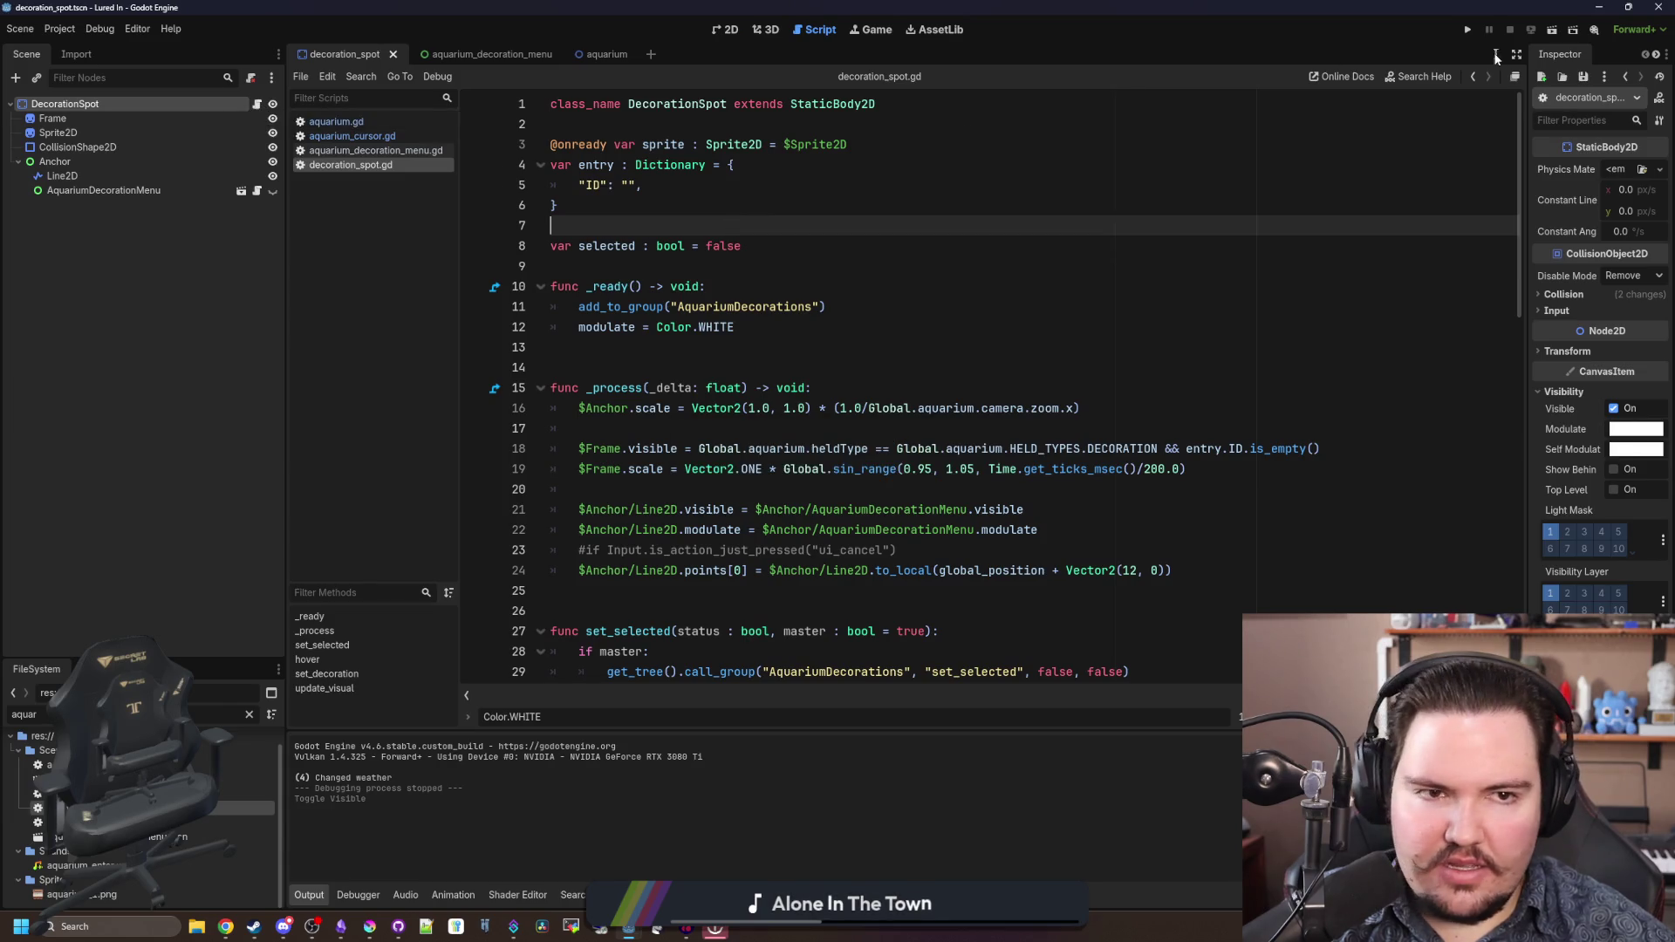
left_click(1468, 30)
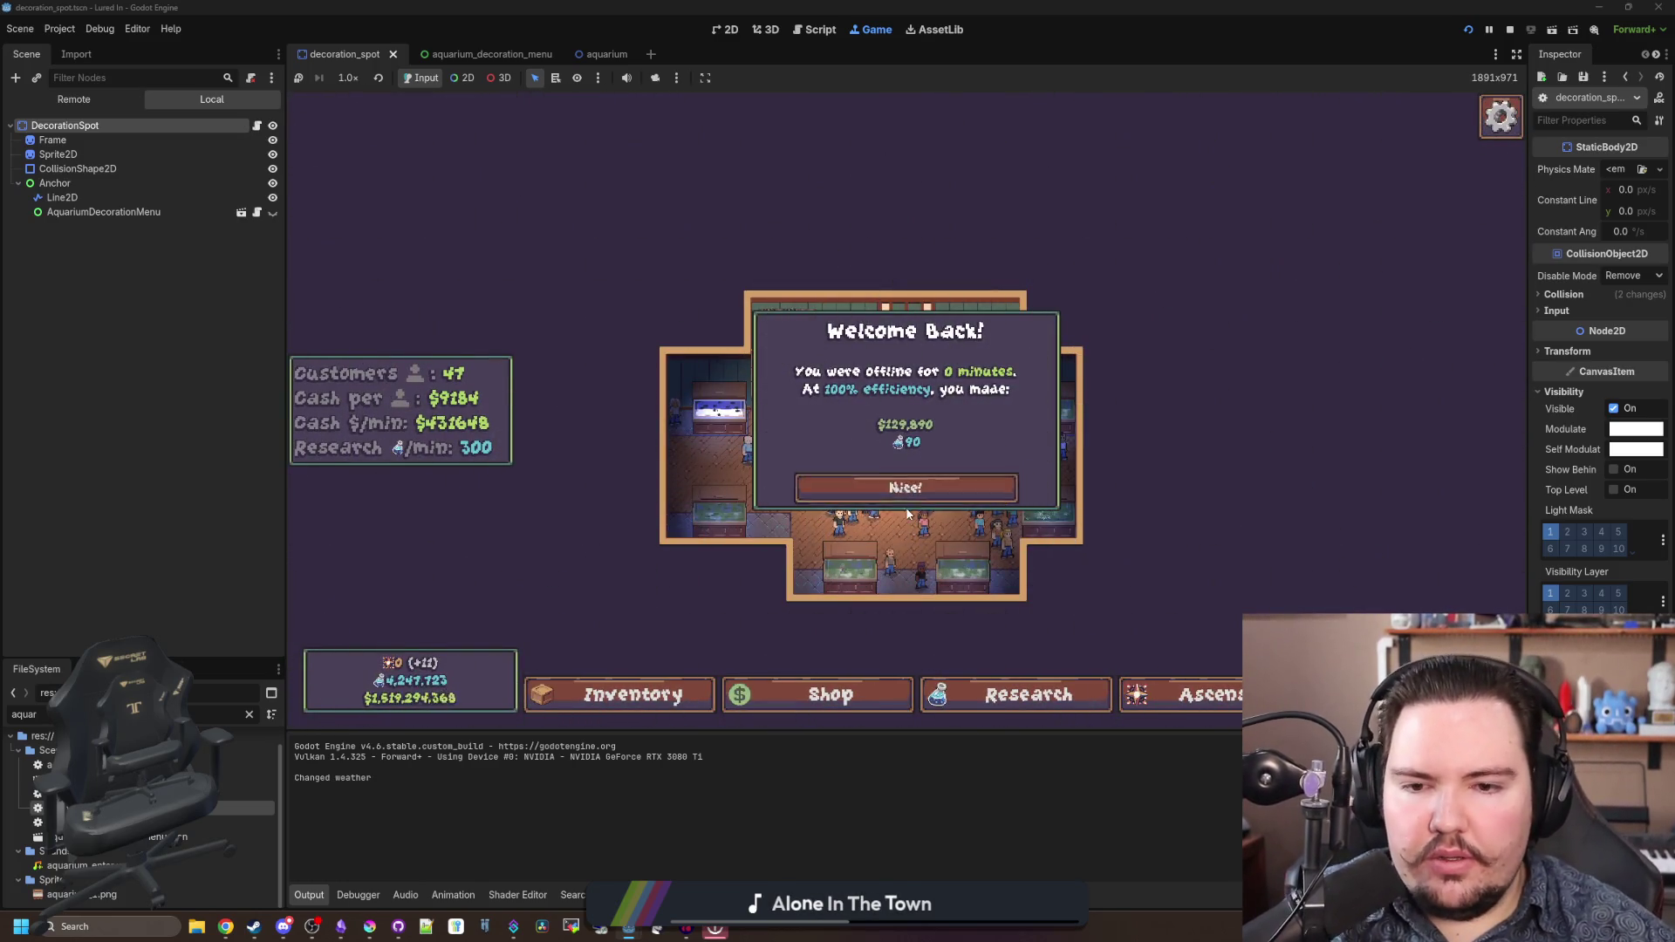
left_click(916, 493)
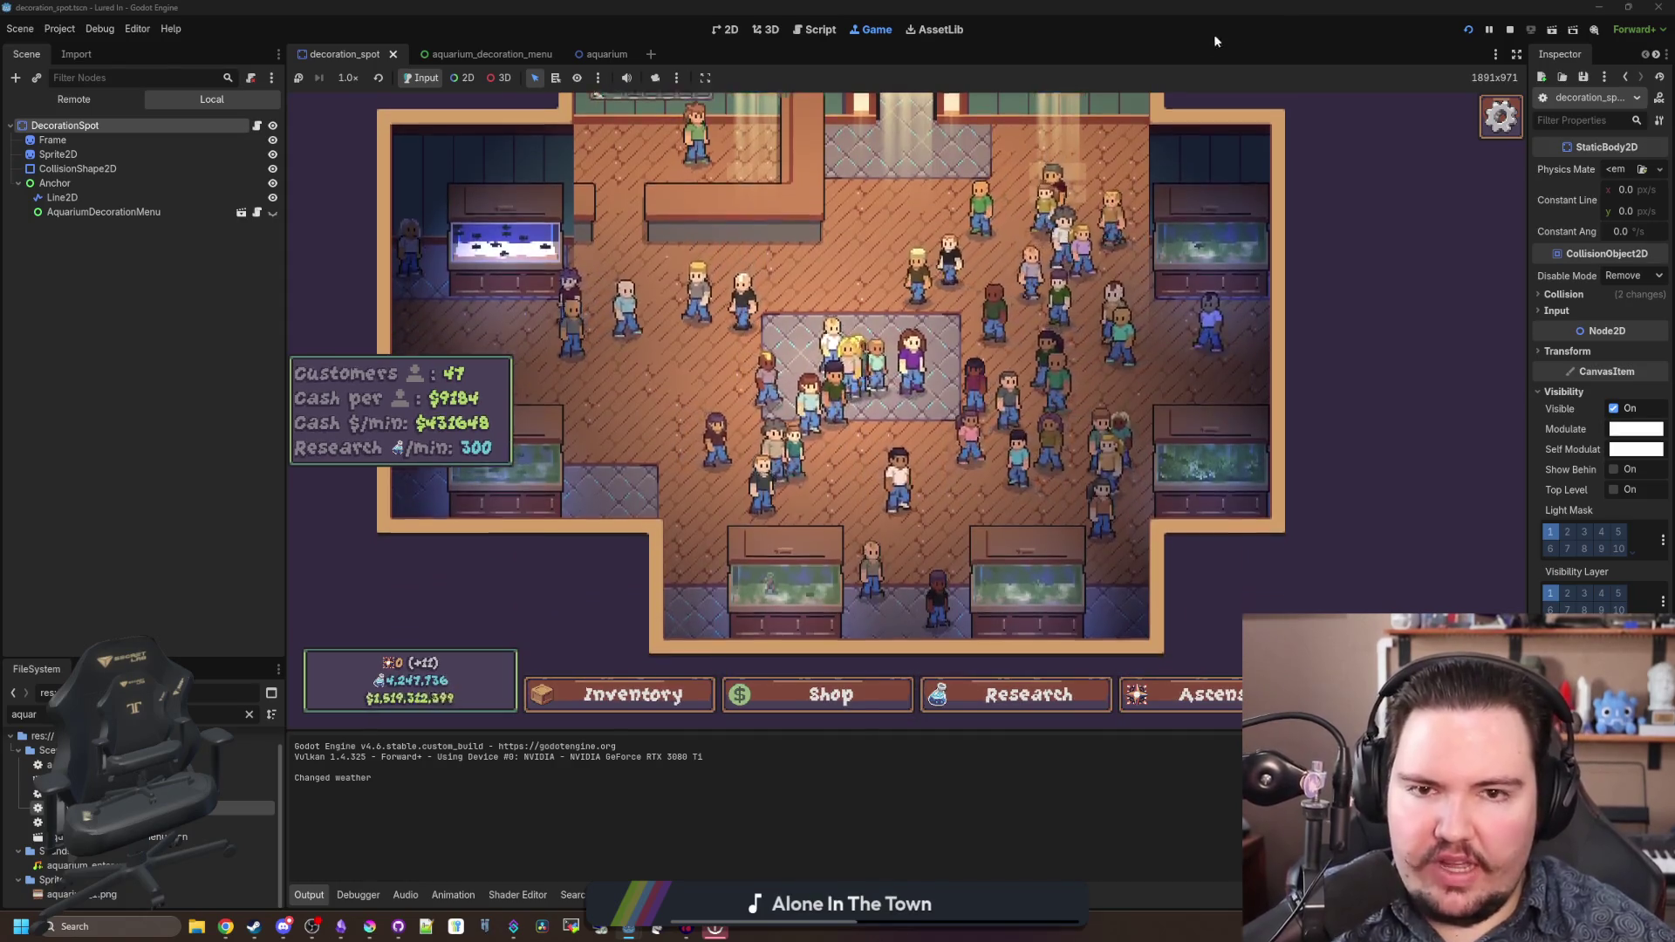
left_click(1510, 30)
left_click(731, 29)
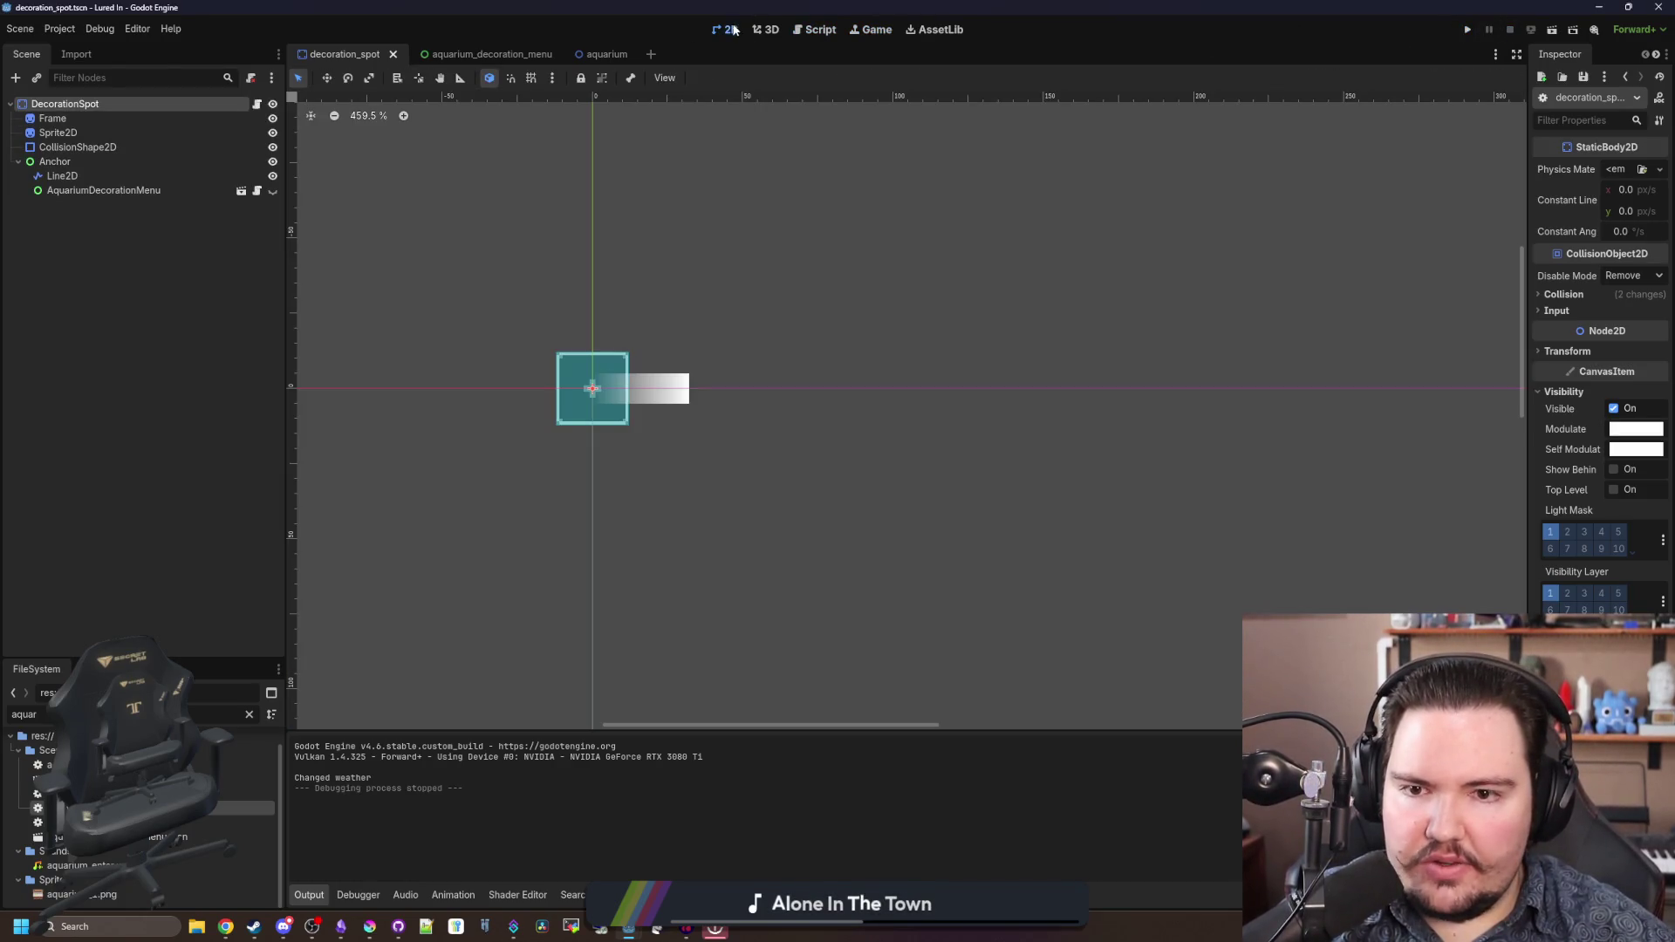
left_click(625, 55)
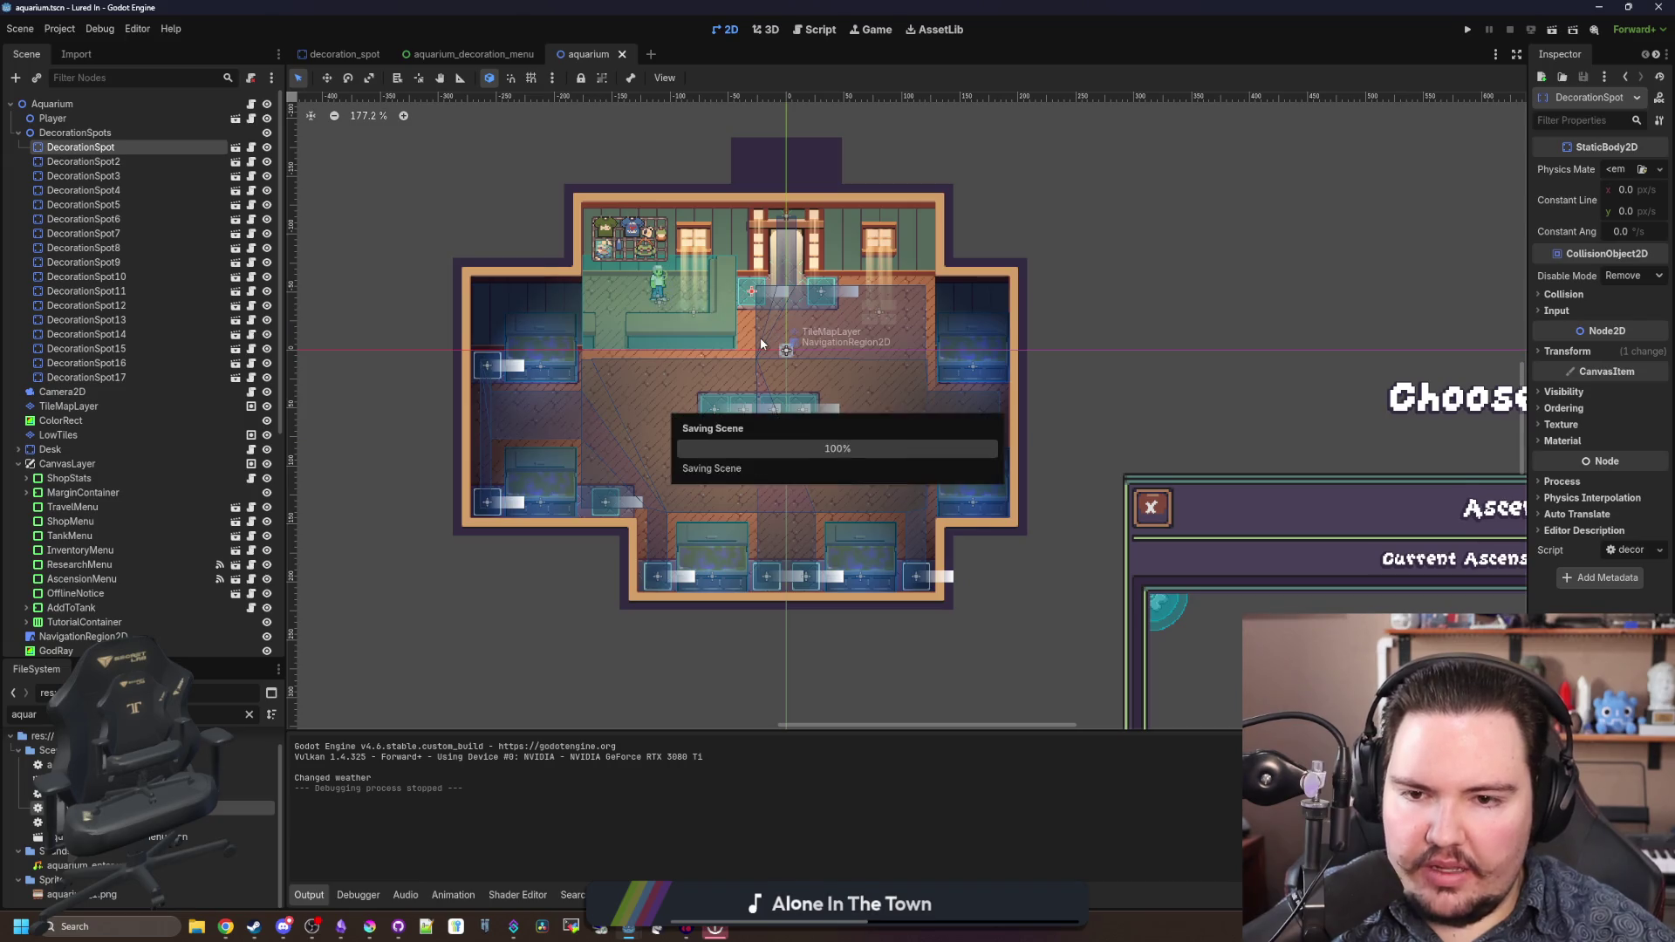
scroll(760, 336, "up", 5)
scroll(701, 447, "up", 2)
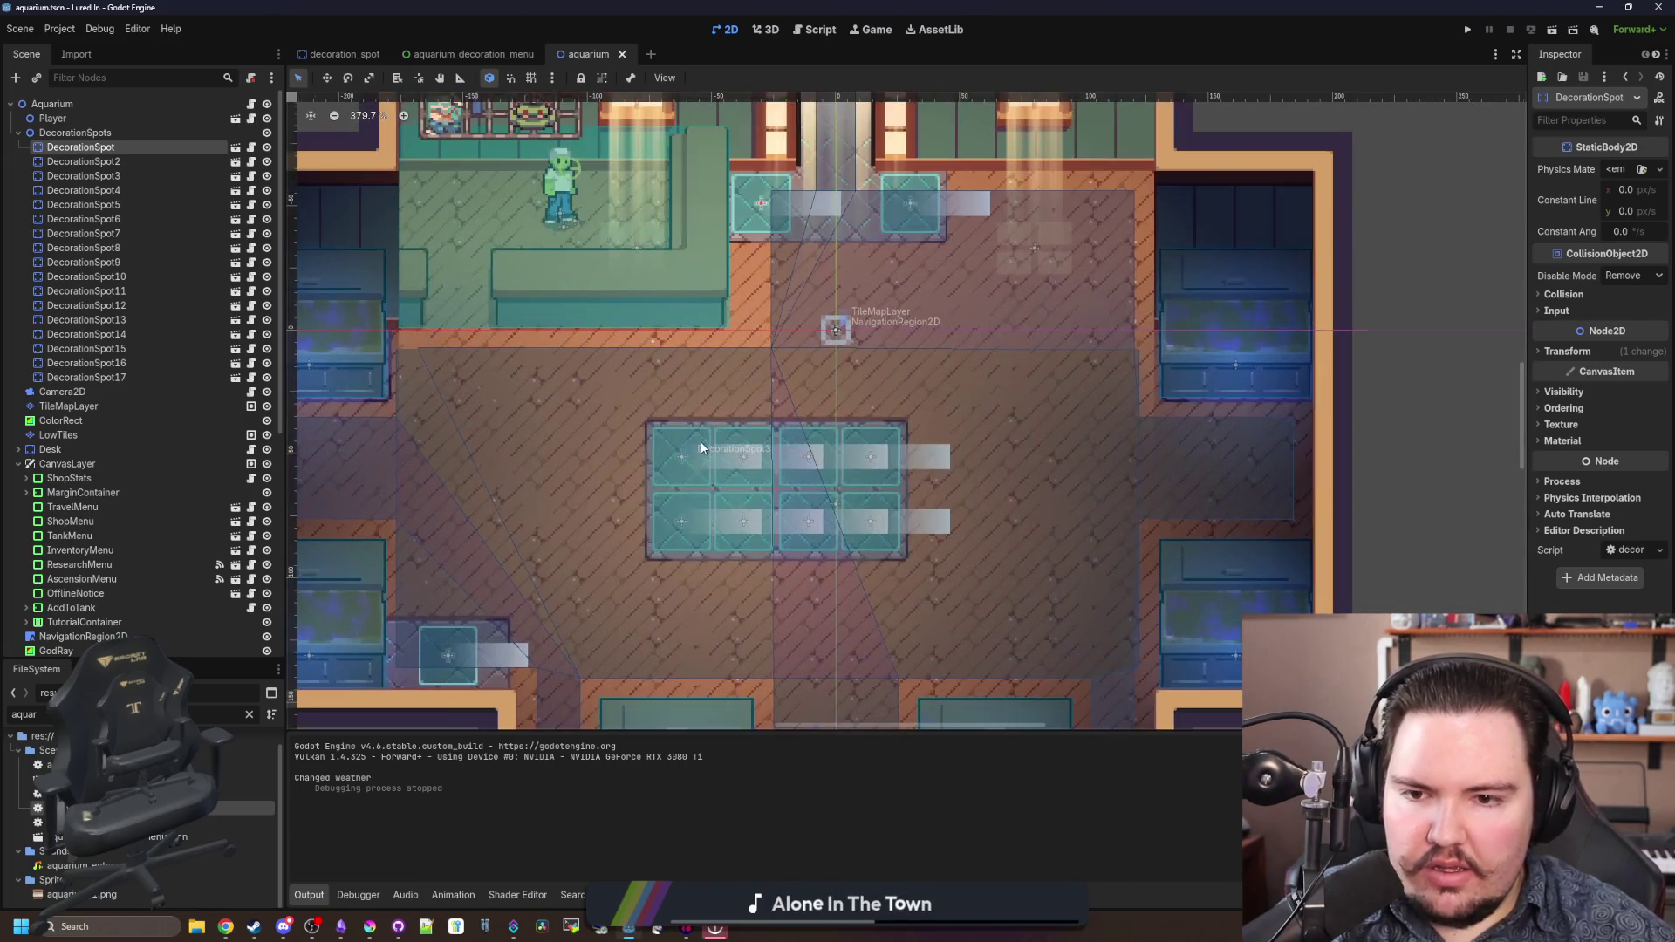
left_click(132, 150)
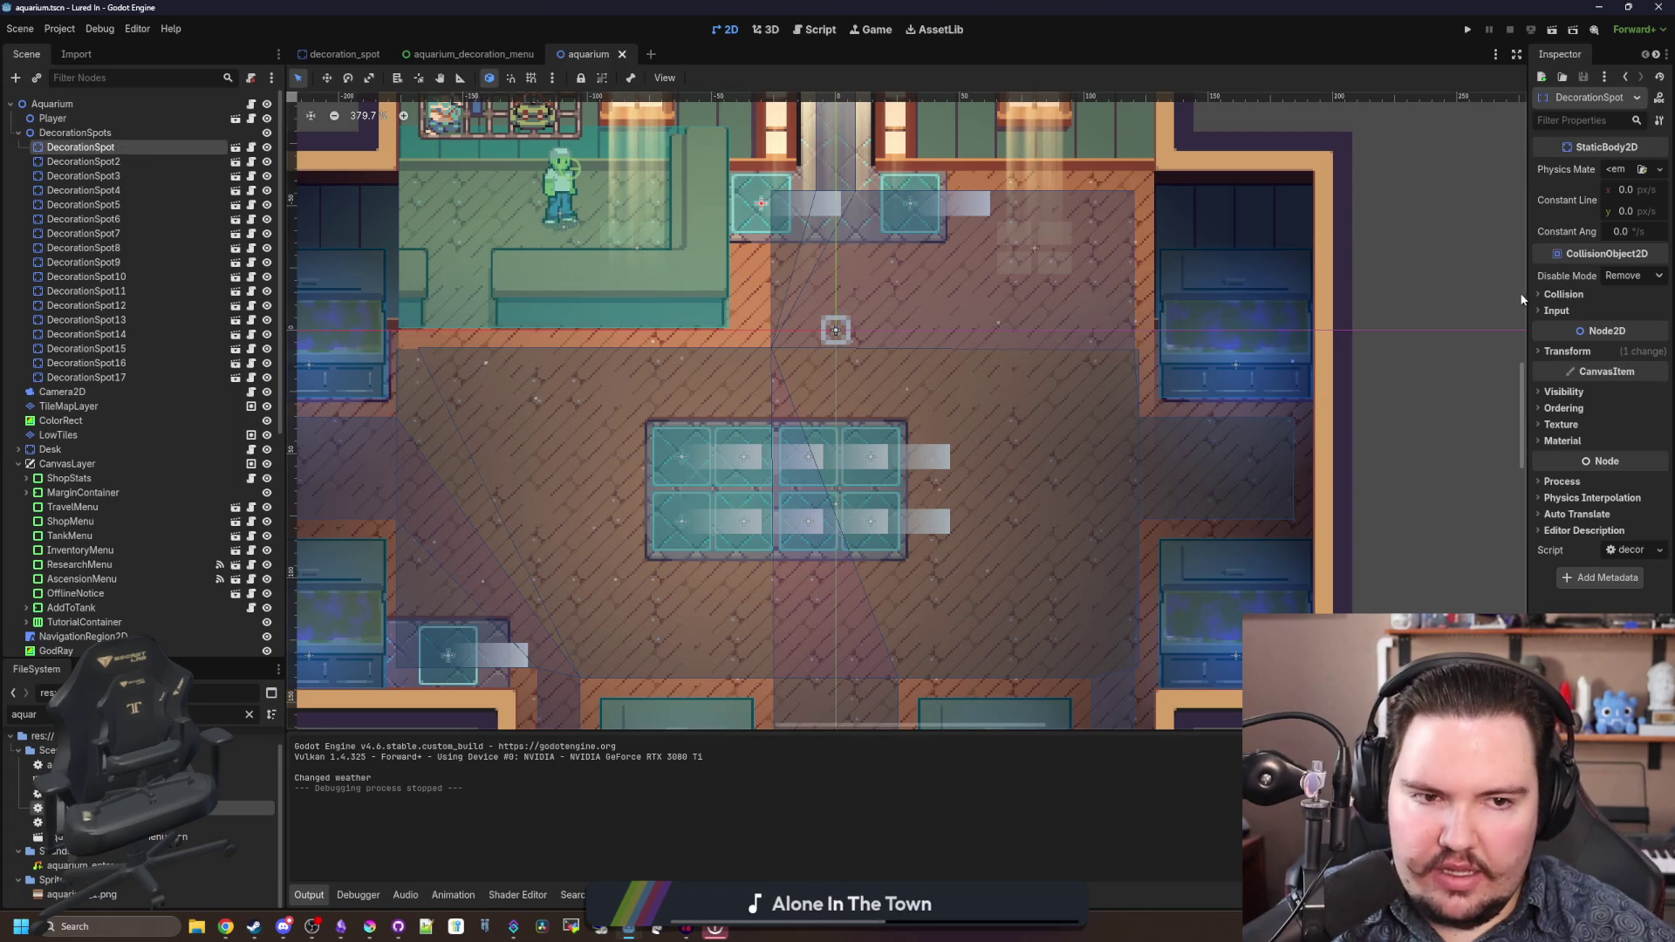
left_click_drag(1529, 286, 1400, 288)
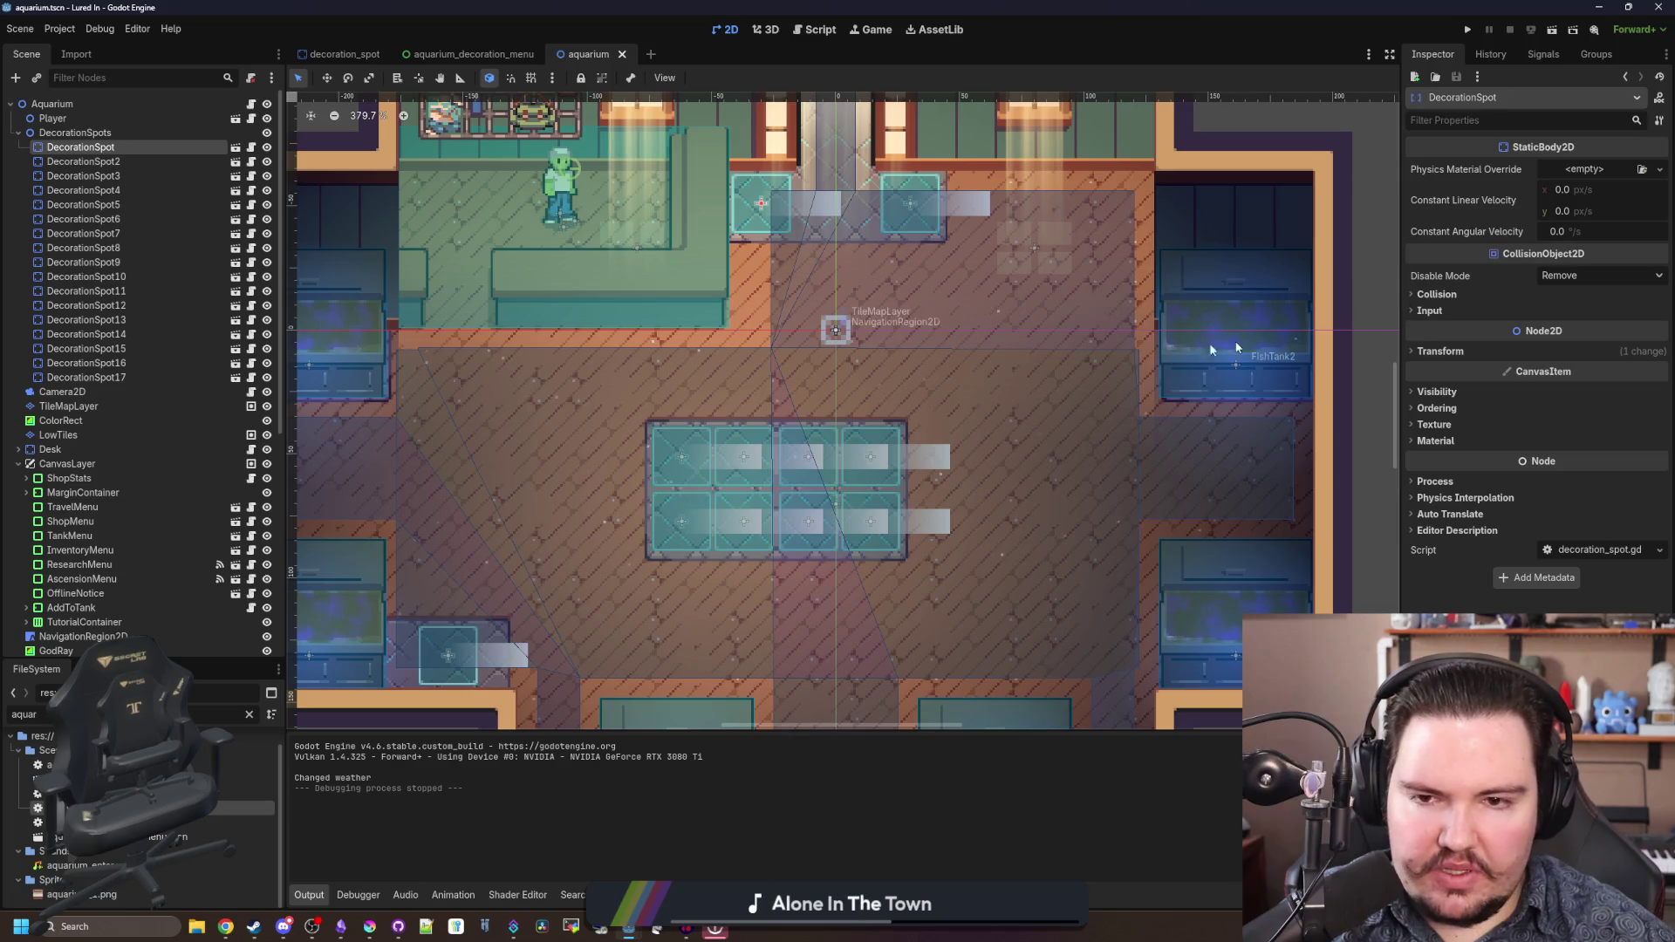
scroll(692, 356, "down", 3)
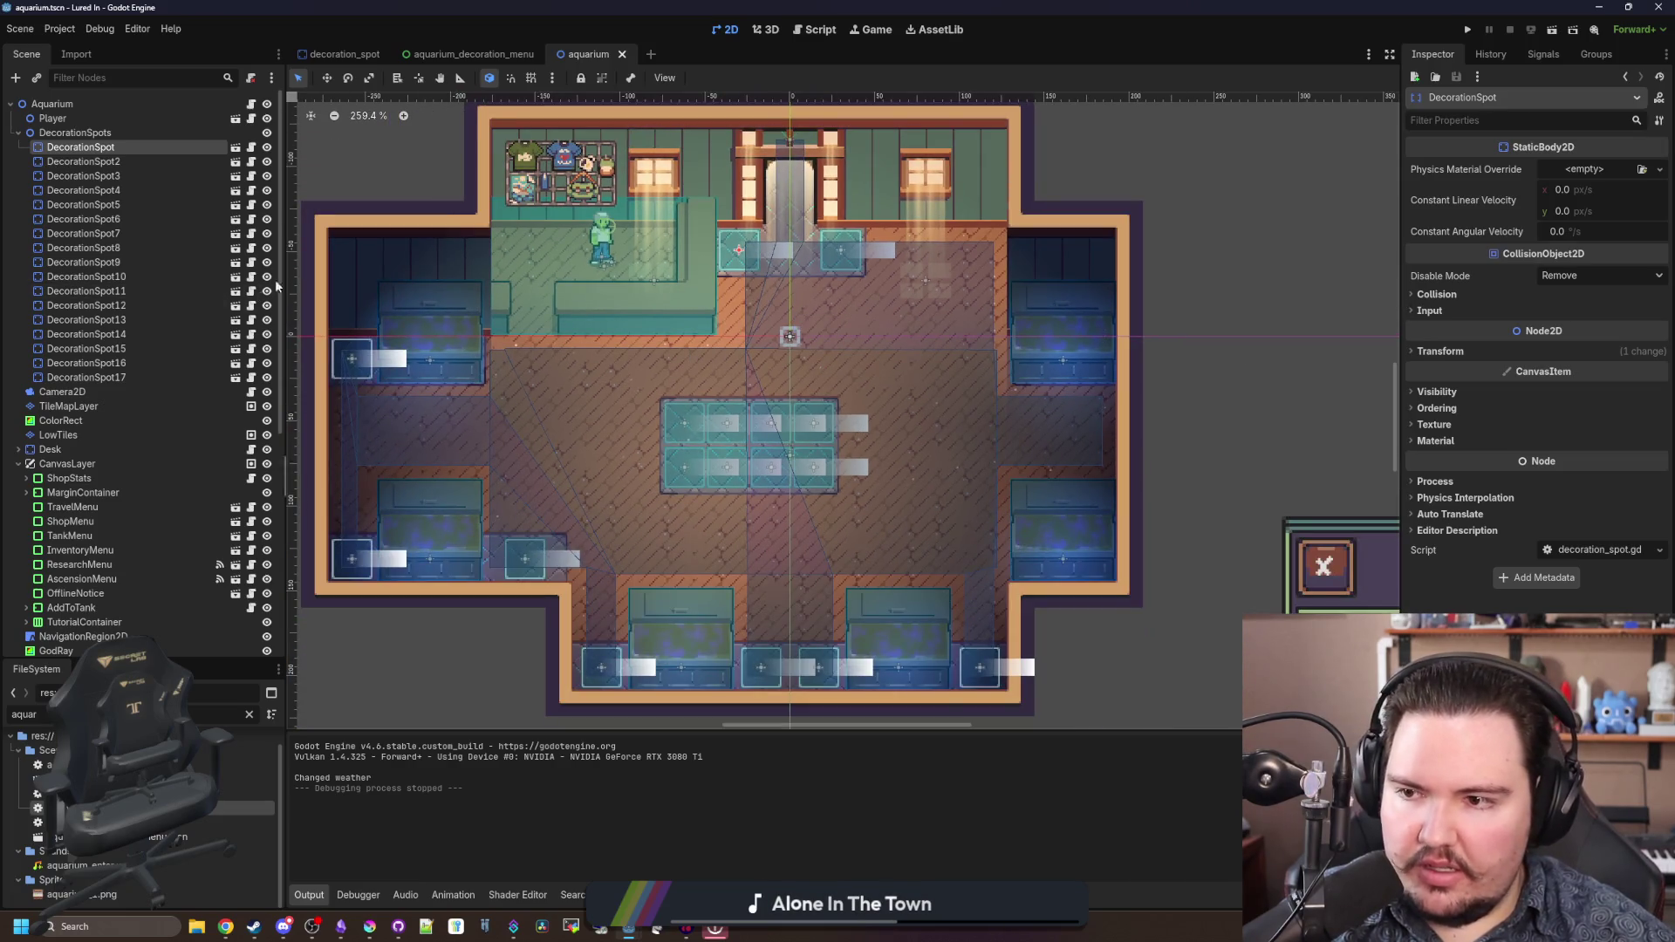
left_click(128, 376)
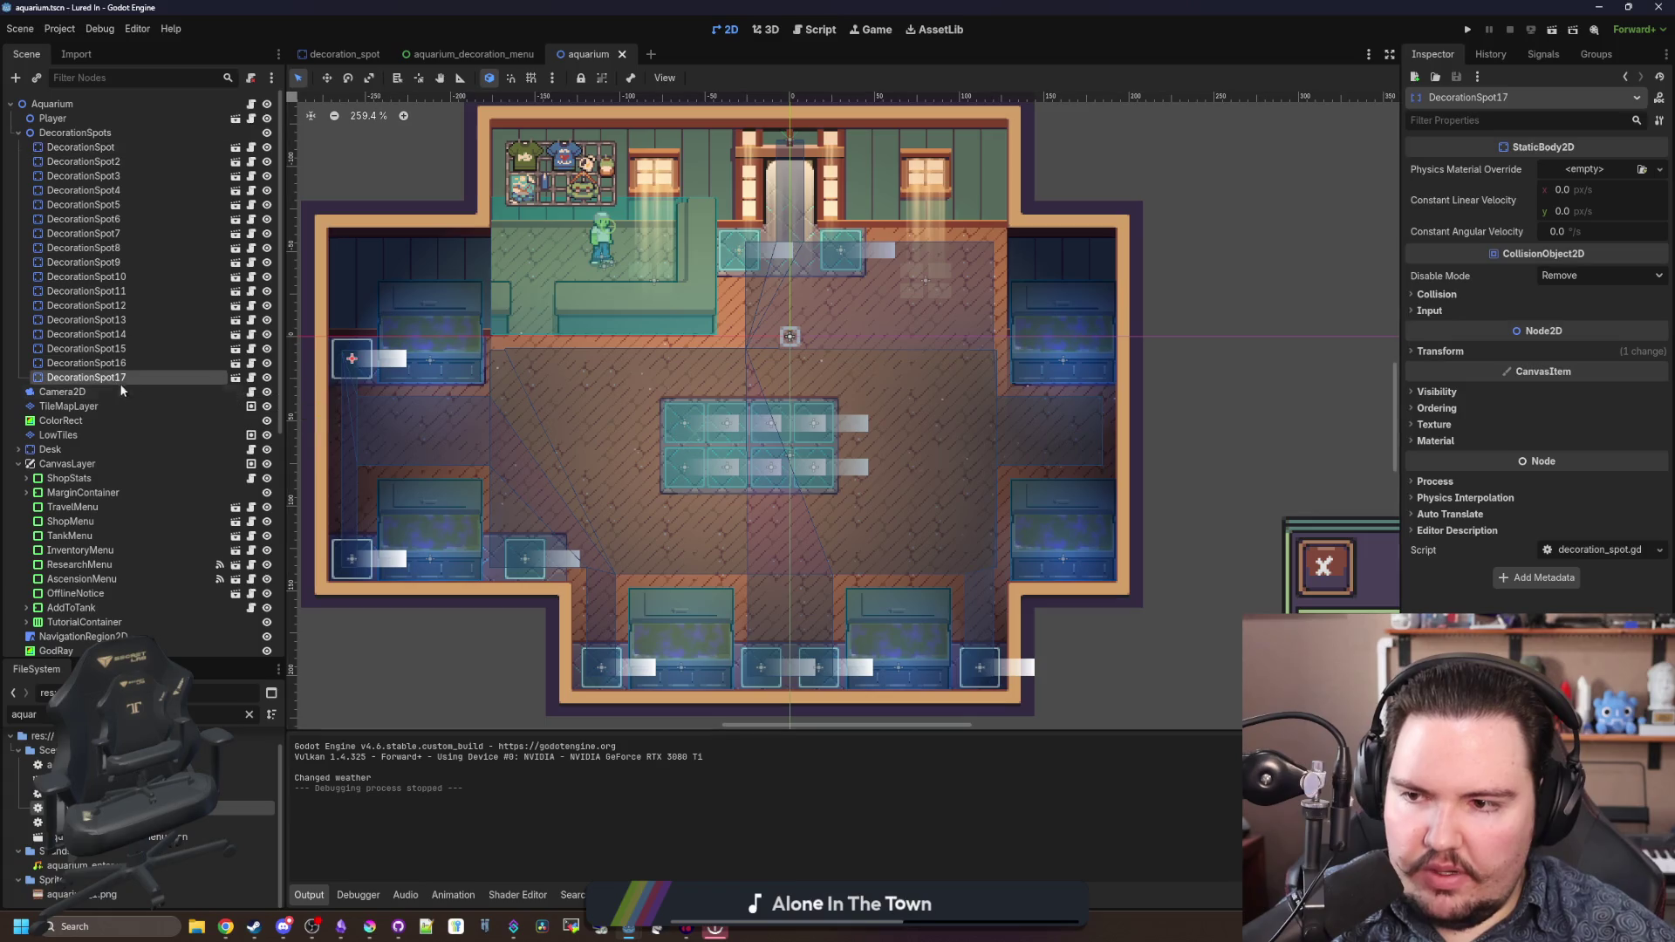
left_click(108, 160)
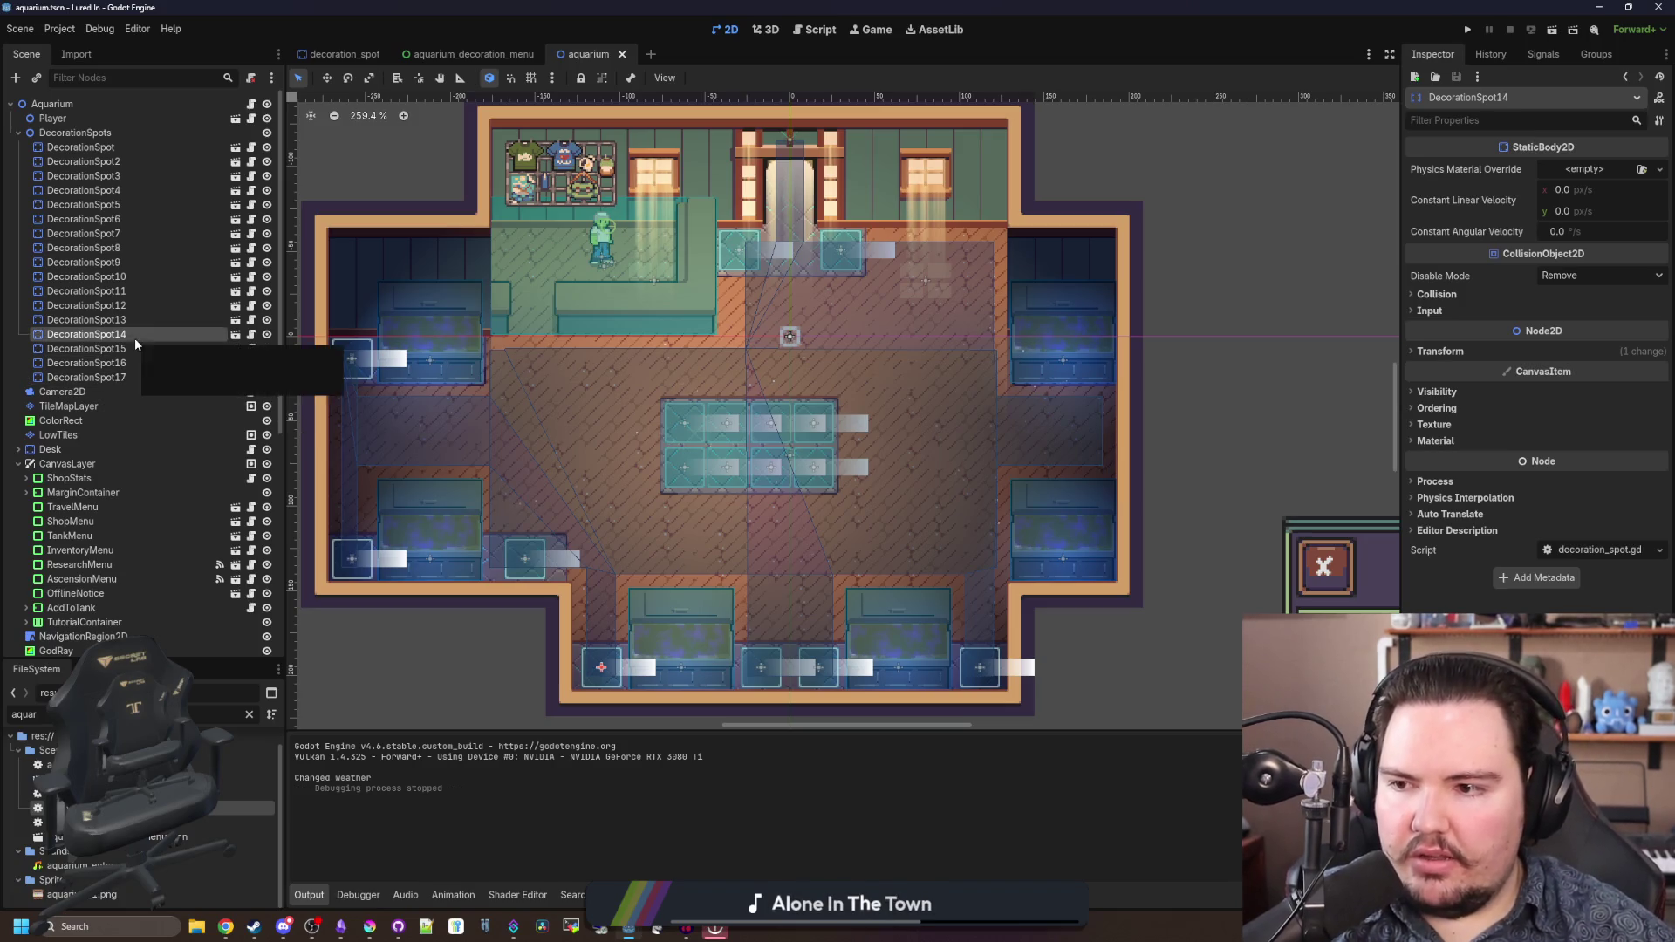
left_click(126, 248)
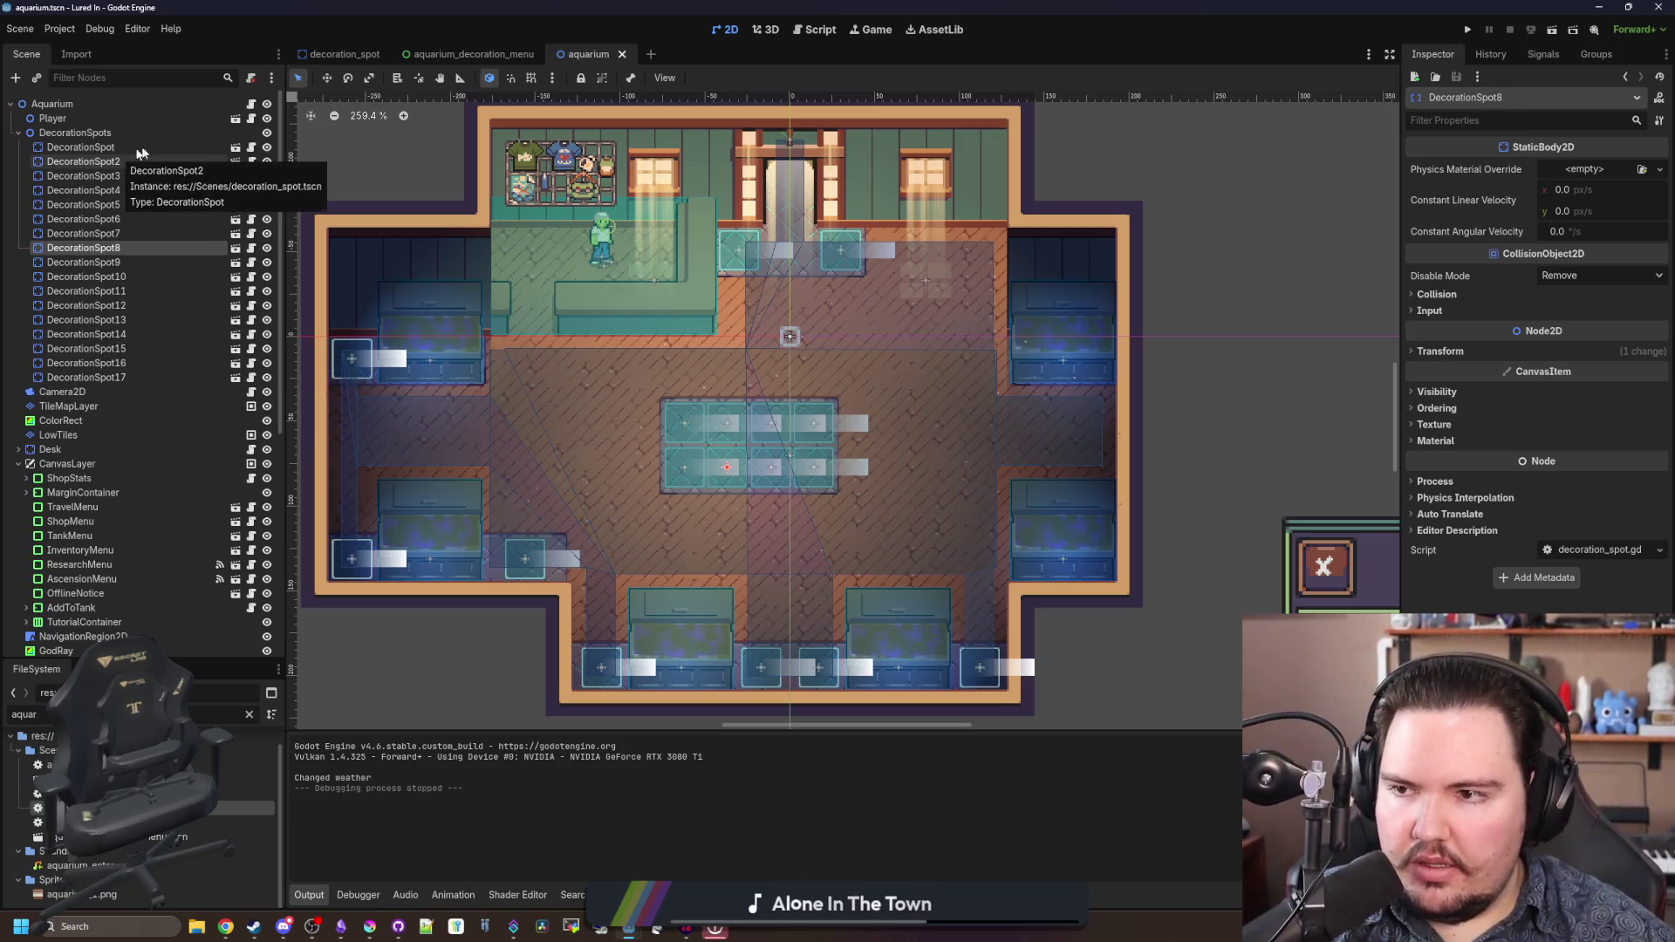
left_click(142, 391)
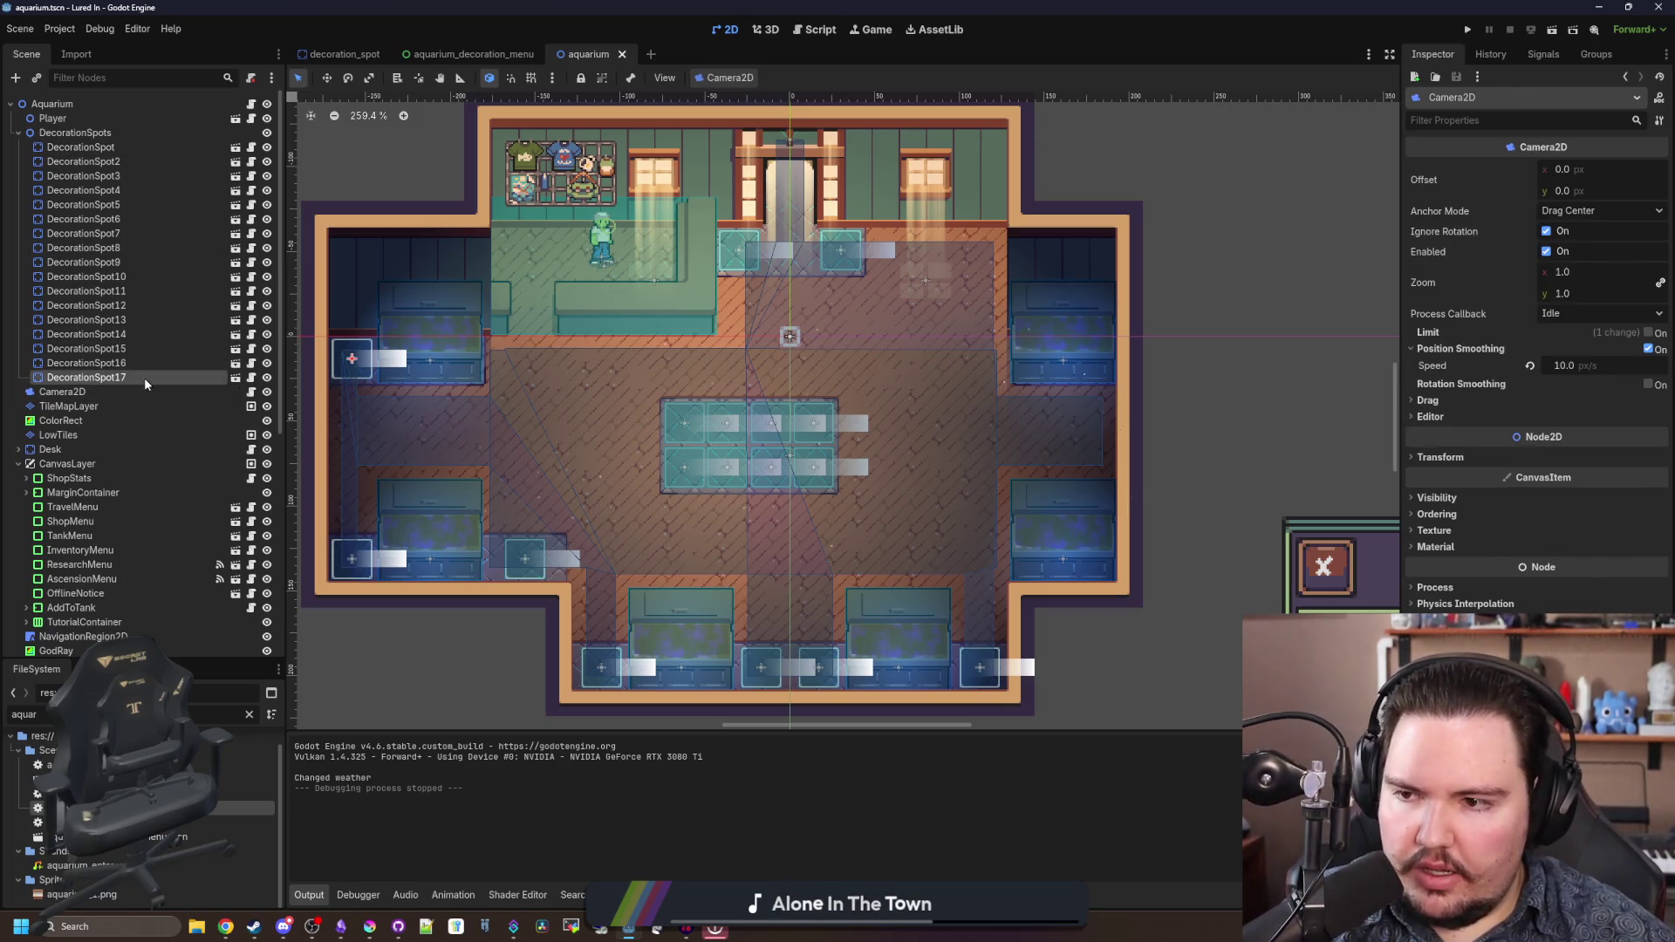
left_click(144, 379)
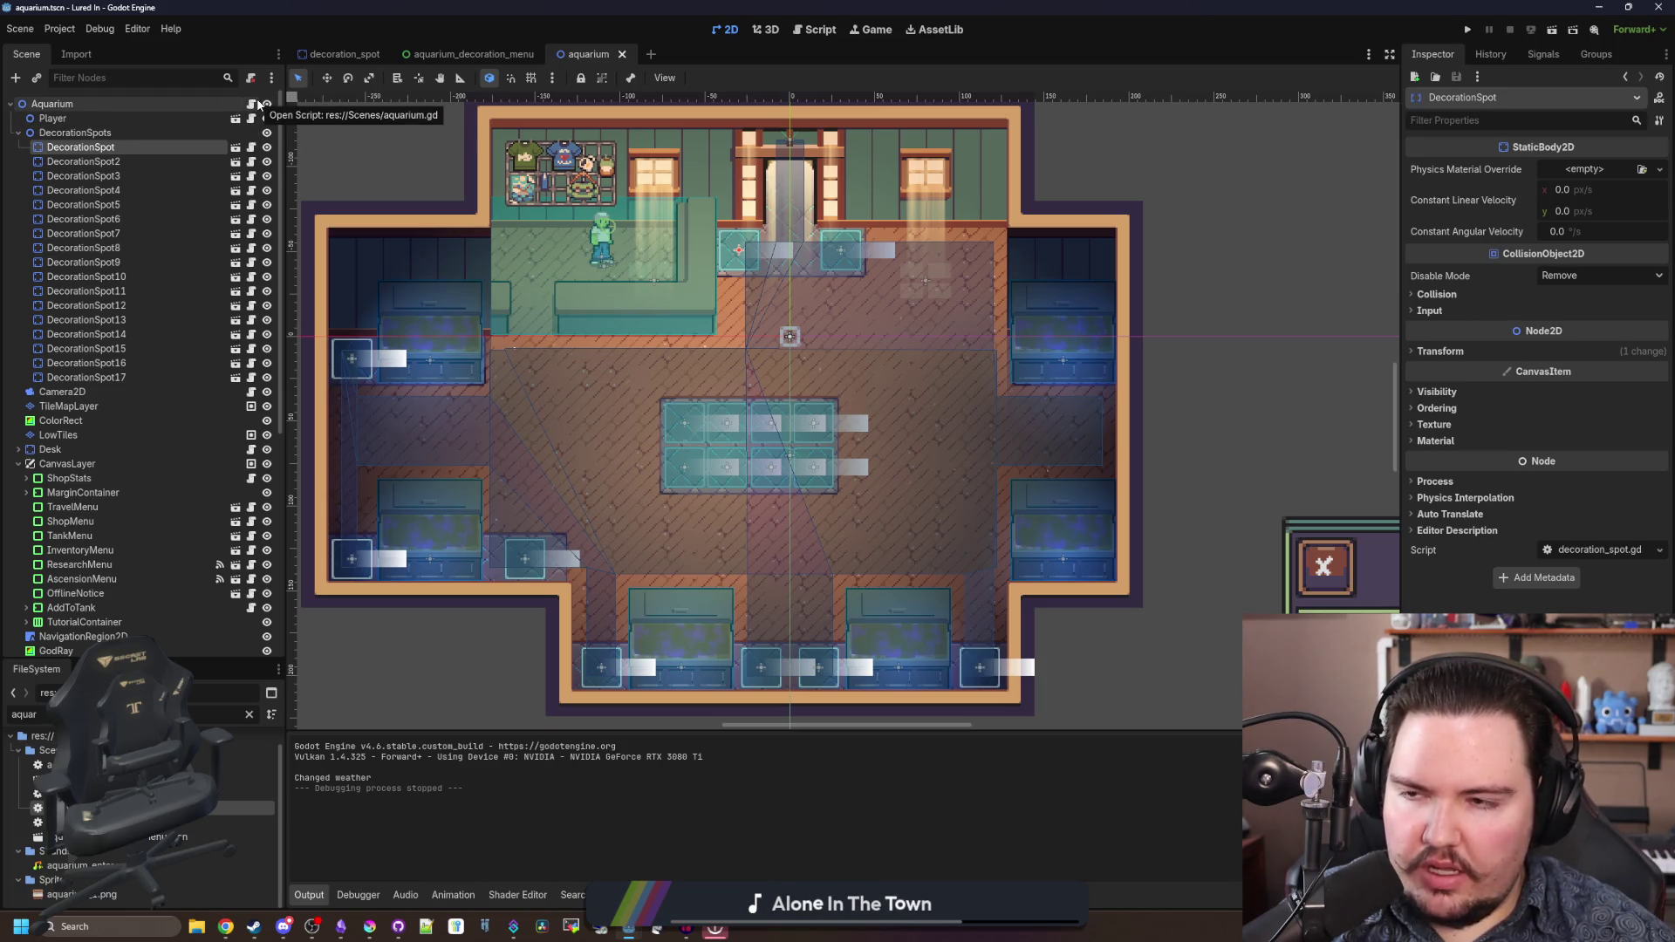
left_click(250, 149)
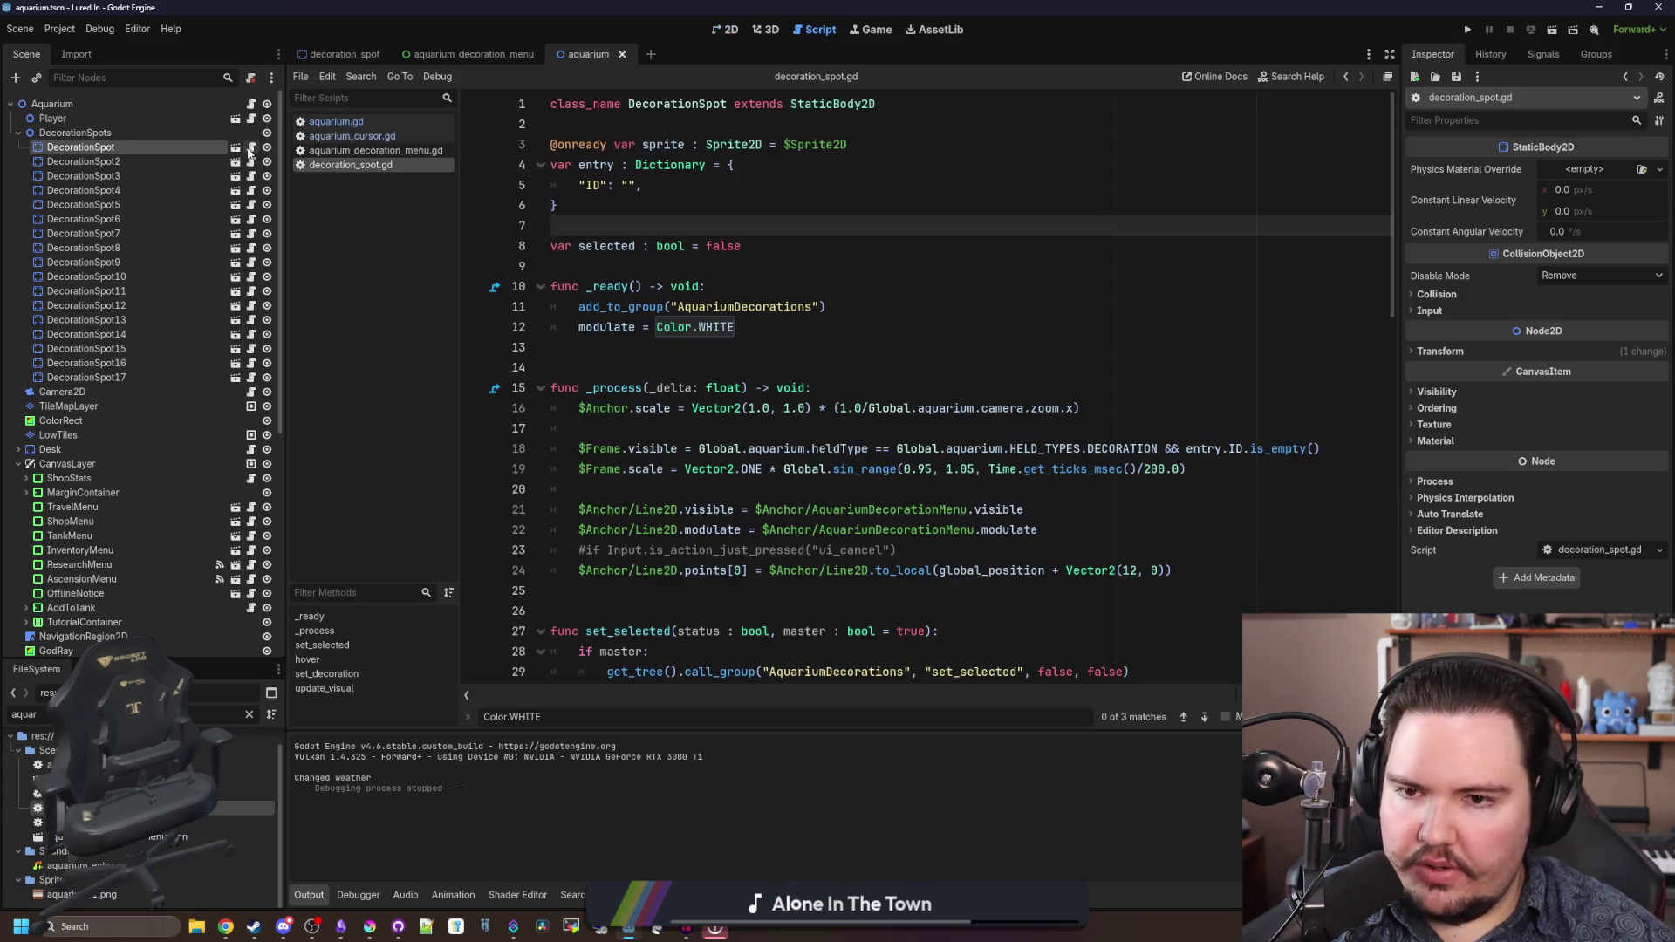
- Add a get_index() call on line 14 at the end of DecorationSpot's _ready function
left_click(747, 322)
key("Return")
key("Return")
type("D")
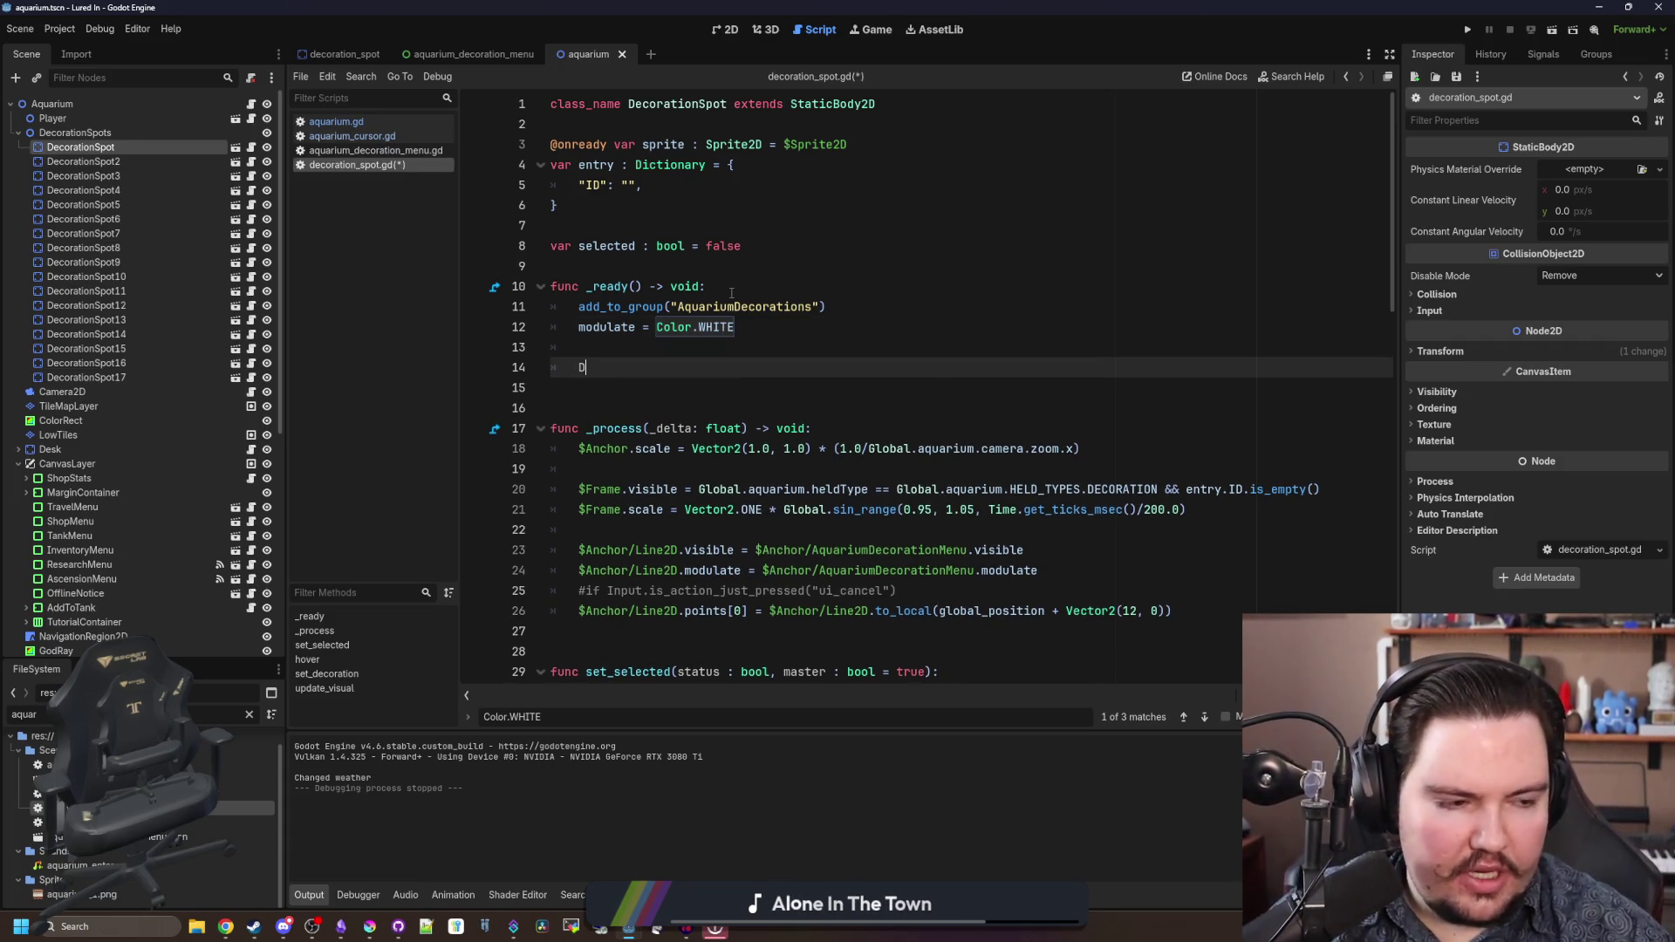
key("BackSpace")
key("BackSpace")
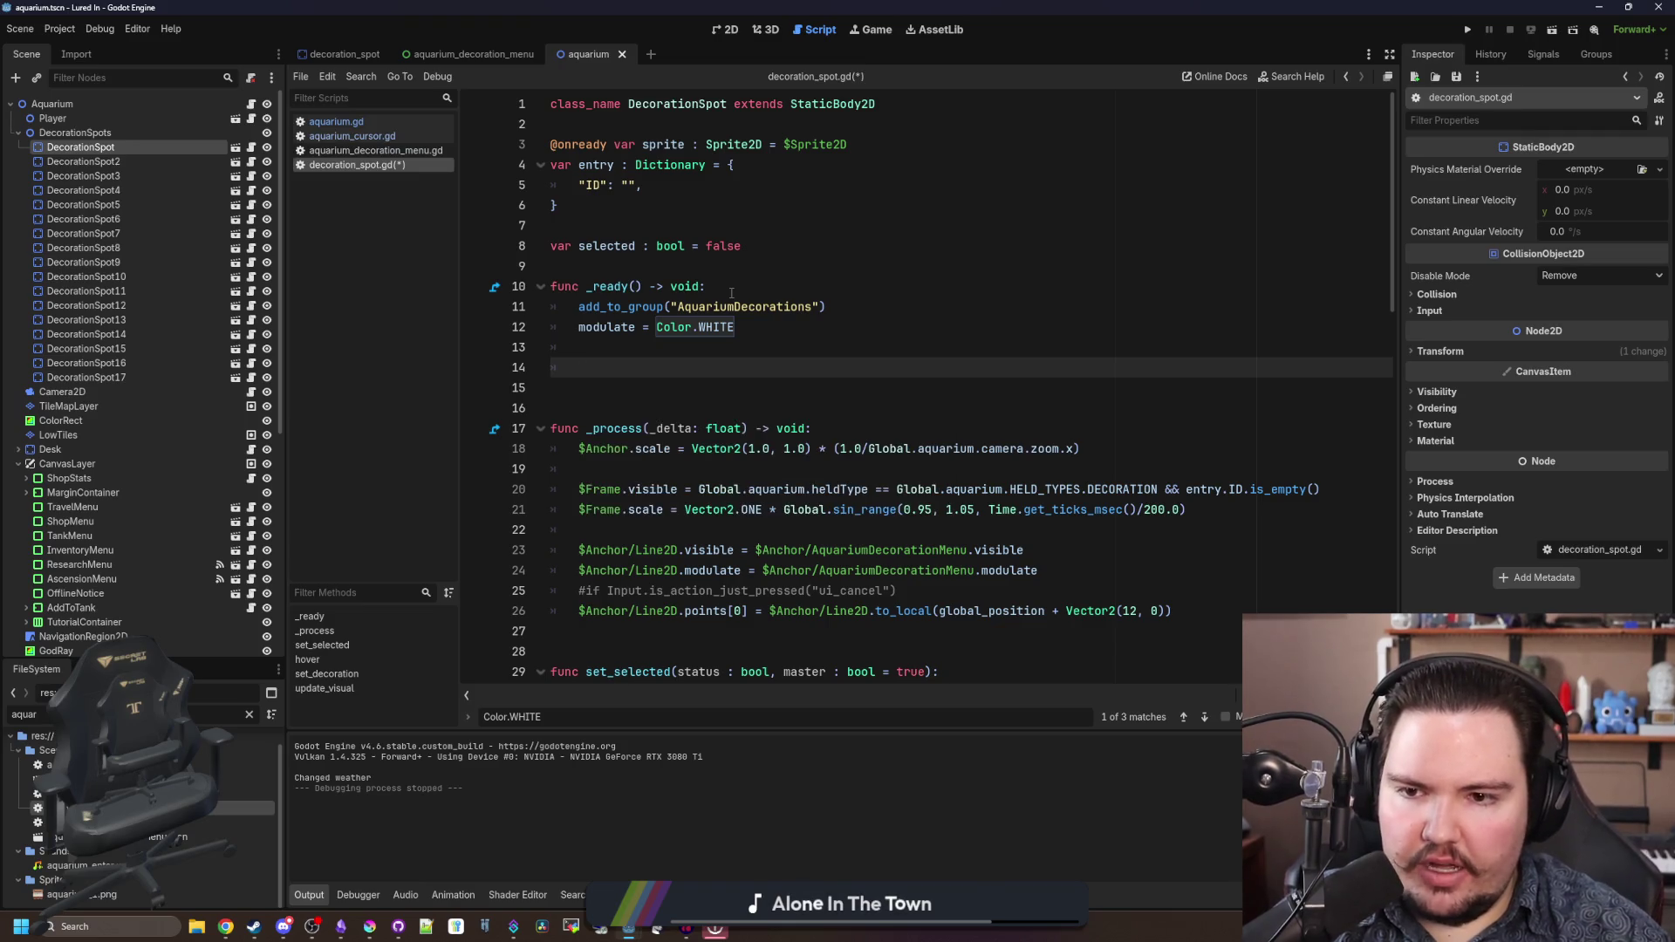
type("G")
key("BackSpace")
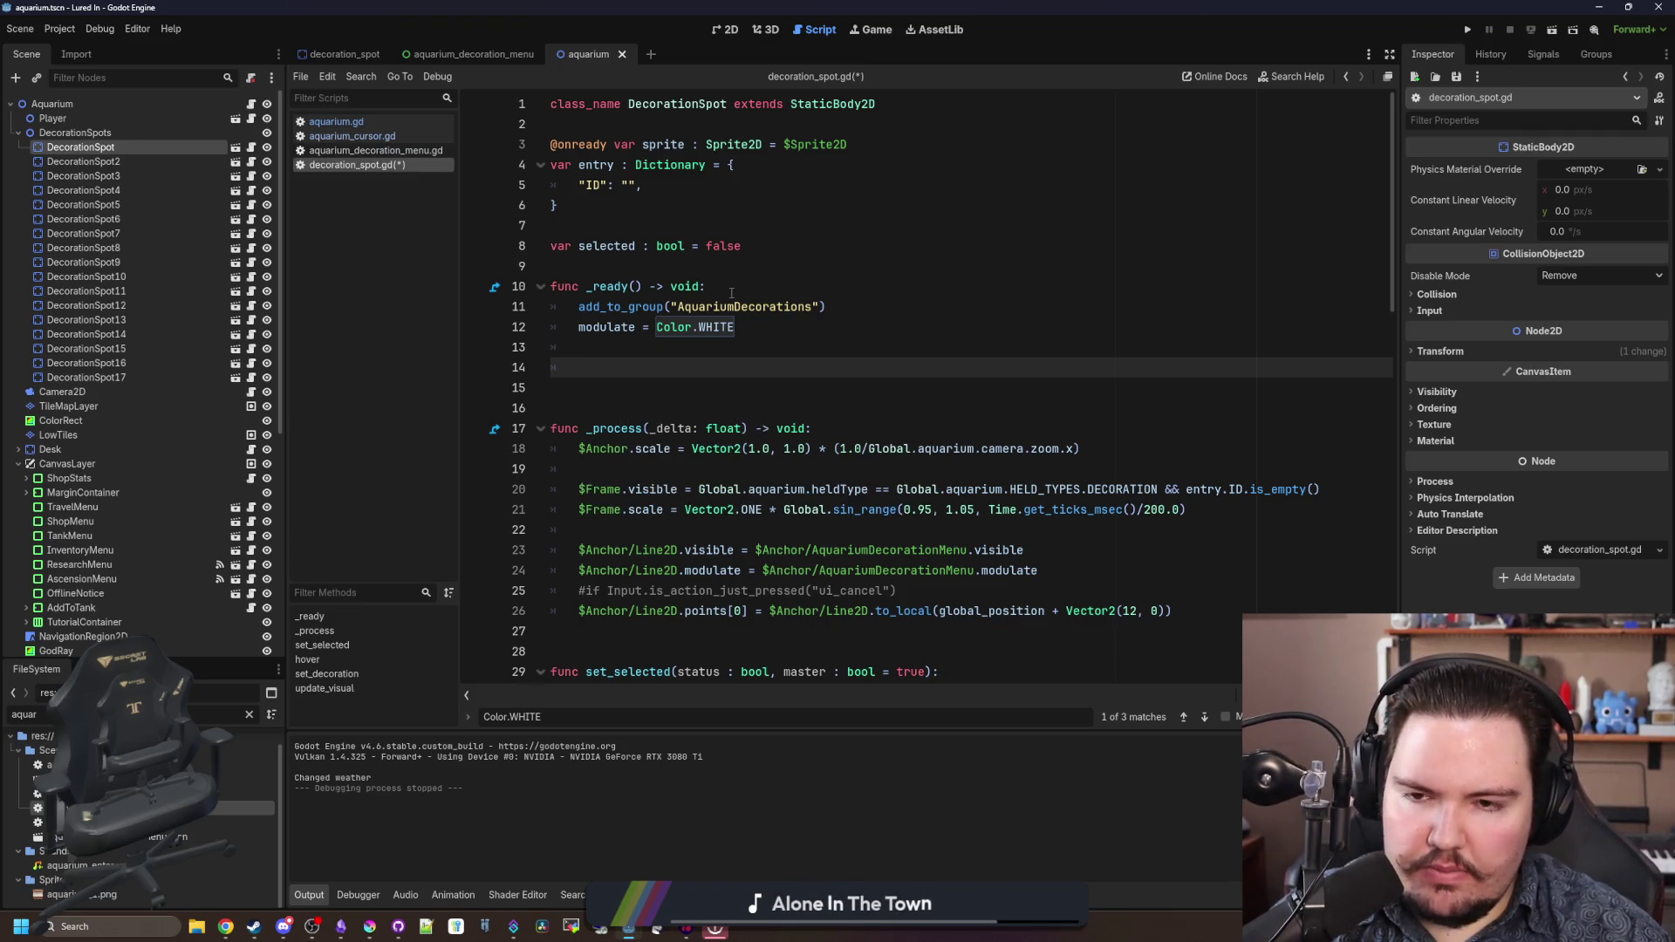
type("h")
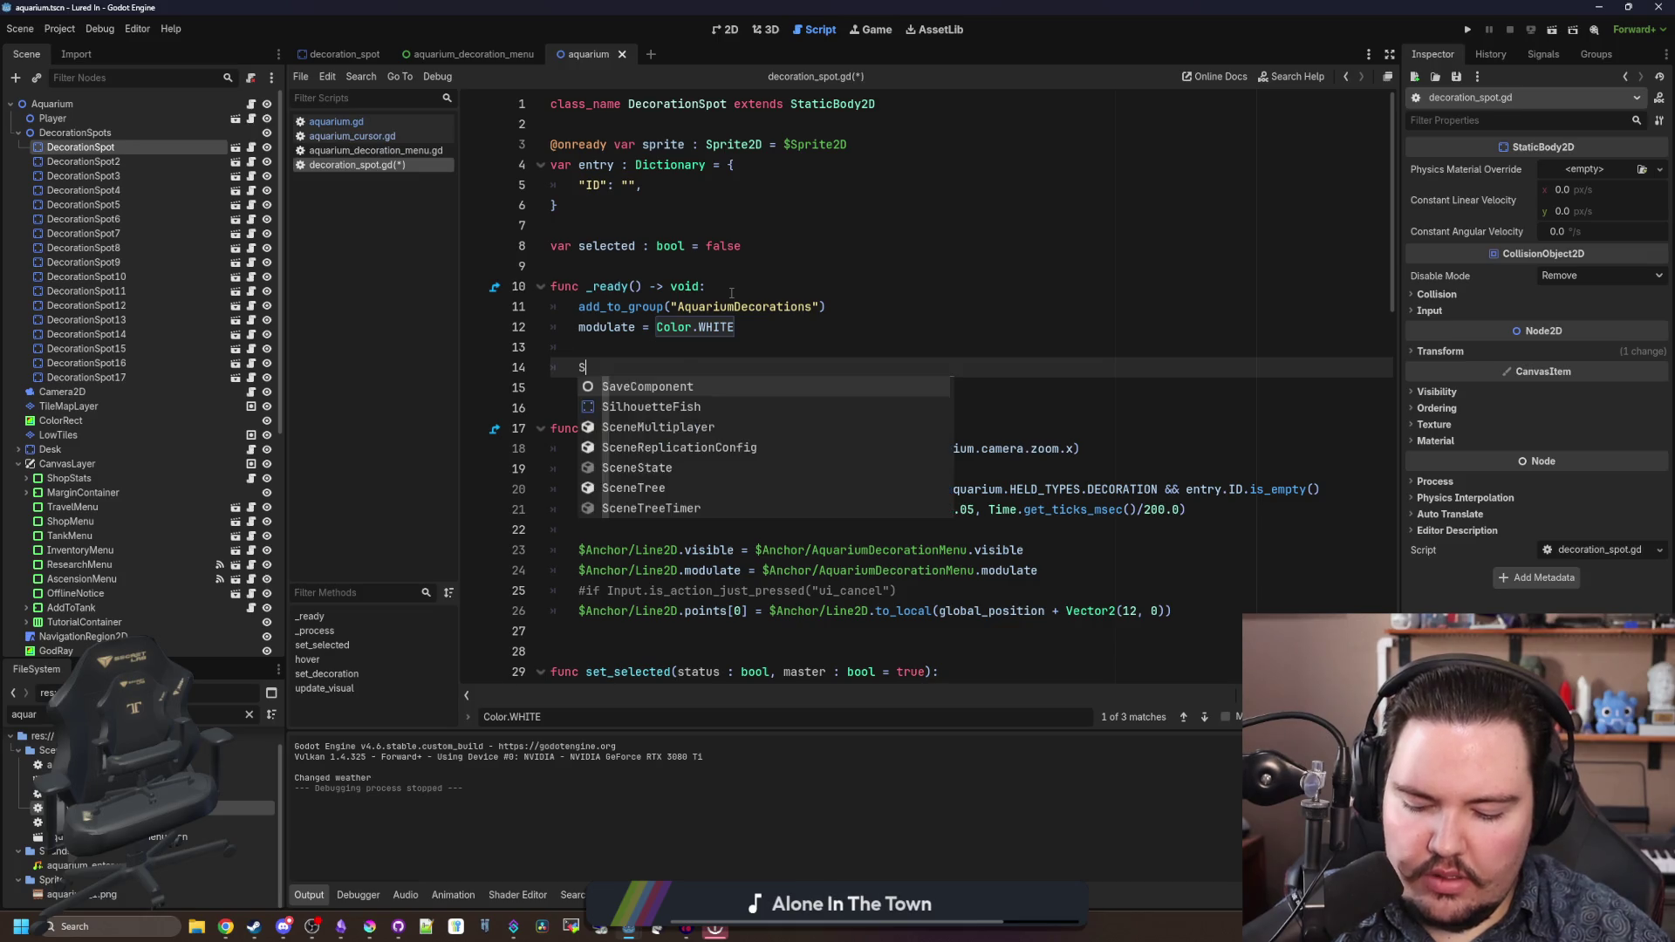
key("BackSpace")
type("G")
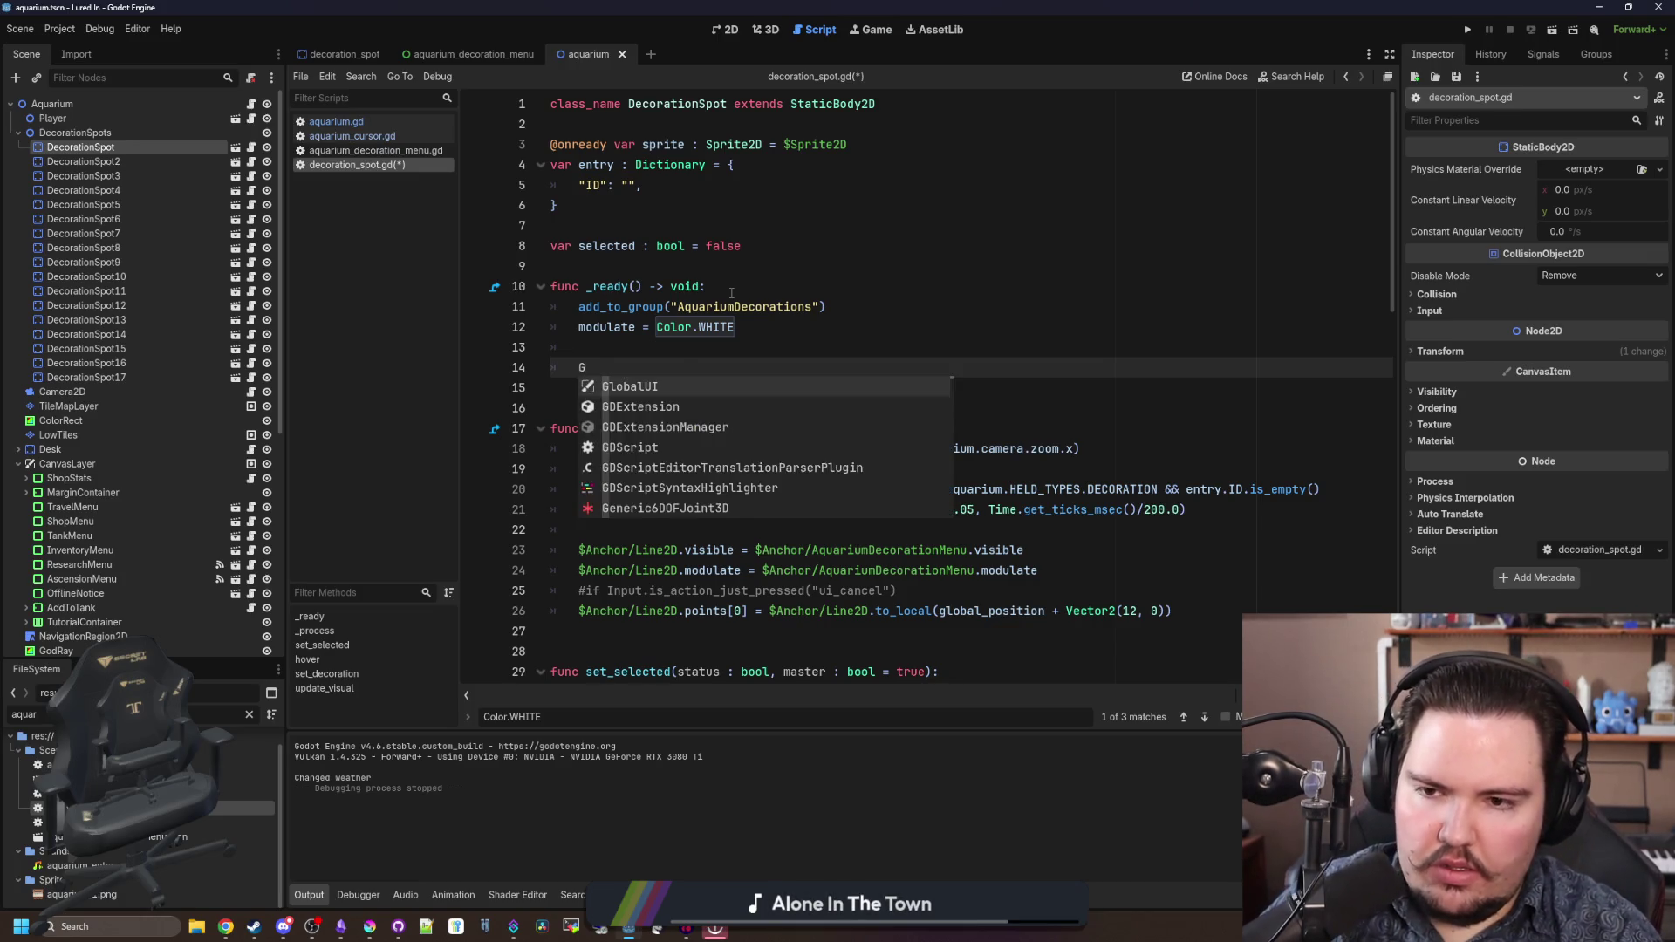
key("BackSpace")
type("get_inde")
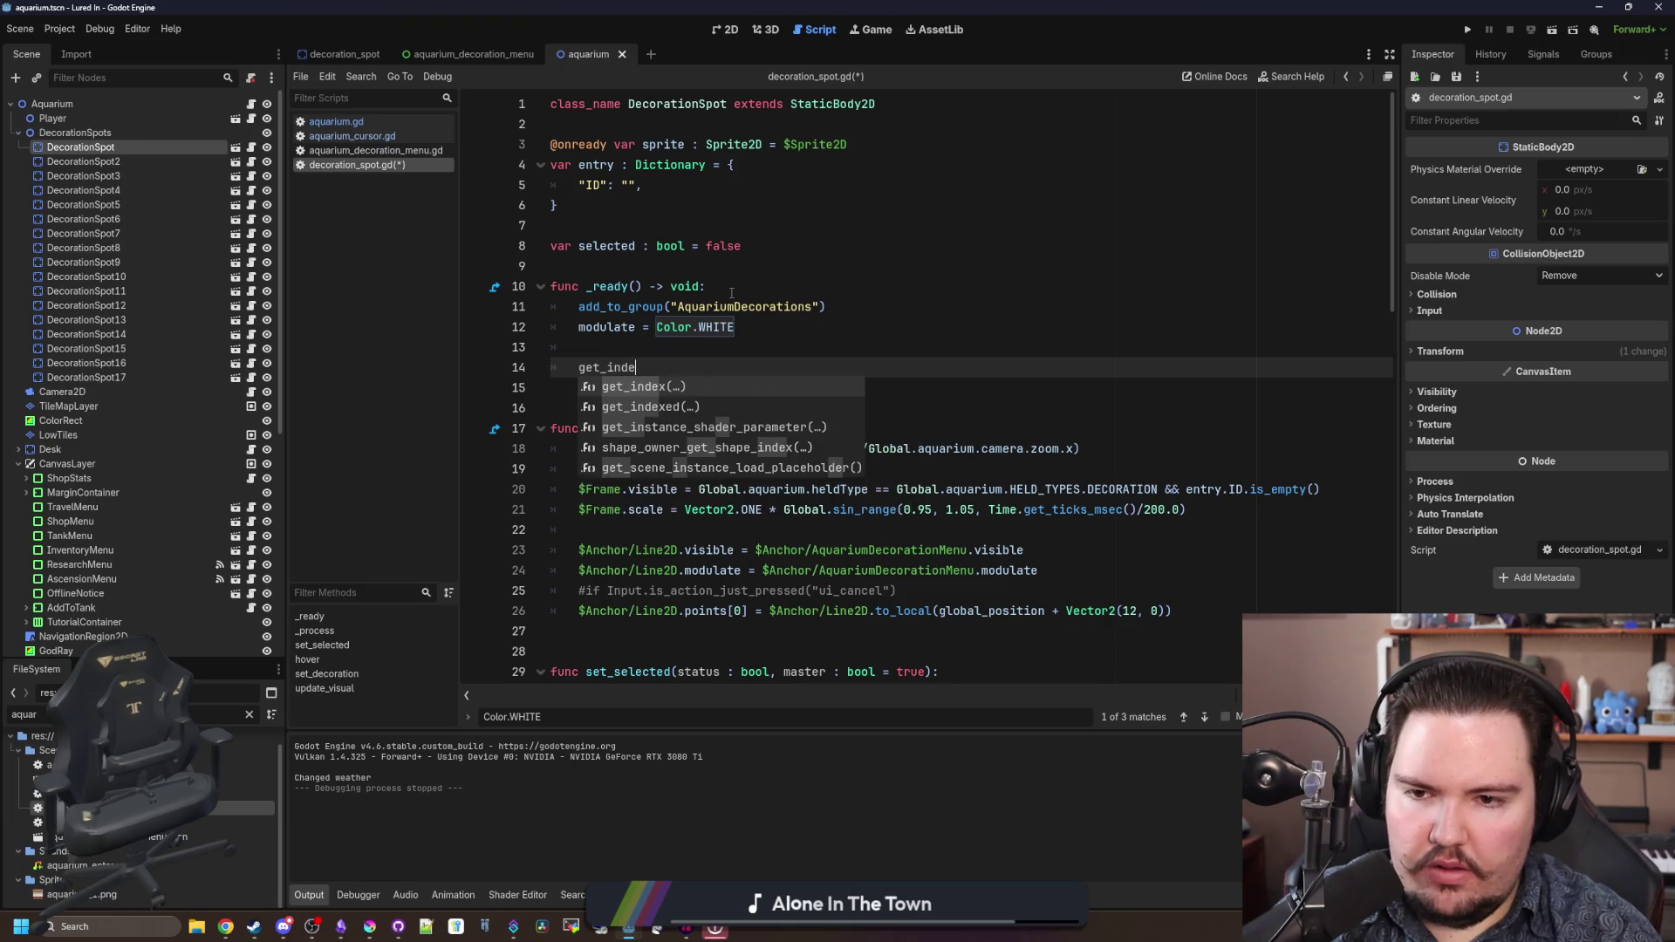
key("Return")
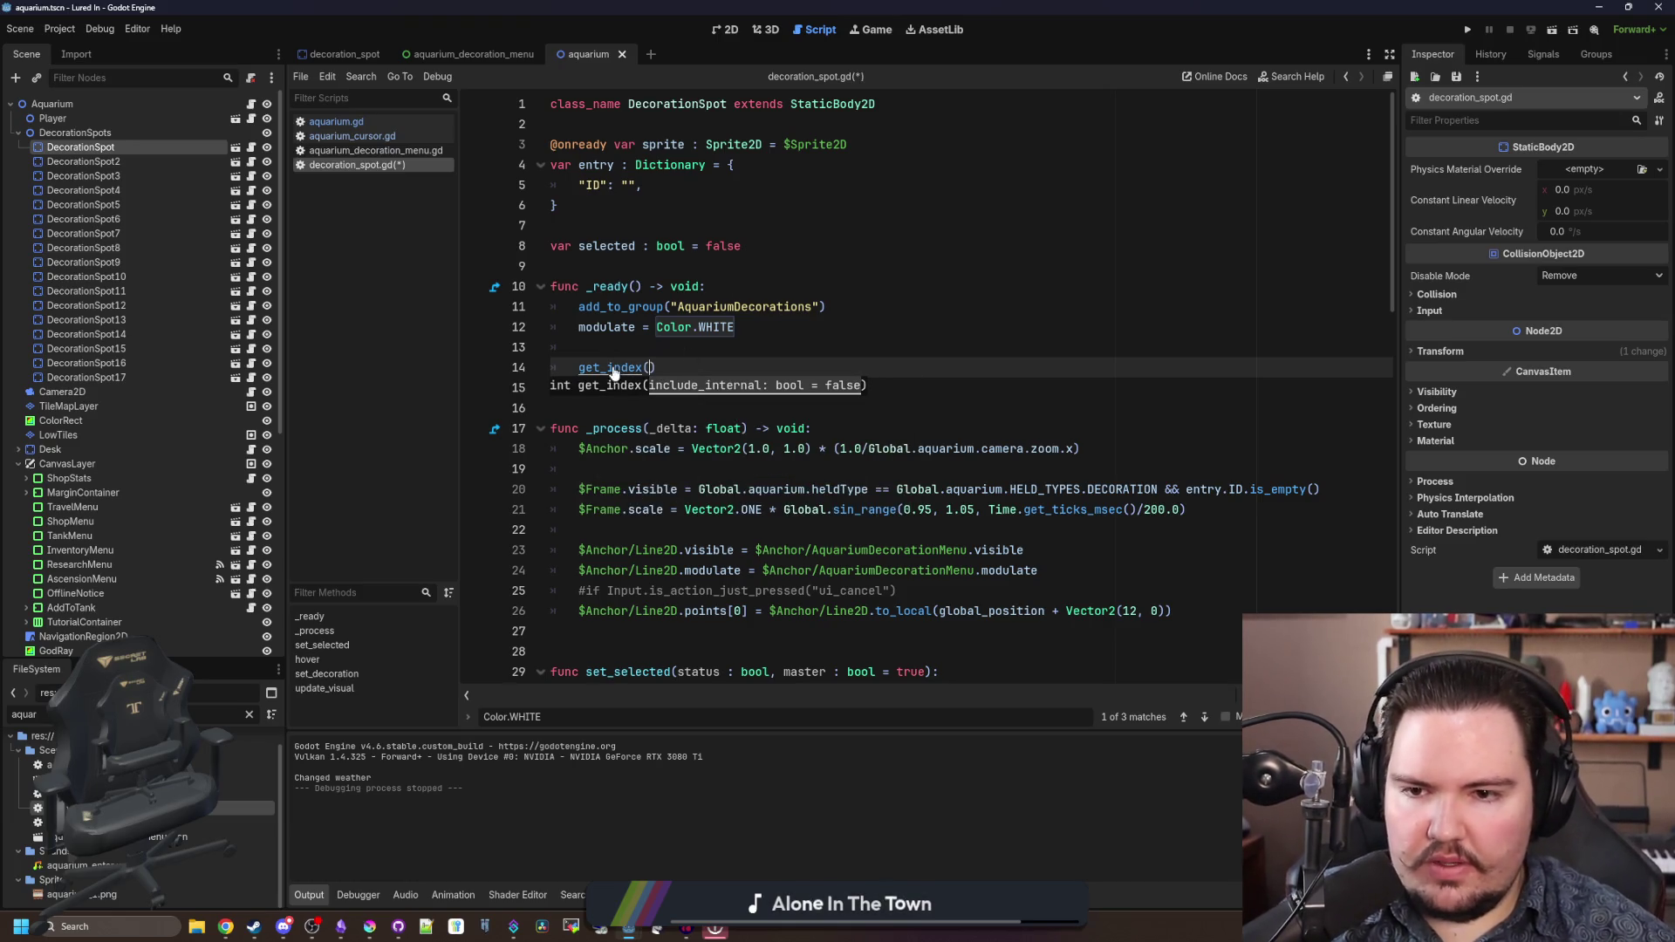
left_click(613, 370, "ctrl")
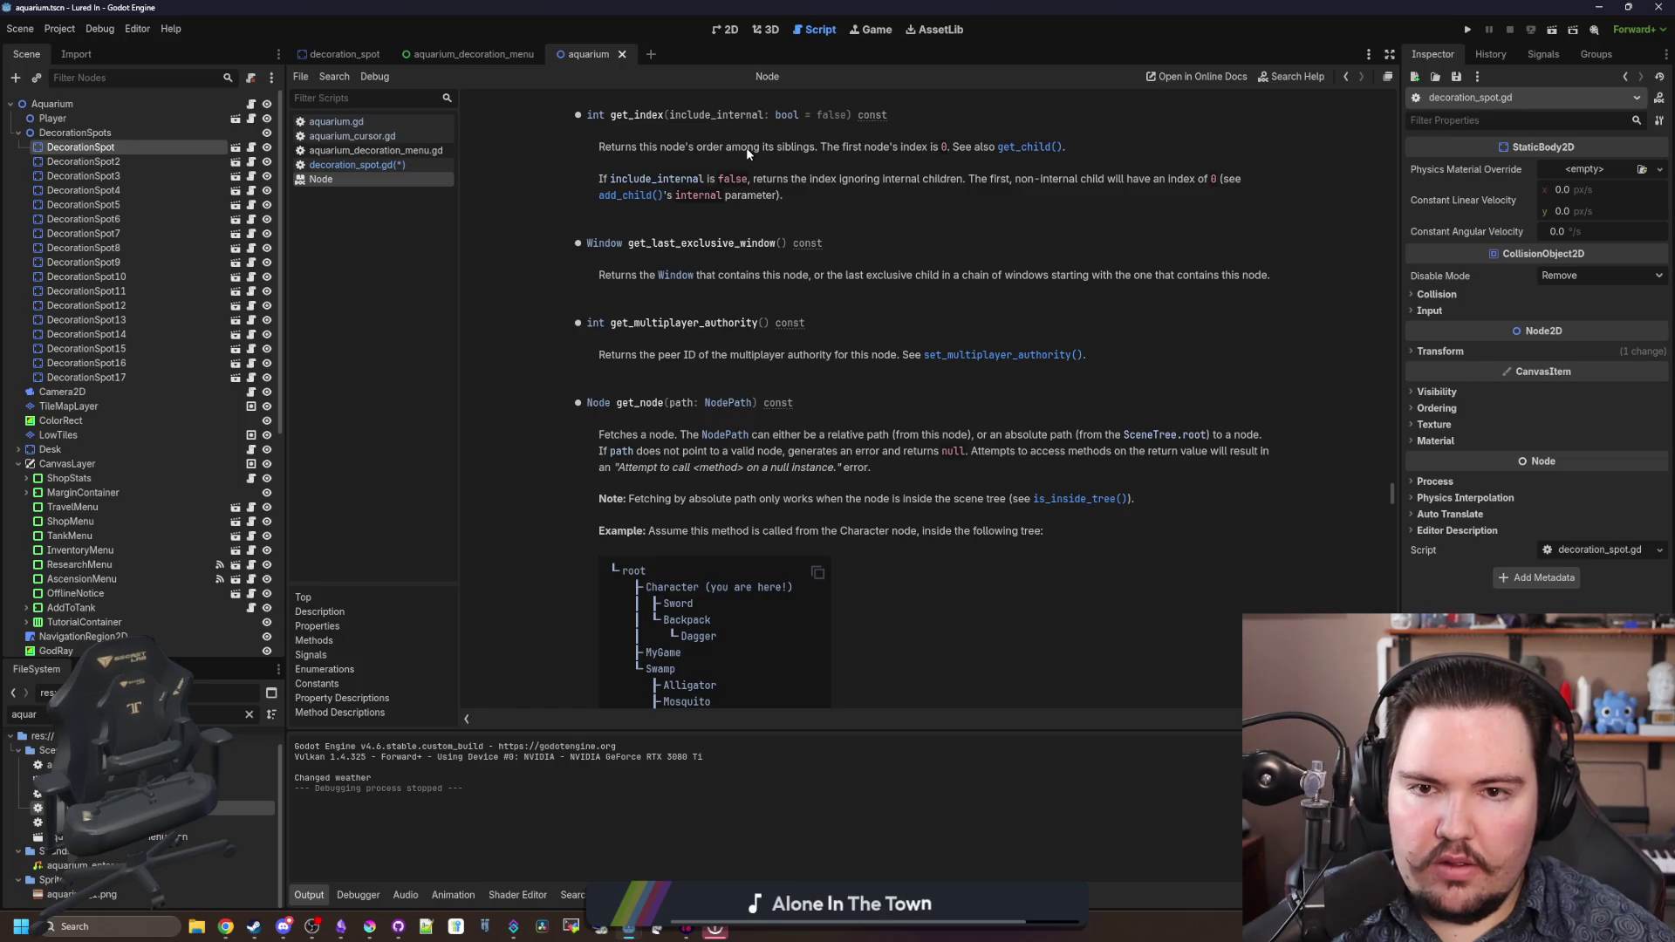
- Read get_index's sibling-order description in the Node reference, then return to decoration_spot.gd
left_click_drag(747, 148, 933, 154)
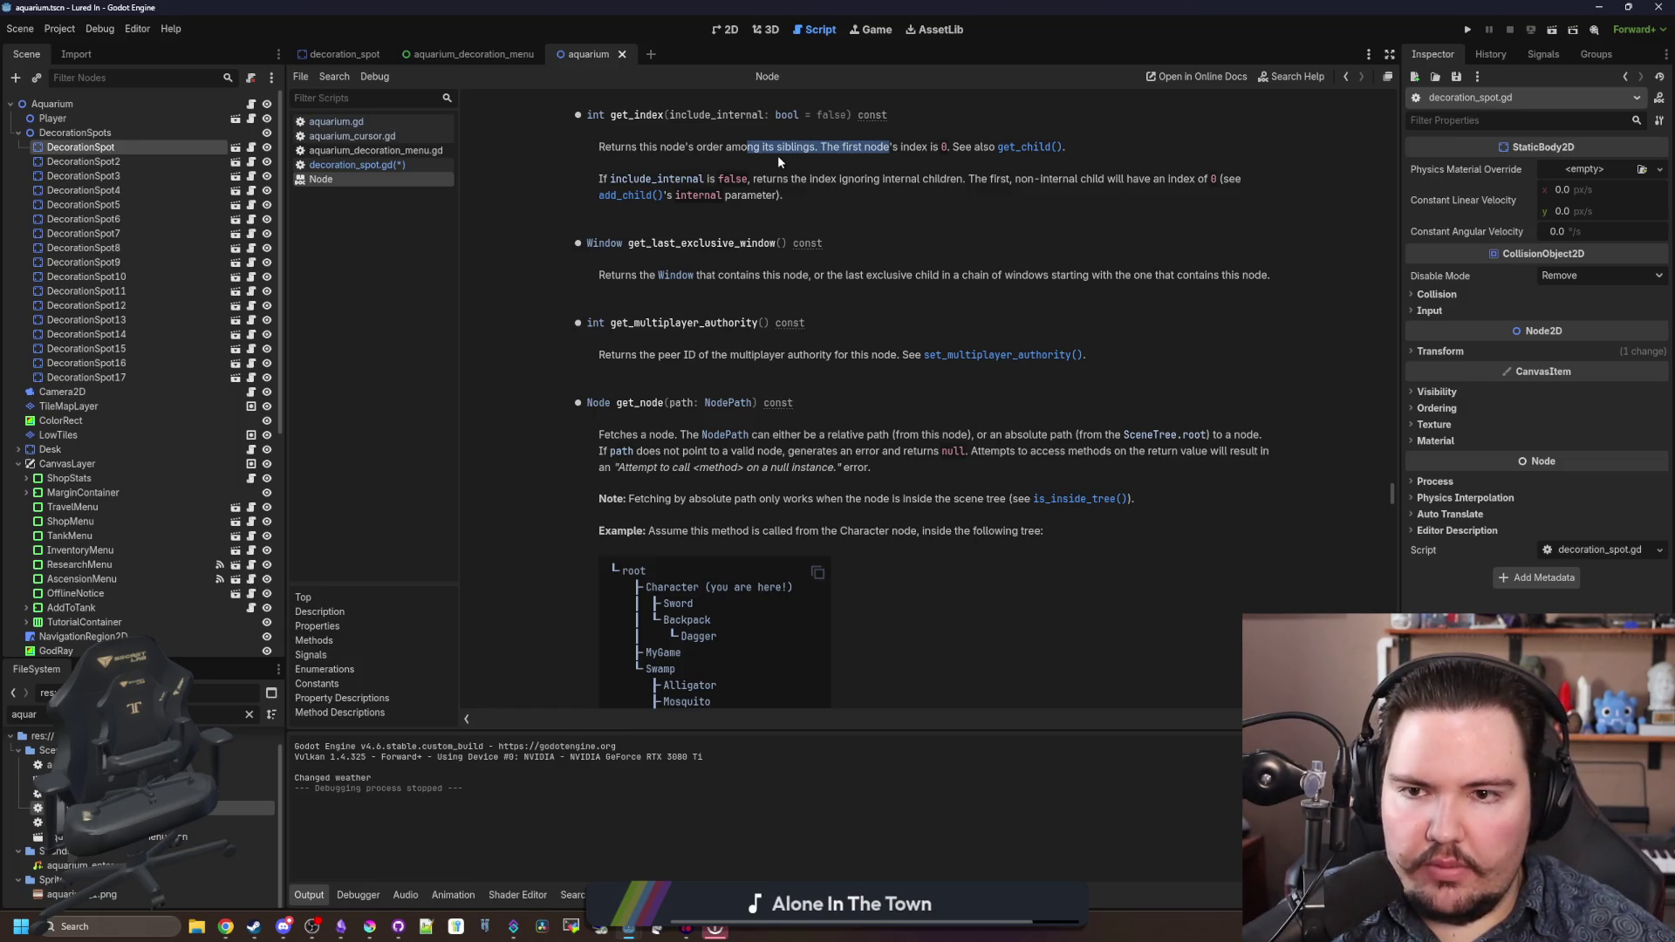
left_click(724, 136)
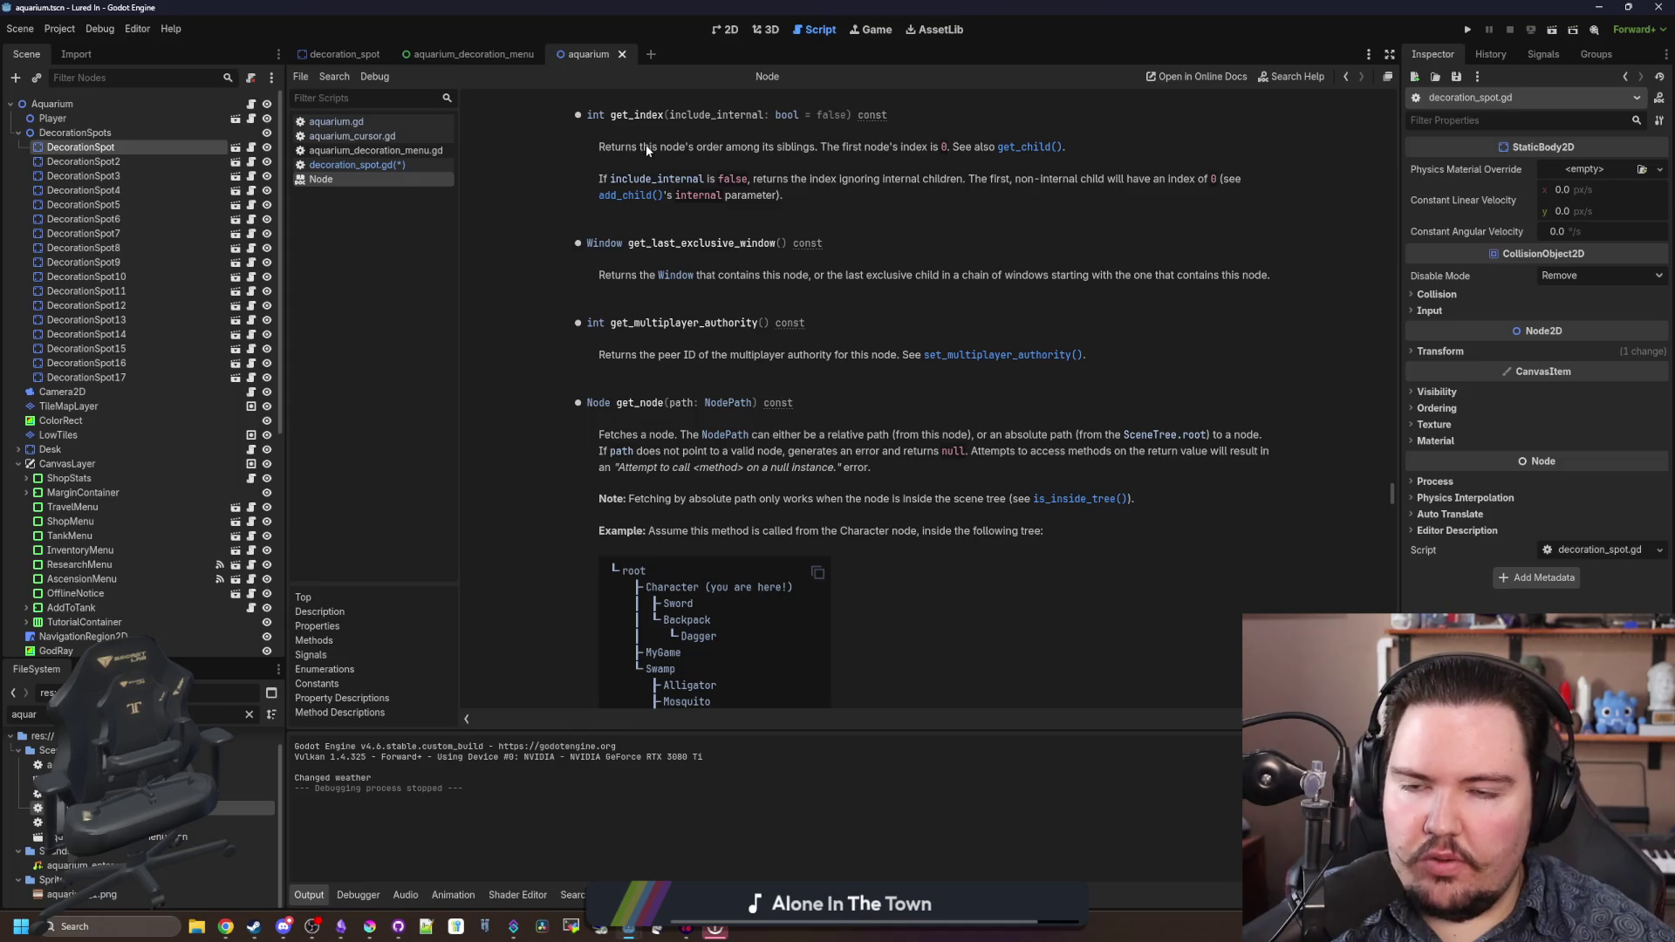
key("alt+Left")
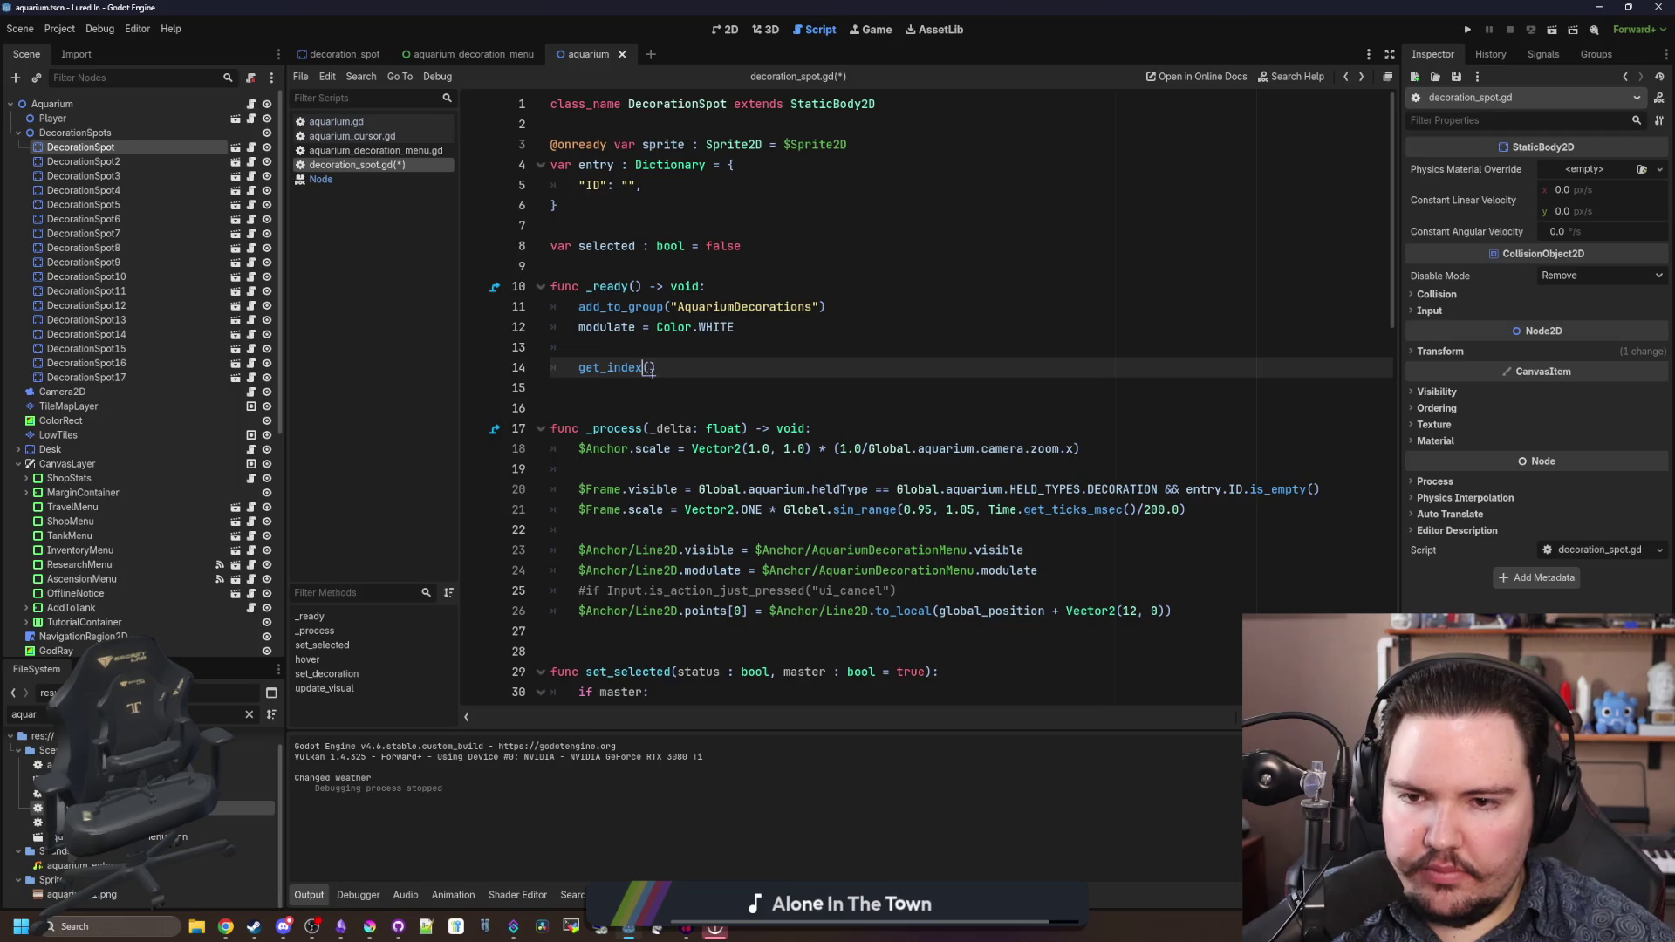
- Declare var spotIndex : int = 0 on the line below class_name
left_click(594, 202)
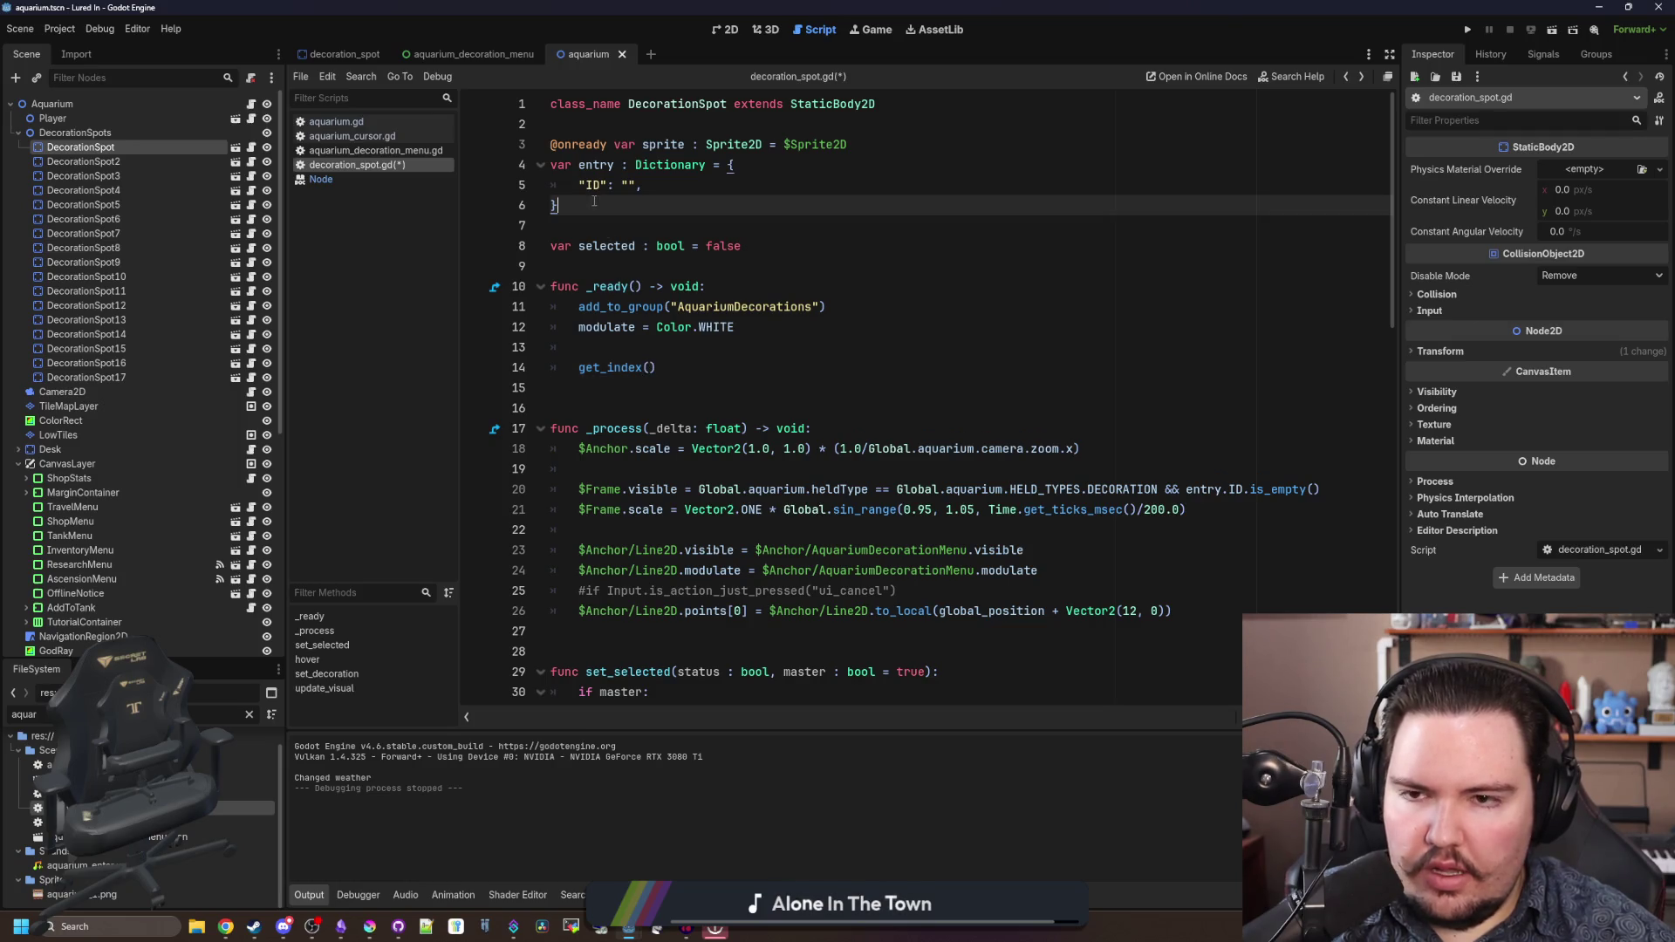
left_click(588, 129)
key("Return")
key("Return")
key("Up")
type("var spotInd")
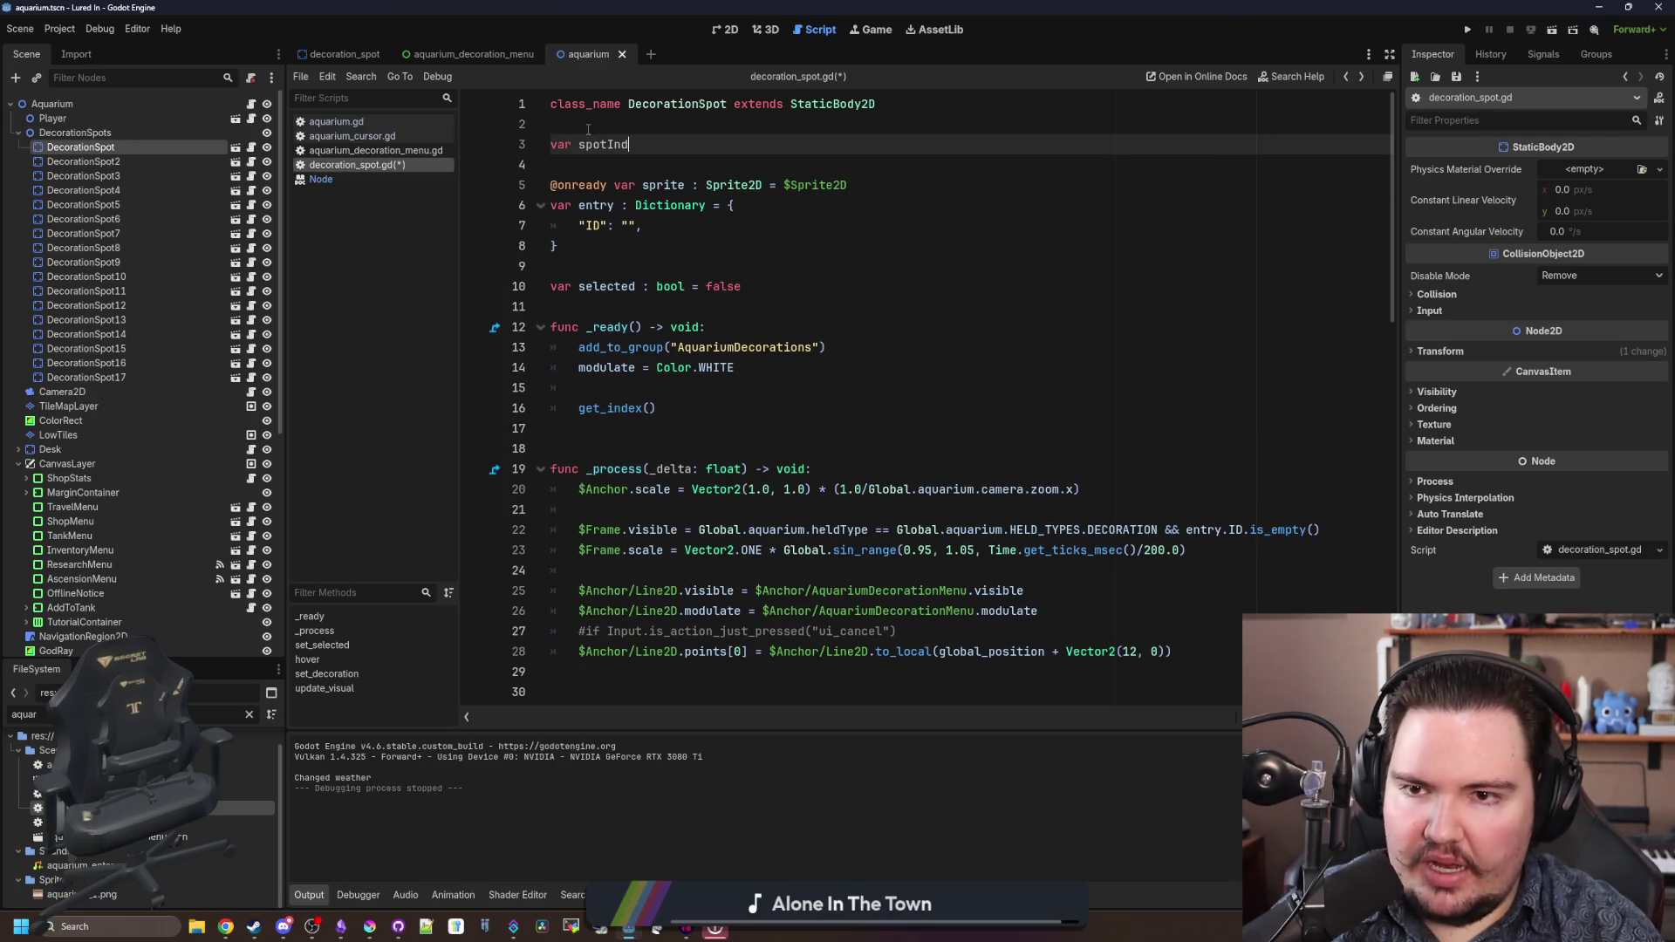
type("ex ")
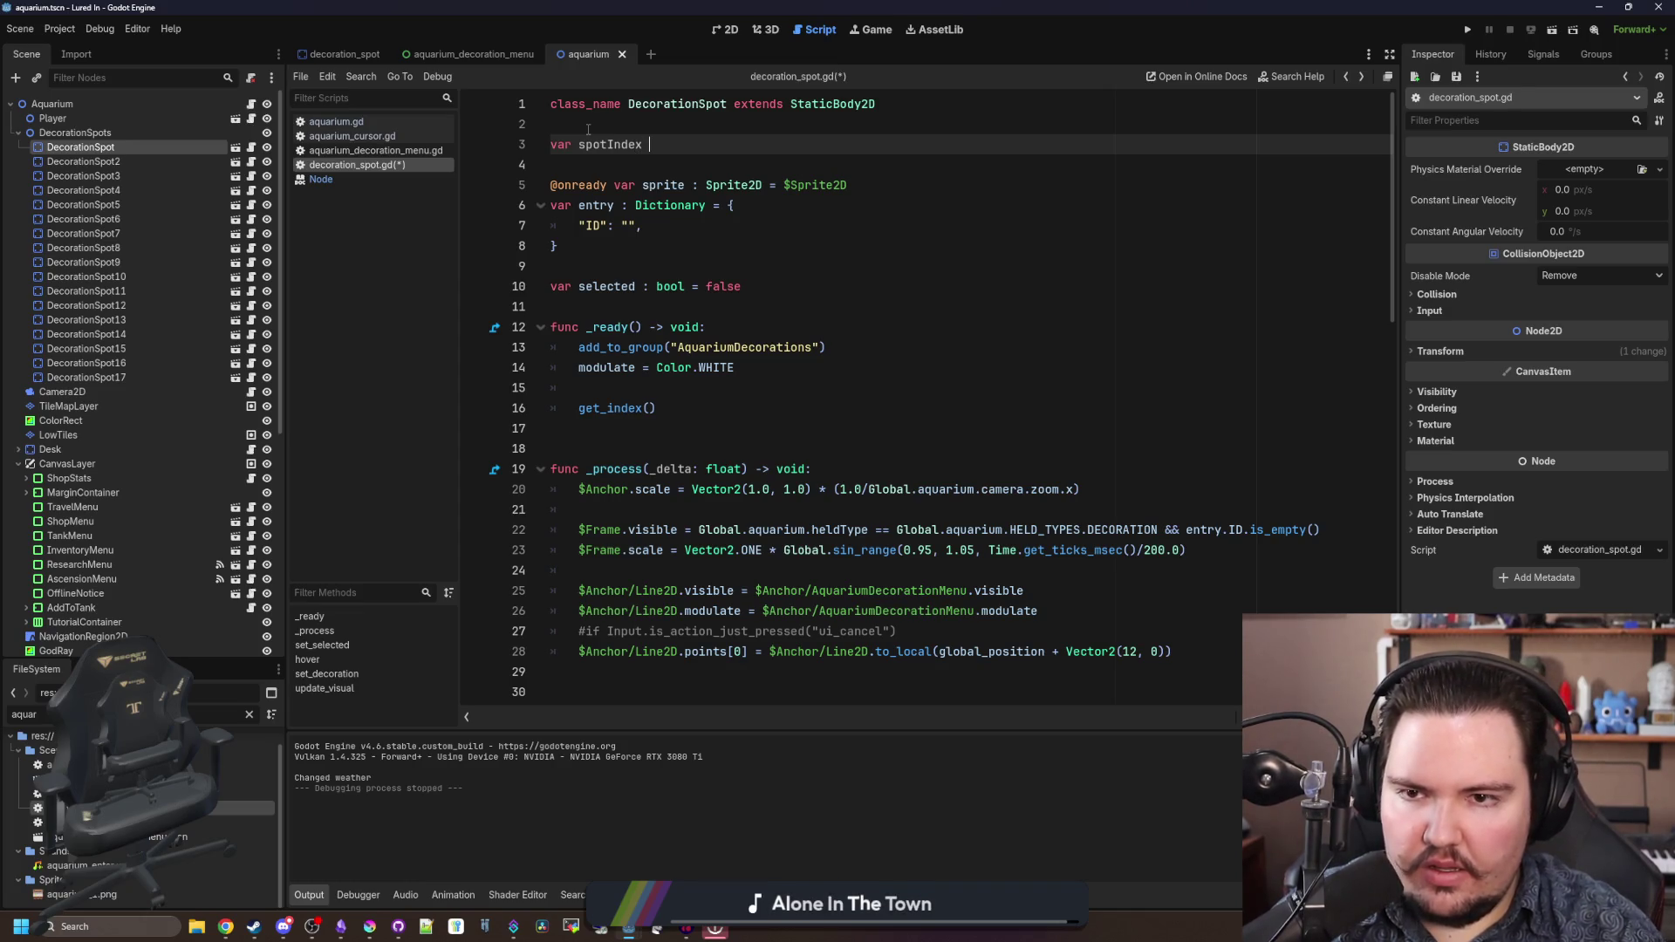
type(": int = 0")
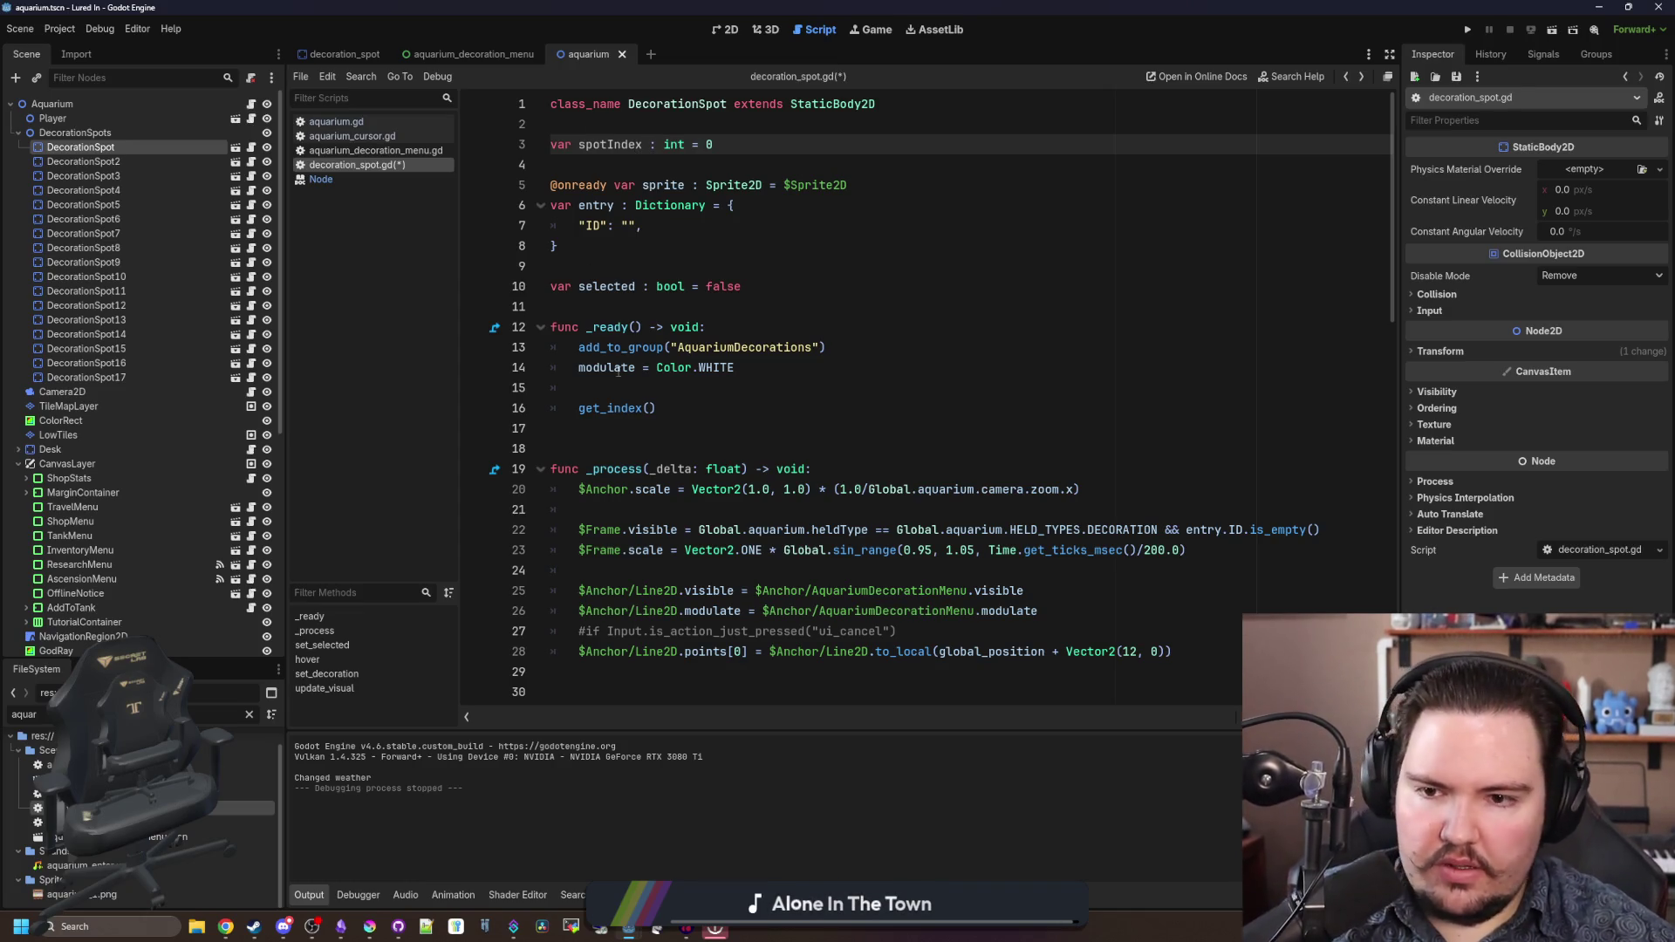
- Assign spotIndex = get_index() in _ready, remove the blank line above, and save
left_click(569, 410)
type("spotIndex =")
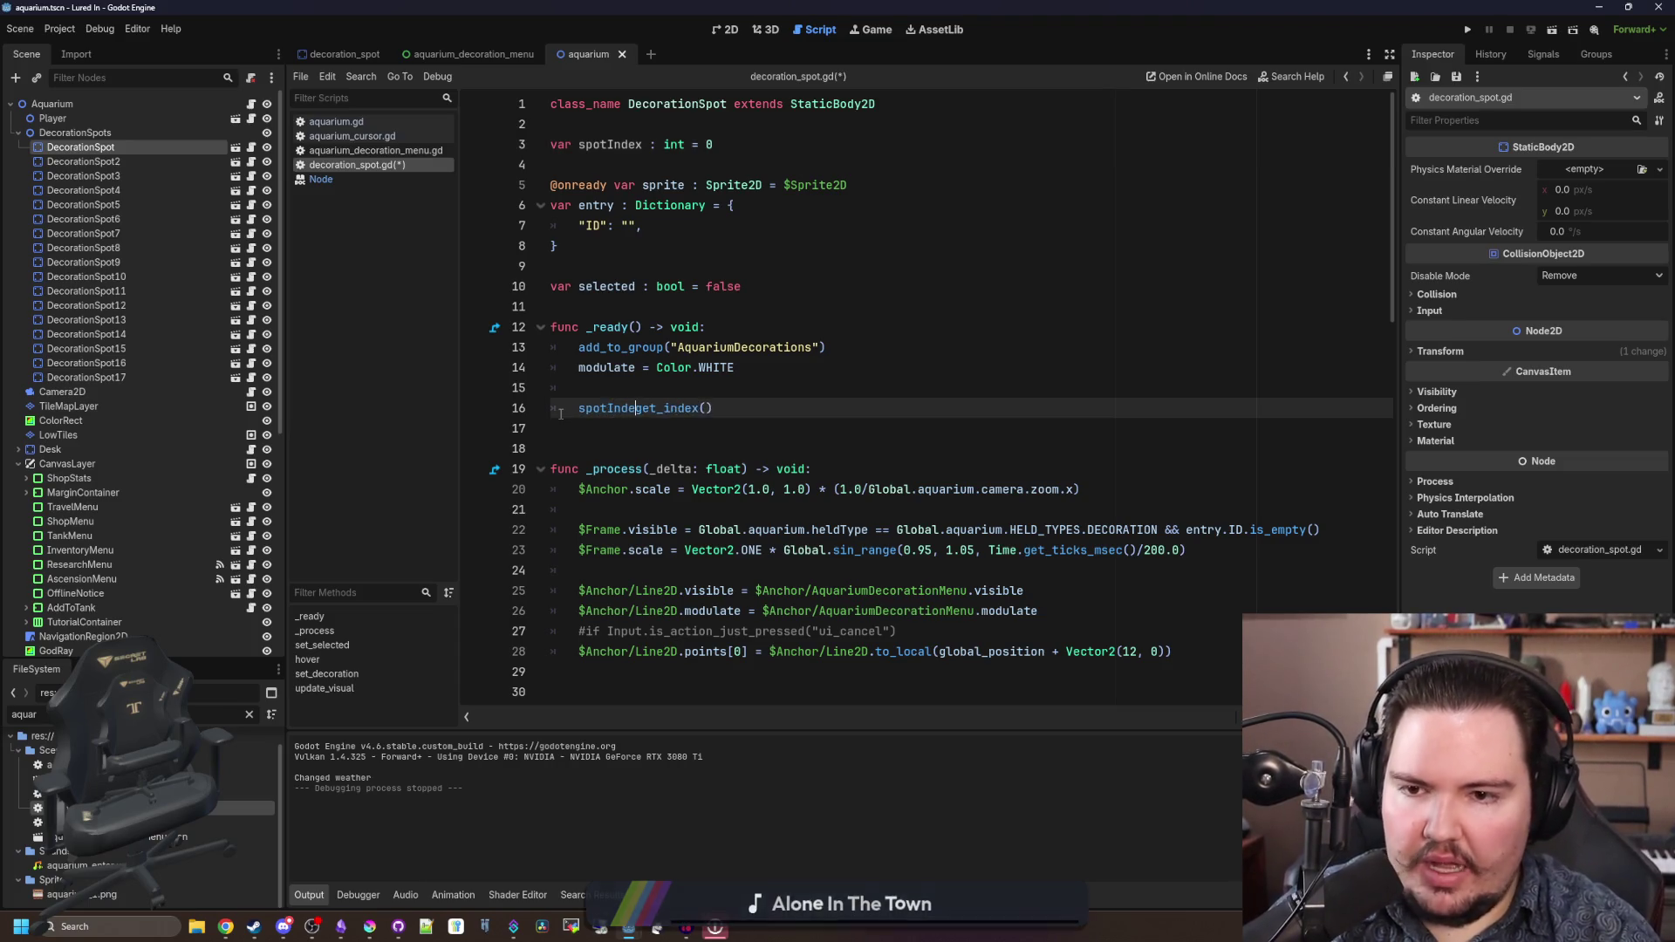
left_click(577, 387)
key("BackSpace")
key("BackSpace")
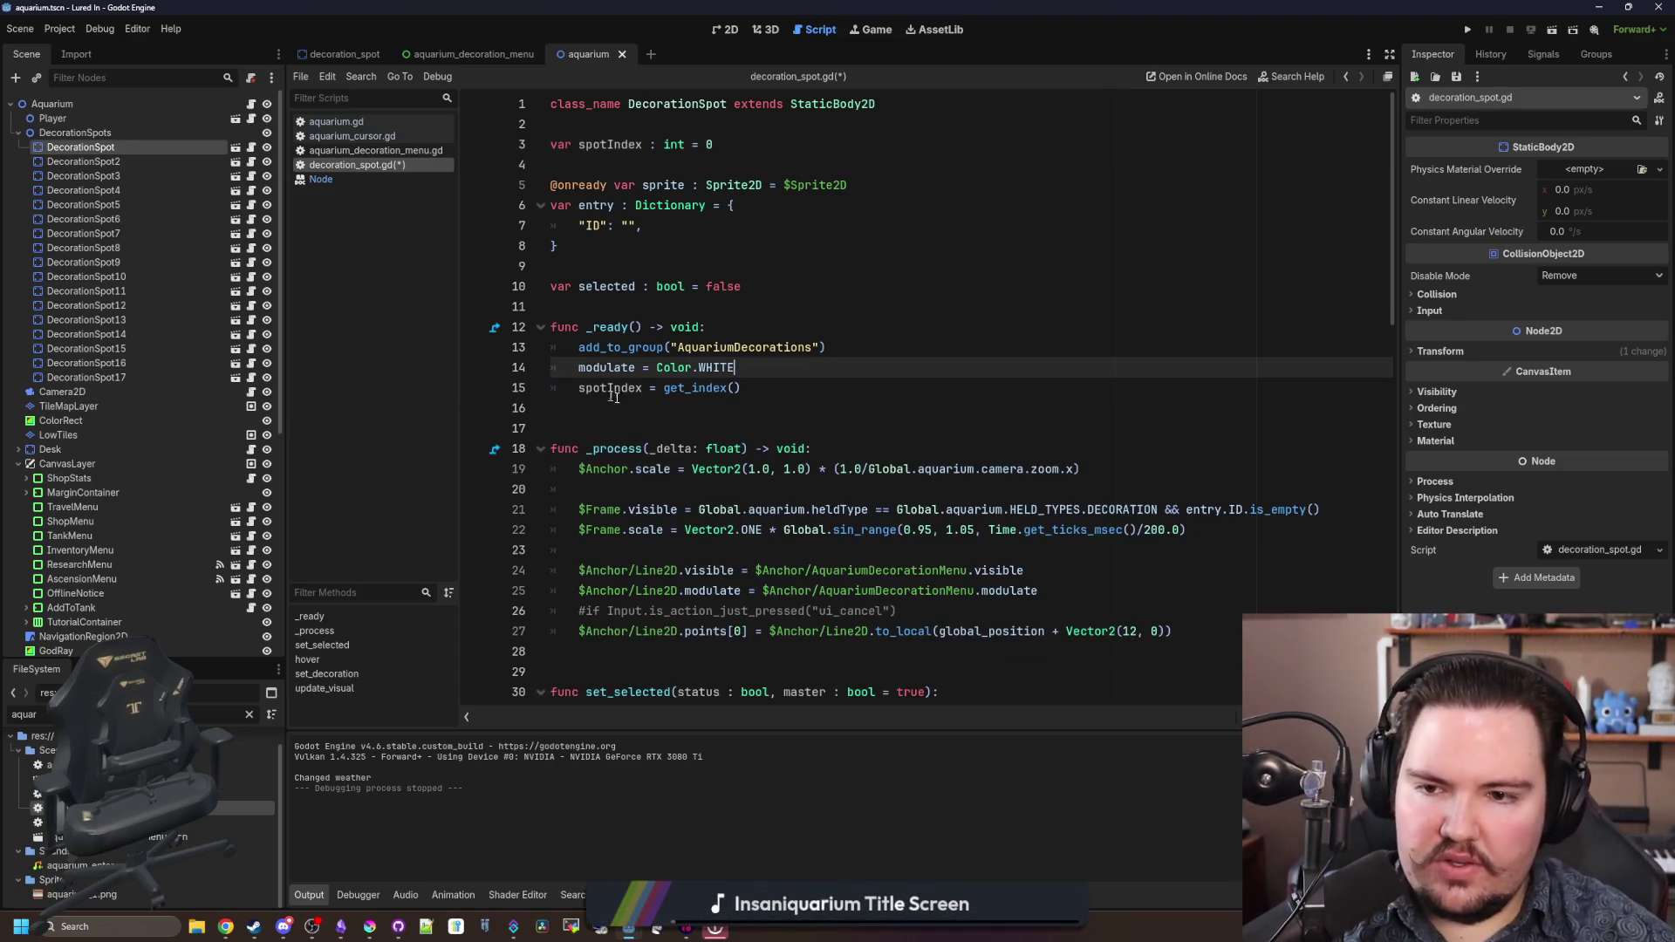
left_click(715, 408)
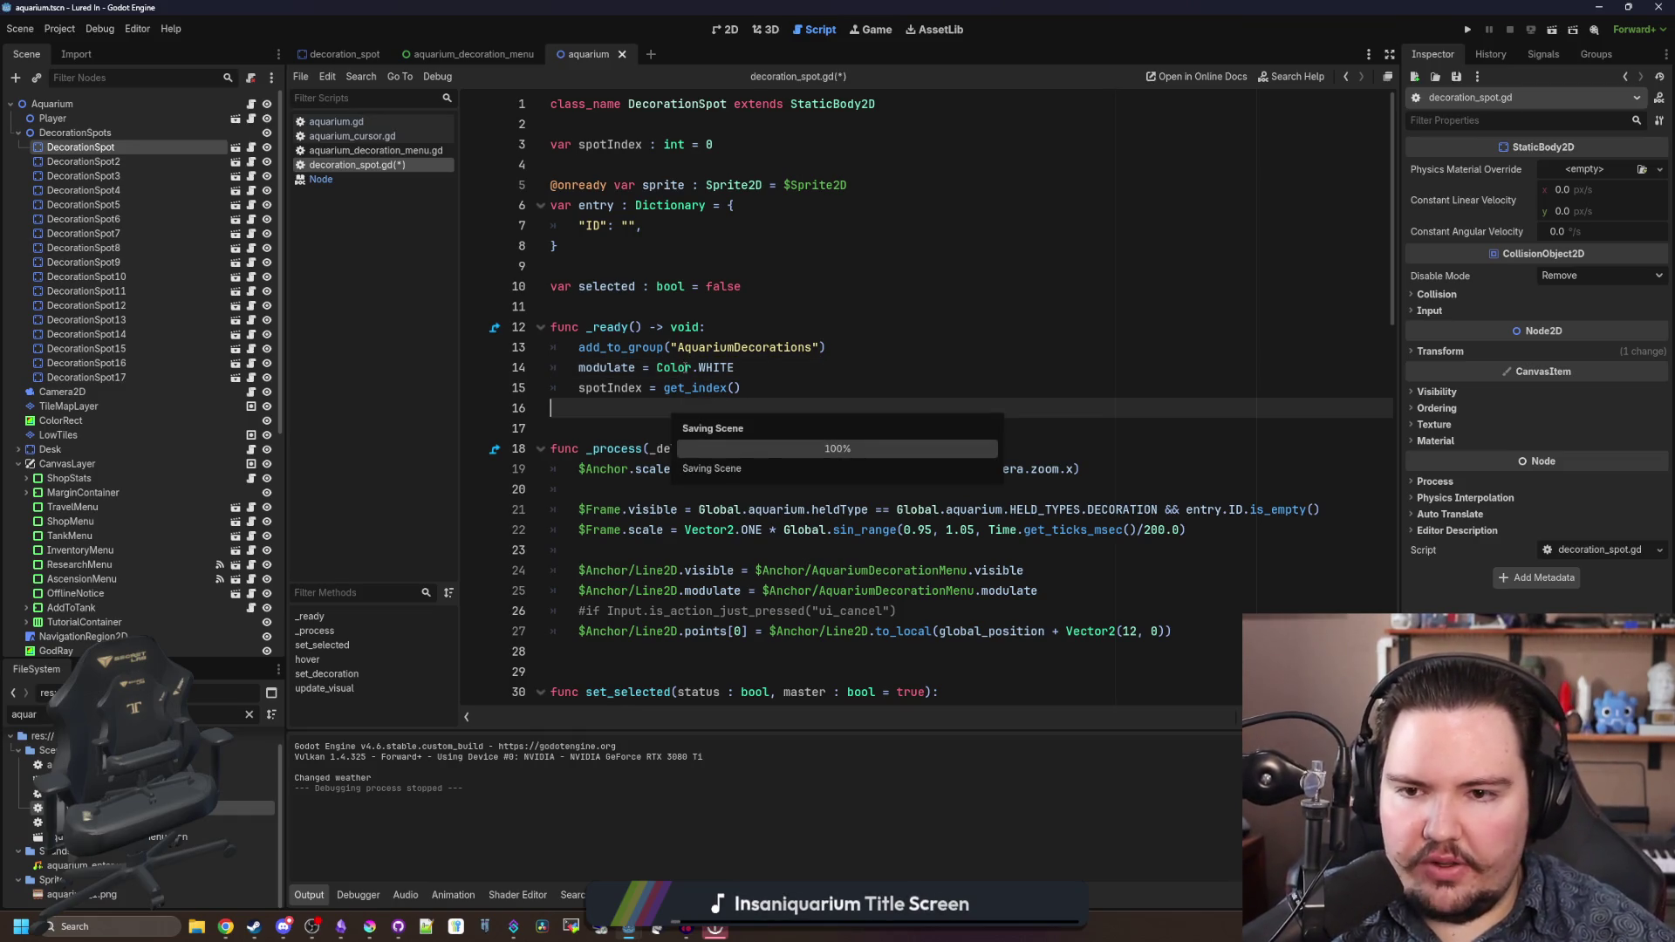
left_click(768, 387)
key("ctrl+s")
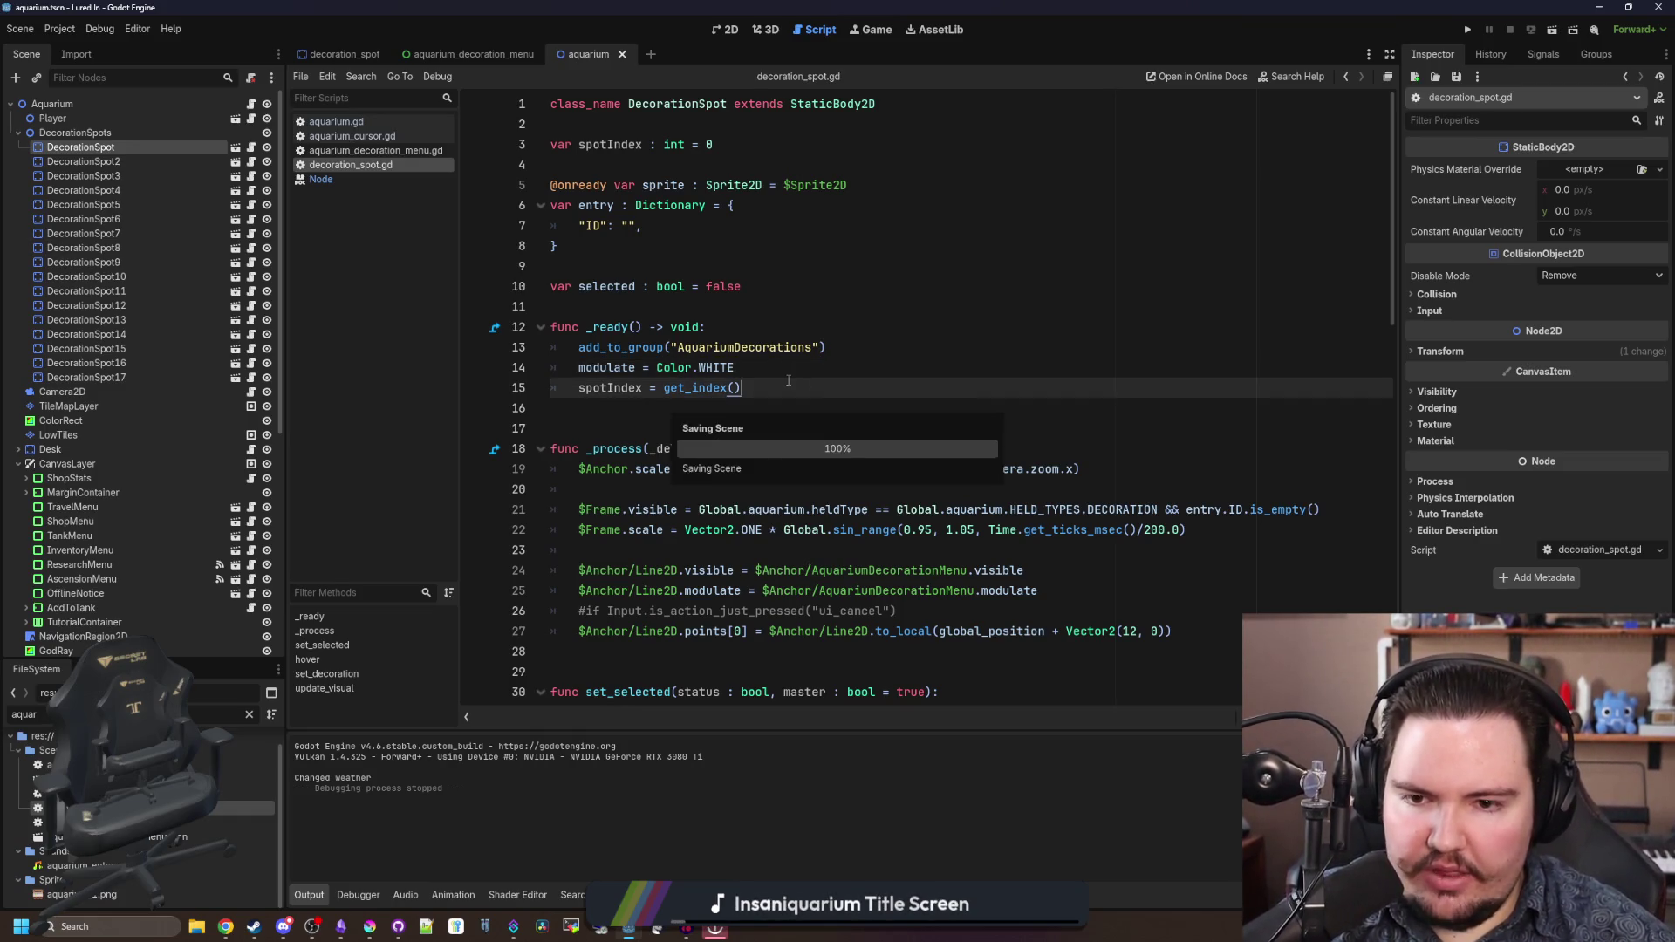
- Add a commented-out #entry = Global. line below the assignment and save the script
key("Return")
key("Return")
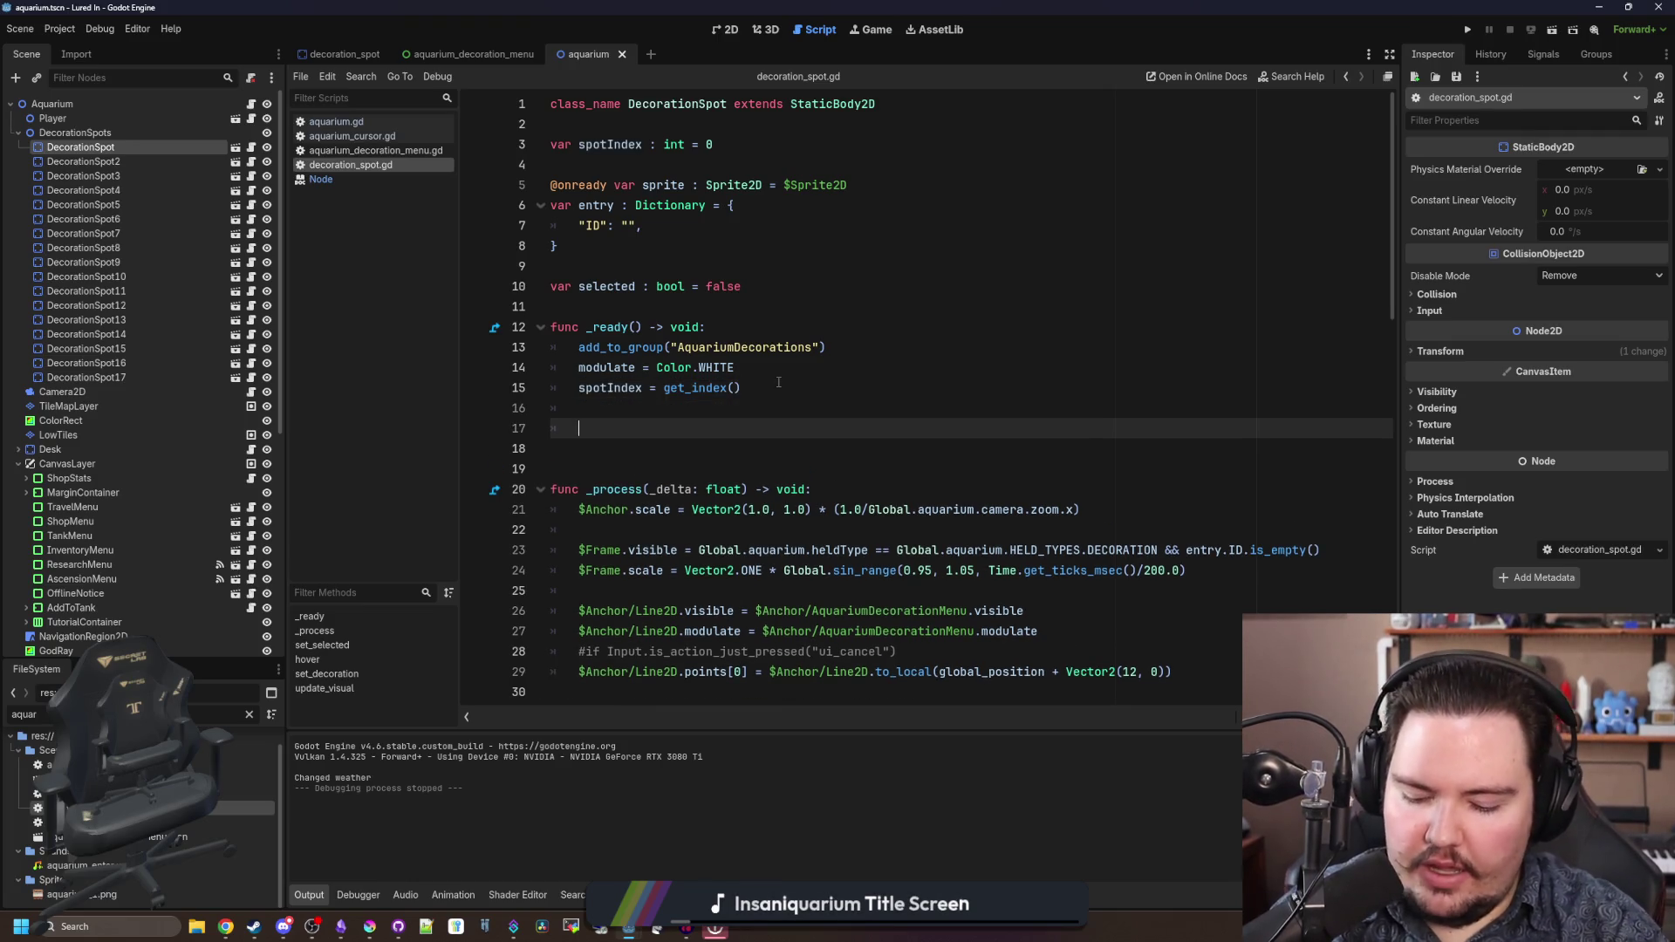
type("entry")
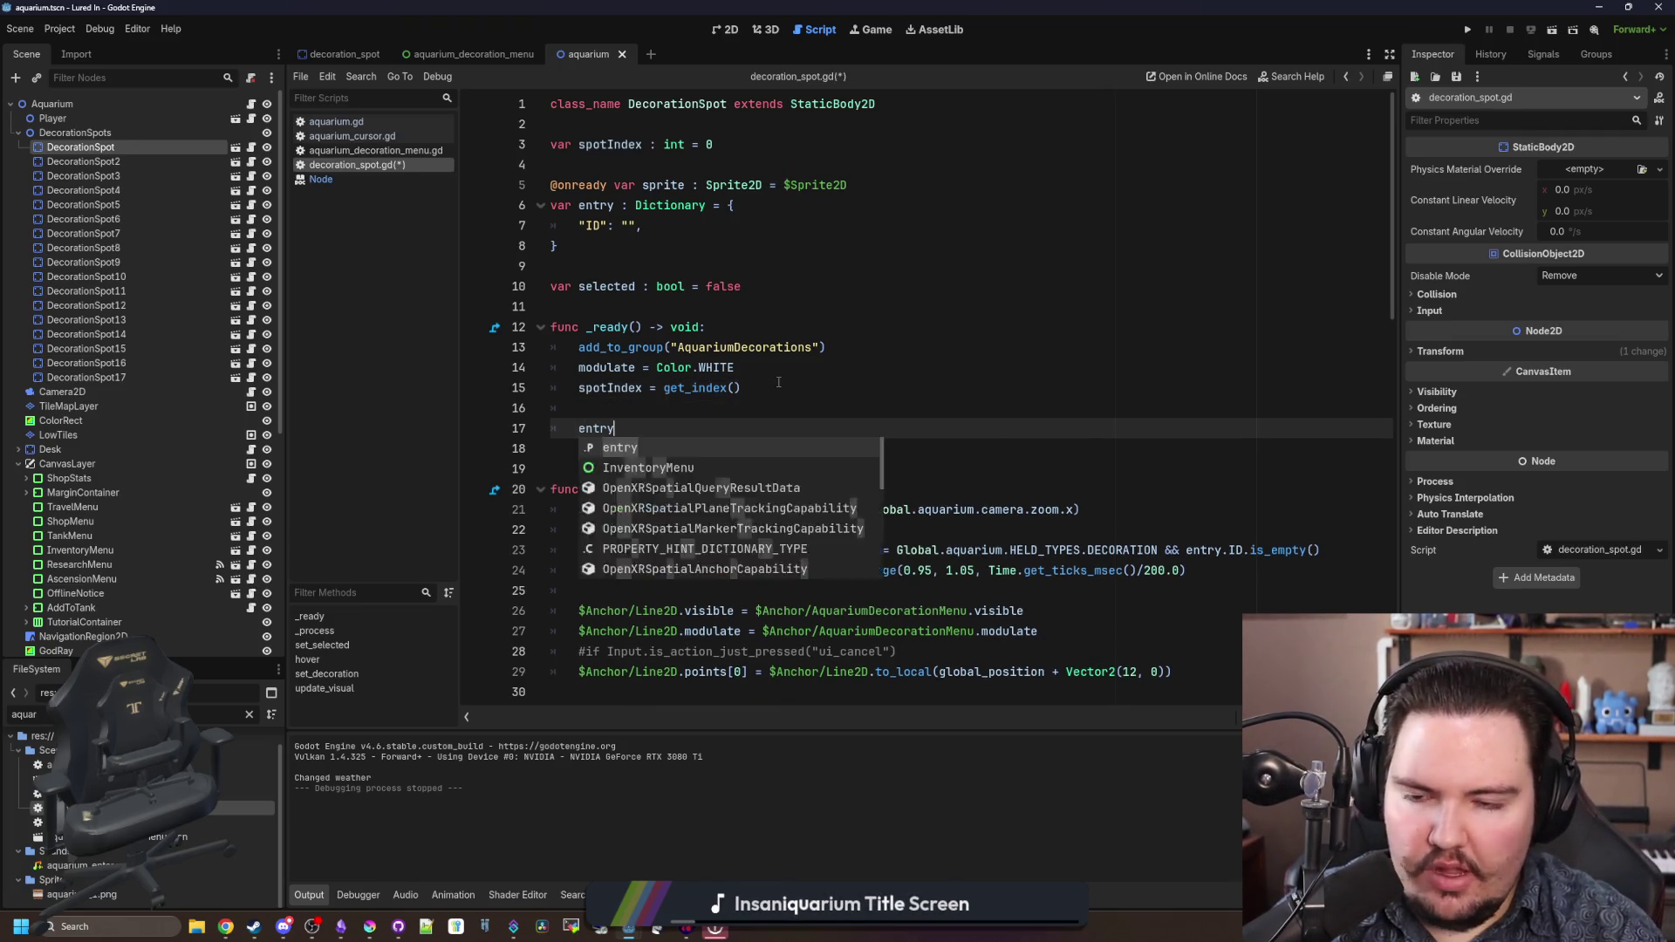
type(" = Global.")
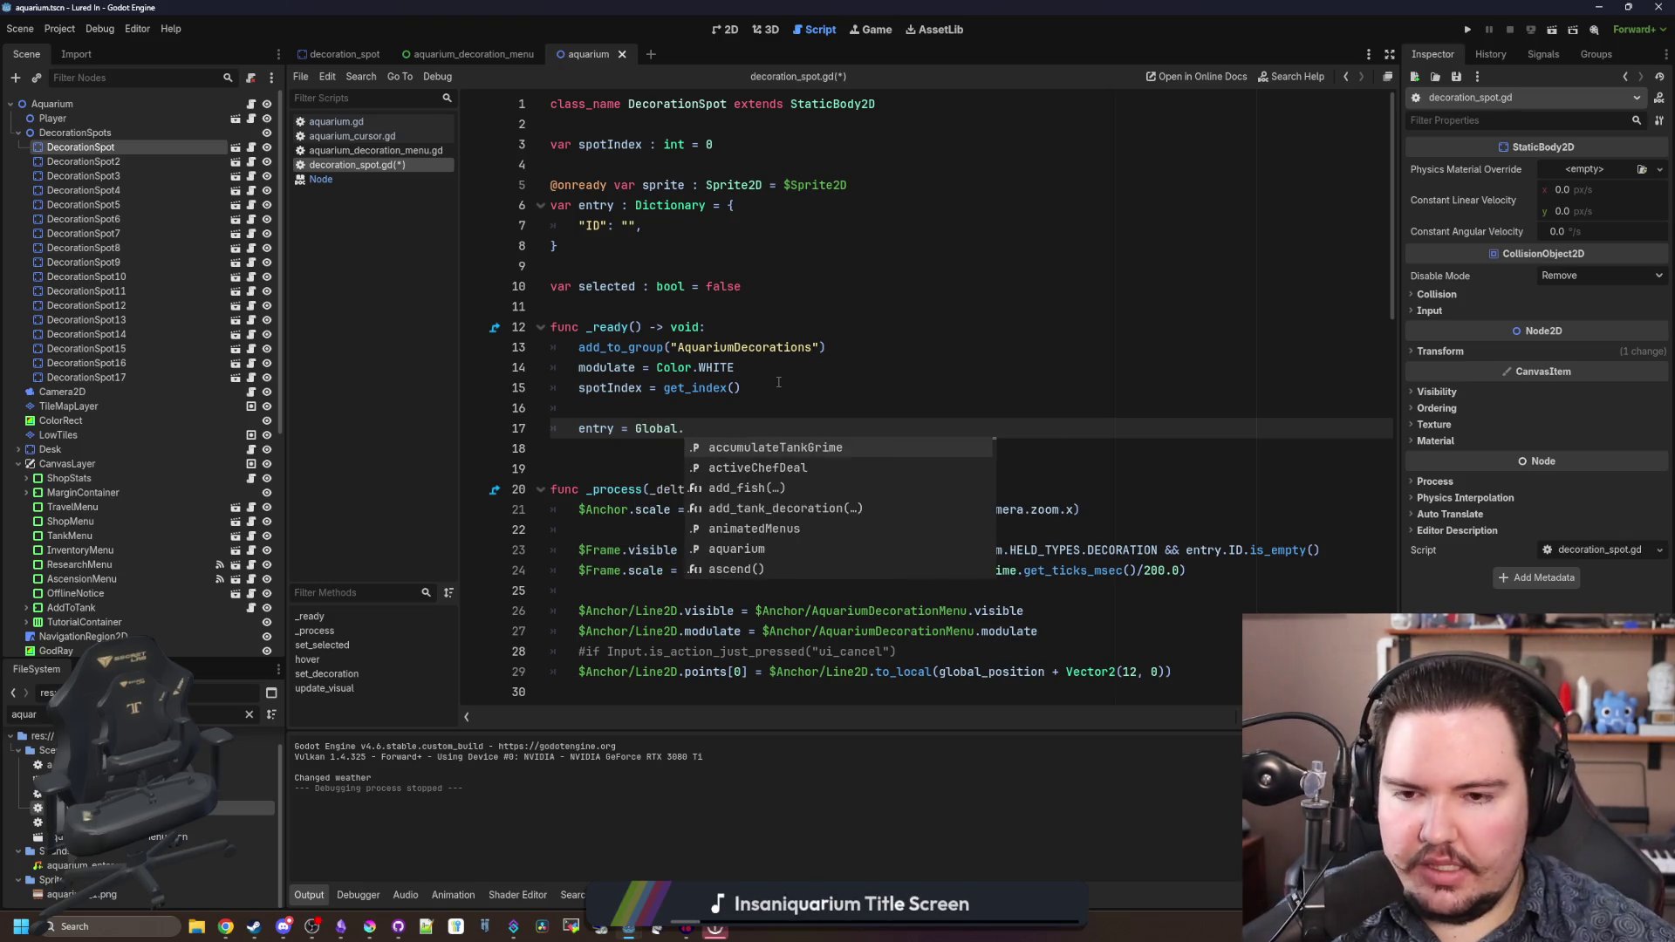
key("Escape")
key("Down")
key("Up")
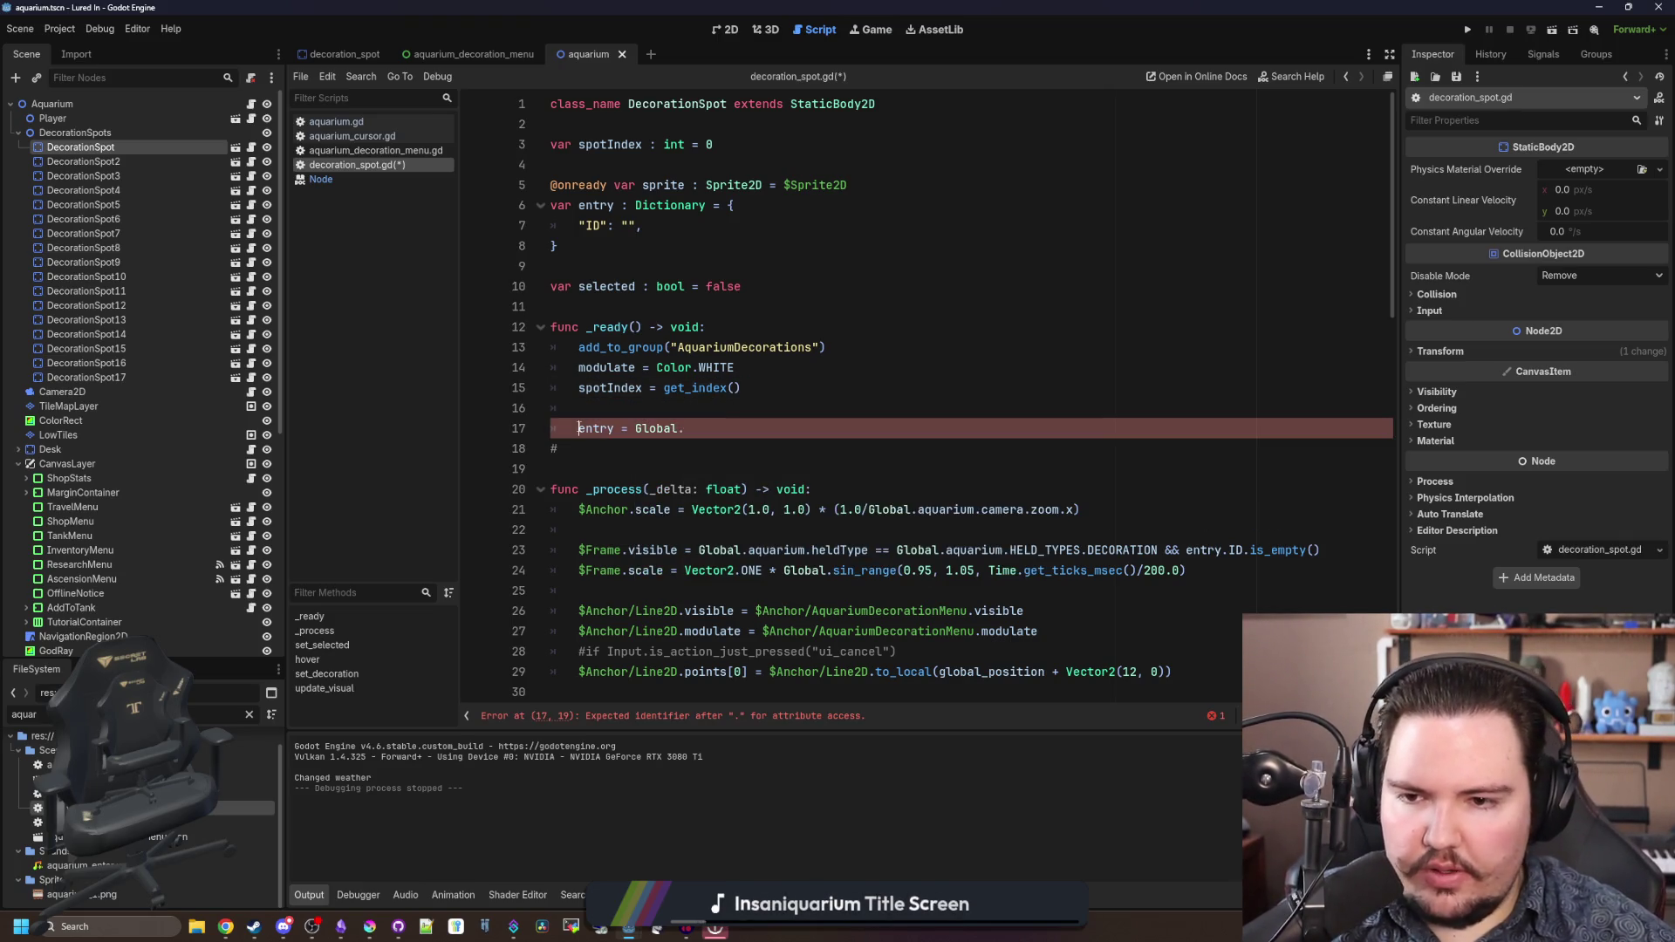
key("shift+Down")
key("ctrl+k")
key("Up")
key("Up")
key("ctrl+s")
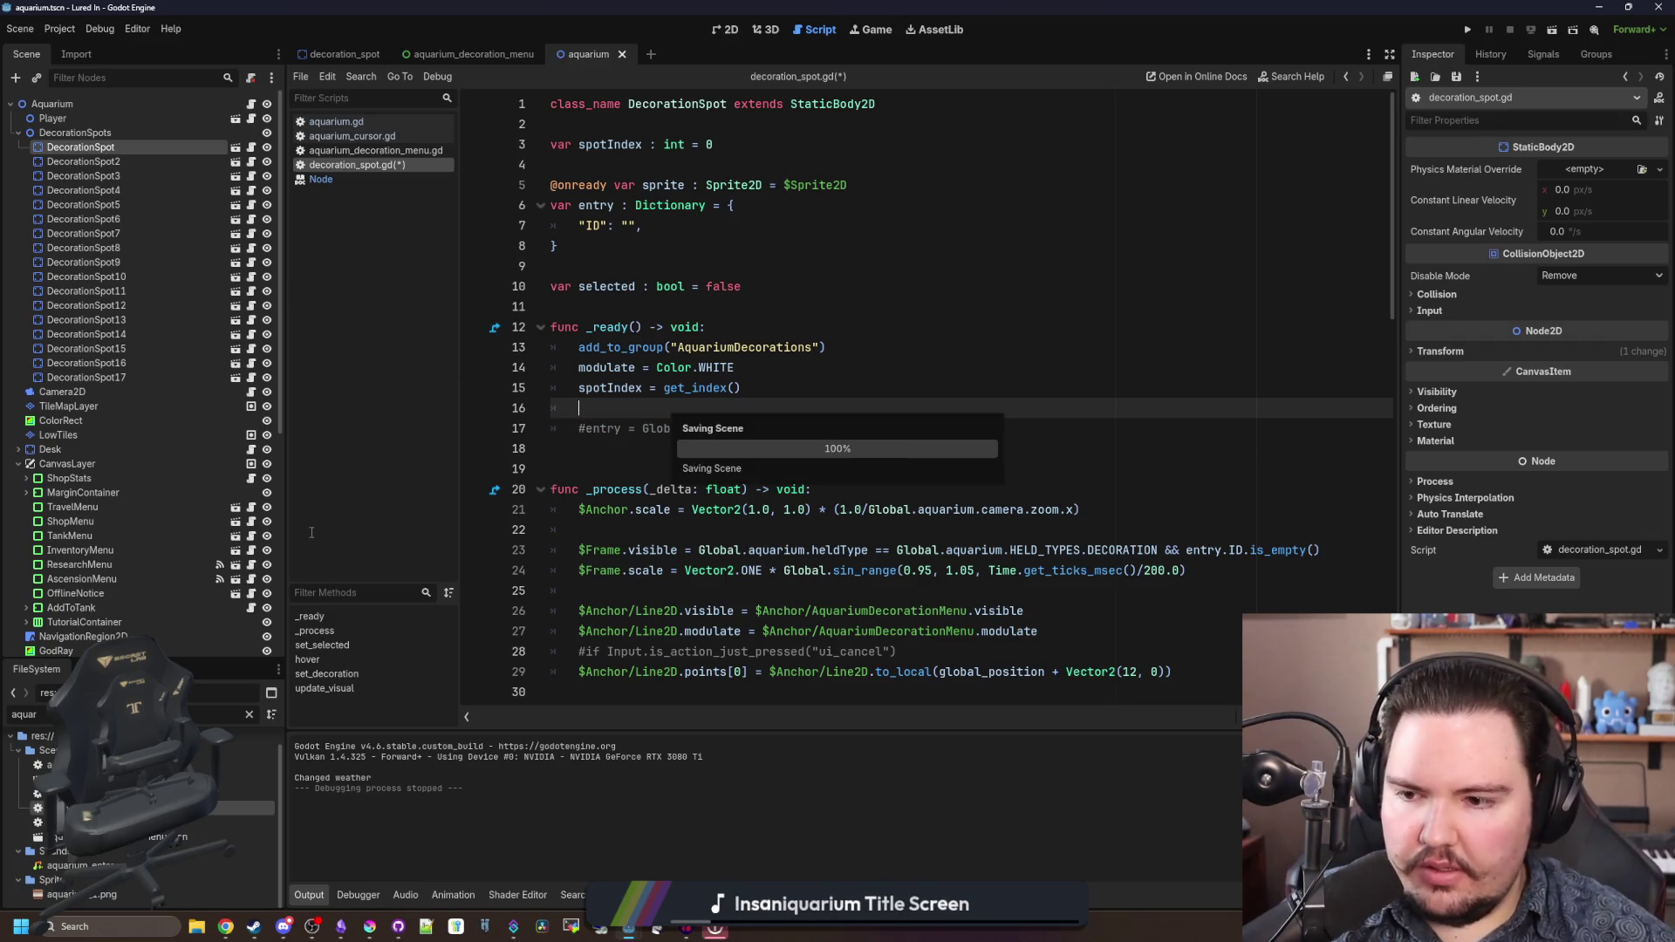
left_click(247, 714)
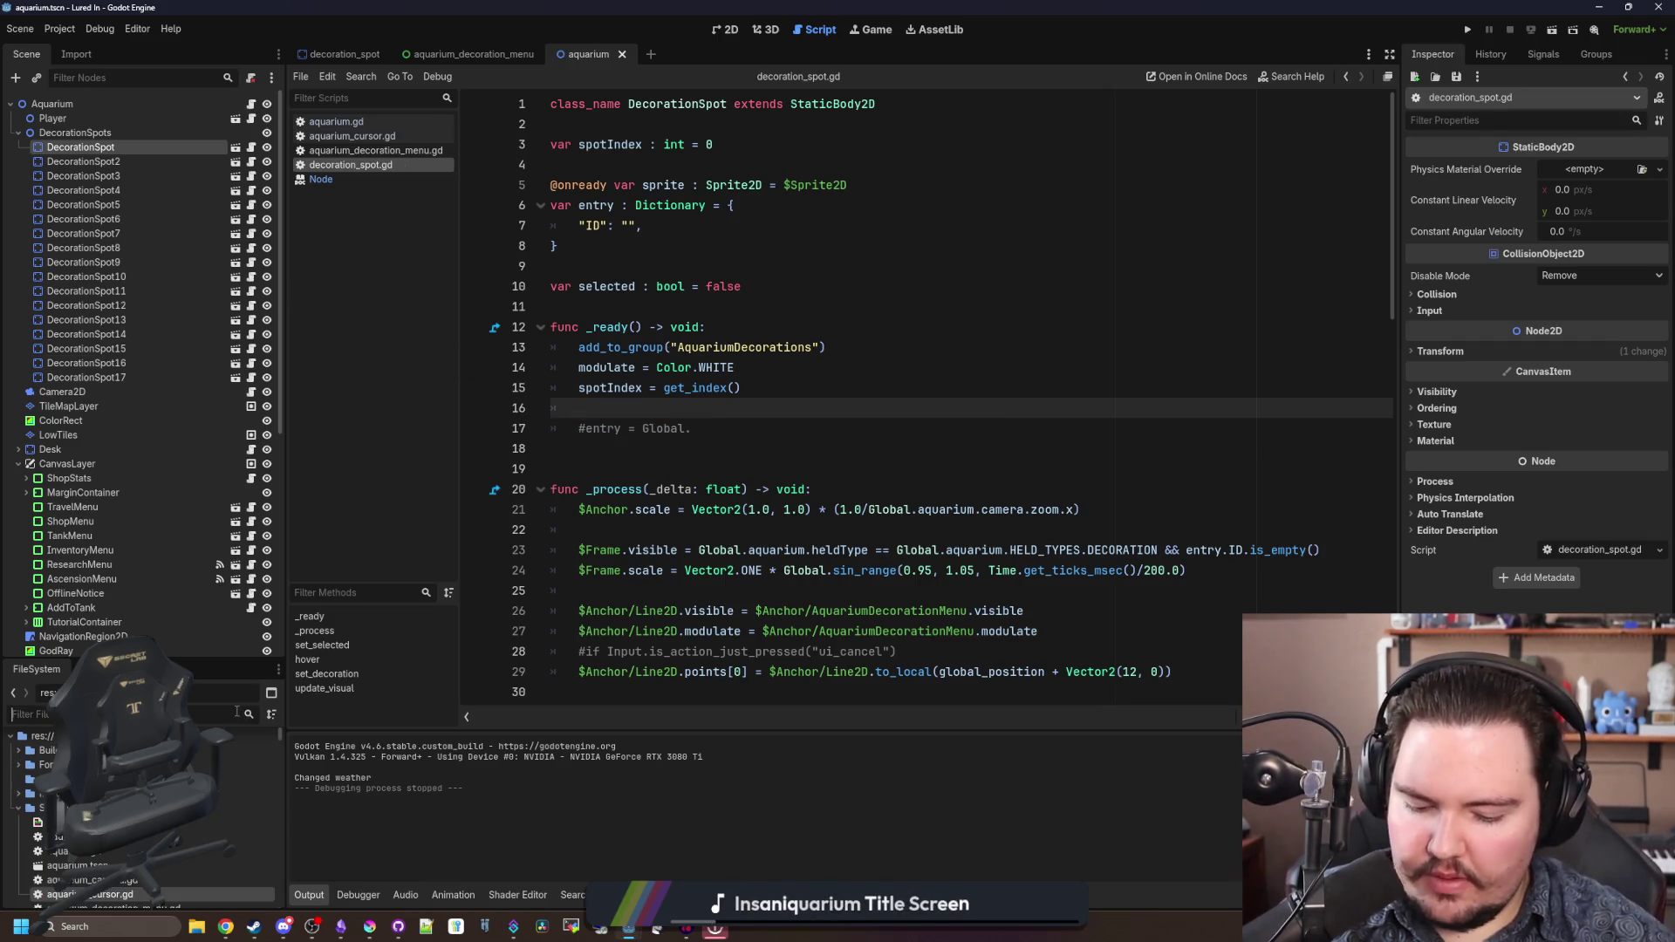
- Filter the FileSystem for glob, open global.gd, and locate its global variables
type("glob")
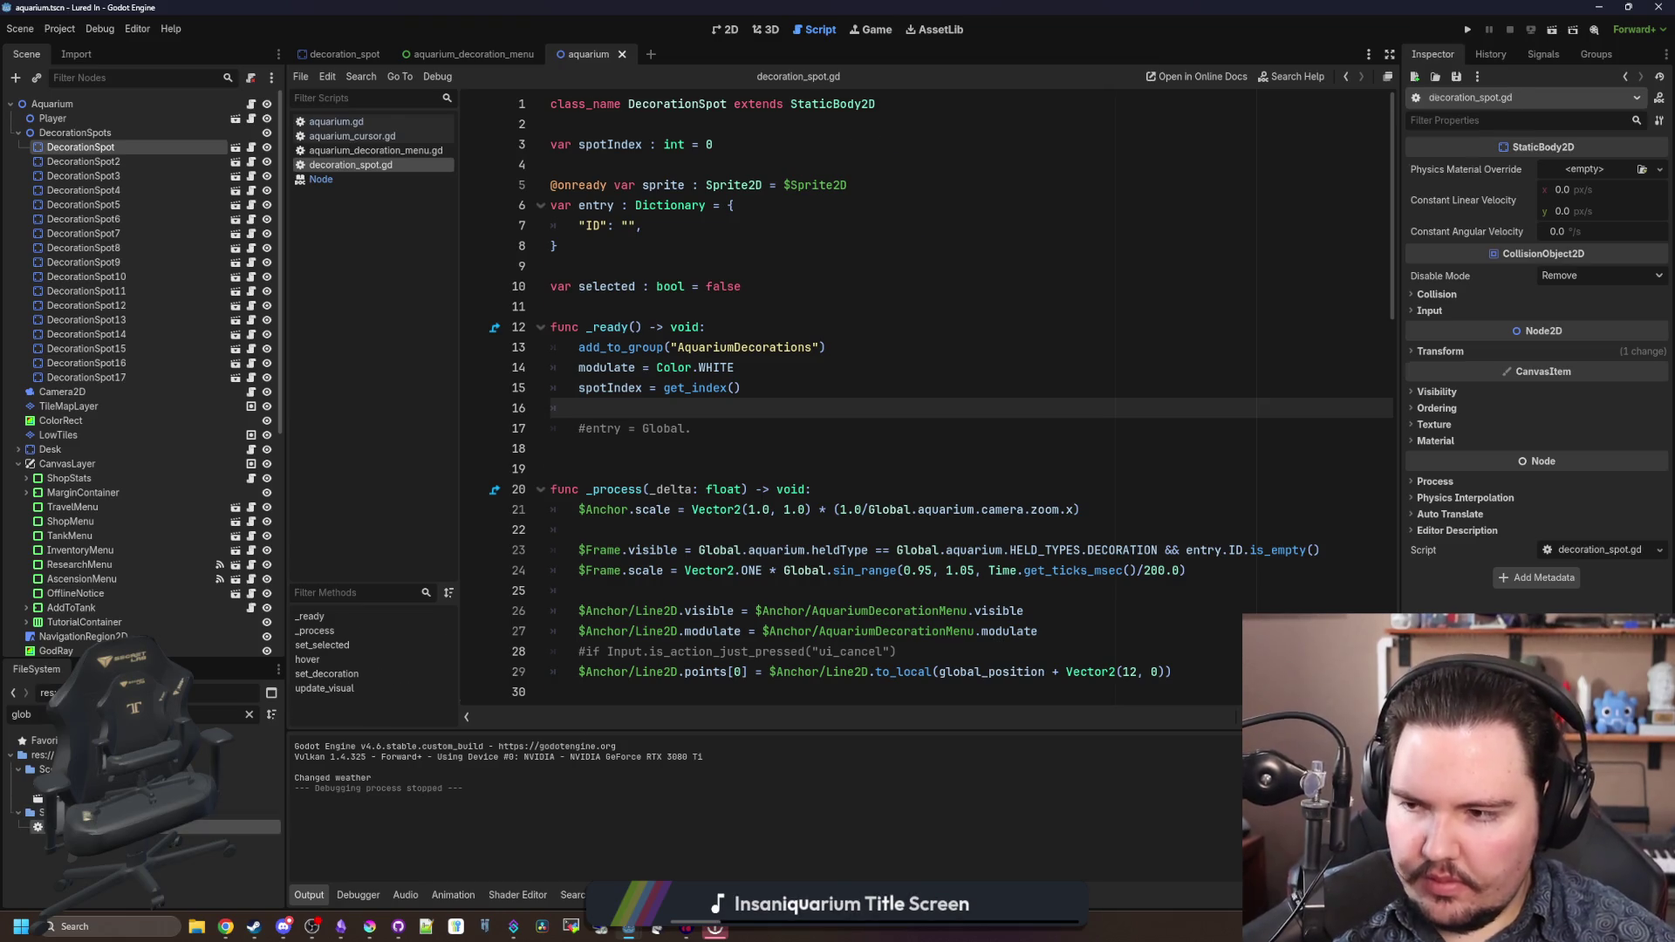
double_click(87, 826)
left_click(774, 426)
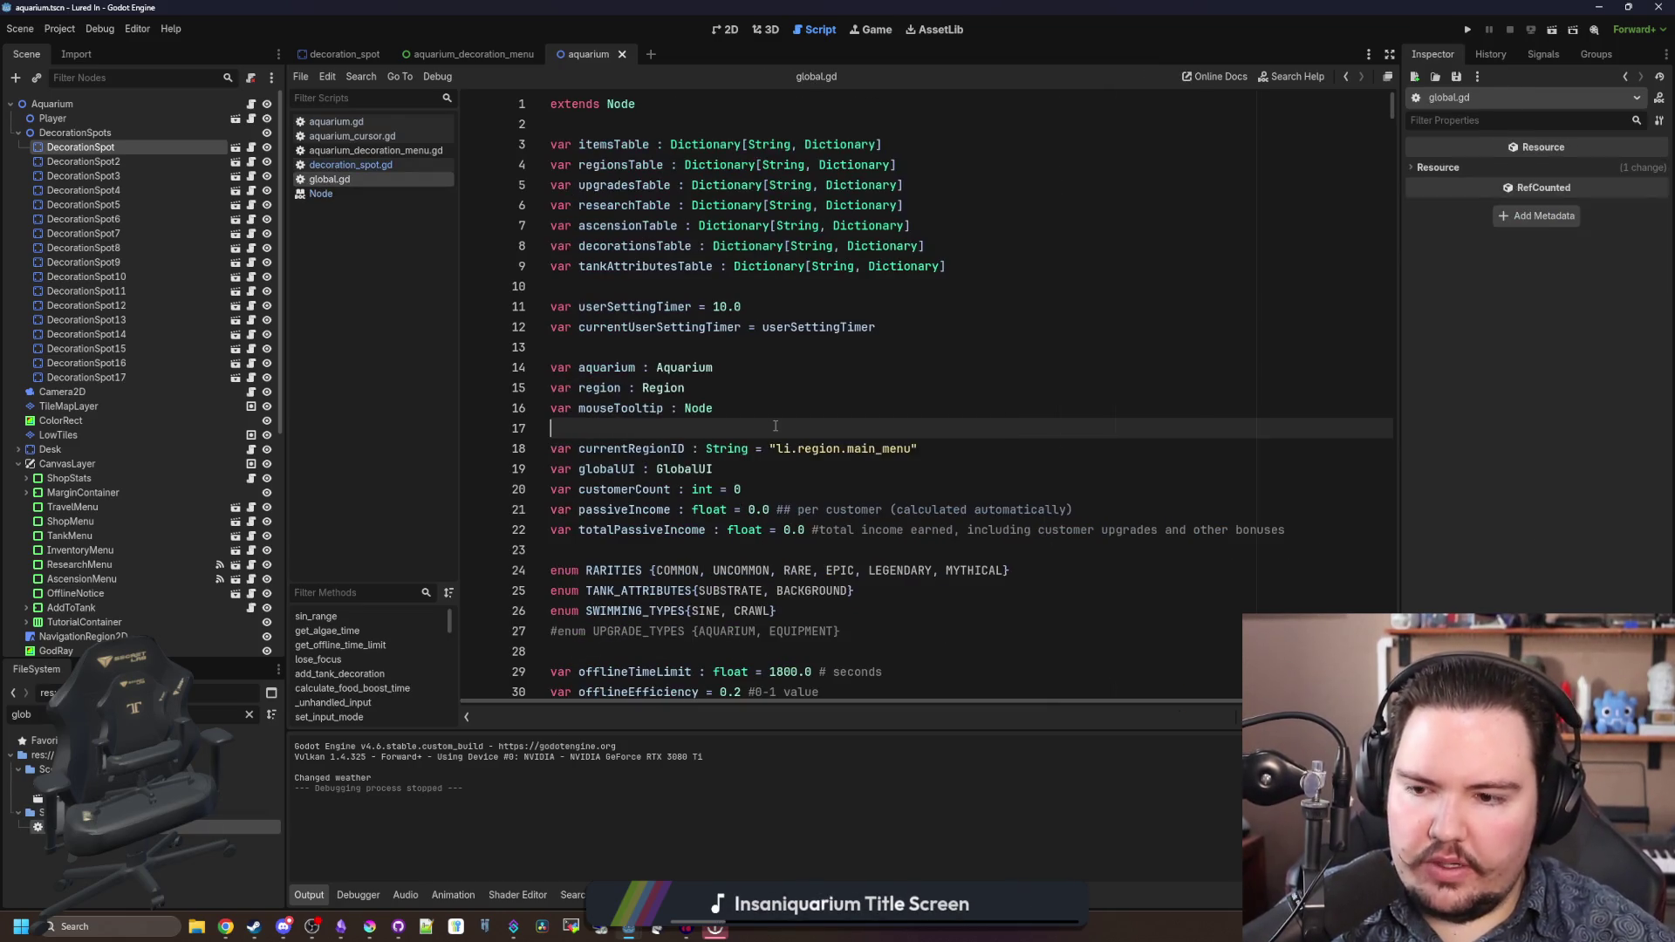
left_click(642, 342)
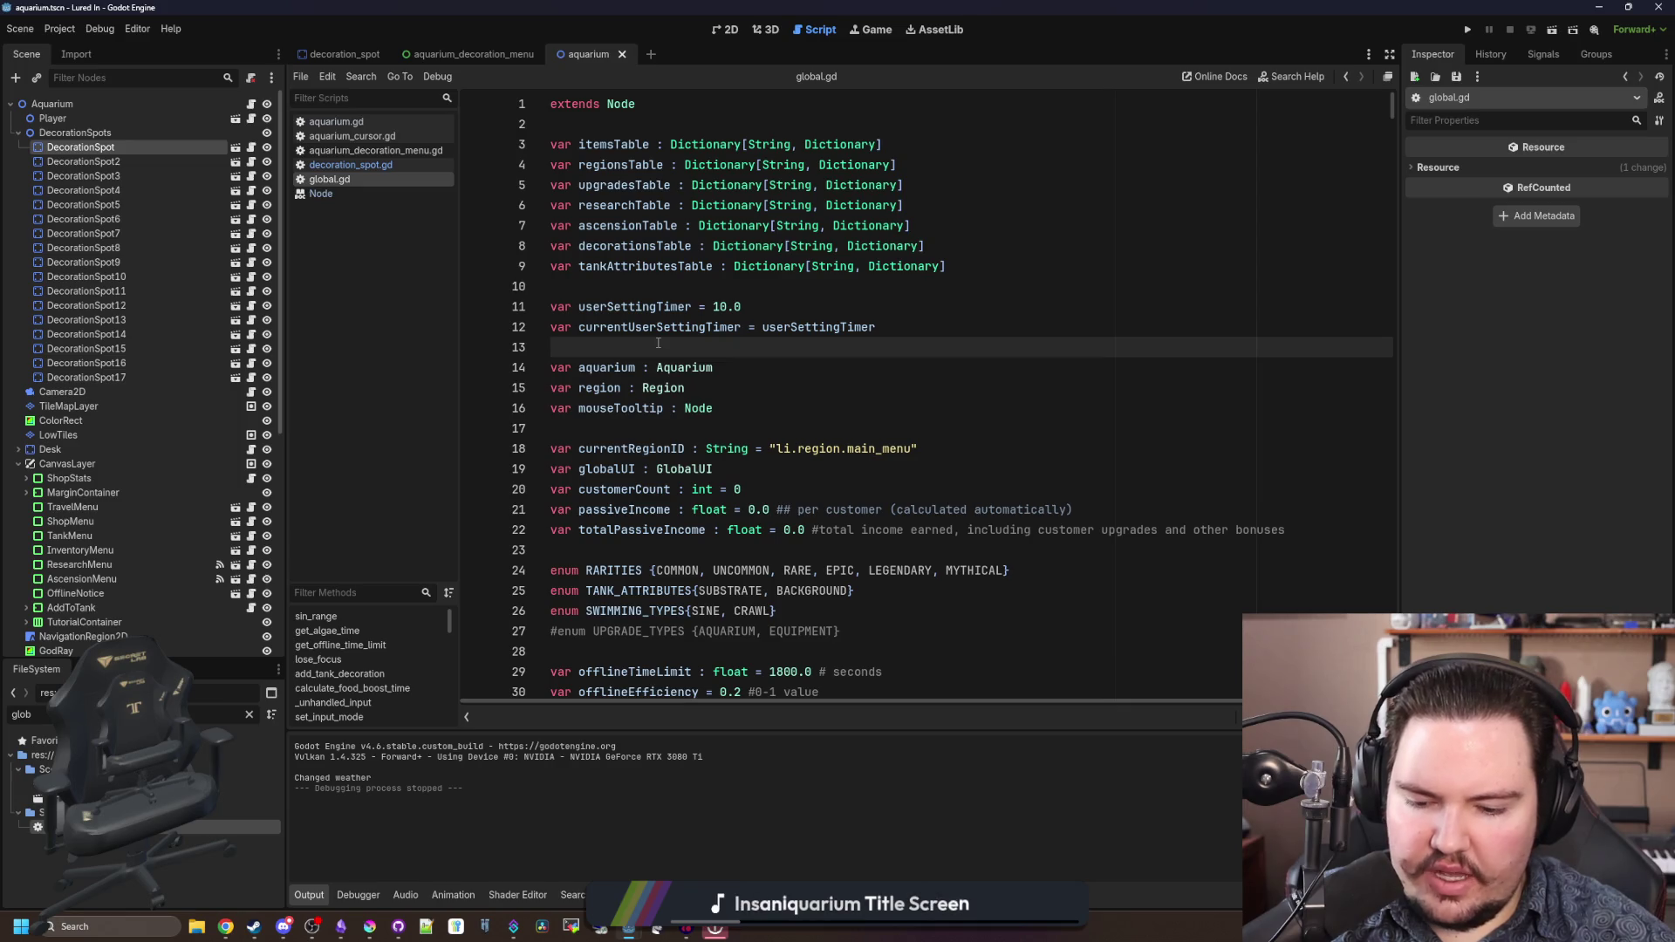
left_click(705, 359)
left_click(793, 303)
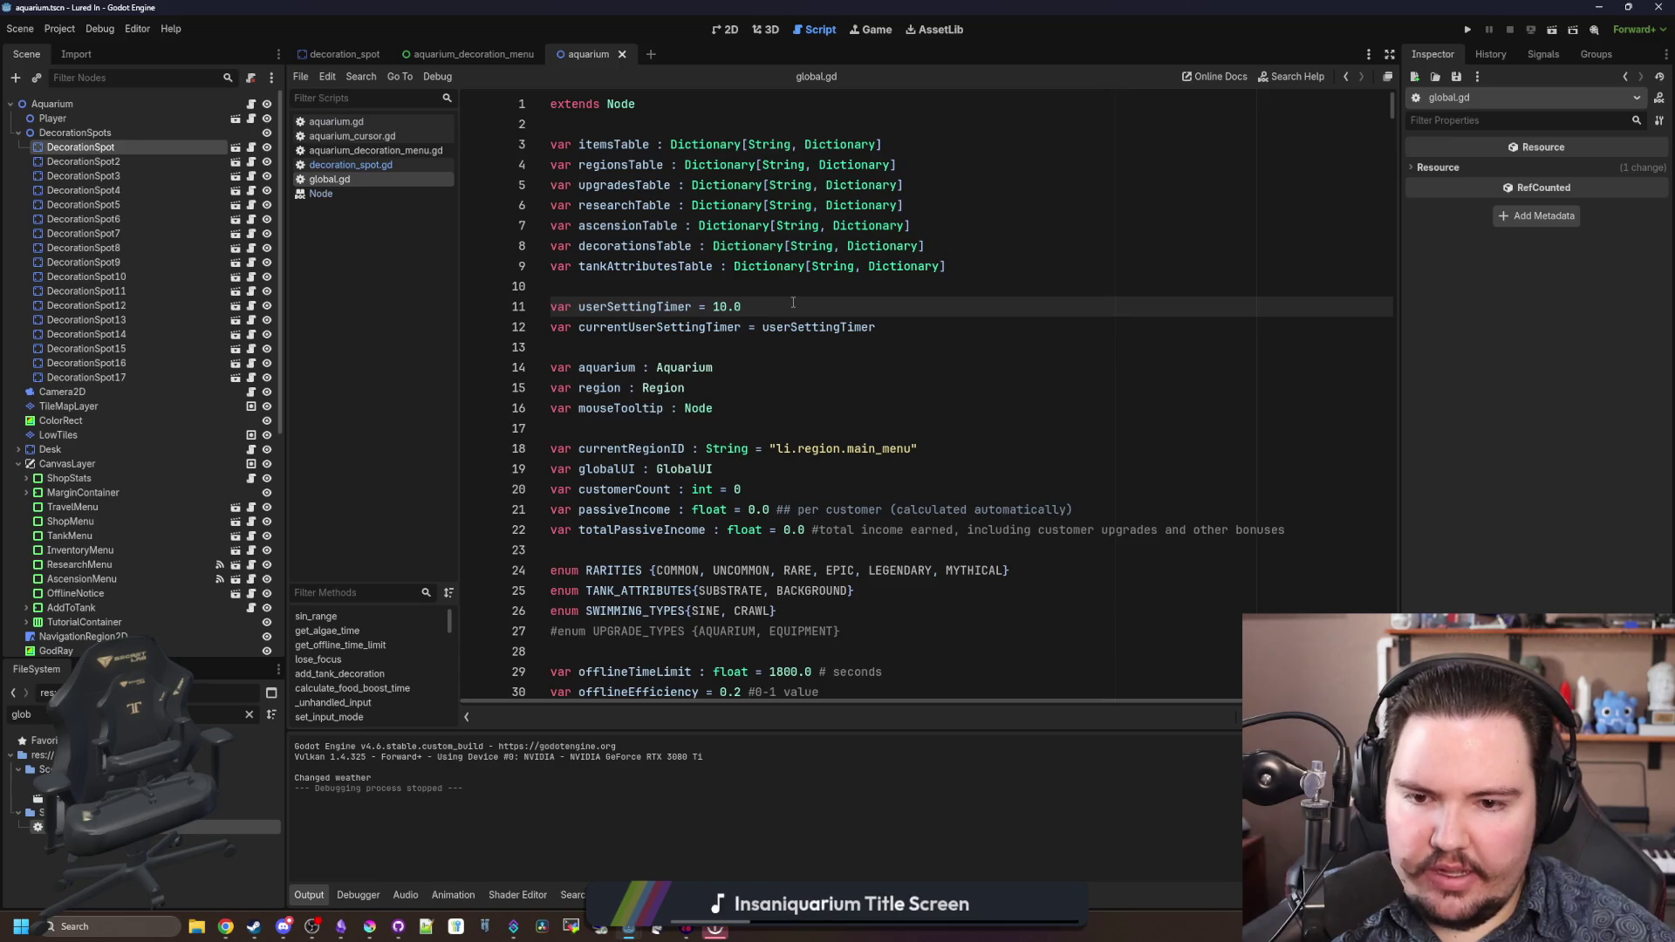
scroll(954, 261, "down", 5)
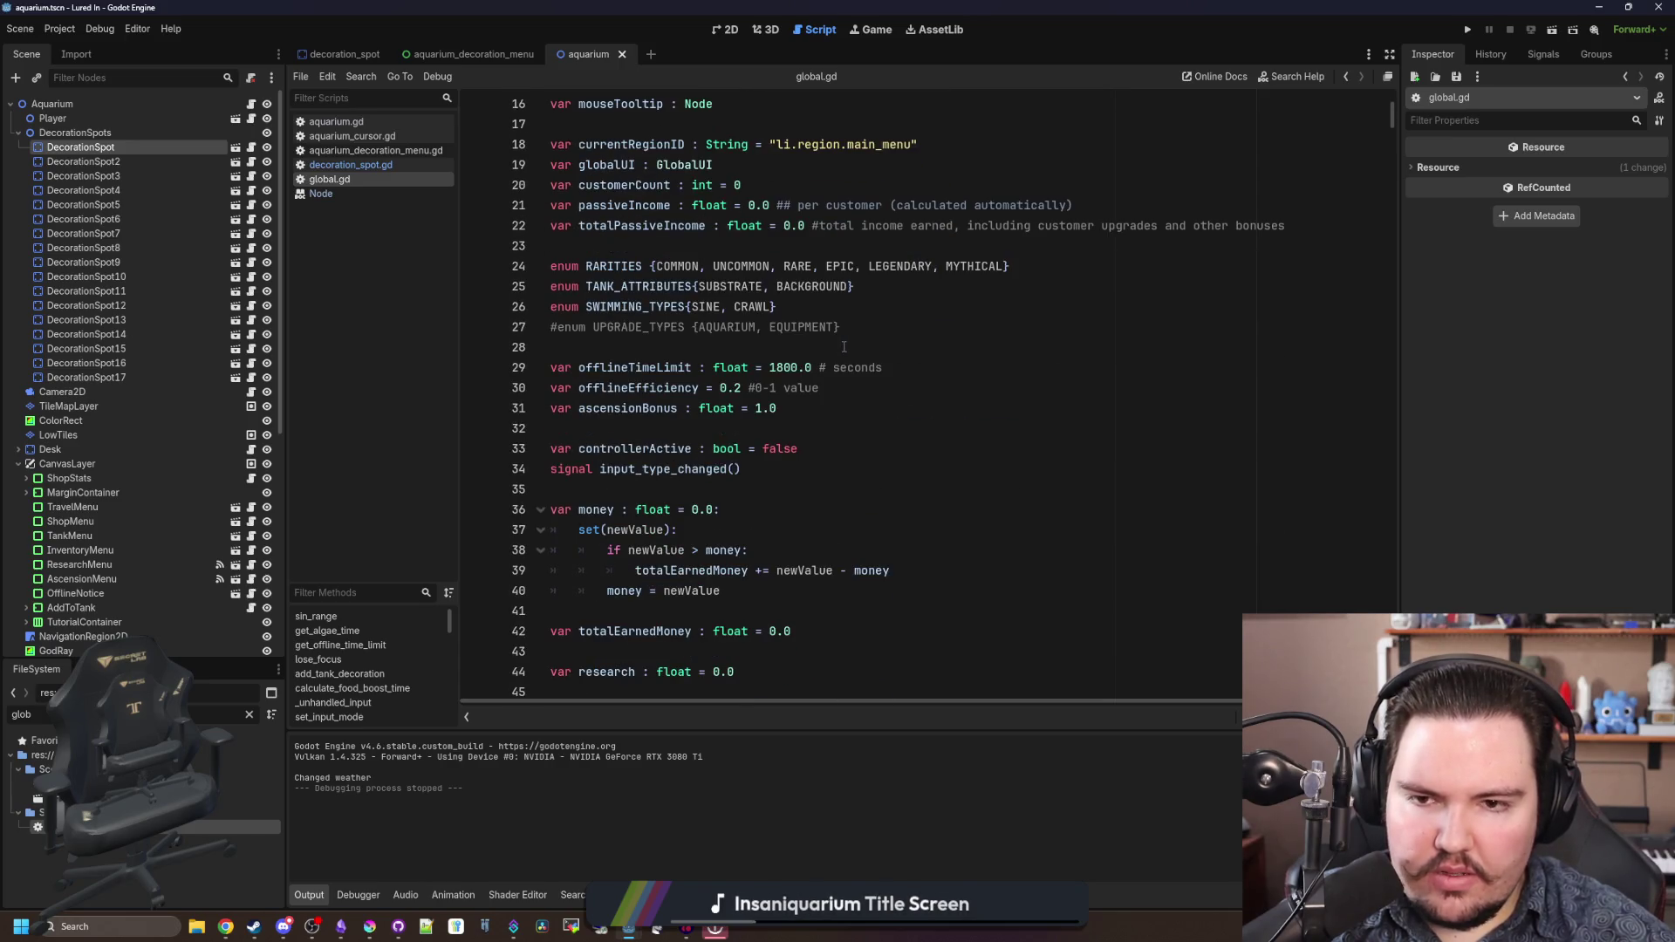
scroll(843, 347, "down", 10)
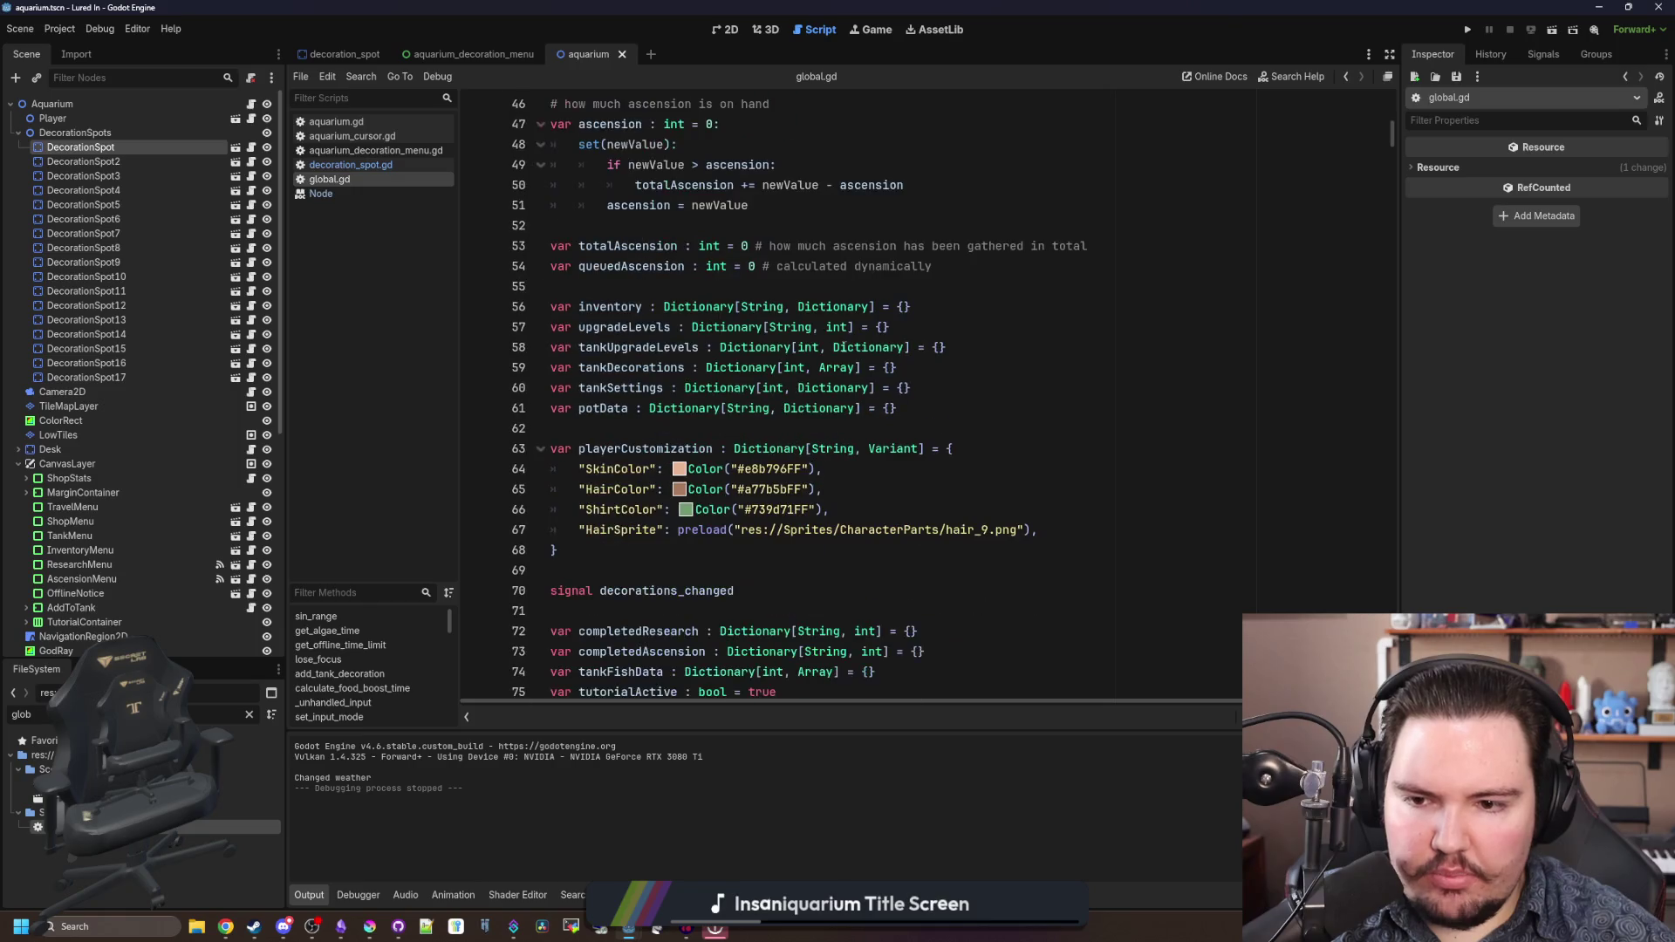
- Declare var aquariumDecorations : Dictionary[String, Dictionary] = {} below potData
left_click(981, 401)
key("Return")
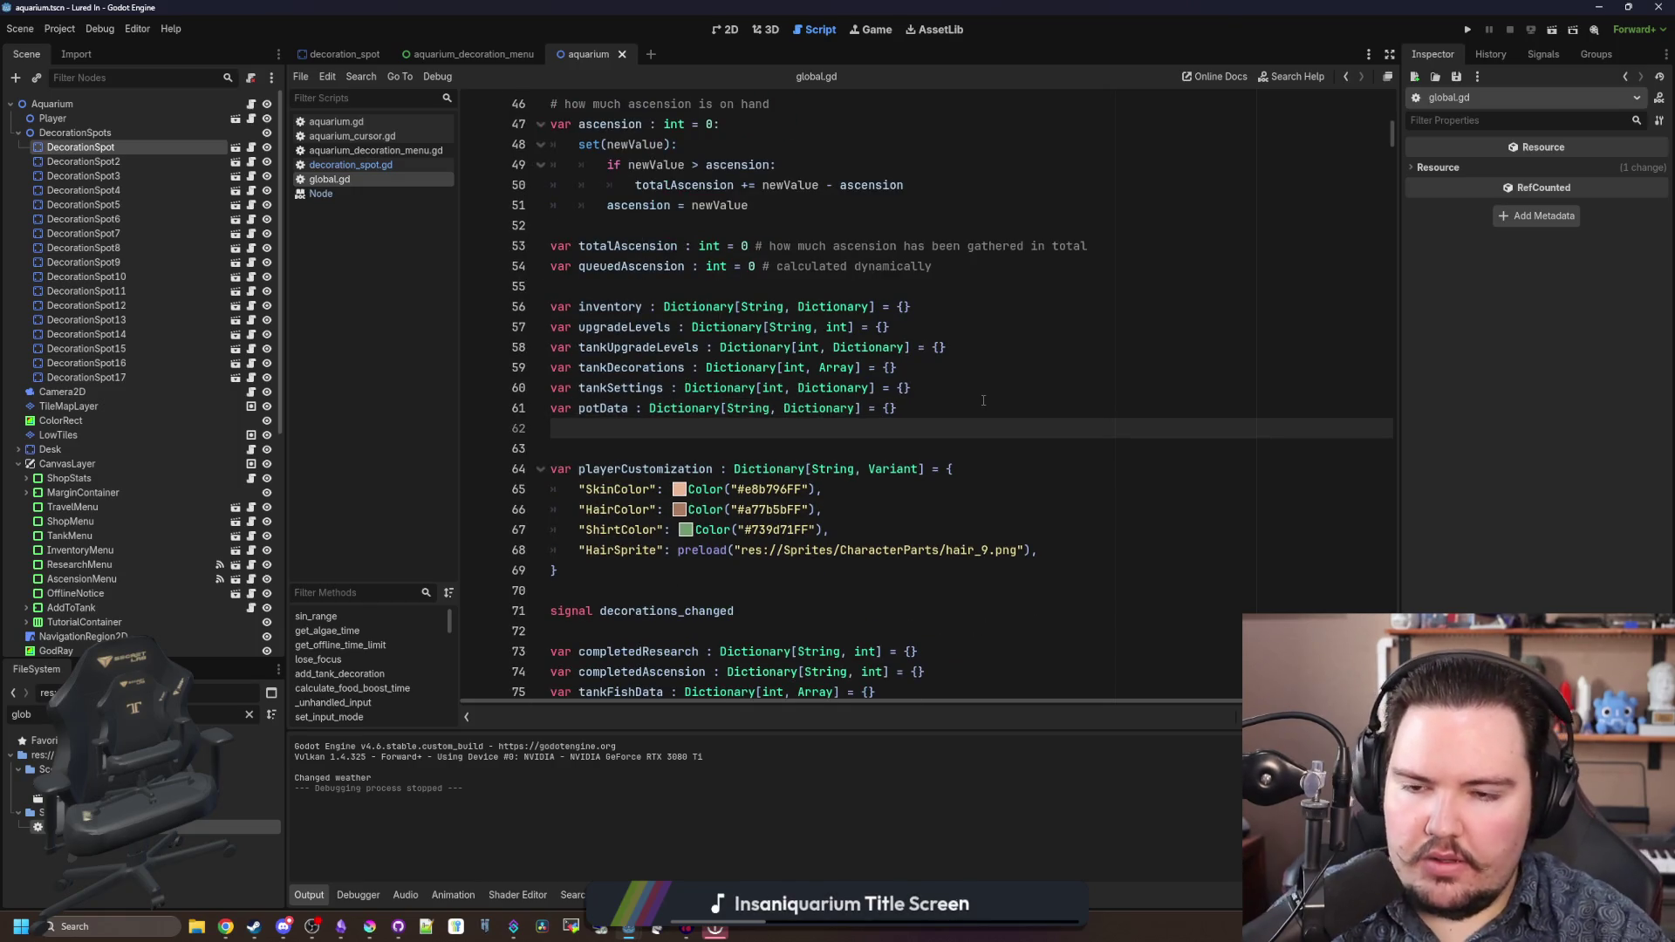
type("var aquariumDeco")
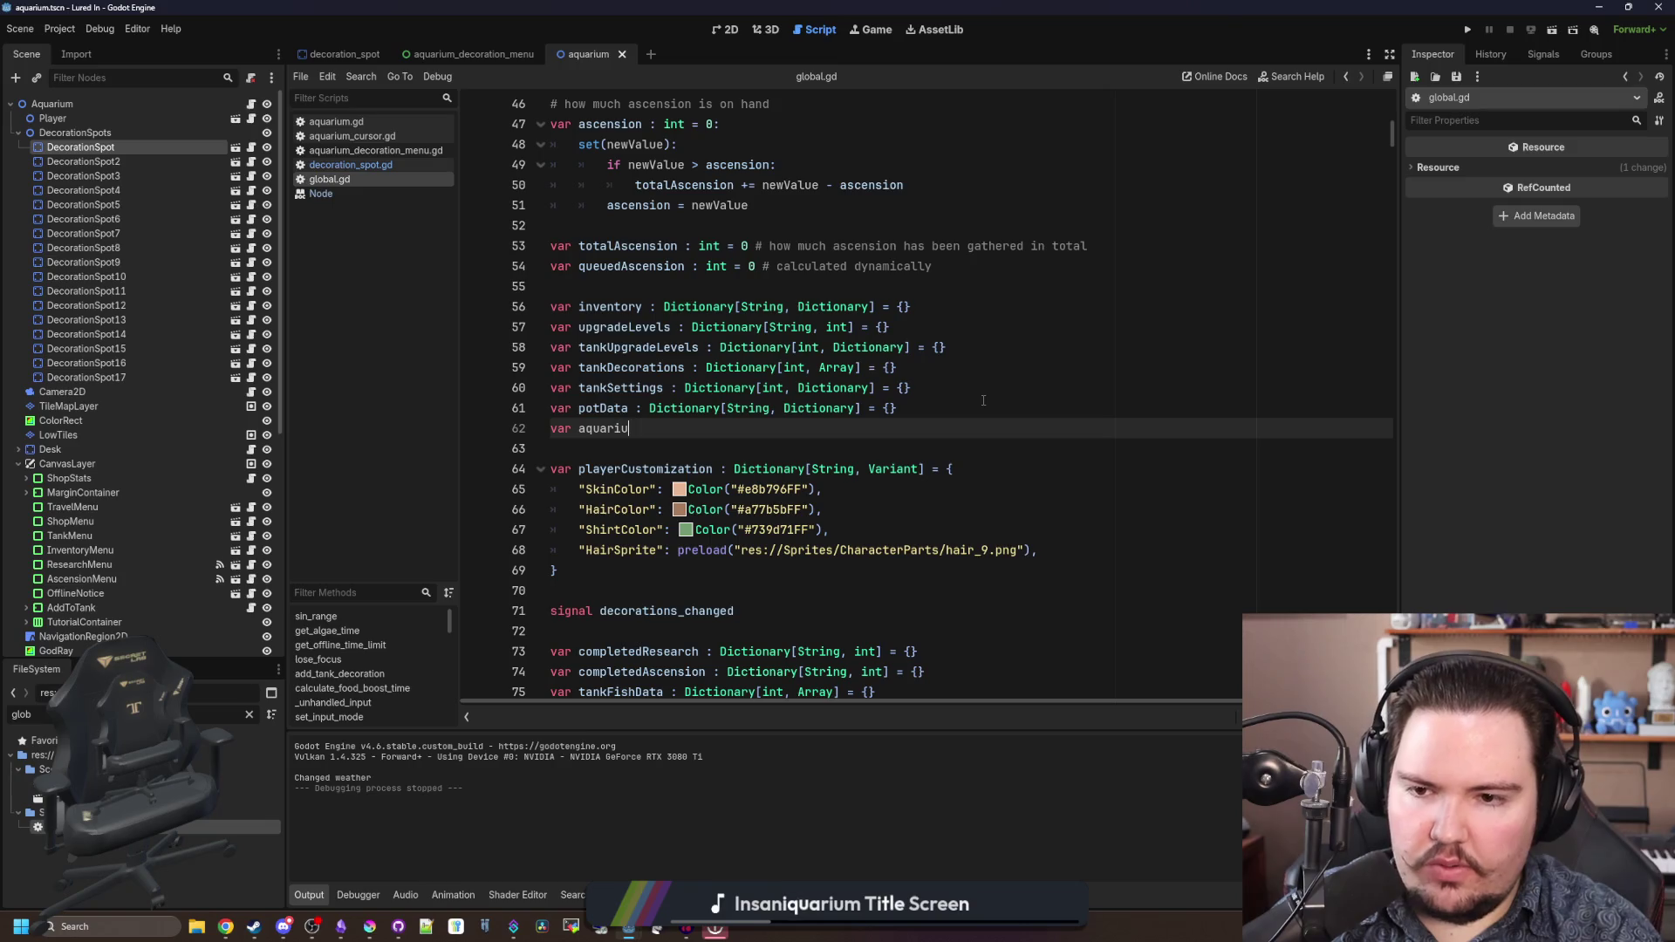
type("rations ")
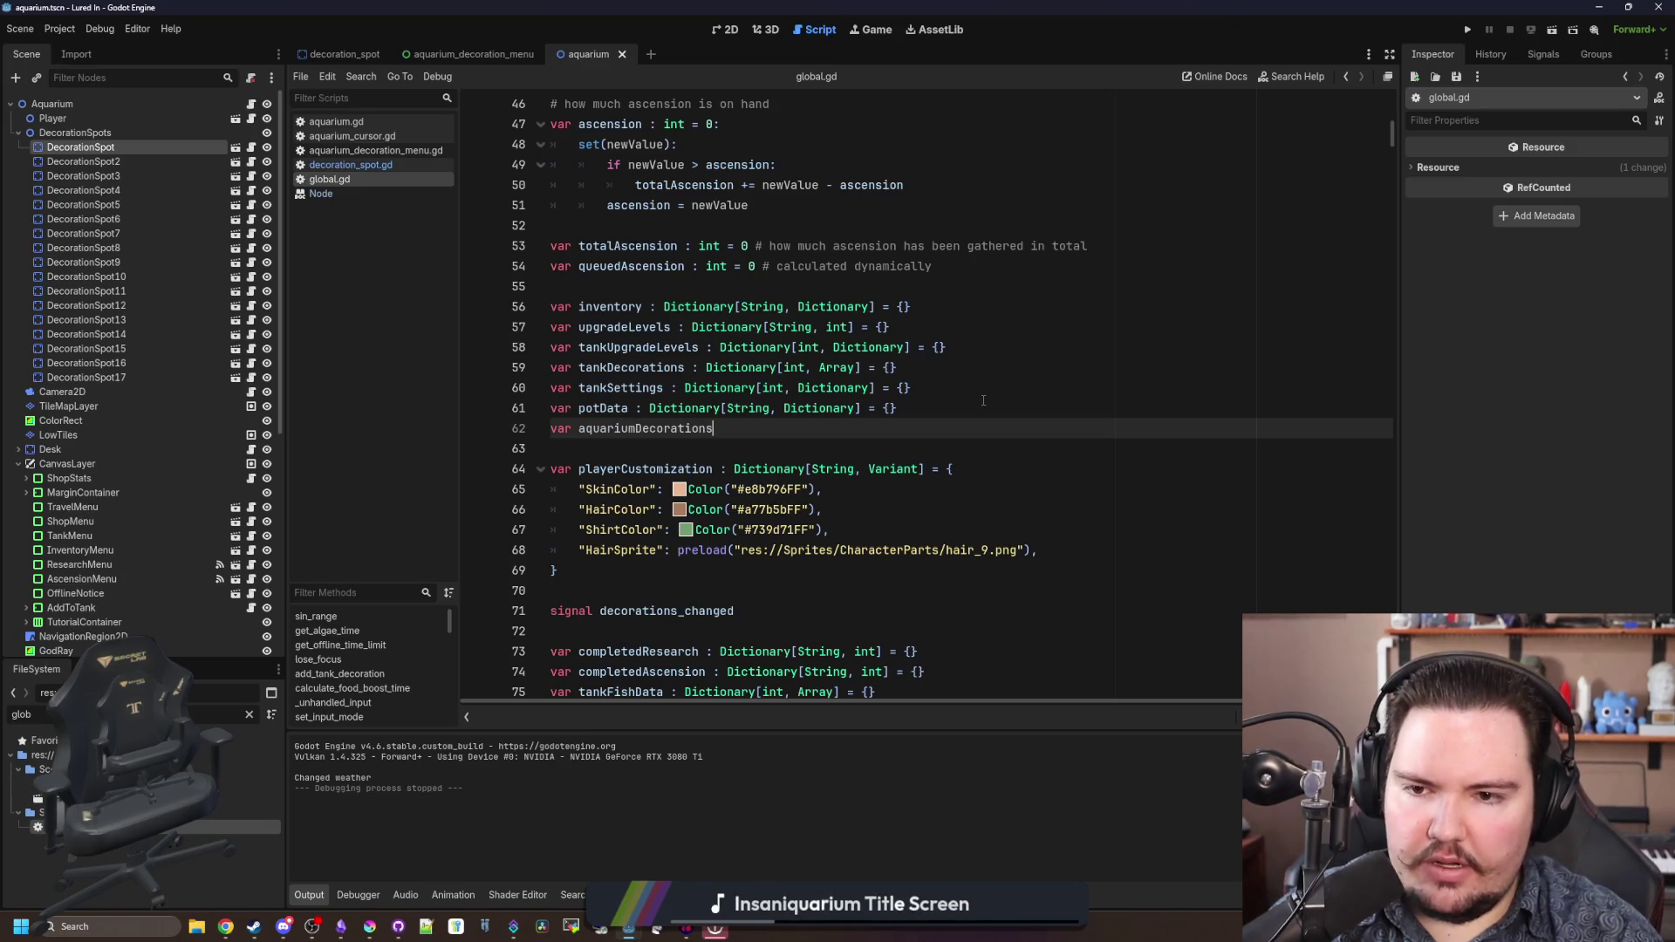
type(": Dic")
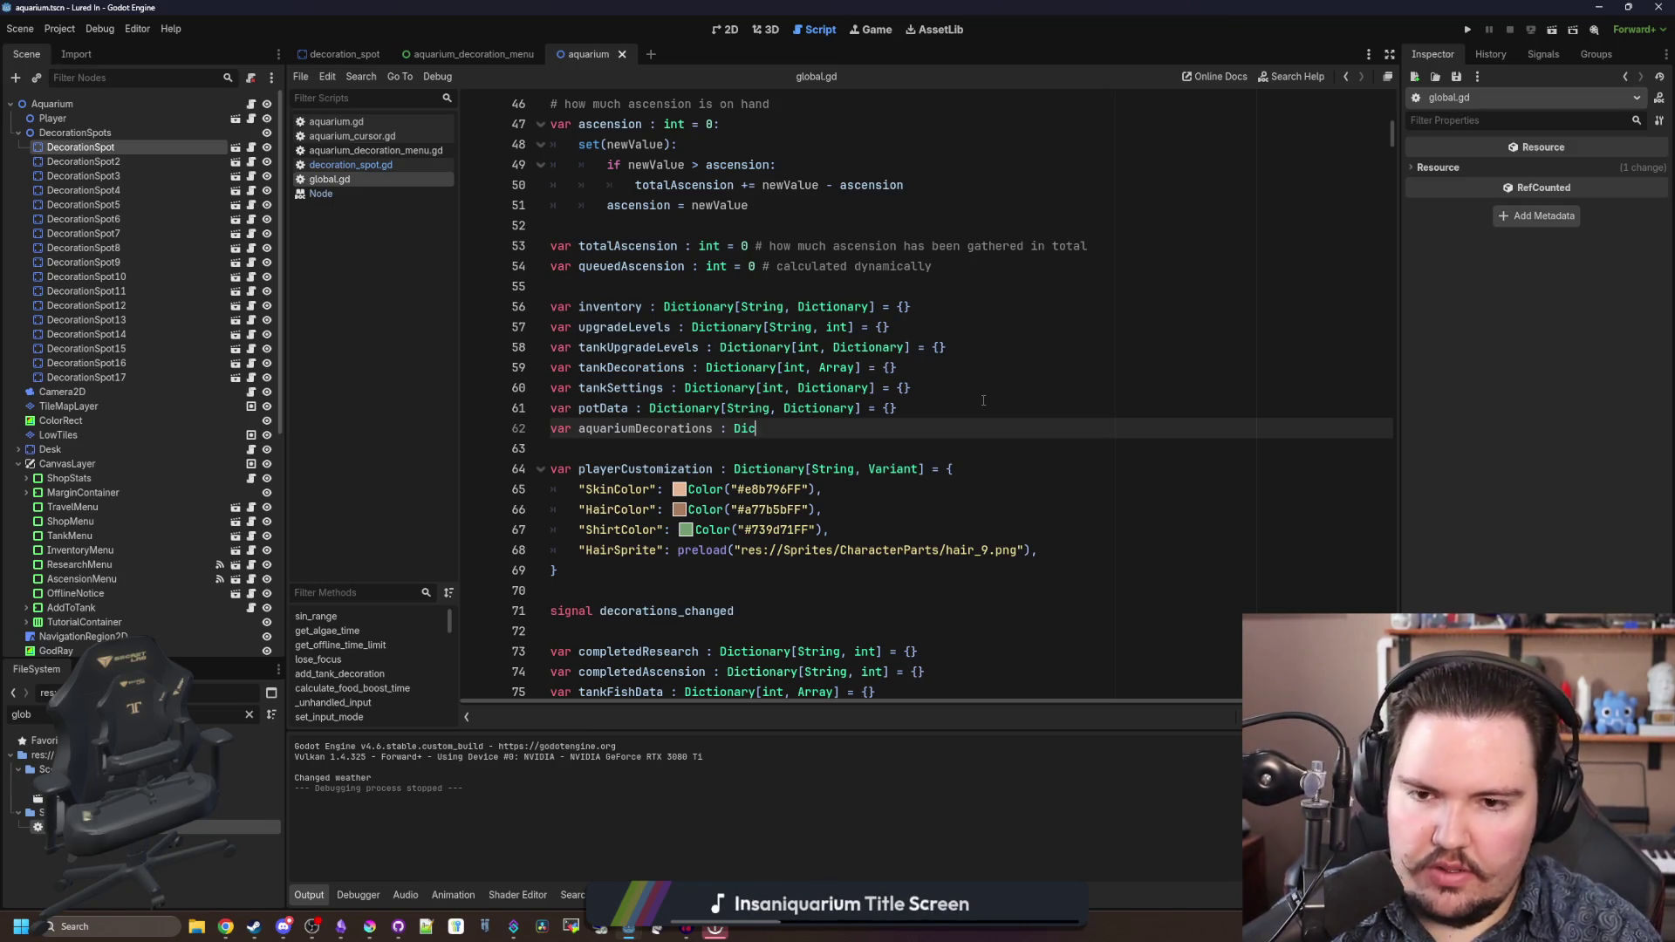
type("tionary[String")
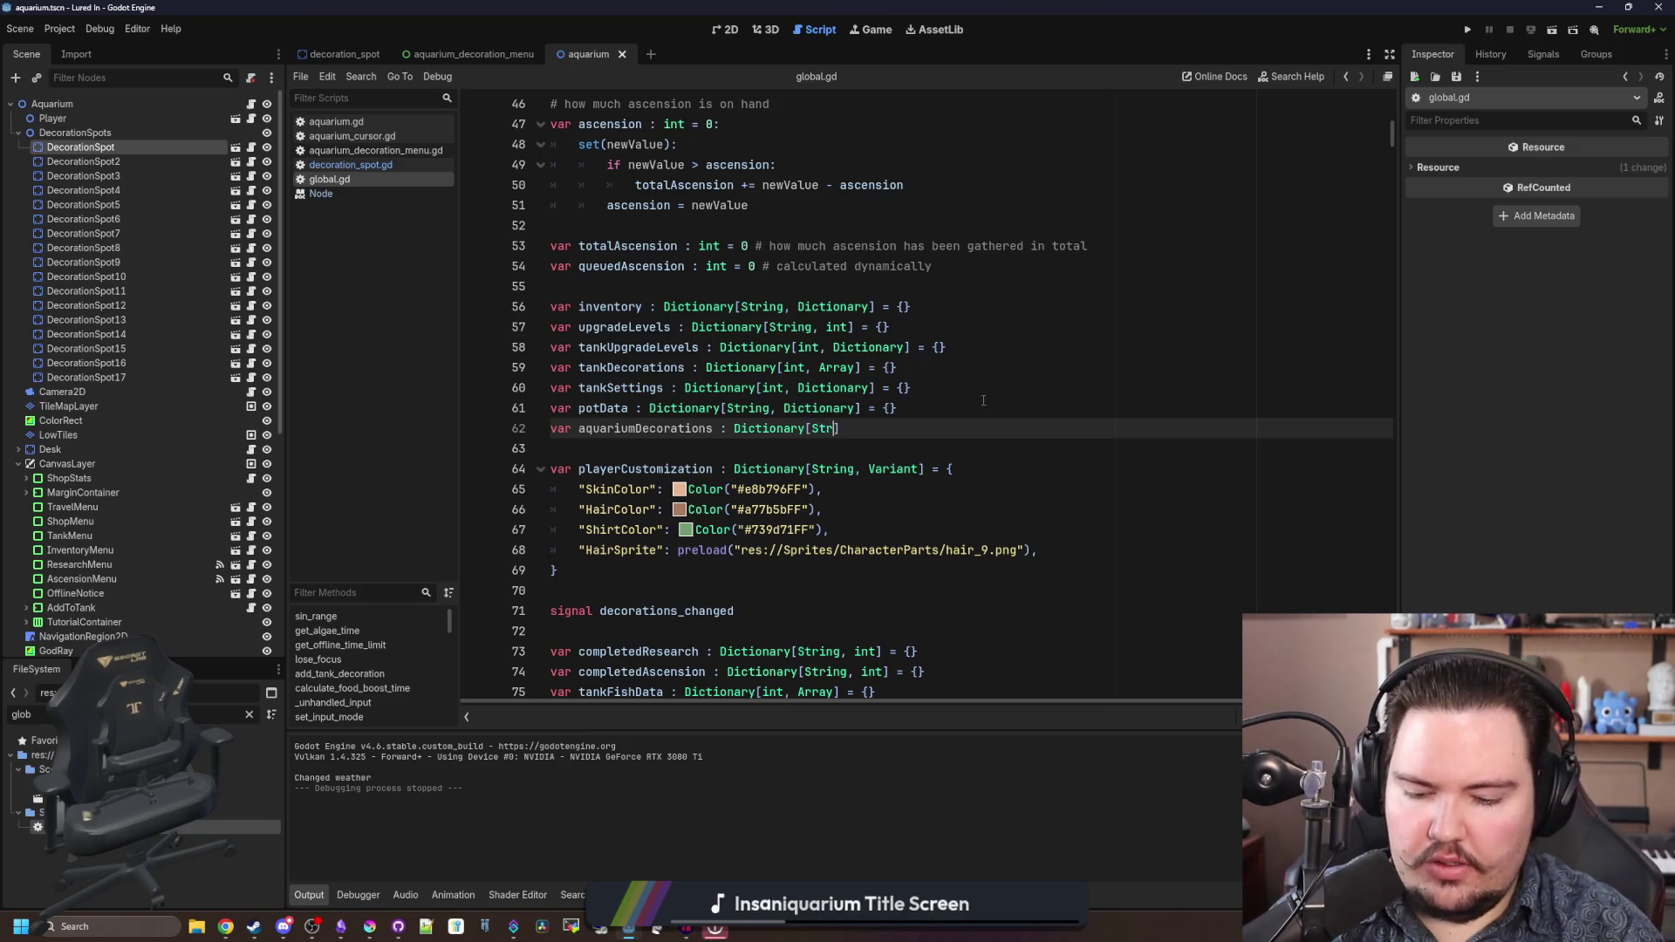
type(", Dictionary] ")
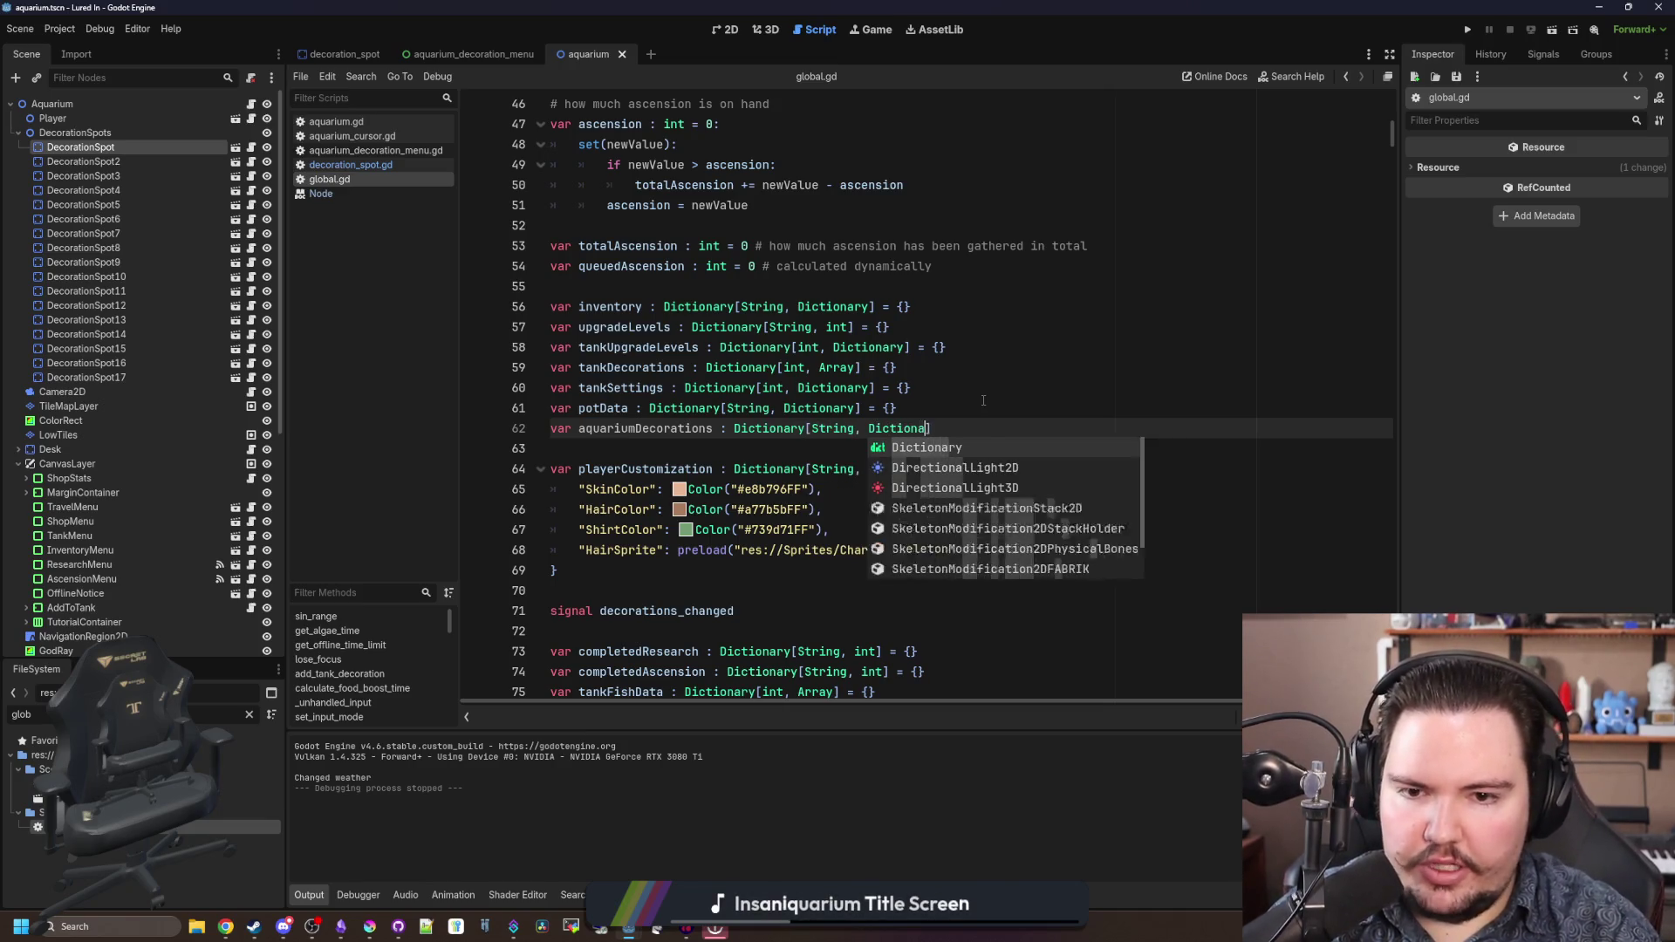
type("= [")
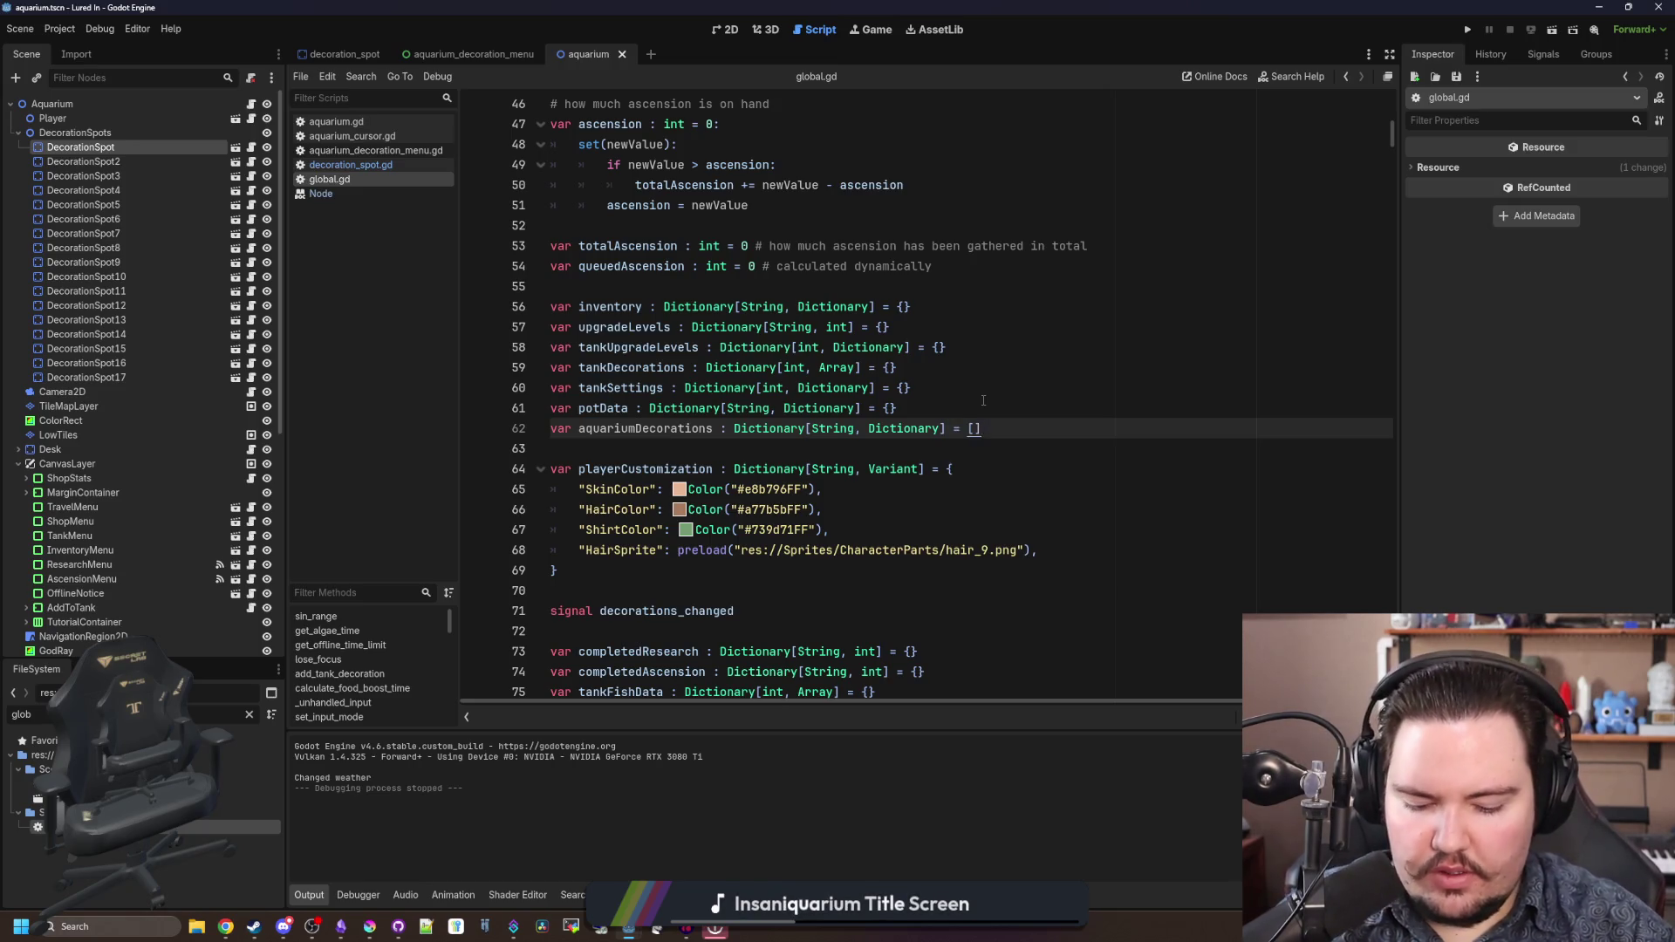
key("BackSpace")
type("{}")
key("Up")
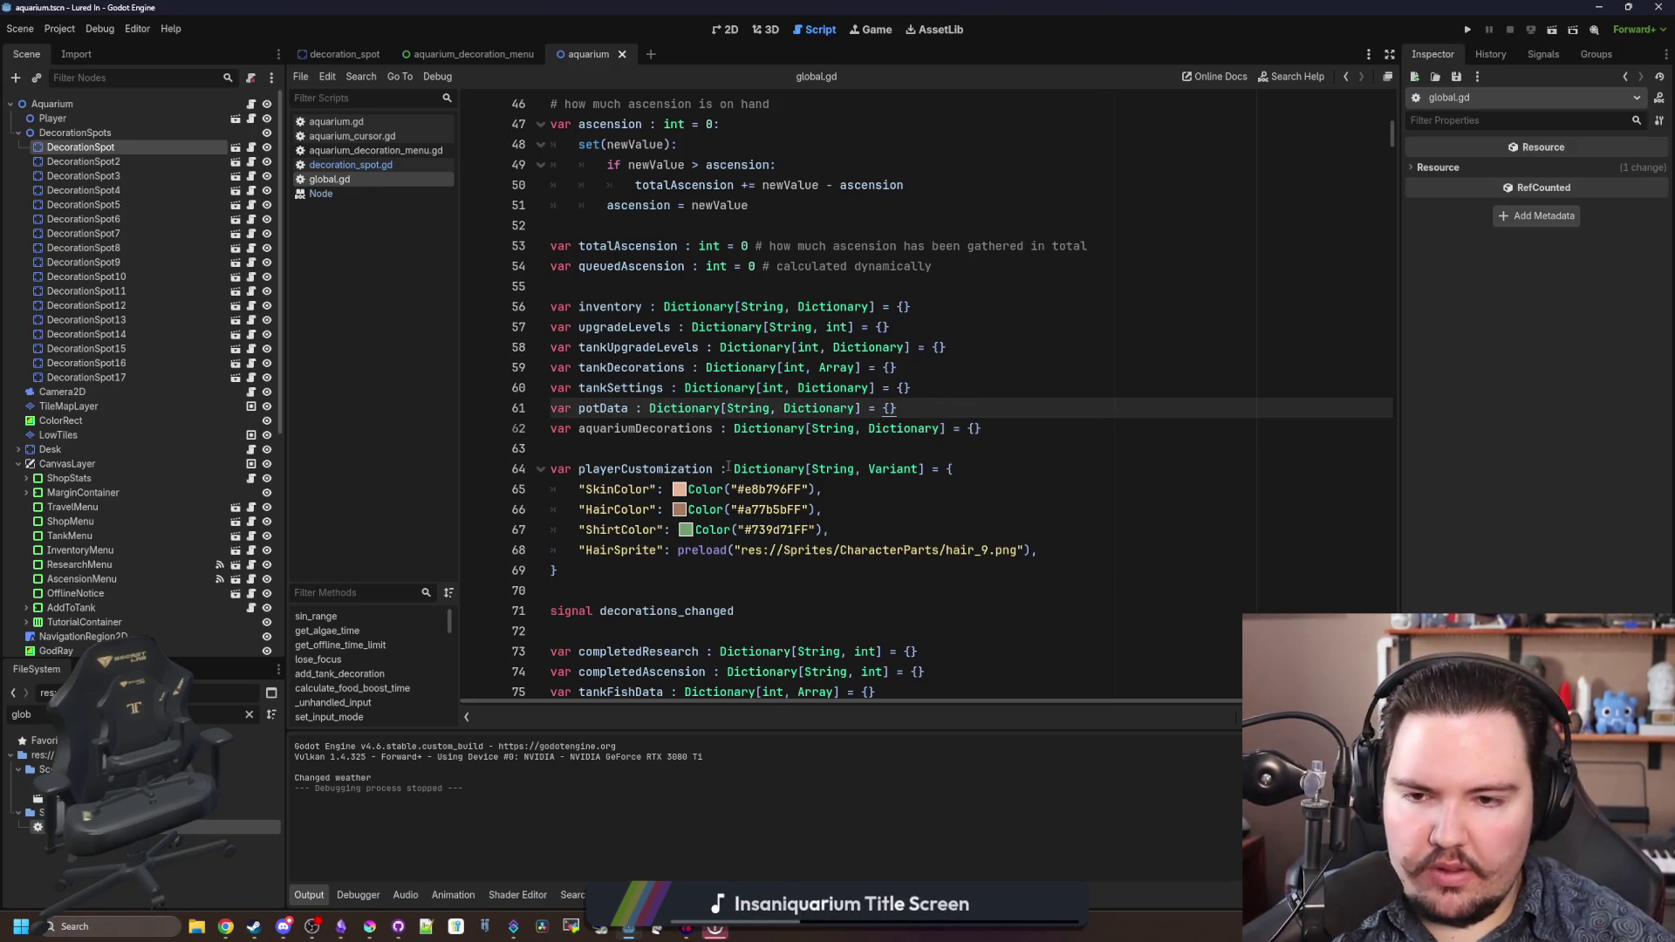
- Save global.gd and change decoration_spot.gd line 17 to entry = Global.aquariumDecorations.get(spotIndex, entry)
key("Down")
key("Down")
key("ctrl+s")
left_click(357, 165)
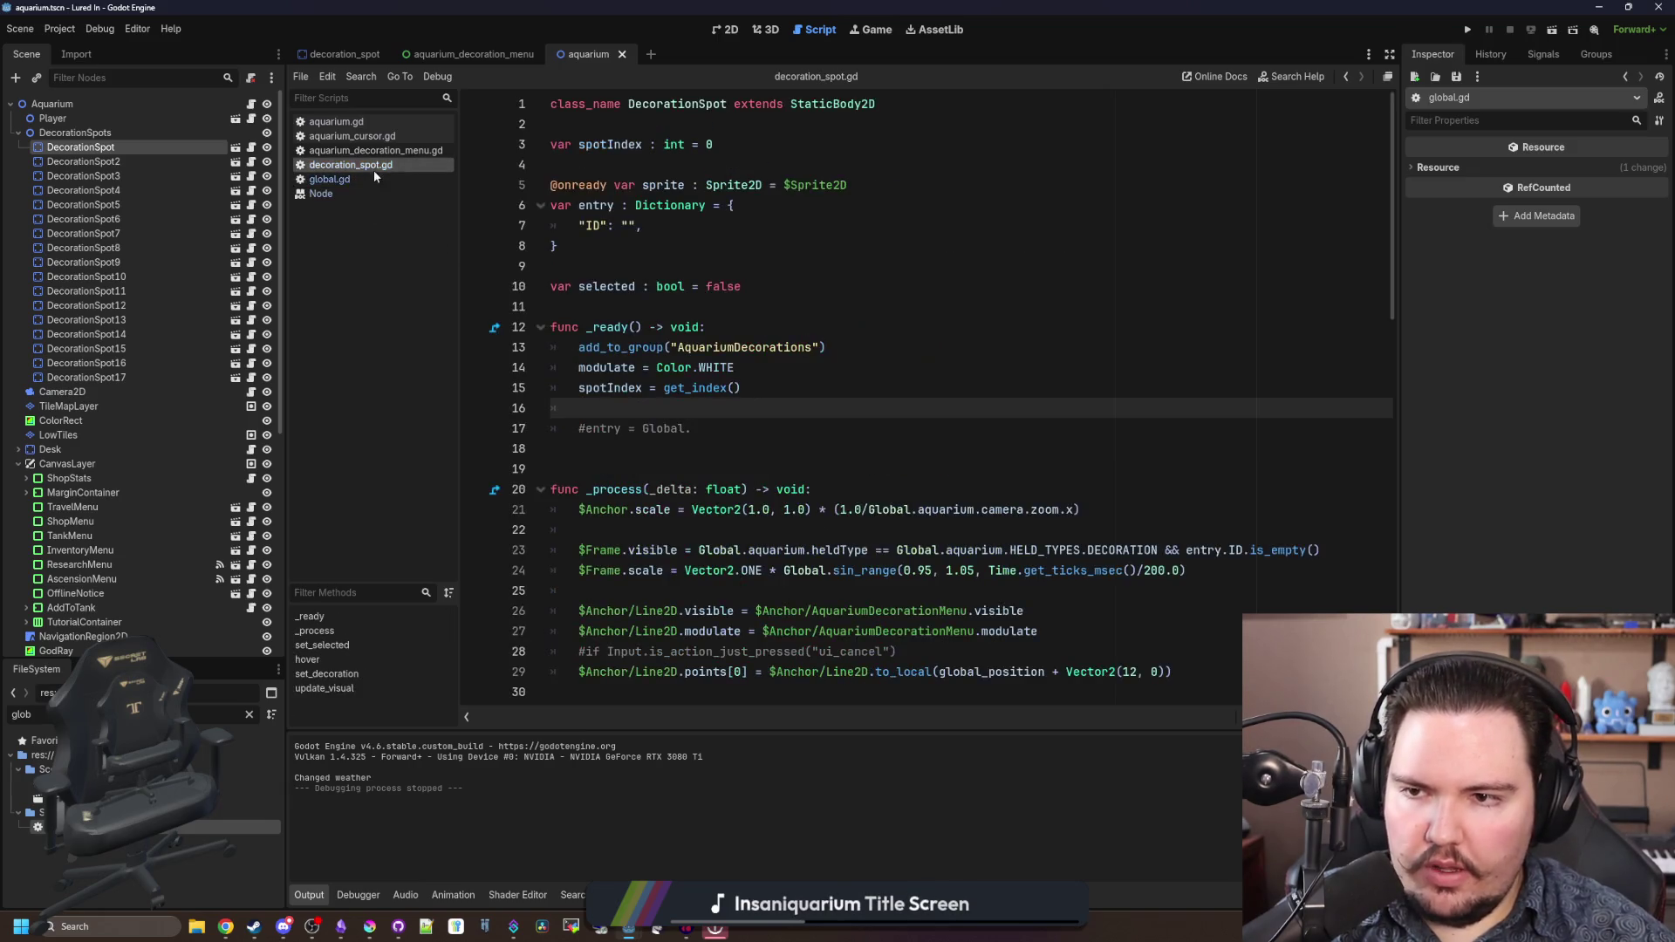
key("BackSpace")
left_click(709, 417)
left_click(711, 424)
type("aquari")
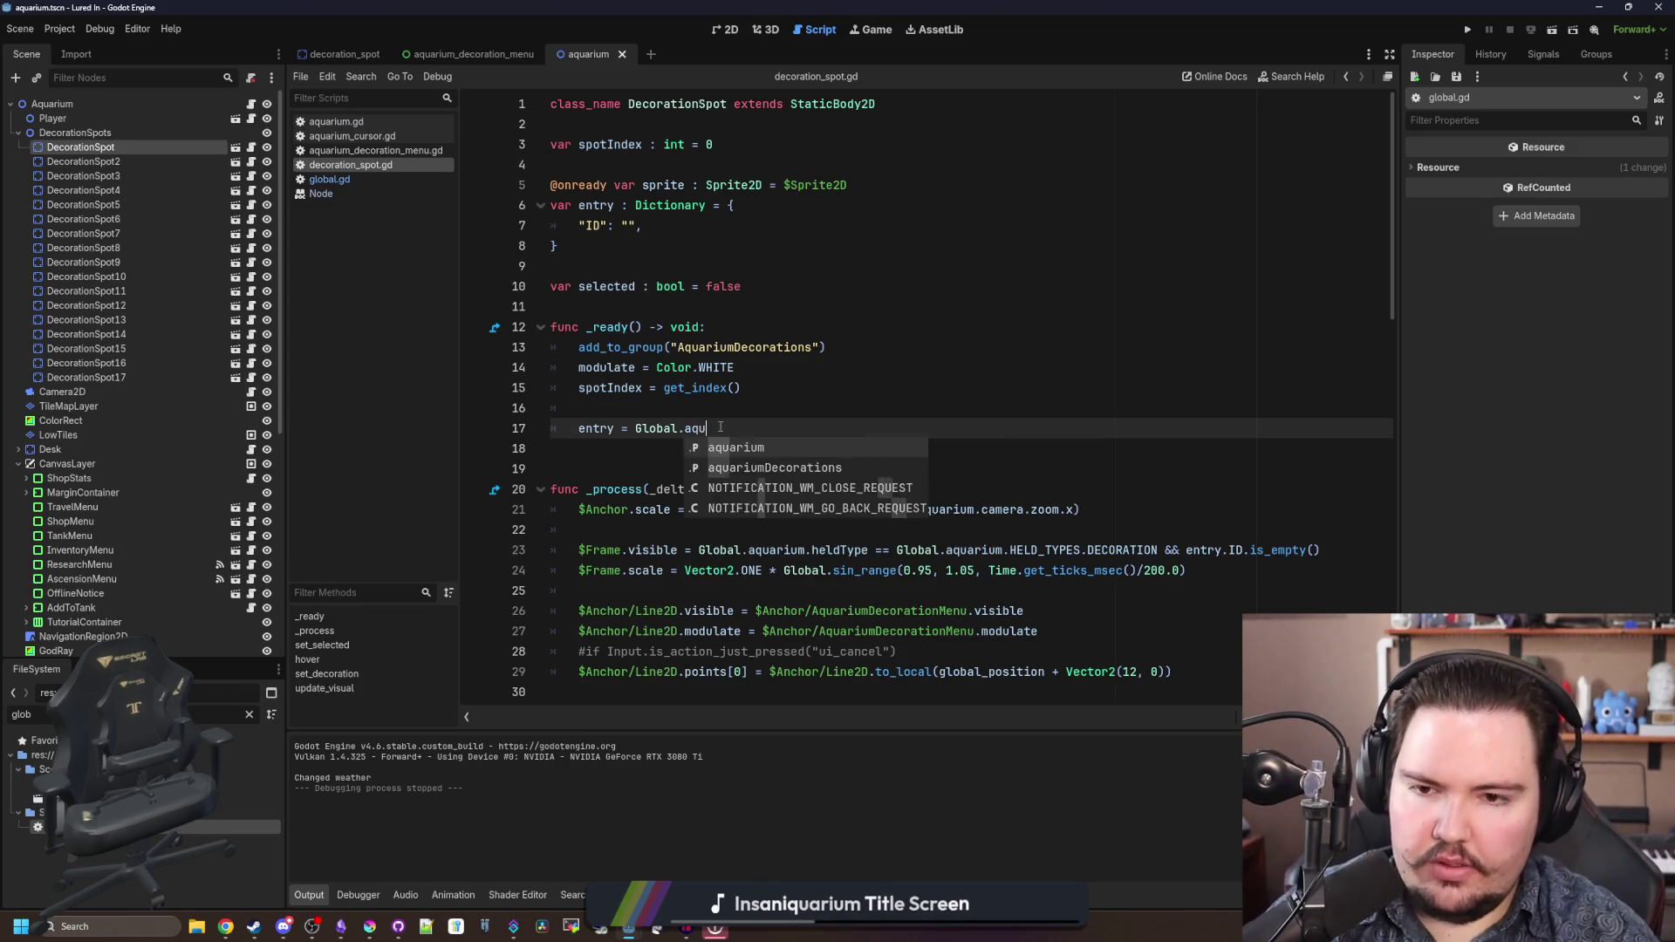
key("Return")
type(".get(spot")
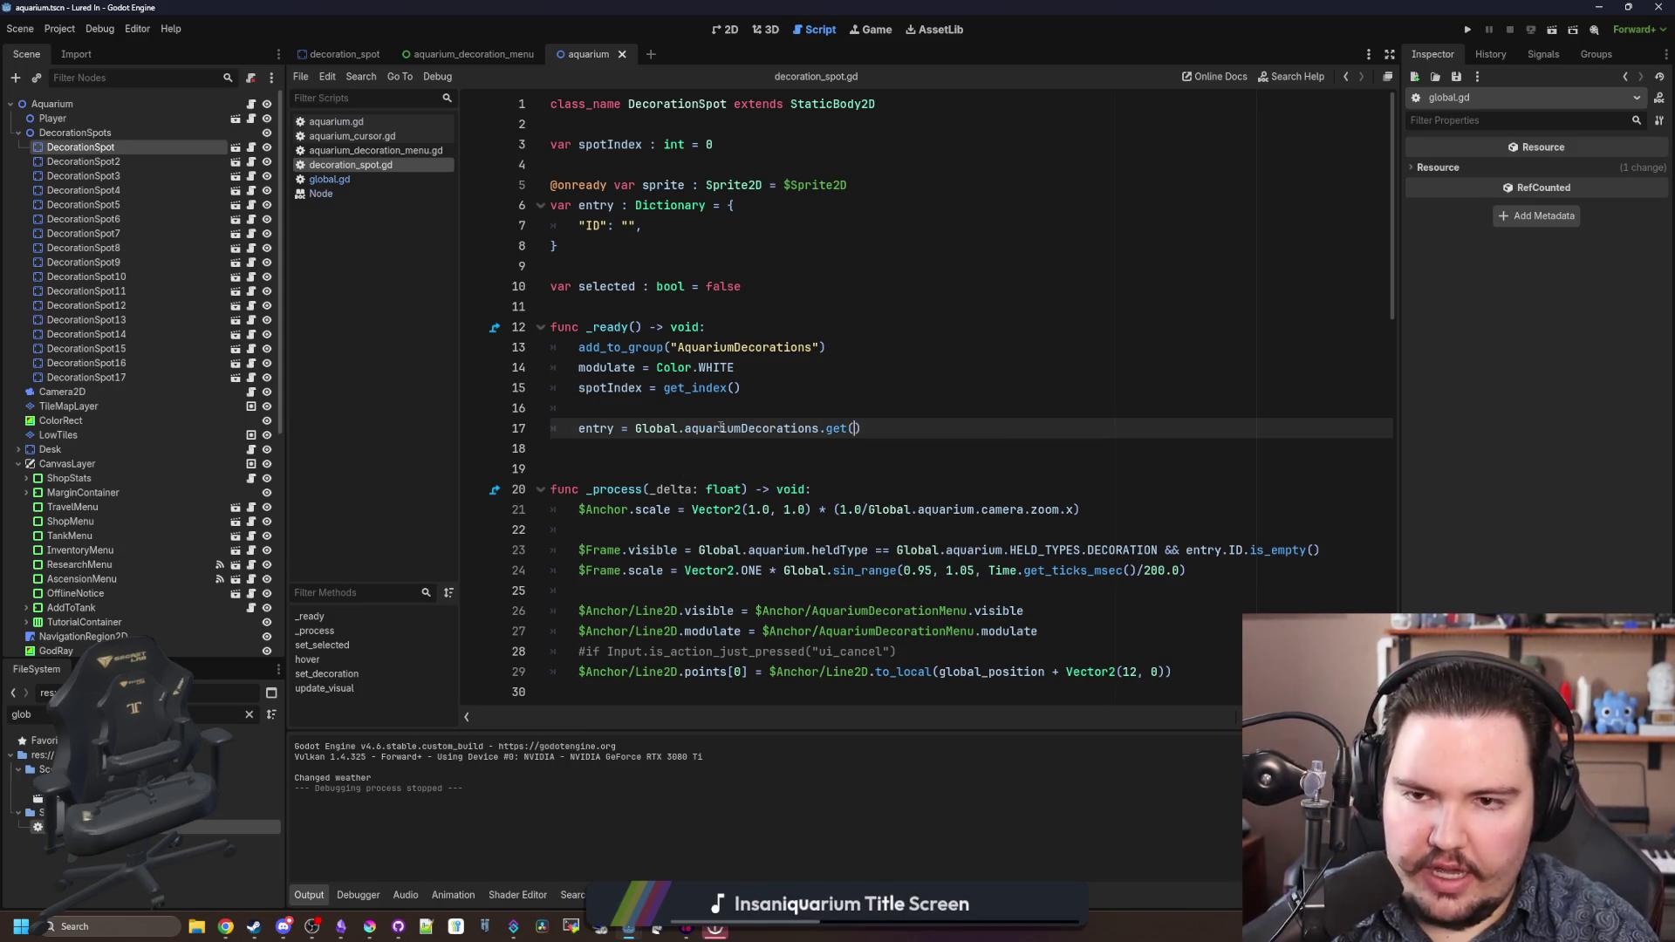
type("Index")
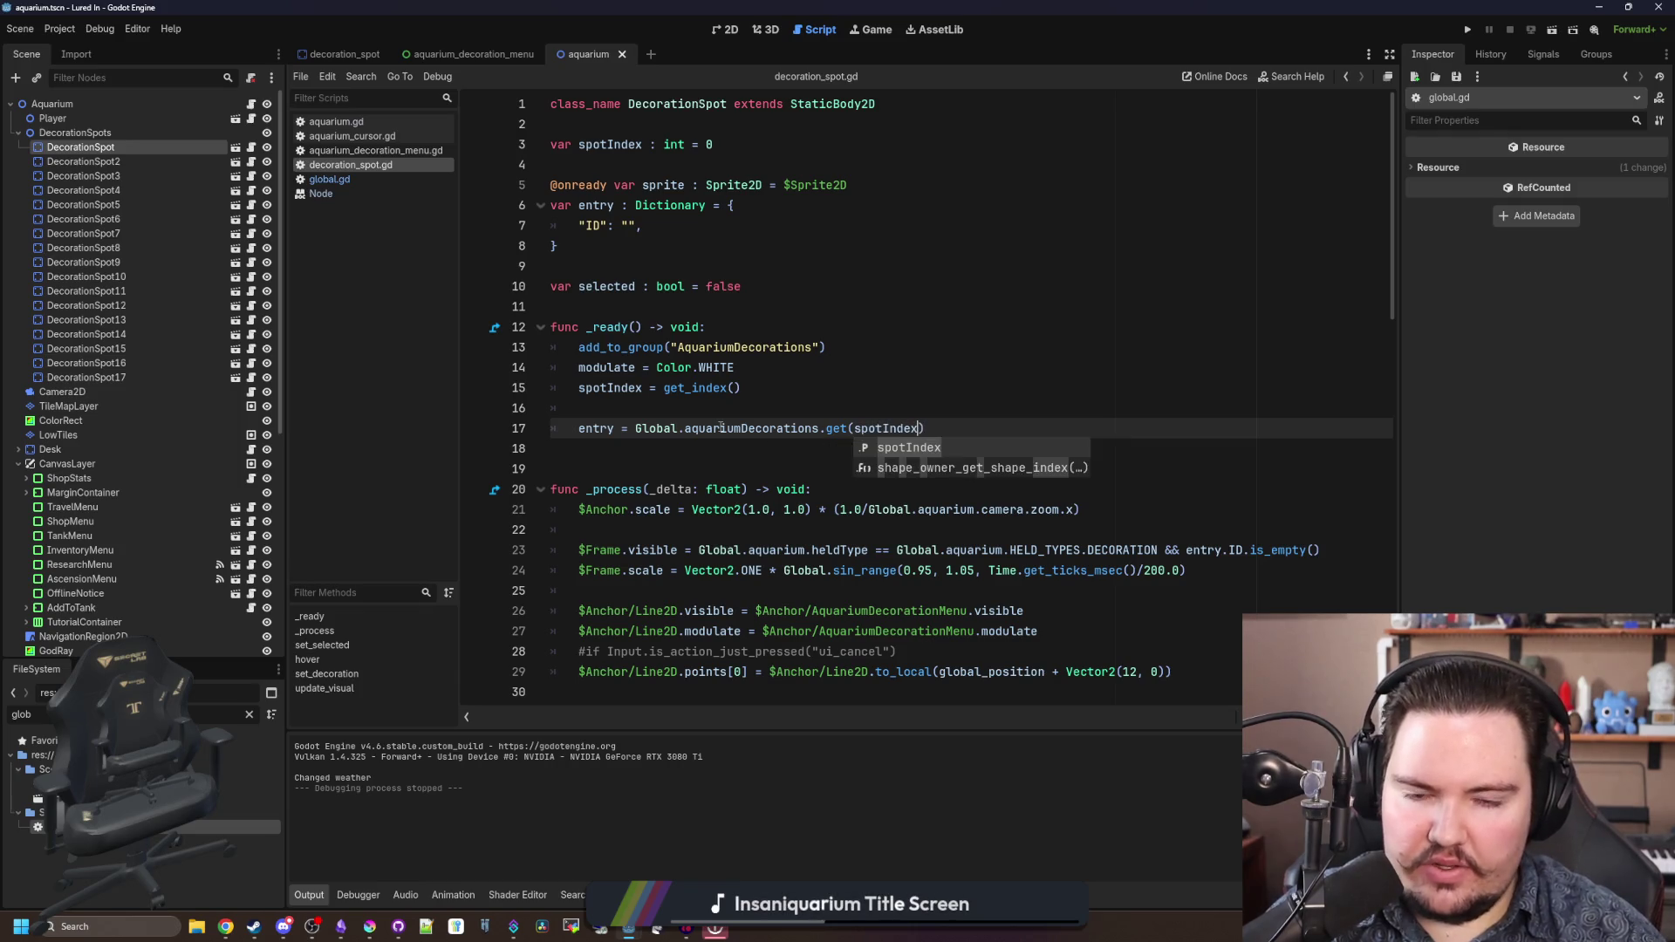
type(", ")
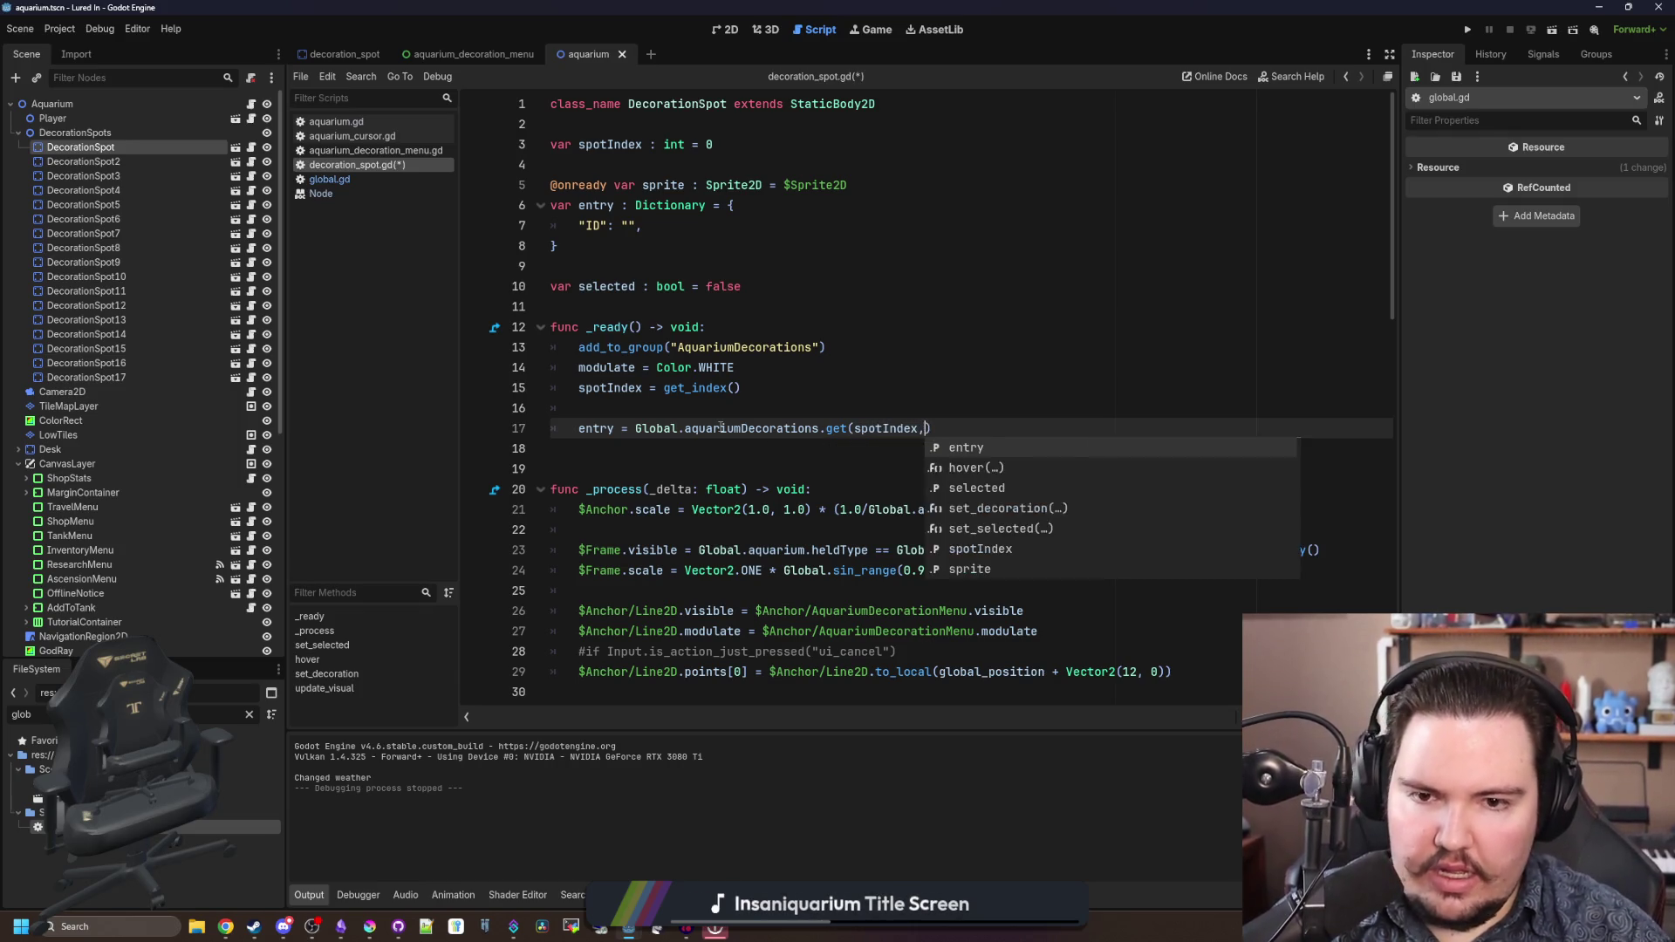
type("entry")
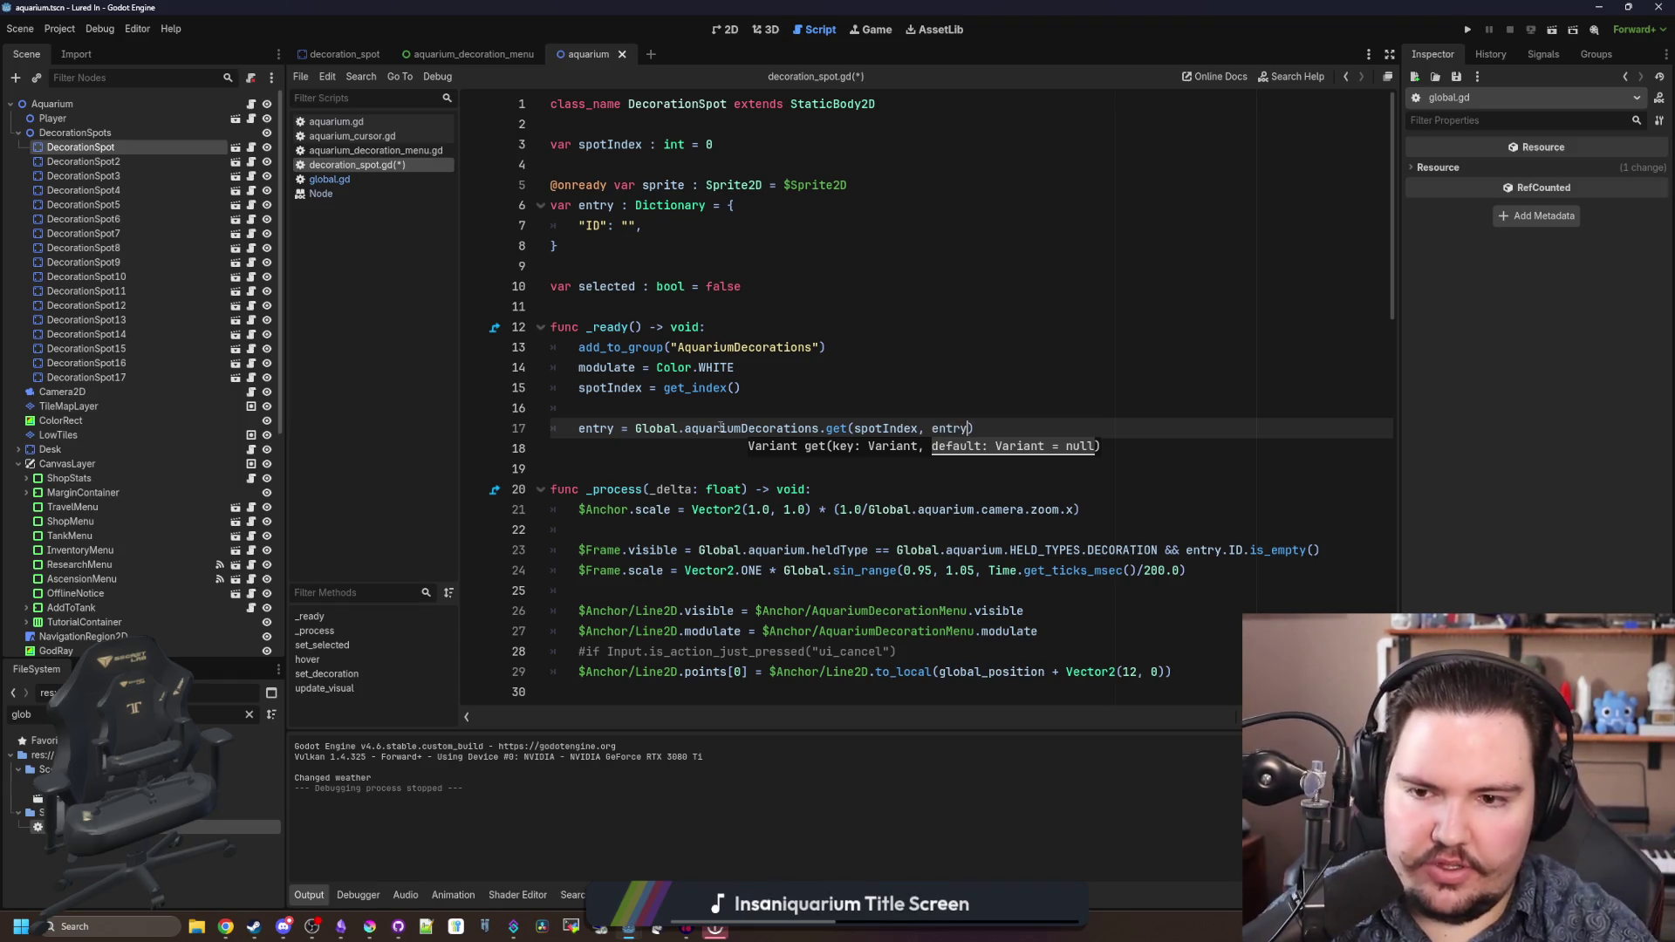
- Save decoration_spot.gd, then switch back to global.gd and begin a search
left_click(798, 407)
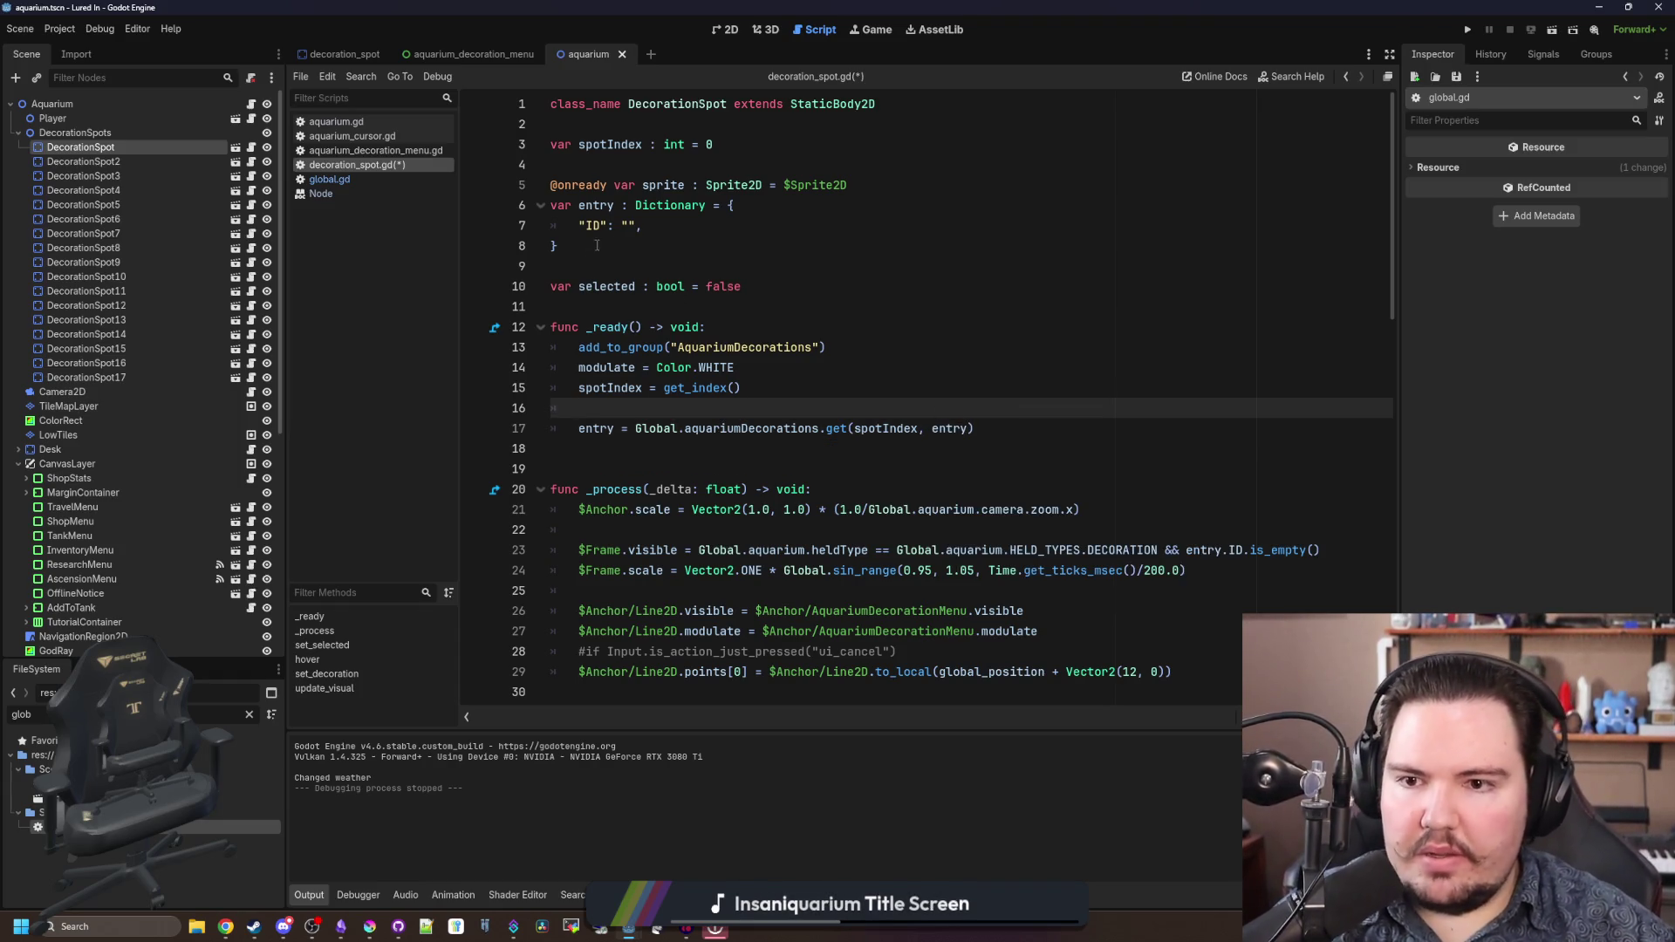
left_click_drag(596, 245, 500, 207)
left_click(724, 268)
left_click(807, 408)
key("ctrl+s")
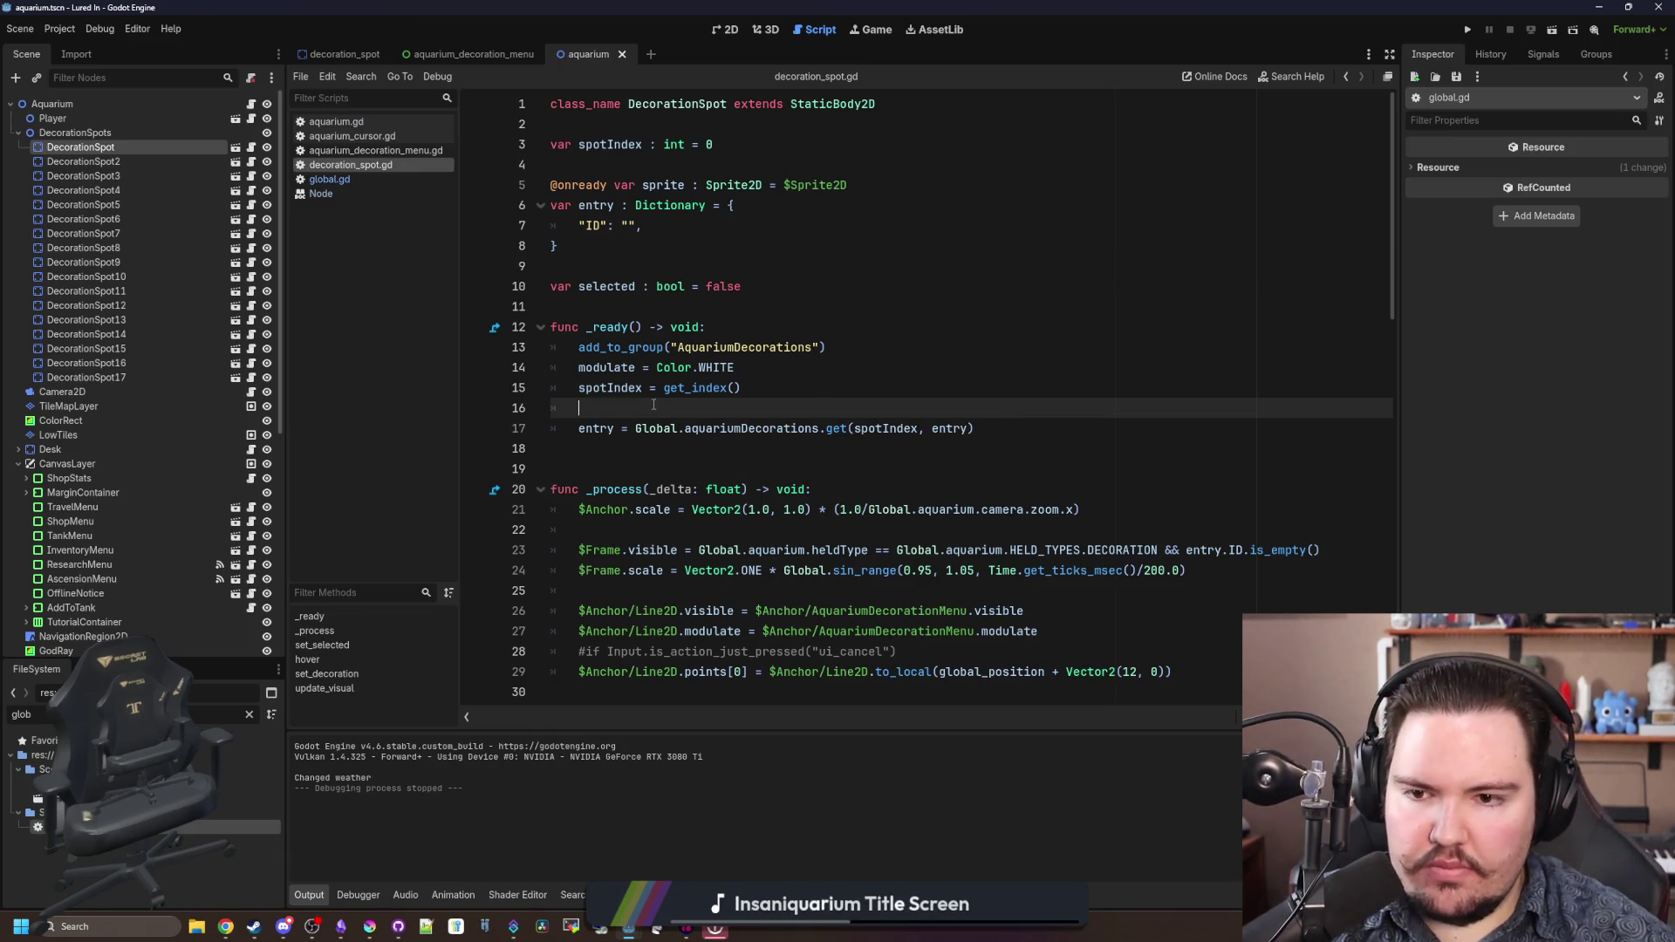
left_click(638, 301)
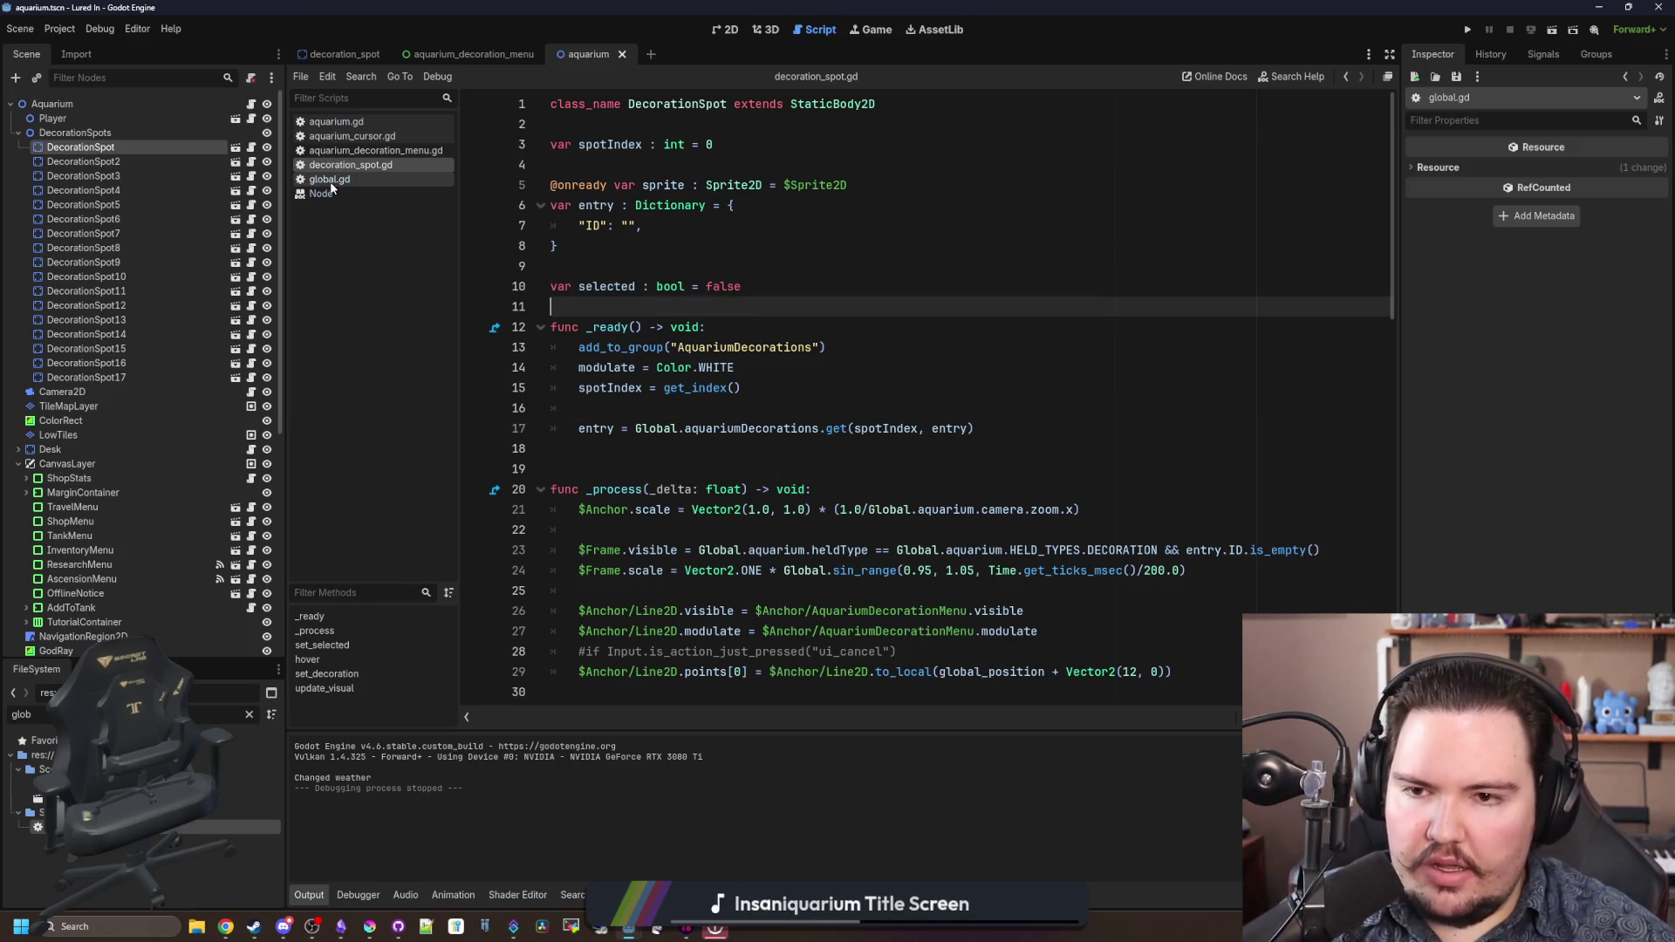
key("Up")
key("Up")
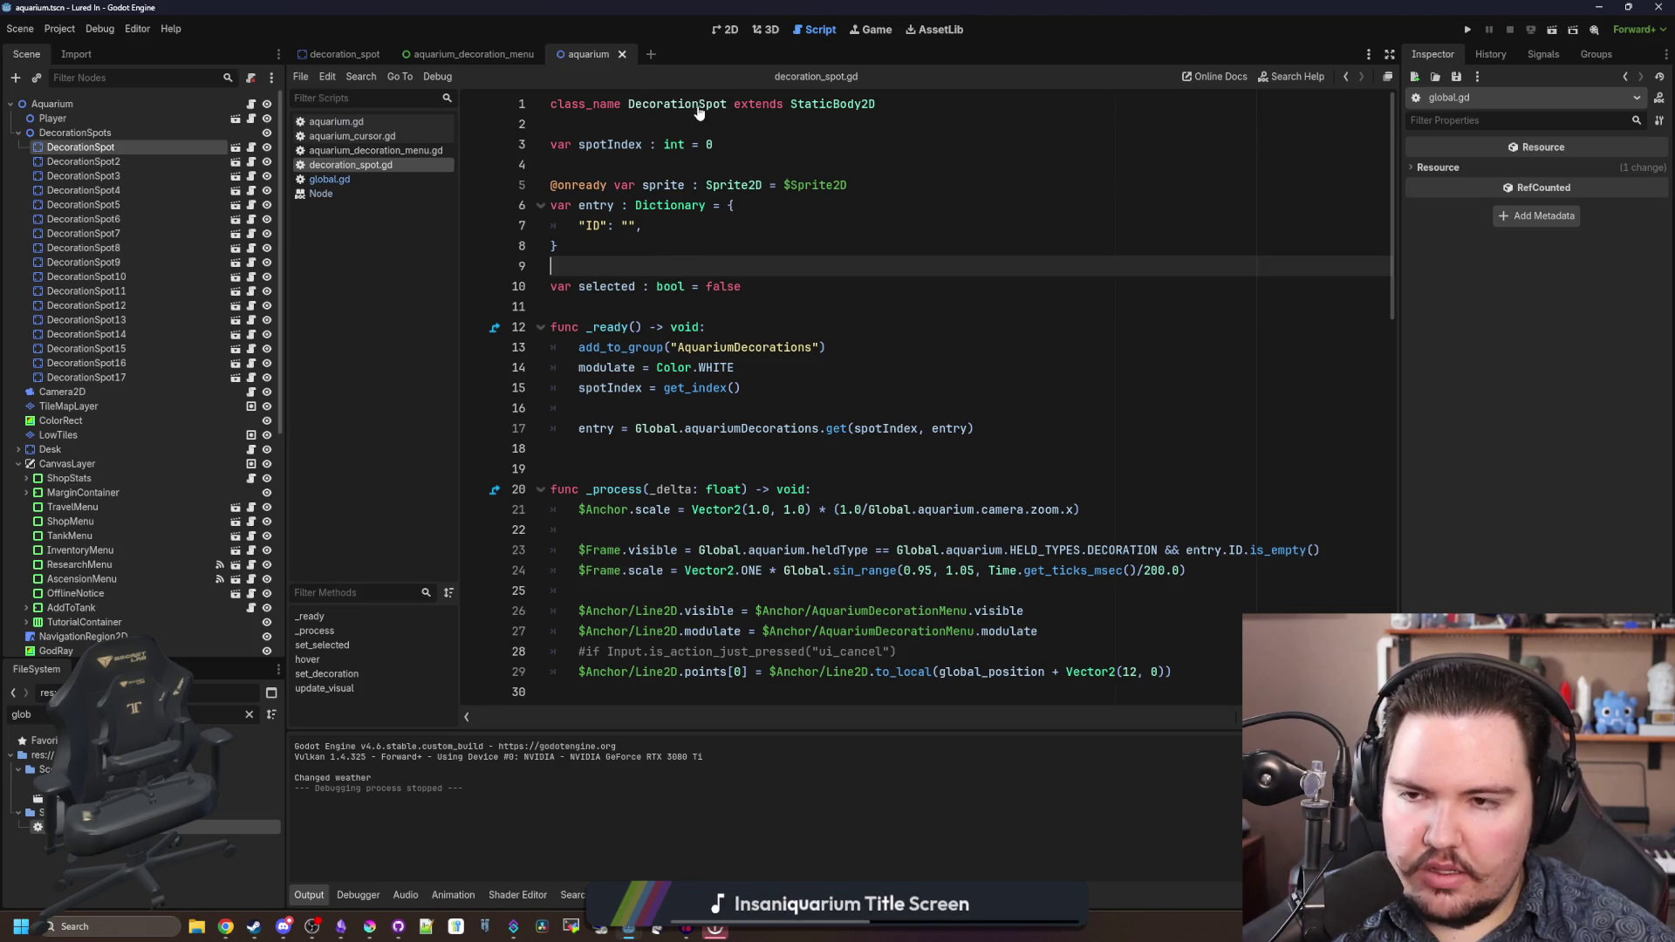
left_click(345, 180)
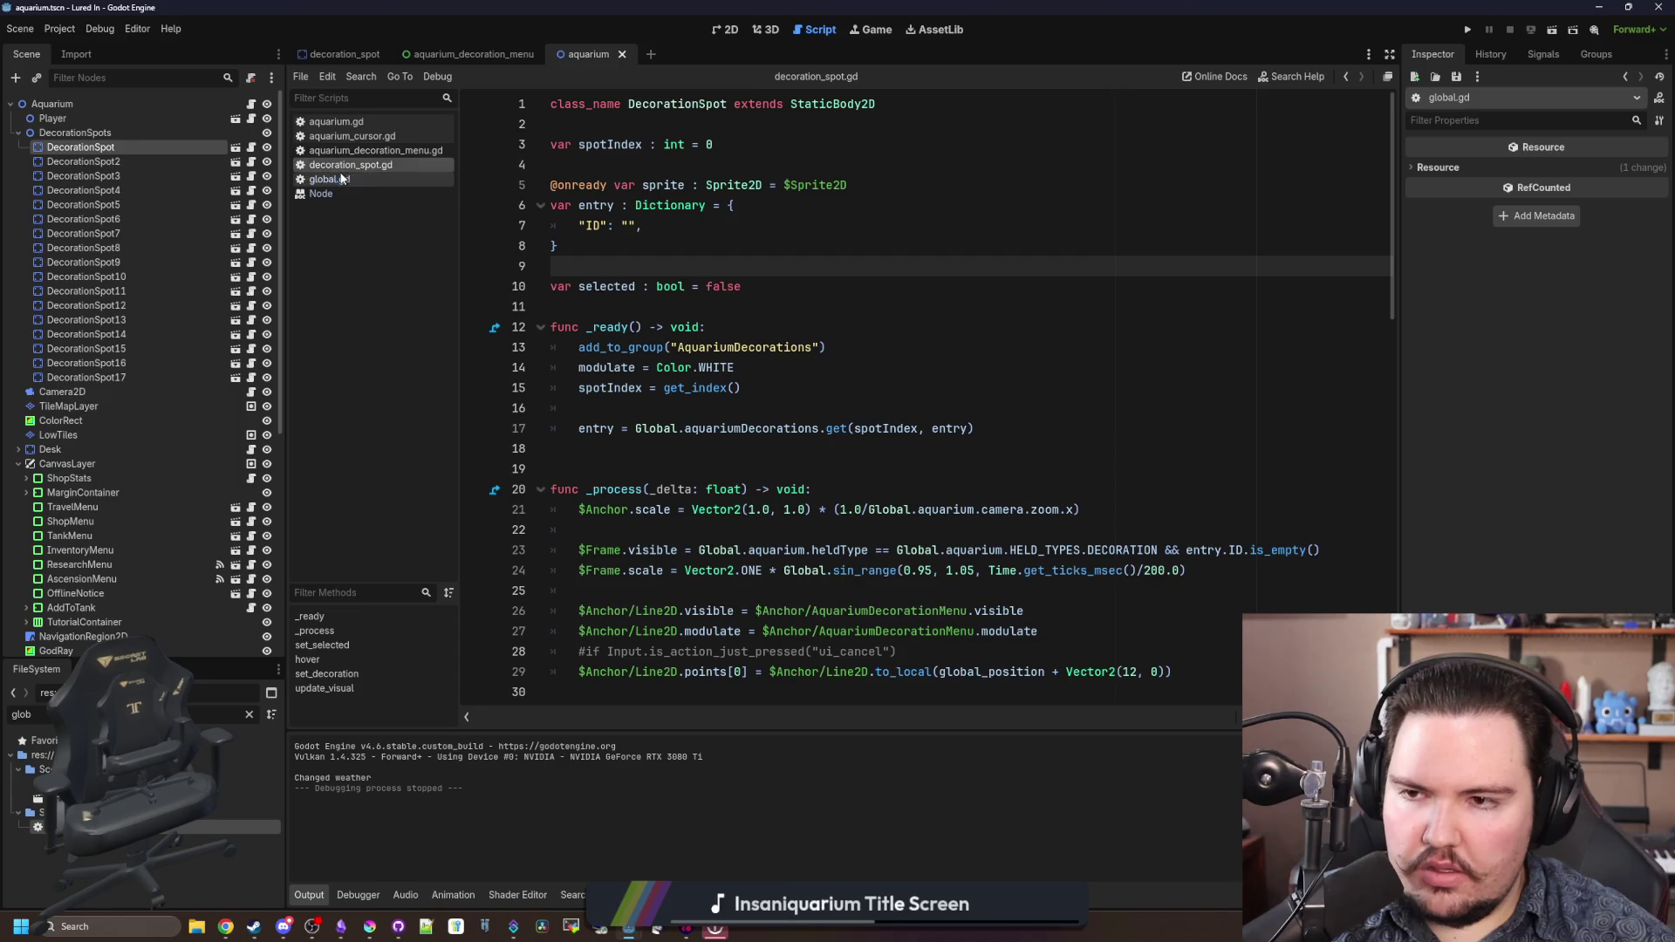
left_click(692, 288)
key("ctrl+f")
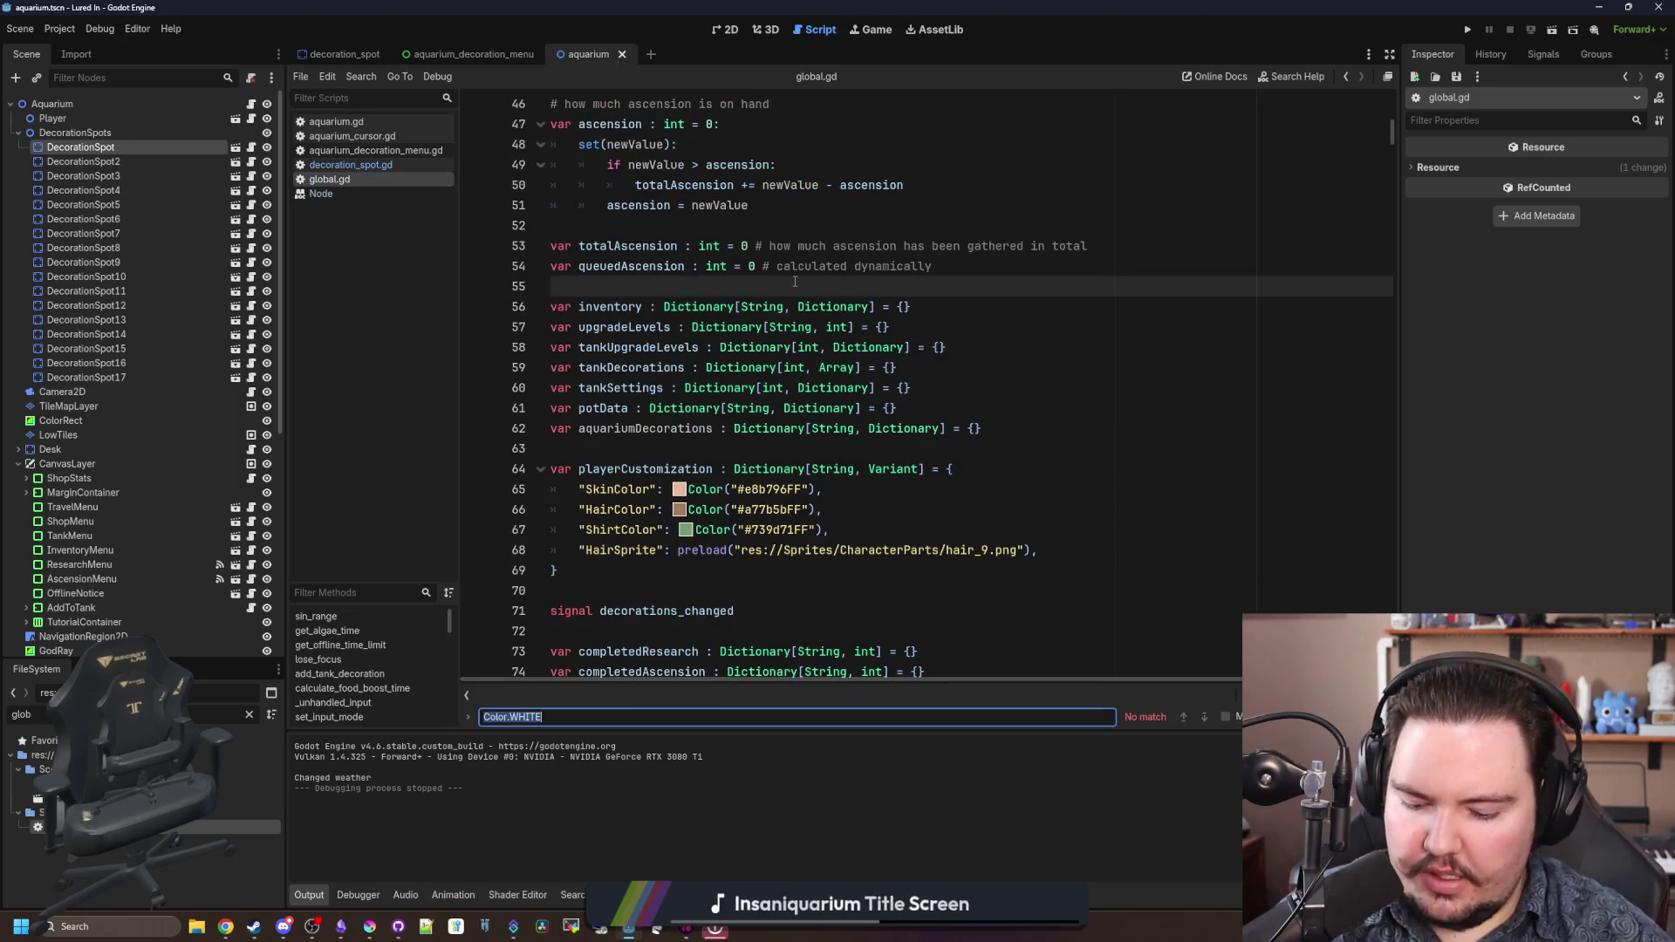
- Find save_game_data and the PlayerCustomization entry in its saved data
type("save_game")
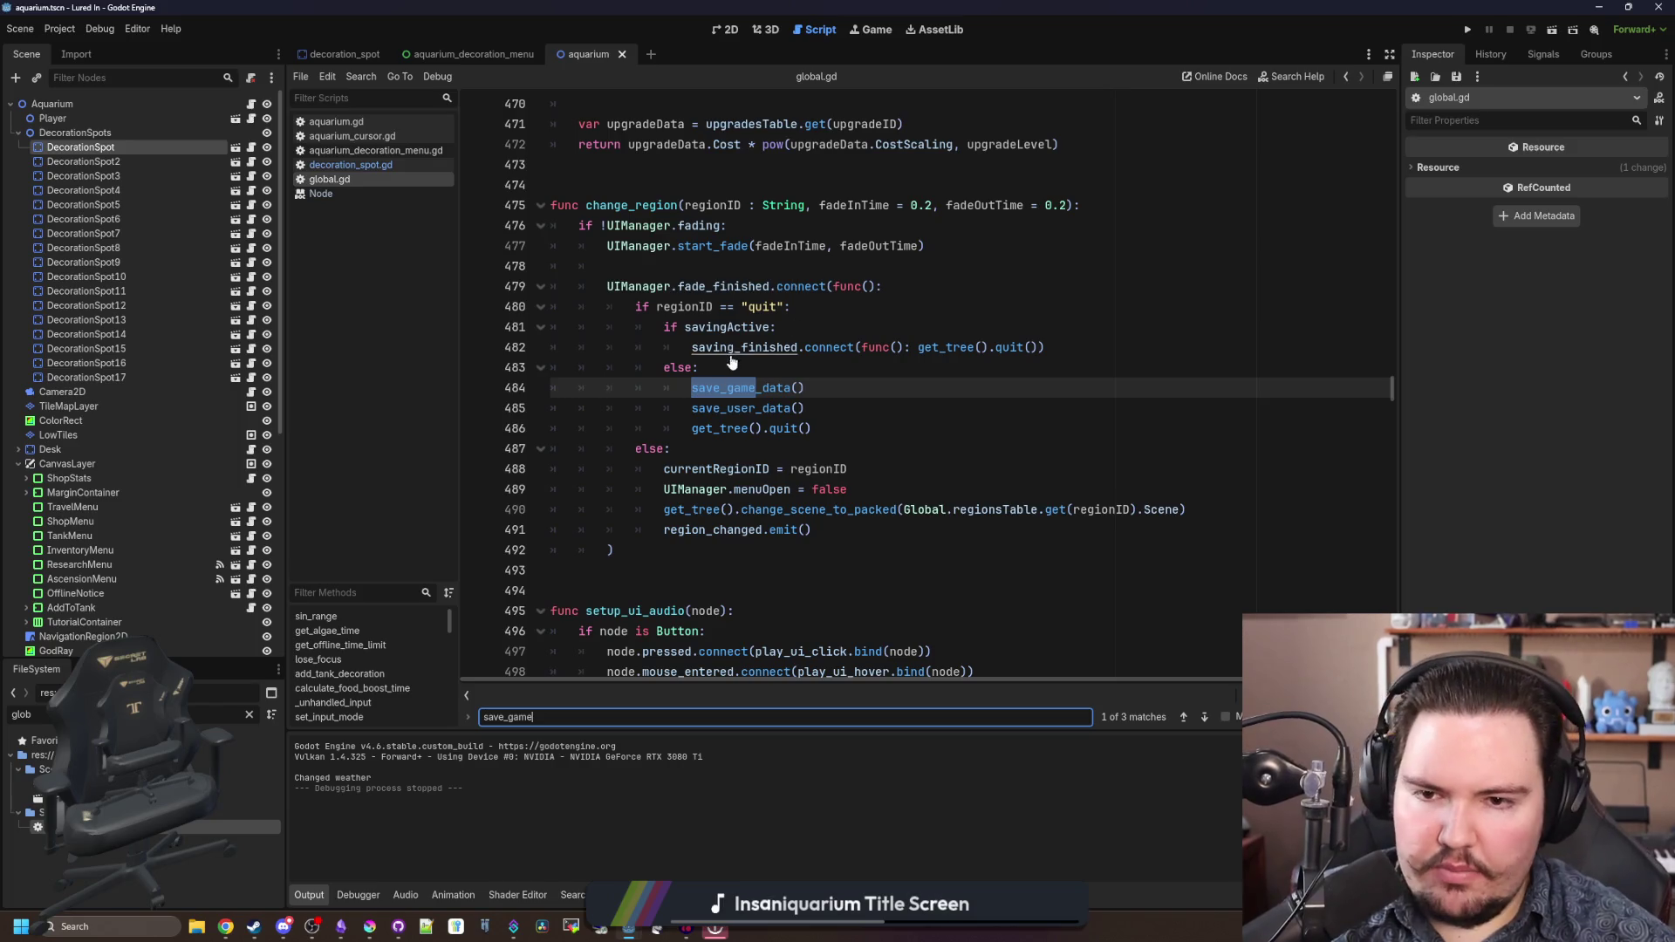
left_click(737, 388, "ctrl")
scroll(738, 406, "down", 5)
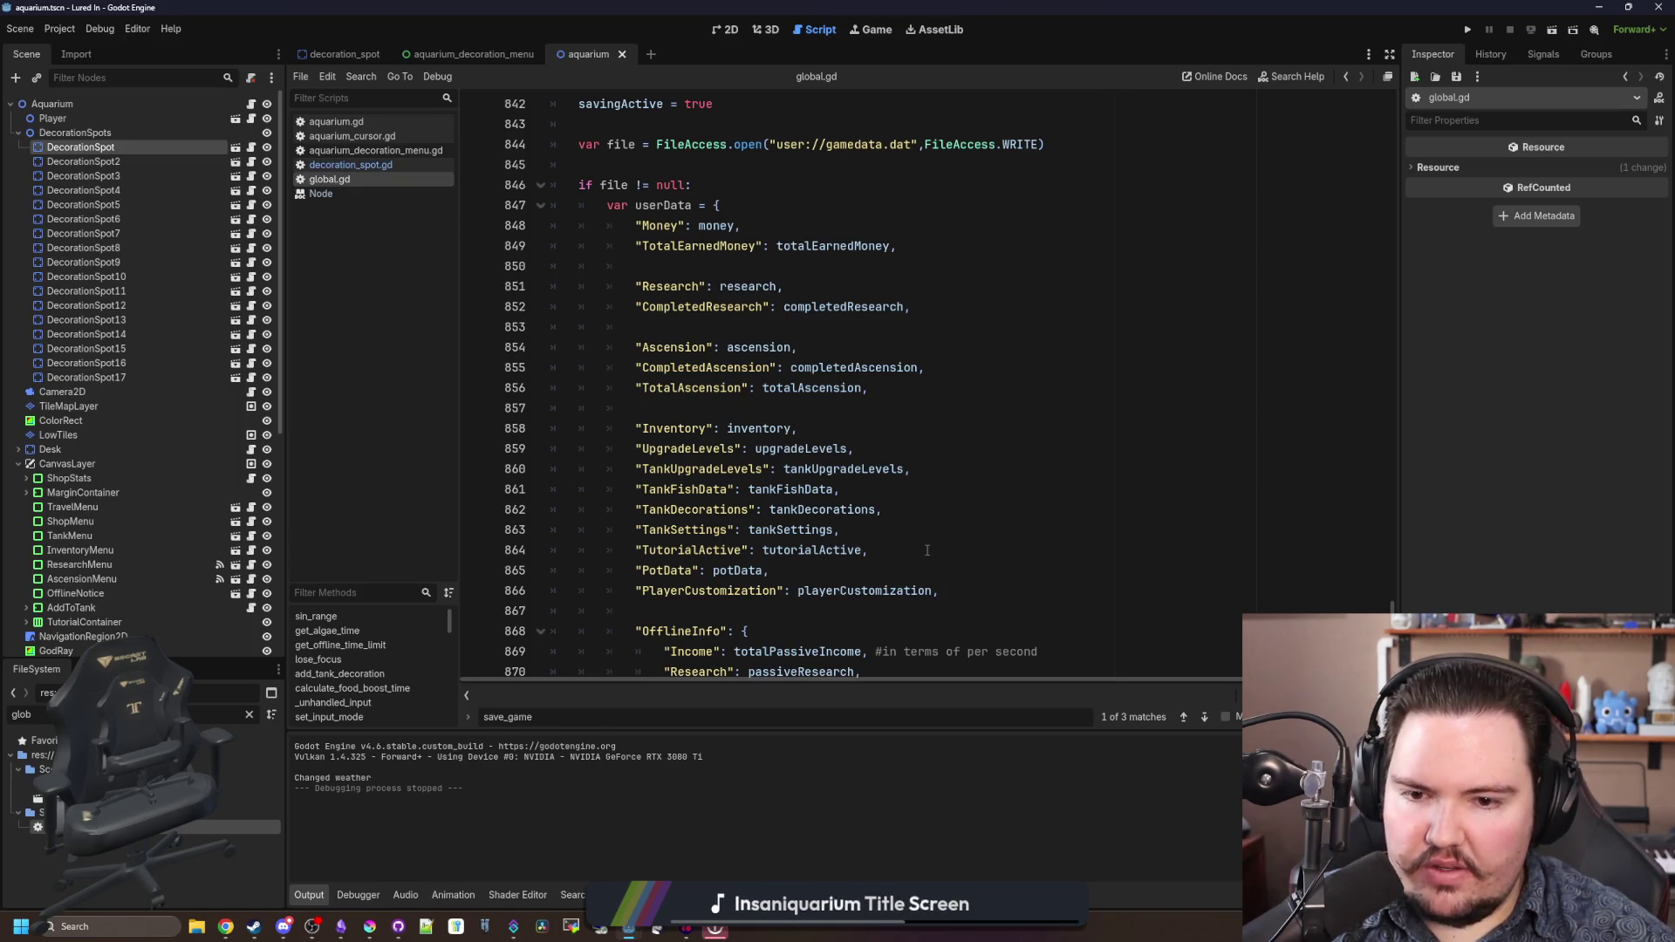
scroll(927, 550, "down", 2)
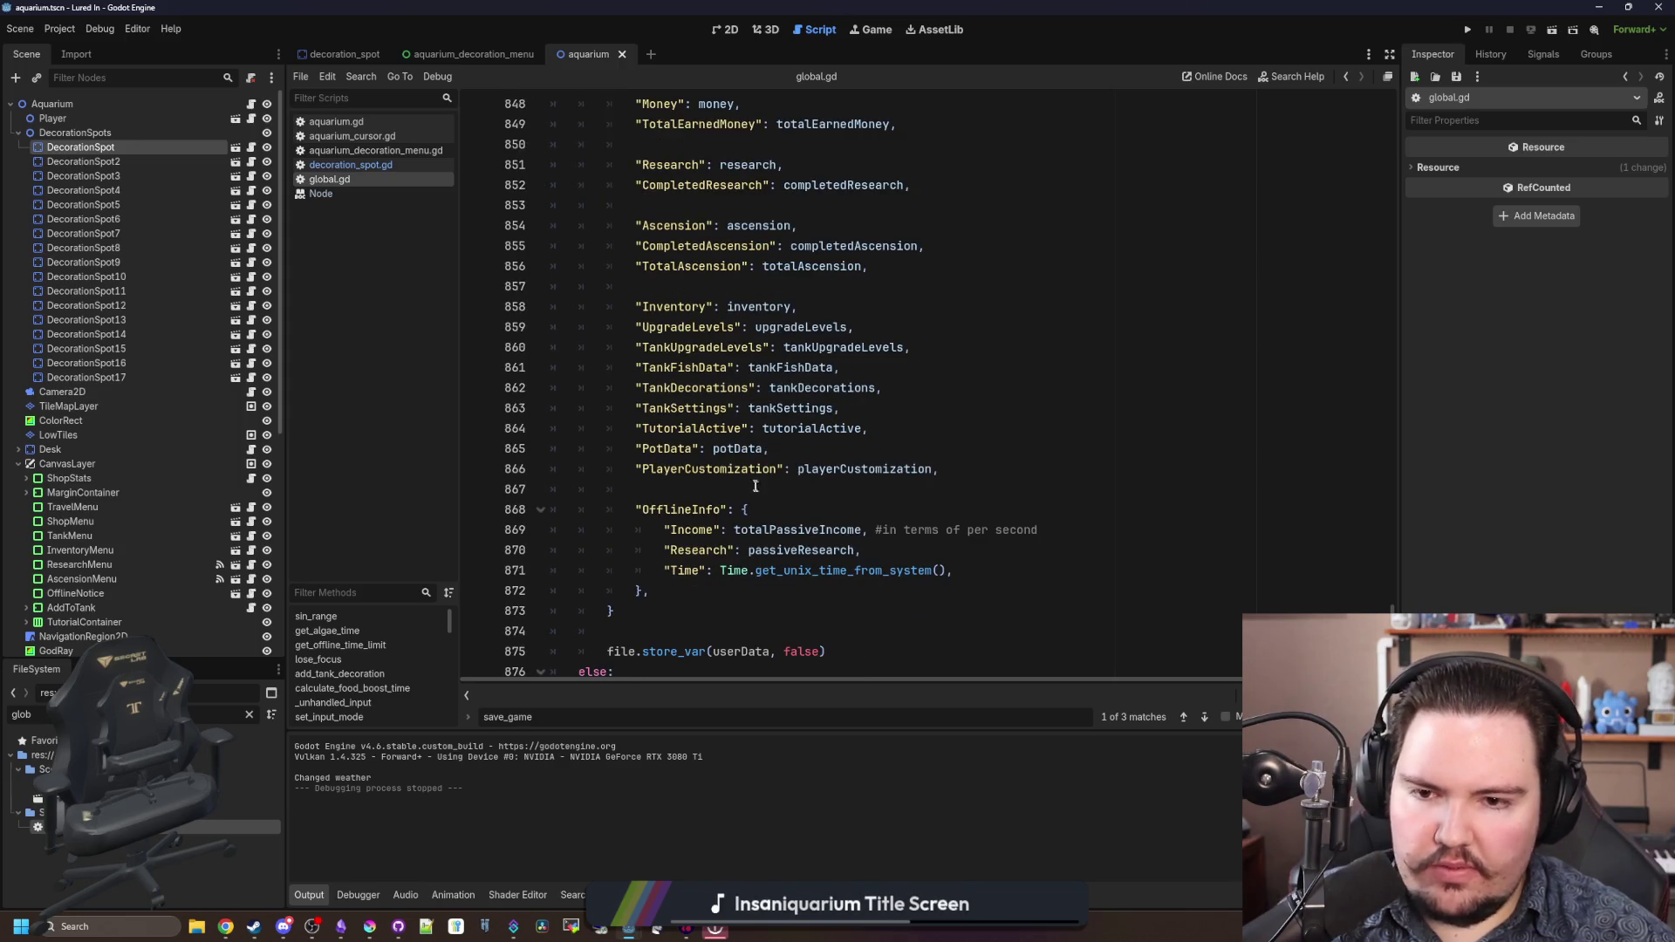
left_click(753, 485)
scroll(753, 485, "up", 3)
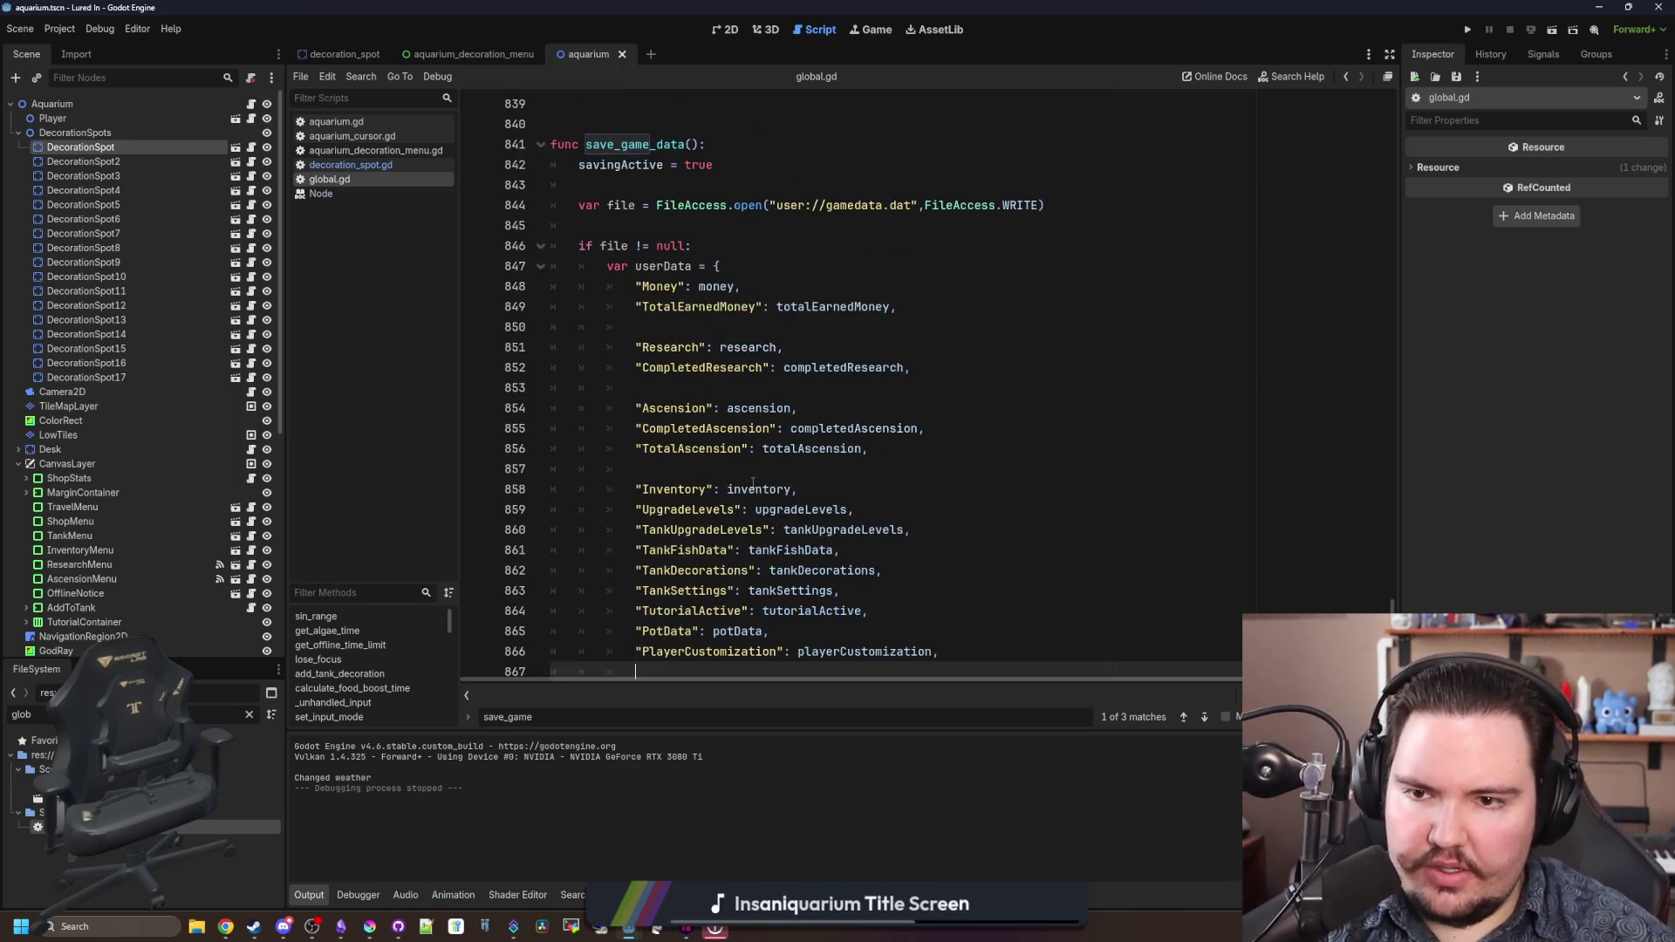
scroll(731, 424, "down", 5)
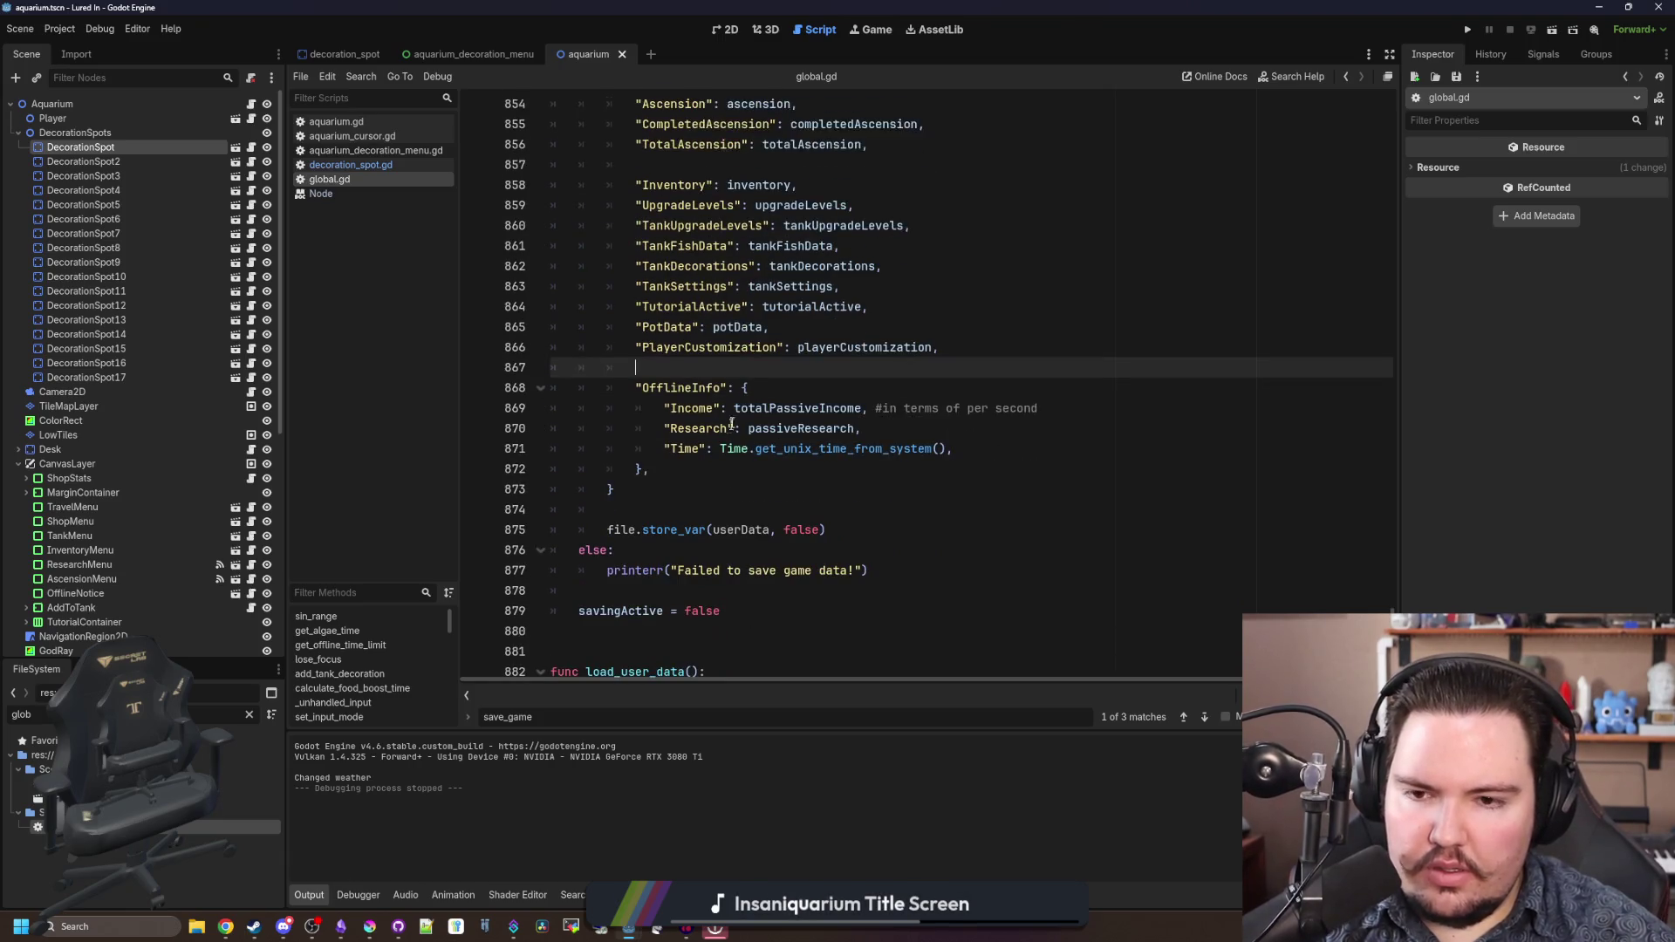
- Add an "AquariumDecorations": aquariumDecorations entry after PlayerCustomization, removing the blank line above
key("Return")
key("Return")
key("Up")
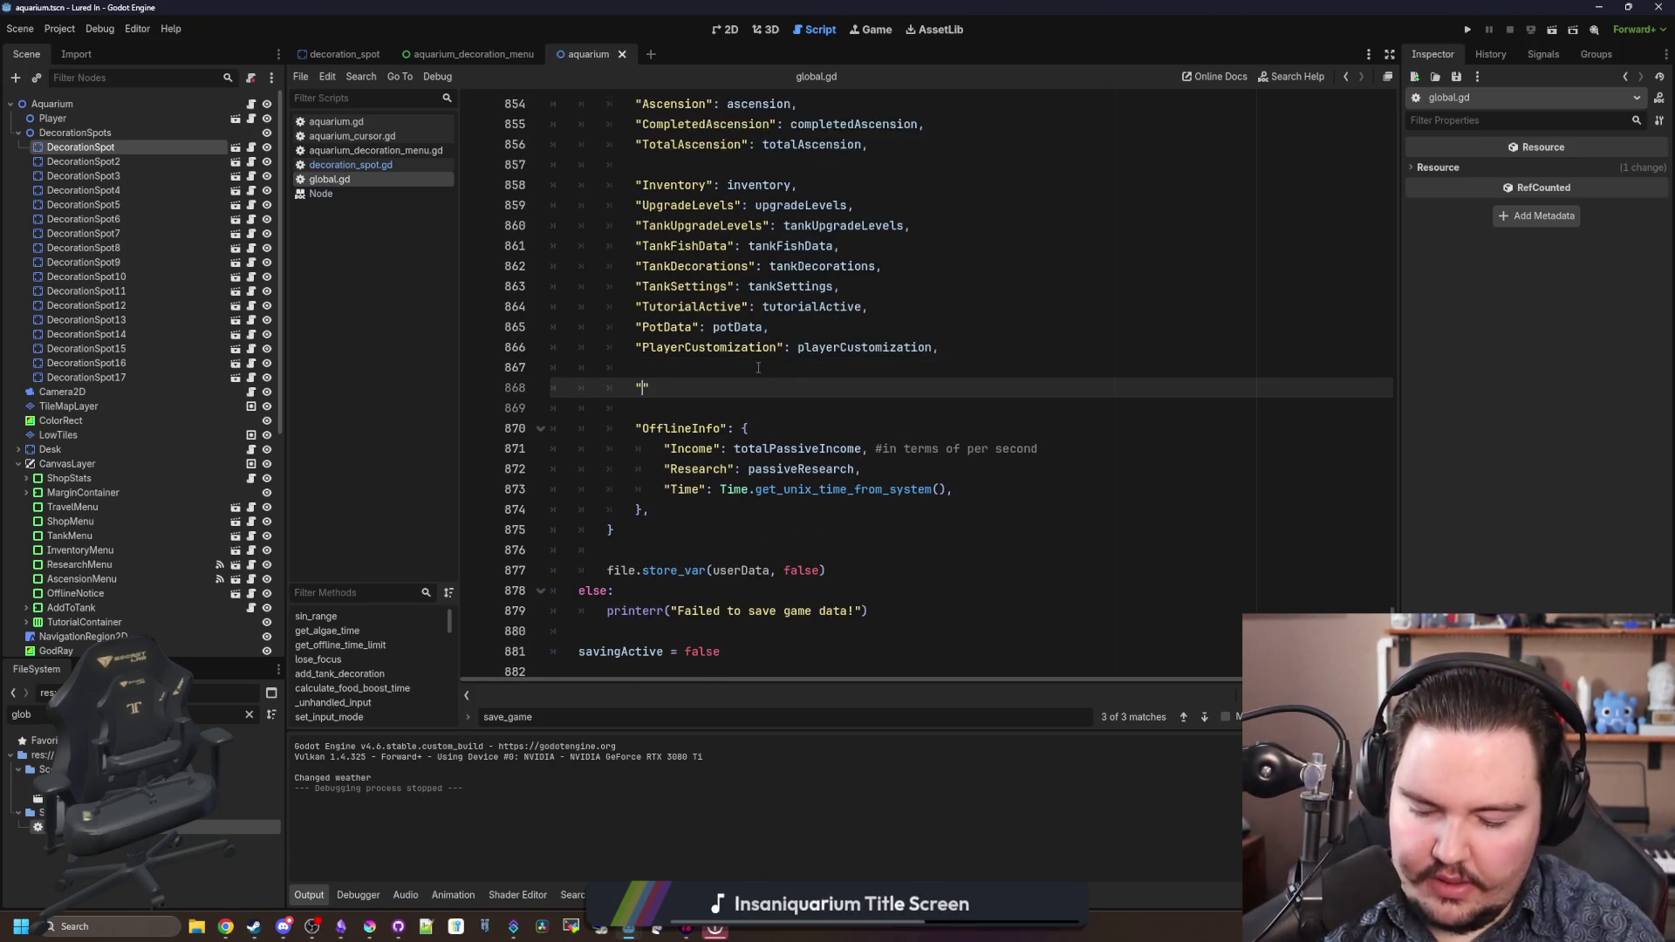
type("AquariumDec")
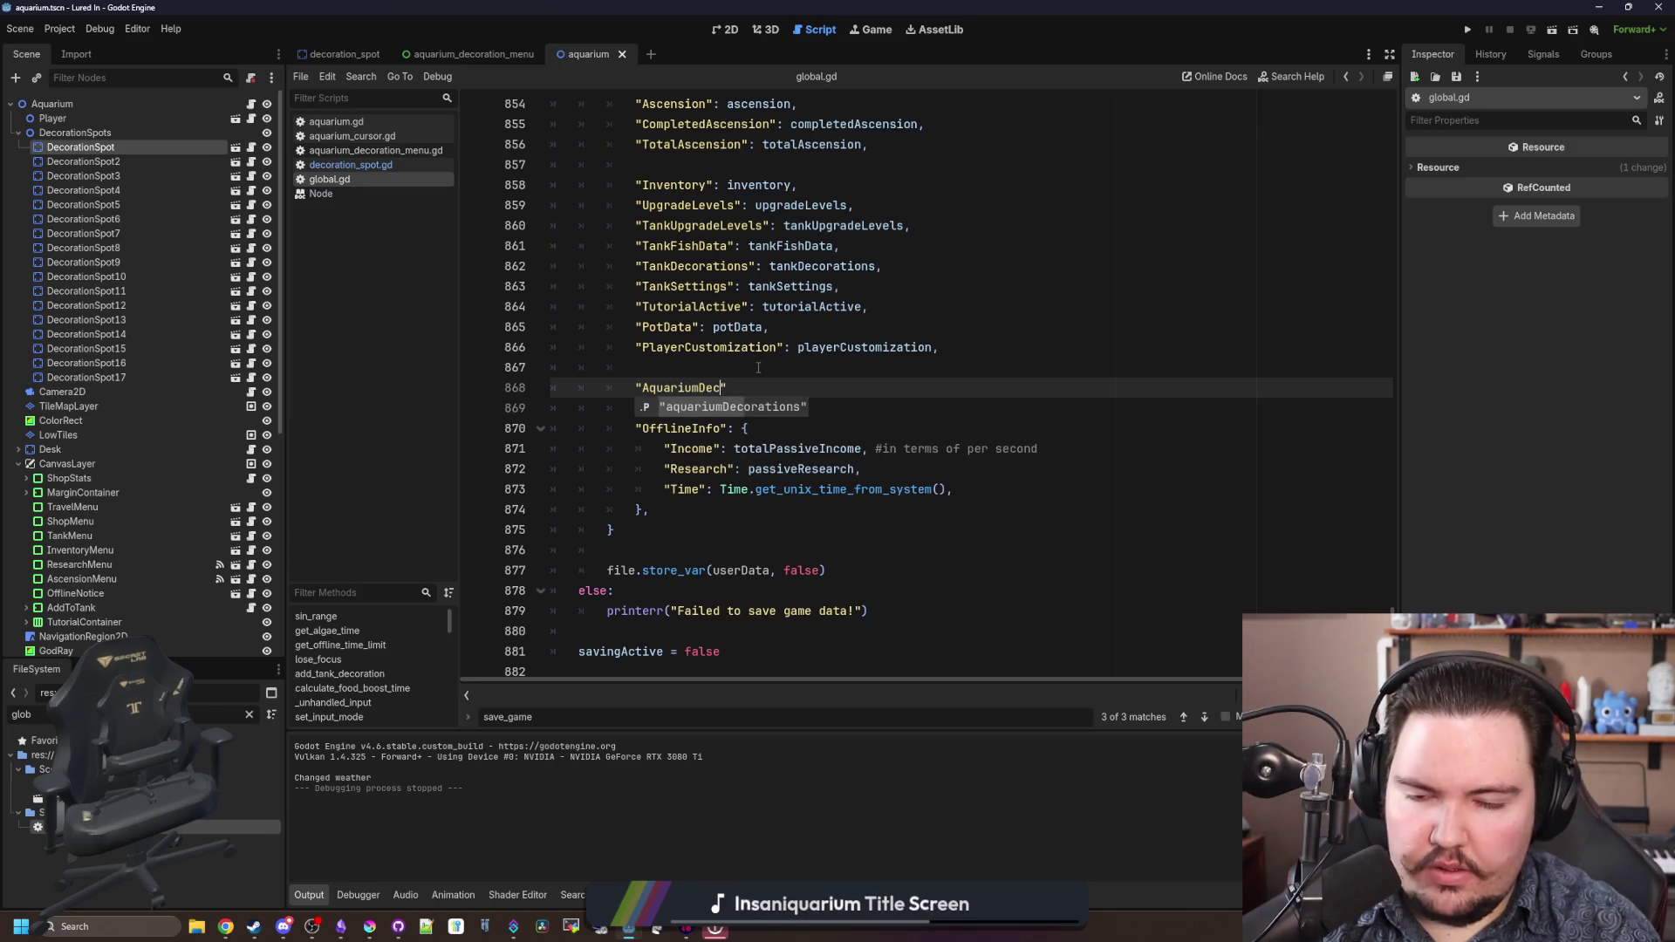
type("orations")
key("Escape")
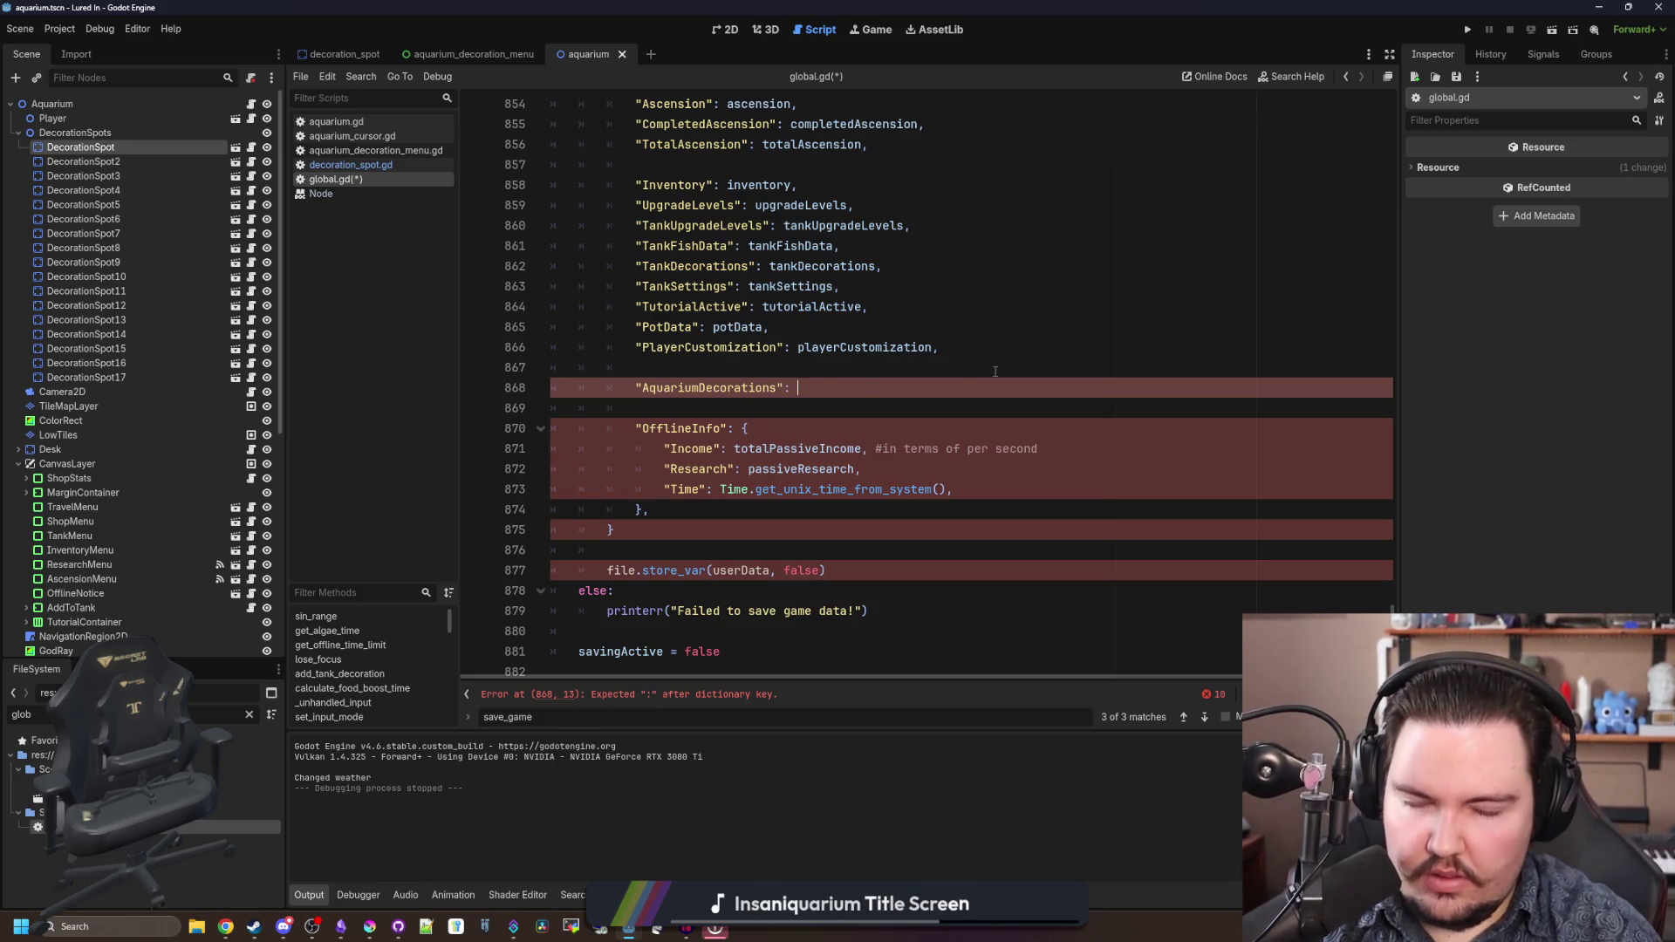
type("aquarium")
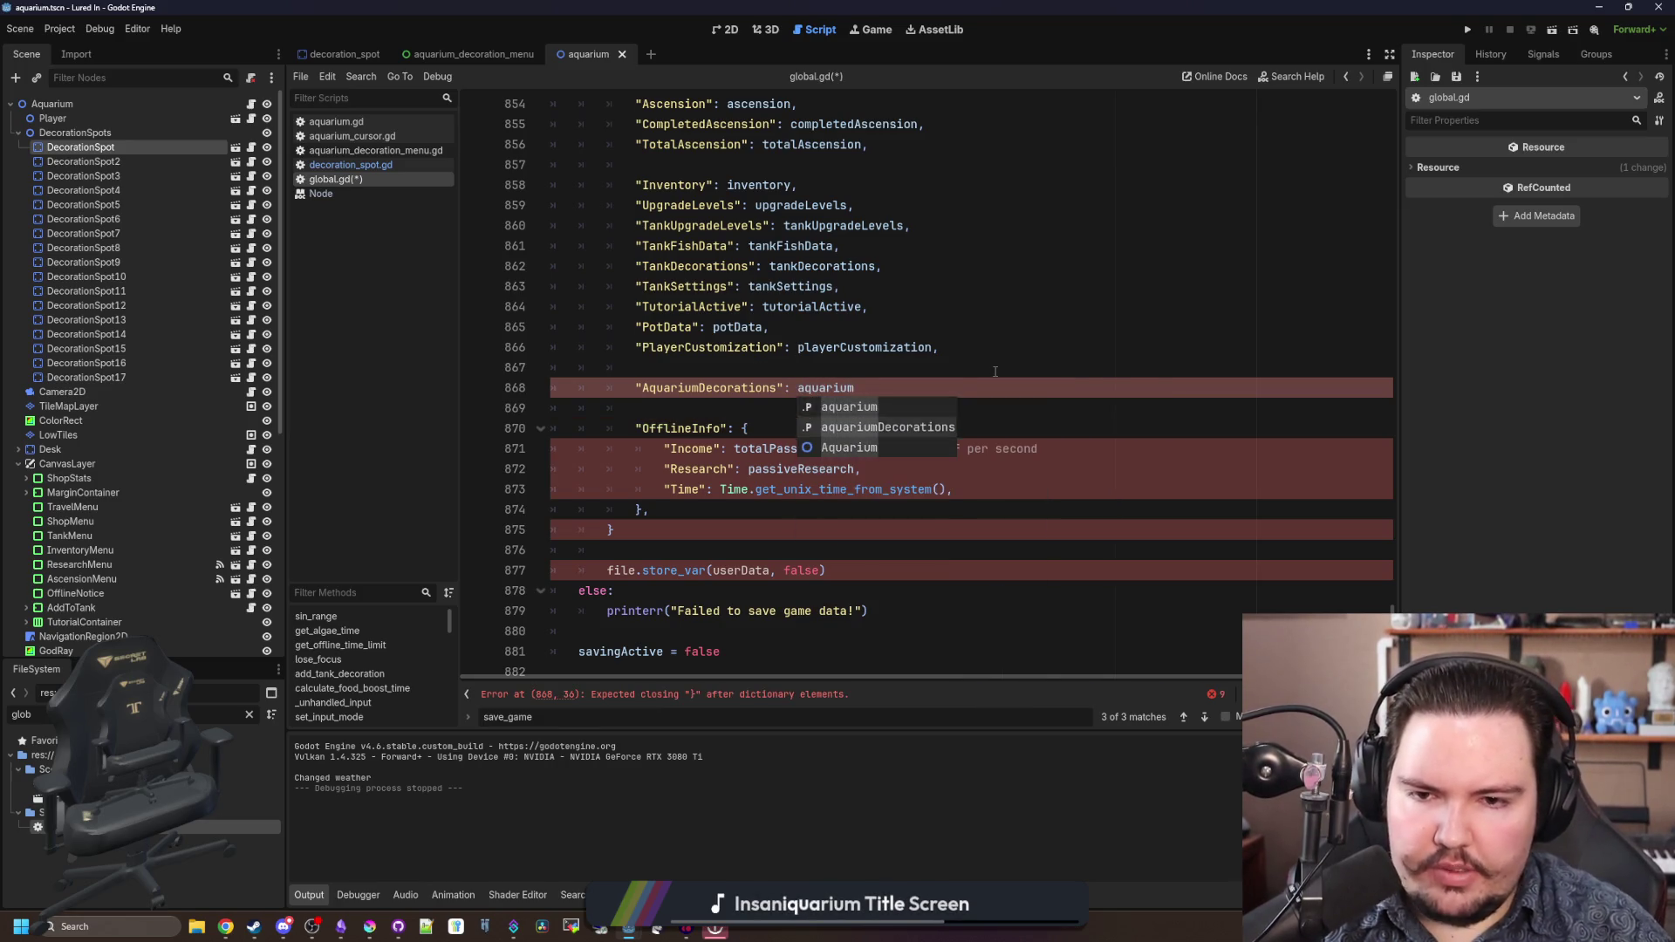
key("Down")
key("Return")
left_click(995, 371)
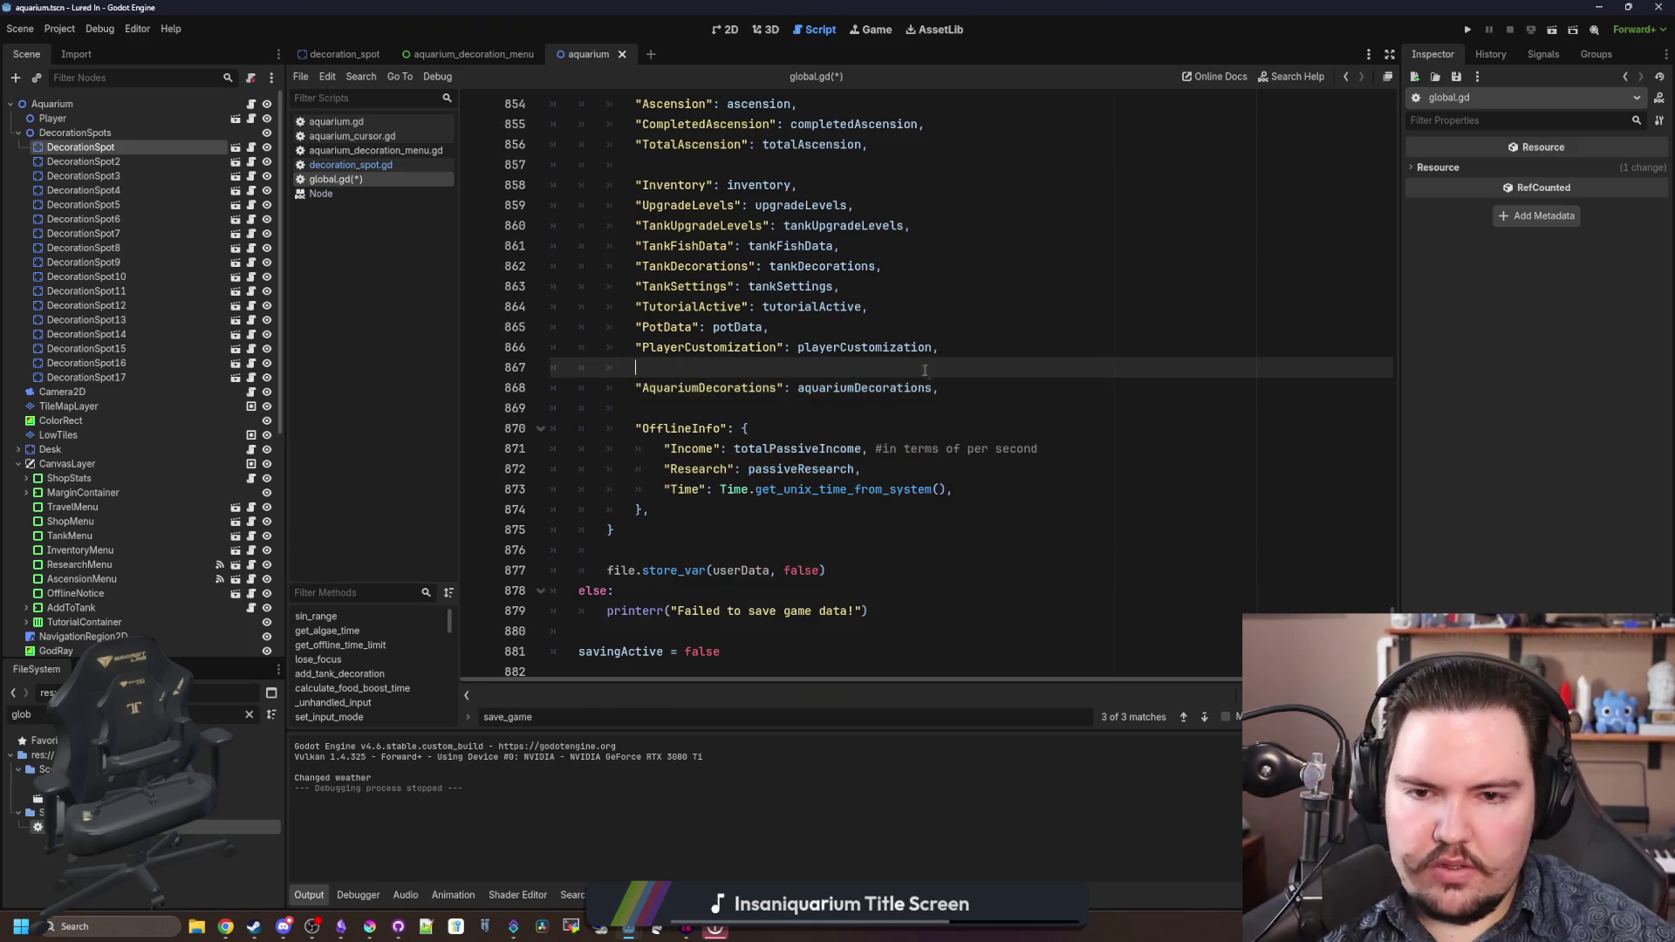
key("BackSpace")
key("BackSpace")
key("BackSpace")
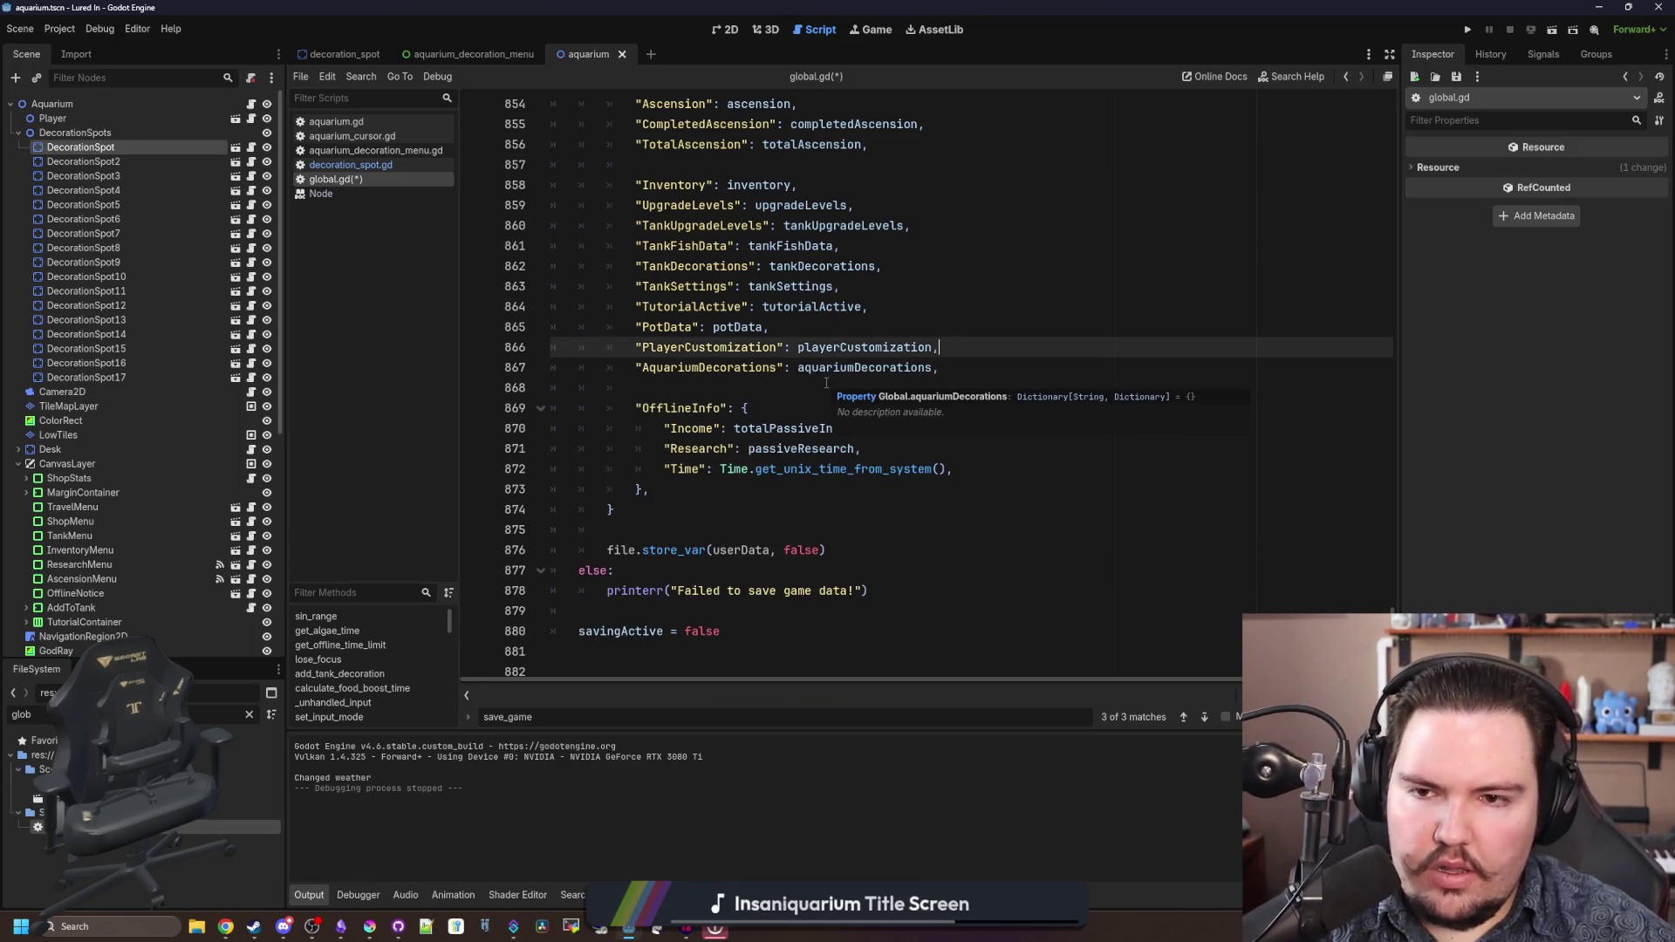
- Compare the new AquariumDecorations save line with the TankSettings entry
key("Down")
key("shift+Home")
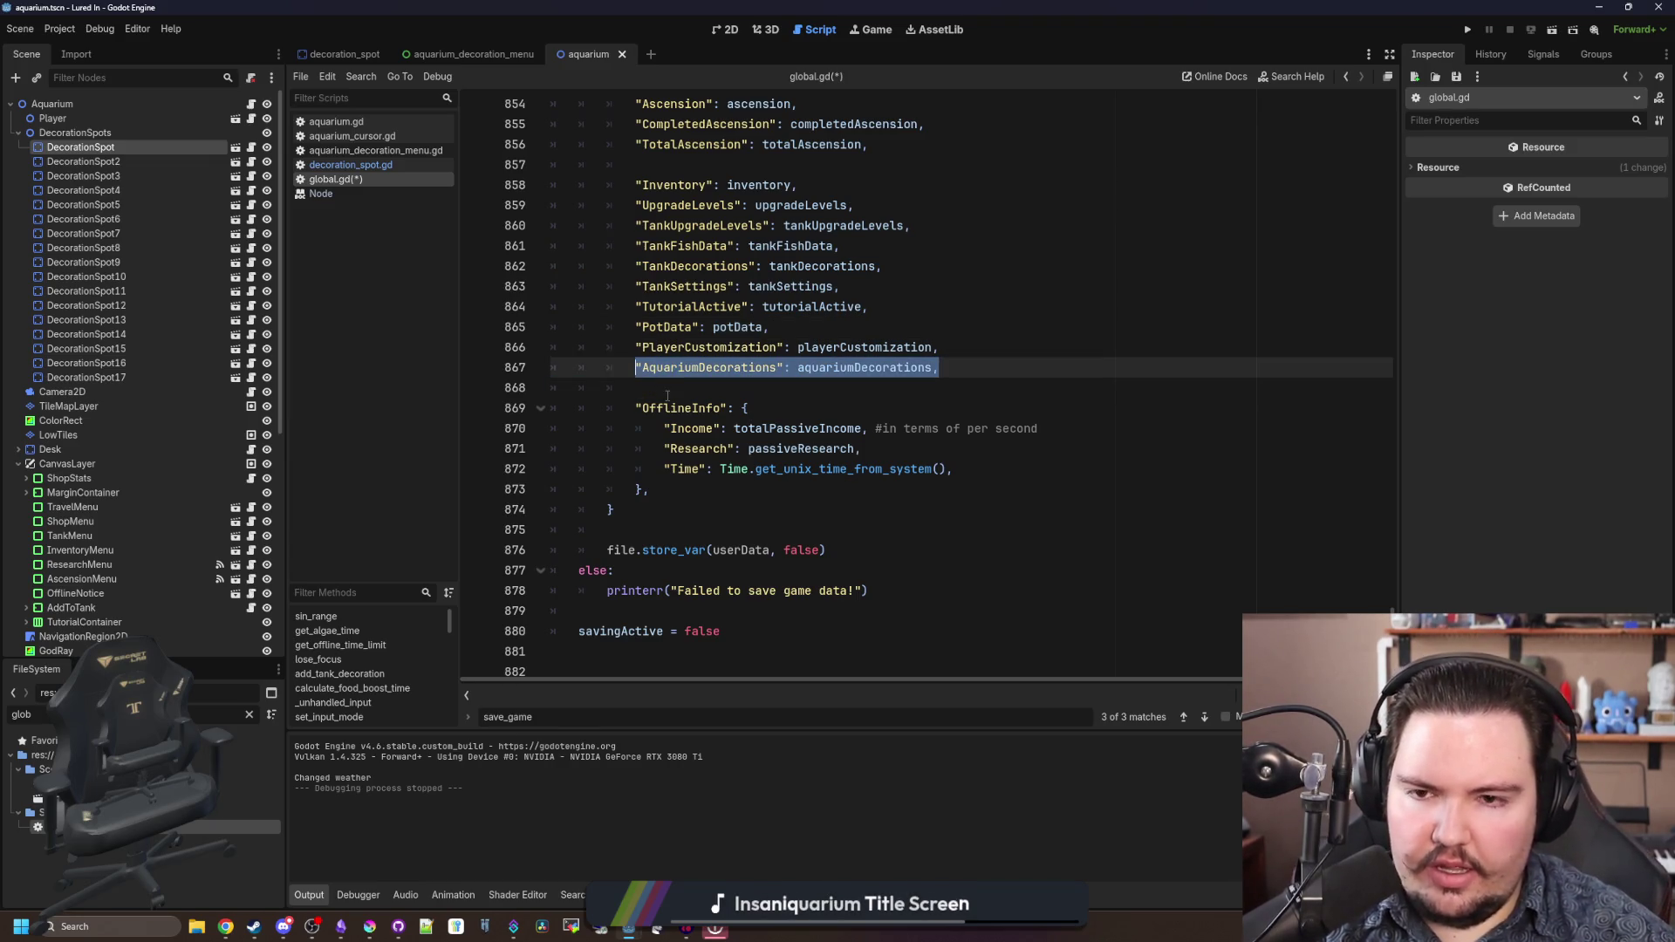
left_click(727, 286)
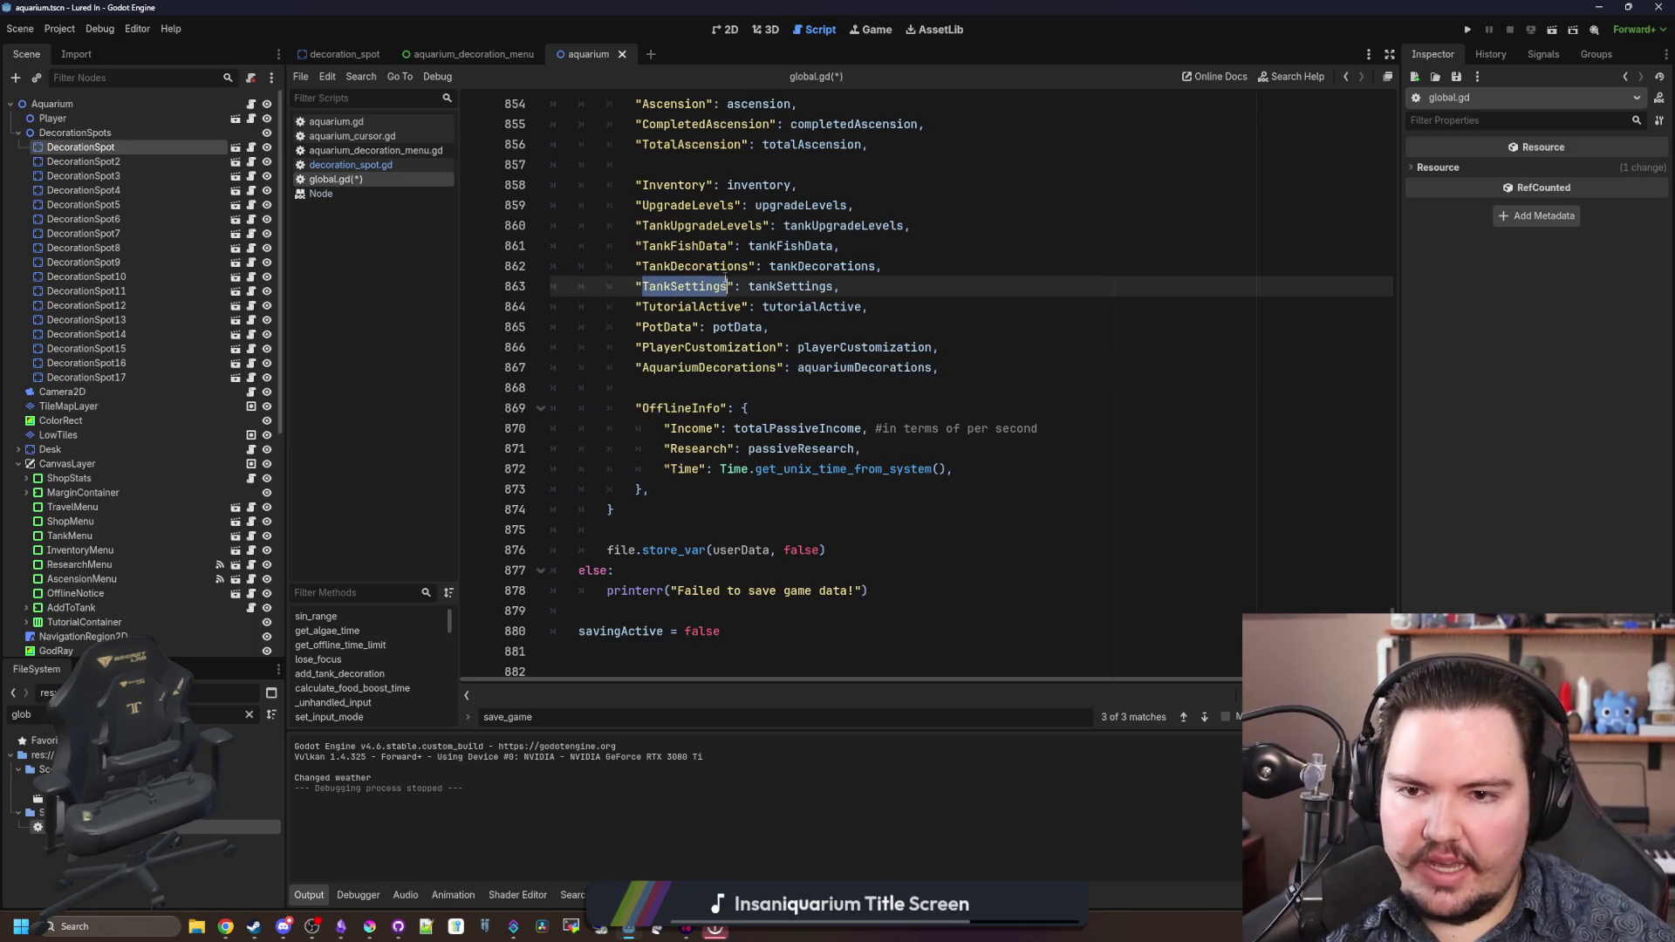
left_click_drag(968, 375, 651, 380)
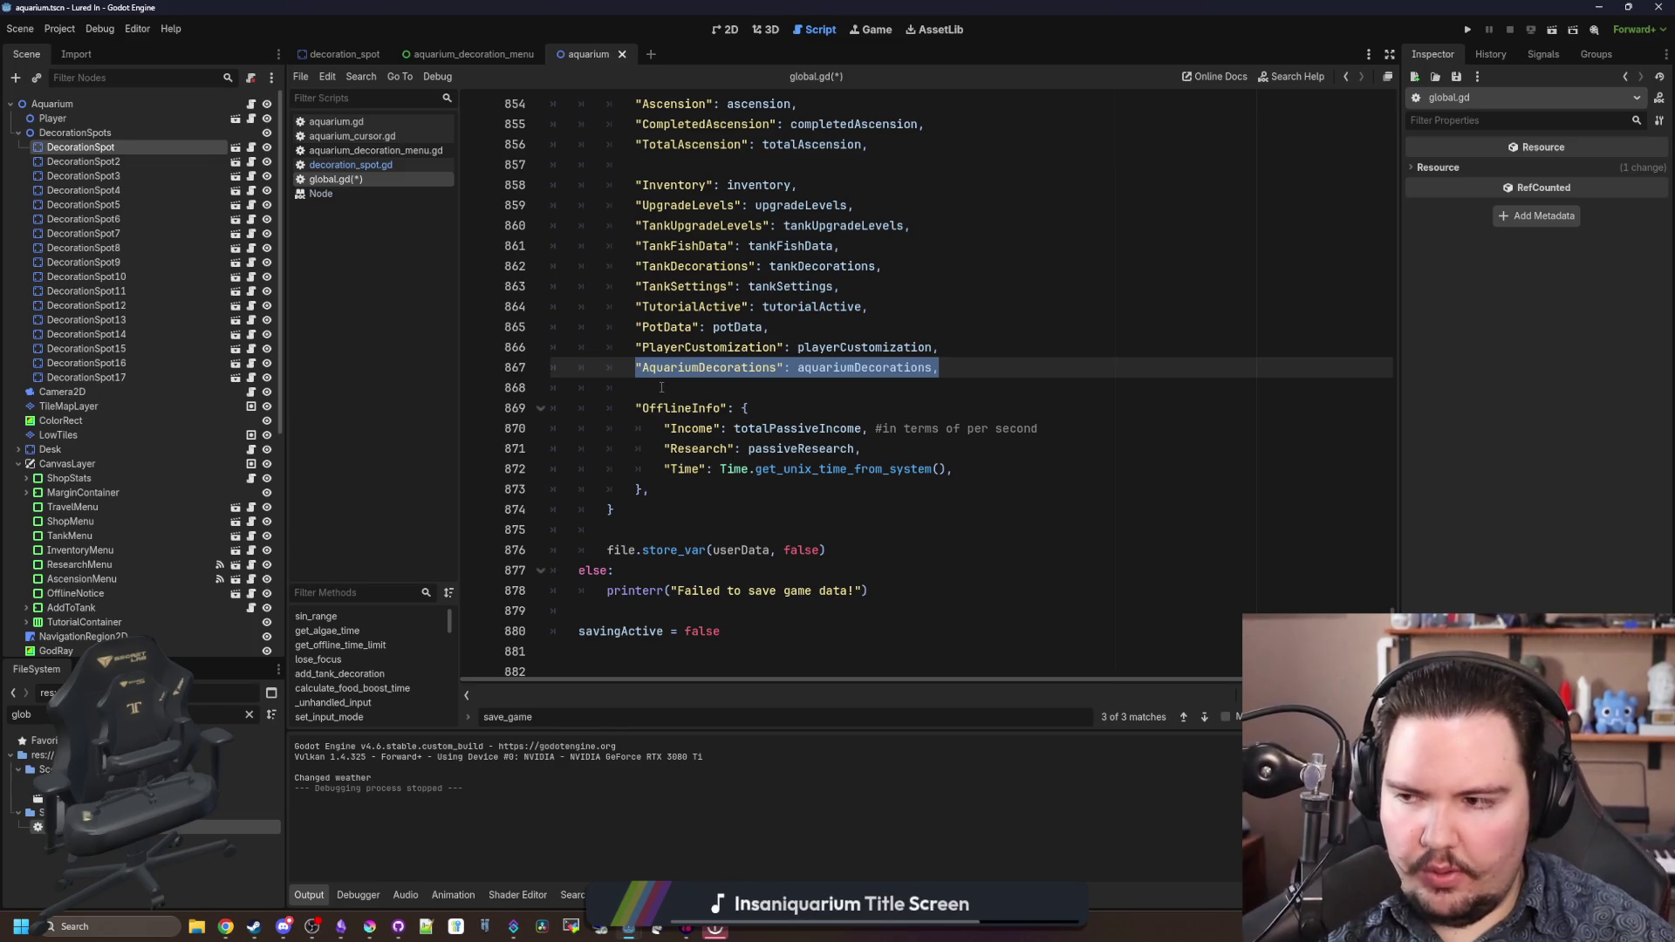
left_click(661, 386)
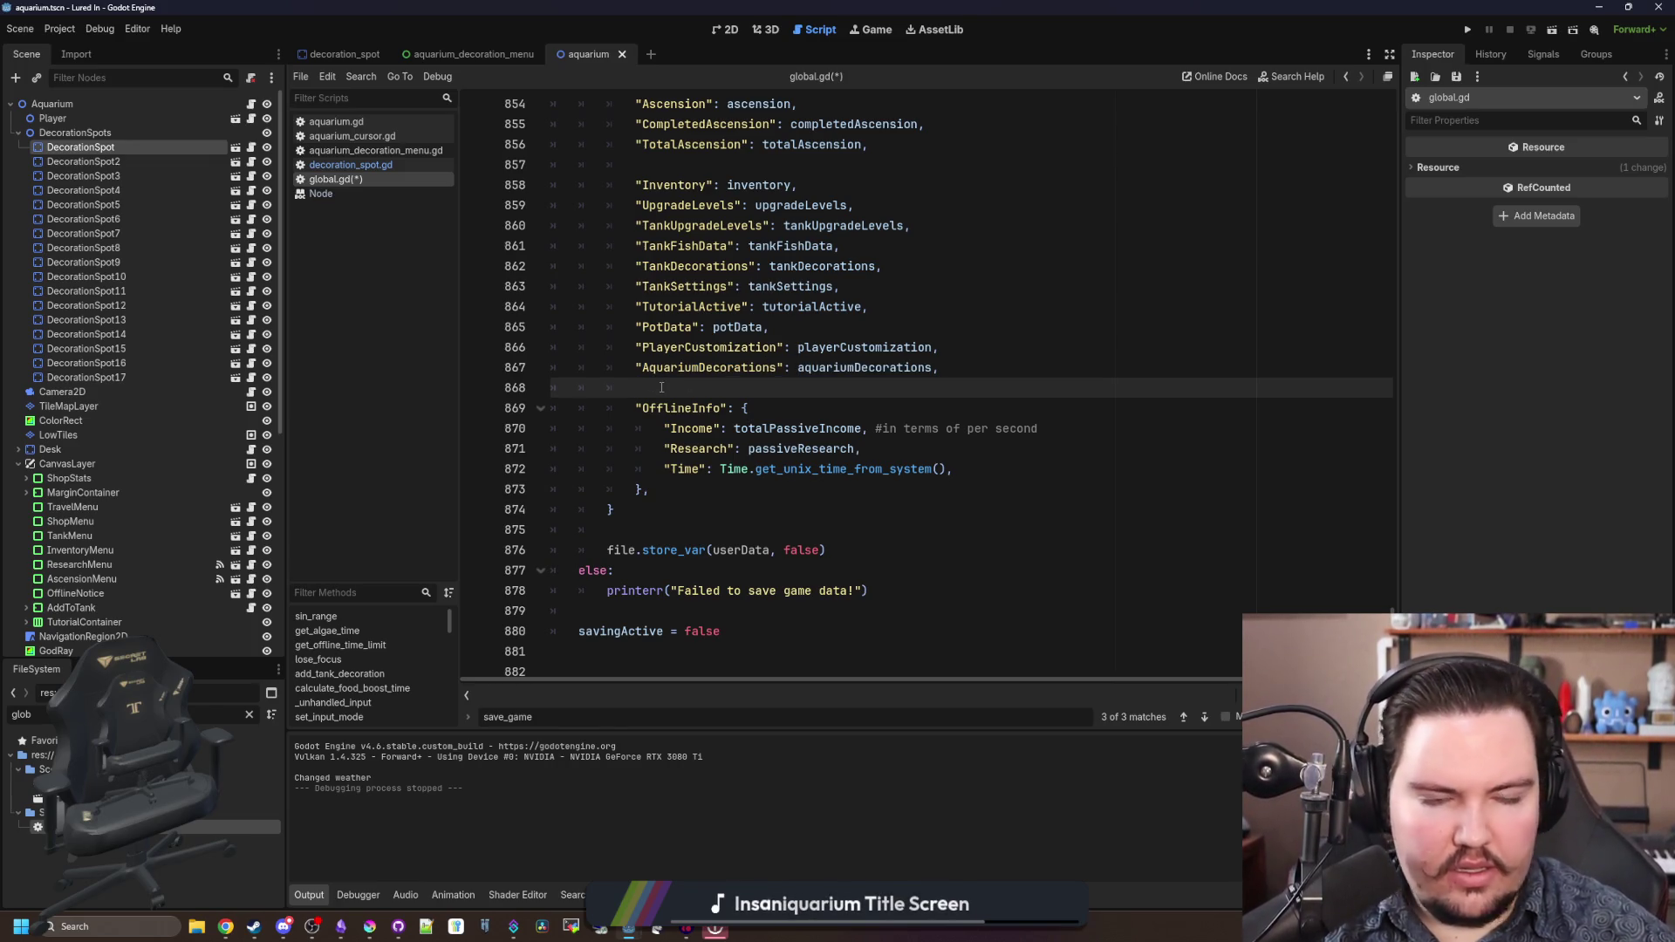
scroll(662, 386, "down", 5)
- In load_game_data, uncomment the playerCustomization loading line
scroll(706, 399, "down", 5)
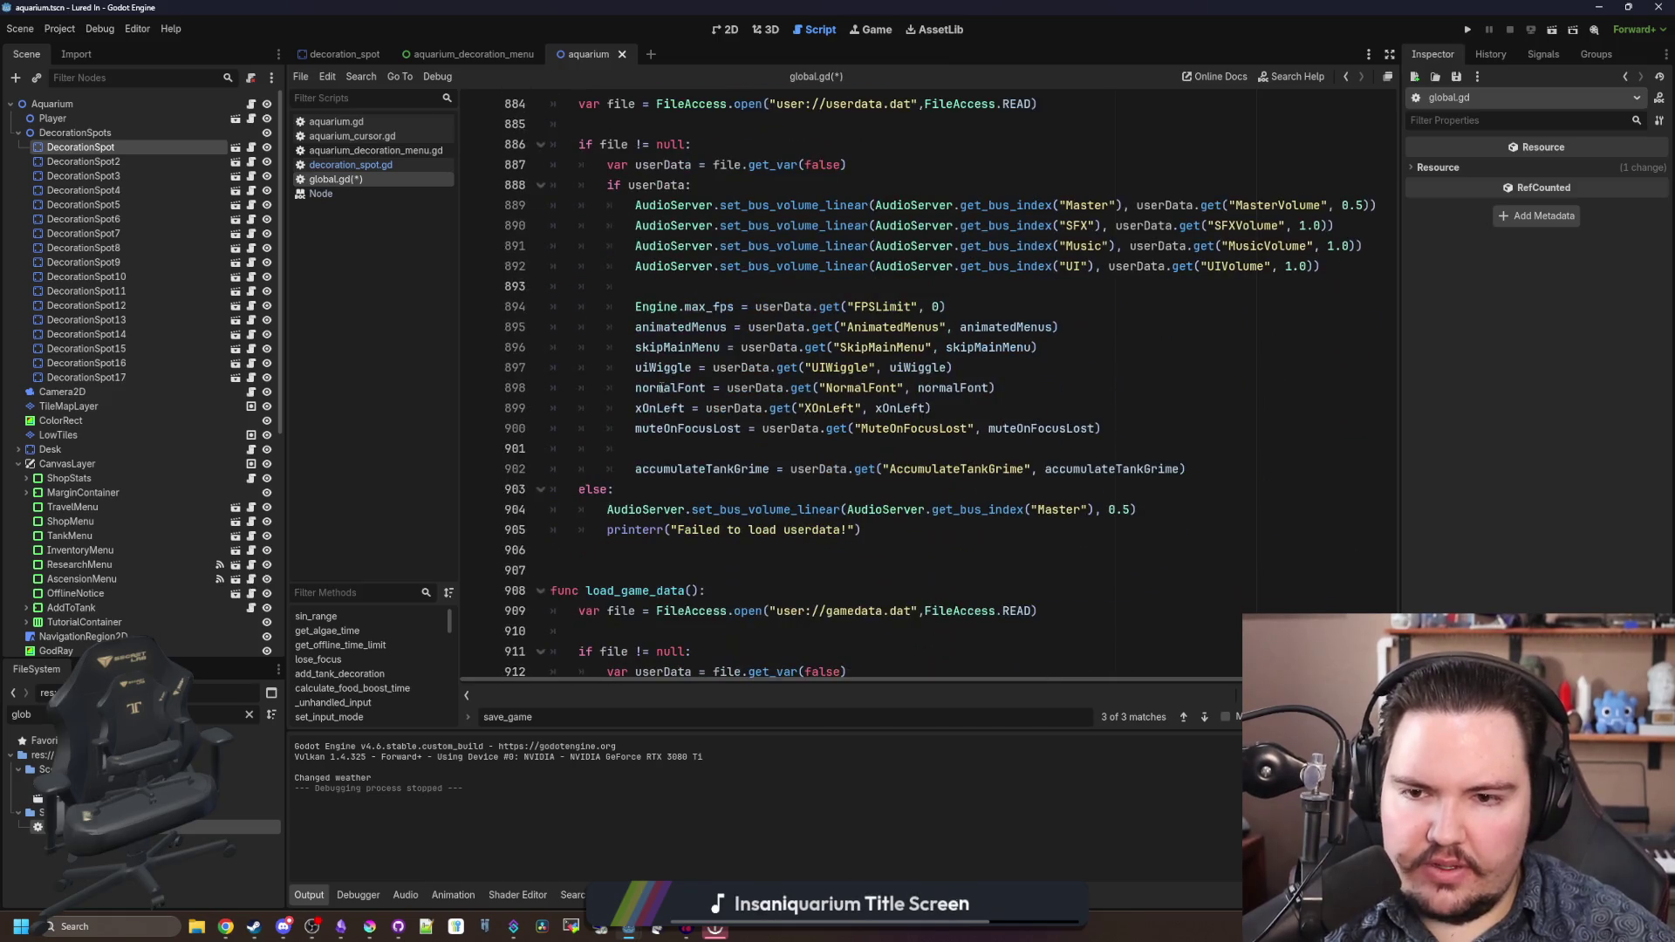
left_click(898, 445)
scroll(897, 445, "down", 11)
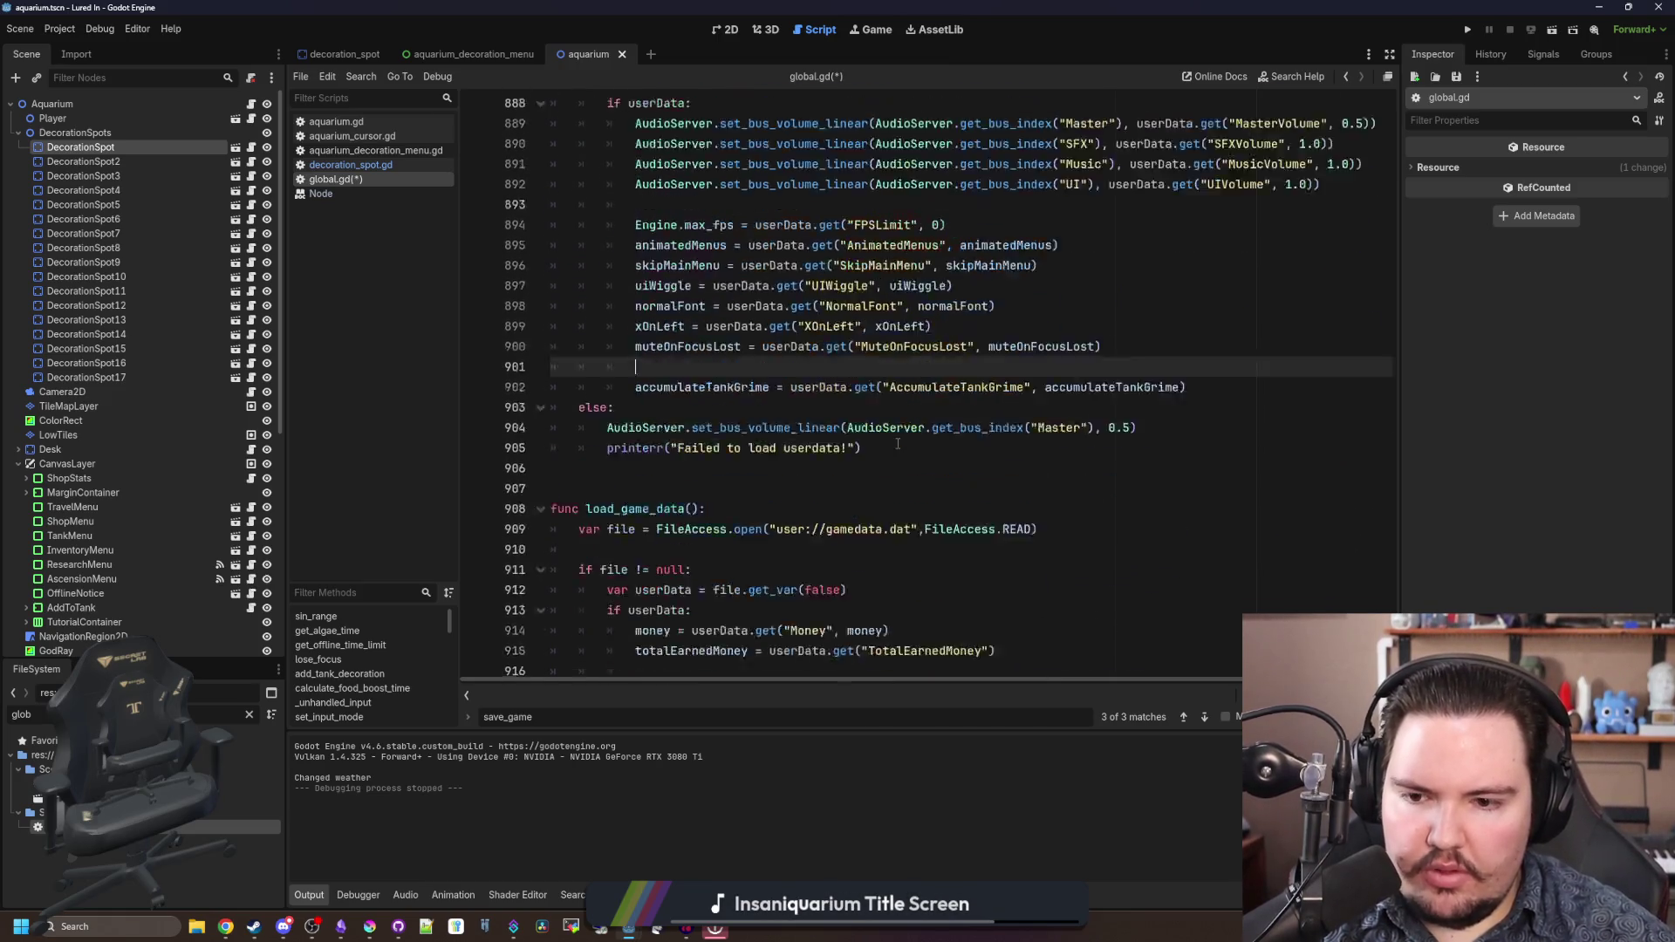
left_click(969, 445)
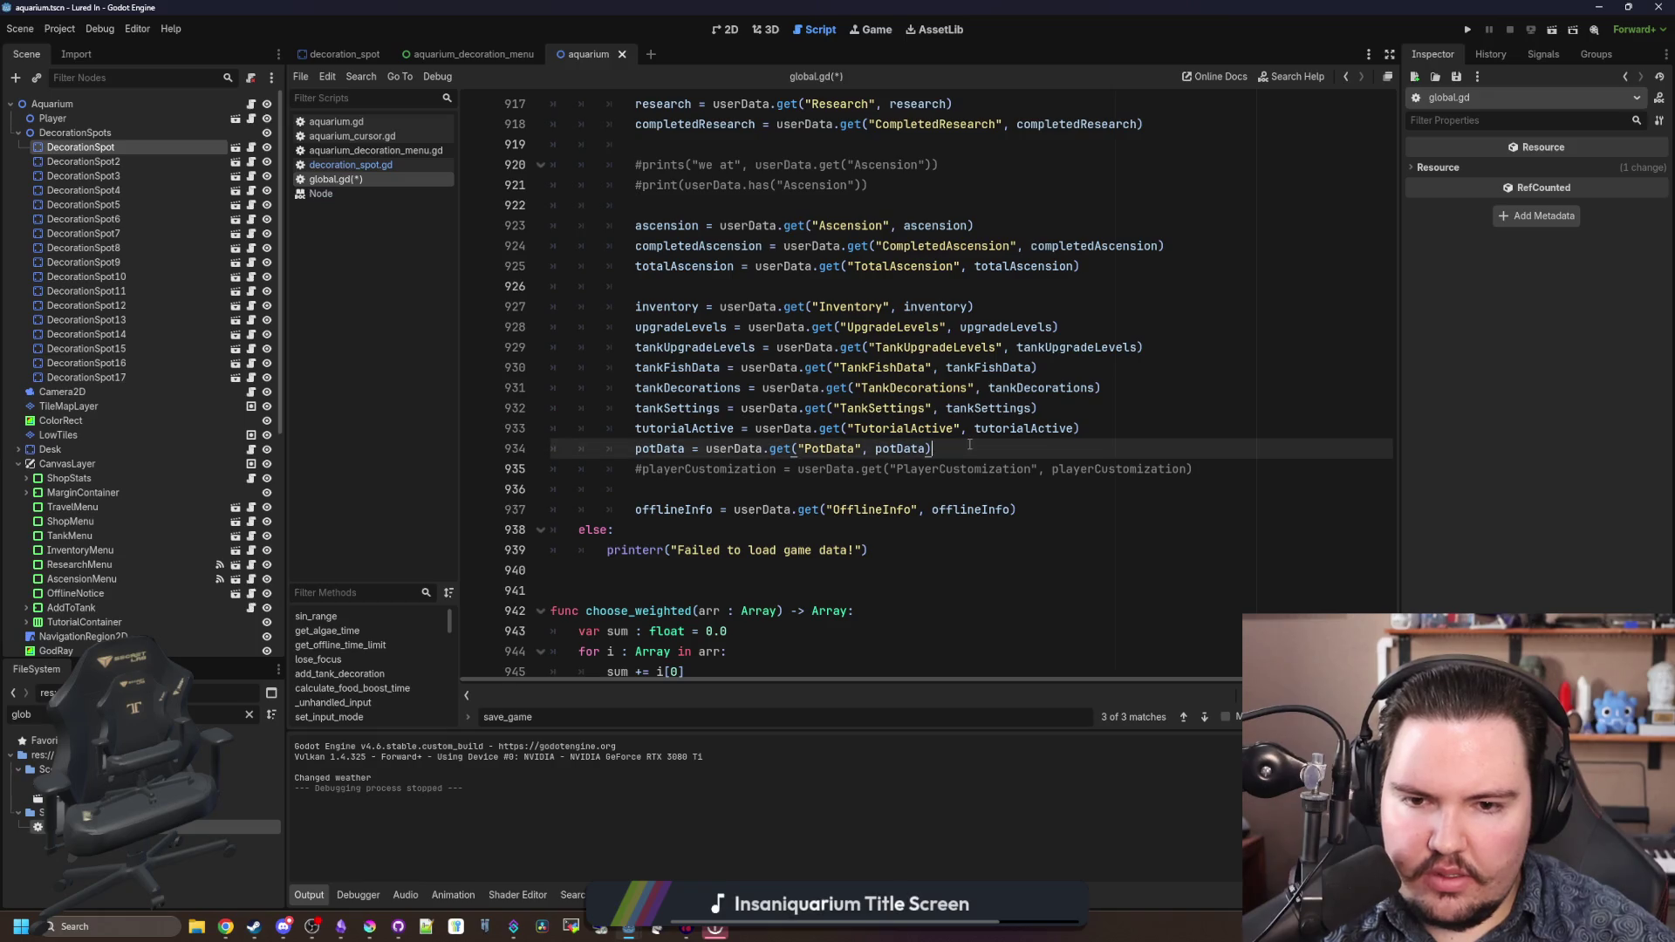
left_click(642, 470)
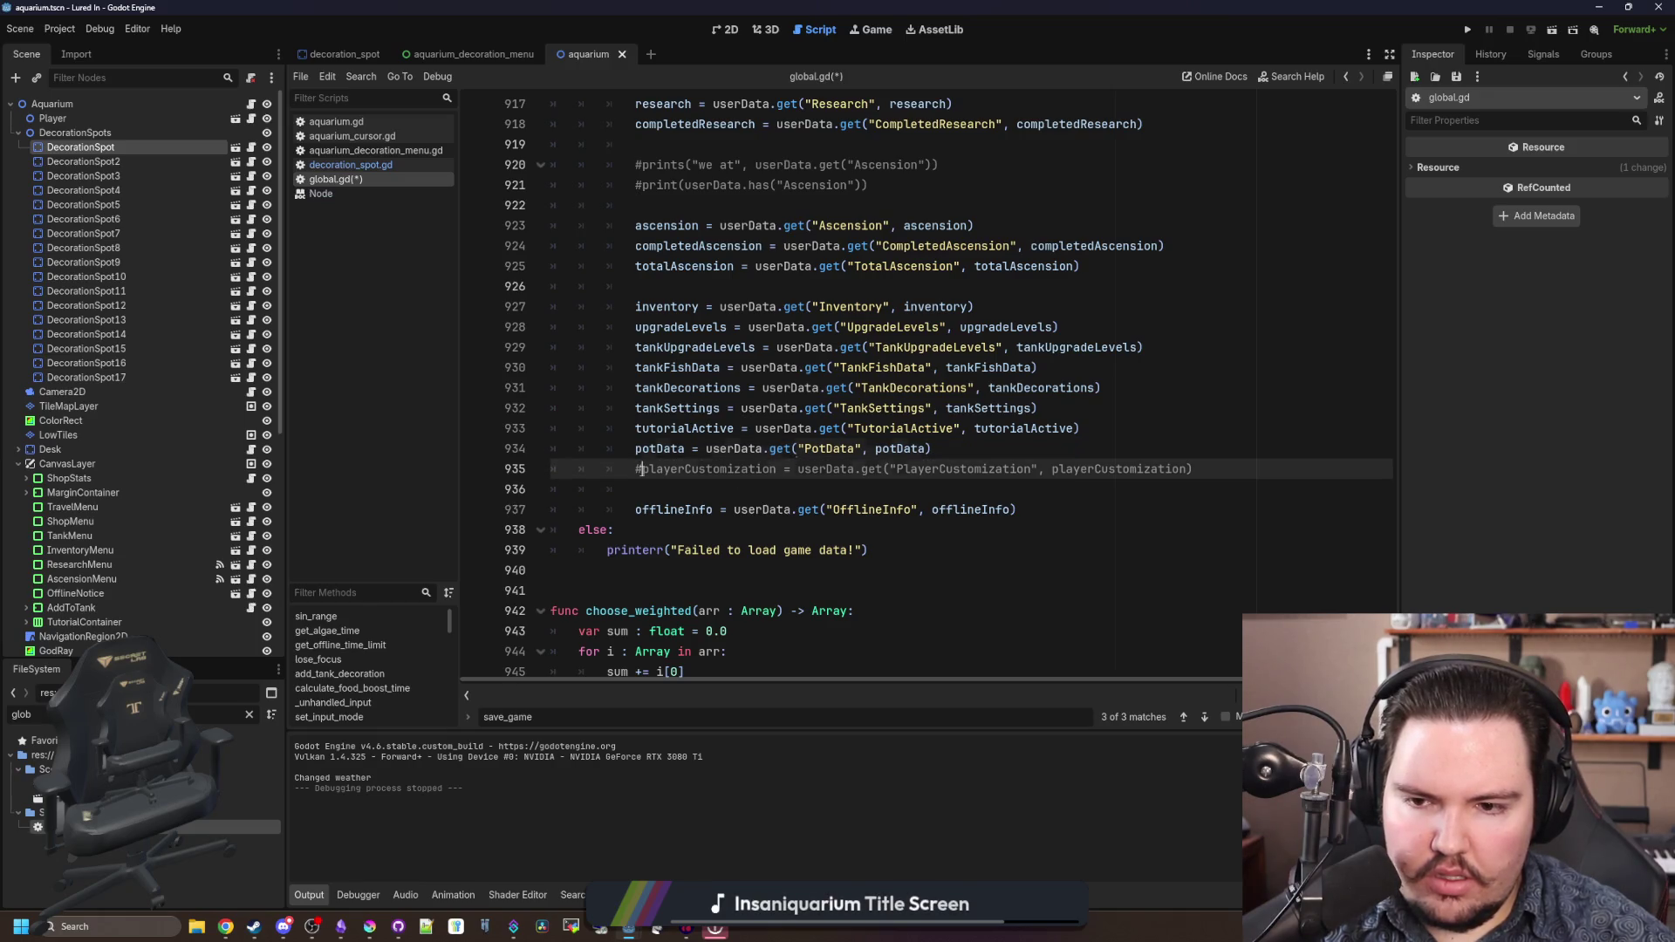
key("BackSpace")
- Add a new aquariumDecorations line below the playerCustomization line
left_click(1217, 462)
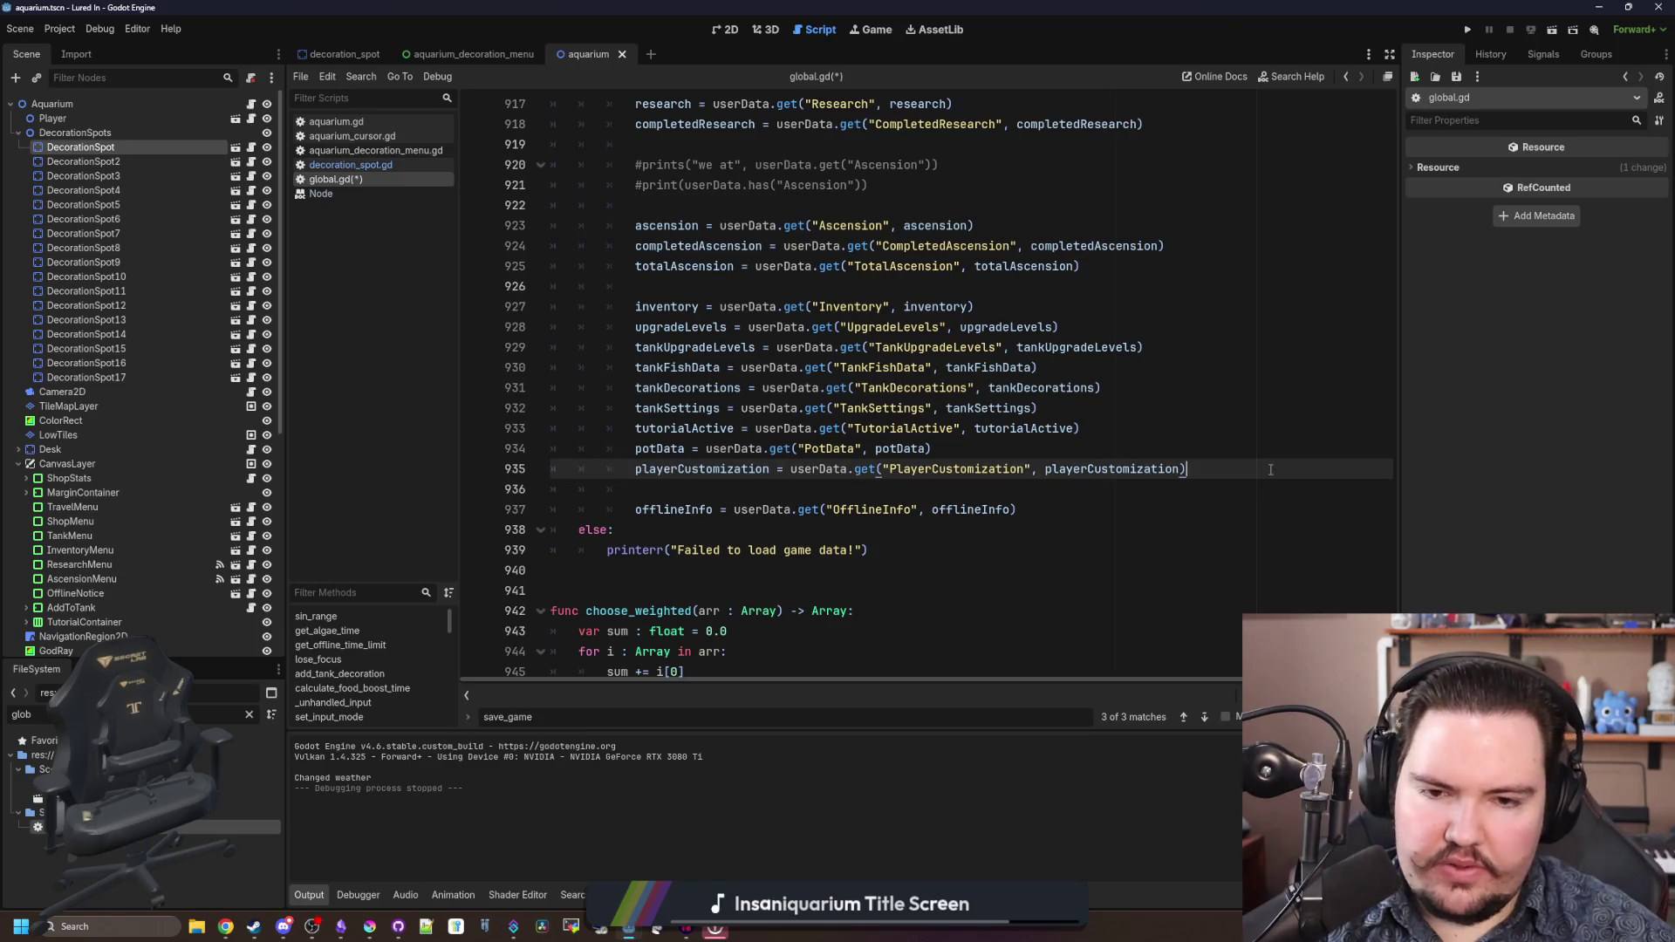
key("Return")
type("\"AquariumDecorations\": aquariumDecorations,")
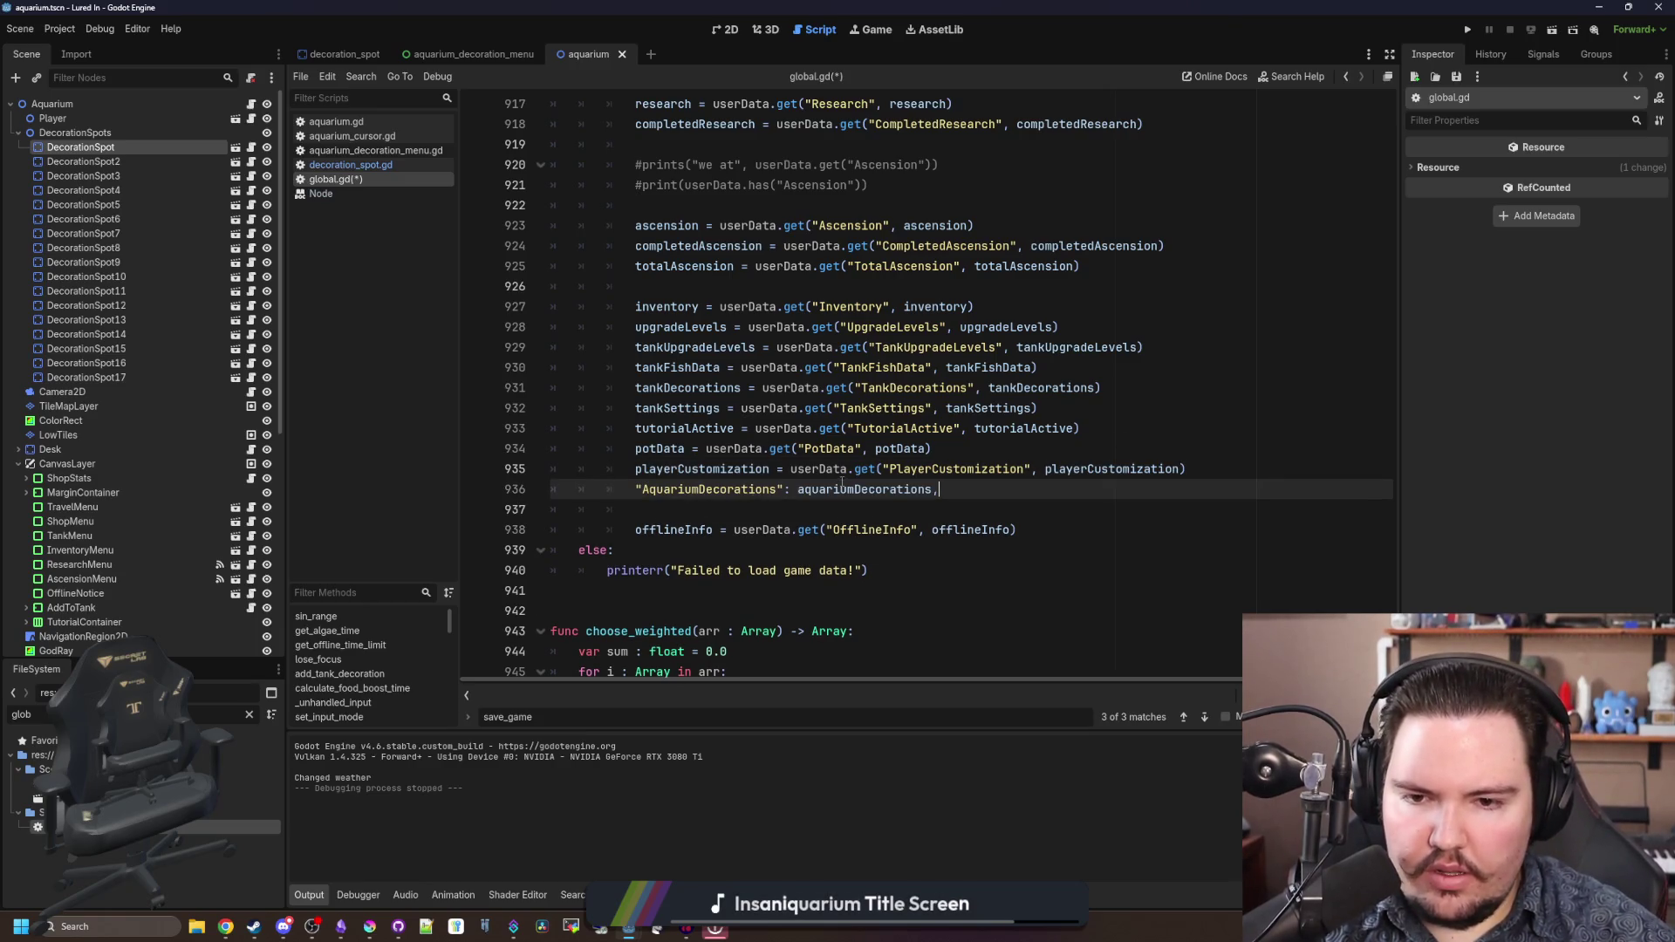
left_click_drag(796, 489, 636, 490)
key("BackSpace")
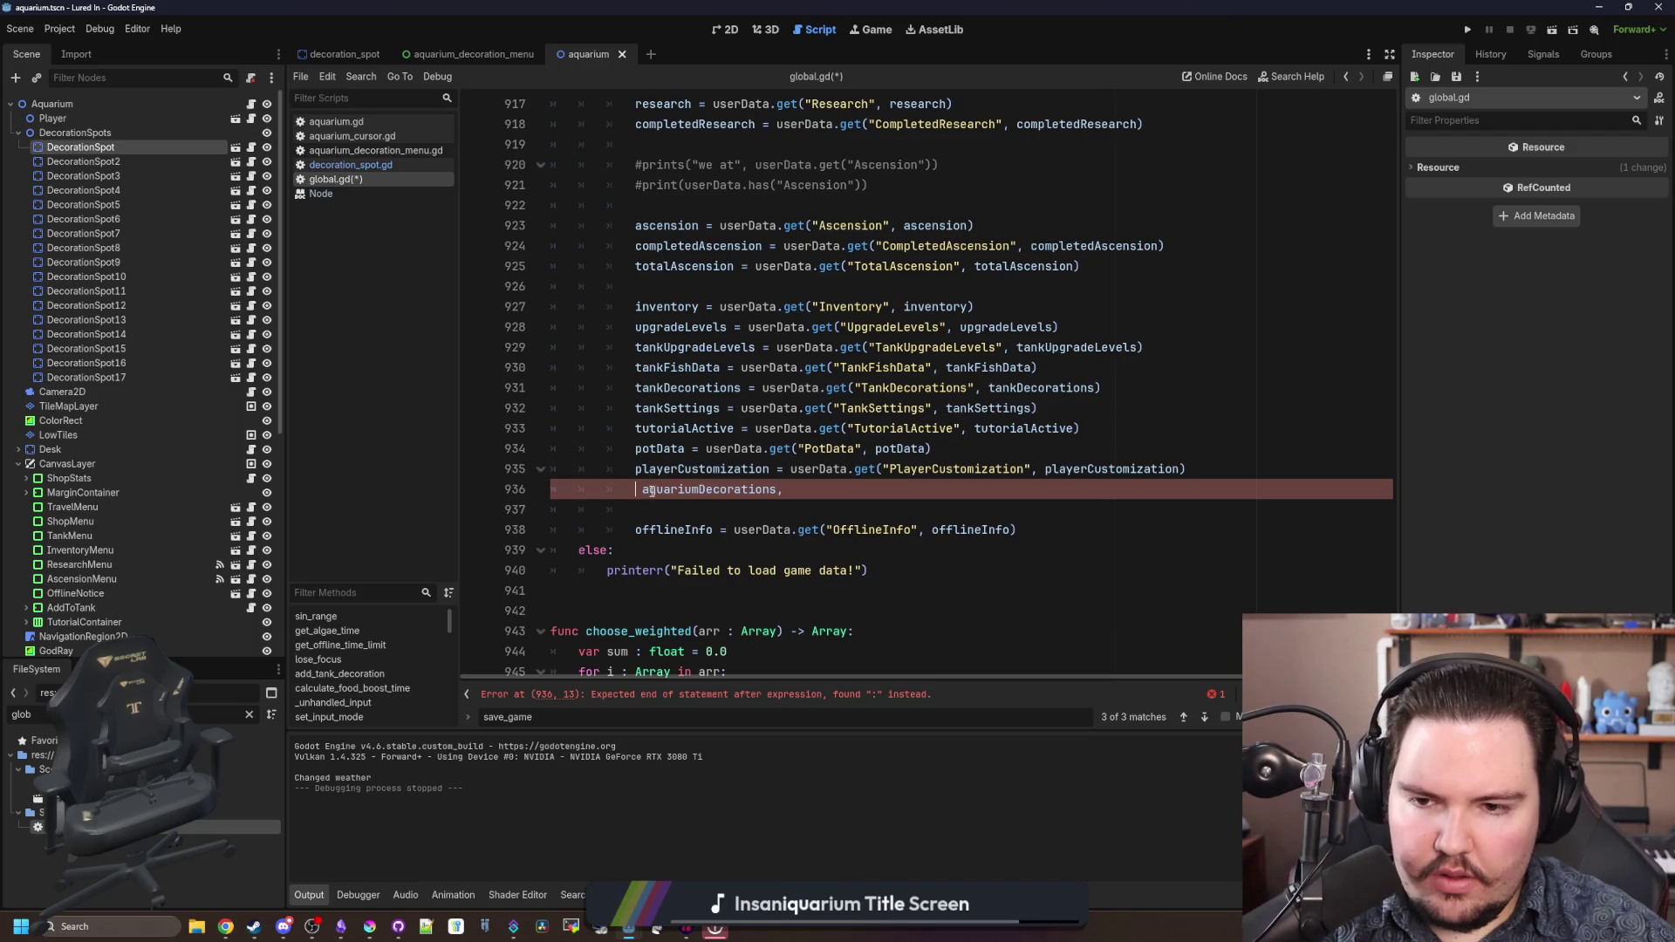
left_click(798, 489)
key("BackSpace")
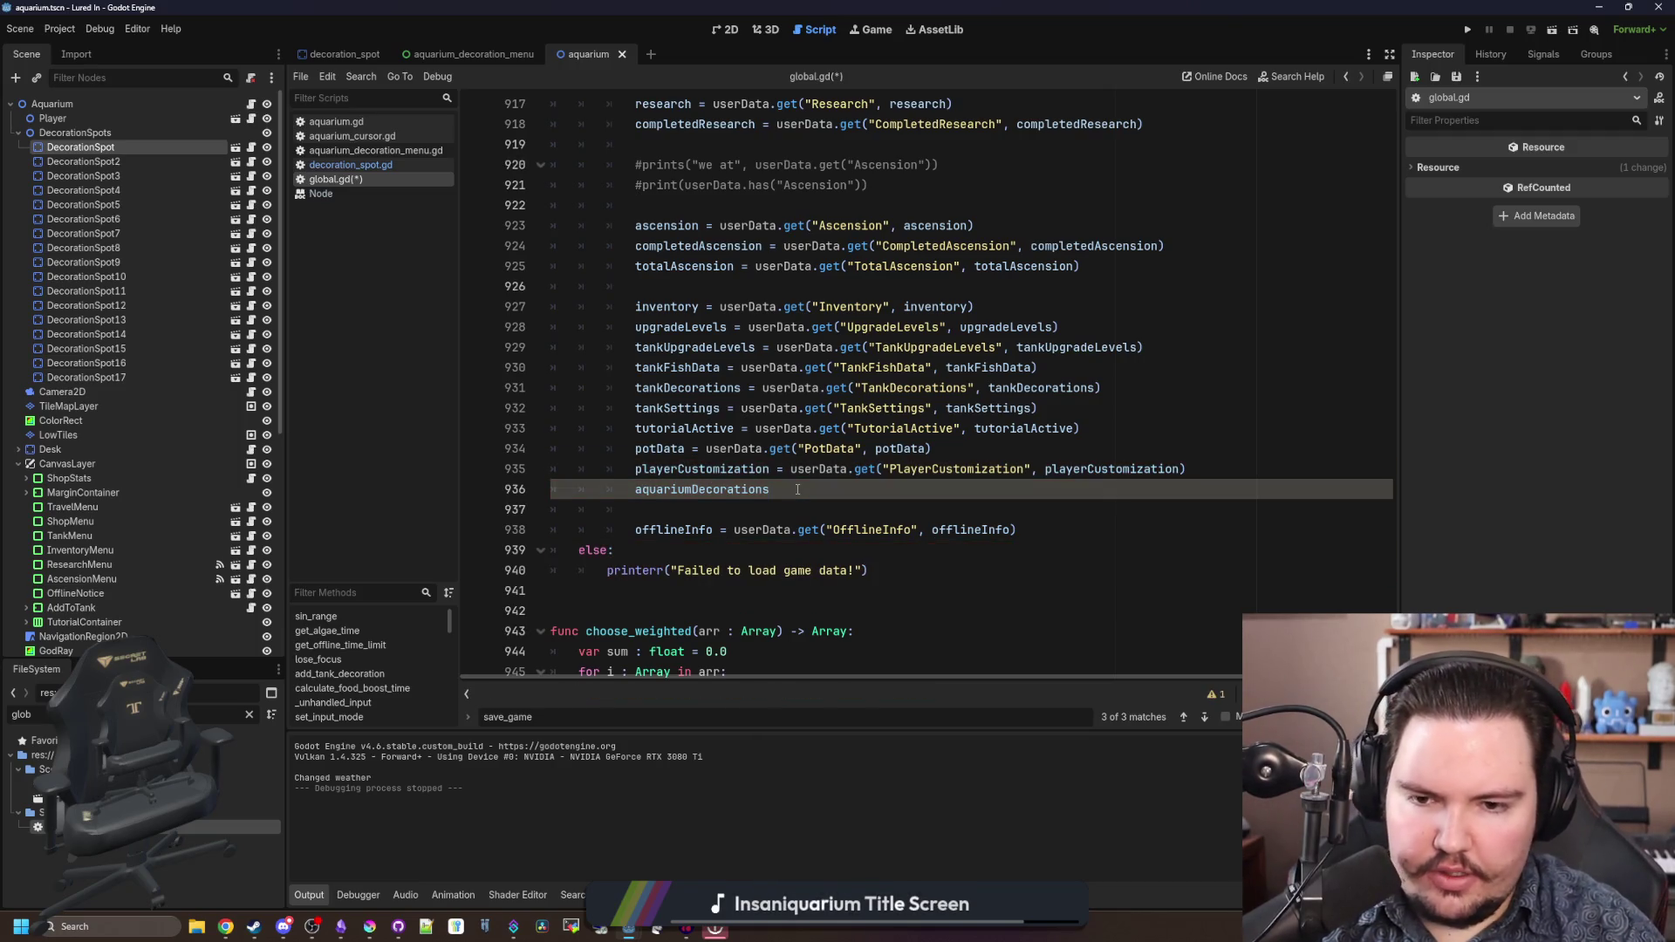
type("s")
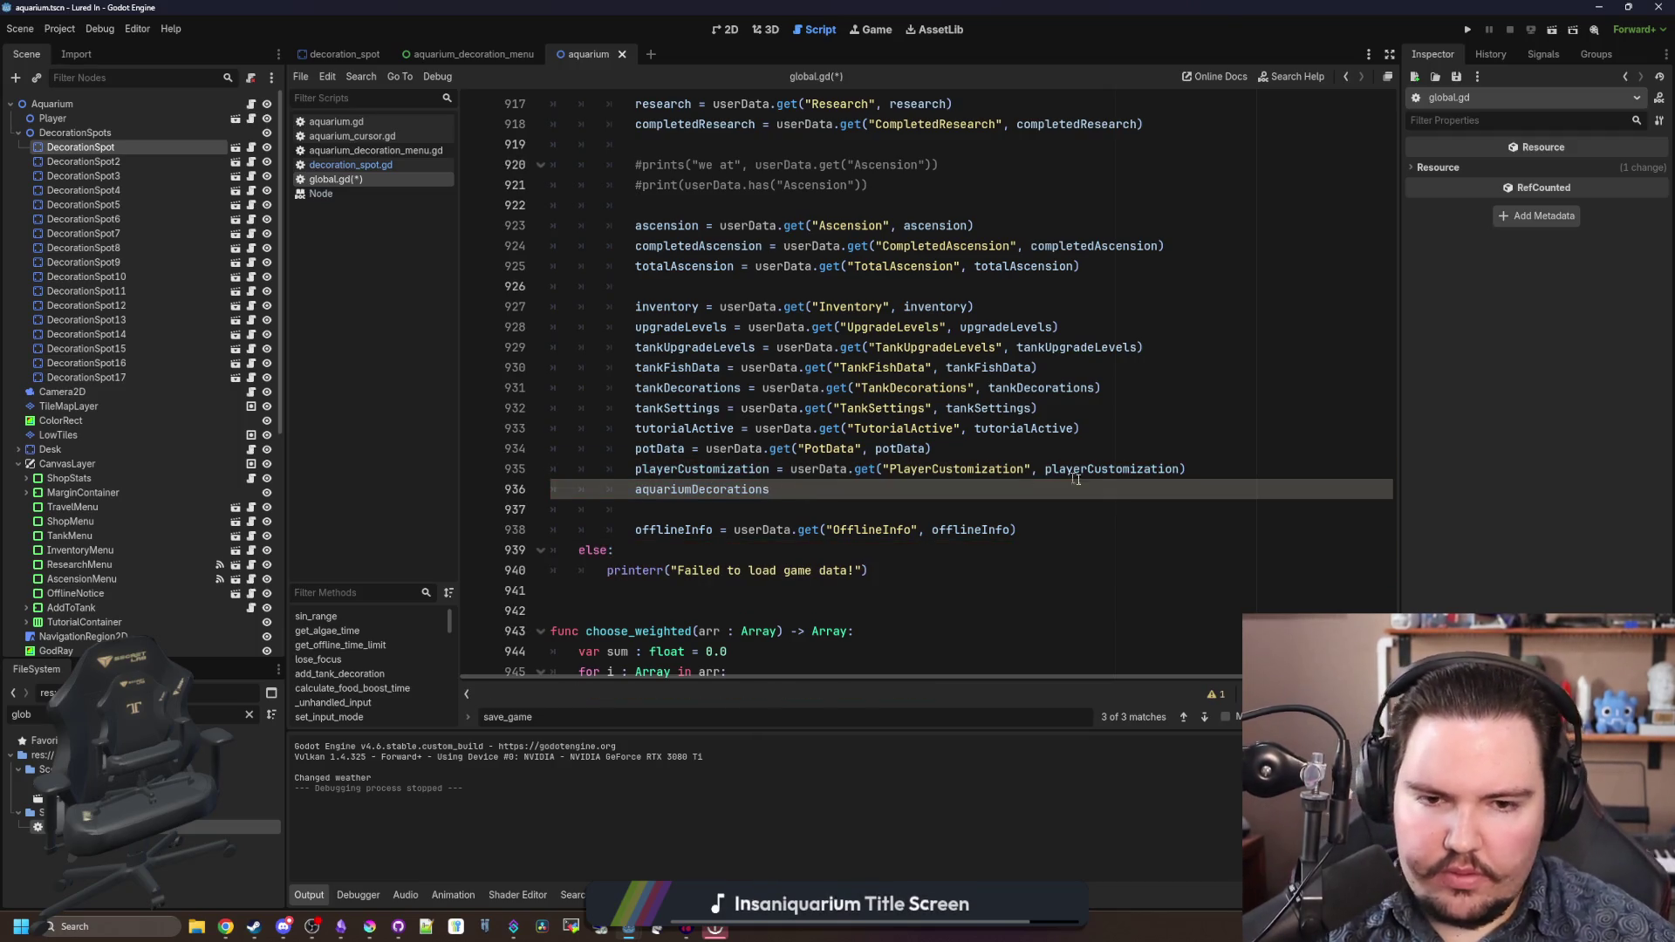
- Complete it as aquariumDecorations = userData.get("AquariumDecorations", aquariumDecorations)
left_click_drag(1188, 471, 795, 469)
left_click(799, 487)
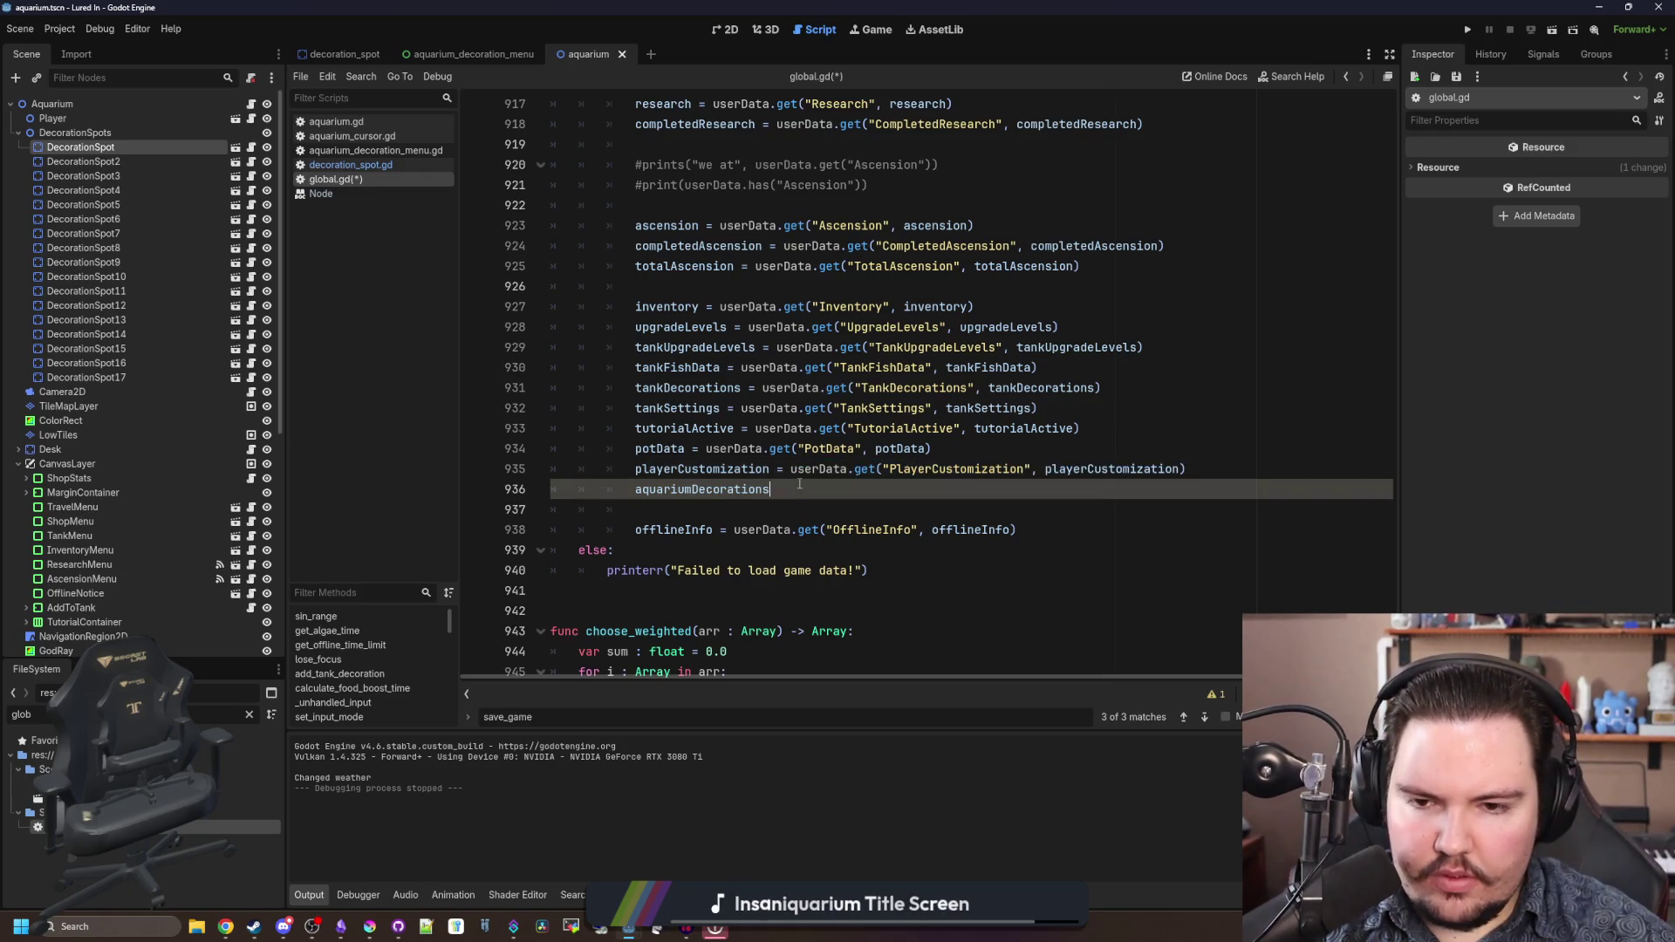
type("=")
type("userData.get(\"PlayerCustomization\", playerCustomization)")
double_click(929, 490)
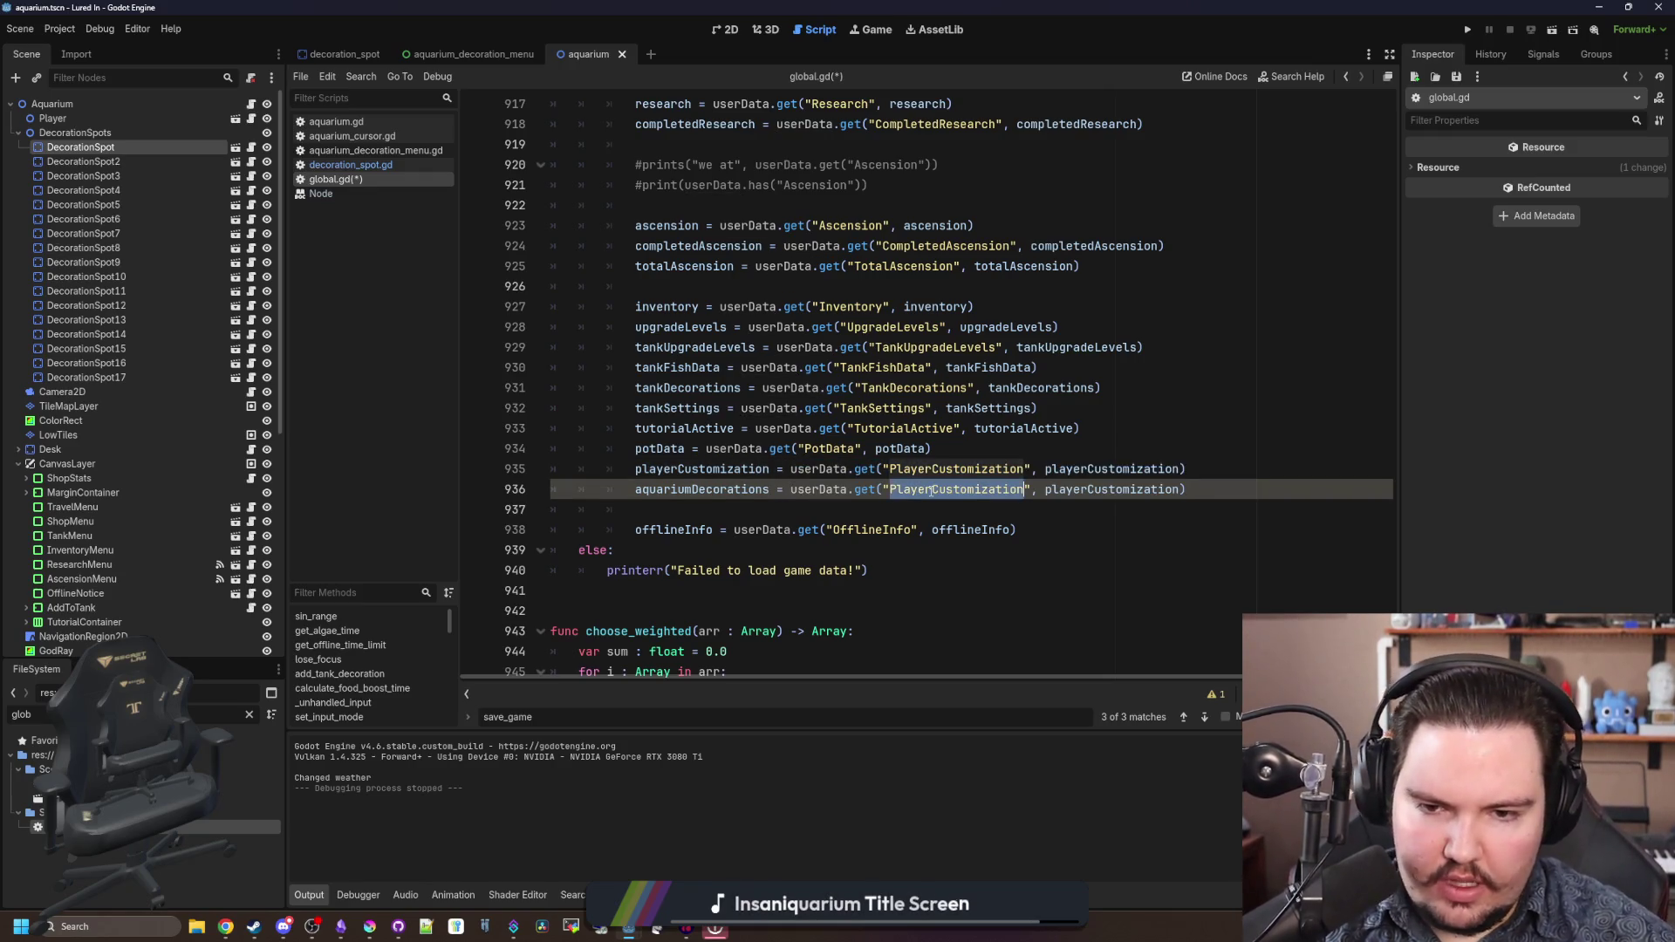
type("AquariumDecorations")
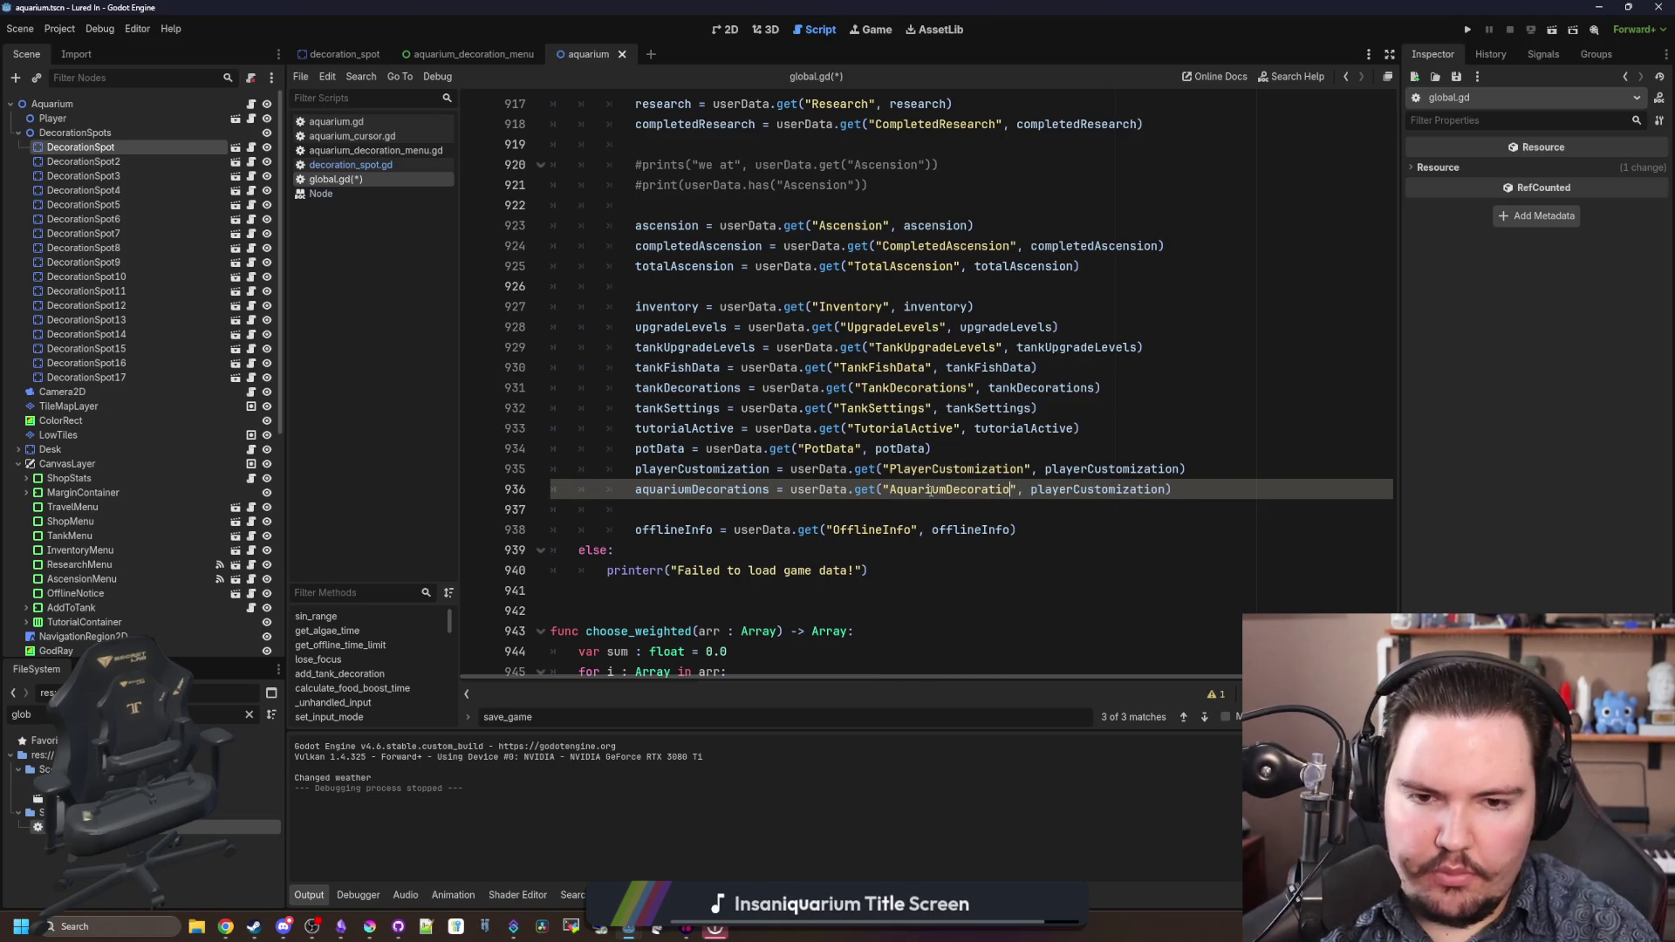
double_click(685, 489)
key("ctrl+c")
double_click(1073, 489)
key("ctrl+v")
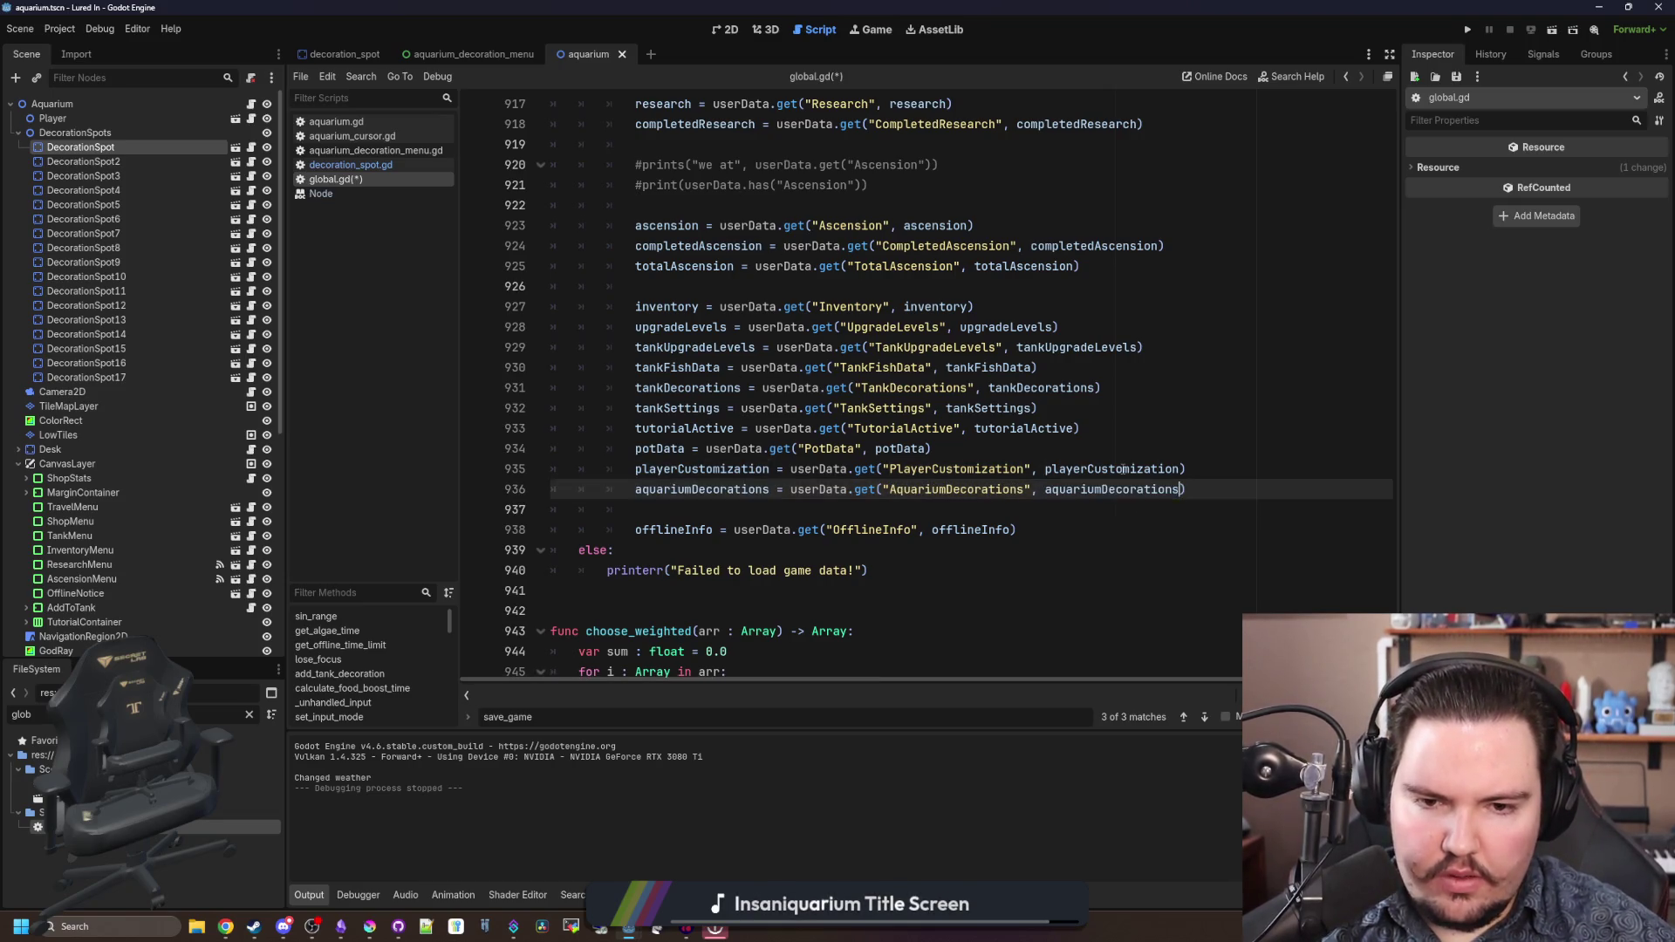
- Save global.gd and go back to the decoration_spot.gd script
left_click(1163, 429)
key("ctrl+s")
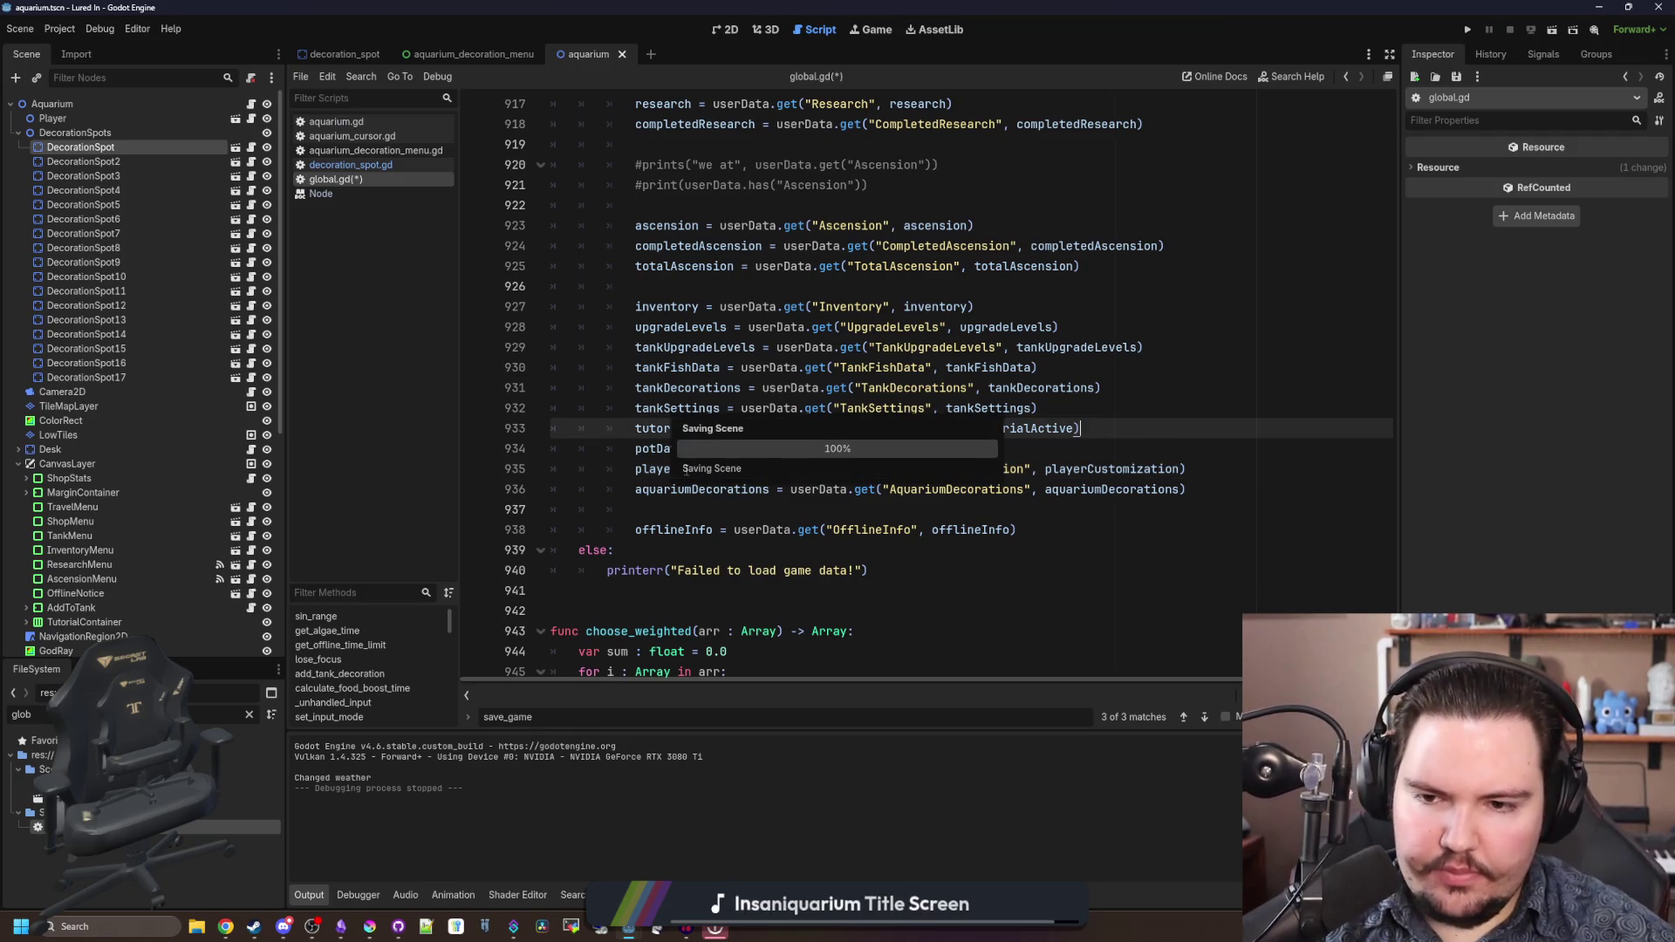
scroll(640, 281, "up", 10)
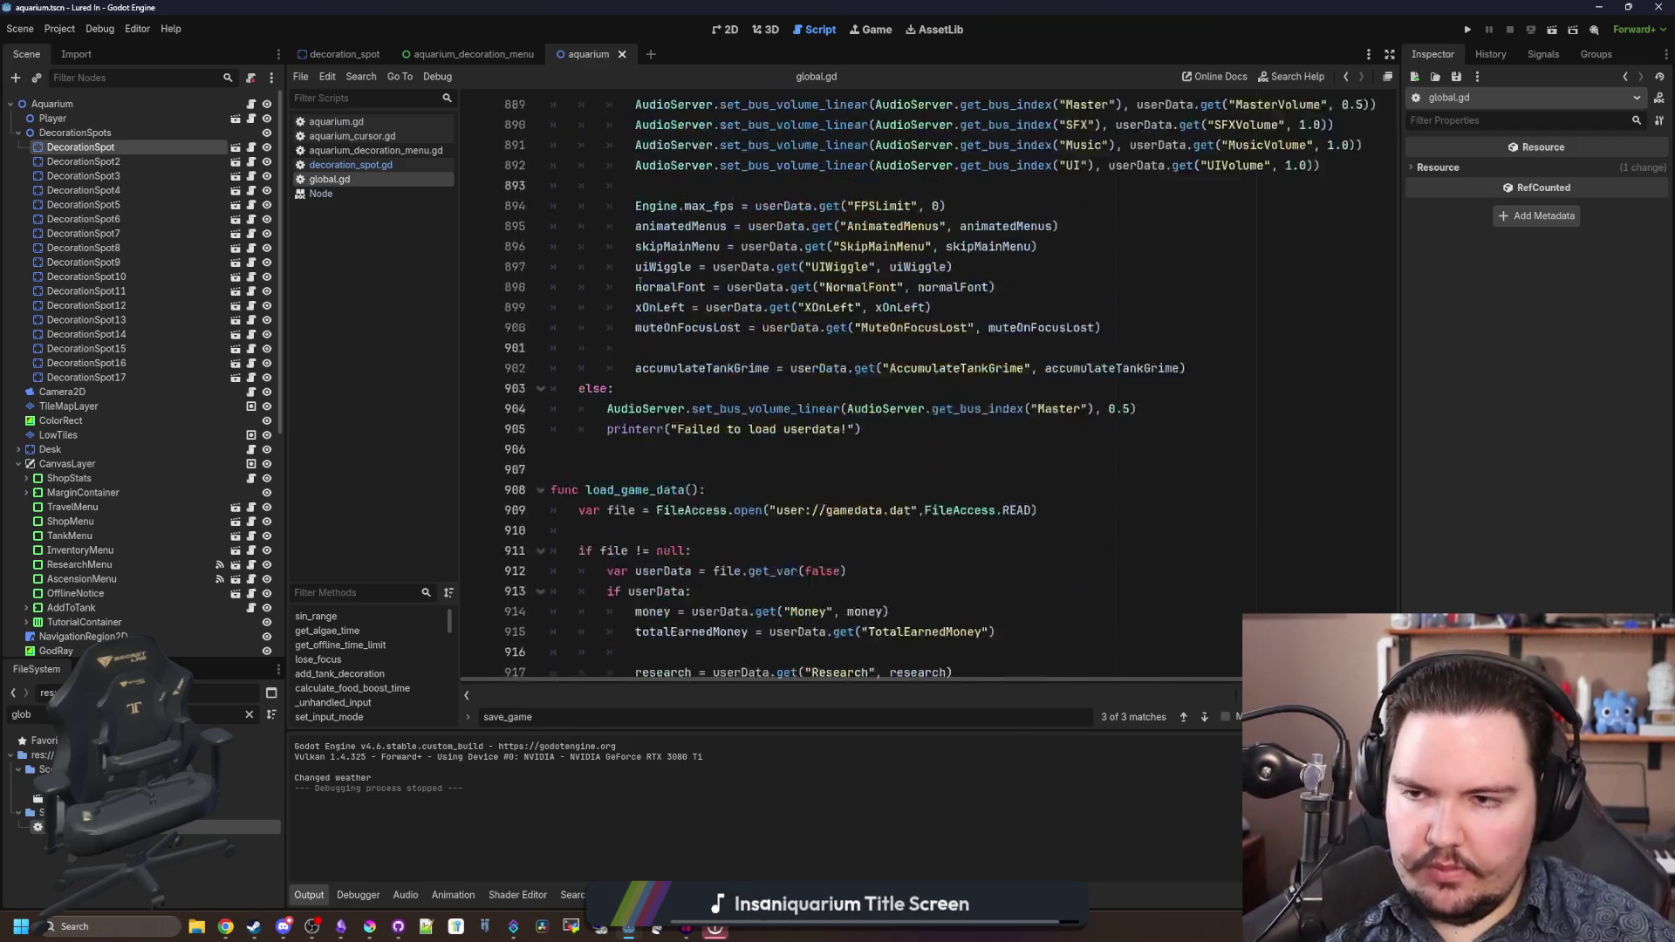
key("alt+Left")
key("alt+Left")
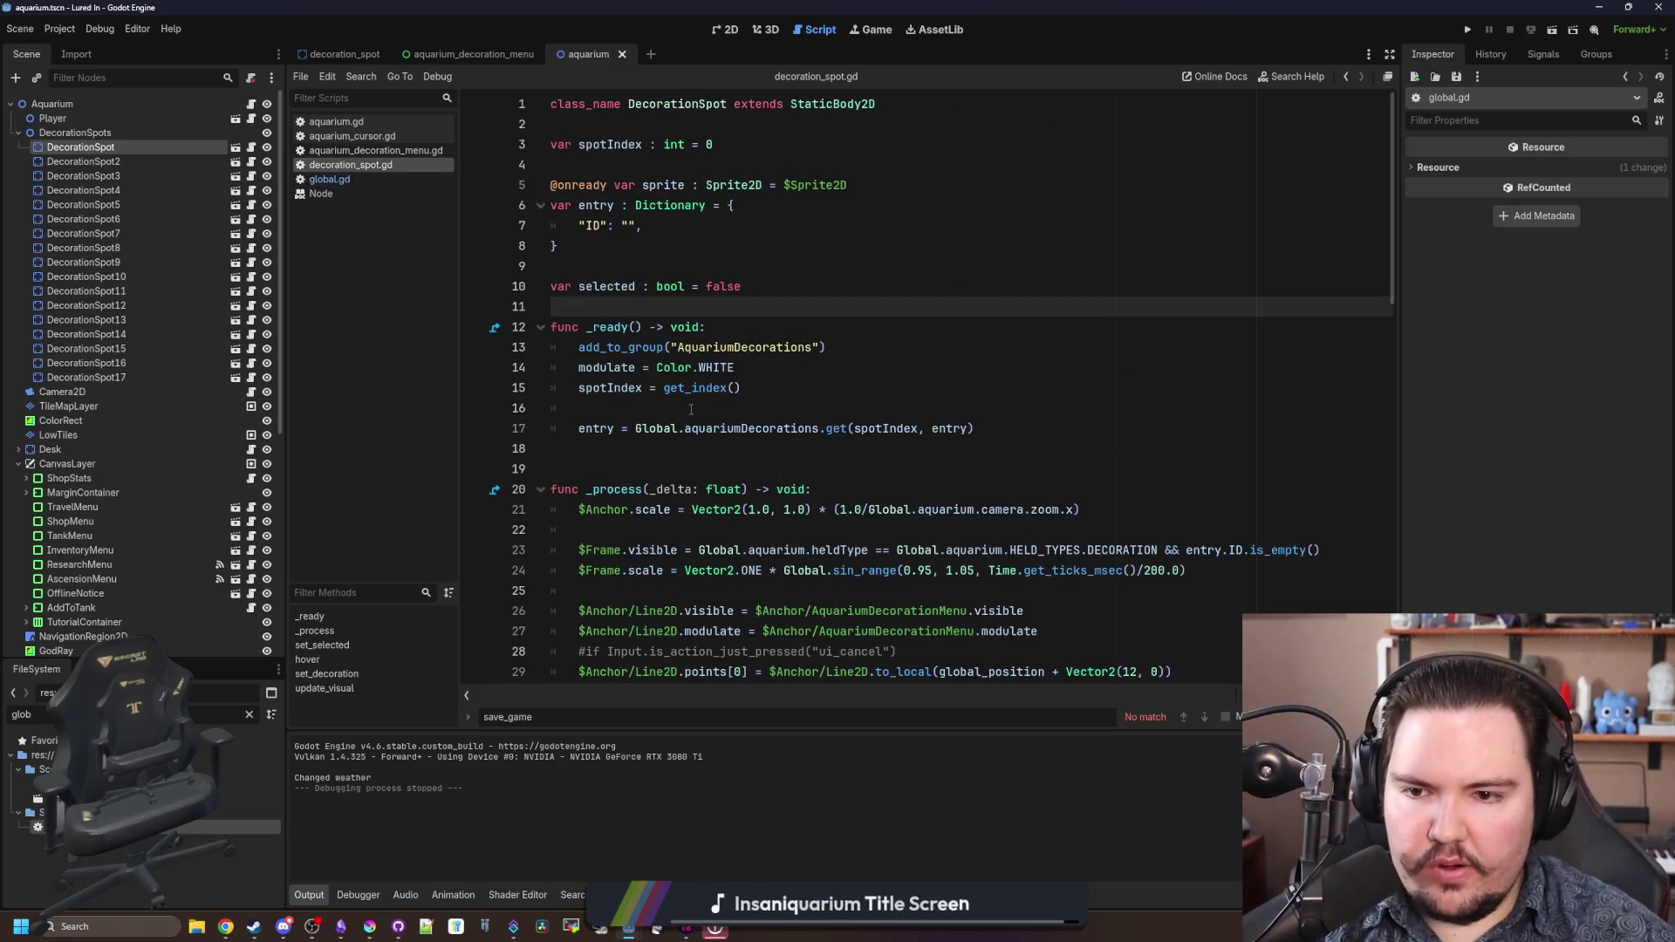
left_click(691, 408)
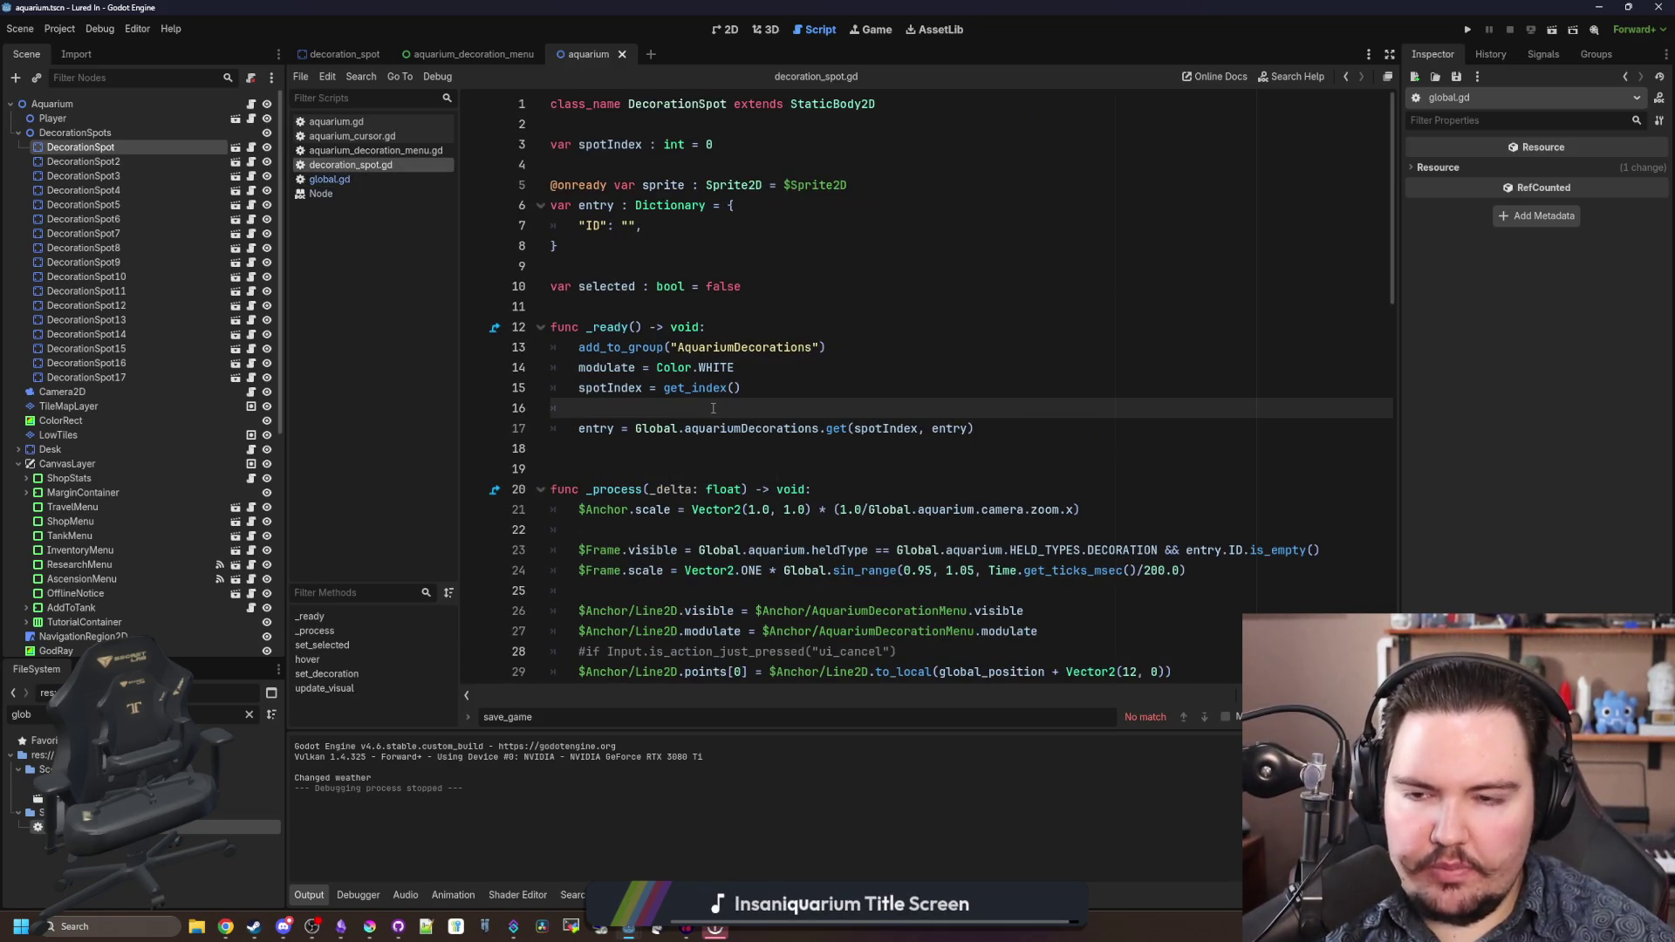
scroll(712, 408, "down", 17)
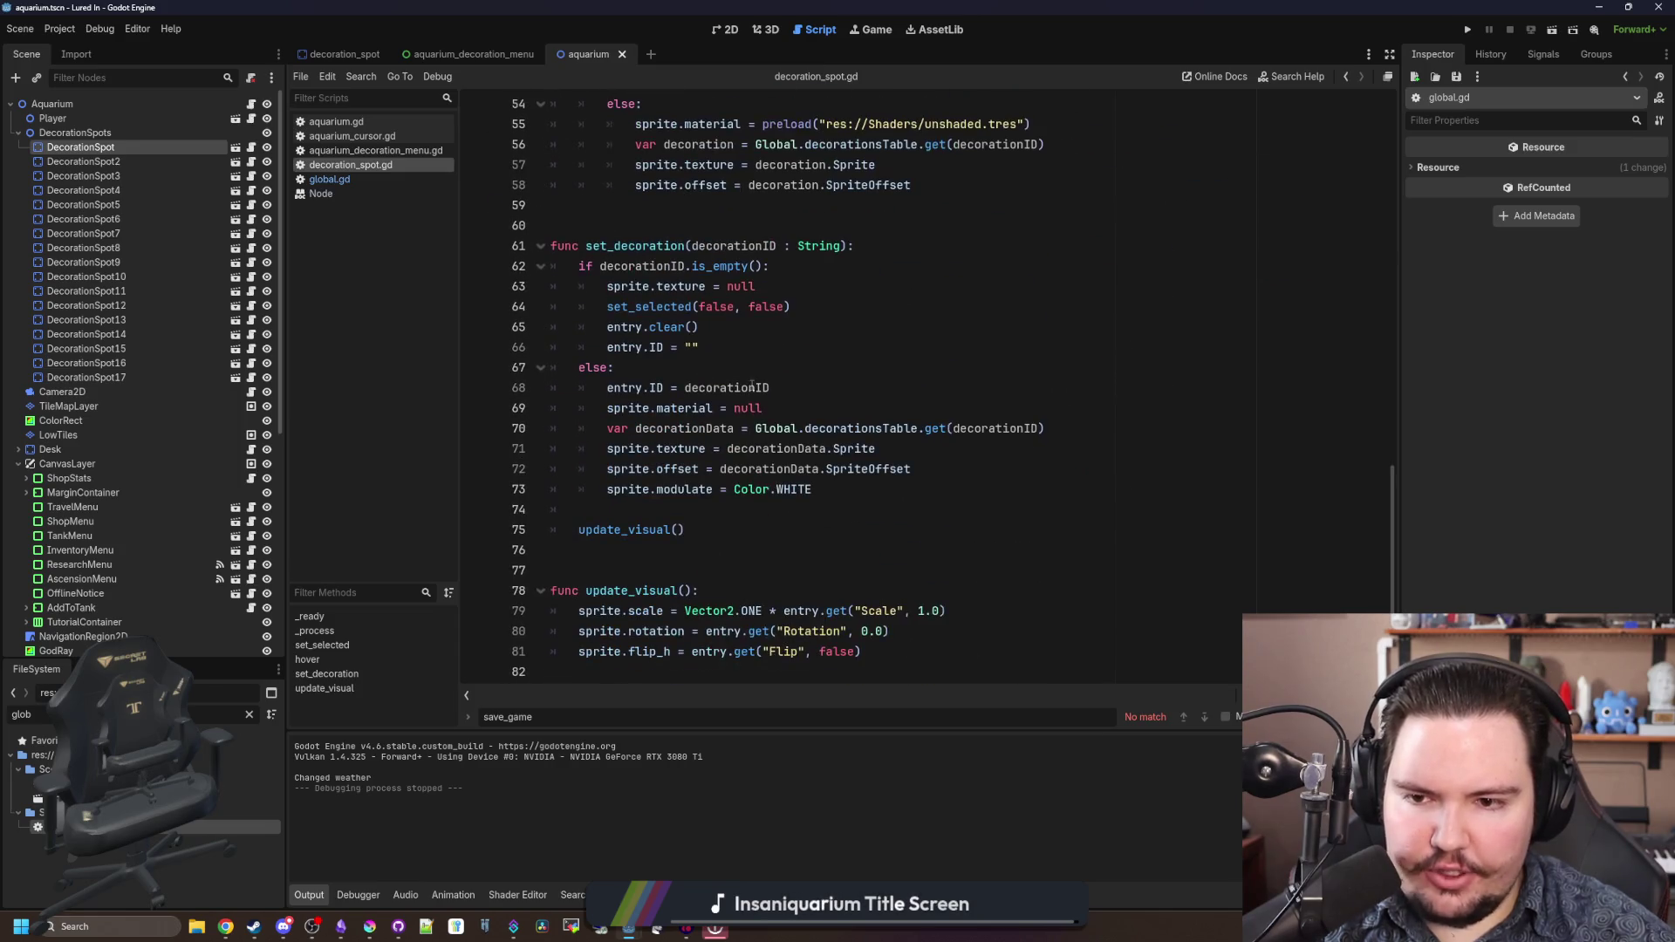
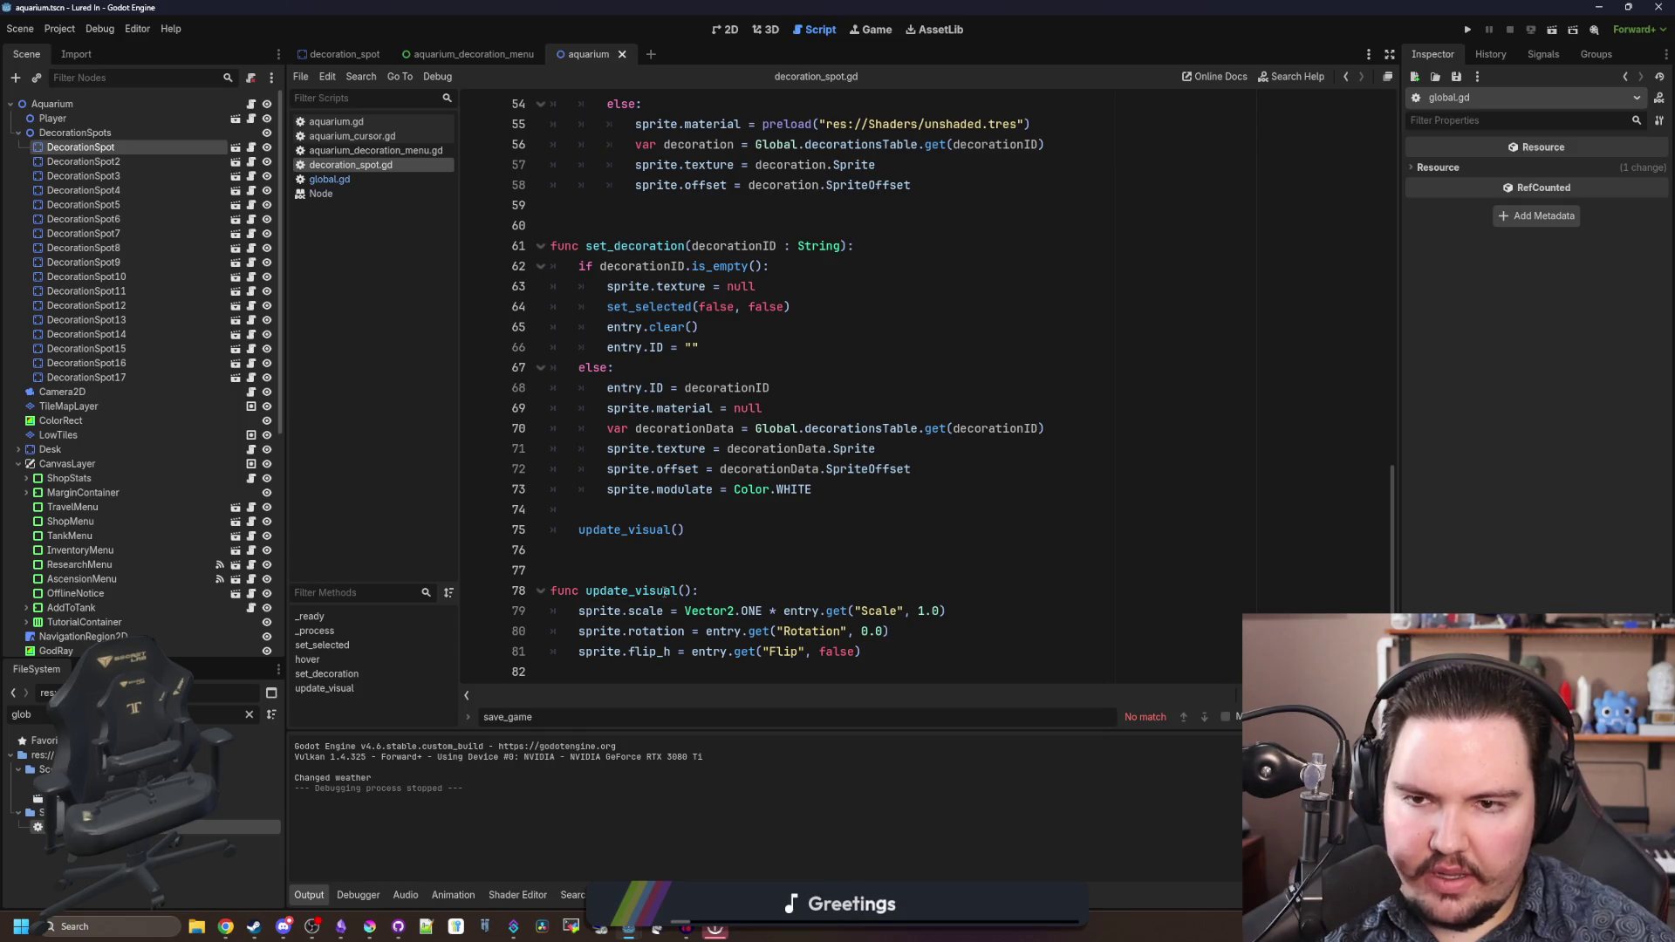
- Filter the FileSystem dock for 'decorati' and open the decoration_spot.tscn scene
scroll(664, 591, "up", 4)
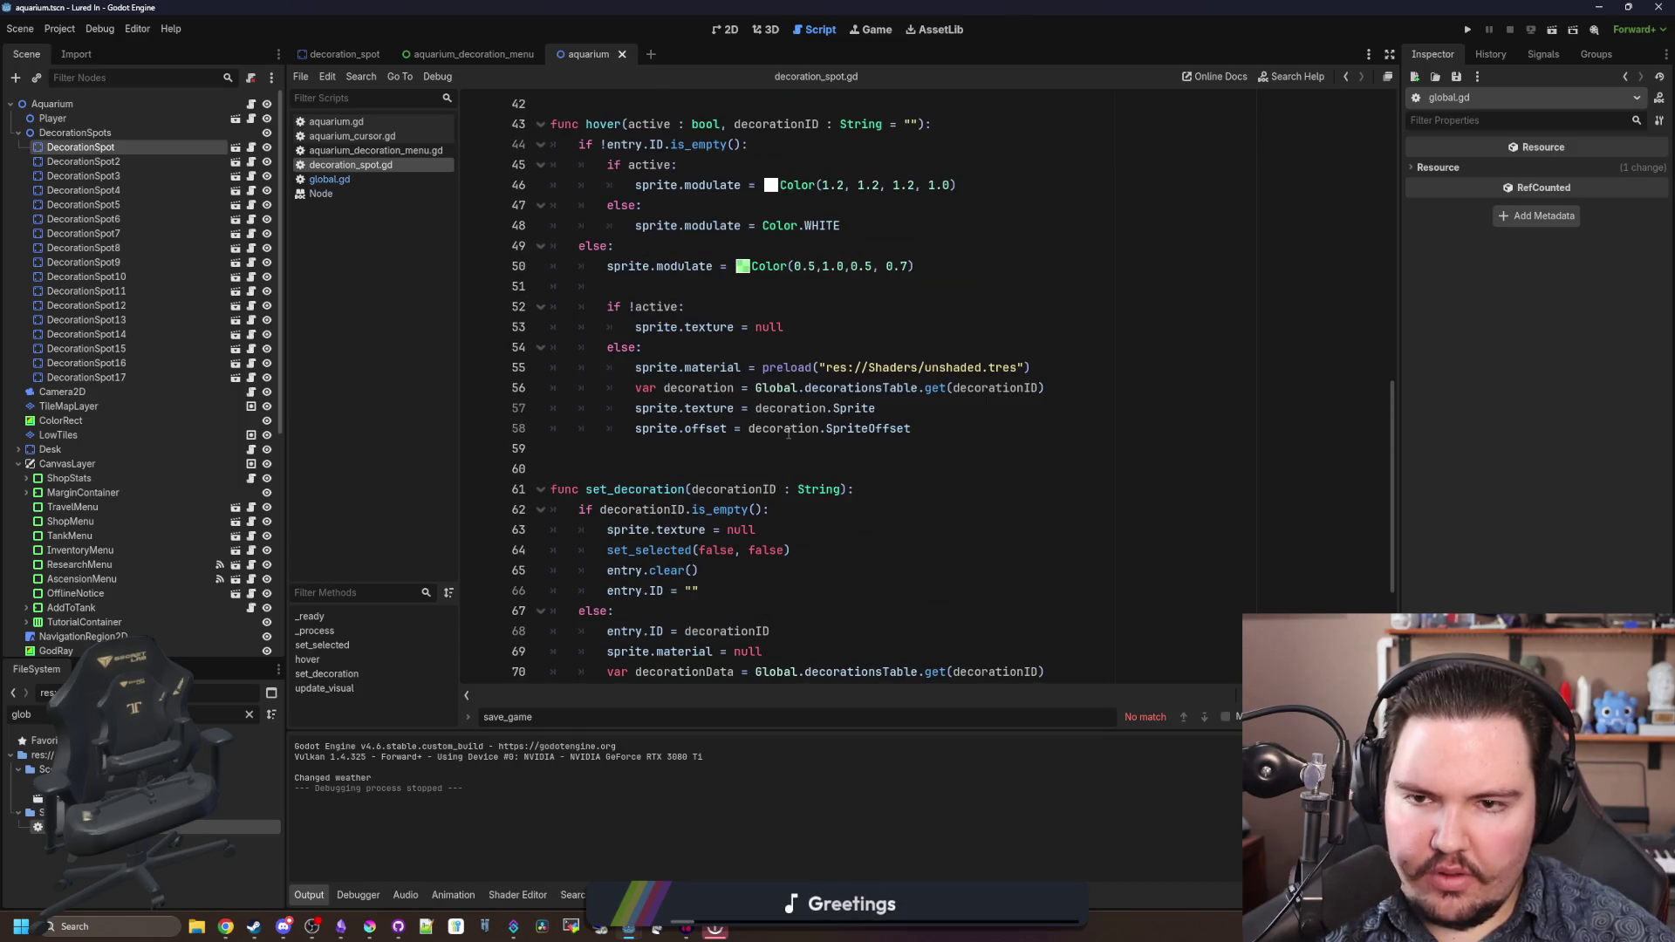
scroll(788, 433, "up", 5)
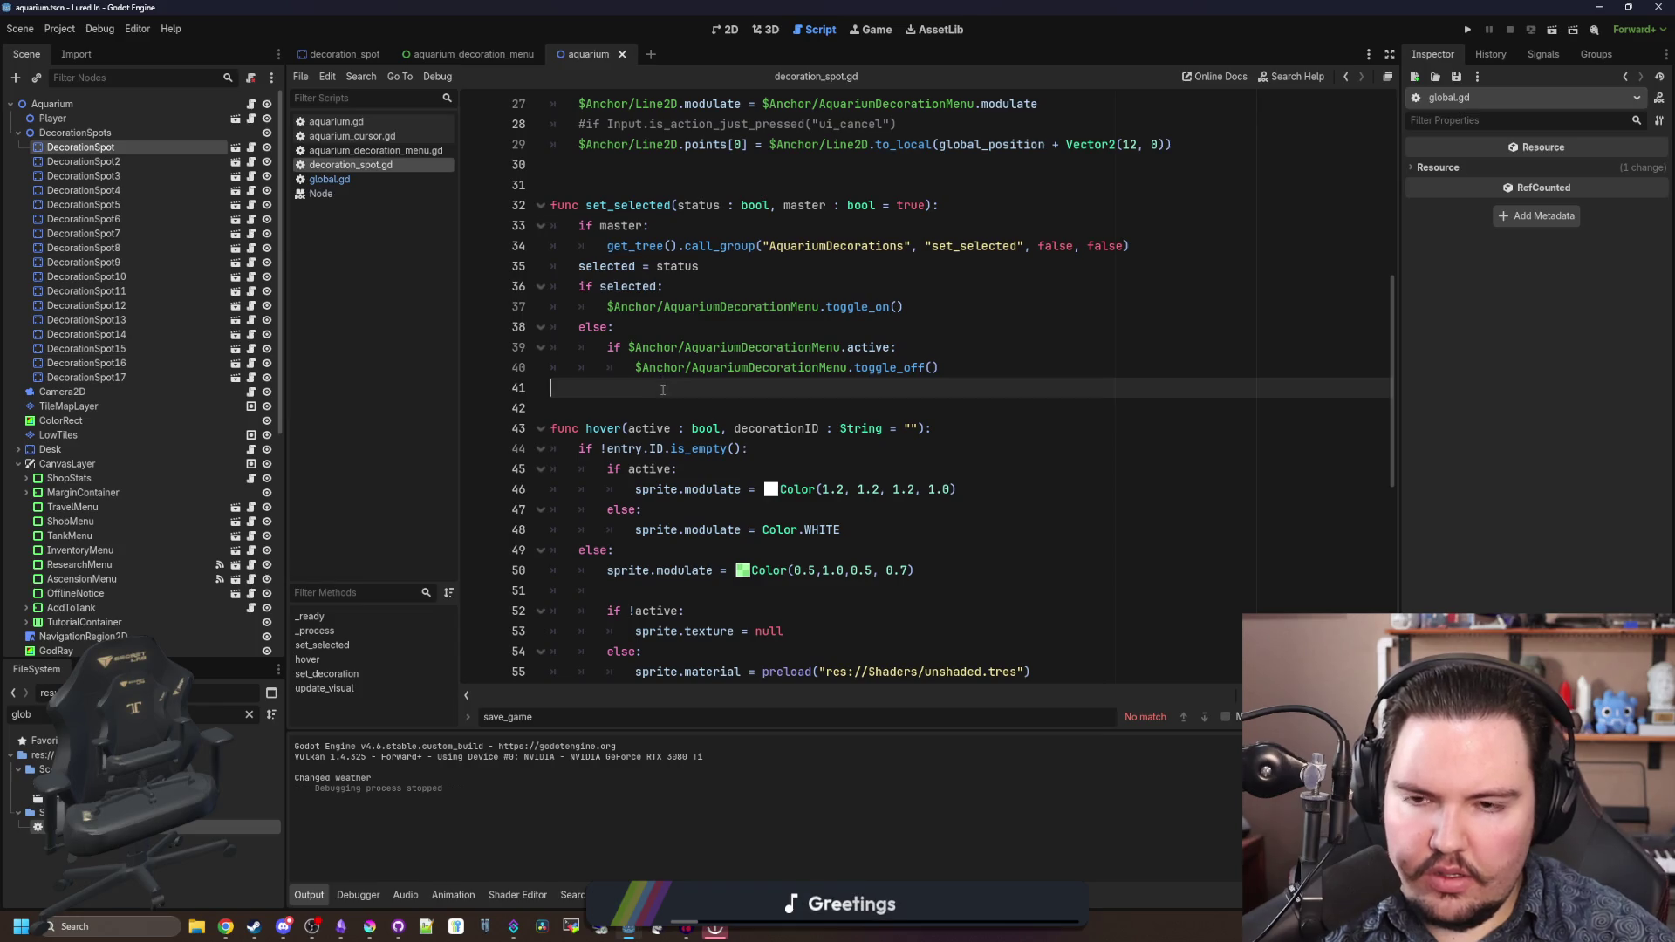
scroll(689, 419, "up", 6)
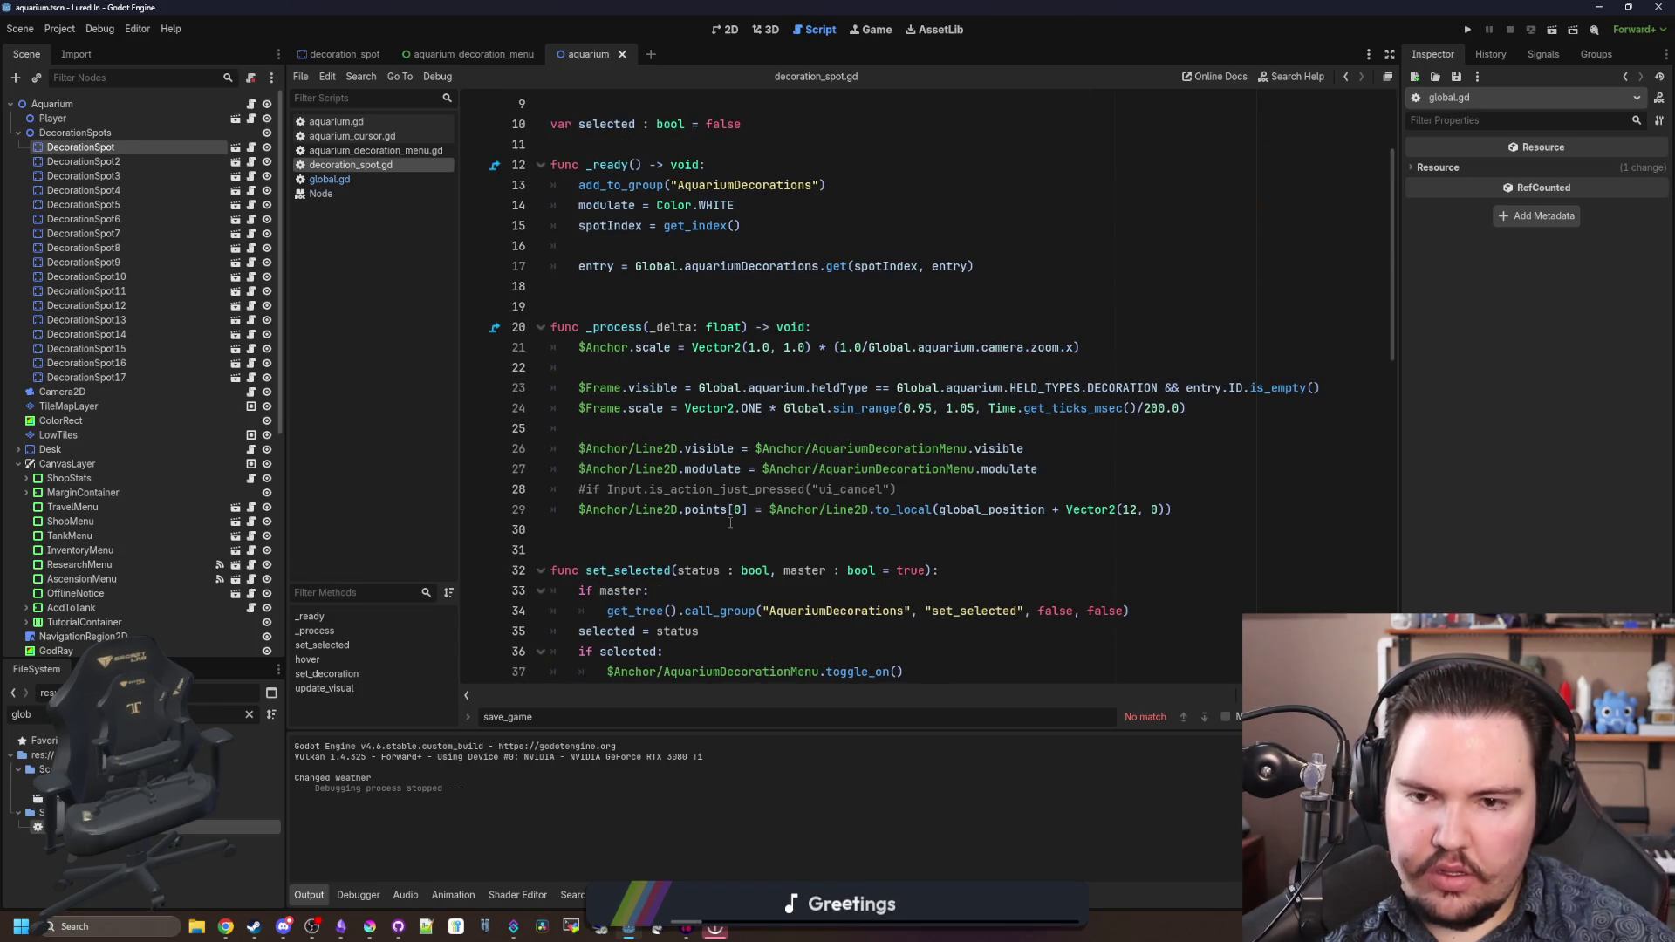
left_click(730, 523)
scroll(172, 473, "up", 5)
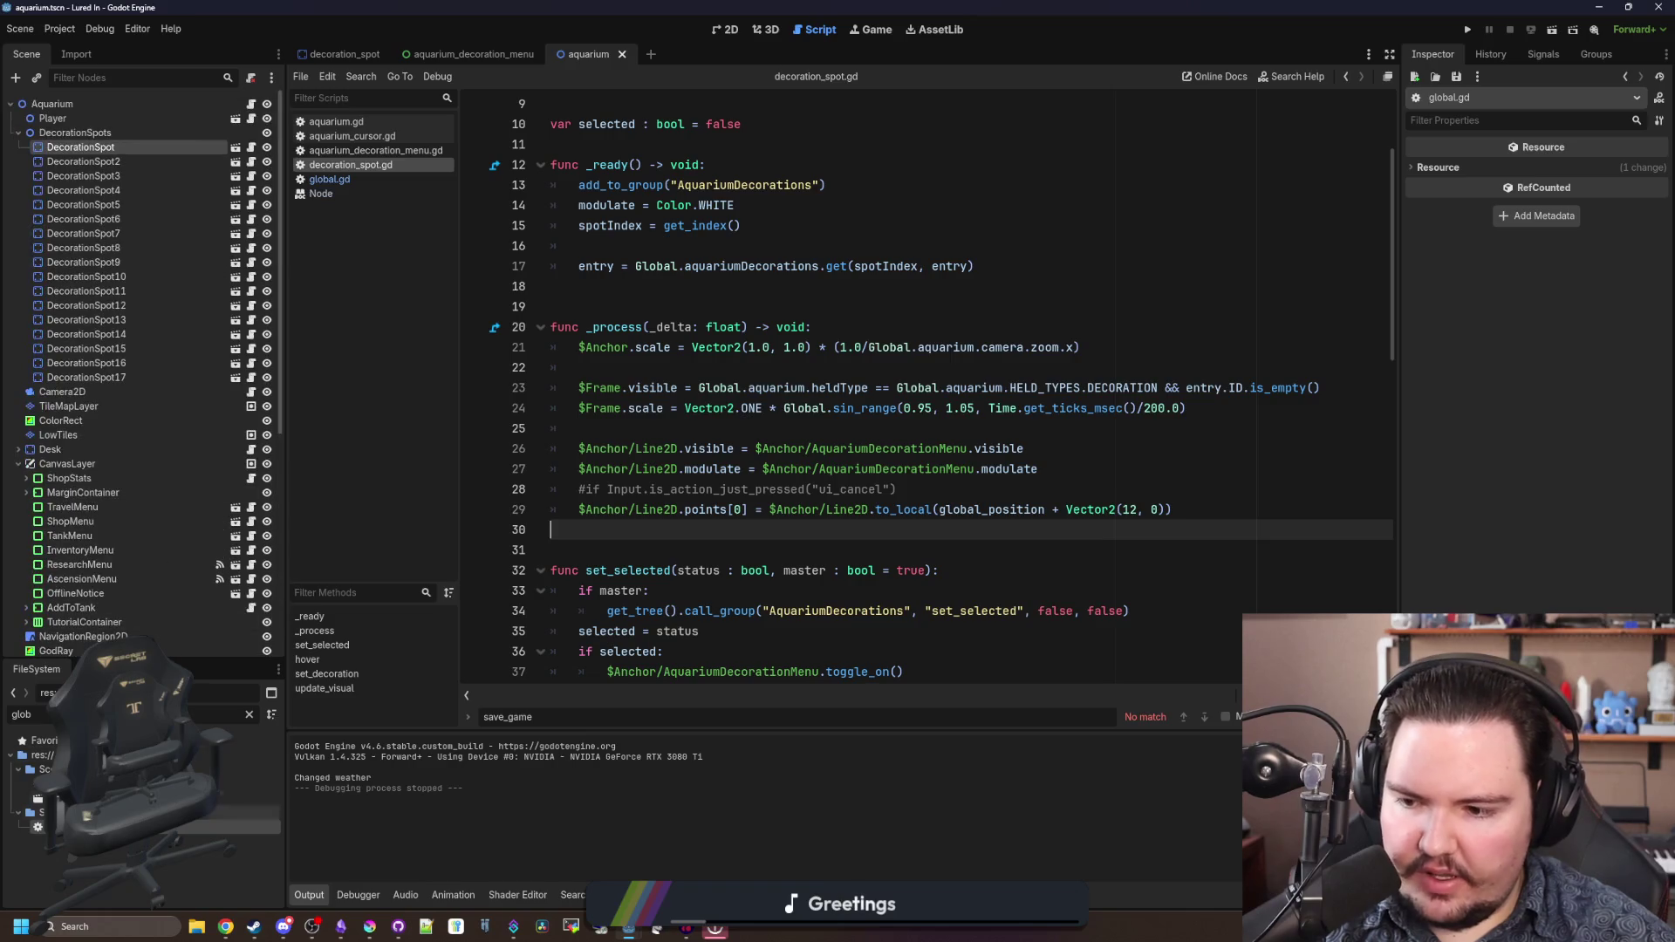
double_click(206, 713)
type("deco")
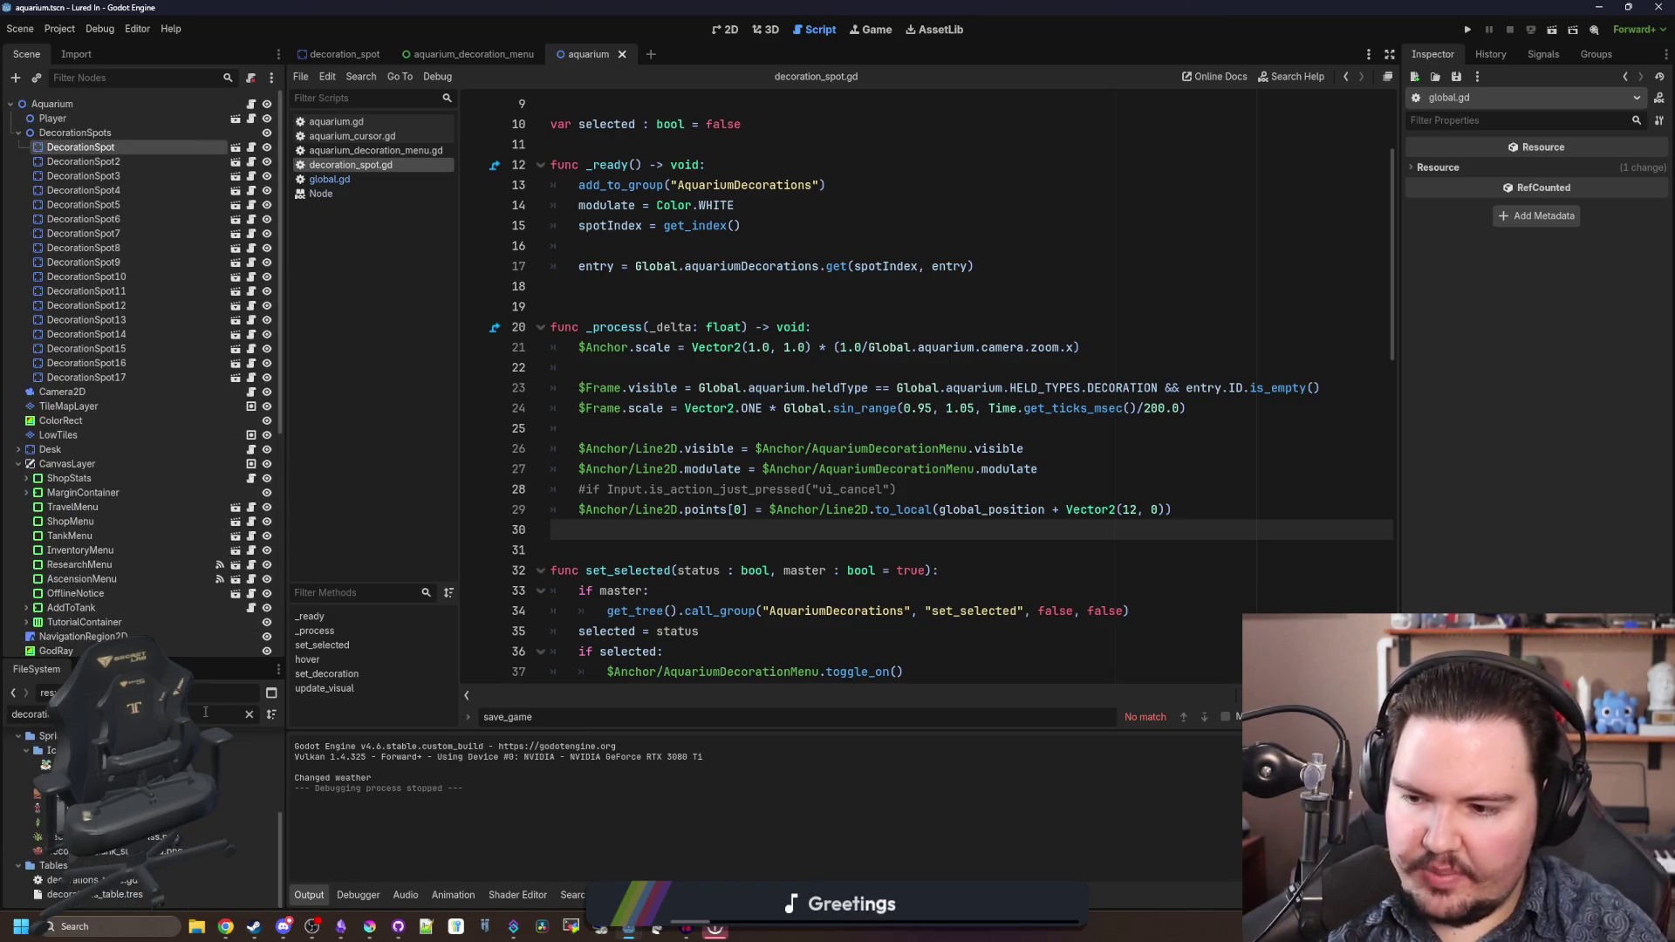
type("rati")
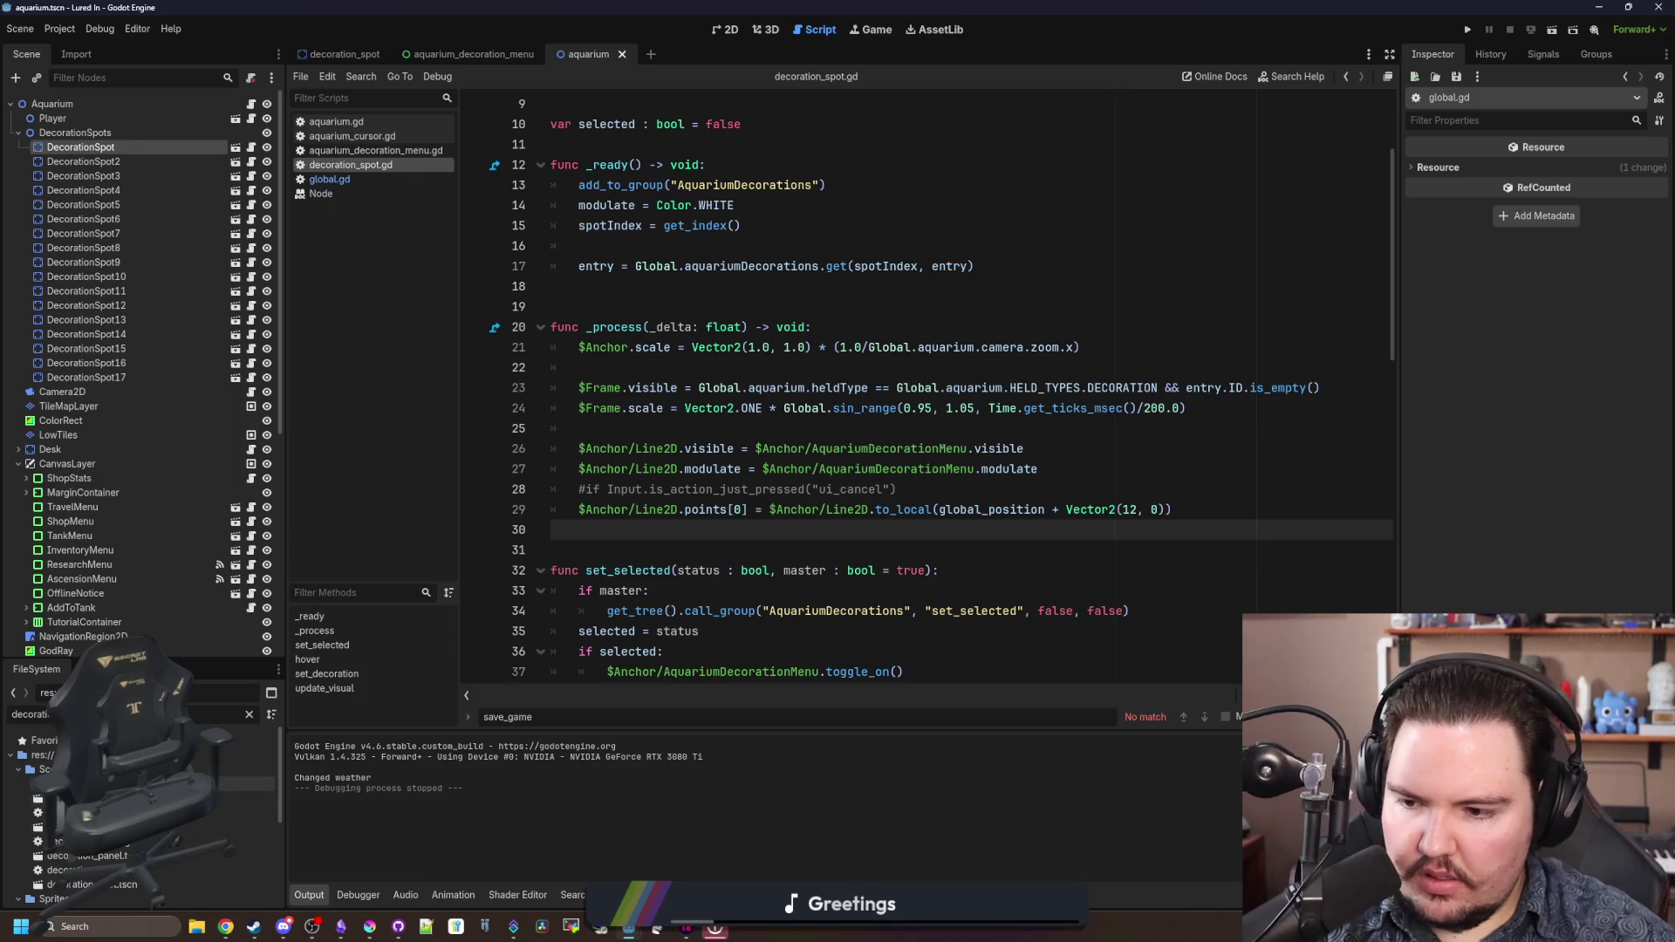
double_click(96, 883)
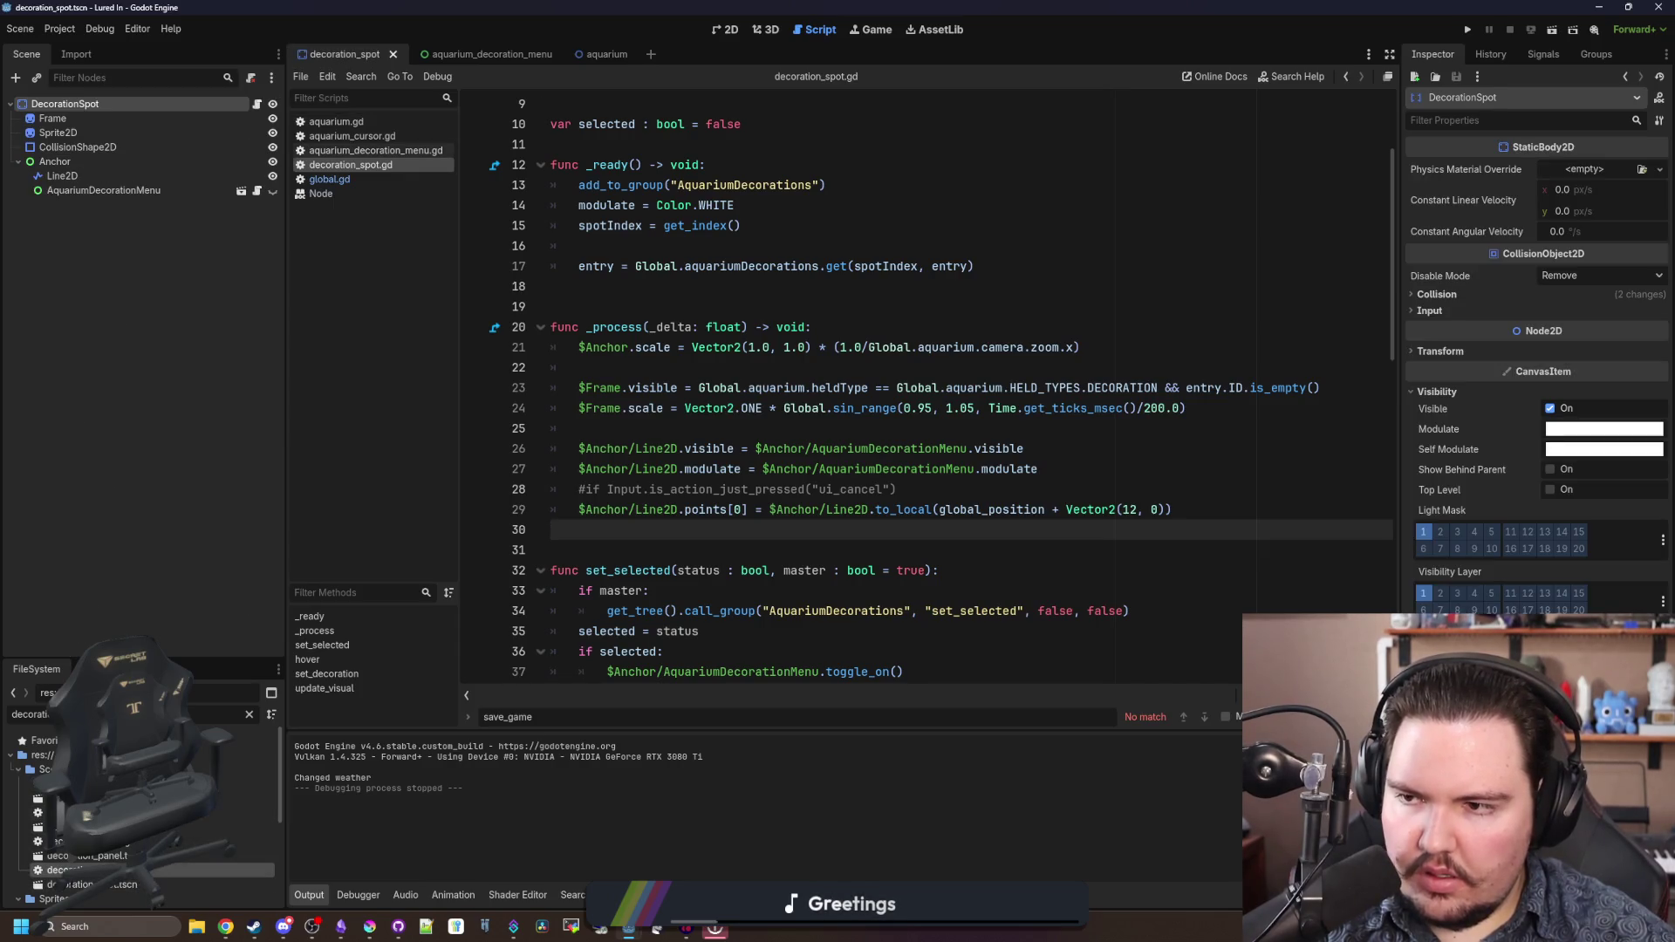
- Check the owner.entry.Scale line in aquarium_decoration_menu.gd, then return to the entry dictionary in decoration_spot.gd
left_click(259, 190)
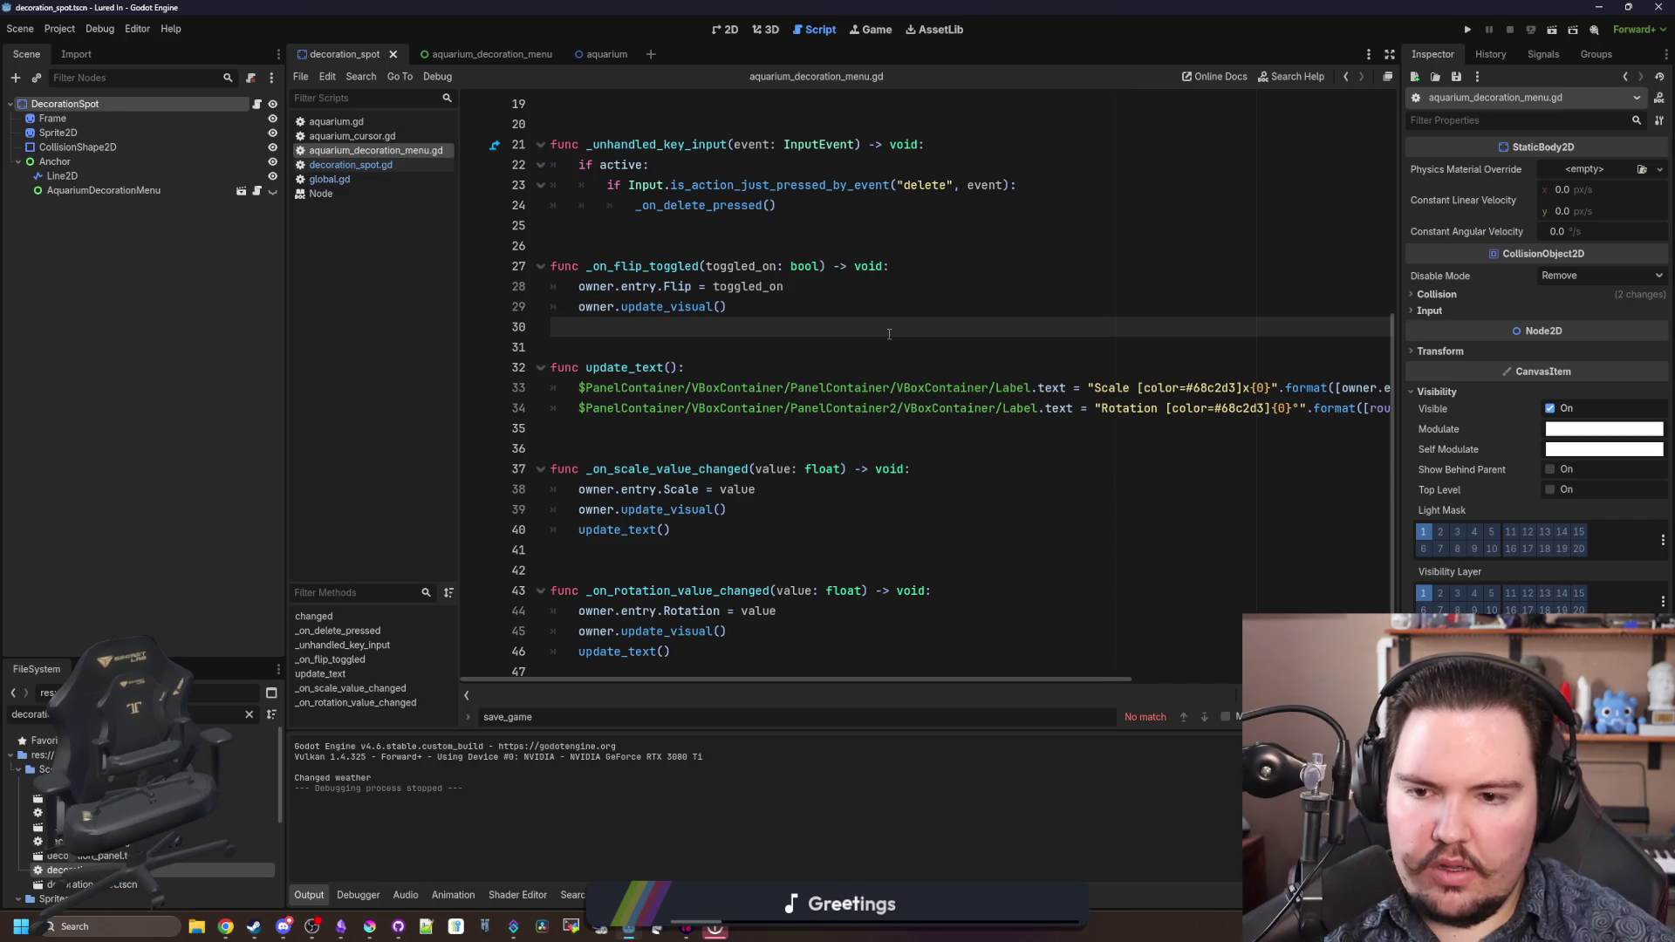
left_click(654, 489)
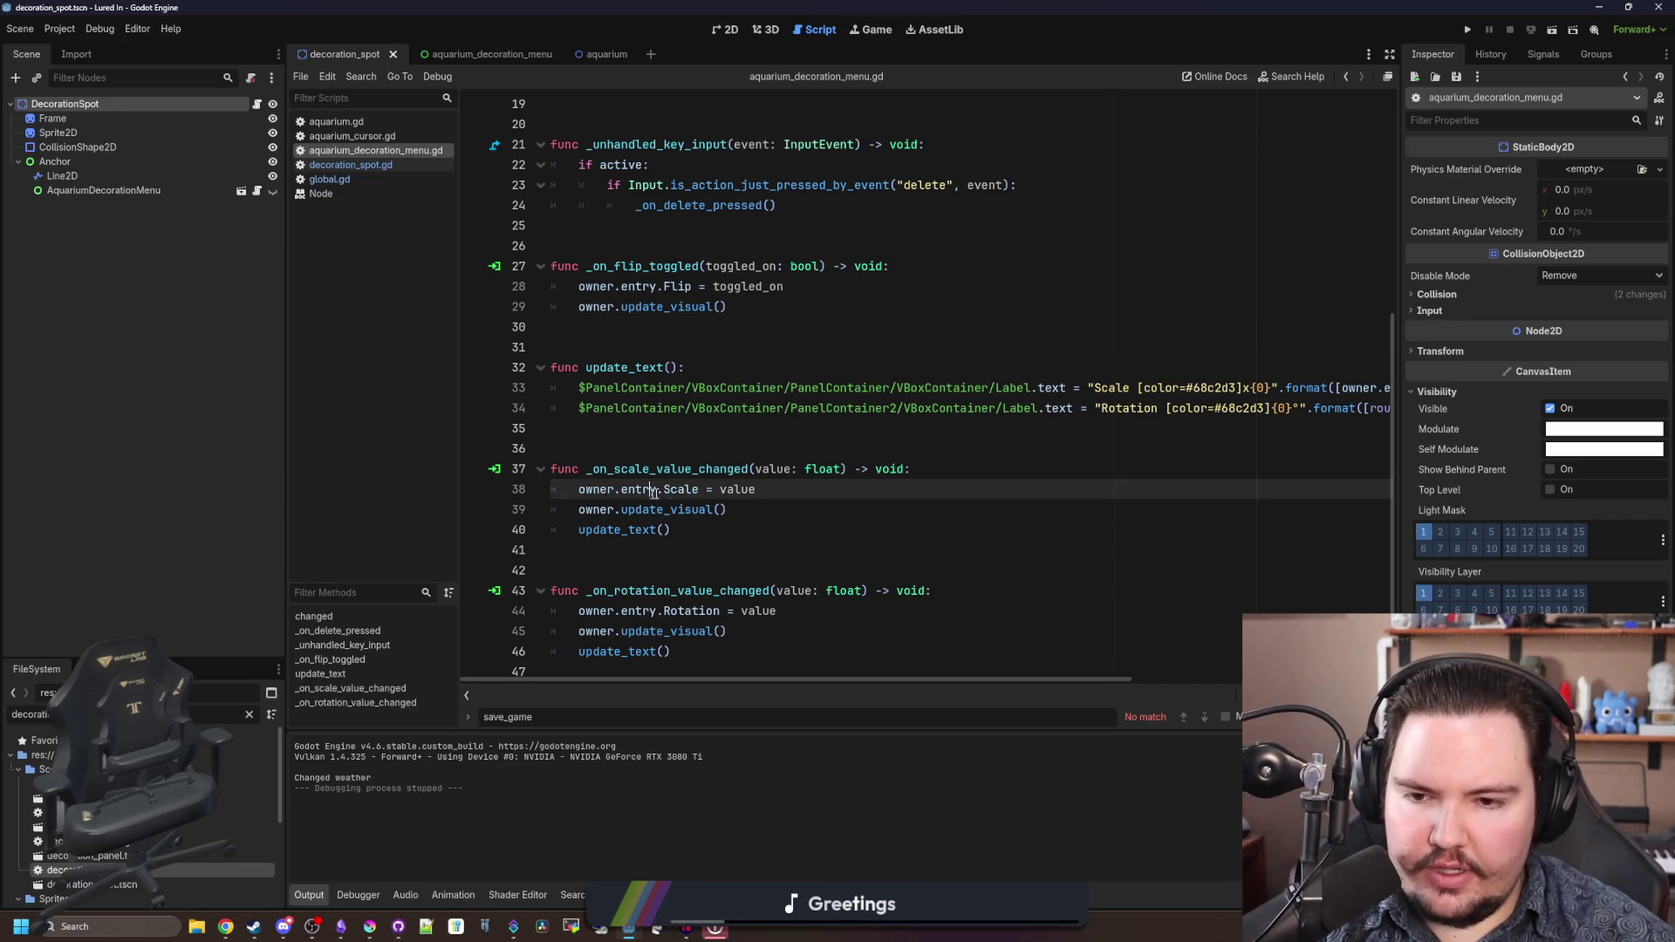
left_click(257, 104)
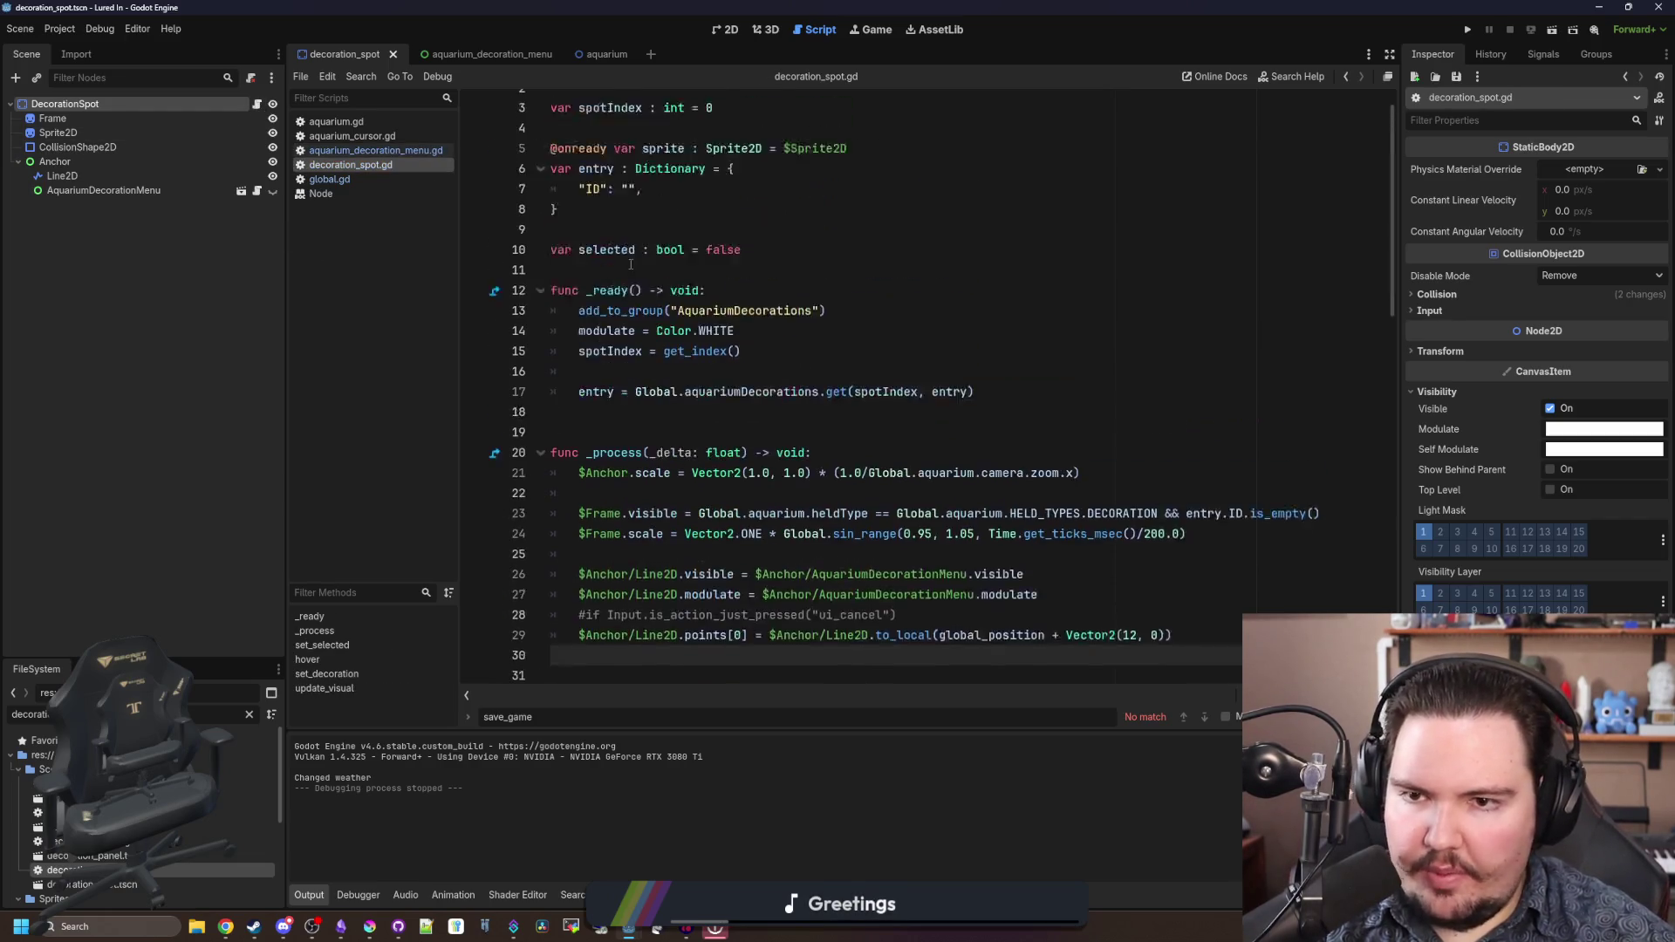
left_click(647, 238)
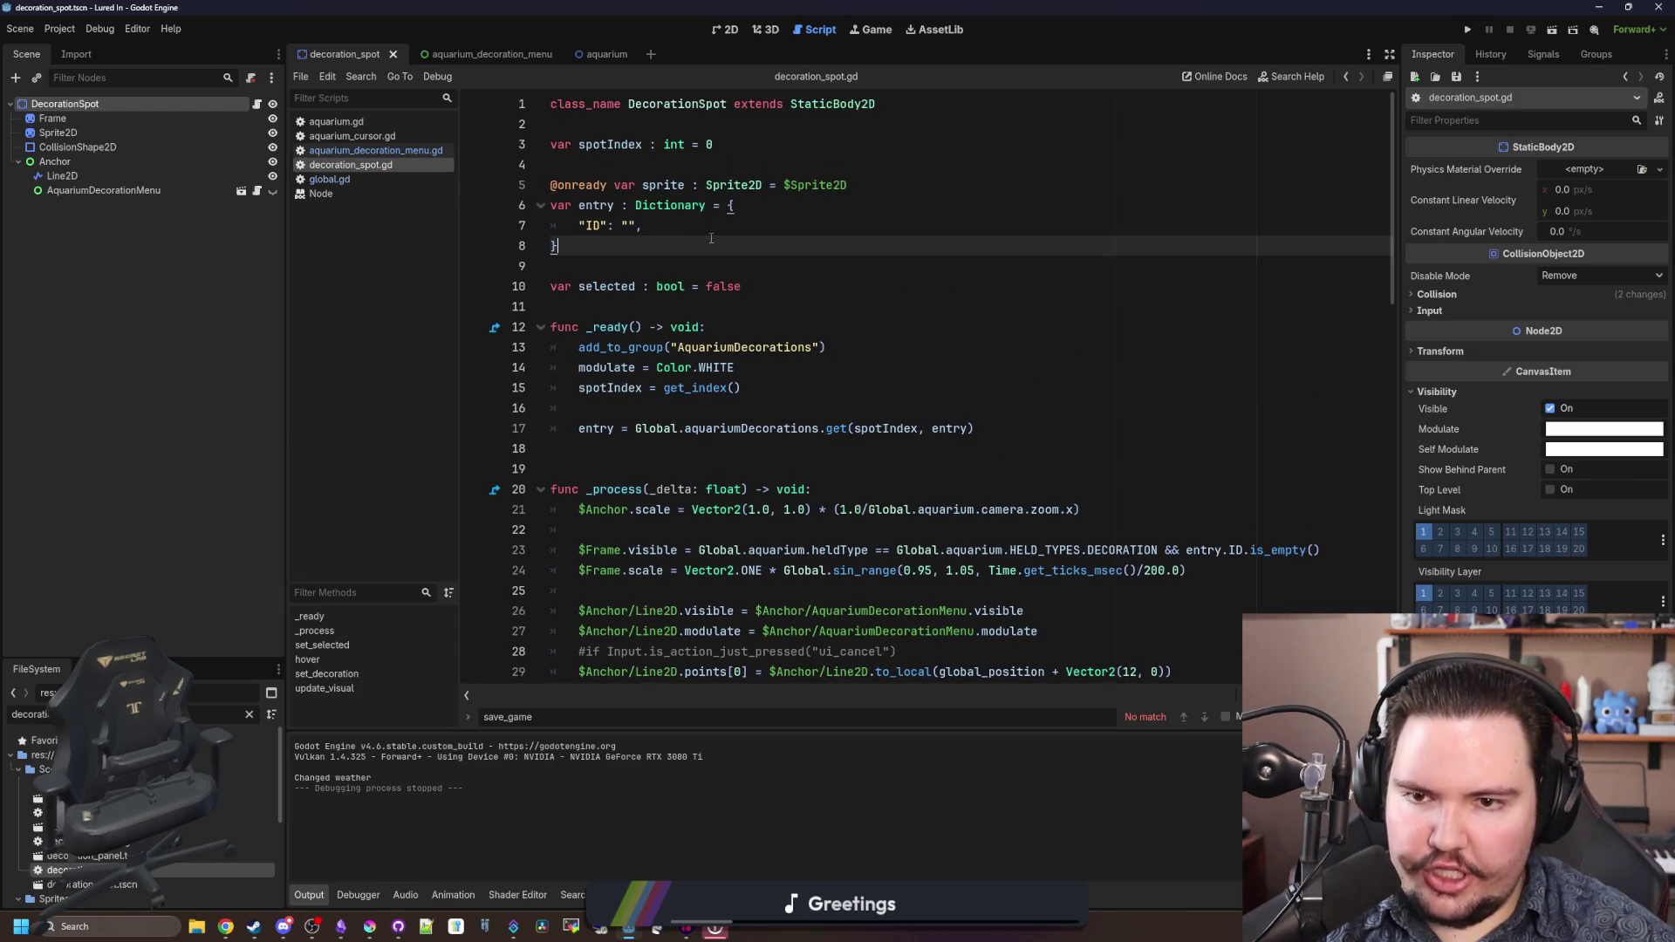
- Give the entry dictionary a set(val) setter that assigns entry = val
type(":")
key("Return")
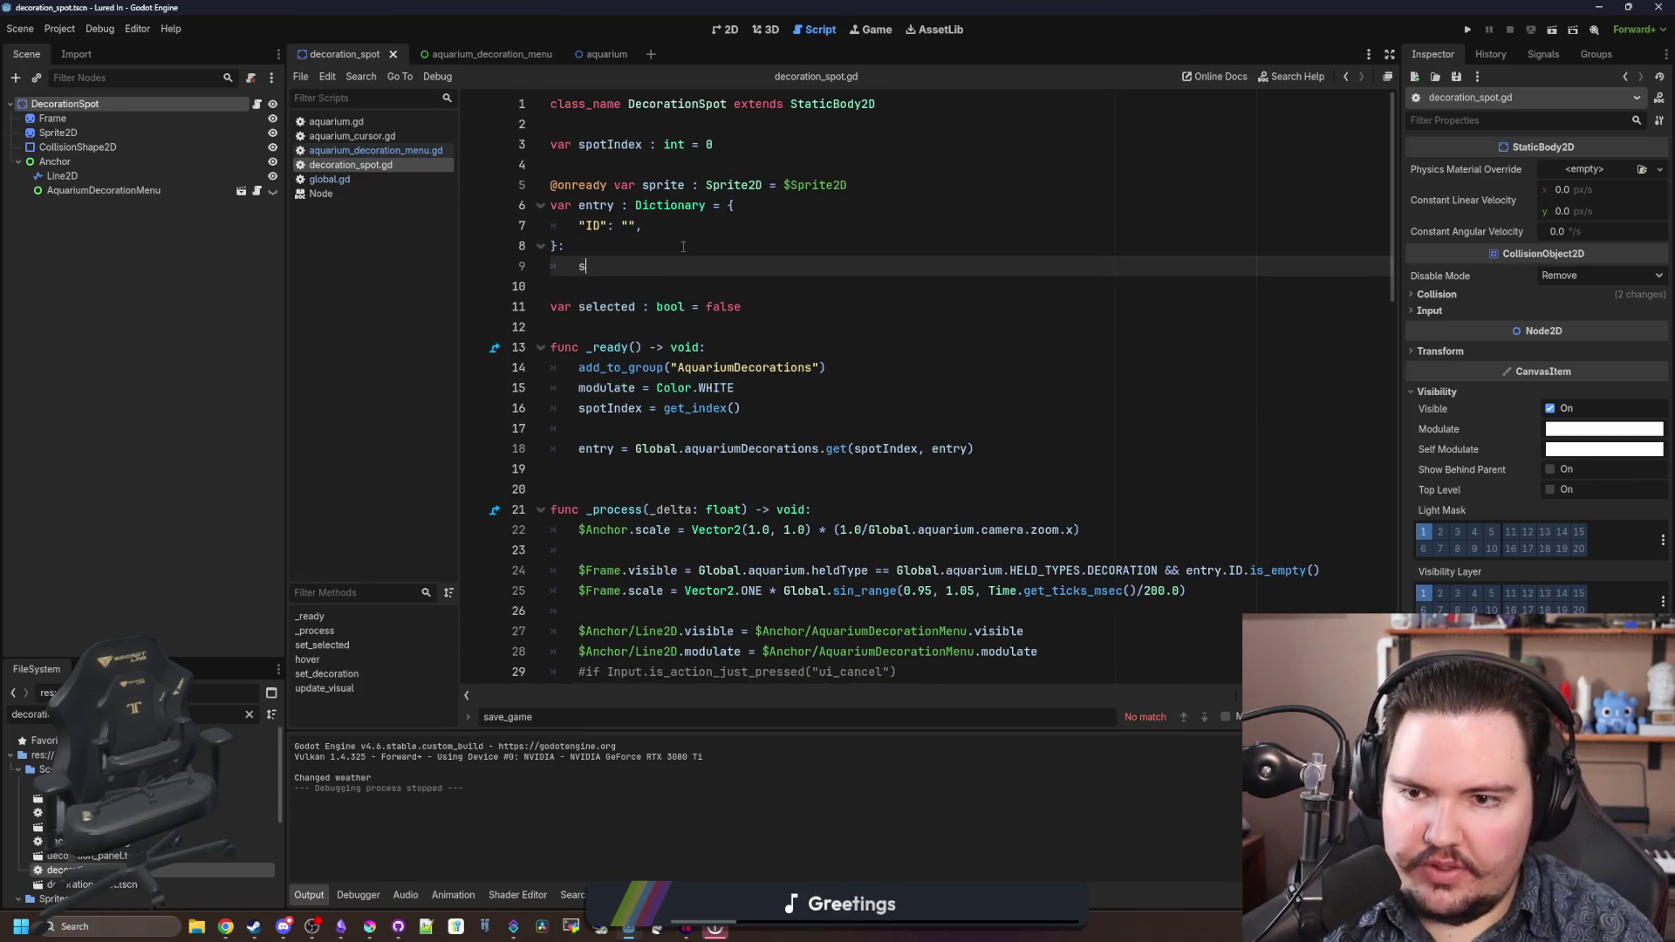
type("set(val):")
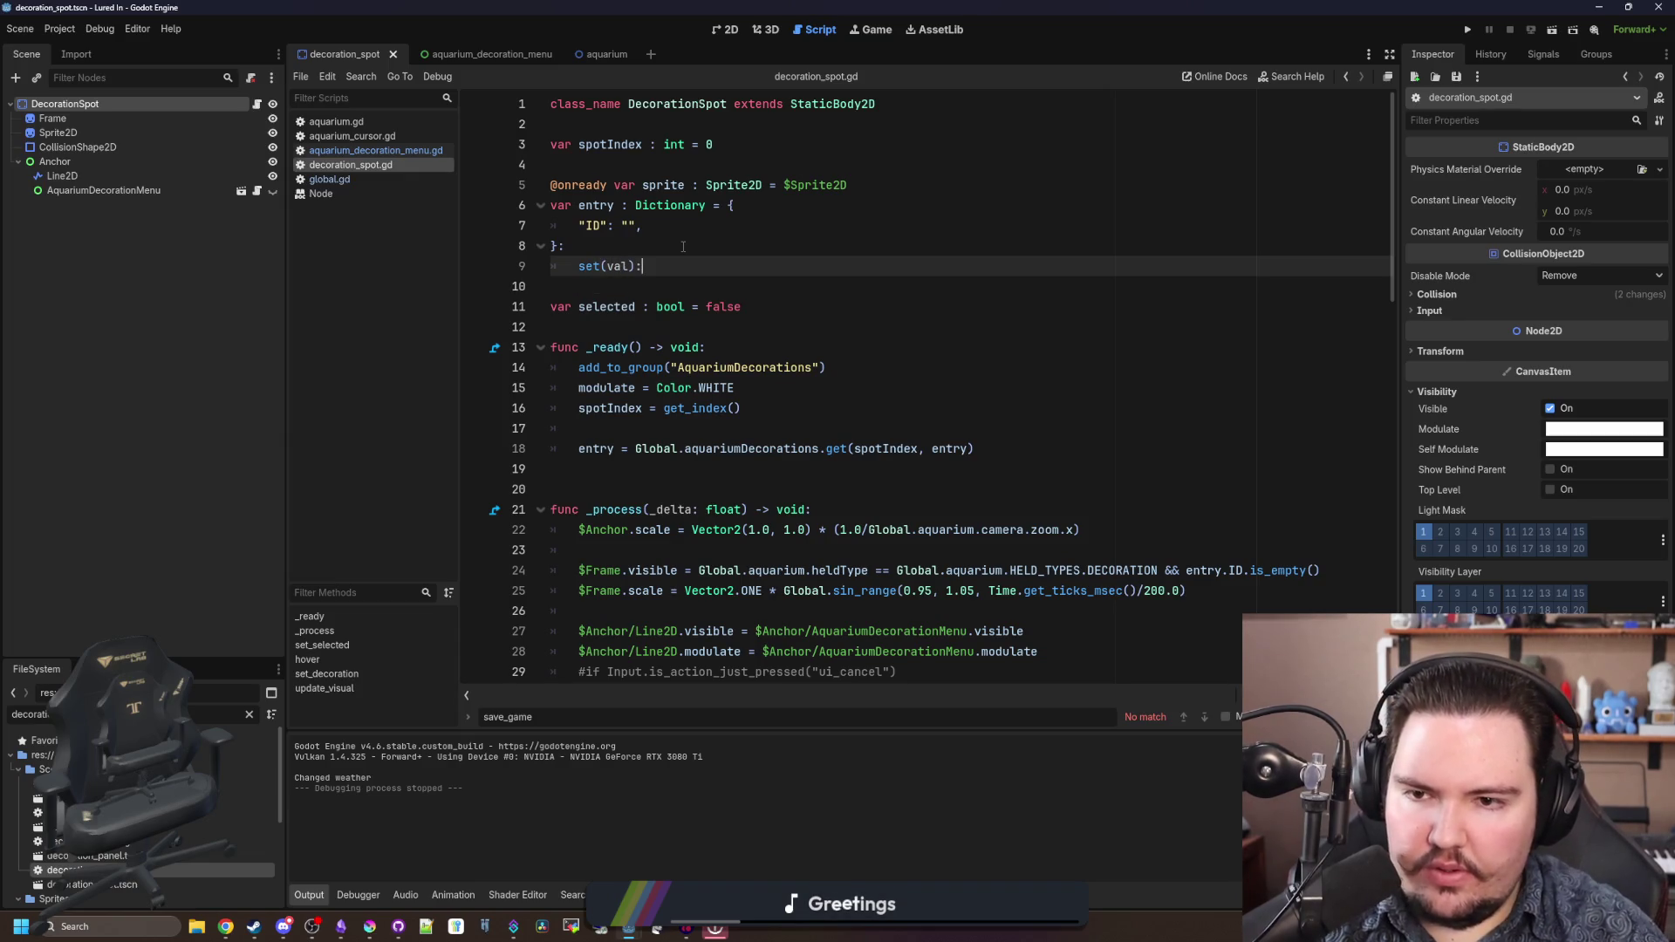
key("Return")
type("val")
key("Return")
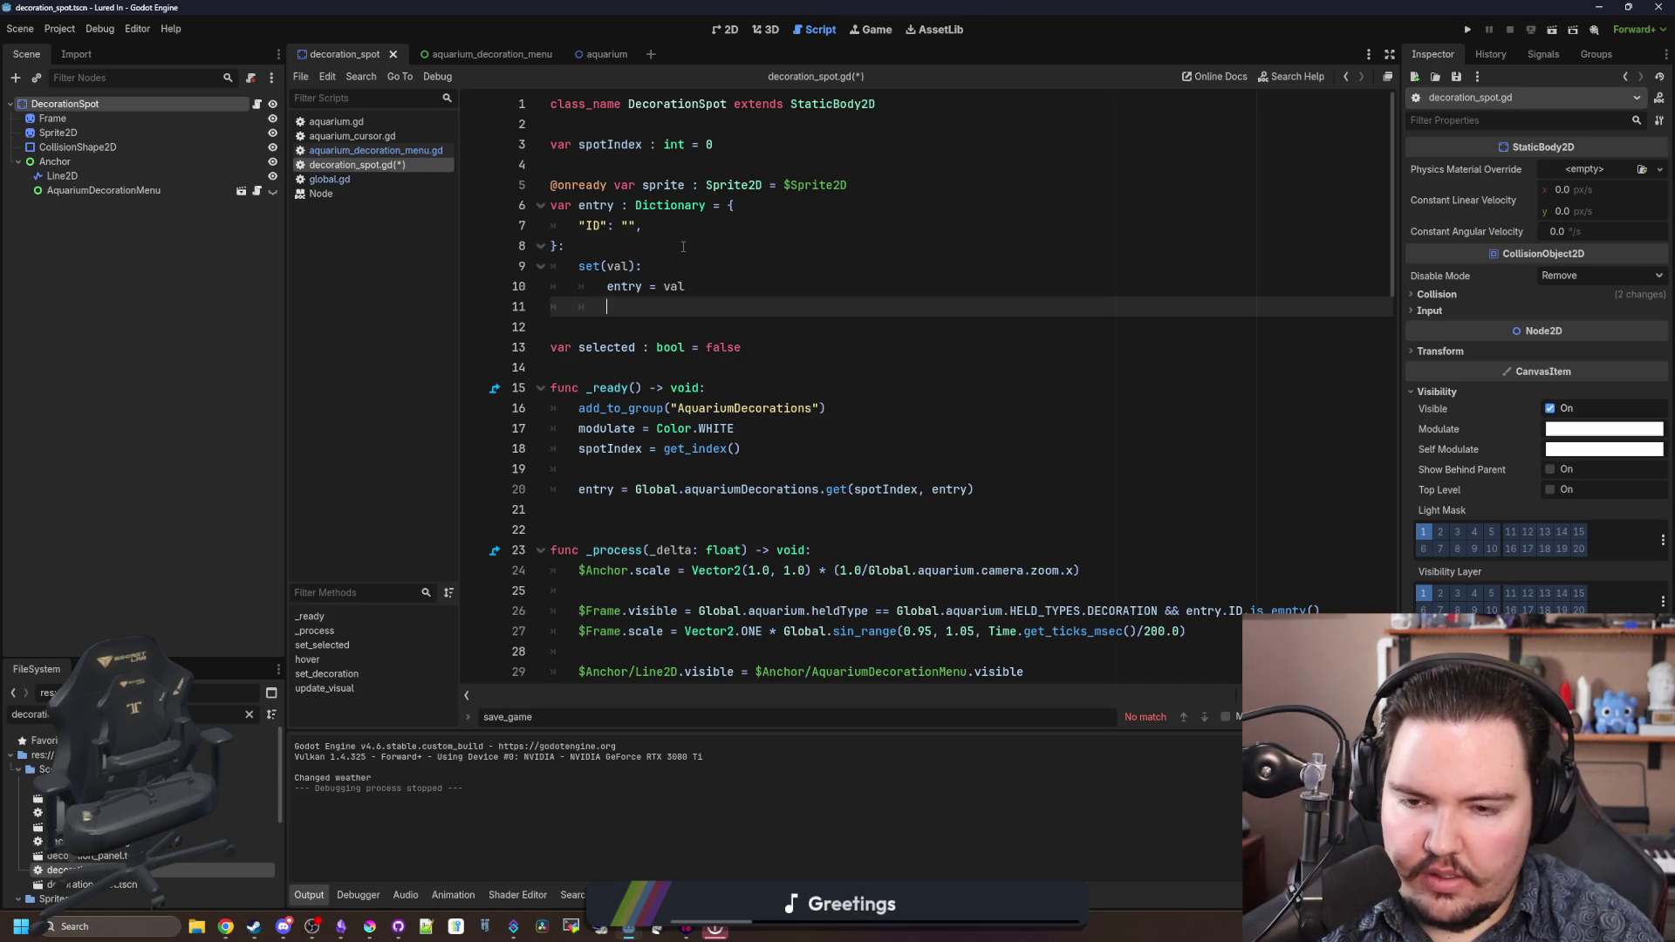
- Add Global.aquariumDecorations[spotIndex] = entry to the setter and save the script
type("Global.dec")
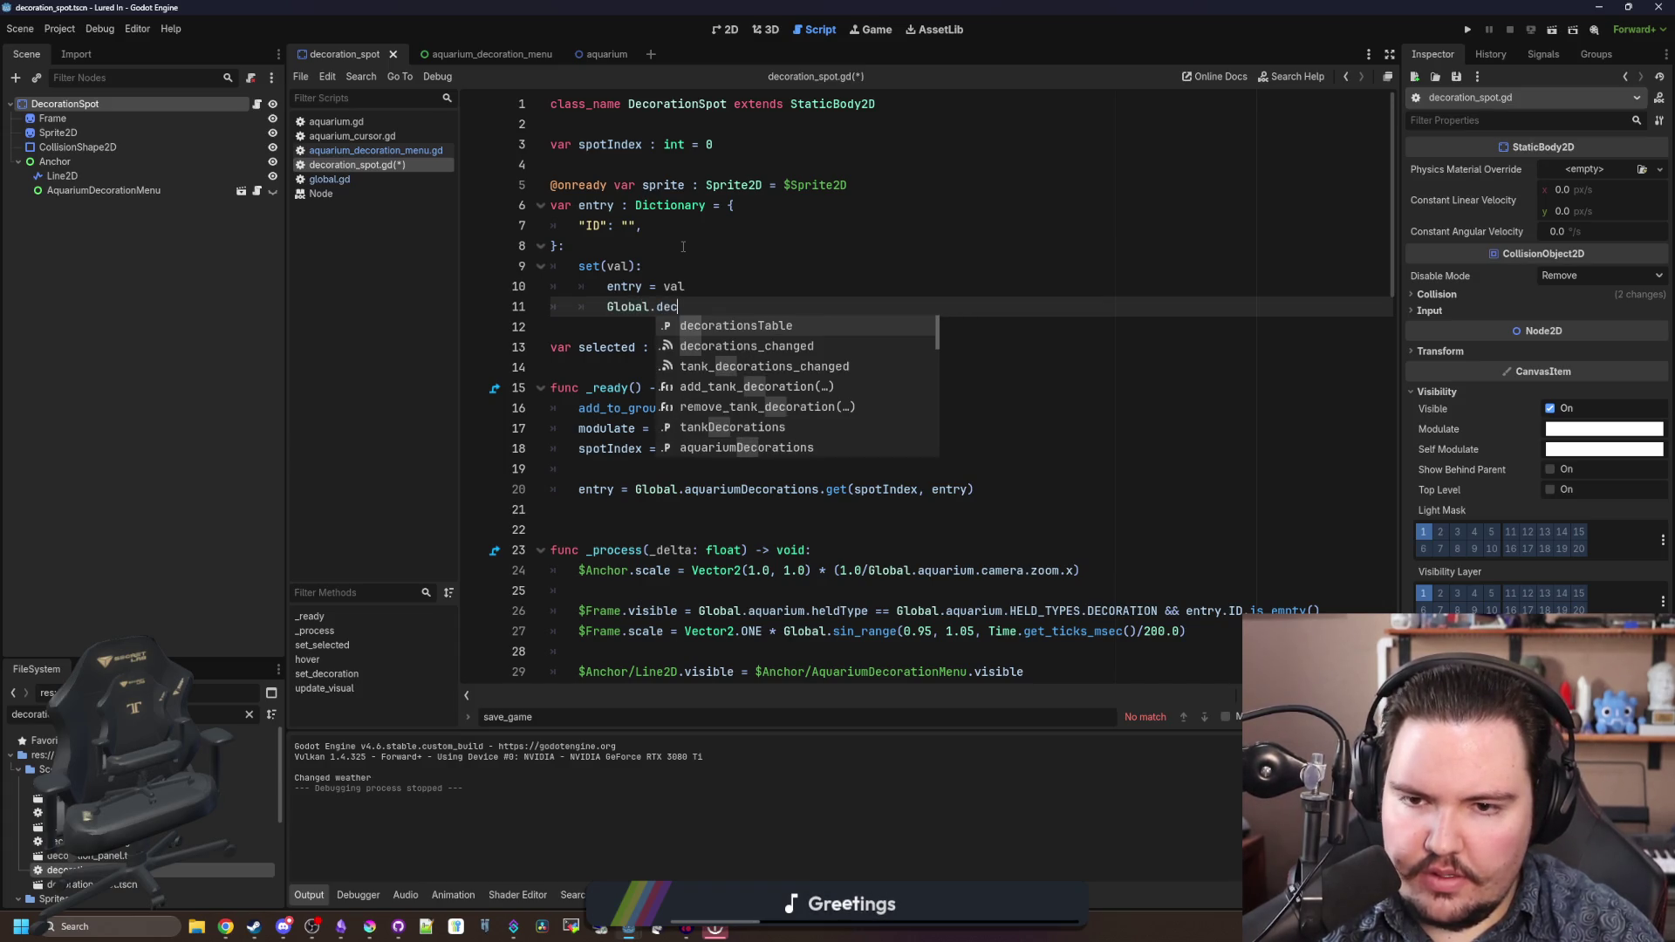
key("BackSpace")
key("BackSpace")
key("BackSpace")
type("aqu")
key("Return")
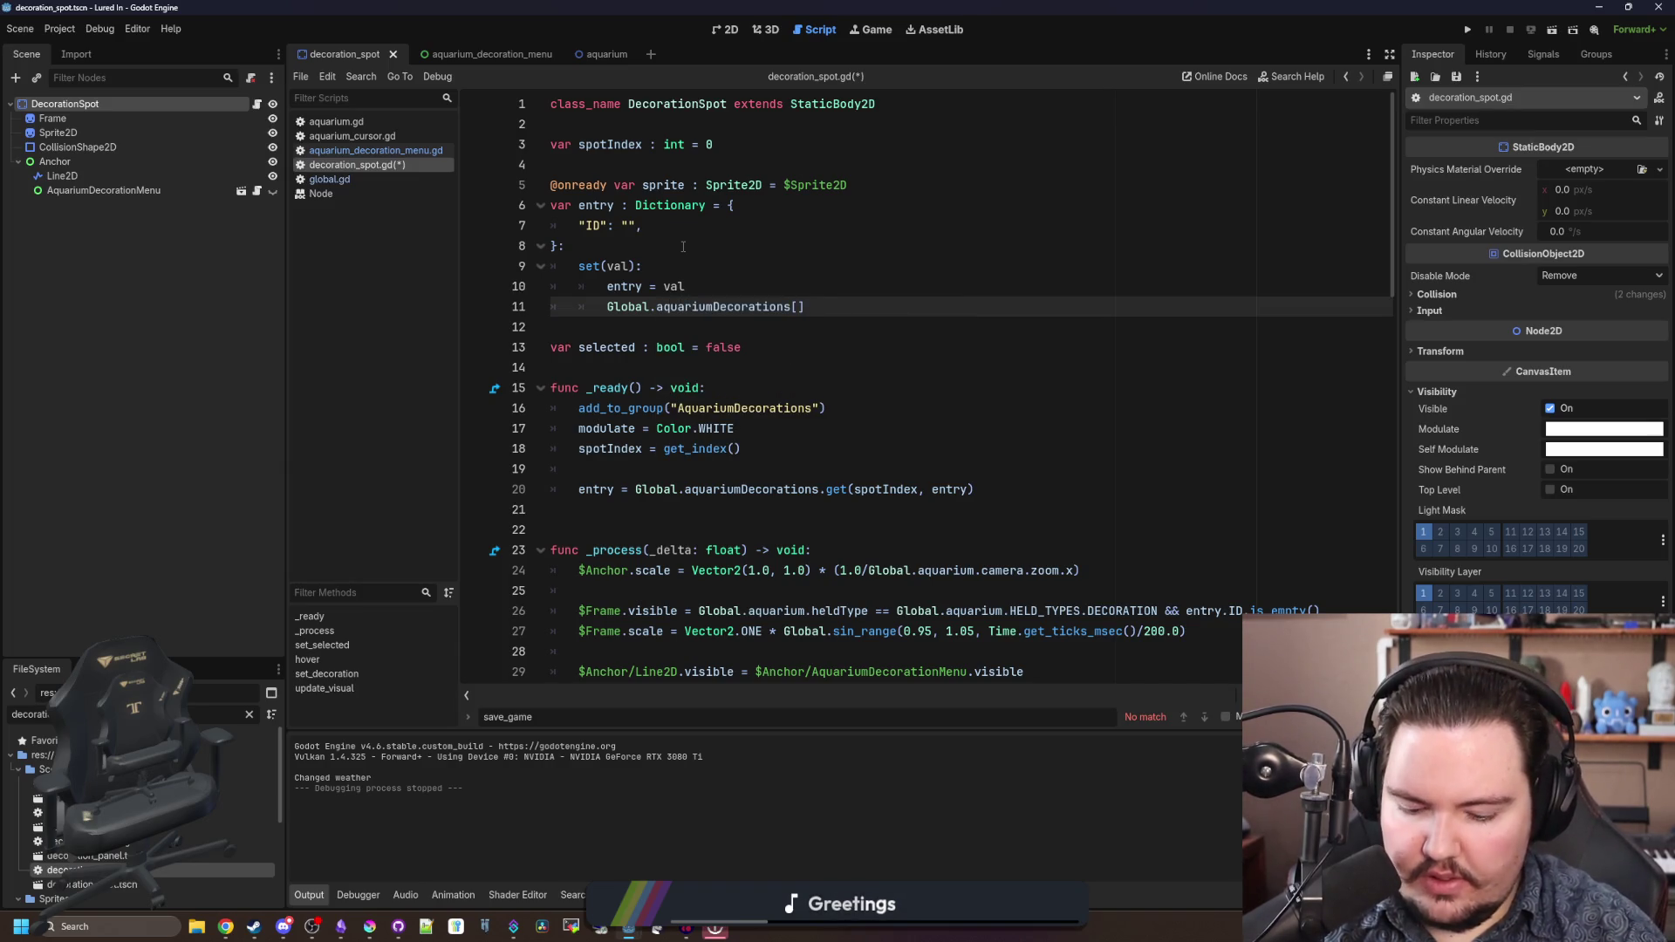
type("spotIndex] = ")
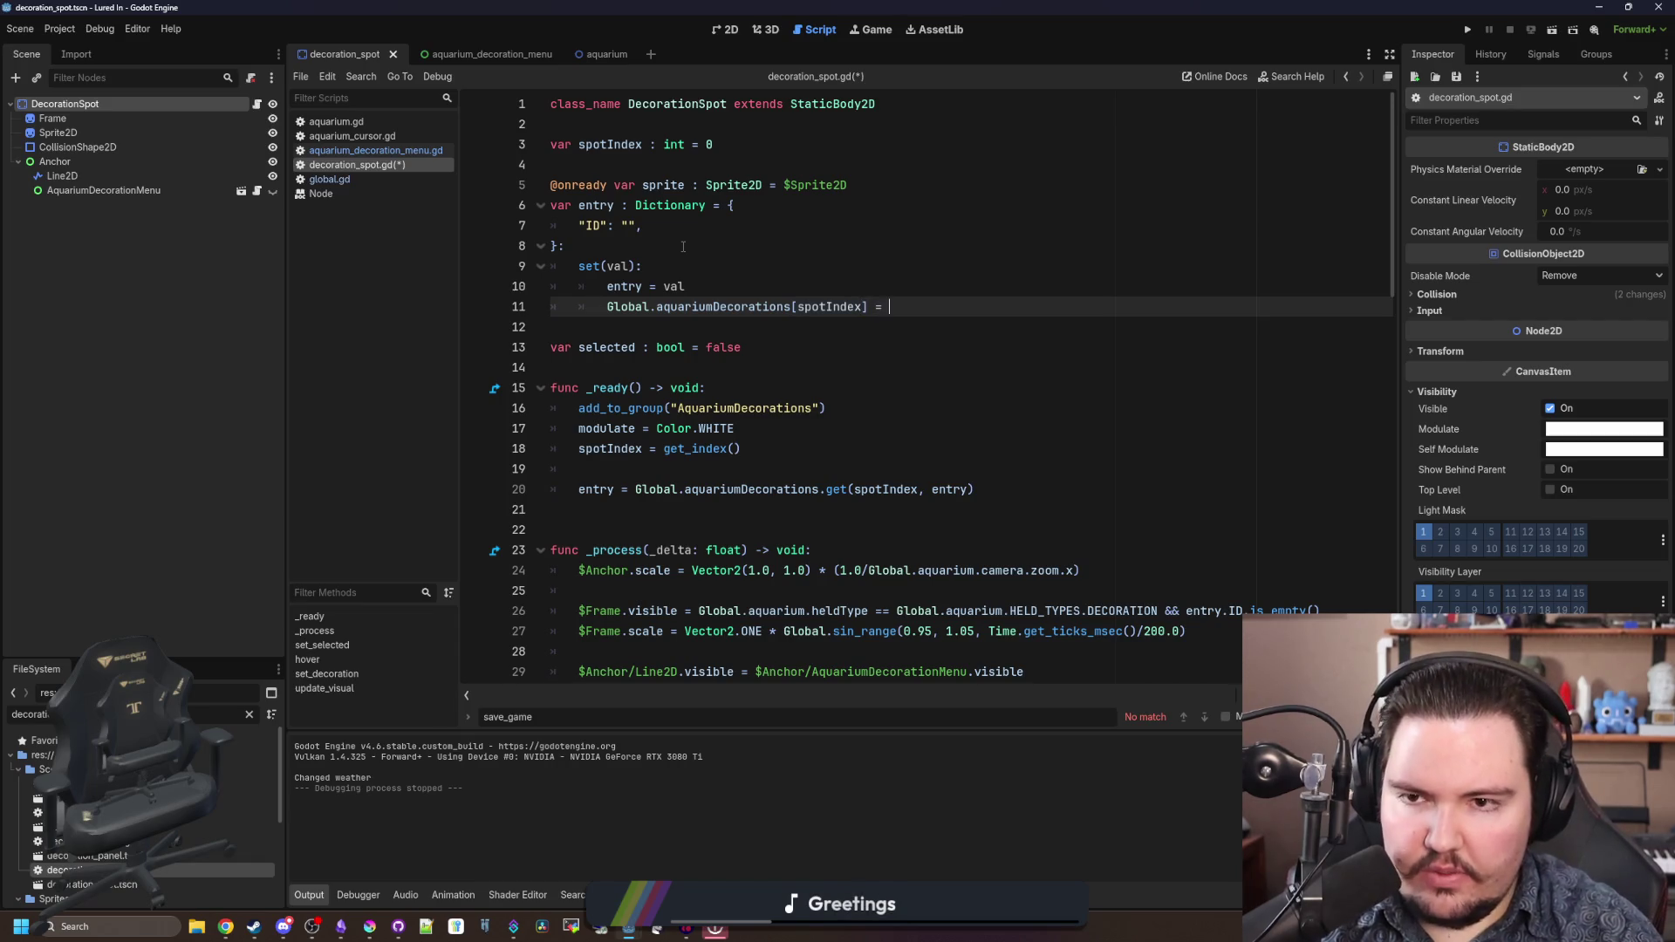
type("entry")
left_click(683, 247)
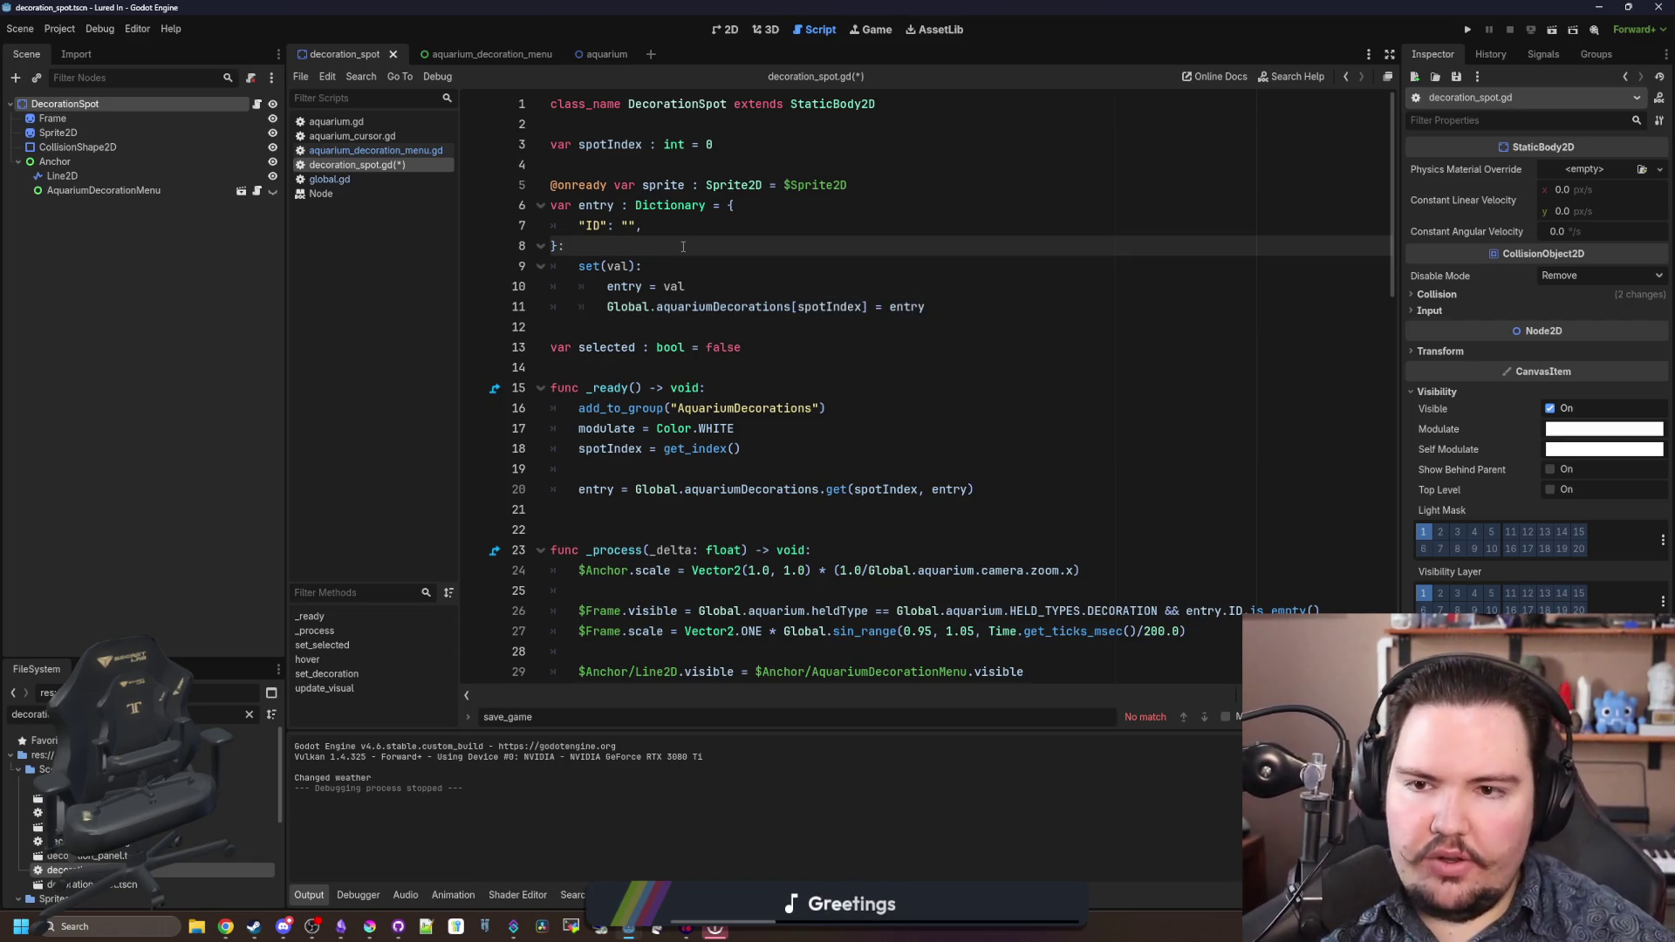
key("ctrl+s")
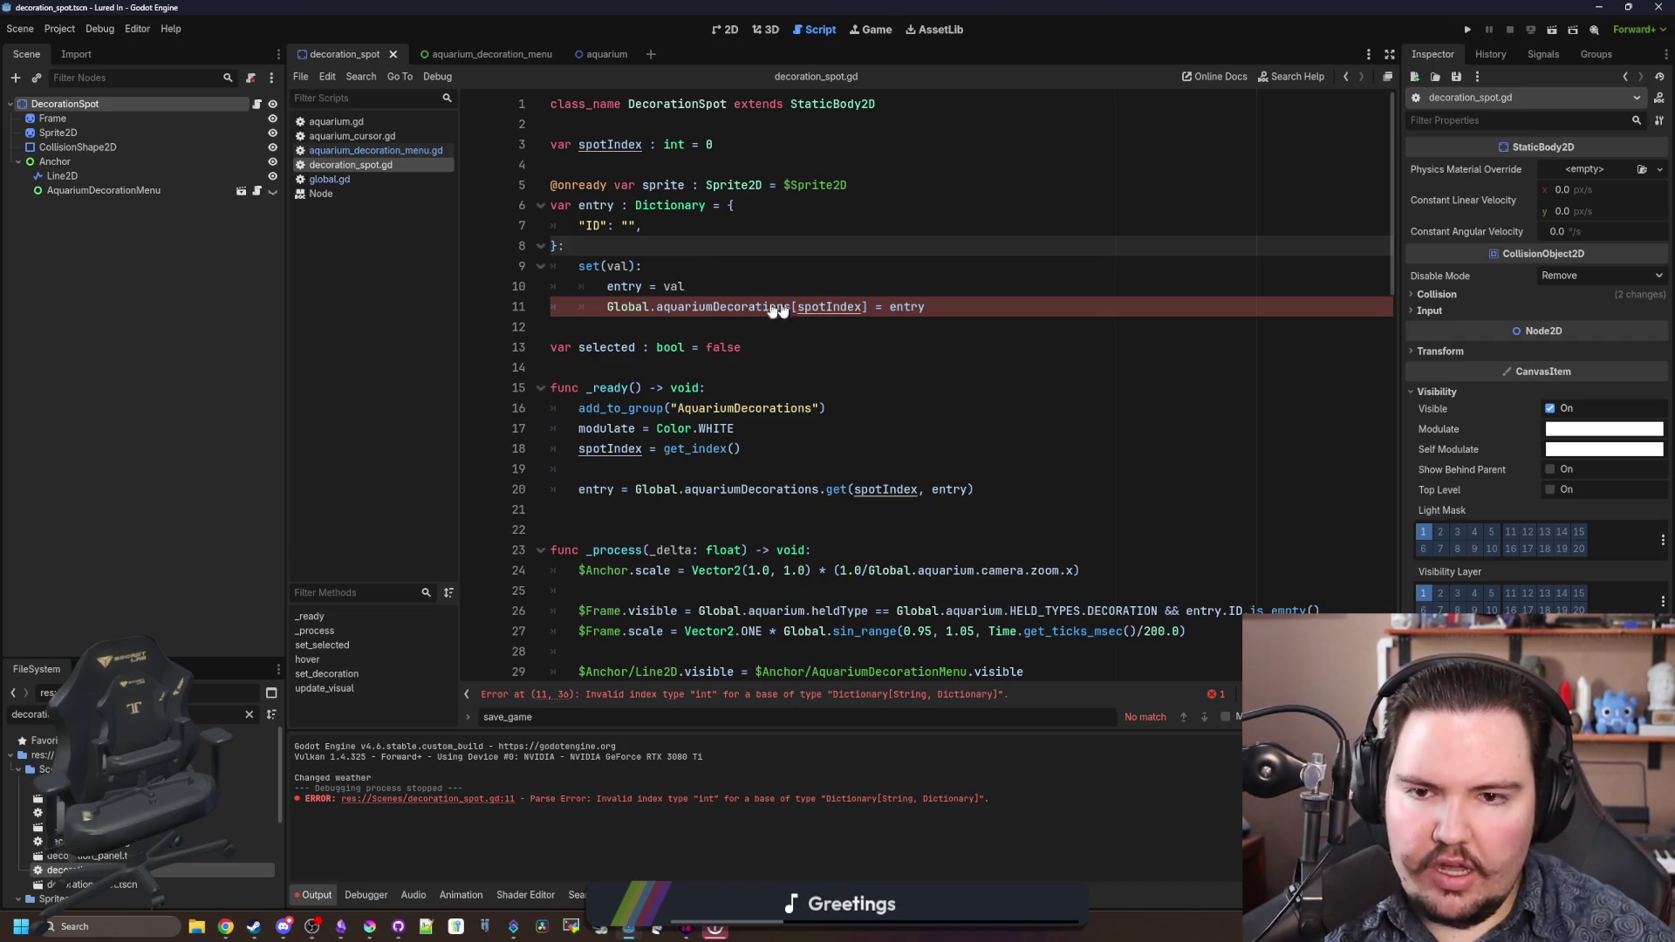
left_click(750, 307, "ctrl")
- Change the aquariumDecorations Dictionary key type from String to int in global.gd and save
double_click(833, 386)
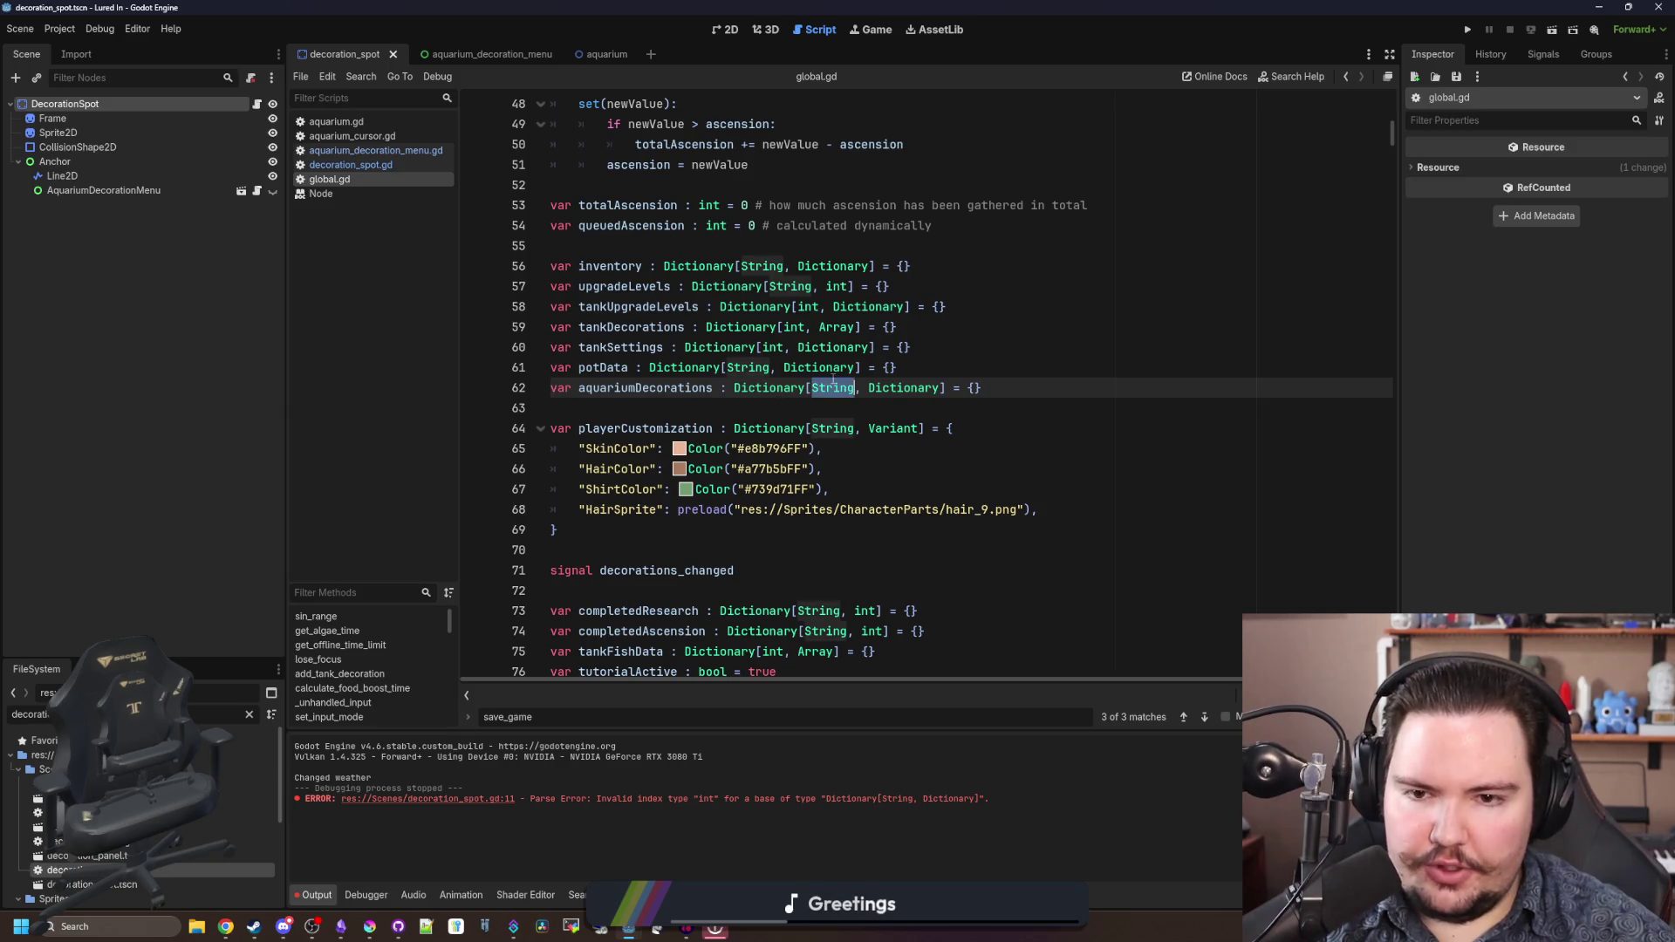
type("int")
left_click(998, 374)
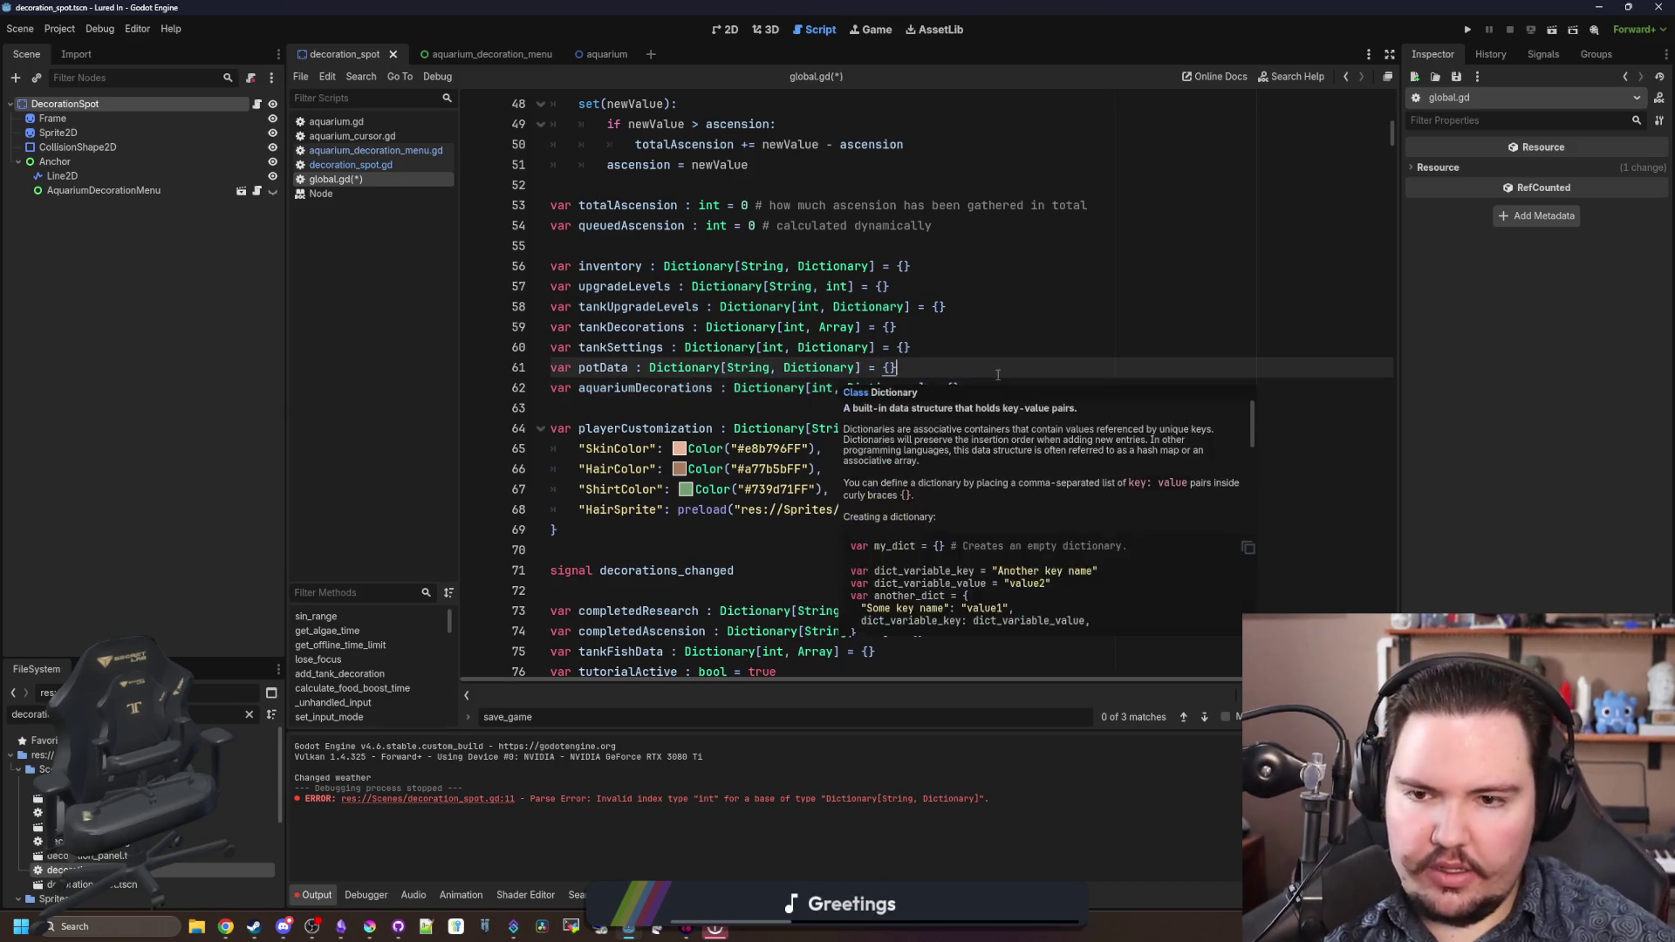
key("ctrl+s")
- Save decoration_spot.gd, review the setter's two body lines, and launch the game
left_click(352, 165)
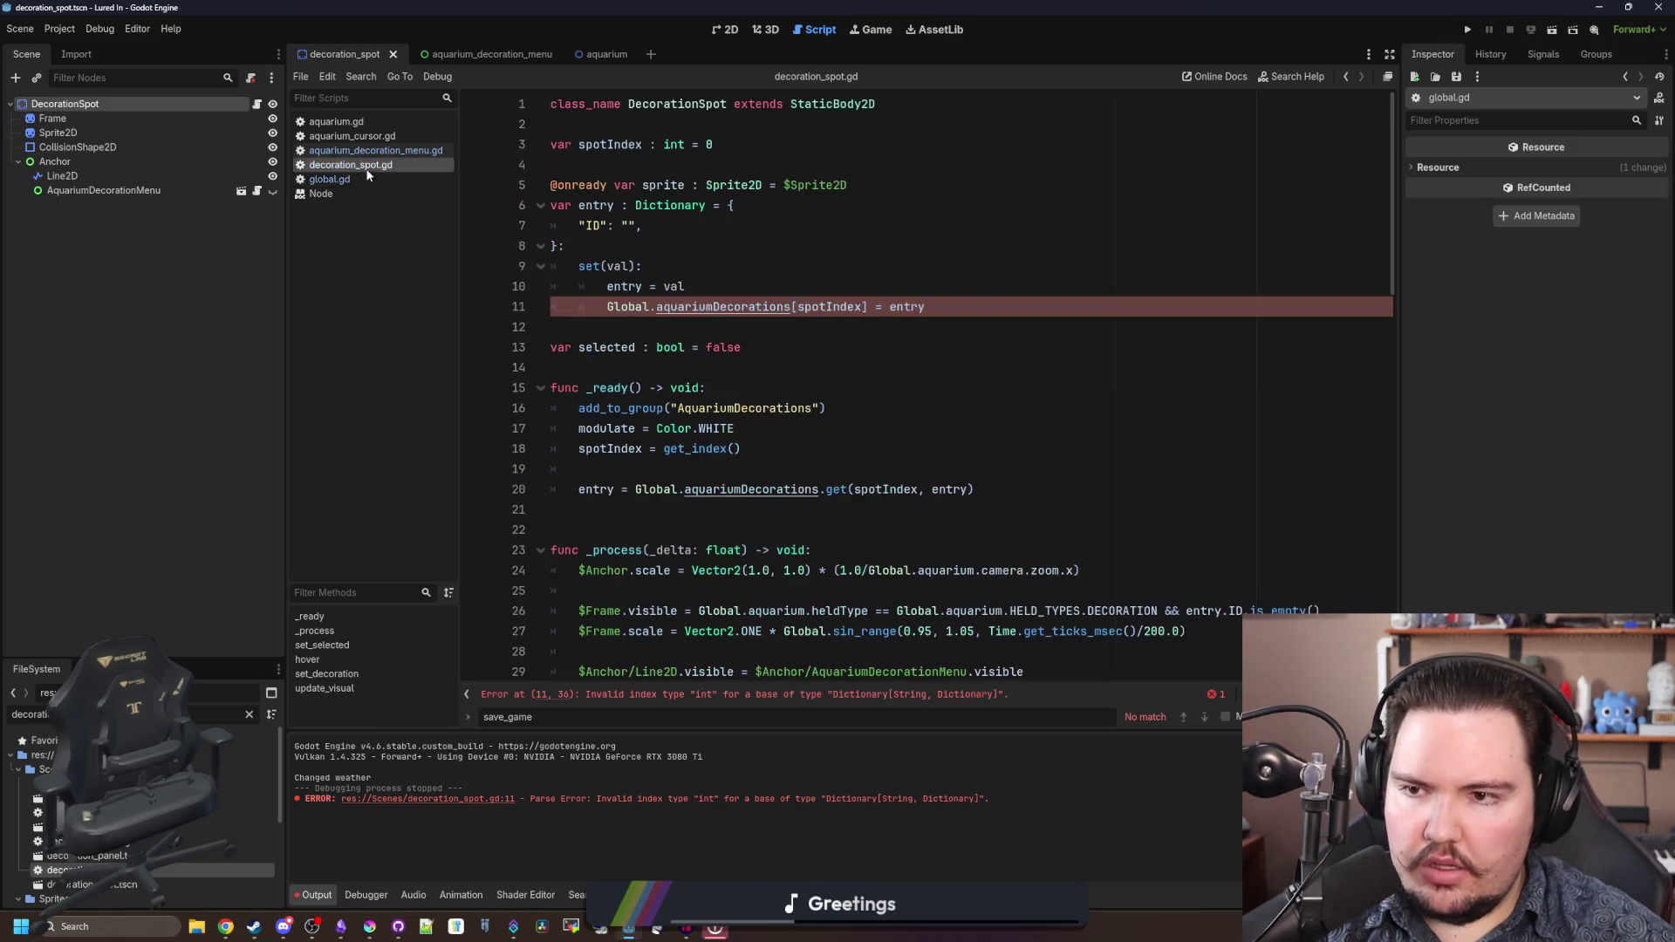
left_click(733, 325)
key("ctrl+s")
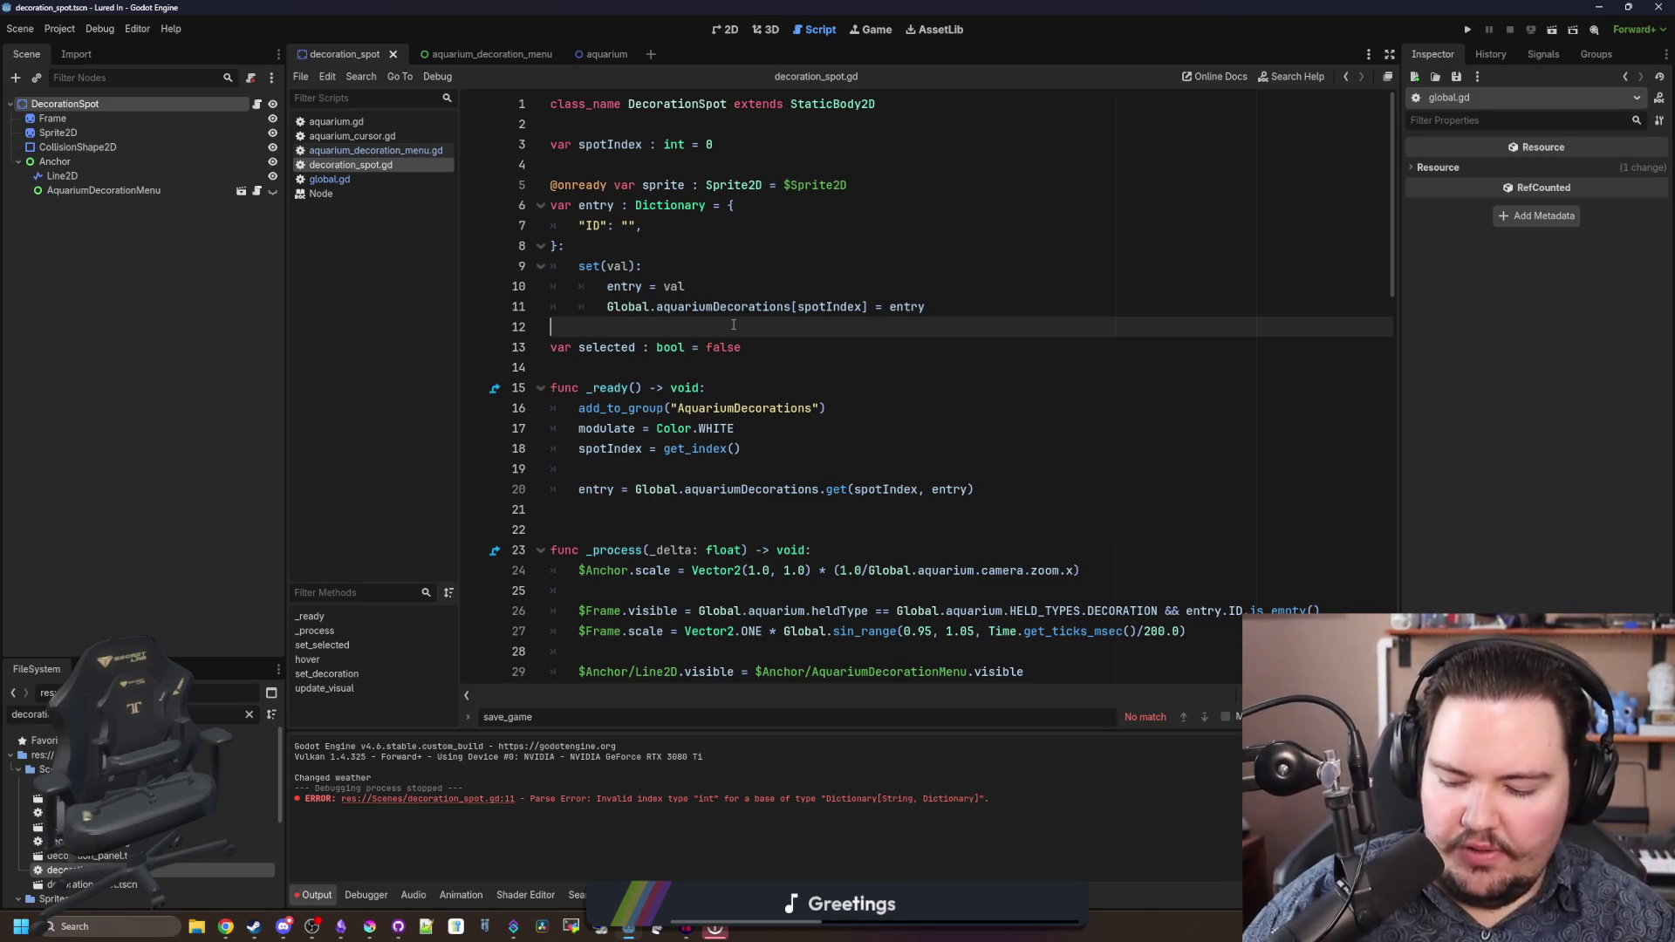
left_click(592, 252)
left_click_drag(927, 306, 551, 288)
left_click(613, 243)
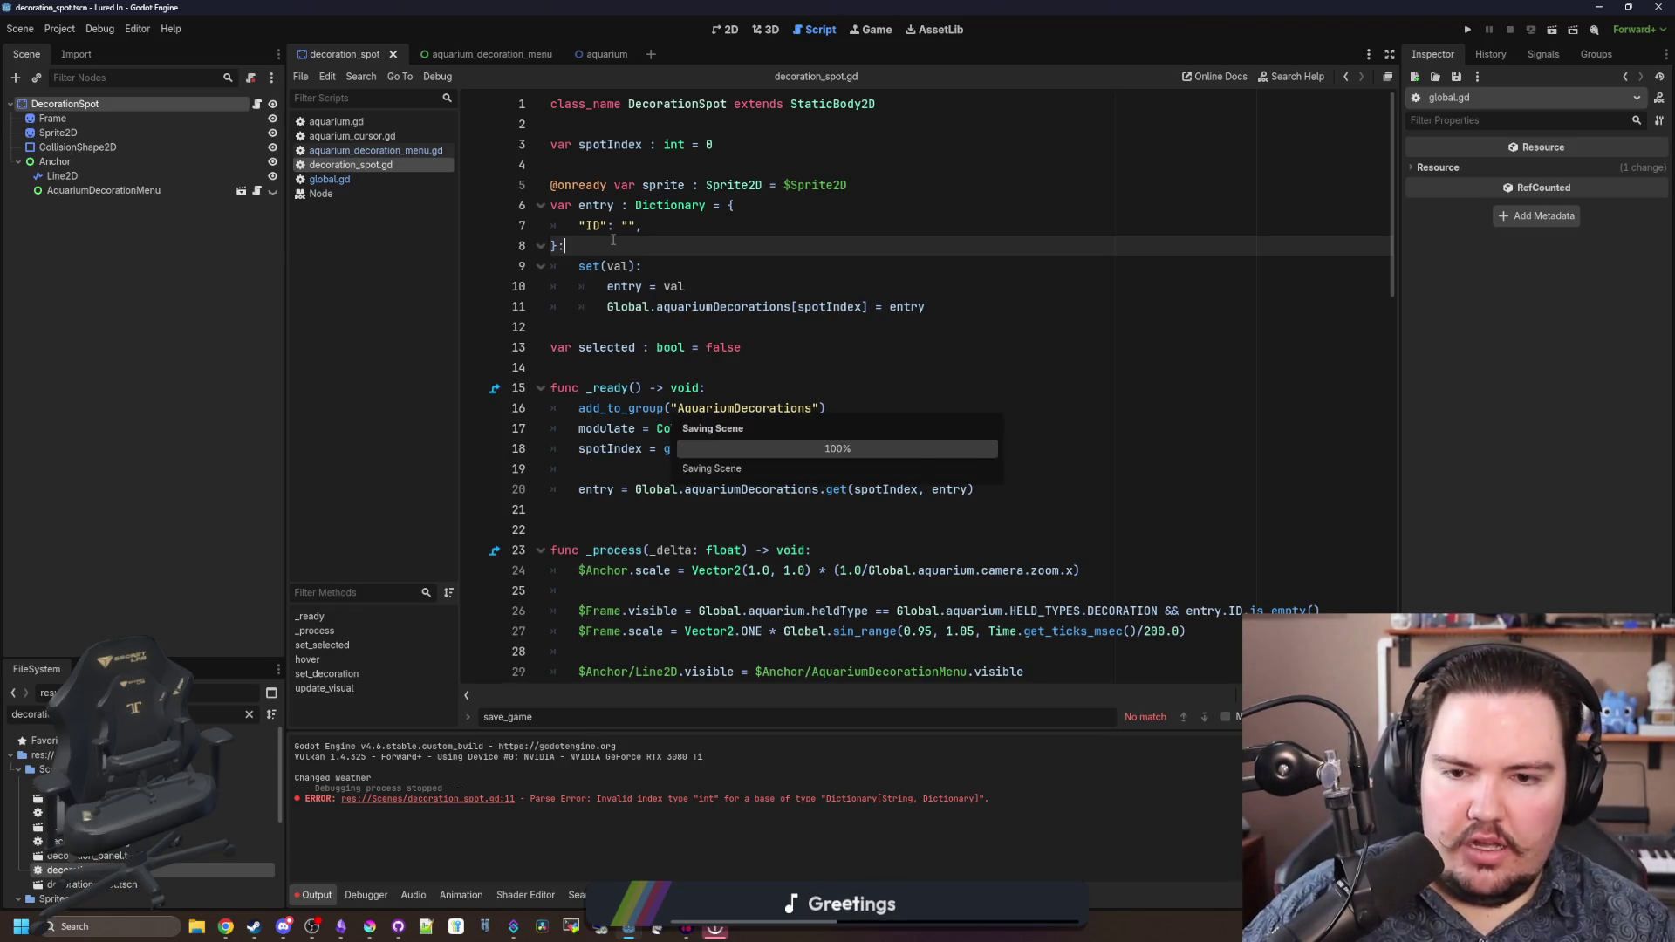
left_click(1469, 29)
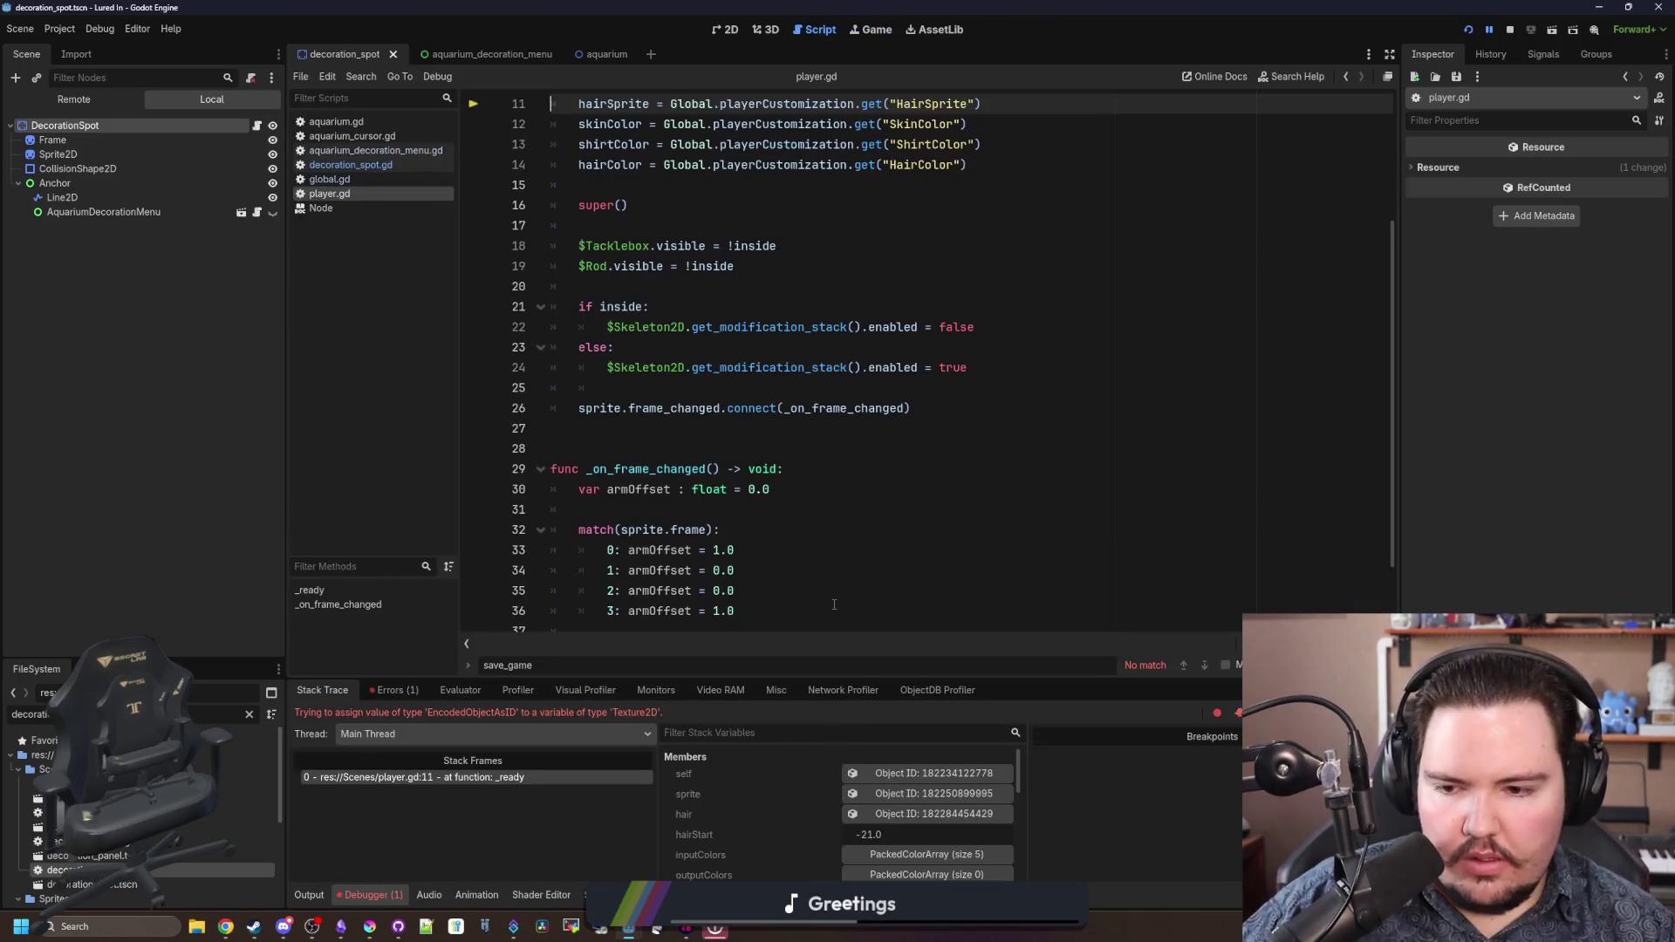
- Inspect the Texture2D assignment error at player.gd line 11, then switch to global.gd
scroll(771, 355, "up", 3)
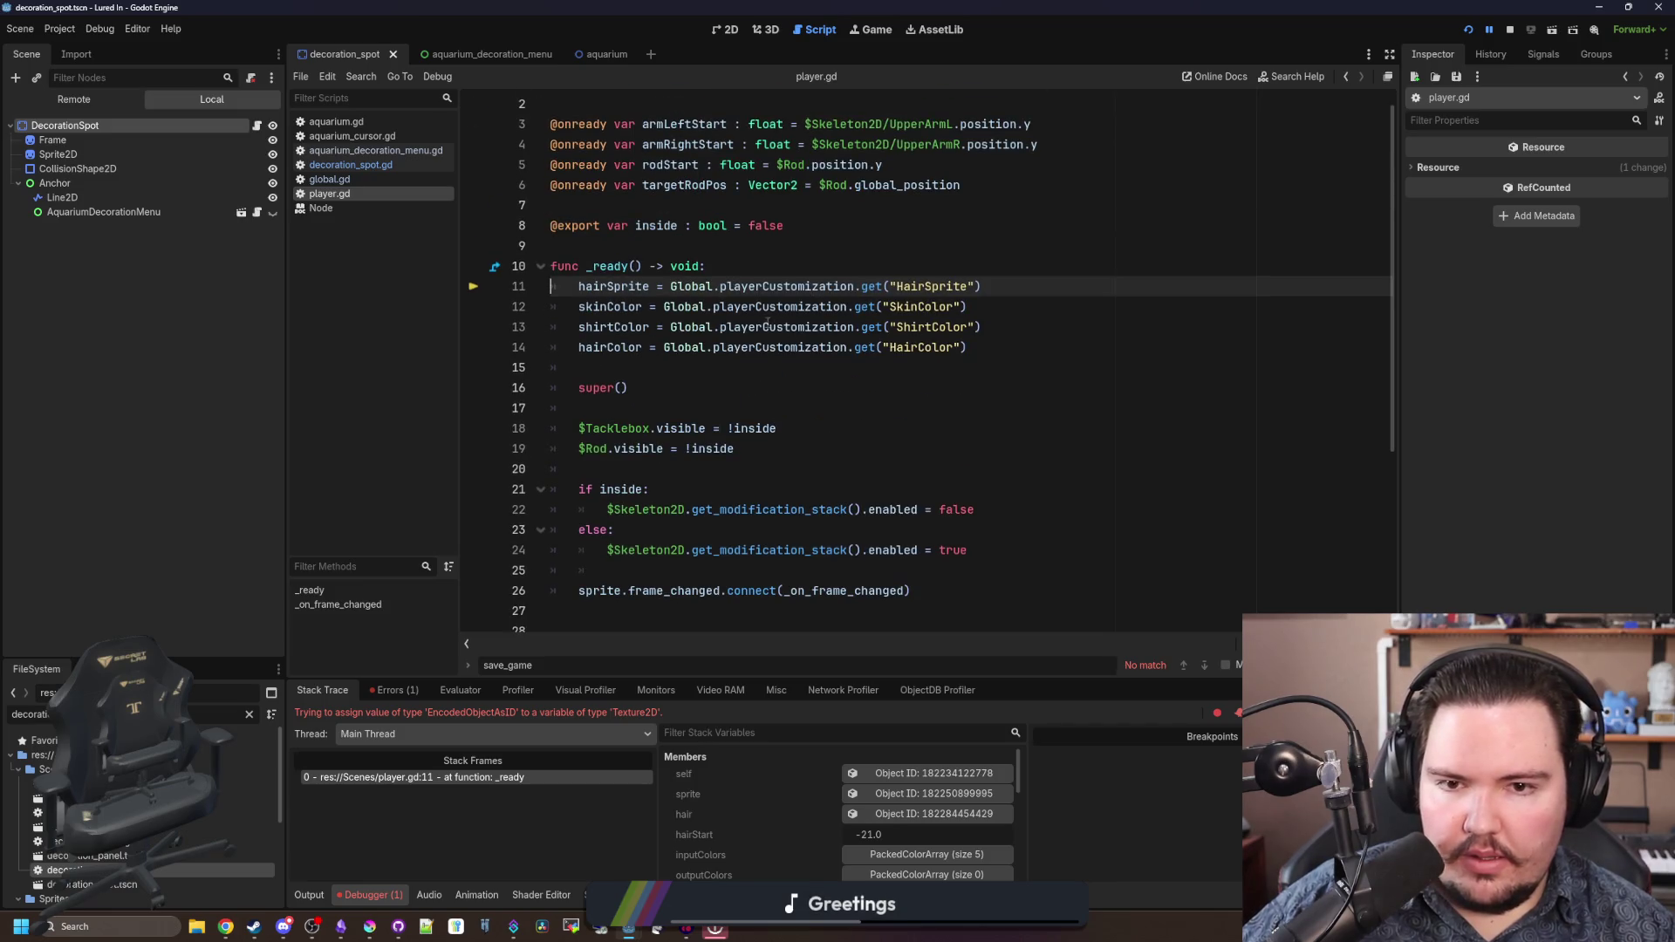
scroll(766, 324, "up", 1)
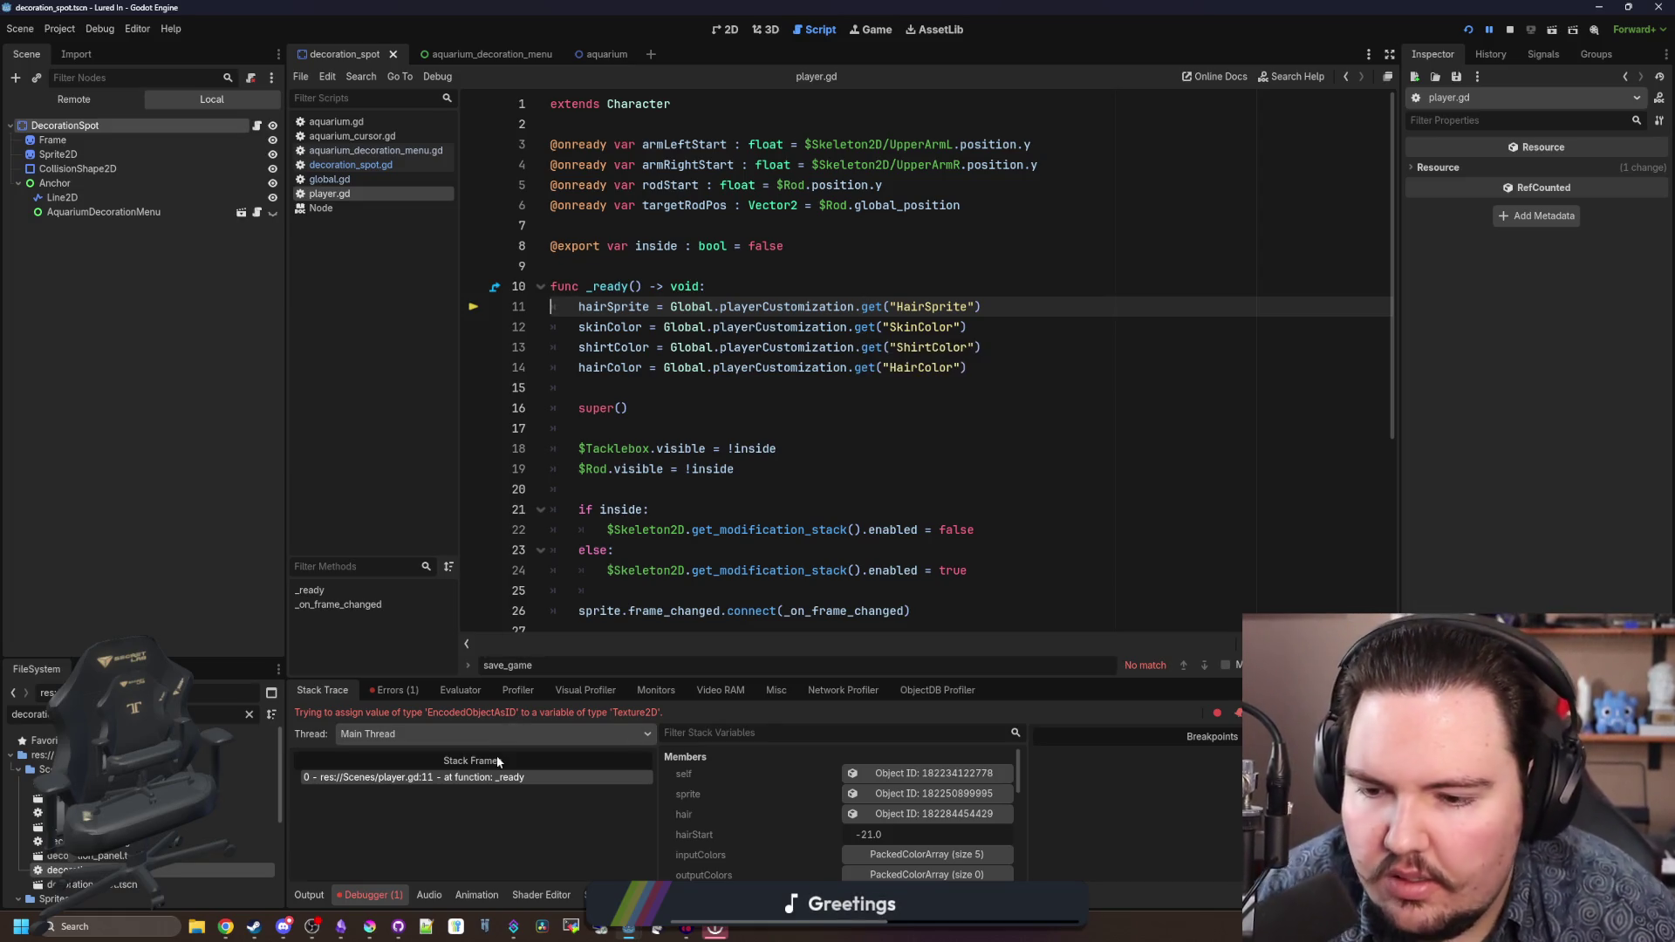
left_click(854, 429)
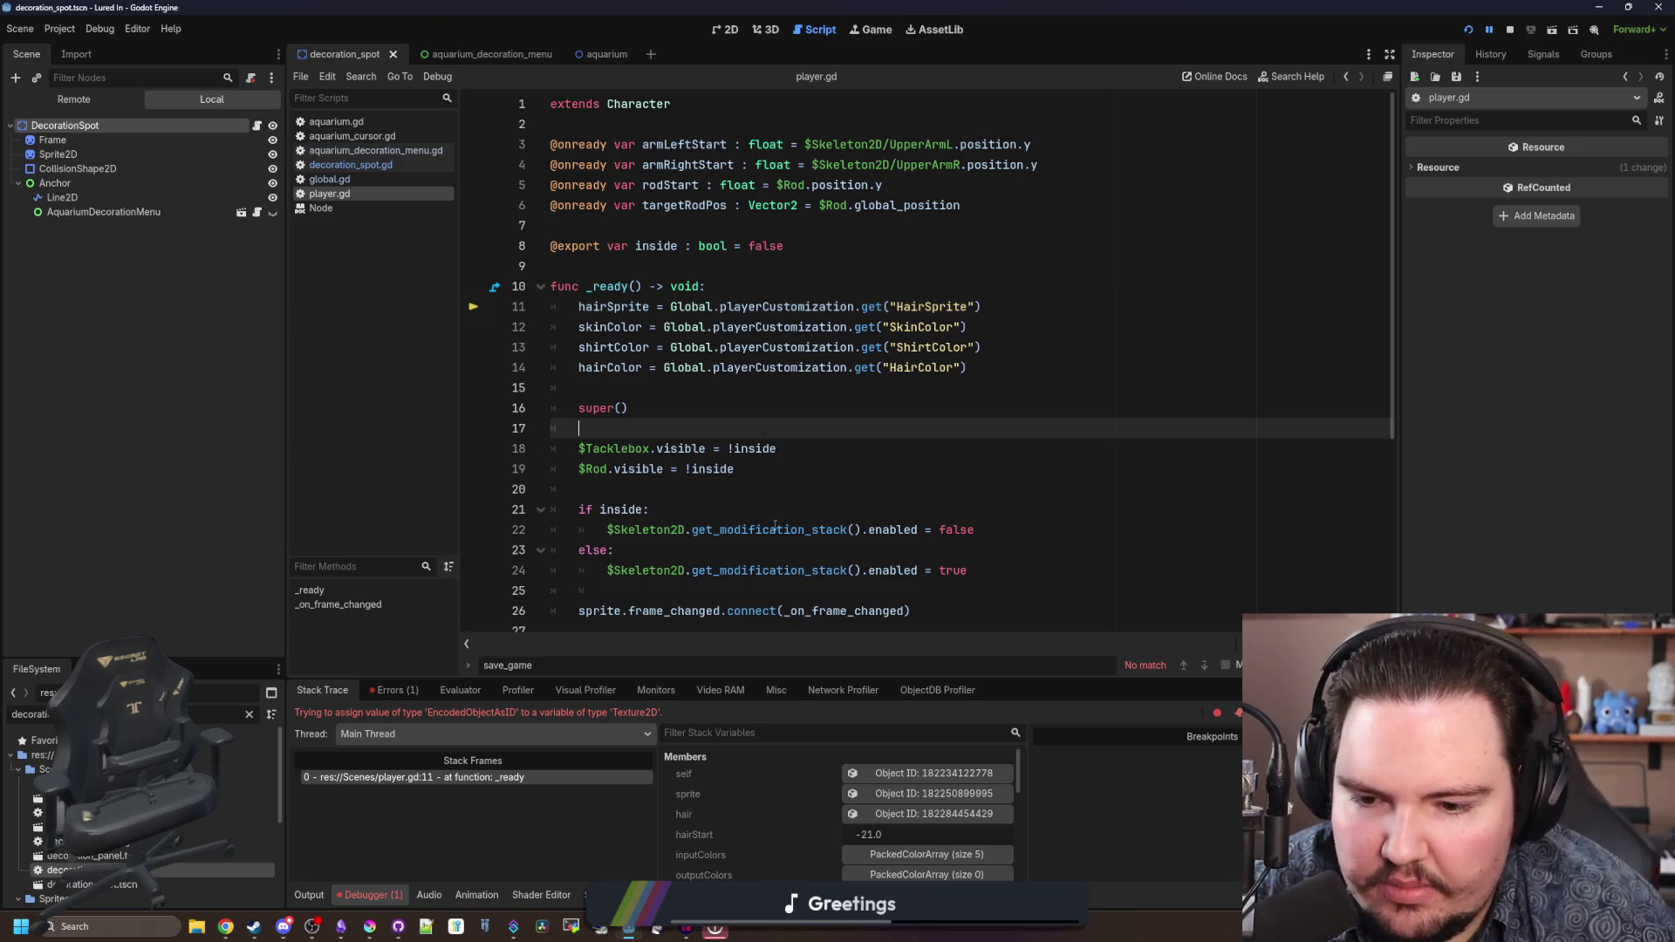
left_click(363, 180)
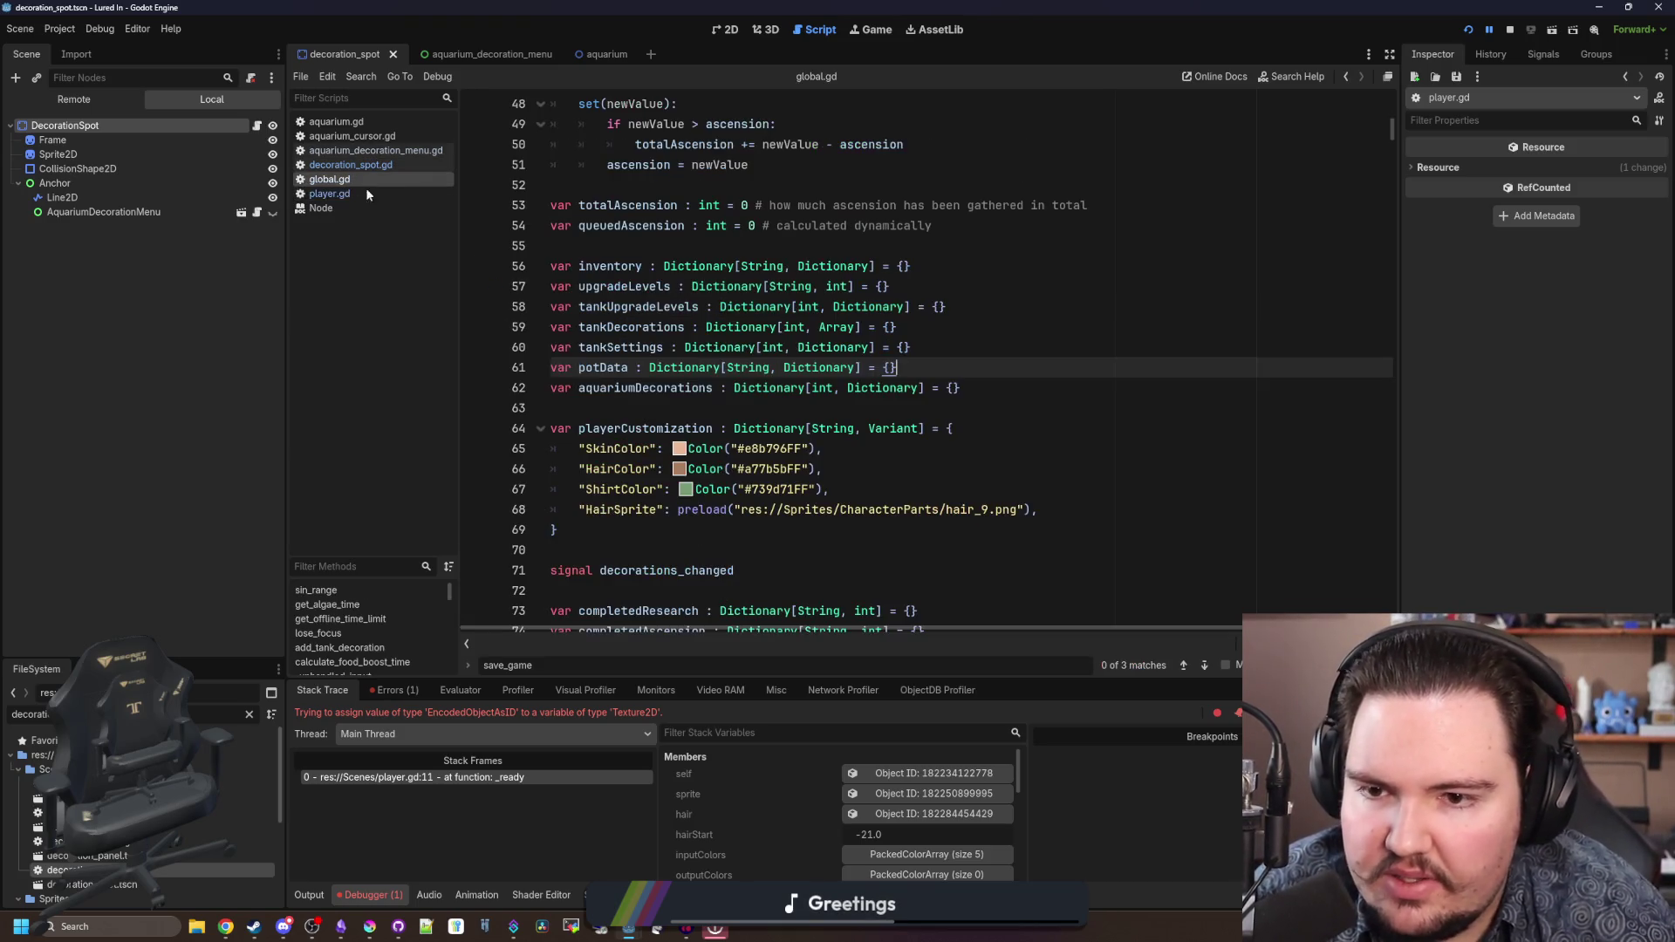
- In global.gd, rename the HairSprite key to HairSpritePath and remove the preload() around its path
left_click(756, 409)
key("ctrl+f")
scroll(755, 409, "down", 1)
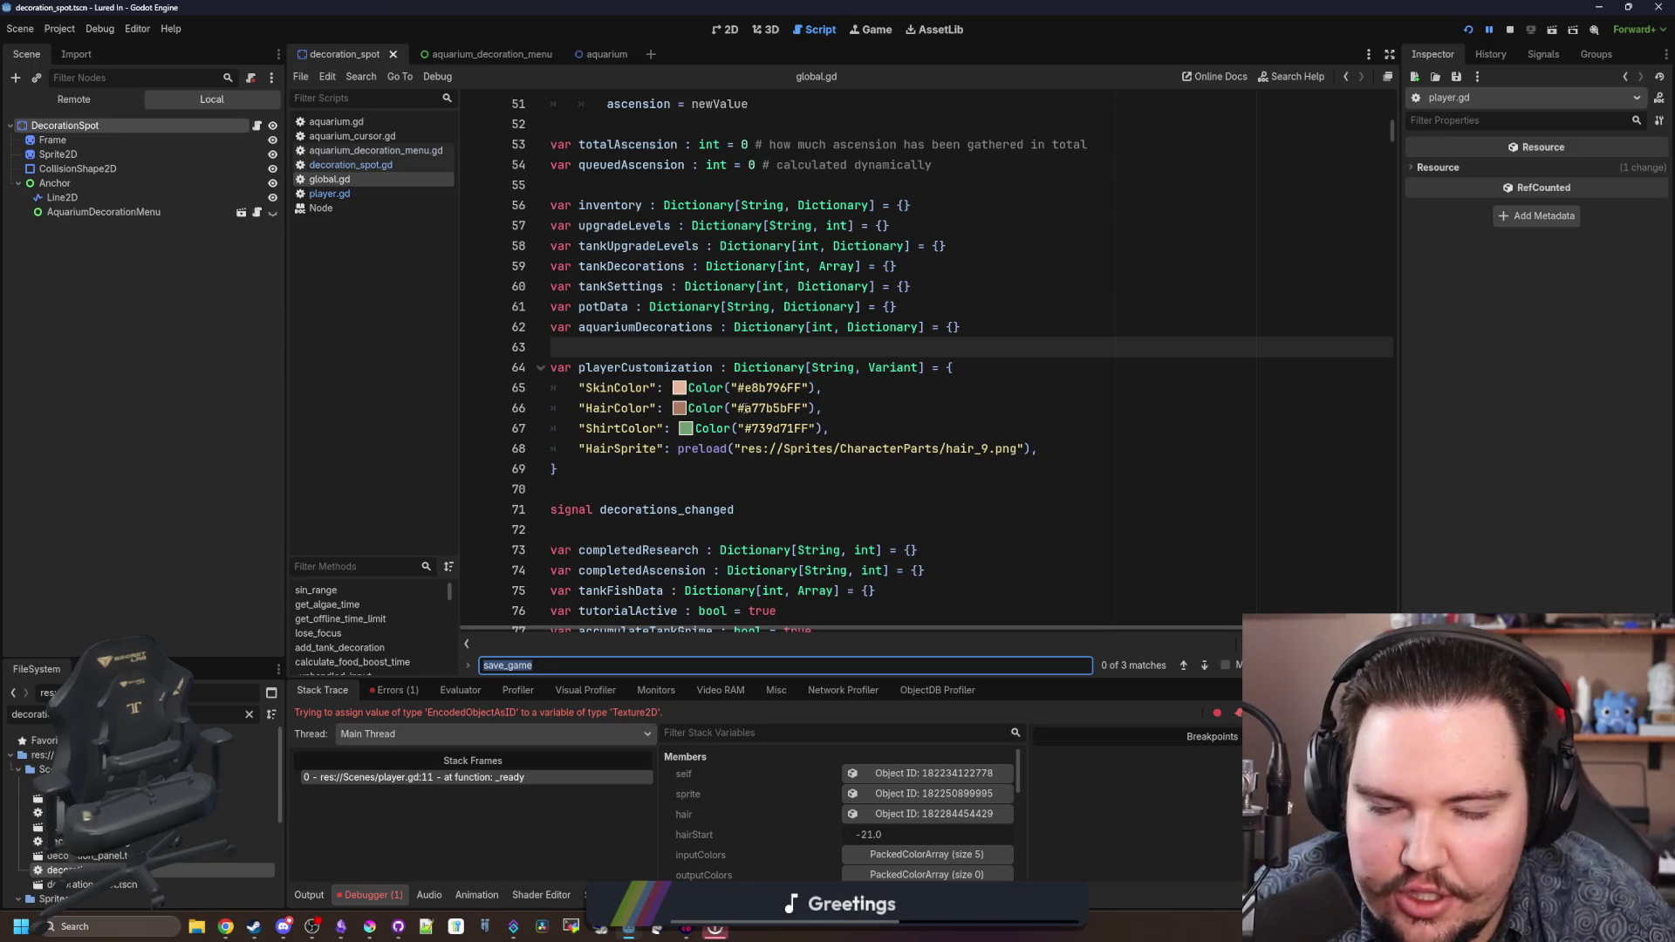
left_click_drag(679, 448, 1031, 448)
left_click(922, 432)
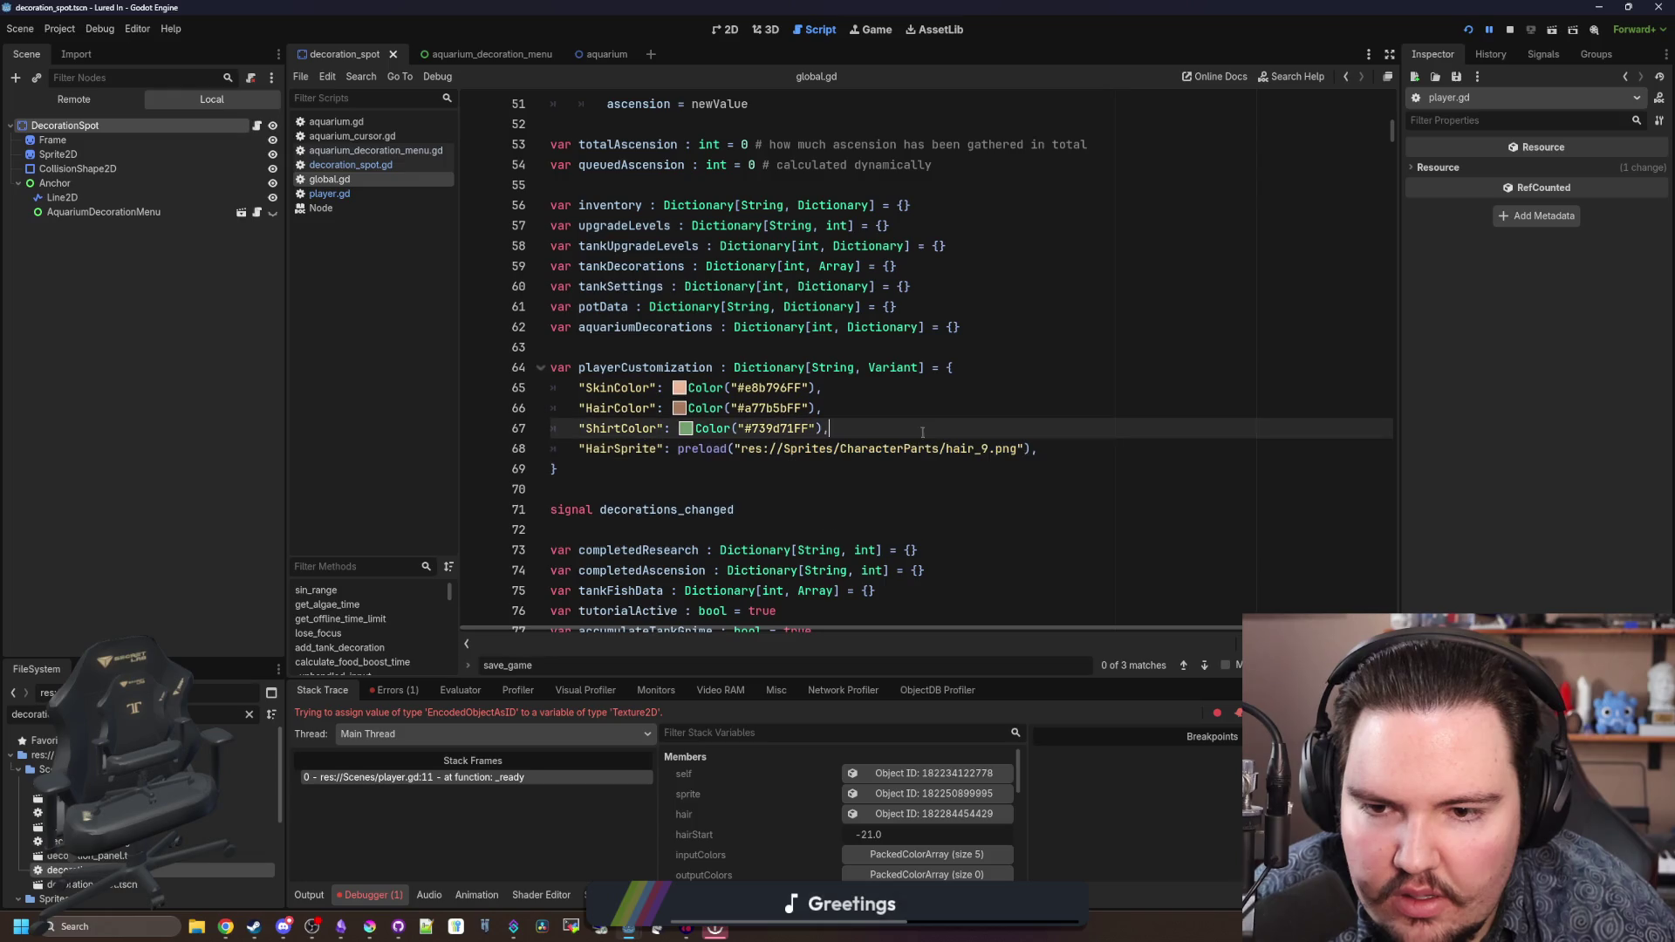
left_click(660, 449)
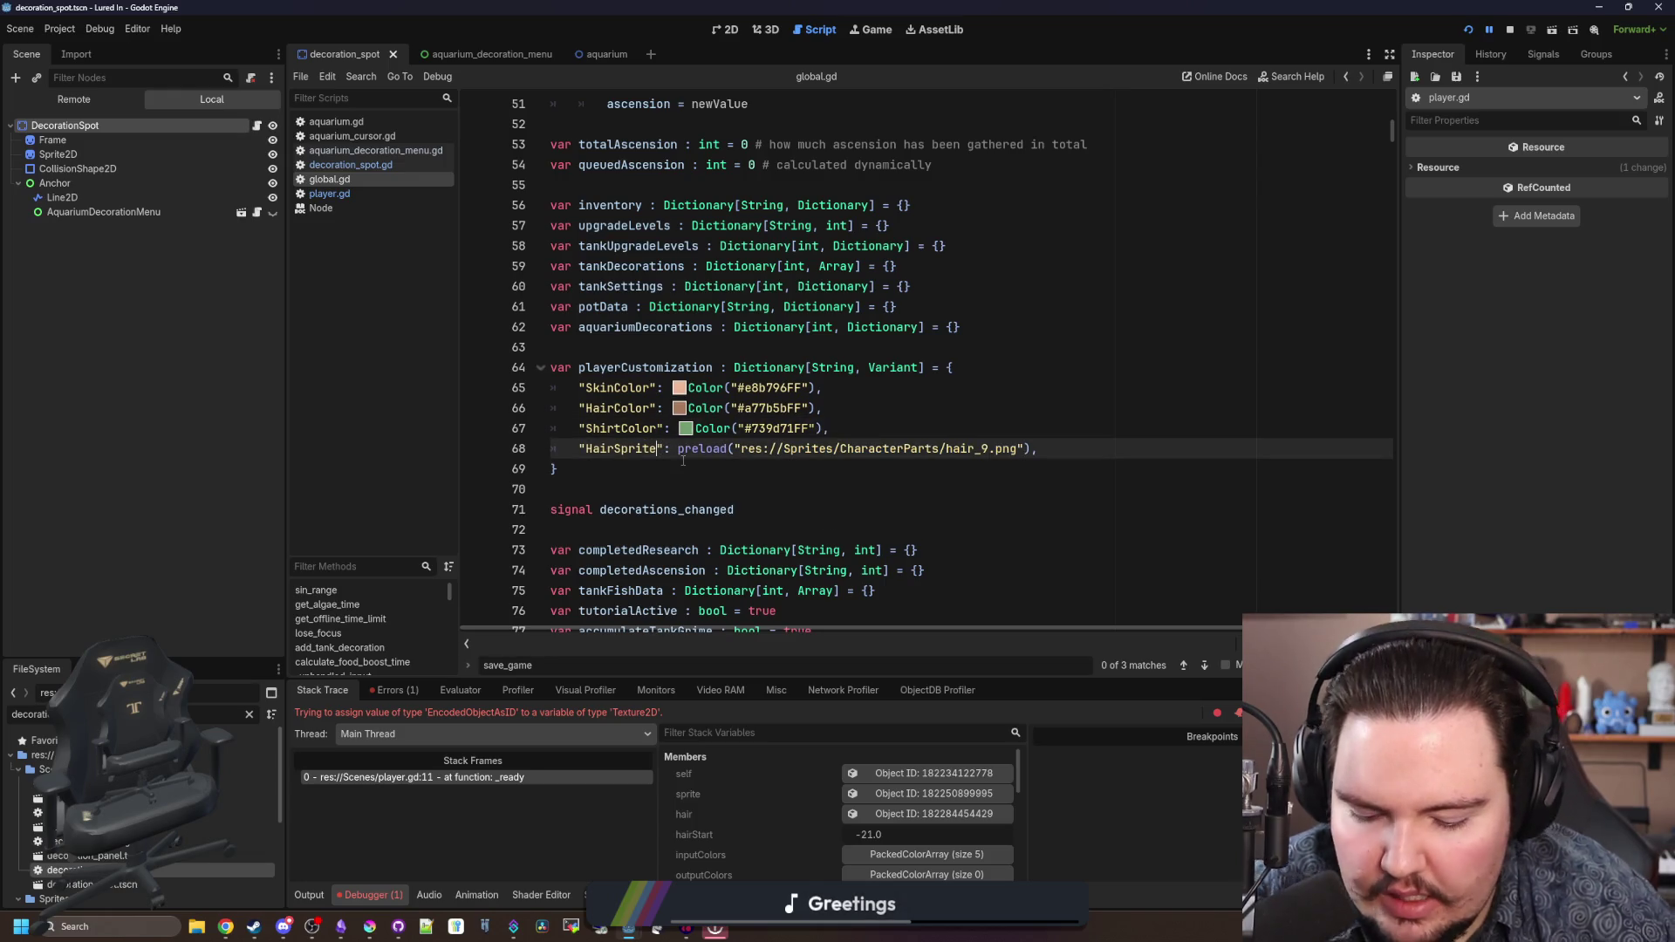
type("Path")
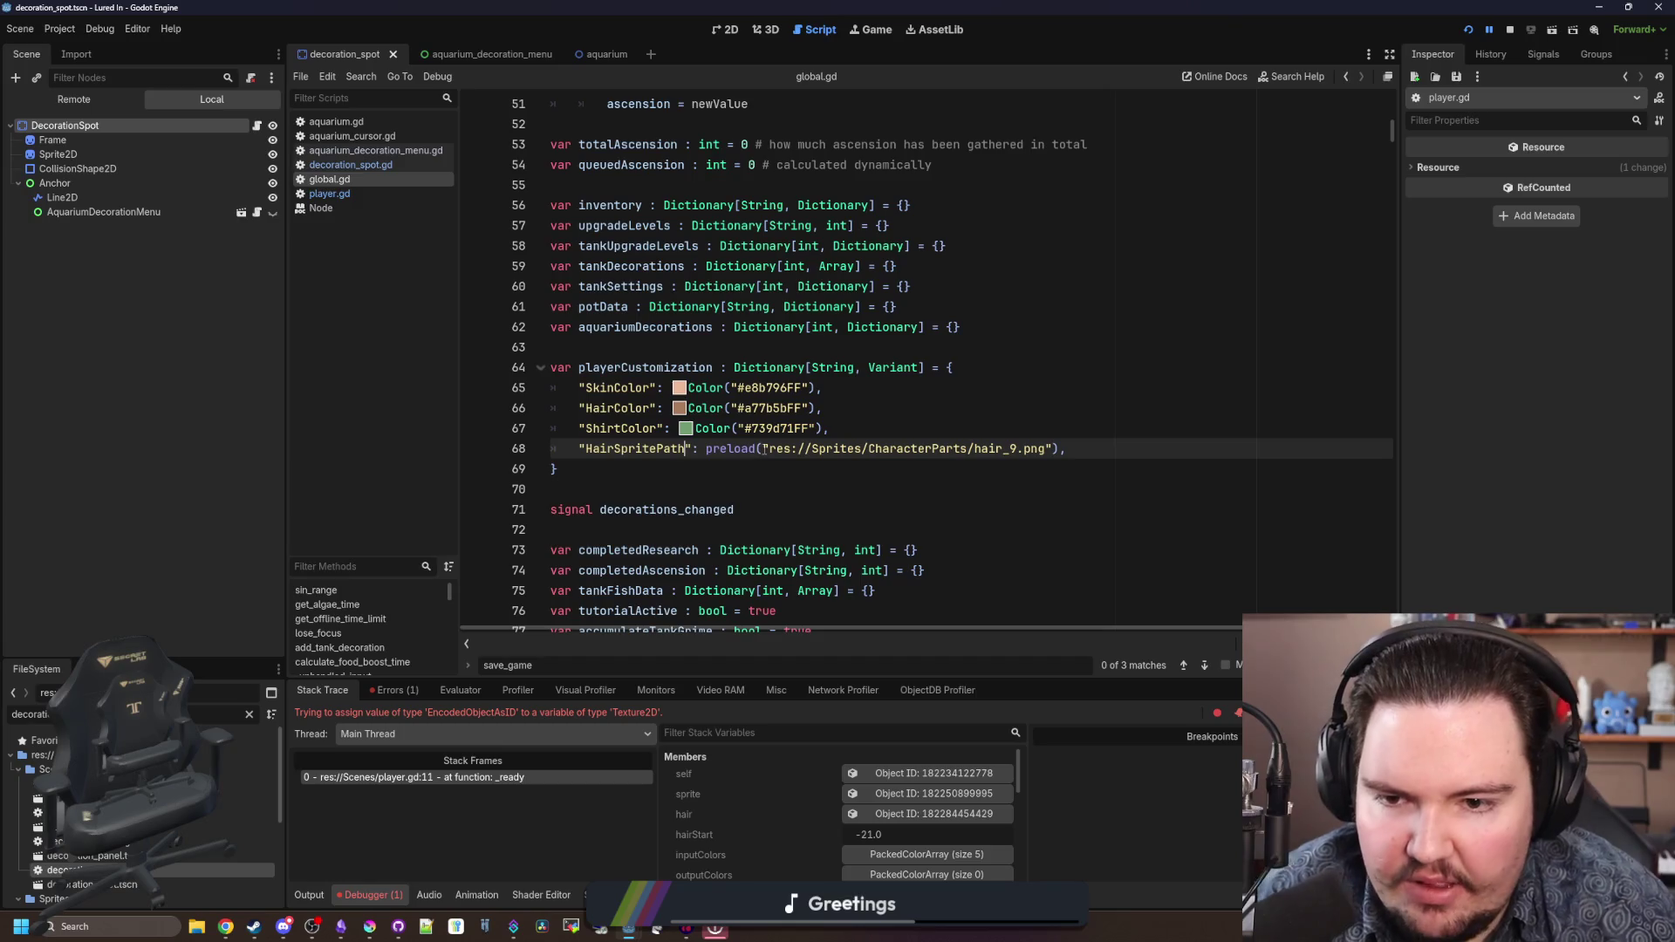
left_click_drag(764, 448, 698, 448)
key("BackSpace")
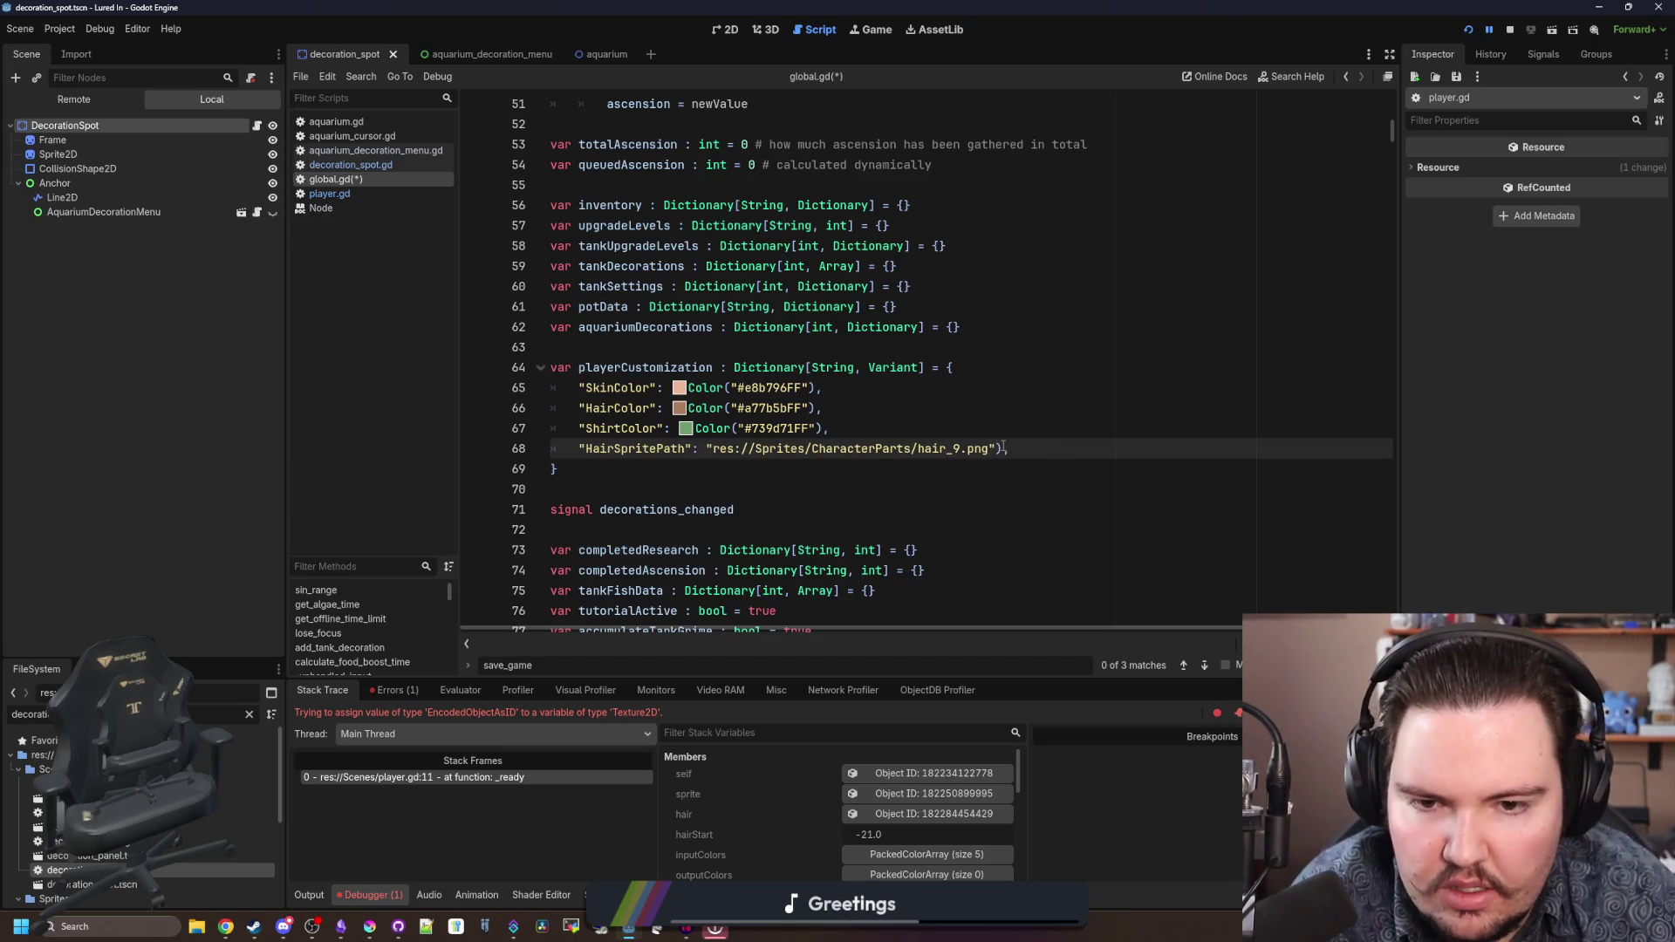
key("BackSpace")
left_click(1001, 424)
double_click(630, 447)
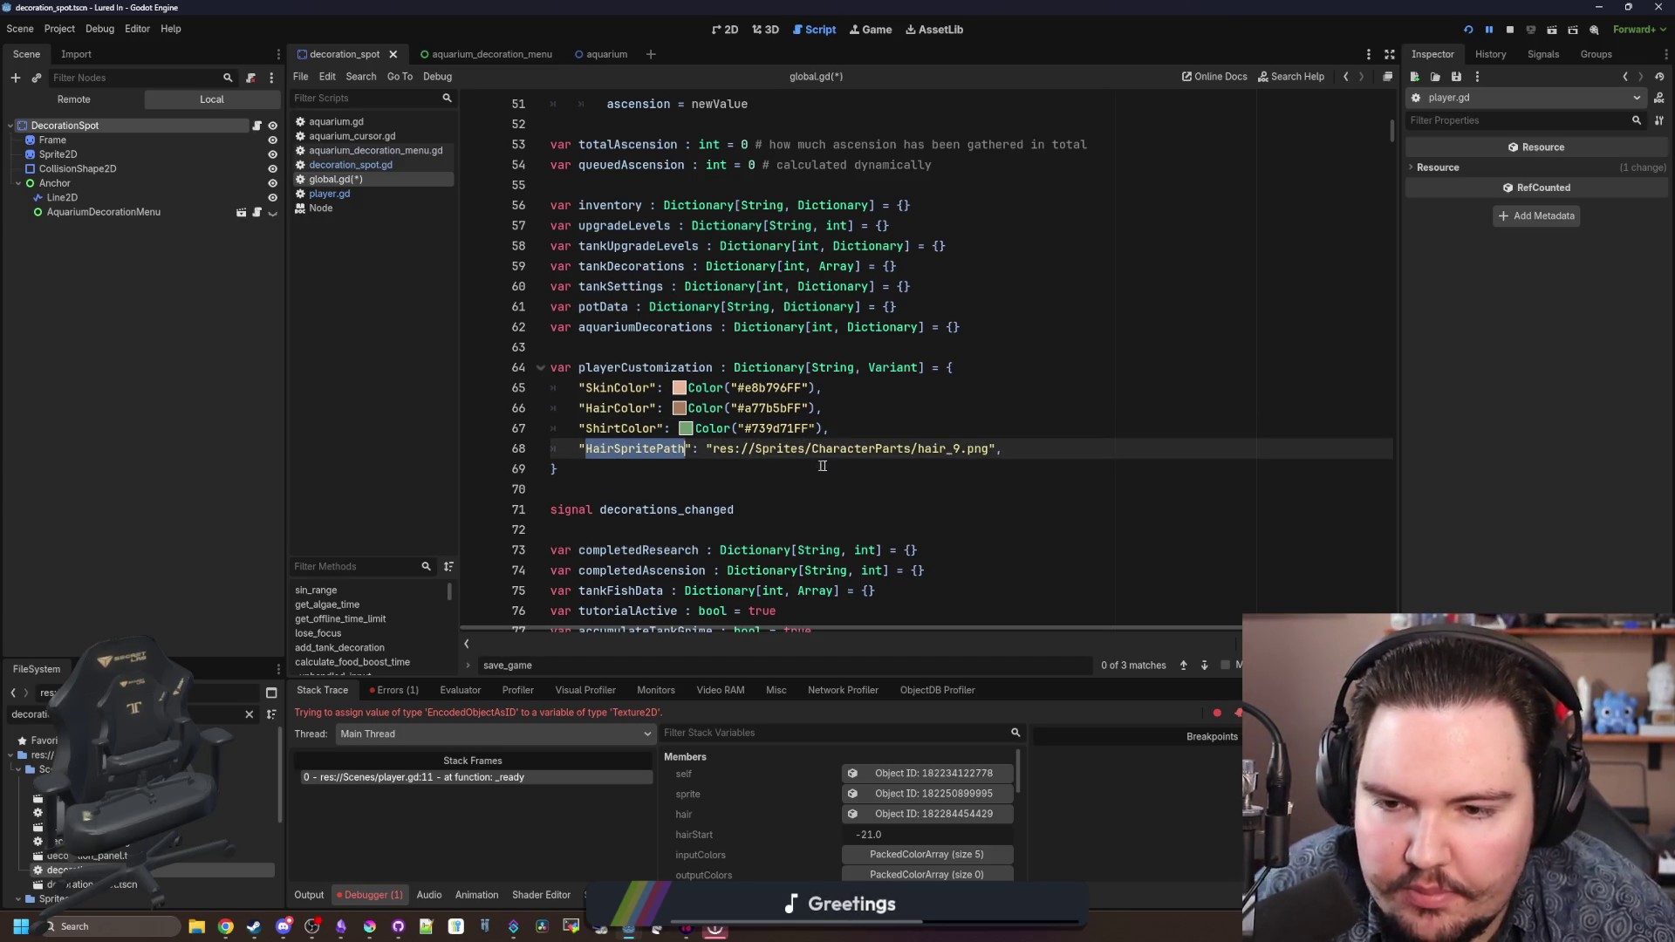
left_click(793, 472)
- Find 'HairSprite' in all files, rename player.gd's key to HairSpritePath, and save the scripts
key("ctrl+f")
key("ctrl+shift+f")
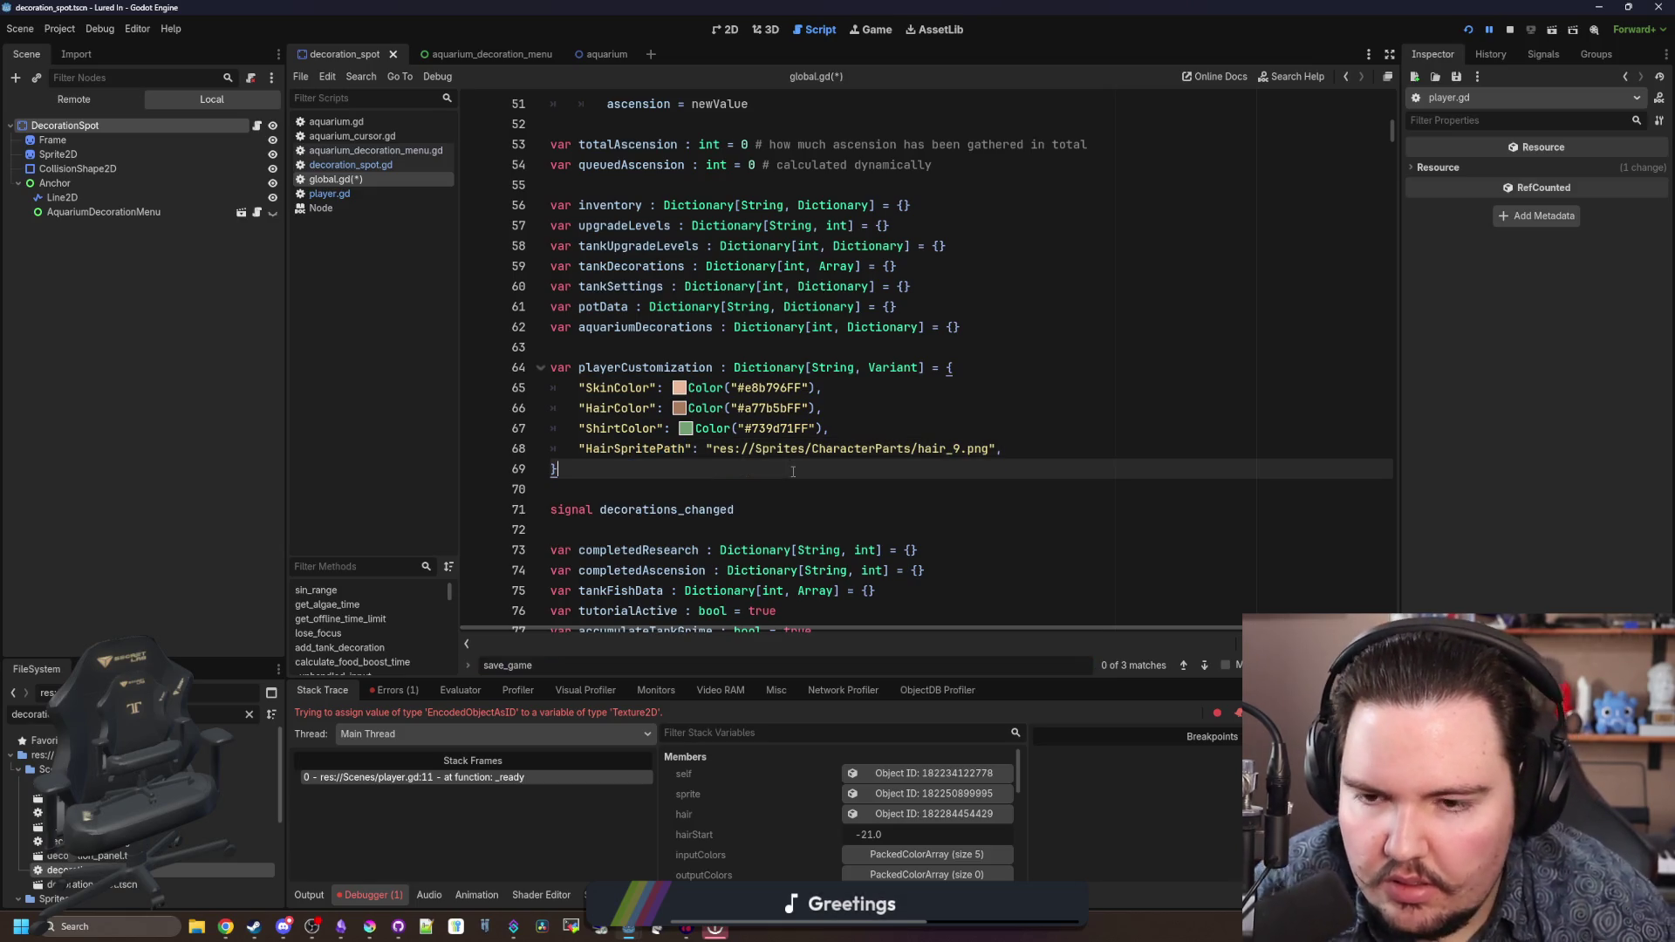
type("HairSprite")
key("Return")
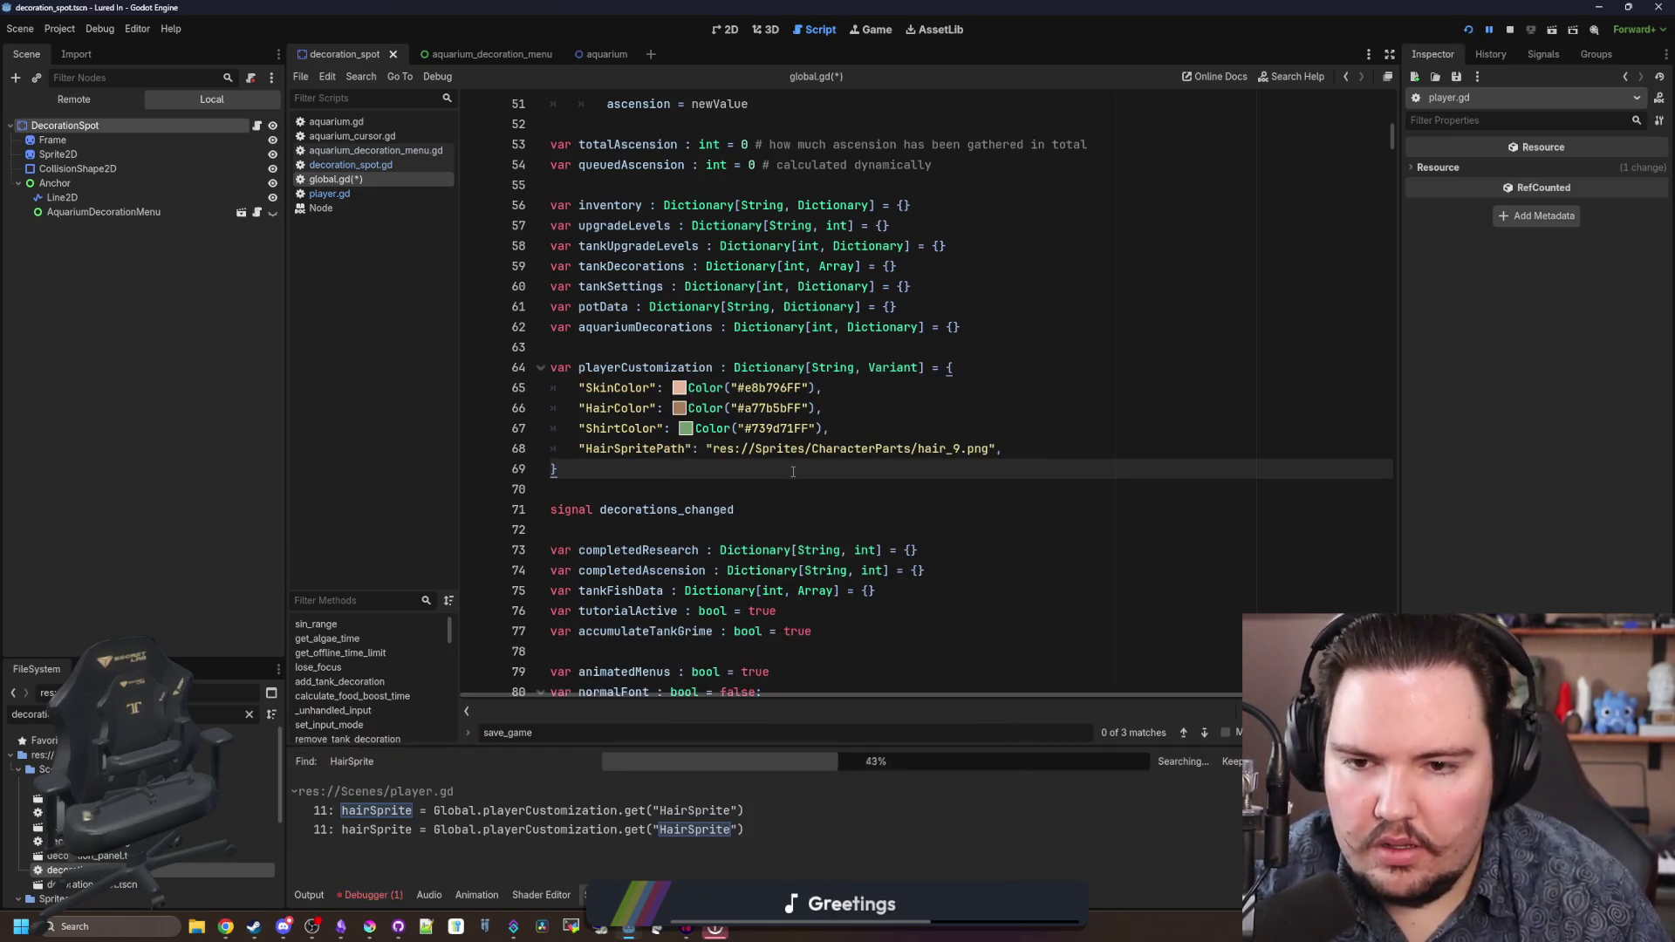
left_click(690, 810)
left_click(910, 408)
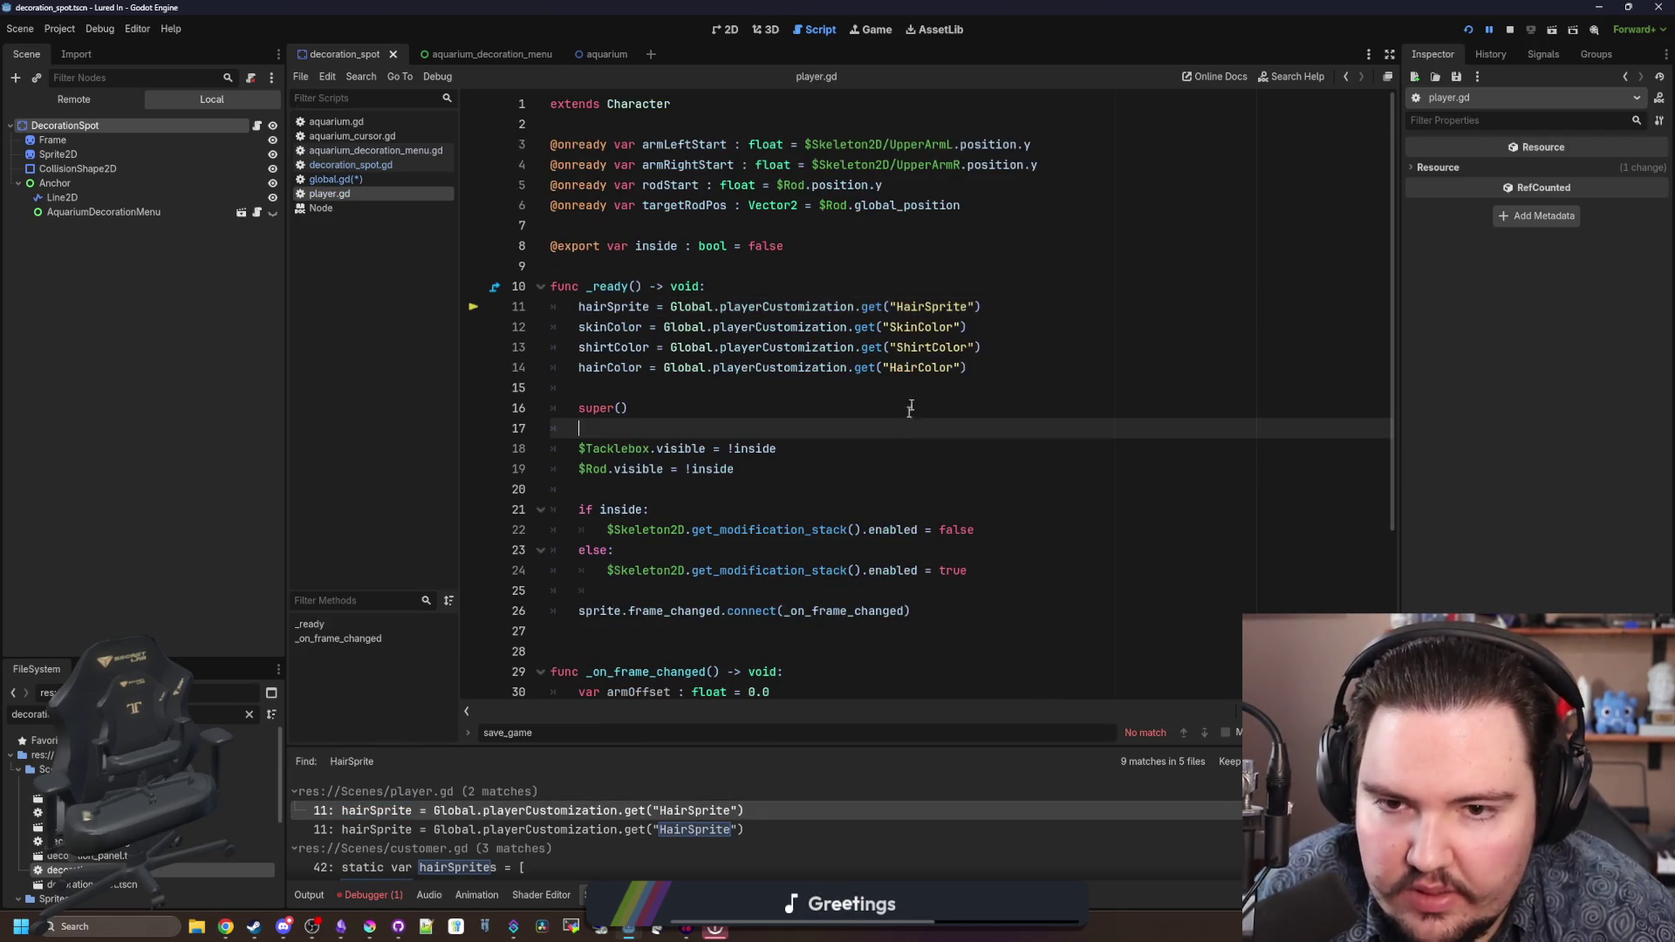
left_click(969, 306)
type("Path")
left_click(649, 830)
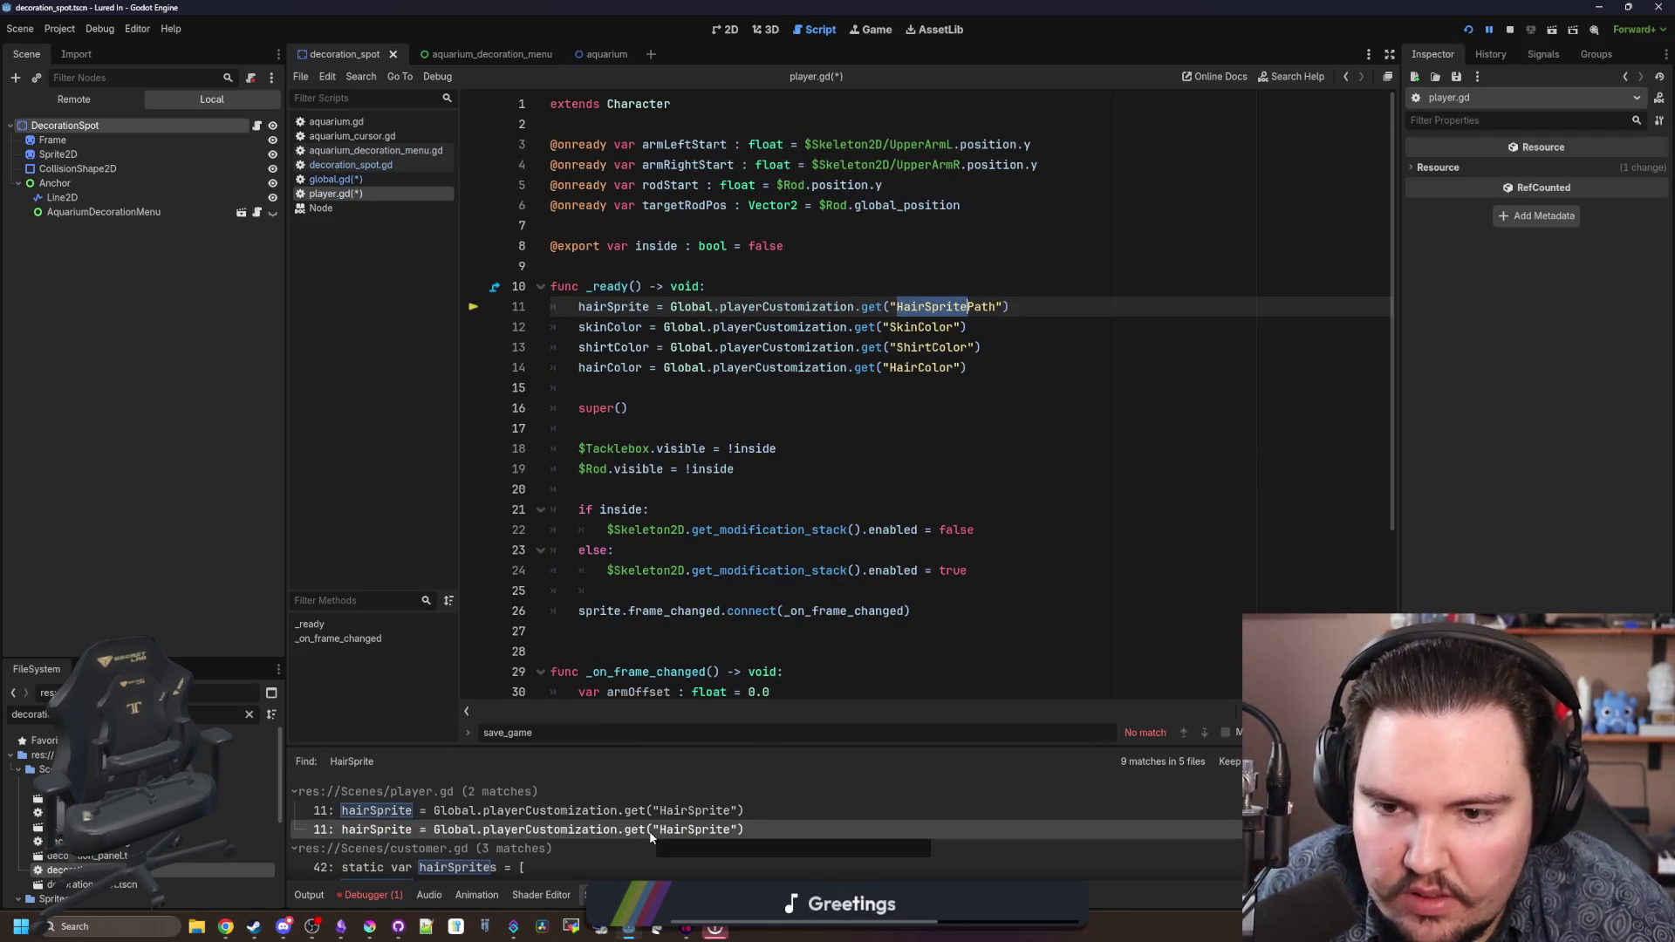
scroll(653, 830, "down", 3)
scroll(657, 824, "down", 4)
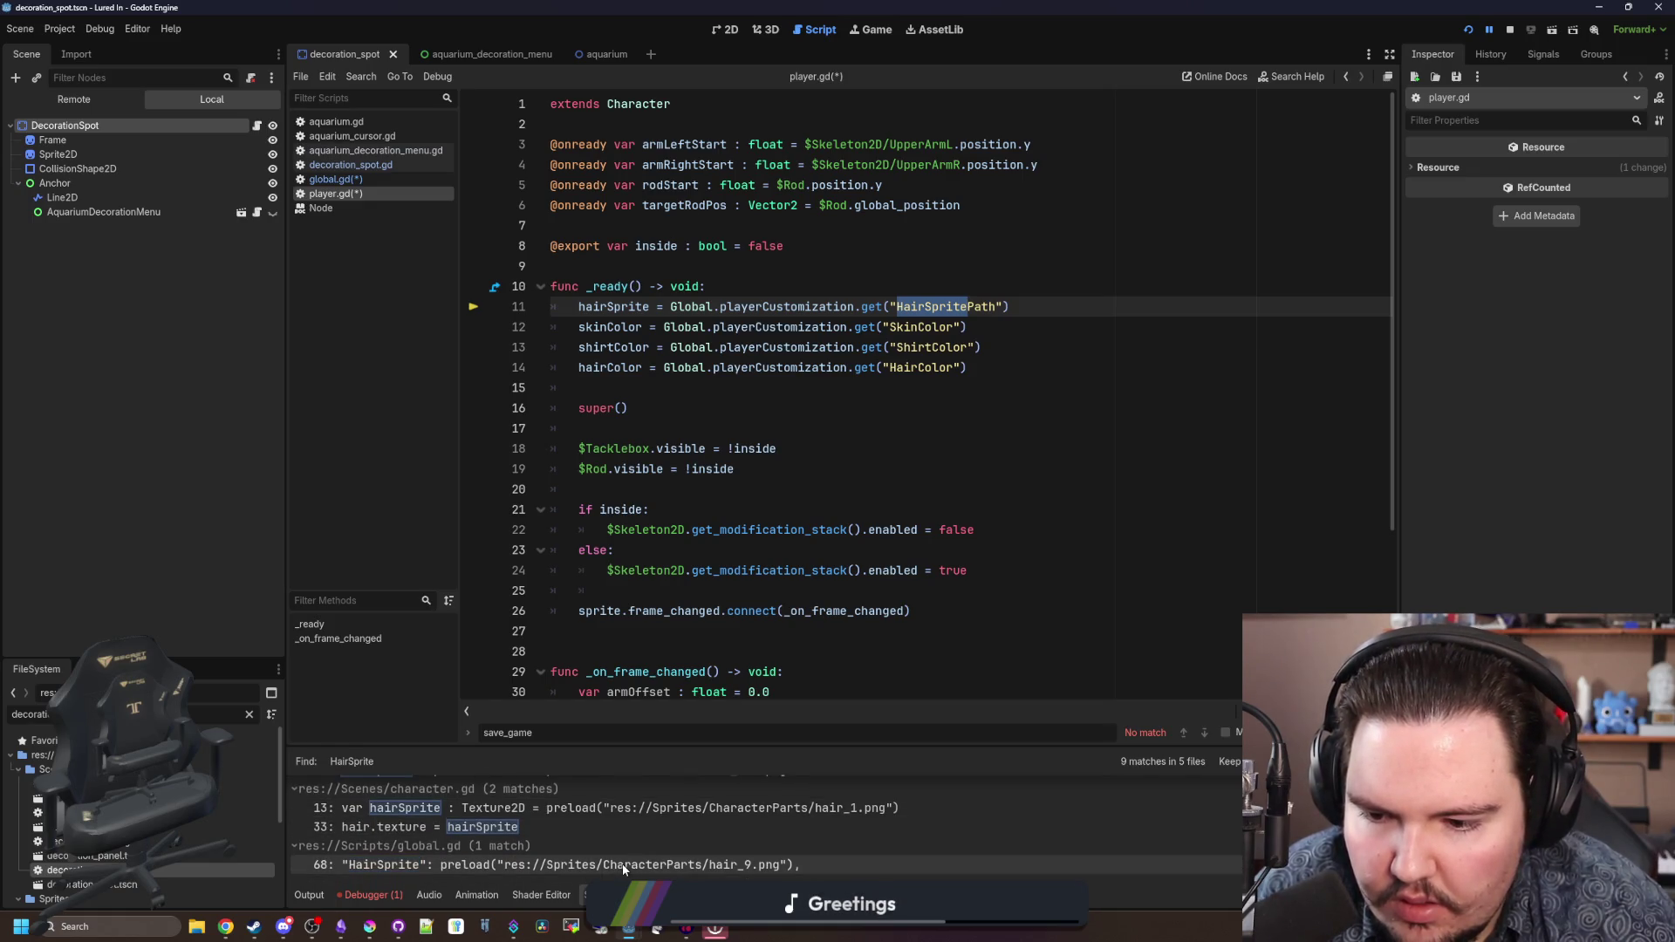
left_click(622, 868)
left_click(865, 505)
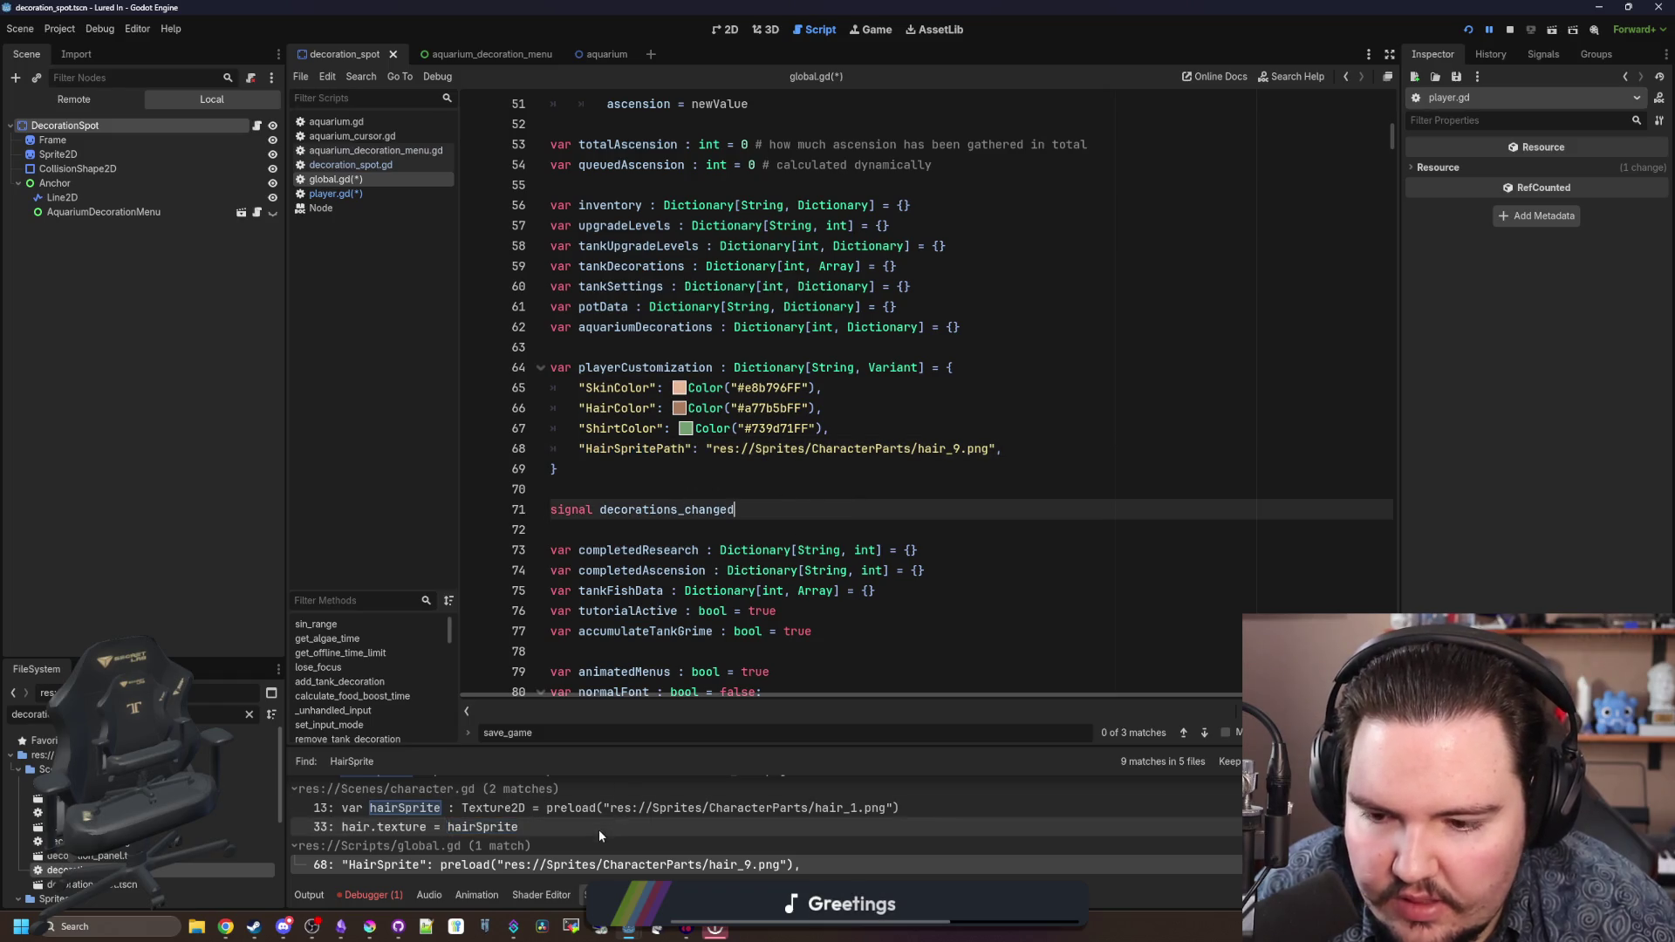
key("ctrl+s")
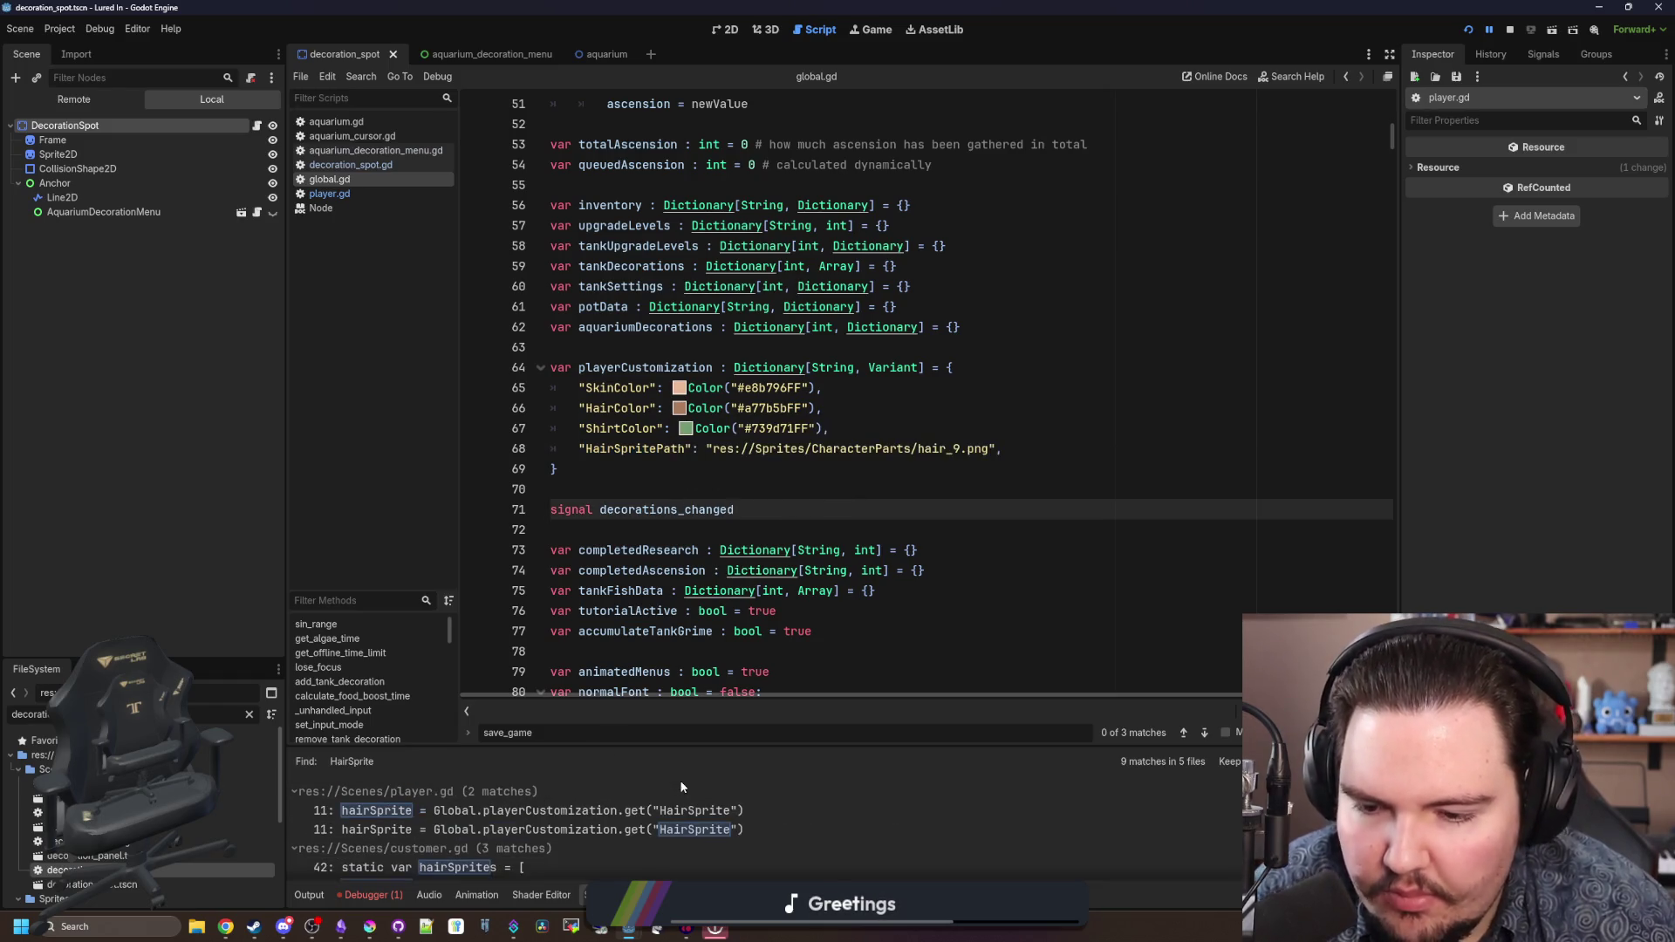
- Wrap the Global hair path lookup on player.gd line 11 in load()
left_click(589, 810)
left_click(784, 347)
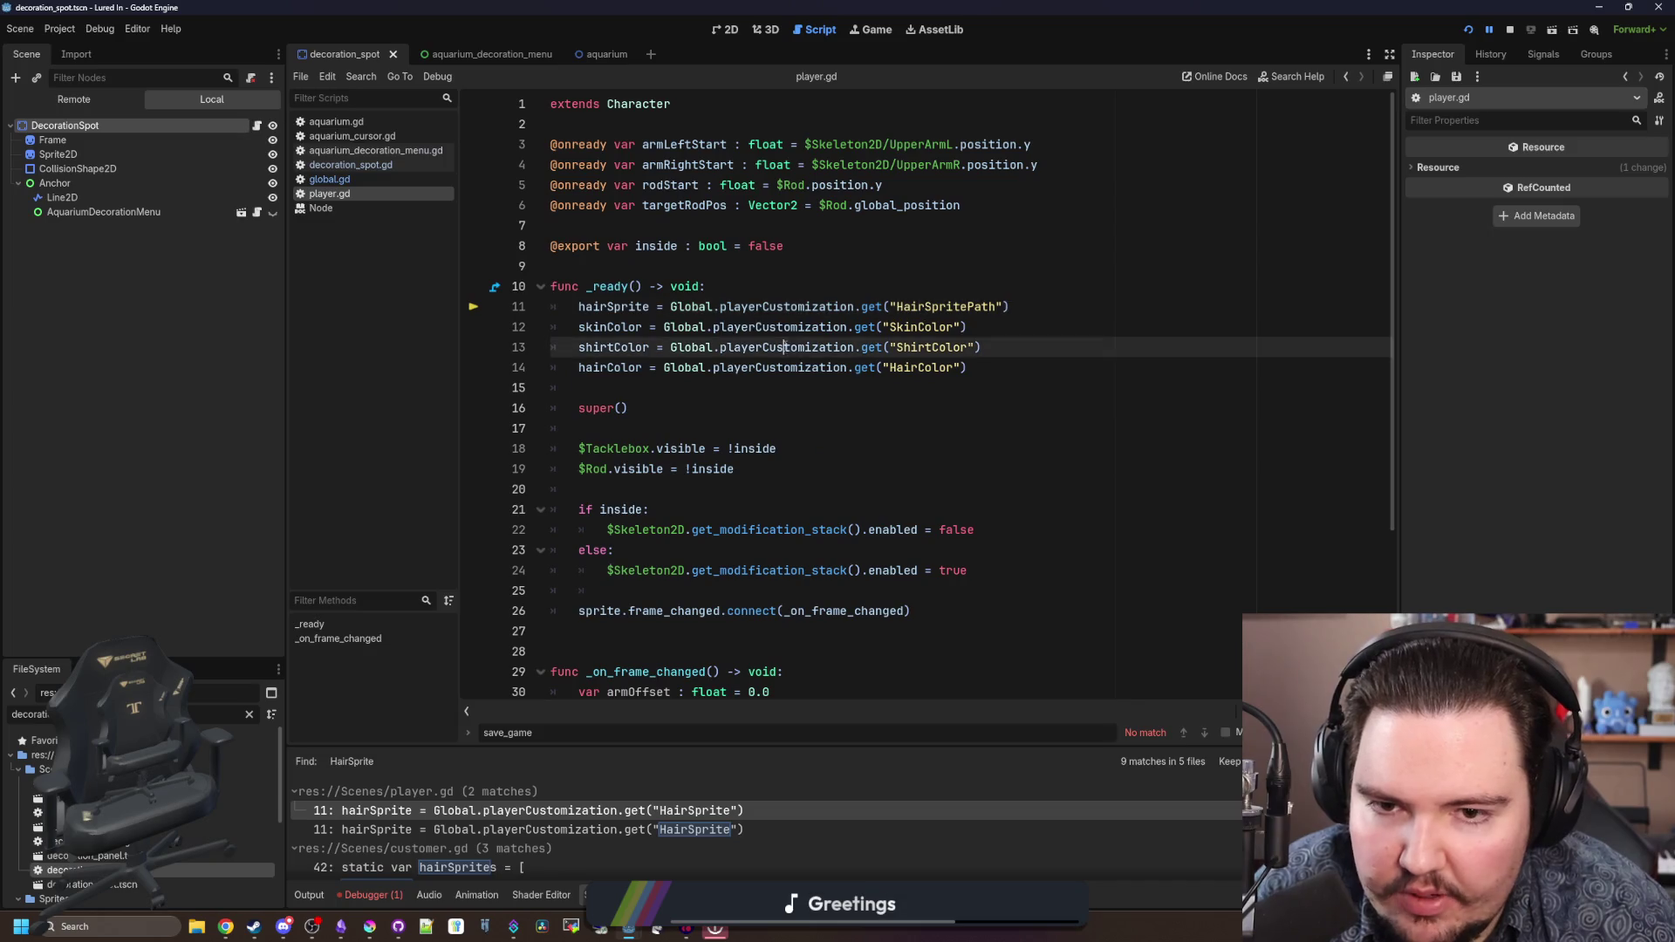
left_click(670, 306)
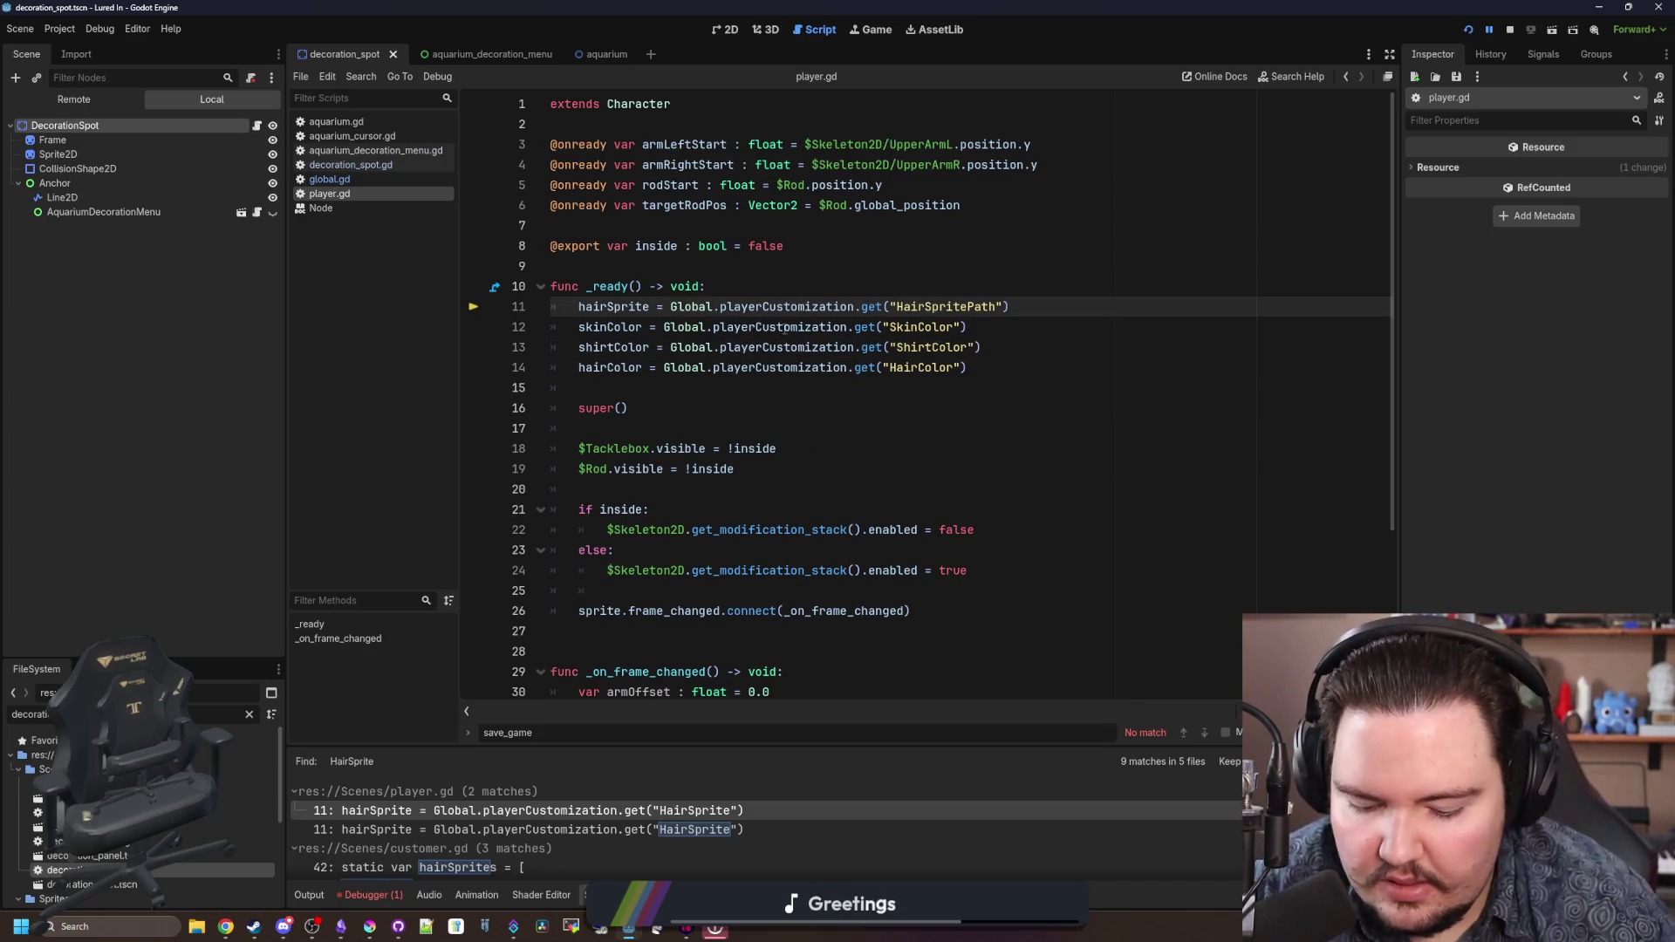
type("load(")
key("End")
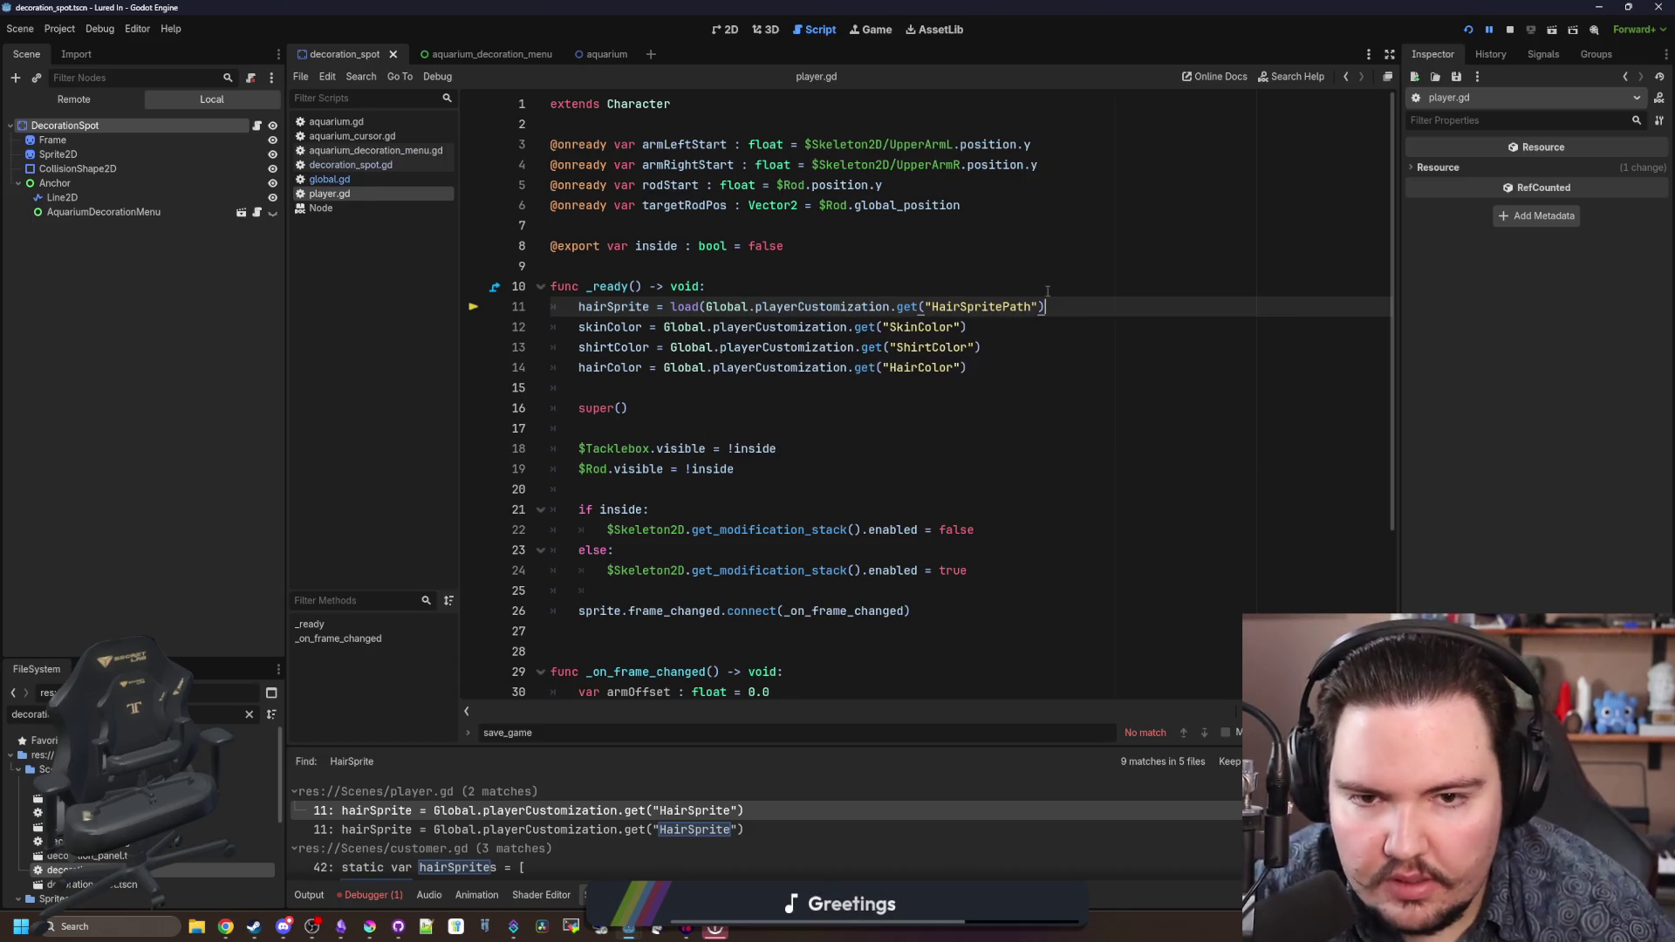
- Move the HairSpritePath lookup into a new path variable at the top of _ready
type(")")
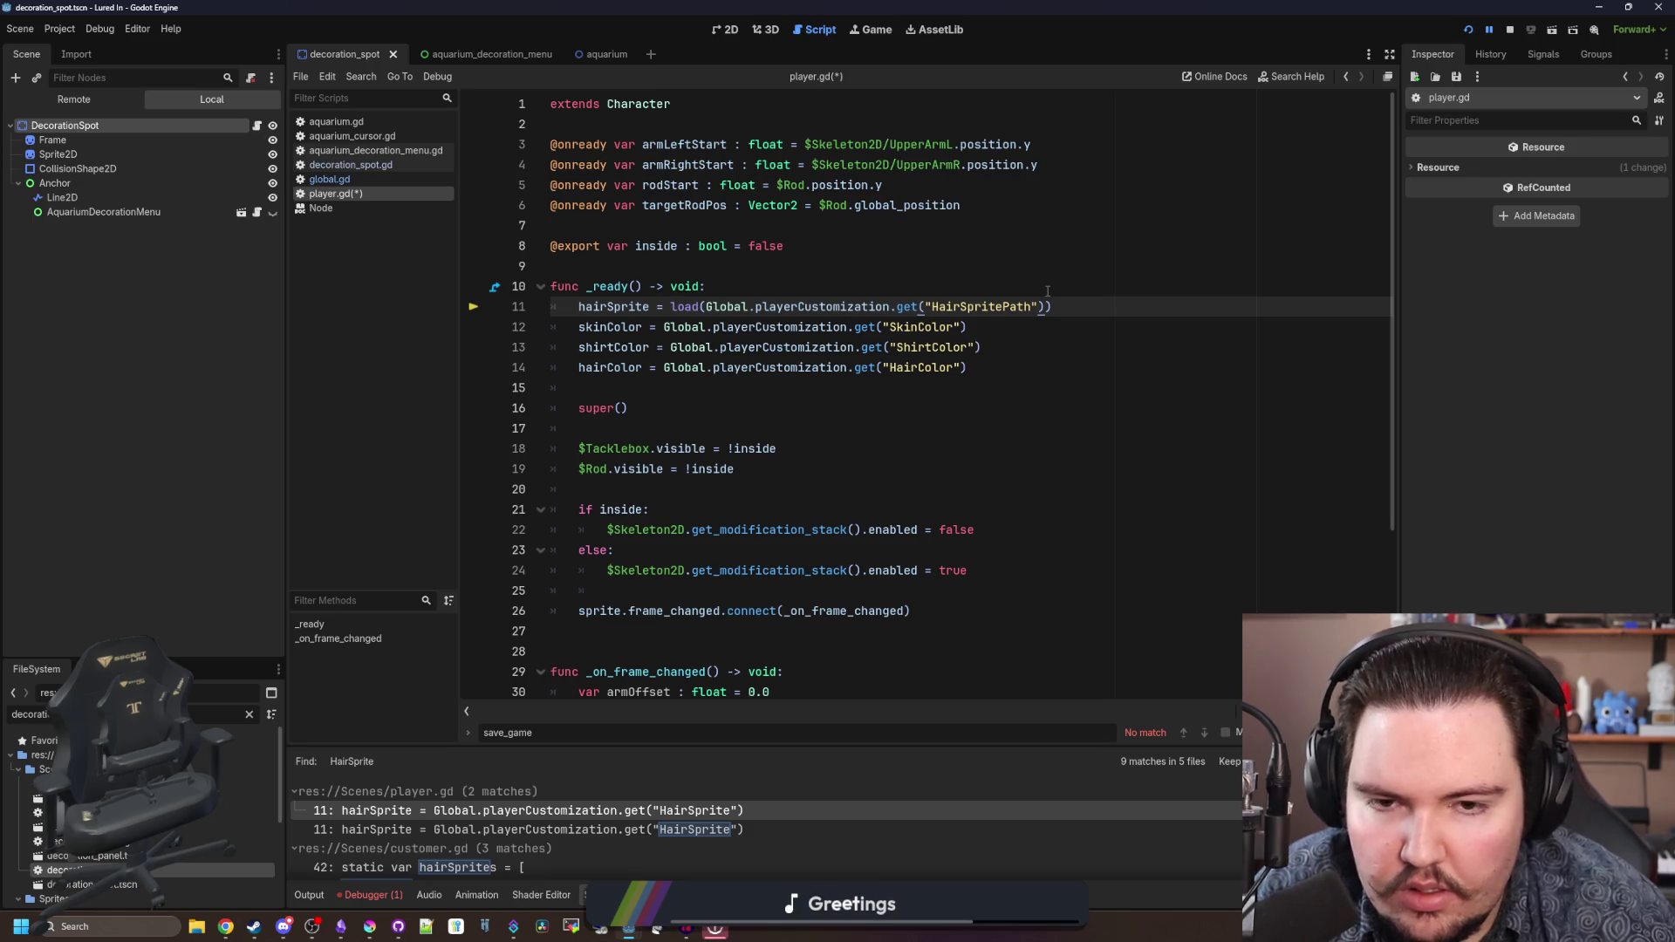
left_click(738, 293)
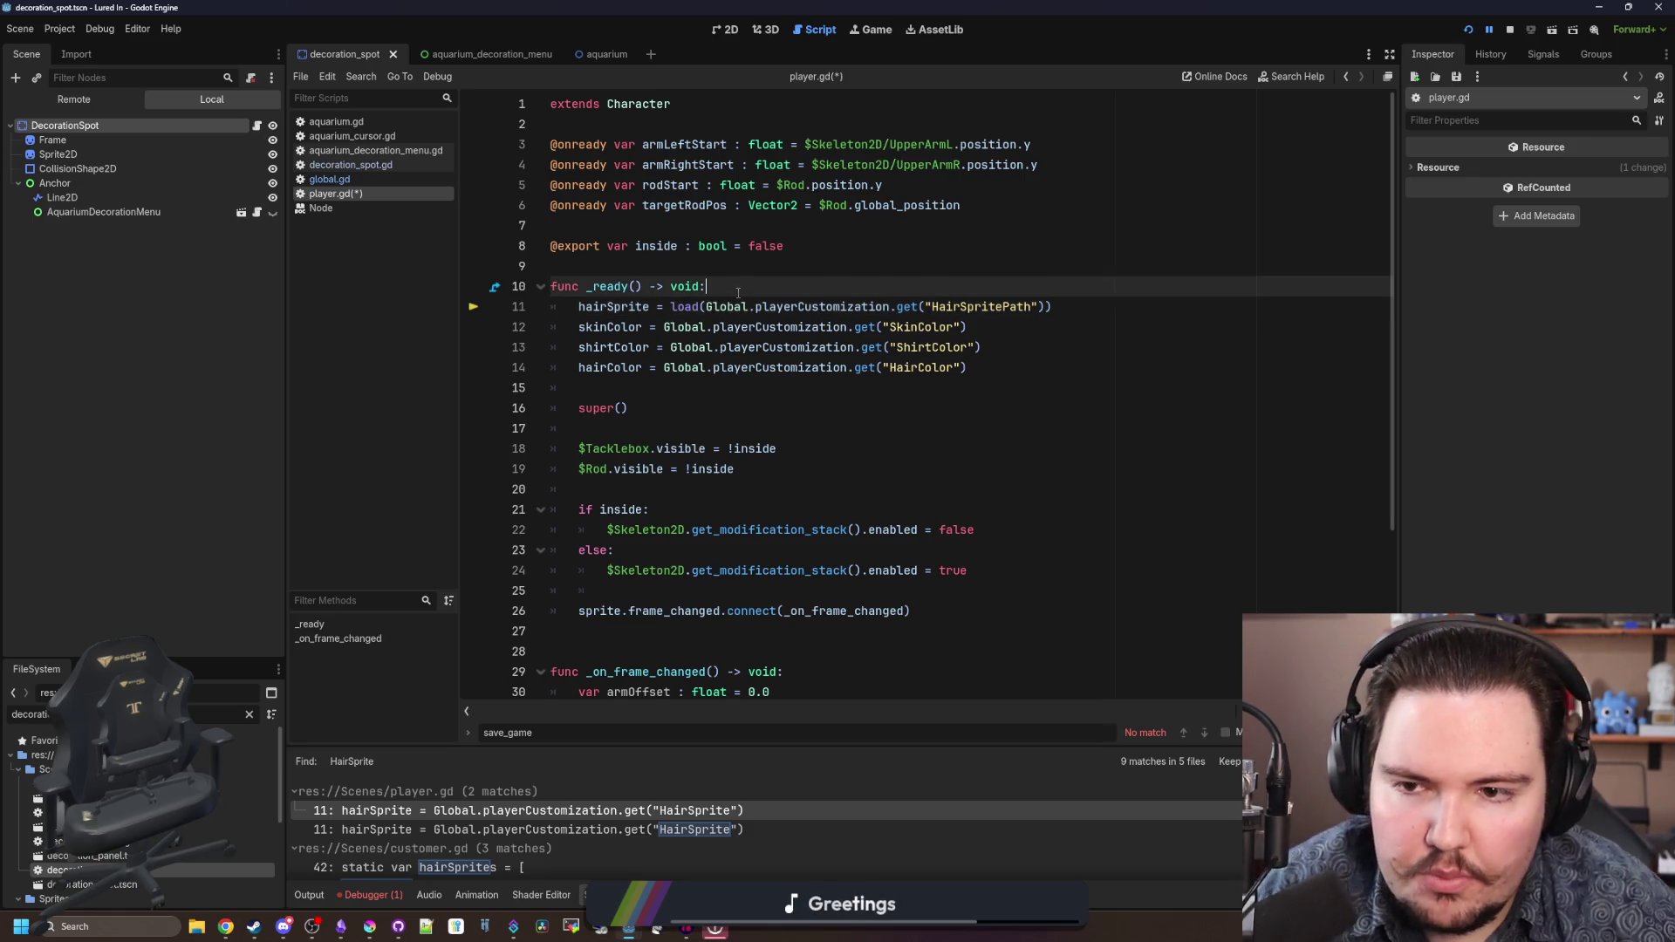
key("Return")
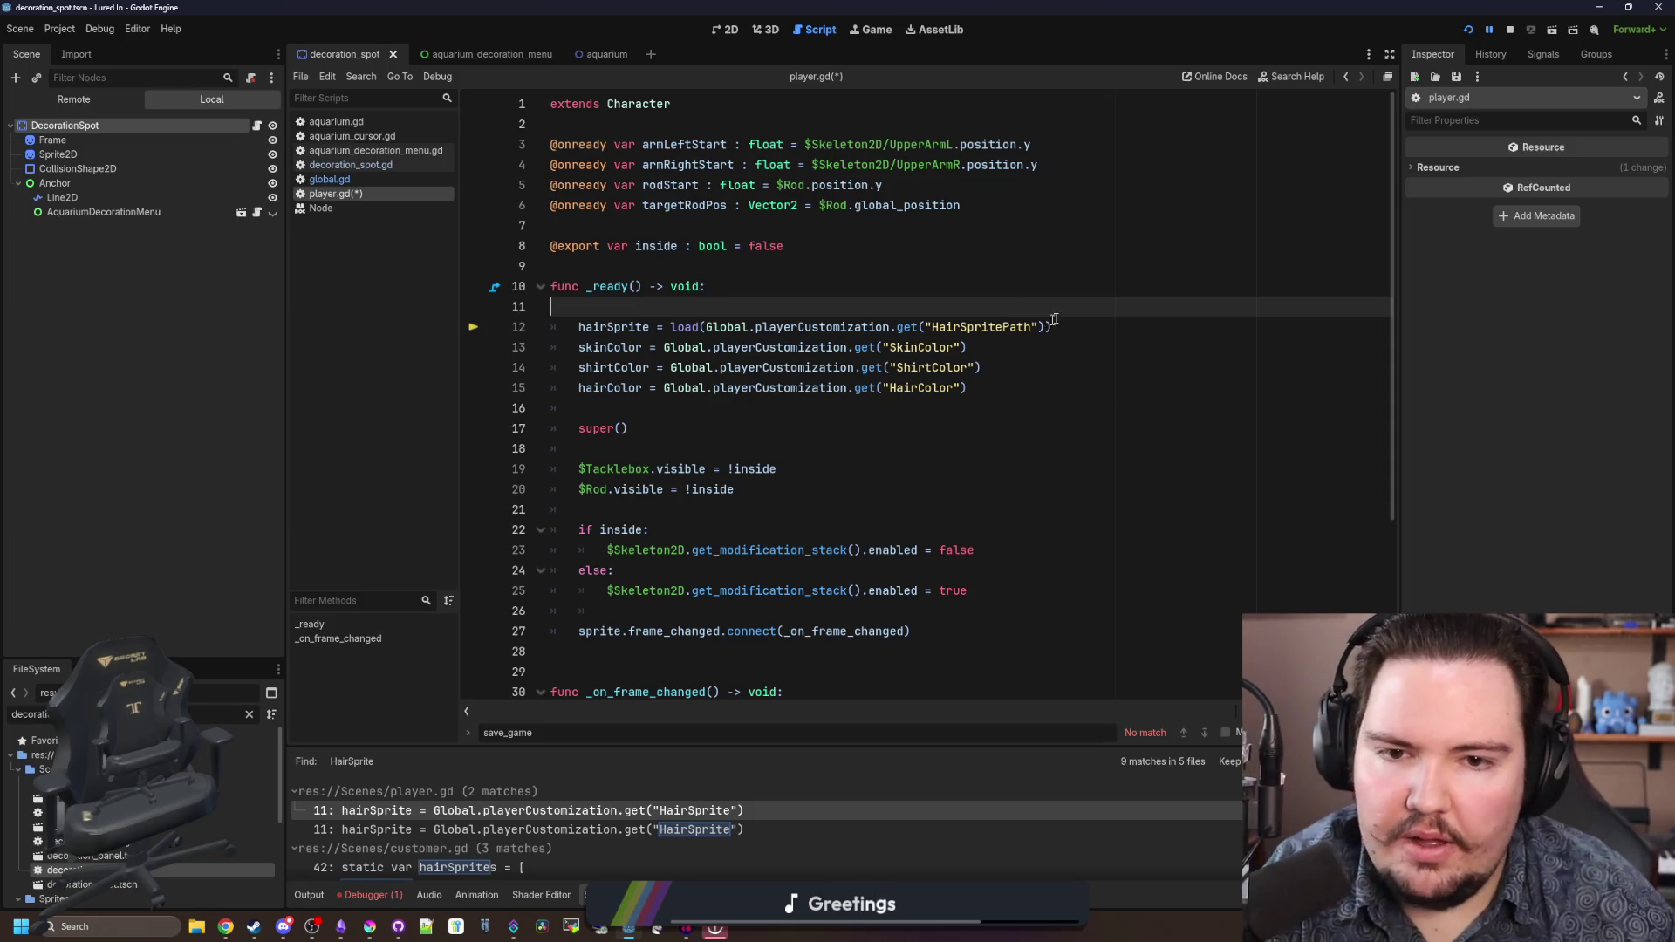
key("BackSpace")
left_click_drag(1054, 313, 670, 307)
key("ctrl+c")
key("BackSpace")
left_click(737, 289)
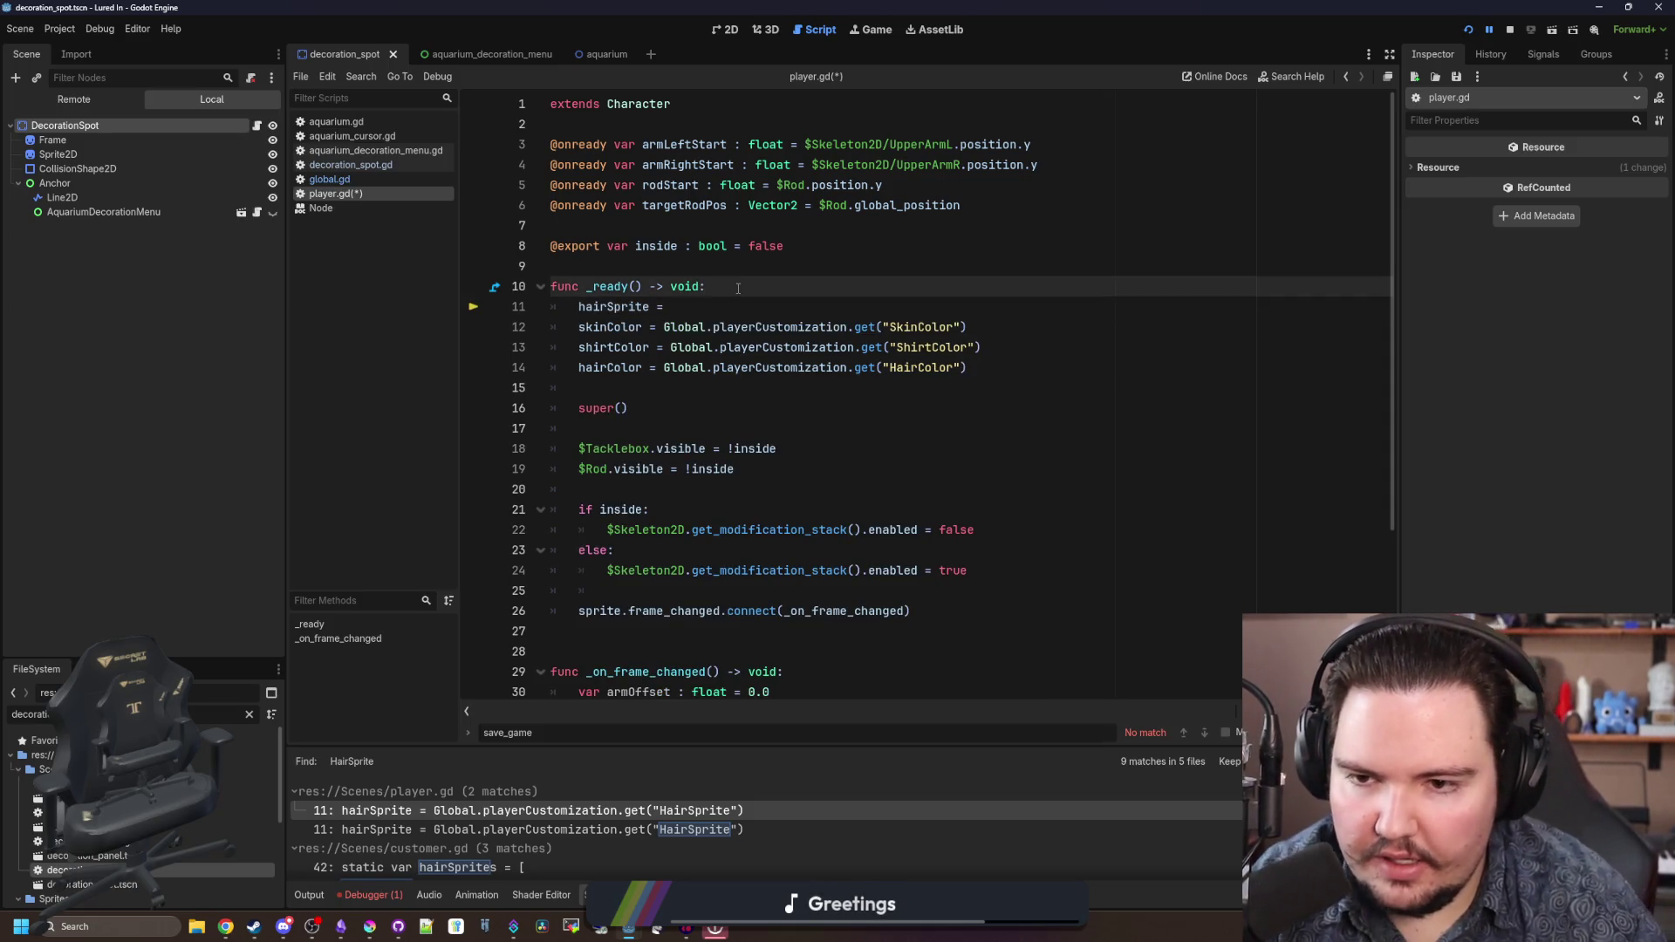
key("Return")
type("=")
key("ctrl+v")
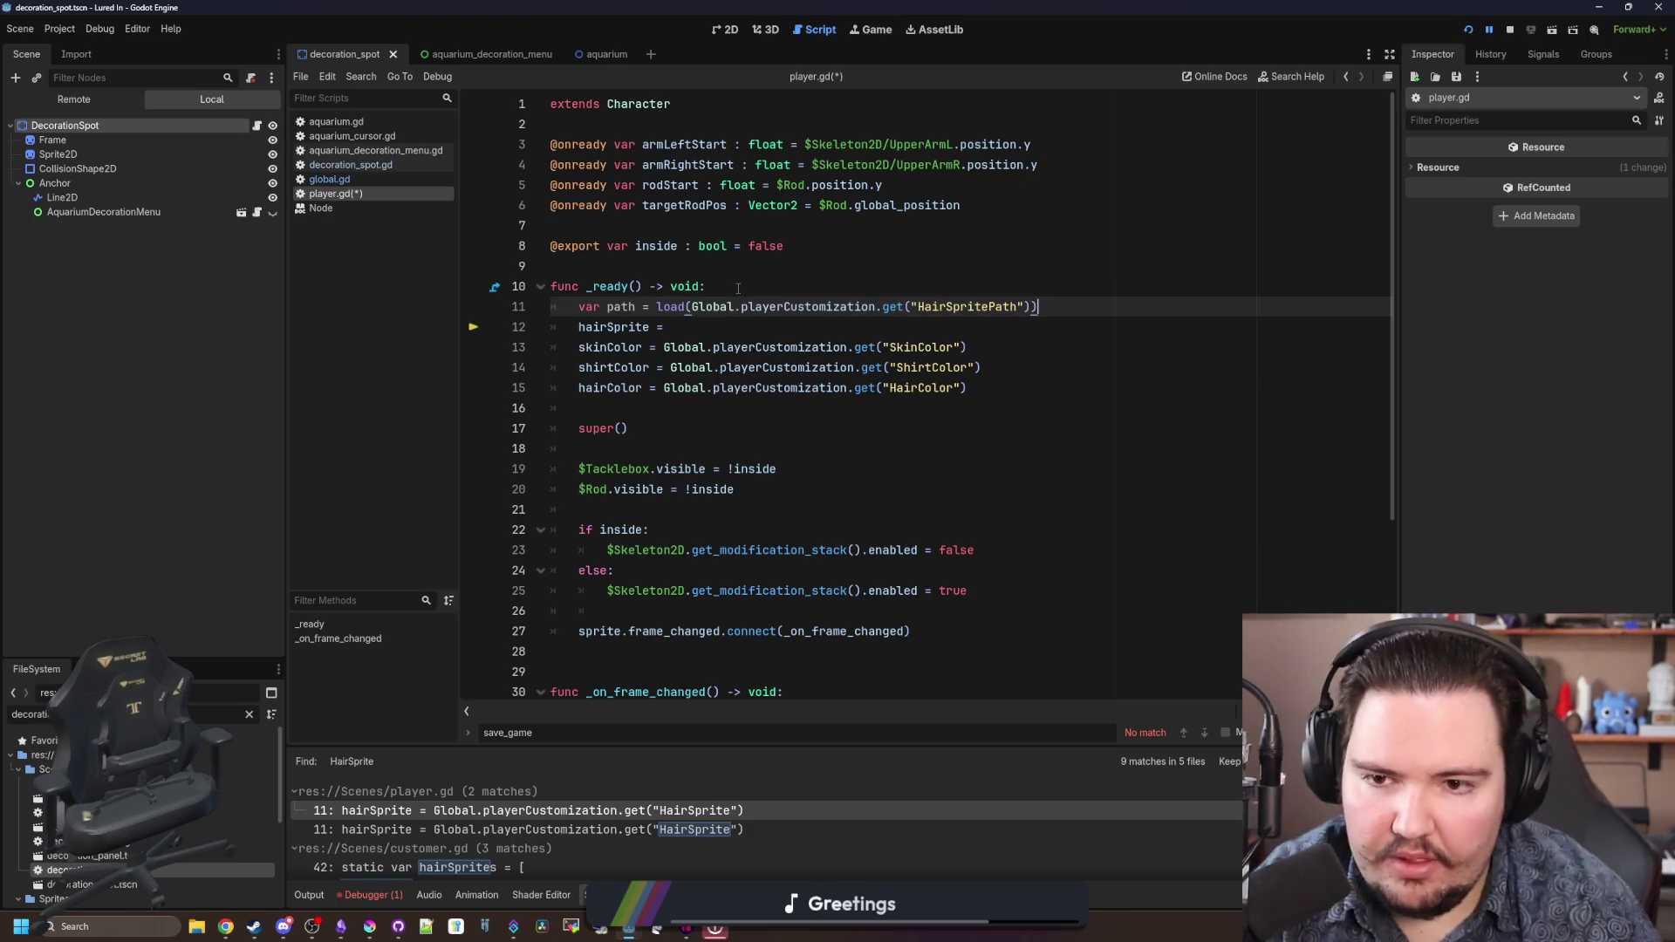
key("BackSpace")
double_click(670, 307)
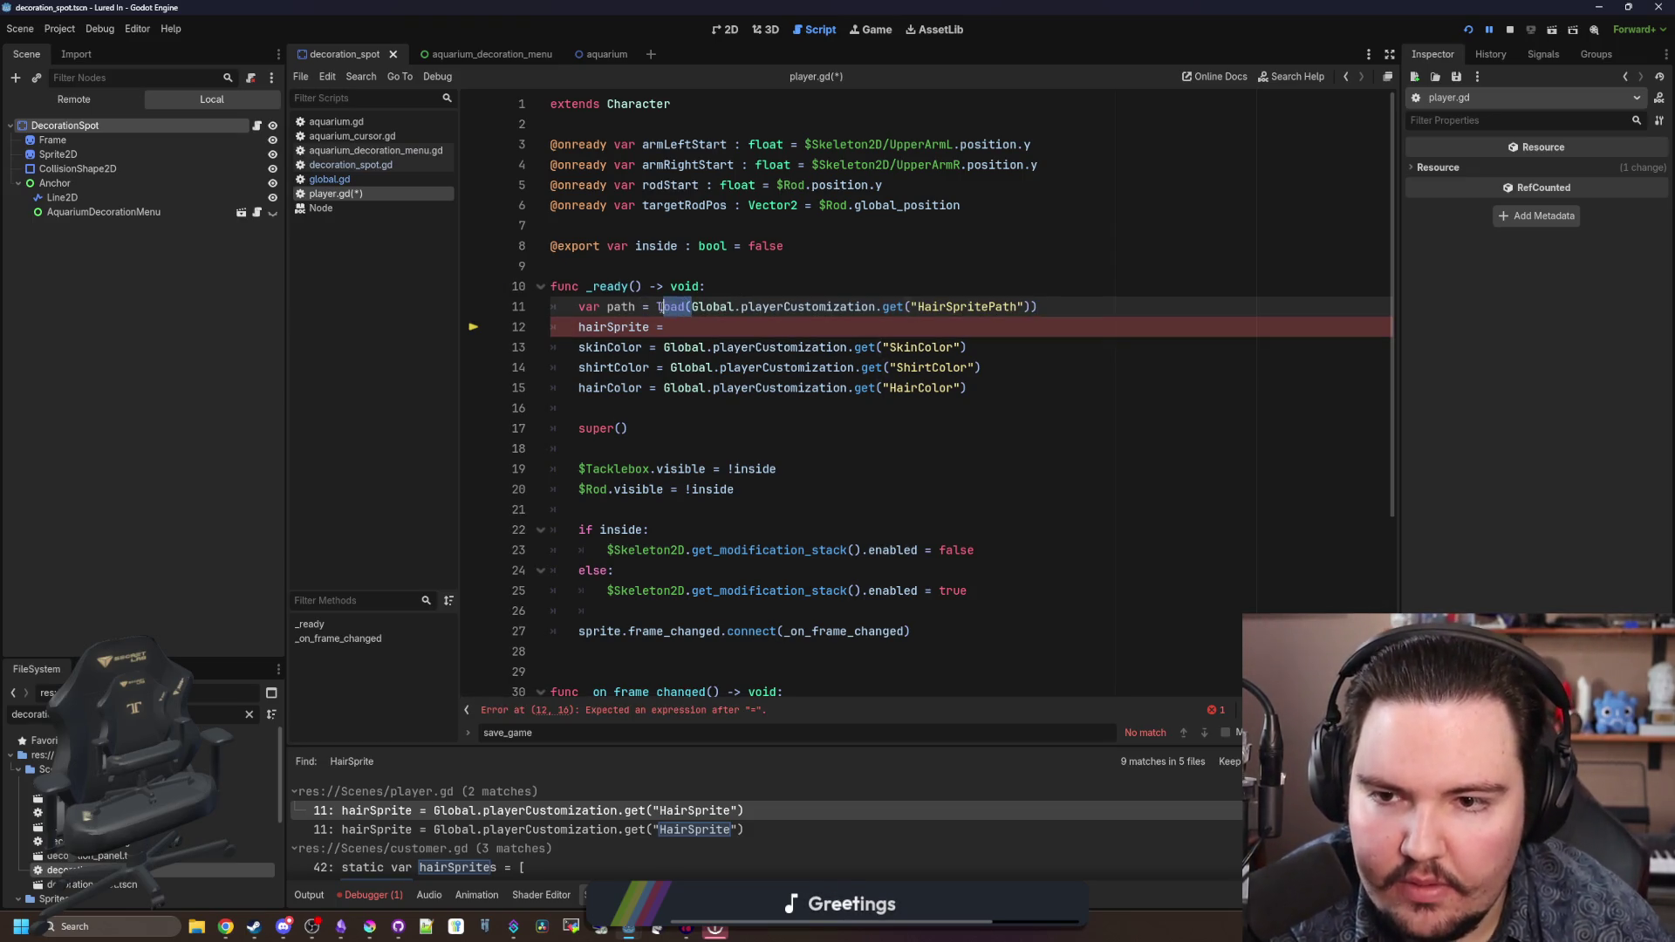
key("BackSpace")
left_click(1036, 316)
key("BackSpace")
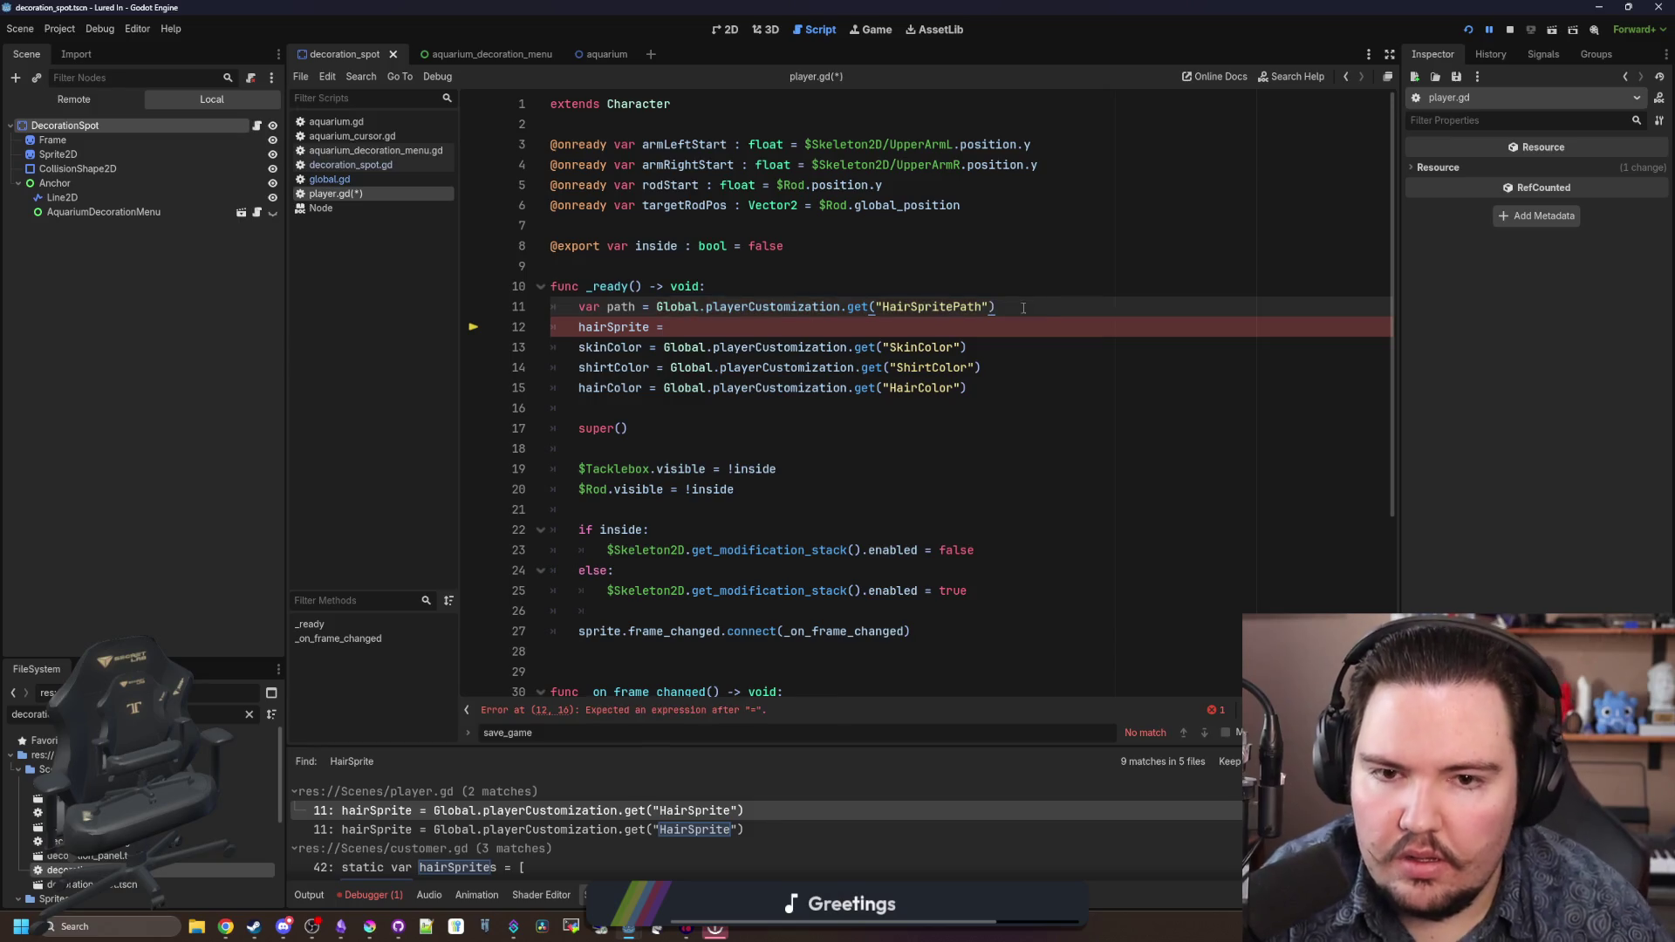
- Add an if path check setting hairSprite = load(path), save player.gd, and run the game
key("Return")
type("if path:")
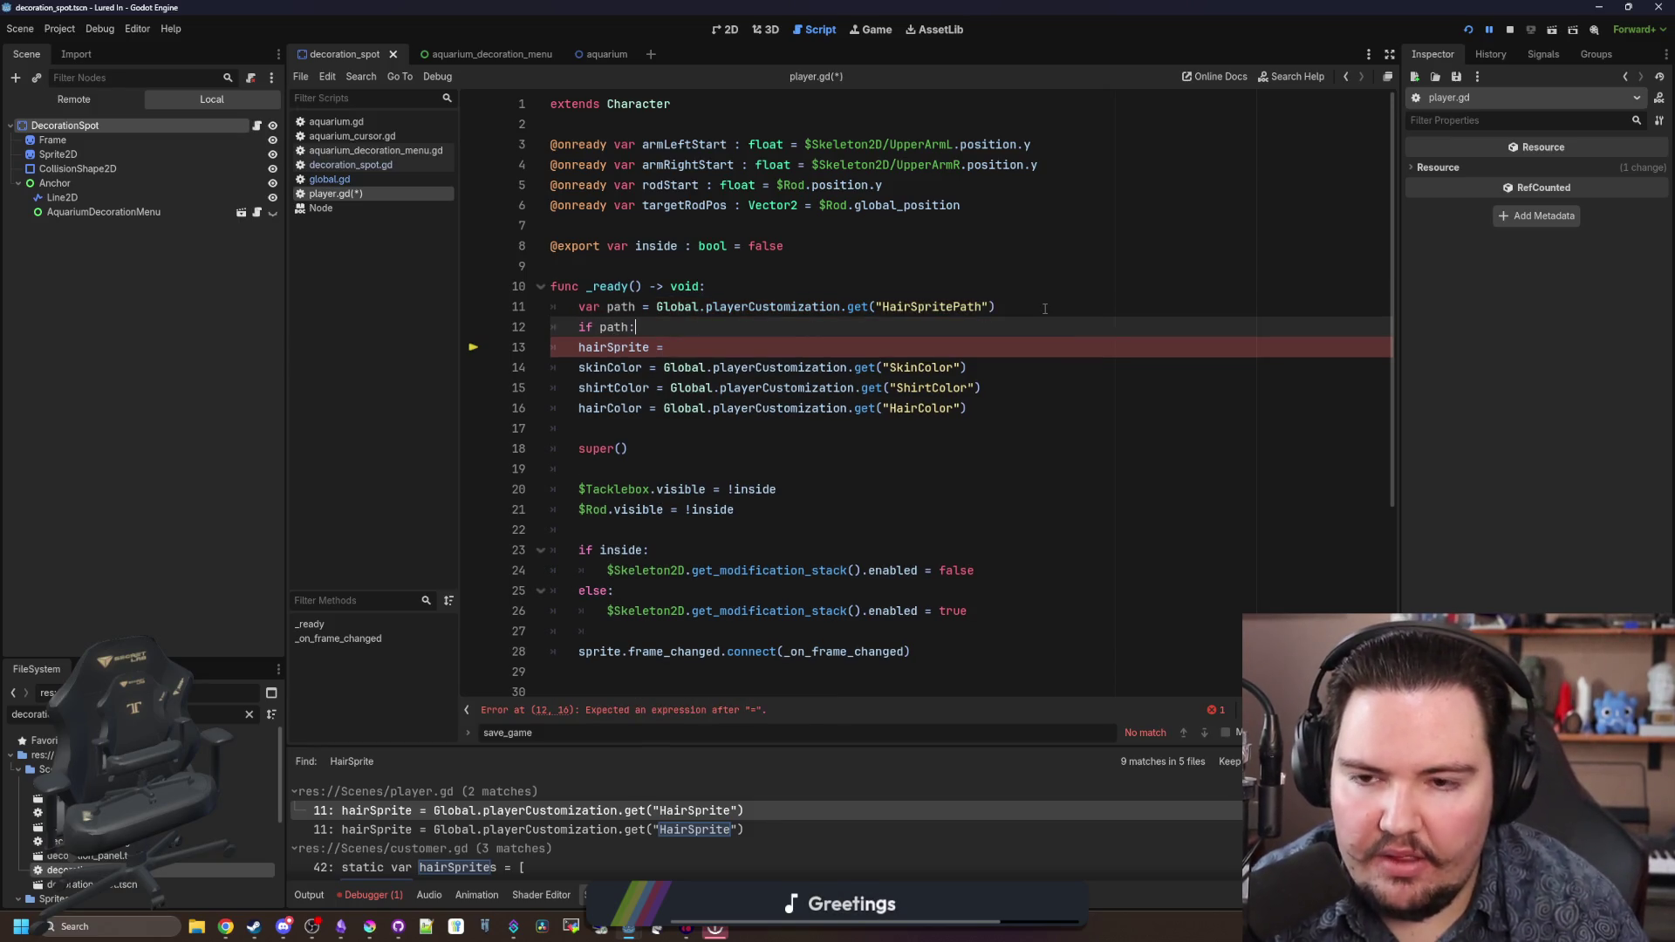
key("Return")
type("hai")
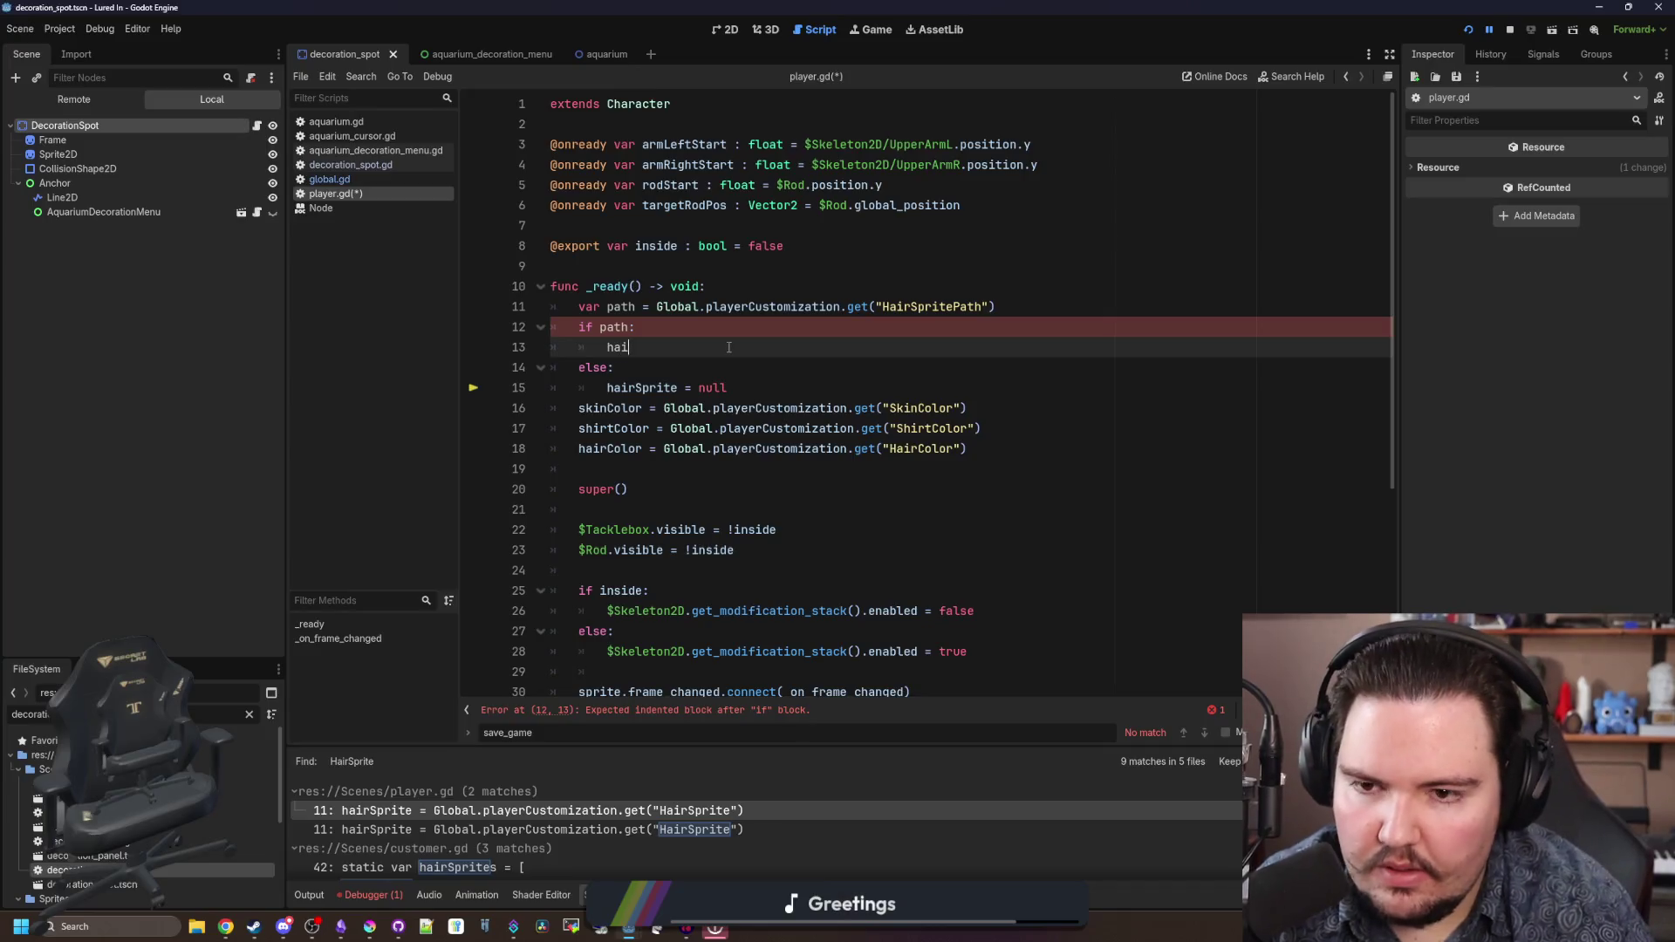
type("rSprite = load(path")
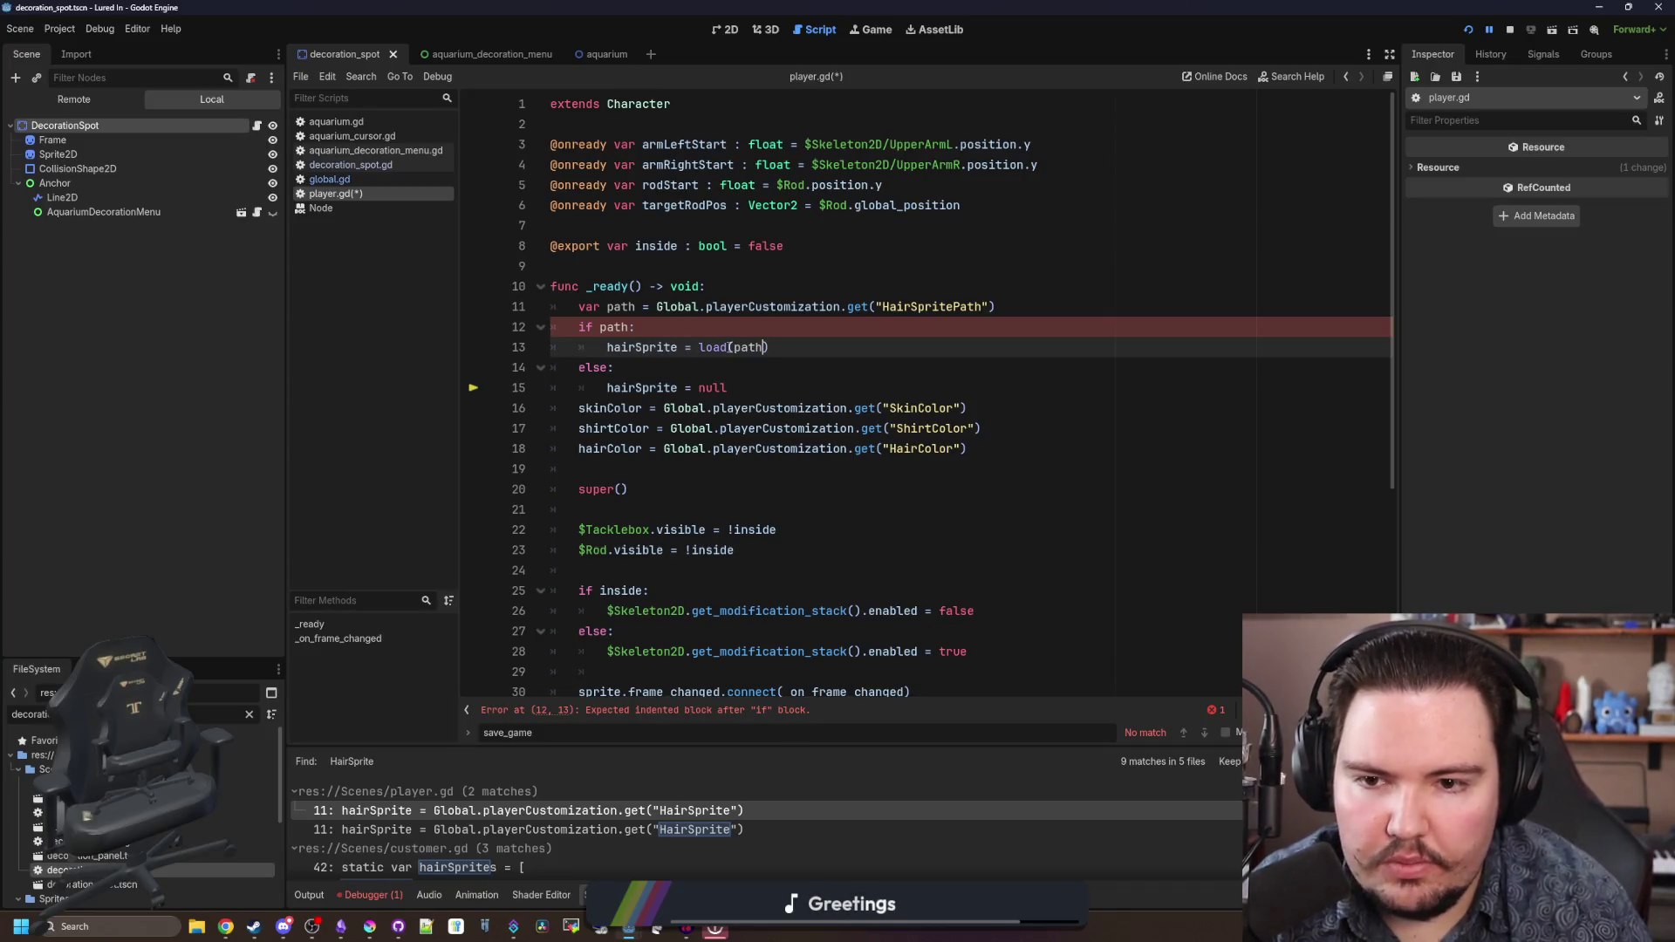
left_click(763, 319)
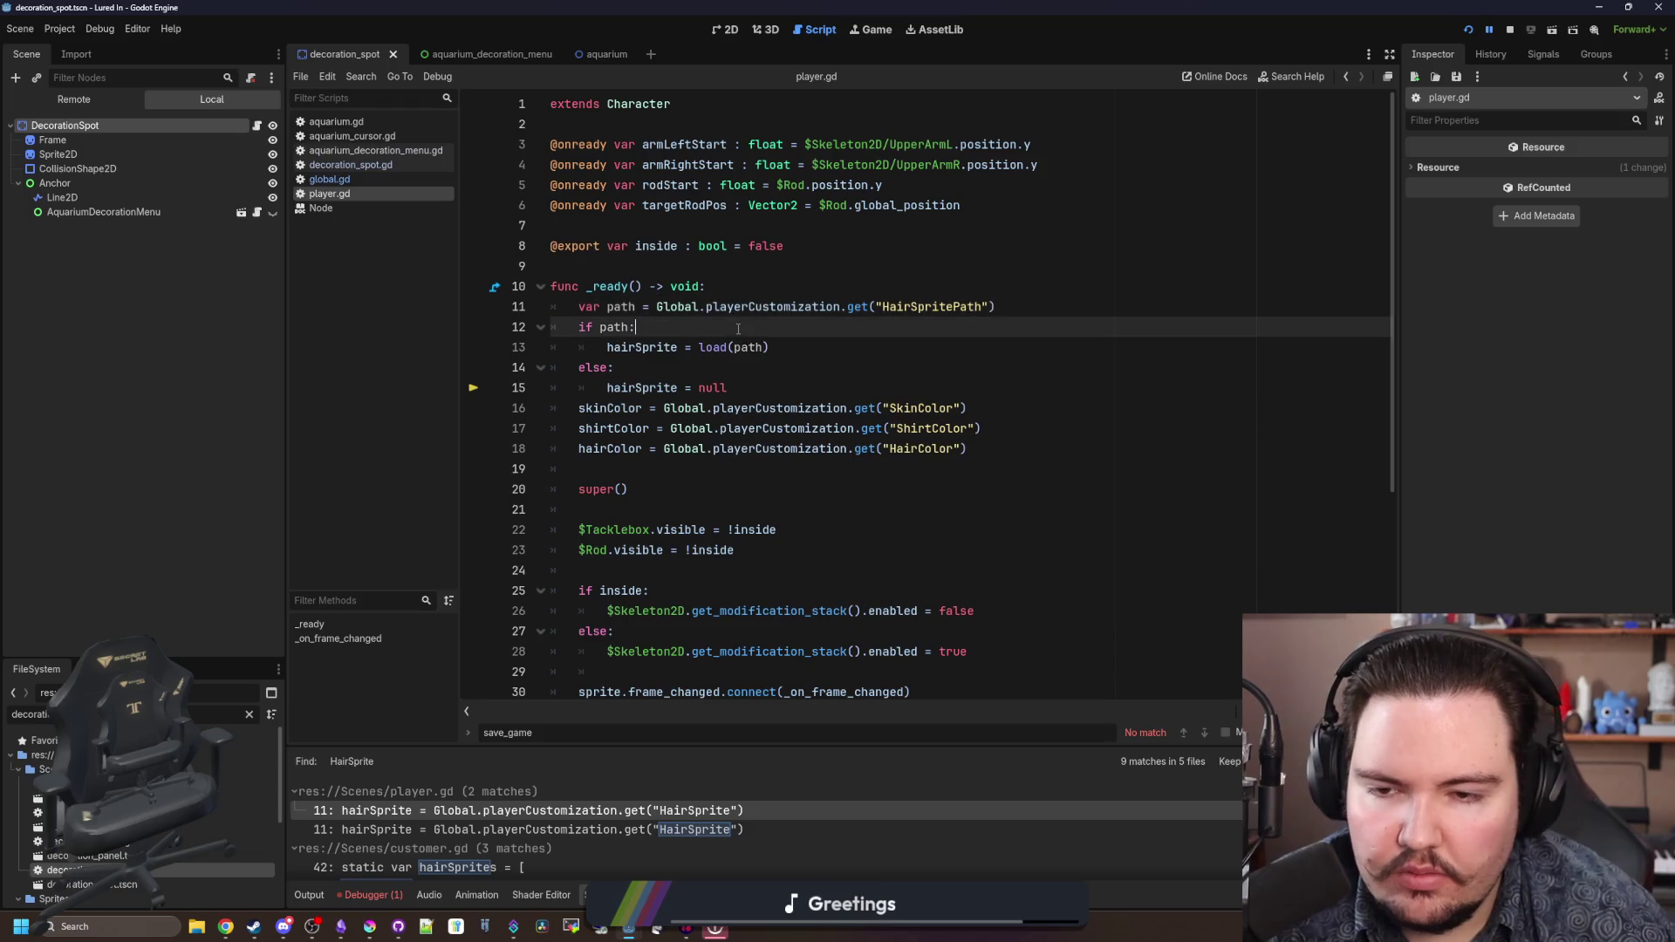
key("ctrl+s")
left_click(1470, 31)
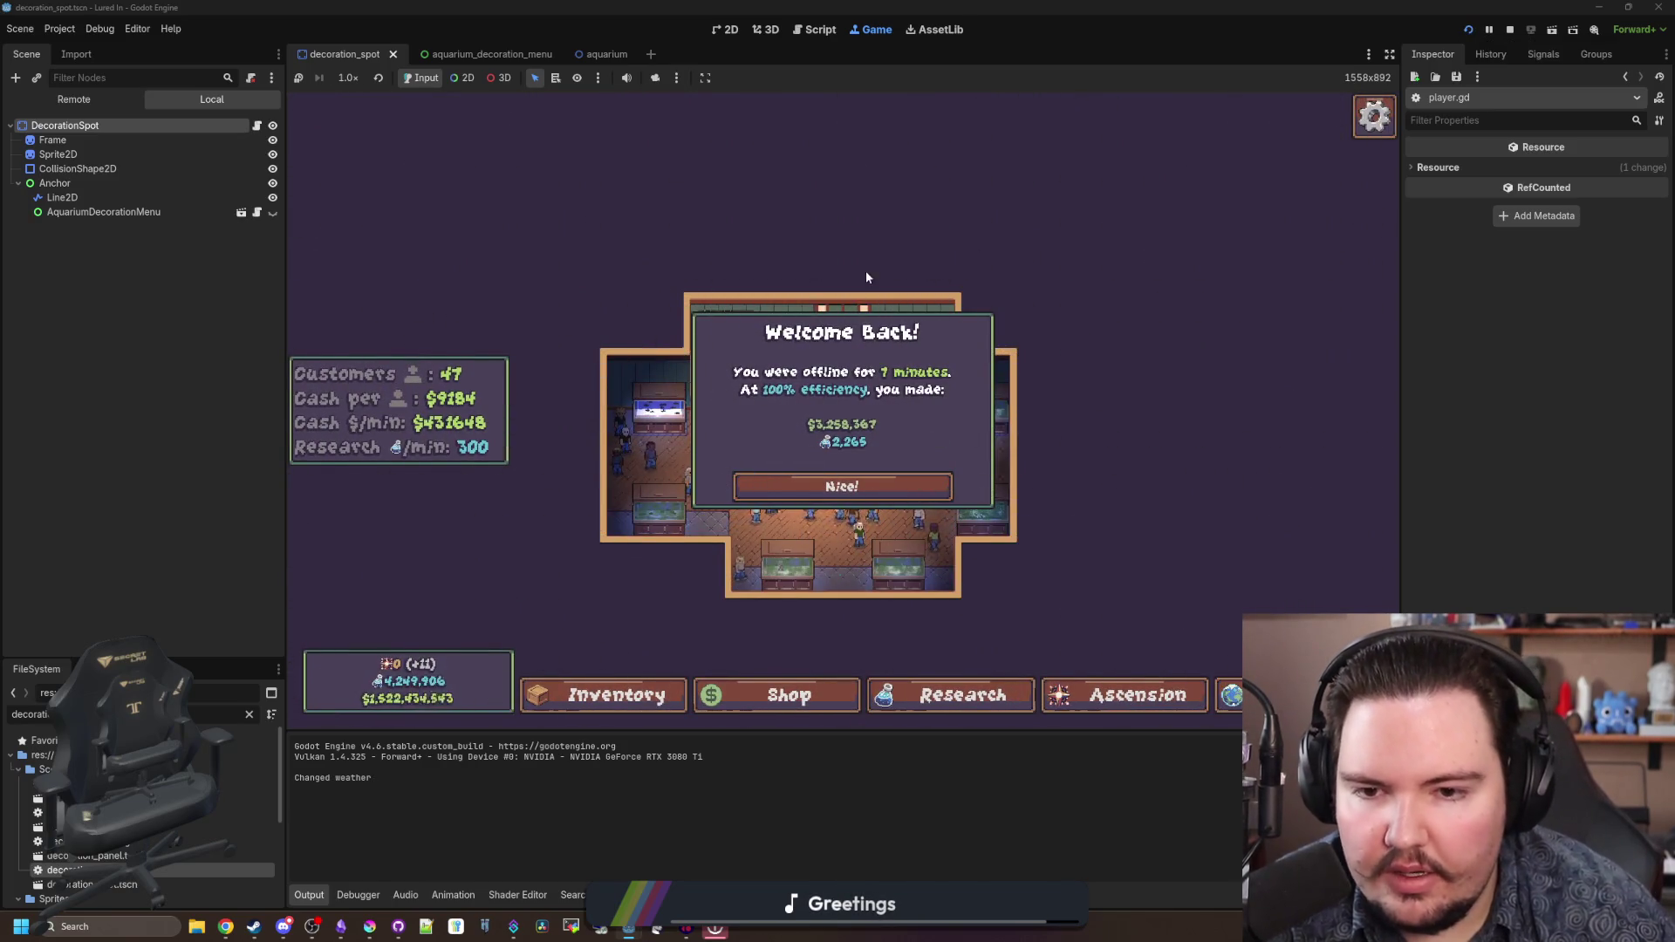
- Buy a Crate decoration, place it between the bottom tanks, and reload via Main Menu > Play
left_click(852, 488)
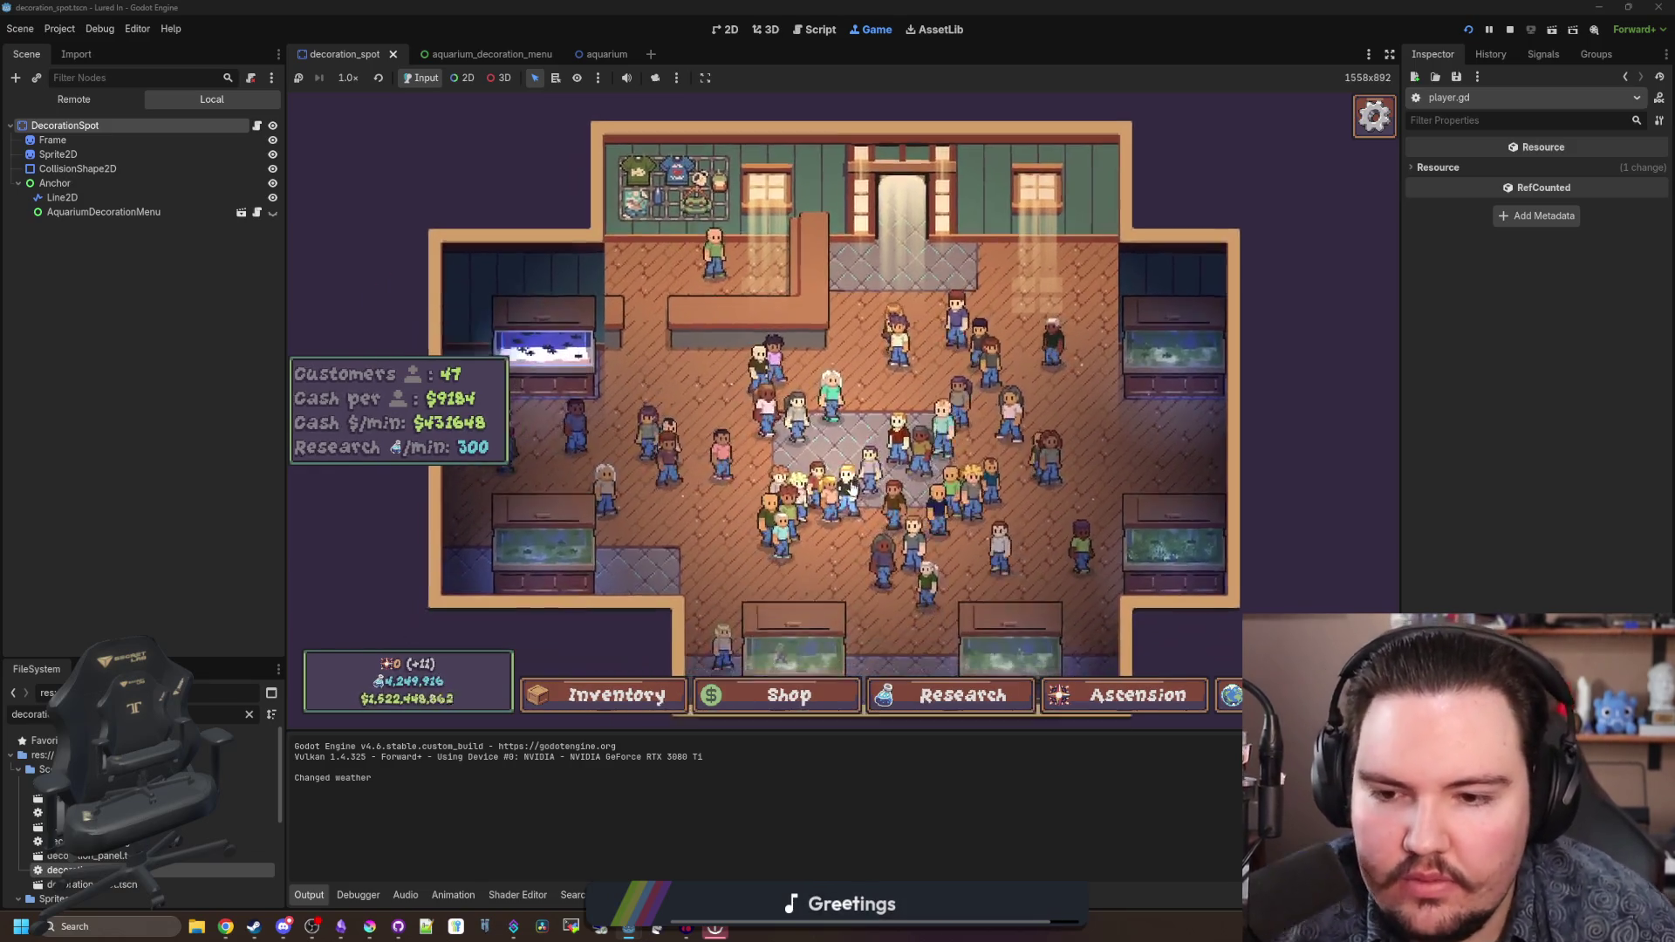
left_click(789, 695)
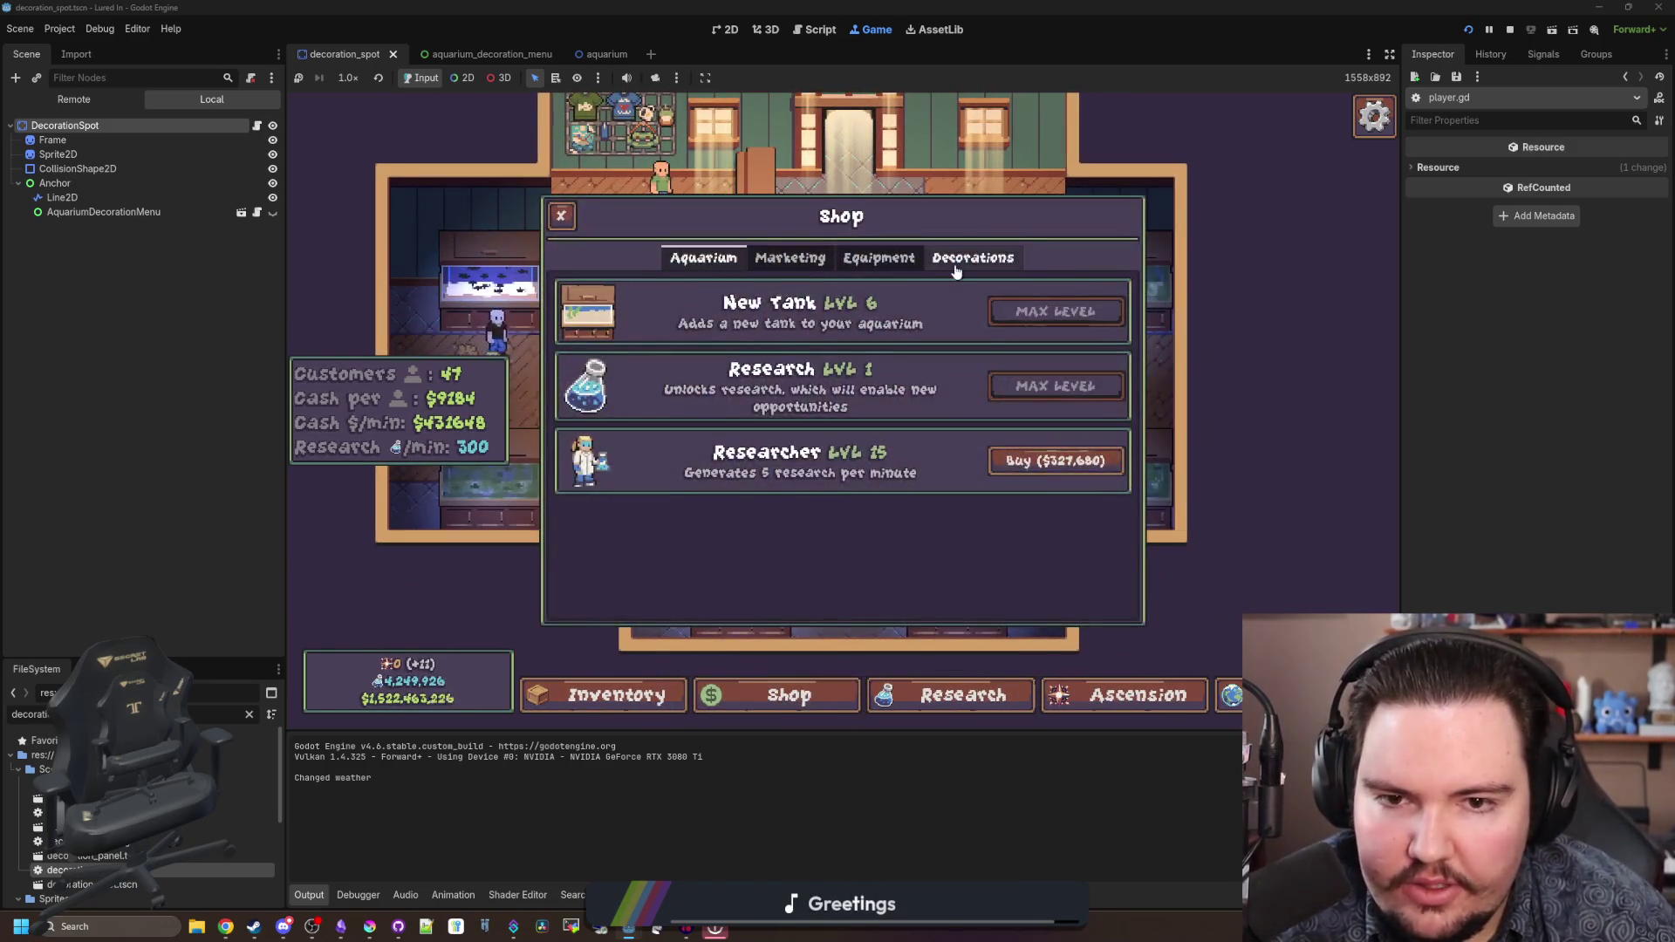
left_click(957, 271)
left_click(1054, 457)
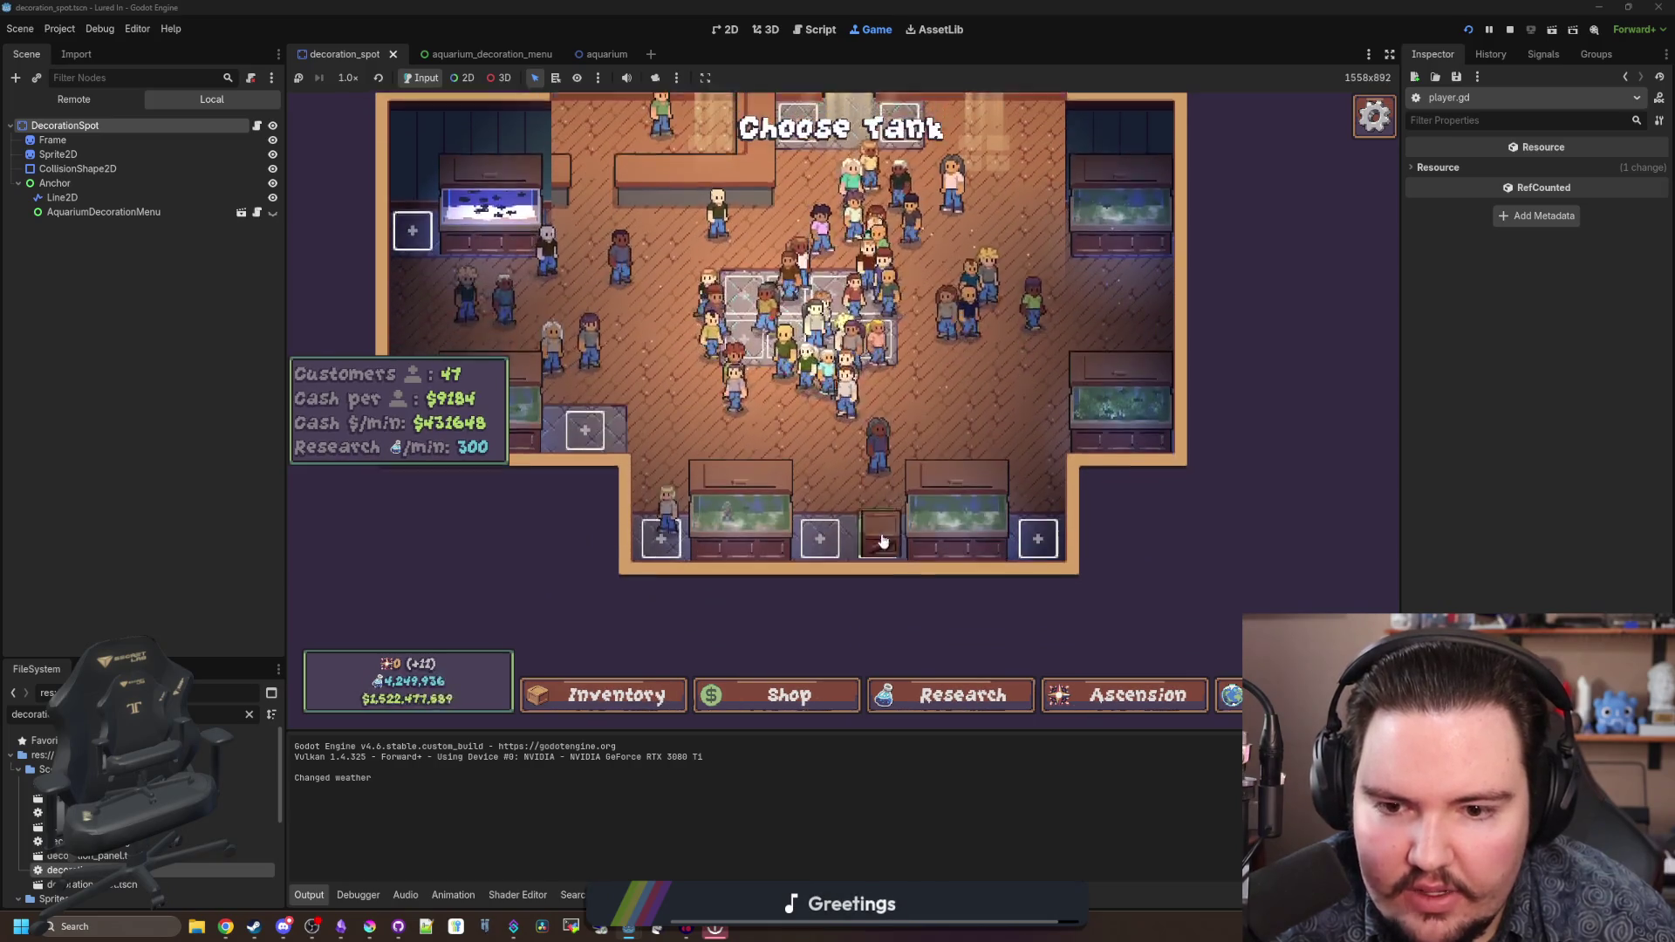
left_click(827, 524)
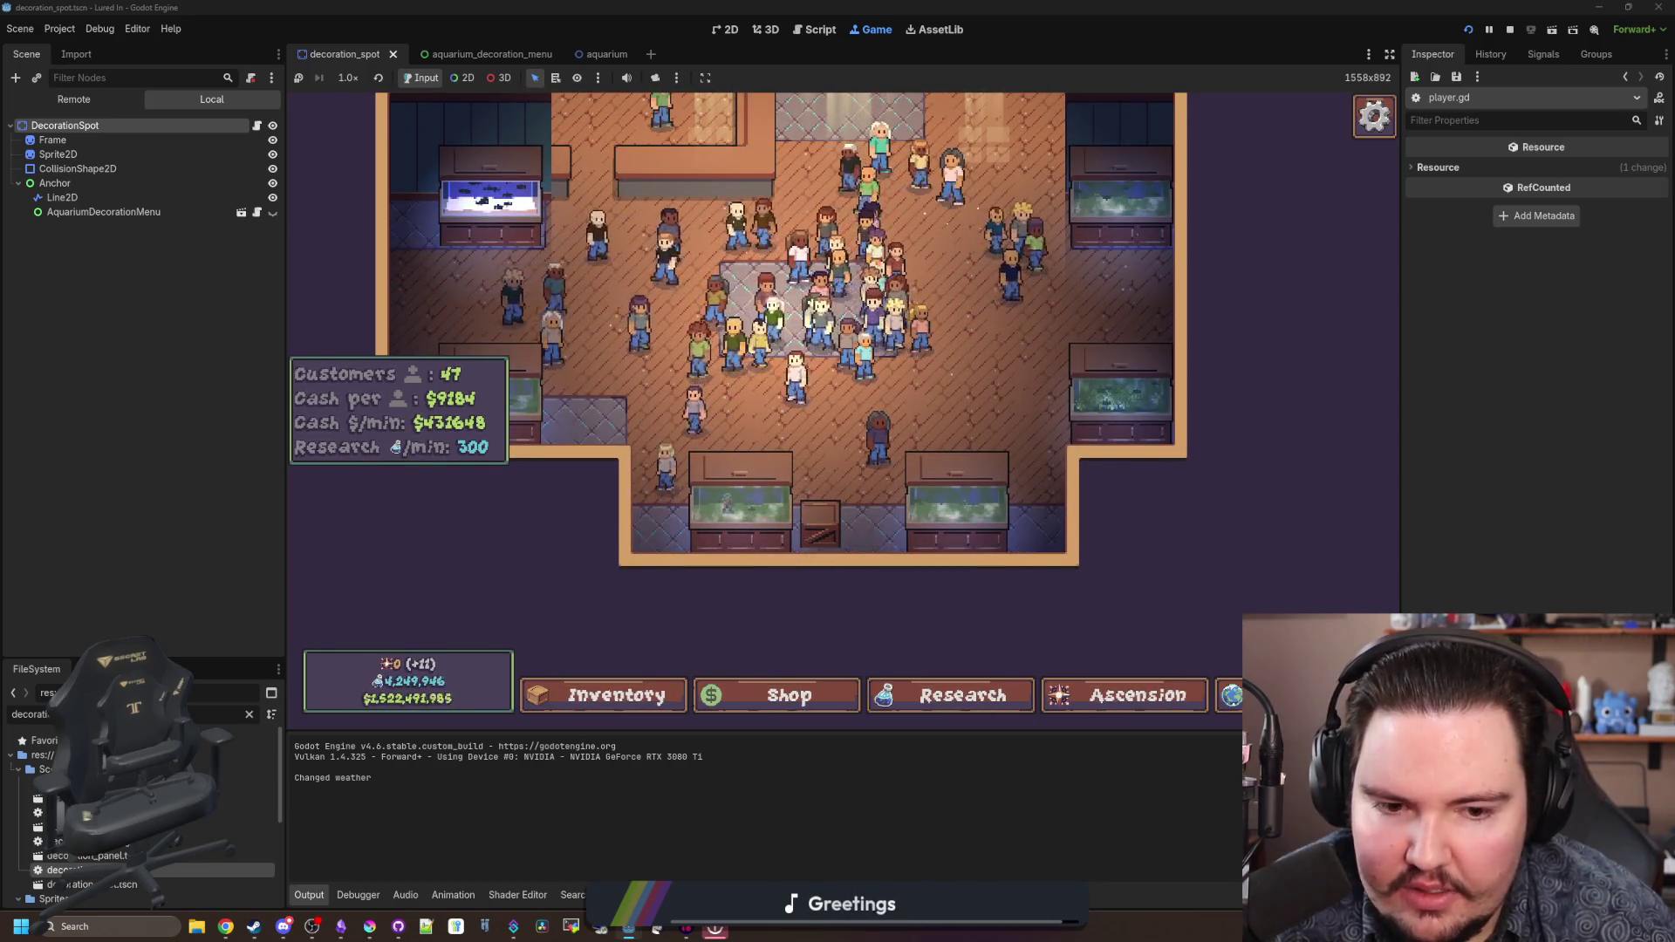
key("Escape")
left_click(801, 452)
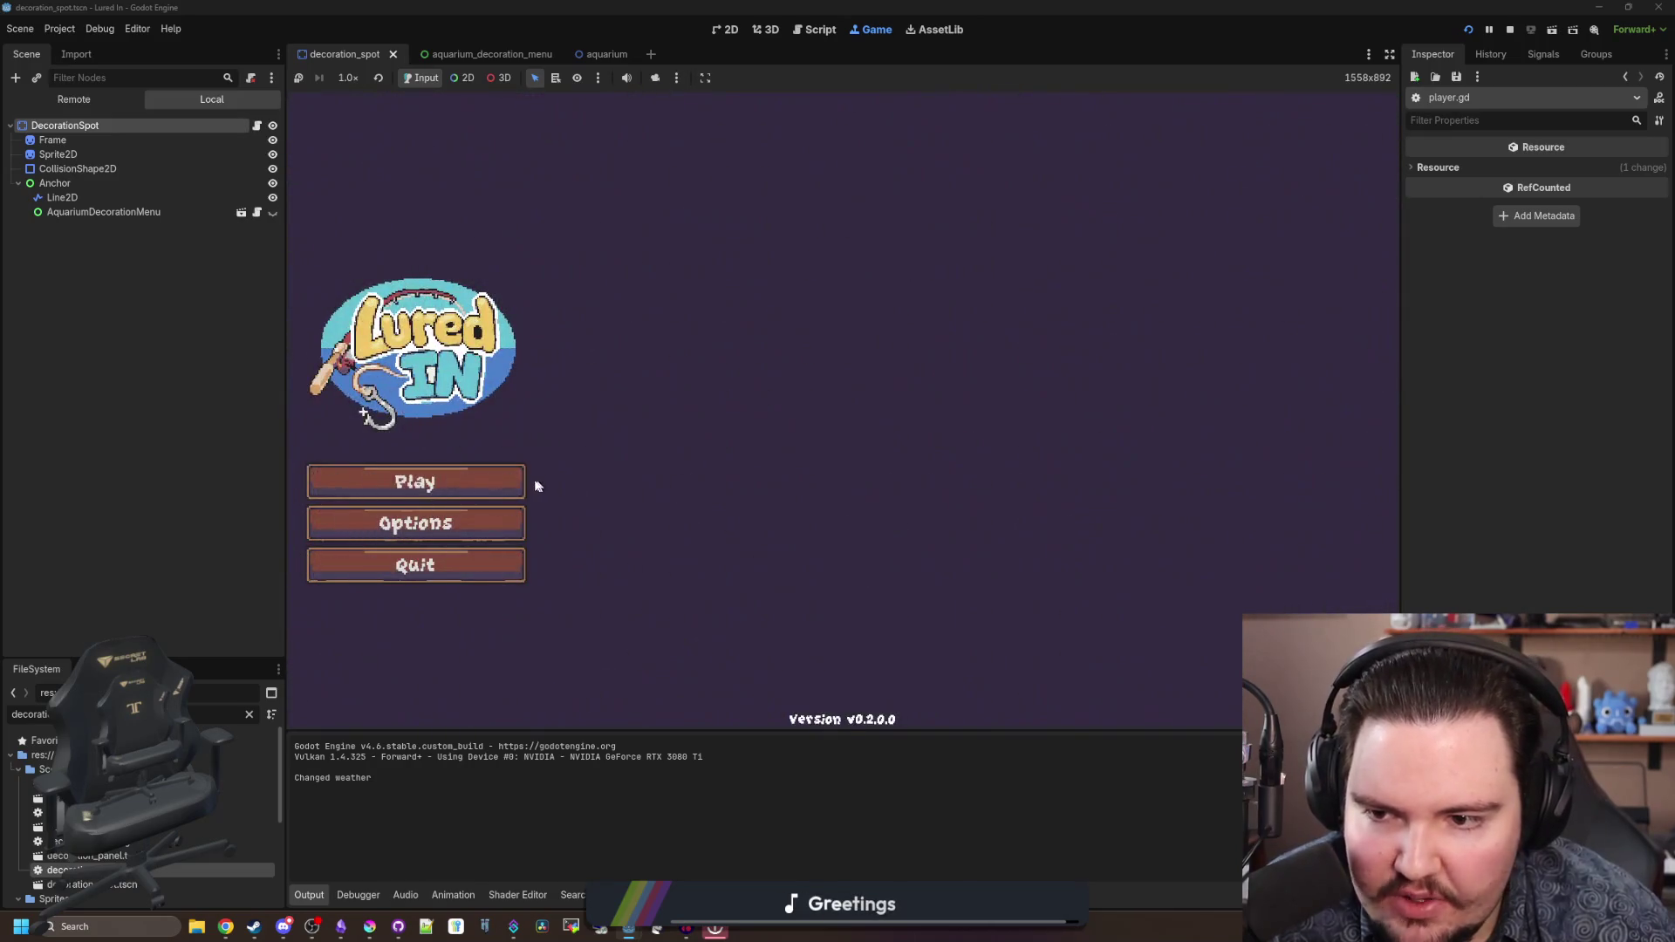
left_click(515, 485)
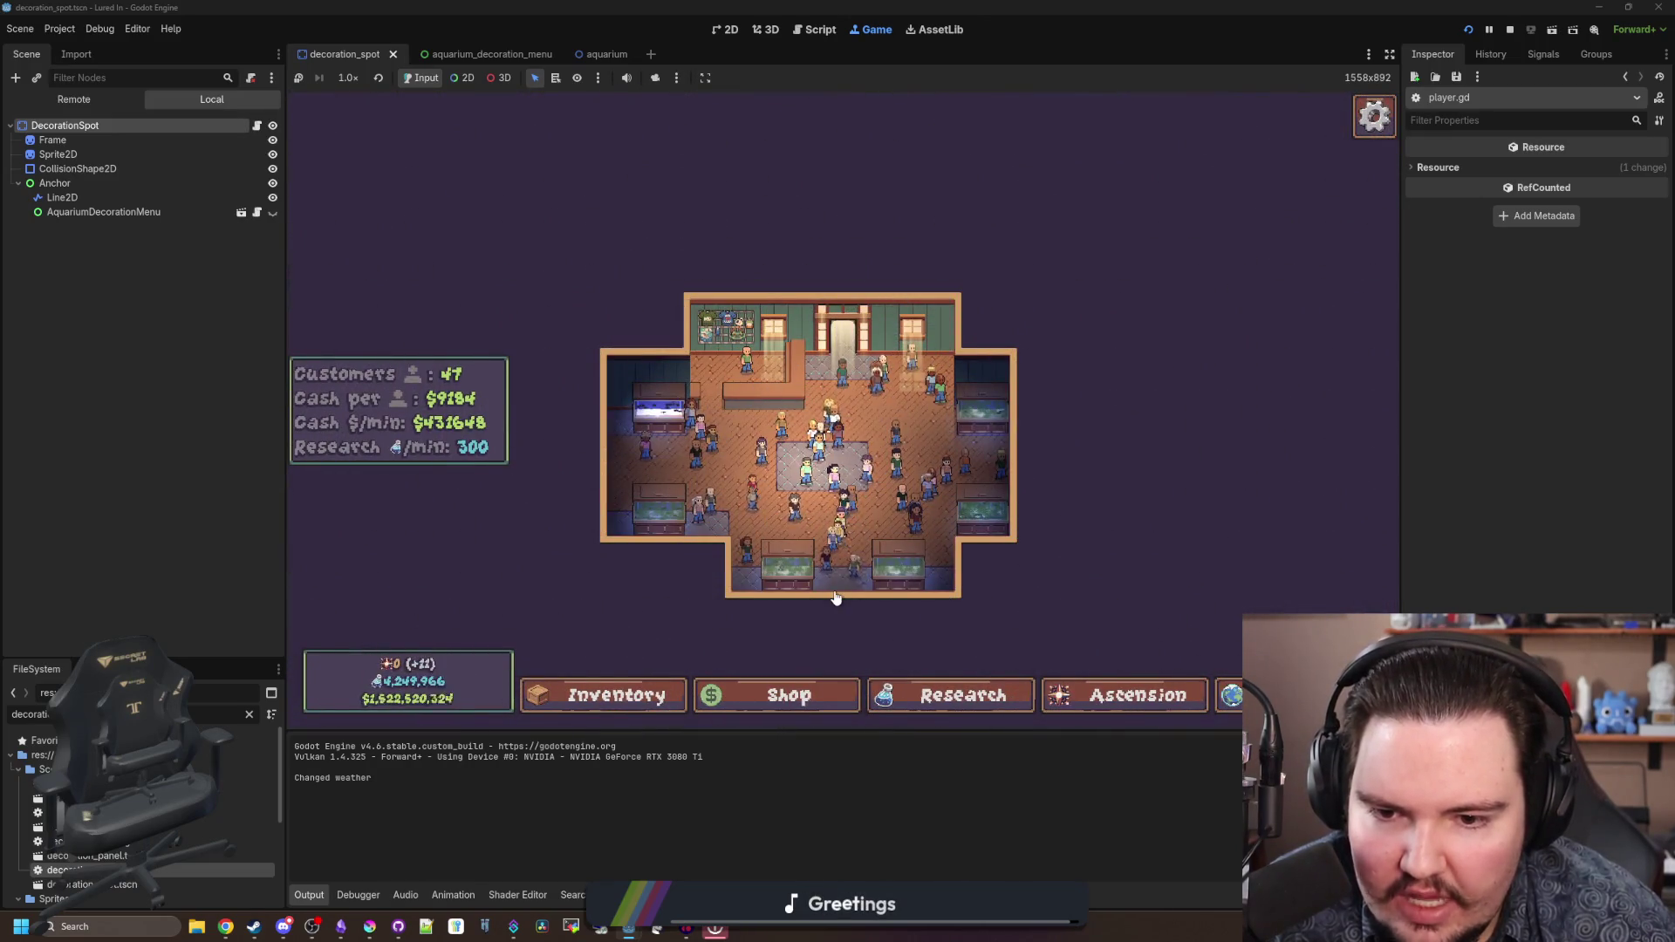
- Delete the reloaded crate from its Edit panel, then return to decoration_spot.gd's entry setter
left_click(837, 532)
scroll(839, 430, "up", 3)
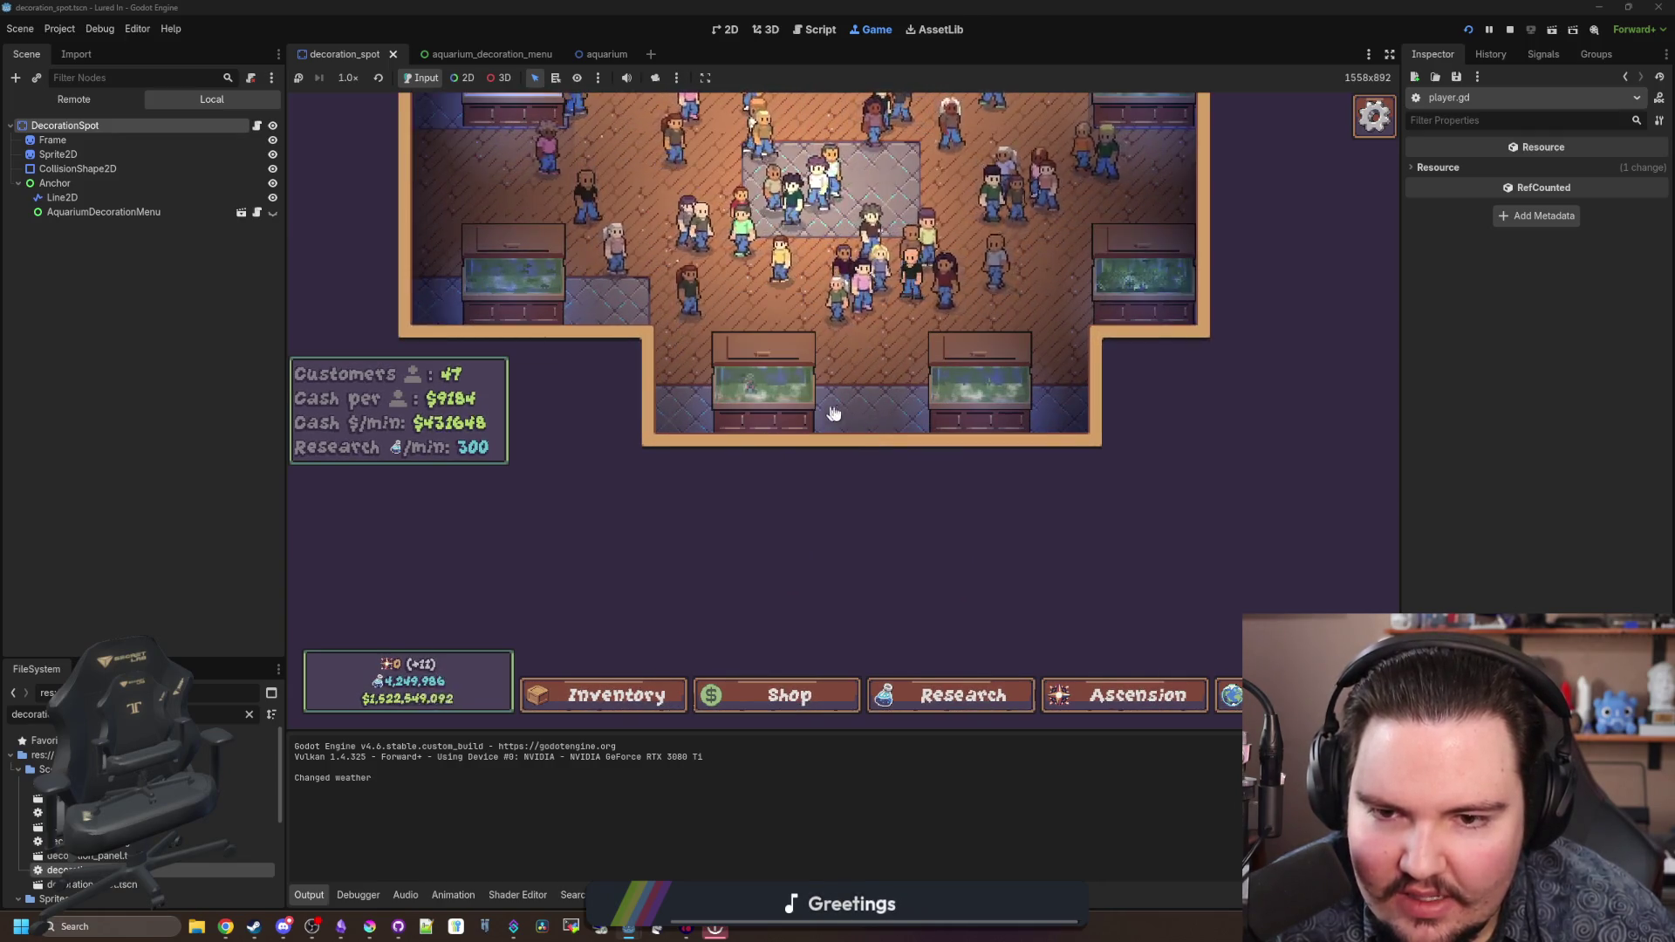
left_click(843, 412)
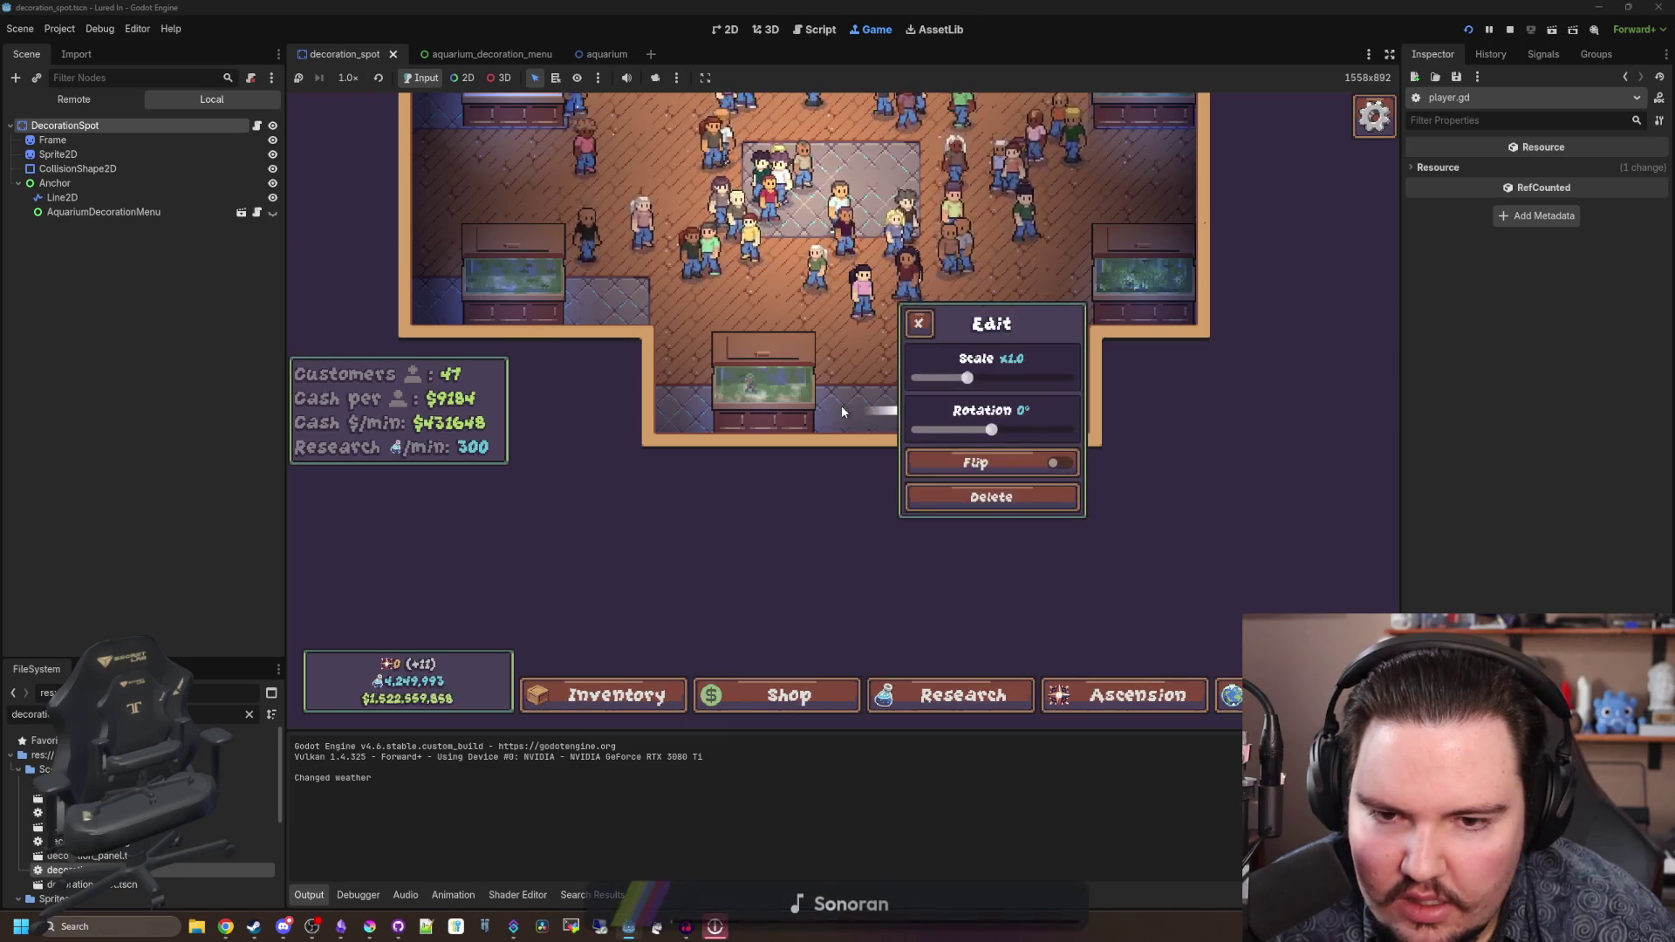
left_click(986, 498)
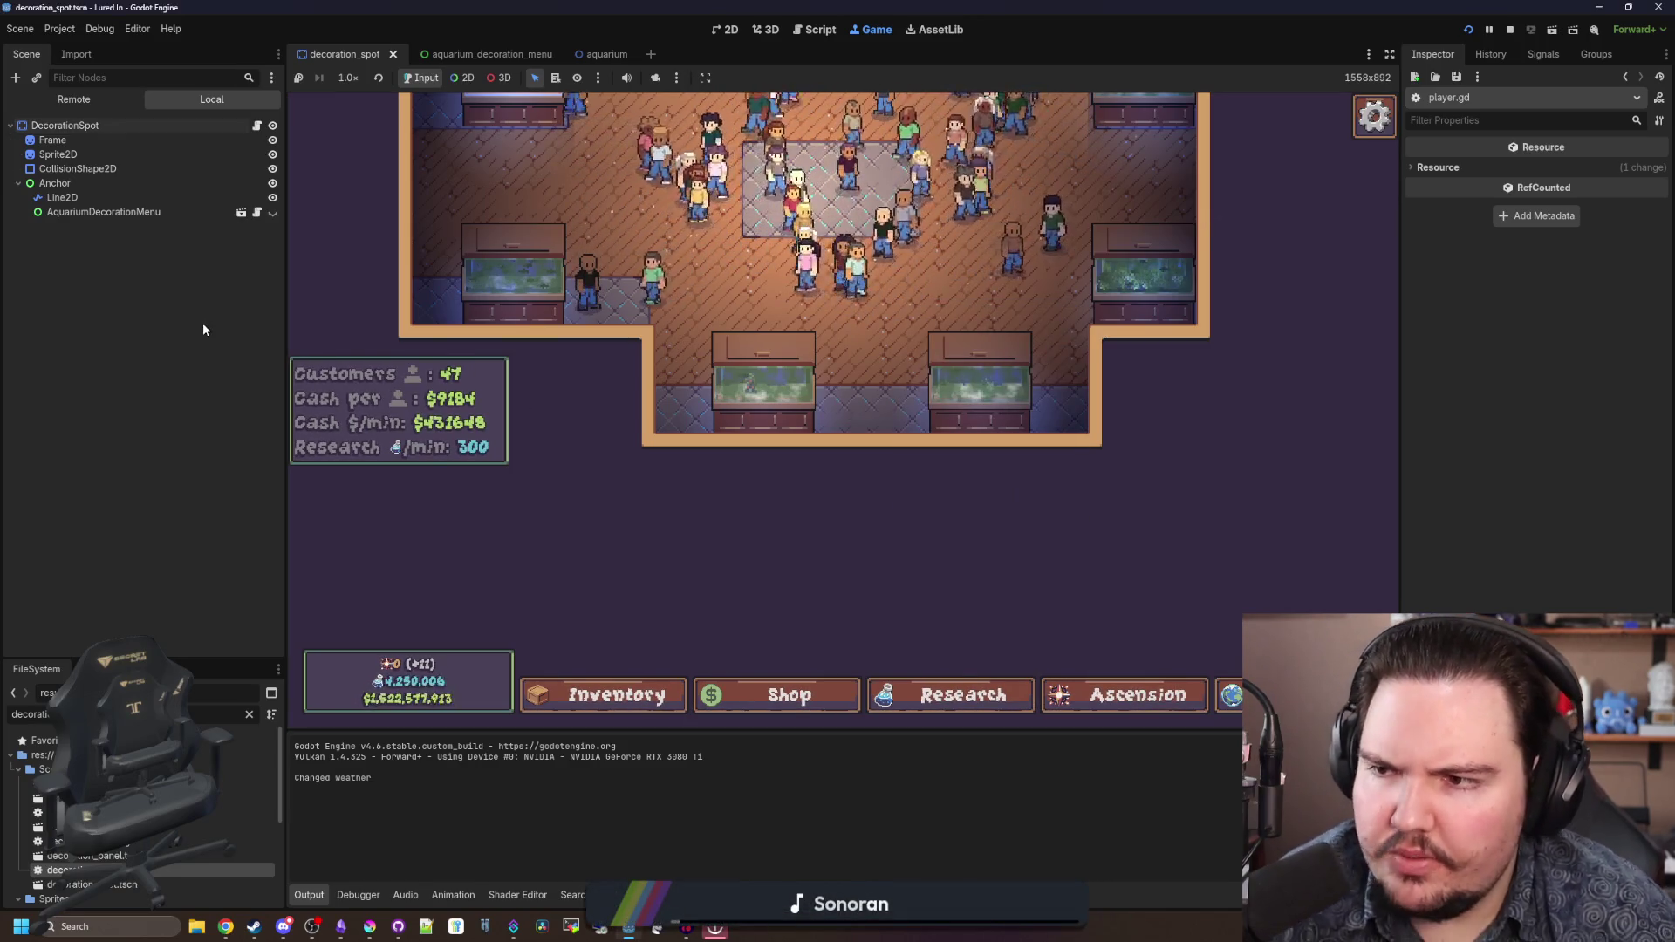
scroll(904, 417, "up", 2)
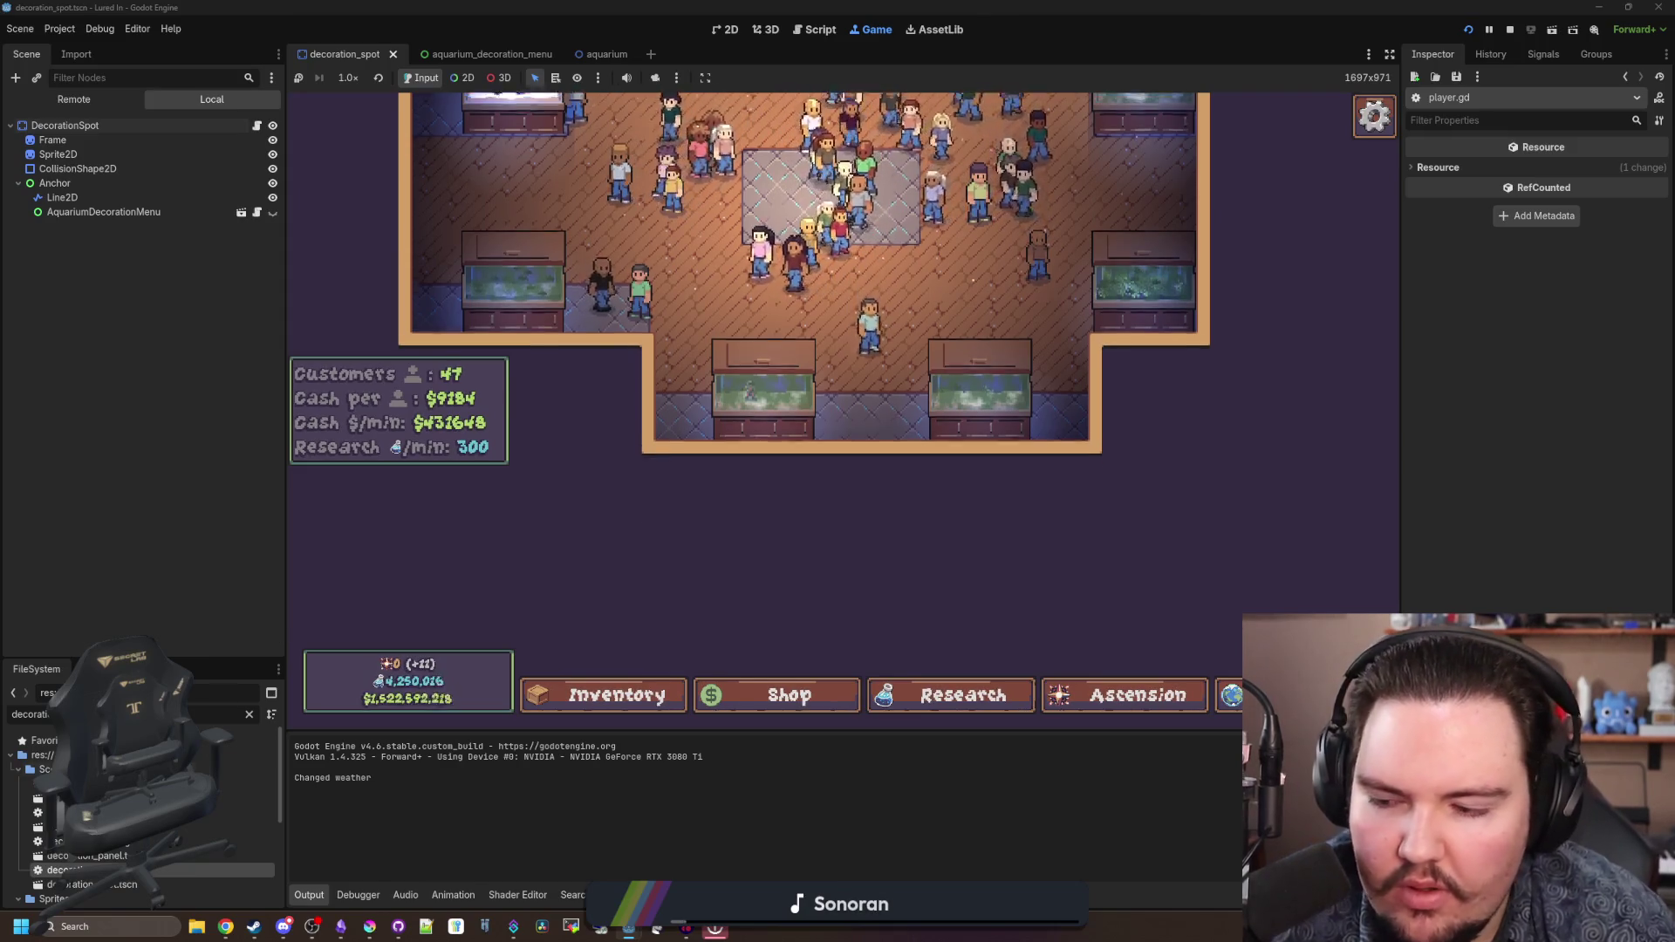
key("ctrl+F3")
left_click(953, 308)
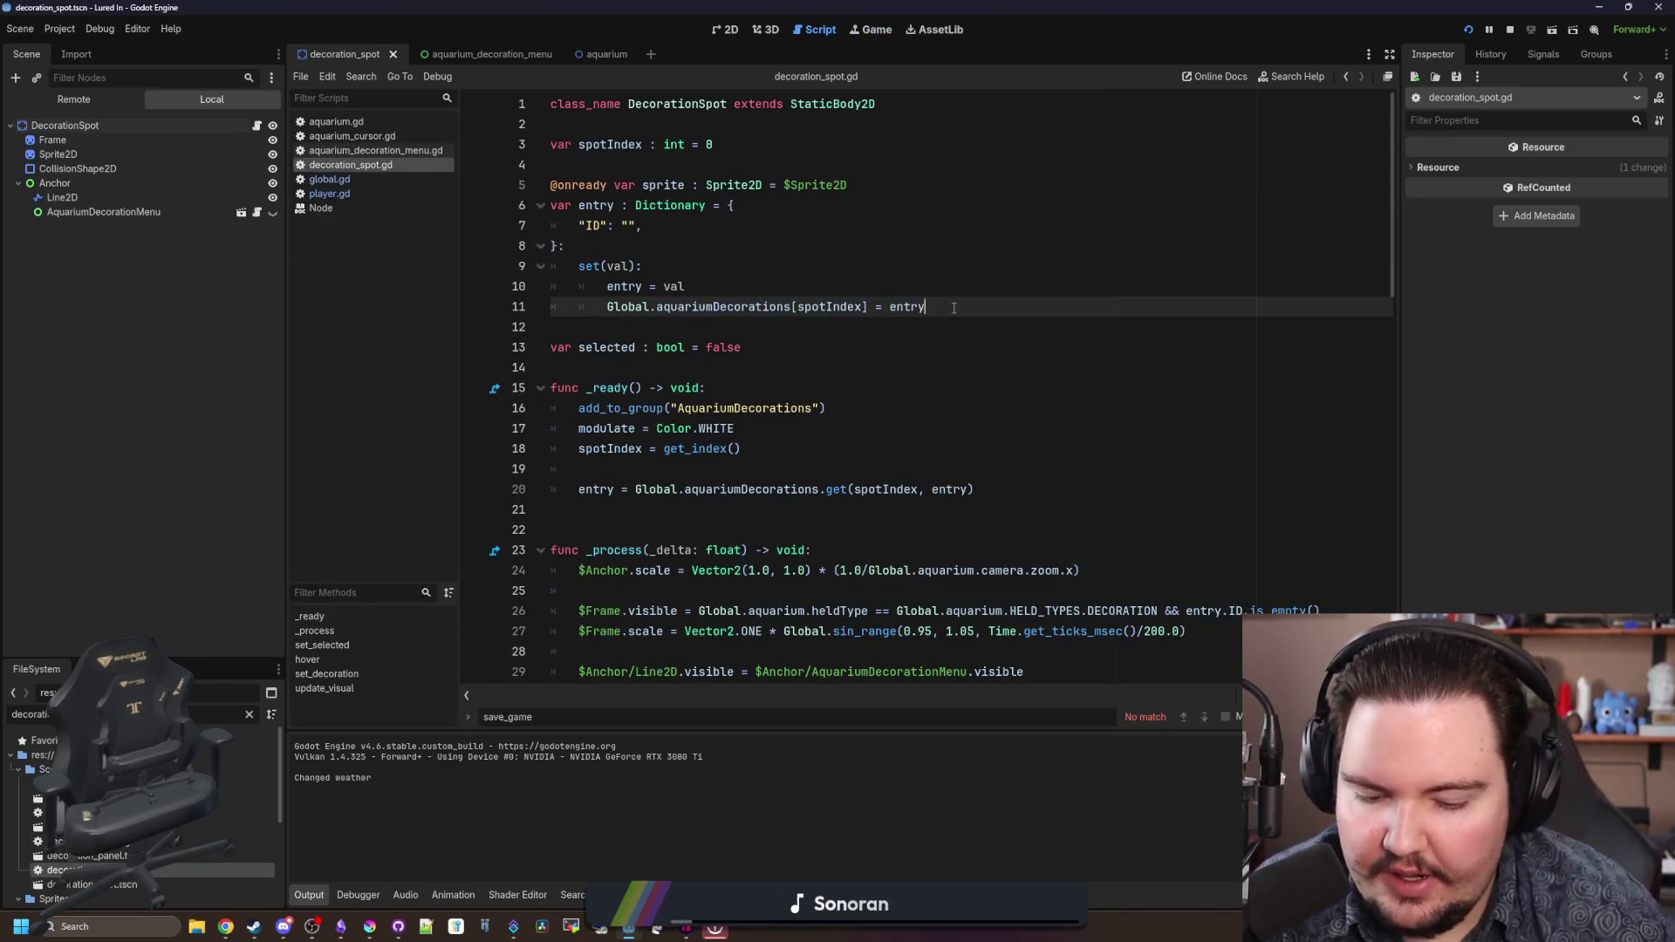
- Add print("saved") under the setter's assignment and save the script
key("Return")
type("print(\"saved")
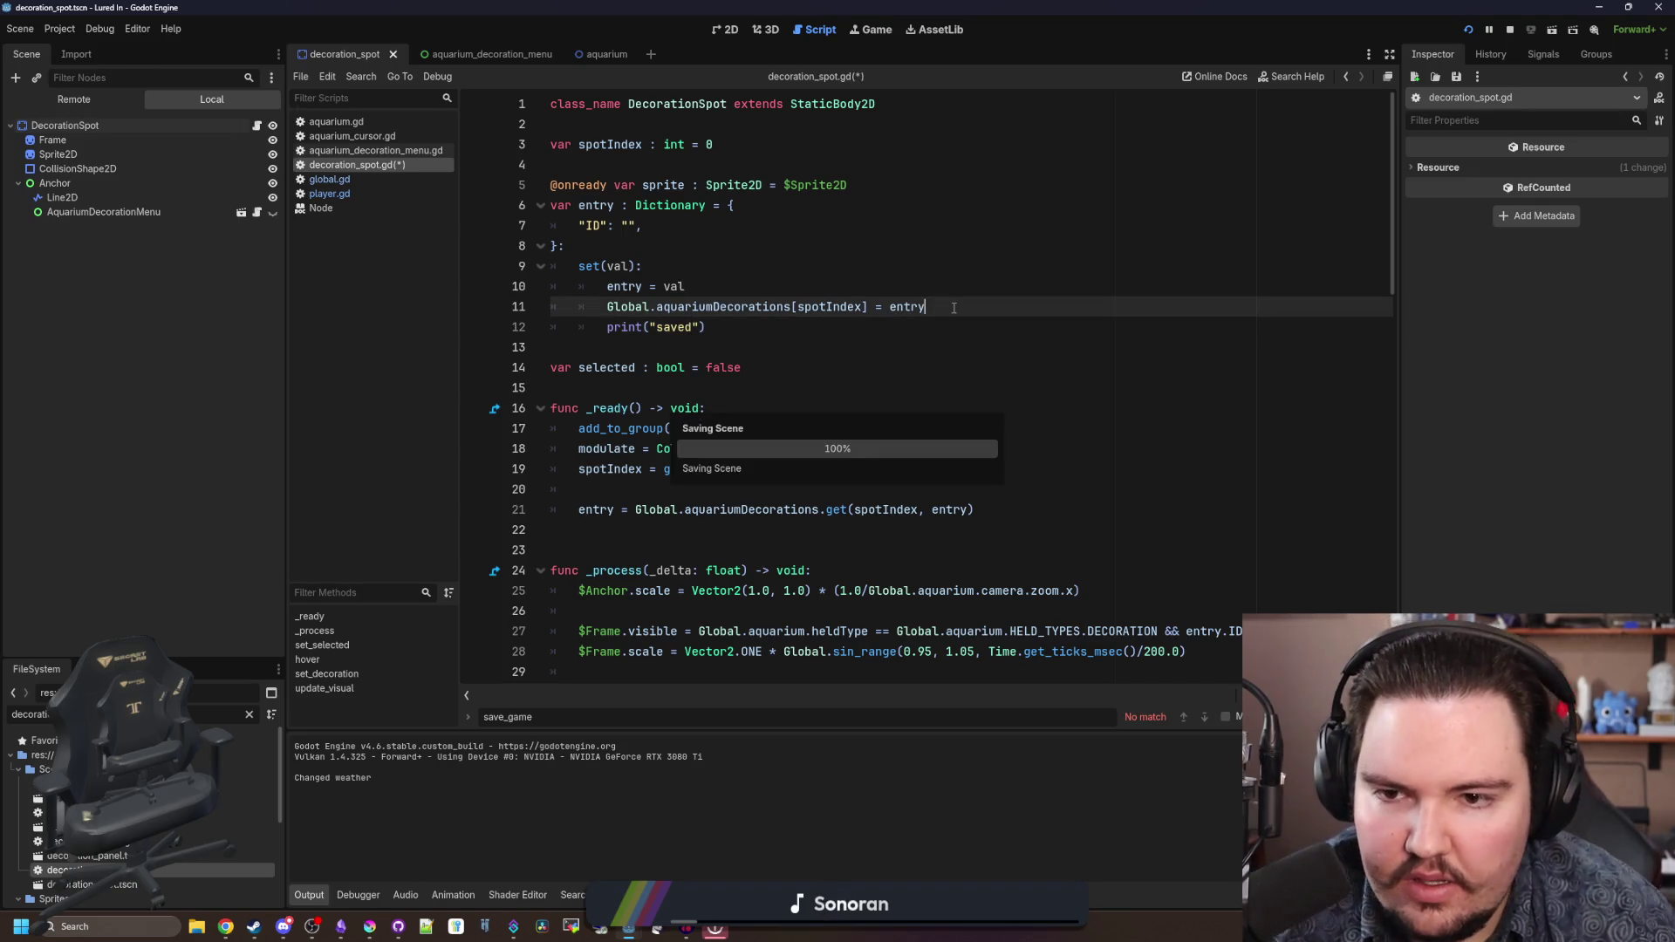
key("ctrl+s")
- In the game, open Shop > Decorations and a decoration's edit options, then replay from the title screen
key("ctrl+F4")
left_click(767, 698)
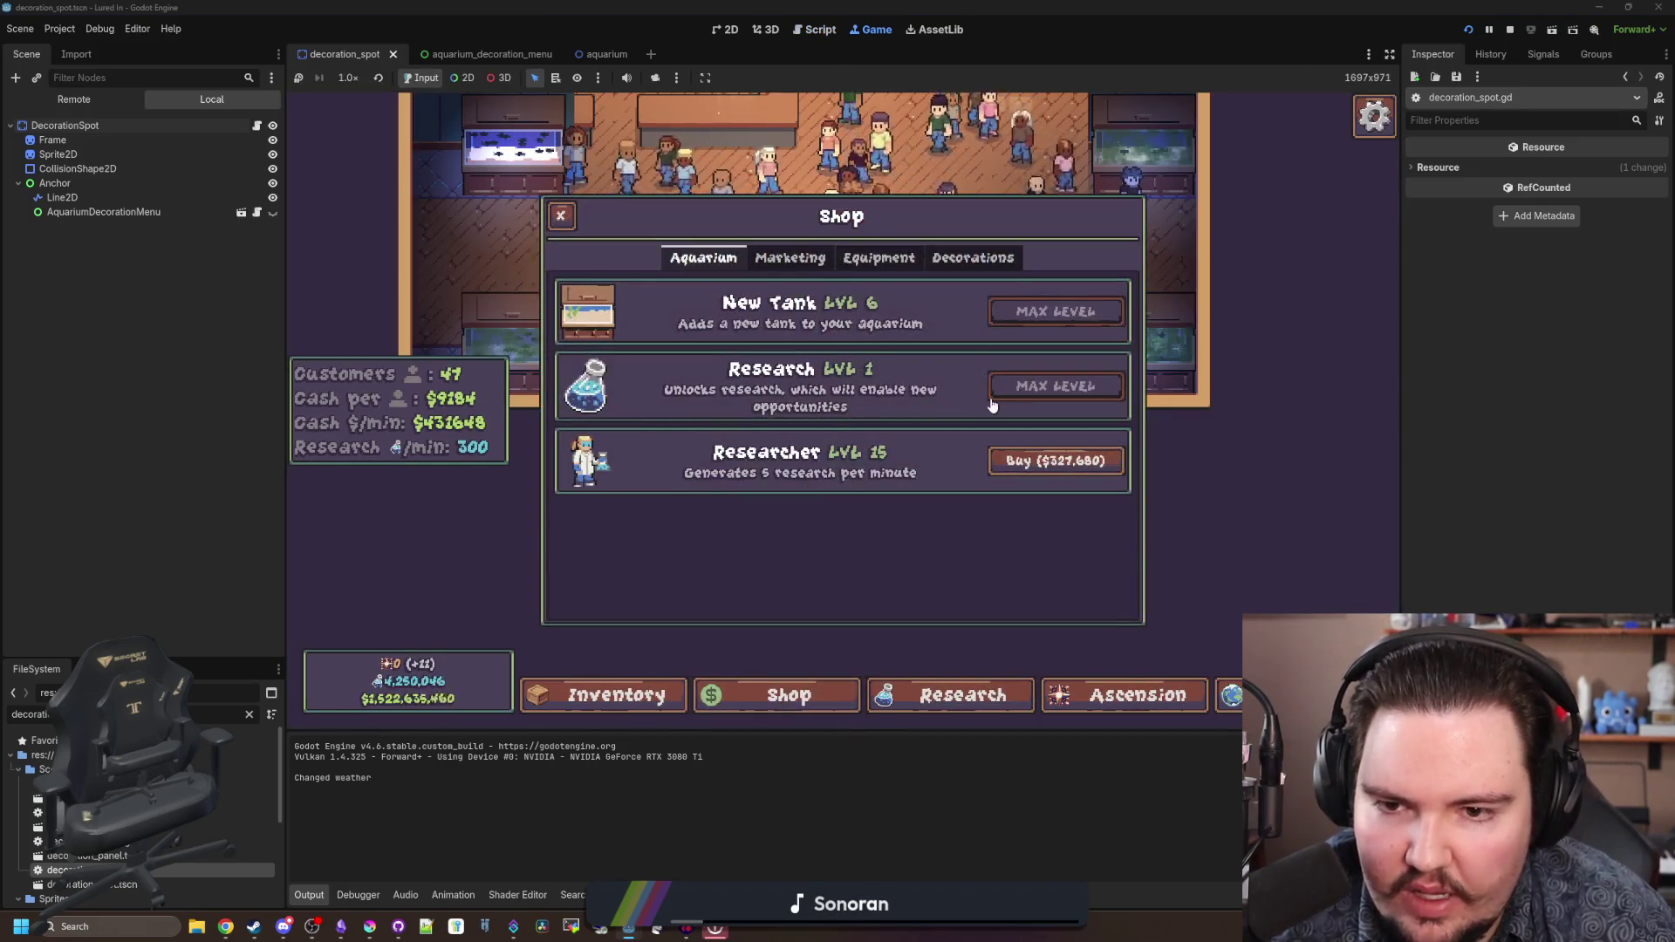
left_click(994, 258)
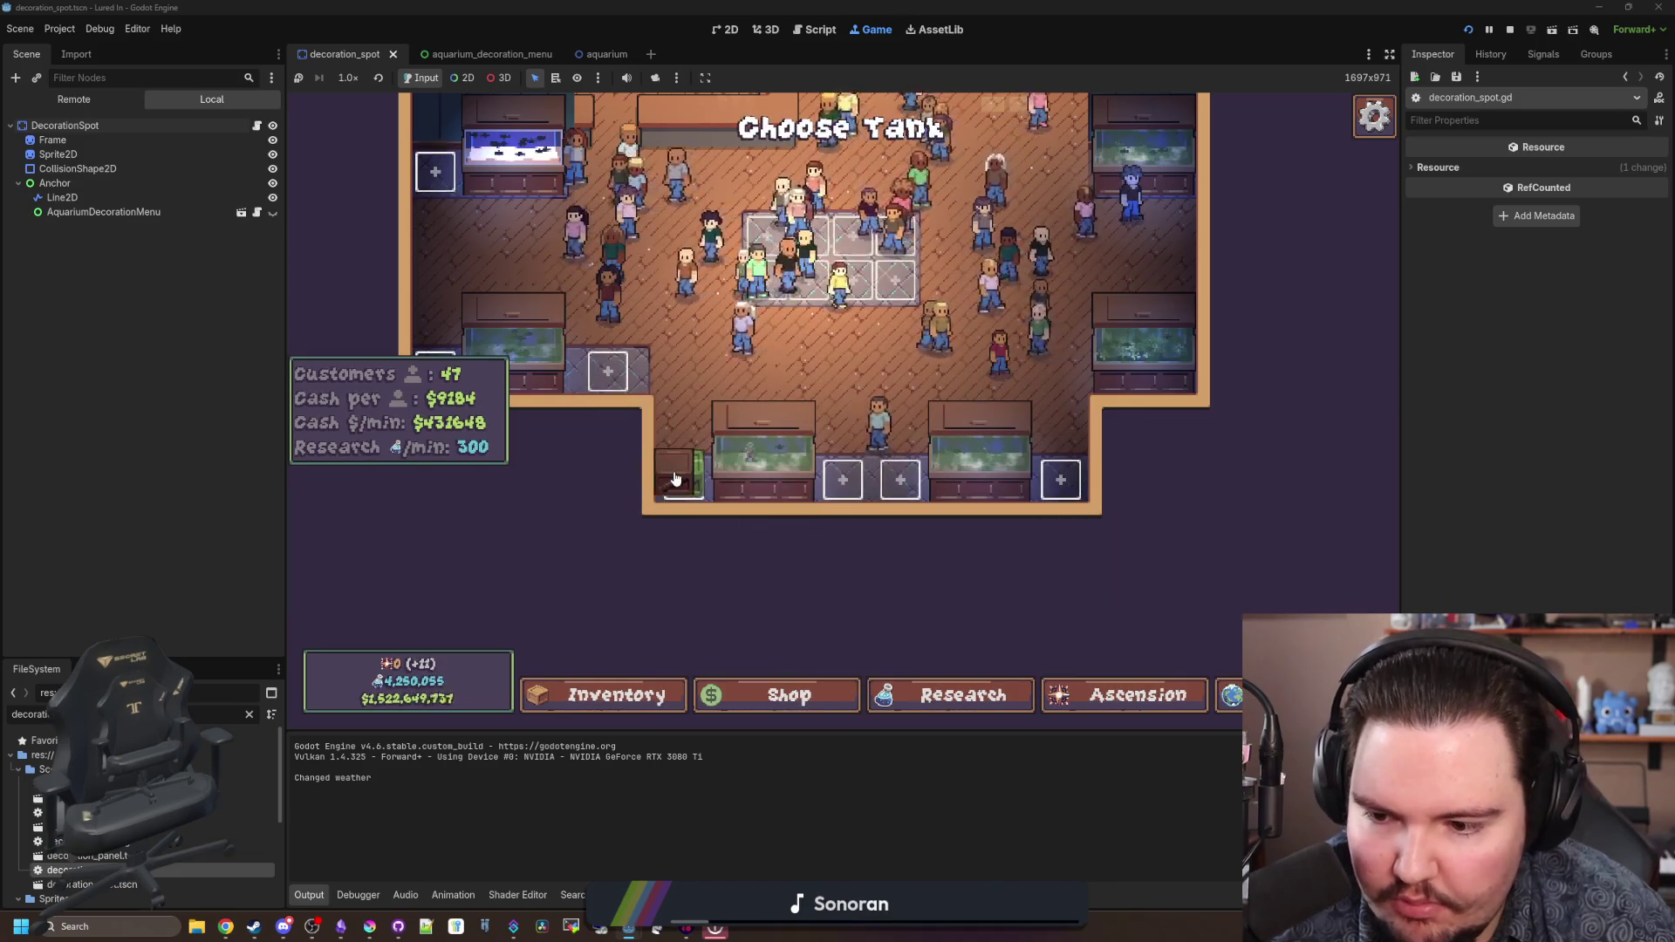
left_click(703, 460)
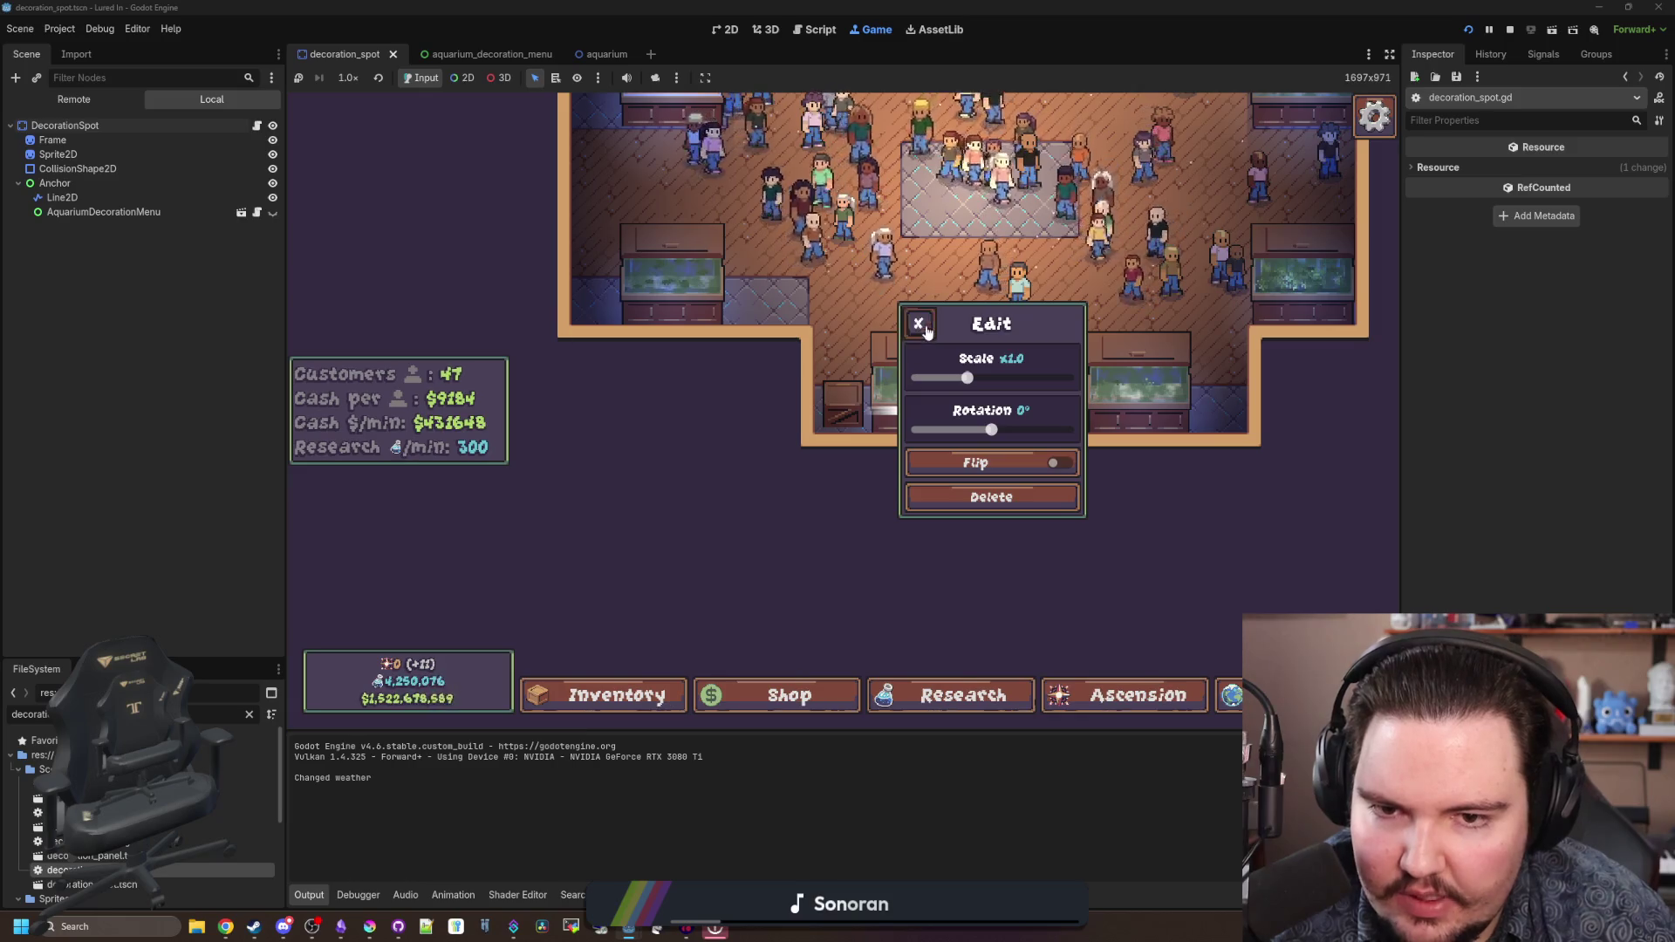
left_click(728, 448)
key("Escape")
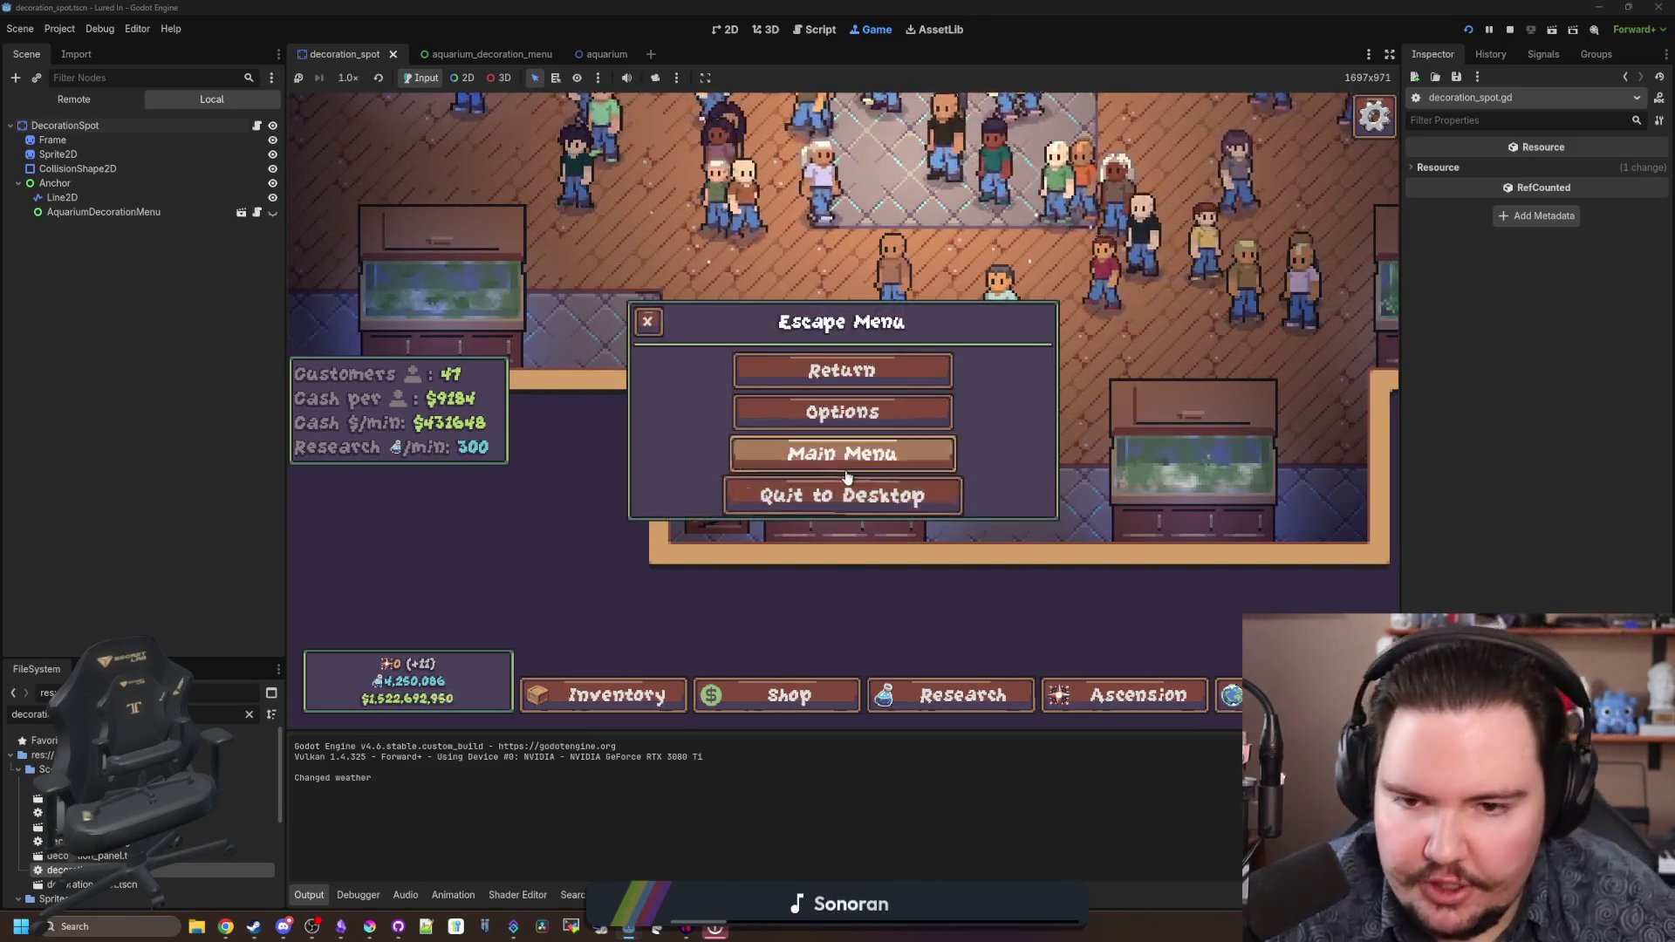
left_click(768, 450)
left_click(479, 476)
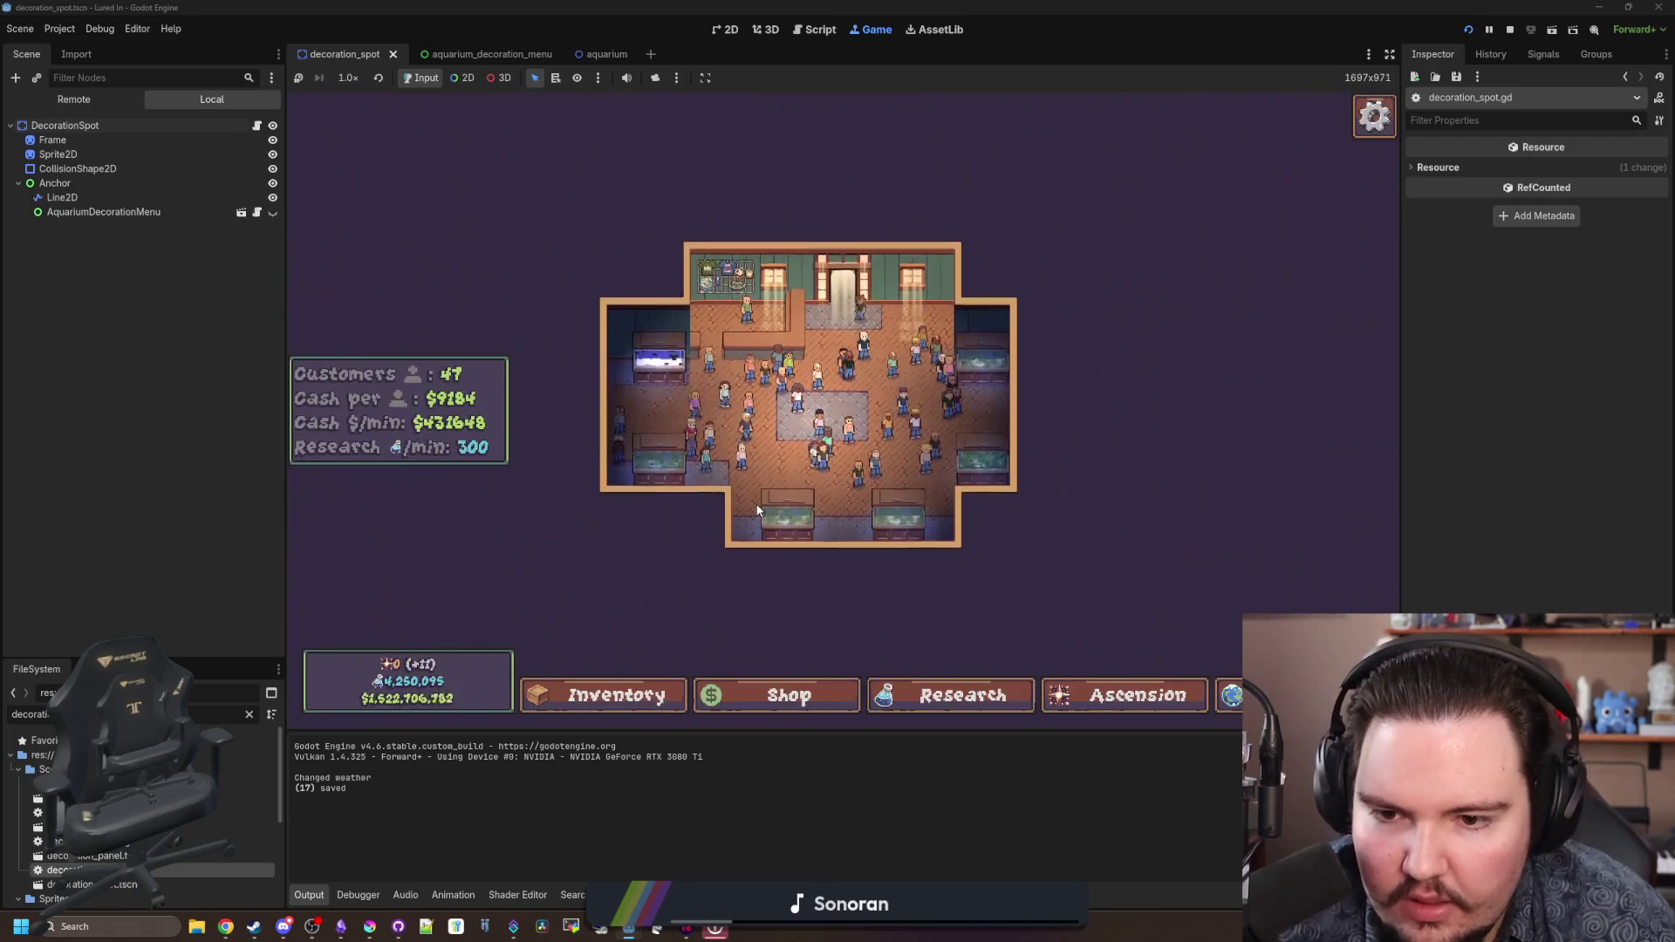
scroll(741, 533, "up", 2)
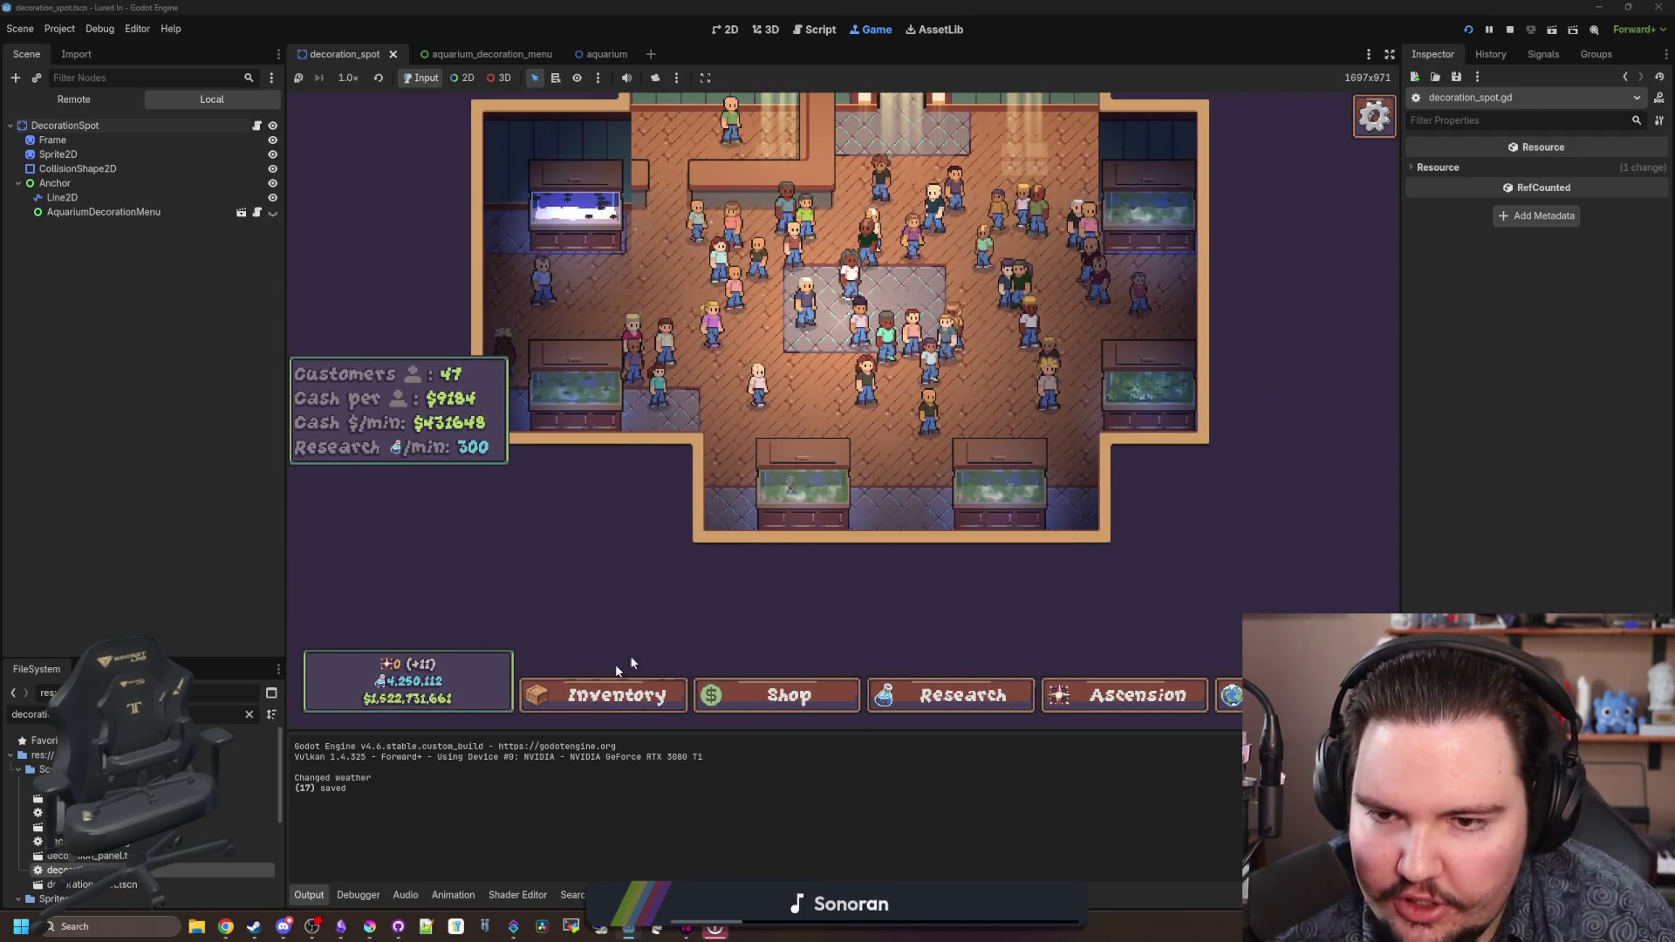
scroll(684, 598, "up", 1)
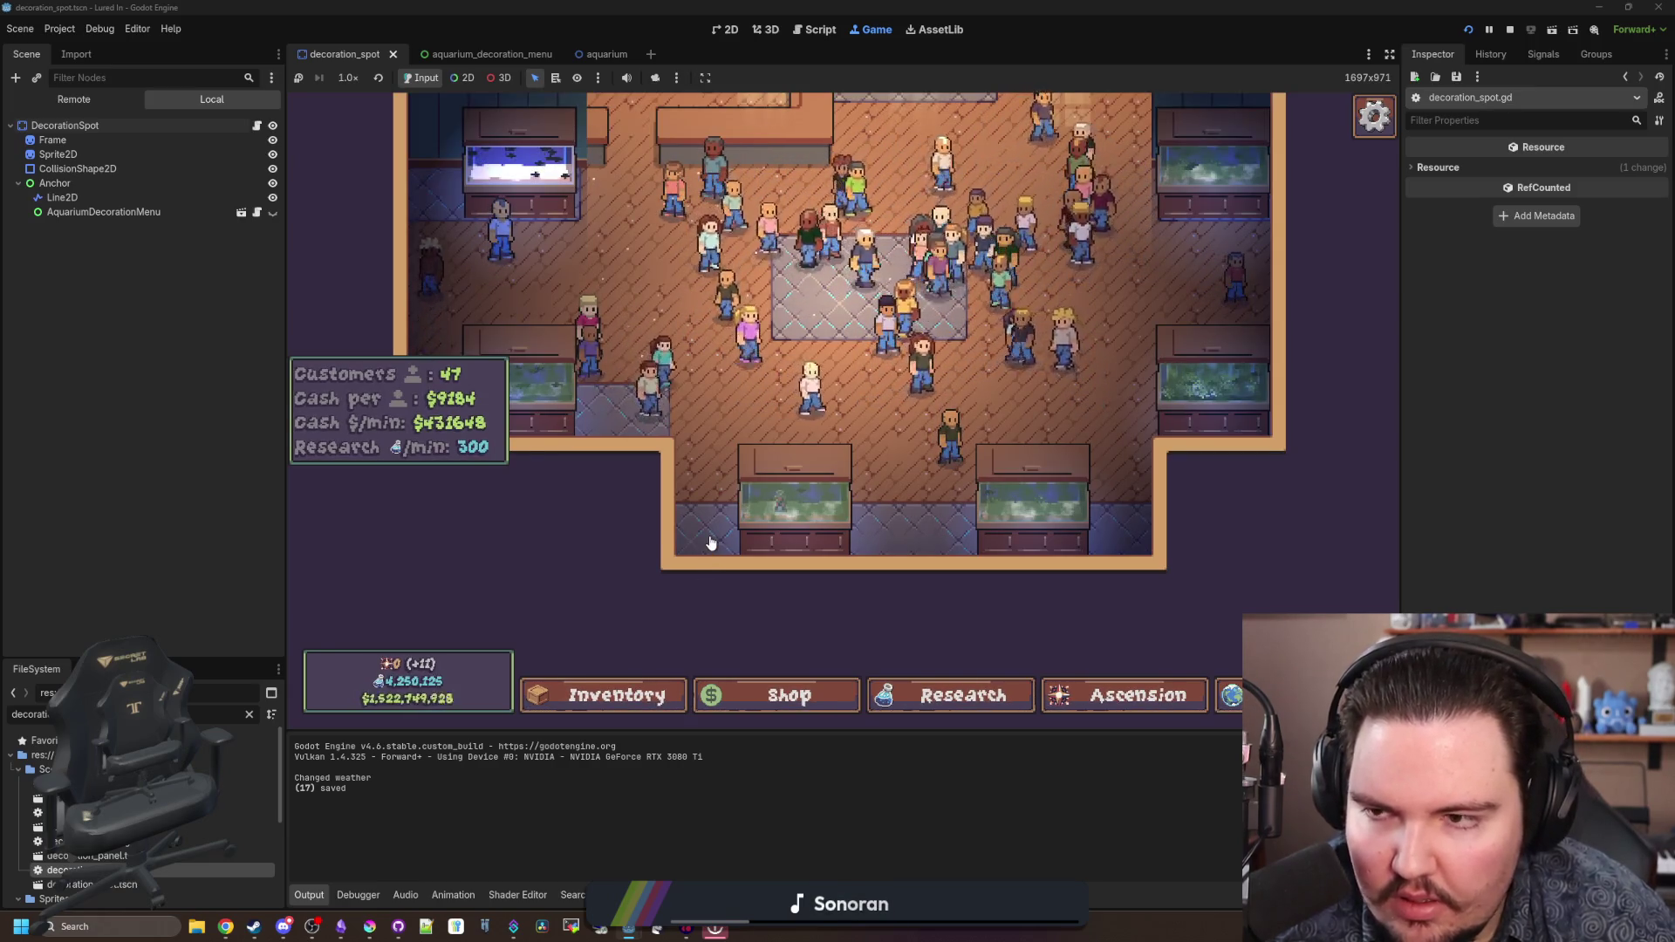
key("ctrl+F3")
left_click(860, 473)
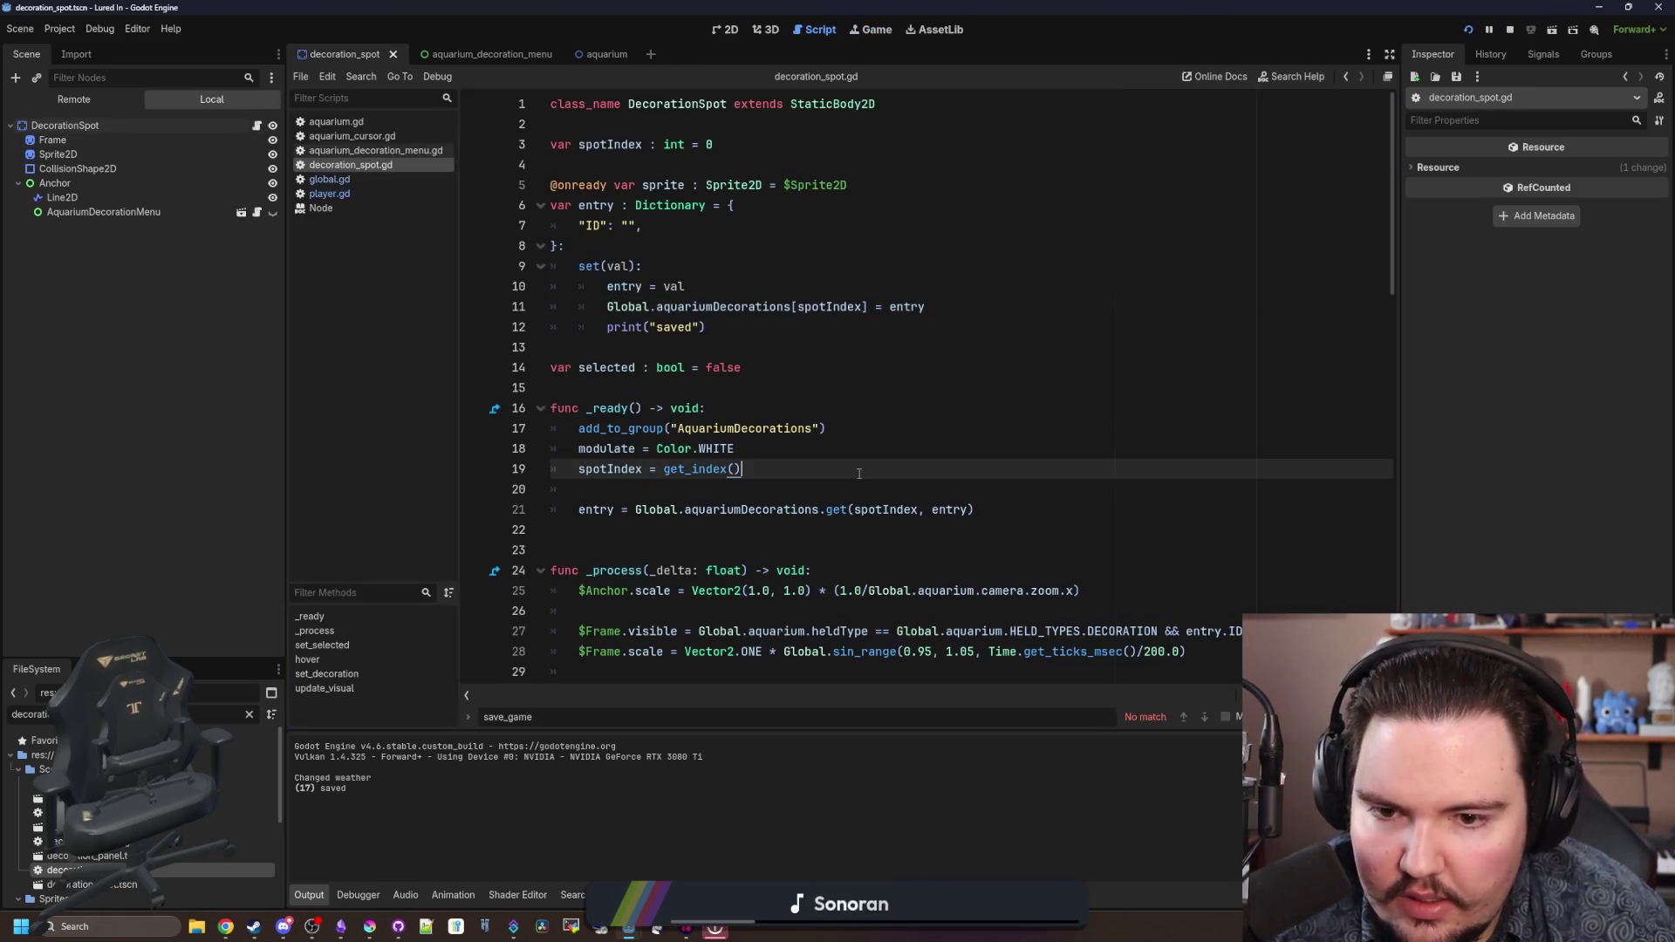
- Delete the set(val) setter block from the entry variable in decoration_spot.gd
left_click(677, 390)
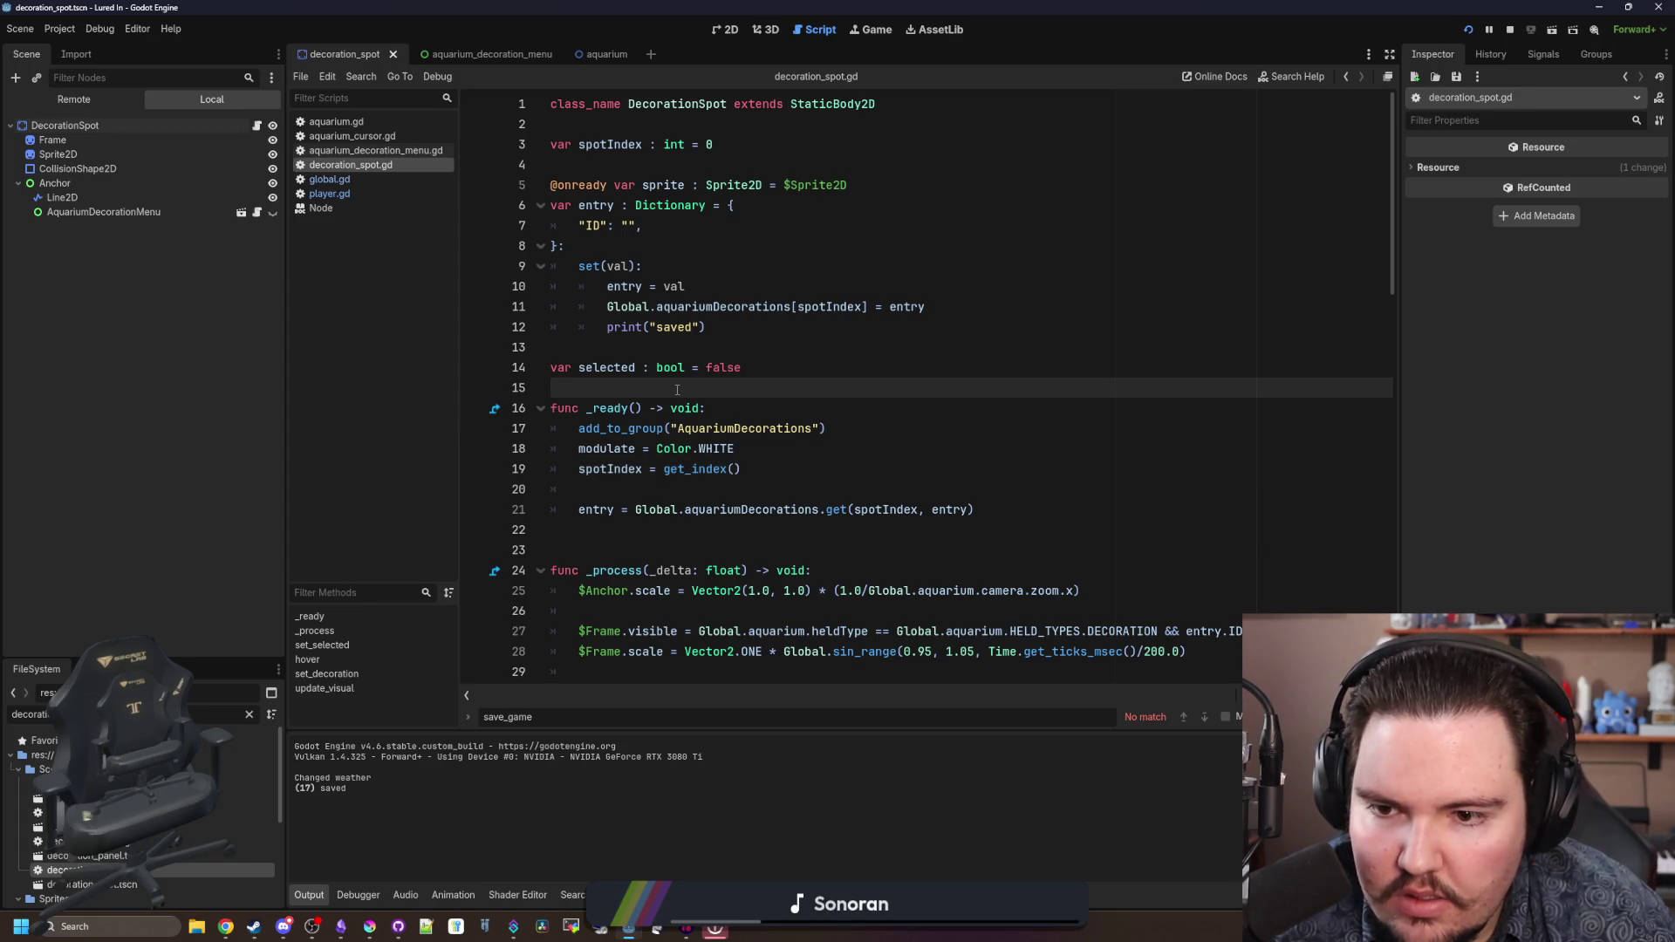
left_click(748, 494)
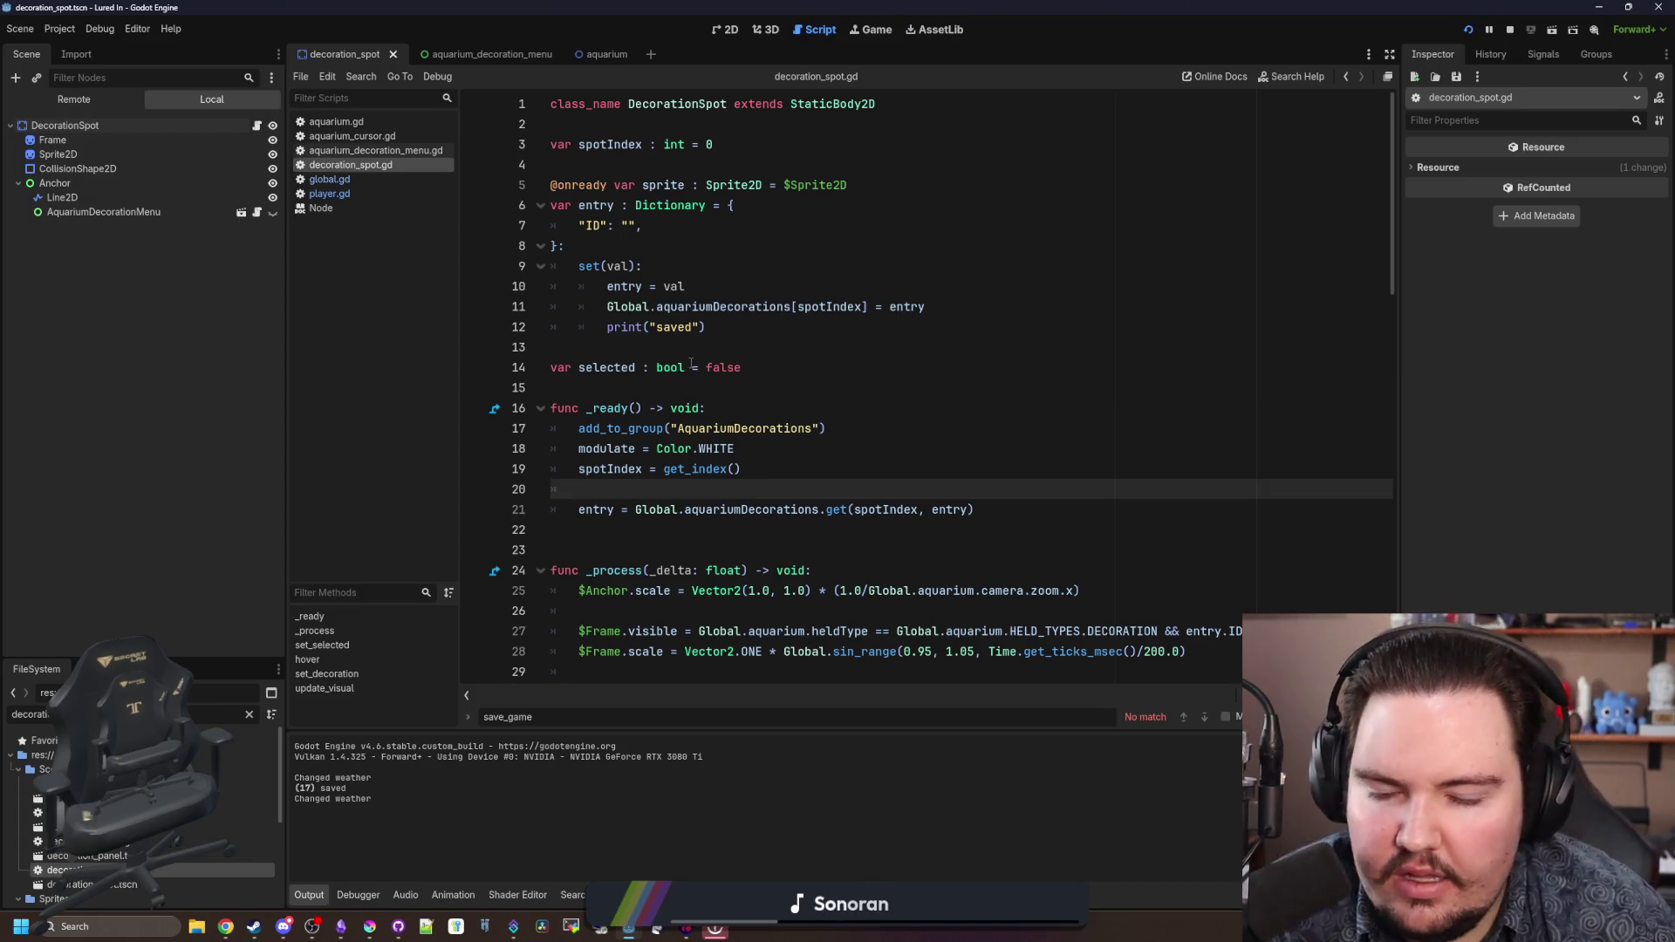
left_click_drag(736, 325, 506, 269)
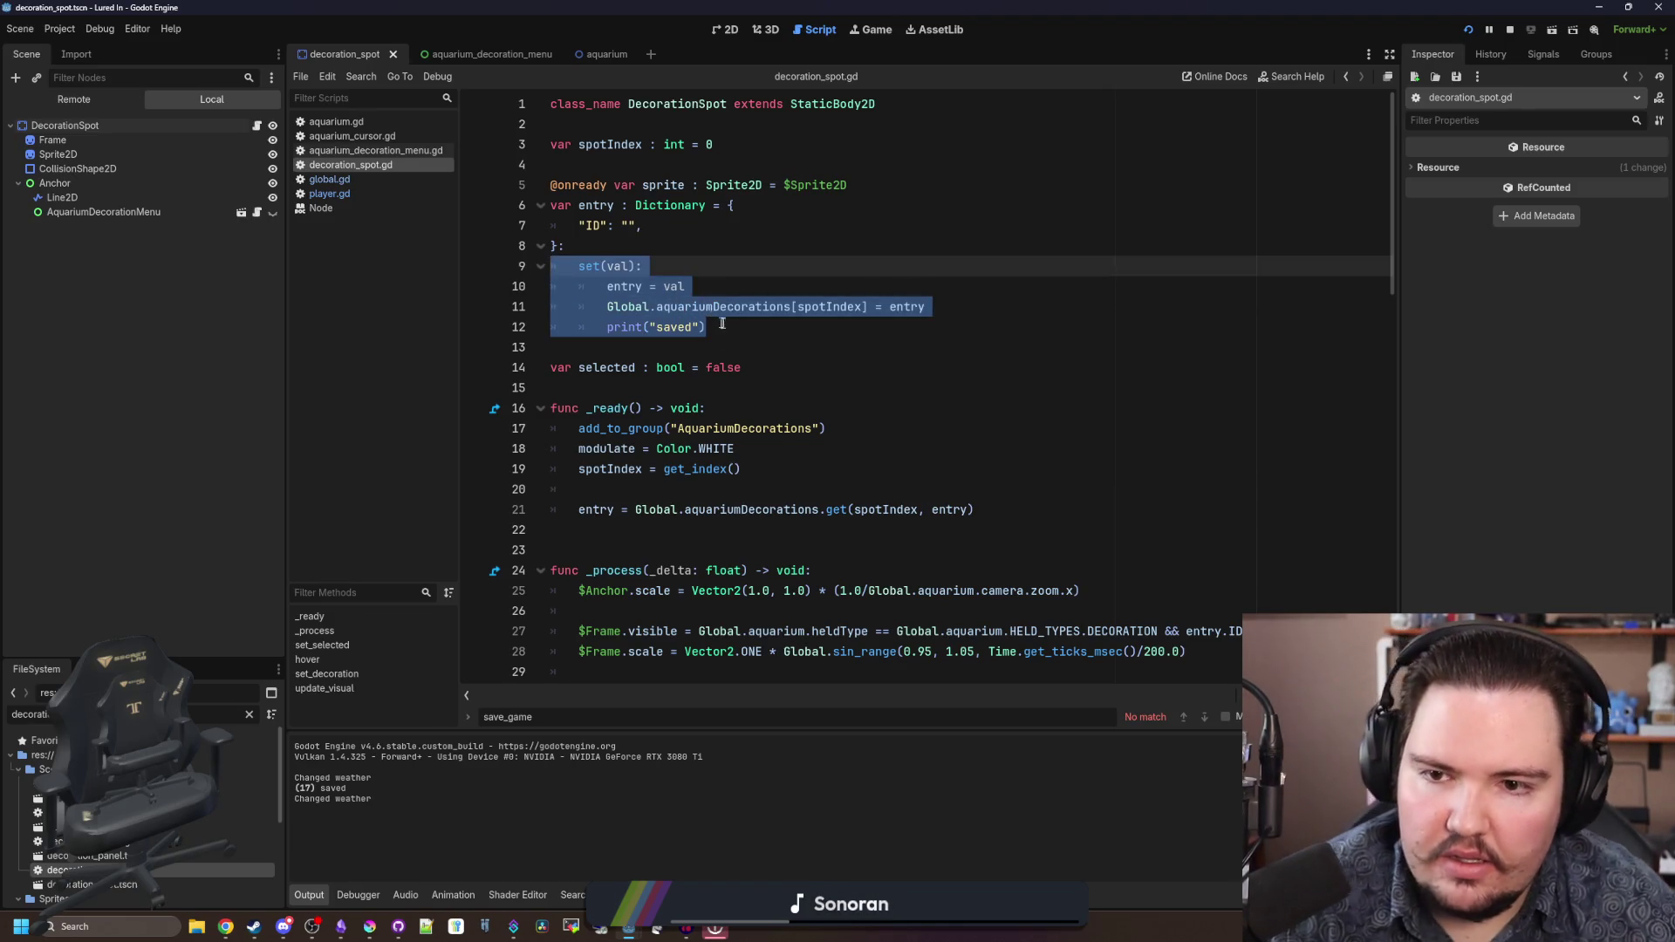
key("BackSpace")
key("BackSpace")
key("BackSpace")
left_click(643, 310)
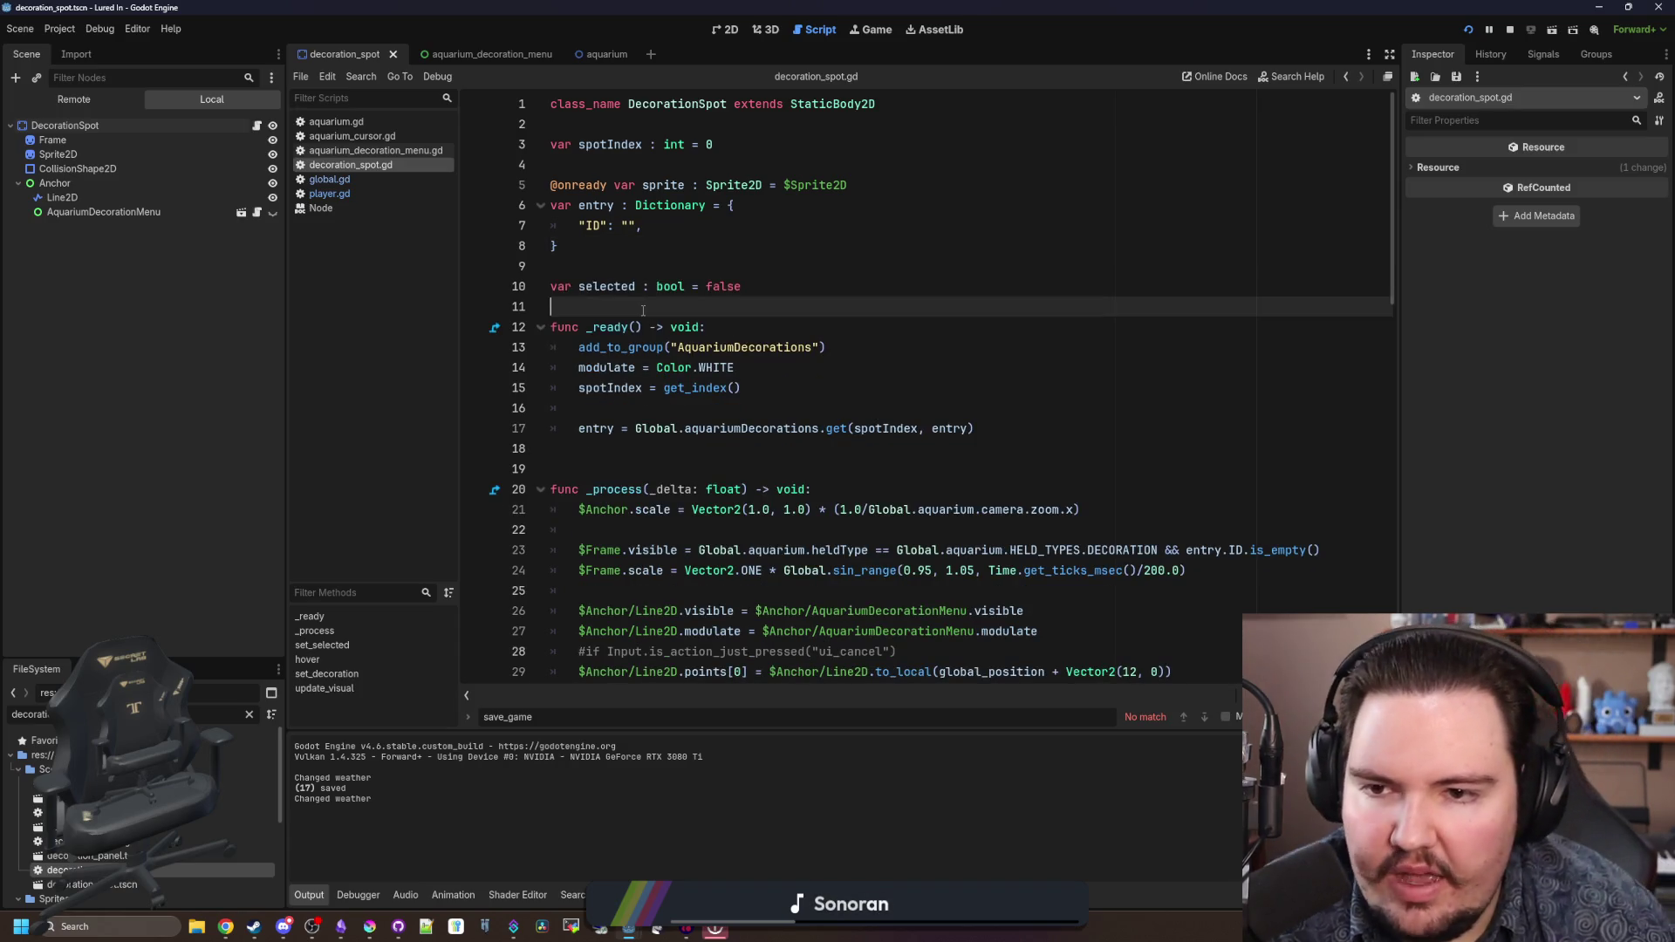
left_click(628, 273)
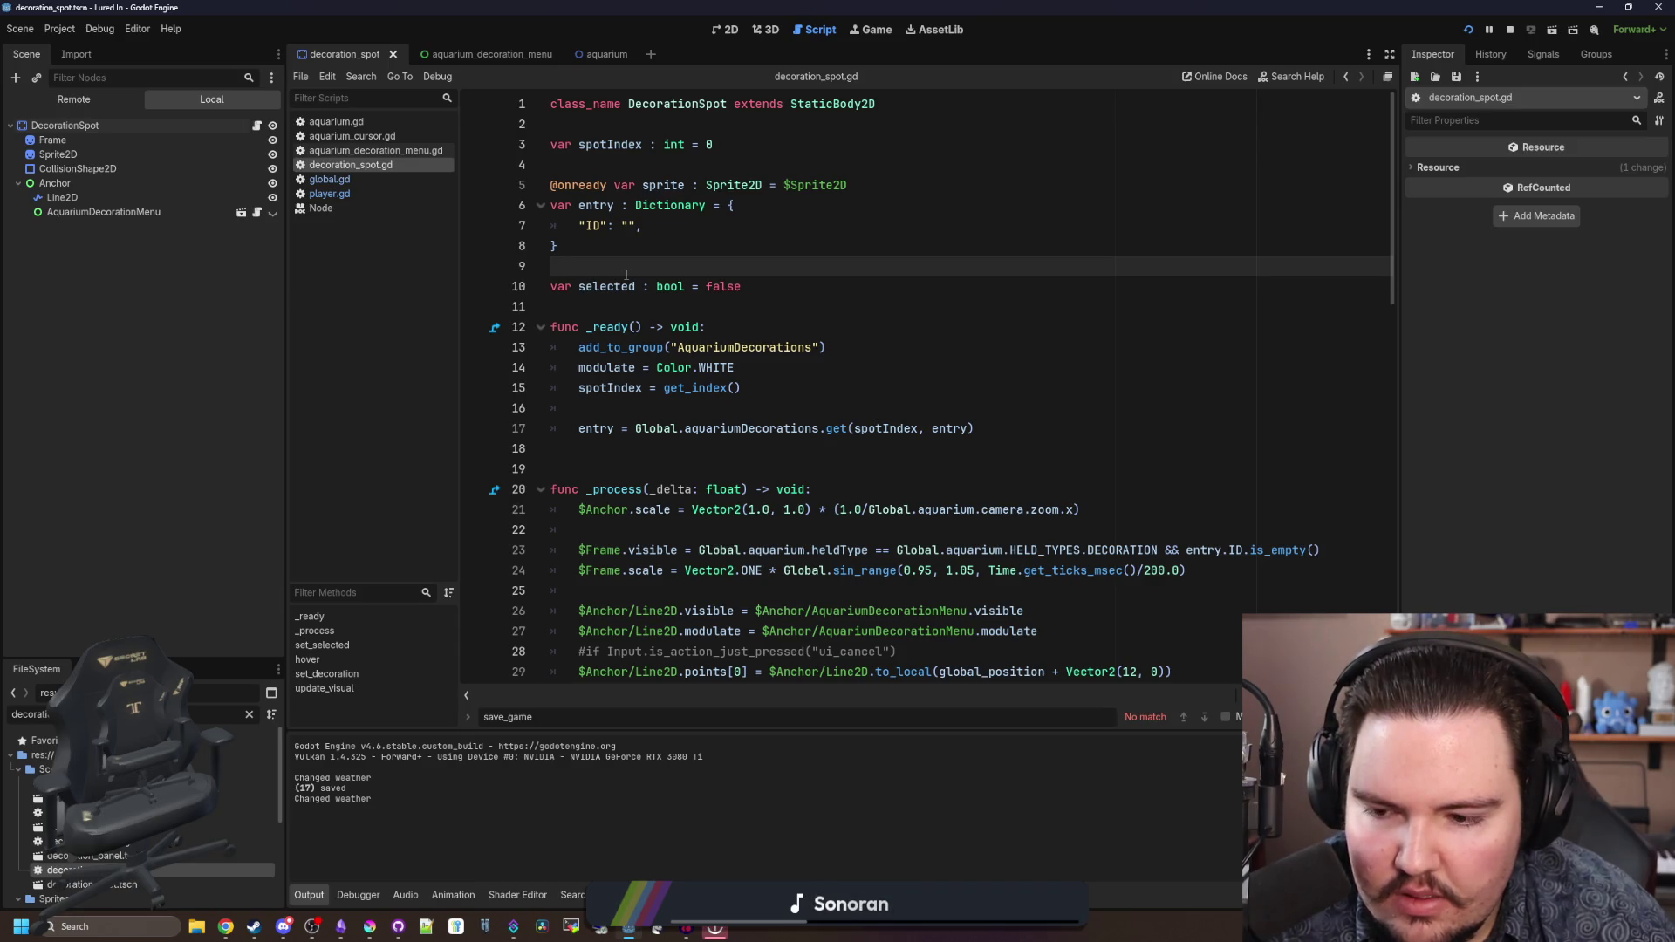
- Add an empty save_changes() function with a pass body below _ready
scroll(626, 275, "down", 9)
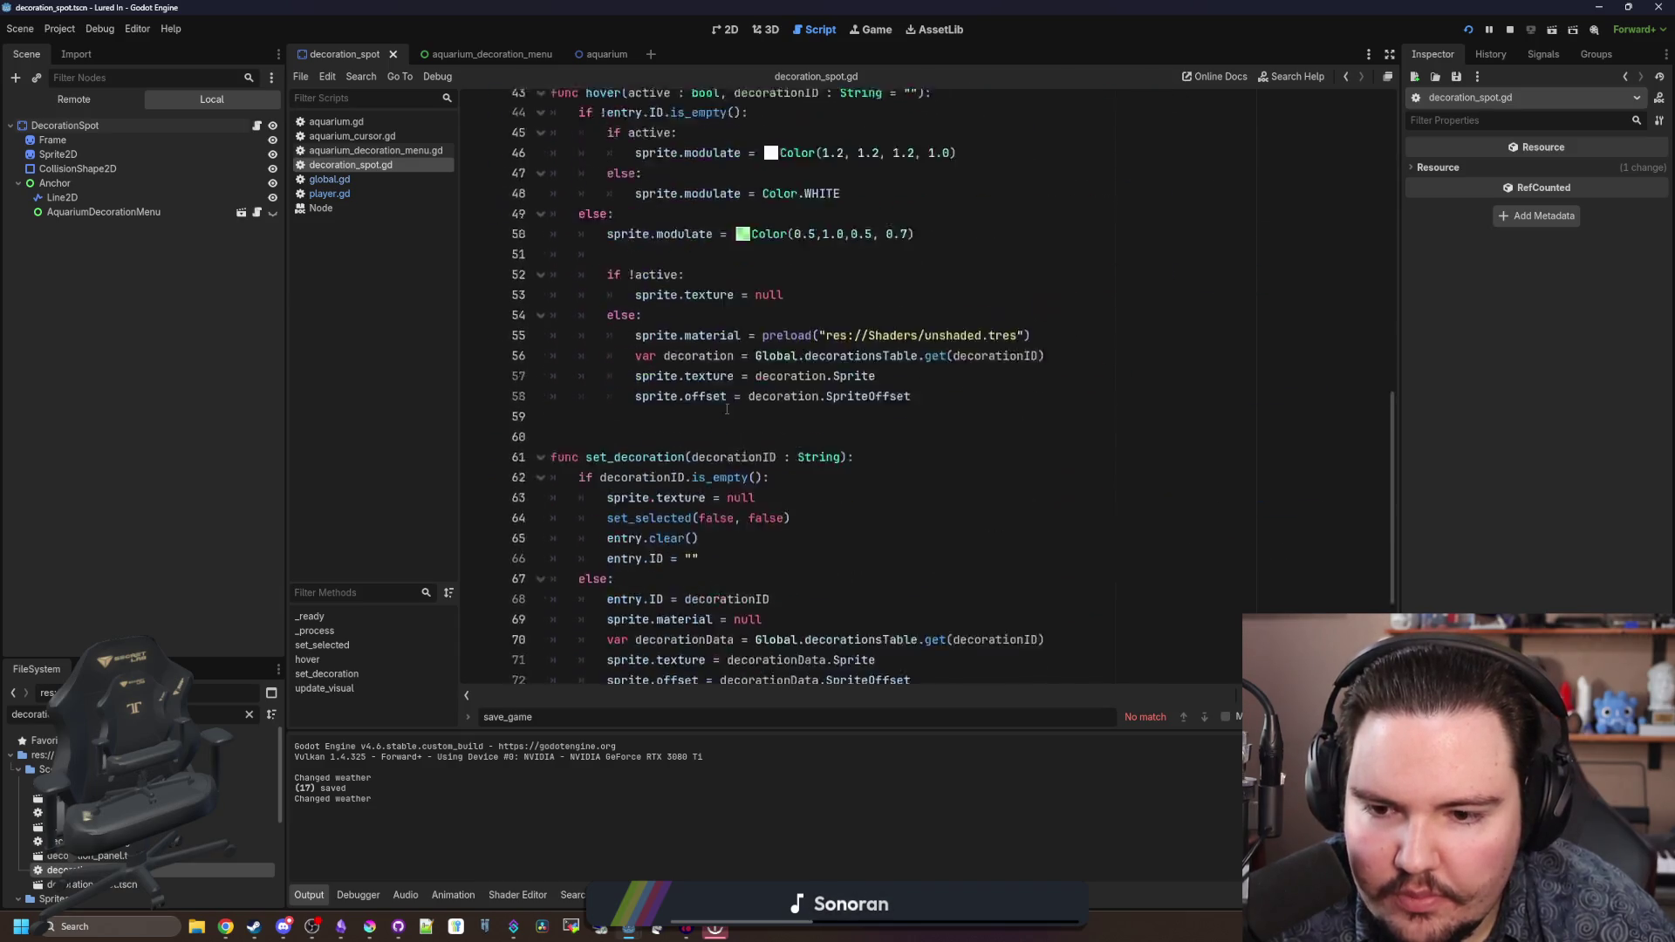
scroll(685, 394, "up", 9)
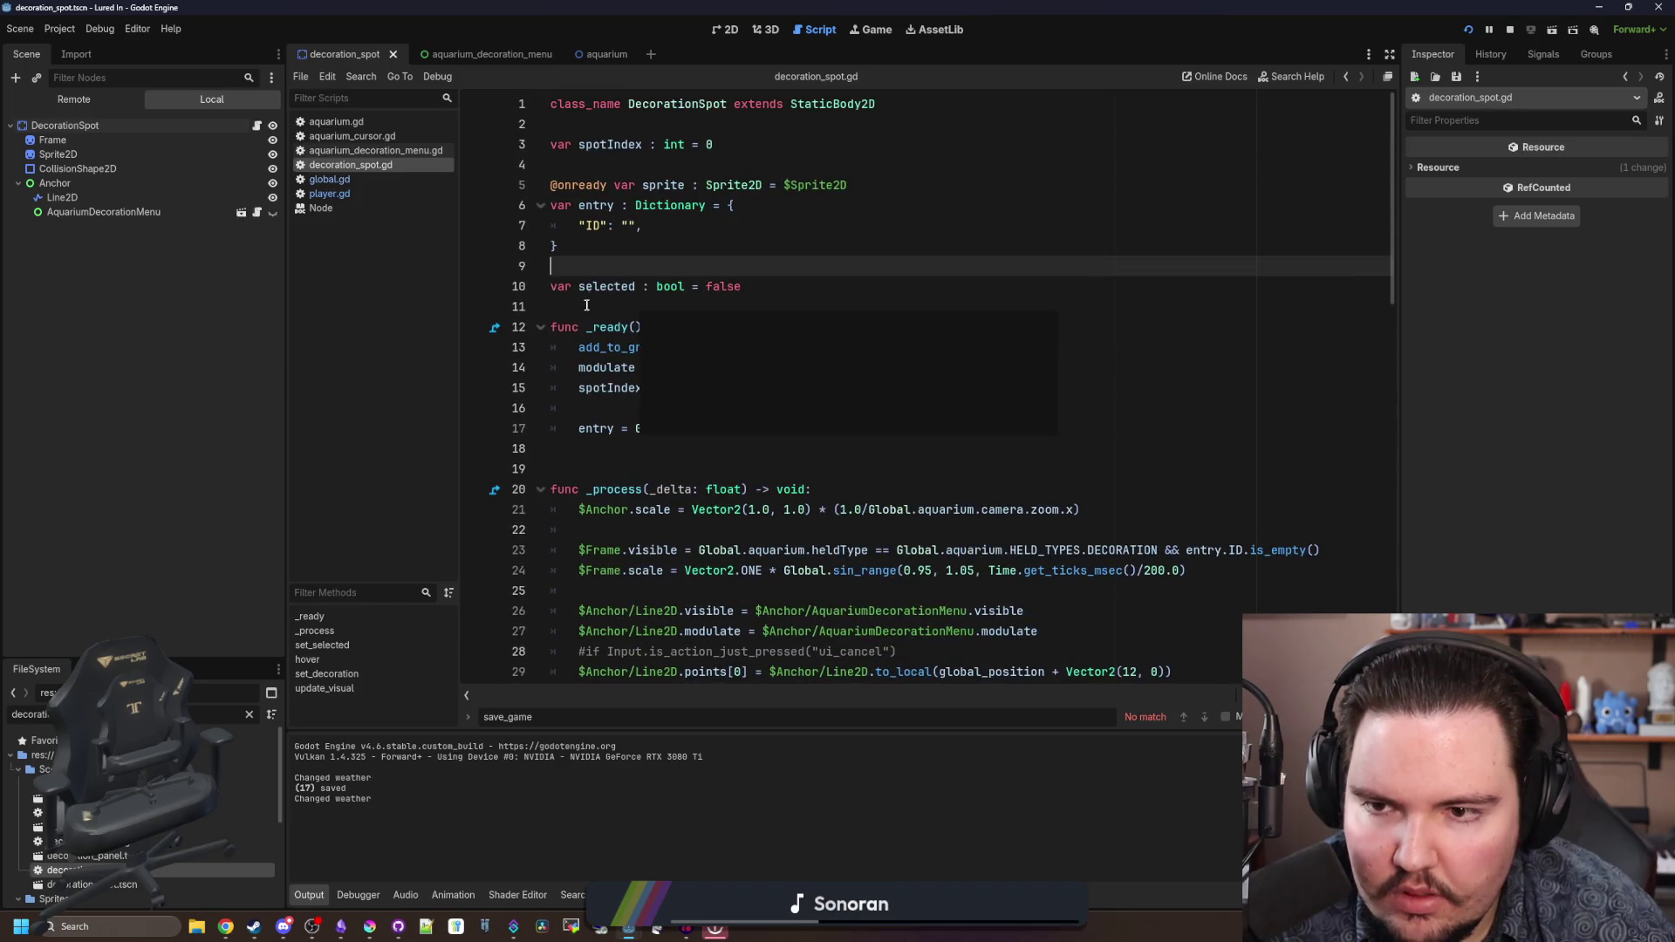
left_click(611, 306)
left_click(608, 468)
key("Return")
key("Return")
key("Return")
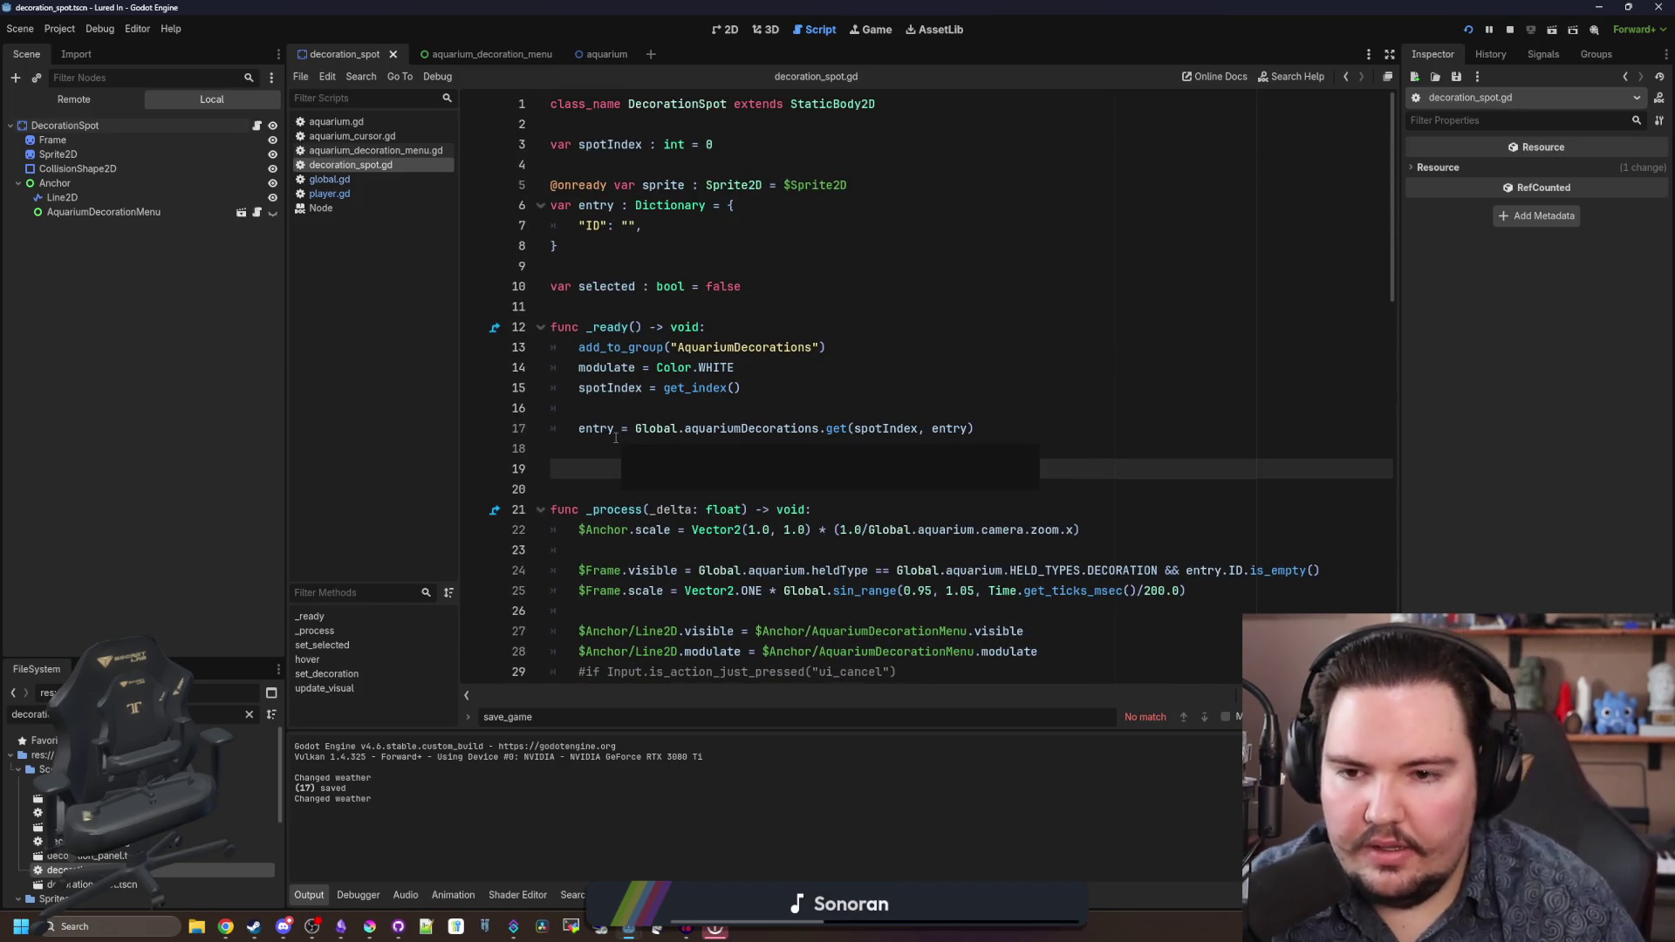
key("Up")
key("Up")
type("func s")
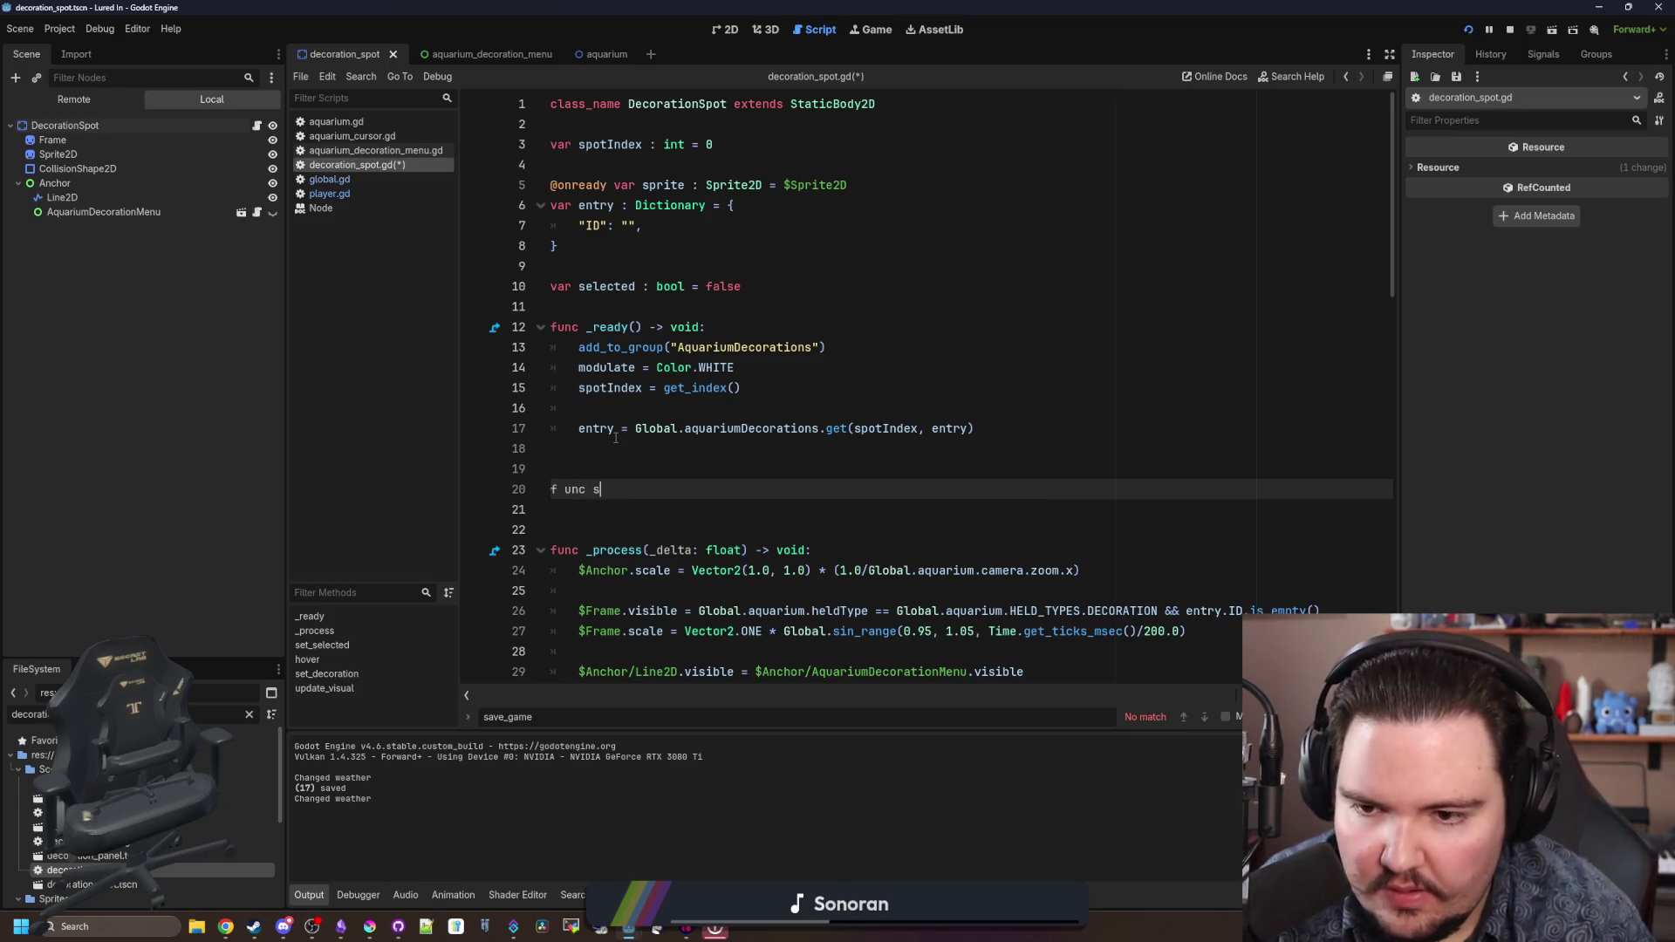
type("nc save_changes():")
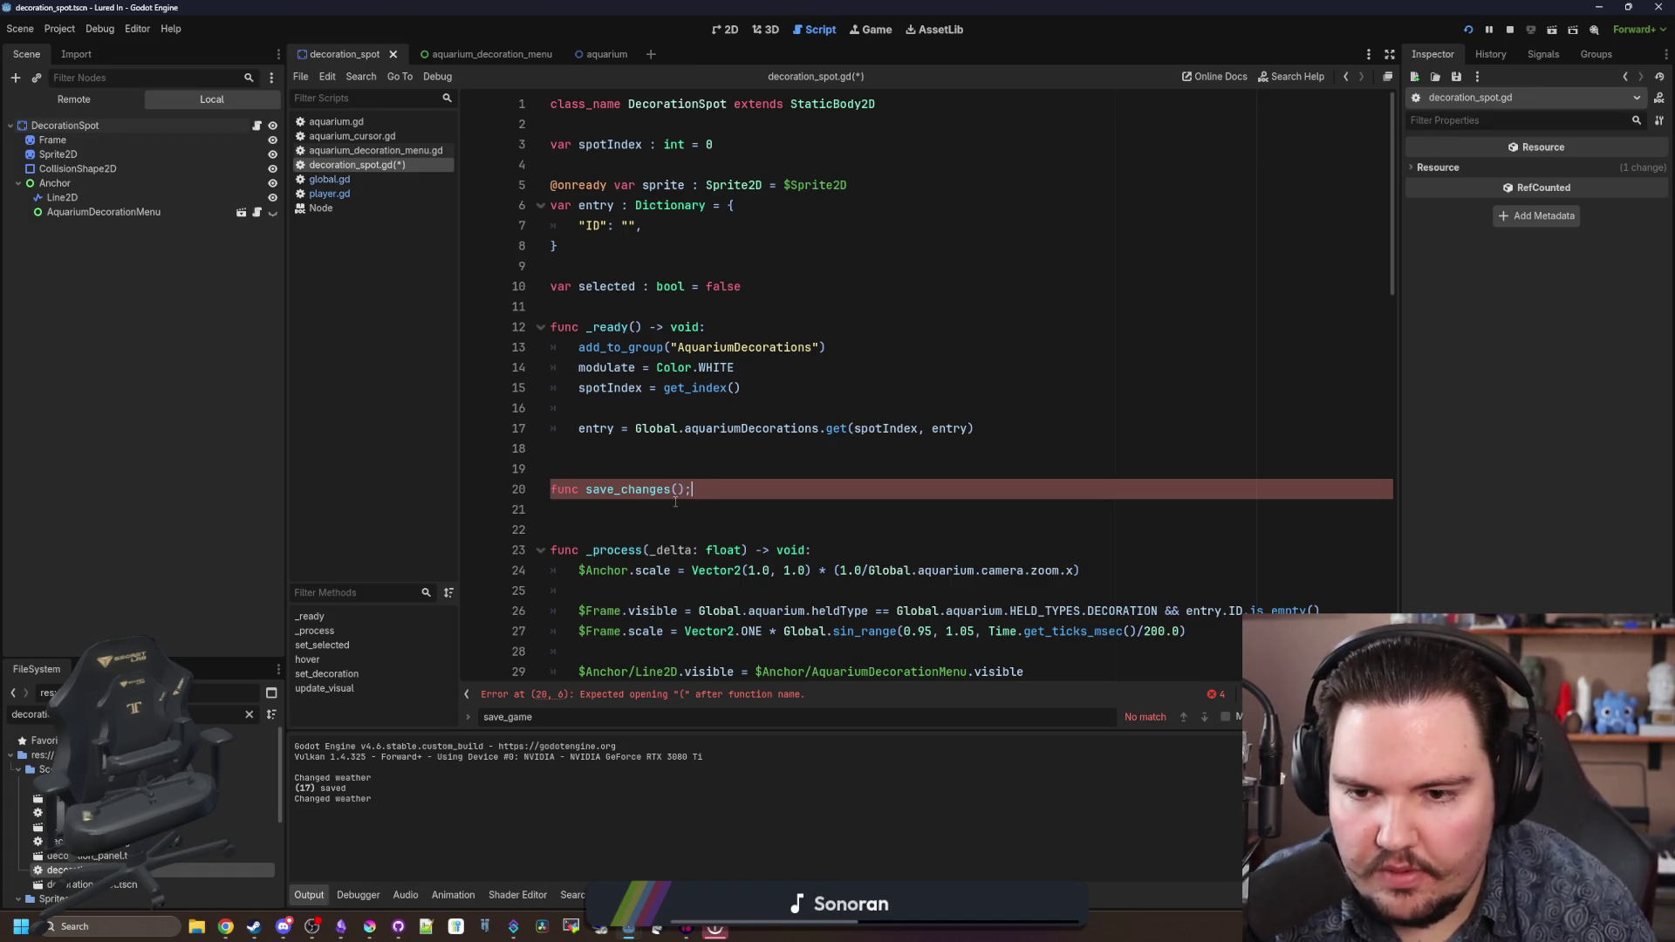
key("Return")
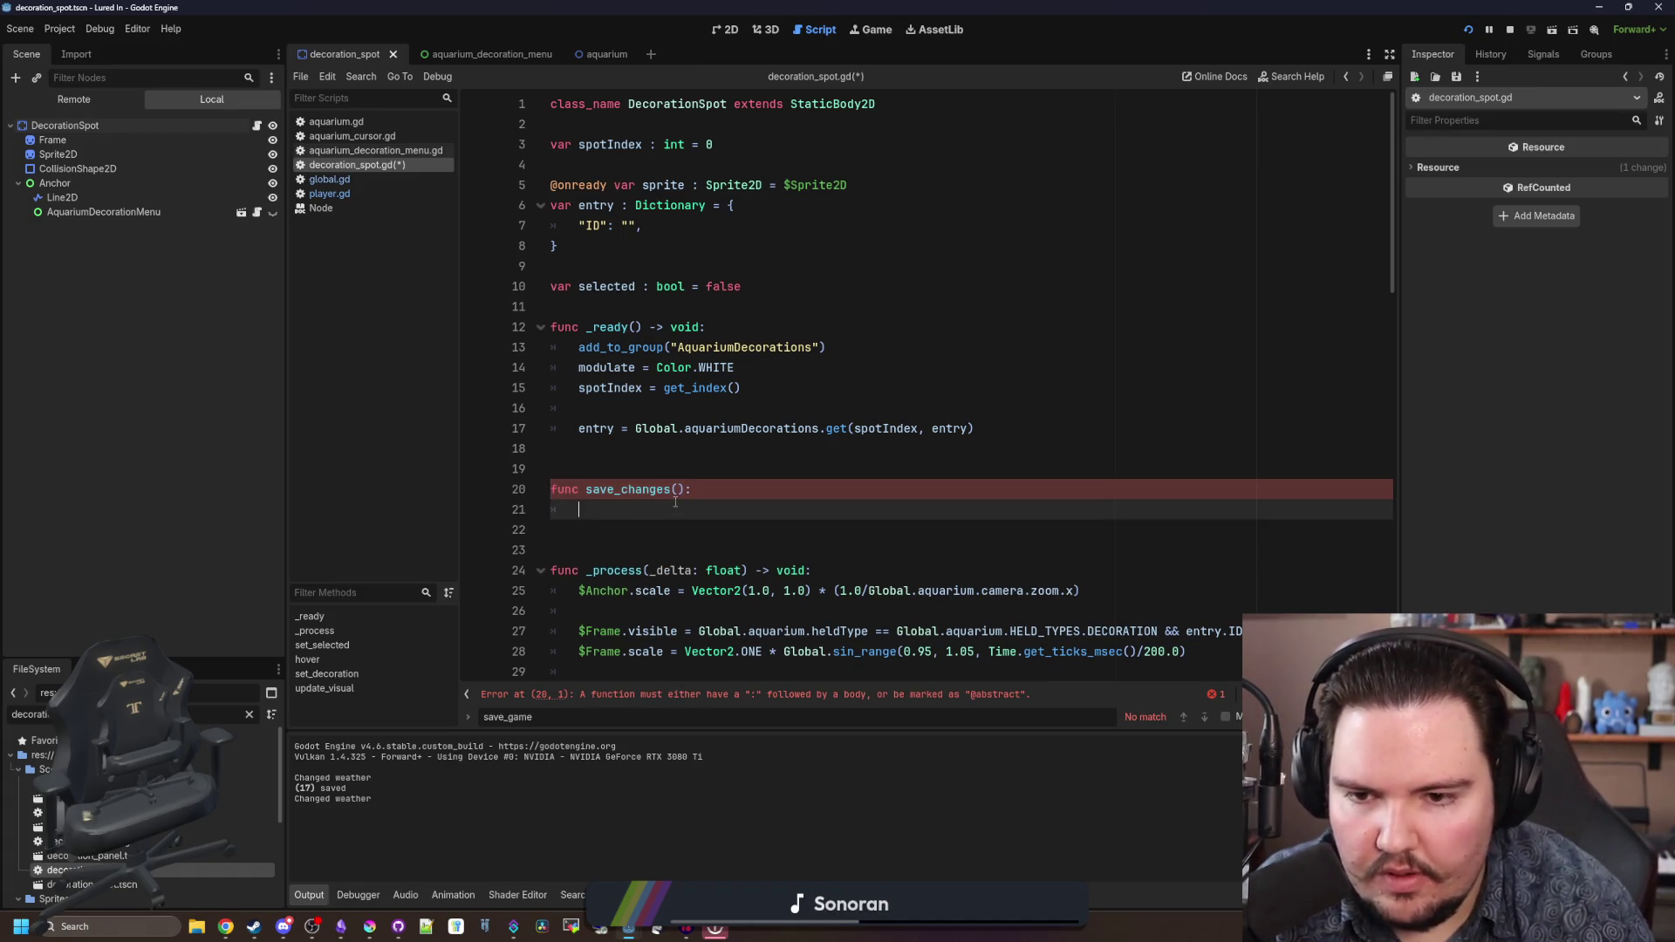
type("pass")
key("Up")
key("Up")
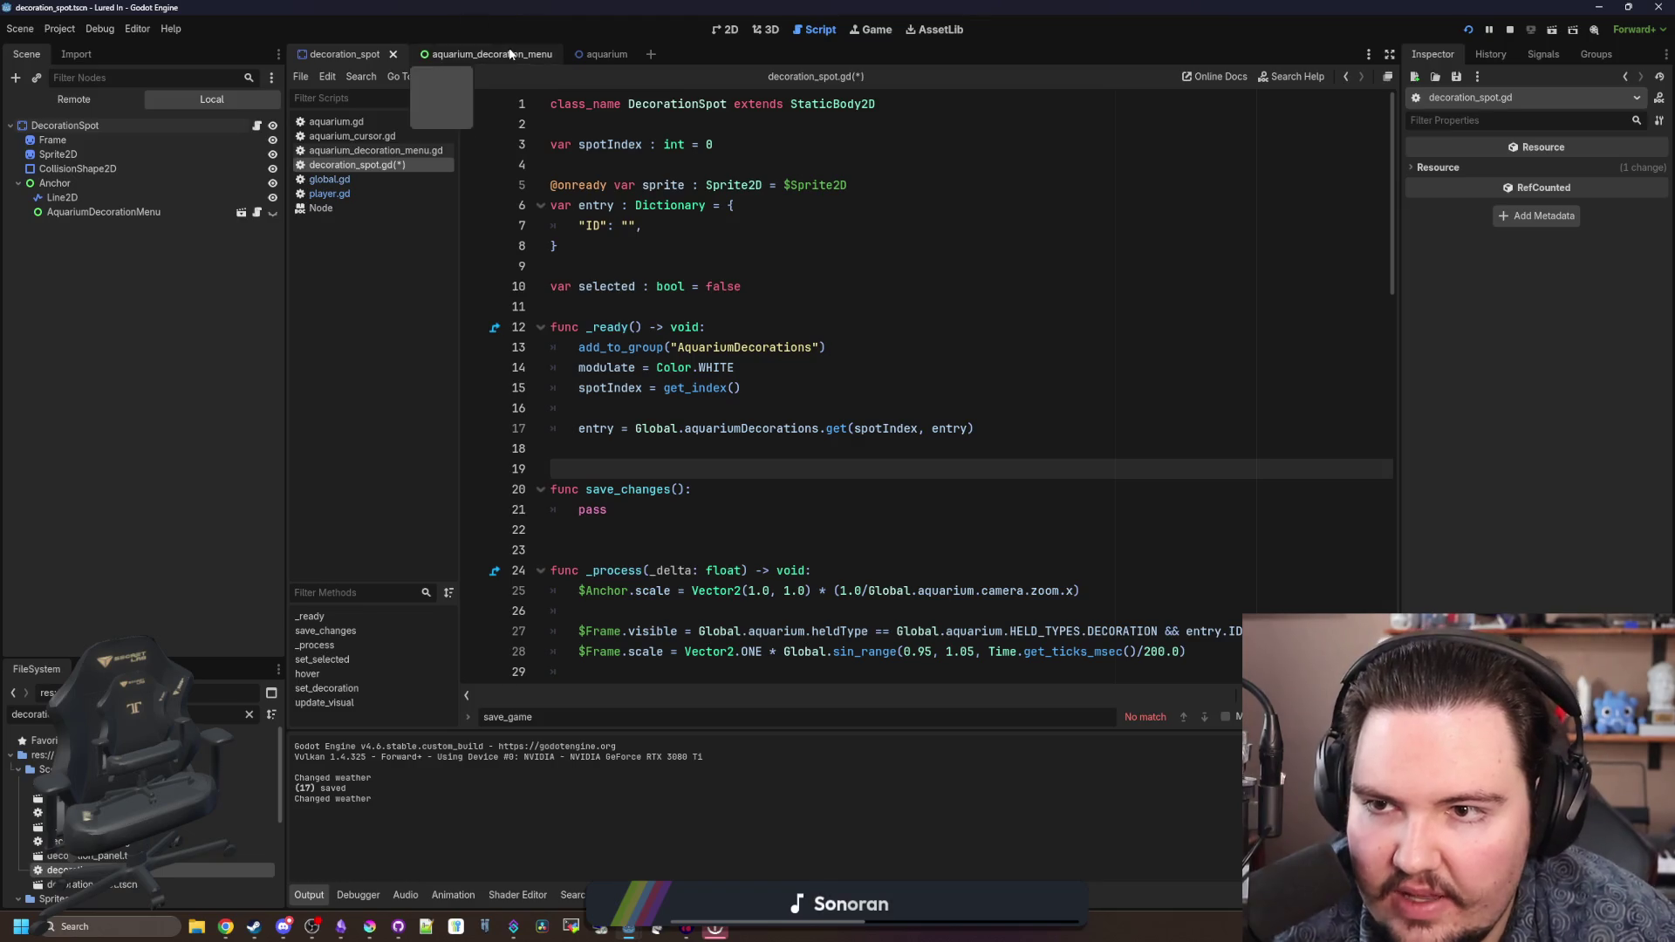
left_click(655, 457)
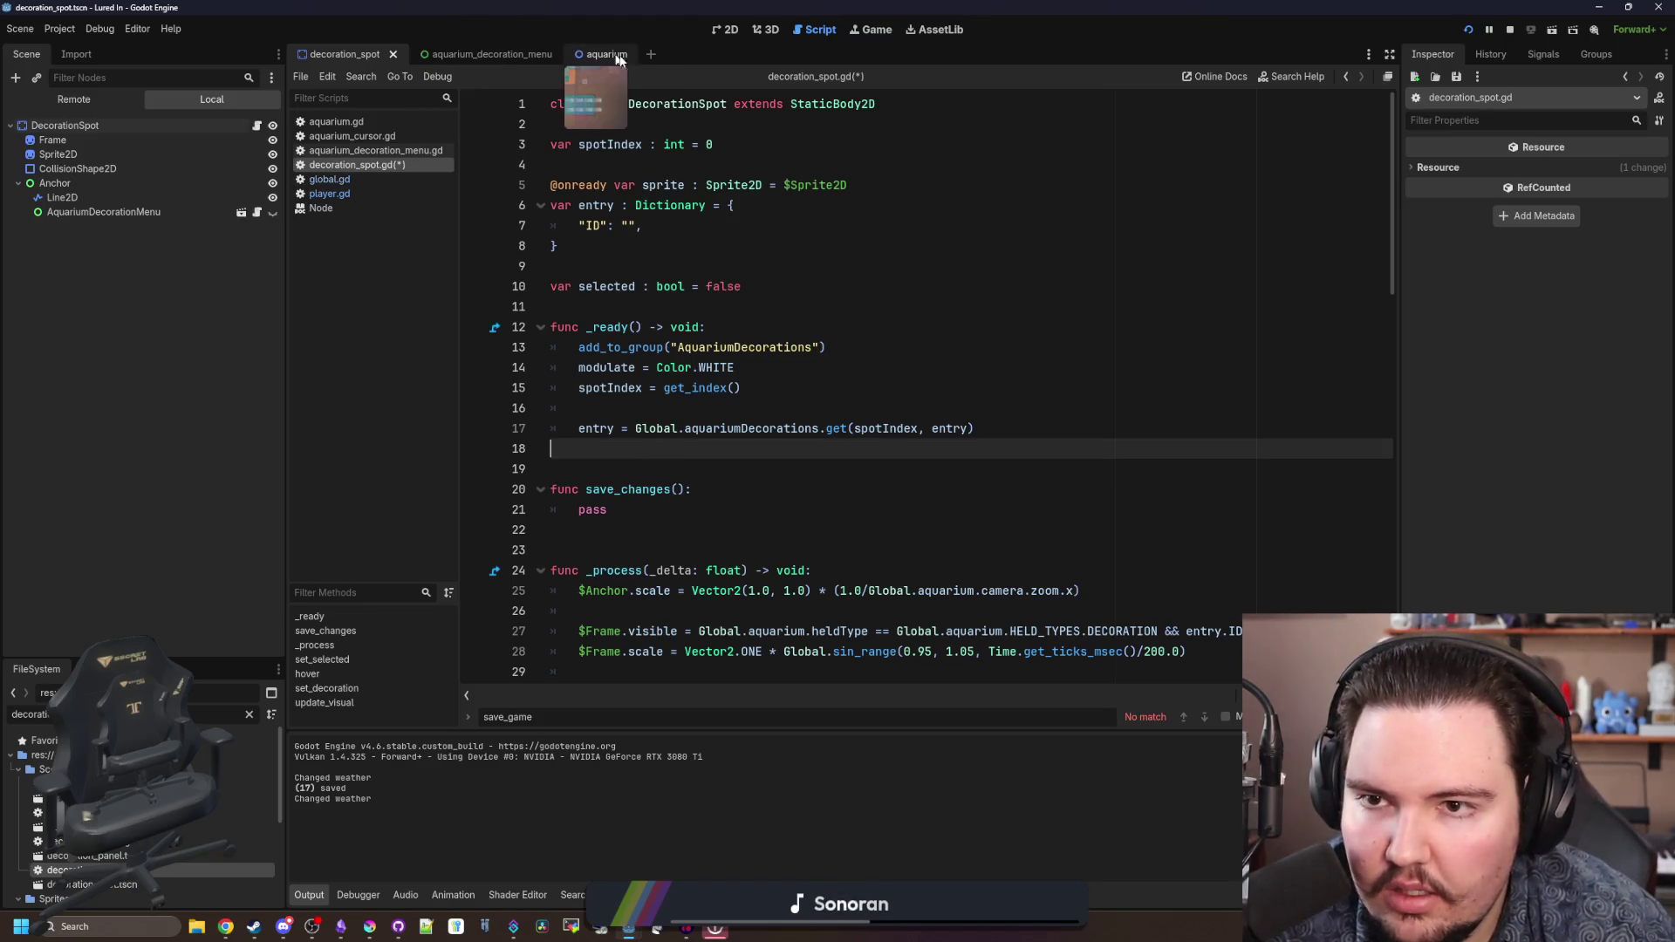
- Filter the FileSystem dock for 'tank_me' and open tank_menu.gd
left_click(248, 714)
type("tank_me")
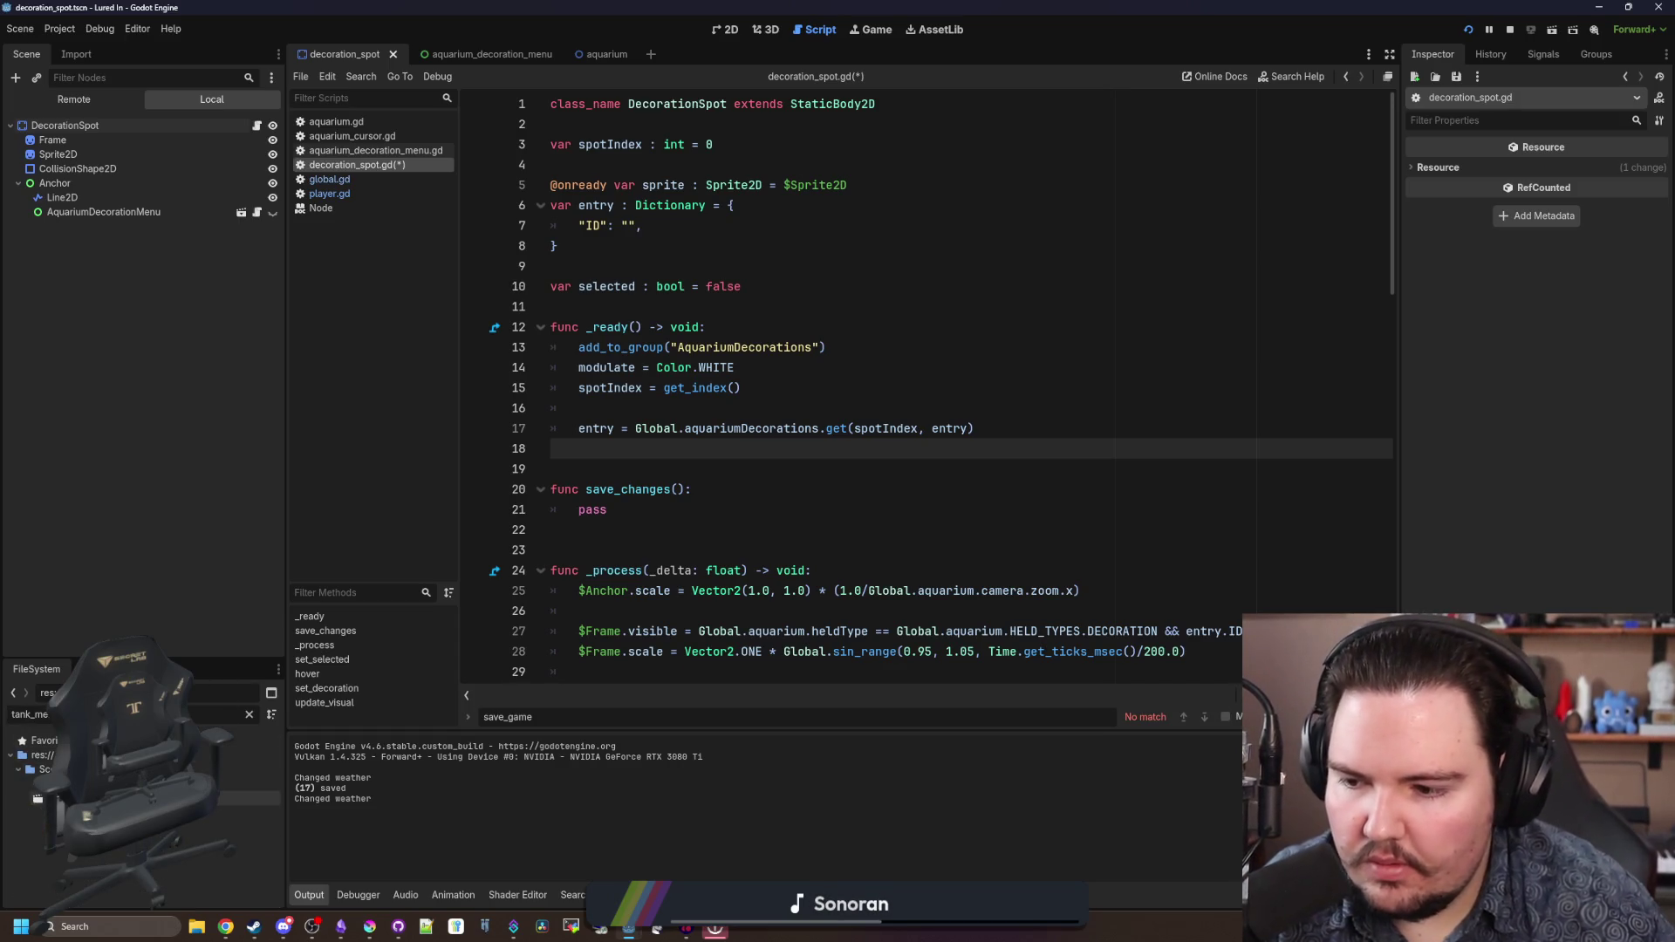
double_click(249, 783)
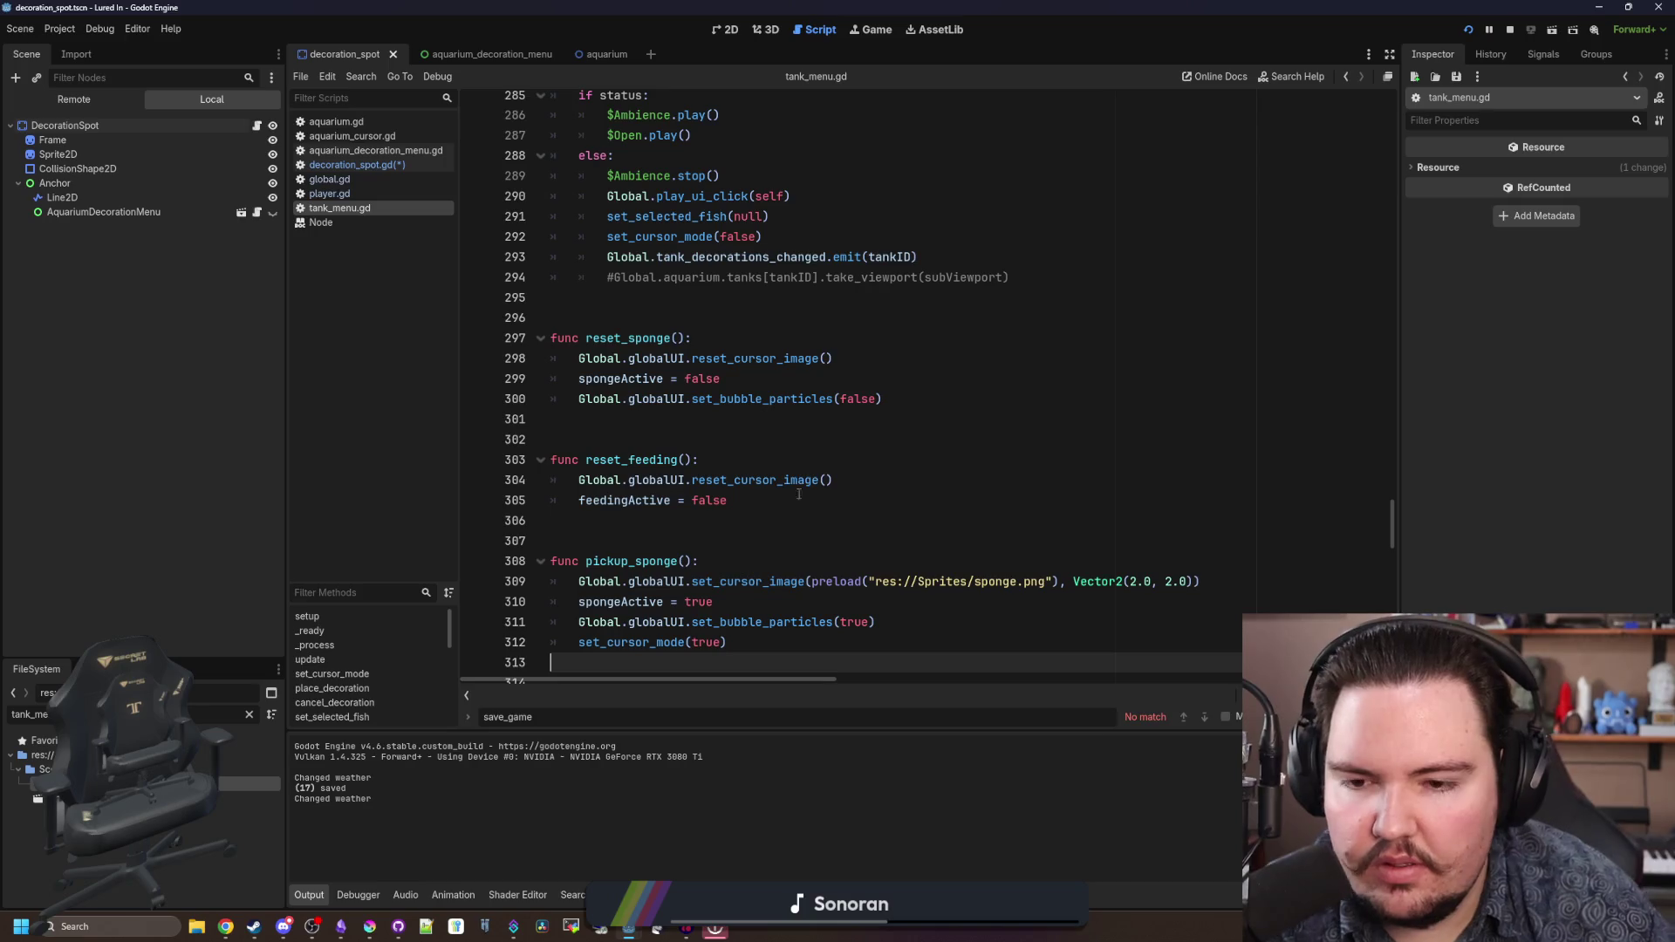
- Scroll through tank_menu.gd's sponge, food, scale, rotation and info-panel handlers
scroll(696, 526, "down", 2)
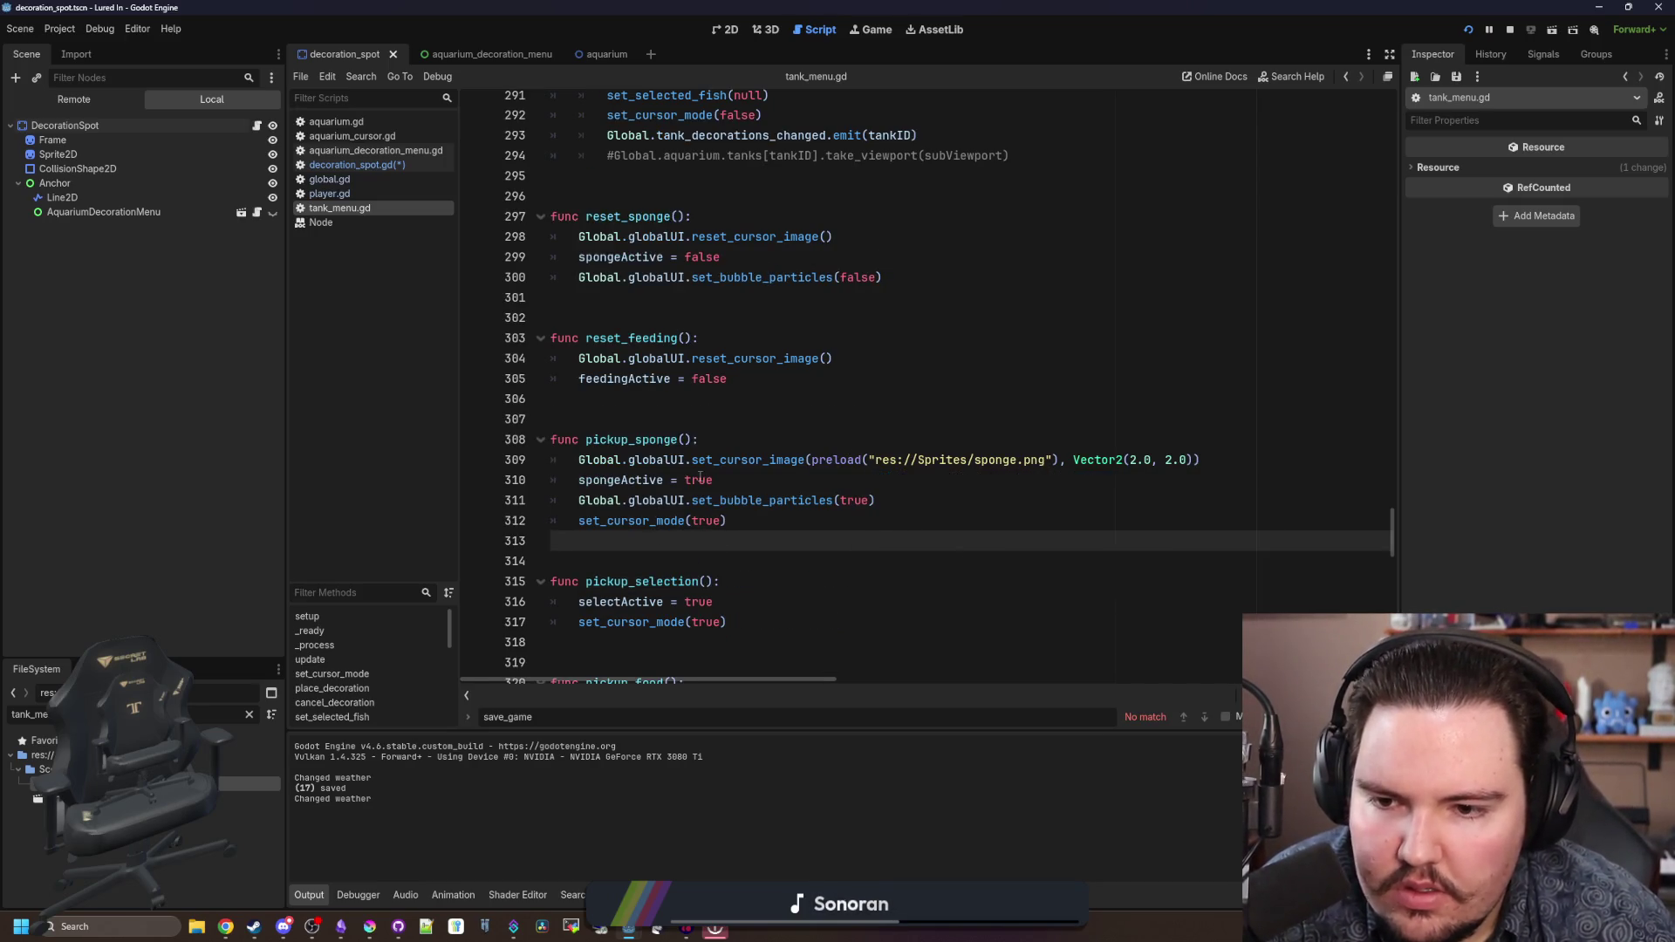
scroll(701, 502, "down", 4)
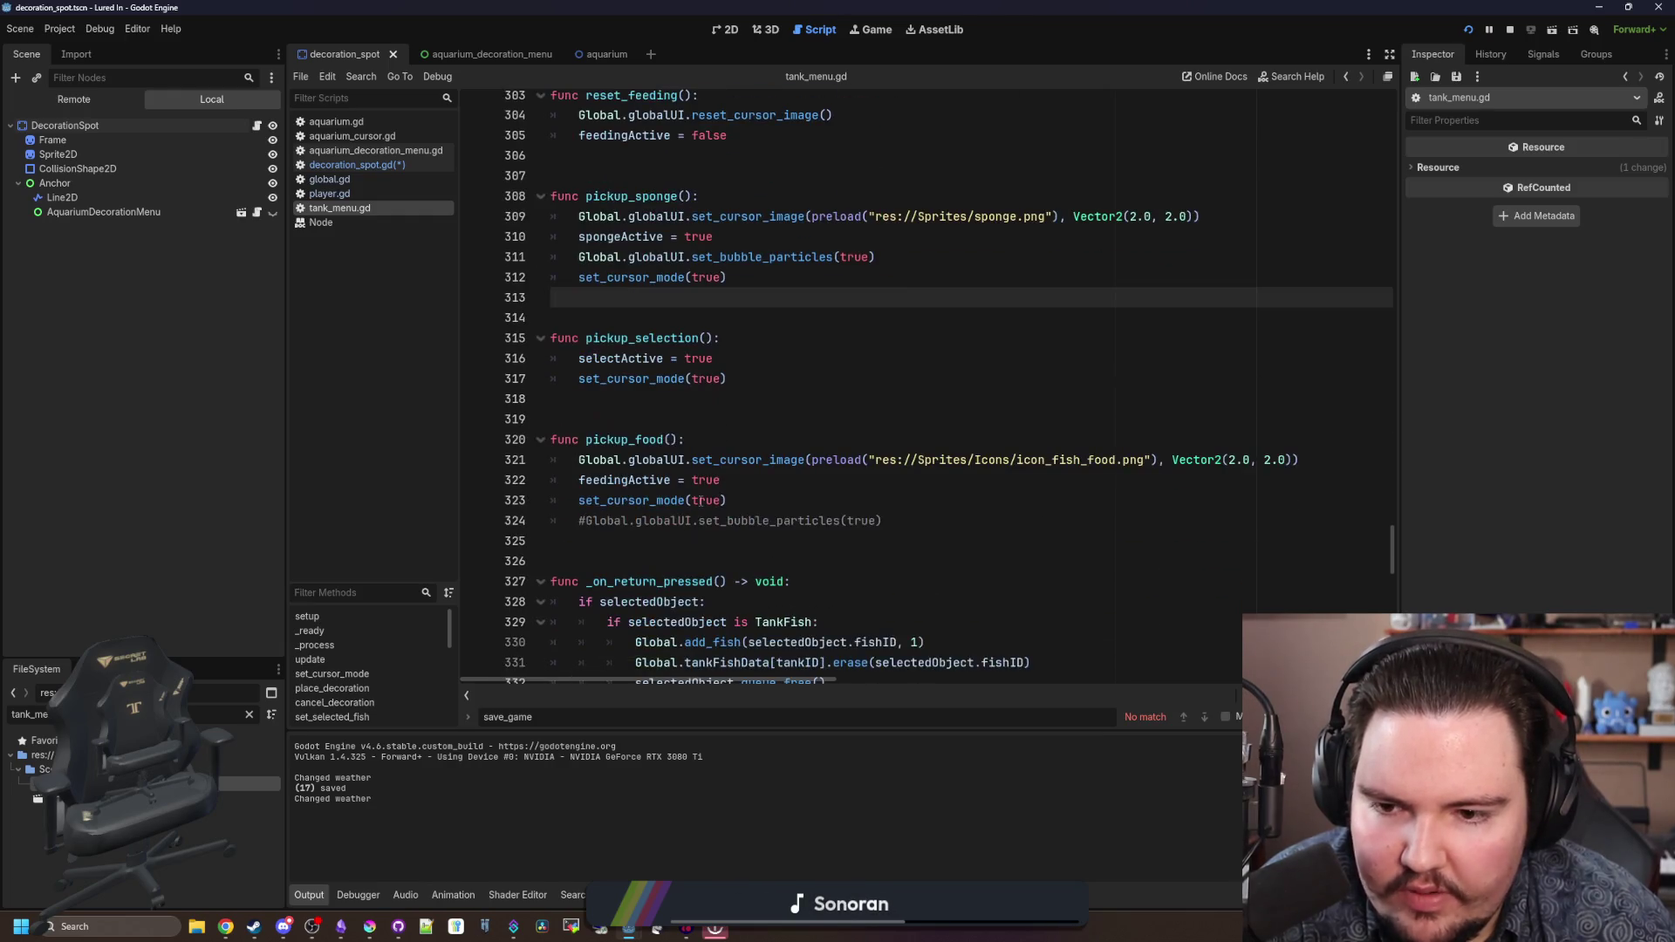
scroll(700, 501, "down", 5)
scroll(700, 502, "down", 14)
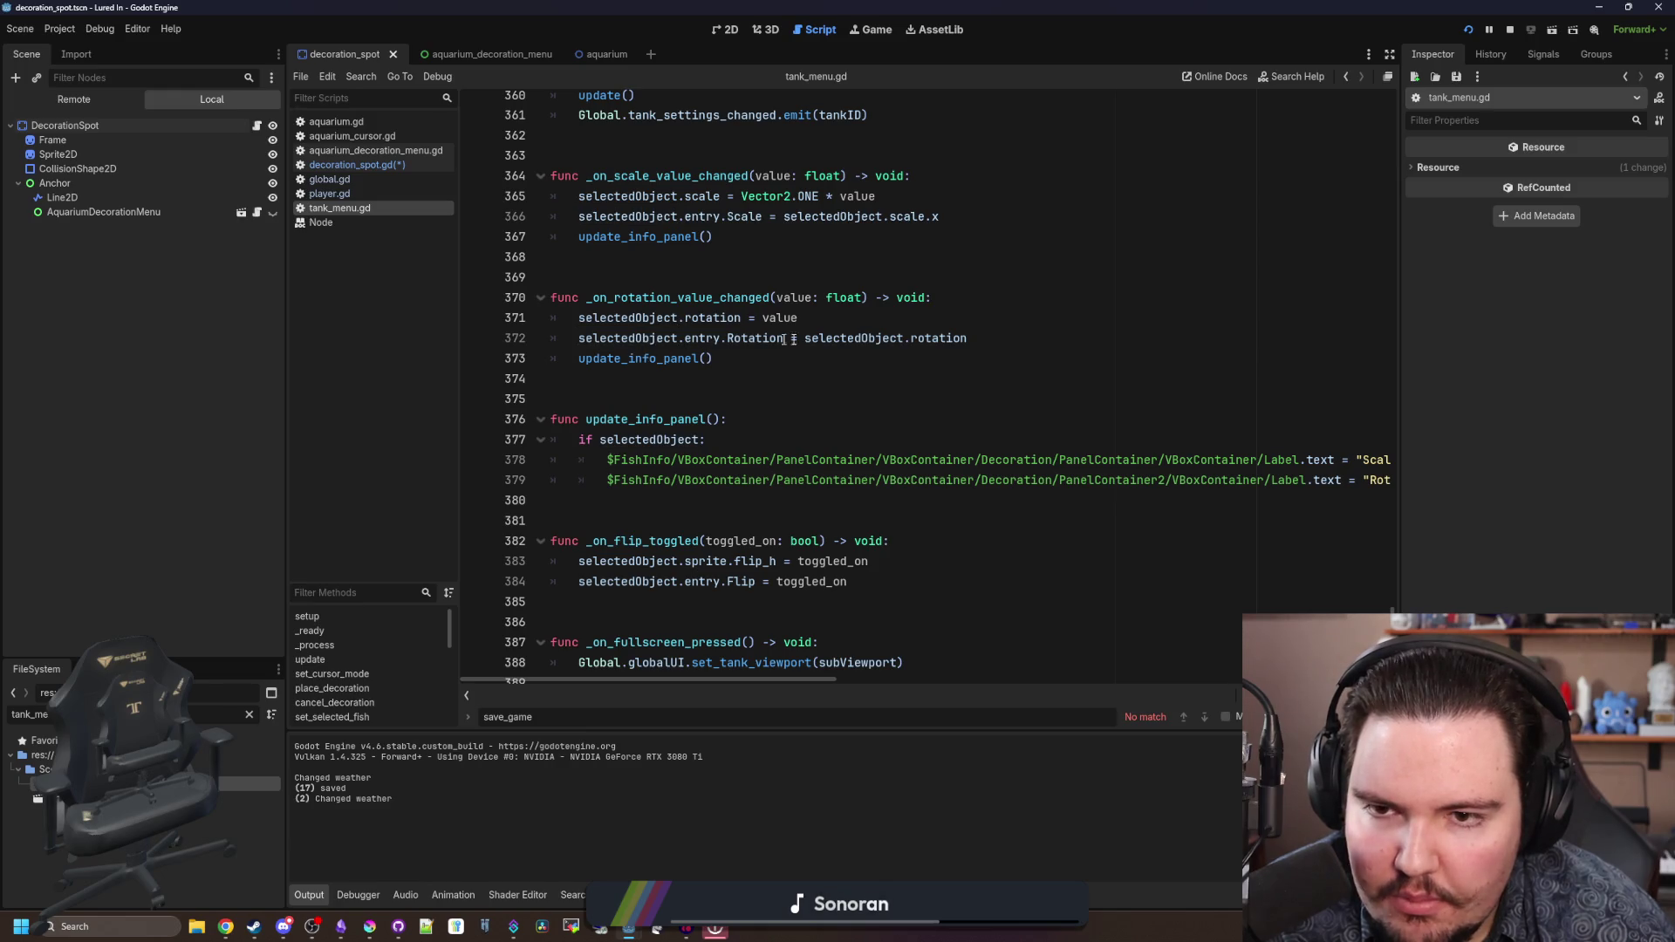
scroll(707, 426, "down", 5)
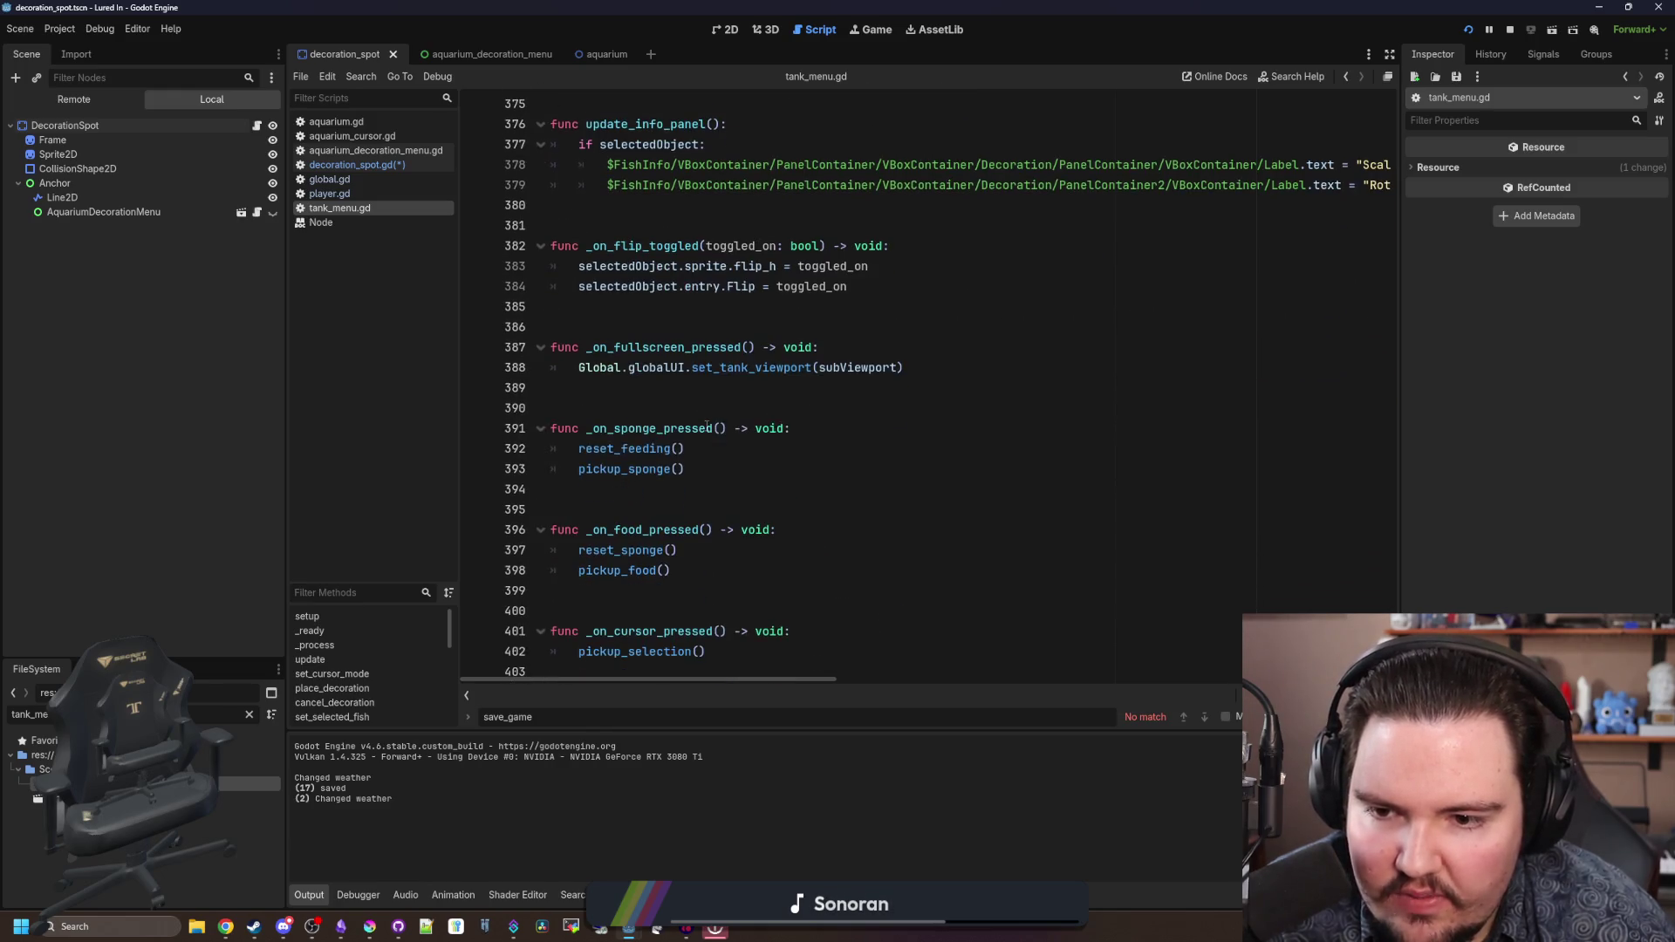
scroll(707, 426, "up", 5)
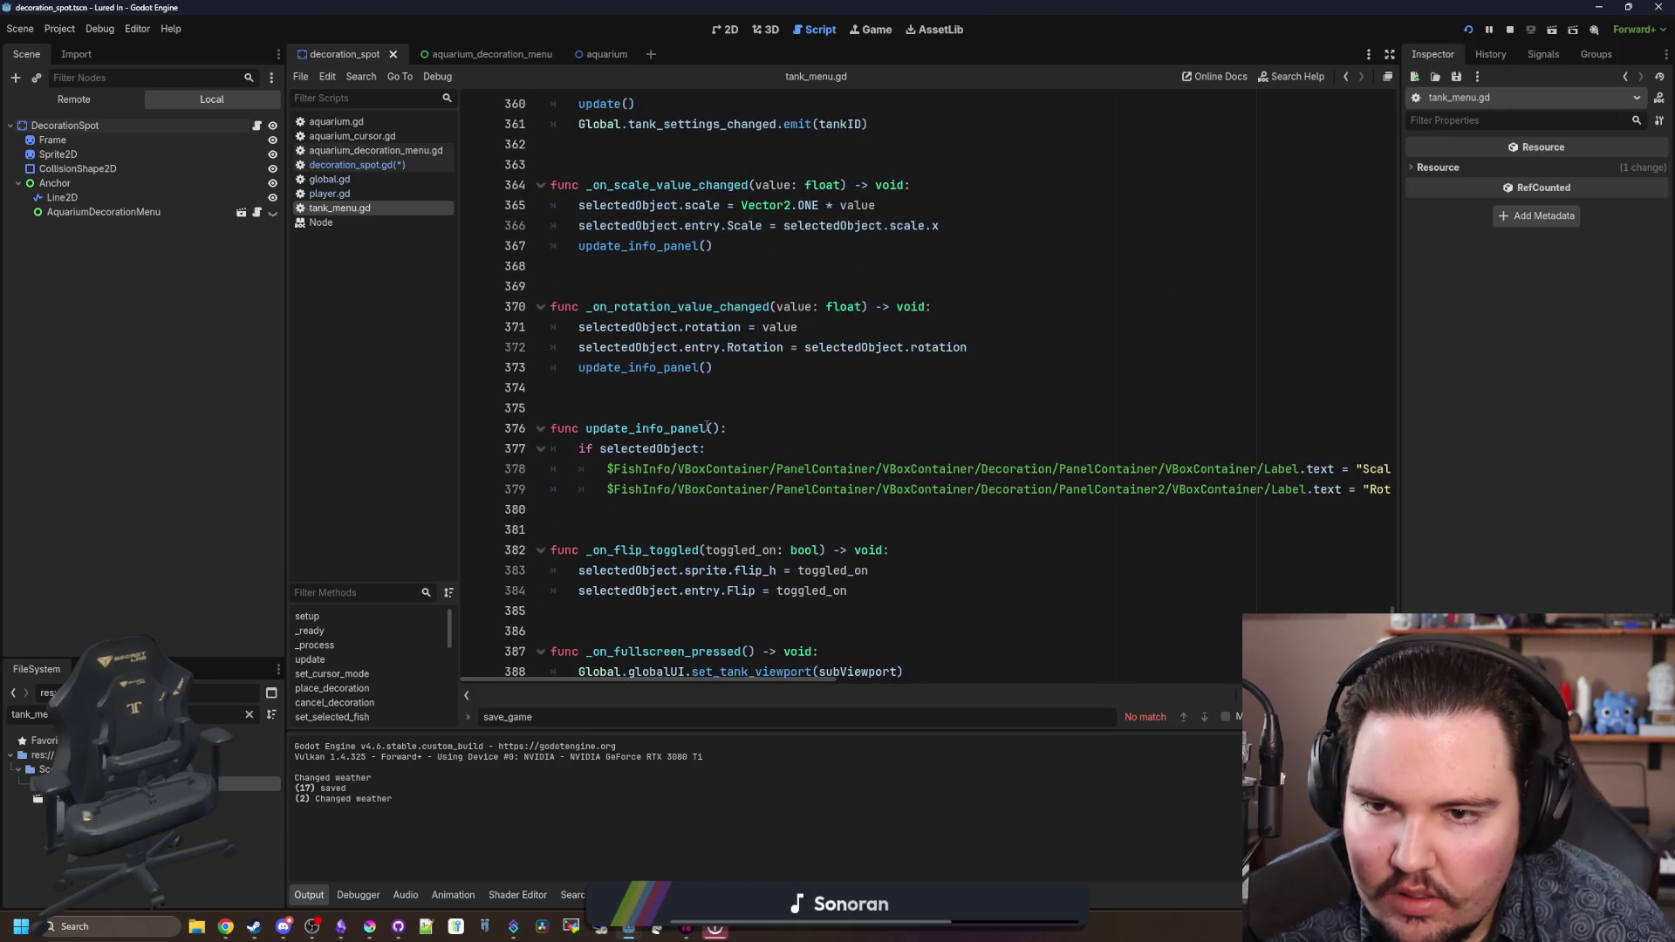
scroll(708, 428, "up", 3)
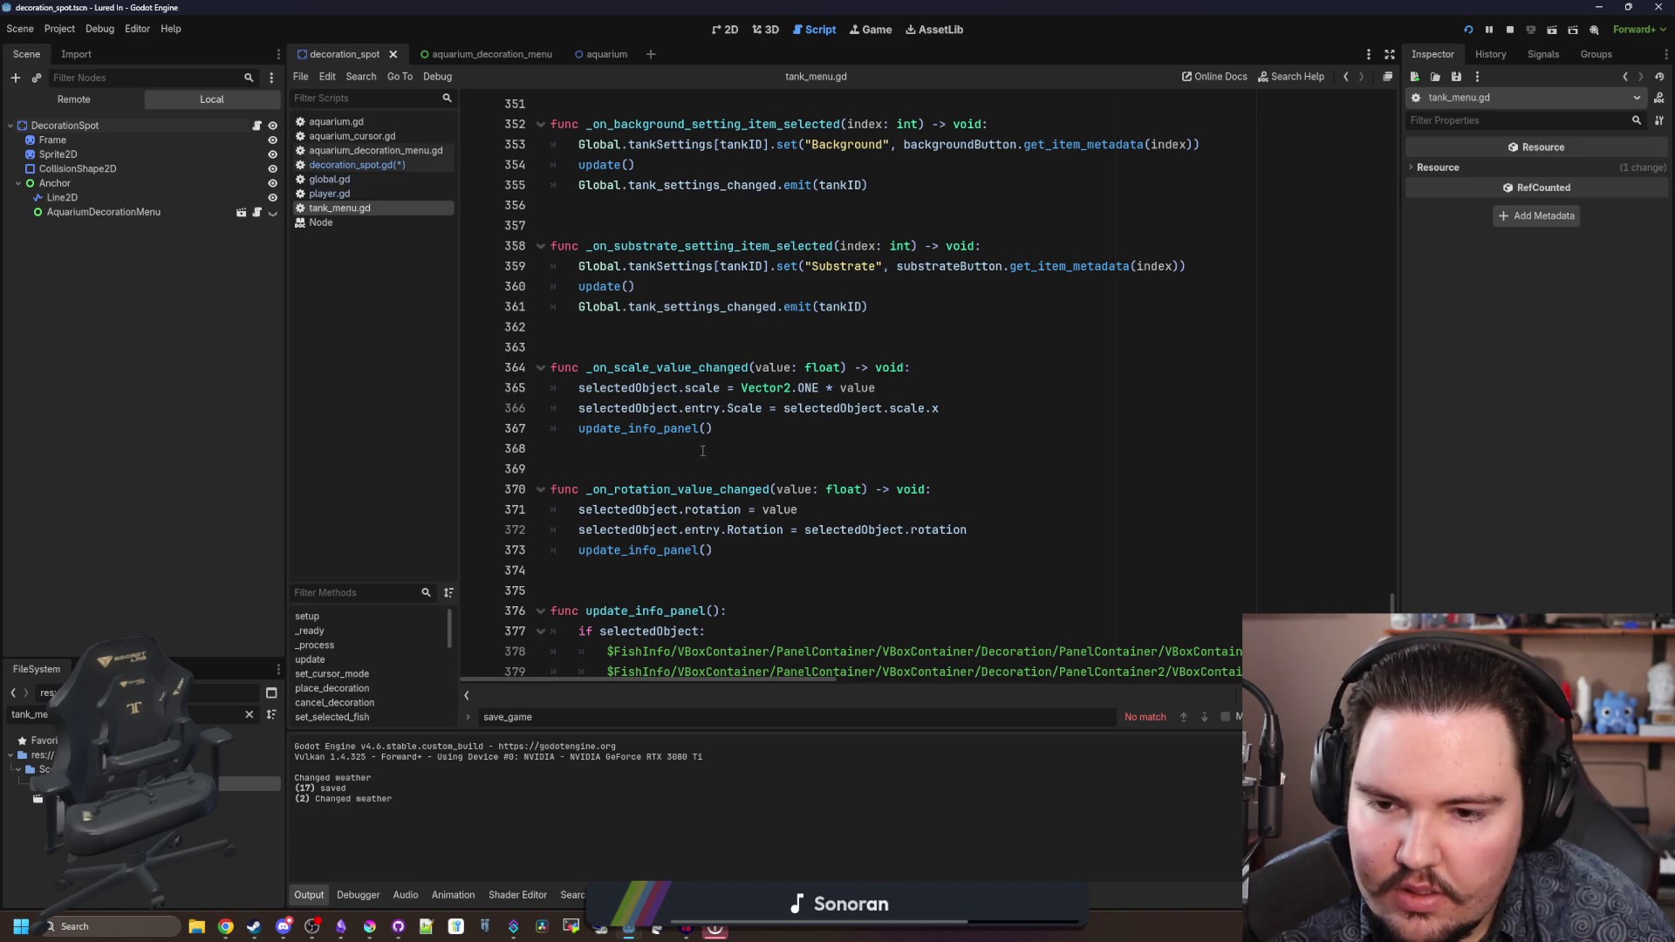
scroll(702, 450, "down", 2)
left_click(740, 427)
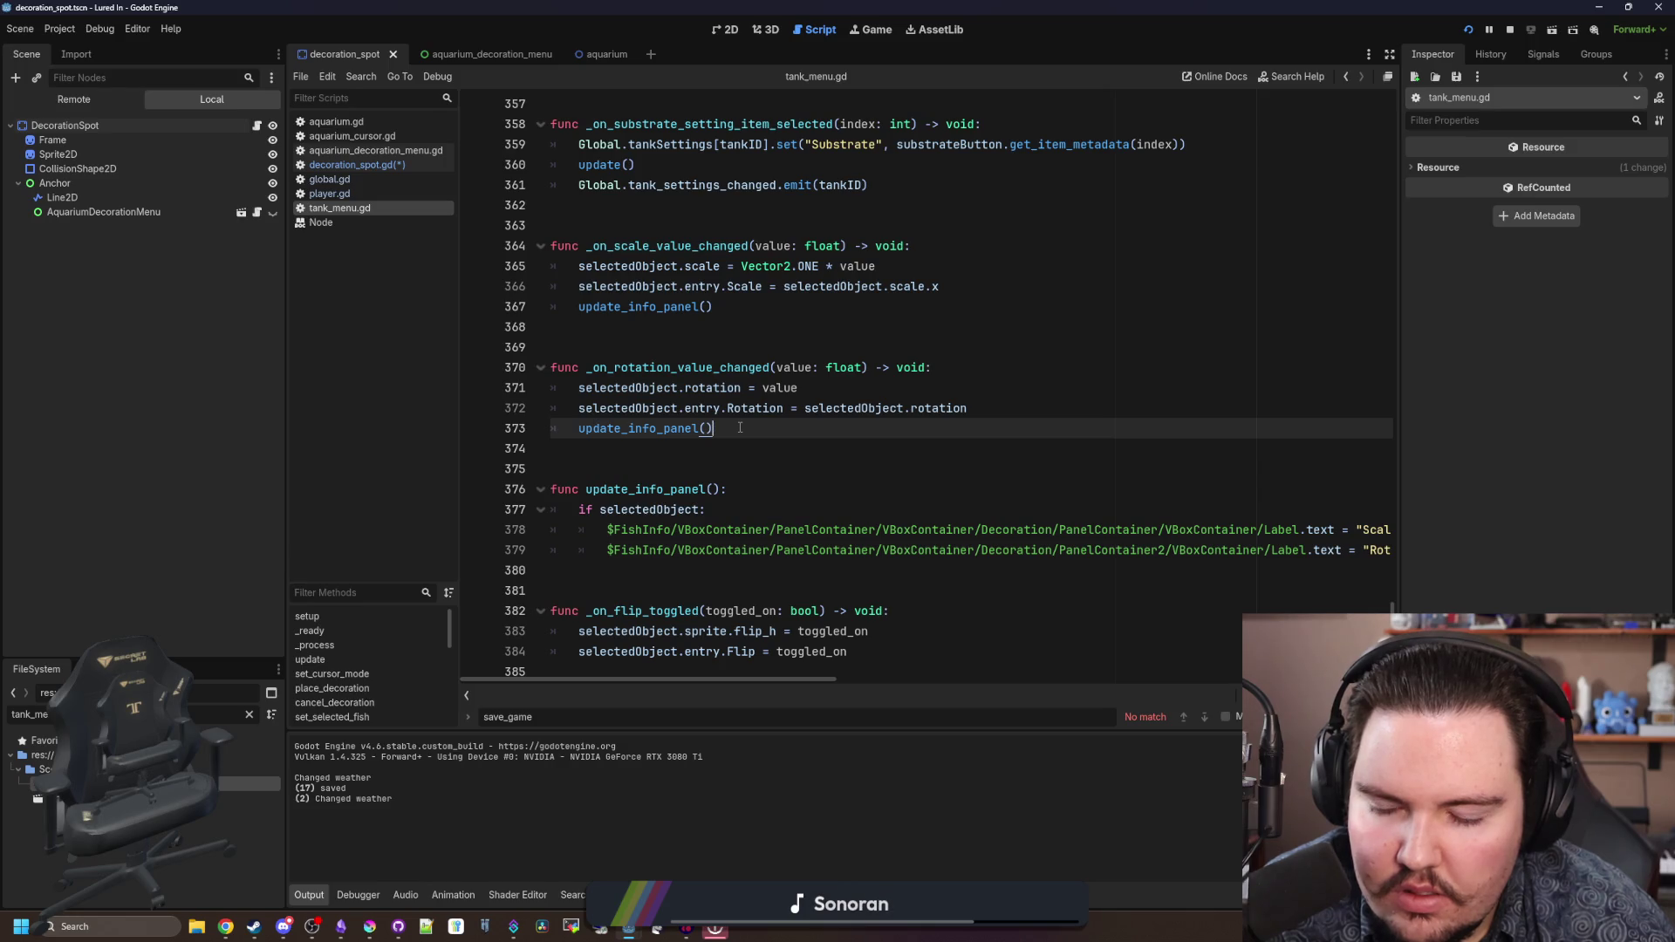
- Back in decoration_spot.gd, remove blank line 16 and open a line after the spotIndex assignment
left_click(415, 164)
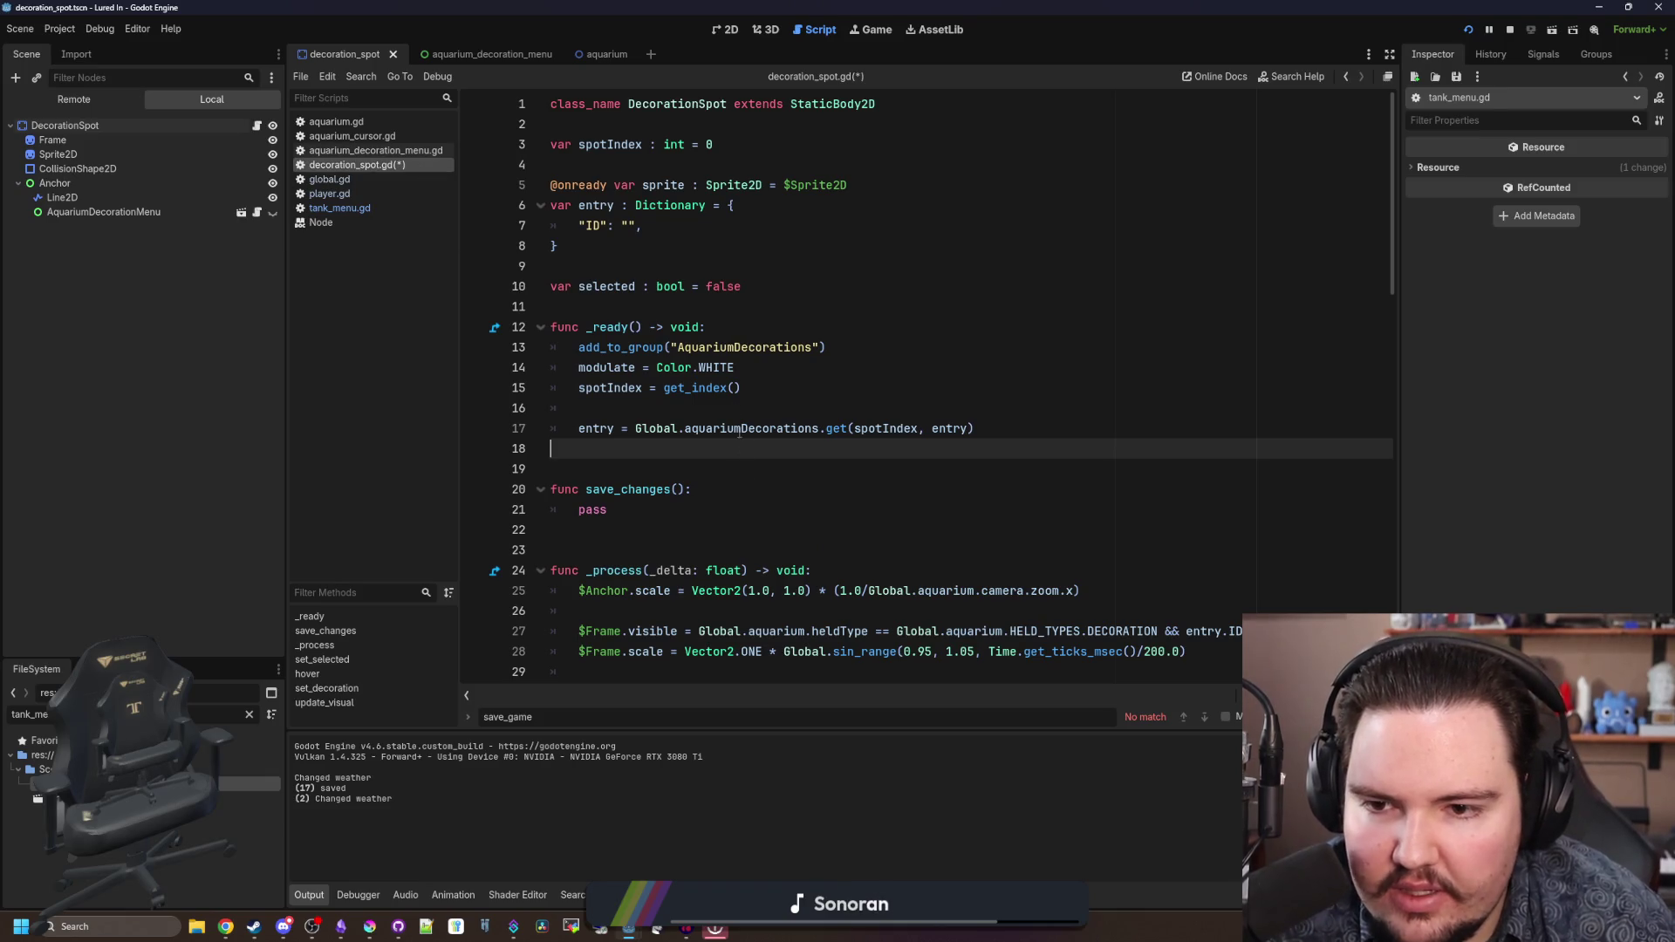
left_click(735, 389)
left_click(779, 410)
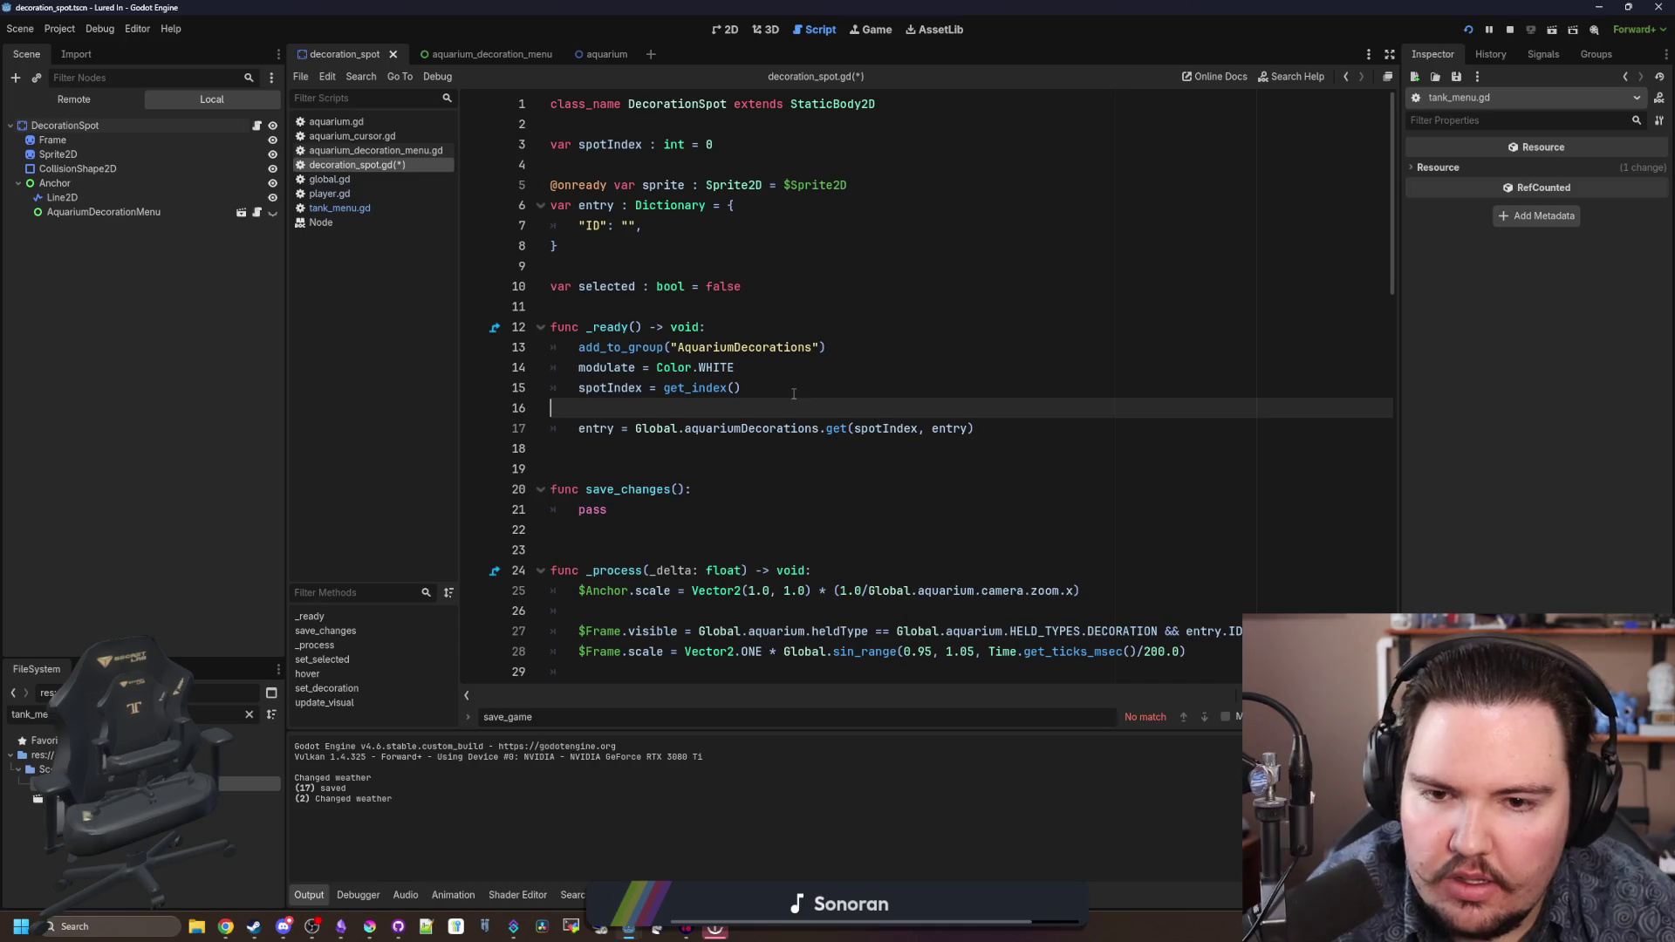
key("BackSpace")
left_click(1025, 408)
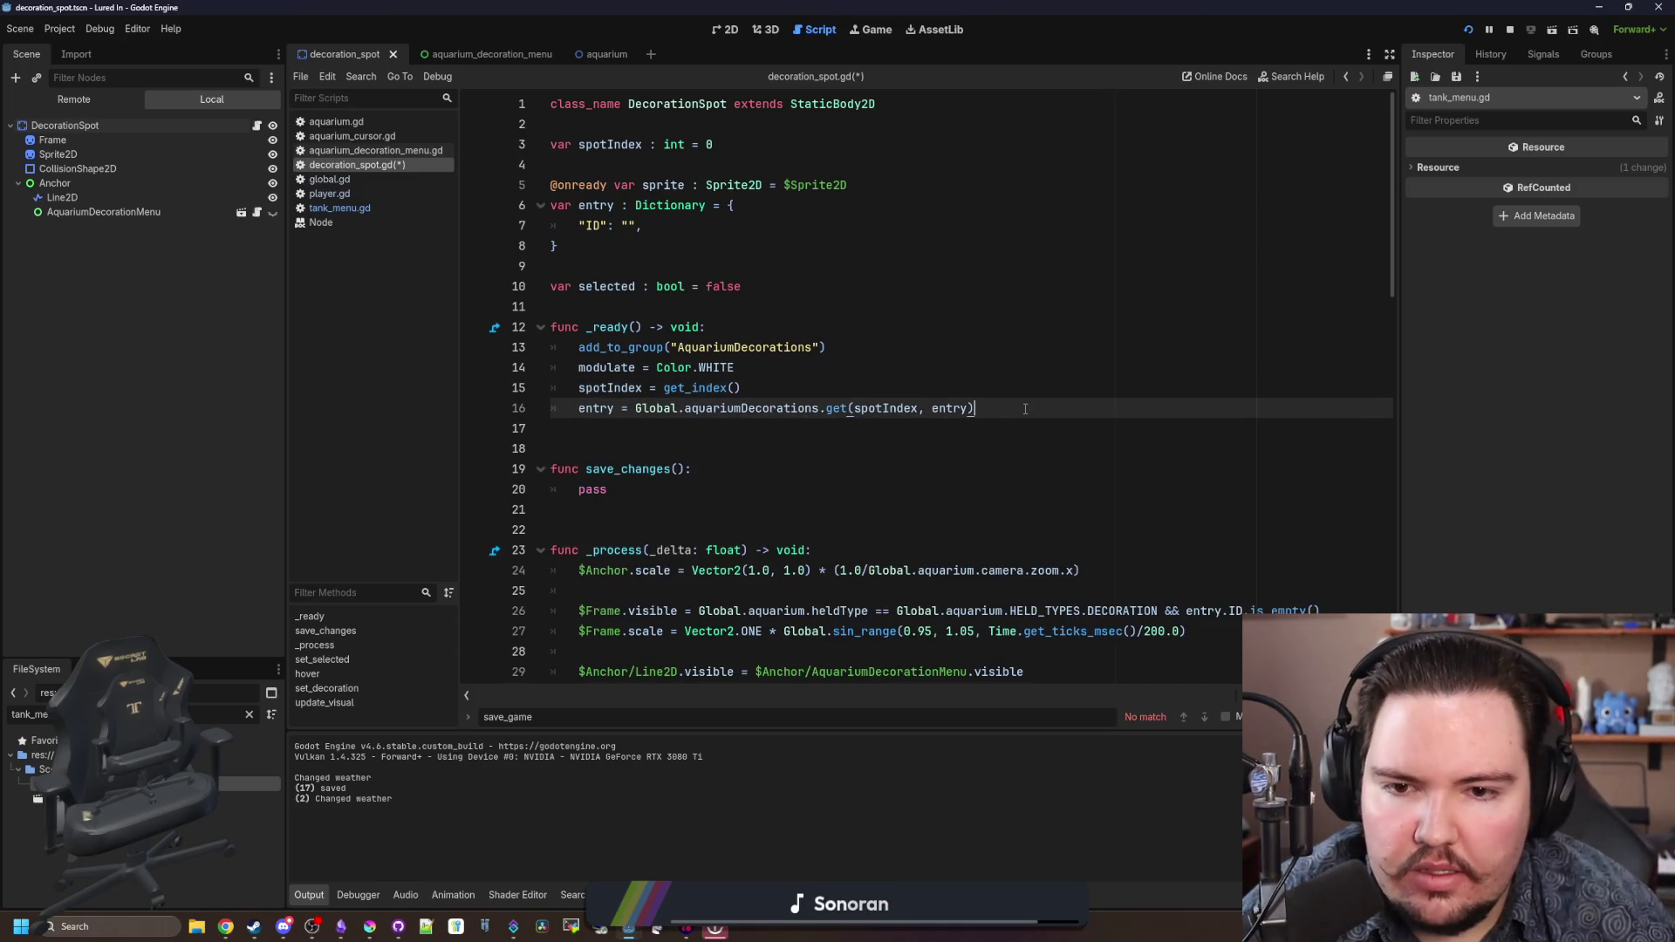
left_click(844, 385)
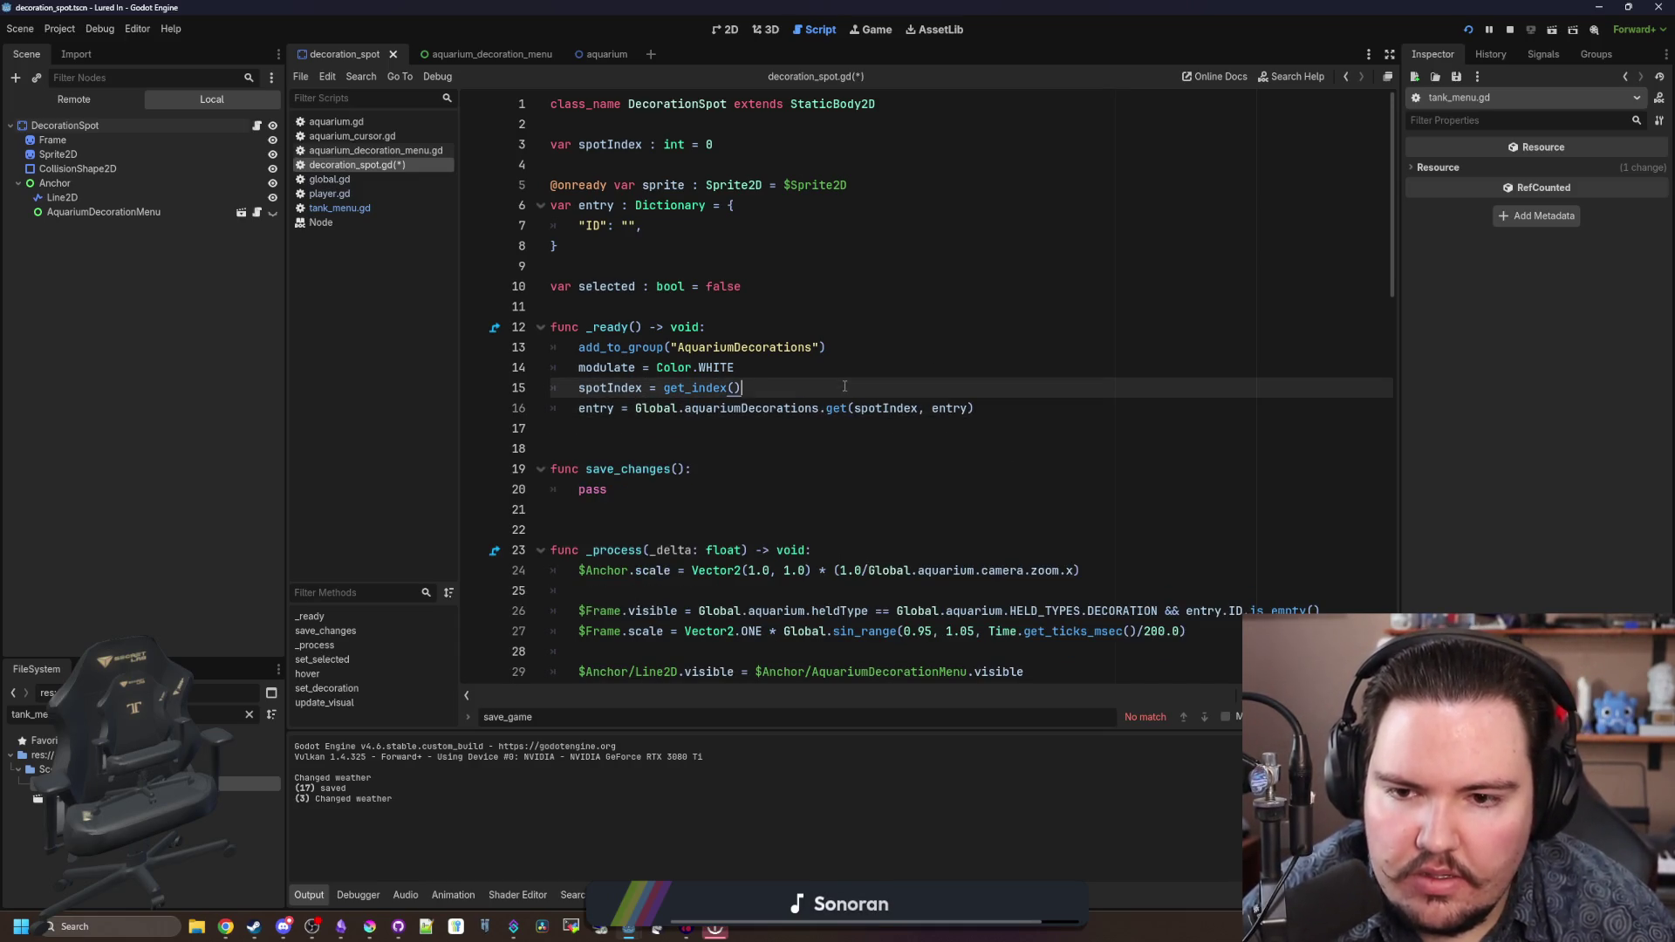
left_click(867, 464)
left_click_drag(637, 408, 853, 408)
left_click(775, 387)
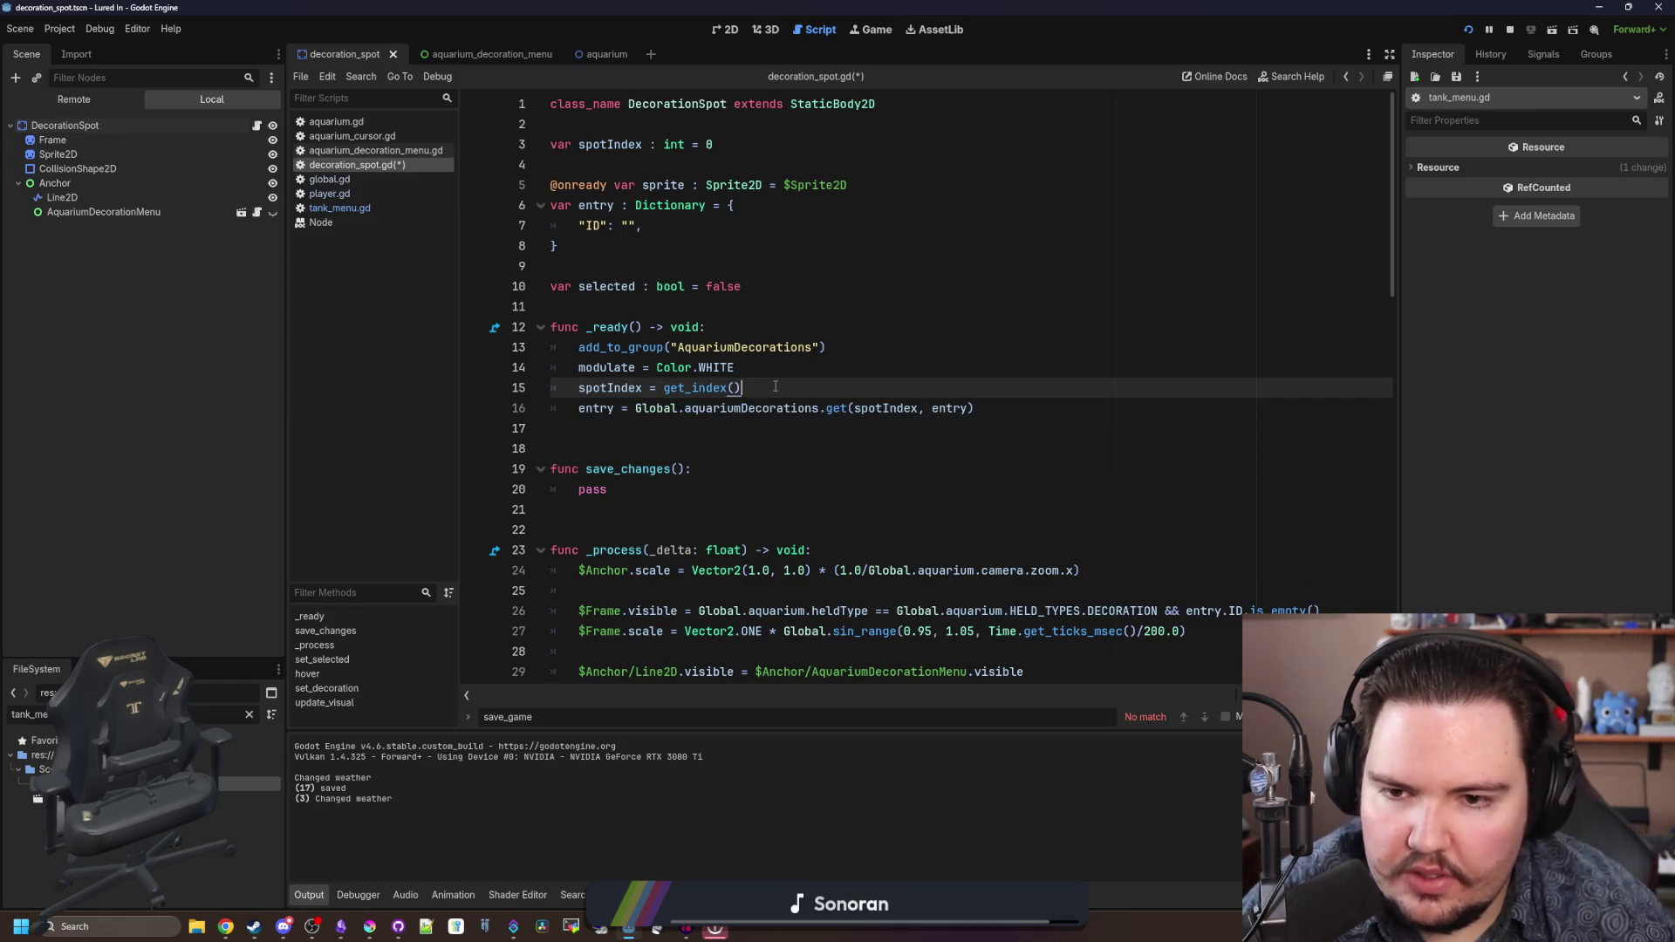
key("Return")
- Add 'if Global.aquariumDecorations.has(spotIndex):' followed by an else branch
type("if Global.aquariumDecorations.ge")
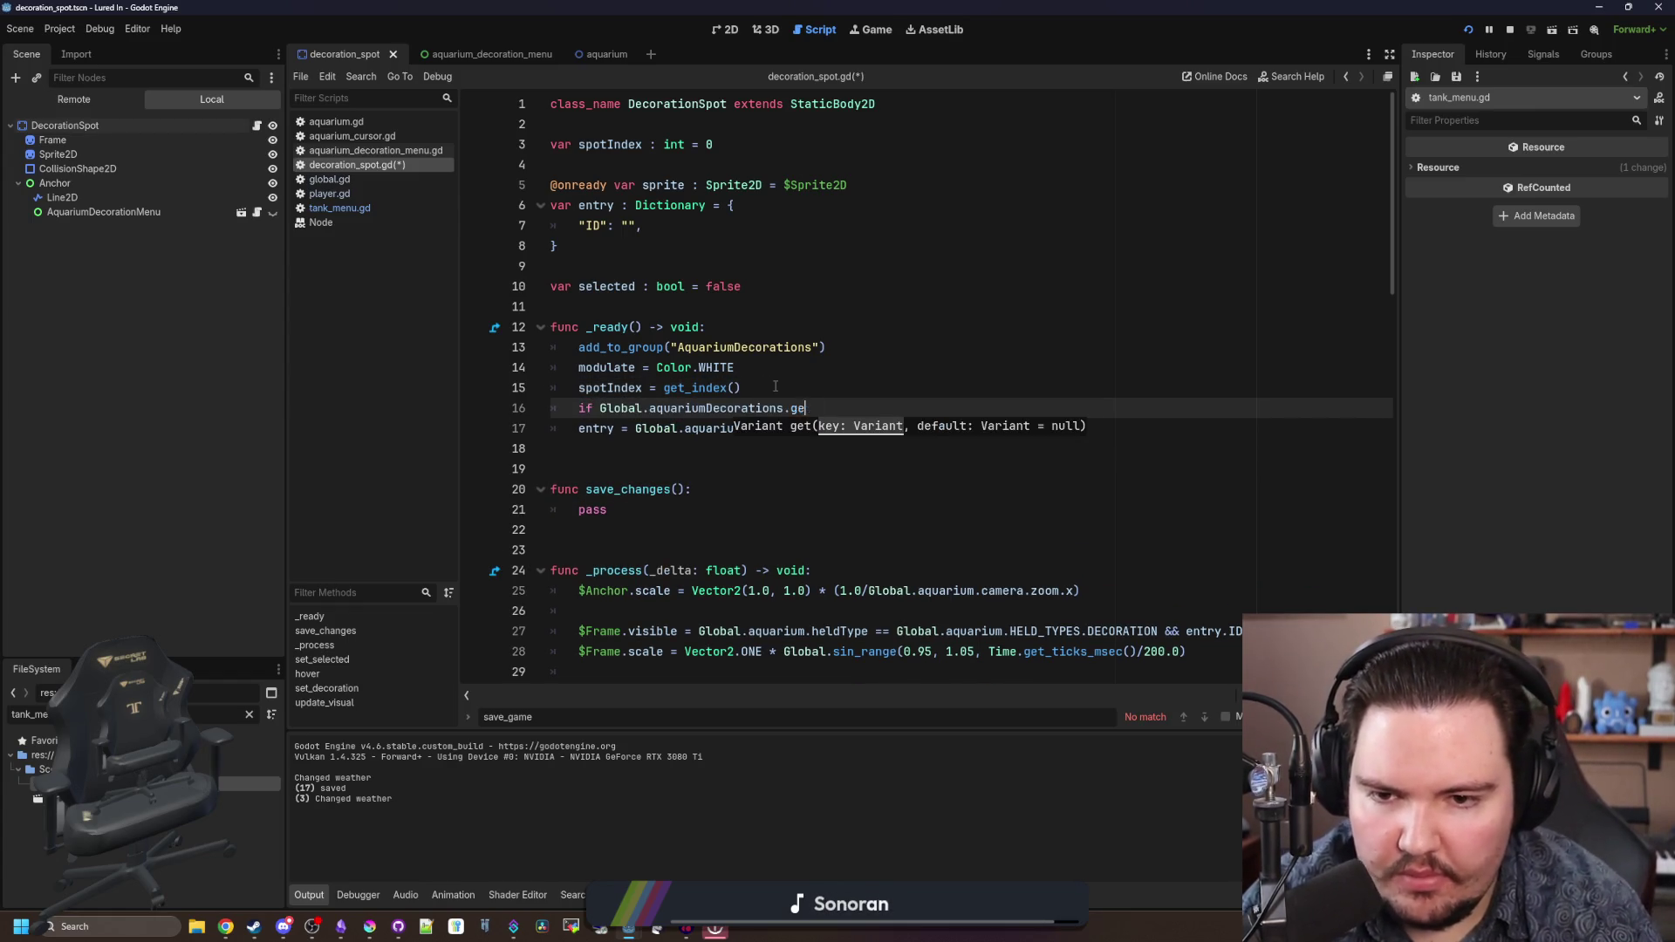
type("t(has(")
key("Left")
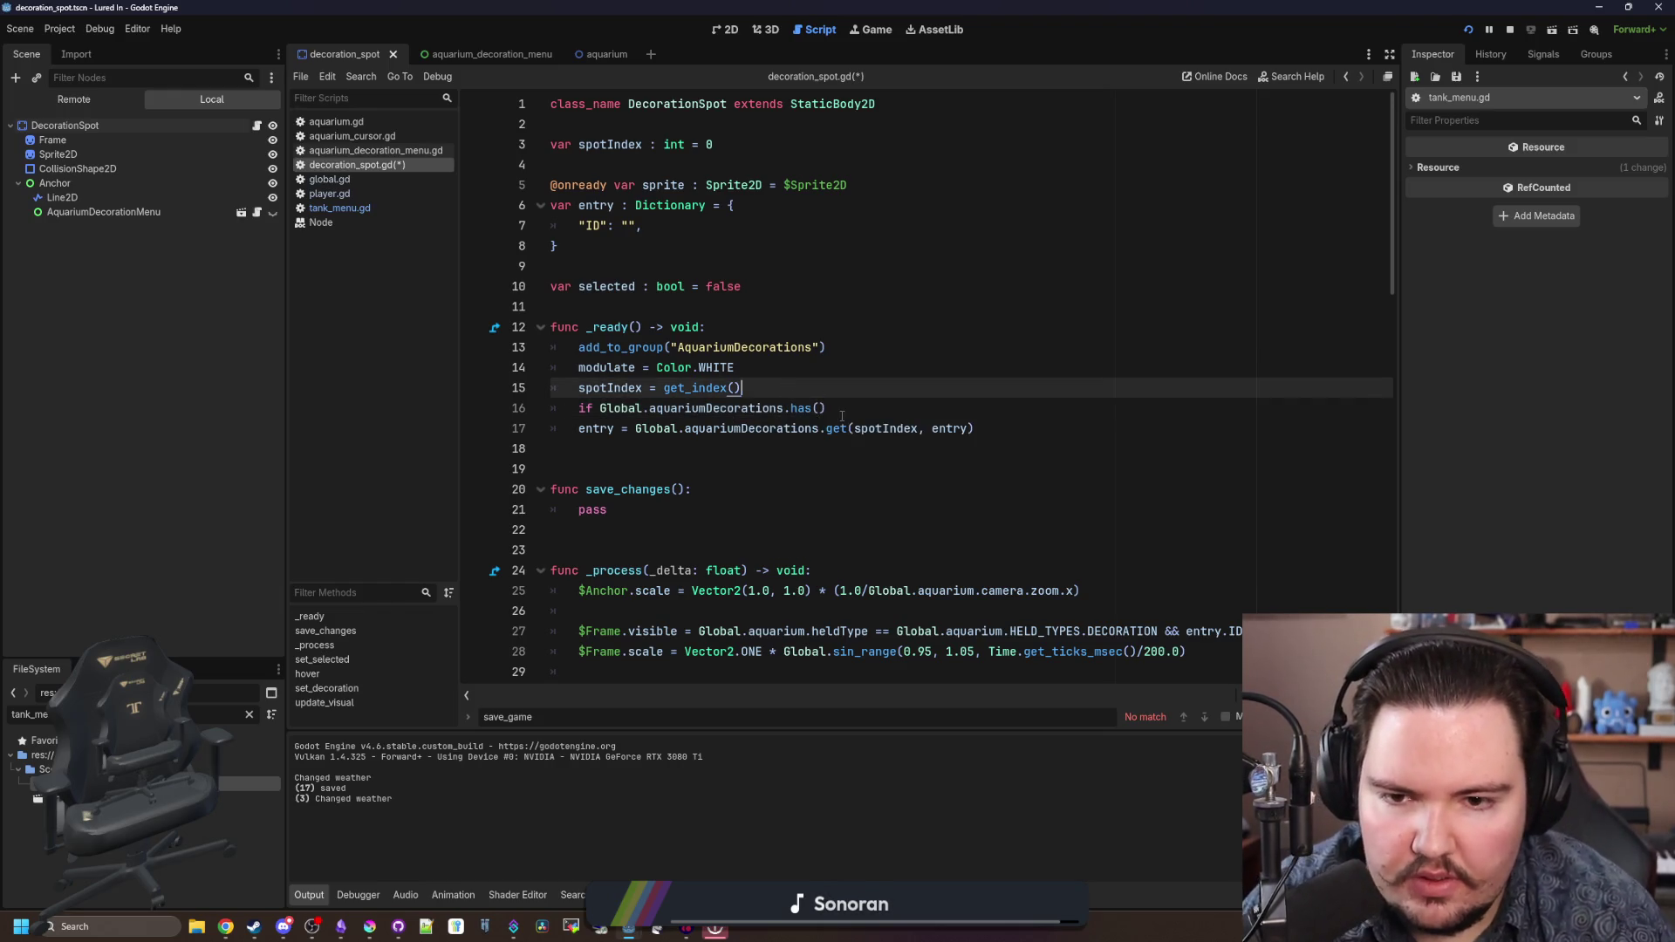
type("spotIndex")
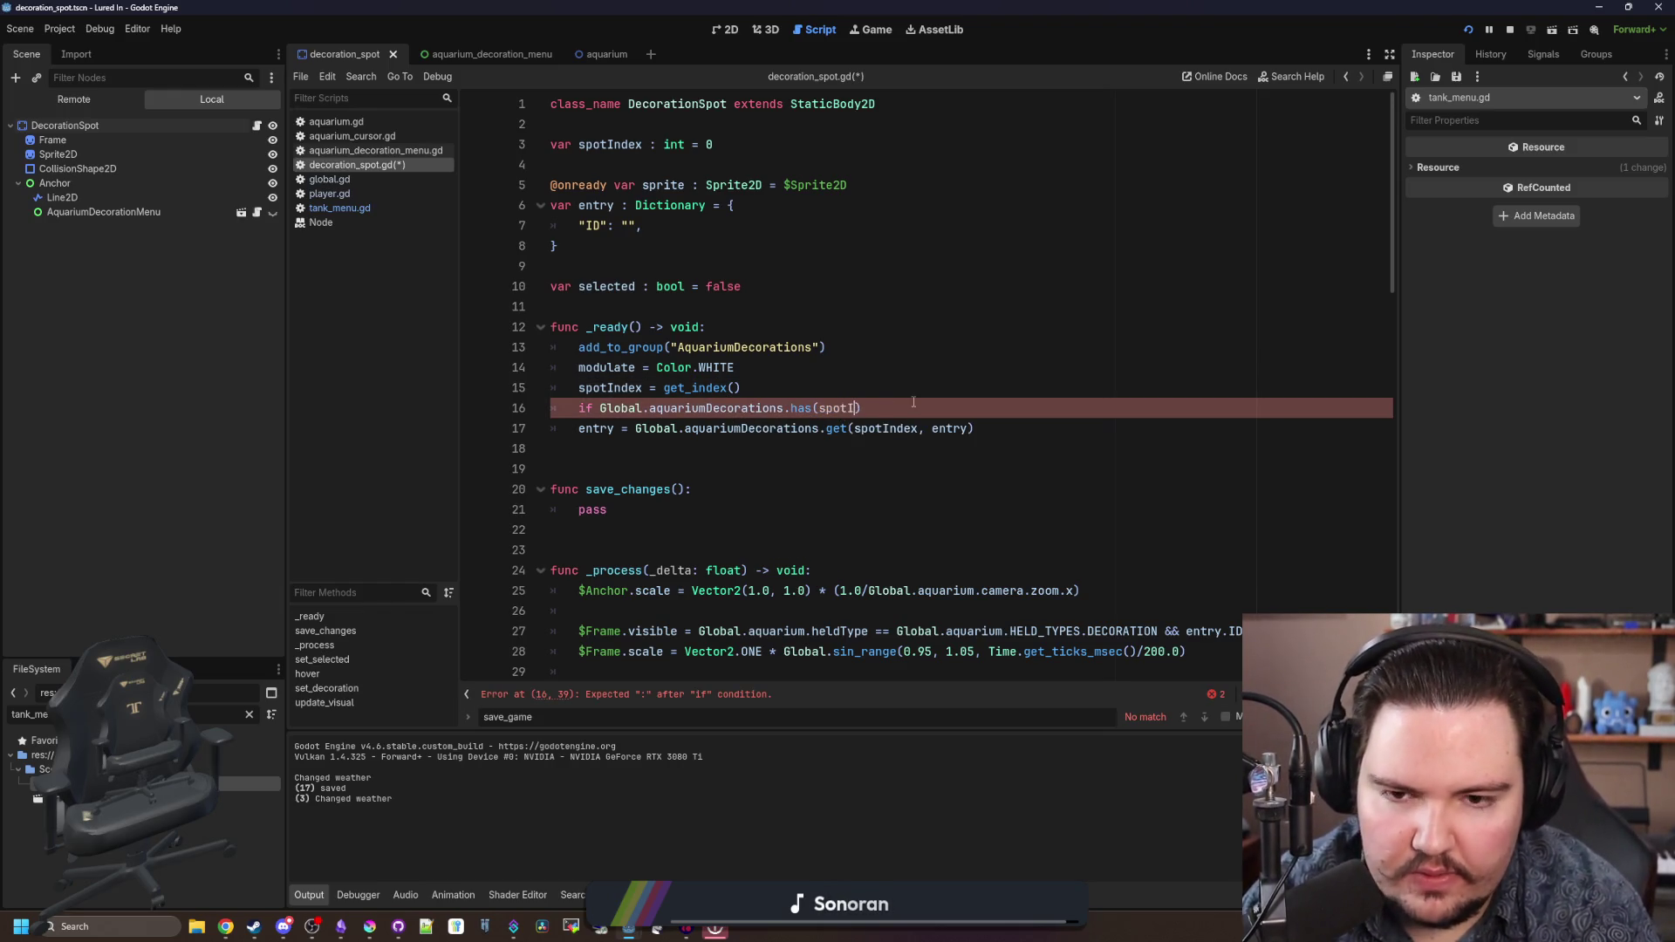
key("Return")
key("Return")
key("BackSpace")
type("else:")
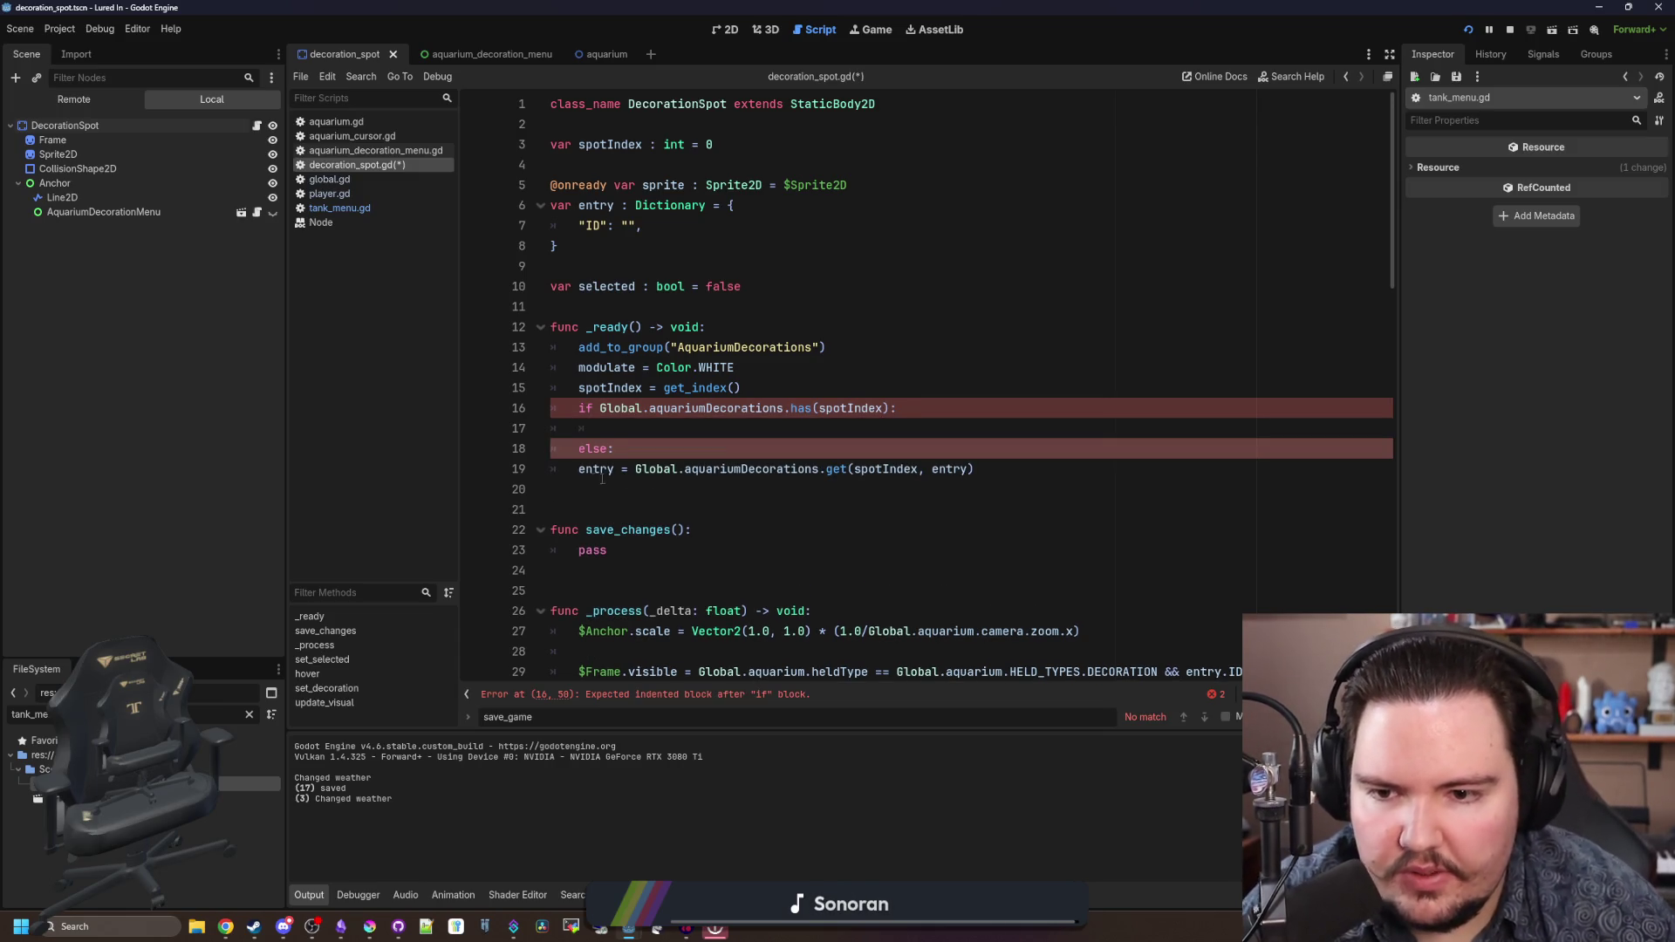
- Under else, make the line call Global.aquariumDecorations.set(spotIndex, entry)
left_click(579, 470)
key("Tab")
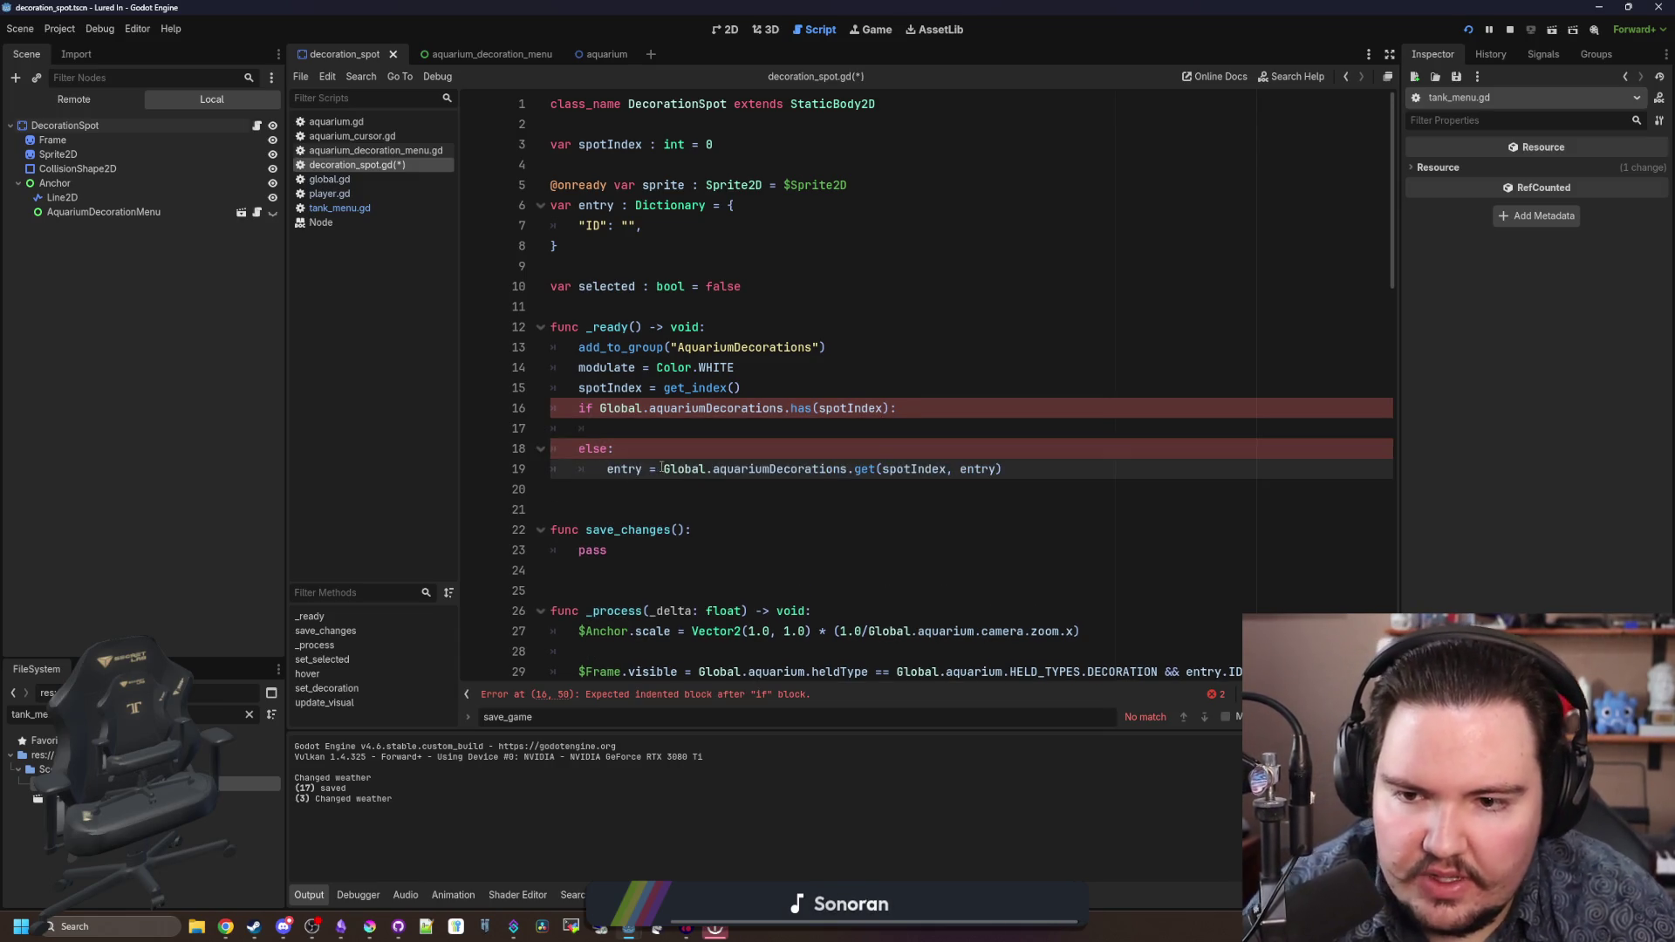
left_click_drag(662, 469, 607, 469)
key("BackSpace")
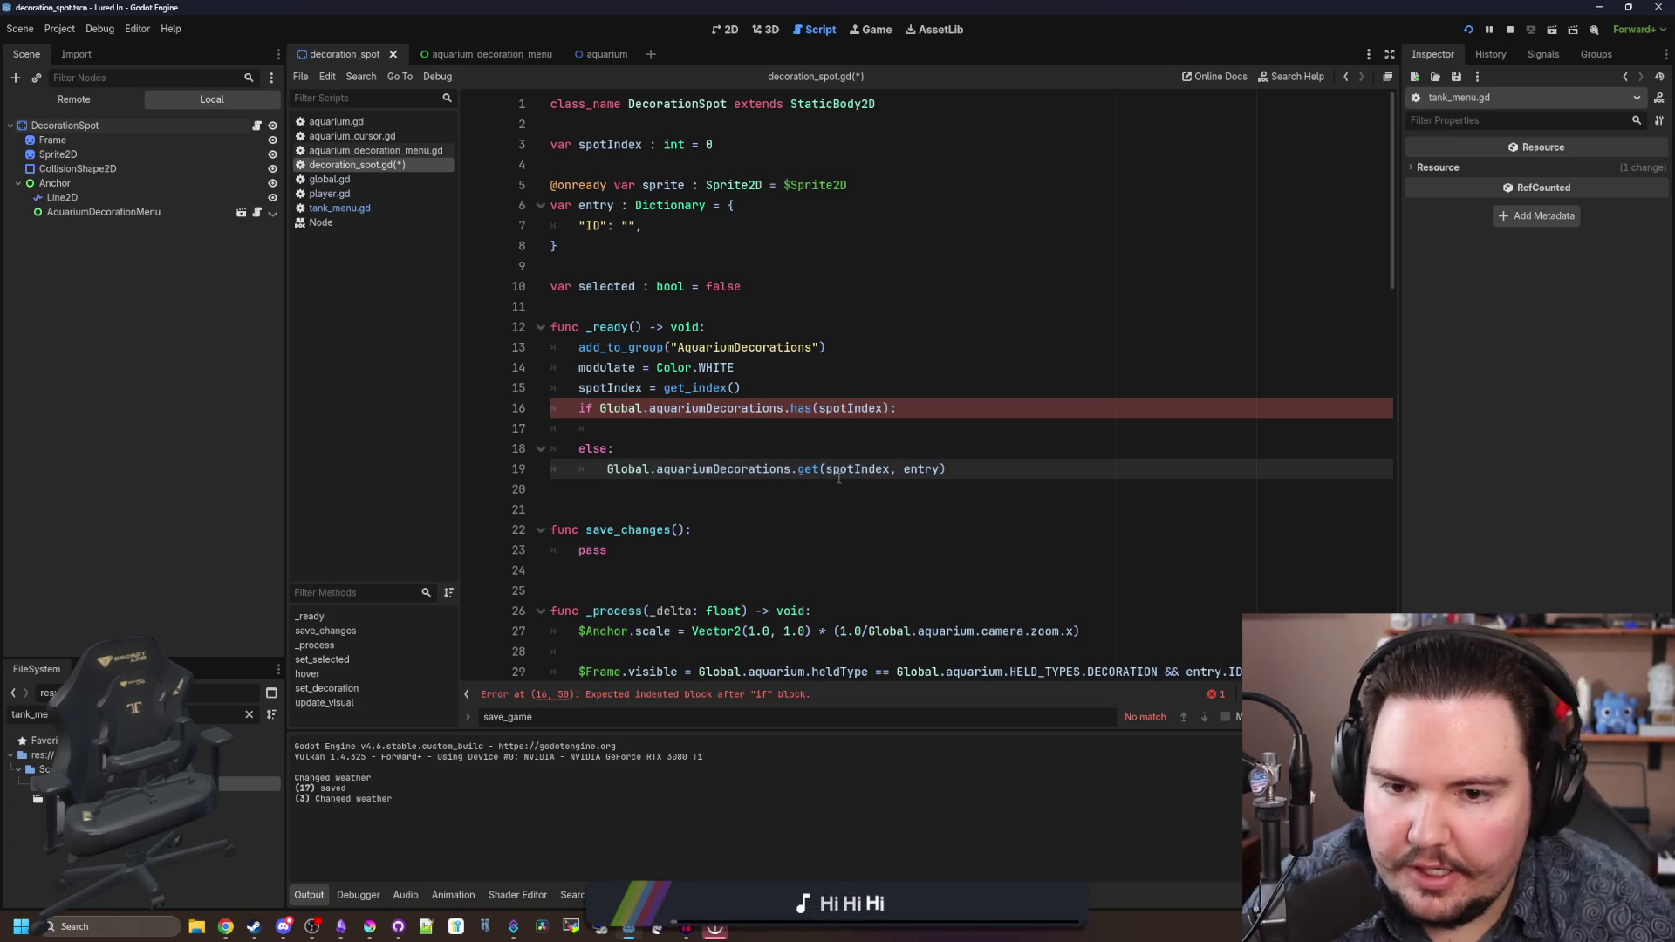
left_click(813, 491)
left_click_drag(826, 469, 797, 470)
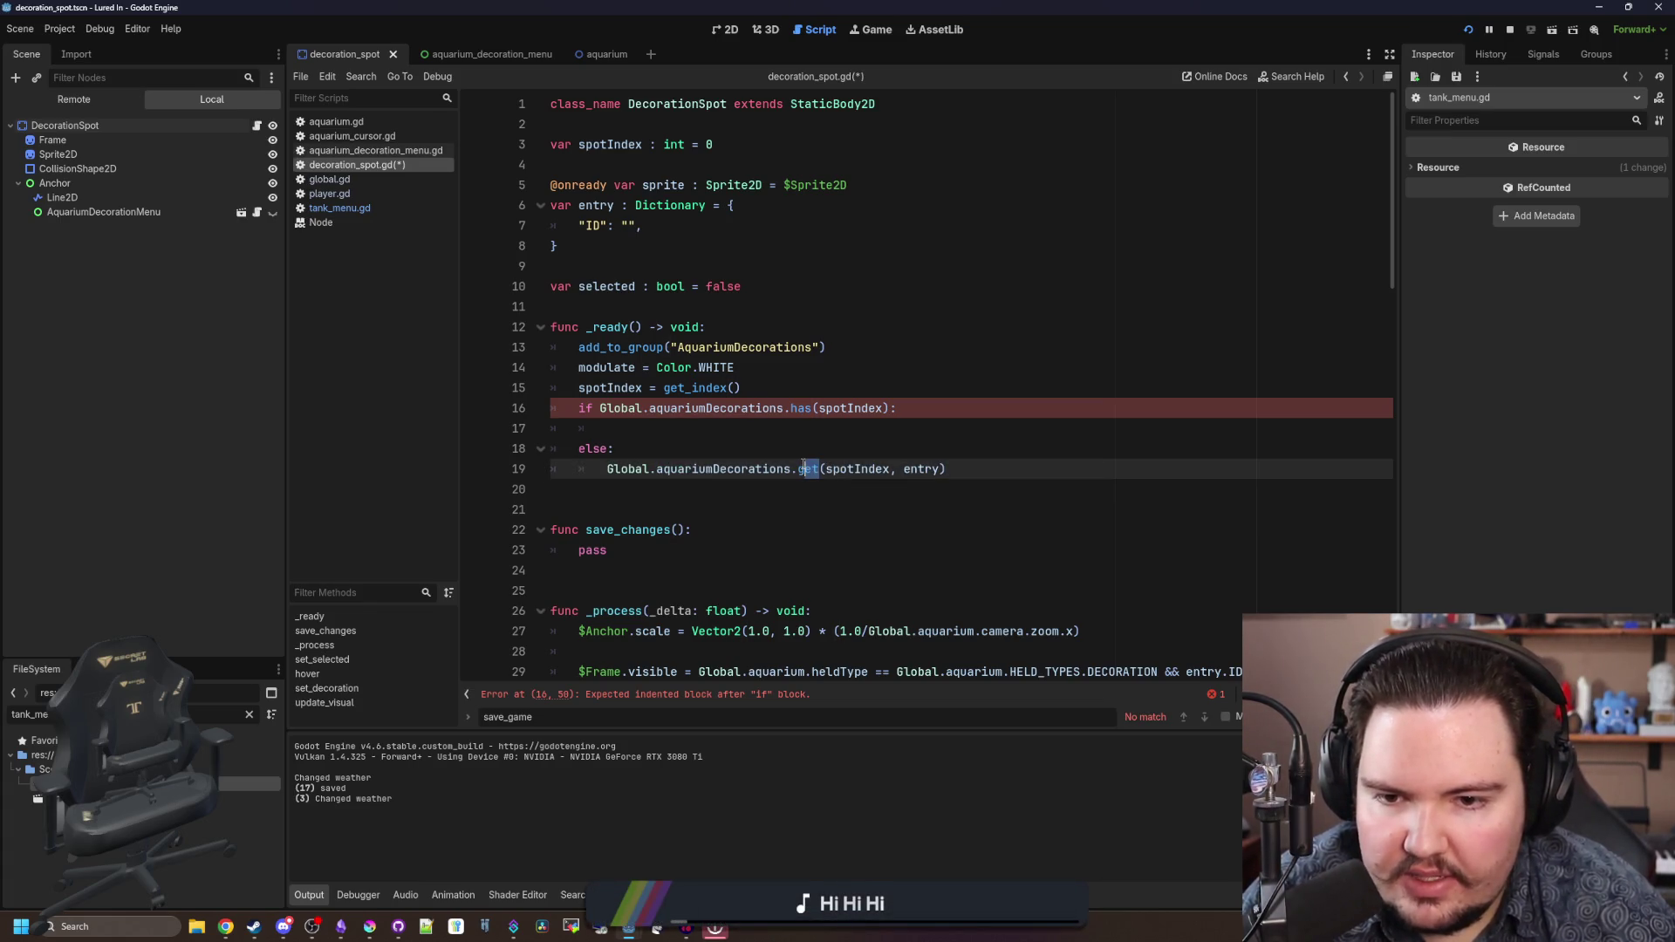
type("g")
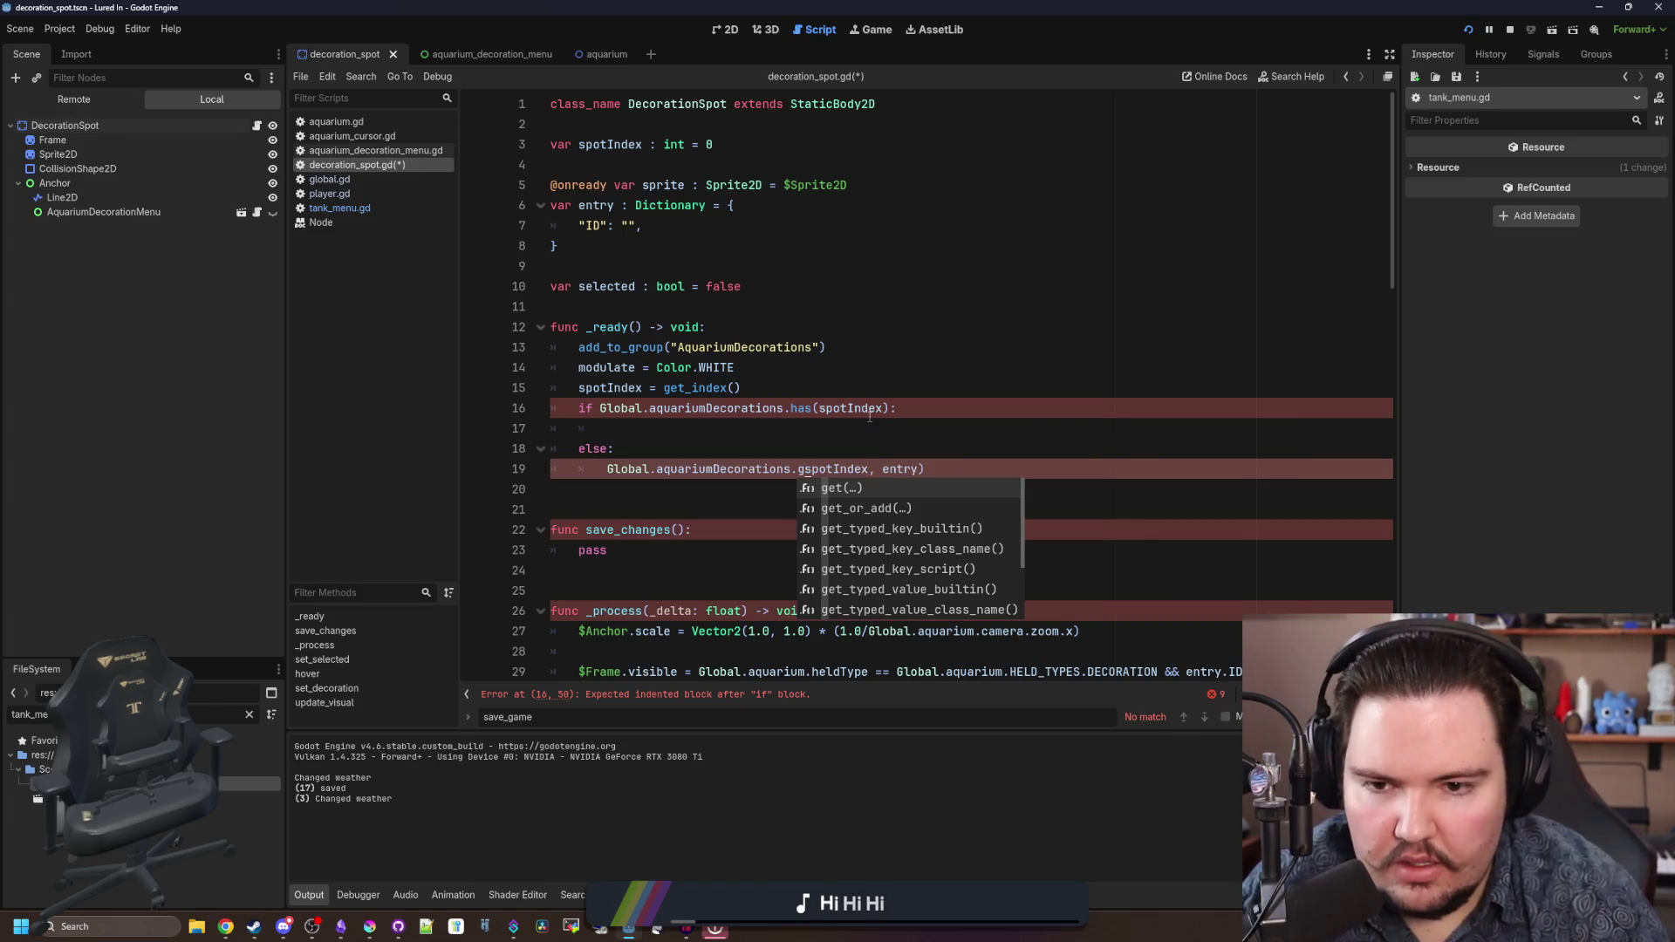
key("BackSpace")
type("set(")
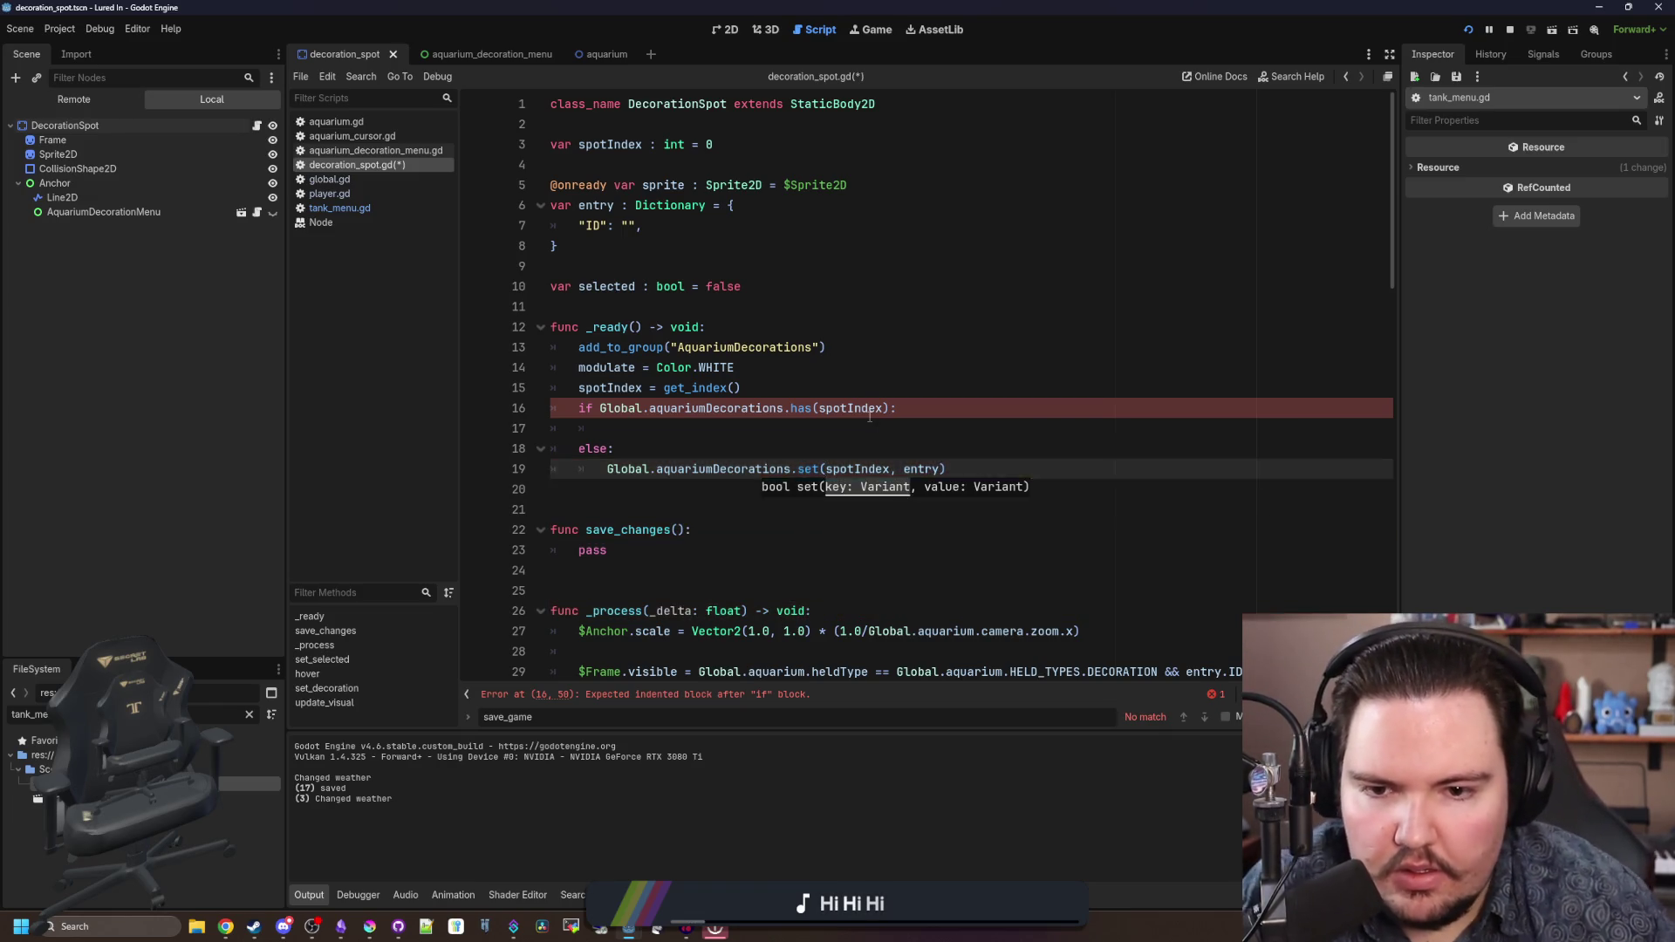
- Fill the if branch with entry = Global.aquariumDecorations.get(spotIndex)
left_click(792, 469)
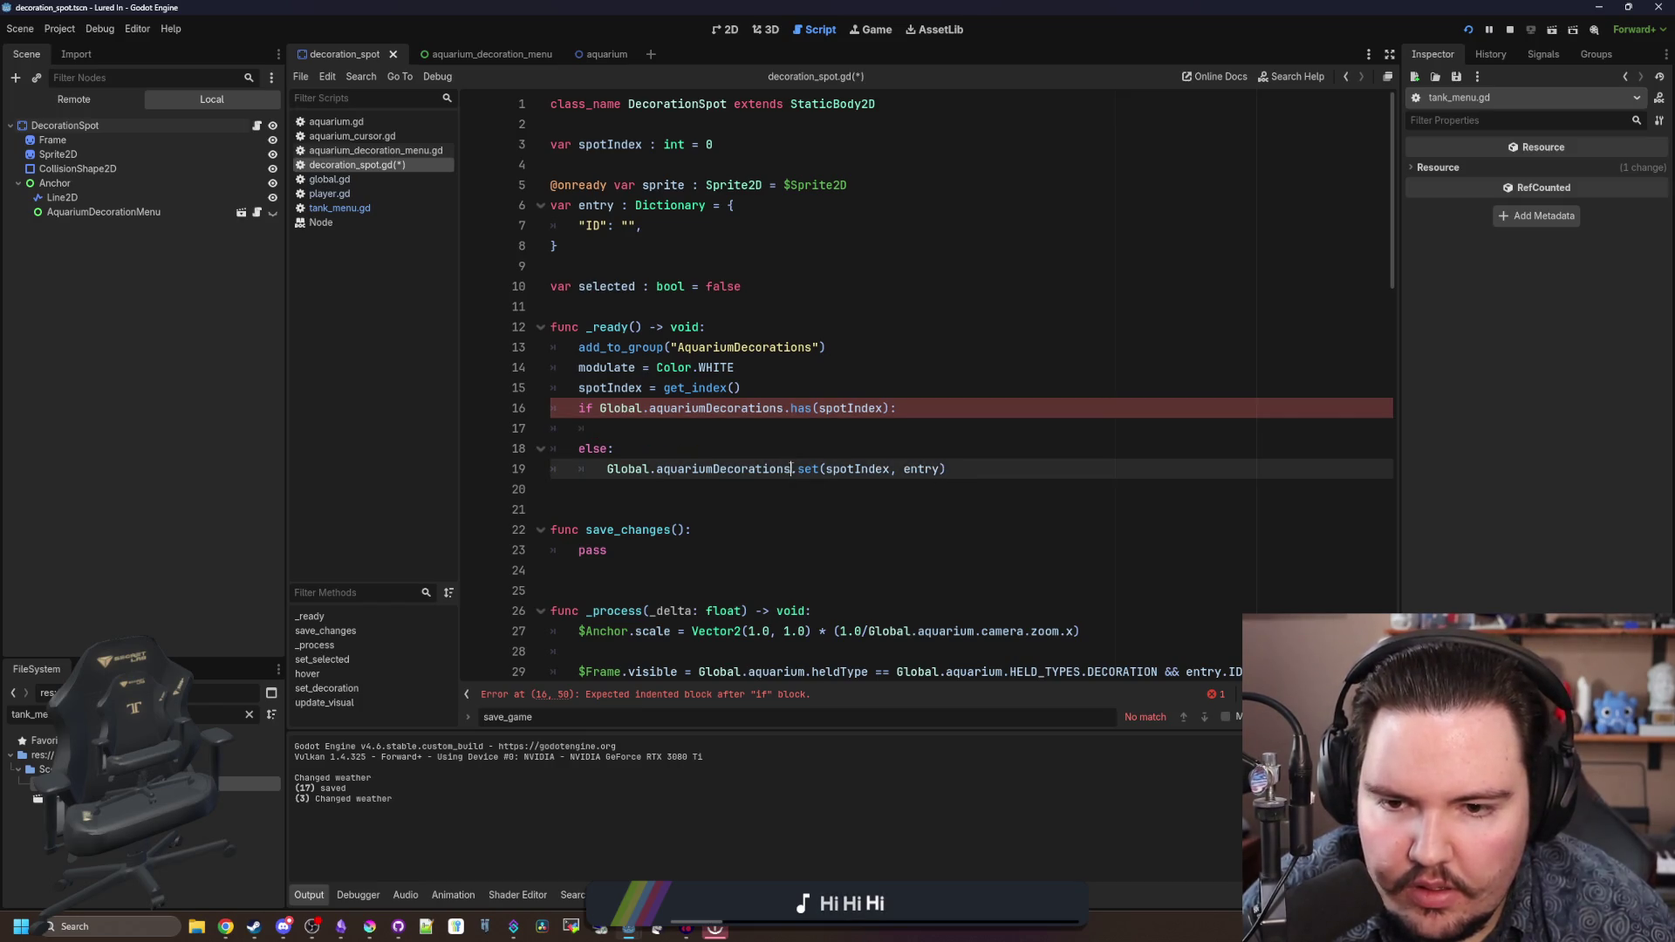
key("shift+Home")
key("ctrl+c")
left_click(803, 419)
key("ctrl+v")
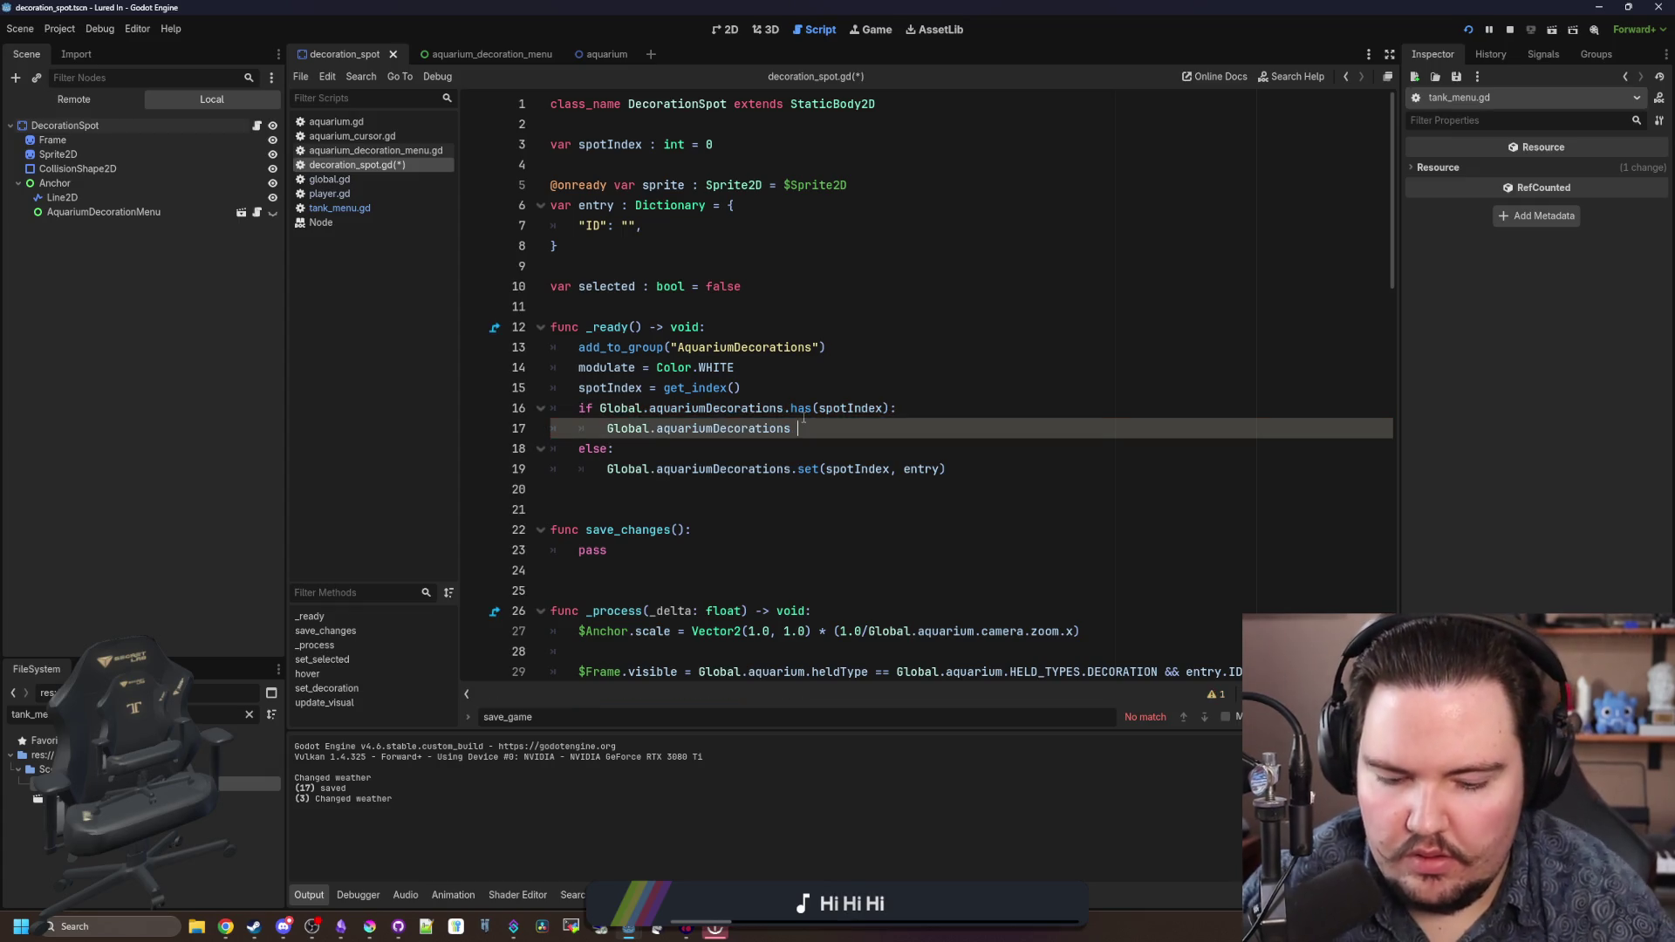
type("=")
key("BackSpace")
key("BackSpace")
key("BackSpace")
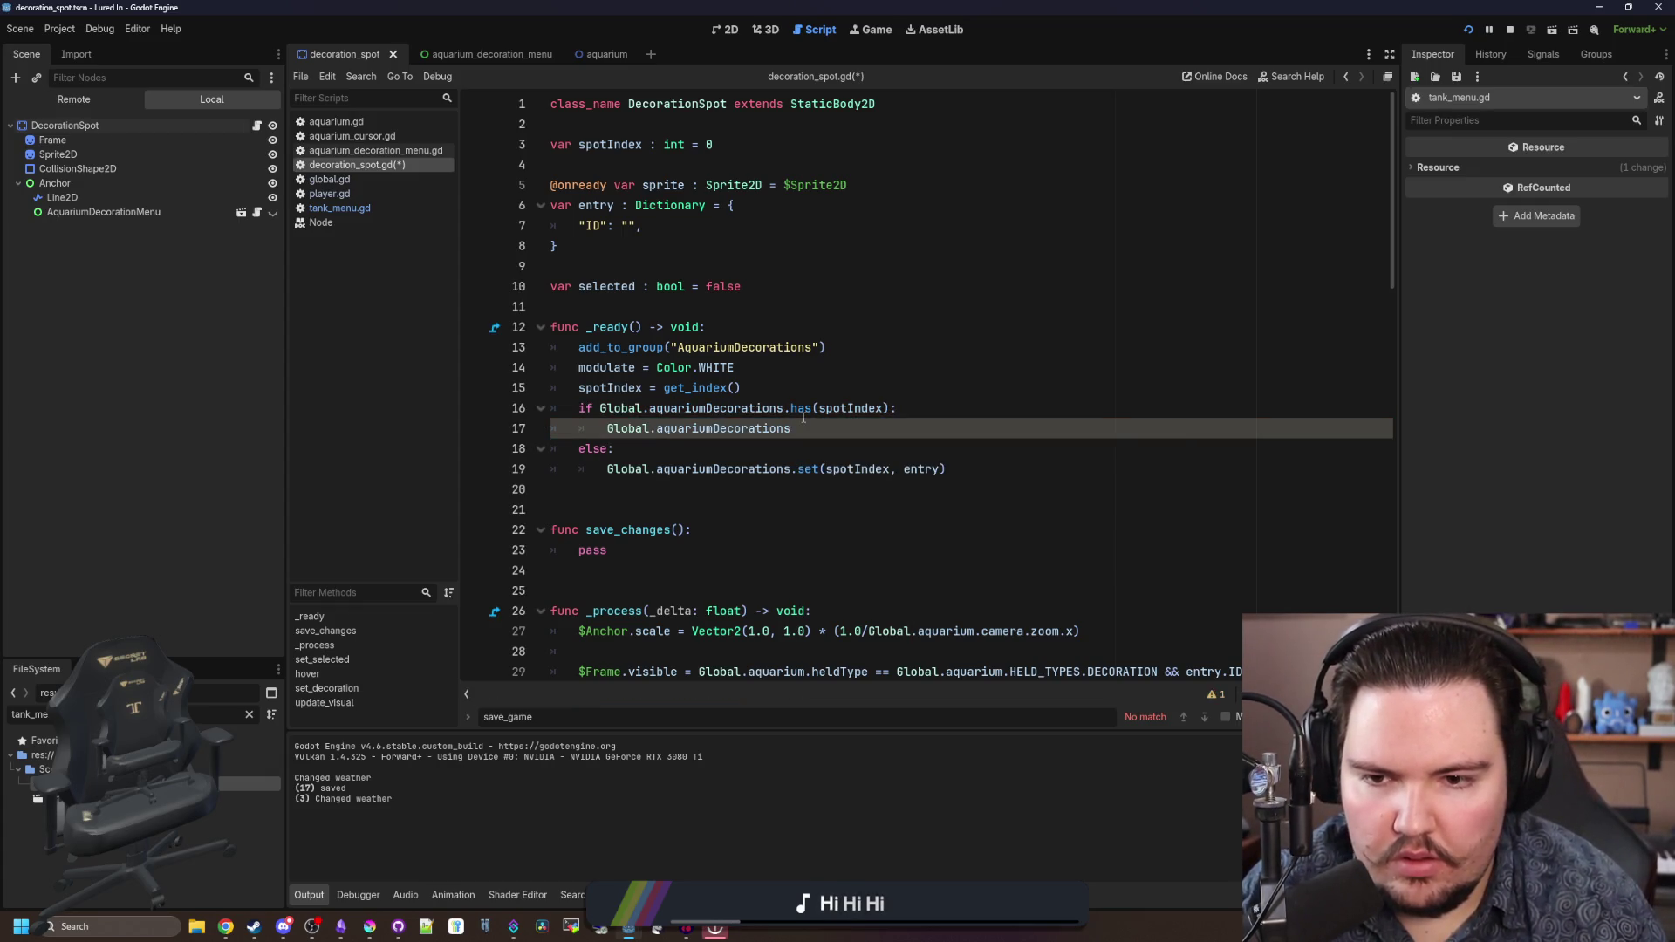
key("BackSpace")
key("BackSpace")
key("BackSpace")
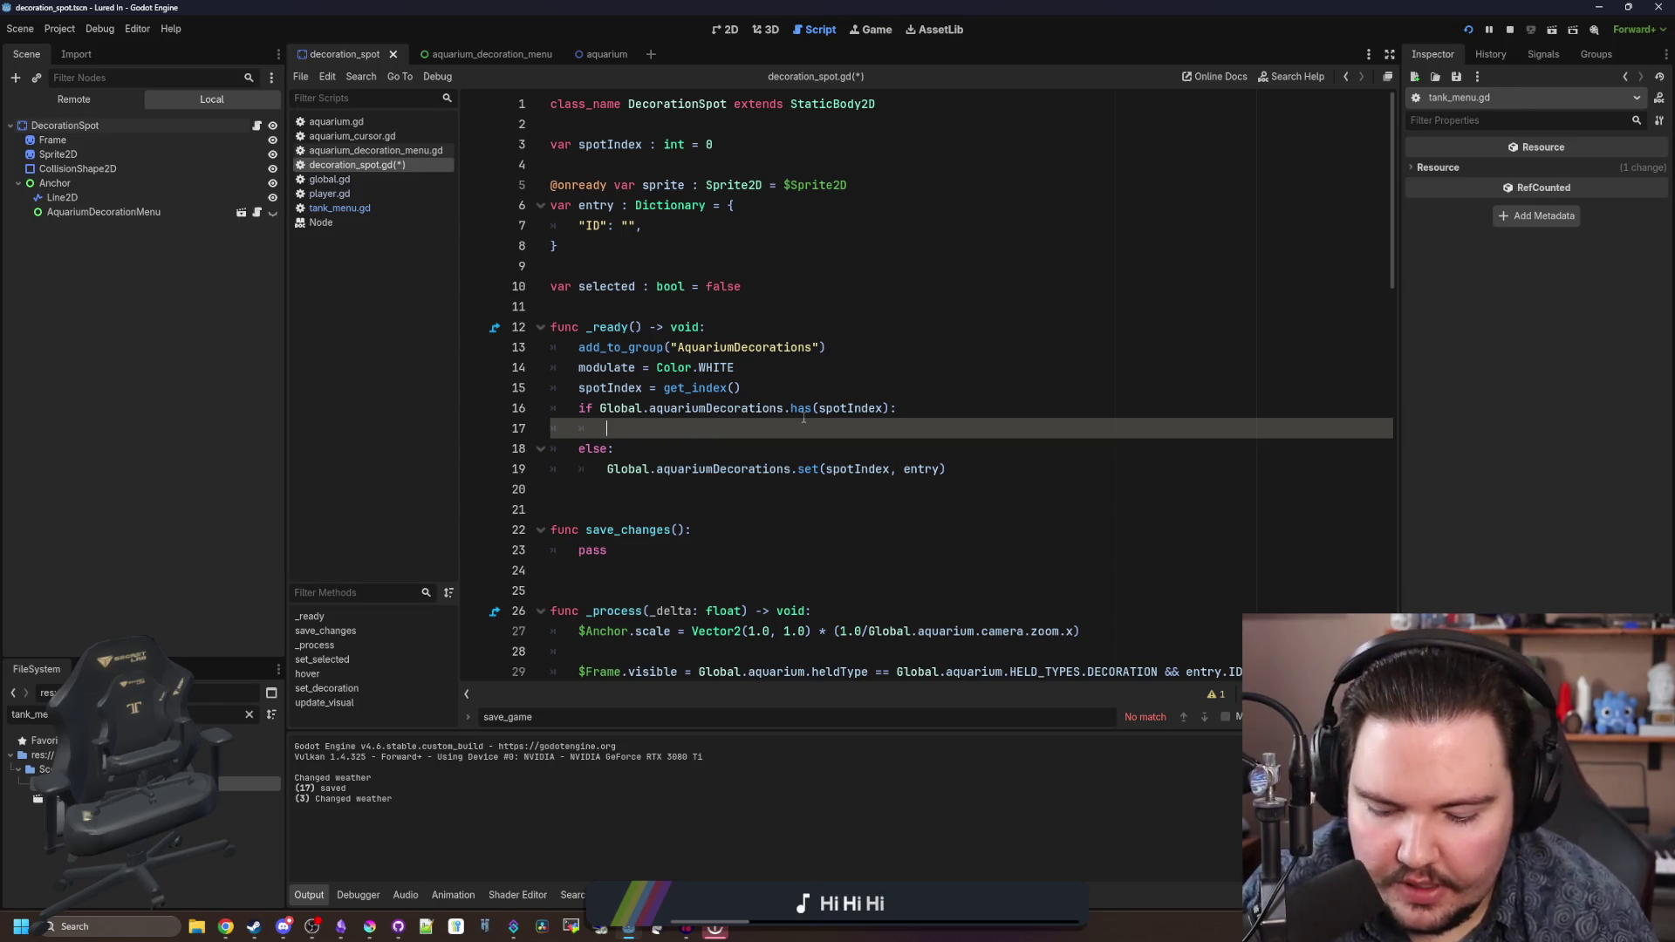
type("entry = Global.aquariumDecorations.ge")
type("t(spotIndex)")
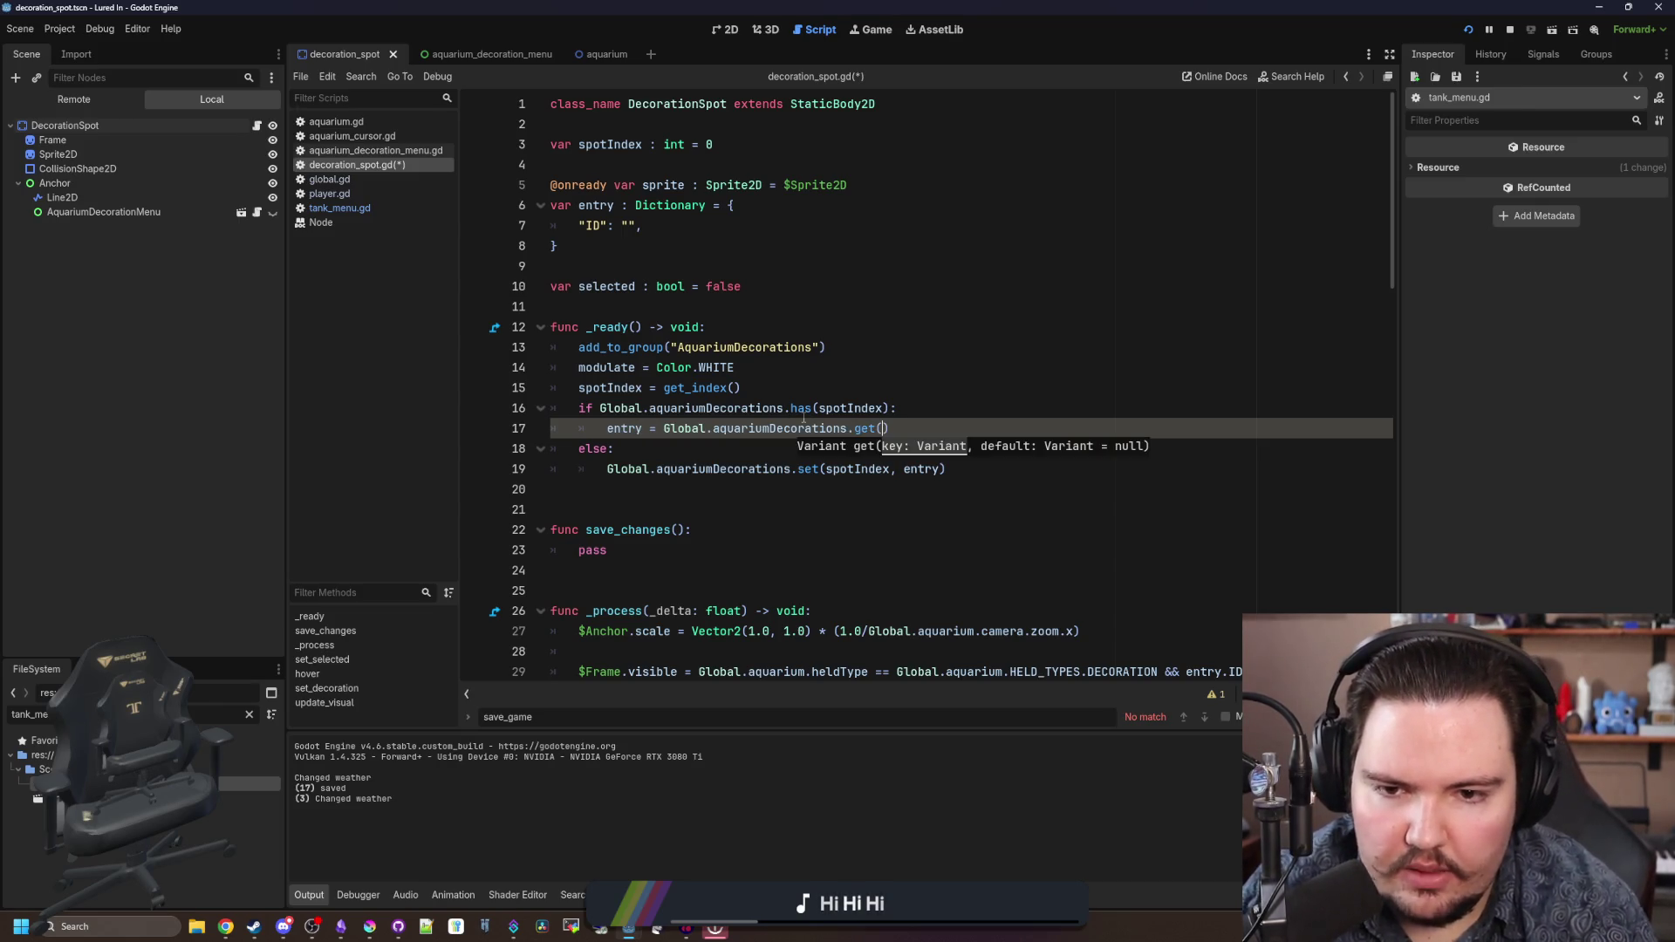
left_click(804, 417)
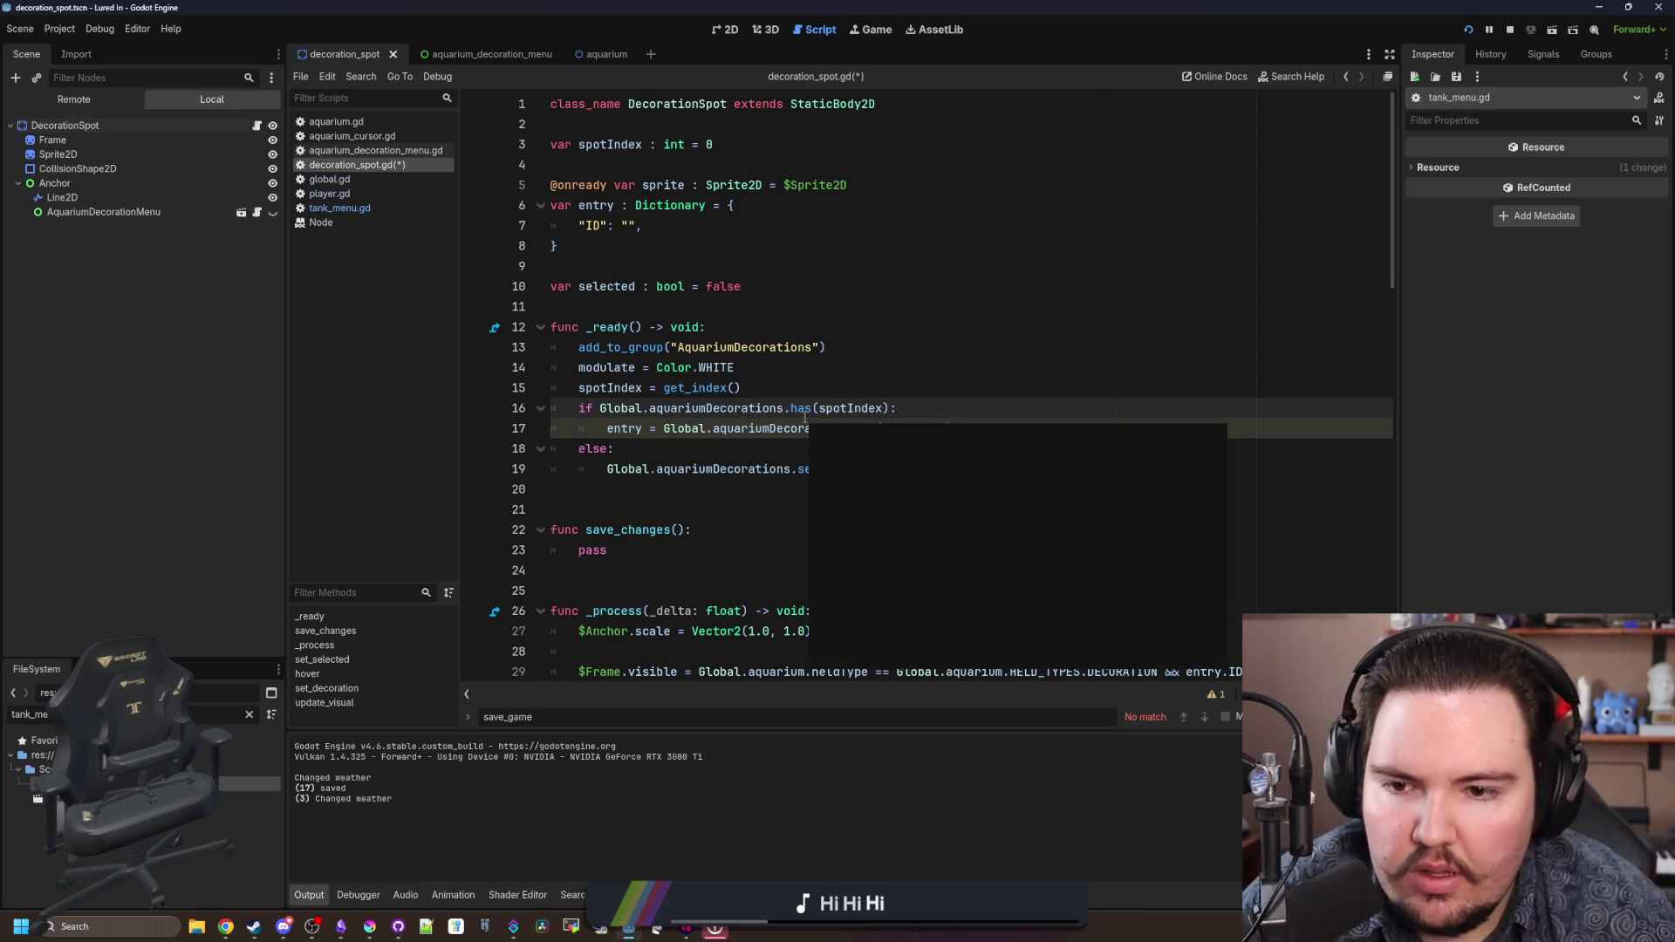
left_click(728, 446)
left_click(689, 307)
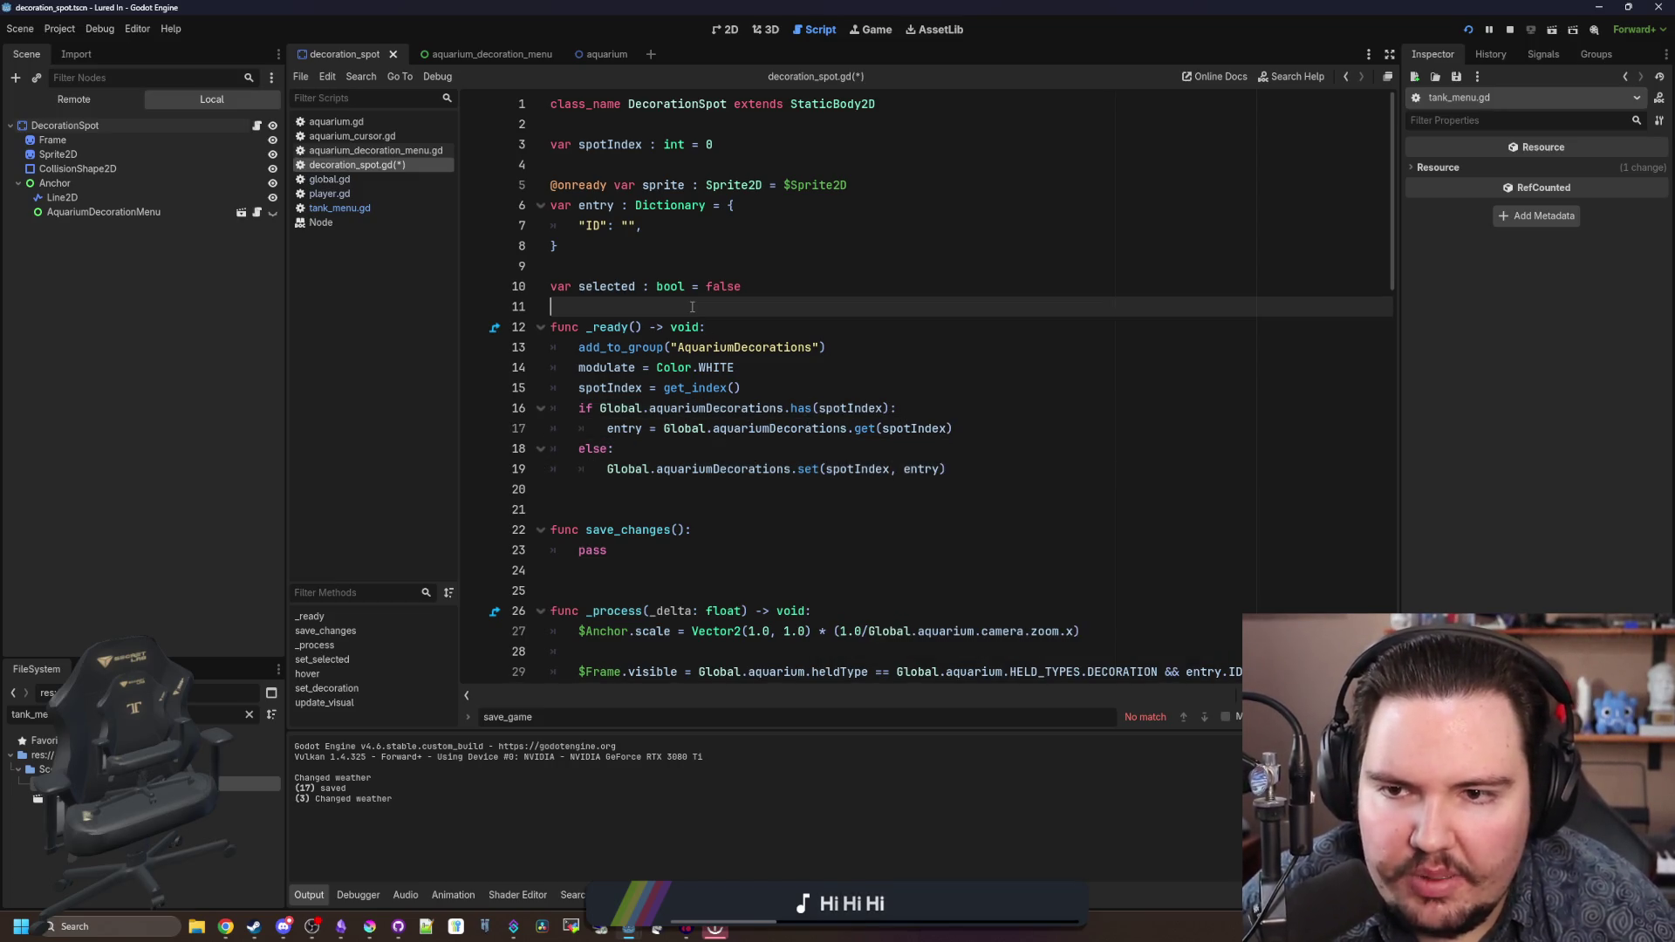
- Delete the unused save_changes function and save decoration_spot.gd
scroll(663, 393, "down", 2)
scroll(636, 528, "up", 2)
left_click_drag(611, 576, 555, 501)
key("BackSpace")
scroll(595, 491, "down", 13)
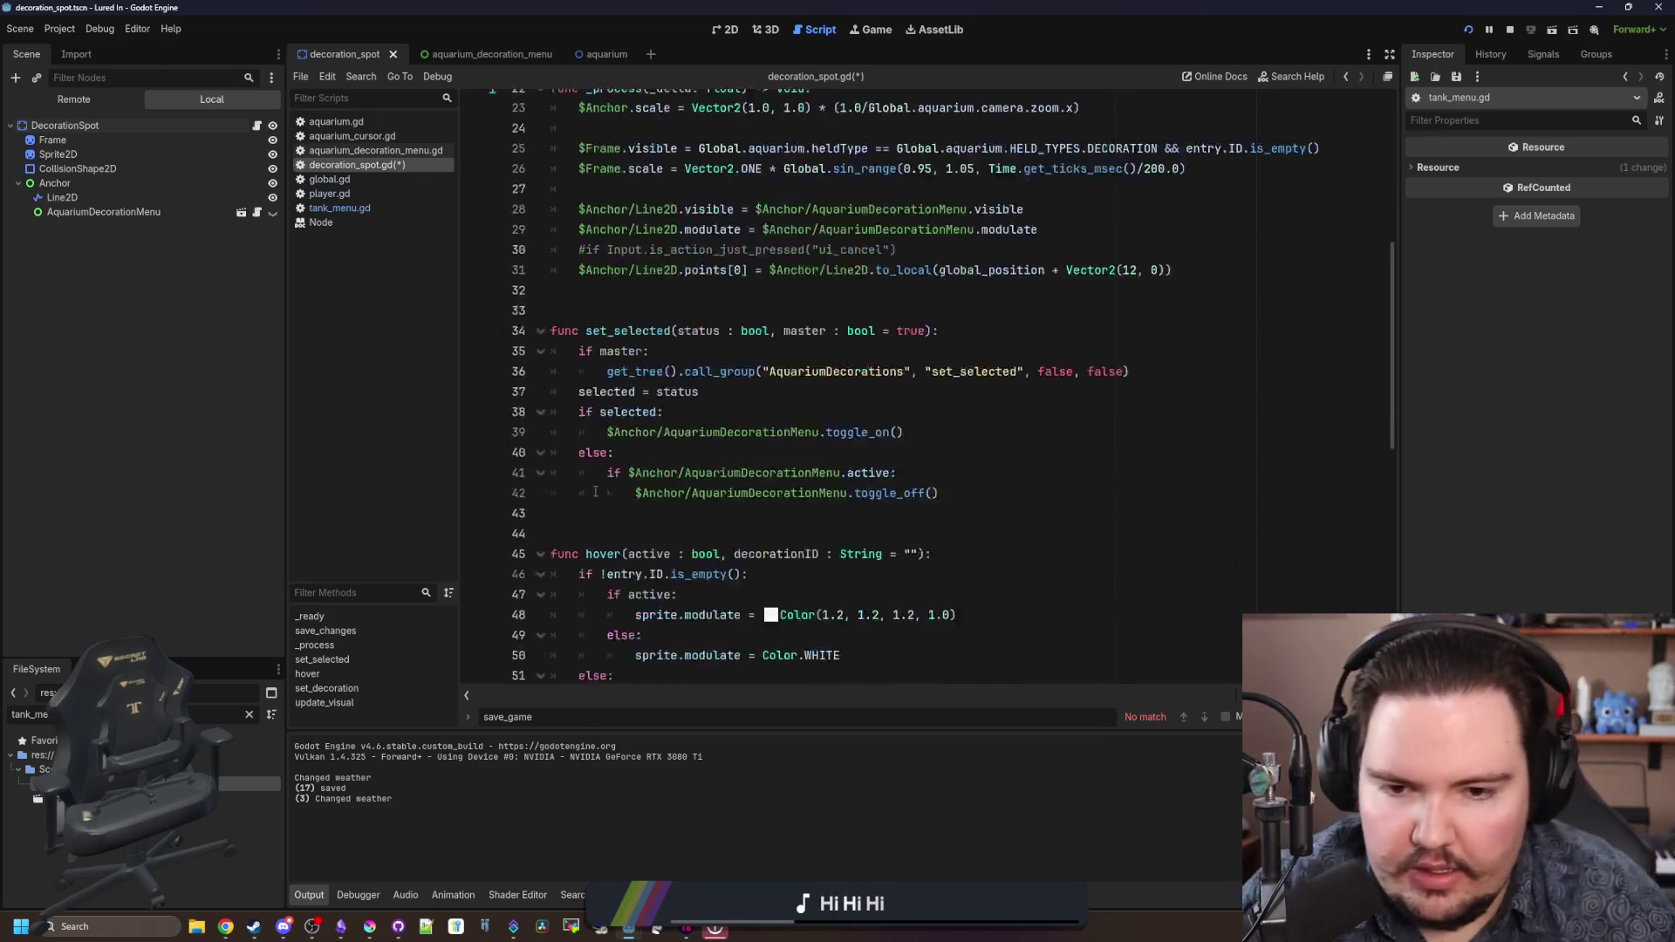
scroll(595, 490, "down", 5)
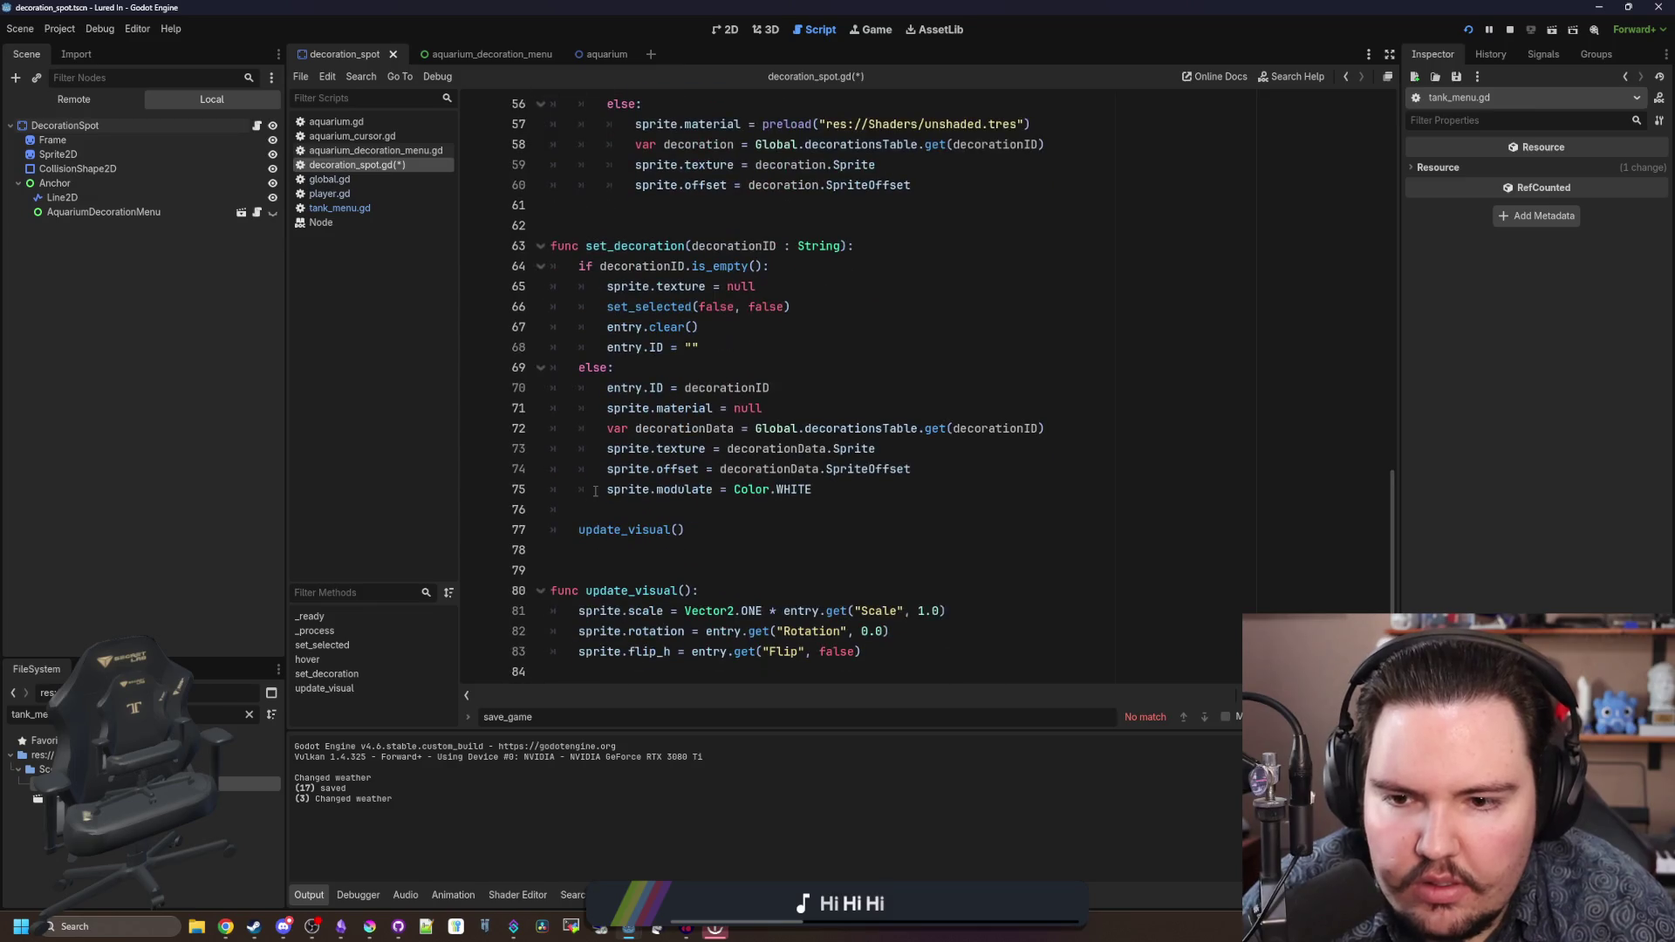
left_click(656, 550)
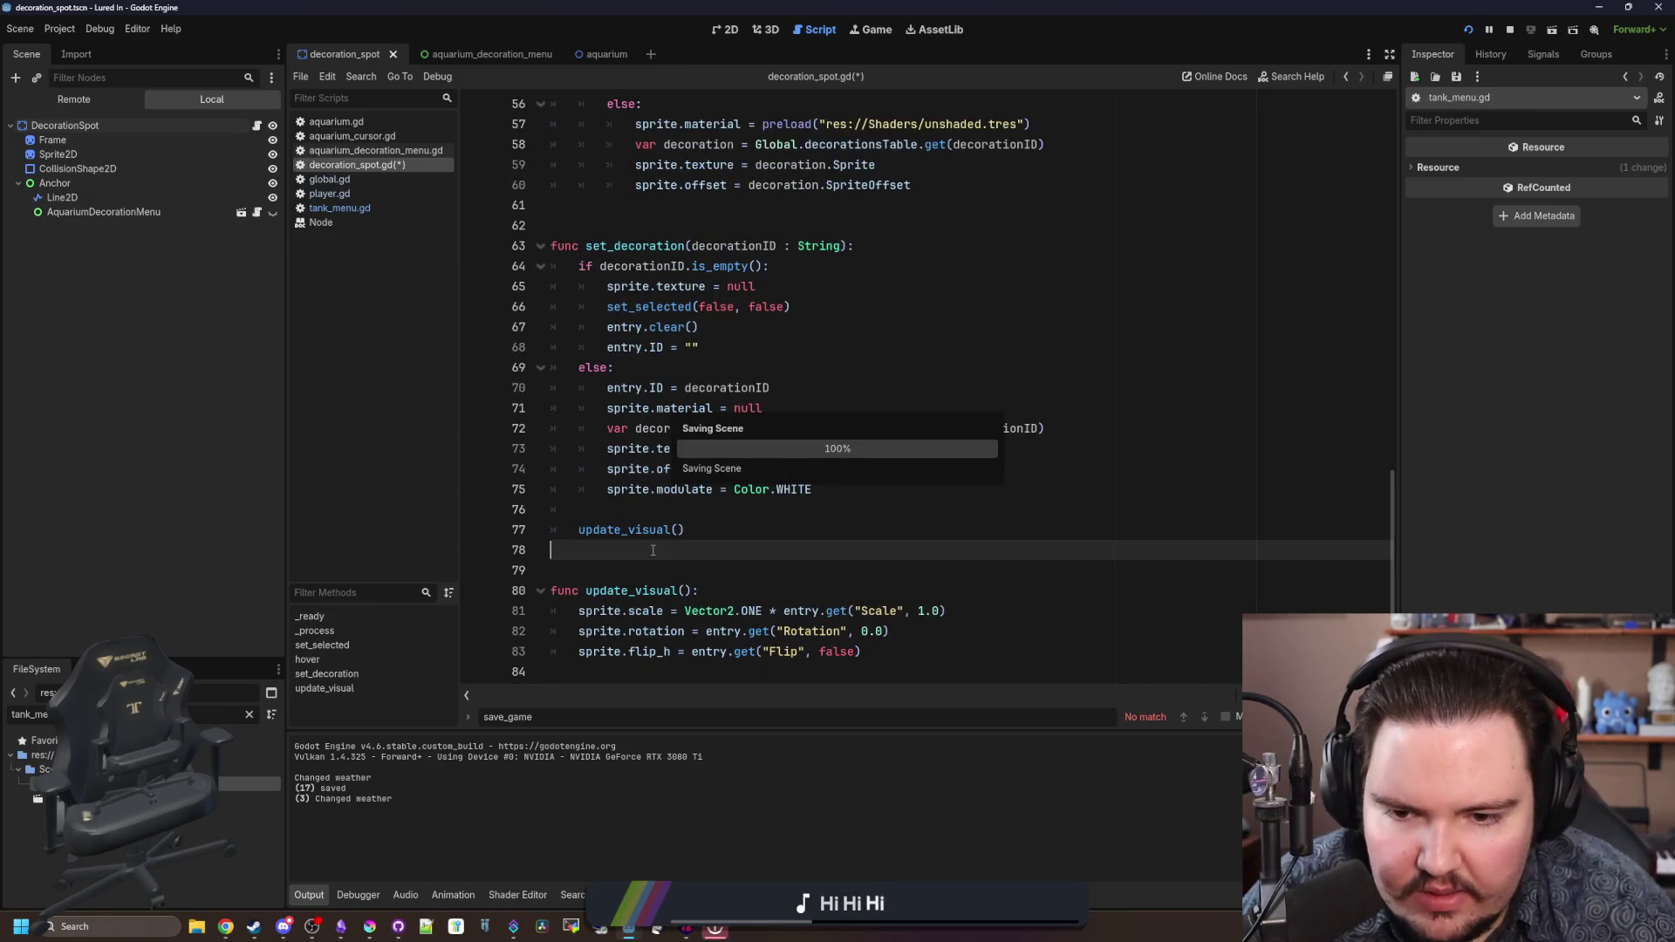
key("ctrl+s")
- Review the edited decoration_spot.gd, then bring up the running game view
scroll(690, 488, "up", 18)
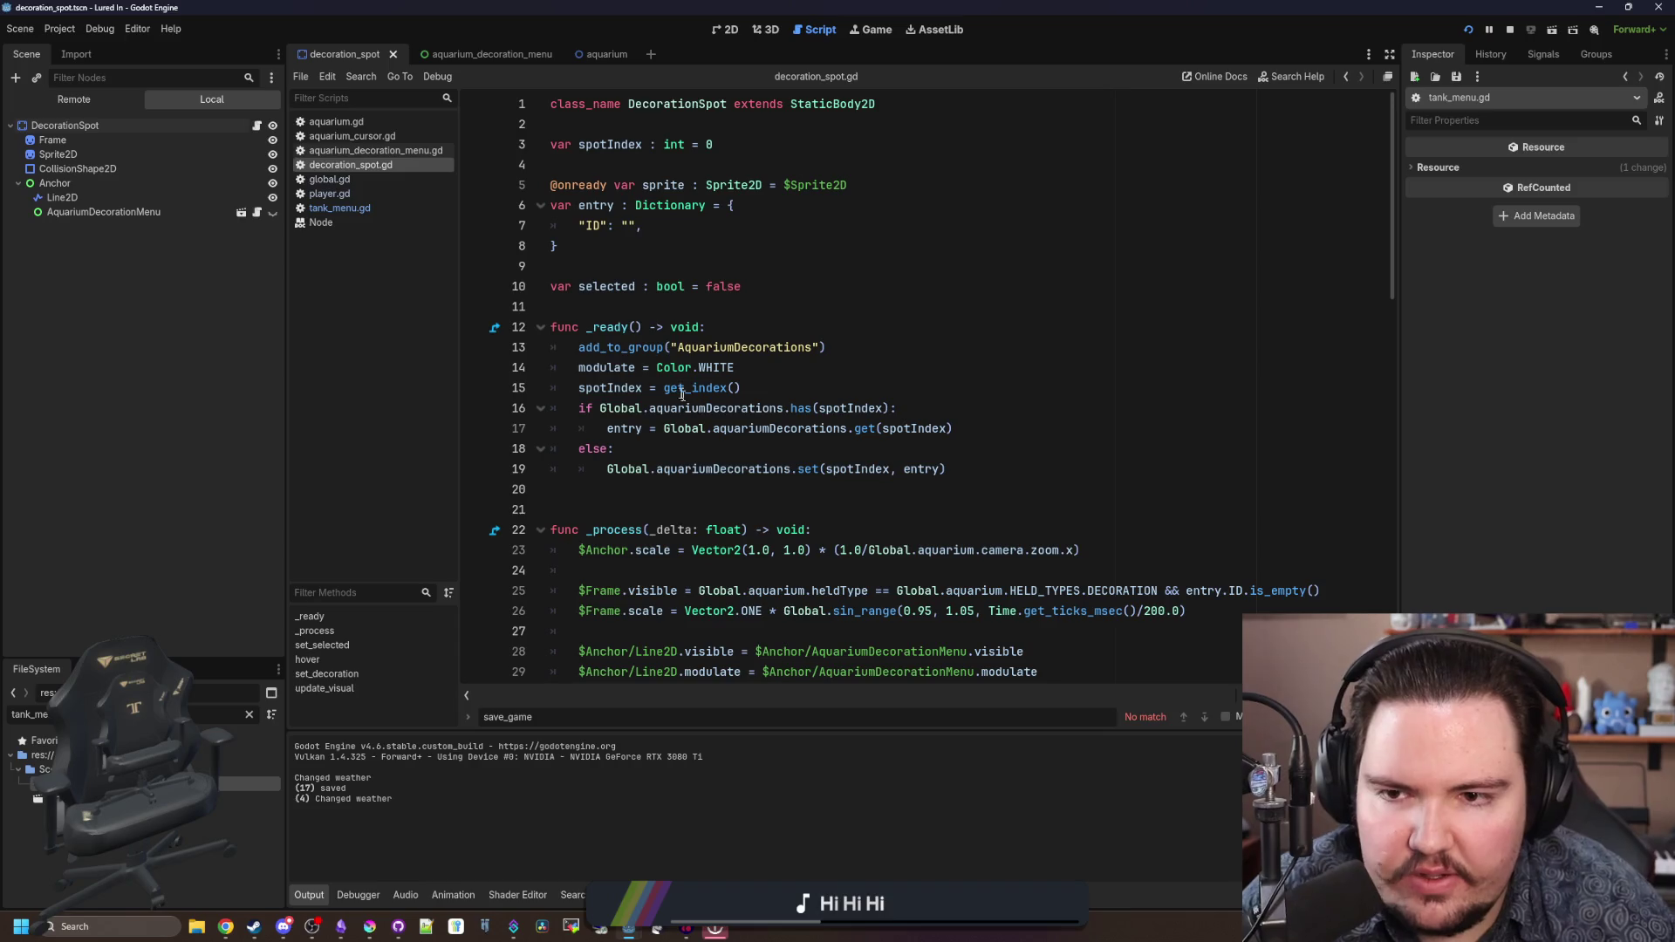
scroll(674, 423, "down", 14)
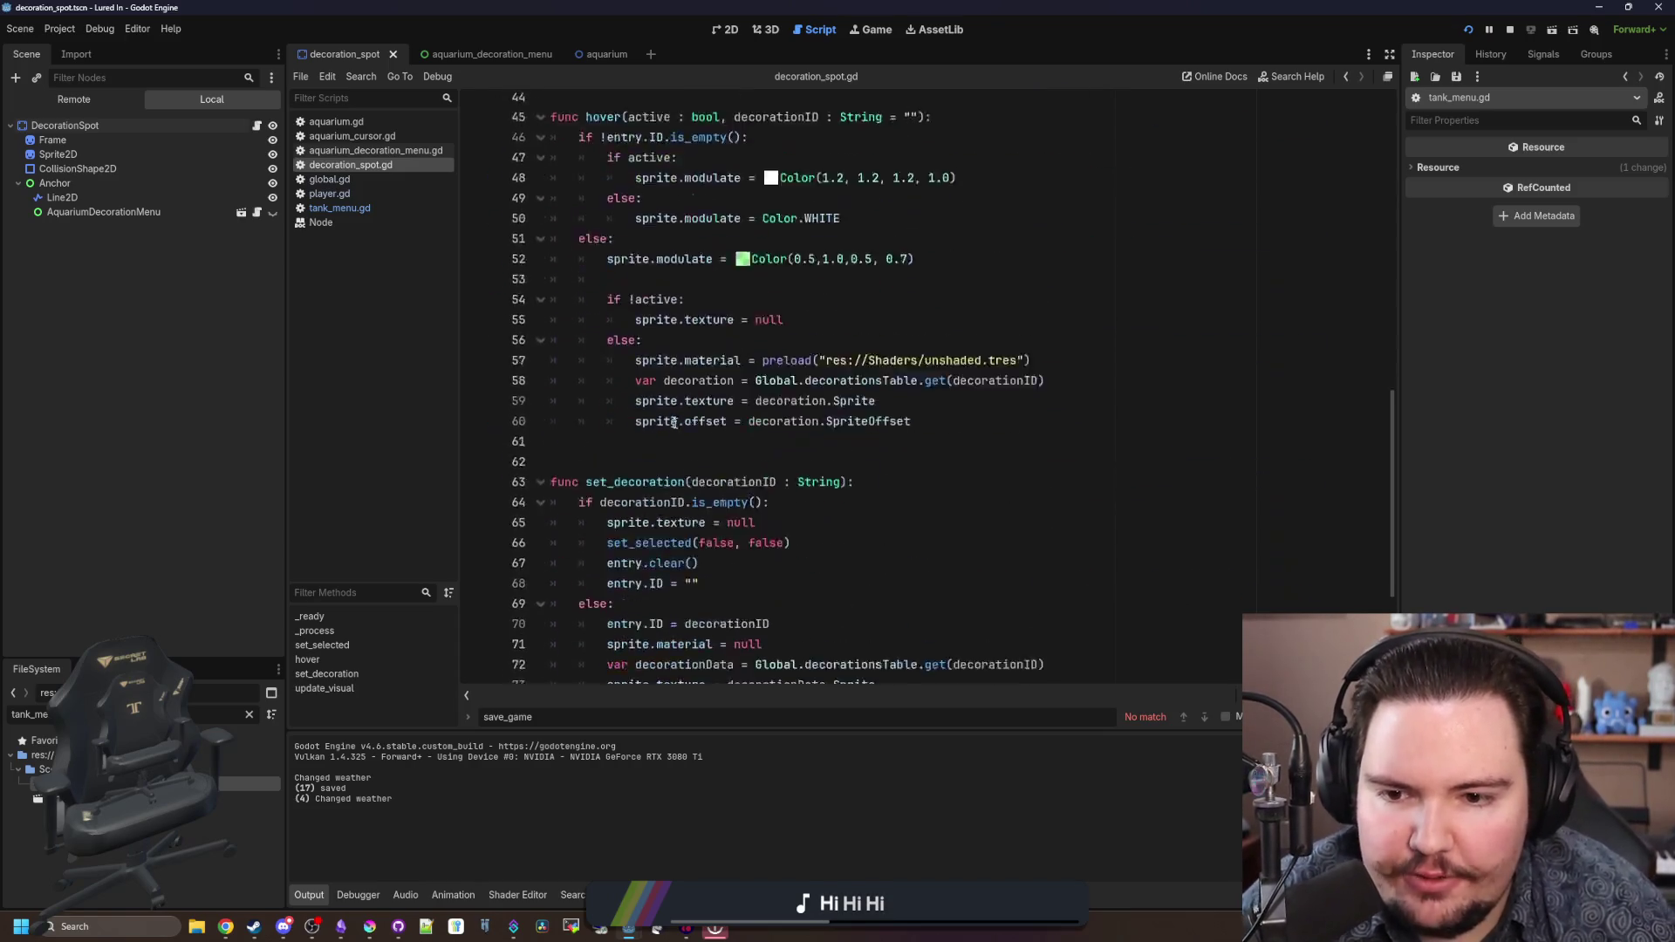
scroll(673, 423, "down", 4)
left_click(701, 501)
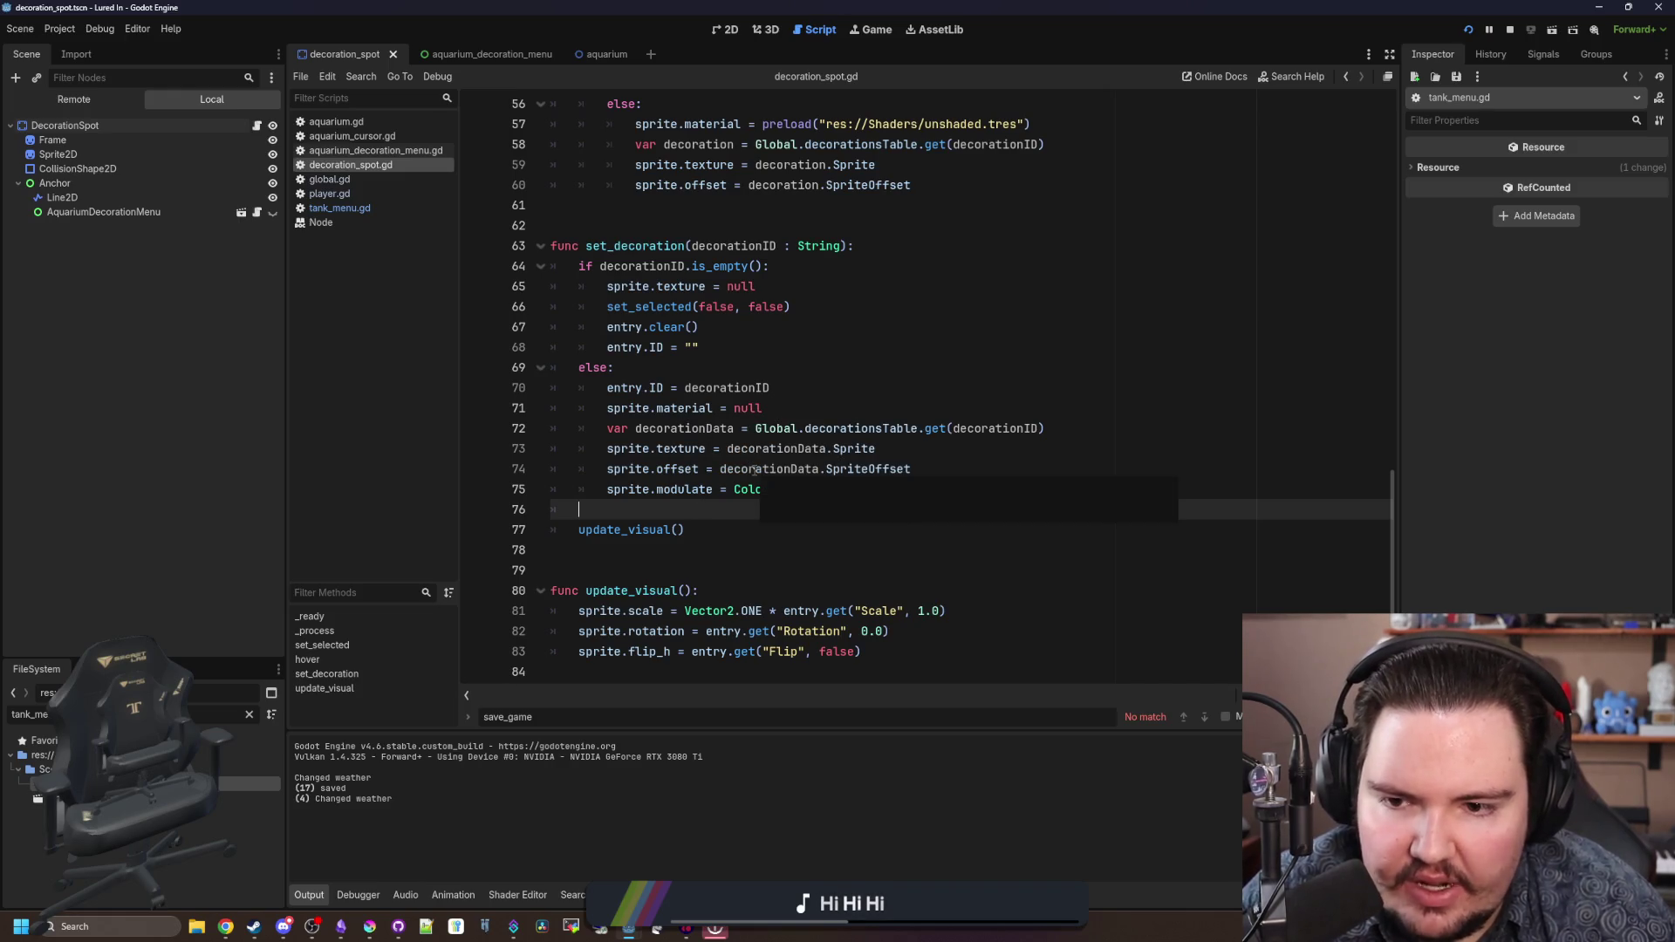
scroll(754, 471, "up", 8)
scroll(696, 476, "up", 10)
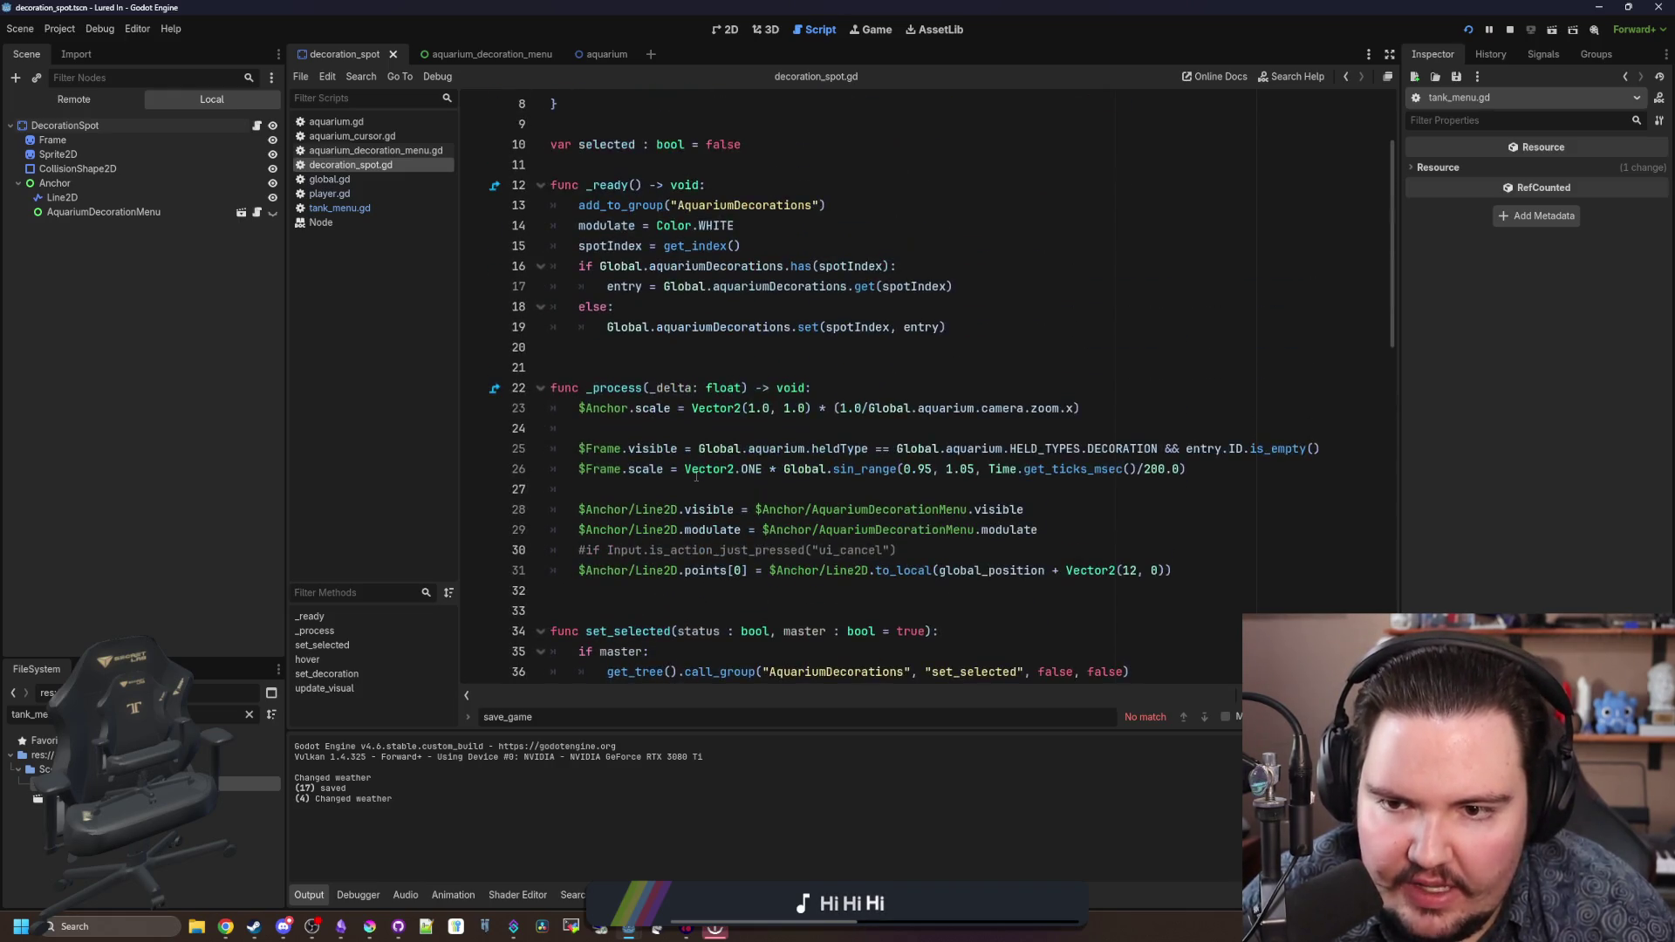
left_click(642, 310)
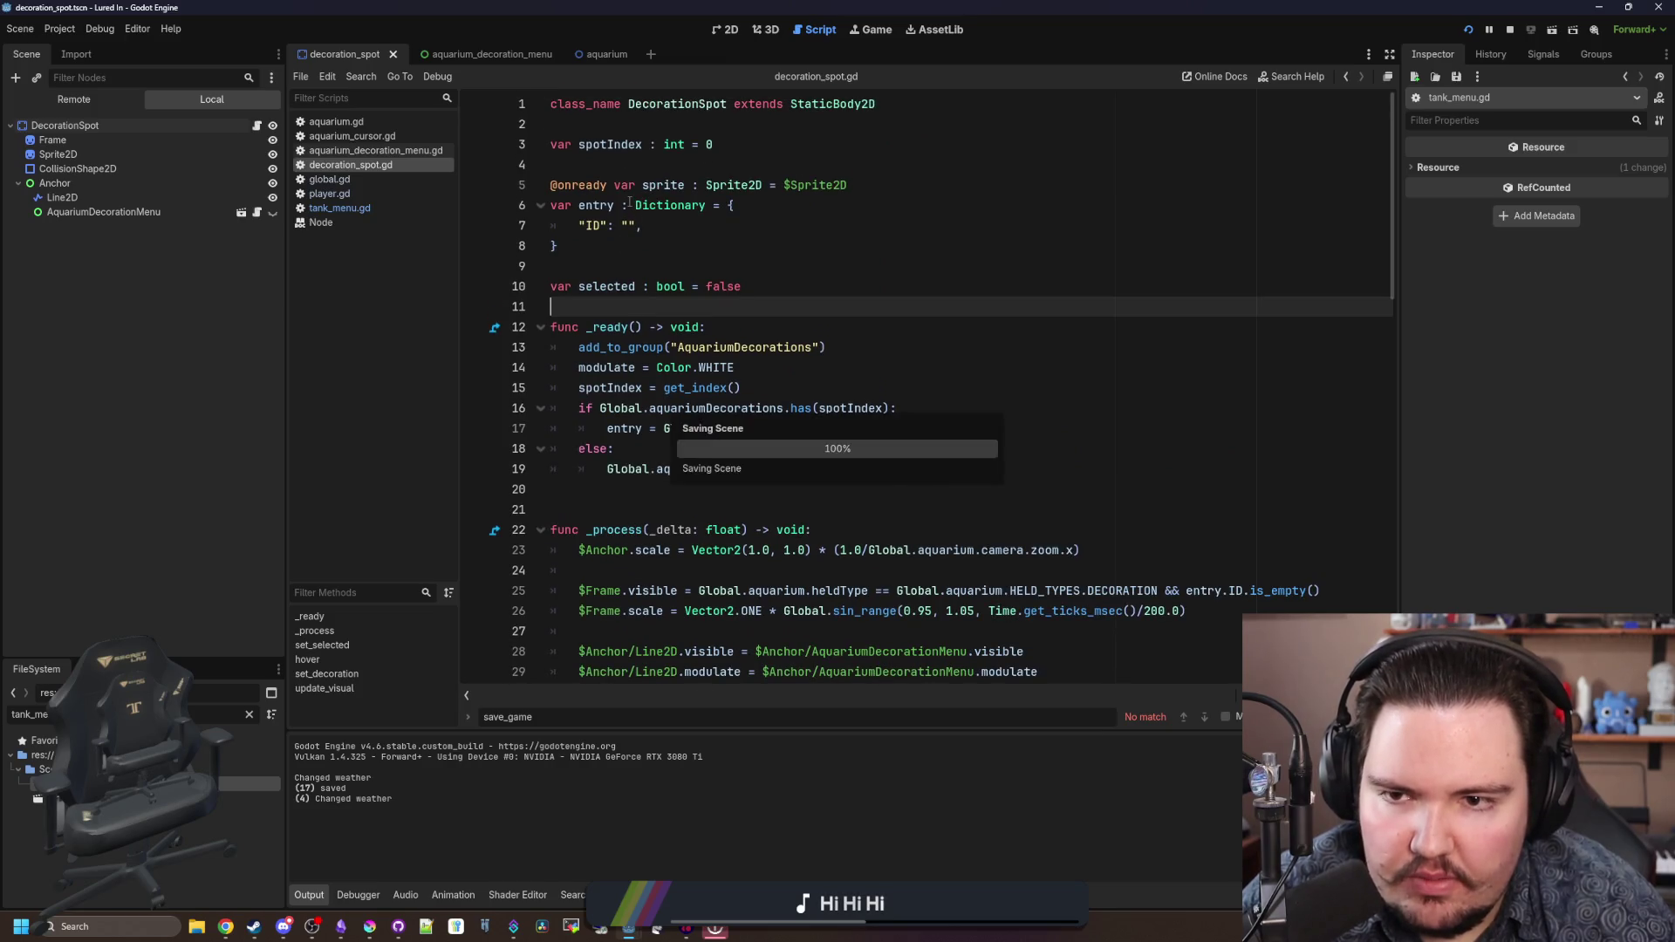
left_click(645, 448)
left_click(645, 272)
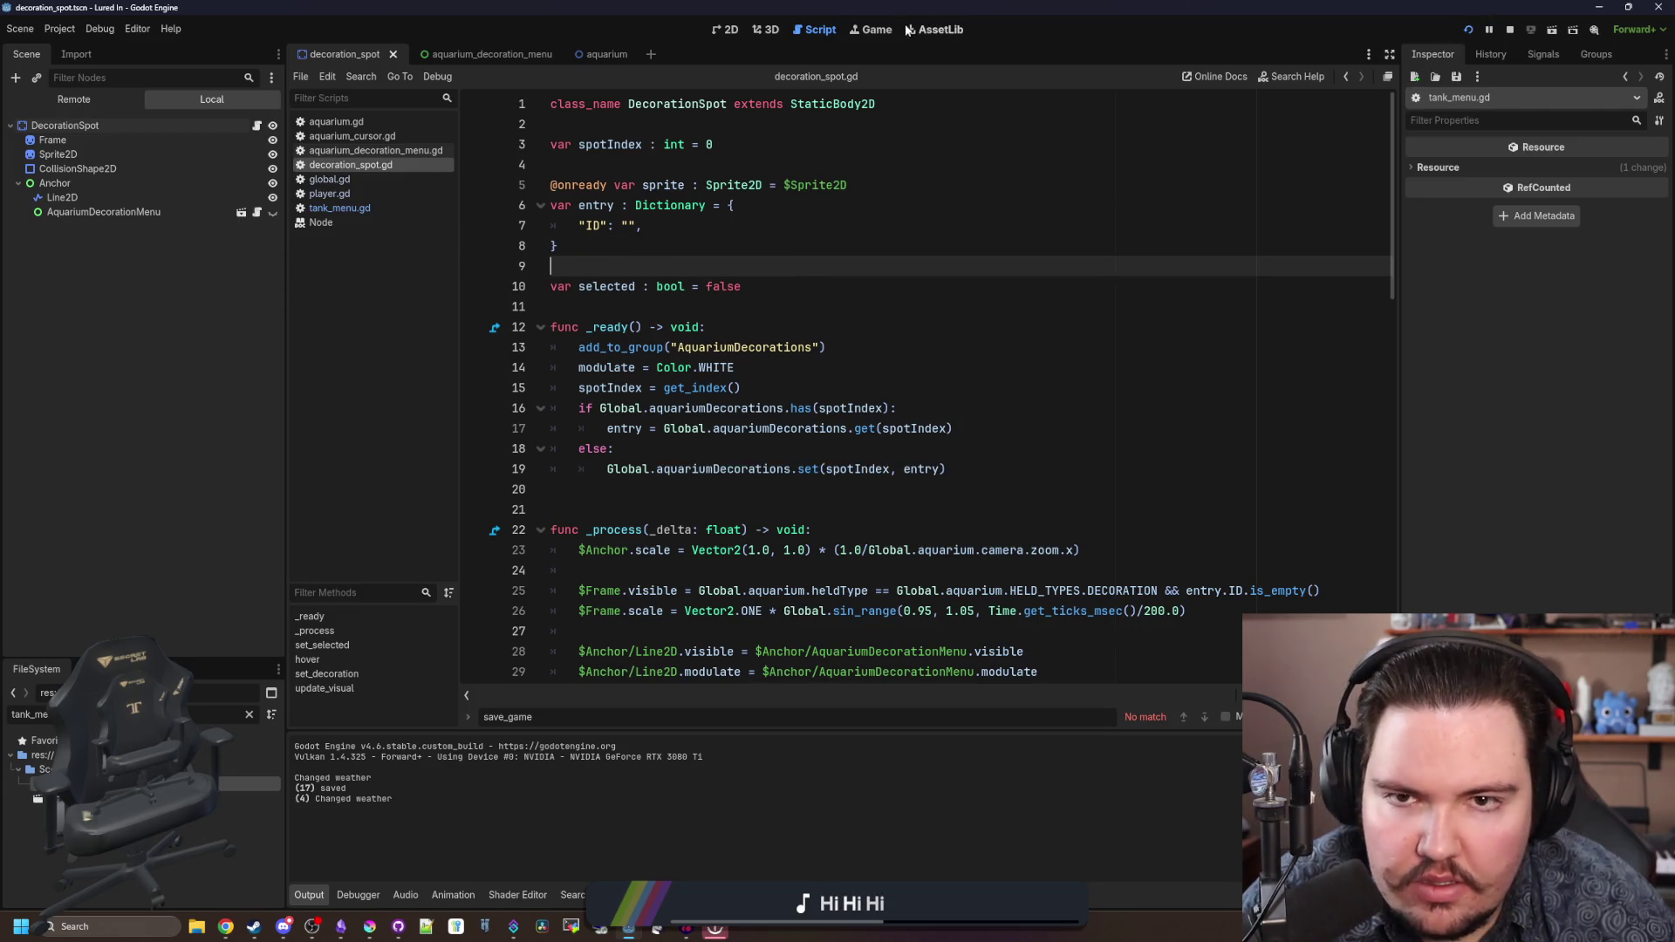
left_click(874, 30)
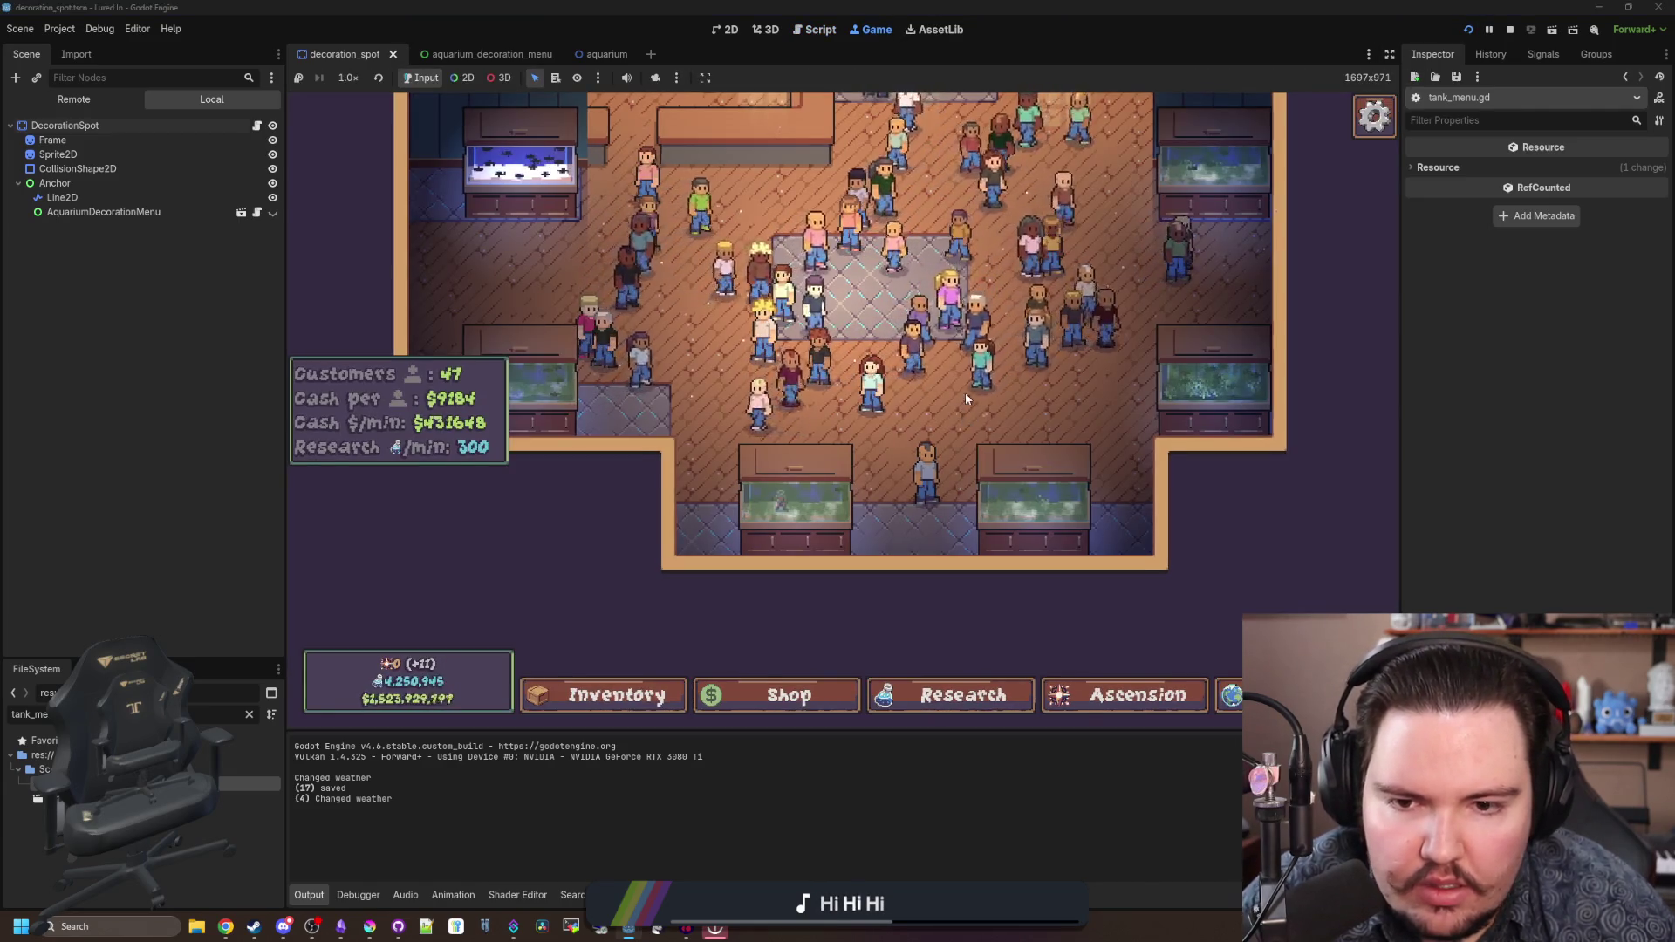
key("Escape")
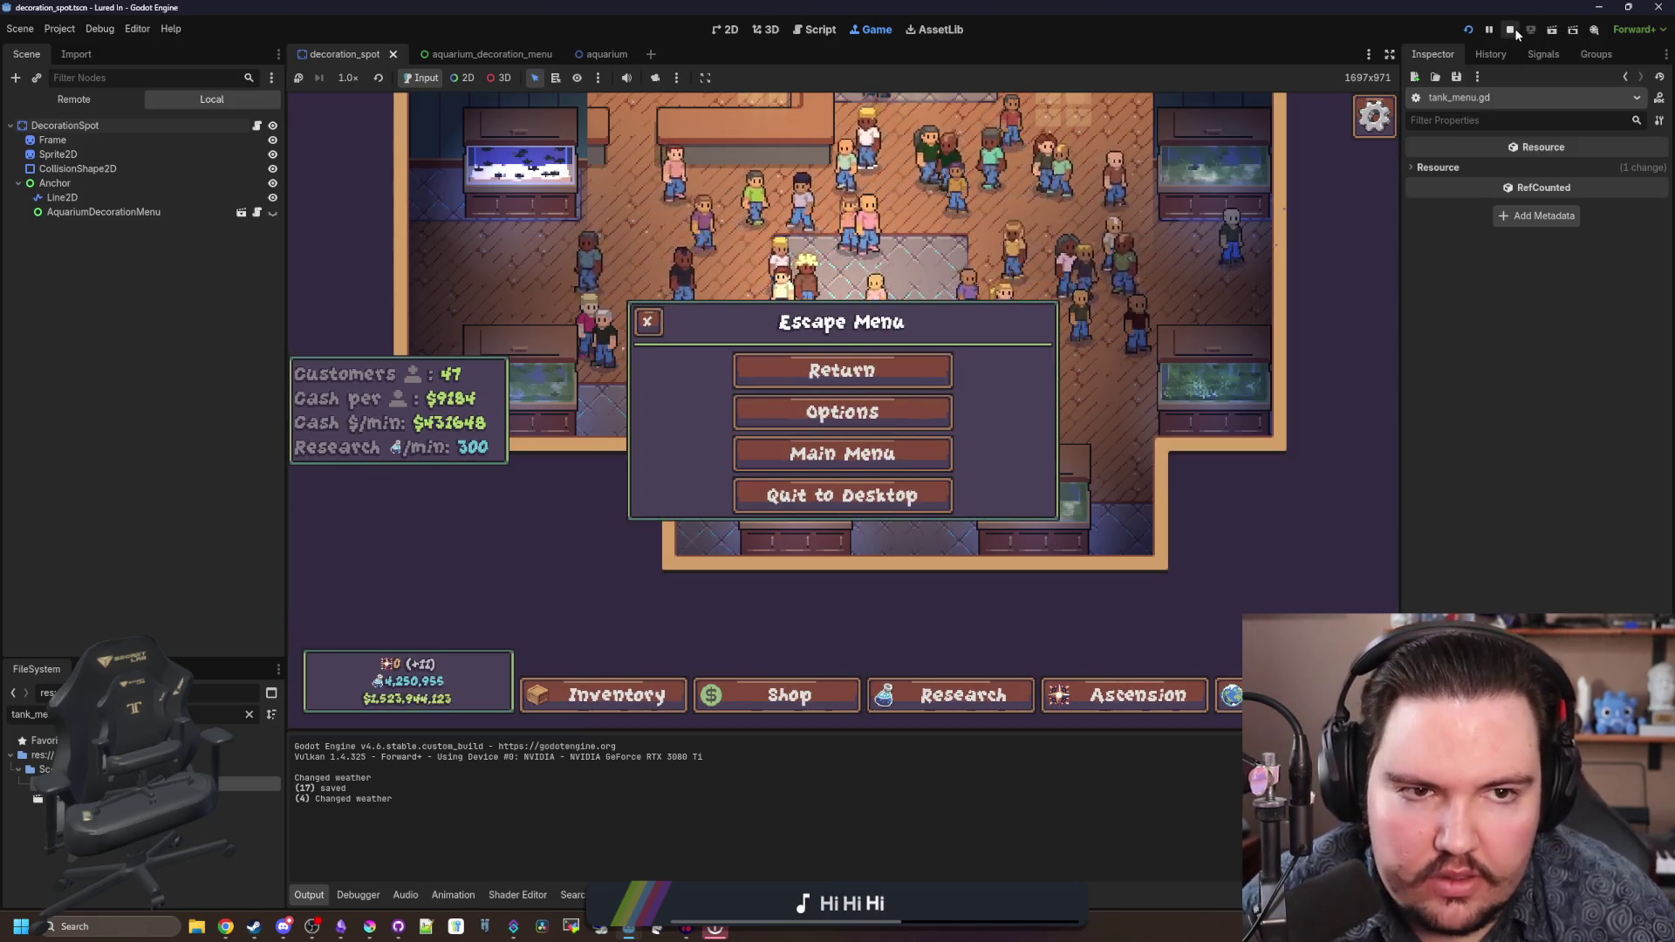
left_click(1531, 32)
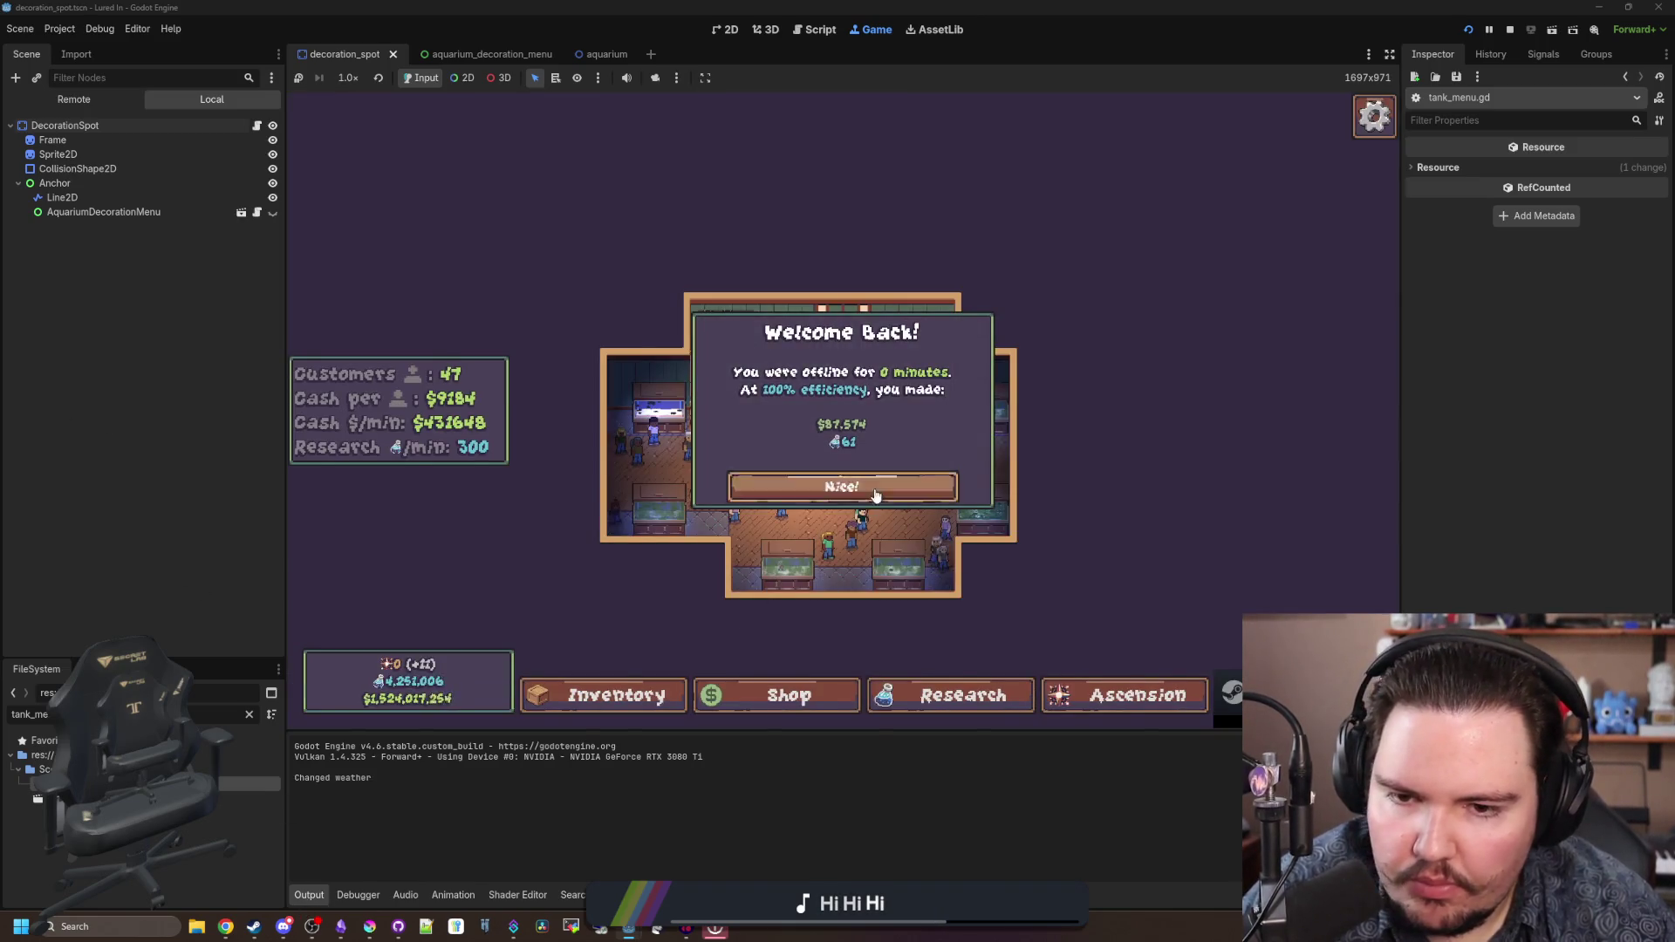
left_click(839, 485)
left_click(781, 695)
left_click(972, 257)
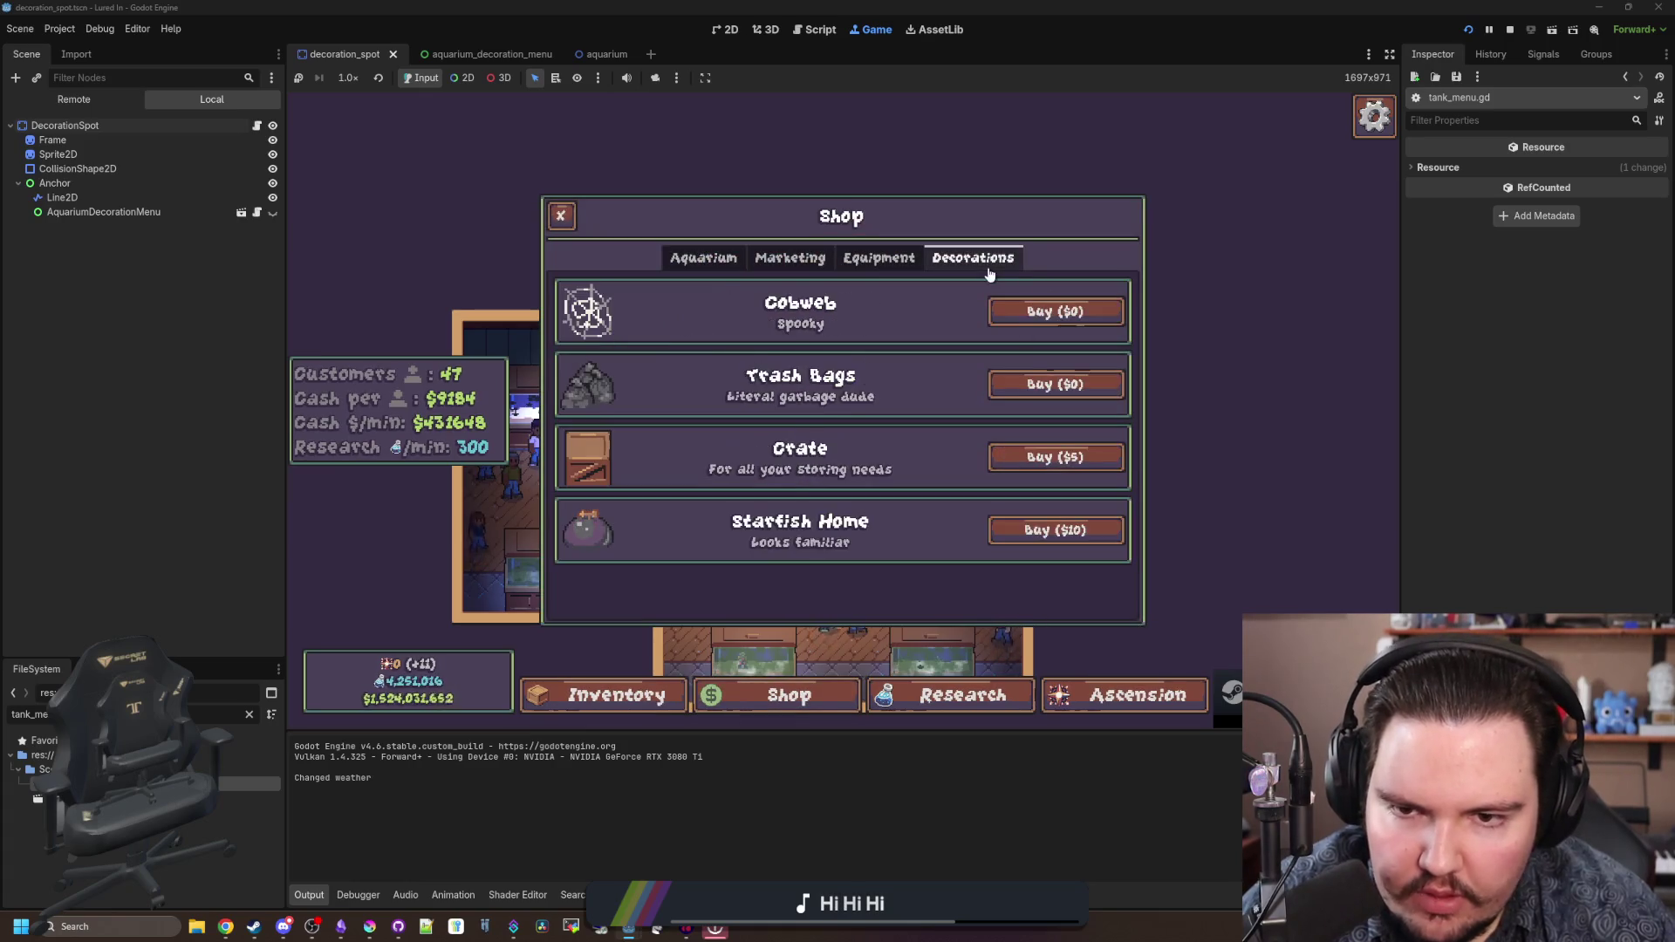
left_click(1056, 457)
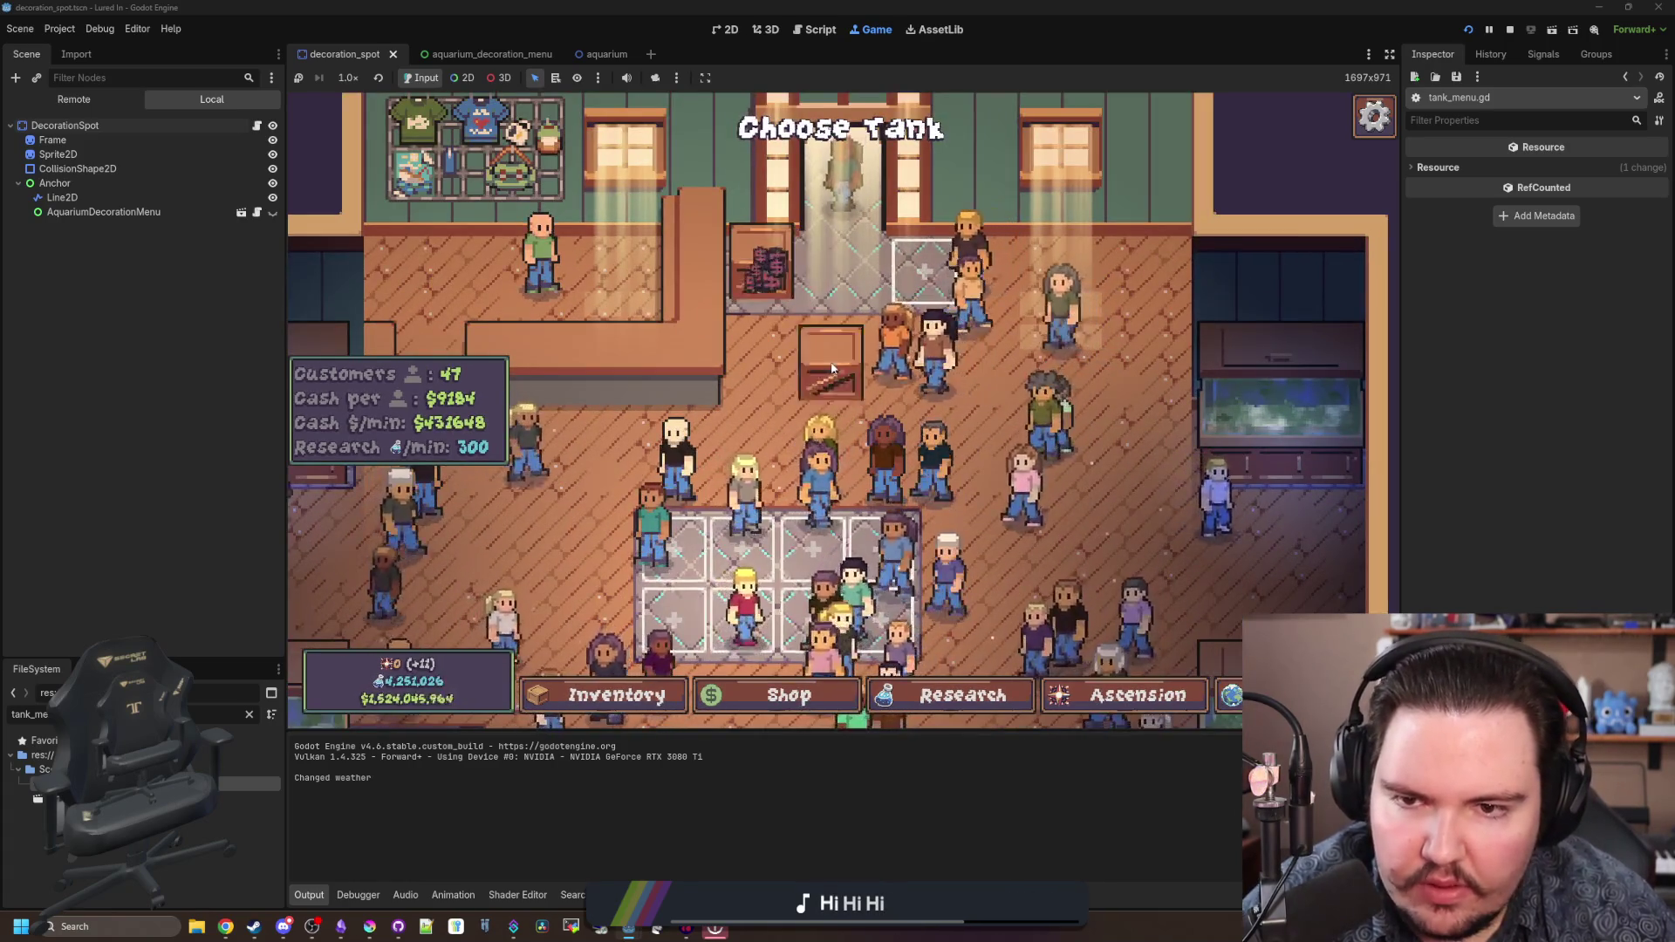
left_click(838, 401)
key("Escape")
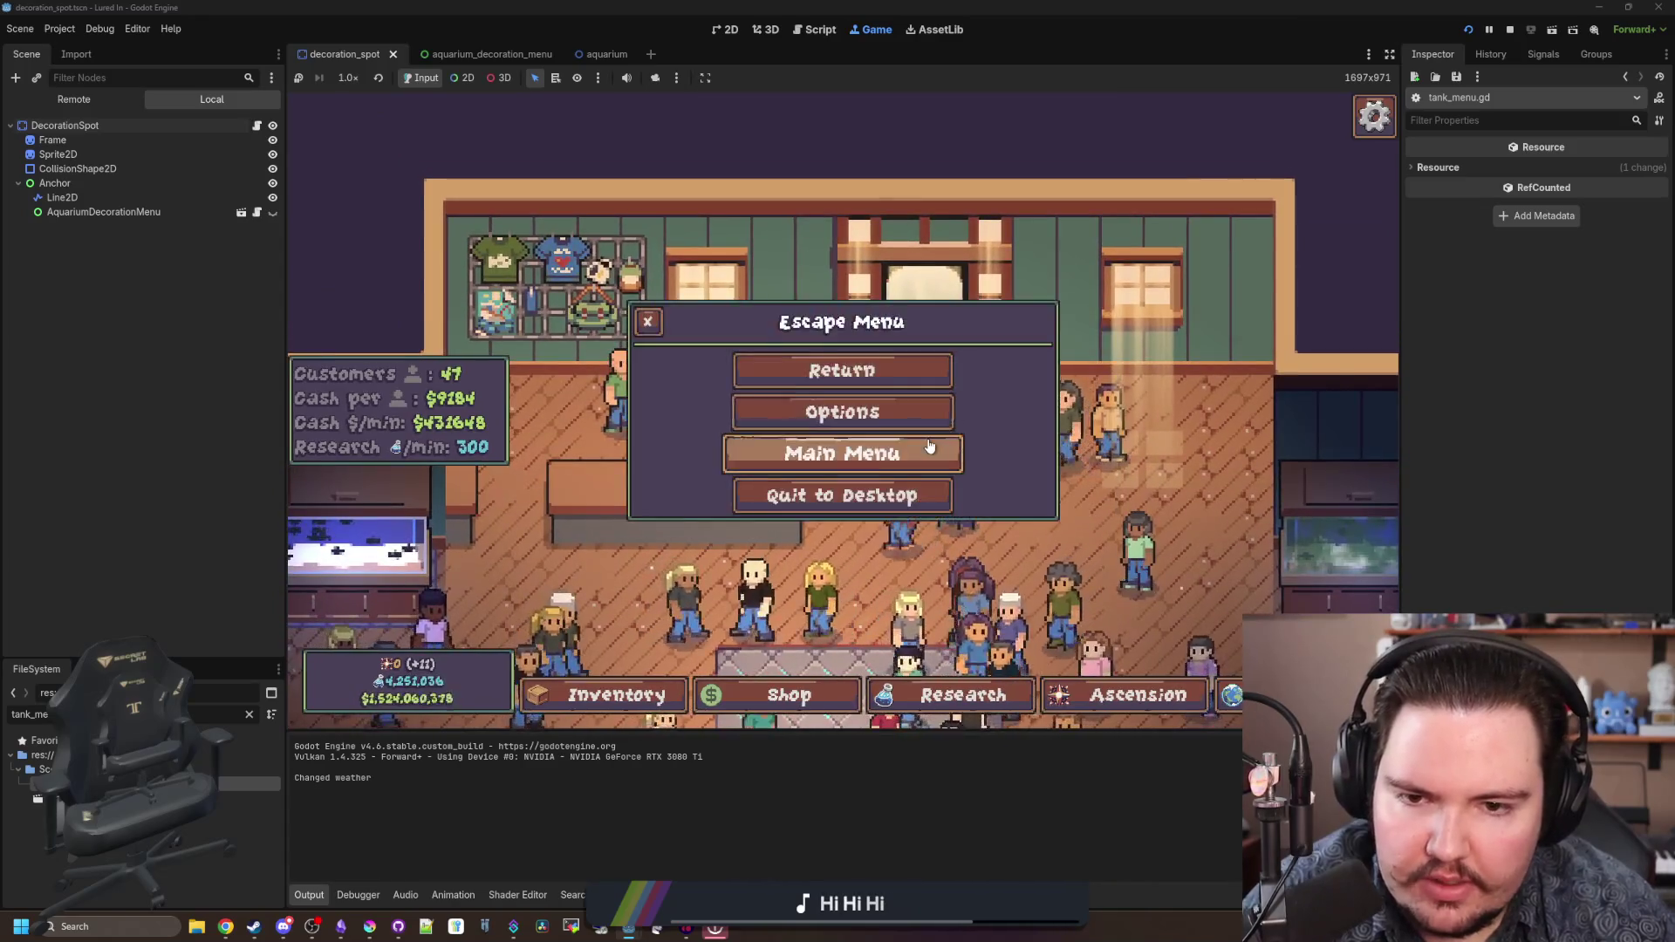
left_click(840, 493)
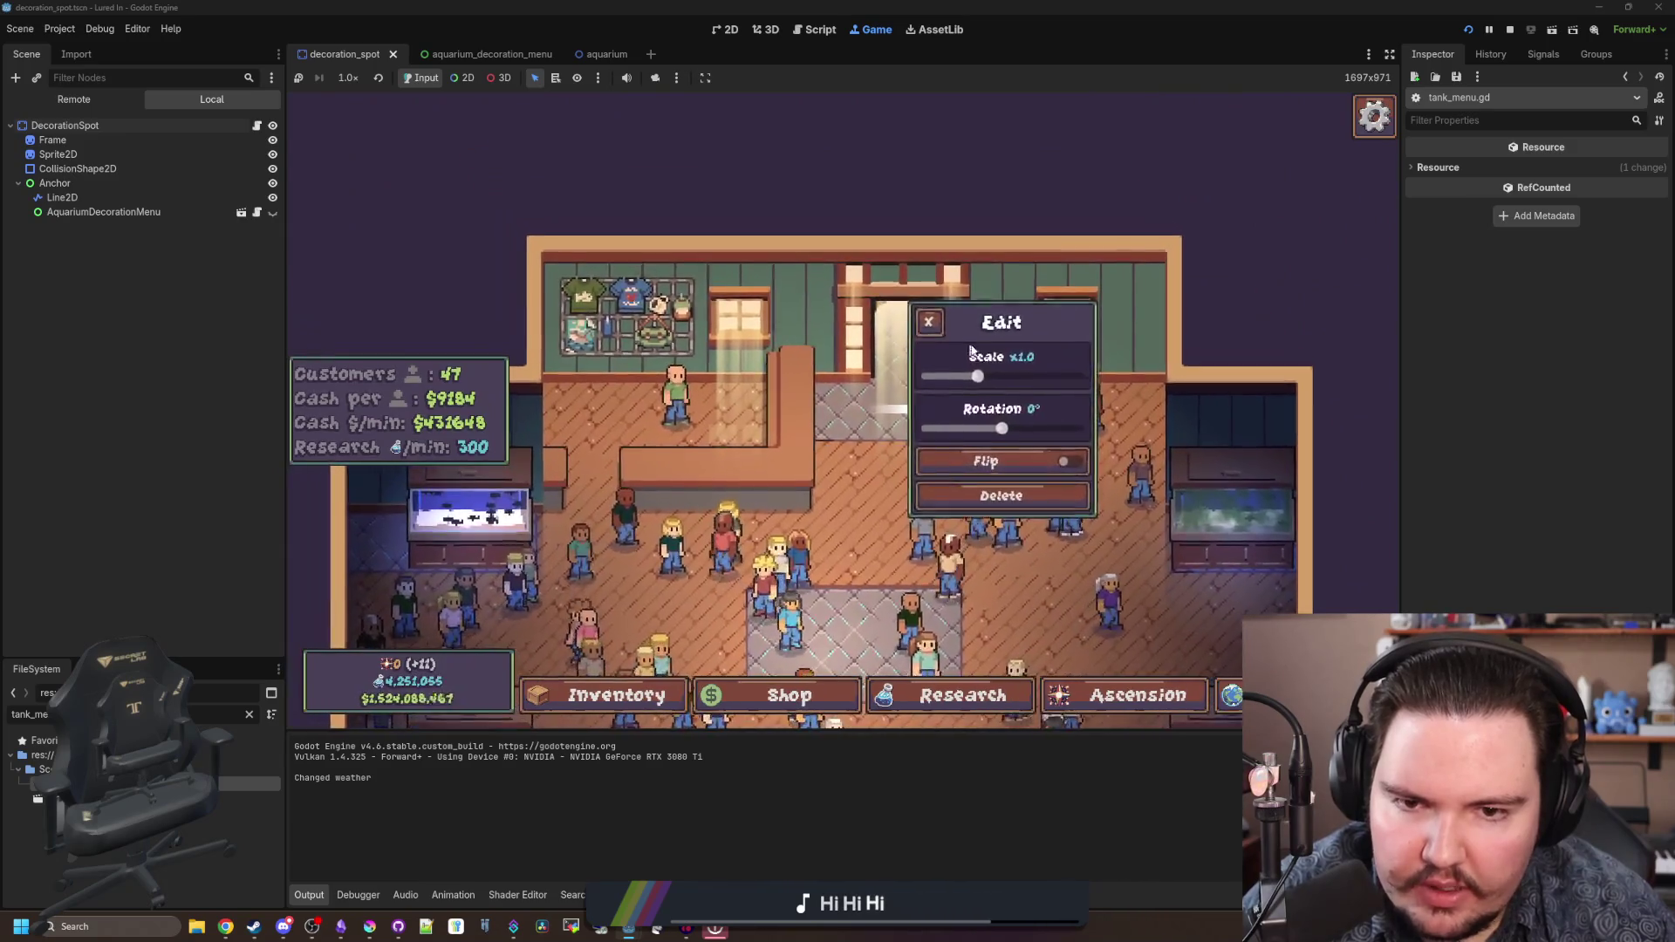
key("Escape")
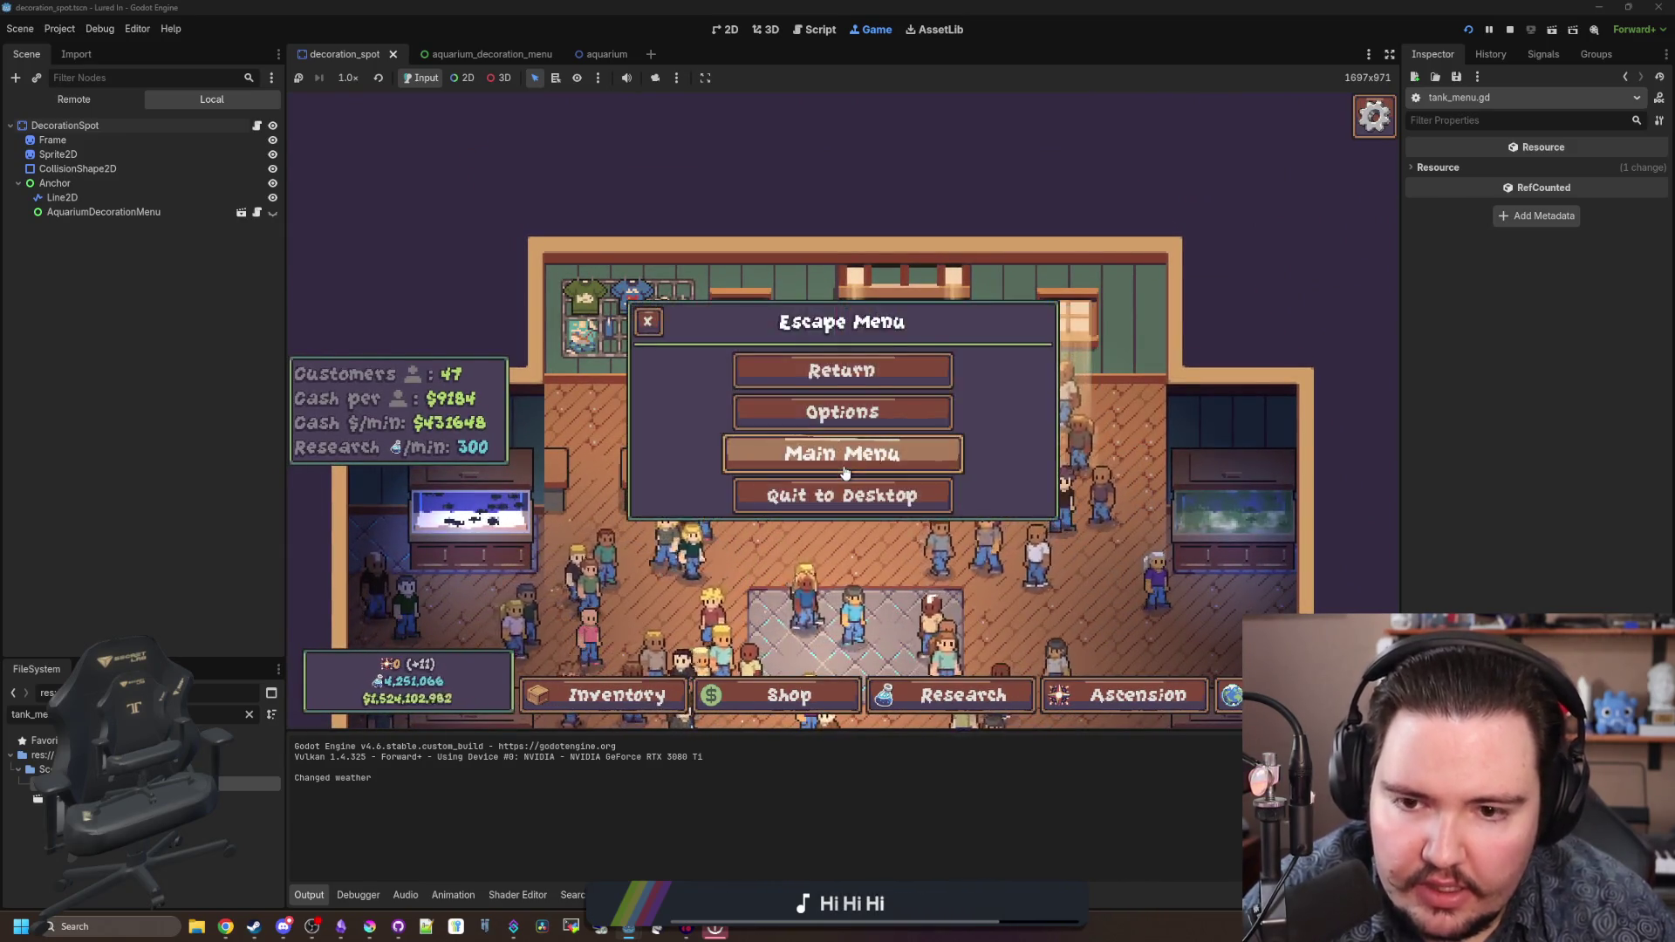
key("Escape")
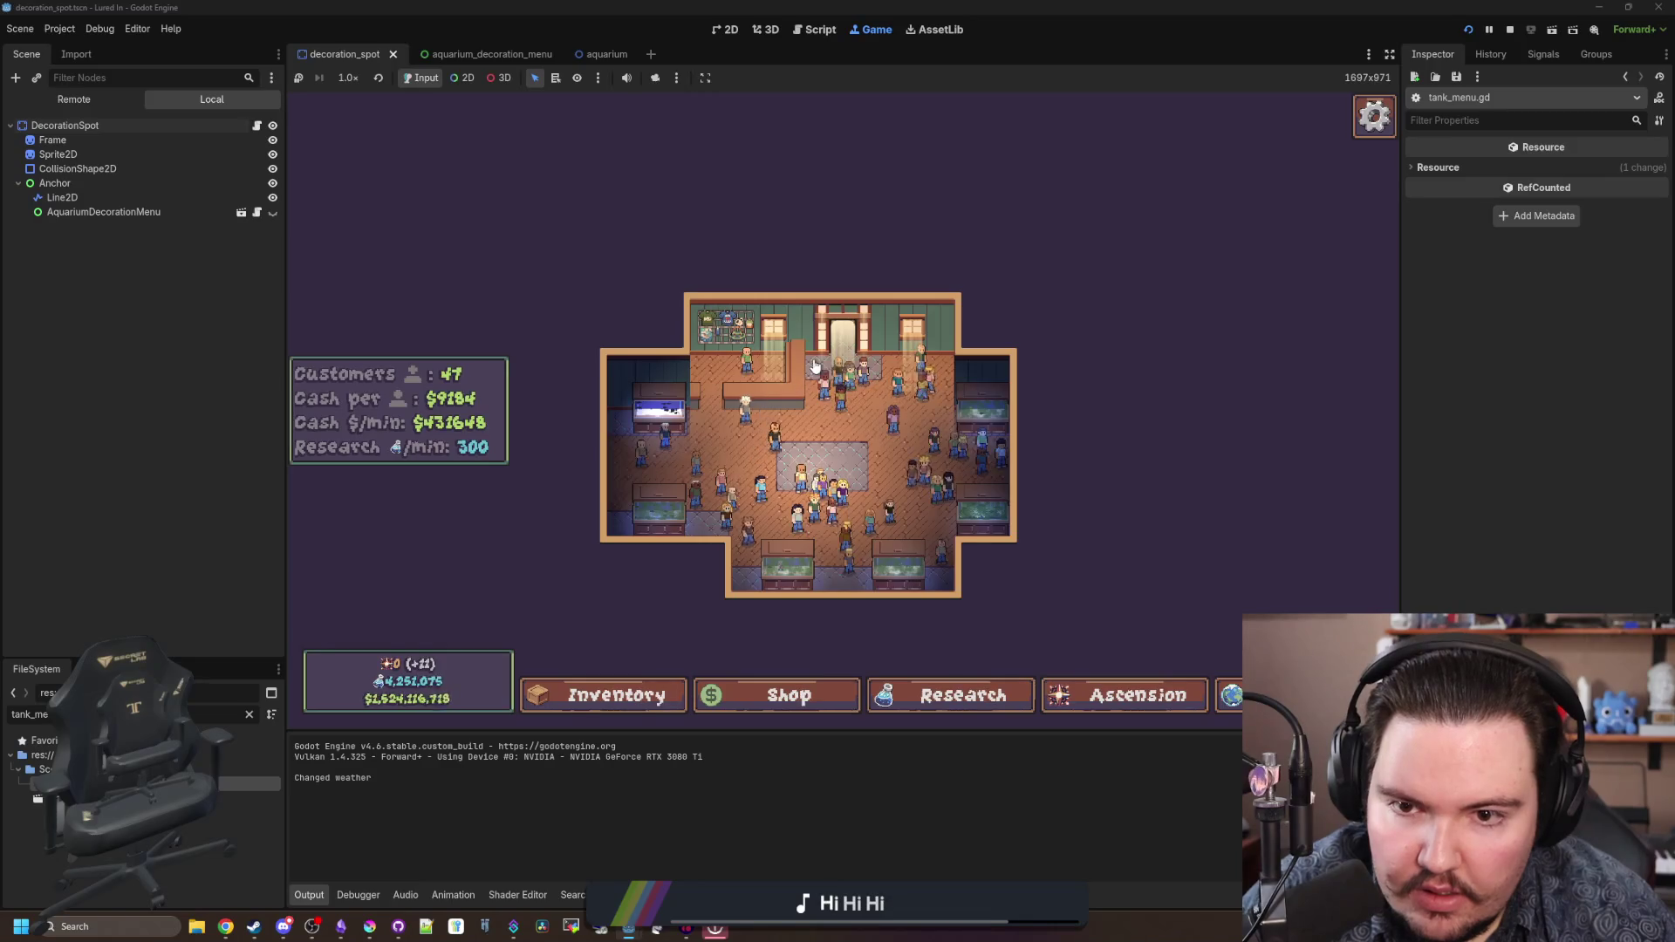
left_click(813, 365)
key("Escape")
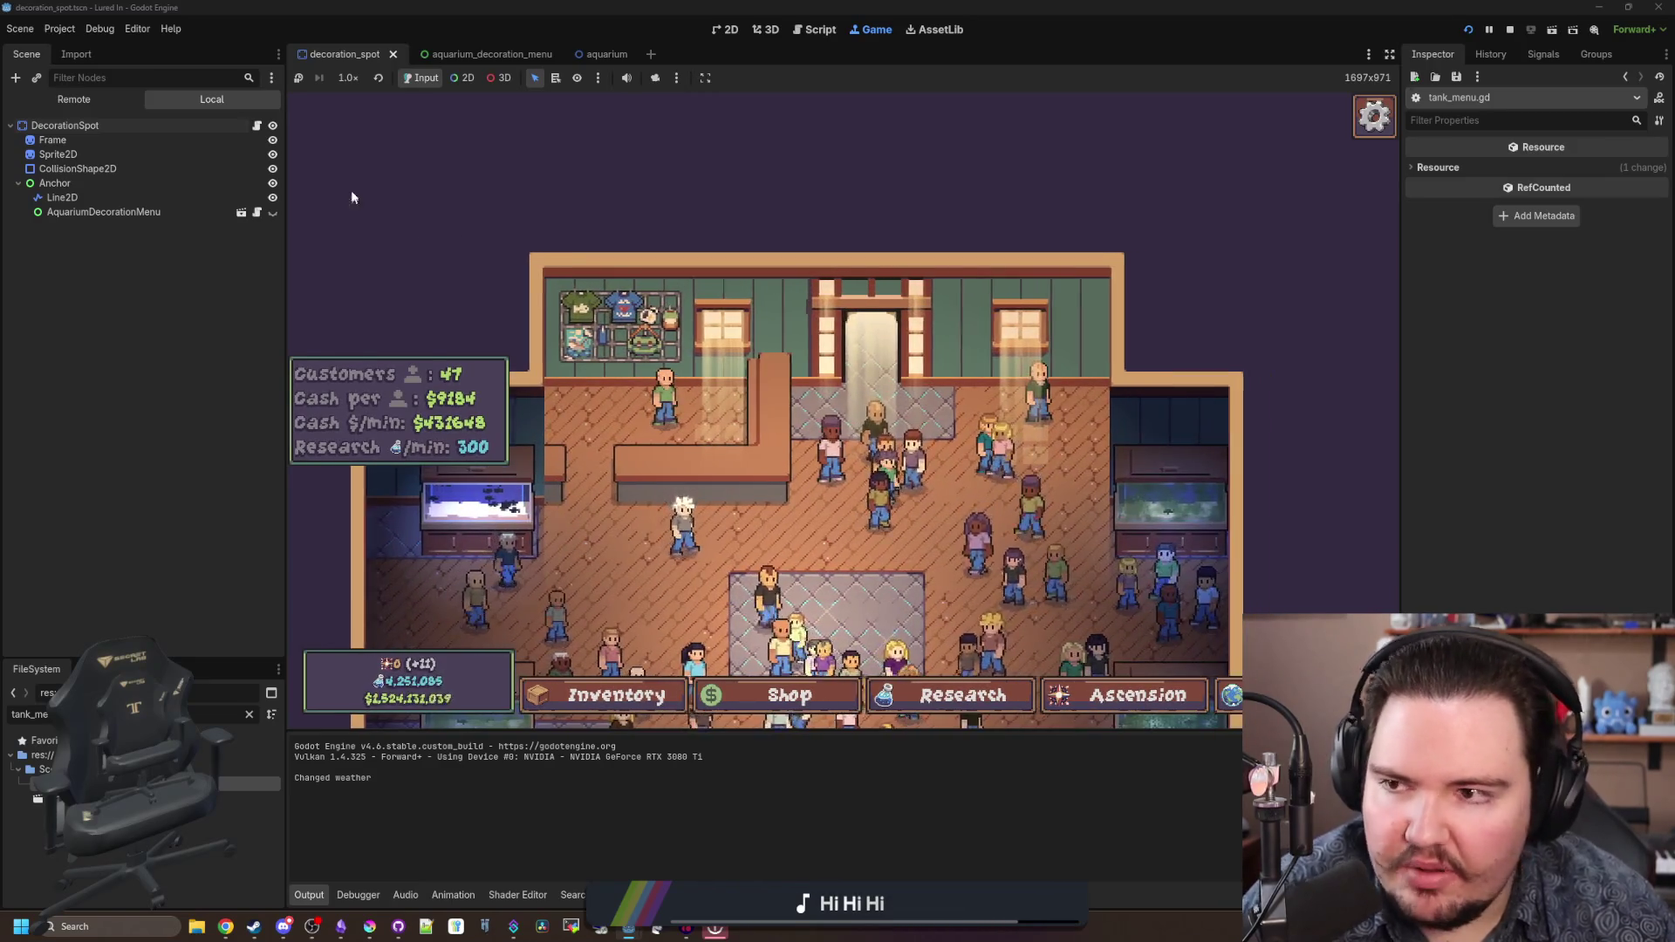
left_click(257, 126)
left_click(730, 309)
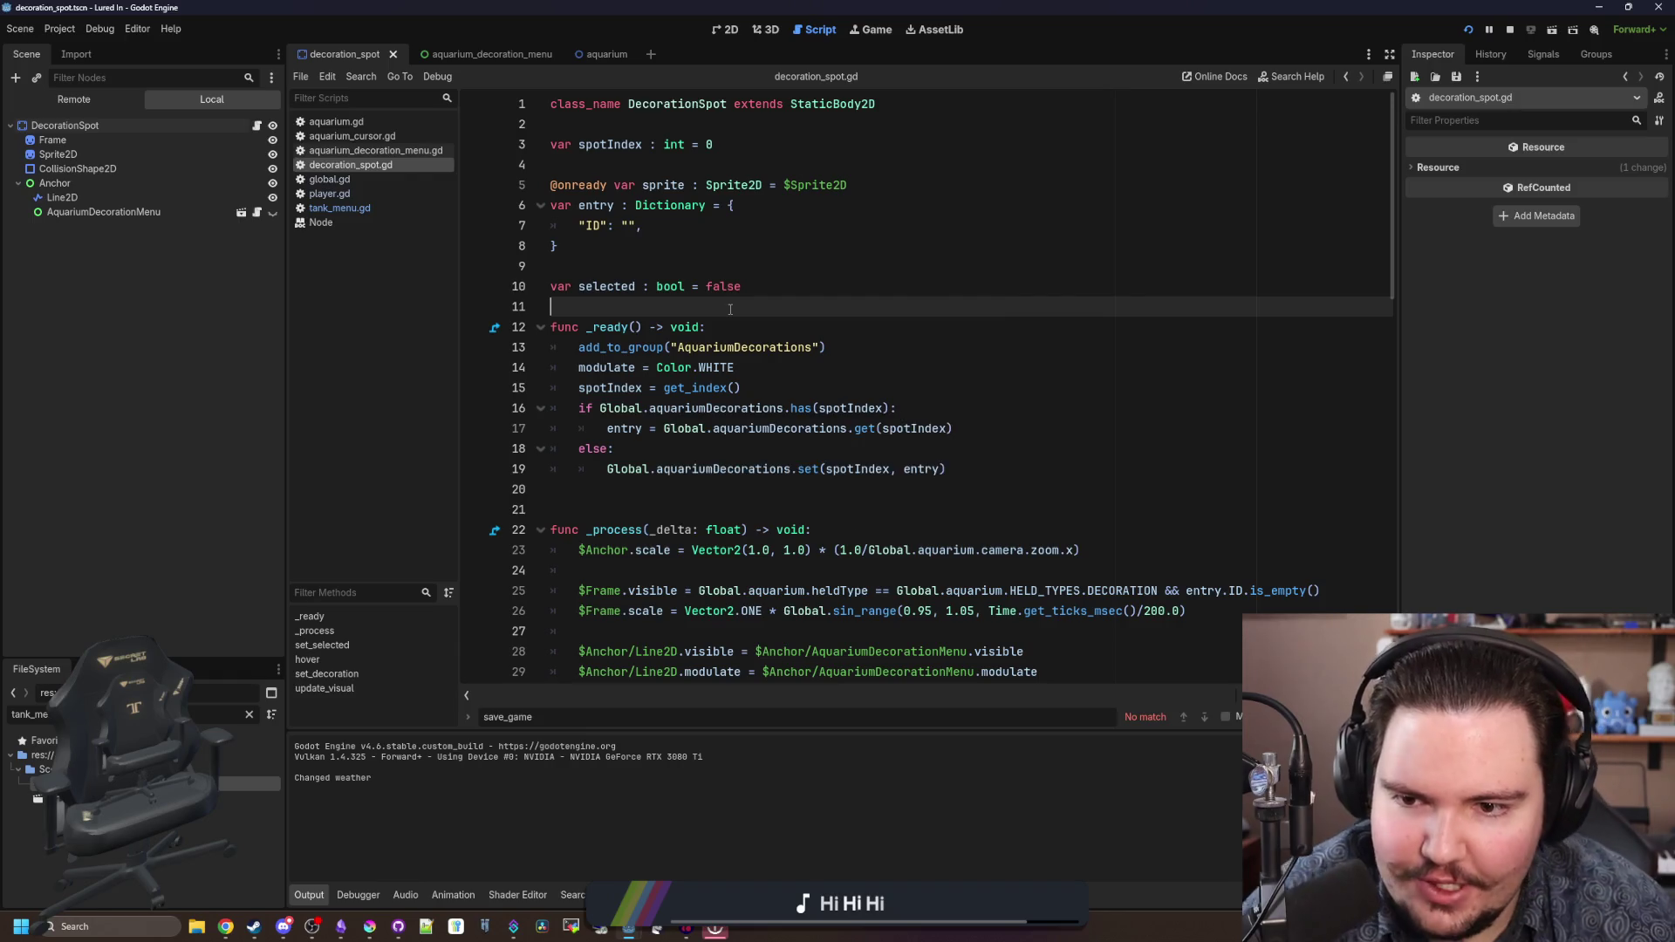
- Save, then add an update_visual() call on a new line at the end of _ready
key("ctrl+s")
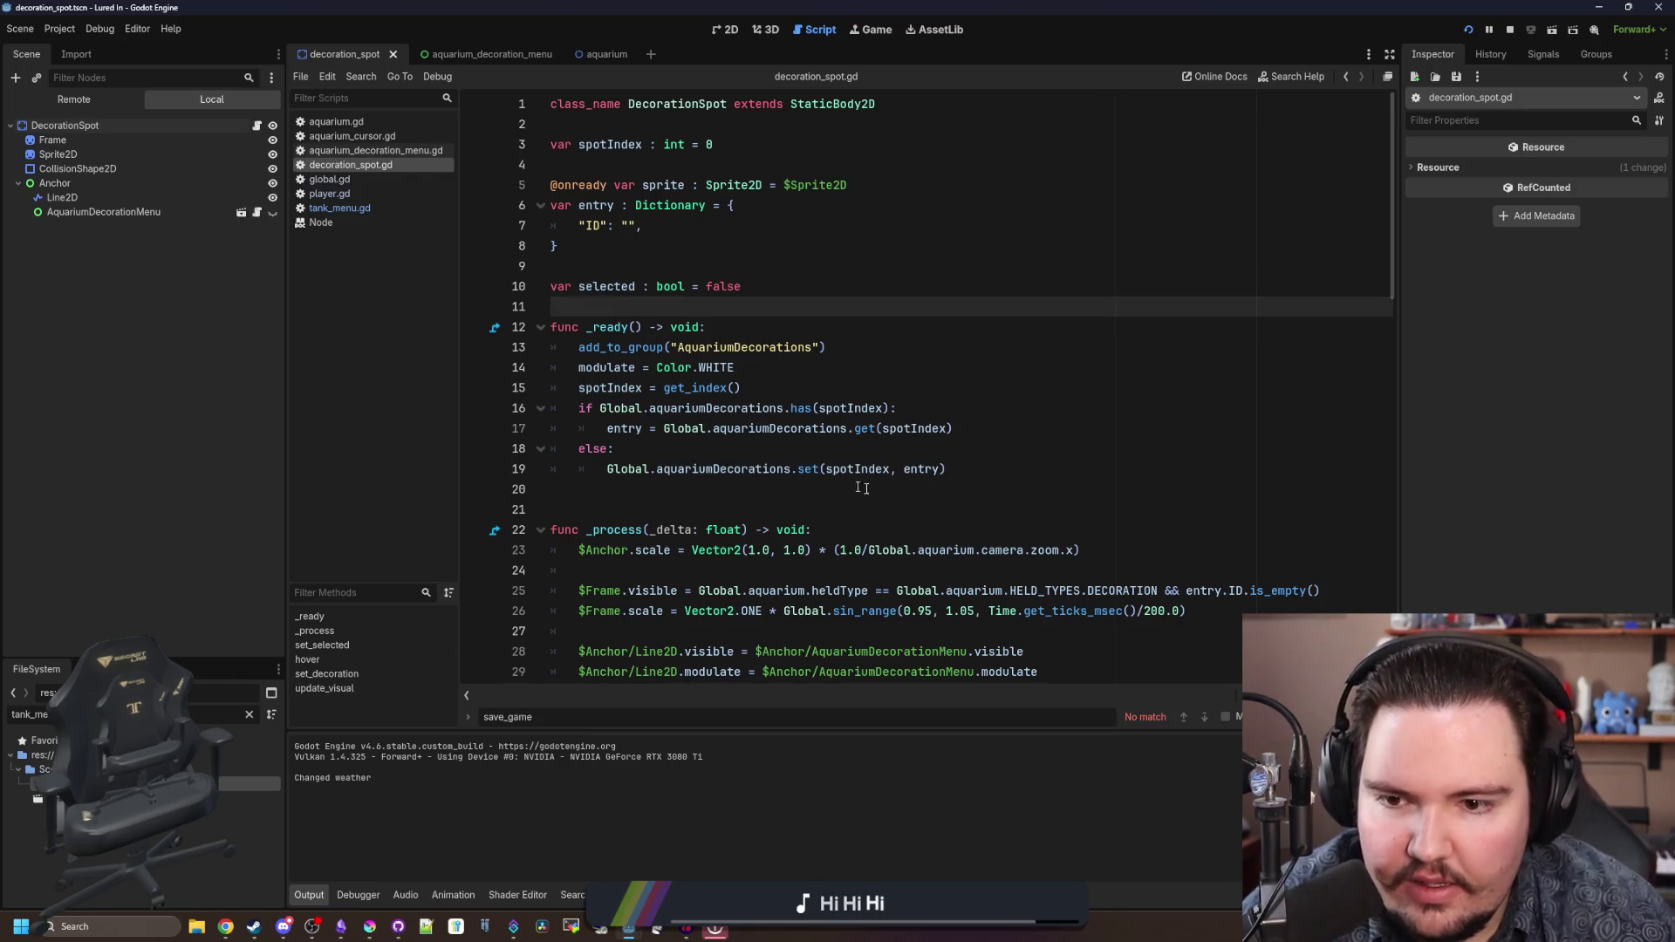
left_click(967, 466)
scroll(967, 467, "down", 2)
key("Return")
key("BackSpace")
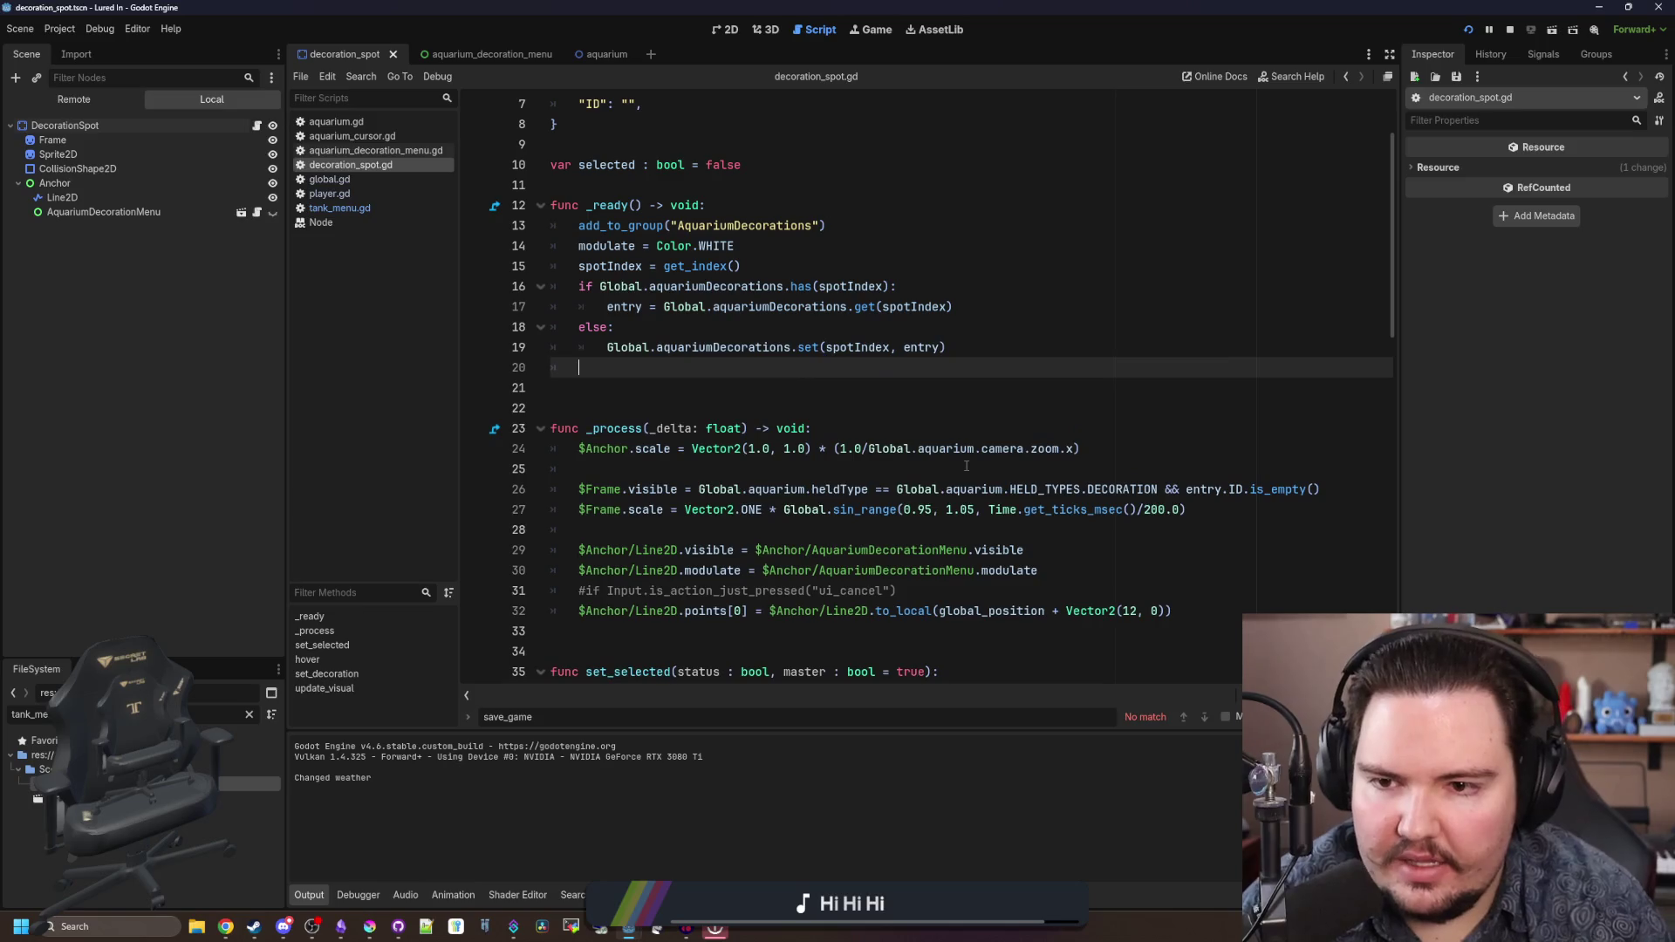
type("upd")
key("Return")
left_click(901, 401)
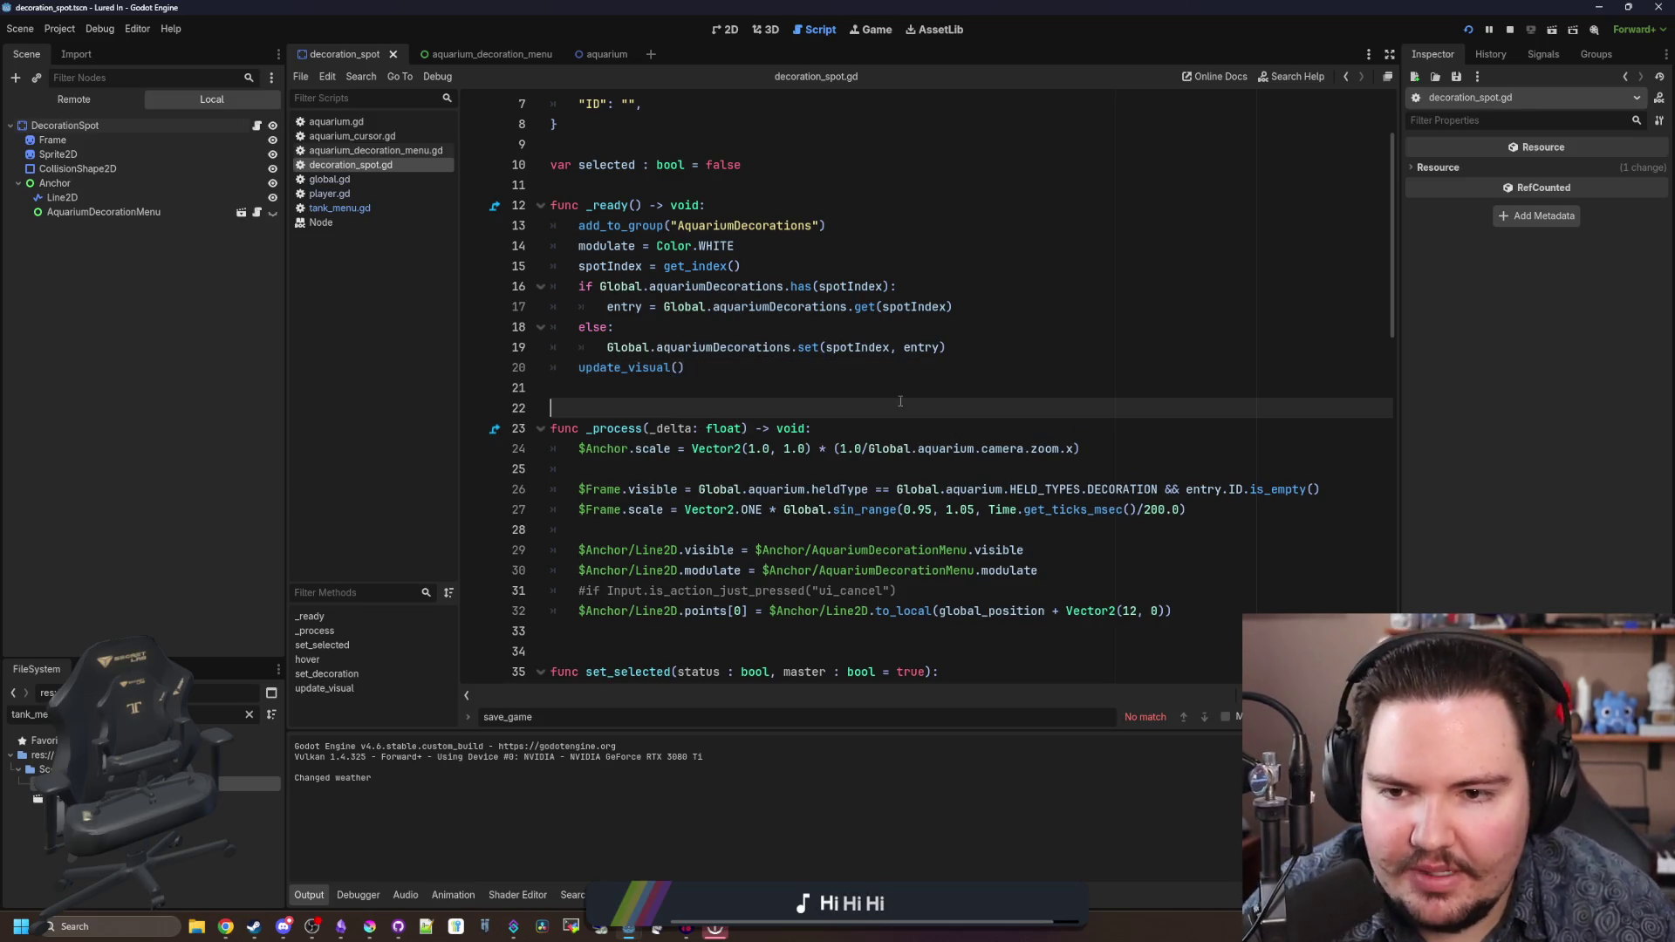
- In the running game, go to the main menu, reload the aquarium shop and edit a decoration
left_click(872, 30)
key("Escape")
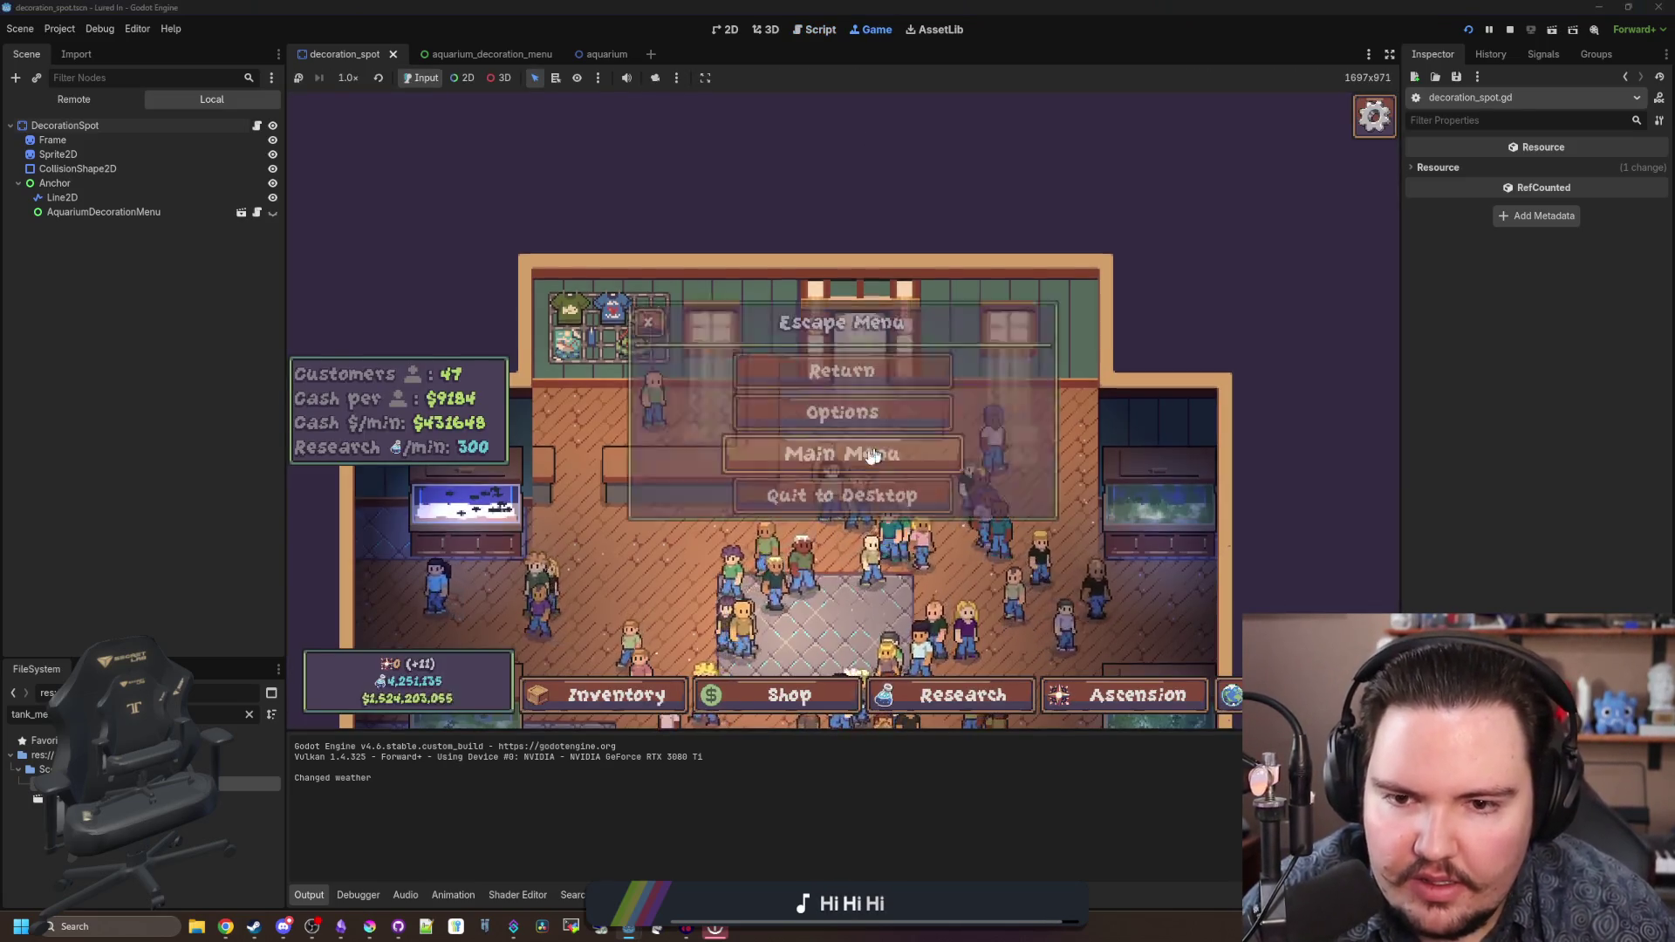
left_click(785, 452)
left_click(516, 490)
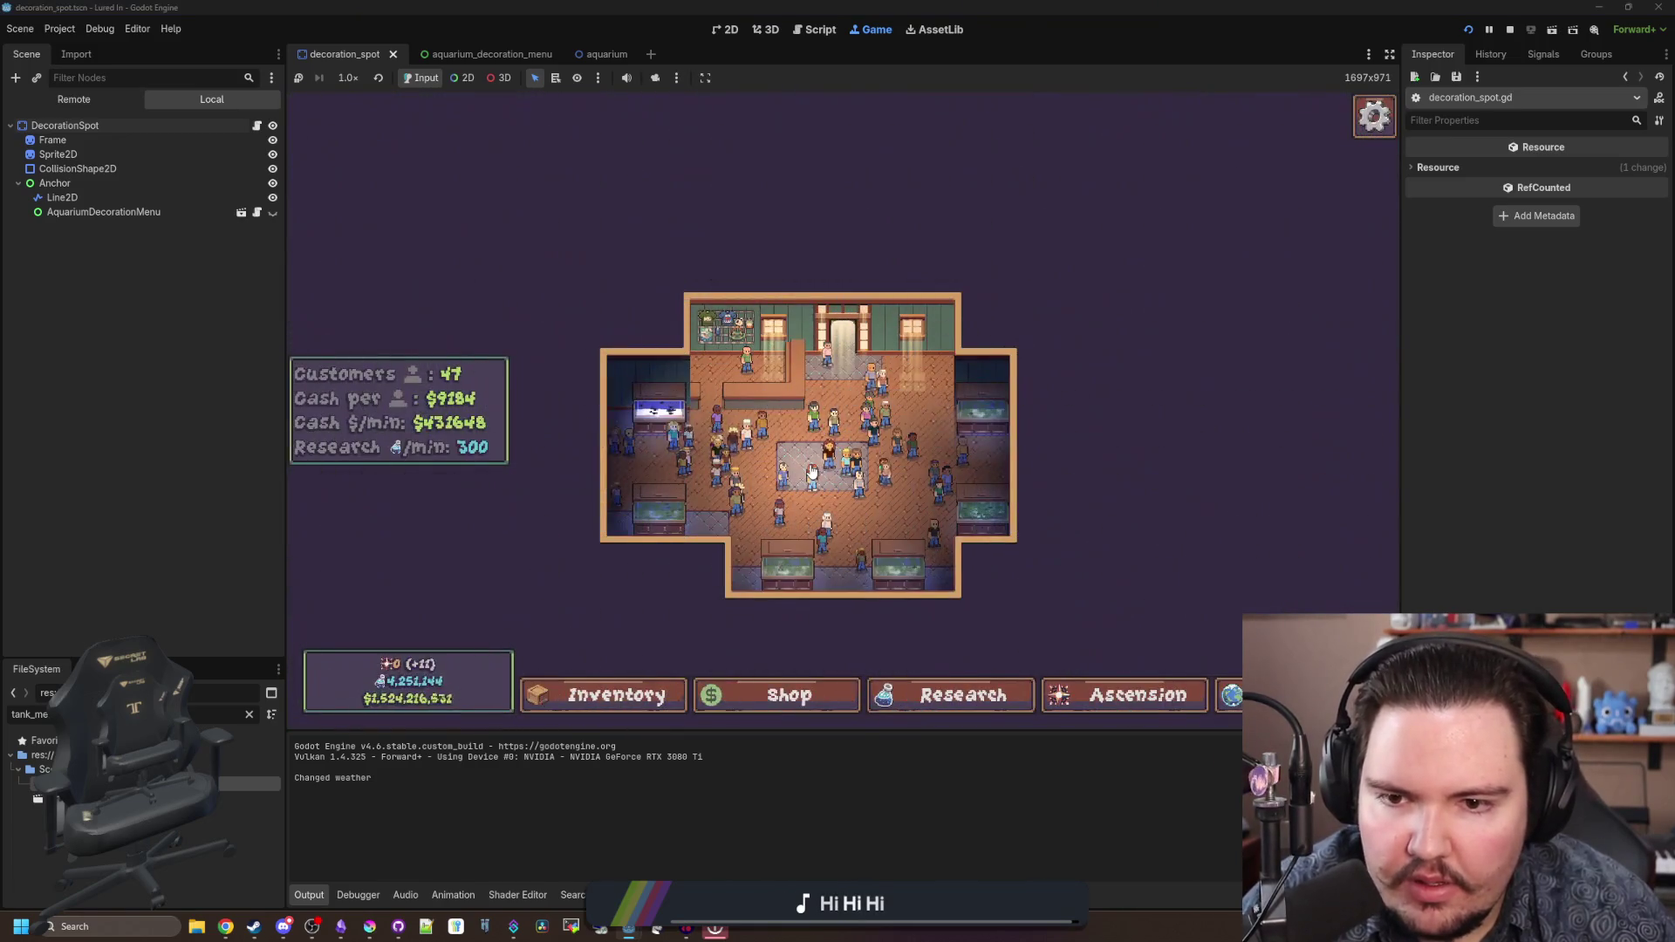
left_click(809, 355)
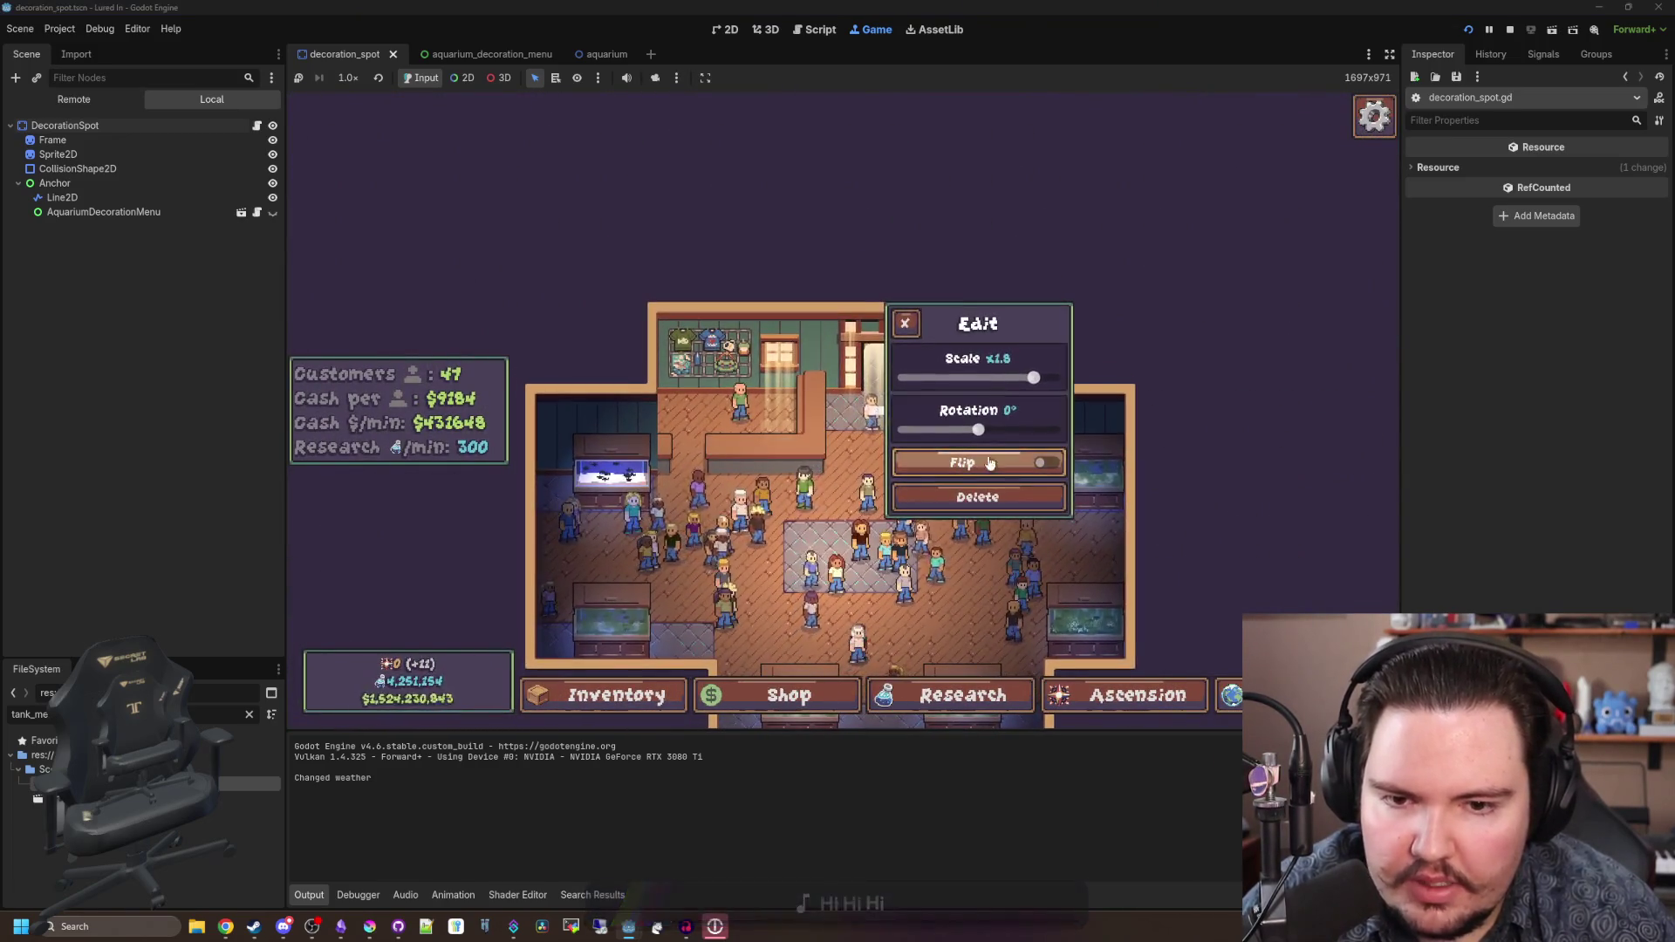
- Replace update_visual() on line 20 with set_decoration(entry.ID)
left_click(256, 126)
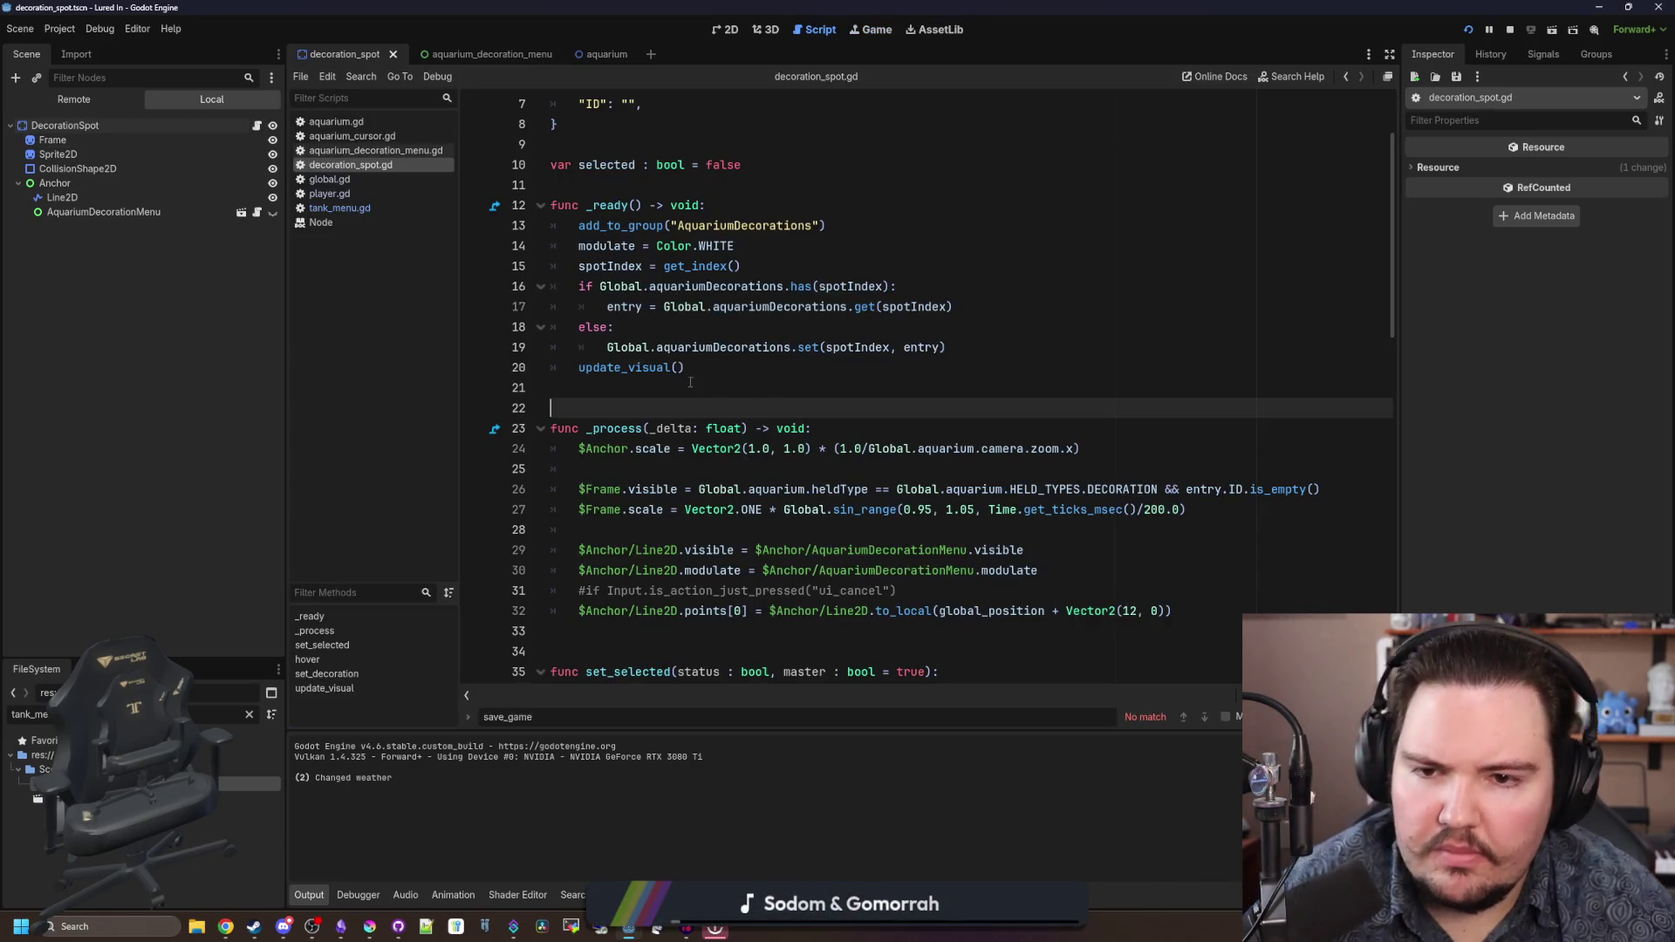
scroll(690, 382, "up", 1)
left_click(697, 428)
scroll(697, 428, "up", 1)
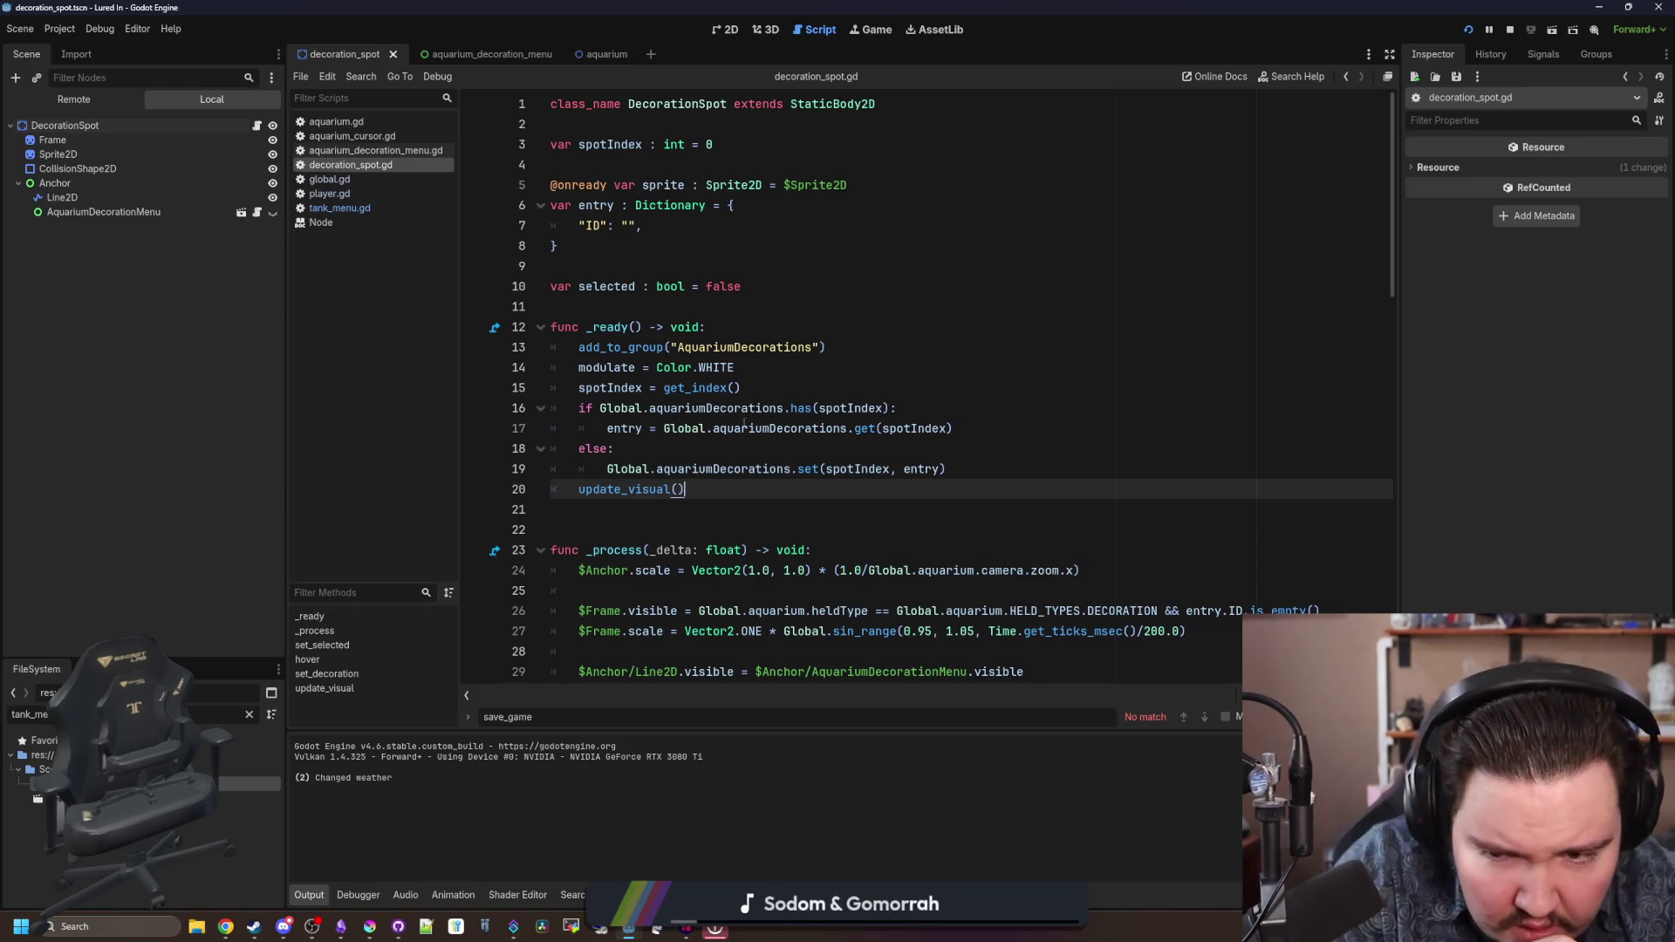
scroll(785, 491, "down", 2)
scroll(652, 501, "up", 2)
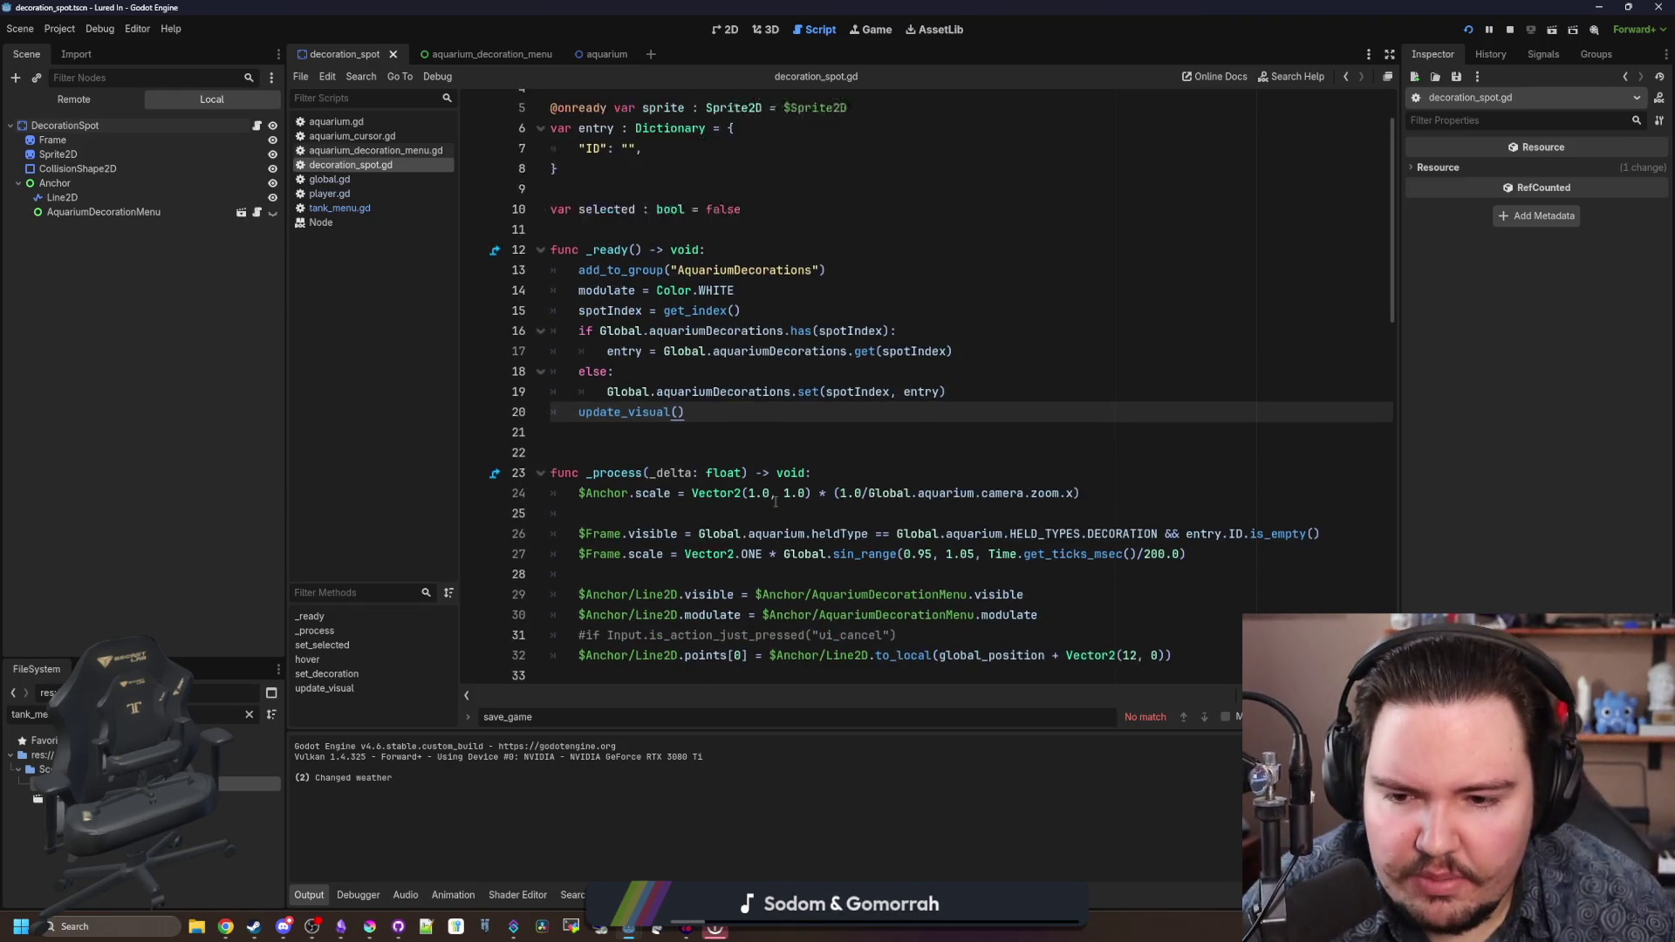
scroll(651, 501, "down", 16)
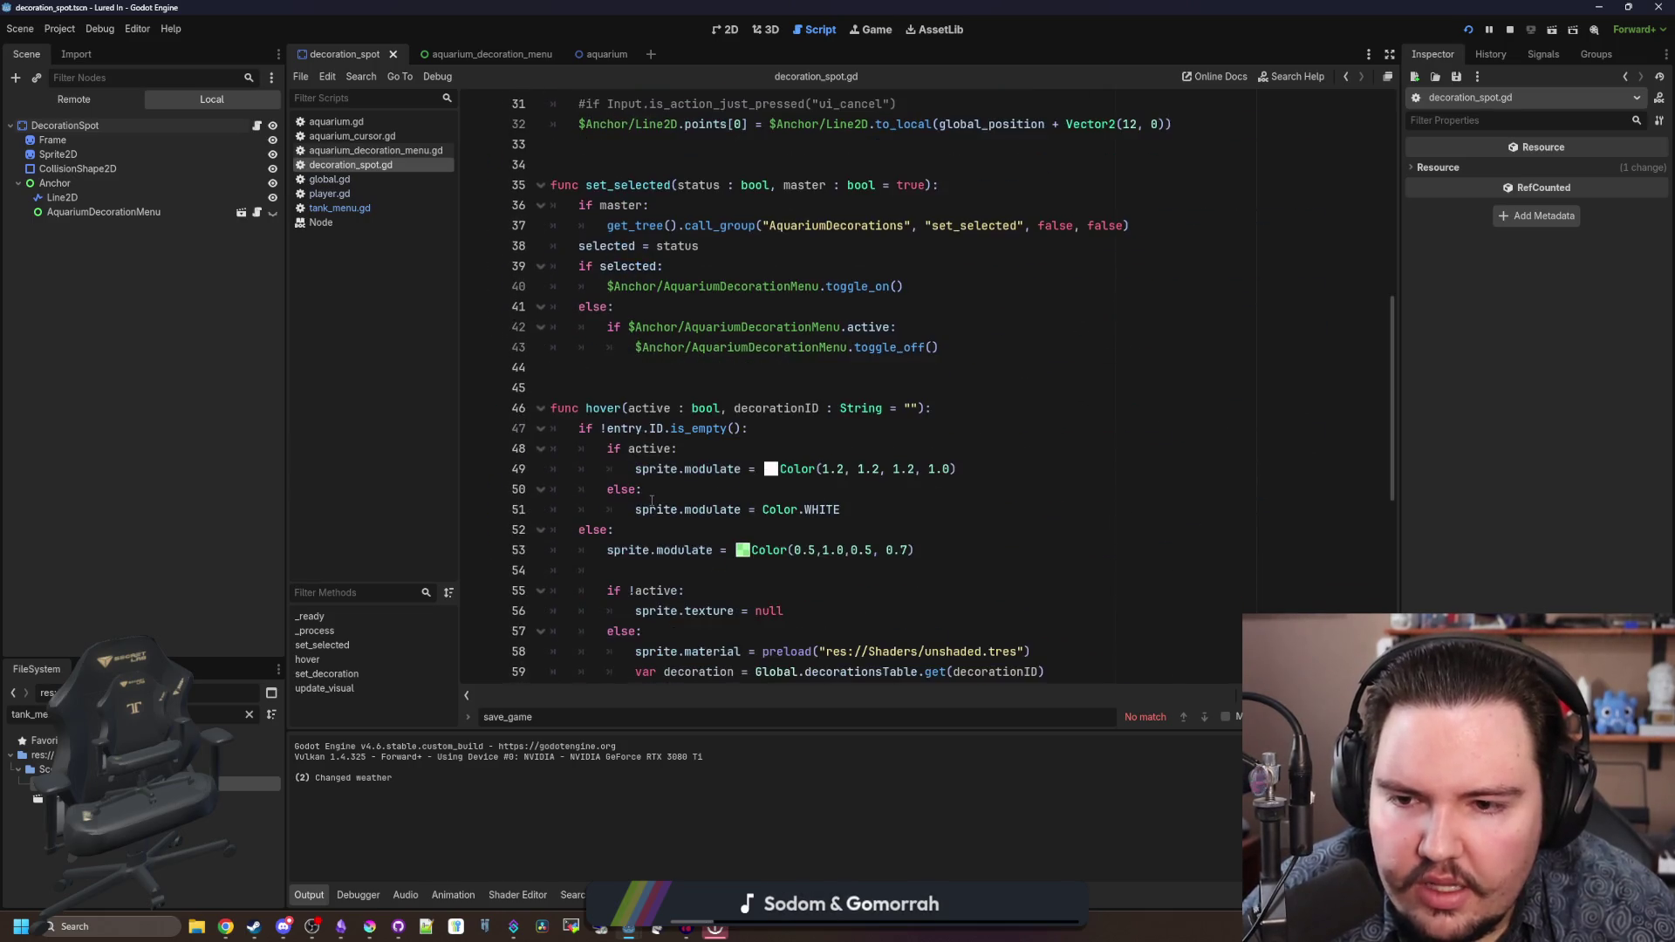
scroll(654, 501, "down", 2)
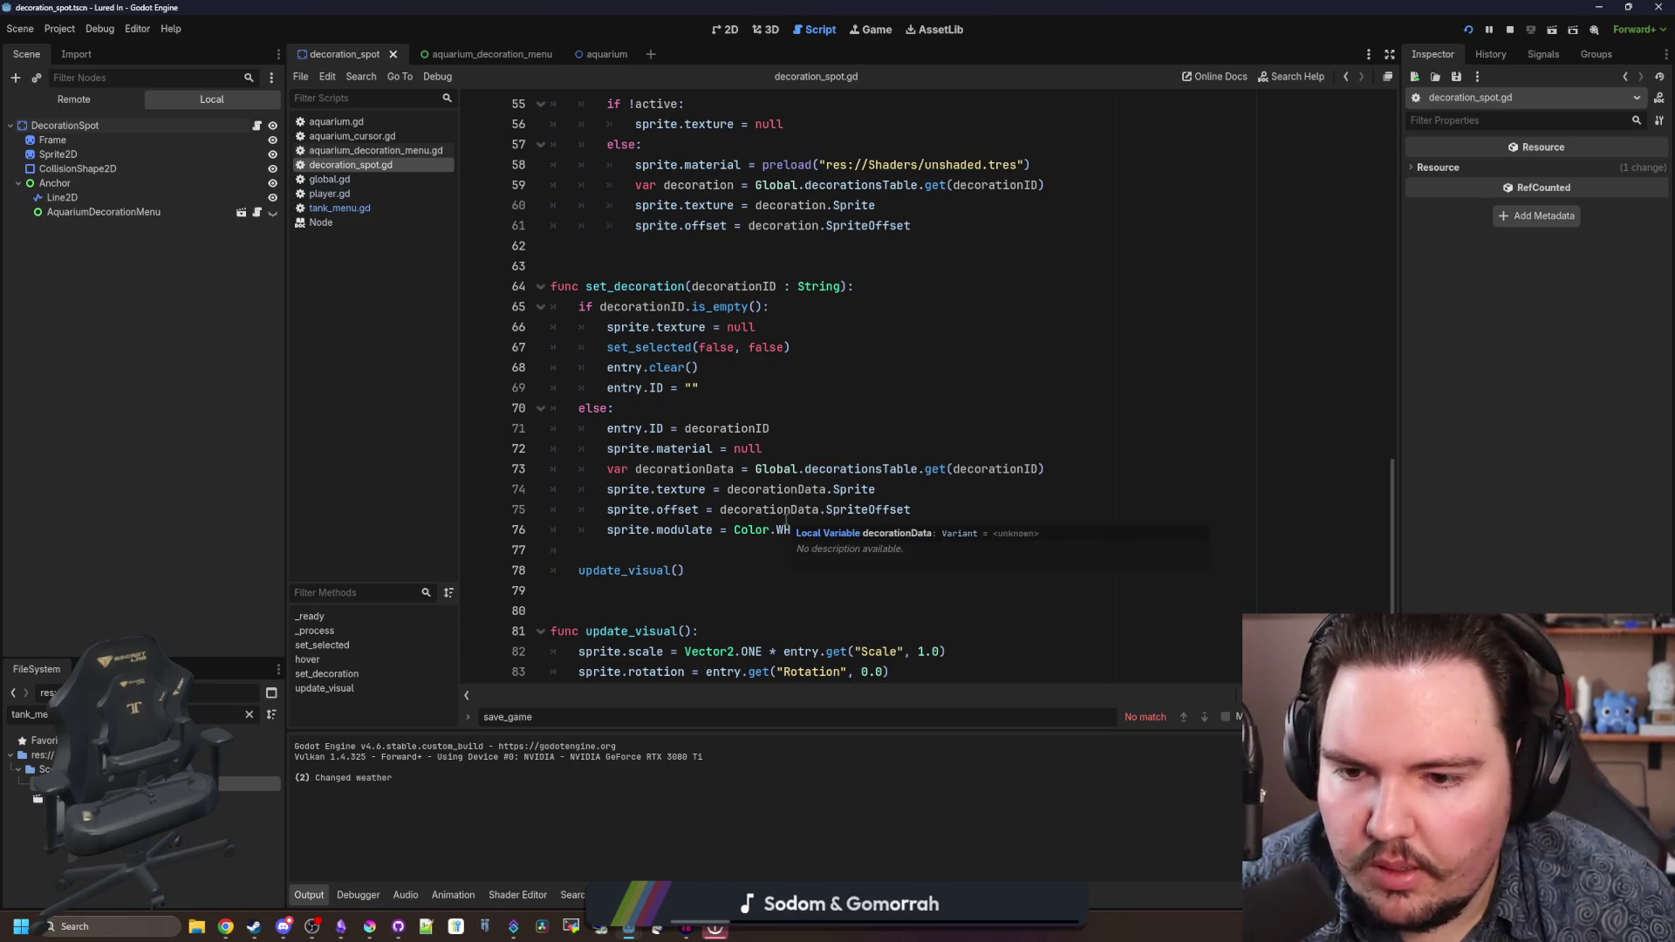
scroll(817, 462, "down", 1)
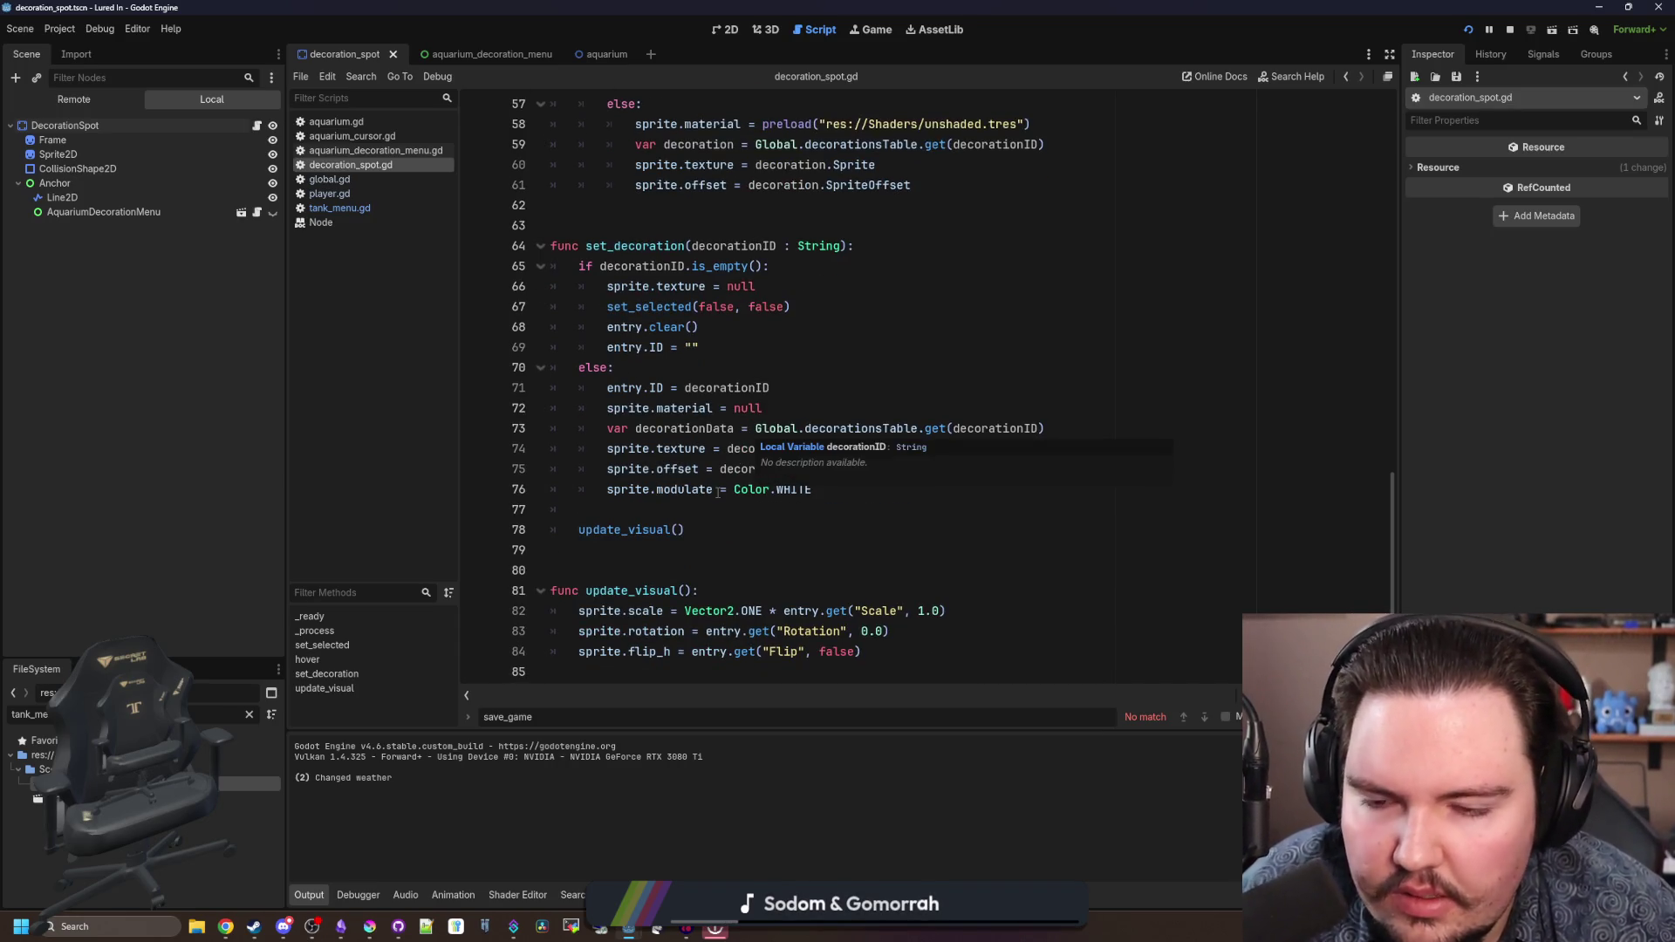
scroll(712, 478, "up", 19)
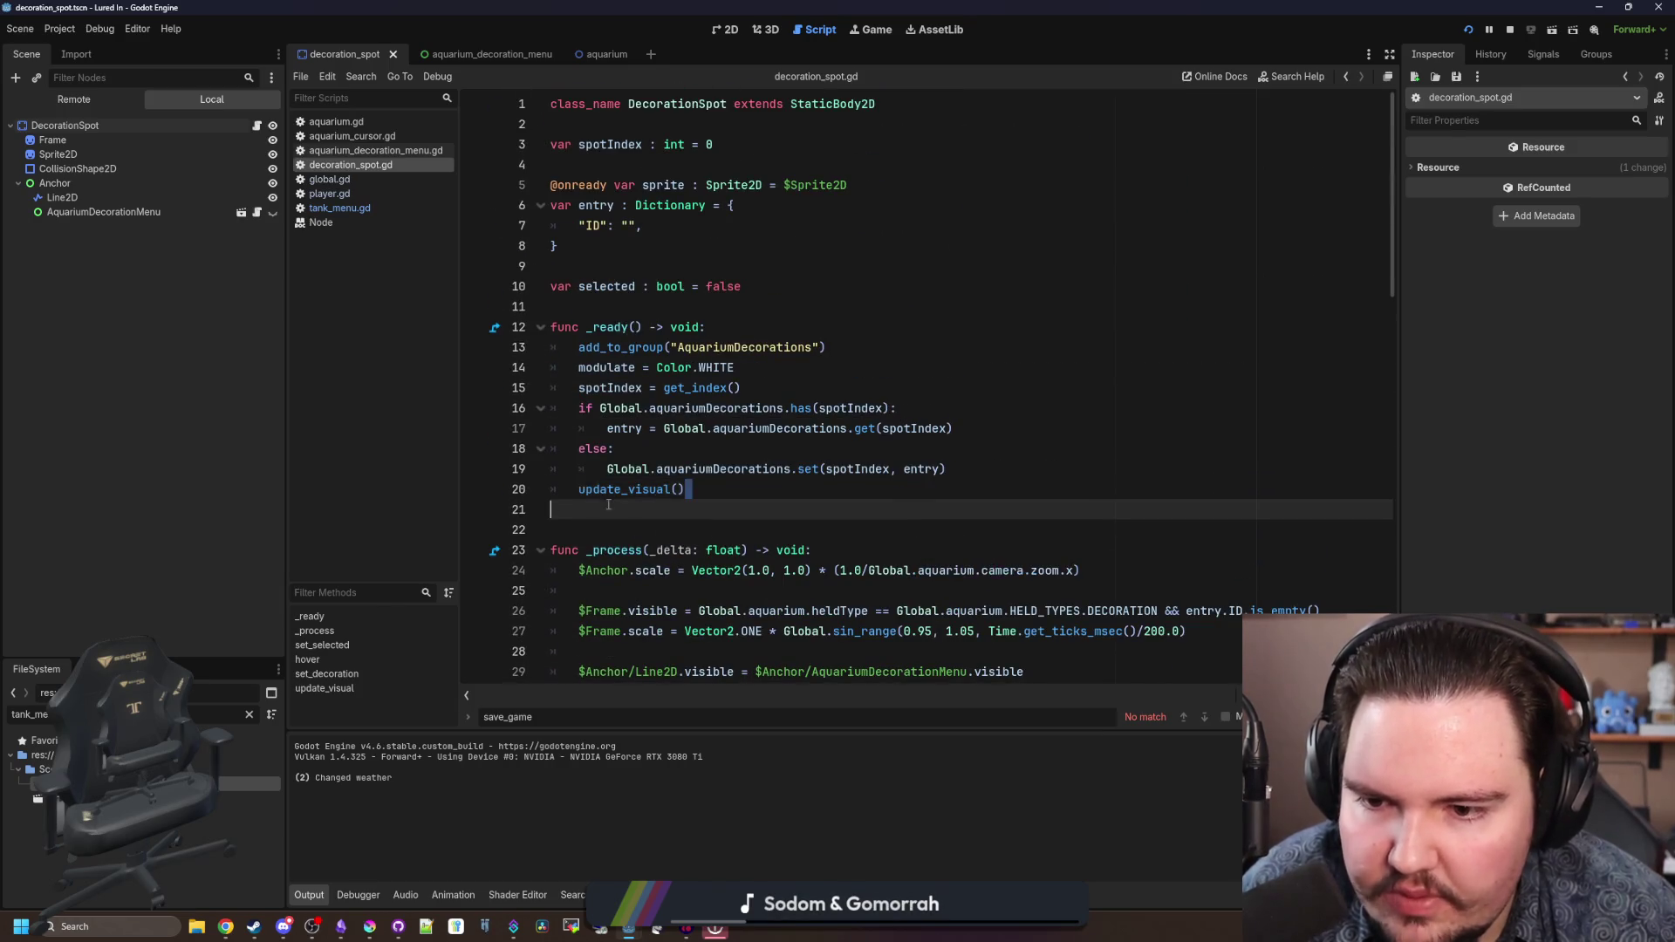
left_click_drag(685, 490, 581, 491)
type("set_de")
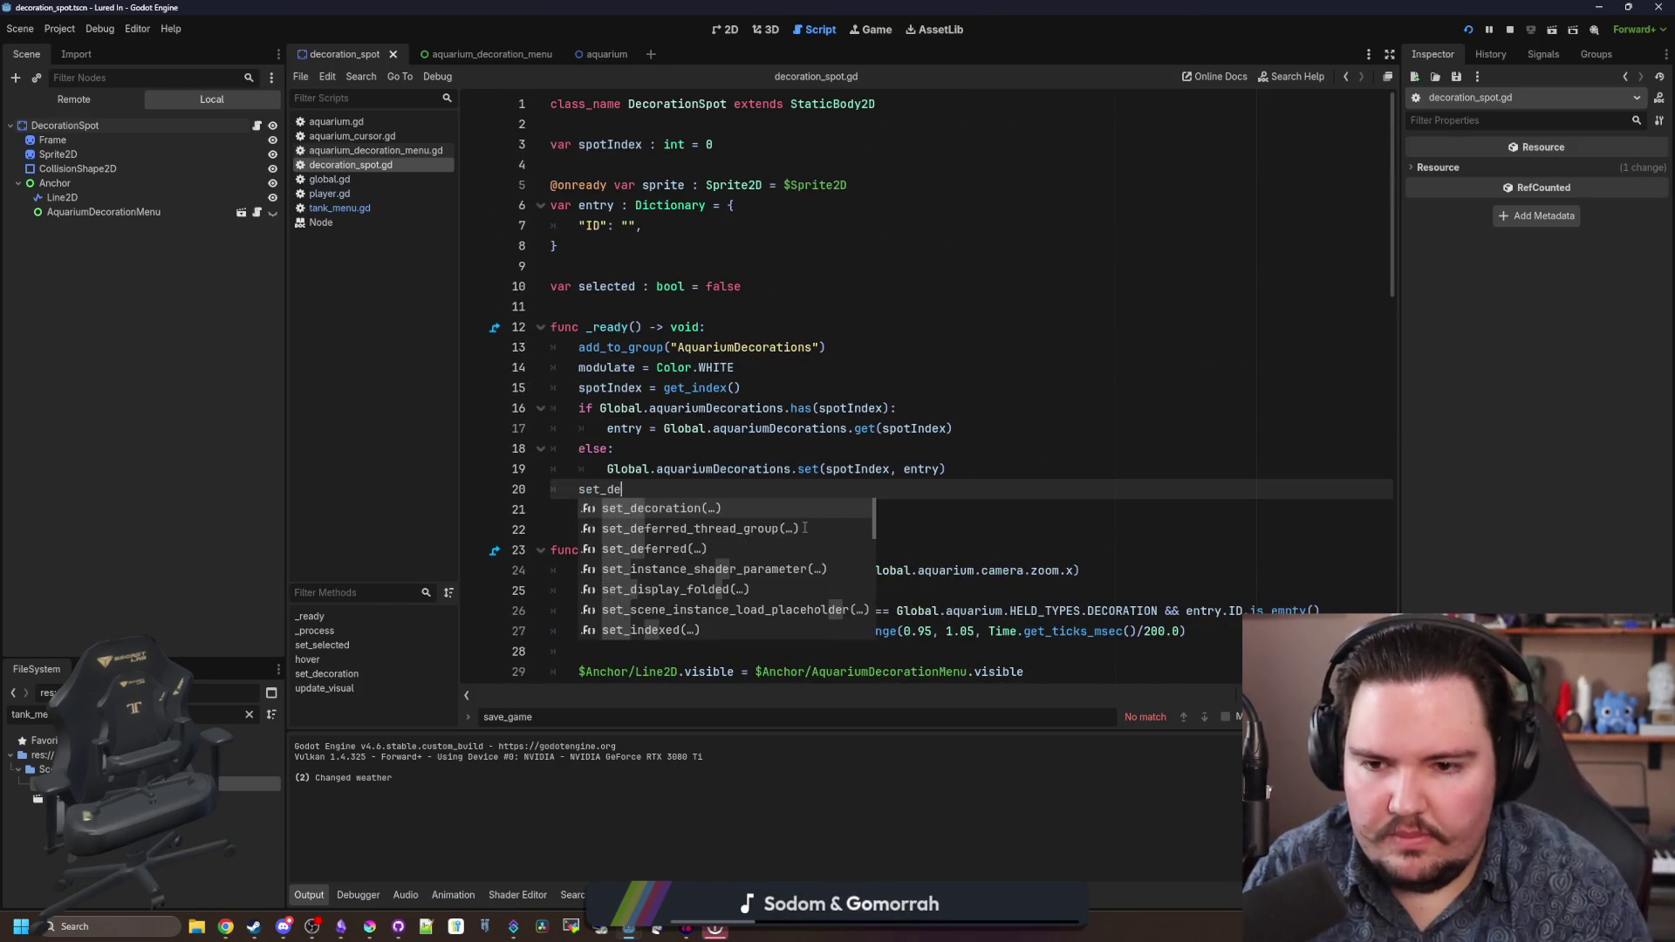
key("Return")
type("y.ID")
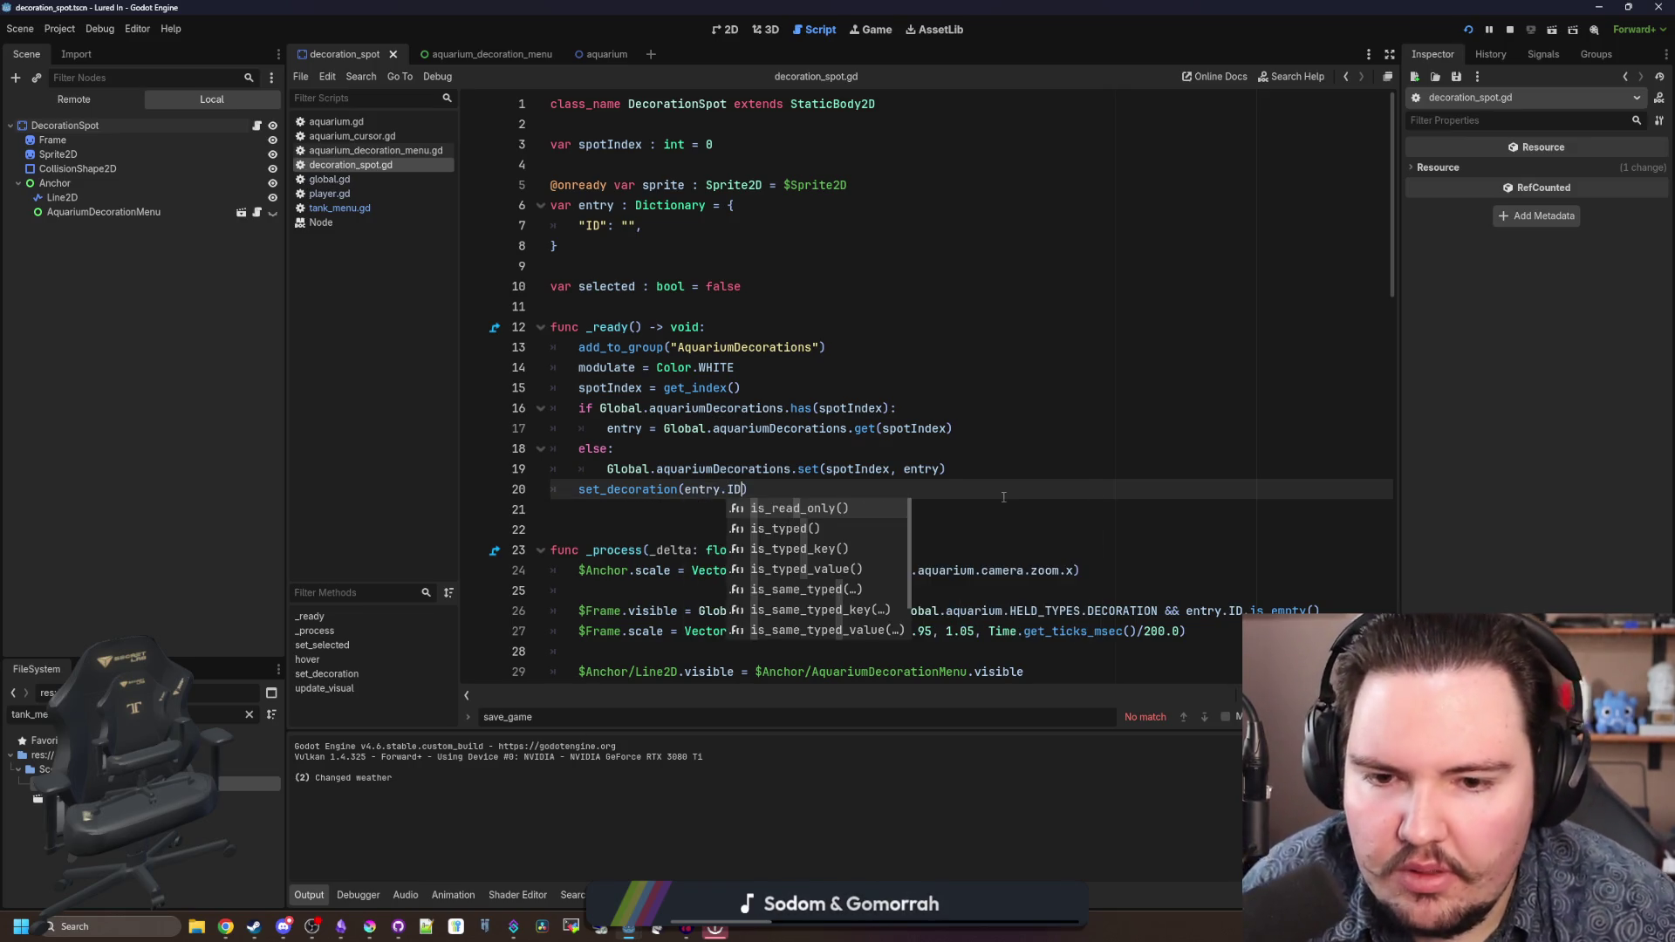
key("Escape")
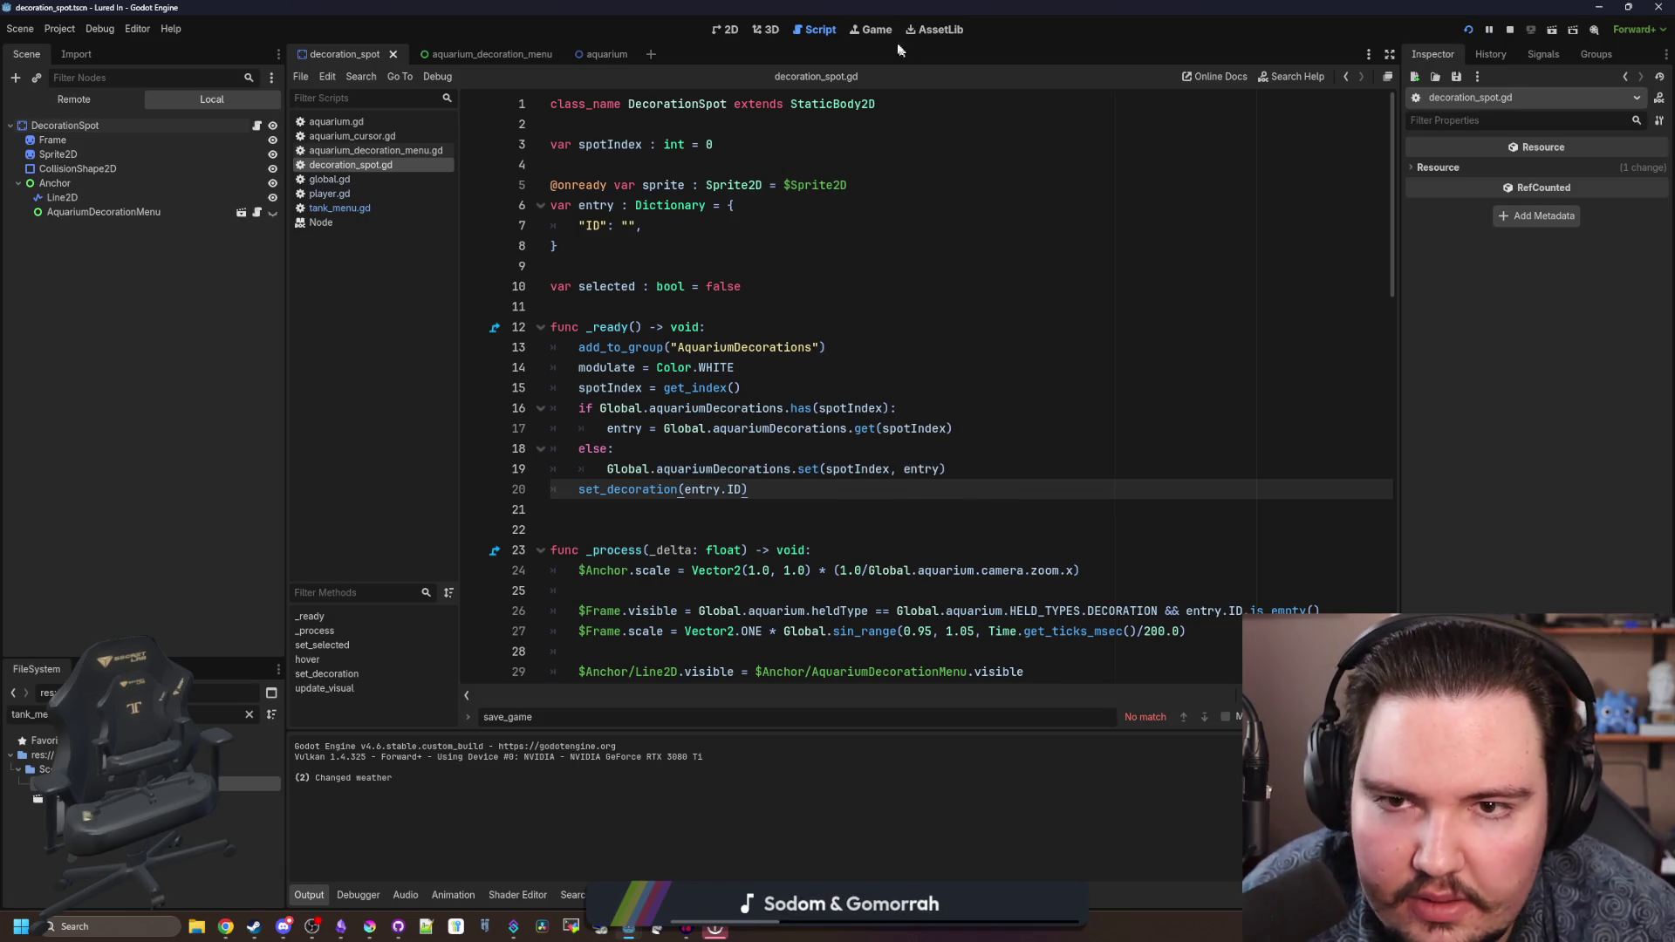
left_click(873, 30)
- Reload the shop via the main menu and shrink a decoration's scale from x1.8 to x1.0
key("Escape")
key("Escape")
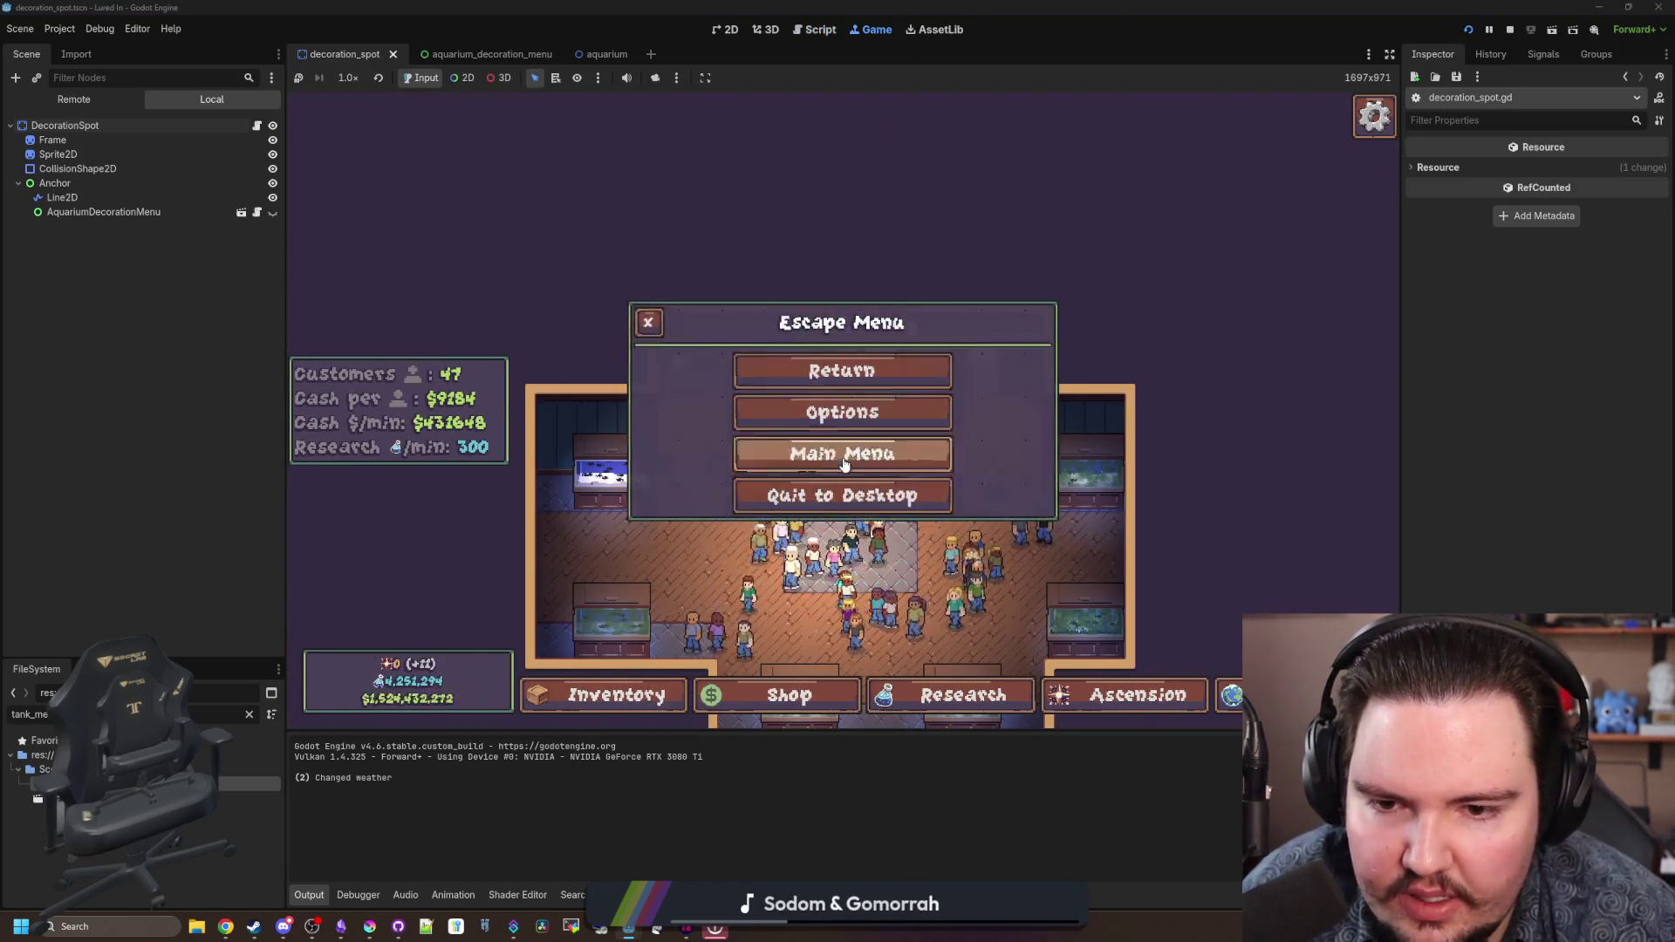
left_click(845, 464)
left_click(500, 486)
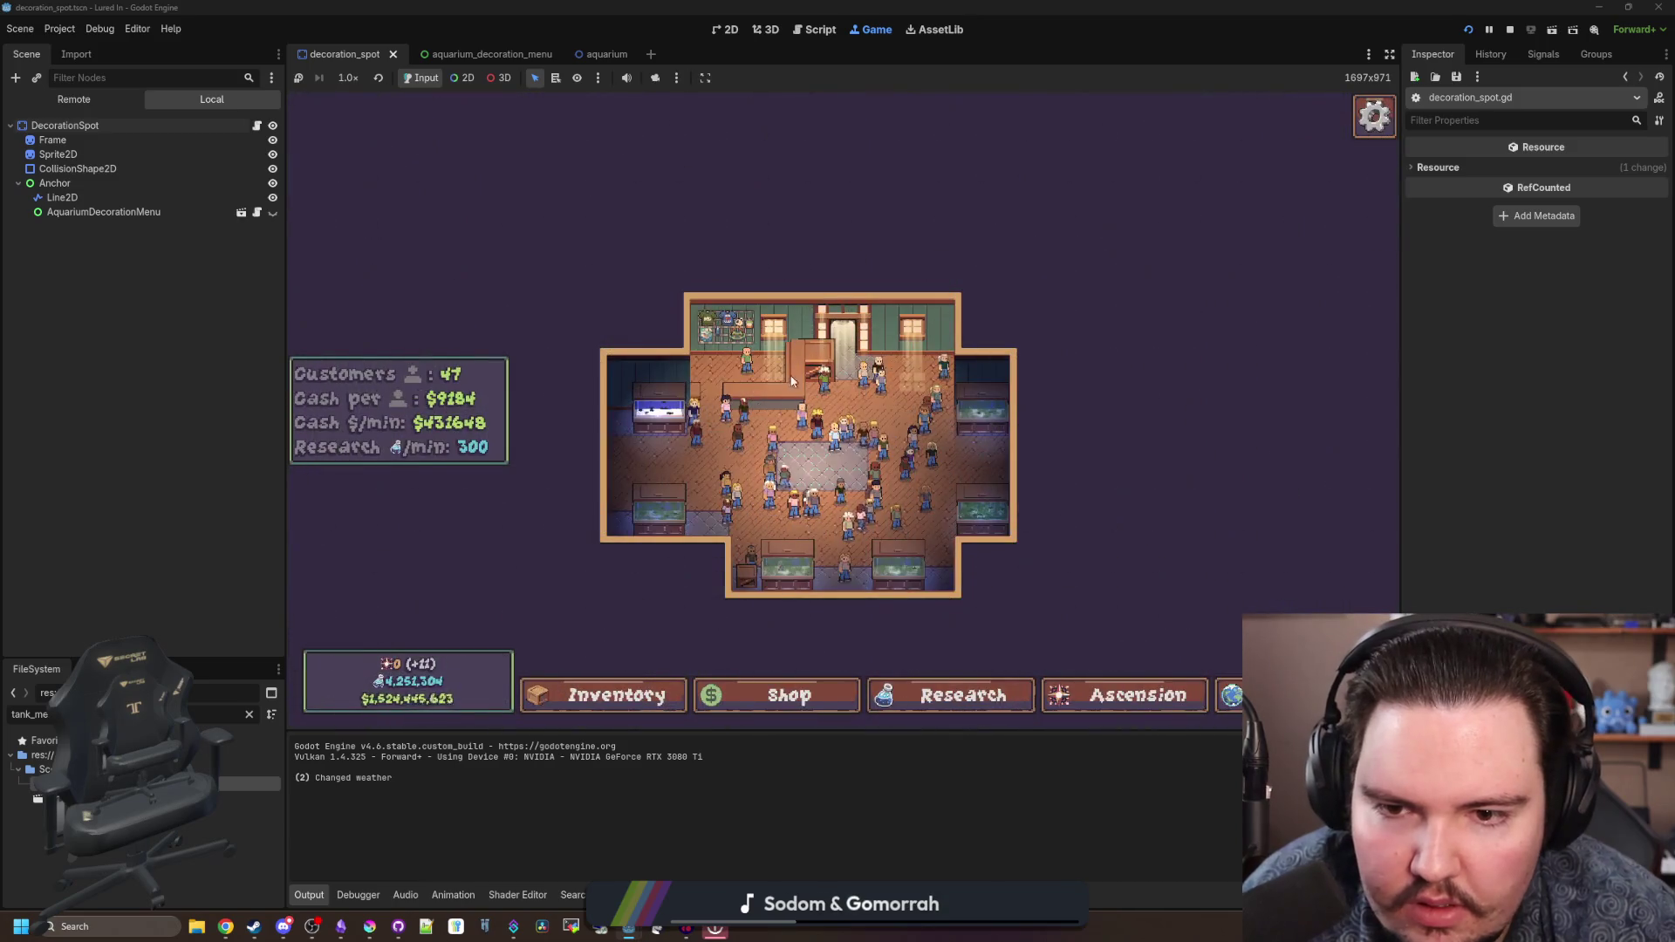
left_click(792, 381)
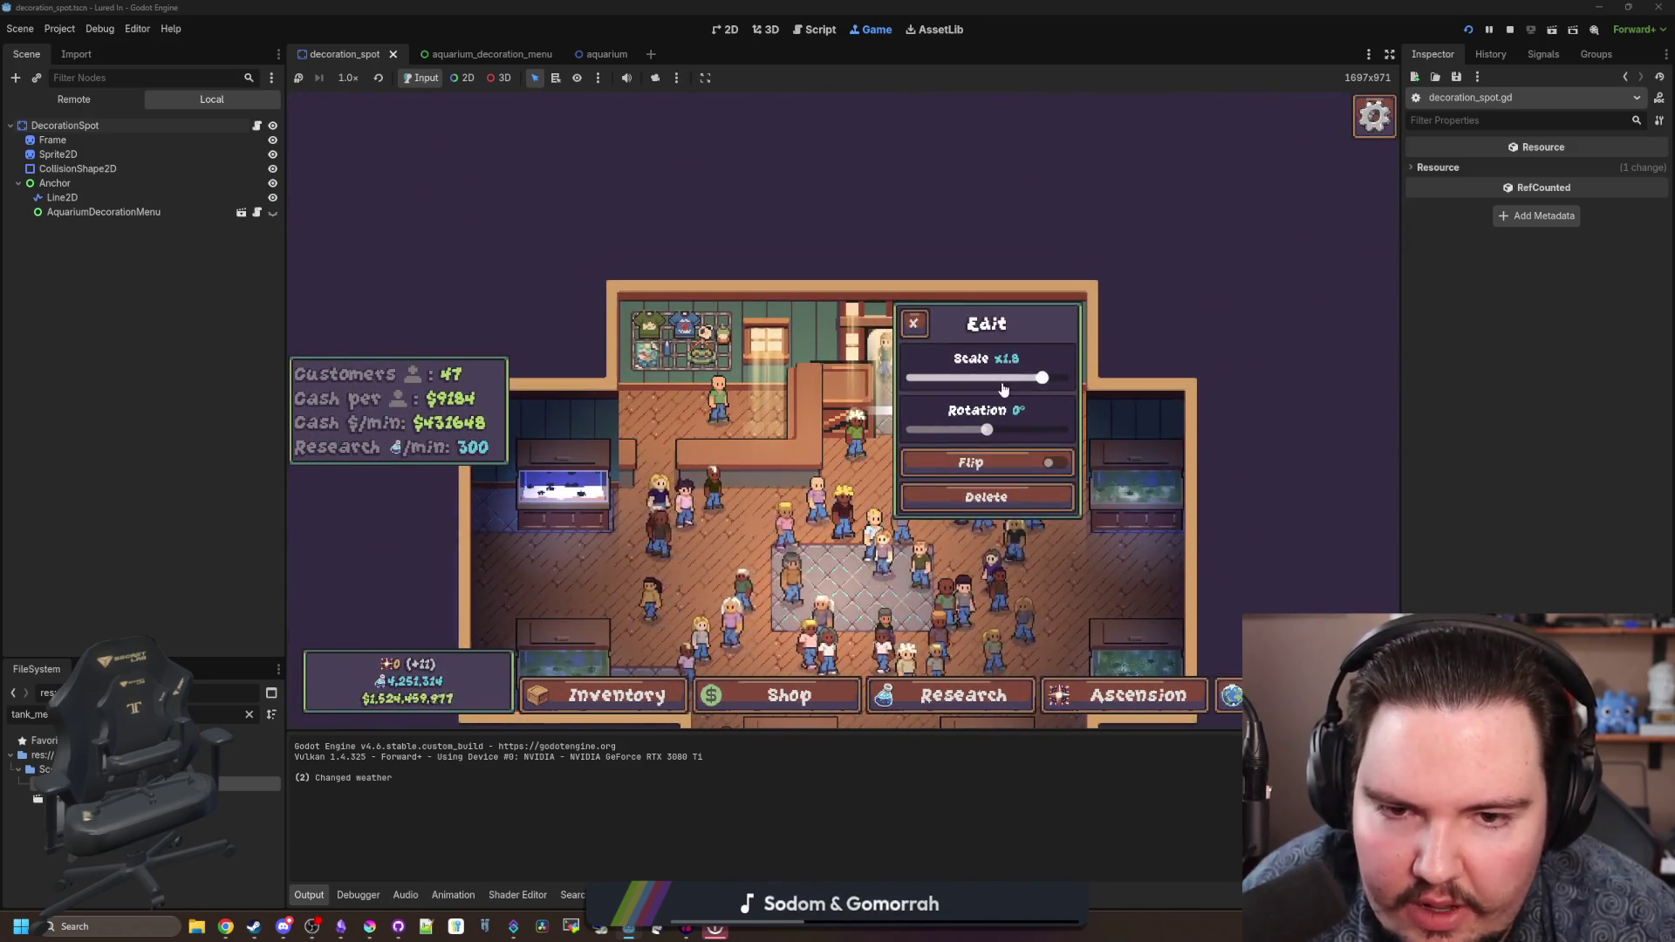
left_click_drag(1003, 384, 961, 380)
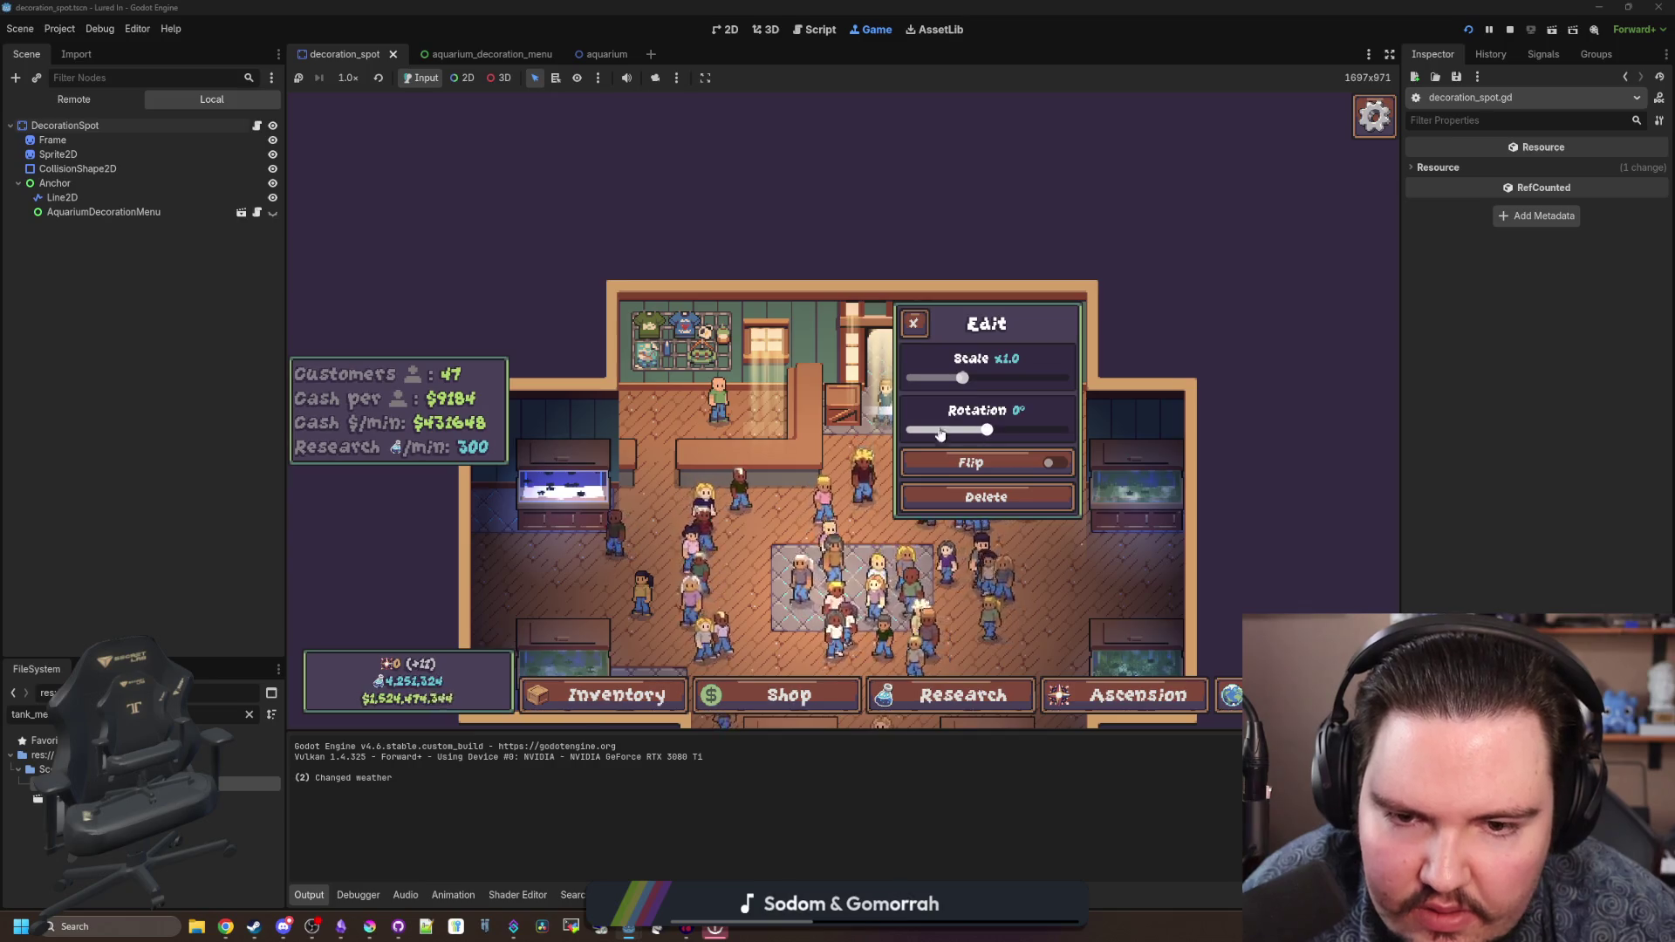
- Reload the shop again and check the small crate decoration's edit options
key("Escape")
key("Escape")
left_click(846, 463)
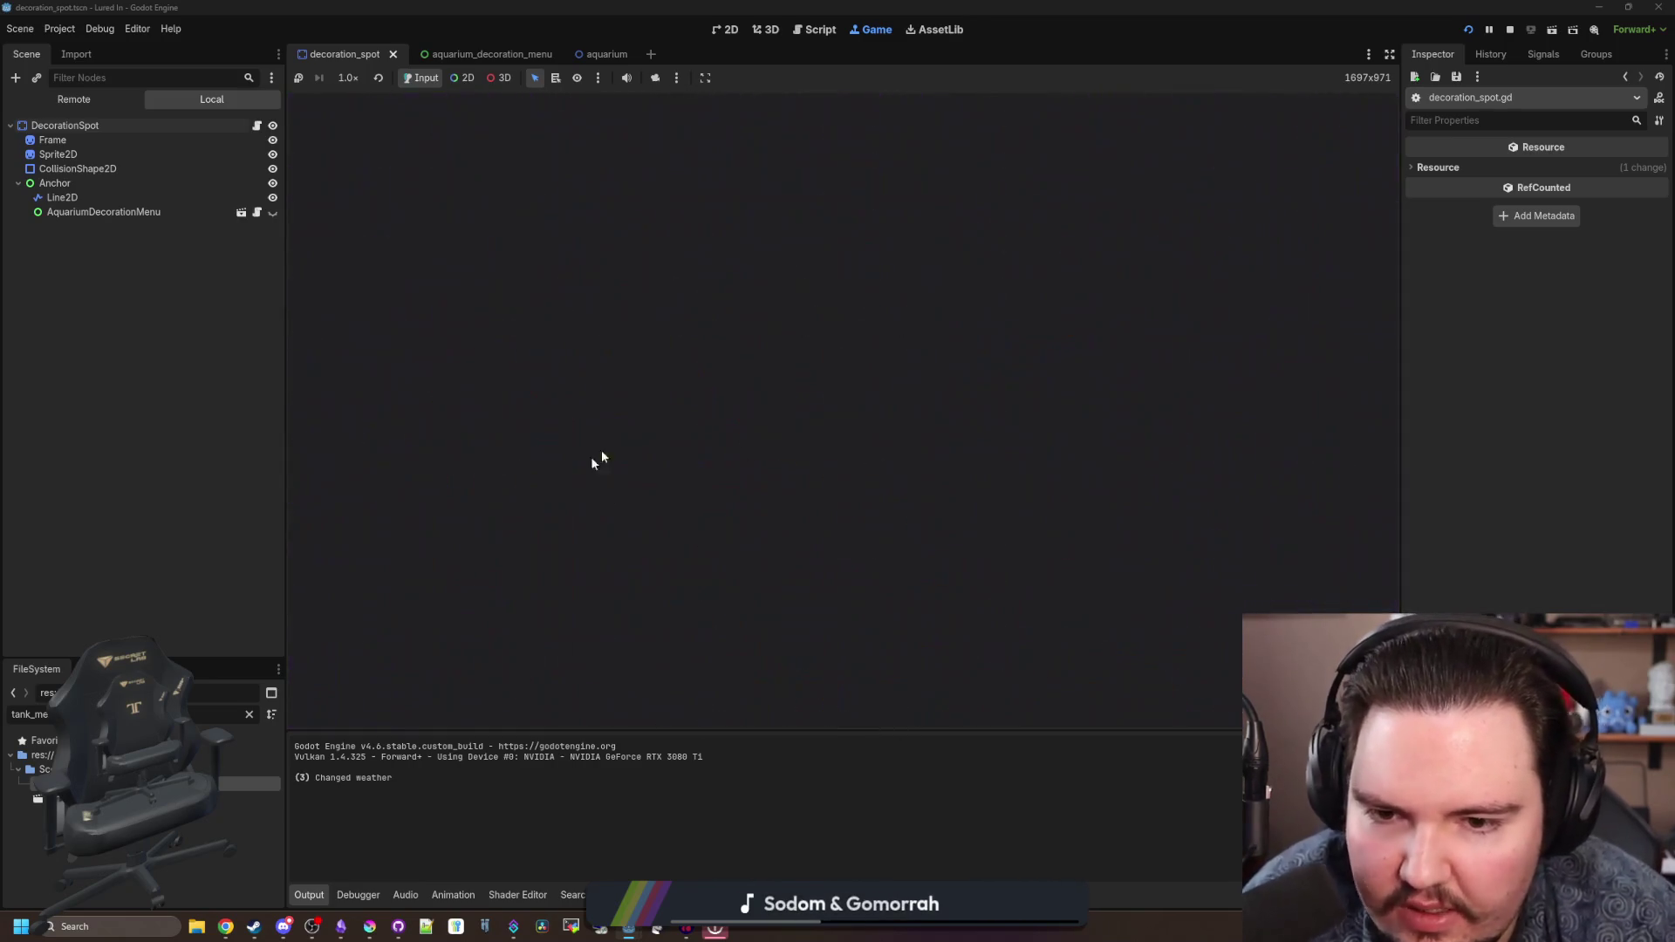
left_click(486, 497)
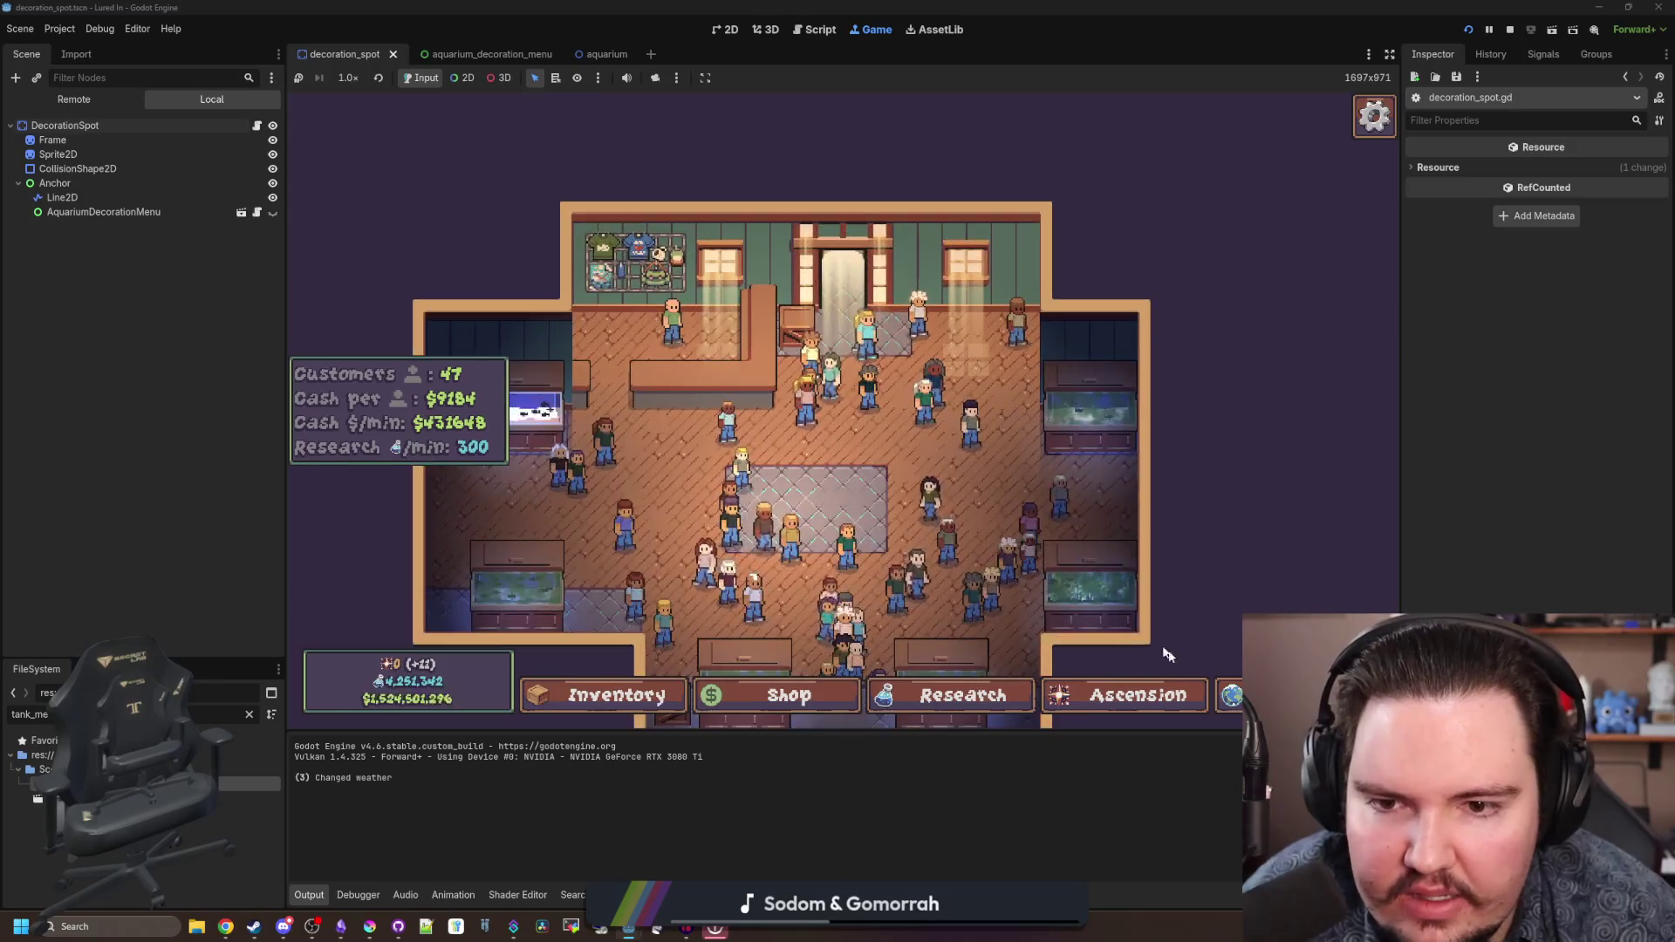
left_click(668, 602)
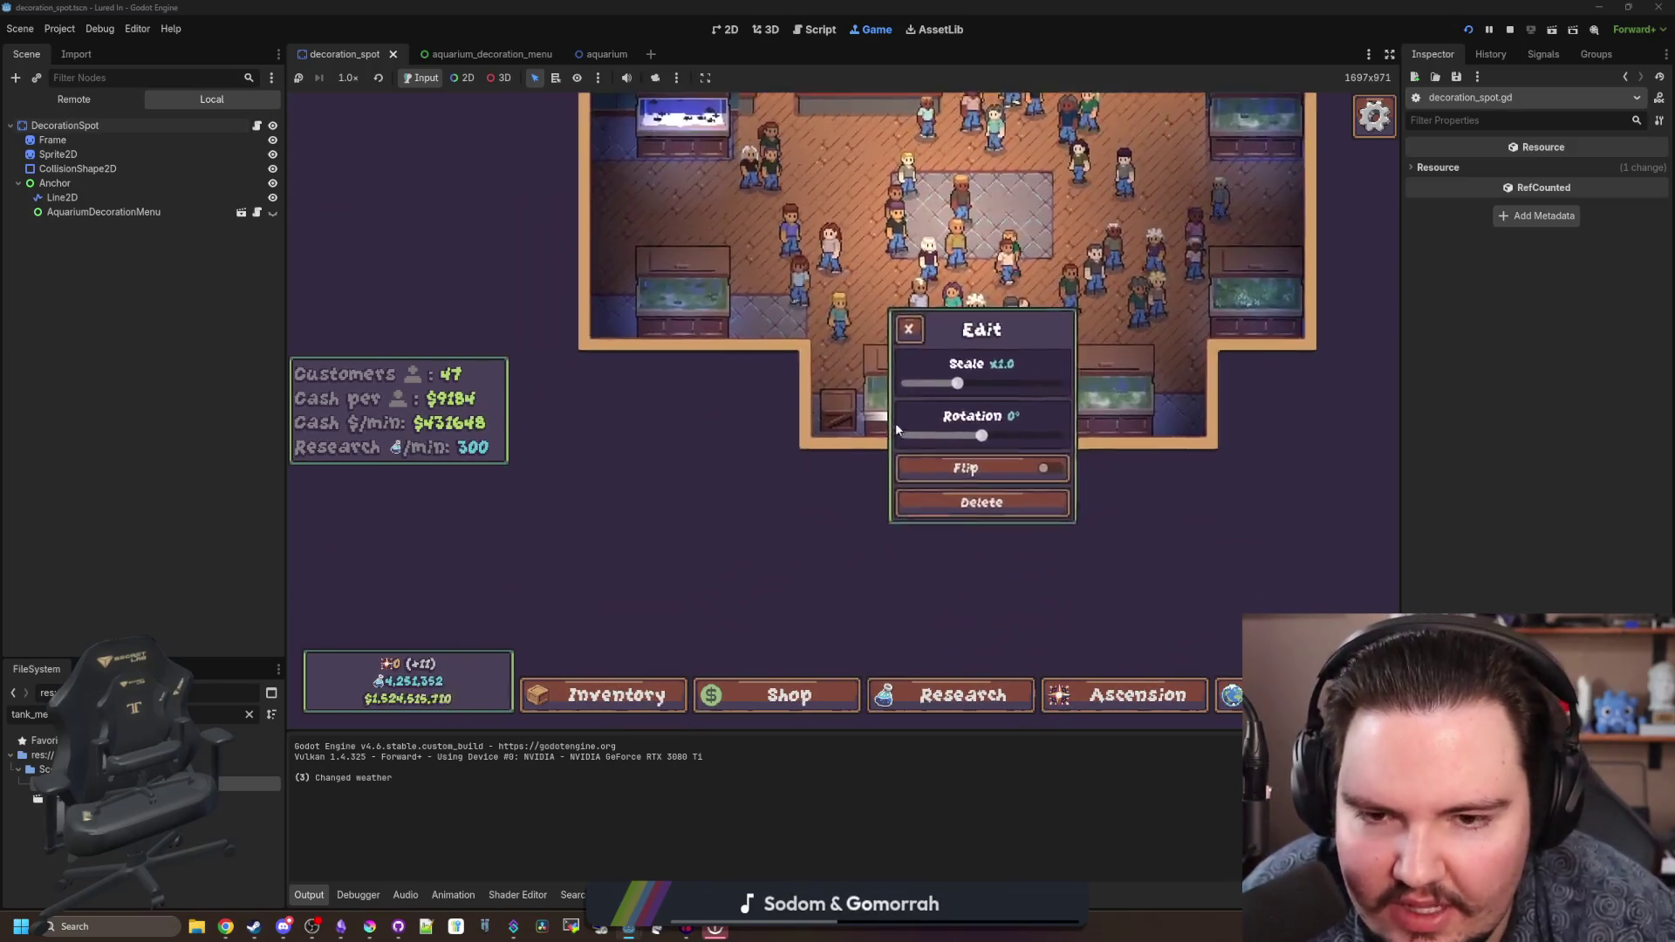
key("Escape")
- Travel to the pond fishing scene and back to the shop, then stop the game
left_click(1230, 695)
left_click(1053, 294)
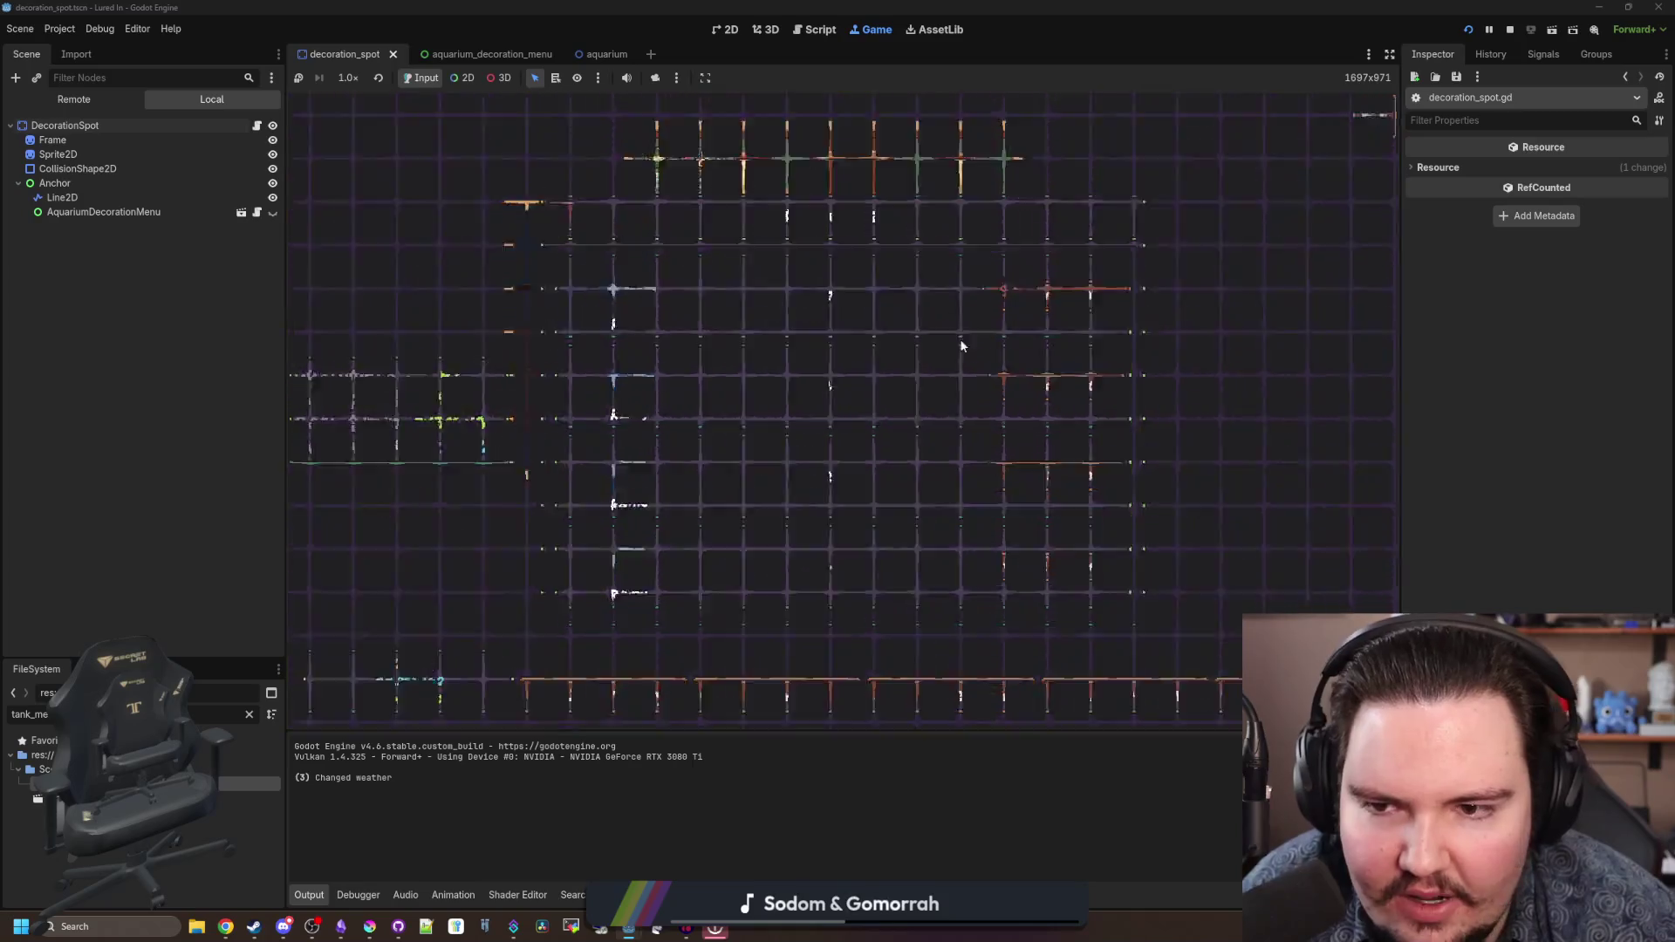
left_click(1228, 660)
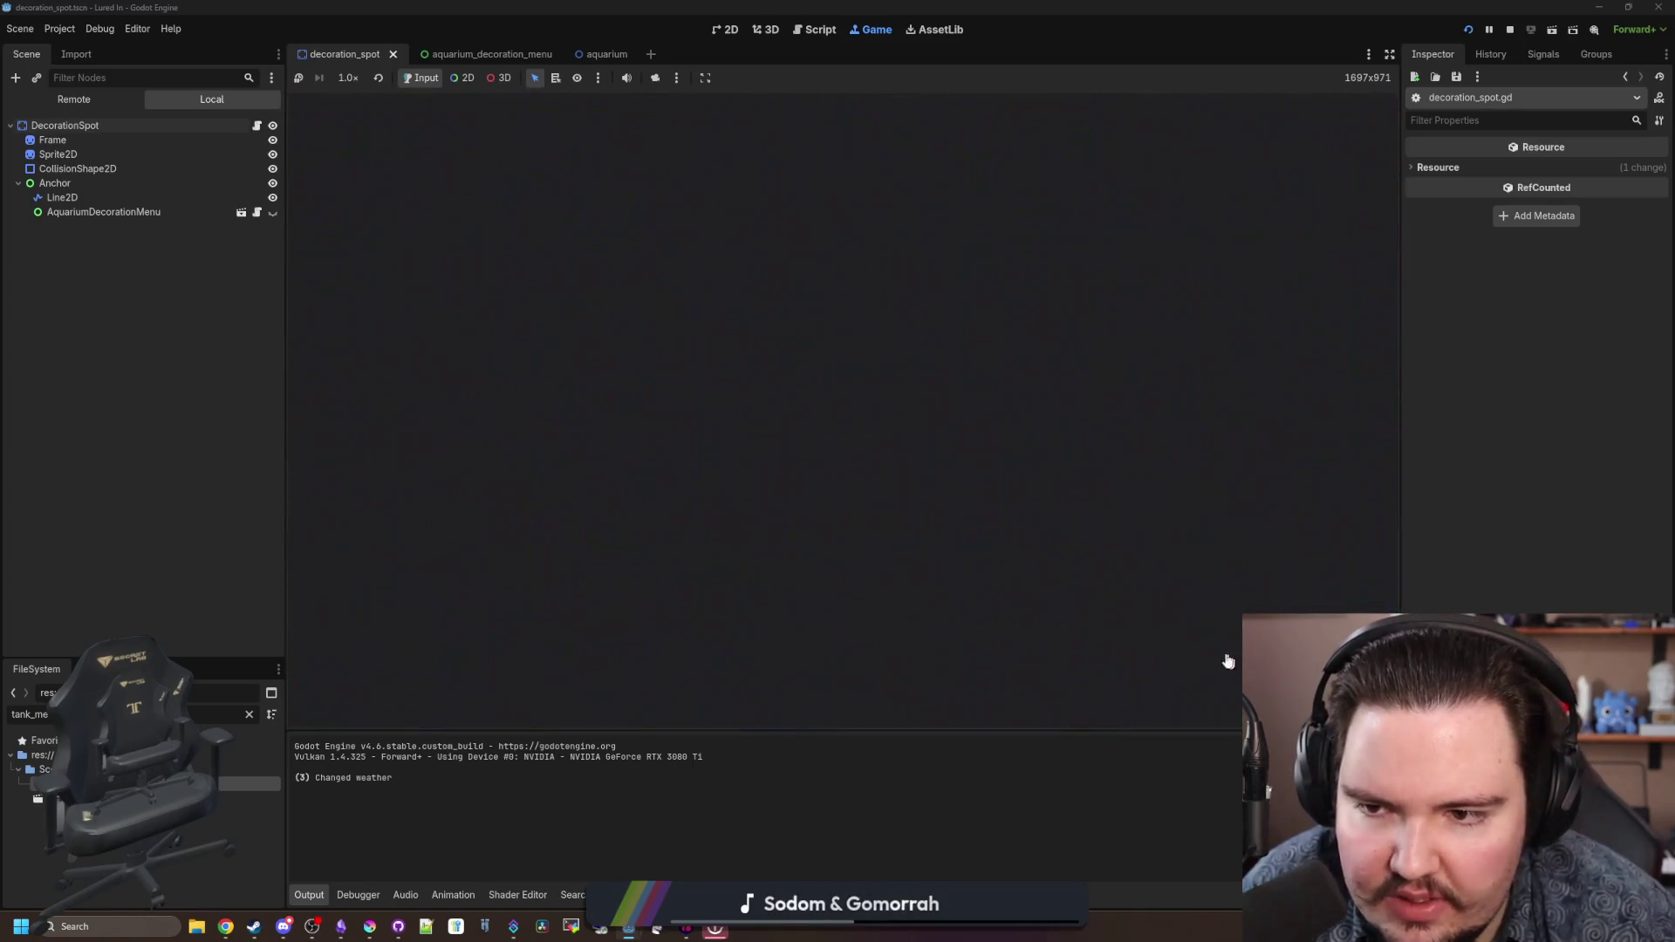
scroll(759, 359, "up", 5)
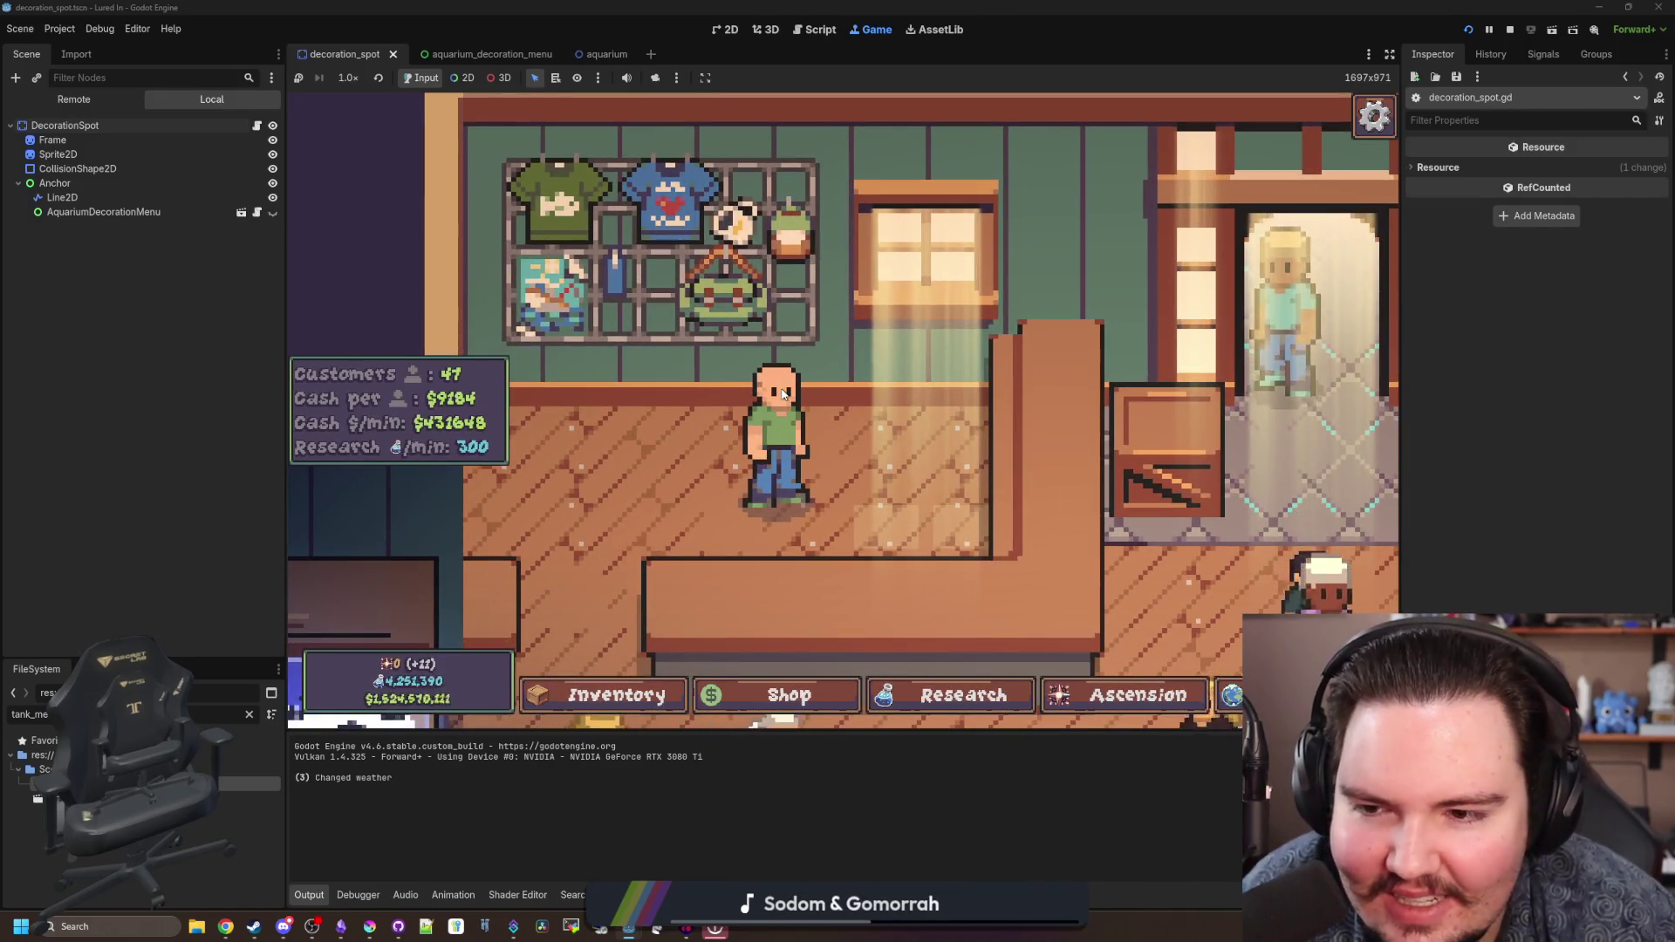
scroll(783, 394, "down", 3)
scroll(783, 395, "down", 3)
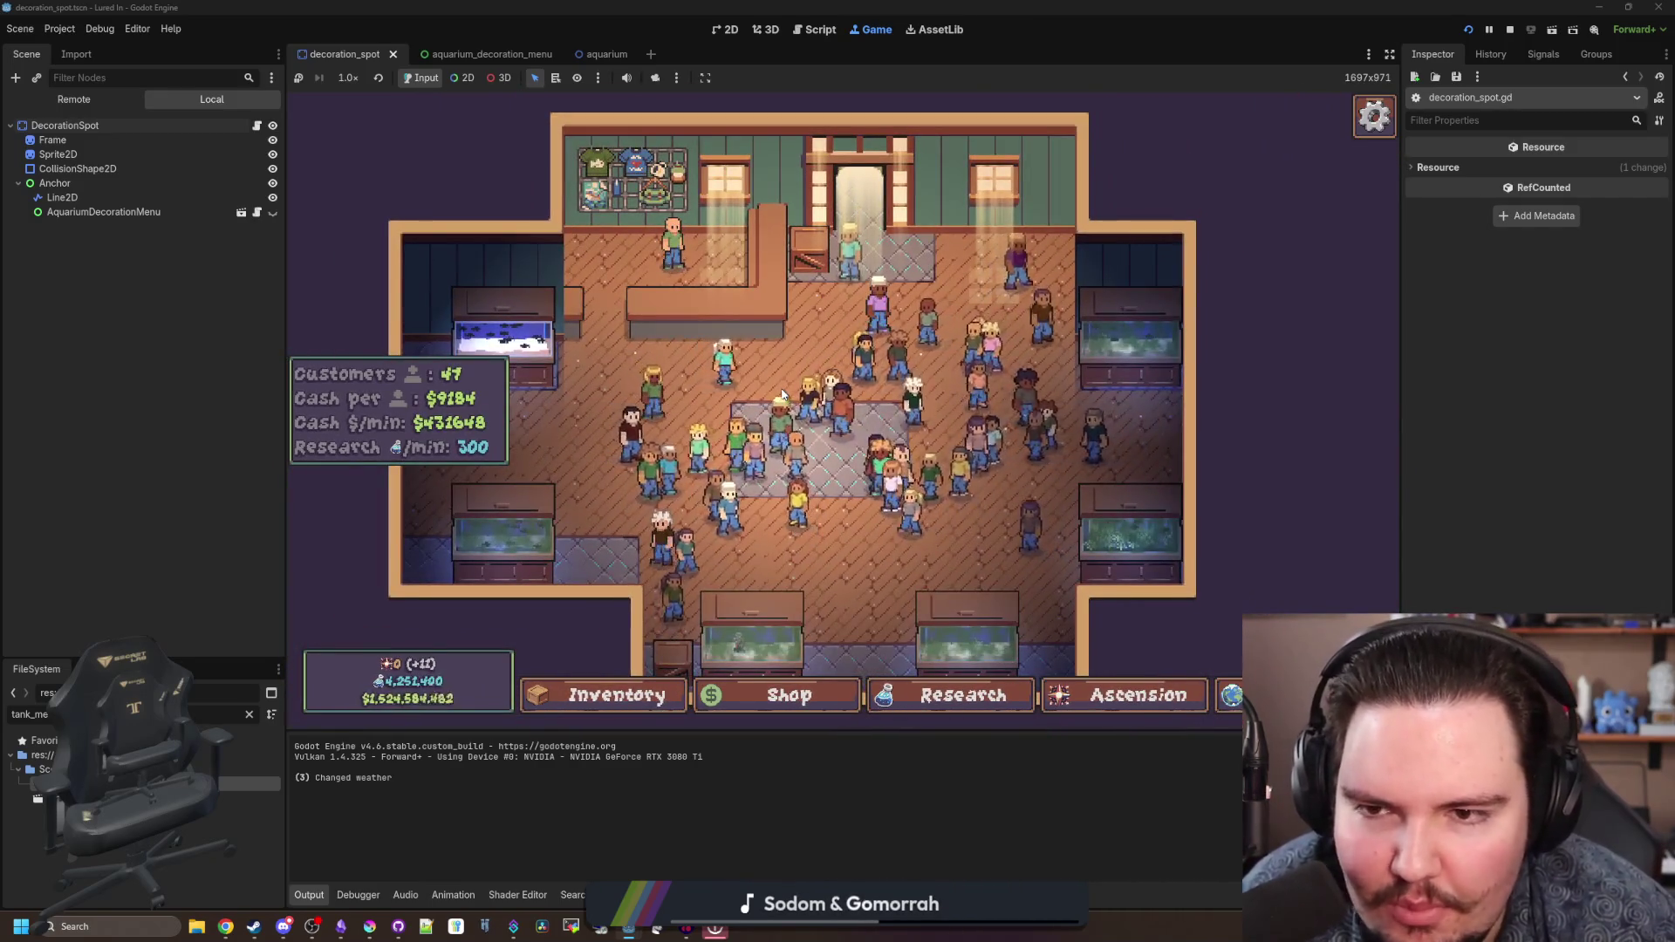
scroll(782, 394, "up", 1)
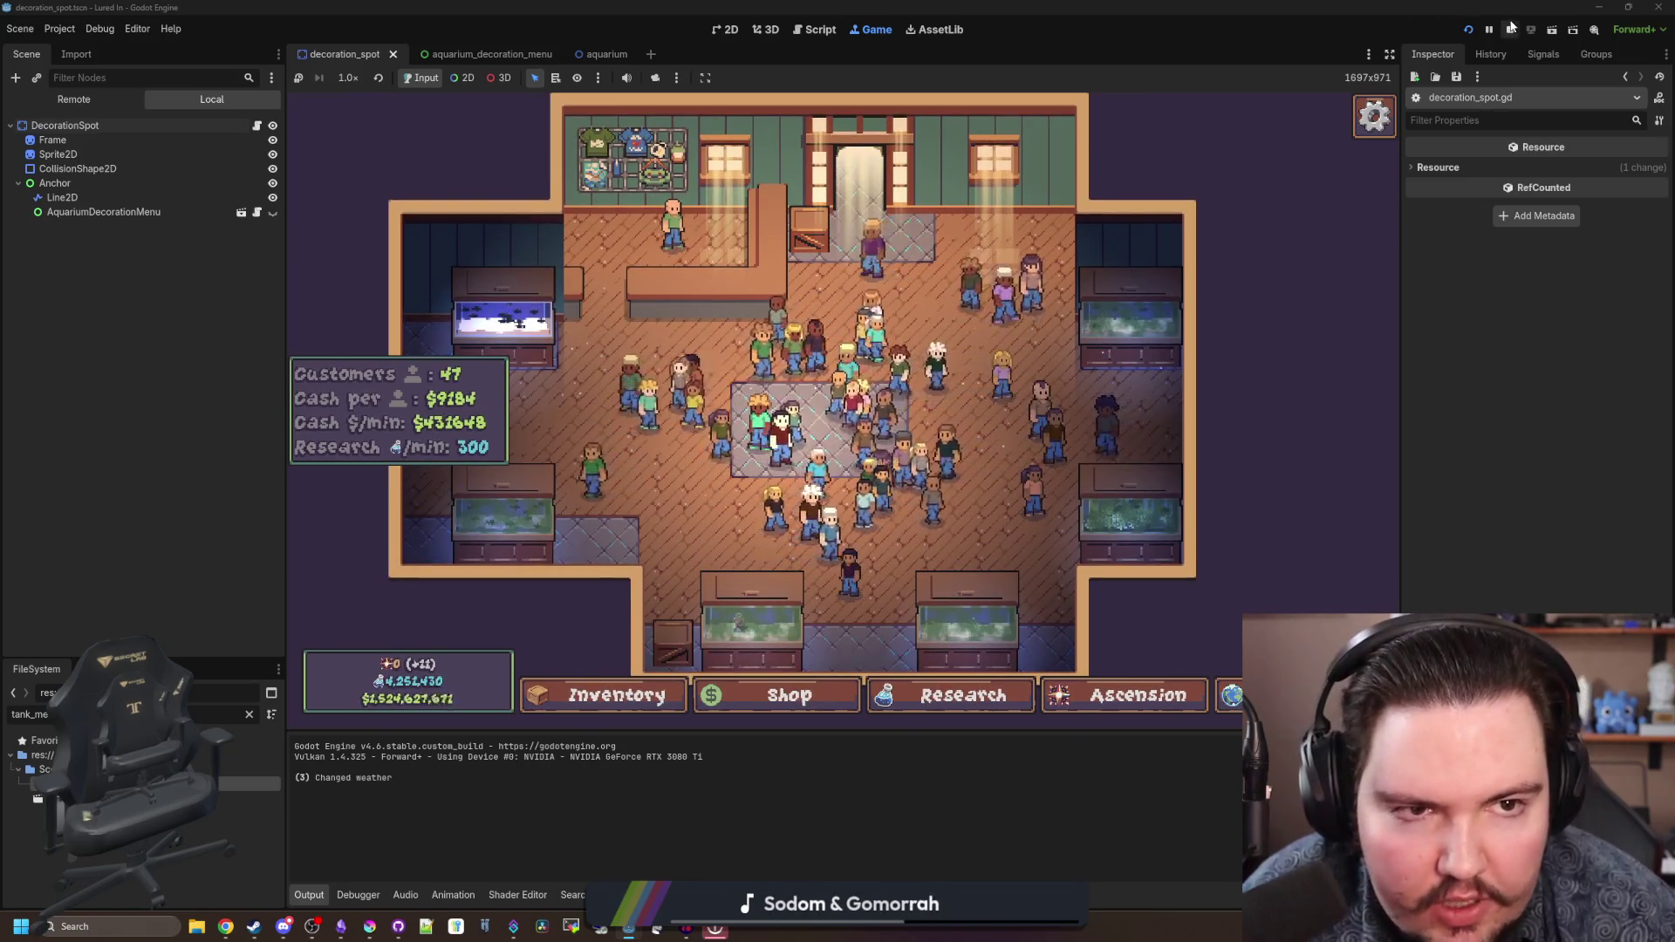
key("F8")
left_click(793, 290)
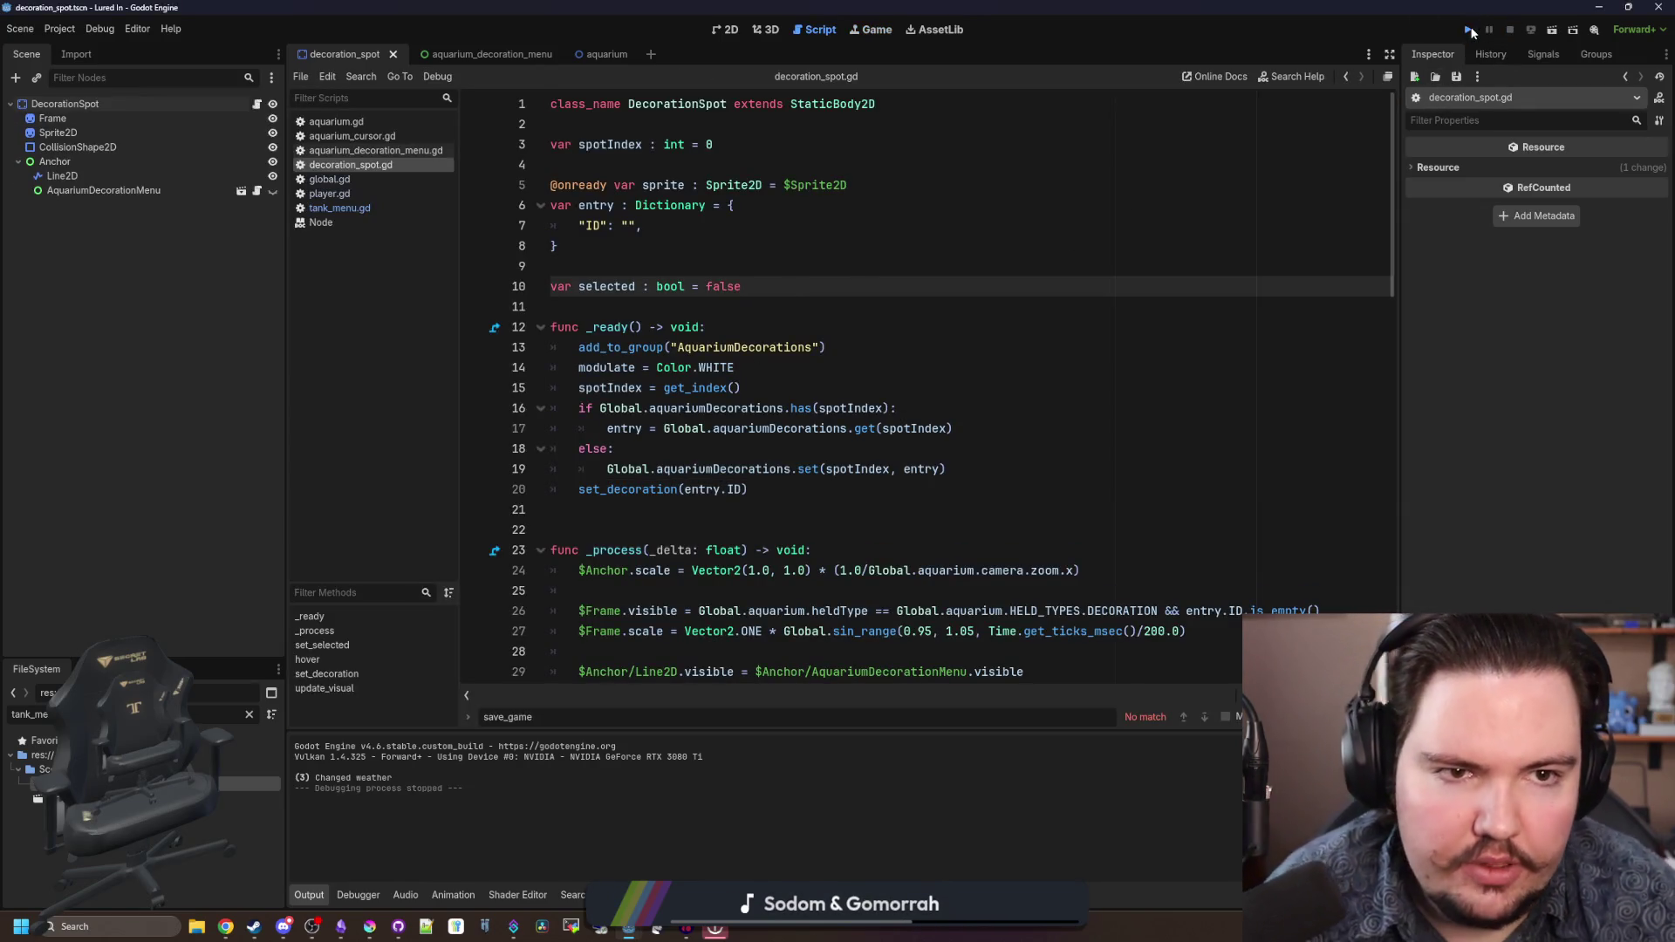
left_click(1470, 31)
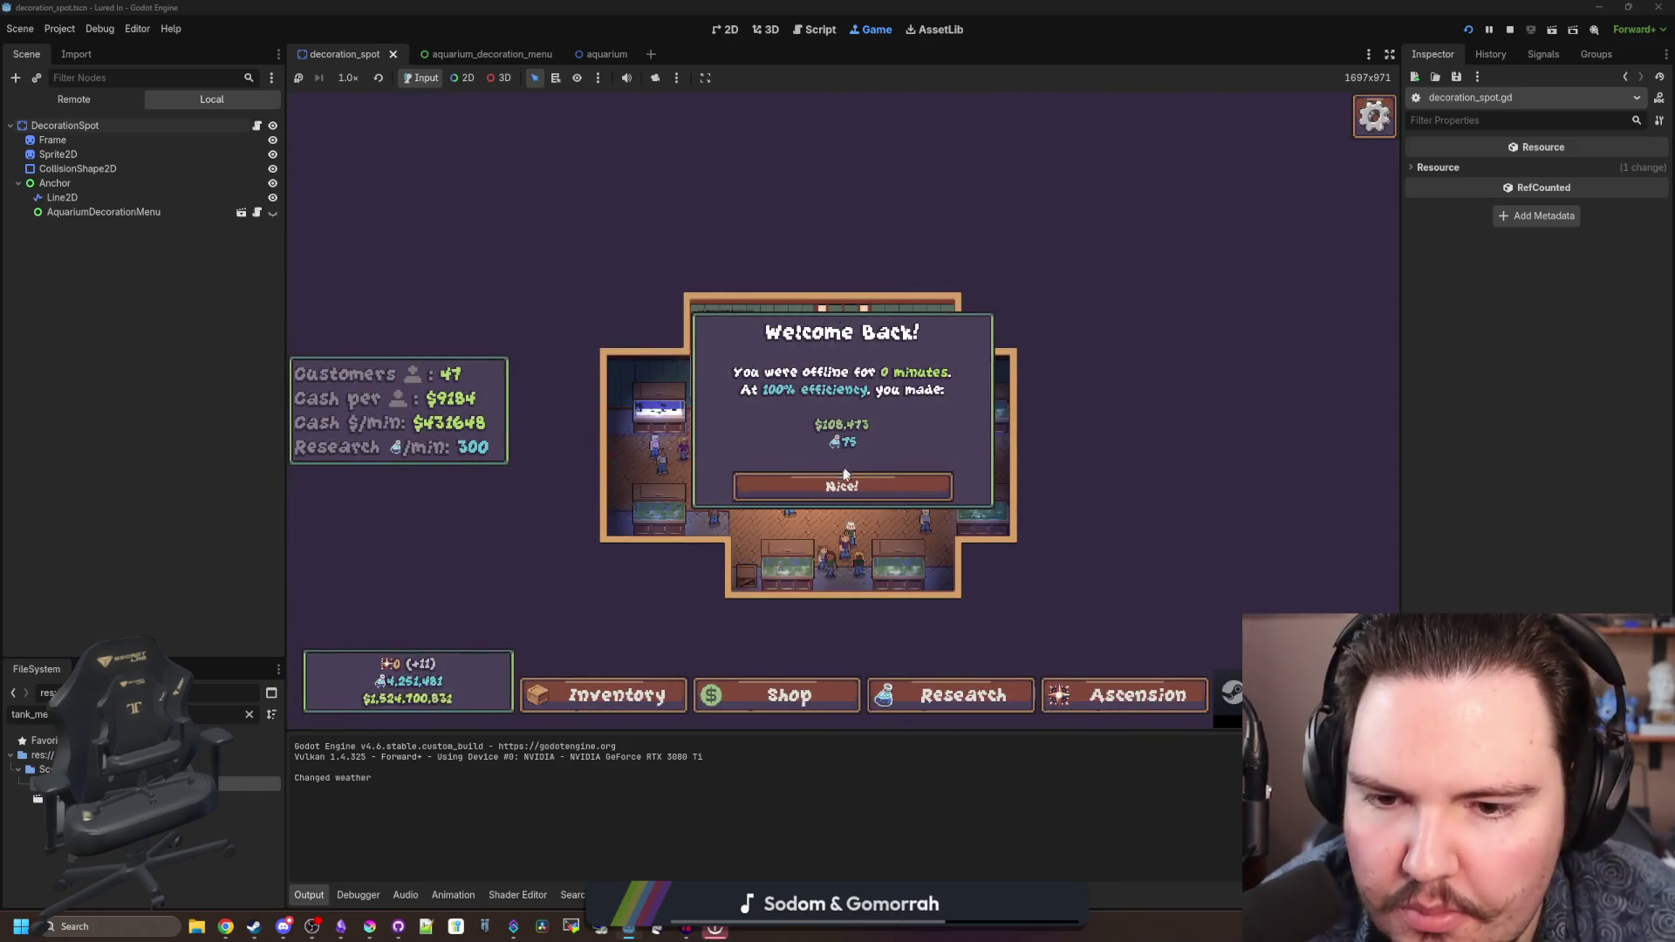
left_click(837, 479)
scroll(841, 541, "up", 5)
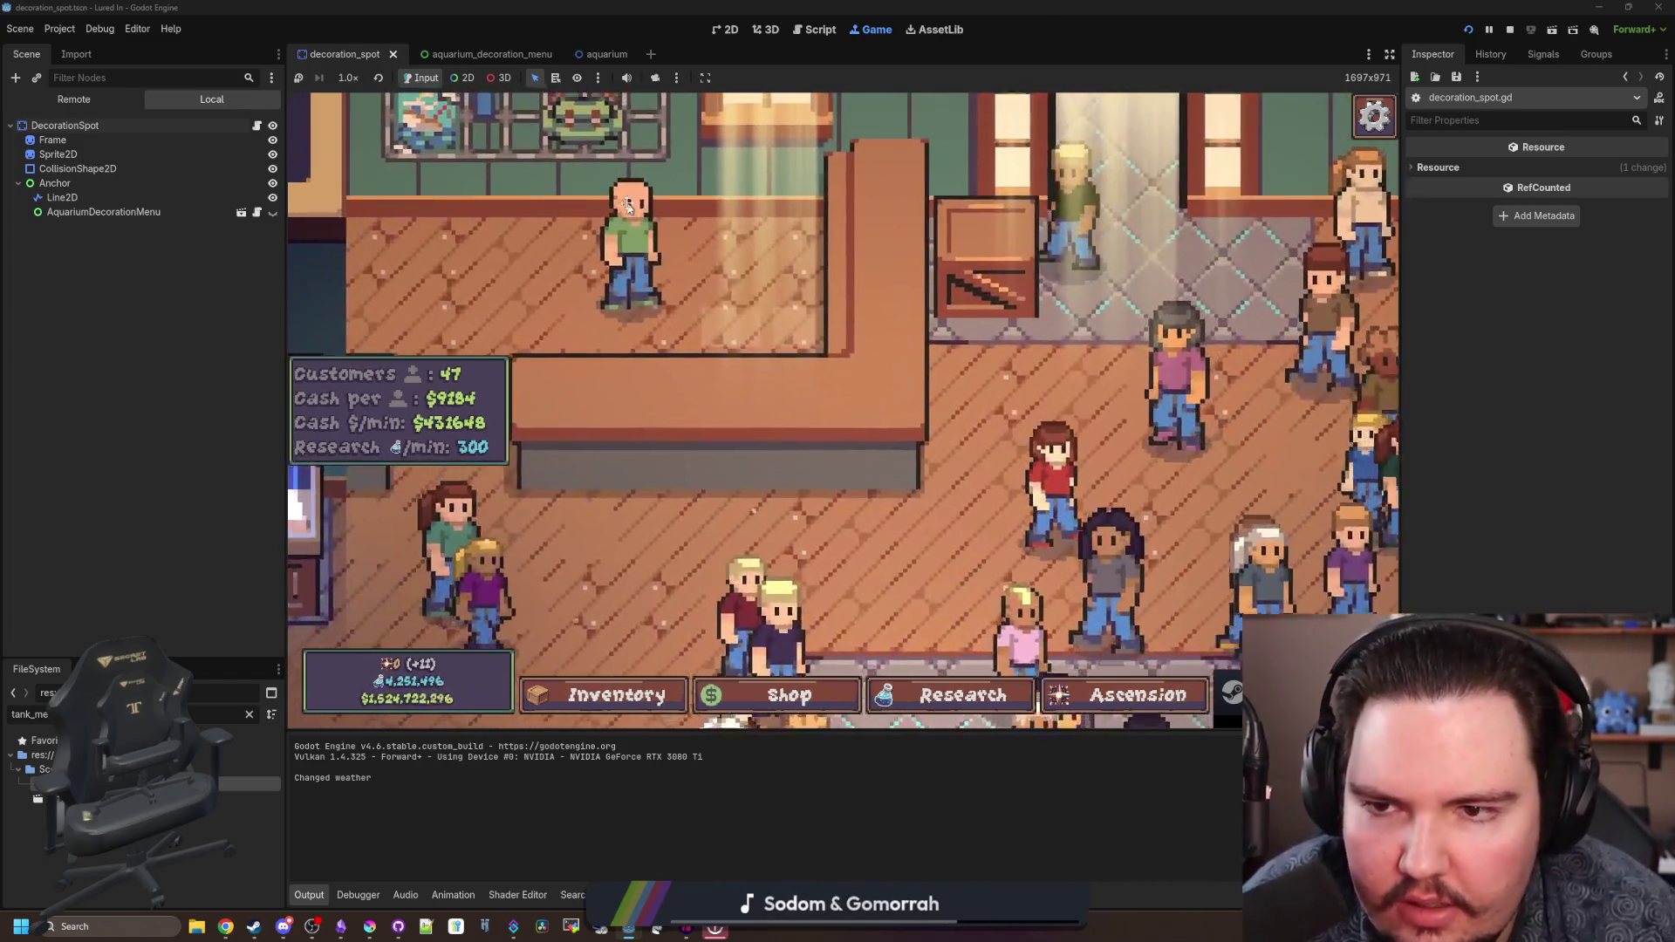
scroll(627, 207, "down", 5)
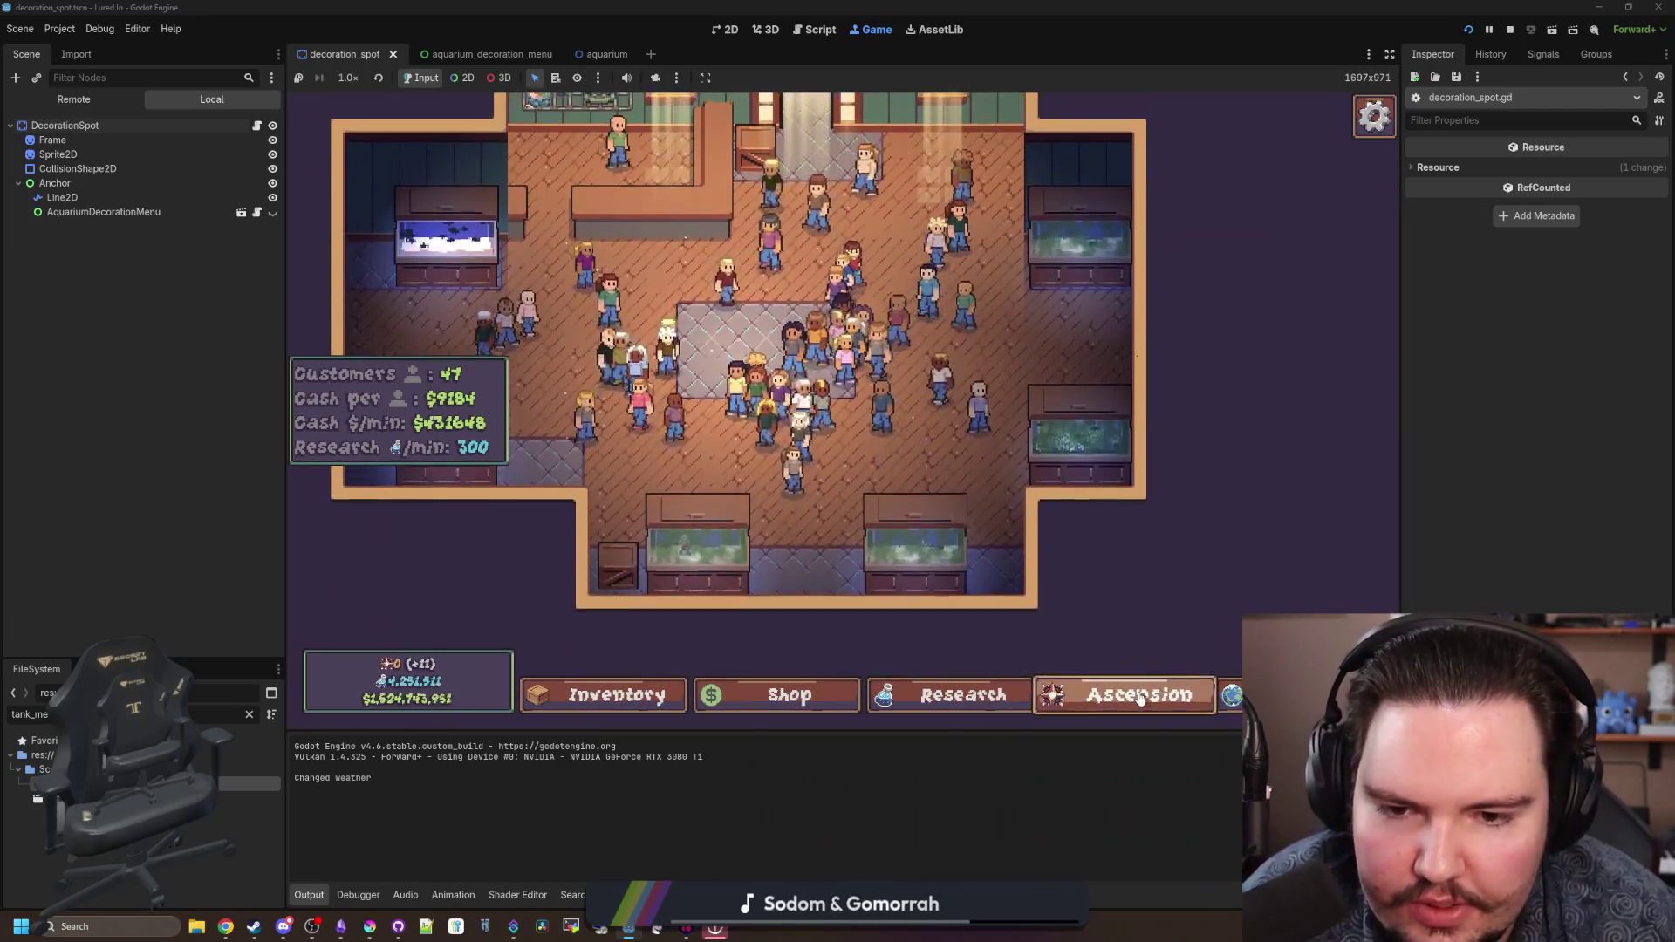
left_click(1125, 695)
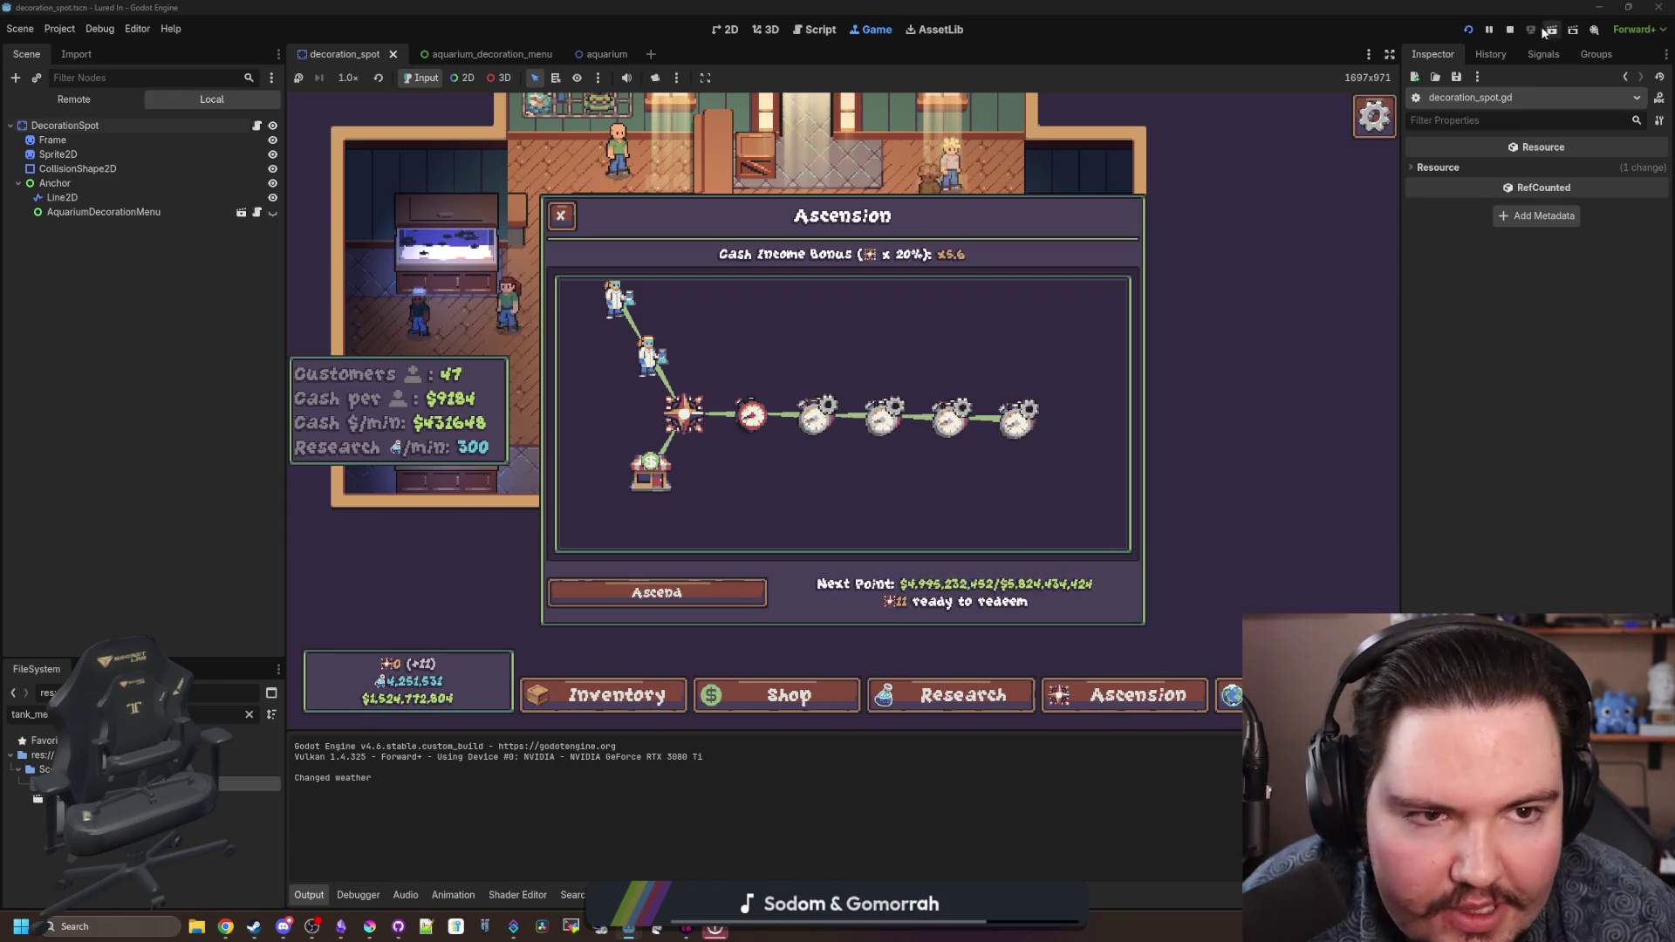
left_click(1510, 30)
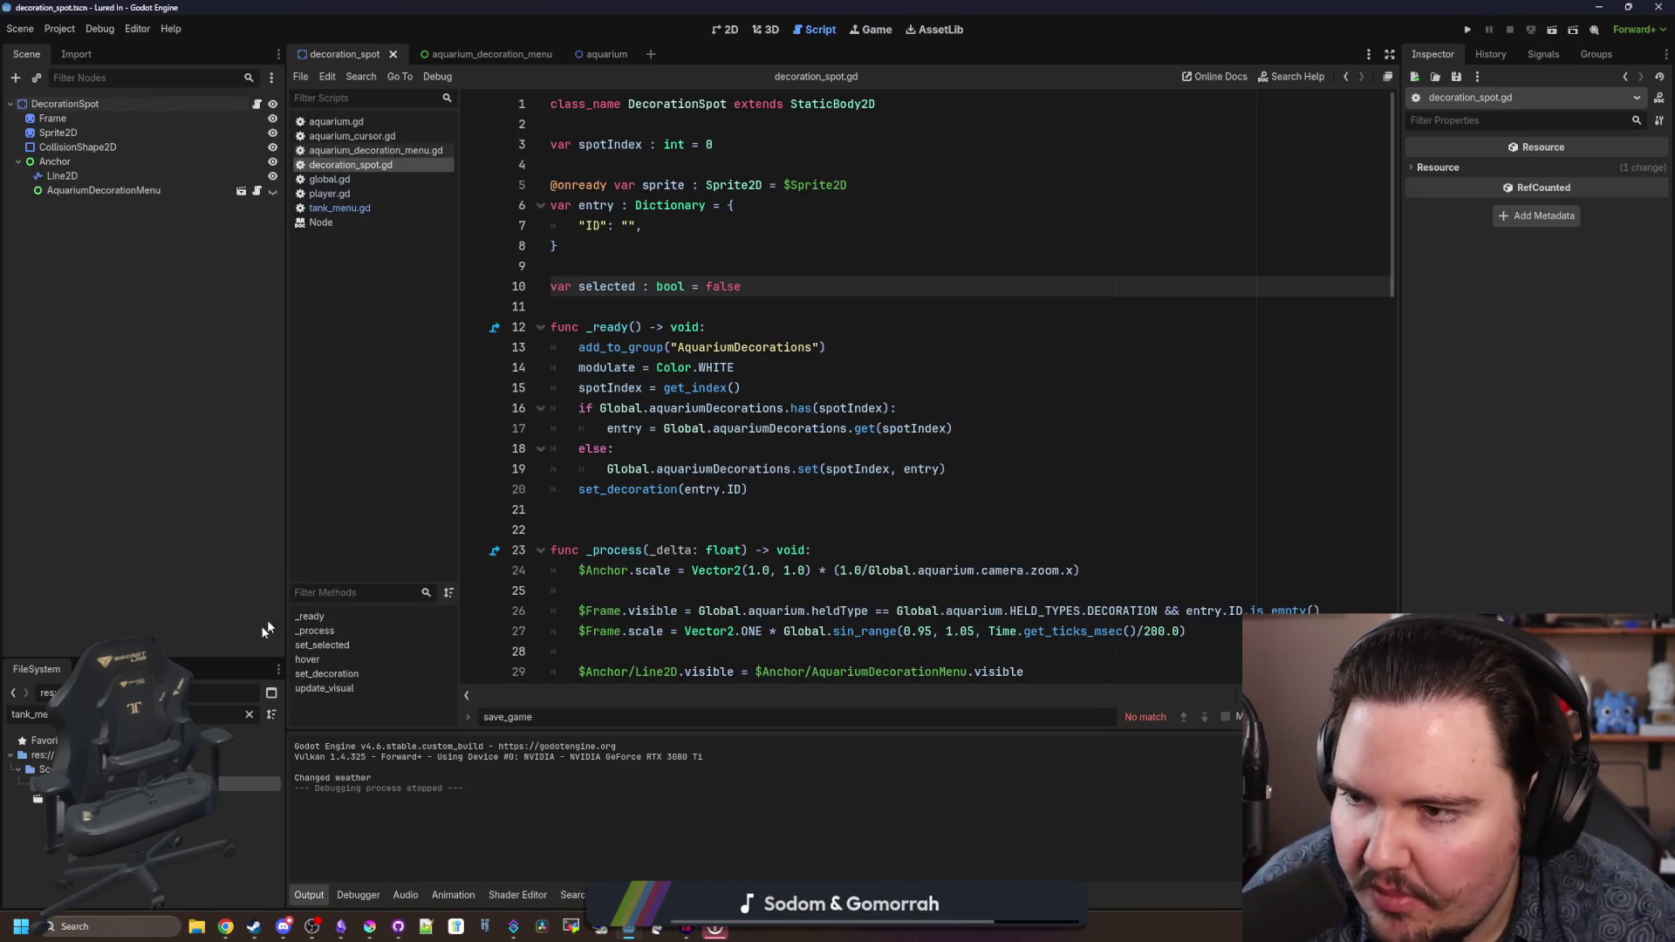
- Open tree_node.gd and locate the is_visible_in_tree check on line 78
left_click(283, 926)
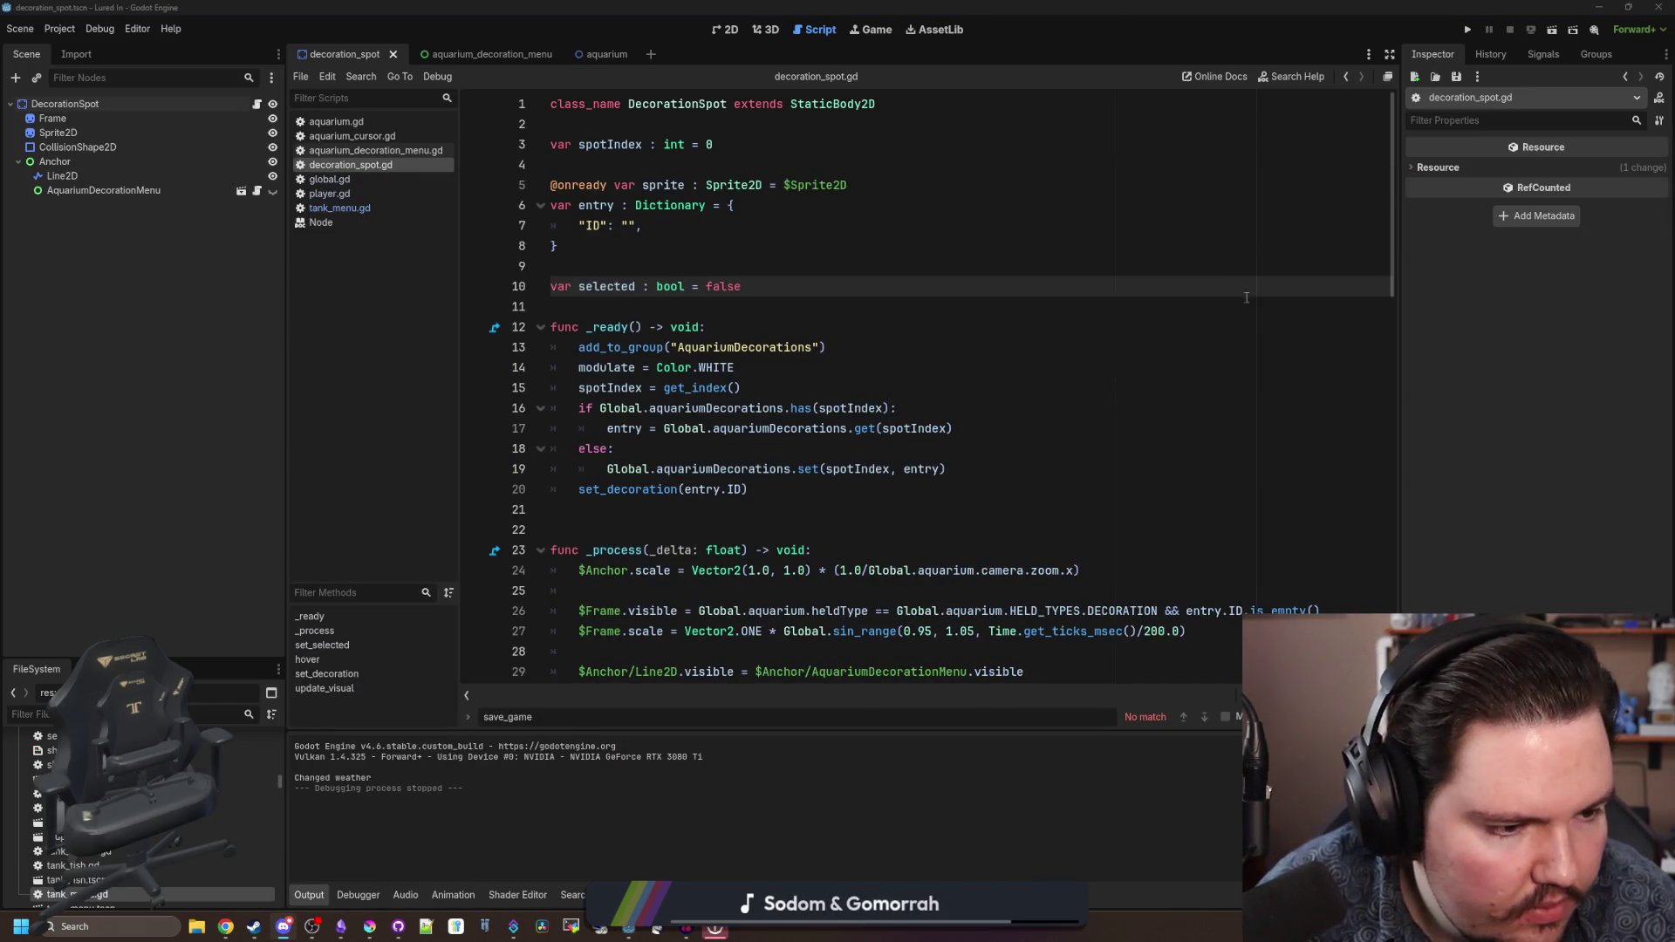
key("Down")
key("Down")
key("Down")
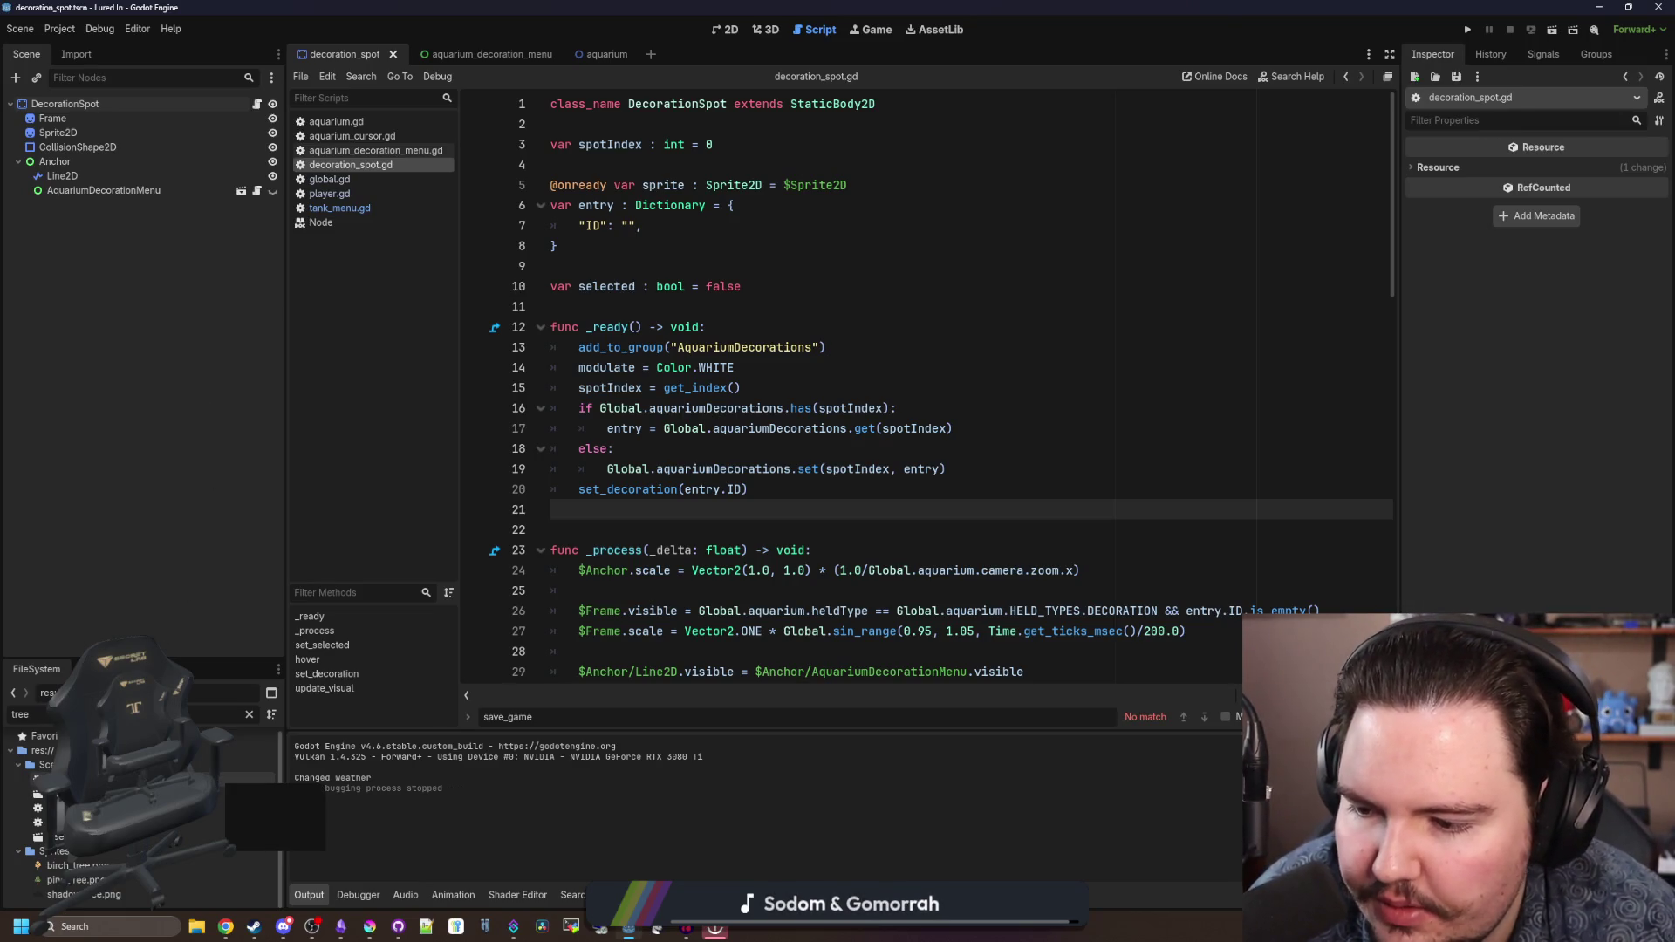
double_click(218, 821)
left_click(757, 489)
scroll(829, 437, "down", 4)
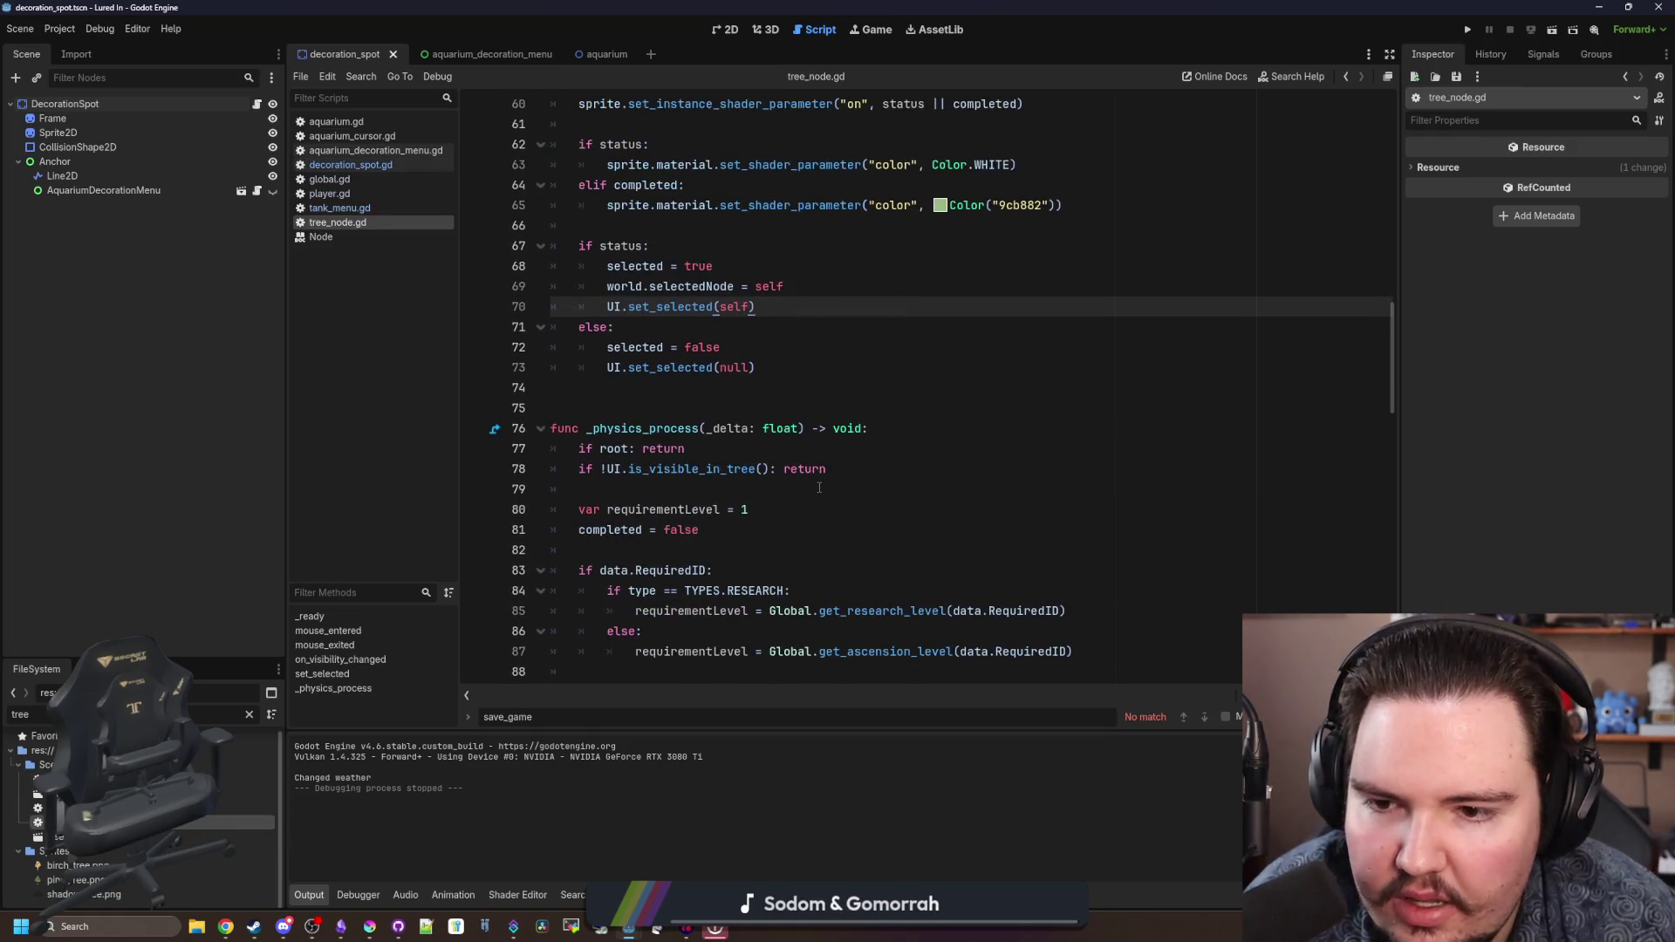
left_click(877, 408)
left_click_drag(878, 407, 579, 407)
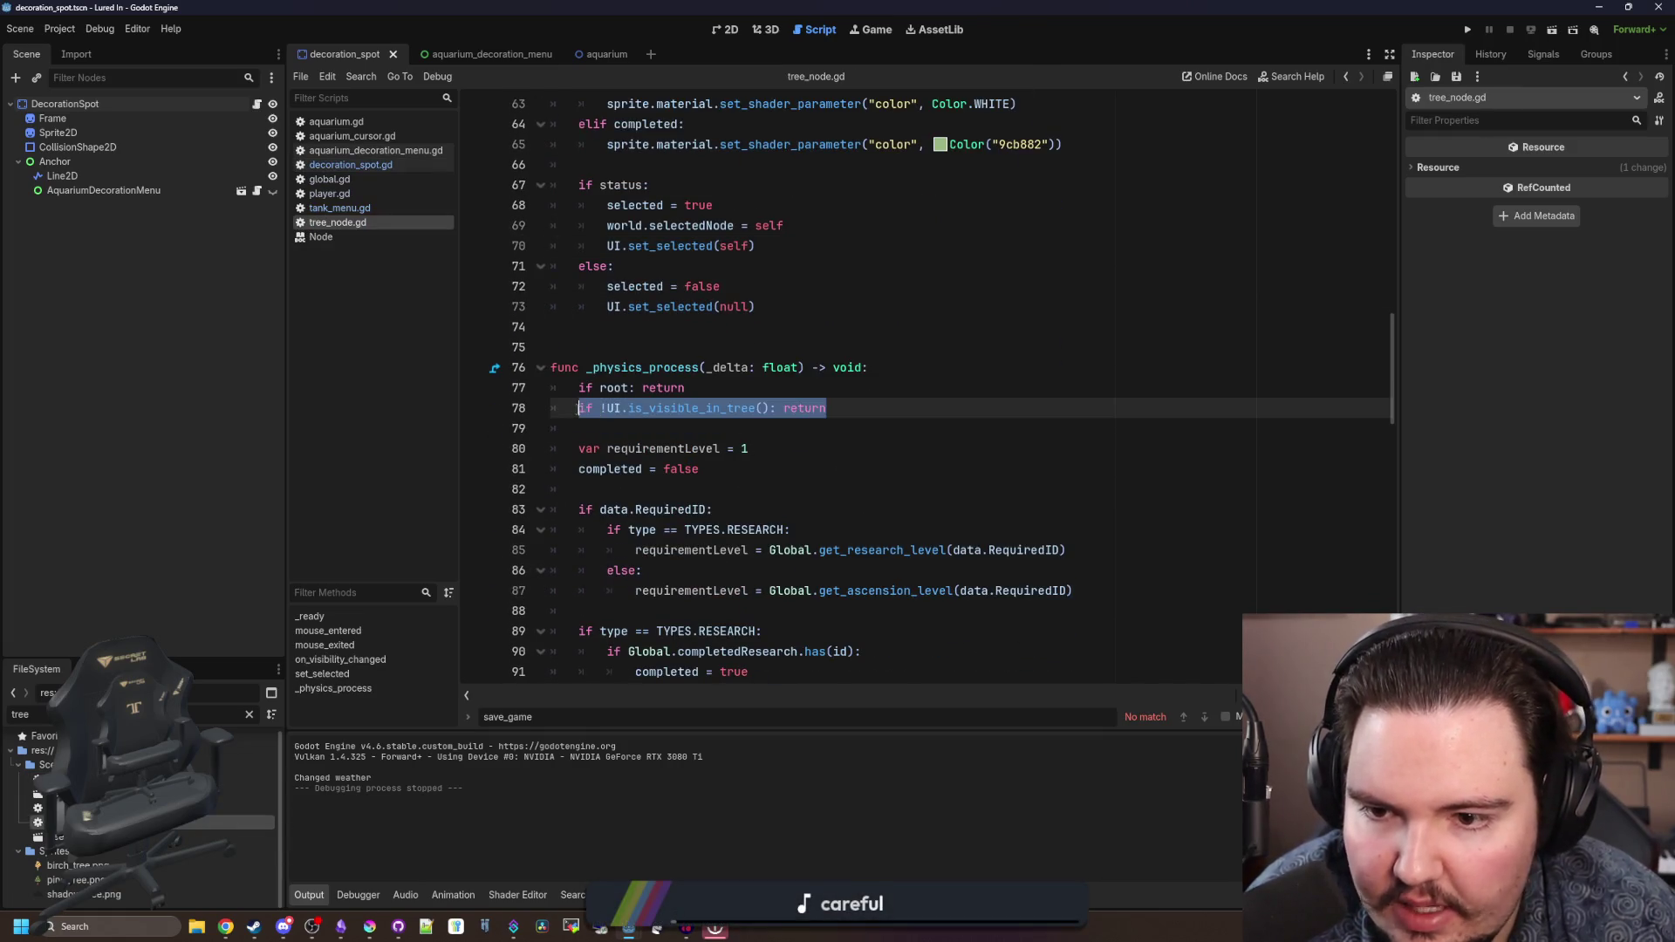
left_click(620, 417)
scroll(620, 419, "down", 2)
scroll(621, 419, "down", 12)
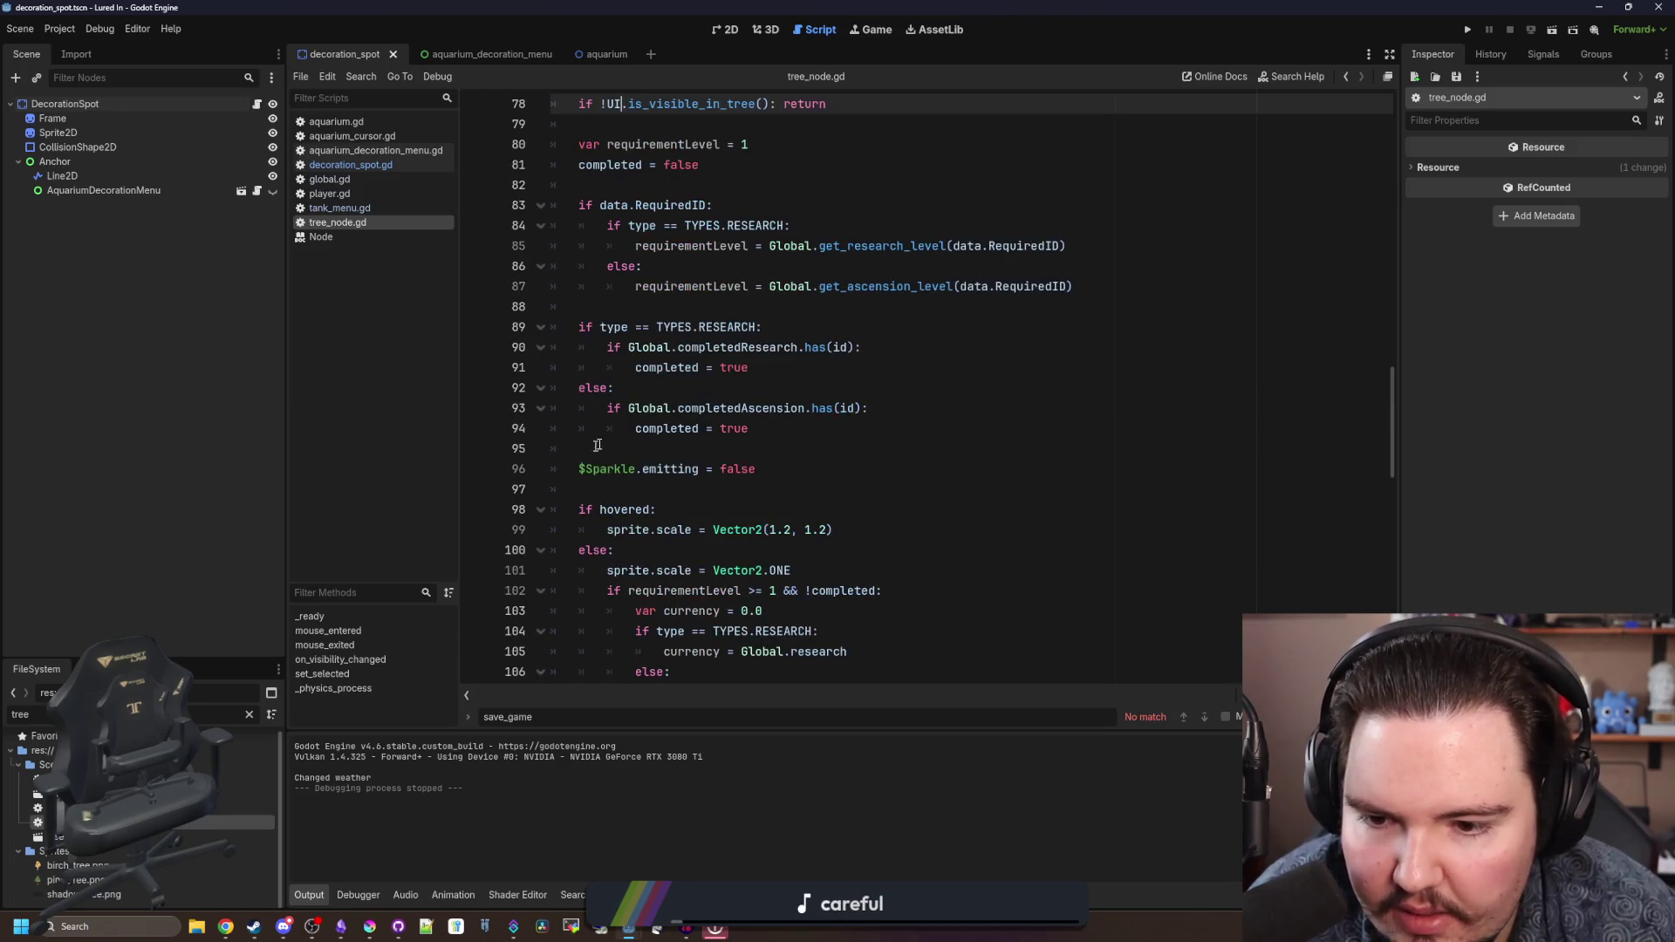
scroll(703, 416, "down", 7)
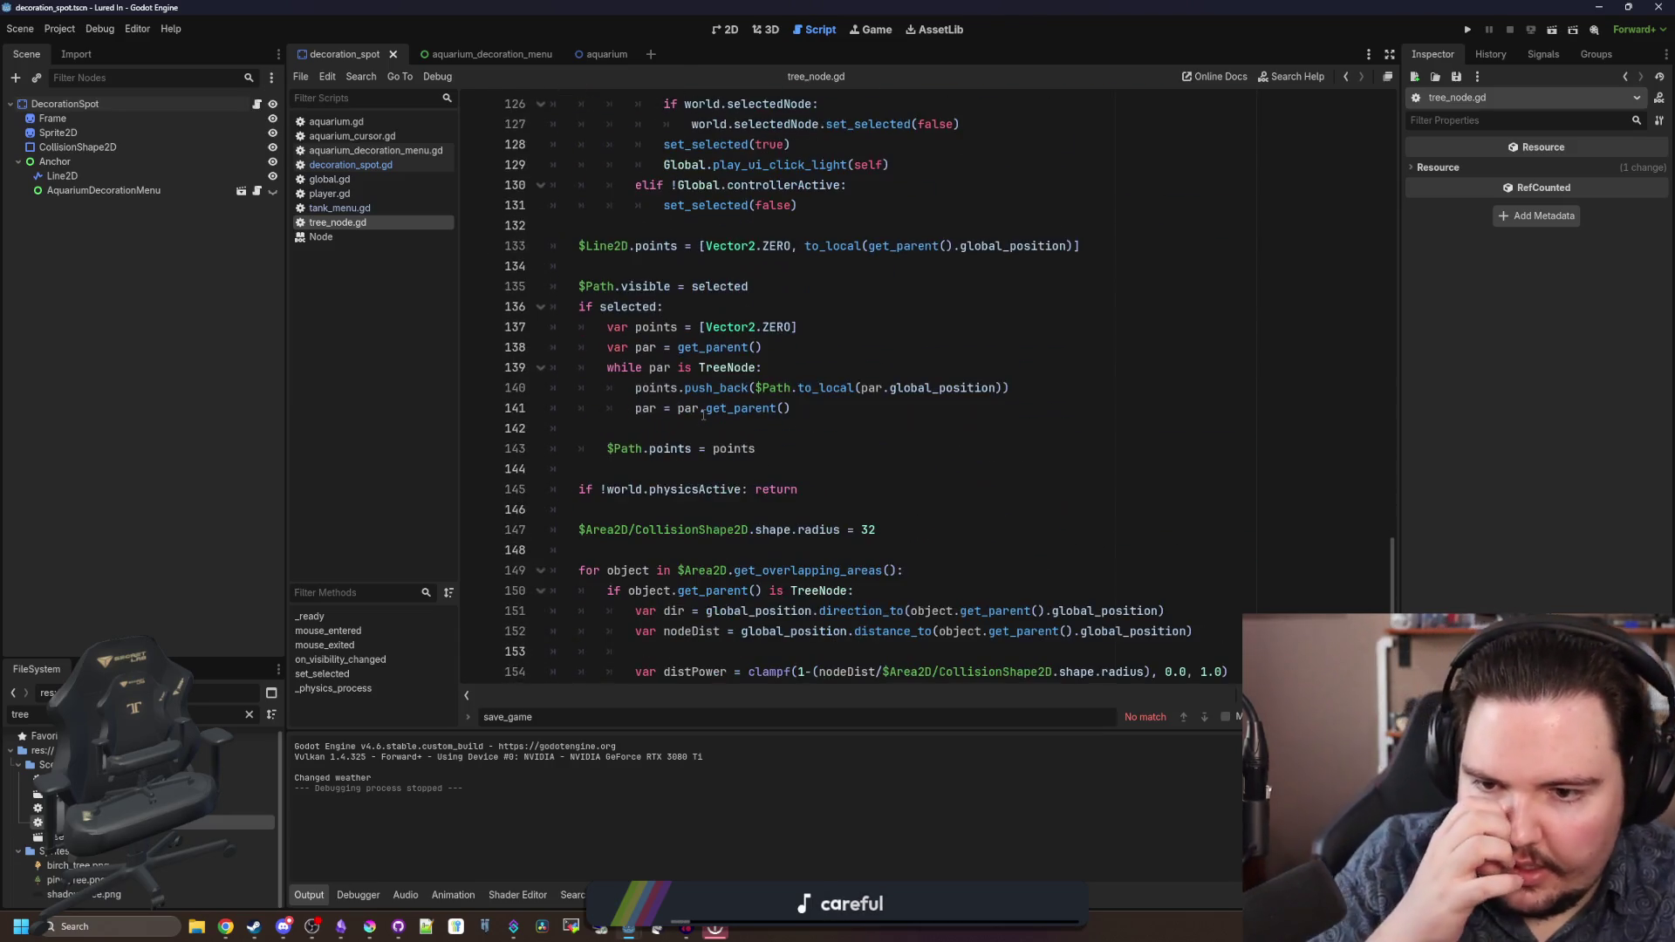
- Append '&& !world.physicsActive' to the line 78 check, save tree_node.gd, and view the Game workspace
left_click(720, 510)
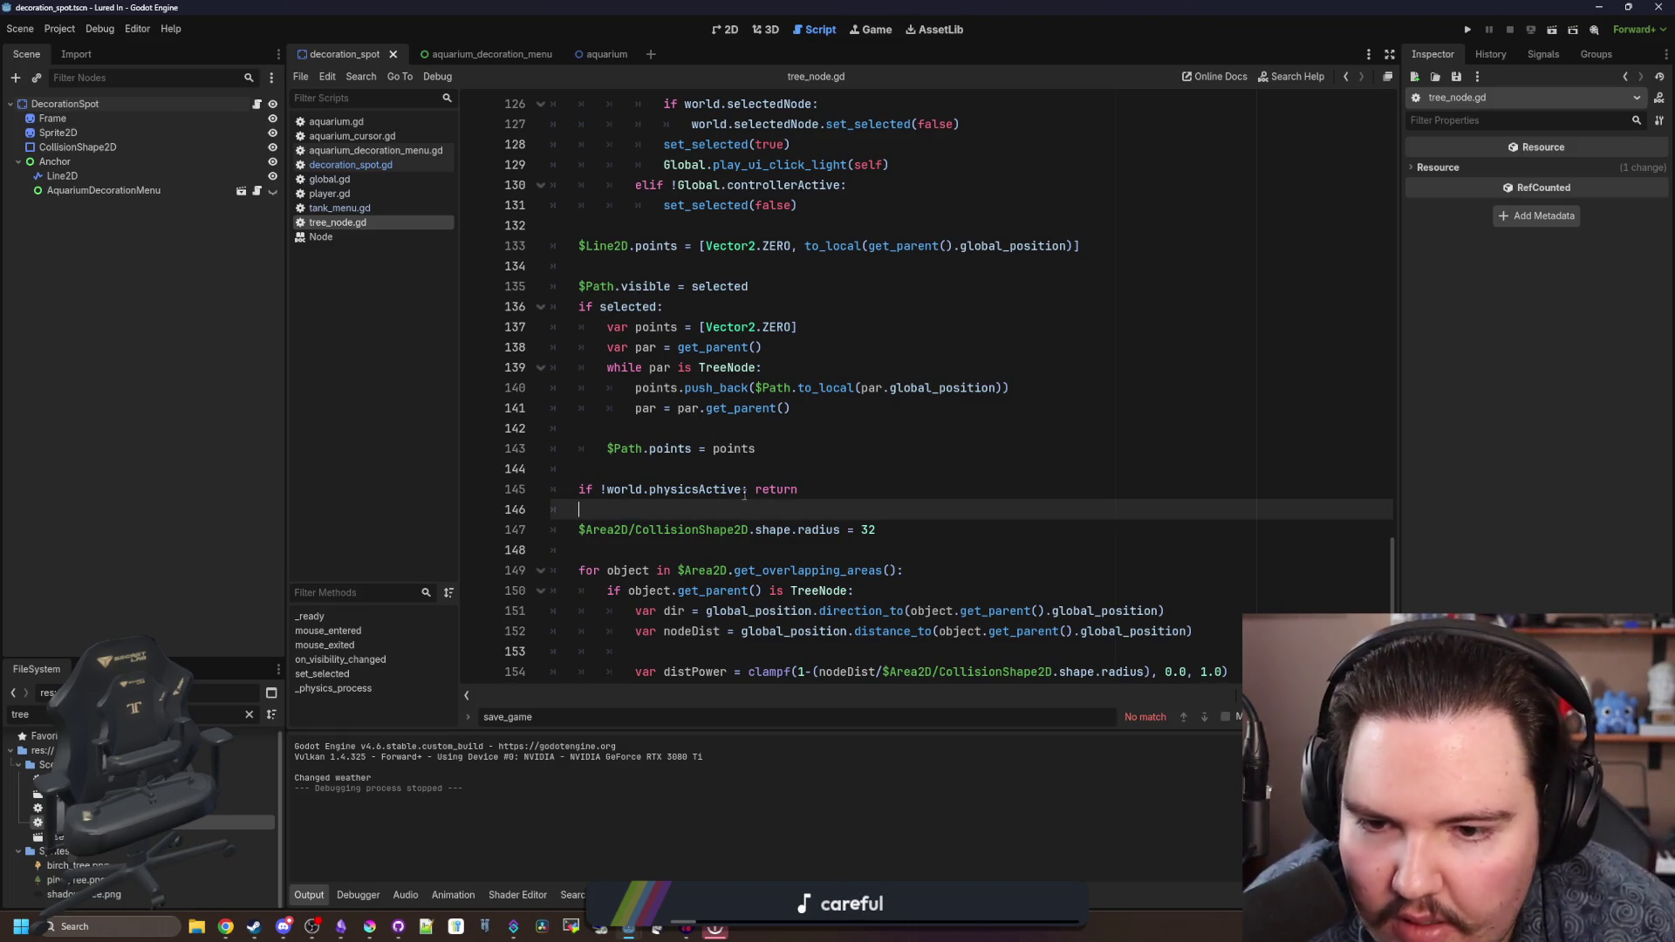
left_click(746, 489)
scroll(602, 494, "up", 20)
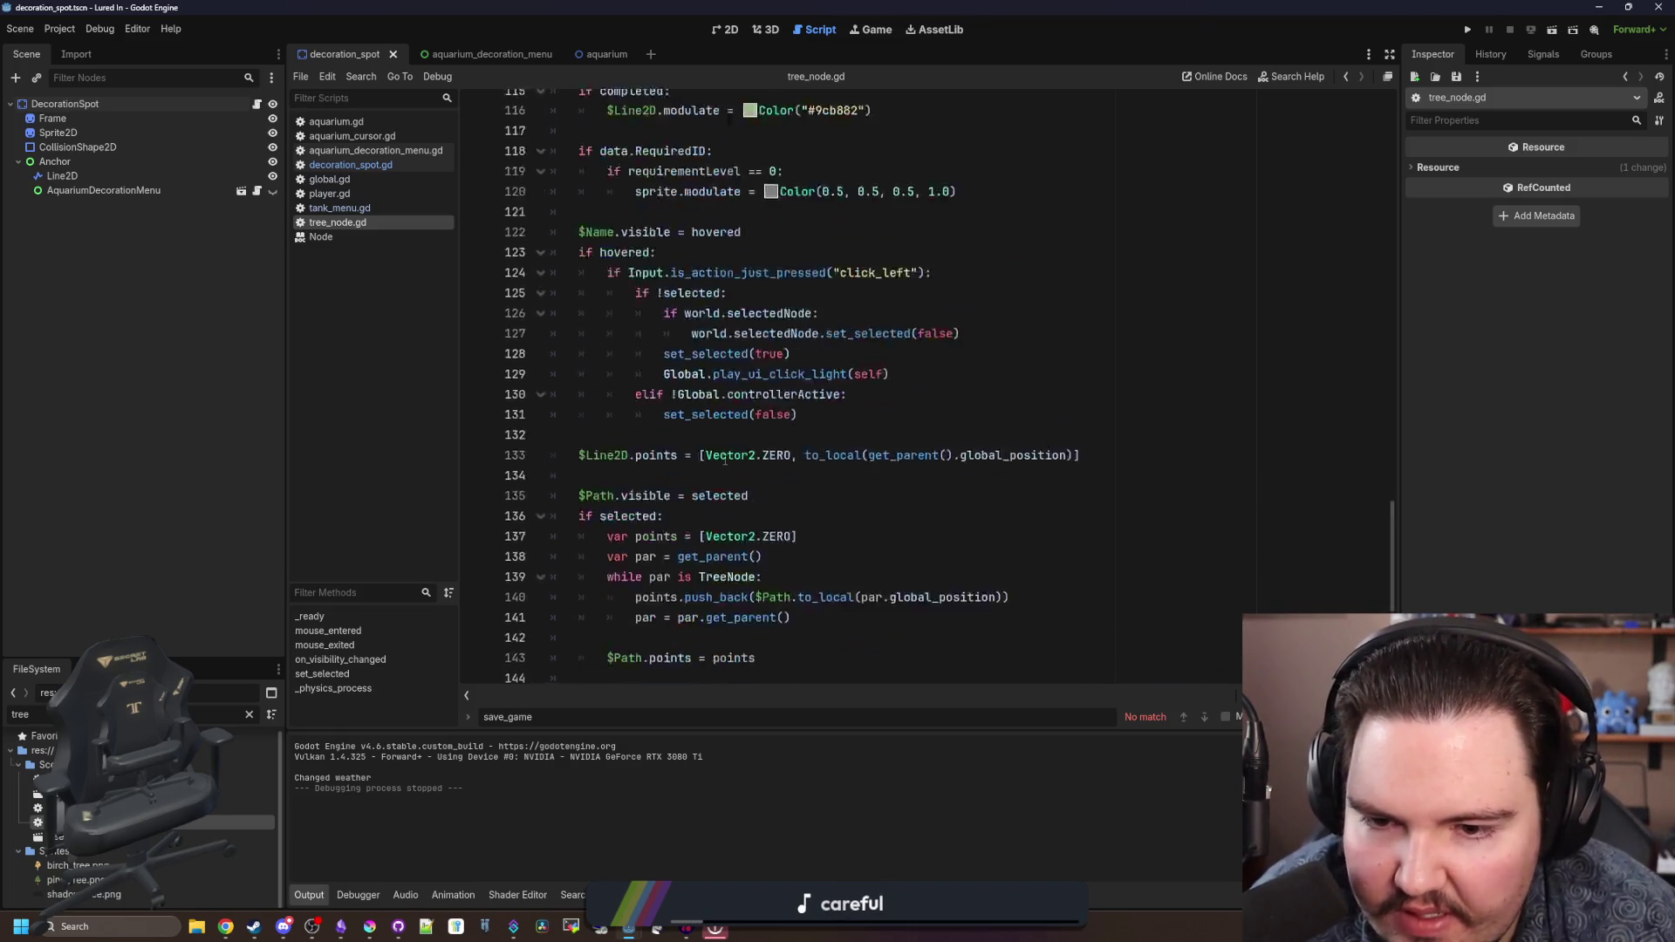
scroll(716, 524, "down", 1)
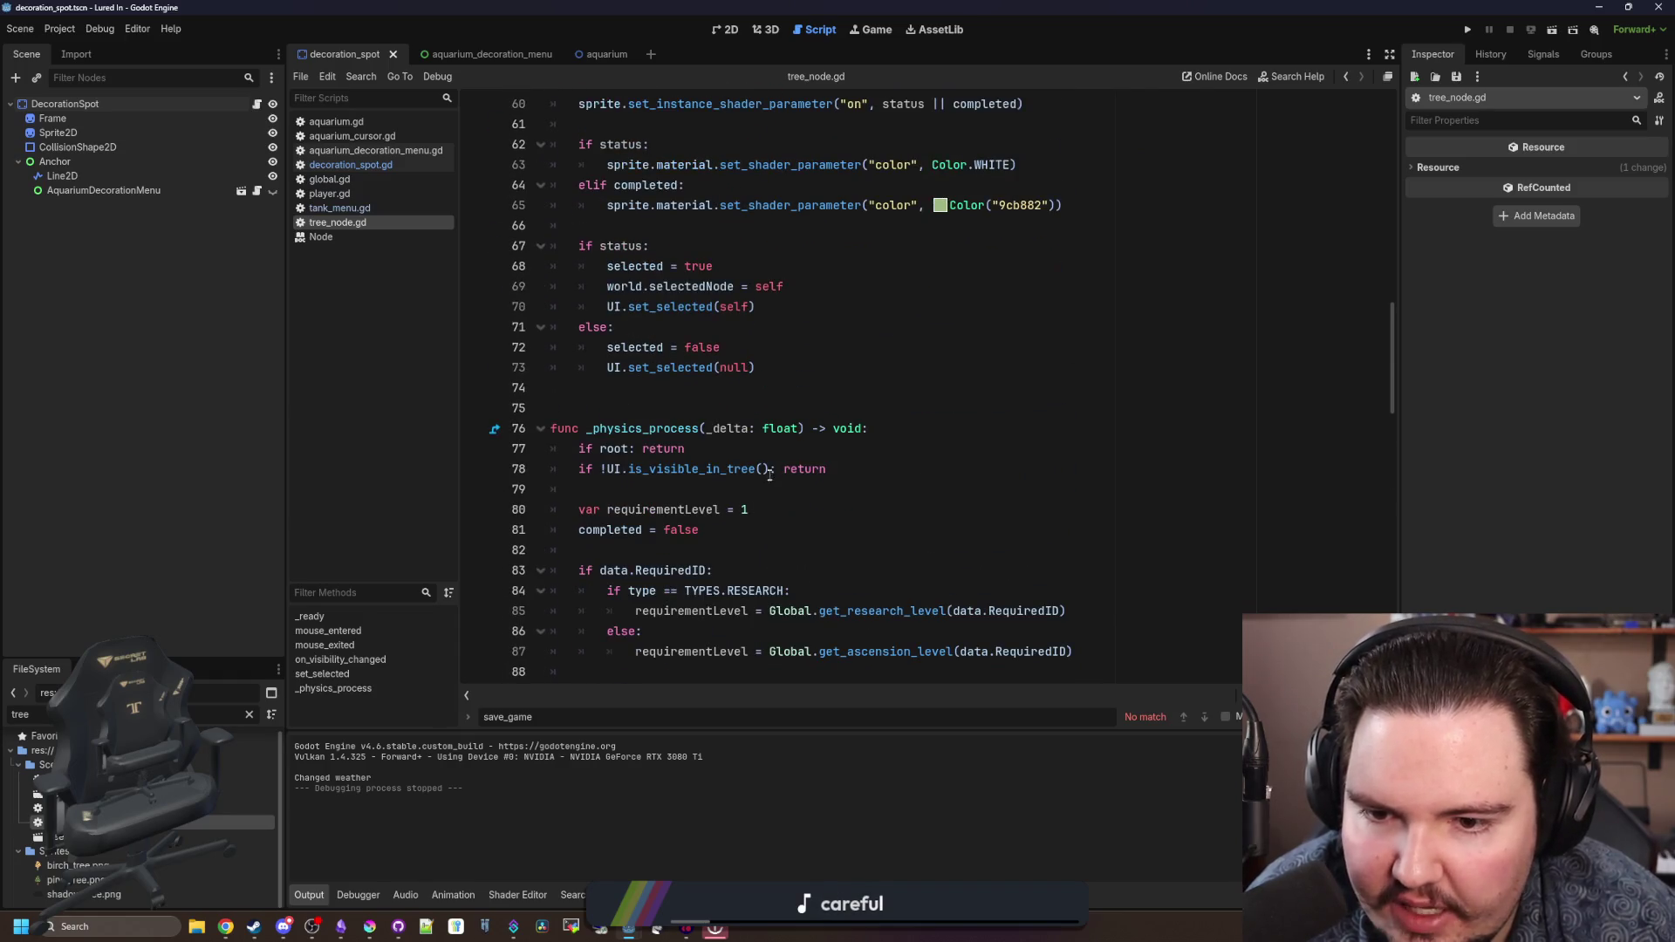
left_click(767, 469)
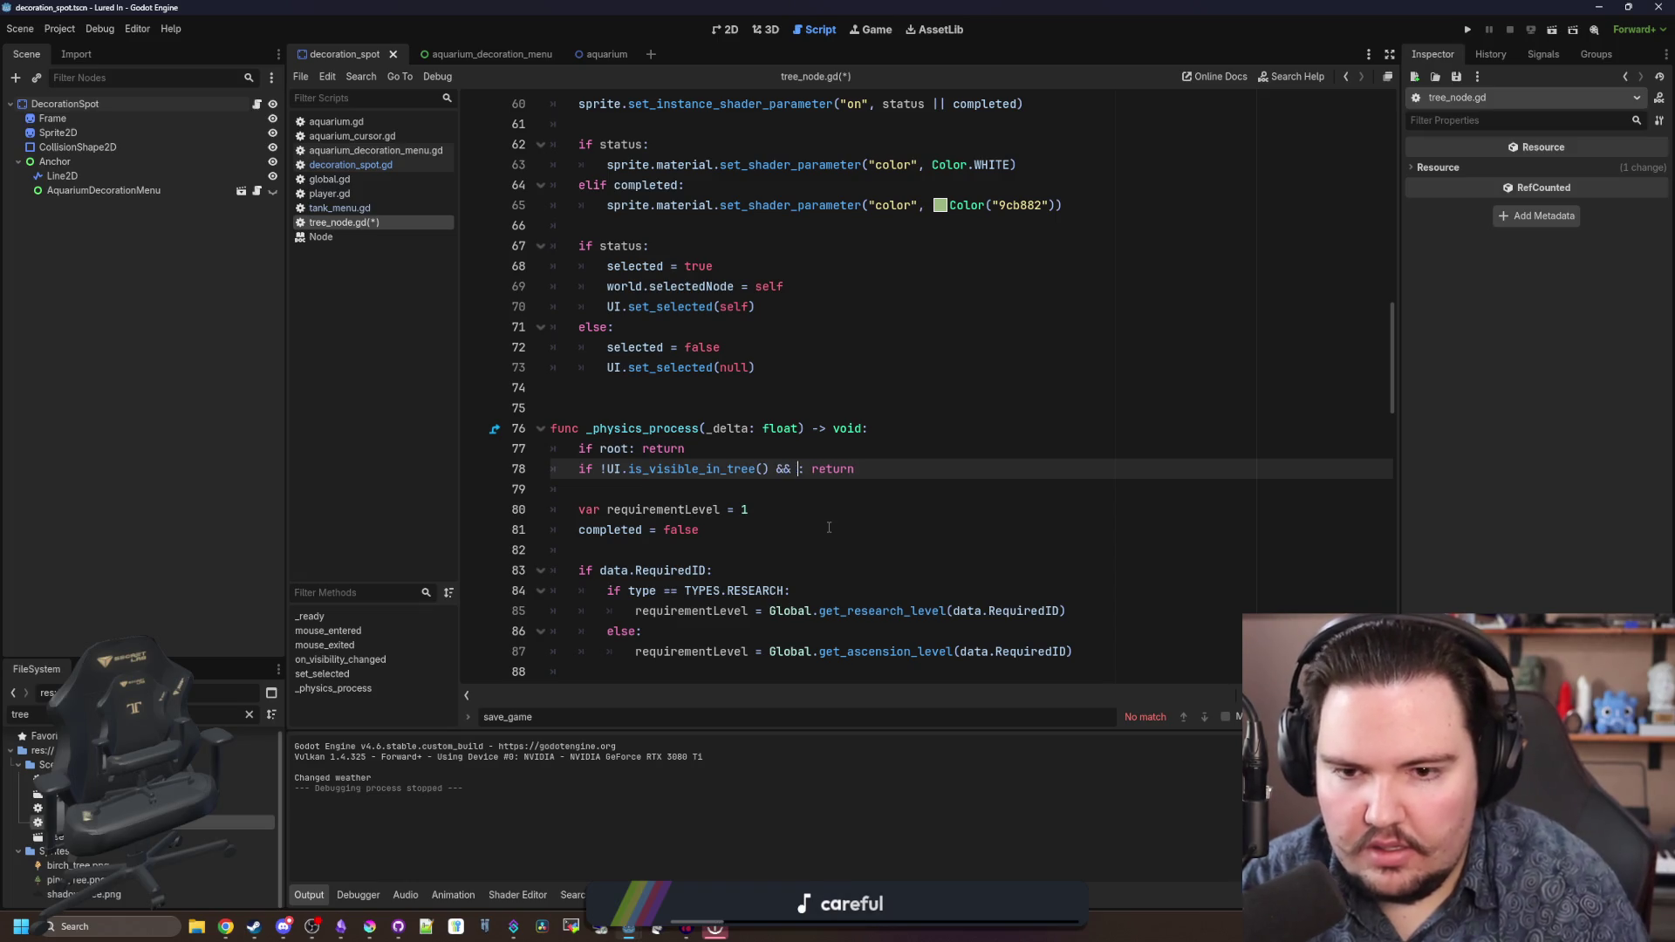
type("!world.physicsActive")
left_click(768, 490)
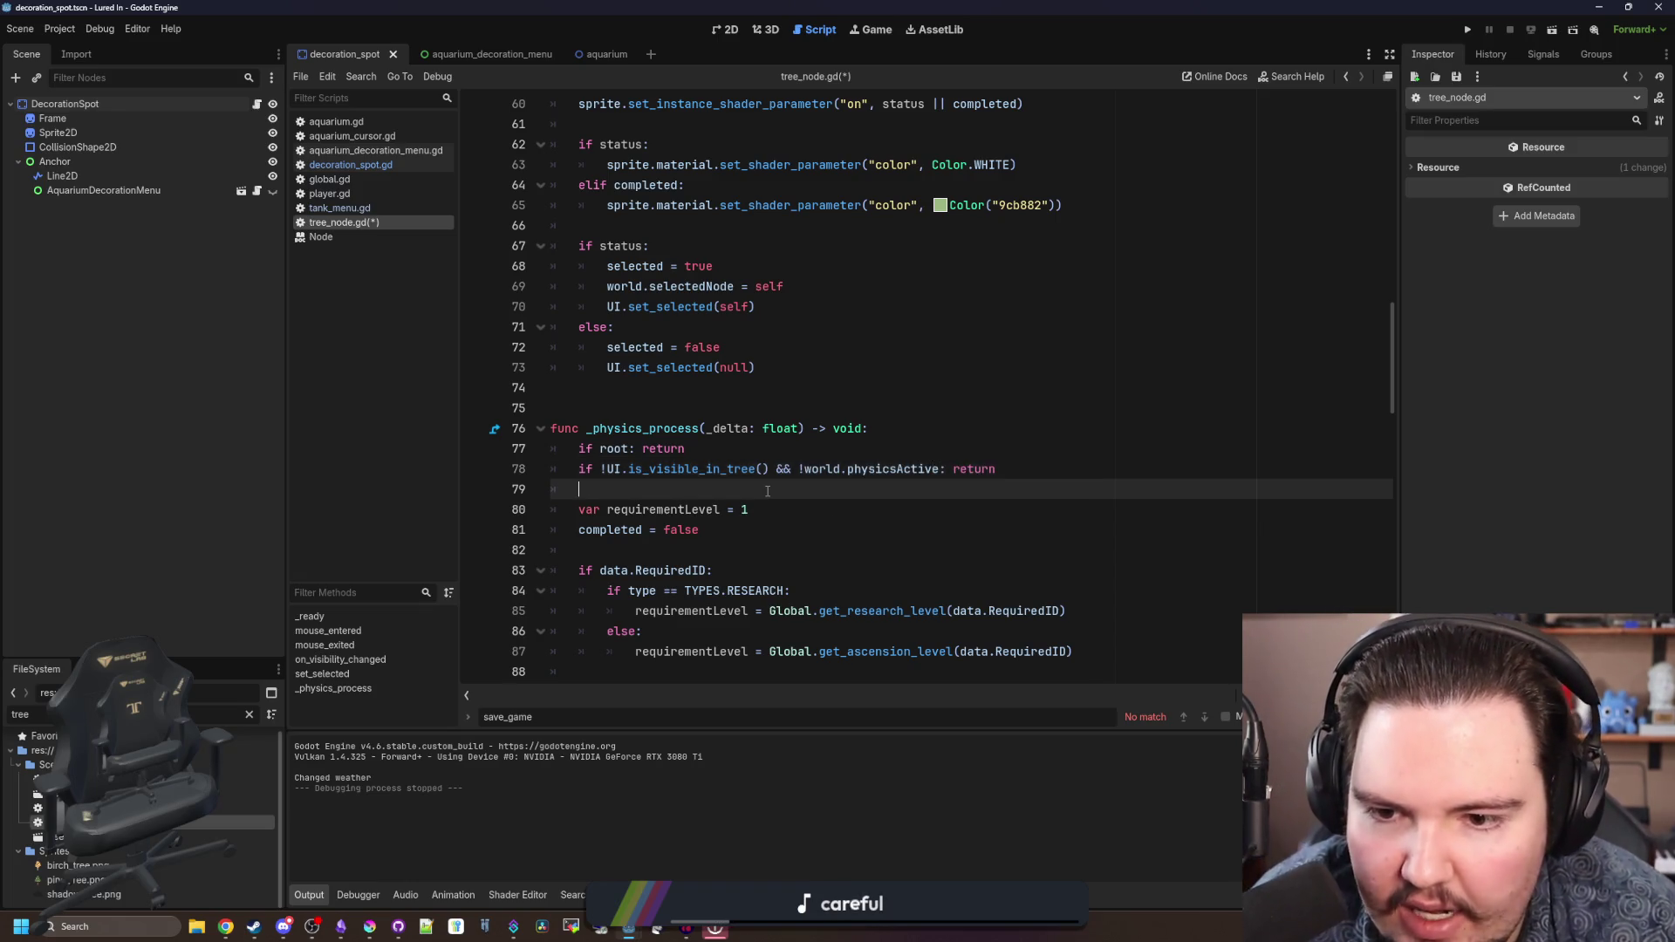
key("ctrl+s")
left_click(856, 32)
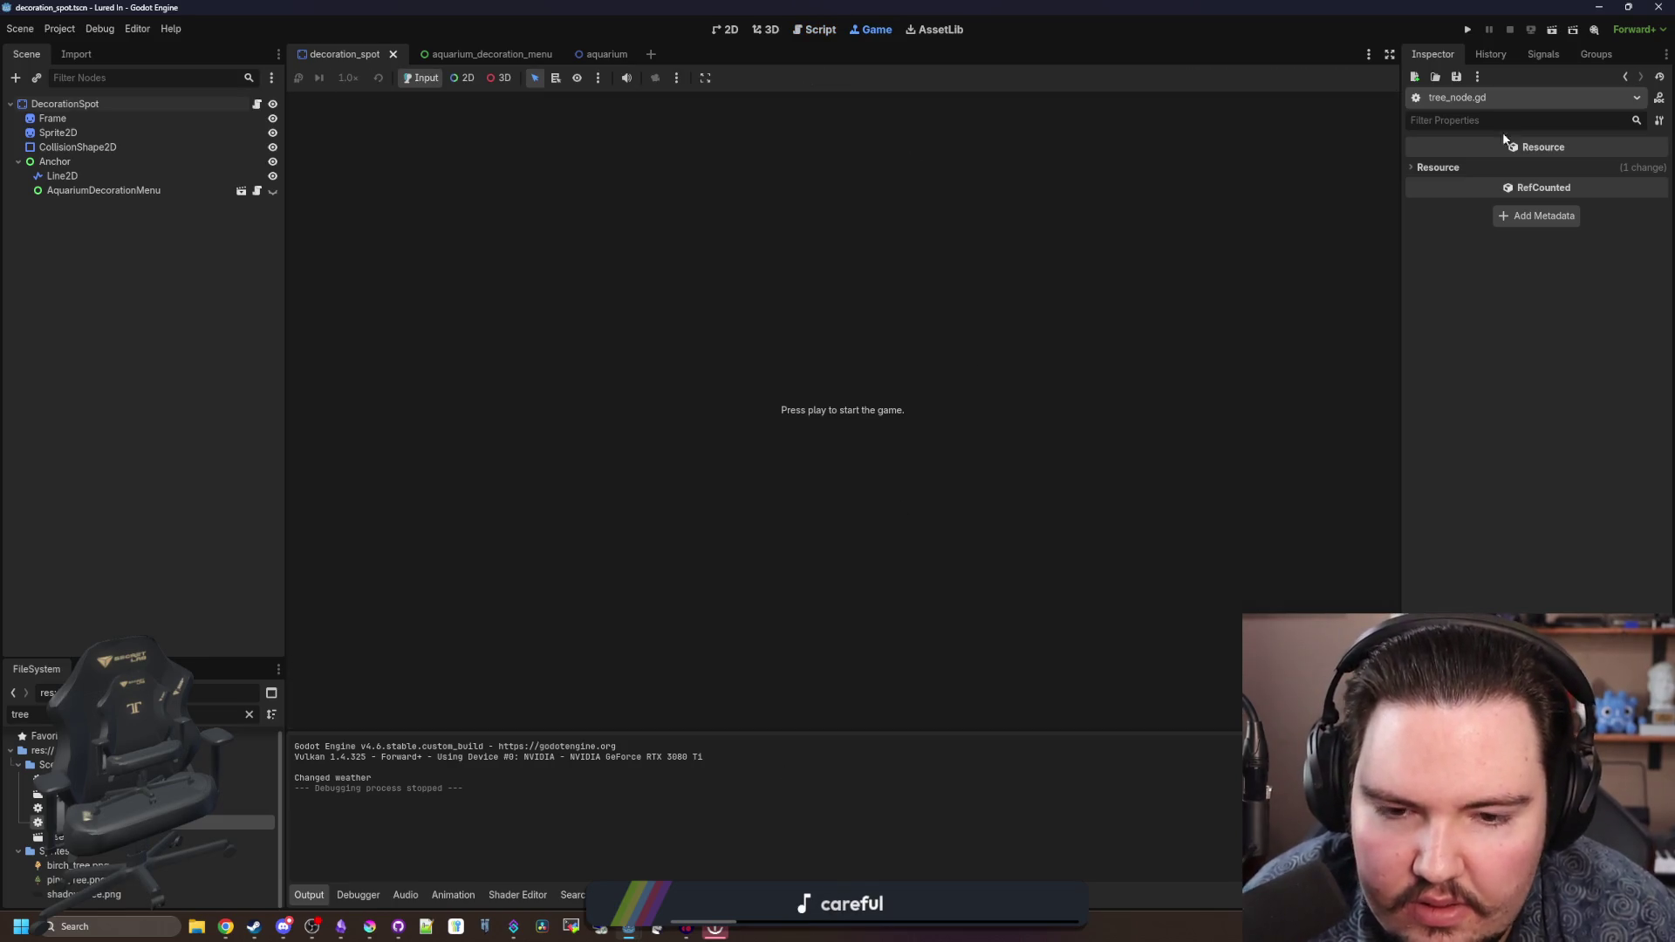
- Launch the game, dismiss Welcome Back, and browse the Research and Ascension trees
left_click(1470, 31)
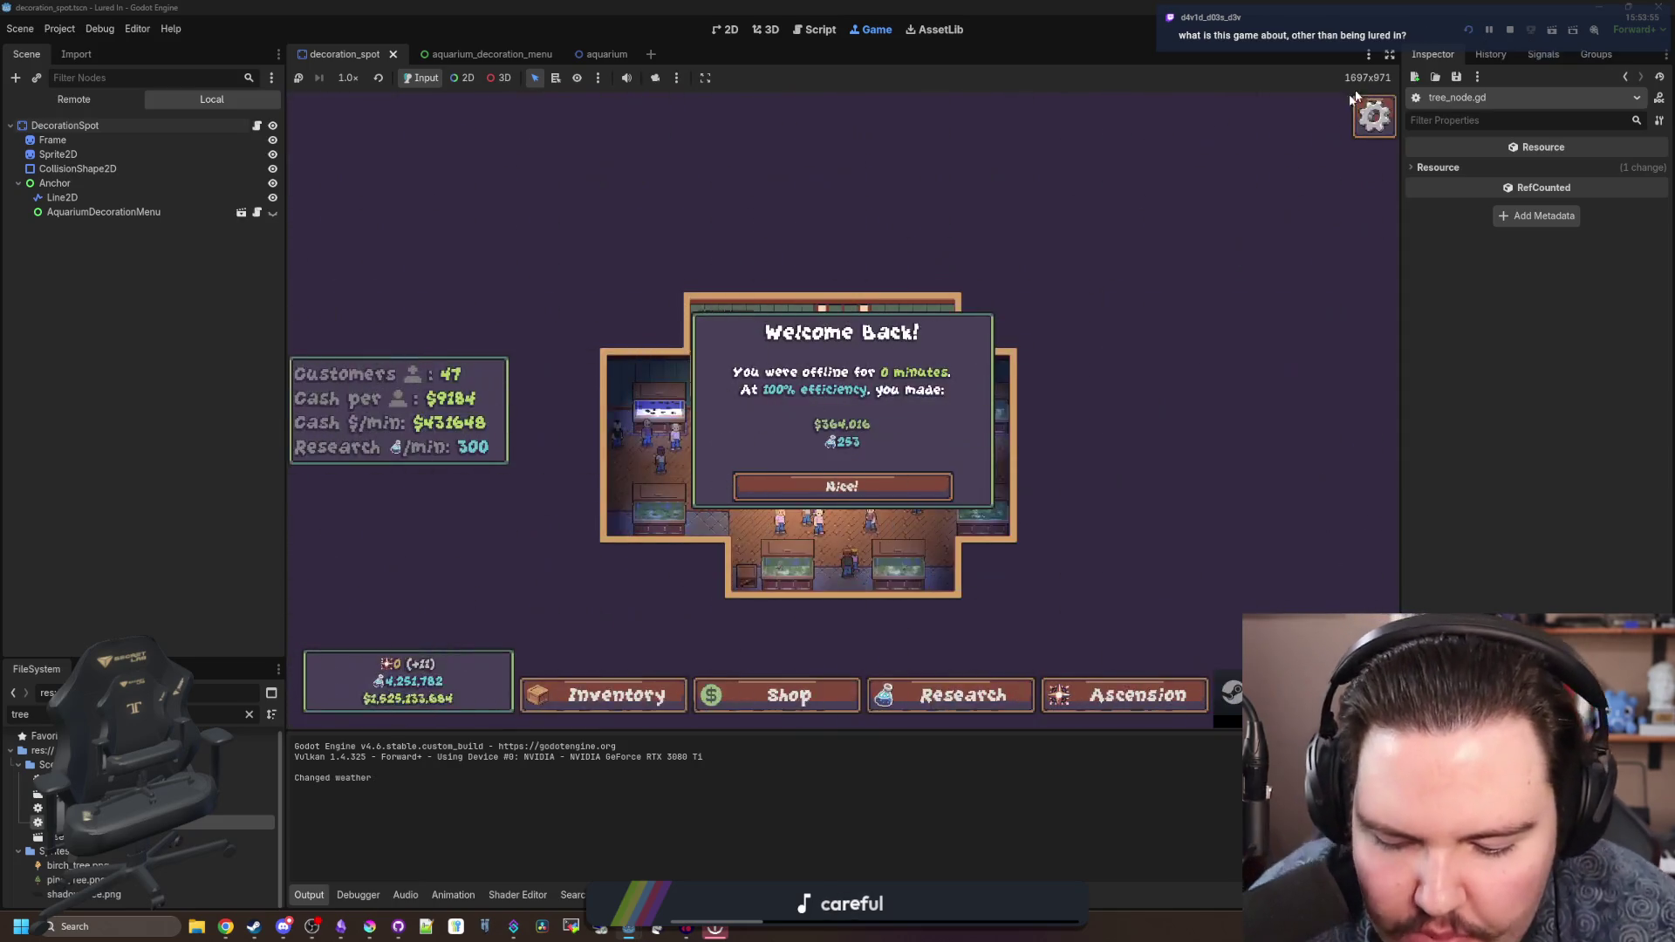
left_click(842, 486)
left_click(1126, 694)
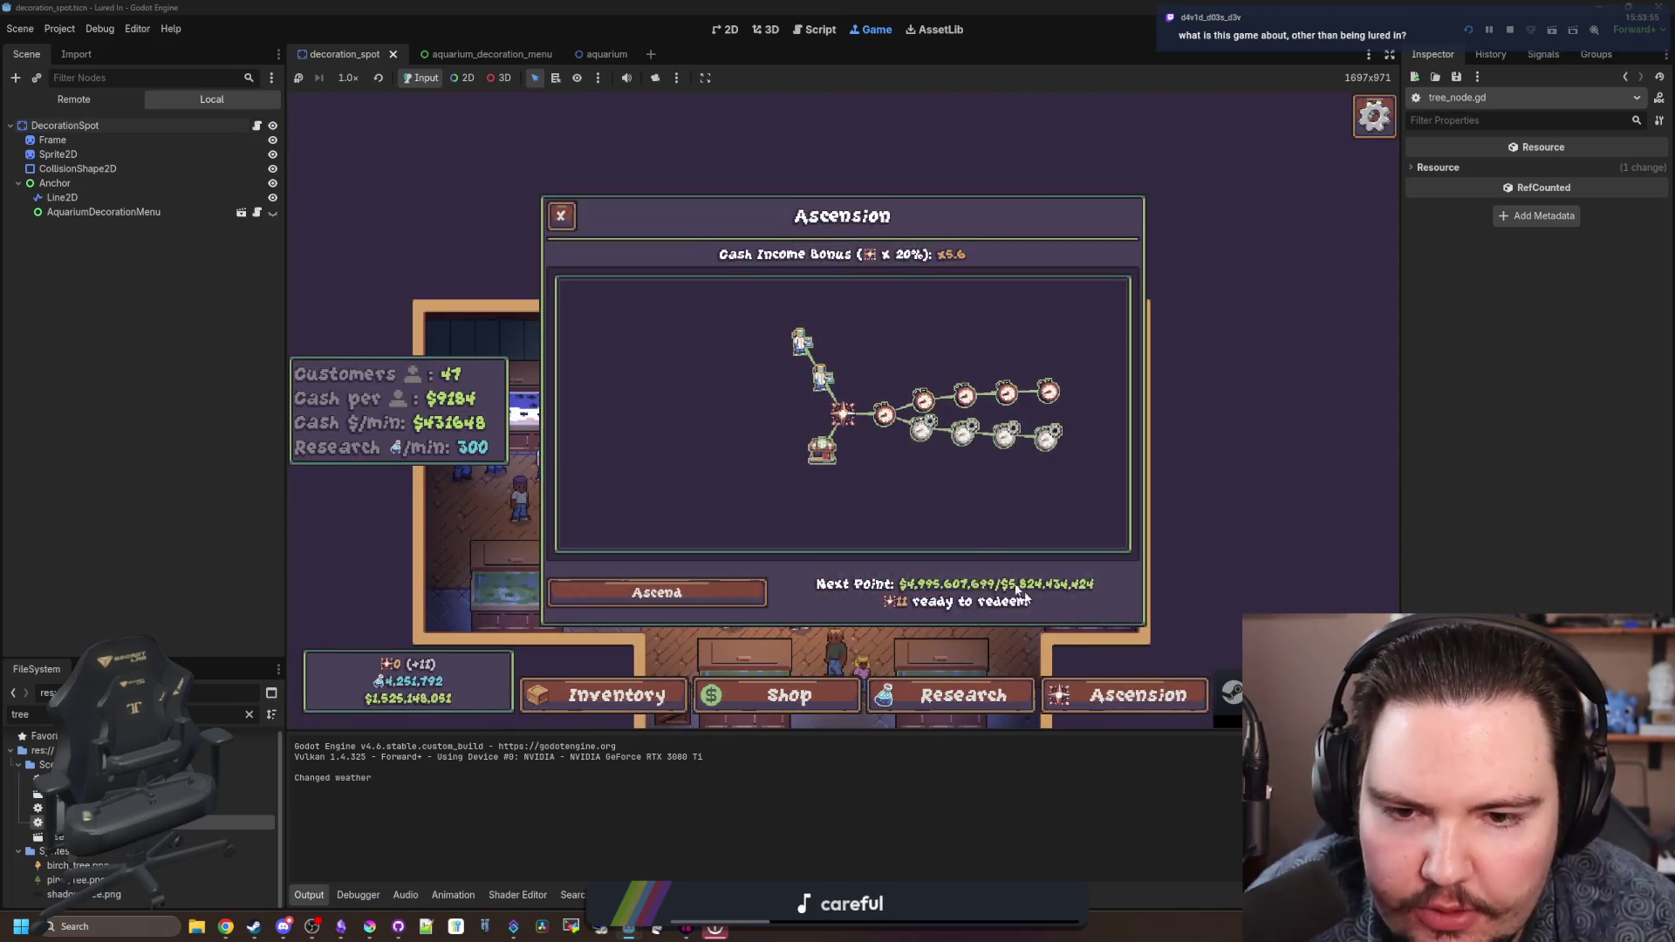
left_click(963, 694)
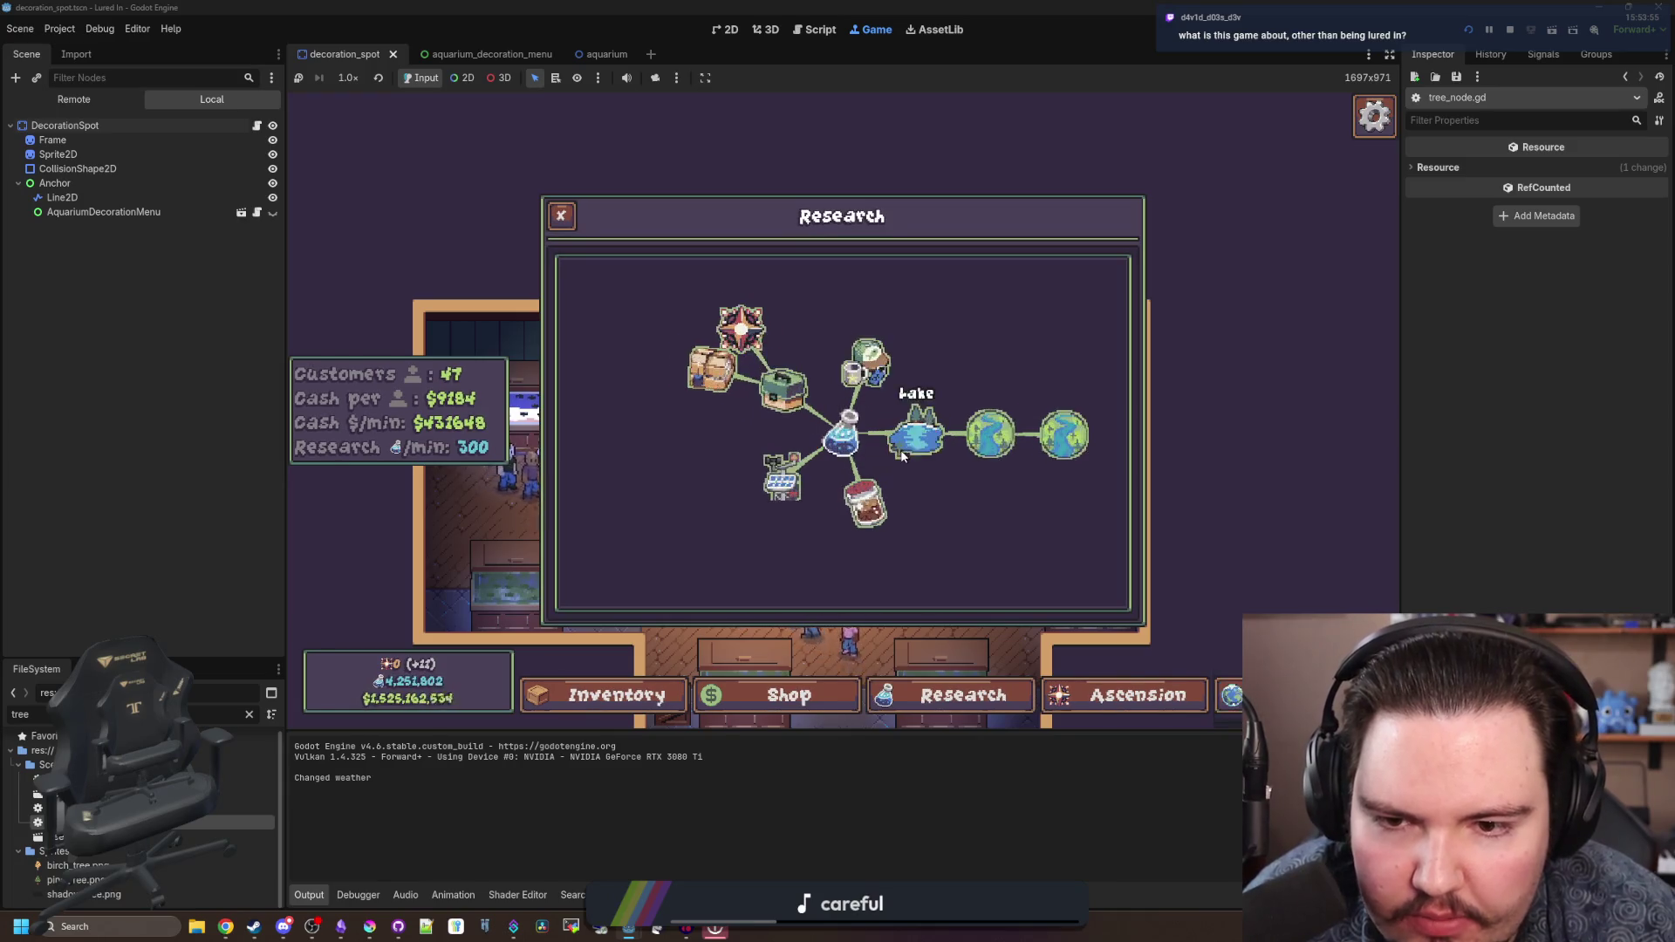
left_click(964, 702)
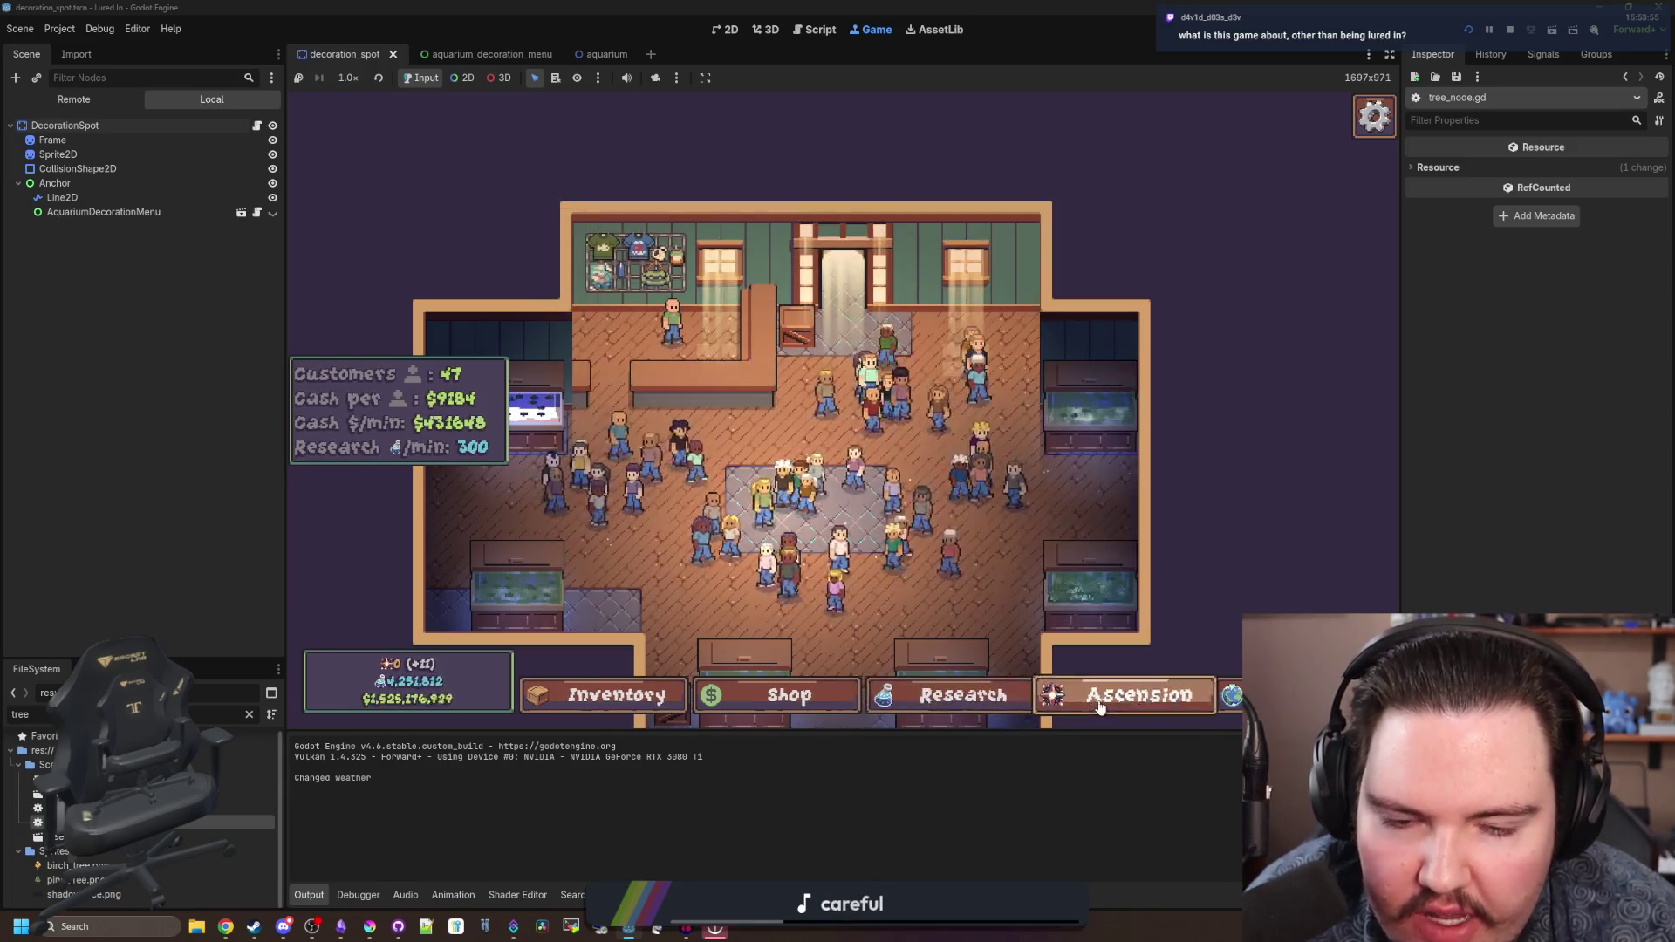
left_click(1095, 697)
scroll(925, 548, "down", 3)
scroll(845, 458, "up", 2)
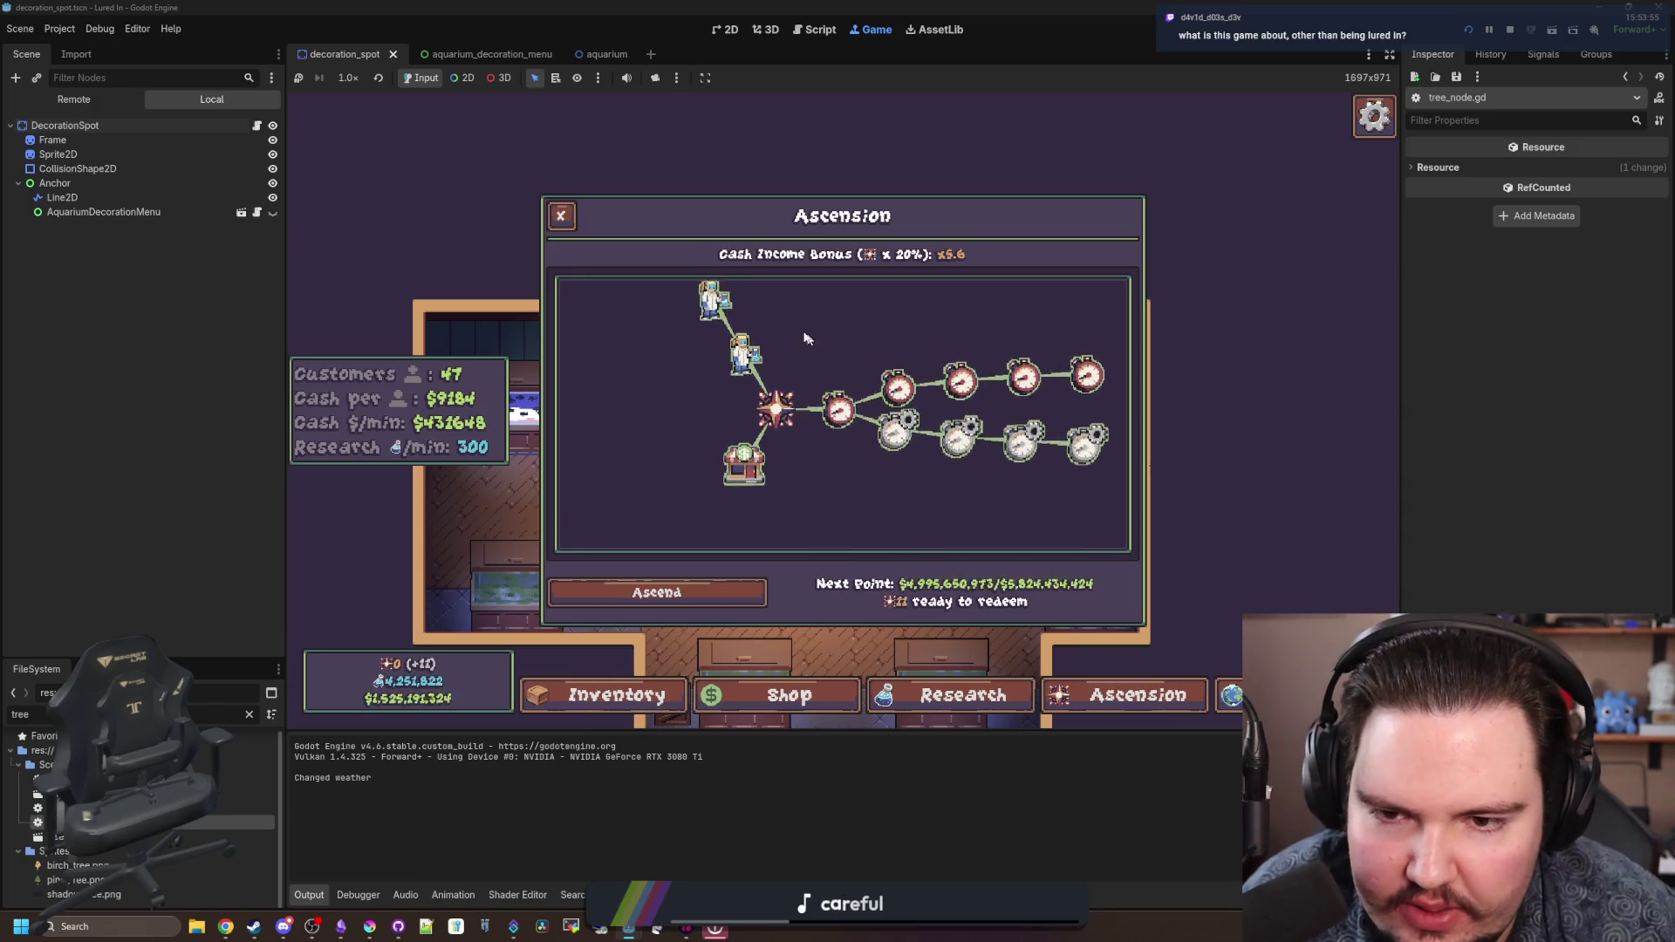
key("Escape")
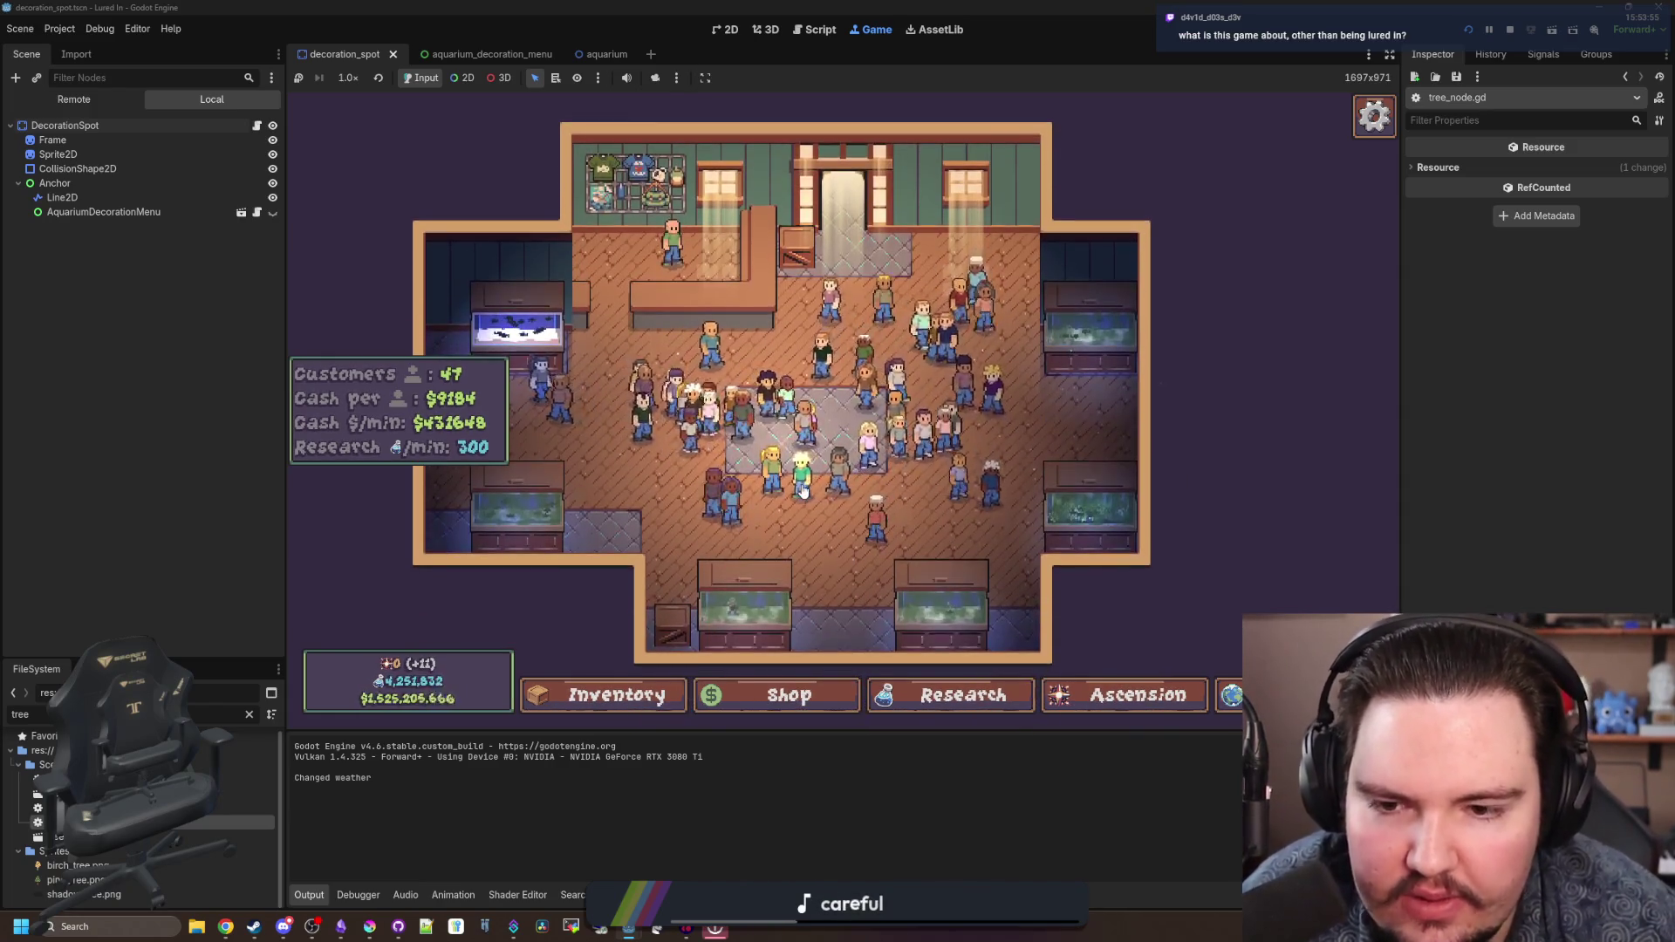
scroll(813, 497, "up", 2)
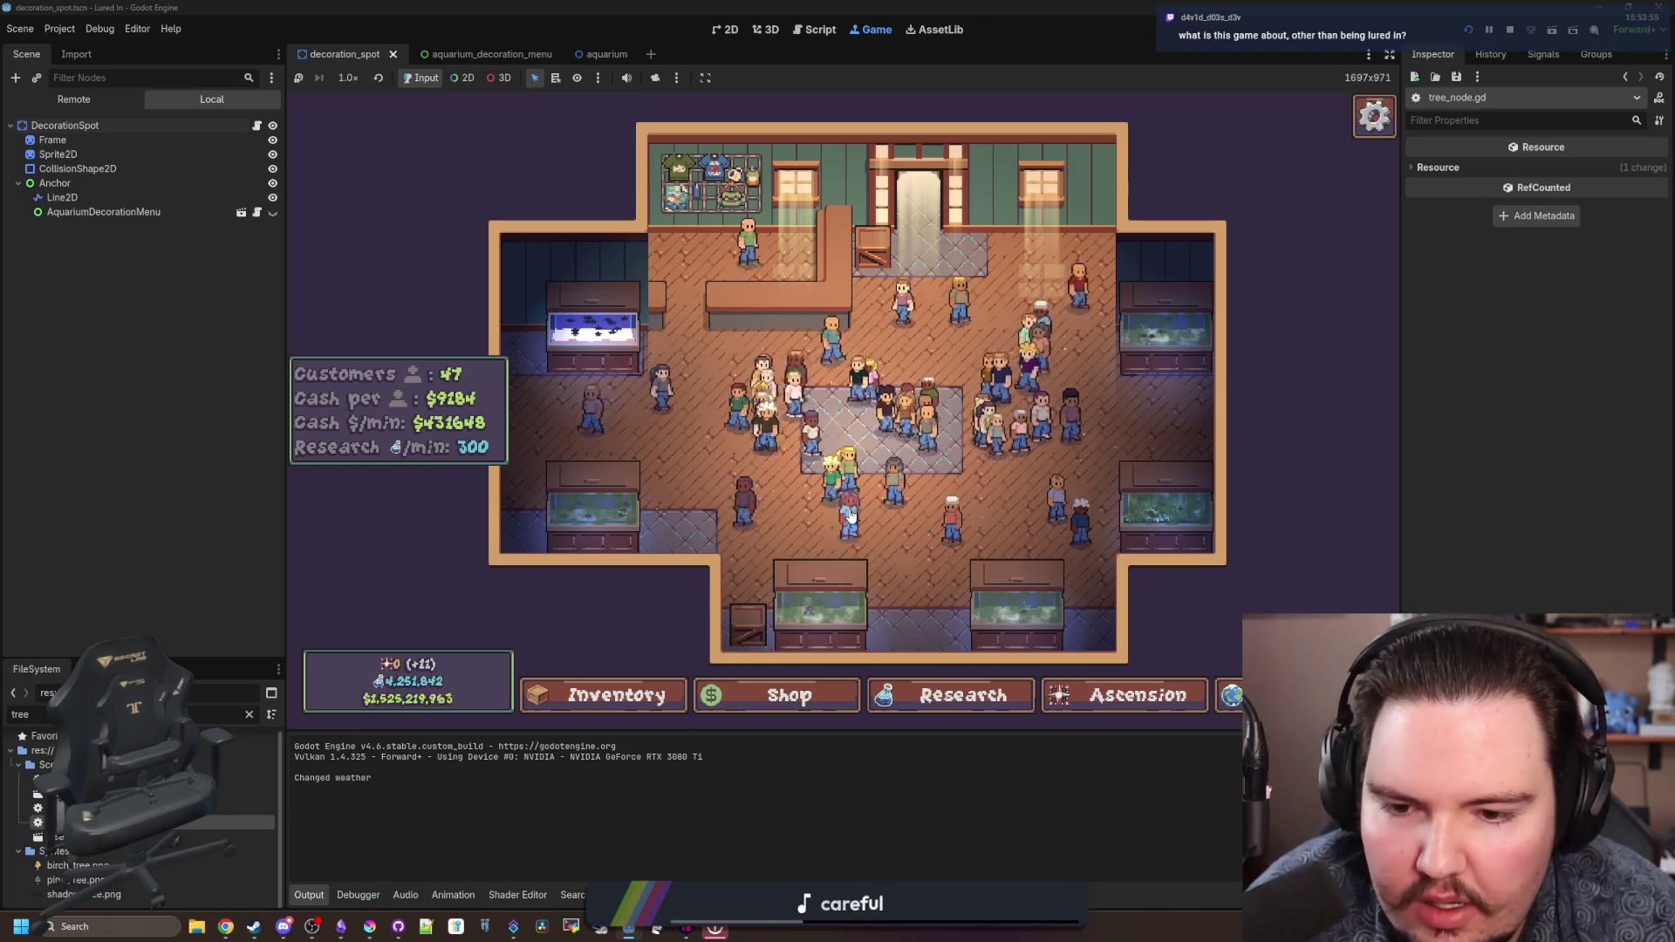
- Inspect the small crate's edit options and Fish Tank 1's fish and decoration views
left_click(740, 614)
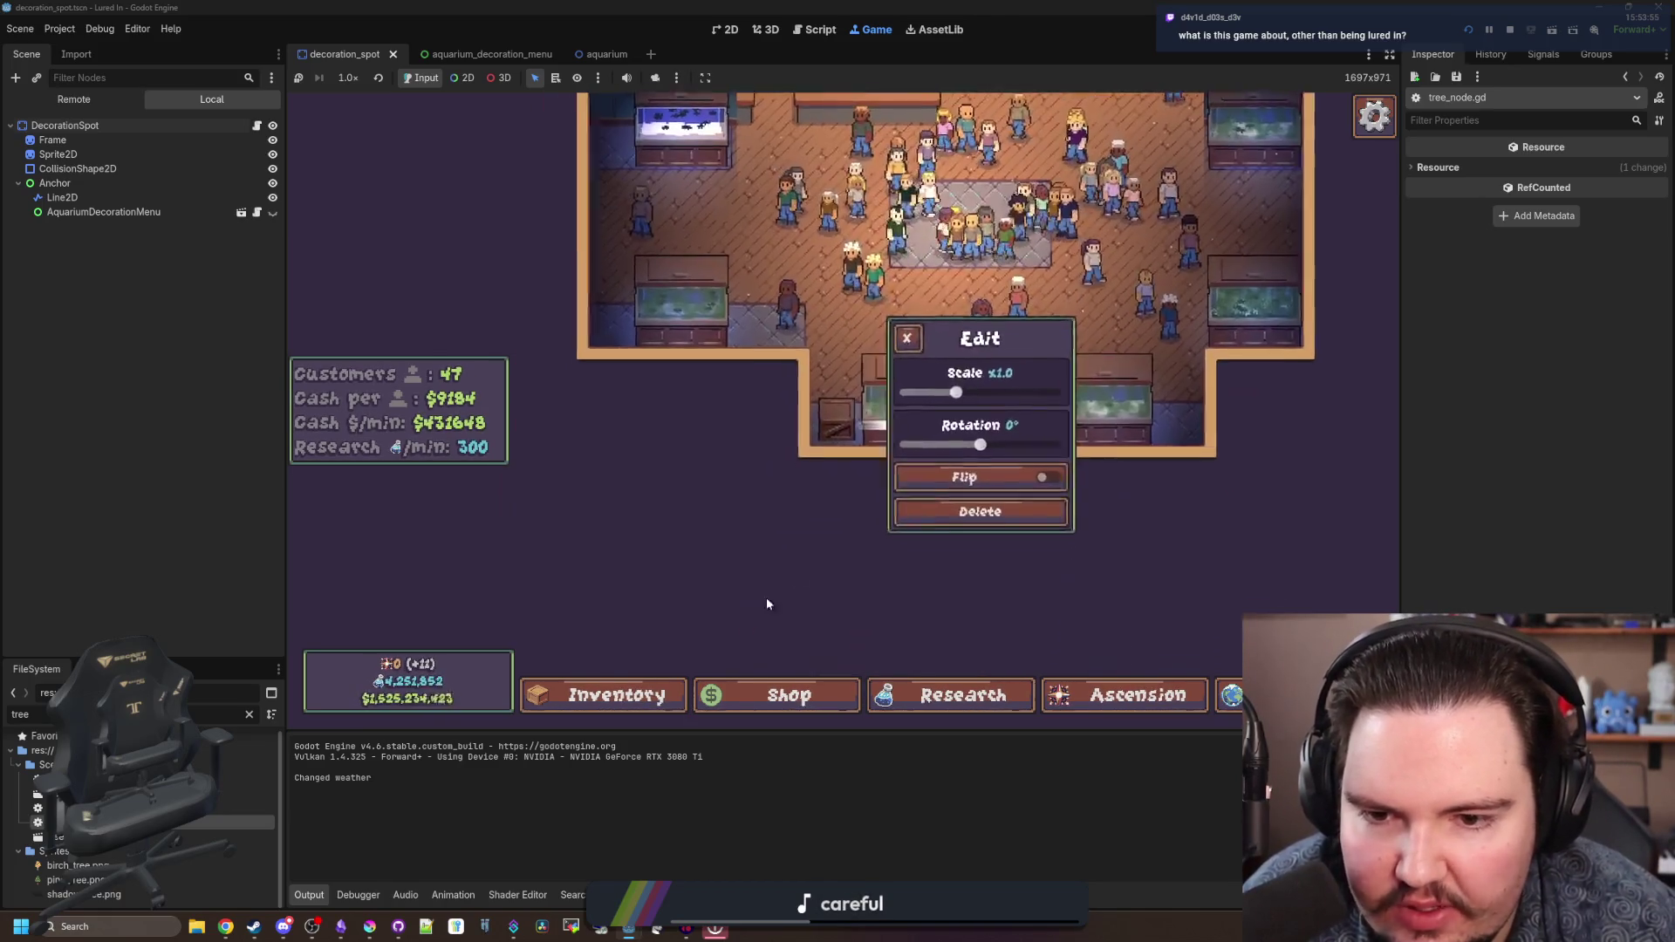
left_click(856, 346)
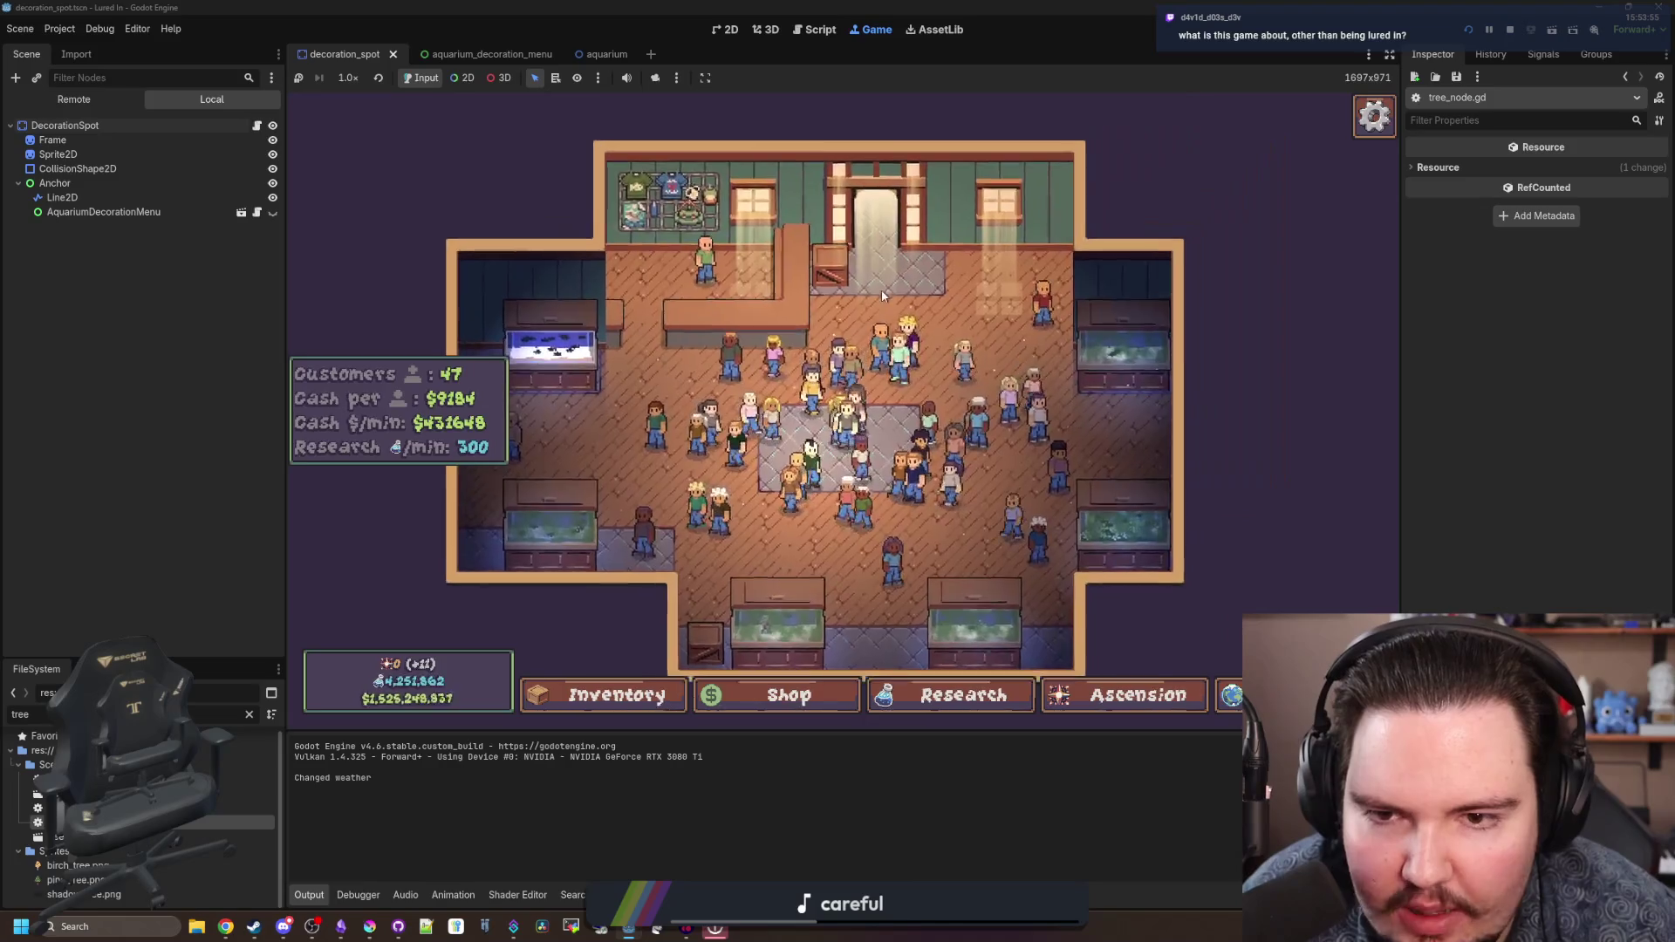
left_click(585, 369)
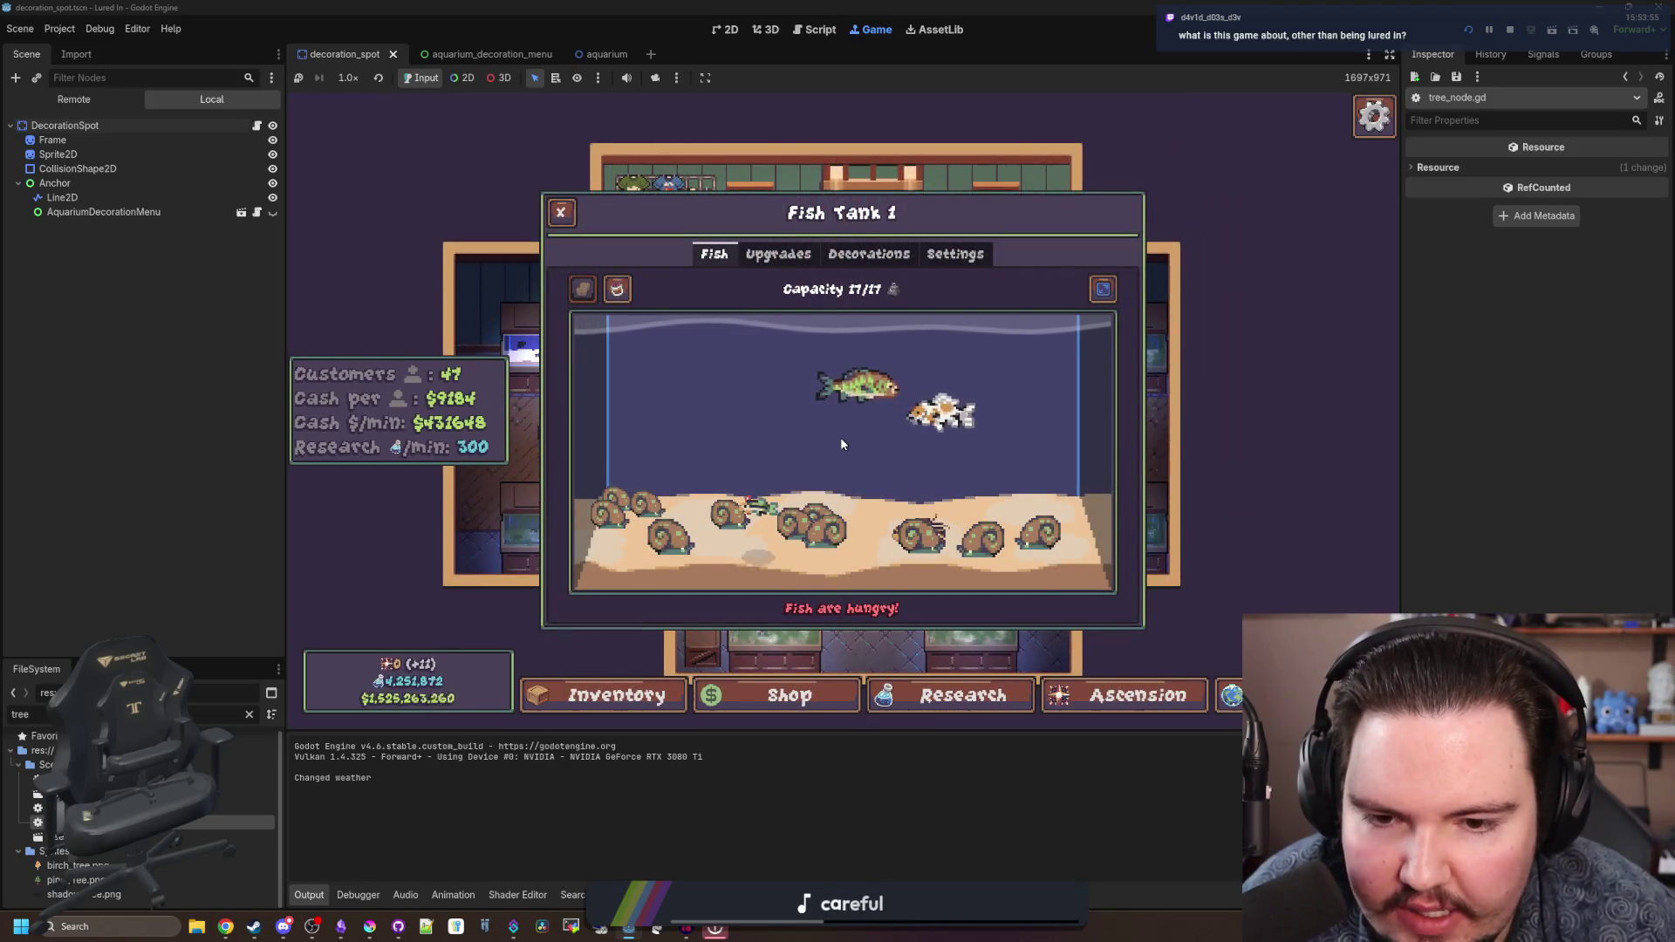
left_click(866, 254)
left_click(727, 253)
key("Escape")
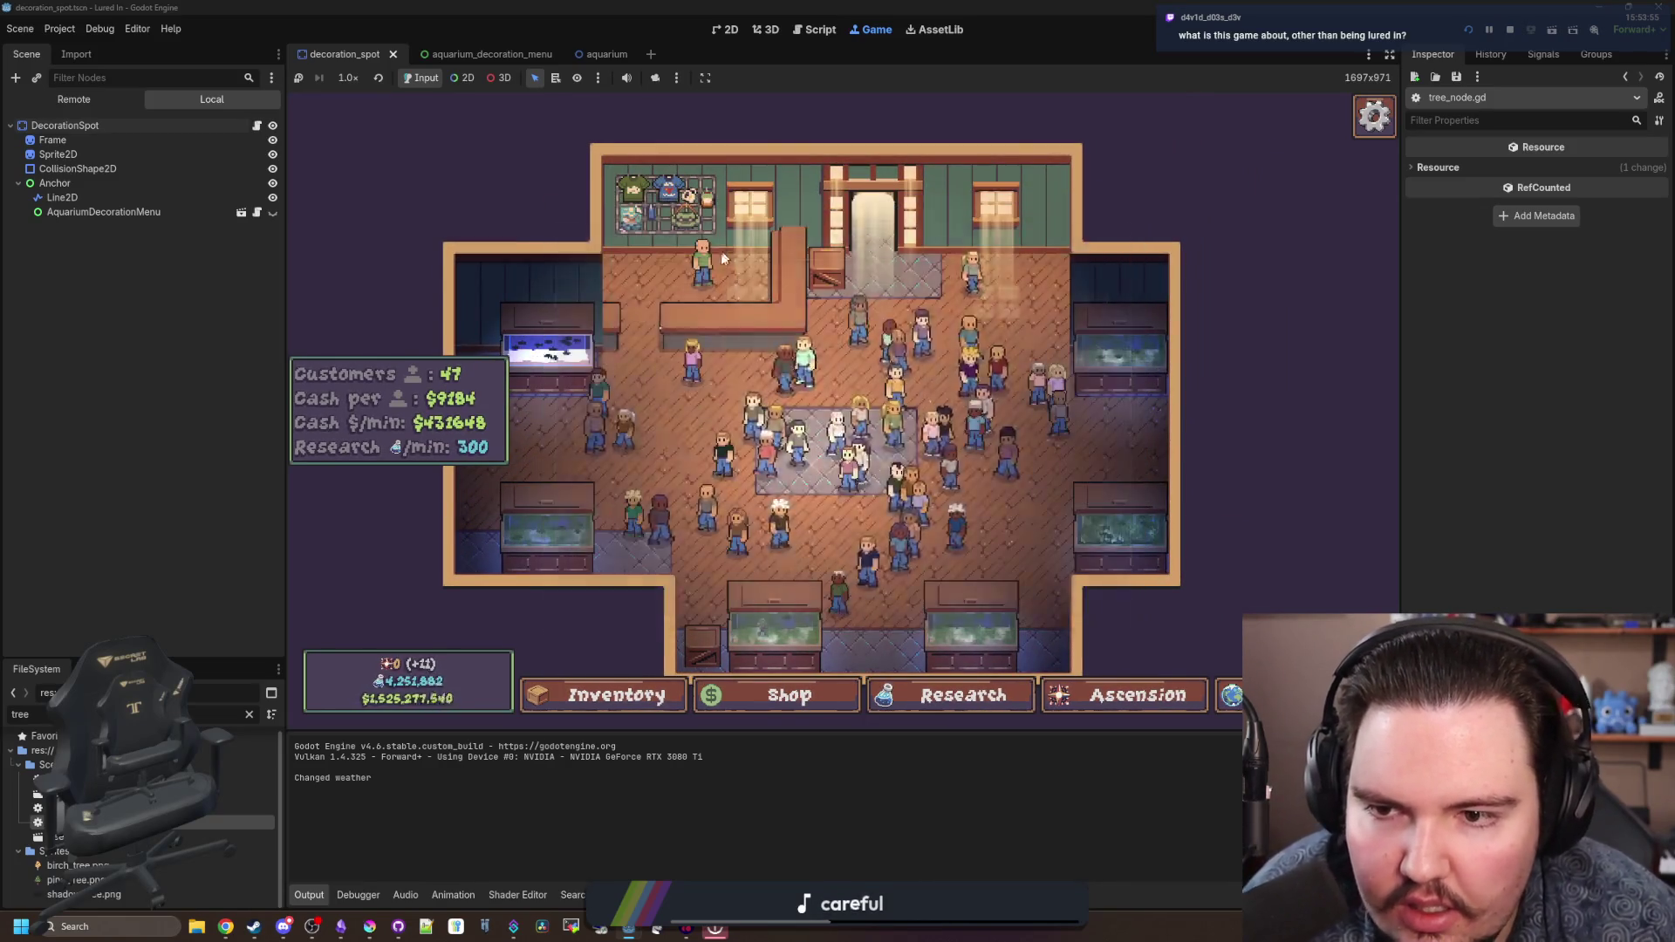
- Look over the Ascension tree again, then travel from the shop to the Pond for free
left_click(1091, 695)
scroll(838, 406, "up", 3)
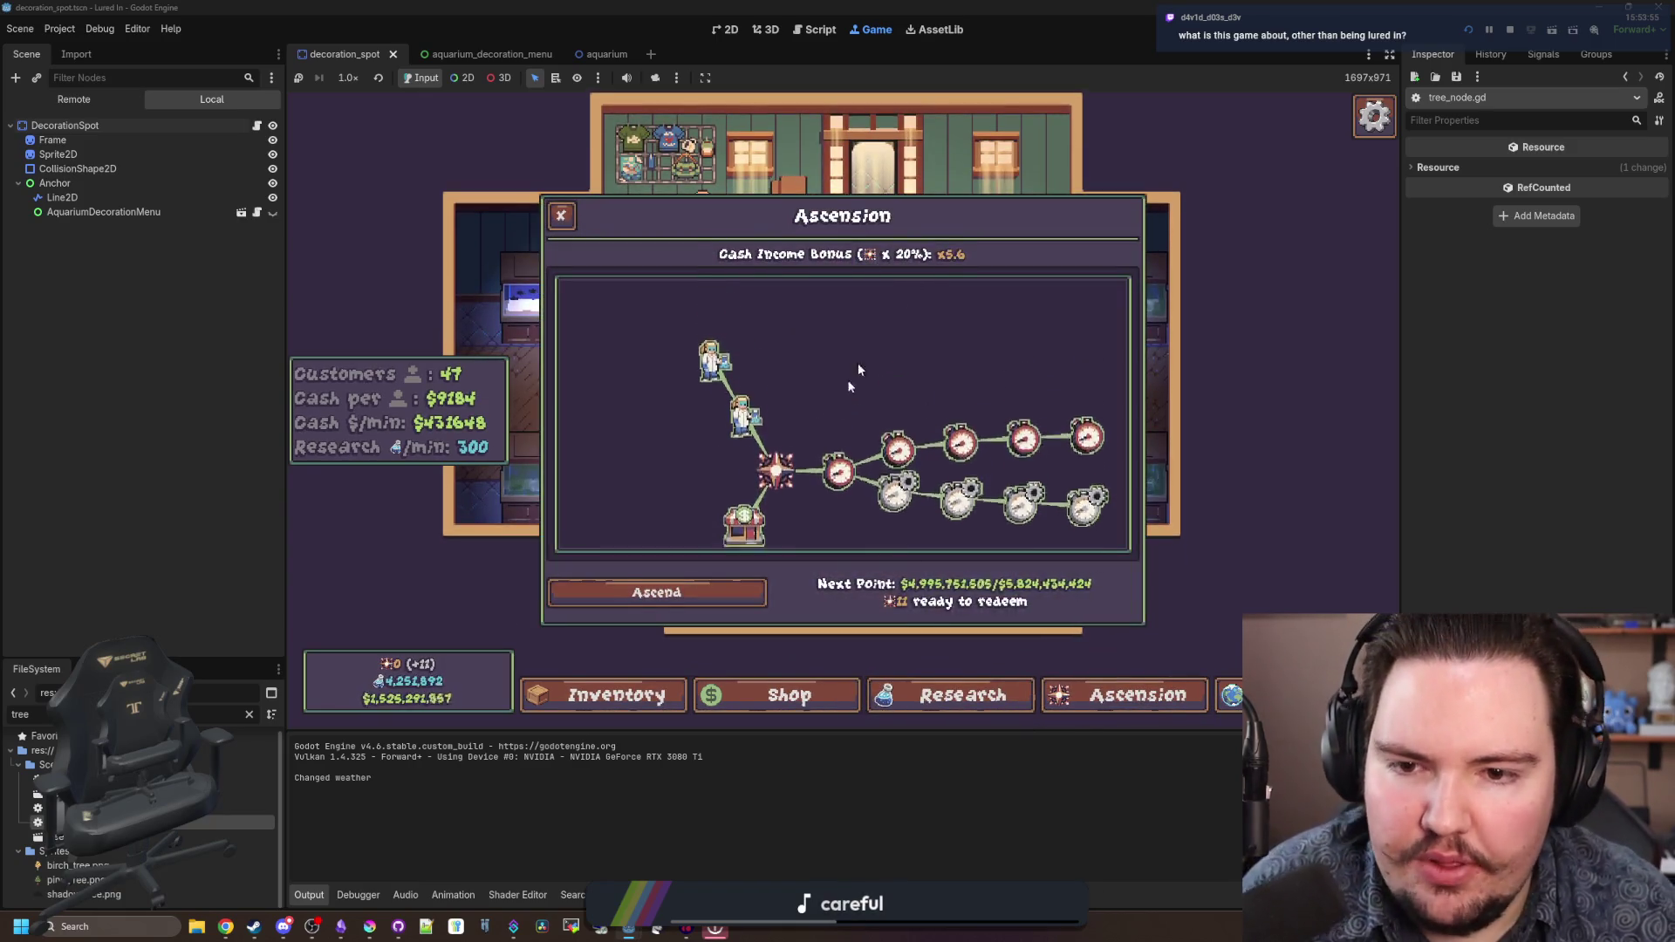
scroll(841, 366, "down", 3)
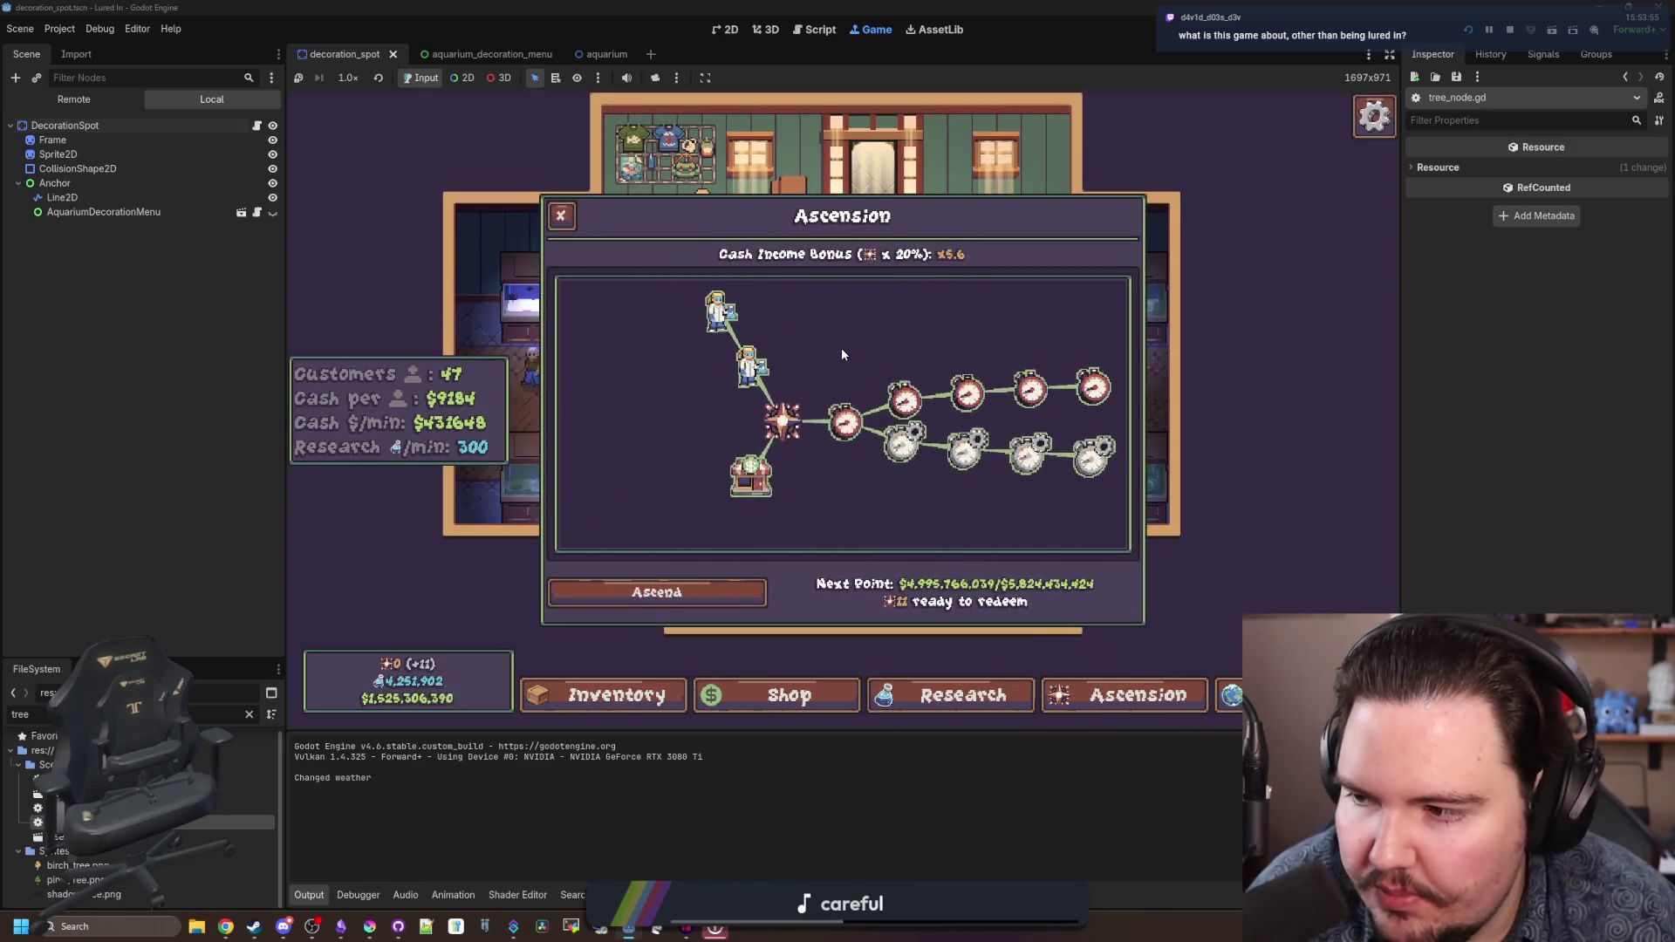
mouse_move(840, 384)
left_mouse_down()
mouse_move(819, 329)
mouse_move(796, 333)
mouse_move(789, 373)
left_mouse_up()
key("Escape")
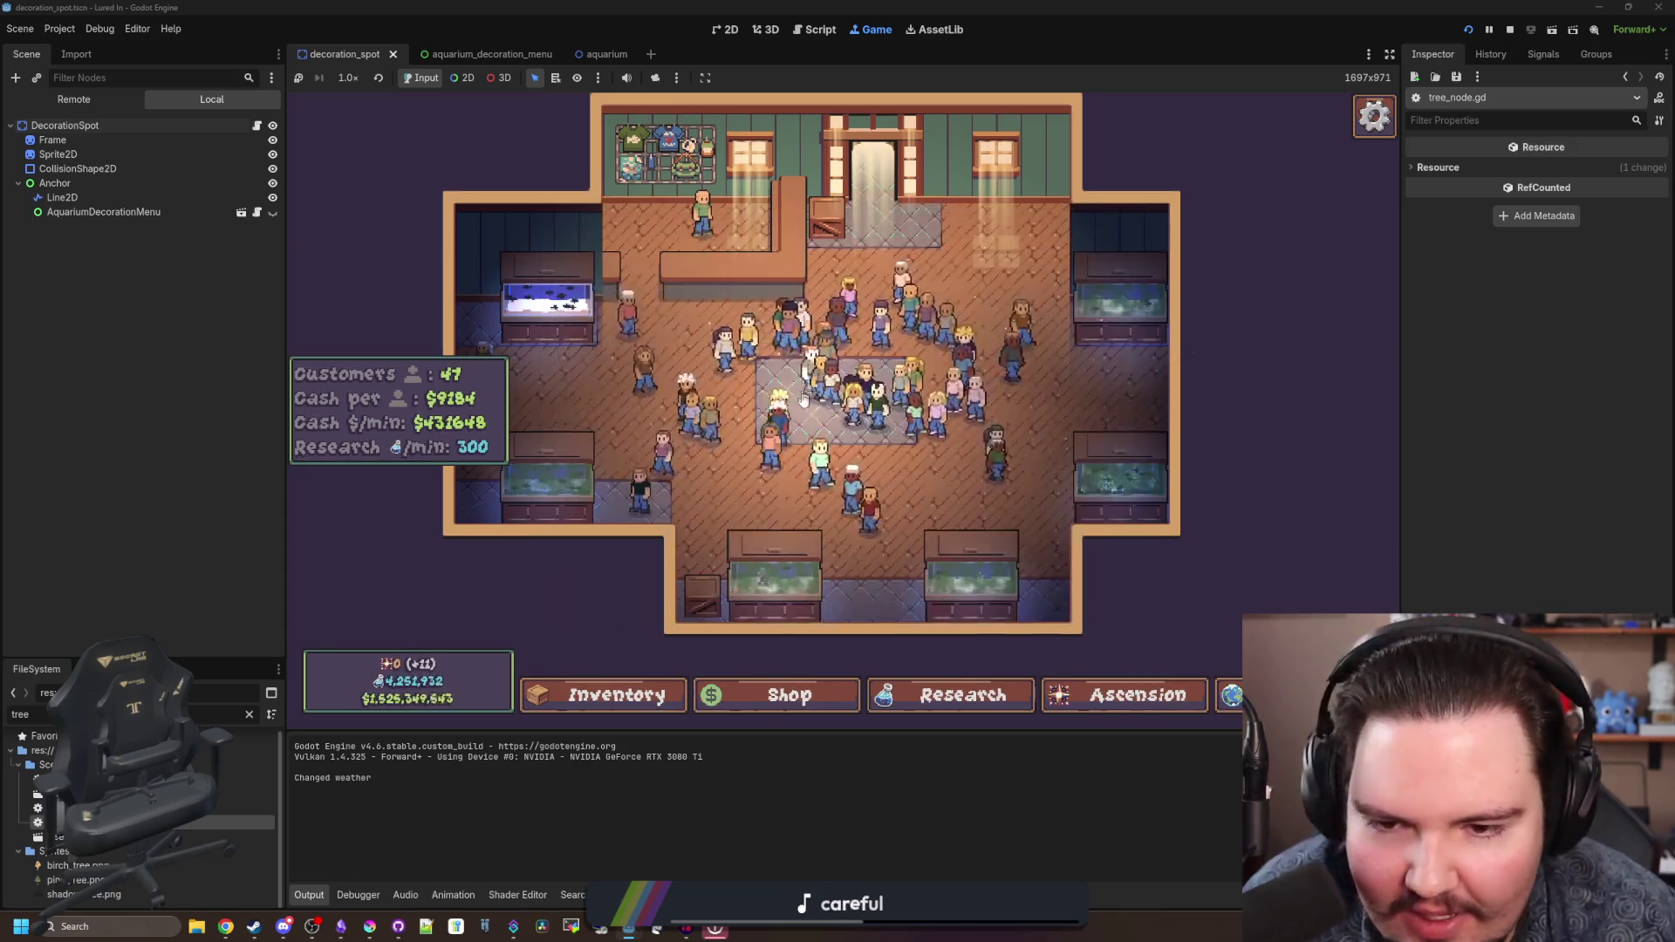
scroll(803, 383, "up", 5)
scroll(1195, 625, "down", 5)
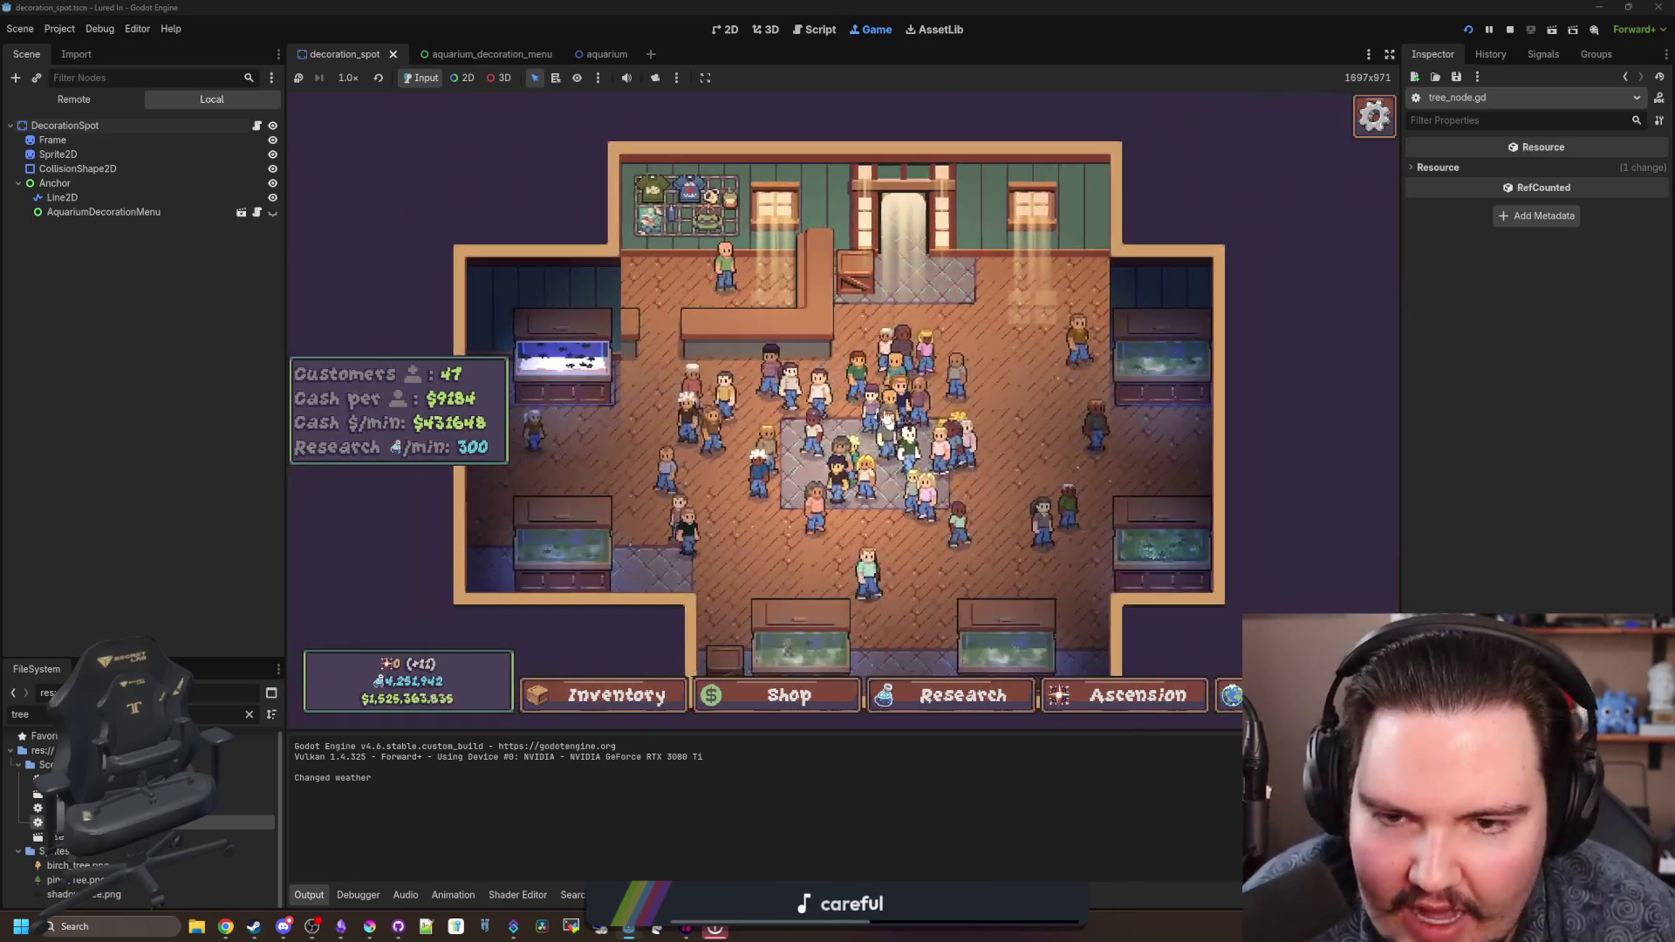
left_click(1230, 694)
left_click(1036, 298)
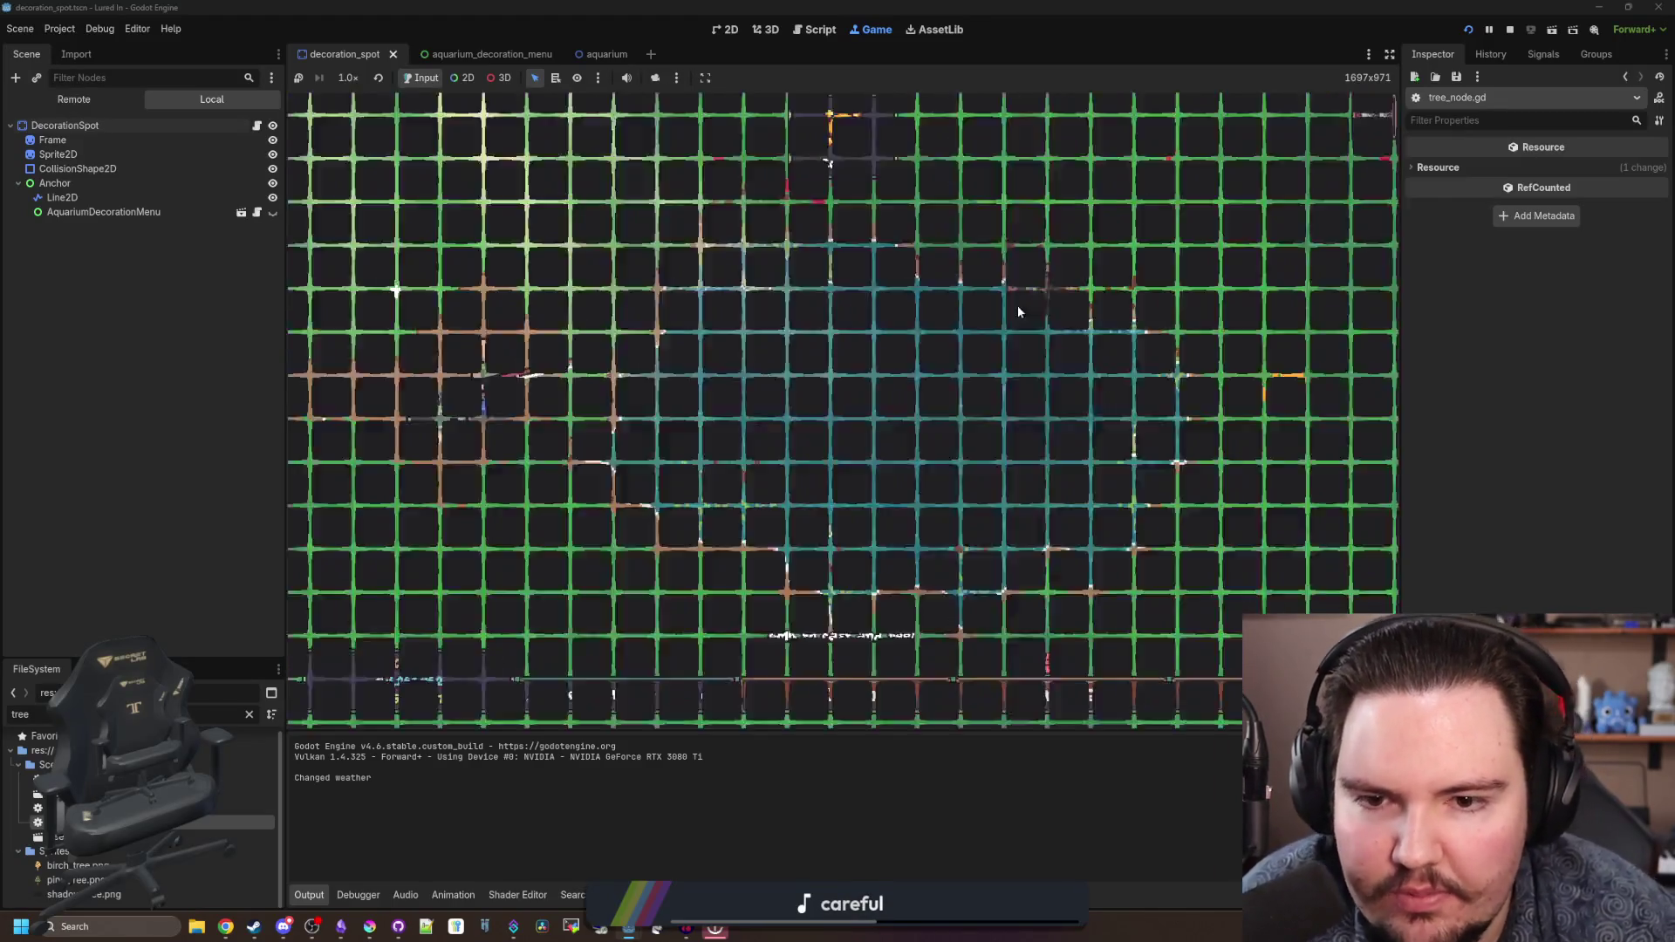
- Cast into the pond, hook a fish, land the carp with three reel hits, and return to the shop
left_click_drag(685, 245, 685, 244)
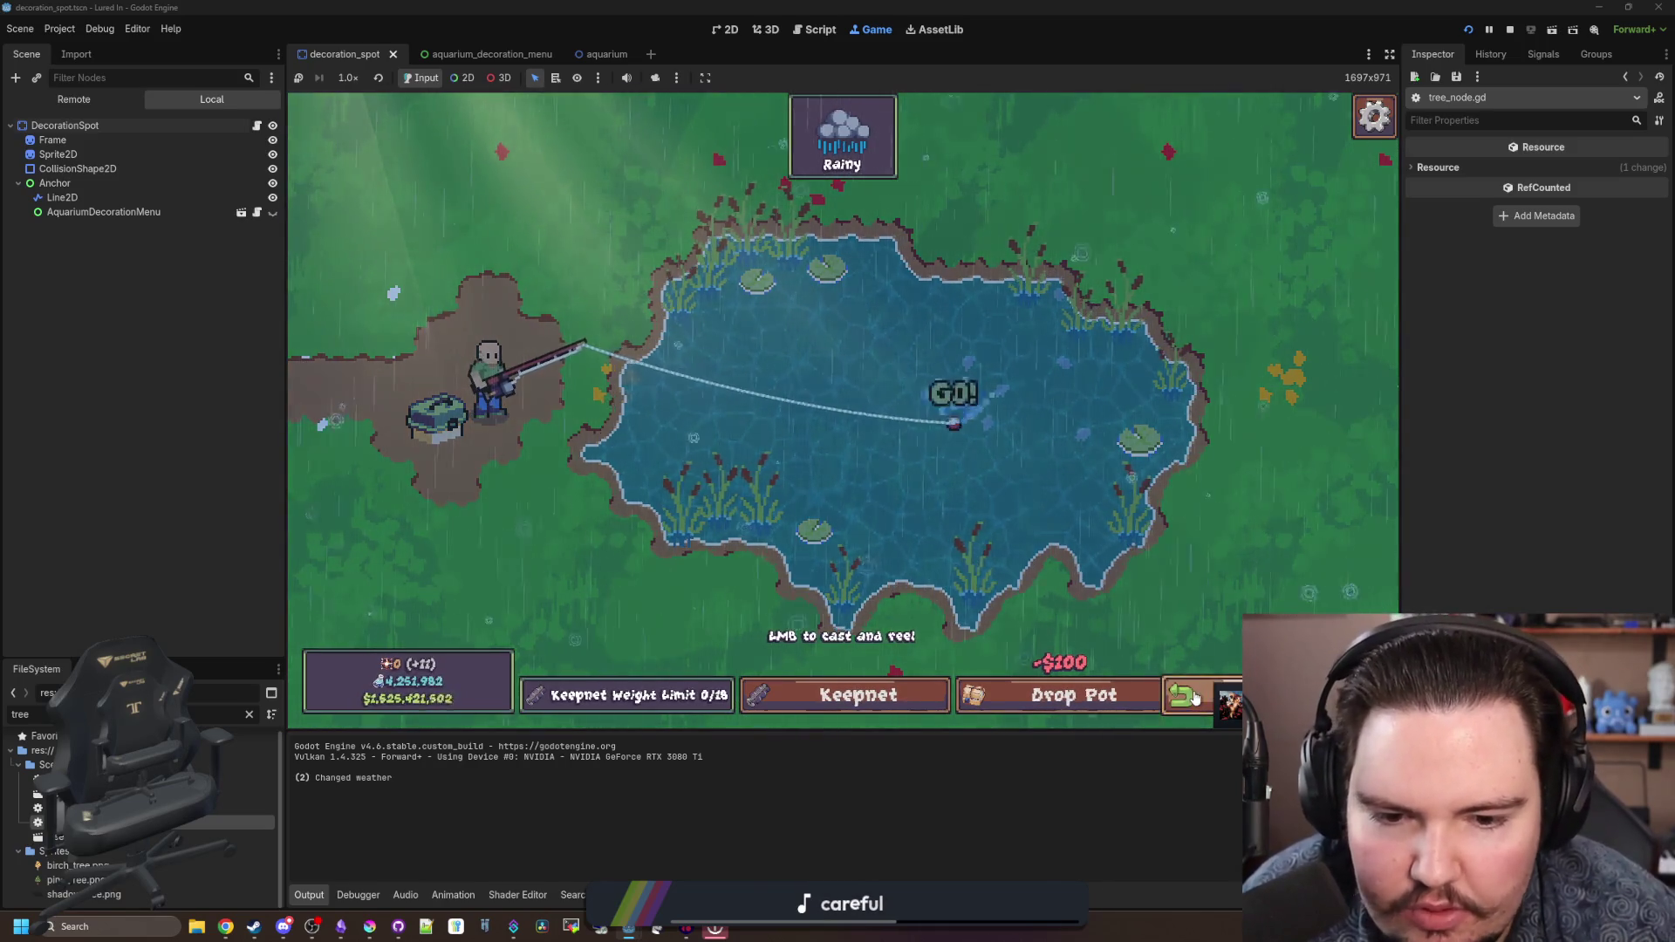
left_click(924, 380)
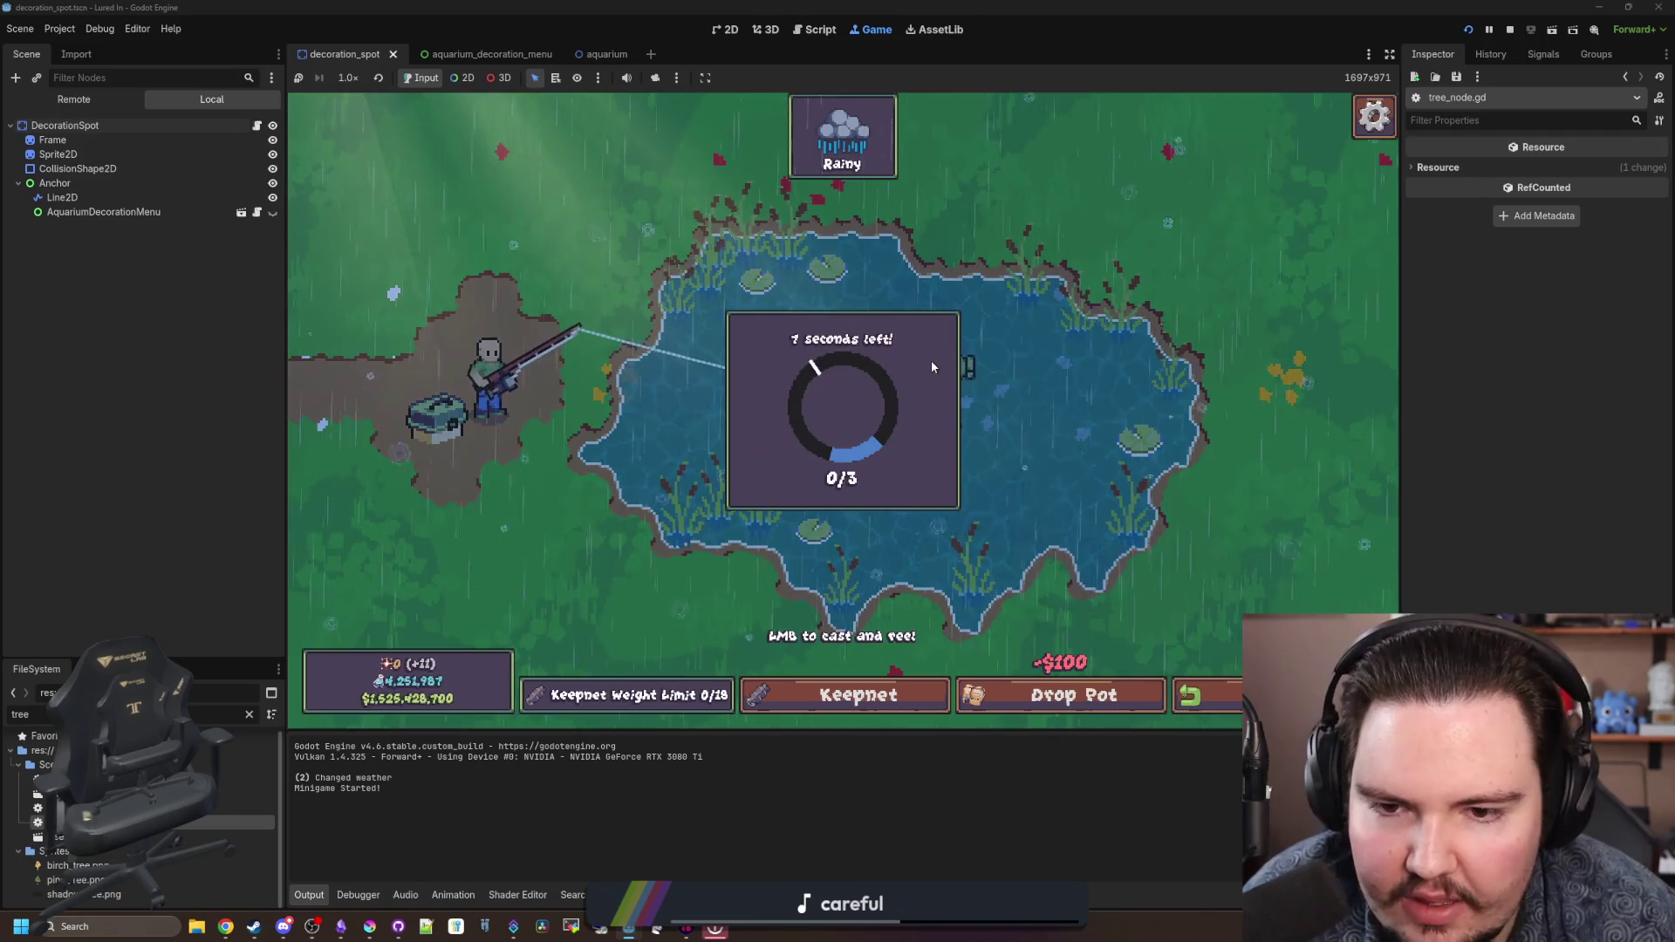
left_click(967, 395)
left_click(968, 393)
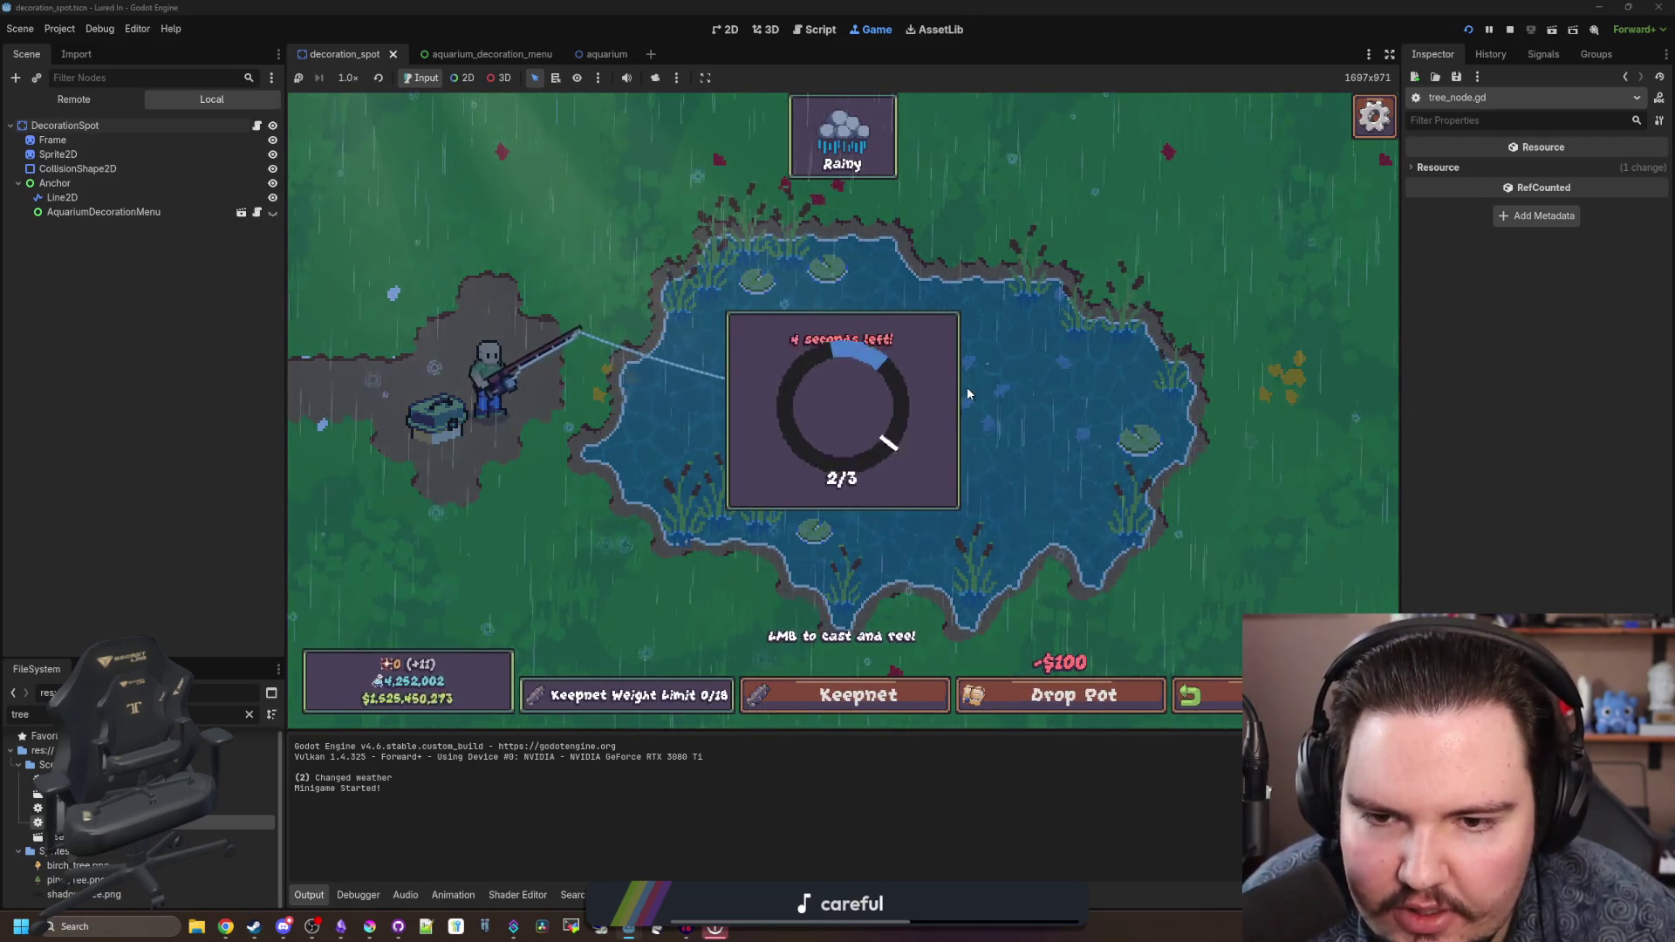
left_click(966, 395)
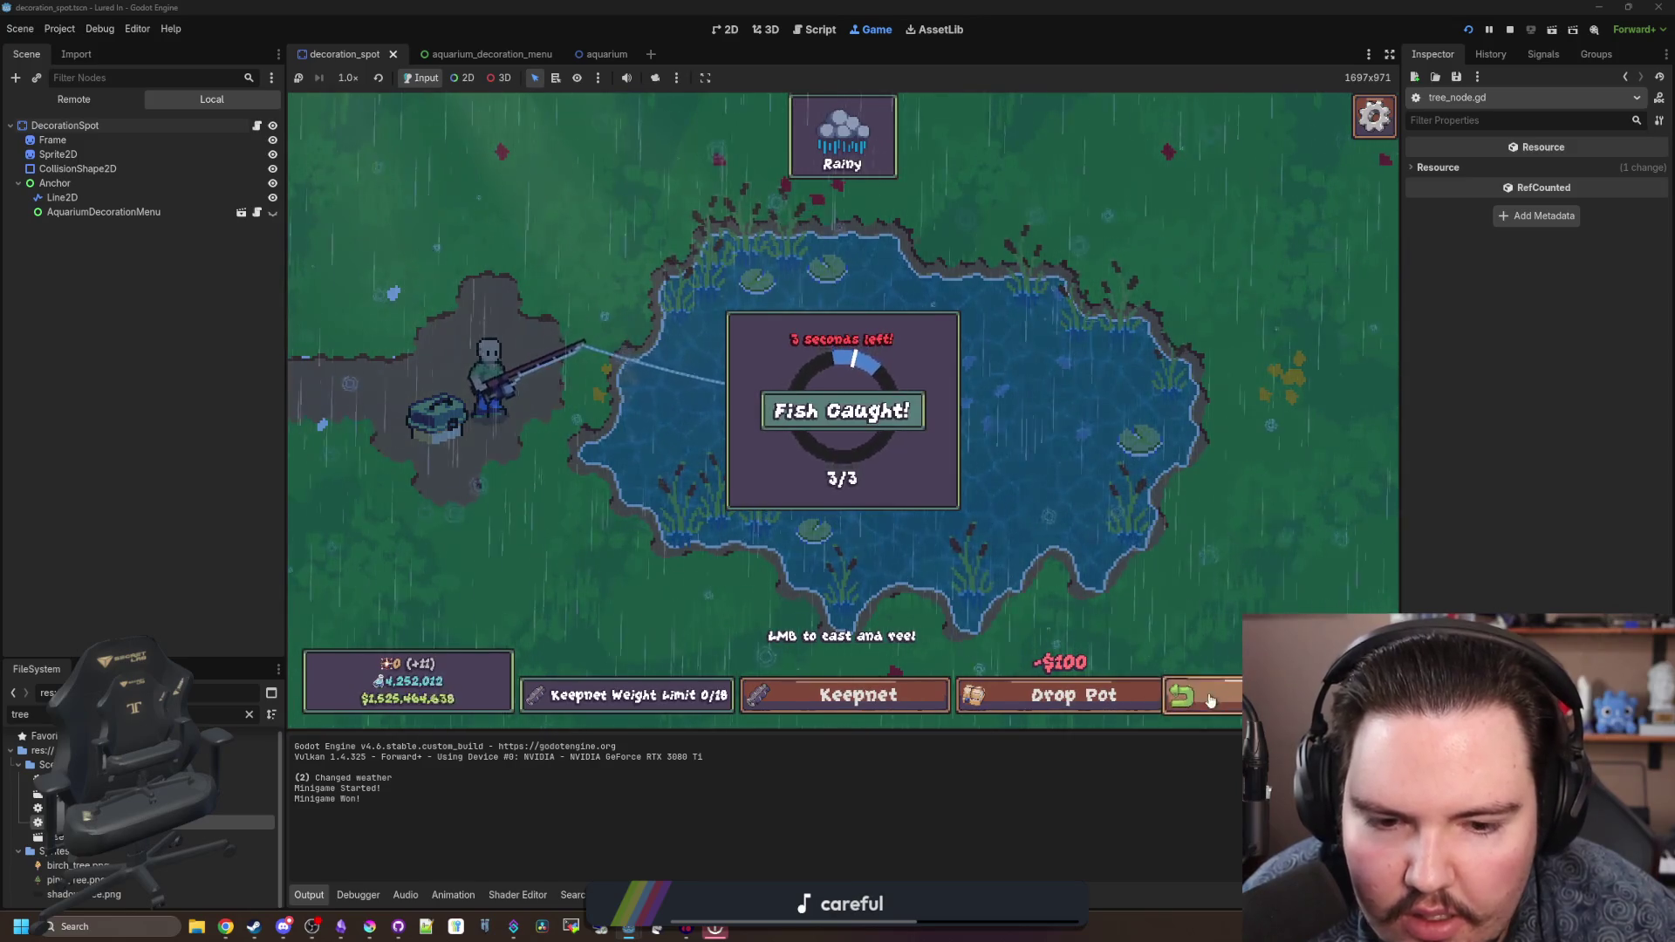
left_click(907, 693)
left_click(907, 693)
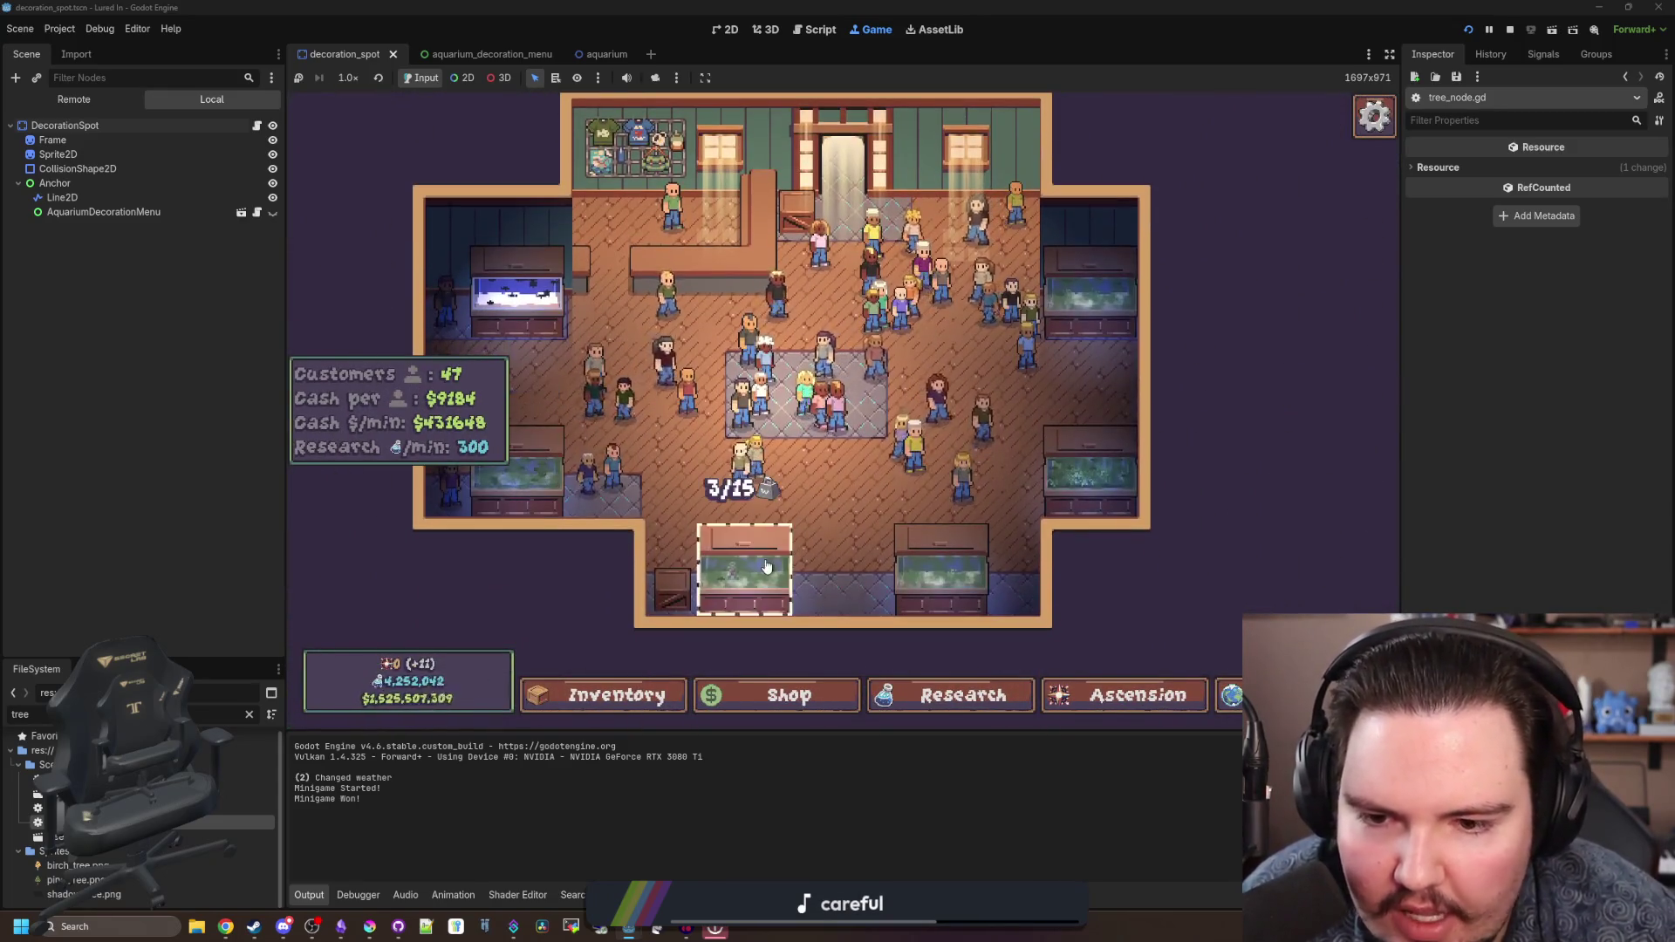
- Clean Fish Tank 6's water and move the caught Carp from inventory into it
left_click(766, 567)
left_click(583, 297)
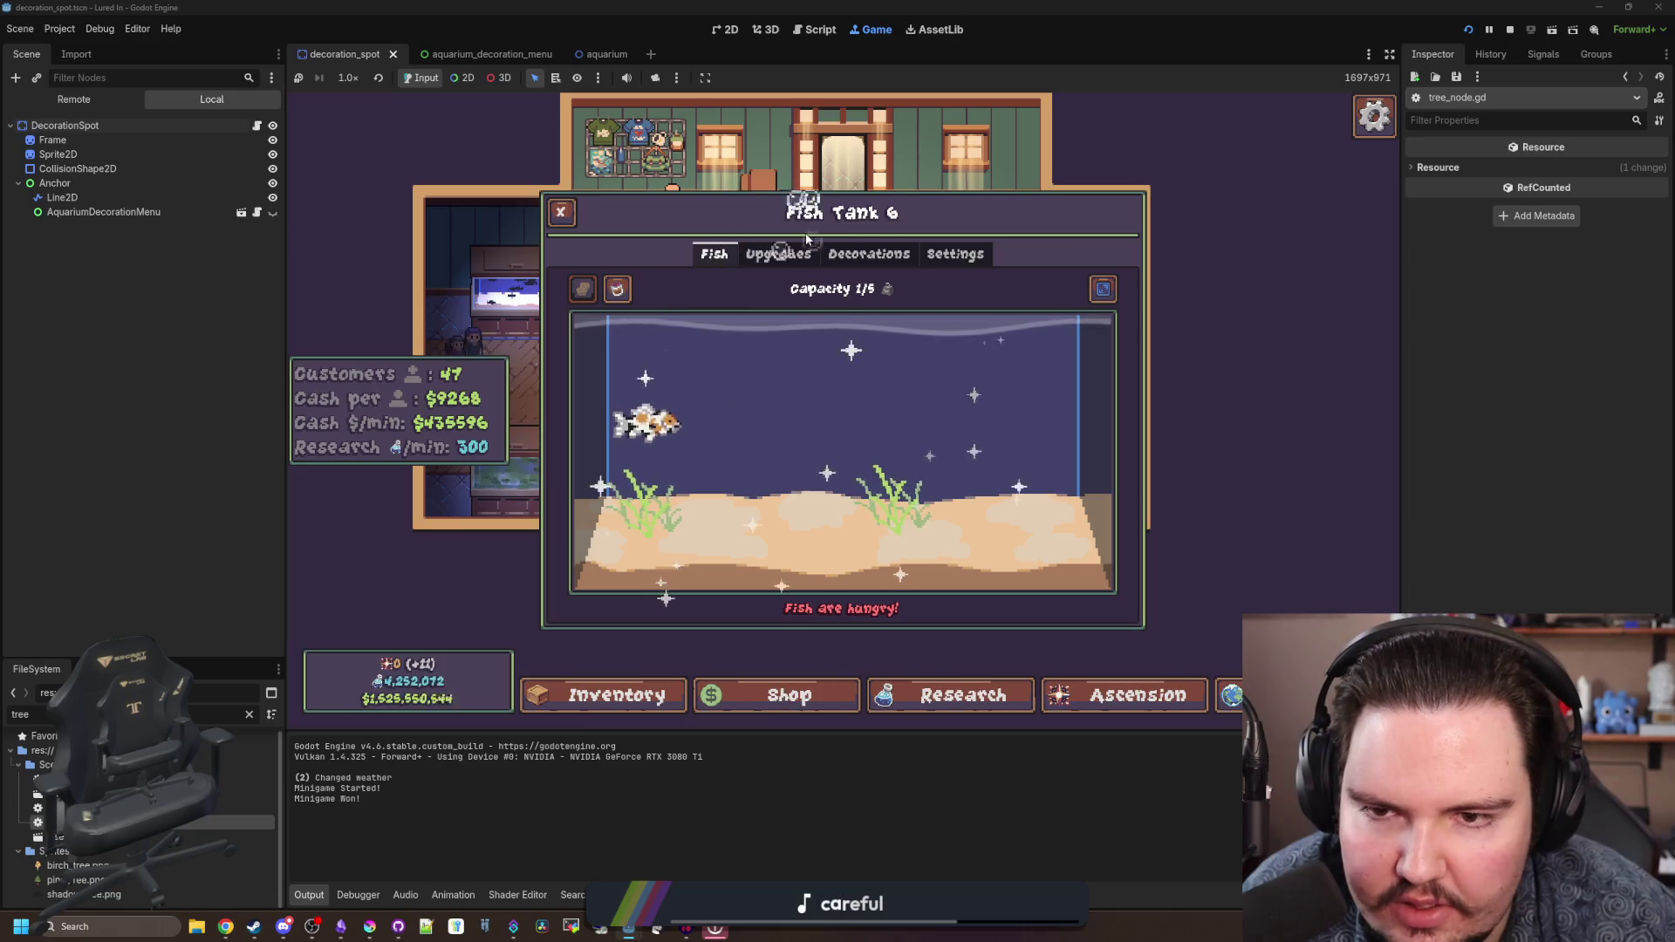
left_click(611, 695)
scroll(742, 424, "down", 4)
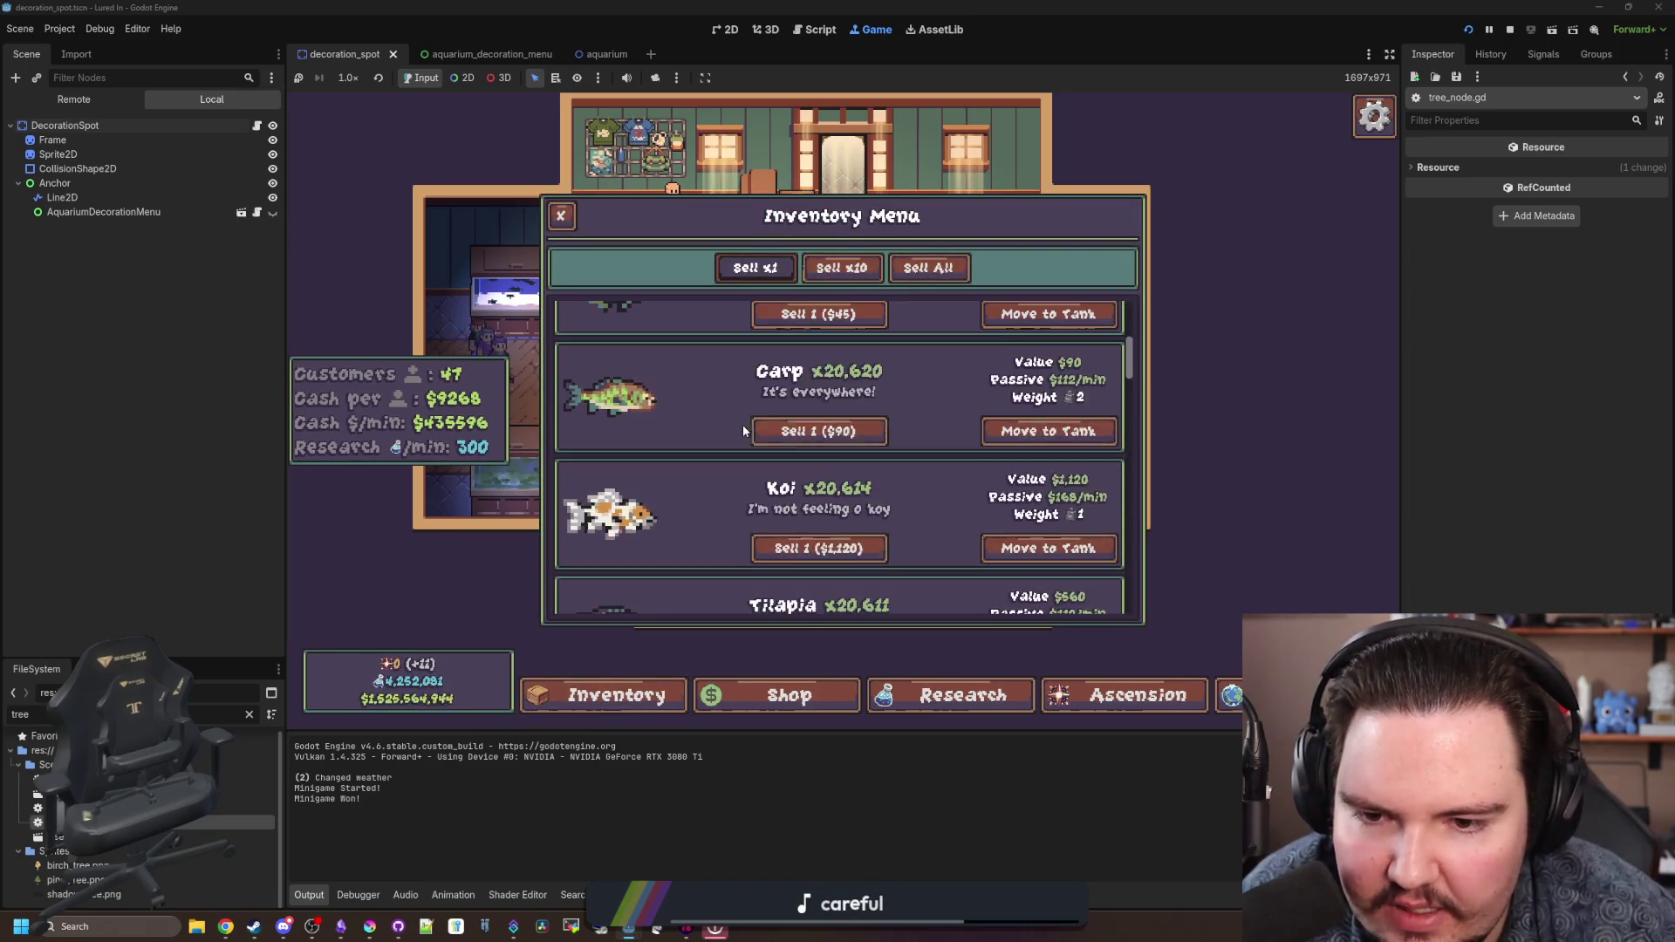
left_click(1026, 434)
left_click(959, 541)
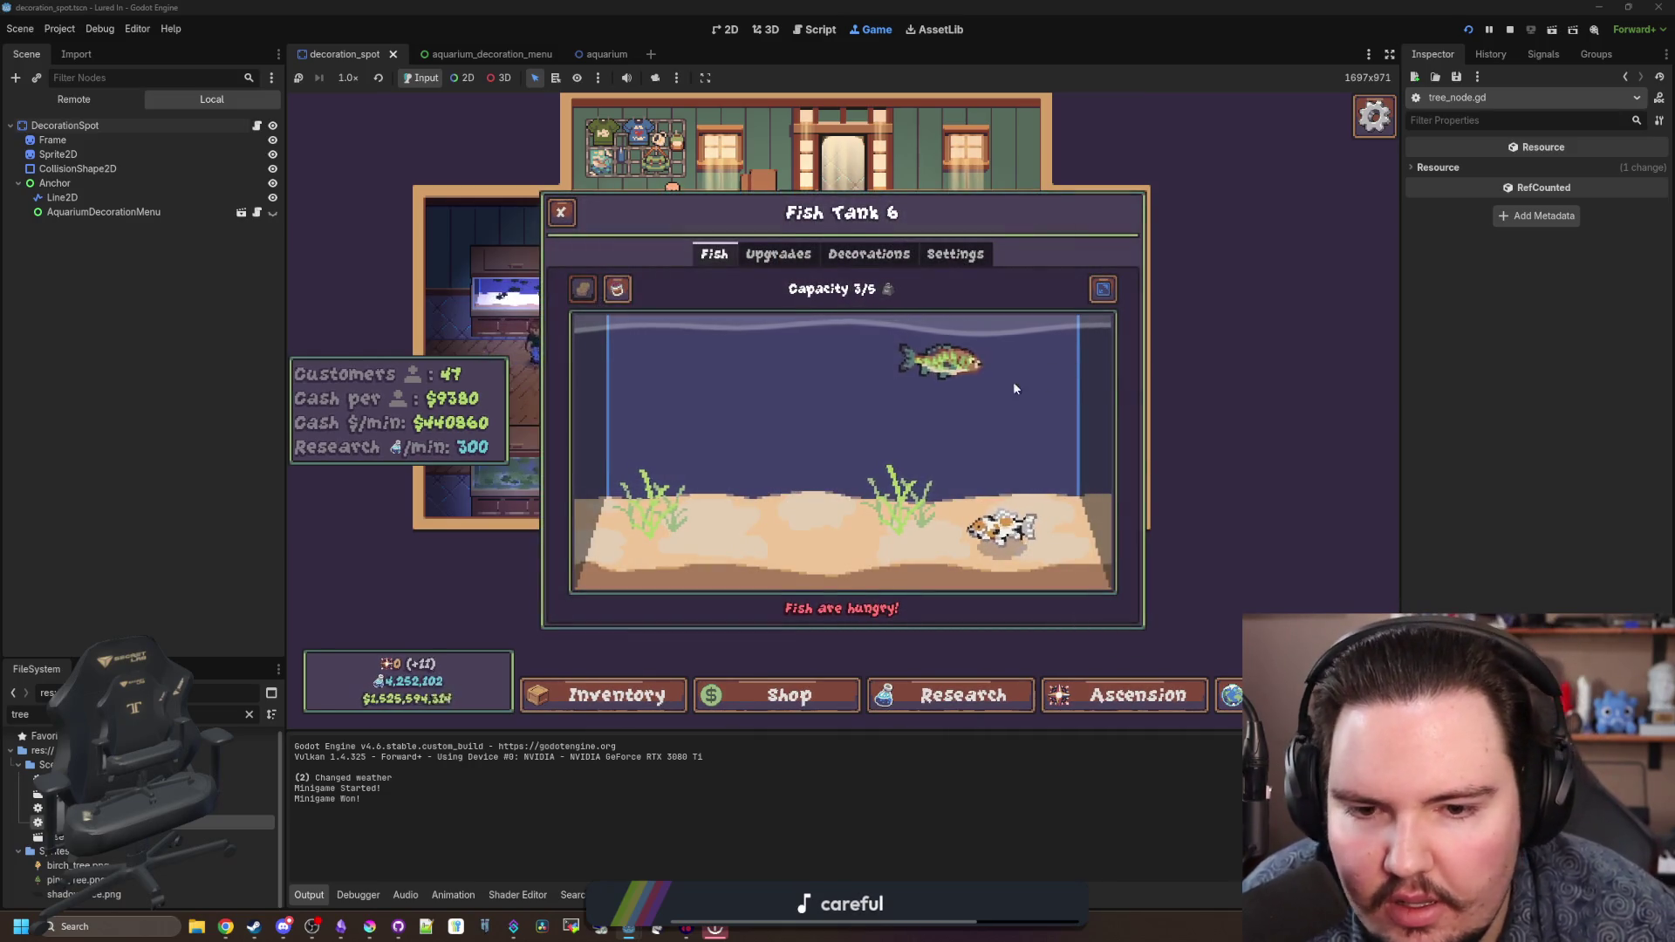
left_click(1014, 388)
left_click(1284, 427)
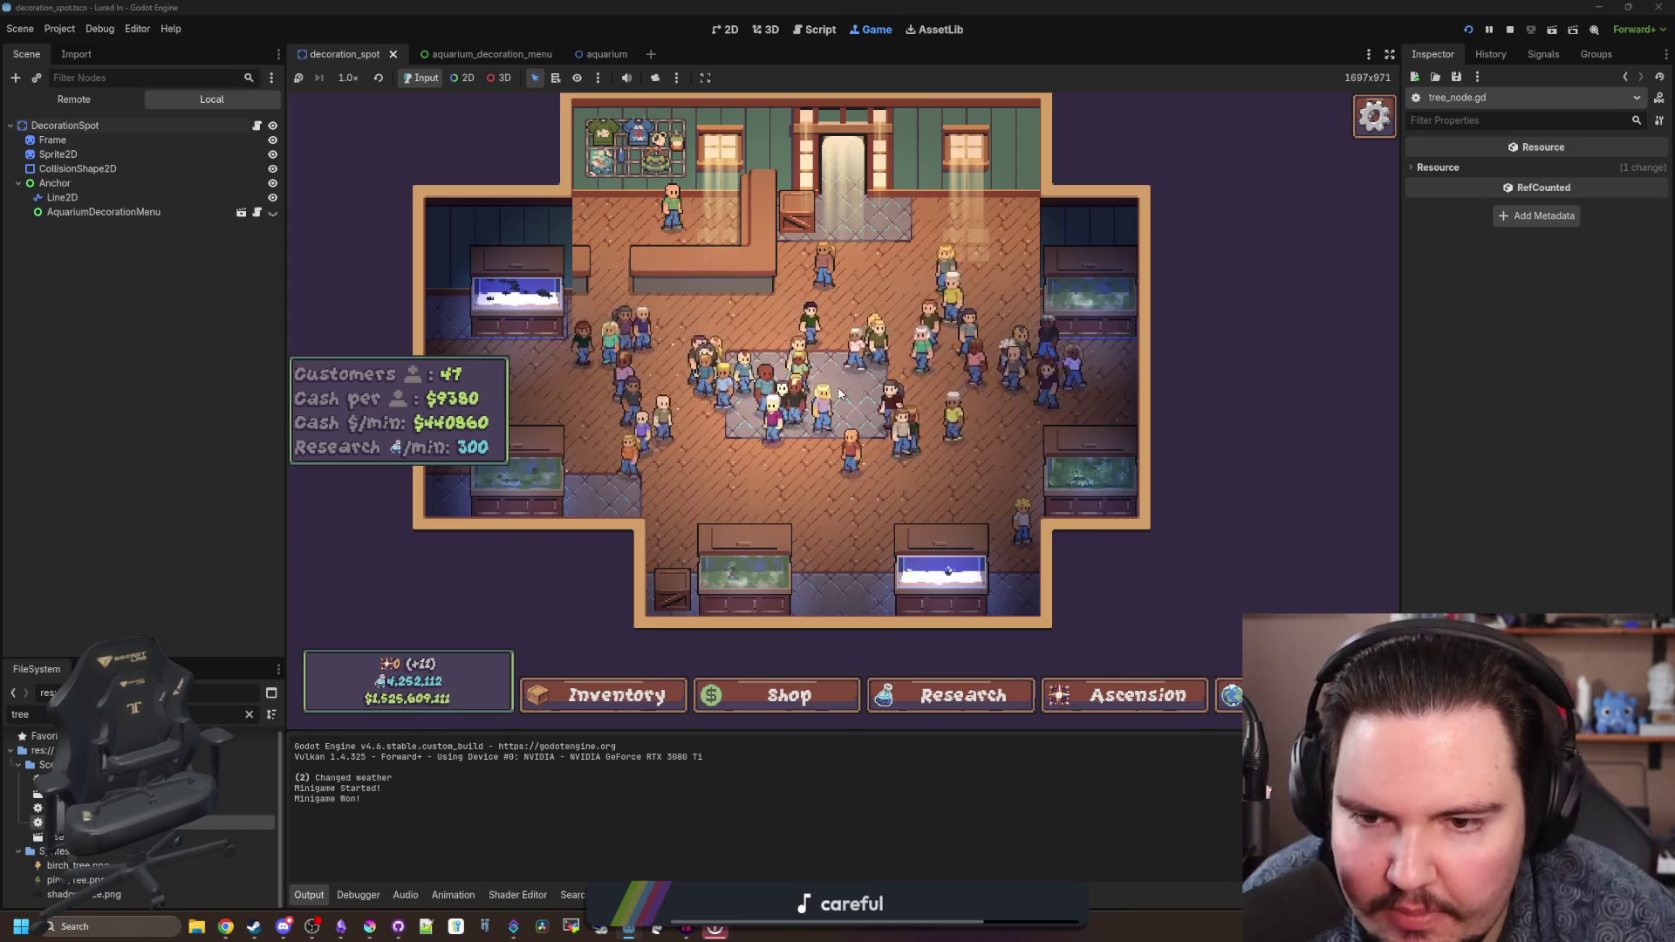
- Browse the shop's Marketing, Decorations and Equipment tabs plus the Research and Ascension screens
left_click(787, 687)
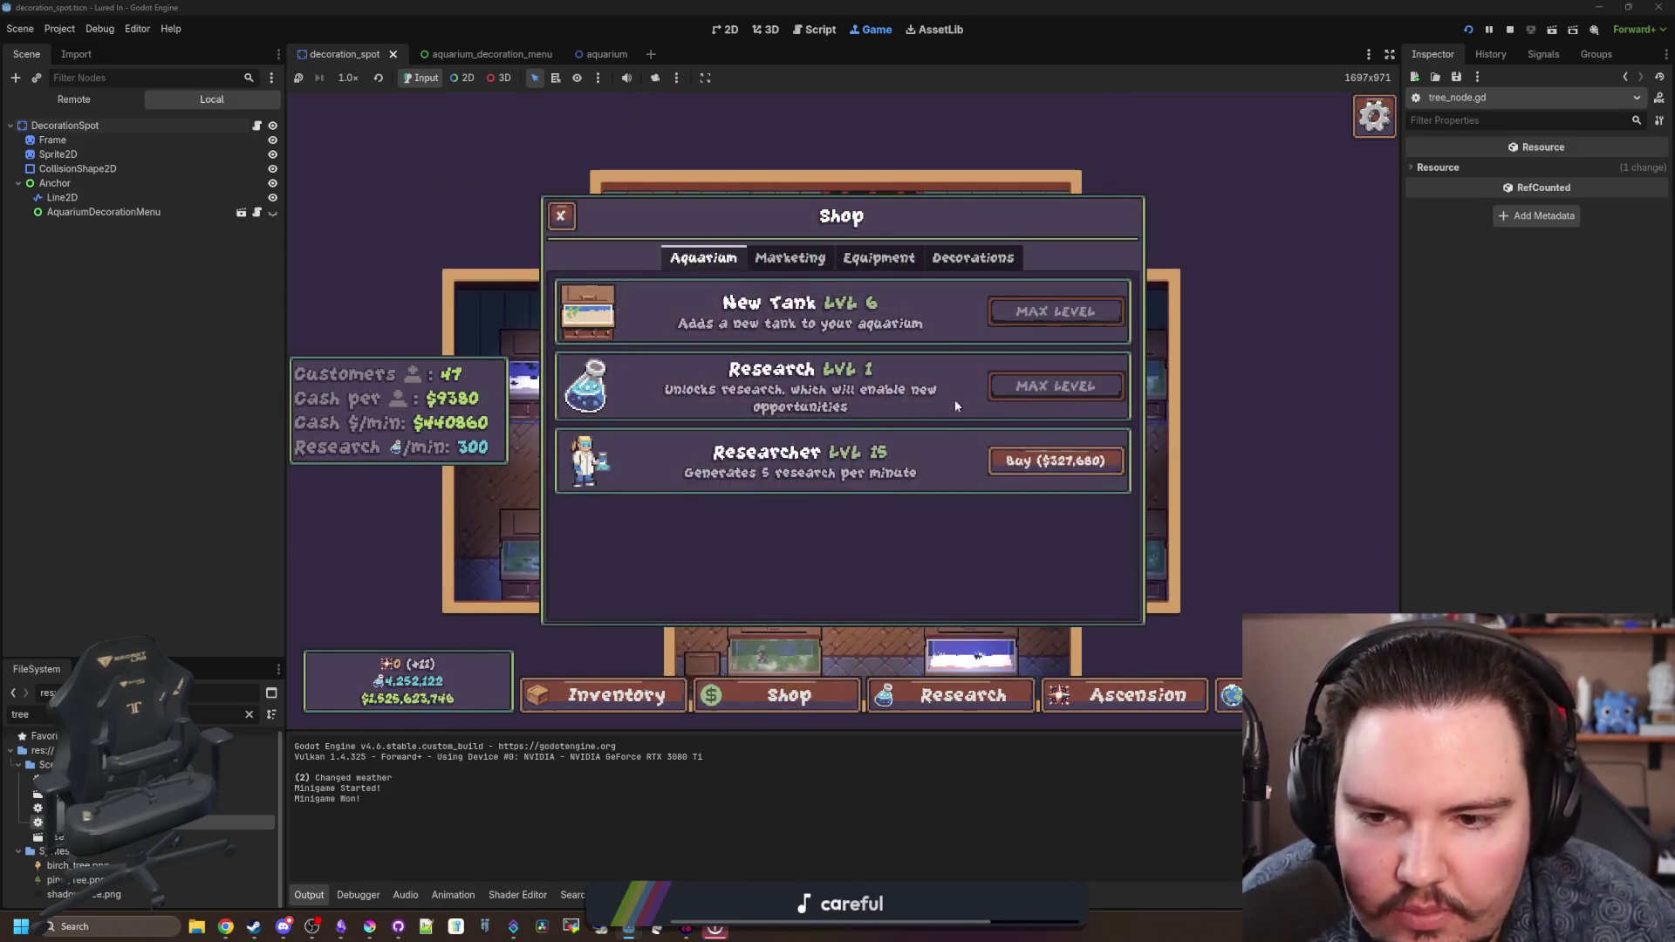
left_click(789, 257)
left_click(973, 258)
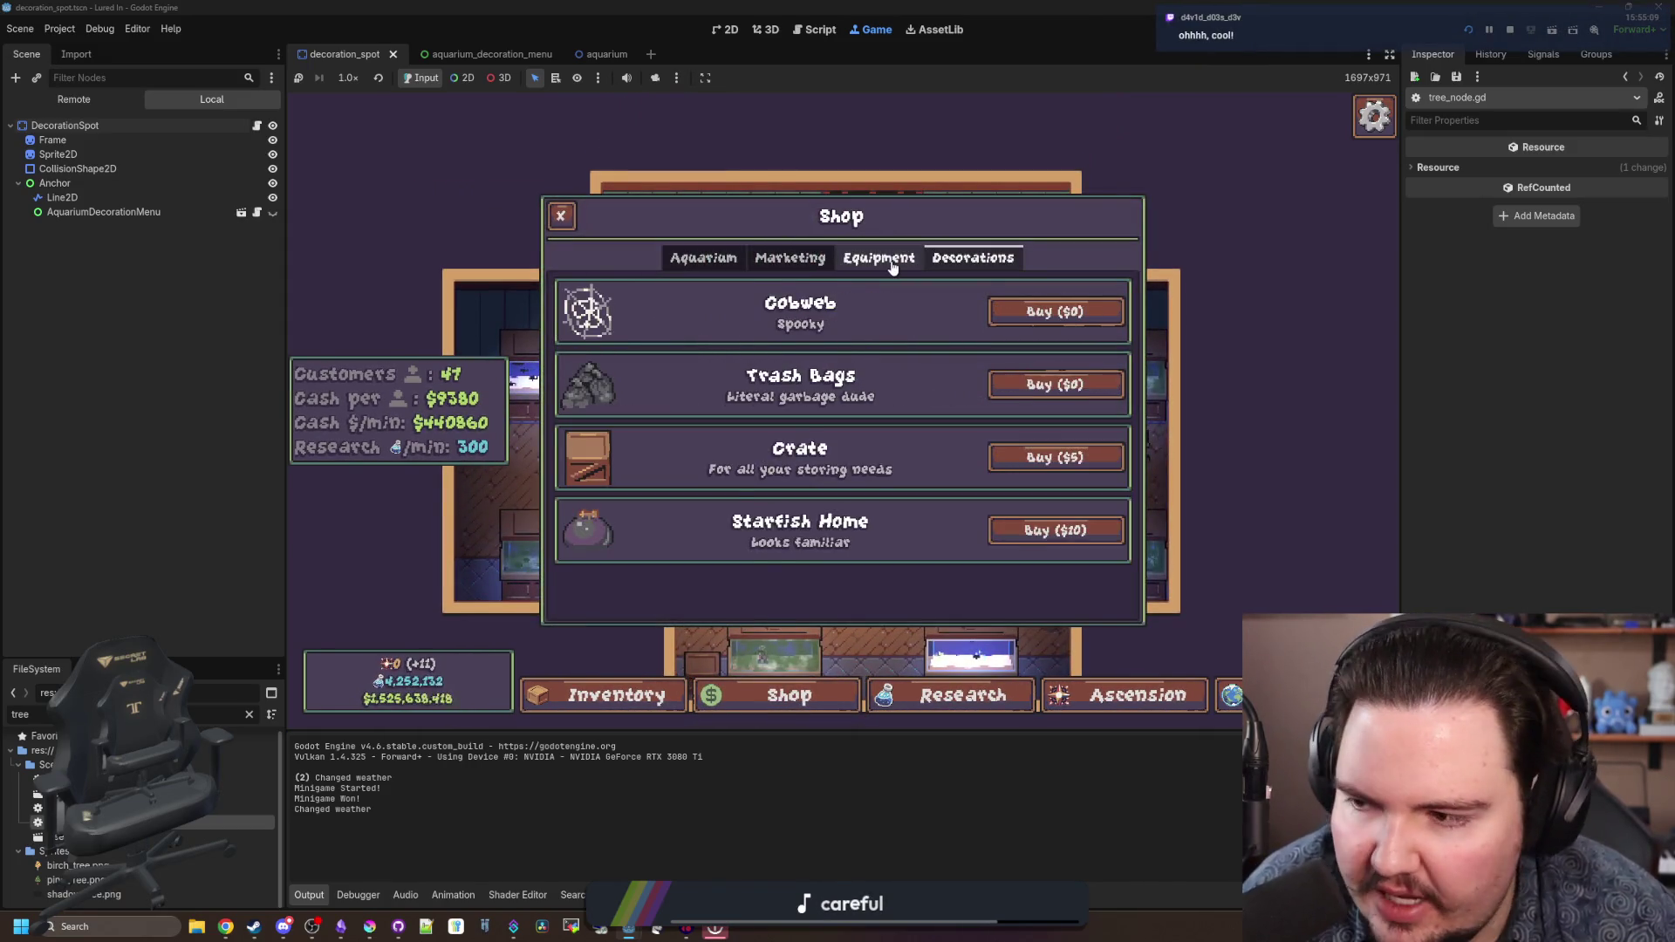
left_click(879, 258)
left_click(963, 694)
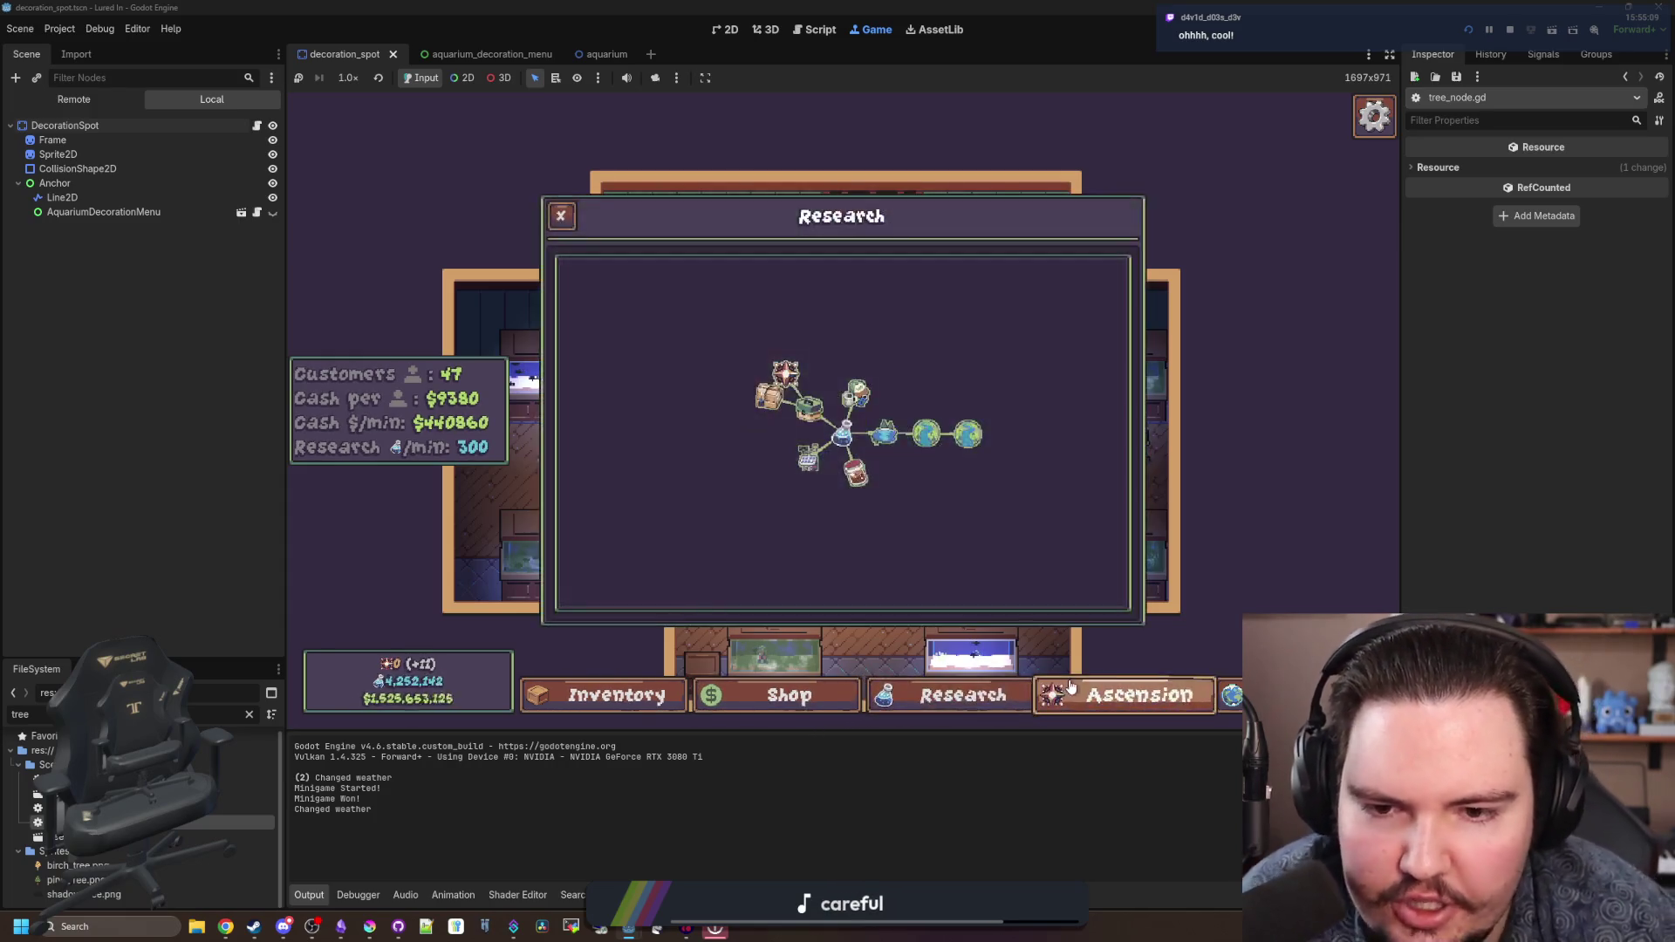
left_click(1137, 695)
key("Escape")
scroll(877, 313, "up", 5)
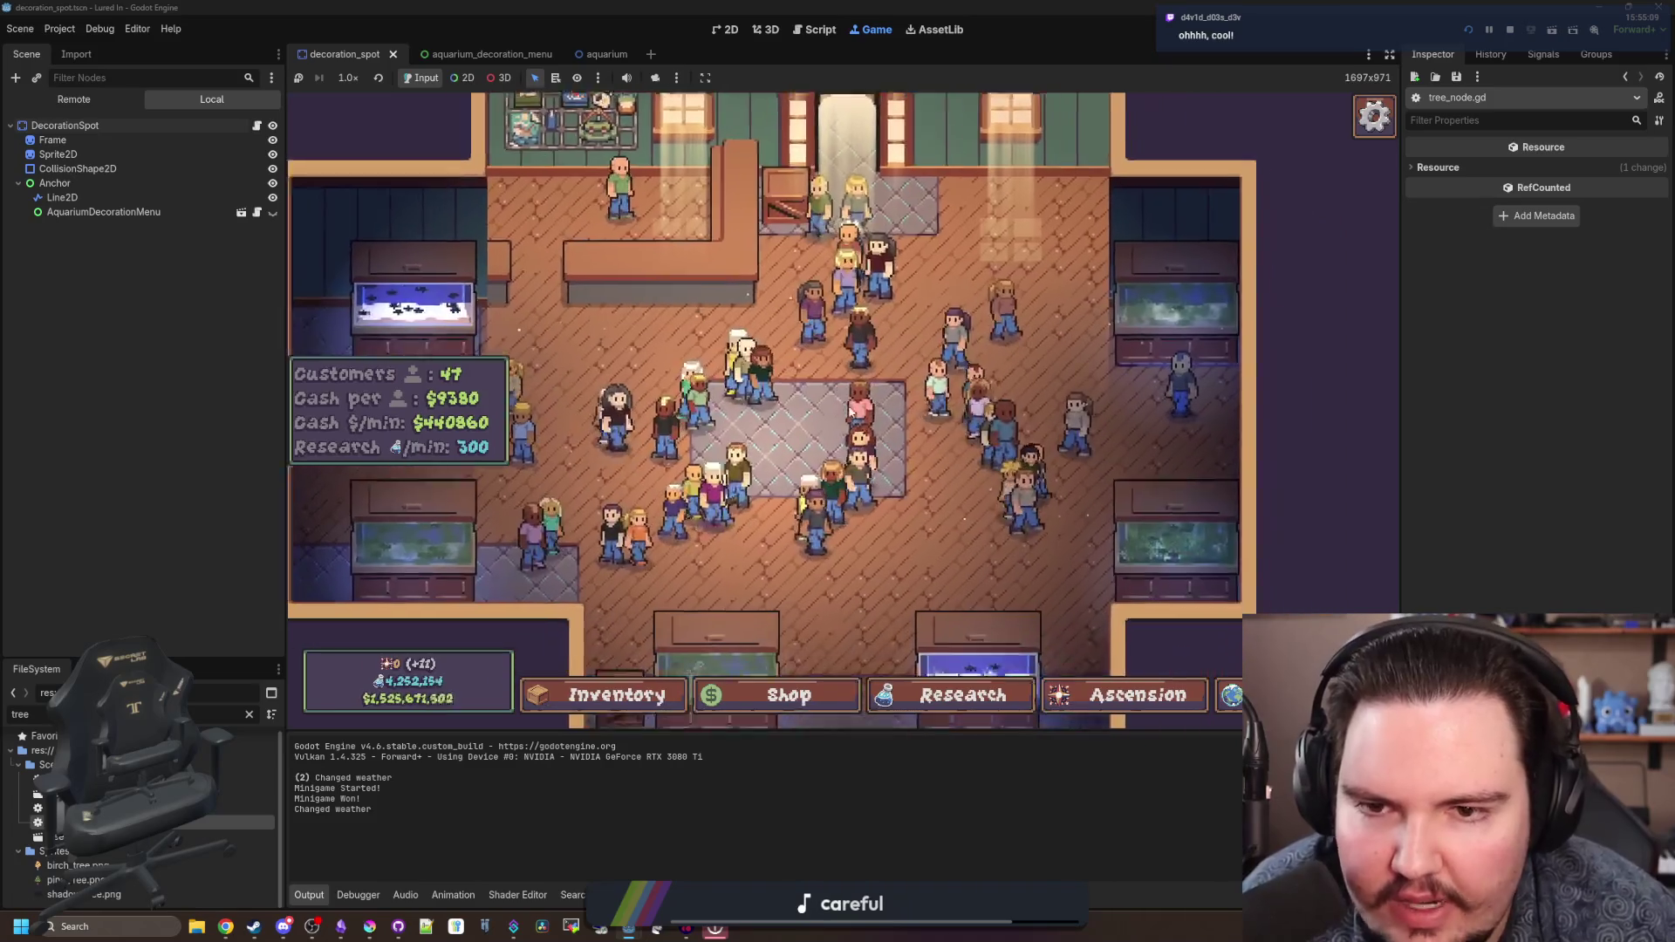
scroll(851, 410, "down", 5)
- Buy a Crate from the shop's Decorations and place it in the central decoration grid
left_click(788, 694)
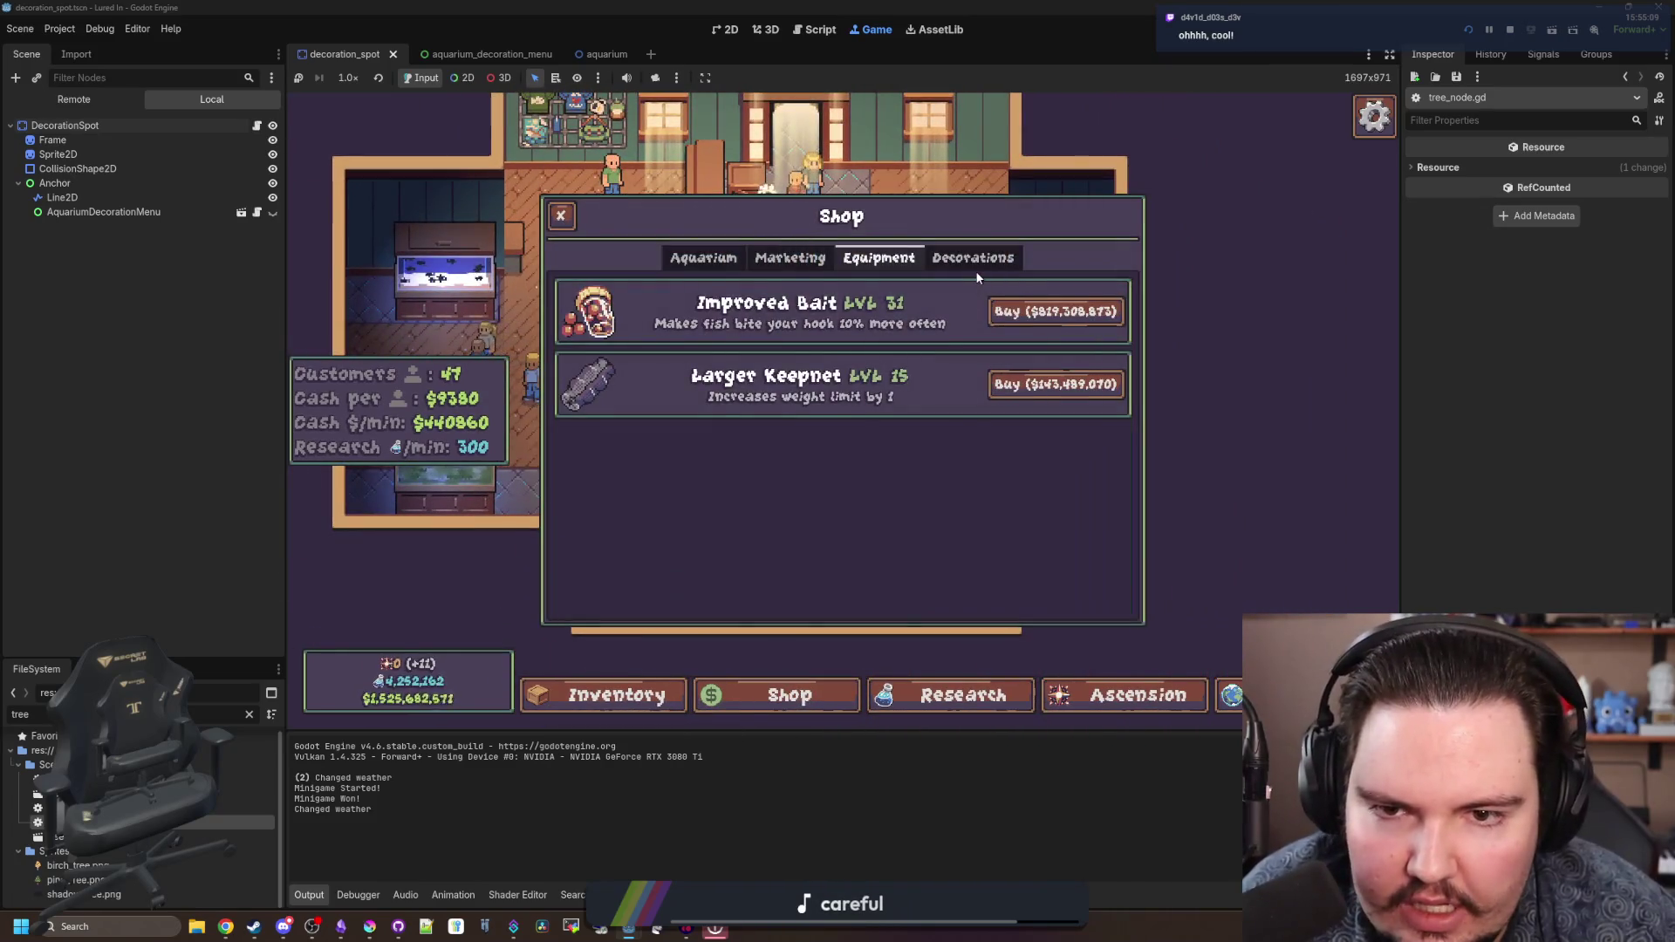
left_click(974, 260)
left_click(1057, 453)
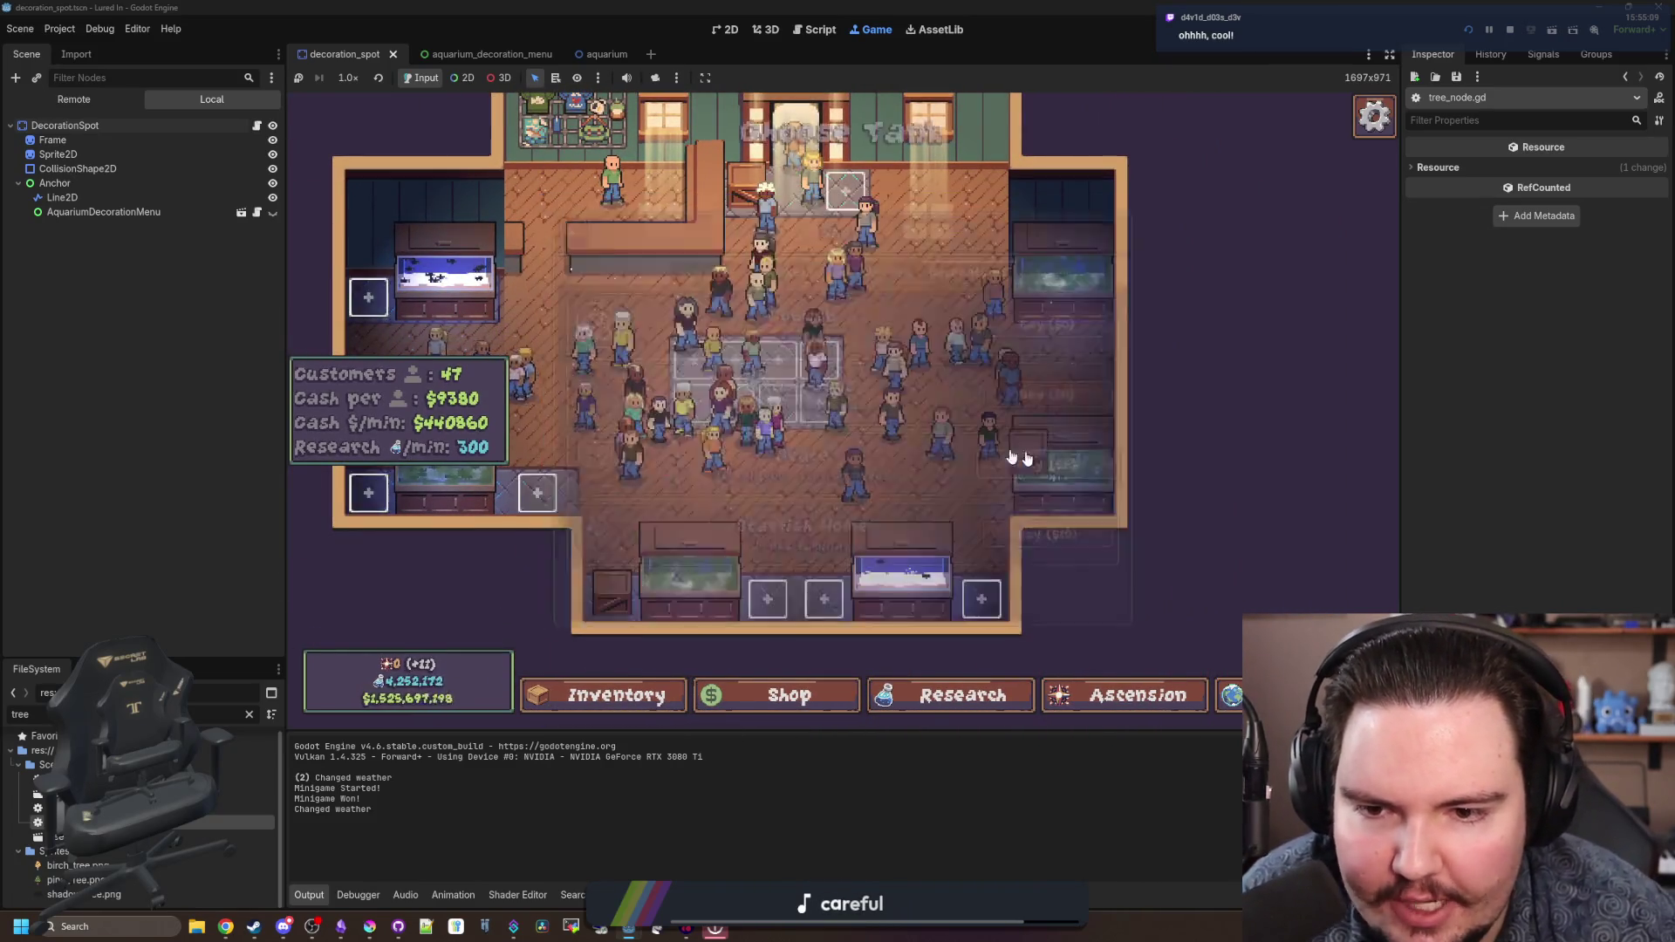
scroll(857, 288, "down", 3)
scroll(803, 257, "up", 3)
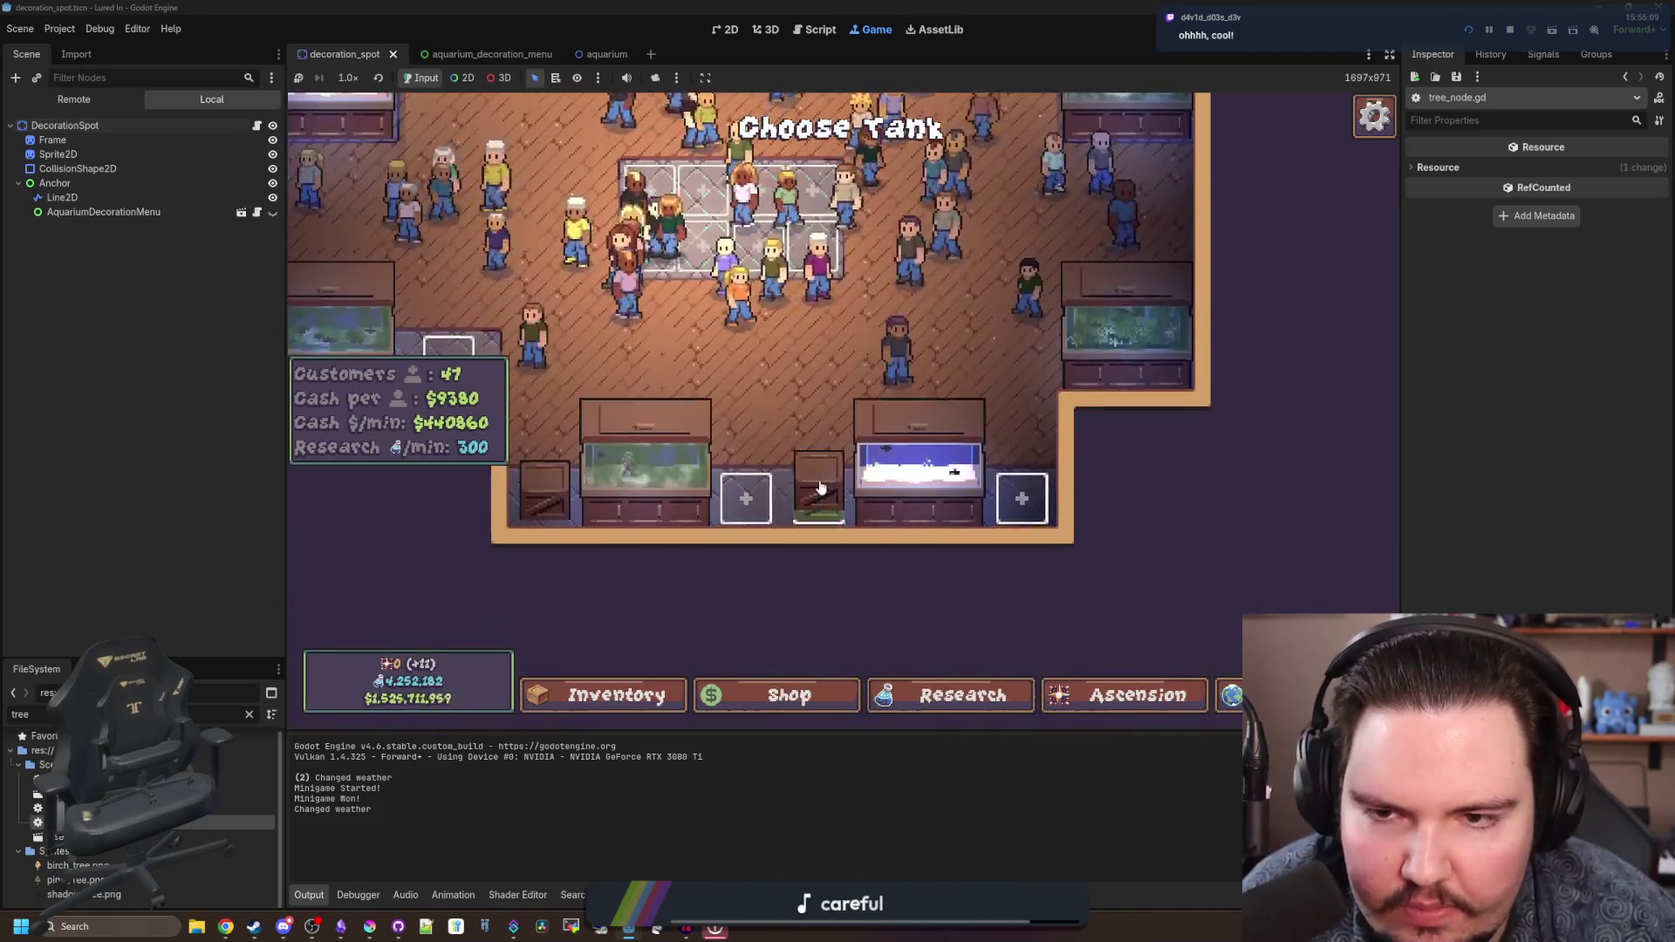
scroll(804, 257, "up", 3)
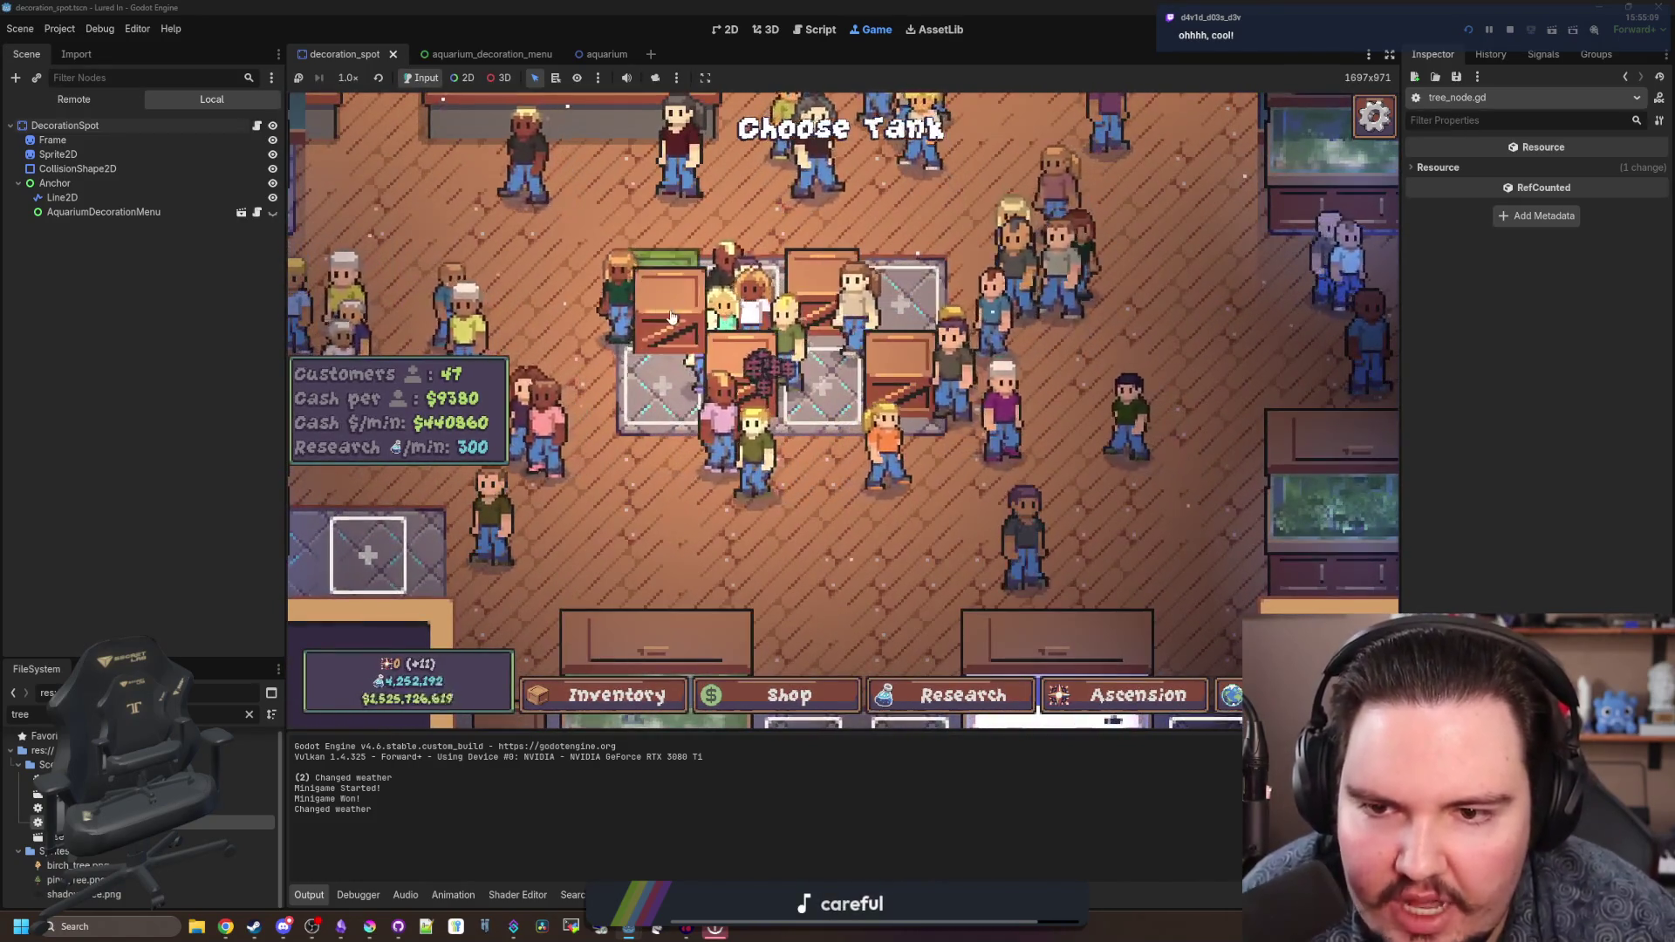
left_click(842, 398)
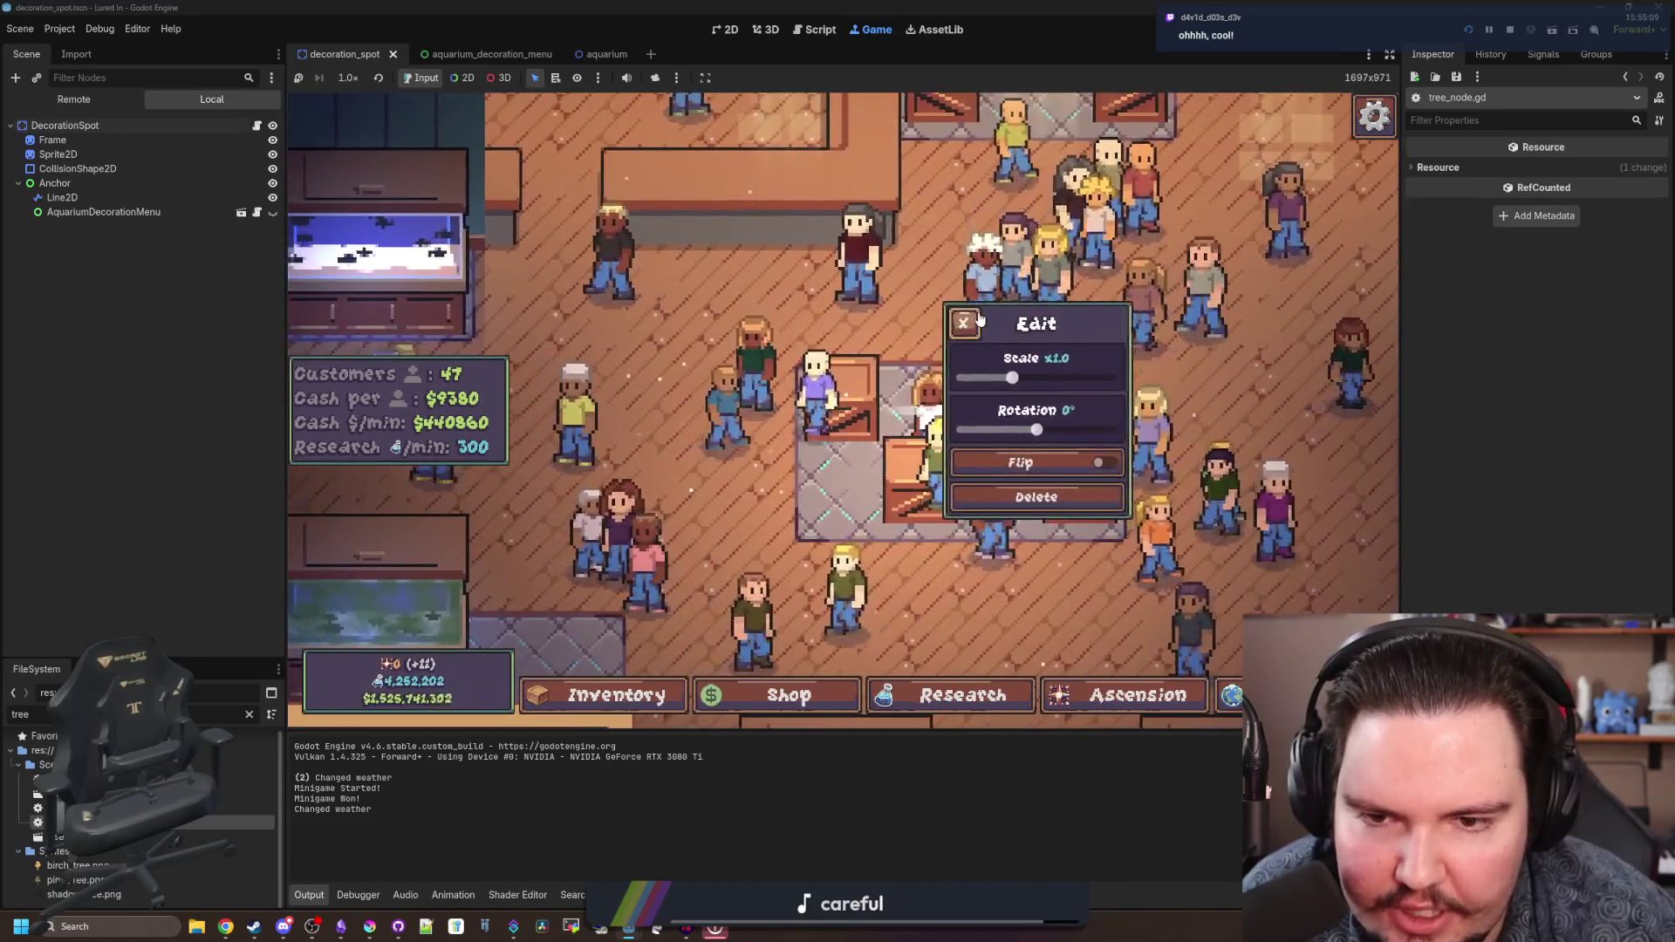
scroll(843, 399, "down", 3)
scroll(707, 484, "up", 1)
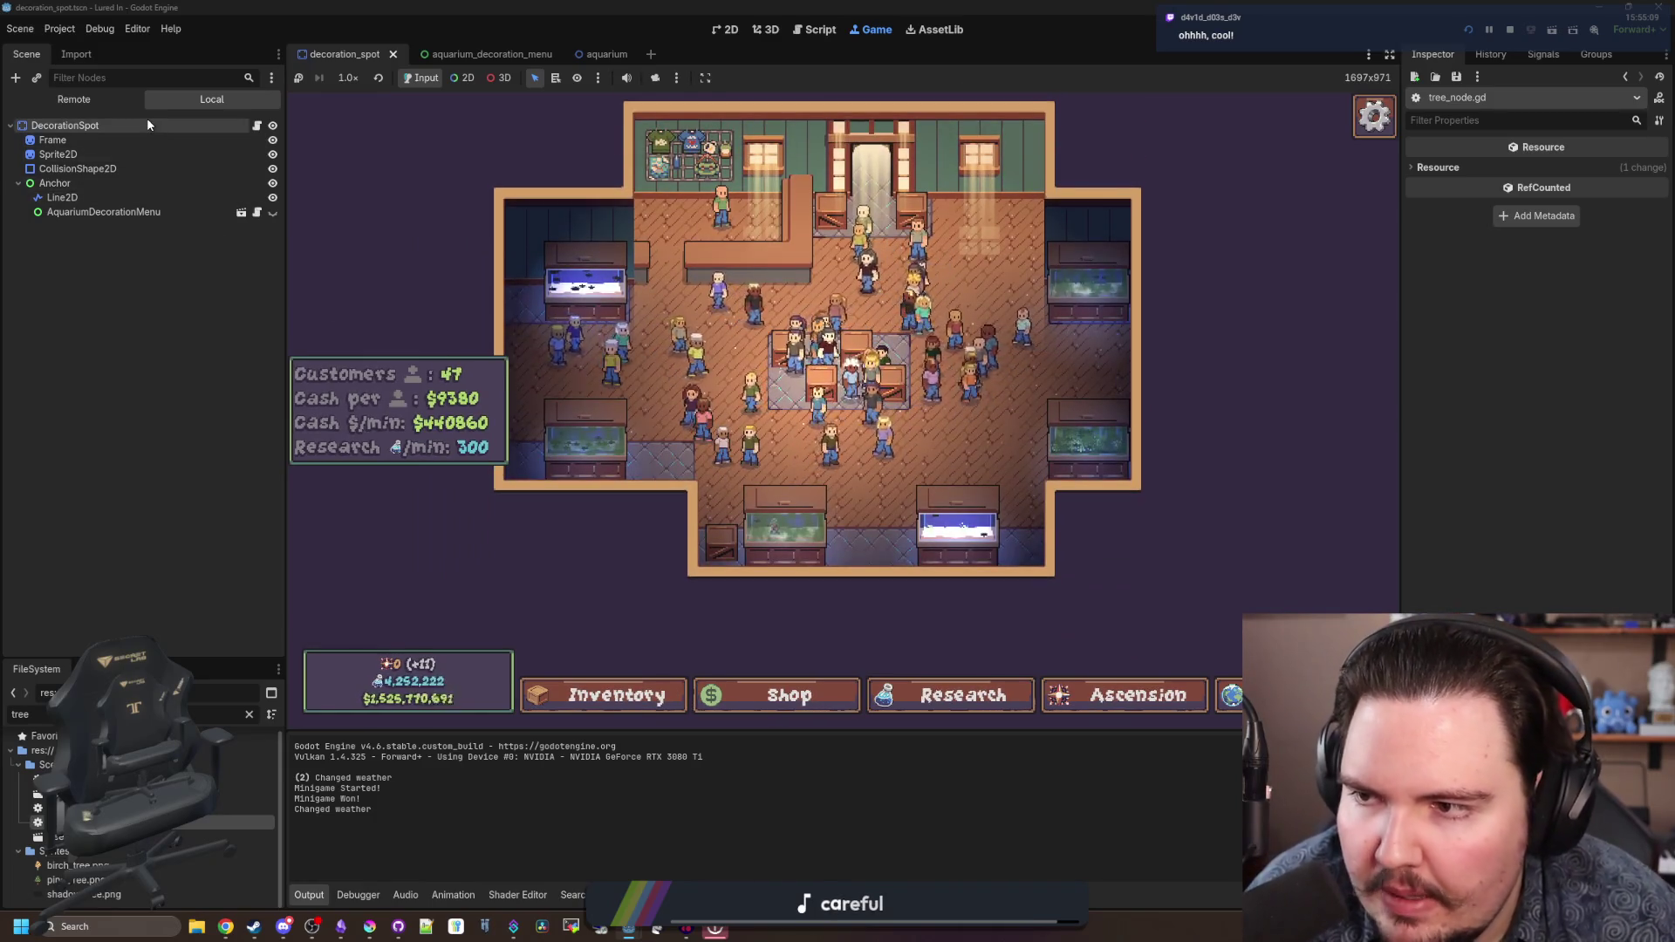
- Enable collision layer 3 on DecorationSpot, stop the running game, and save the scene
left_click(140, 125)
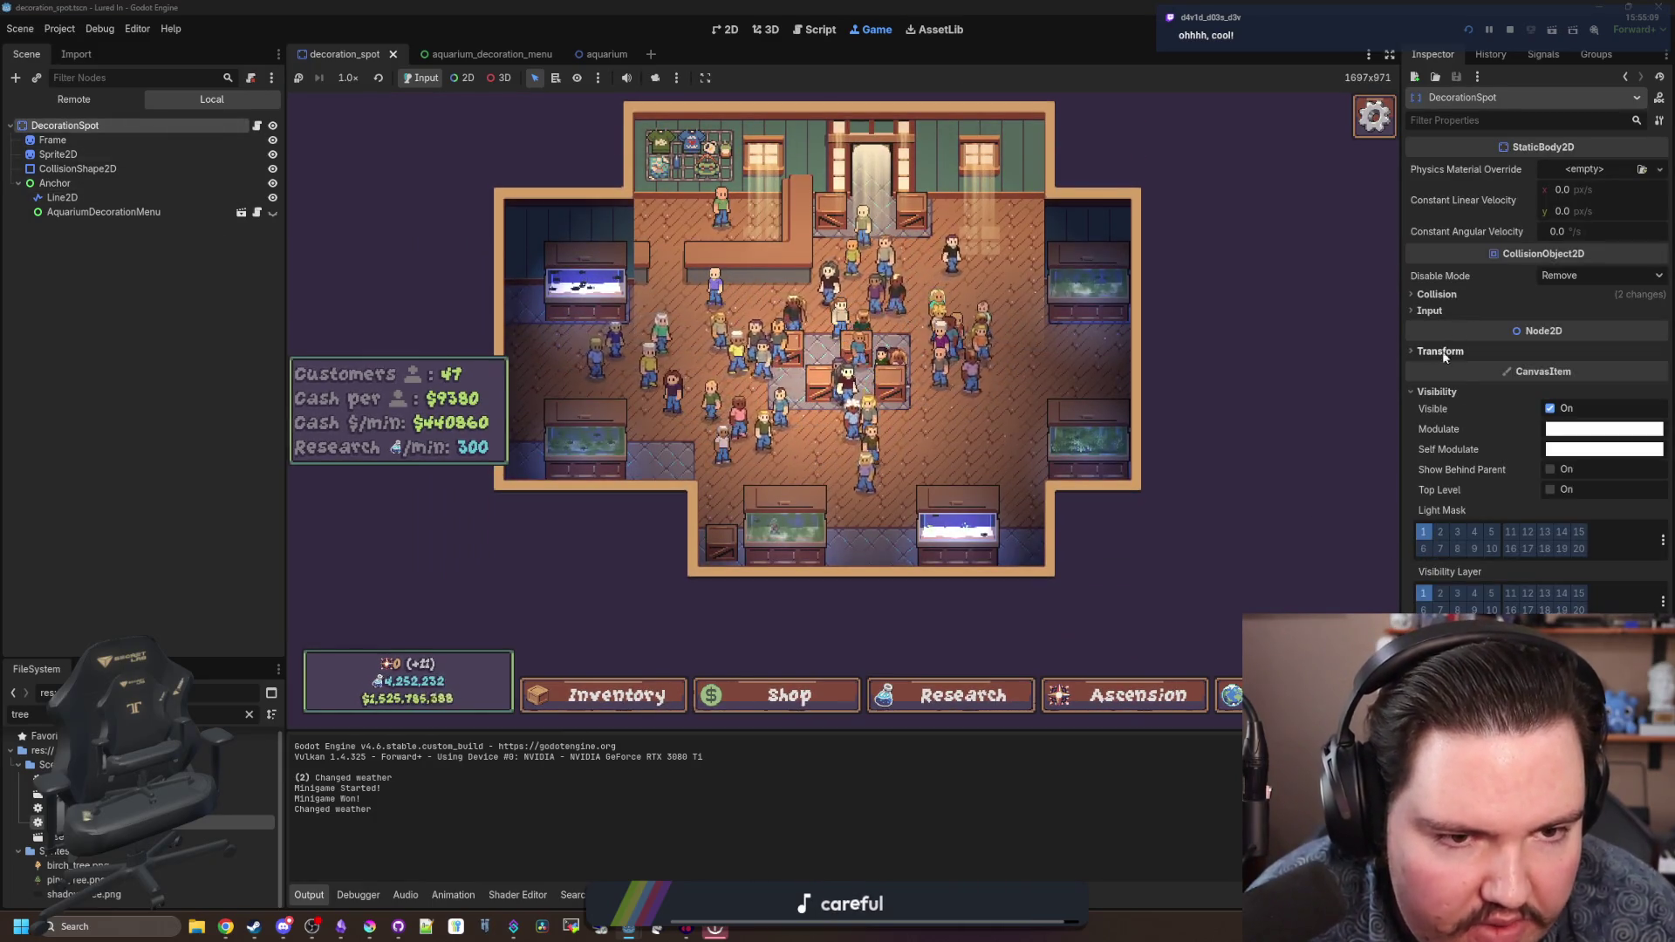
left_click(1458, 293)
left_click(1457, 332)
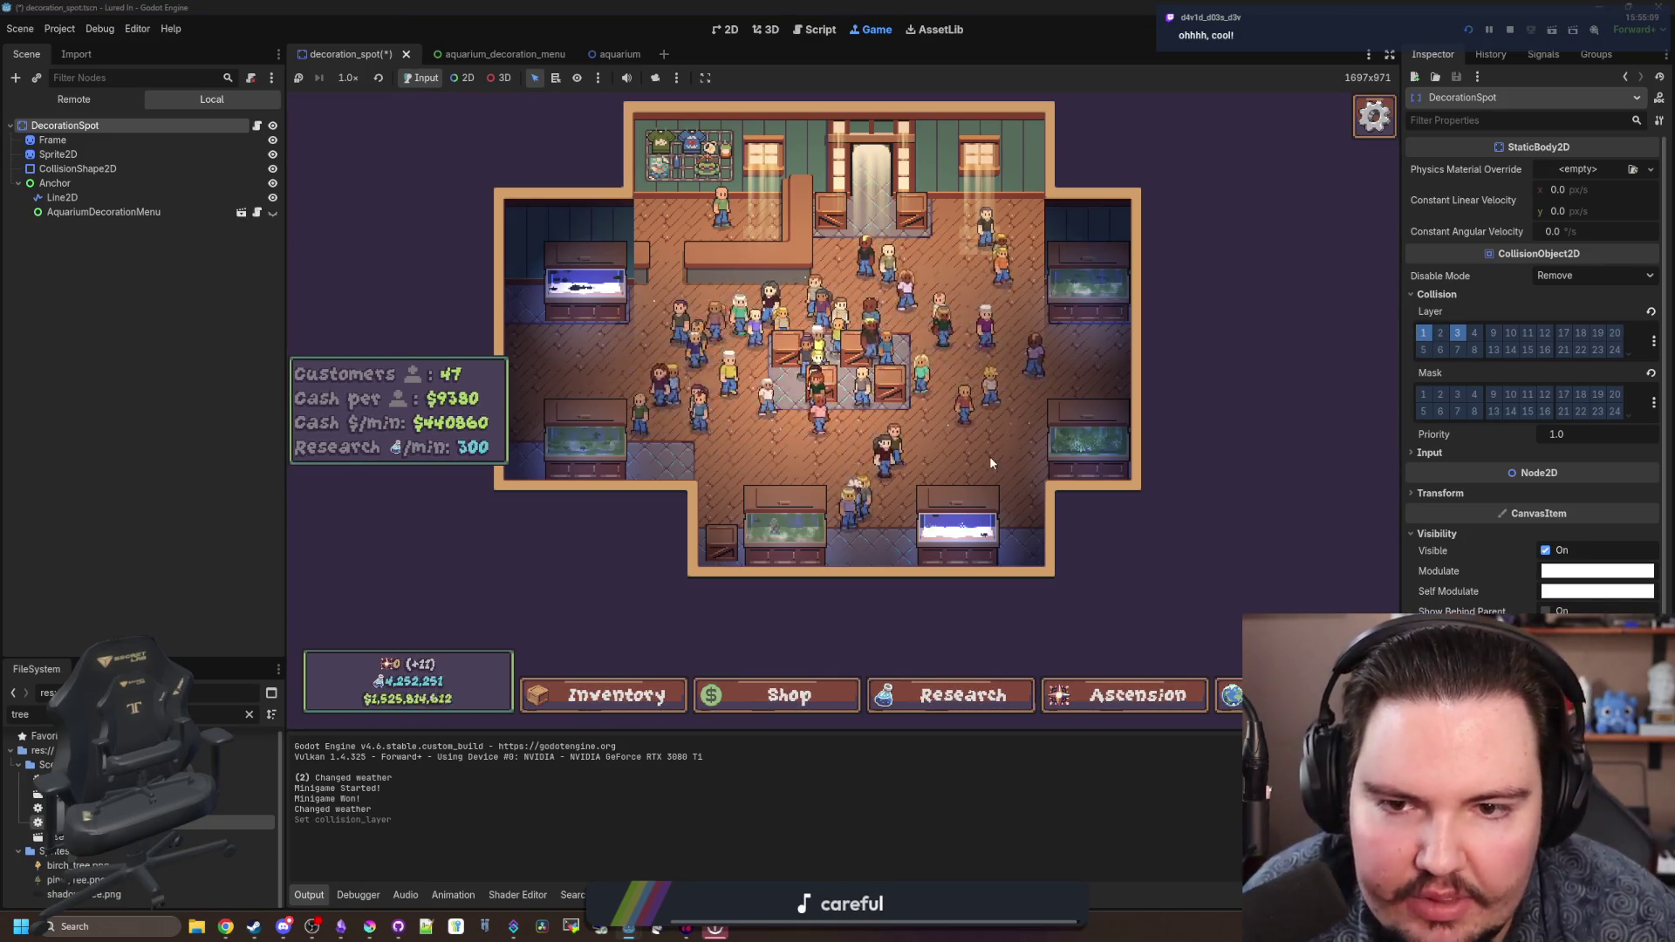
key("F8")
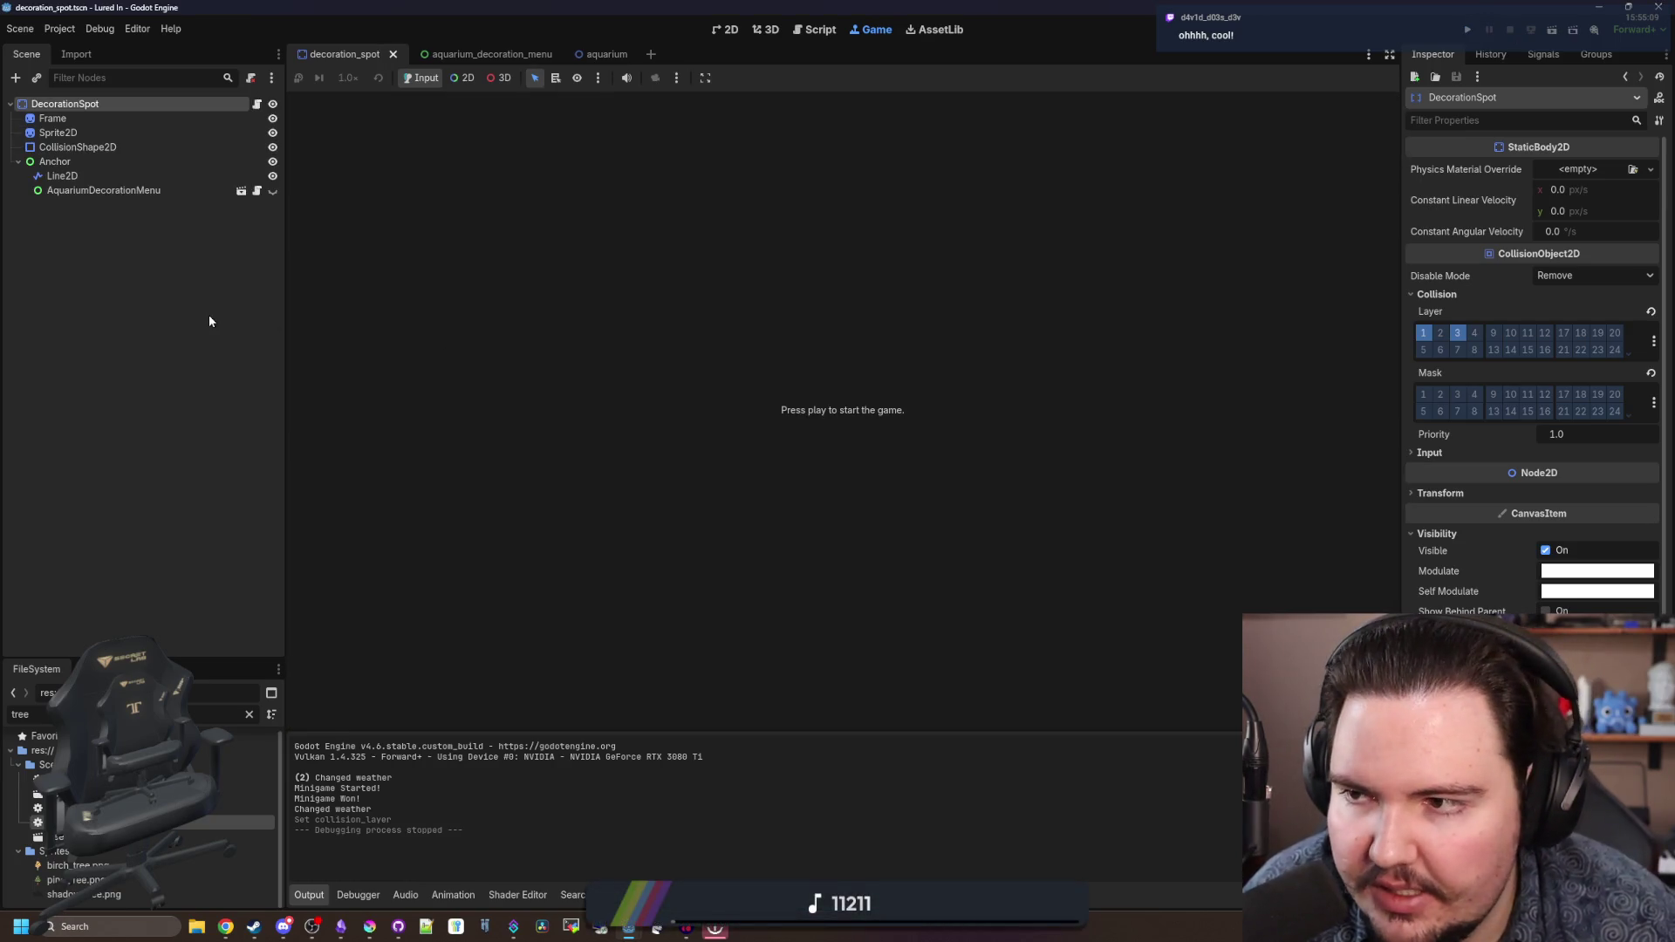
key("ctrl+s")
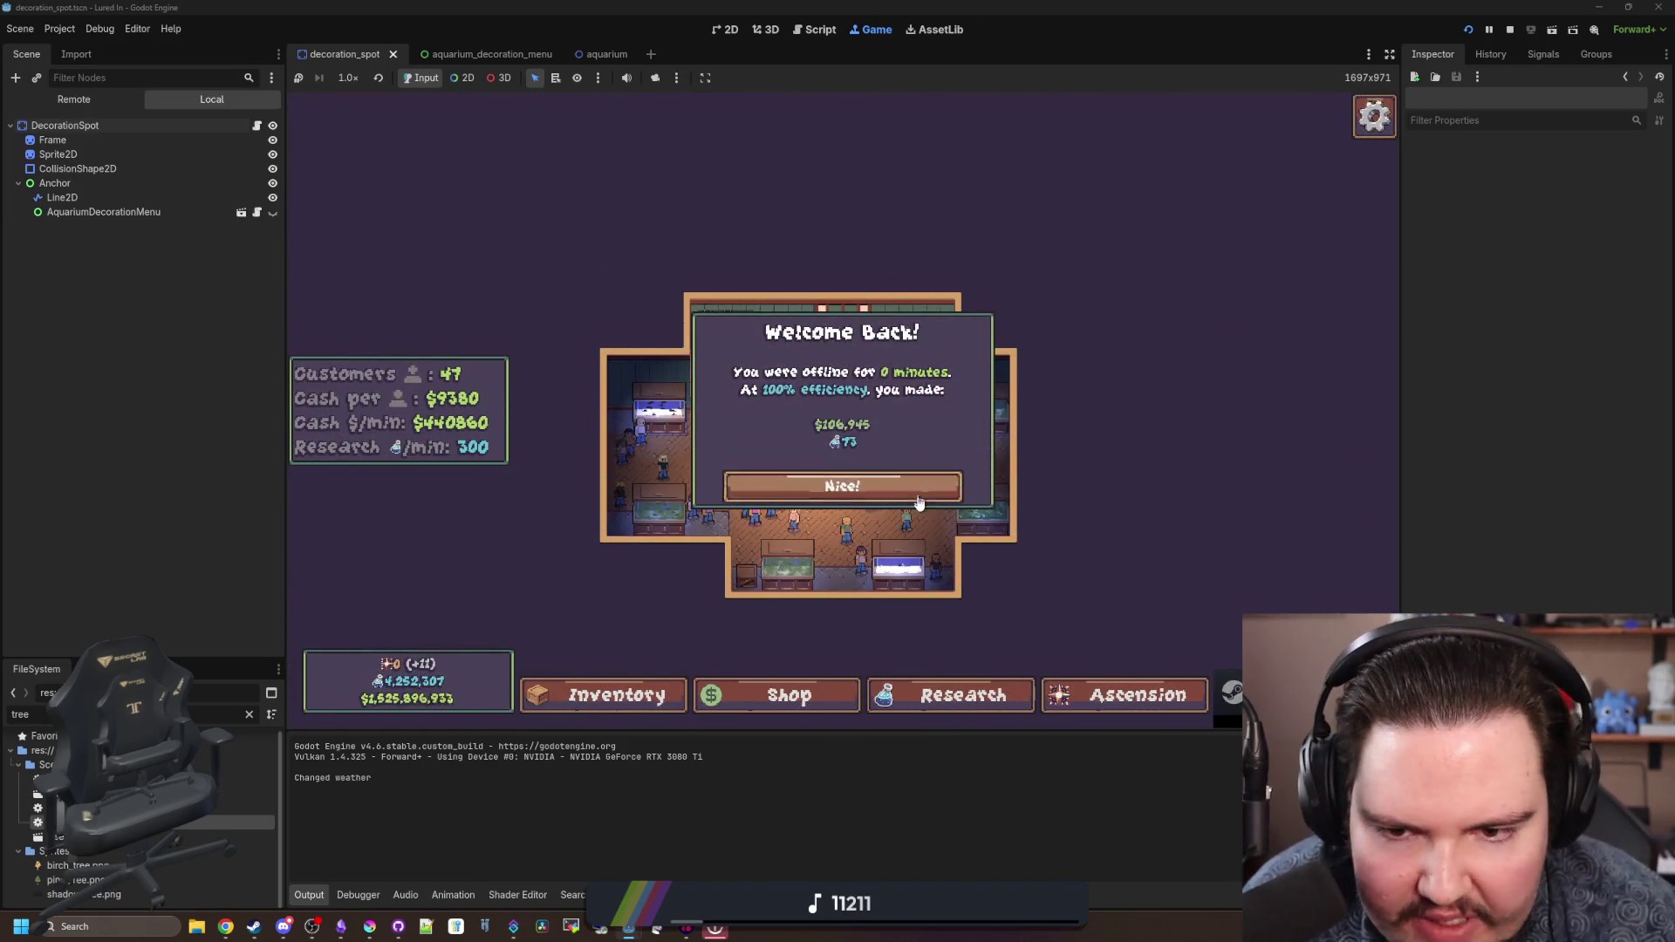
- Check customers around the crates, then filter FileSystem for 'charac', open character.tscn, and stop the game
left_click(920, 481)
scroll(919, 481, "up", 5)
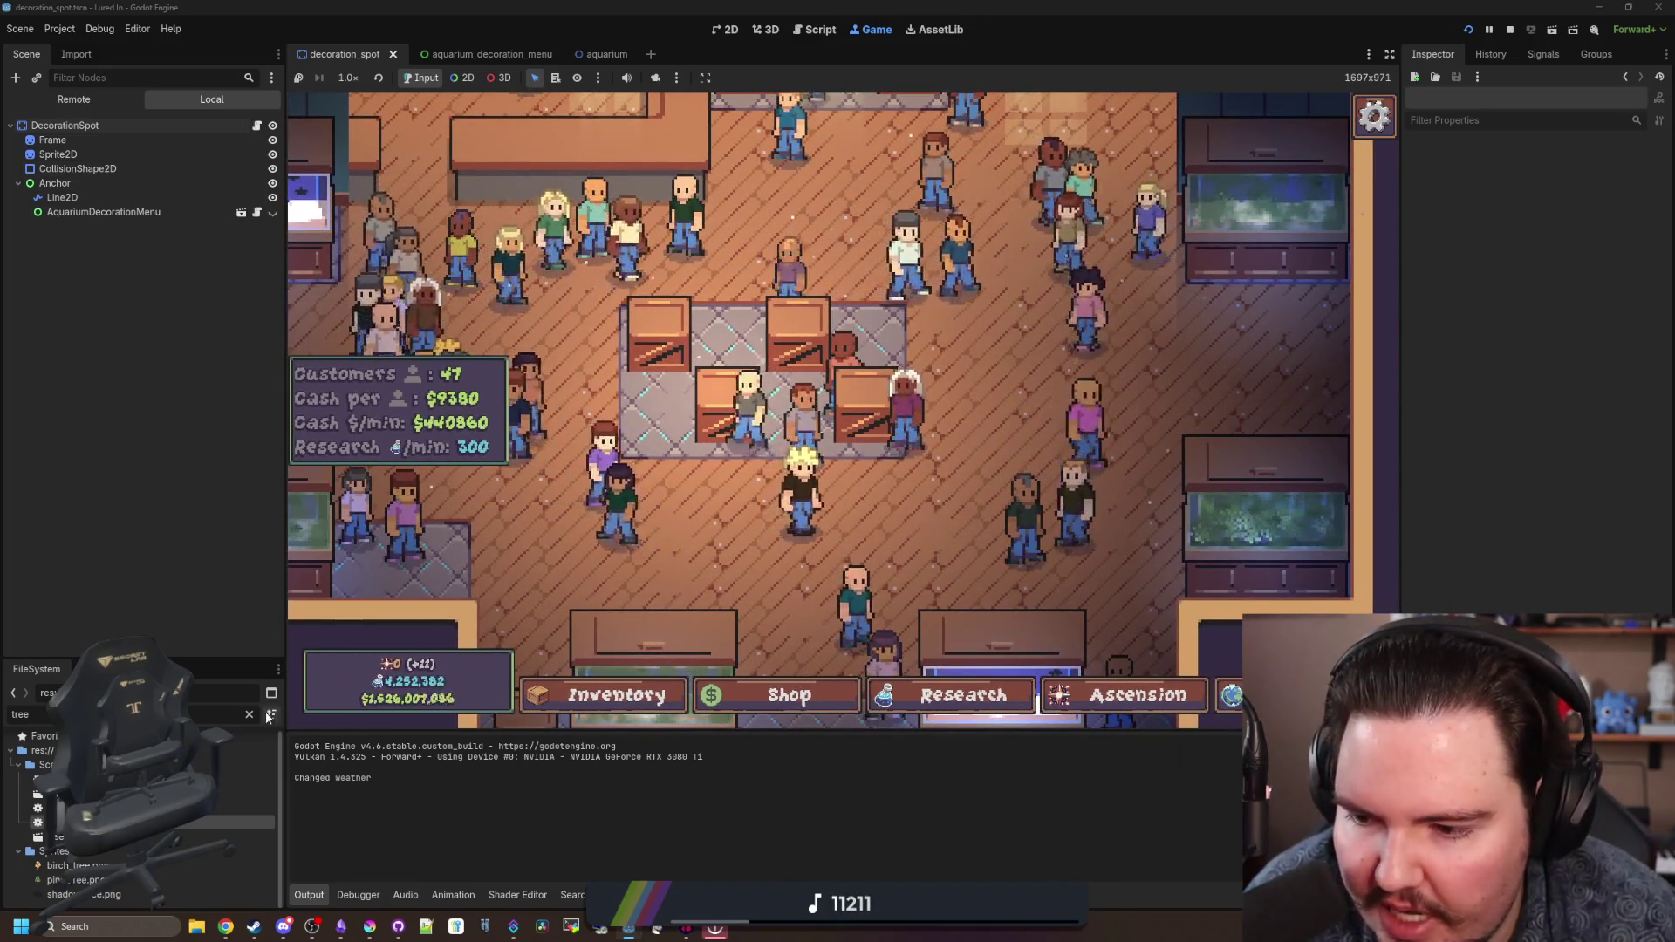
double_click(221, 714)
type("charac")
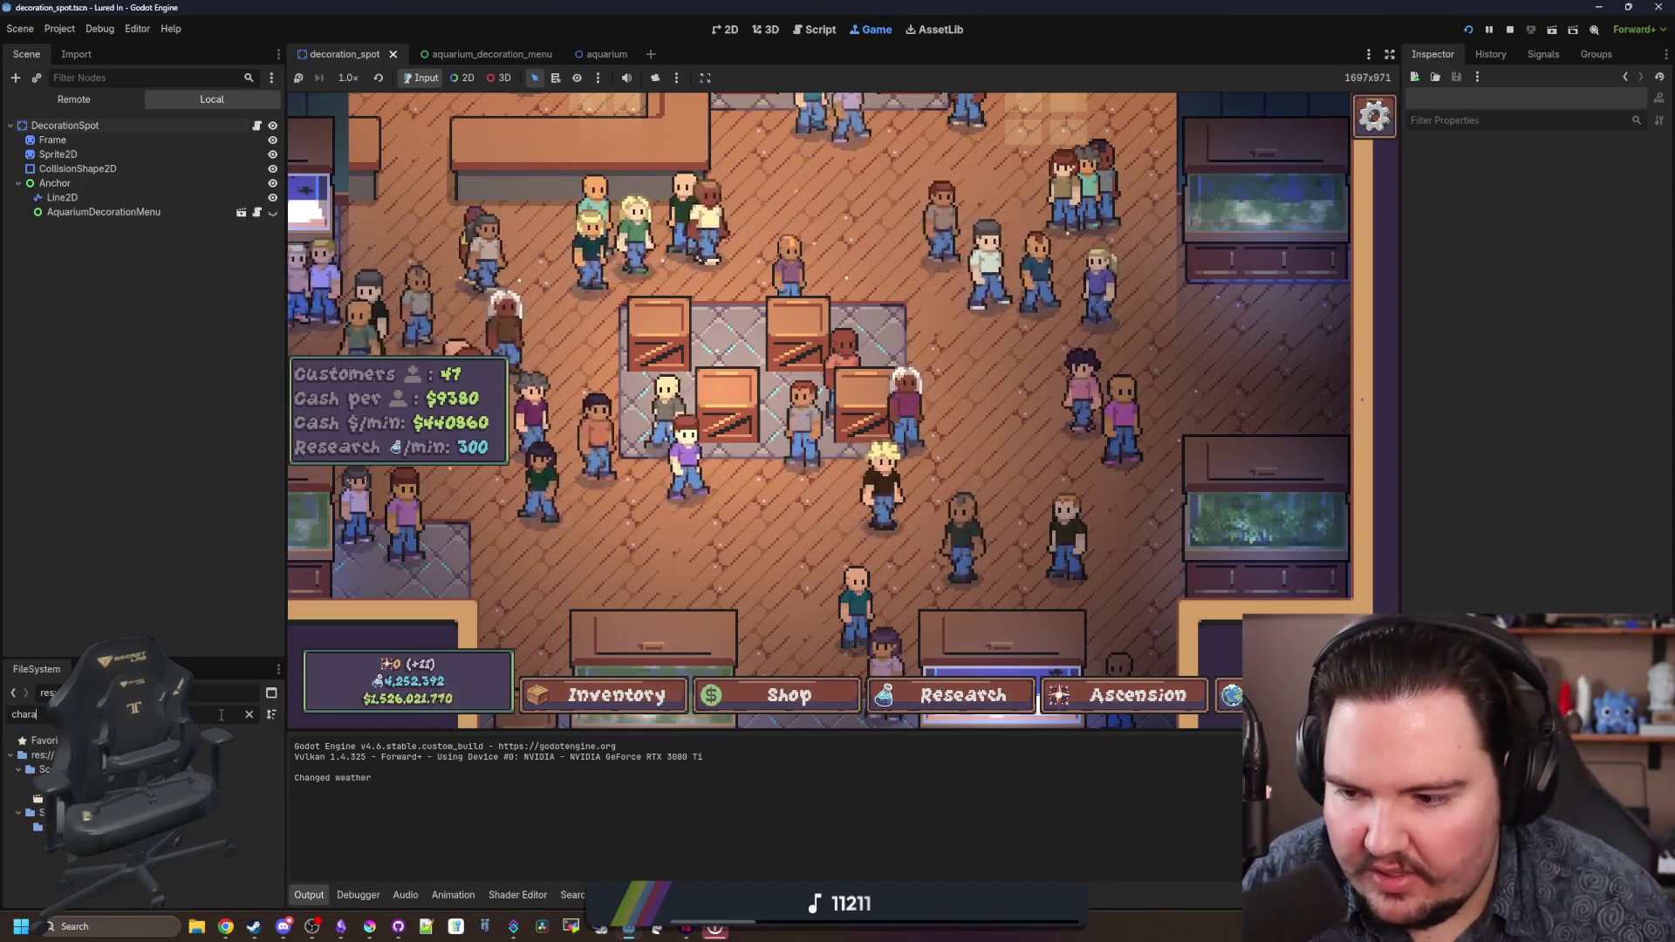
double_click(131, 798)
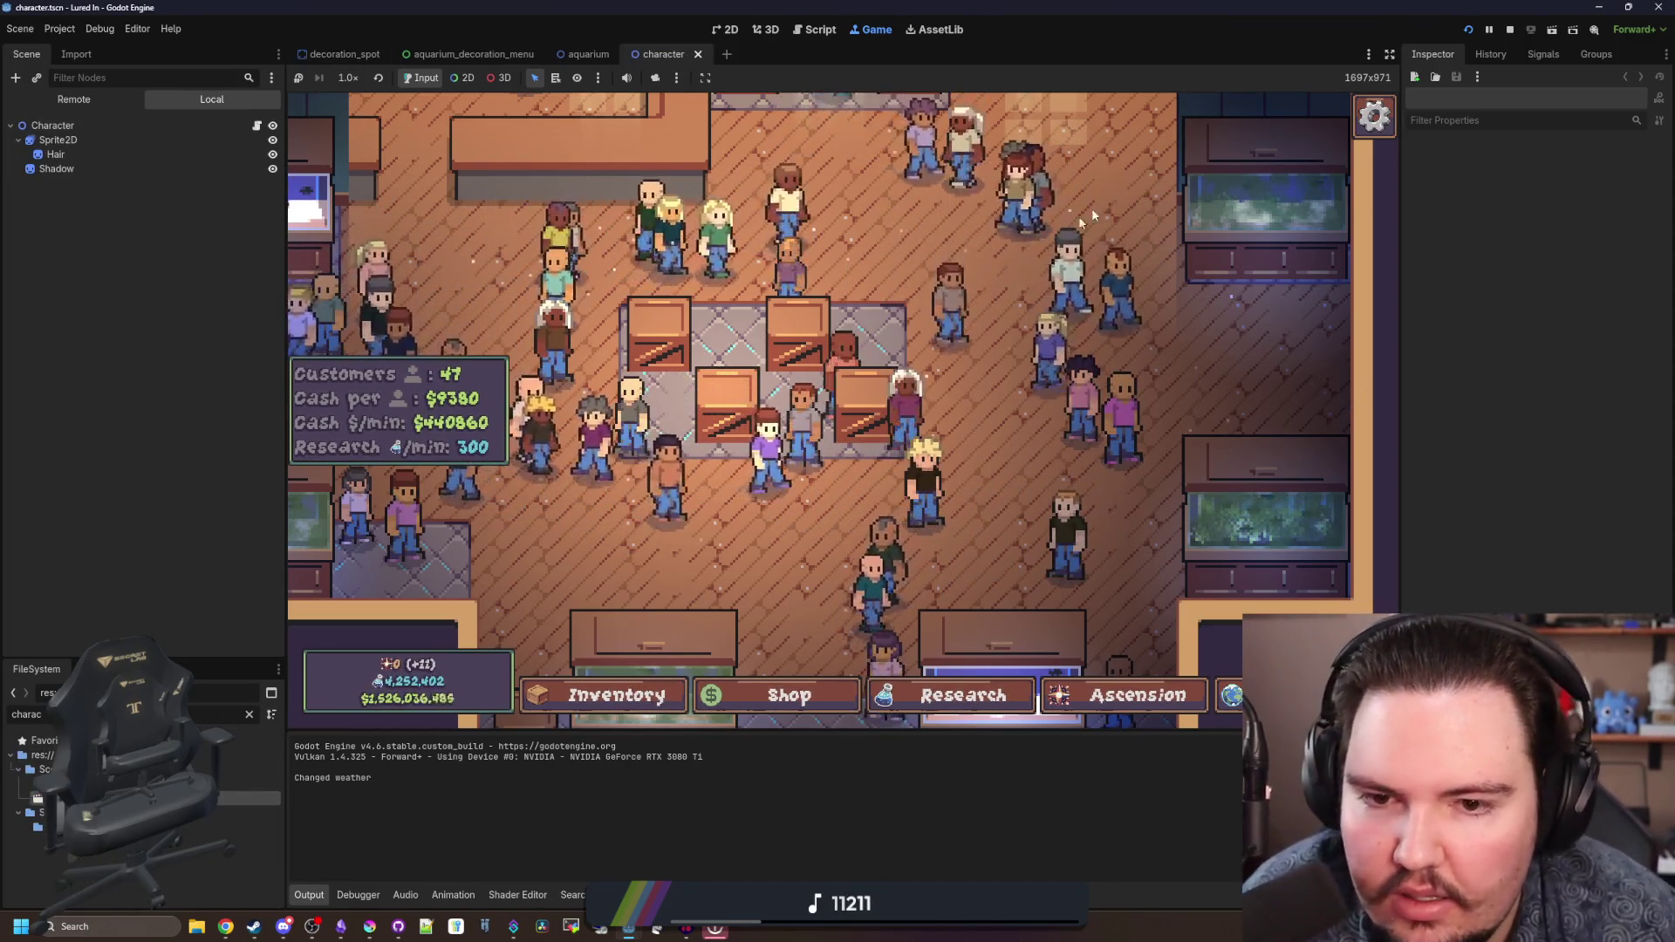
key("F8")
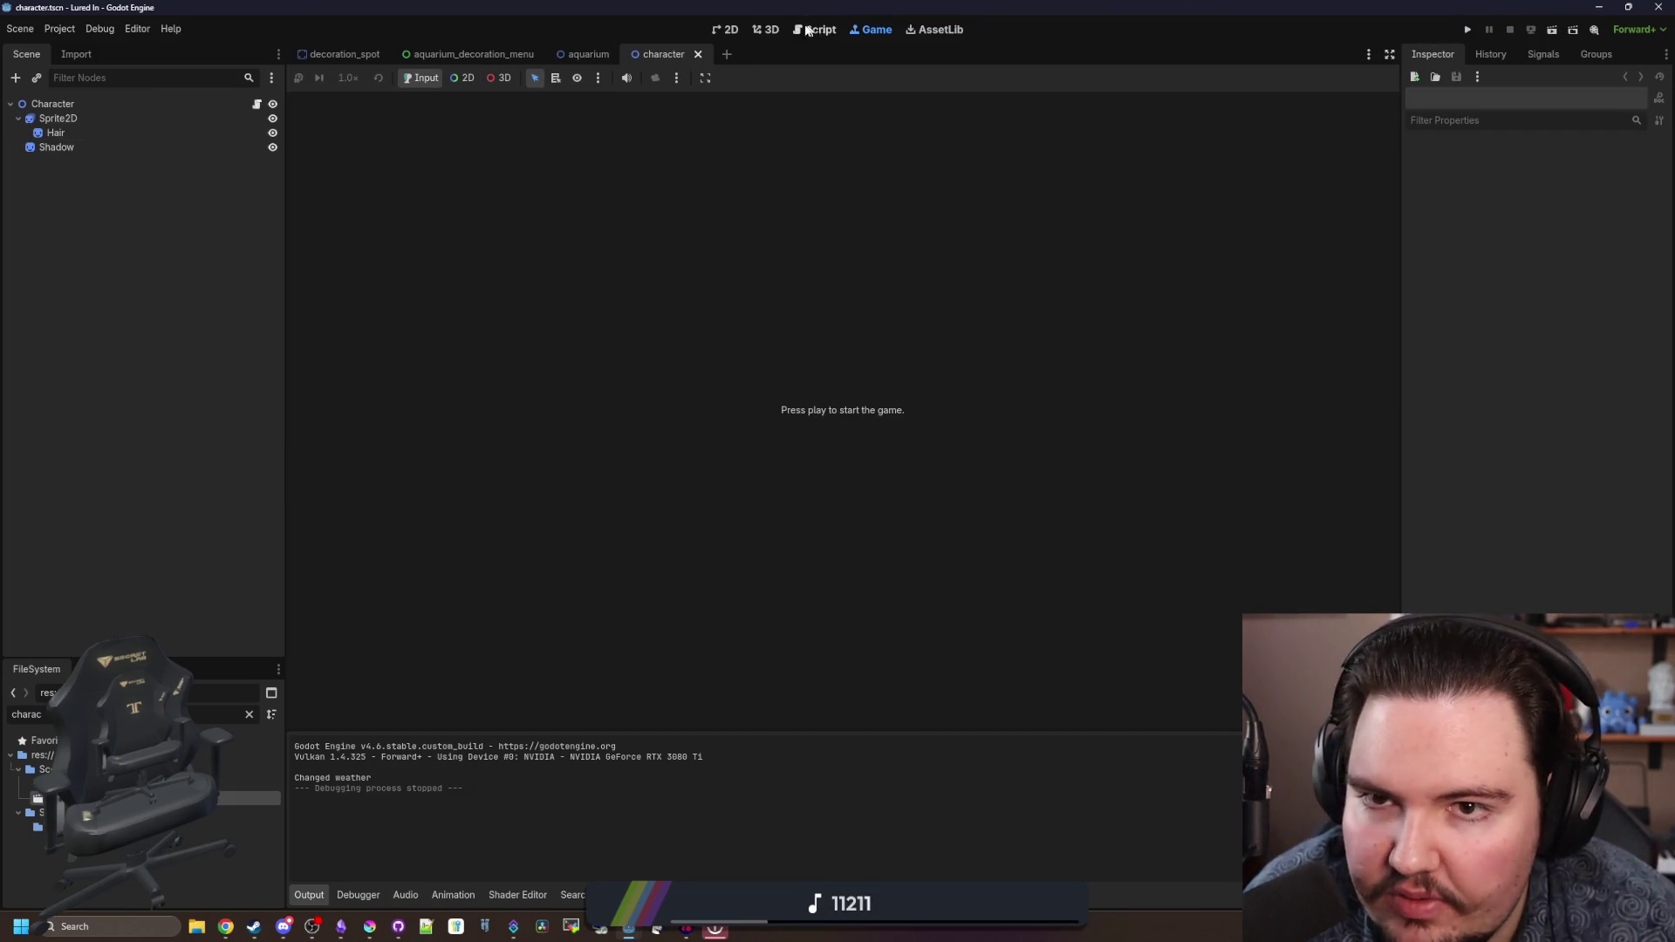
- In the 2D view, select the customer scene's PathCheck shape-cast node
left_click(727, 30)
left_click(129, 102)
scroll(573, 371, "down", 10)
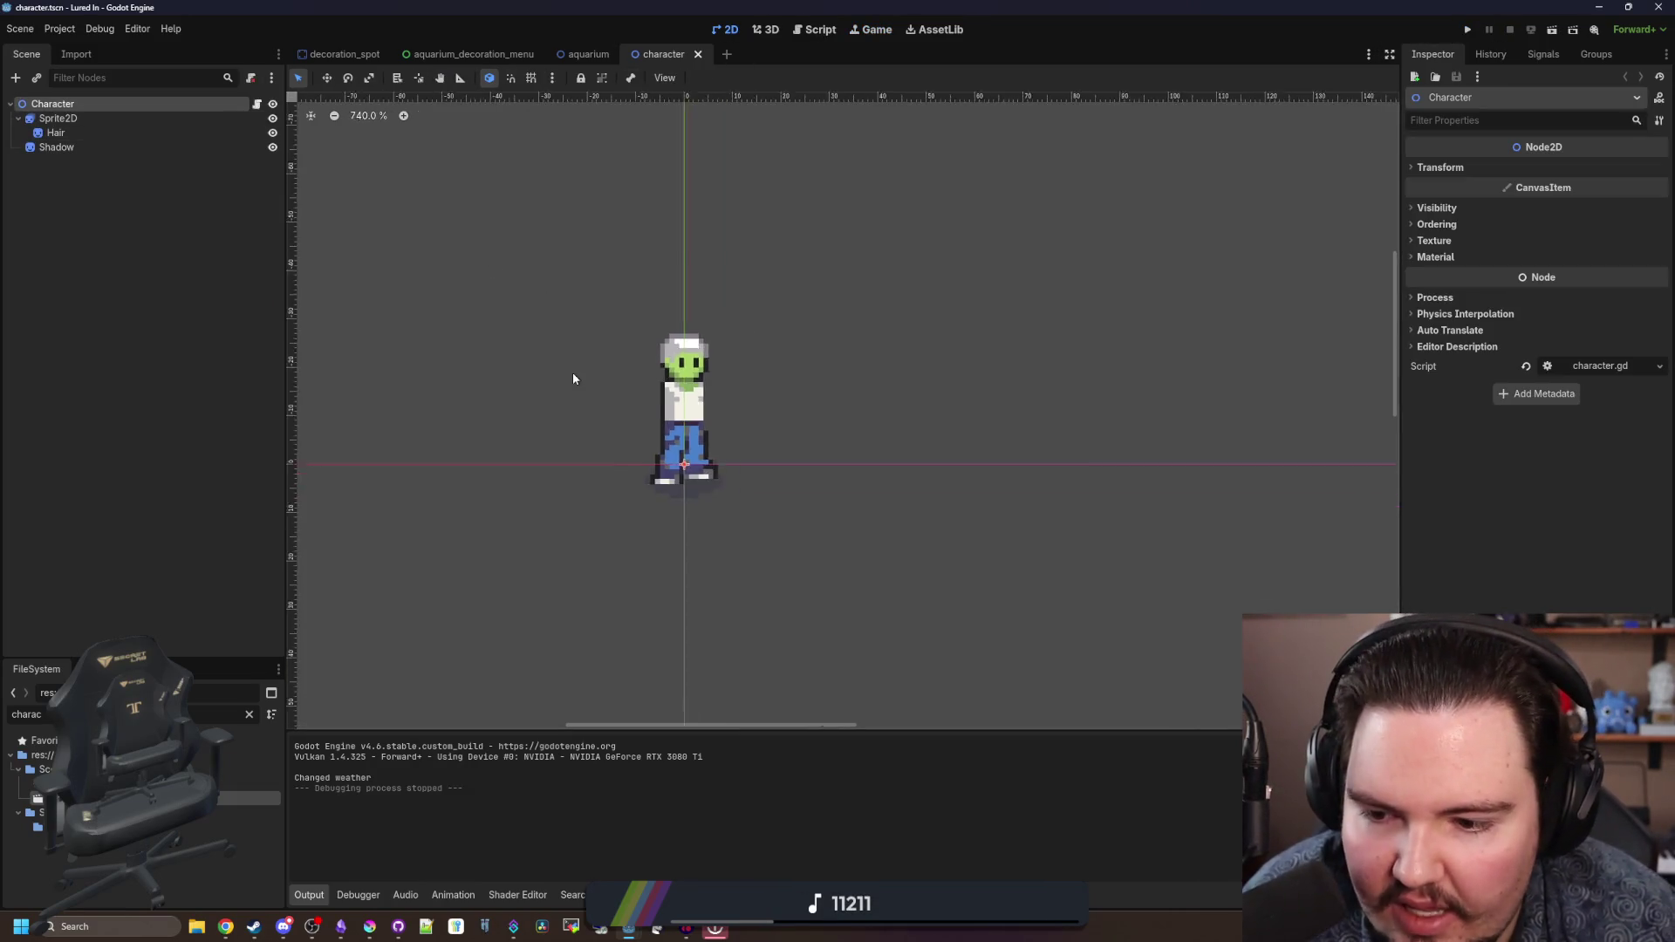
left_click(205, 121)
left_click(201, 102)
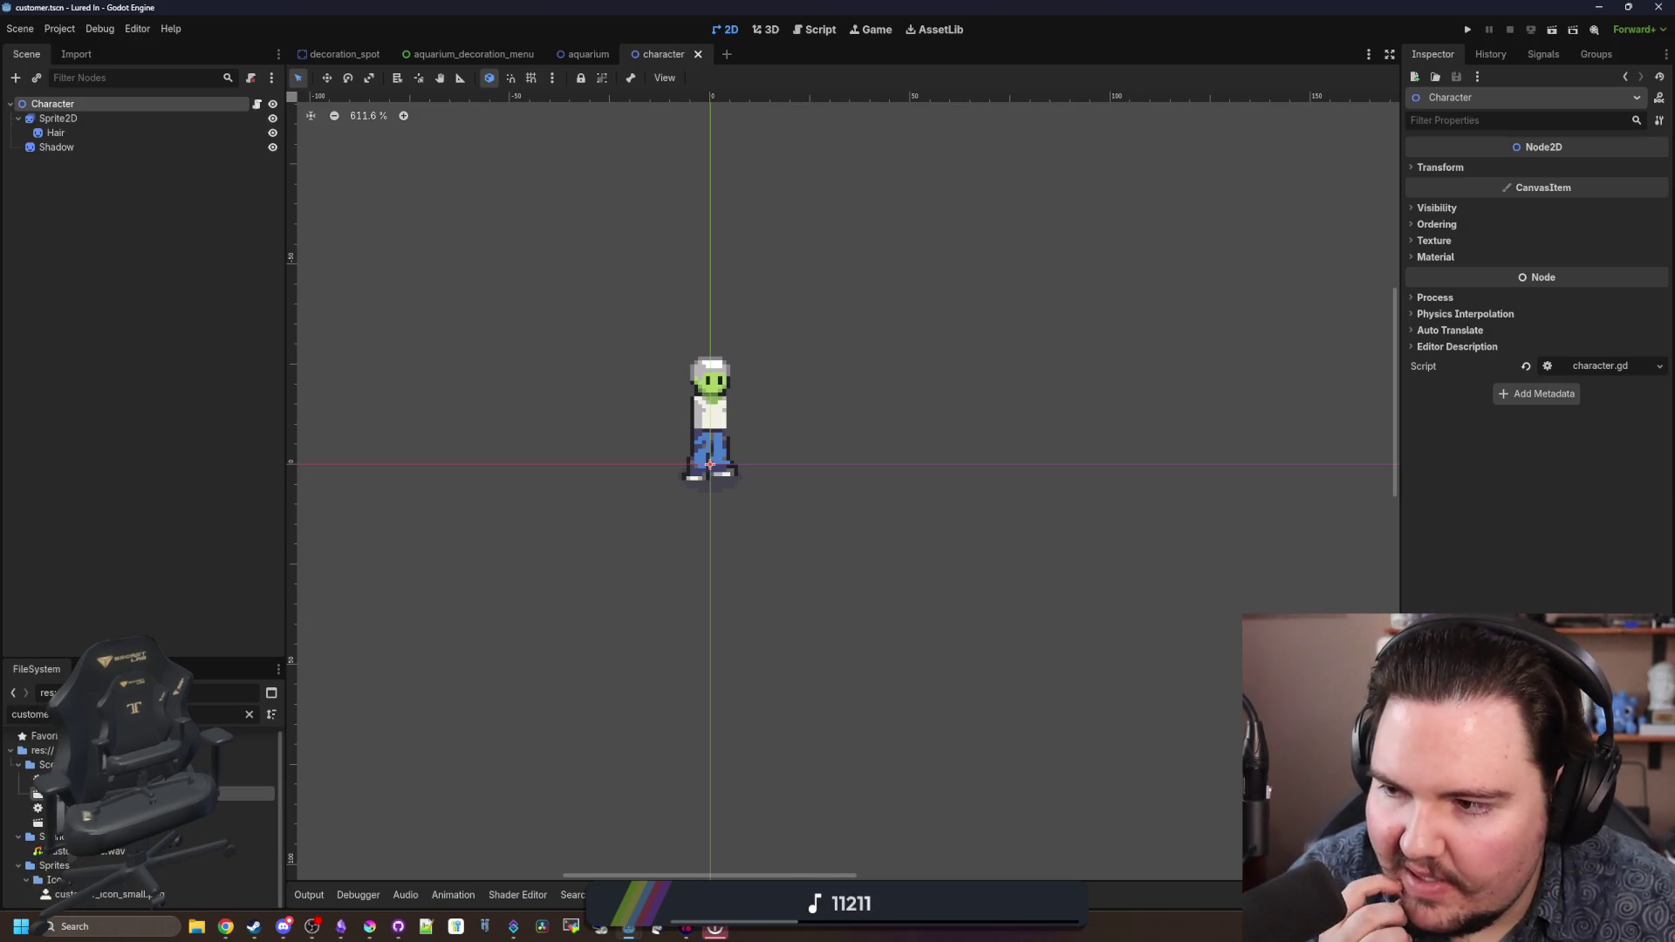
left_click(93, 160)
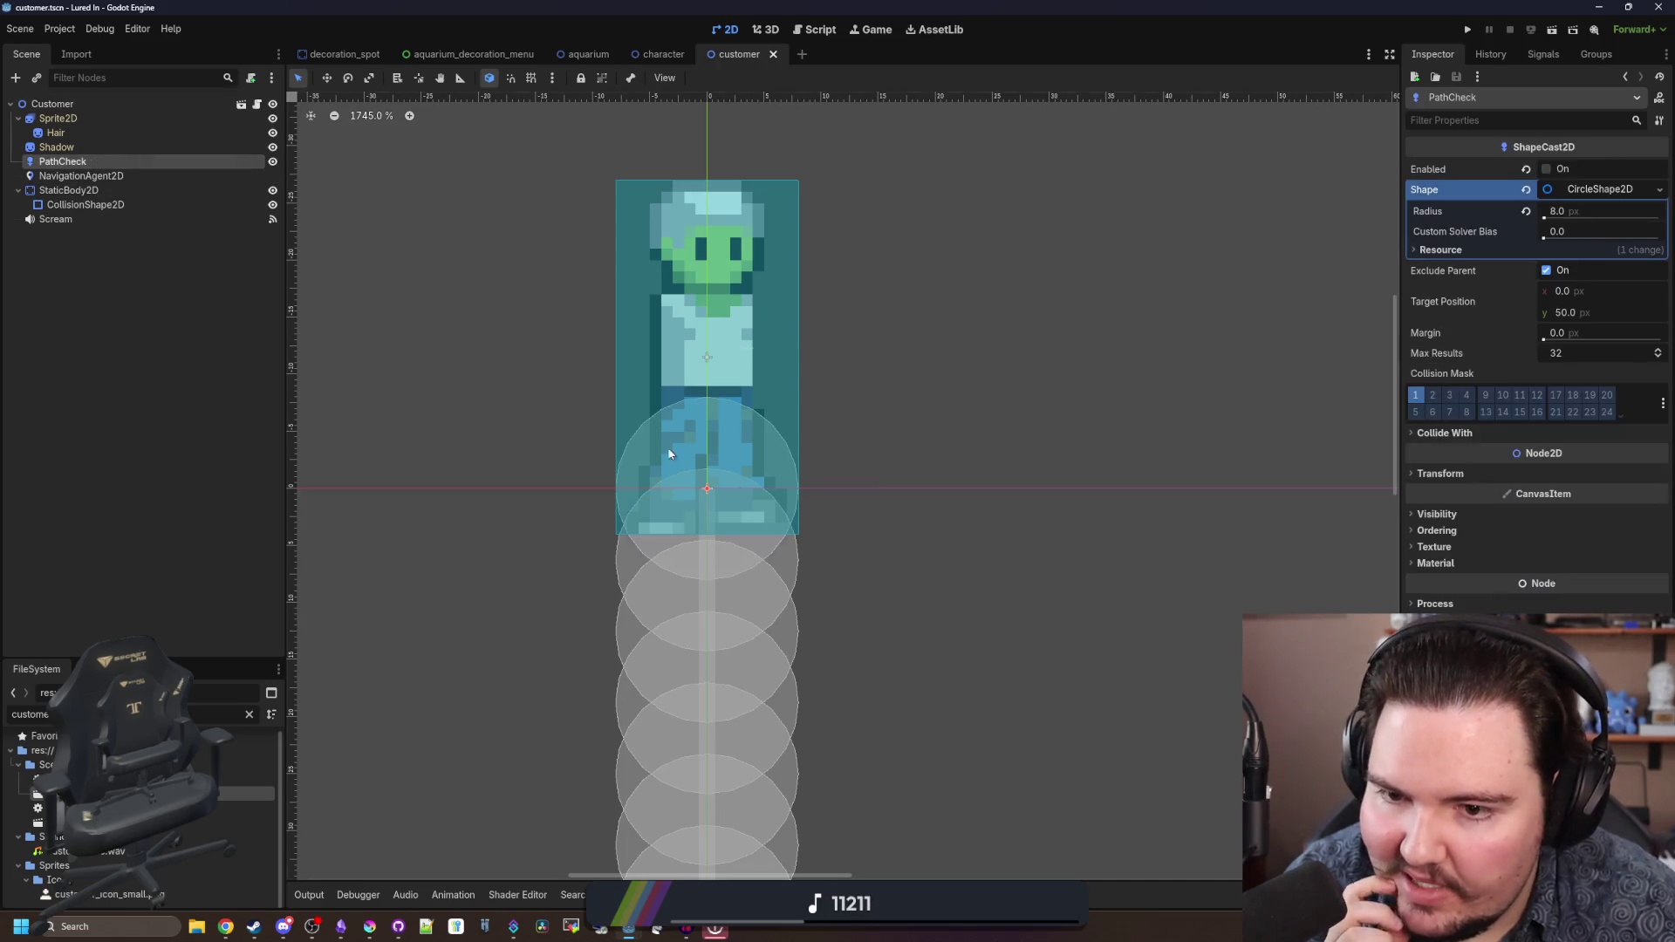
scroll(708, 487, "up", 3)
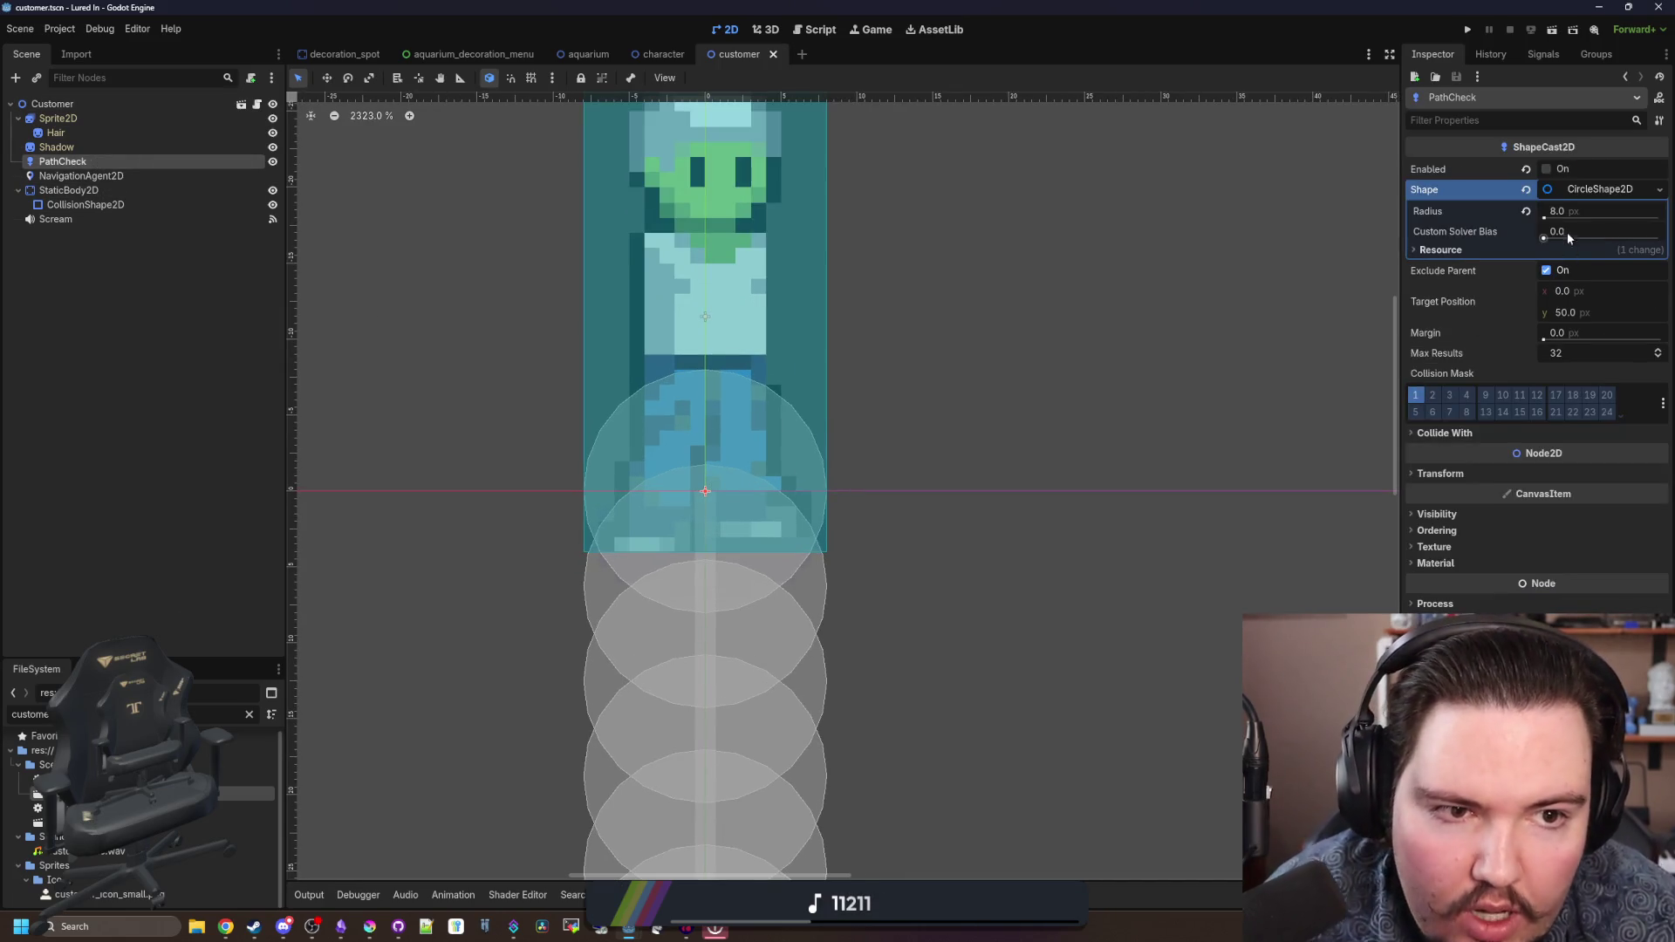
- Set the PathCheck circle radius to 6, save the customer scene, and run the game
type("6")
key("Return")
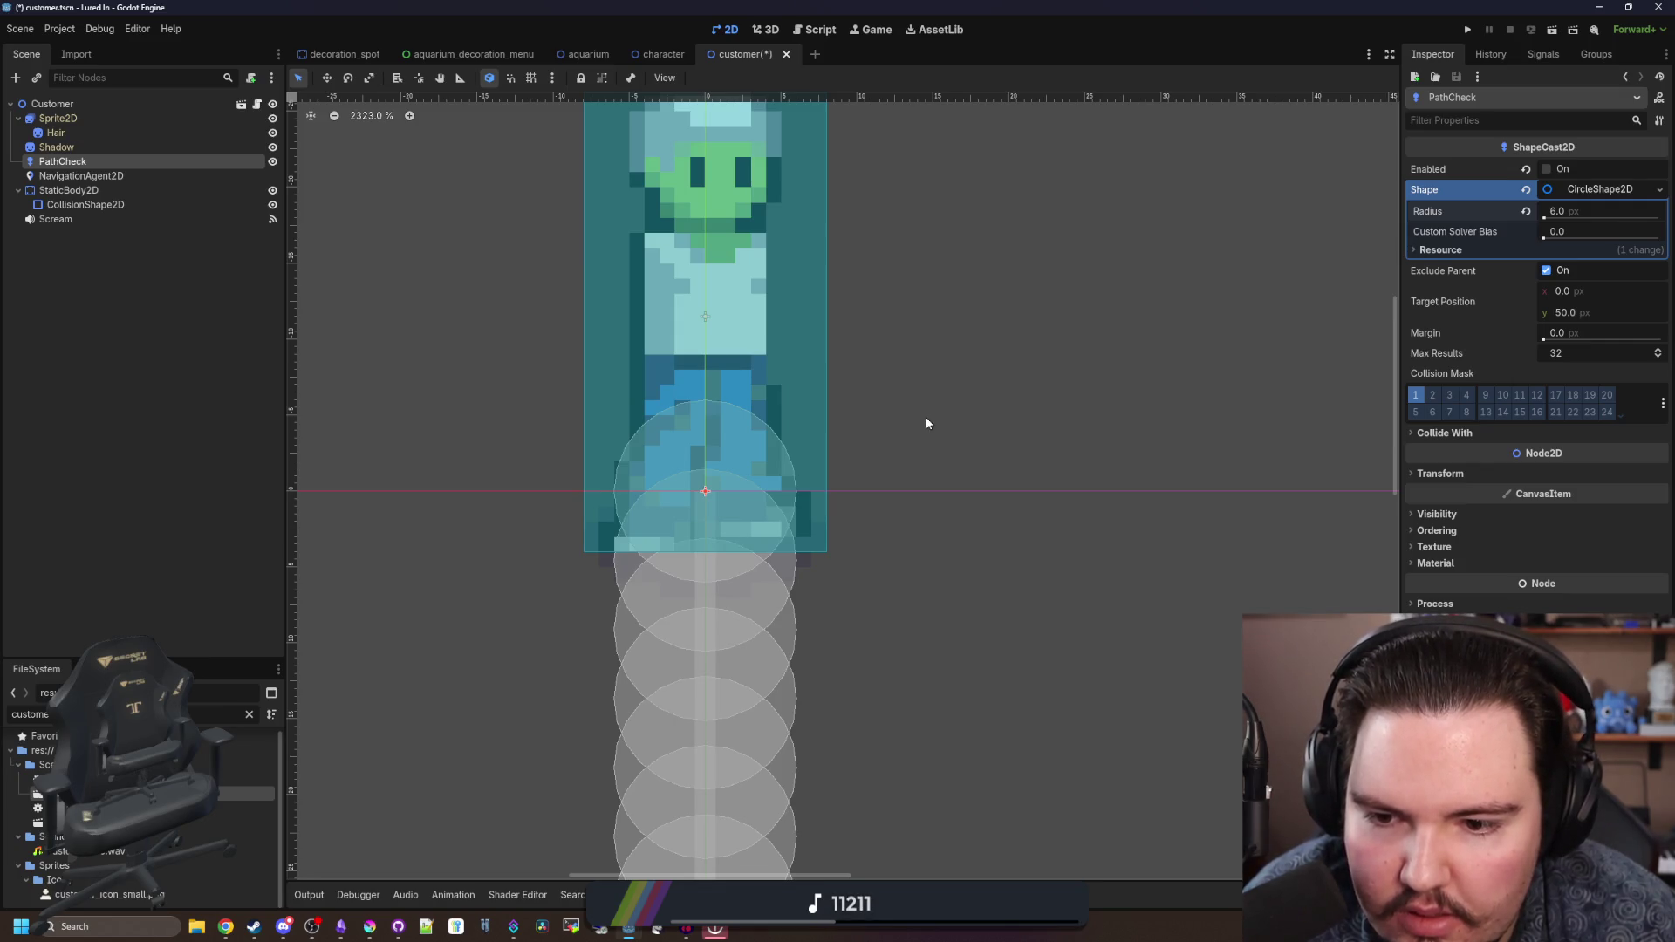
scroll(672, 634, "down", 3)
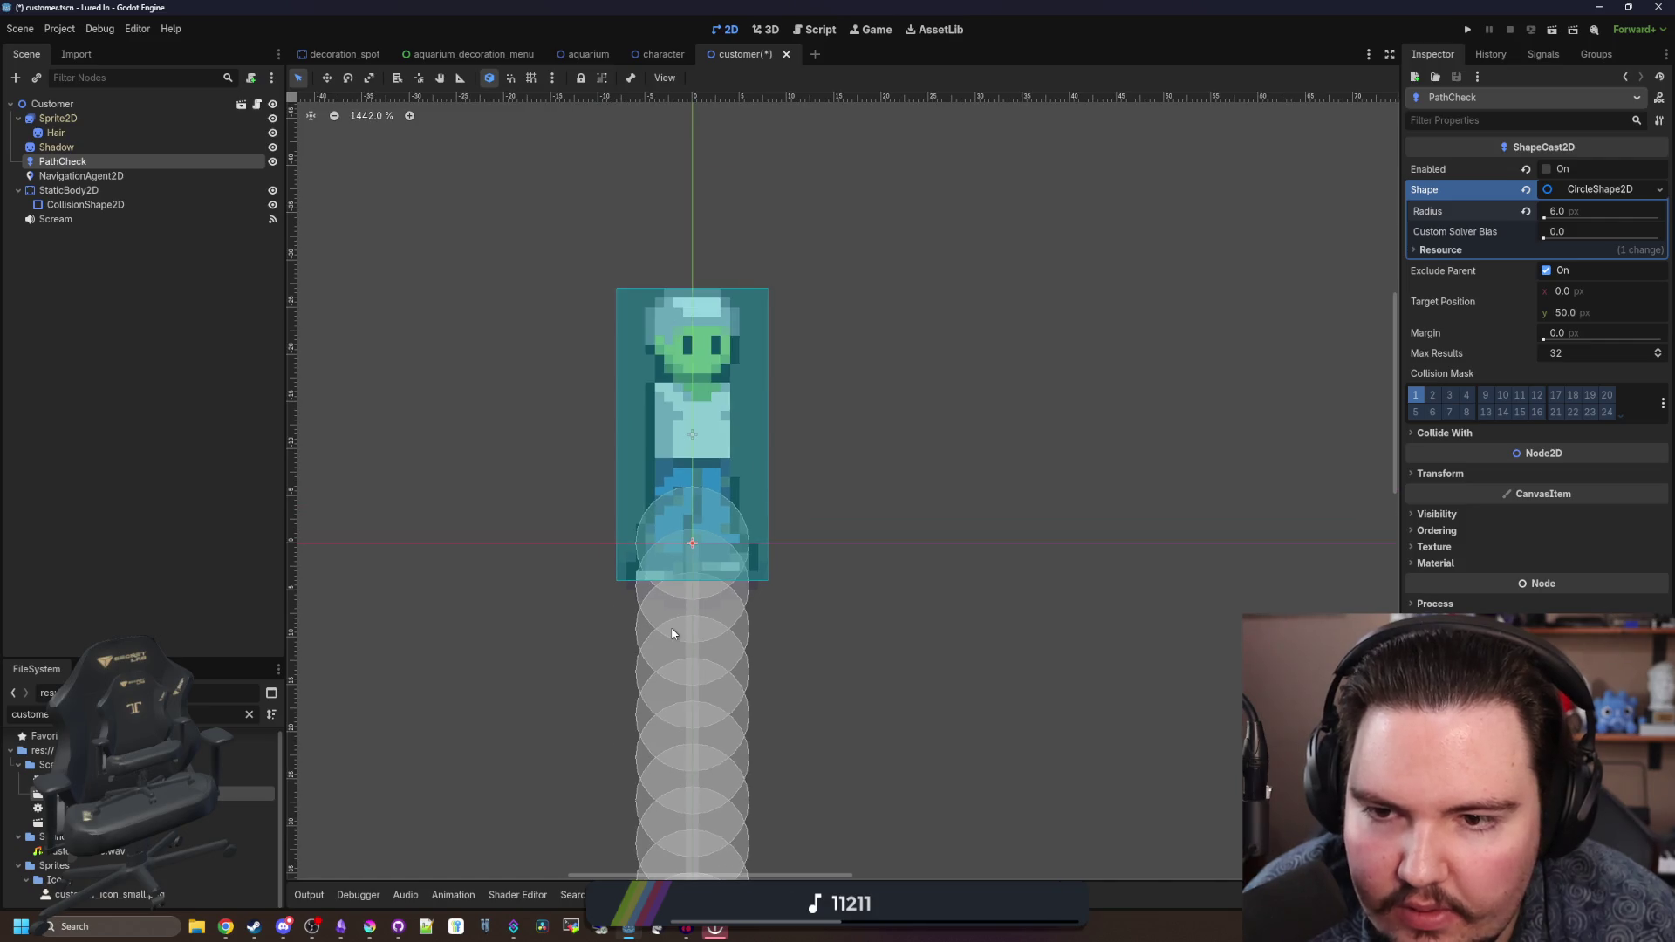
key("ctrl+s")
left_click(142, 381)
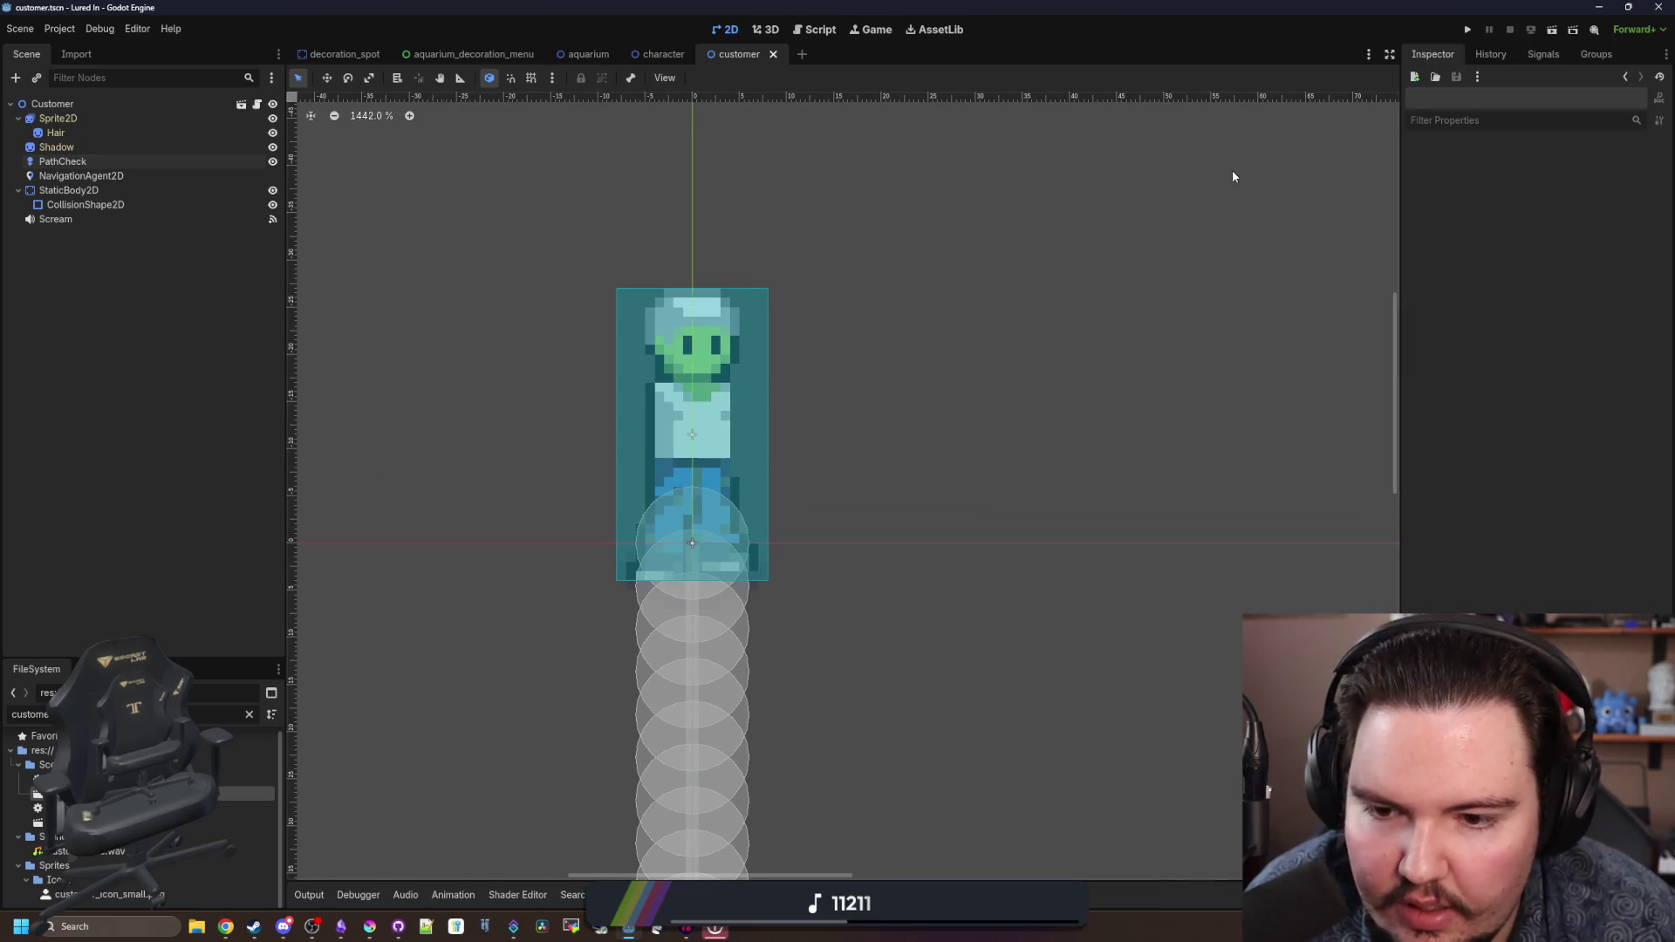
left_click(1469, 31)
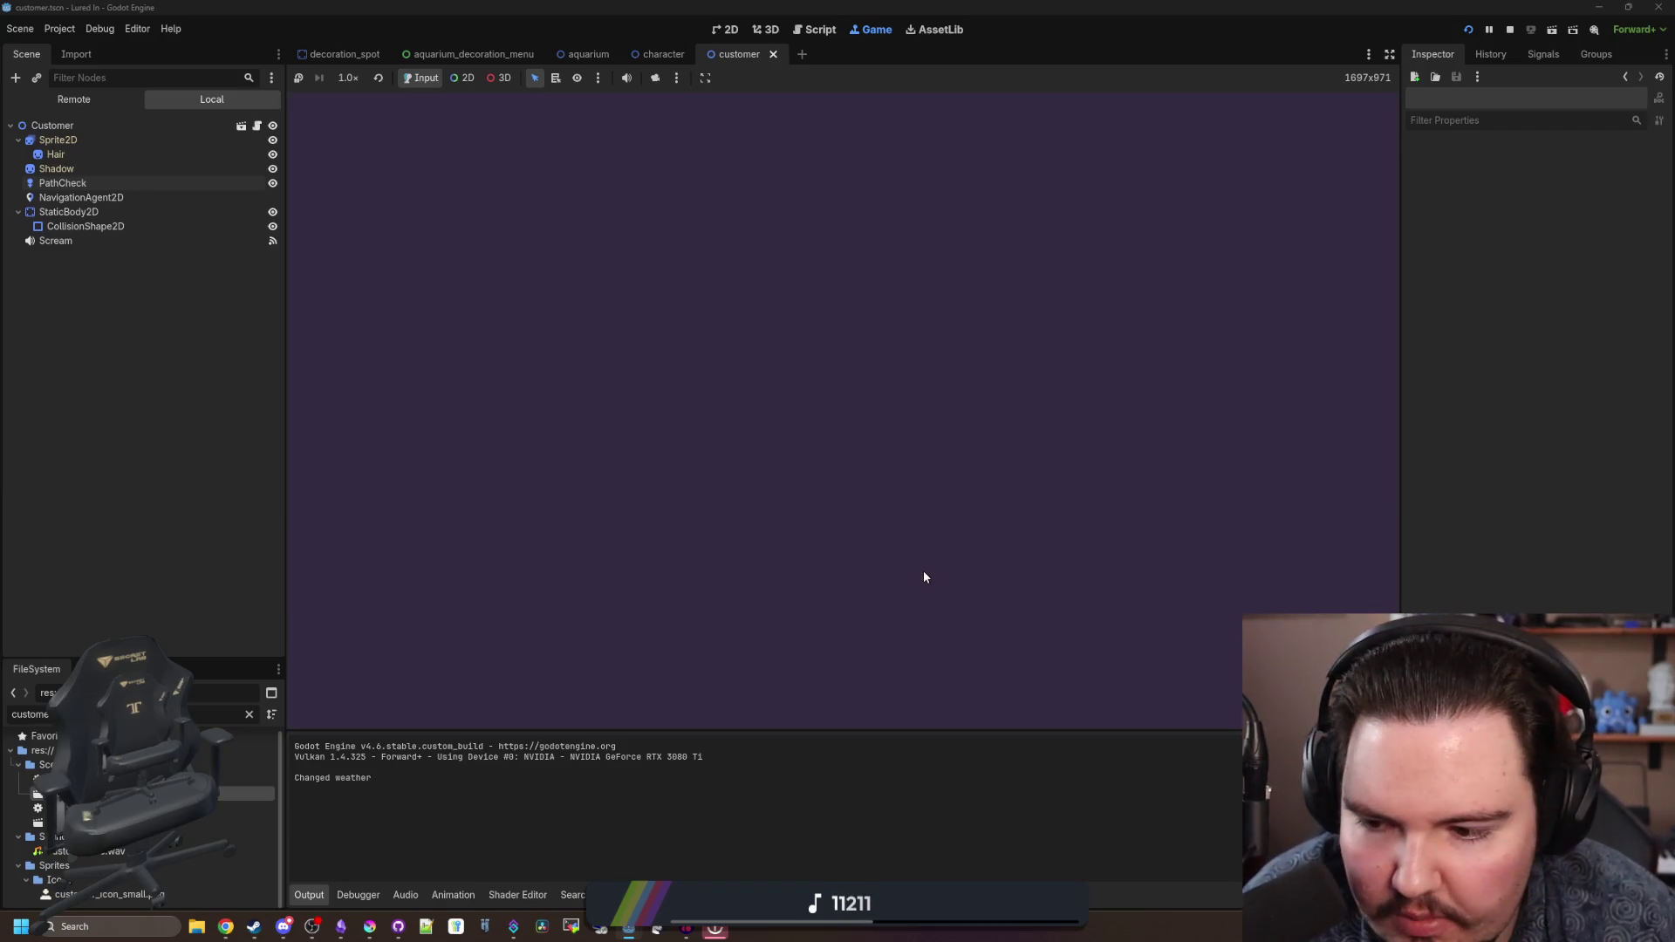
- Pan and zoom around the shop watching customers and crates, grab a customer, then stop the game and save
left_click(839, 481)
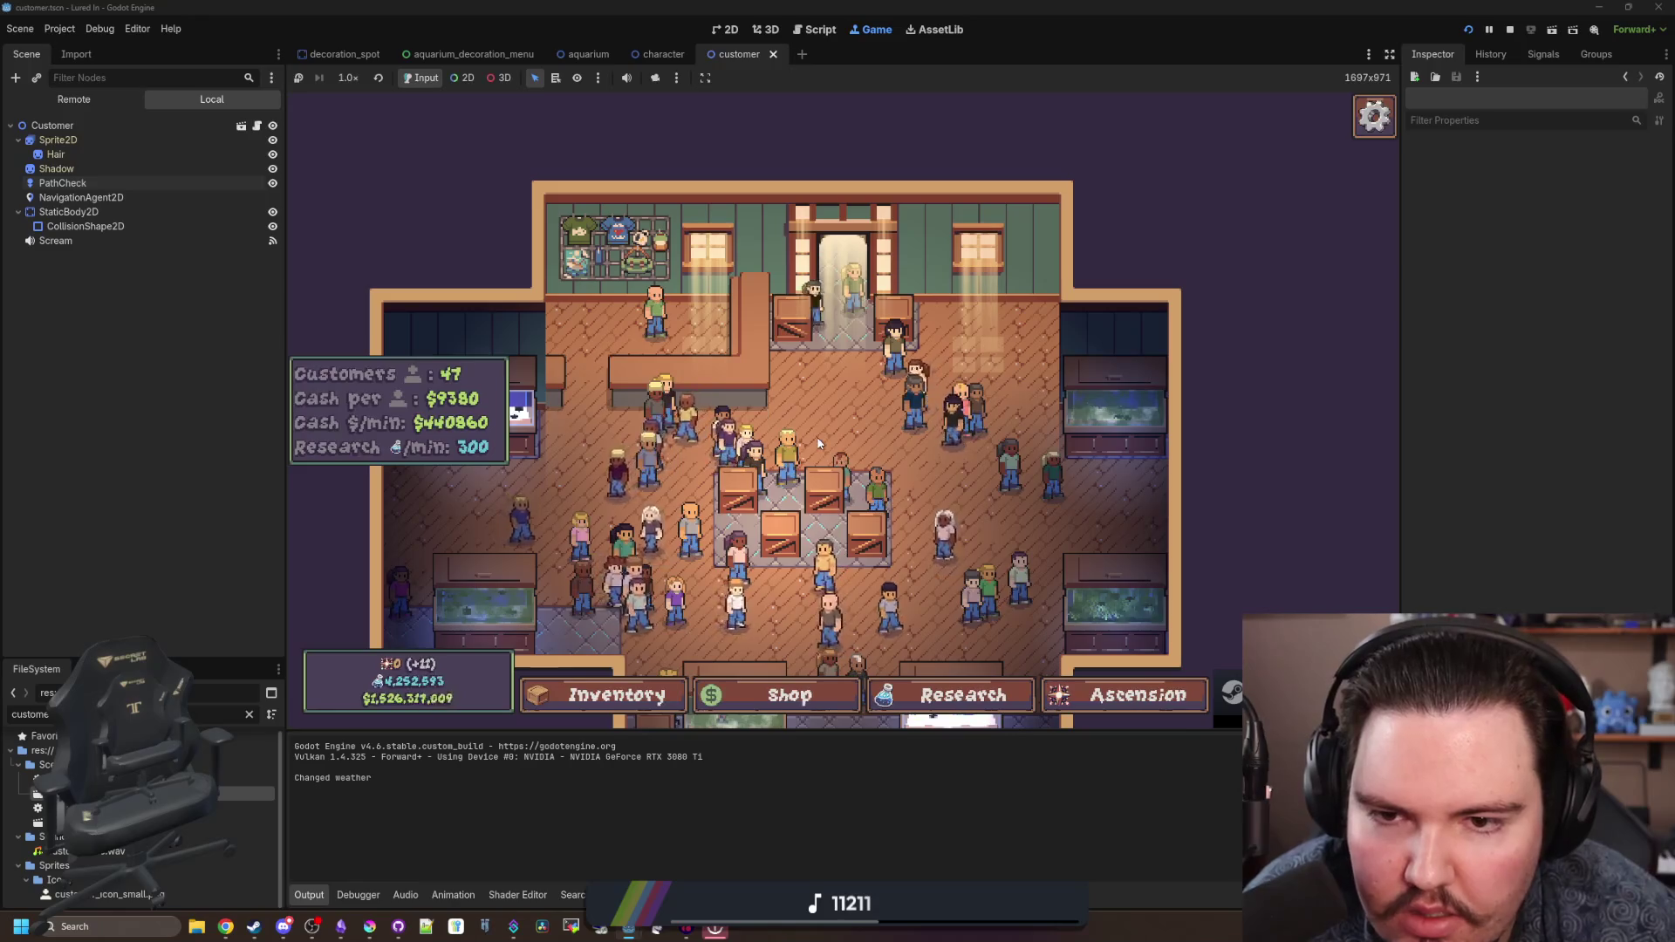
scroll(829, 419, "down", 2)
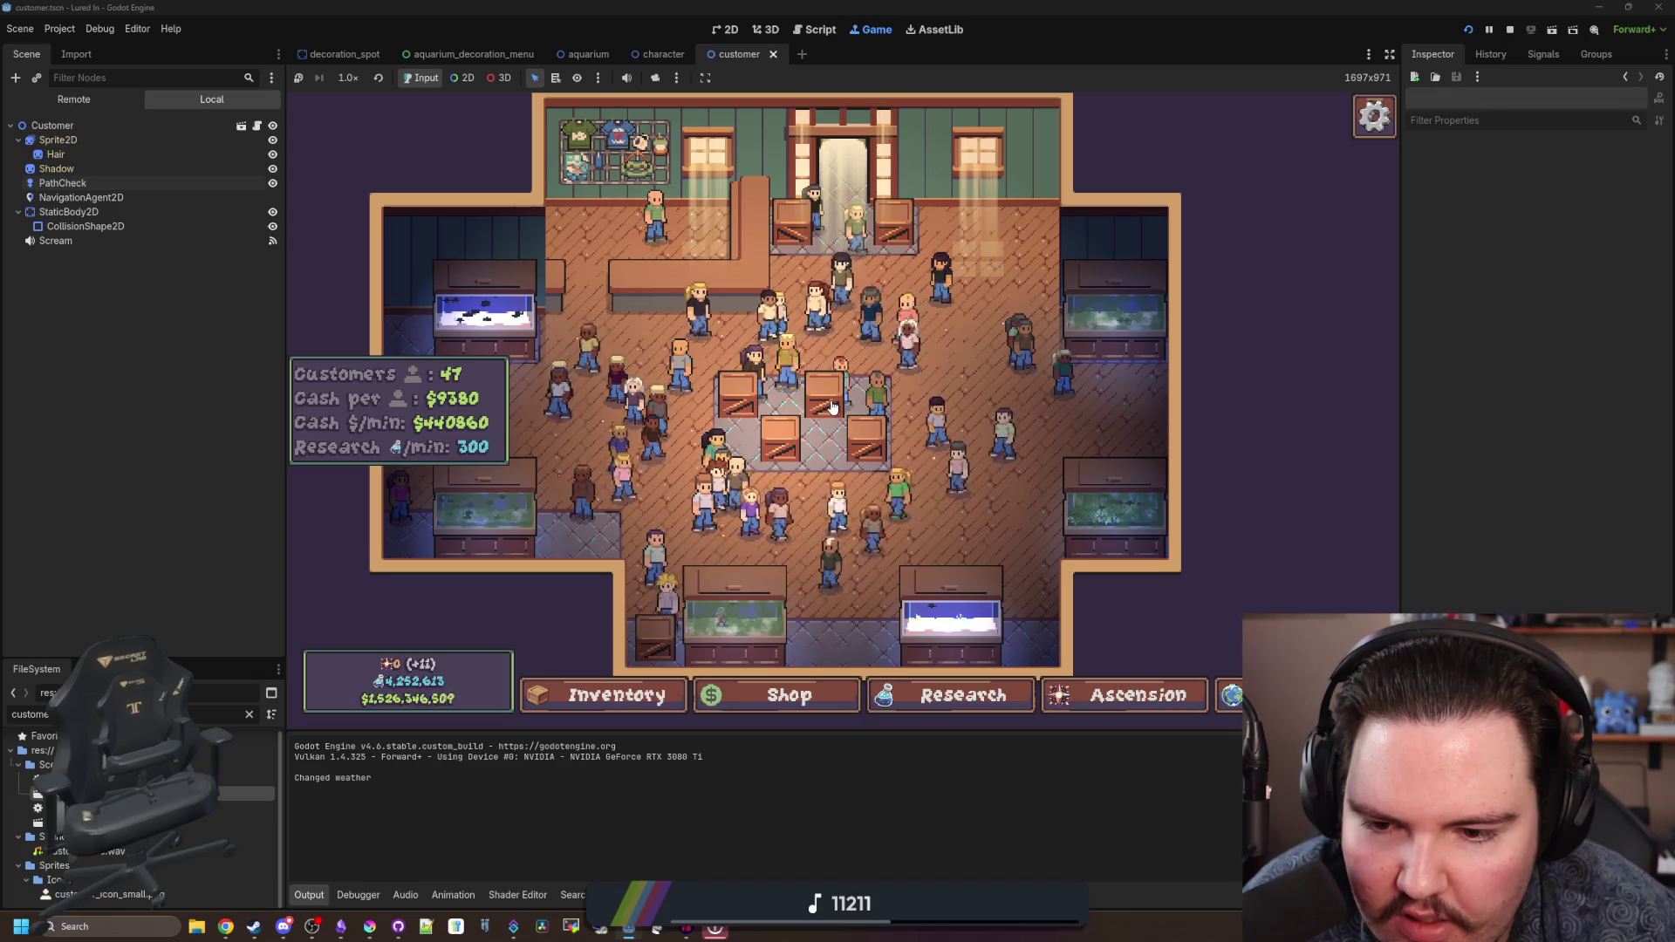
scroll(833, 407, "up", 5)
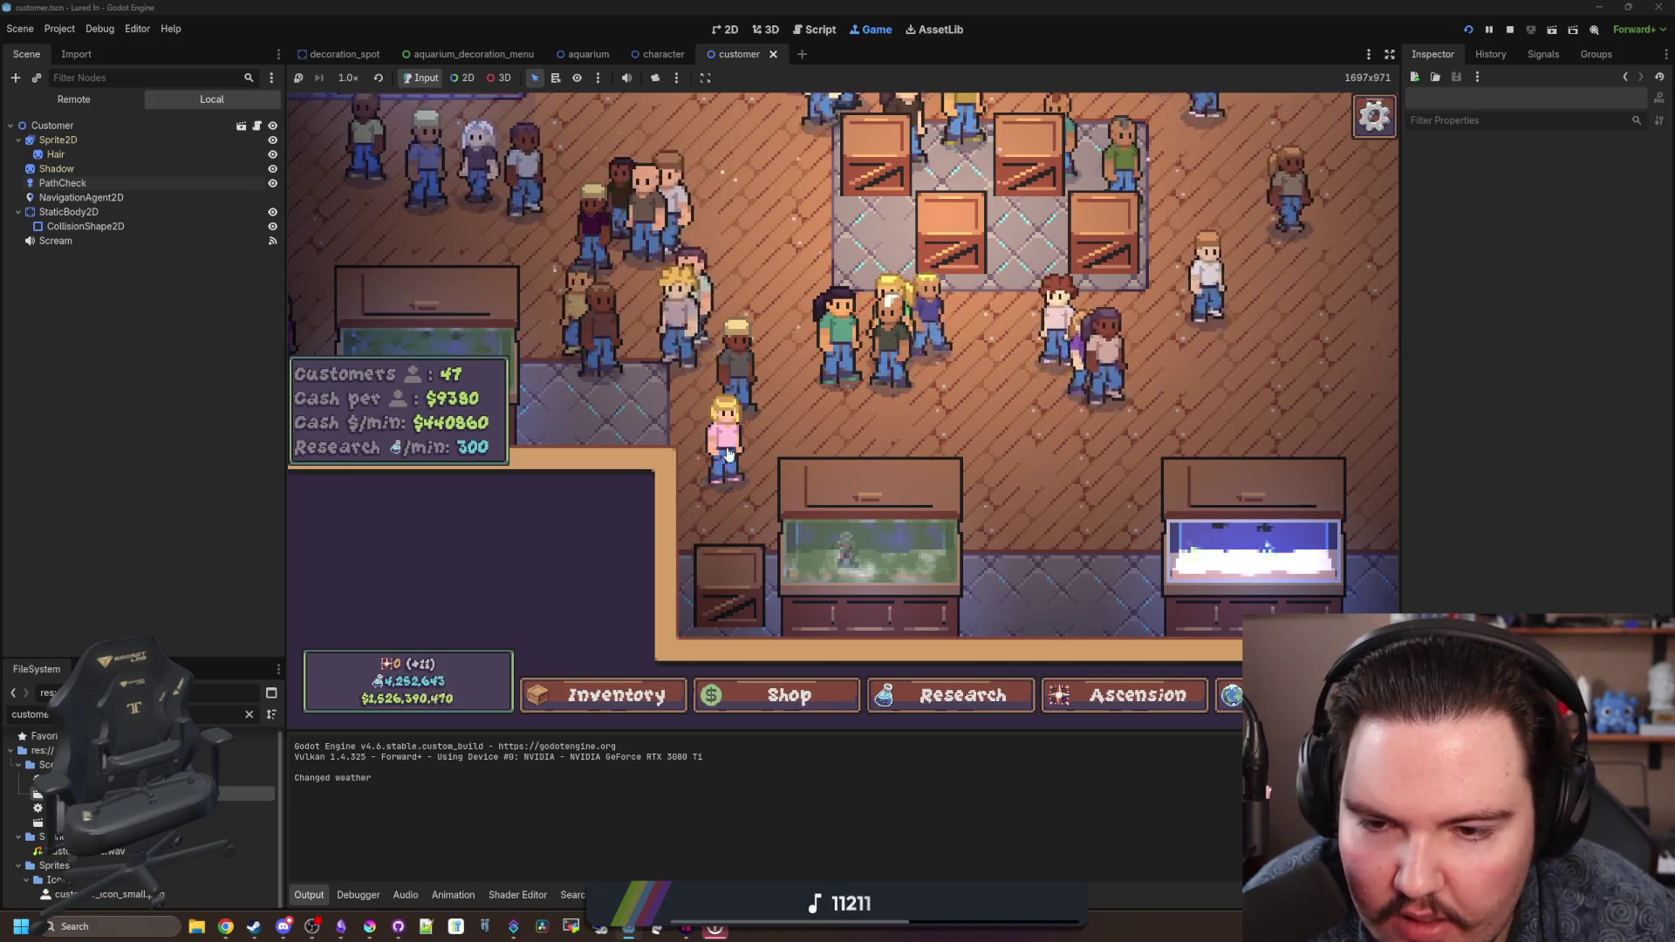
scroll(765, 593, "down", 3)
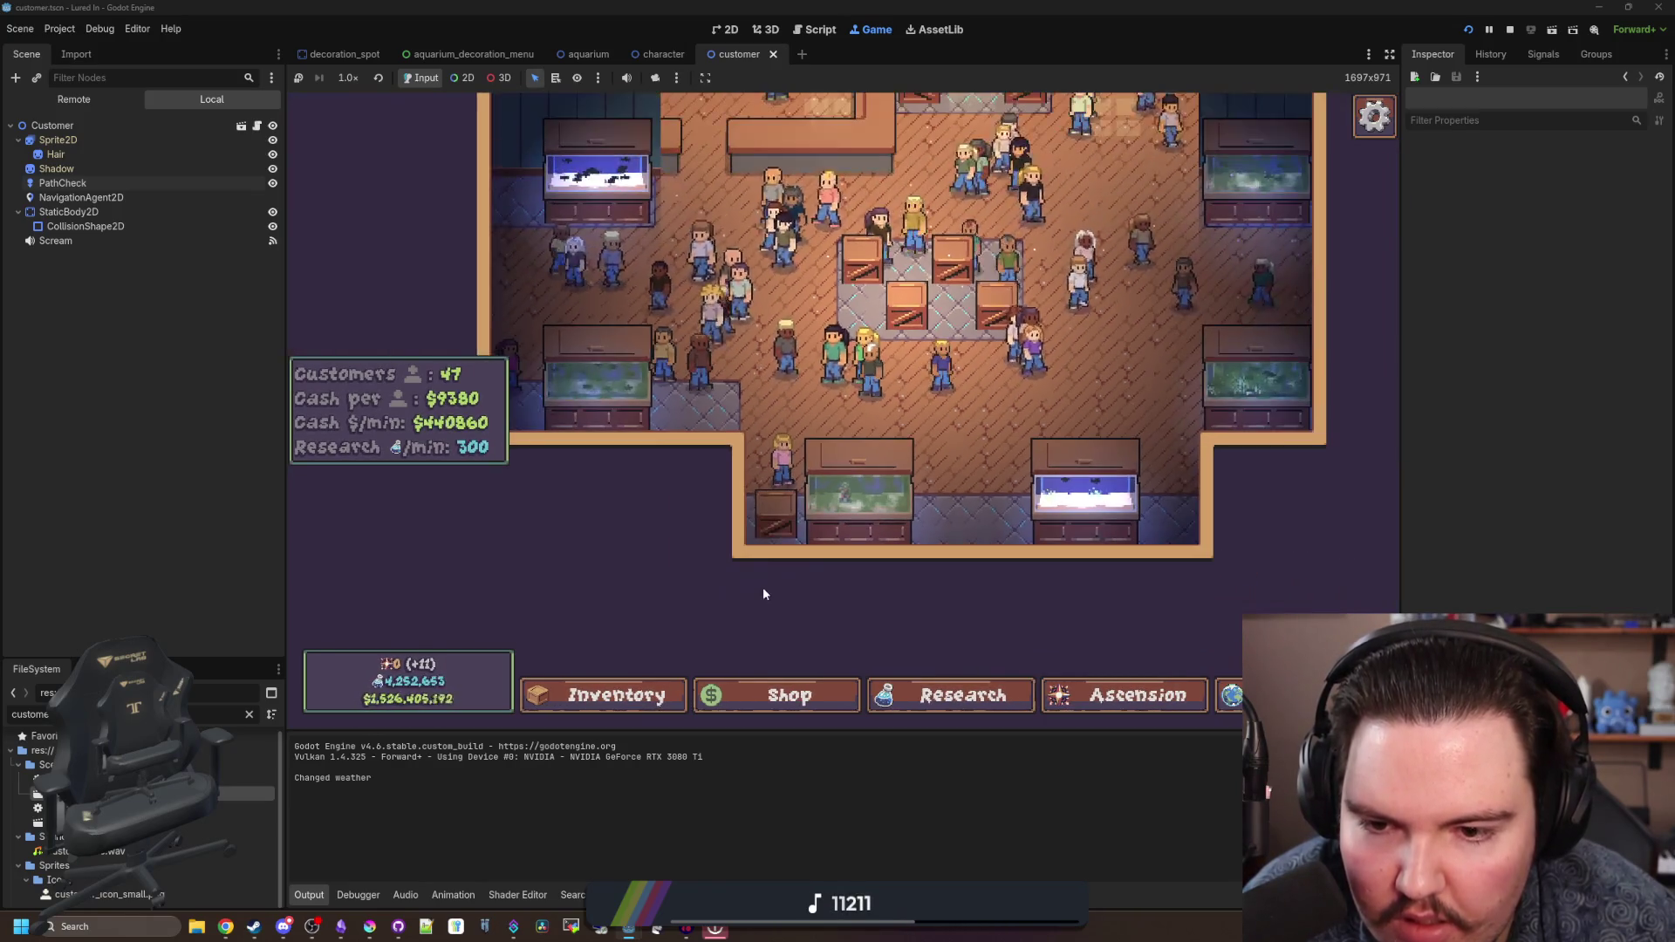
mouse_move(762, 588)
left_mouse_down()
mouse_move(871, 519)
mouse_move(841, 565)
left_mouse_up()
scroll(841, 564, "up", 2)
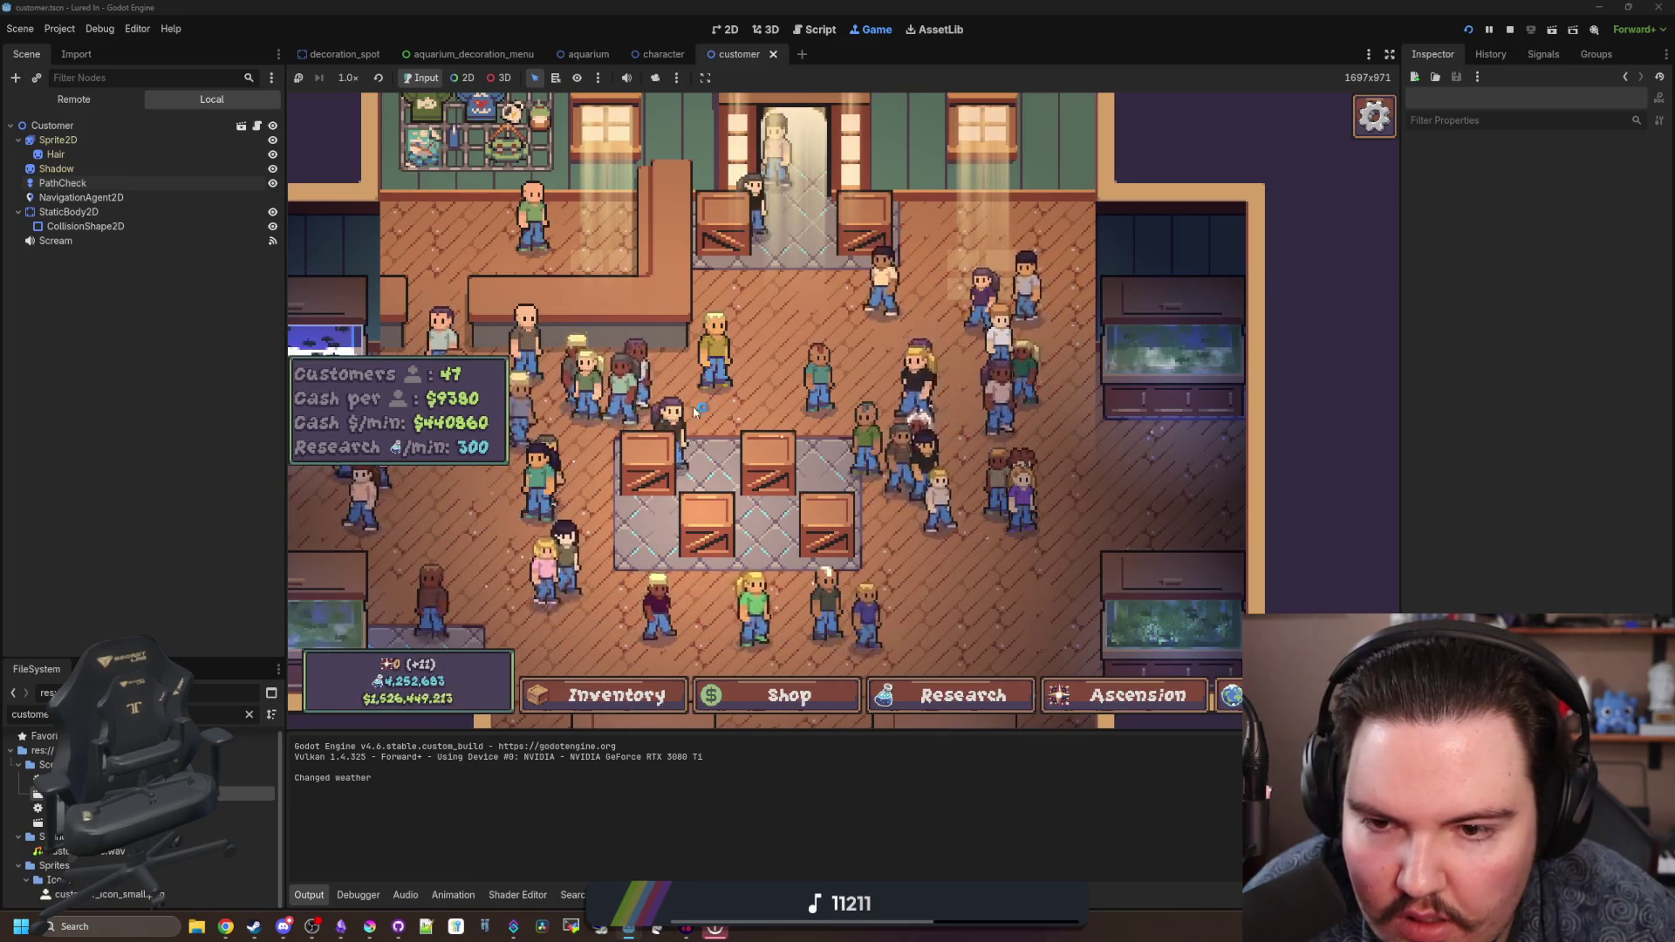
left_click(894, 467)
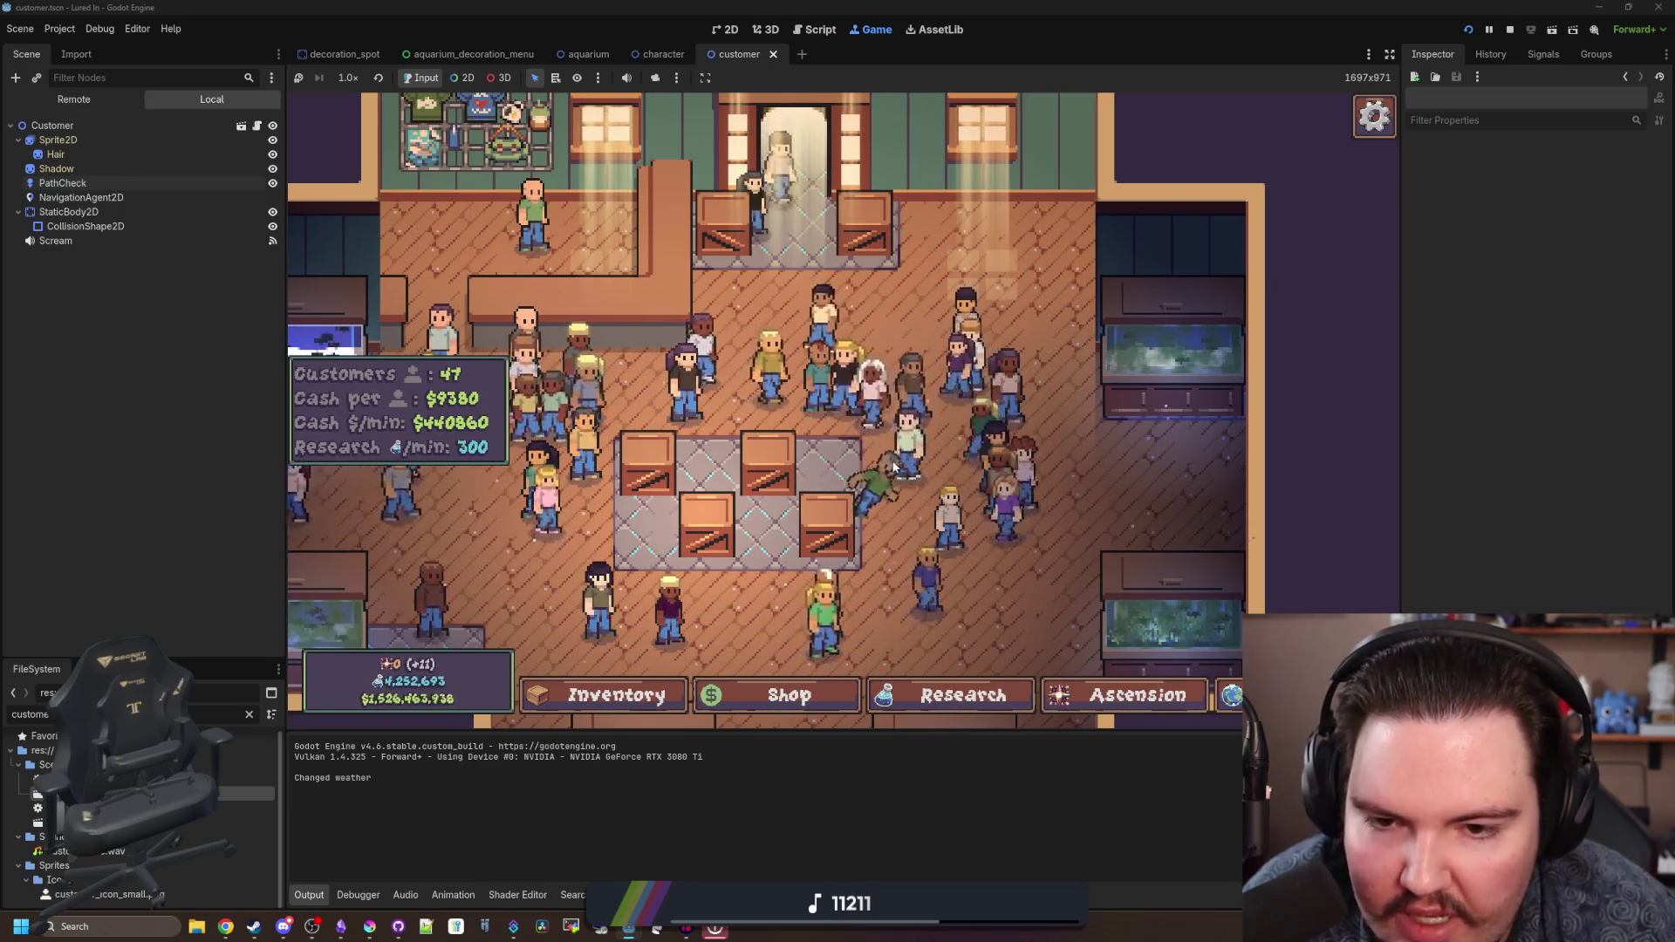
key("s")
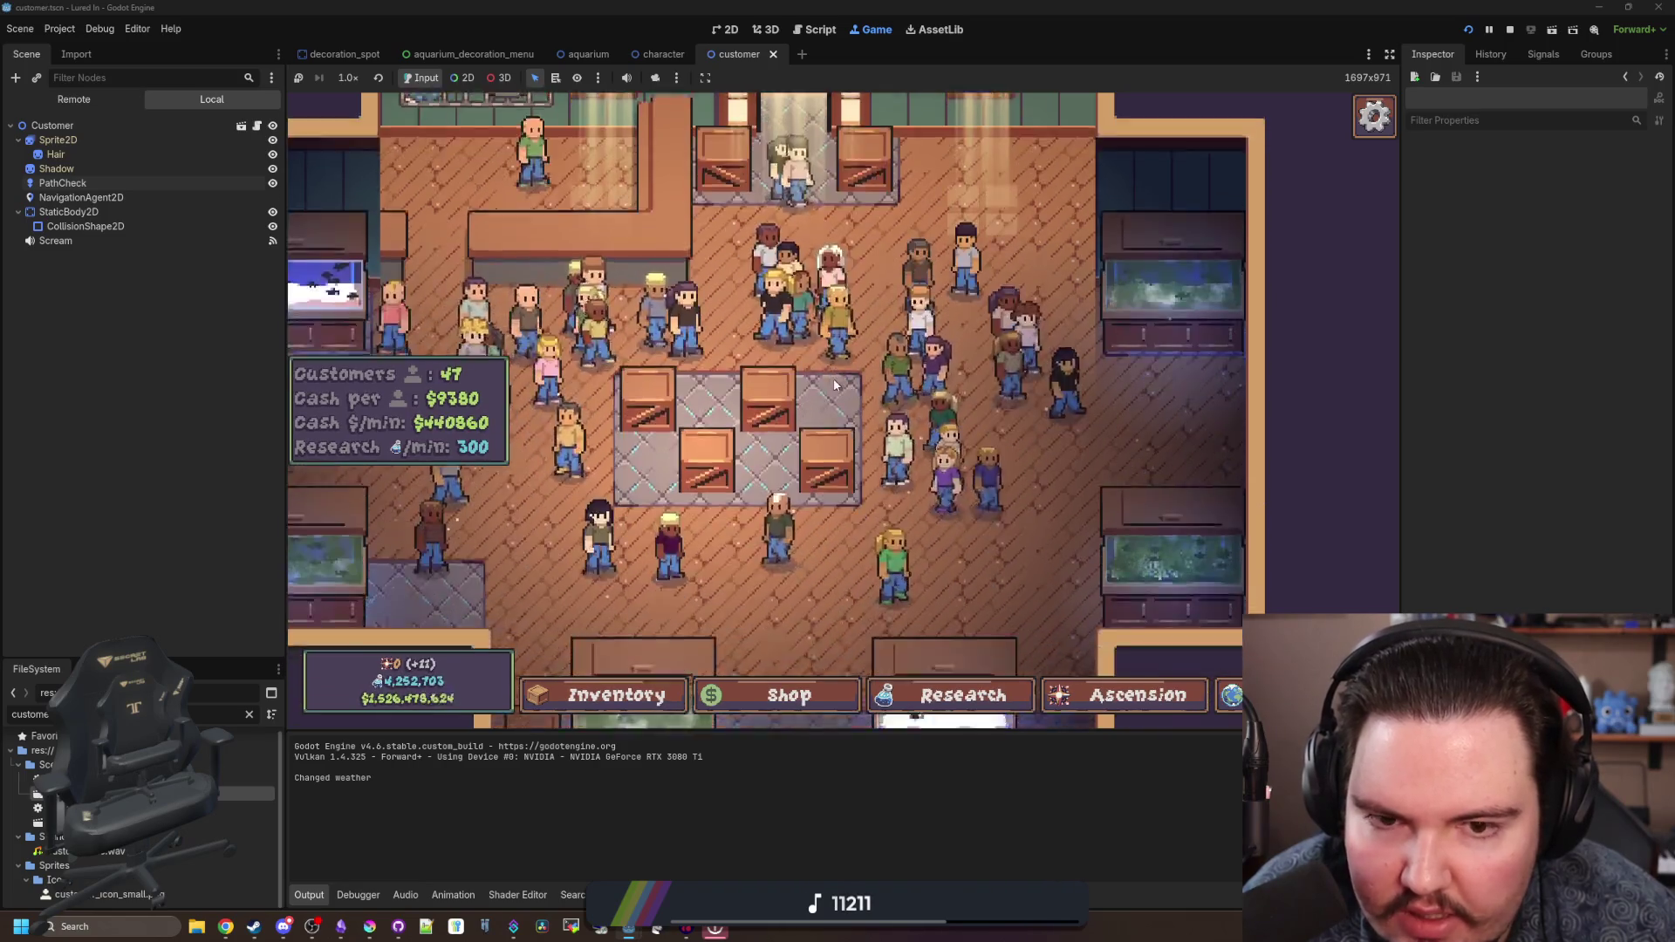
scroll(835, 385, "down", 3)
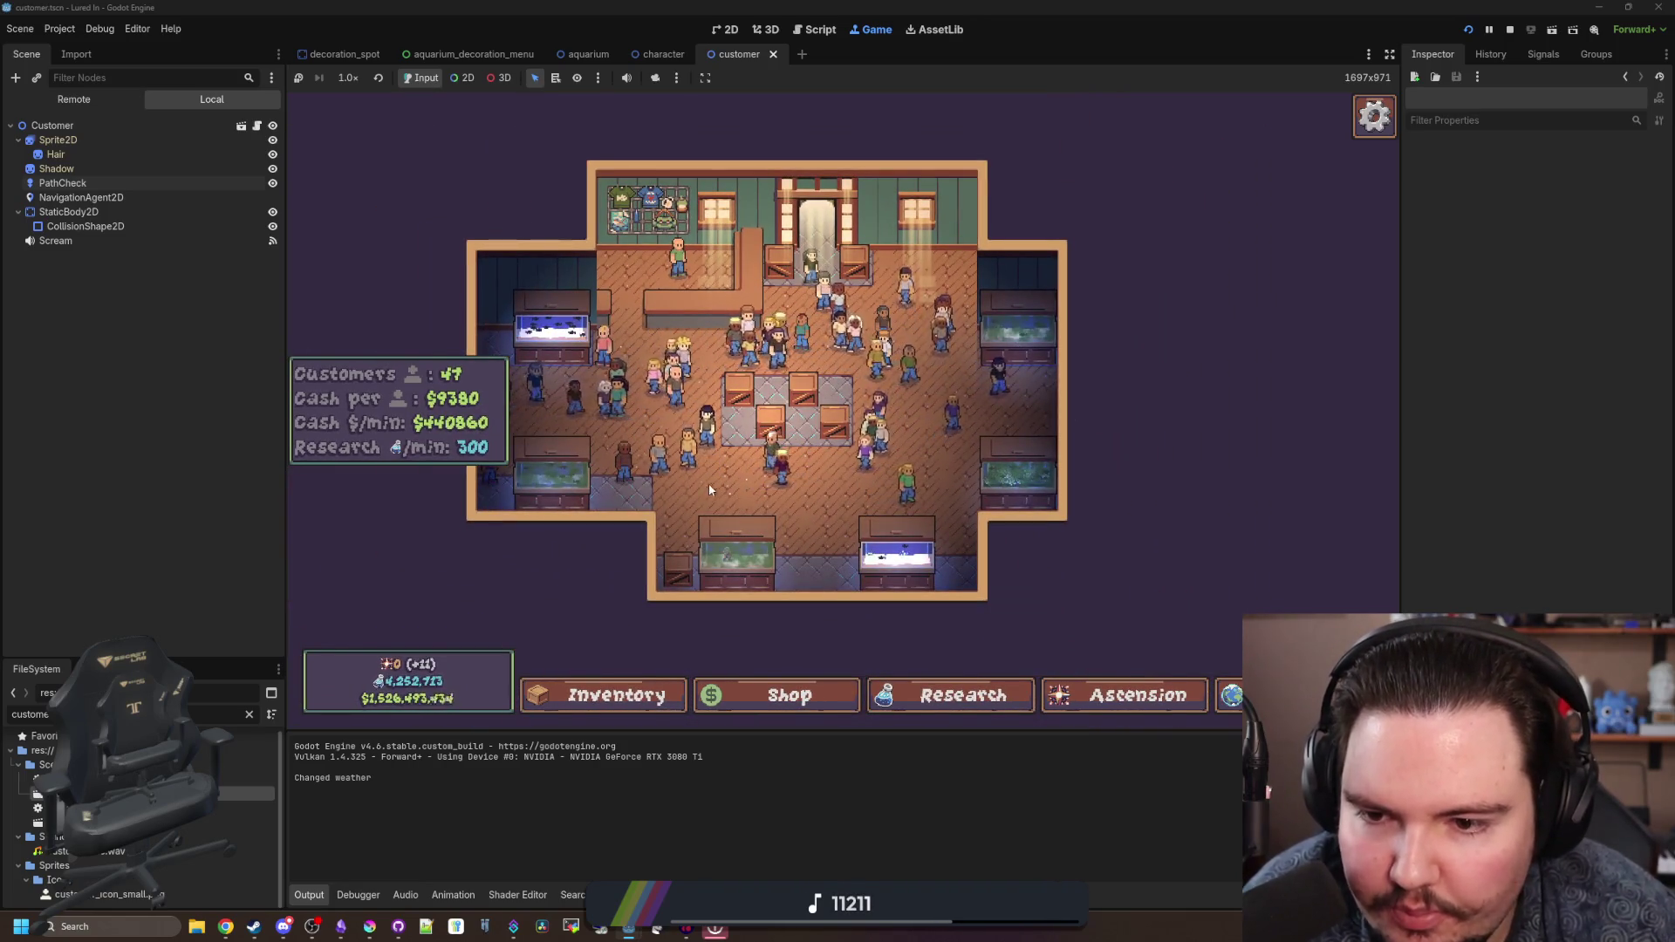
key("a")
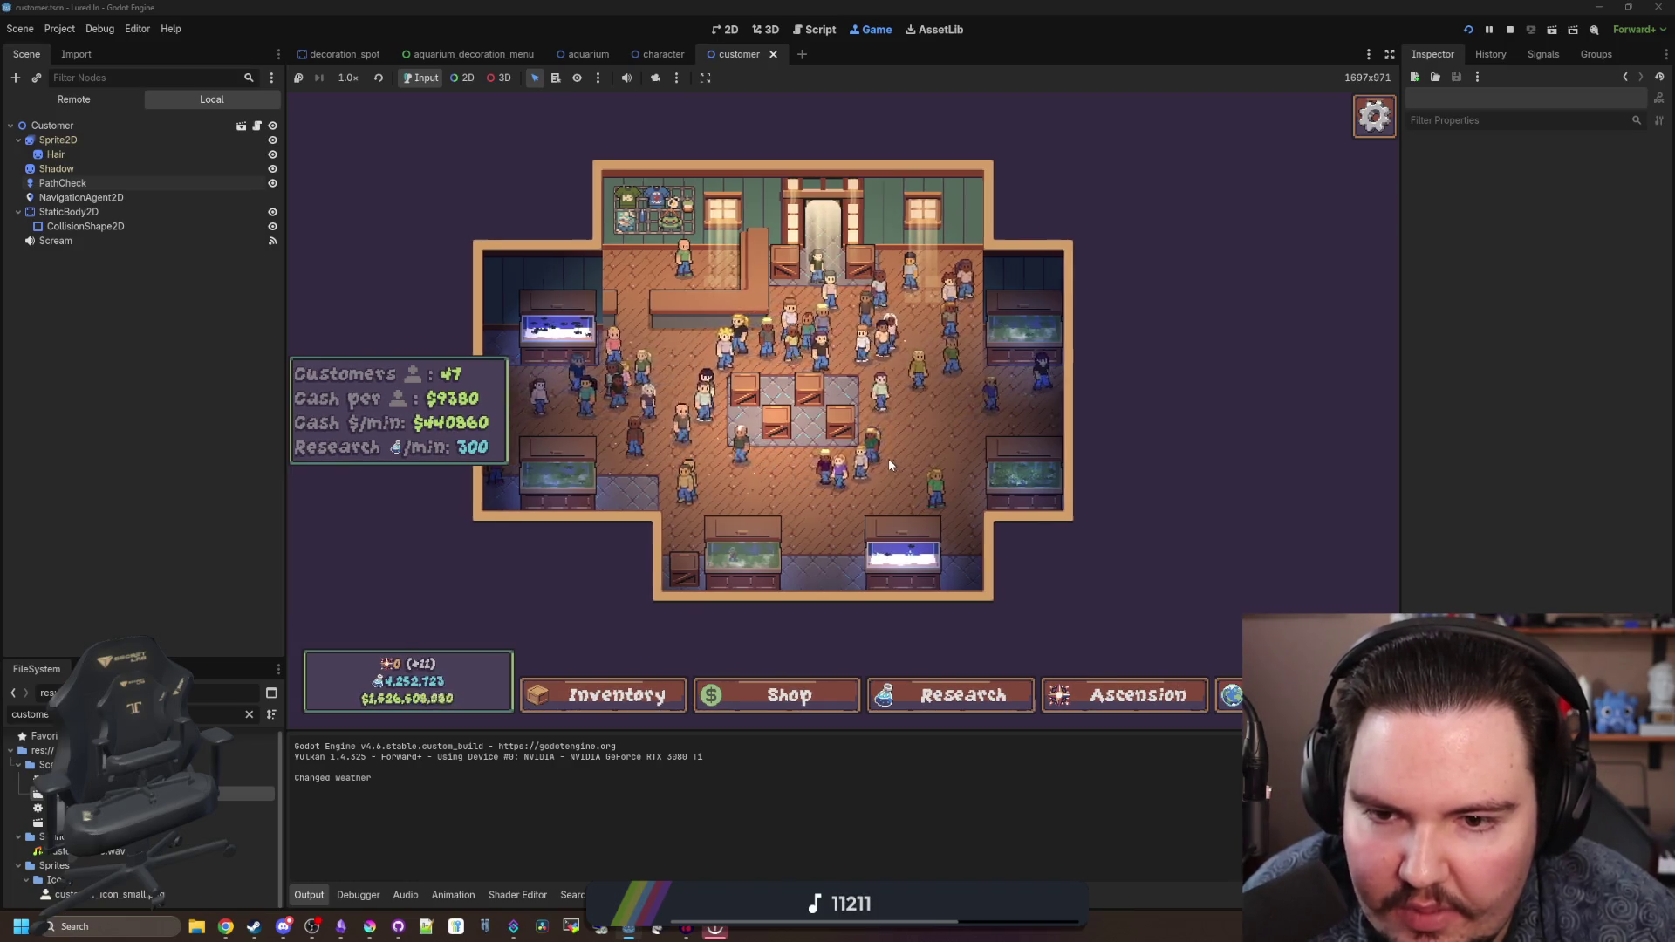
key("a")
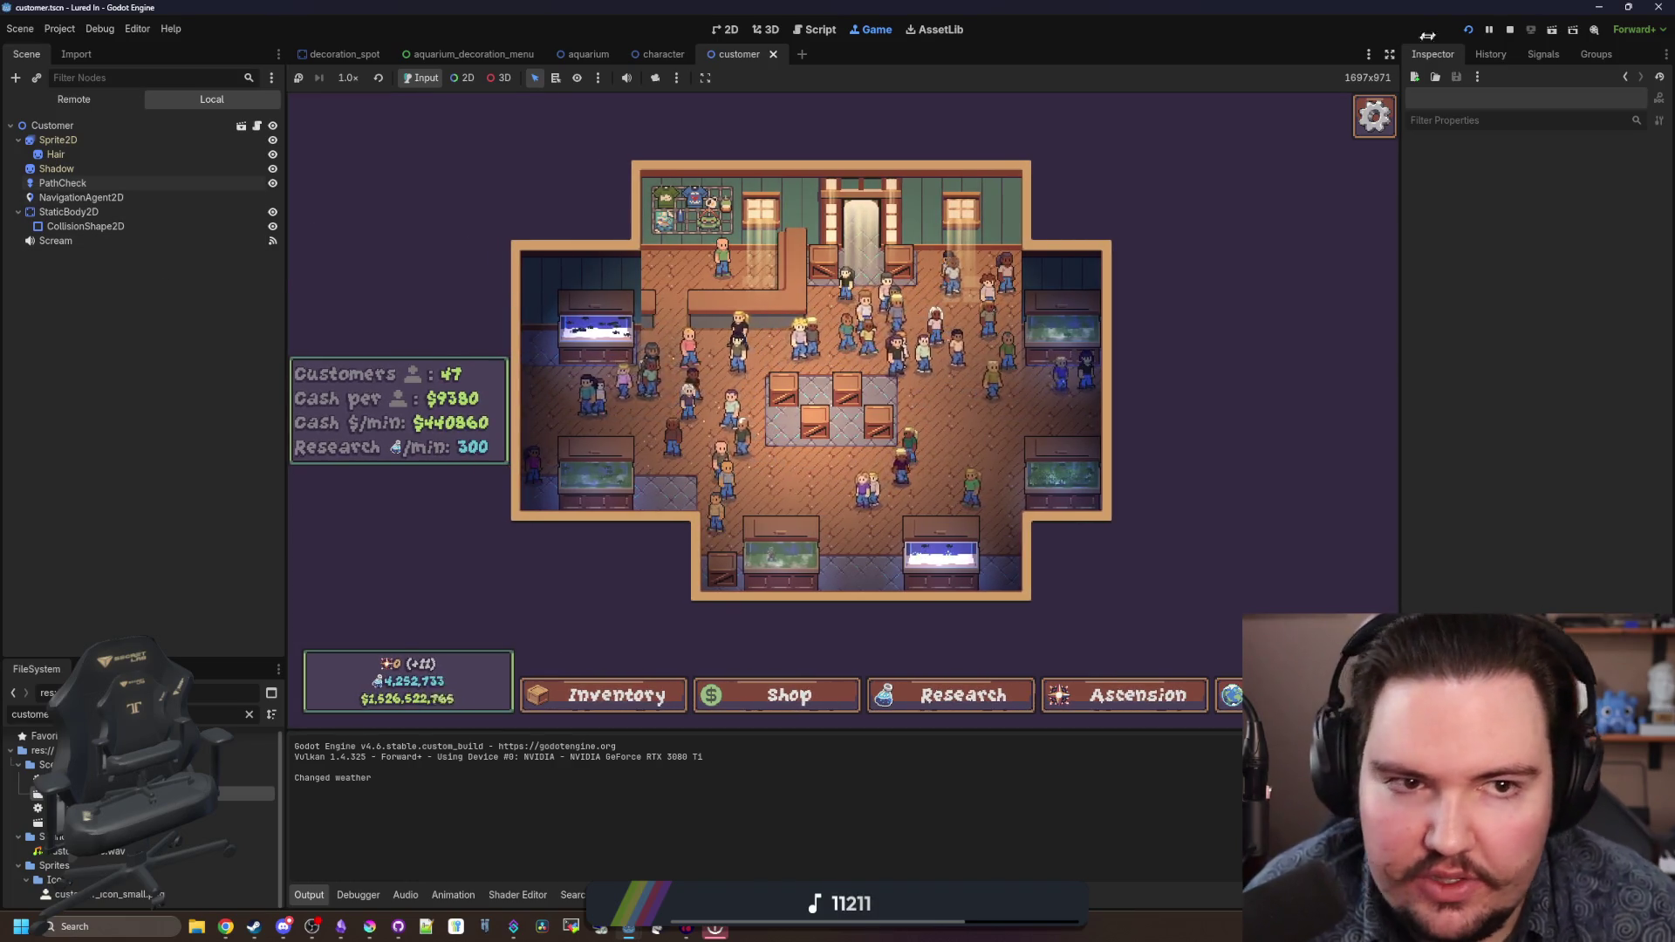
key("F8")
key("ctrl+s")
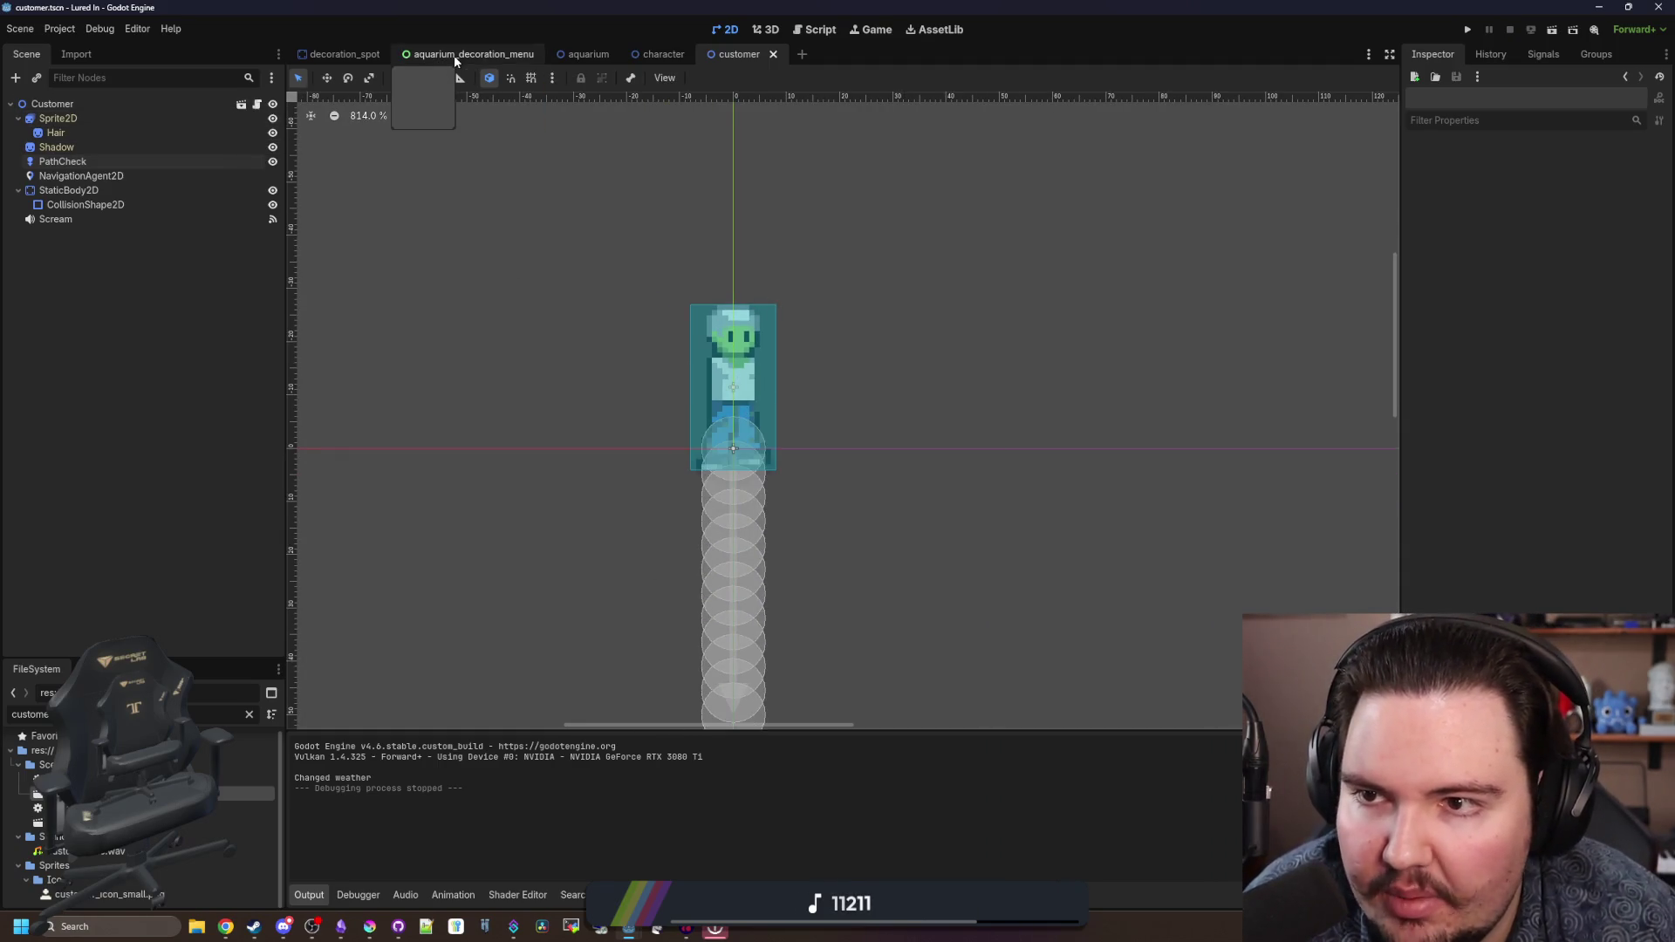
- Save the customer scene, switch to the aquarium scene, and select NavigationRegion2D to view its polygon
key("ctrl+s")
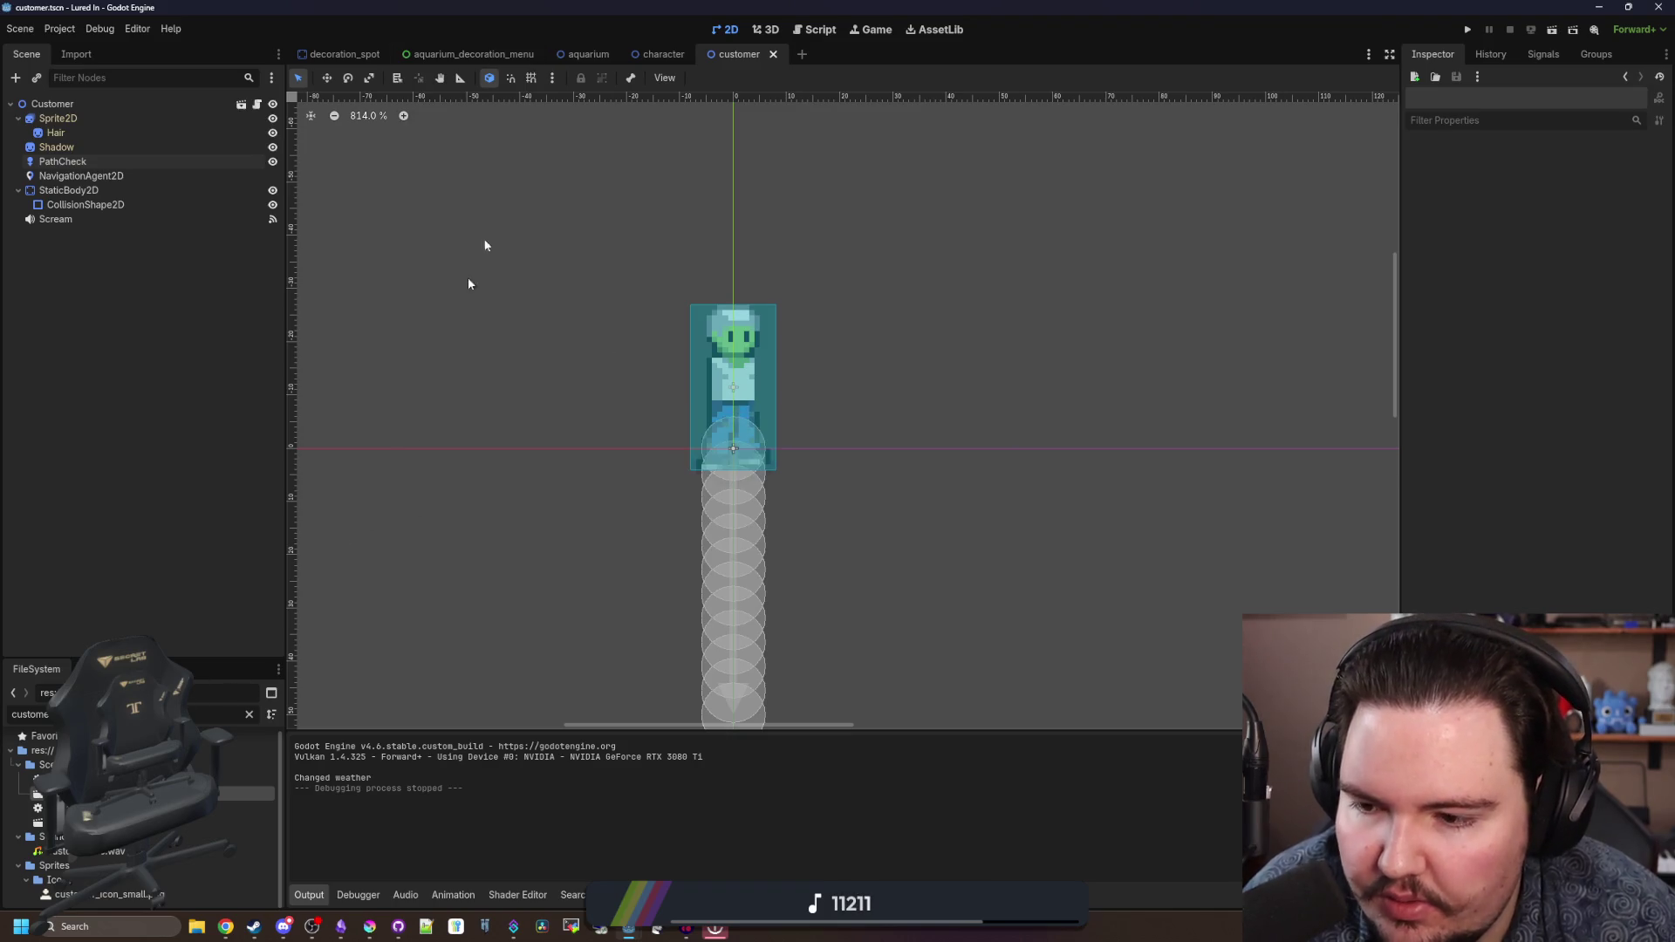
left_click(577, 52)
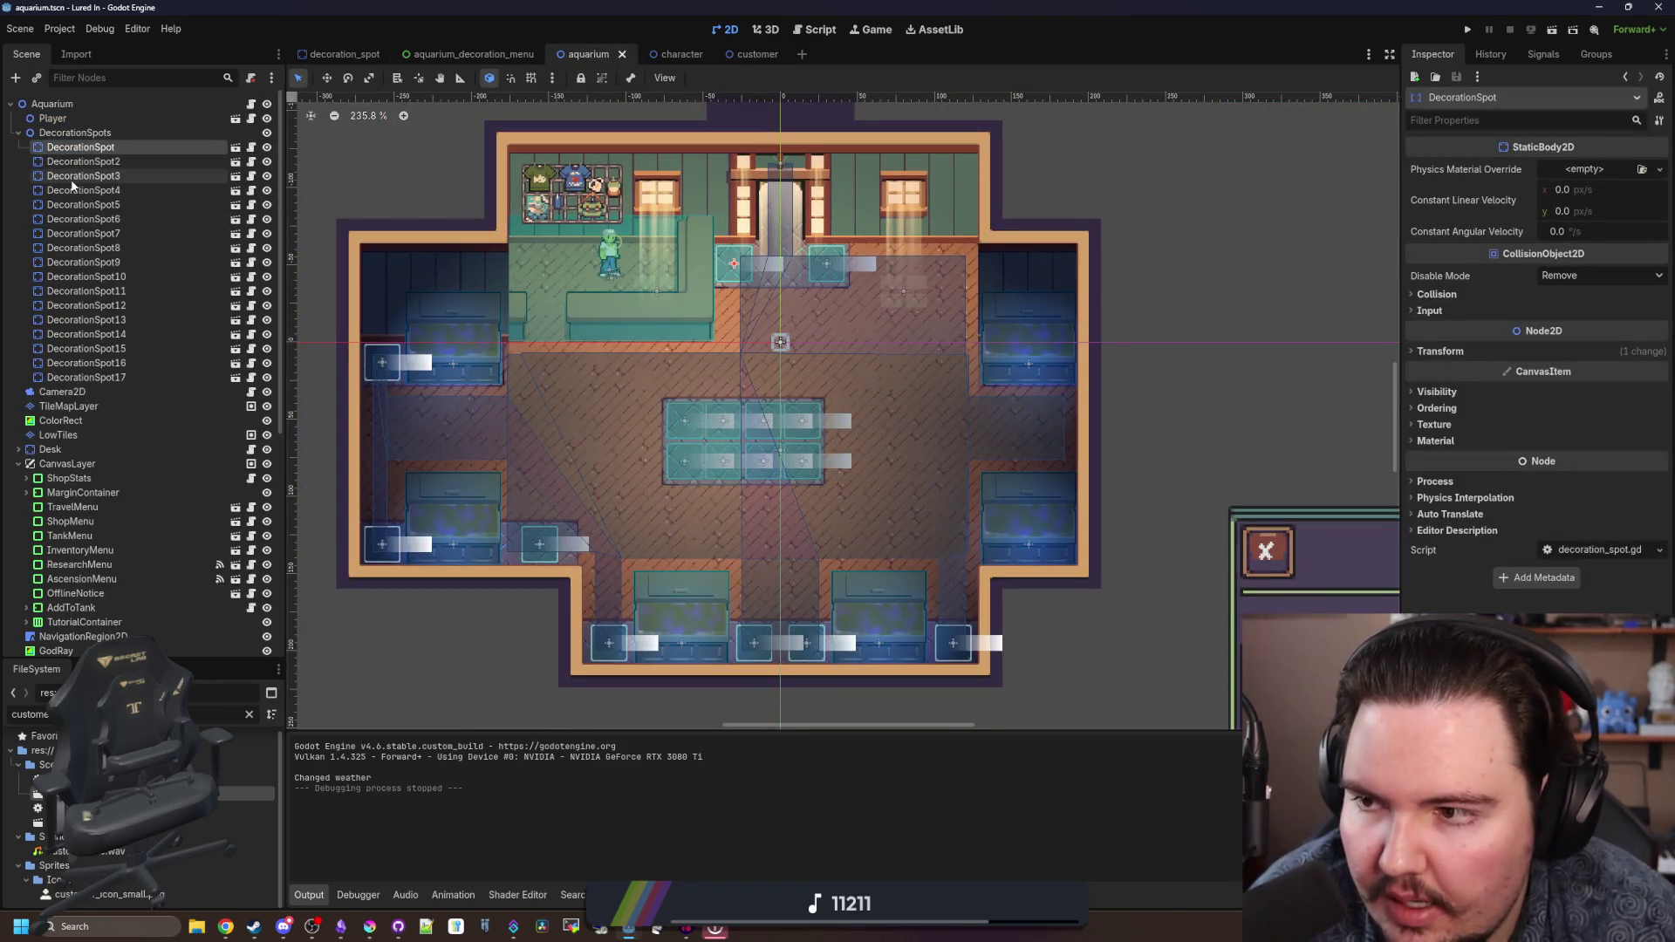
scroll(79, 366, "down", 5)
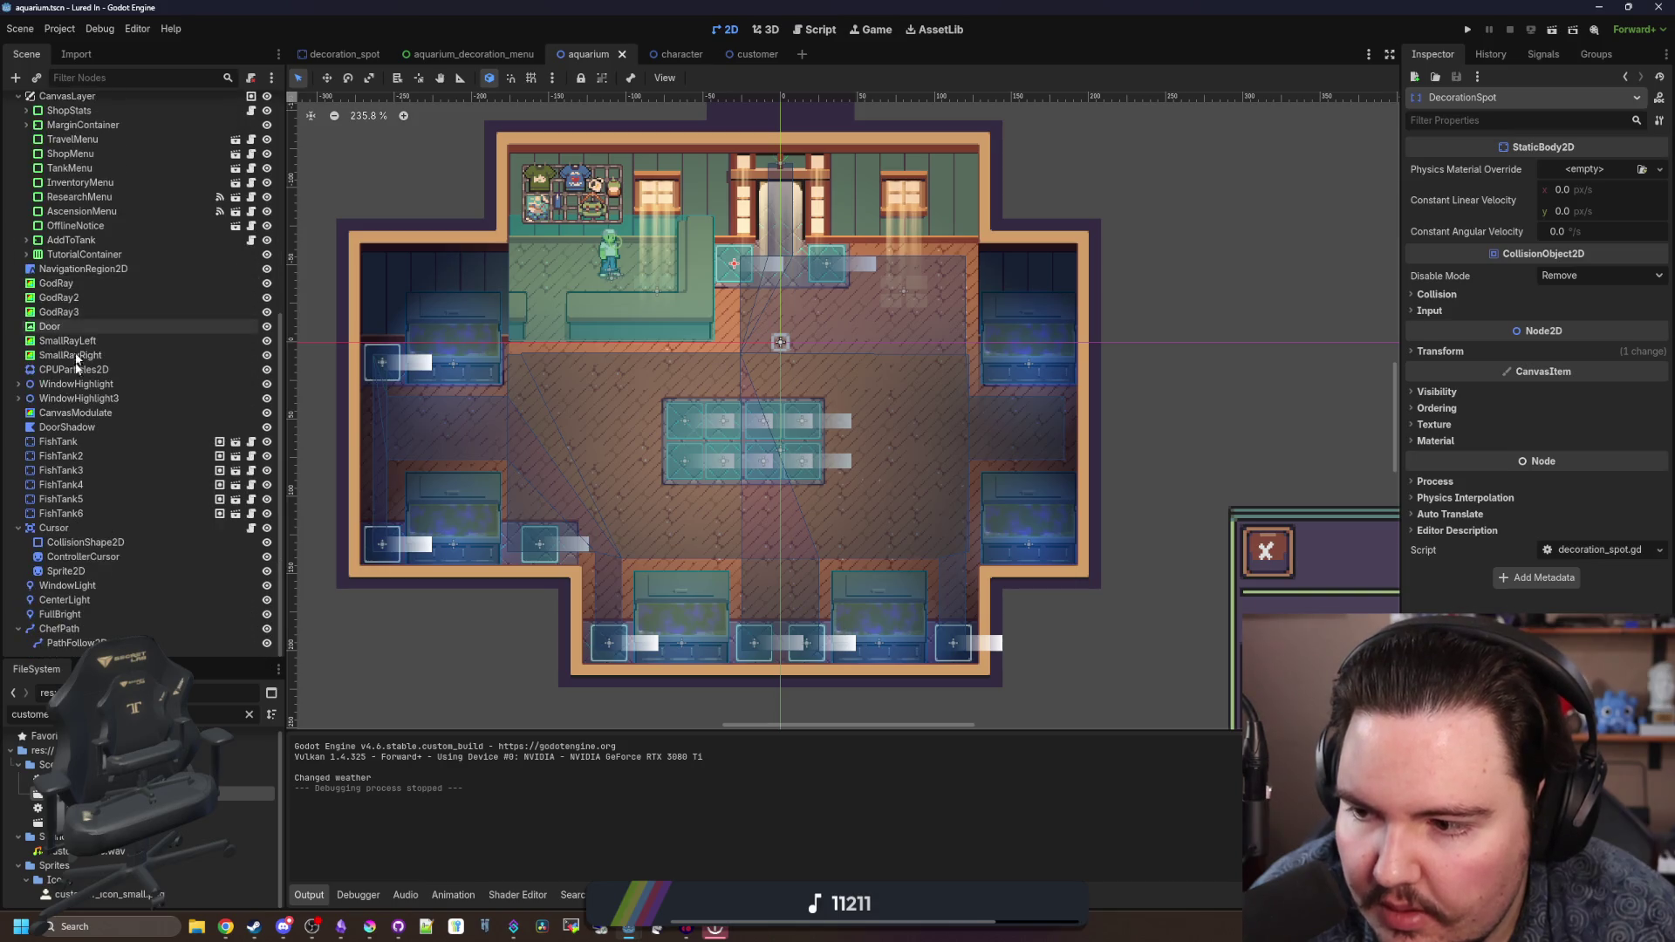
left_click(108, 270)
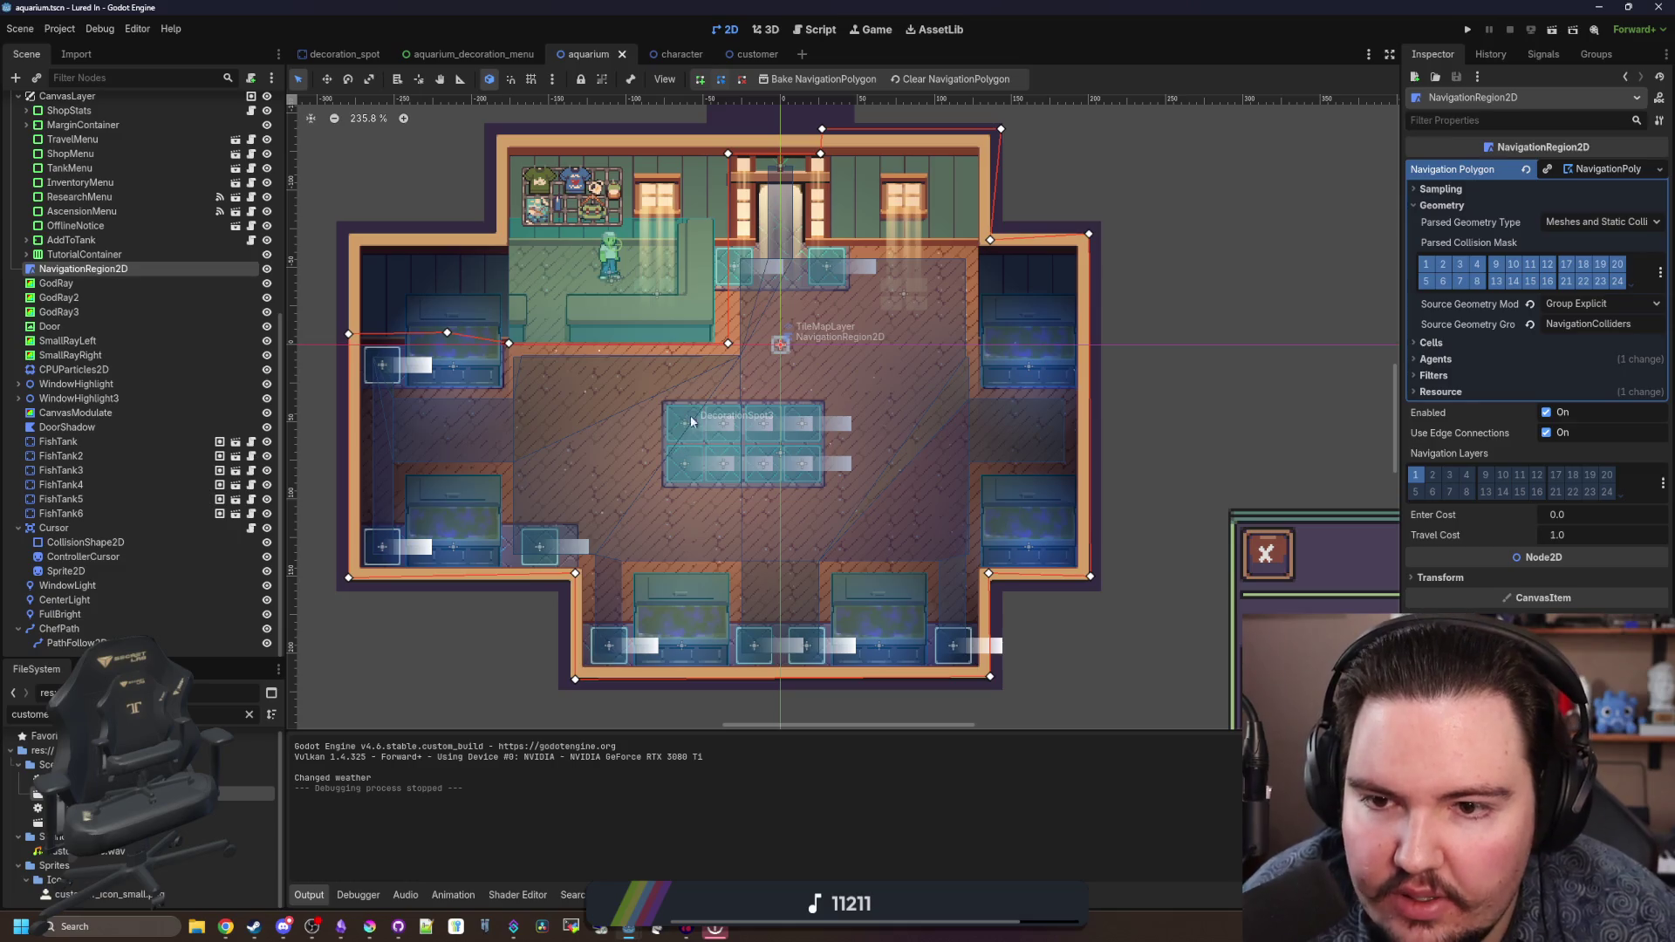
scroll(646, 257, "up", 5)
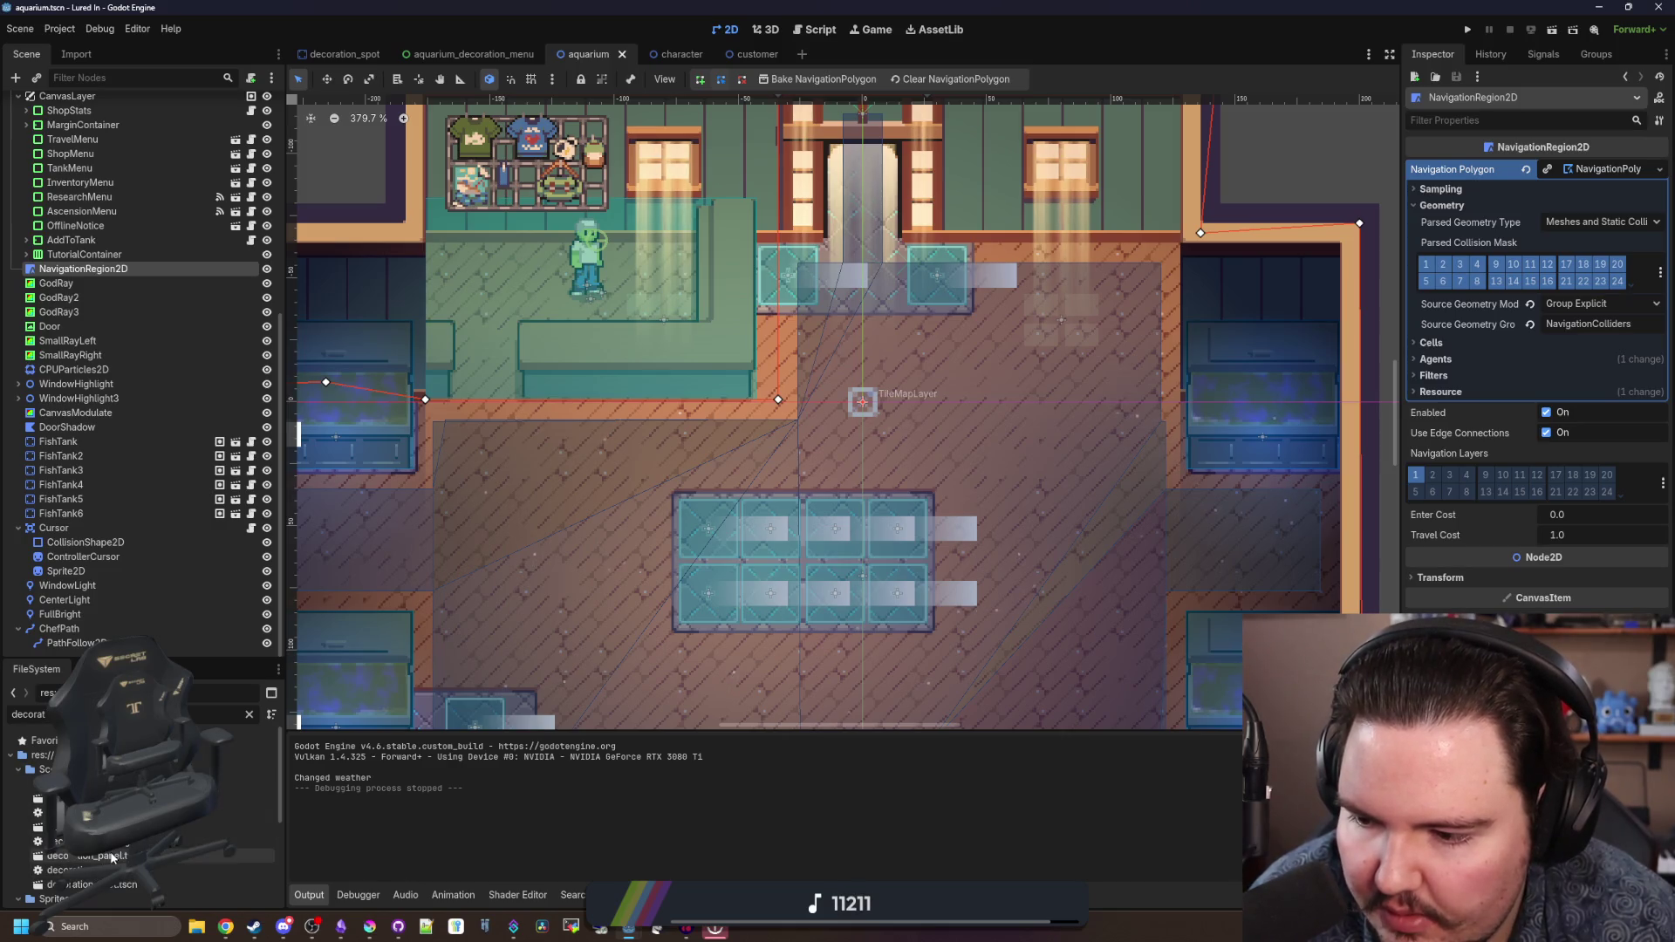
- Add decoration_spot.tscn to the NavigationColliders group, save it, and run the game from the aquarium scene
double_click(118, 886)
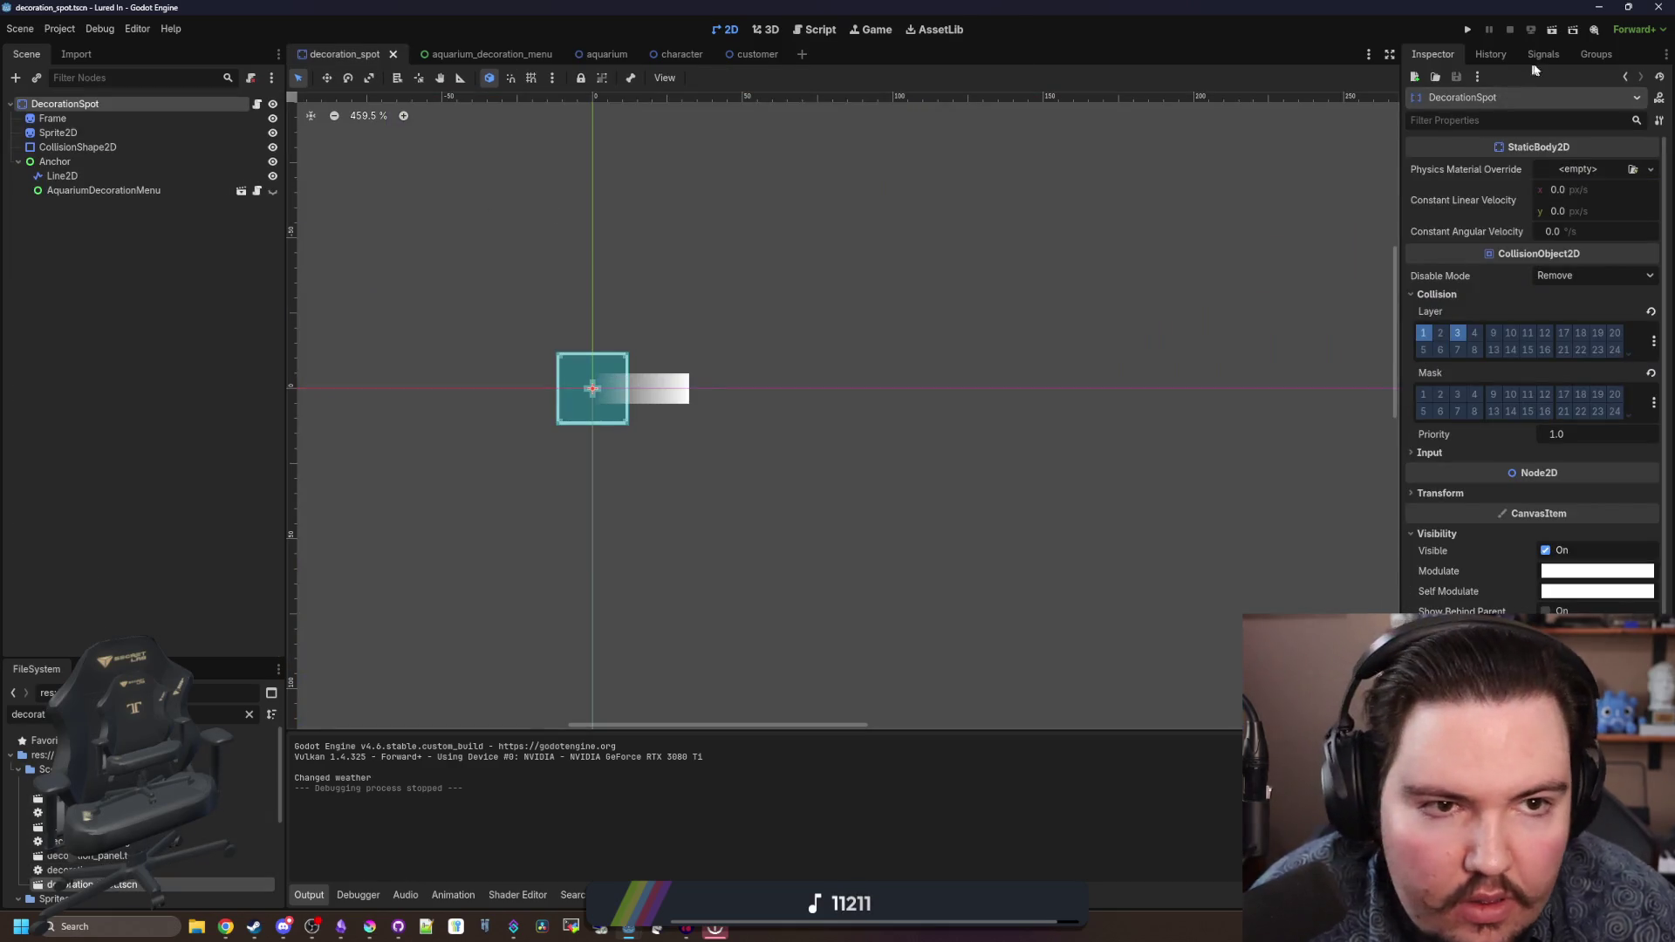
left_click(1595, 54)
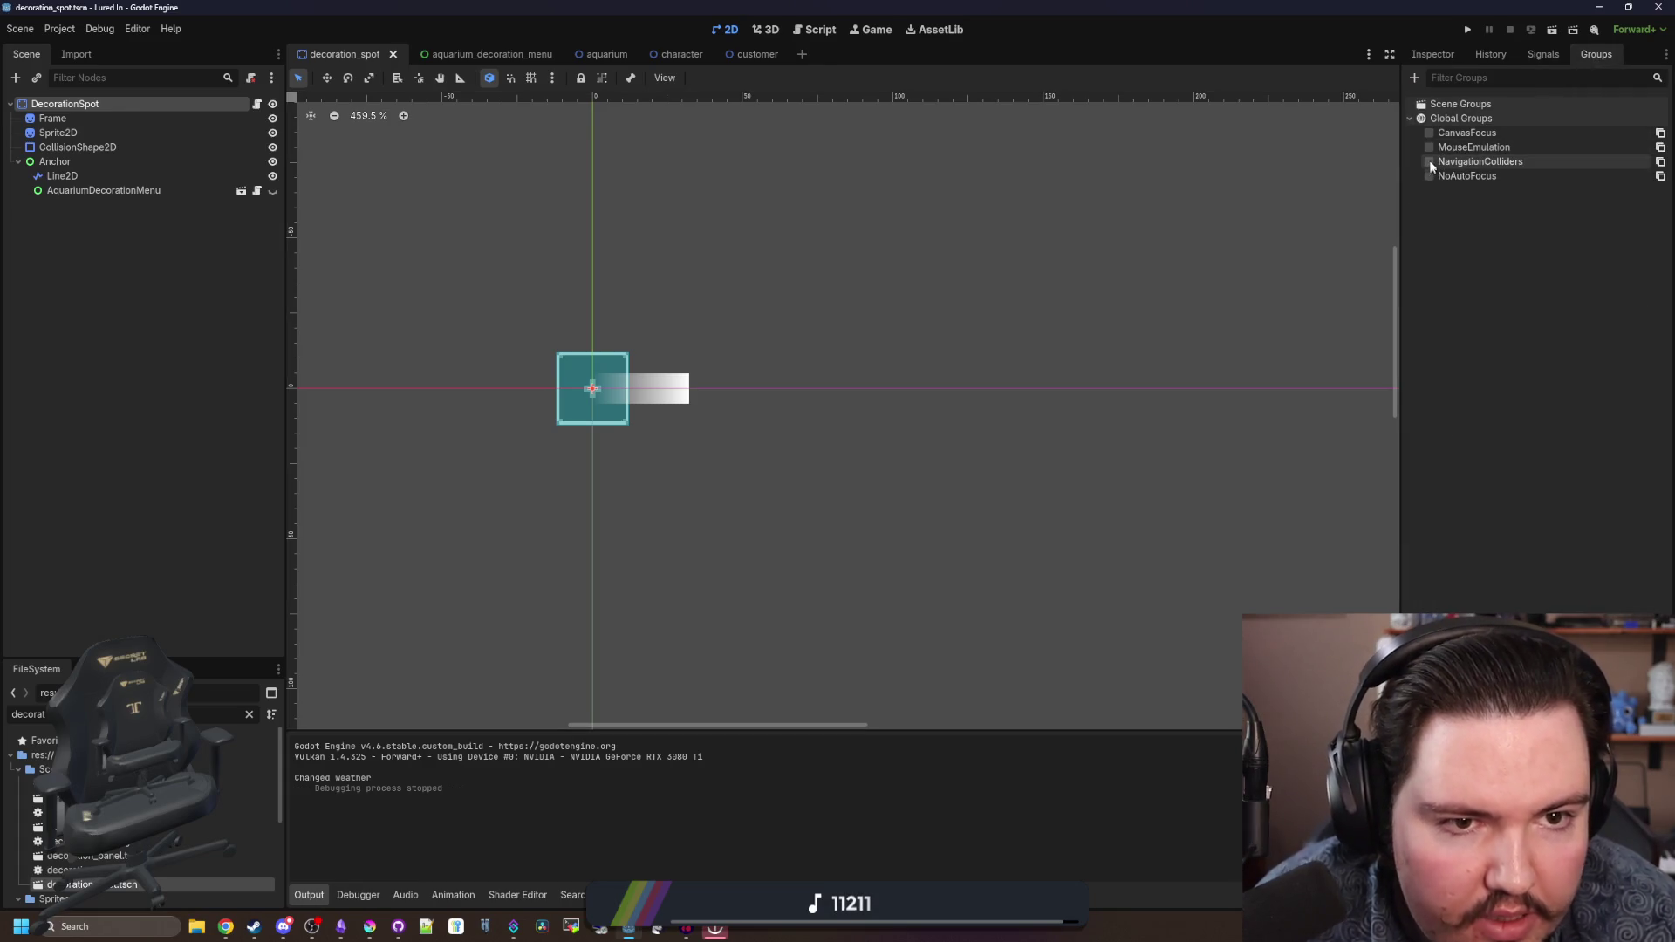
key("ctrl+s")
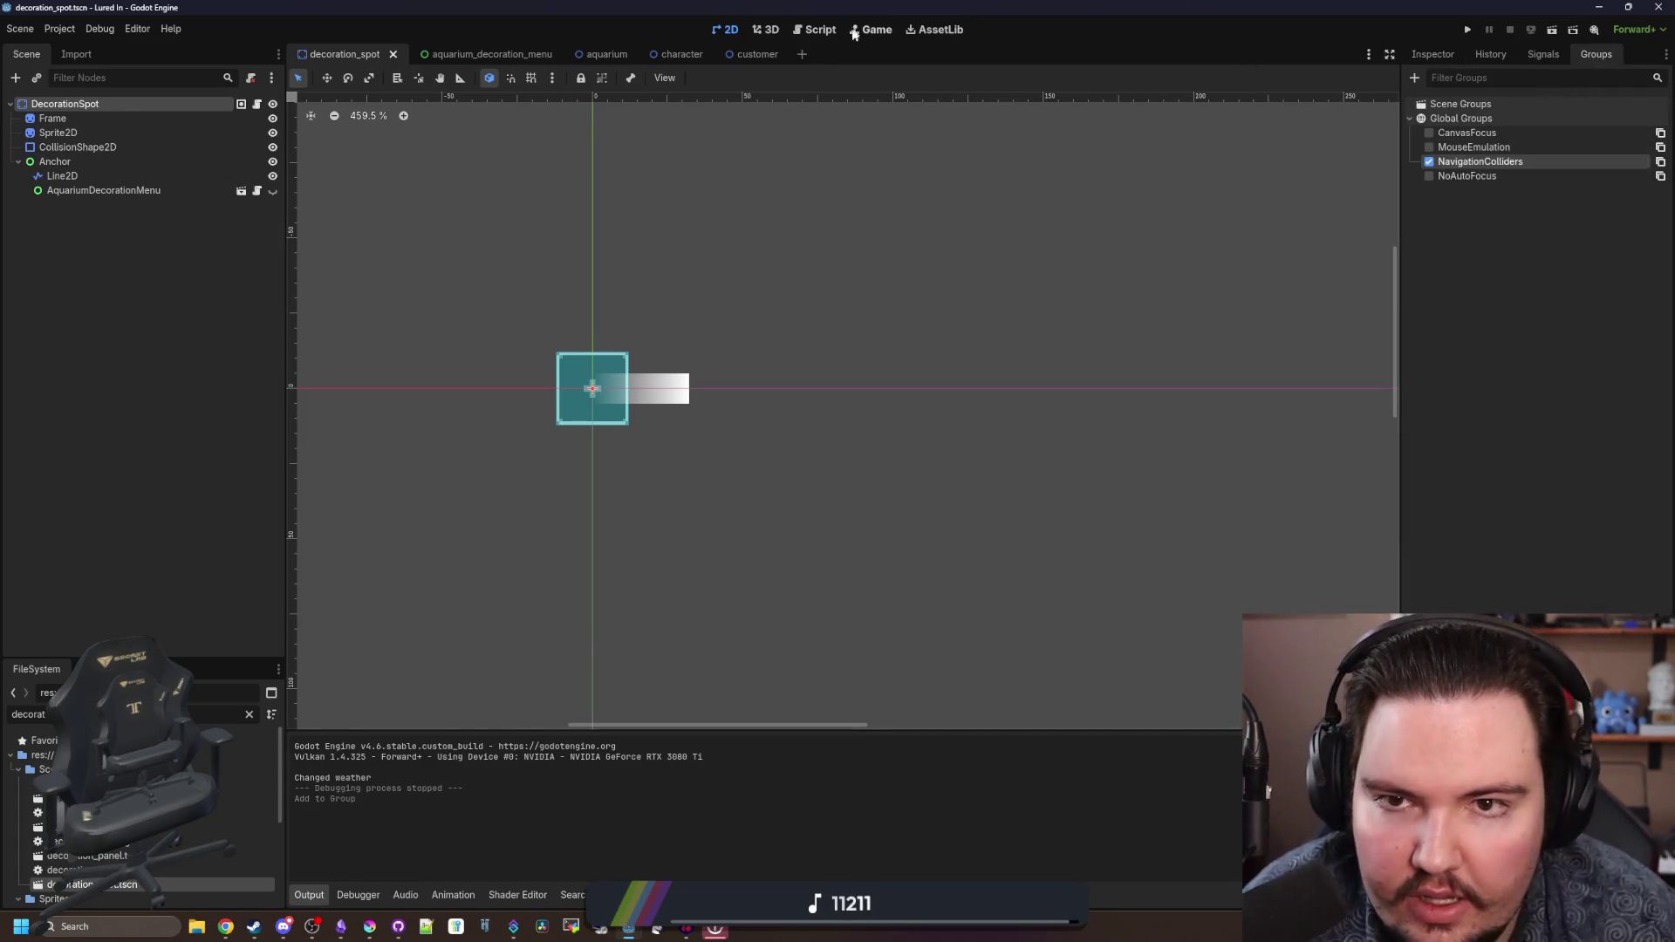
left_click(608, 54)
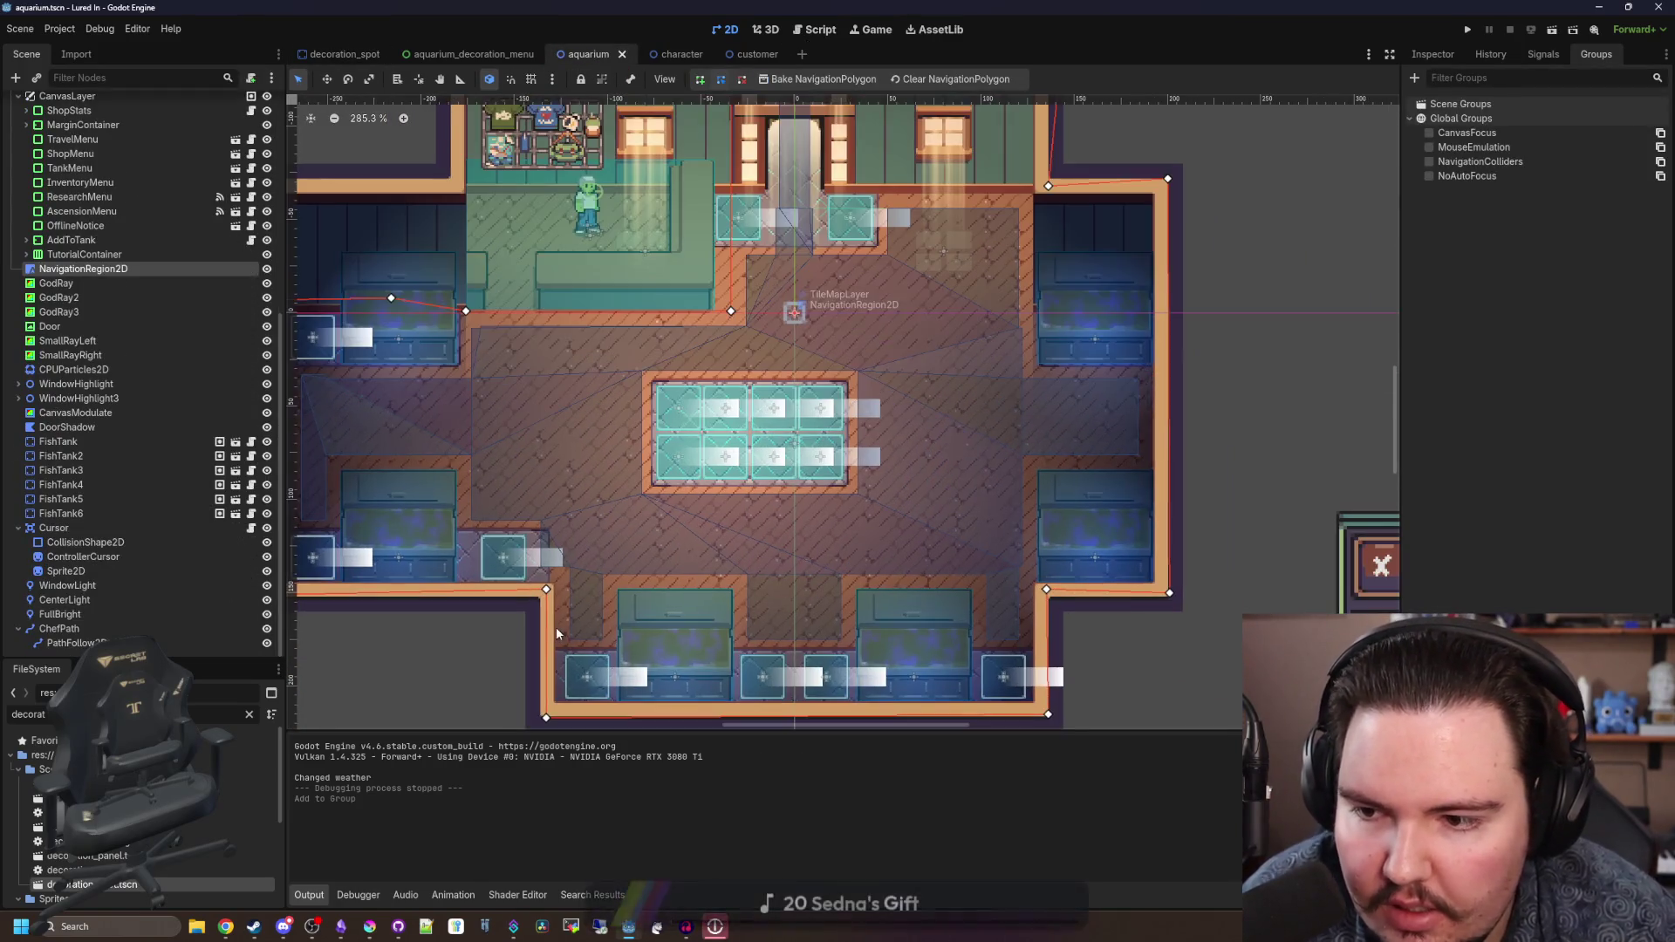
scroll(557, 627, "up", 1)
scroll(761, 381, "down", 2)
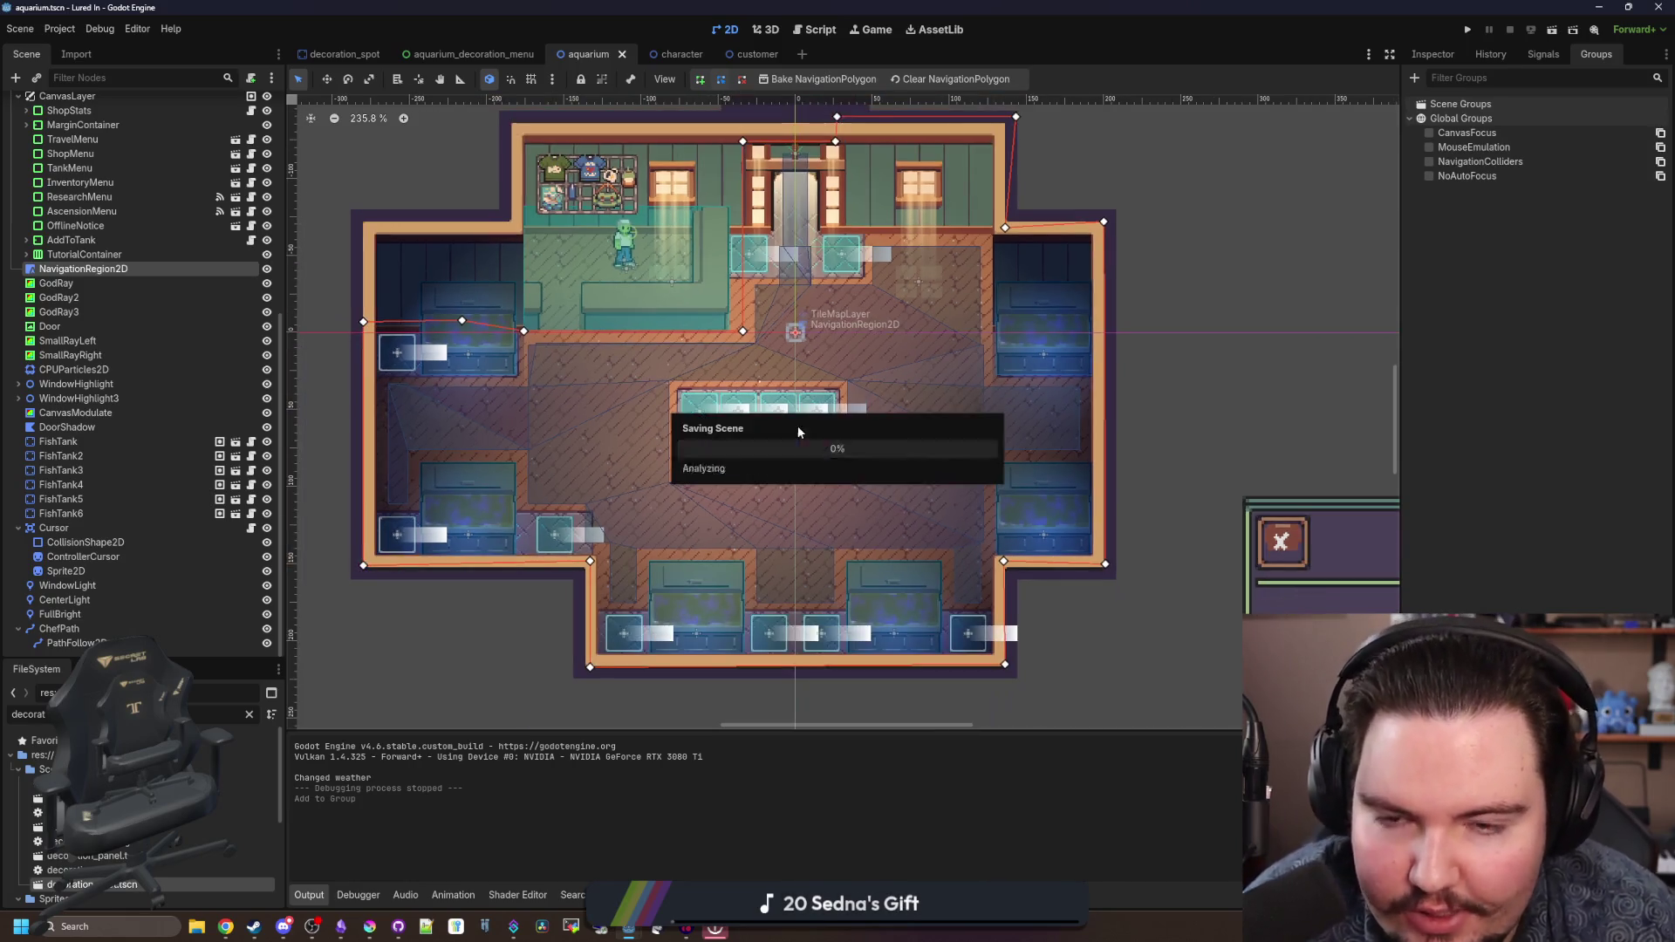
left_click(1469, 31)
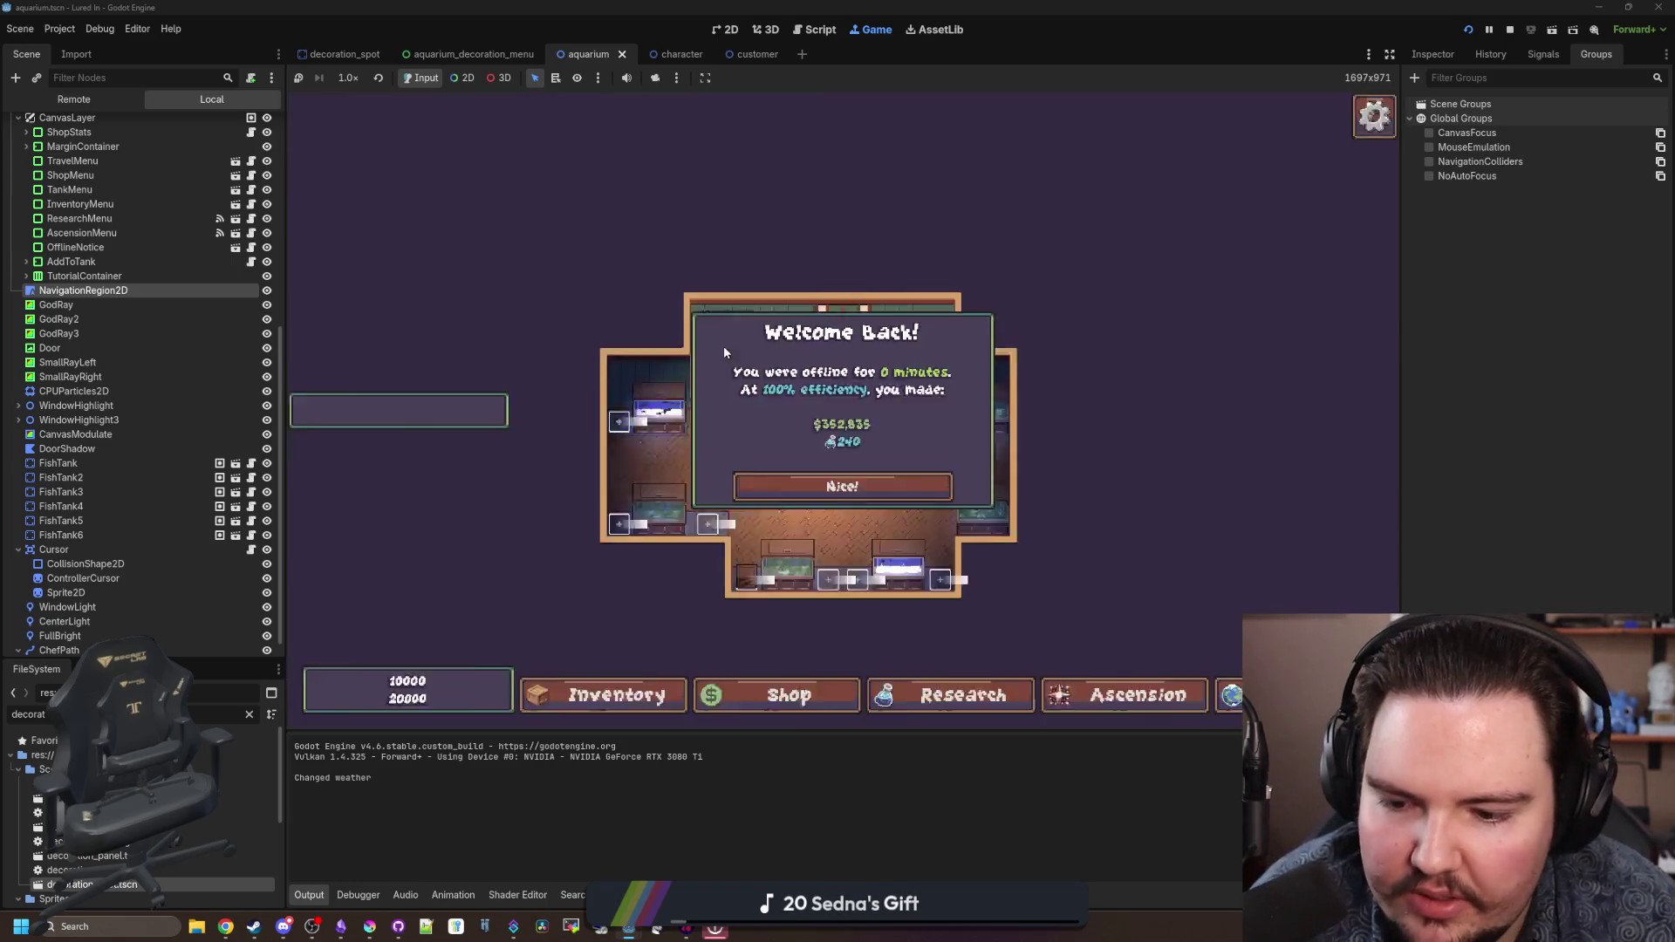
- Dismiss the Welcome Back message and browse the shop's Decorations, cancelling a stray tank placement prompt
left_click(790, 482)
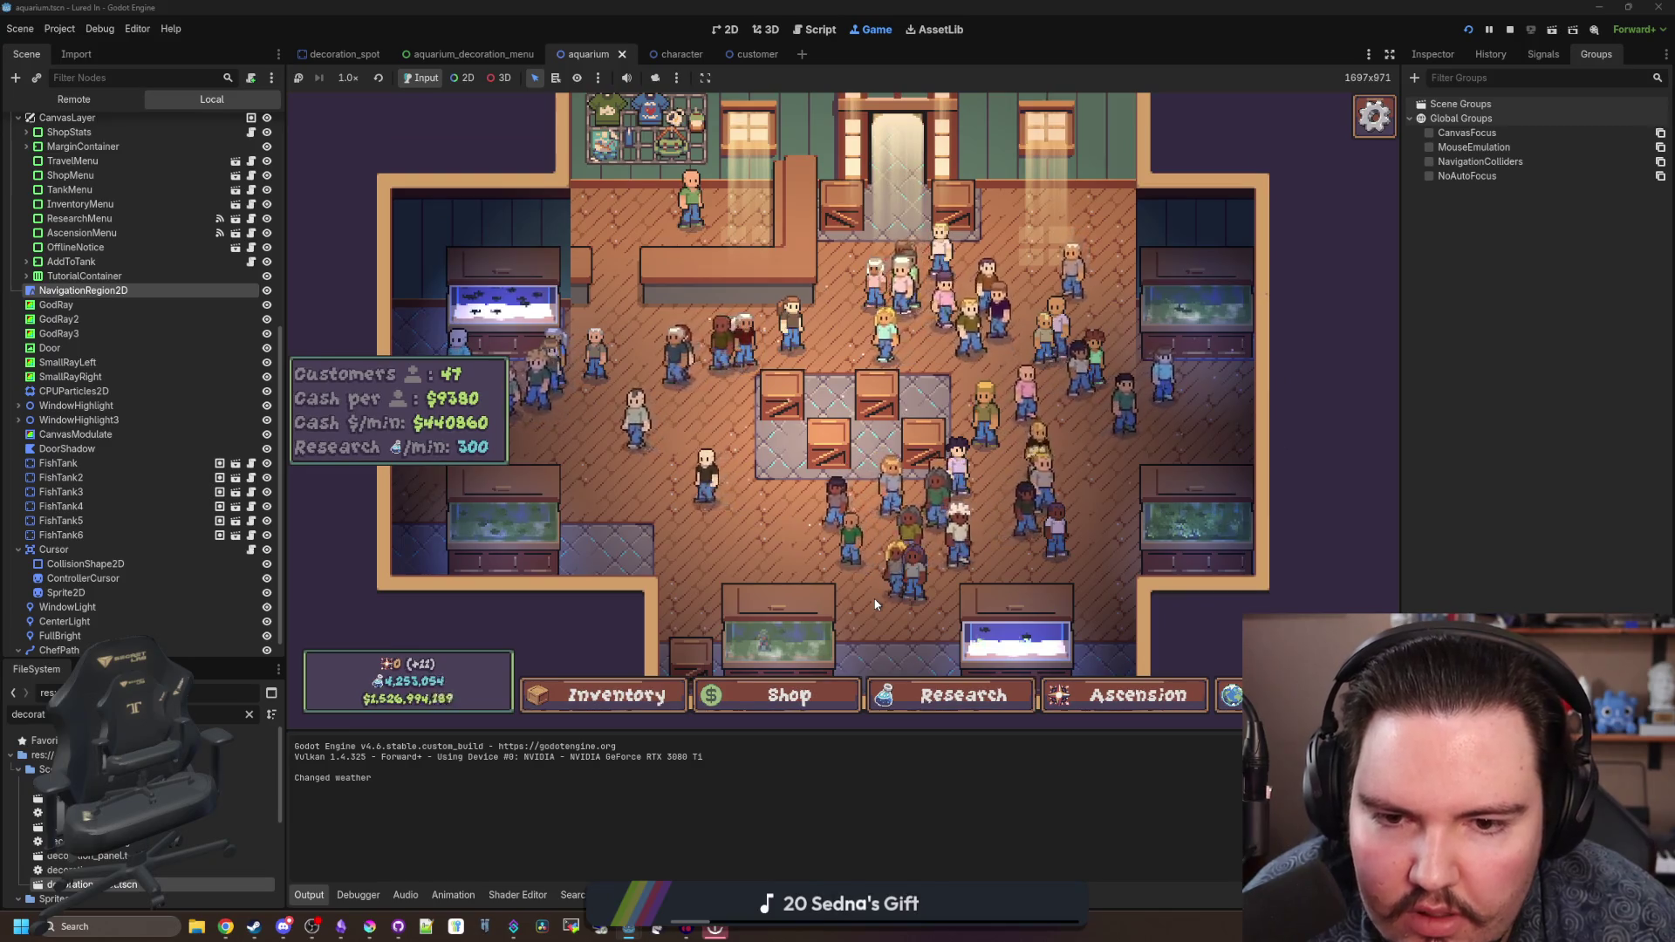
scroll(854, 594, "down", 2)
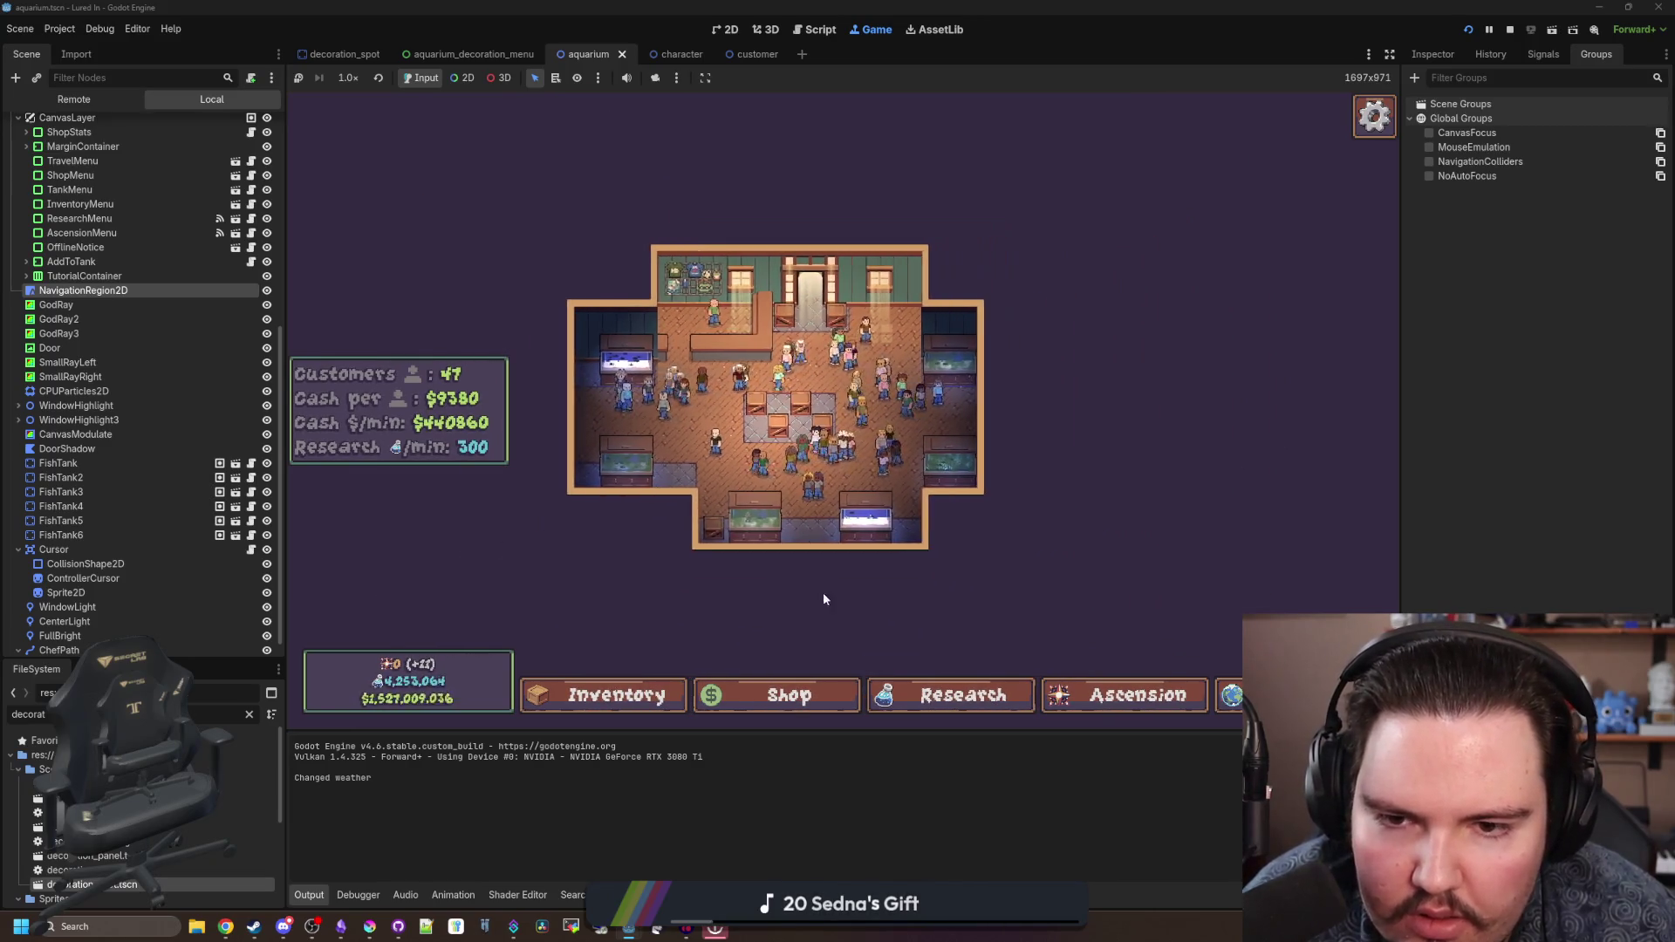
key("s")
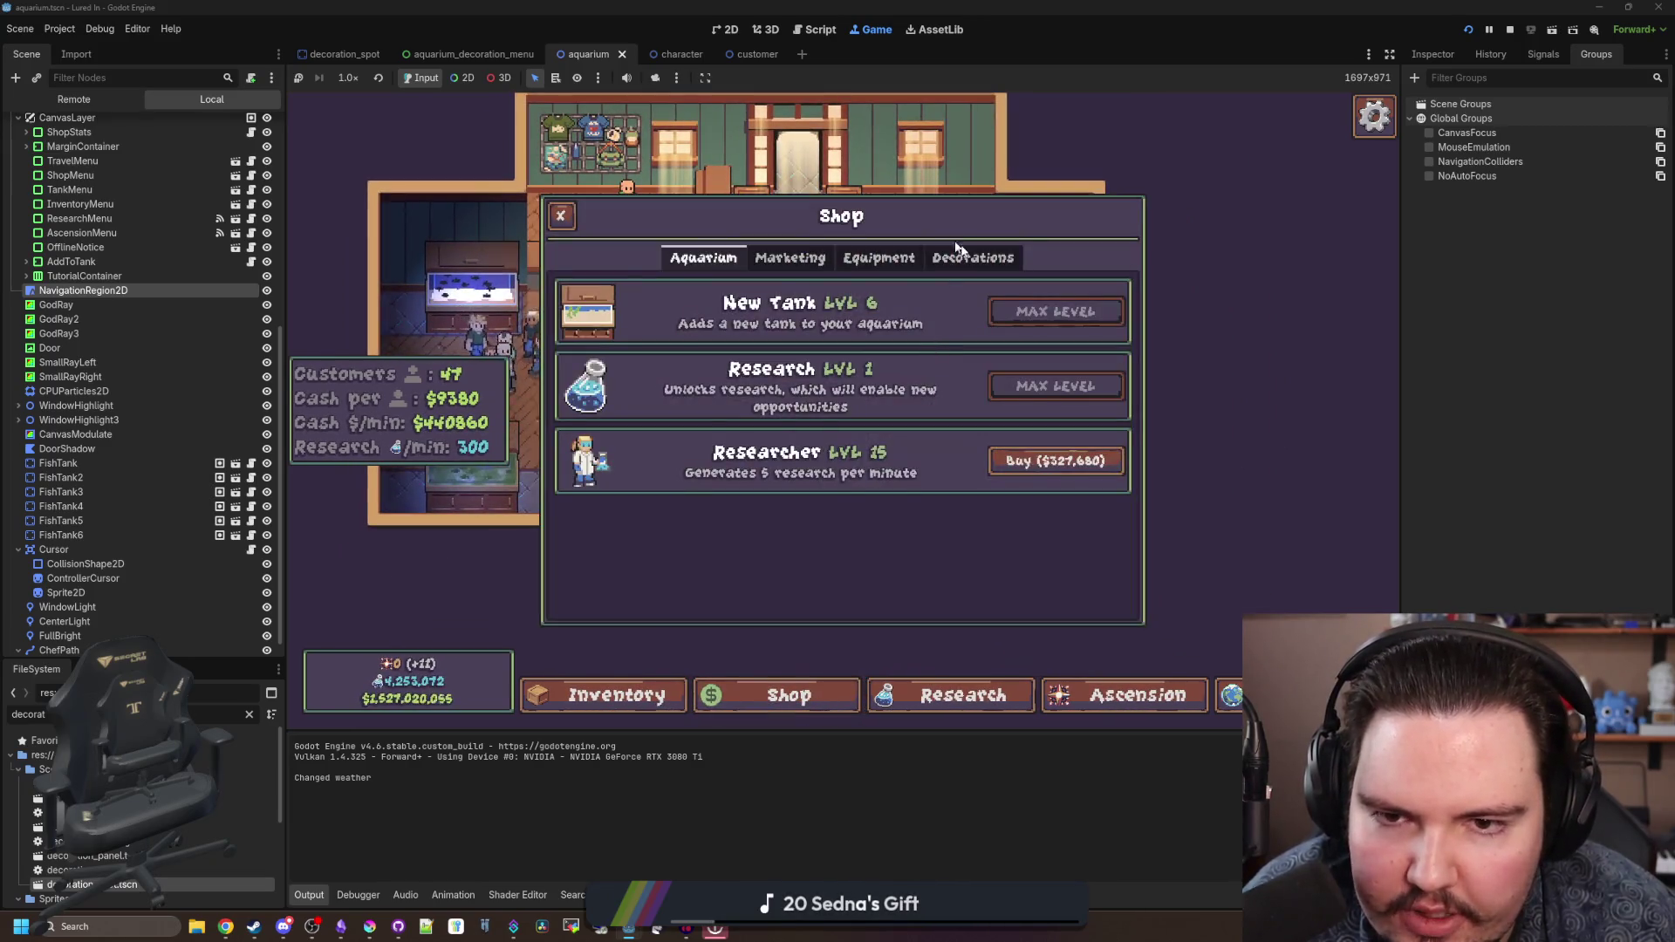
left_click(958, 252)
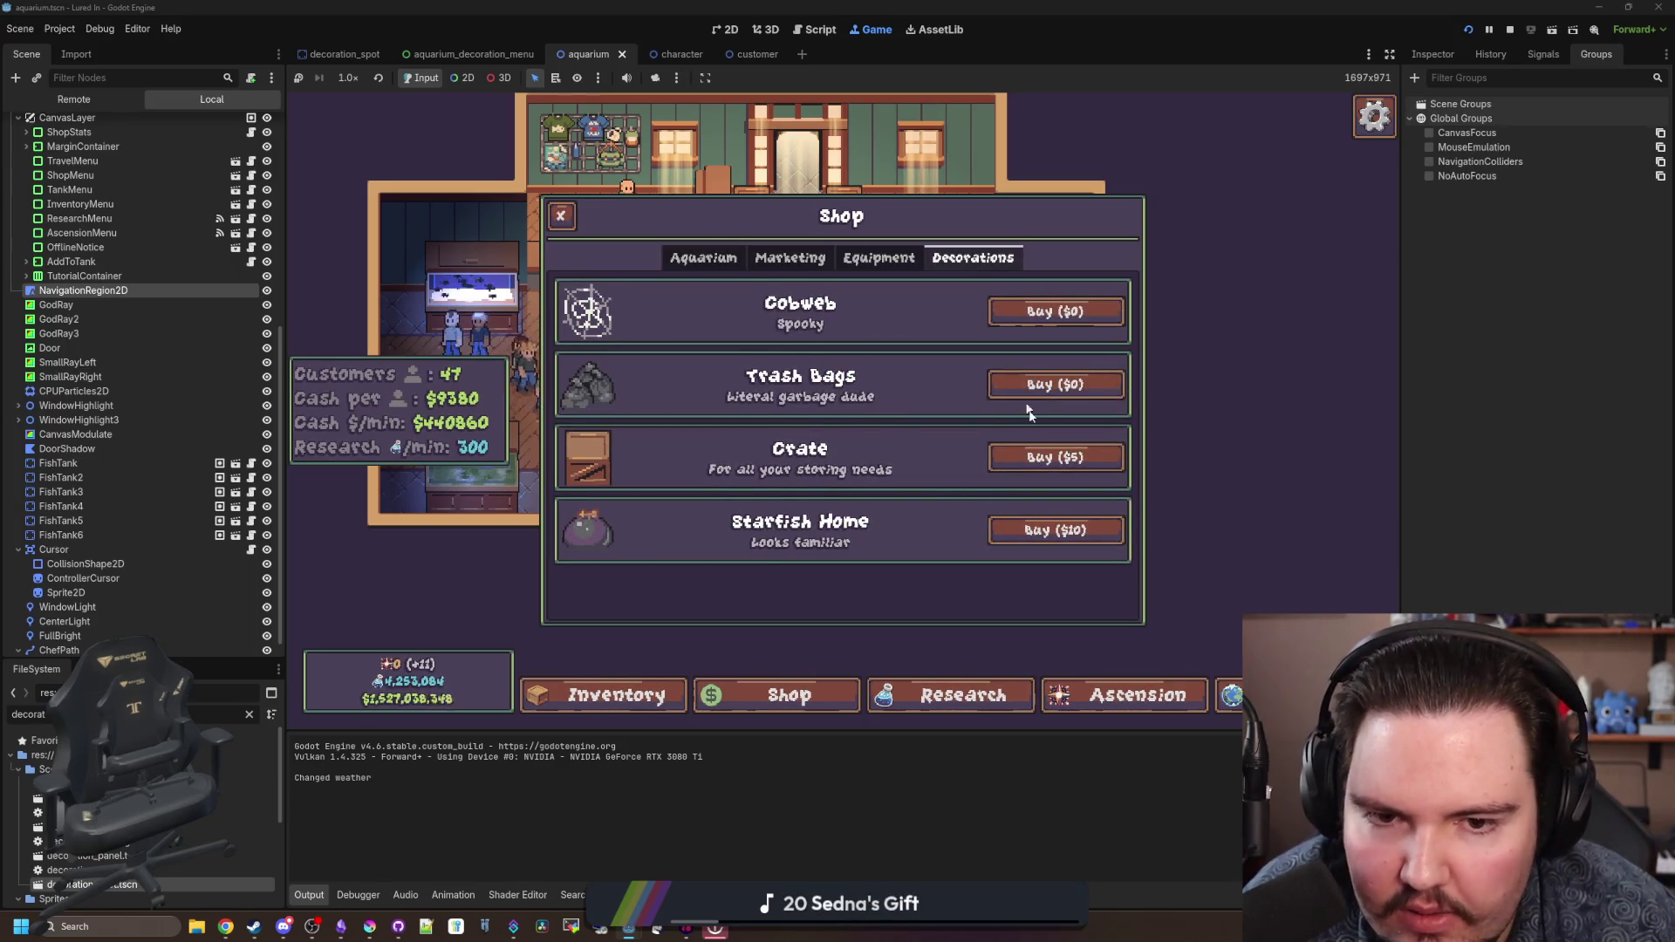
left_click(1004, 457)
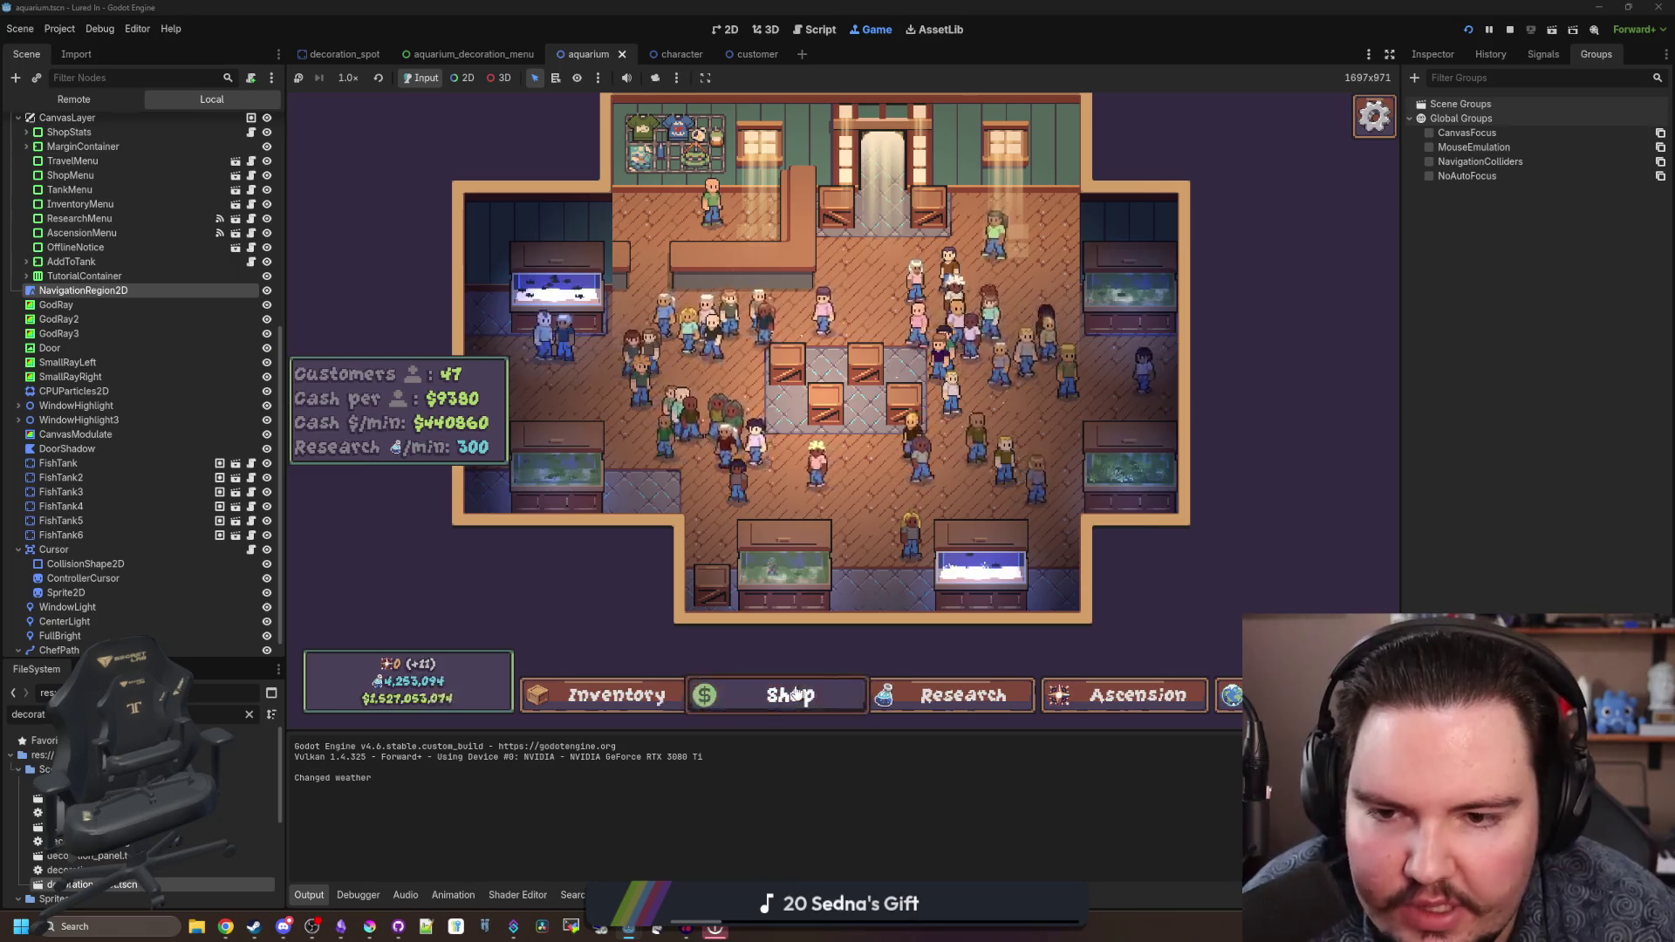
left_click(788, 693)
left_click(1055, 384)
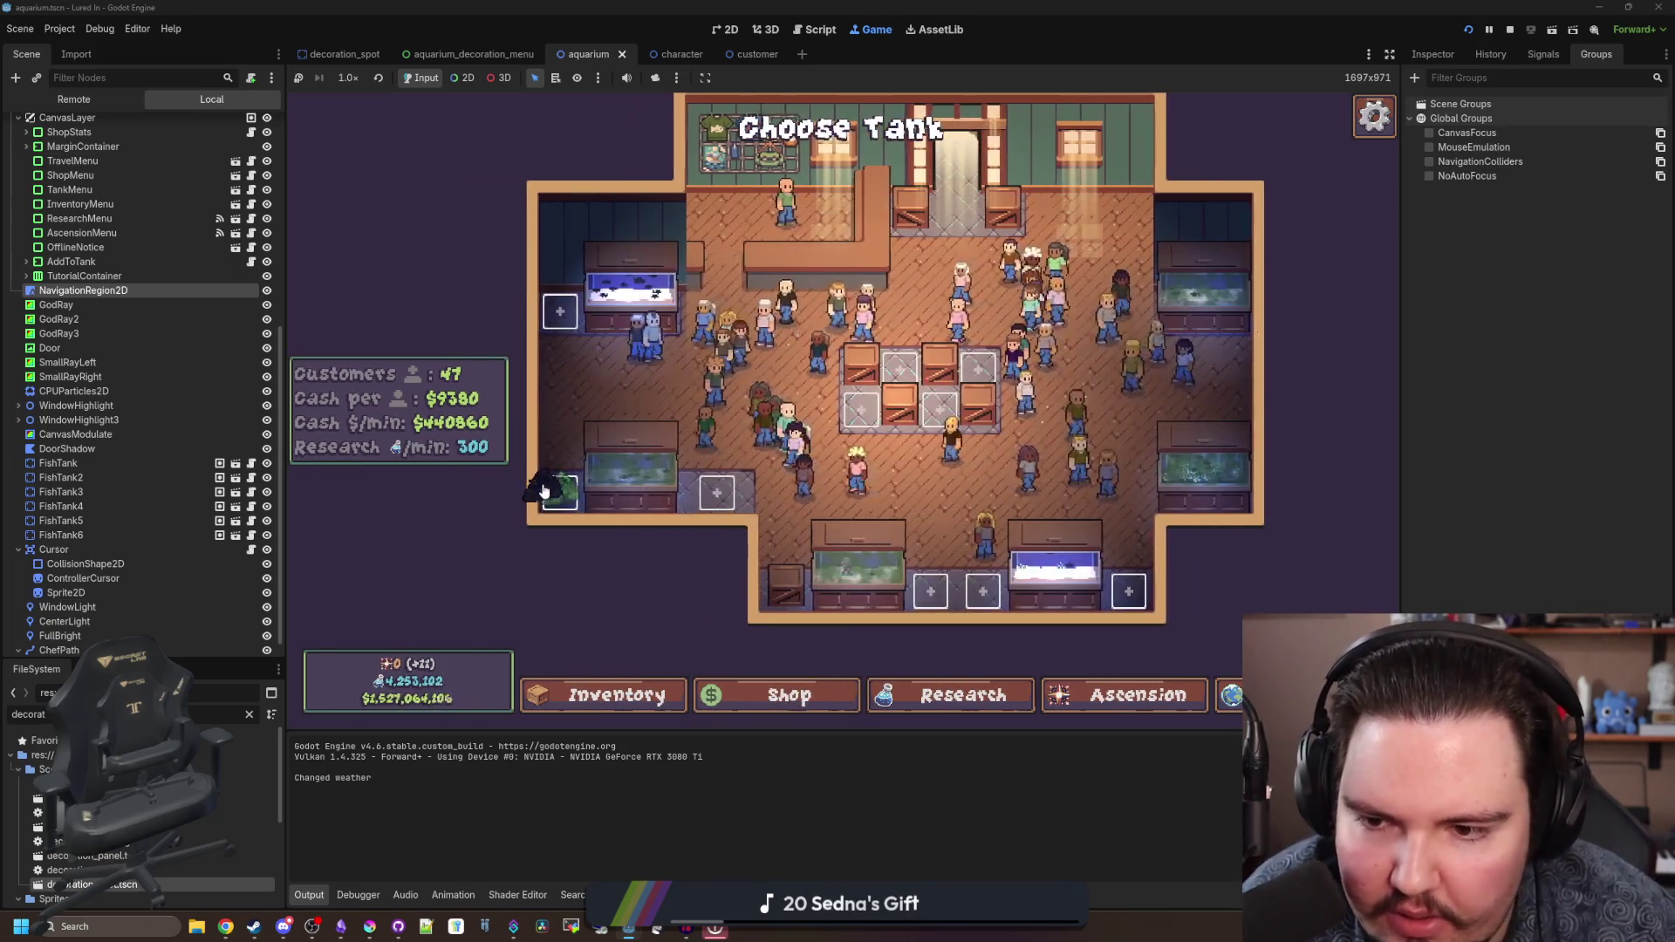
left_click(545, 492)
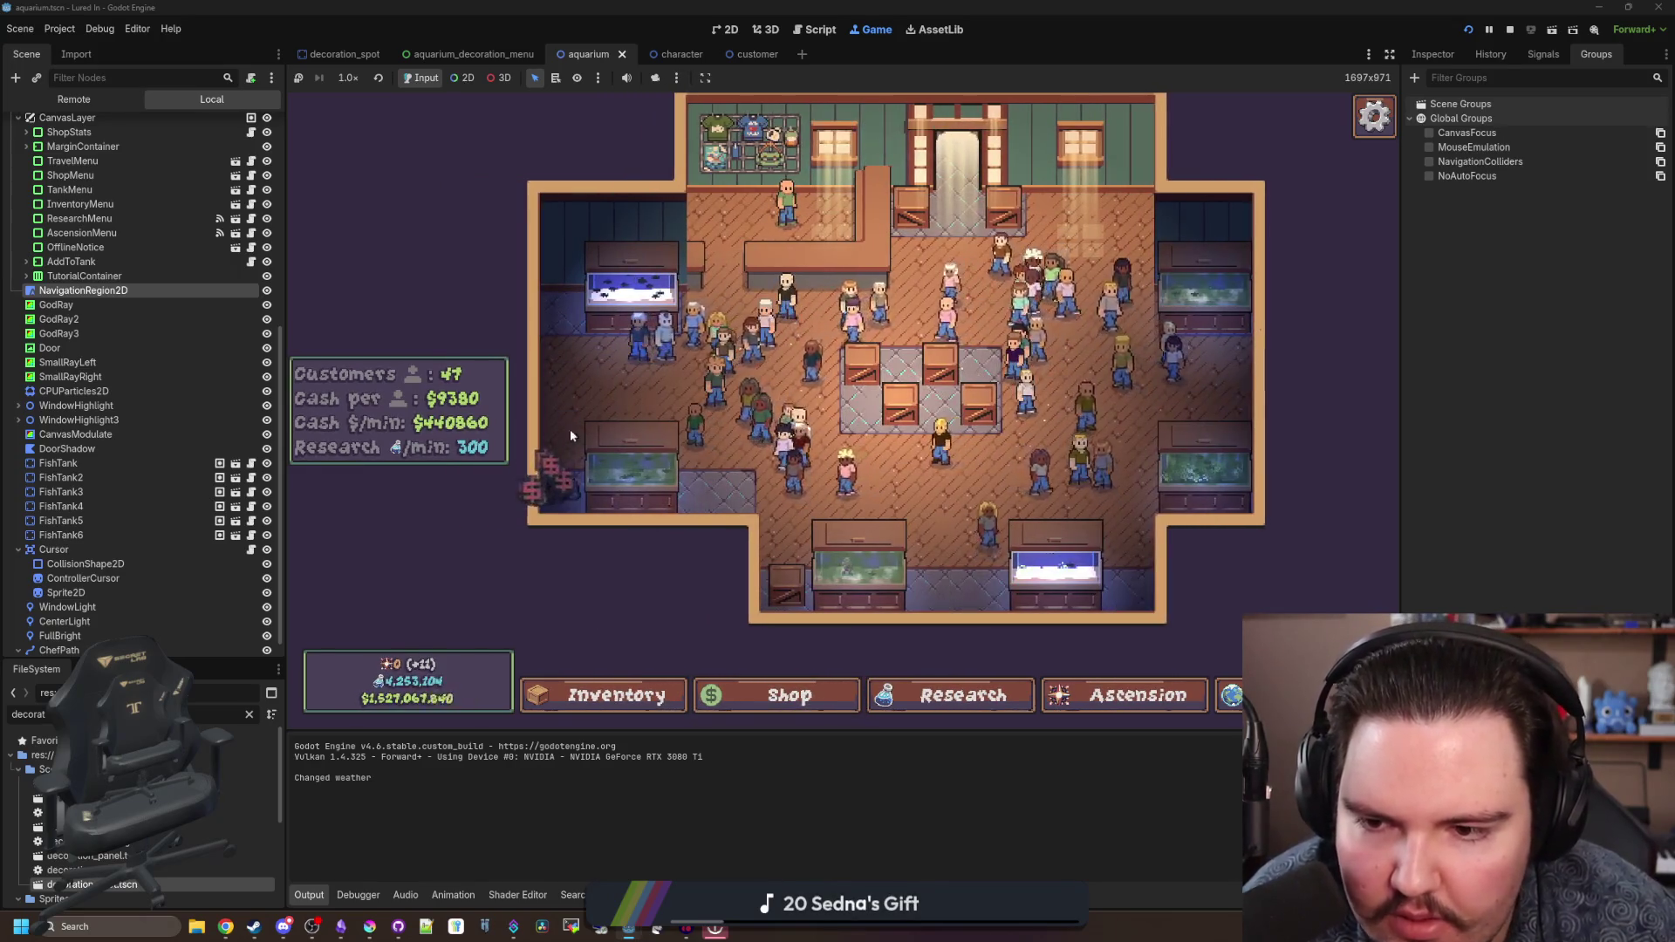
- Buy Trash Bags, place it beside the lower-left tank, and close its edit options
left_click(794, 689)
left_click(1036, 388)
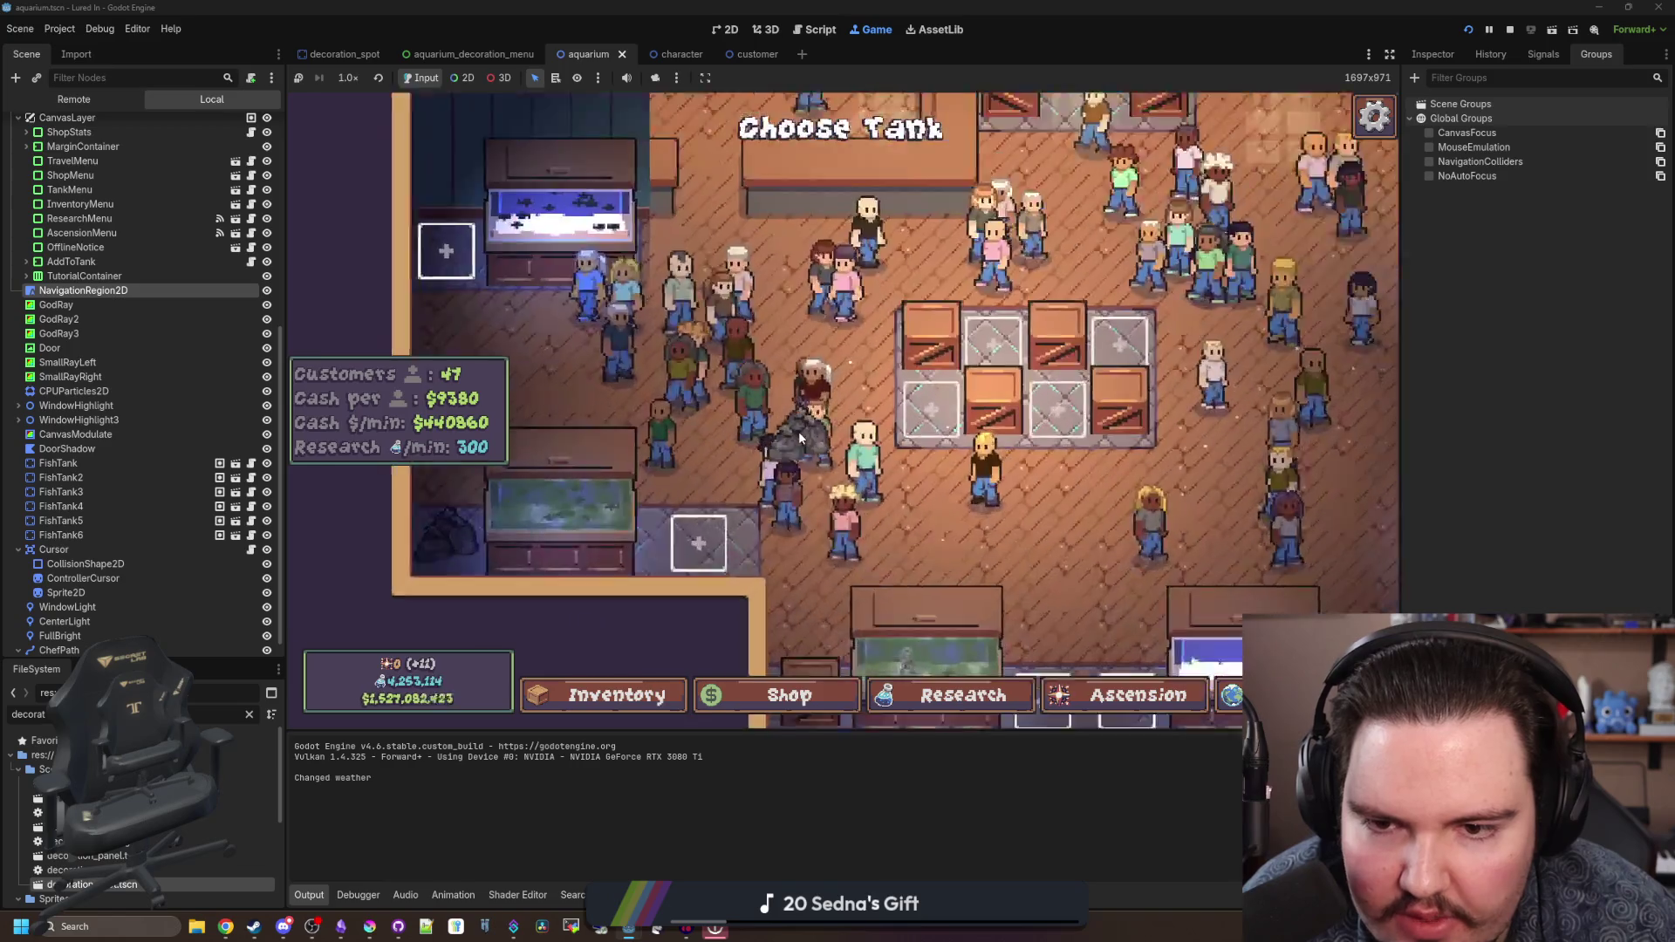
left_click(754, 489)
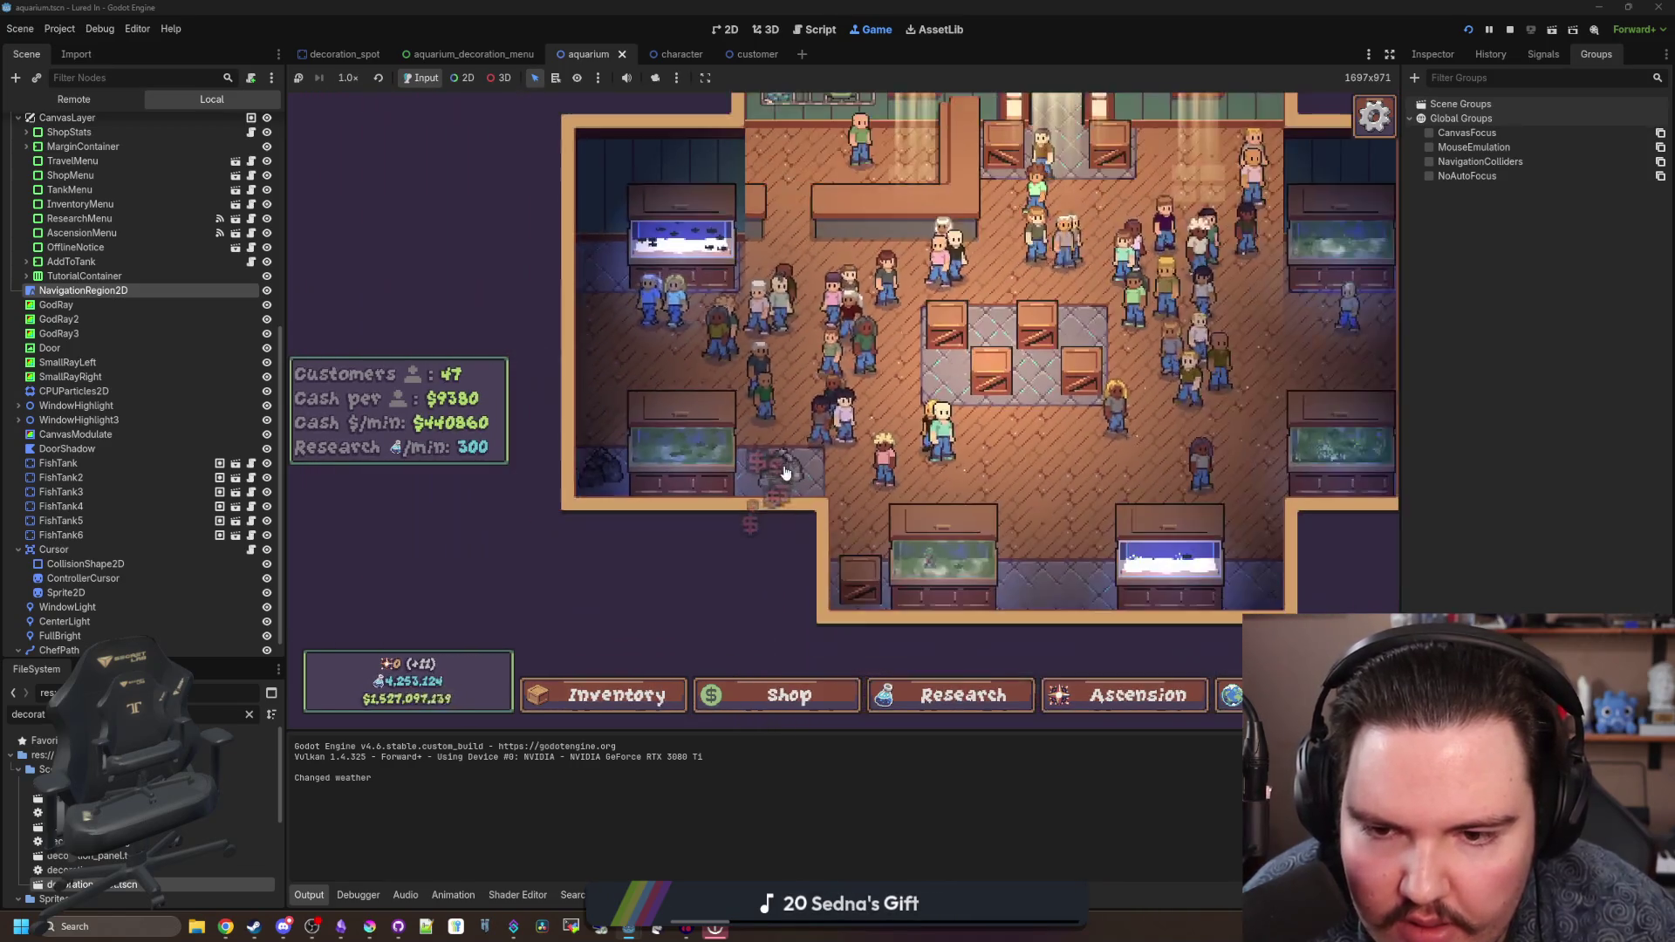
left_click(779, 442)
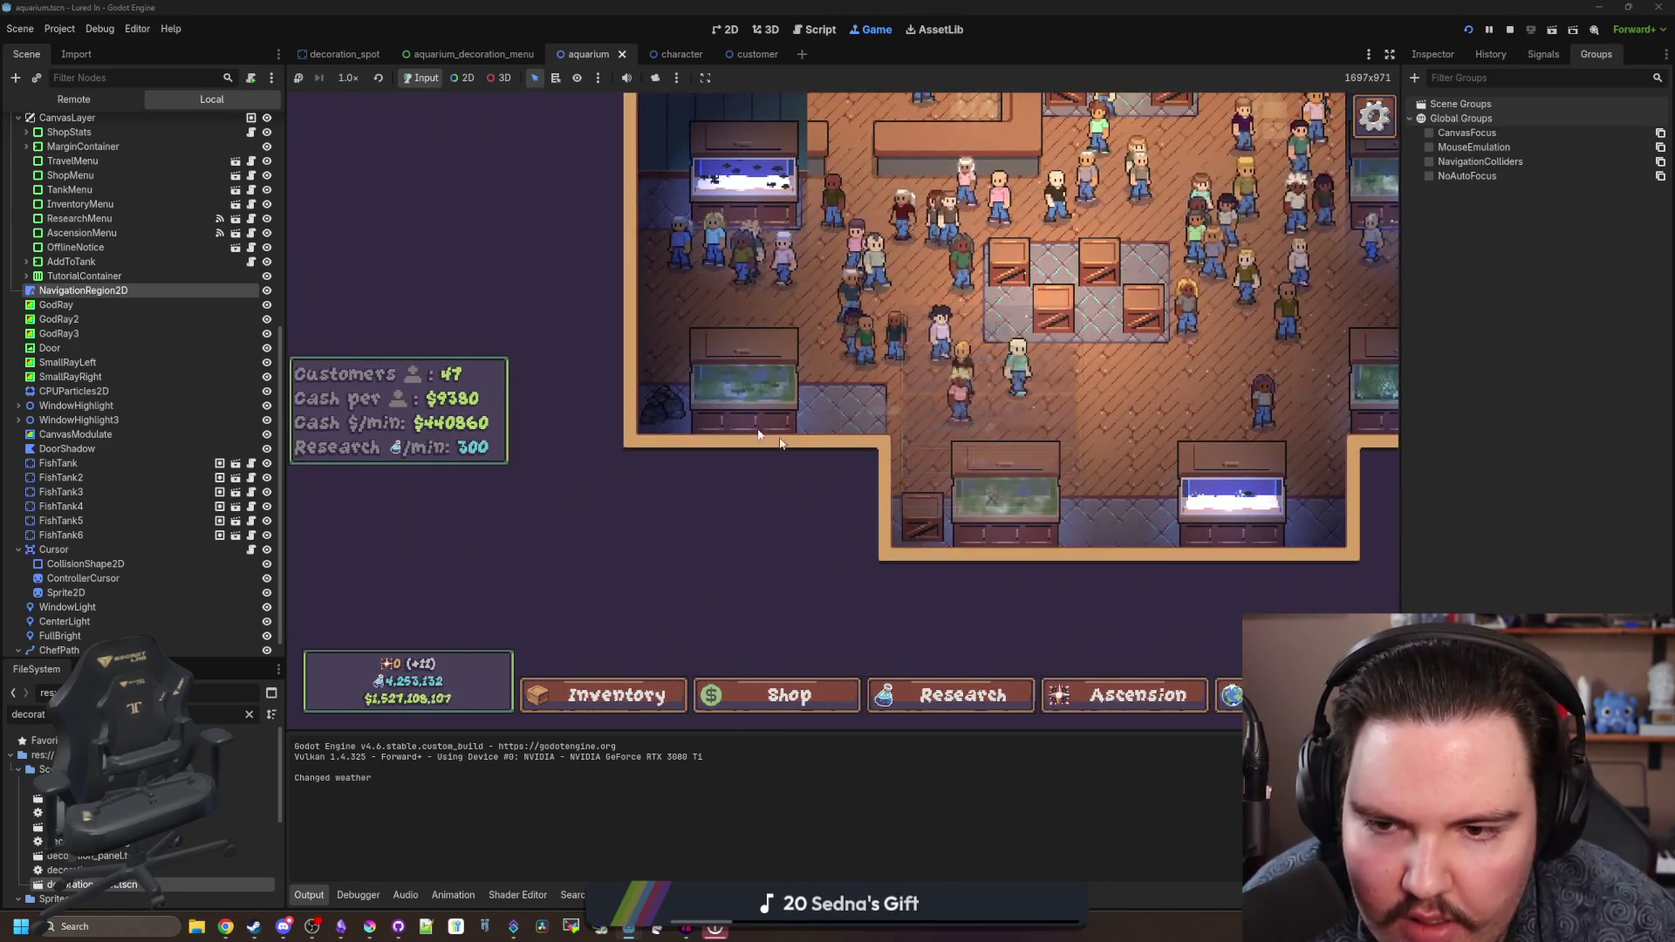
left_click(826, 458)
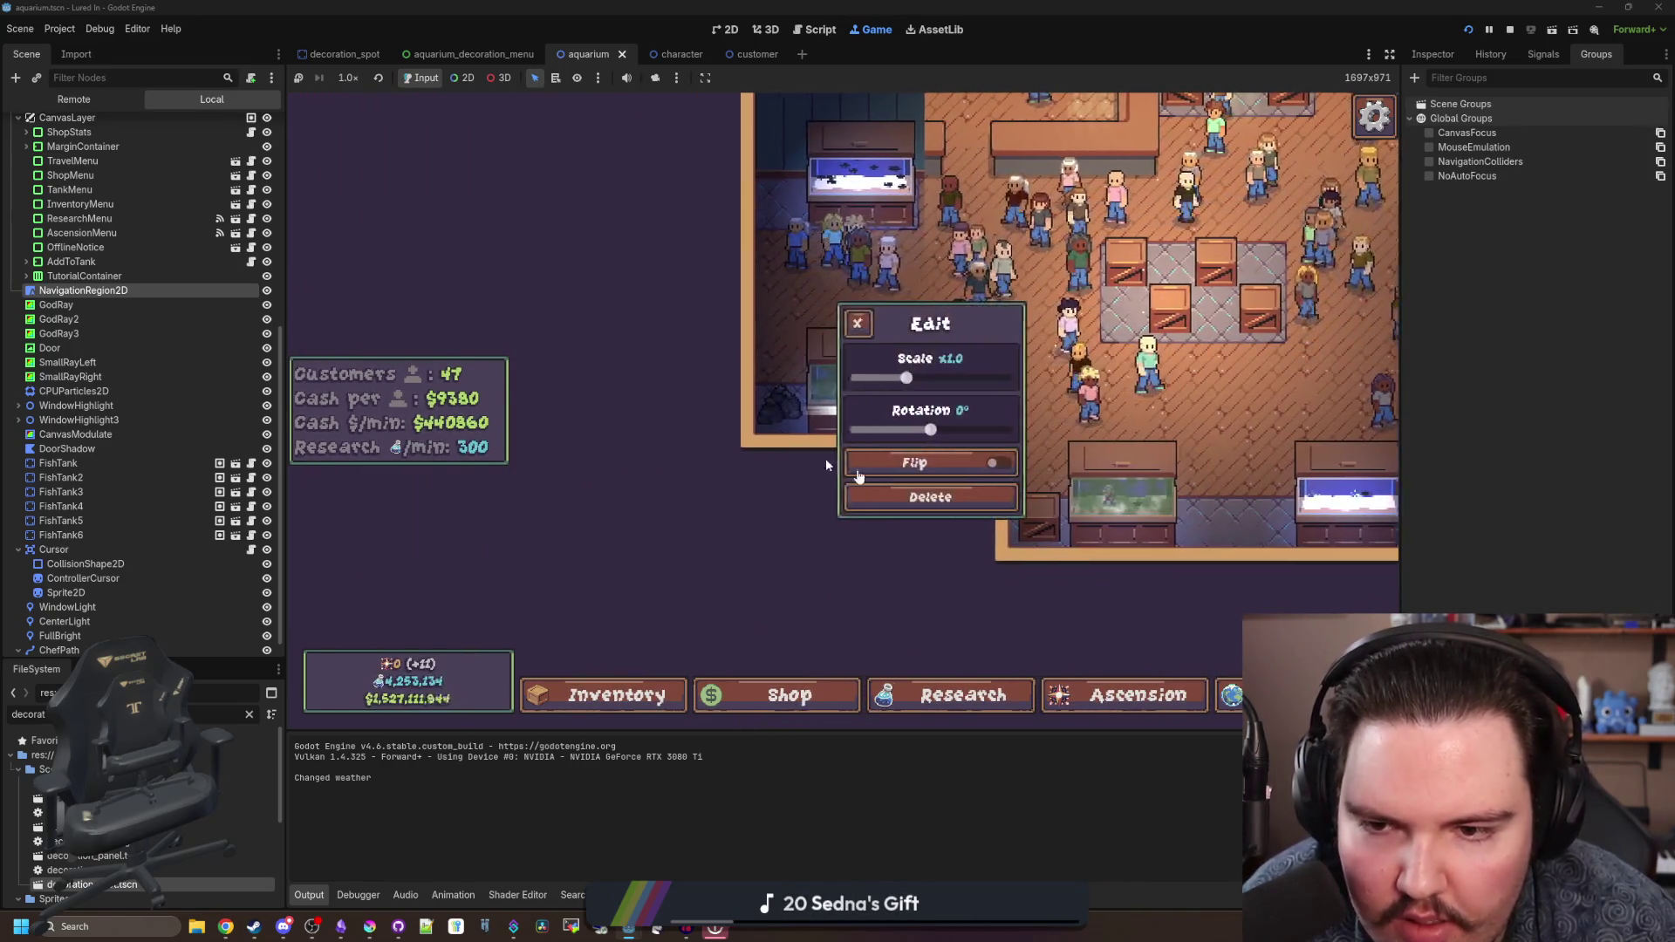
left_click(888, 527)
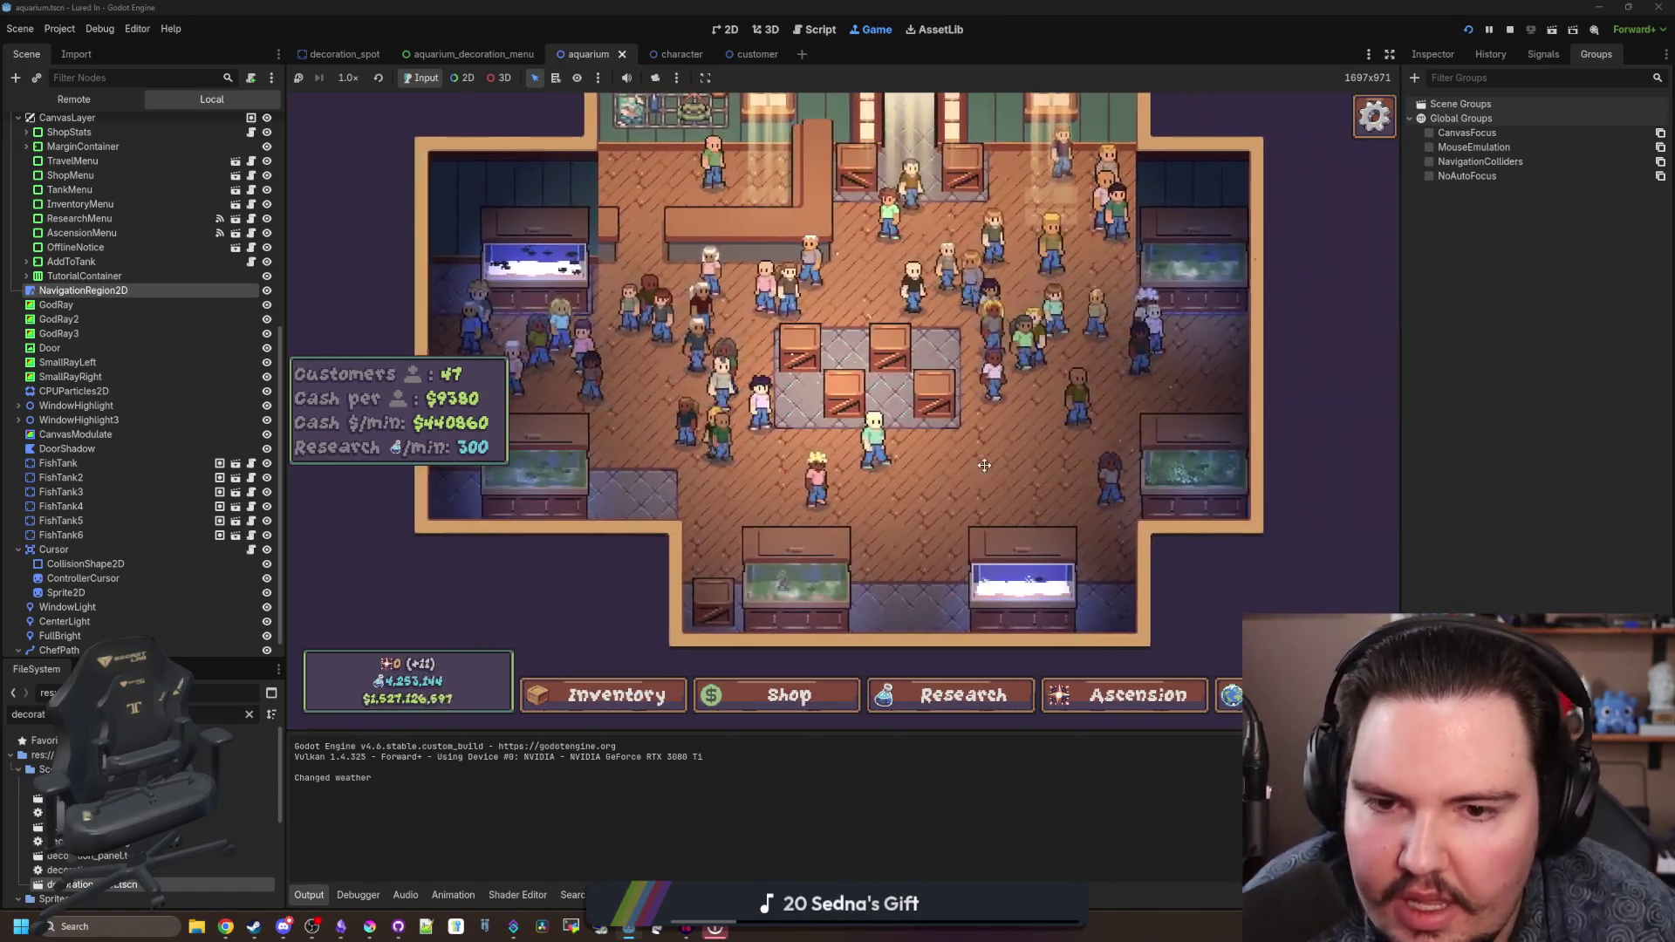
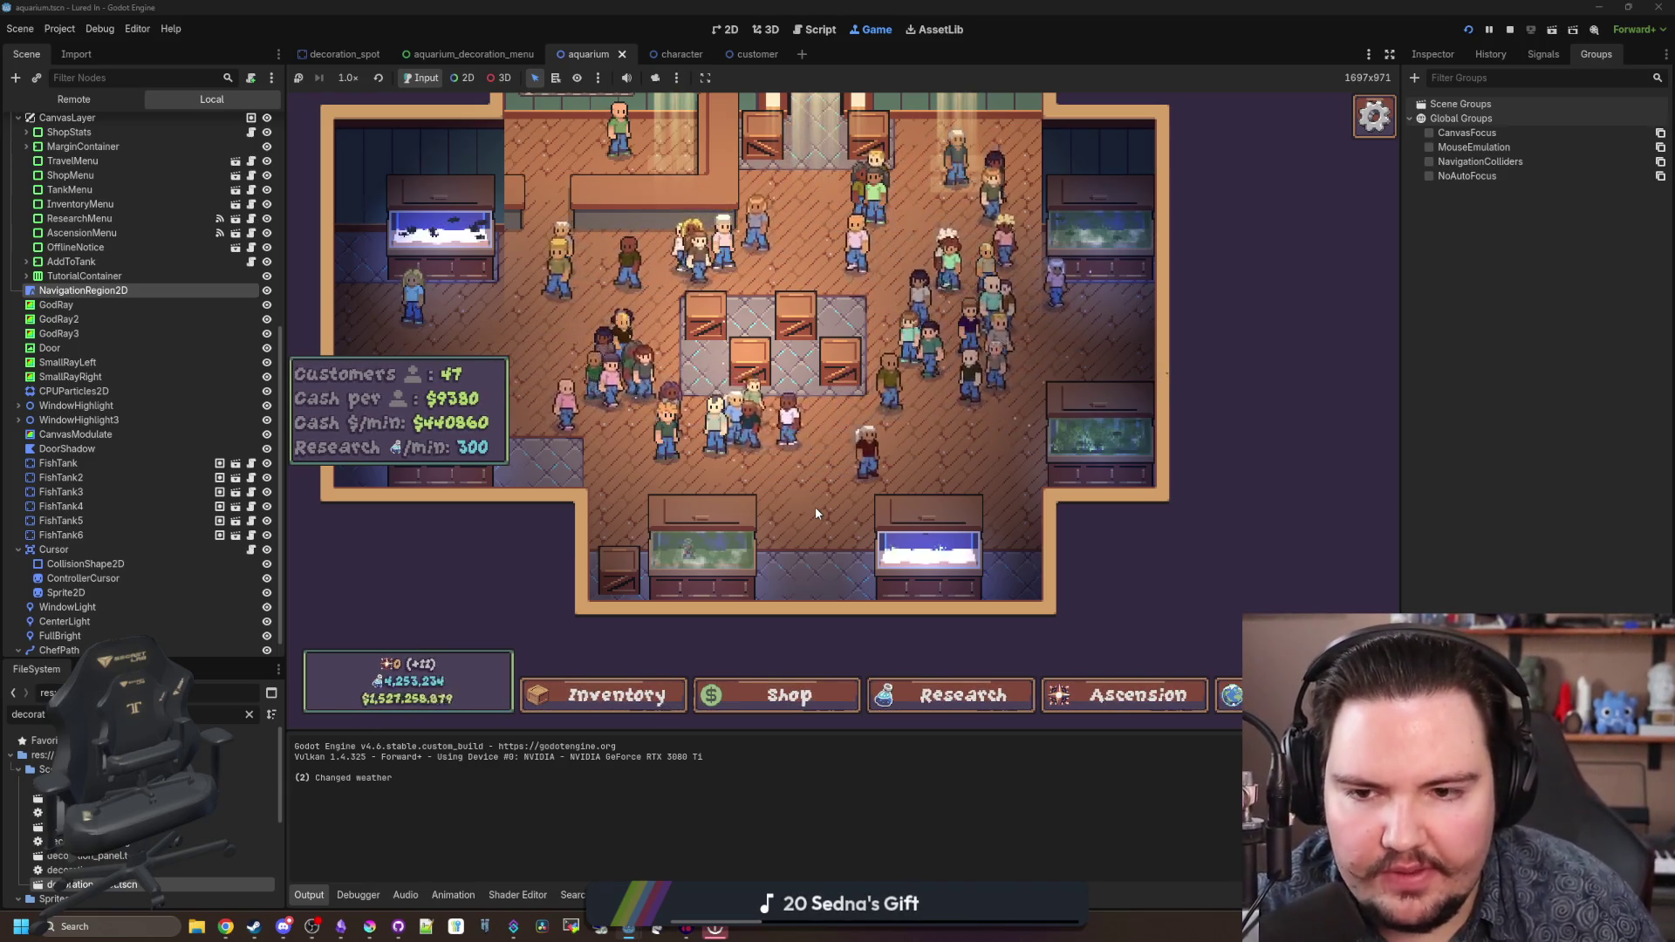
- Pan across the running shop and open, then close, a crate decoration's Edit panel
key("w")
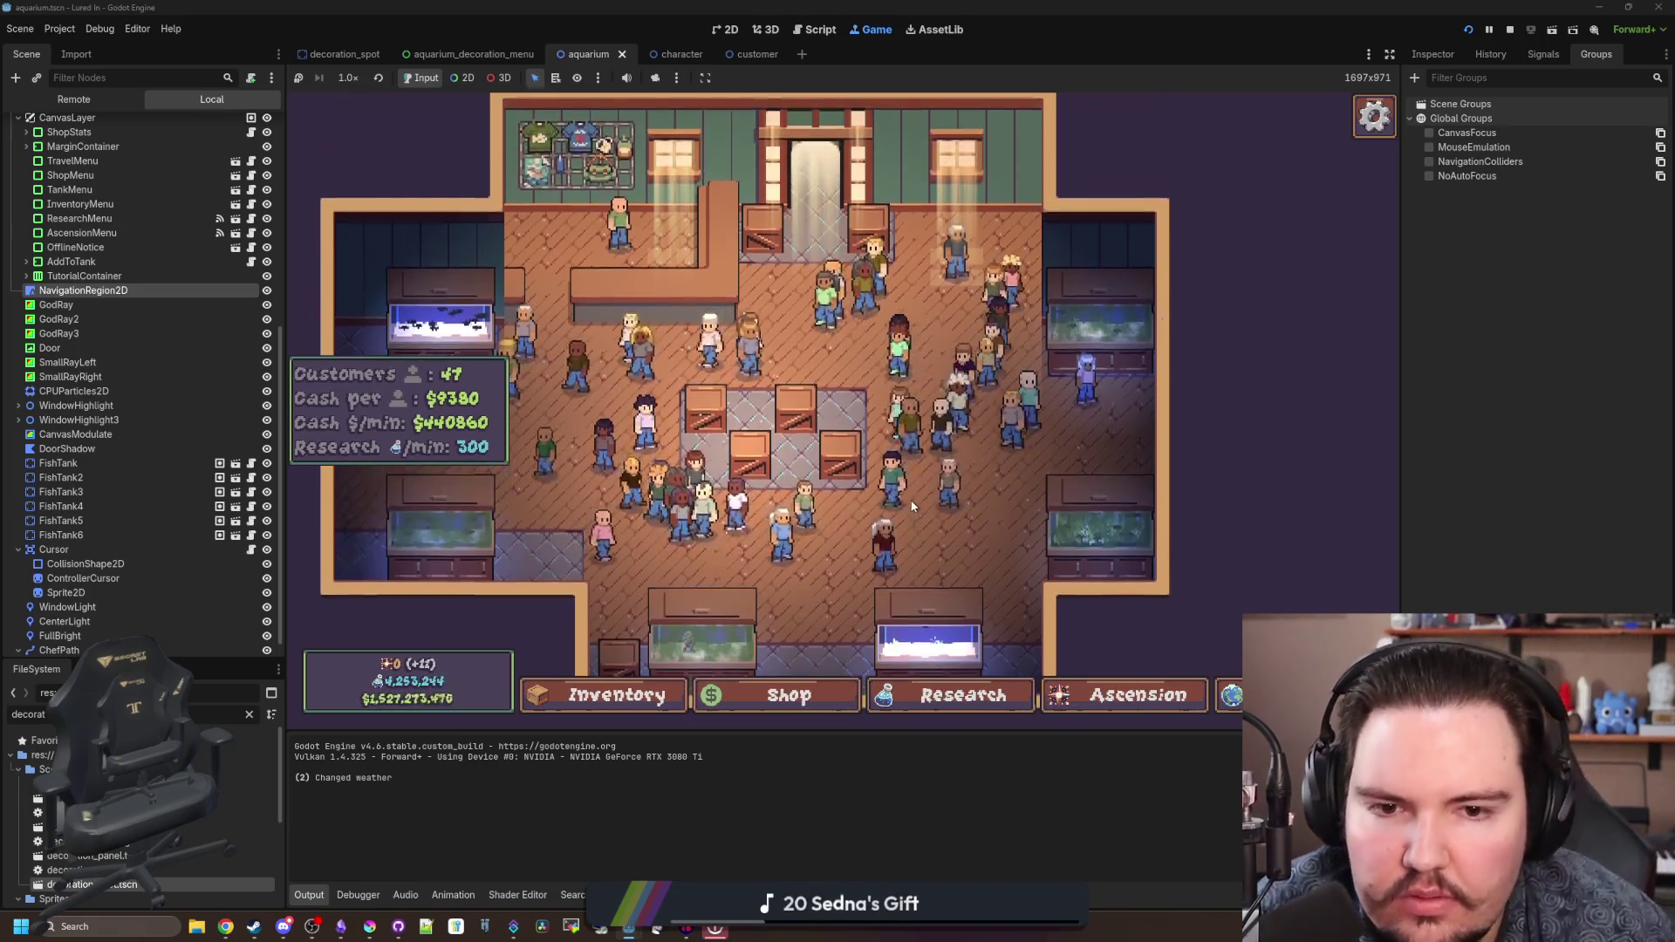
key("a")
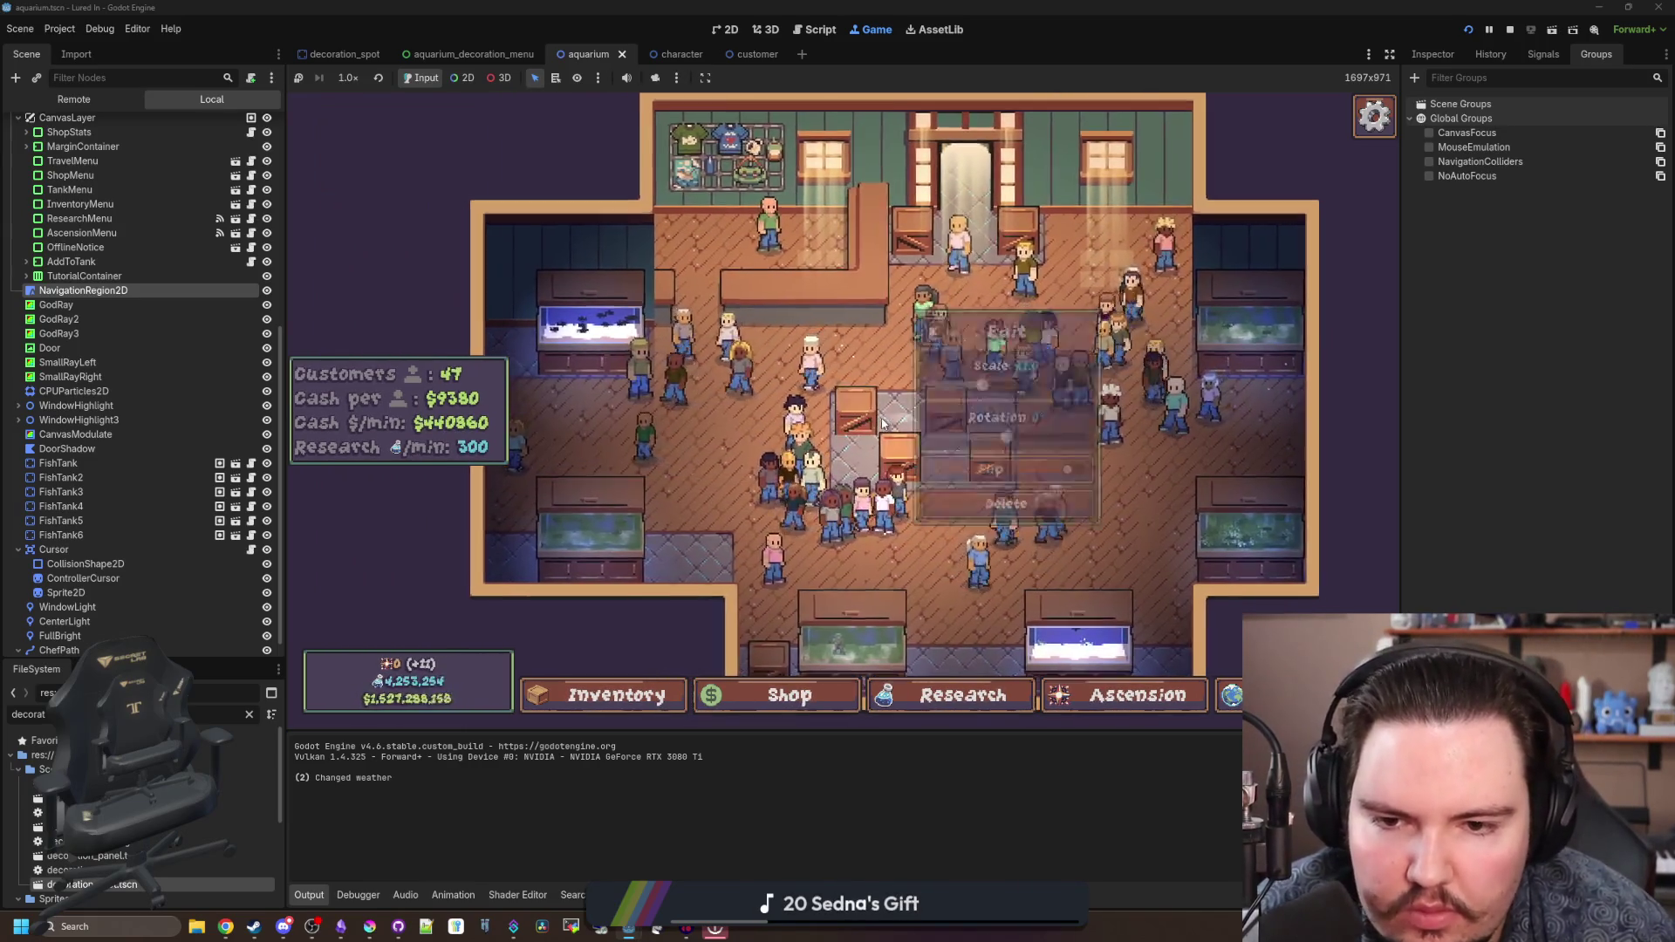
left_click(895, 452)
left_click(921, 323)
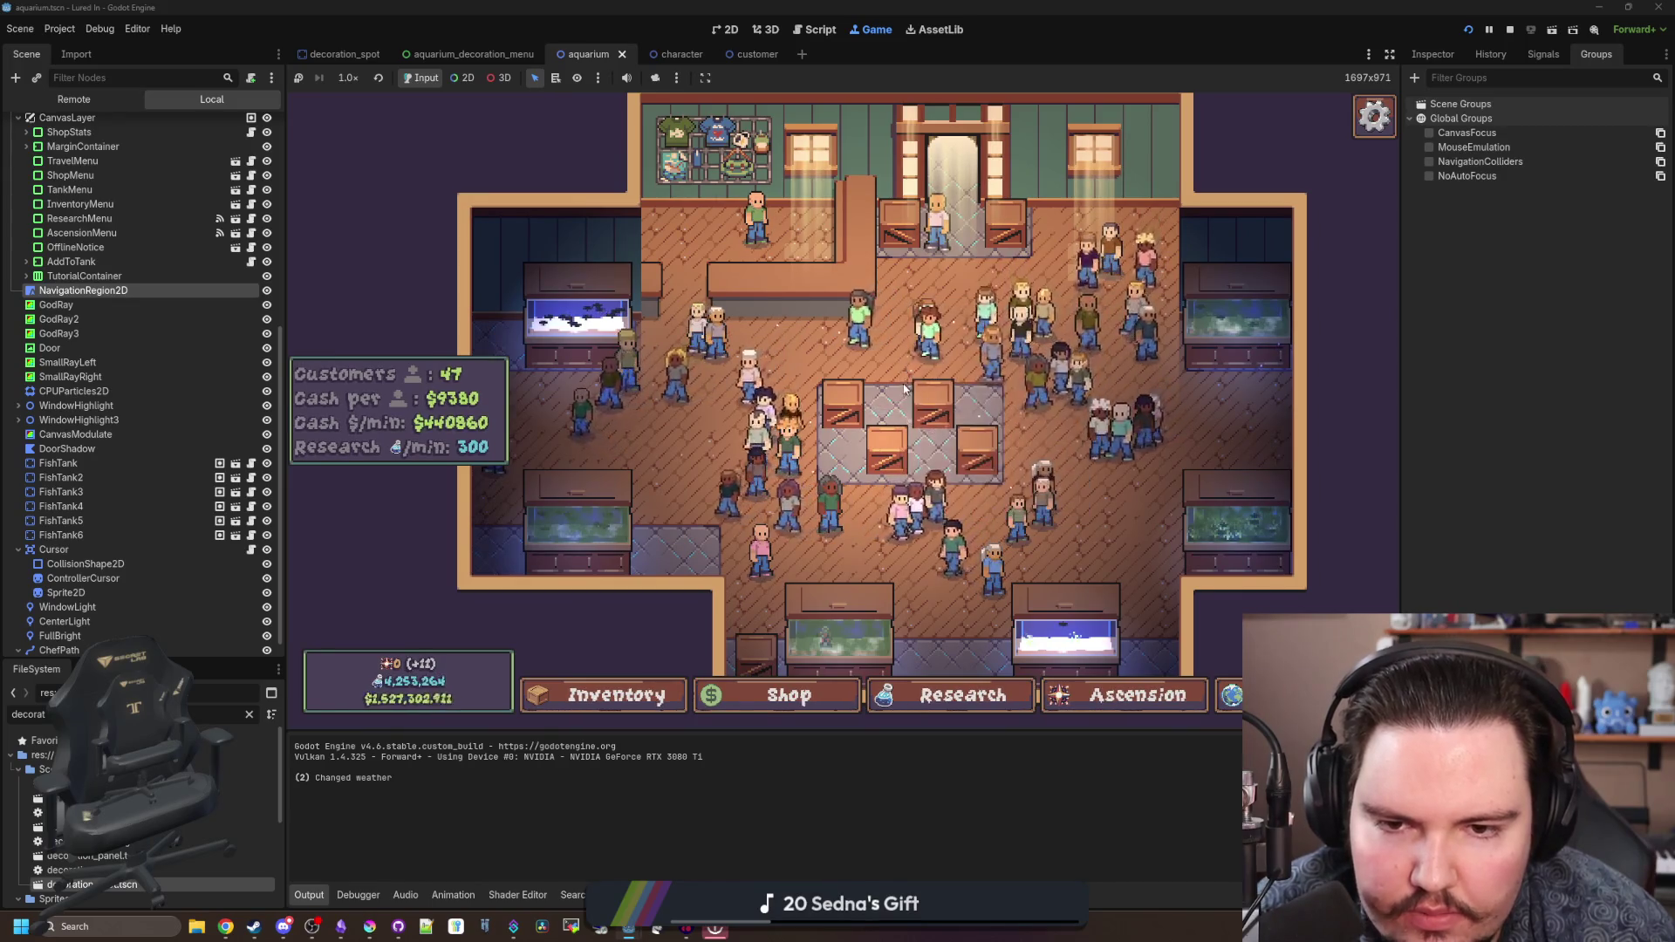
left_click(885, 441)
key("d")
left_click(887, 445)
- Bring Krita forward, showing the crate_decoration.png pixel-art crate
key("s")
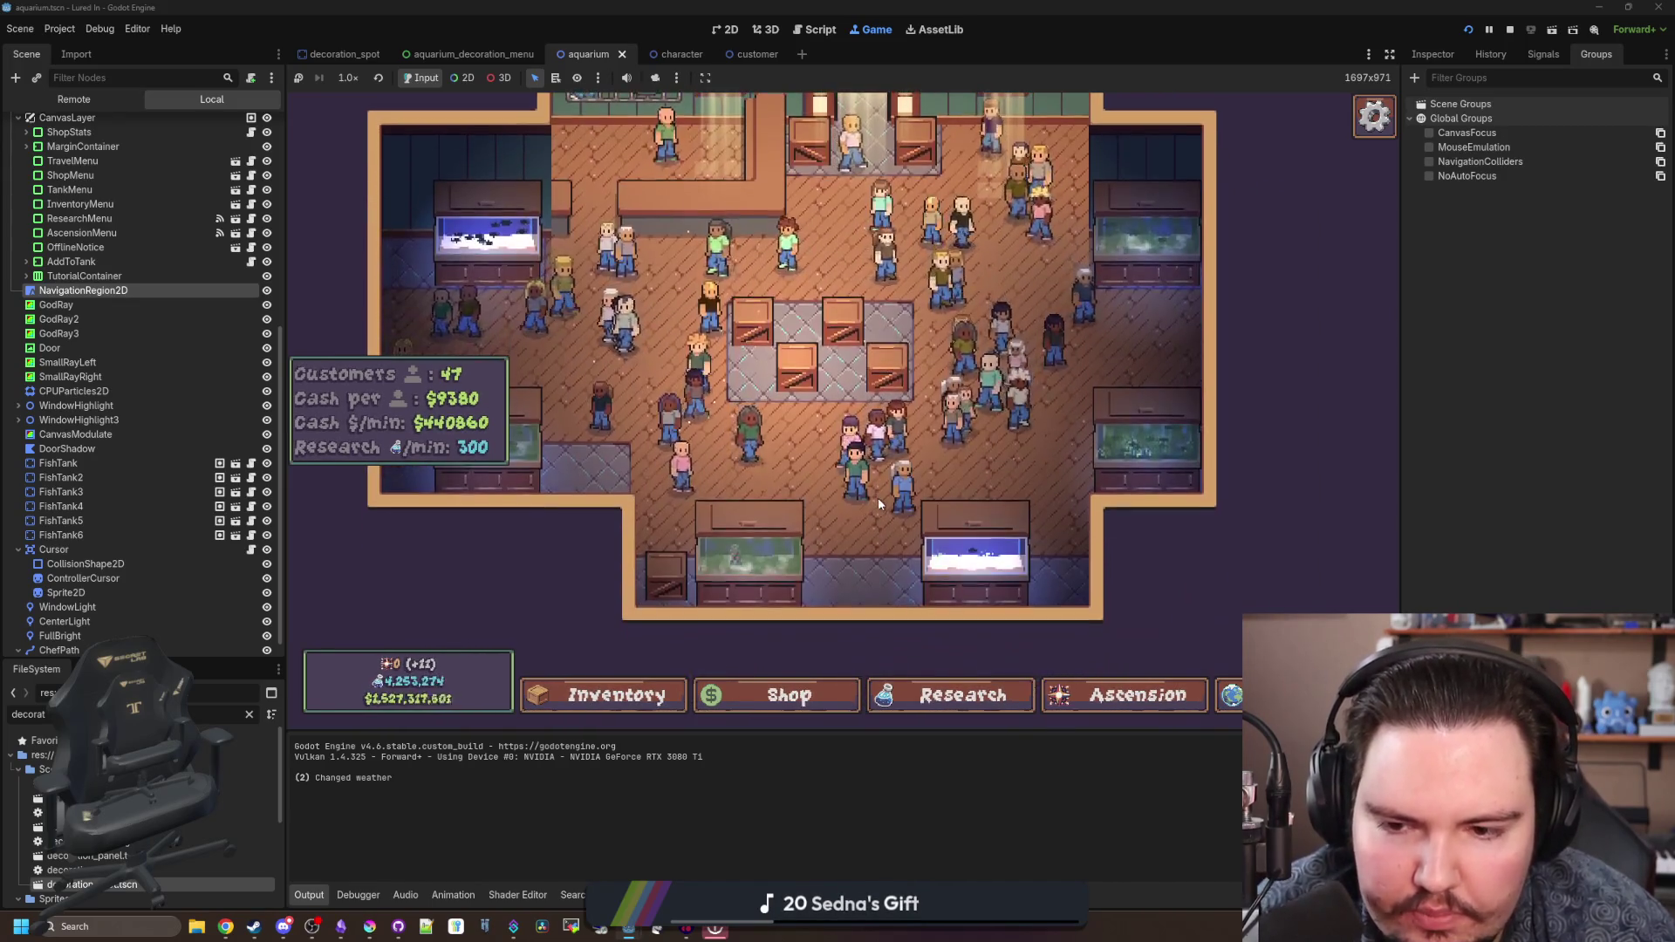
mouse_move(370, 927)
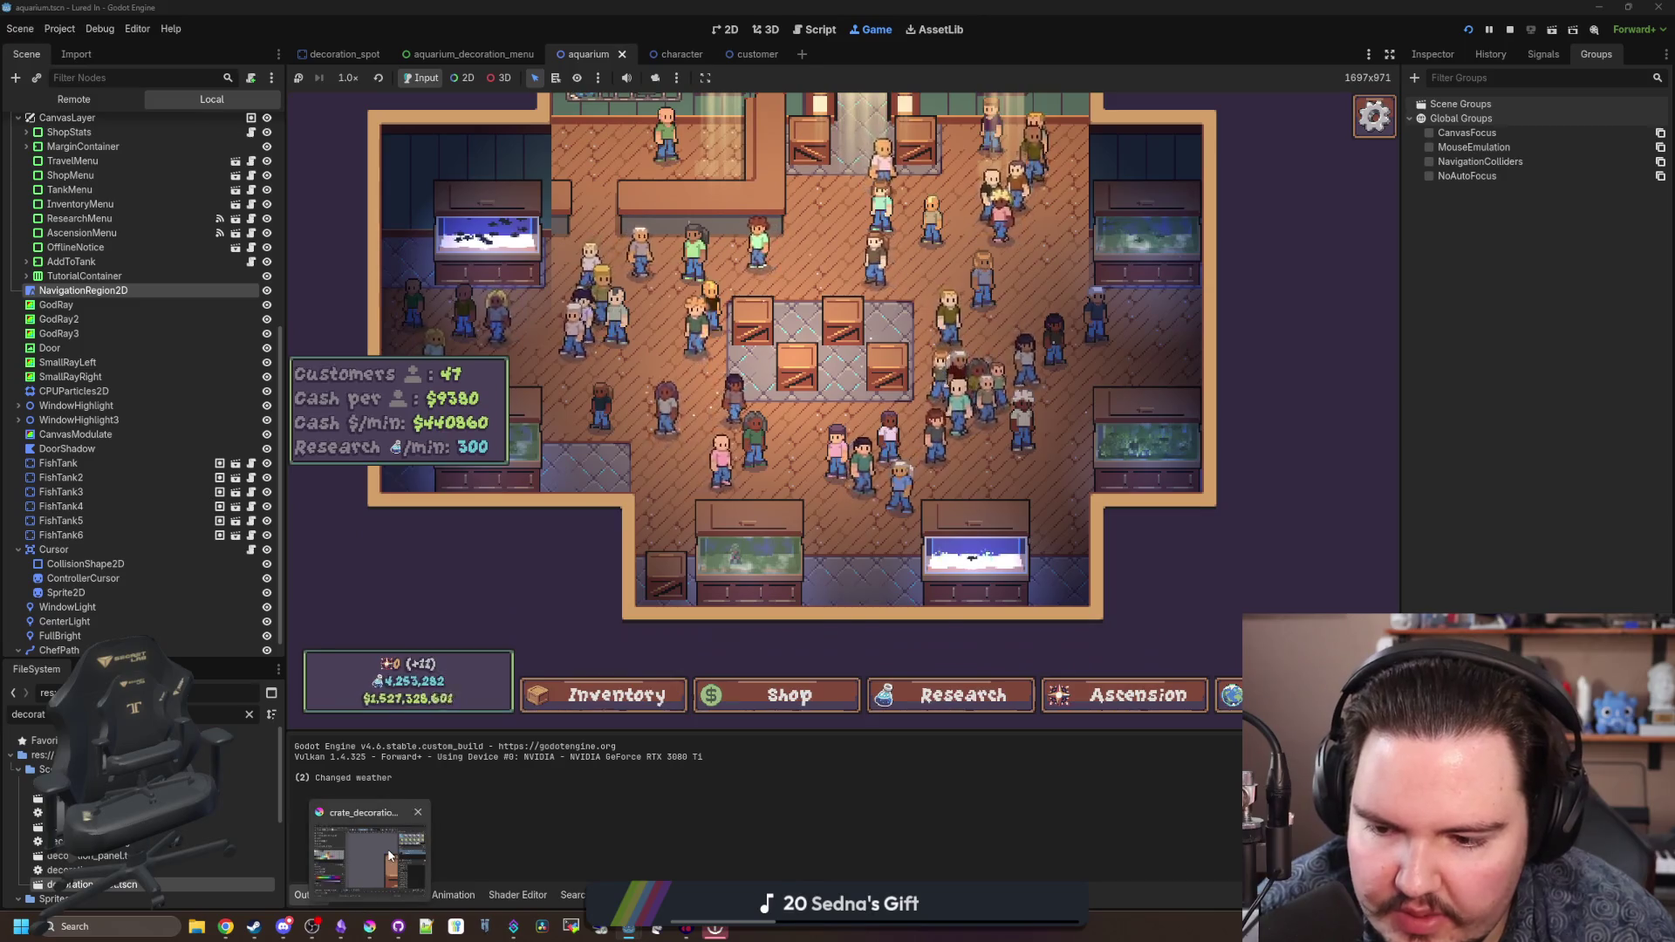
left_click(390, 855)
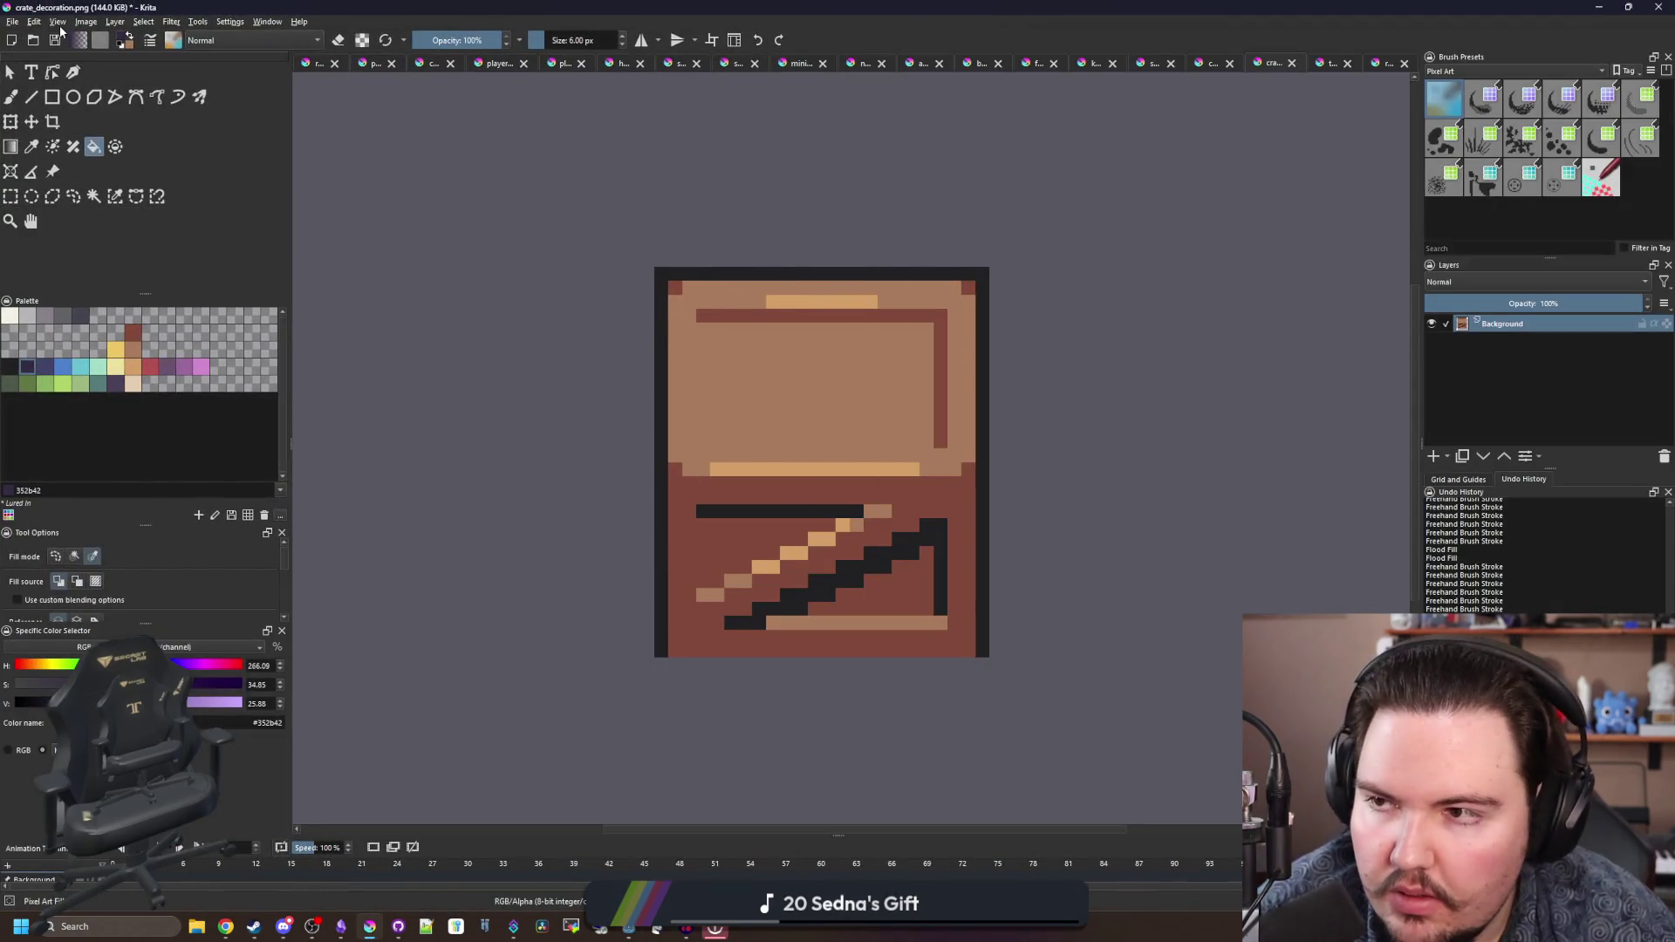
- Create a new 28×32 px image in Krita
left_click(12, 21)
left_click(35, 38)
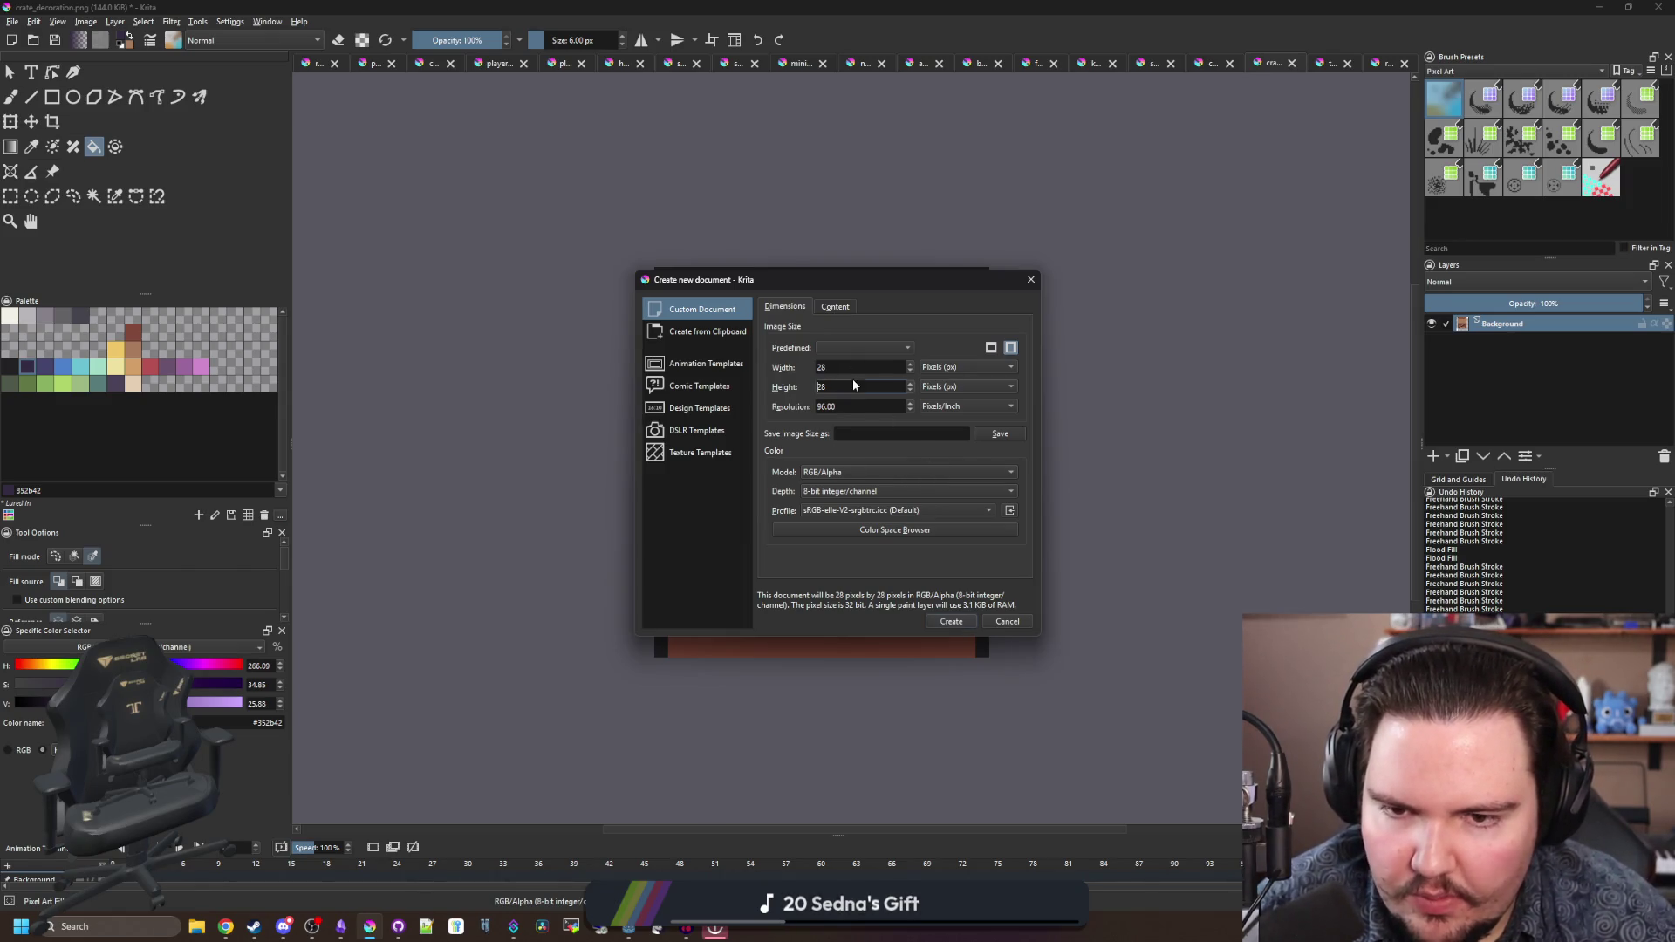
left_click_drag(853, 385, 770, 386)
type("32")
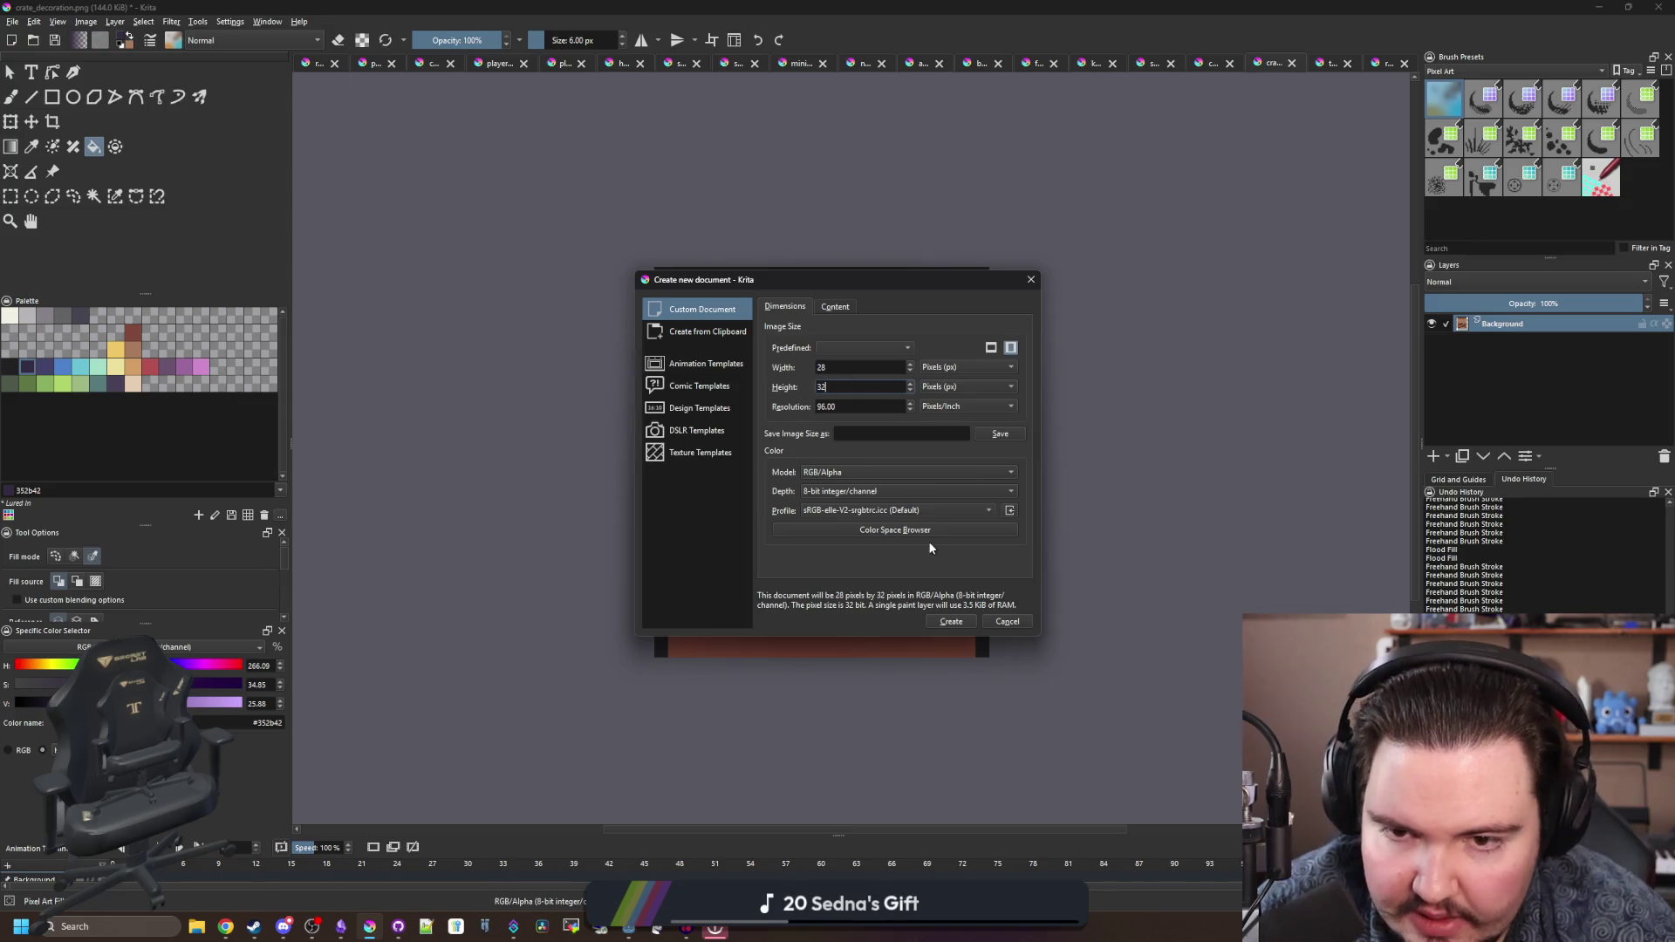
left_click(950, 622)
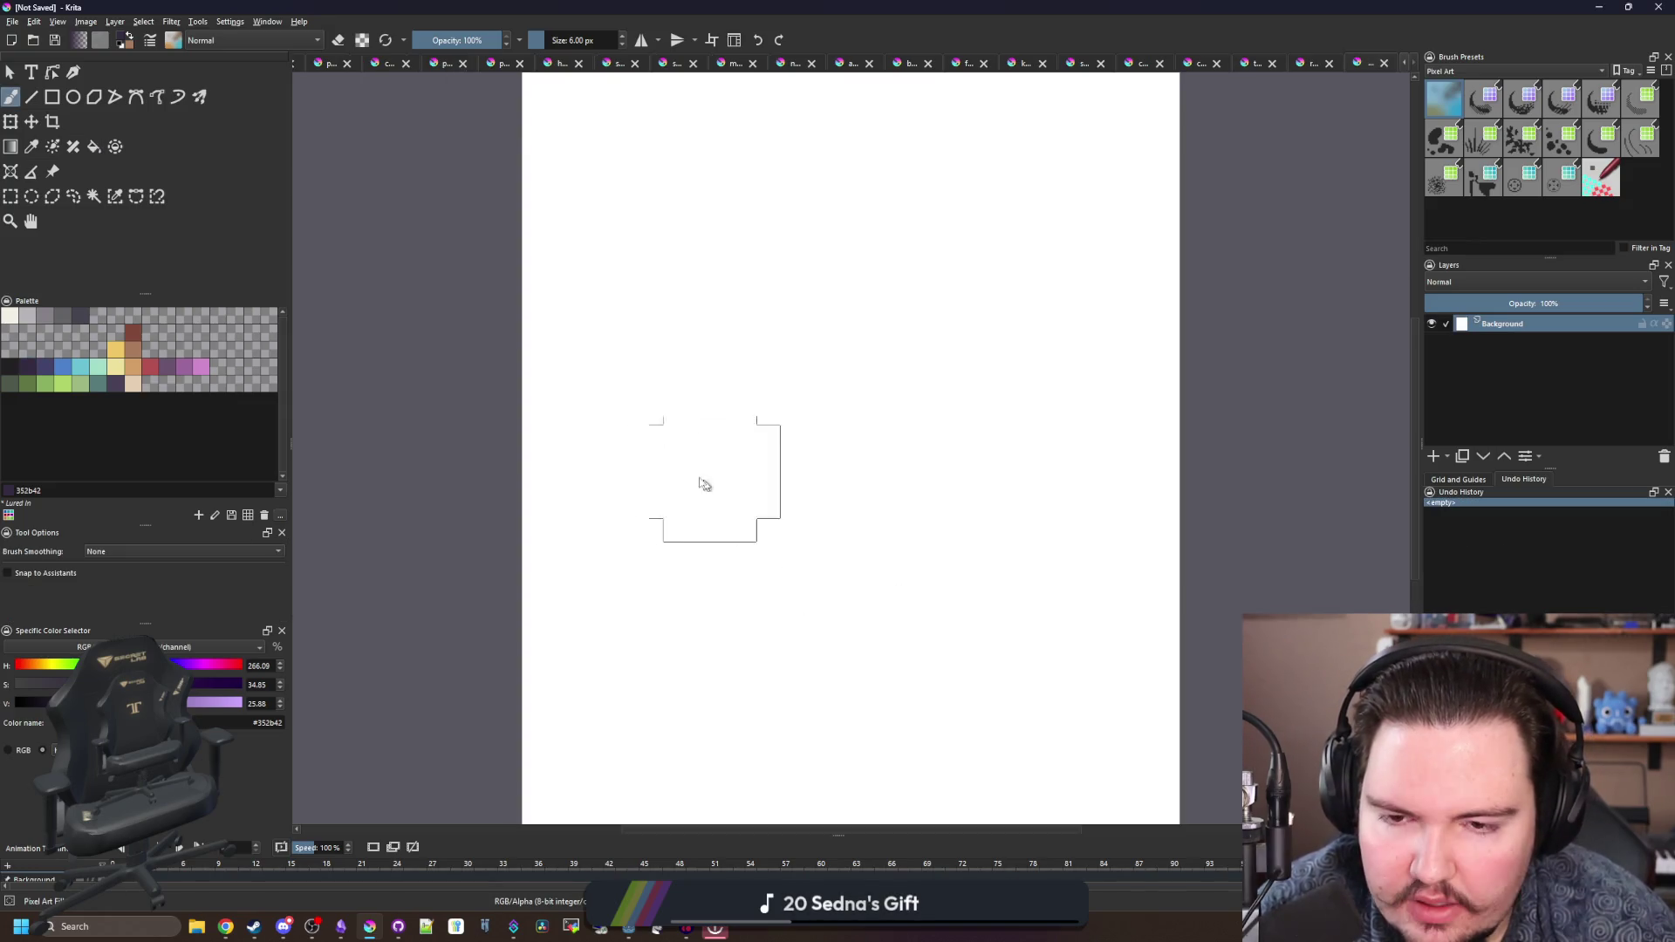
- Clear the white canvas background to transparent
left_click(10, 195)
left_click_drag(408, 175, 1123, 682)
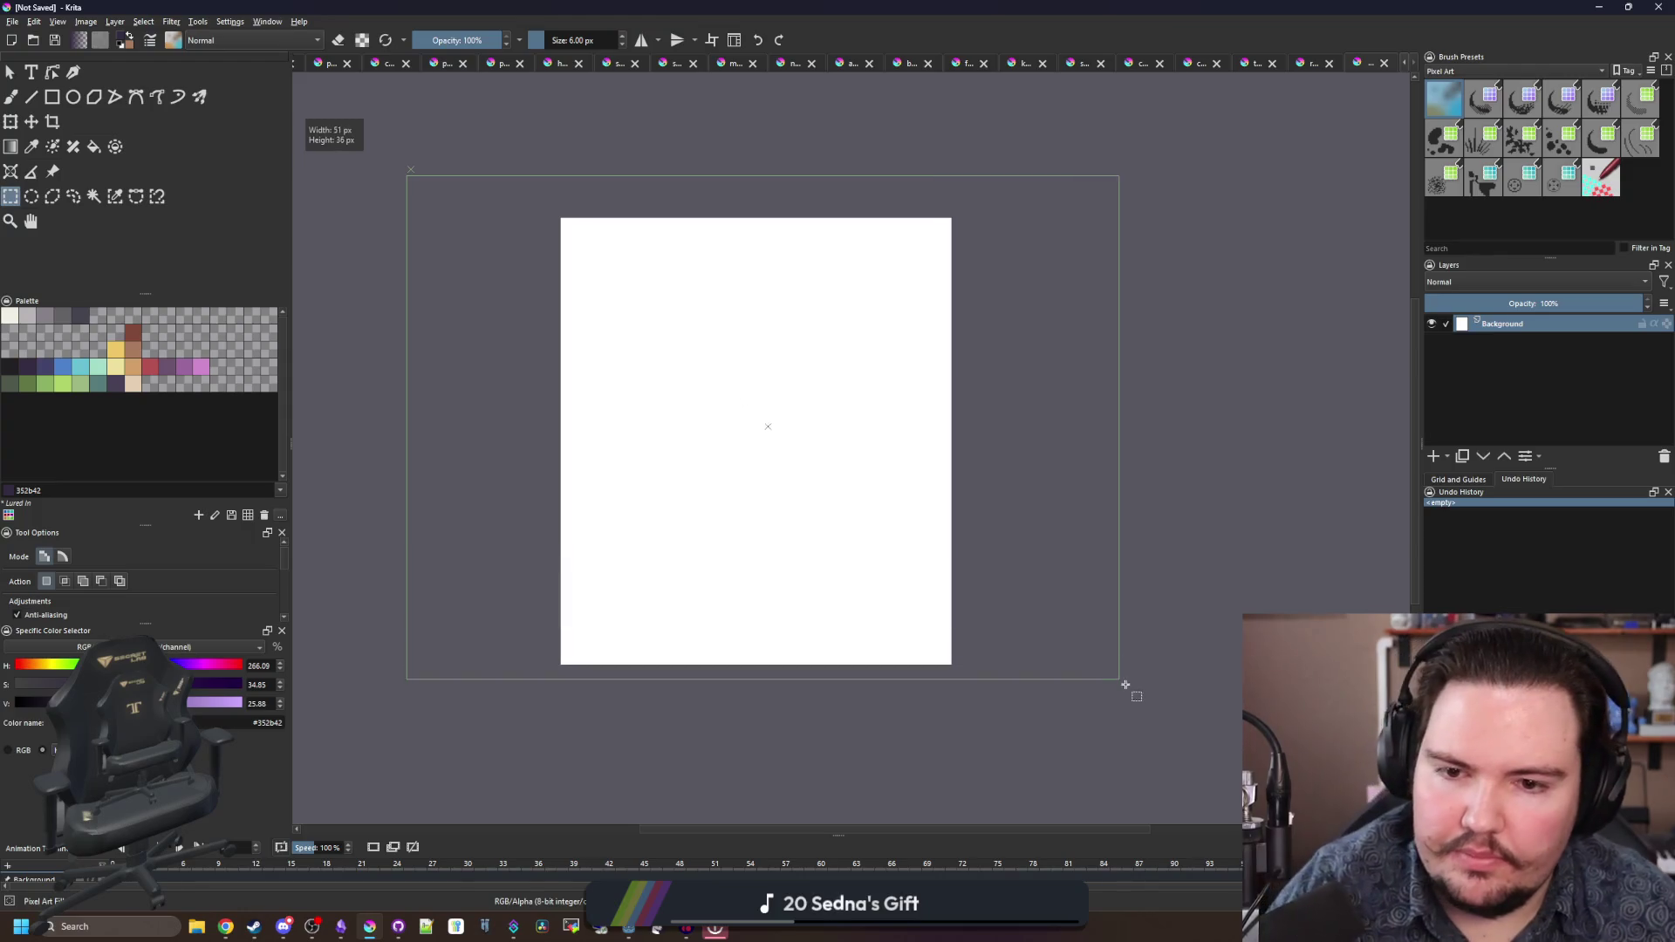
key("Delete")
key("plus")
key("ctrl+shift+a")
- Draw a solid red filled rectangle as the pot body
left_click(149, 369)
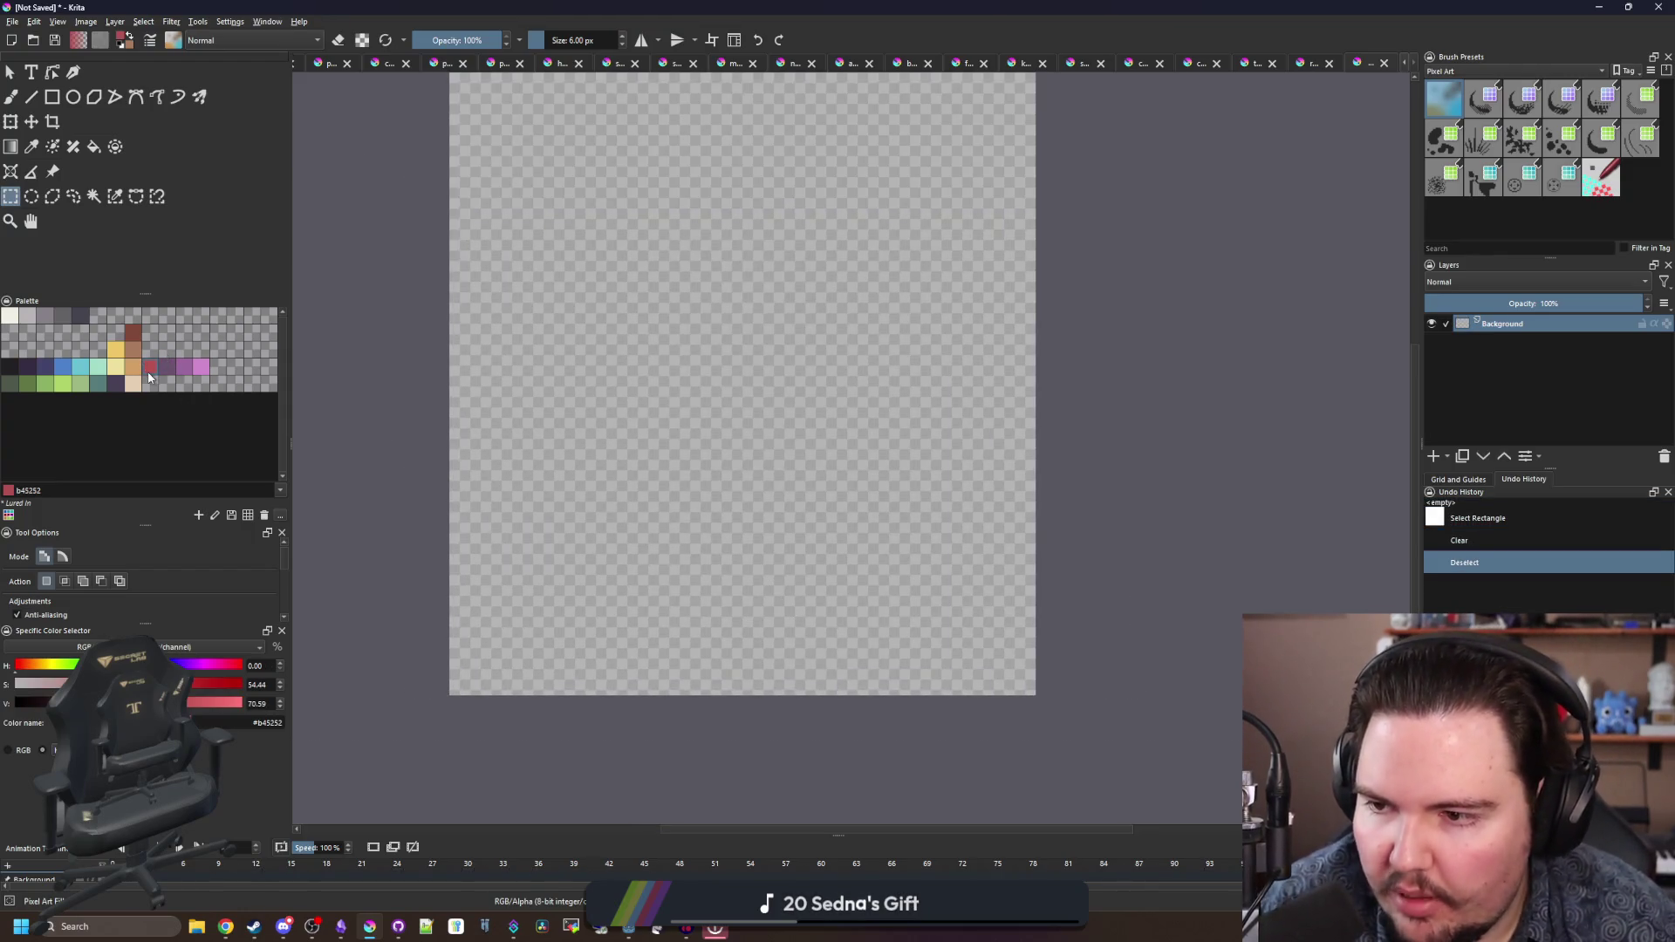
left_click(52, 96)
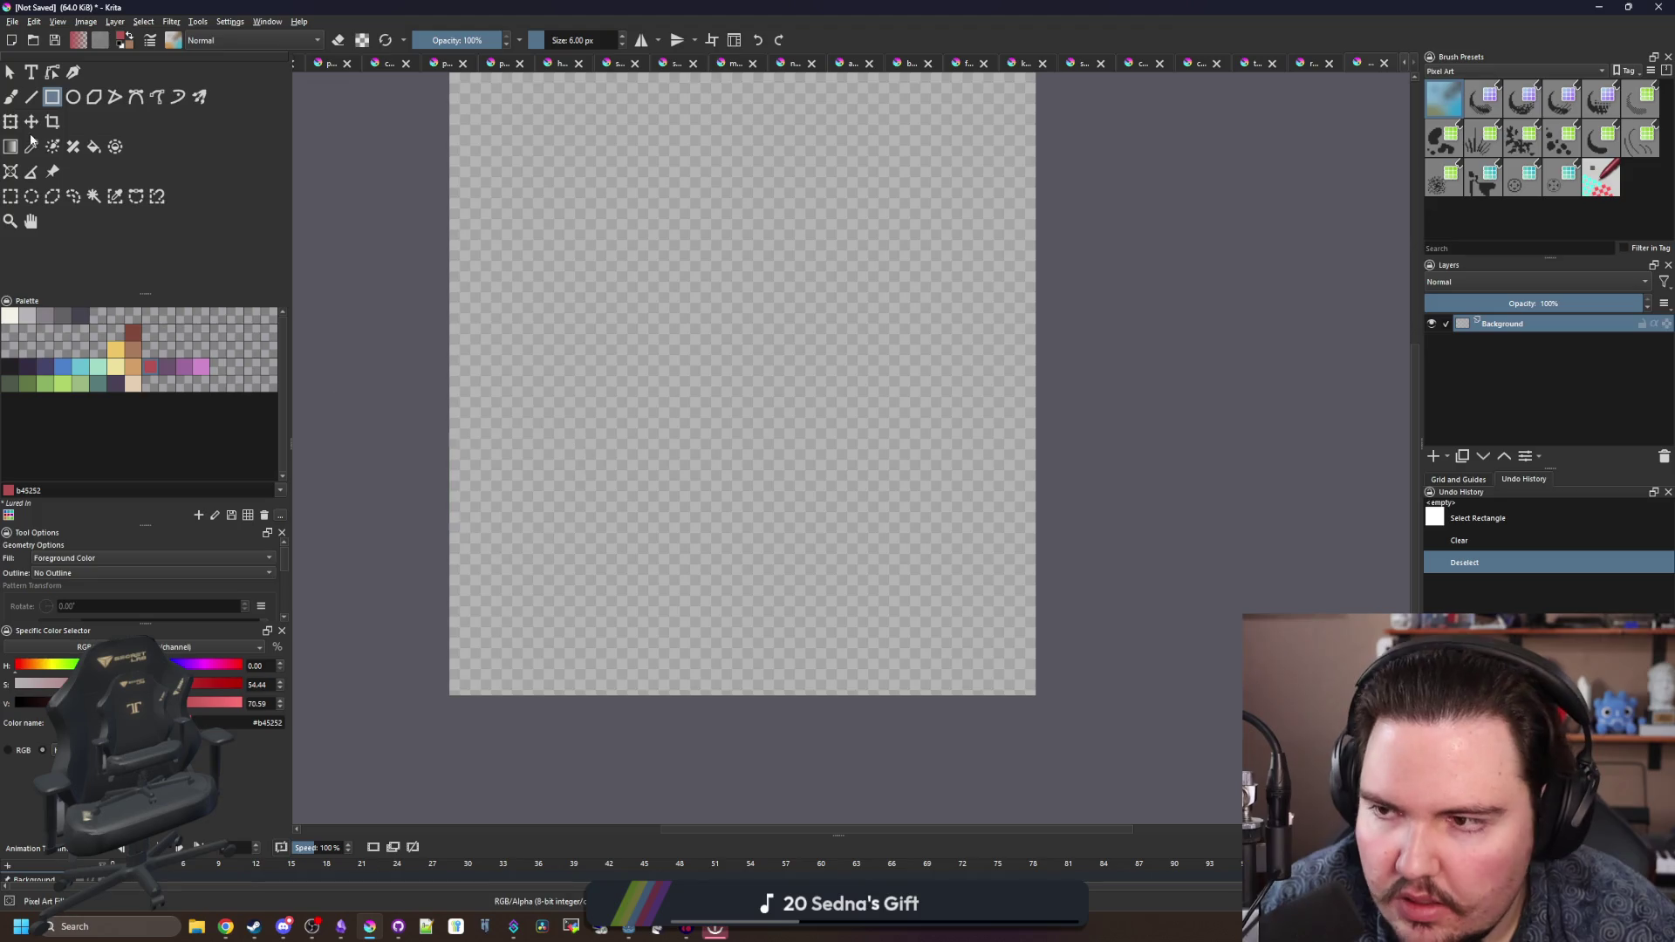
key("bracketleft")
key("bracketleft")
key("bracketleft")
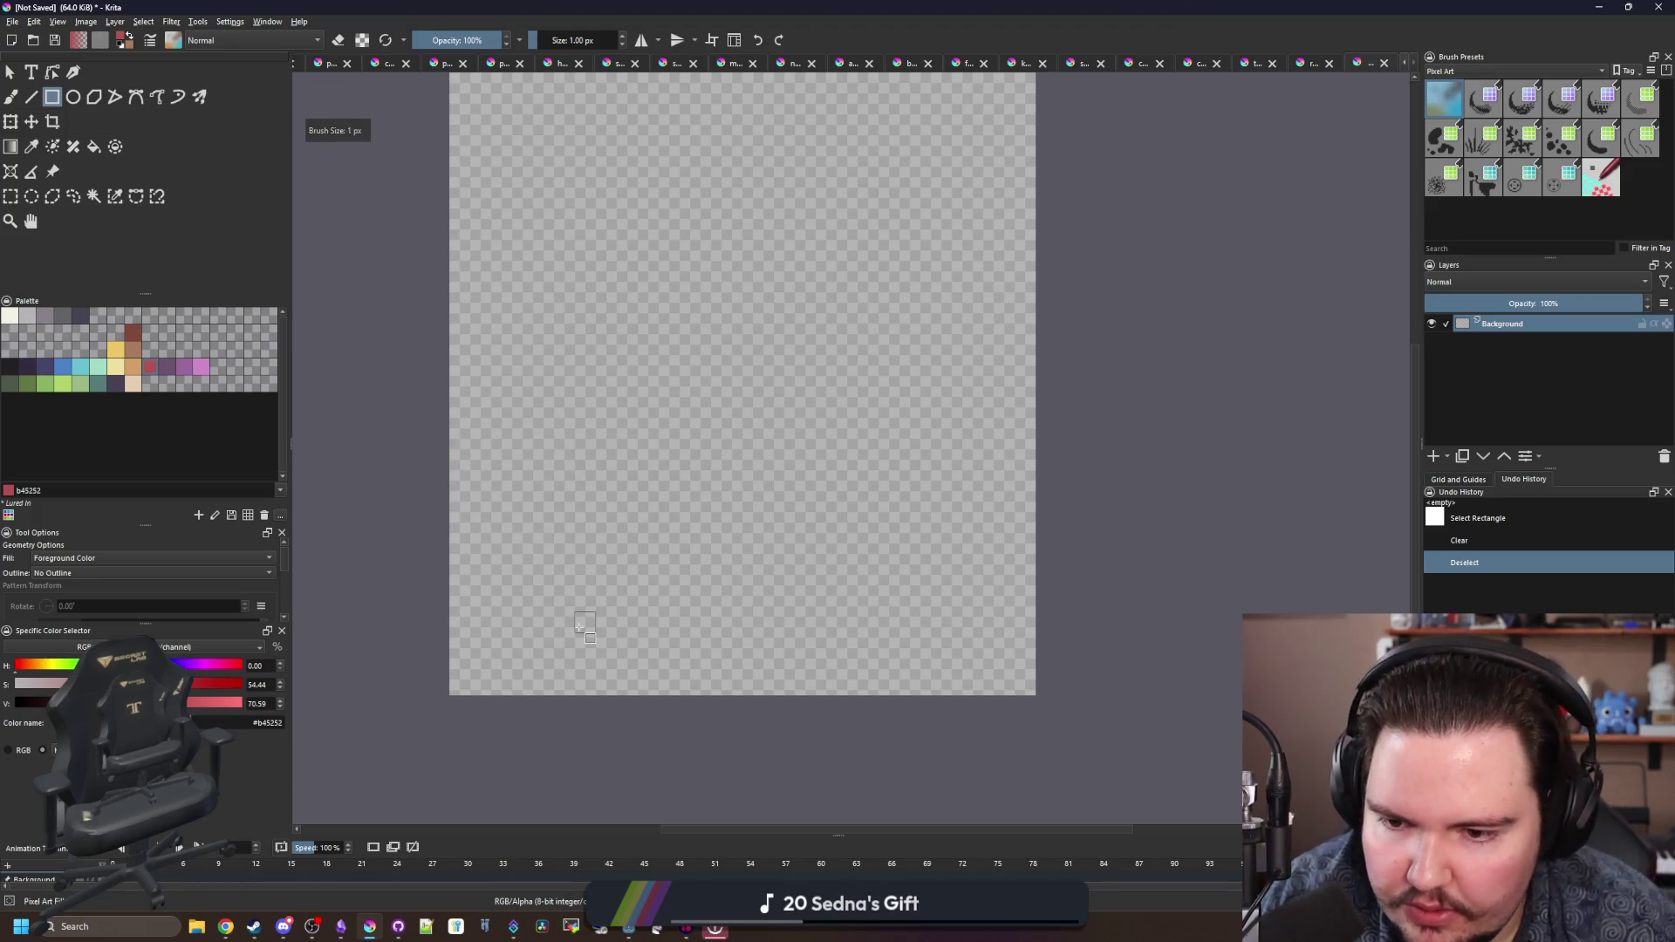
mouse_move(568, 619)
left_mouse_down()
mouse_move(673, 464)
mouse_move(817, 441)
mouse_move(825, 360)
left_mouse_up()
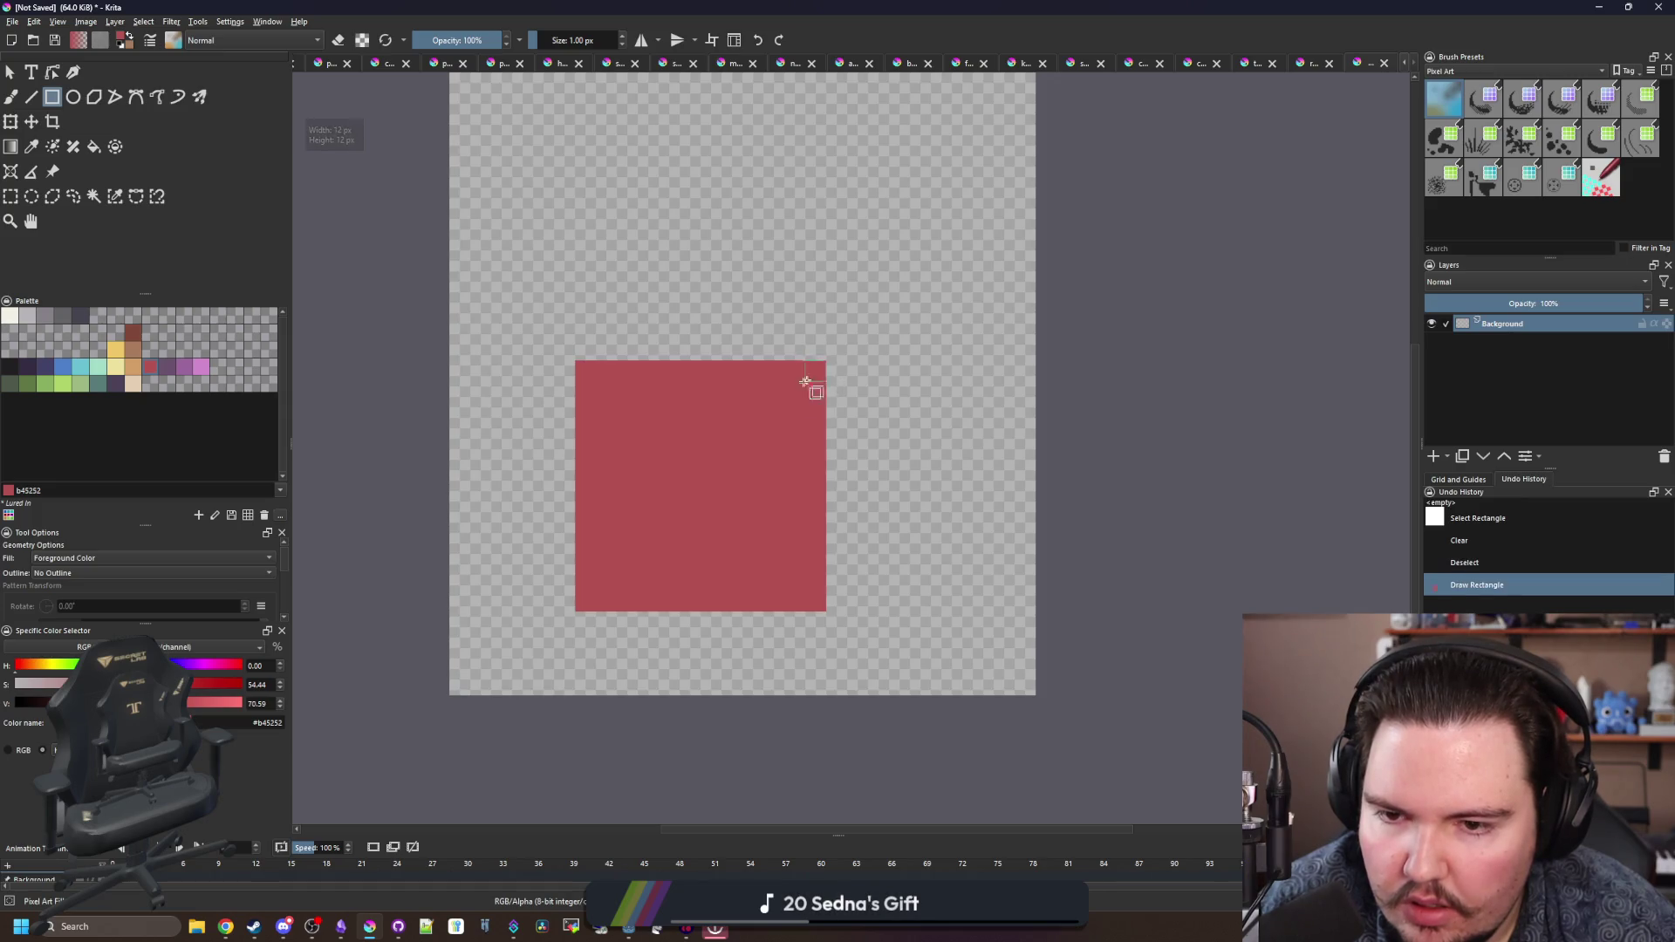
scroll(765, 410, "up", 3)
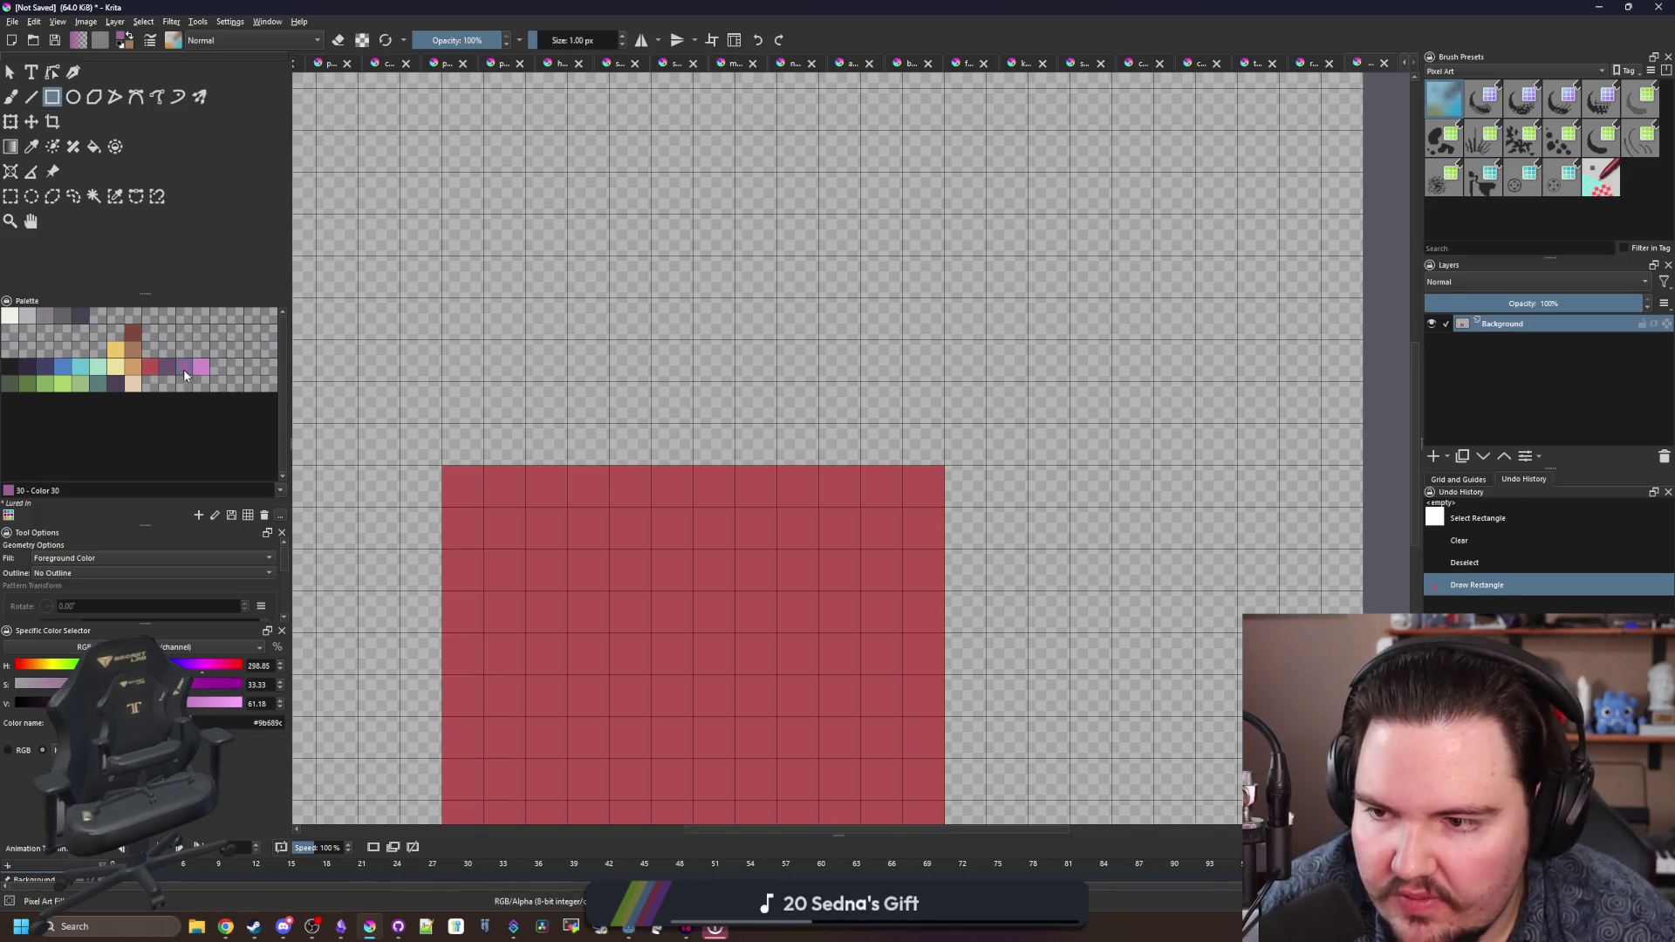
- Outline the pot's rim in pink with the pixel brush
left_click(200, 367)
key("b")
left_click_drag(548, 528, 798, 530)
left_click(851, 521)
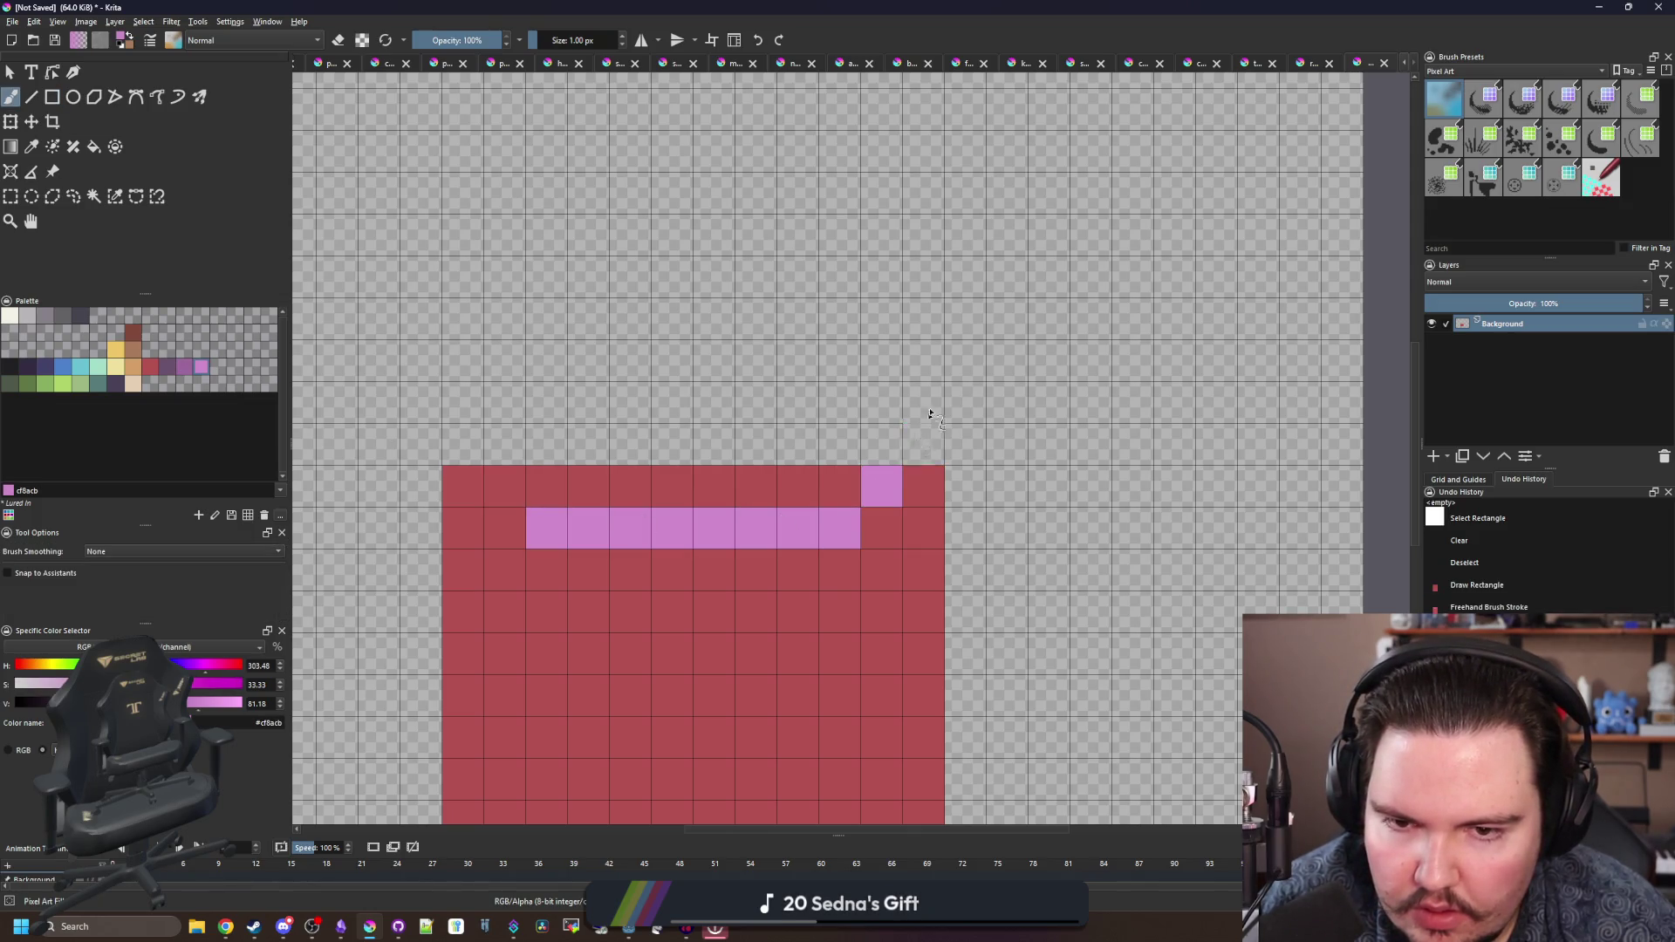
left_click_drag(922, 443, 937, 354)
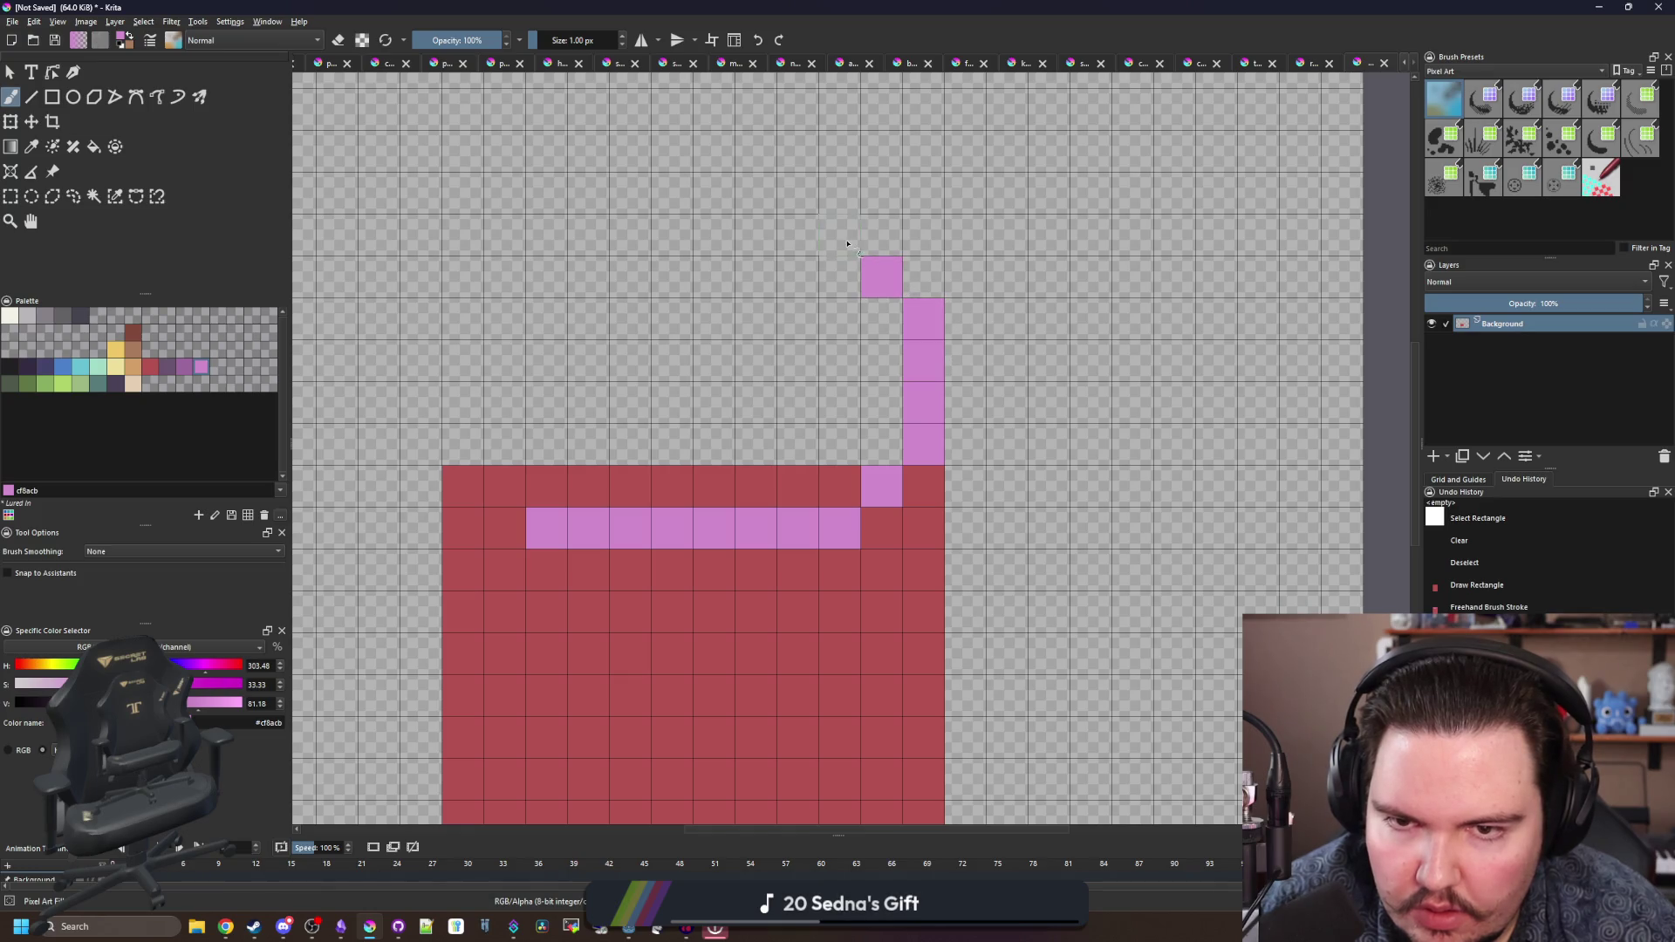
left_click_drag(847, 244, 533, 237)
left_click_drag(476, 326, 467, 442)
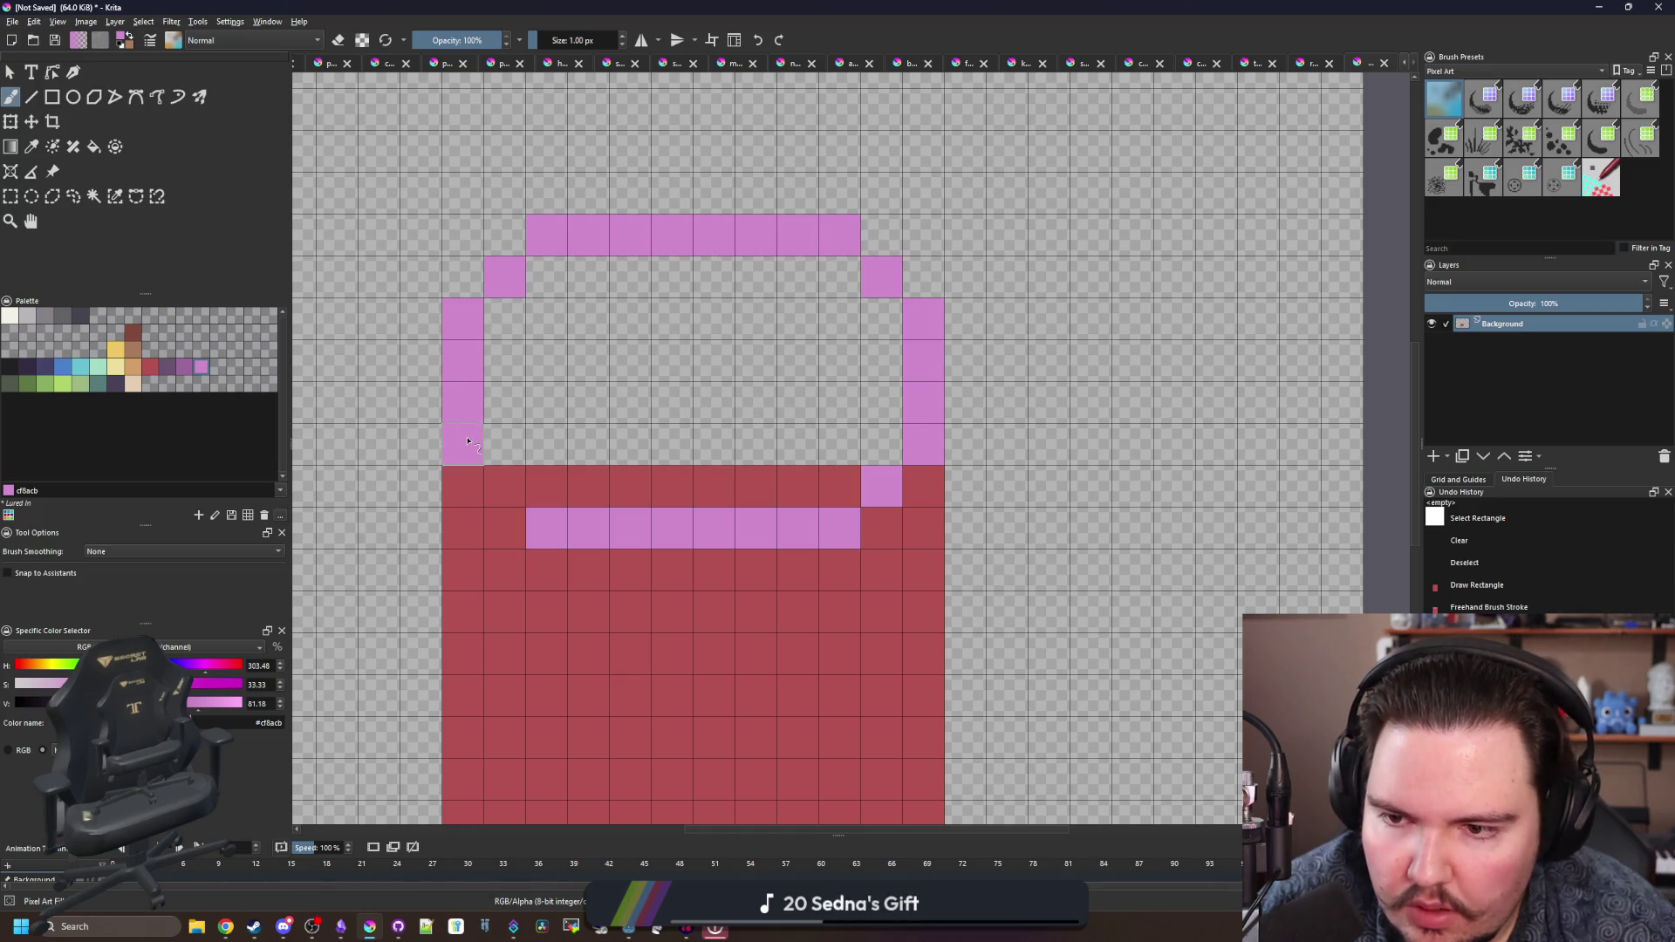
- Fill the rim's opening and the row beneath it with dark purple
key("p")
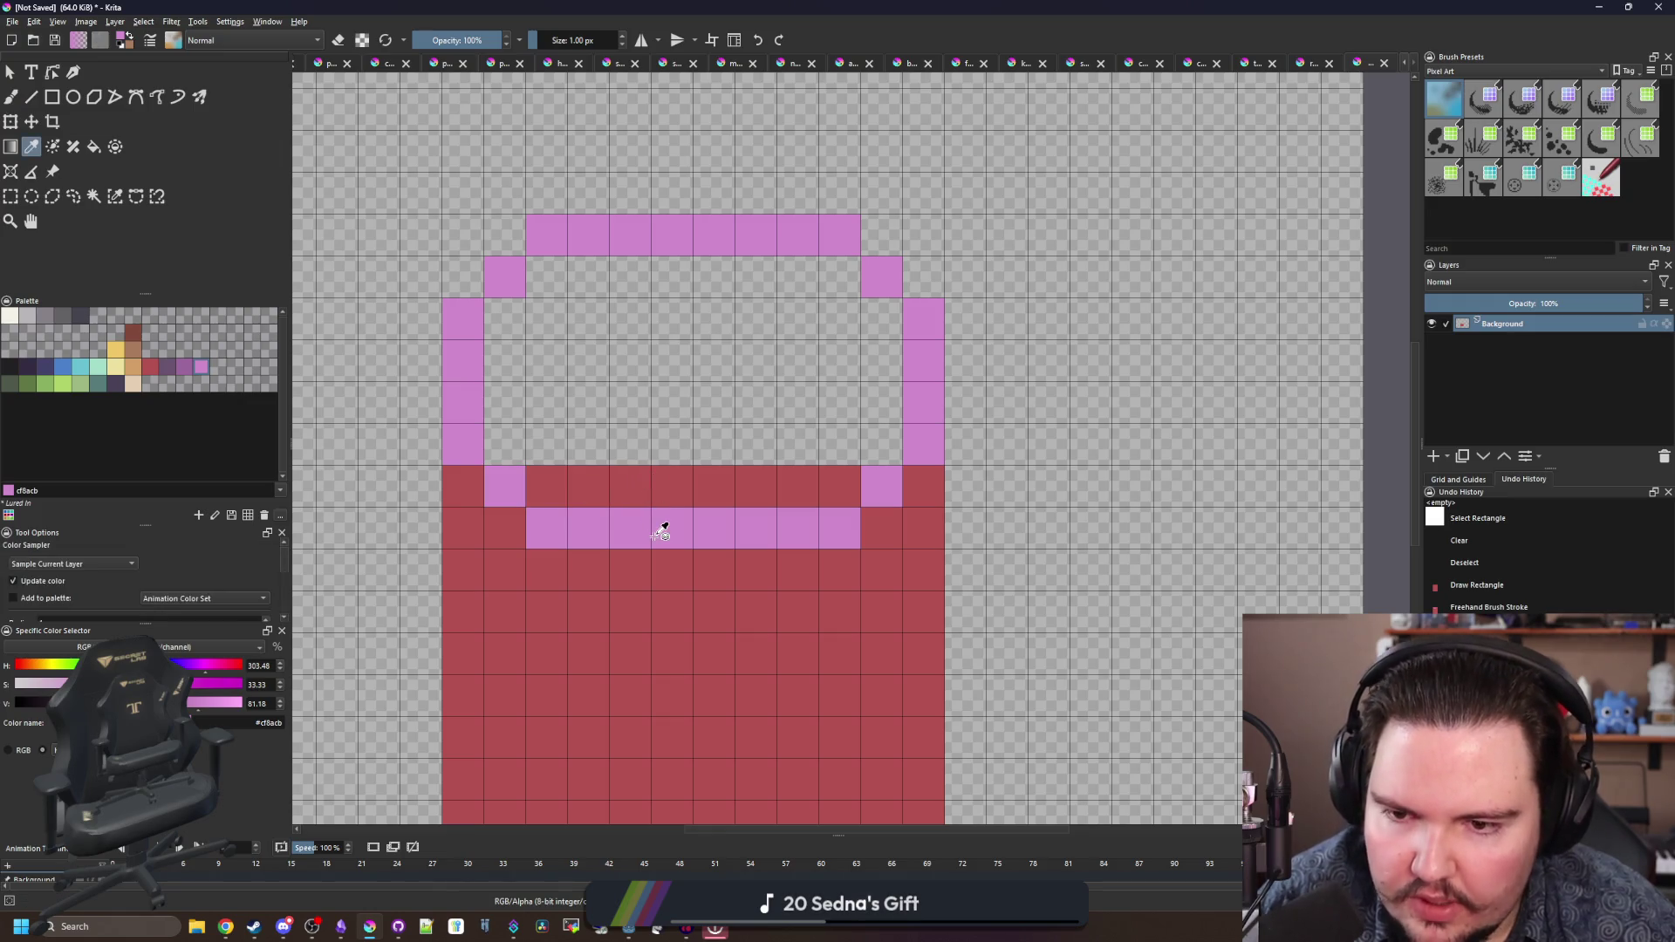
left_click(173, 366)
key("f")
left_click(631, 443)
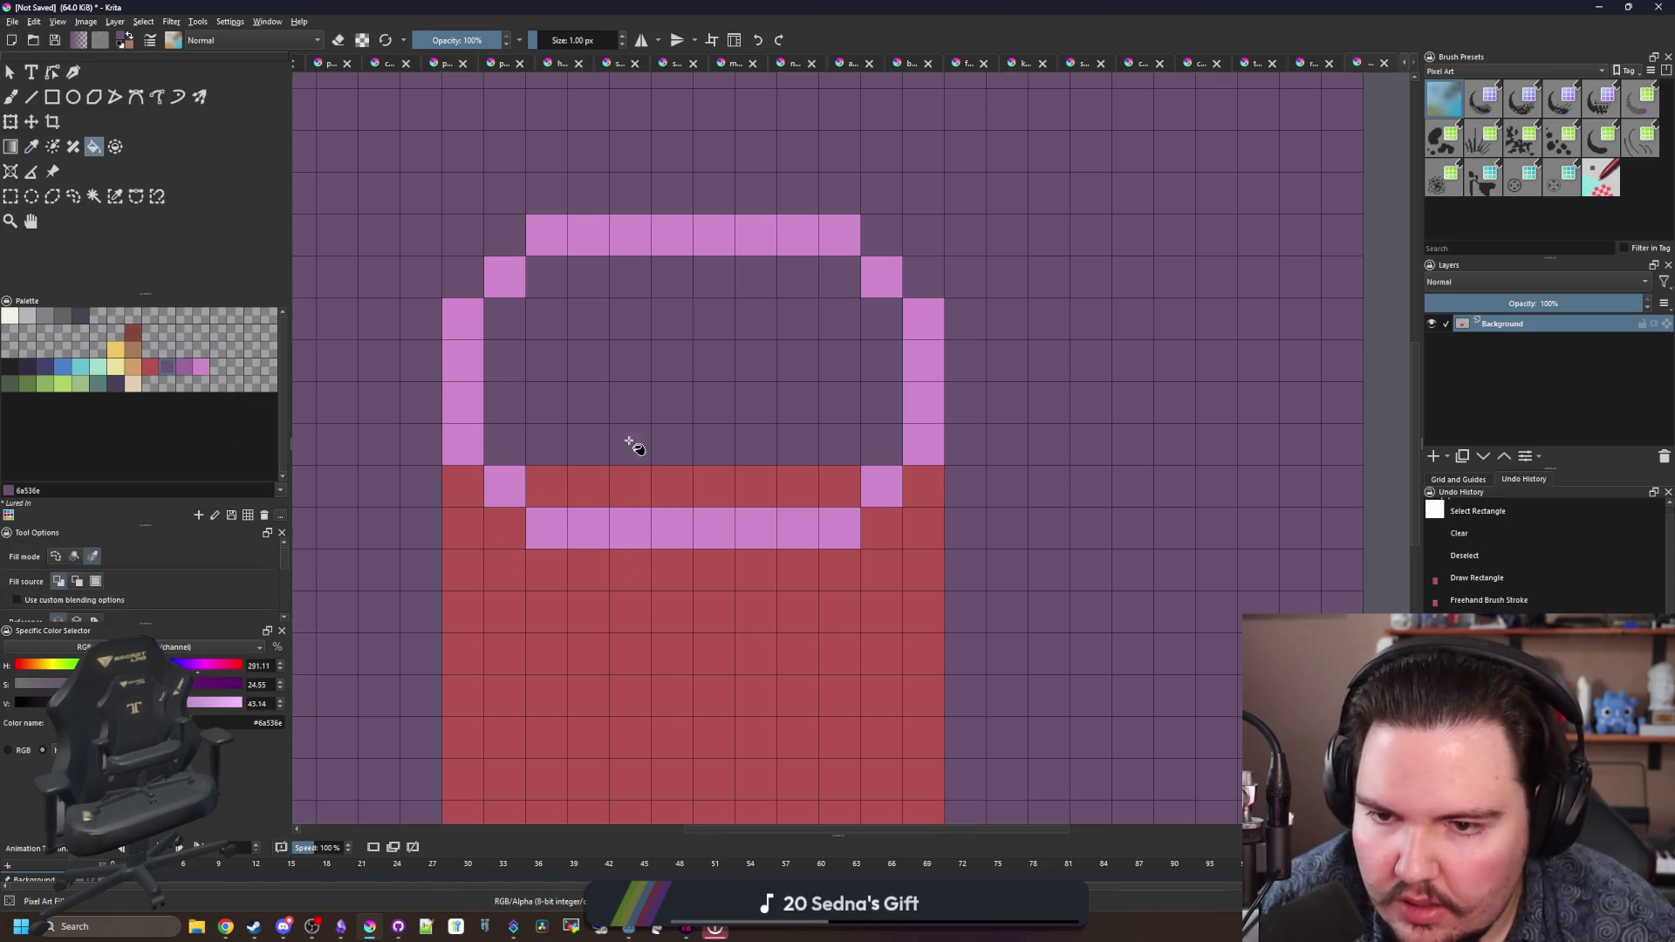
key("ctrl+z")
left_click(689, 449)
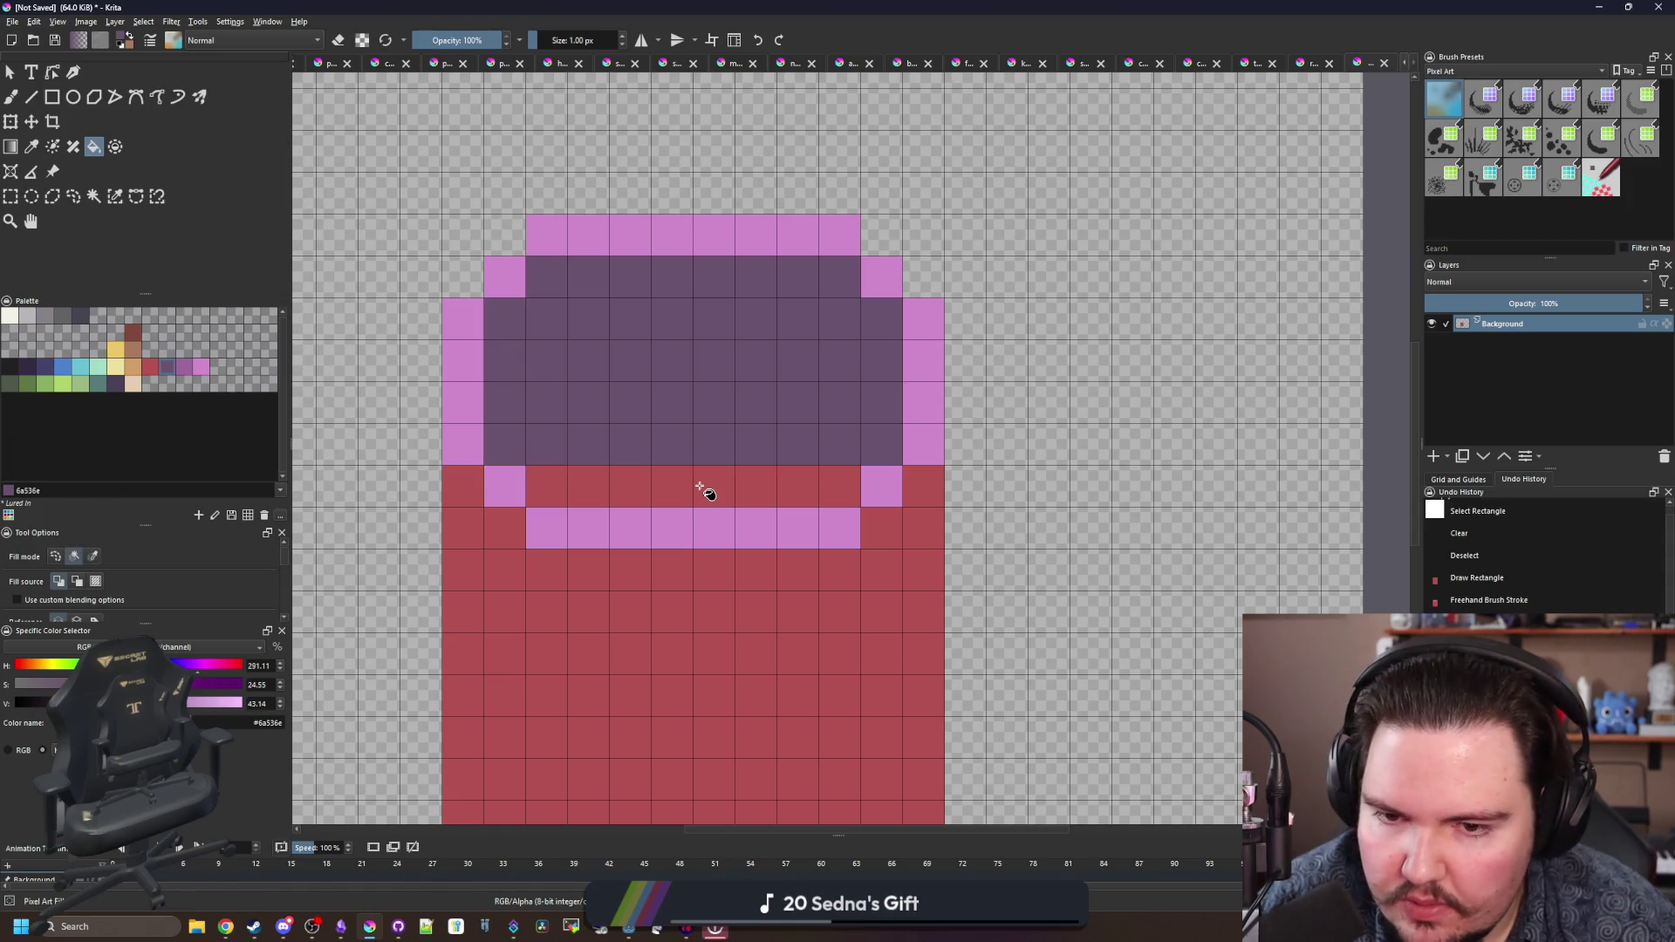
left_click(703, 486)
scroll(703, 486, "down", 3)
scroll(696, 341, "up", 3)
- Round off the pot's bottom-left and bottom-right corners
key("b")
left_click(446, 593)
left_click(453, 545)
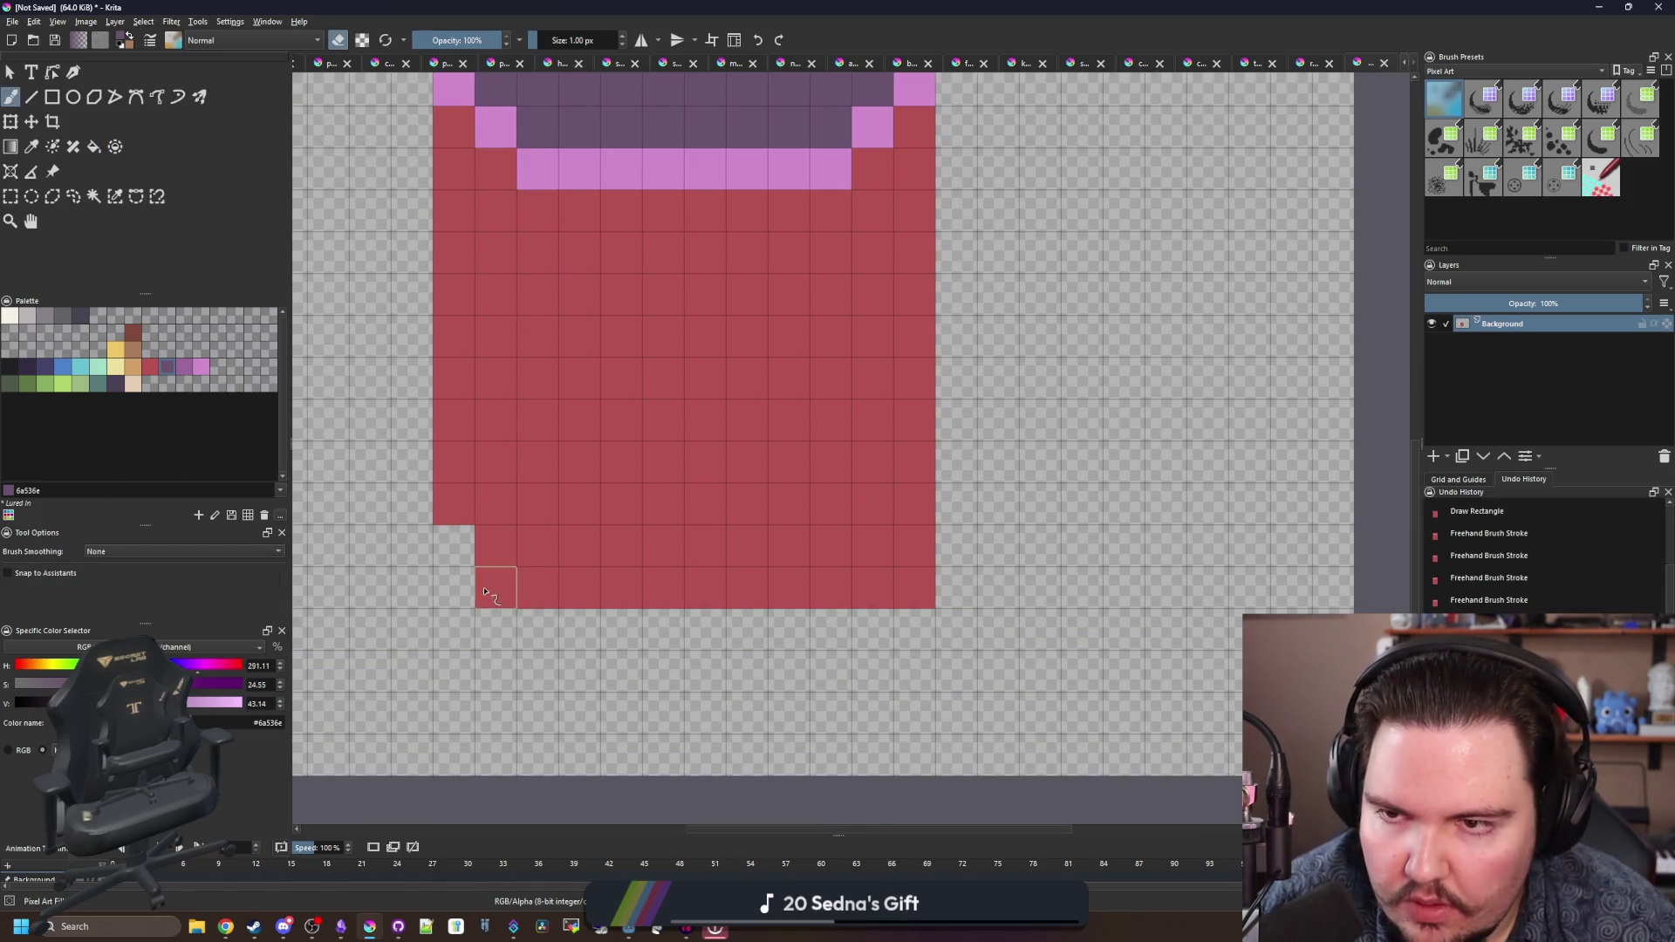
left_click(495, 589)
left_click(915, 589)
left_click(873, 589)
left_click(915, 545)
scroll(764, 611, "down", 3)
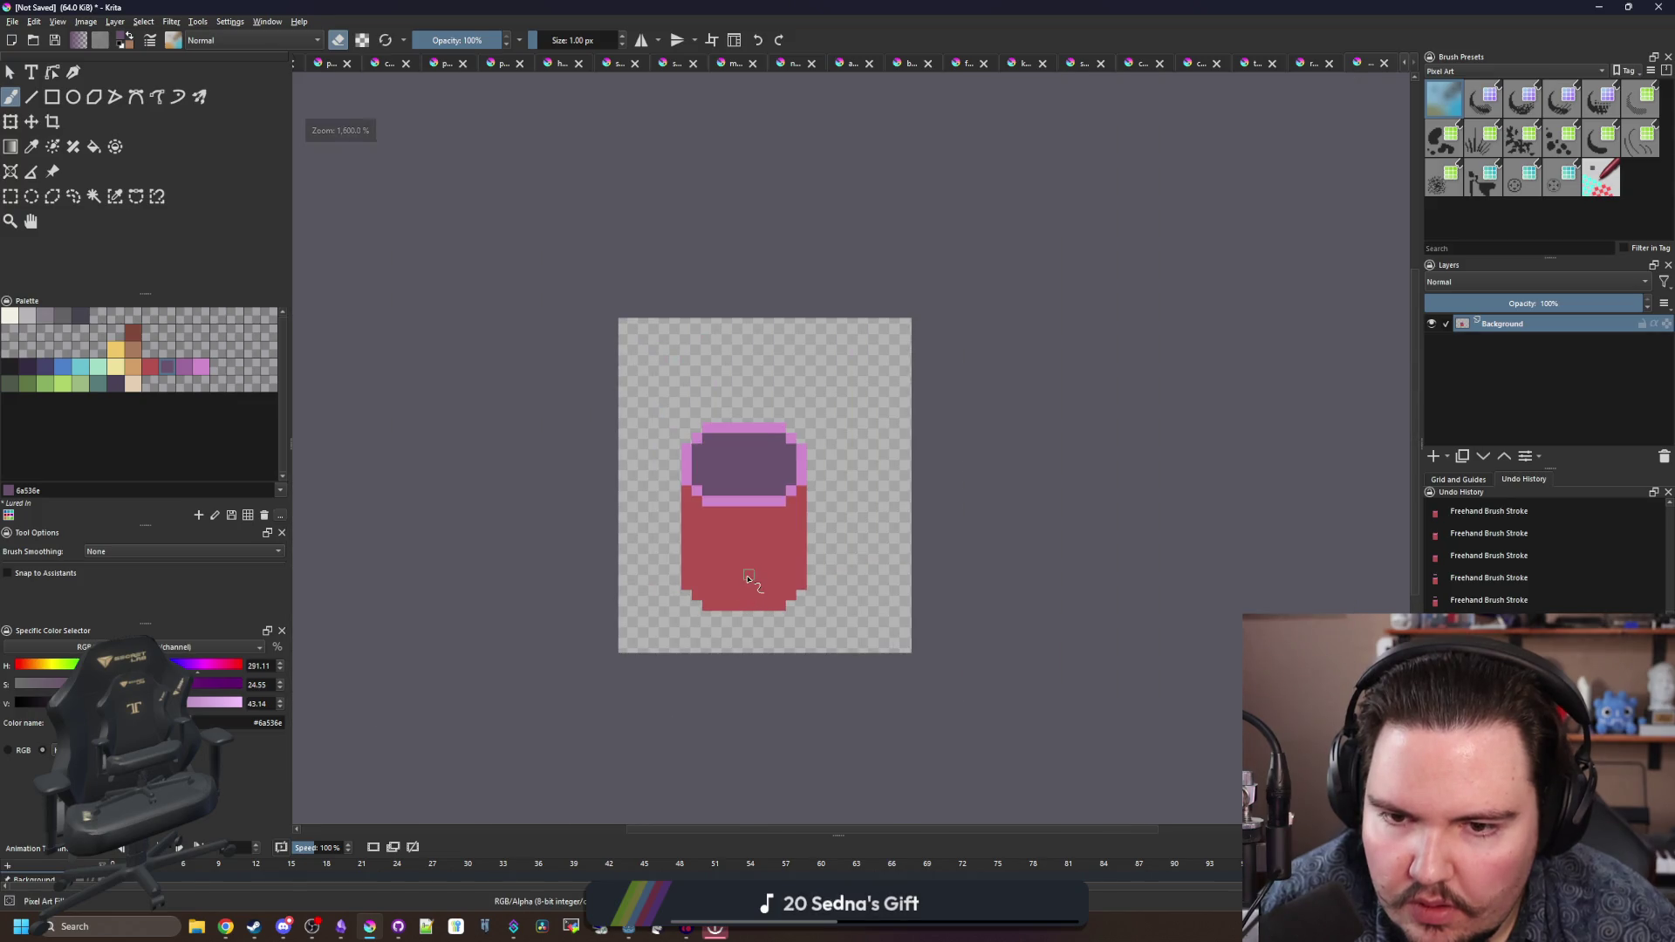
scroll(748, 580, "up", 2)
- Move the selected rim down 3 pixels to shorten the pot
left_click(13, 198)
left_click_drag(469, 206, 970, 457)
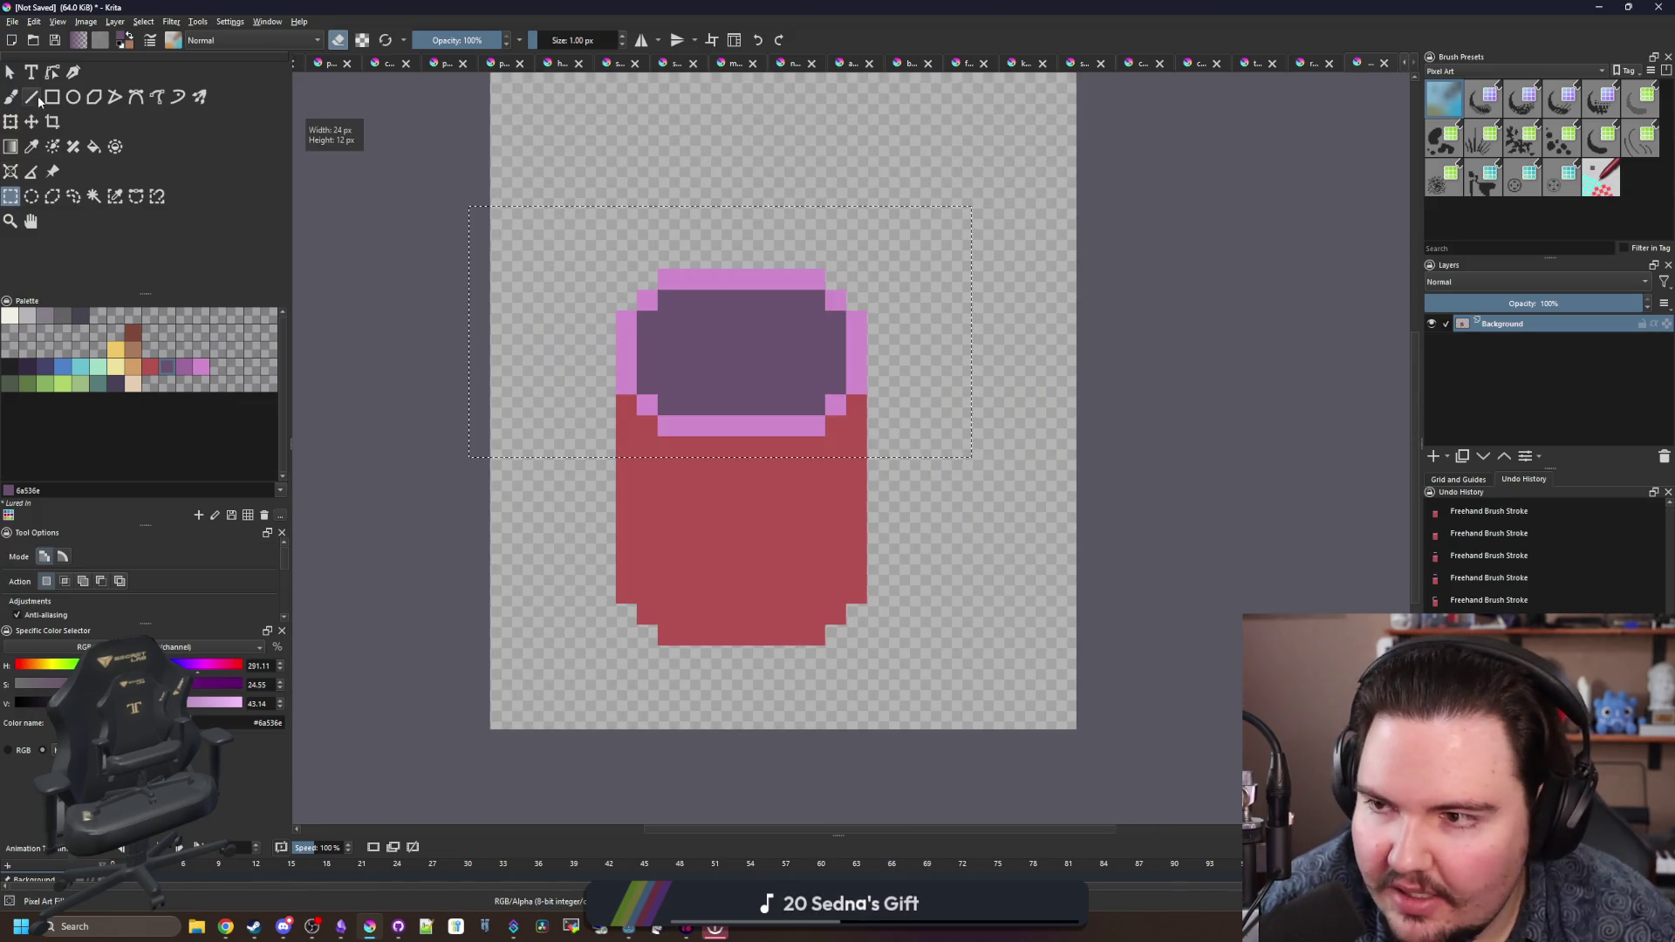
key("t")
left_click_drag(827, 444, 828, 498)
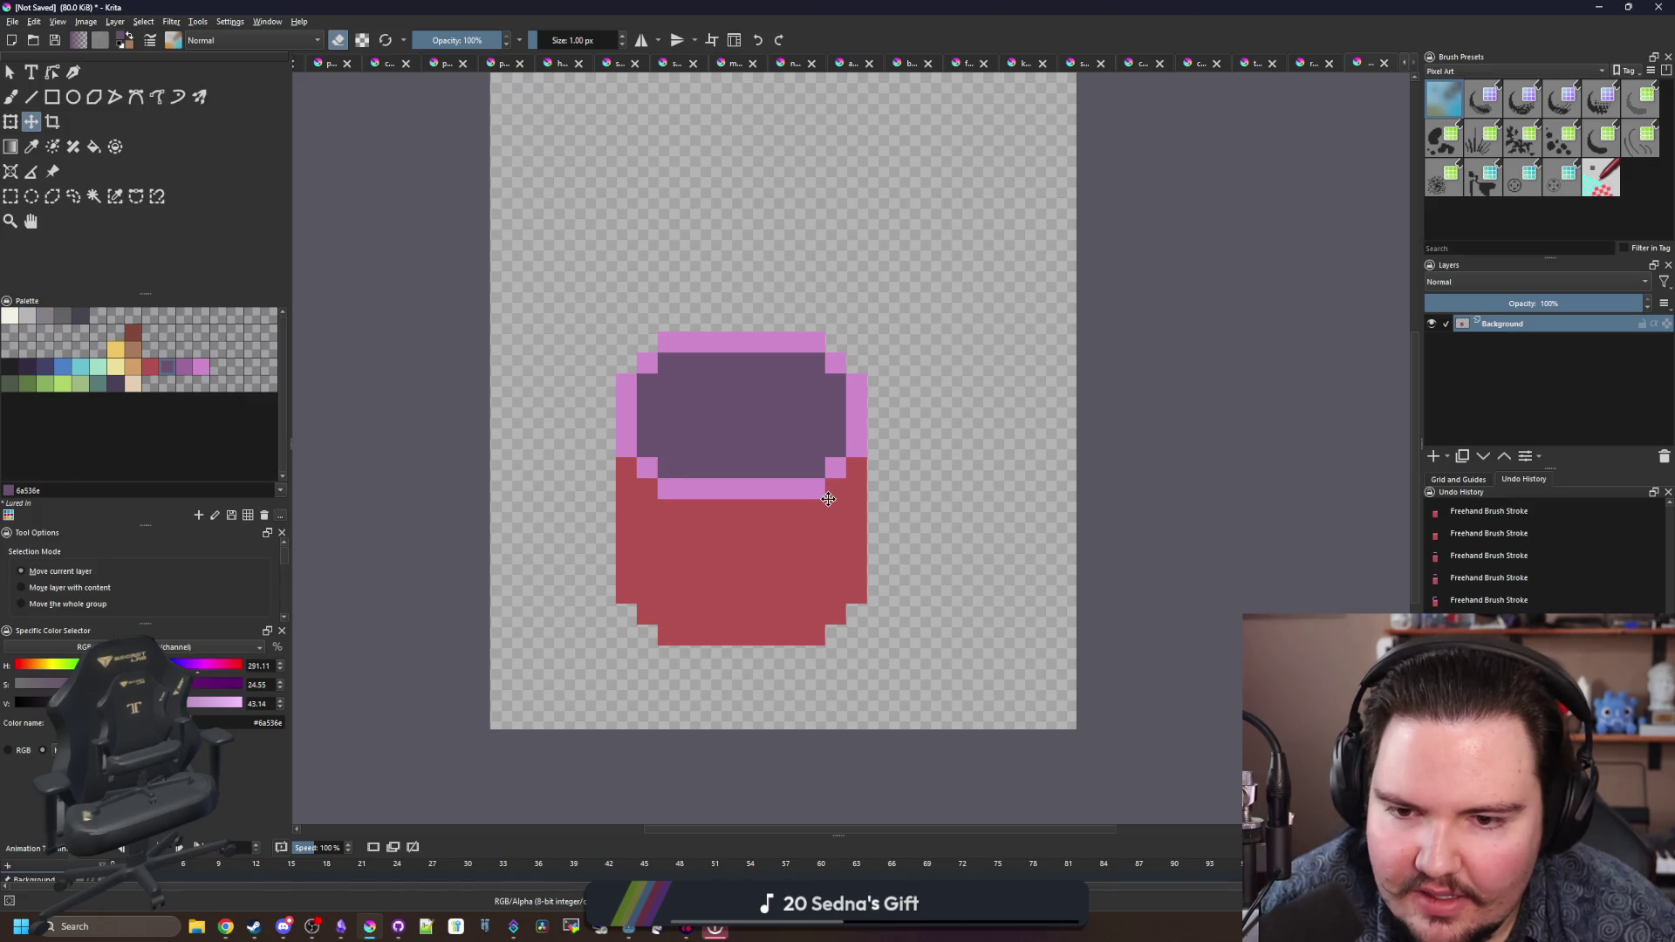
key("ctrl+shift+a")
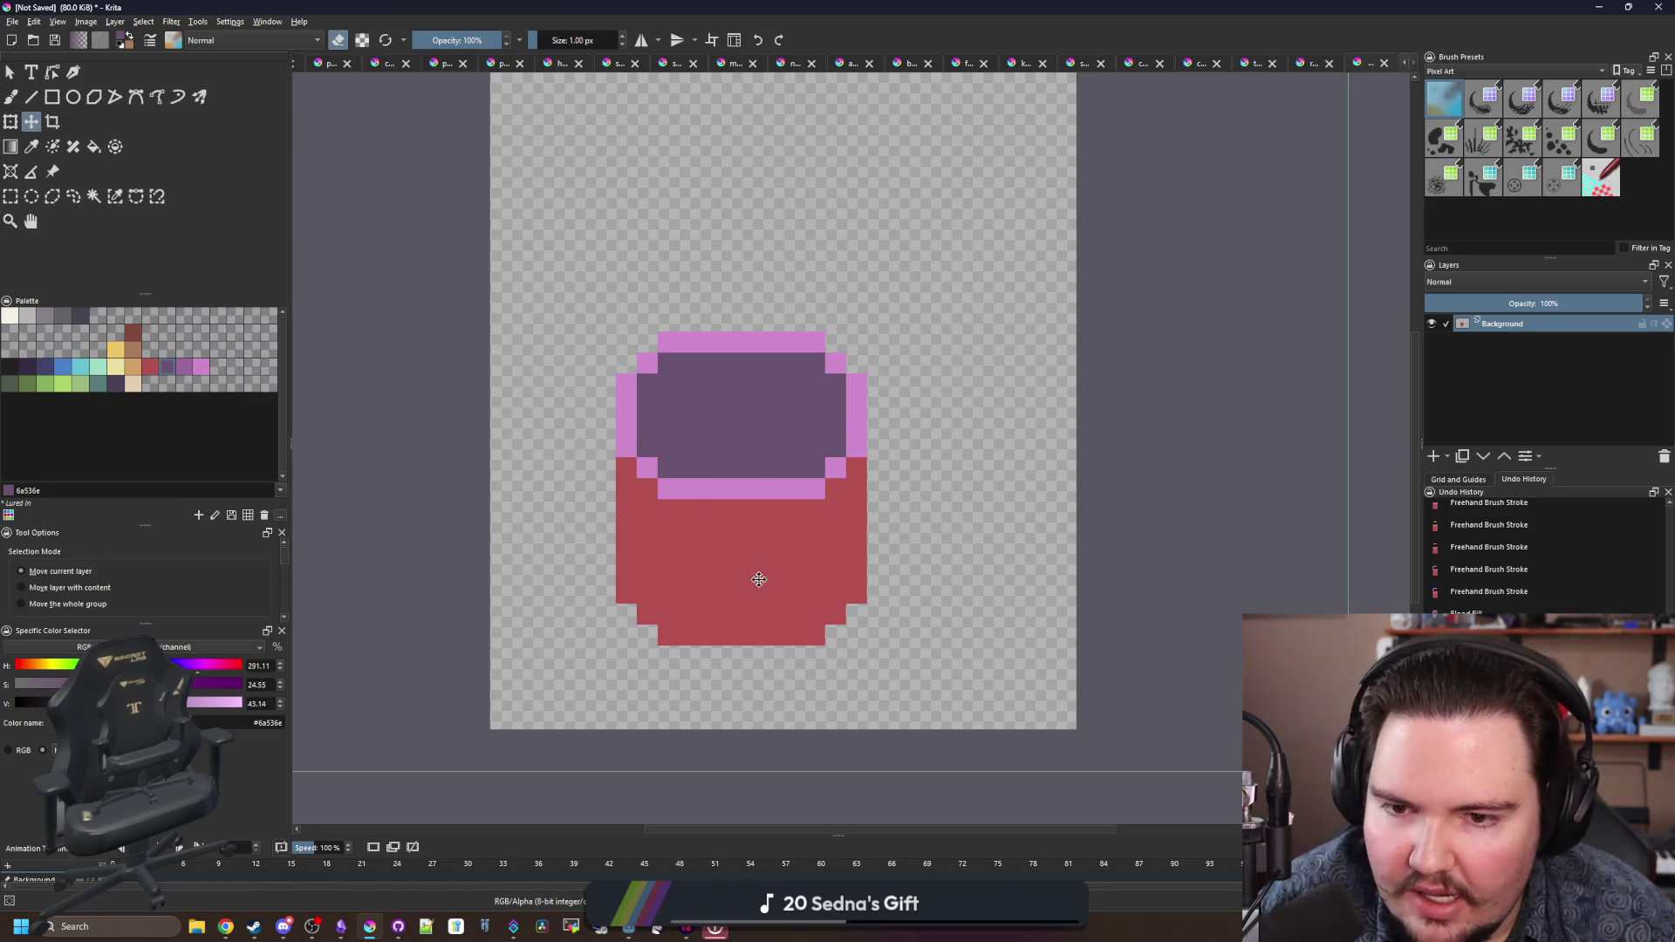
- Shift the whole pot 2 pixels right and pick green on the pixel brush
mouse_move(759, 576)
left_mouse_down()
mouse_move(802, 583)
mouse_move(798, 643)
left_mouse_up()
scroll(753, 609, "down", 1)
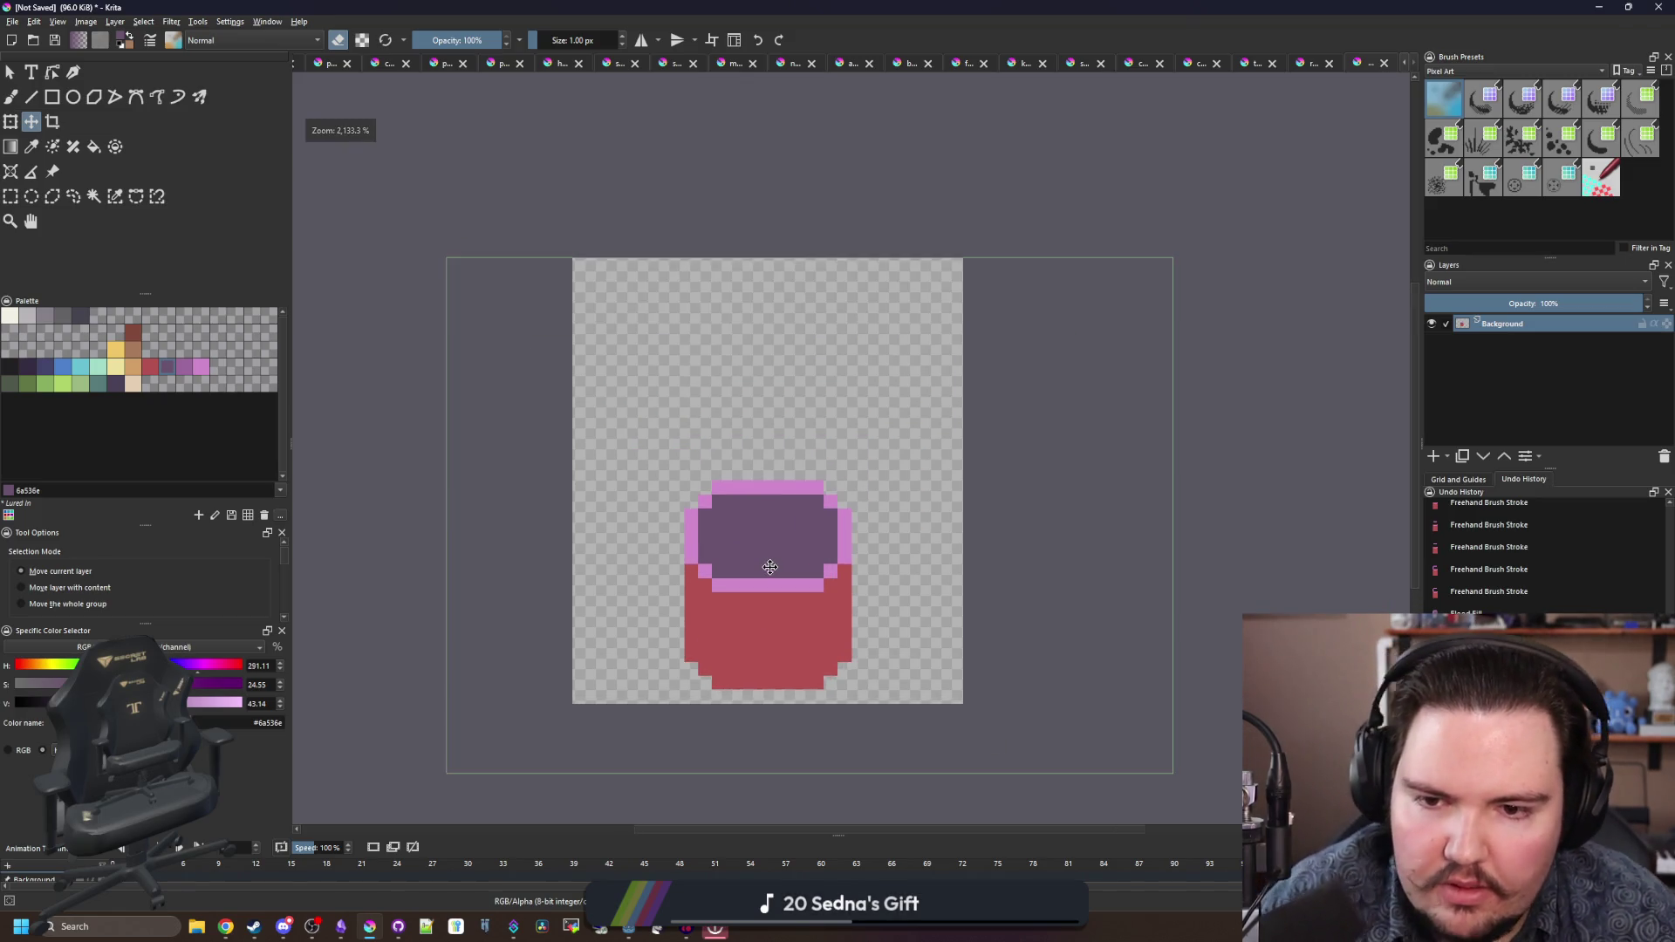
scroll(804, 482, "up", 1)
key("b")
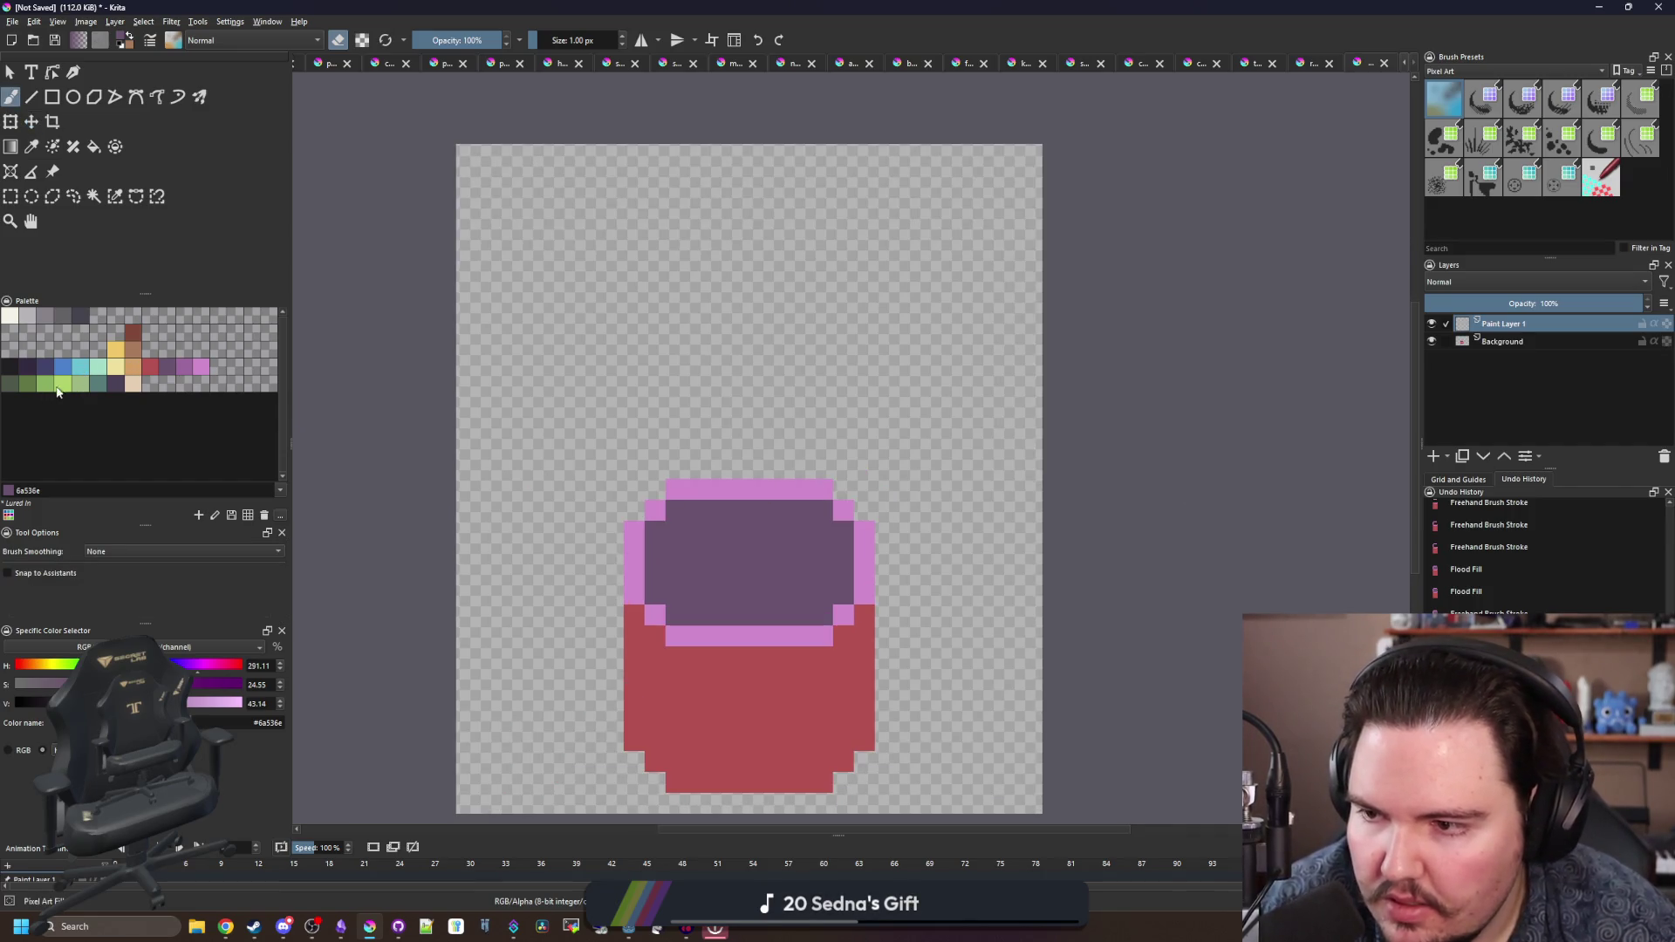
left_click(86, 384)
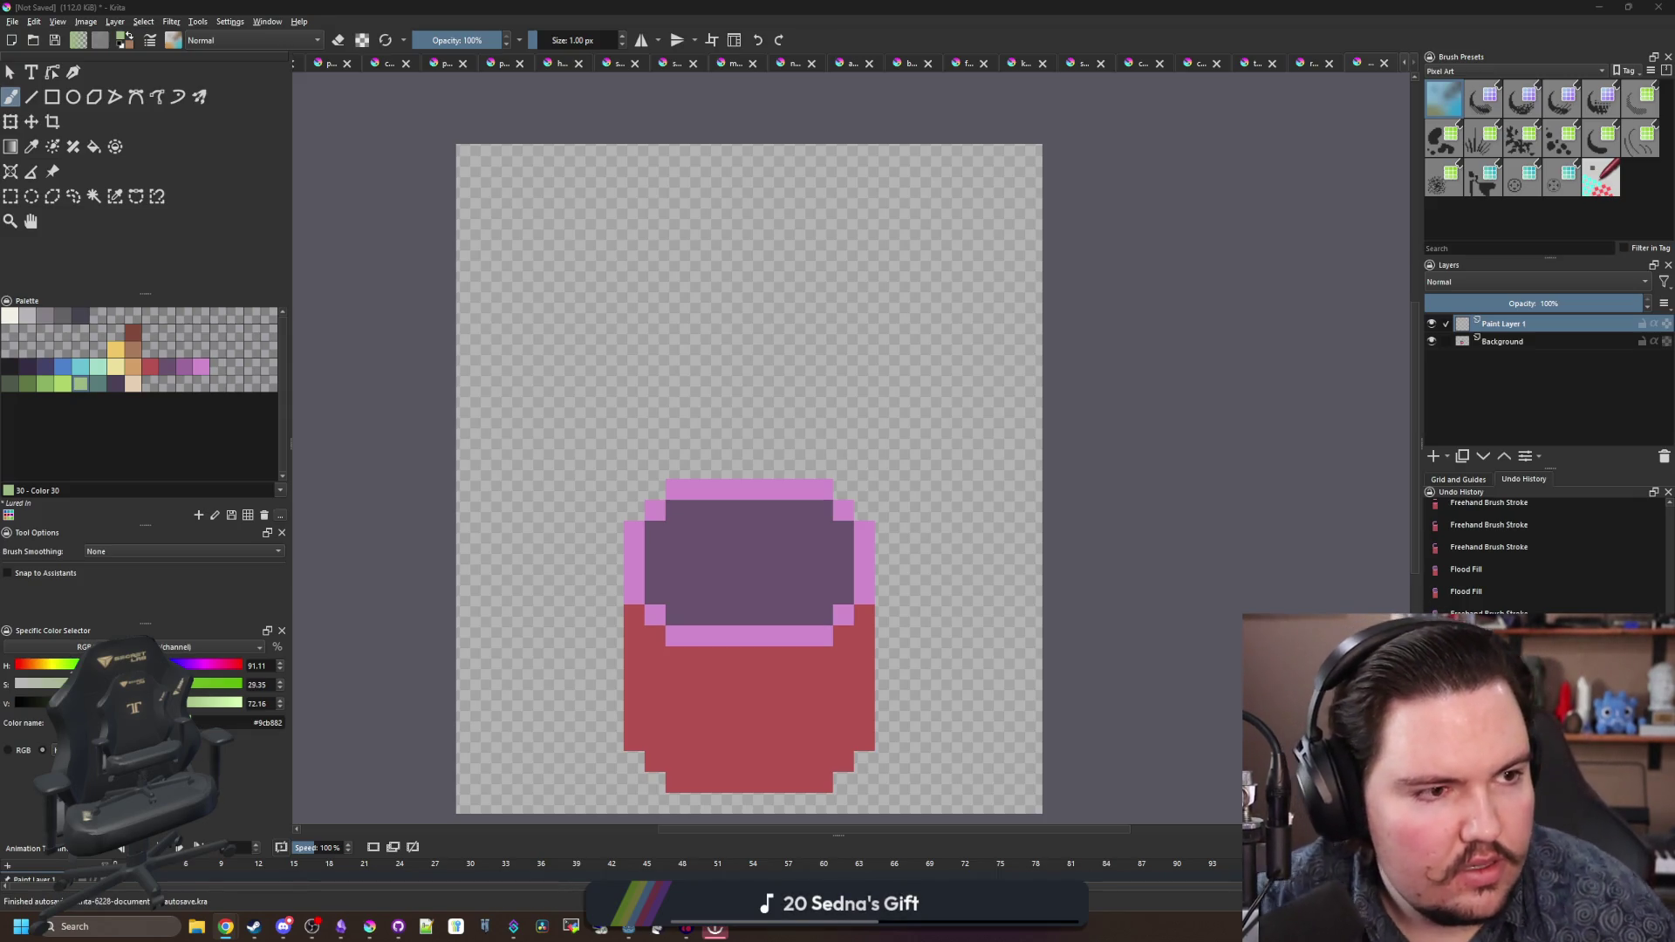
- Browse the decorative plant image results, previewing several plant decor photos
key("alt+Tab")
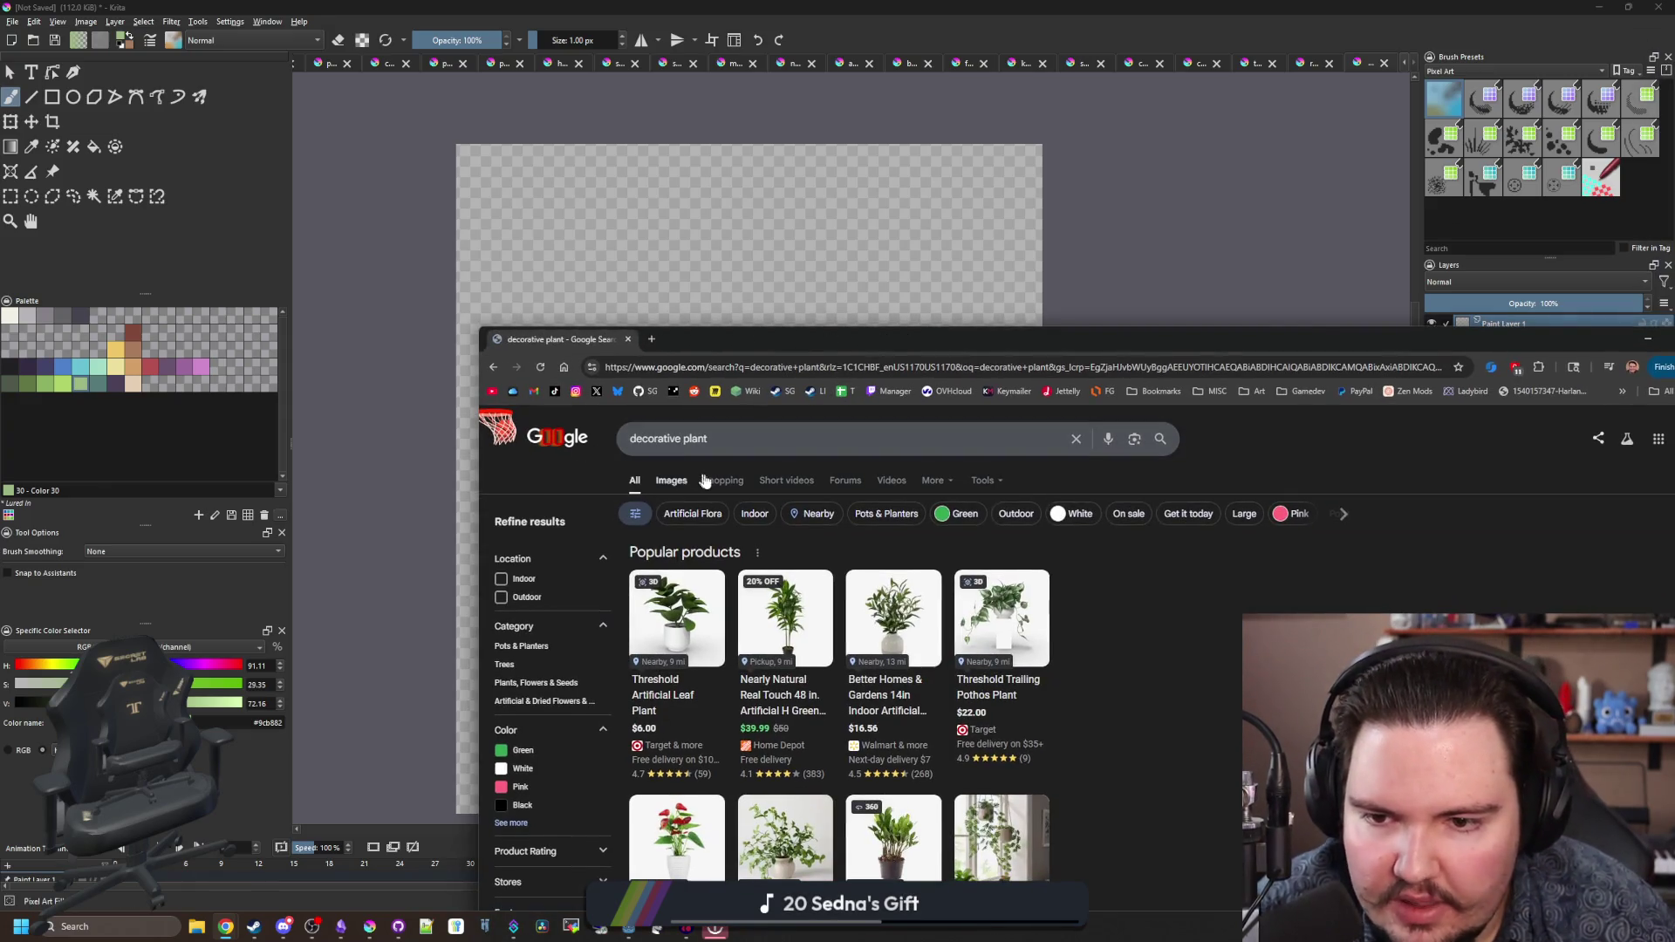
left_click(671, 481)
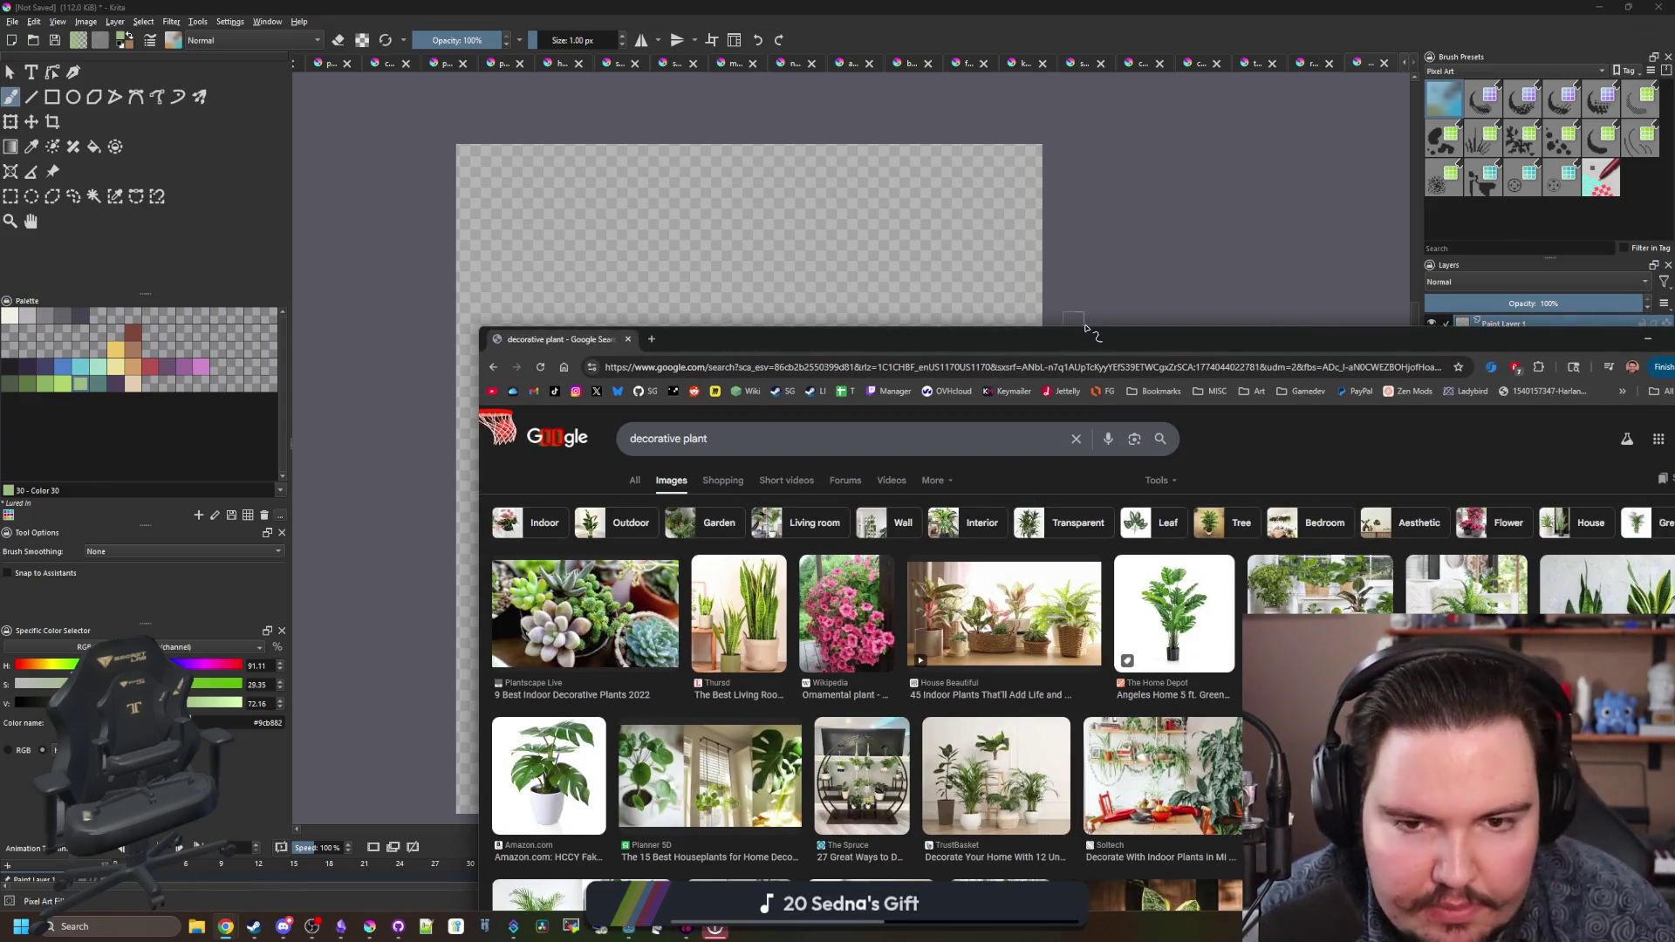
left_click_drag(1084, 329, 802, 6)
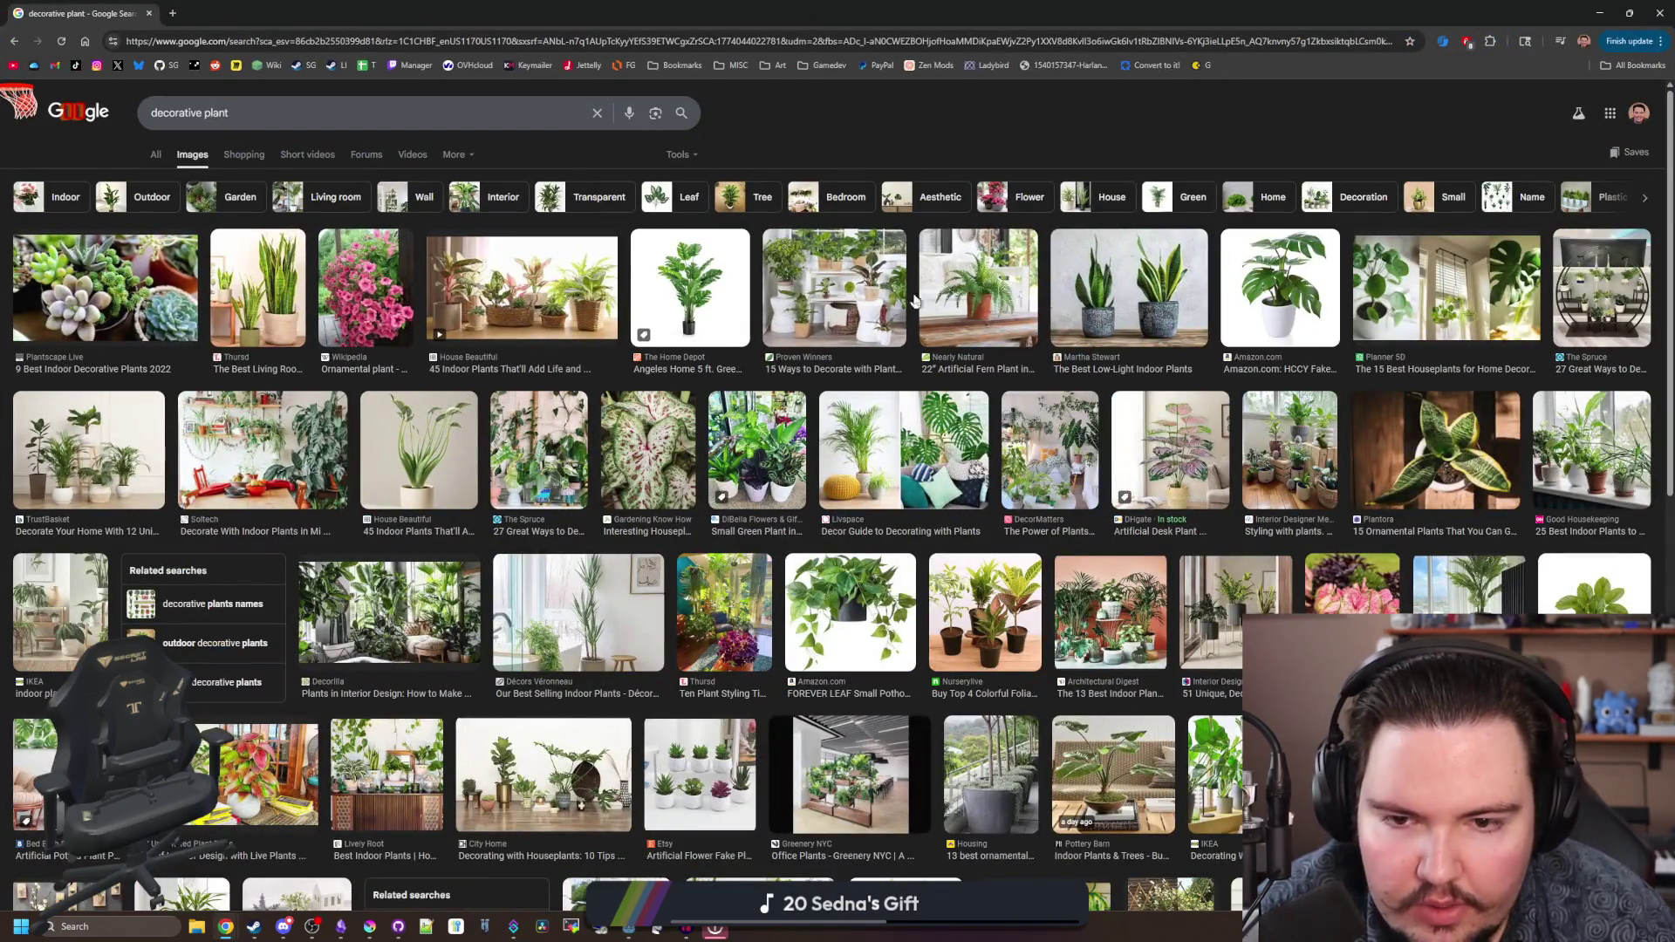
left_click(908, 446)
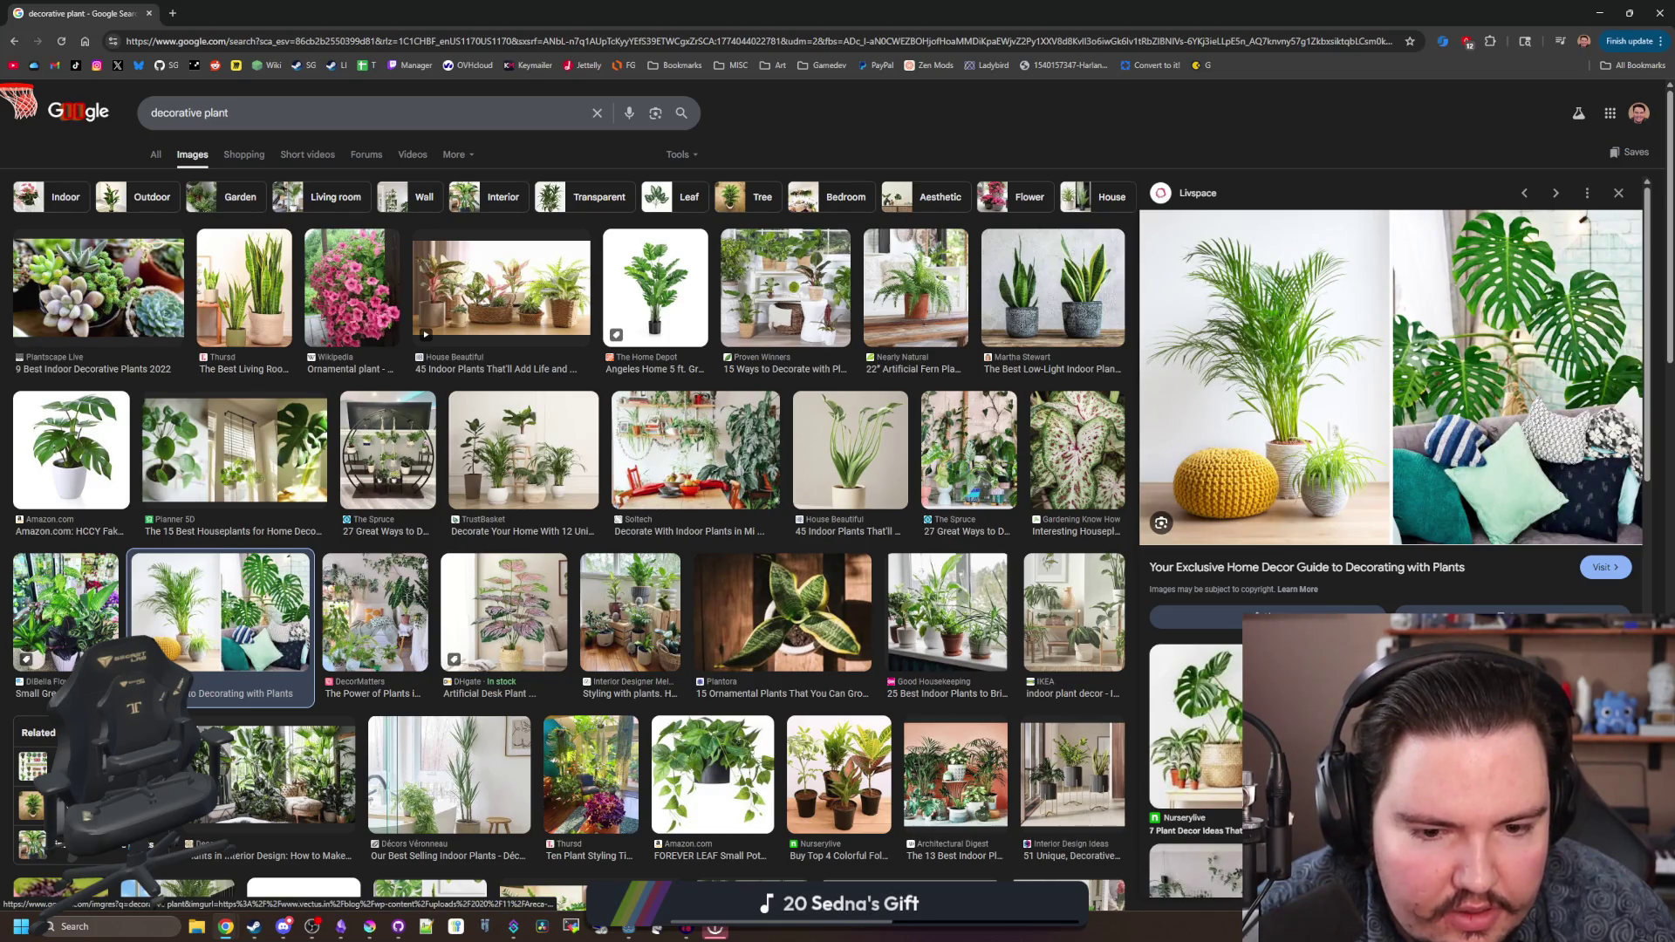
left_click(1237, 739)
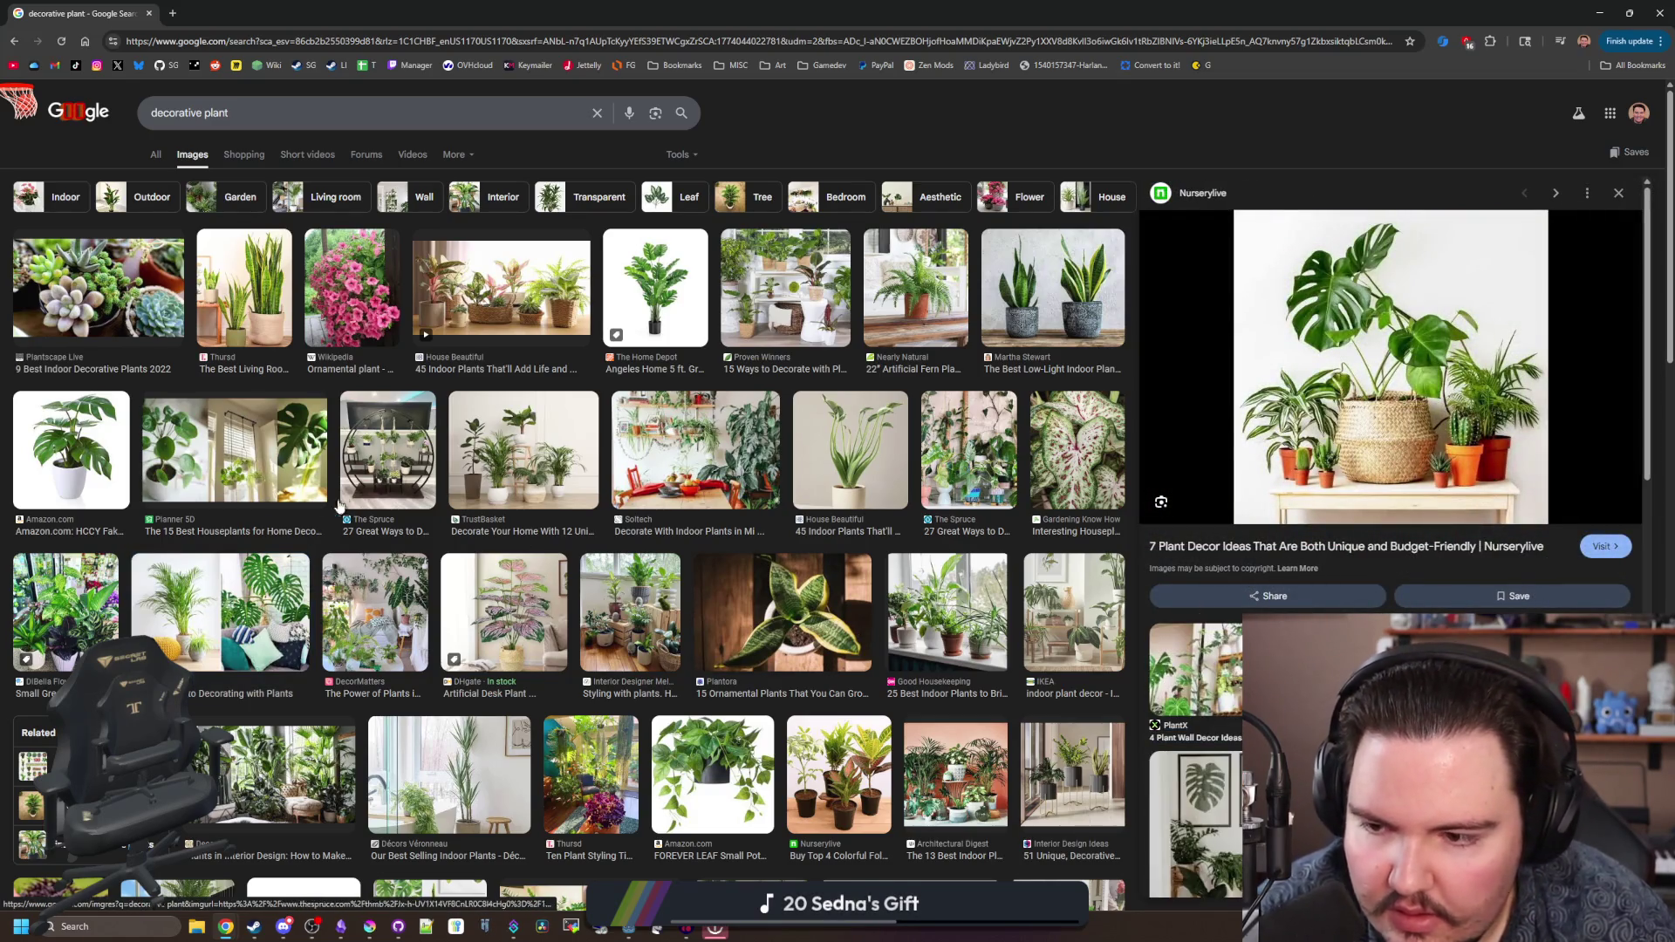
left_click(291, 571)
left_click(83, 449)
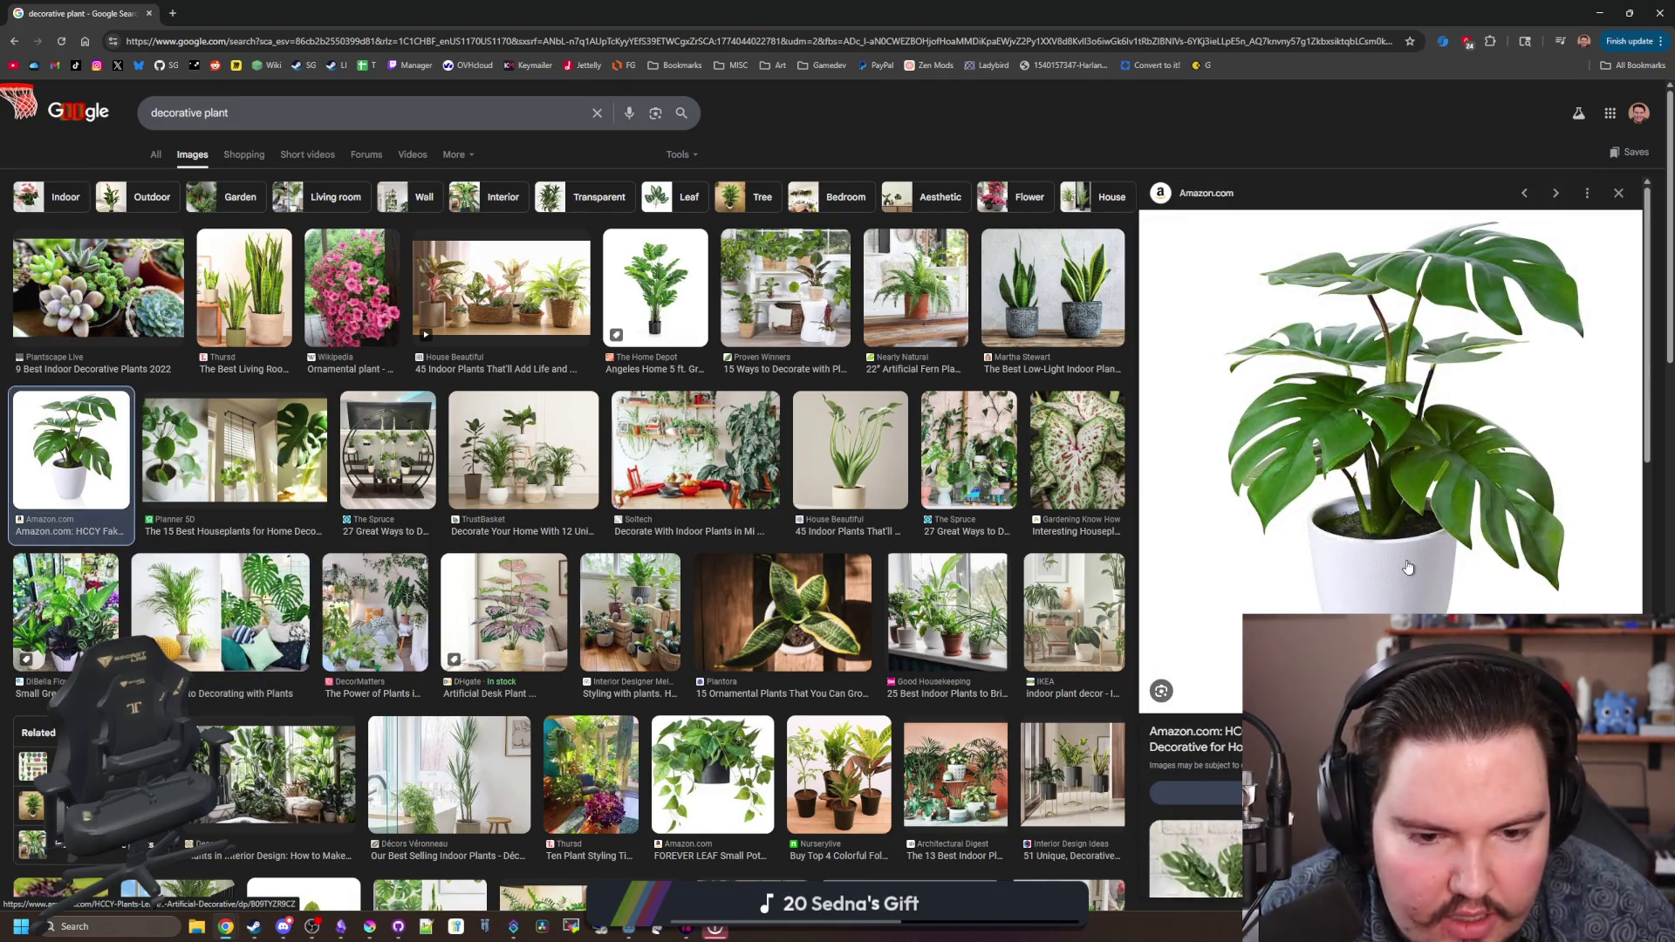
scroll(1396, 410, "down", 3)
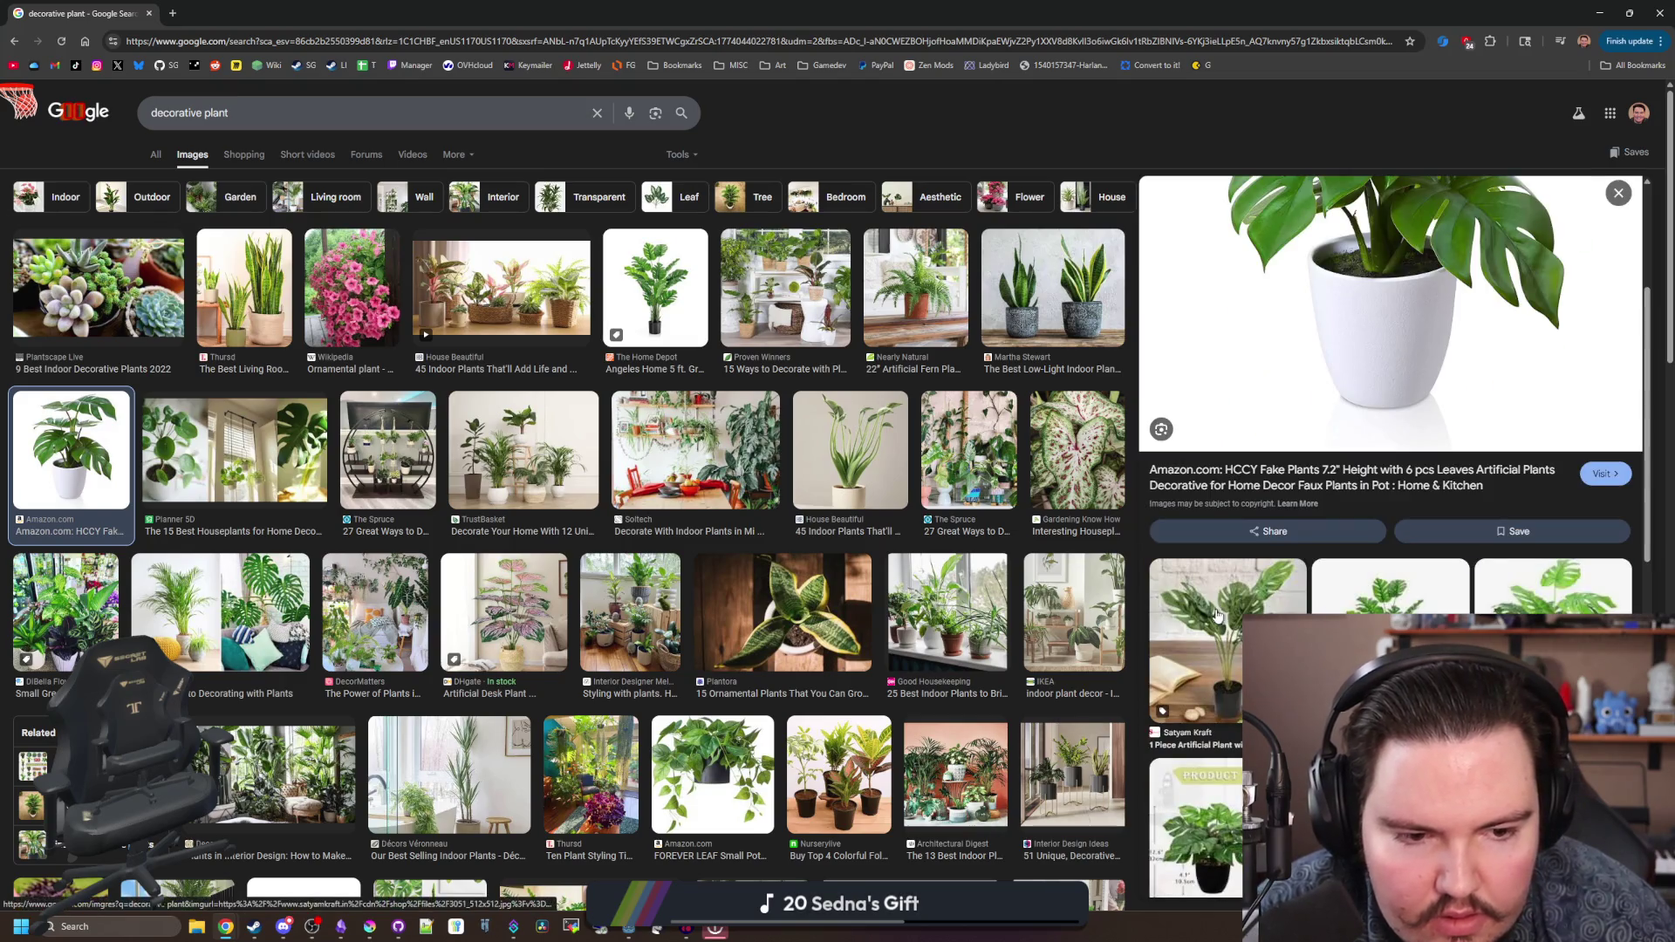
left_click(155, 153)
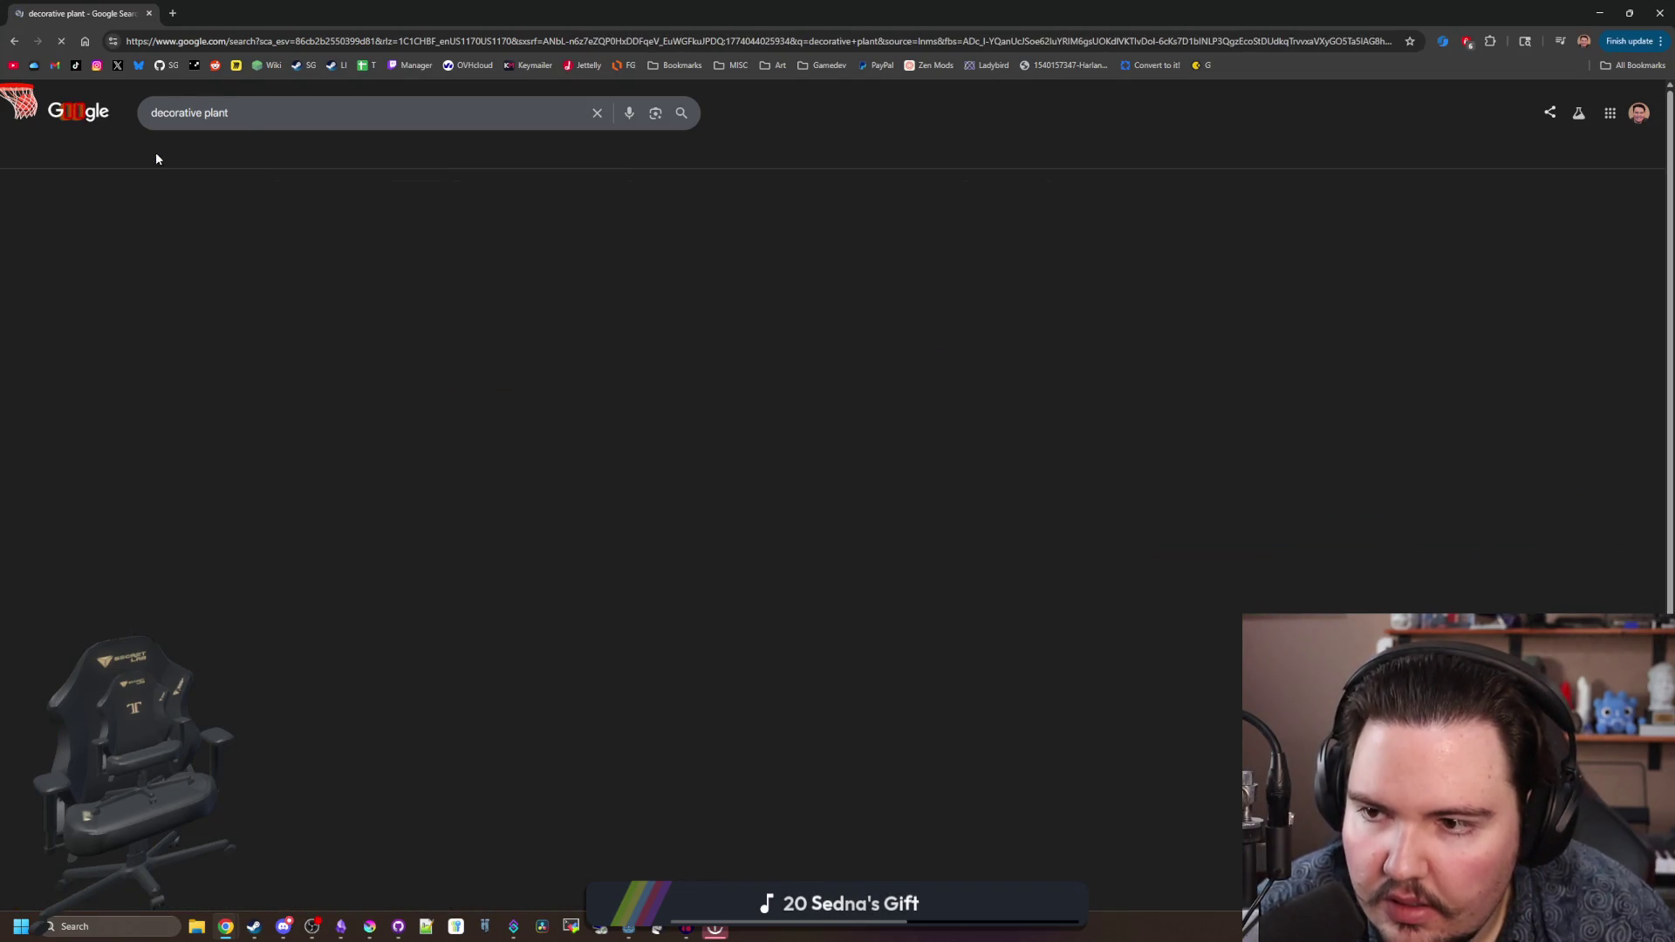
scroll(328, 396, "down", 5)
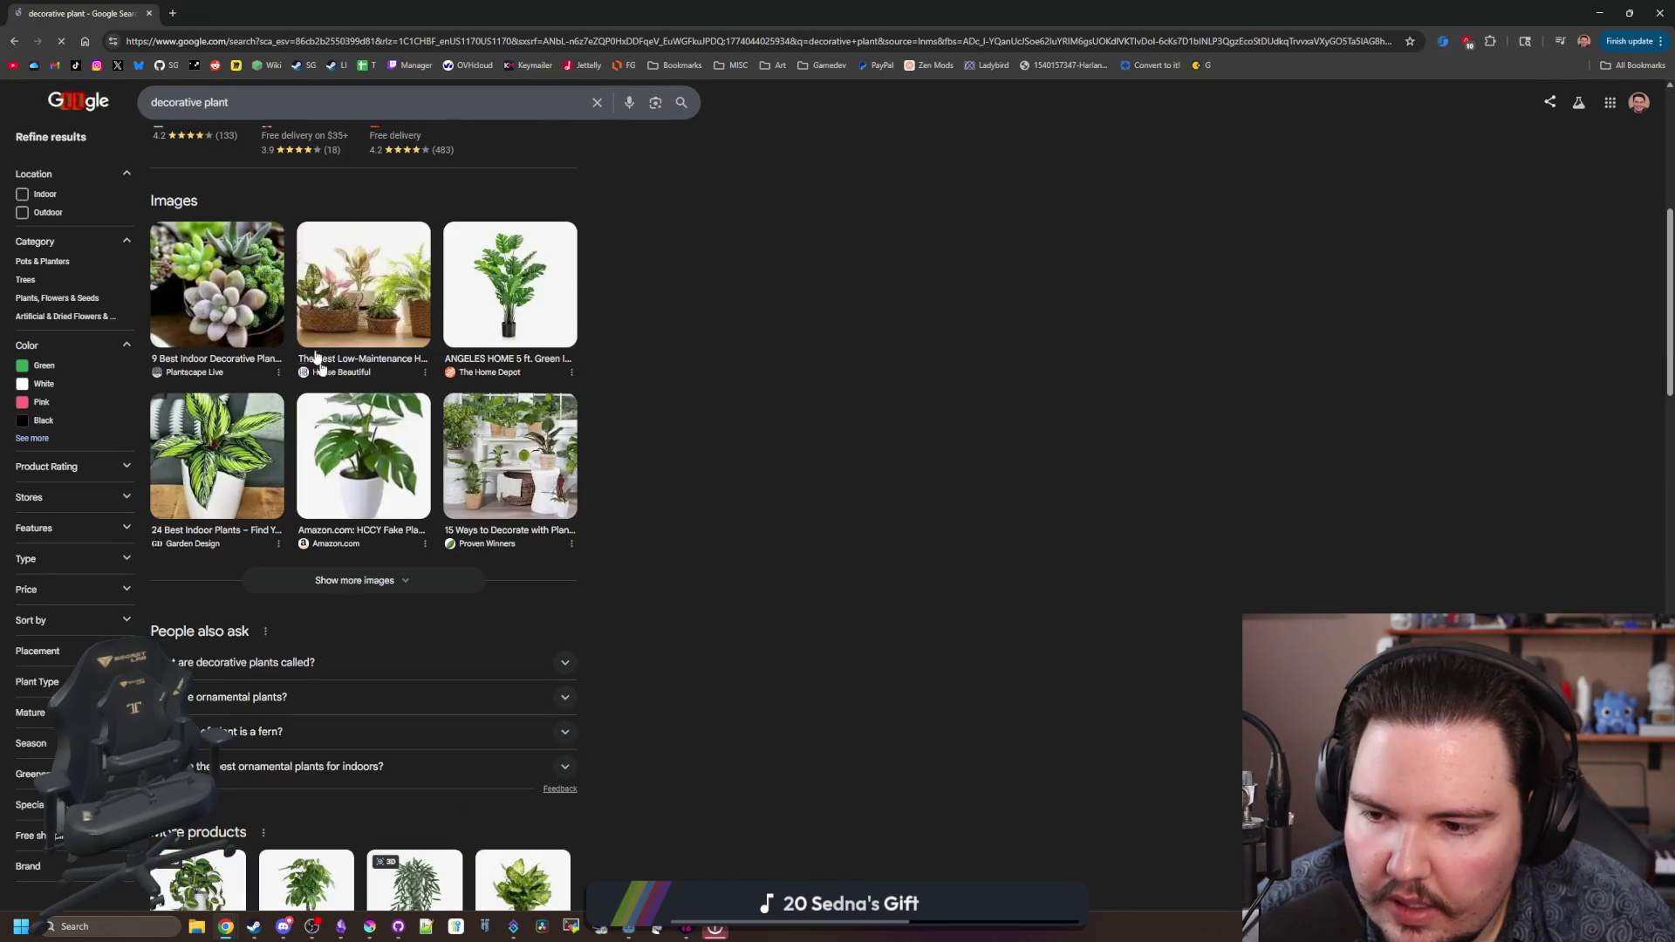
left_click(381, 668)
scroll(378, 669, "up", 5)
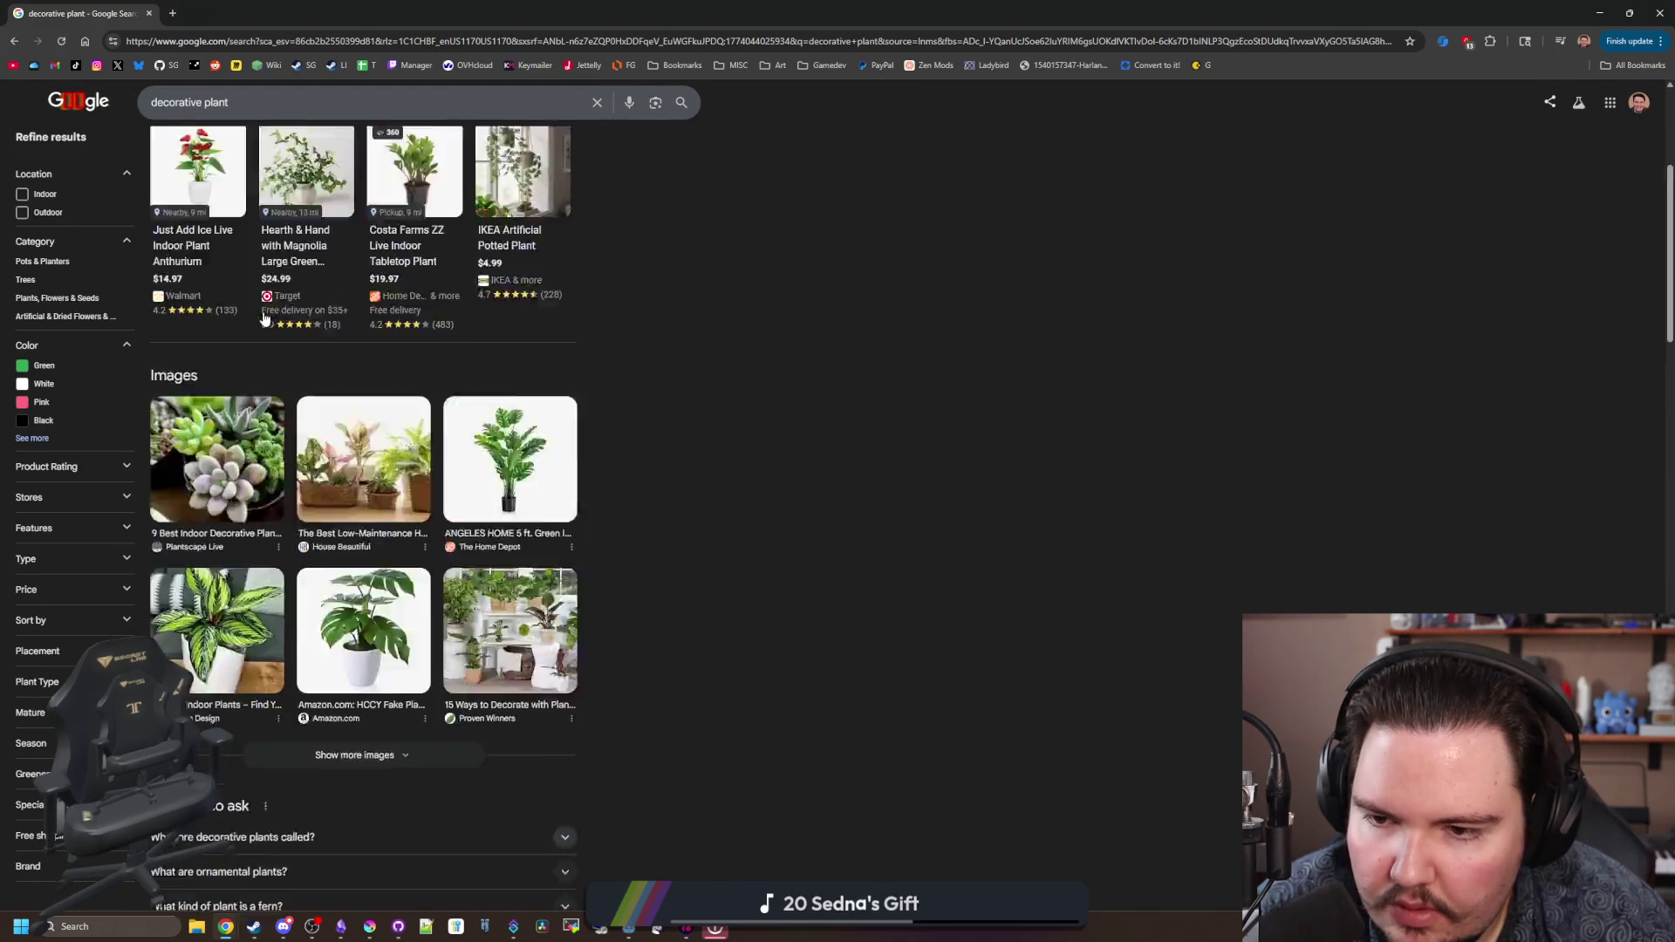
- Search 'types of ornamental plants' and view its image results
key("ctrl+a")
type("typ")
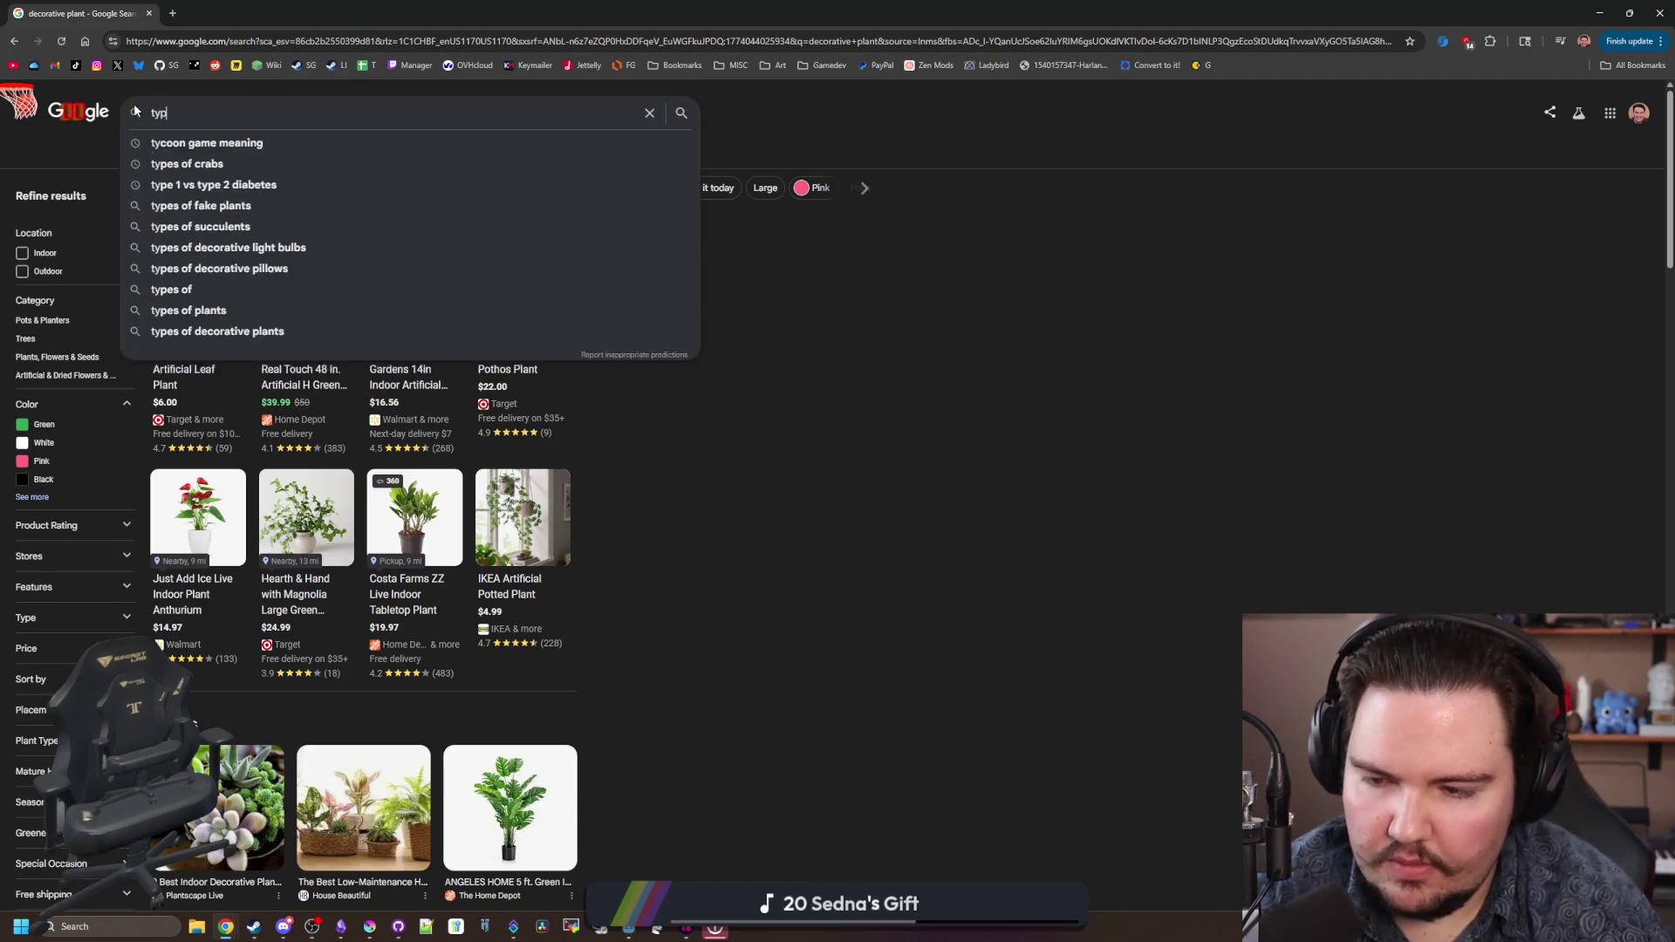
type("es of ornamental plants")
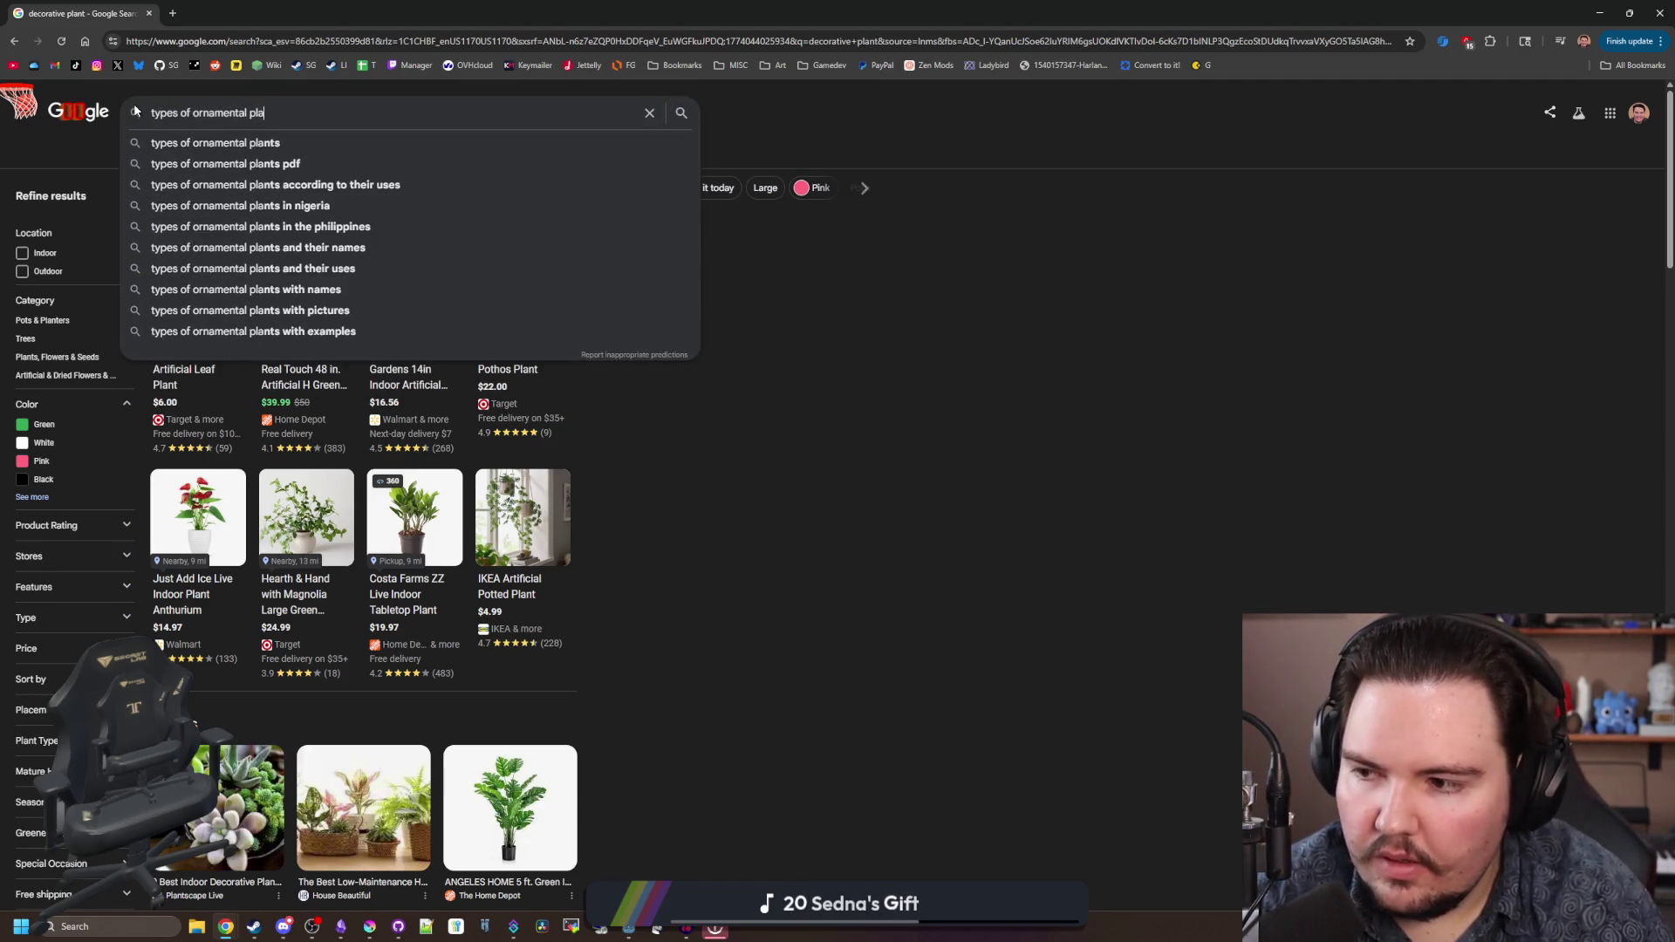
key("Return")
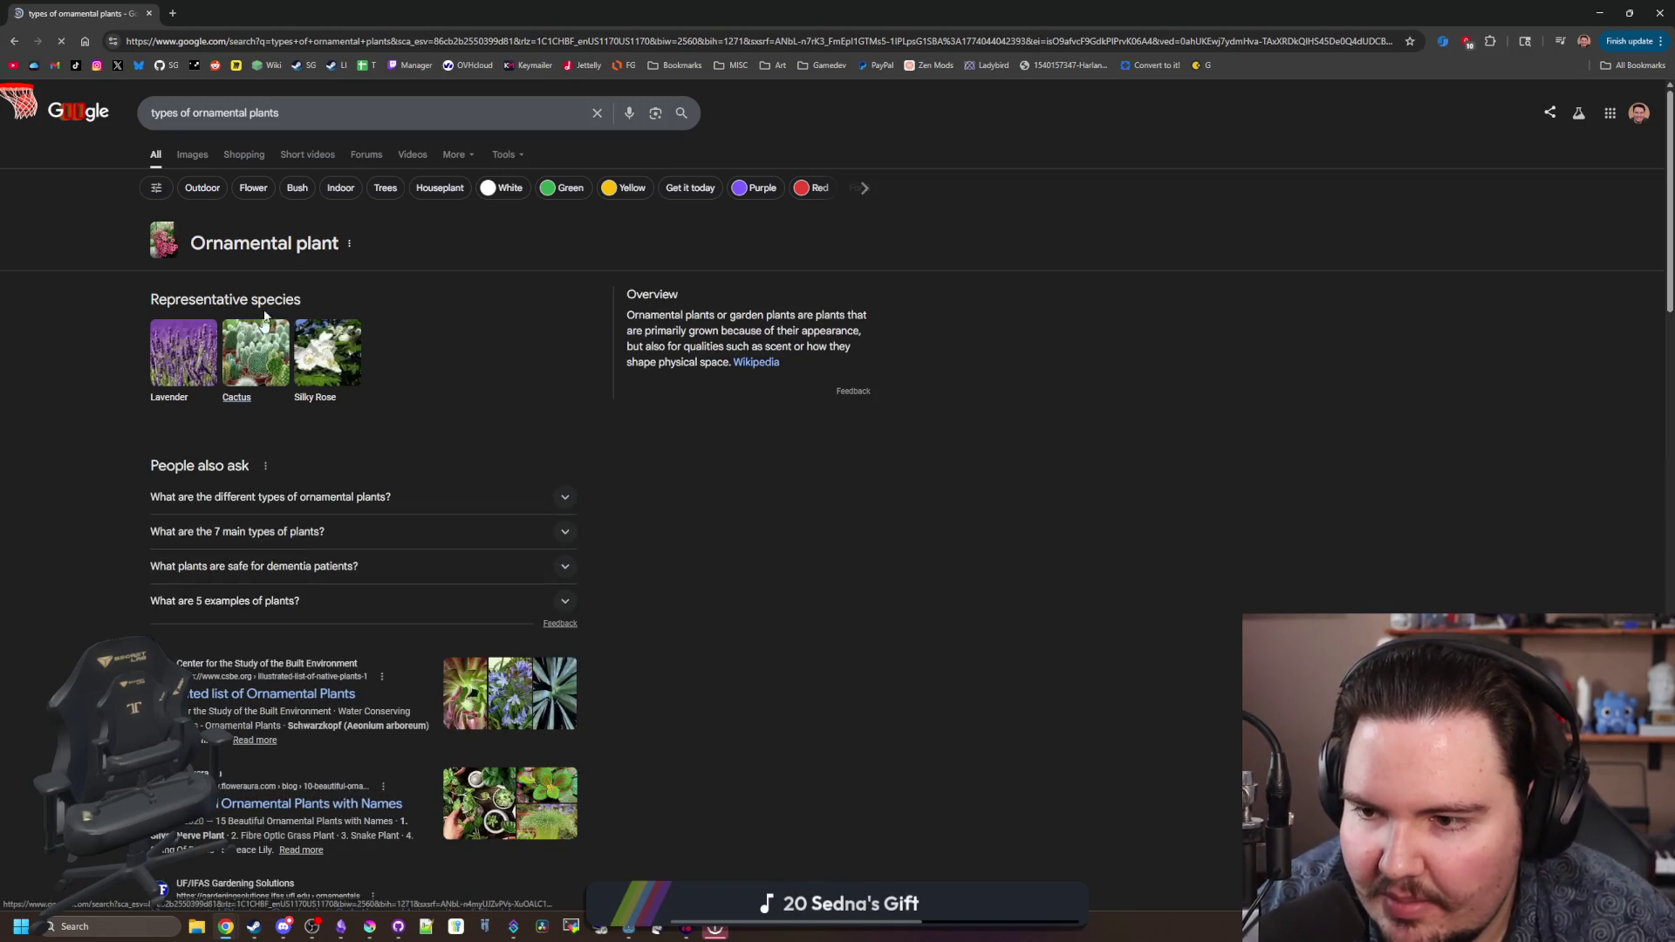
left_click(193, 155)
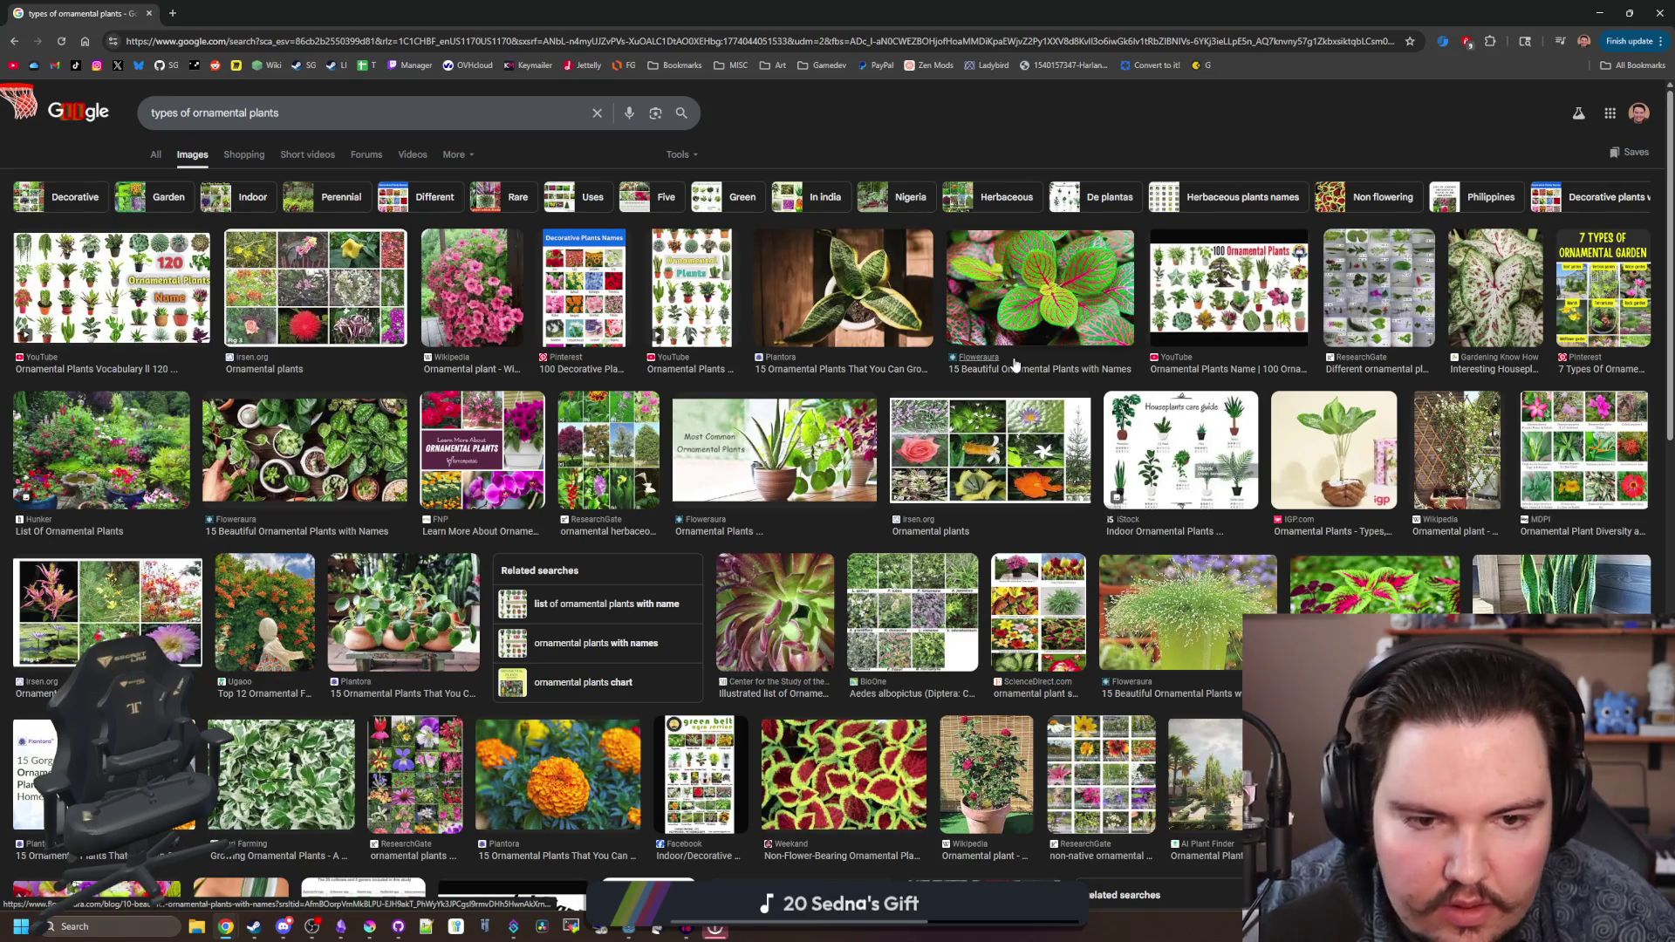
left_click(1192, 444)
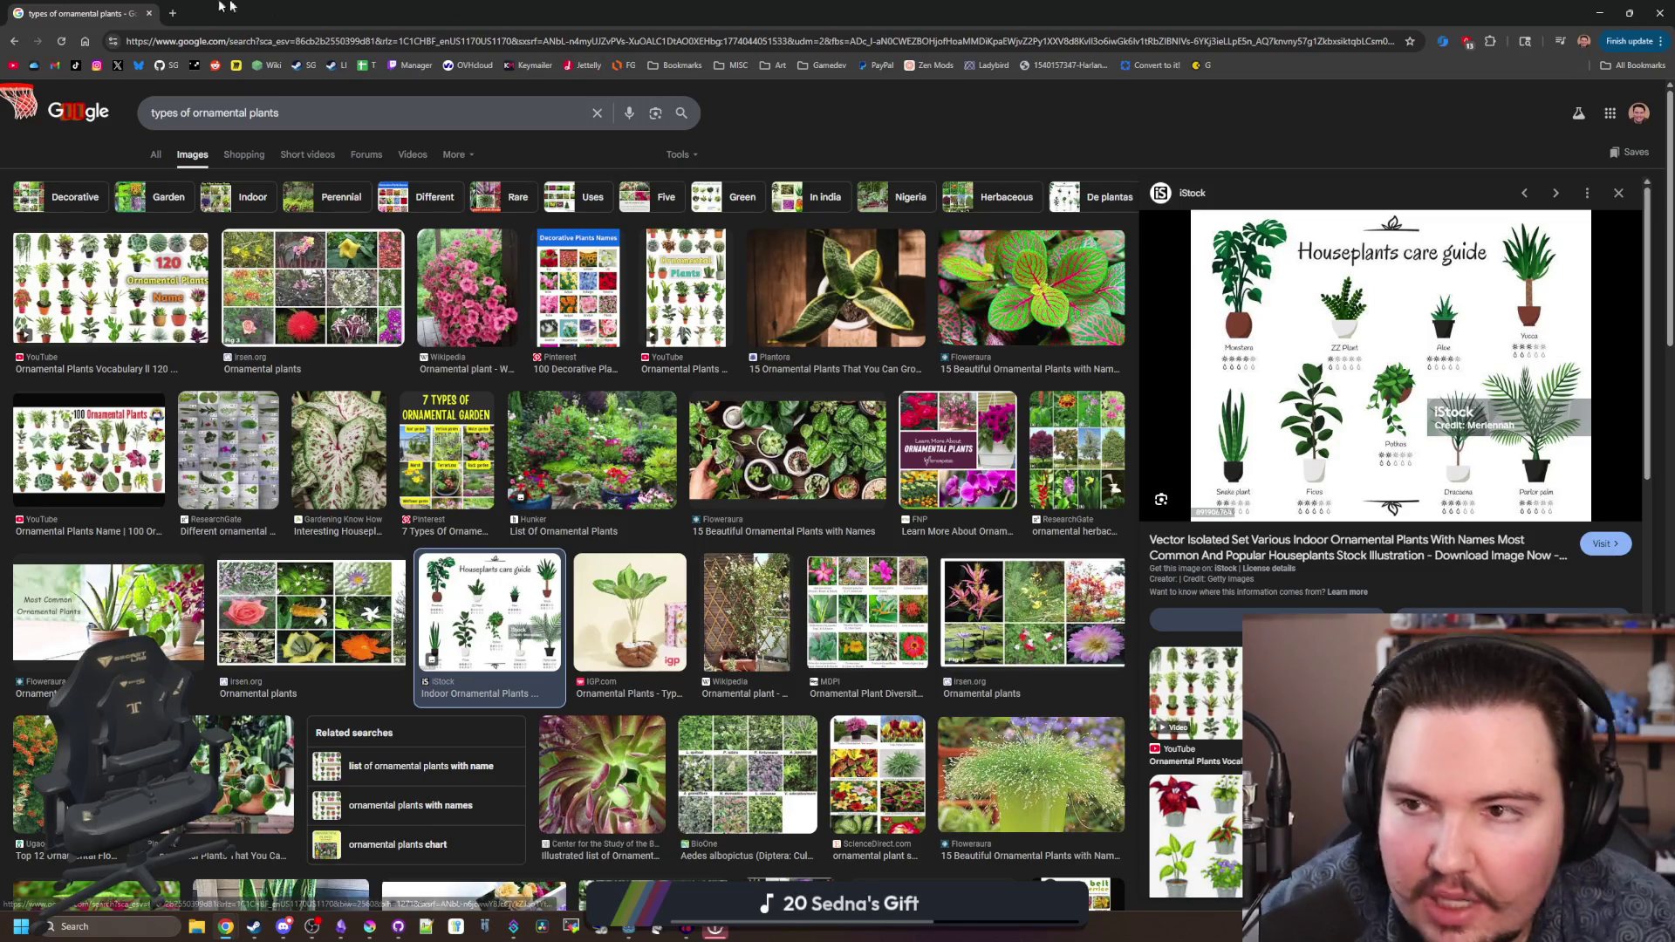
- In a new tab, search 'monstera' images and preview potted monstera photos
left_click(174, 24)
type("monstera")
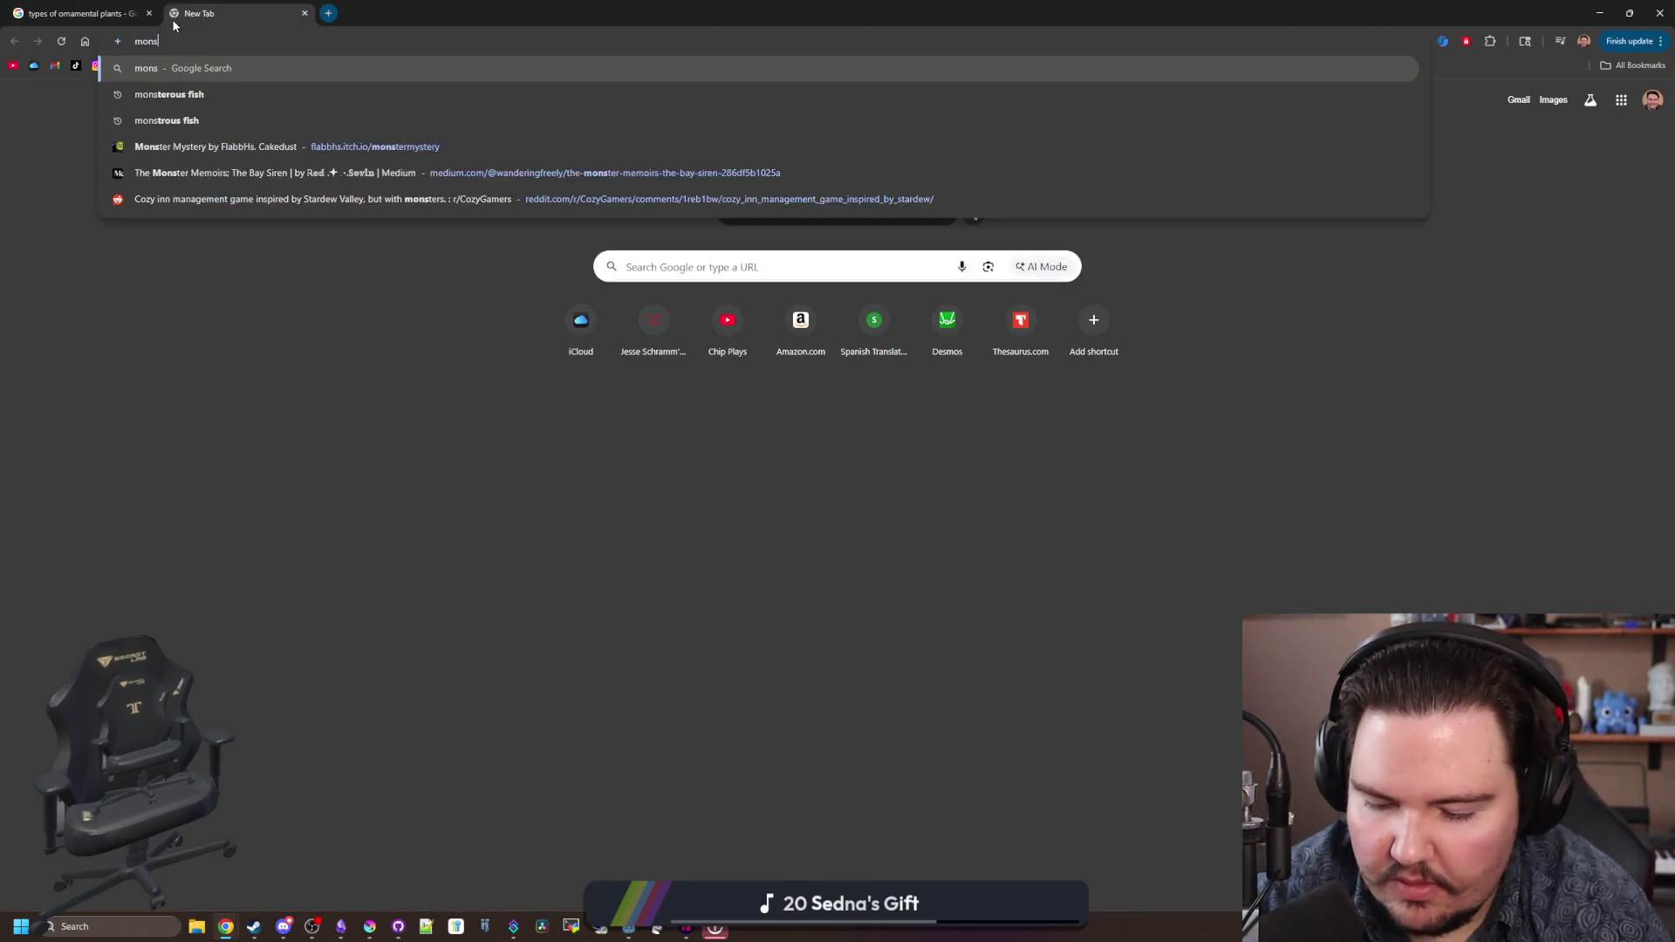
key("Return")
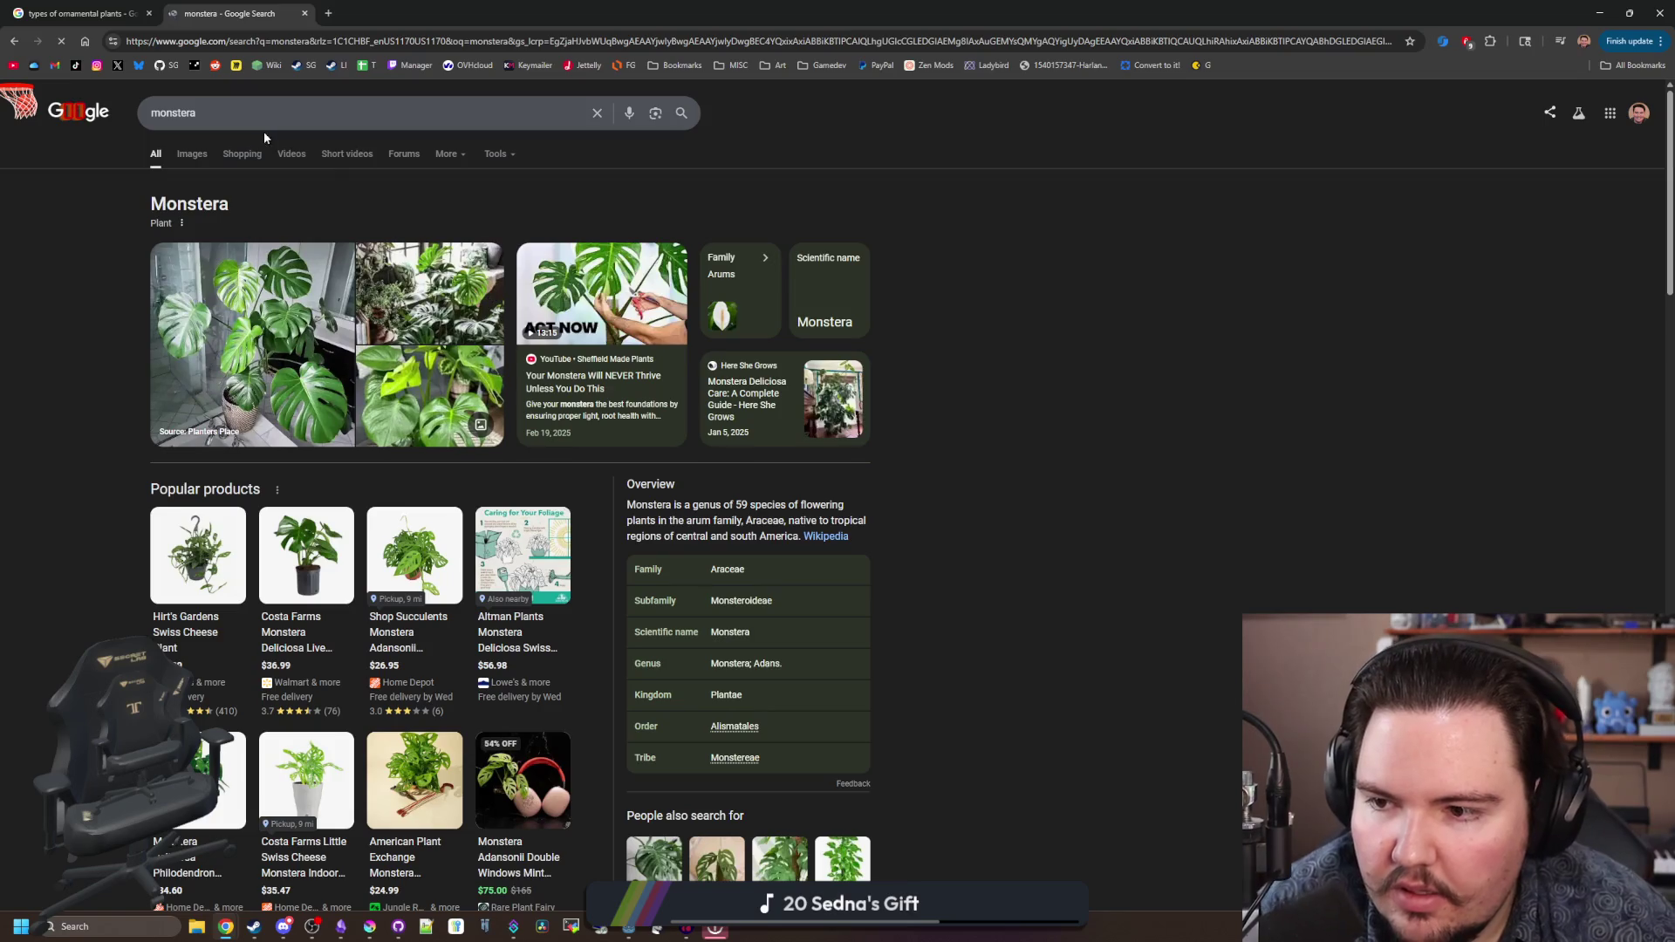
left_click(191, 154)
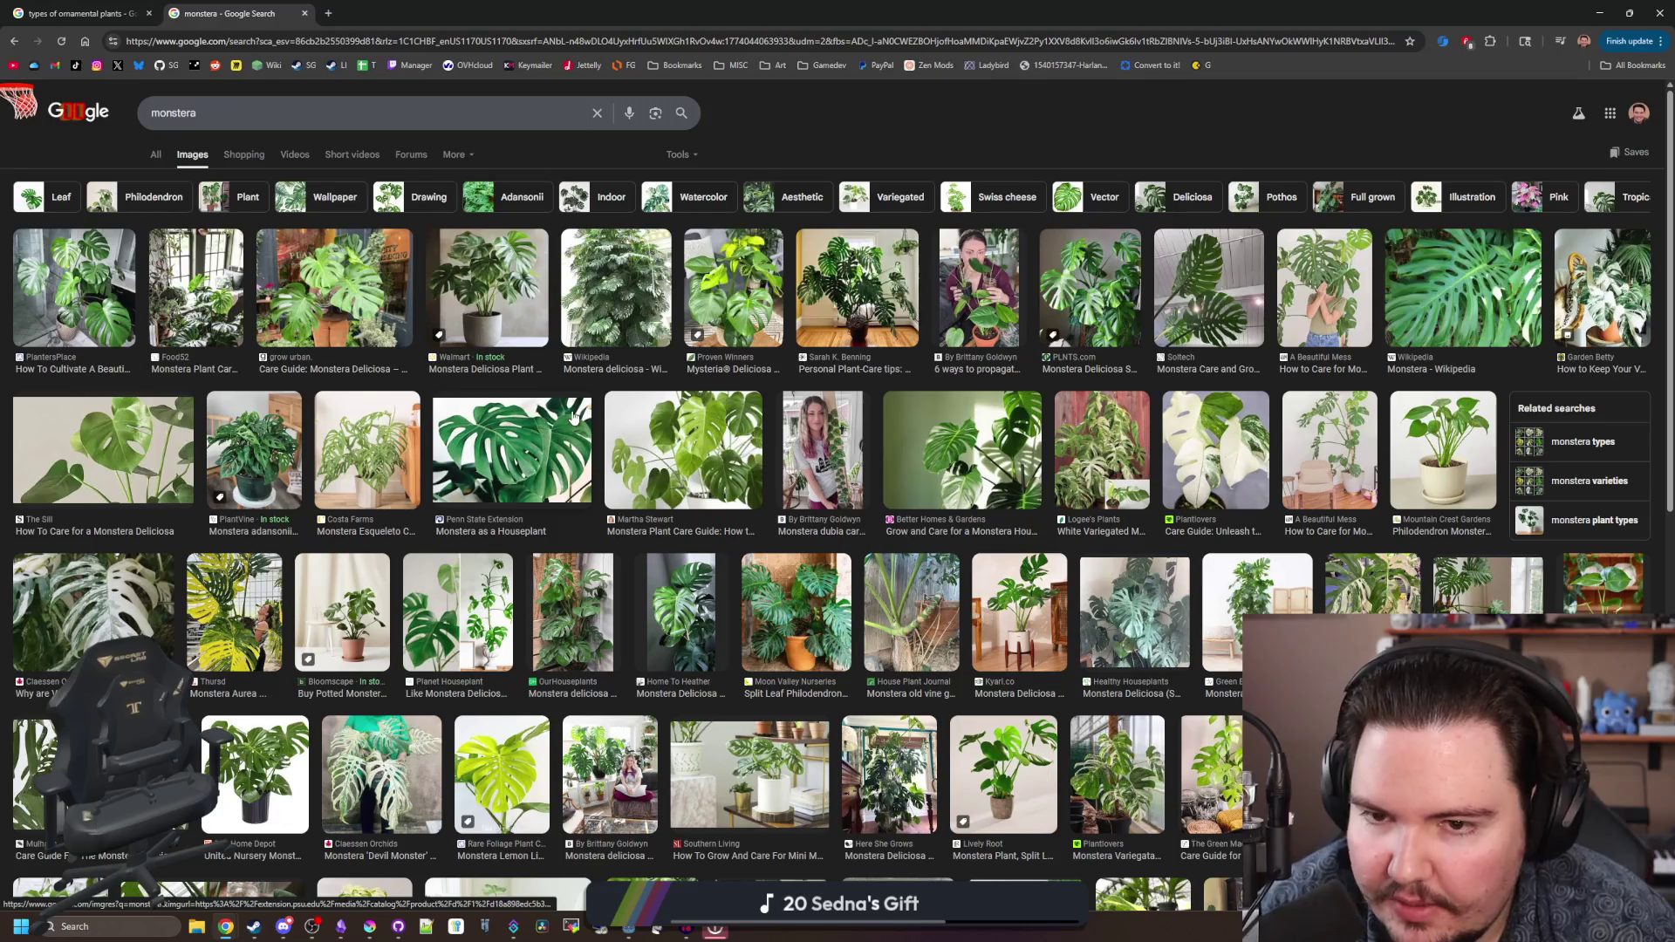
left_click(654, 293)
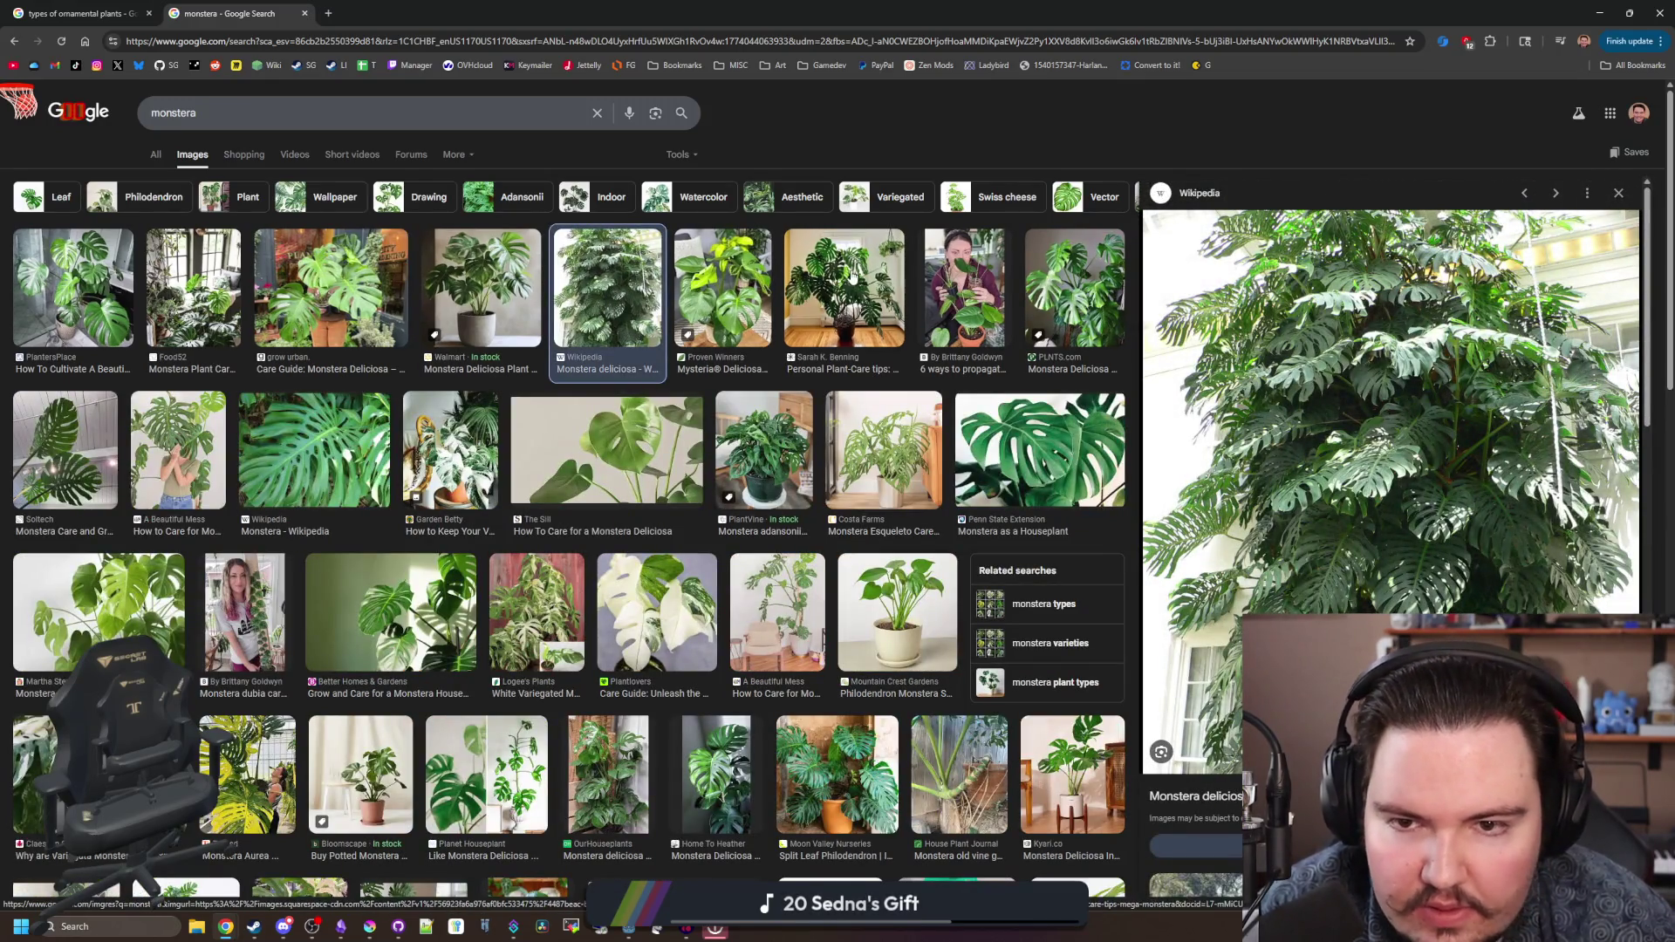
left_click(864, 278)
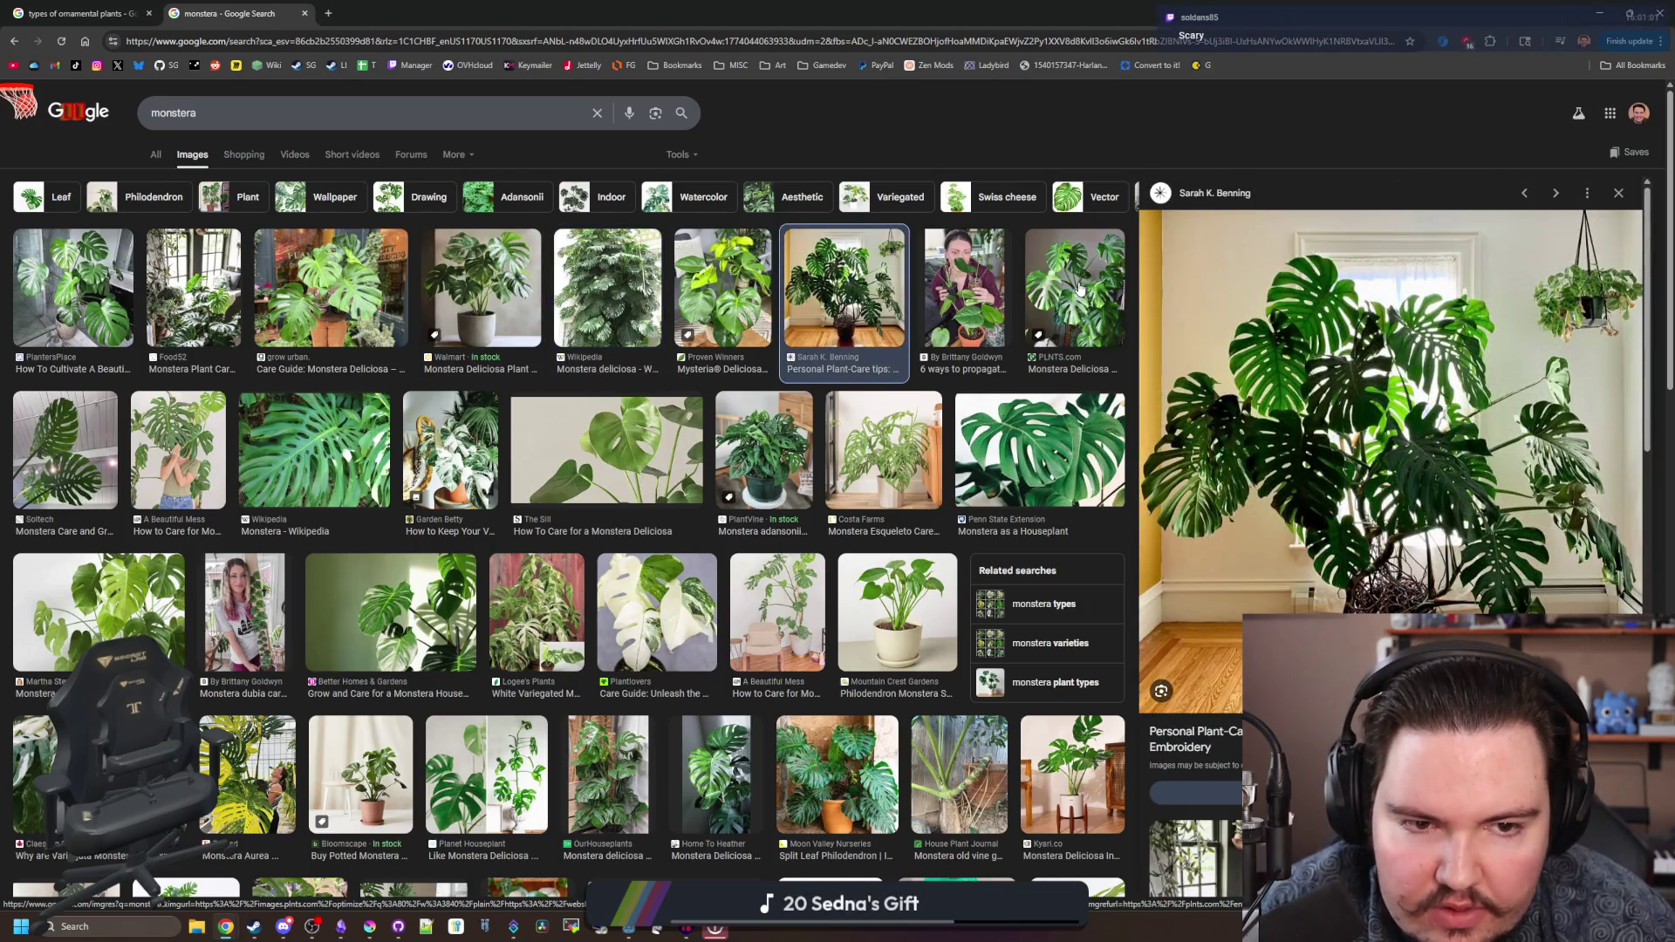
key("ctrl+shift+Tab")
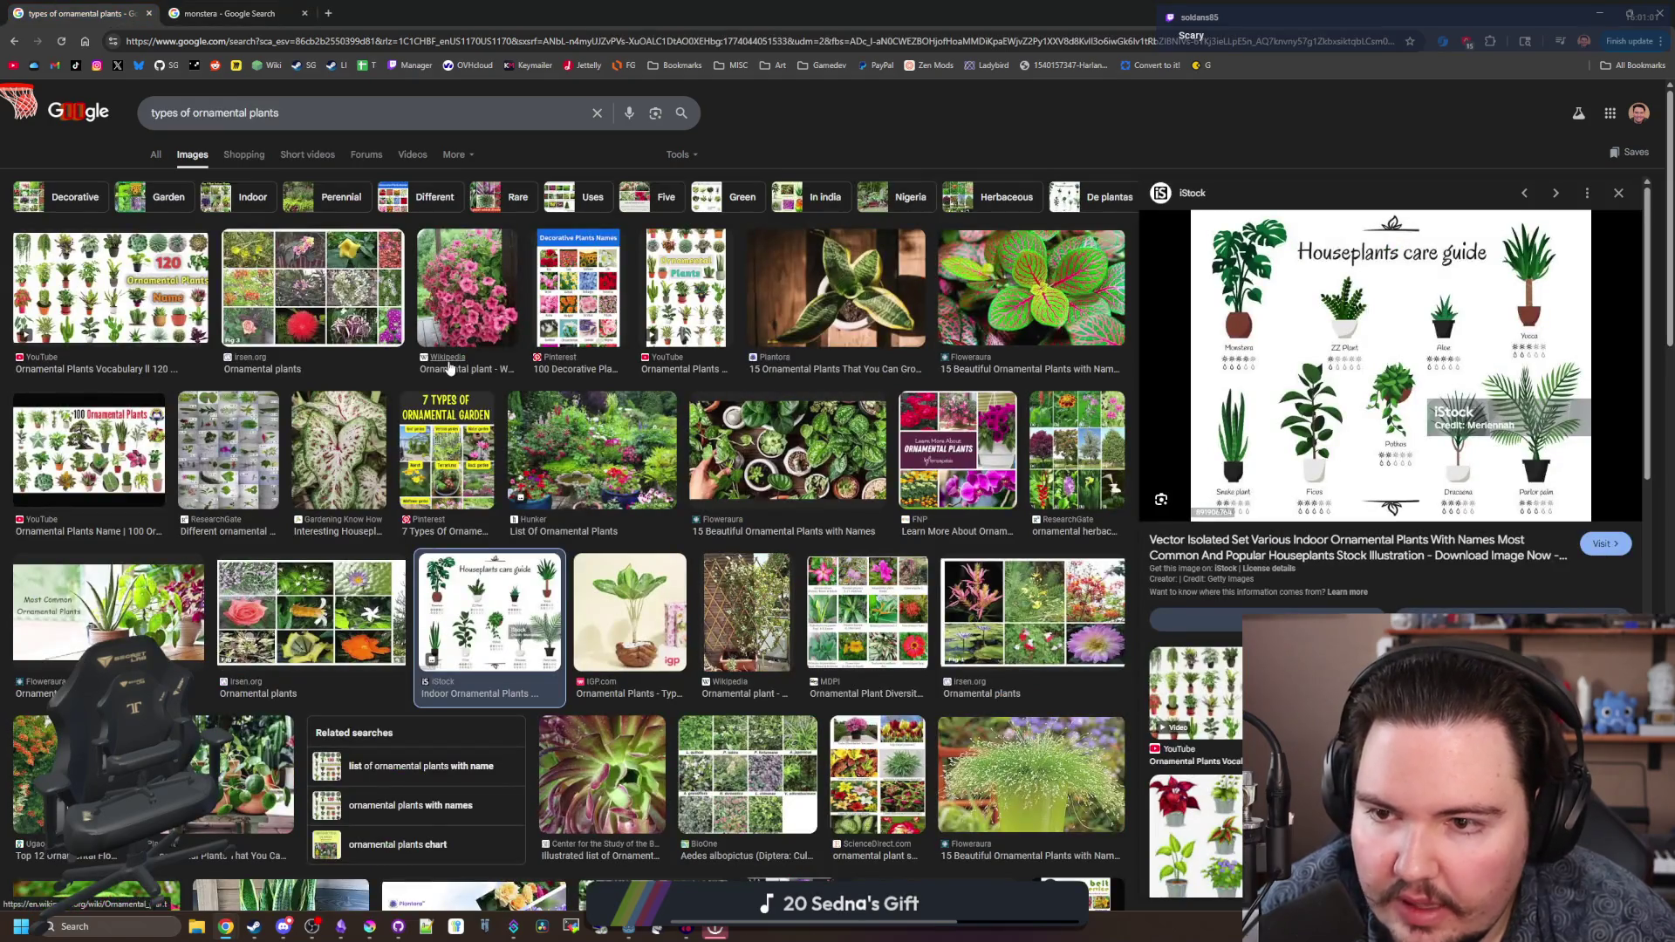
key("ctrl+Tab")
key("alt+Tab")
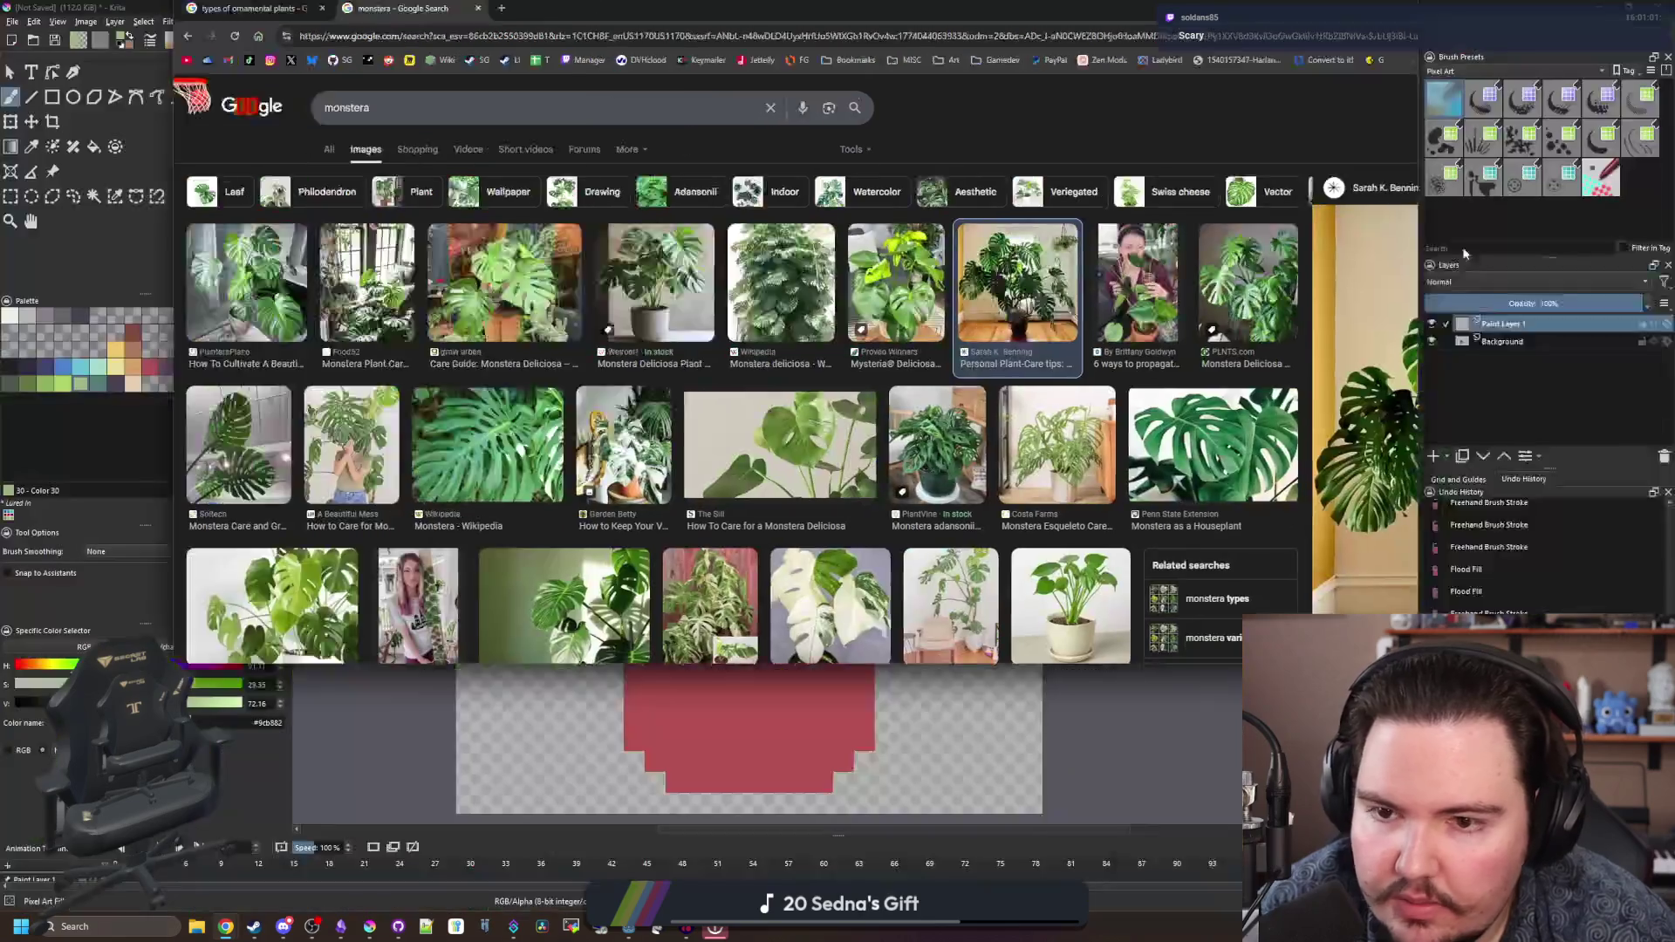
- Paint a green stem out of the pot and resize the canvas height to 38 px
scroll(689, 432, "up", 1)
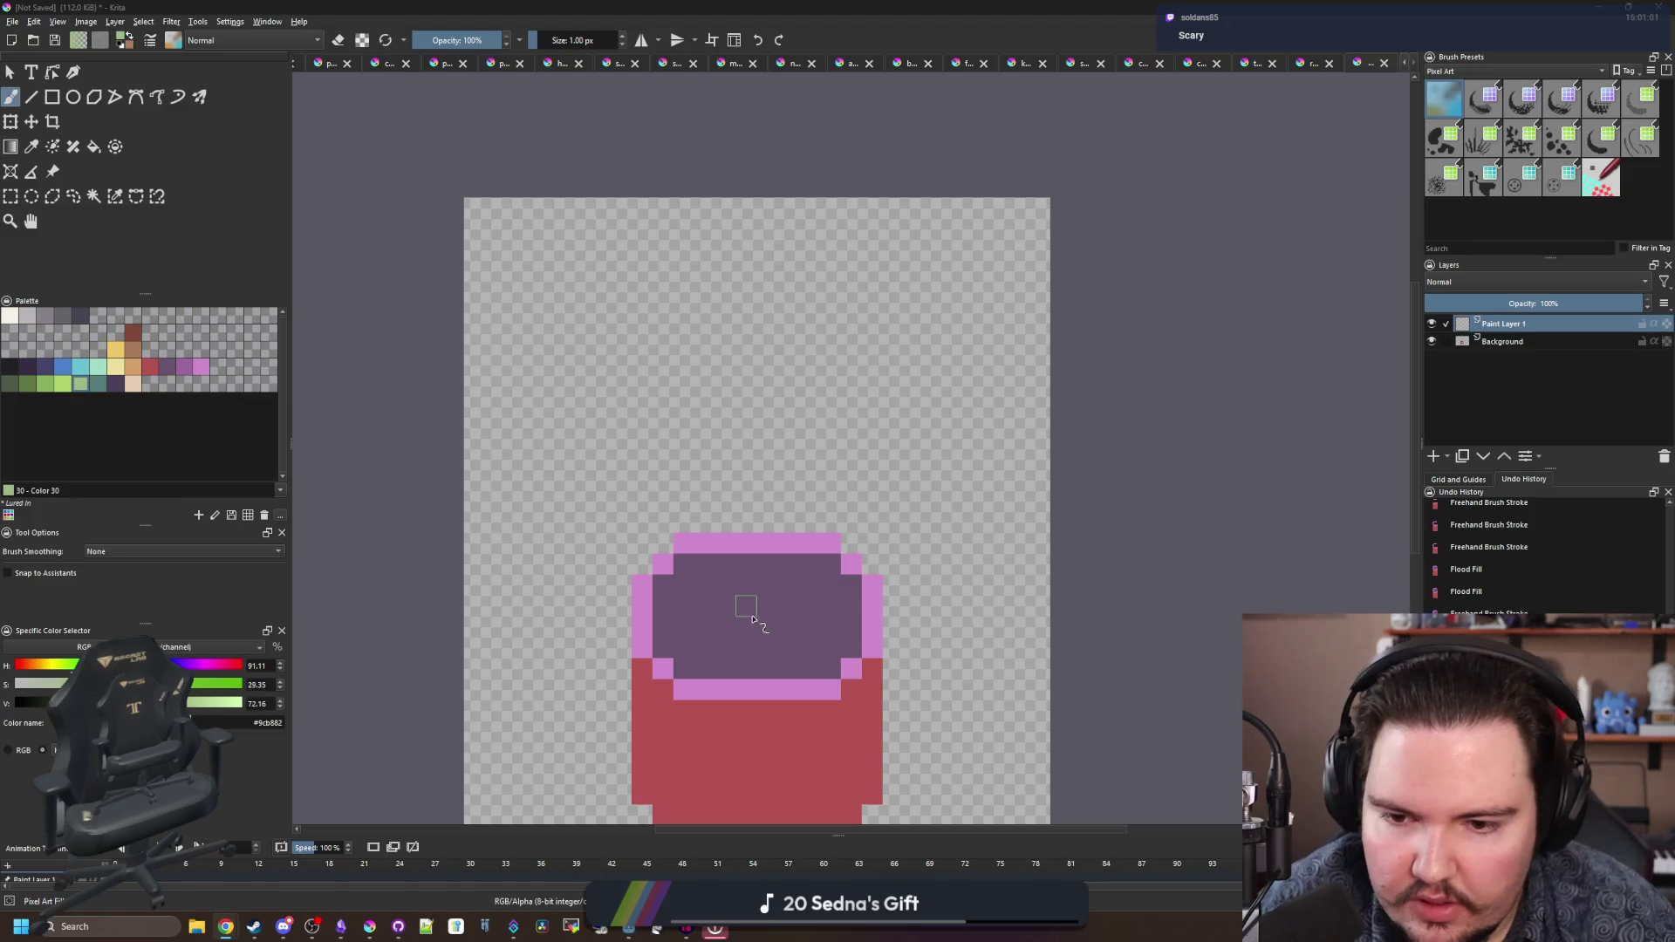
left_click_drag(751, 614, 748, 559)
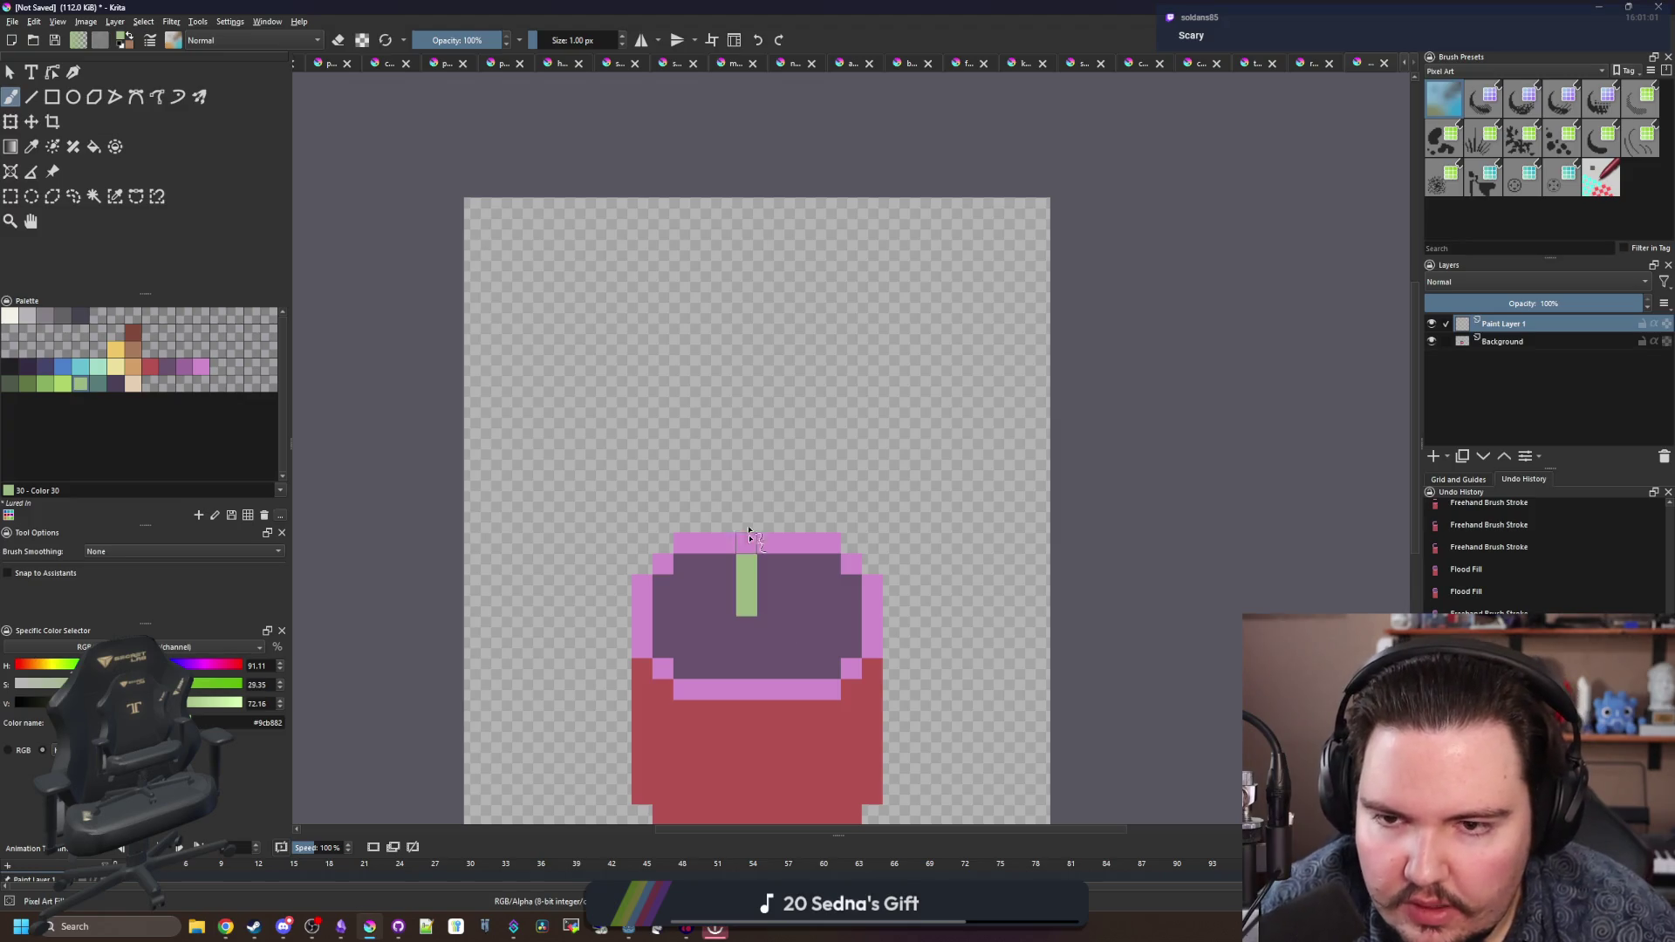
left_click(84, 24)
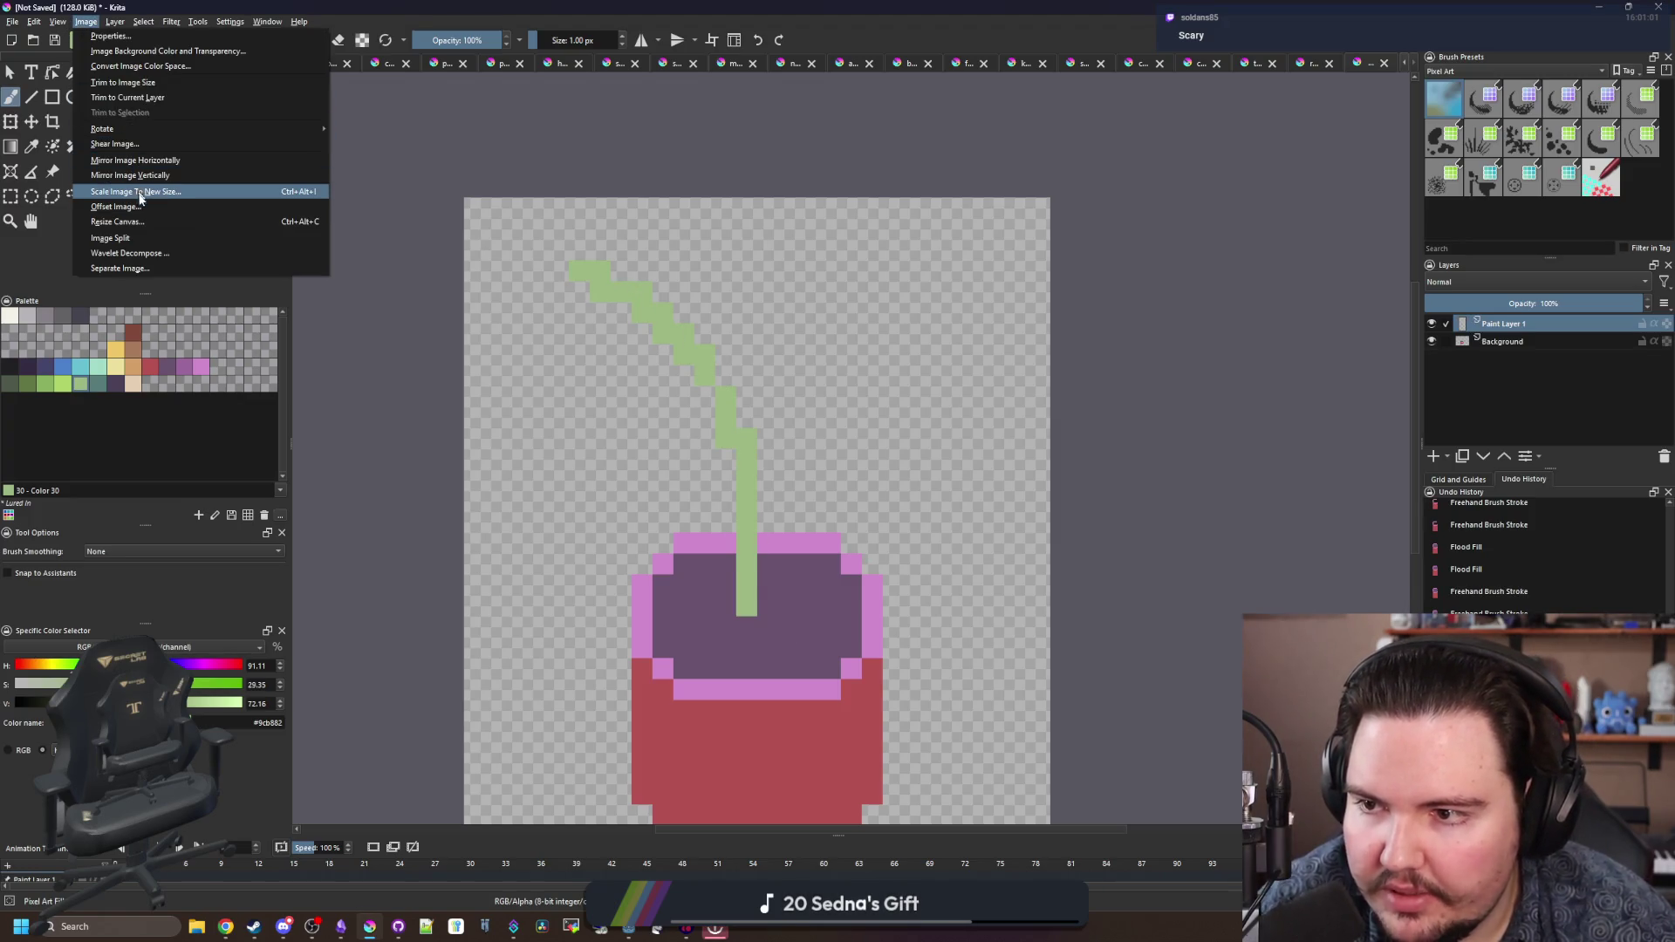
left_click(117, 222)
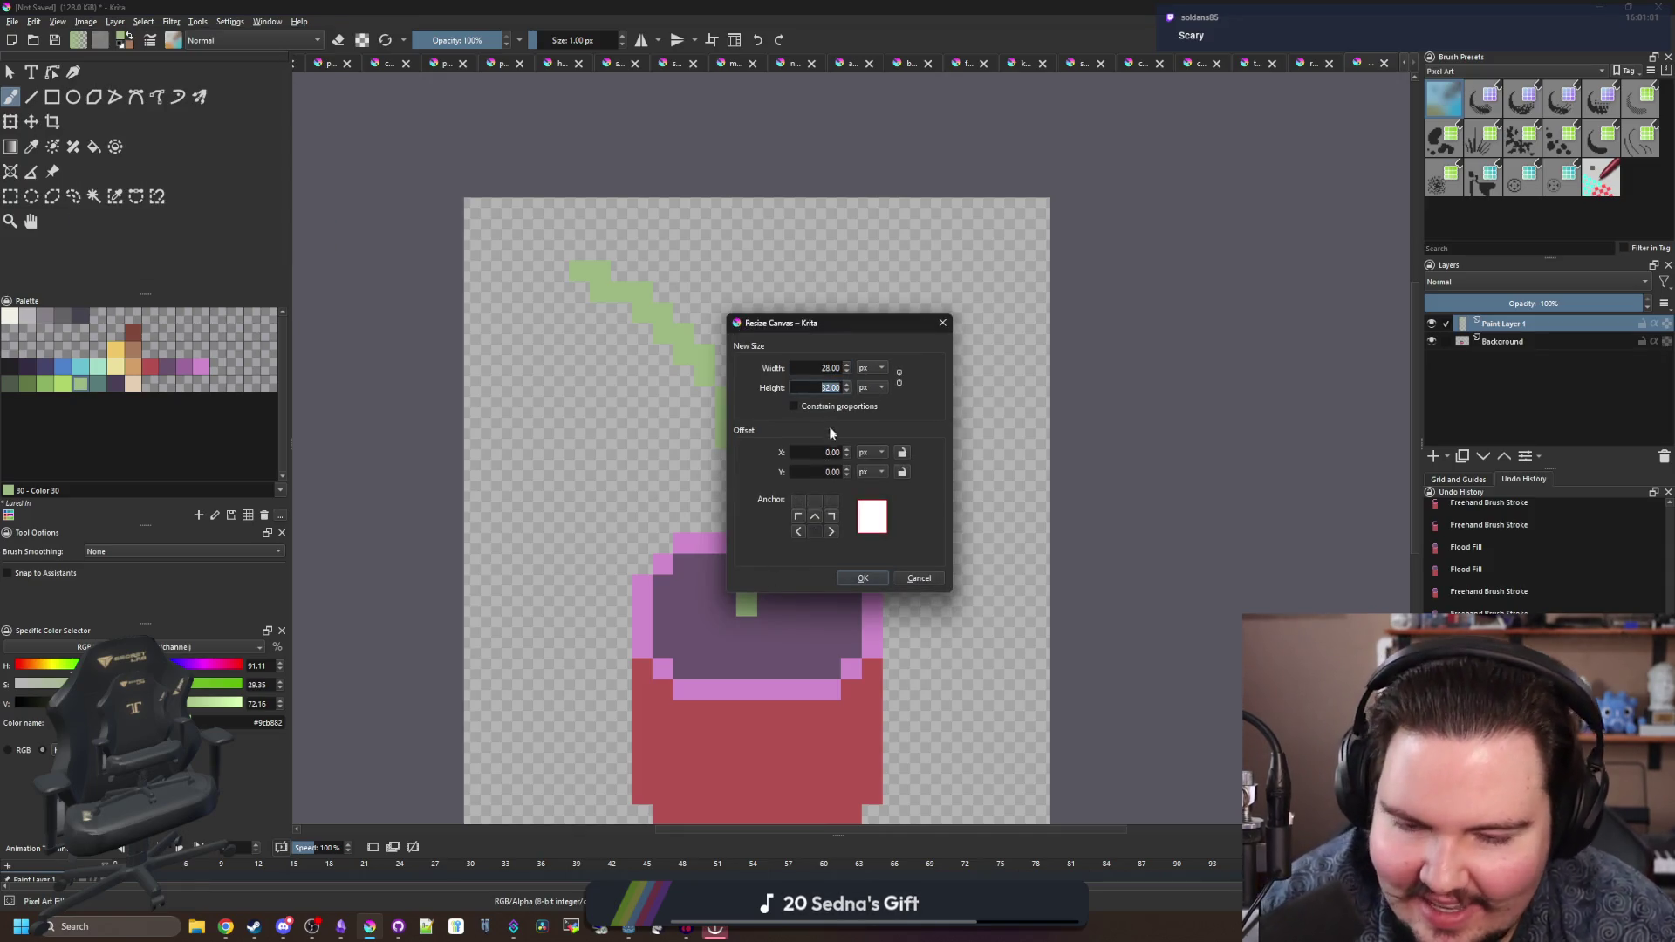
type("38")
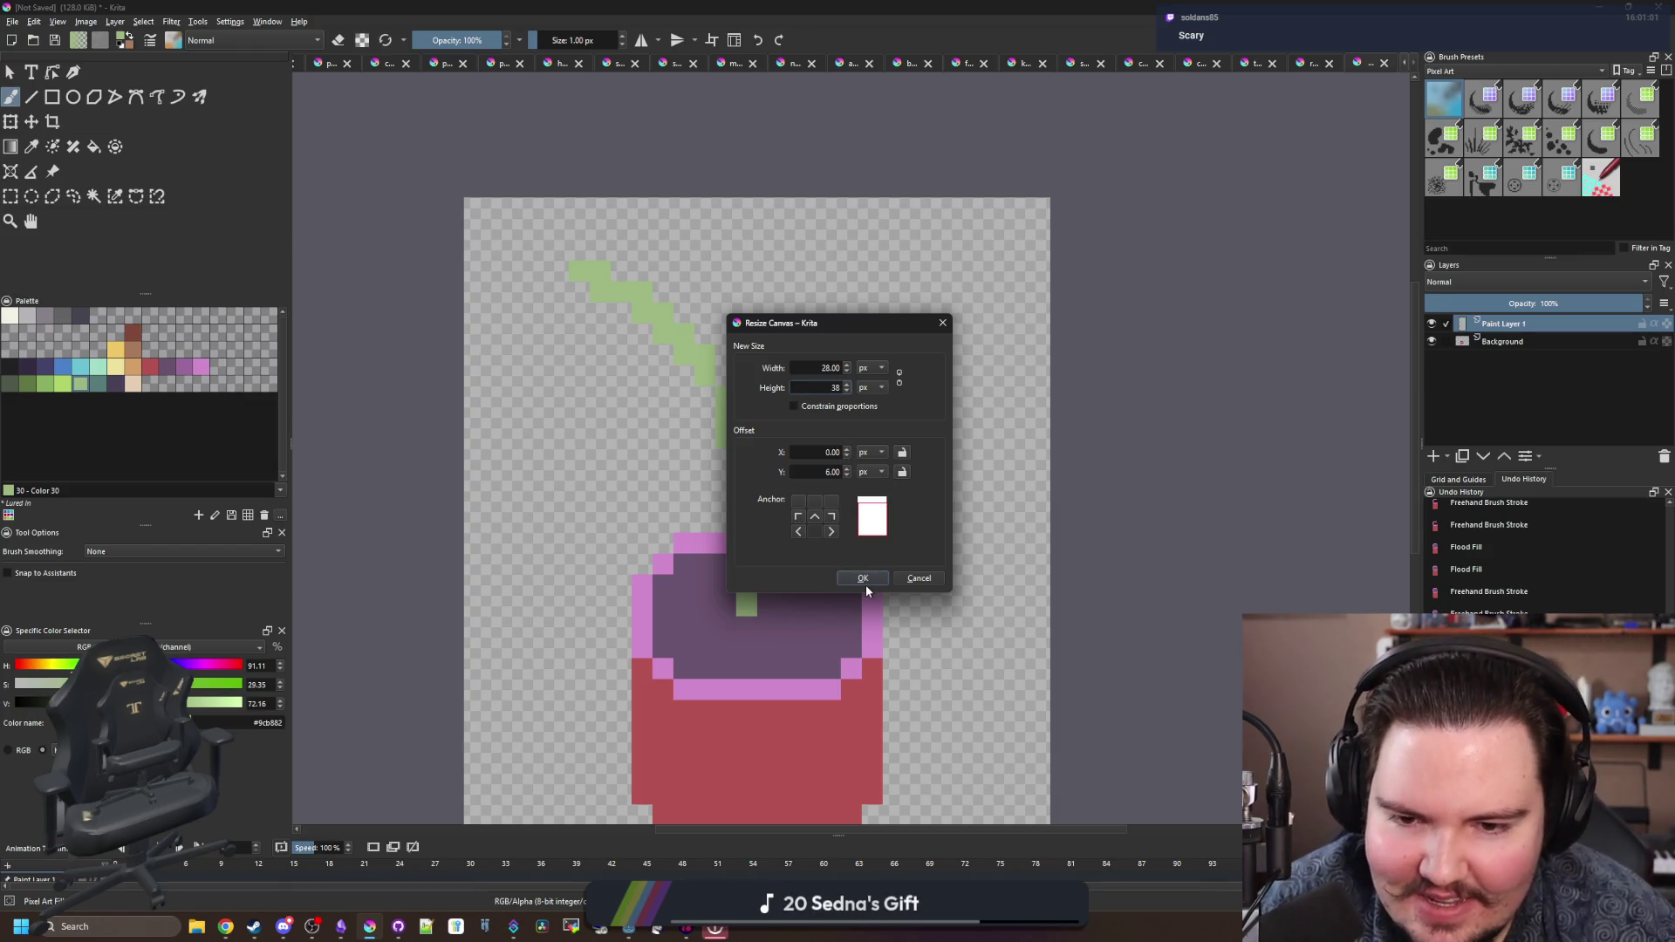
left_click(867, 582)
- Magic-wand the new white top strip on Background and delete it to transparent
left_click(98, 201)
scroll(1260, 347, "down", 1)
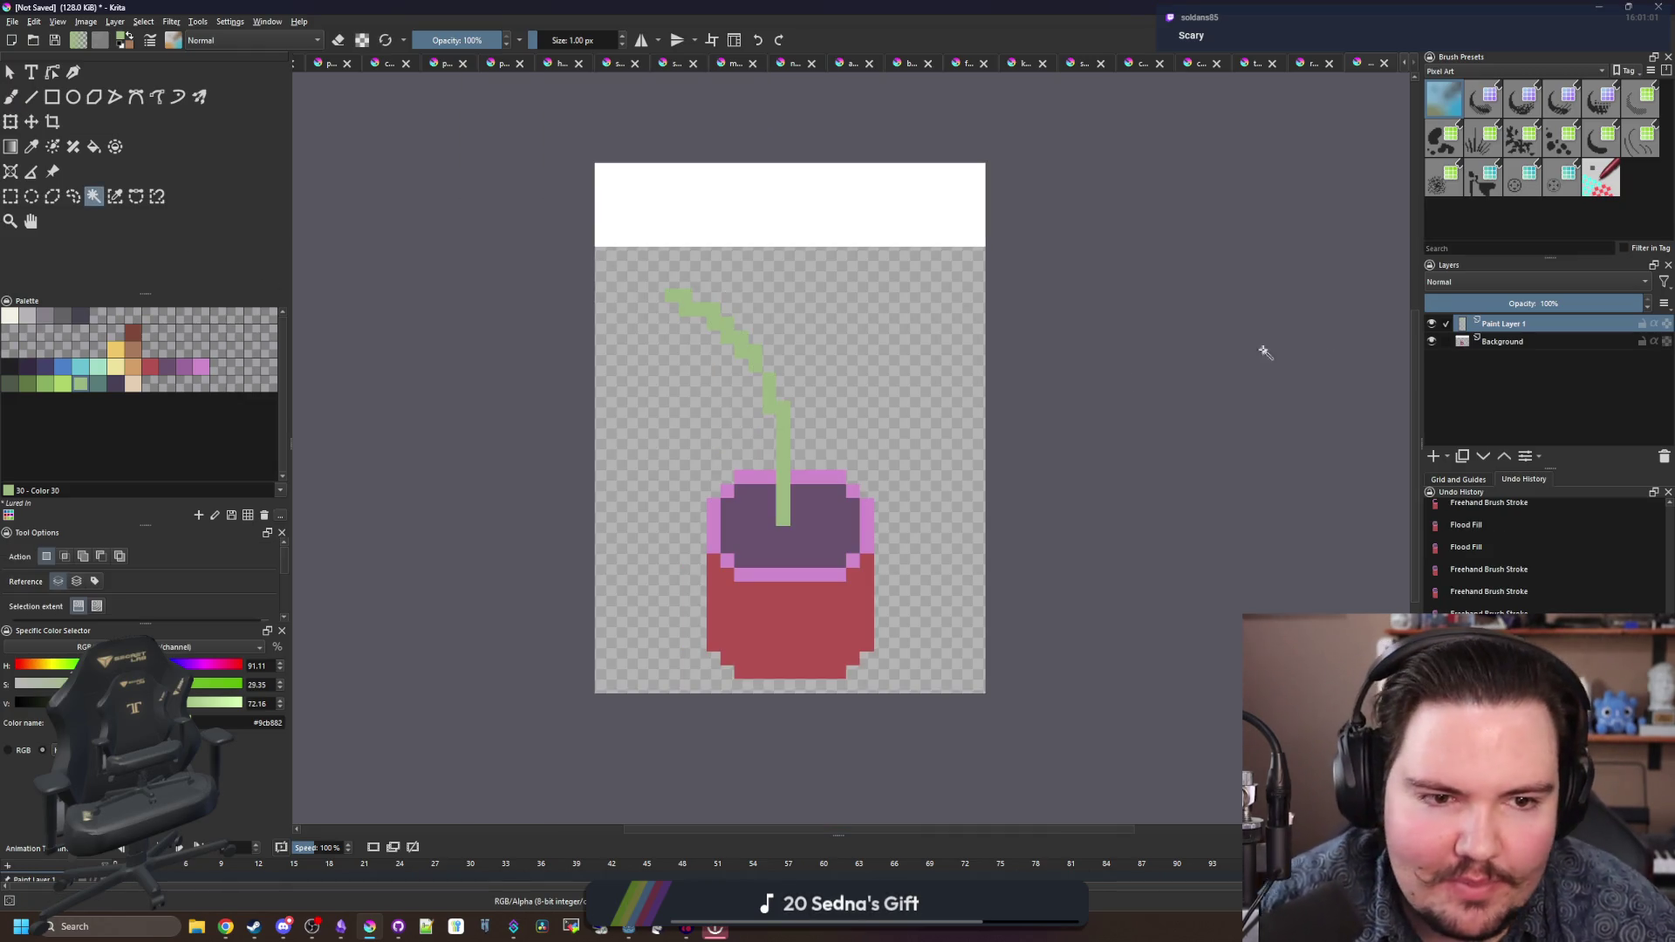
left_click(1567, 341)
left_click(898, 239)
key("Delete")
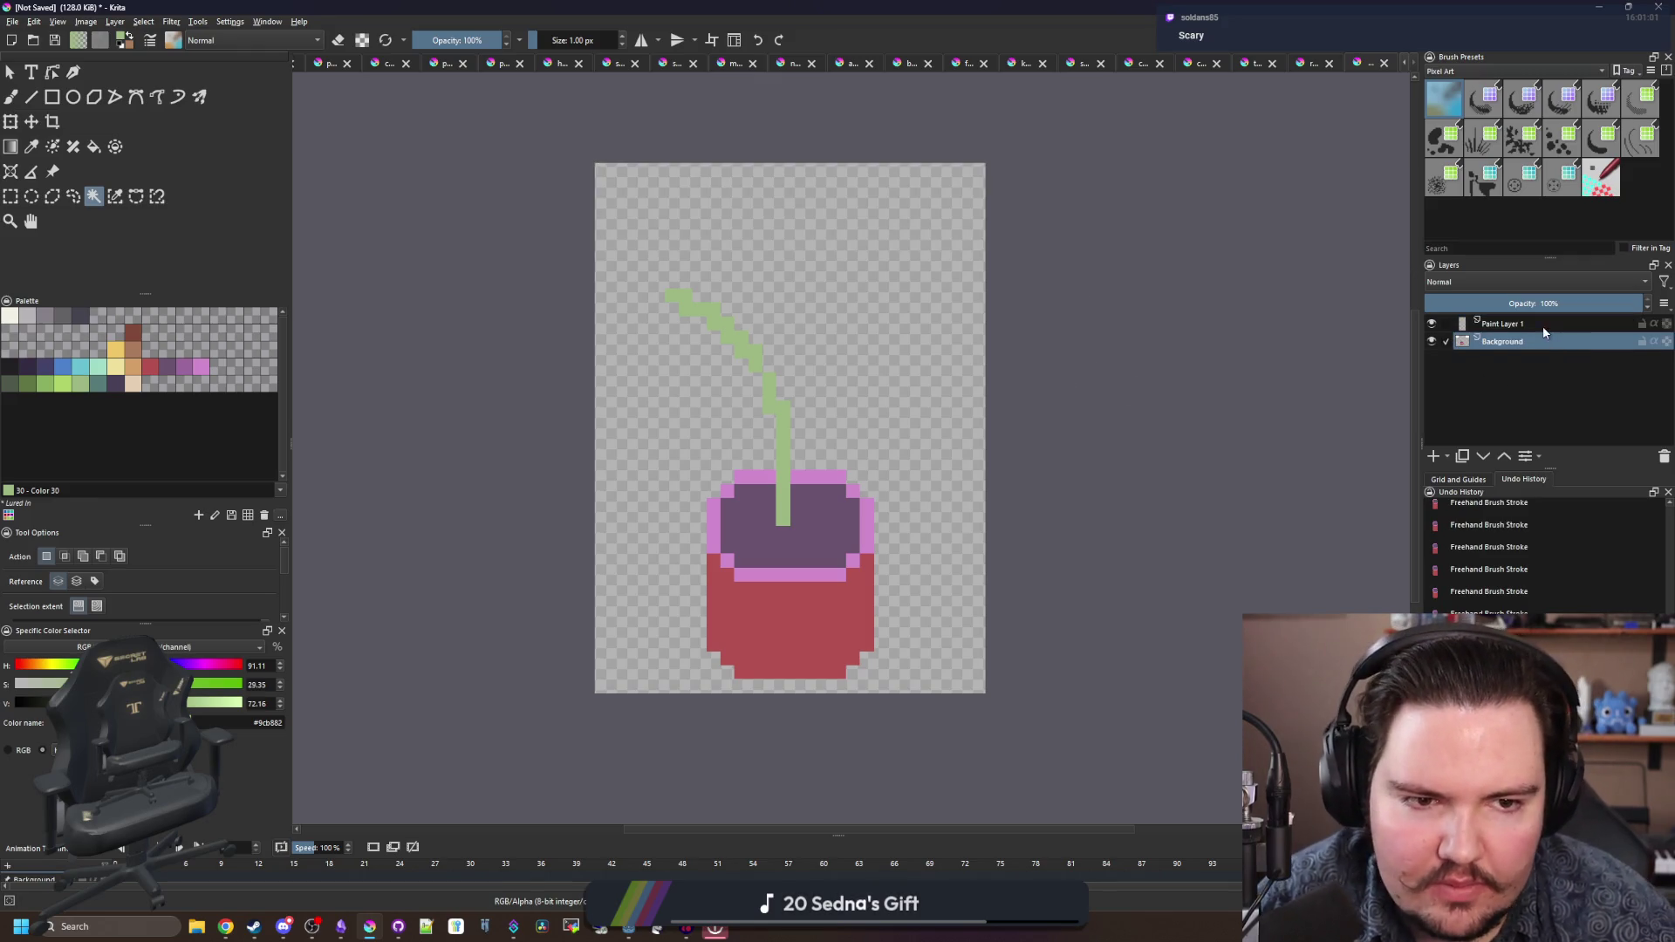
left_click(1543, 327)
scroll(899, 279, "up", 3)
key("b")
scroll(717, 523, "down", 1)
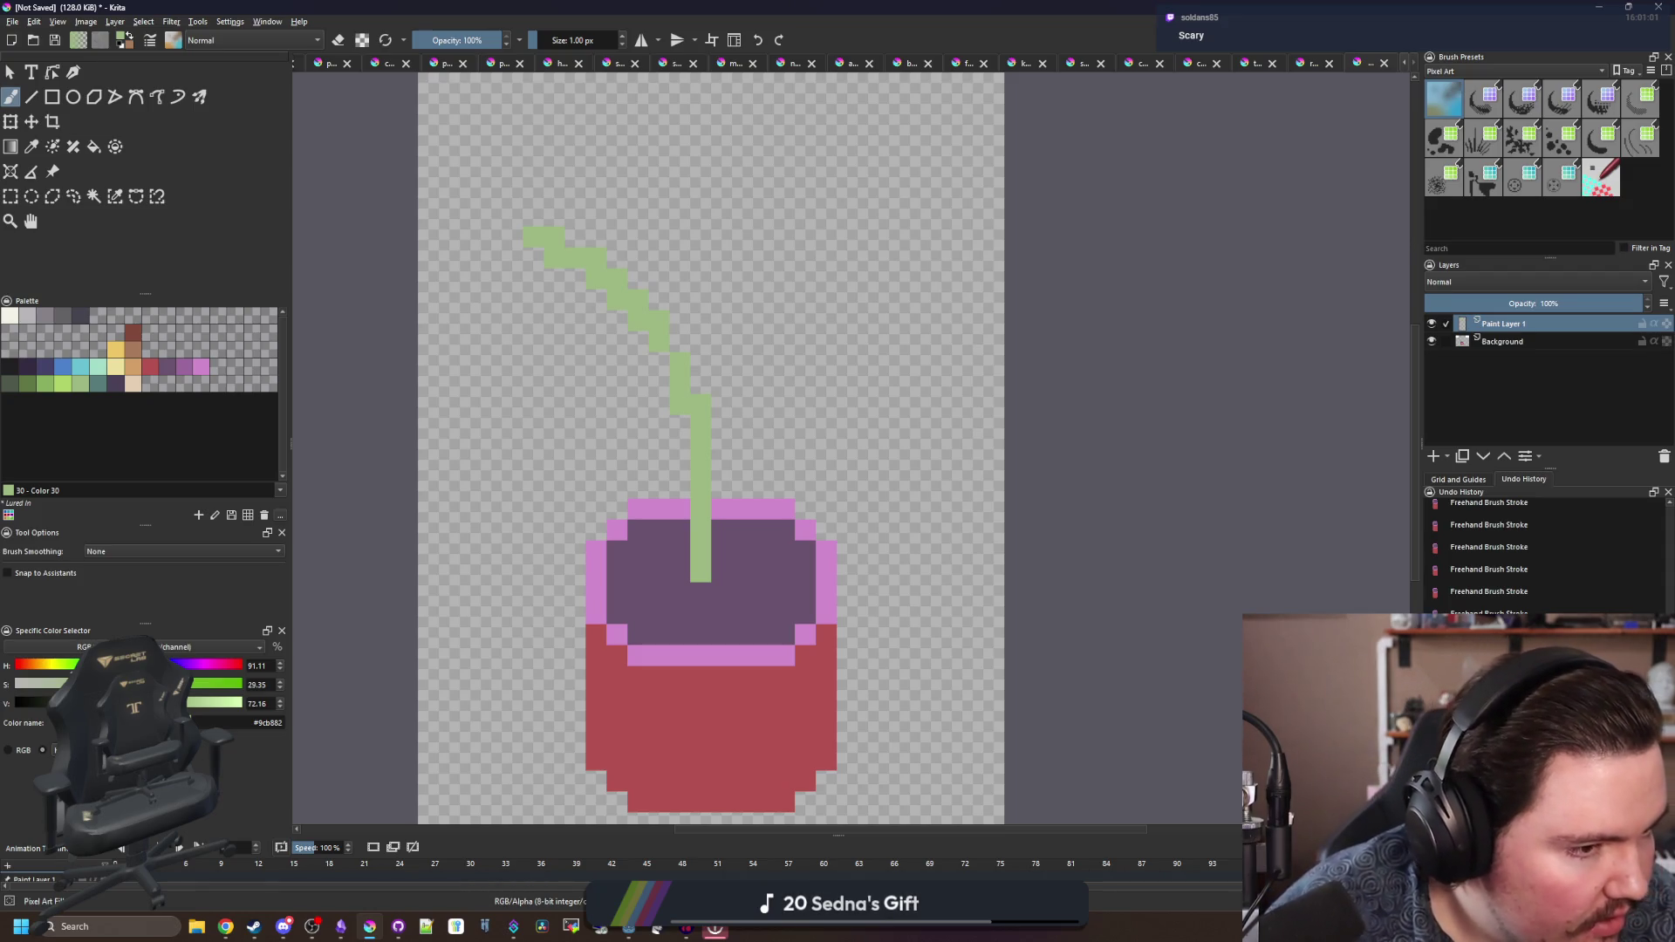
key("alt+Tab")
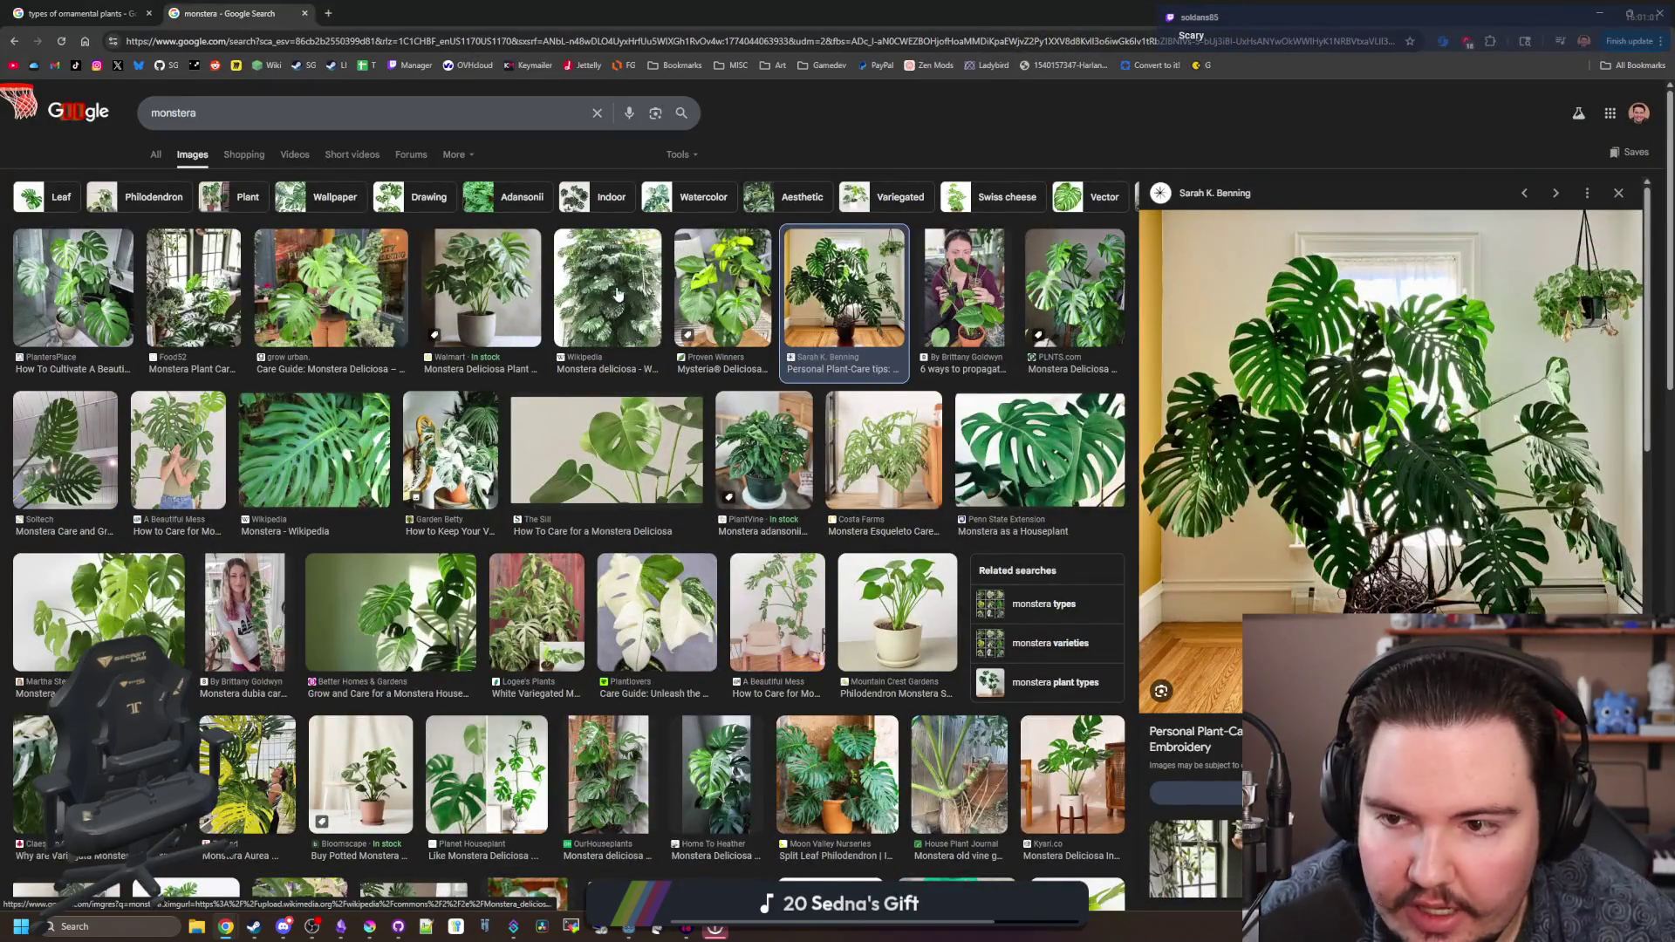
- Check the Walmart potted monstera photo, then touch up green pixels beside the stem
left_click(485, 288)
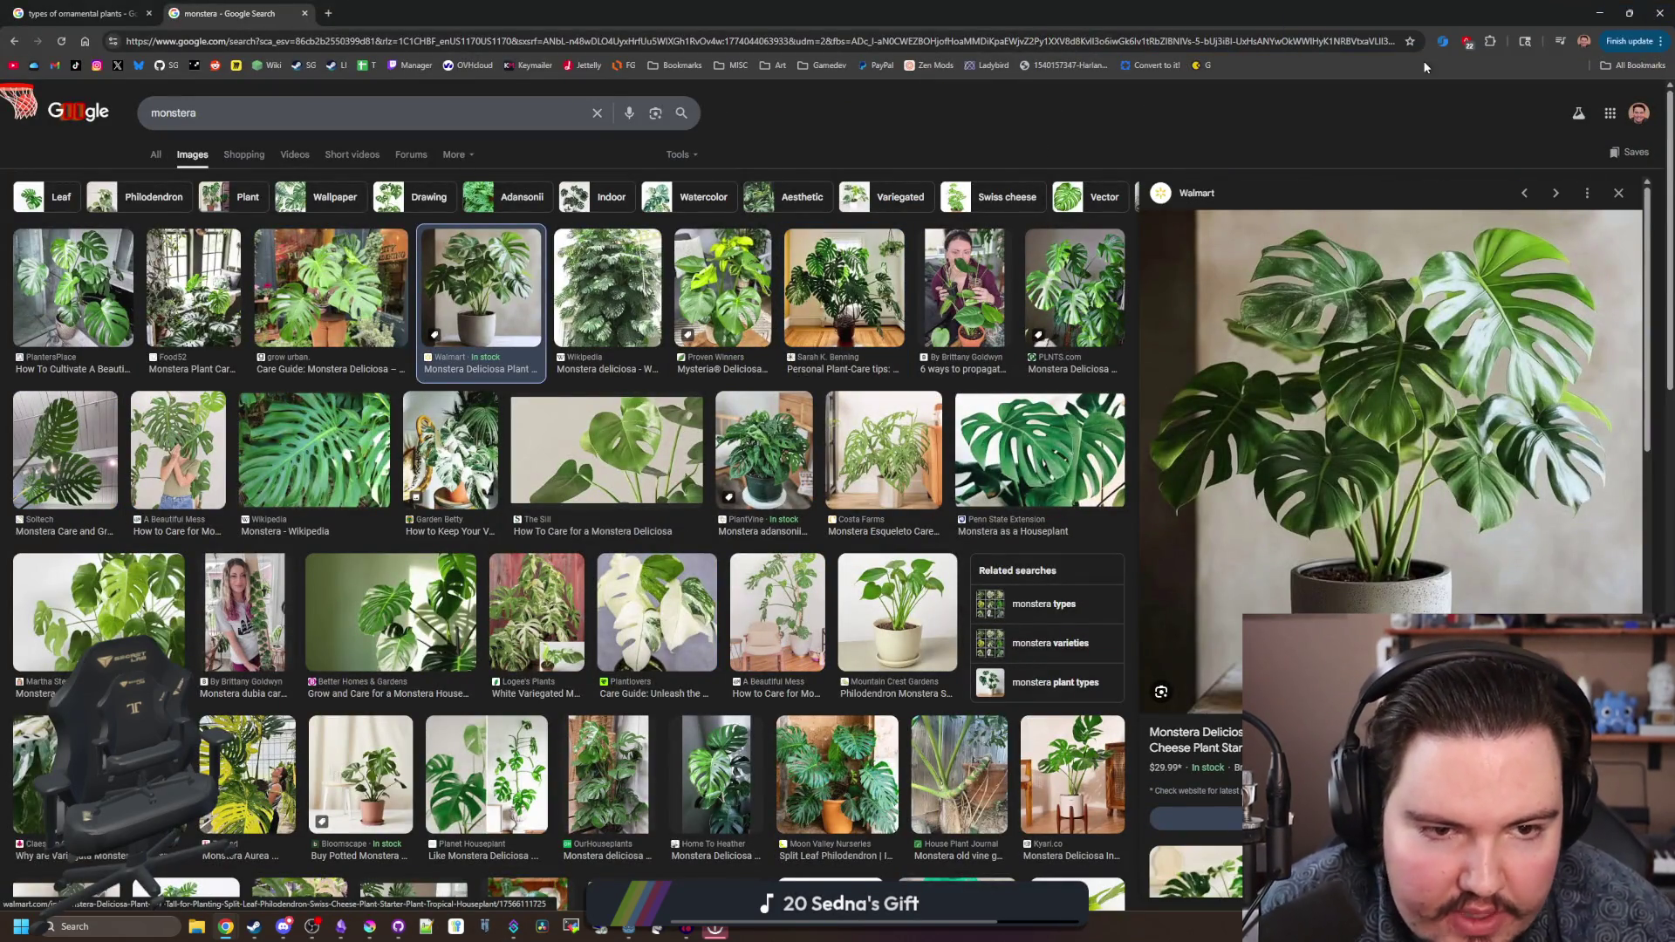
key("alt+Tab")
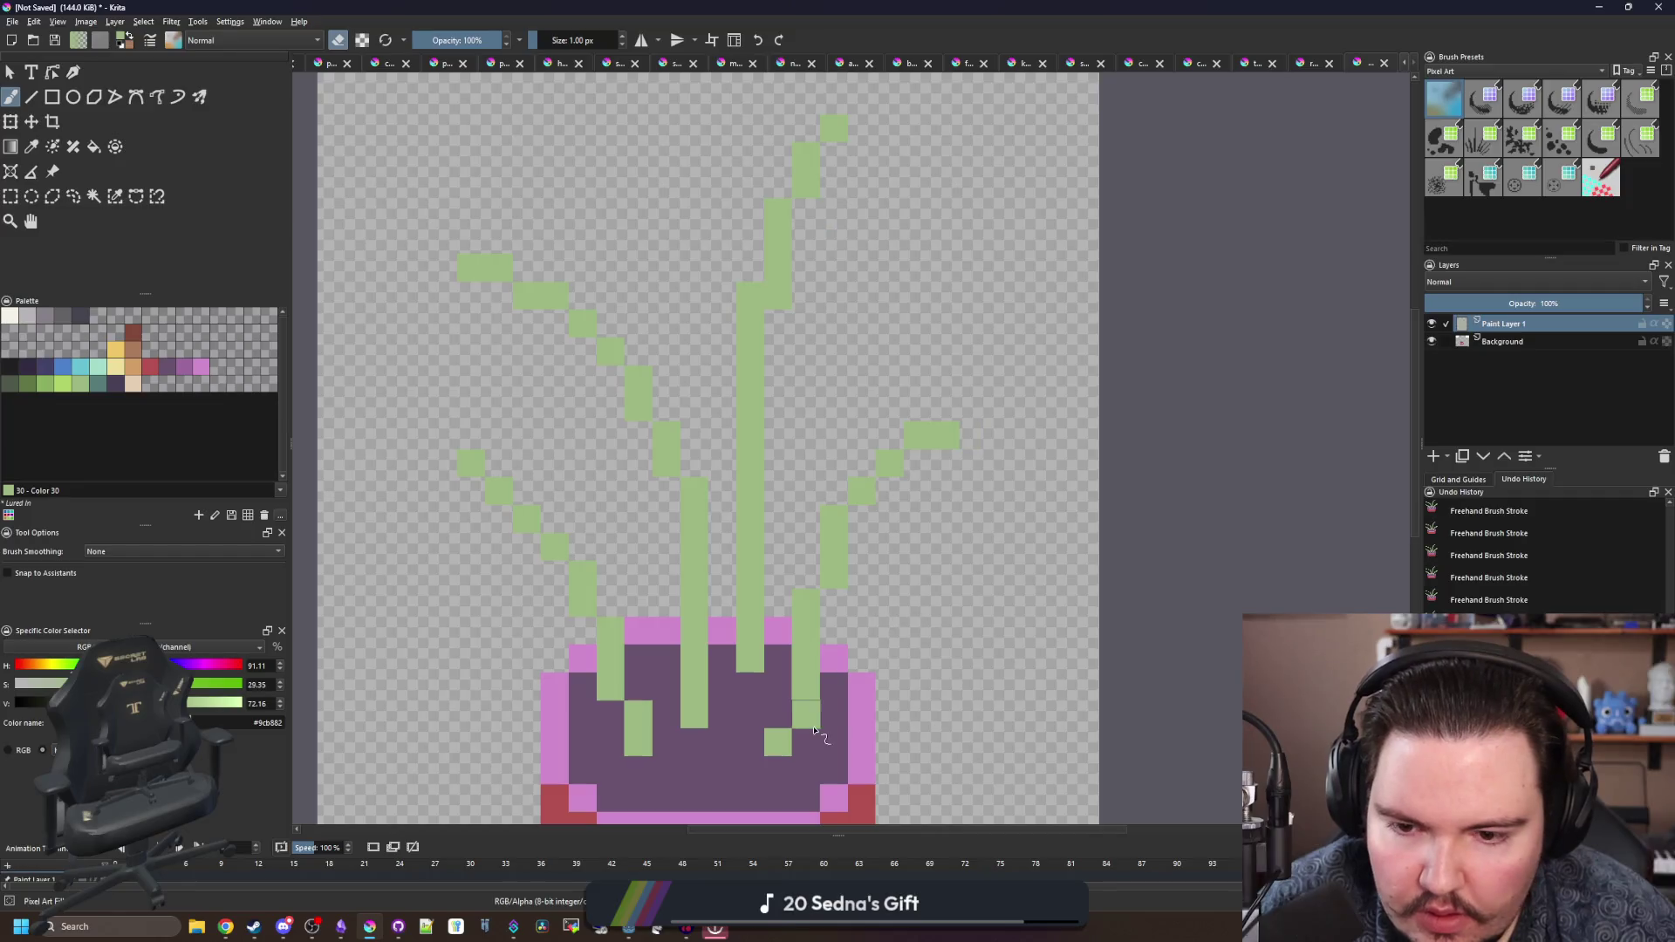
left_click(776, 717)
key("e")
left_click(805, 715)
- Add Paint Layer 2 above the stems and pick pink for the leaves
scroll(805, 662, "down", 5)
scroll(837, 567, "up", 5)
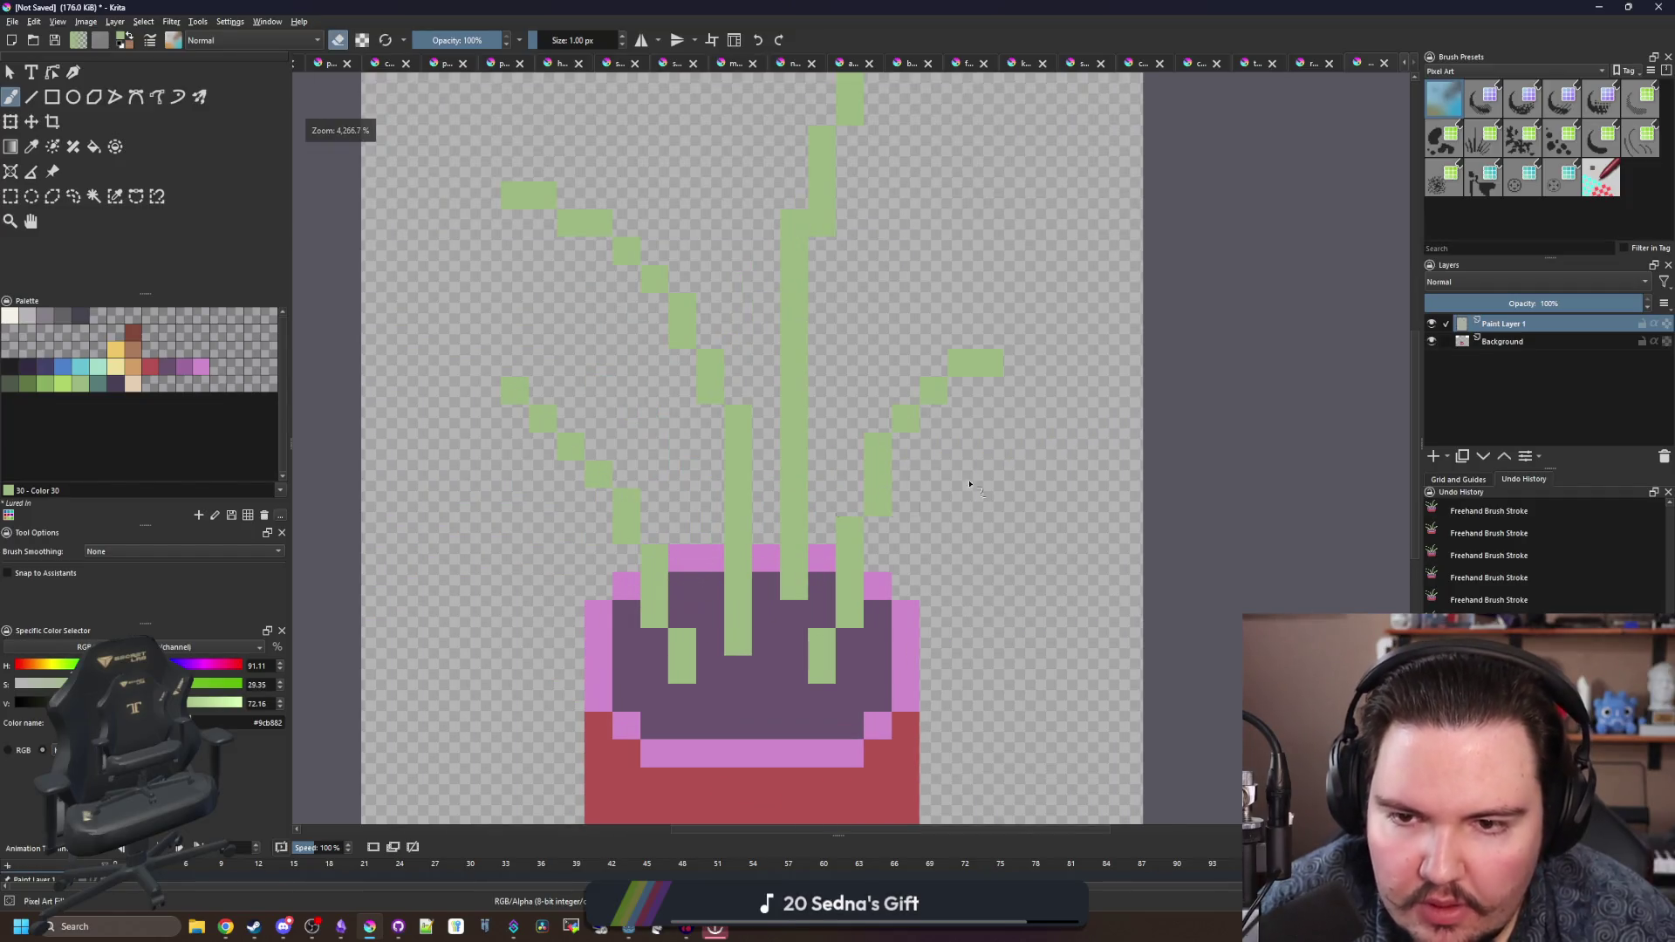
scroll(822, 389, "down", 2)
scroll(826, 261, "up", 2)
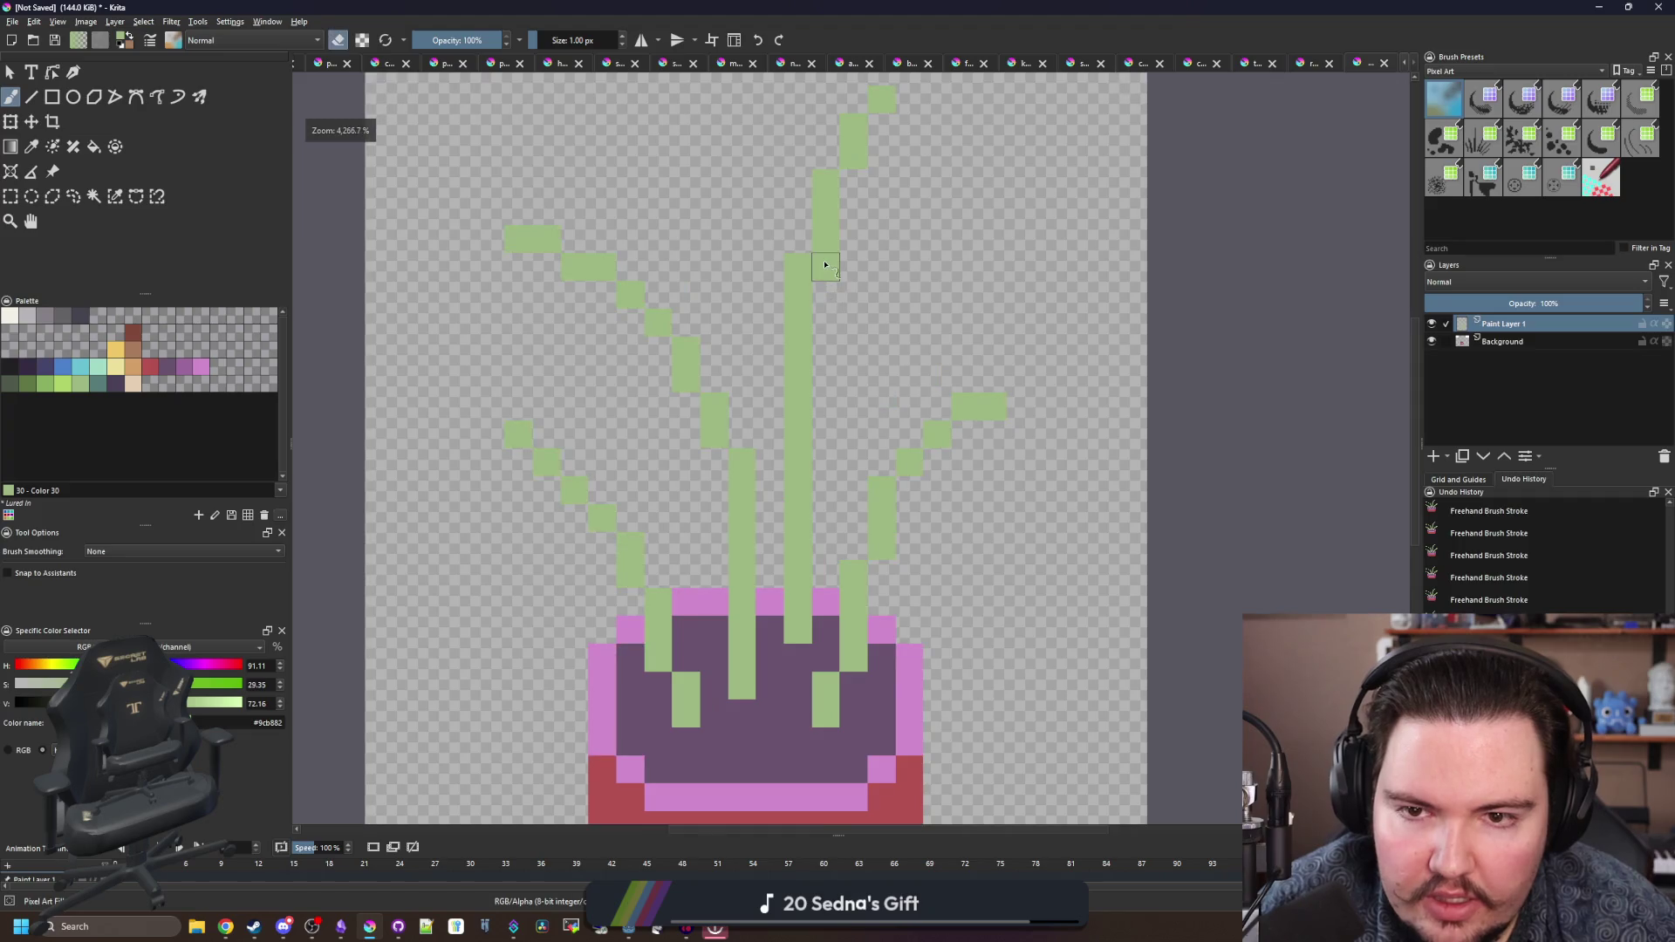
key("Insert")
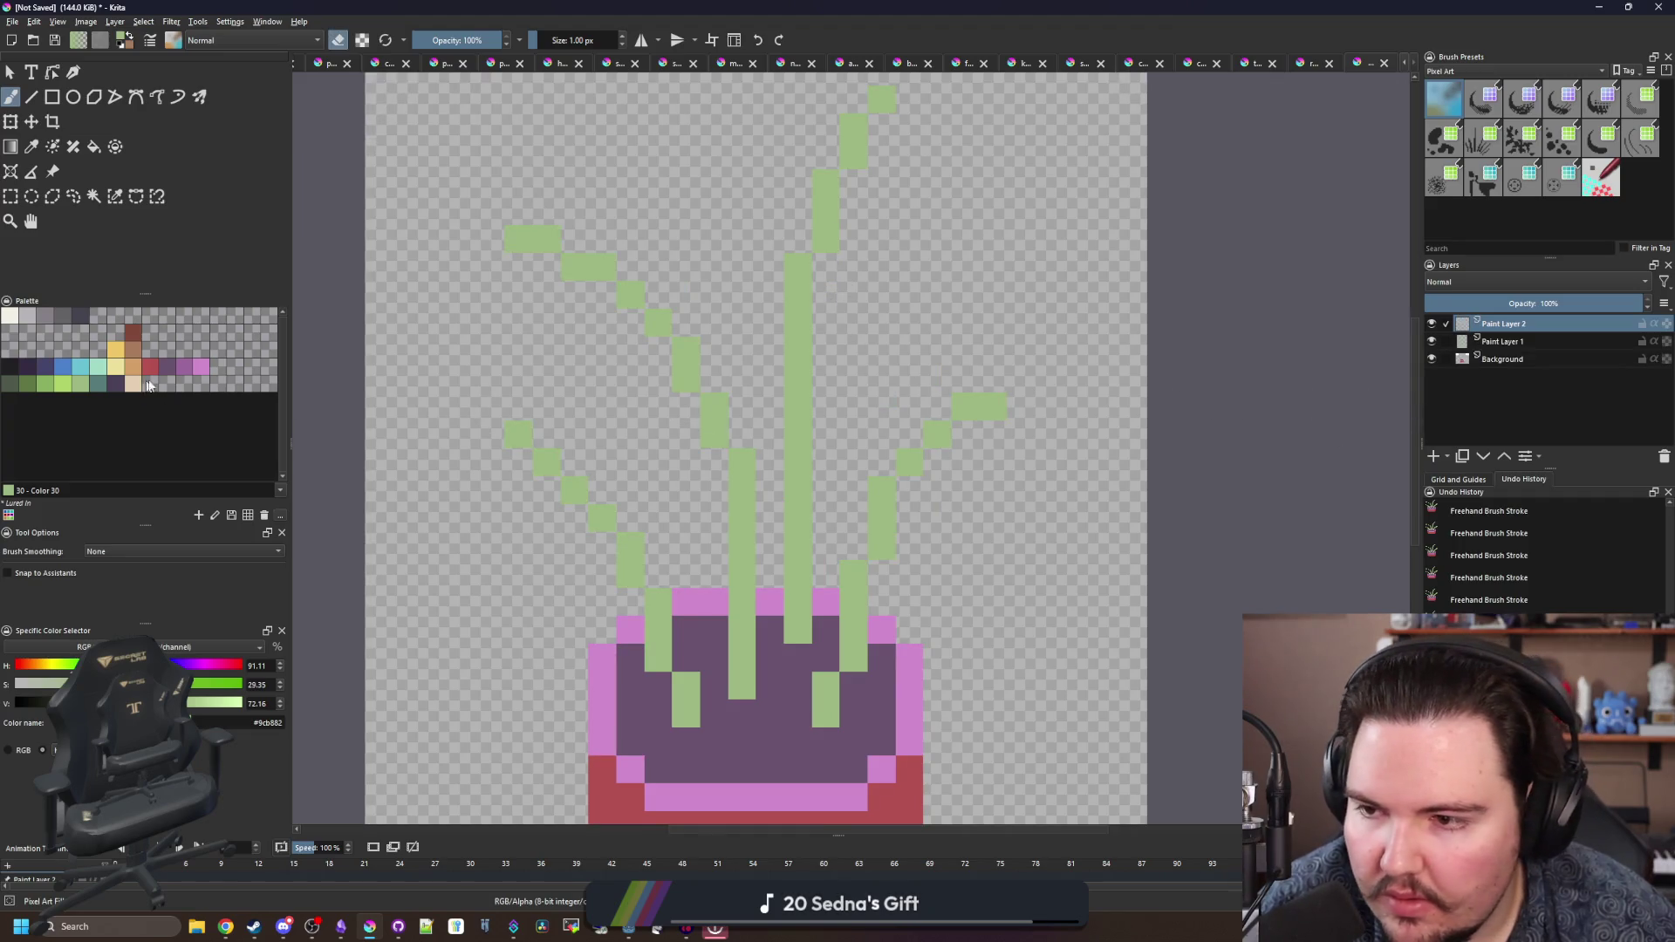
left_click(202, 367)
- Paint the first blocky pink leaf, erasing and repainting pixels to shape it
key("e")
scroll(518, 544, "up", 1)
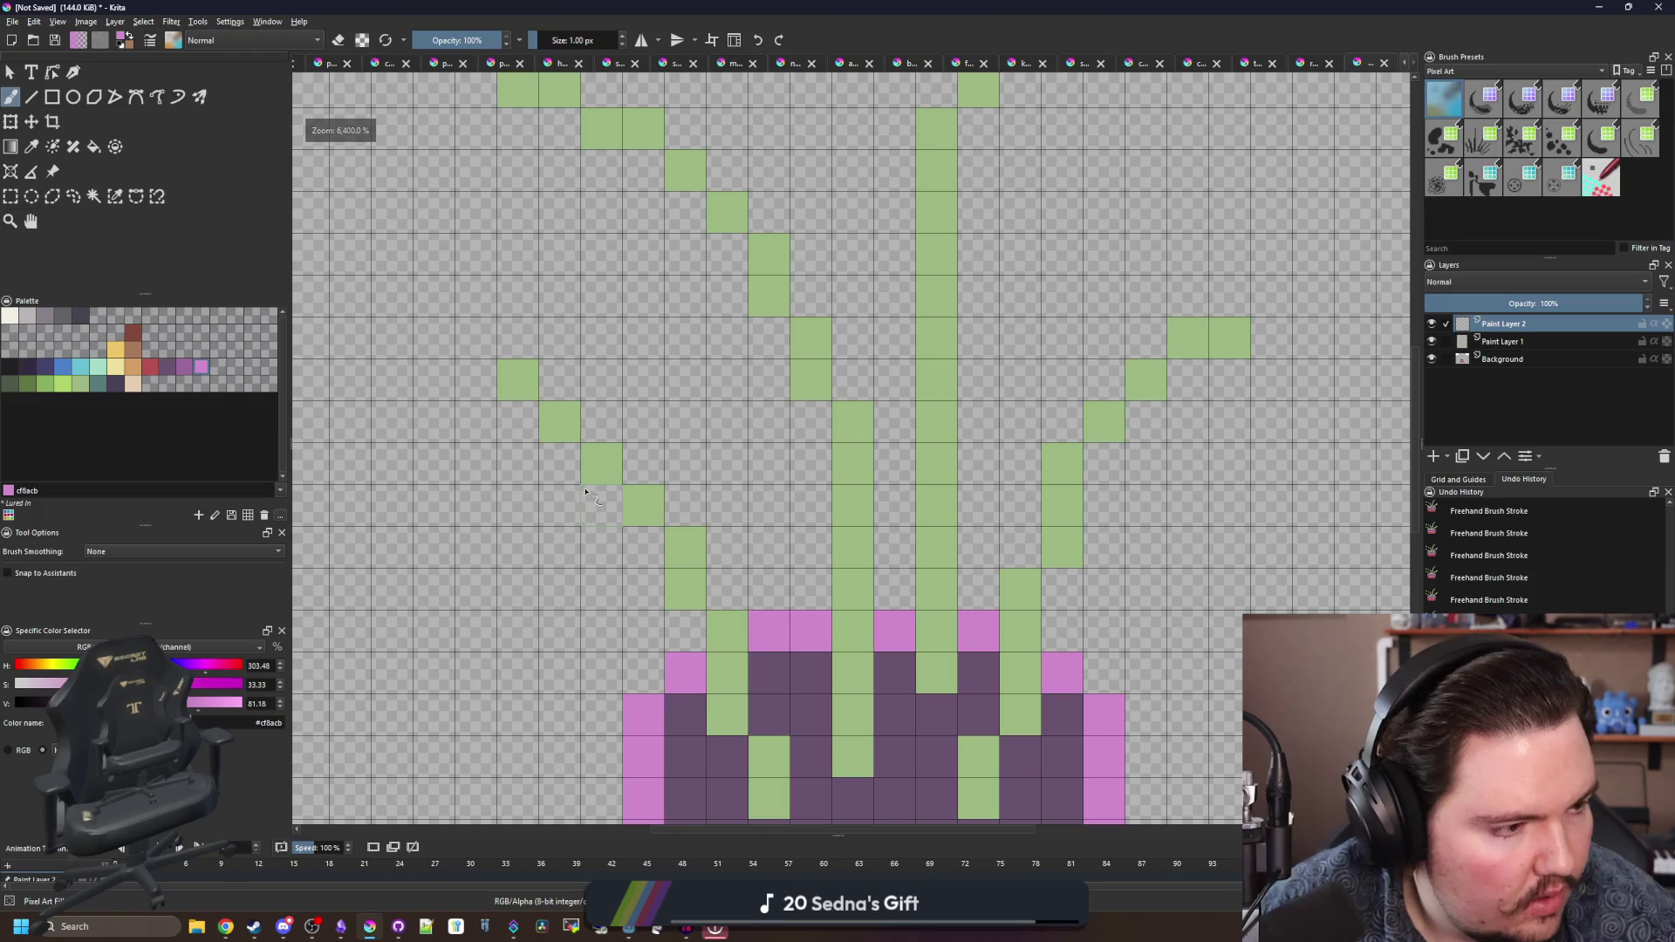
scroll(586, 494, "down", 2)
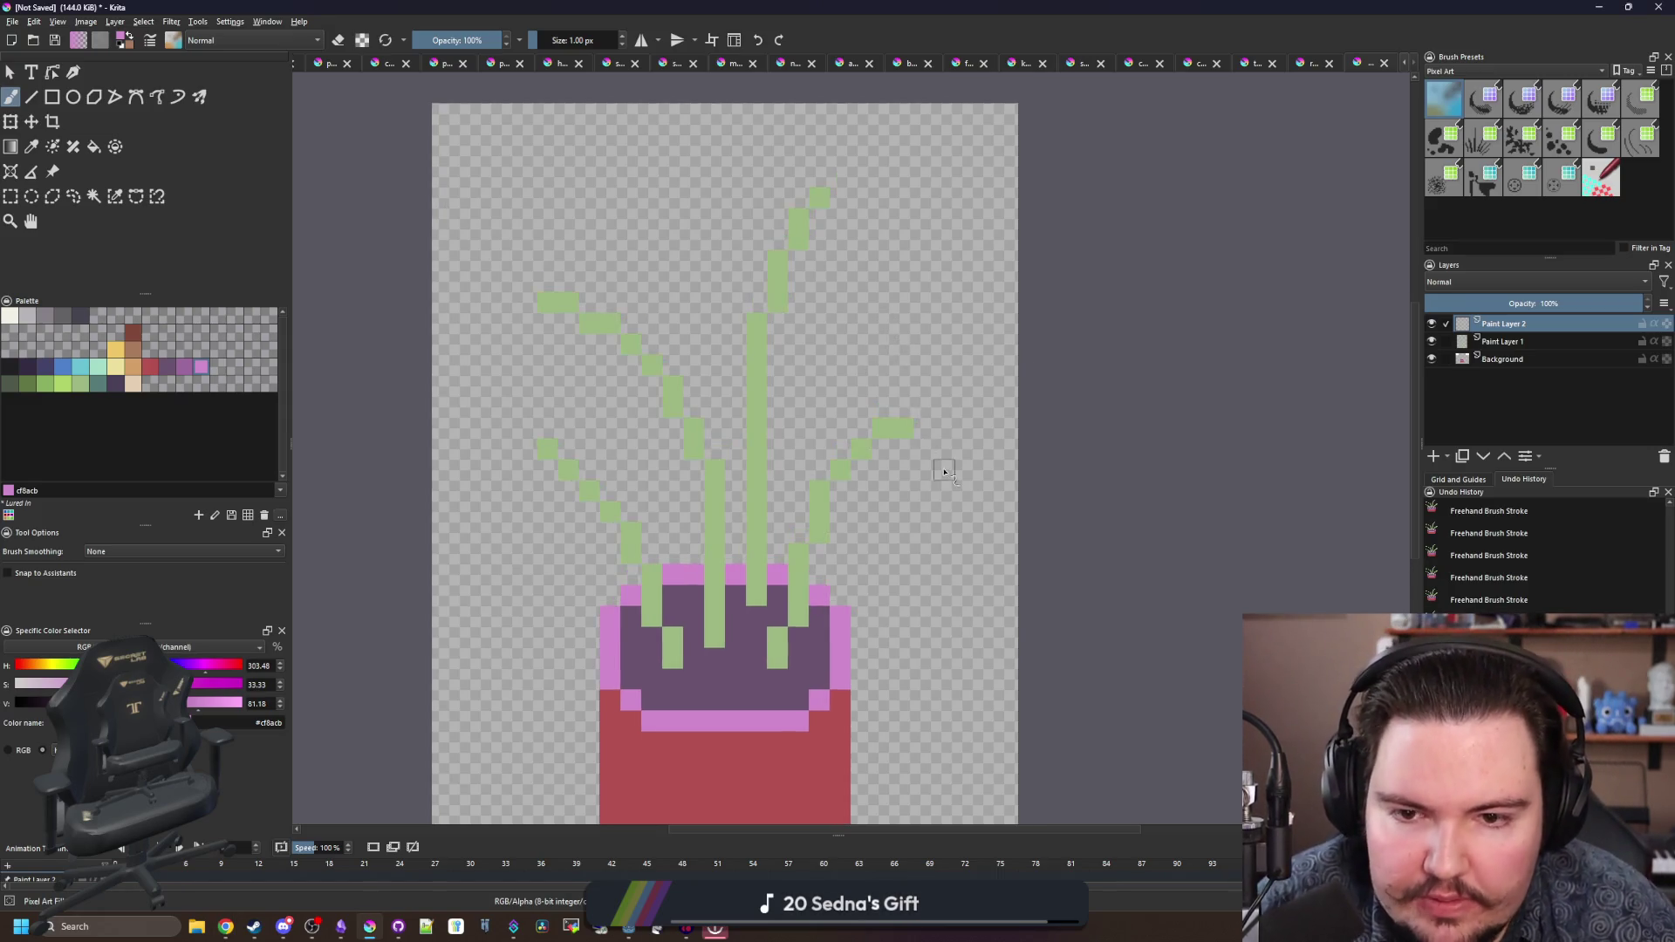
scroll(938, 466, "up", 1)
mouse_move(833, 484)
left_mouse_down()
mouse_move(910, 468)
mouse_move(920, 397)
mouse_move(707, 271)
mouse_move(711, 440)
mouse_move(883, 436)
mouse_move(768, 358)
mouse_move(715, 385)
left_mouse_up()
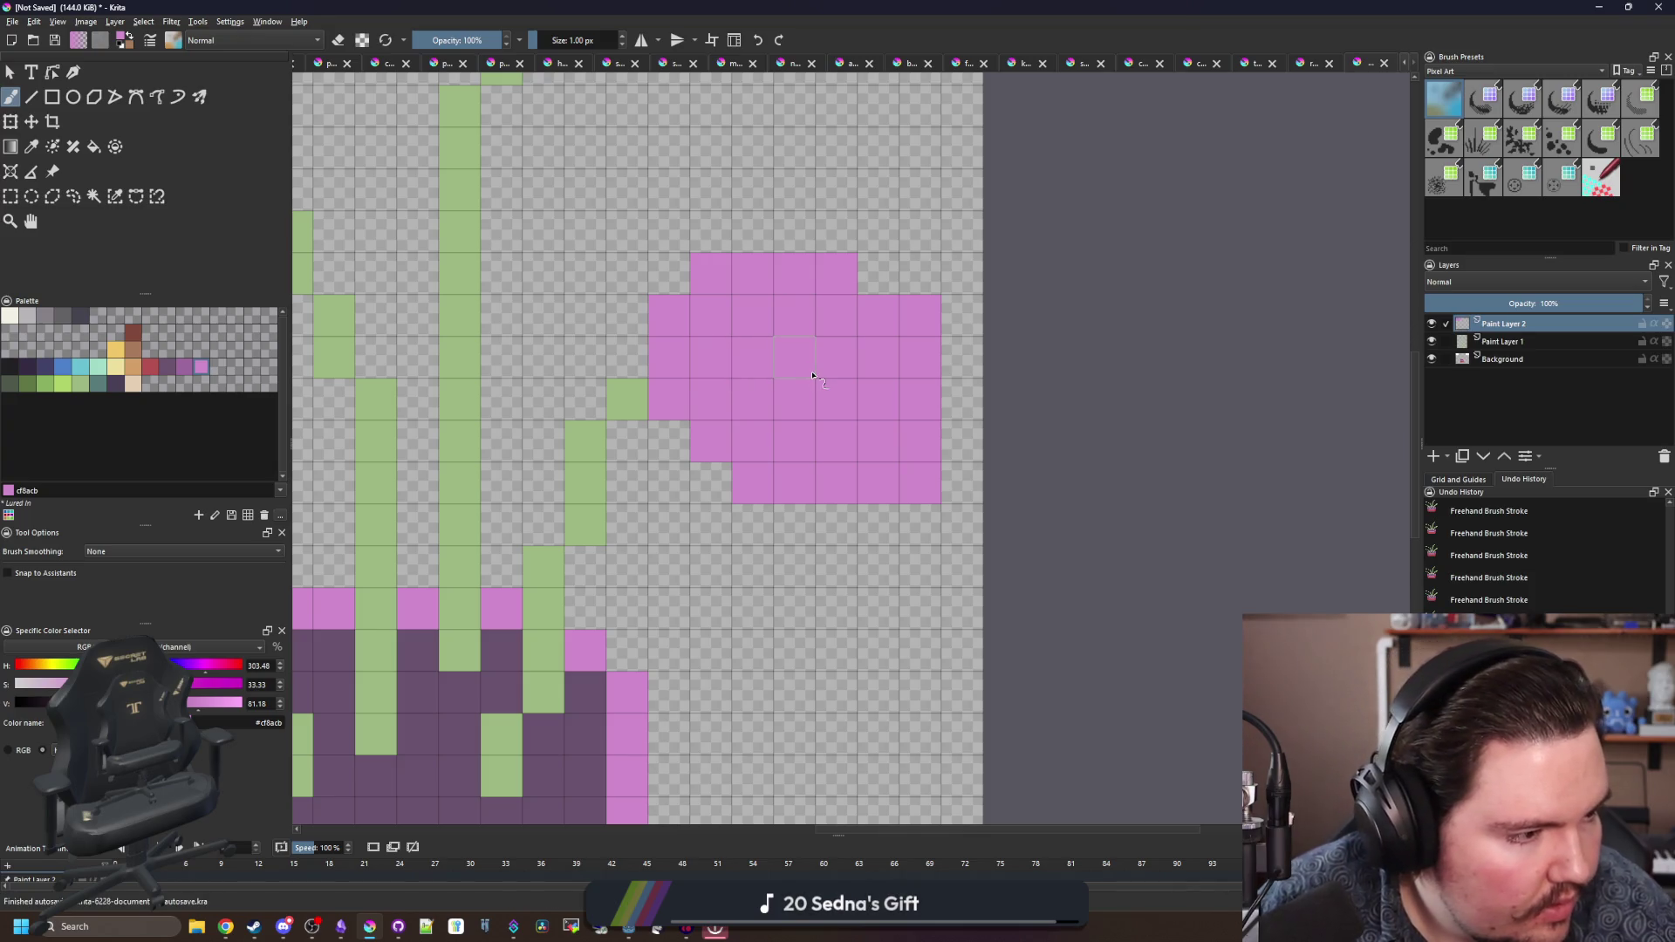
key("e")
left_click_drag(668, 316, 746, 333)
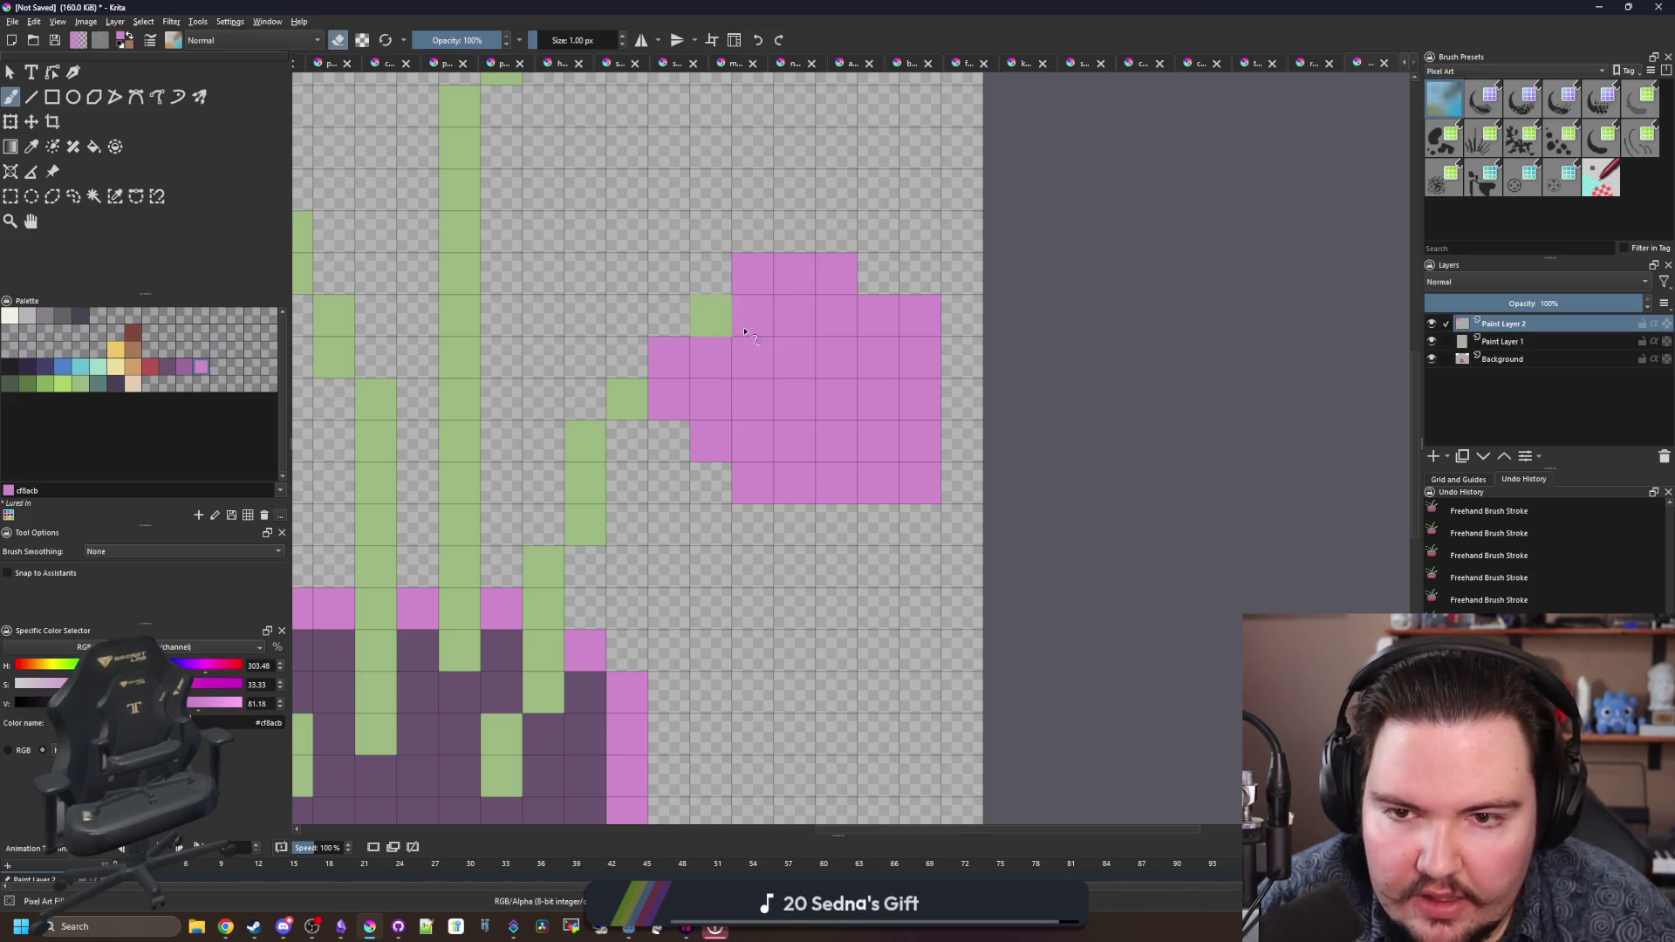
left_click(754, 350)
key("e")
left_click(738, 375)
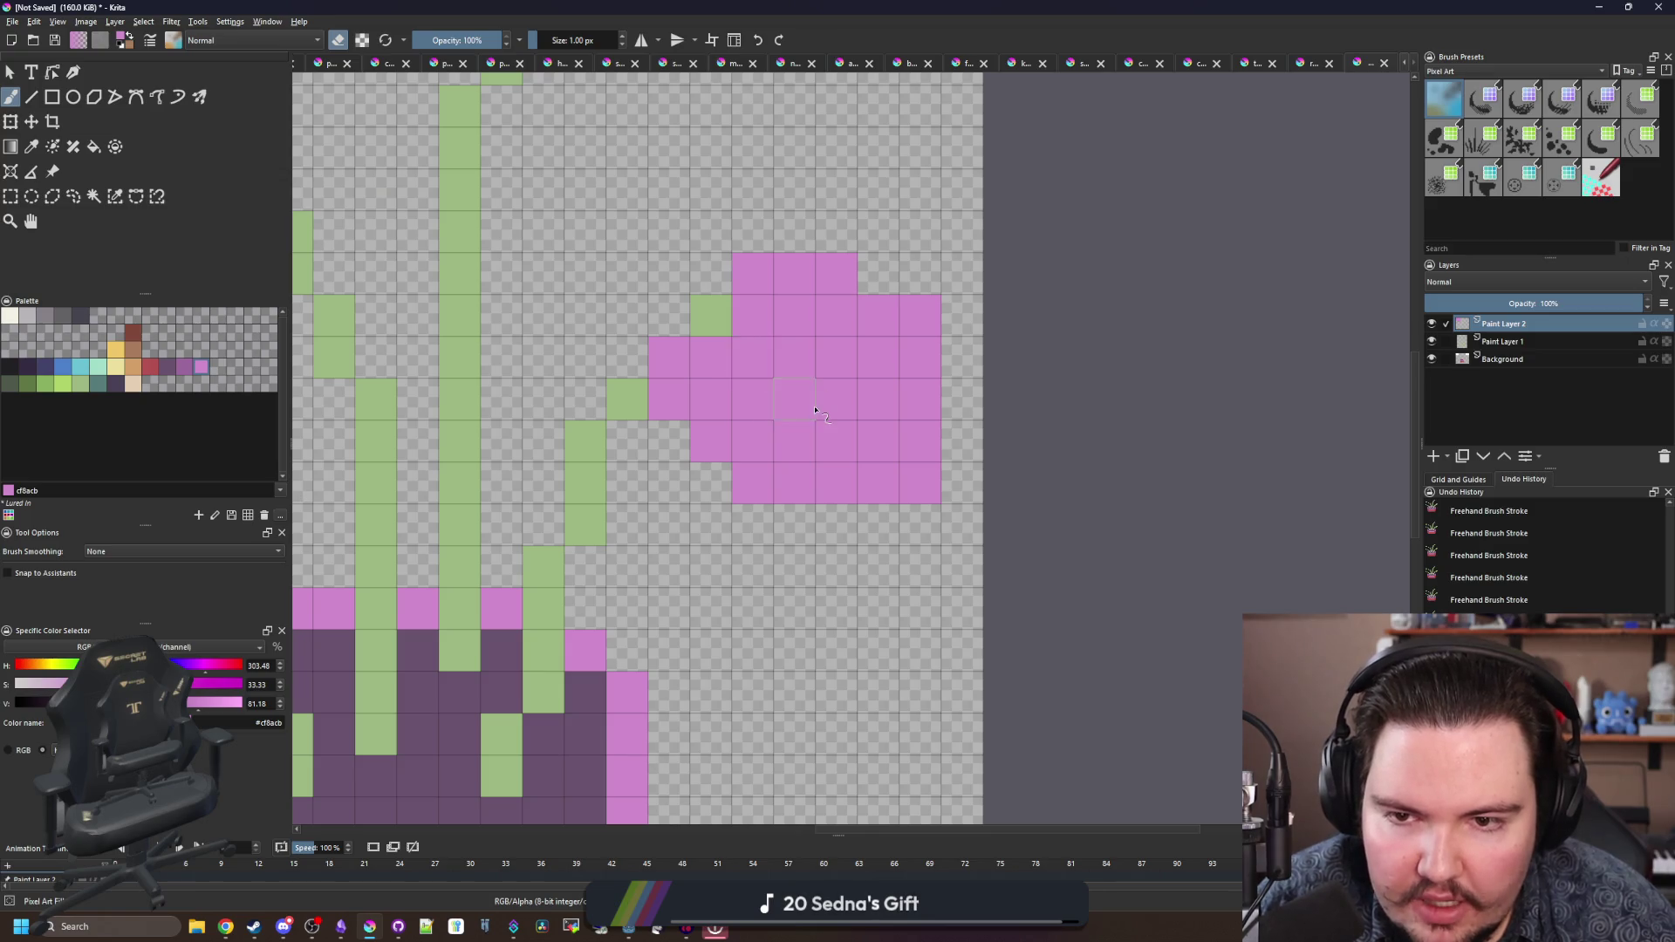
scroll(738, 375, "down", 5)
scroll(724, 279, "up", 5)
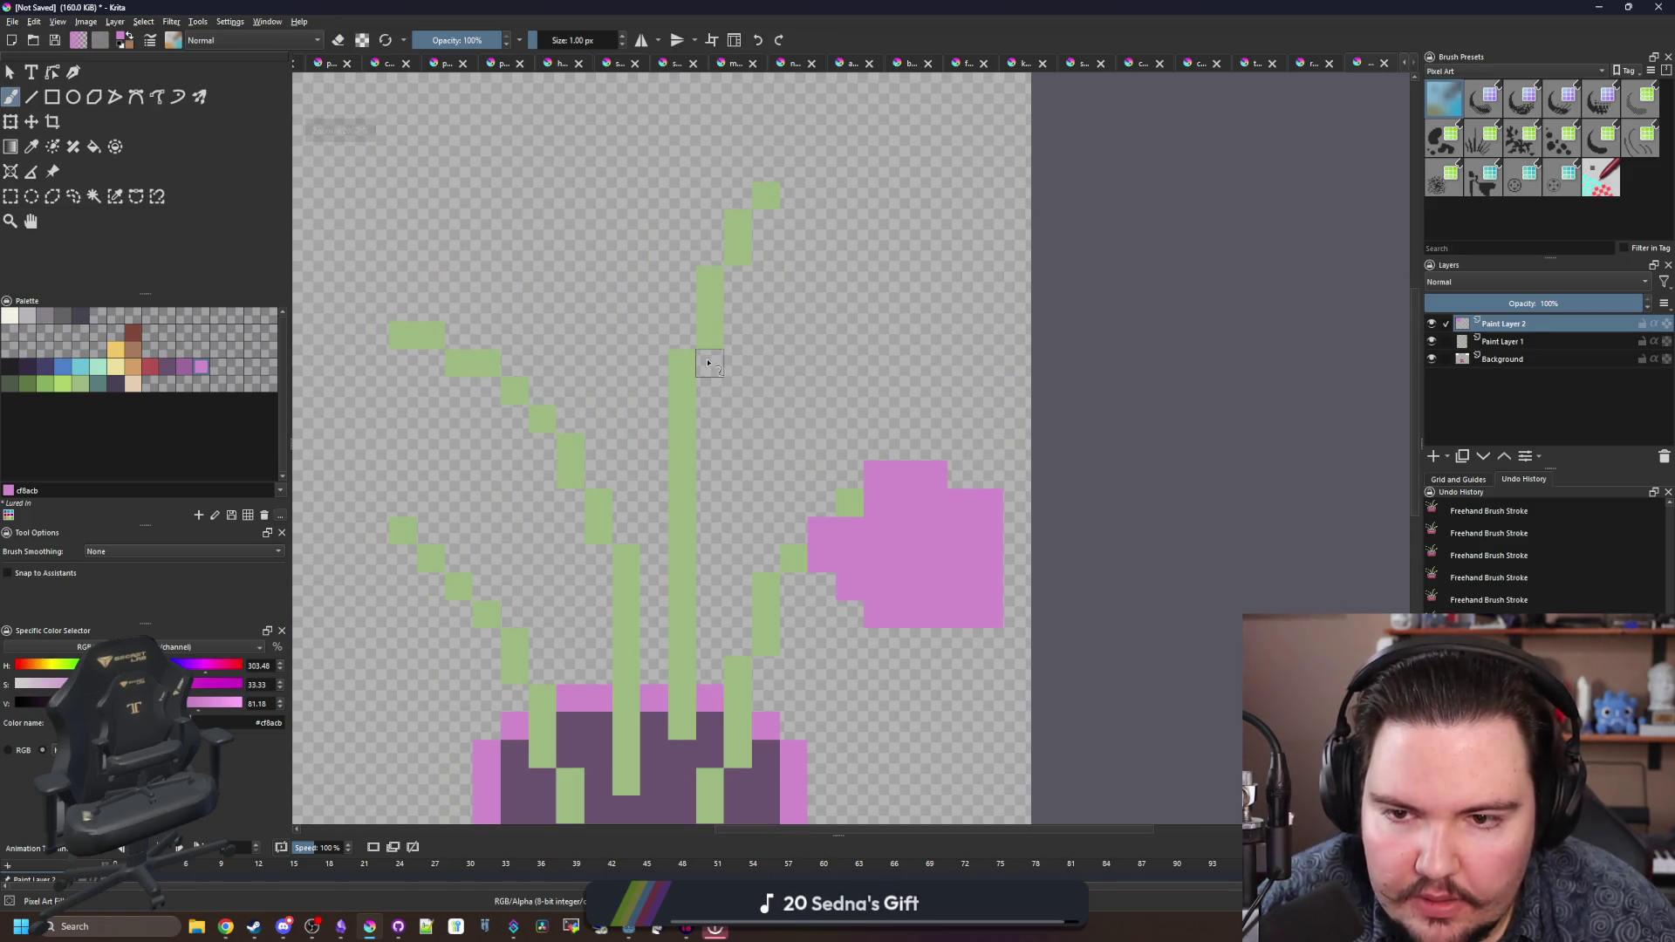
- Paint a curved pink leaf near the top stem and trim a stray pixel
mouse_move(711, 331)
left_mouse_down()
mouse_move(877, 384)
mouse_move(788, 280)
mouse_move(737, 366)
mouse_move(802, 366)
mouse_move(742, 323)
mouse_move(793, 267)
mouse_move(711, 280)
mouse_move(736, 258)
left_mouse_up()
key("e")
key("e")
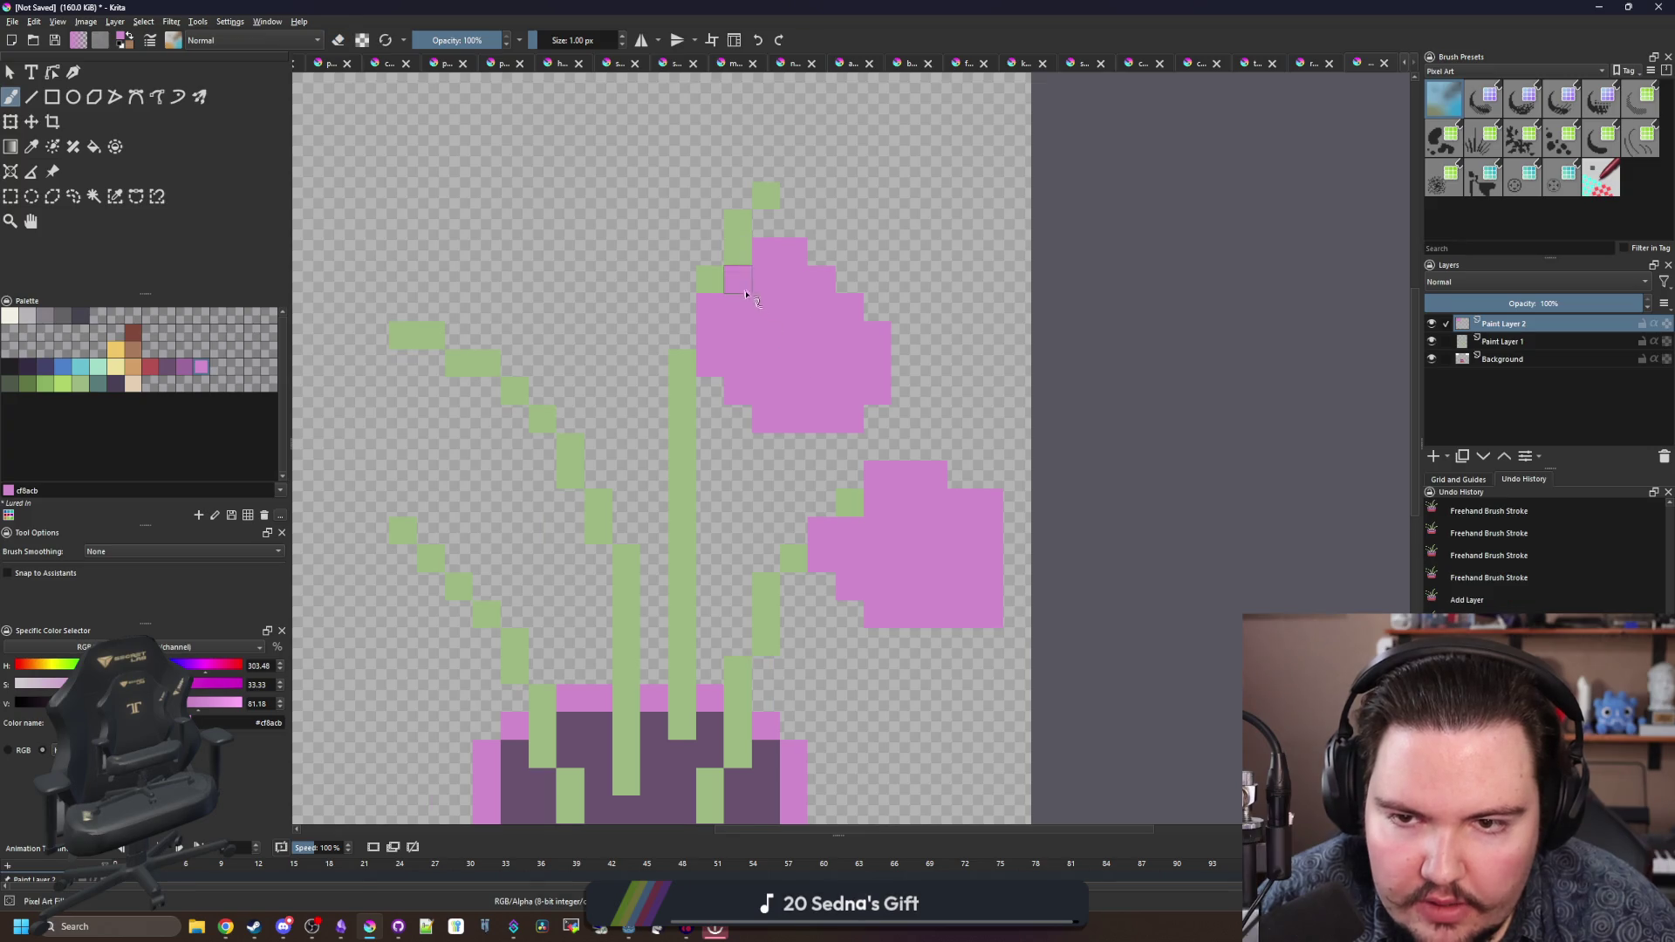
key("e")
left_click(739, 279)
scroll(733, 367, "down", 4)
scroll(796, 396, "up", 5)
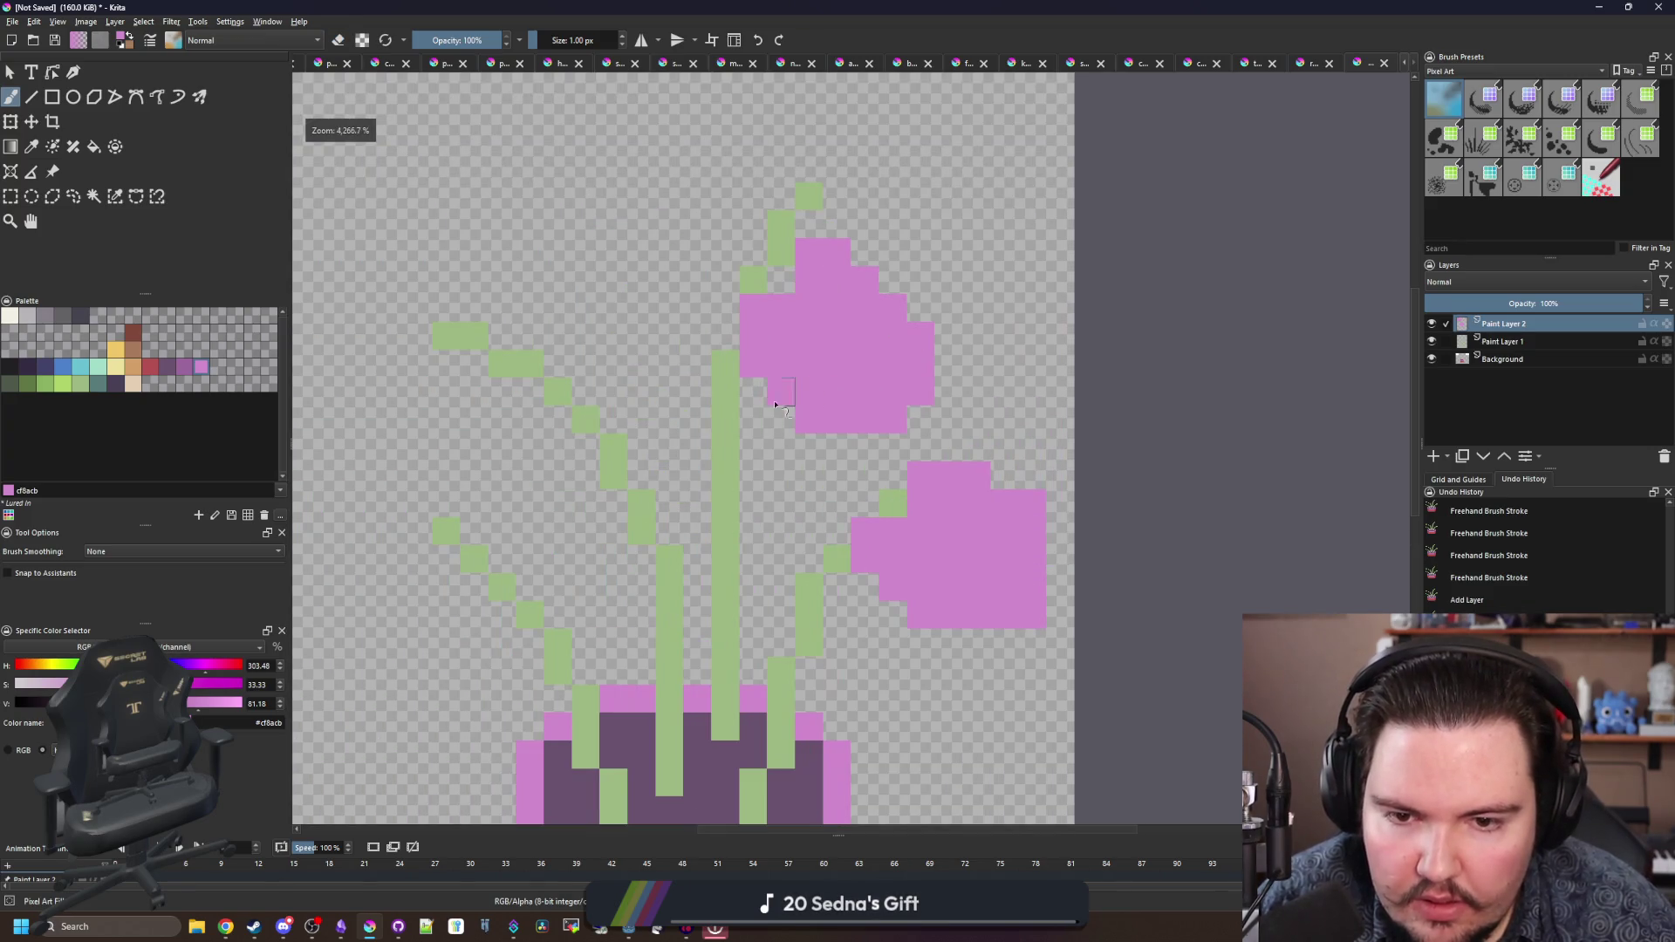
- Outline a pink leaf around the middle stem and trim its edge pixels
key("e")
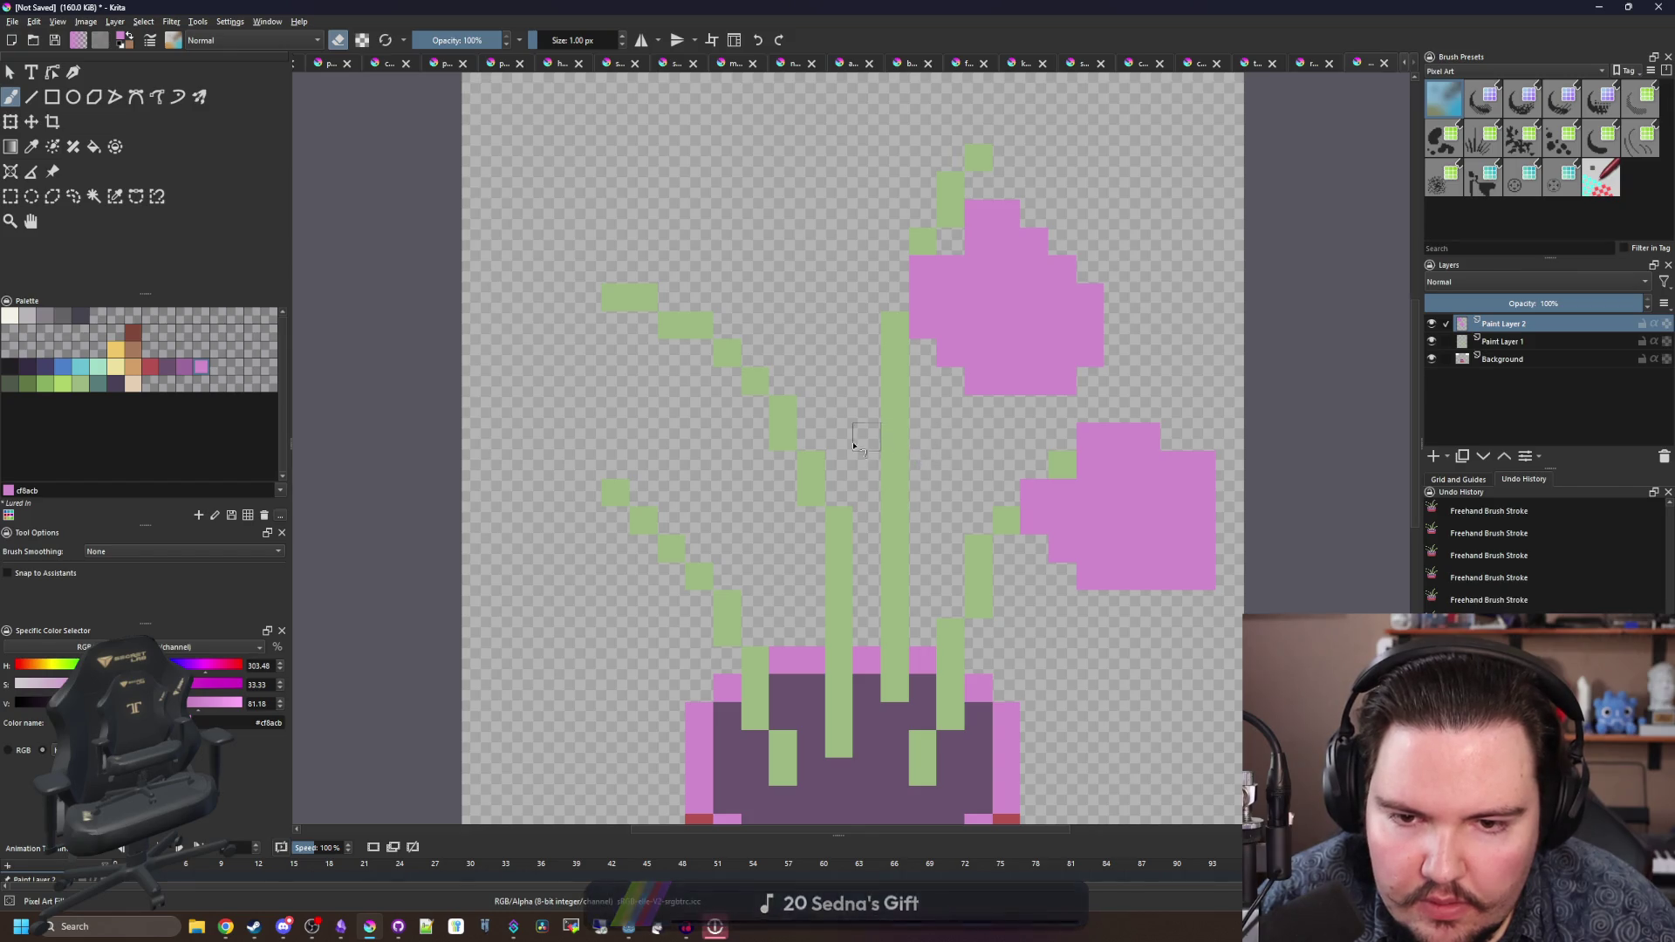
mouse_move(937, 436)
left_mouse_down()
mouse_move(839, 523)
mouse_move(951, 436)
mouse_move(908, 554)
mouse_move(923, 497)
left_mouse_up()
key("e")
left_click(839, 576)
mouse_move(949, 436)
left_mouse_down()
mouse_move(925, 451)
mouse_move(933, 477)
left_mouse_up()
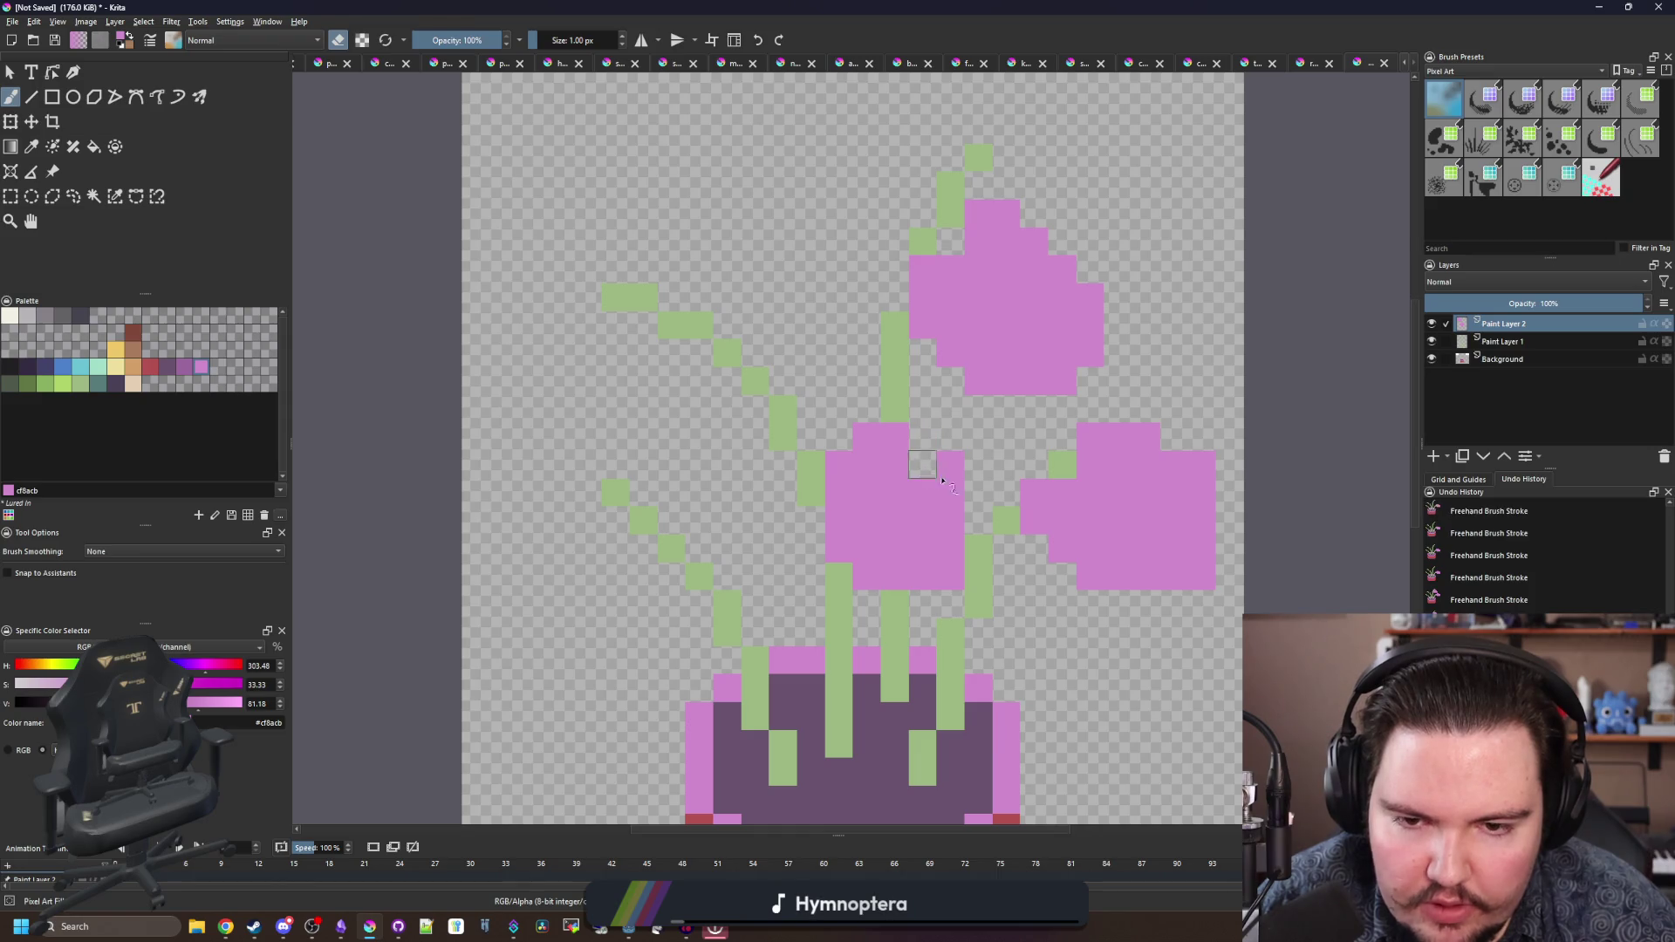
scroll(951, 465, "down", 2)
key("e")
scroll(851, 352, "up", 3)
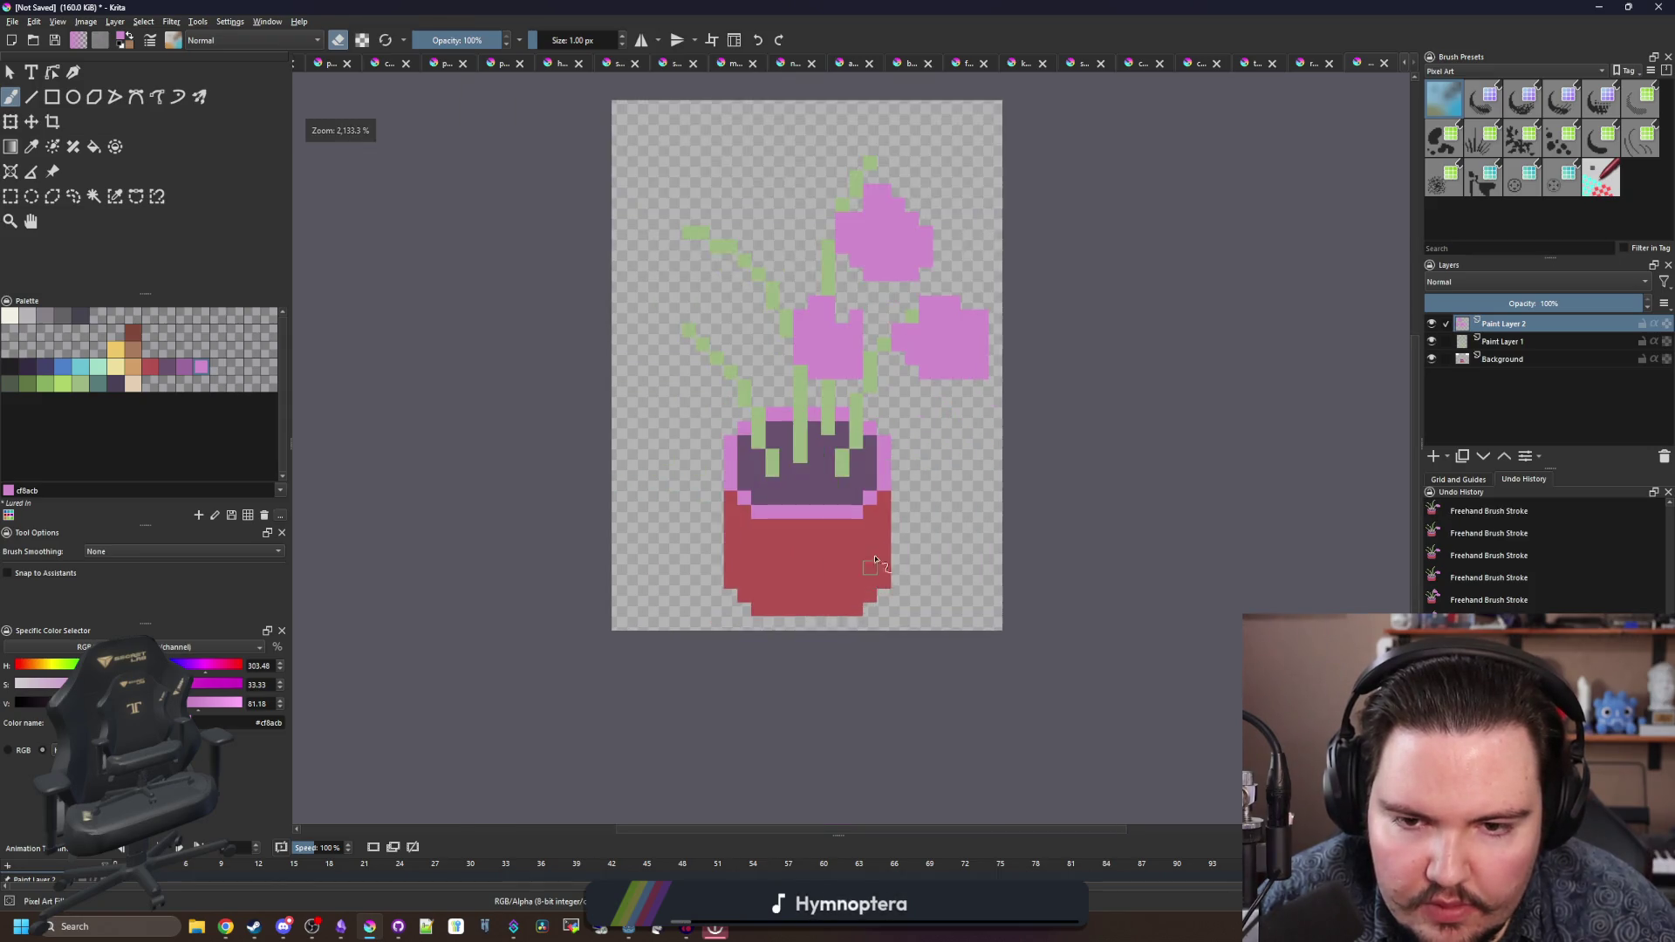
- Paint a large pink leaf right of the pot and another upper-left of the stems
mouse_move(851, 352)
left_mouse_down()
mouse_move(942, 384)
mouse_move(915, 393)
mouse_move(898, 297)
mouse_move(929, 300)
mouse_move(965, 343)
mouse_move(935, 400)
mouse_move(872, 410)
mouse_move(842, 370)
mouse_move(845, 324)
left_mouse_up()
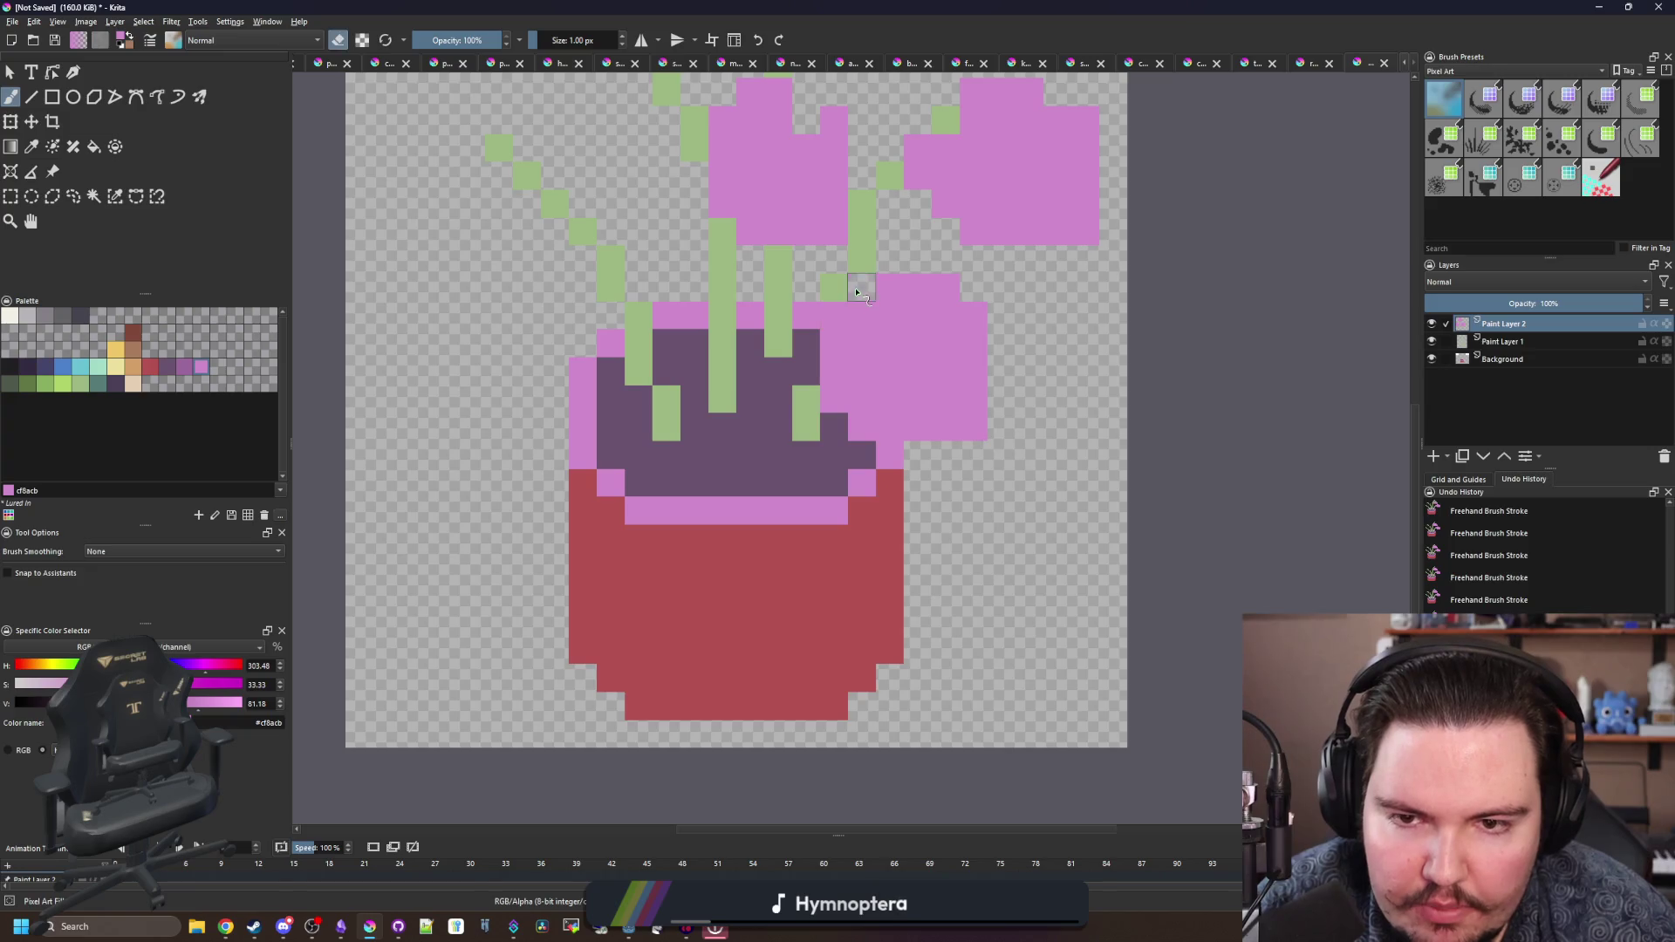
scroll(866, 340, "up", 3)
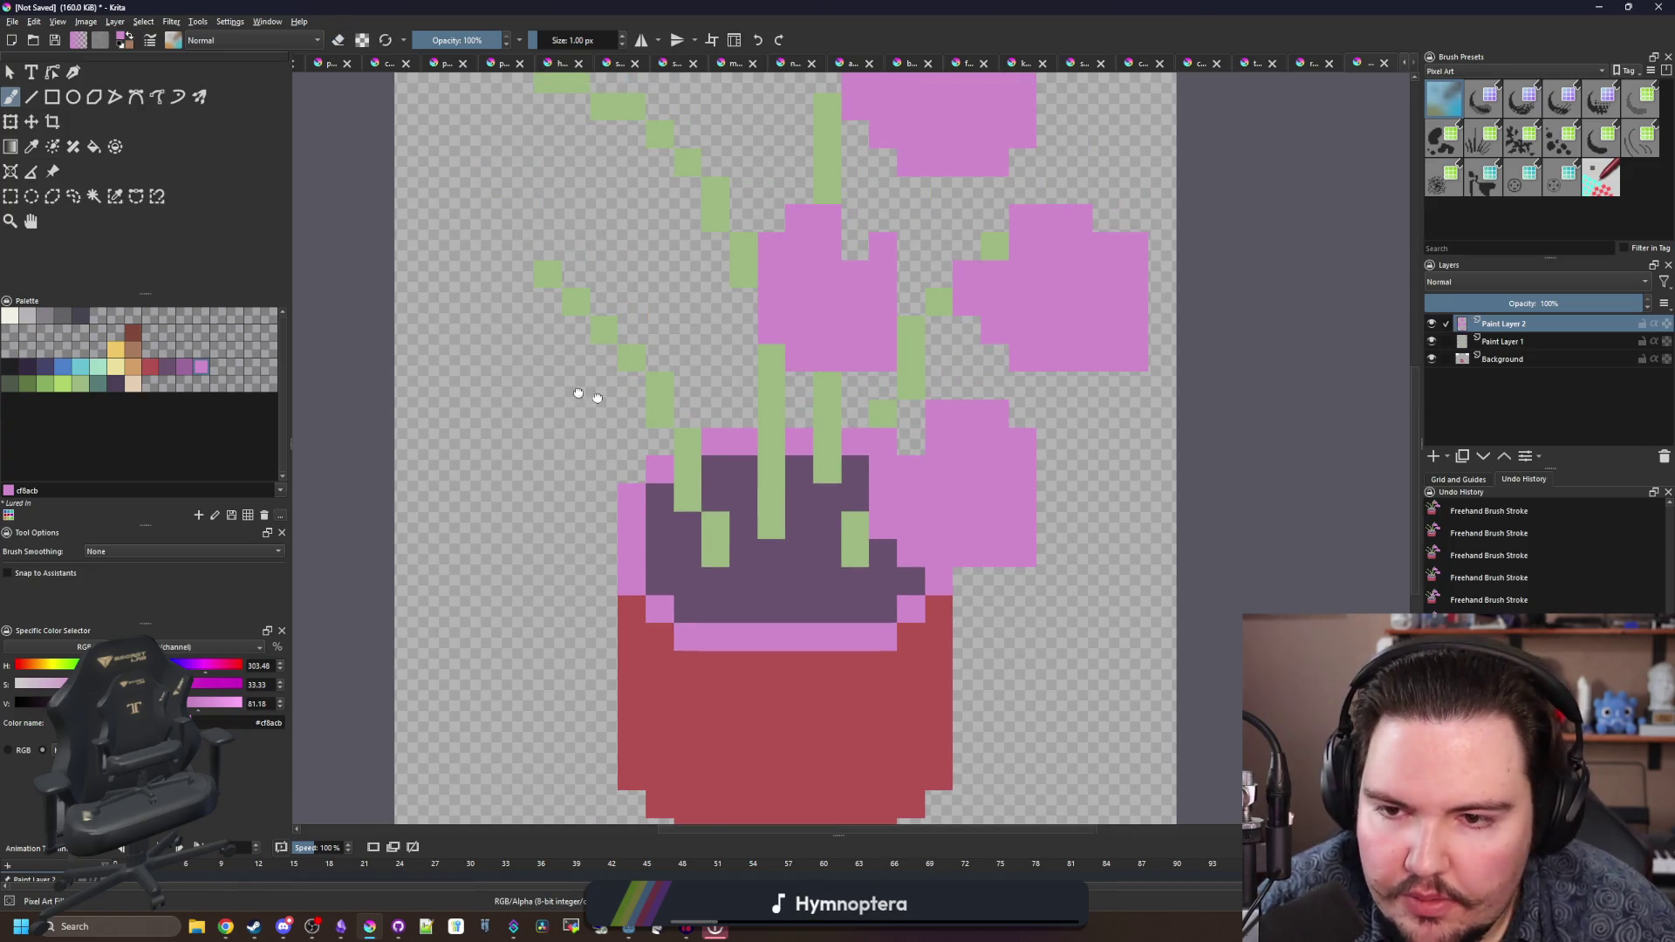
scroll(549, 374, "left", 3)
mouse_move(736, 410)
left_mouse_down()
mouse_move(653, 379)
mouse_move(724, 471)
mouse_move(672, 436)
mouse_move(678, 407)
mouse_move(561, 418)
mouse_move(558, 454)
mouse_move(602, 463)
mouse_move(575, 484)
mouse_move(641, 407)
mouse_move(628, 344)
mouse_move(668, 390)
left_mouse_up()
scroll(711, 374, "up", 3)
scroll(711, 373, "left", 1)
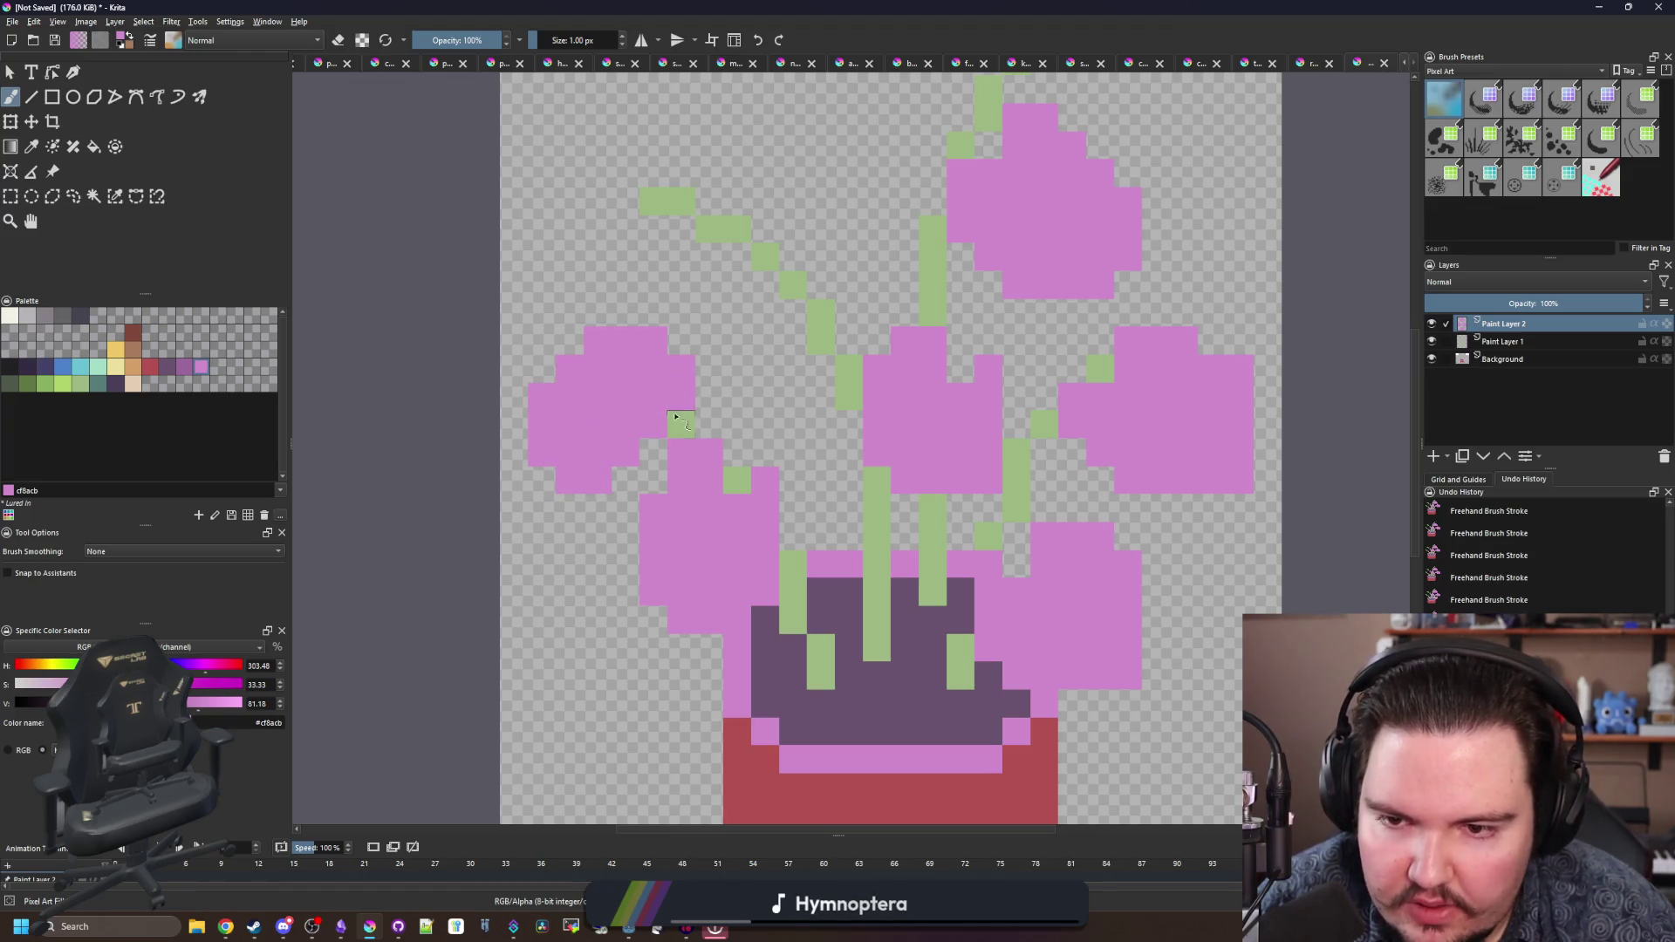
scroll(733, 311, "up", 3)
- Paint a large pink leaf at the top left, erasing its top bumps and extending its lower-left
key("e")
key("e")
mouse_move(604, 368)
left_mouse_down()
mouse_move(611, 410)
mouse_move(646, 437)
mouse_move(610, 366)
mouse_move(663, 377)
left_mouse_up()
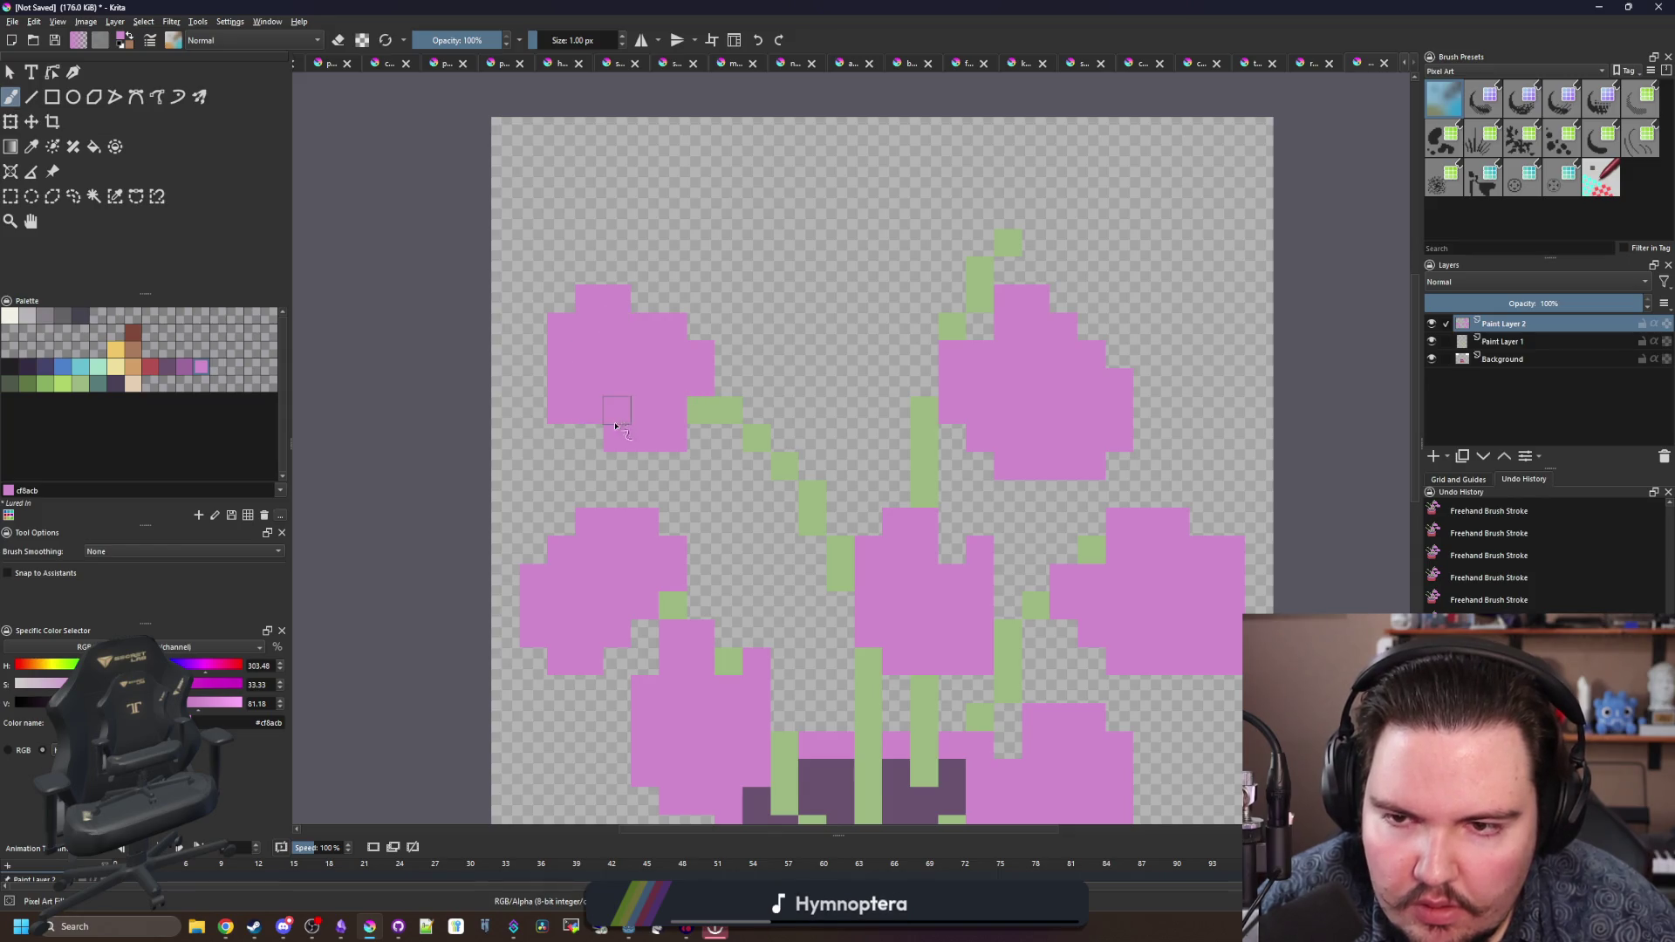
key("e")
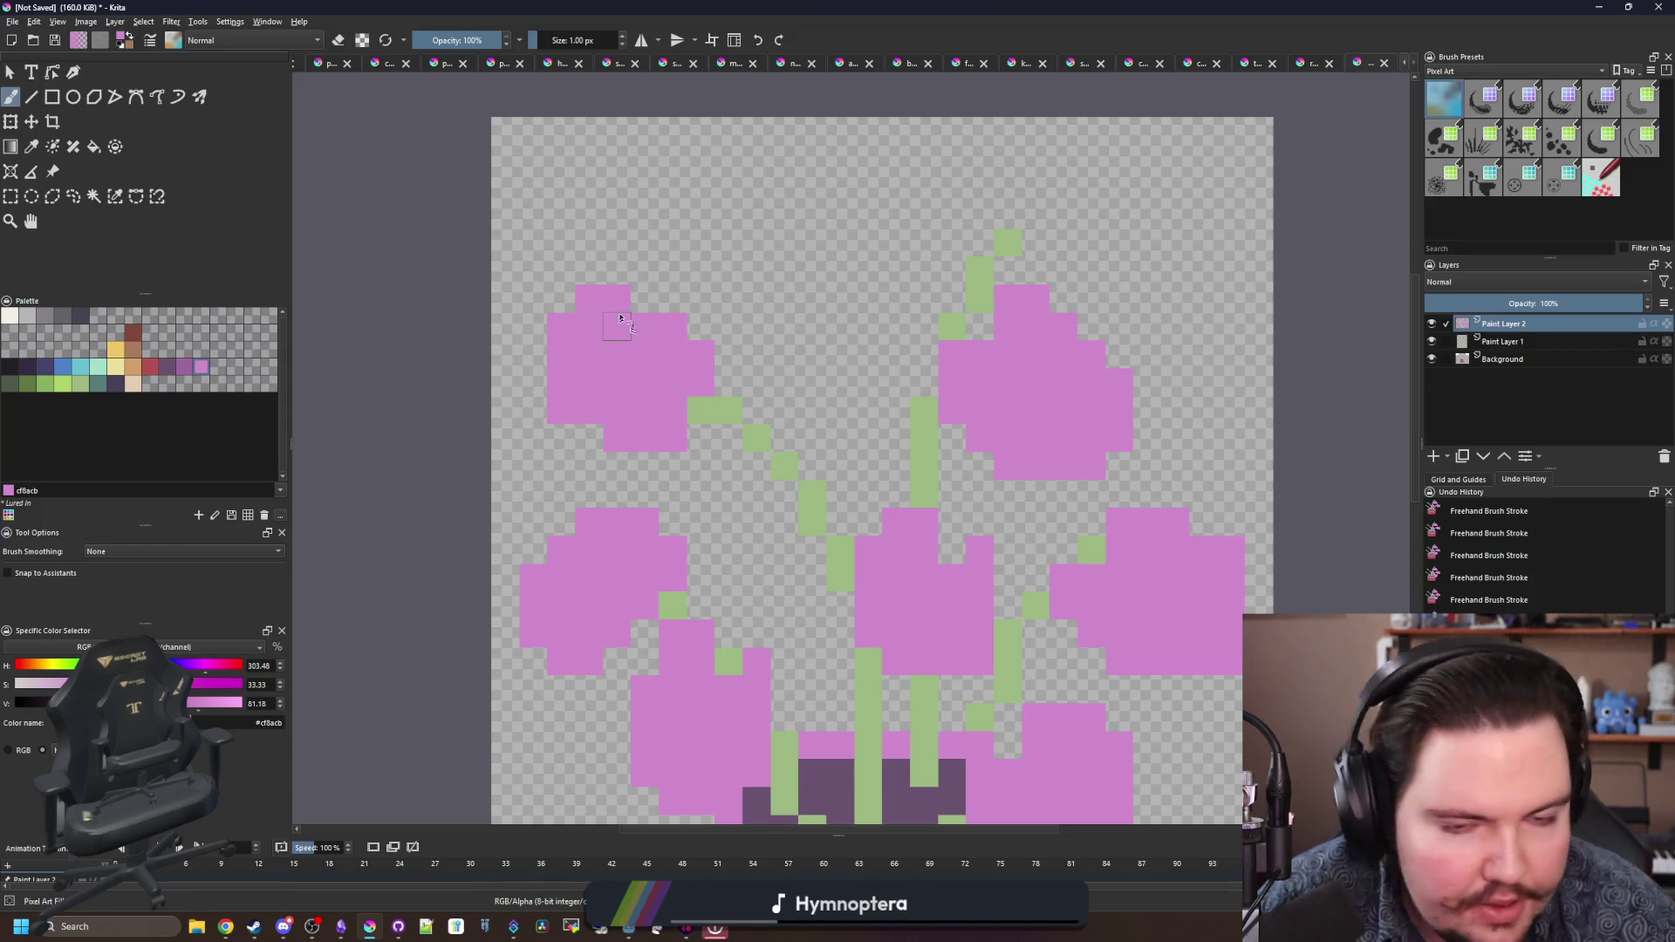
left_click_drag(616, 297, 590, 298)
left_click(558, 318)
left_click_drag(571, 445, 598, 463)
scroll(541, 436, "down", 4)
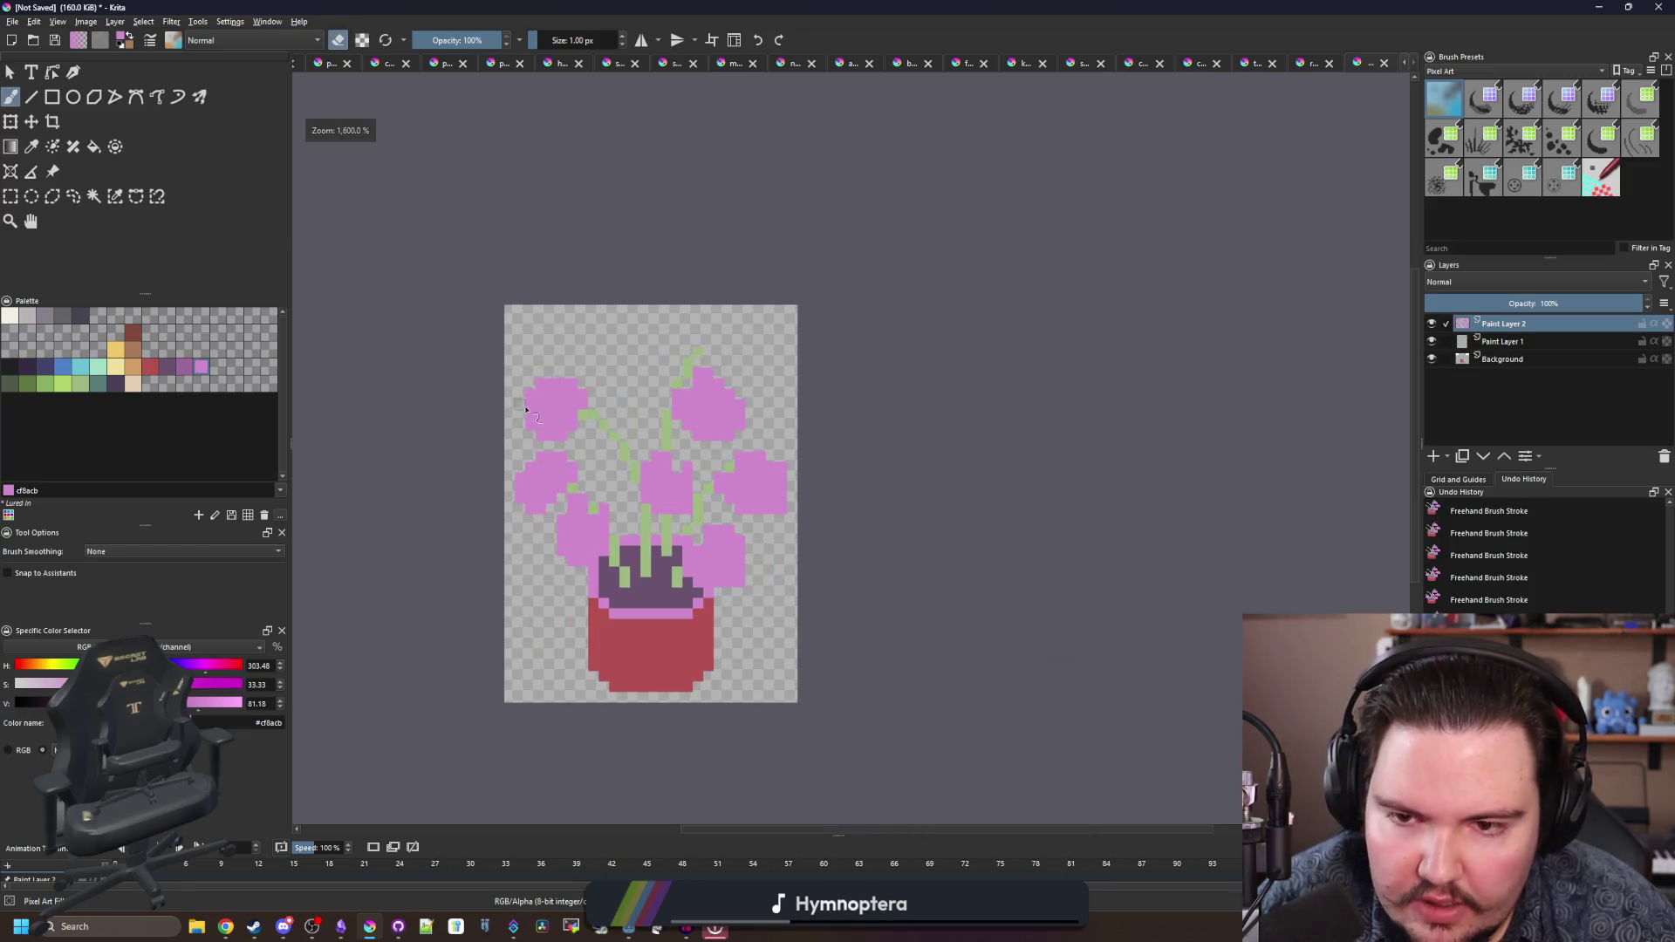
scroll(595, 452, "up", 2)
- Paint another pink leaf on the left and one across the very top of the plant
key("e")
mouse_move(654, 399)
left_mouse_down()
mouse_move(593, 480)
mouse_move(660, 416)
mouse_move(611, 462)
left_mouse_up()
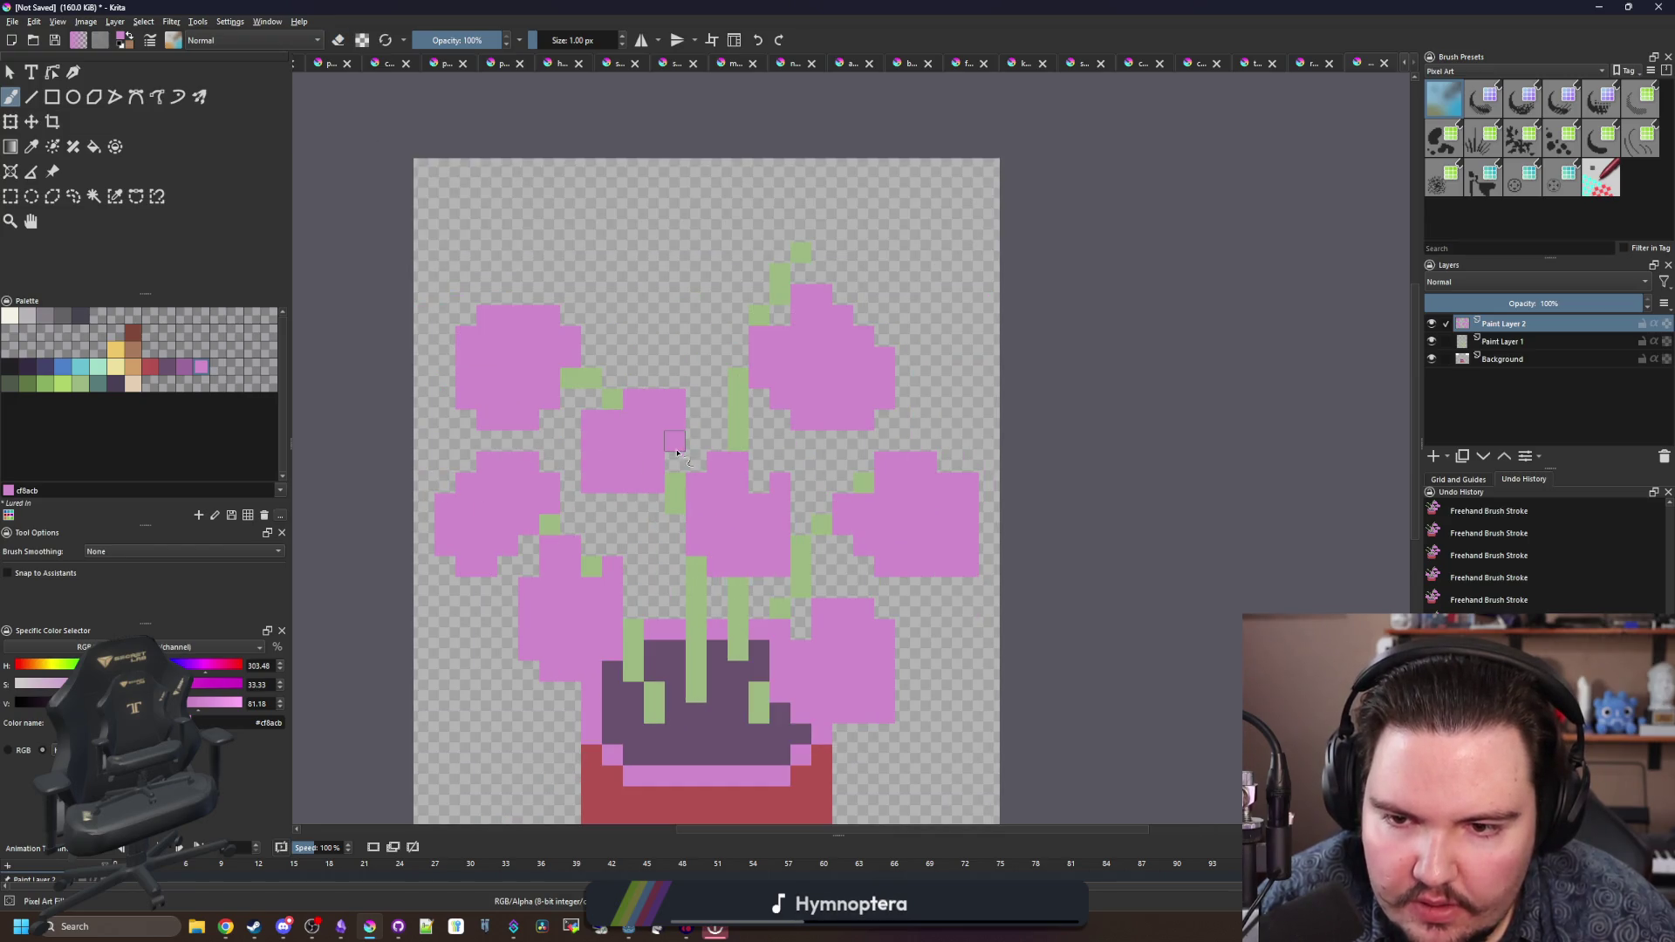
scroll(676, 458, "up", 1)
key("e")
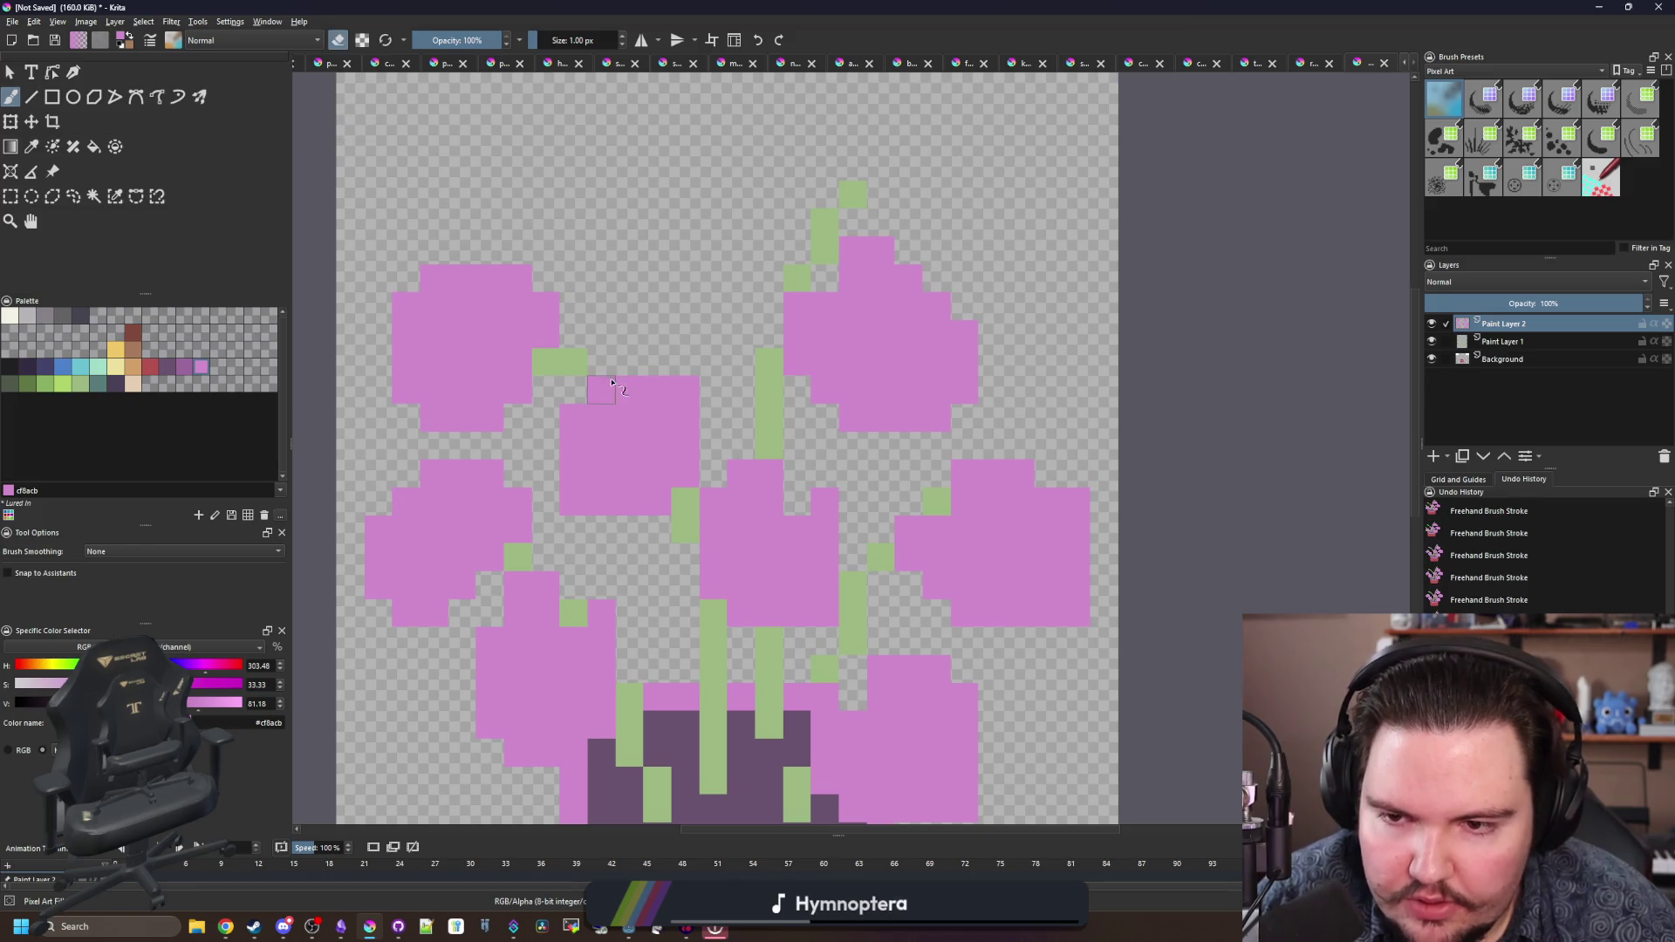
scroll(615, 416, "down", 4)
scroll(632, 389, "down", 1)
scroll(737, 329, "up", 6)
mouse_move(842, 316)
left_mouse_down()
mouse_move(735, 216)
mouse_move(722, 273)
mouse_move(759, 357)
mouse_move(632, 316)
left_mouse_up()
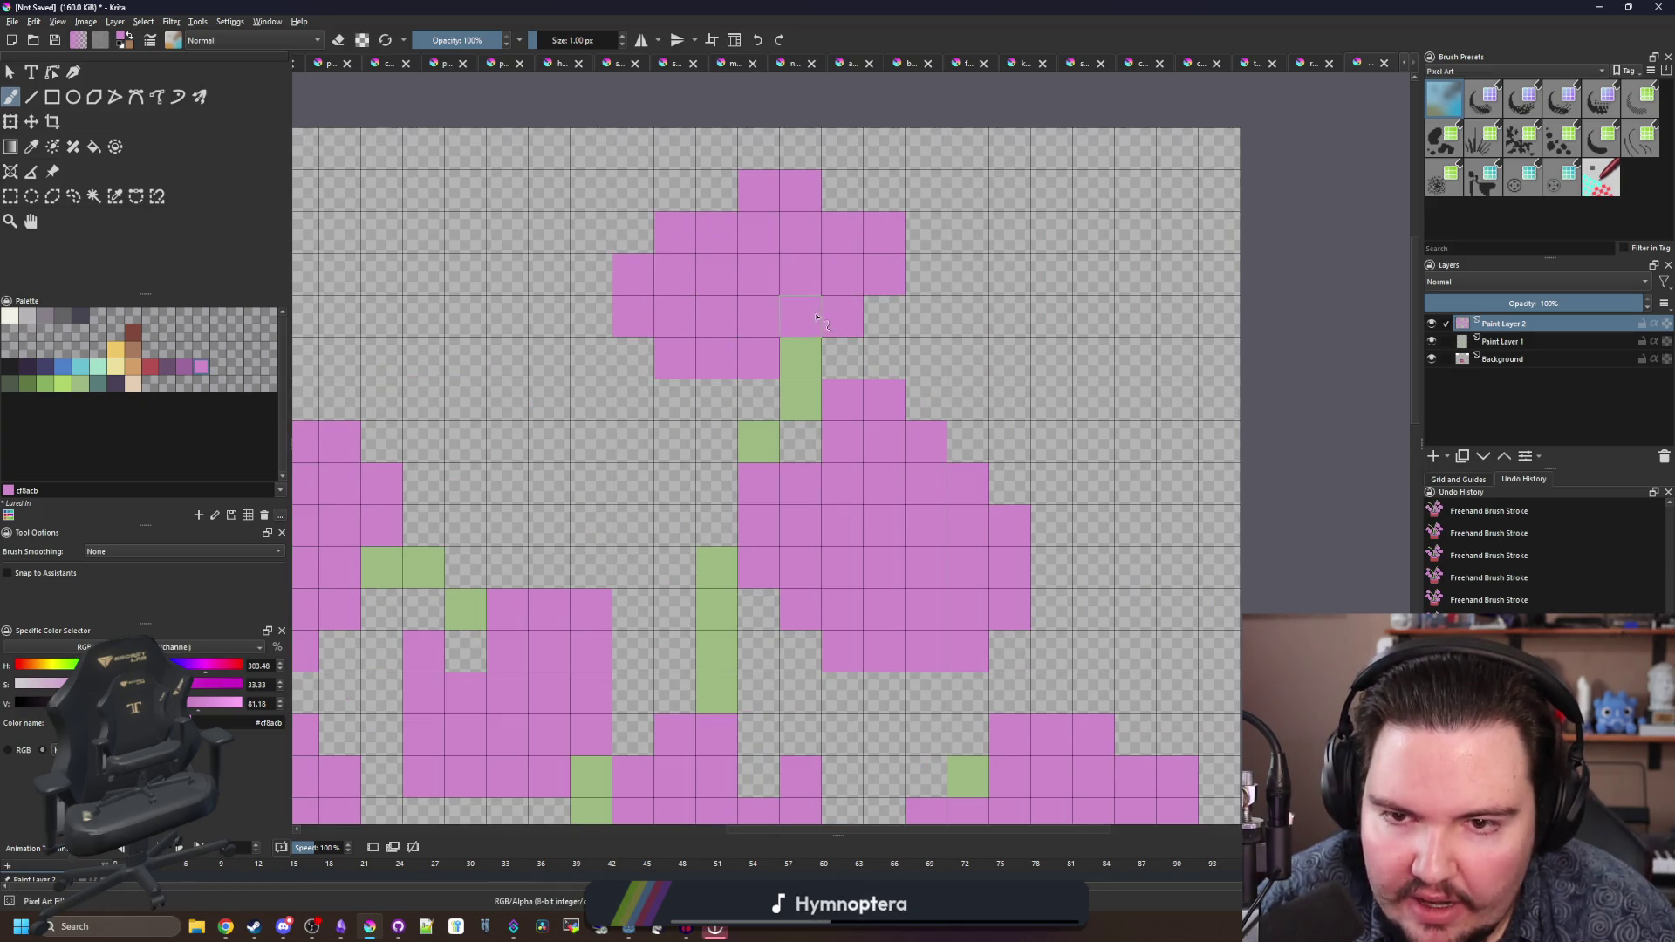
scroll(830, 233, "down", 4)
scroll(690, 445, "up", 2)
- Add Paint Layer 3 and move it below the pink leaf layer
left_click(1433, 455)
left_click(1483, 455)
left_click_drag(860, 429, 803, 446)
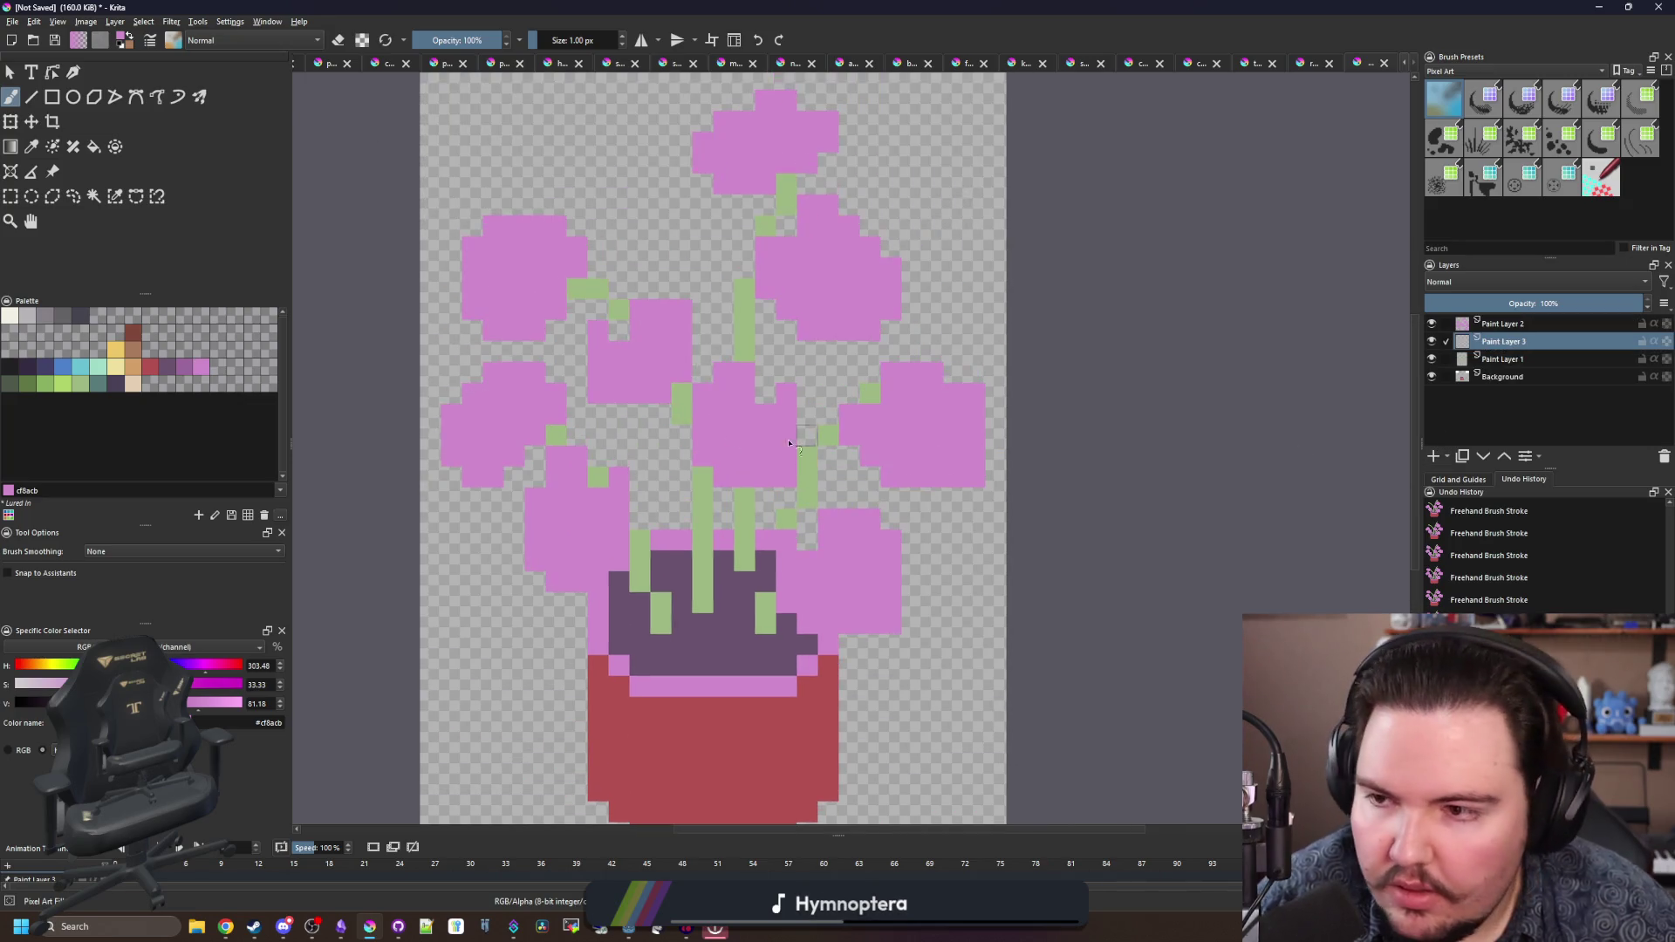
- With navy #43436a at brush size 3 px, paint back-leaf blocks left and right of the centre stems
key("x")
key("bracketright")
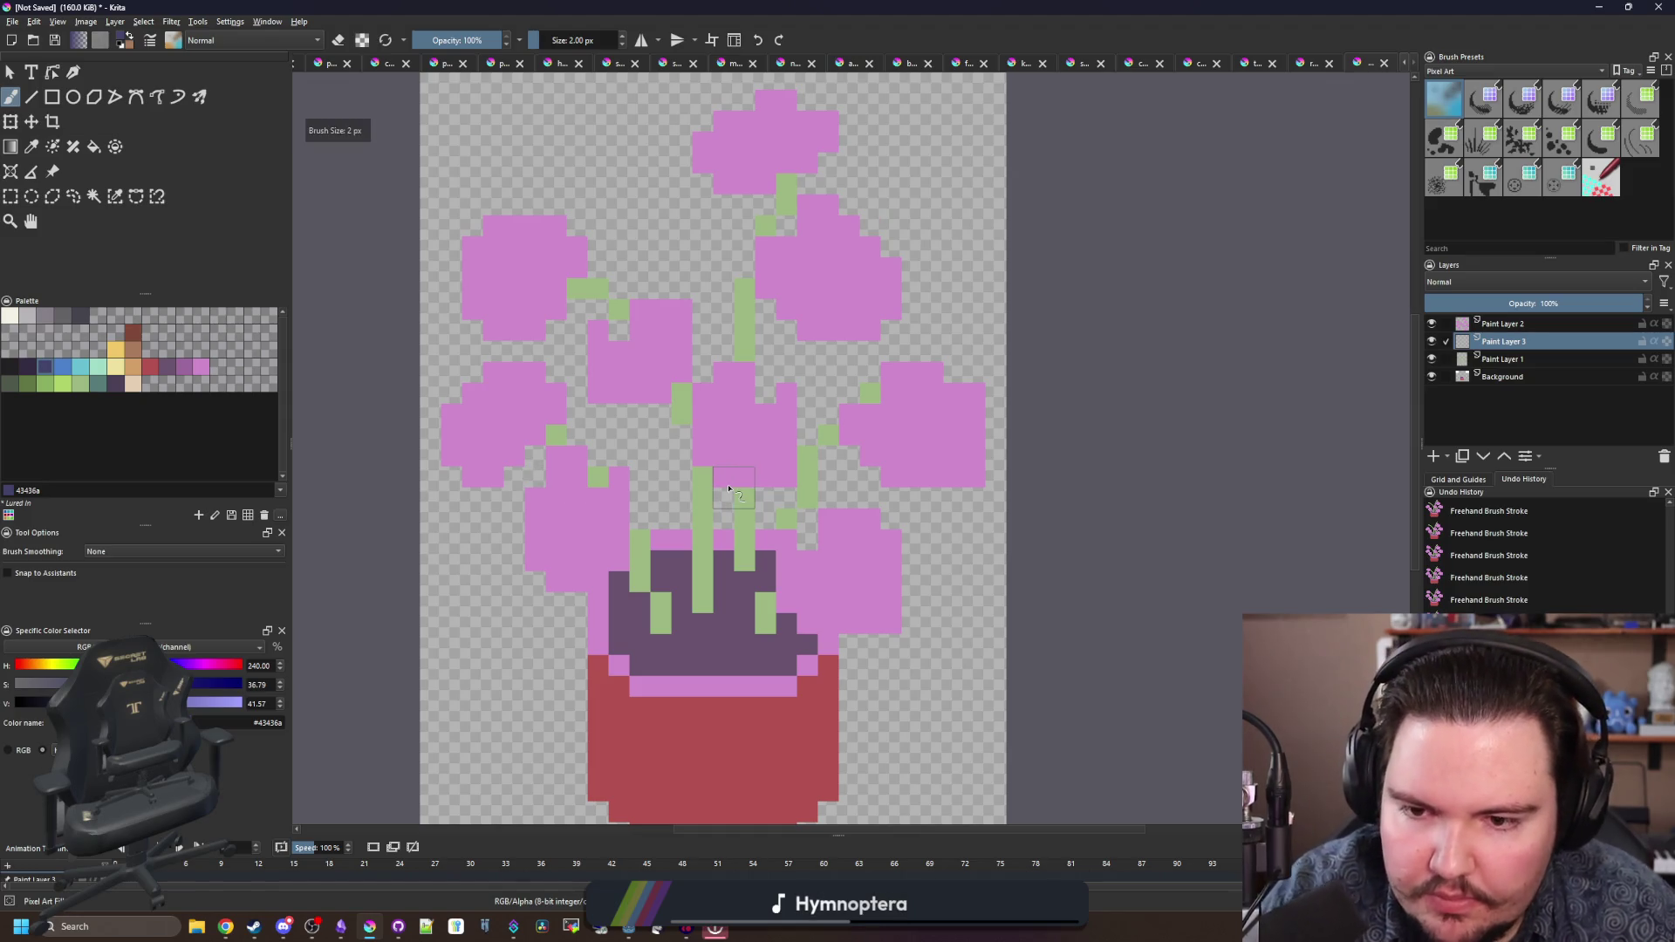
mouse_move(650, 488)
left_mouse_down()
mouse_move(649, 425)
mouse_move(690, 475)
left_mouse_up()
key("bracketright")
left_click(672, 489)
left_click_drag(840, 508, 807, 423)
- Paint more navy blocks between the top leaves, at the left, lower left and upper right
mouse_move(765, 310)
left_mouse_down()
mouse_move(715, 305)
mouse_move(773, 286)
left_mouse_up()
left_click(712, 267)
mouse_move(598, 236)
left_mouse_down()
mouse_move(639, 225)
mouse_move(585, 290)
left_mouse_up()
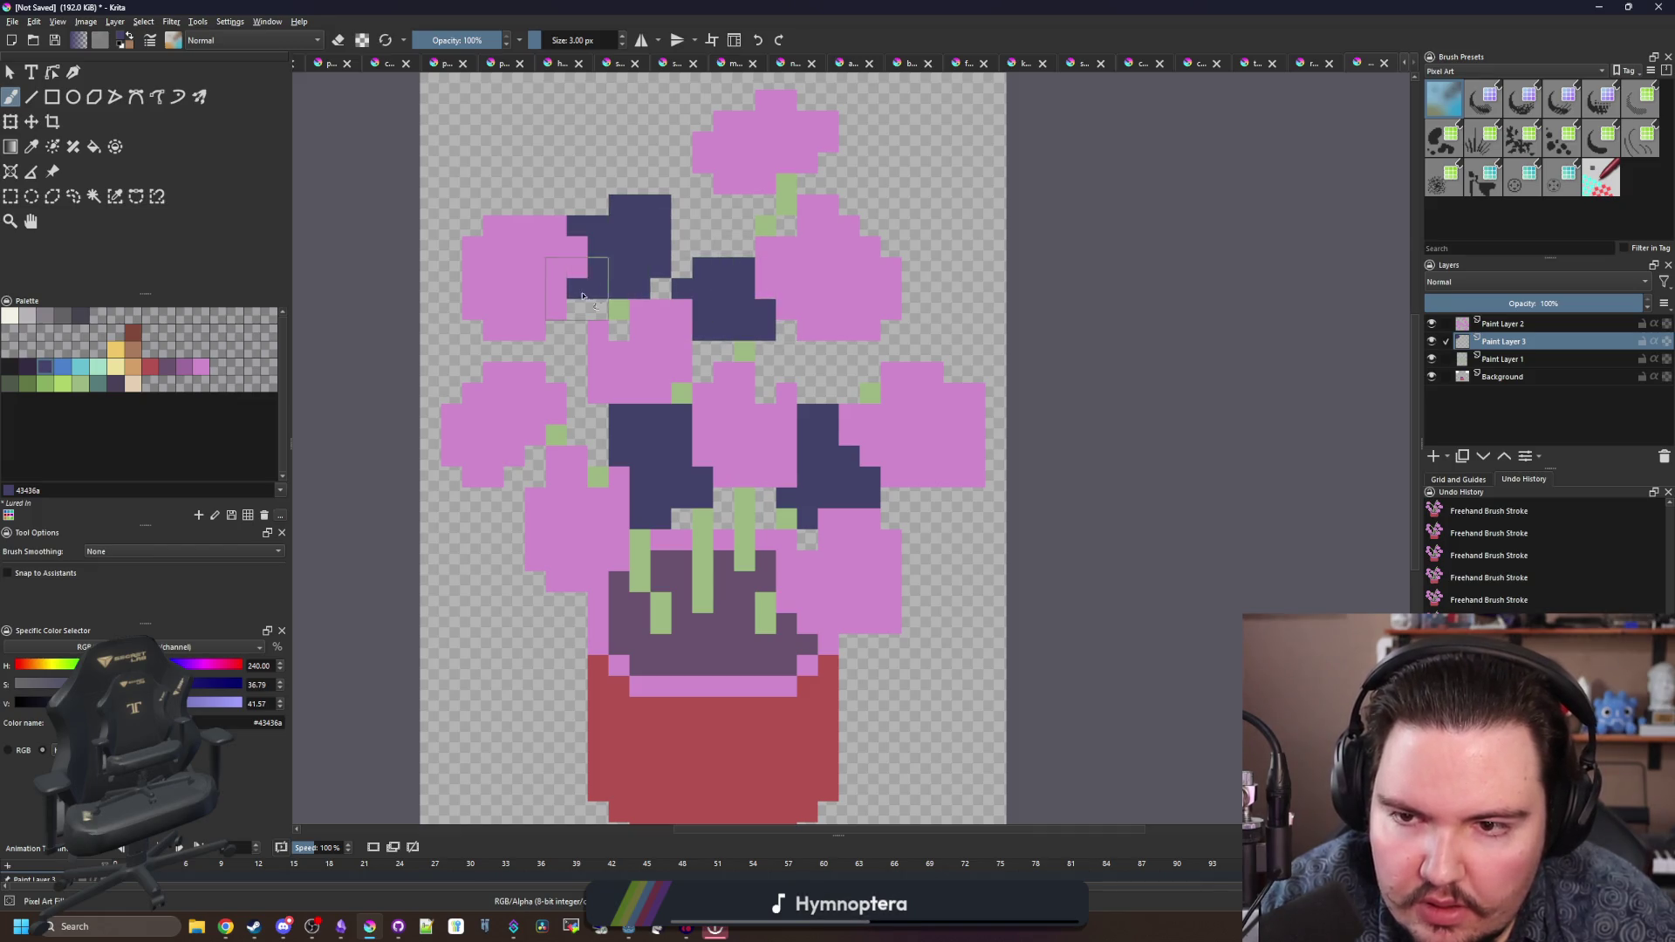
left_click_drag(550, 349, 601, 419)
mouse_move(551, 558)
left_mouse_down()
mouse_move(550, 580)
mouse_move(504, 560)
mouse_move(502, 519)
left_mouse_up()
mouse_move(859, 371)
left_mouse_down()
mouse_move(912, 353)
mouse_move(889, 331)
mouse_move(947, 349)
mouse_move(916, 324)
left_mouse_up()
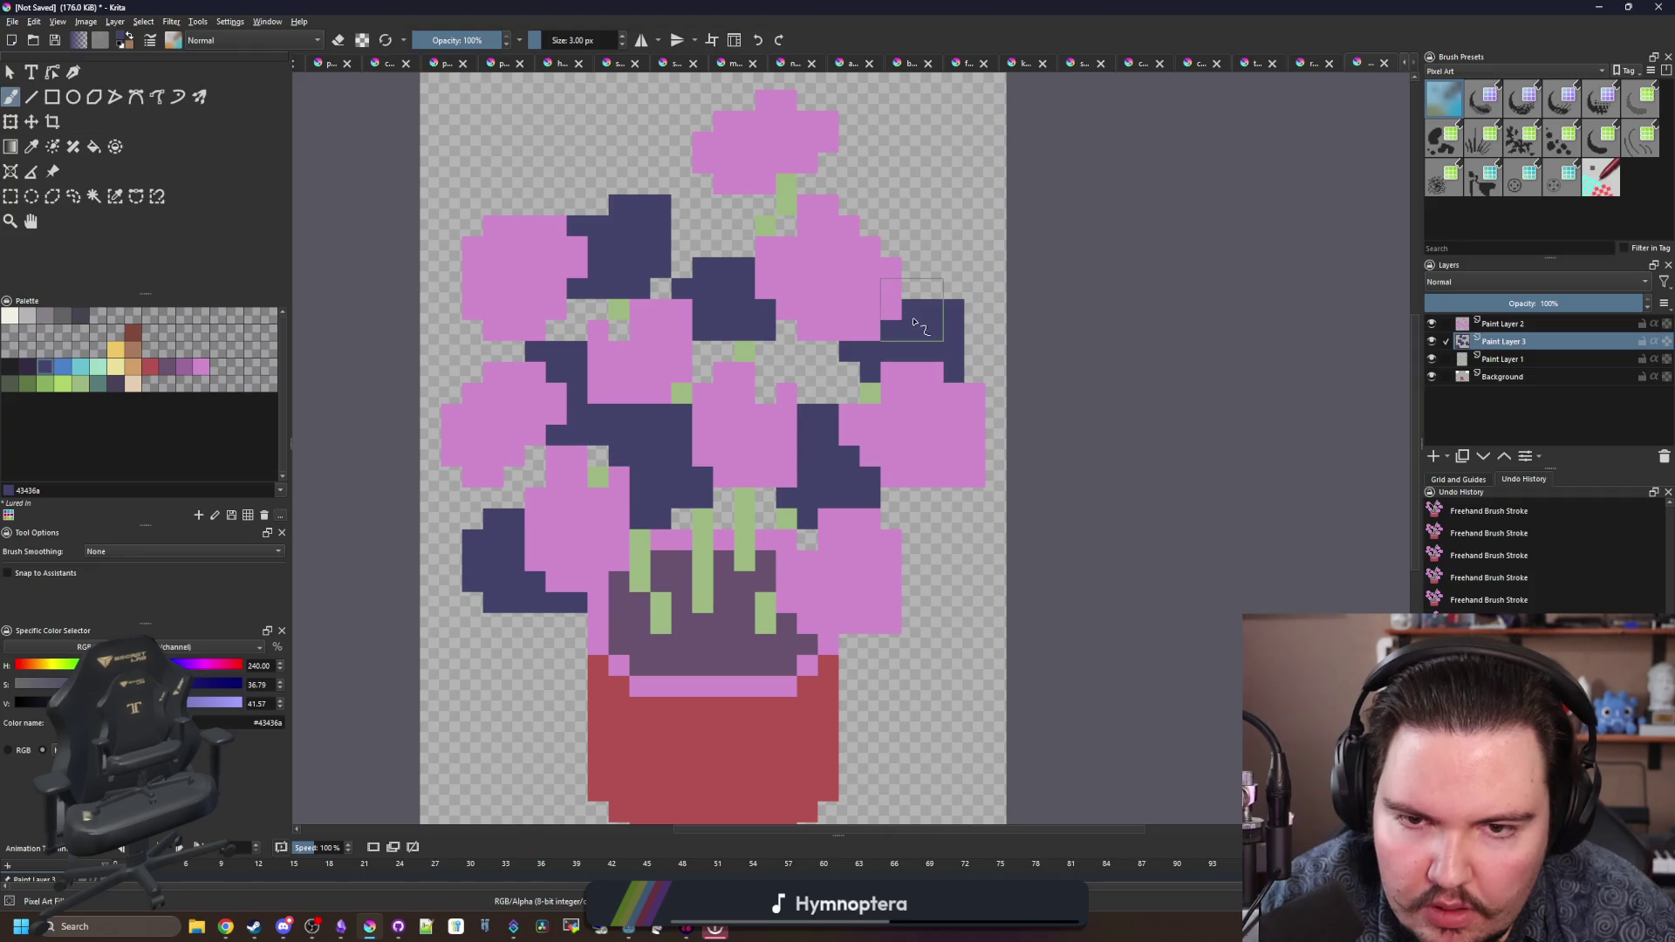
scroll(767, 458, "down", 5)
scroll(767, 462, "up", 3)
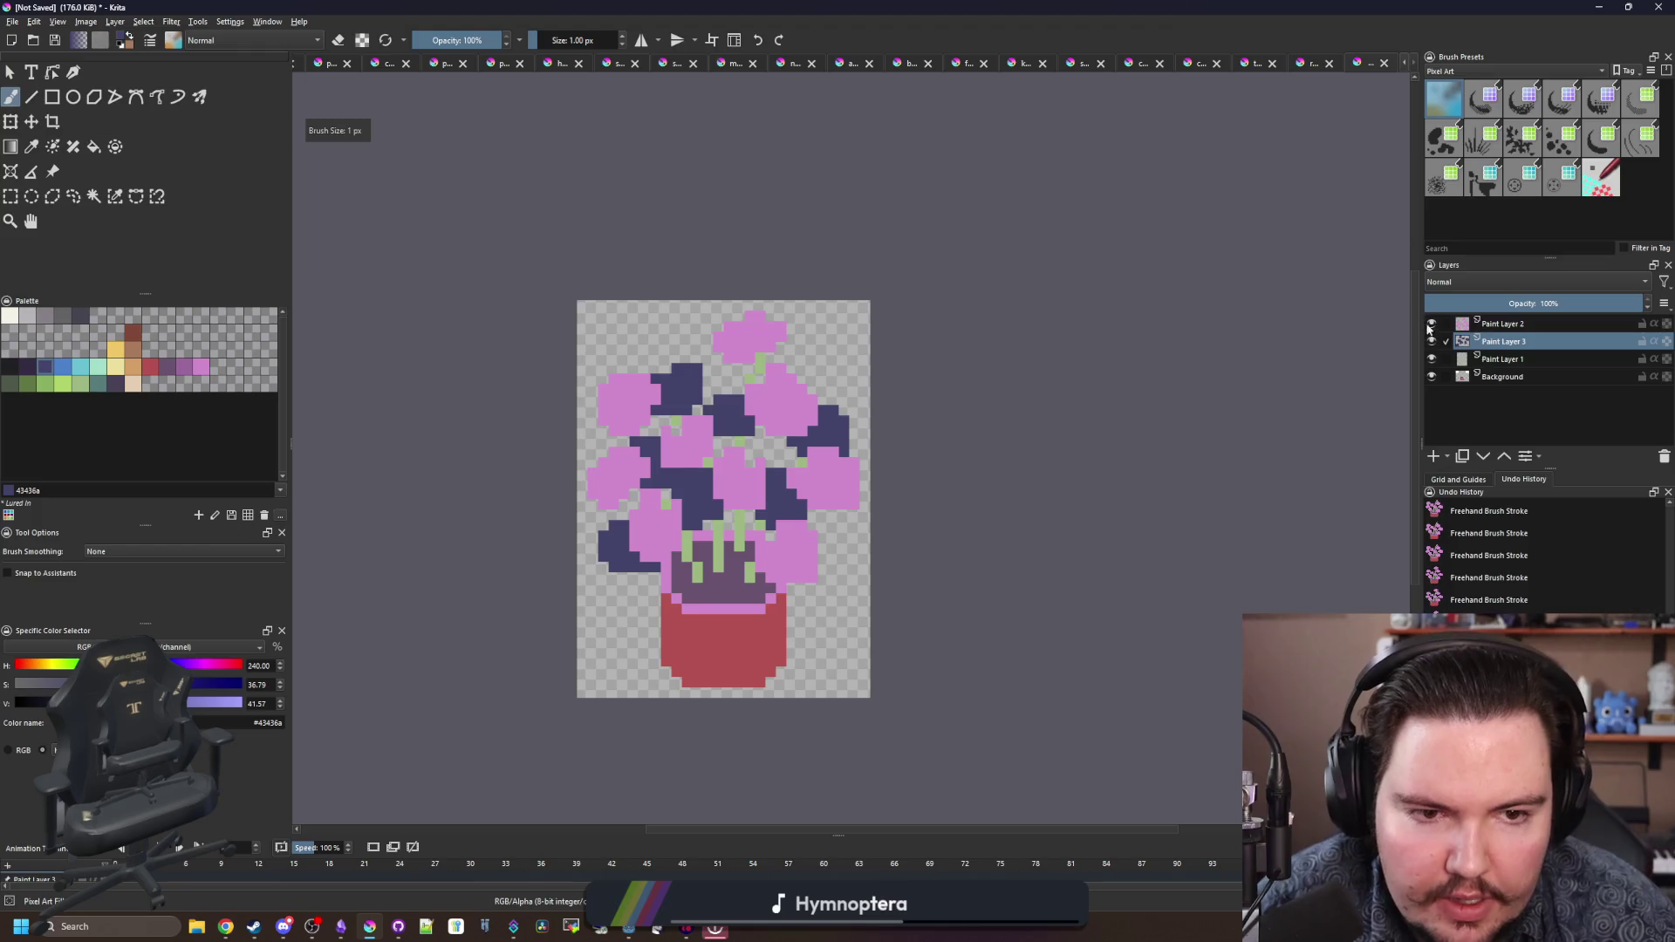
- Try filling a navy back-leaf with teal 567b79, then undo the fill
key("plus")
left_click(135, 388)
key("f")
scroll(748, 486, "up", 1)
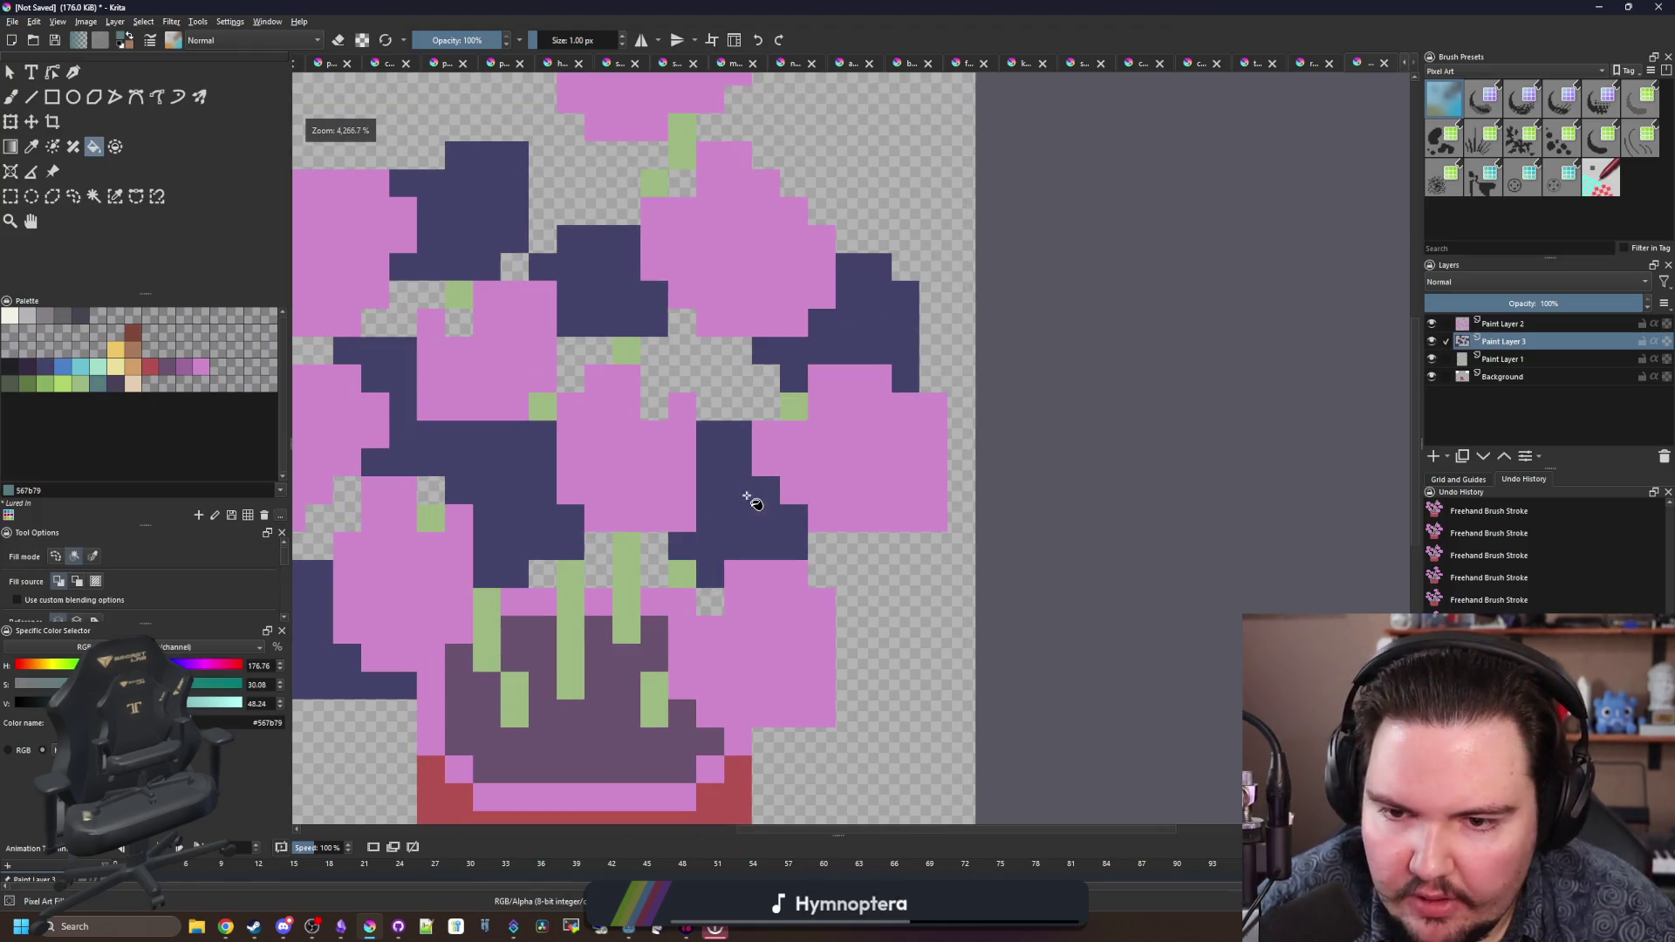
left_click(748, 485)
scroll(594, 505, "down", 1)
key("ctrl+z")
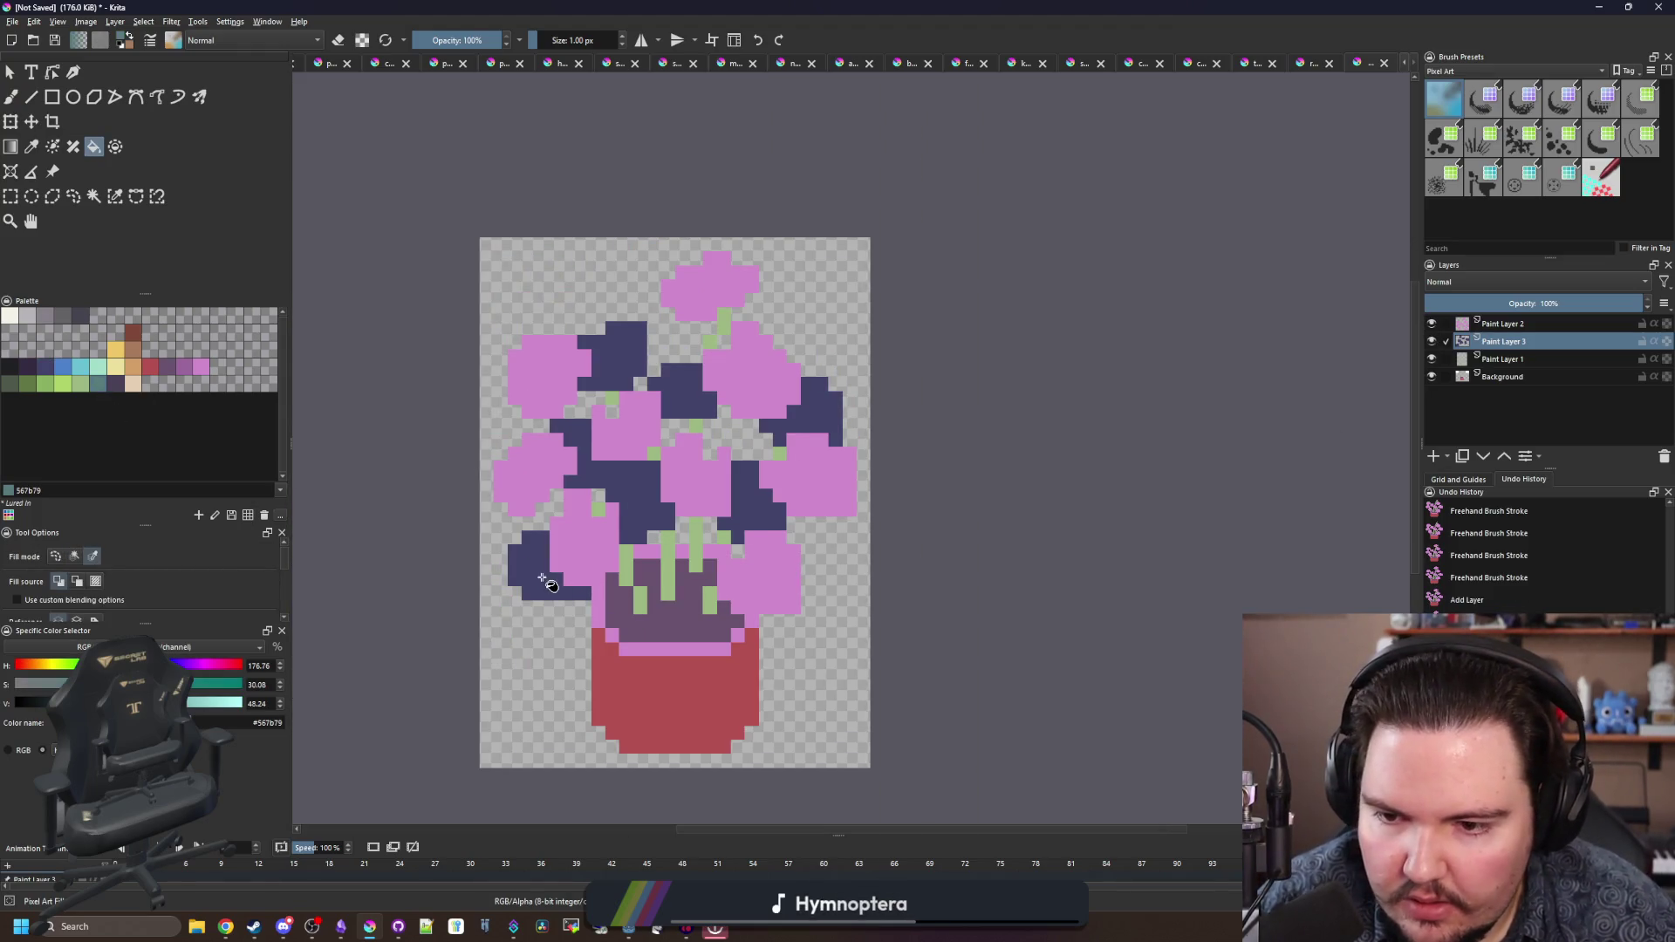
- Fill the navy back-leaves teal and the pink leaves with green Color 30, checking with the stem layer hidden
left_click(543, 580)
scroll(590, 451, "up", 1)
left_click(1427, 324)
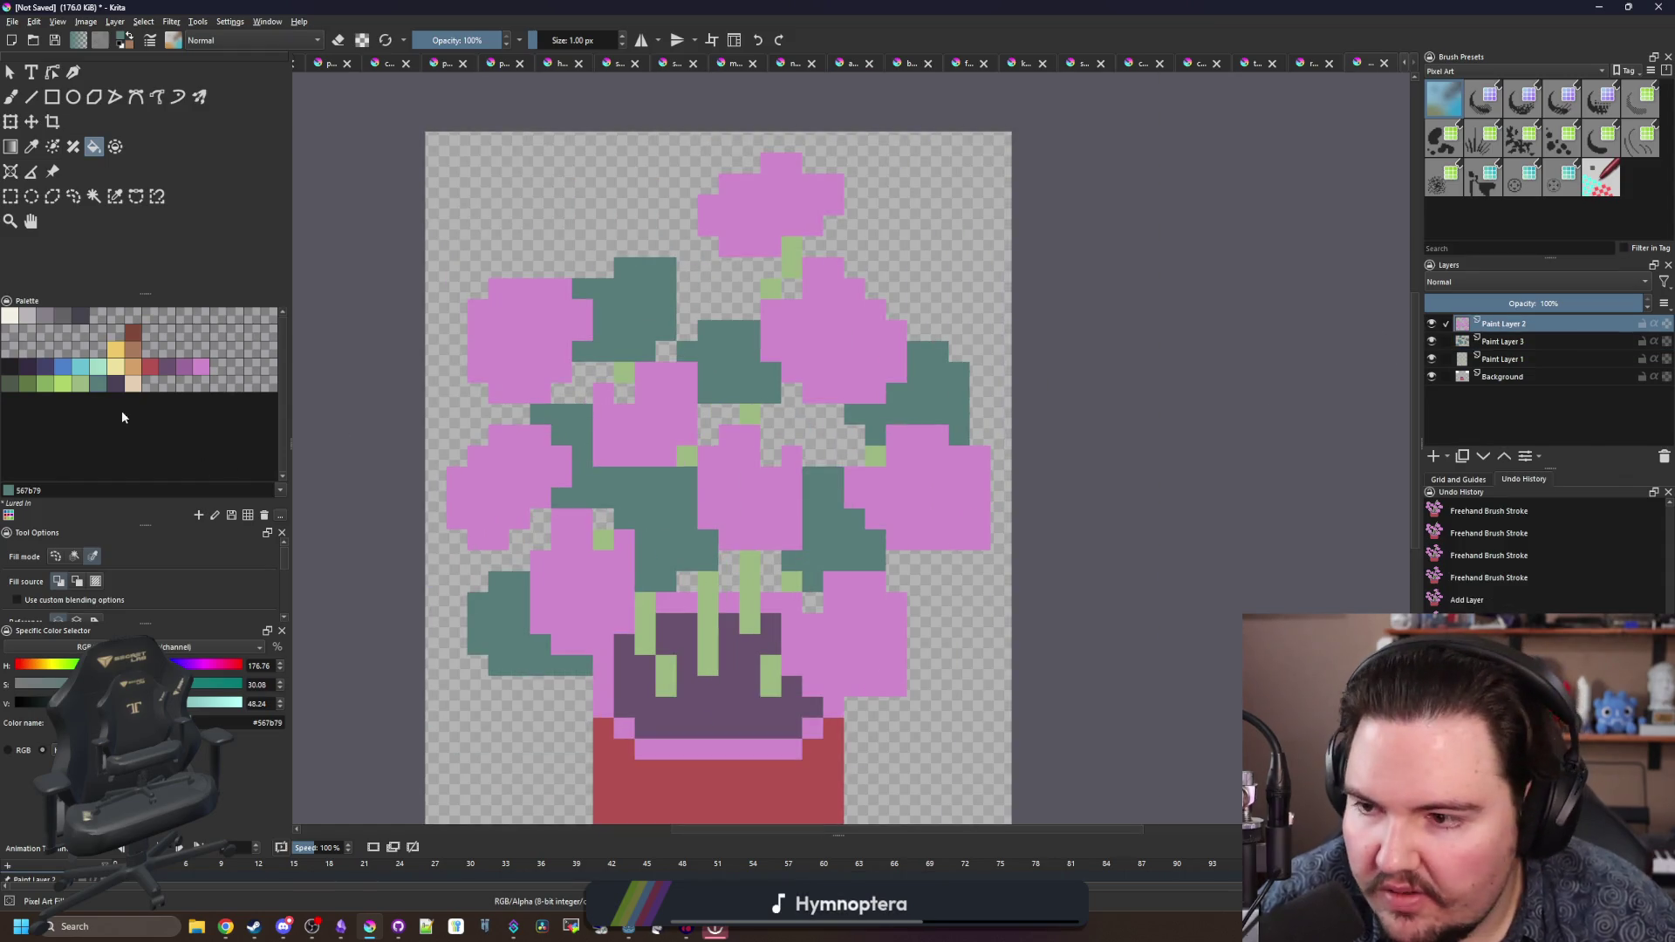
left_click(78, 384)
left_click(522, 338)
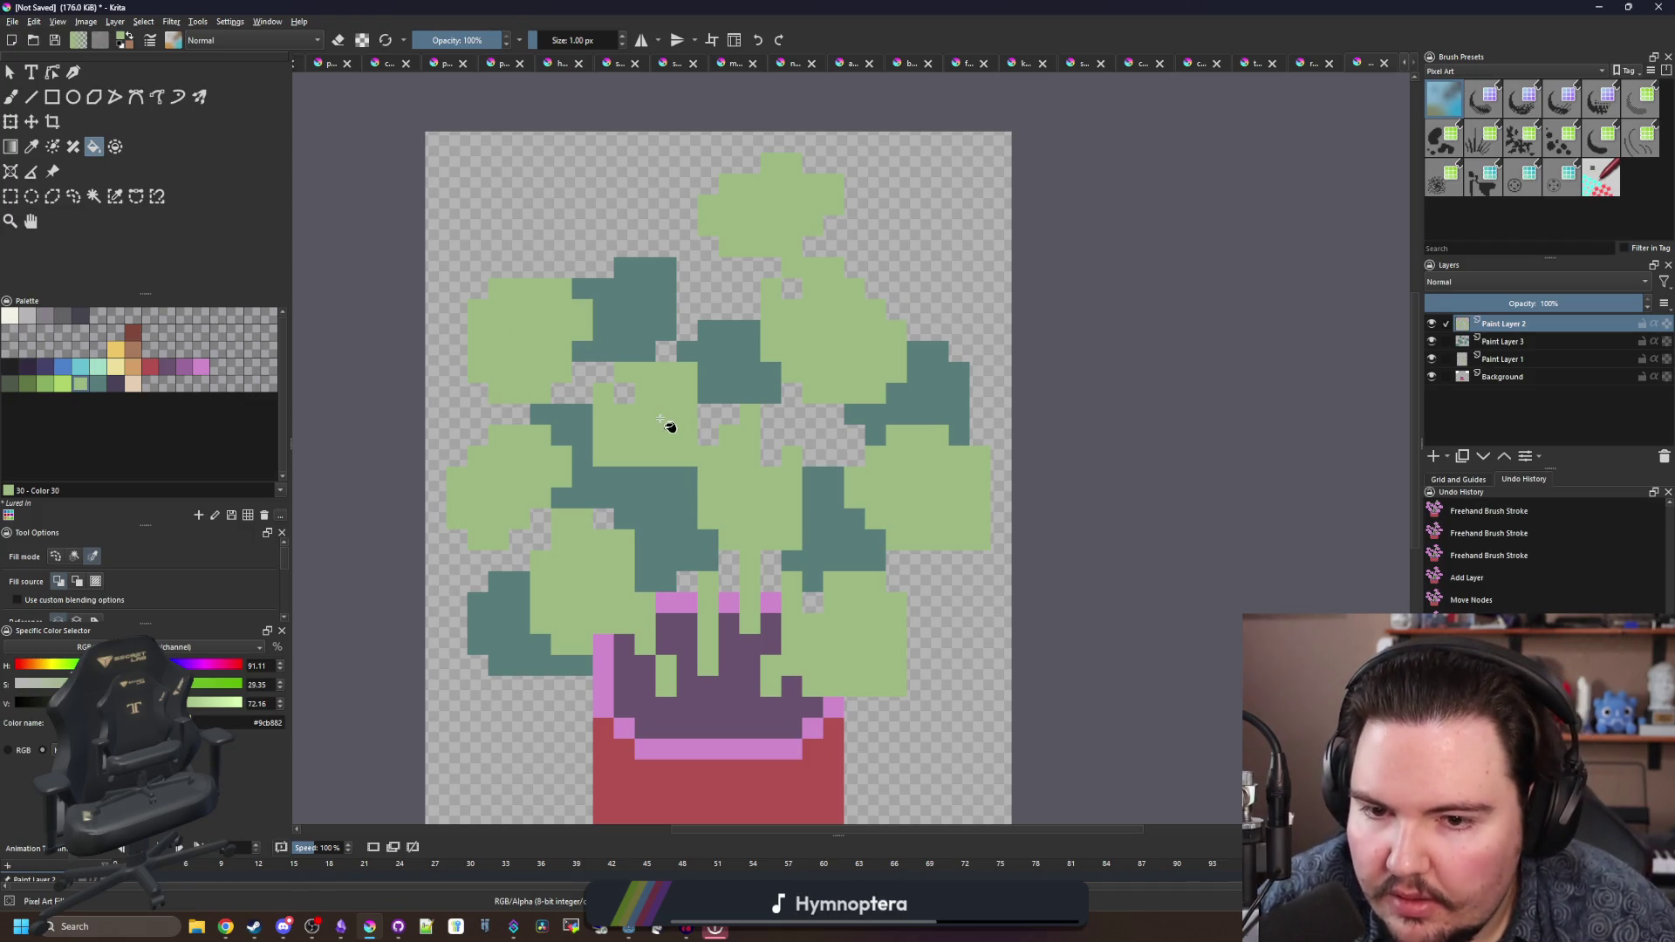
left_click(1432, 358)
left_click(1432, 358)
left_click(1431, 358)
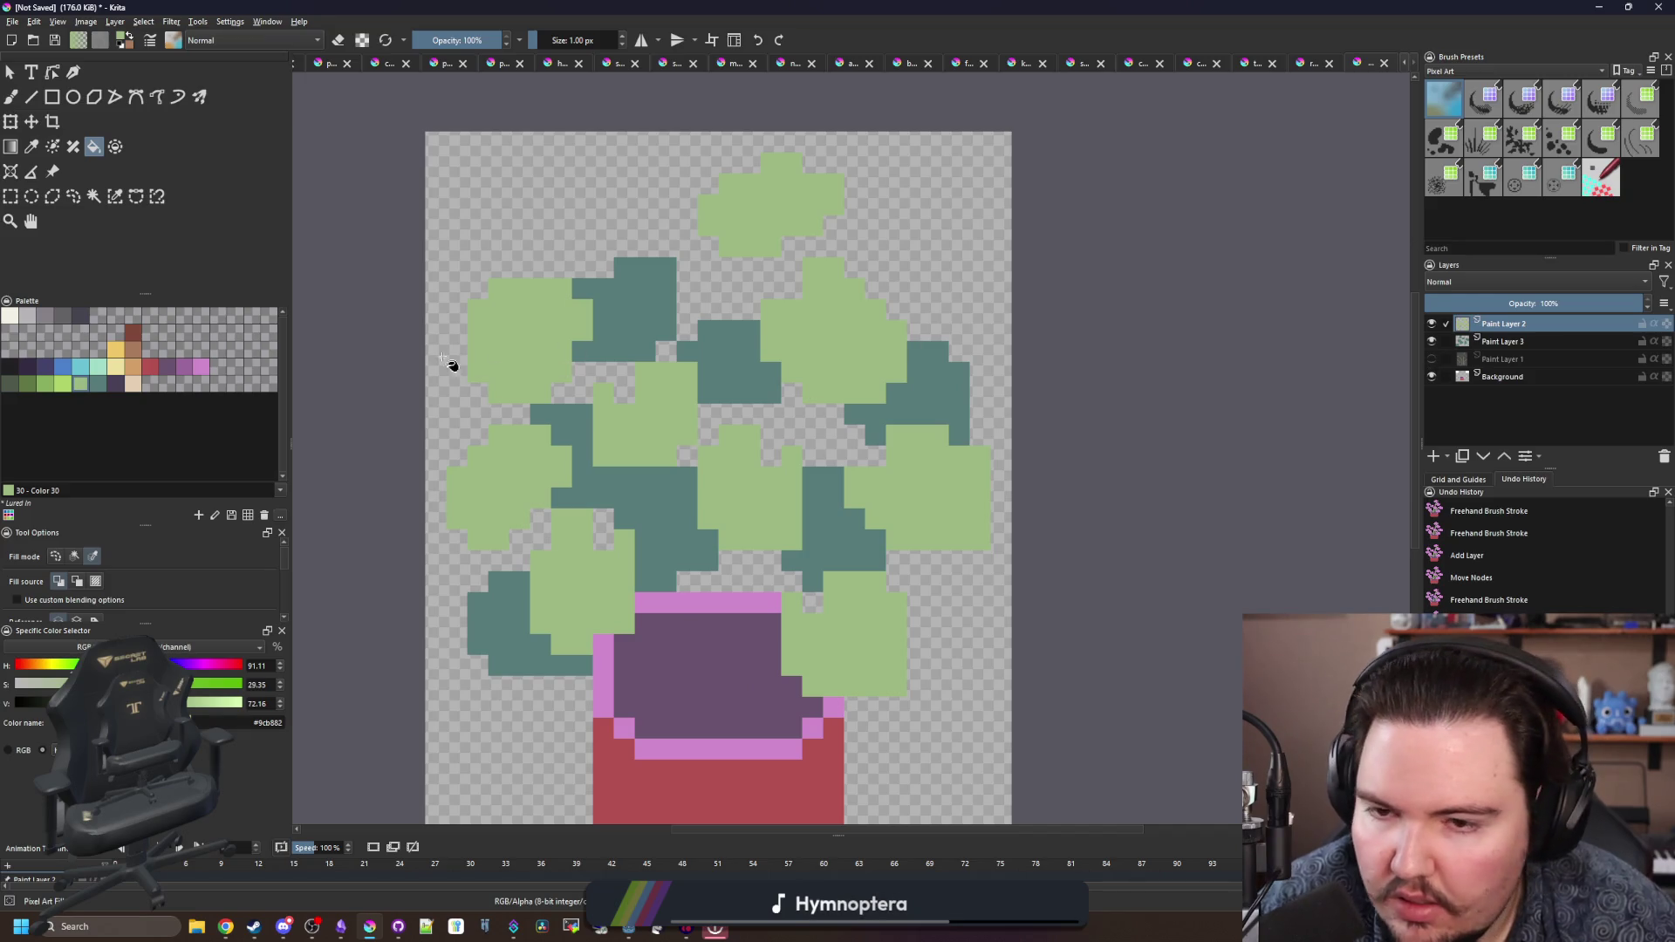
- Erase a stray pixel on the plant with the Freehand Brush's eraser mode
key("b")
scroll(698, 393, "up", 1)
key("e")
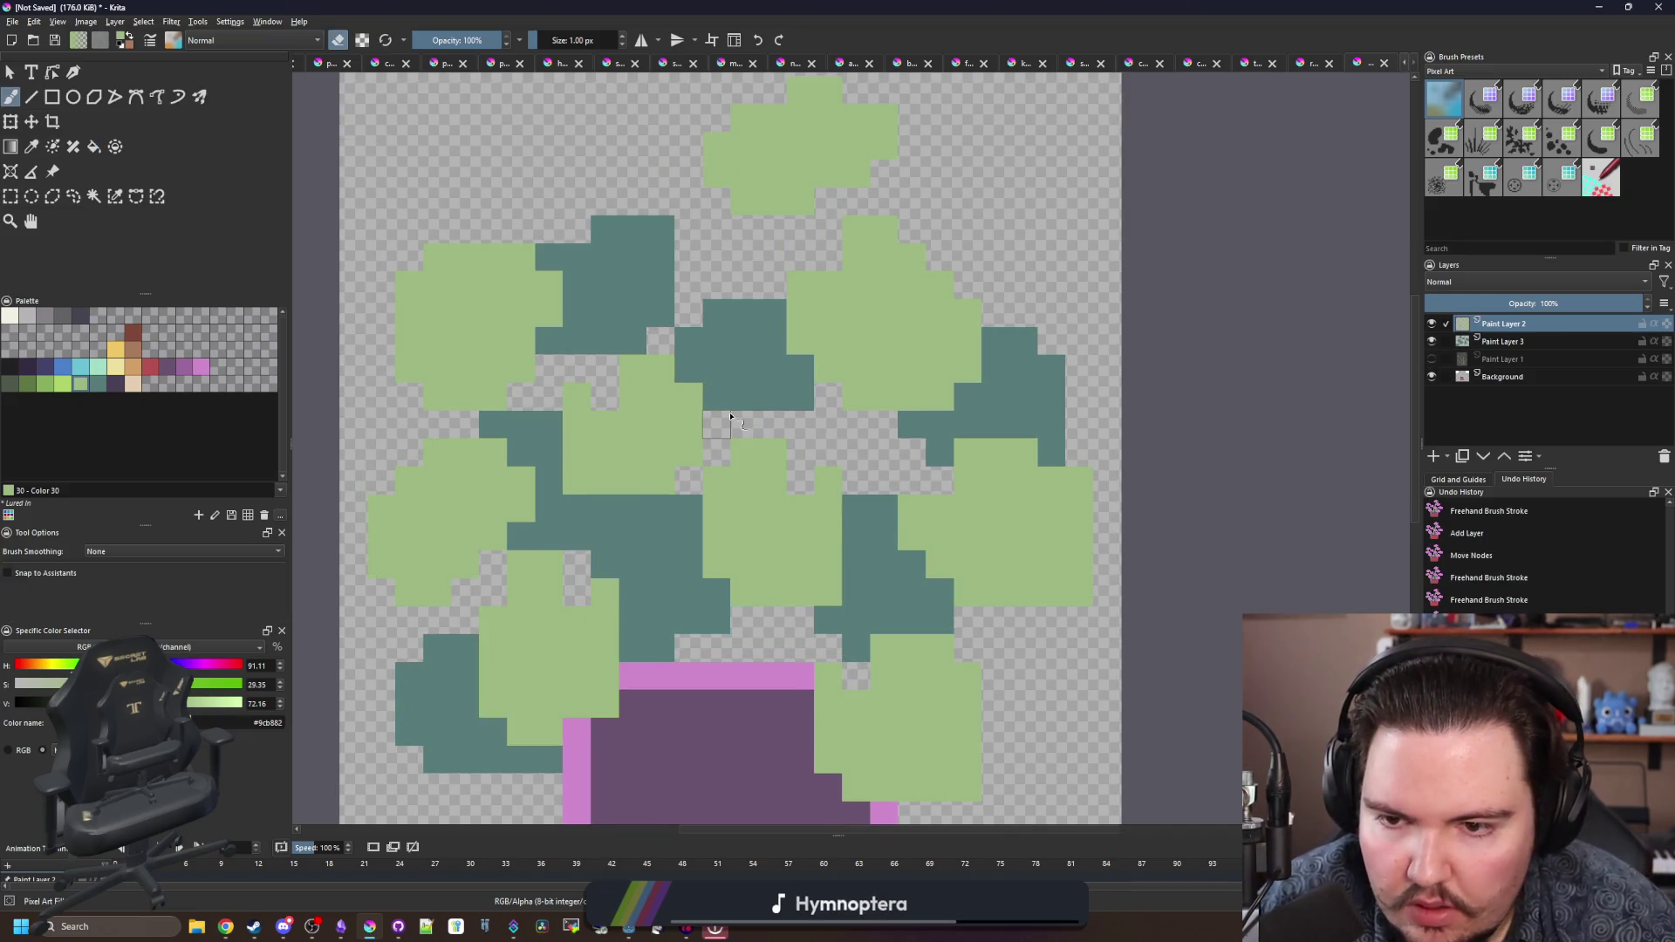
scroll(731, 417, "down", 1)
left_click(616, 458)
scroll(616, 471, "down", 1)
scroll(884, 683, "up", 1)
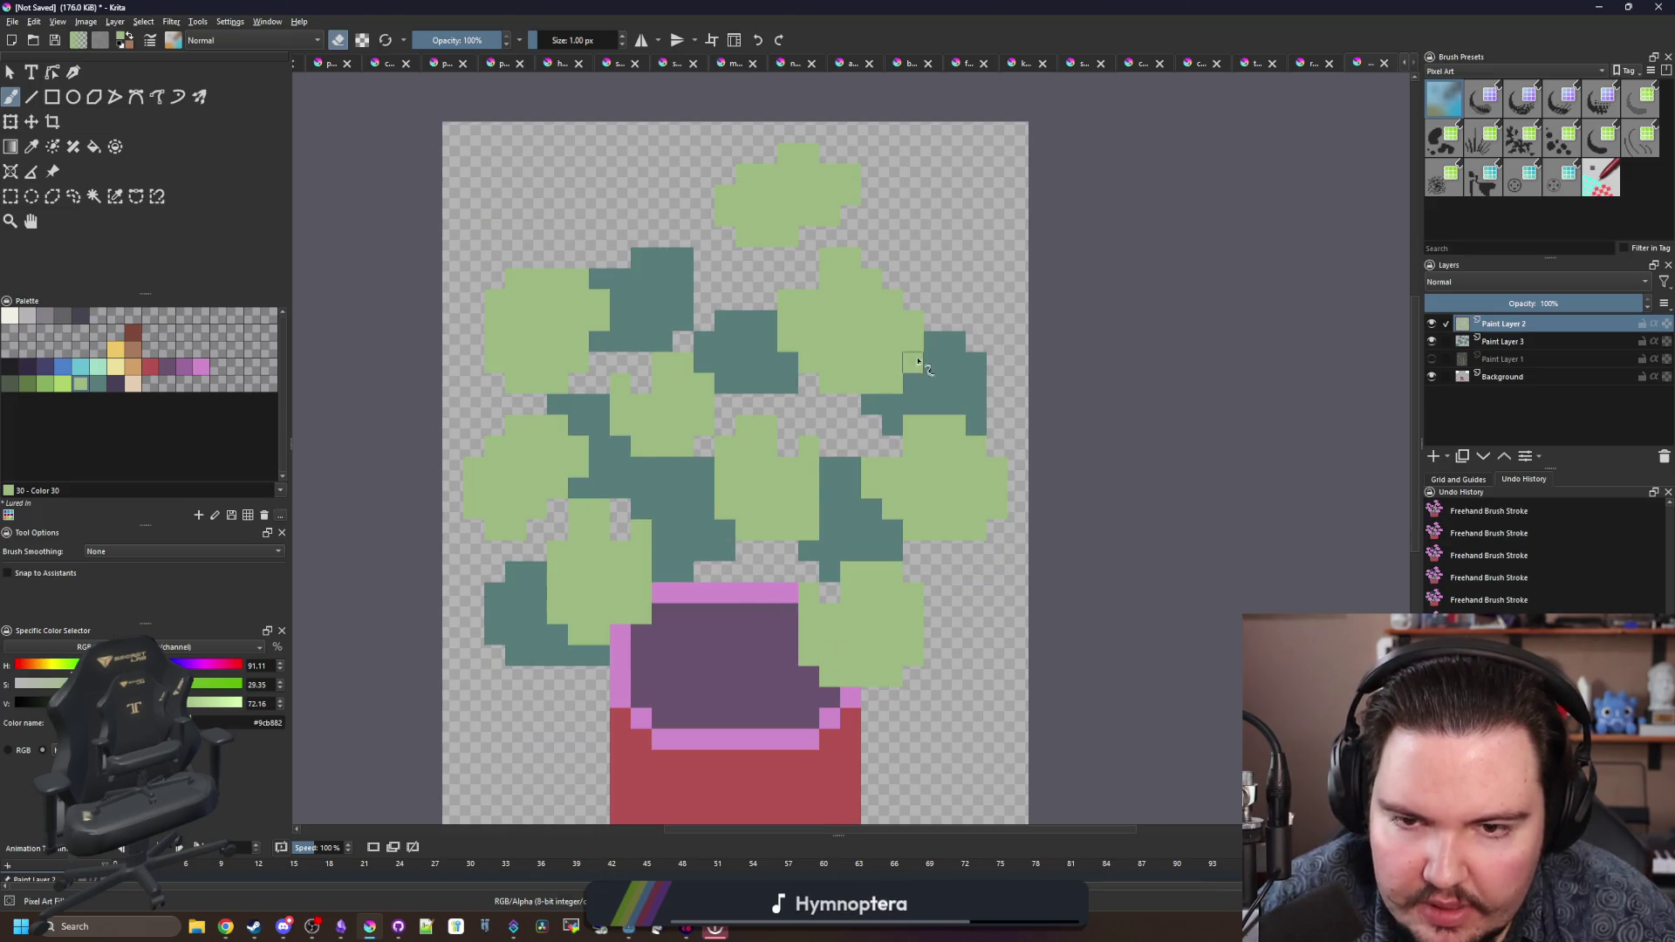
- Sample a colour from the canvas, return to the brush, and pan across the leaves
scroll(602, 583, "up", 1)
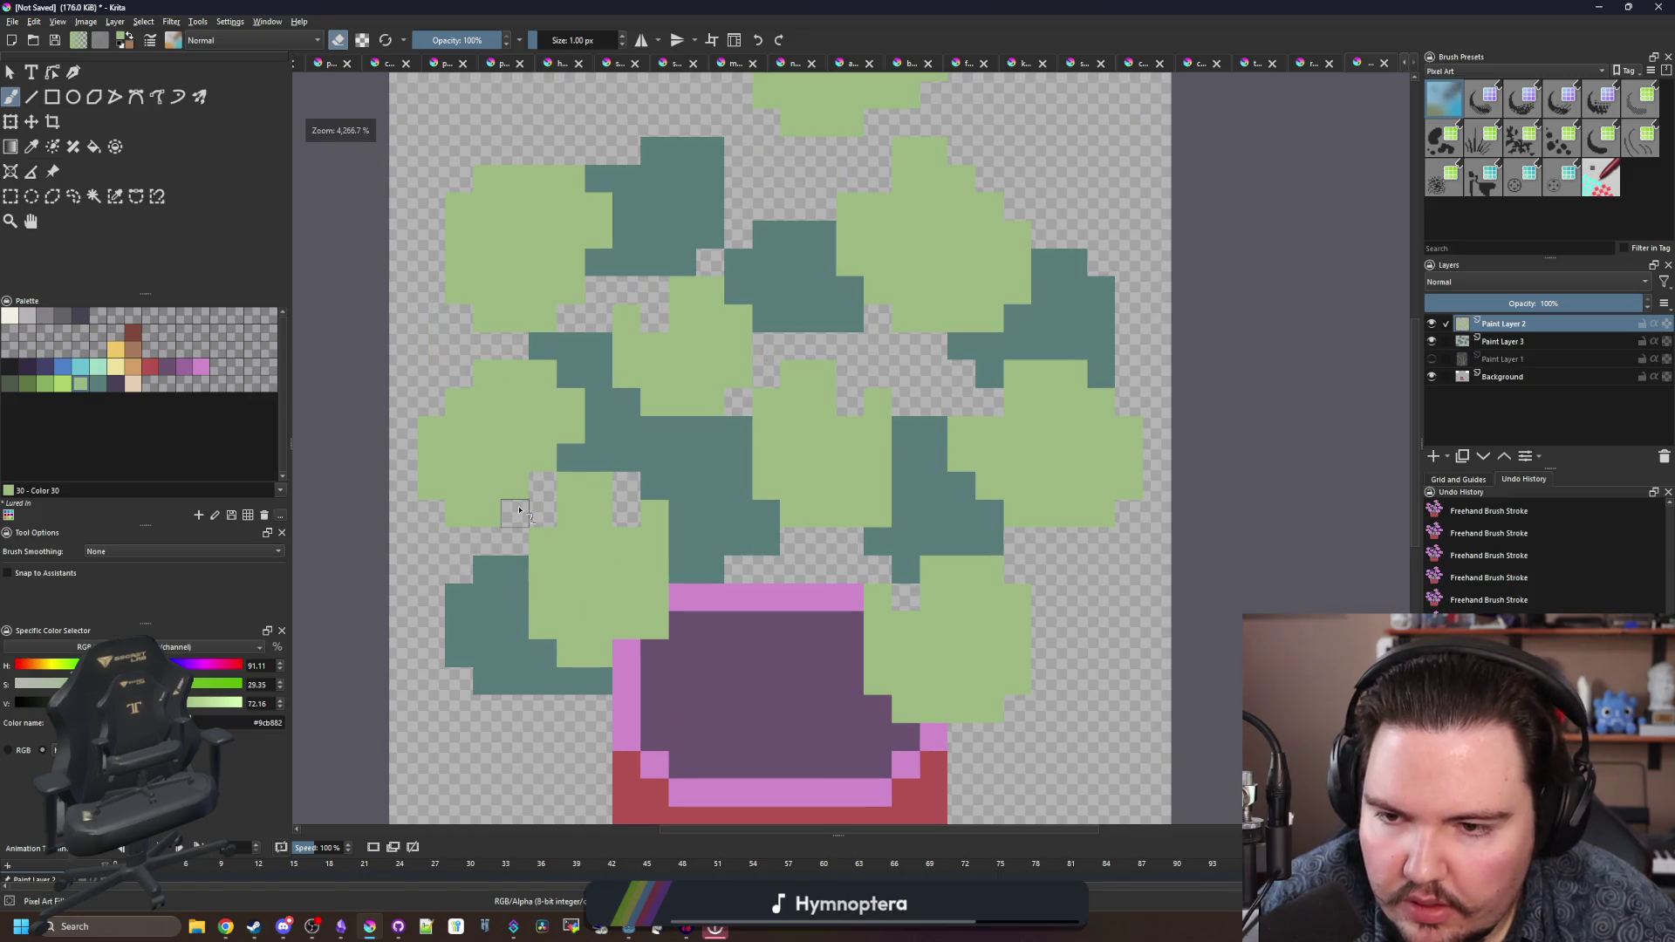
key("p")
key("b")
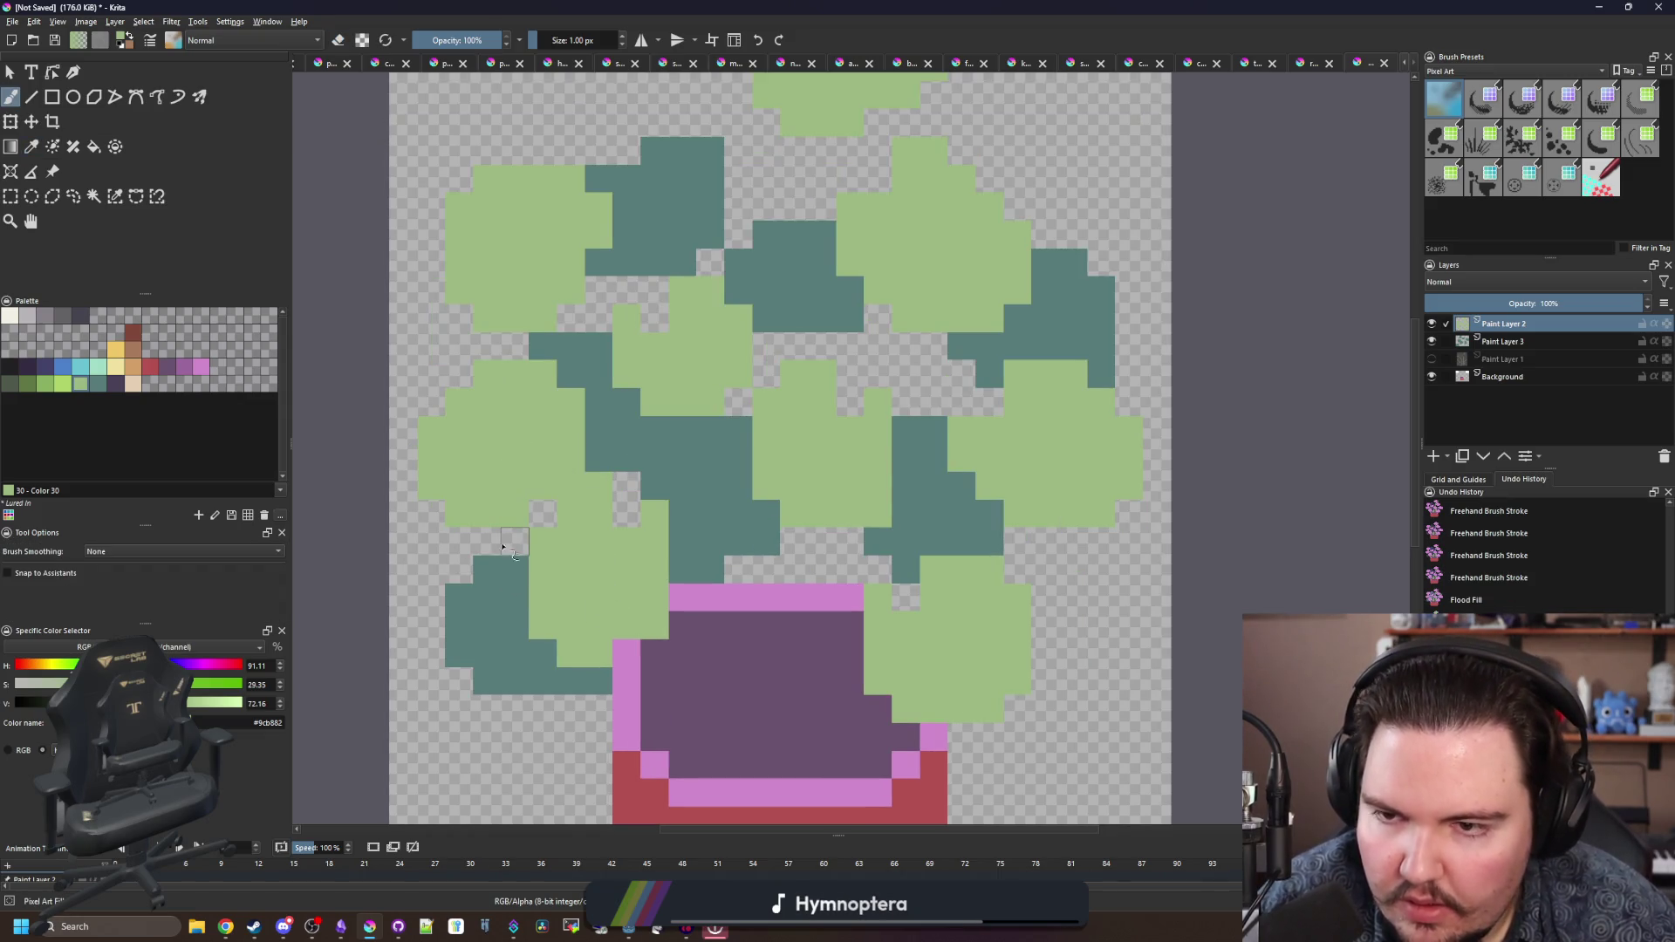
scroll(504, 529, "down", 1)
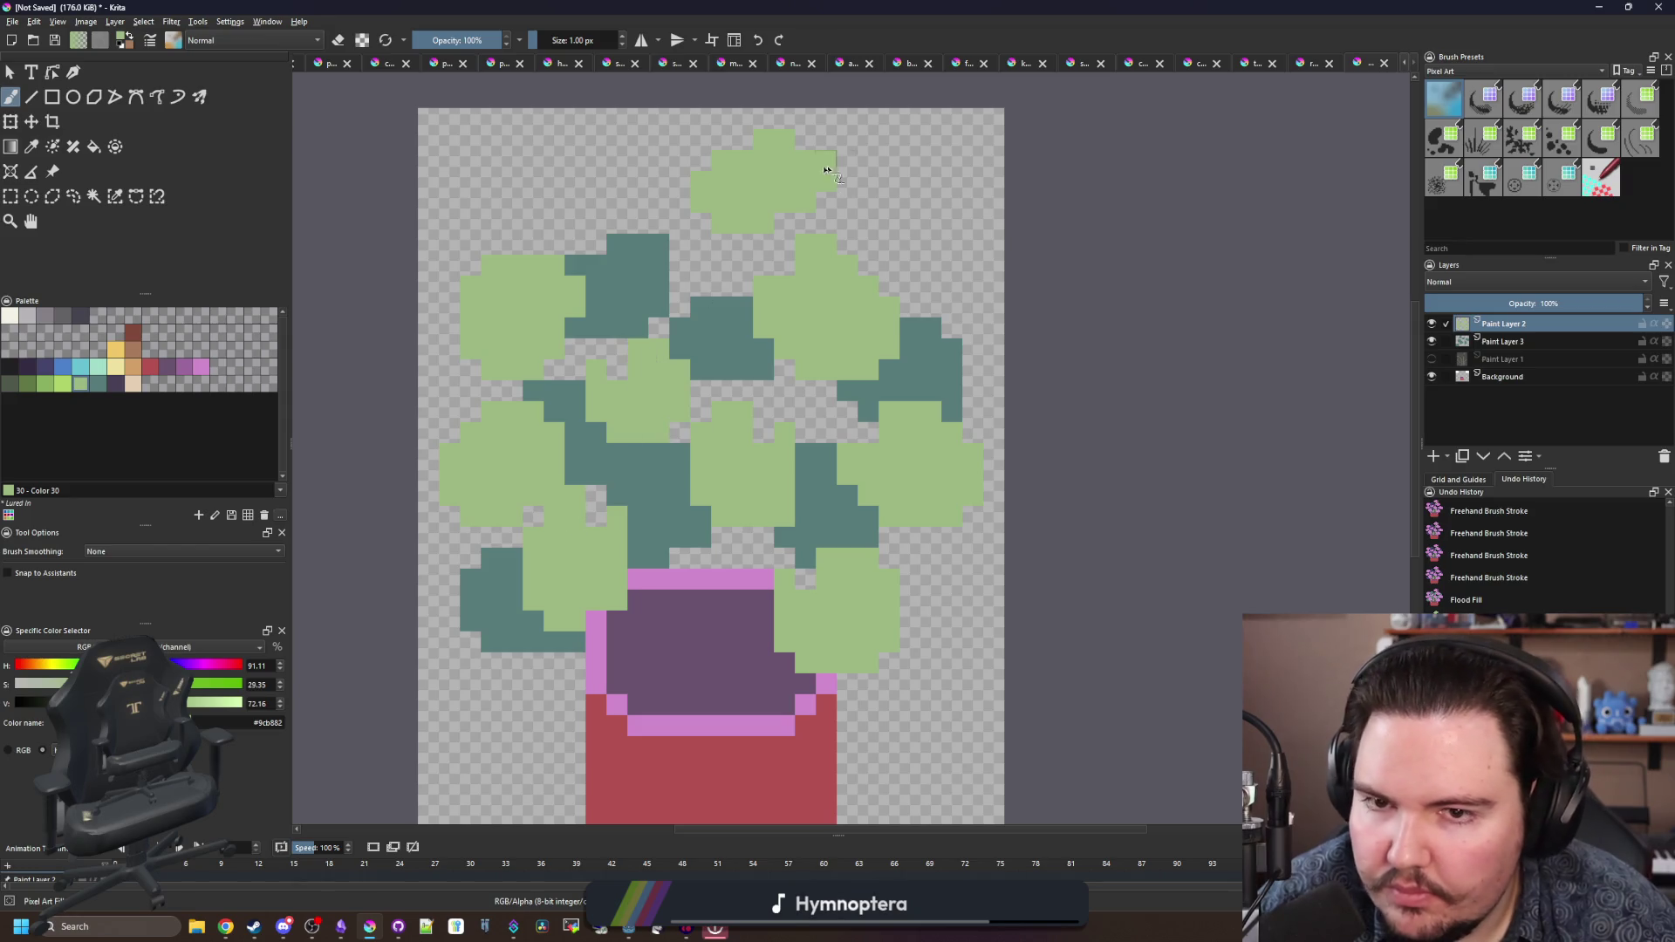
scroll(824, 175, "up", 2)
left_click_drag(890, 500, 731, 397)
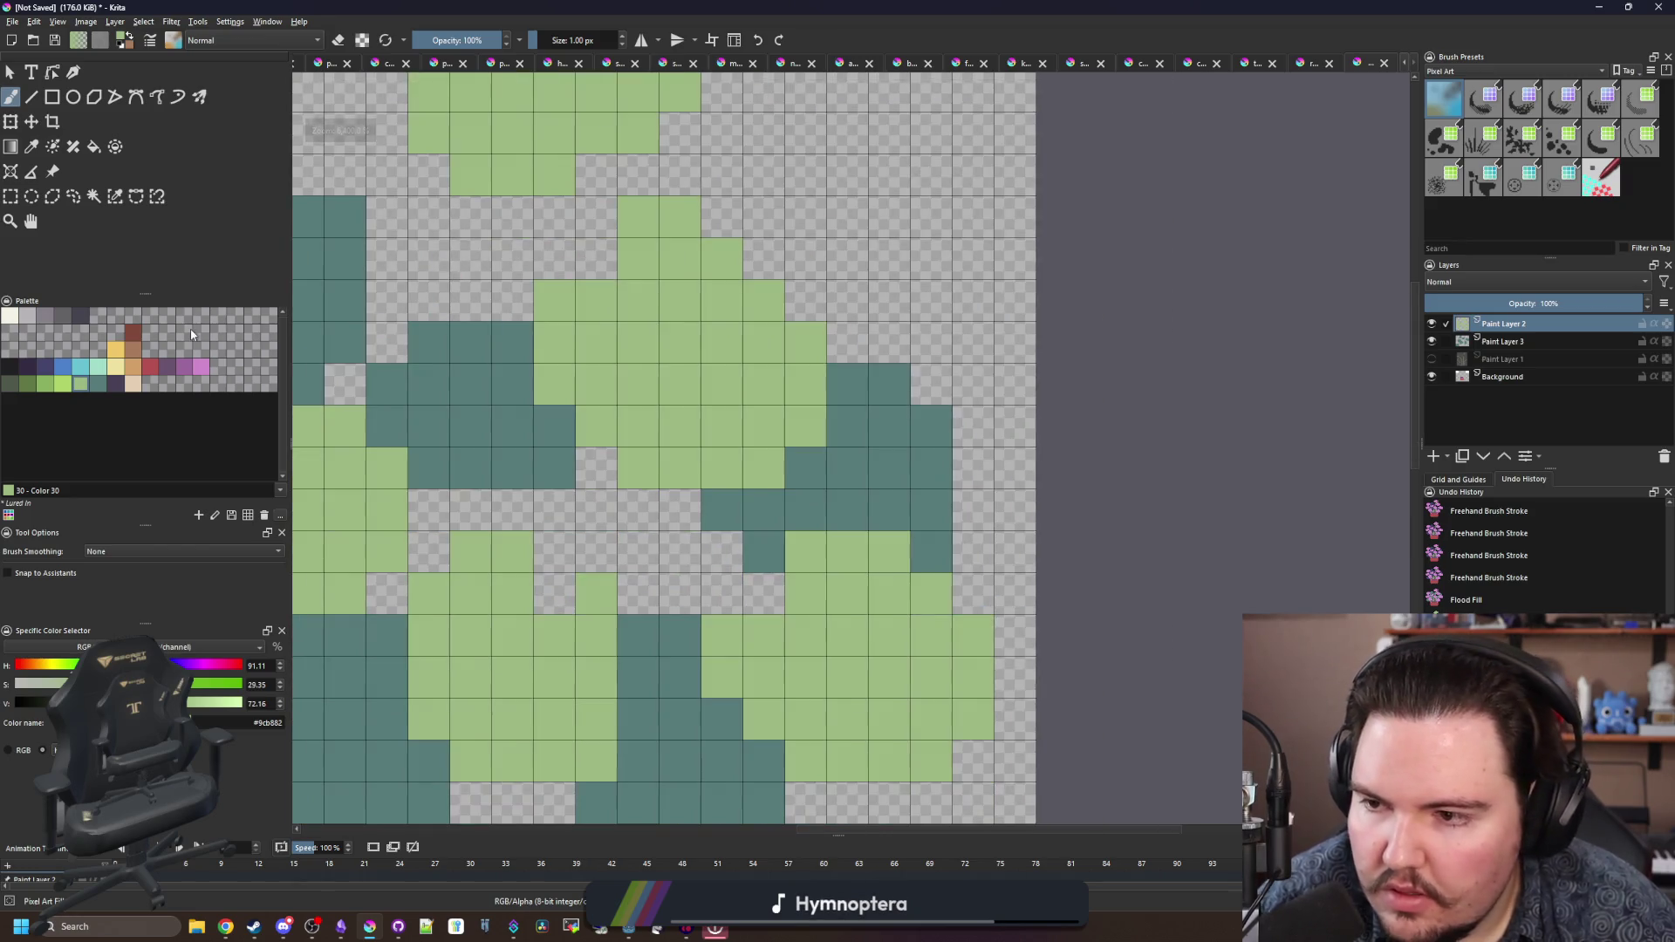
- With Color 29 #add368, add a diagonal run of highlight pixels across the upper leaves, undoing extras
left_click(63, 384)
left_click(638, 301)
left_click(679, 343)
left_click(722, 385)
scroll(722, 384, "down", 3)
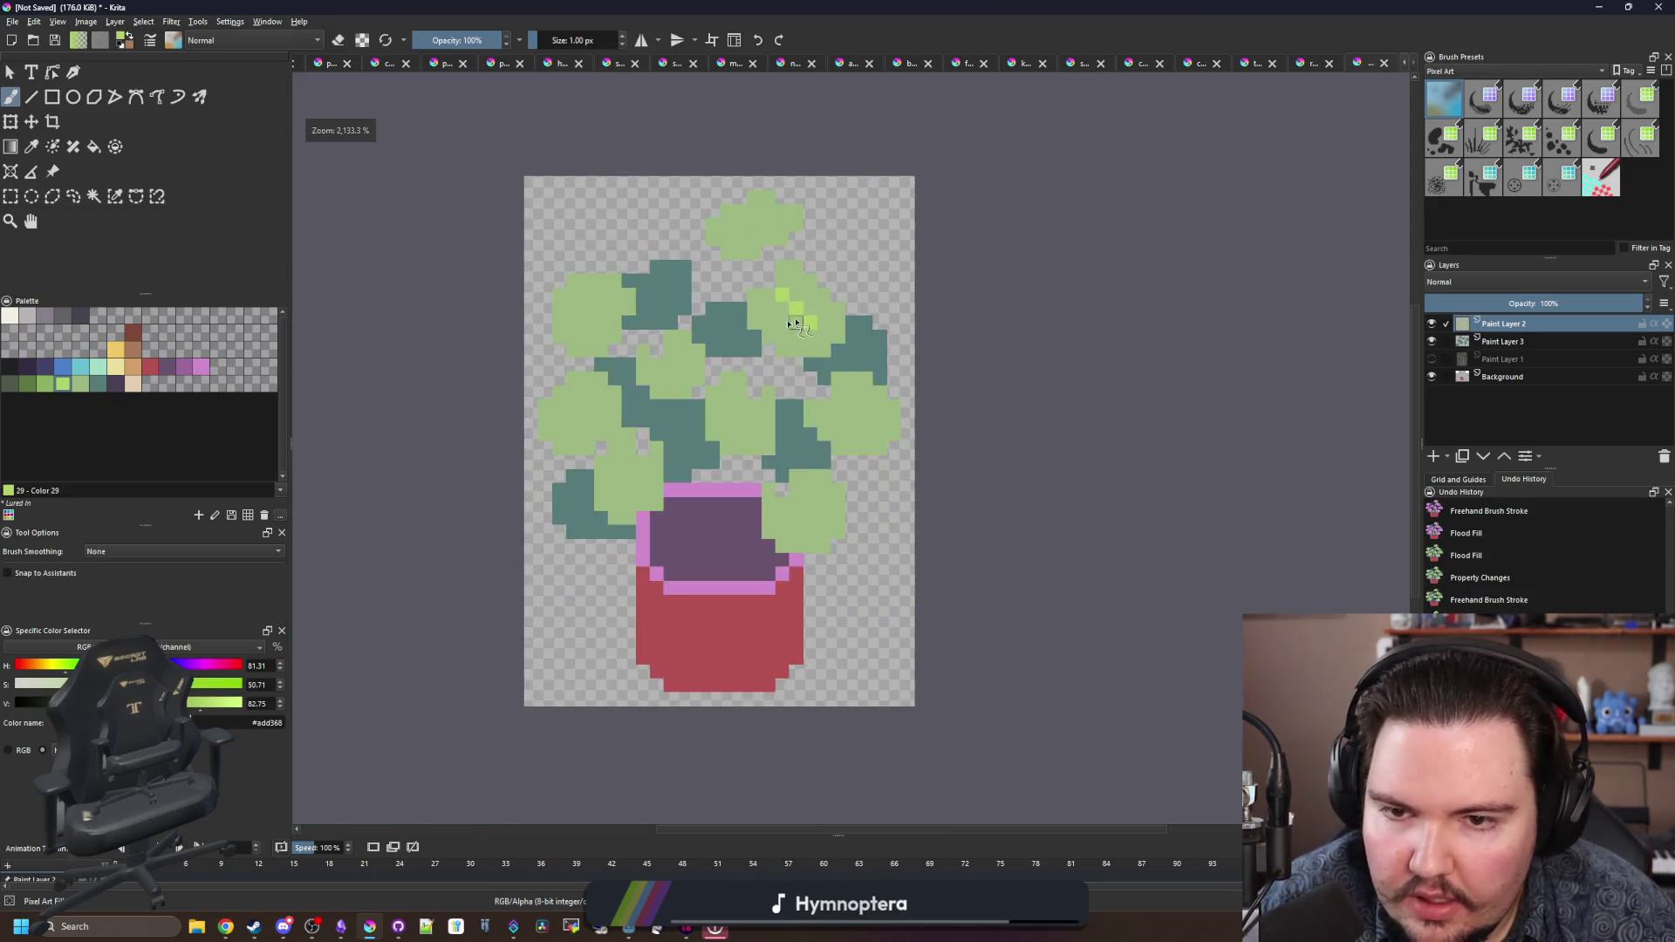
scroll(756, 295, "up", 3)
left_click(782, 306)
left_click(825, 268)
scroll(825, 268, "down", 5)
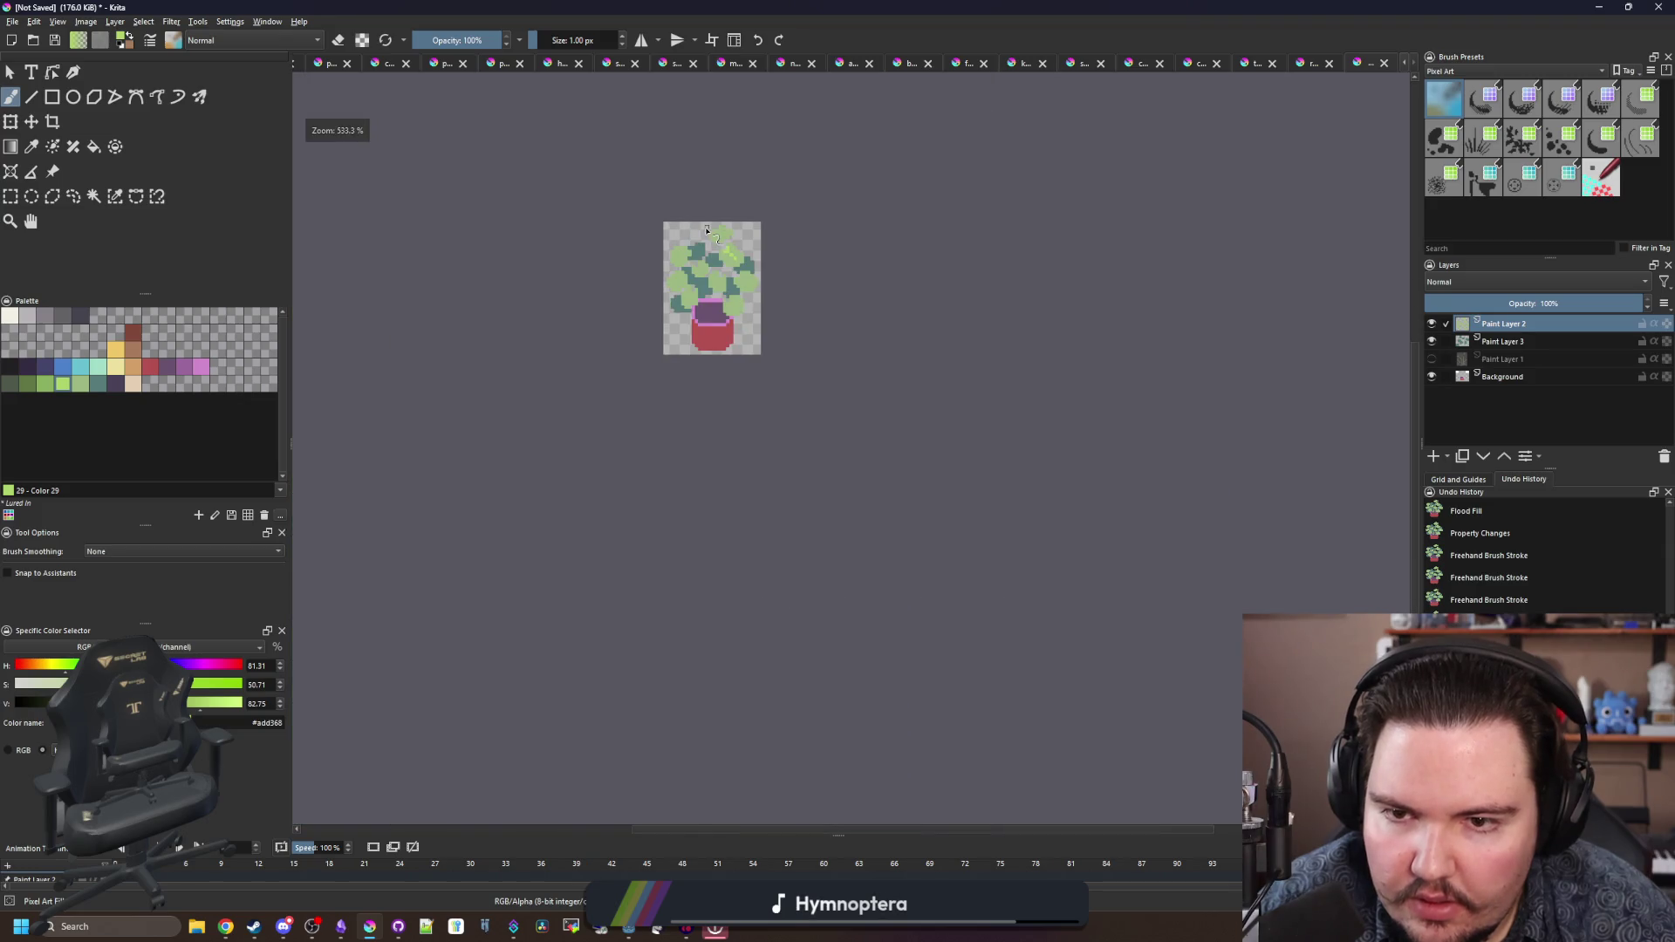
scroll(758, 290, "up", 4)
key("ctrl+z")
key("ctrl+z")
key("ctrl+shift+z")
- Add highlights on the right and centre leaves and the leaf right of the pot, fixing one misplaced pixel
left_click(901, 478)
left_click(922, 498)
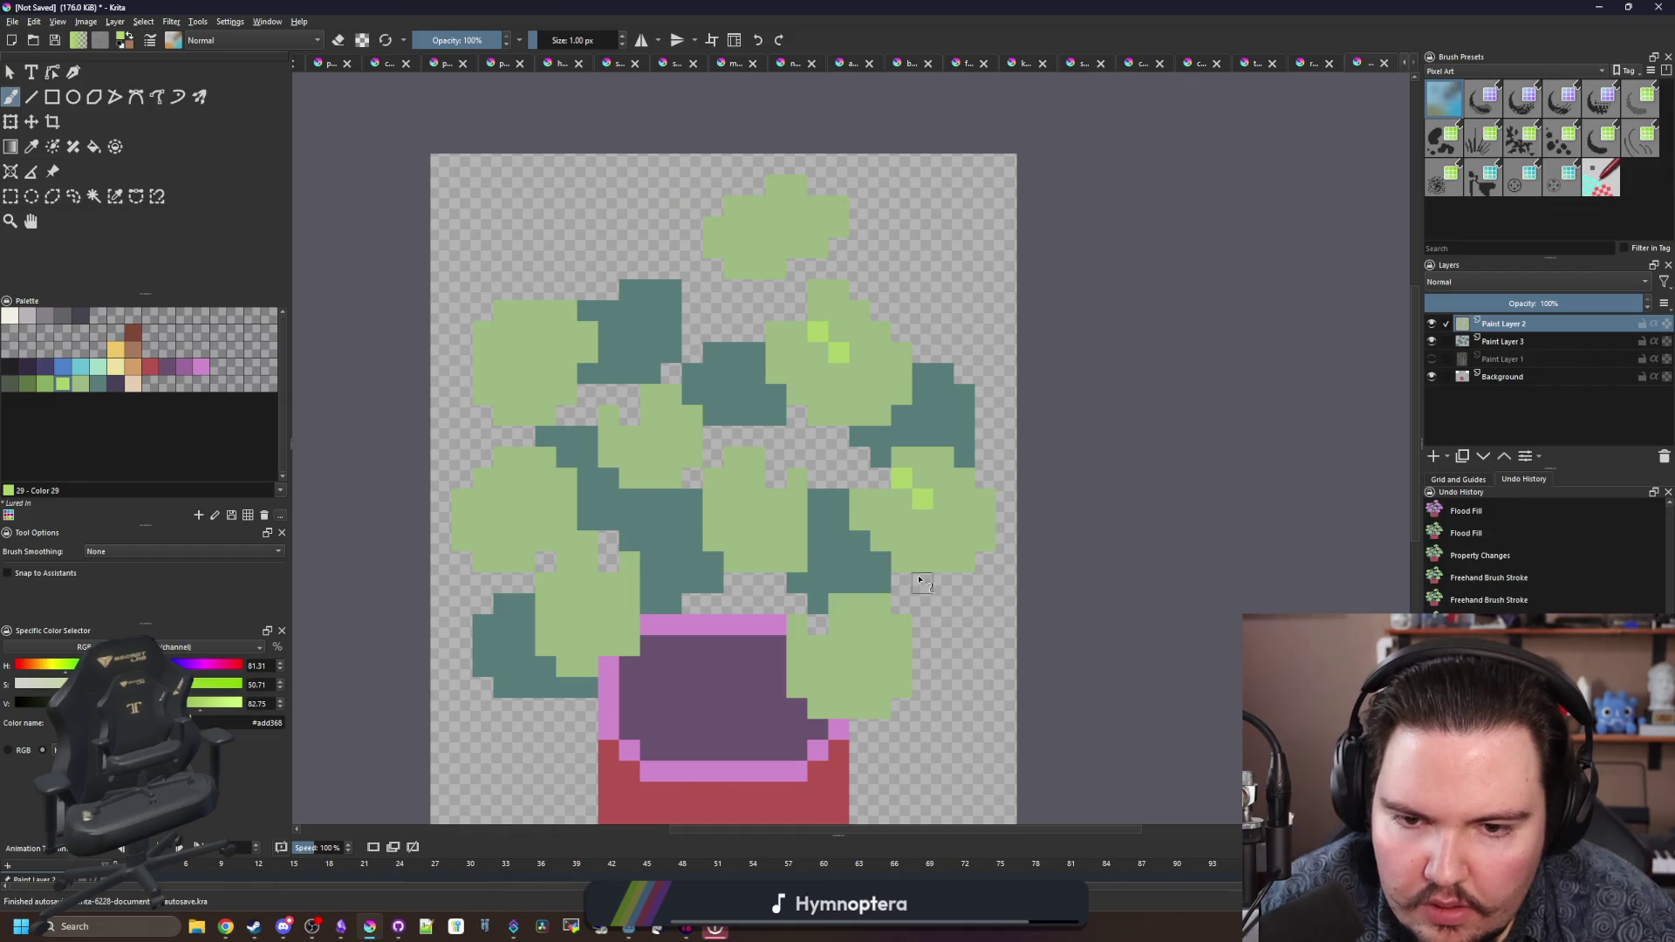
left_click(755, 479)
left_click(754, 500)
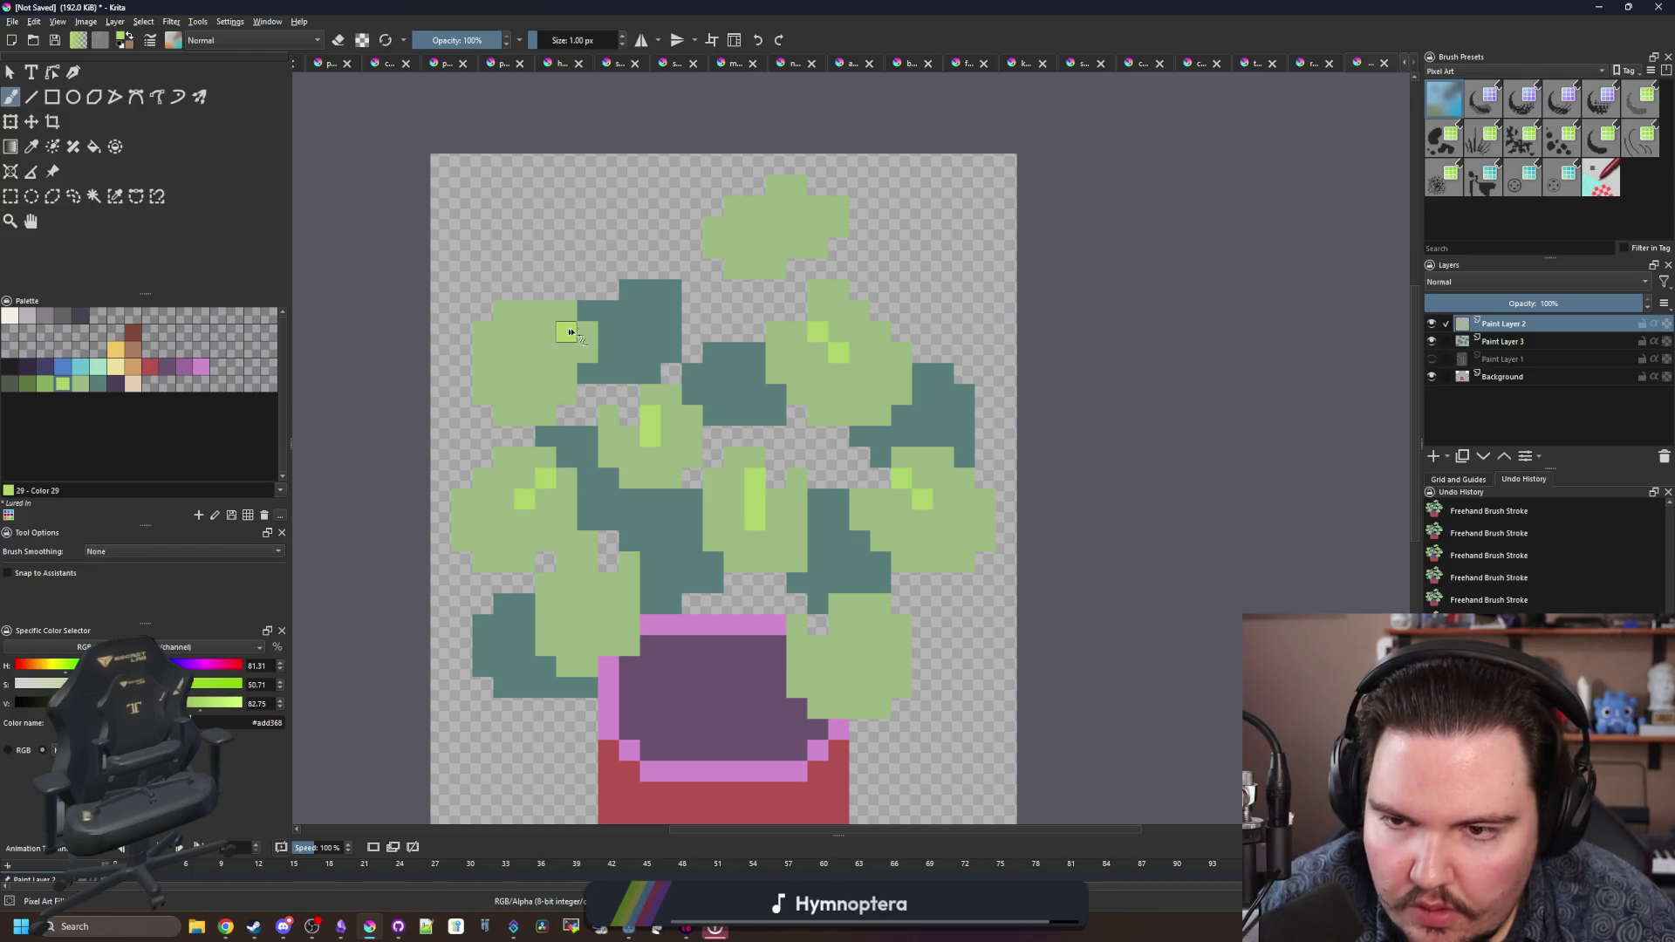
key("ctrl+z")
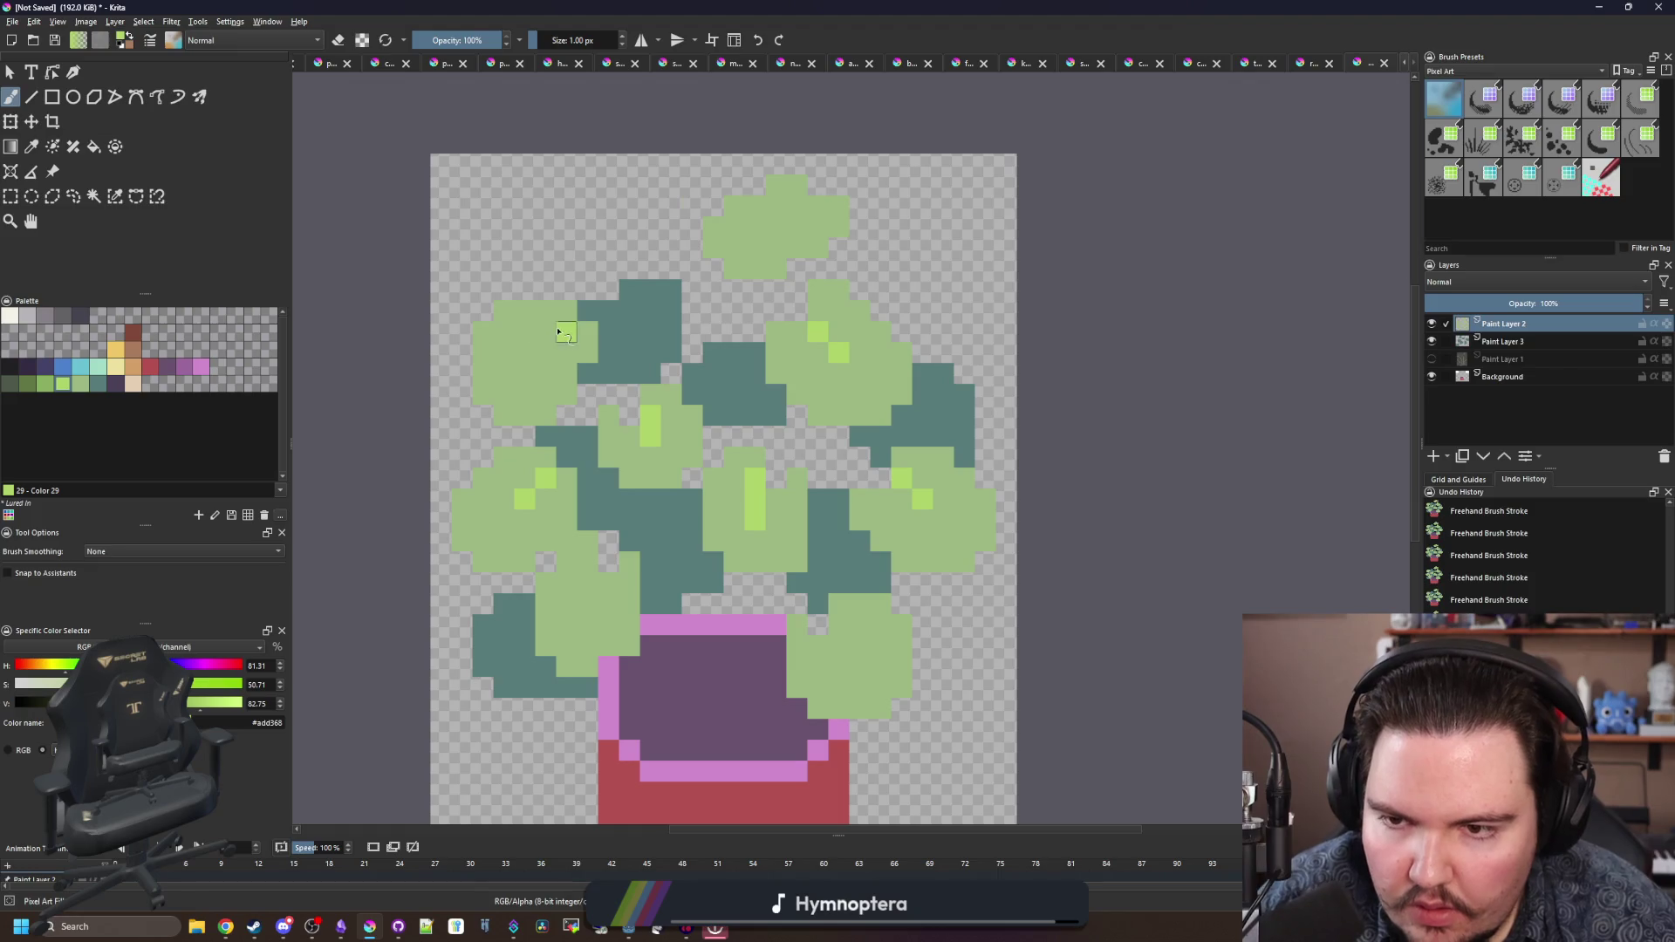
left_click(545, 331)
scroll(841, 636, "up", 1)
left_click(844, 615)
left_click(872, 643)
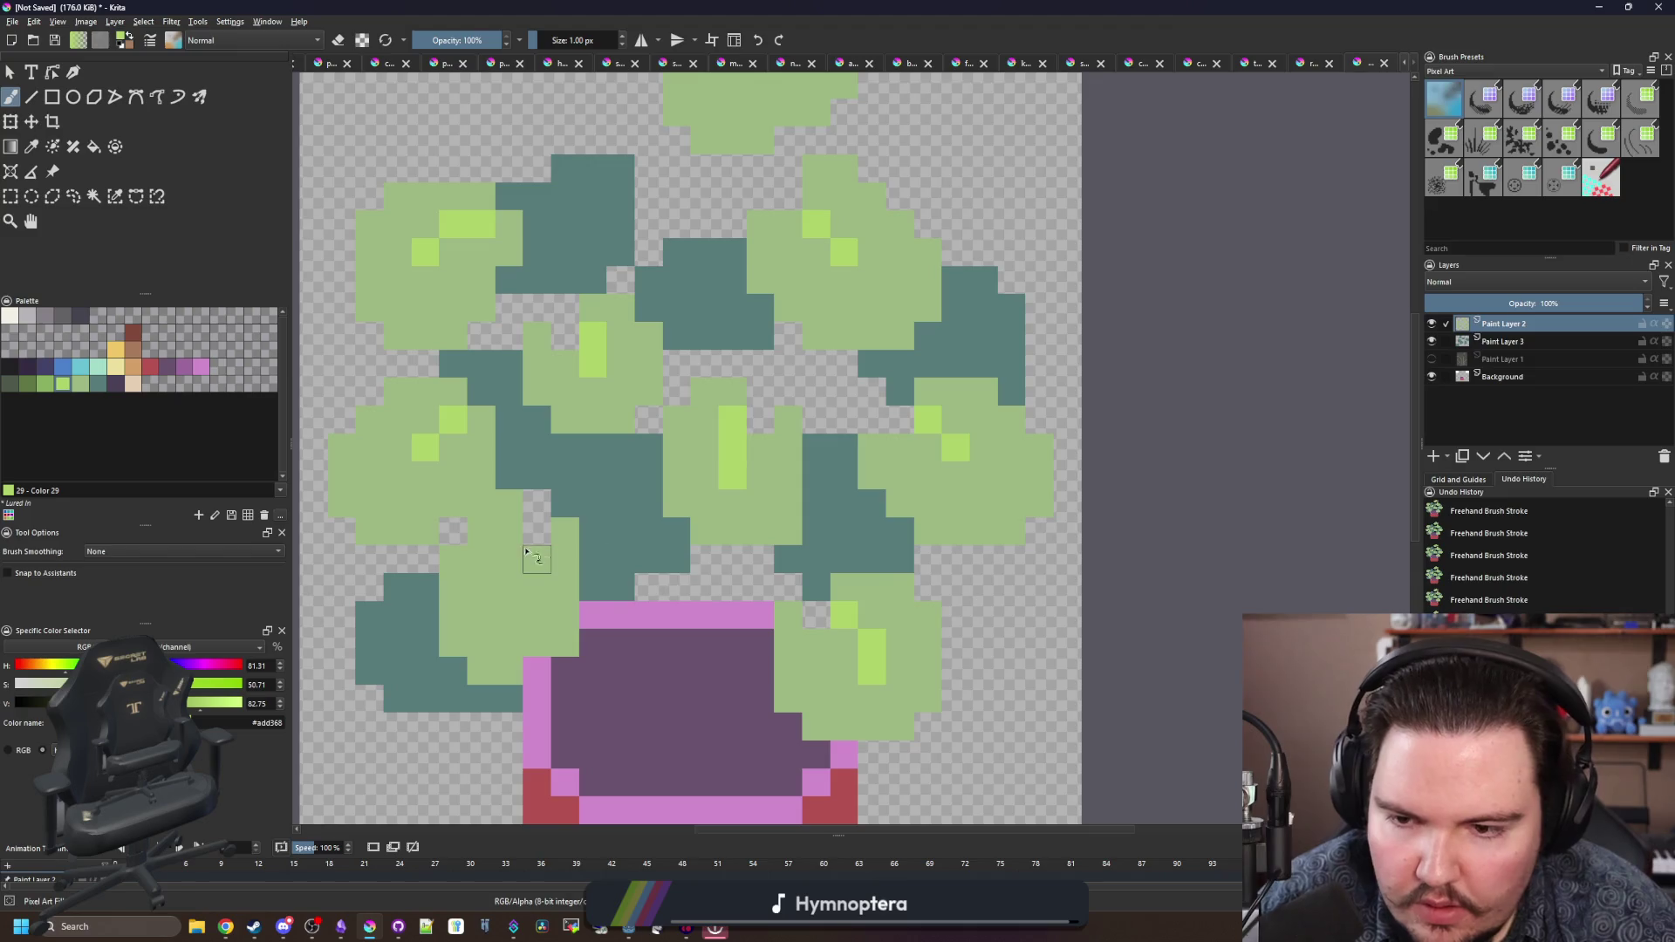
- Draw a vertical highlight on the leaf left of the pot and two pixels near the top leaves
scroll(526, 567, "up", 1)
left_click_drag(500, 515, 500, 557)
left_click(499, 640)
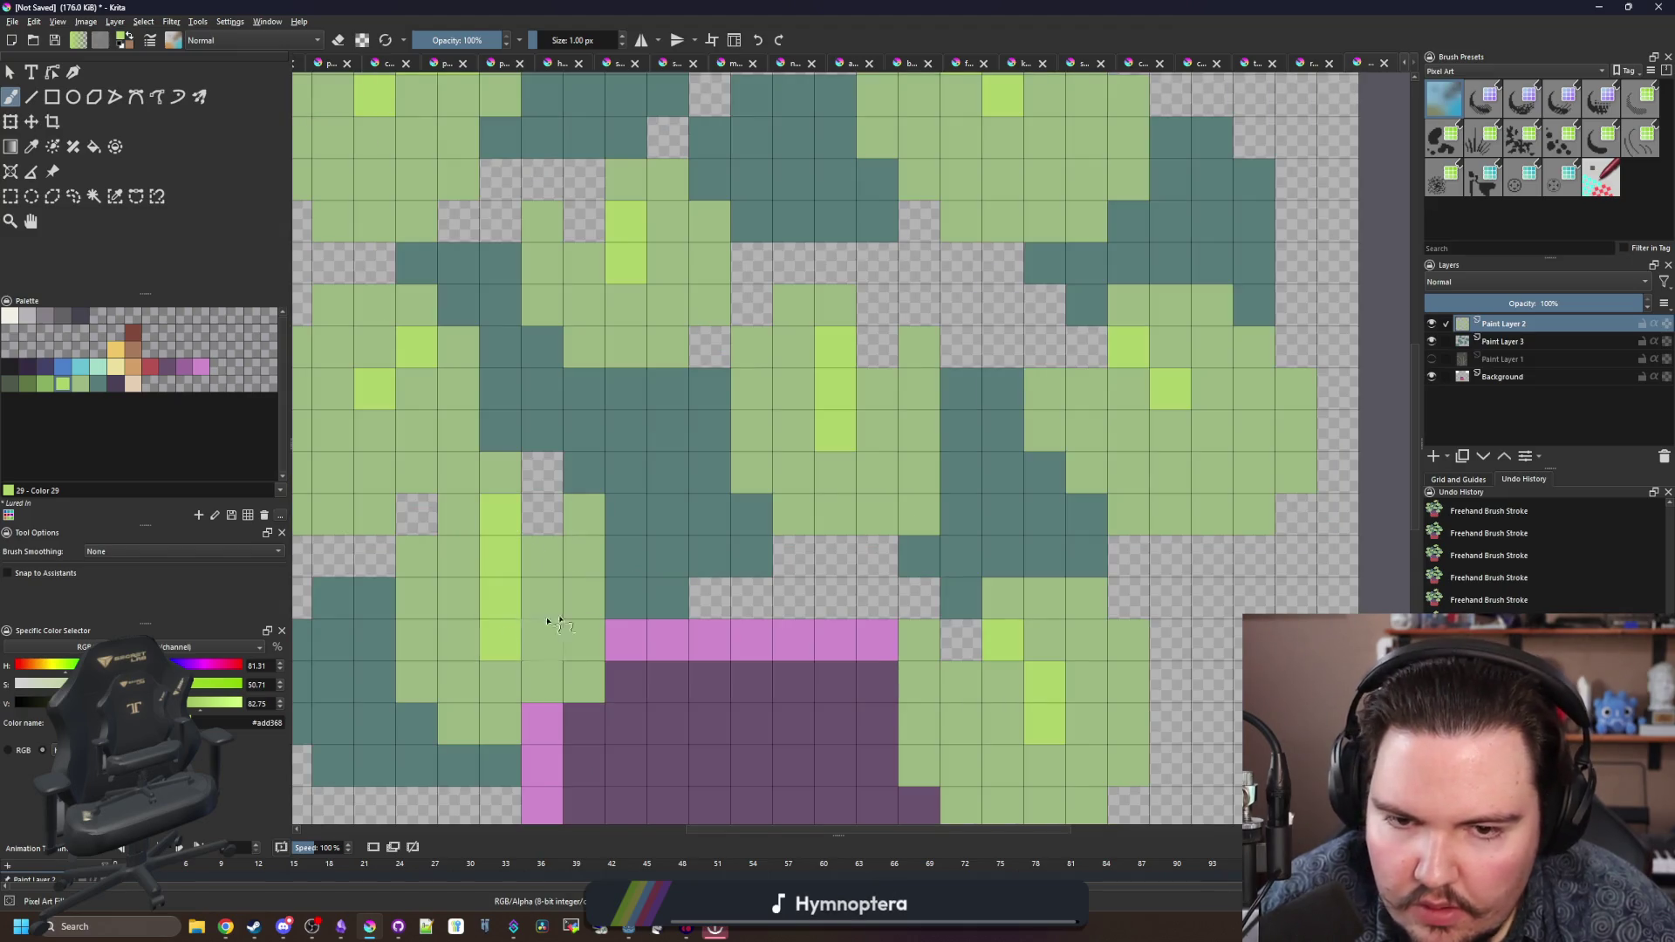
scroll(524, 611, "down", 4)
scroll(835, 141, "up", 4)
left_click_drag(763, 148, 724, 188)
scroll(666, 387, "down", 4)
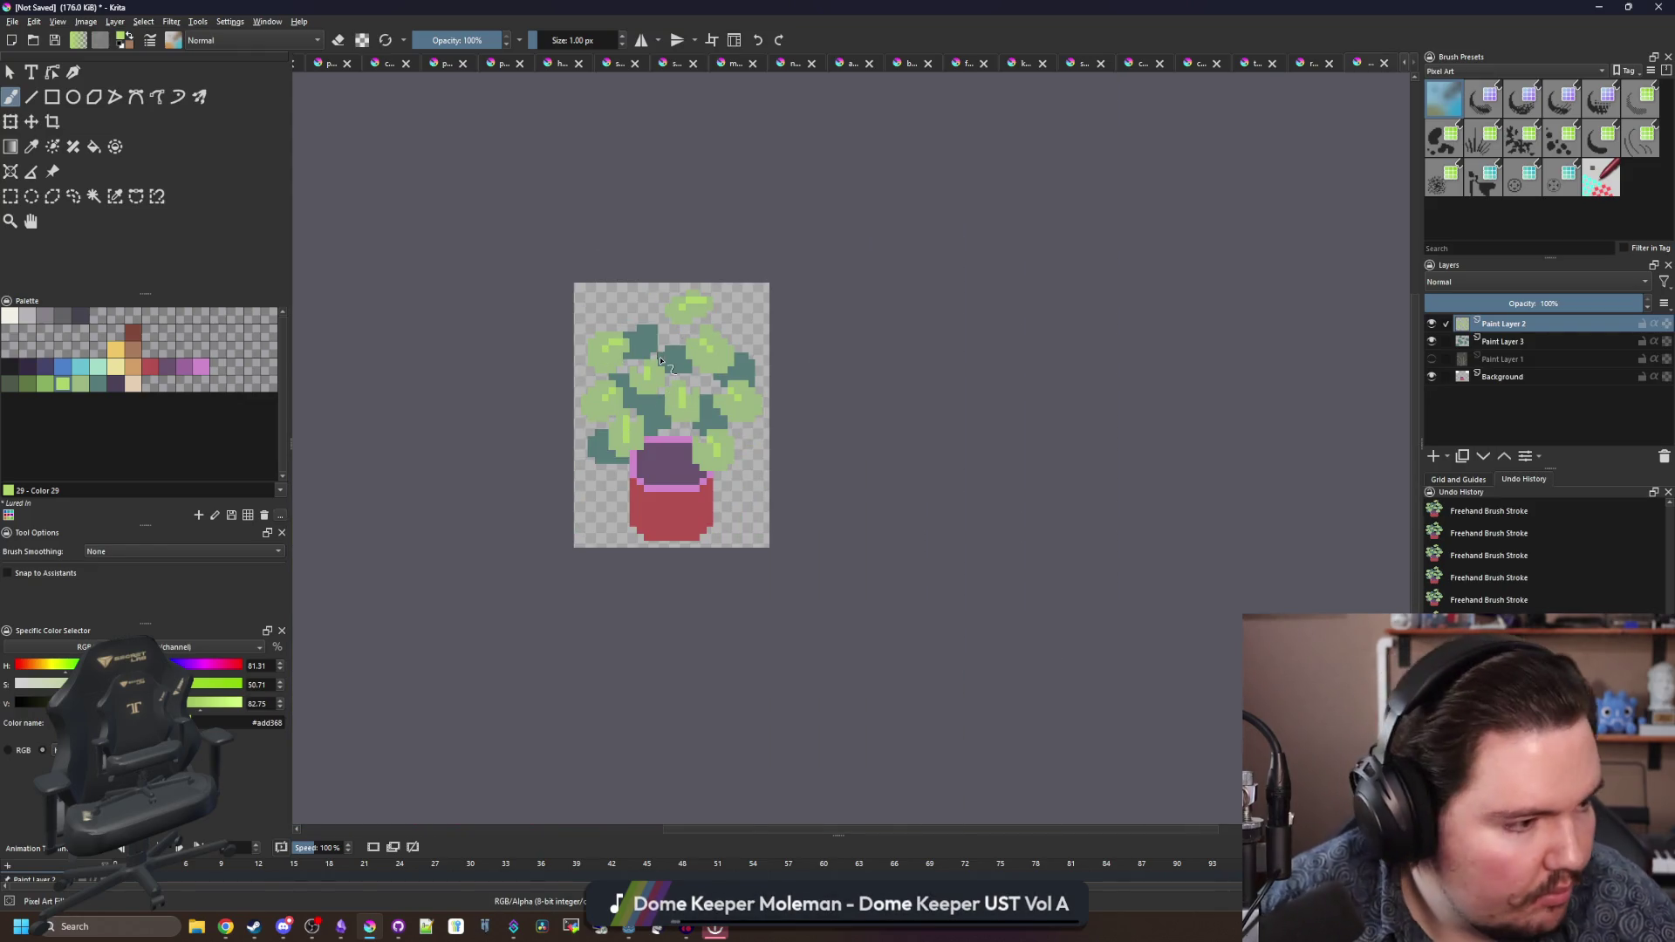
scroll(500, 369, "up", 4)
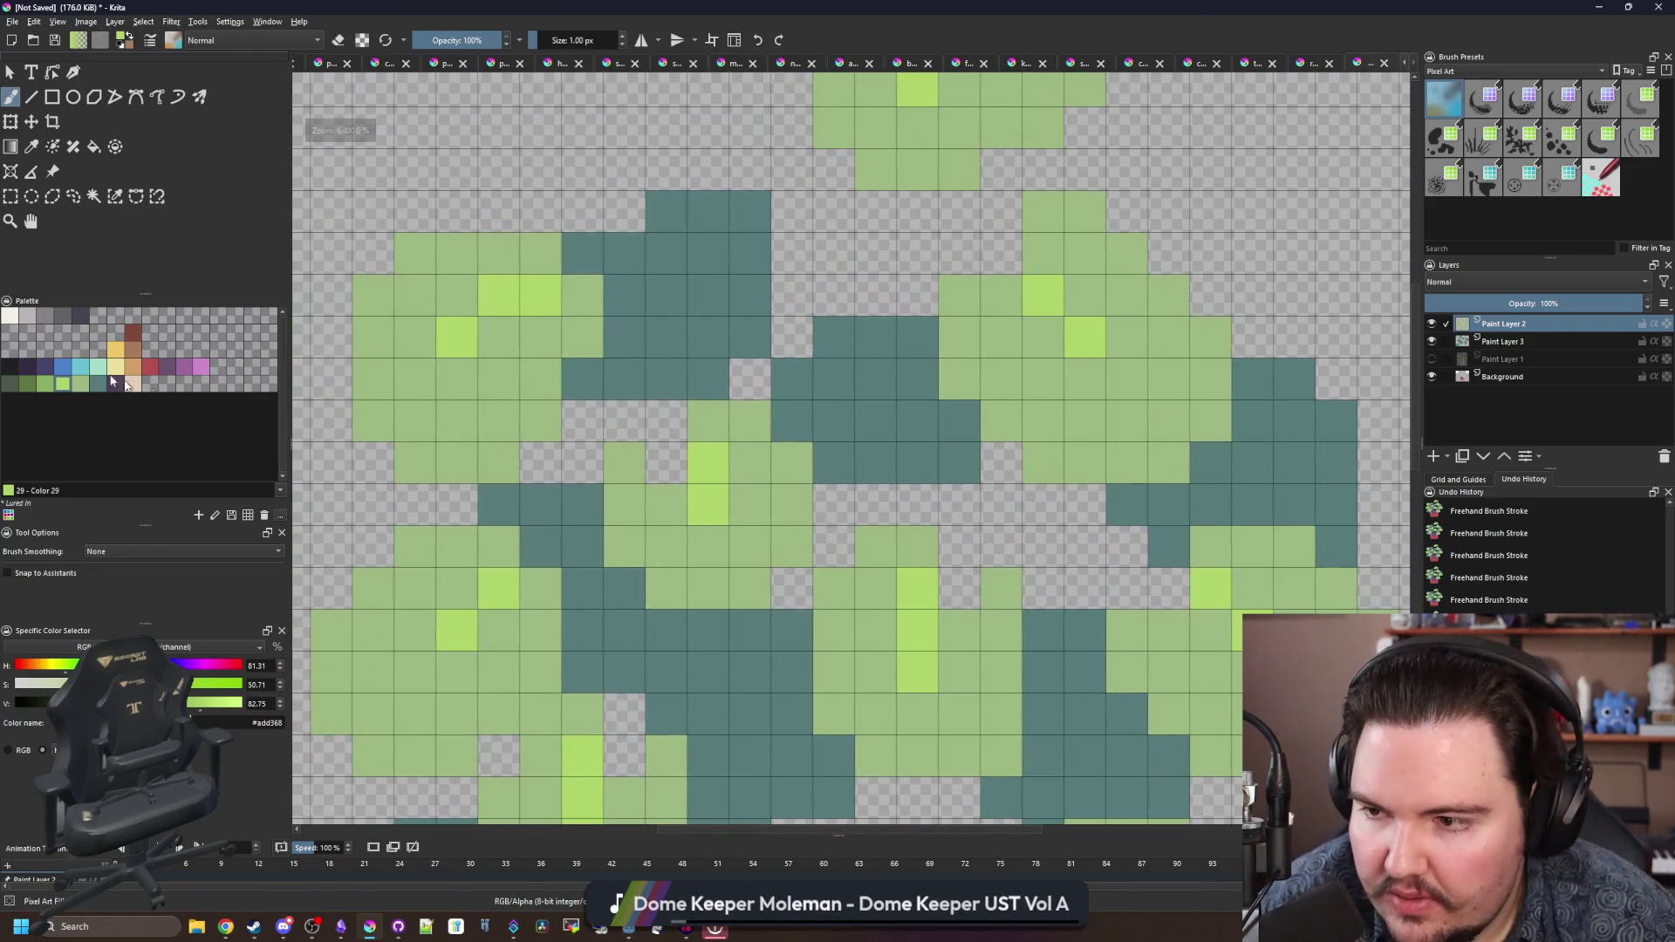
- Choose the dark purple colour, then switch to the near-black outline colour
left_click(110, 380)
key("e")
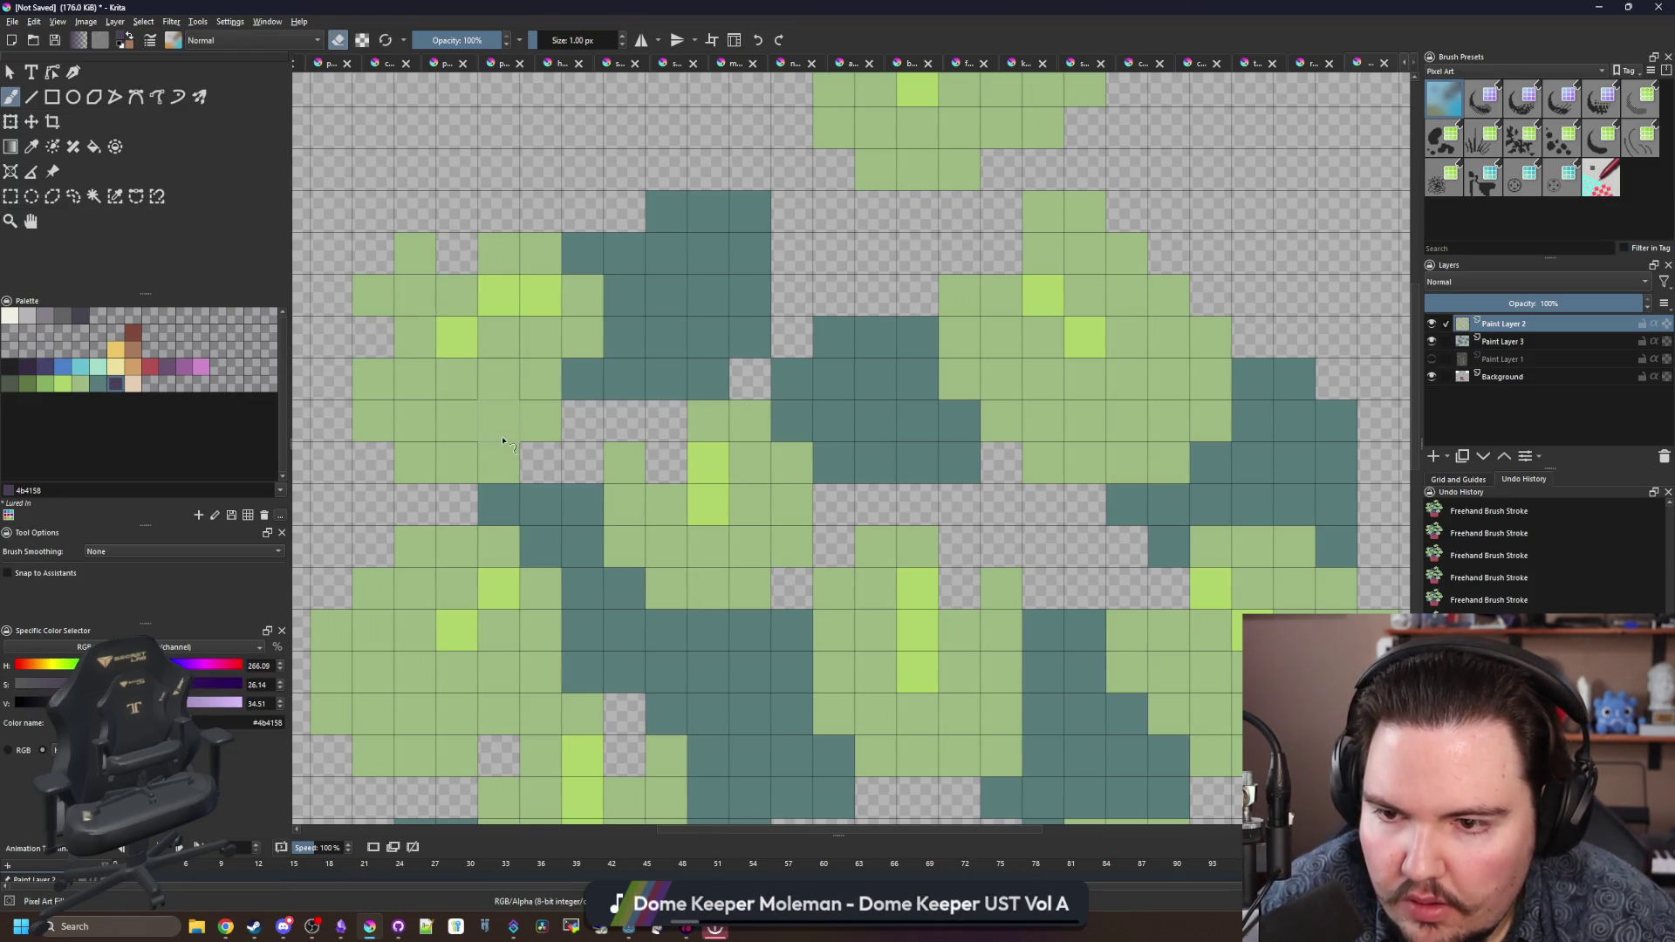
scroll(502, 441, "down", 5)
scroll(577, 702, "up", 3)
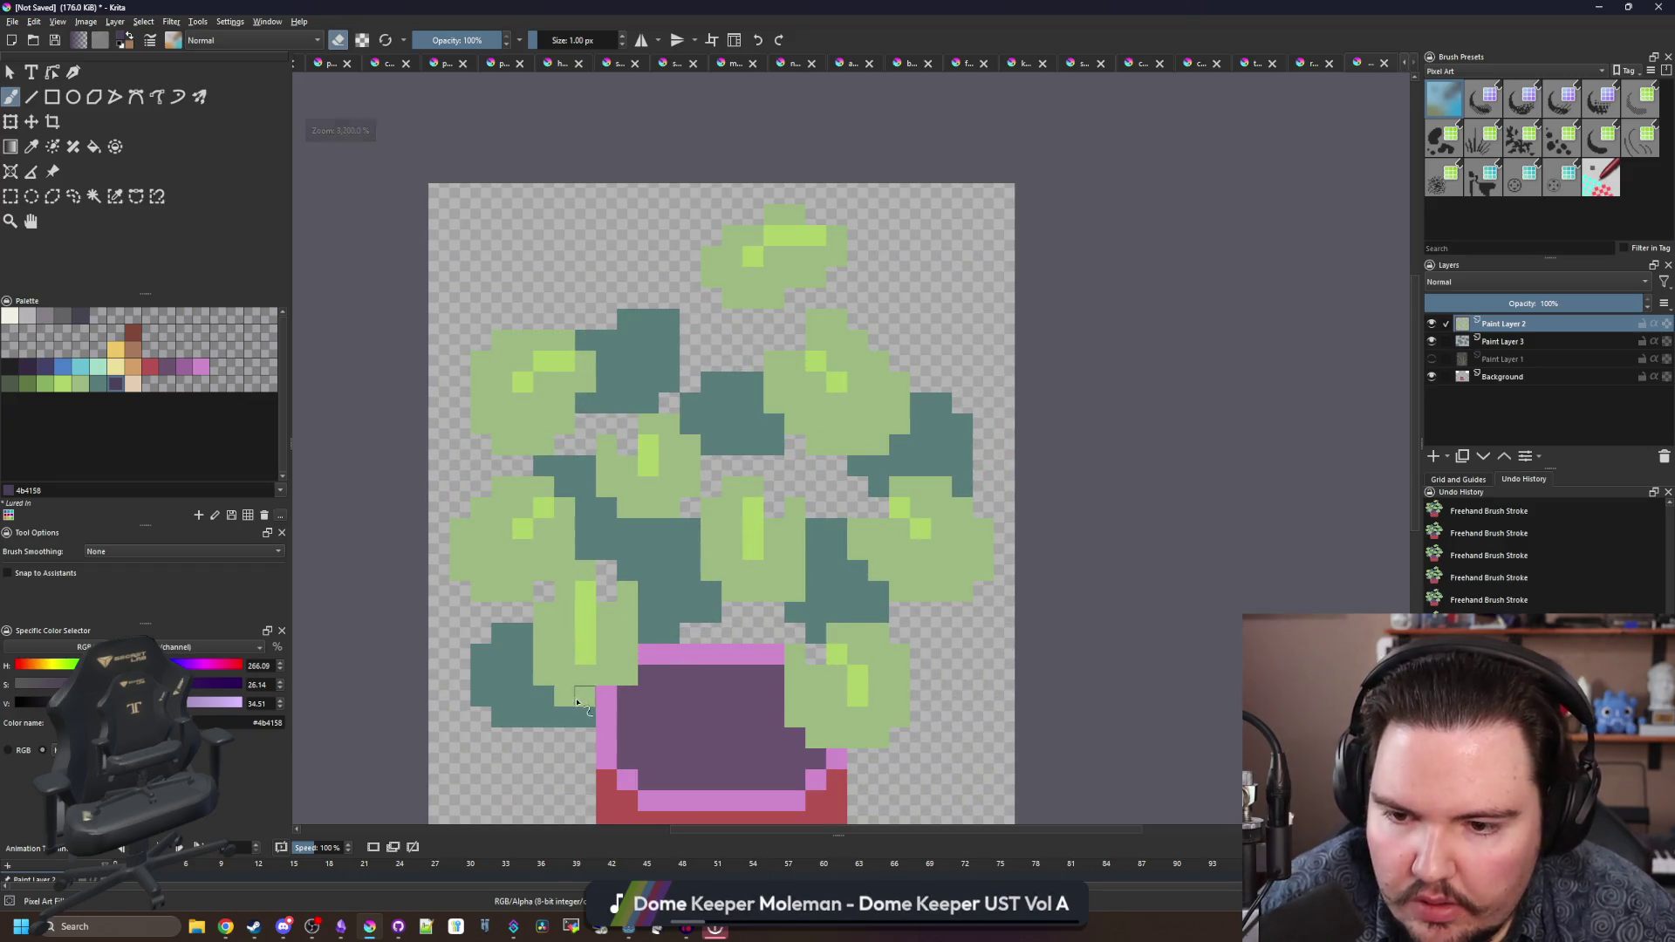
scroll(576, 702, "up", 1)
scroll(624, 535, "down", 4)
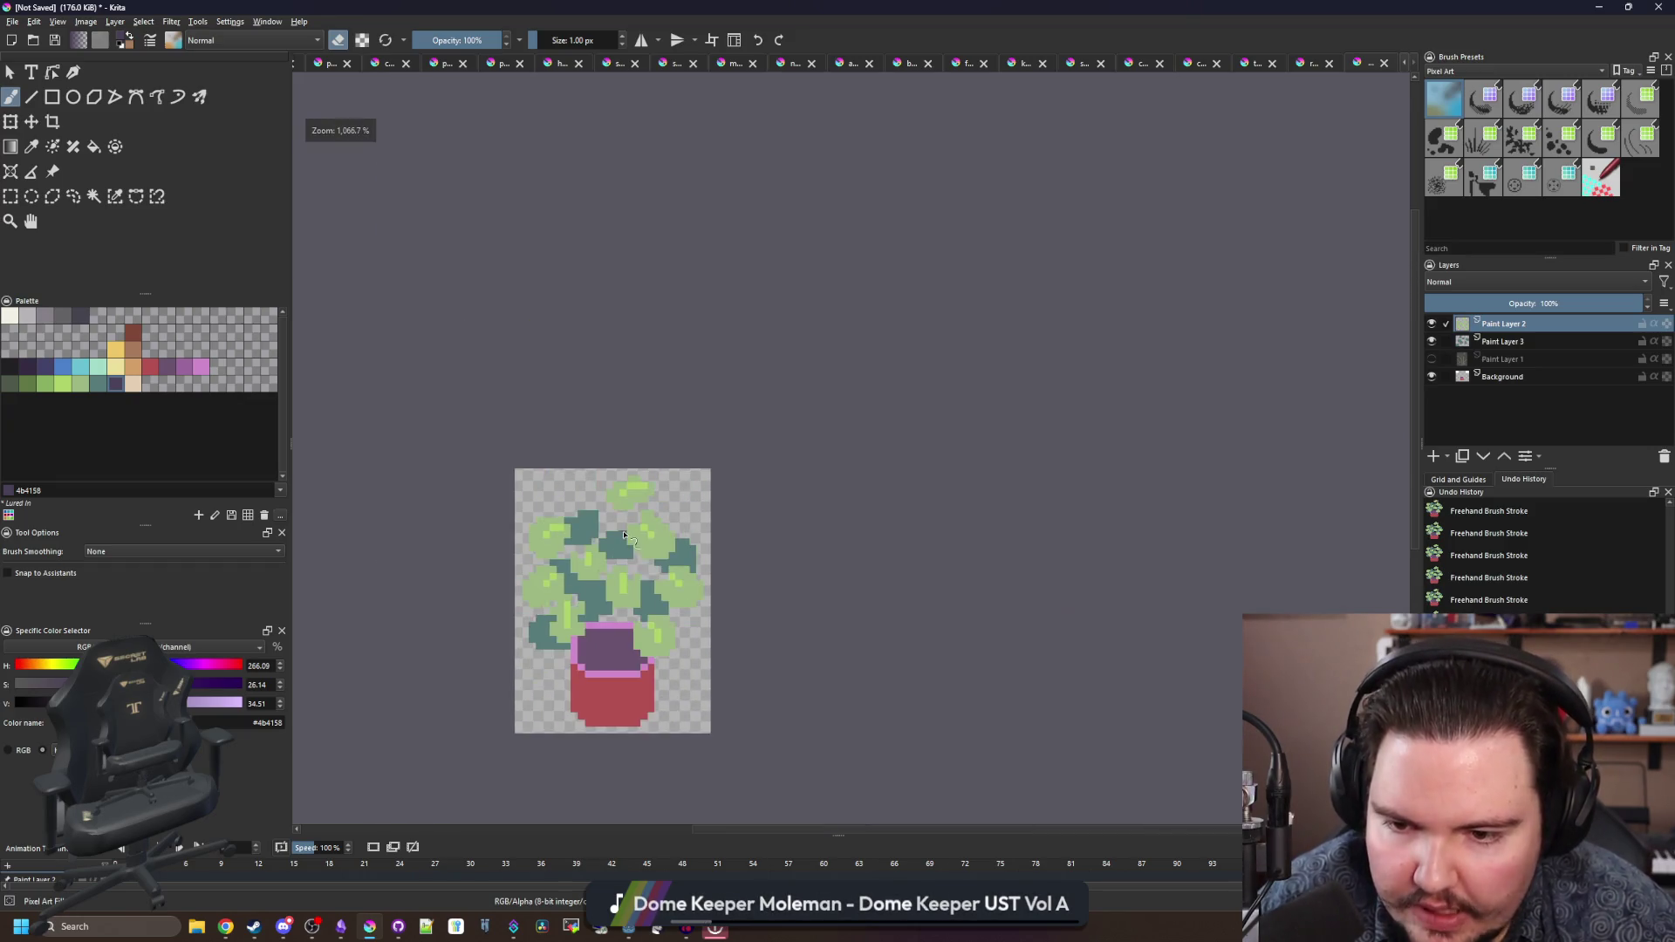
scroll(625, 535, "down", 1)
scroll(839, 554, "up", 6)
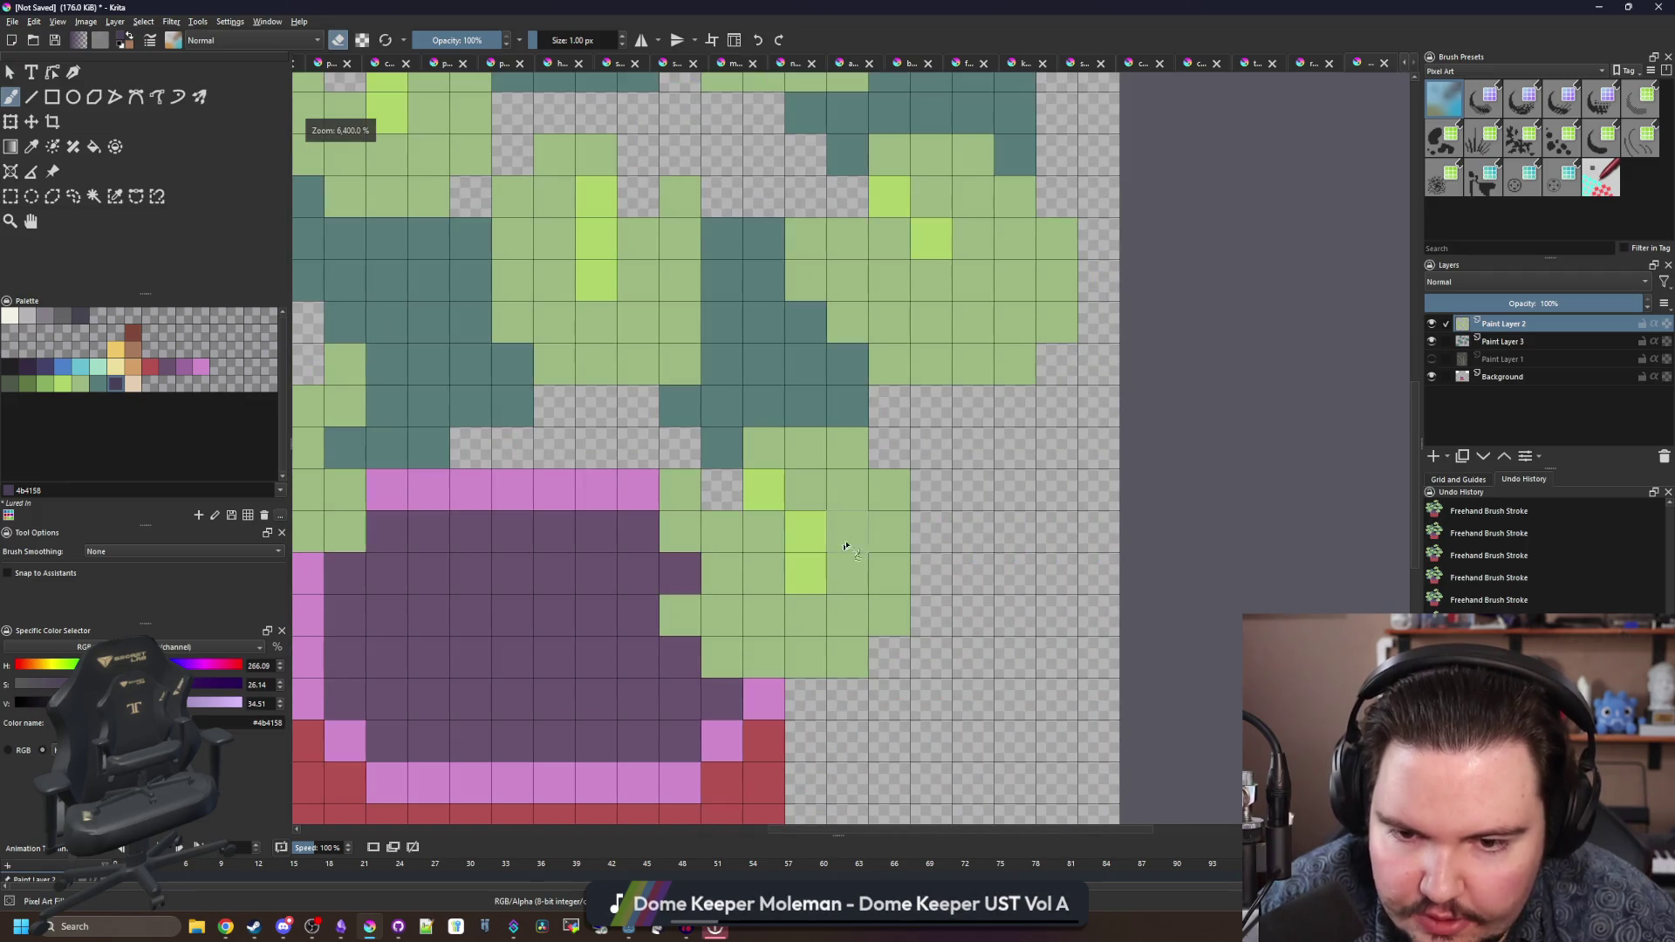
scroll(901, 587, "down", 7)
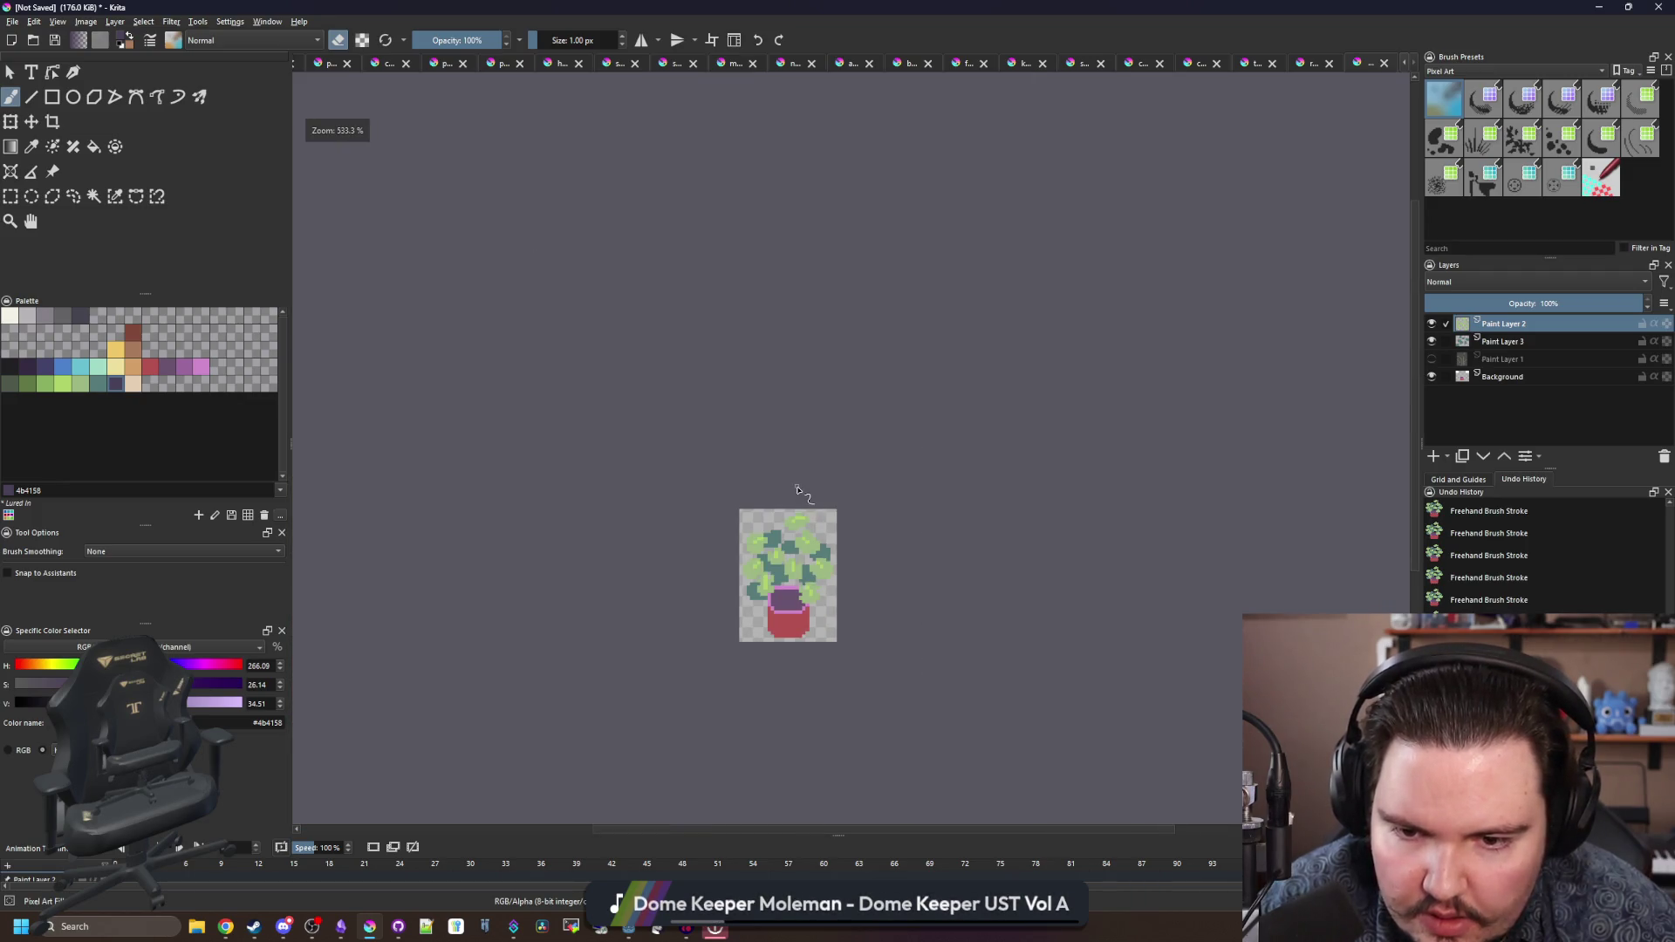
scroll(806, 602, "up", 3)
scroll(804, 602, "up", 2)
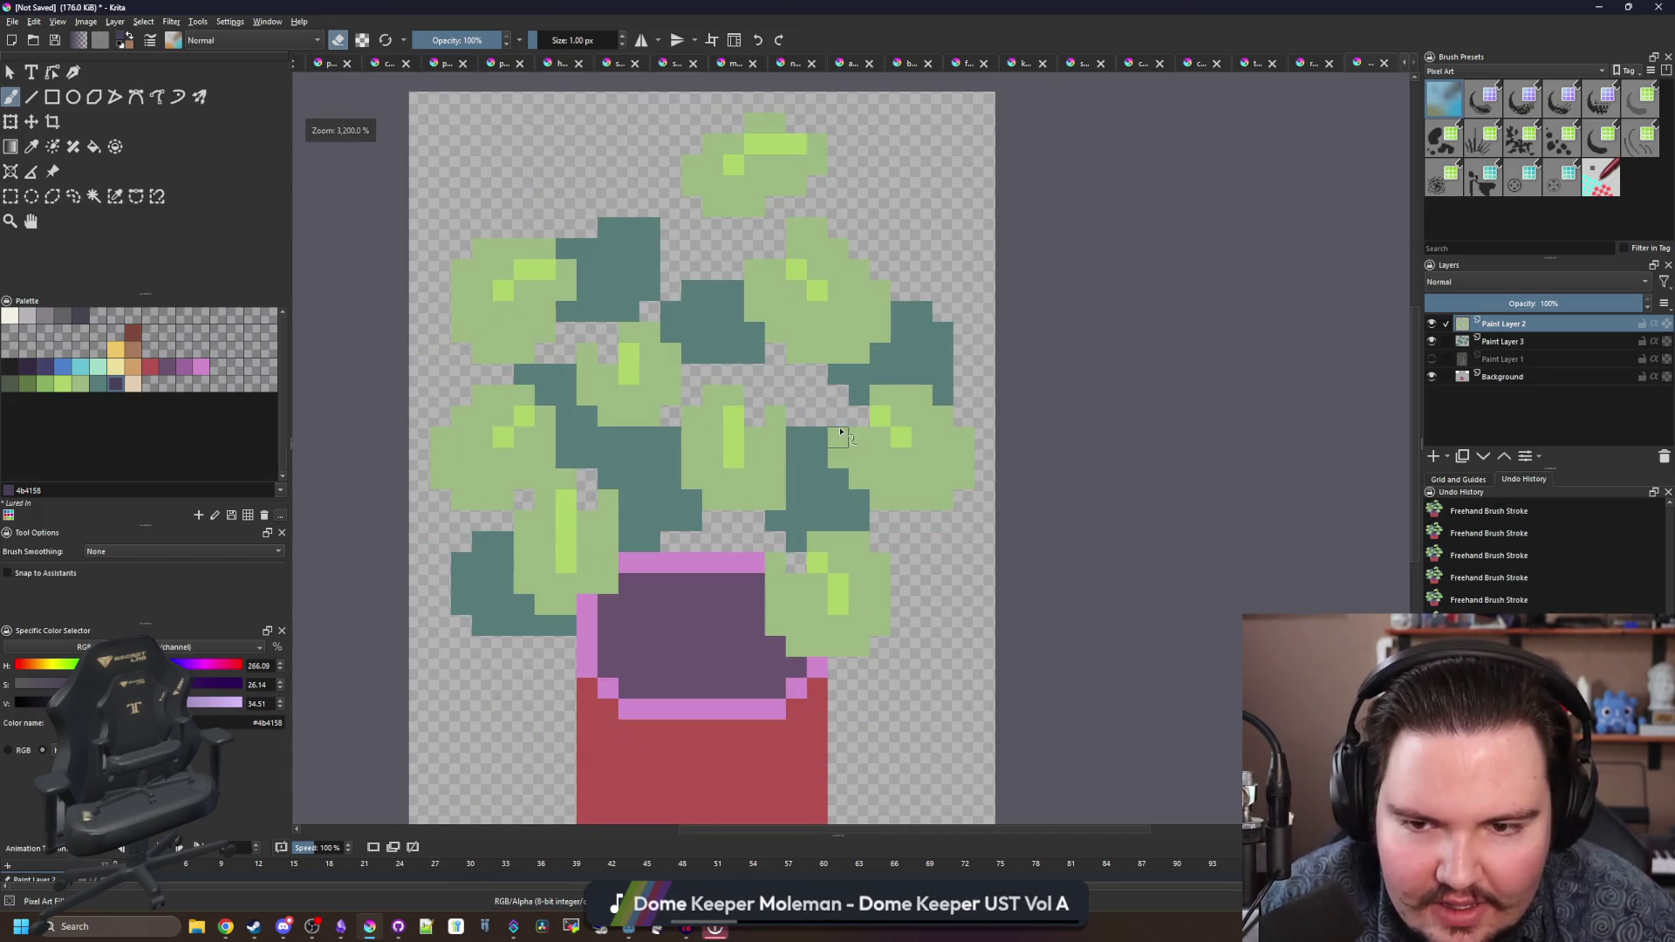
scroll(479, 265, "up", 2)
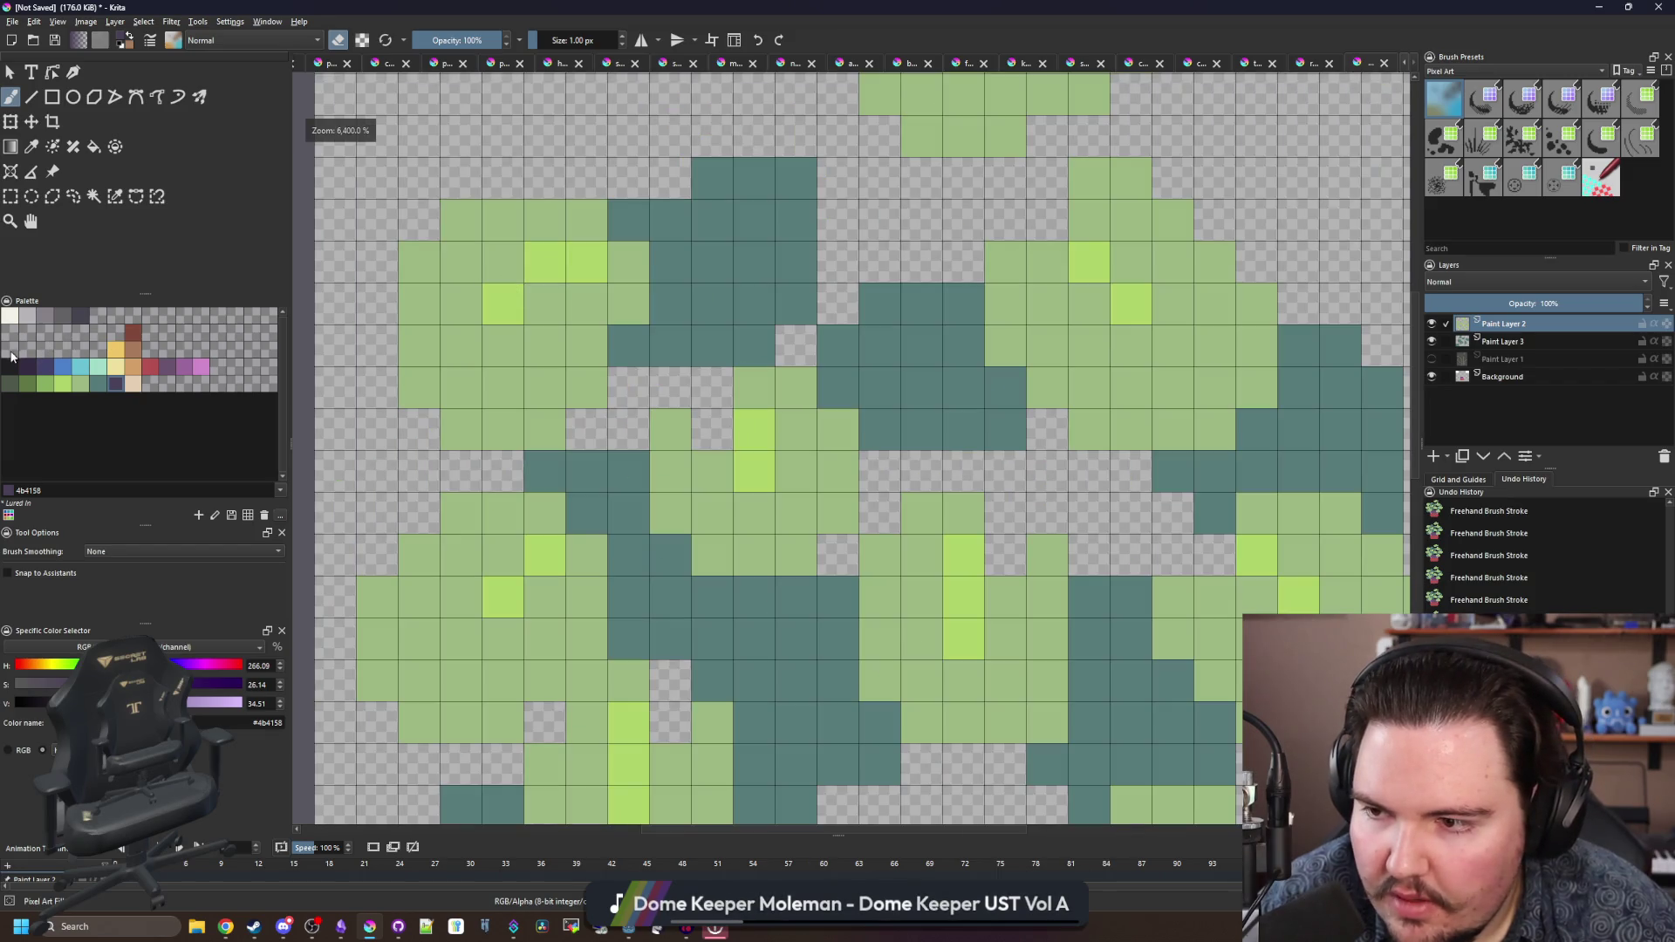
key("2")
scroll(607, 703, "up", 1)
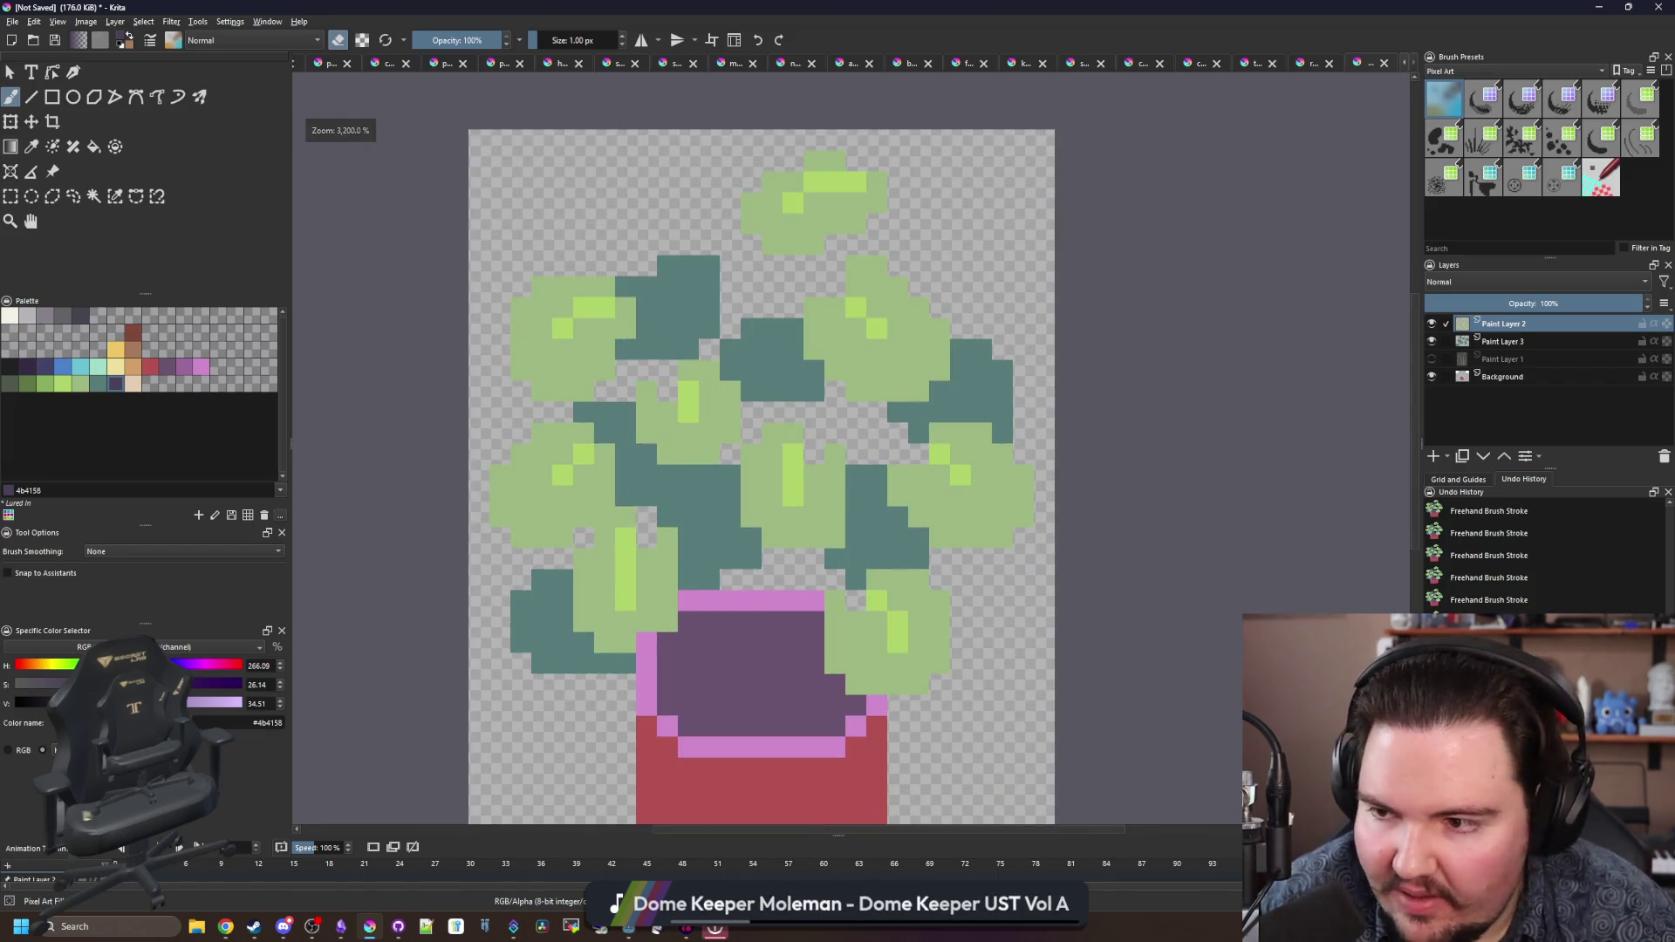
- Draw near-black outline strokes along the left leaf, then undo the stray stroke
left_click_drag(628, 683, 558, 698)
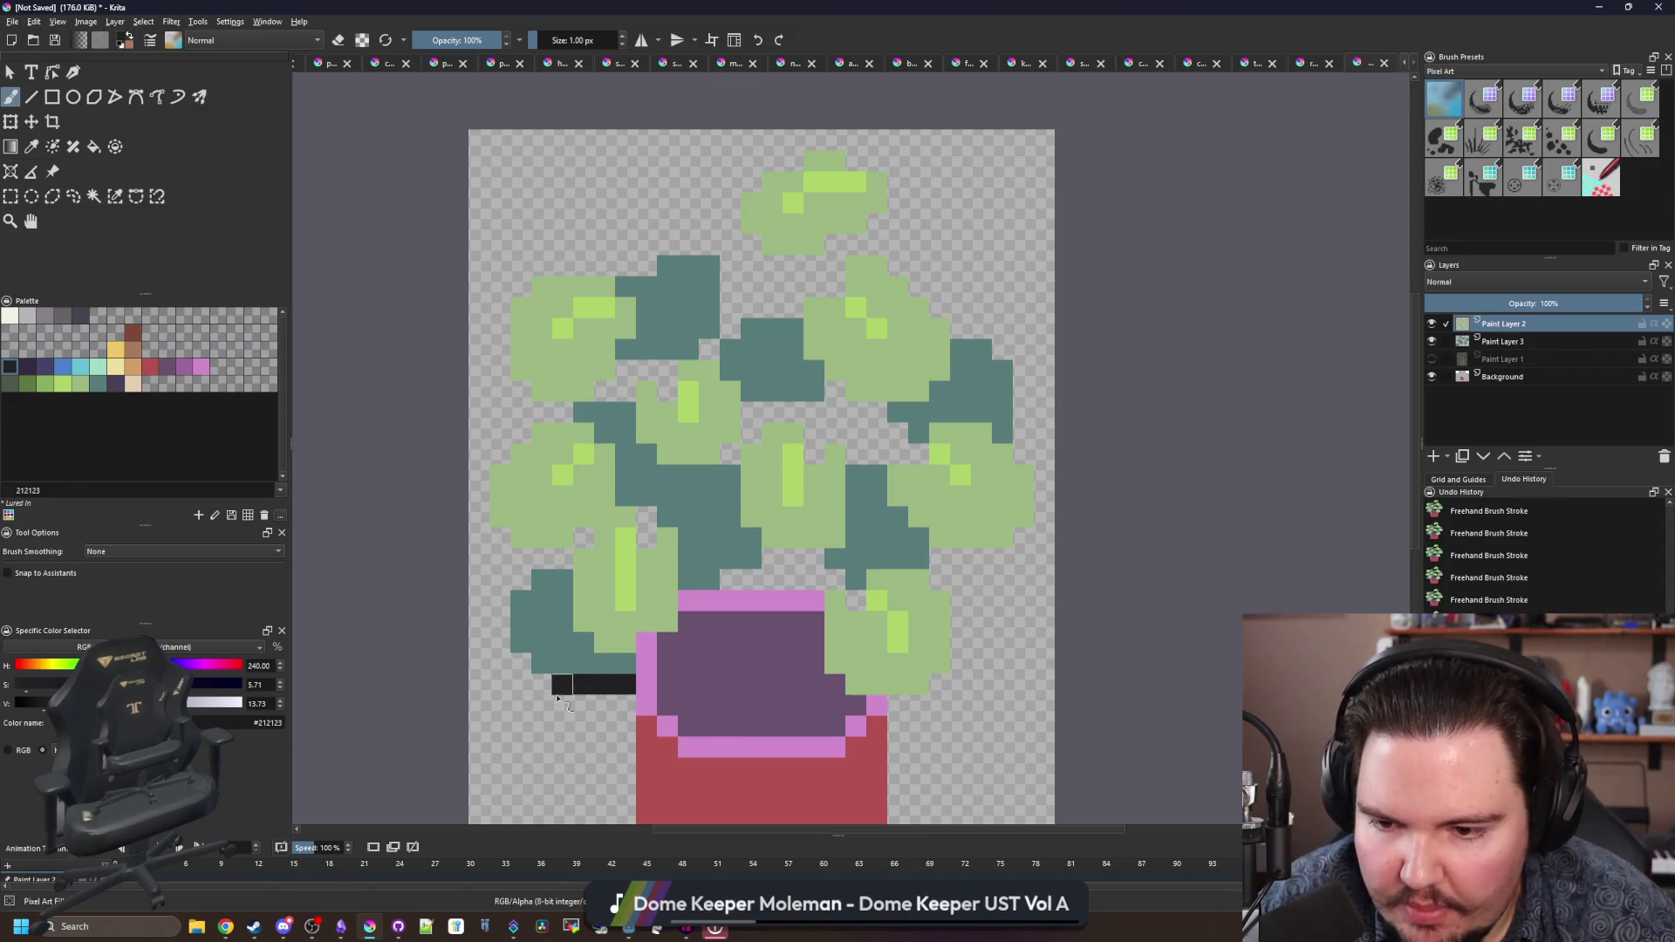
mouse_move(504, 650)
left_mouse_down()
mouse_move(507, 594)
mouse_move(646, 516)
left_mouse_up()
left_click_drag(759, 580, 824, 580)
key("ctrl+z")
key("ctrl+z")
- Show the stem layer and fill the stems with dark purple
left_click(1432, 359)
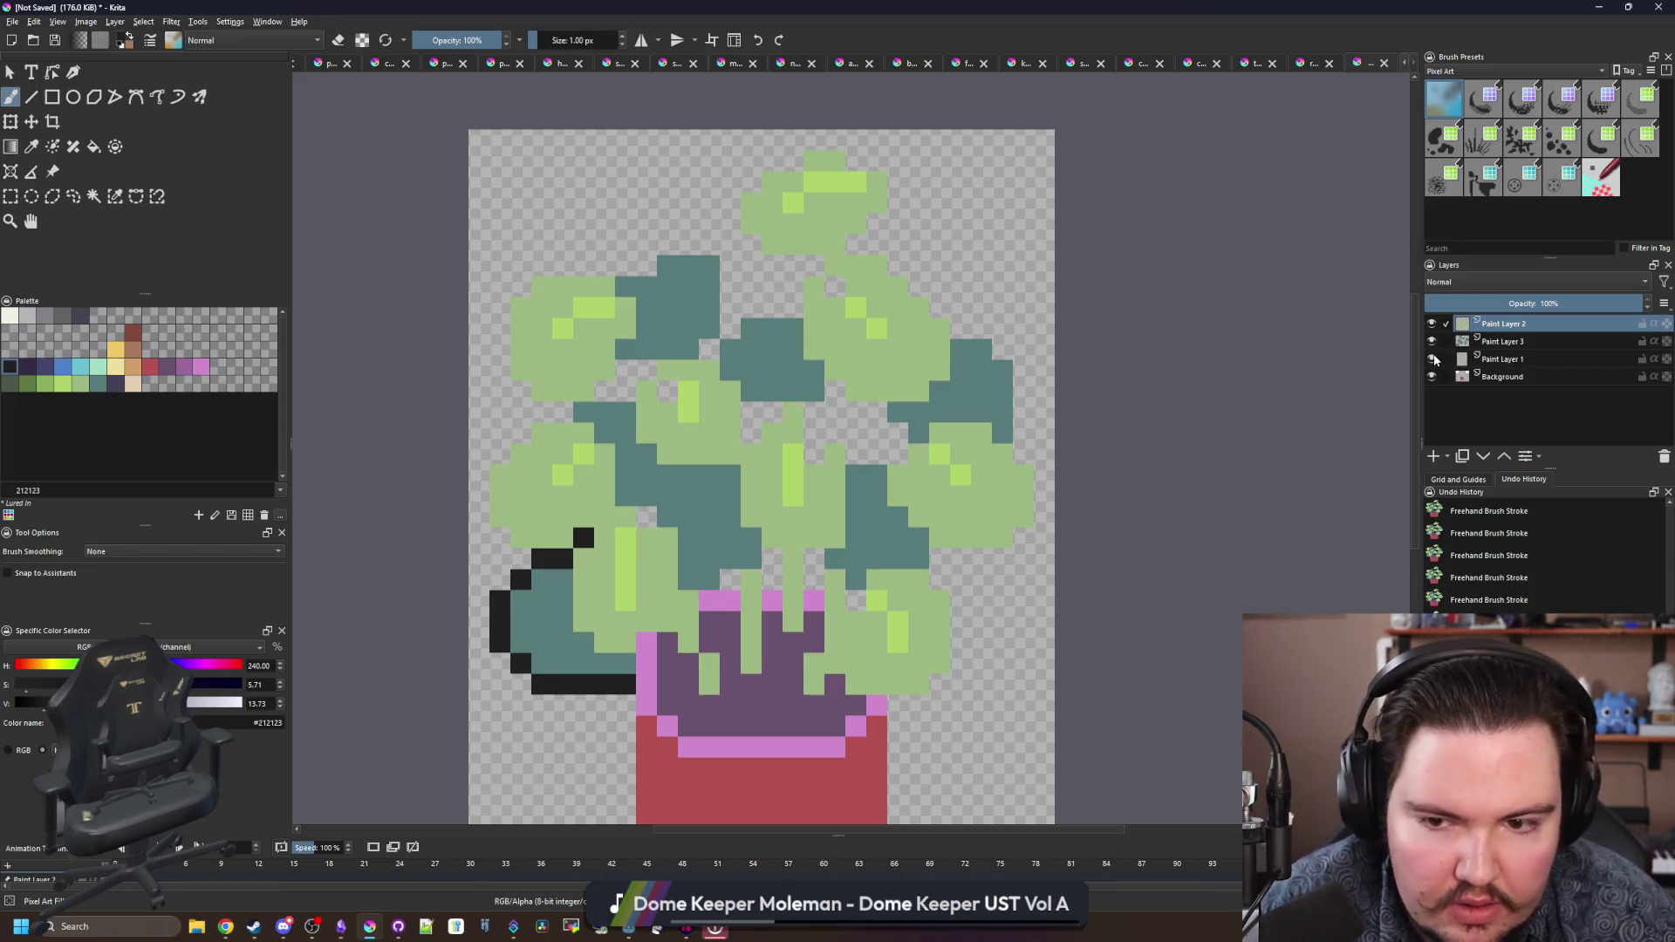
left_click(1504, 360)
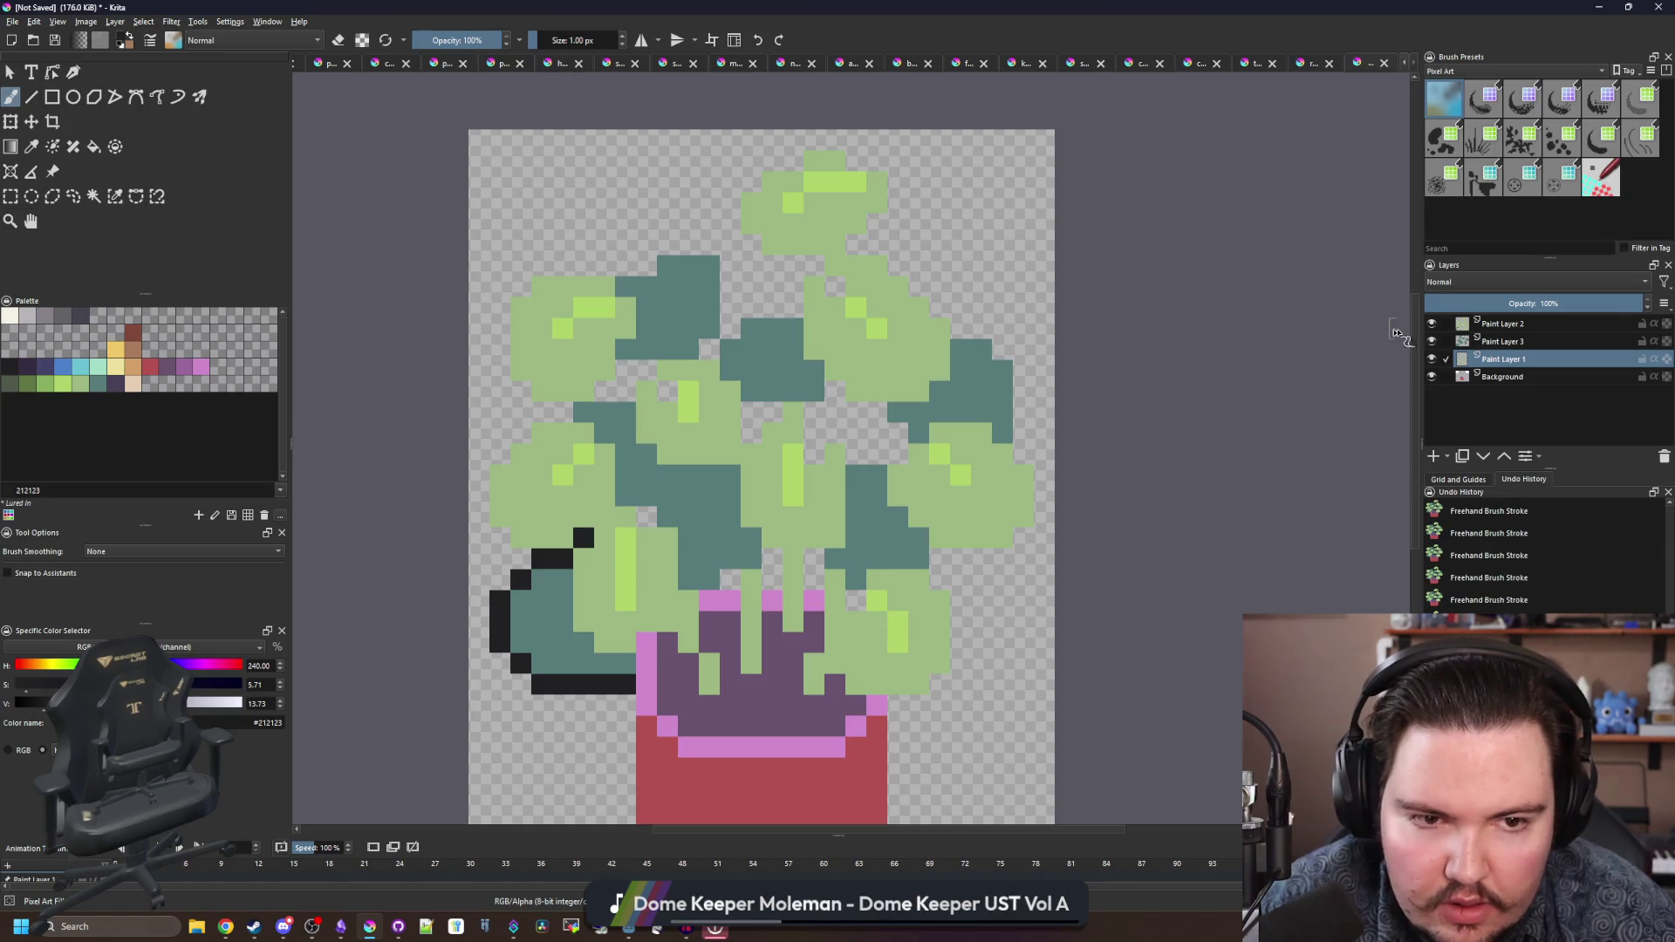
left_click(116, 383)
key("f")
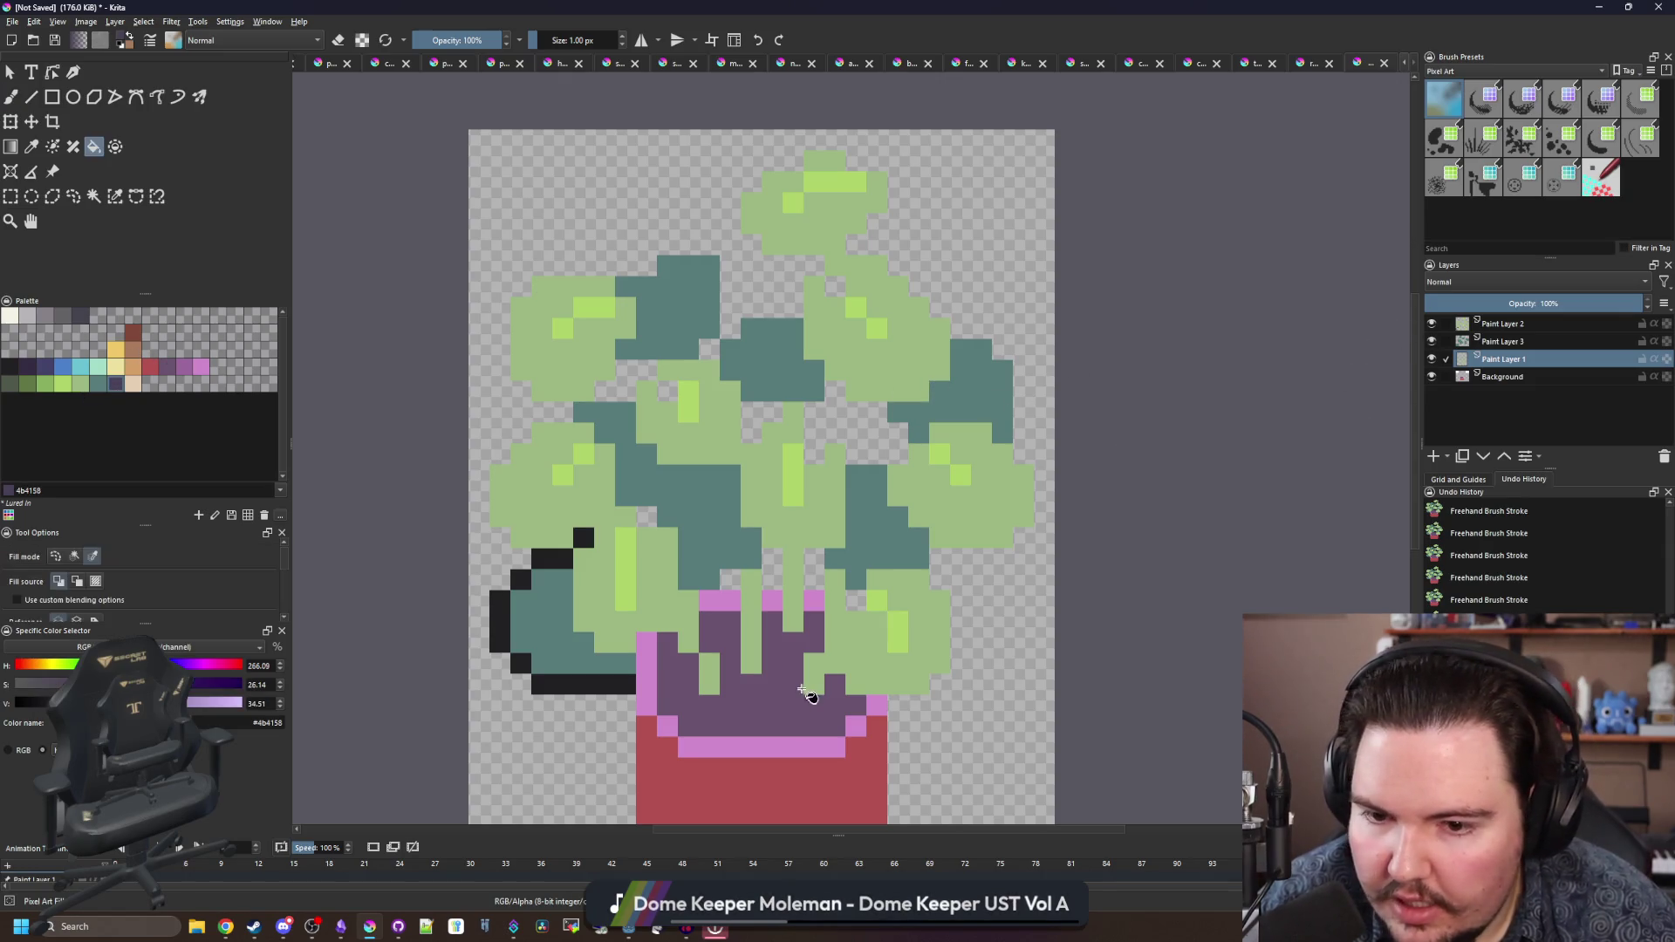
left_click(792, 596)
scroll(856, 505, "down", 2)
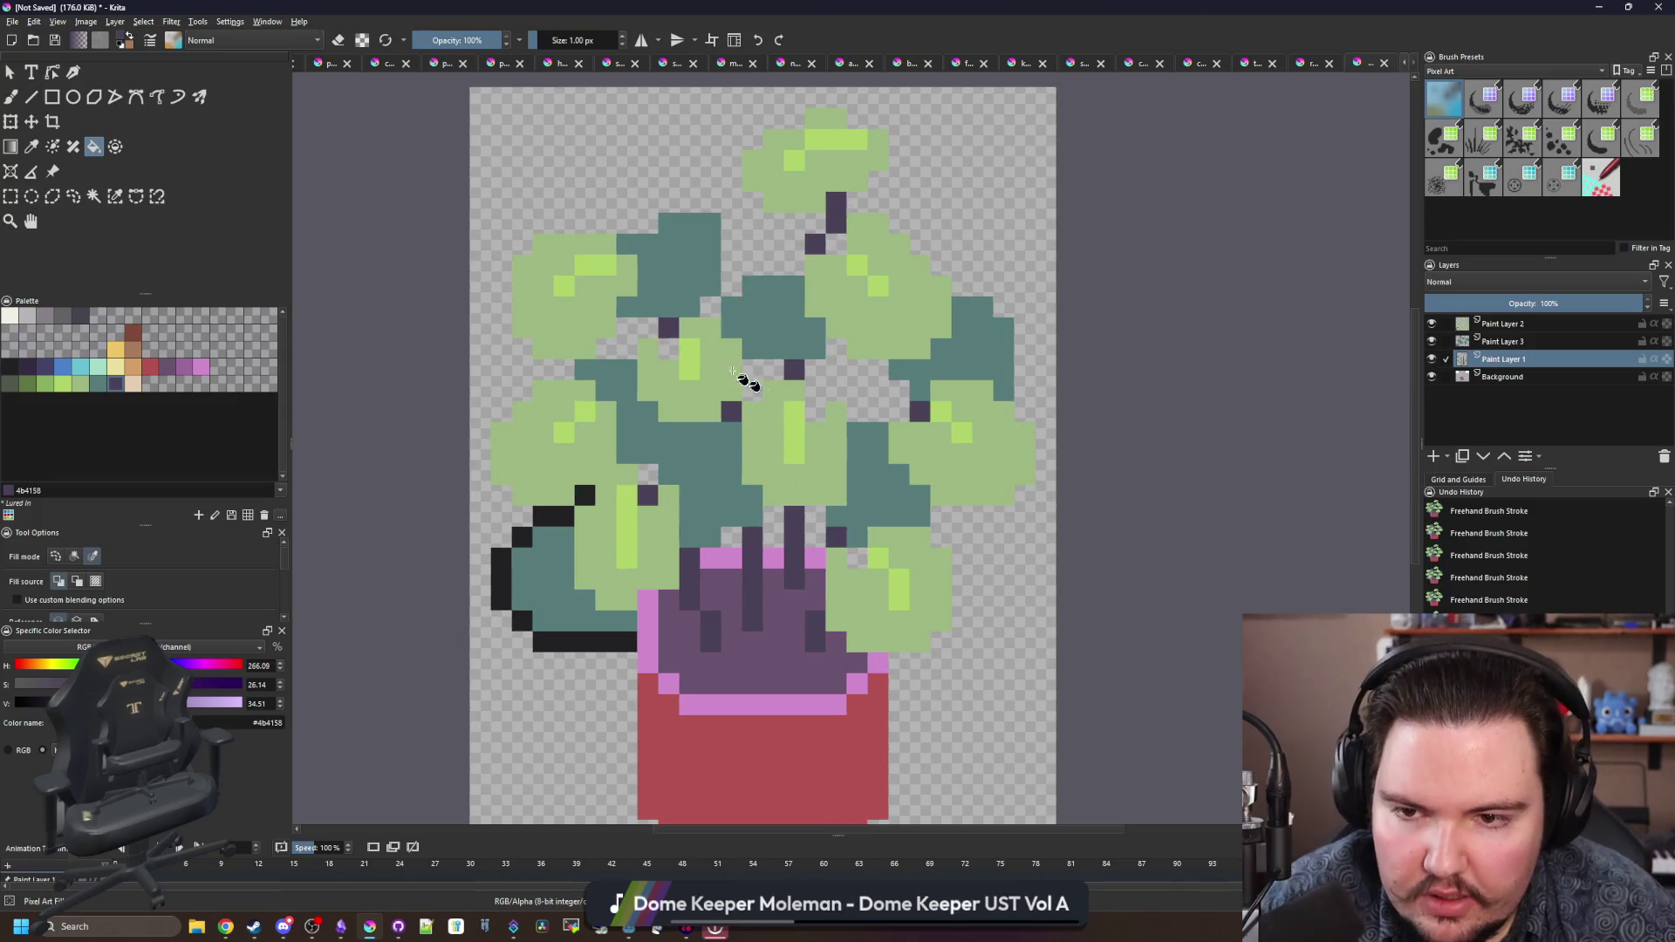
key("b")
scroll(837, 471, "up", 4)
scroll(825, 439, "down", 5)
scroll(916, 429, "up", 2)
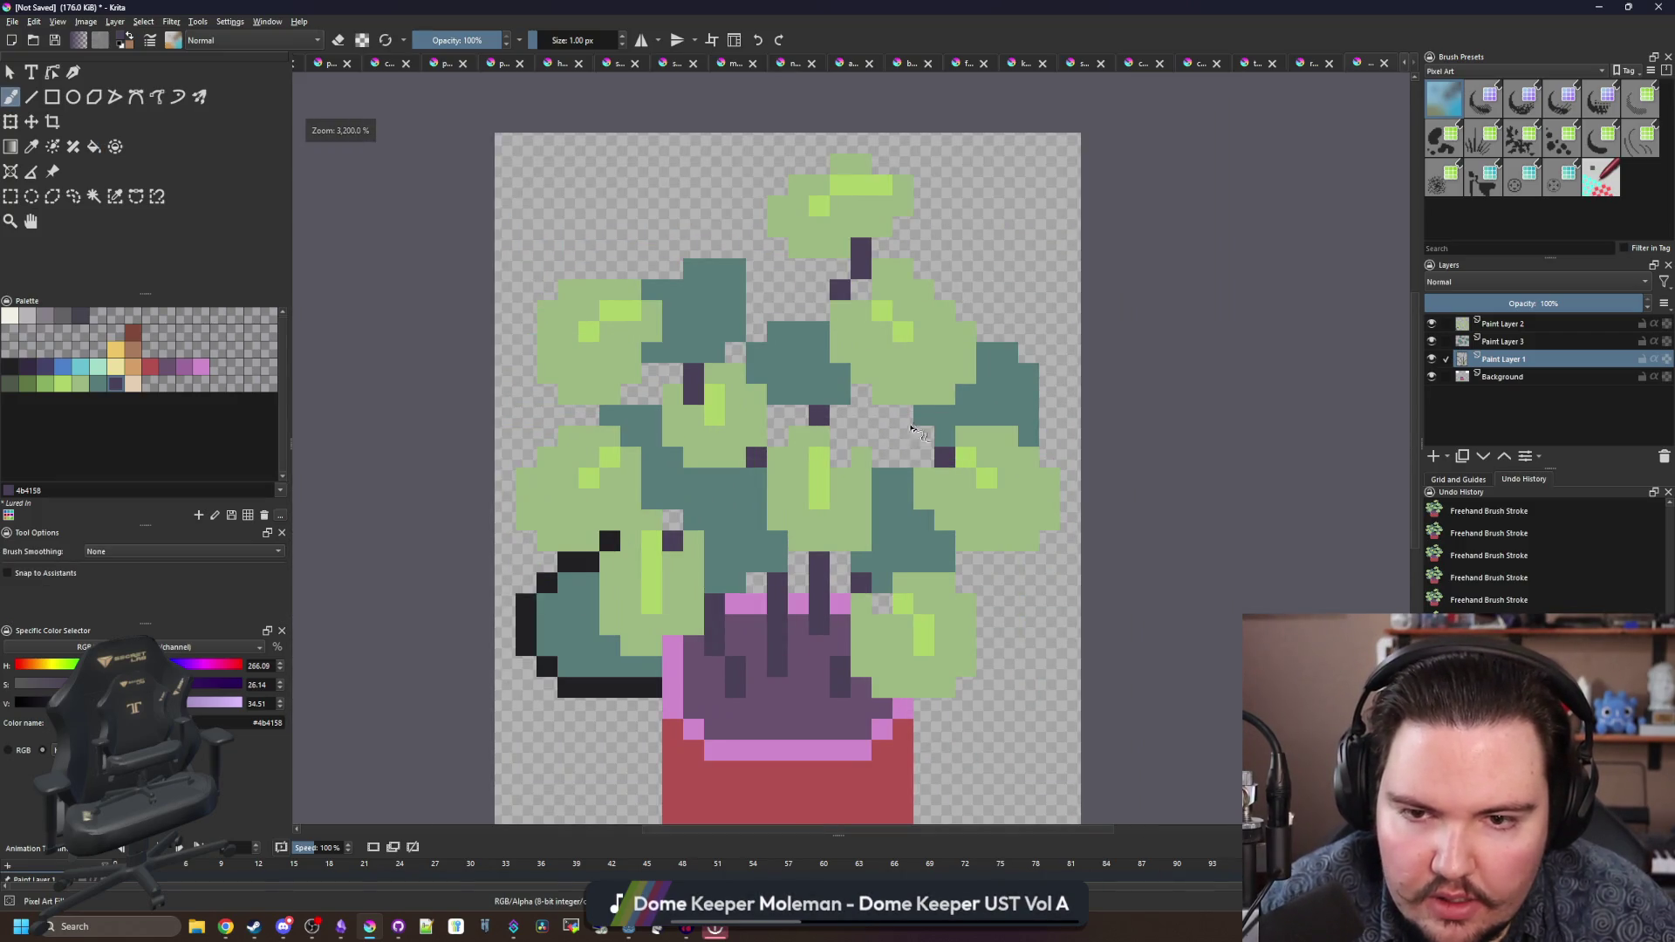
scroll(881, 398, "down", 5)
scroll(758, 414, "up", 2)
scroll(764, 419, "up", 3)
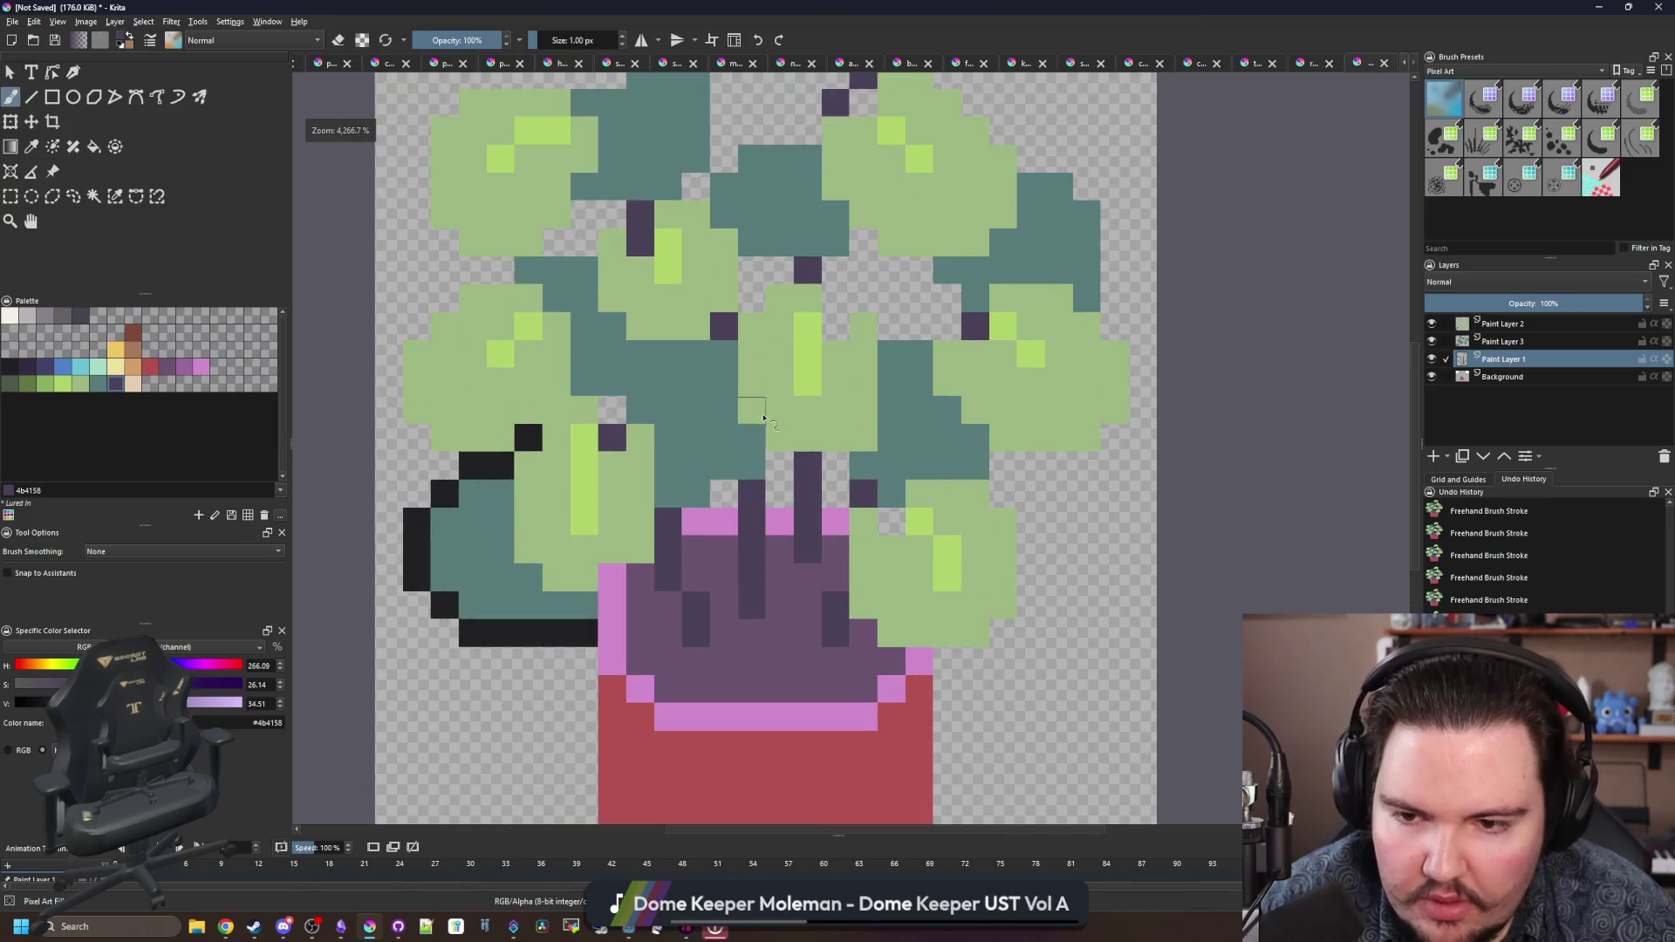
- On the leaves layer, sample near-black and outline the left leaf, pot rim and right-leaf gap
left_click(1502, 324)
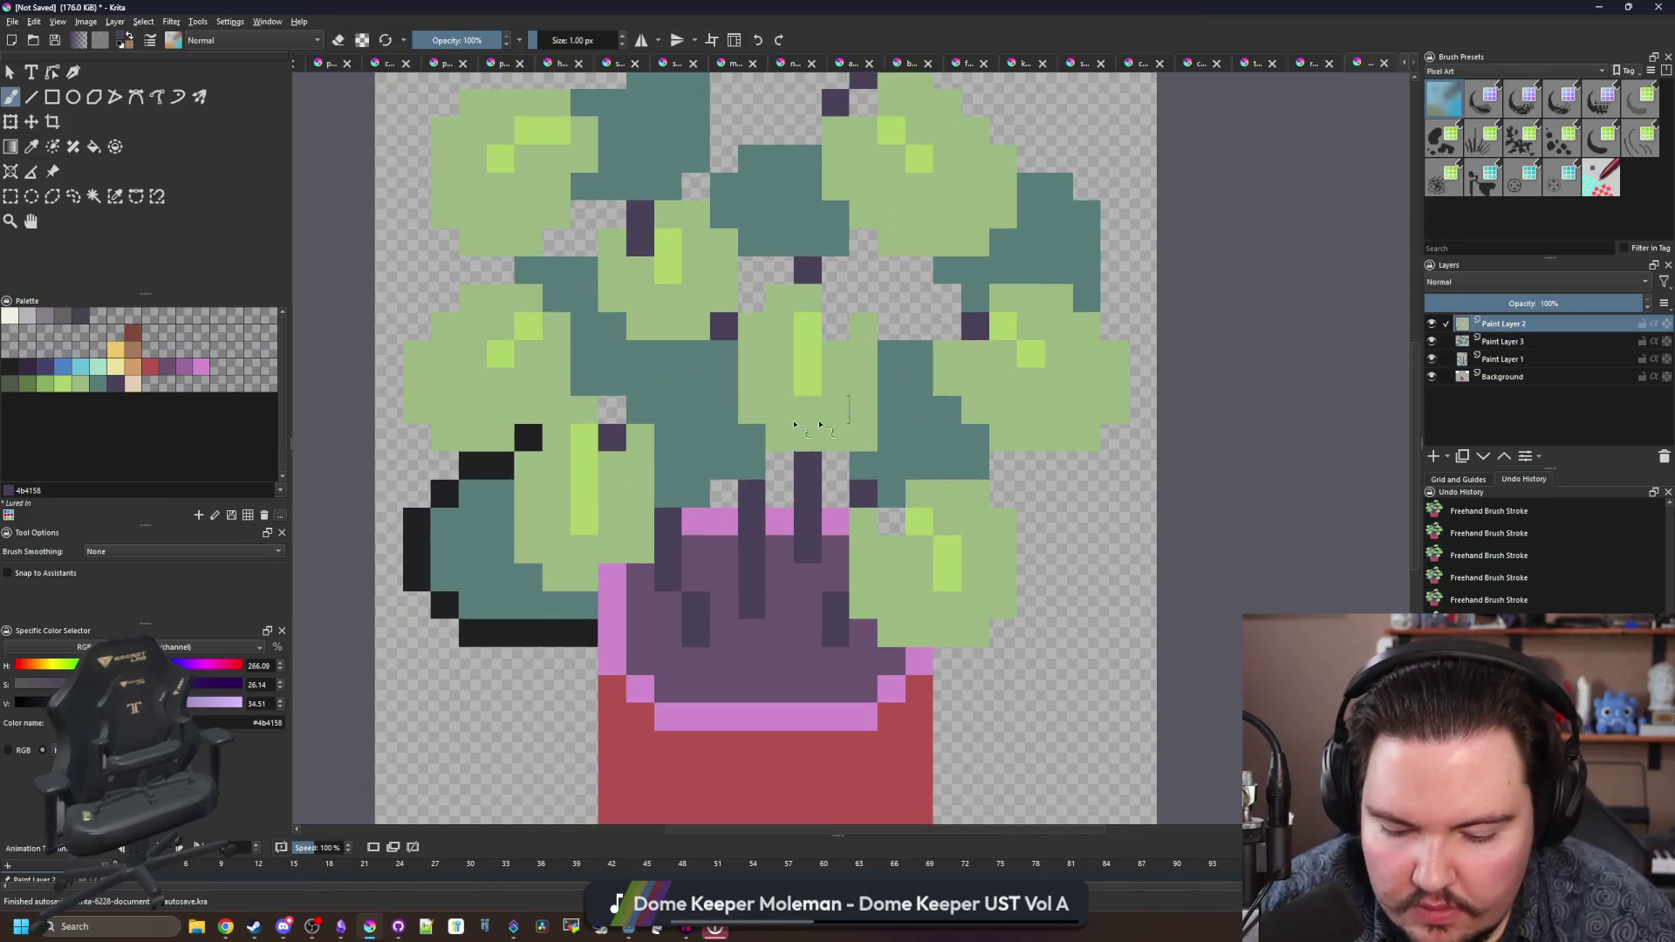
key("p")
left_click(576, 541)
key("b")
mouse_move(526, 542)
left_mouse_down()
mouse_move(498, 515)
mouse_move(470, 418)
mouse_move(559, 349)
mouse_move(689, 294)
left_mouse_up()
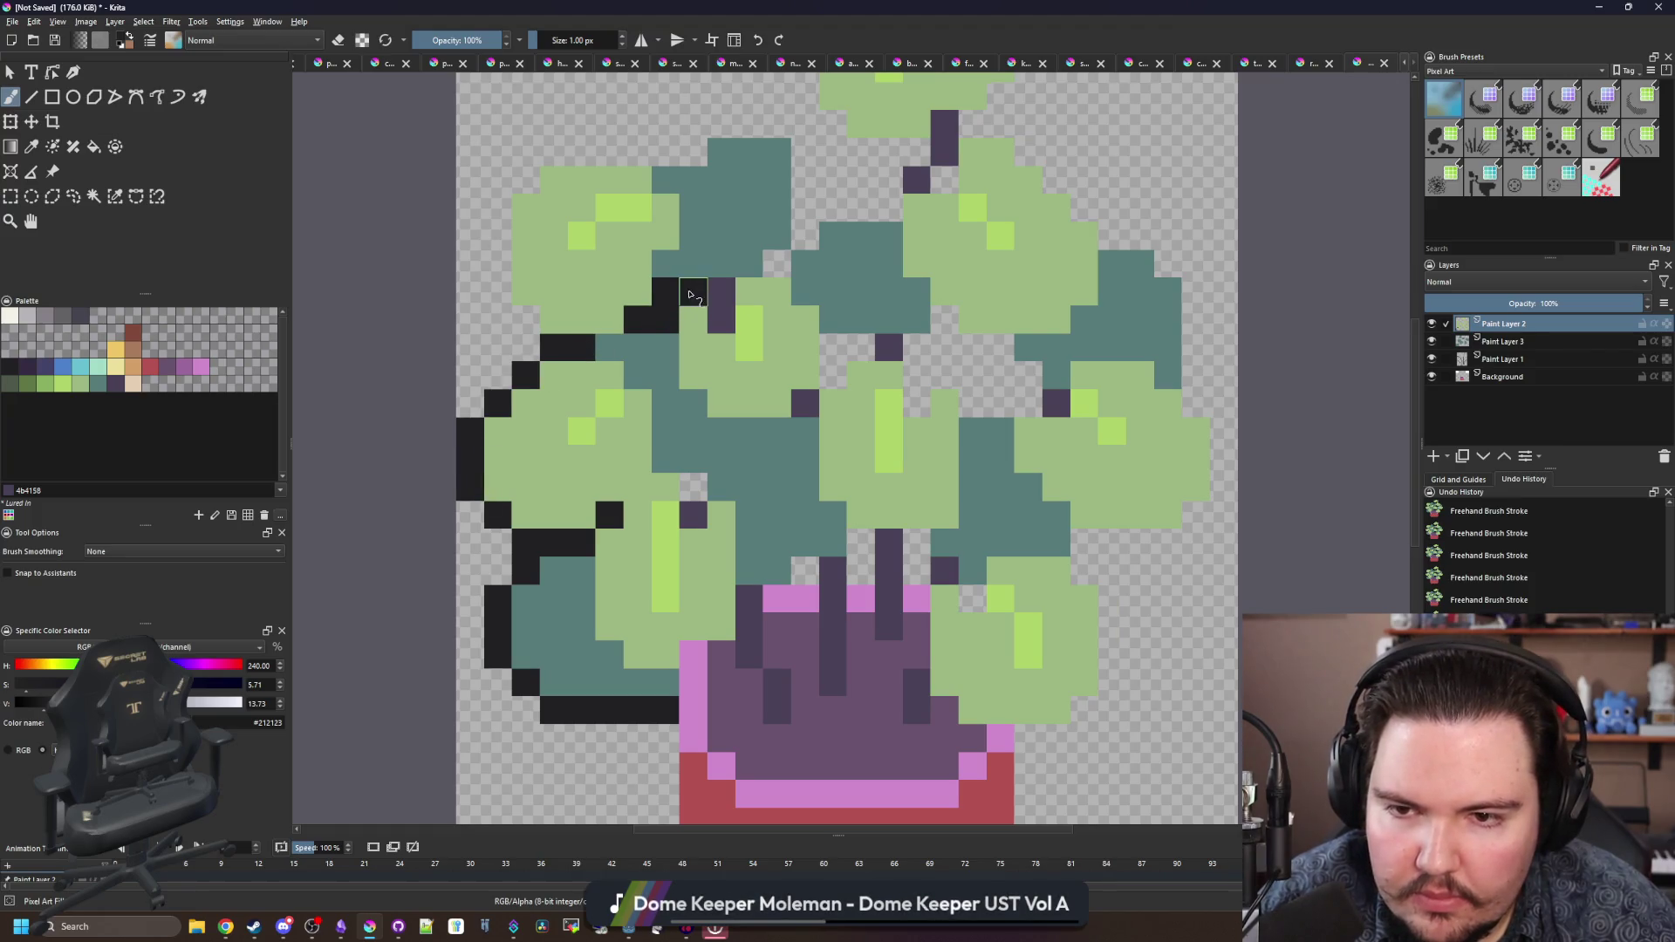
left_click(694, 487)
left_click(804, 570)
mouse_move(860, 570)
left_mouse_down()
mouse_move(860, 543)
mouse_move(916, 571)
left_mouse_up()
left_click(971, 599)
mouse_move(1018, 421)
left_mouse_down()
mouse_move(929, 540)
mouse_move(884, 521)
mouse_move(911, 493)
left_mouse_up()
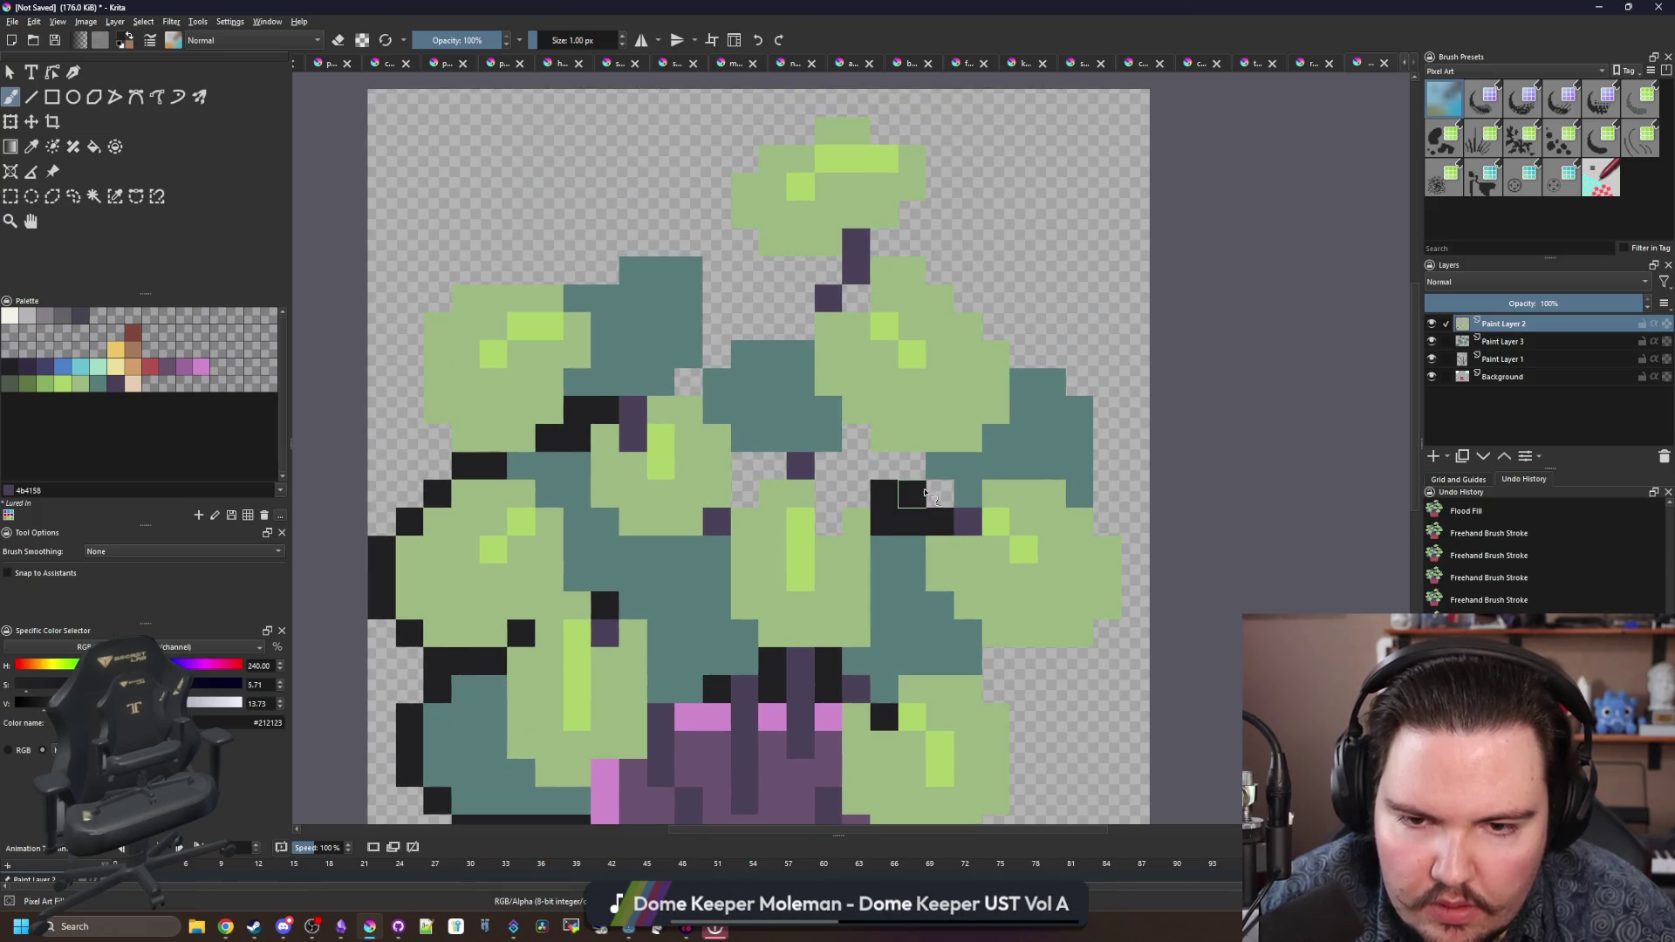
- Outline the leaf sides and the top leaf in near-black, redrawing one undone stroke
key("f")
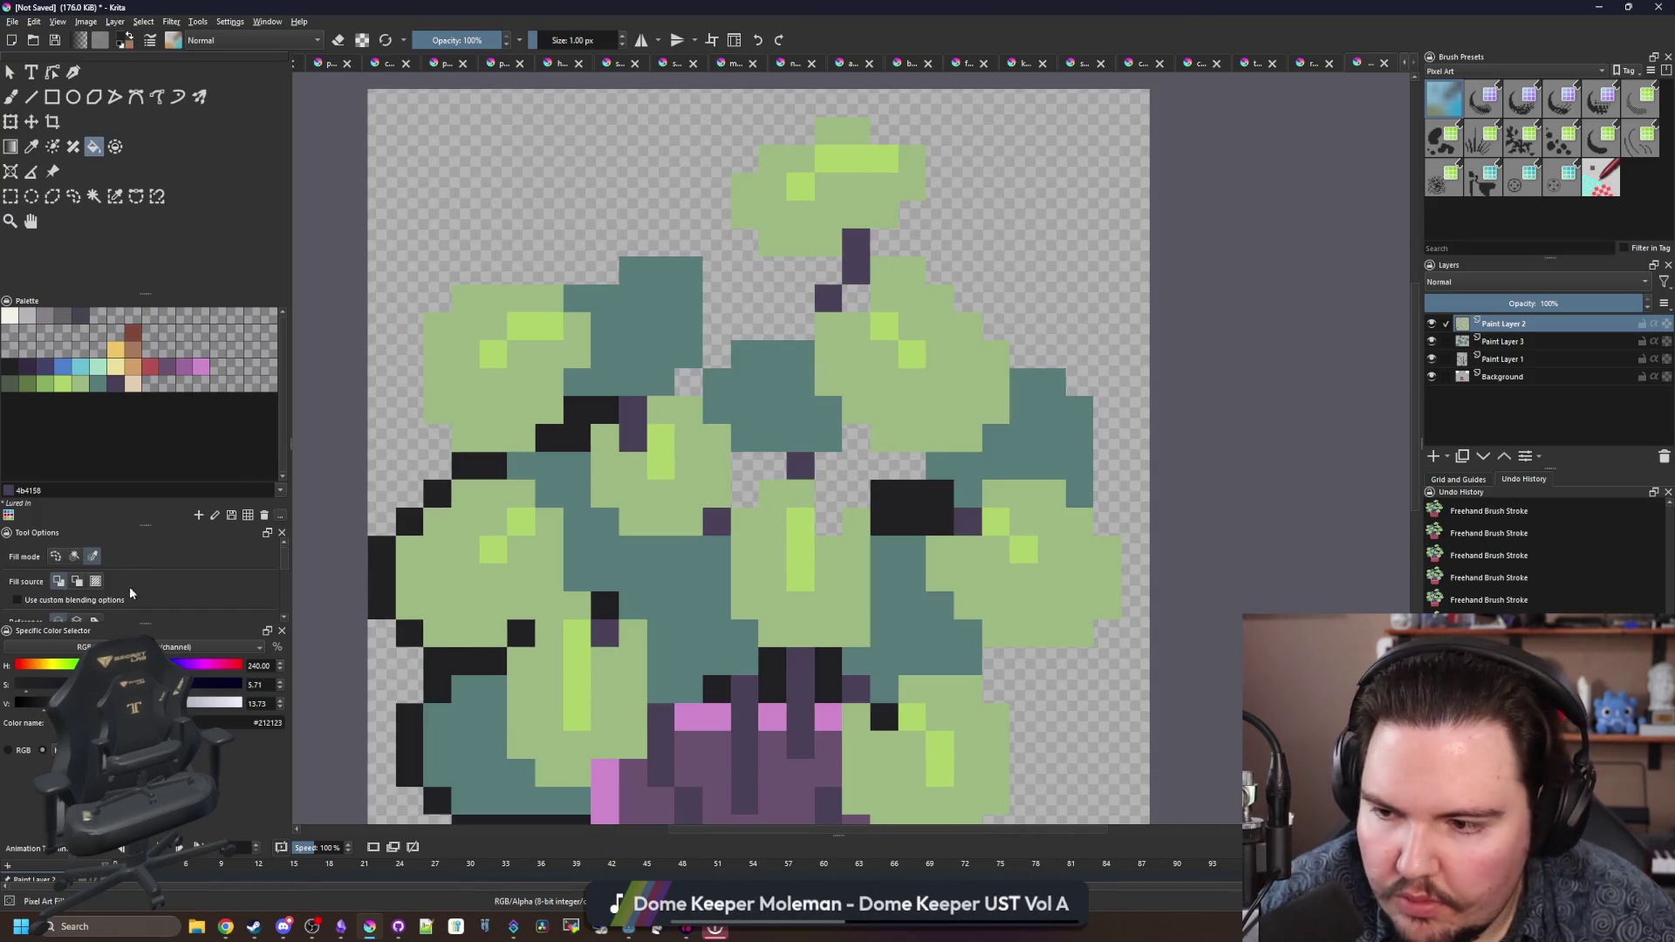
key("b")
mouse_move(911, 466)
left_mouse_down()
mouse_move(855, 465)
mouse_move(836, 508)
mouse_move(855, 437)
mouse_move(757, 468)
left_mouse_up()
mouse_move(715, 403)
left_mouse_down()
mouse_move(722, 265)
mouse_move(464, 261)
mouse_move(384, 332)
mouse_move(414, 334)
mouse_move(410, 410)
mouse_move(436, 436)
left_mouse_up()
key("ctrl+z")
left_click_drag(741, 327, 804, 326)
mouse_move(743, 251)
left_mouse_down()
mouse_move(717, 187)
mouse_move(772, 131)
mouse_move(851, 103)
mouse_move(914, 138)
mouse_move(941, 188)
mouse_move(941, 164)
left_mouse_up()
mouse_move(910, 229)
left_mouse_down()
mouse_move(859, 270)
mouse_move(772, 271)
mouse_move(907, 418)
mouse_move(907, 524)
left_mouse_up()
- Outline the leaf's right and bottom edges and both sides of the pot
scroll(907, 453, "right", 5)
left_click_drag(824, 342, 711, 243)
scroll(952, 441, "down", 3)
left_click_drag(954, 413, 955, 466)
mouse_move(889, 521)
left_mouse_down()
mouse_move(807, 523)
mouse_move(836, 572)
mouse_move(785, 624)
mouse_move(753, 624)
left_mouse_up()
scroll(829, 487, "down", 2)
scroll(866, 457, "down", 5)
scroll(866, 456, "left", 3)
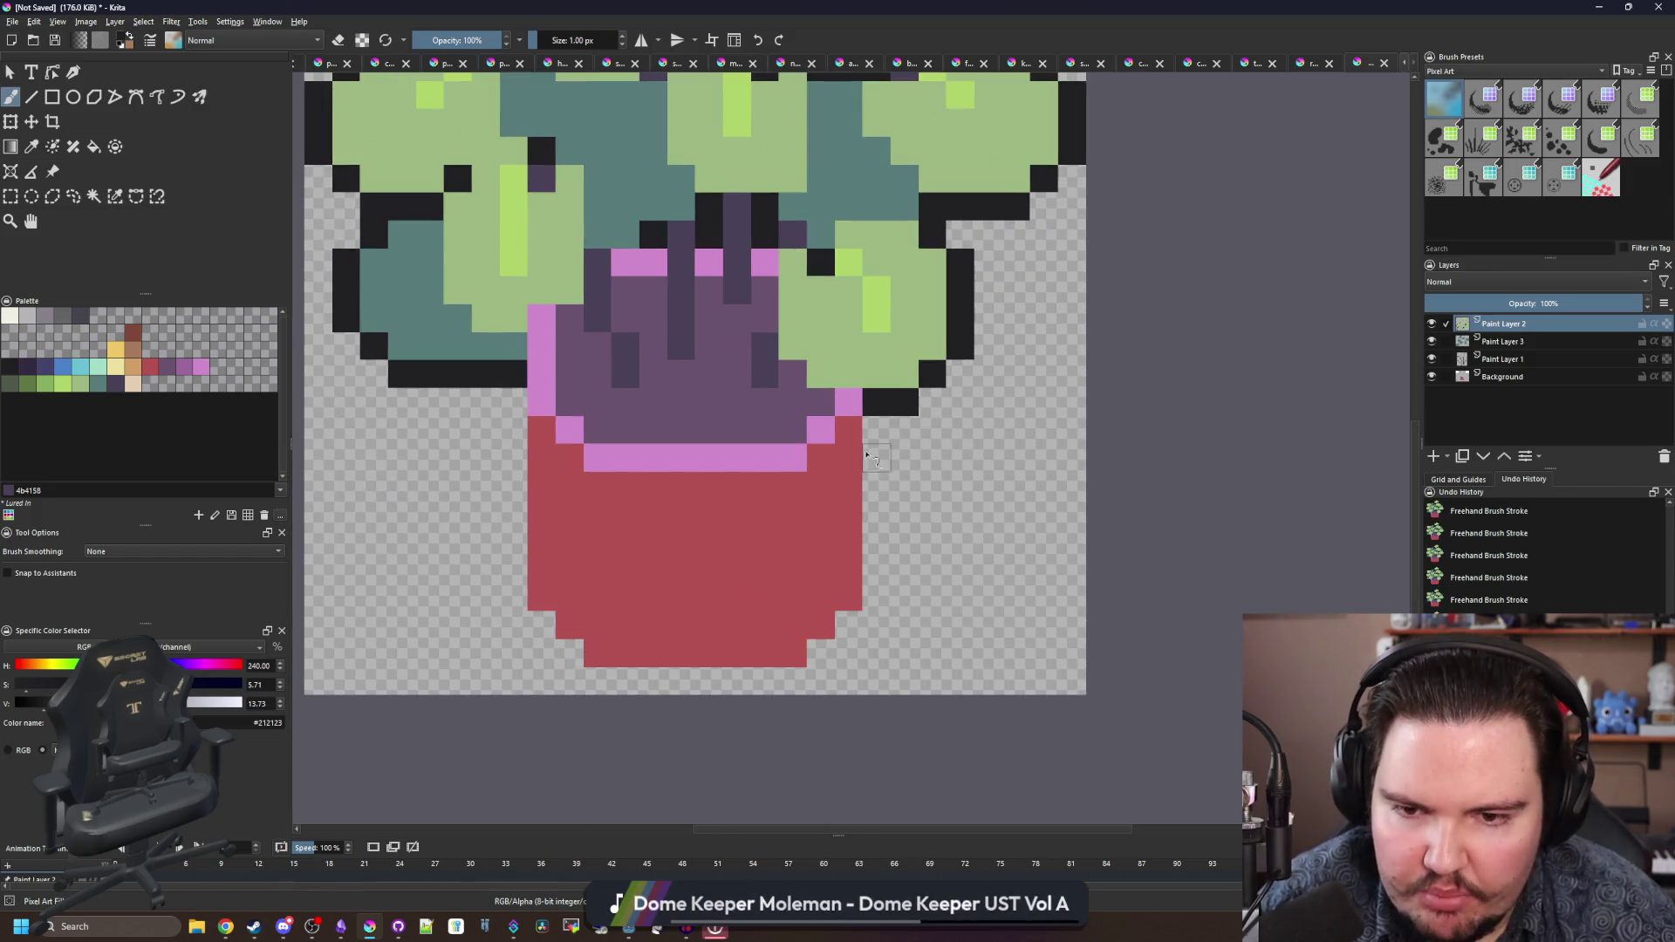
left_click_drag(866, 456, 871, 563)
mouse_move(518, 559)
left_mouse_down()
mouse_move(541, 427)
mouse_move(513, 580)
left_mouse_up()
- Undo the last pot stroke and zoom out to view the whole sprite
key("ctrl+z")
scroll(844, 573, "down", 2)
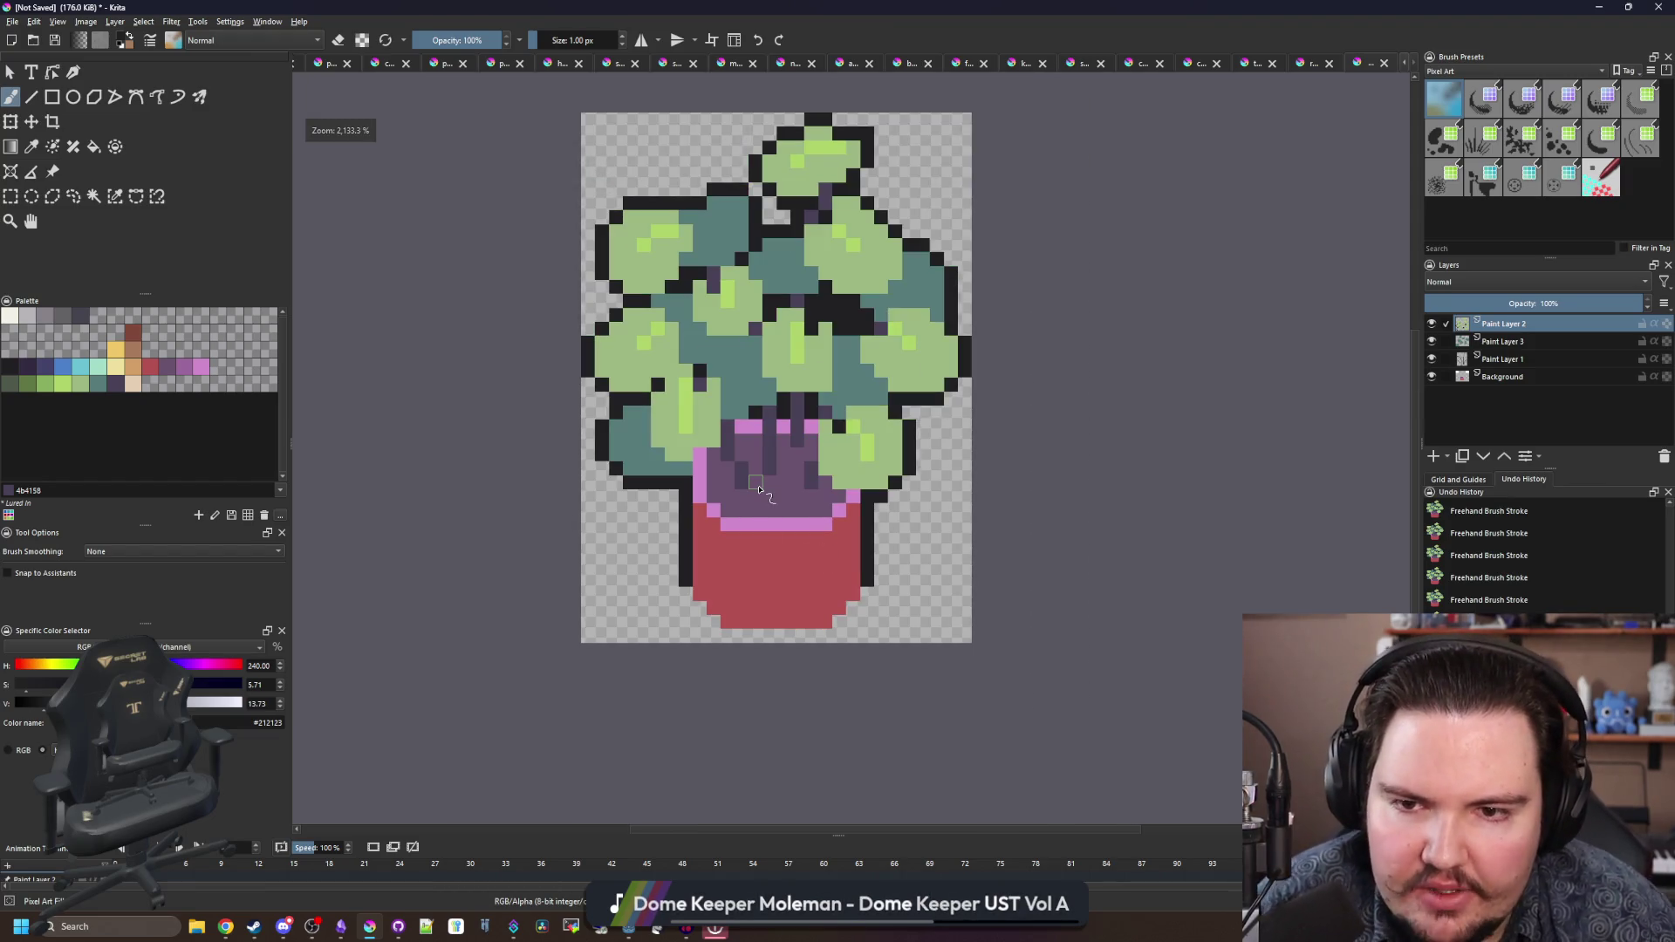
scroll(801, 321, "up", 1)
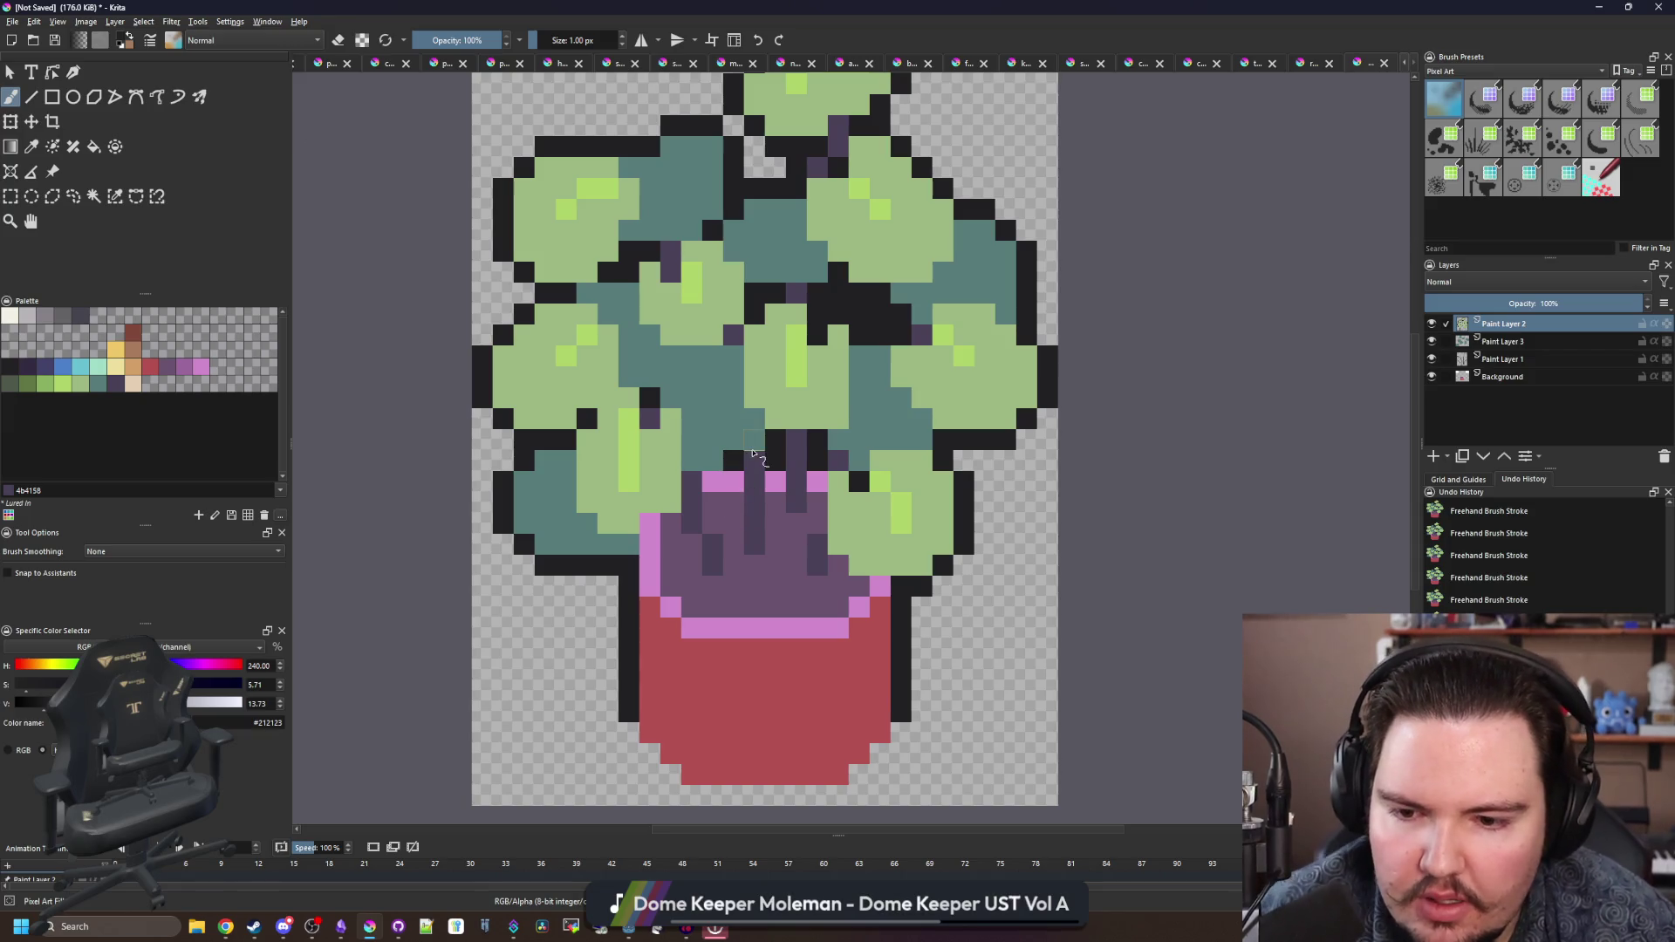
scroll(779, 344, "down", 1)
scroll(692, 329, "up", 1)
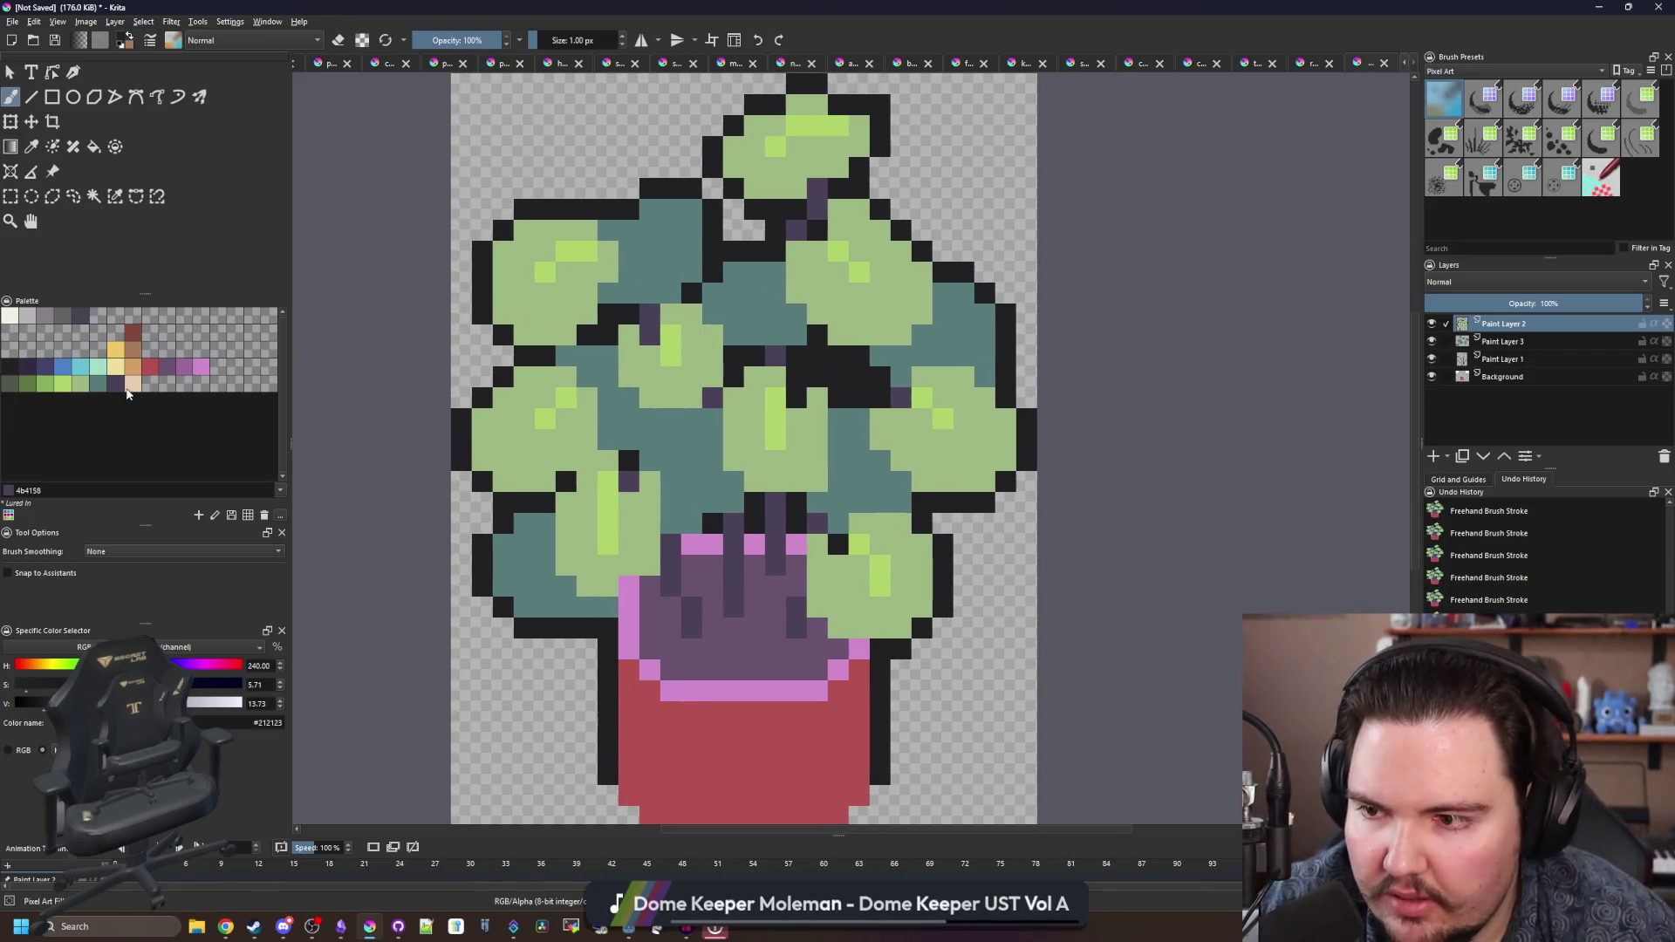
- Bucket-fill all the near-black outlines with dark purple #4b4158, replacing a partial fill
left_click(101, 386)
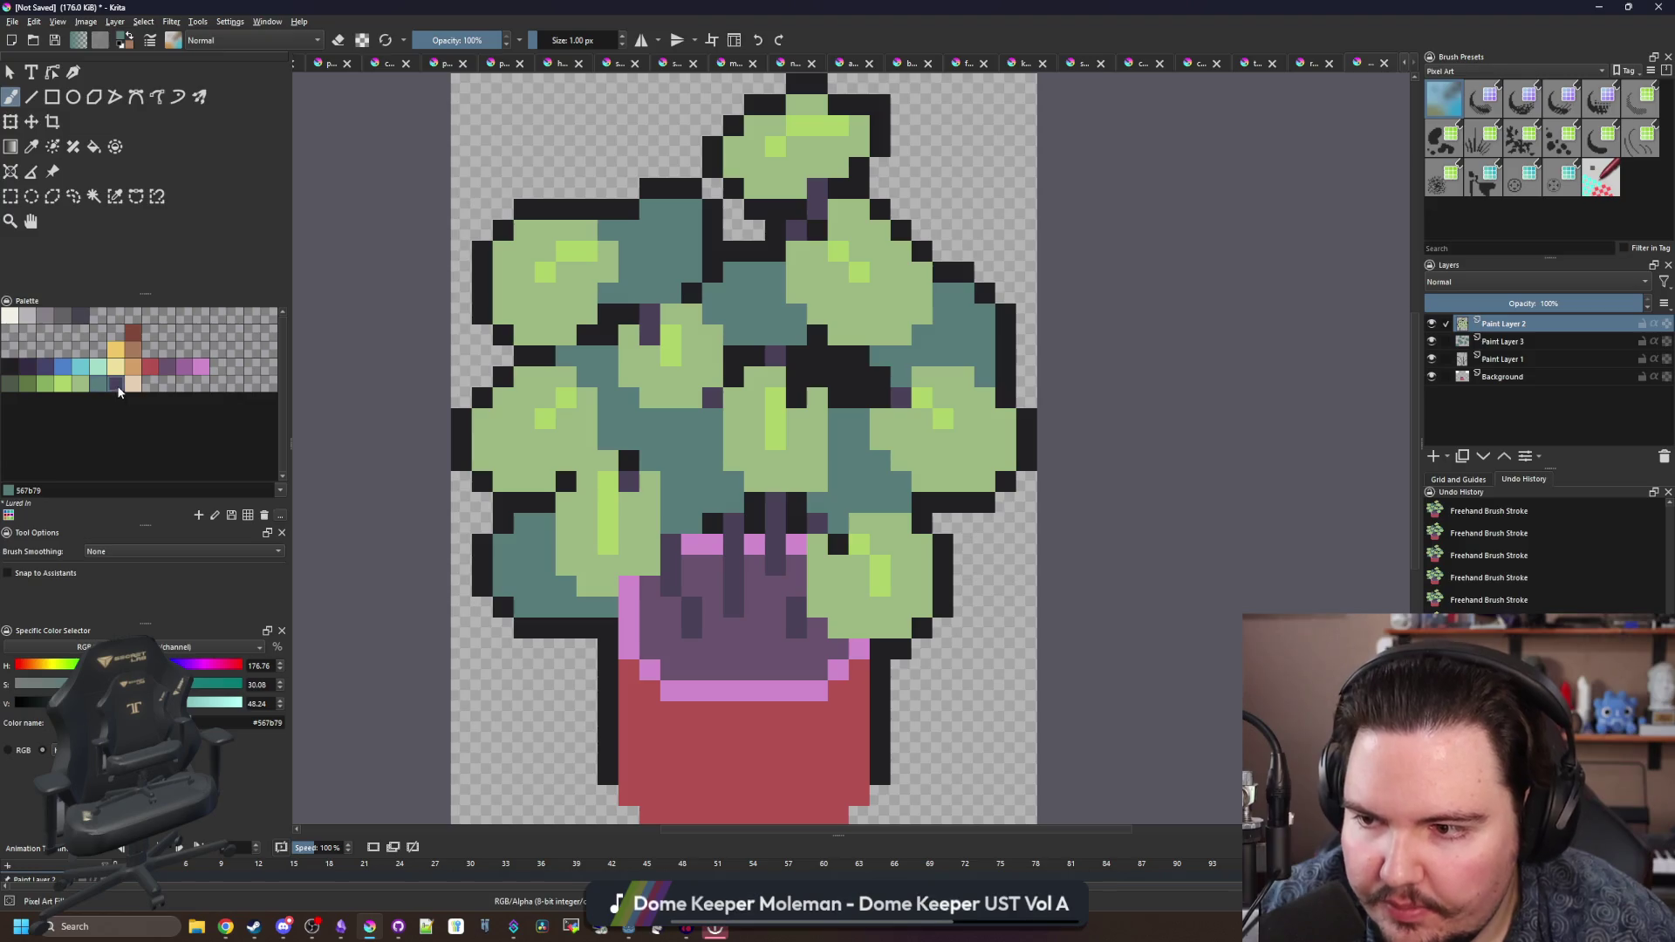
left_click(119, 389)
key("f")
left_click(604, 215)
key("ctrl+z")
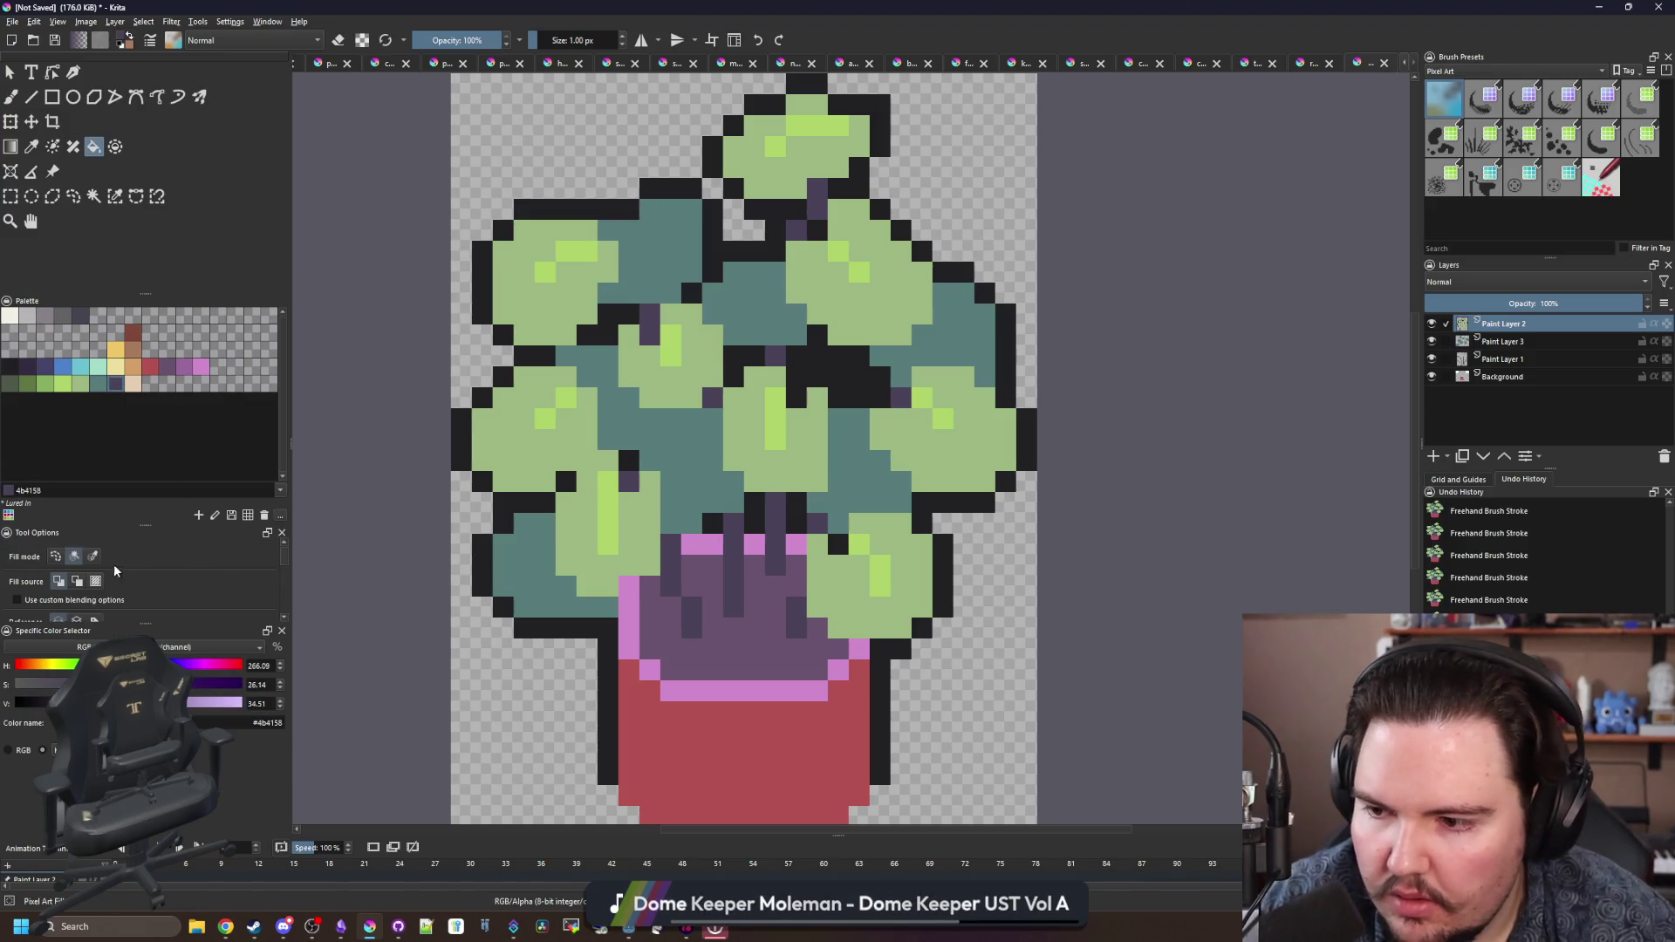
left_click(617, 206)
key("b")
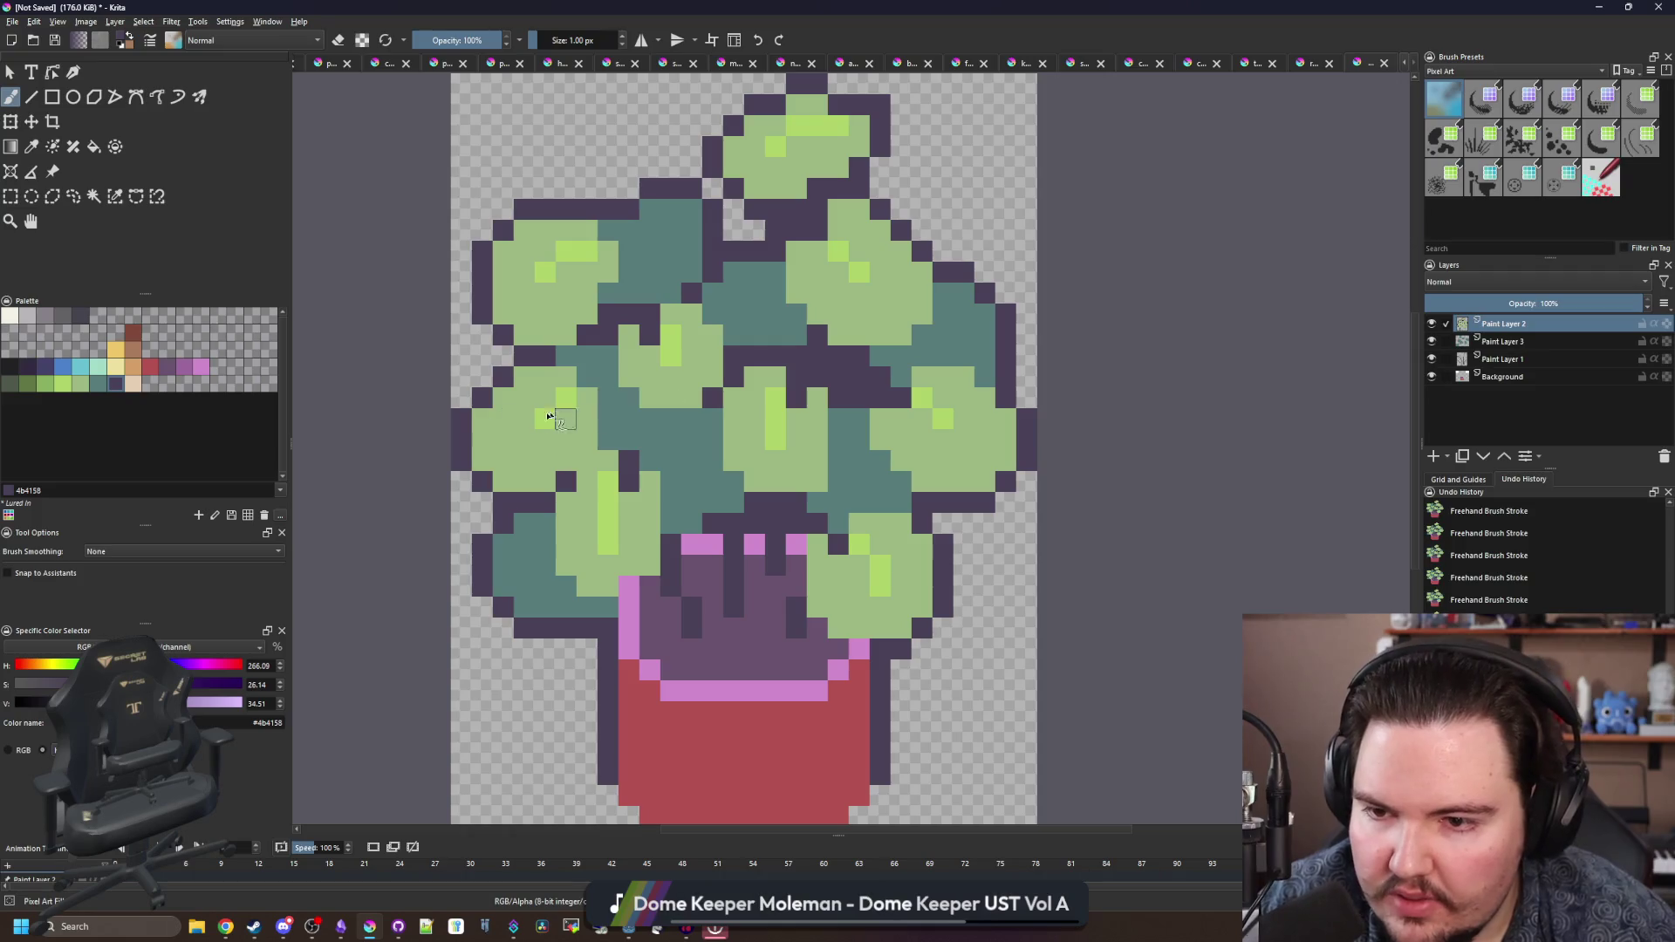
- Select every purple outline pixel with Similar Color Selection
left_click(98, 385)
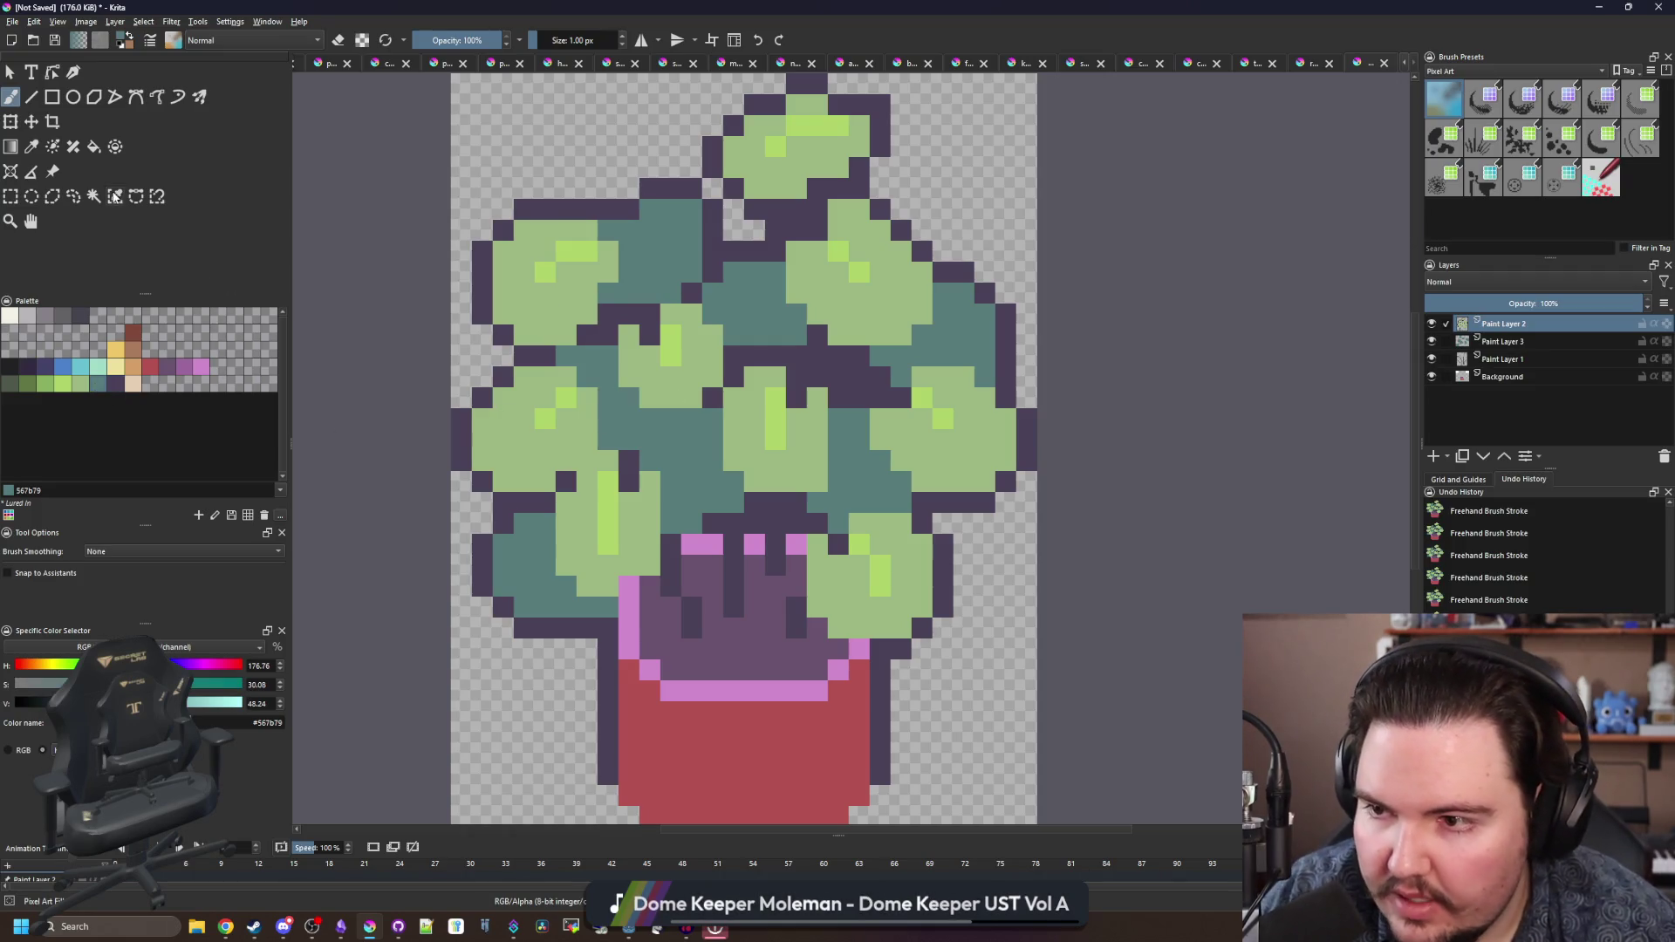
left_click(114, 196)
left_click(528, 353)
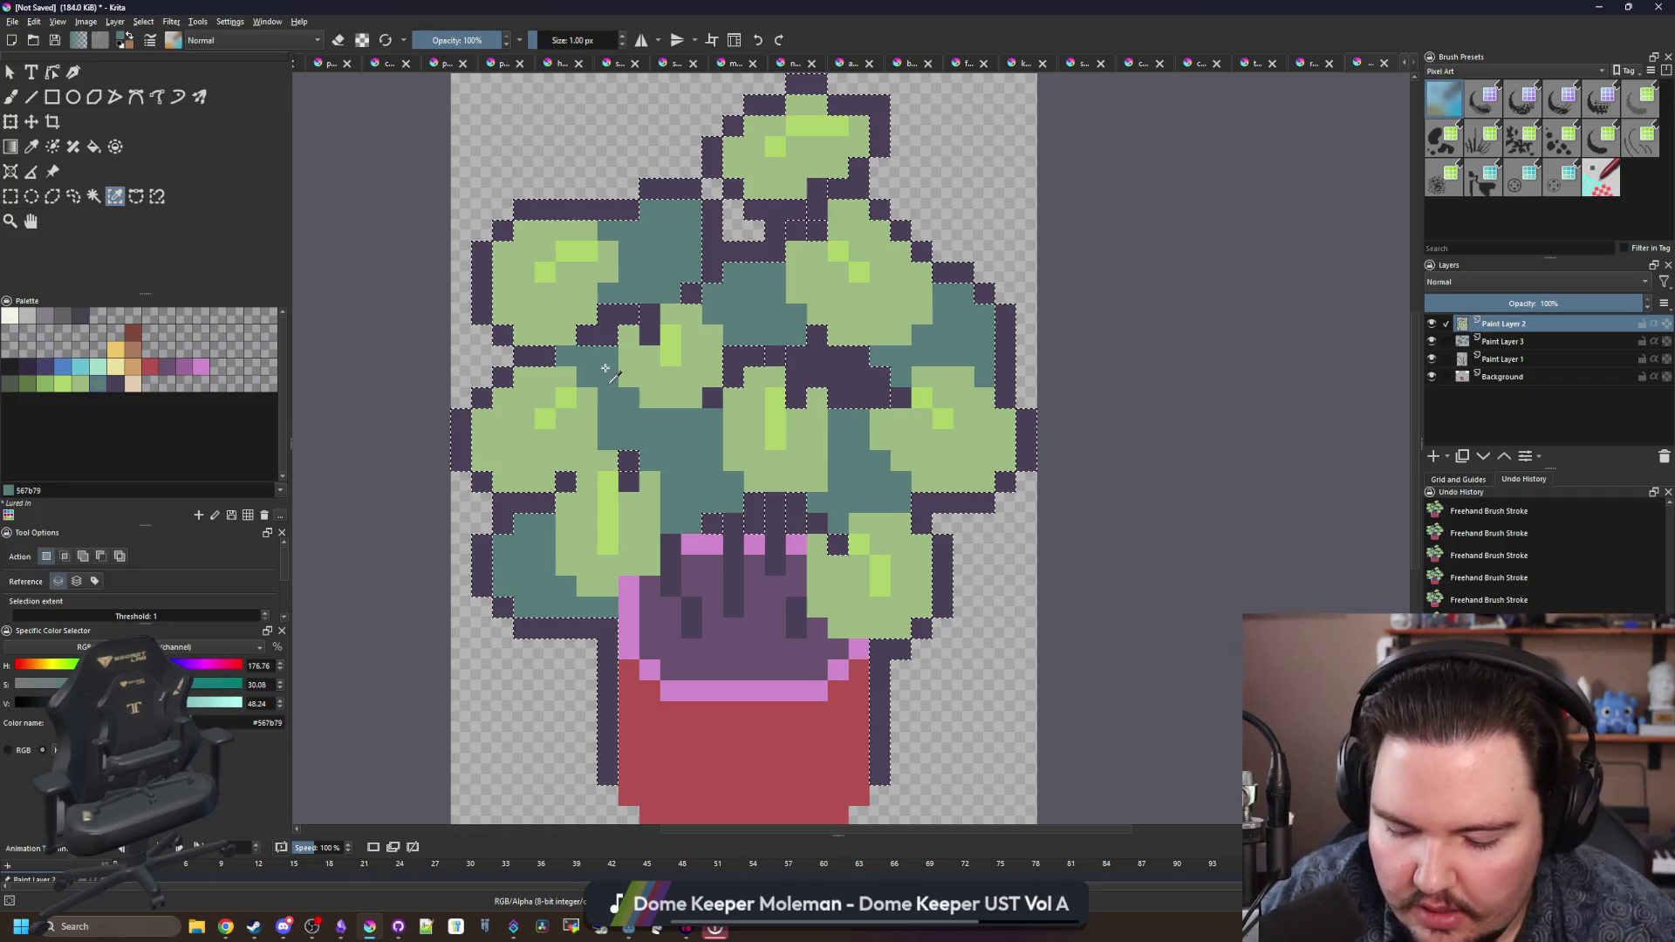
- Paint the outer right, lower-right and left outline pixels teal #567b79 at 5, 3, 2 and 1 px
key("b")
key("bracketright")
key("bracketright")
key("bracketright")
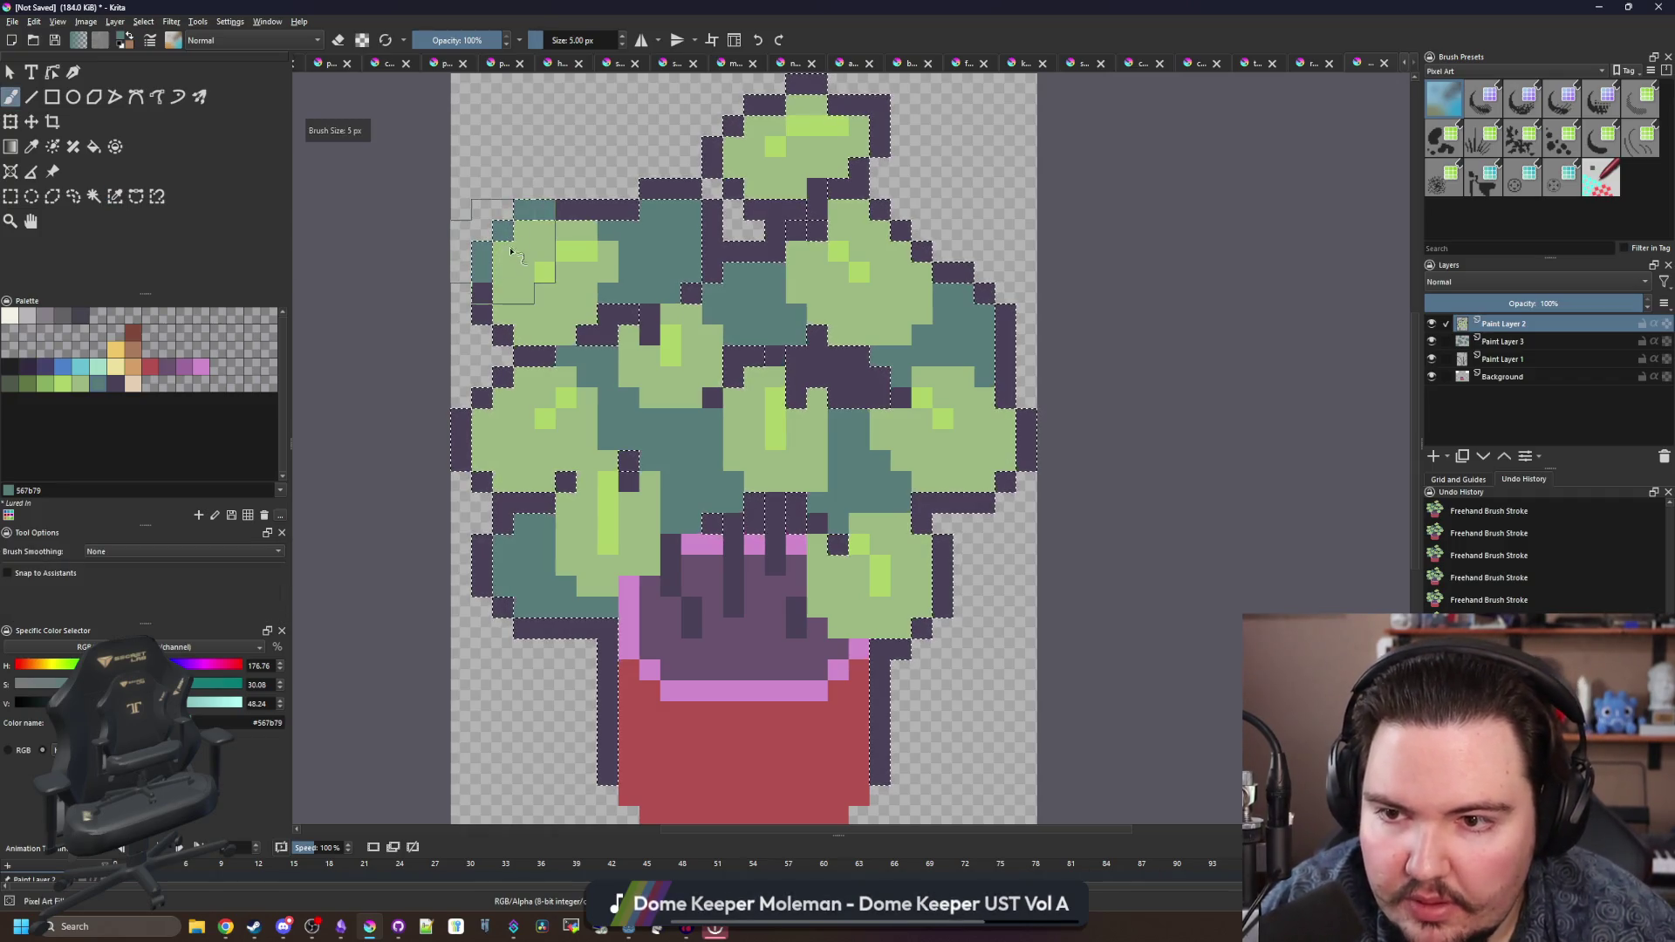
mouse_move(851, 99)
left_mouse_down()
mouse_move(864, 144)
mouse_move(724, 205)
left_mouse_up()
key("bracketleft")
key("bracketleft")
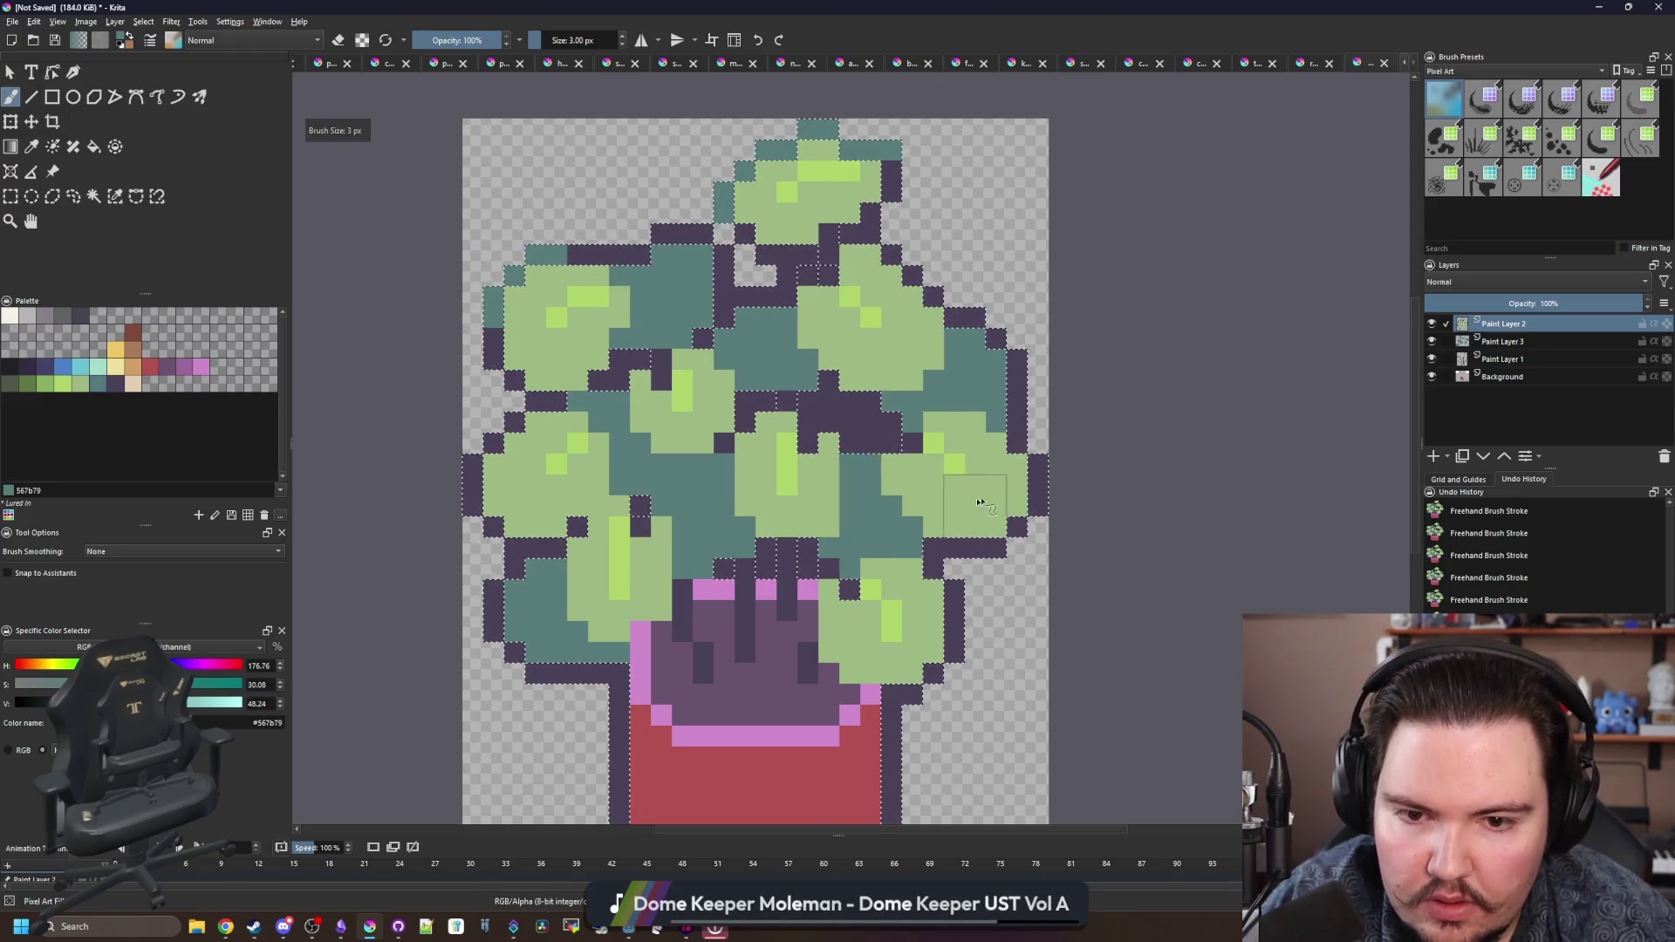
left_click_drag(1038, 476, 968, 548)
key("bracketleft")
left_click_drag(956, 606, 934, 672)
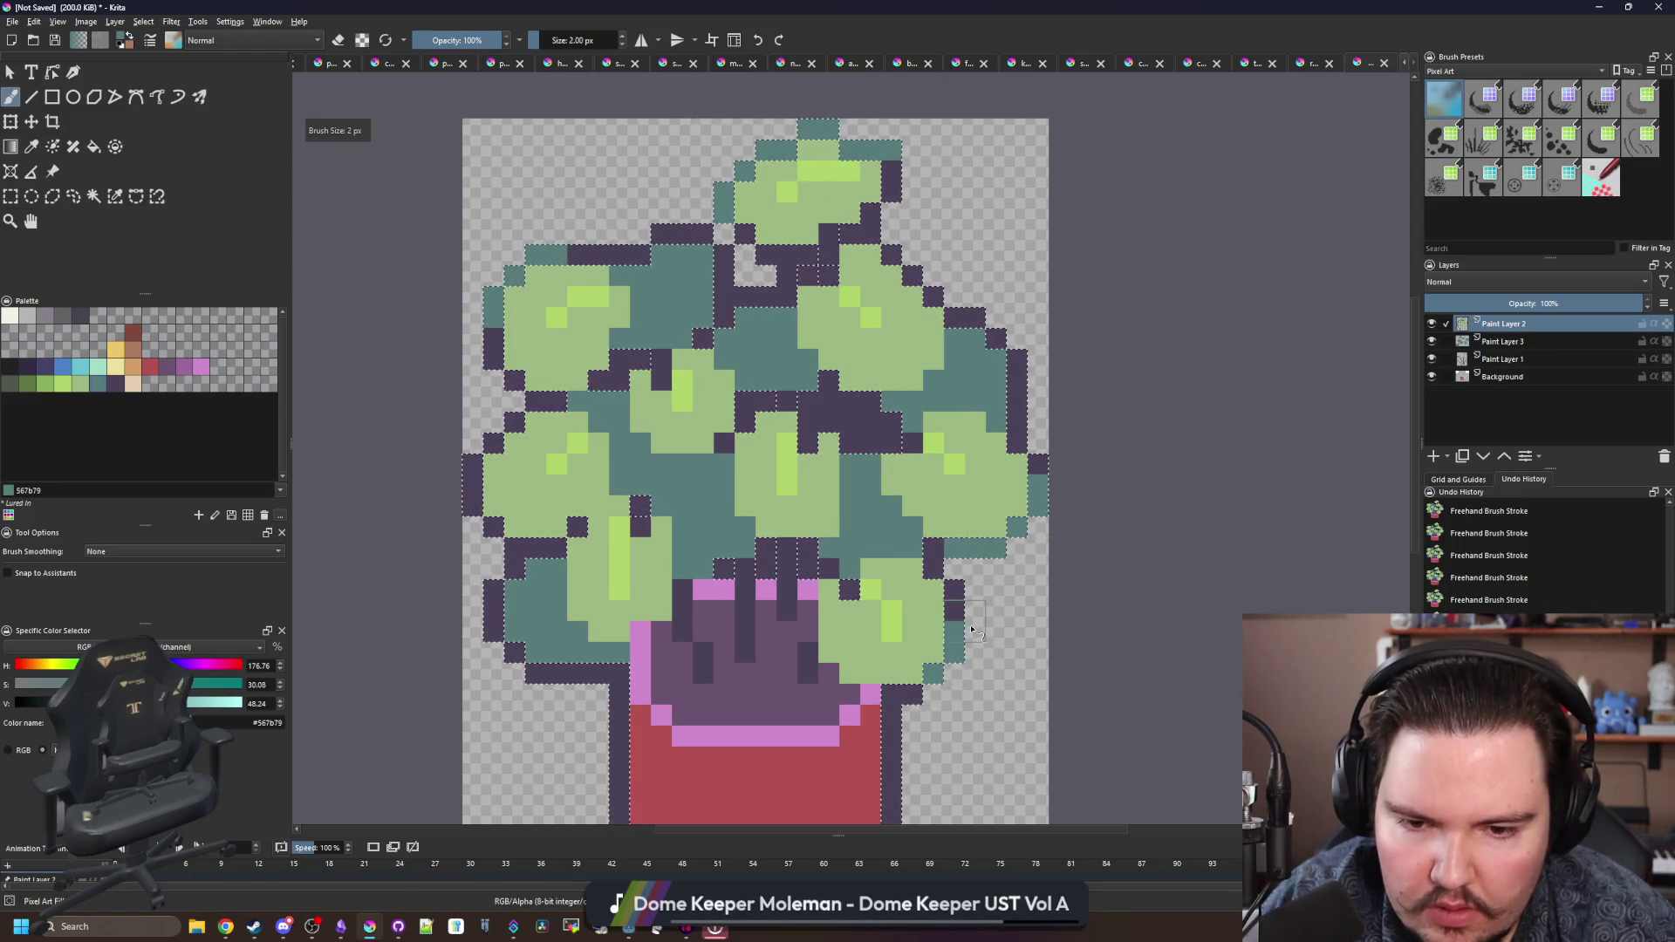
key("bracketleft")
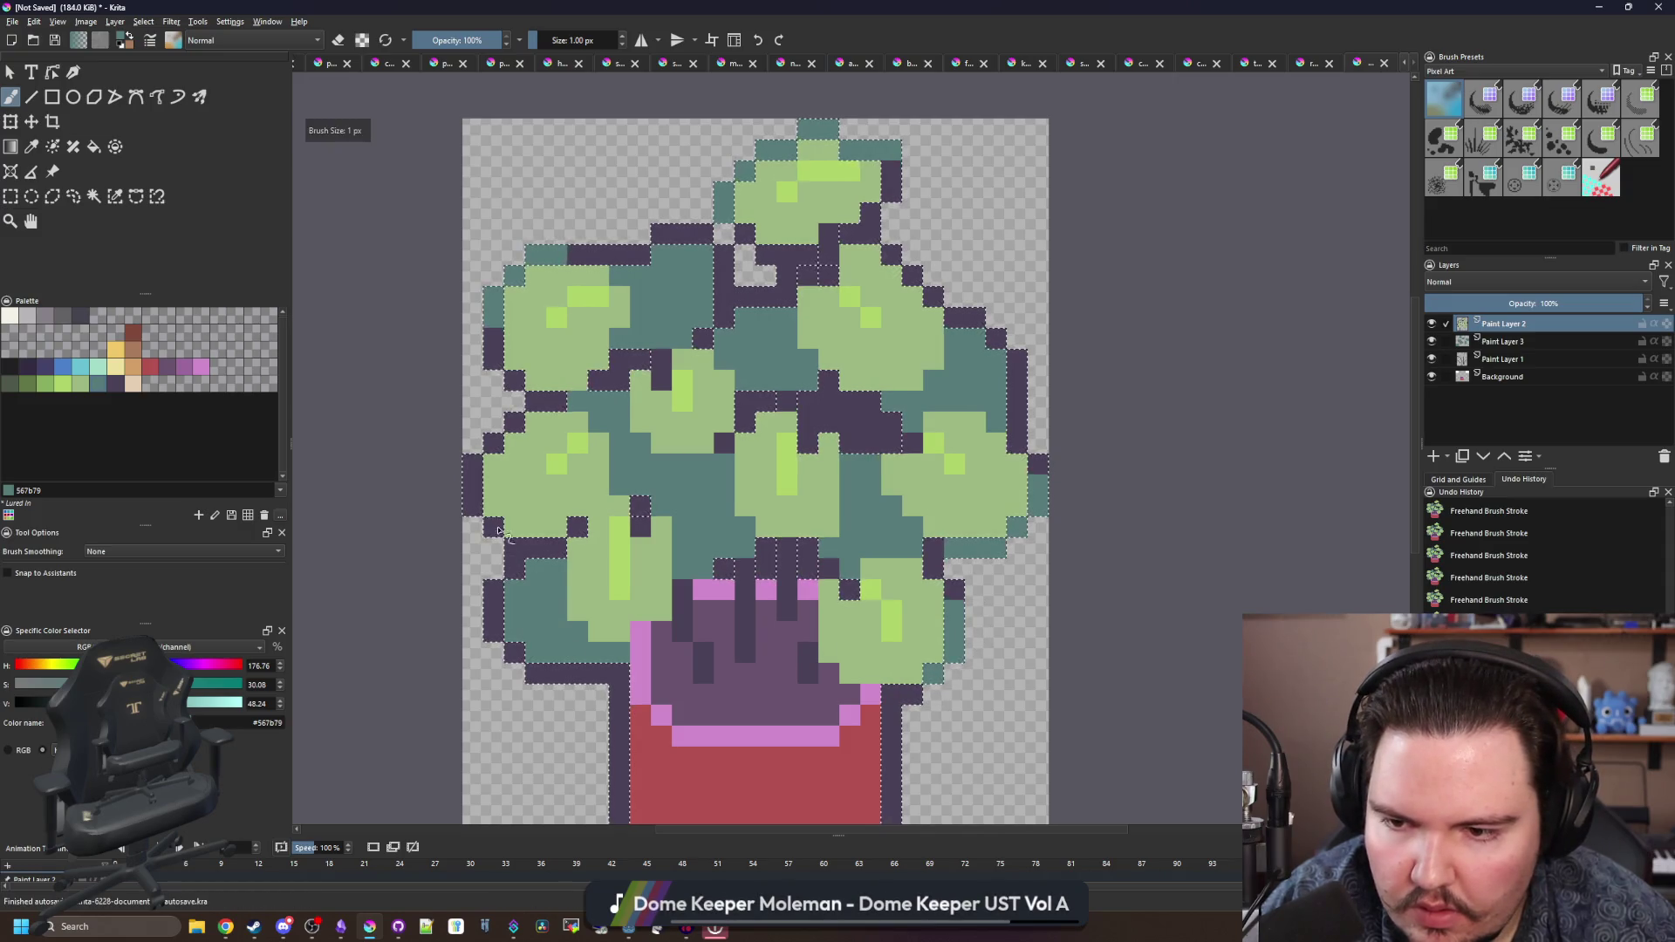
key("f")
left_click(499, 530)
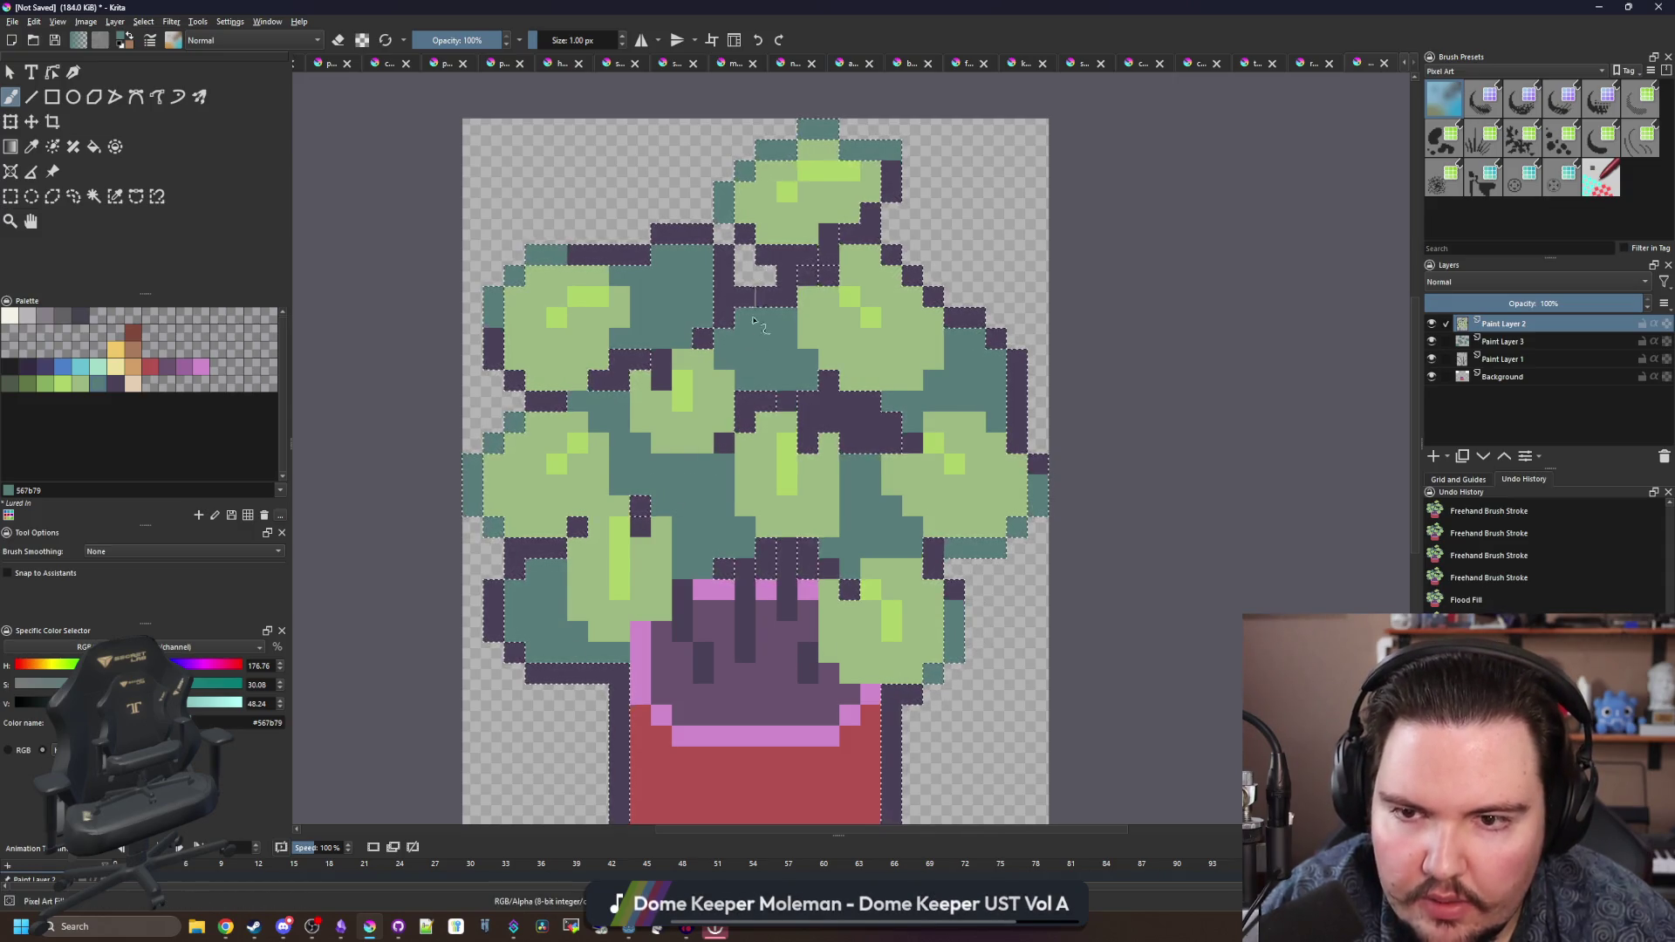
- Clear the outline selection and sample the light leaf green from the canvas
scroll(765, 298, "down", 5)
scroll(835, 395, "up", 8)
key("ctrl+shift+a")
scroll(737, 480, "down", 6)
scroll(726, 467, "up", 4)
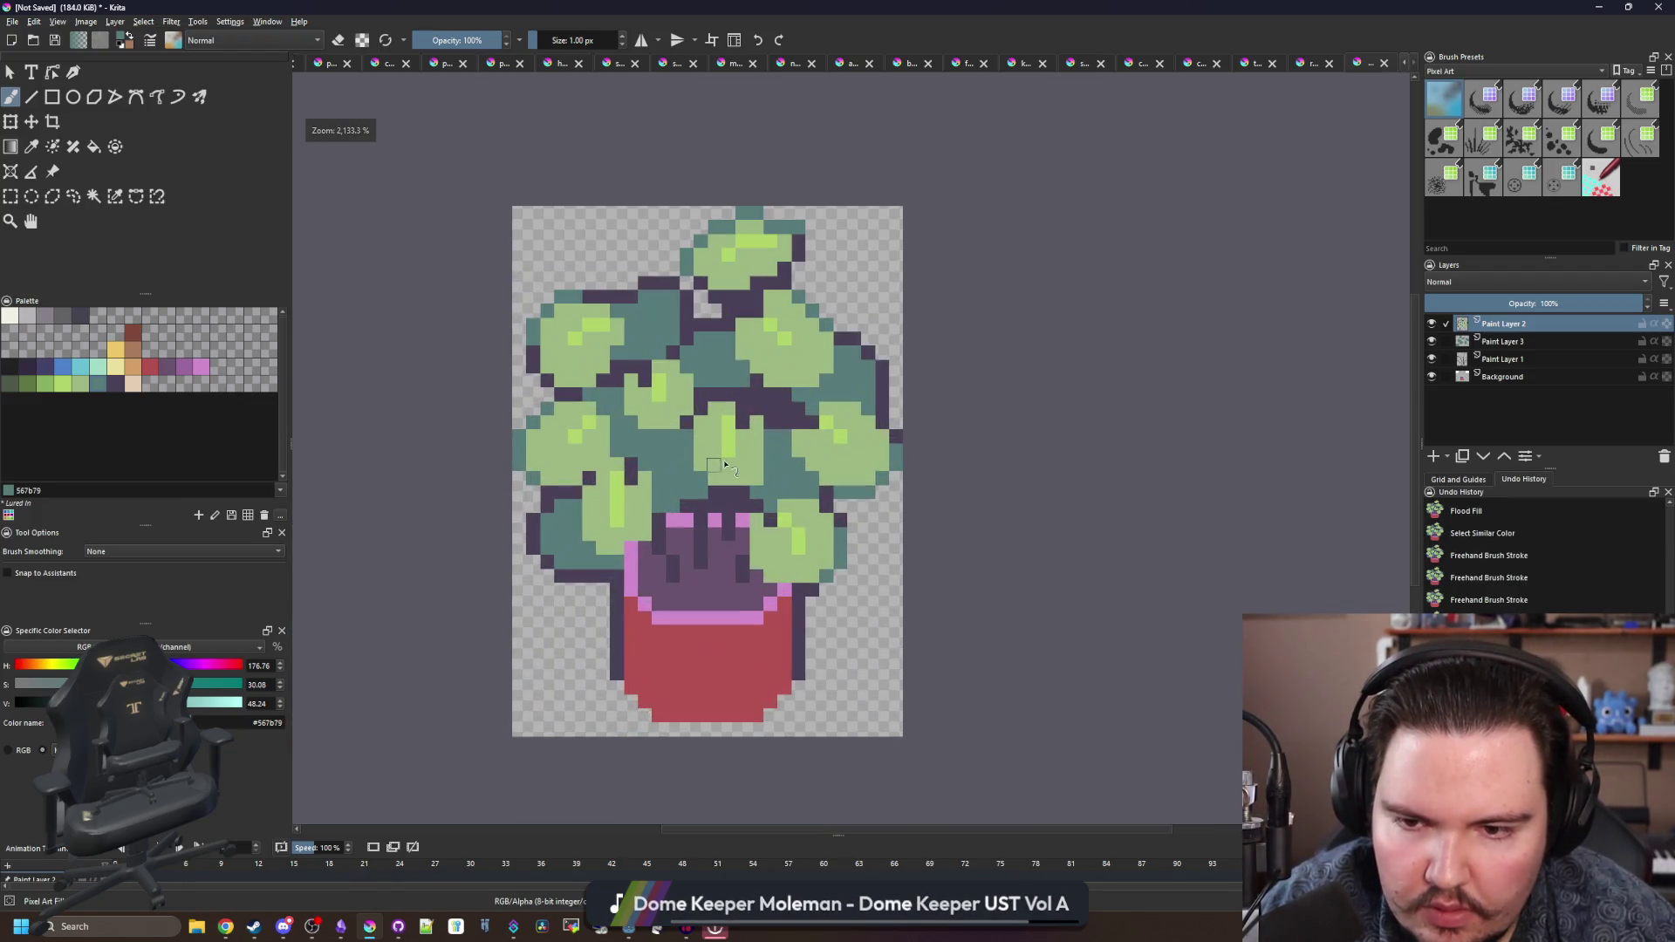
scroll(724, 464, "up", 2)
key("p")
left_click(582, 580)
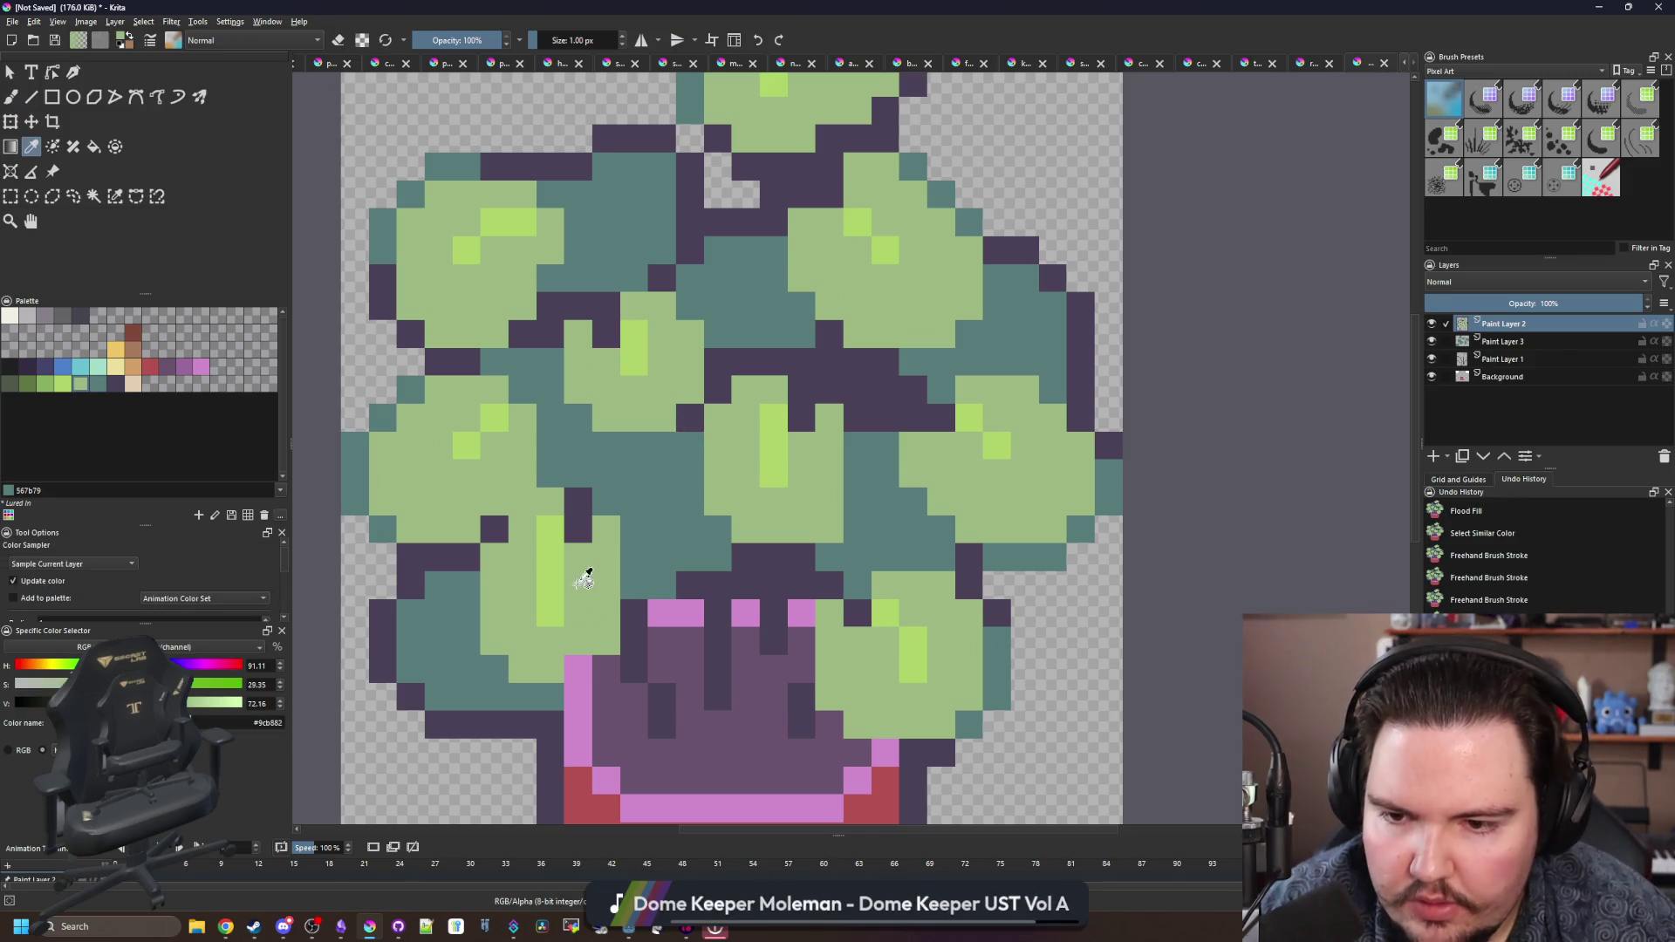
- Choose medium green #8ab060 and paint shading strokes on the top-left leaf
key("b")
left_click_drag(523, 376, 511, 443)
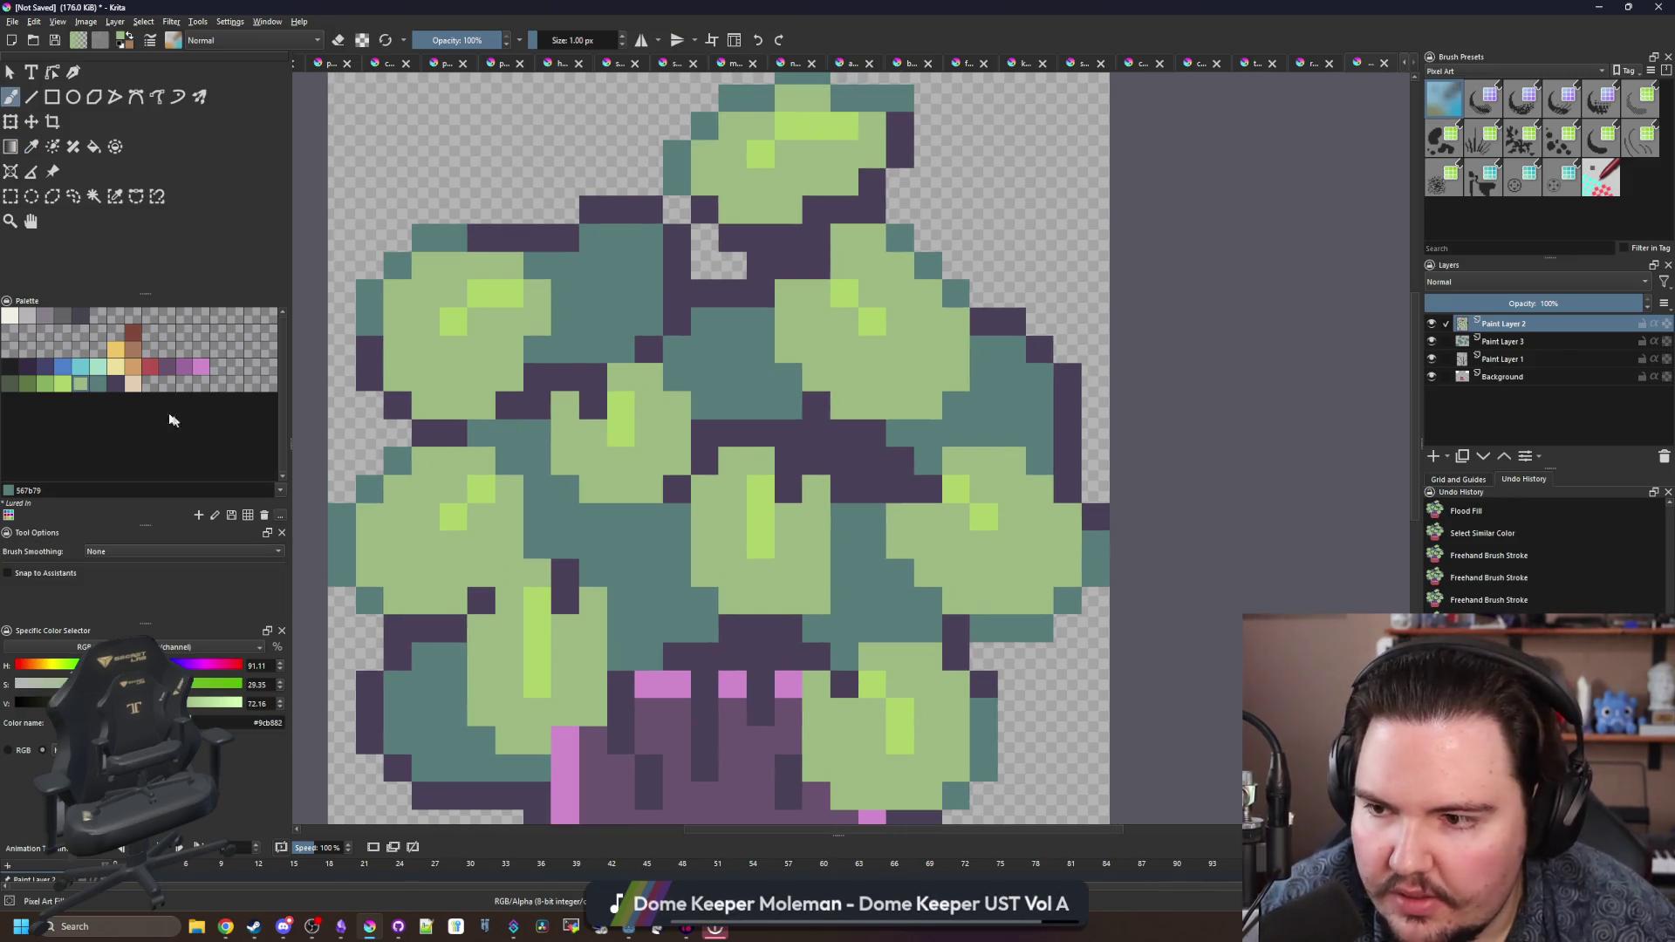
left_click(43, 389)
left_click(480, 377, "ctrl")
key("shift+BackSpace")
left_click_drag(482, 384, 513, 349)
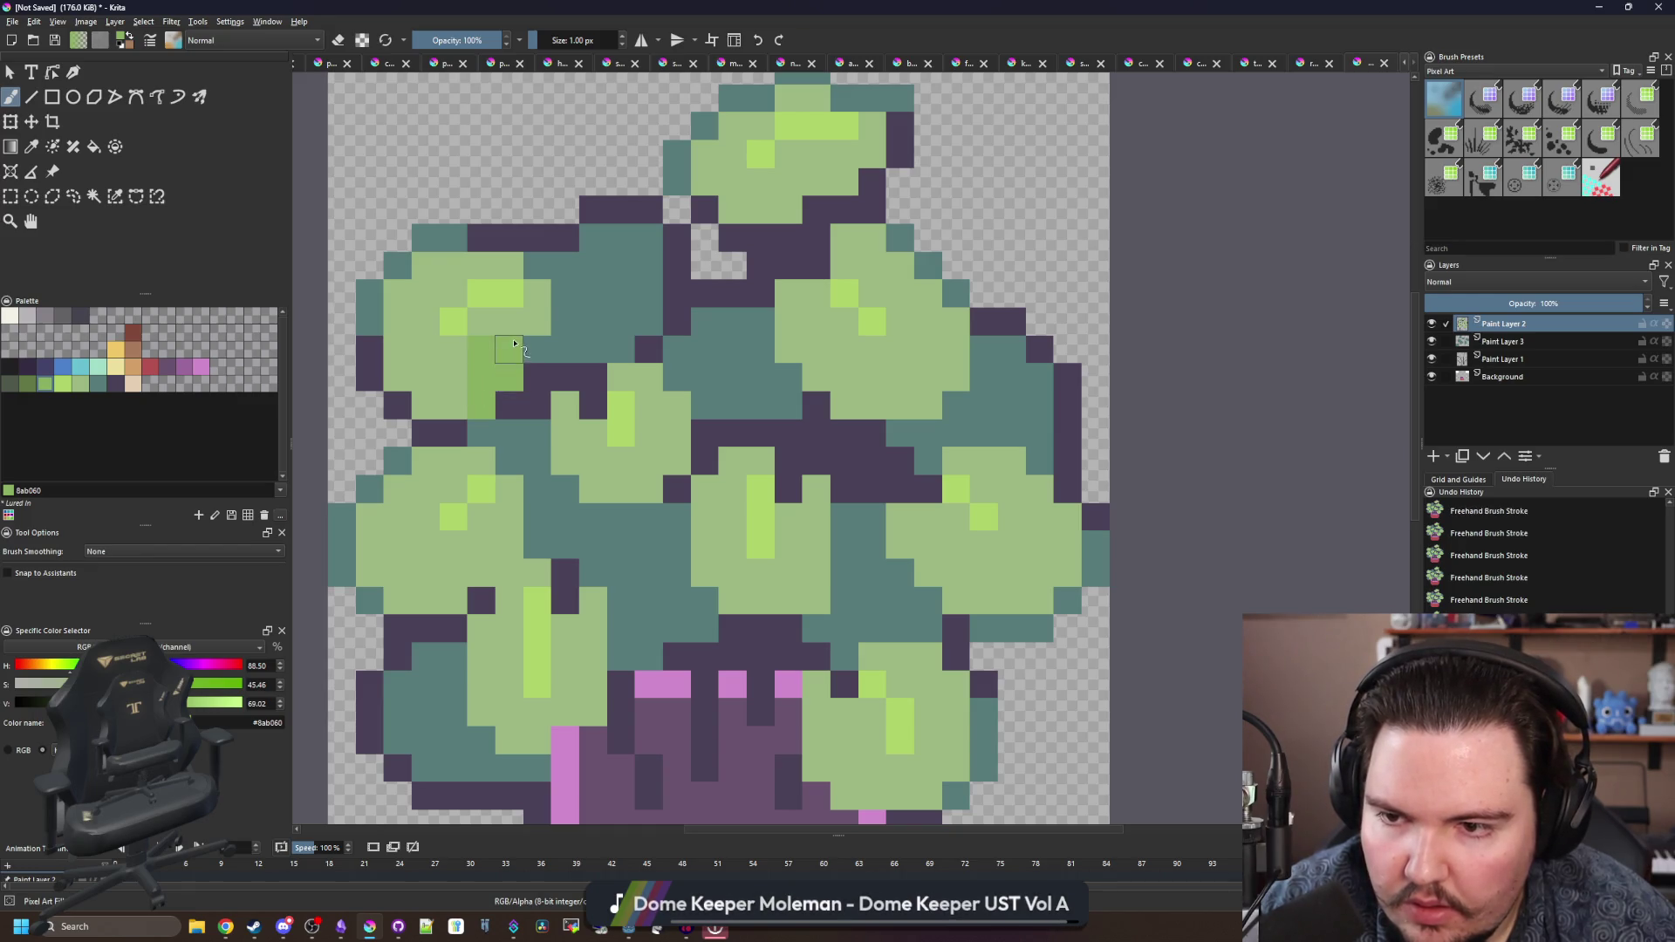
mouse_move(459, 400)
left_mouse_down()
mouse_move(454, 375)
mouse_move(481, 406)
left_mouse_up()
- Add more darker-green shading pixels across the top-left leaf
left_click(397, 293)
left_click(425, 265)
left_click(402, 322)
left_click(426, 296)
left_click(398, 353)
left_click_drag(398, 352, 426, 380)
left_click(428, 402)
left_click(454, 265)
scroll(513, 333, "down", 4)
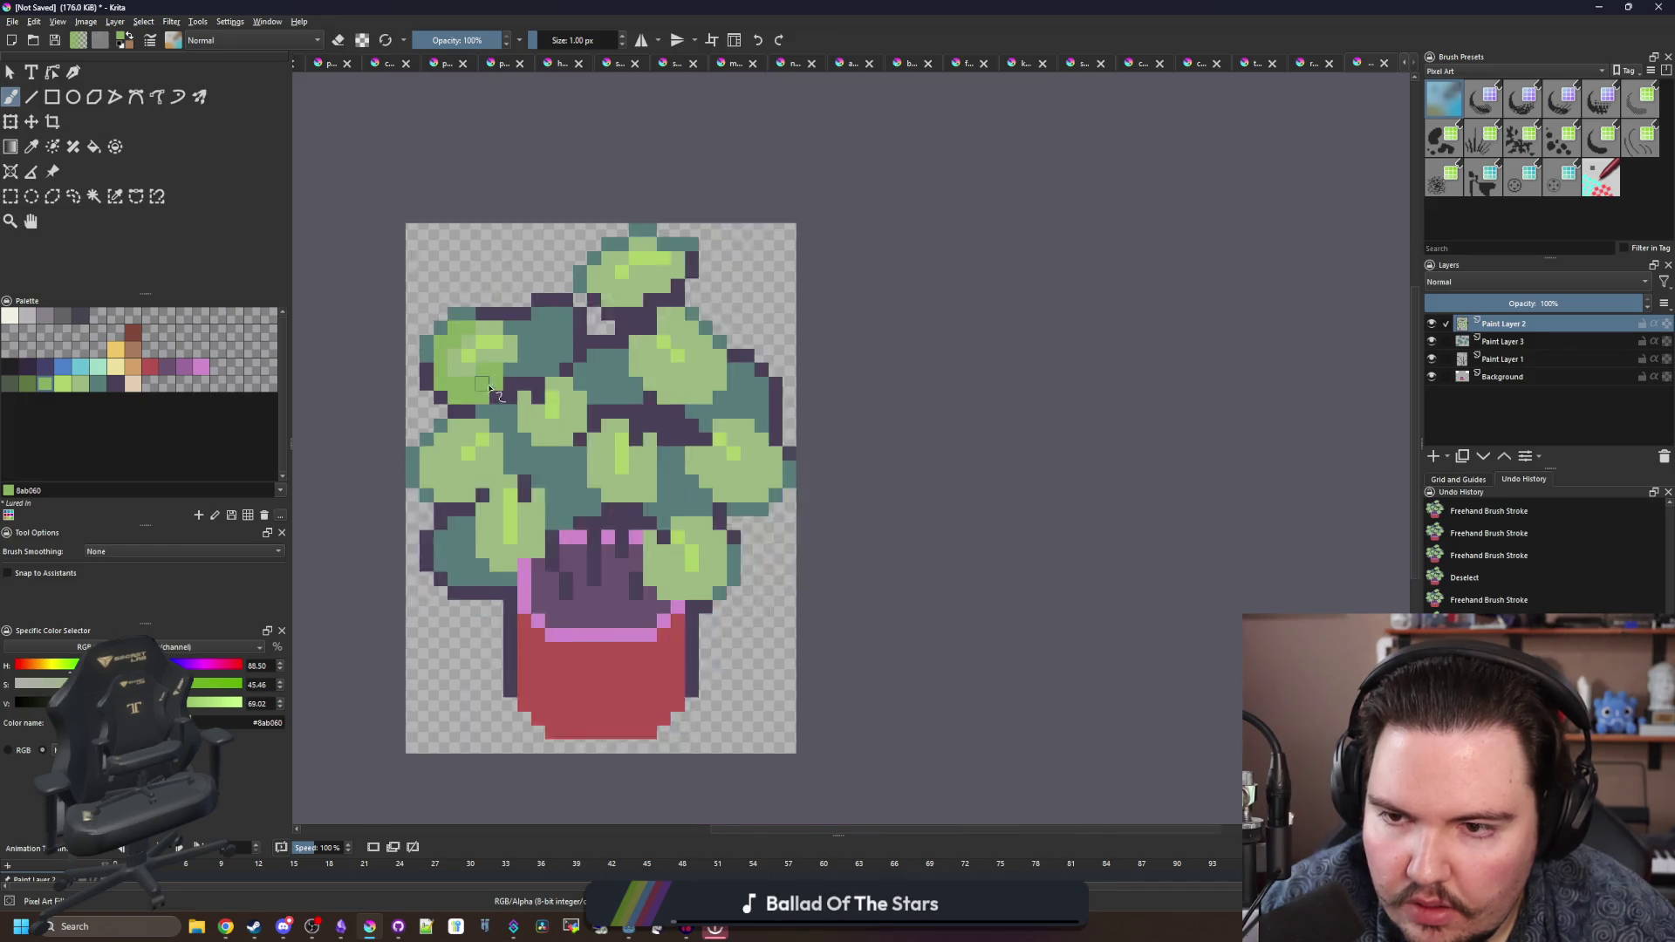
scroll(477, 373, "up", 4)
- Bucket-fill the light leaf green with the deeper #8ab060 green
key("p")
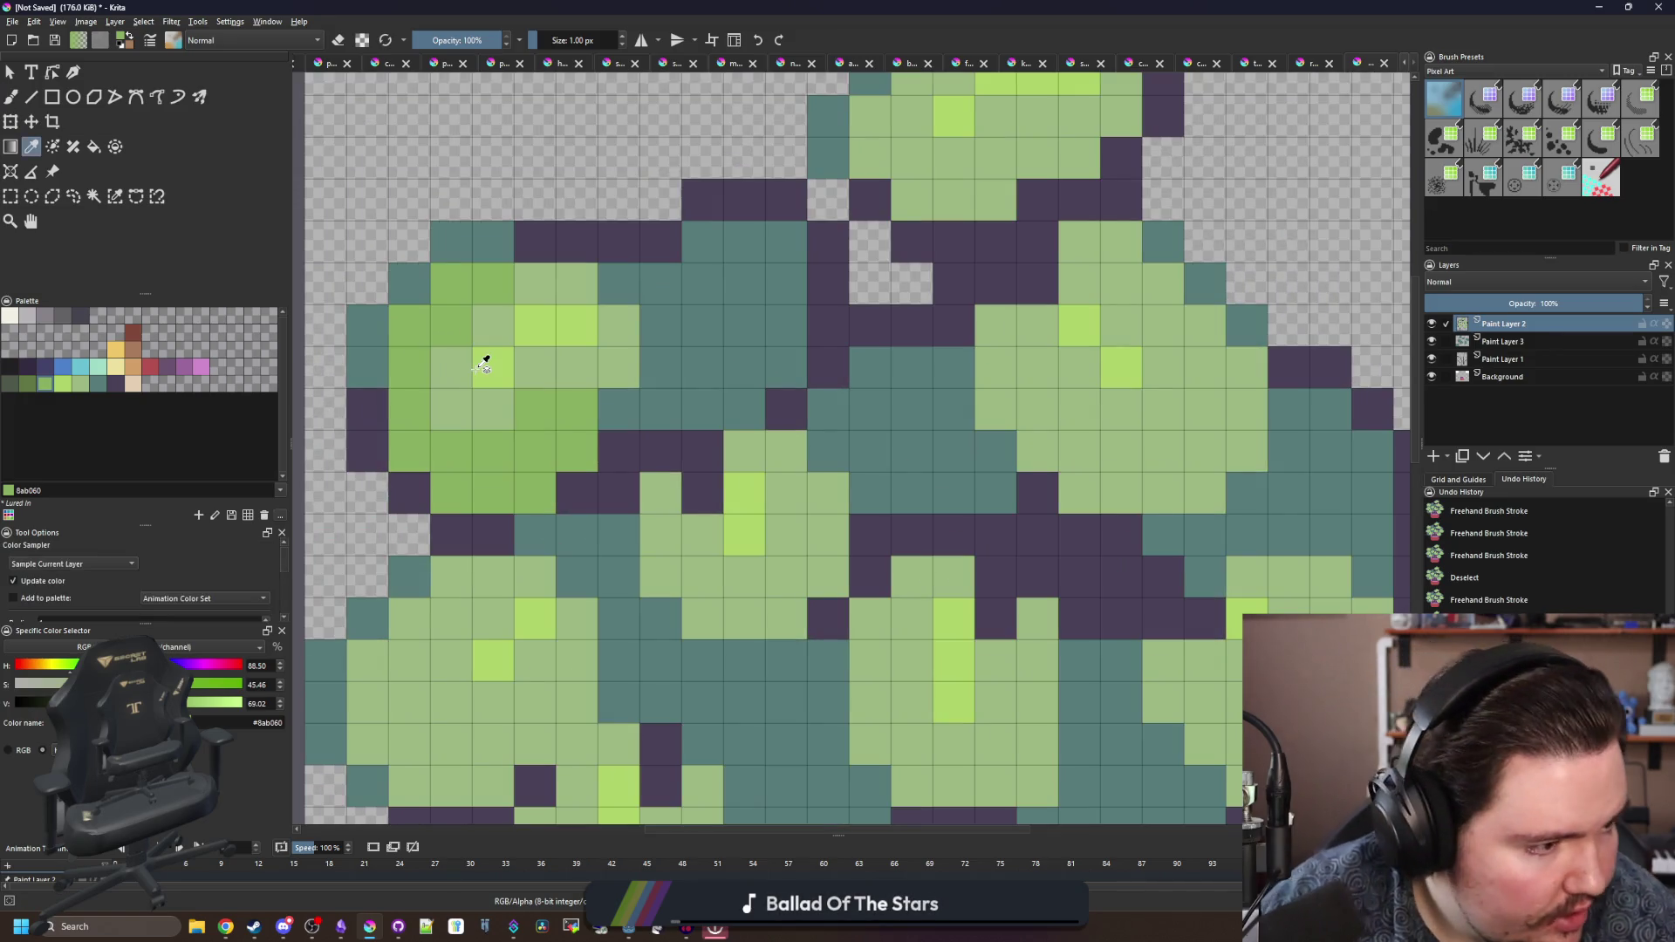
scroll(506, 388, "down", 4)
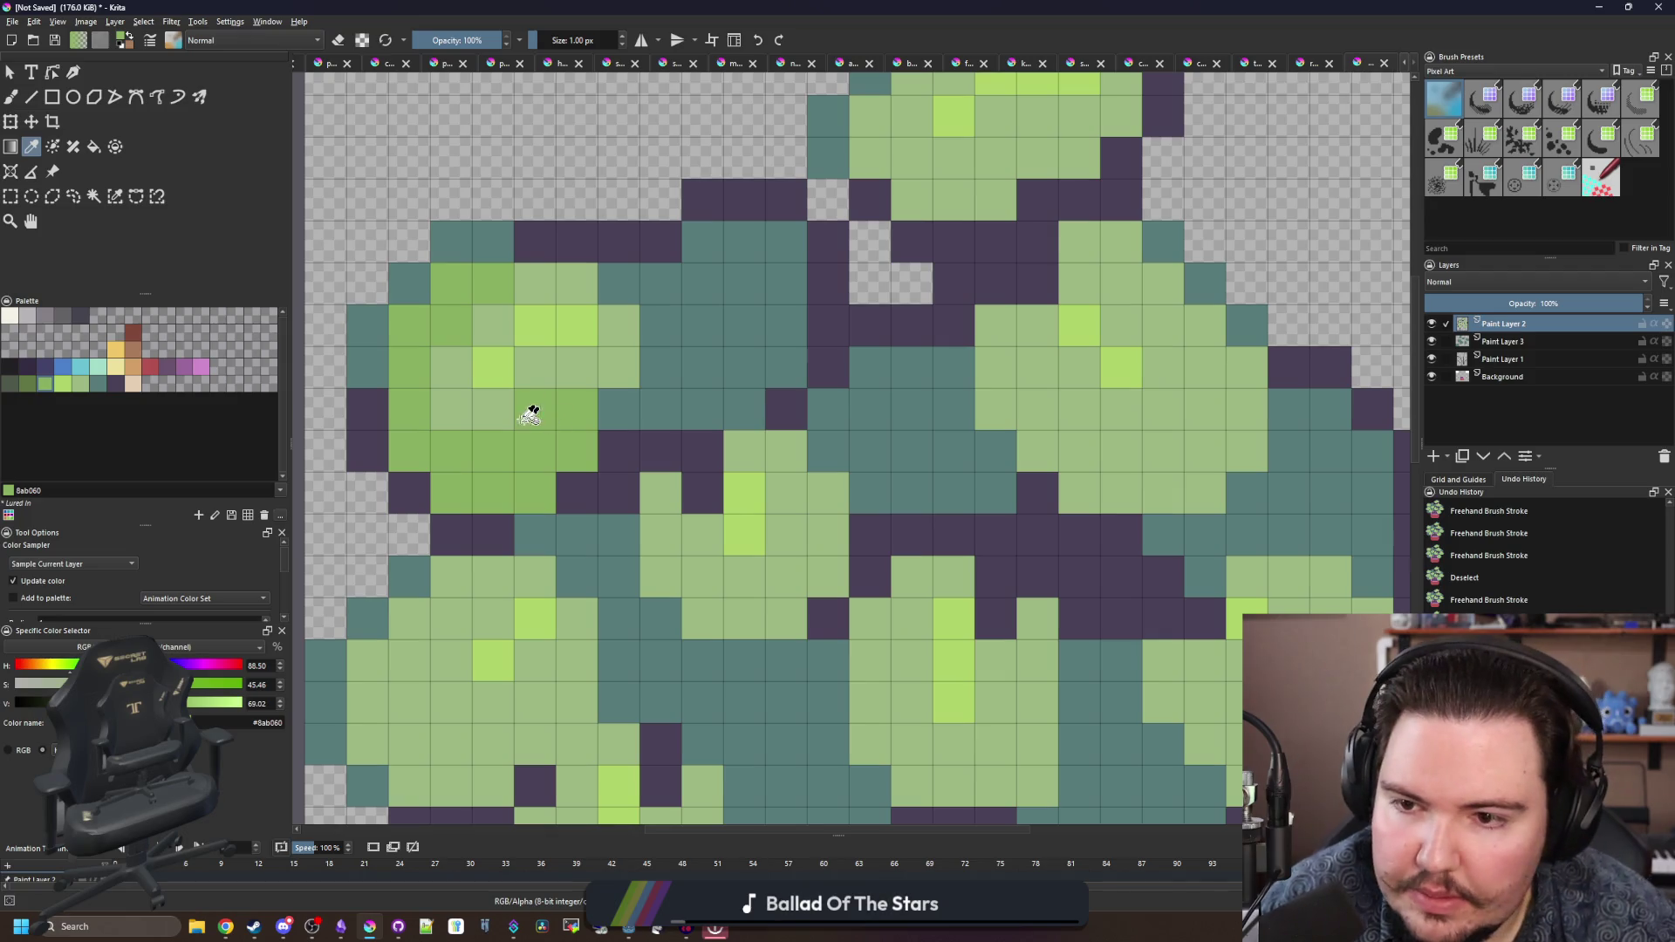
scroll(497, 404, "up", 4)
key("f")
scroll(563, 397, "down", 1)
left_click(567, 389)
scroll(527, 389, "down", 3)
scroll(540, 430, "up", 2)
- Paint pale green highlights with palette Color 30 on the left leaf
key("b")
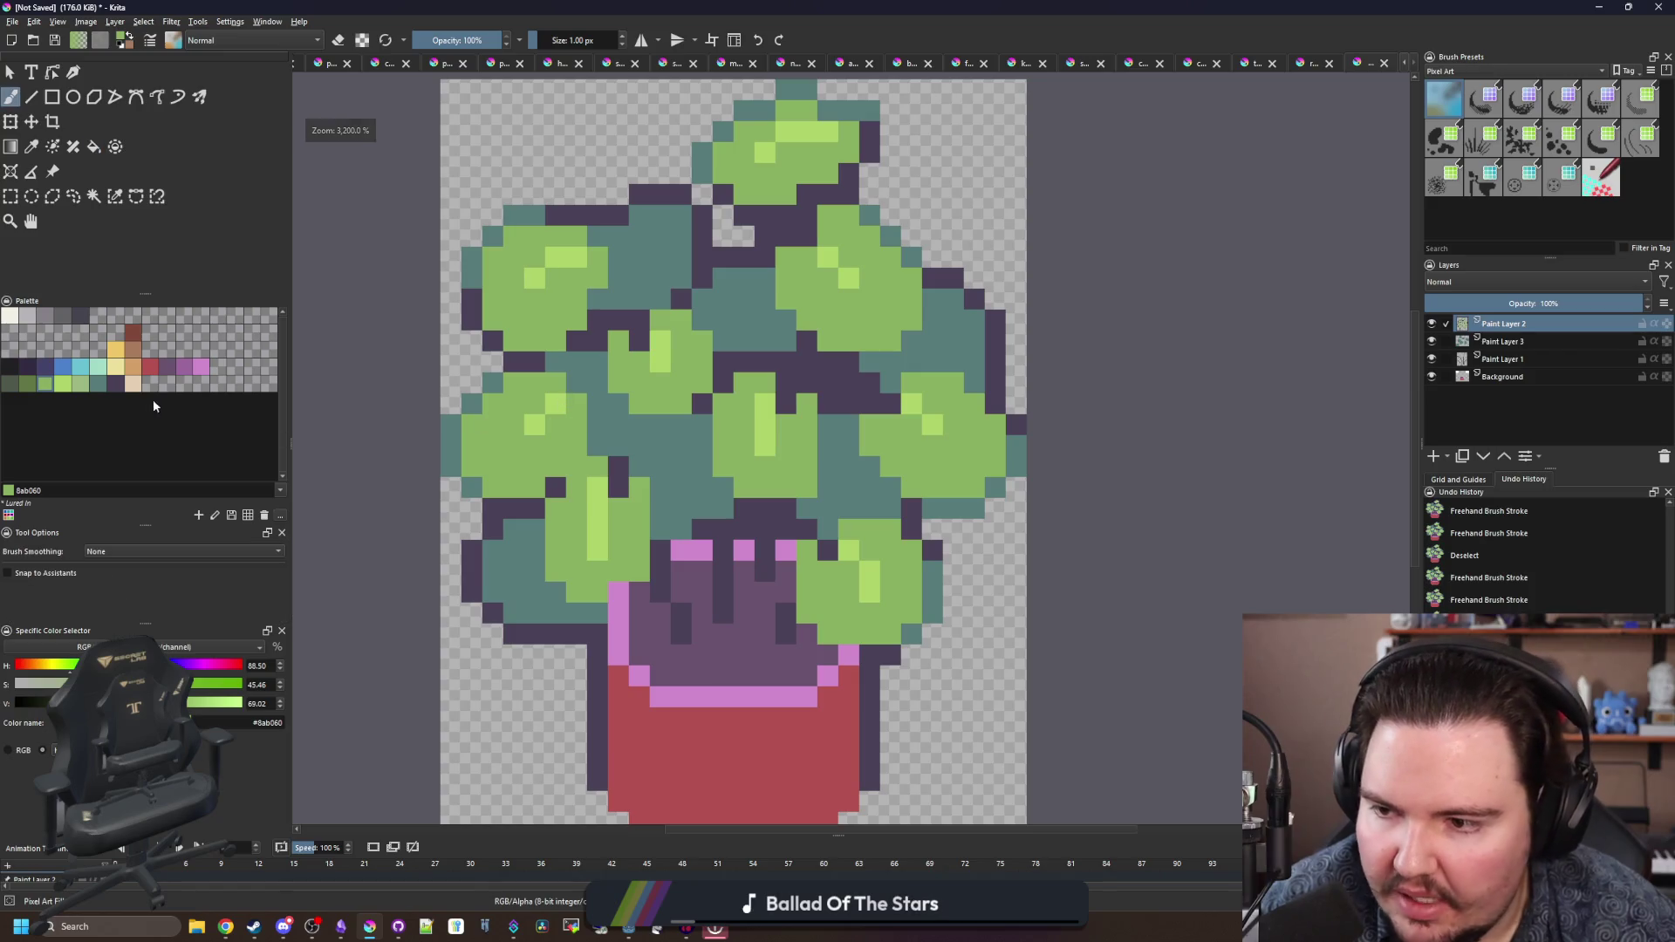
left_click(80, 384)
scroll(454, 445, "up", 2)
mouse_move(454, 445)
left_mouse_down()
mouse_move(489, 385)
mouse_move(442, 469)
left_mouse_up()
mouse_move(526, 384)
left_mouse_down()
mouse_move(538, 530)
mouse_move(535, 502)
mouse_move(610, 460)
left_mouse_up()
- Paint pale green highlight columns and cells on the central and right leaves
scroll(547, 427, "down", 5)
scroll(567, 461, "up", 5)
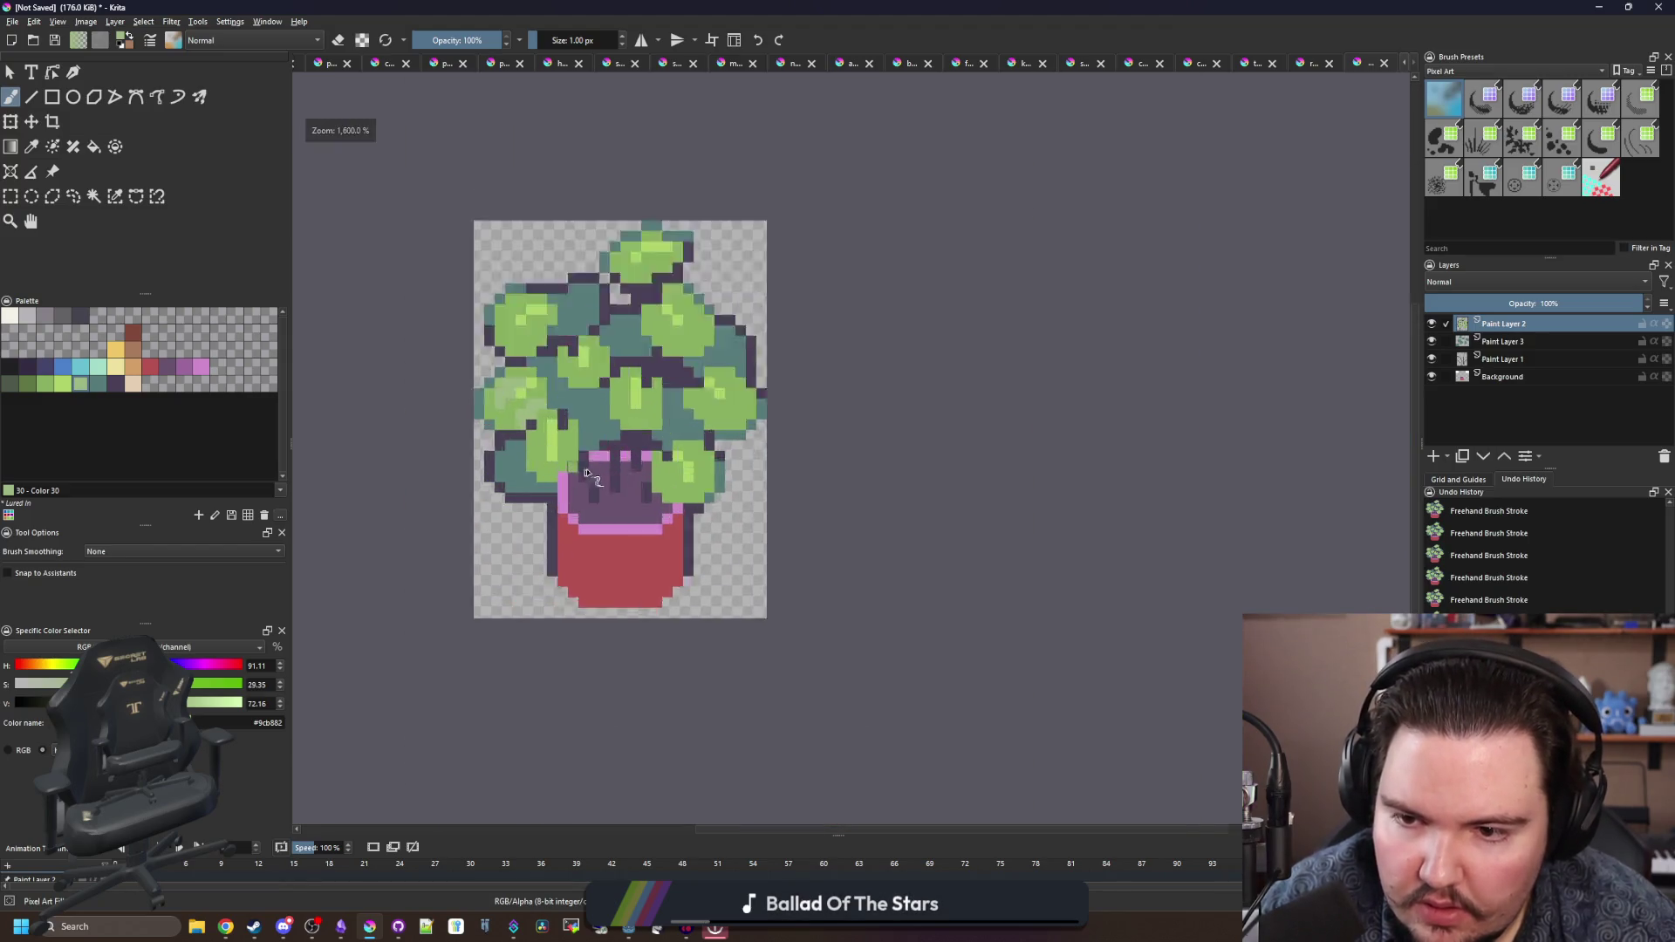
mouse_move(778, 582)
left_mouse_down()
mouse_move(741, 493)
mouse_move(775, 468)
left_mouse_up()
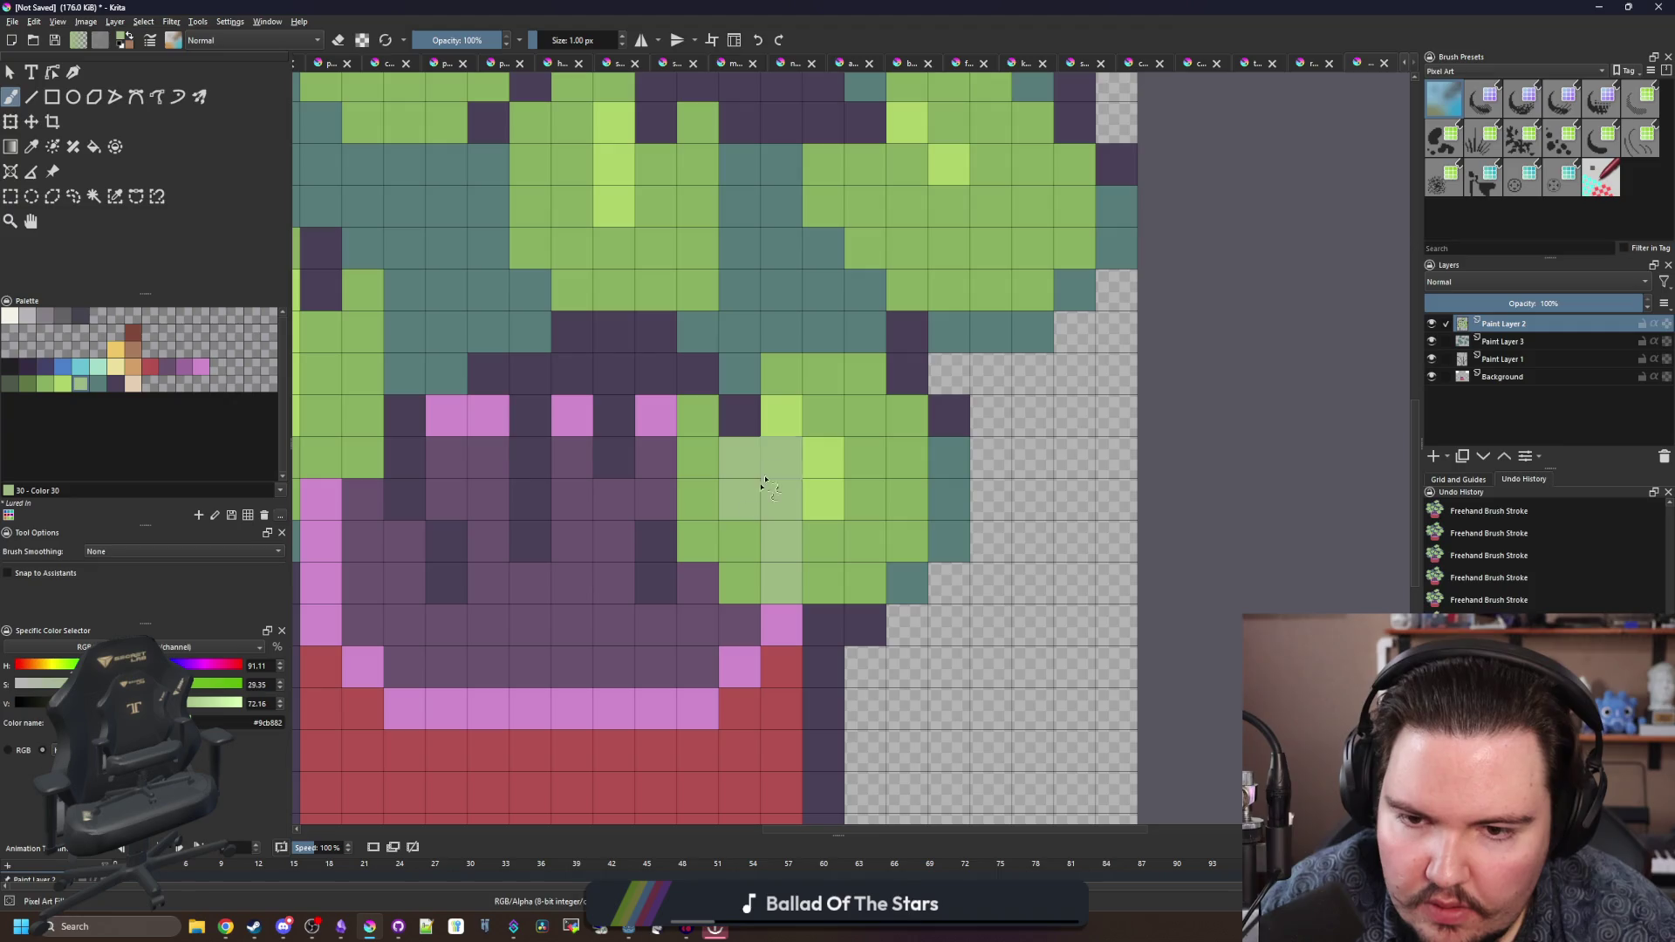
mouse_move(758, 548)
left_mouse_down()
mouse_move(908, 497)
mouse_move(912, 462)
left_mouse_up()
scroll(912, 462, "down", 5)
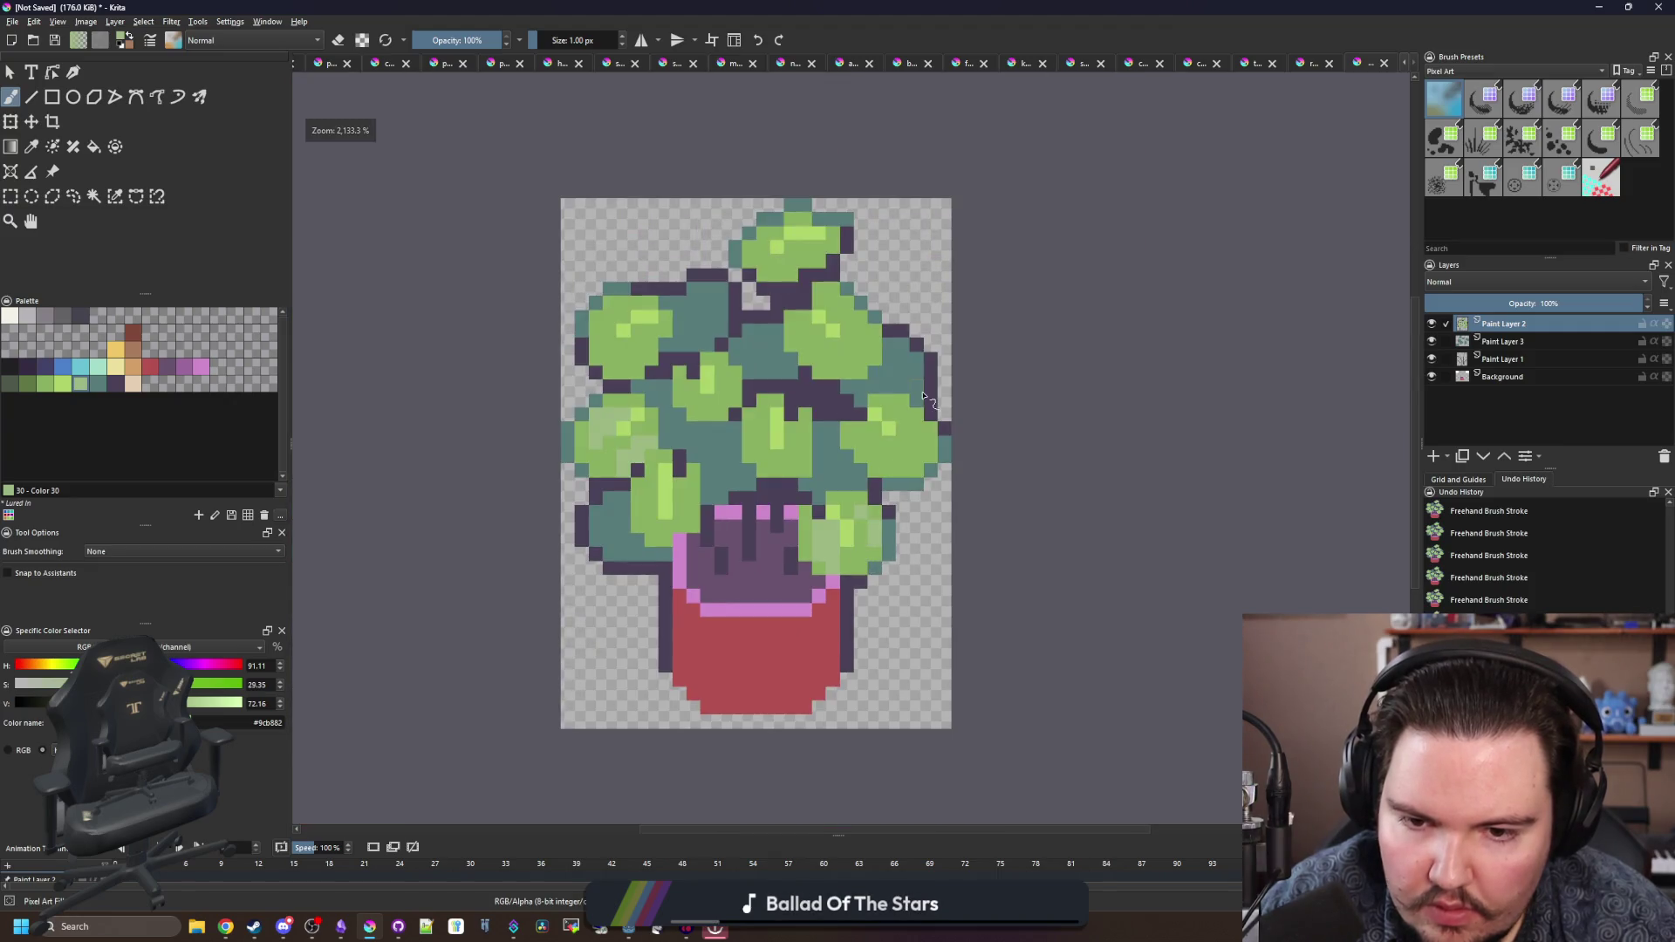
scroll(922, 477, "up", 4)
left_click(916, 471)
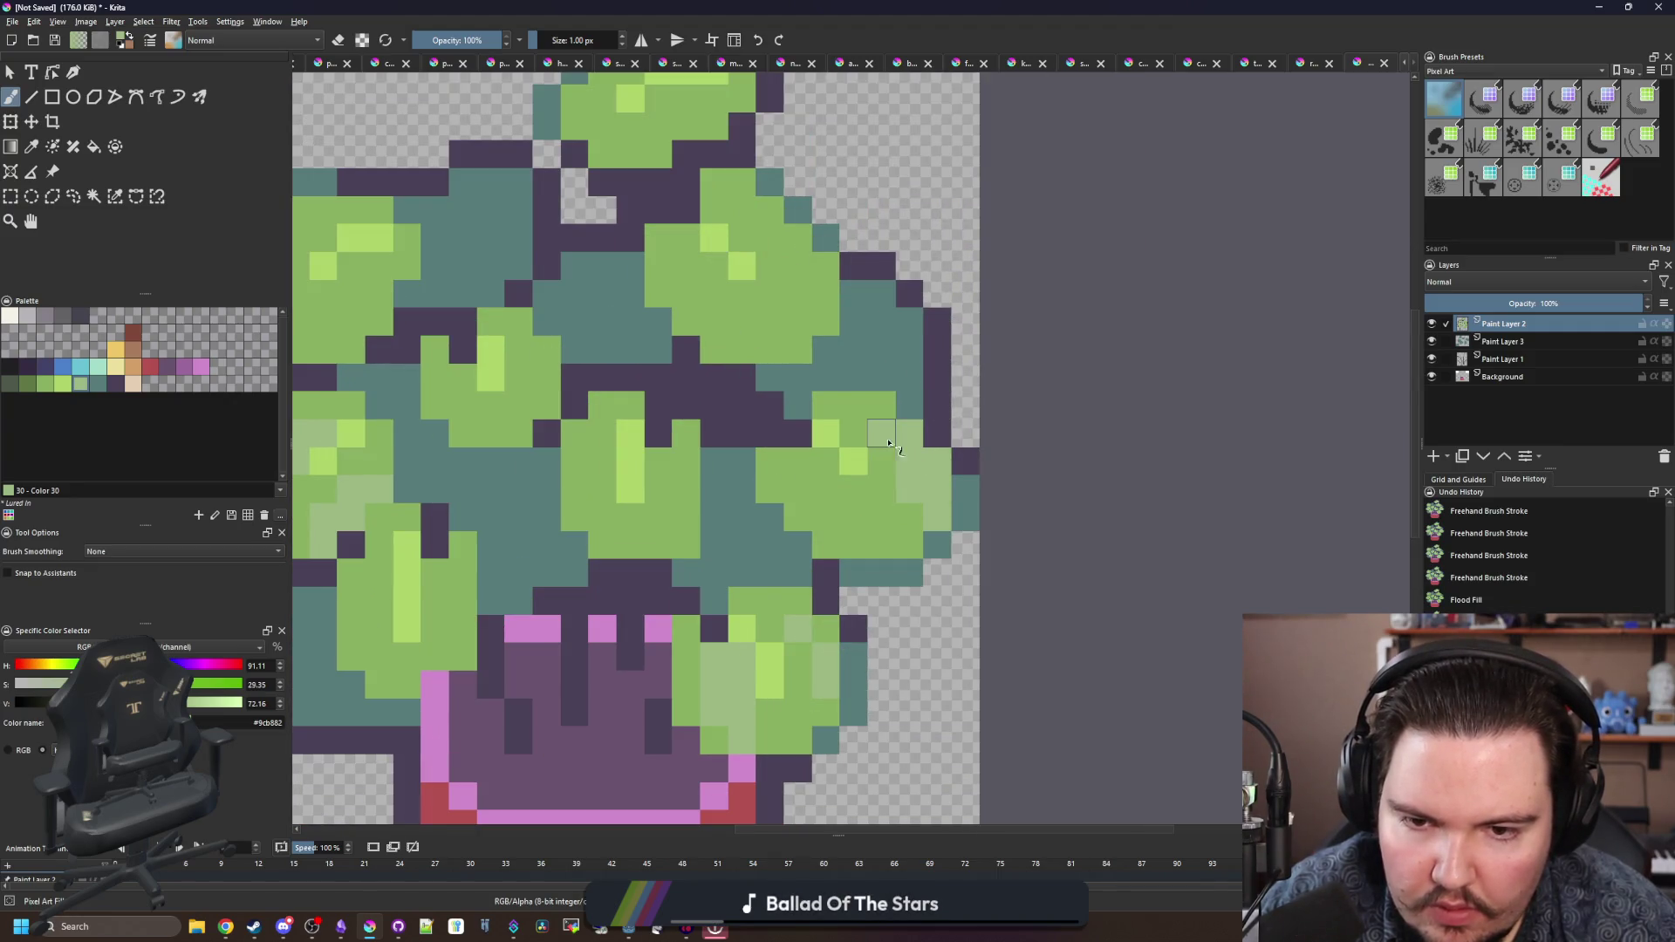
left_click_drag(862, 518, 785, 488)
- Add pale green highlight strokes running up the upper leaves
scroll(785, 488, "up", 2)
left_click(785, 446)
scroll(647, 508, "down", 2)
scroll(871, 300, "up", 2)
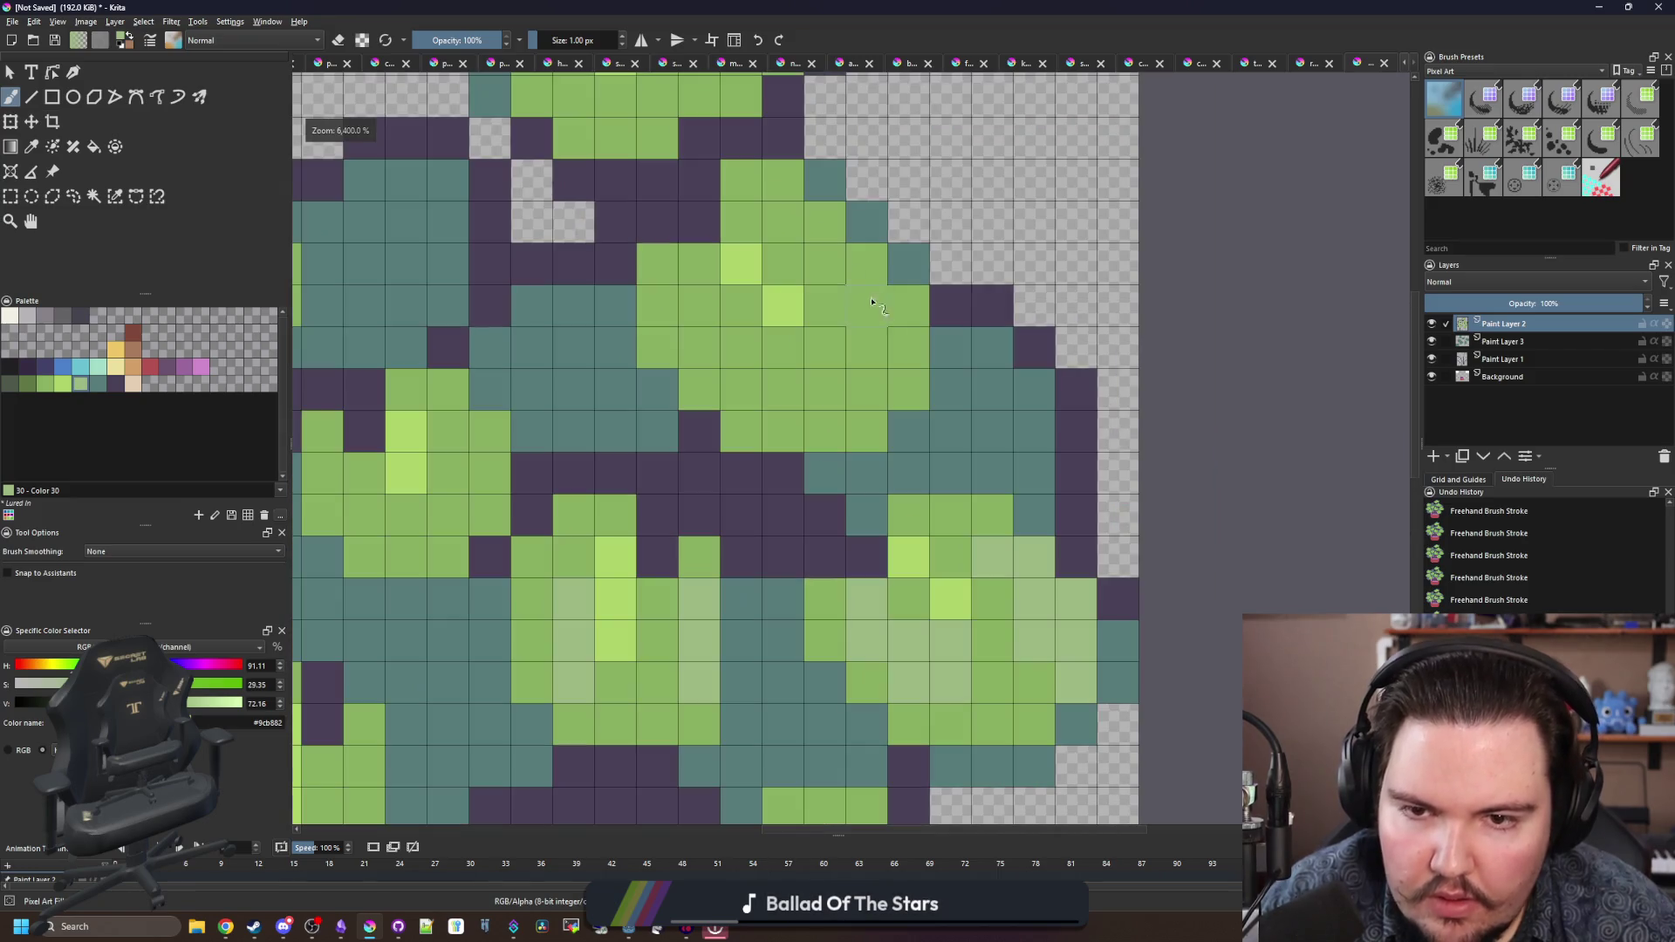
mouse_move(883, 353)
left_mouse_down()
mouse_move(907, 305)
mouse_move(782, 228)
left_mouse_up()
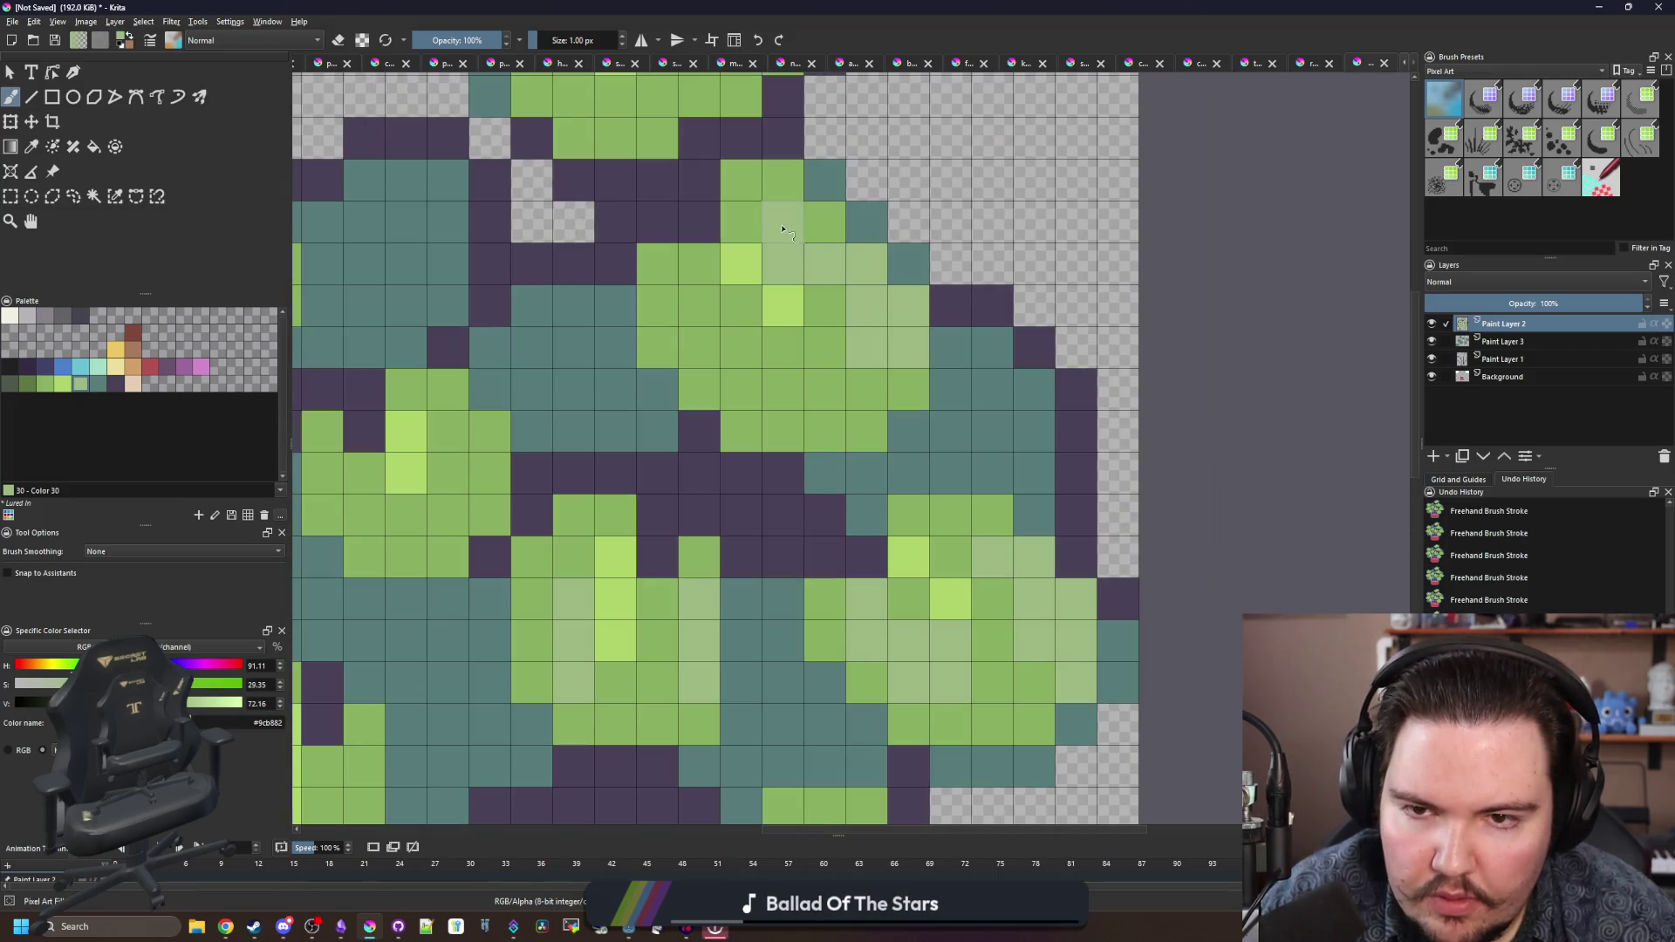
mouse_move(782, 377)
left_mouse_down()
mouse_move(698, 306)
mouse_move(824, 305)
left_mouse_up()
- Sample the medium leaf green and then the pale highlight green from the canvas
key("p")
left_click(826, 375)
scroll(826, 375, "down", 3)
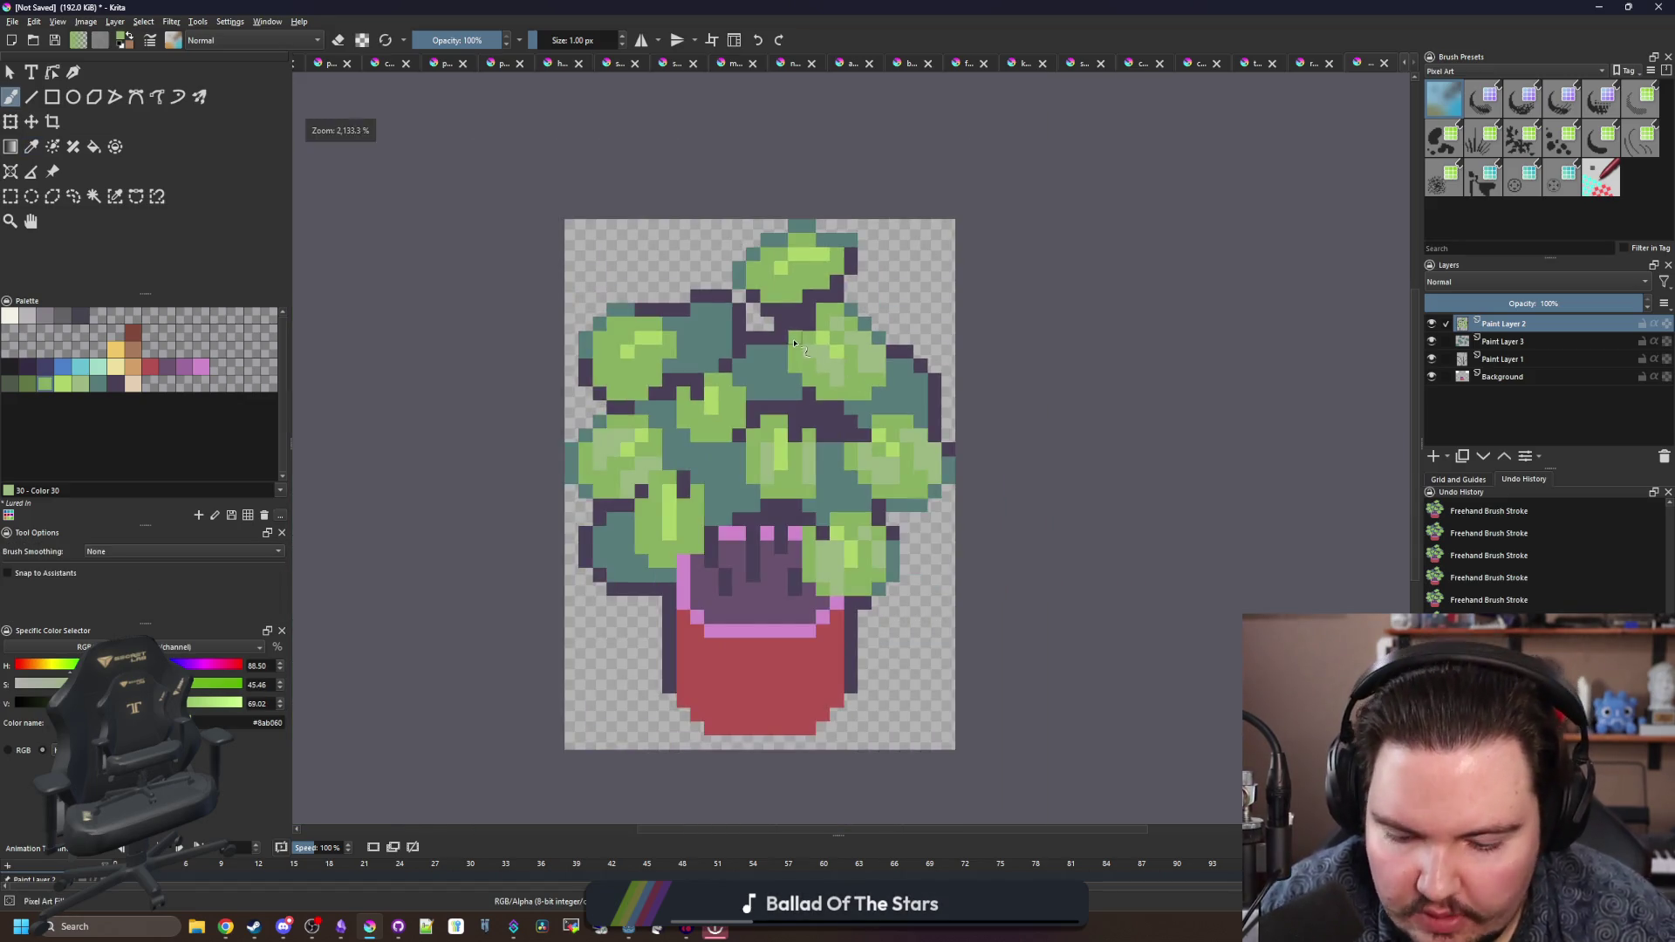
scroll(868, 357, "up", 2)
left_click(868, 358)
key("b")
- Dot pale green highlights across the top, left and lower leaves
left_click(750, 253)
left_click(757, 229)
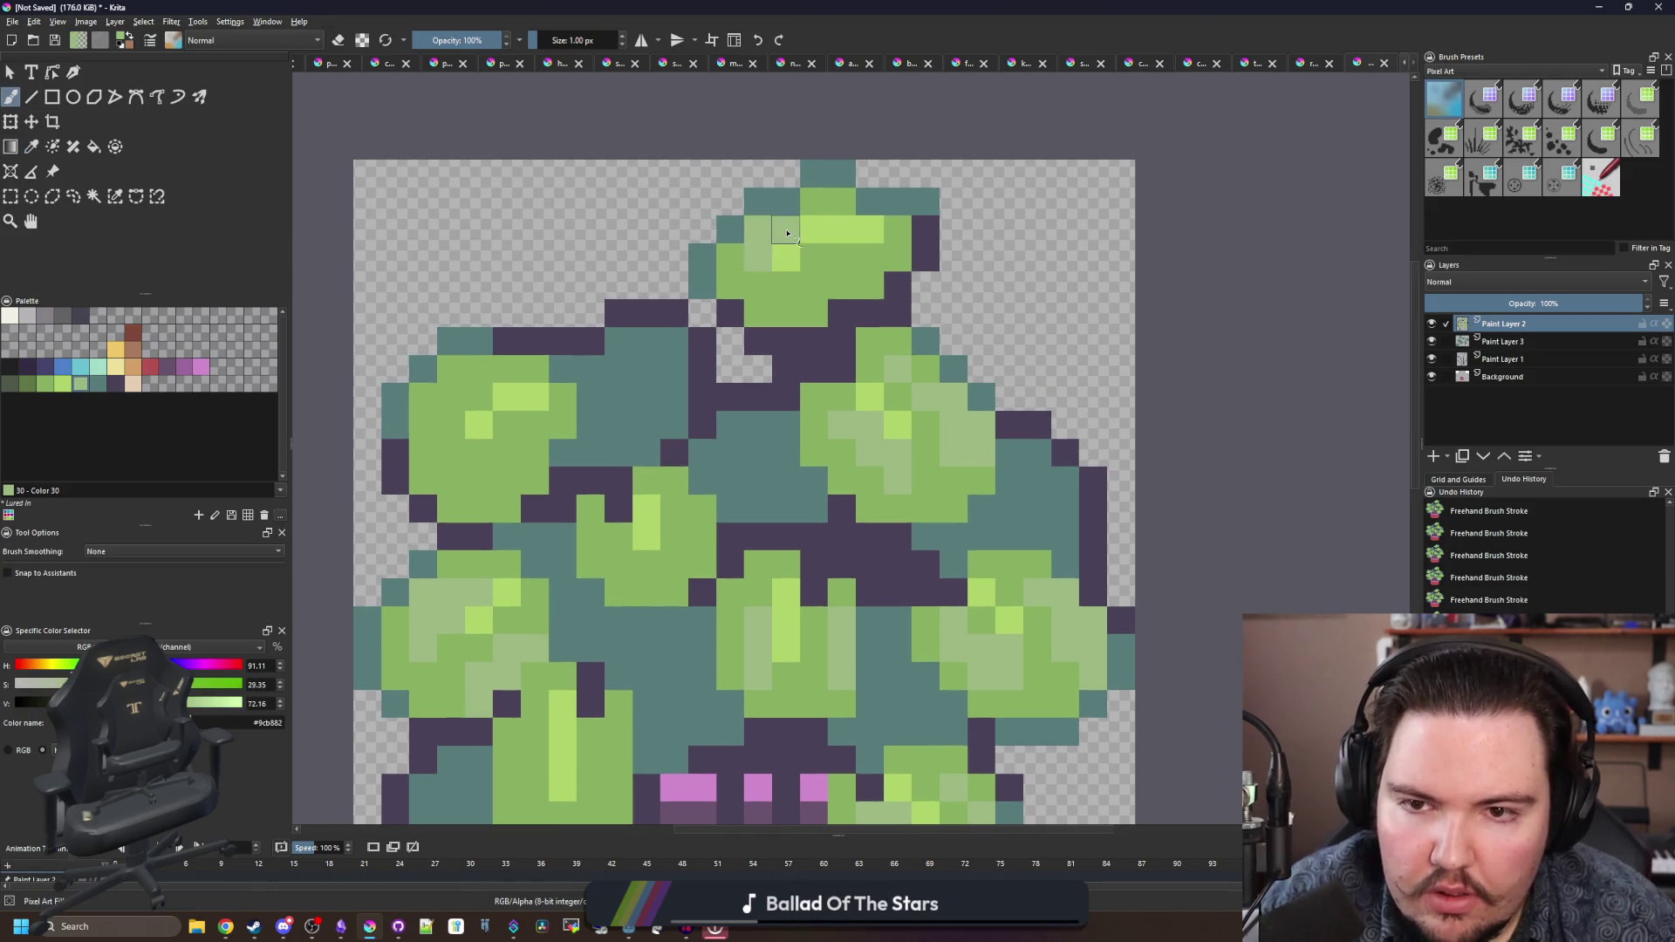
left_click_drag(812, 294, 843, 266)
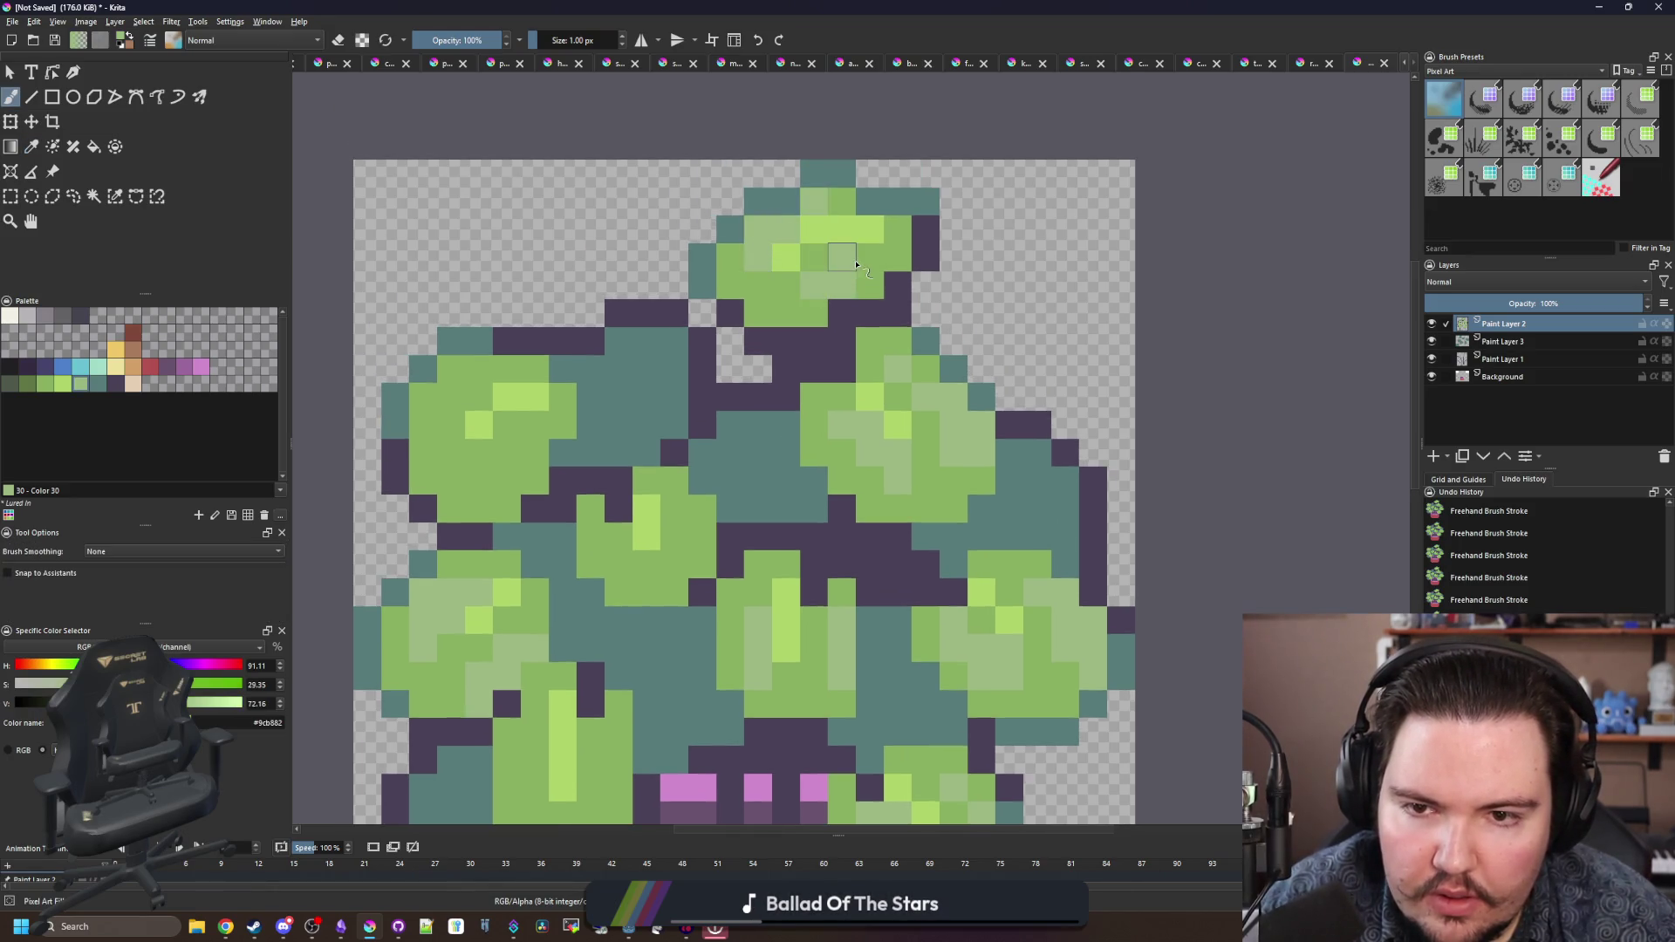
left_click(787, 289)
left_click_drag(646, 367, 813, 311)
left_click(674, 424)
left_click(617, 394)
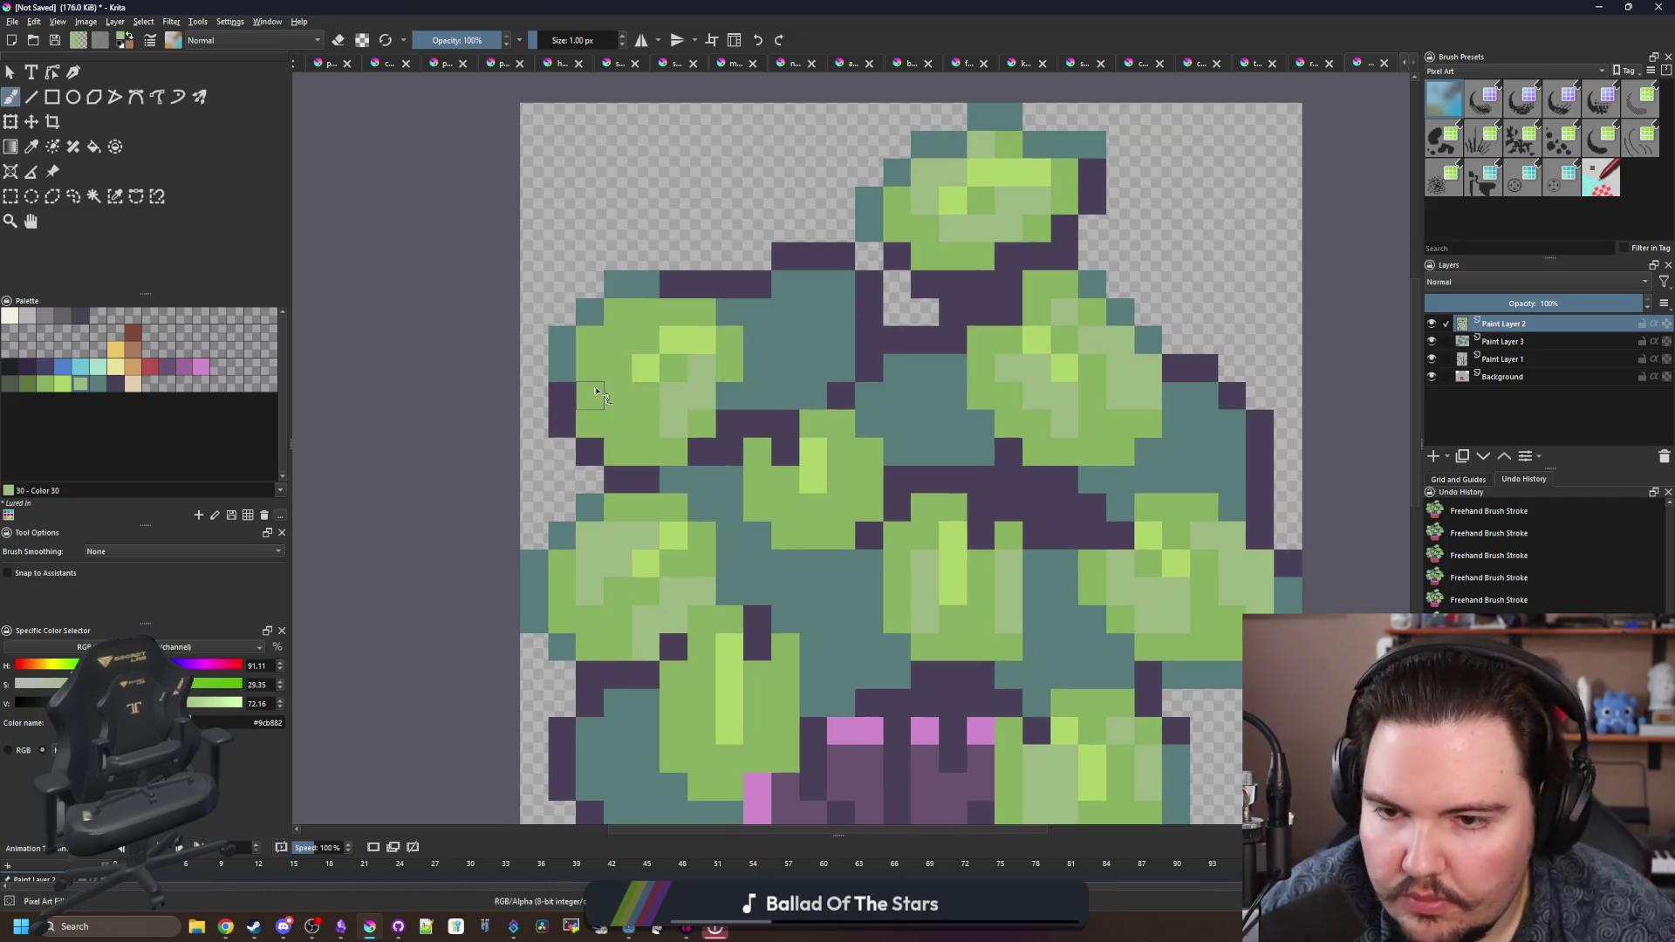
left_click_drag(637, 338, 666, 312)
left_click_drag(593, 364, 618, 450)
mouse_move(848, 508)
left_mouse_down()
mouse_move(844, 471)
mouse_move(789, 478)
mouse_move(697, 283)
left_mouse_up()
mouse_move(693, 541)
left_mouse_down()
mouse_move(694, 479)
mouse_move(674, 532)
mouse_move(608, 546)
left_mouse_up()
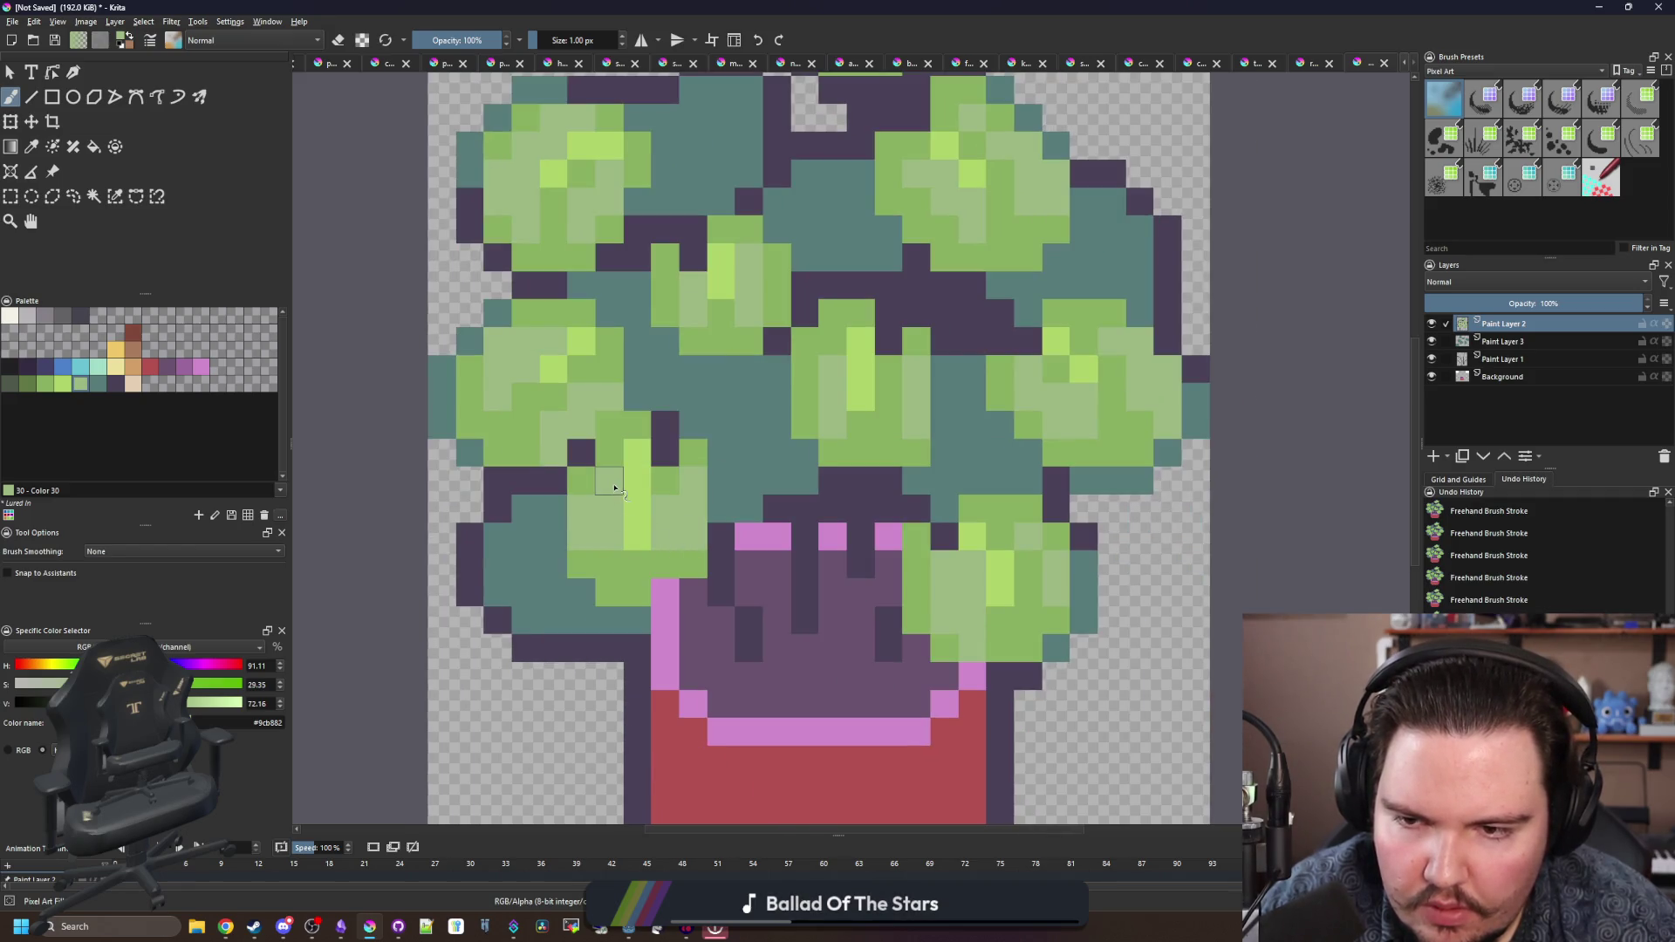
- Test a grey pixel on the plant, undo it, and reselect the pale leaf green
scroll(680, 424, "down", 5)
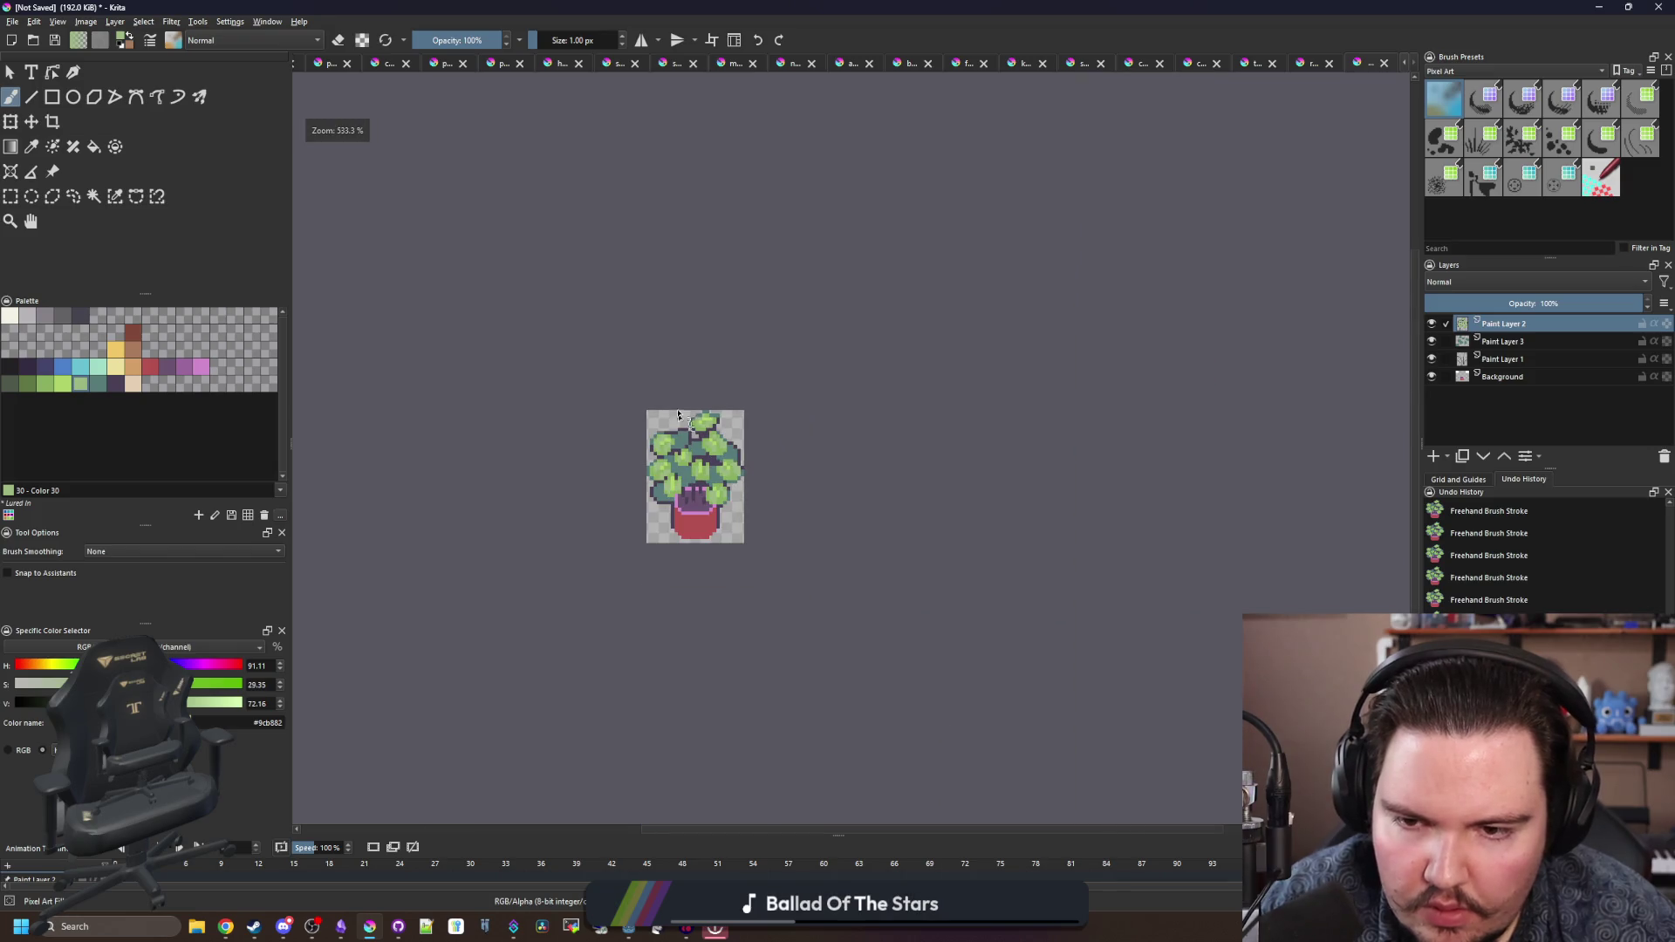
scroll(676, 432, "up", 10)
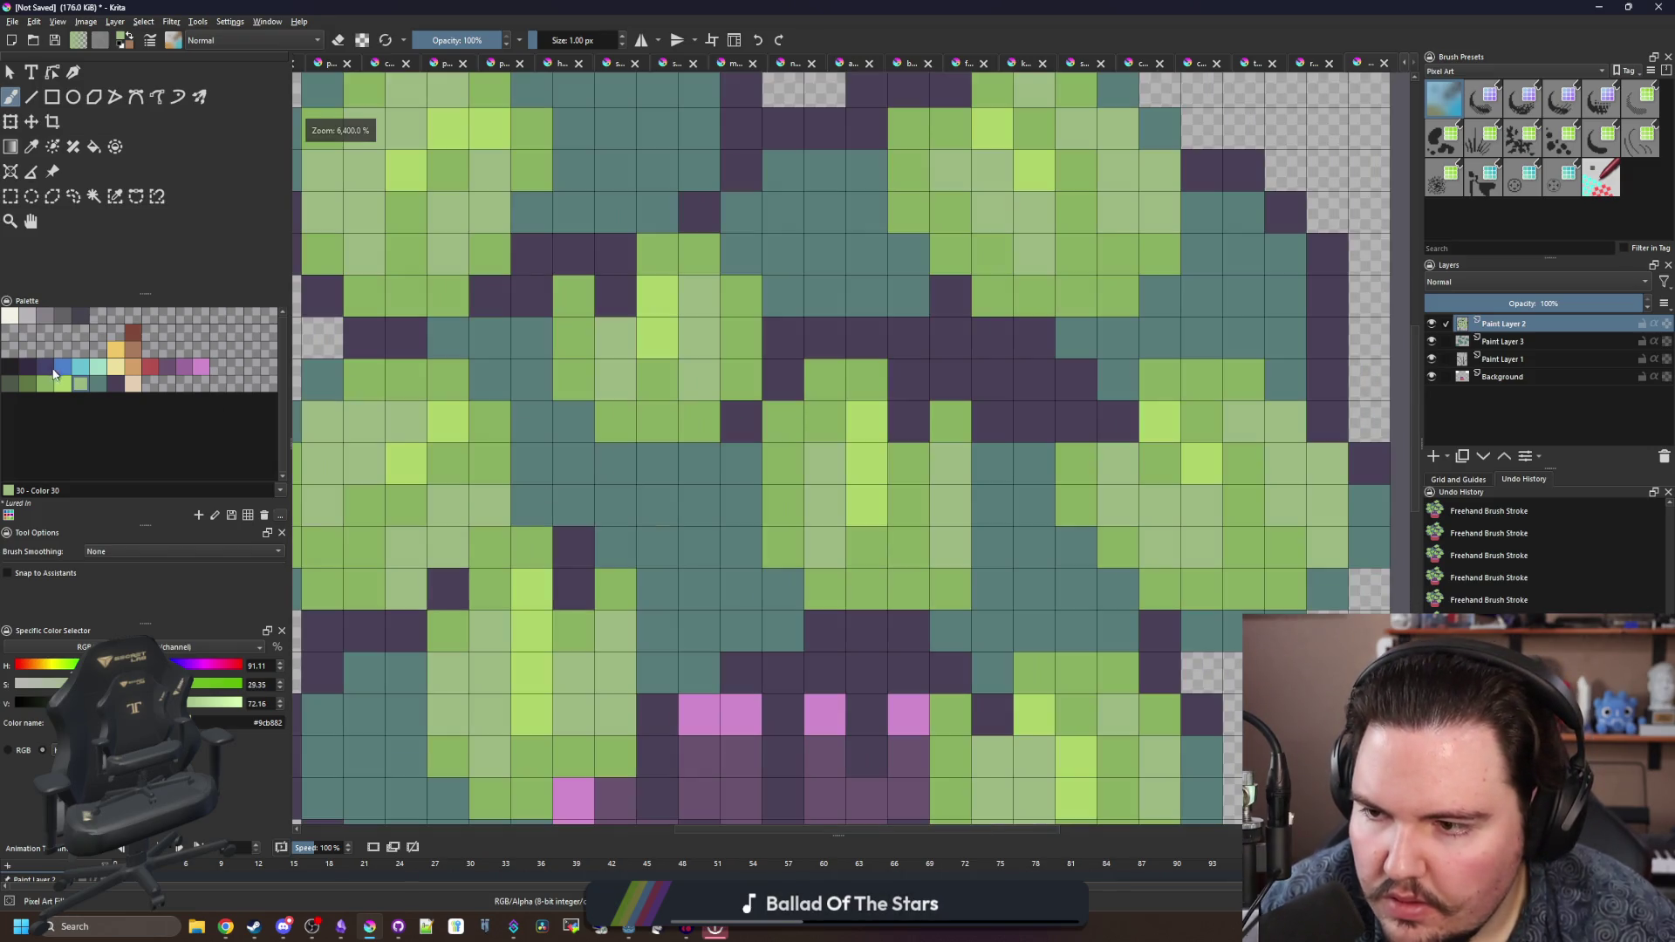
left_click(28, 385)
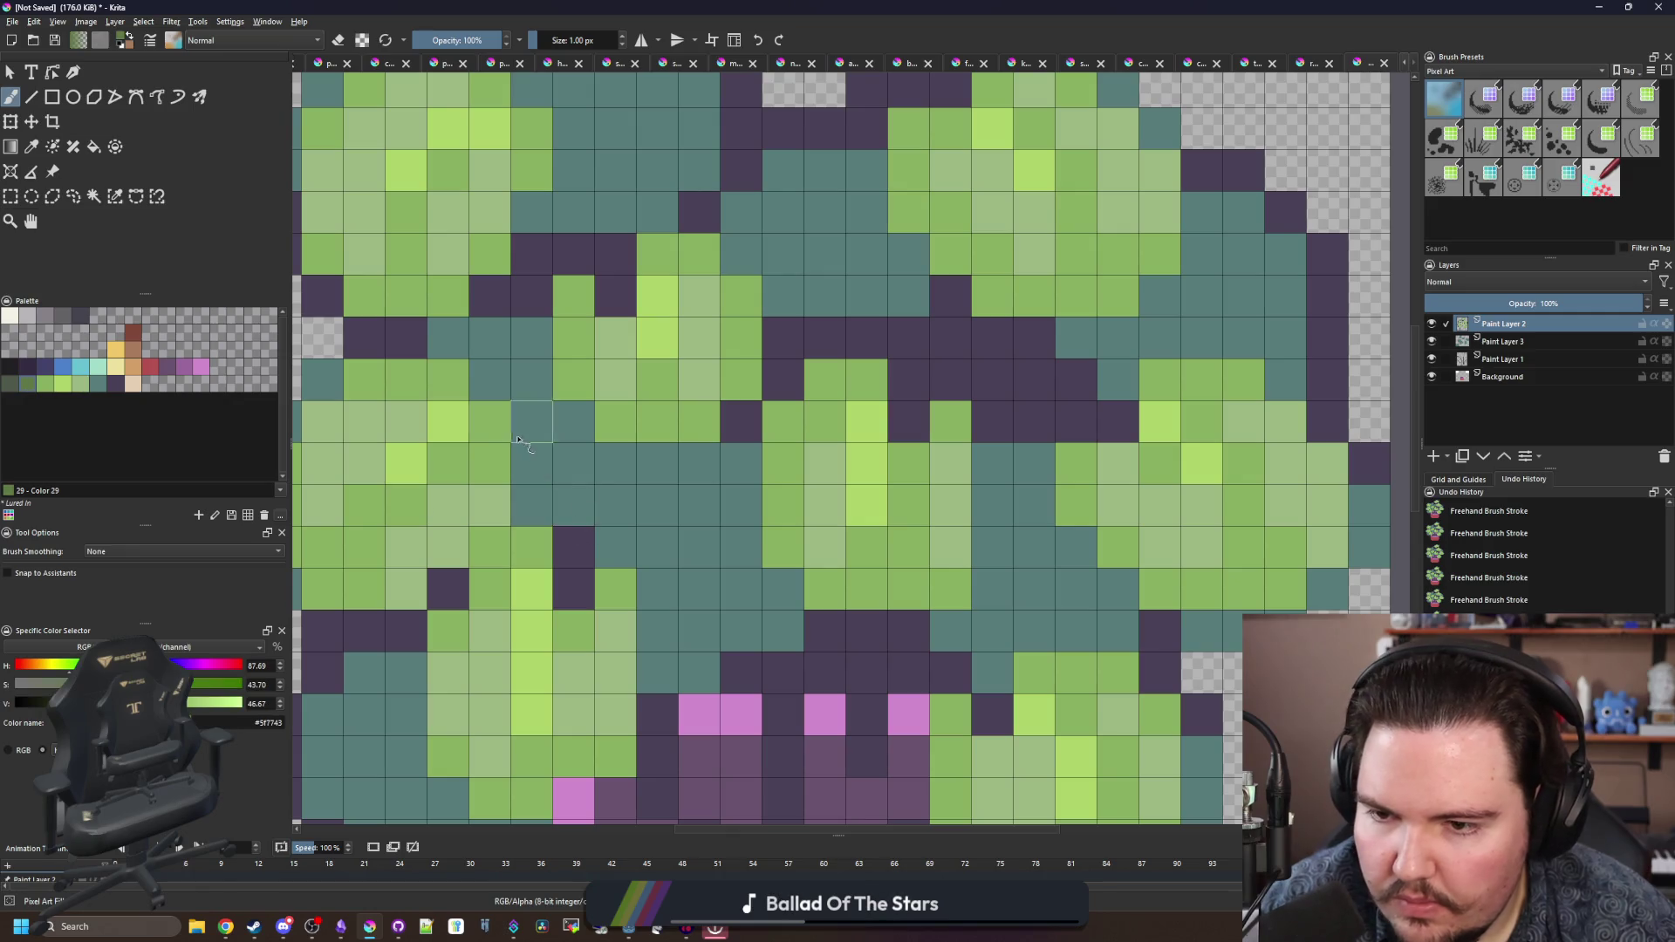
scroll(668, 532, "down", 5)
scroll(665, 537, "up", 3)
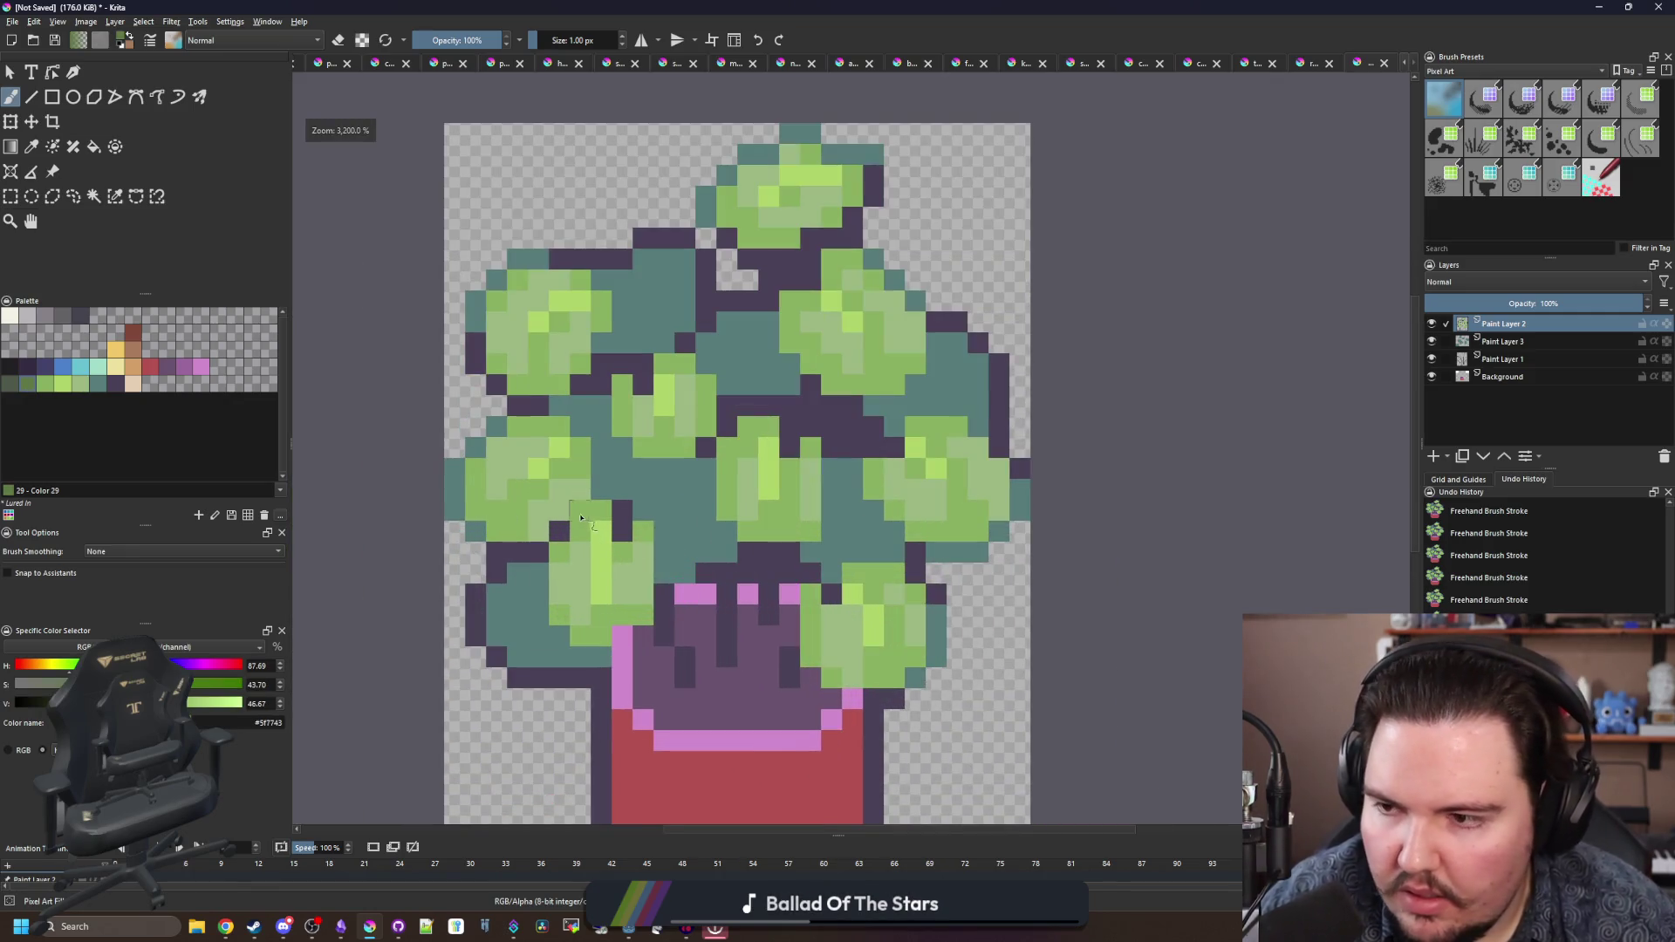
scroll(600, 515, "up", 1)
left_click(47, 315)
left_click(443, 509)
left_click(67, 319)
key("ctrl+z")
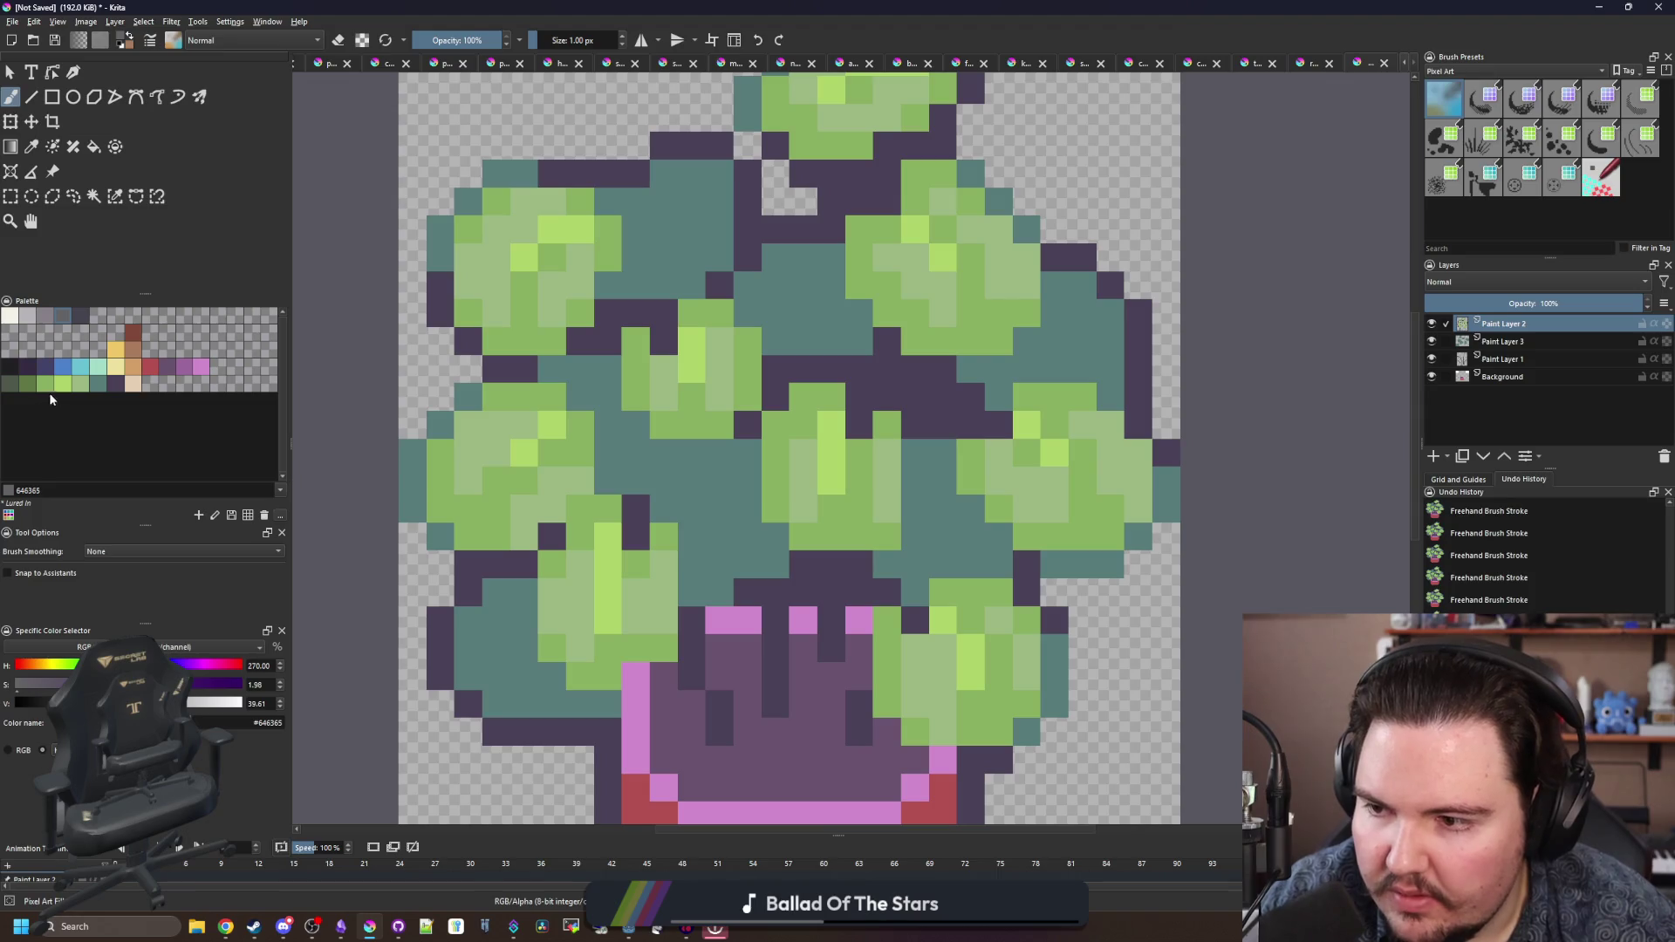
left_click(84, 385)
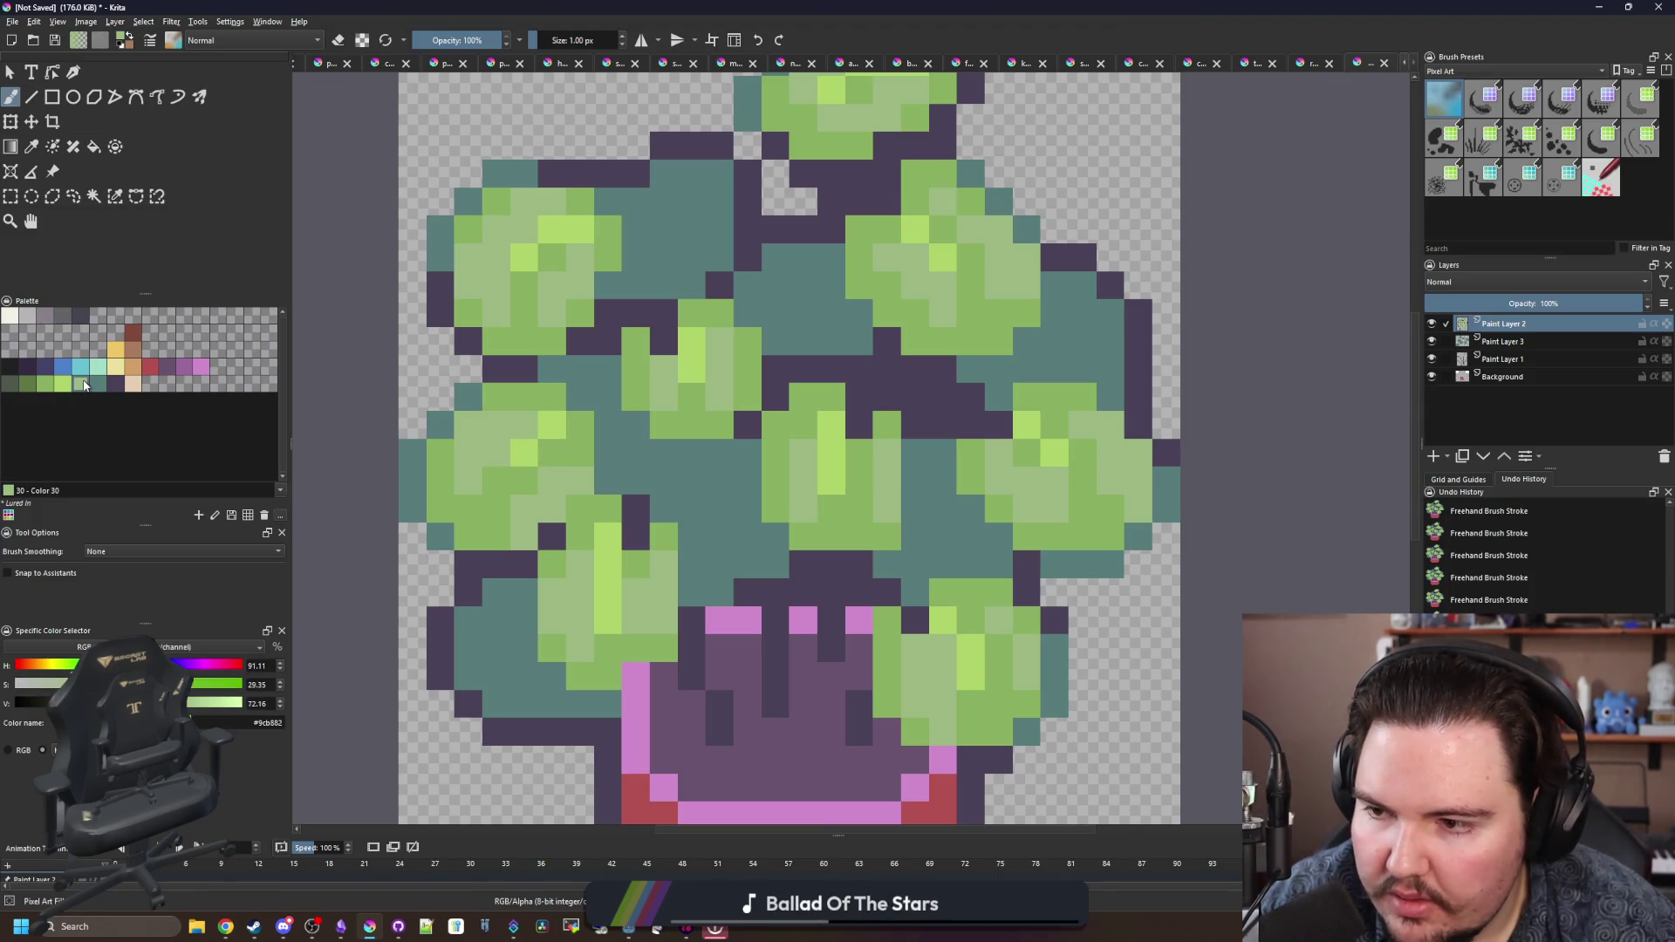
- Flood-fill a leaf pixel region with the dark vein green
key("f")
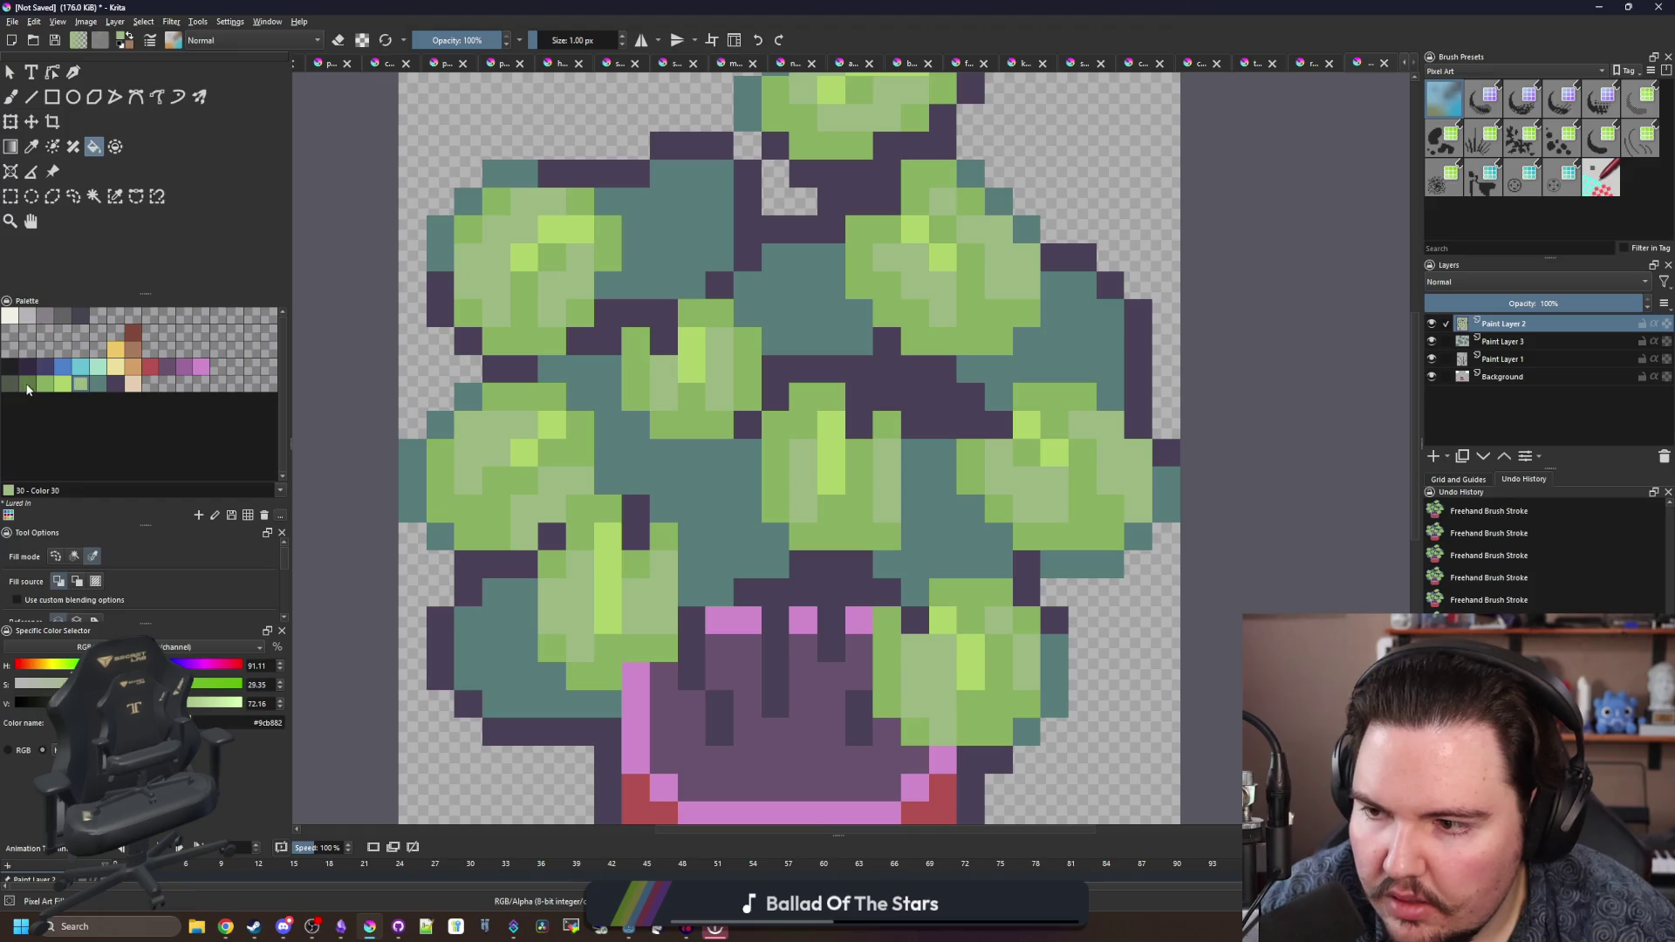
left_click(26, 390)
left_click(527, 506)
scroll(628, 403, "down", 5)
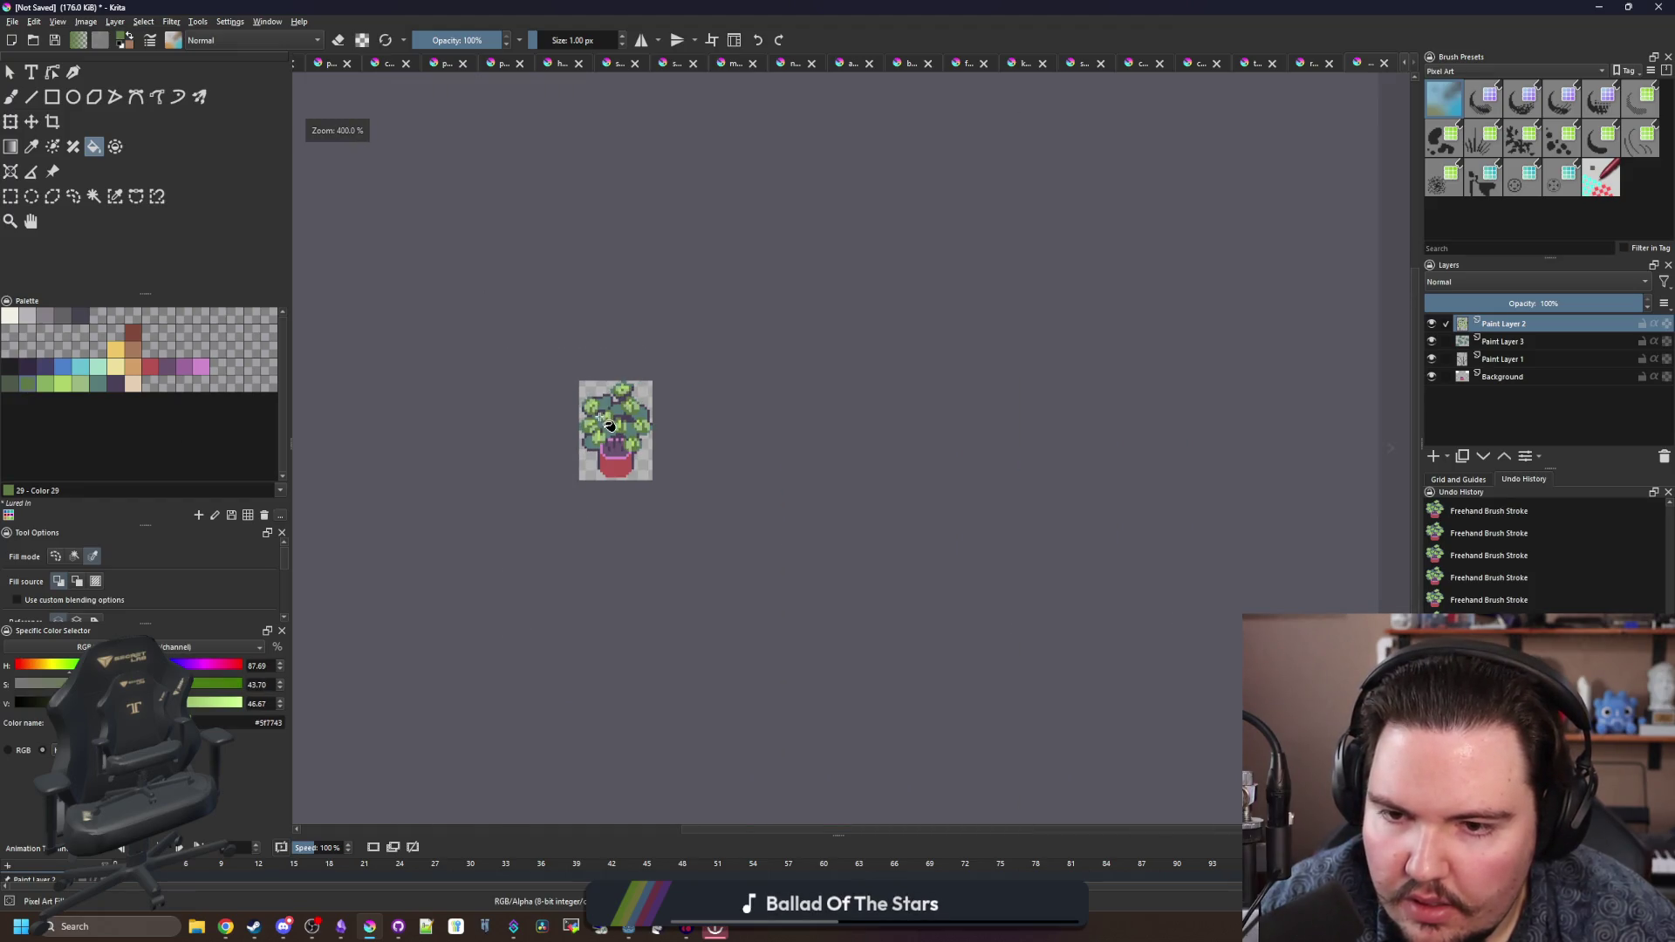
scroll(611, 384, "down", 4)
scroll(600, 397, "up", 9)
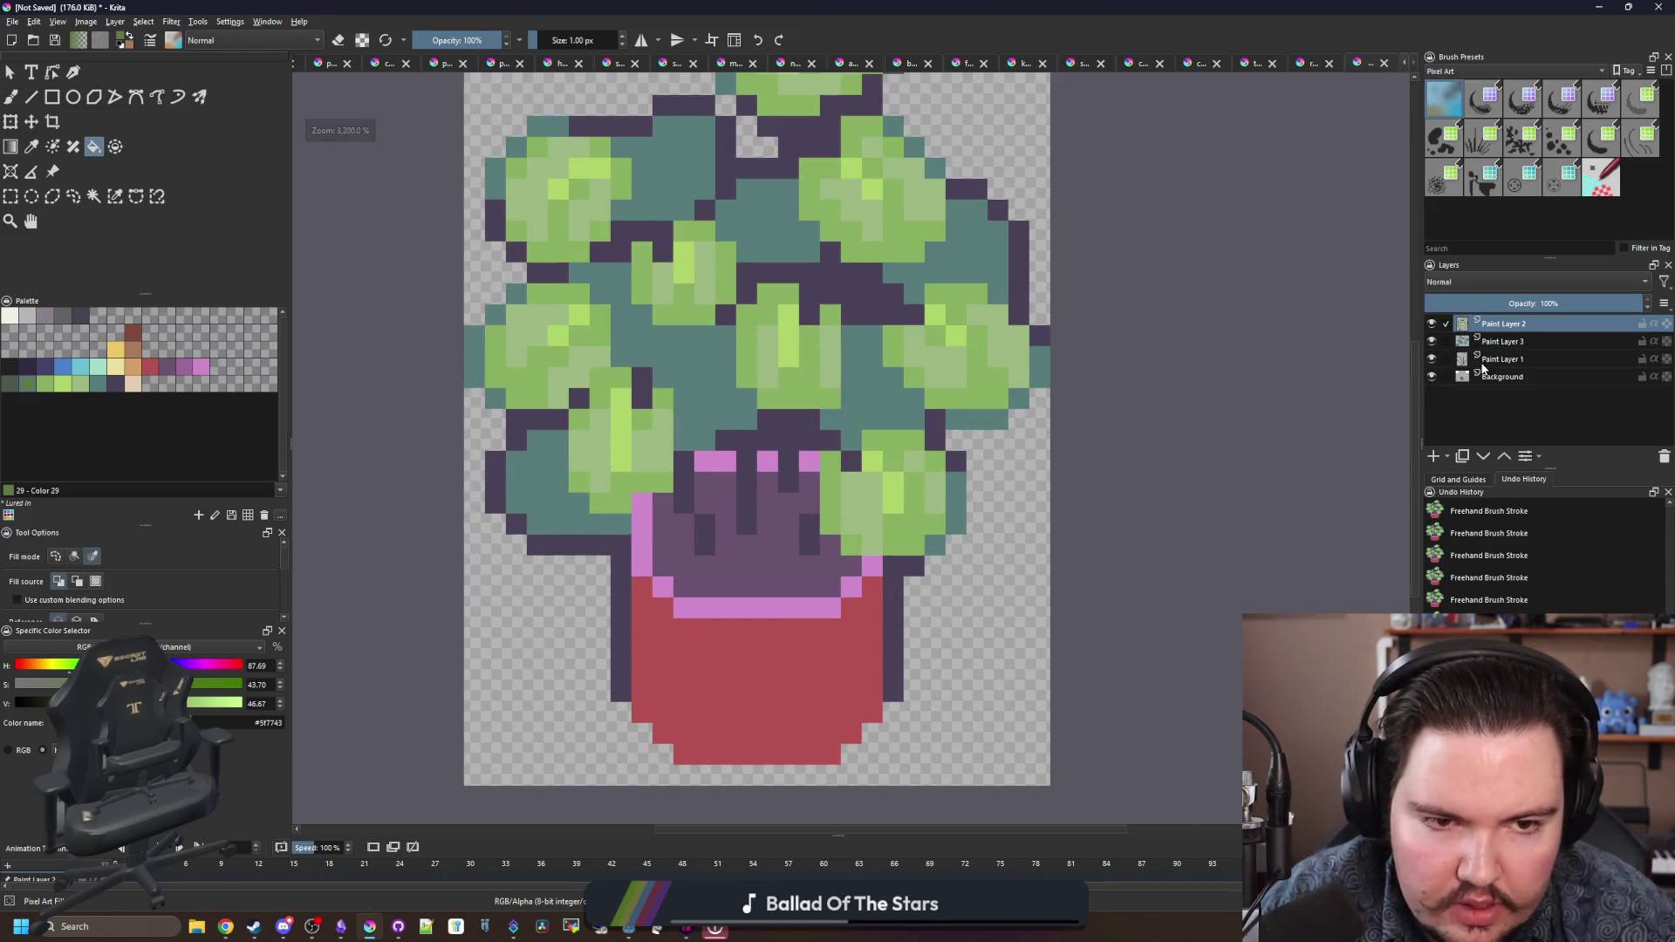
scroll(975, 506, "up", 1)
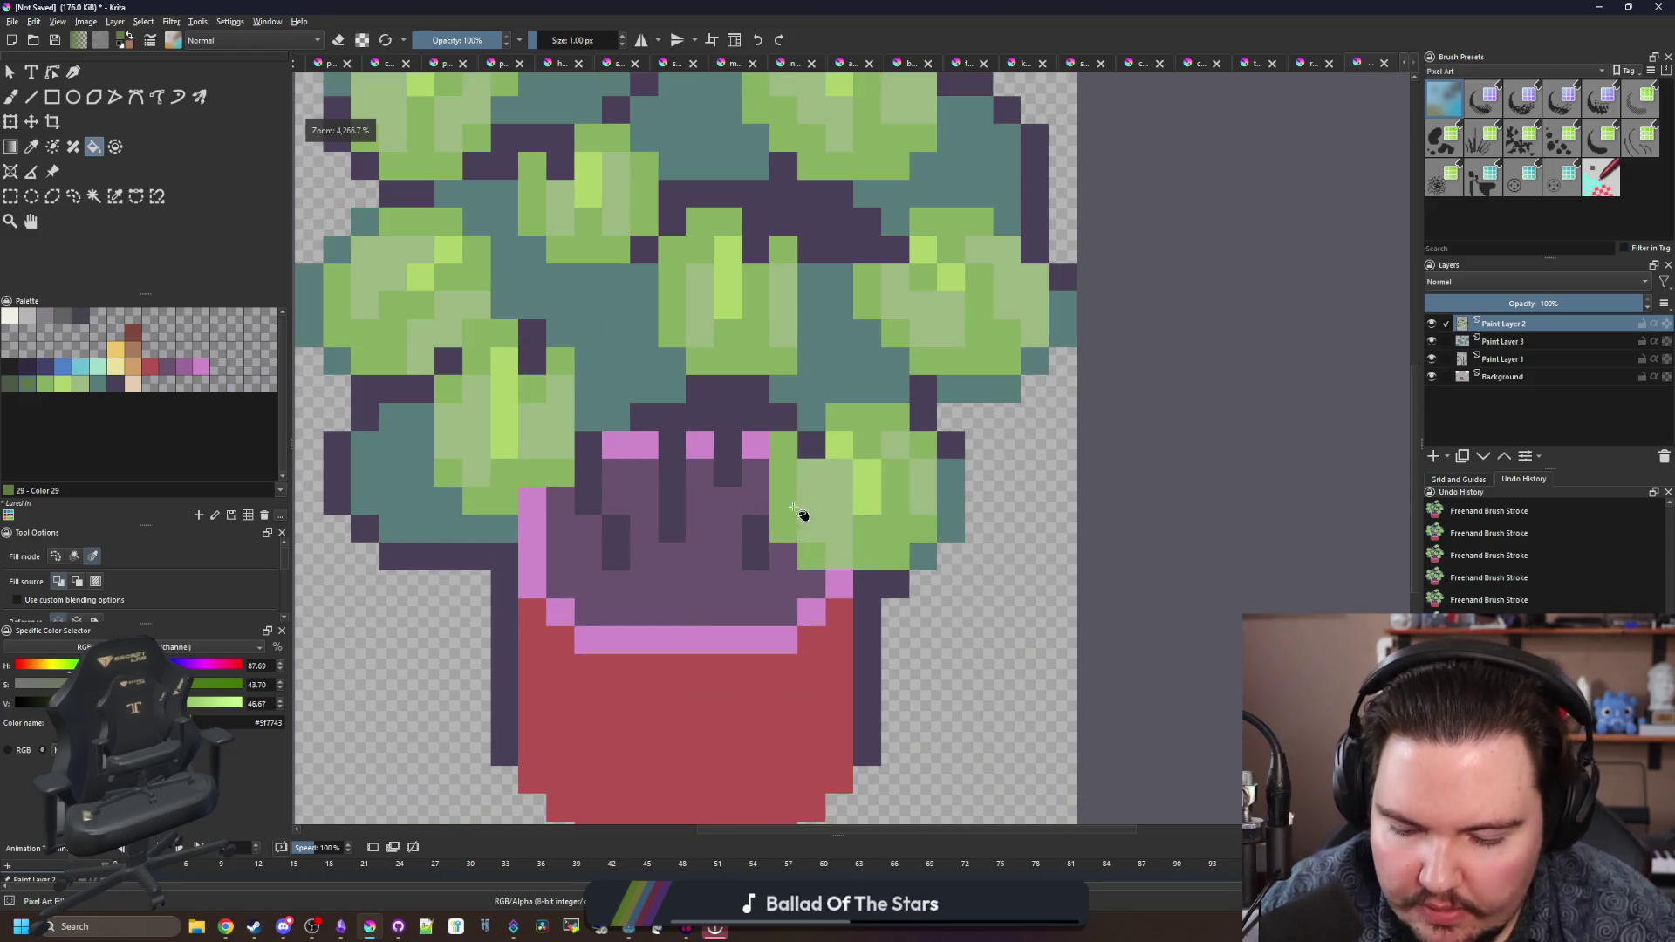
- Paint dark green stem pixels down the pot interior and between the pink rim pixels
left_click(47, 389)
key("b")
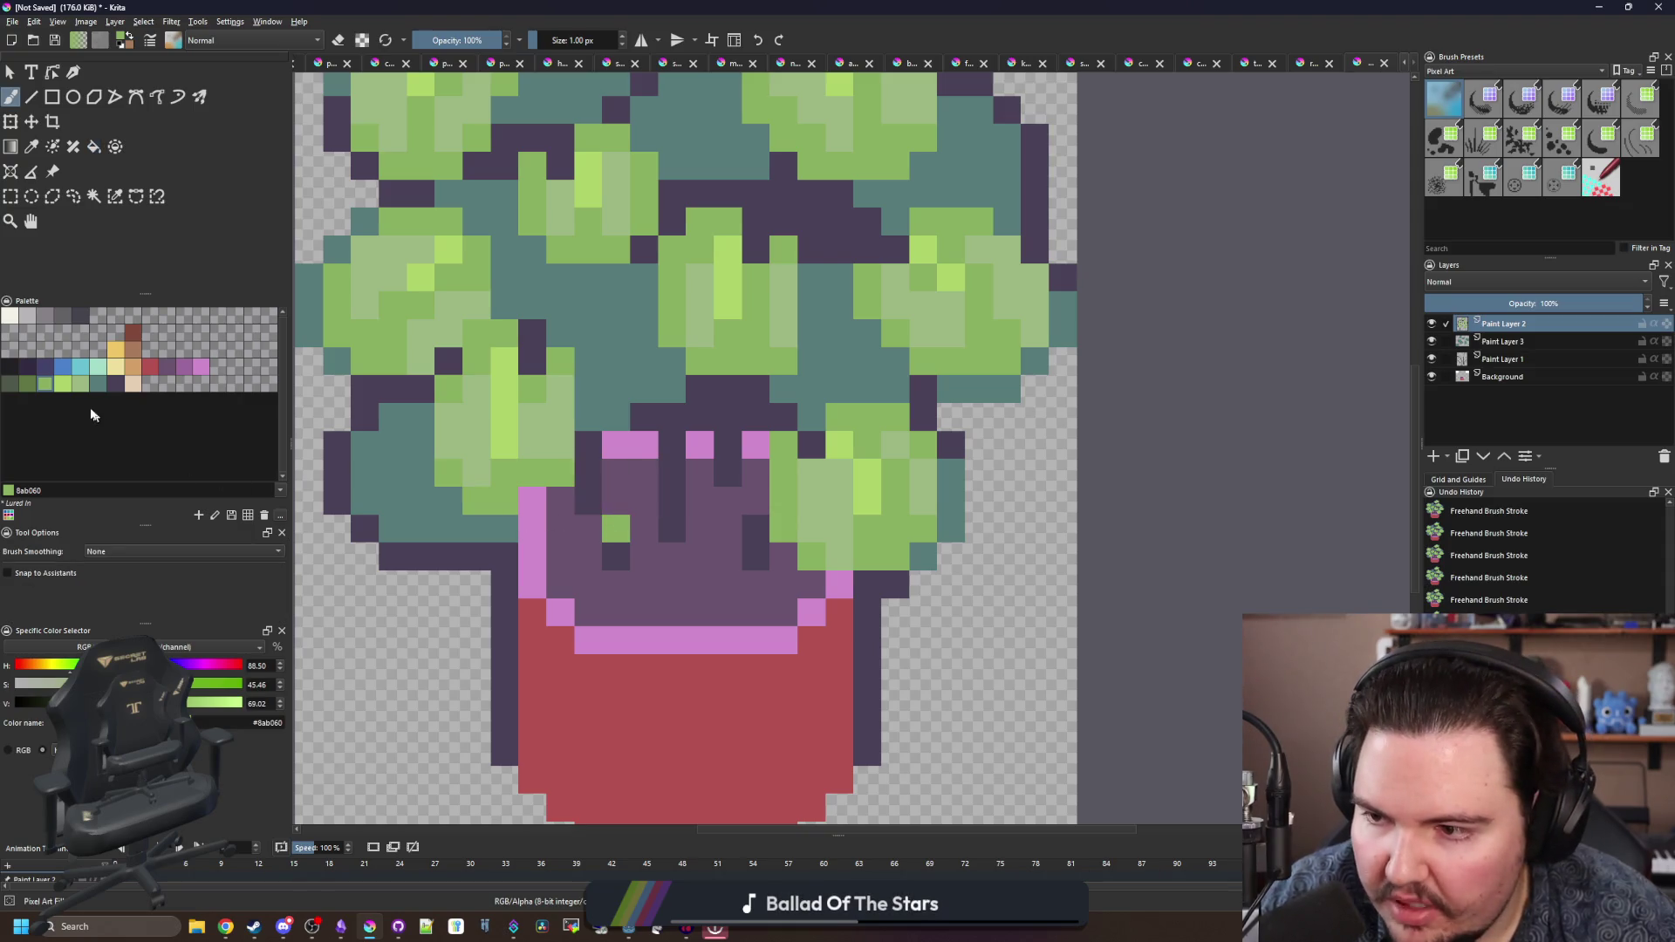
left_click(31, 389)
left_click(615, 528)
mouse_move(587, 499)
left_mouse_down()
mouse_move(587, 472)
mouse_move(683, 472)
left_mouse_up()
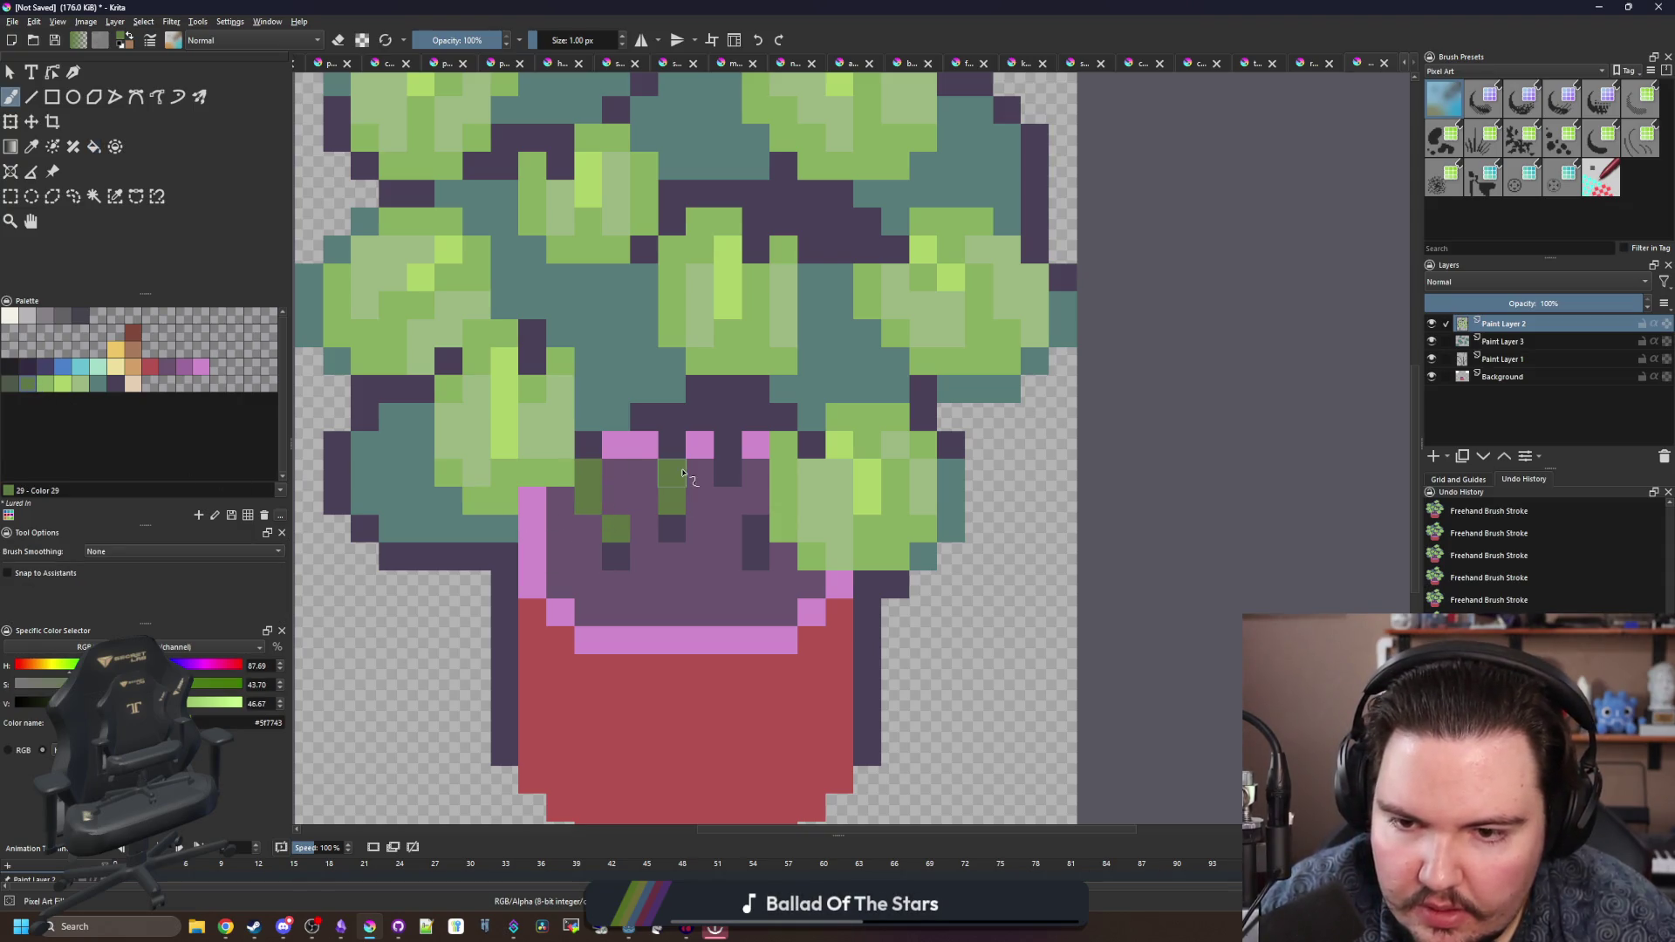
left_click(727, 444)
scroll(759, 515, "down", 6)
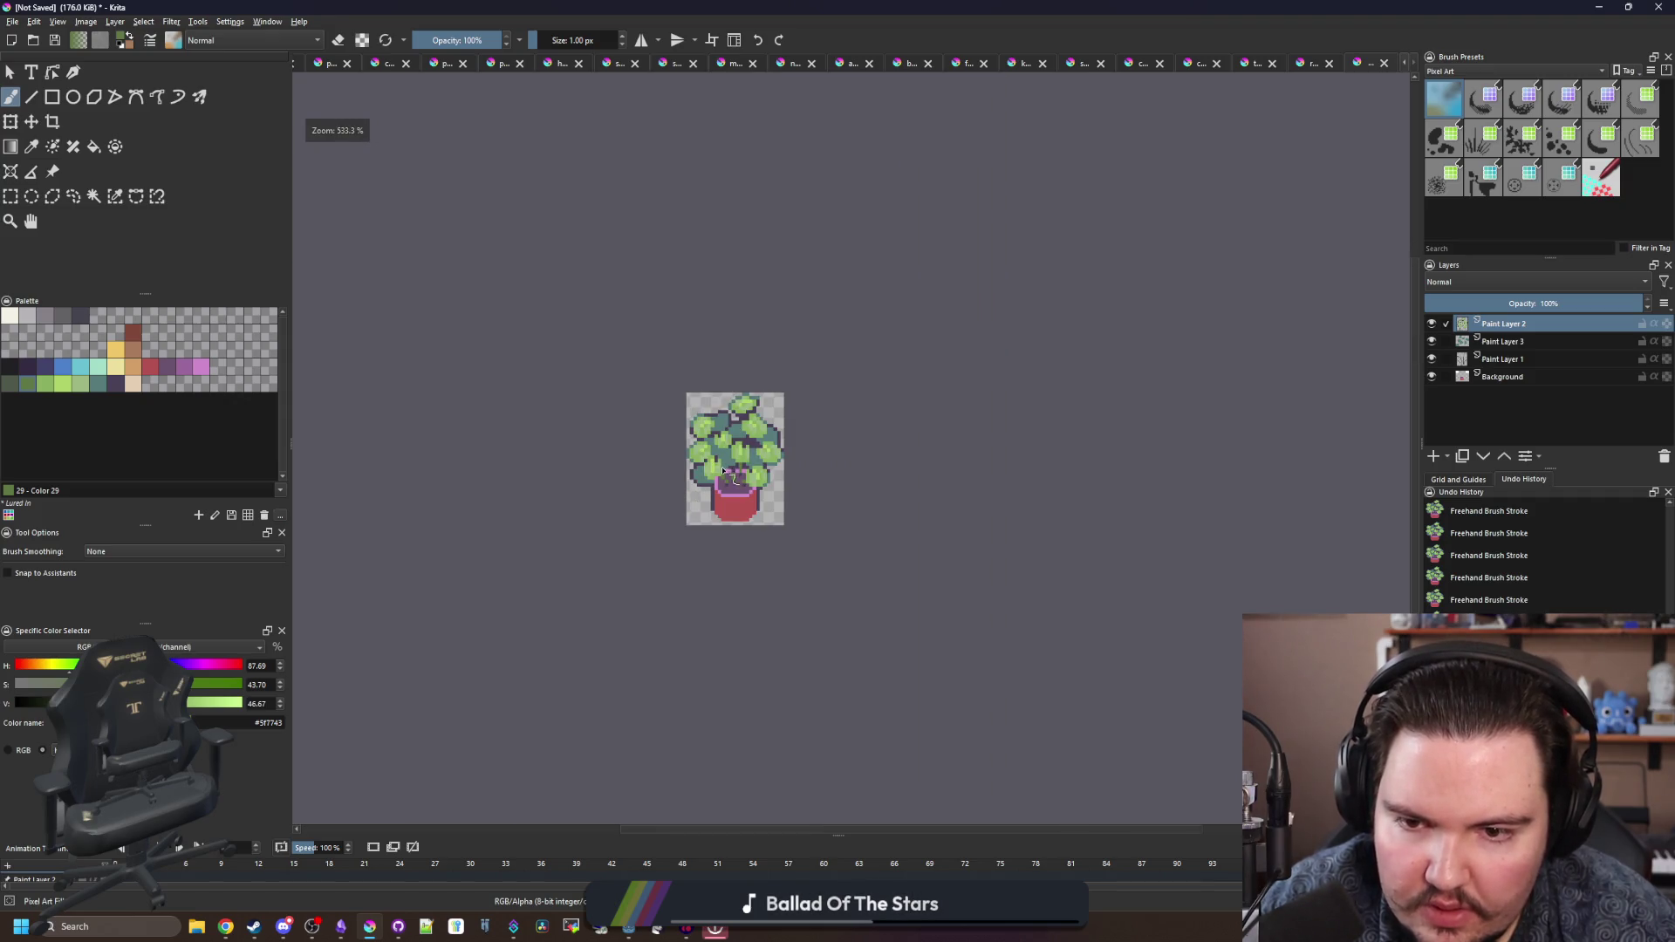
scroll(759, 467, "up", 6)
- Try green fills on the stem area, undoing each accidental flood
key("f")
left_click(794, 489)
key("ctrl+z")
left_click(798, 560)
key("ctrl+z")
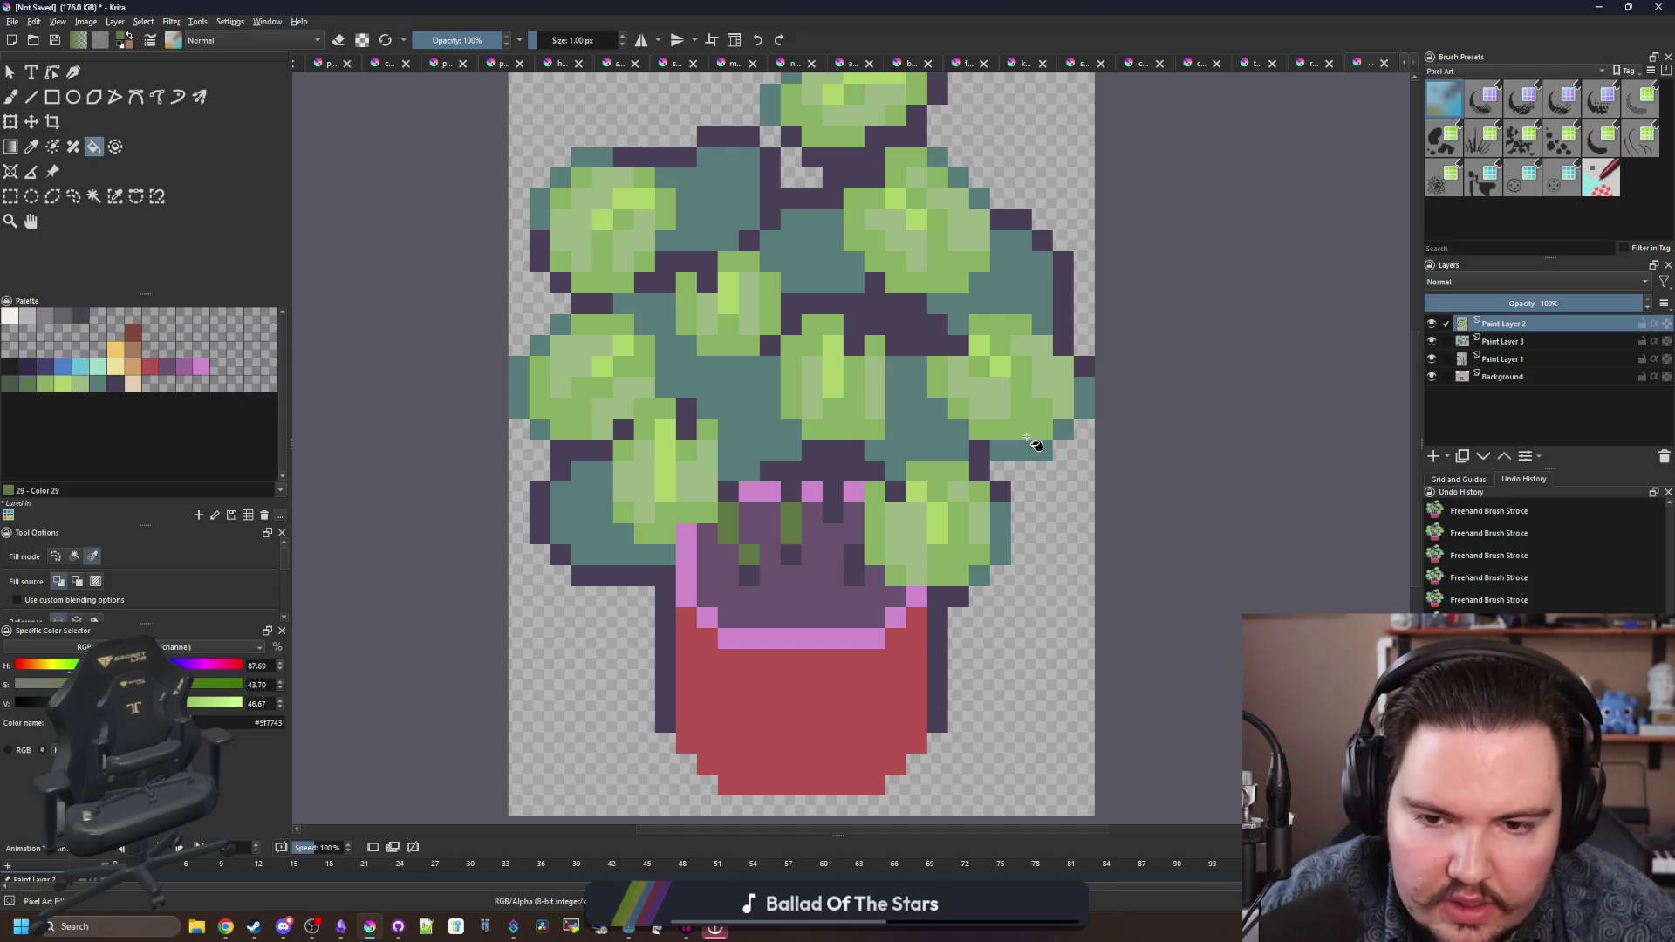
key("ctrl+z")
- Fill the stem columns green on Paint Layer 1, undoing a whole-canvas flood, then select Background
left_click(1484, 359)
left_click(782, 515)
key("ctrl+z")
left_click(783, 515)
scroll(785, 523, "down", 5)
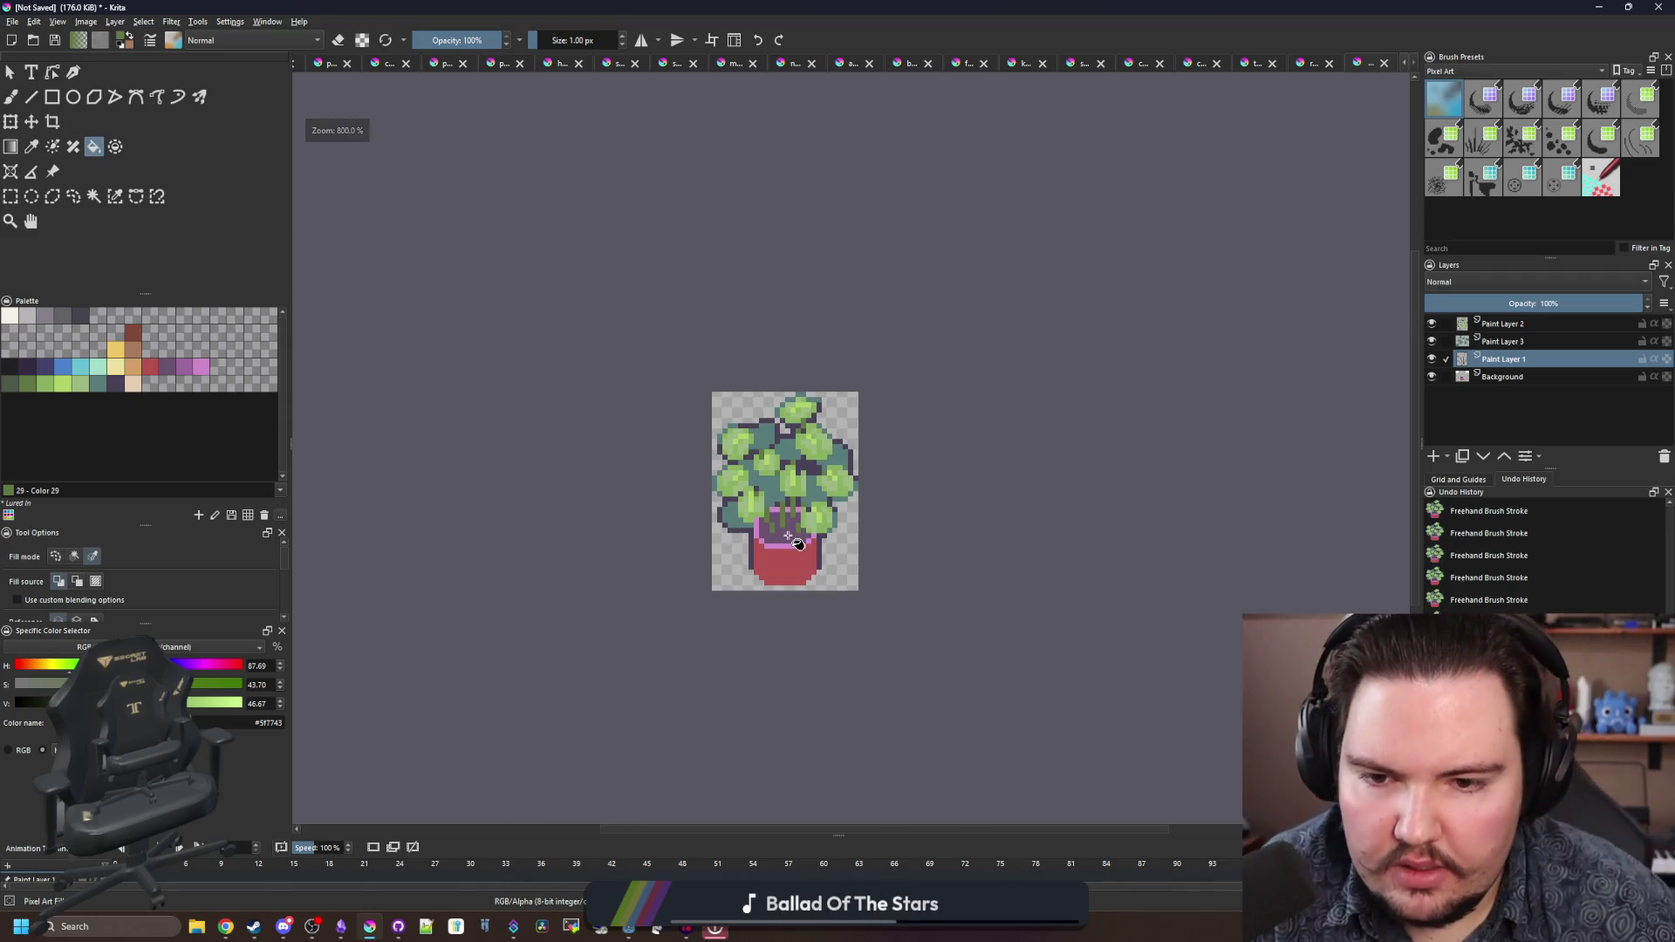
scroll(788, 540, "up", 5)
left_click(1546, 377)
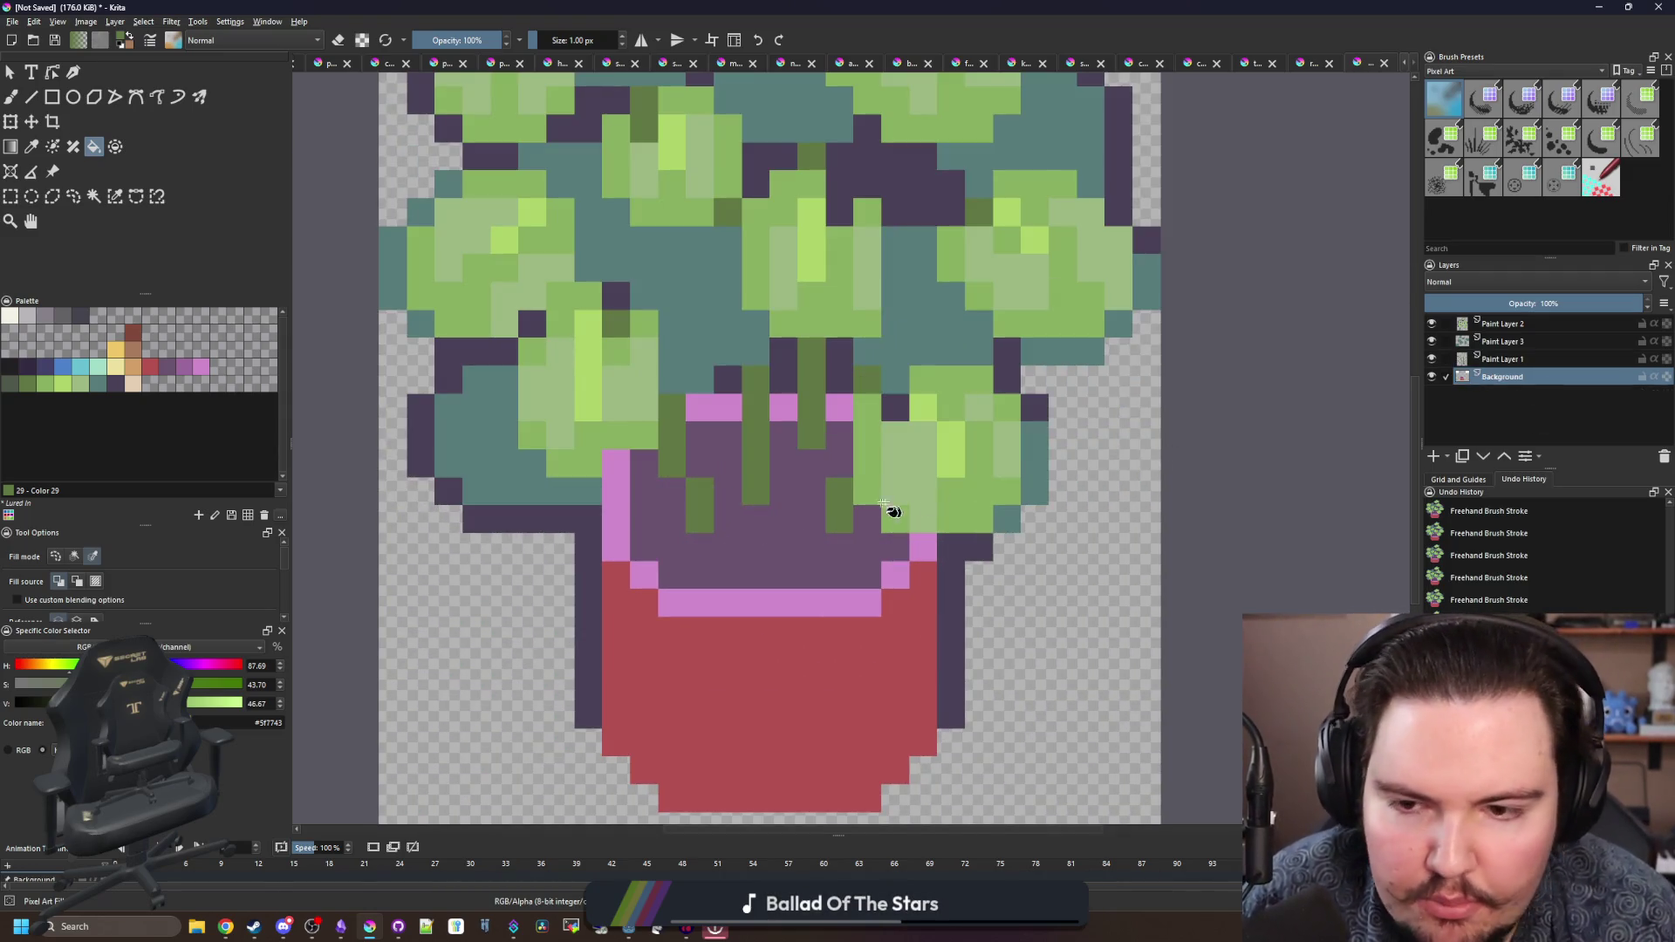
- Pick the reddish-brown soil colour and hide Paint Layers 1–3 to isolate the pot
key("b")
scroll(905, 511, "up", 1)
left_click(133, 332)
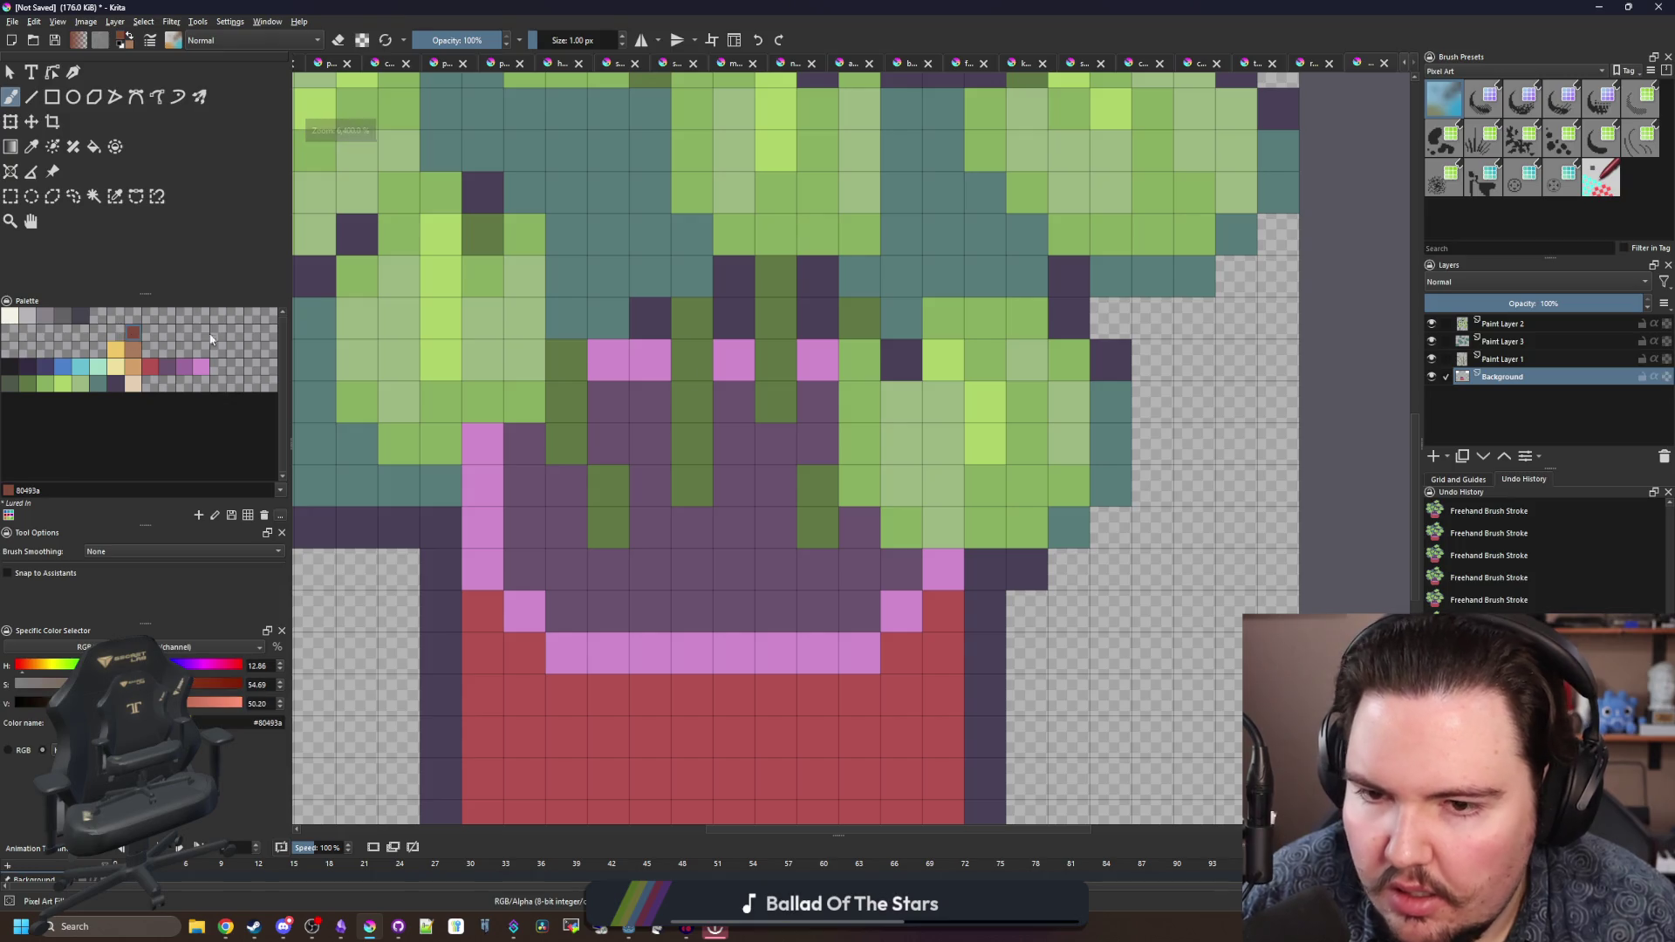
left_click(1445, 324)
left_click(1432, 324)
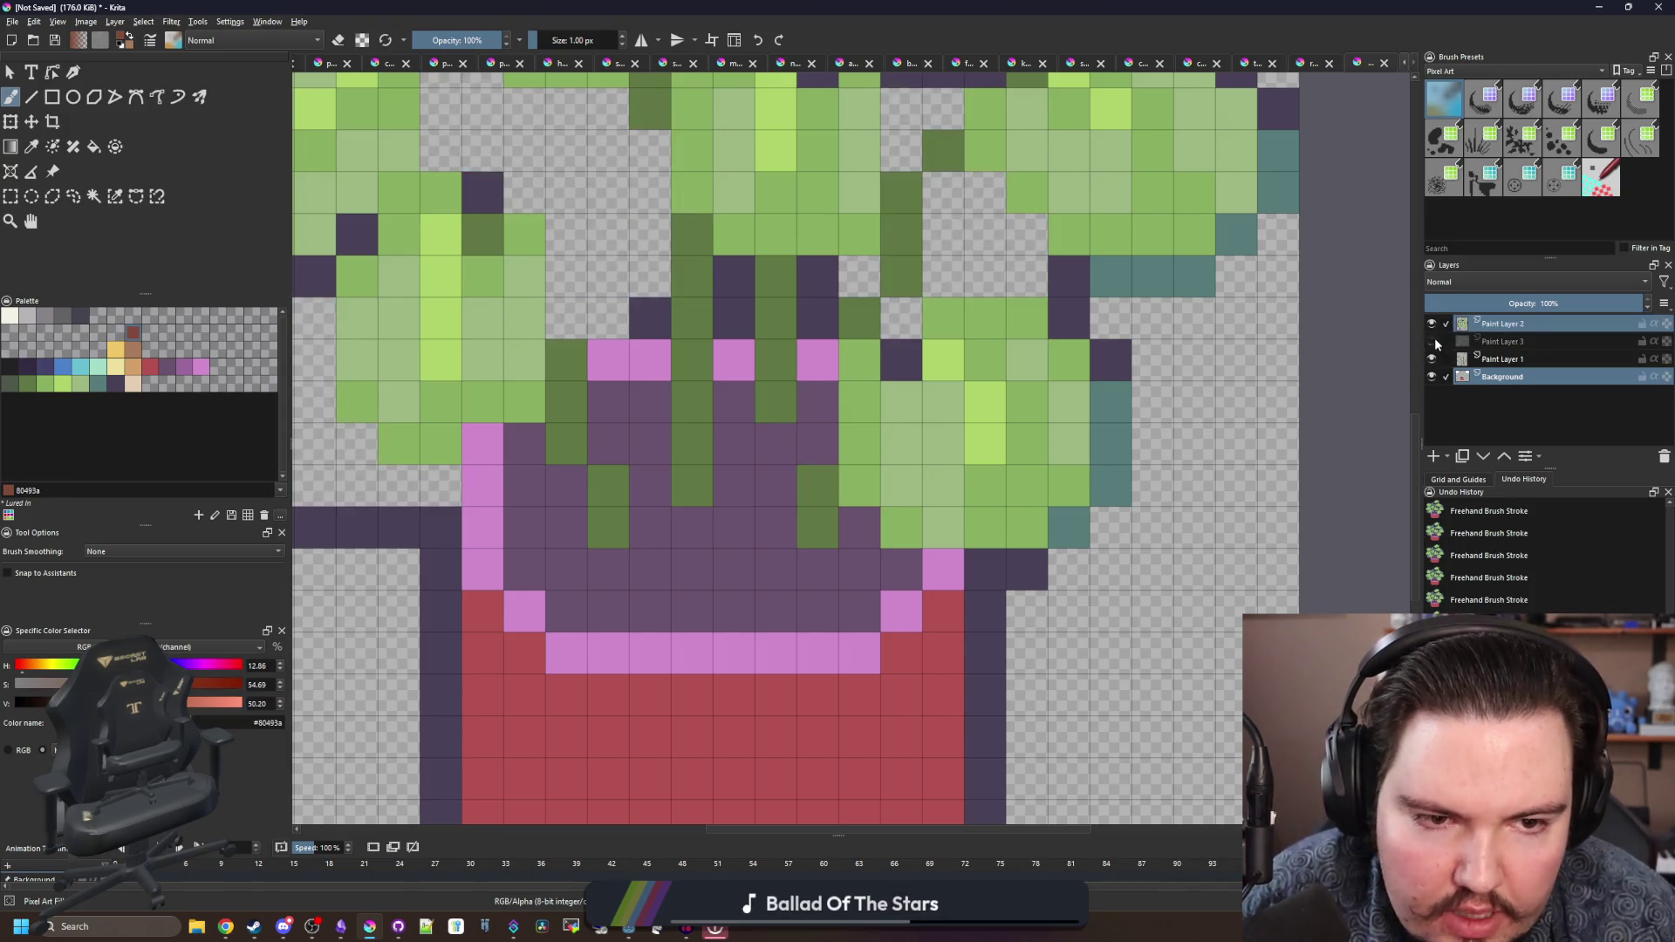
left_click(1431, 341)
left_click(1431, 358)
- Fill the pot interior with reddish-brown soil
left_click_drag(560, 454, 817, 450)
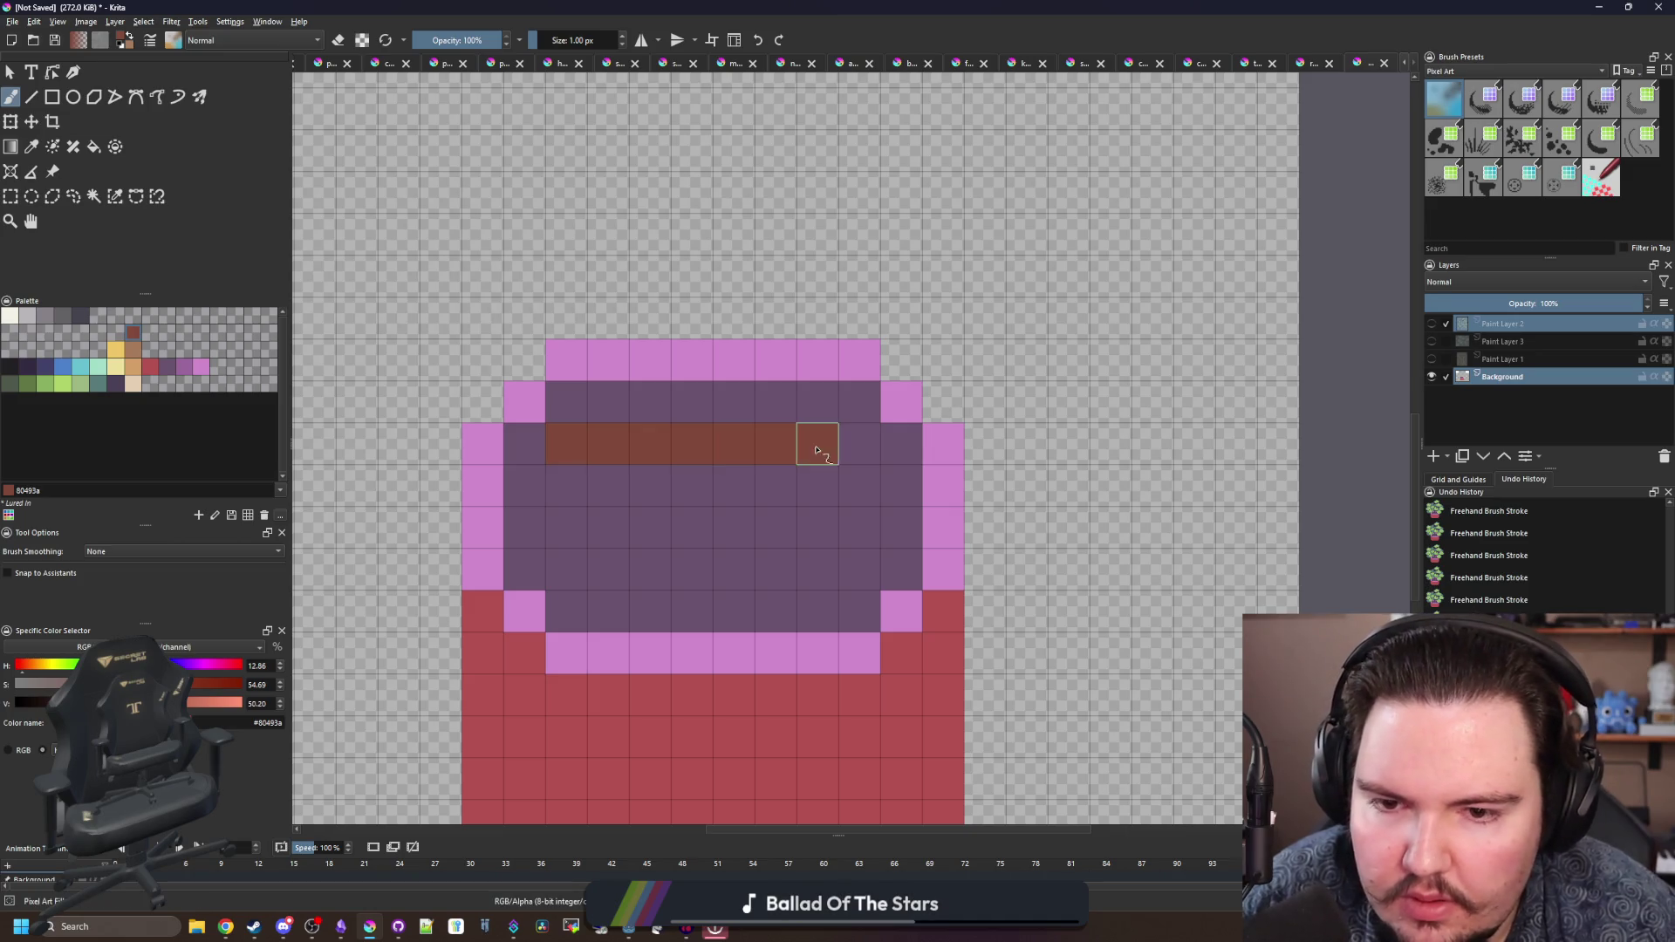
key("f")
left_click(631, 504)
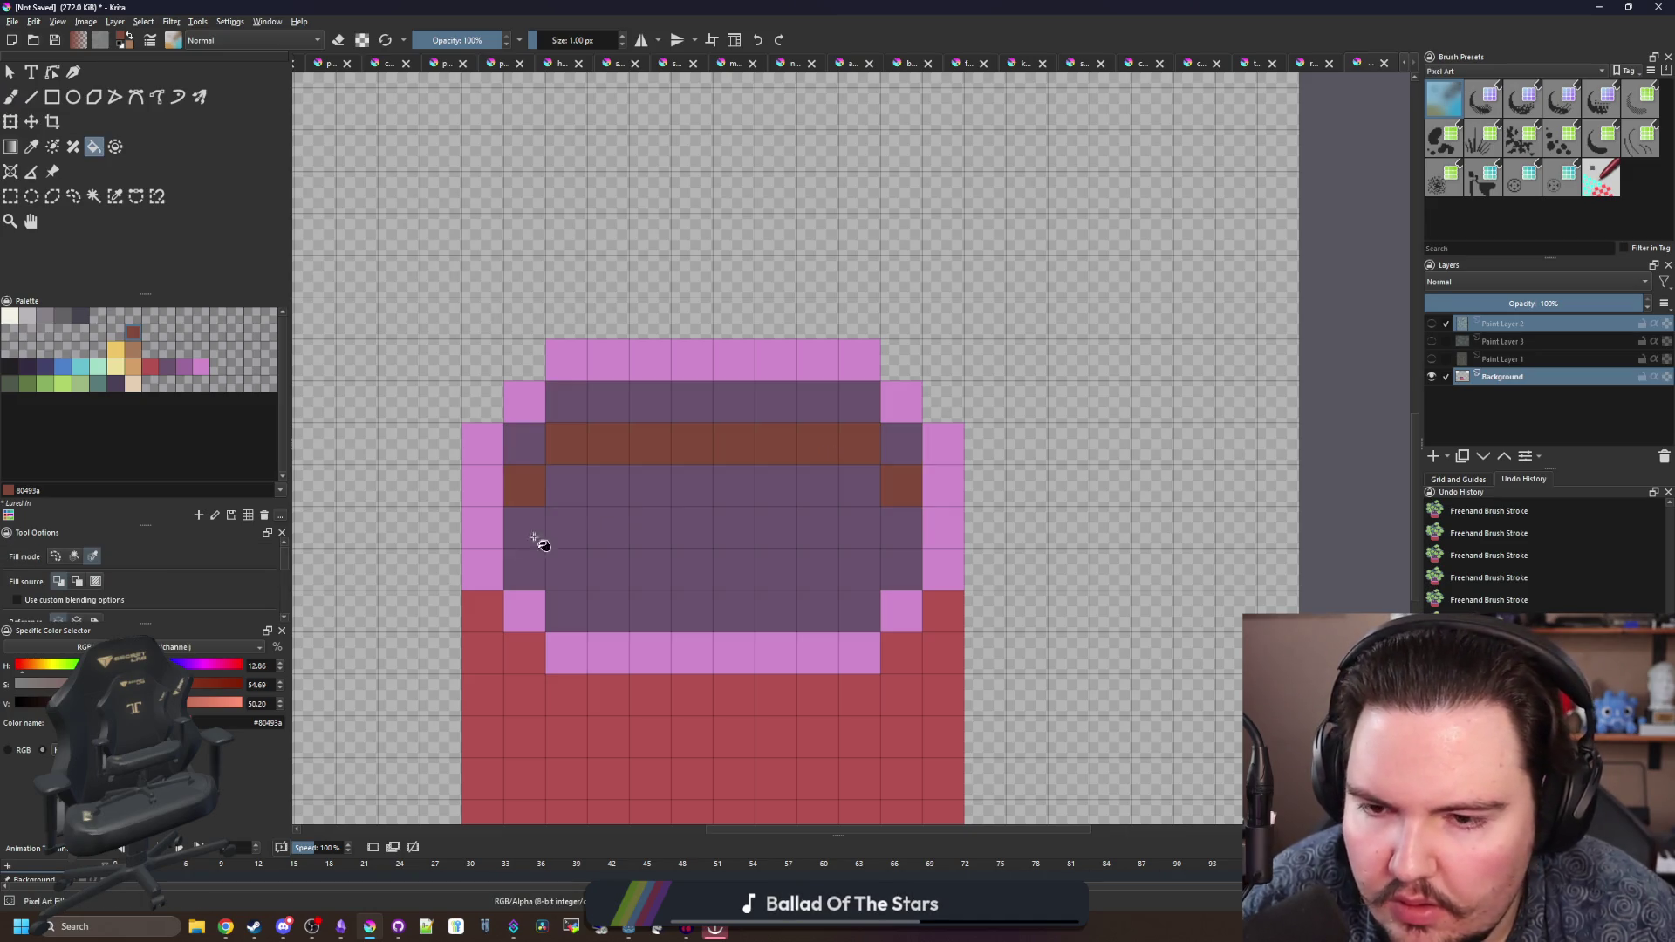
left_click(671, 583)
key("b")
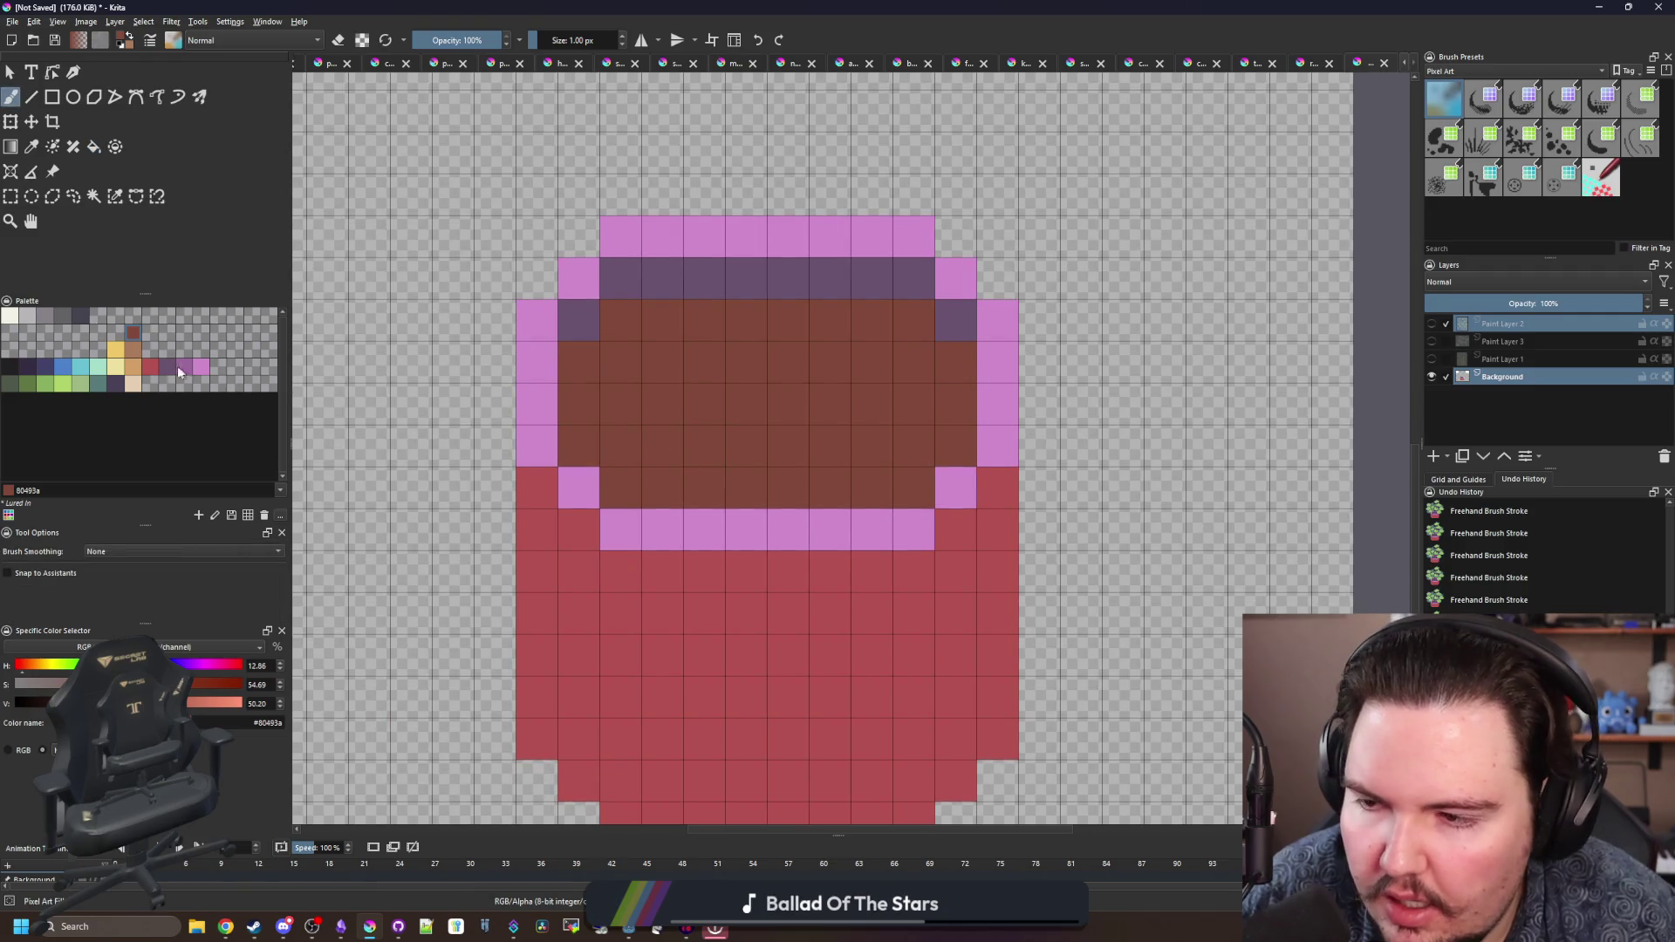
- Turn every pink rim pixel tan using a similar-colour fill
left_click(137, 377)
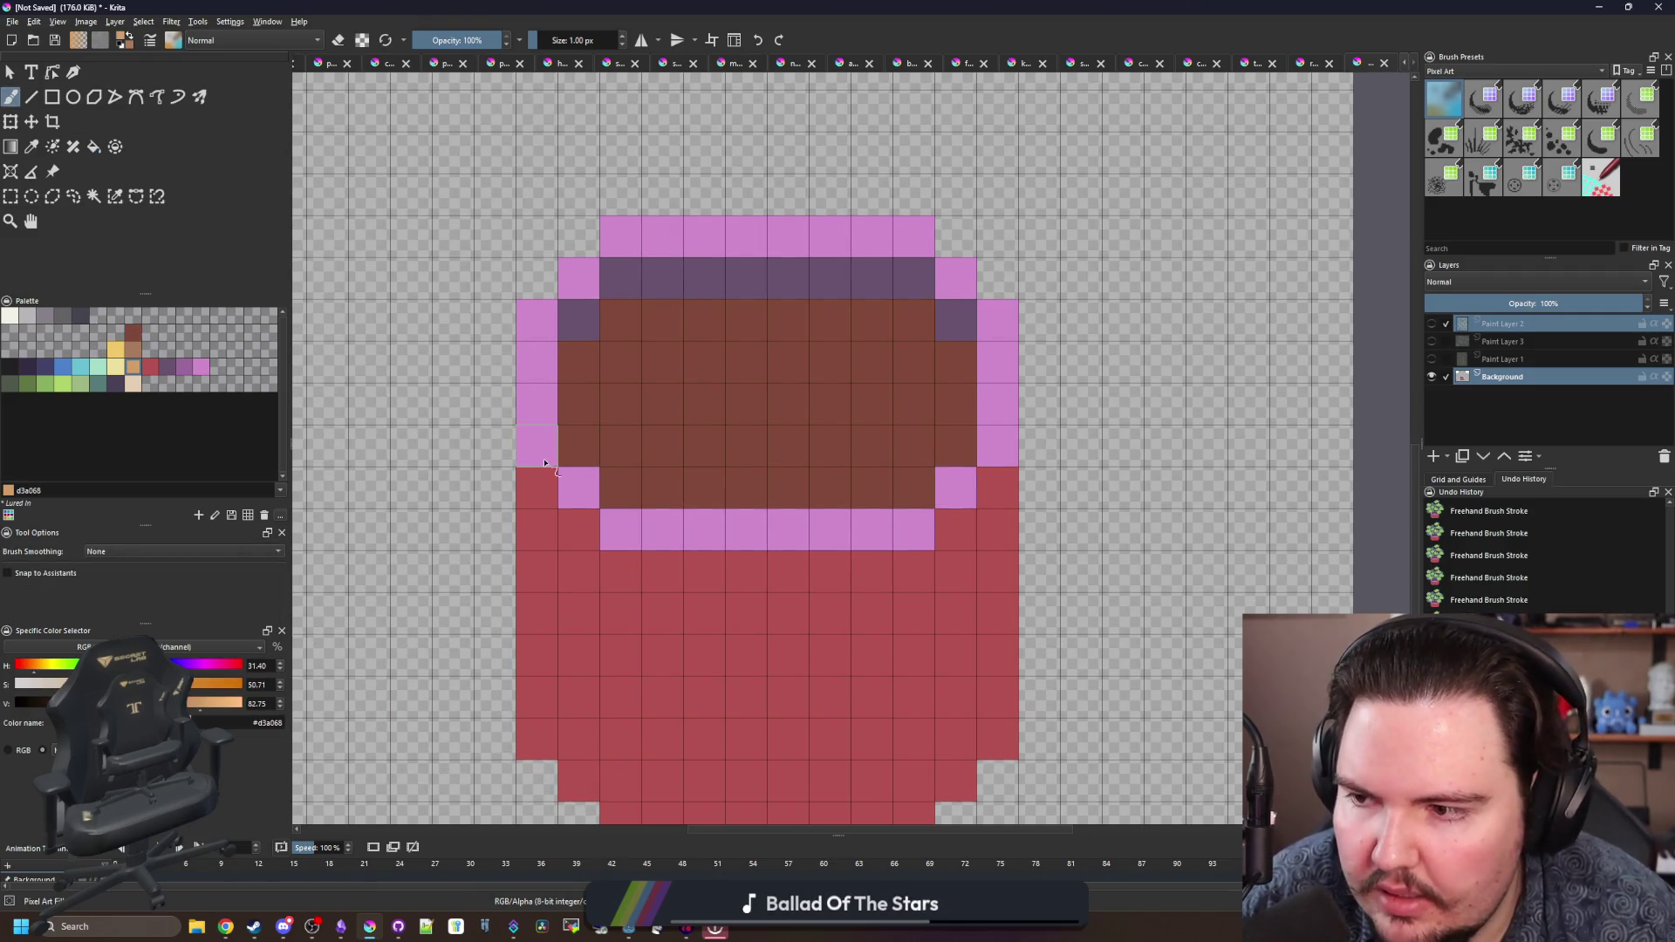
key("f")
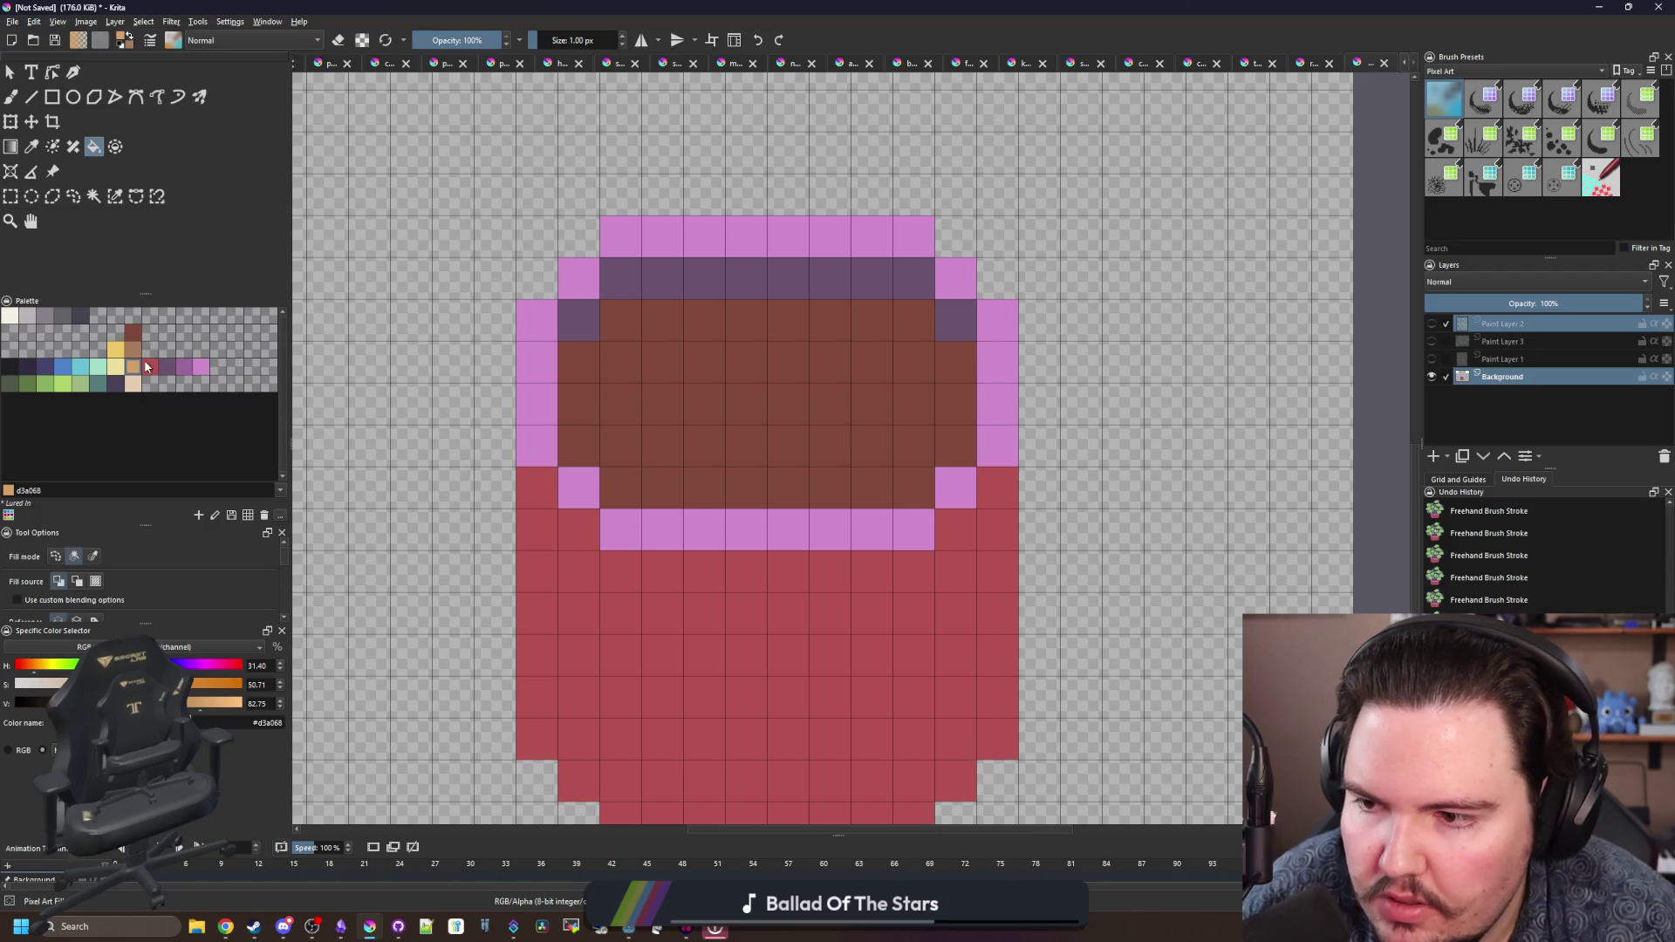
left_click(150, 367)
left_click(132, 366)
left_click(737, 242)
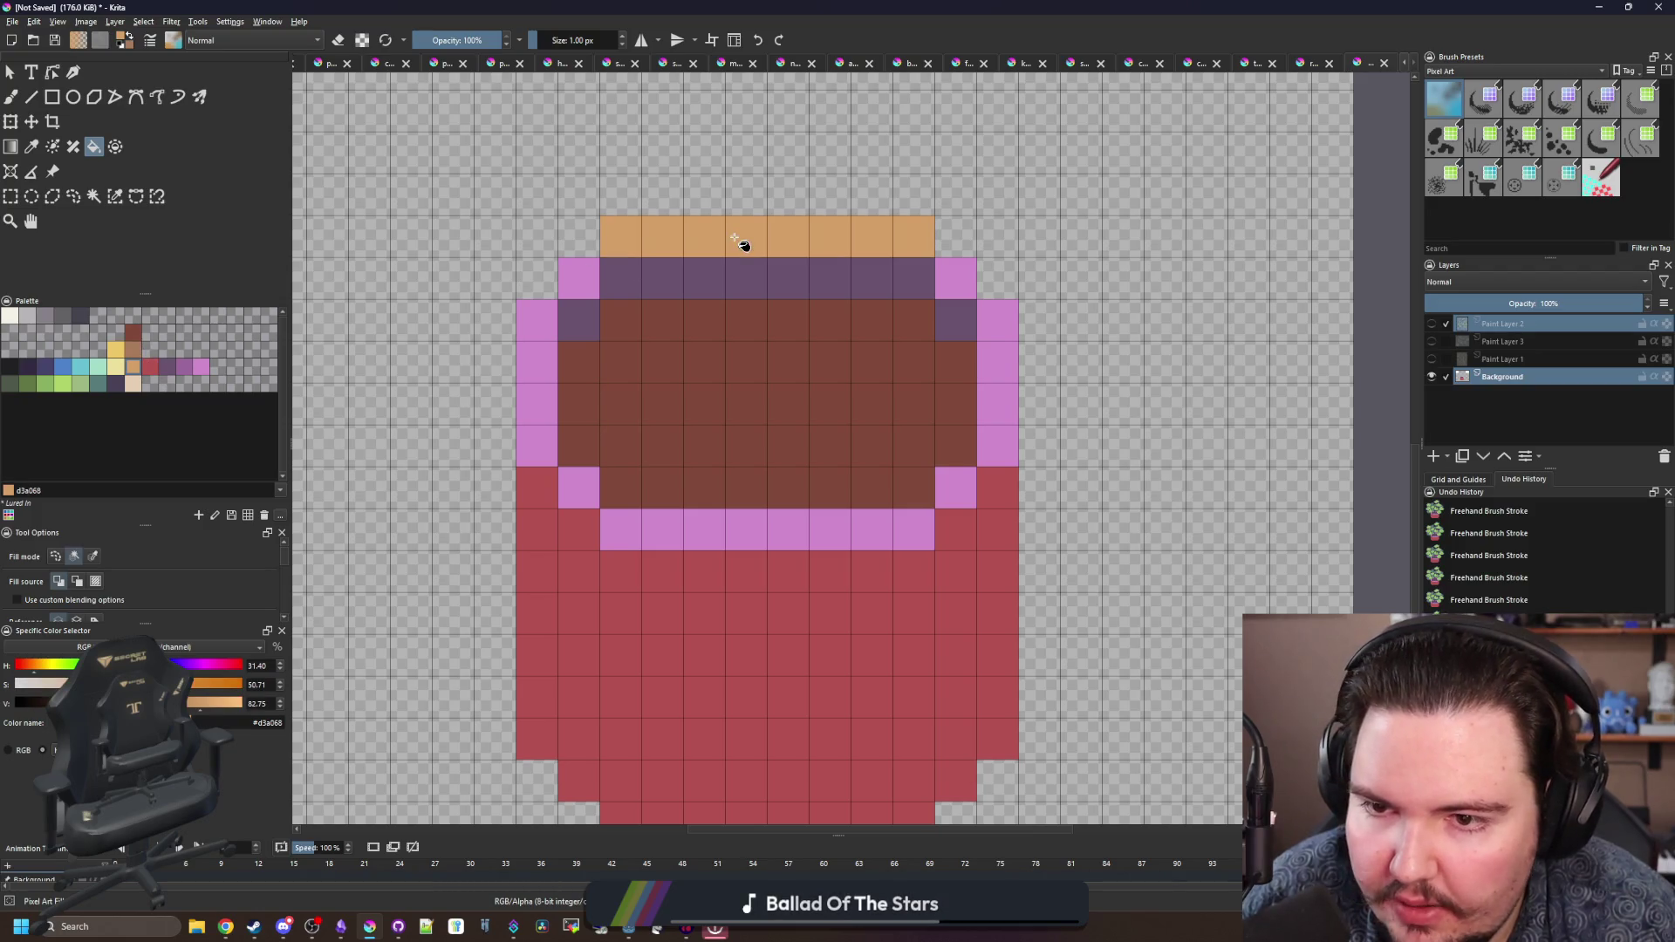
key("ctrl+z")
left_click(93, 556)
left_click(628, 249)
- Outline the pot's left side, right side and bottom corners in dark purple
left_click(169, 365)
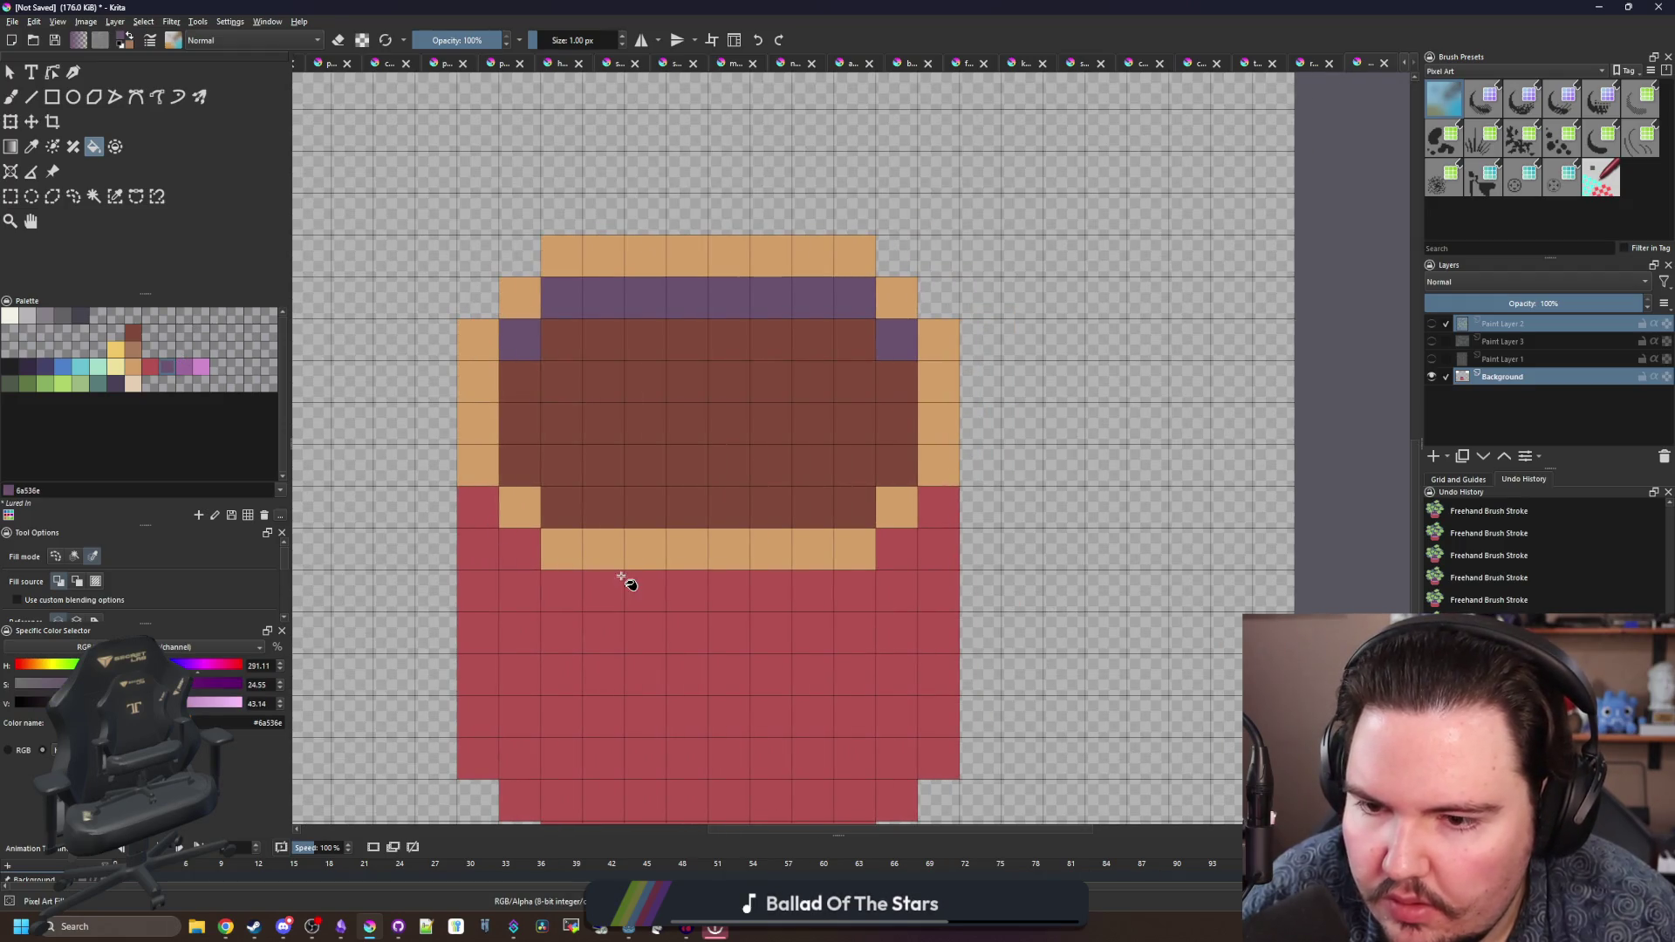
scroll(628, 524, "down", 3)
key("b")
mouse_move(553, 367)
left_mouse_down()
mouse_move(532, 393)
mouse_move(568, 553)
mouse_move(573, 331)
left_mouse_up()
left_click_drag(622, 621, 614, 594)
left_click(656, 636)
left_click(907, 636)
key("e")
left_click(991, 552)
key("ctrl+z")
key("e")
mouse_move(949, 595)
left_mouse_down()
mouse_move(991, 301)
mouse_move(954, 560)
left_mouse_up()
left_click(907, 636)
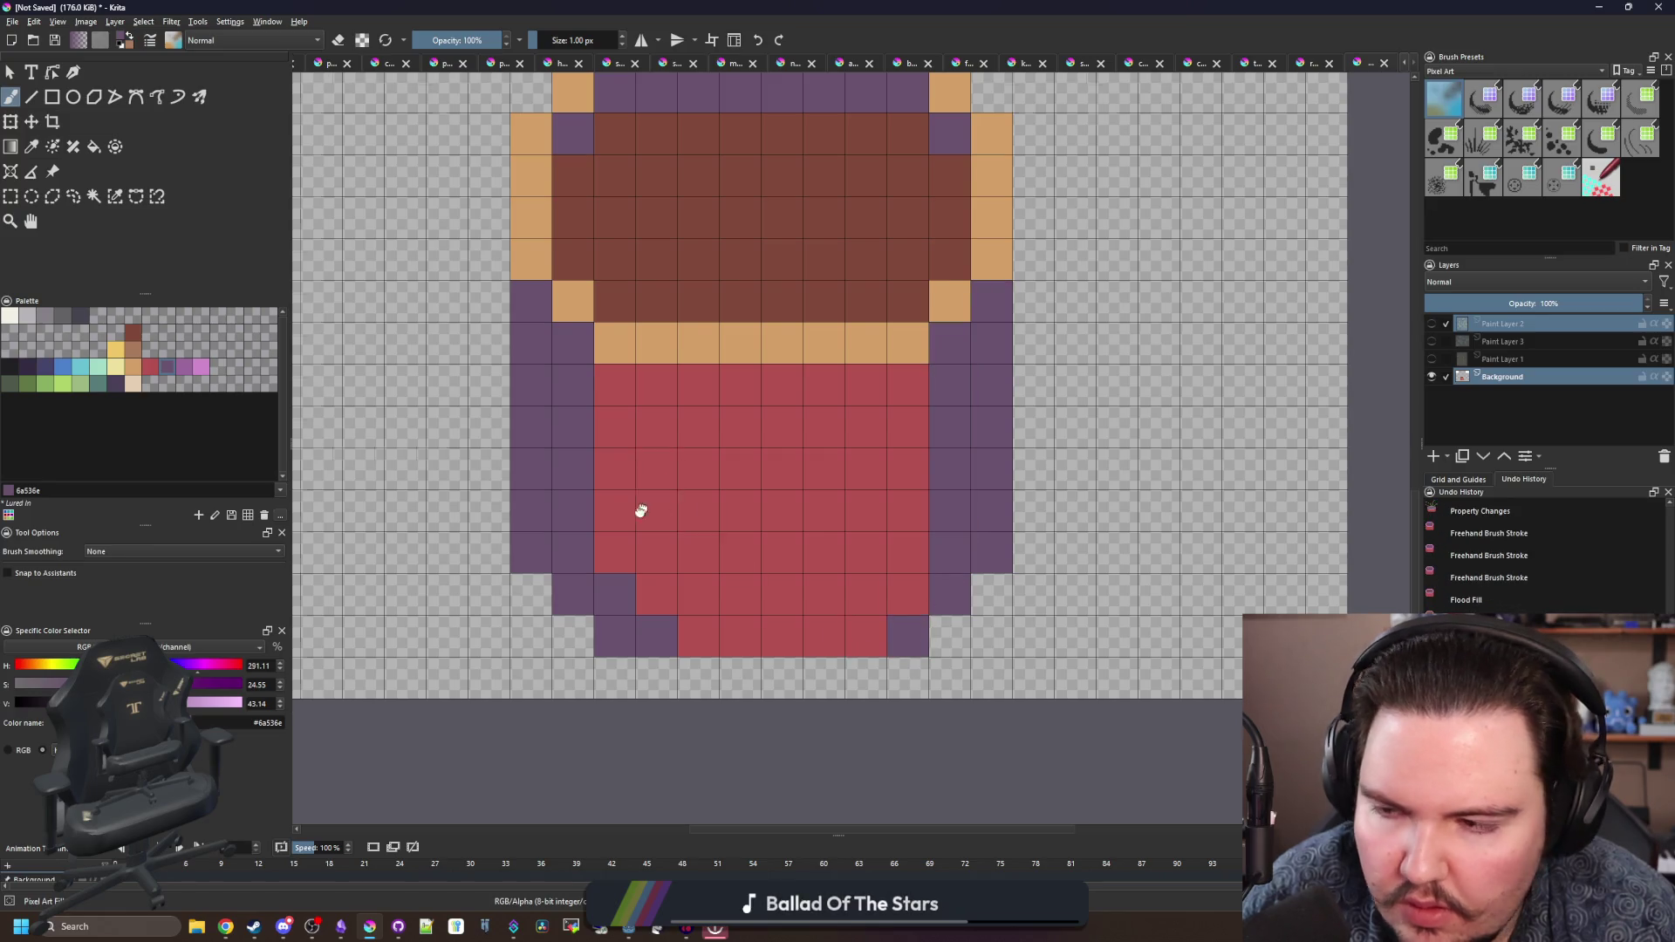
- Paint a 2x2 orange-tan patch on the pot body
left_click(136, 370)
left_click_drag(808, 476, 773, 517)
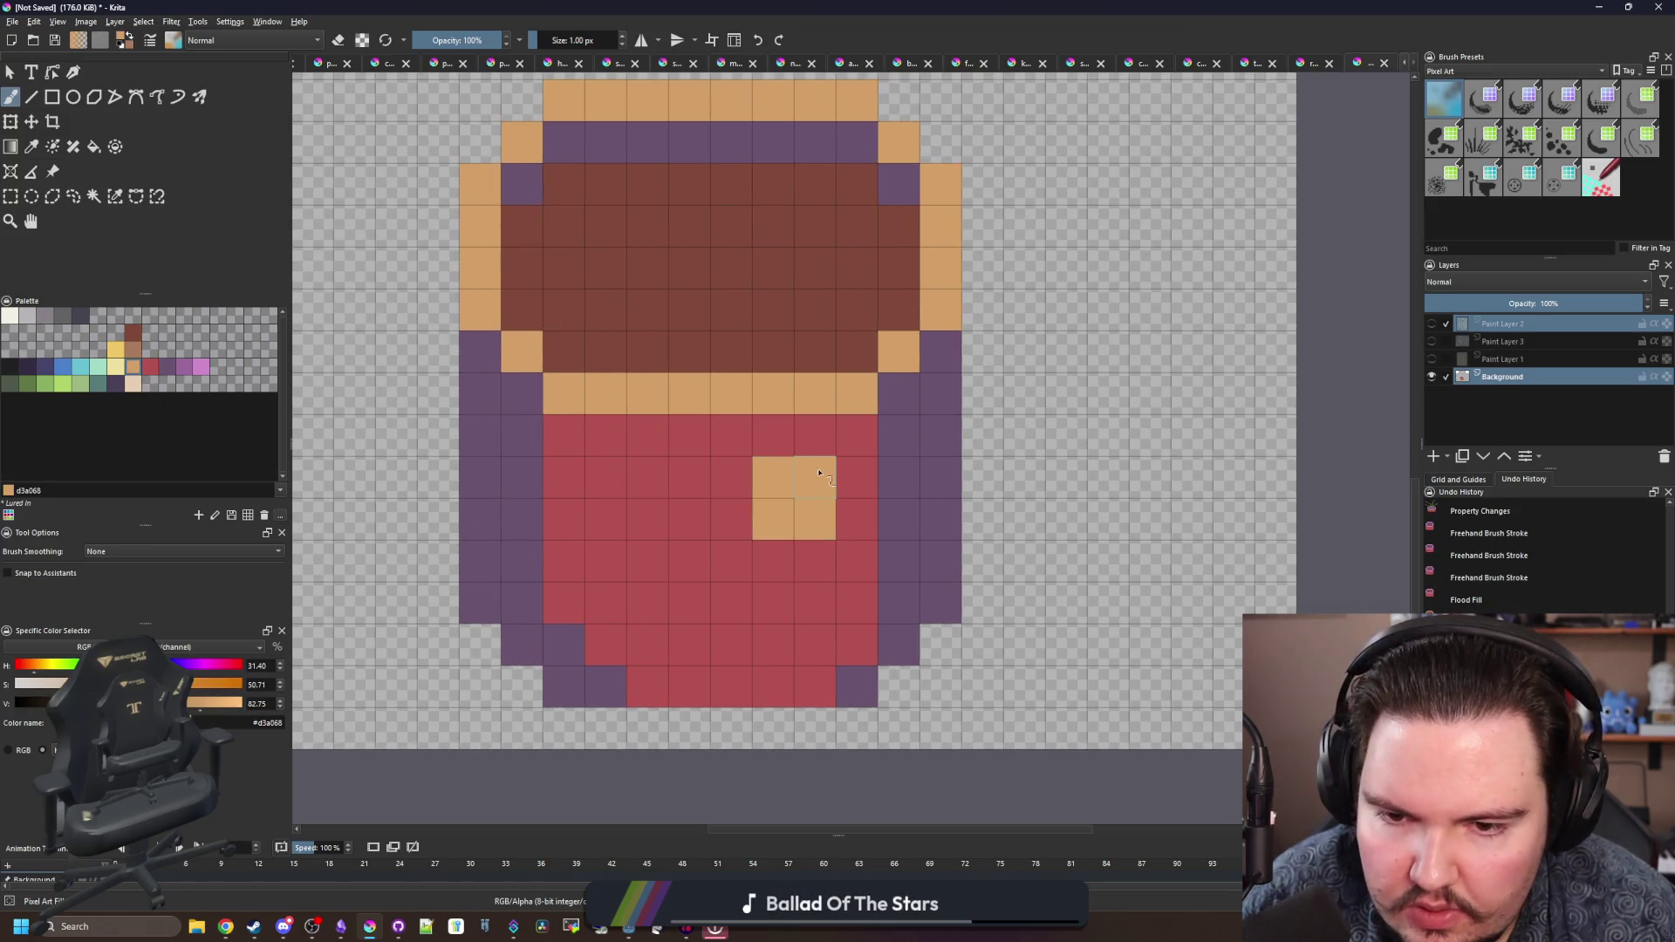
scroll(674, 366, "down", 5)
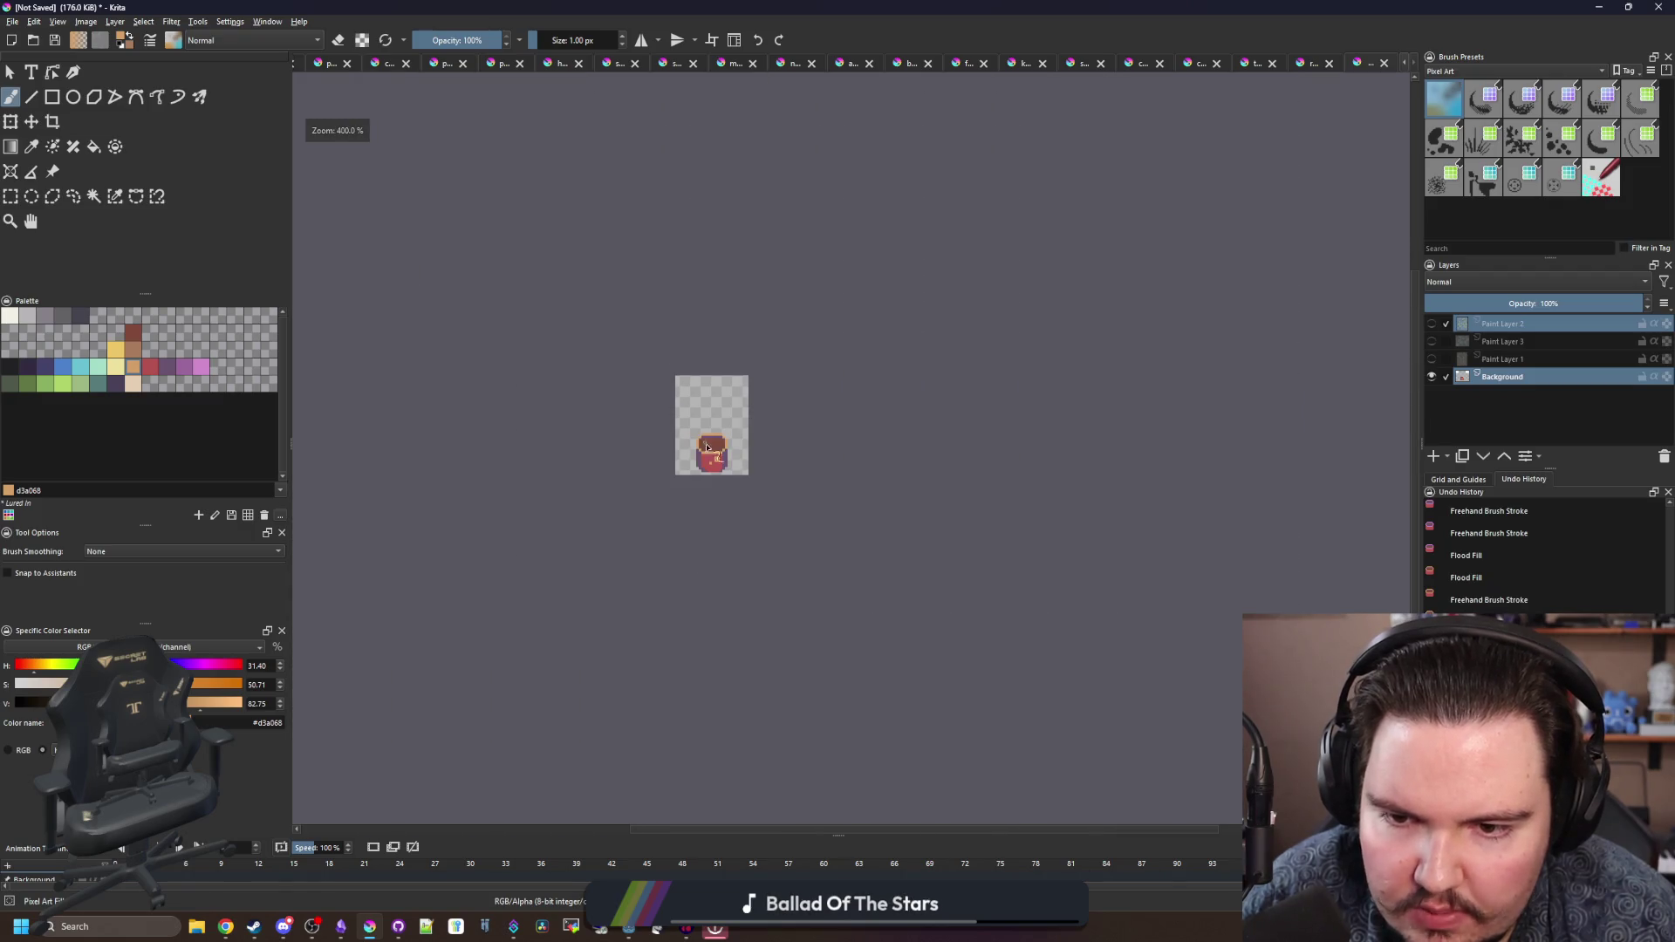
scroll(705, 445, "up", 5)
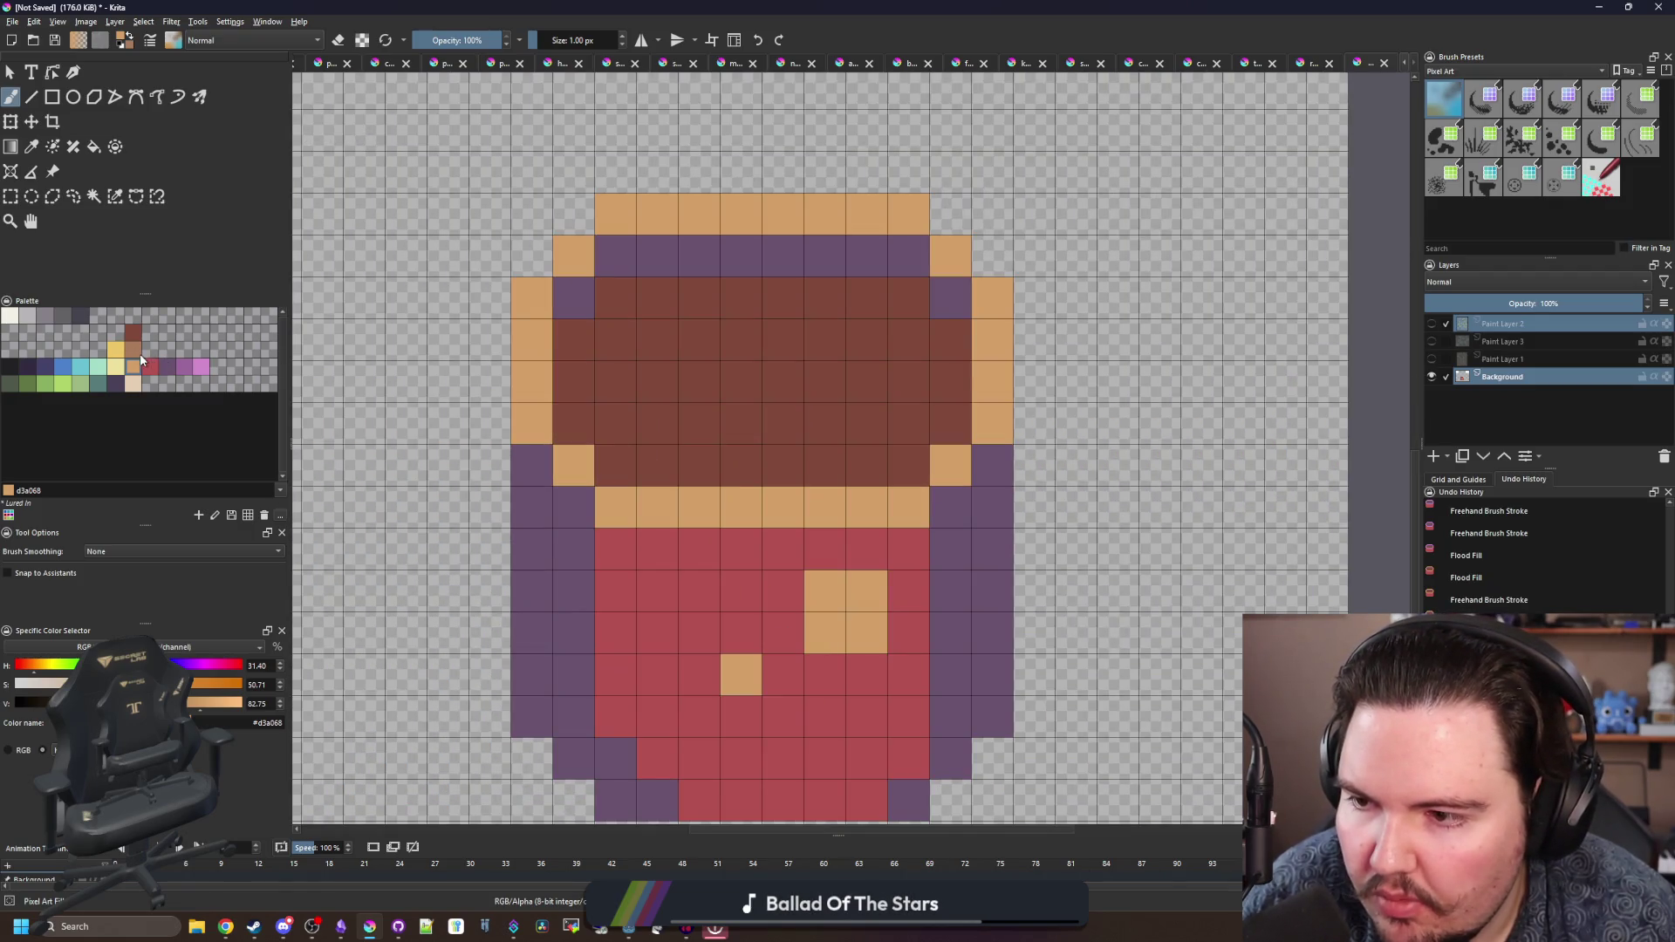
- Repaint the left and right tan rim pixels and two tan-row pixels darker brown
left_click(132, 349)
mouse_move(573, 465)
left_mouse_down()
mouse_move(531, 423)
mouse_move(531, 298)
left_mouse_up()
left_click(573, 256)
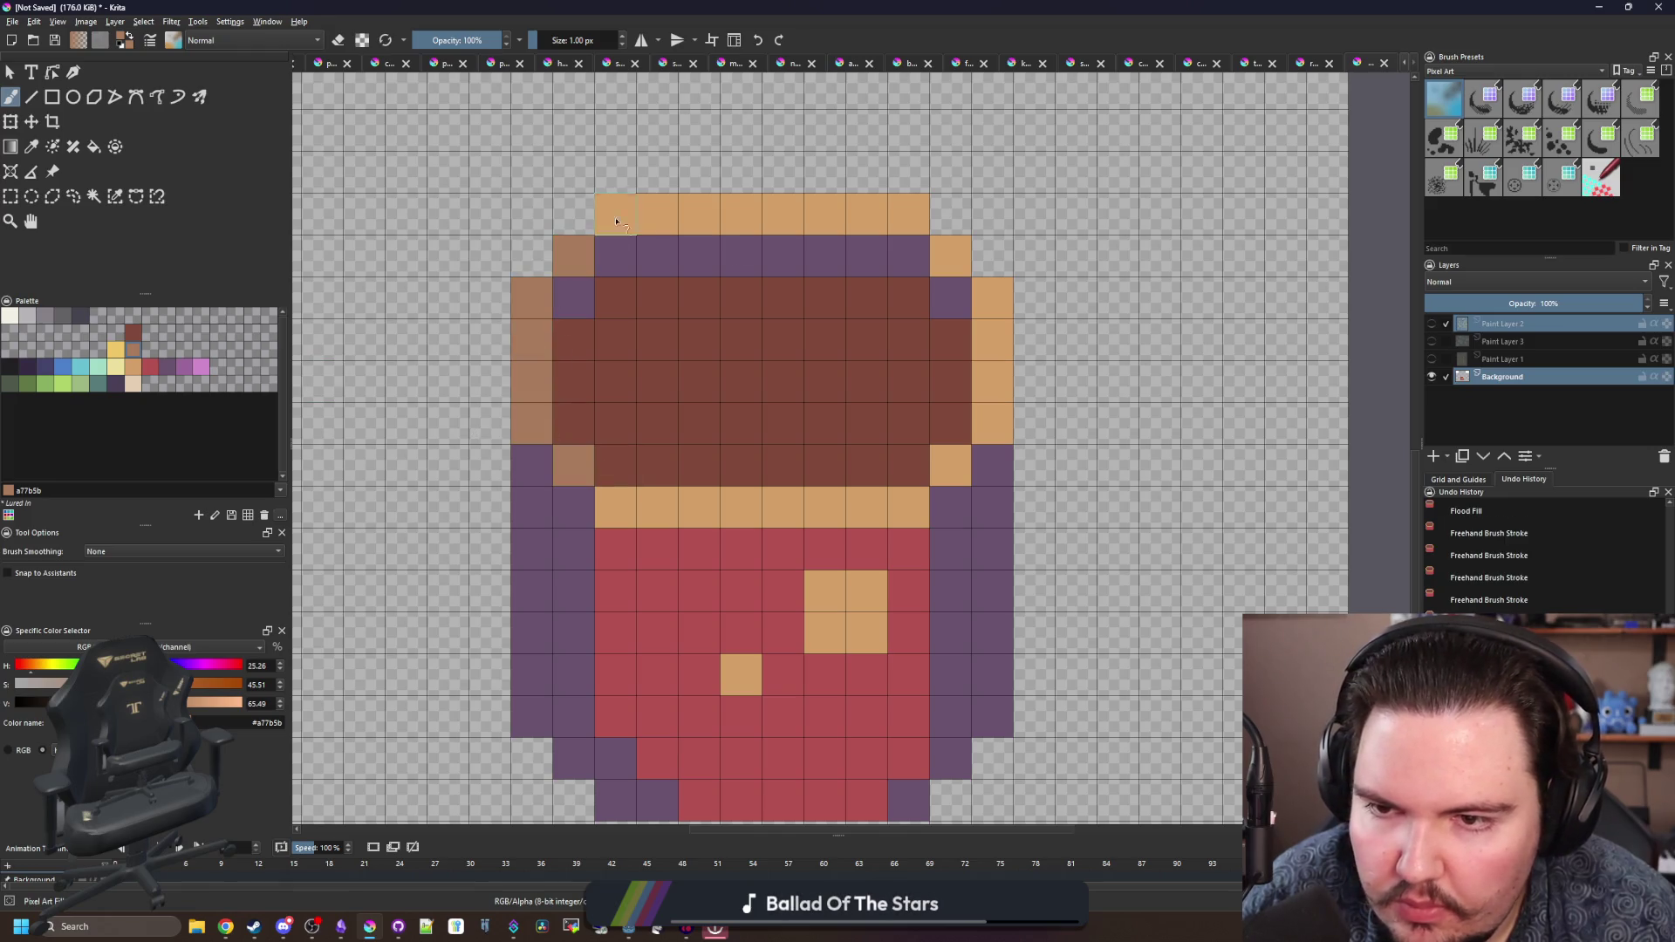
left_click(615, 213)
mouse_move(908, 213)
left_mouse_down()
mouse_move(992, 299)
mouse_move(992, 423)
mouse_move(950, 464)
left_mouse_up()
left_click_drag(615, 506, 657, 506)
- Speckle light-brown (a77b5b) pixels across the dark soil and show a hidden plant layer again
scroll(654, 467, "down", 3)
scroll(658, 402, "up", 2)
scroll(658, 403, "up", 1)
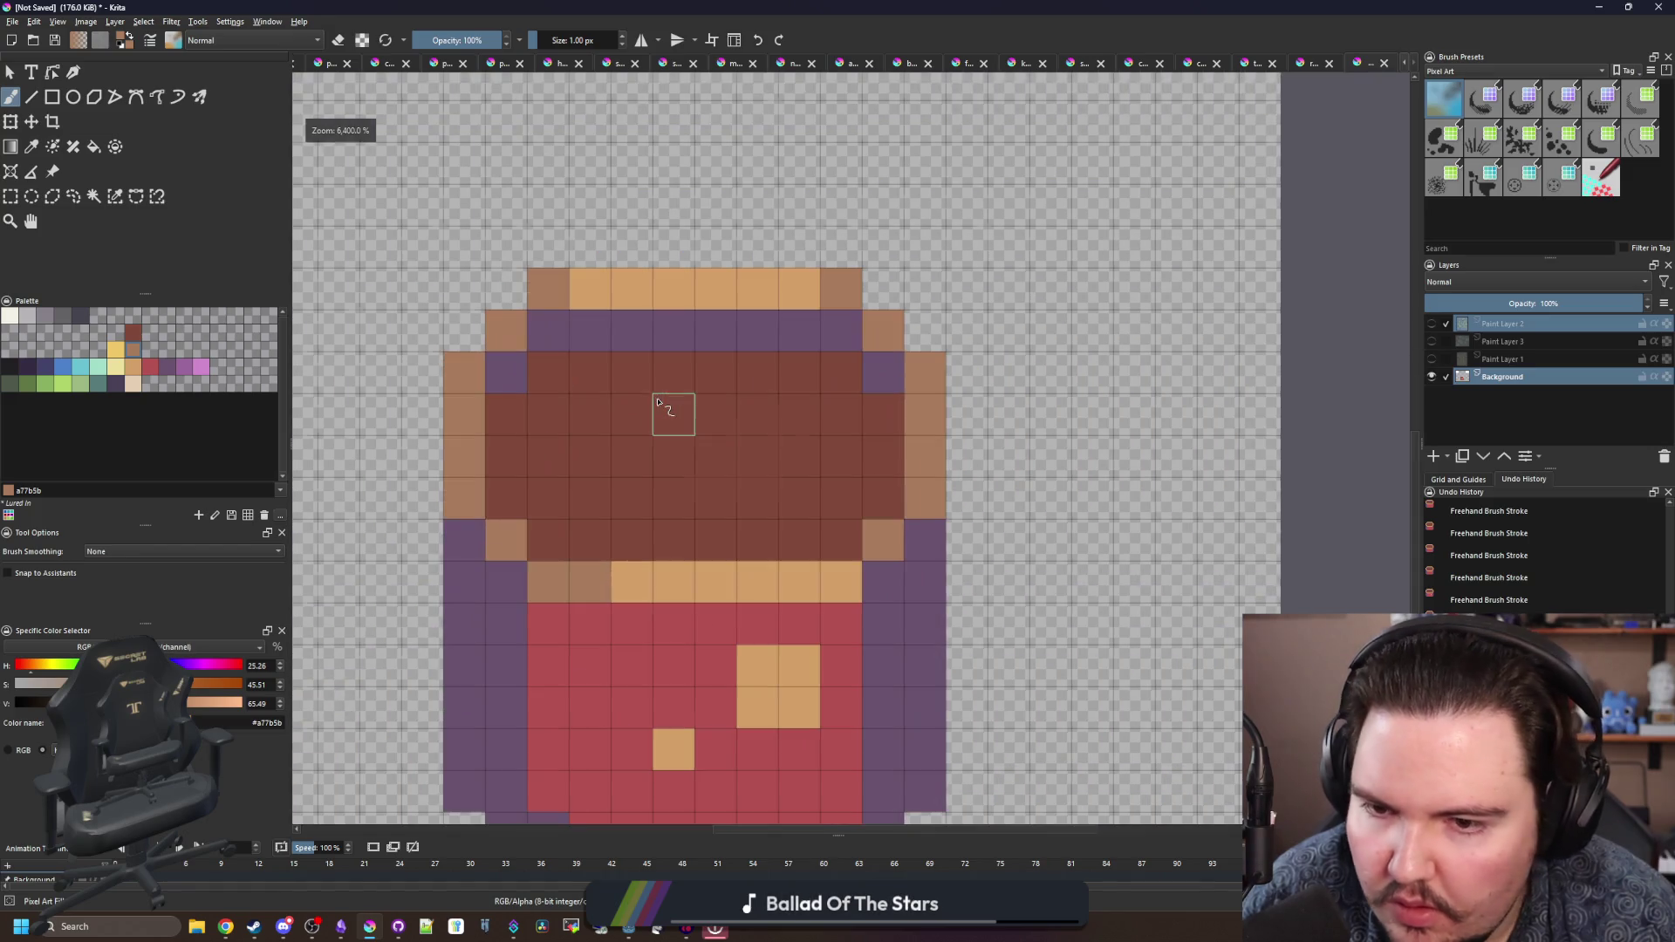
mouse_move(590, 413)
left_mouse_down()
mouse_move(548, 413)
mouse_move(631, 453)
mouse_move(654, 486)
mouse_move(710, 385)
mouse_move(768, 375)
left_mouse_up()
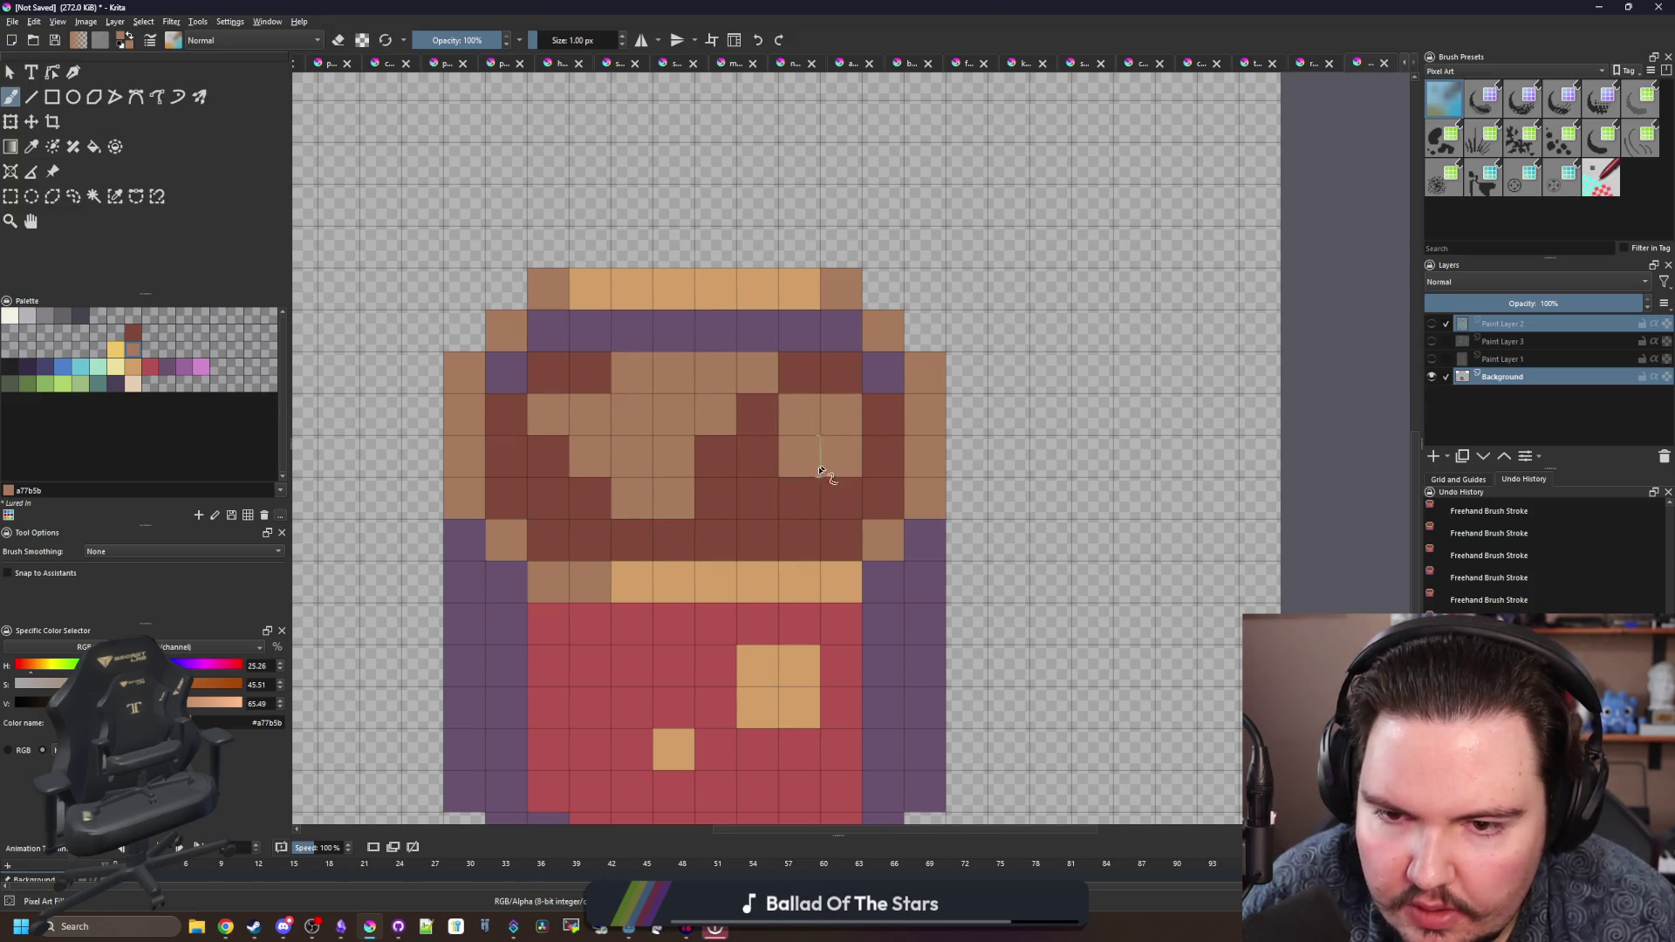
scroll(717, 415, "down", 8)
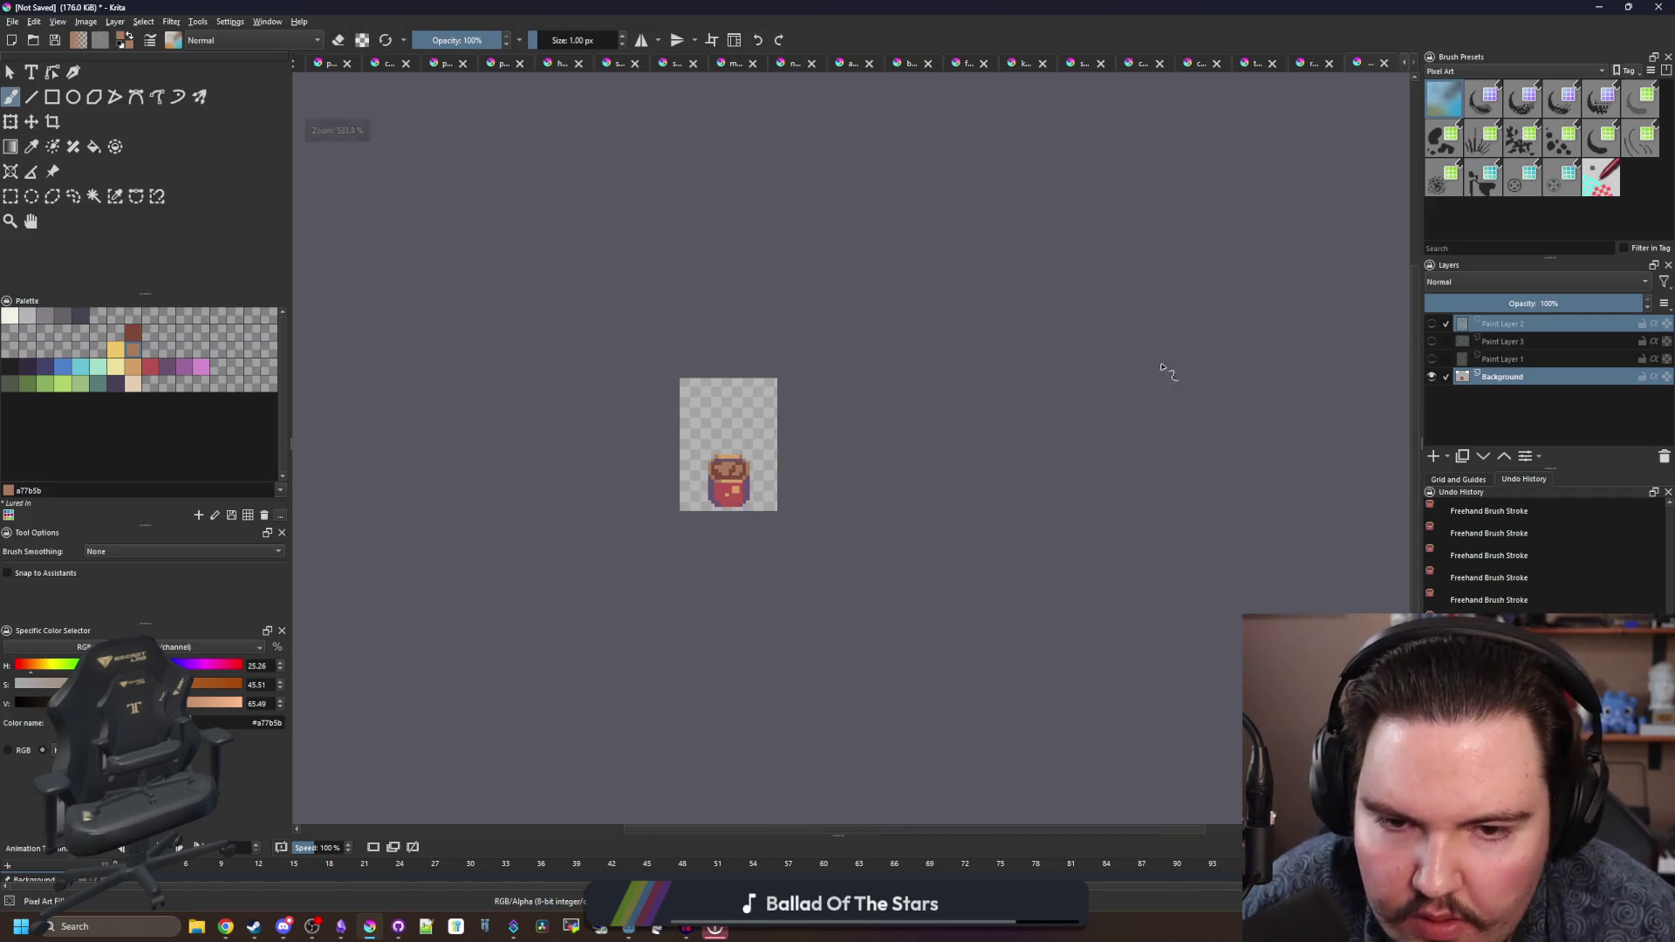
scroll(717, 416, "up", 8)
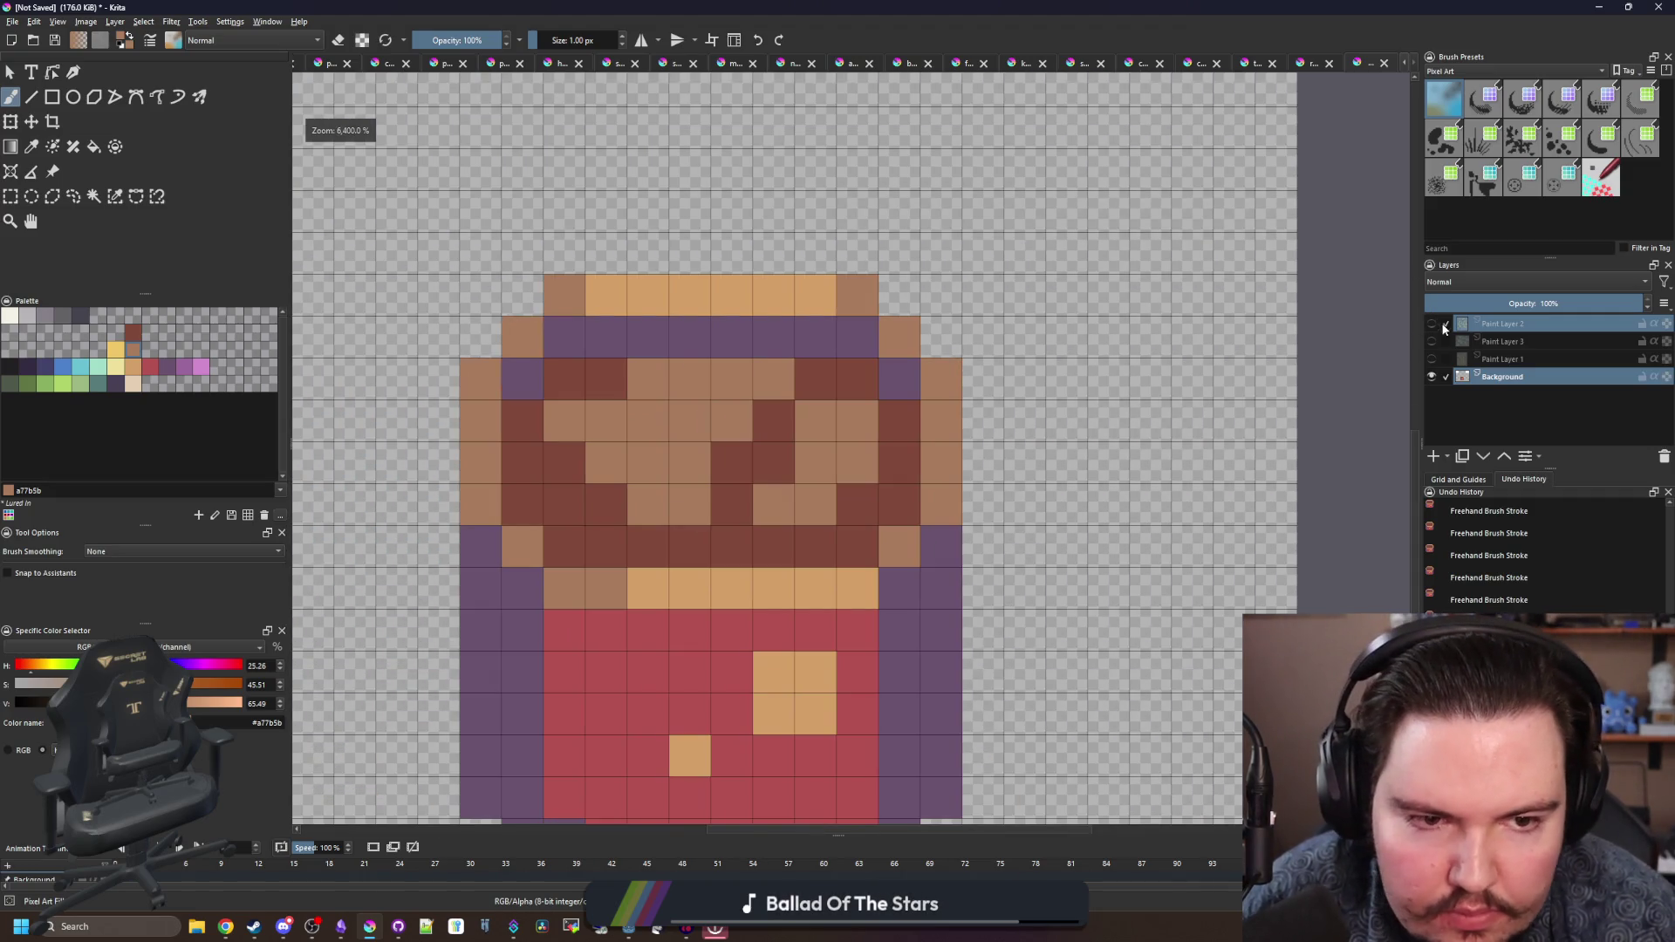
left_click(1432, 359)
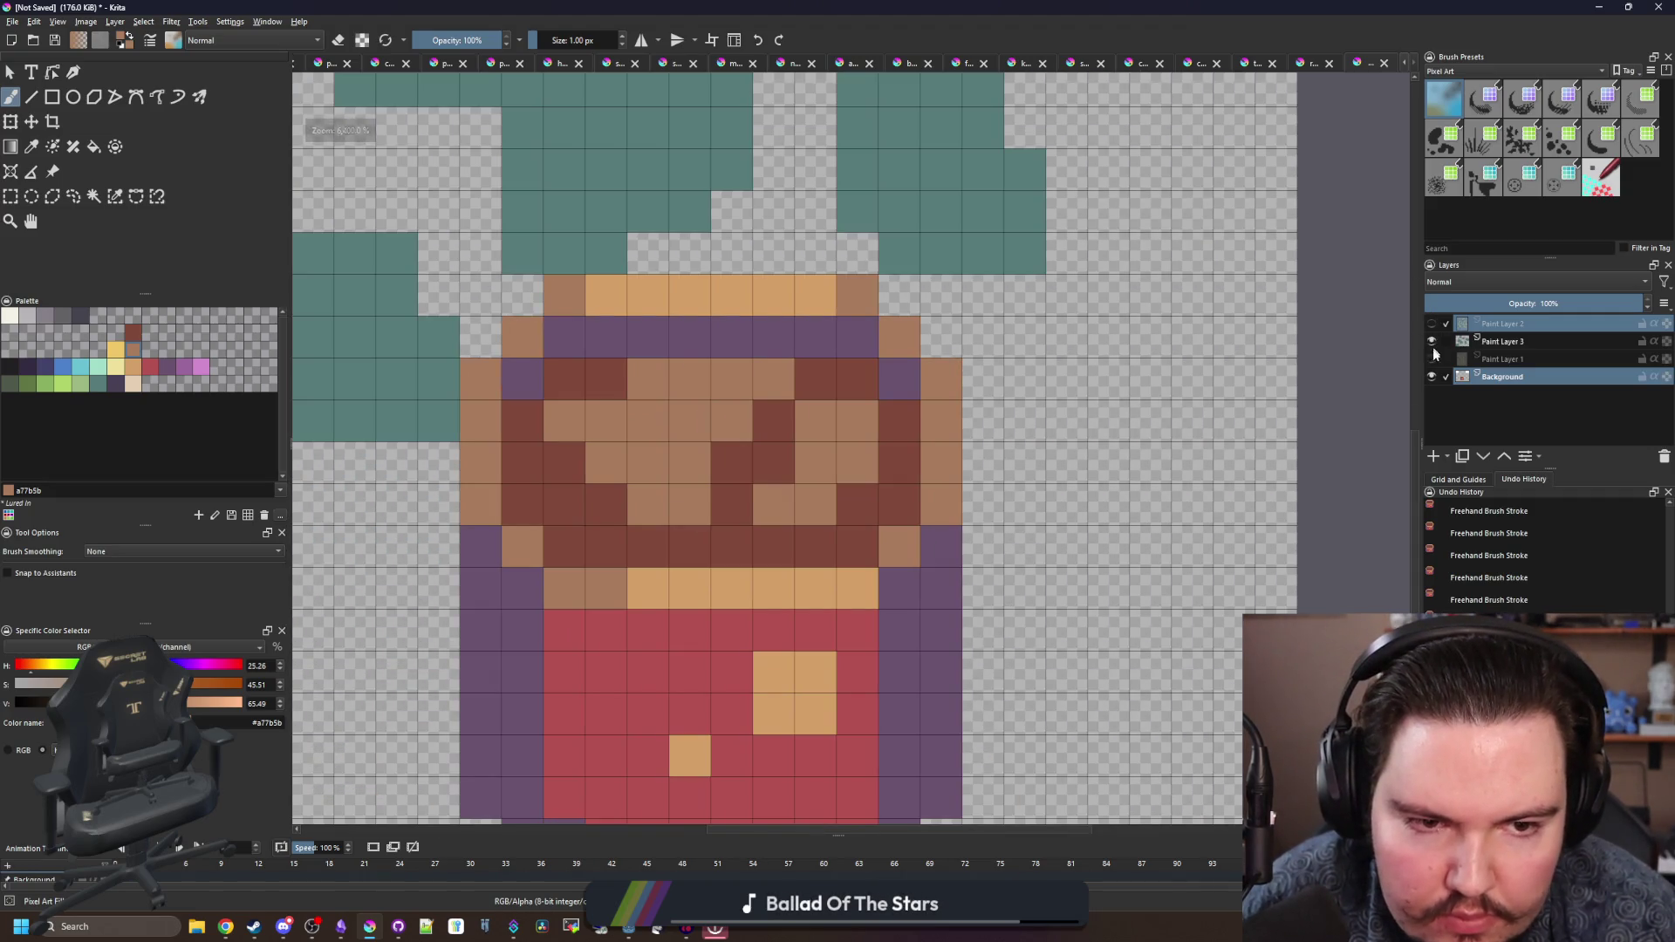
- Make the remaining hidden plant layers visible again
left_click(1431, 341)
left_click(1431, 323)
scroll(831, 474, "down", 2)
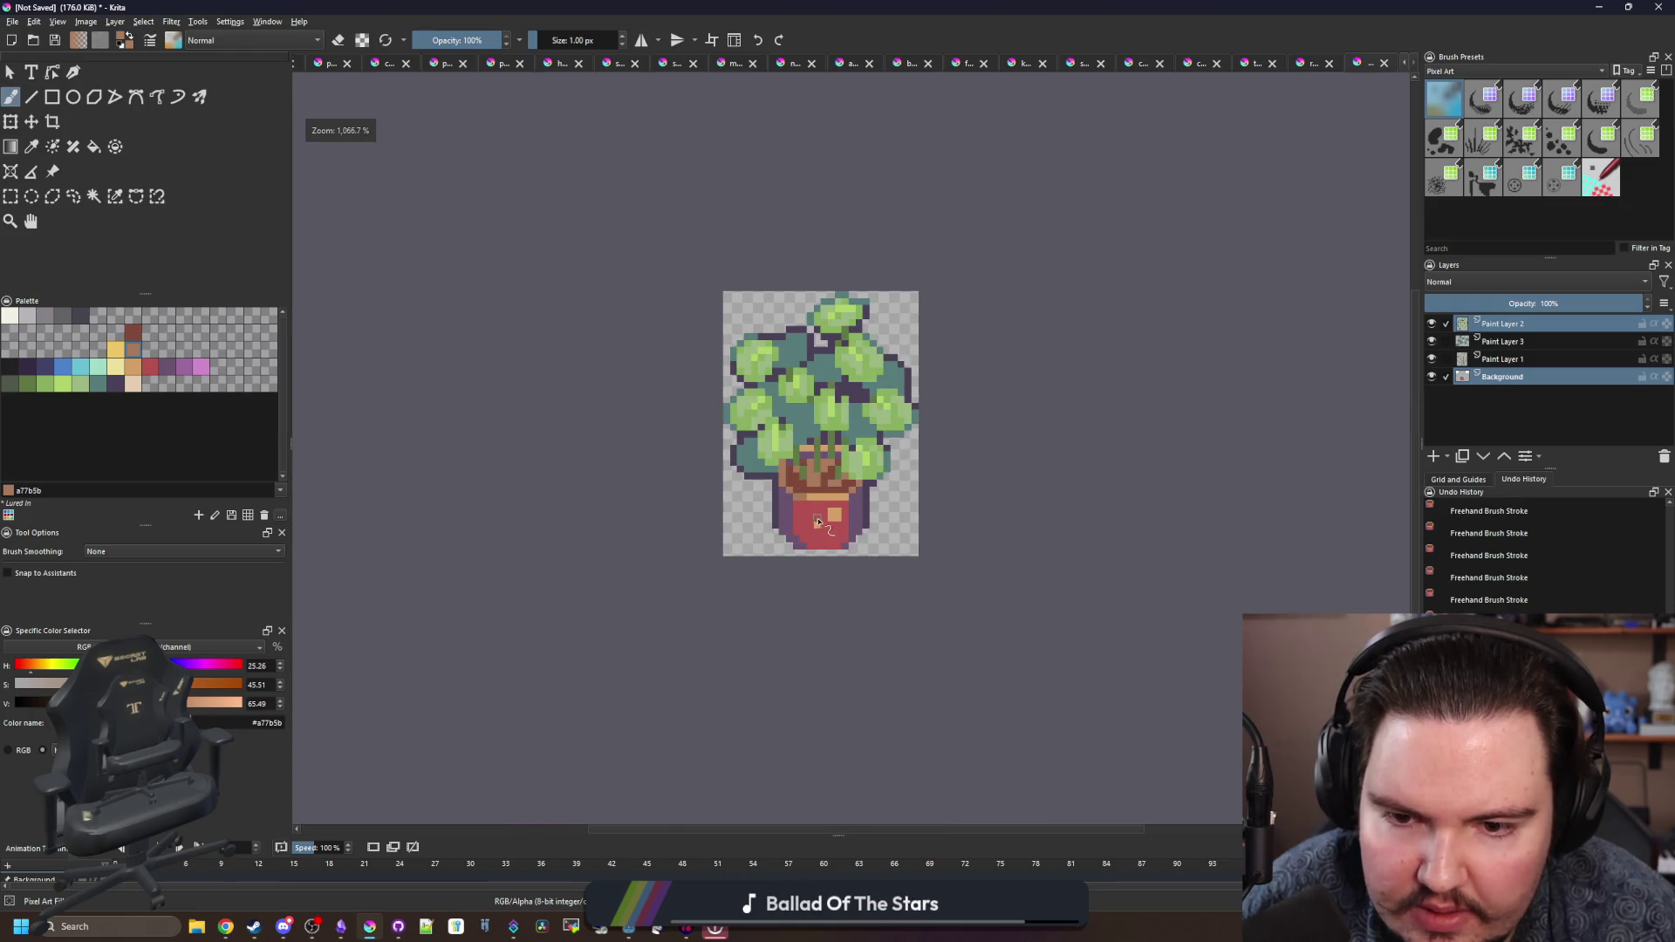
scroll(832, 504, "up", 5)
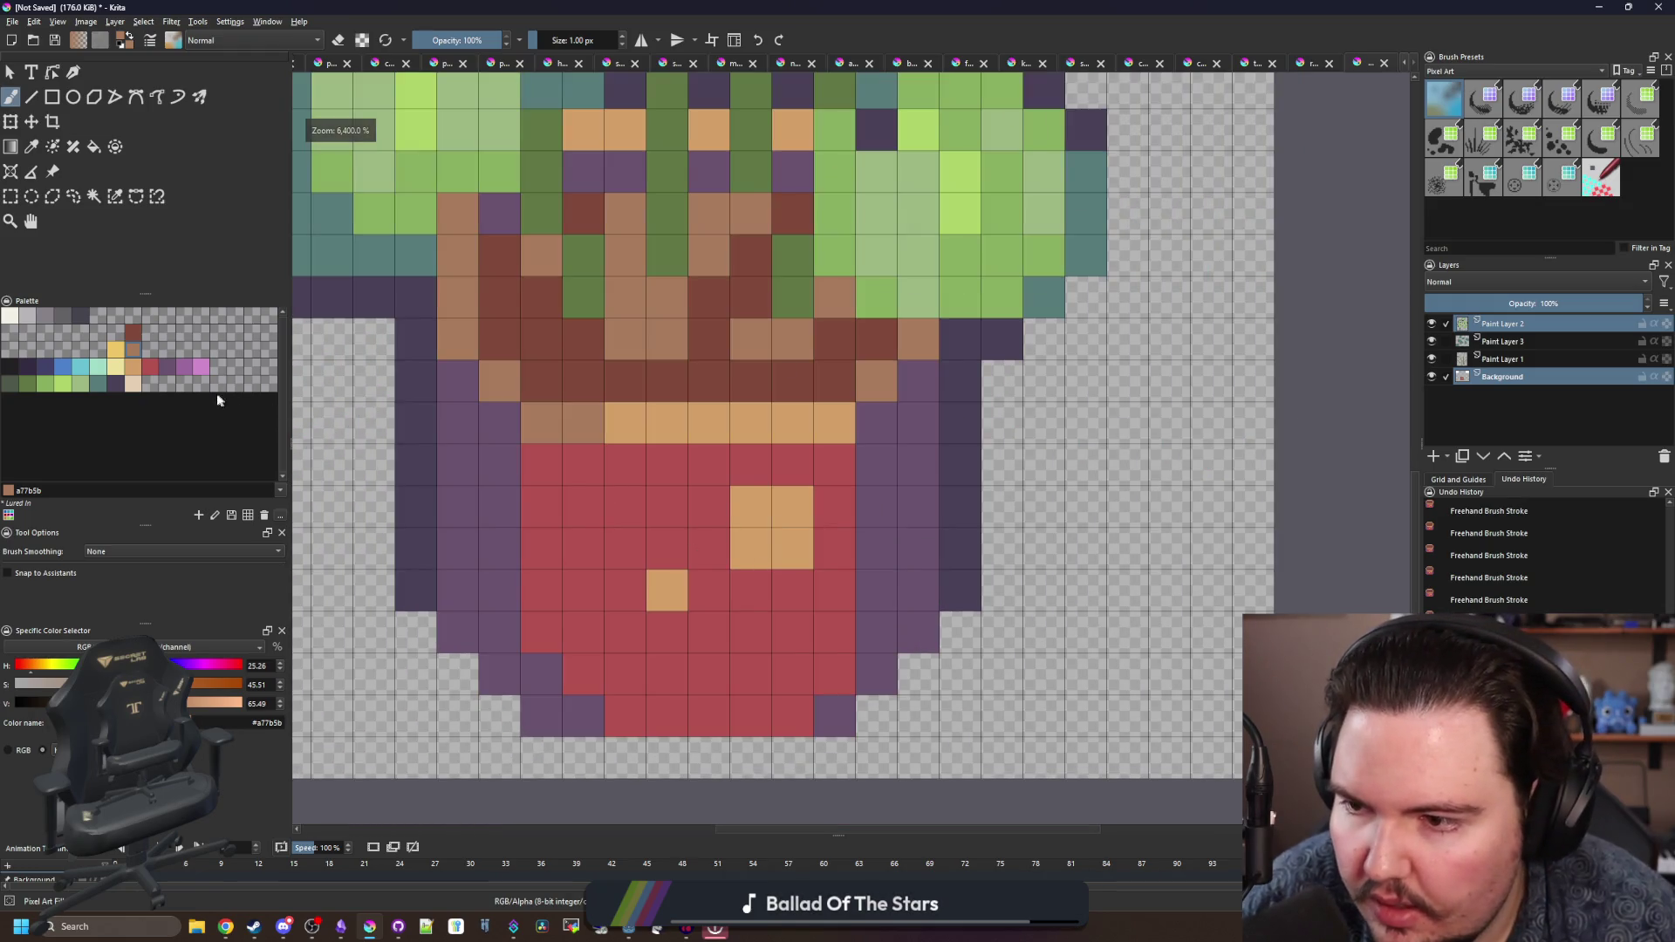
scroll(516, 479, "down", 1)
- Square off both bottom corners of the pot using the sampled pot red
left_click(515, 479, "ctrl")
key("f")
scroll(503, 548, "down", 1)
scroll(502, 548, "down", 5)
scroll(513, 588, "up", 4)
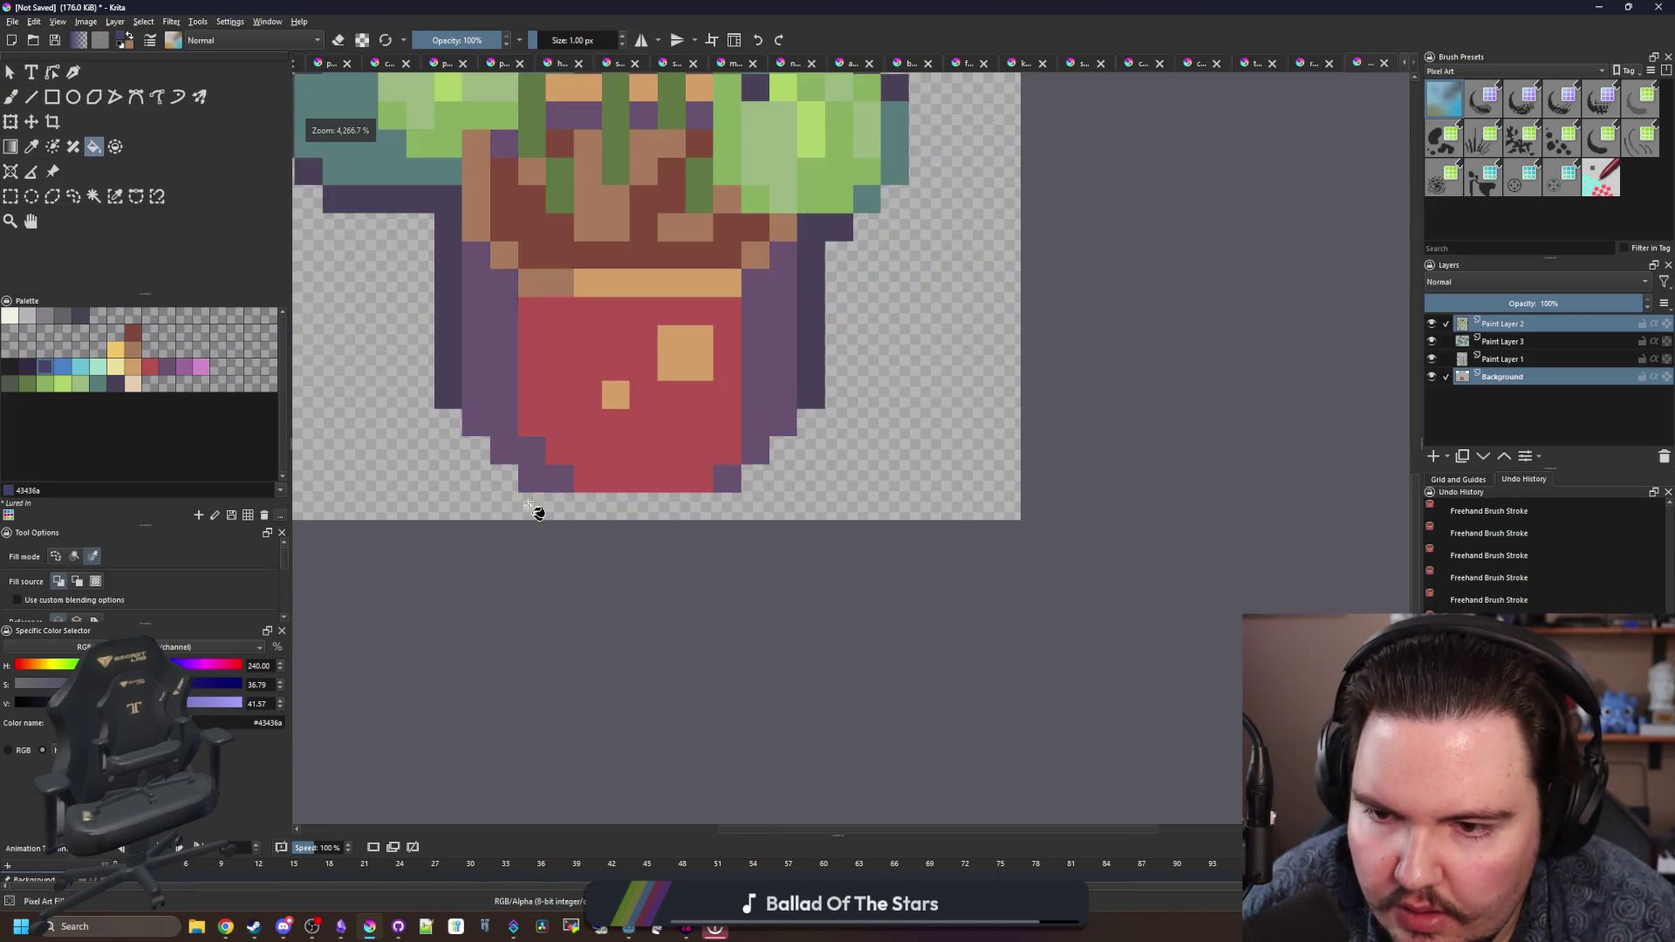
scroll(553, 561, "up", 1)
left_click(590, 600, "ctrl")
left_click_drag(590, 602, 554, 612)
left_click(750, 613)
scroll(550, 583, "down", 5)
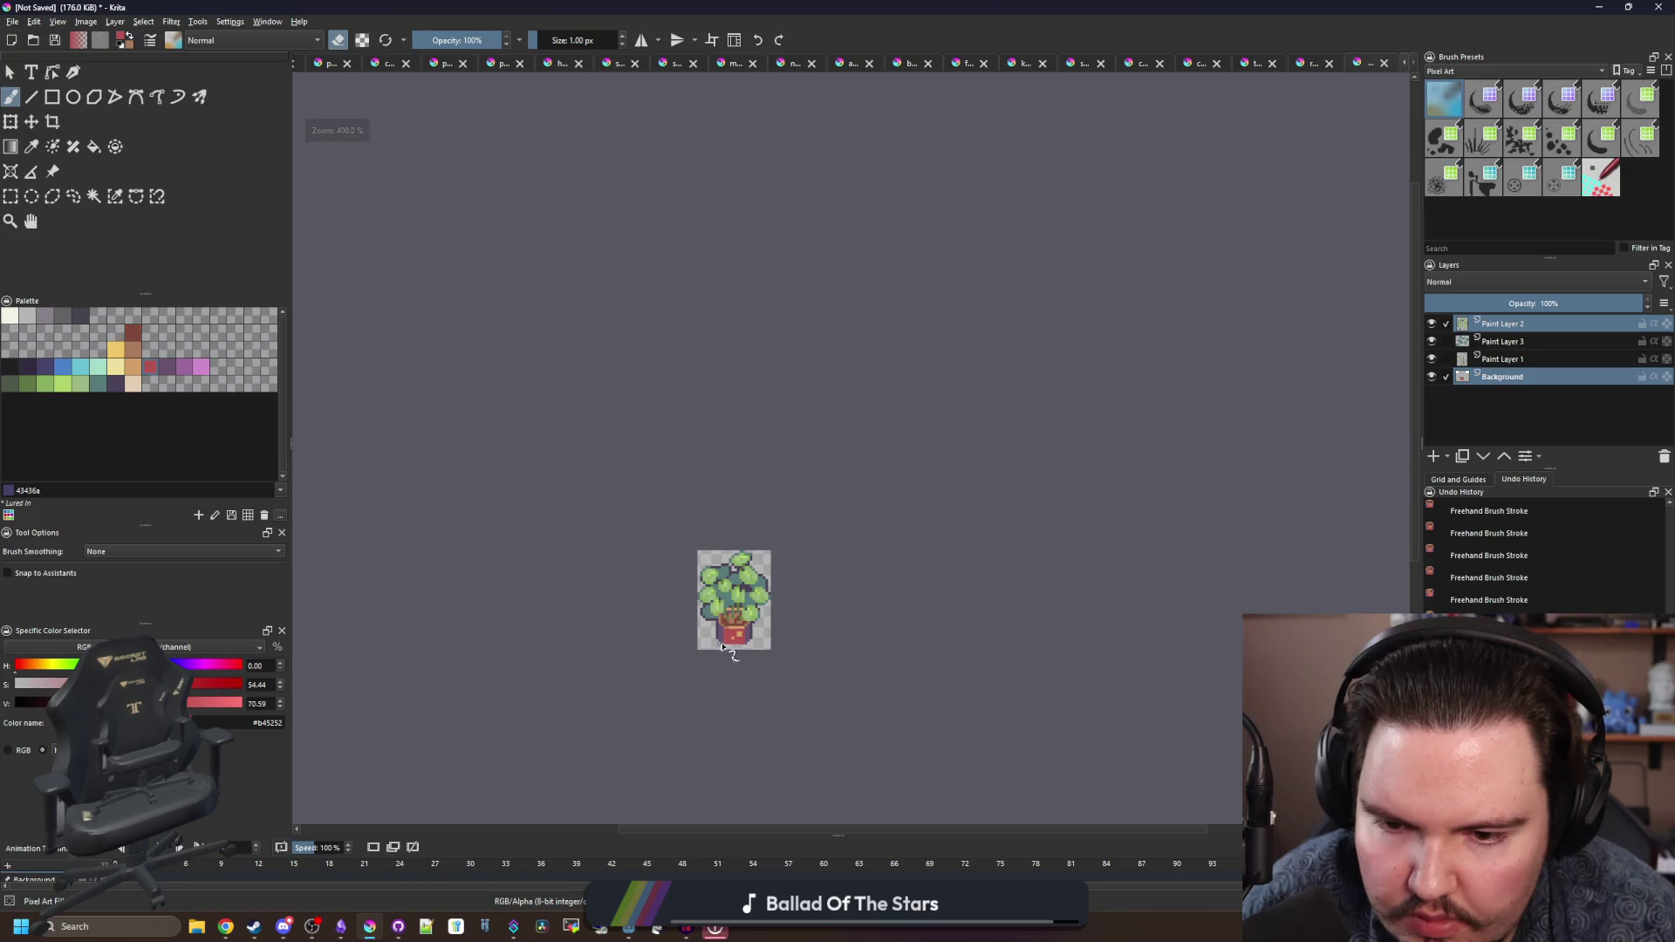
scroll(684, 563, "up", 8)
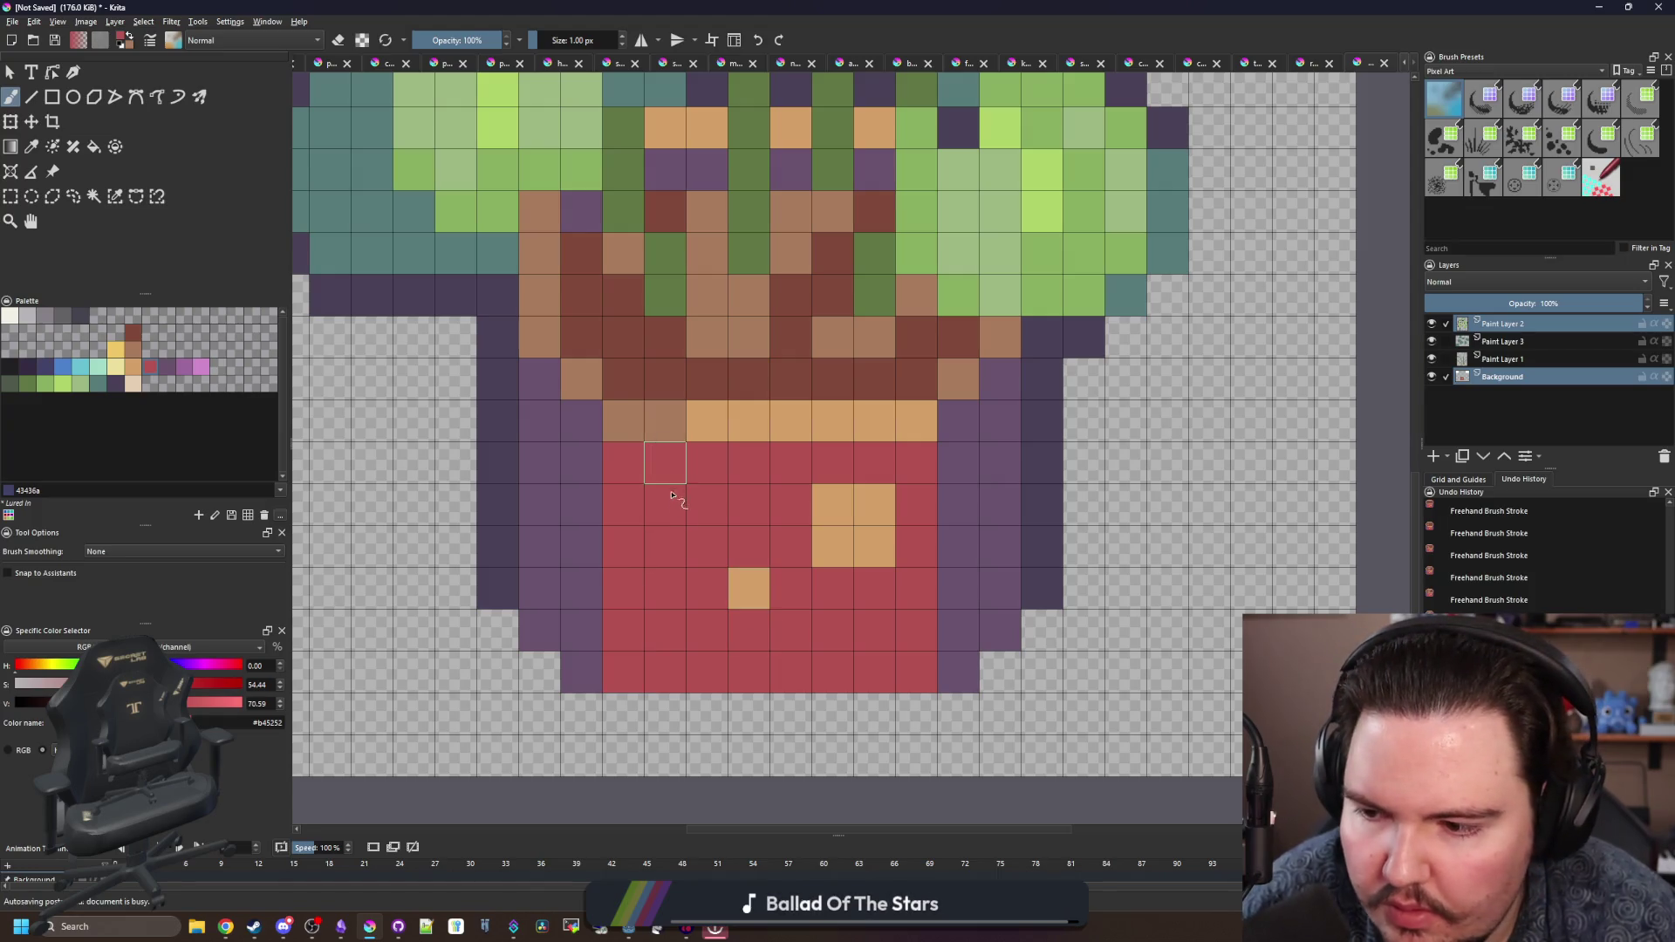
- Paint a dark blue 43436a column down the pot's left edge, replacing an undone brown attempt
left_click(137, 352)
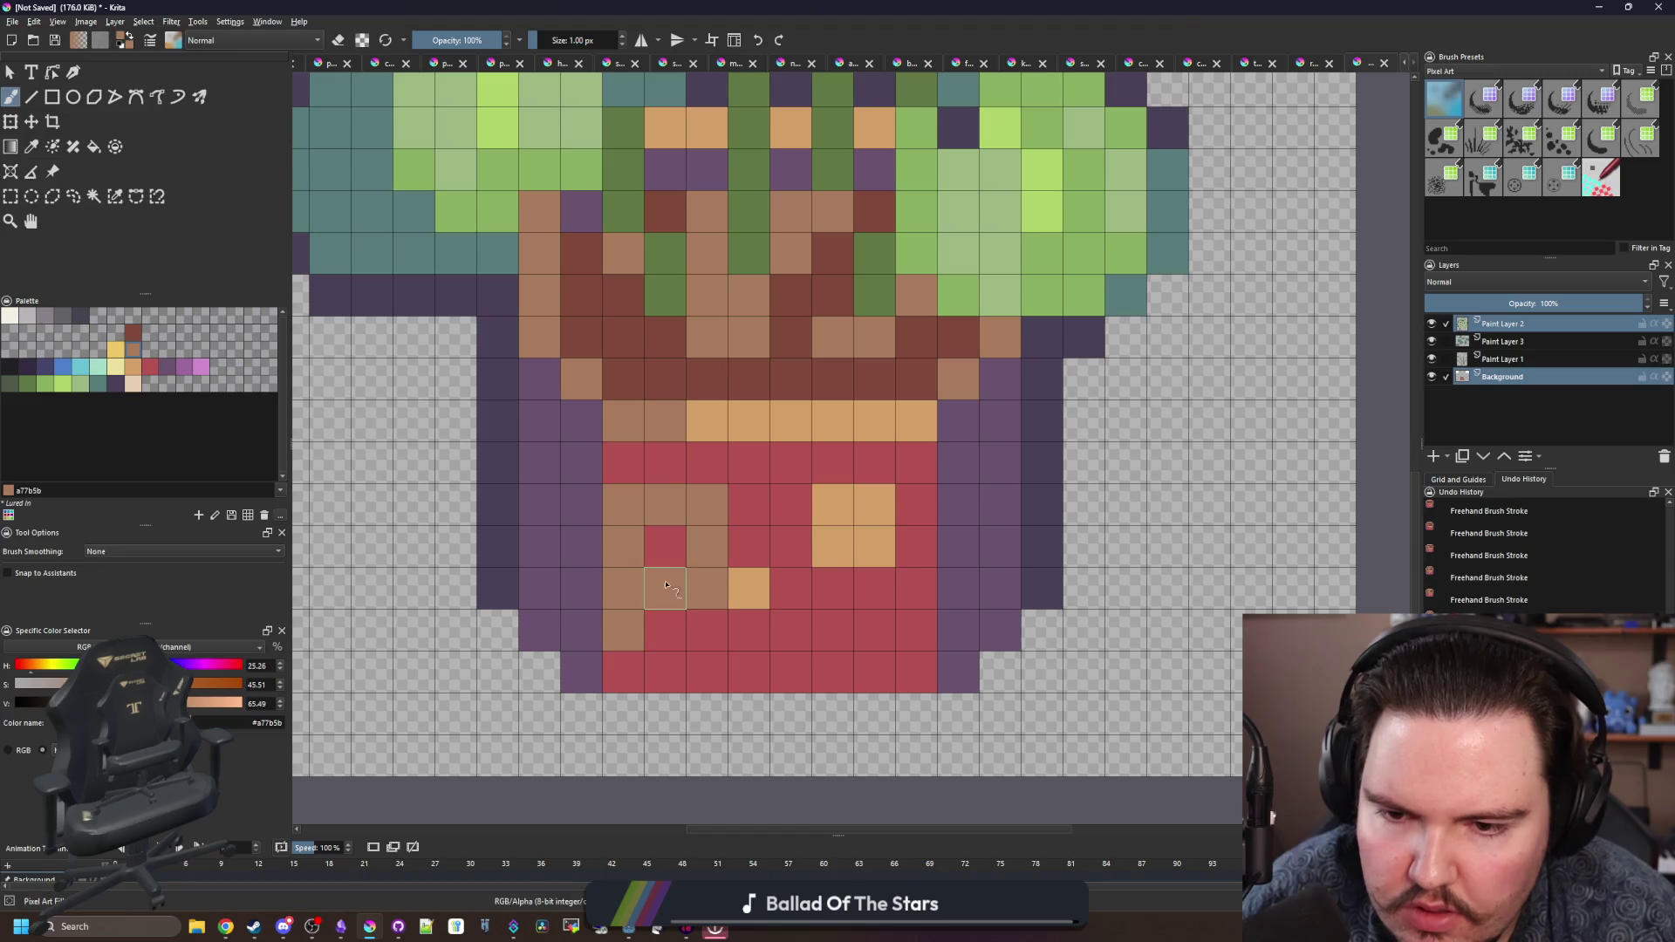
left_click(622, 672)
left_click_drag(624, 601, 625, 631)
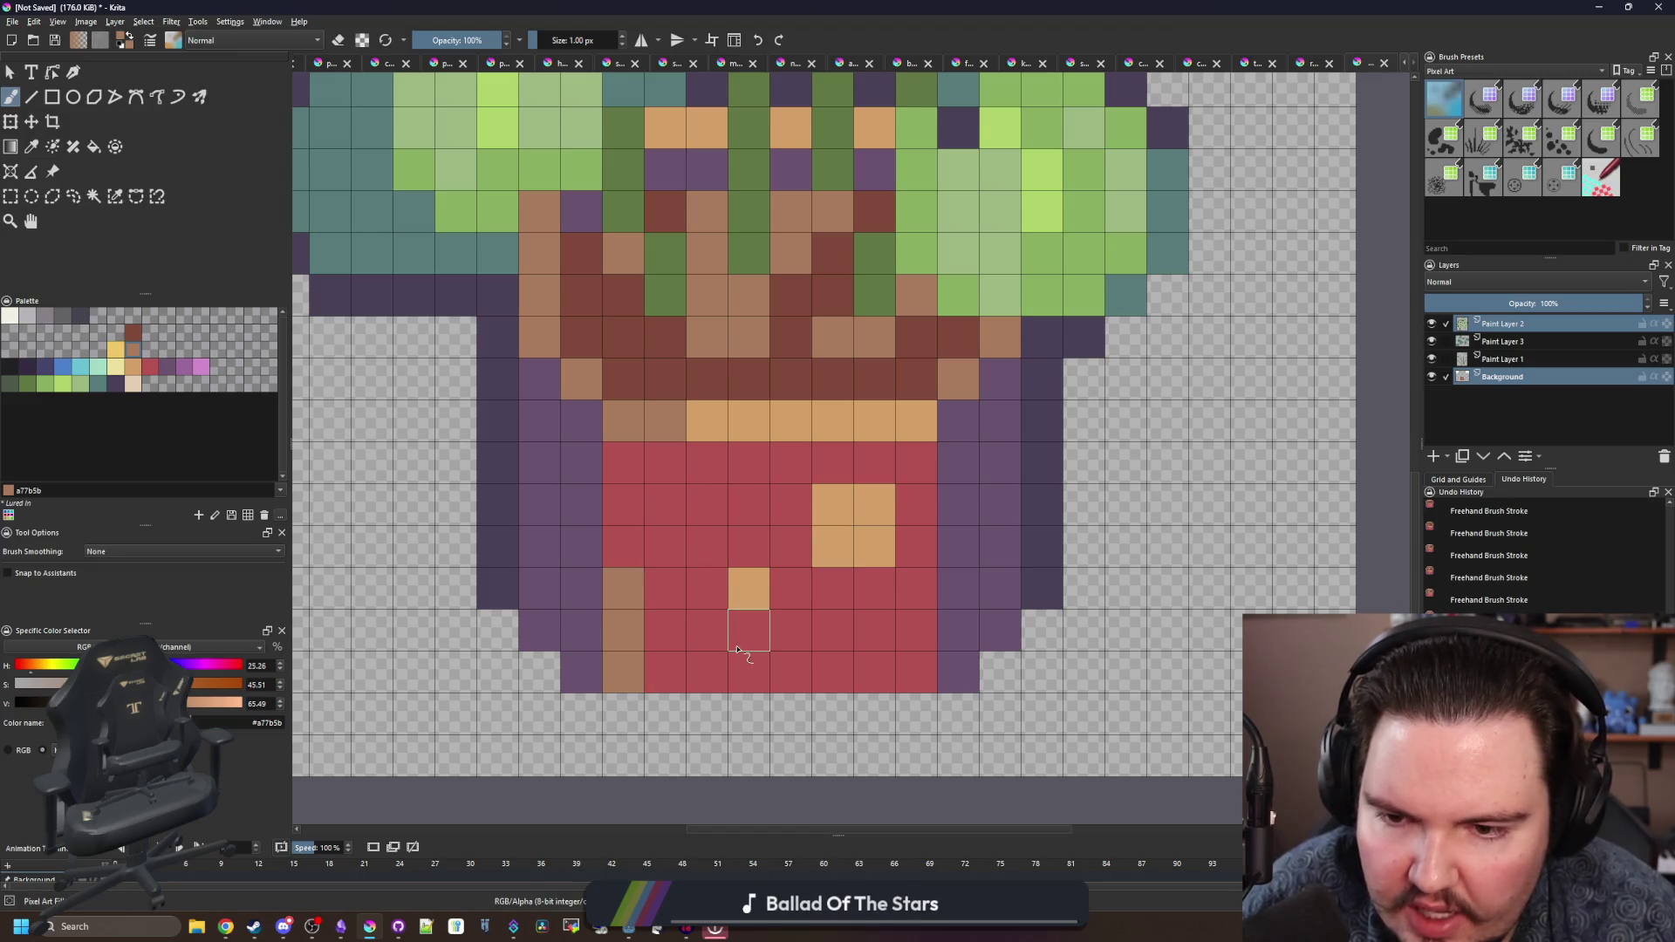
key("ctrl+z")
key("ctrl+z")
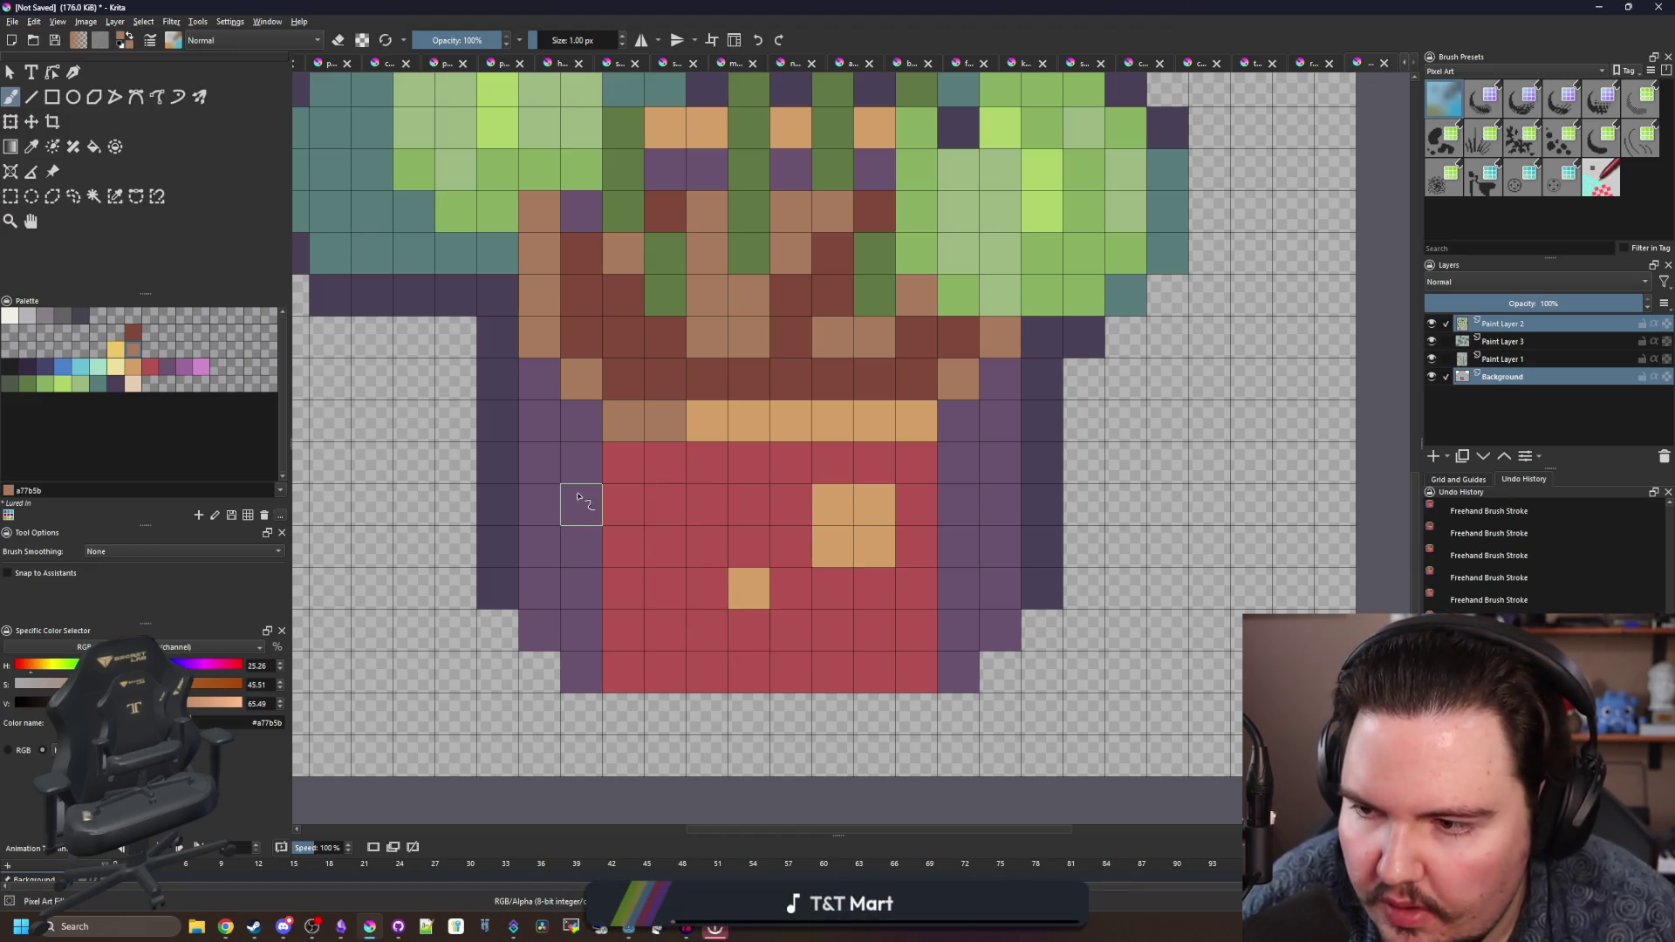
left_click(48, 369)
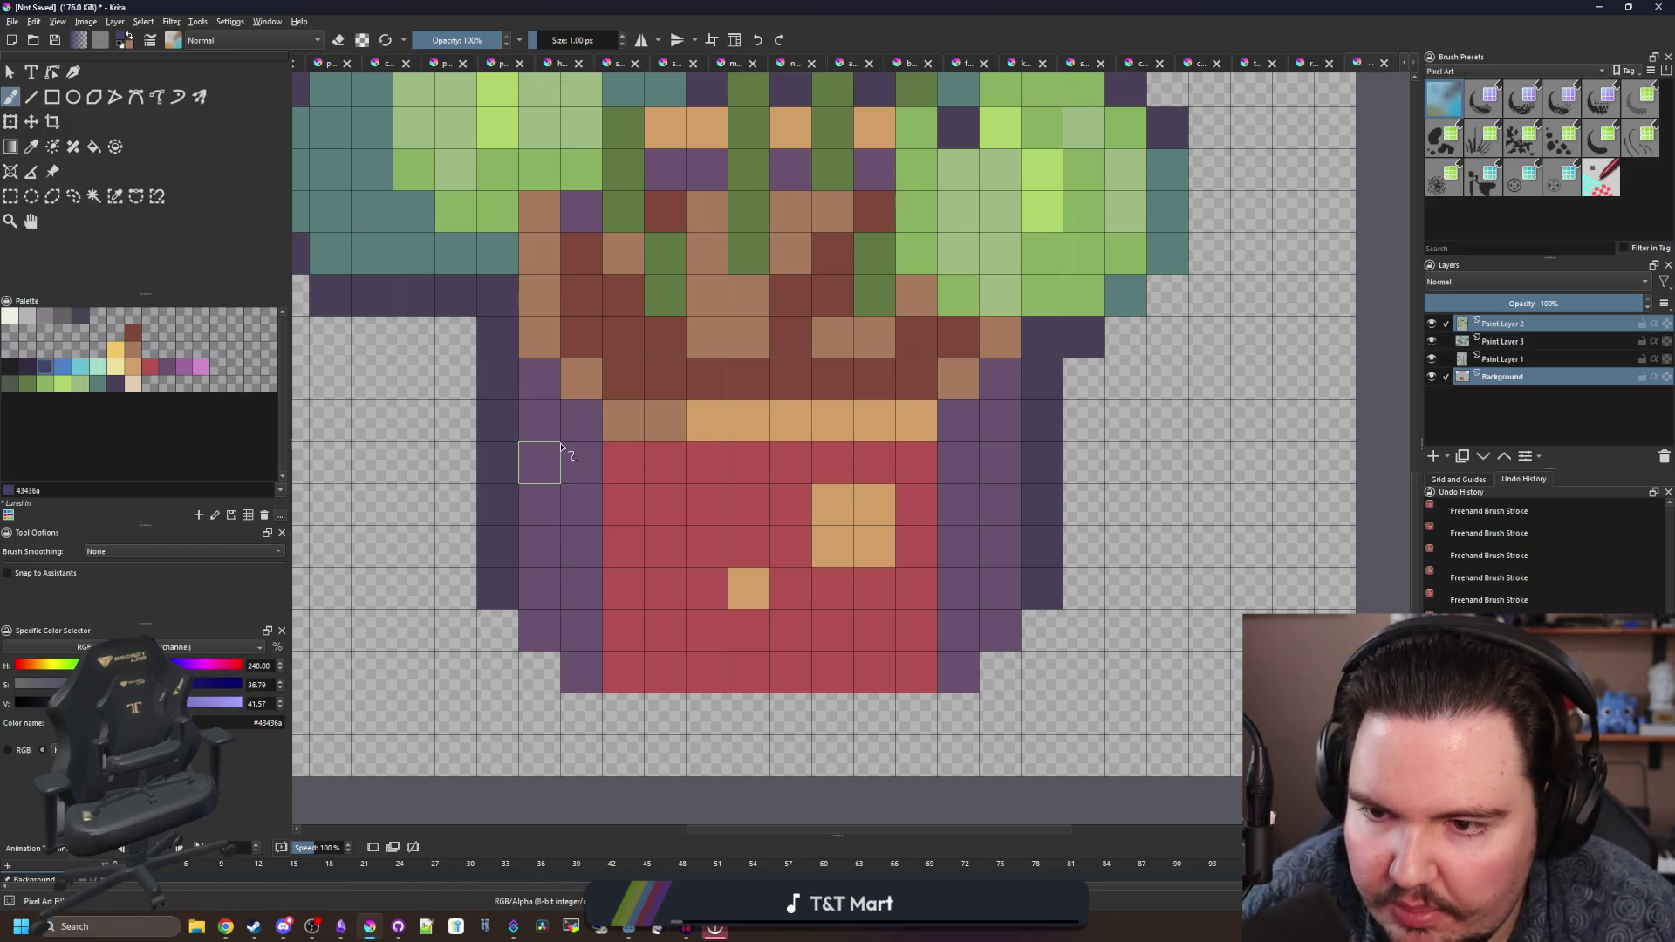
left_click_drag(541, 461, 545, 585)
- Switch the brush to erasing, then select the Move tool
key("e")
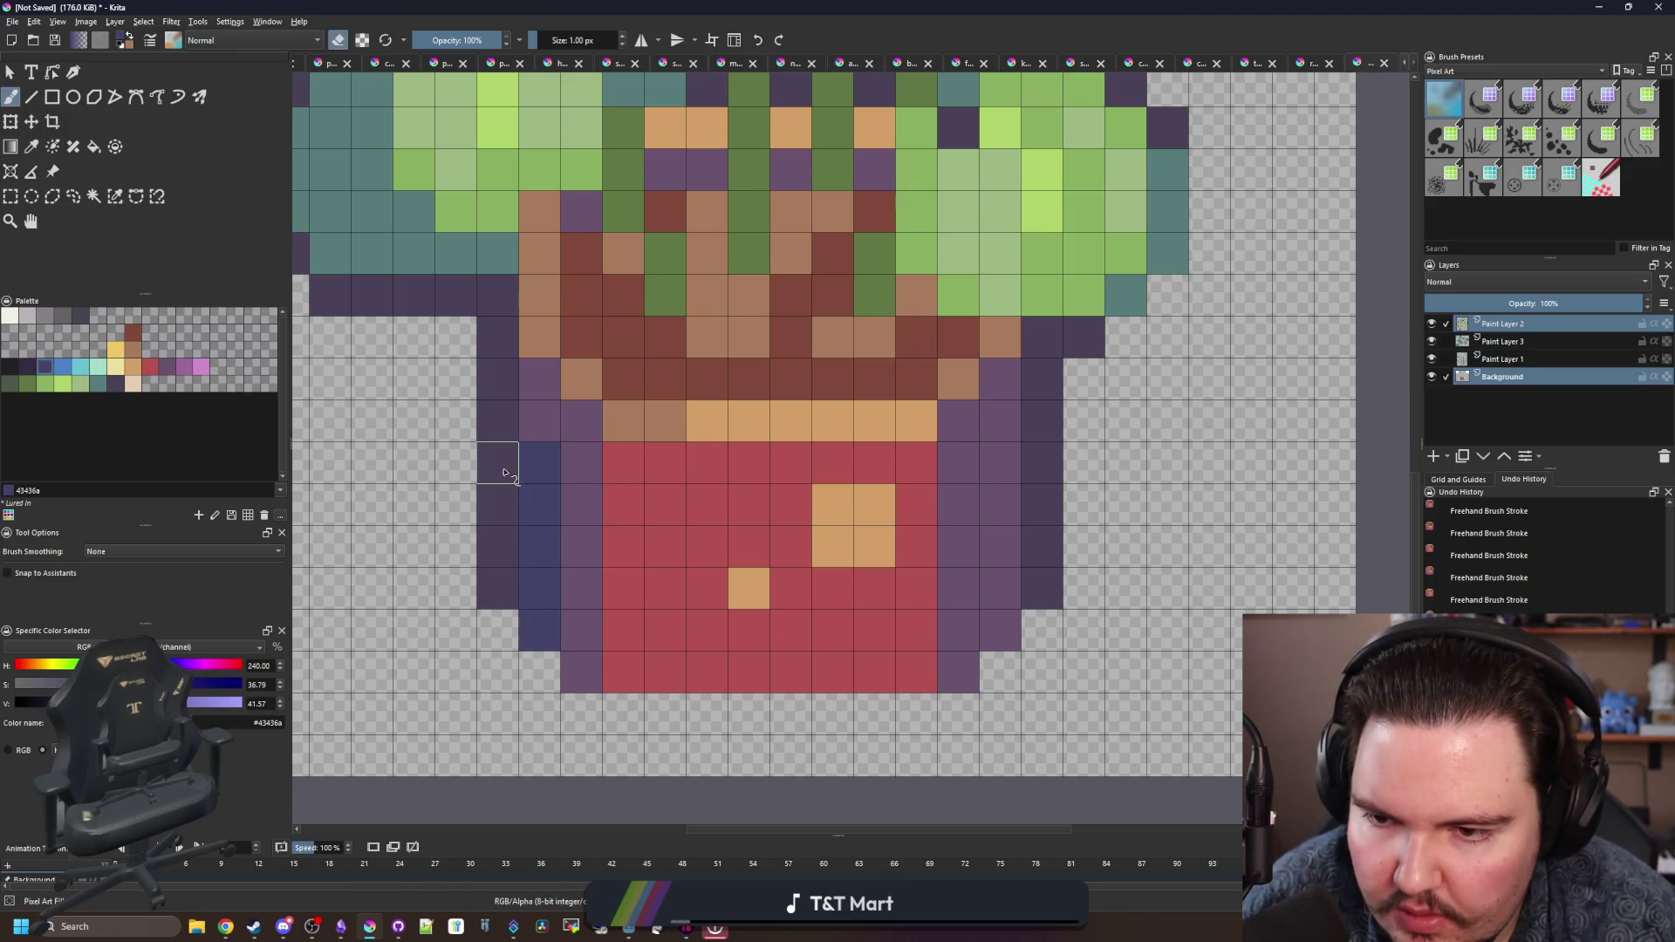
scroll(513, 579, "down", 2)
scroll(511, 577, "down", 2)
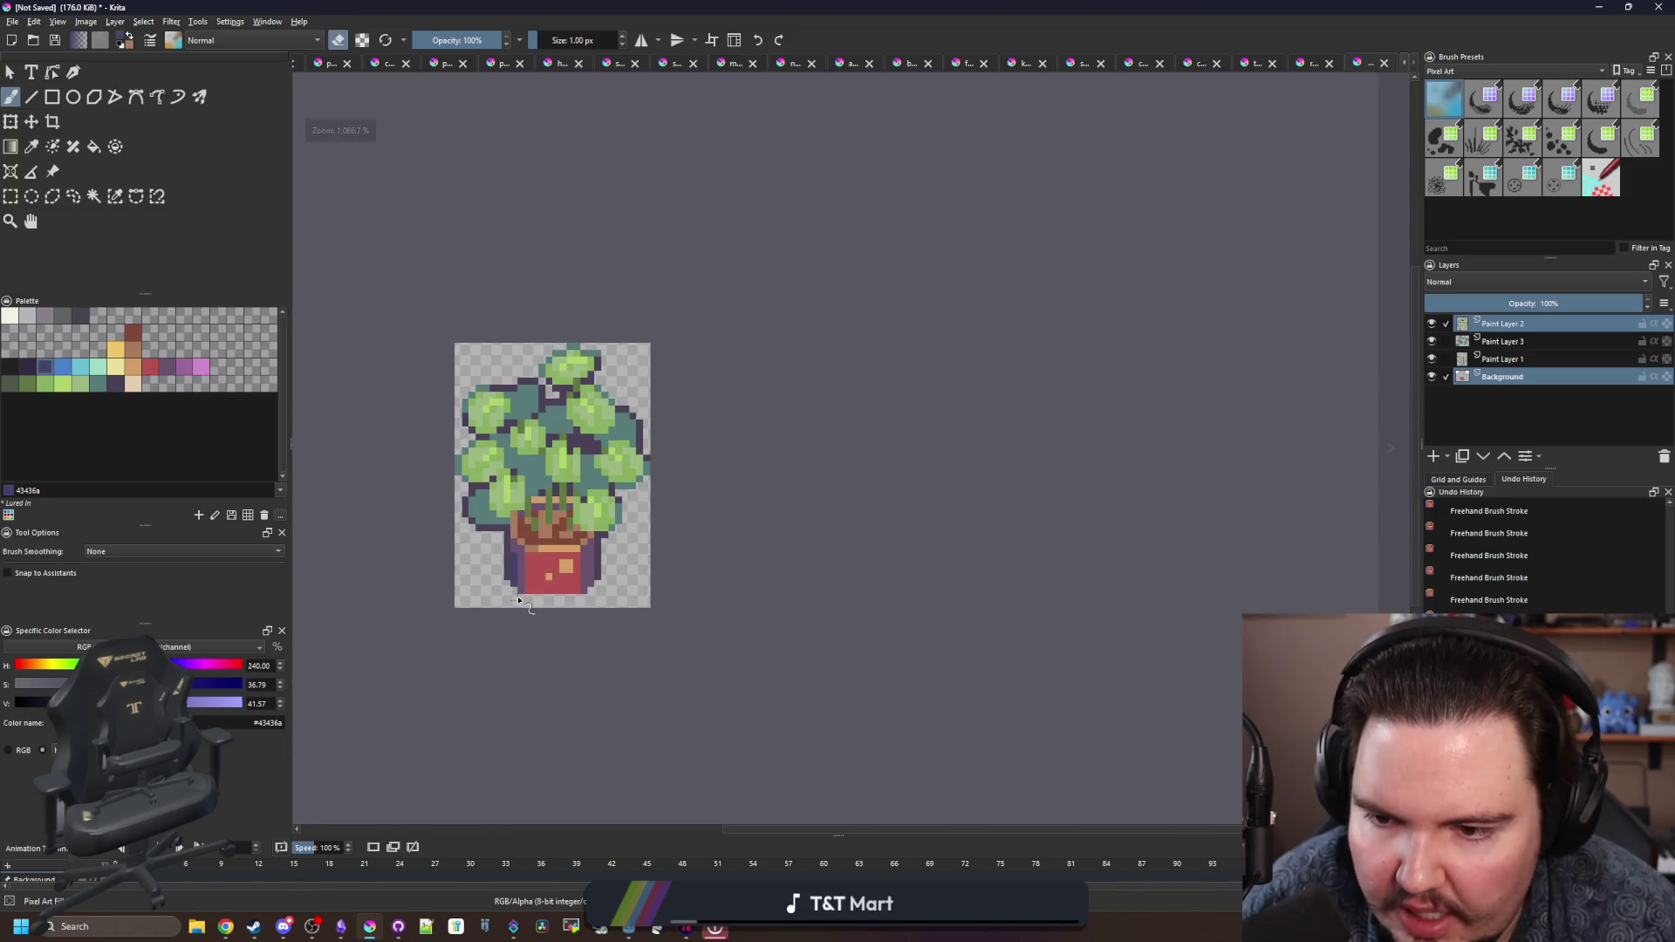
scroll(515, 591, "up", 5)
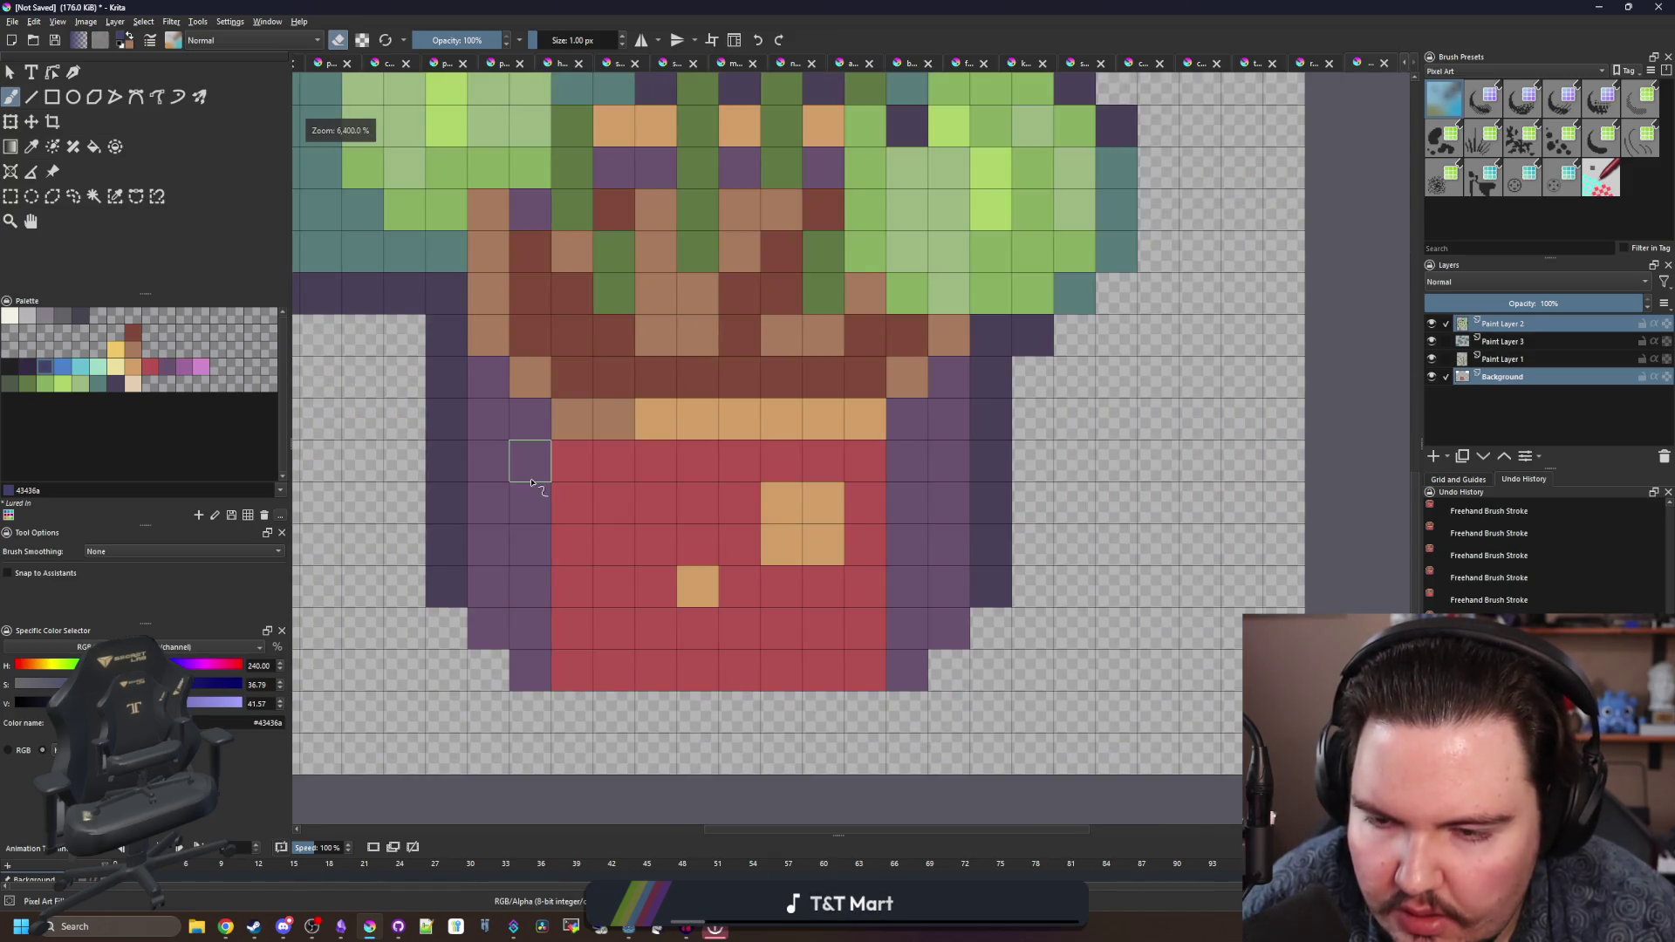
scroll(529, 456, "down", 10)
scroll(636, 542, "up", 4)
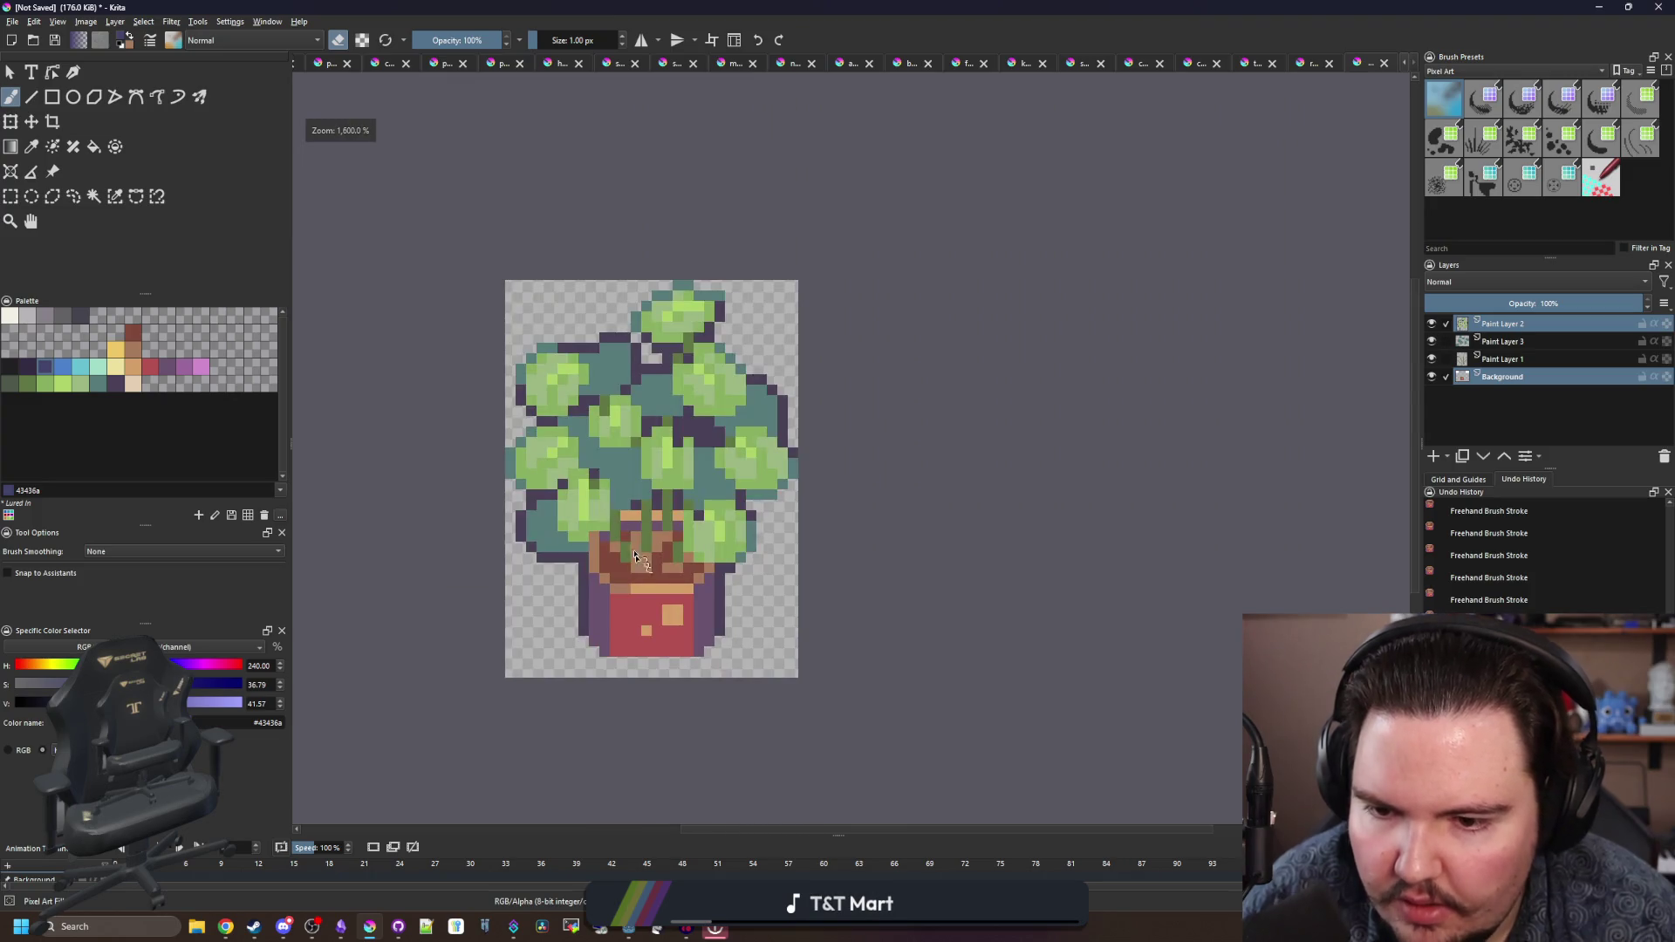
left_click(31, 122)
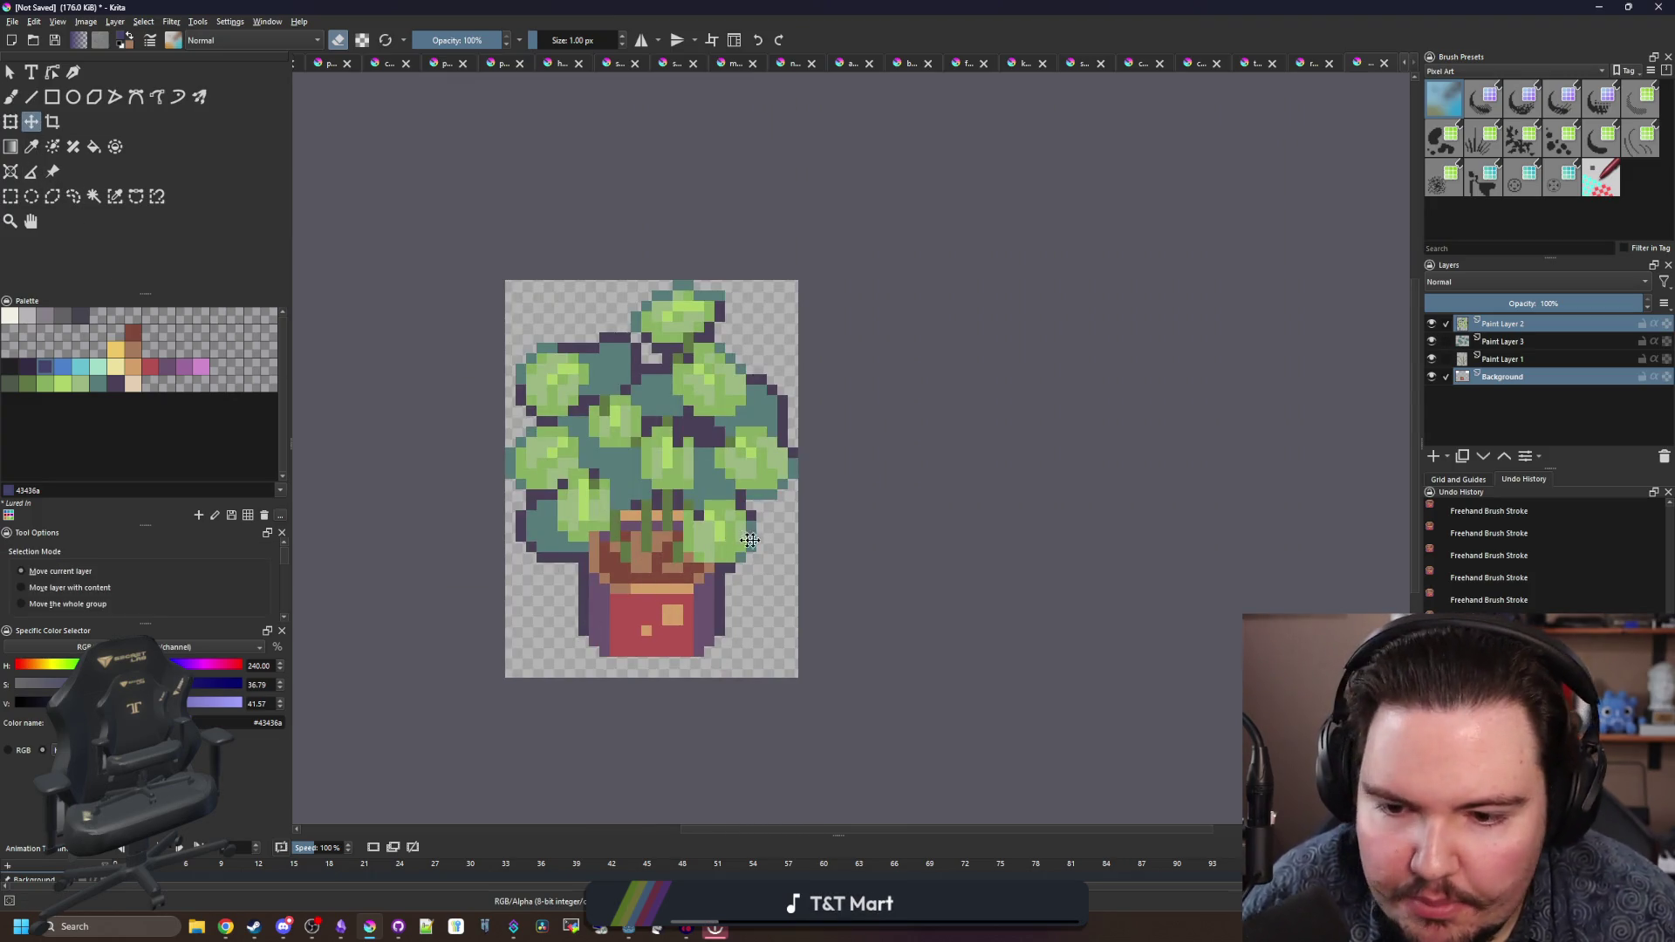
scroll(471, 772, "up", 1)
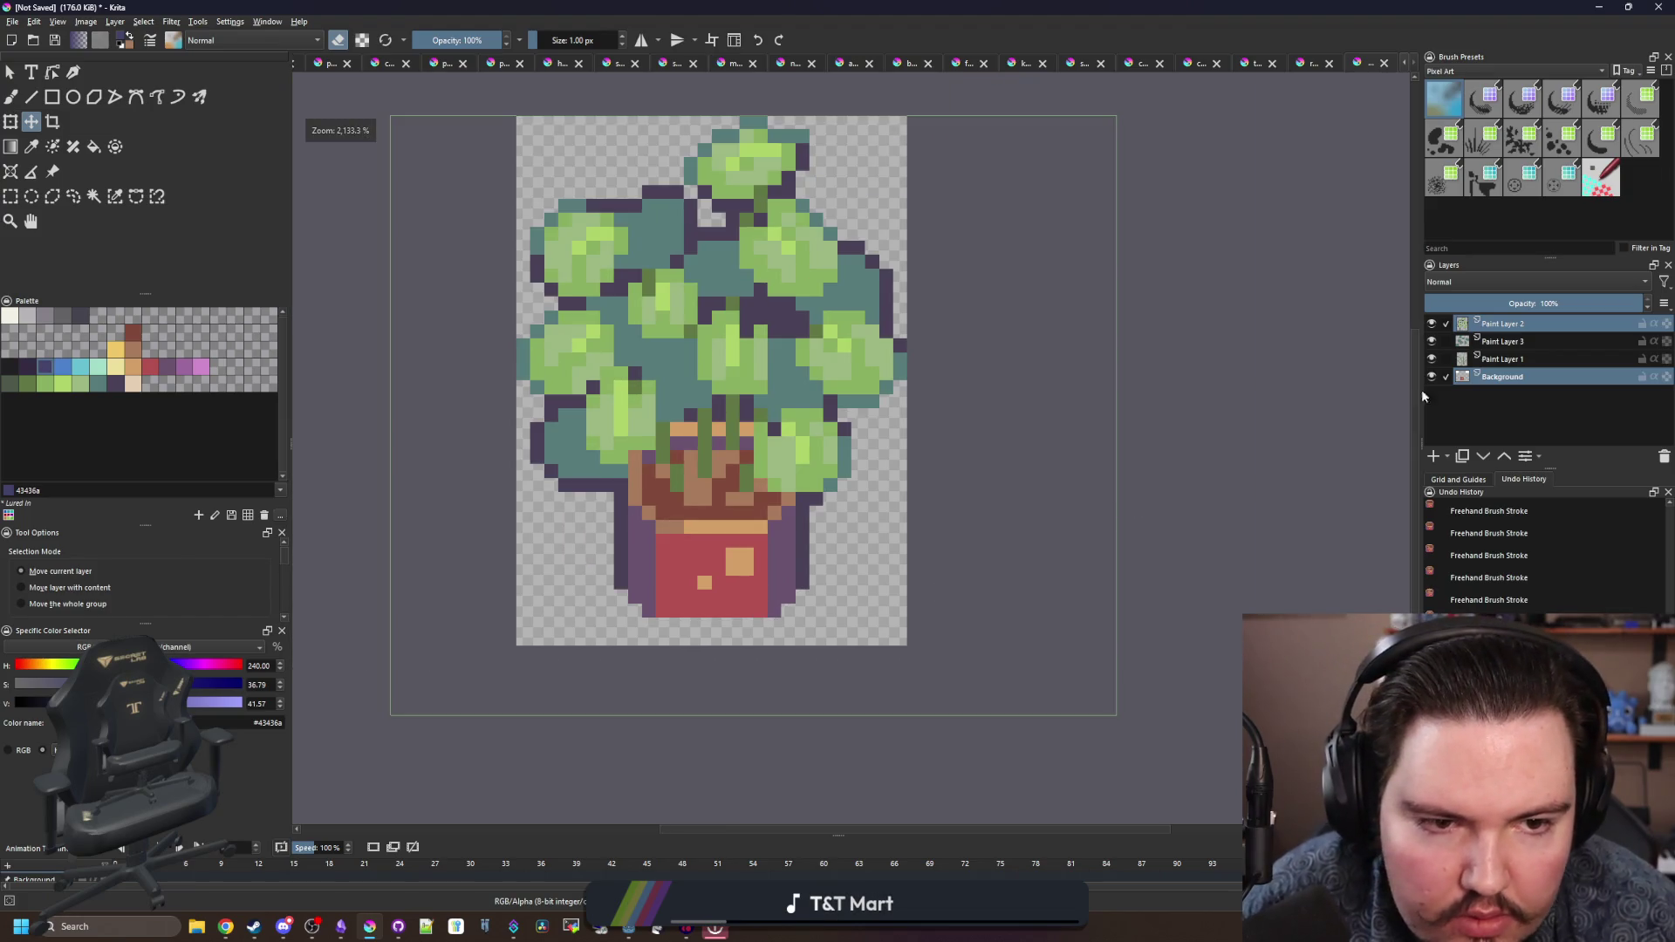
- Select all layers and nudge the whole sprite down one pixel
left_click(1502, 358, "ctrl")
left_click(1502, 341, "ctrl")
left_click(1502, 324, "shift")
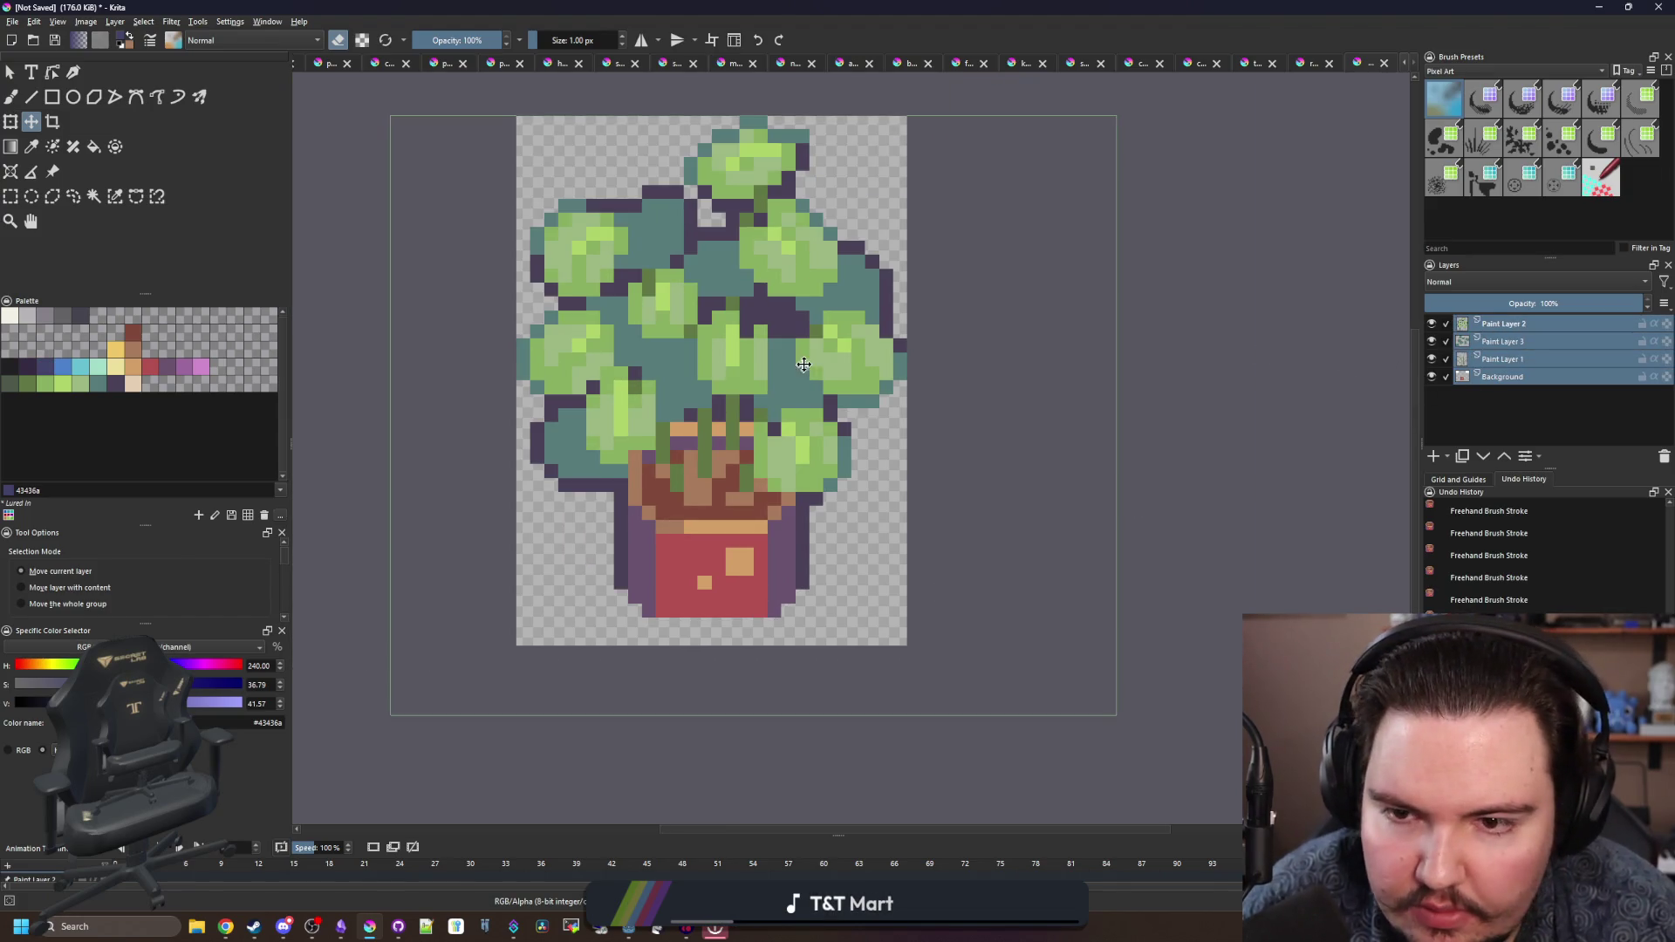
key("Down")
- Clear the white strip along the top of the Background layer to transparent
left_click(11, 196)
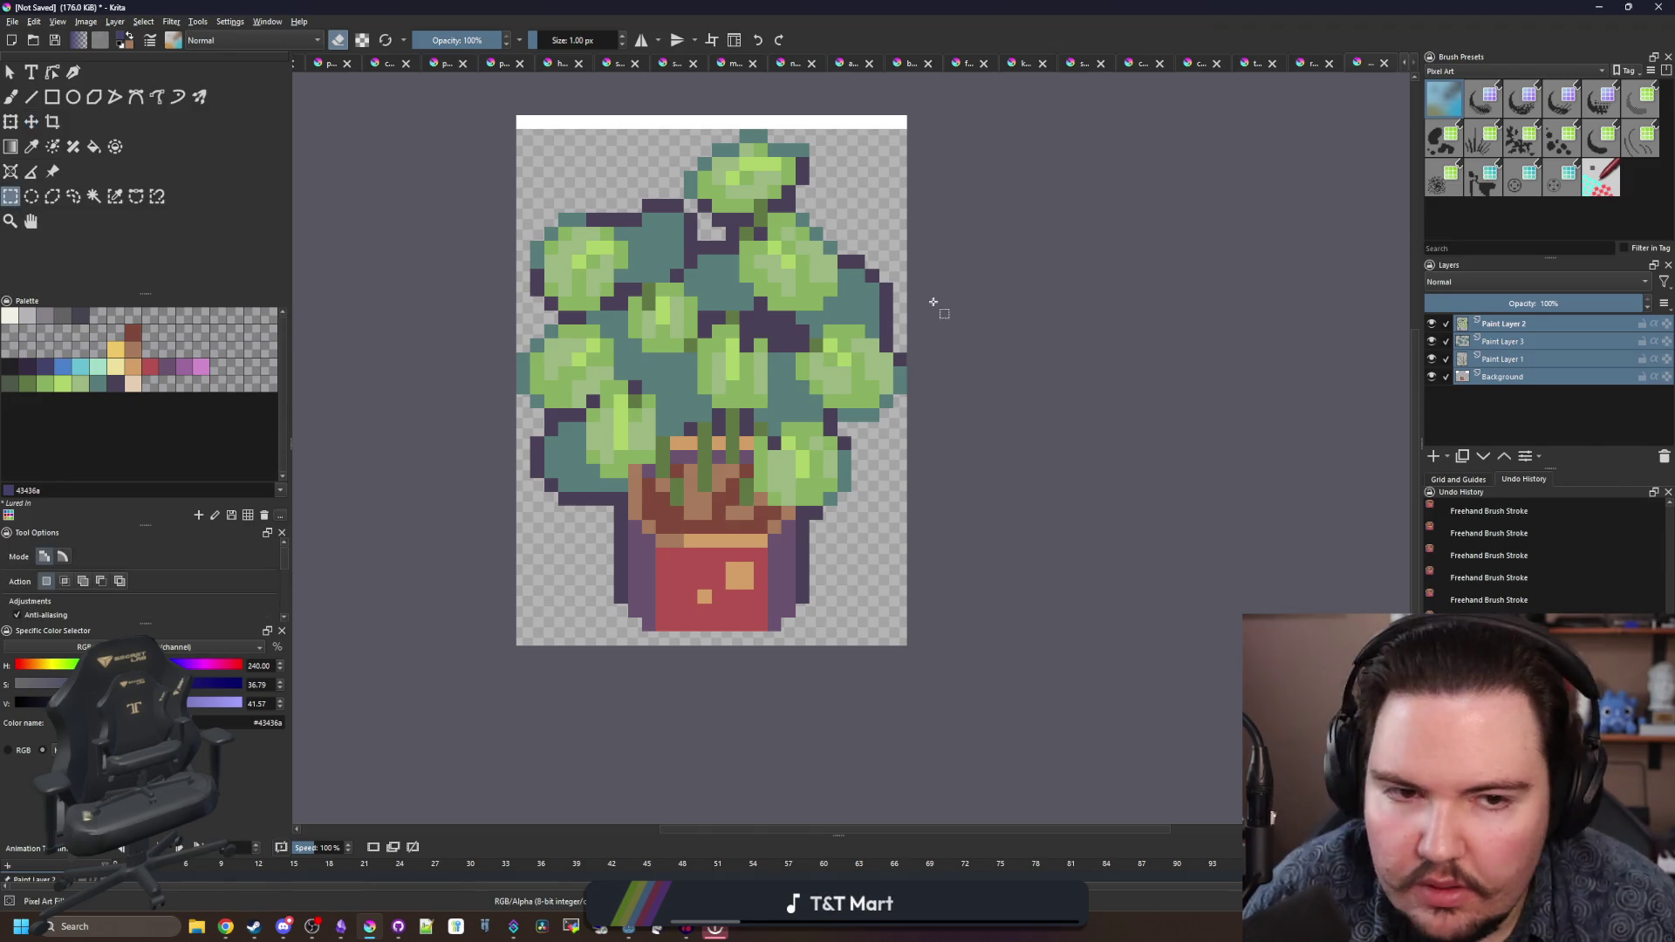
left_click(1502, 375)
left_click_drag(767, 128, 936, 117)
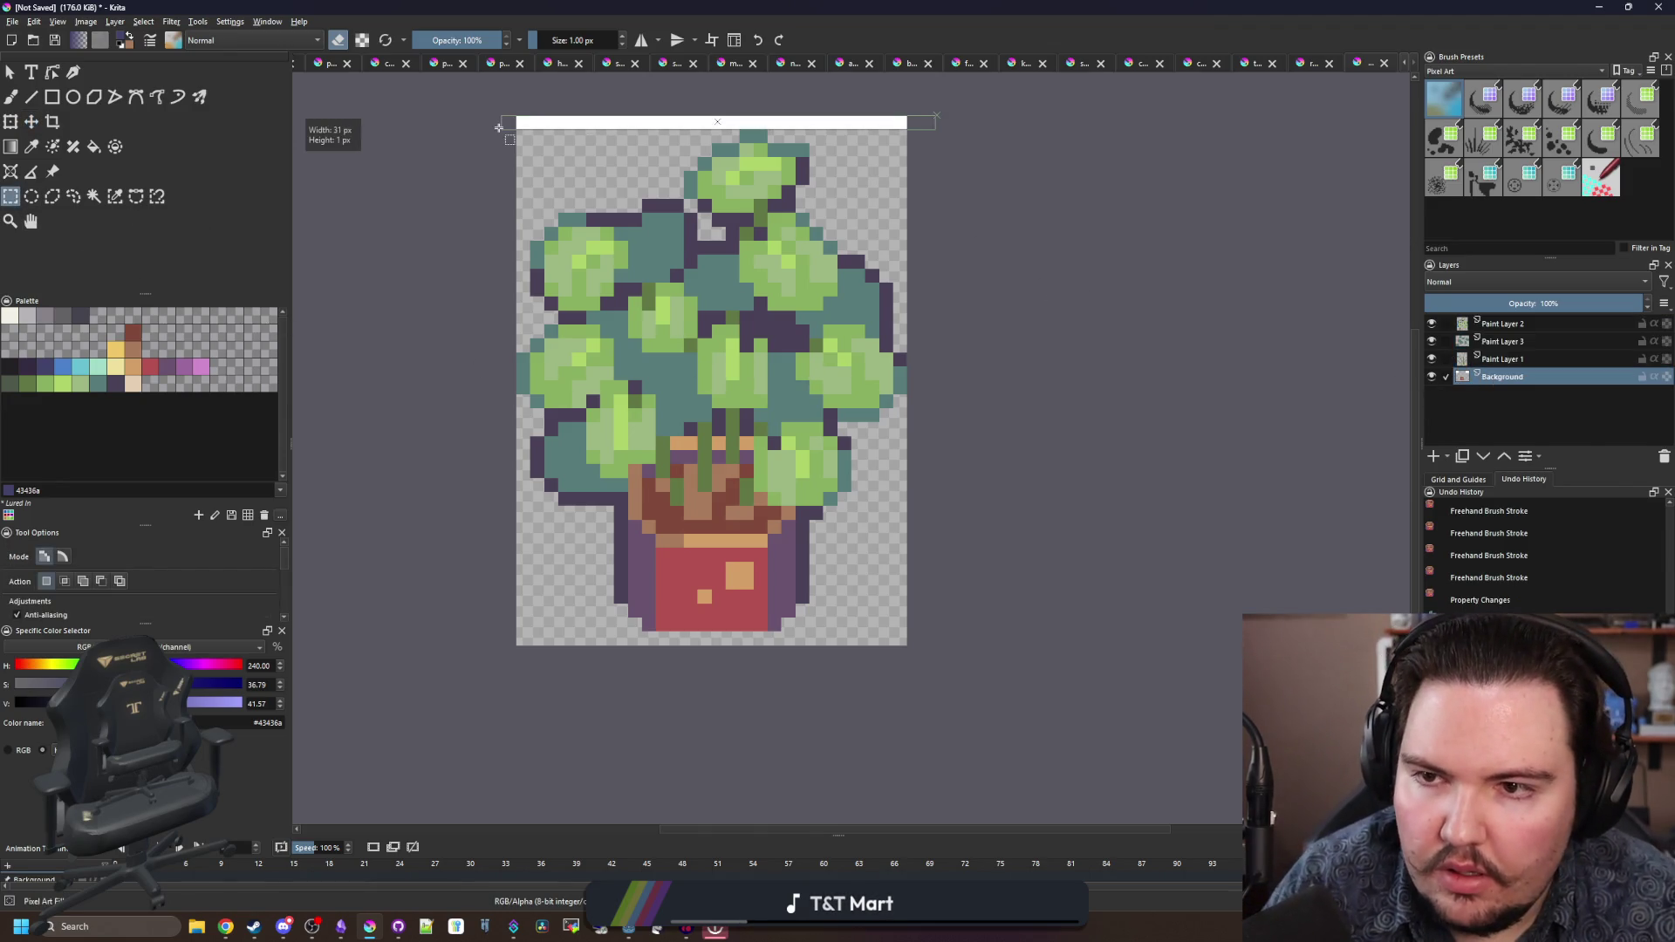
key("Delete")
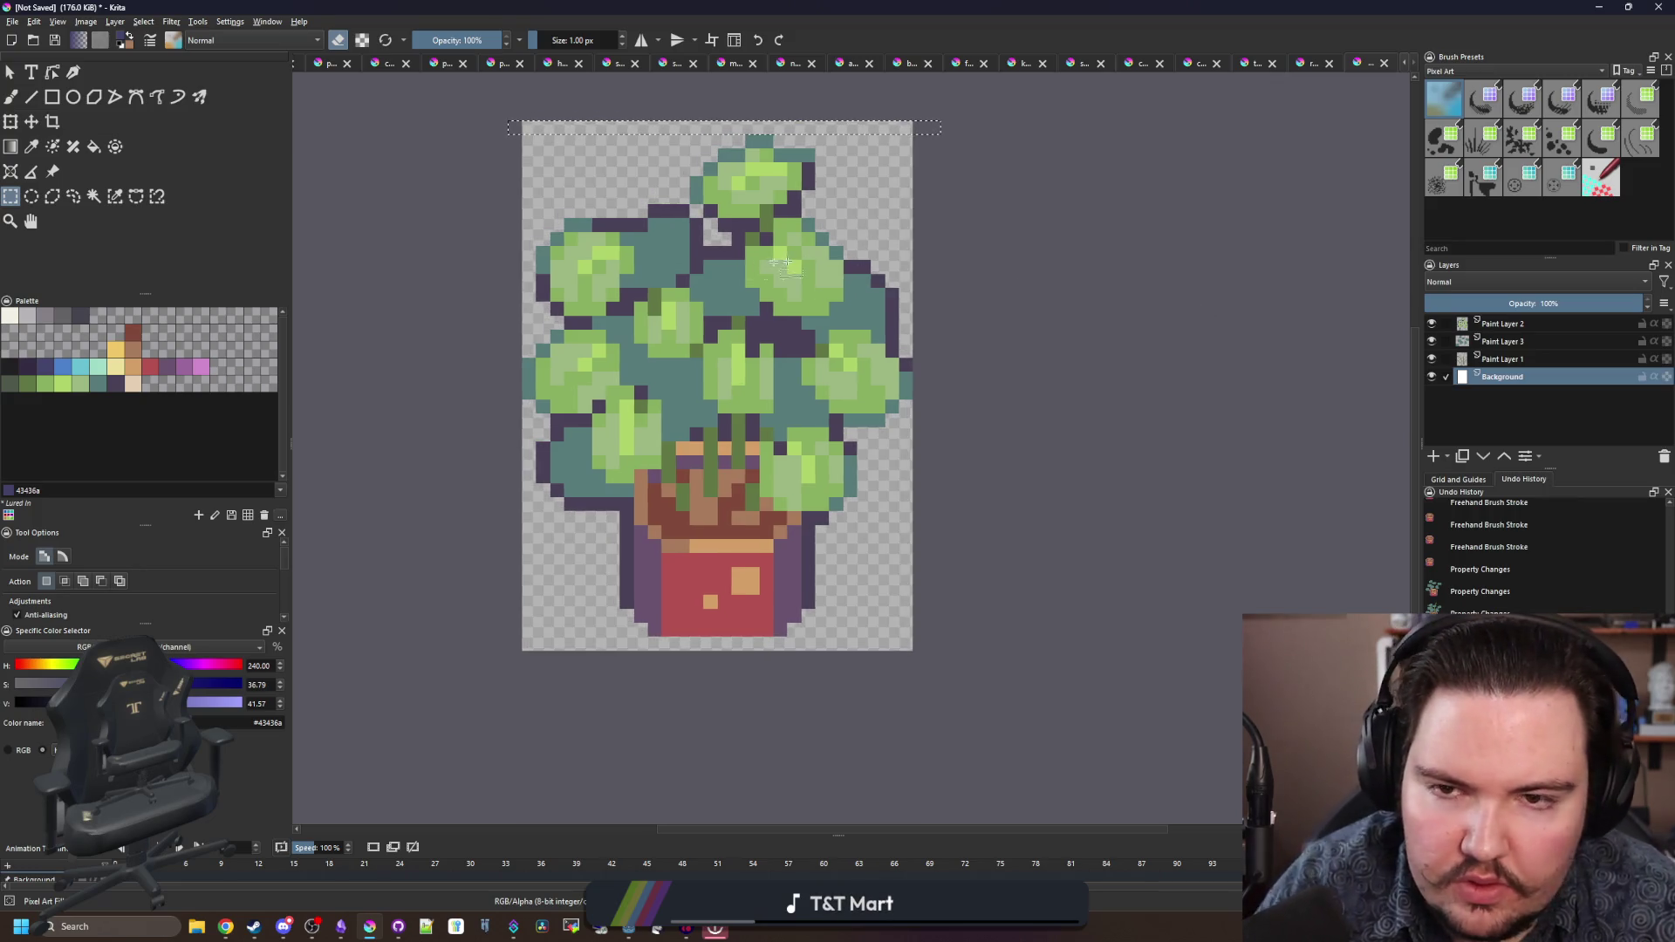
key("ctrl+shift+a")
- Export the sprite as plant_monstera.png in PNG format and return to Godot
left_click(13, 24)
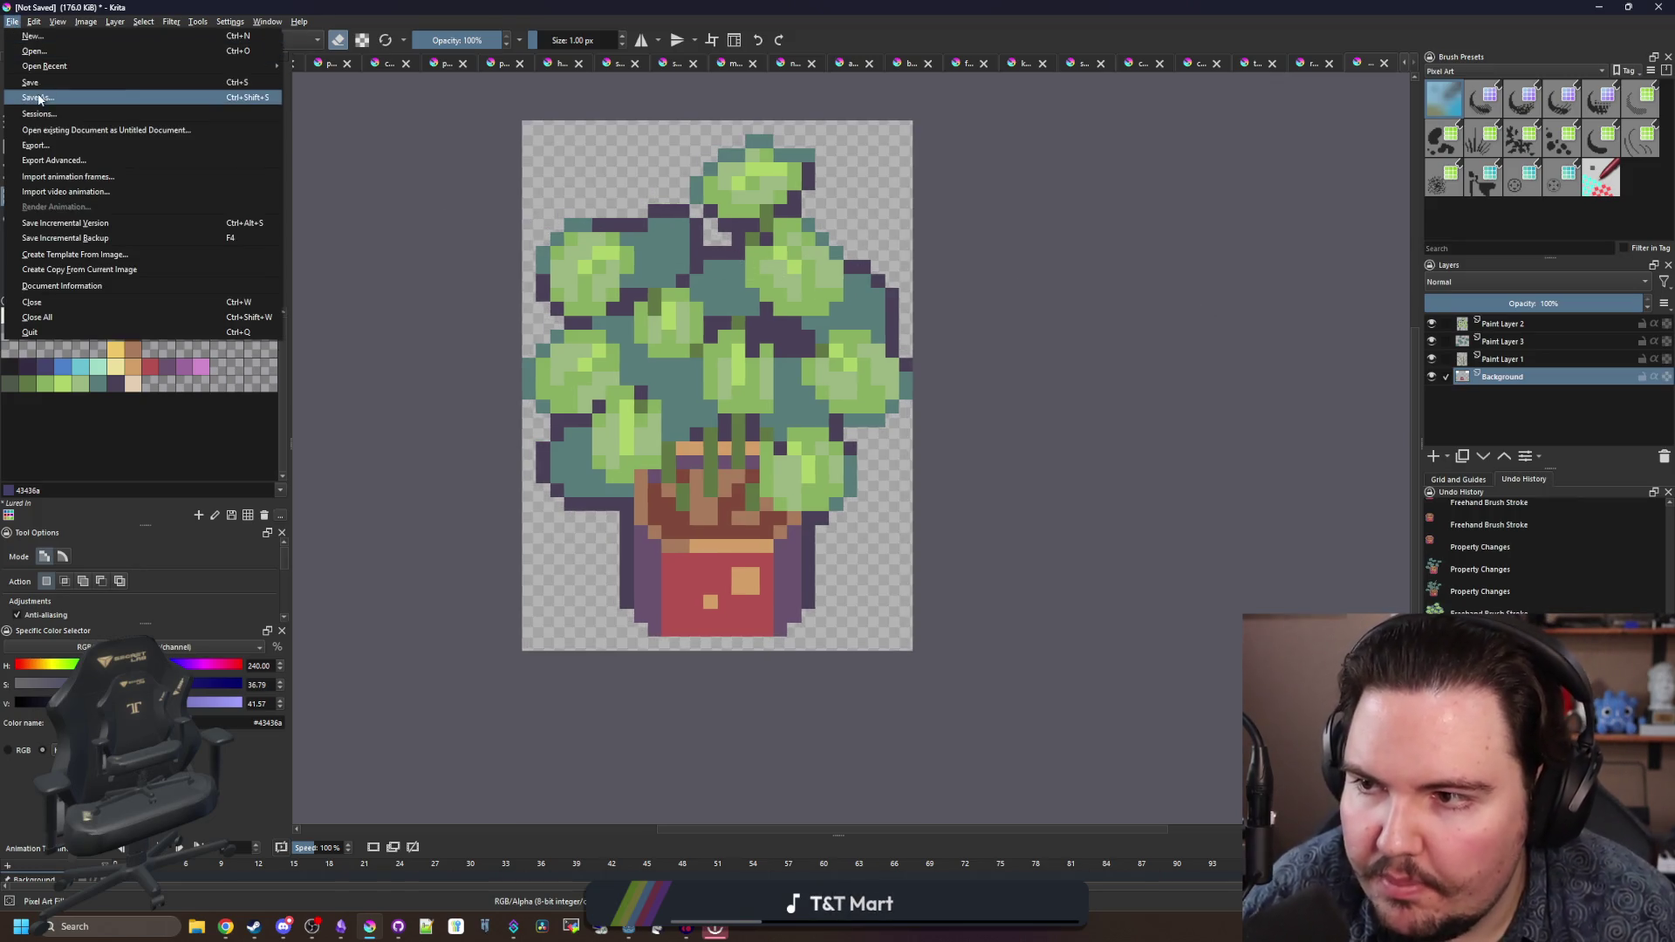
key("Escape")
key("ctrl+s")
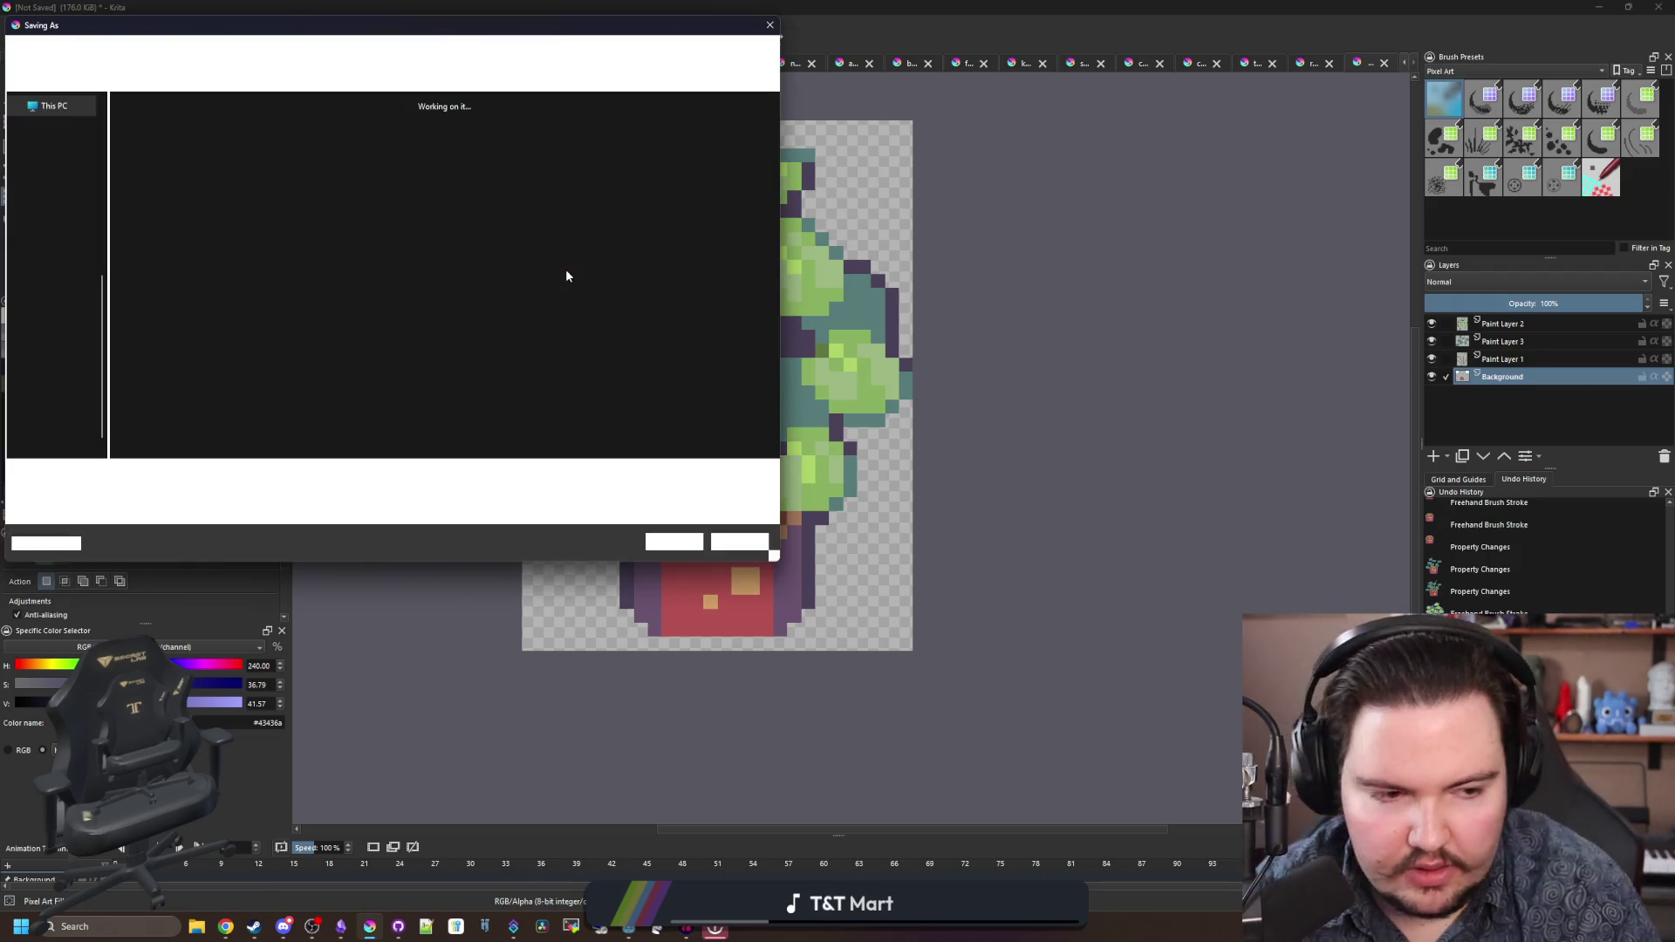
type("plant_monstera")
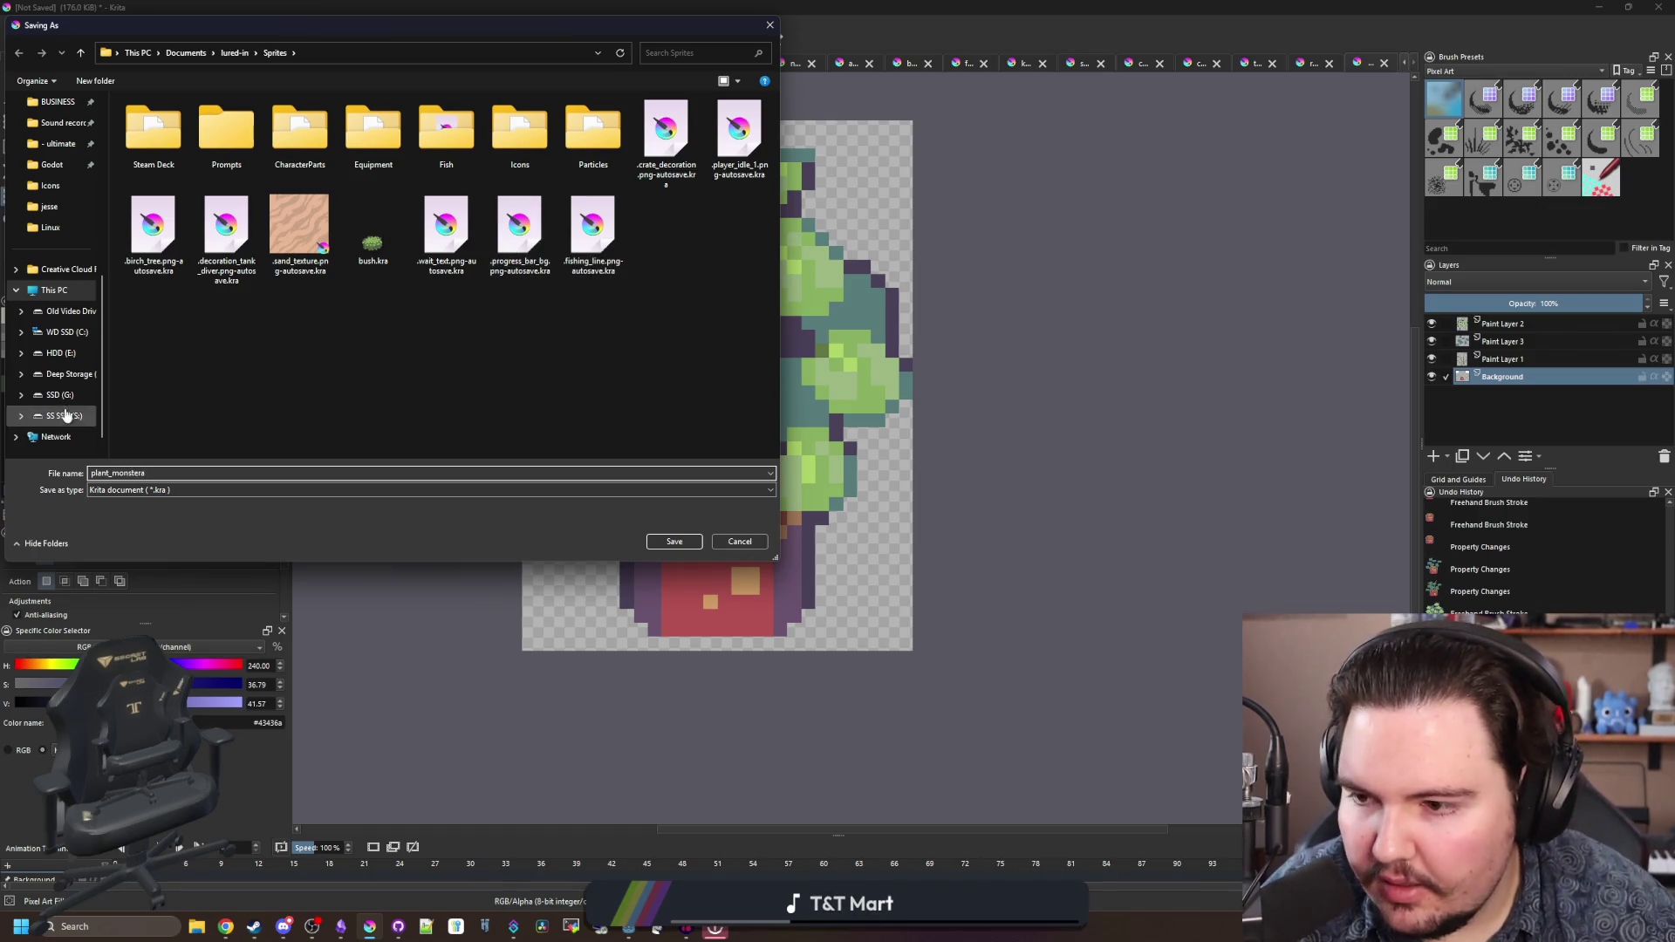
left_click(131, 489)
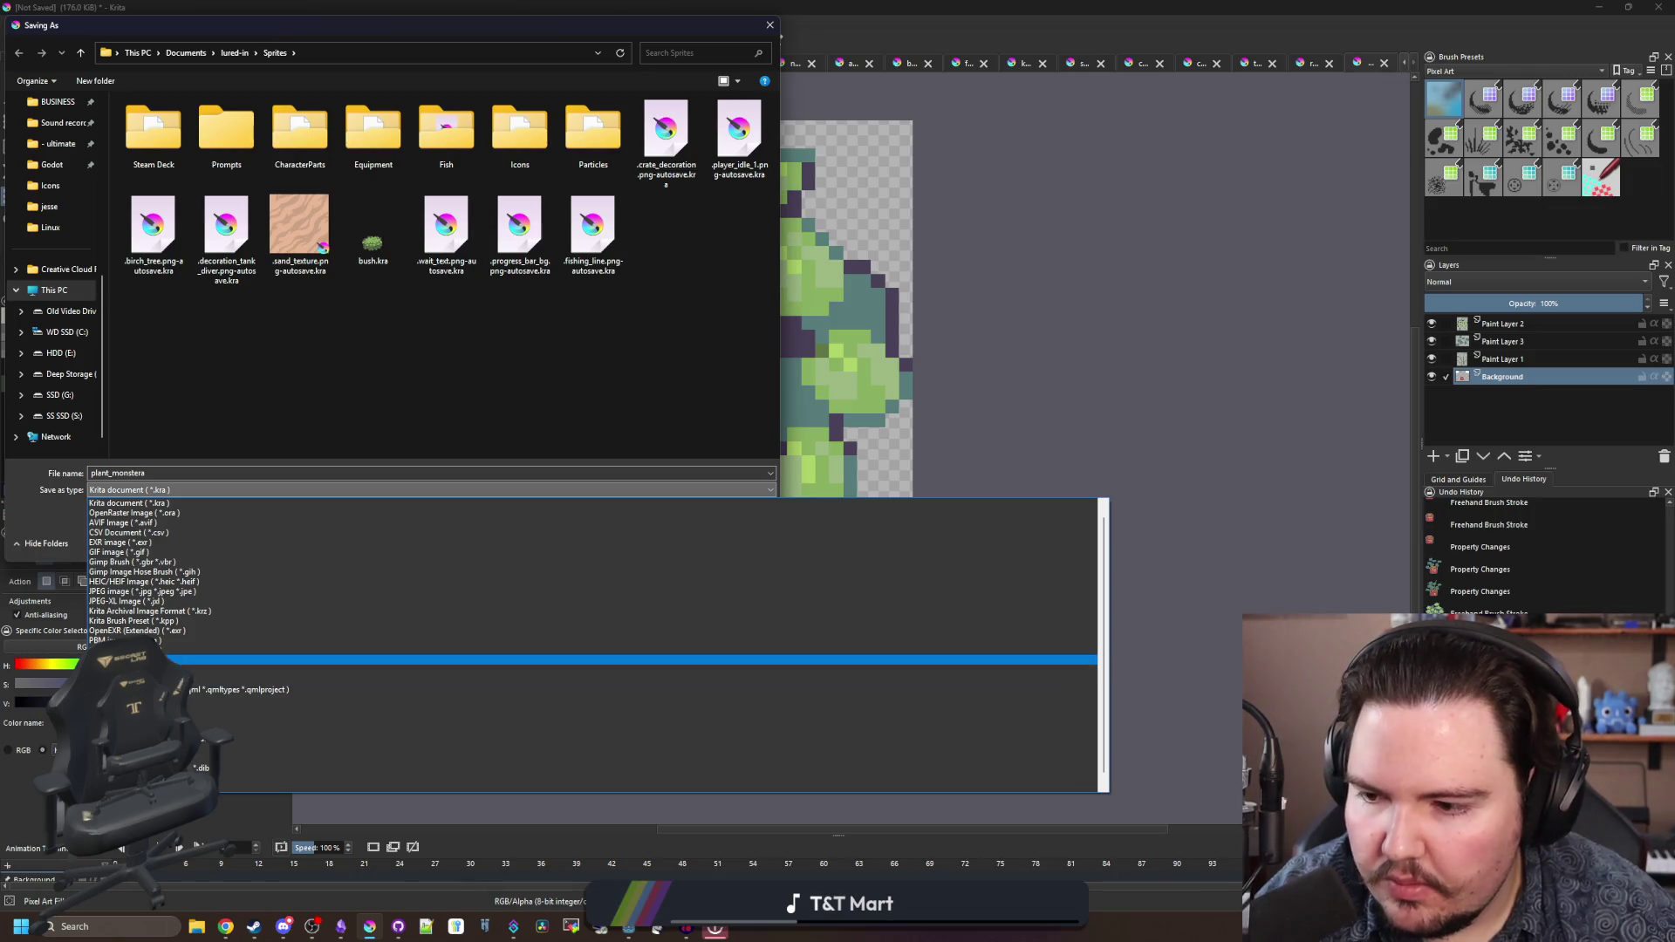
left_click(479, 664)
left_click(676, 543)
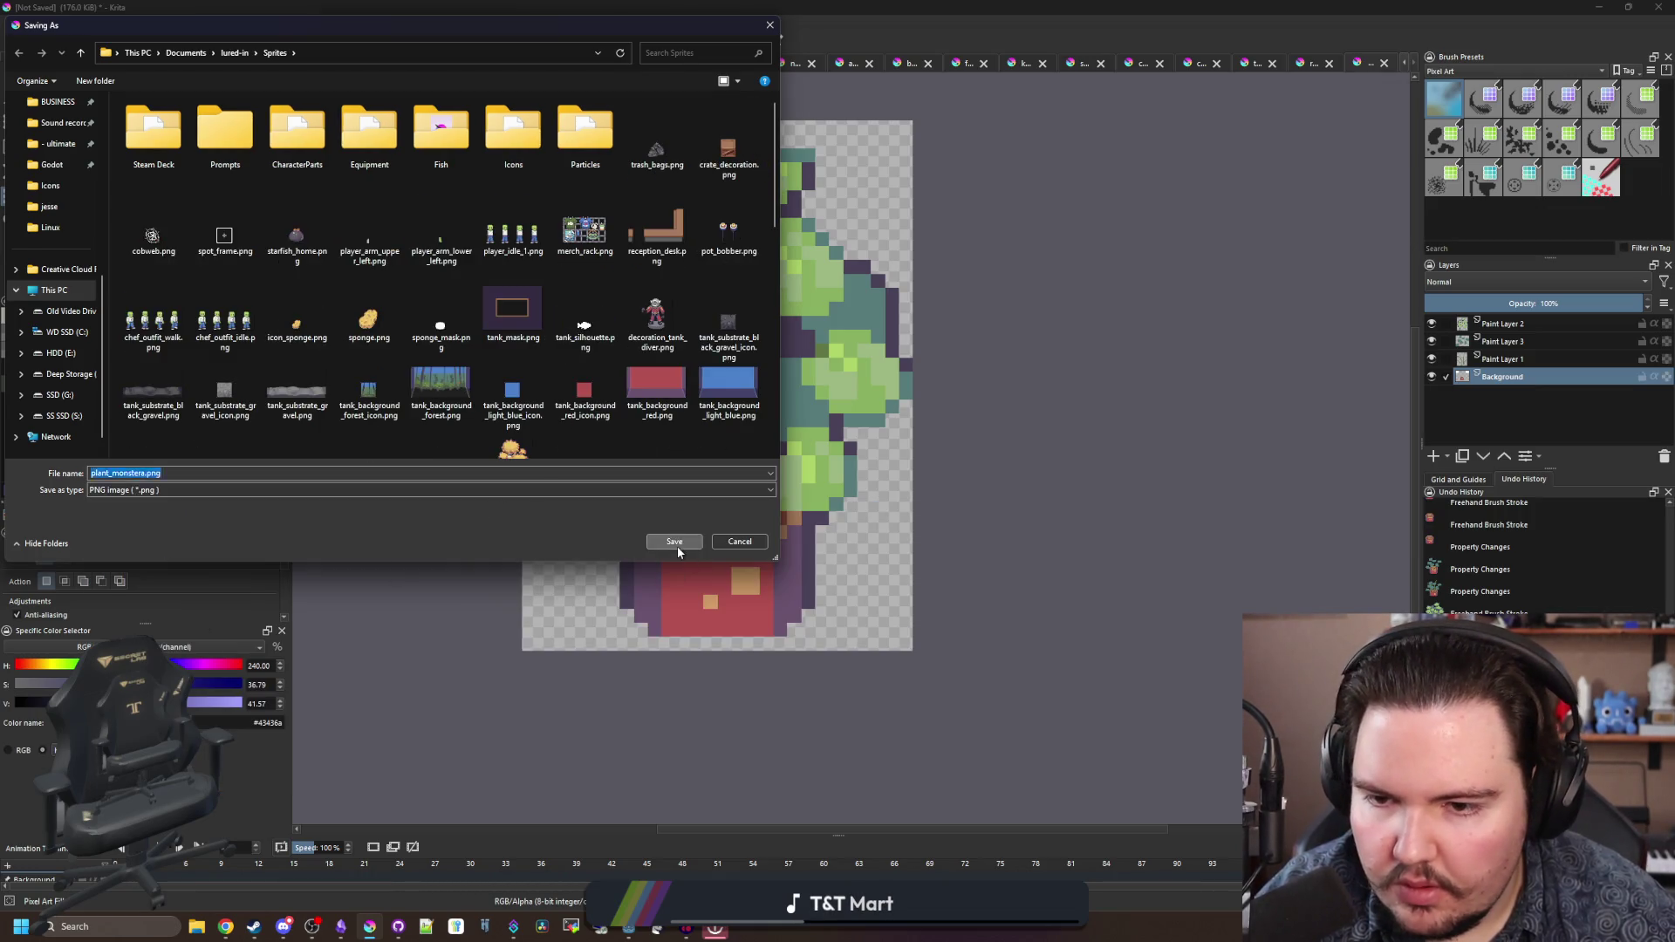
left_click(907, 610)
left_click(1599, 7)
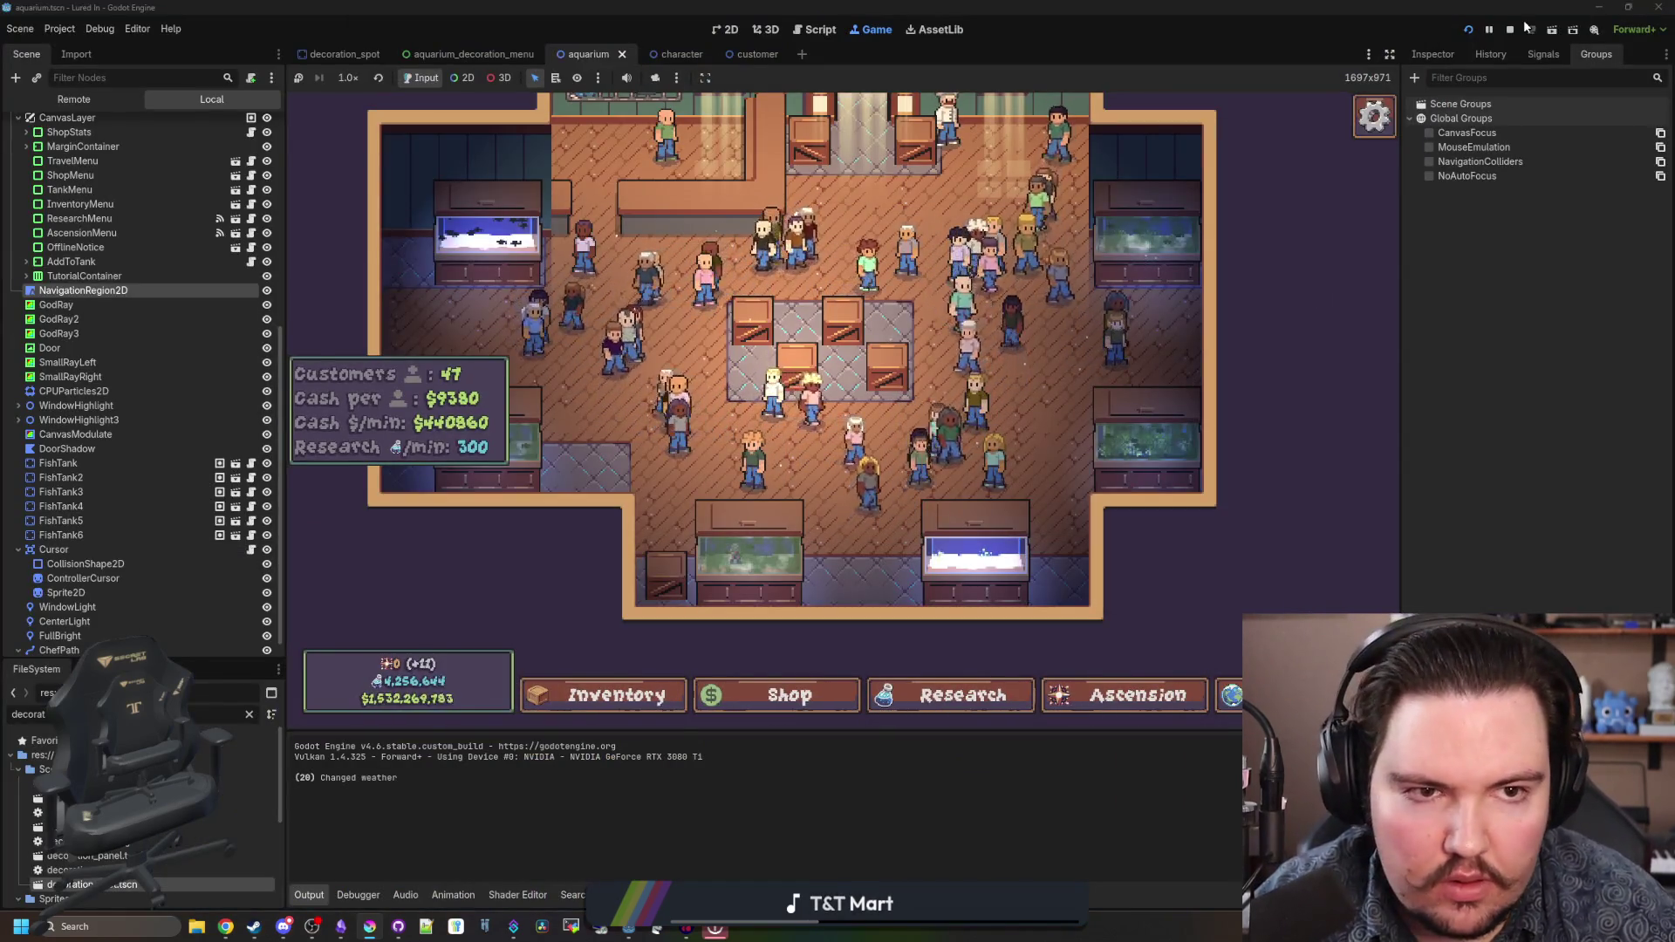
- Stop the running game and open decorations_table.gd from the file browser
key("F8")
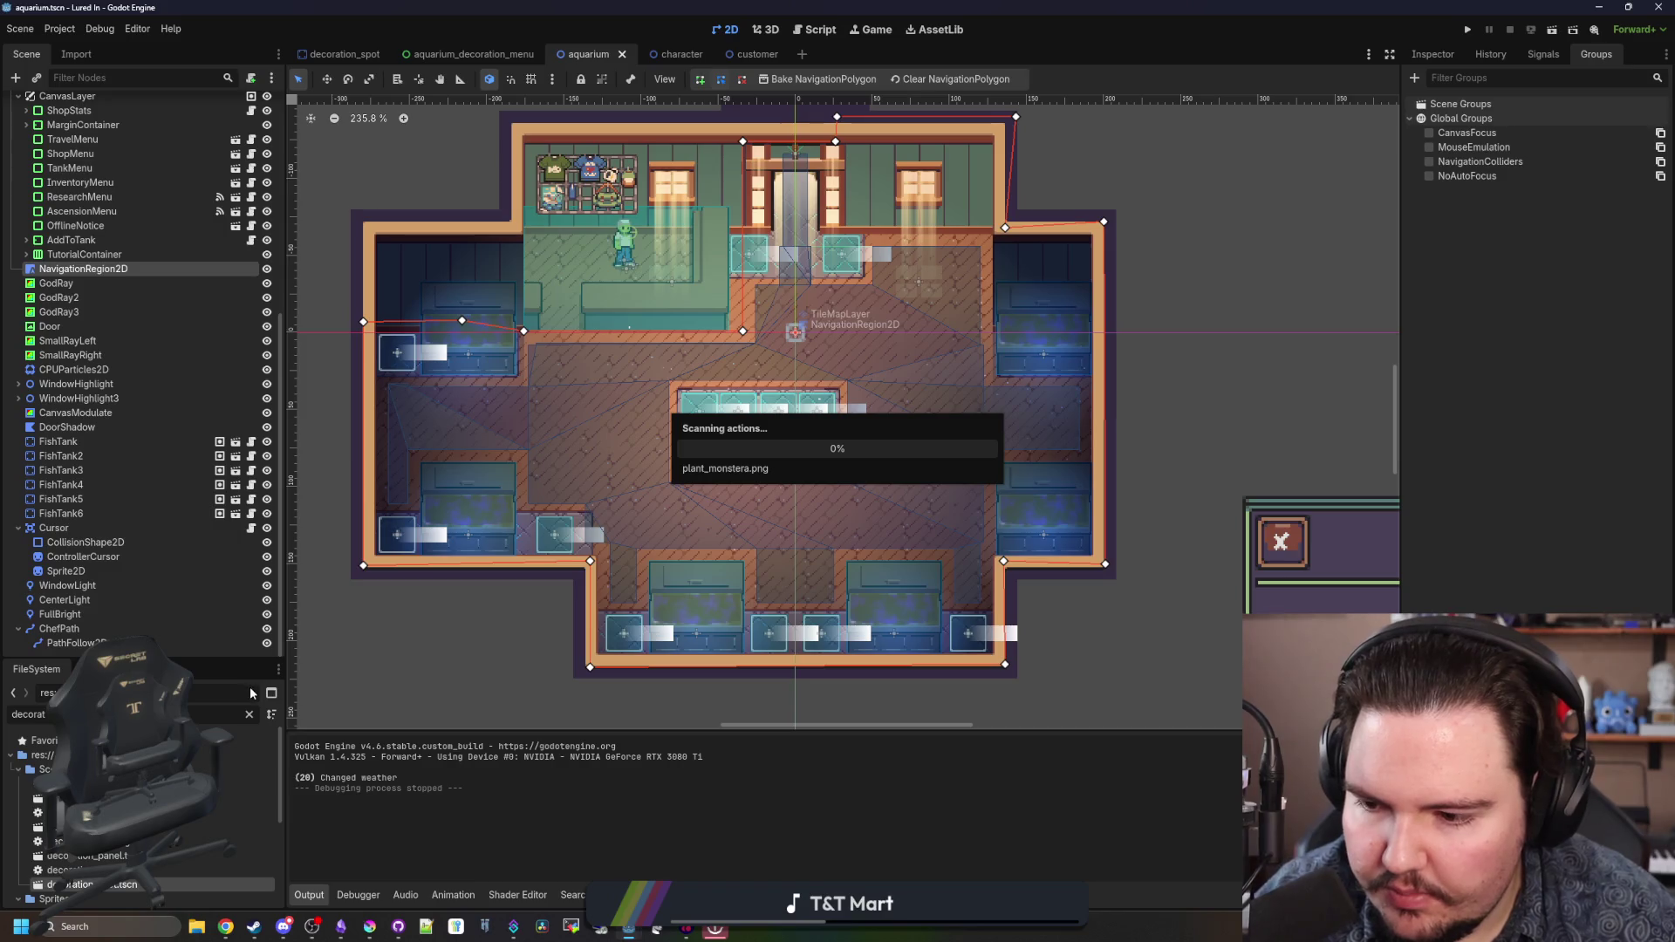
left_click(248, 714)
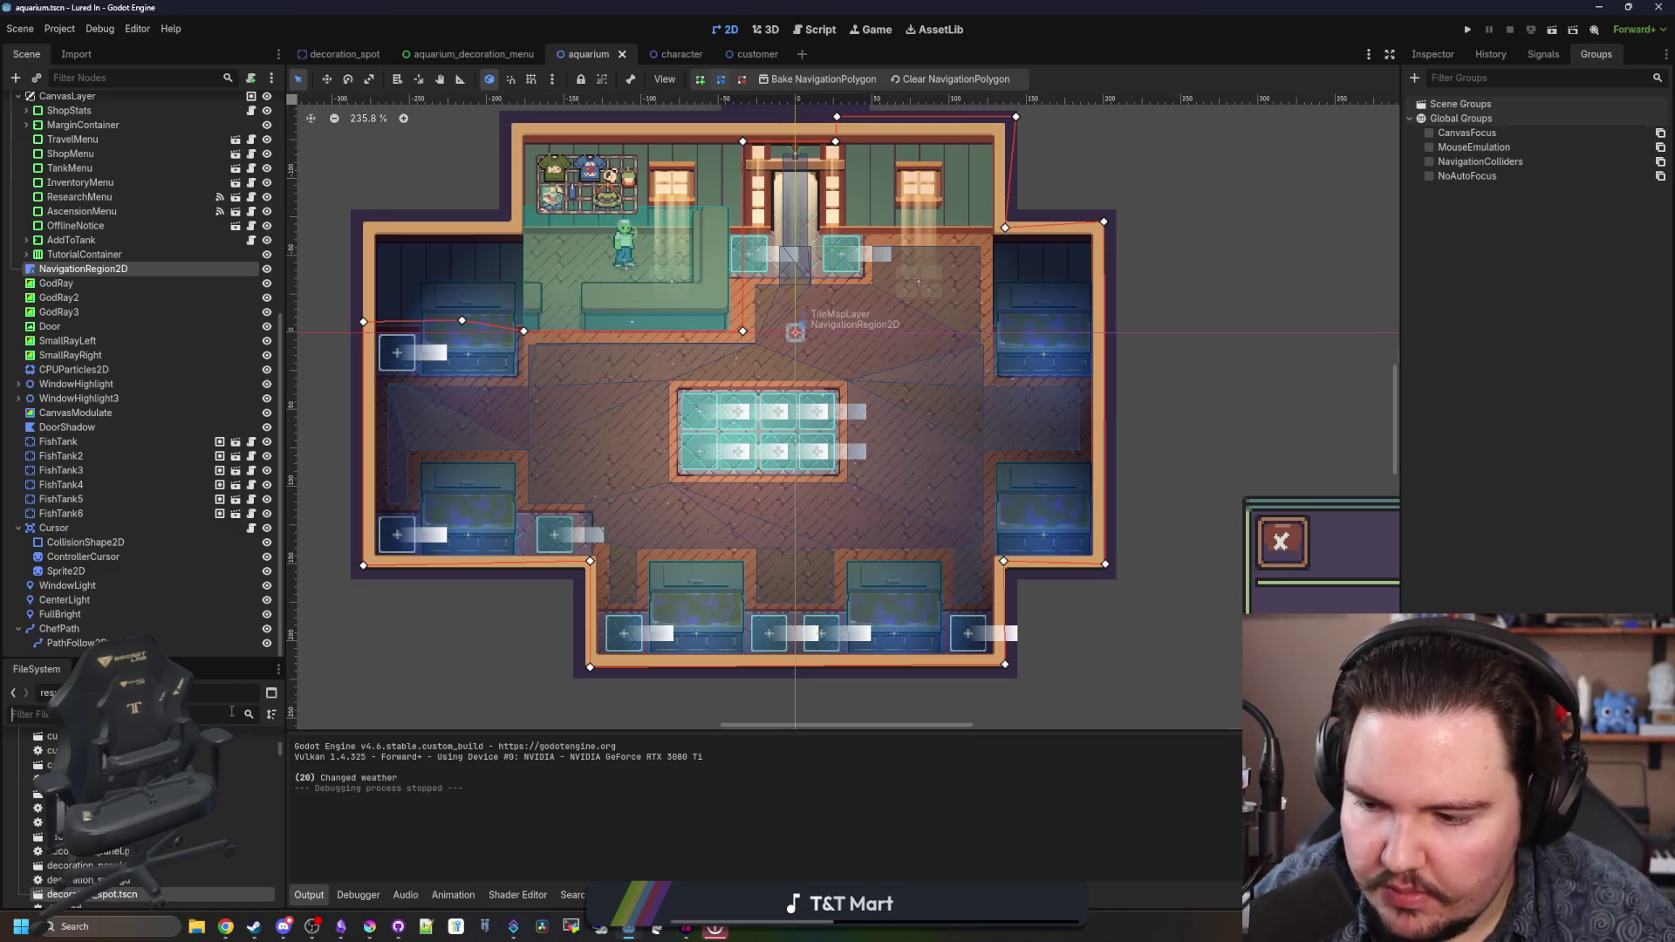
type("decorat")
double_click(88, 880)
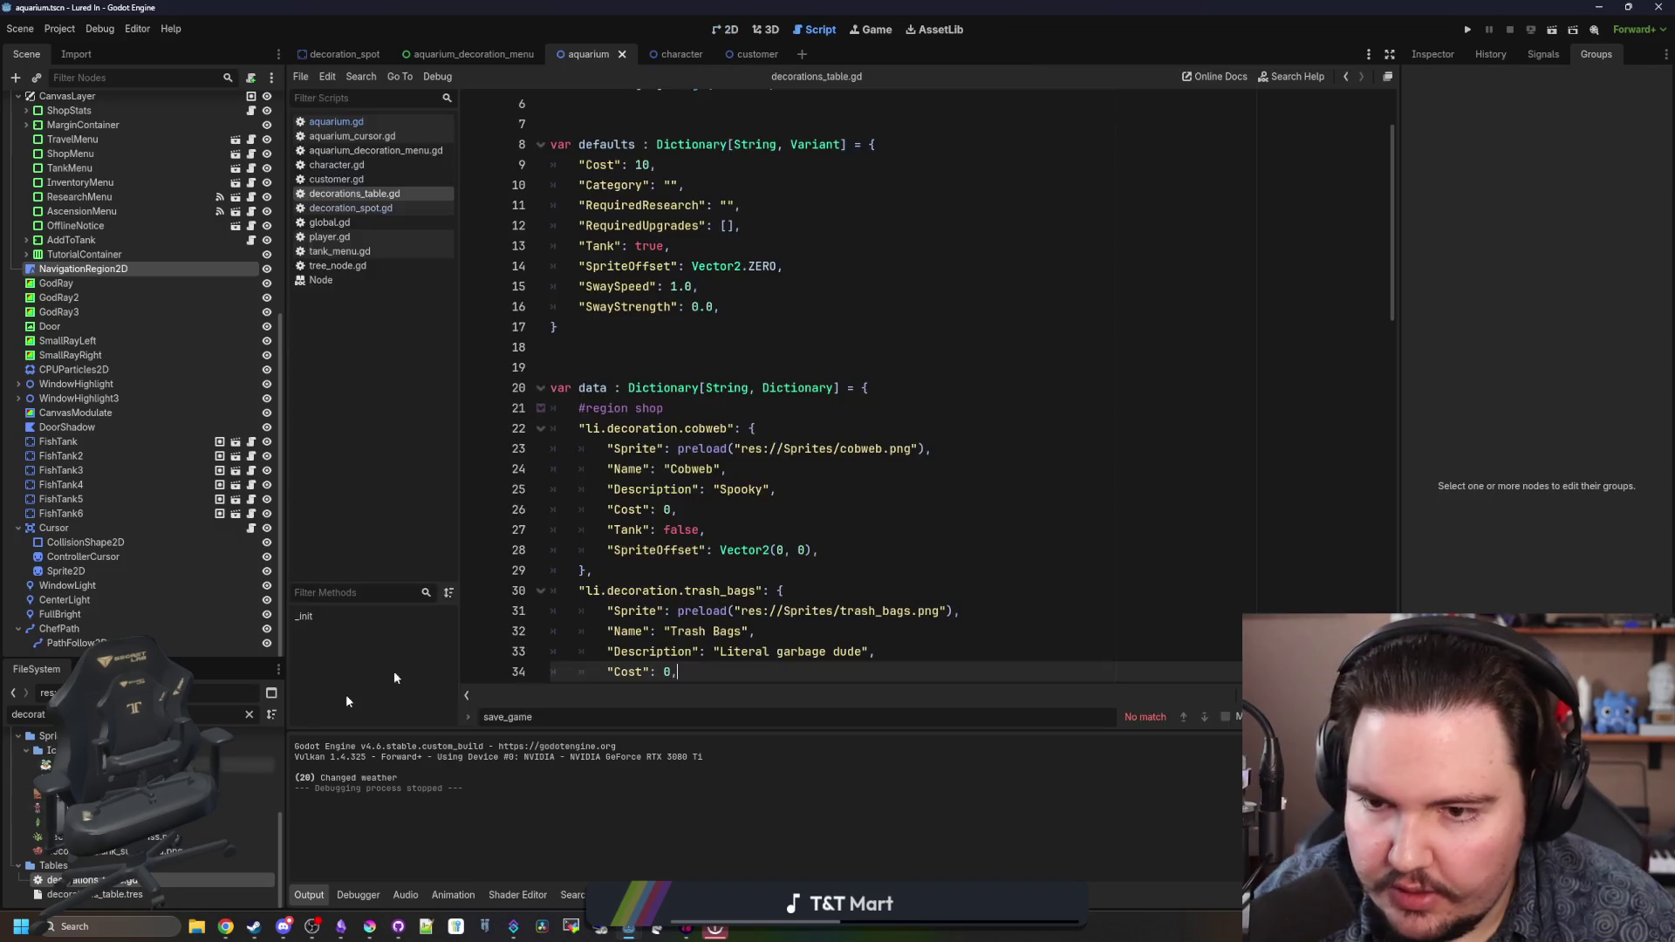
- Duplicate the Starfish Home entry block and fix line 46's indentation
left_click(761, 403)
scroll(762, 403, "up", 2)
scroll(663, 509, "down", 10)
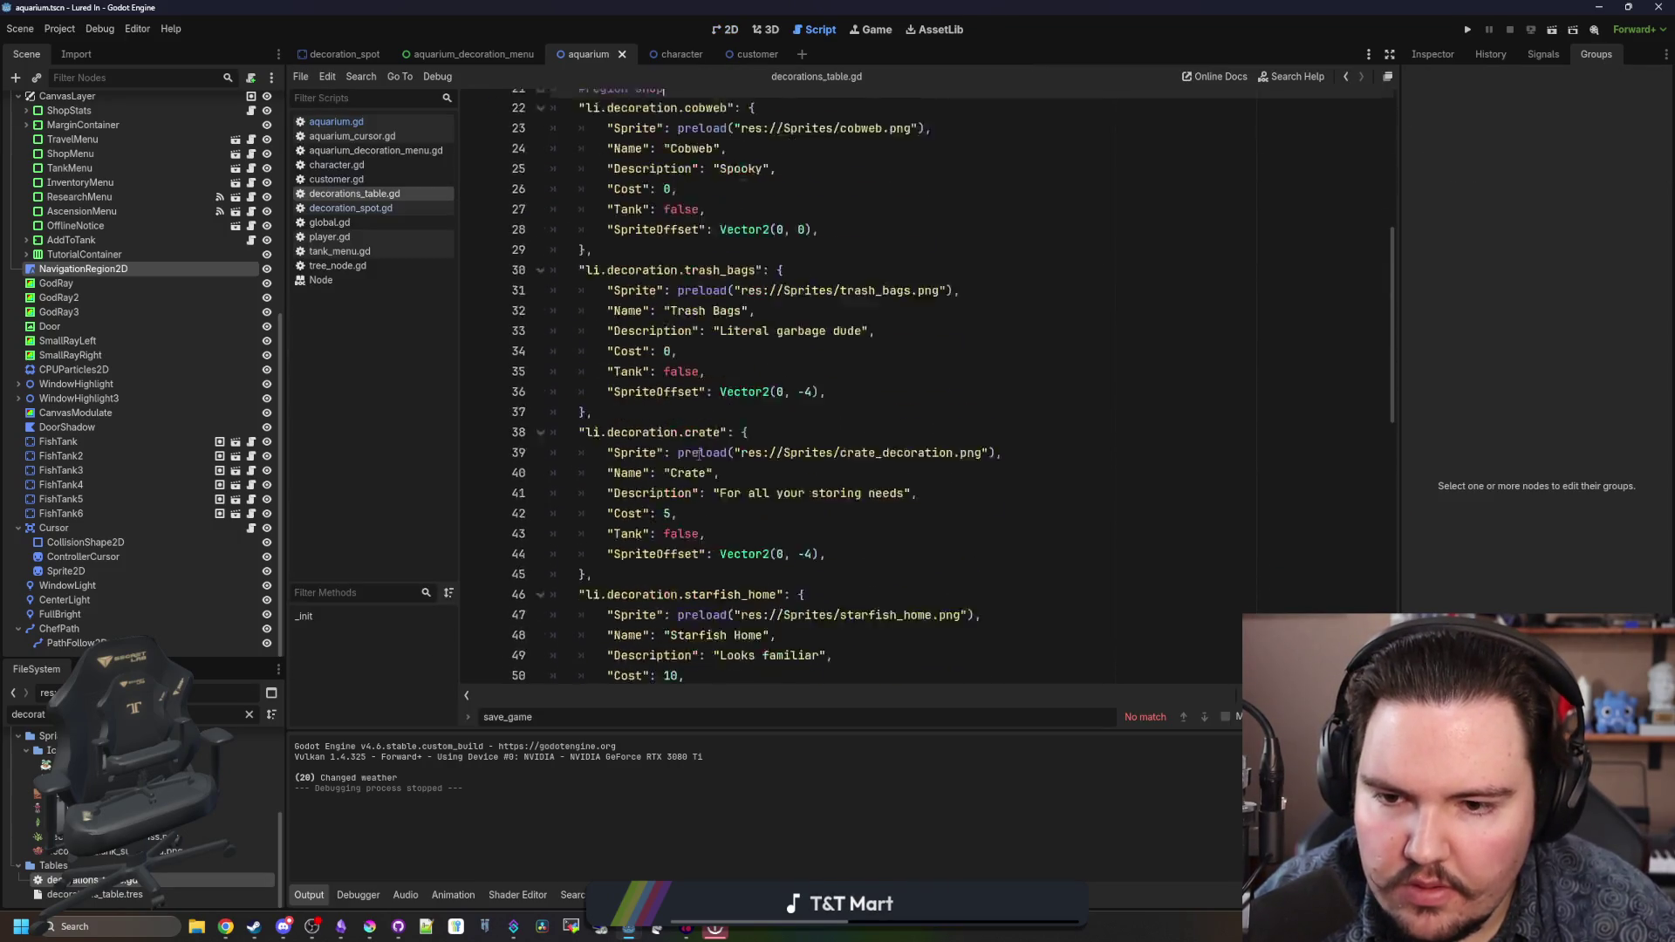
left_click_drag(611, 523, 611, 362)
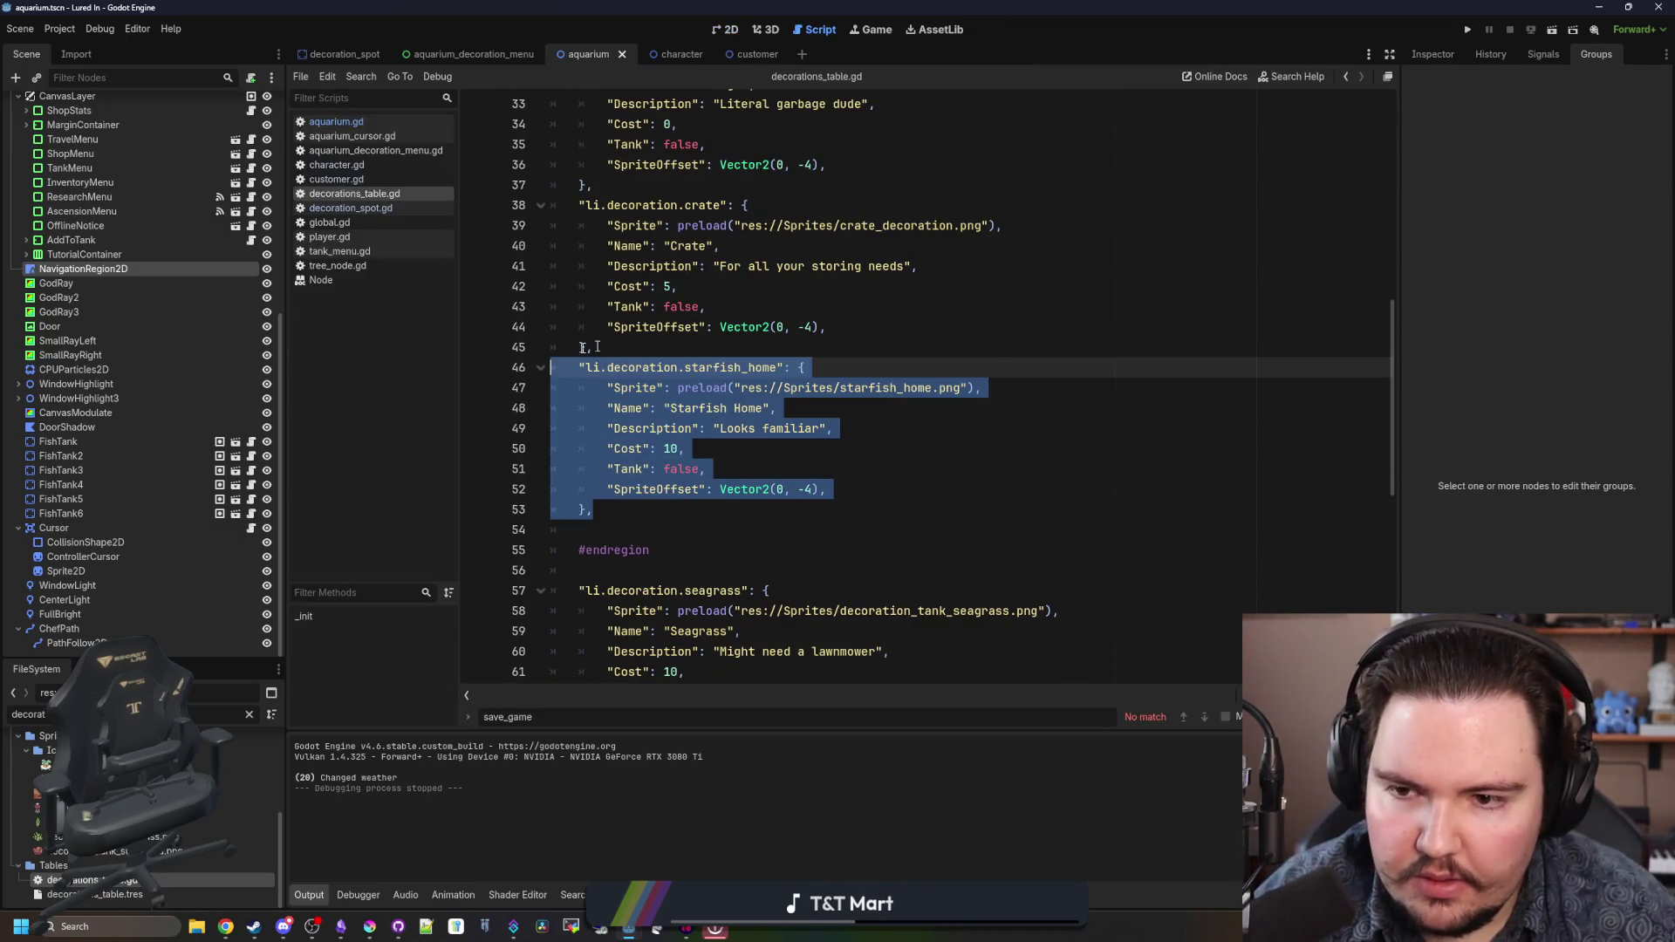
key("ctrl+shift+d")
left_click(608, 368)
key("shift+Tab")
left_click(369, 927)
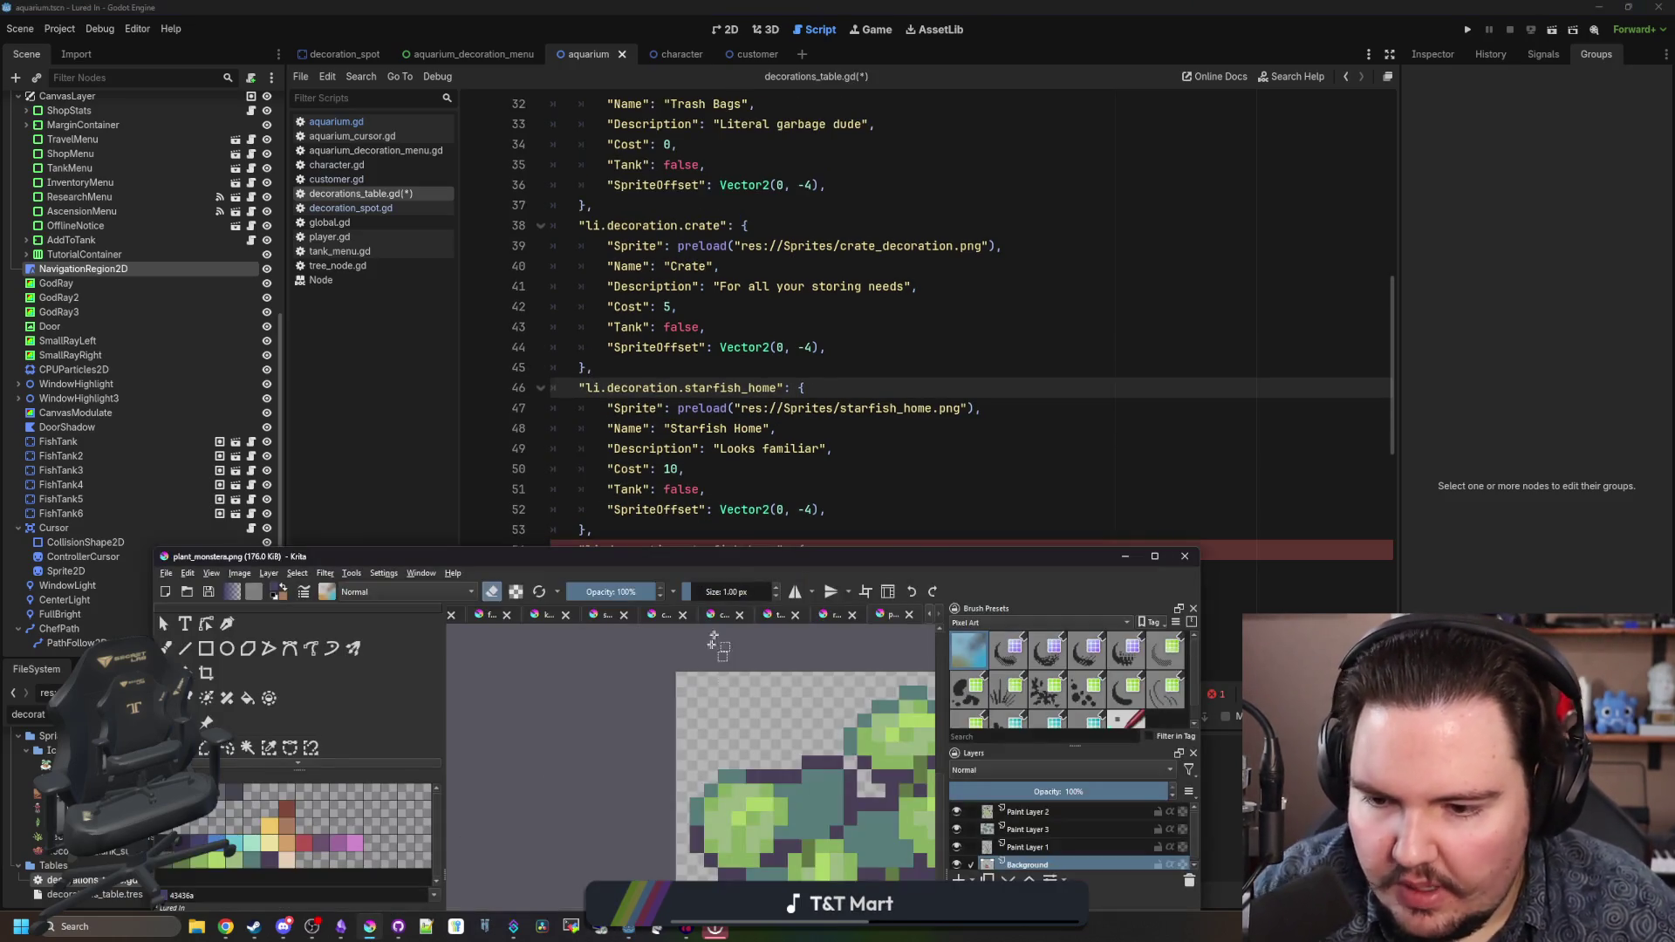
- Maximize Krita and measure the whole plant's size with a rectangular selection
double_click(710, 558)
left_click(11, 196)
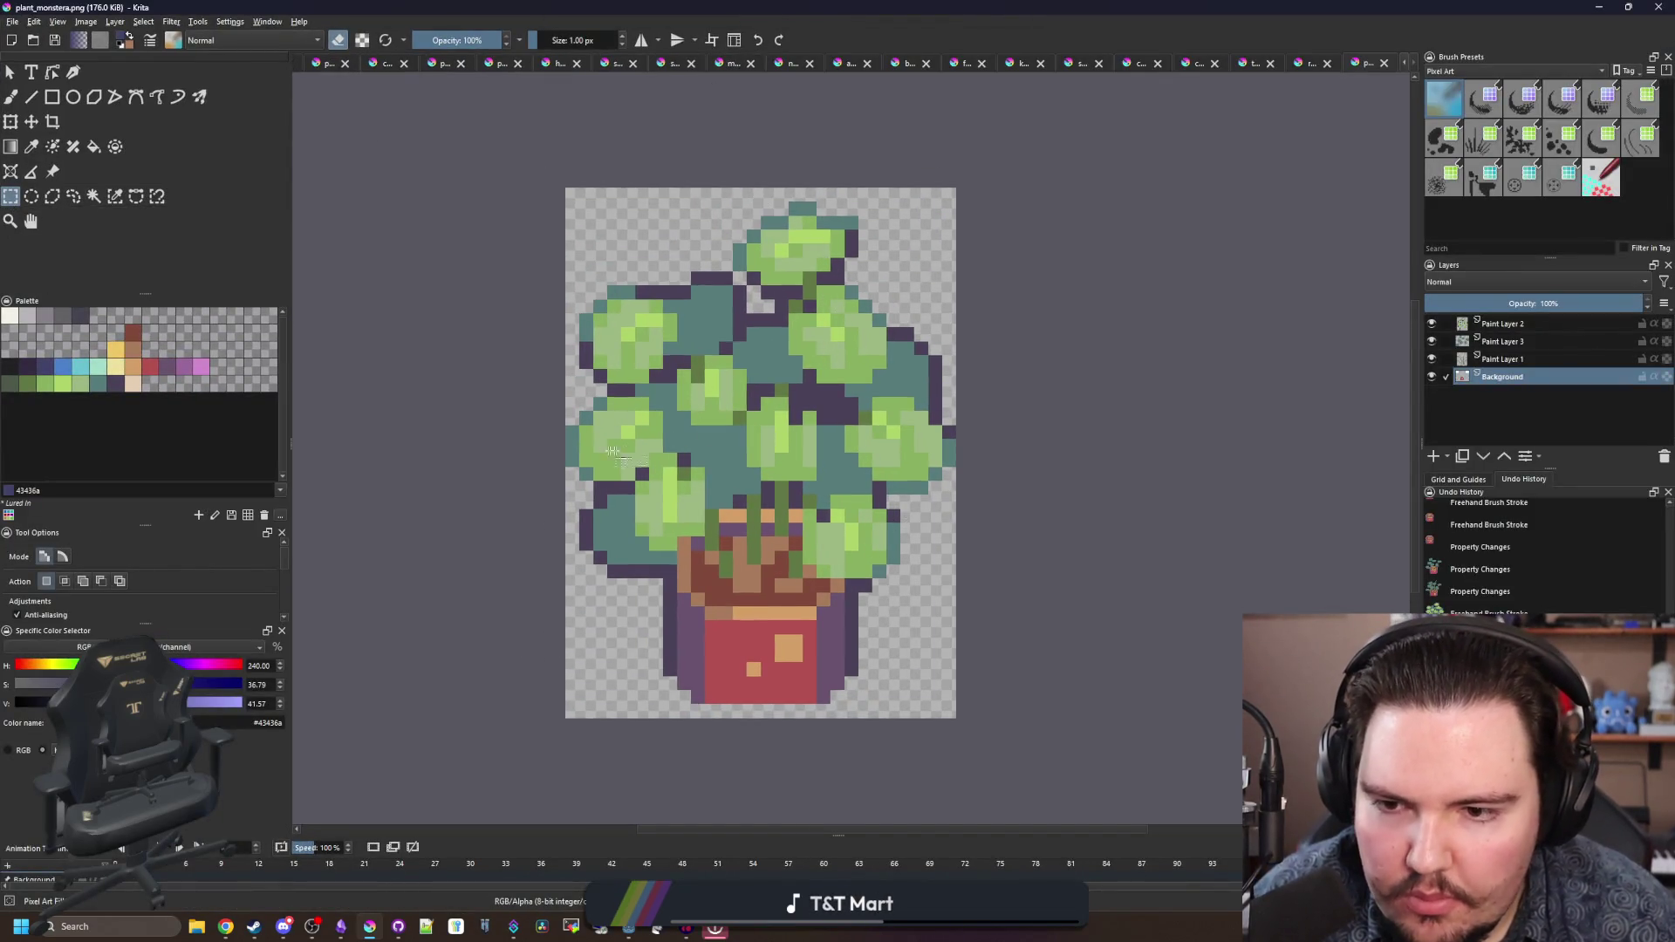
mouse_move(564, 202)
left_mouse_down()
mouse_move(983, 695)
mouse_move(947, 711)
mouse_move(953, 689)
left_mouse_up()
left_click(968, 645)
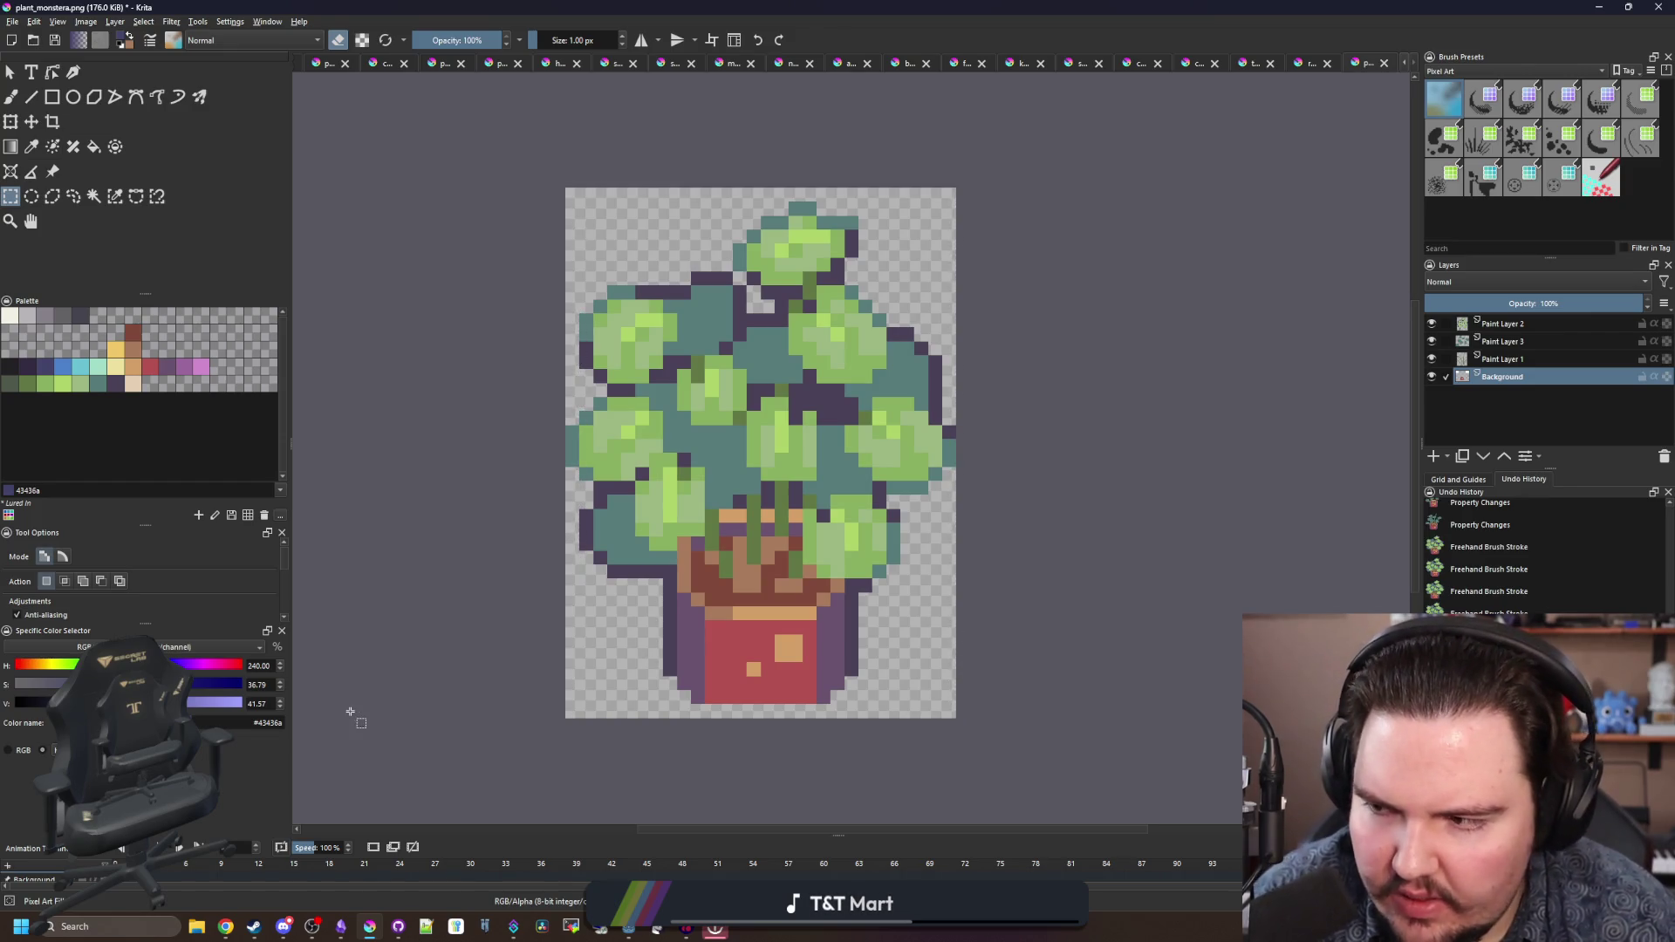
- Launch the Calculator app from Windows search
left_click(139, 919)
type("calculator")
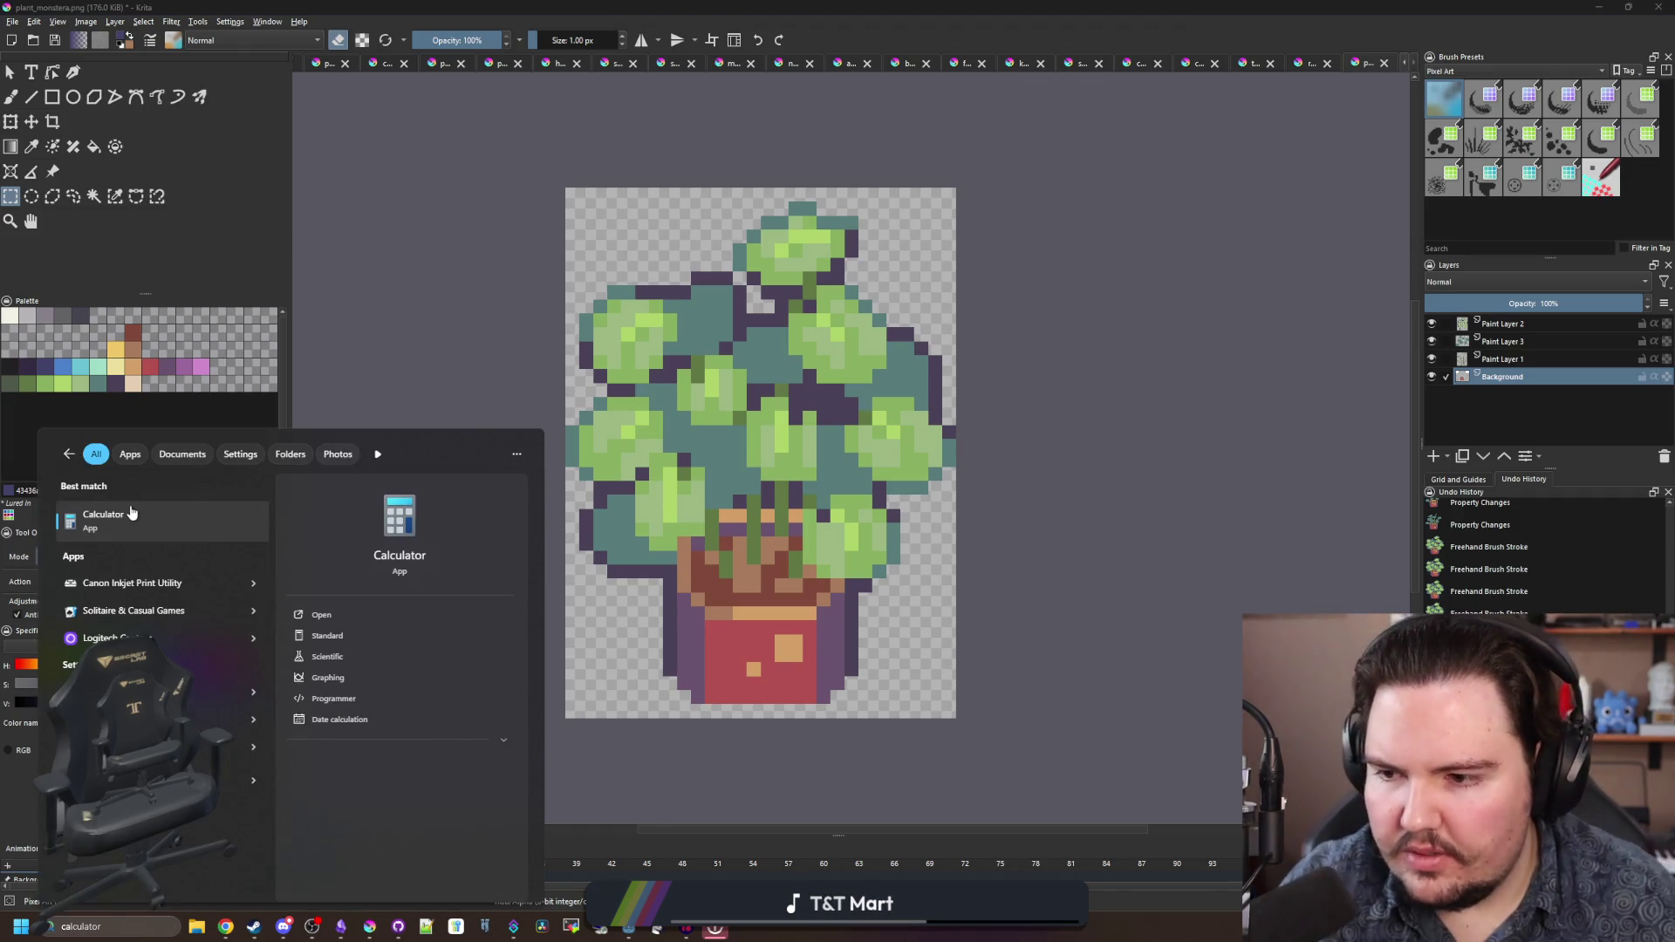
left_click(131, 513)
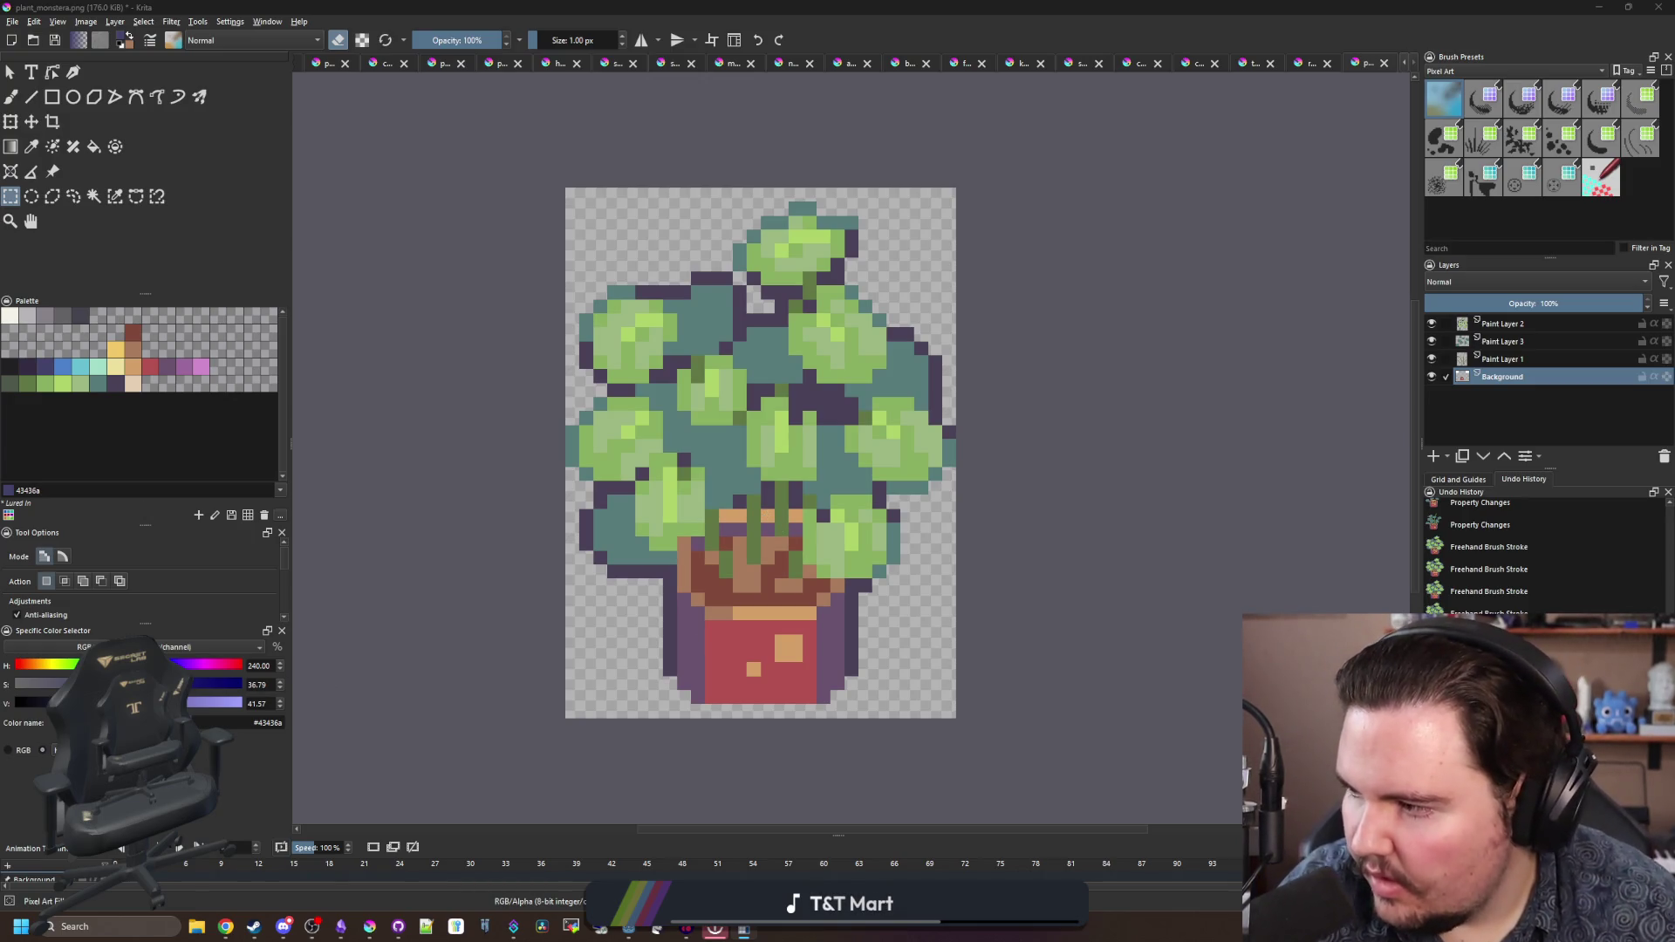
- Measure the sprite's lower part and a small area on the pot
mouse_move(949, 722)
left_mouse_down()
mouse_move(785, 672)
mouse_move(564, 492)
mouse_move(565, 453)
left_mouse_up()
mouse_move(686, 456)
left_mouse_down()
mouse_move(738, 489)
mouse_move(746, 663)
mouse_move(795, 670)
mouse_move(790, 650)
left_mouse_up()
key("alt+Tab")
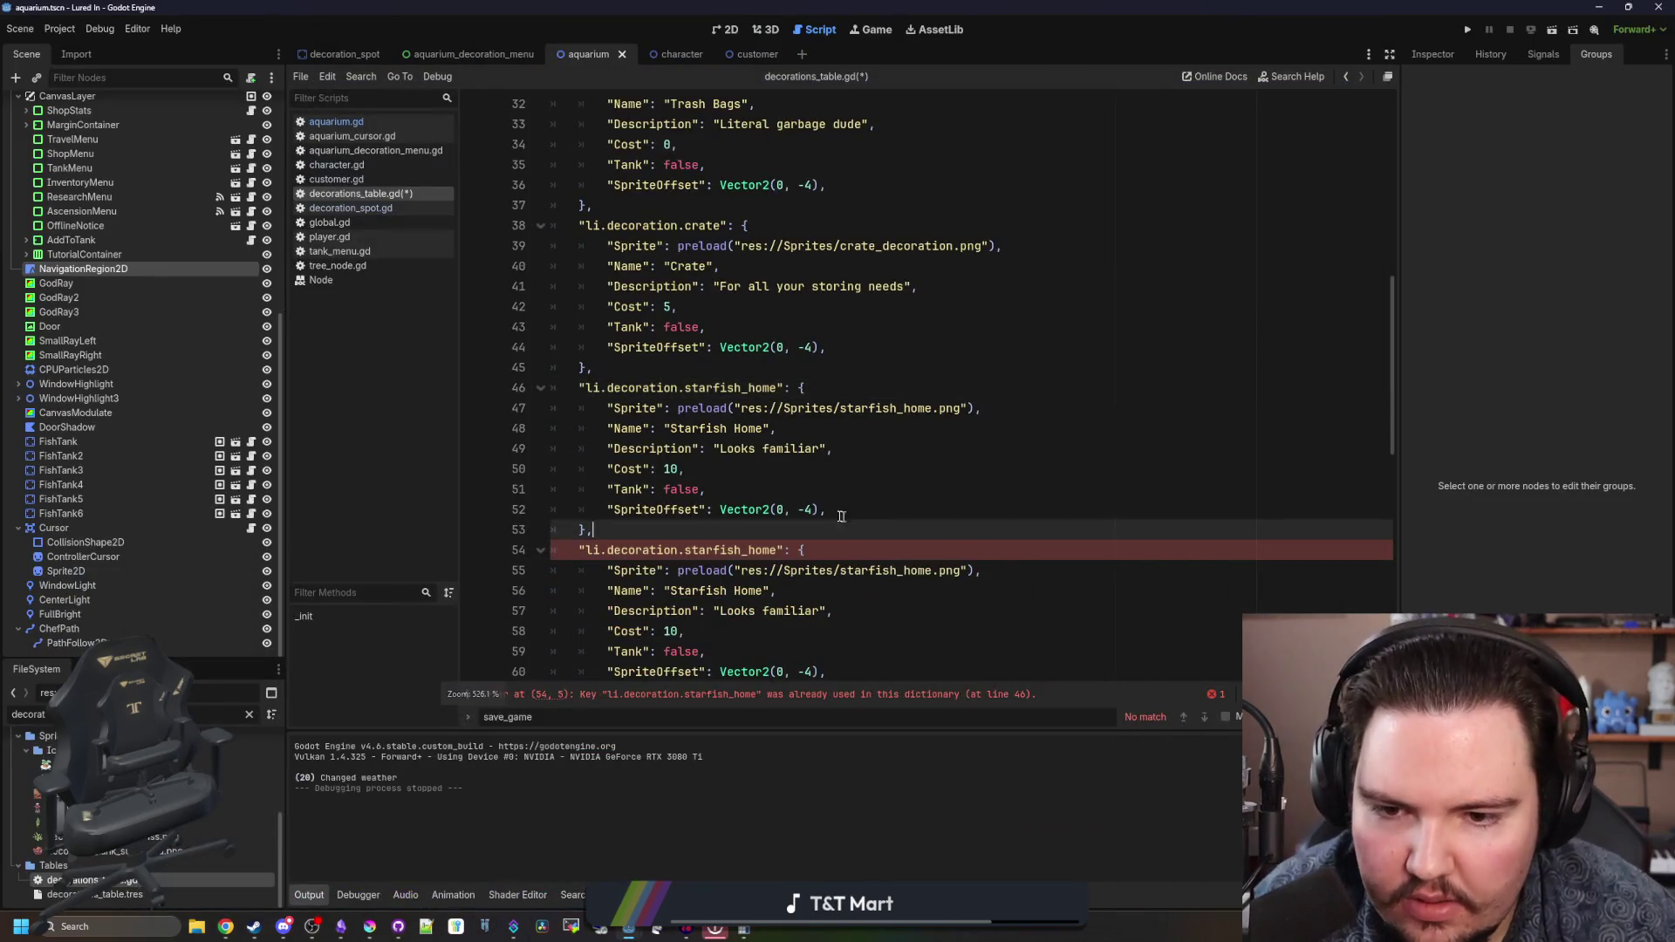
- Set the copied entry's SpriteOffset value to -14
left_click(815, 510)
type("14")
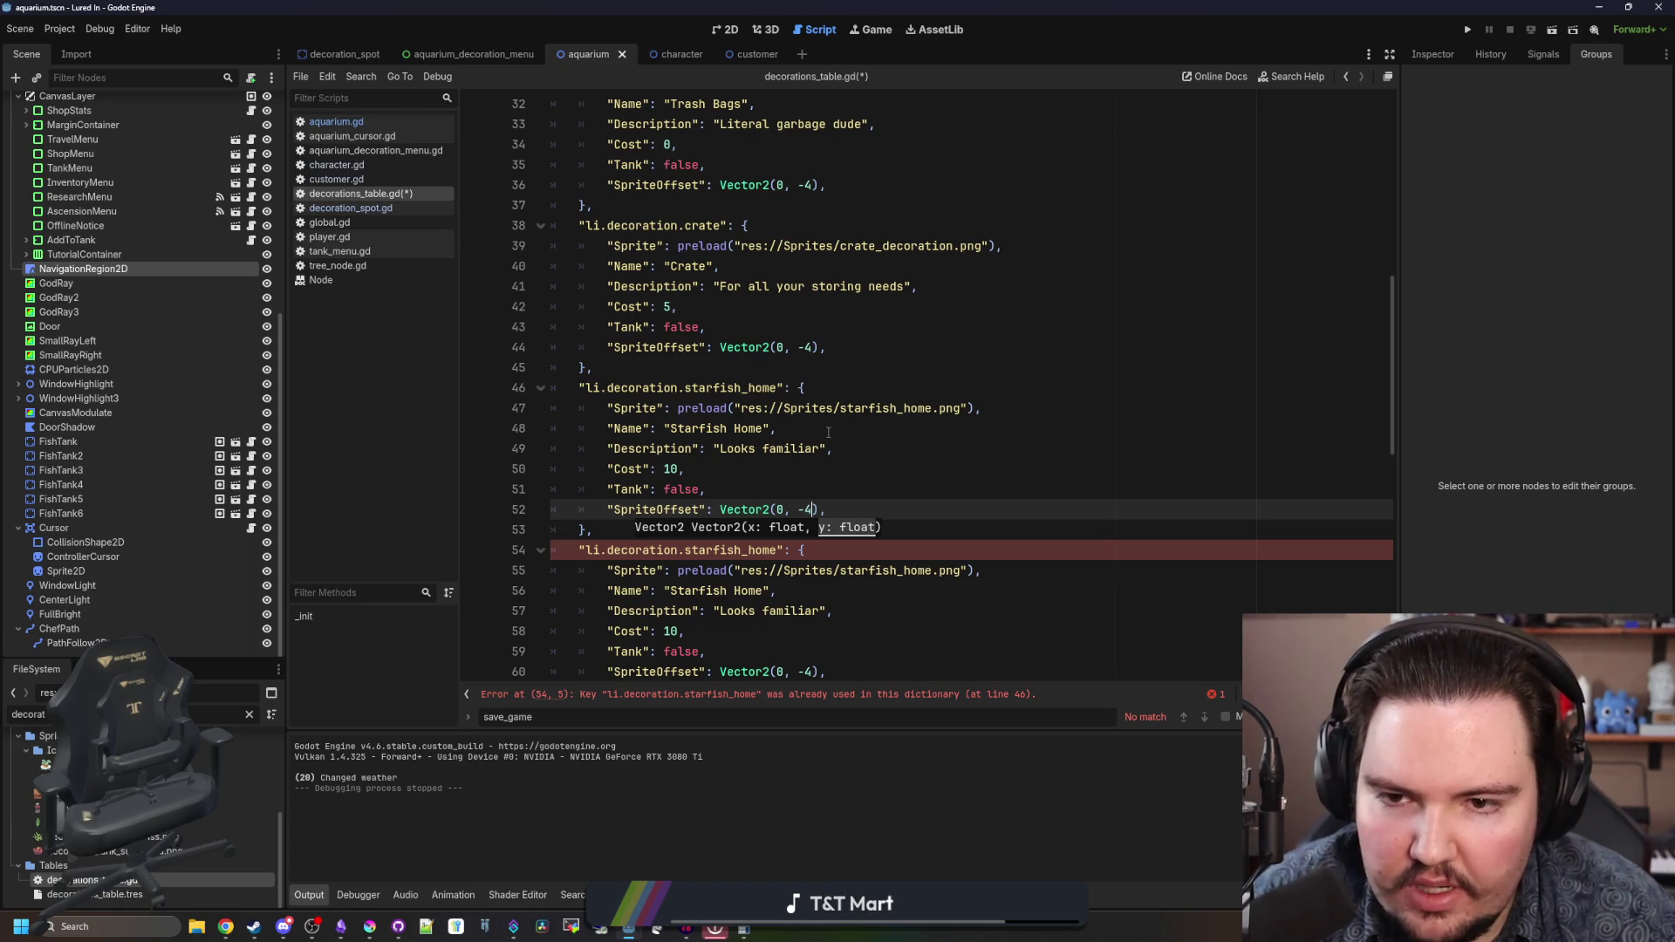
left_click(816, 448)
scroll(815, 448, "down", 1)
left_click(816, 447)
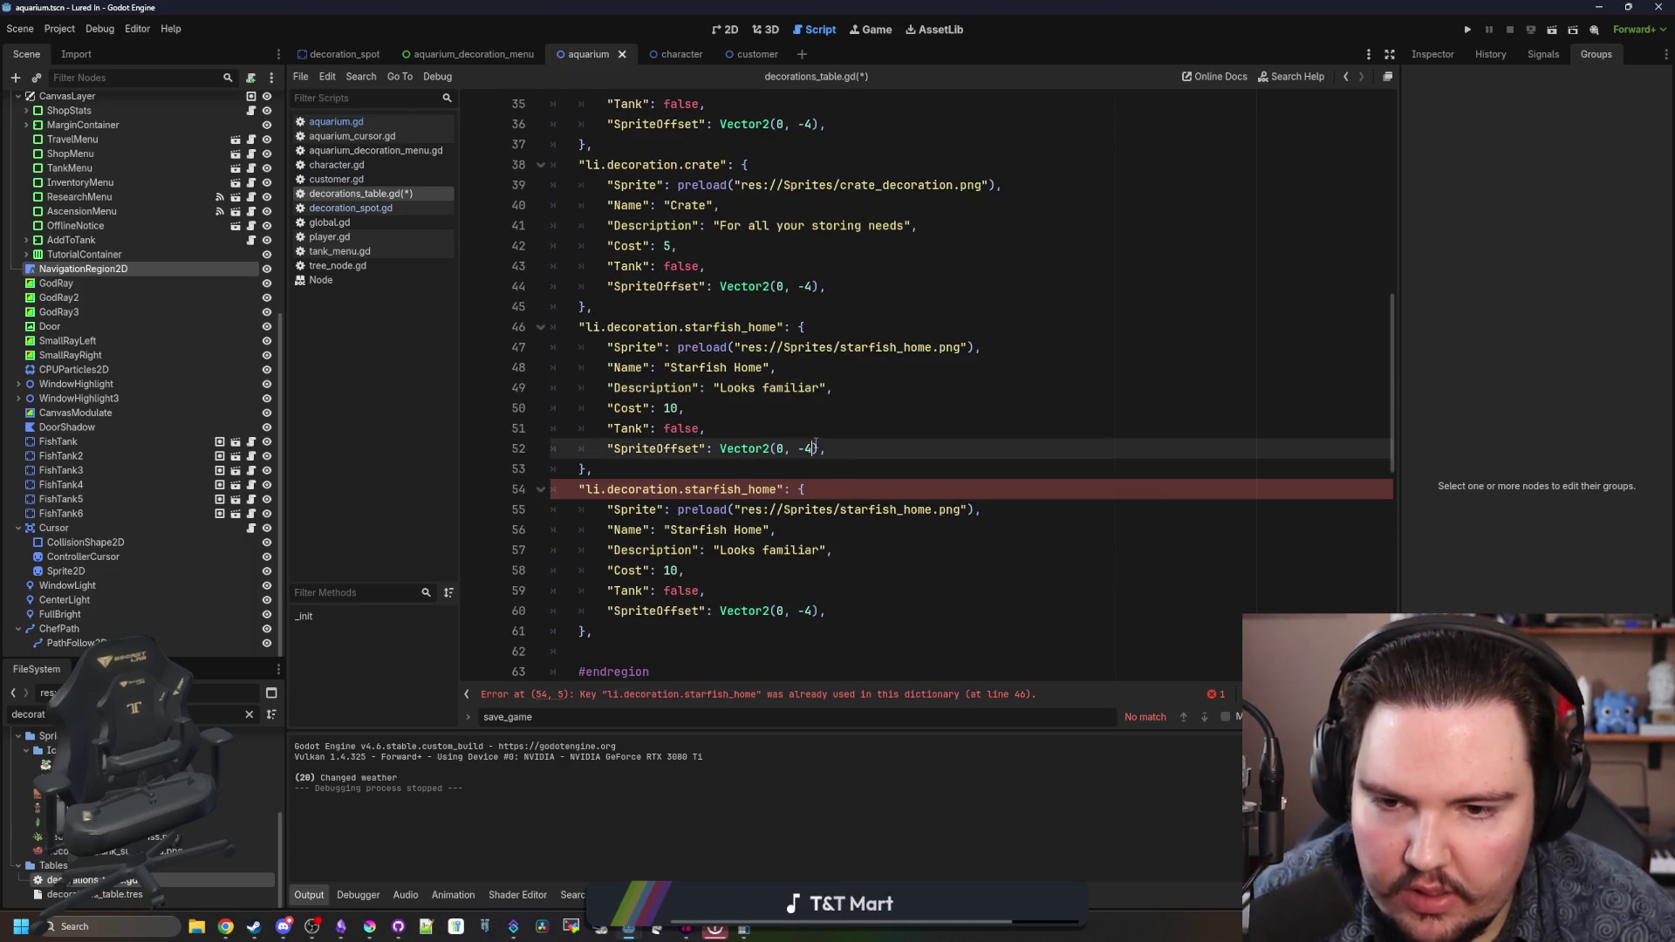
type("1")
- Point the entry's key and sprite path at plant_monstera.png
double_click(771, 327)
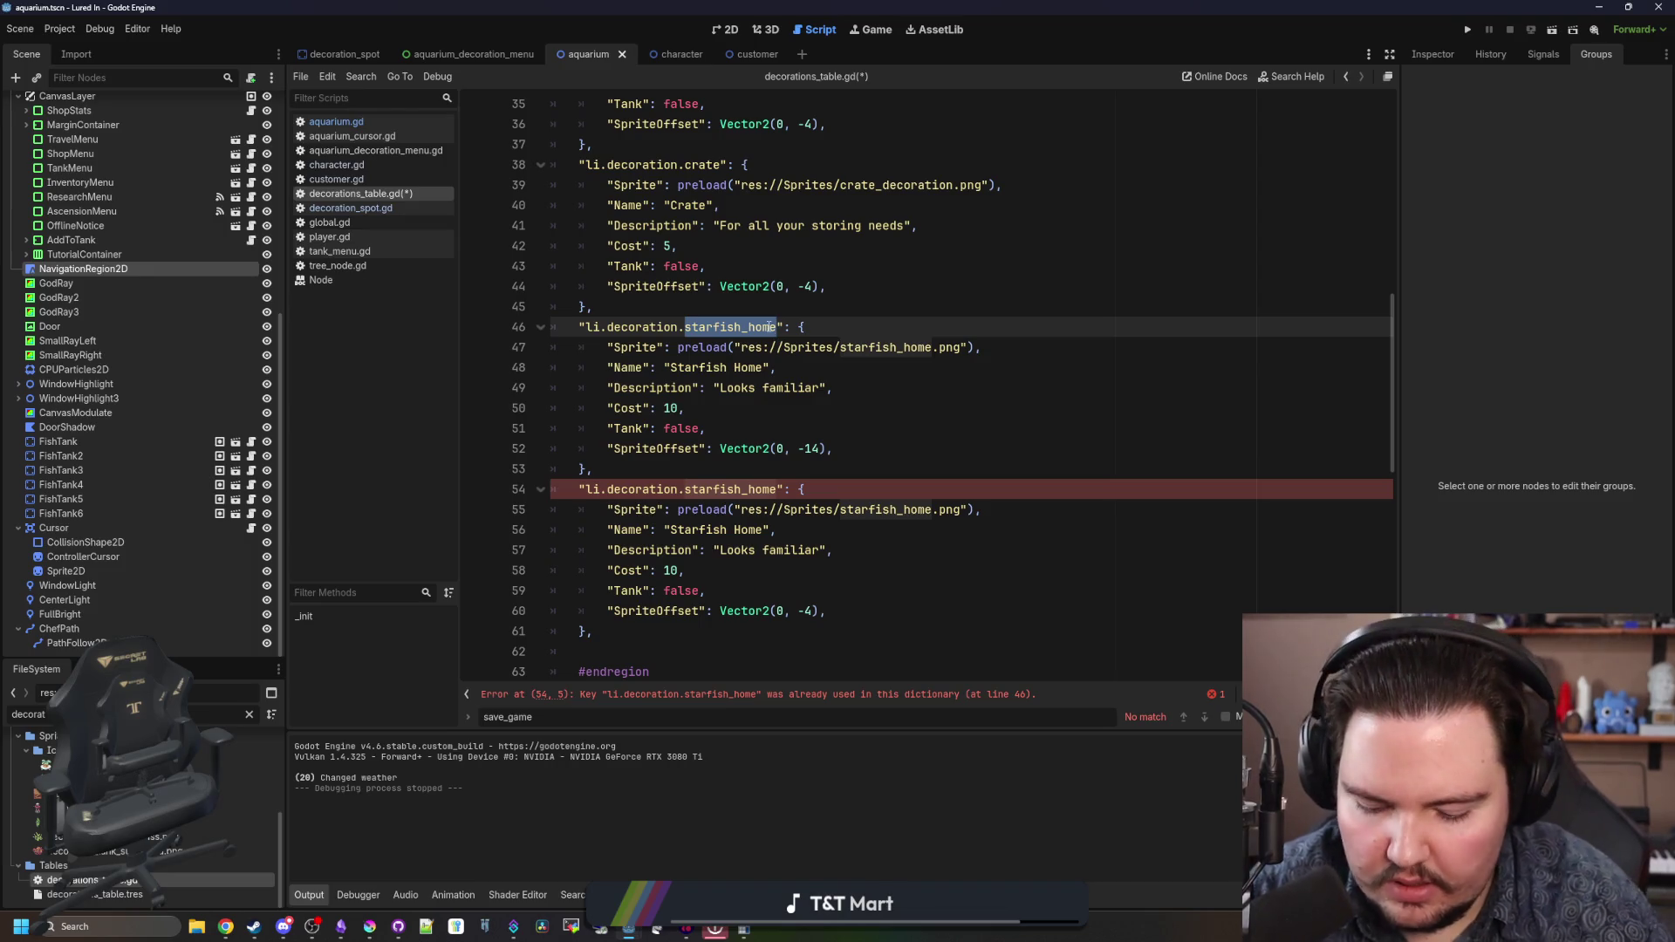
type("plant_monster")
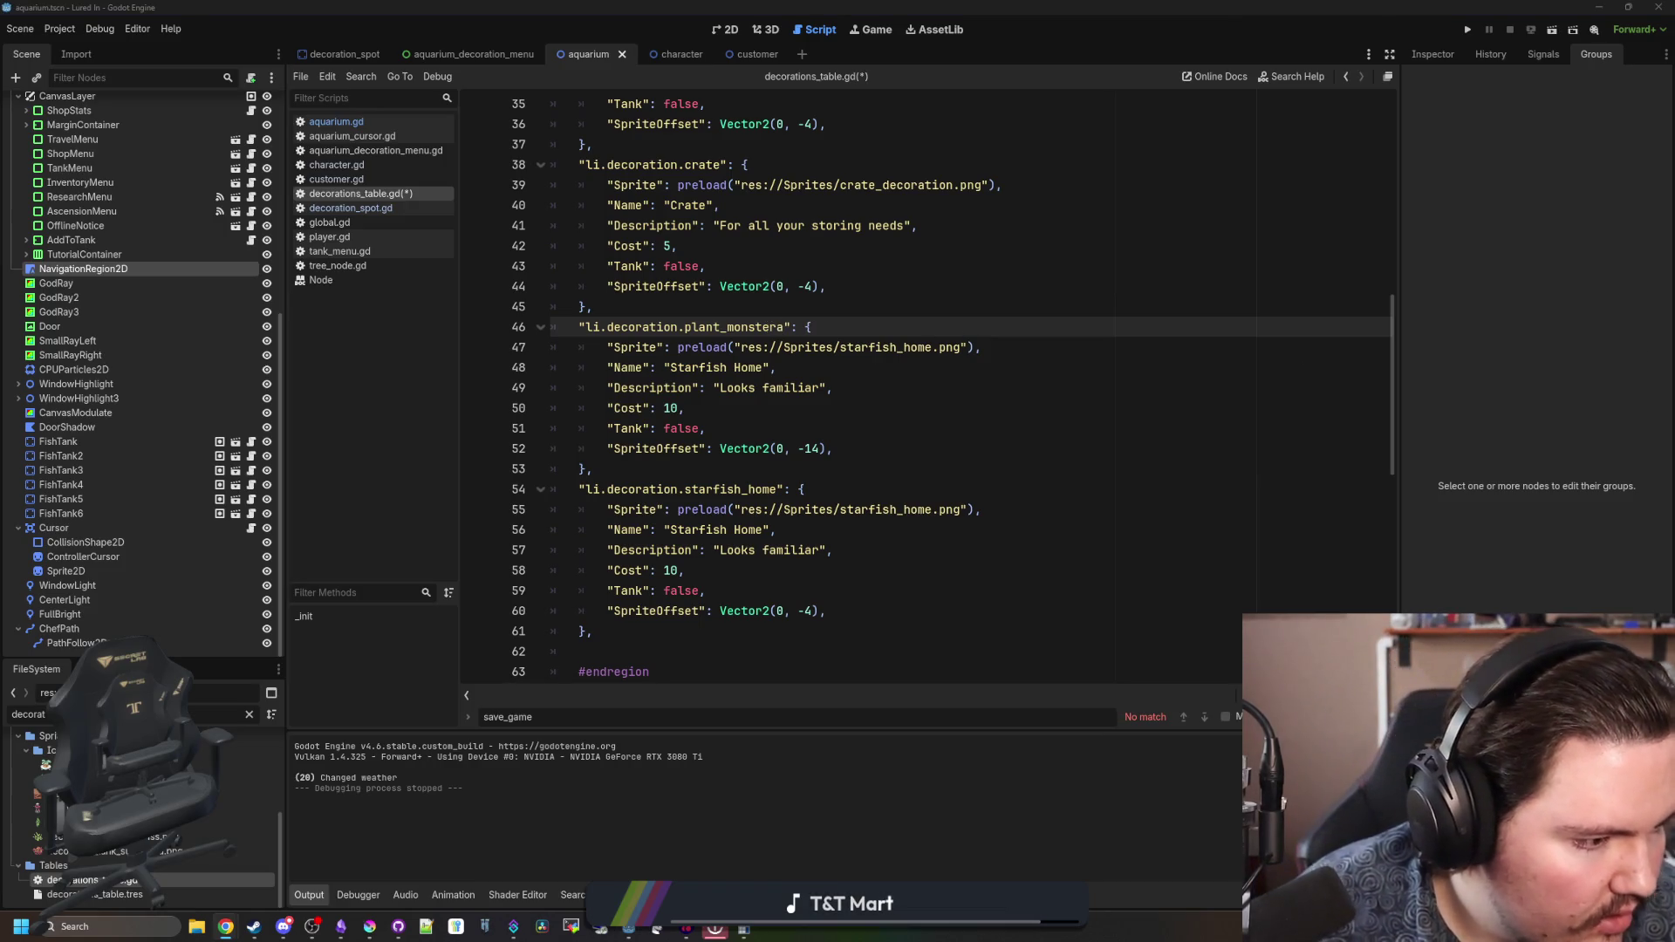
left_click(827, 426)
double_click(890, 347)
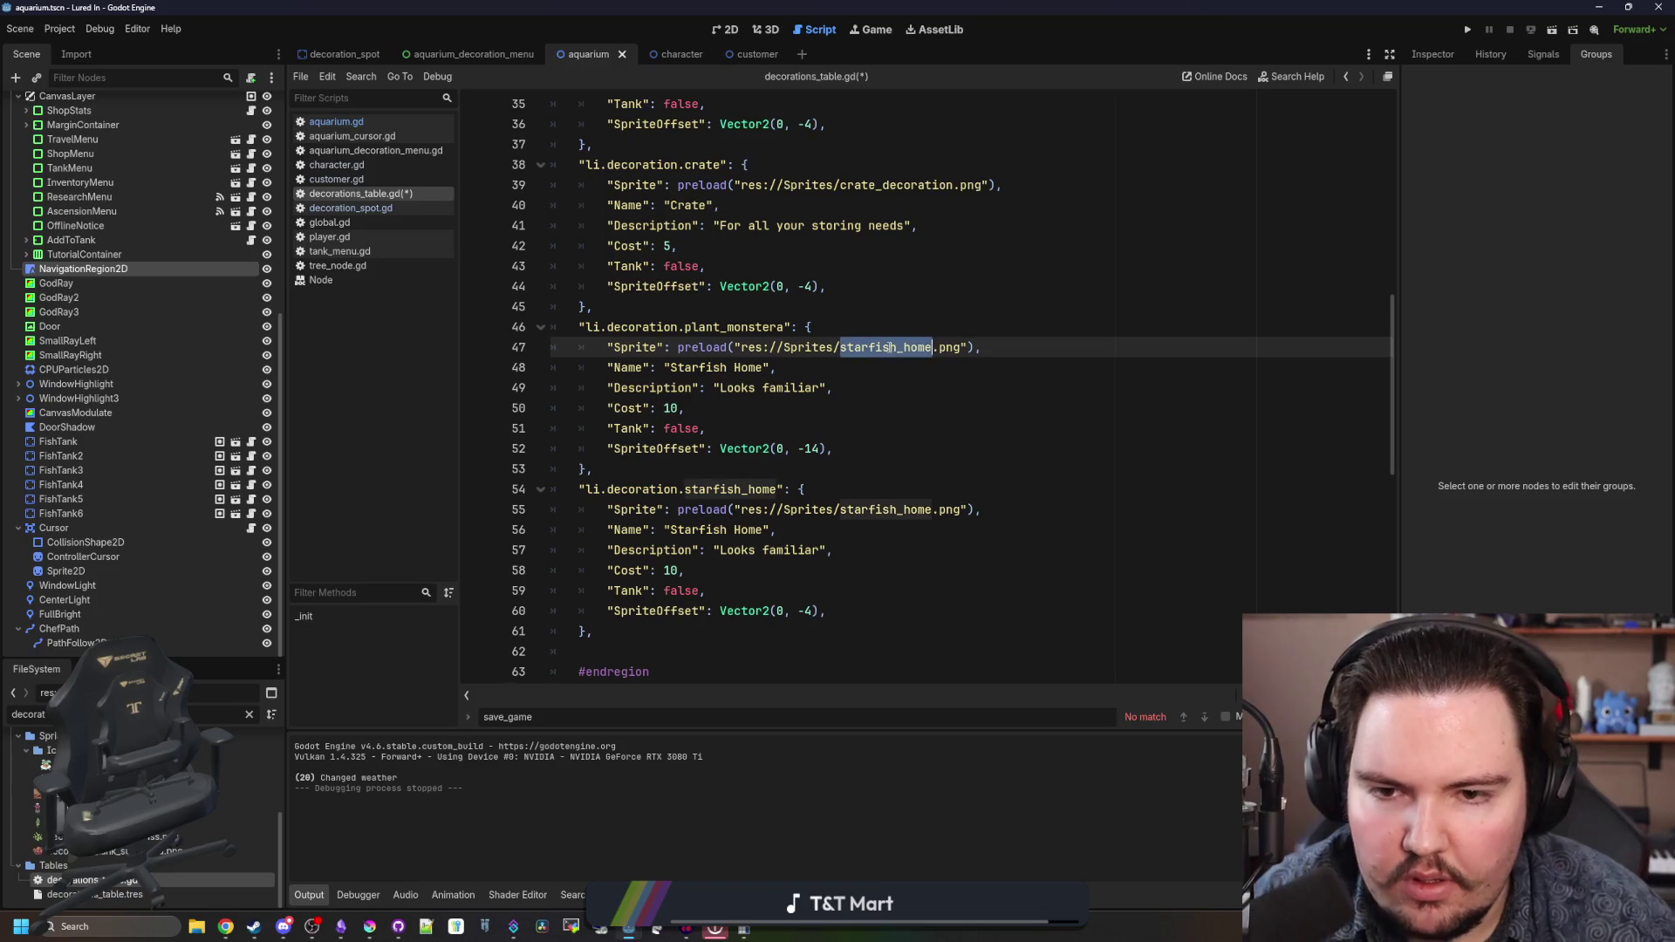
type("plant_")
key("Return")
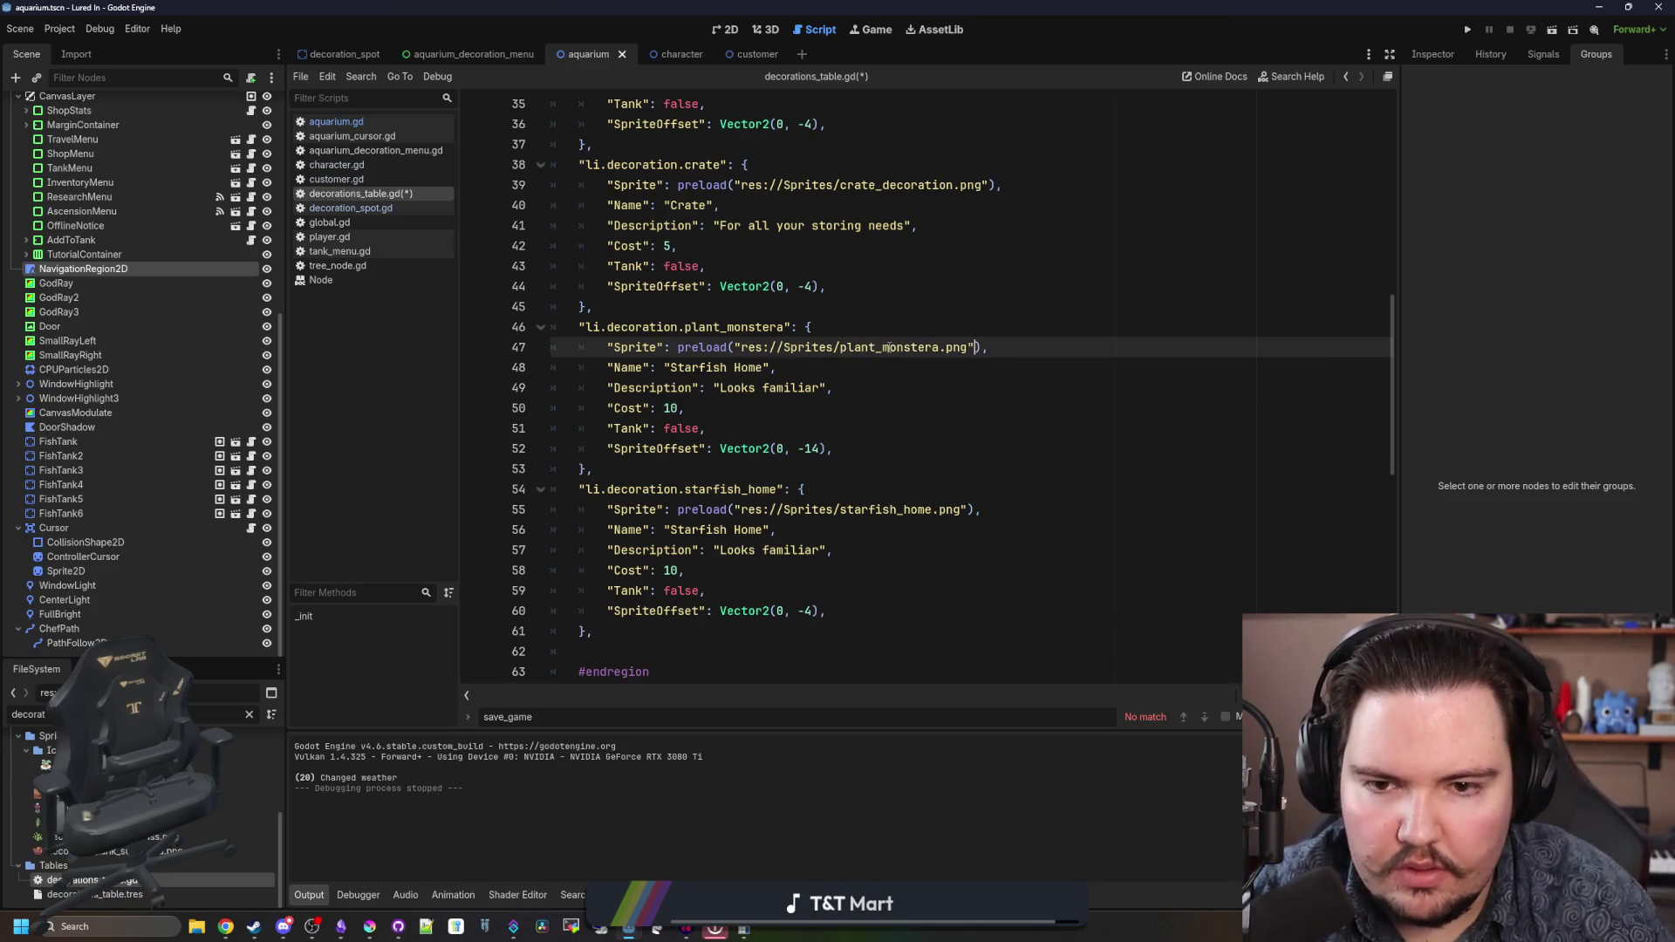
- Remove 'Home' from the name and 'familiar' from the description
double_click(750, 367)
key("BackSpace")
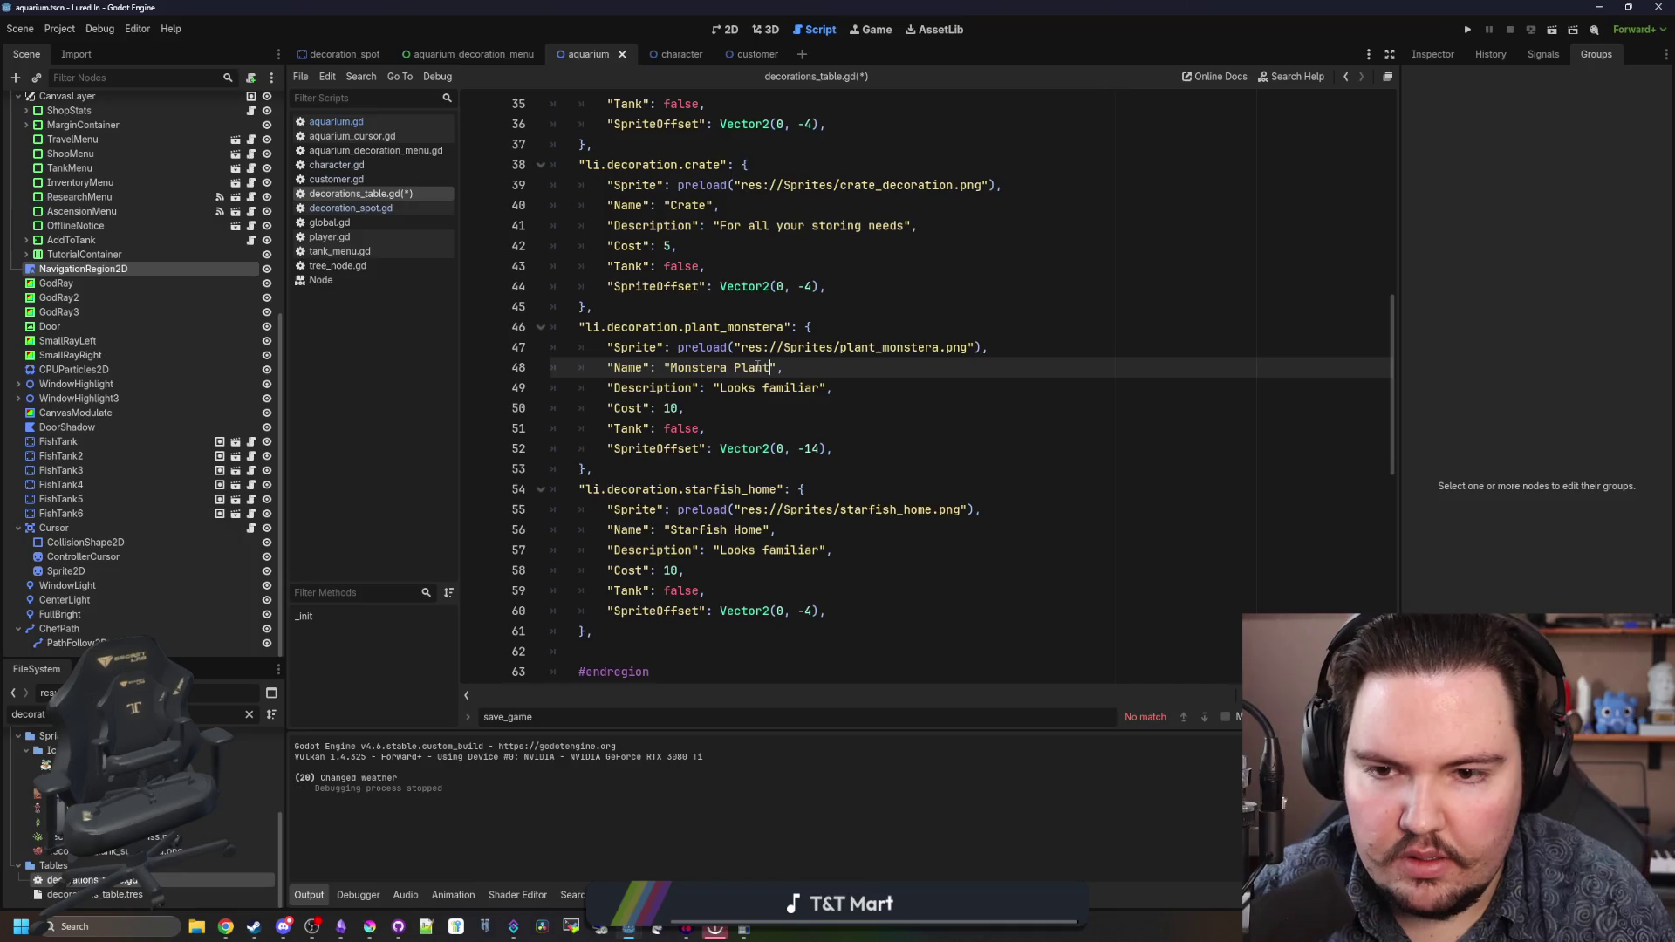
double_click(791, 387)
scroll(885, 462, "up", 2)
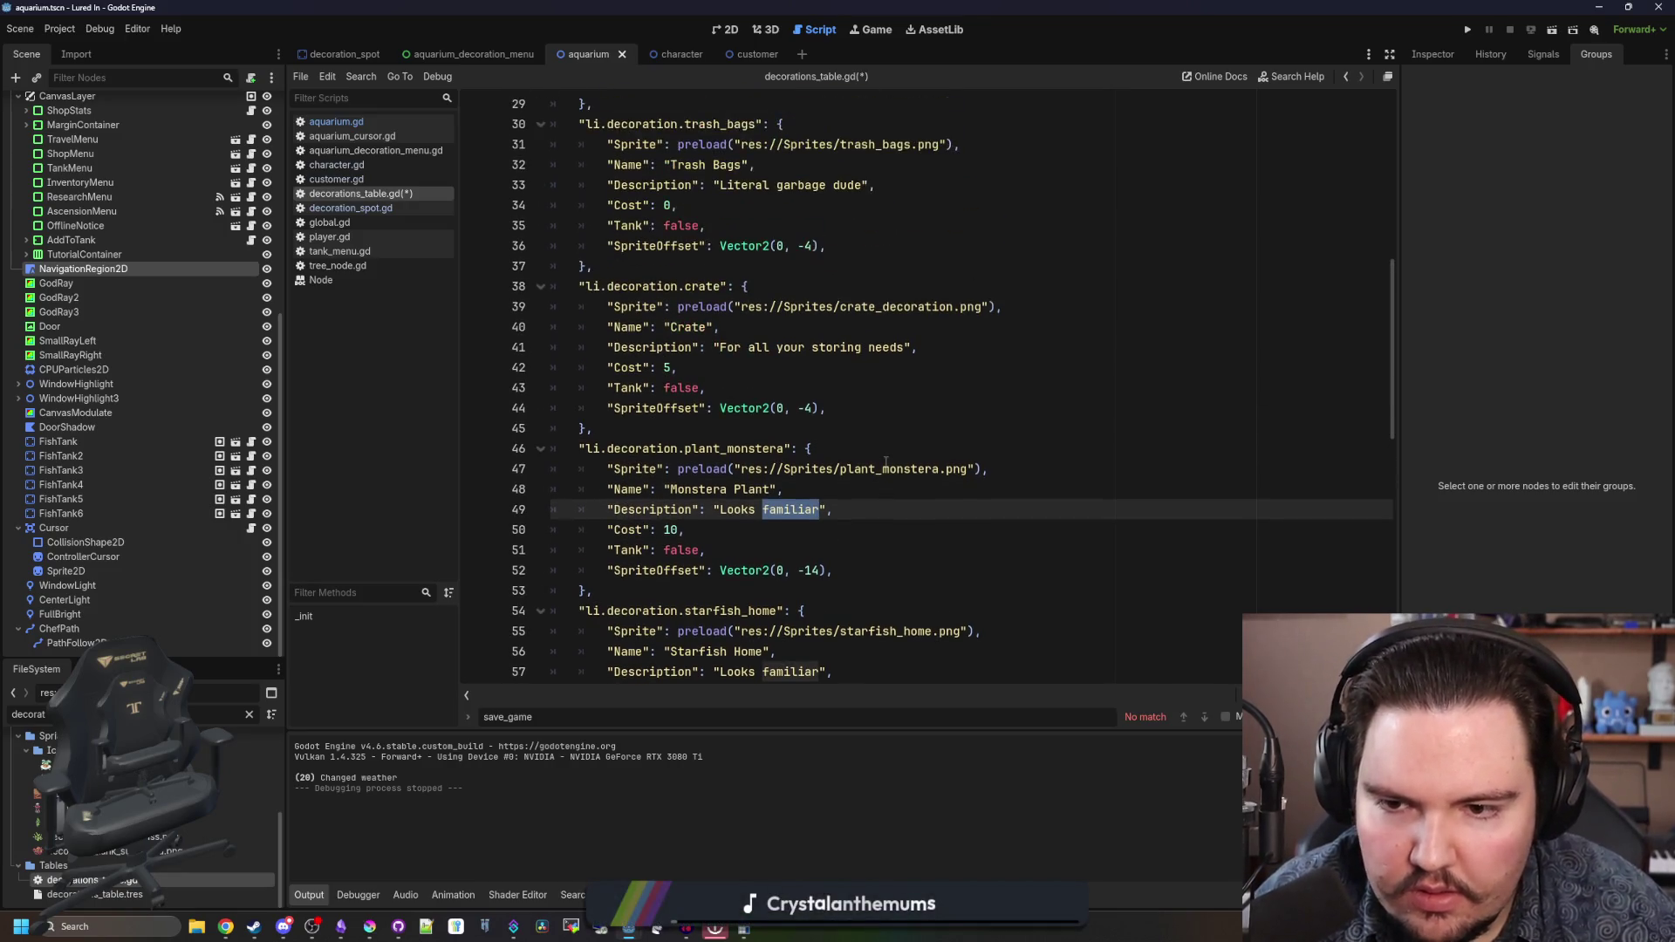
key("BackSpace")
key("BackSpace")
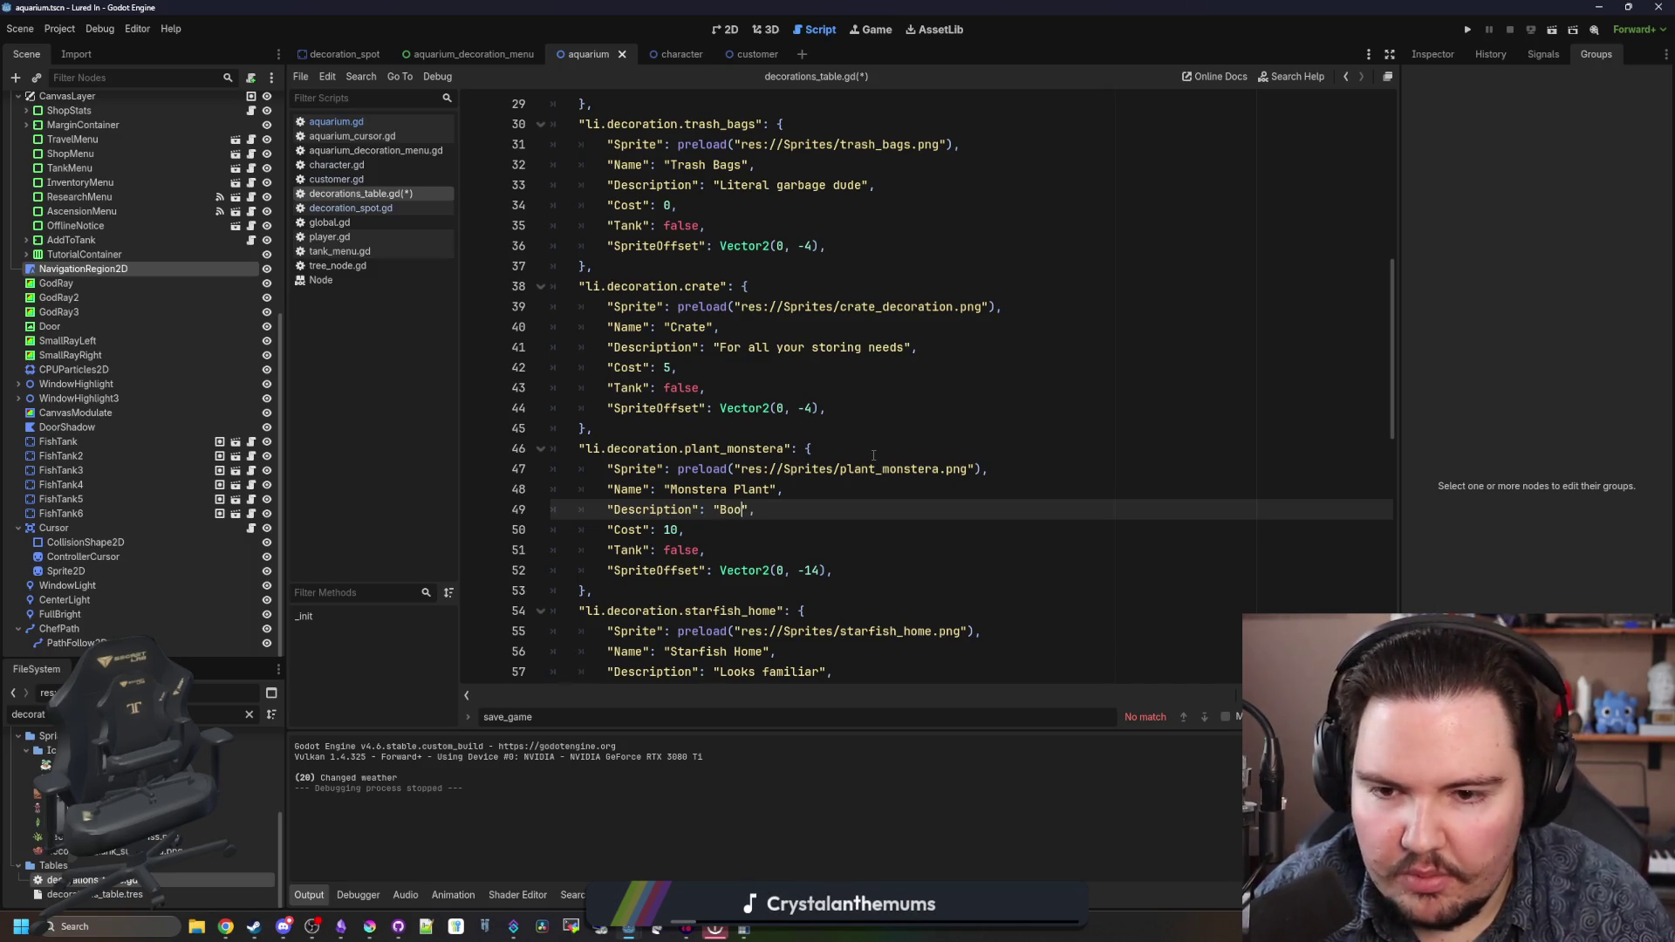
left_click(679, 529)
type("5")
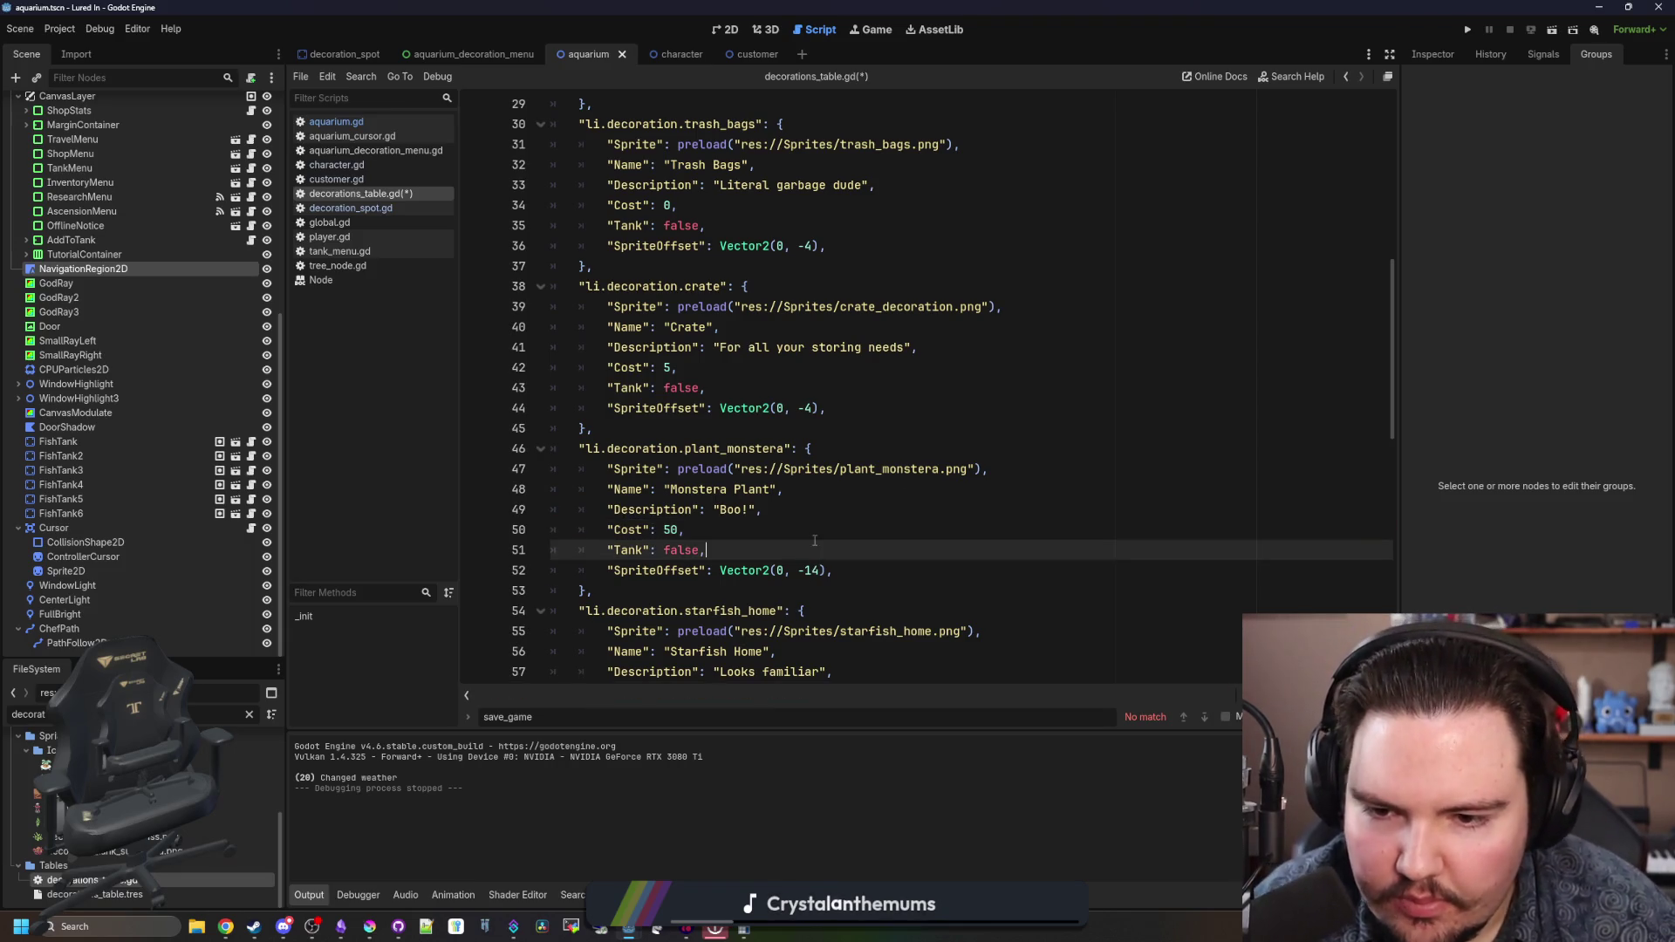
left_click(841, 501)
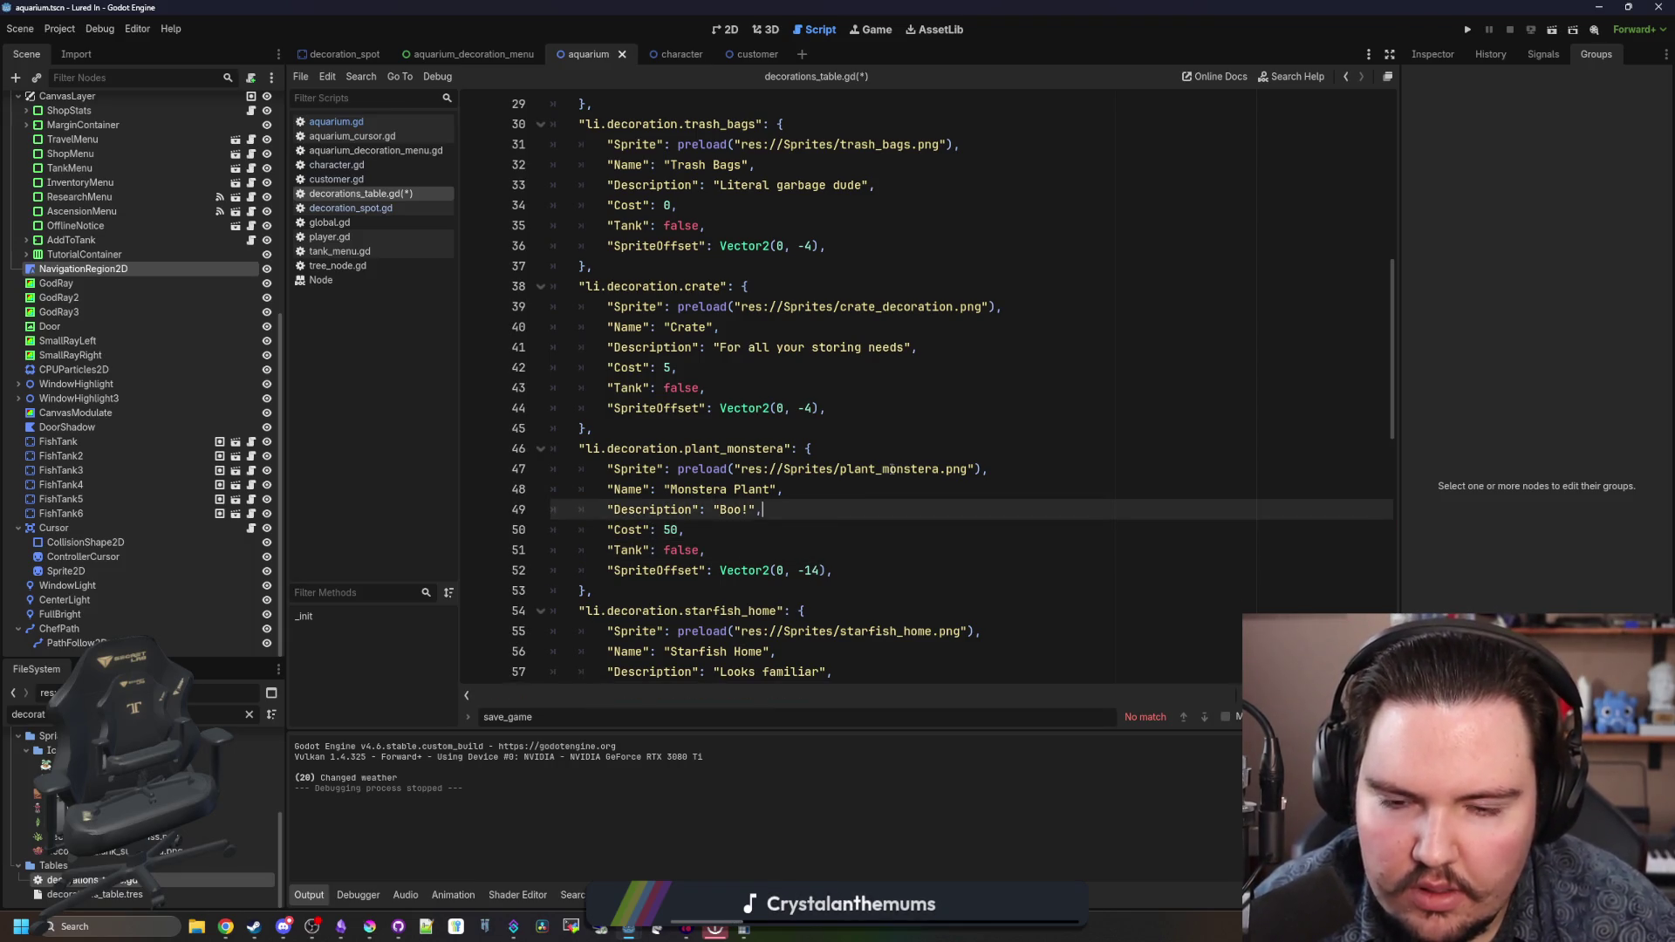
- Rename the entry key to monstera_plant
double_click(733, 449)
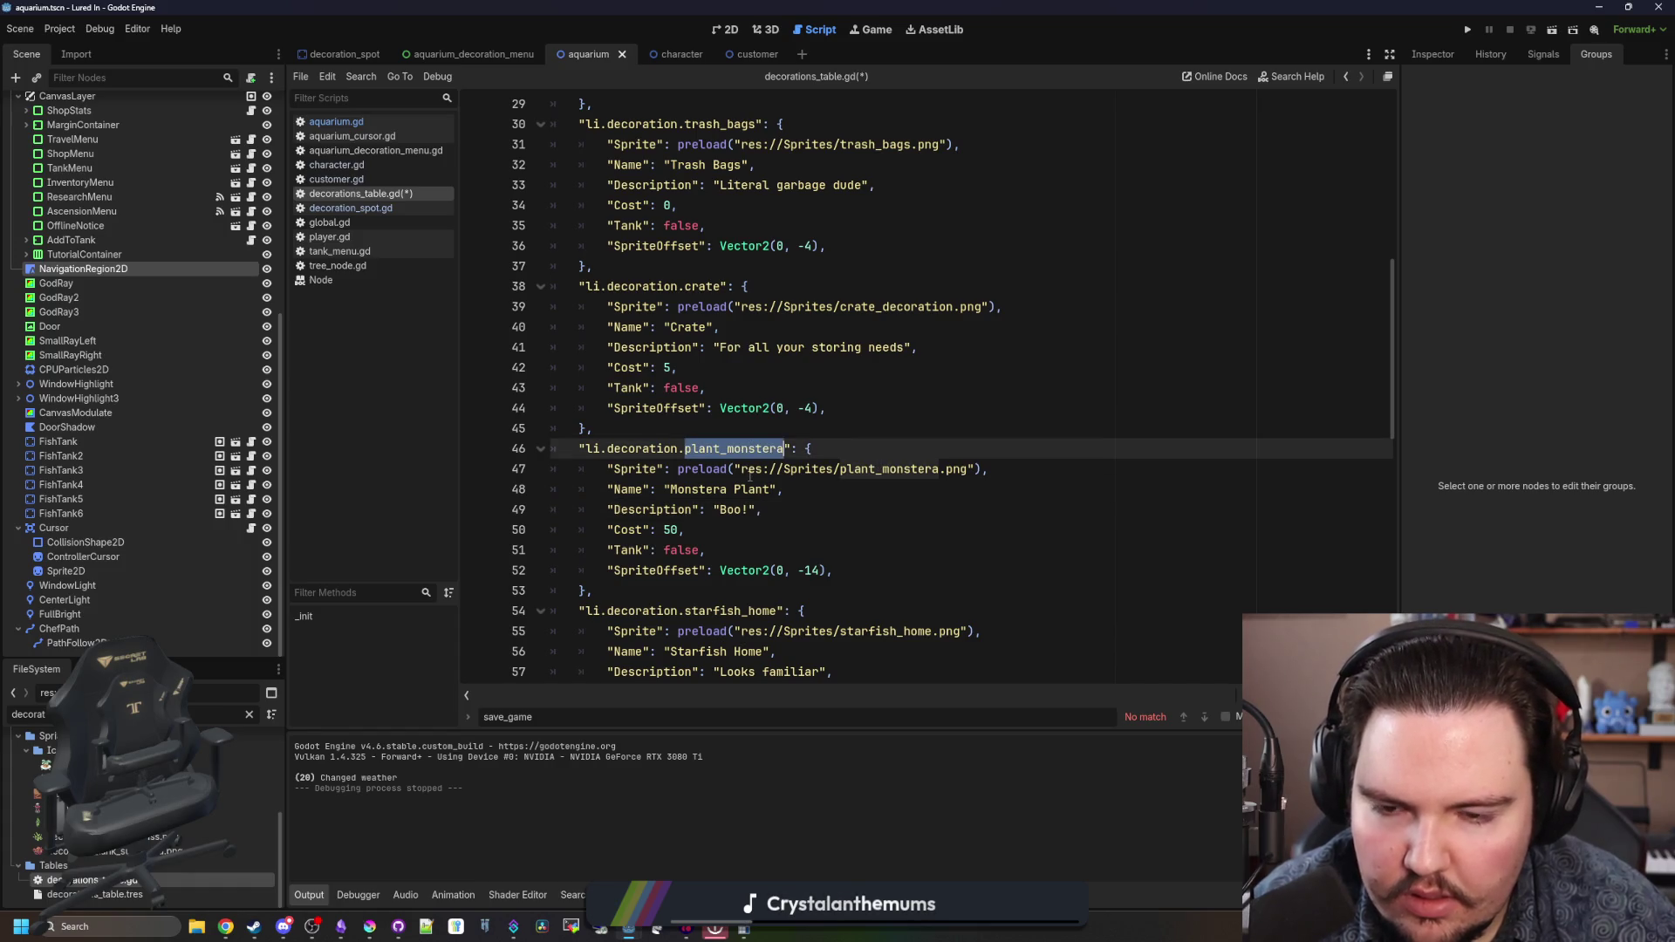
left_click(764, 428)
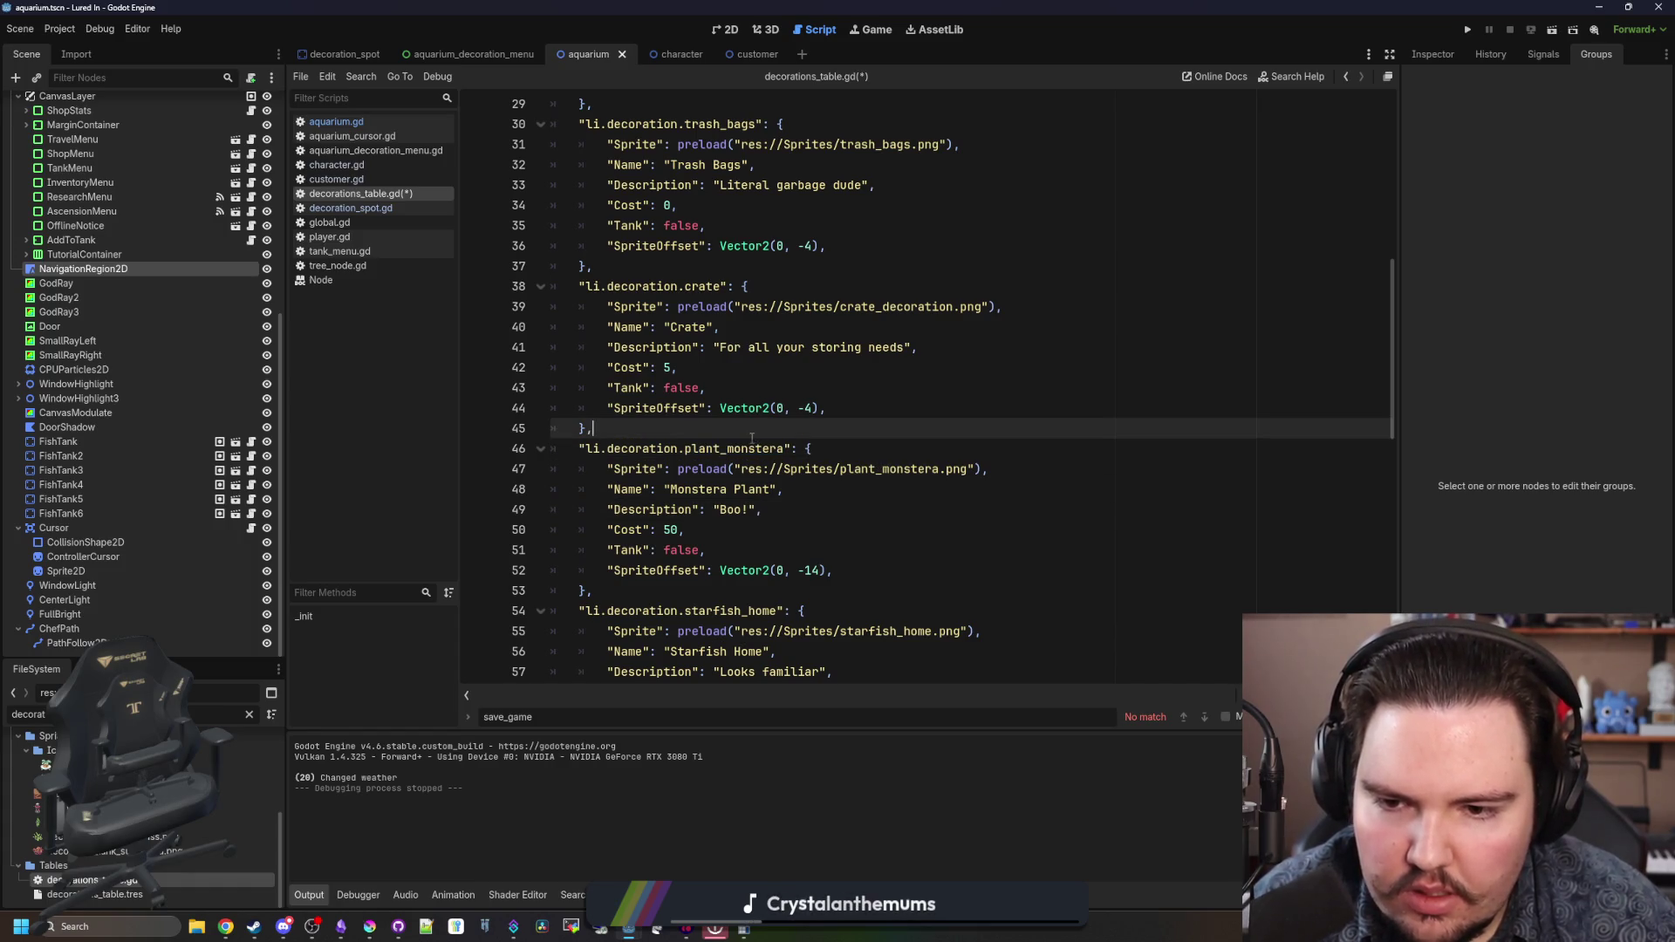
double_click(743, 448)
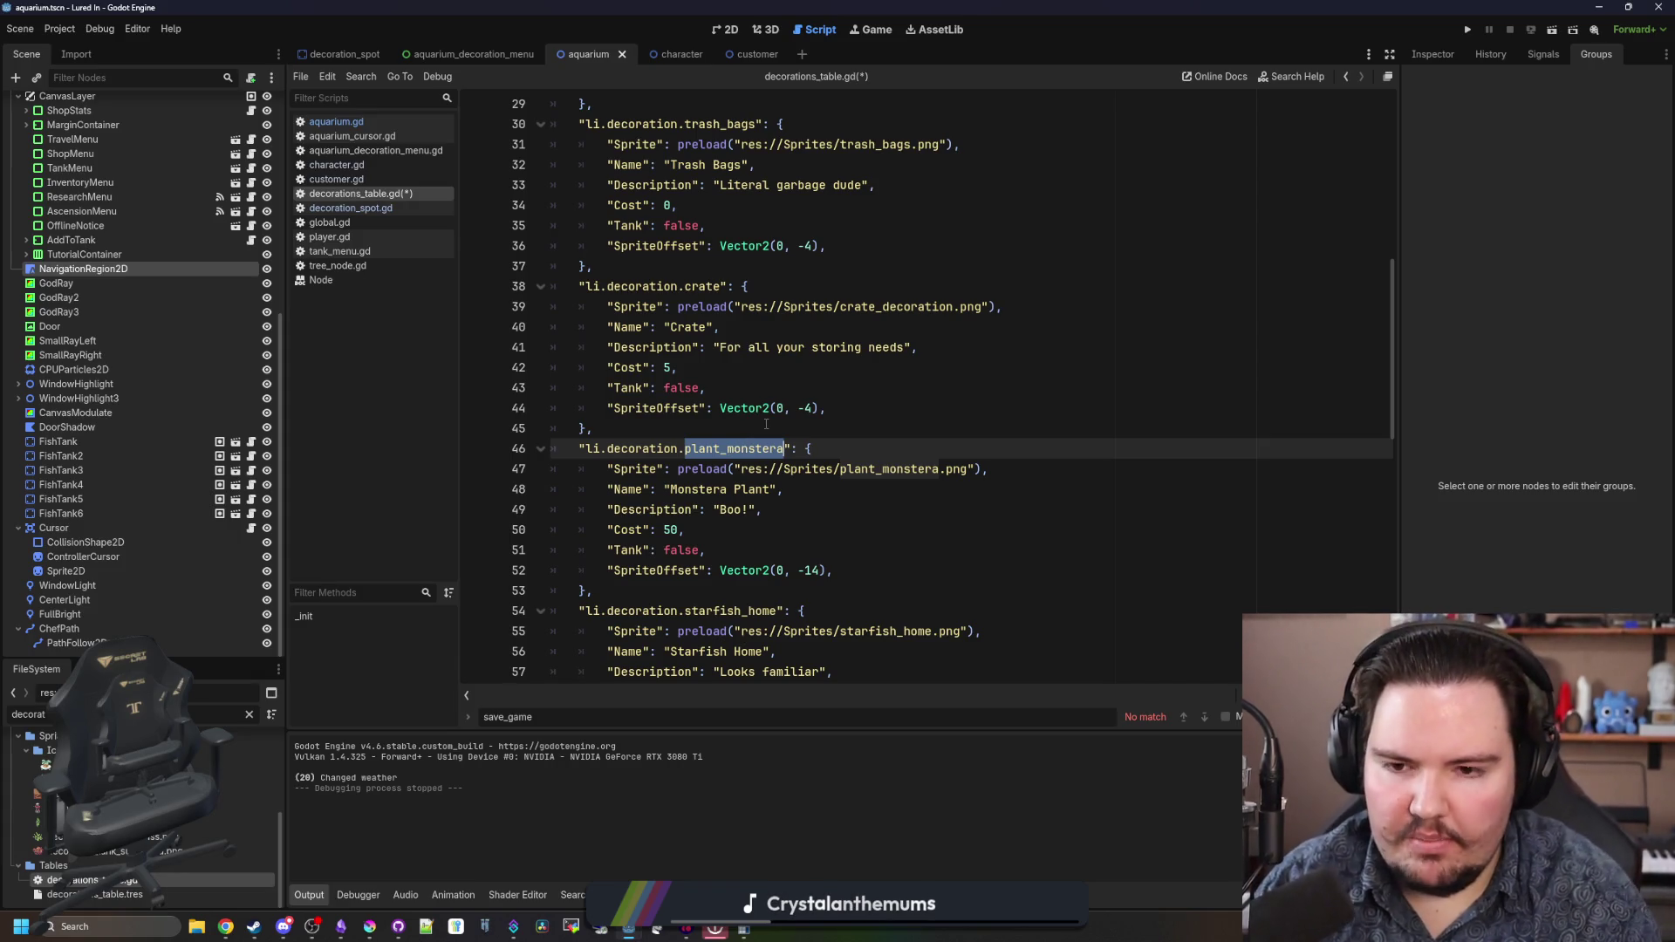
type("mon")
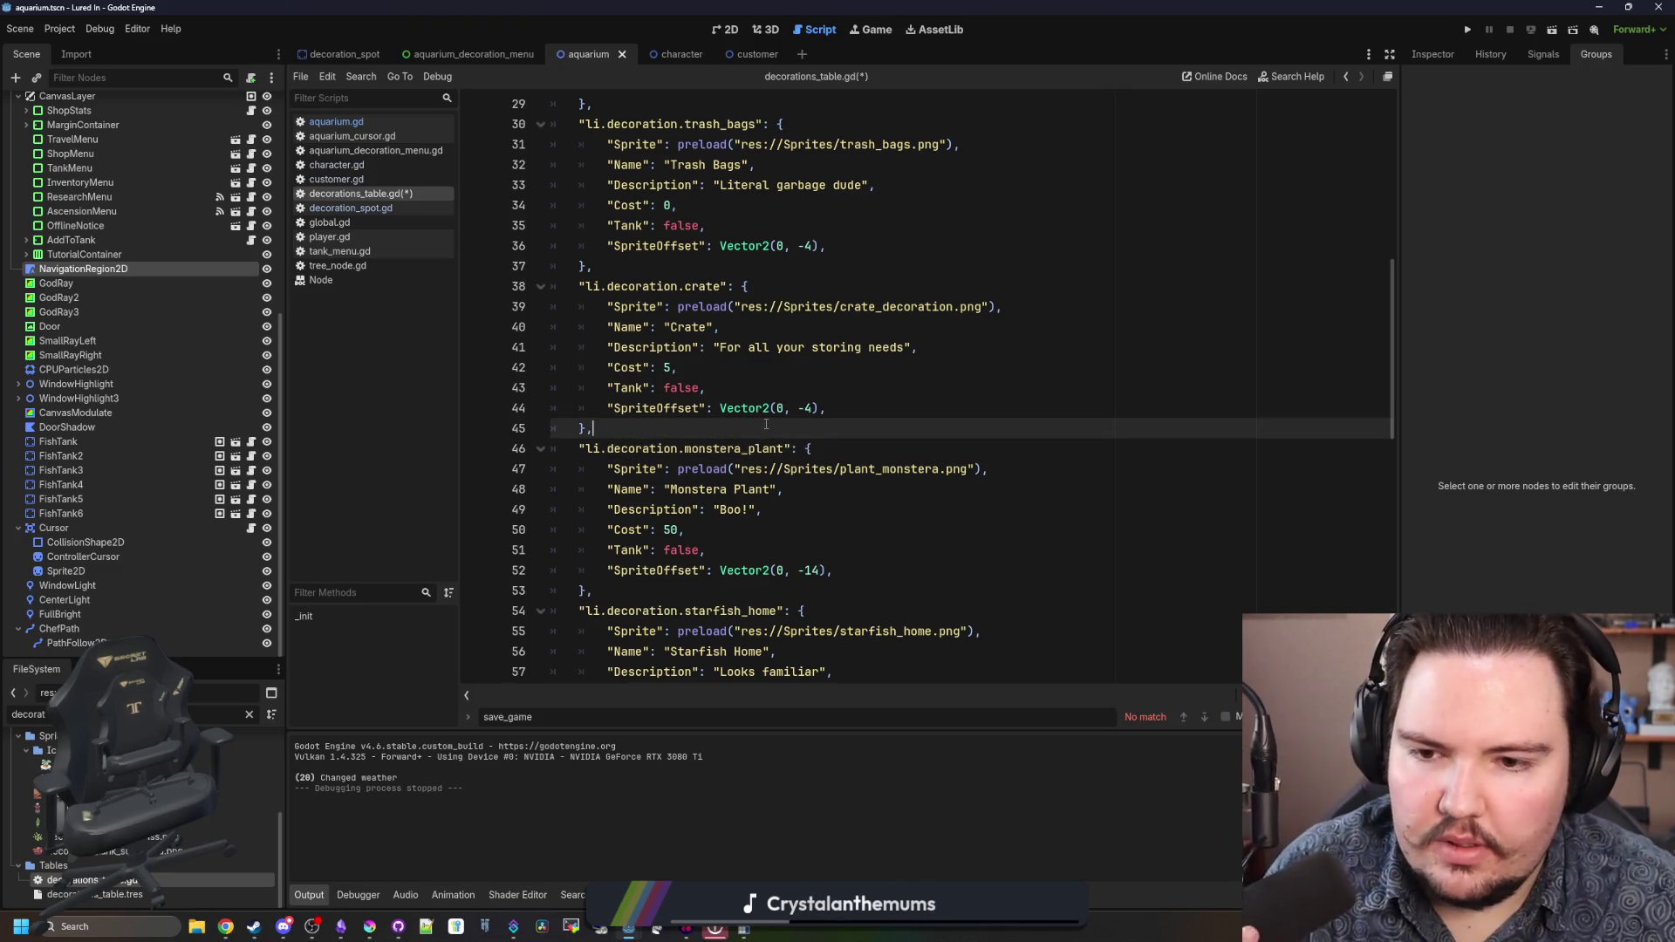
scroll(766, 424, "down", 1)
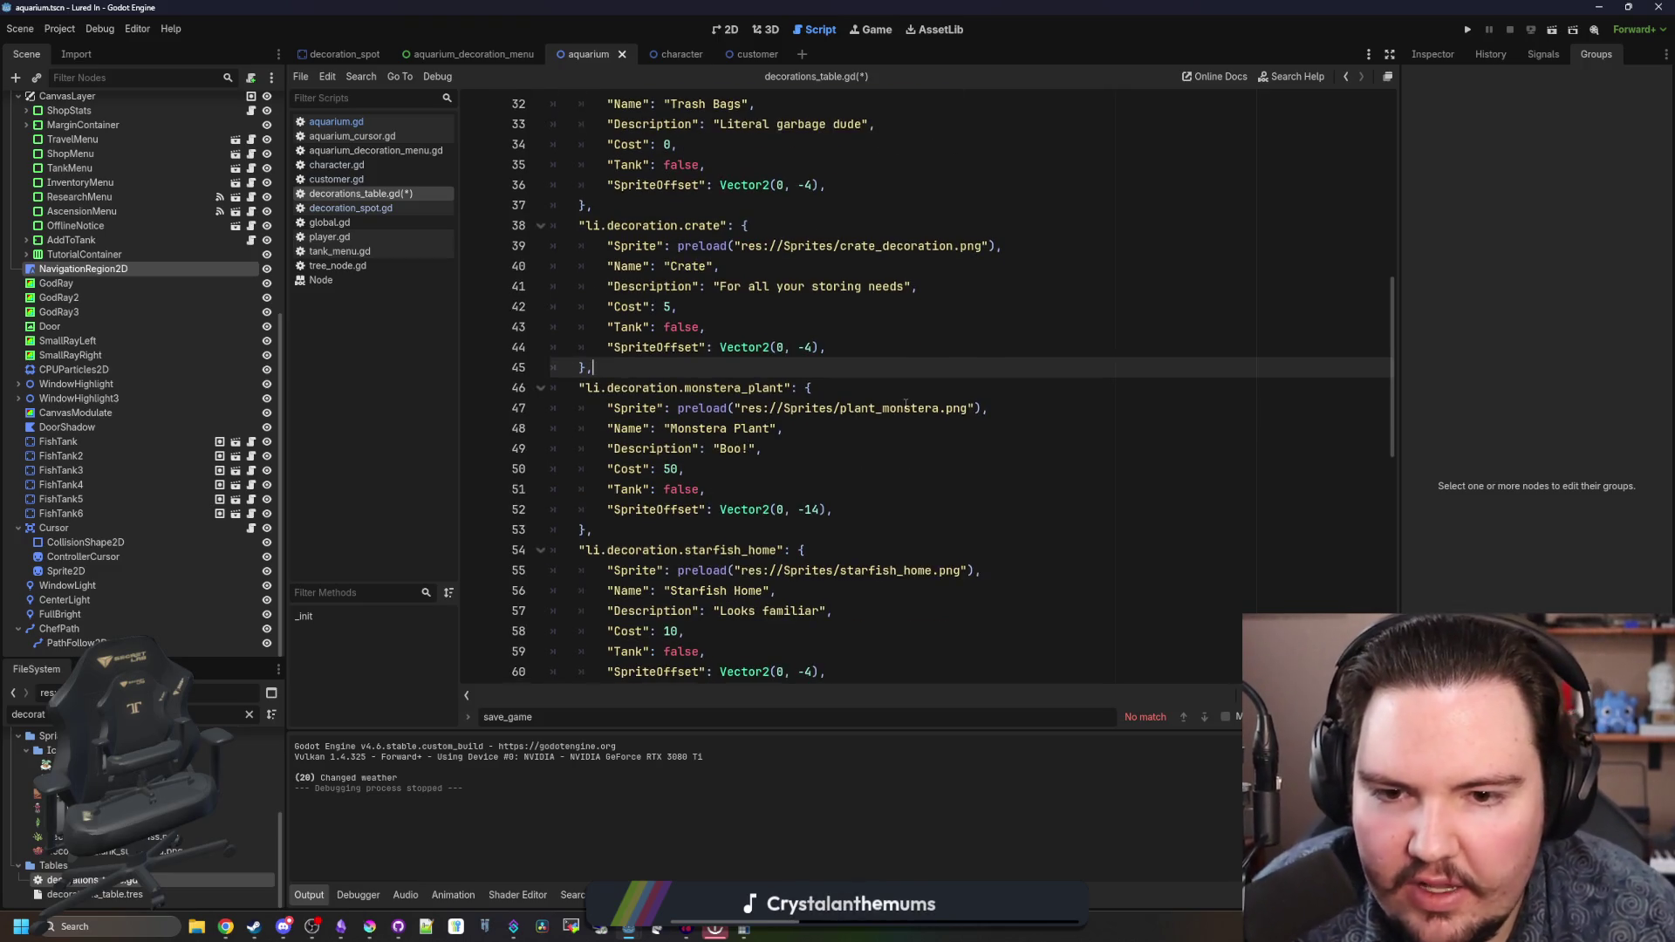
- Save the script, test-run the game, and return to the plant image search
key("ctrl+s")
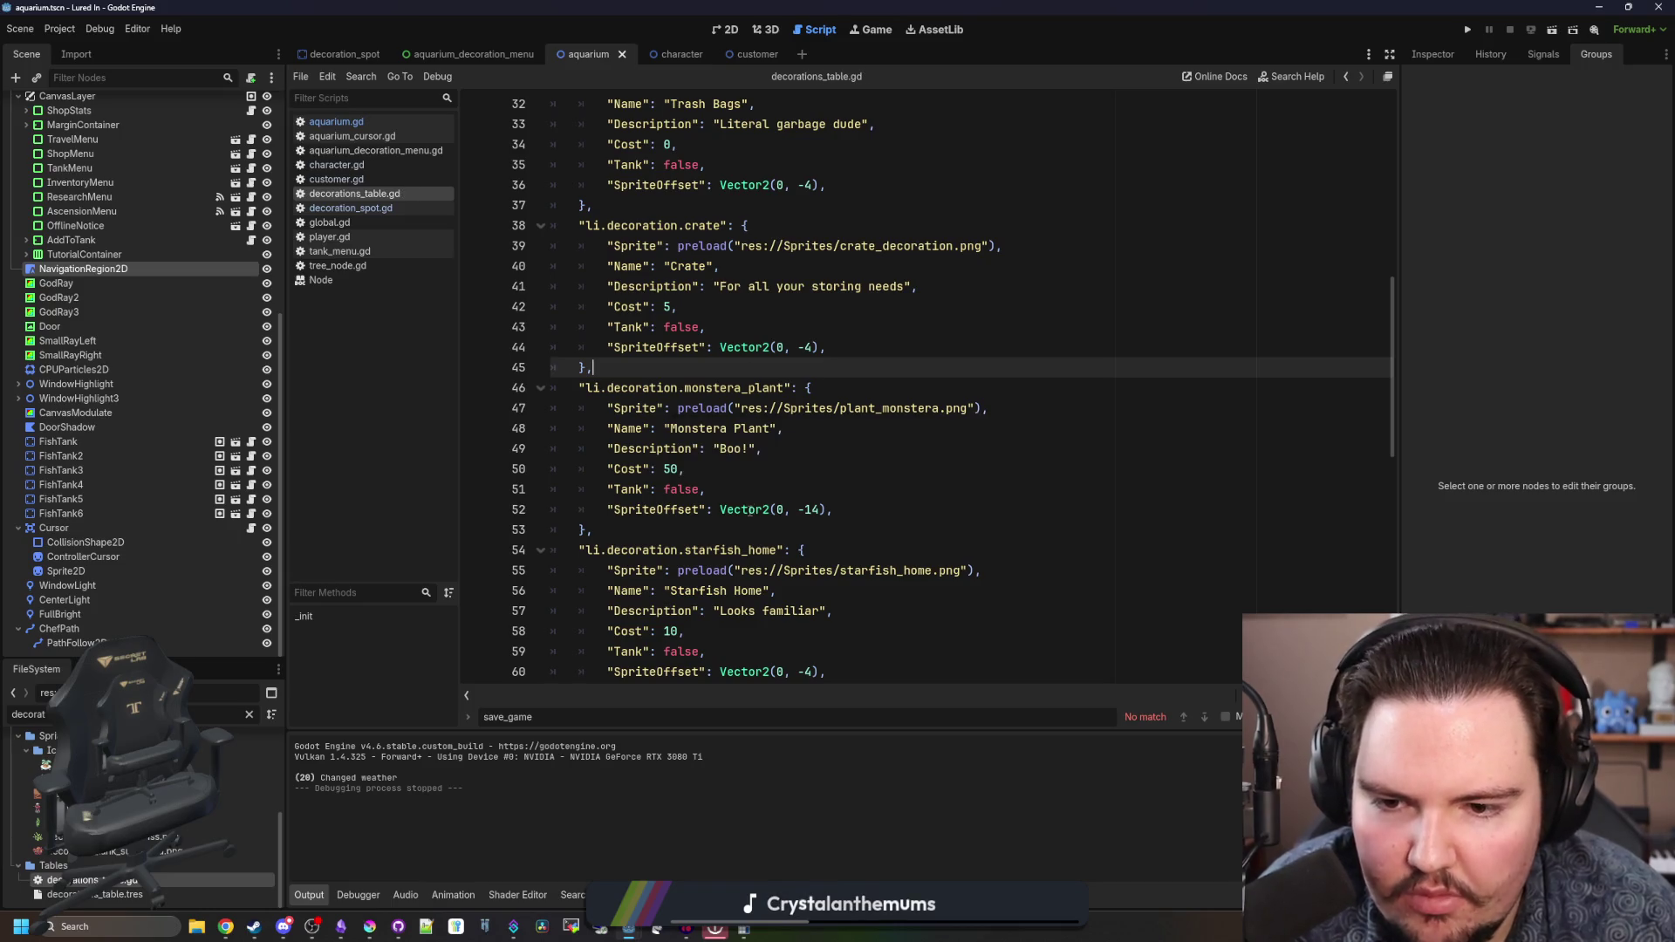
left_click(1470, 32)
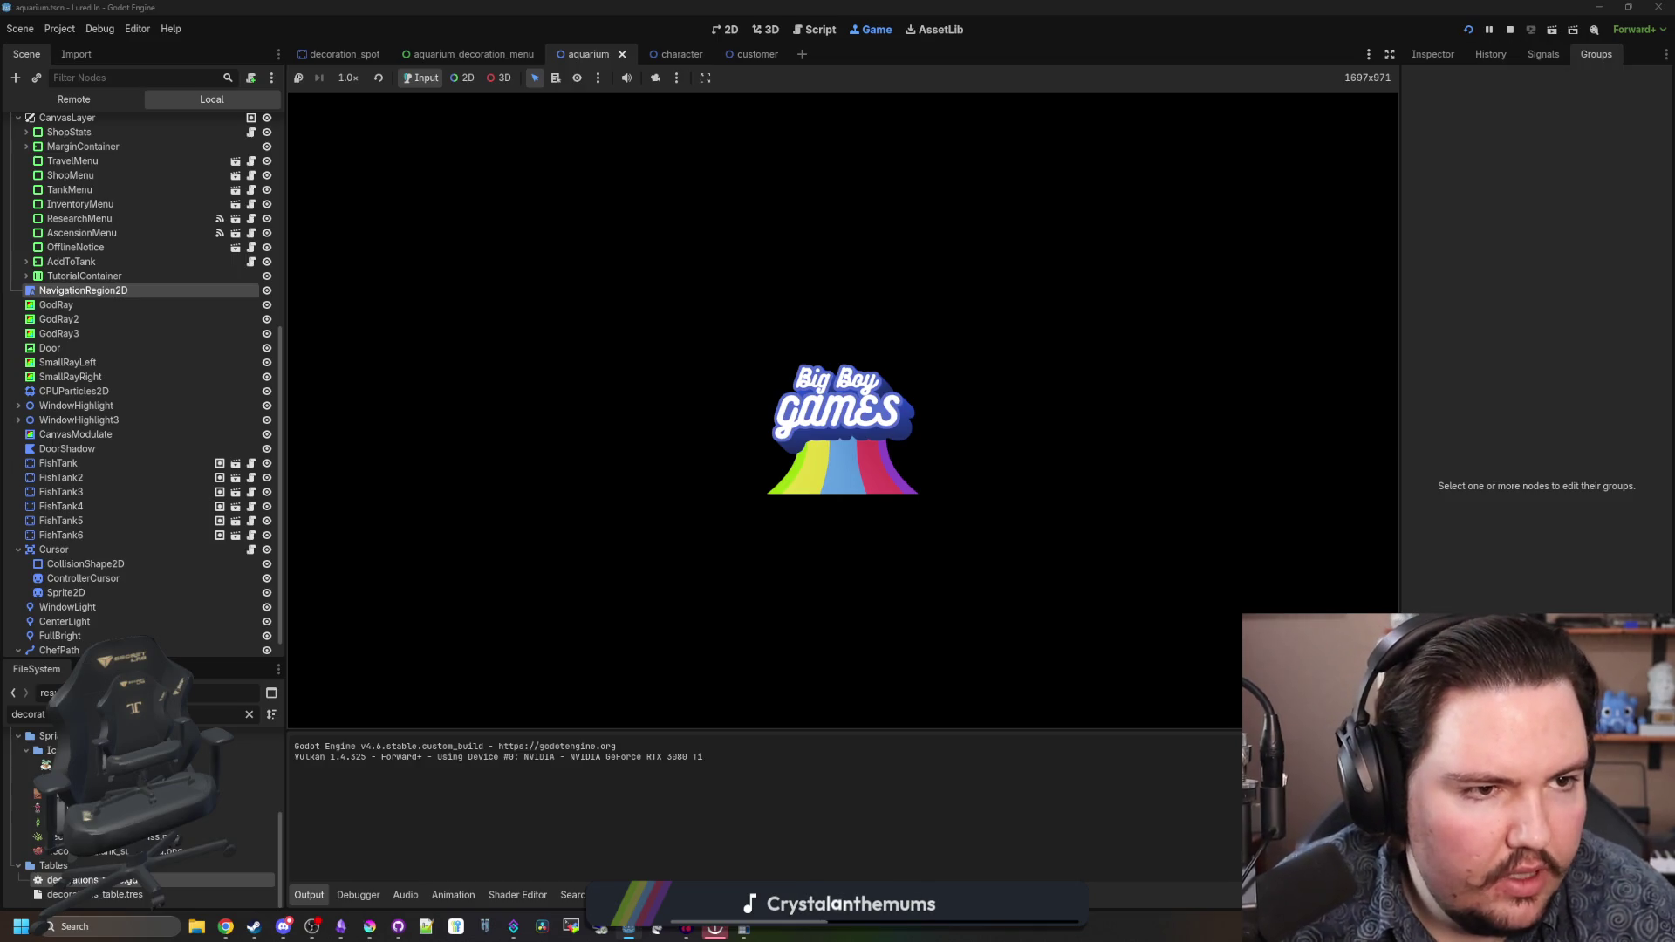
key("alt+Tab")
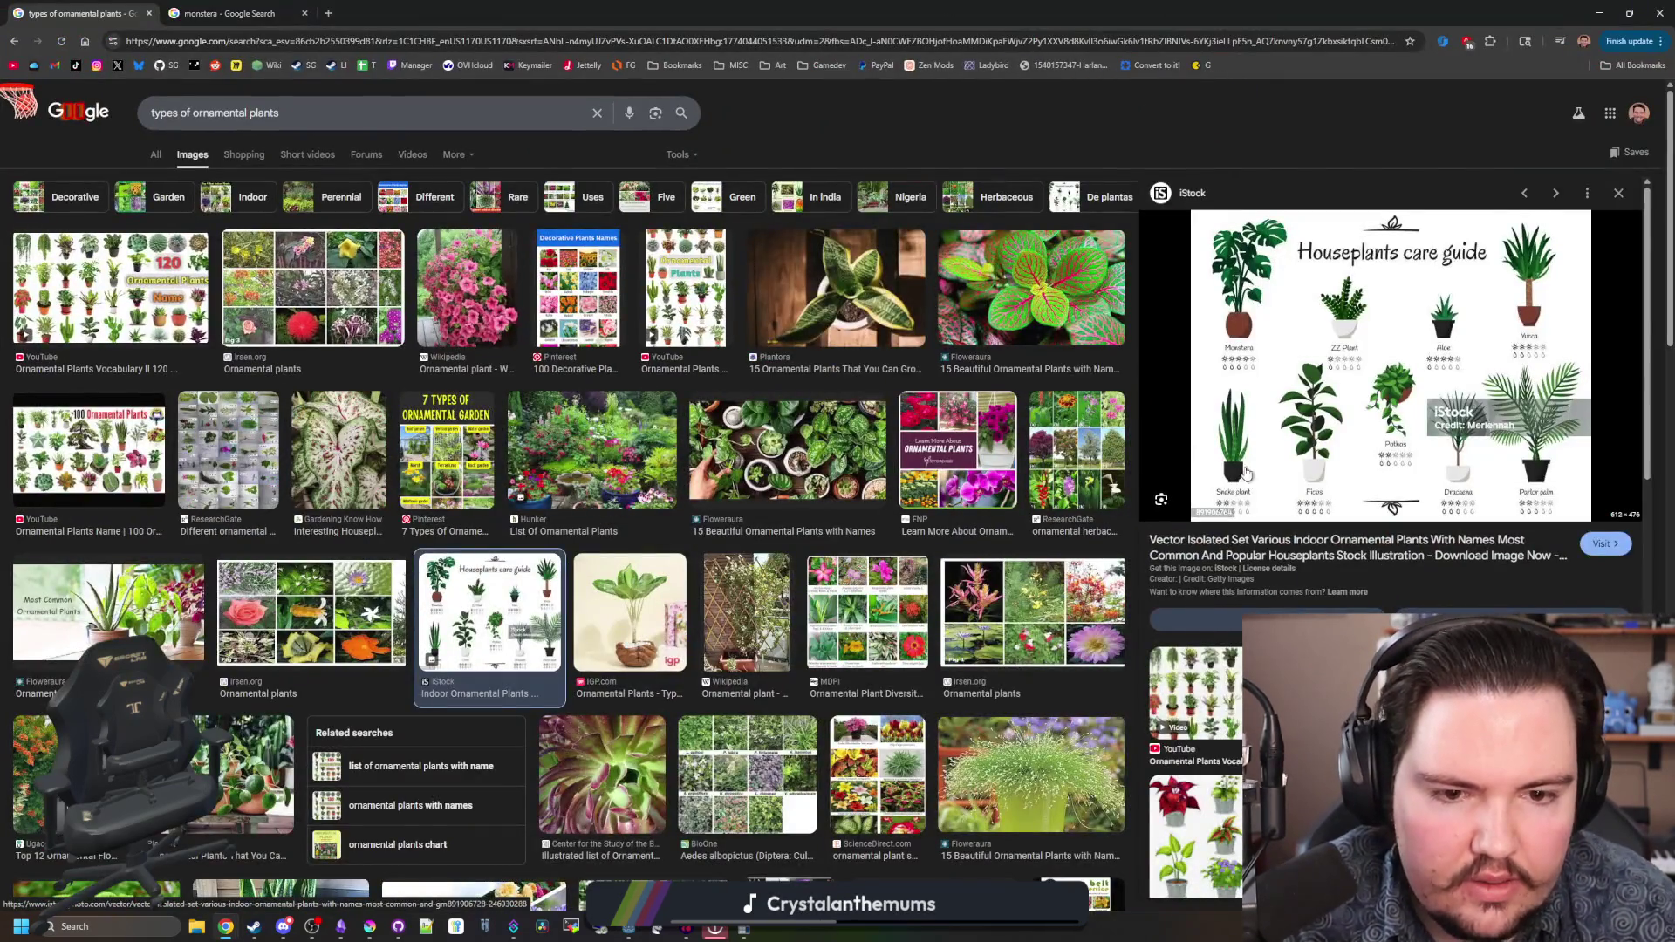
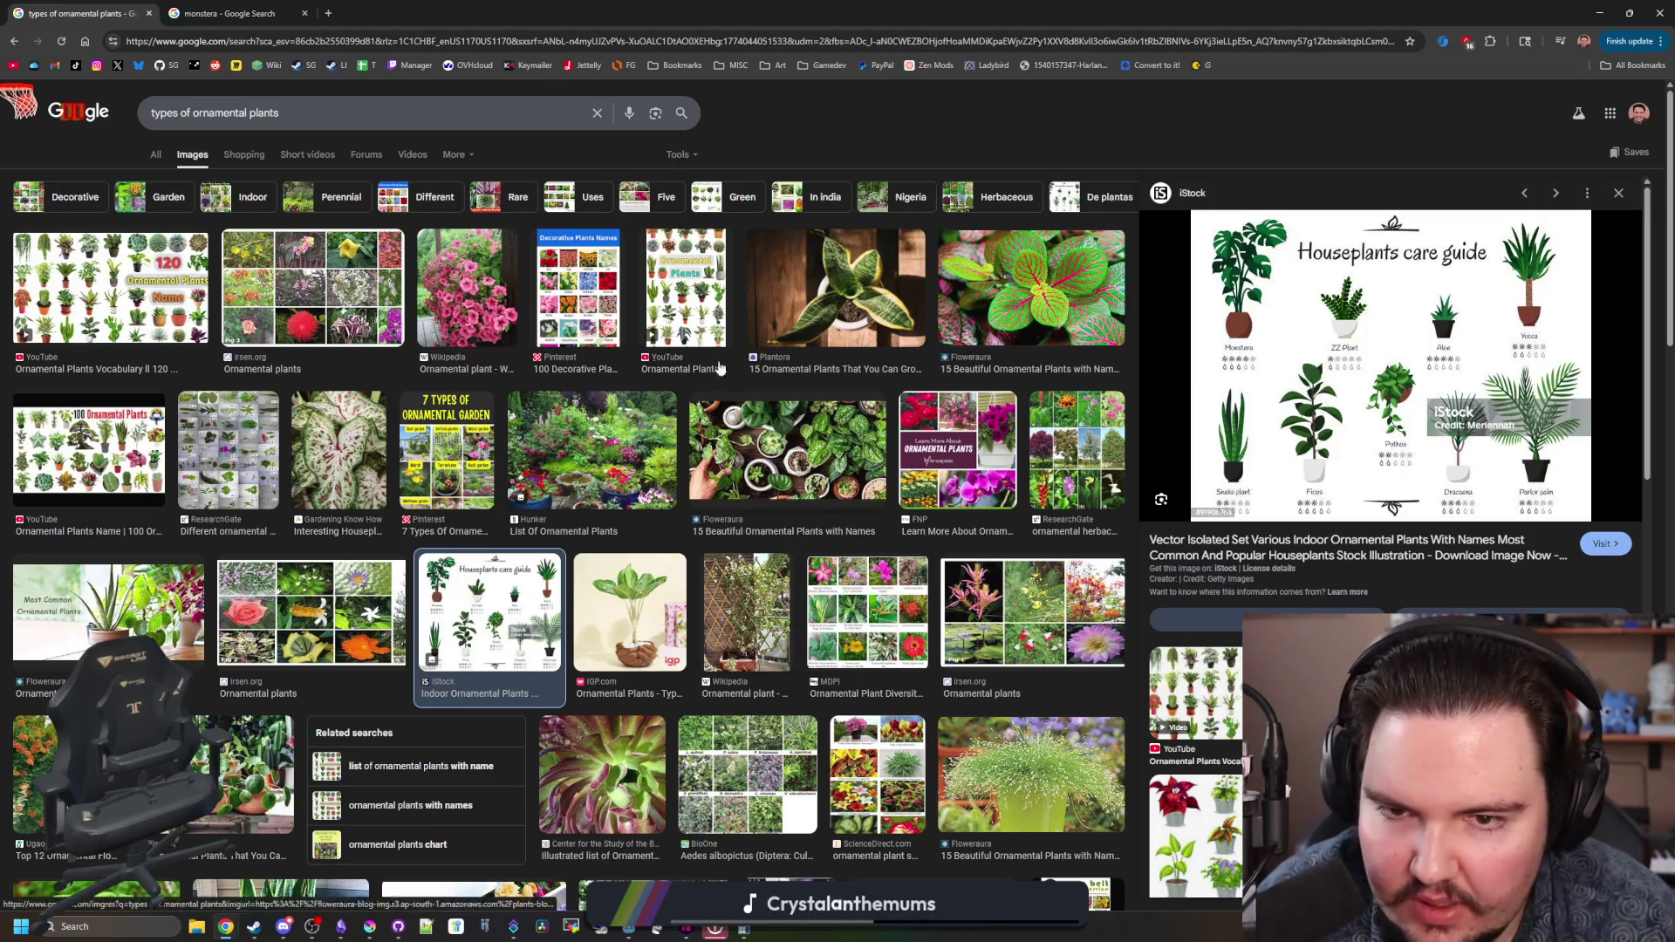
- Go back to the running aquarium game, dismiss the Welcome Back message and open the Shop
key("alt+Tab")
left_click(841, 488)
left_click(777, 695)
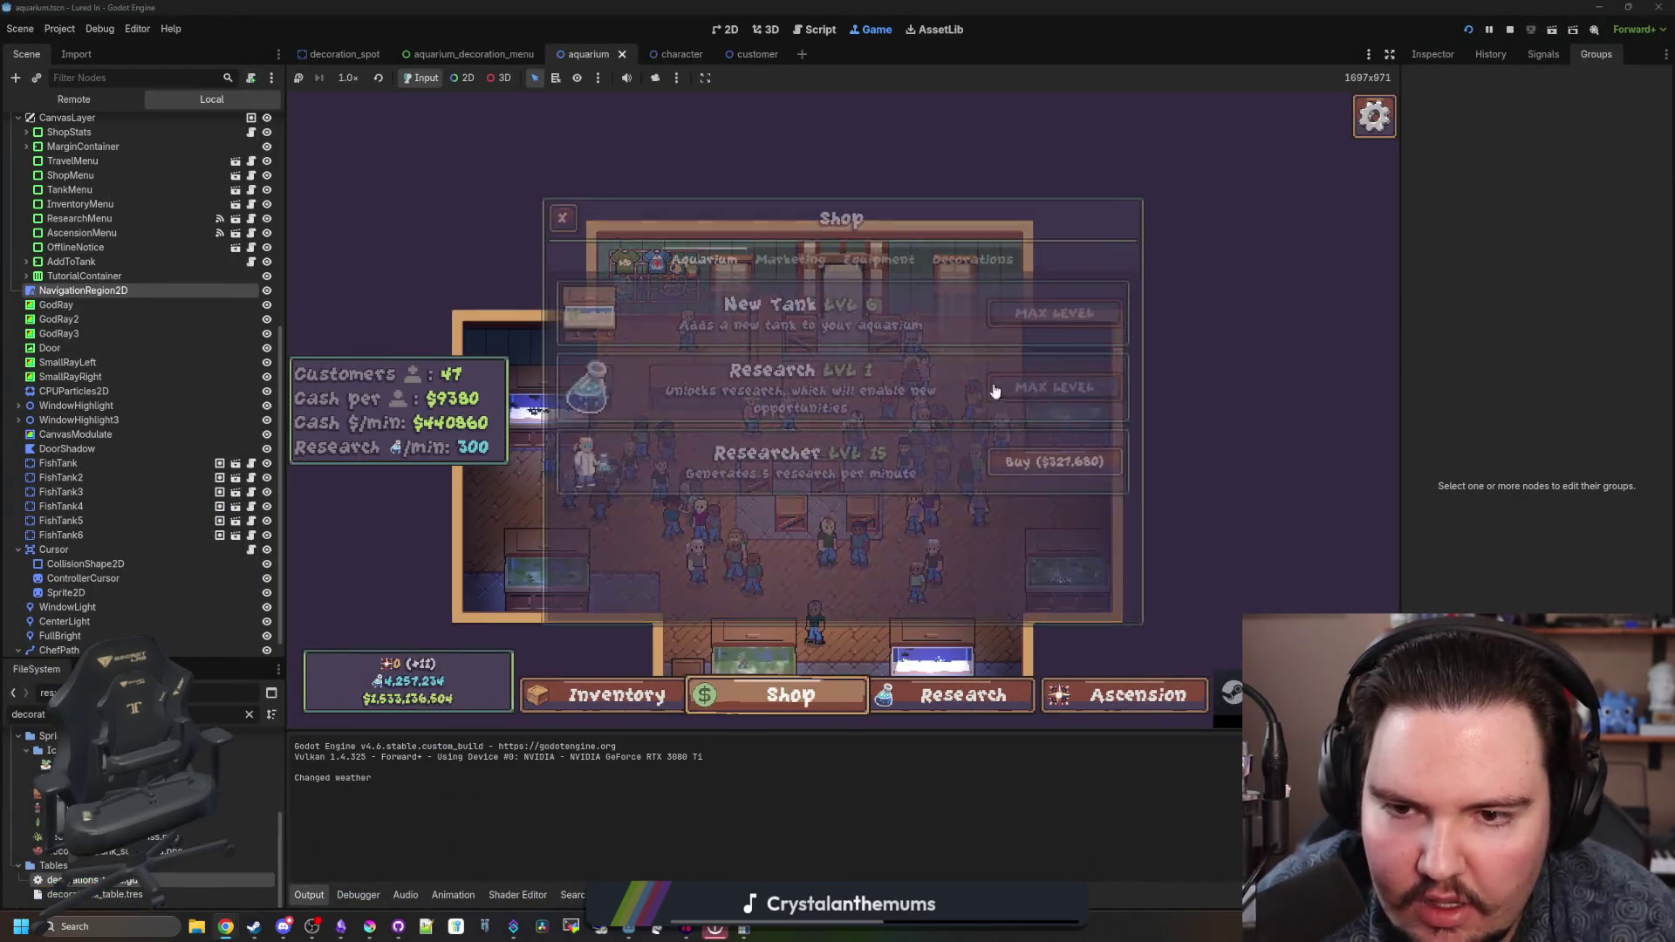
- Buy a $50 Monstera Plant from Decorations and place it in four empty slots
left_click(973, 258)
scroll(835, 447, "down", 2)
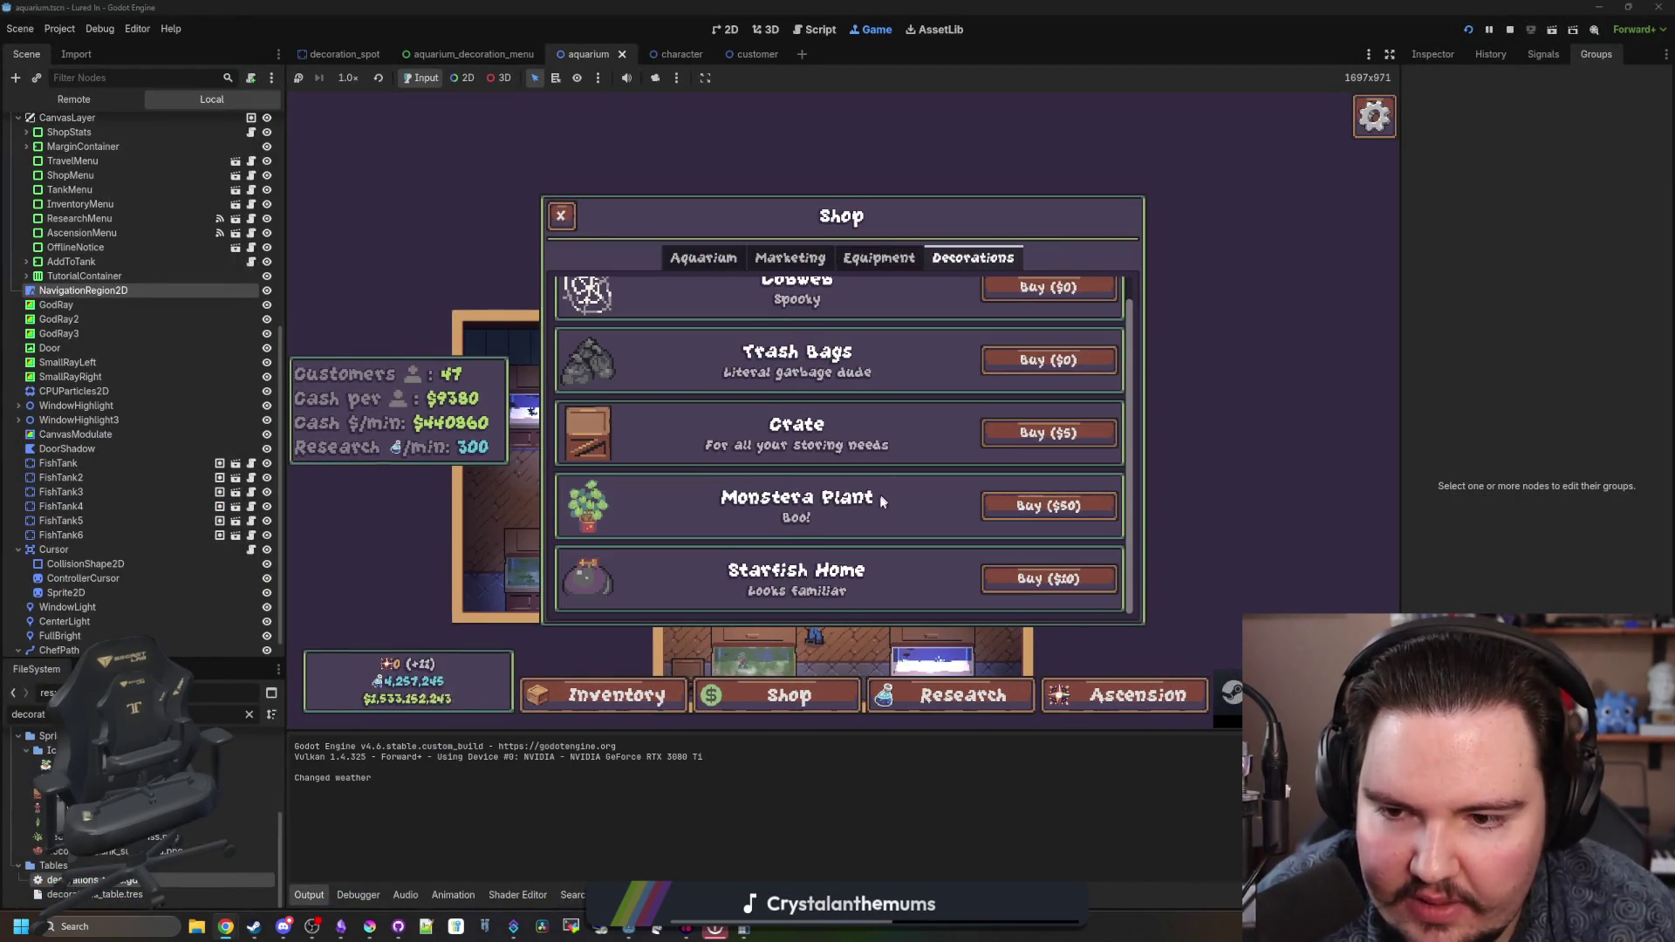
left_click(1048, 506)
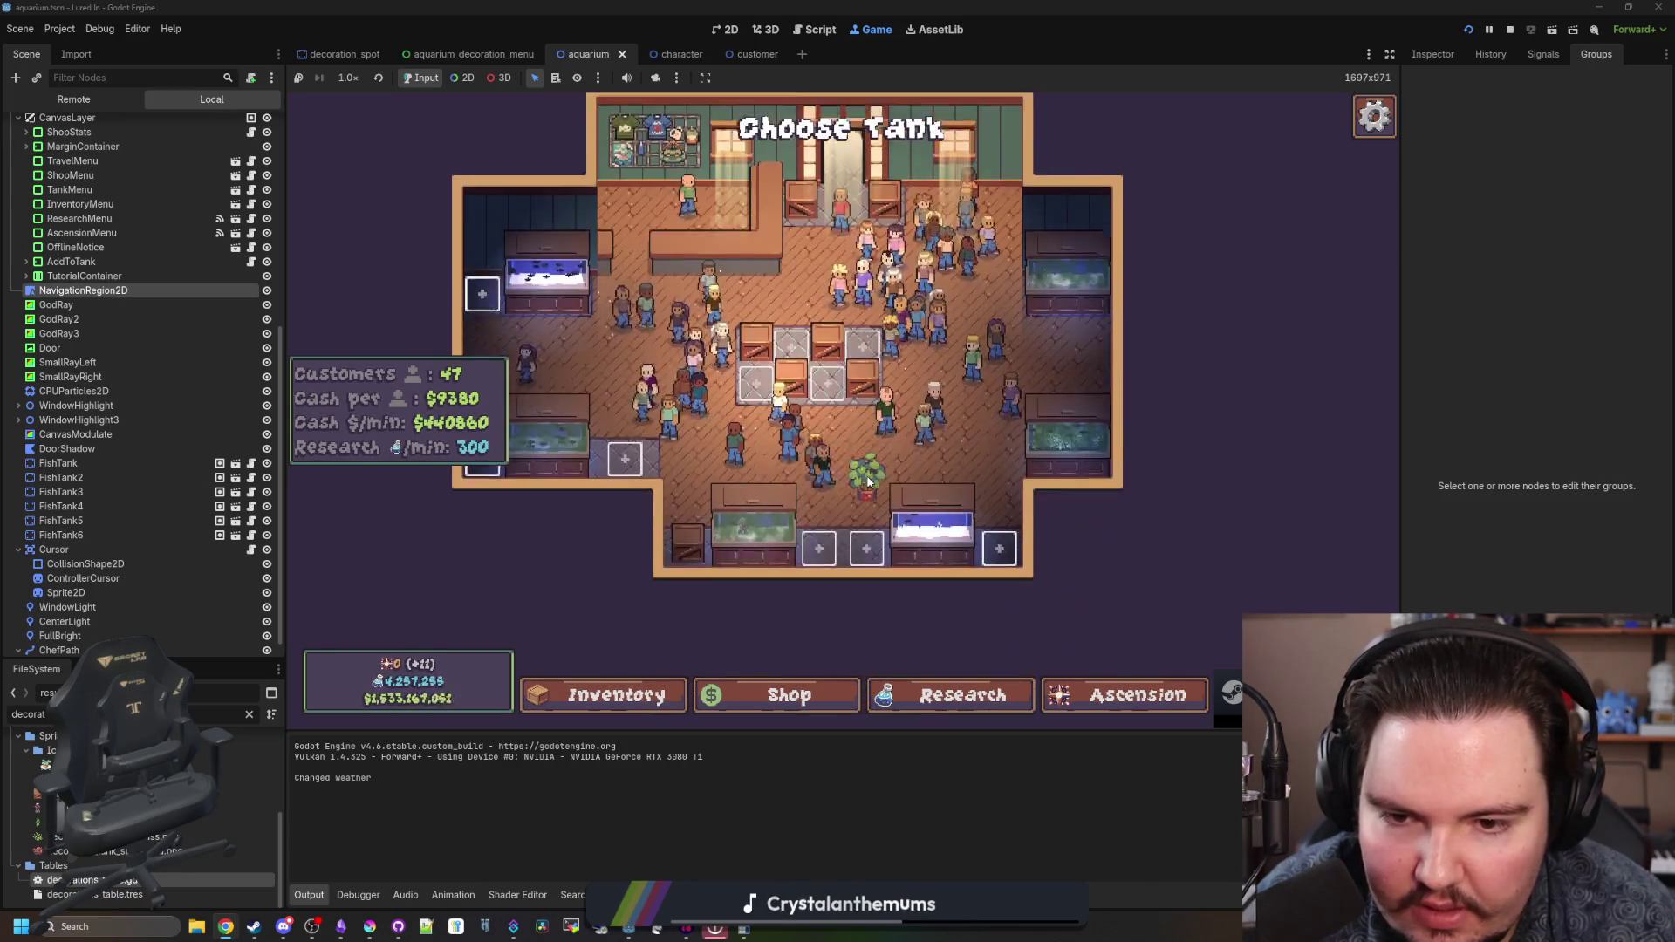
left_click(879, 514)
left_click(809, 514)
left_click(1071, 515)
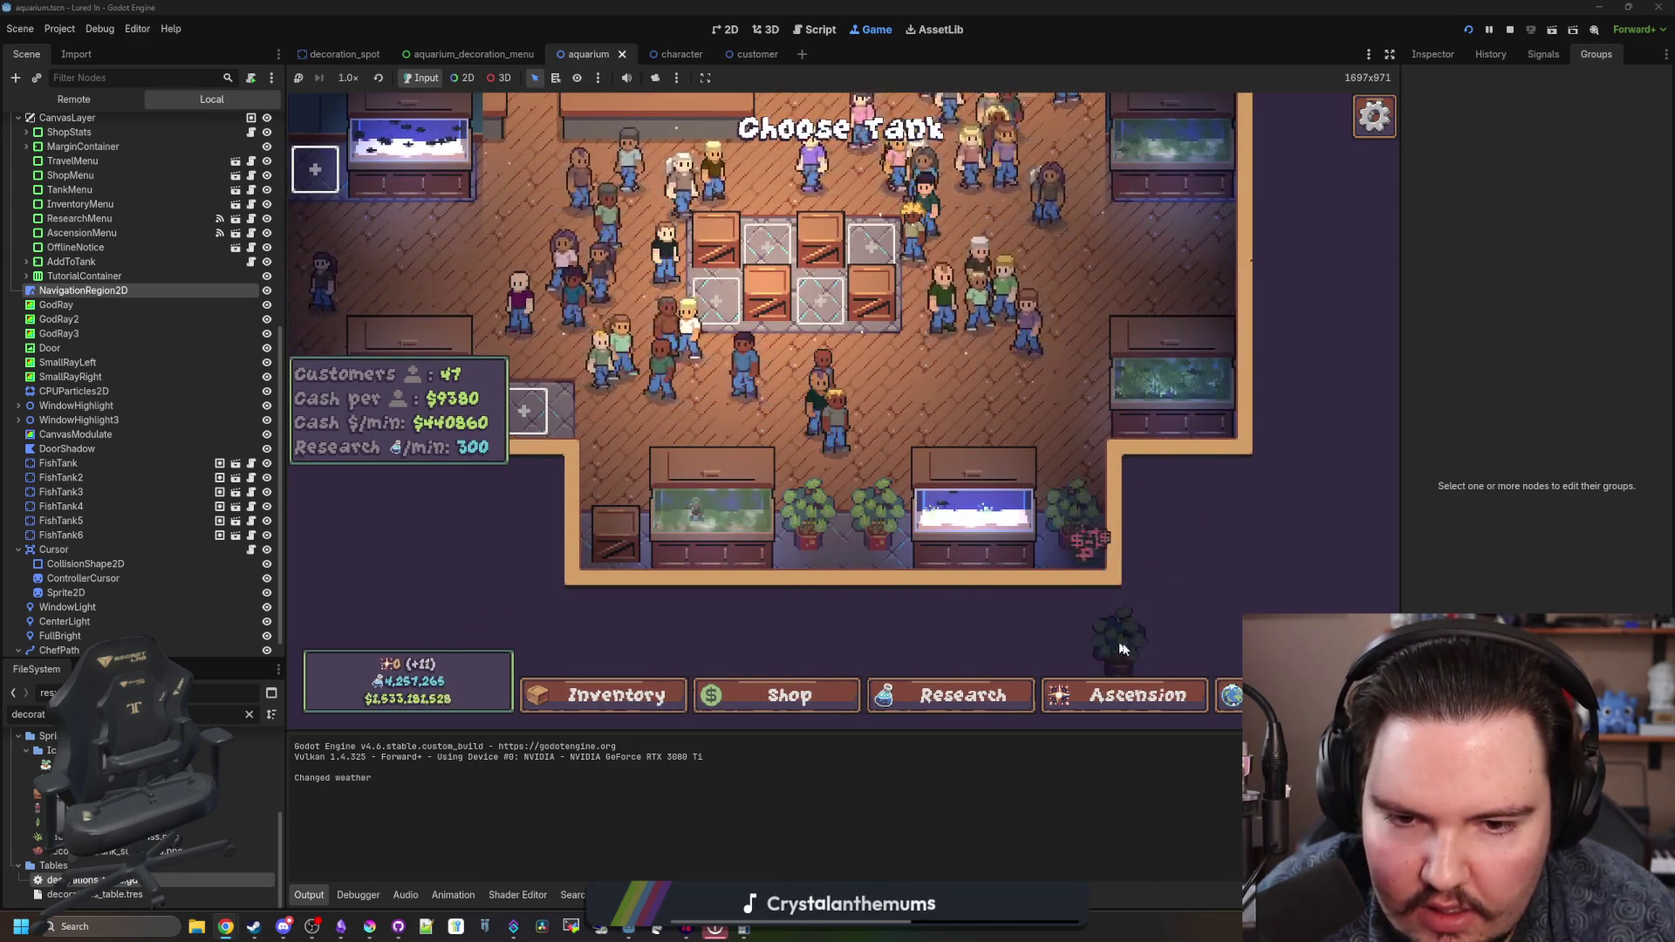
key("w")
key("a")
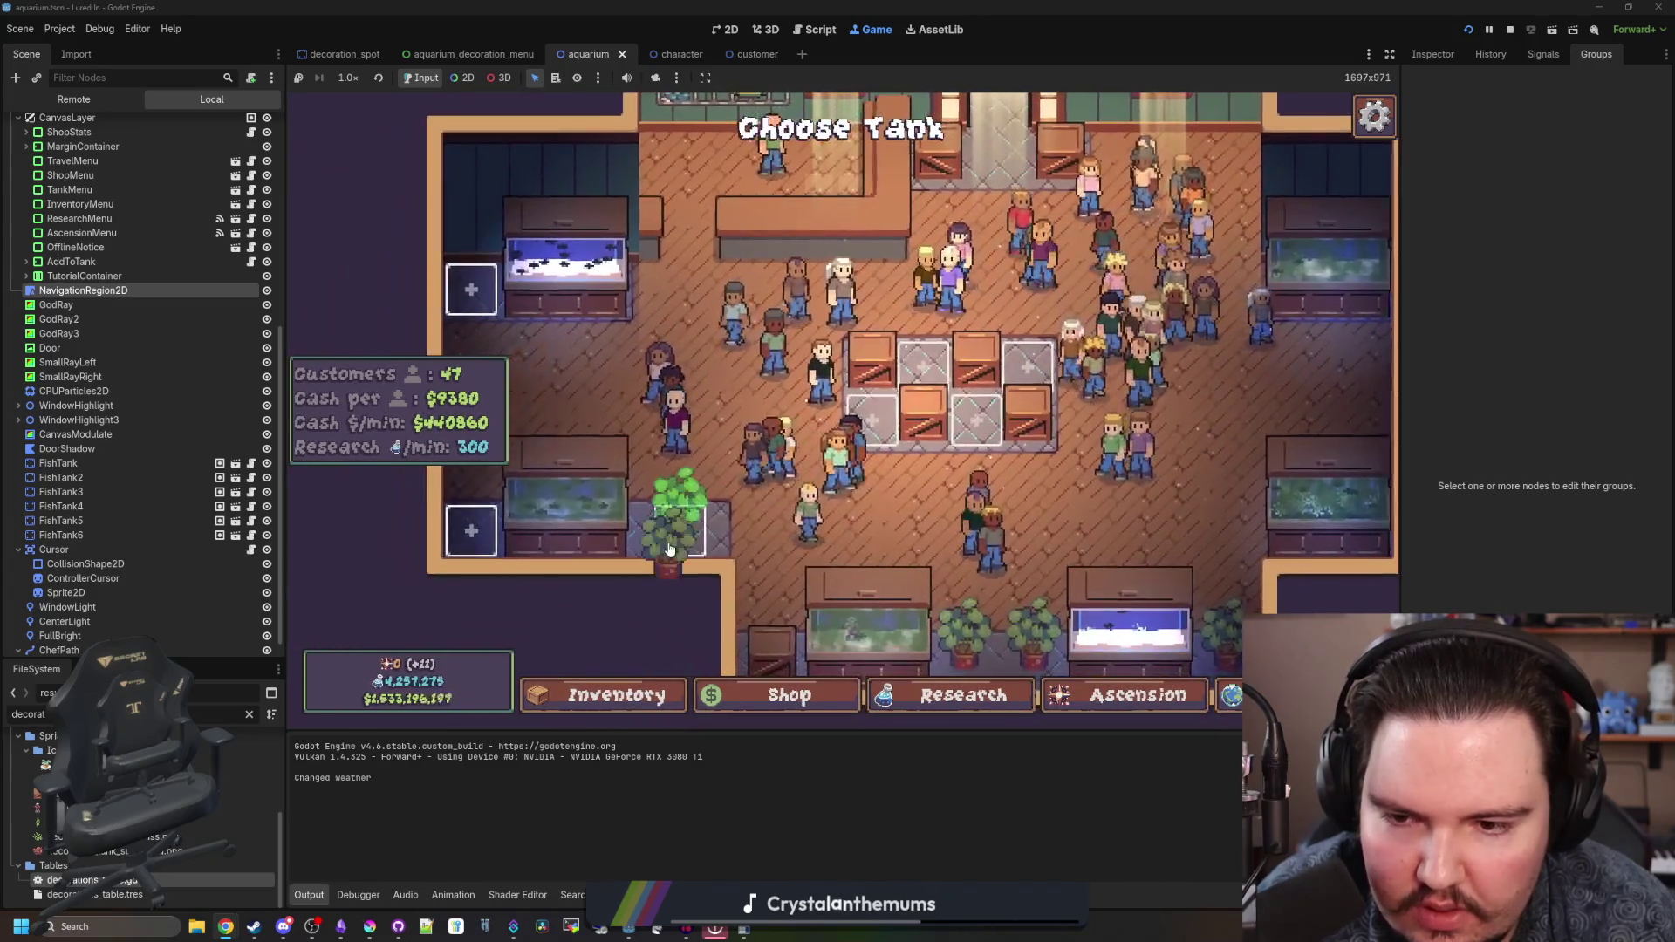
left_click(669, 549)
- Check edit options on placed items, clear the centre-floor tables, then buy another Monstera Plant
left_click(855, 373)
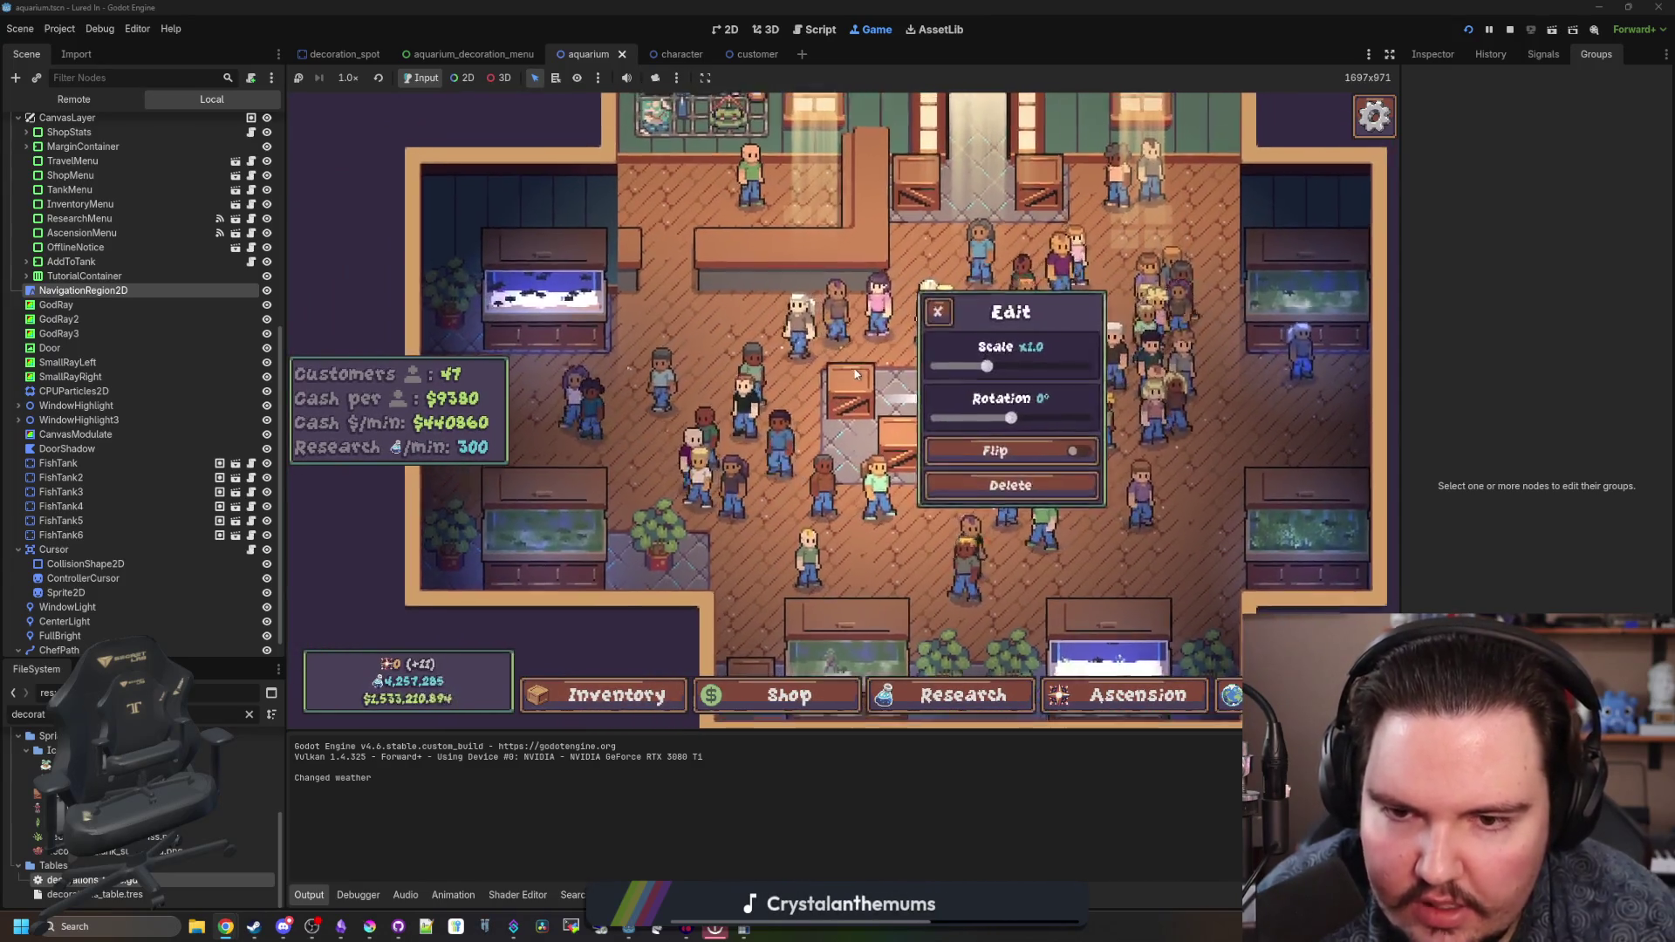
key("d")
left_click(1012, 462)
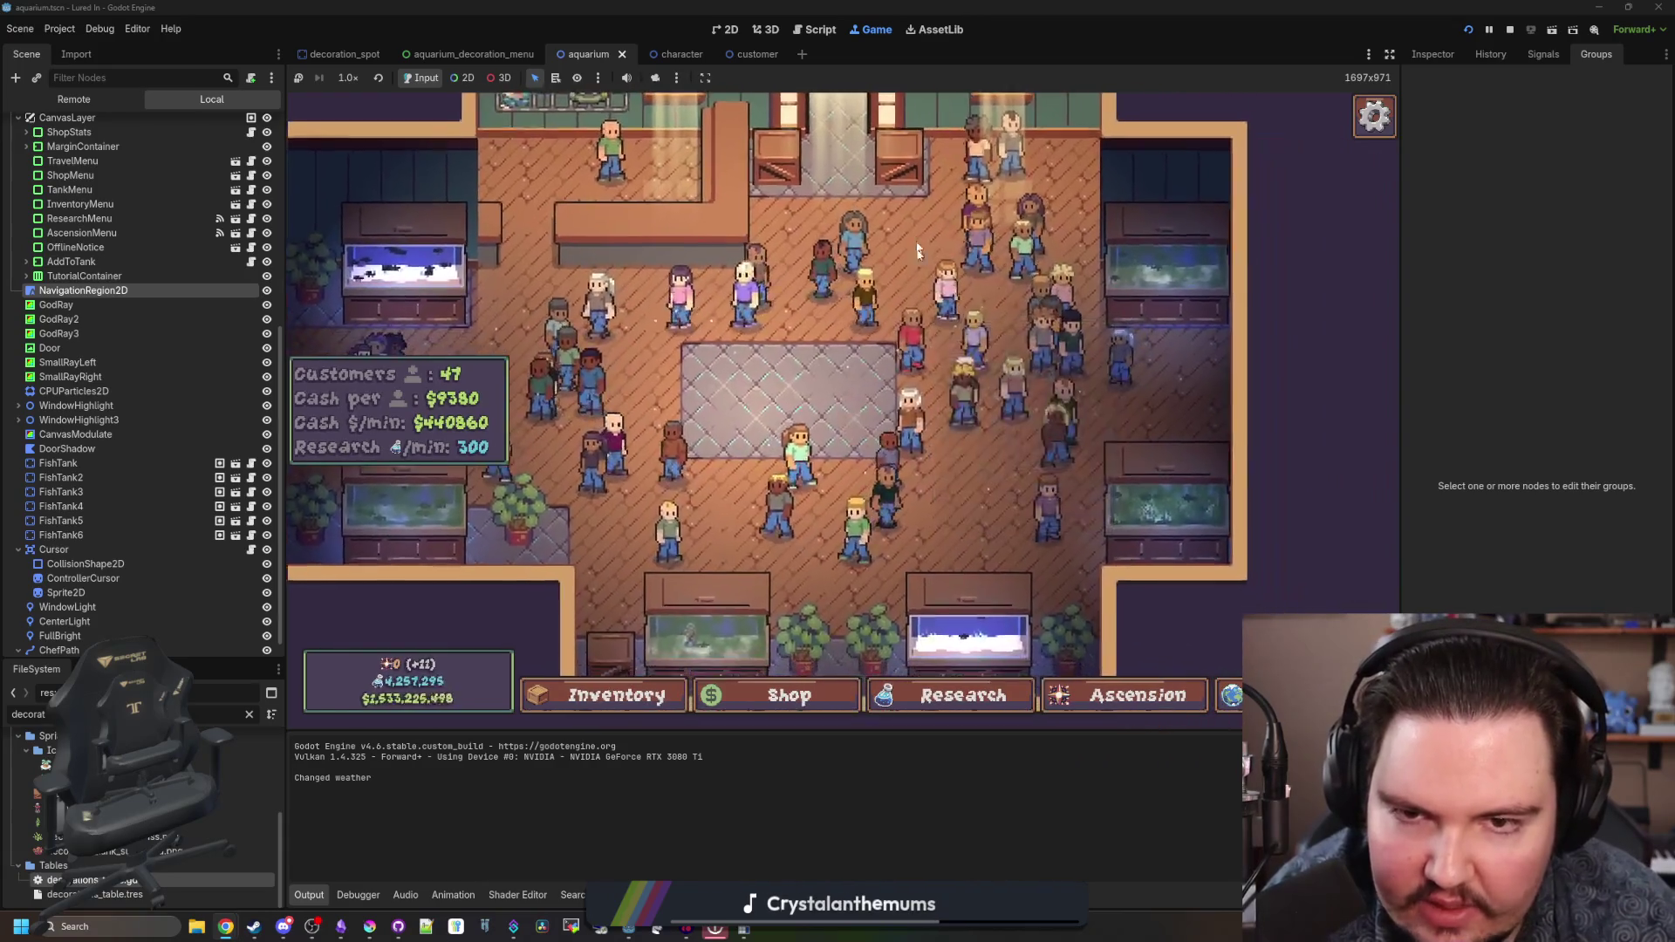
key("w")
left_click(742, 308)
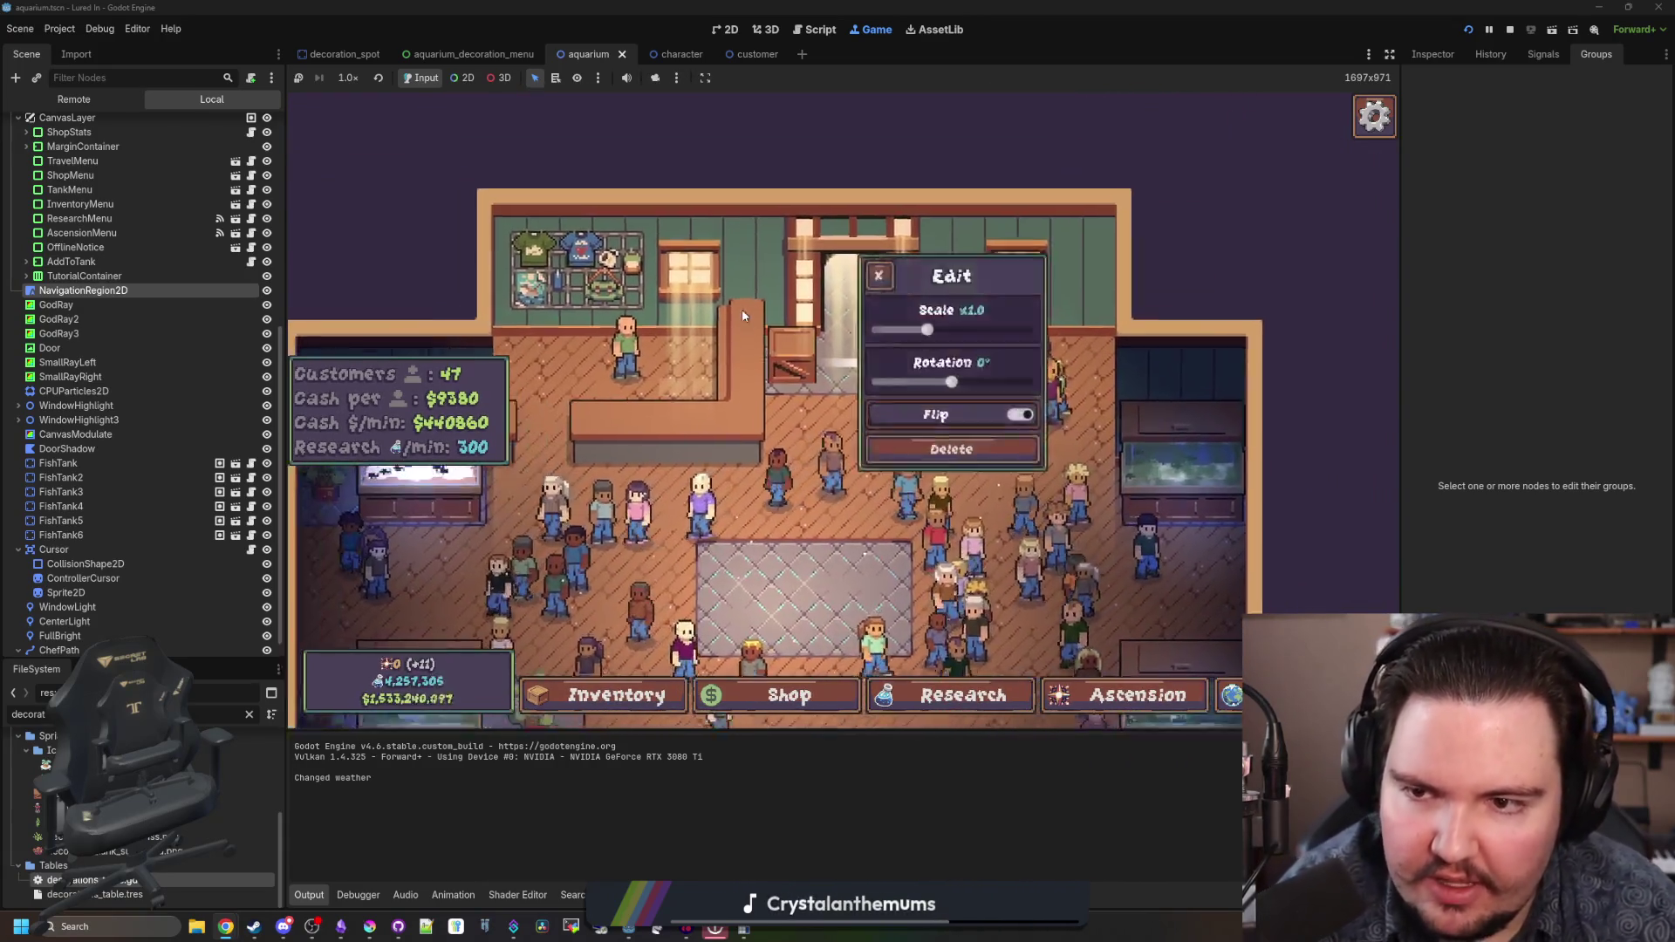
scroll(742, 308, "down", 5)
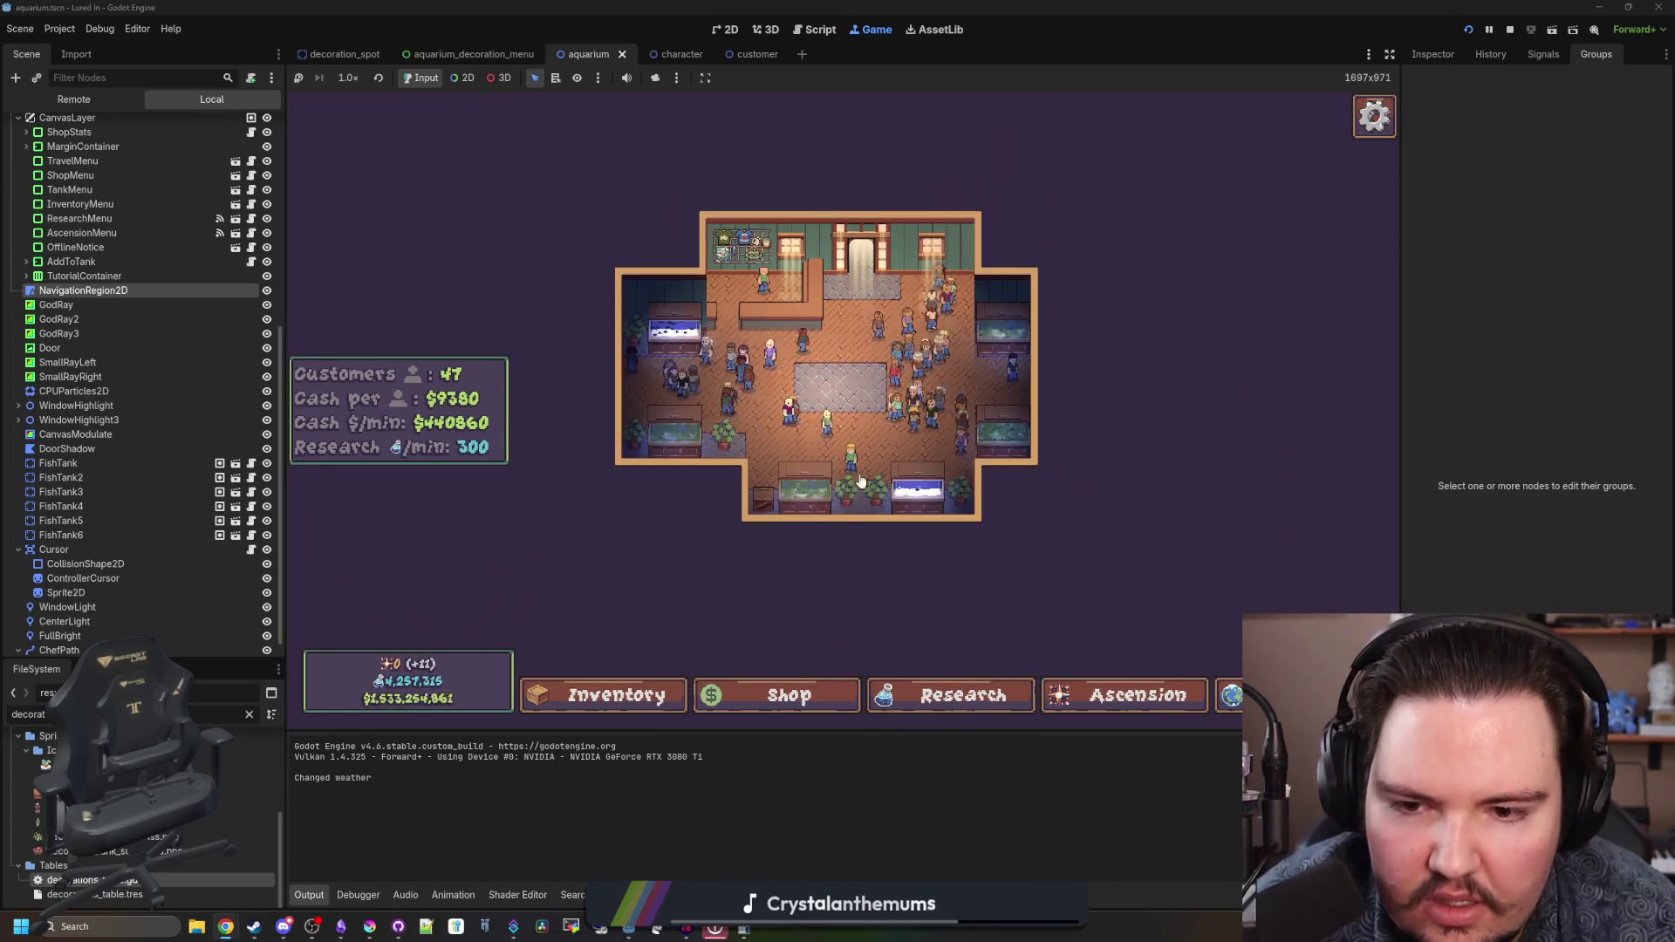
scroll(879, 453, "up", 2)
left_click(738, 515)
left_click(735, 532)
scroll(1043, 489, "up", 3)
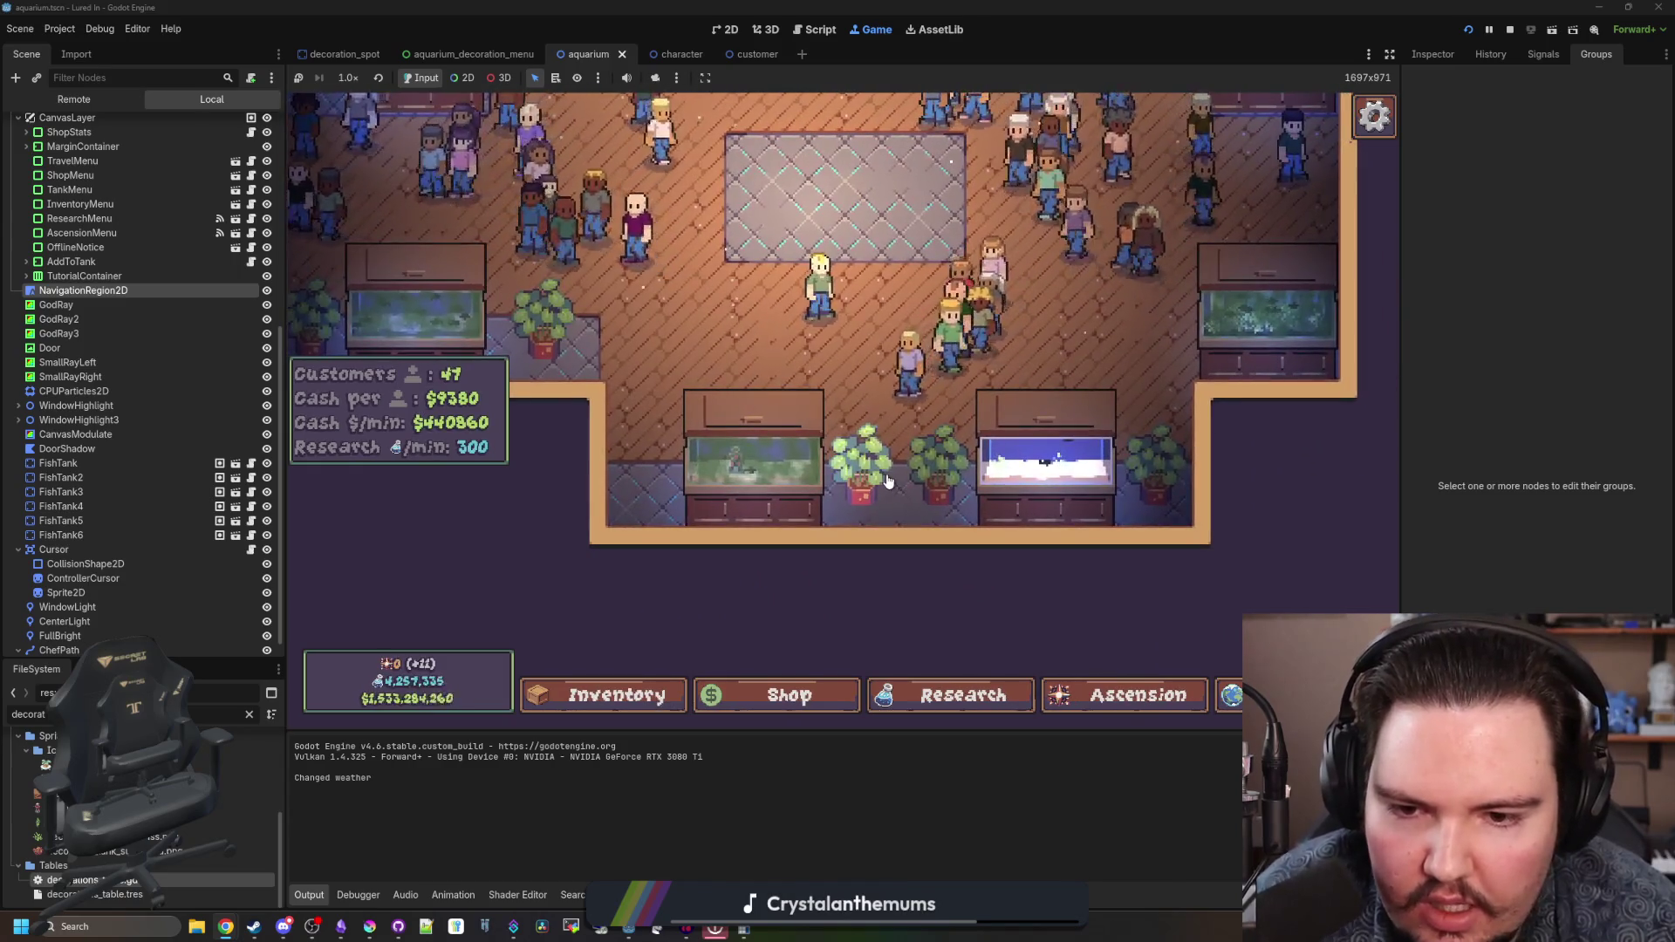
left_click(785, 695)
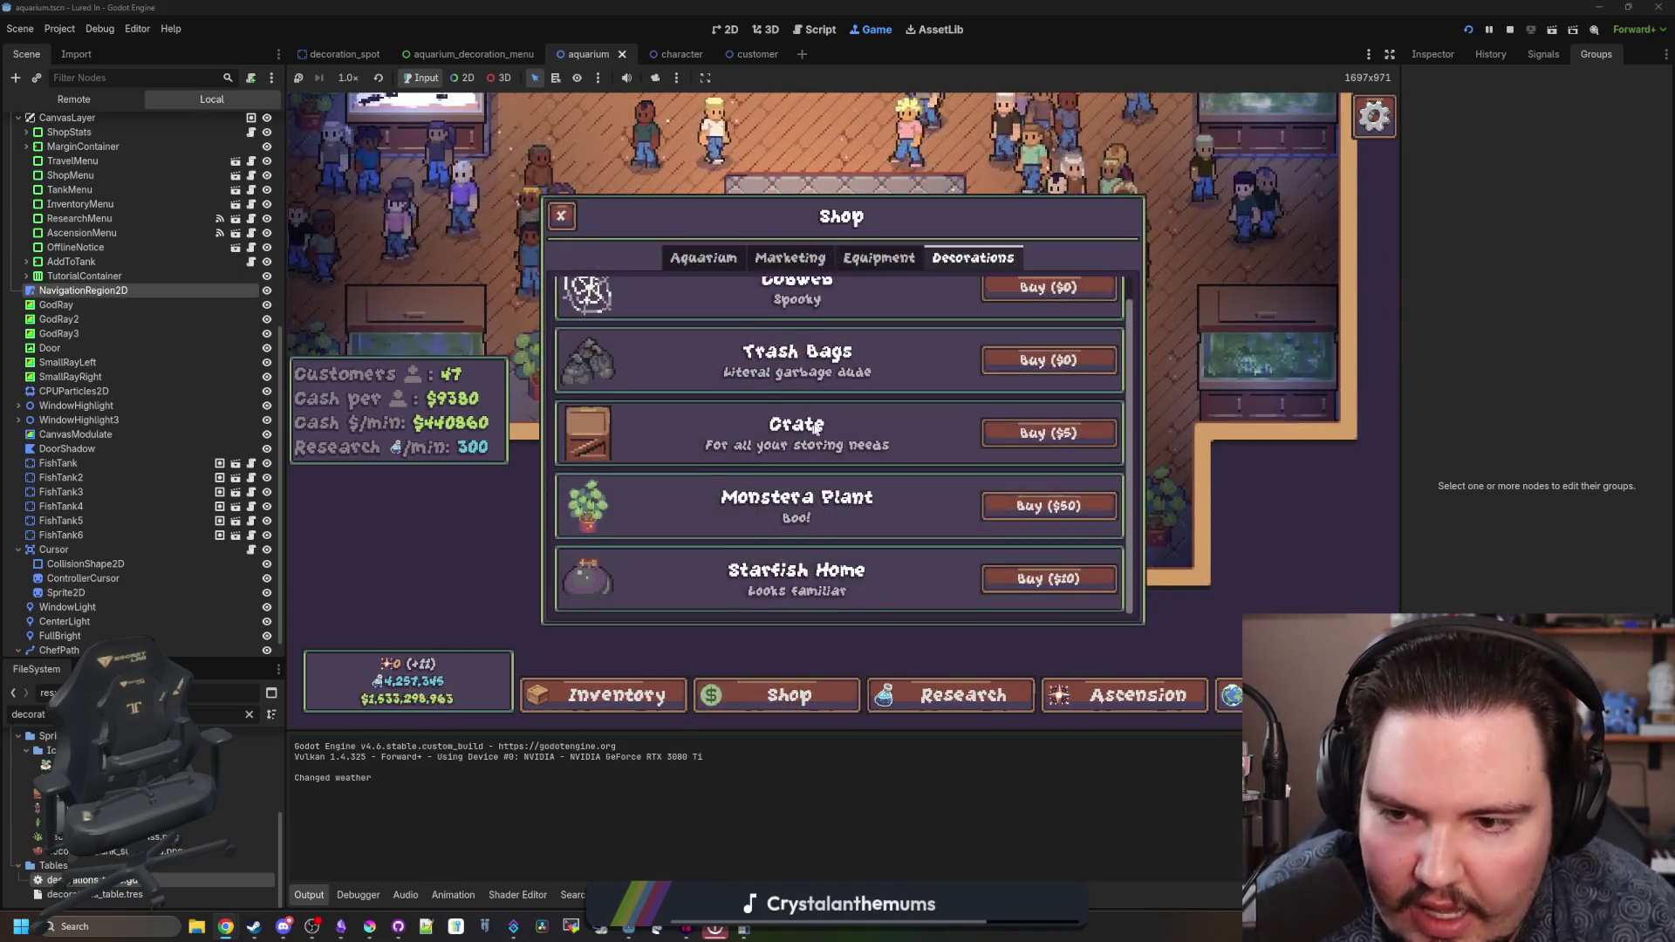
left_click(1043, 507)
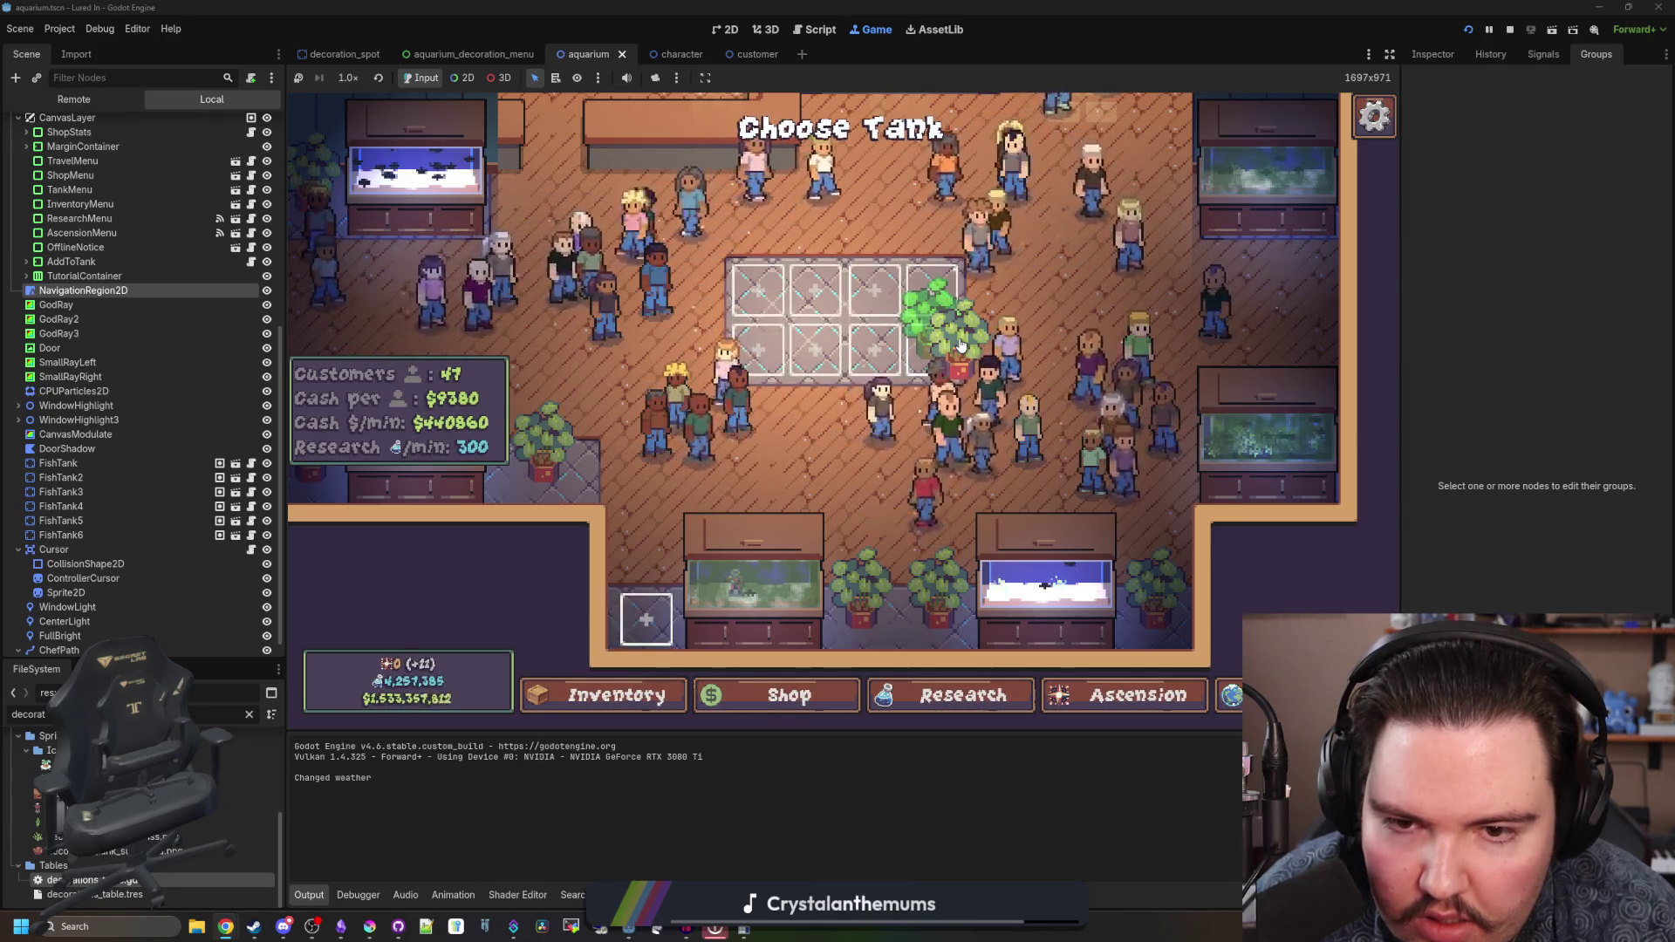
- Stop the game and set the Monstera Plant's SpriteOffset to Vector2(0, -12)
left_click(1510, 28)
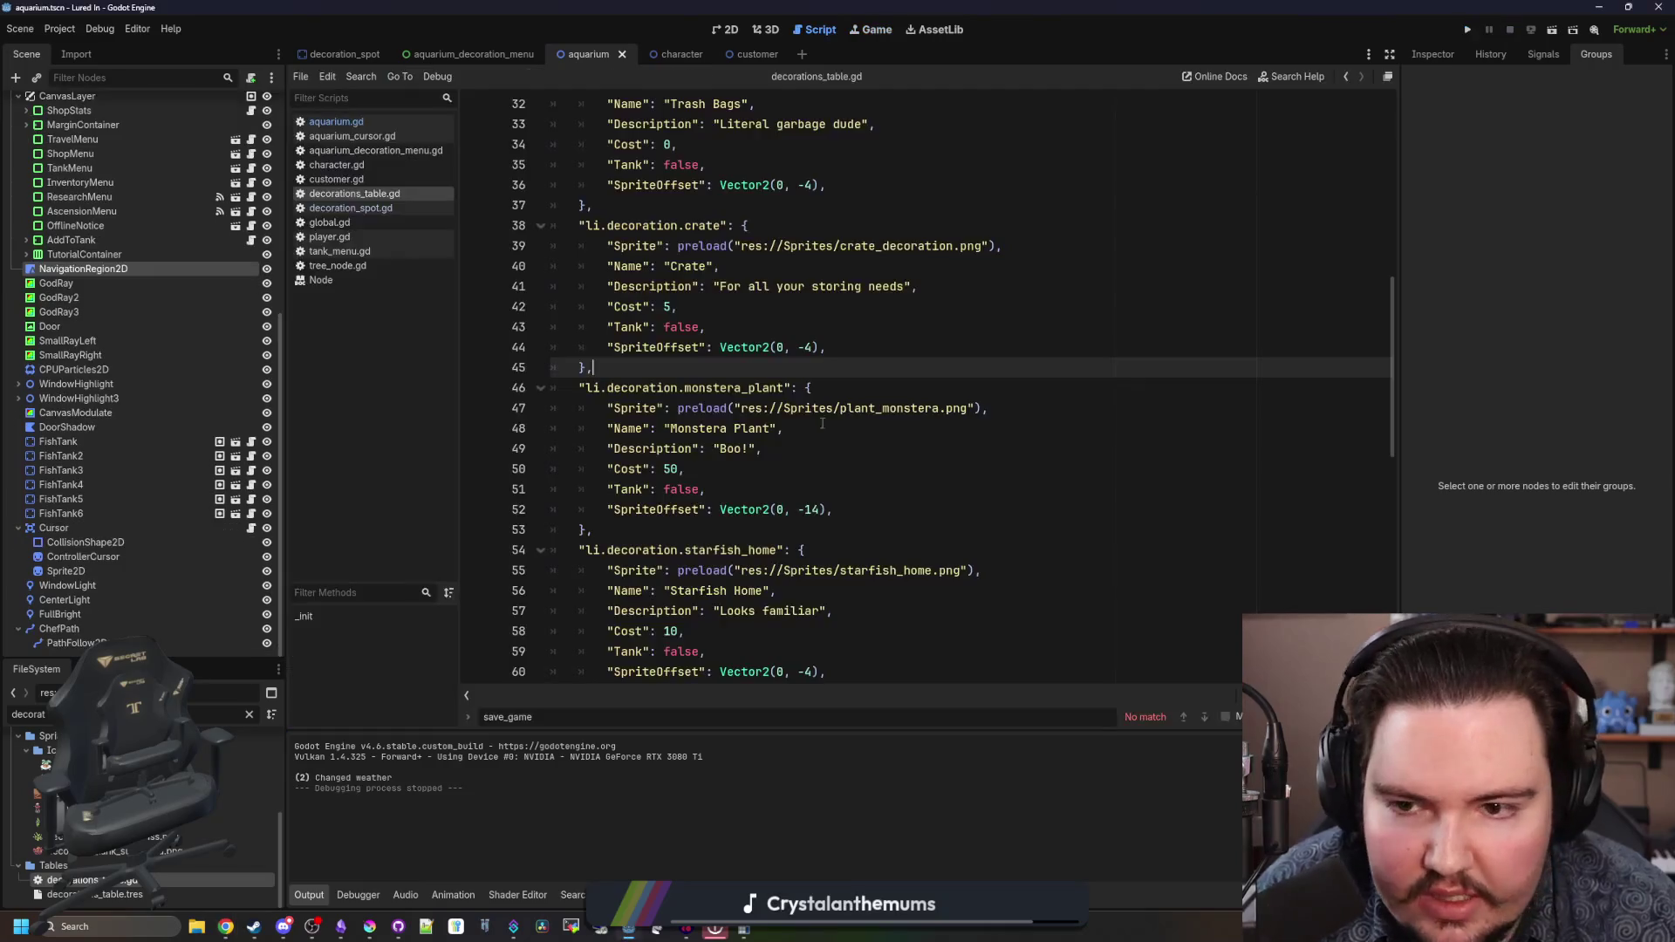
left_click(811, 347)
left_click(821, 511)
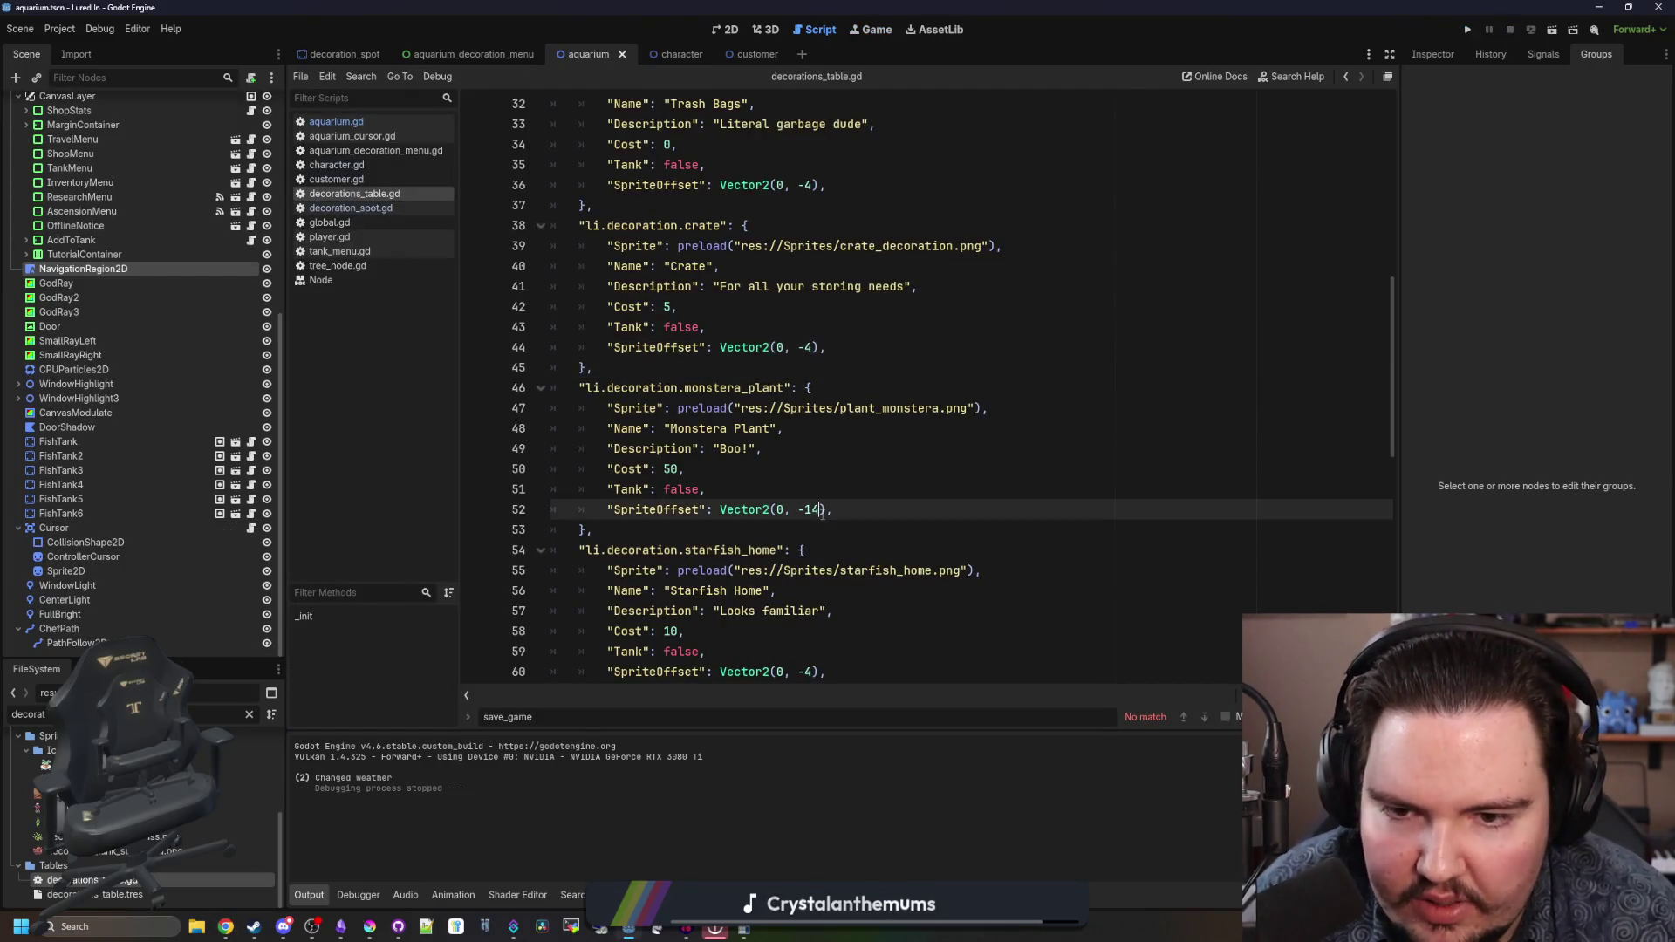
type("2")
left_click(1002, 461)
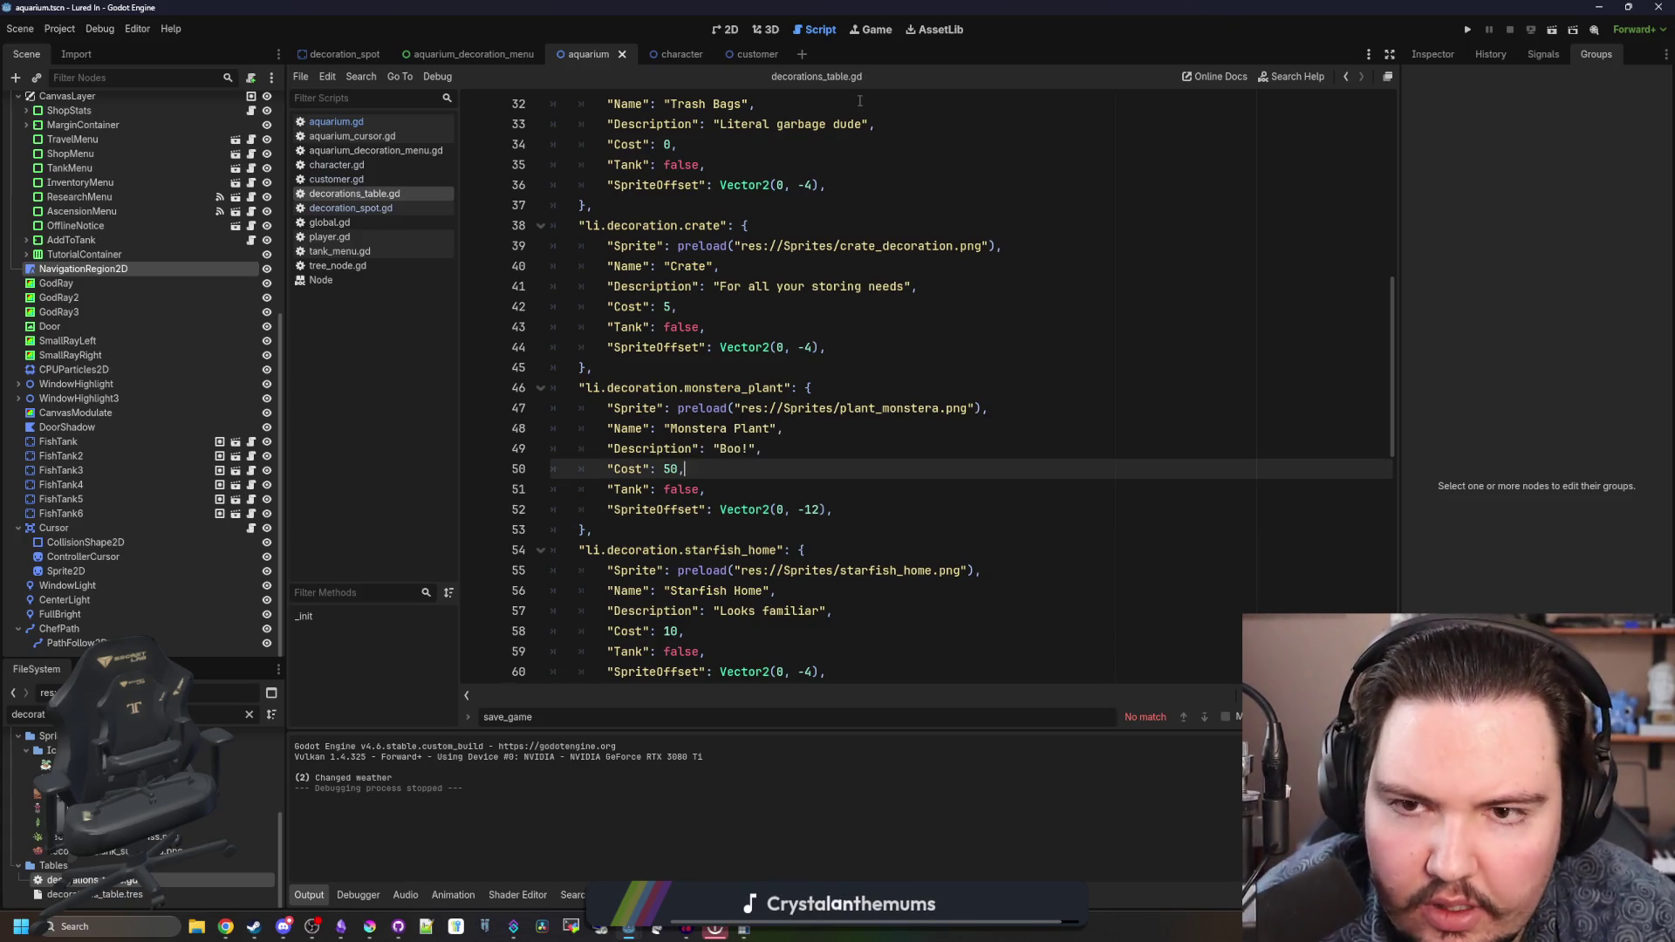
- Relaunch the game and bring the monstera sprite up in Krita
left_click(868, 30)
left_click(1467, 29)
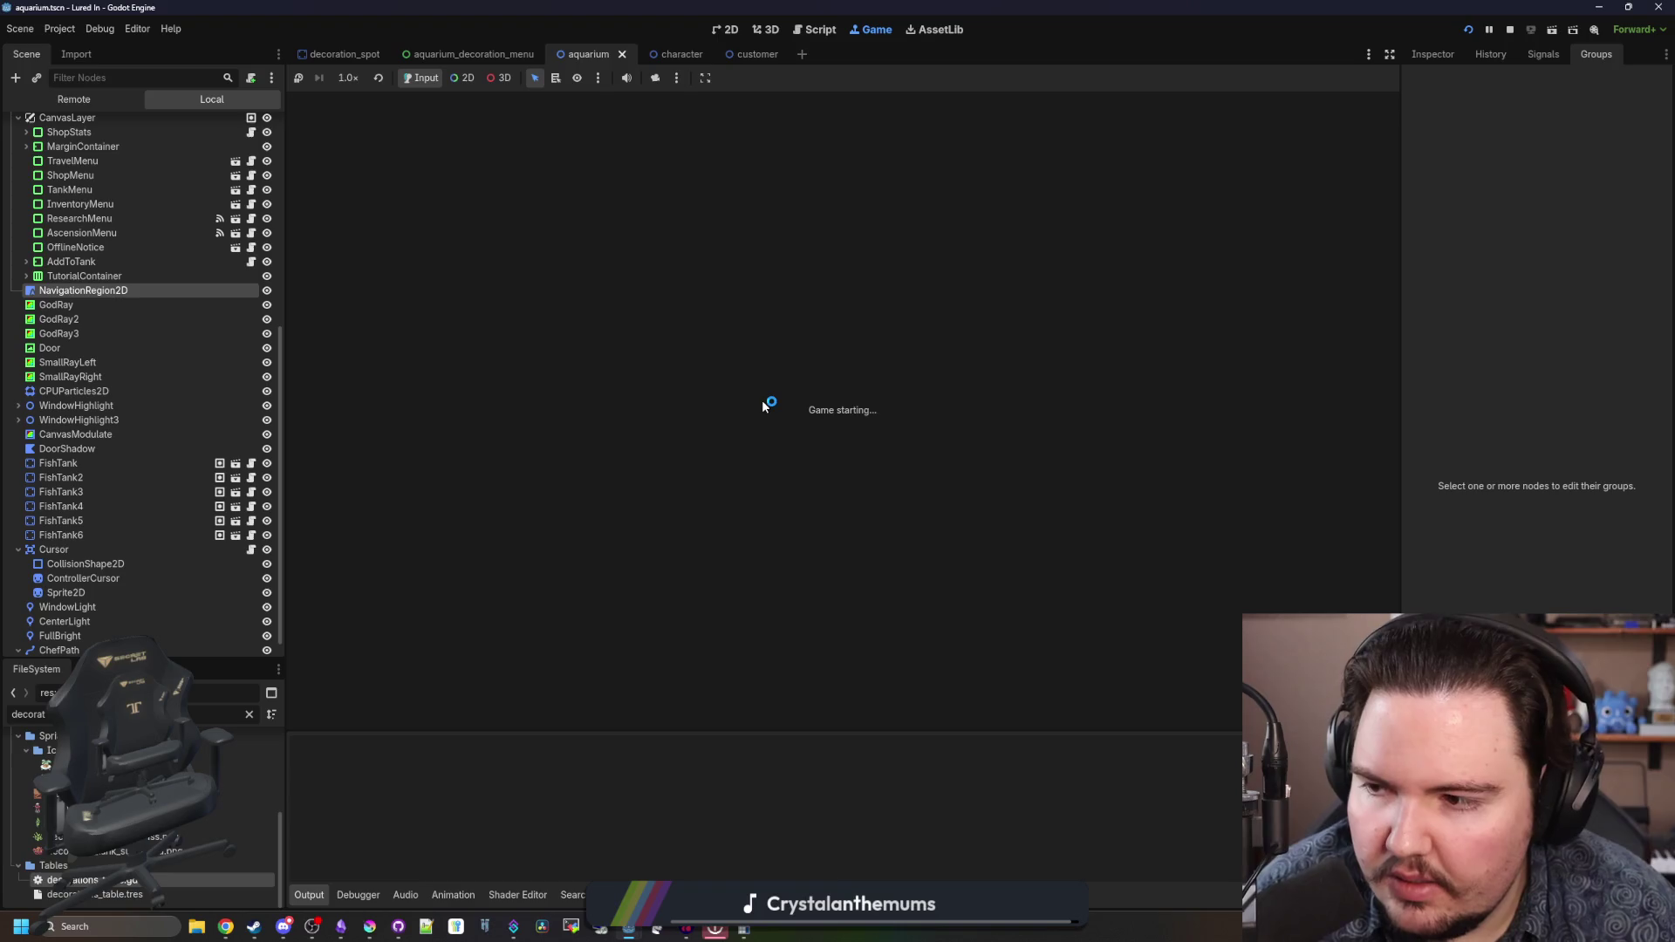
left_click(372, 925)
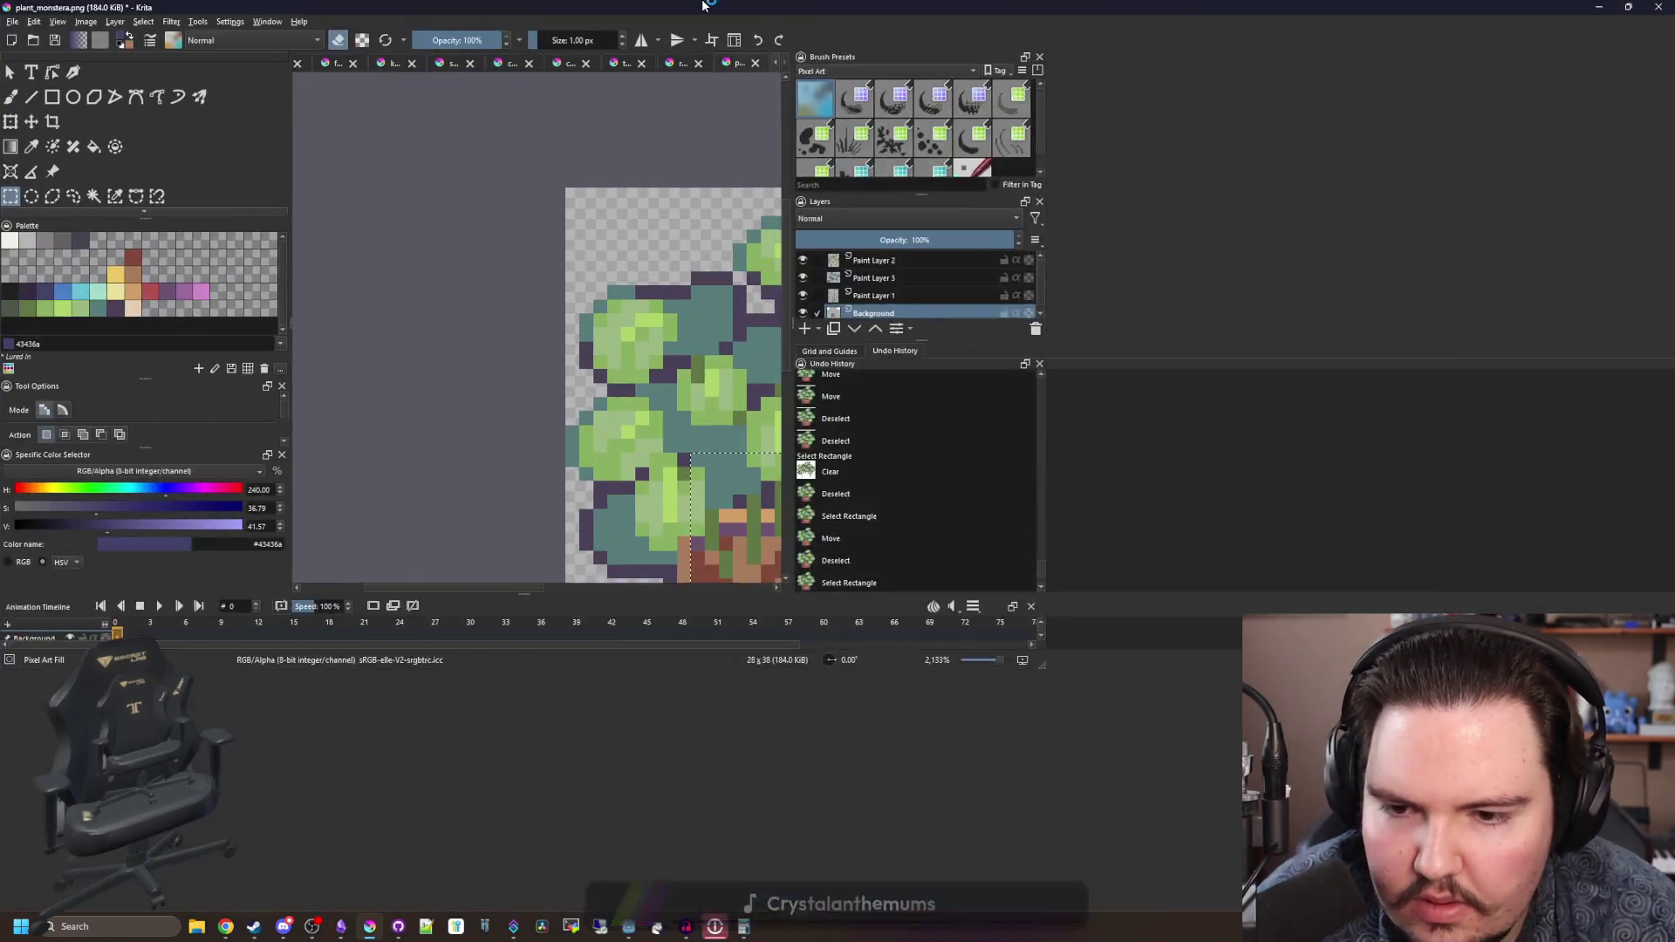
- Zoom and pan around the potted monstera sprite, then drag Krita's window down out of the way
scroll(682, 403, "up", 1)
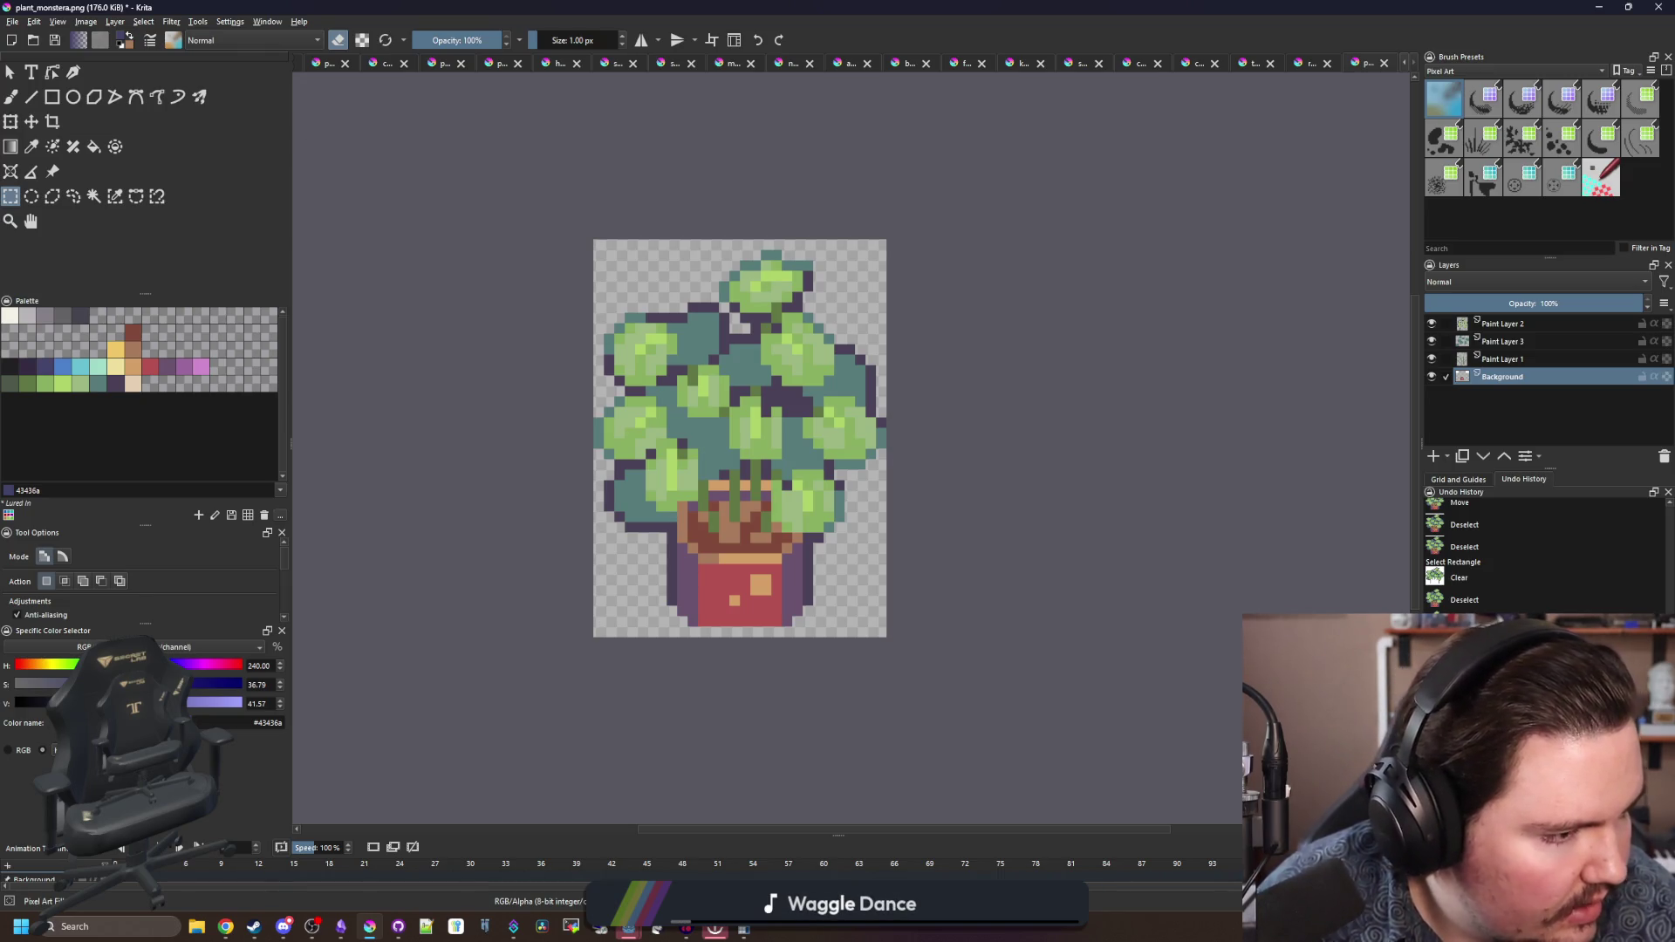
left_click(14, 21)
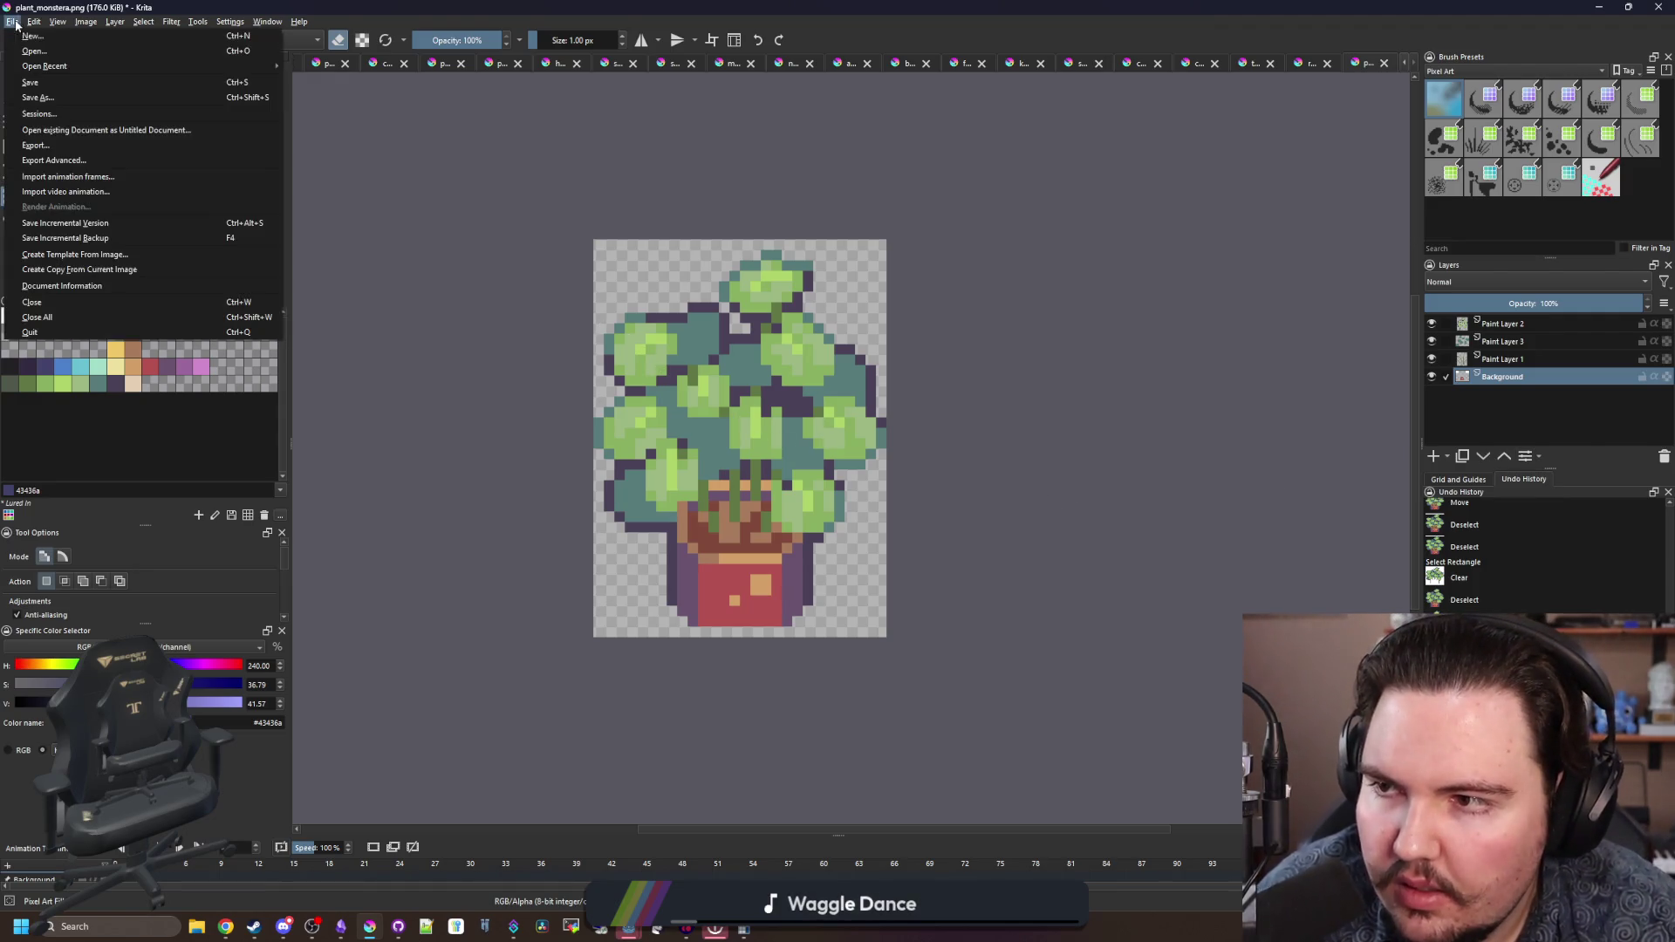
left_click(720, 288)
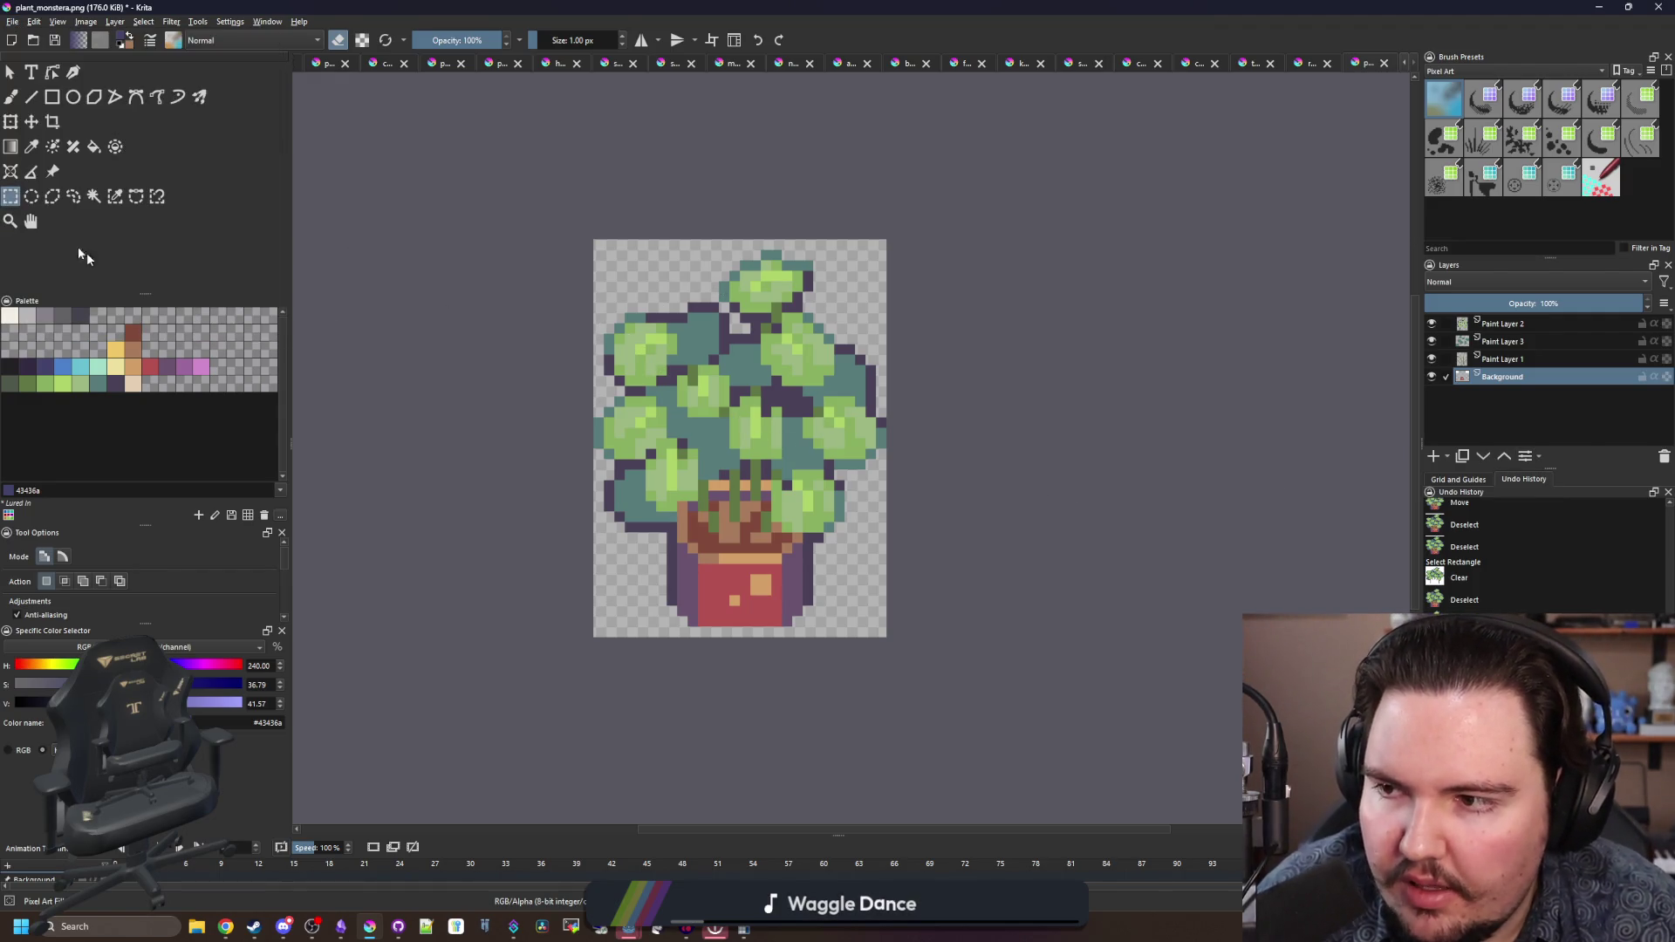
scroll(852, 576, "up", 1)
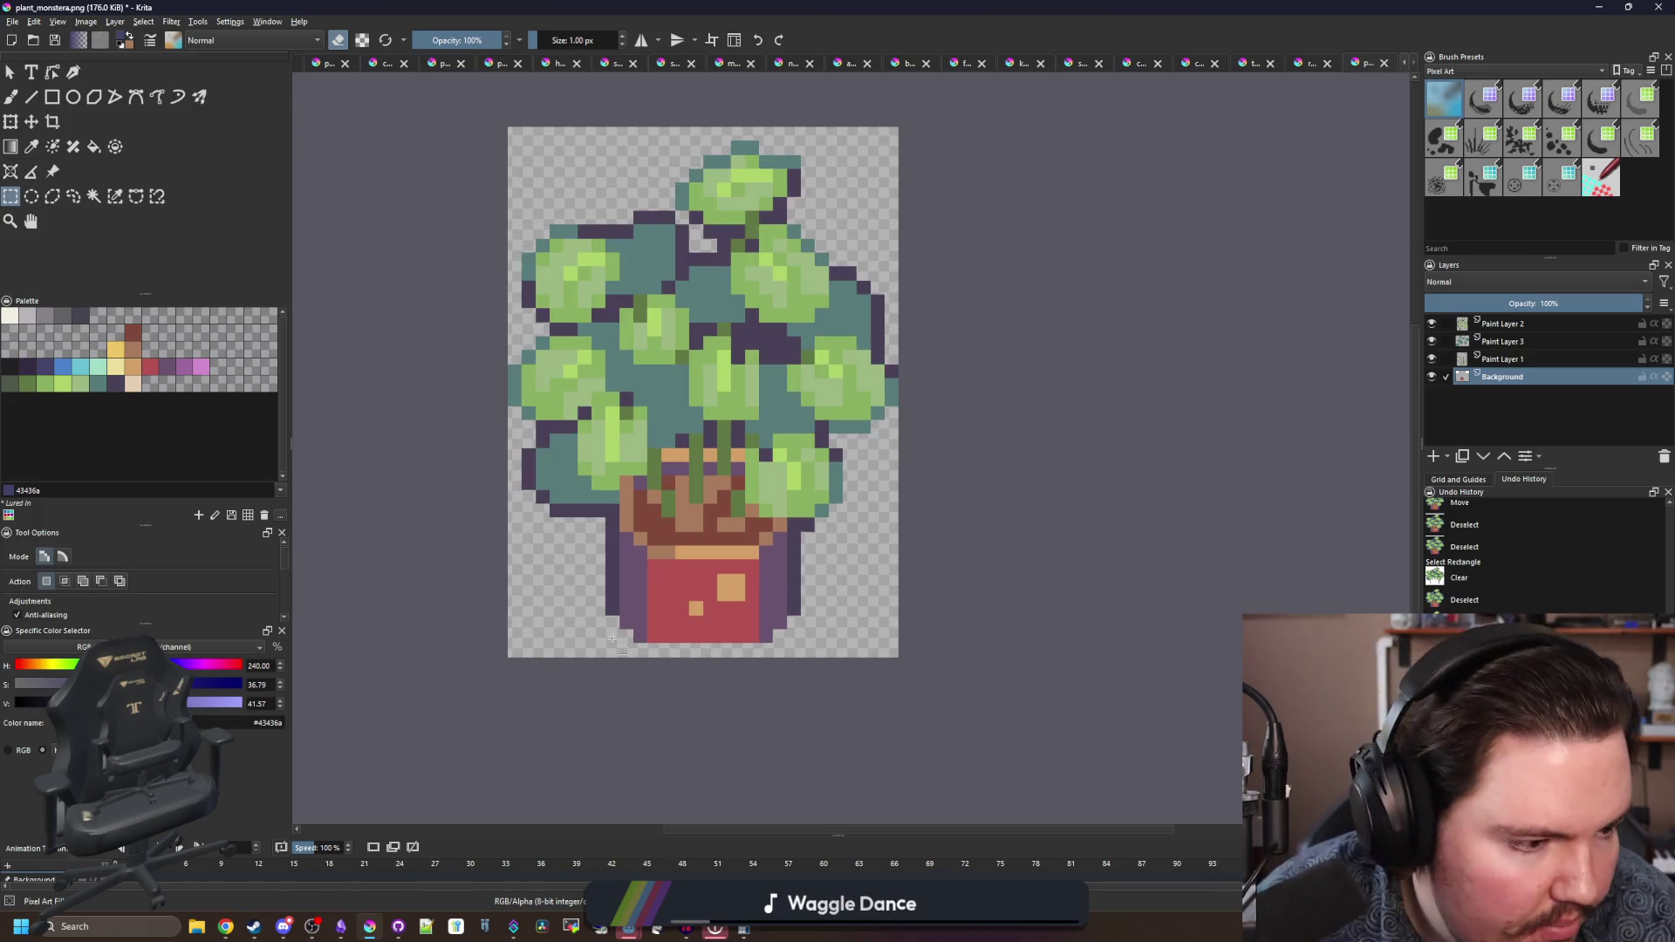
left_click_drag(612, 639, 626, 682)
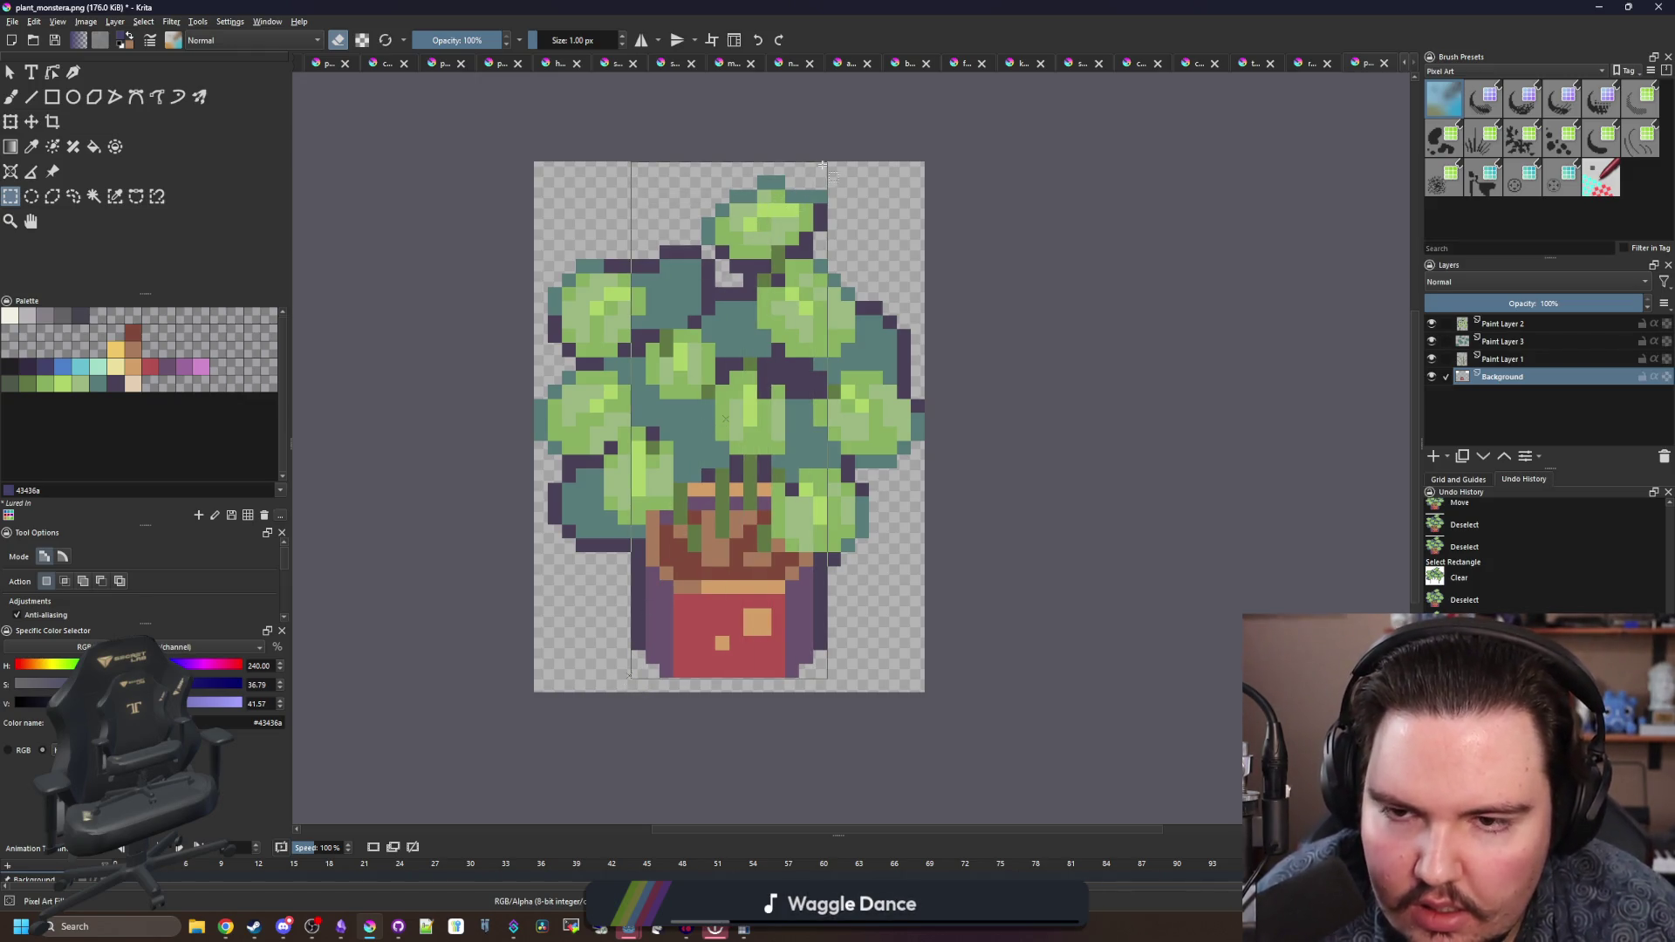
left_click_drag(872, 7, 872, 589)
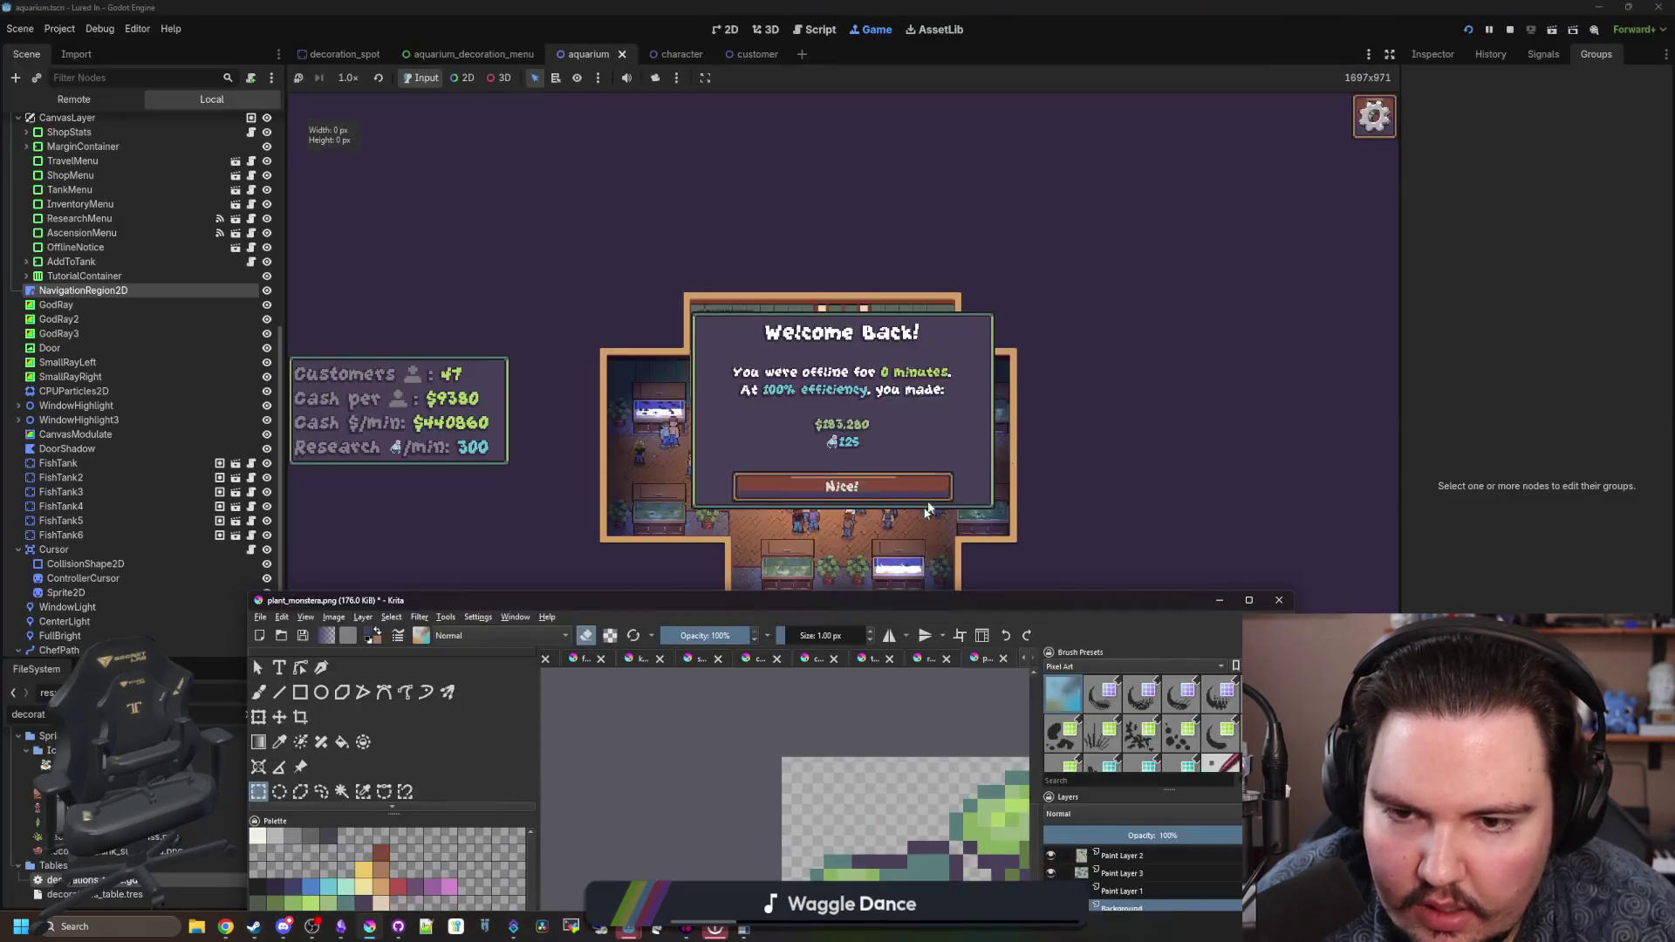
- Dismiss Welcome Back and buy a $50 Monstera Plant from the Decorations shop
left_click(843, 610)
scroll(842, 610, "up", 3)
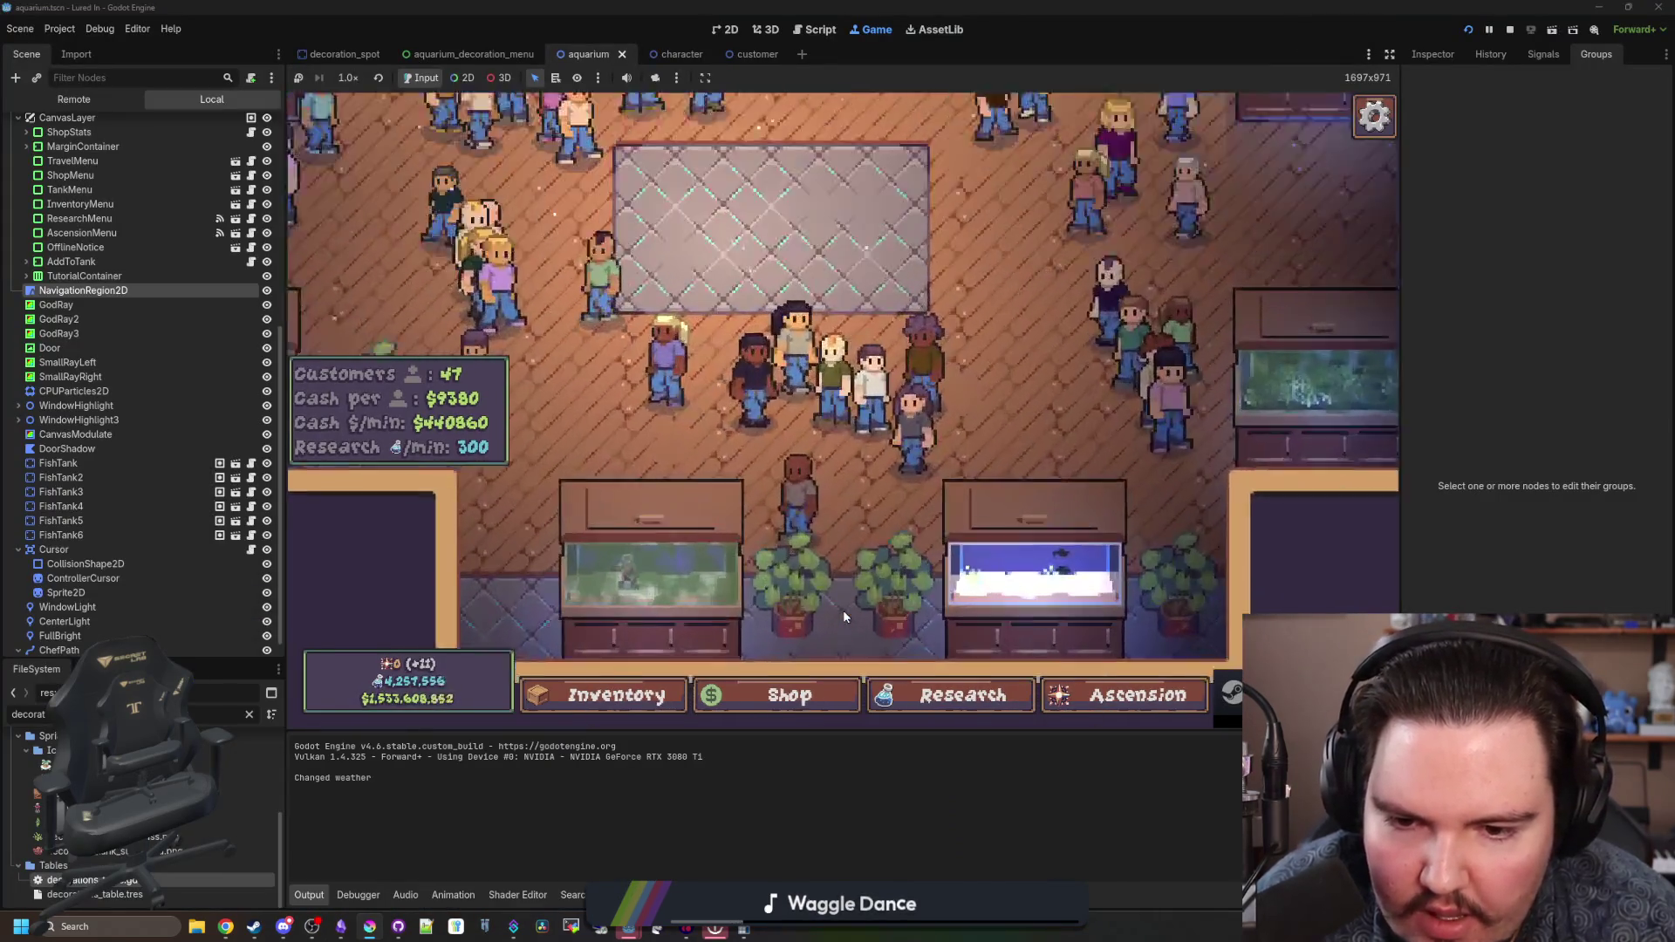
scroll(929, 547, "down", 1)
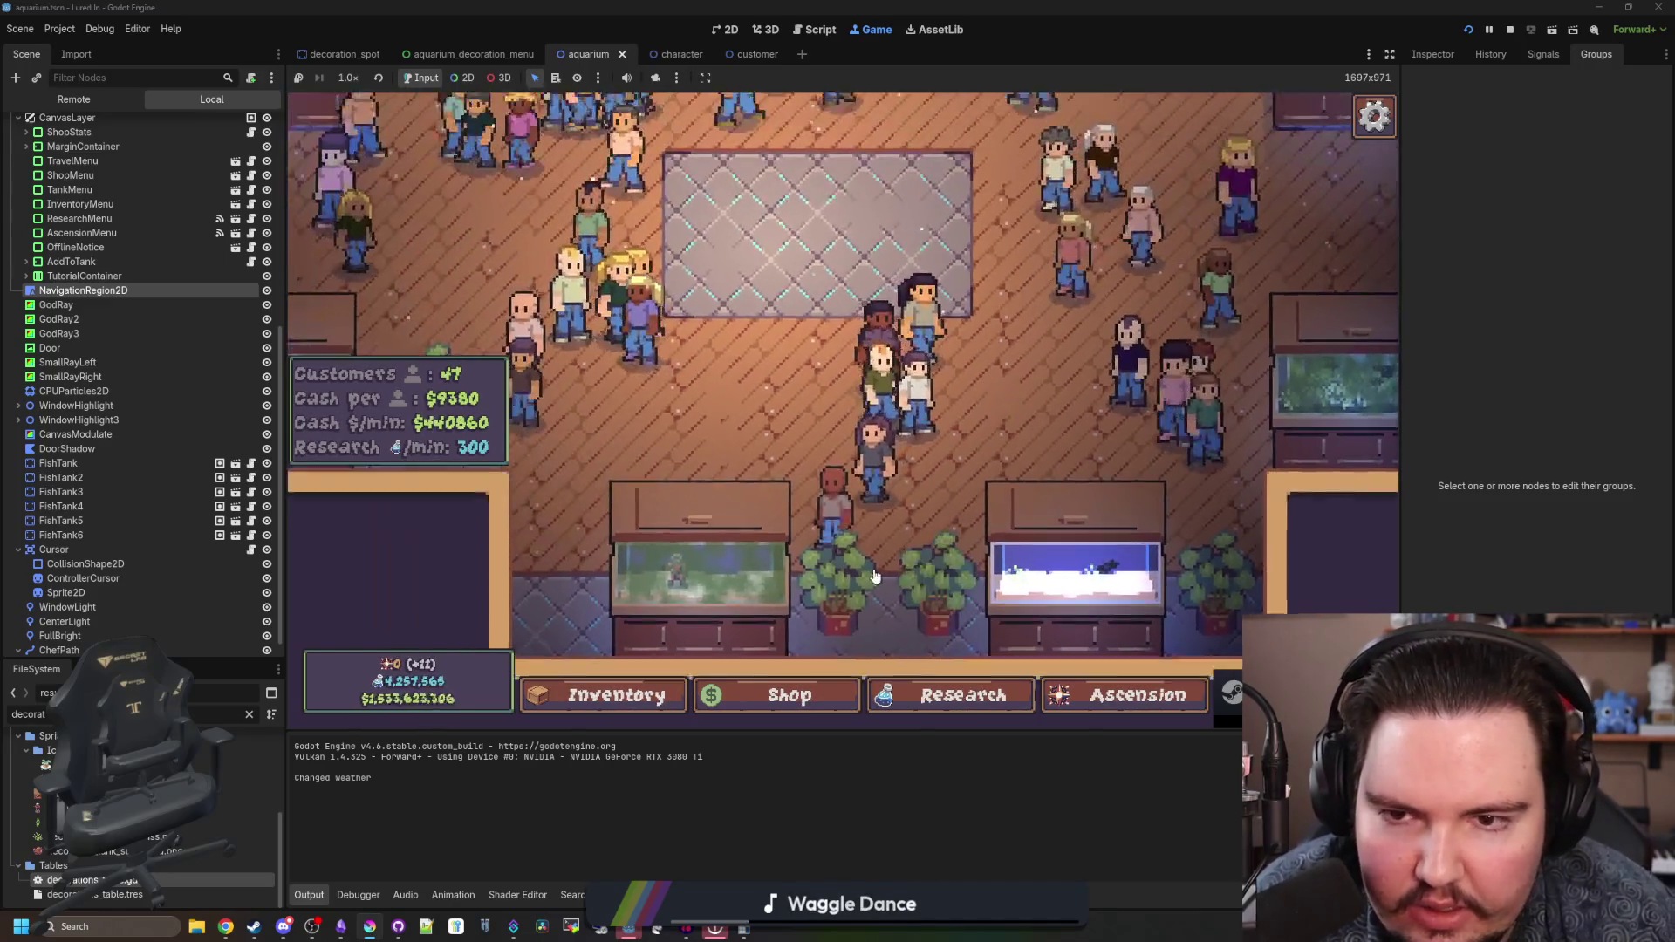
left_click(812, 702)
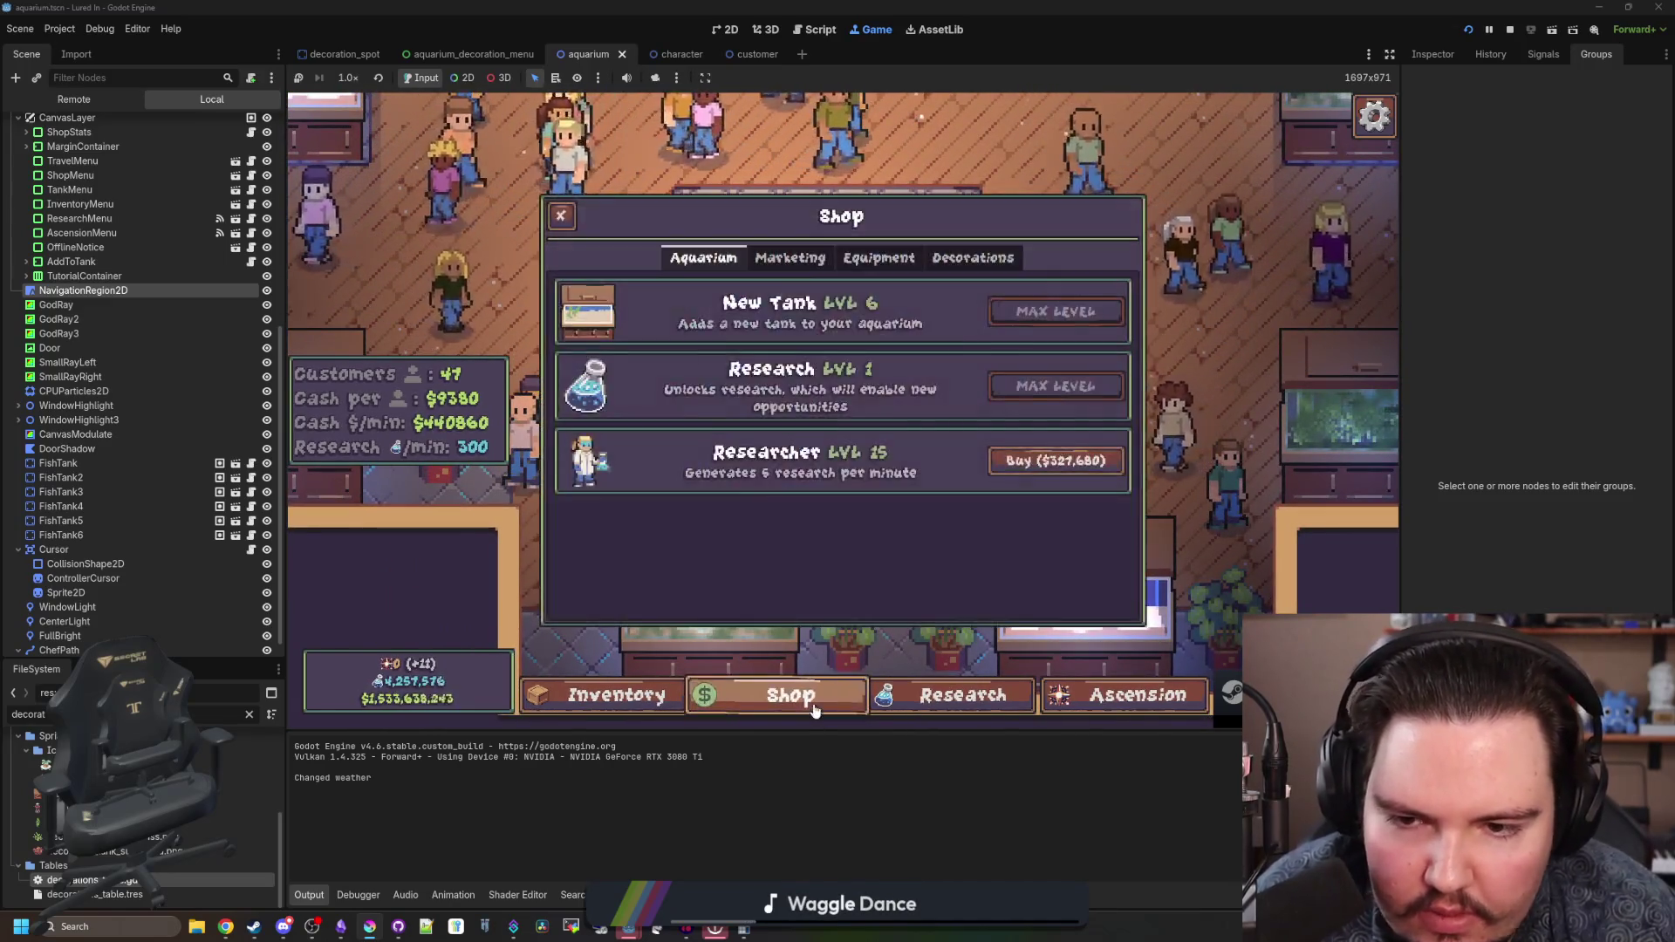
left_click(973, 258)
scroll(948, 494, "down", 1)
left_click(1047, 505)
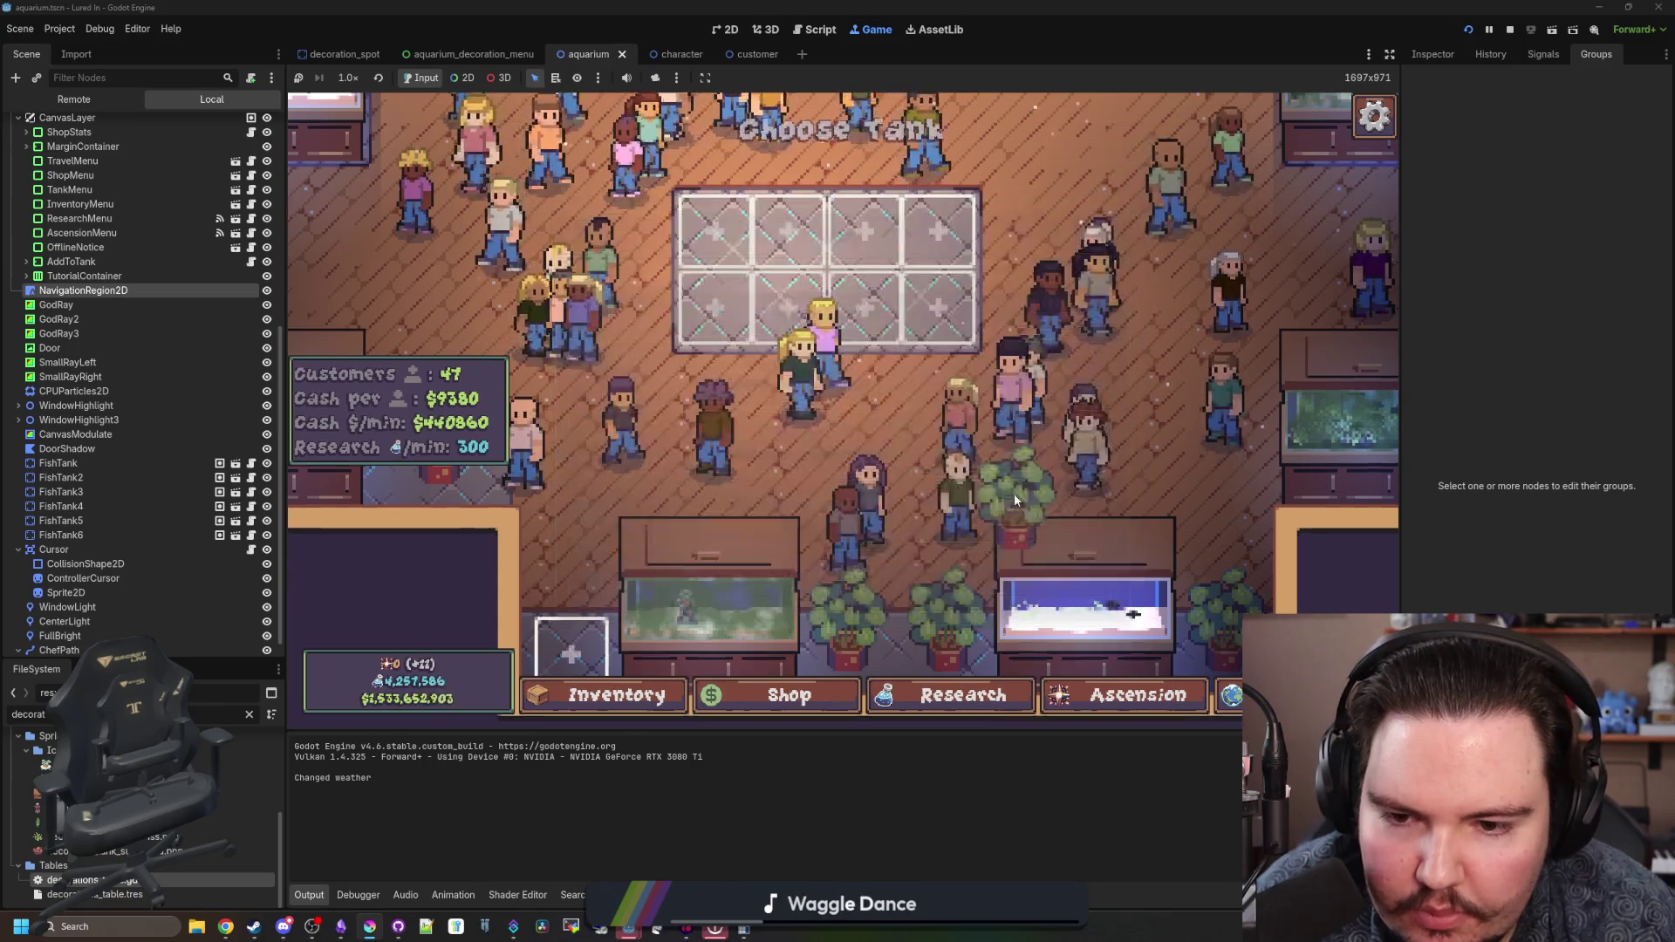
- Place Monstera Plants in the seven empty tank slots
left_click(864, 297)
left_click(789, 296)
left_click(740, 290)
left_click(790, 284)
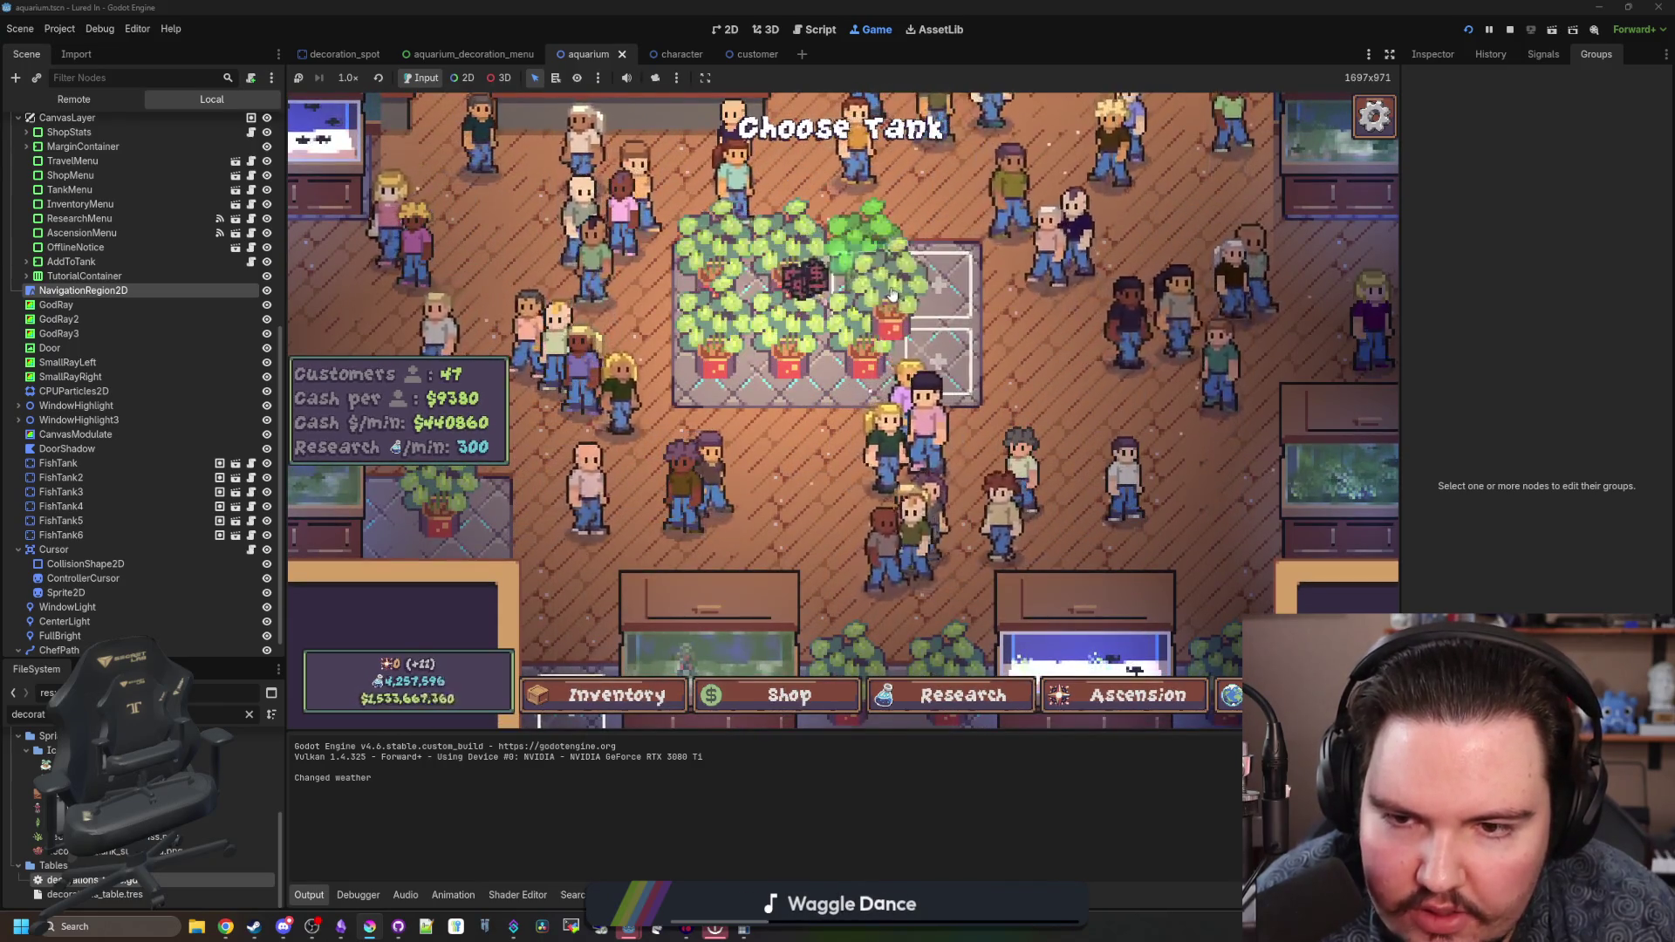
left_click(863, 283)
left_click(938, 286)
left_click(938, 362)
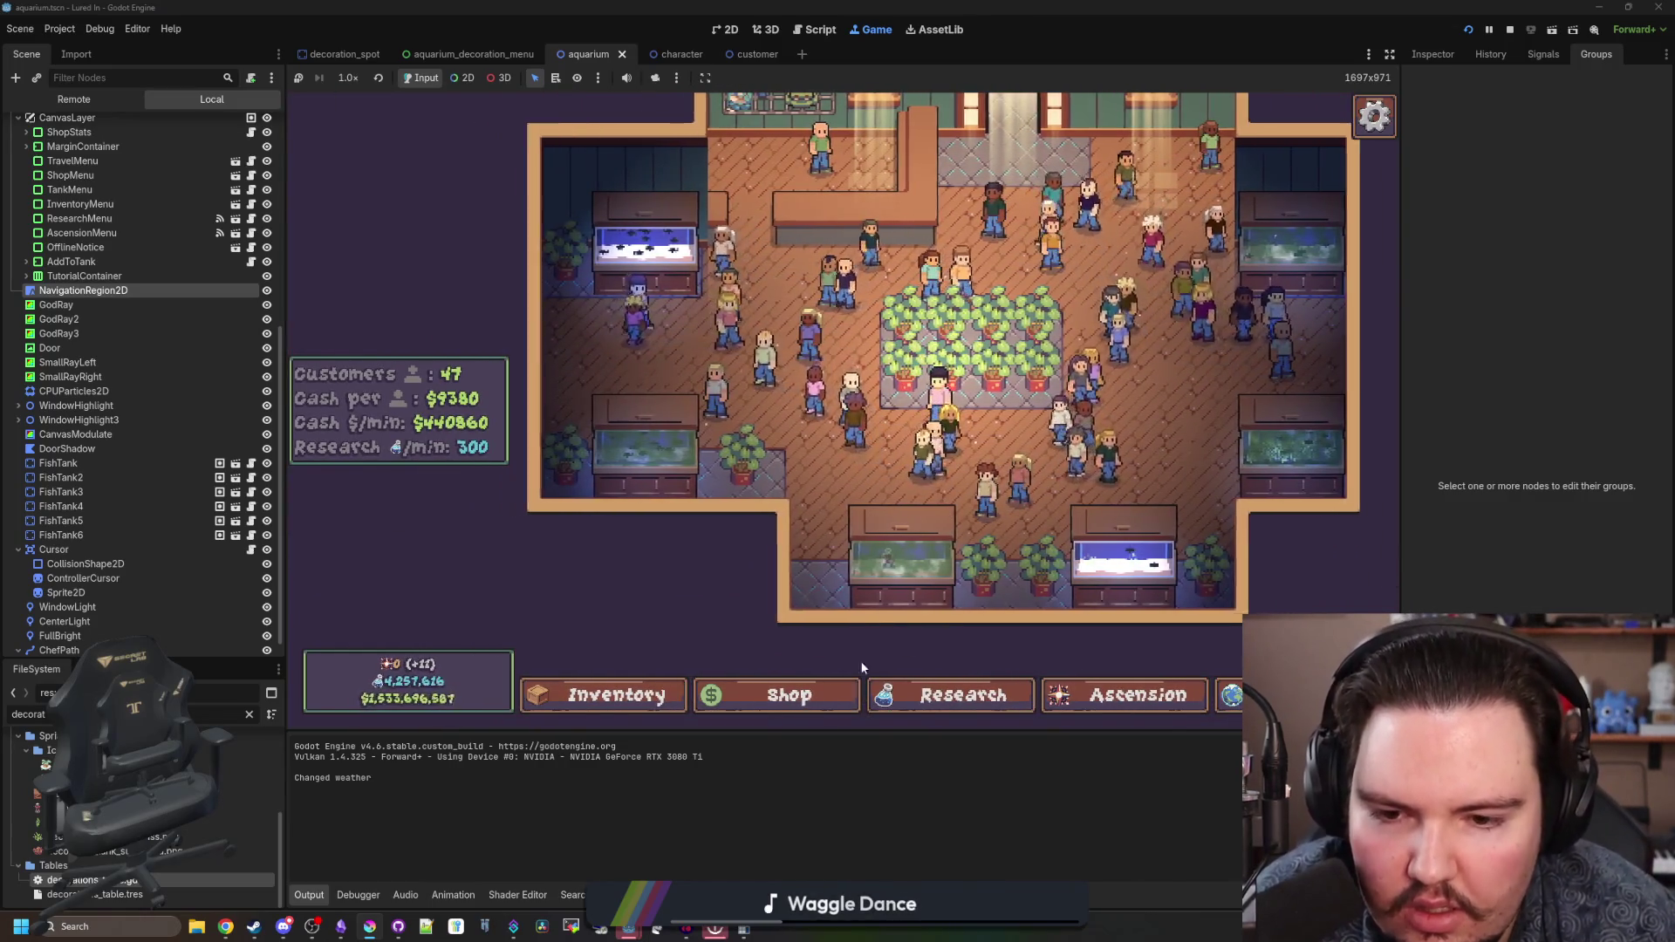
- Scale a potted plant to about 1.7x and flip it horizontally, then inspect another plant's edit panel
left_click(811, 695)
key("Escape")
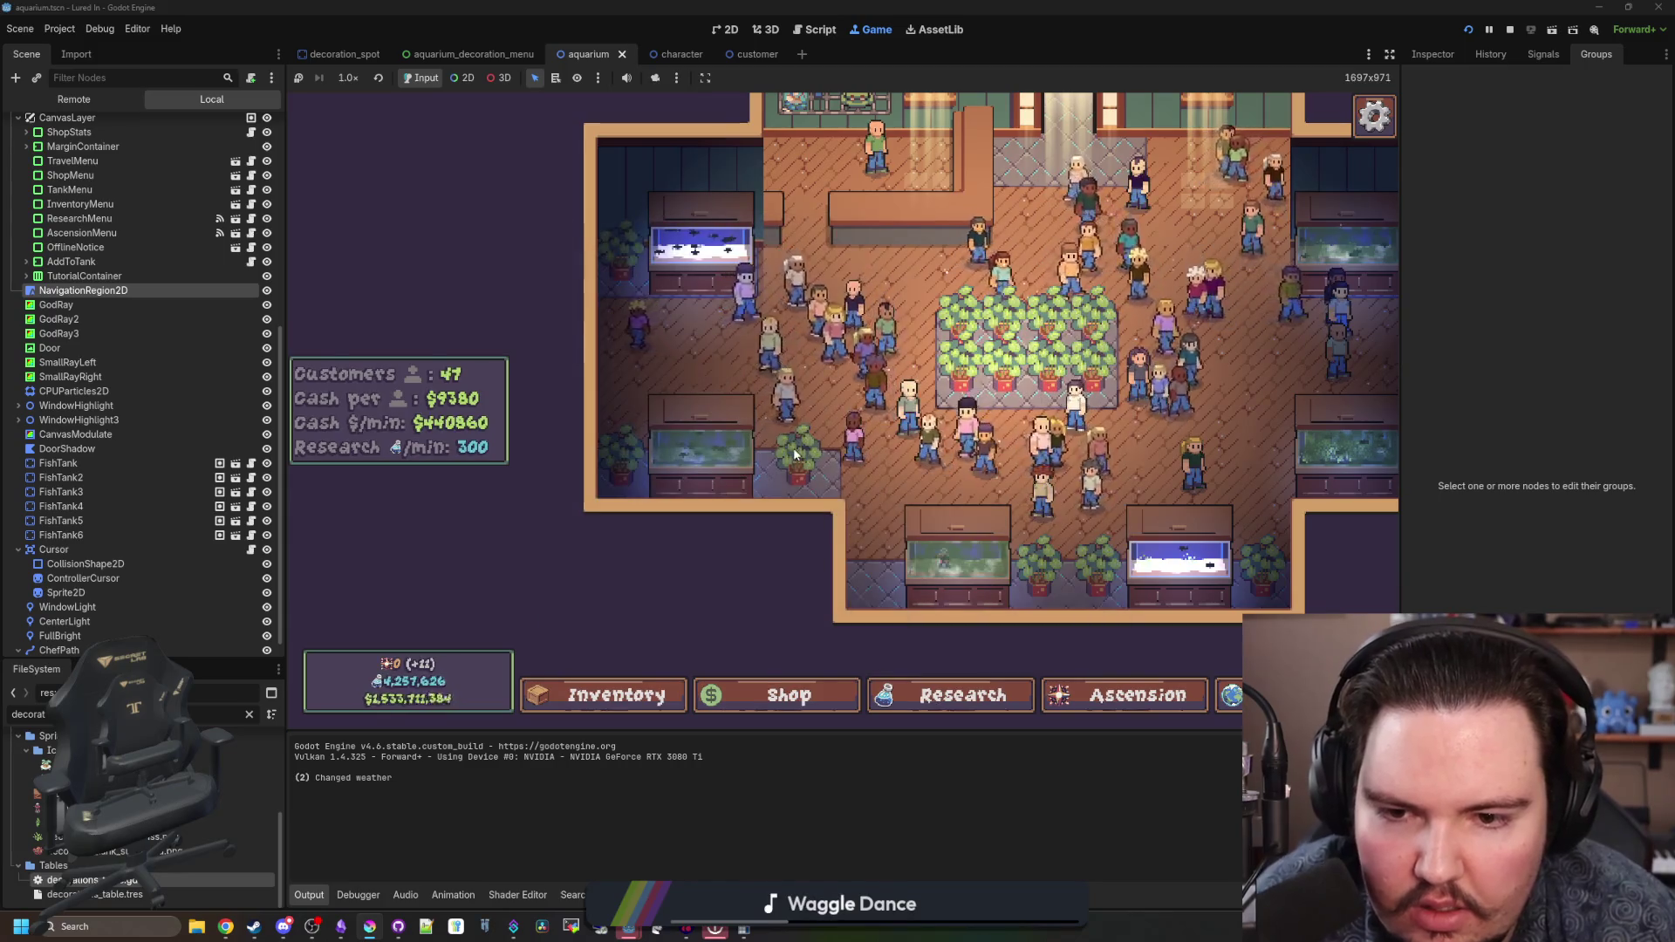
left_click(793, 449)
mouse_move(968, 378)
left_mouse_down()
mouse_move(1047, 376)
mouse_move(1029, 378)
left_mouse_up()
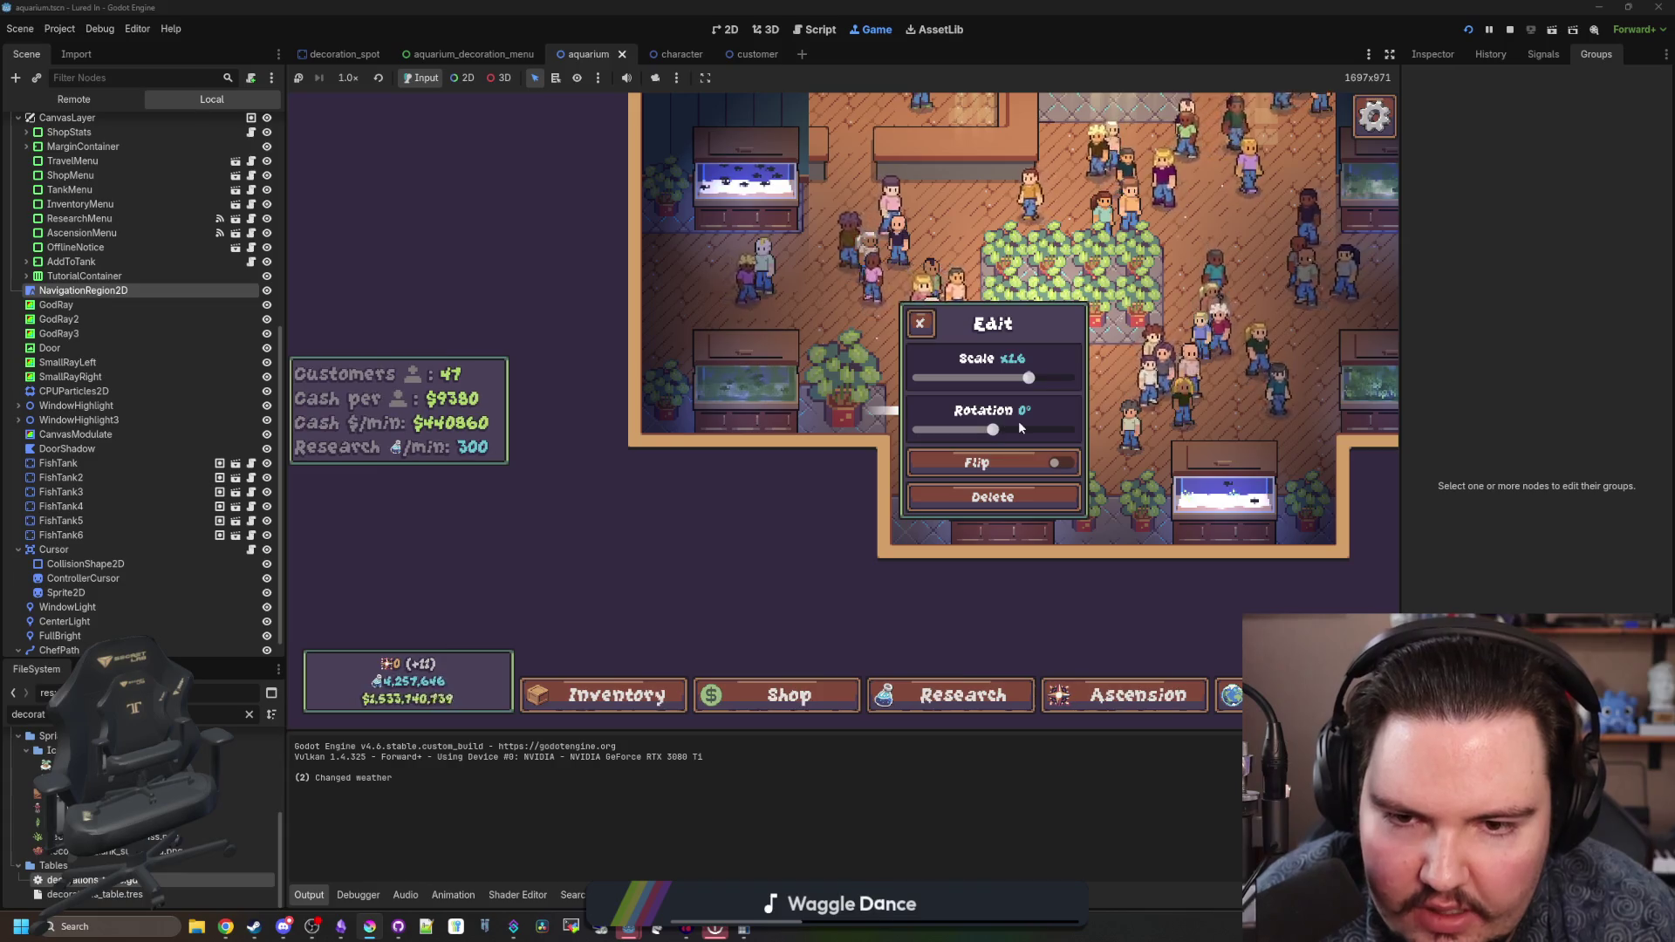
left_click(995, 460)
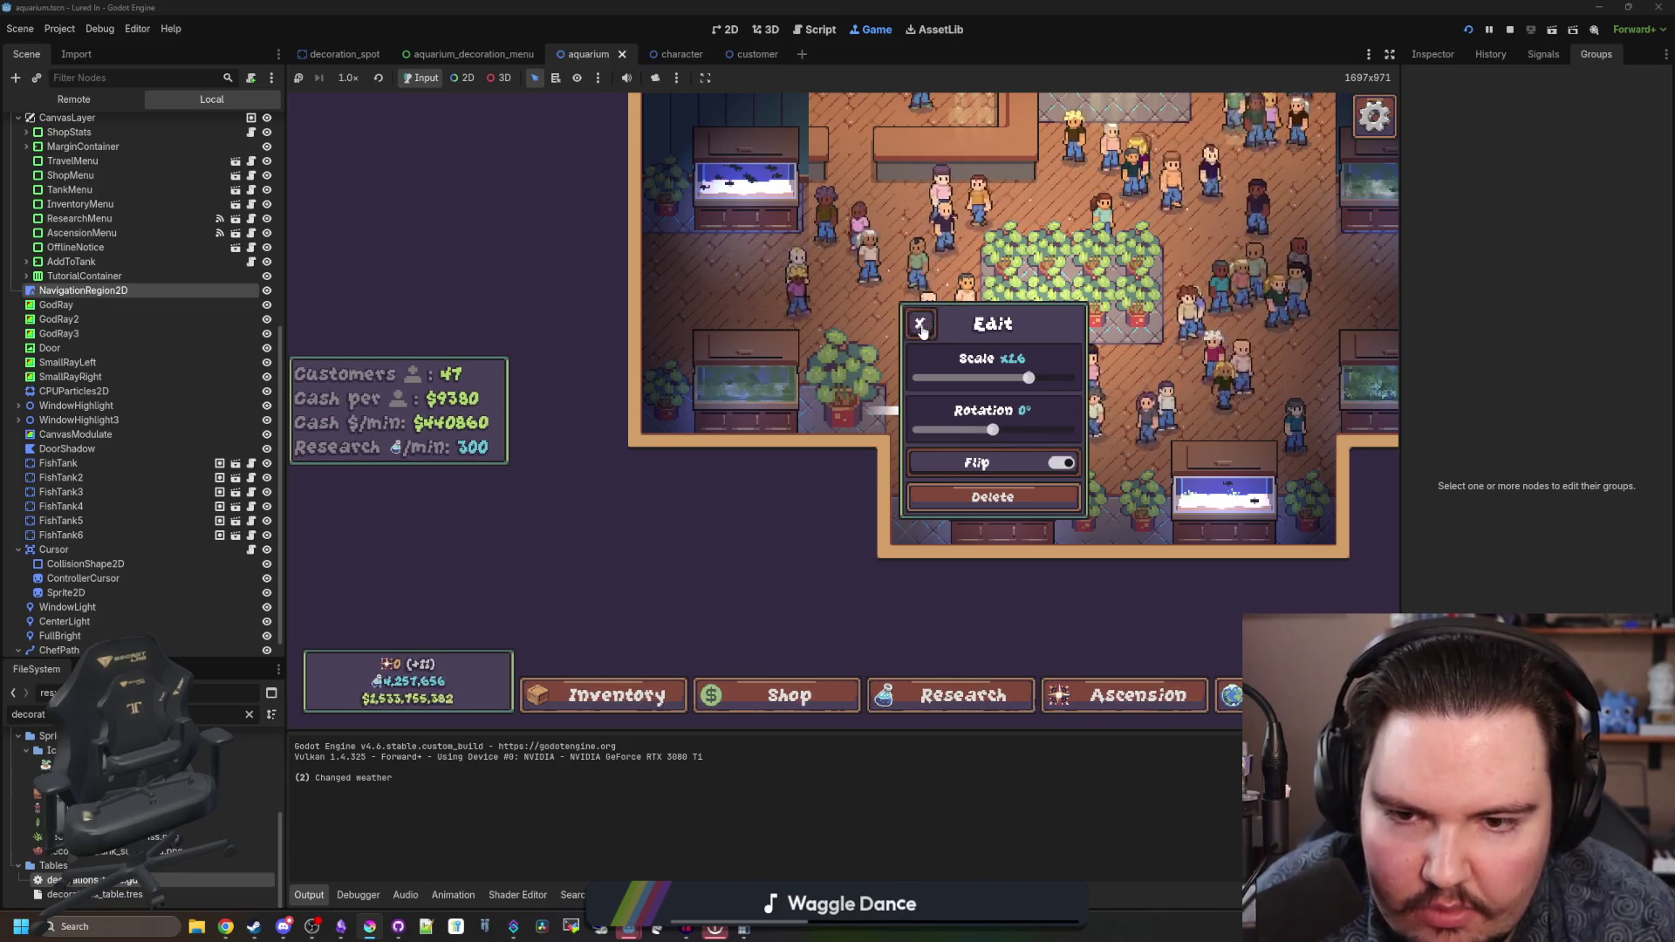
left_click(871, 601)
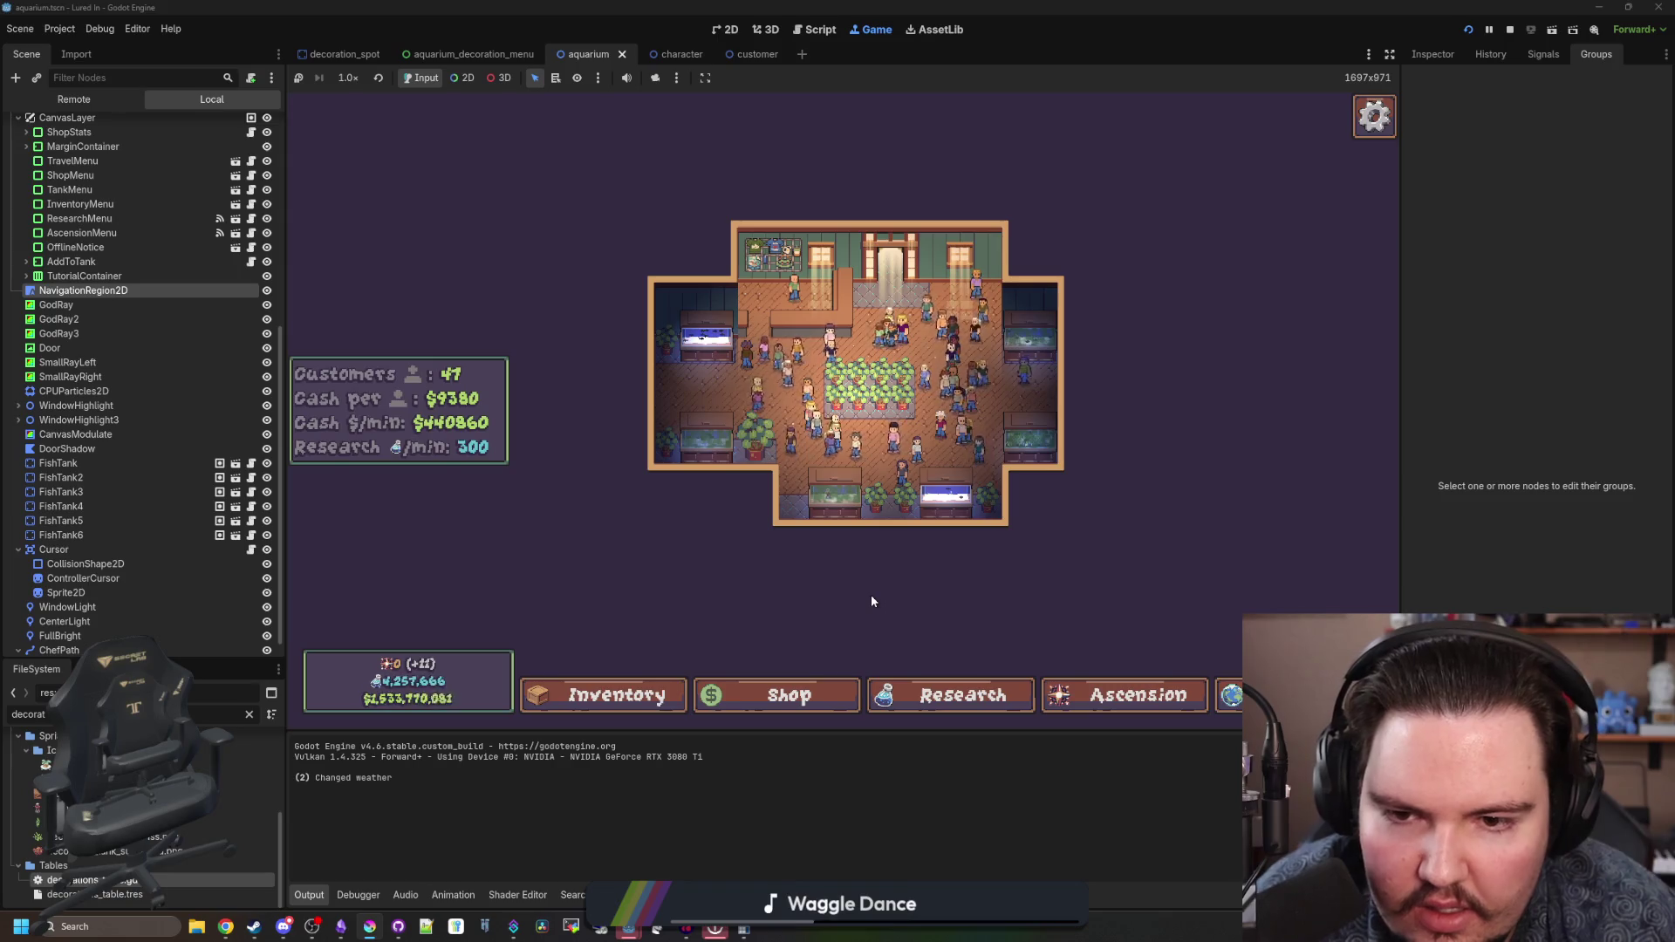
left_click(755, 432)
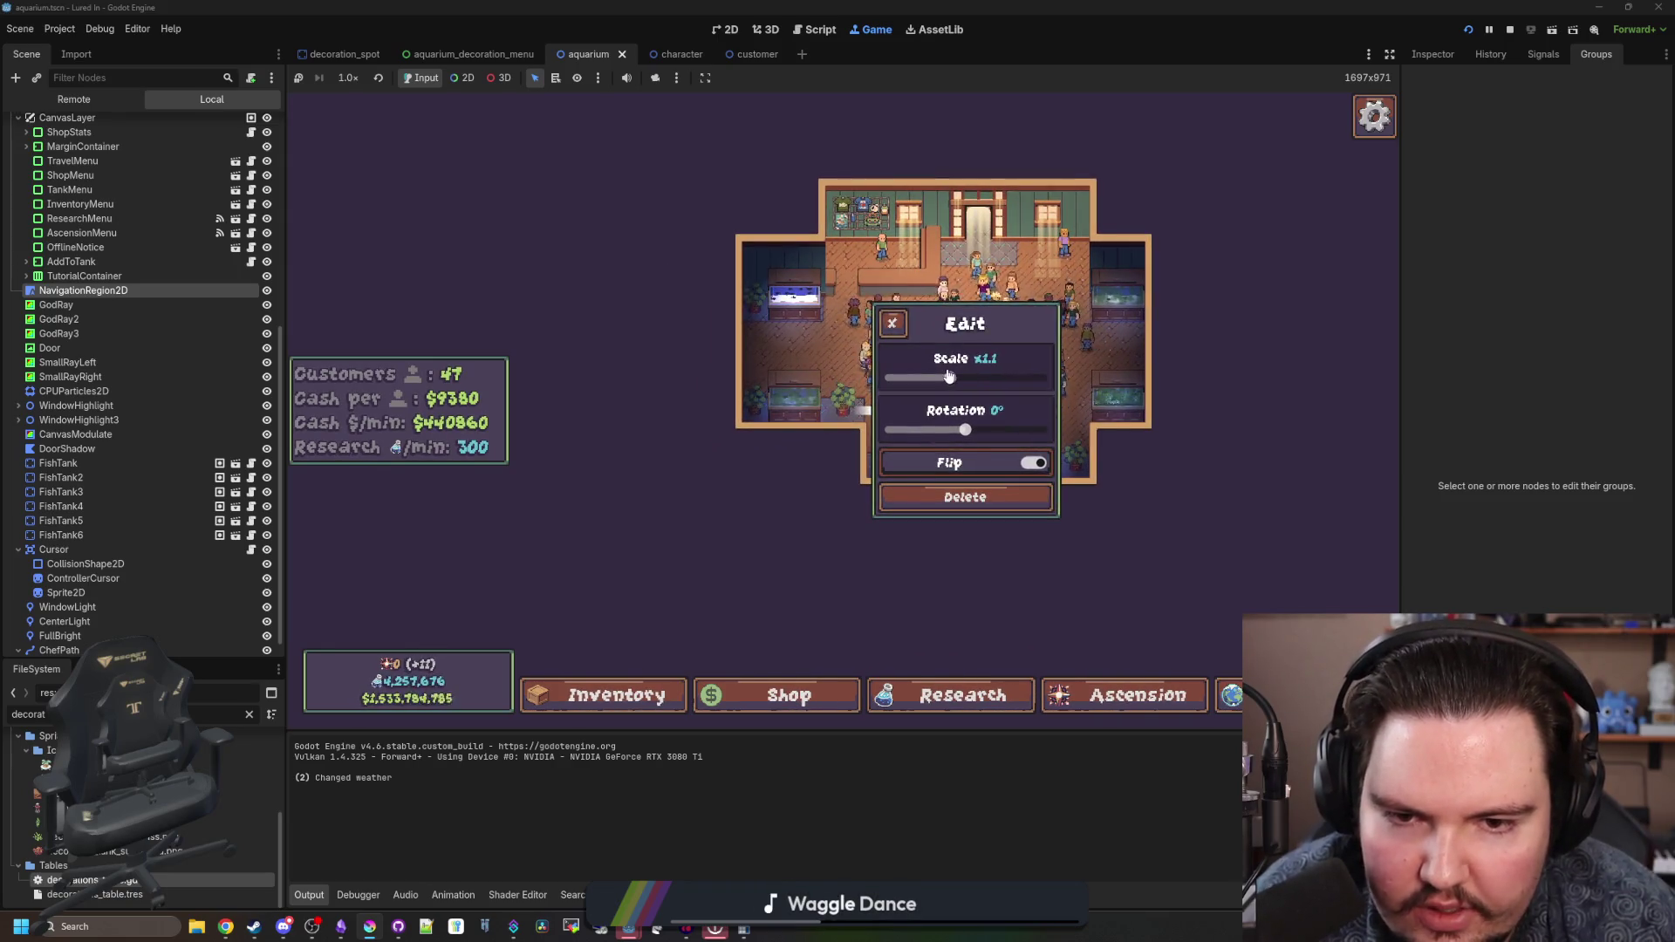
left_click(720, 391)
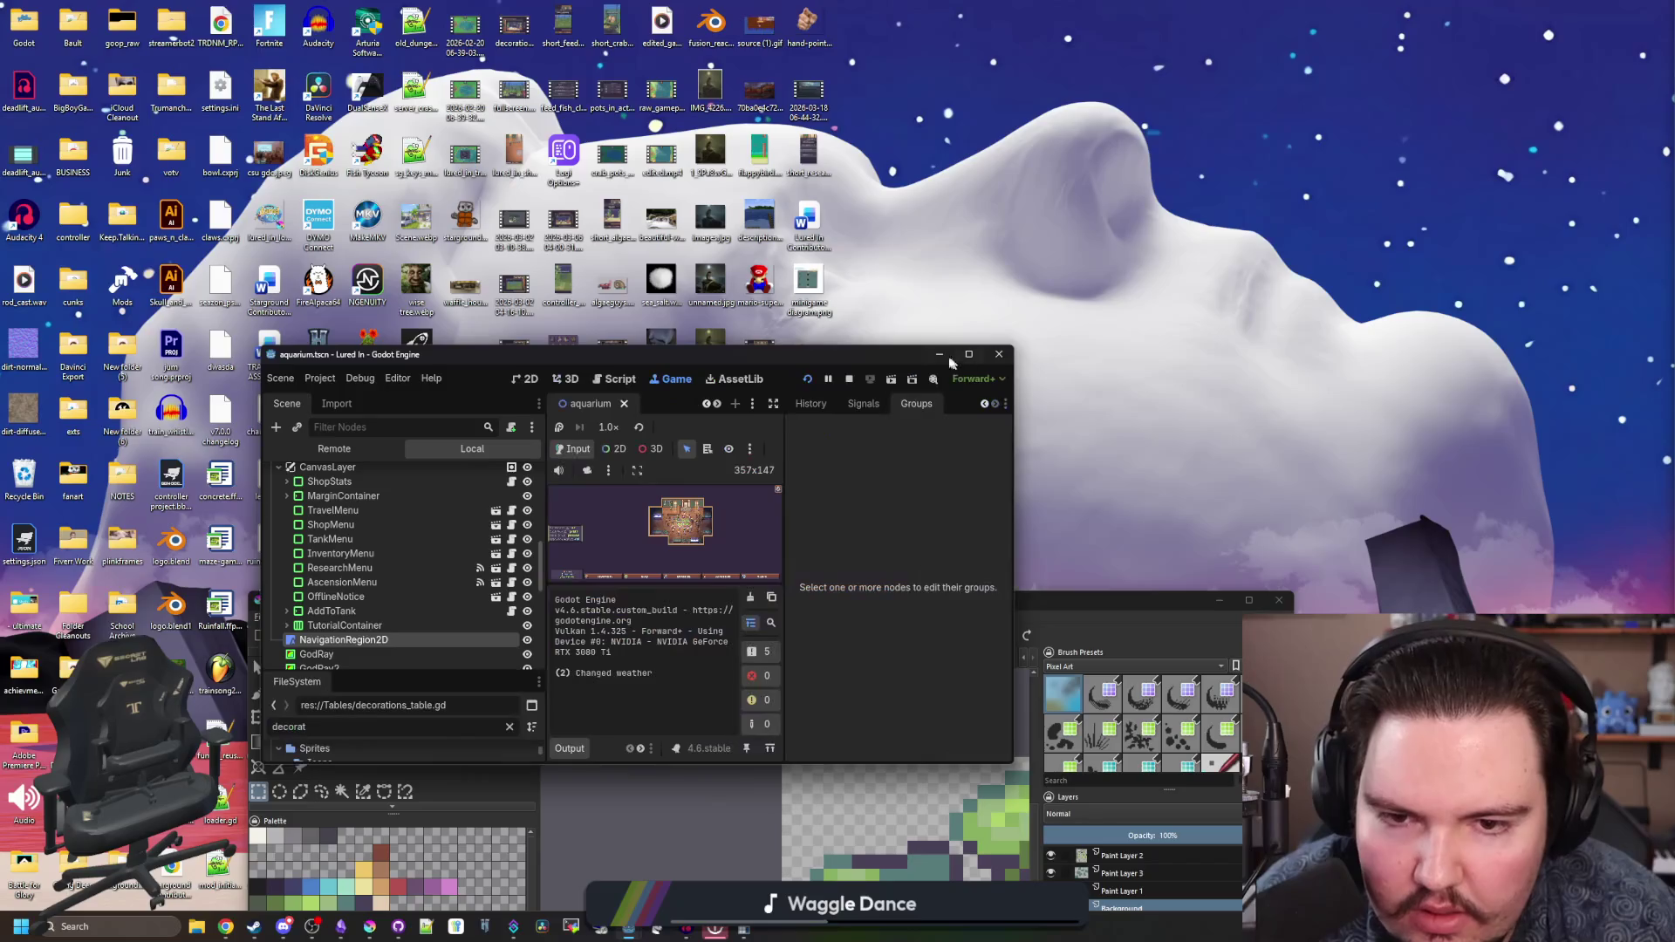
- Resize the plant_monstera.png canvas to a height of 42 px, making it 32 × 42
double_click(921, 356)
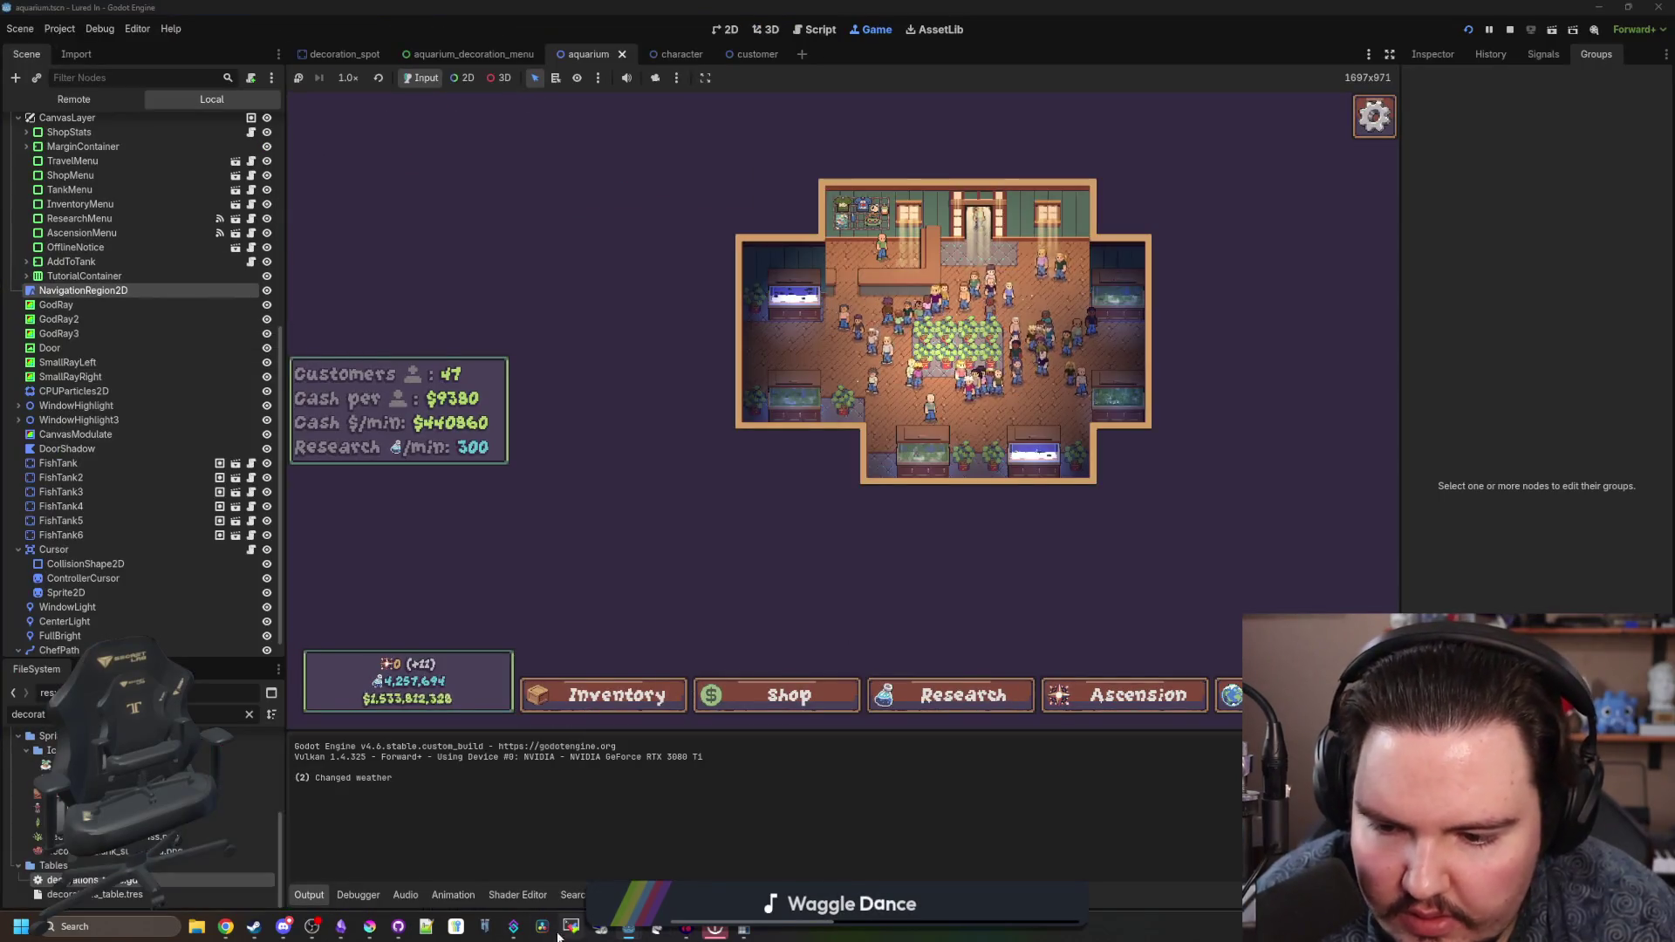
left_click(370, 926)
double_click(742, 600)
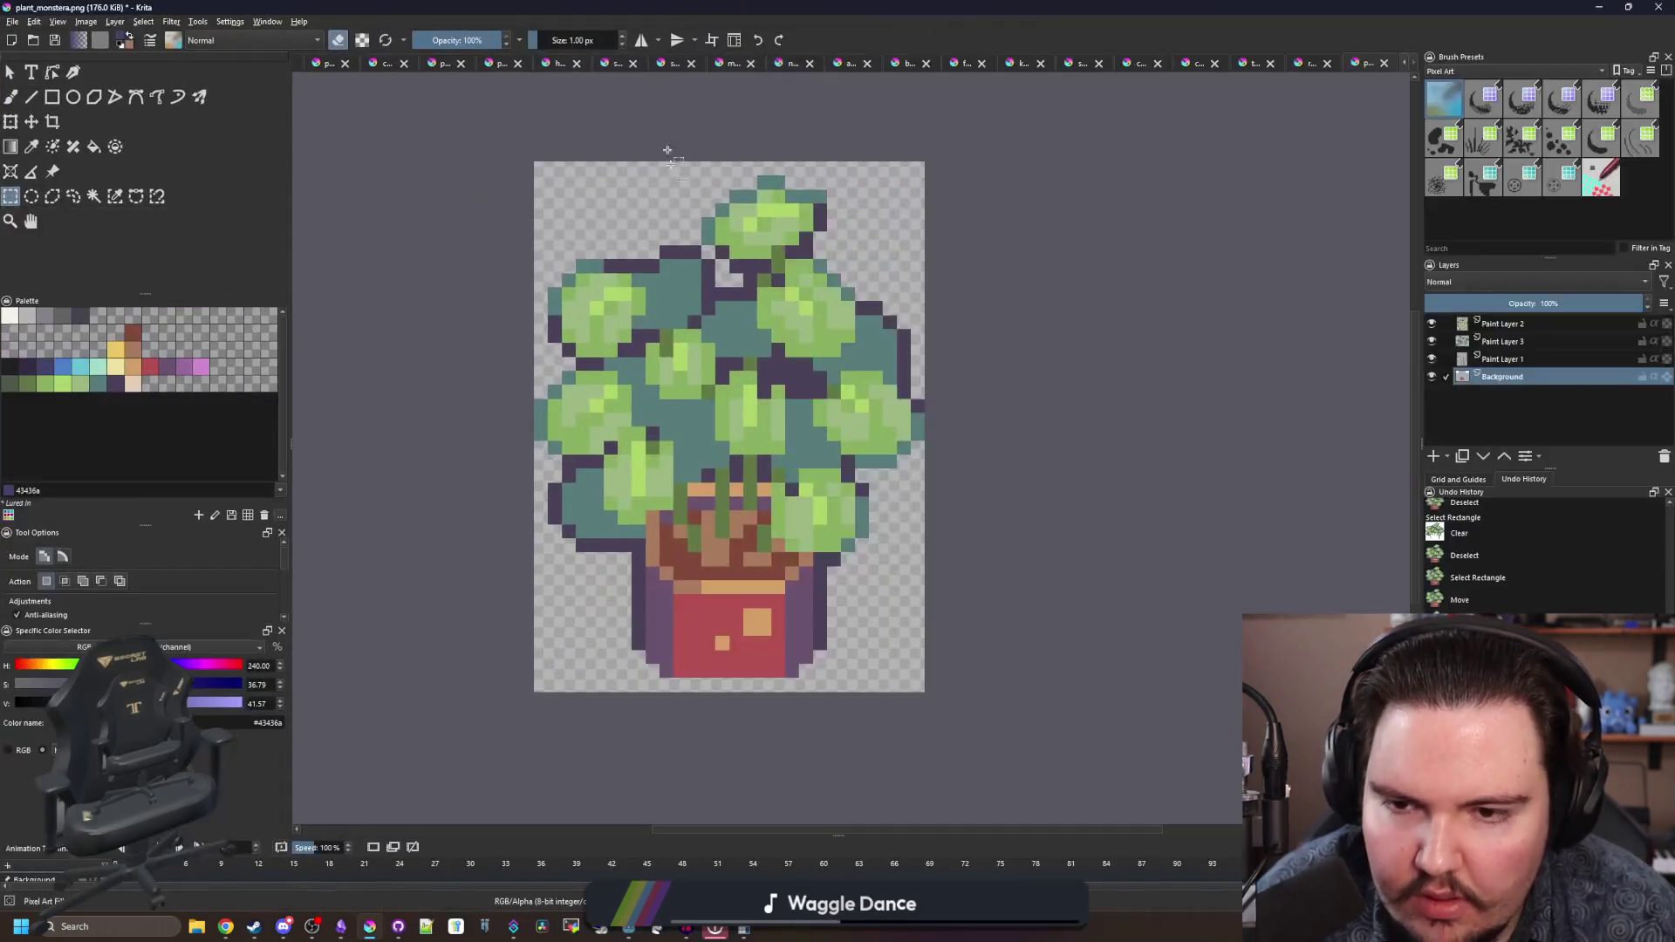
left_click(85, 22)
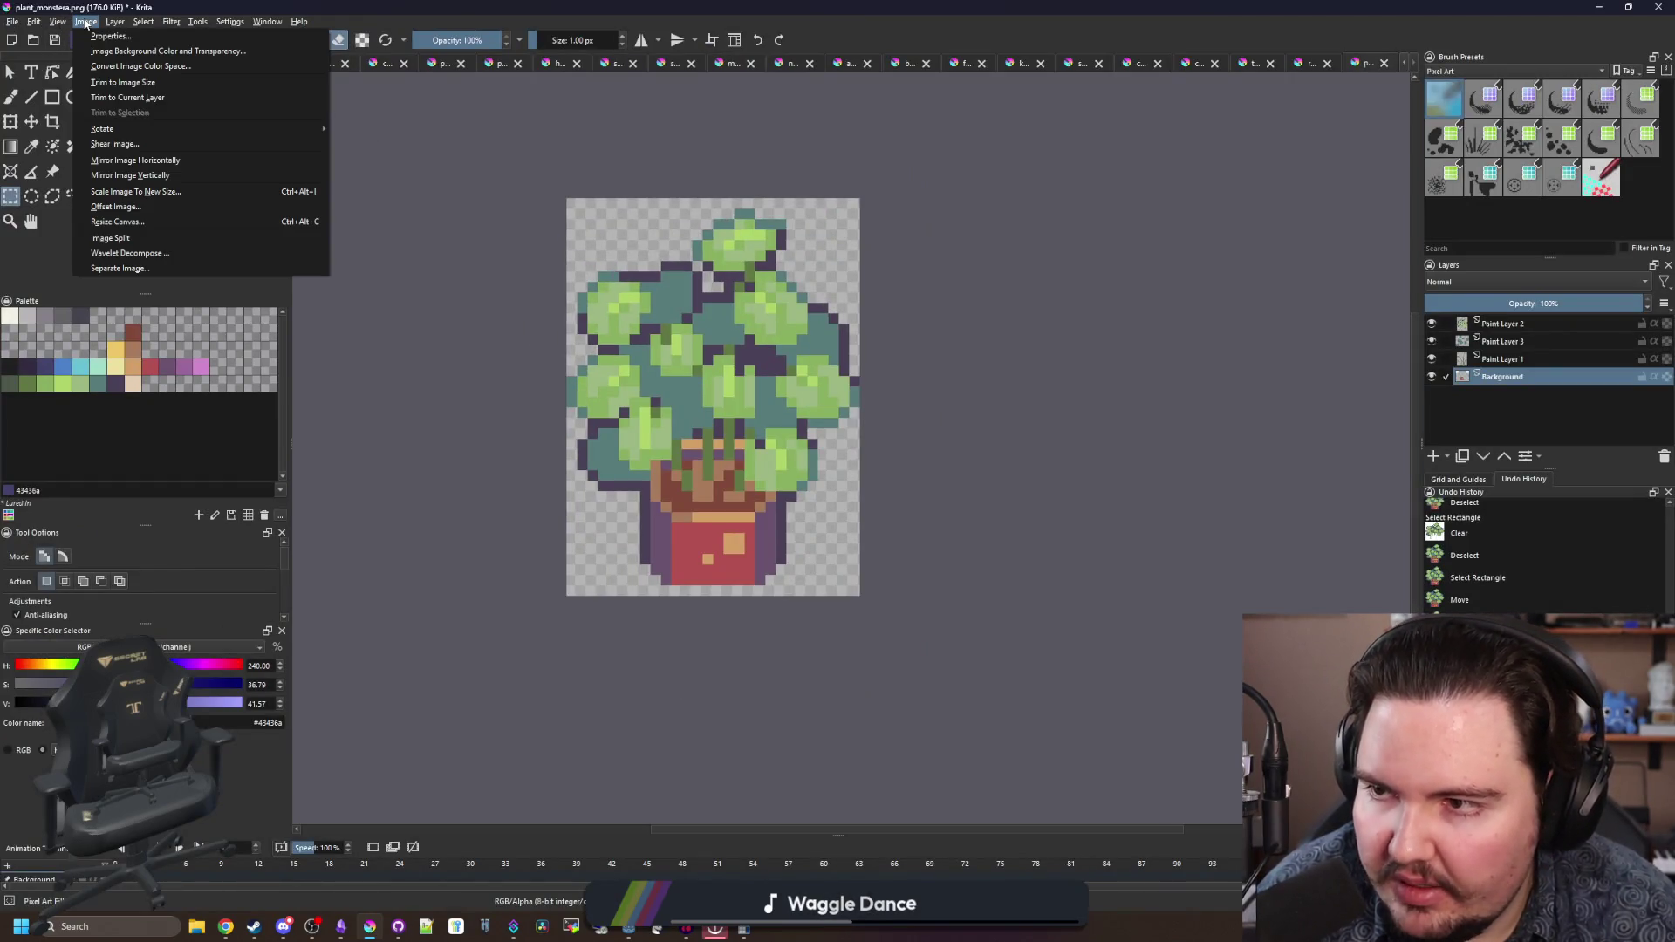
left_click(122, 220)
left_click_drag(829, 332, 1030, 491)
type("32")
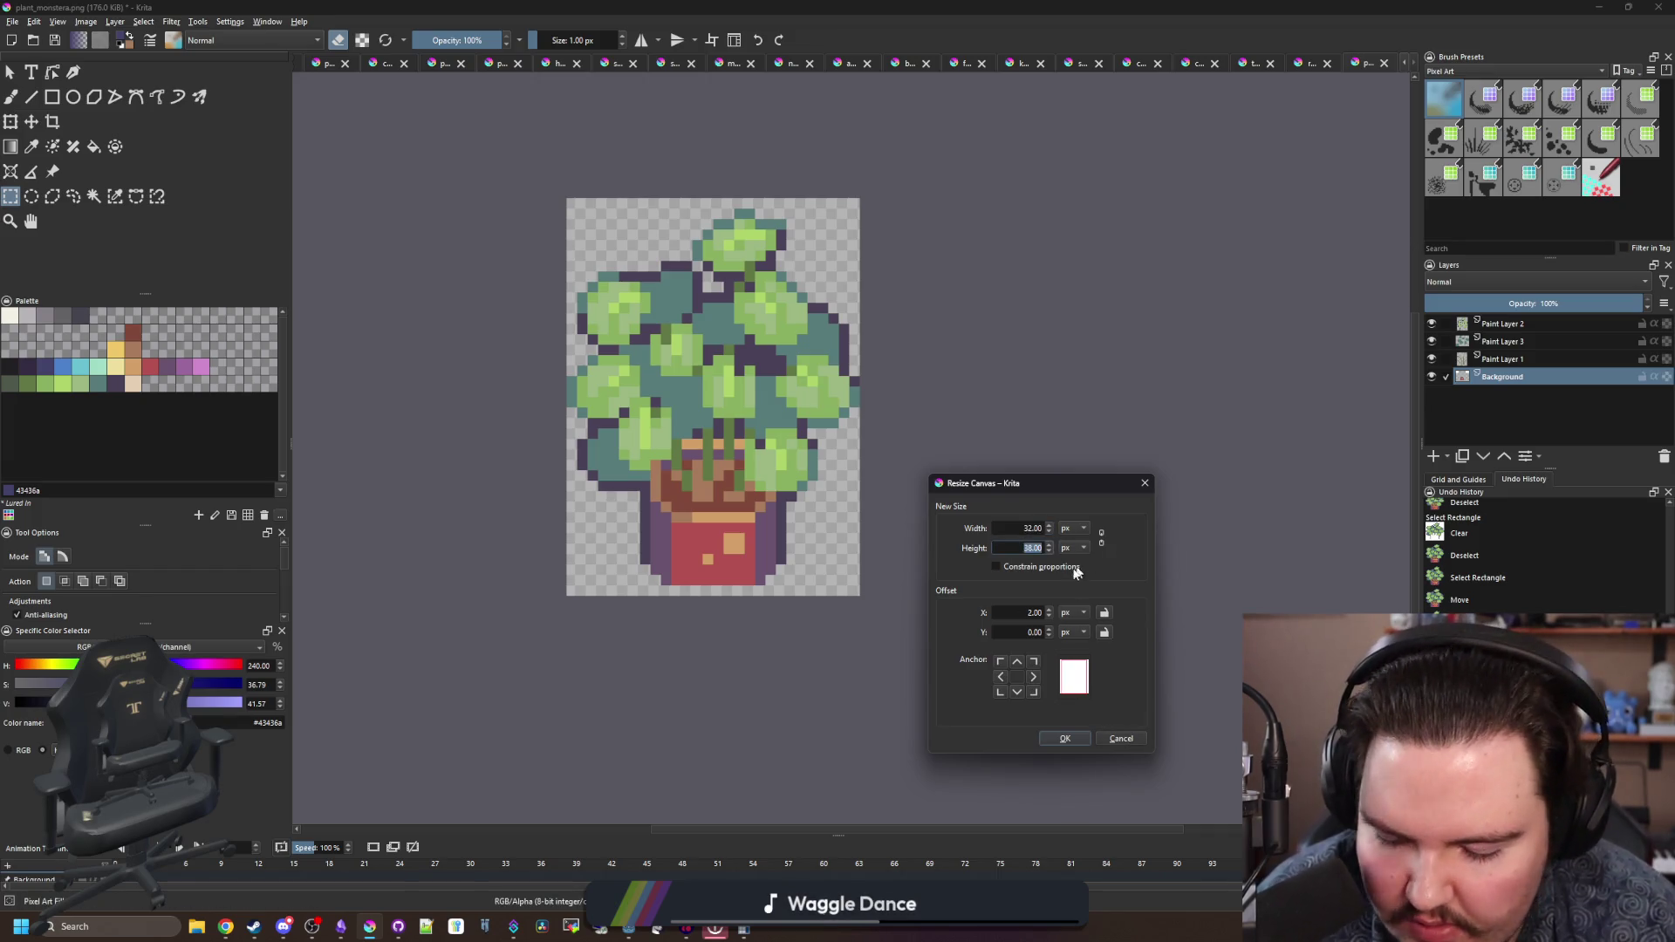
type("42")
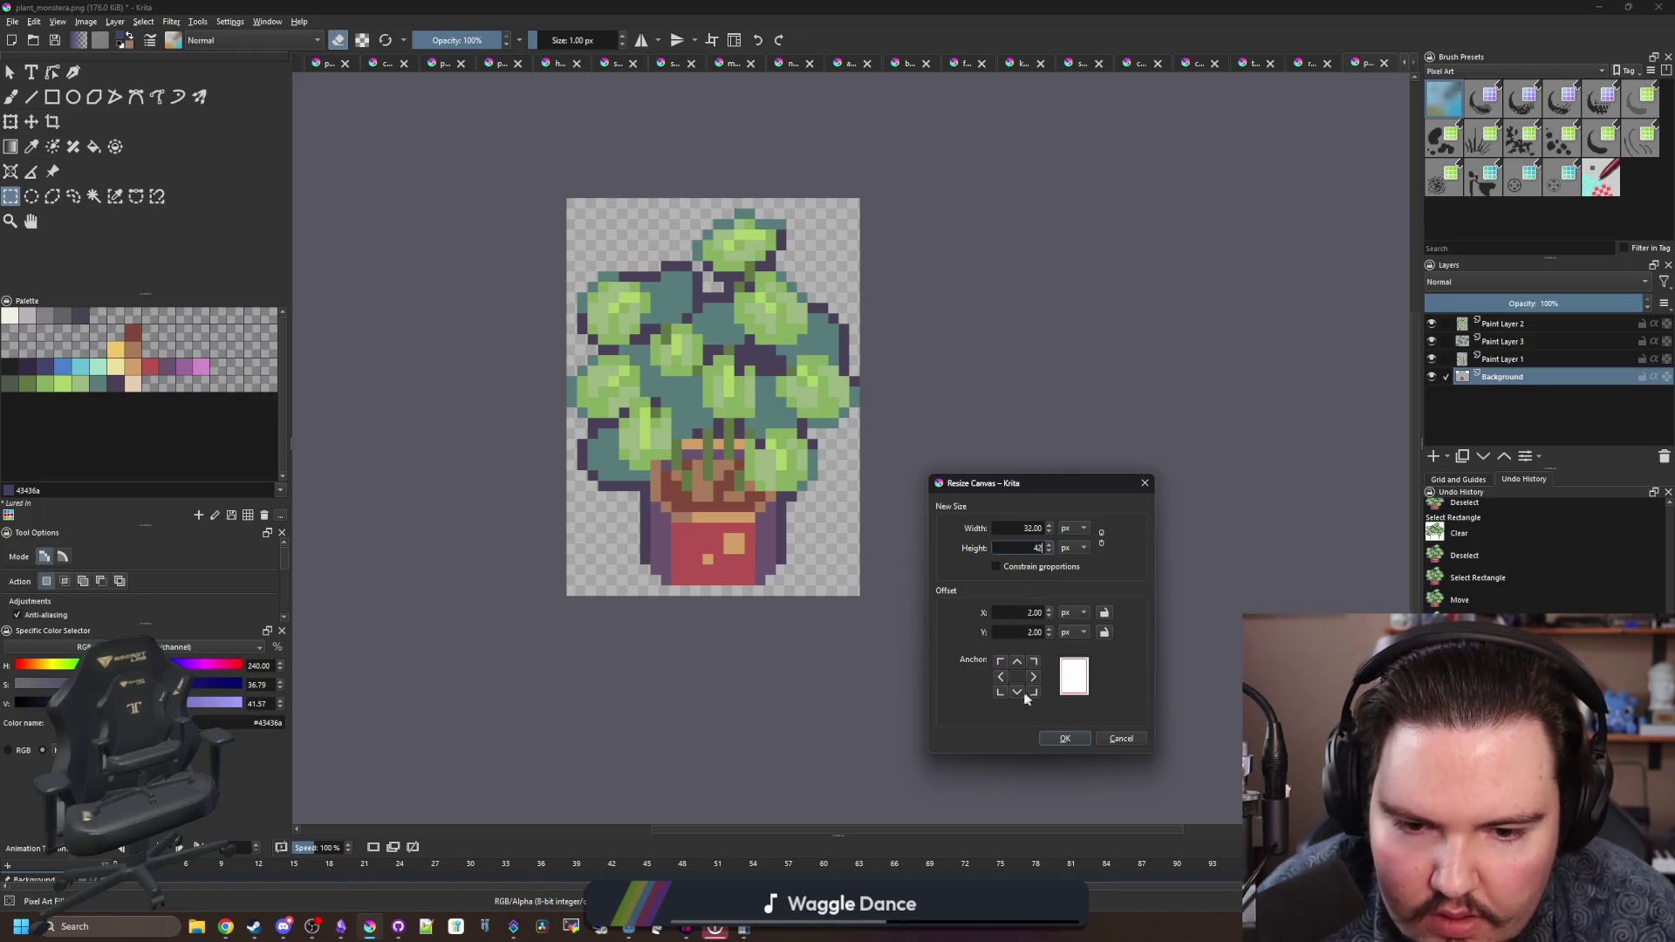
left_click(1058, 740)
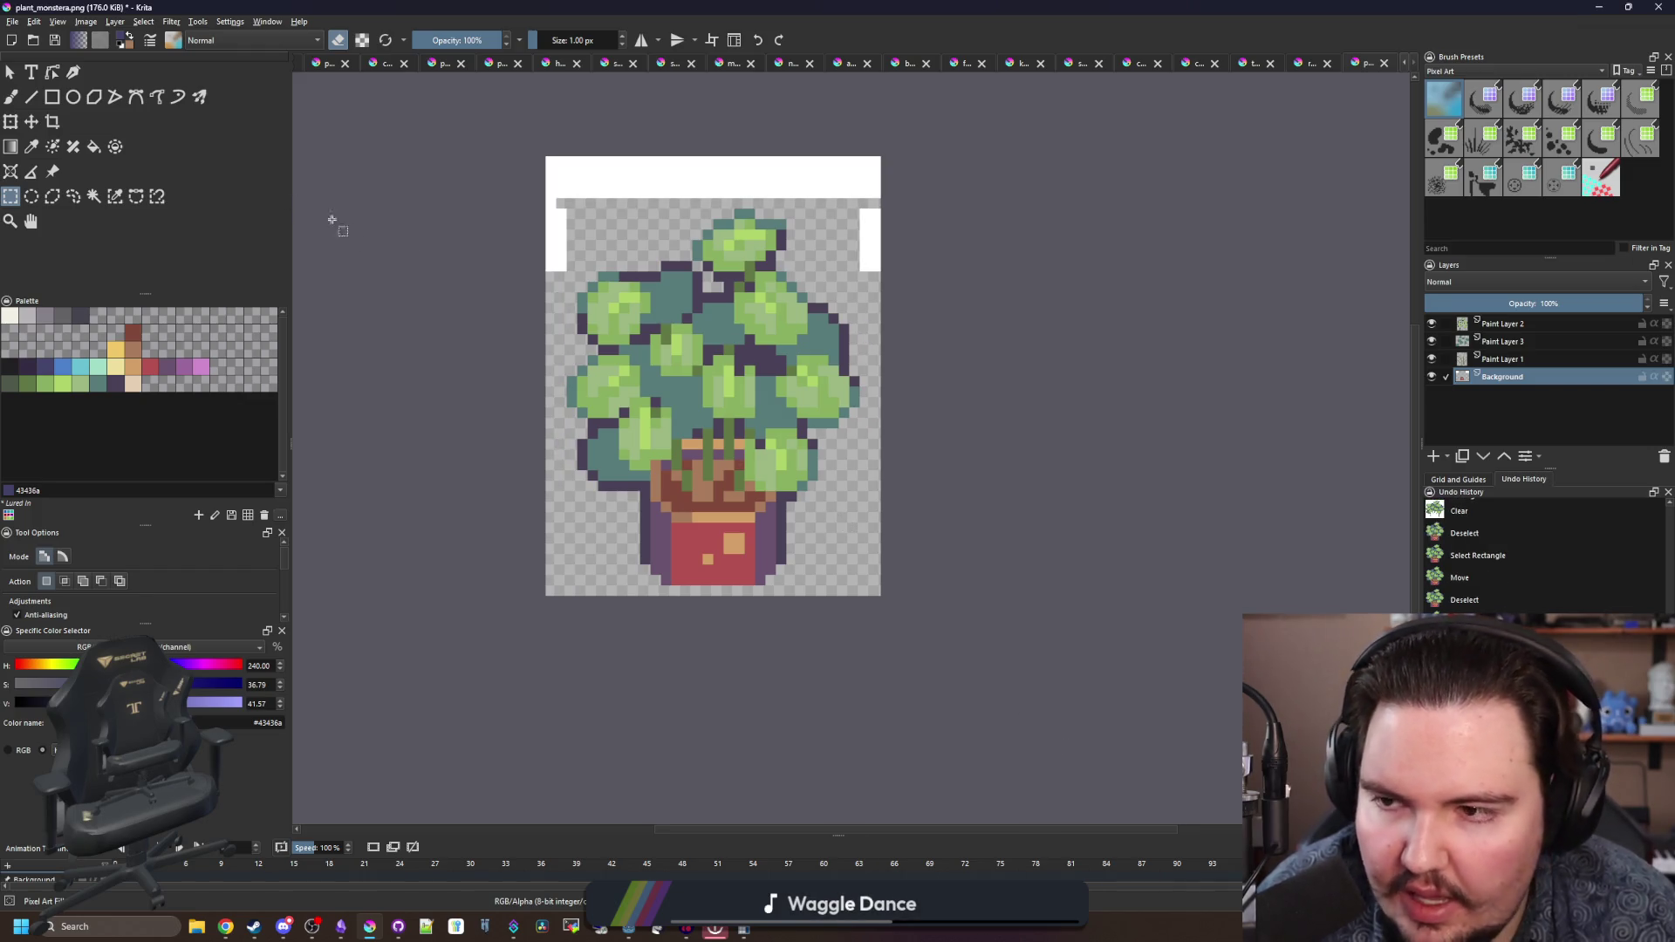
- Select the new white canvas areas, make Paint Layer 2 active and select the canvas area
left_click(92, 197)
left_click(650, 175)
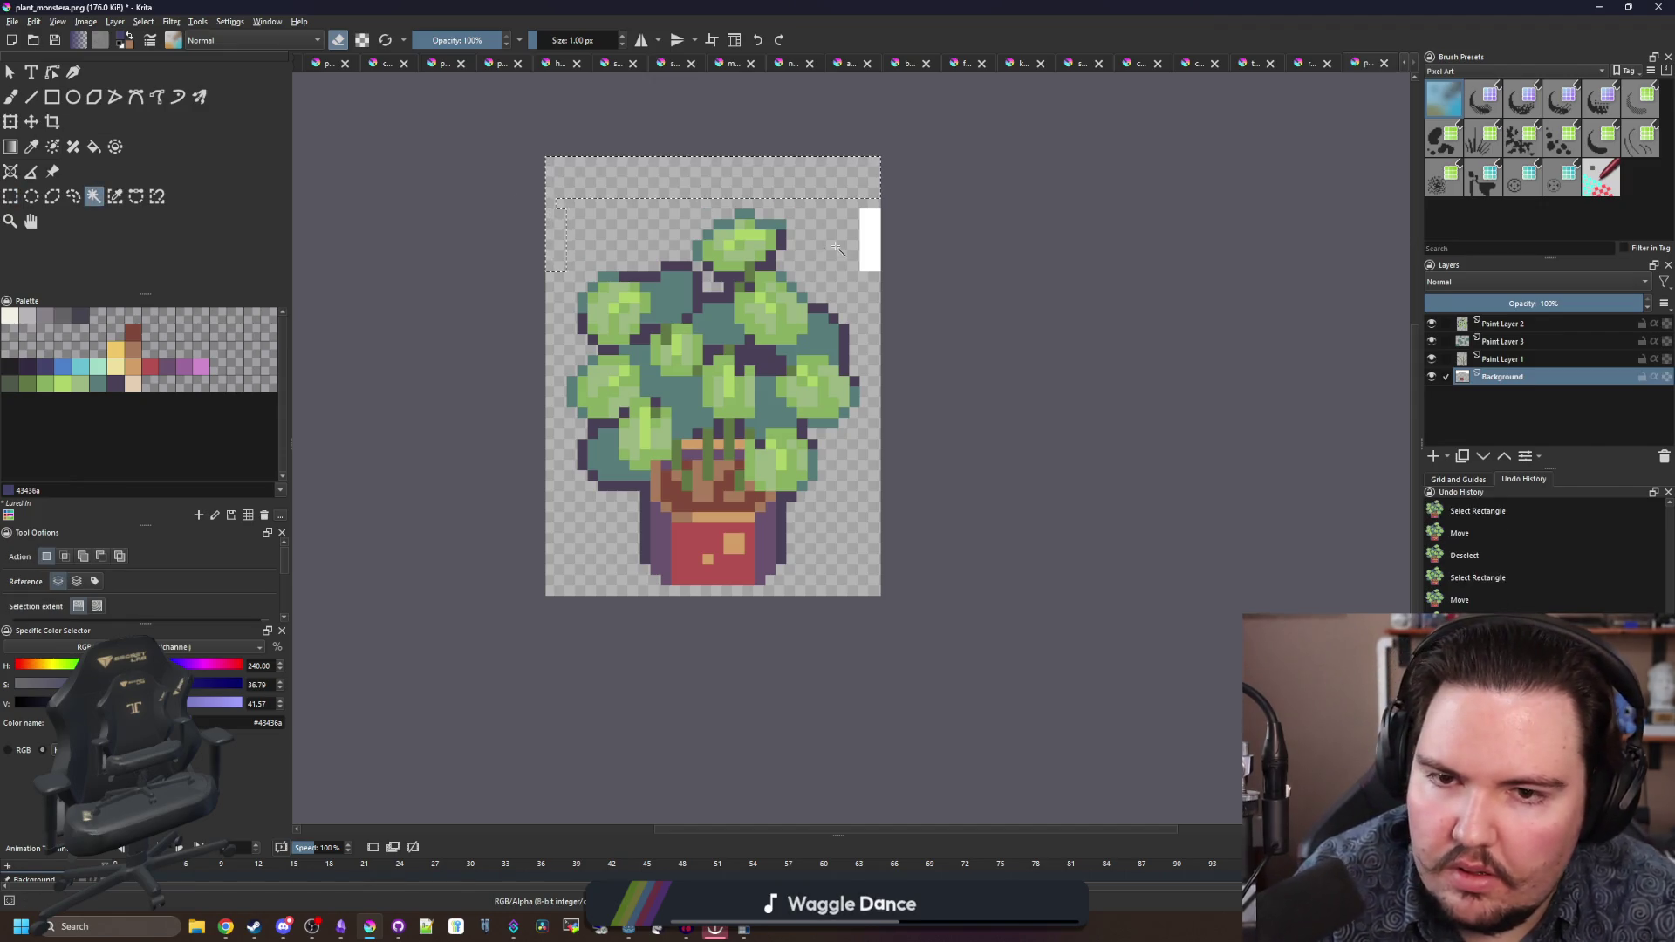
scroll(703, 252, "up", 1)
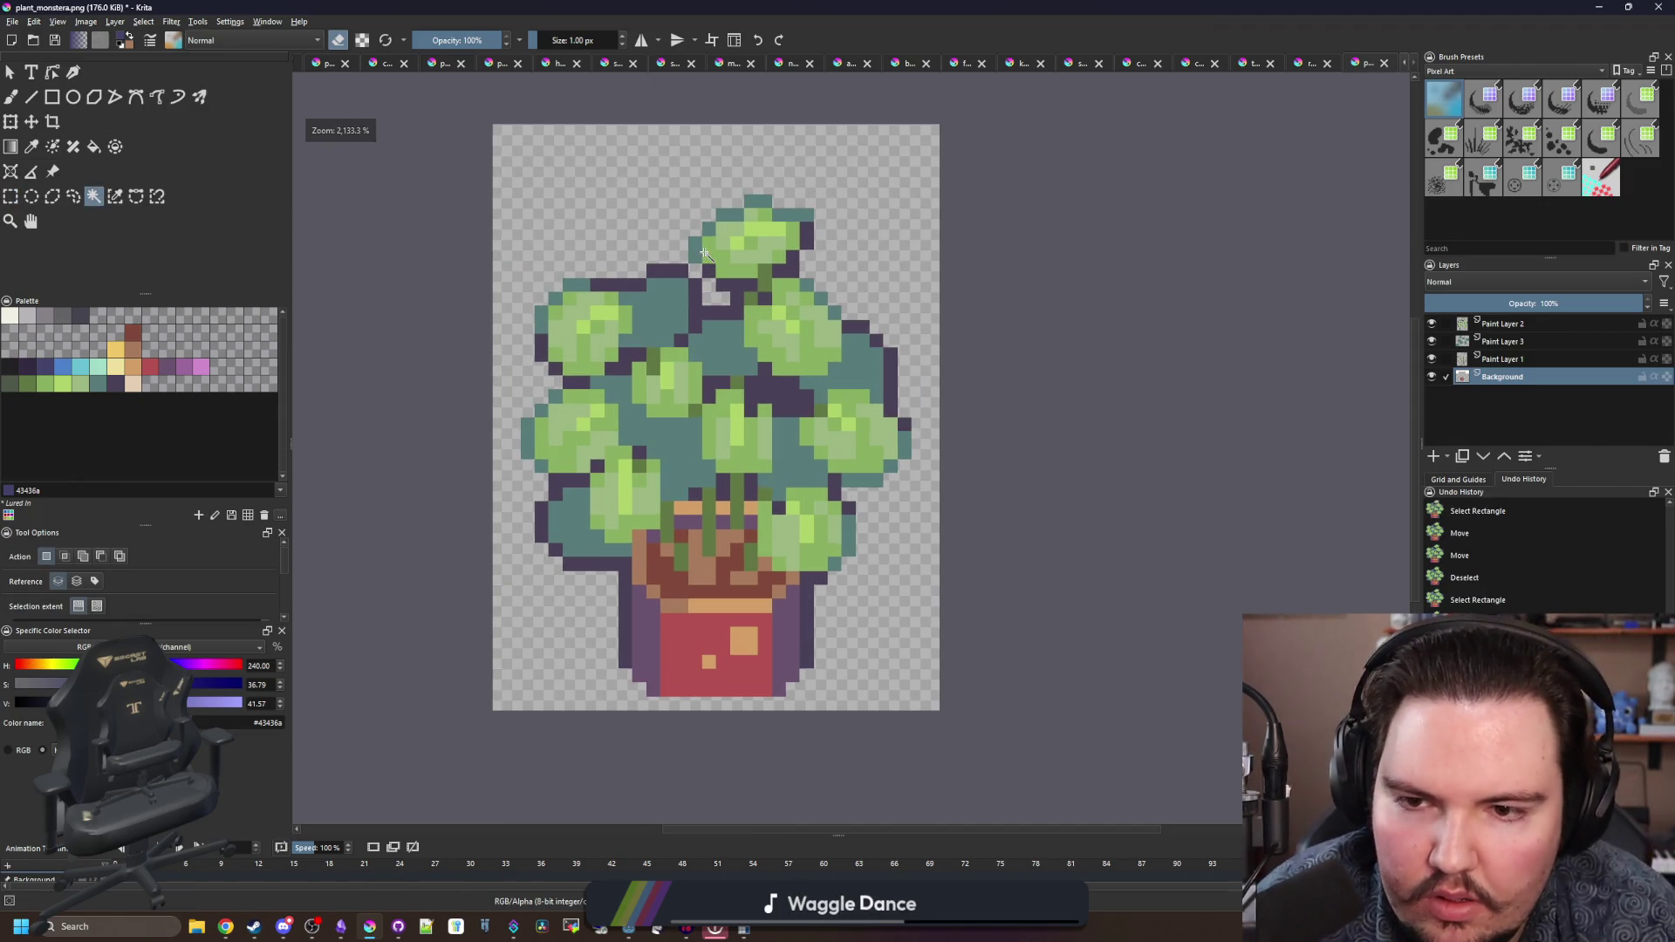
left_click(1534, 326)
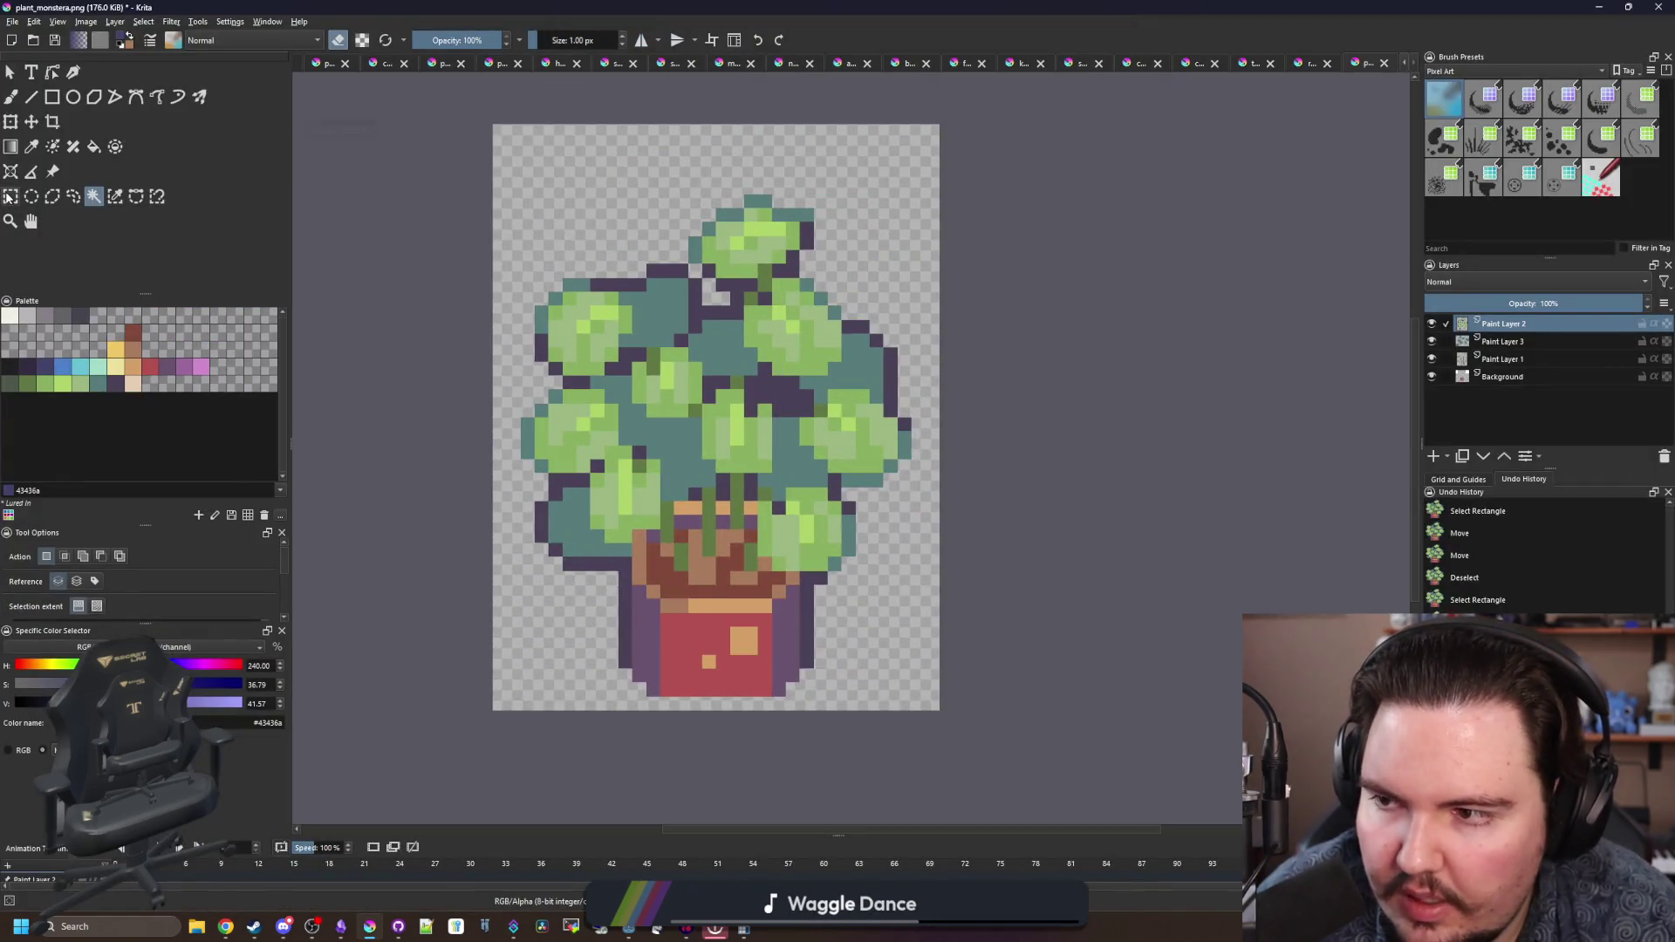
left_click(9, 197)
mouse_move(450, 124)
left_mouse_down()
mouse_move(987, 628)
mouse_move(1020, 683)
mouse_move(933, 715)
mouse_move(505, 127)
left_mouse_up()
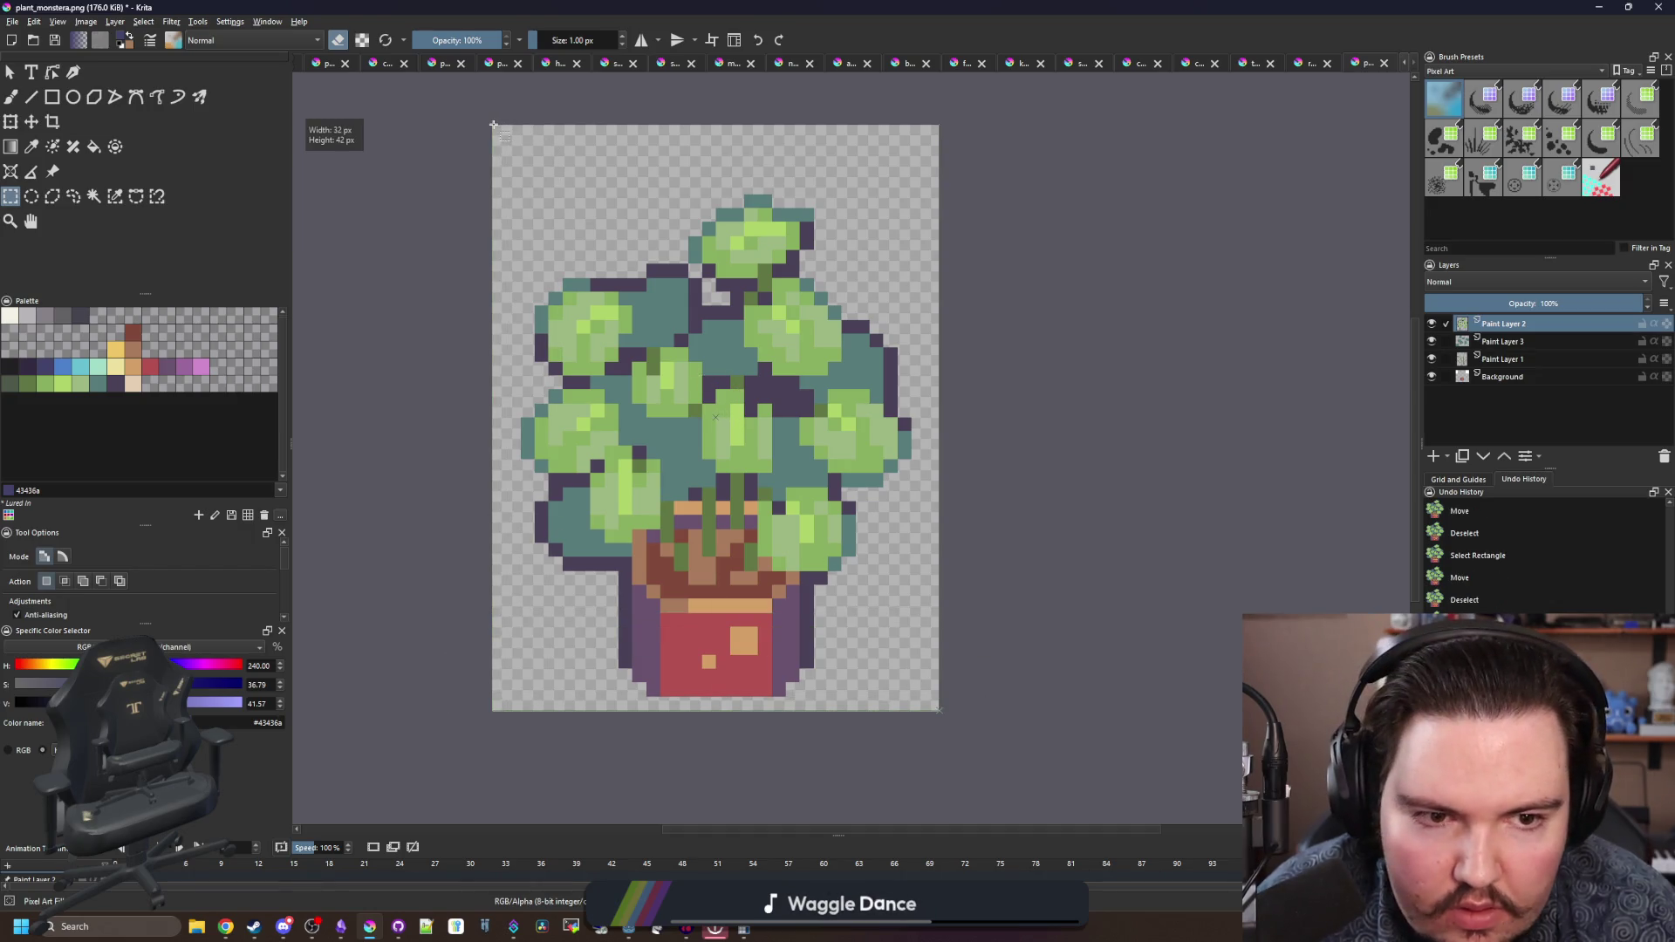
- Merge Paint Layer 2 into the layer below and start stretching the plant art up and left
right_click(1500, 325)
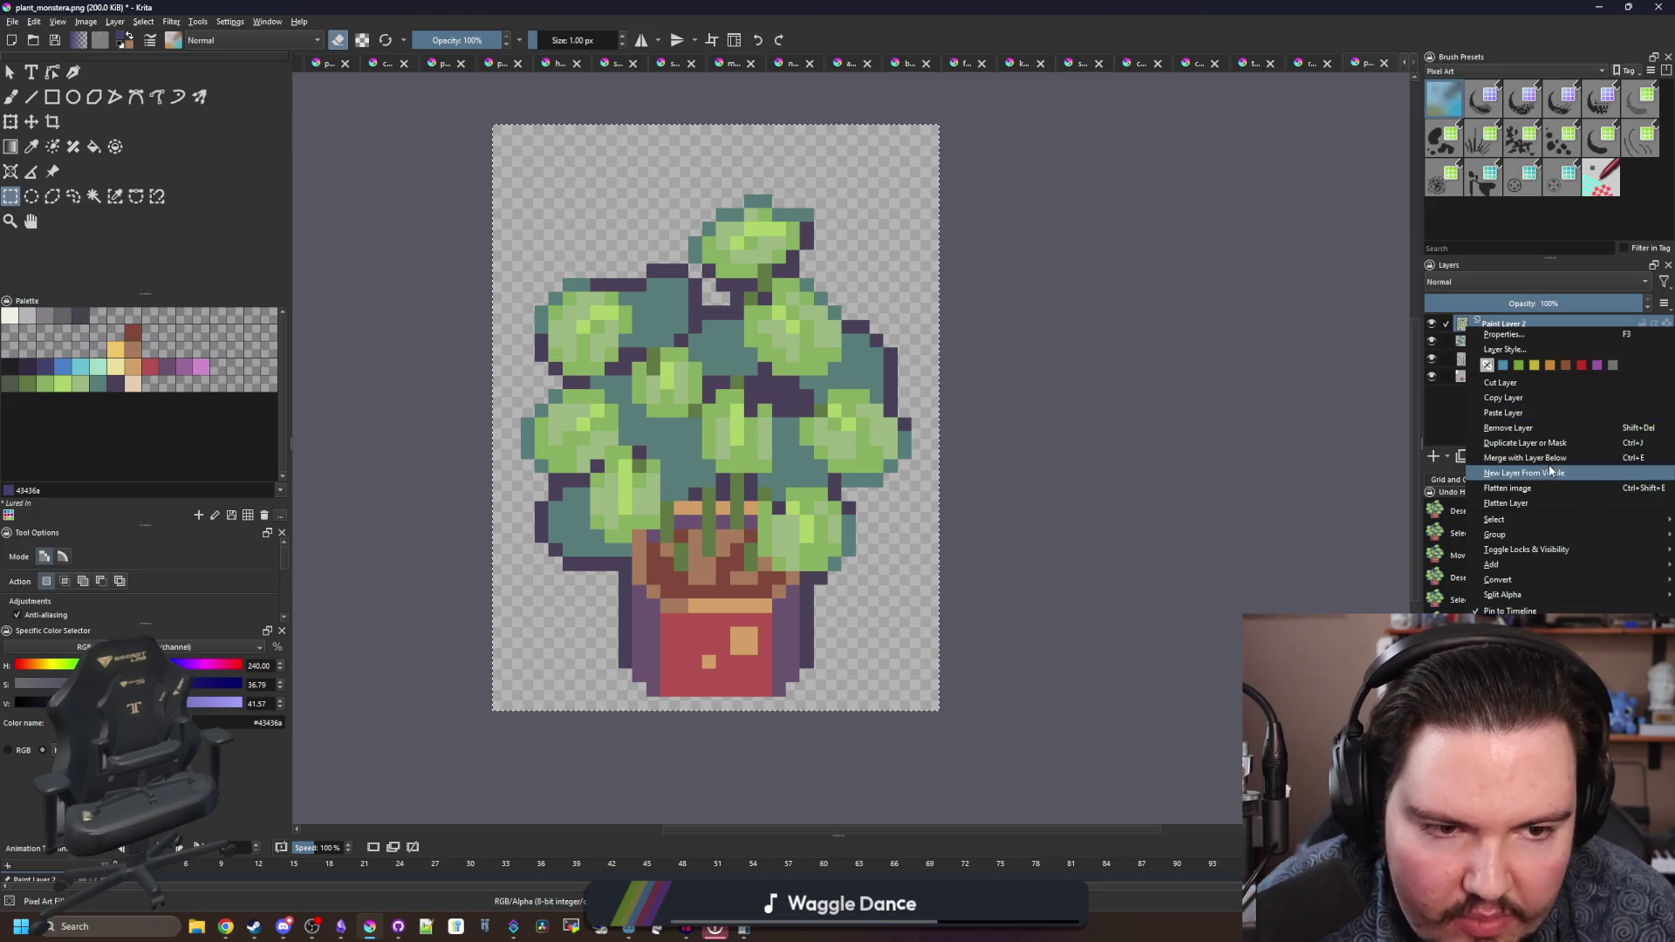
left_click(1540, 468)
key("ctrl+t")
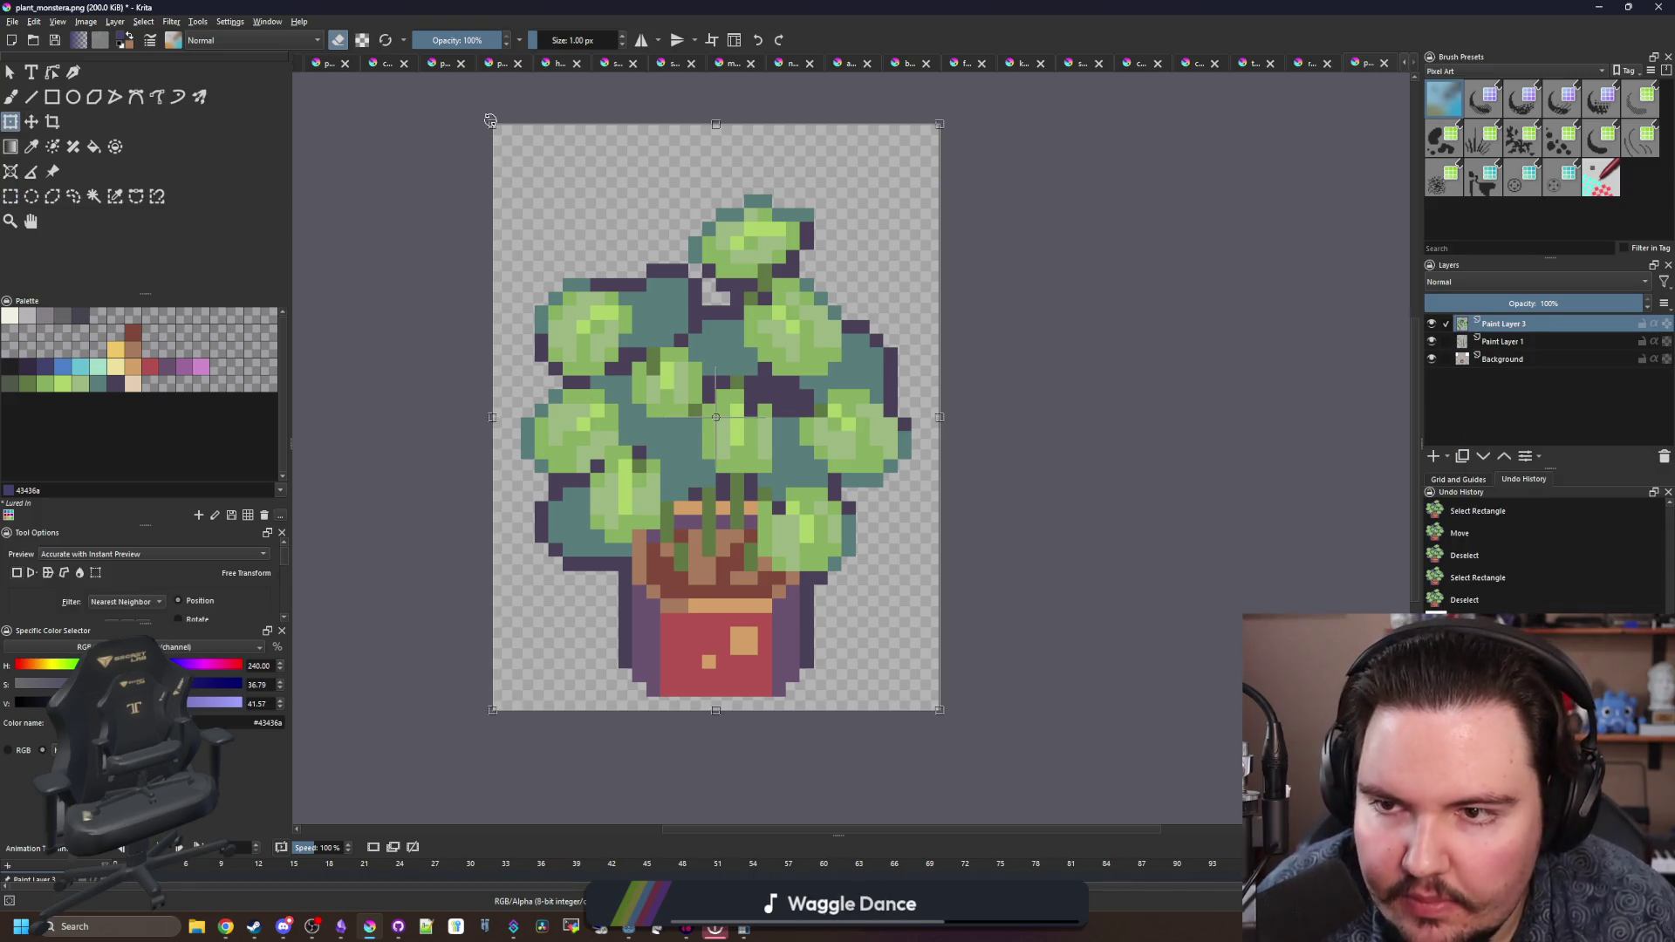
mouse_move(490, 121)
left_mouse_down()
mouse_move(471, 90)
mouse_move(421, 80)
mouse_move(463, 57)
left_mouse_up()
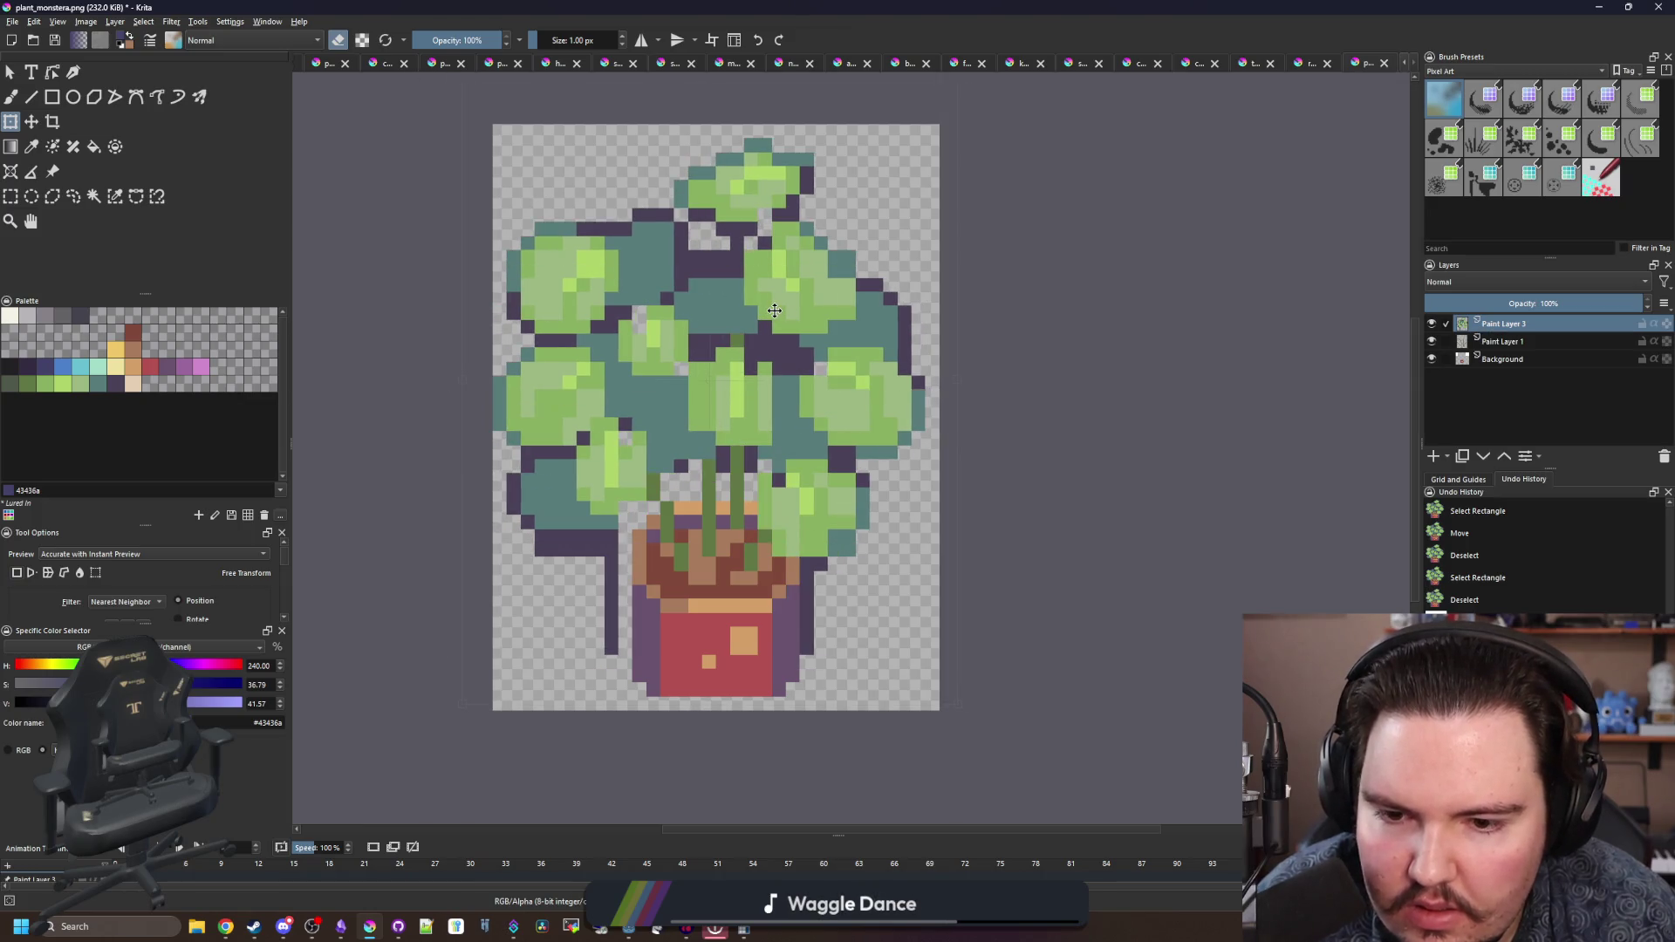
- Stretch the plant art further up, left and right to fill the 32 × 42 canvas and apply
scroll(470, 128, "down", 2)
scroll(578, 248, "up", 1)
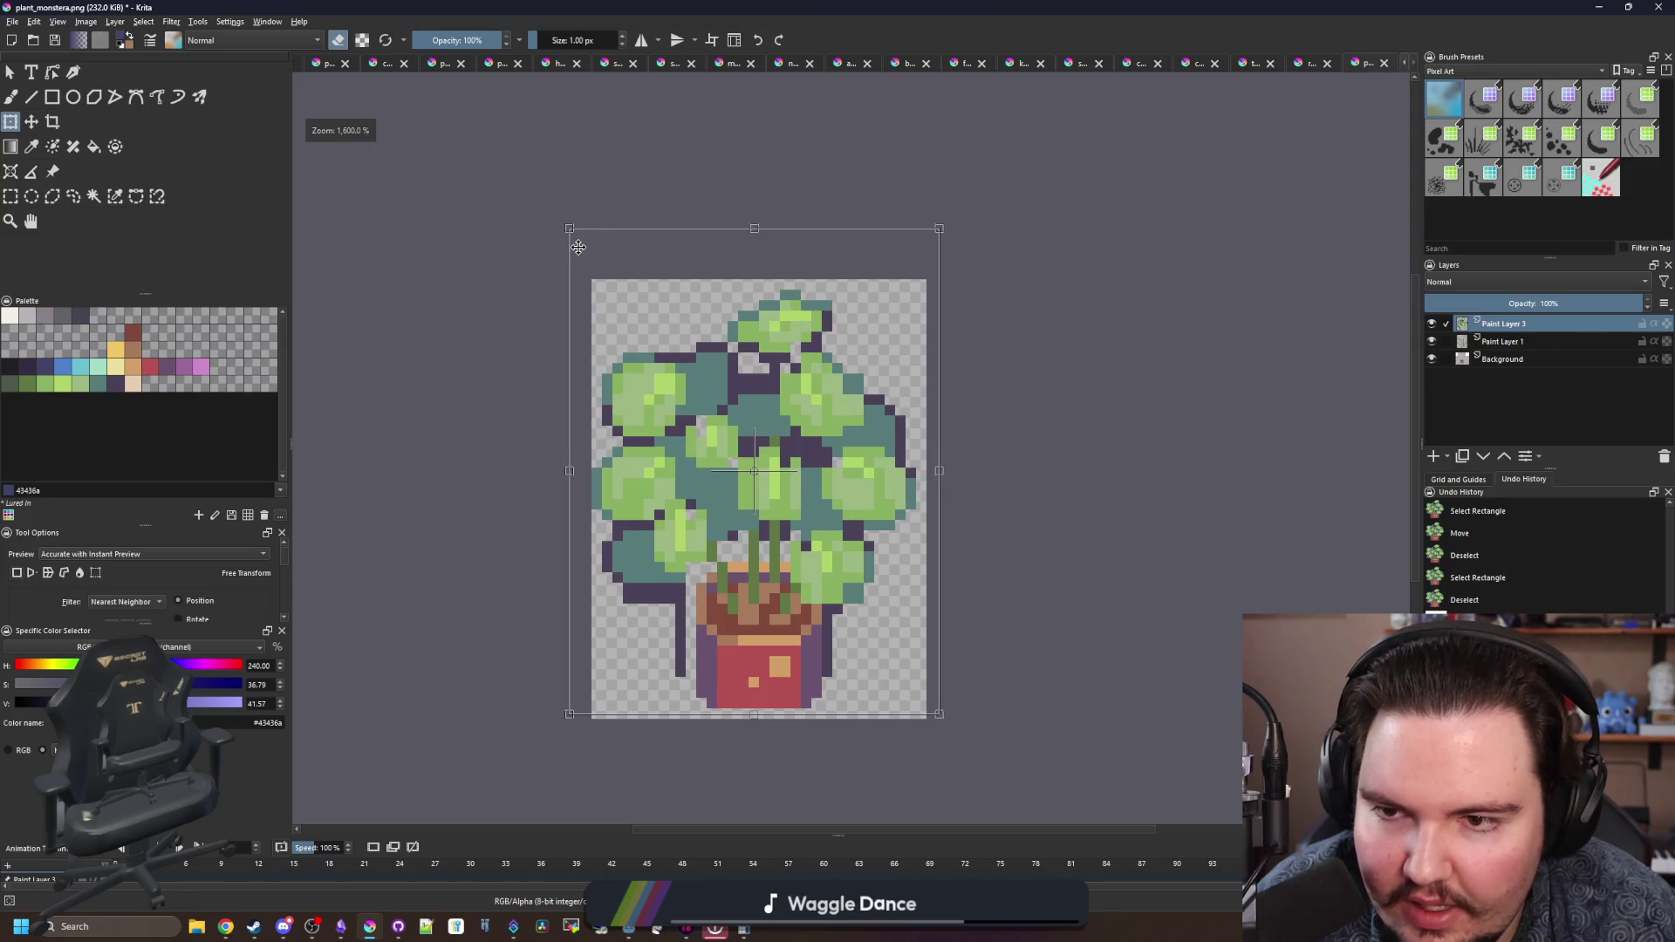
mouse_move(568, 228)
left_mouse_down()
mouse_move(545, 216)
mouse_move(561, 218)
left_mouse_up()
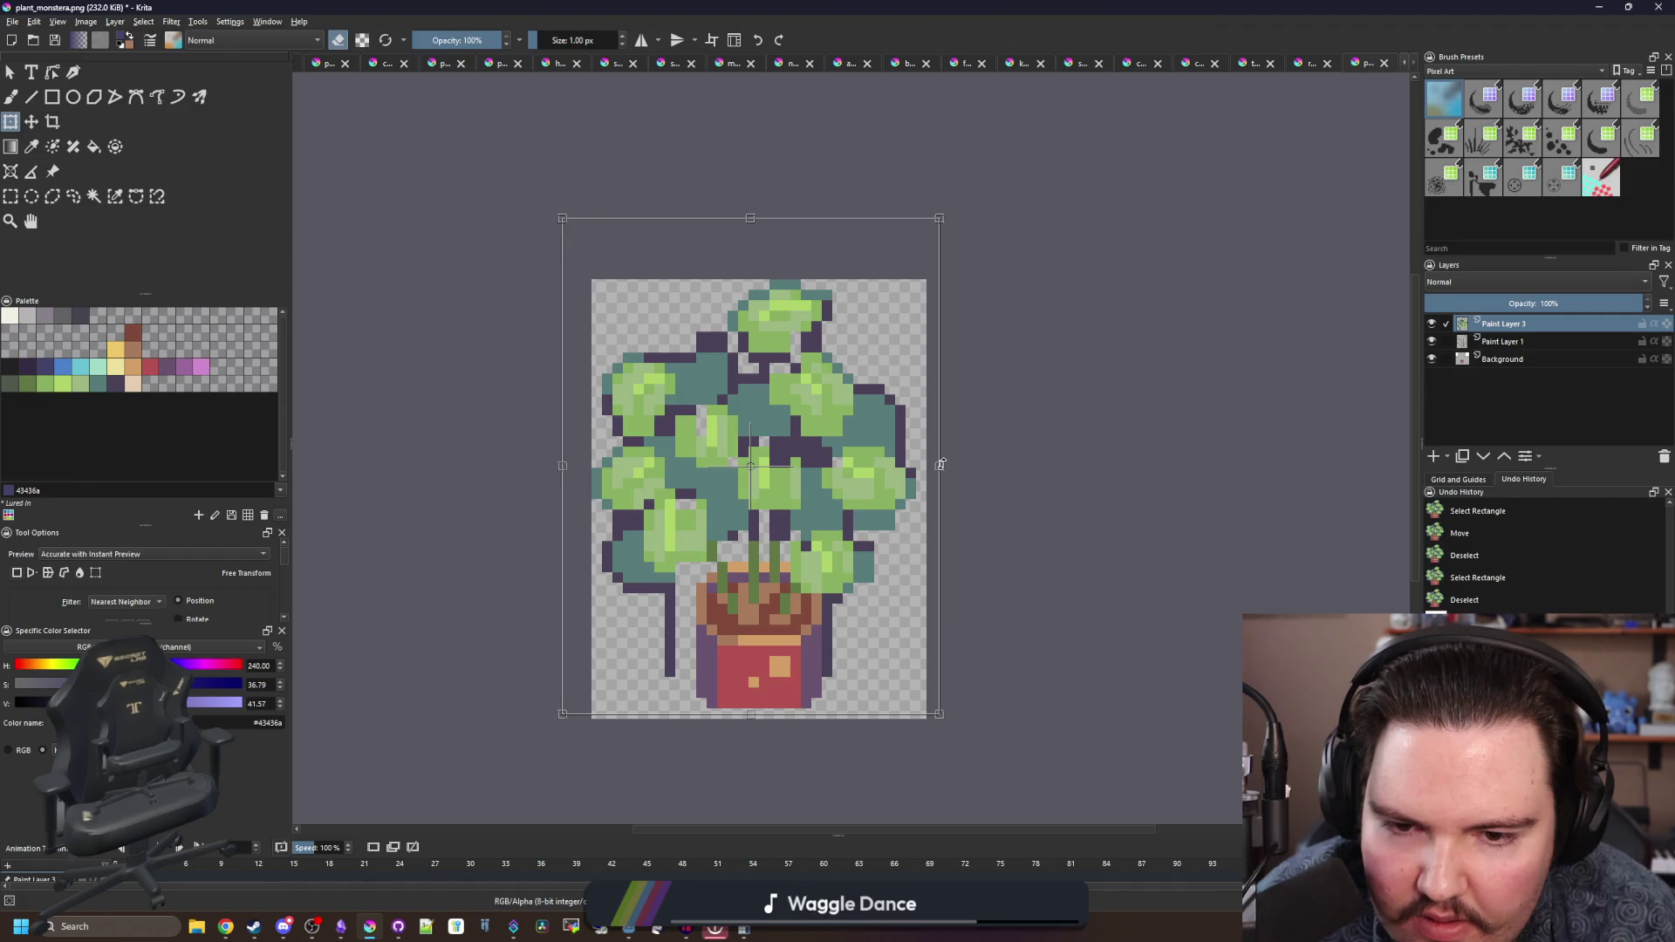
left_click_drag(942, 465, 950, 464)
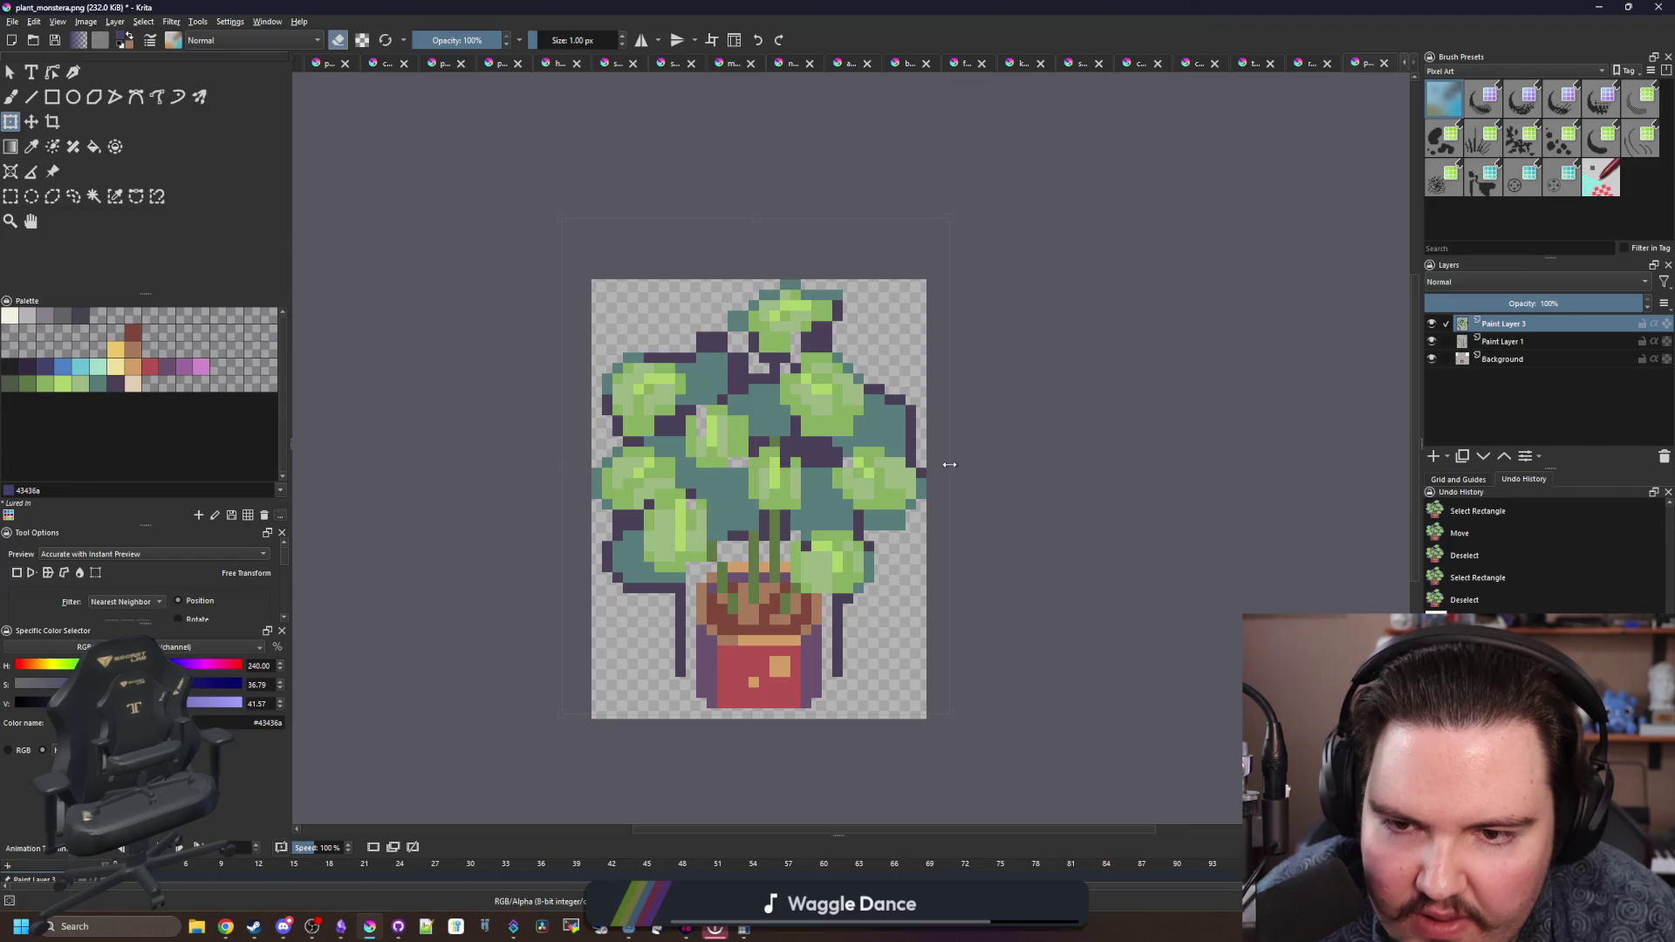
key("Return")
scroll(762, 471, "down", 3)
scroll(762, 471, "up", 3)
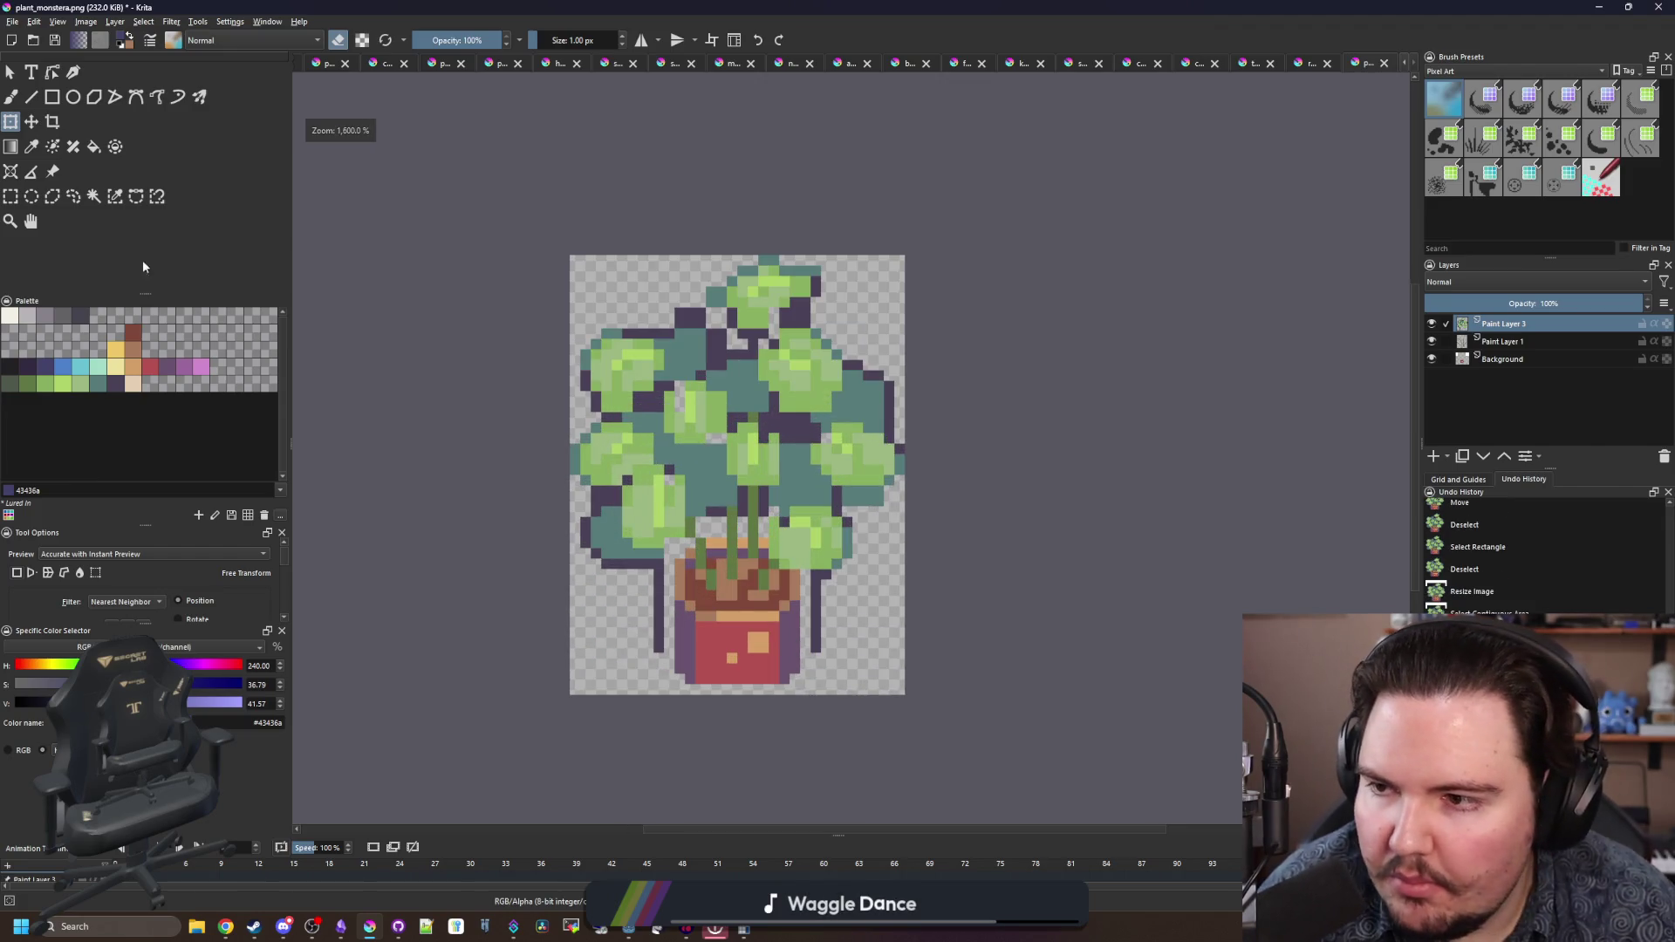
left_click(114, 196)
scroll(759, 506, "up", 3)
- Delete the dark purple outline pixels and sample the leaf green #8ab060 with the brush
left_click(764, 513)
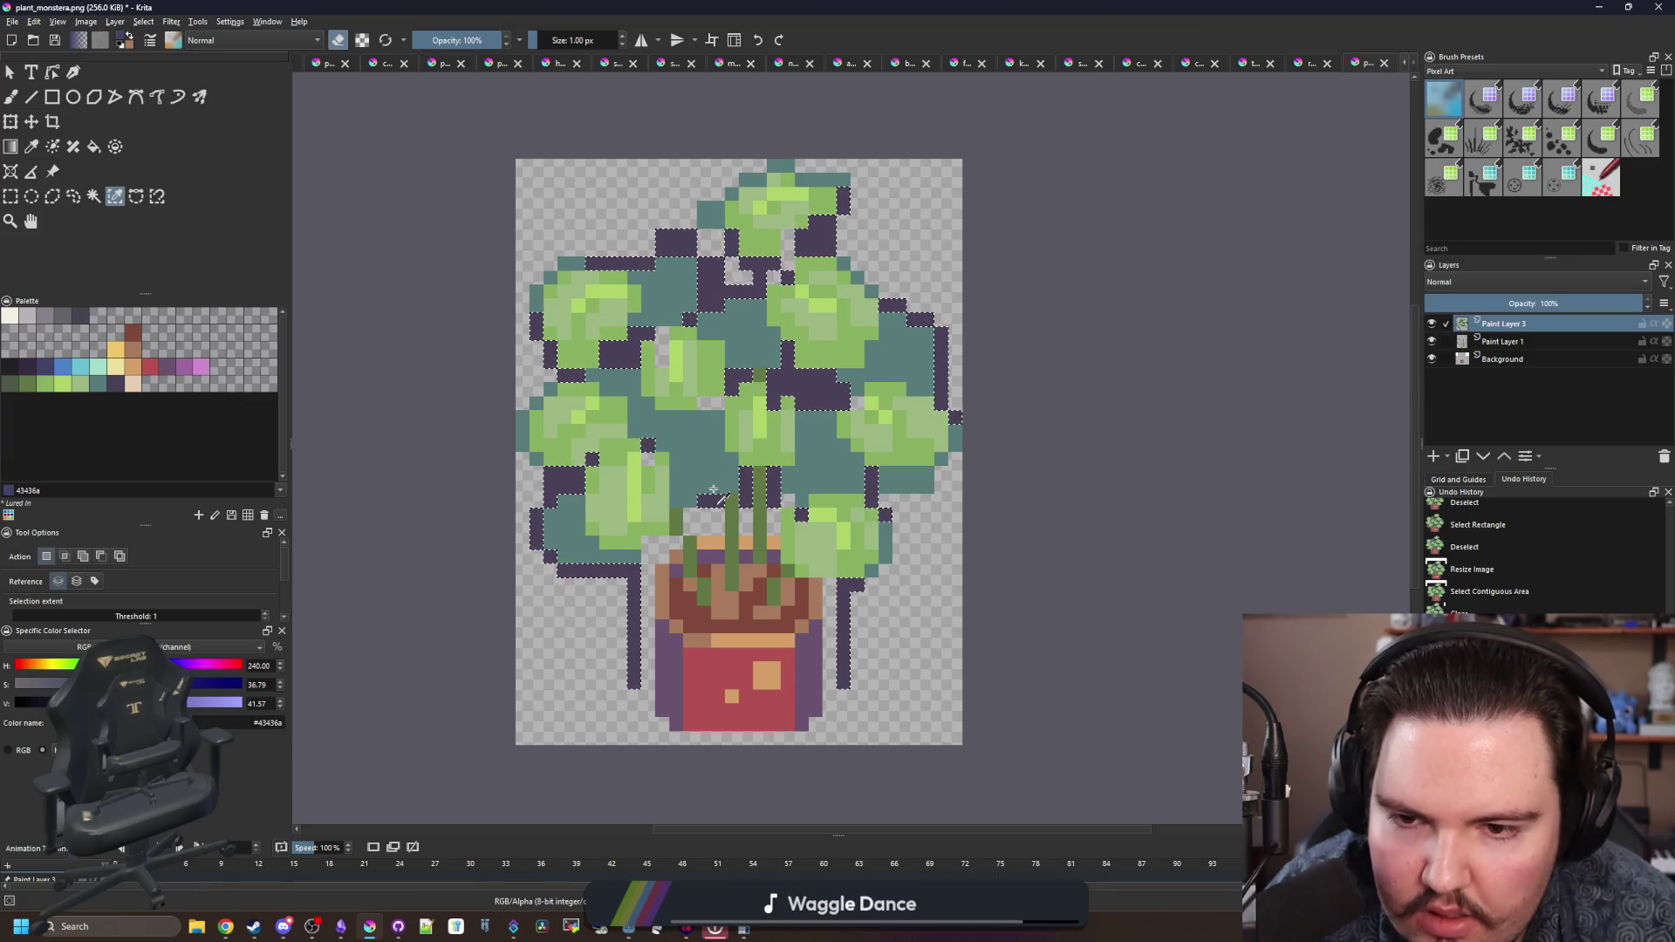
key("Delete")
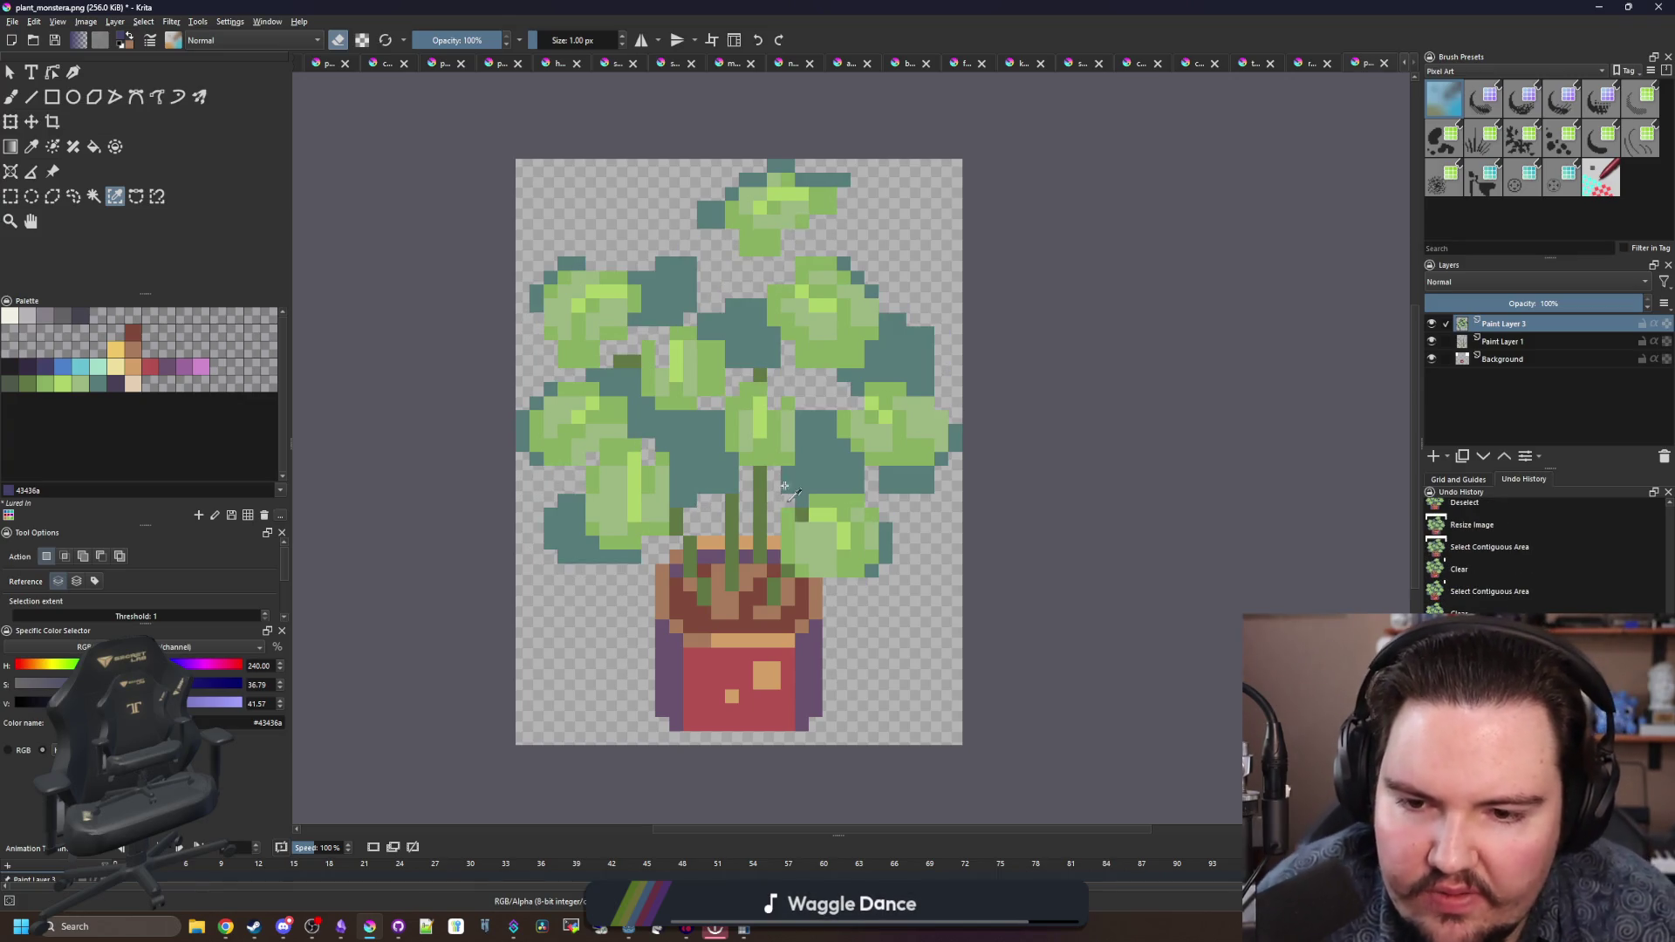
key("b")
scroll(823, 561, "up", 5)
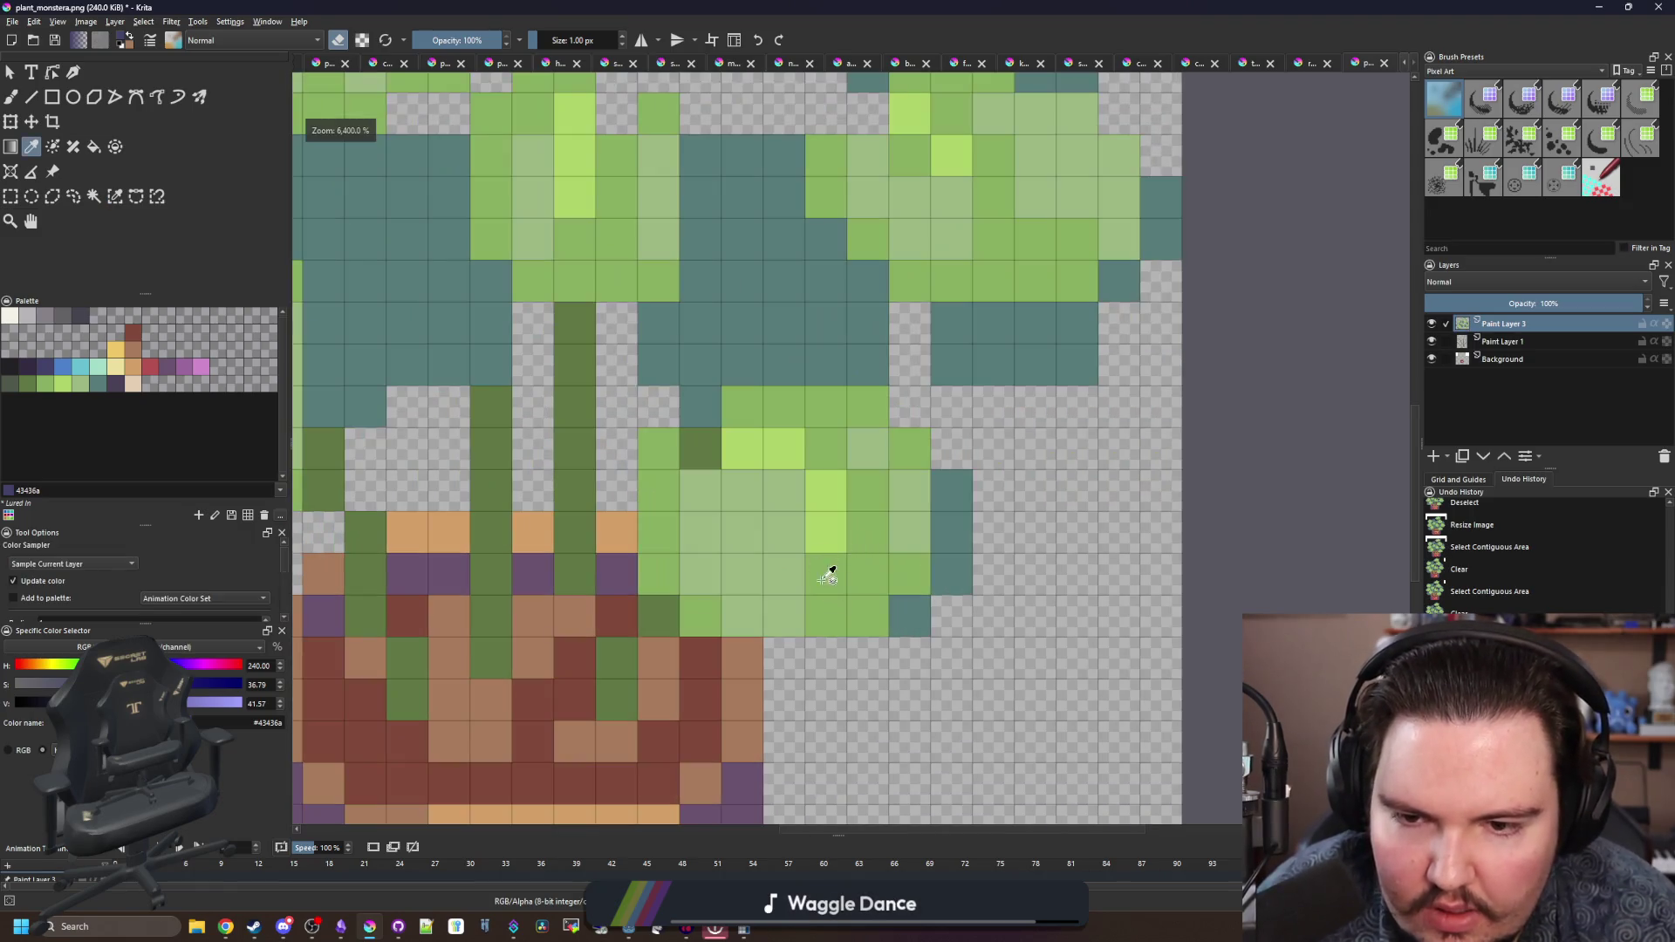
left_click(823, 561, "ctrl")
scroll(823, 561, "down", 6)
scroll(762, 386, "up", 3)
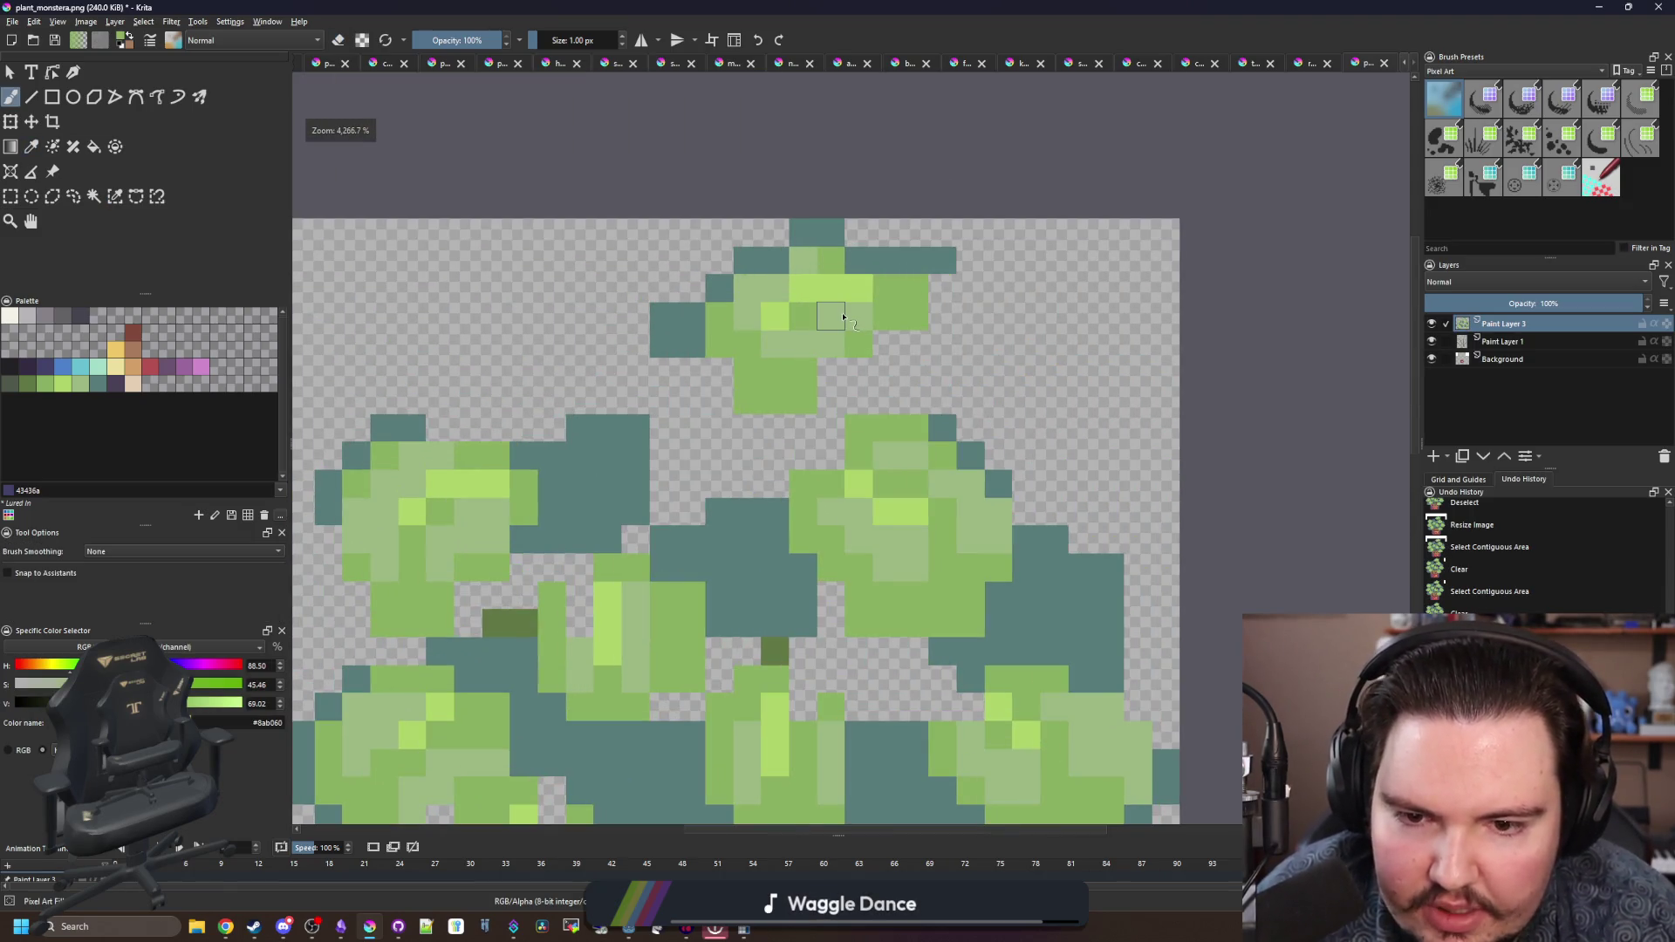
scroll(842, 317, "down", 4)
scroll(733, 336, "up", 4)
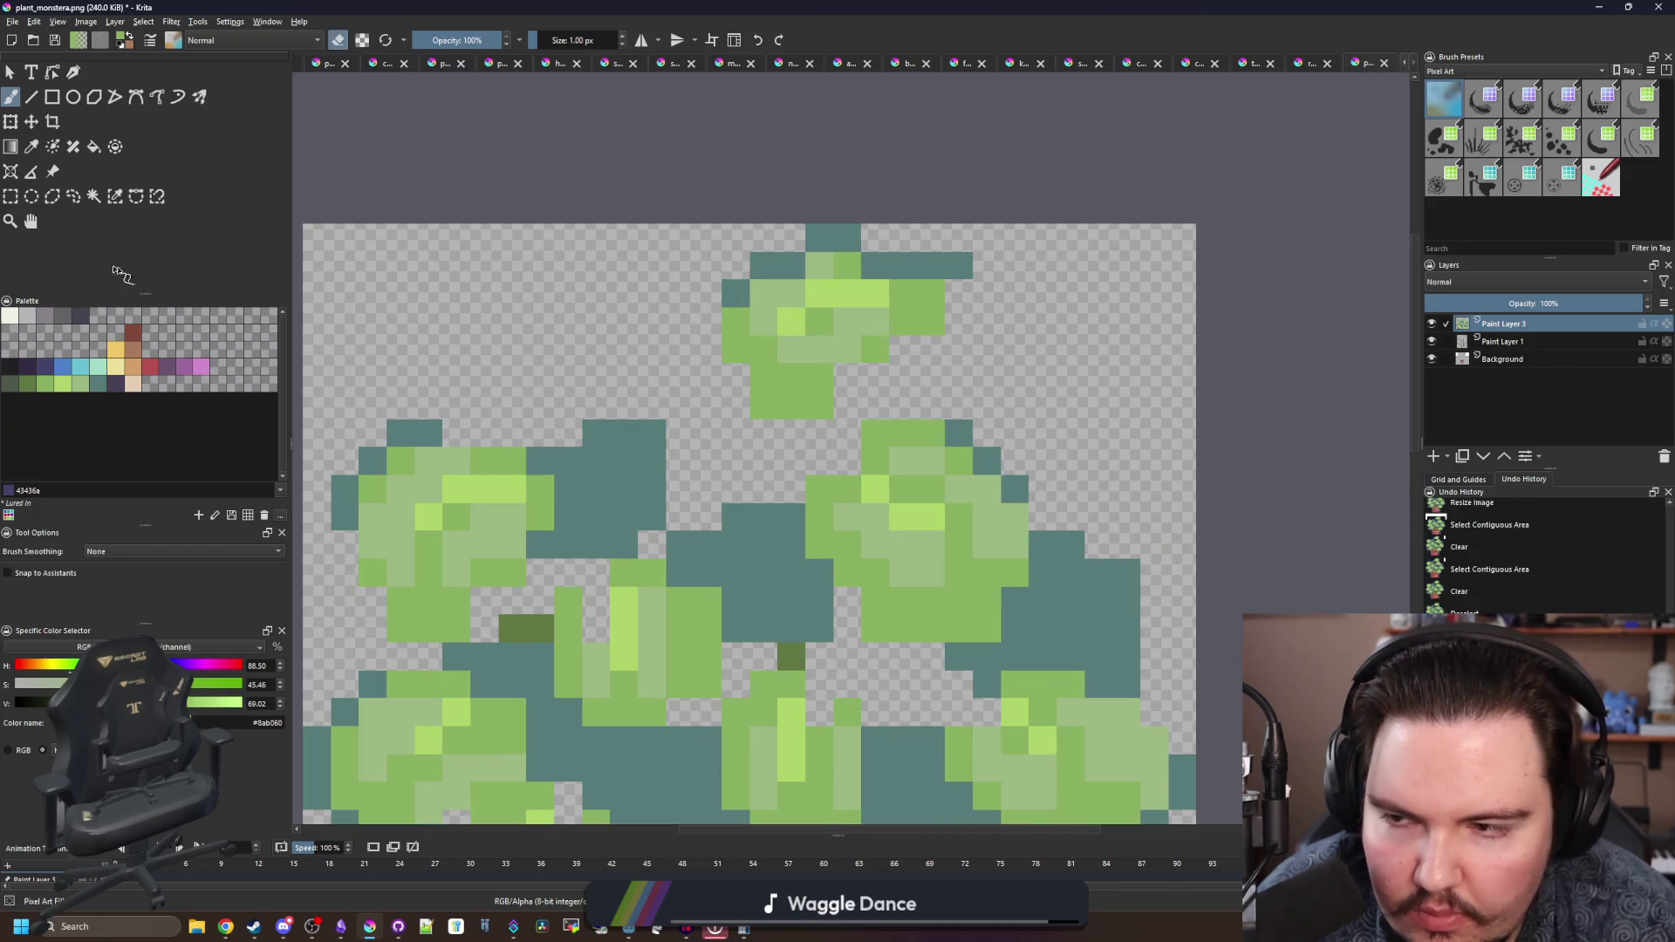
scroll(589, 309, "down", 5)
scroll(590, 309, "up", 4)
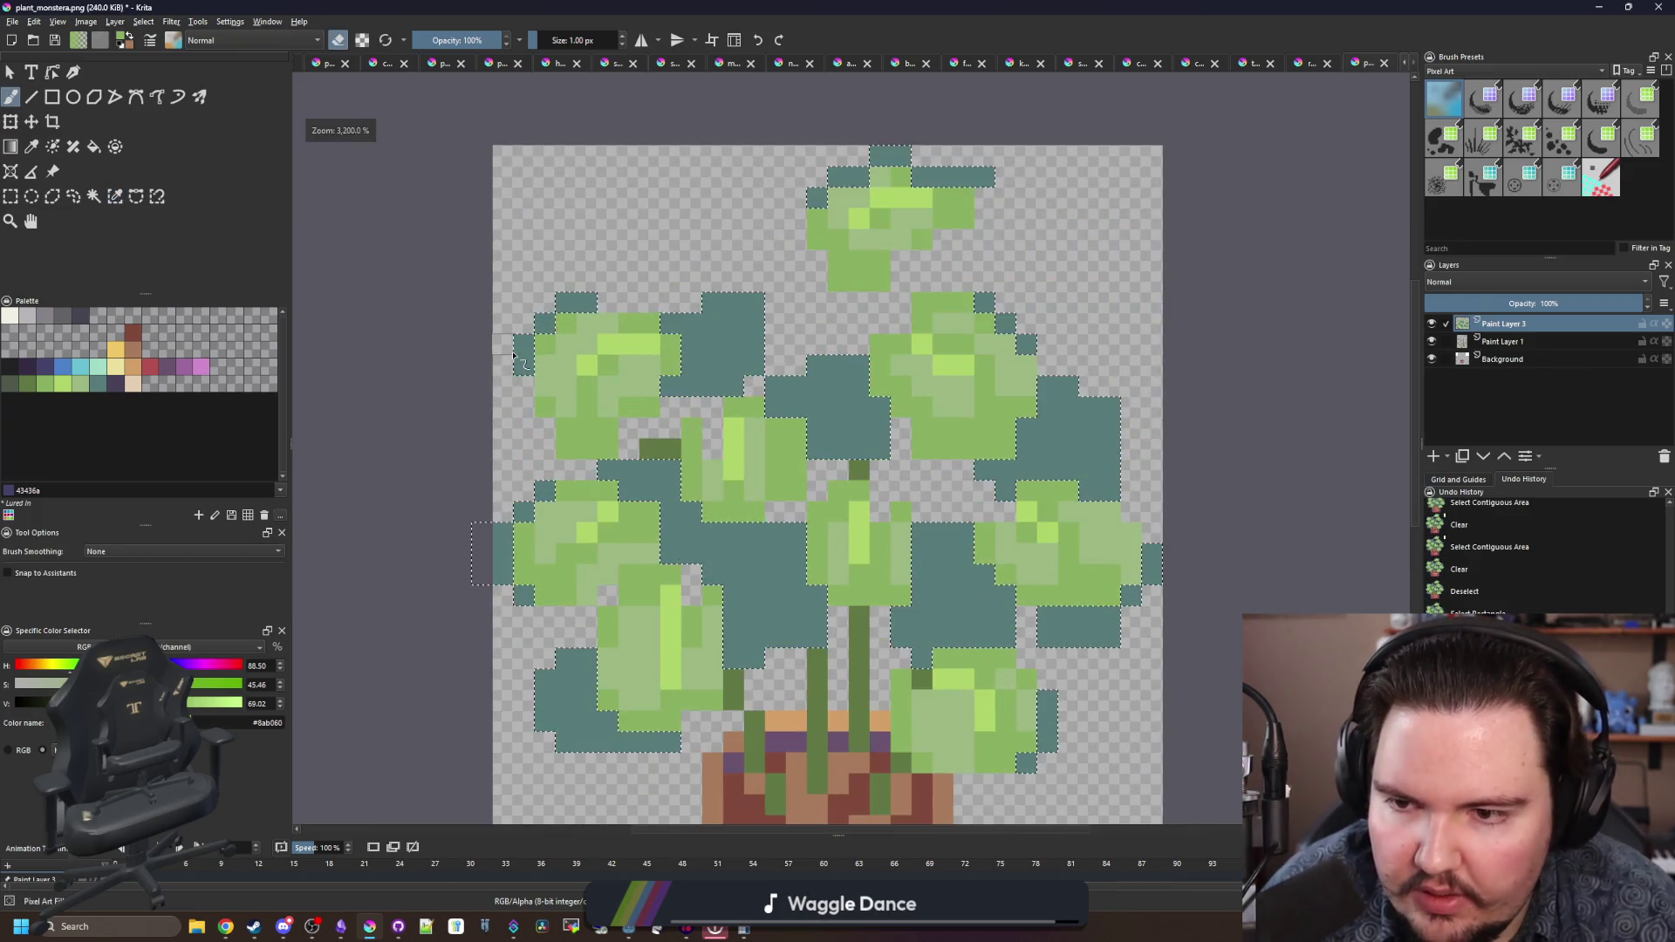
- Erase stray pixels along the left leaf's edge and the right leaf's upper edge
key("e")
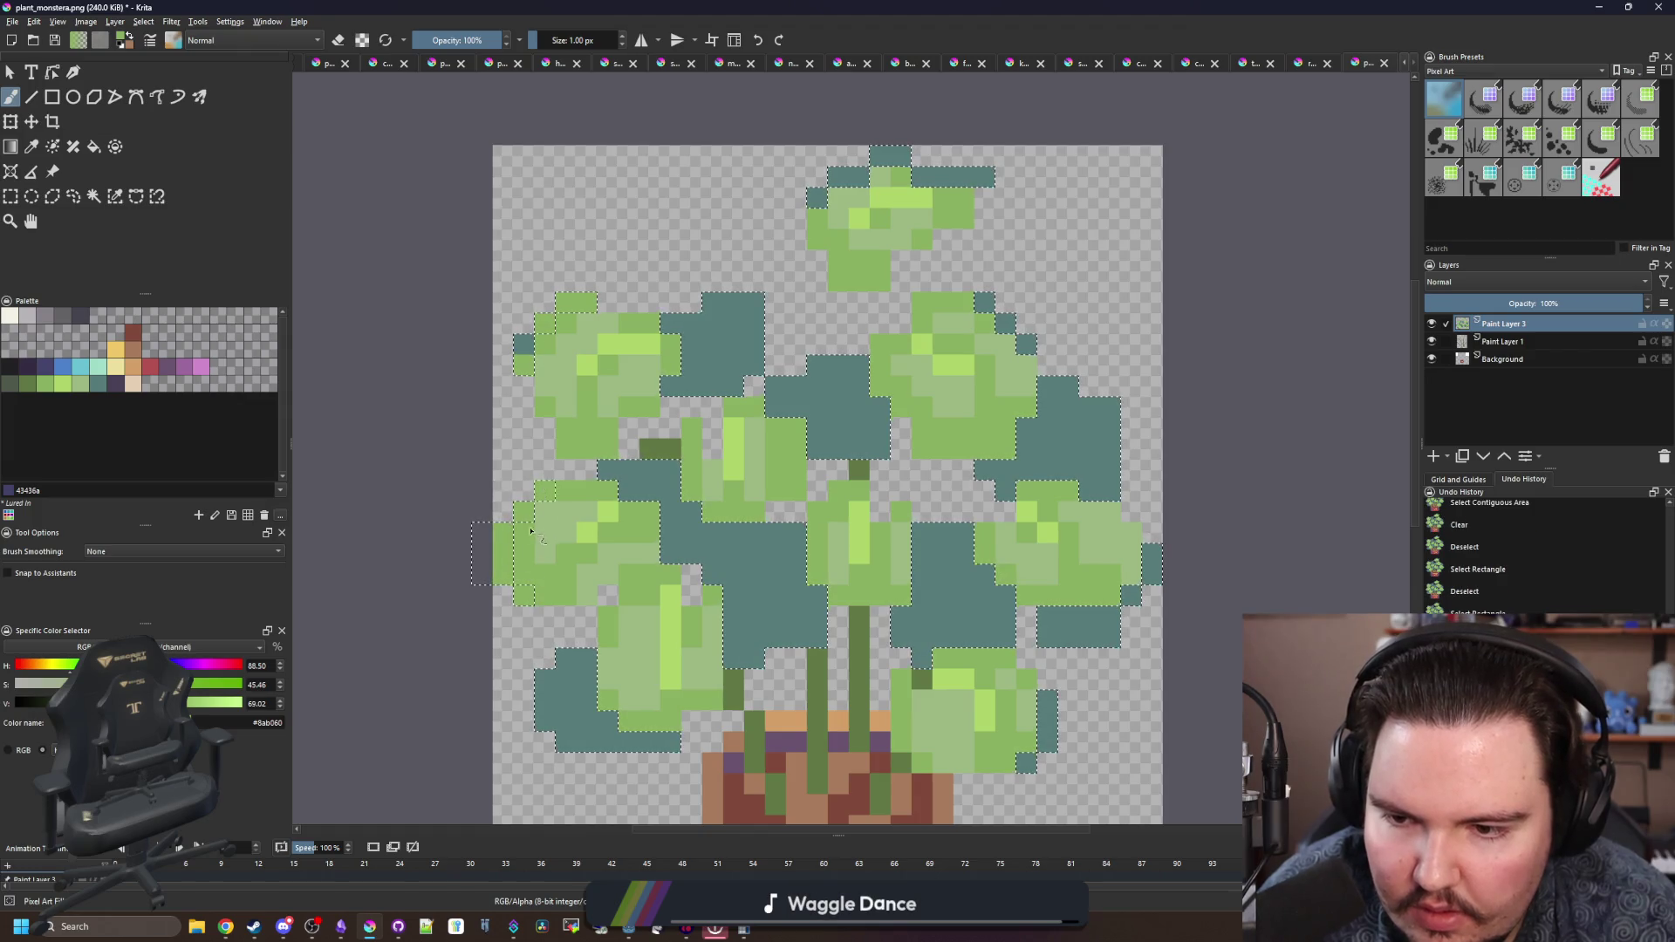
mouse_move(531, 600)
left_mouse_down()
mouse_move(504, 550)
mouse_move(543, 490)
mouse_move(523, 358)
mouse_move(586, 323)
left_mouse_up()
left_click_drag(984, 303, 1026, 343)
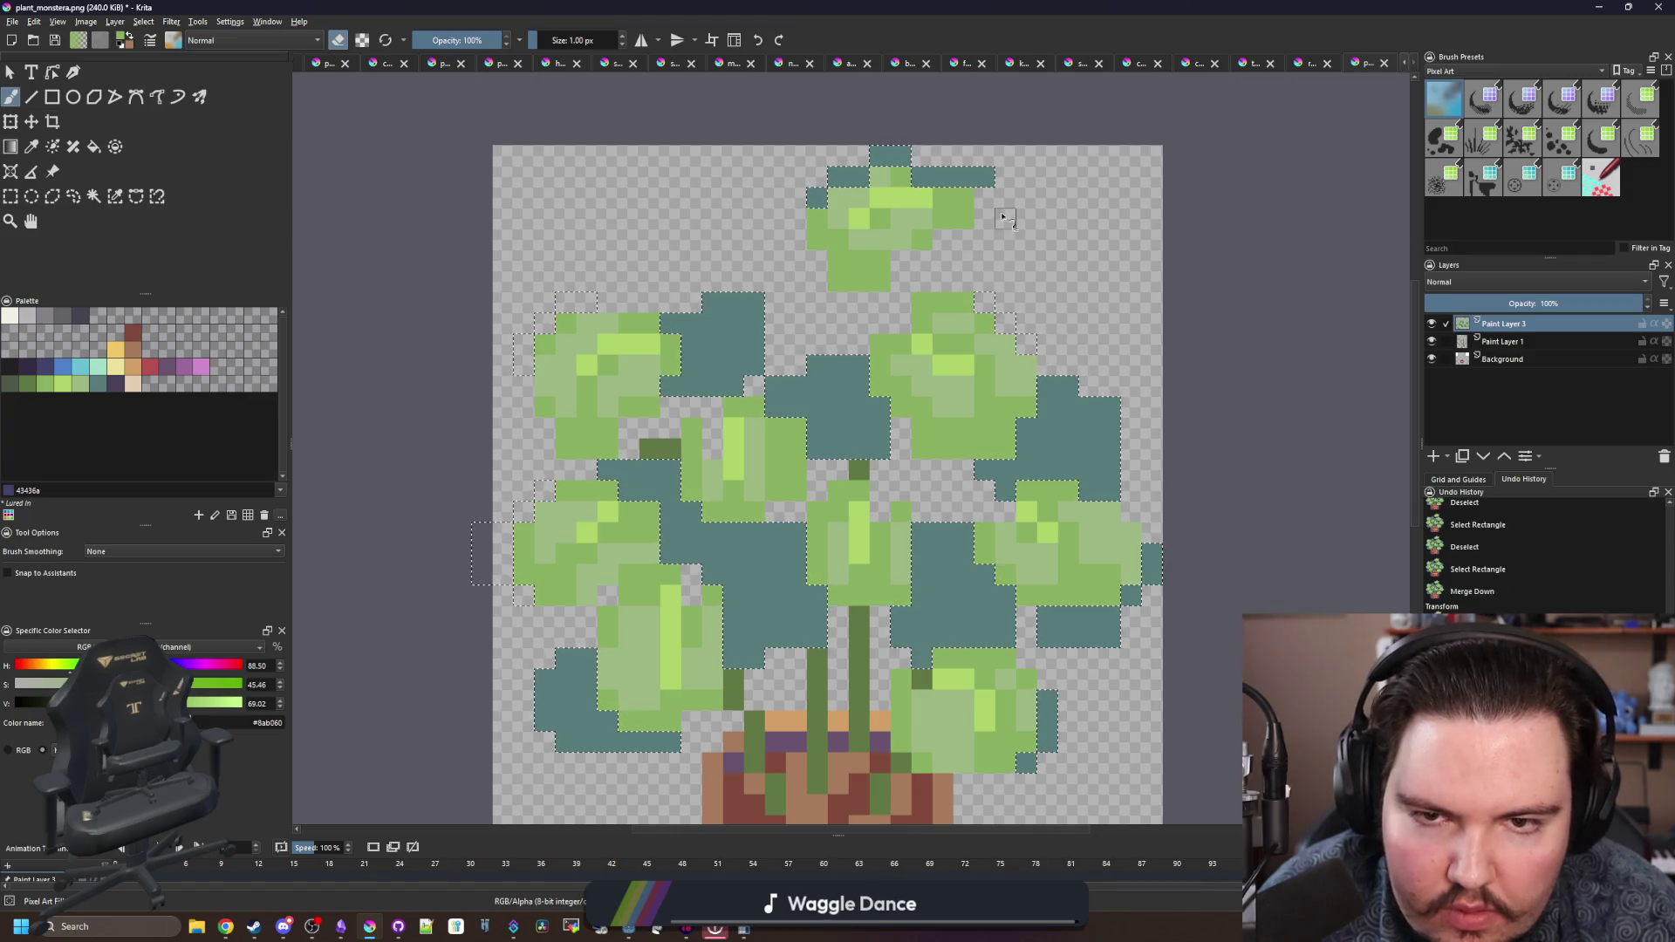
- Clear stray and teal edge pixels around the top and right leaves, then deselect
left_click_drag(848, 177, 913, 150)
scroll(1011, 511, "down", 2)
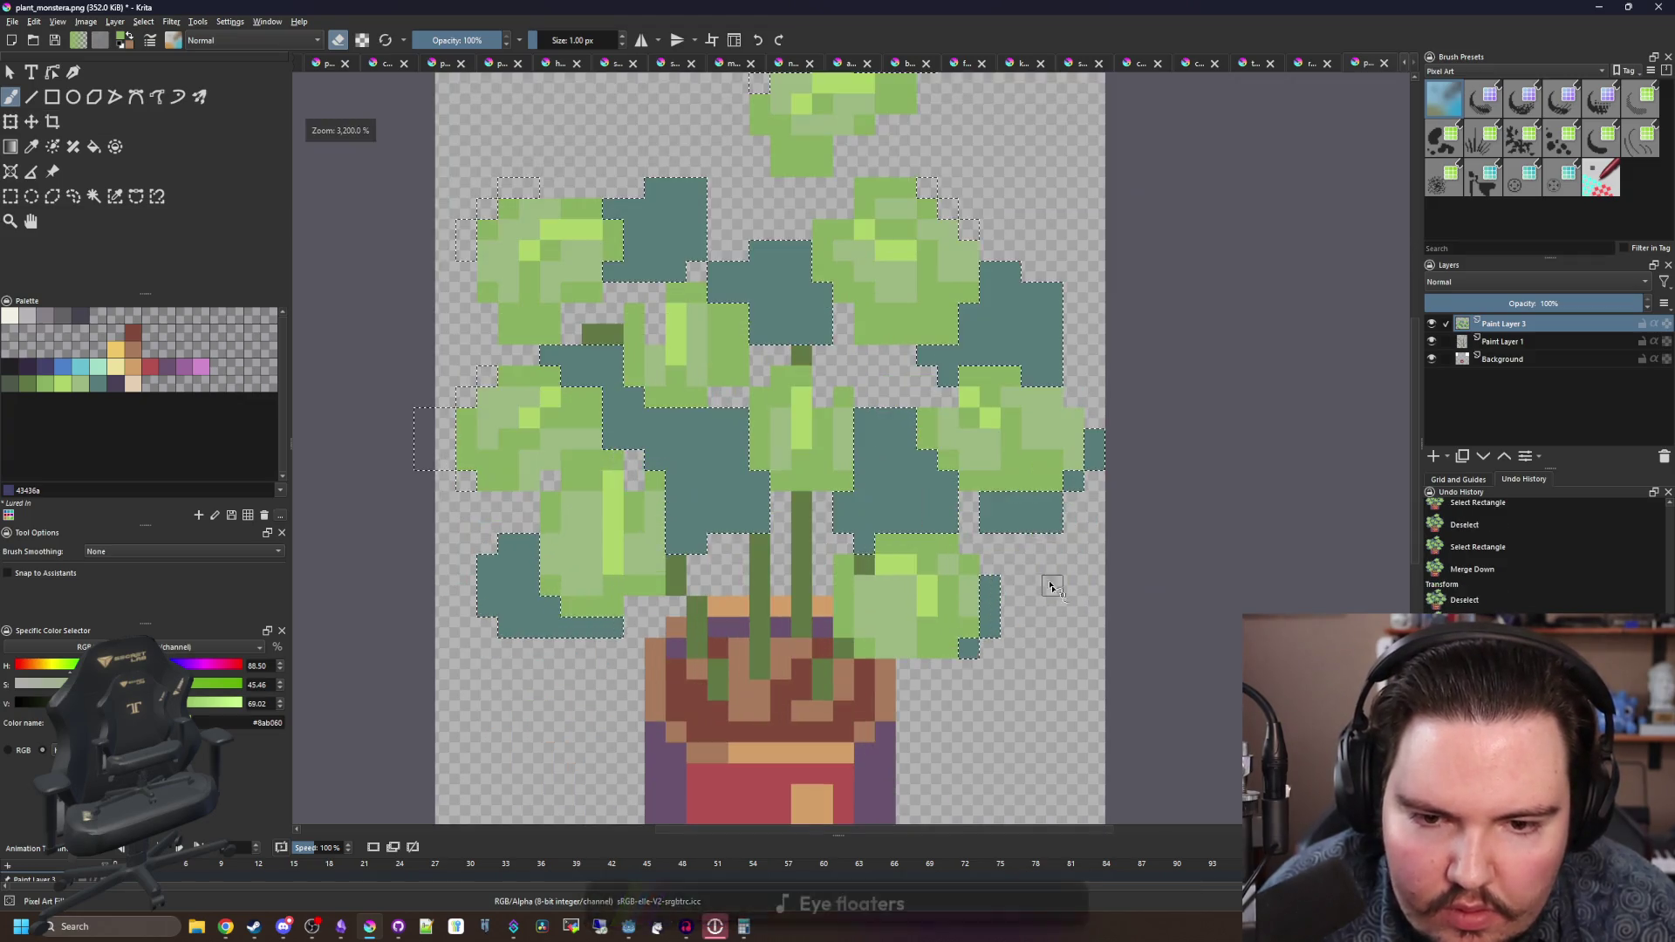
left_click_drag(1012, 510, 1089, 445)
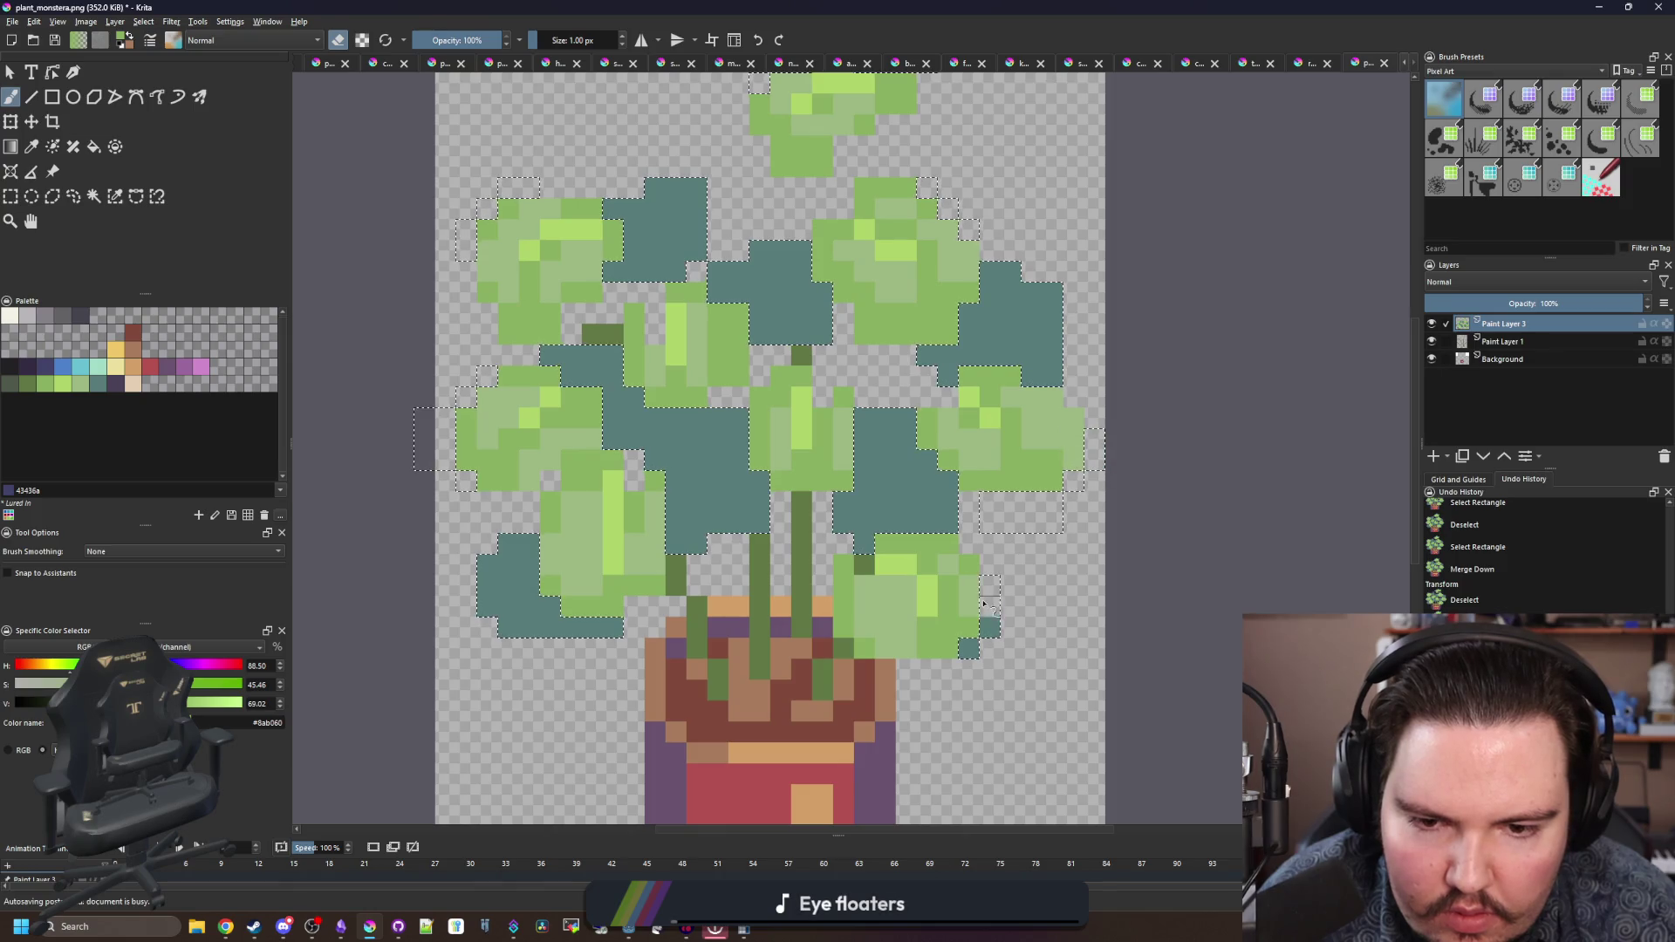
key("Delete")
scroll(716, 452, "down", 4)
scroll(716, 453, "up", 5)
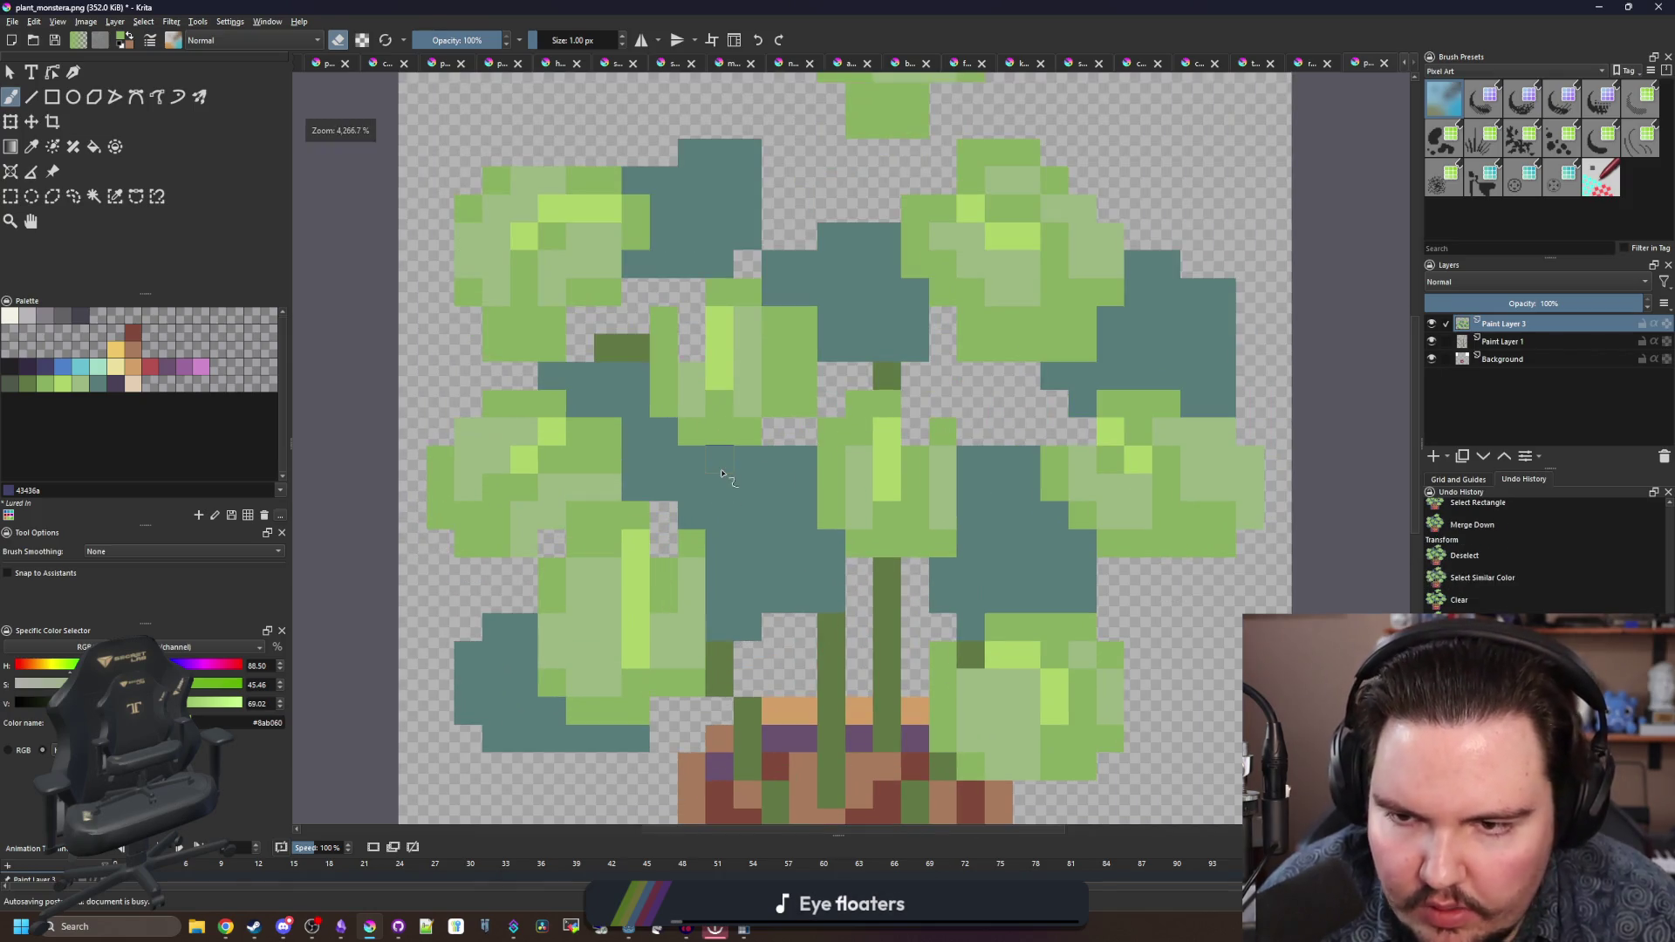
key("p")
key("b")
key("ctrl+shift+a")
- Paint single pixels onto the upper and upper-right leaves
left_click_drag(667, 299, 616, 308)
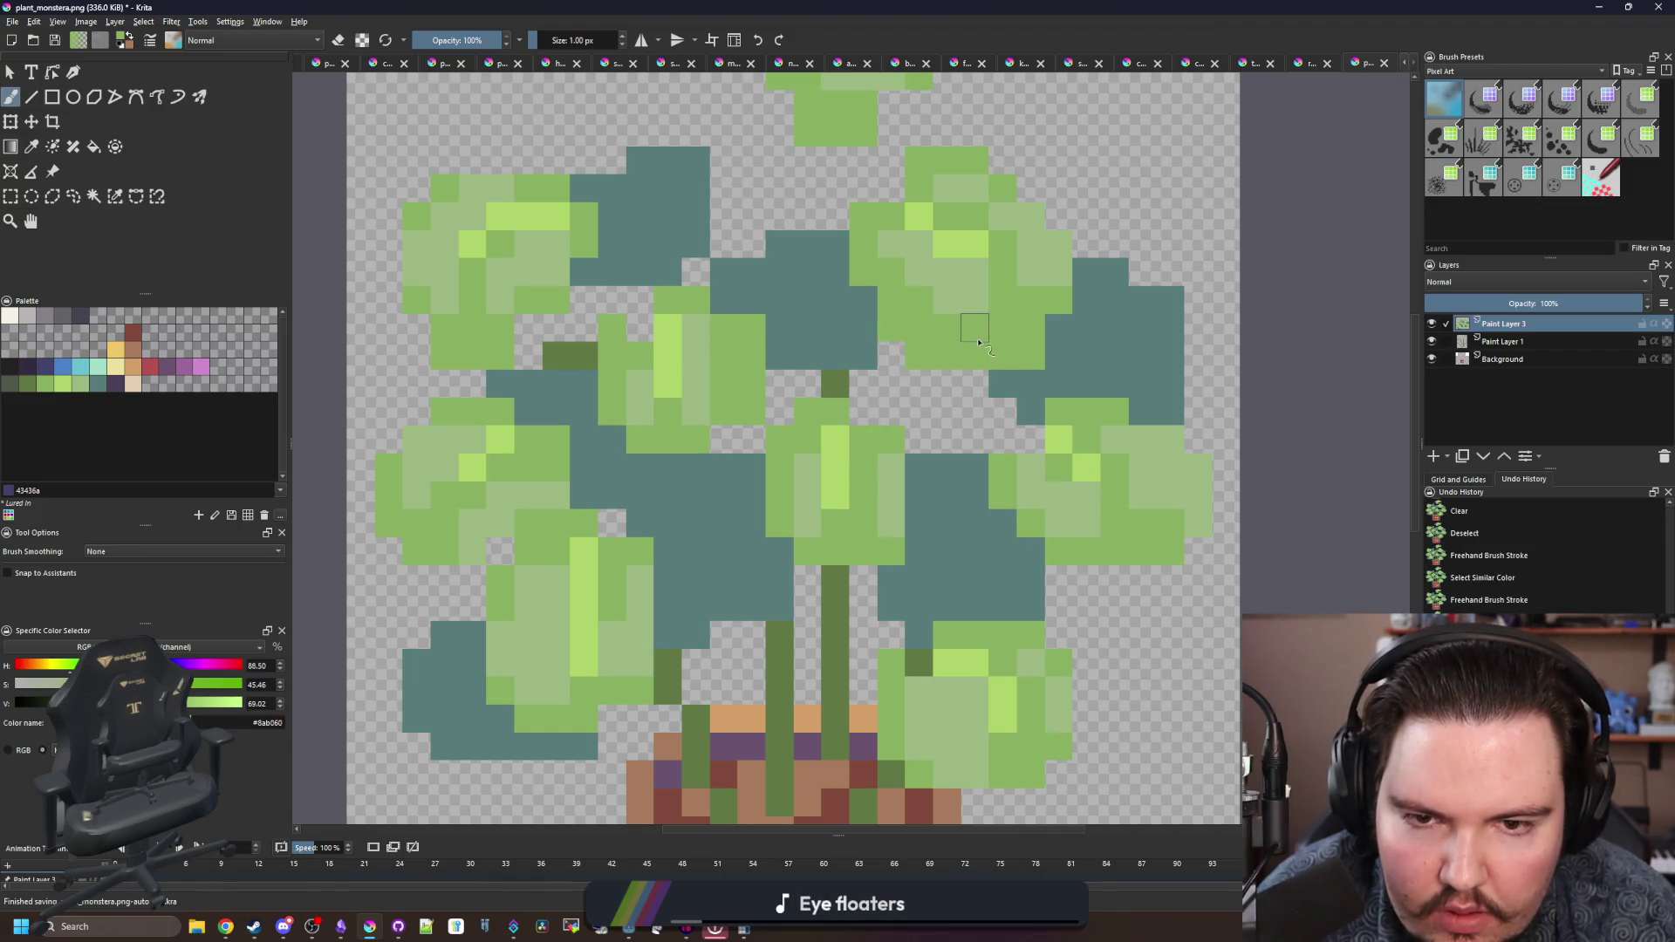
scroll(979, 342, "down", 1)
left_click(1034, 415)
scroll(855, 410, "up", 1)
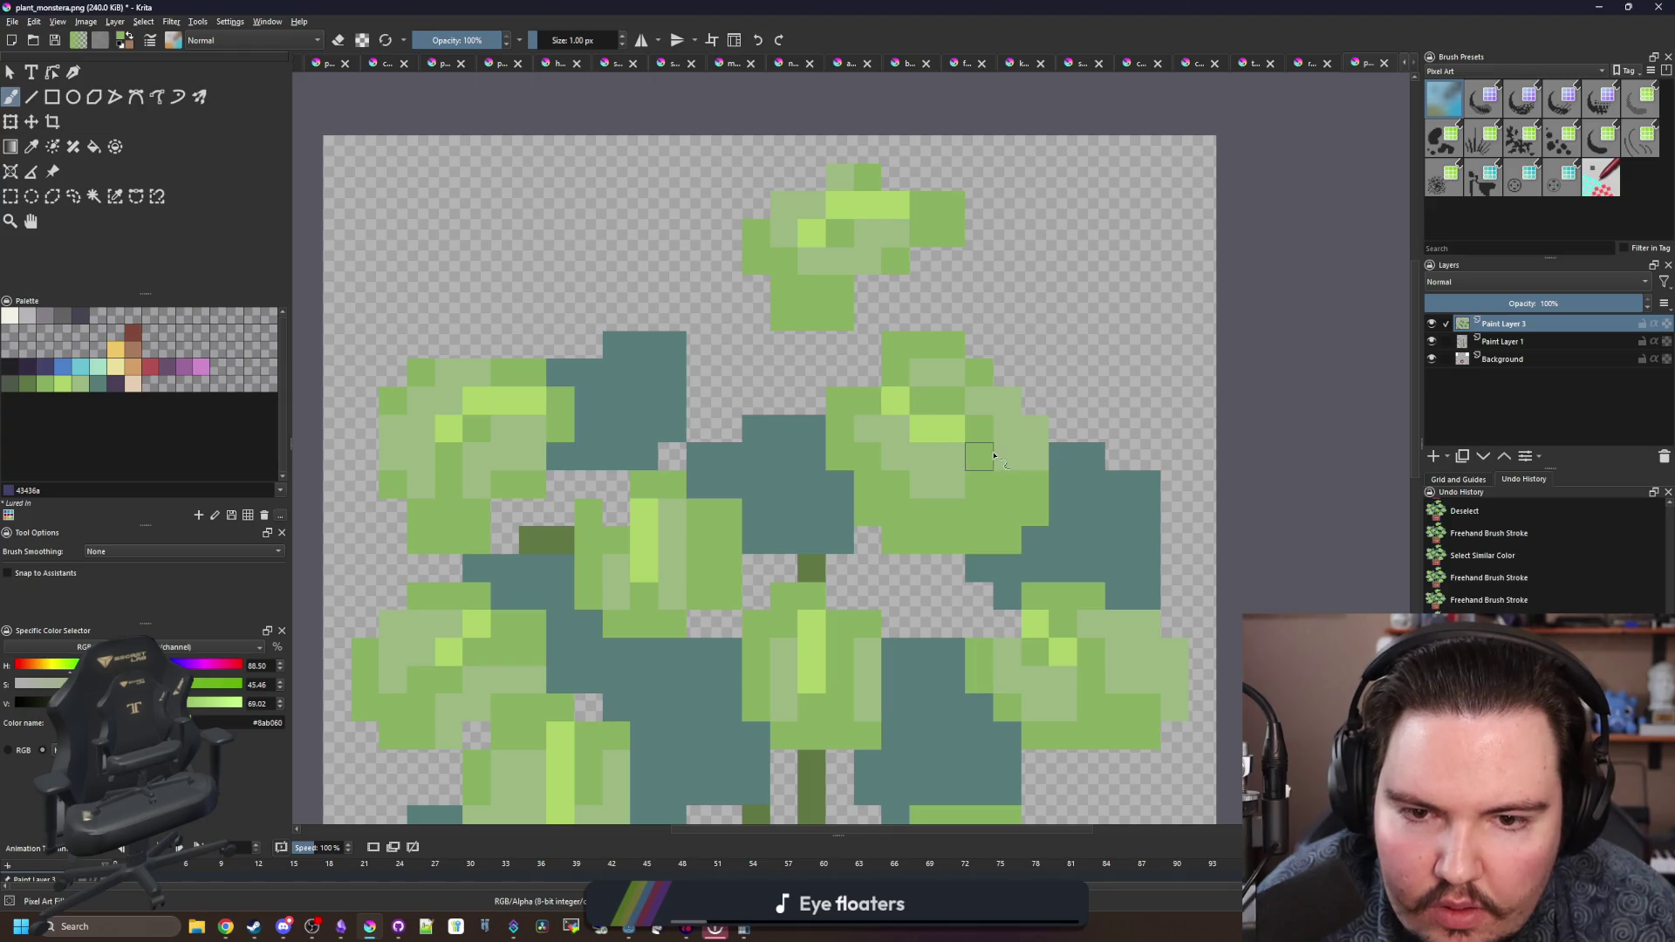
scroll(977, 401, "down", 2)
left_click(379, 355)
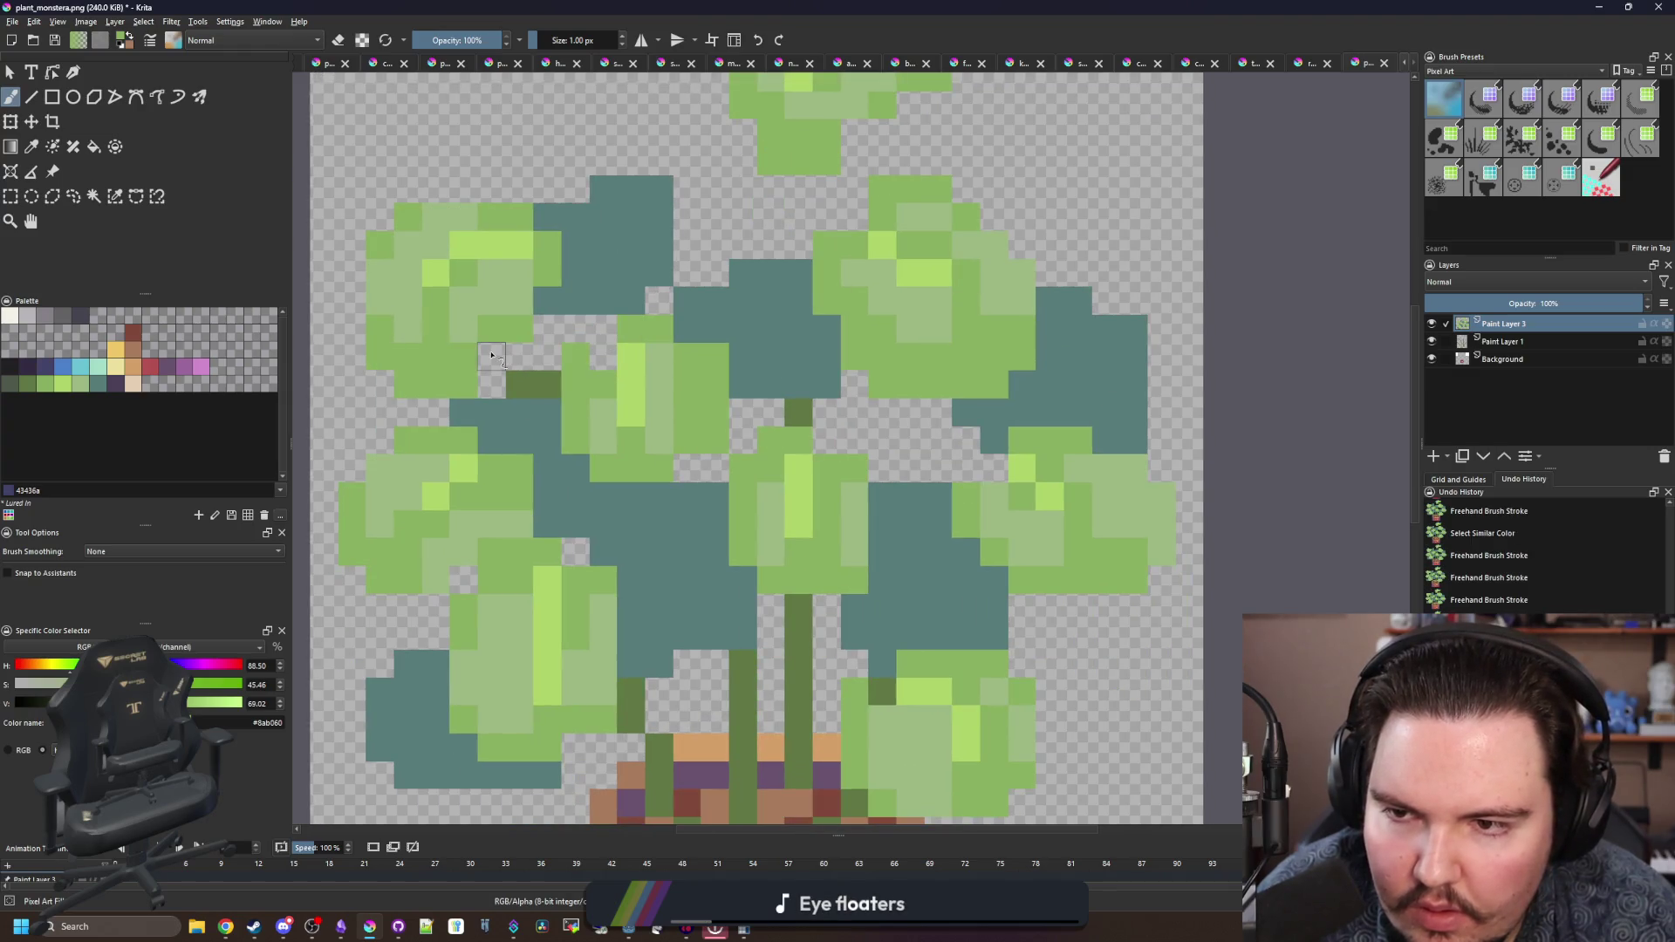
scroll(541, 451, "down", 2)
- Erase a stray leaf pixel, then paint a short column of sampled bright green
key("e")
left_click(522, 421)
key("p")
left_click(575, 474)
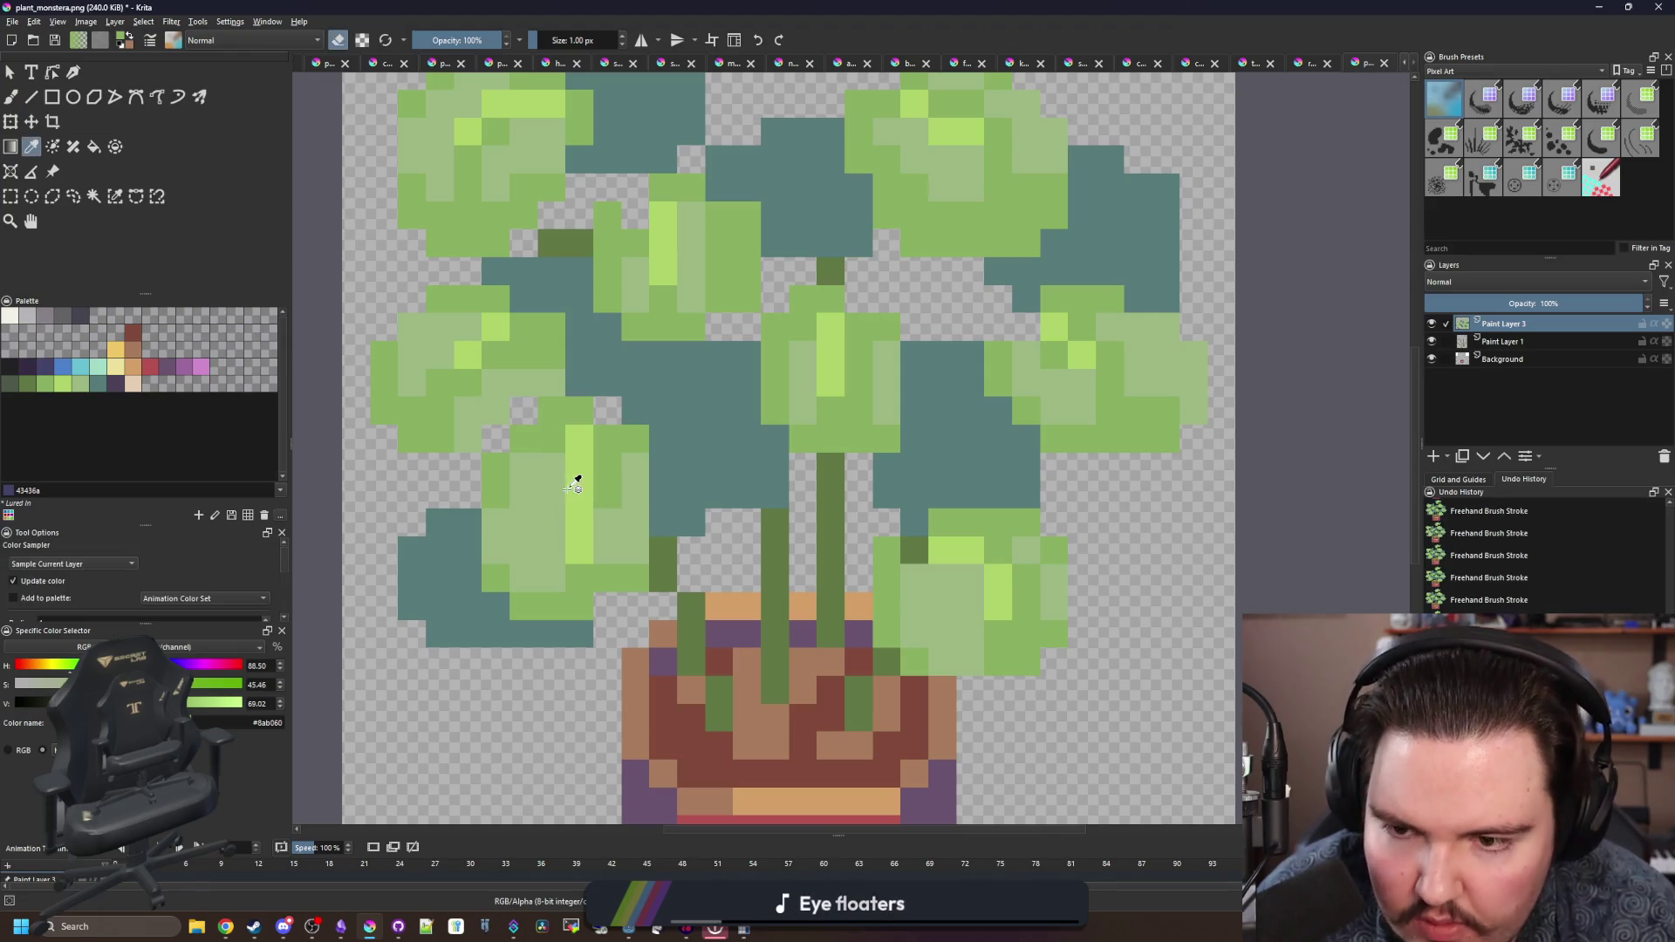
key("b")
key("e")
left_click_drag(551, 483, 549, 558)
- Paint a pale green block on the lower leaf using green sampled from the art
key("p")
left_click(615, 551)
key("b")
left_click_drag(579, 484, 579, 551)
scroll(588, 543, "down", 3)
scroll(588, 543, "up", 3)
left_click(551, 541)
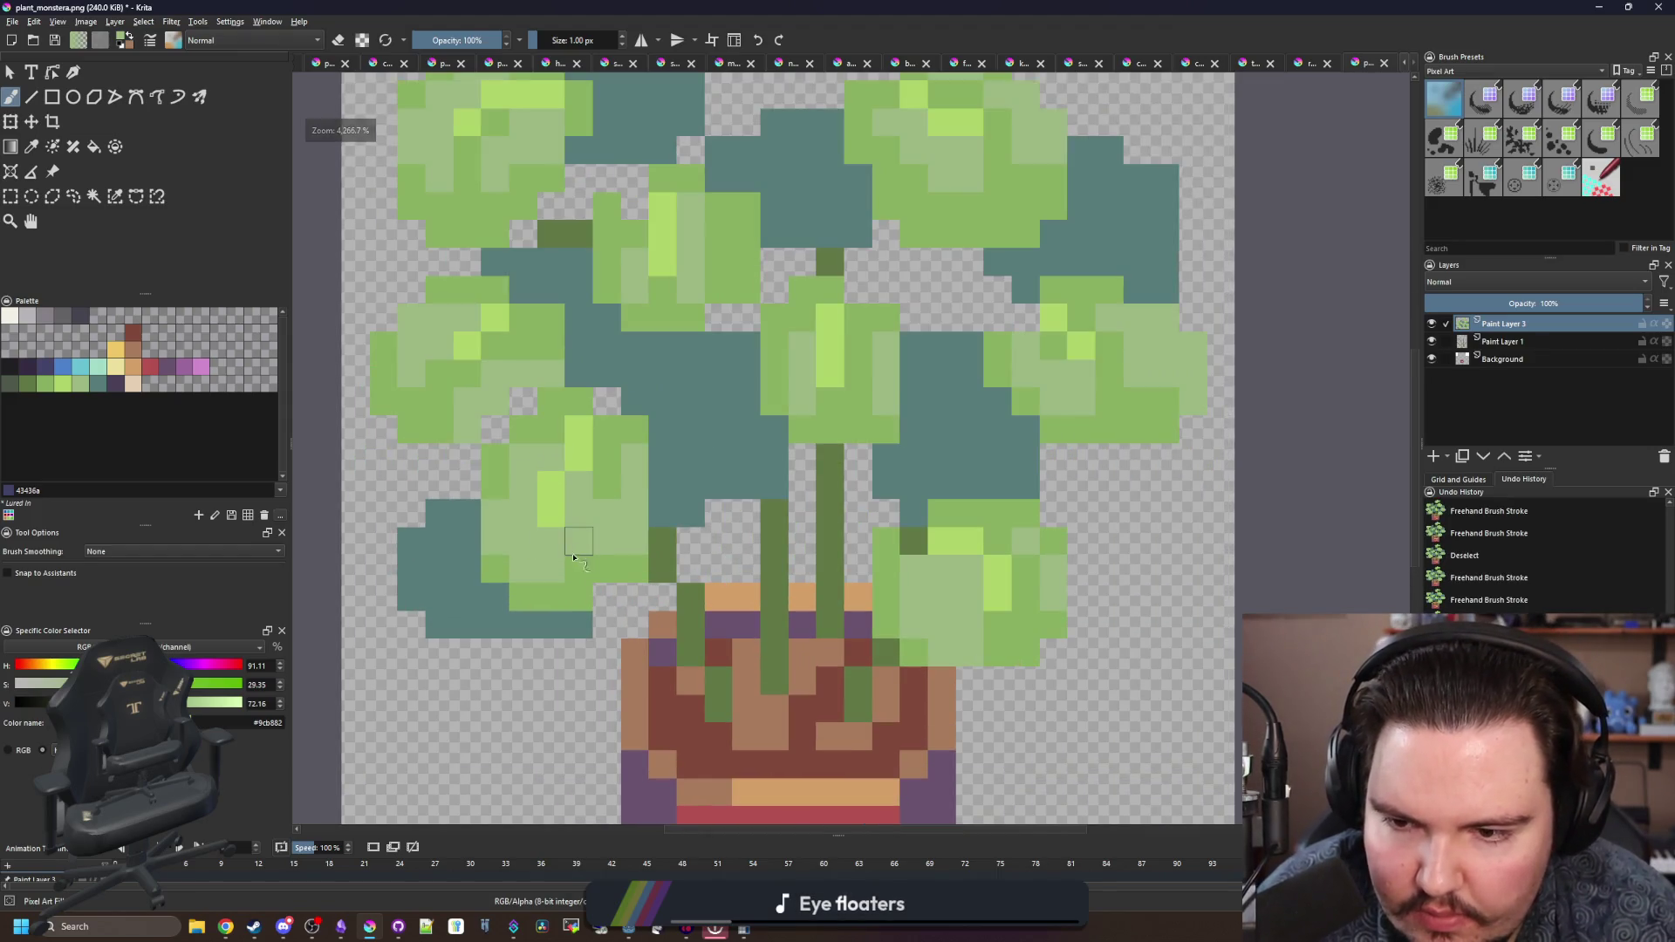
- Repaint a pixel on the lower right leaf with the sampled medium leaf green
key("p")
left_click(1012, 582)
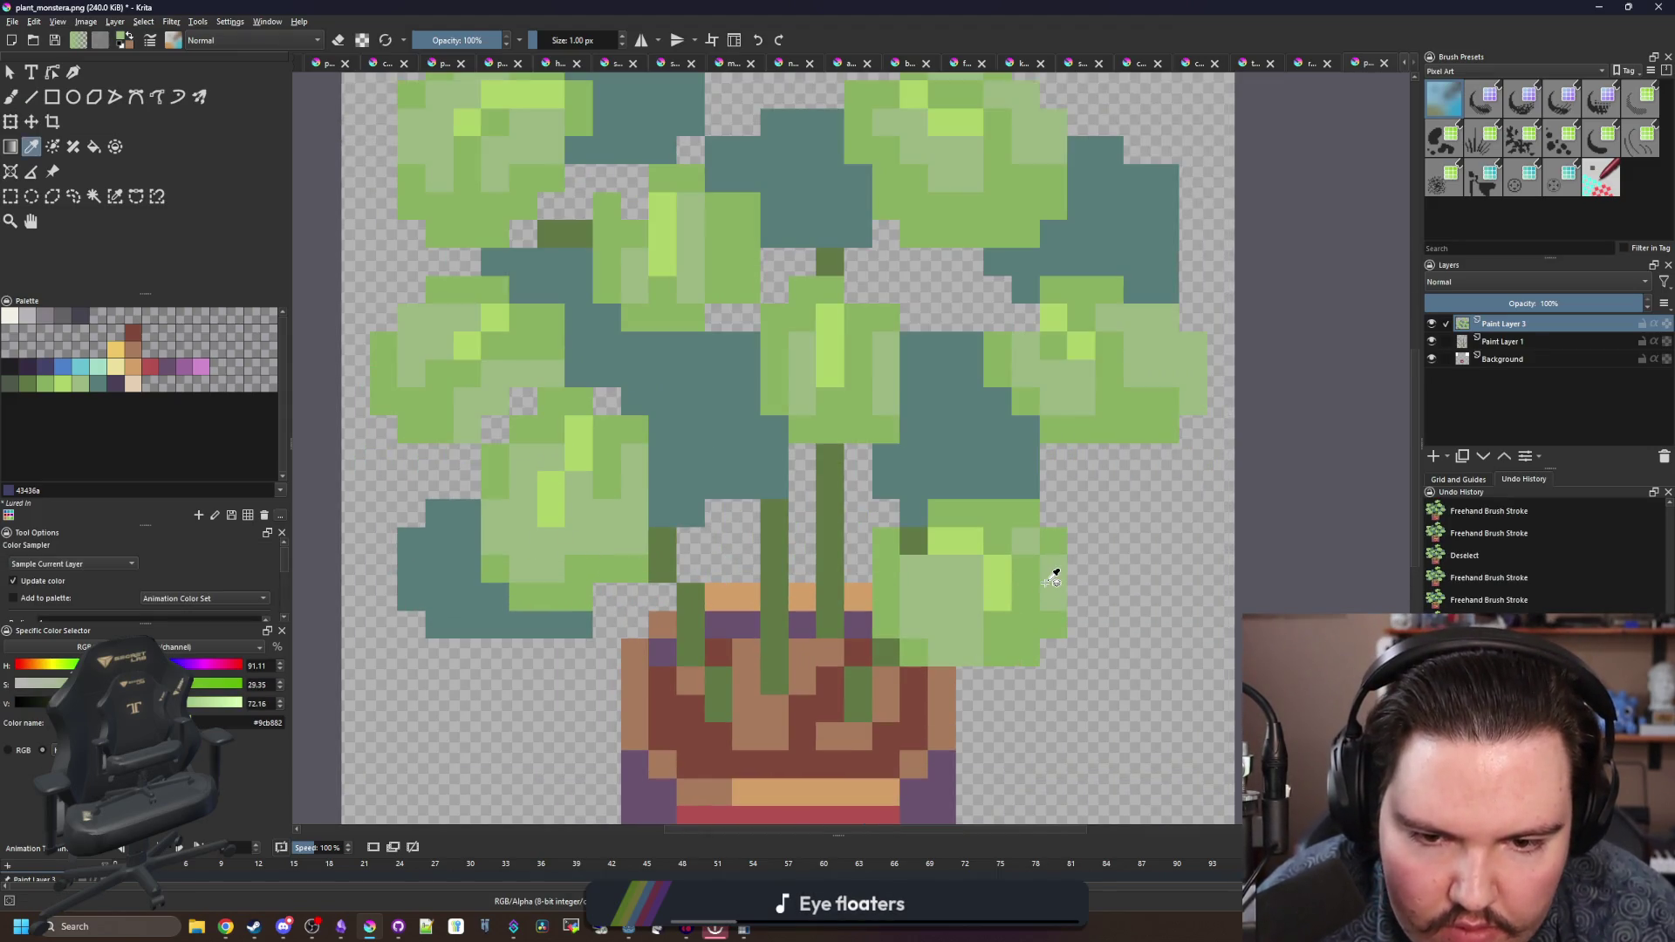
key("b")
left_click(1028, 571)
key("p")
key("b")
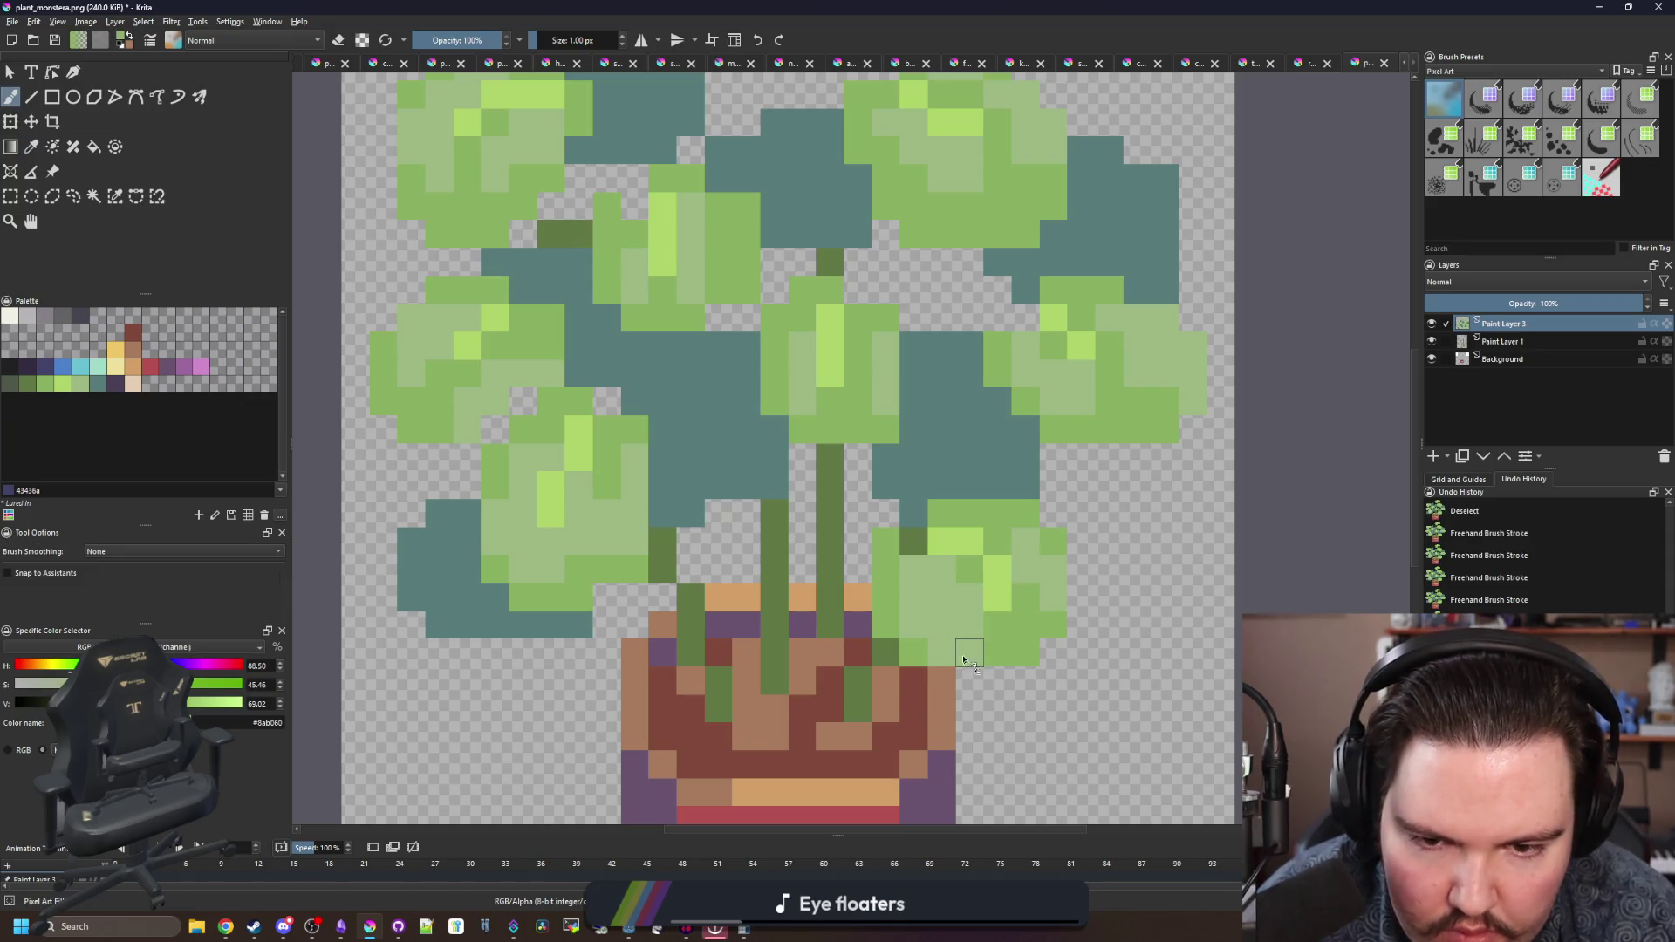
scroll(959, 611, "down", 3)
scroll(936, 641, "up", 3)
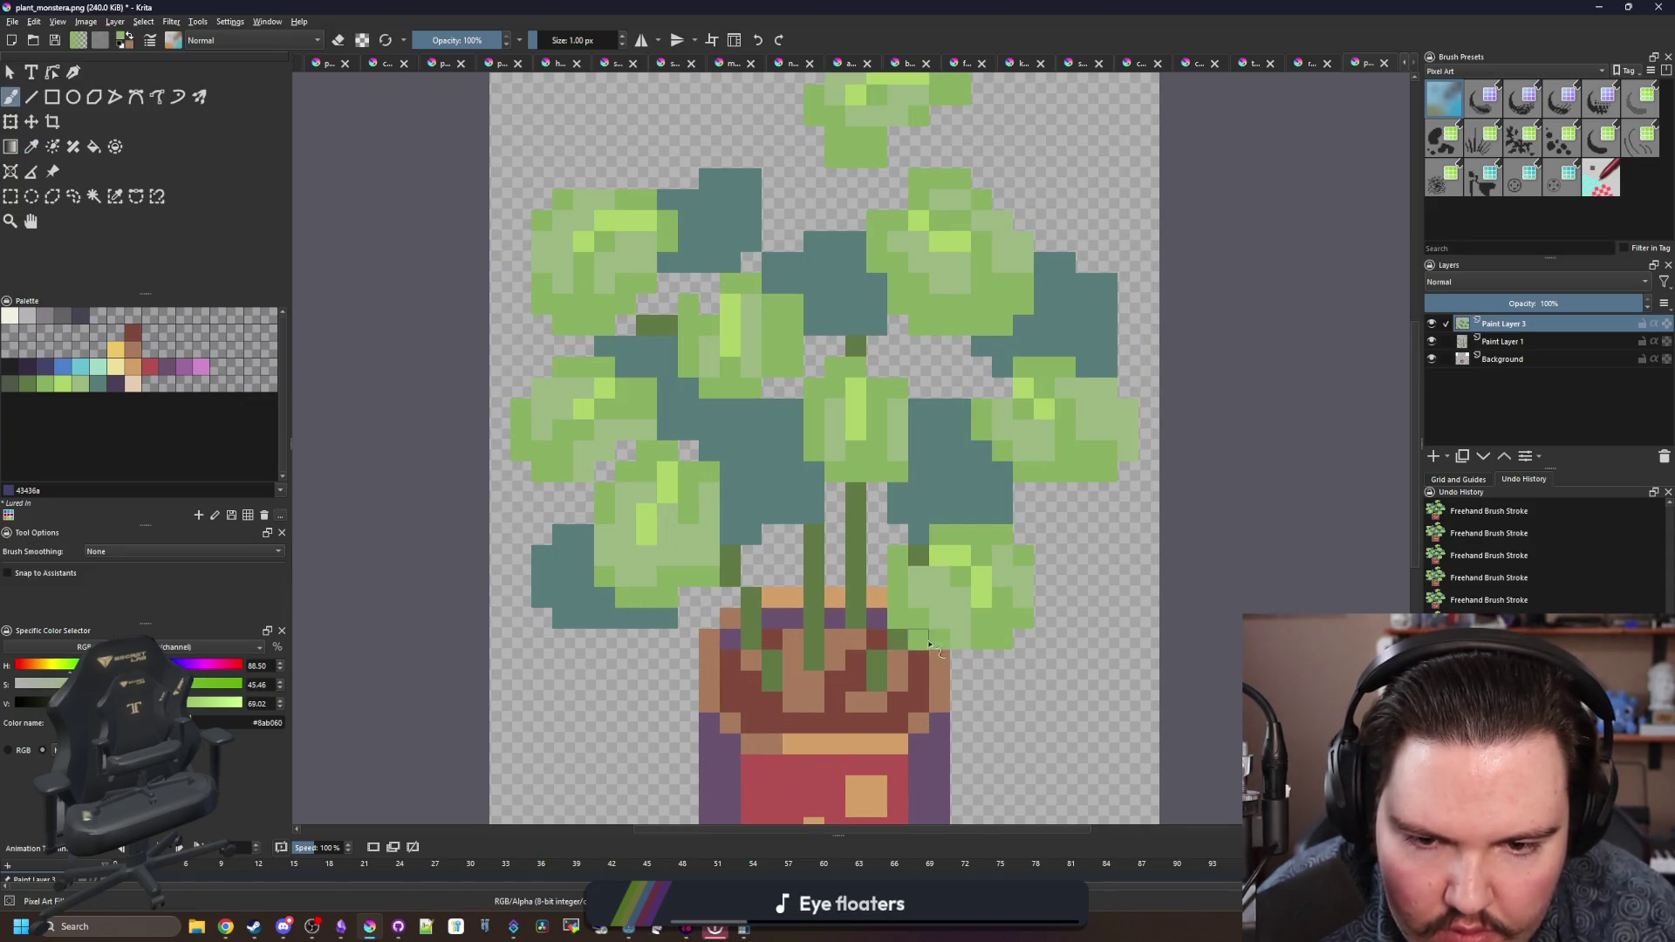
scroll(942, 611, "up", 1)
scroll(923, 556, "down", 2)
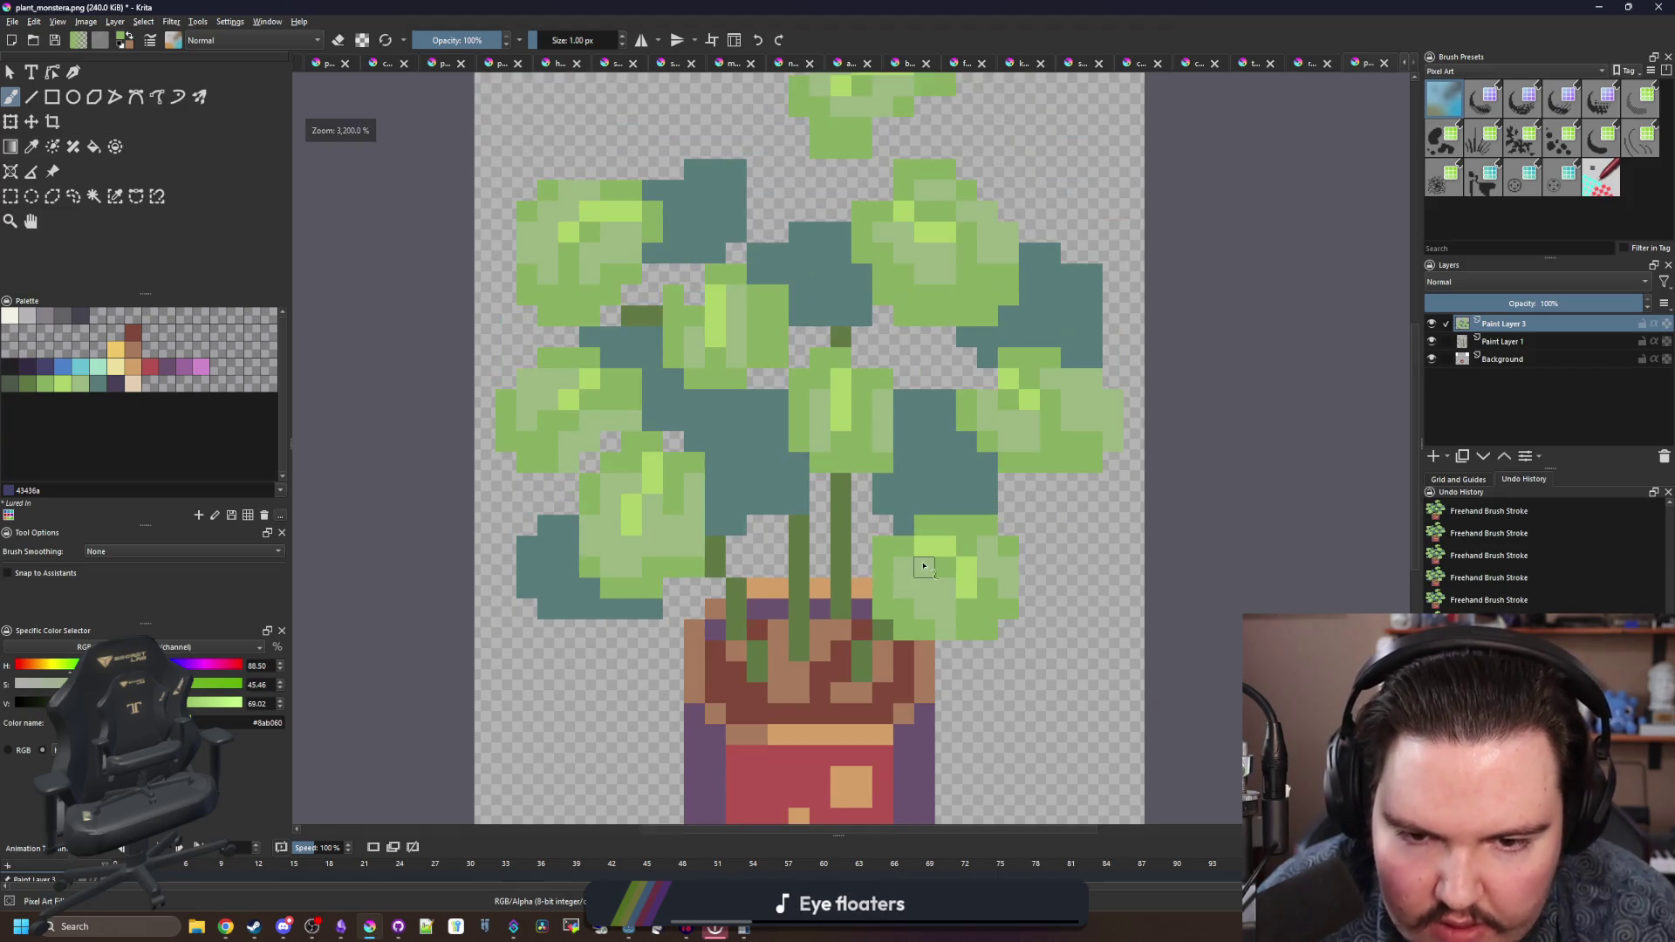
scroll(929, 576, "up", 2)
- Recolour a bright pixel on the lower right leaf, then sample the pale leaf green
key("p")
left_click(937, 594)
key("b")
scroll(937, 594, "down", 2)
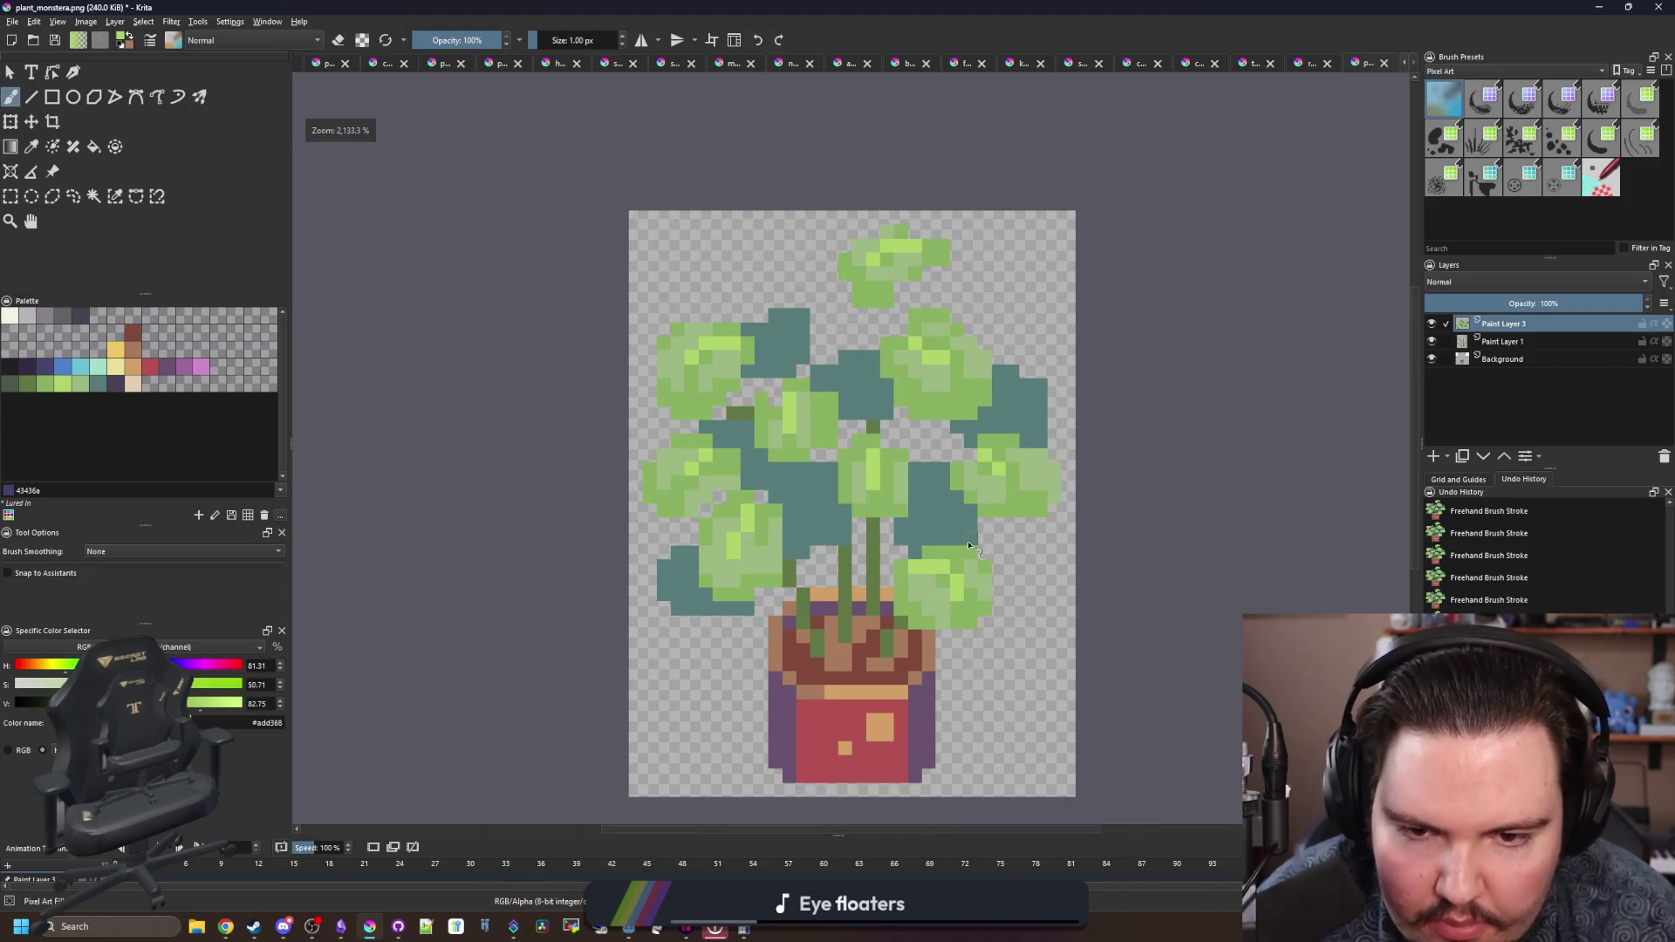
scroll(937, 594, "up", 2)
left_click(865, 589)
key("p")
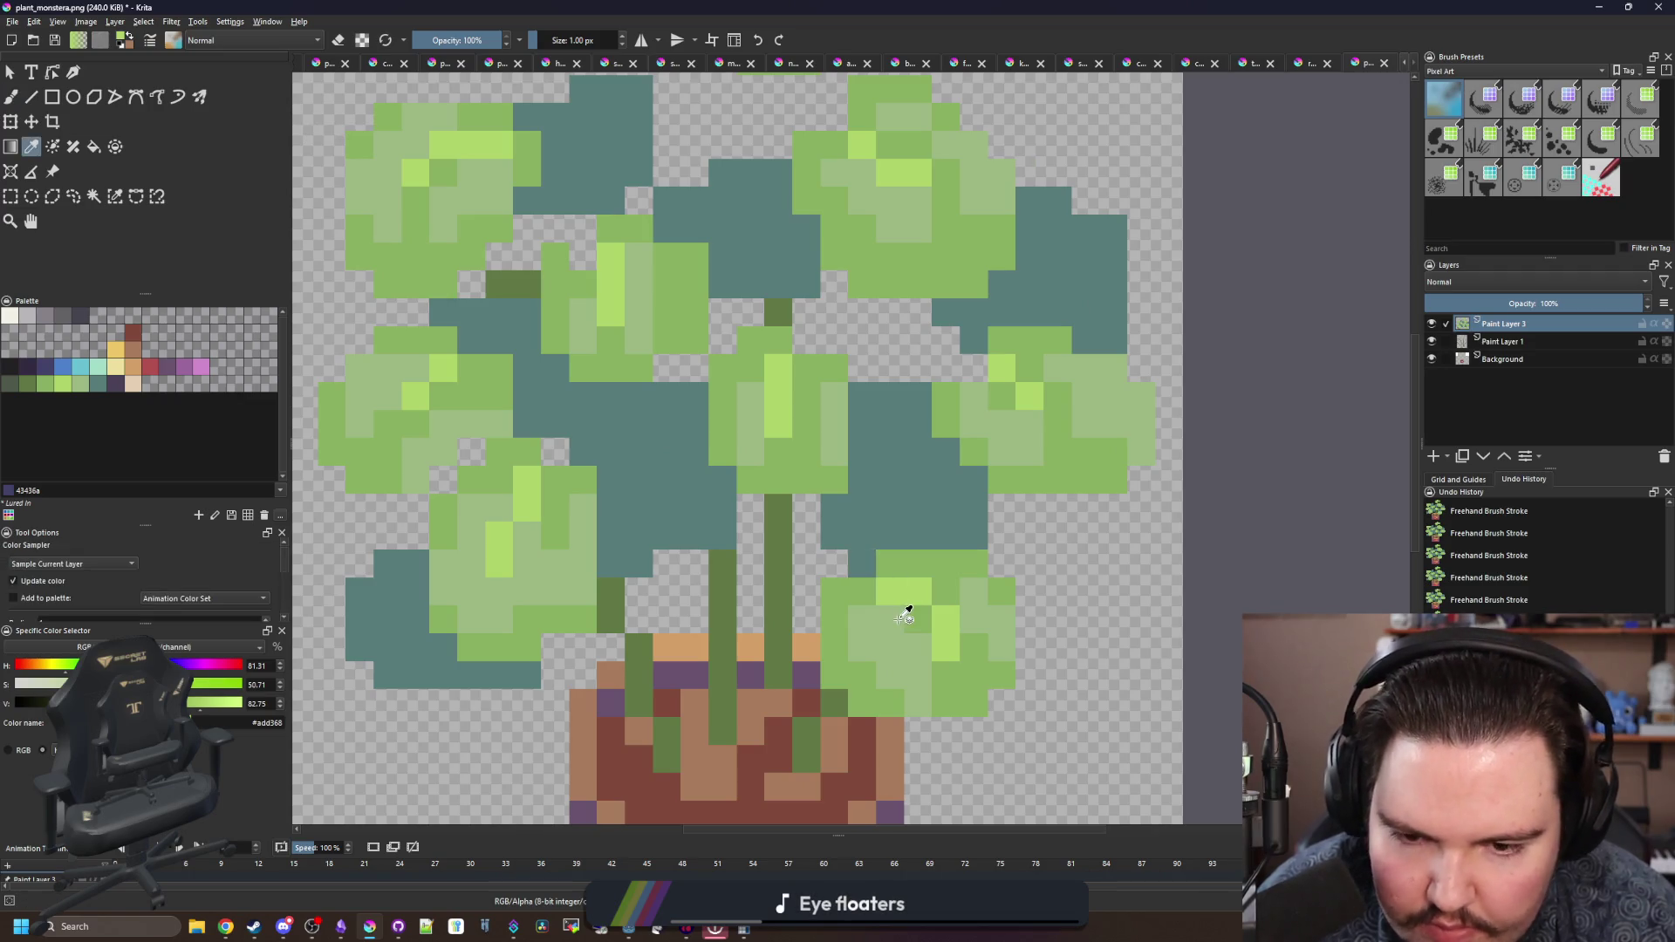
left_click(908, 611)
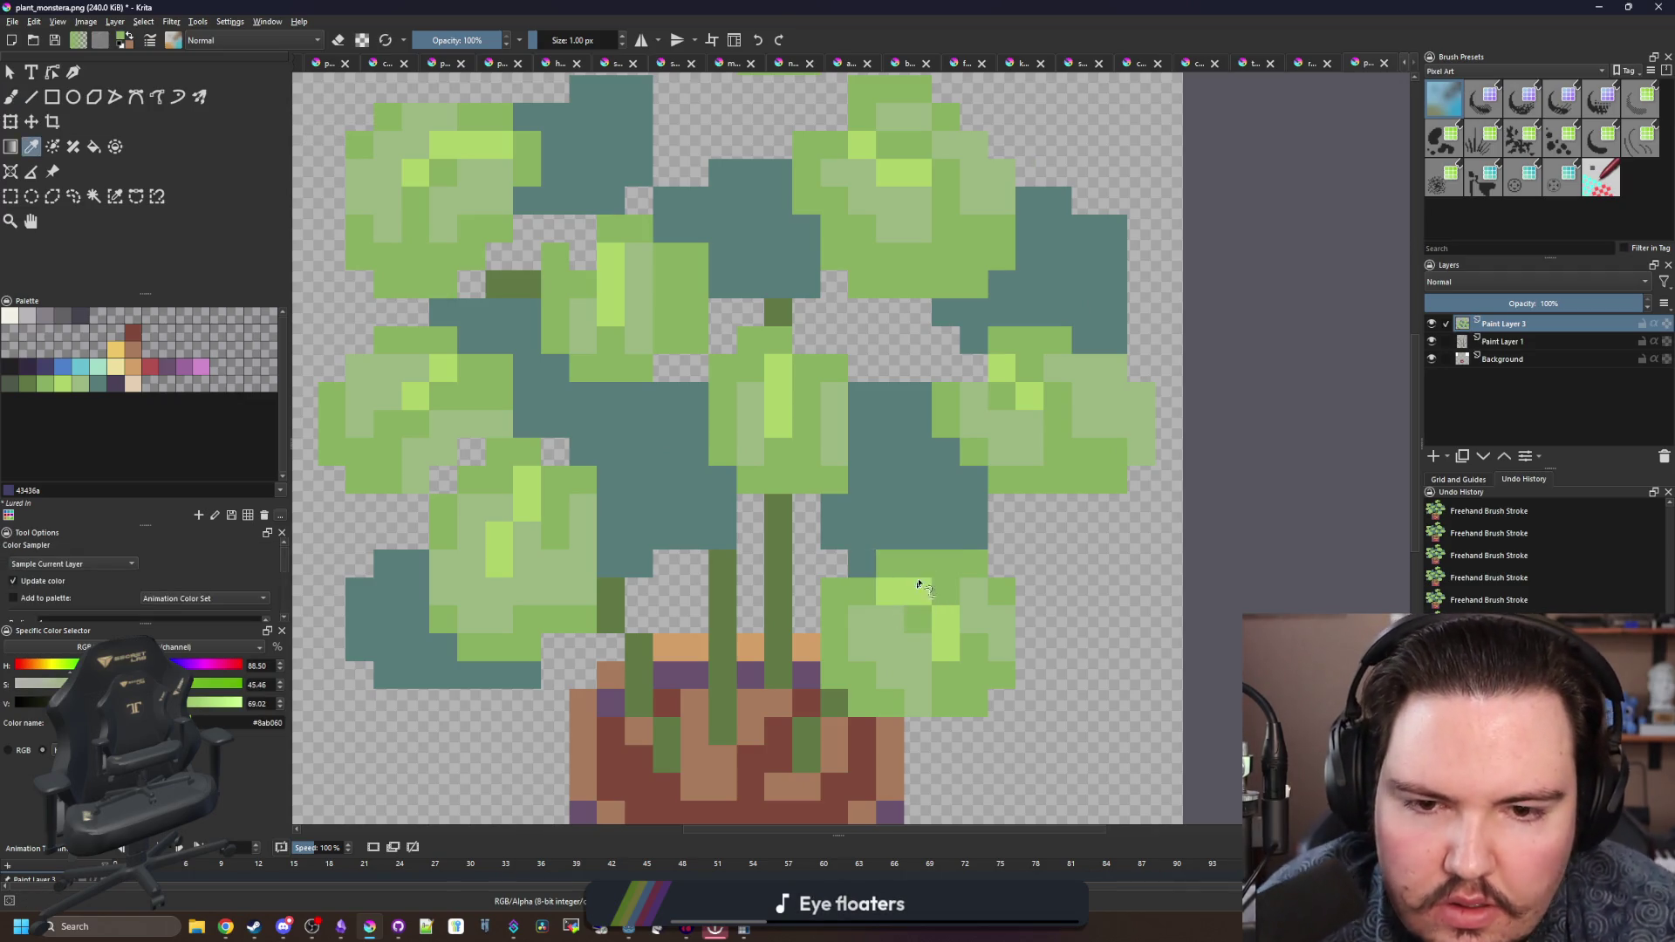
key("b")
scroll(1063, 405, "down", 2)
scroll(1063, 405, "up", 2)
scroll(1062, 404, "down", 2)
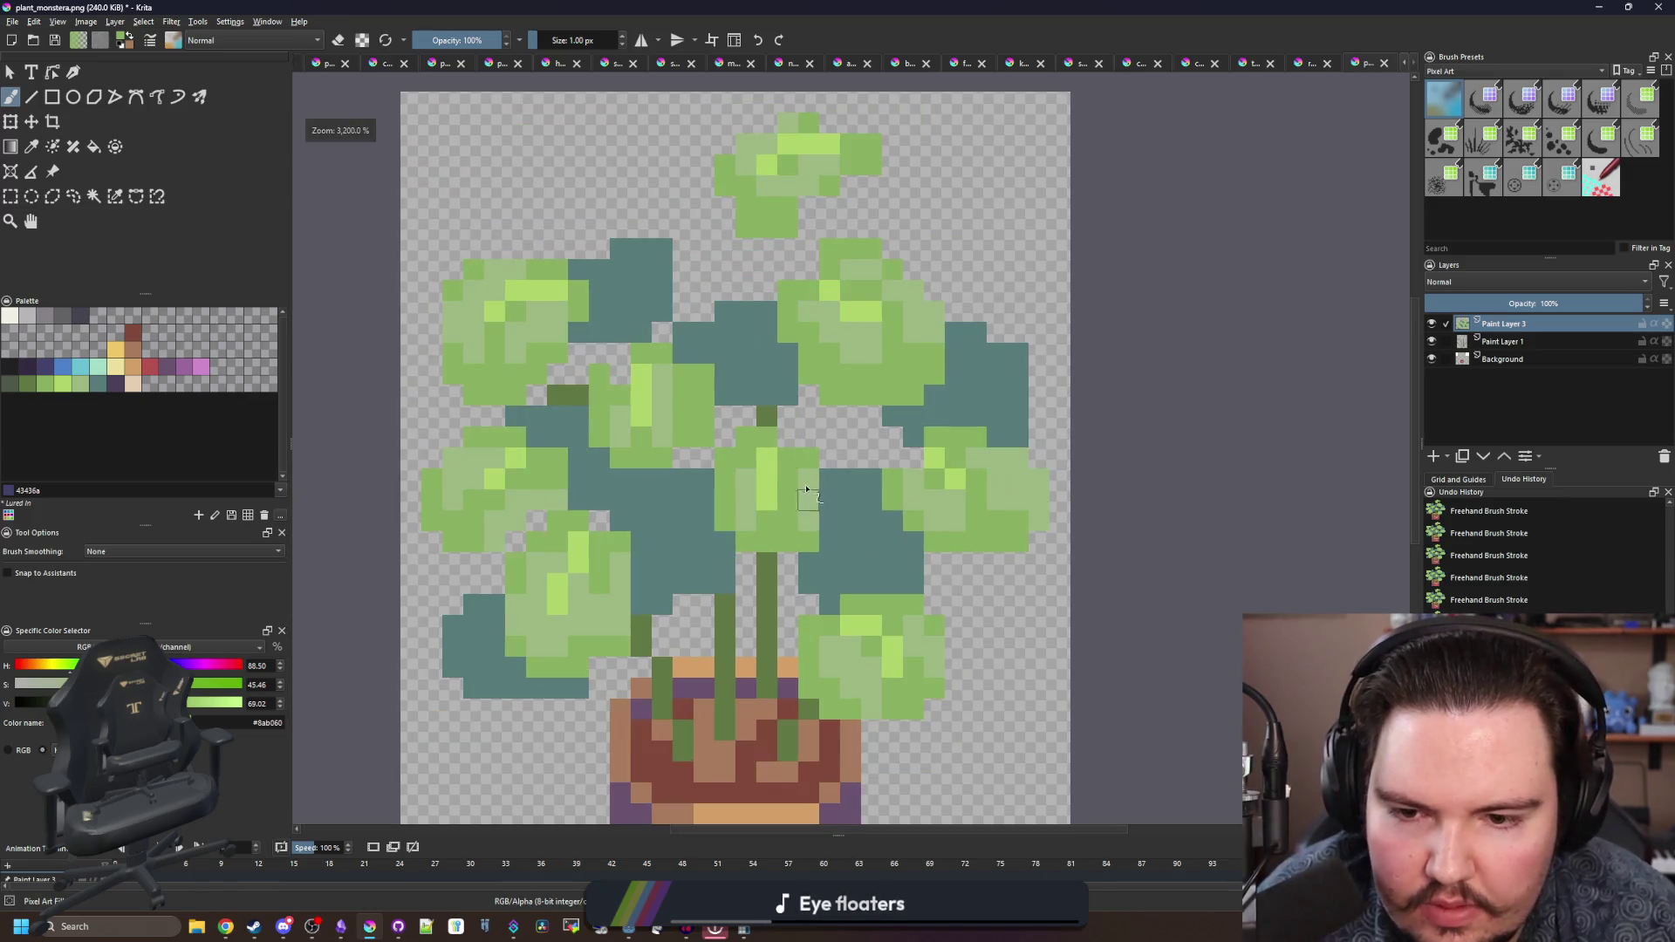
scroll(639, 386, "up", 2)
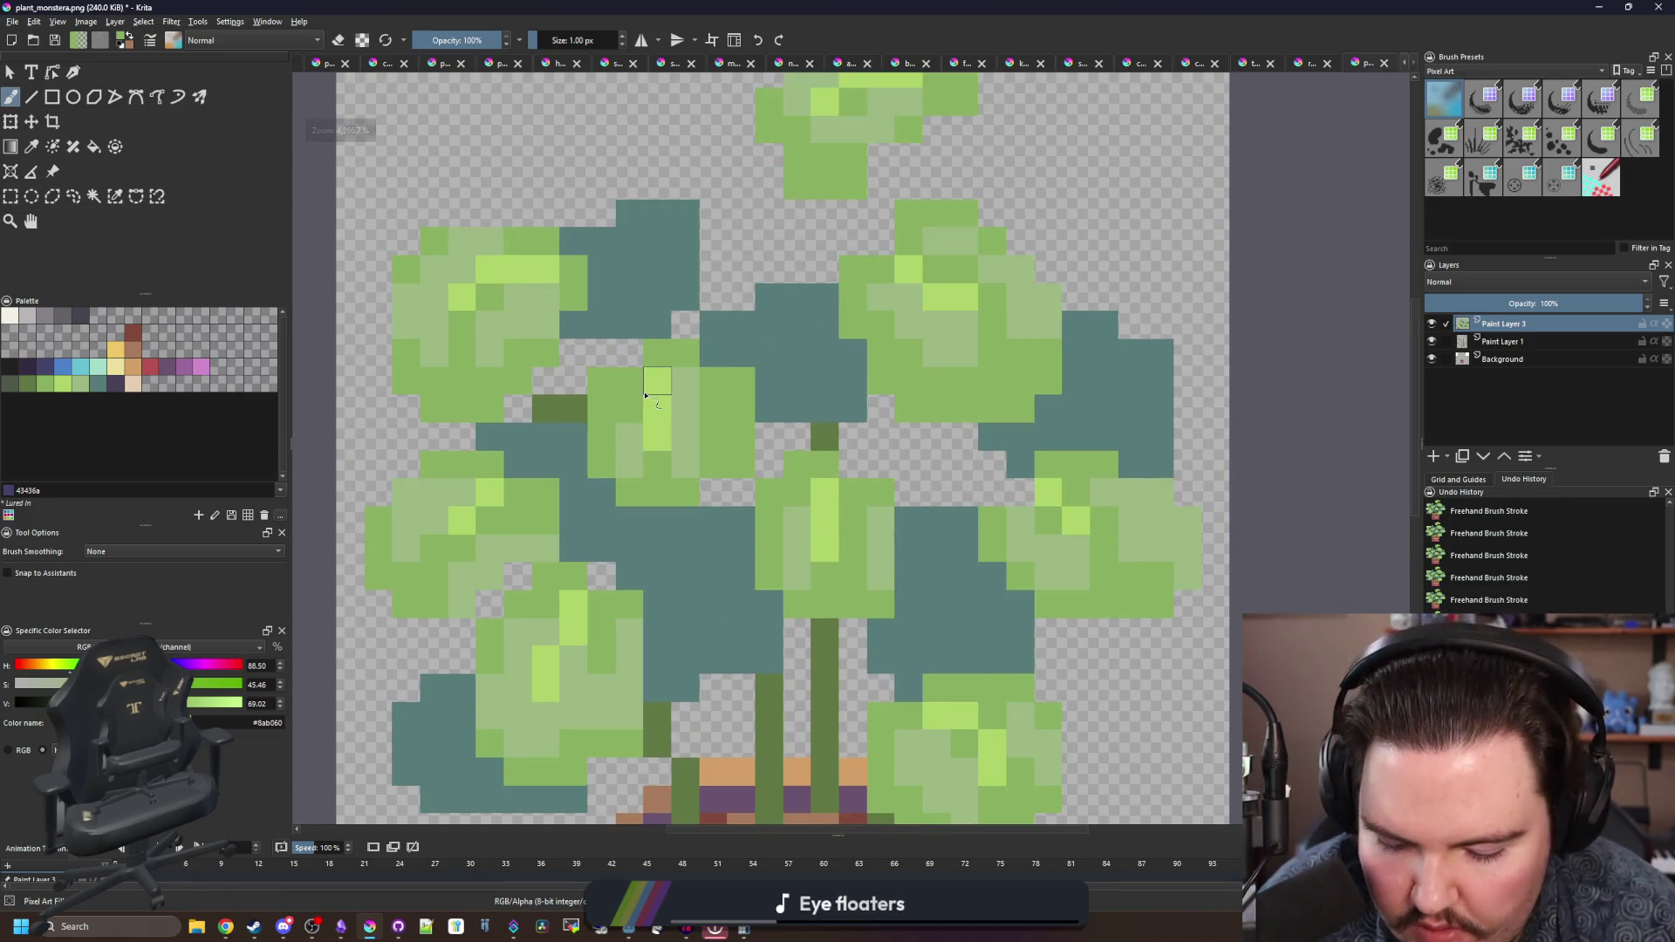
- Add two bright green pixels to a leaf and darken a few neighbouring pixels
key("p")
key("b")
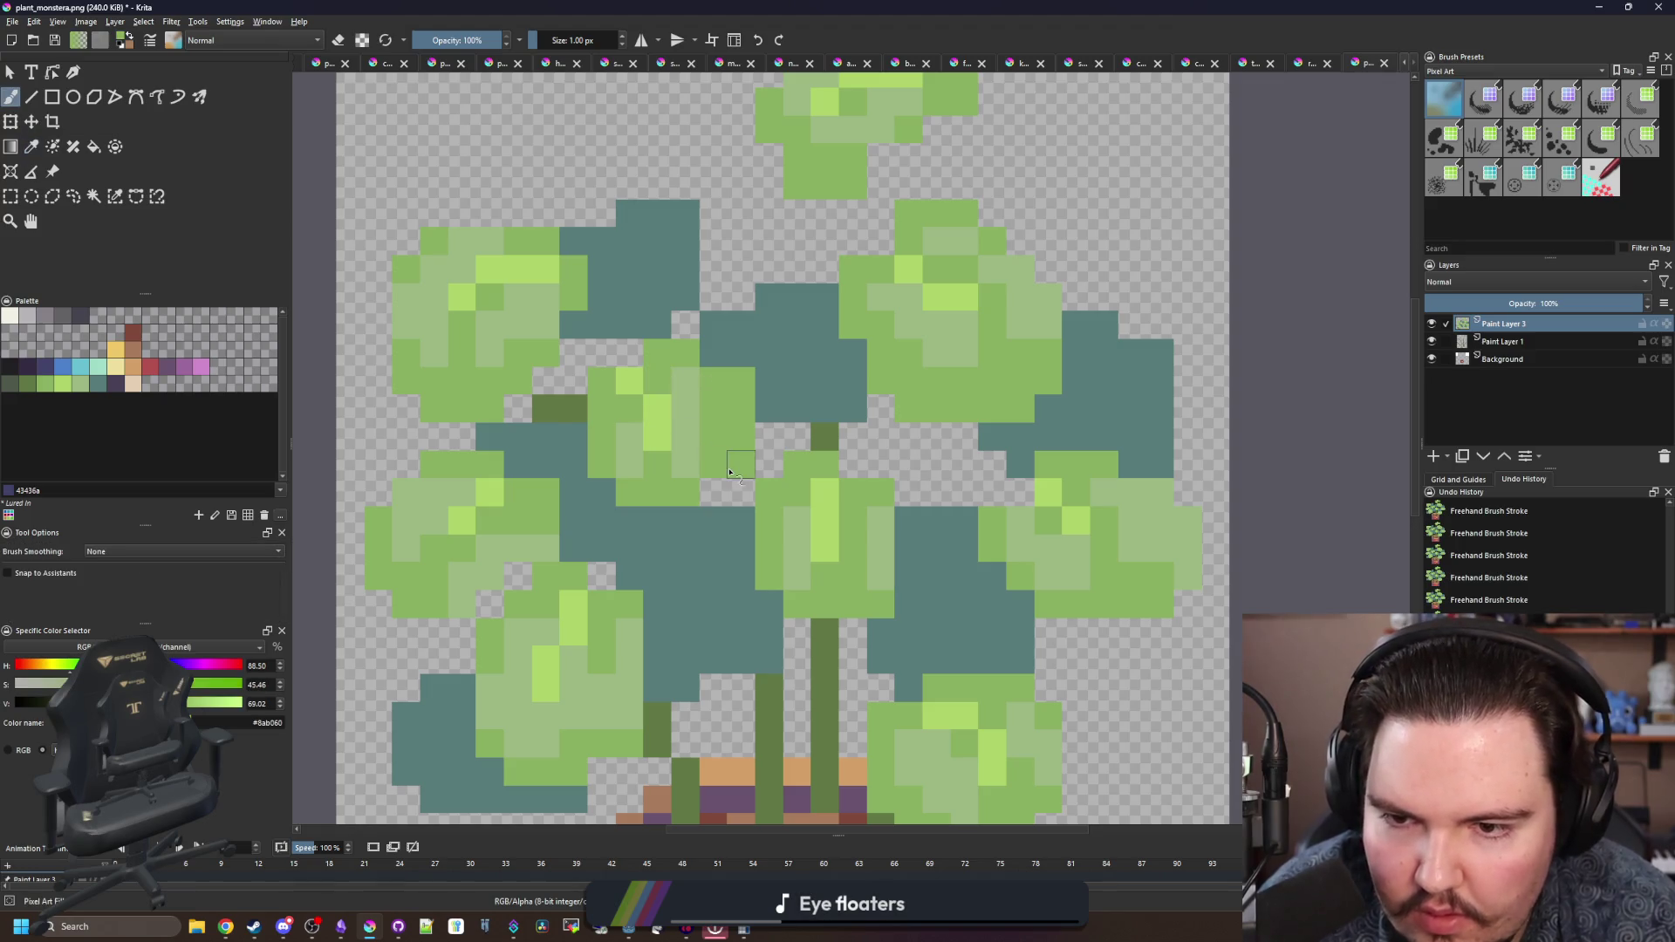
scroll(729, 394, "down", 2)
scroll(795, 419, "up", 3)
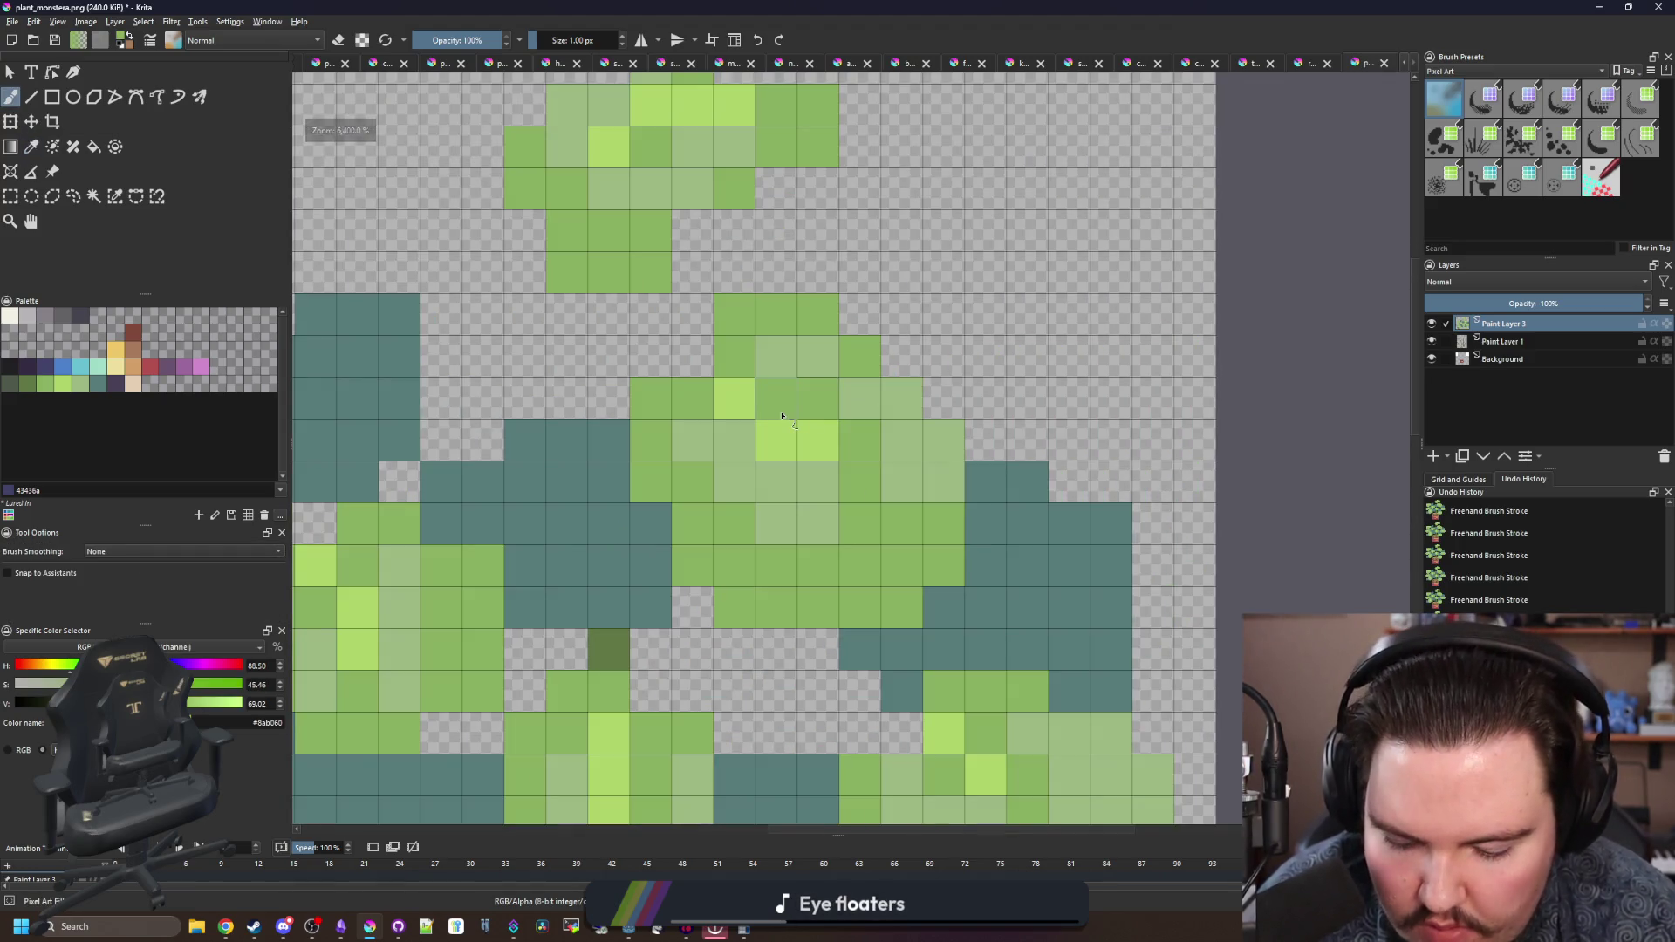
left_click(790, 422, "ctrl")
mouse_move(786, 417)
left_mouse_down()
mouse_move(820, 473)
mouse_move(796, 479)
left_mouse_up()
left_click(839, 469, "ctrl")
- Fill an empty gap in the upper leaf
scroll(785, 418, "down", 4)
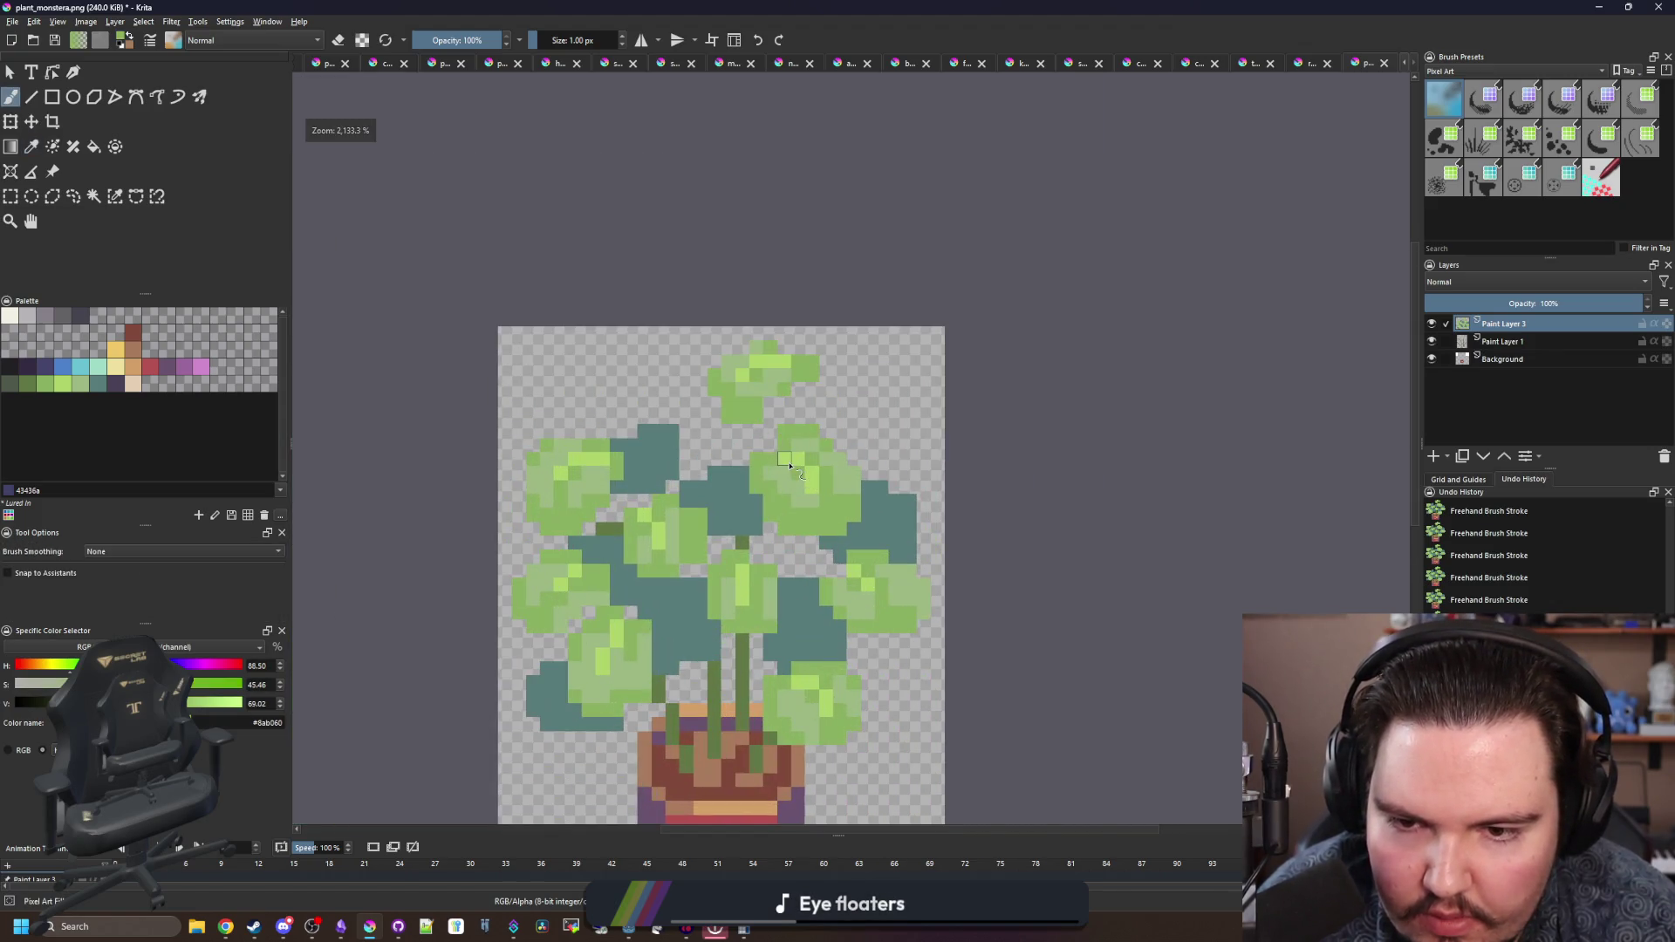
scroll(802, 476, "up", 4)
key("p")
key("b")
left_click(754, 310)
scroll(634, 320, "down", 5)
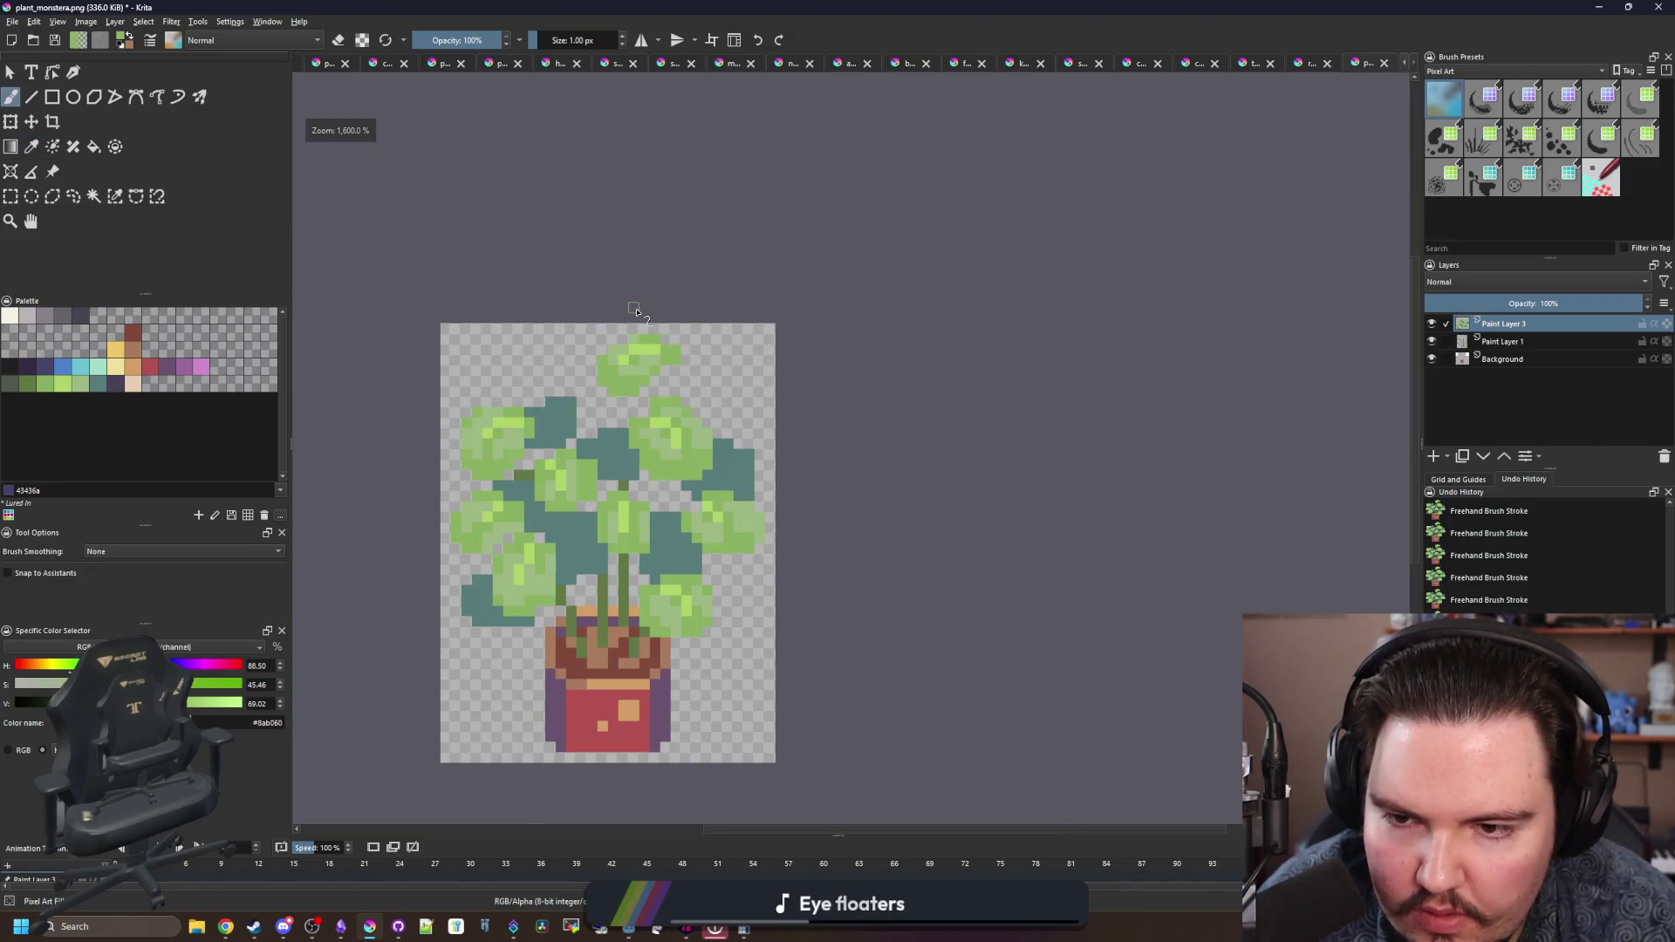
scroll(634, 314, "up", 3)
- Sample pale green from the top leaves, then select Paint Layer 1 and sample the stem green
left_click(630, 400, "ctrl")
scroll(649, 400, "down", 5)
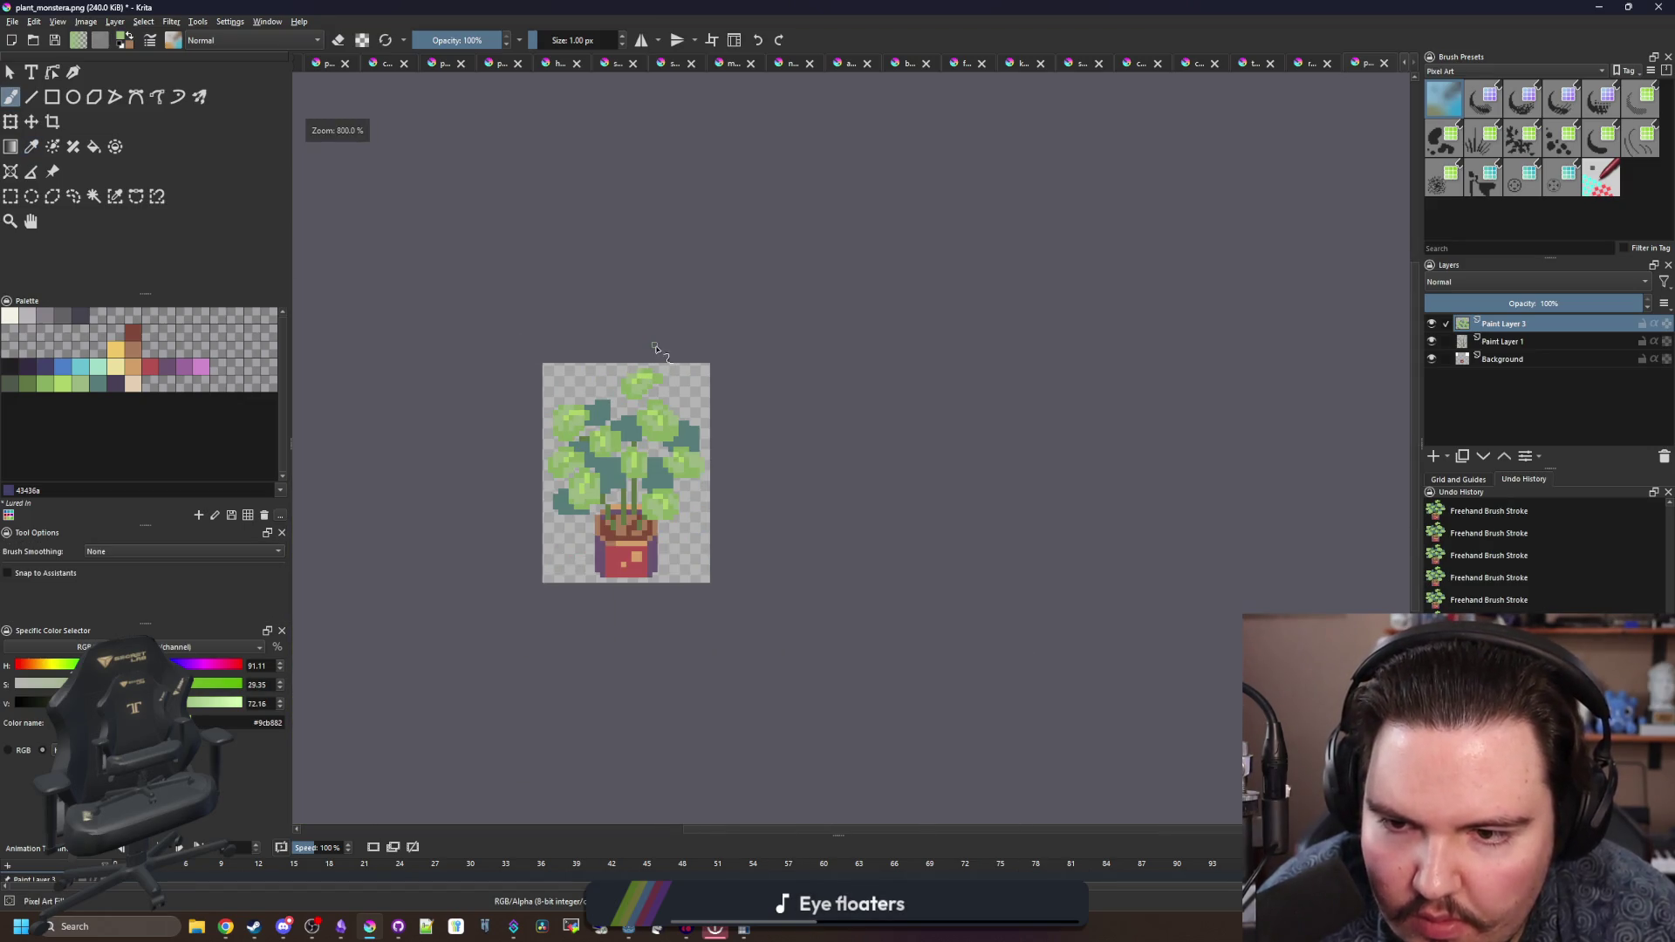
scroll(626, 461, "up", 4)
scroll(592, 450, "up", 2)
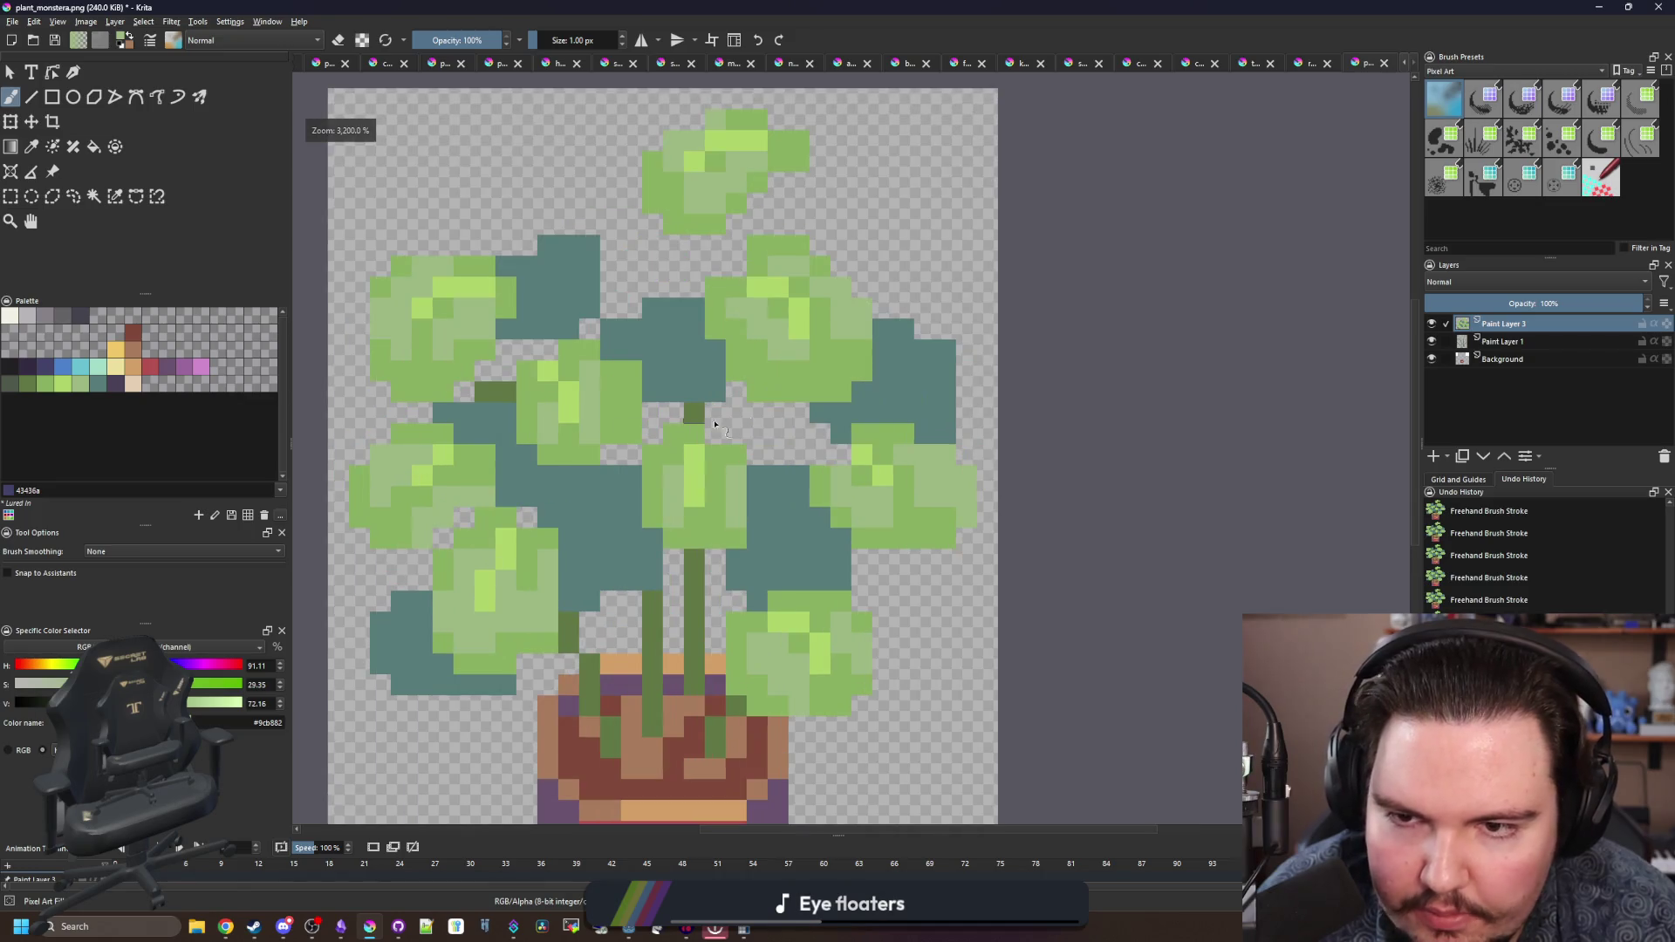
left_click(1489, 342)
left_click(694, 560, "ctrl")
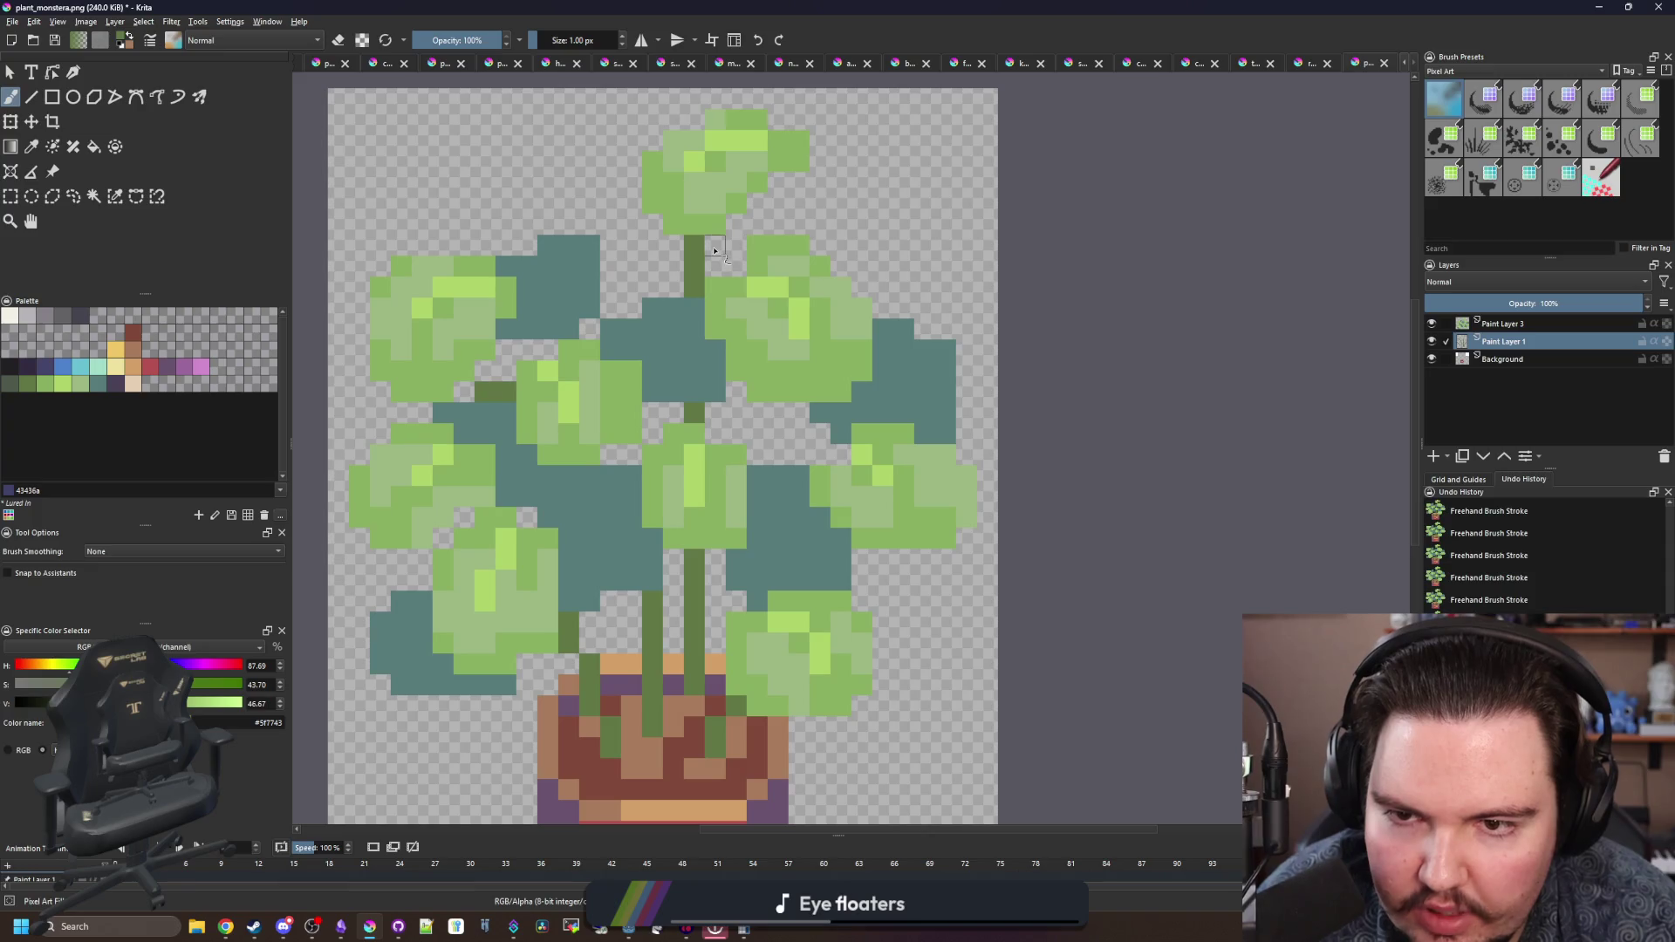
- Brush a dark green branch toward the right leaves, check it, and undo the last stroke
left_click_drag(737, 435, 771, 417)
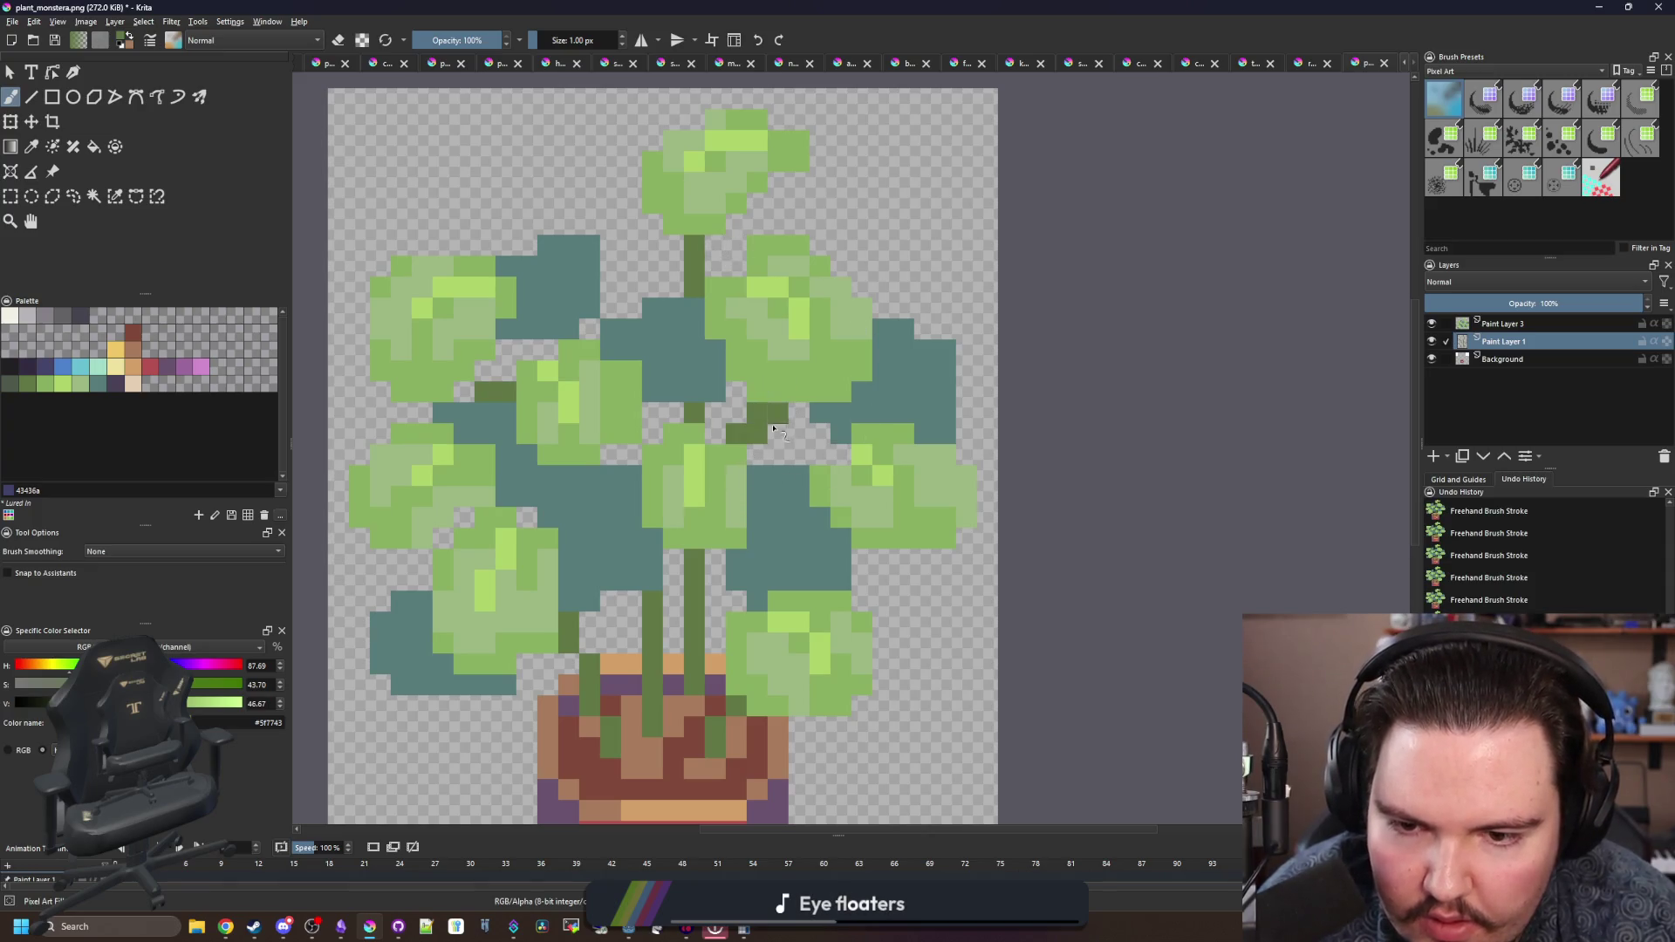
left_click(1431, 324)
left_click(1431, 324)
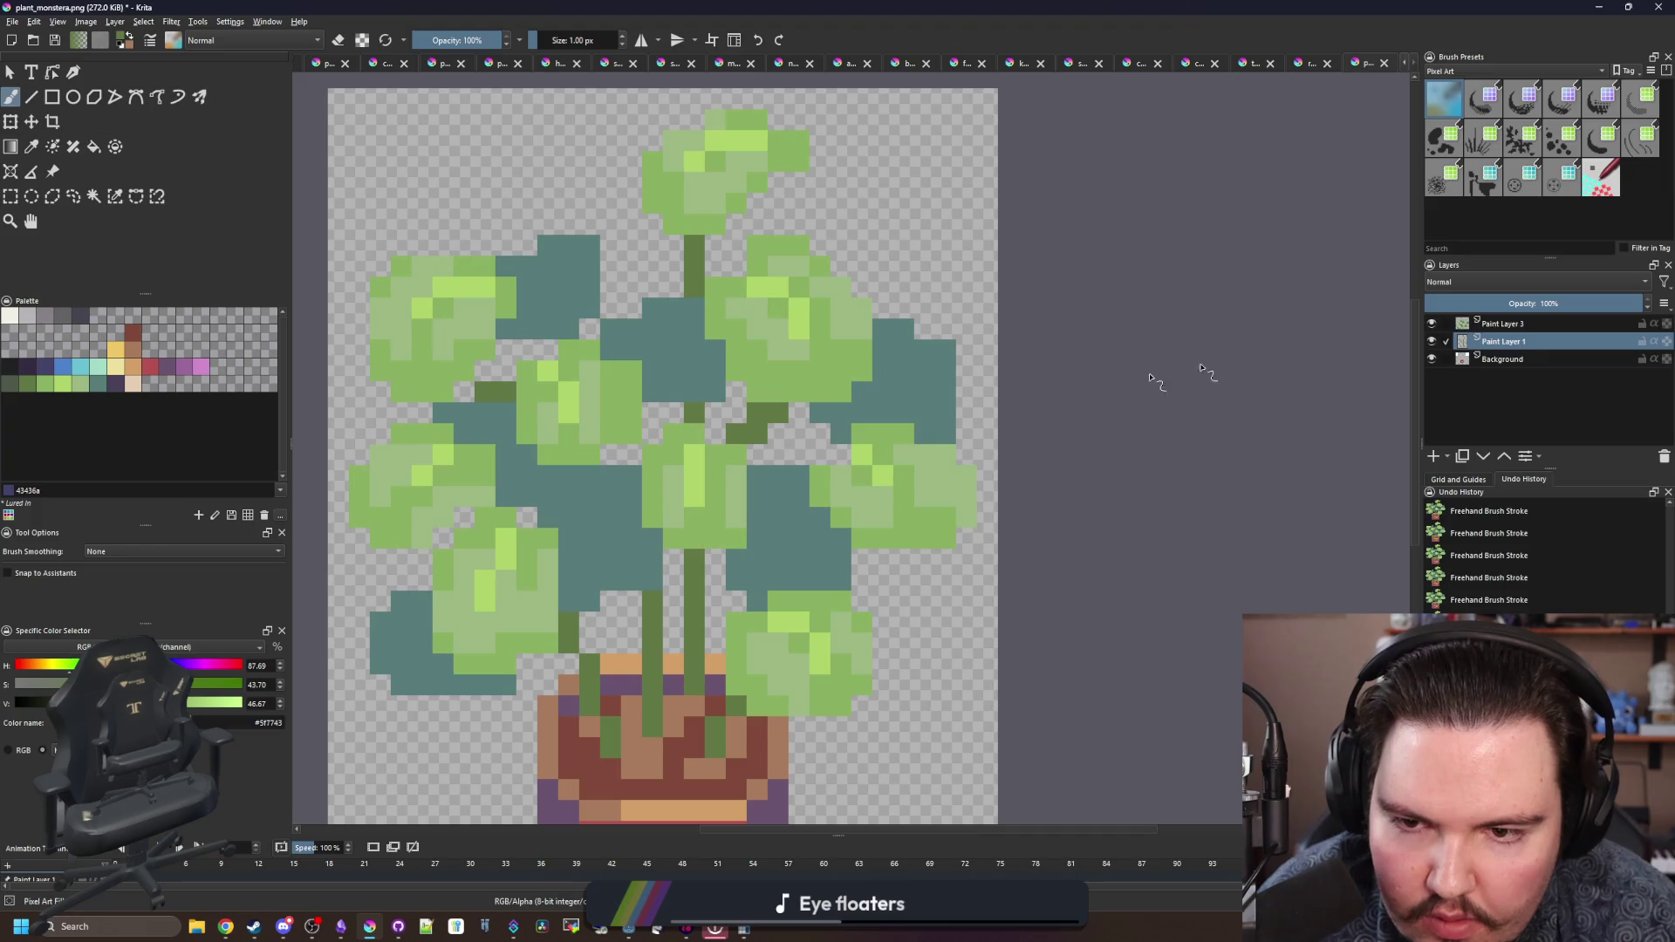
key("ctrl+z")
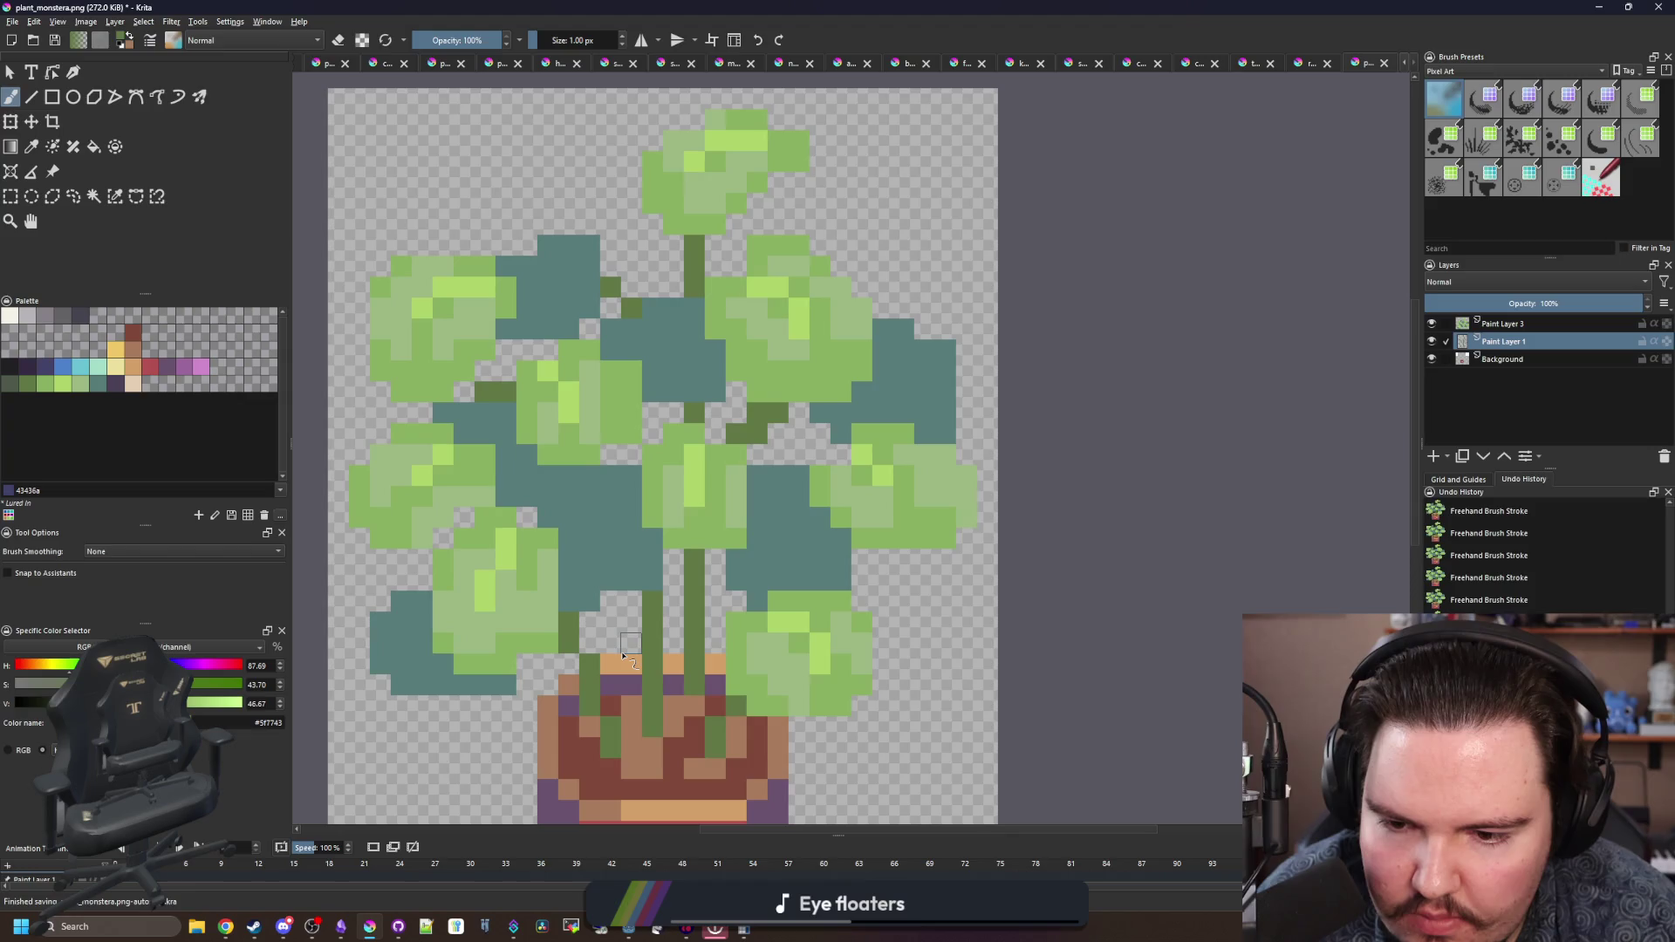
- Save the sprite as plant_monstera.png, confirm the PNG options, and switch to Godot
left_click_drag(826, 634, 893, 571)
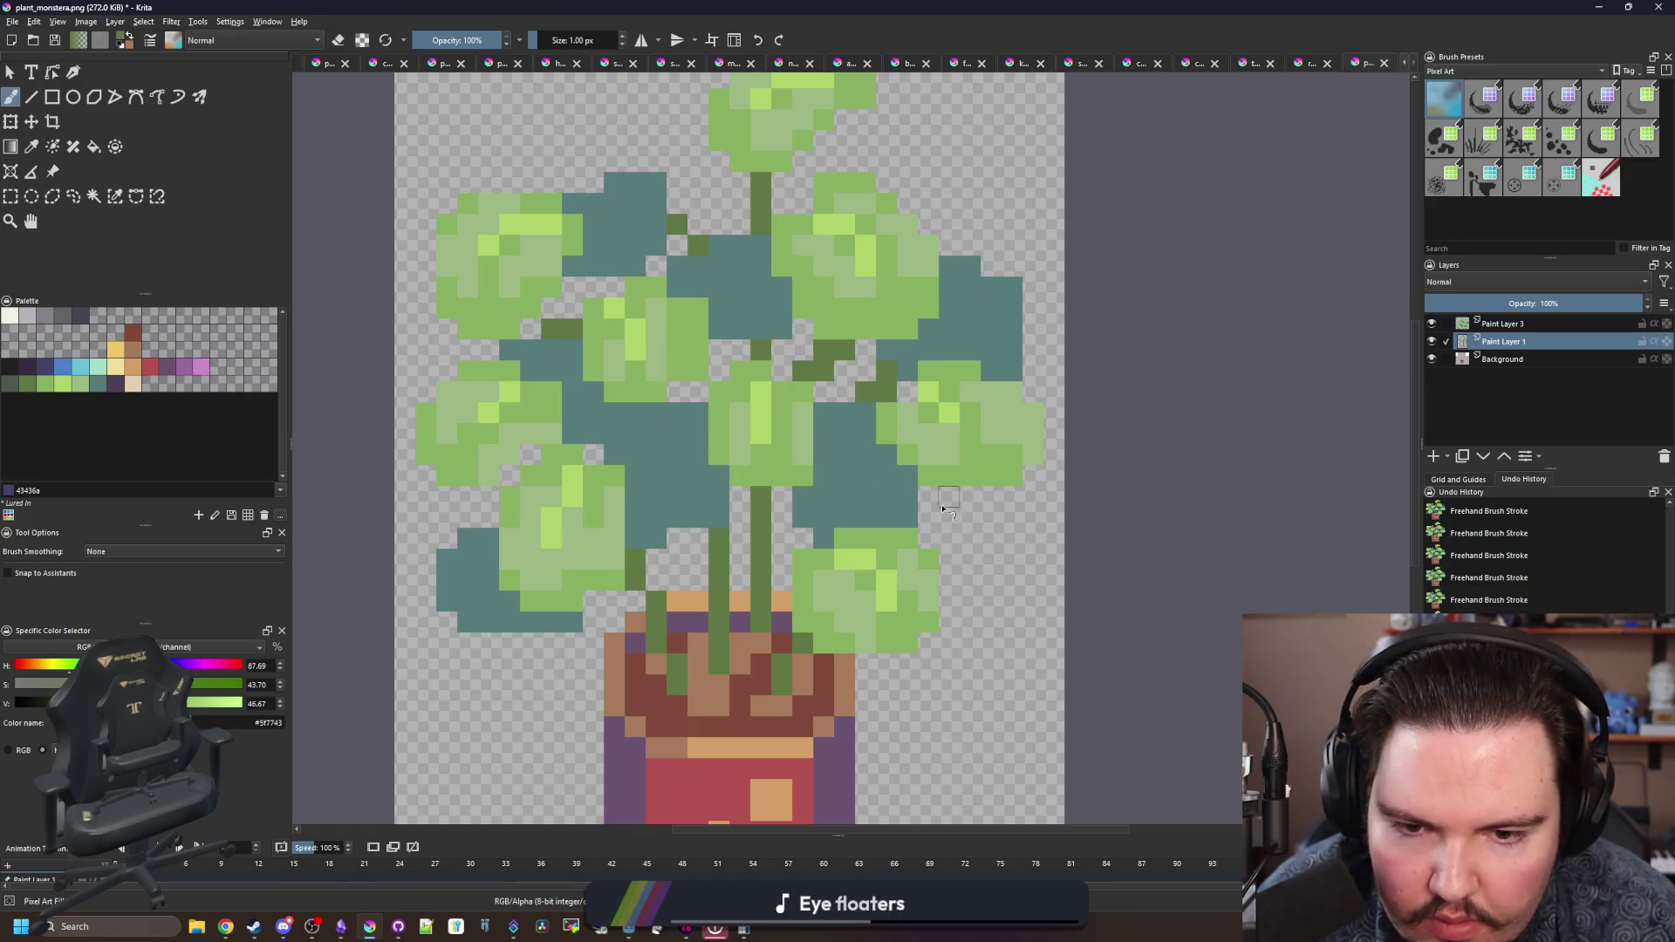
scroll(764, 529, "down", 5)
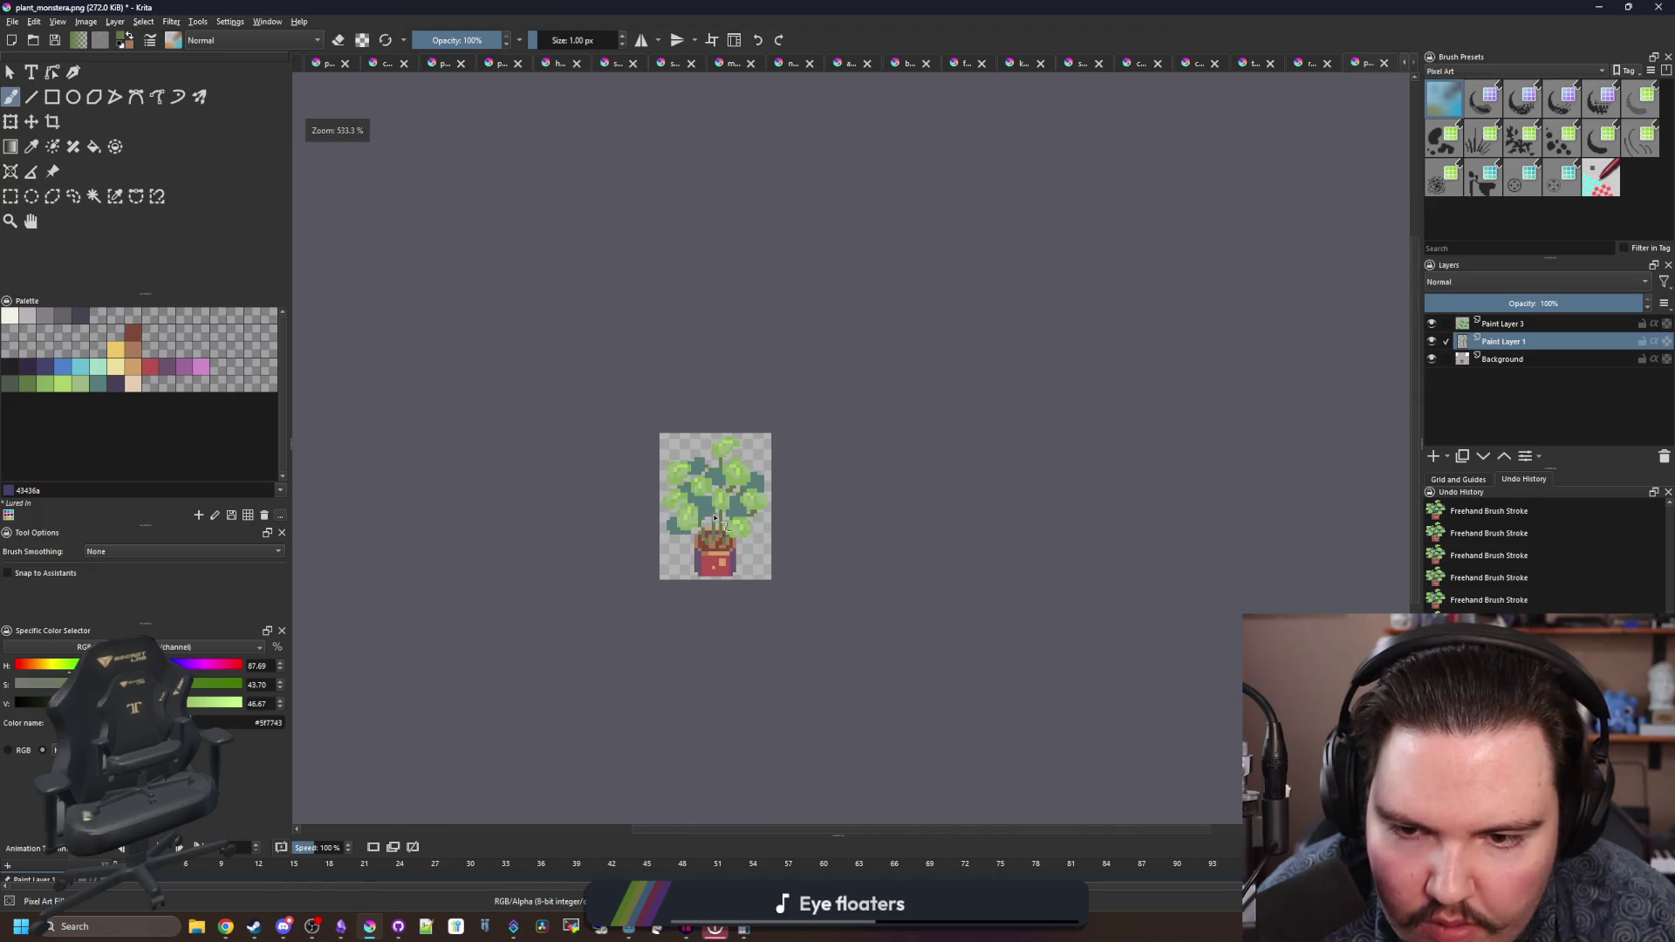
scroll(709, 520, "up", 4)
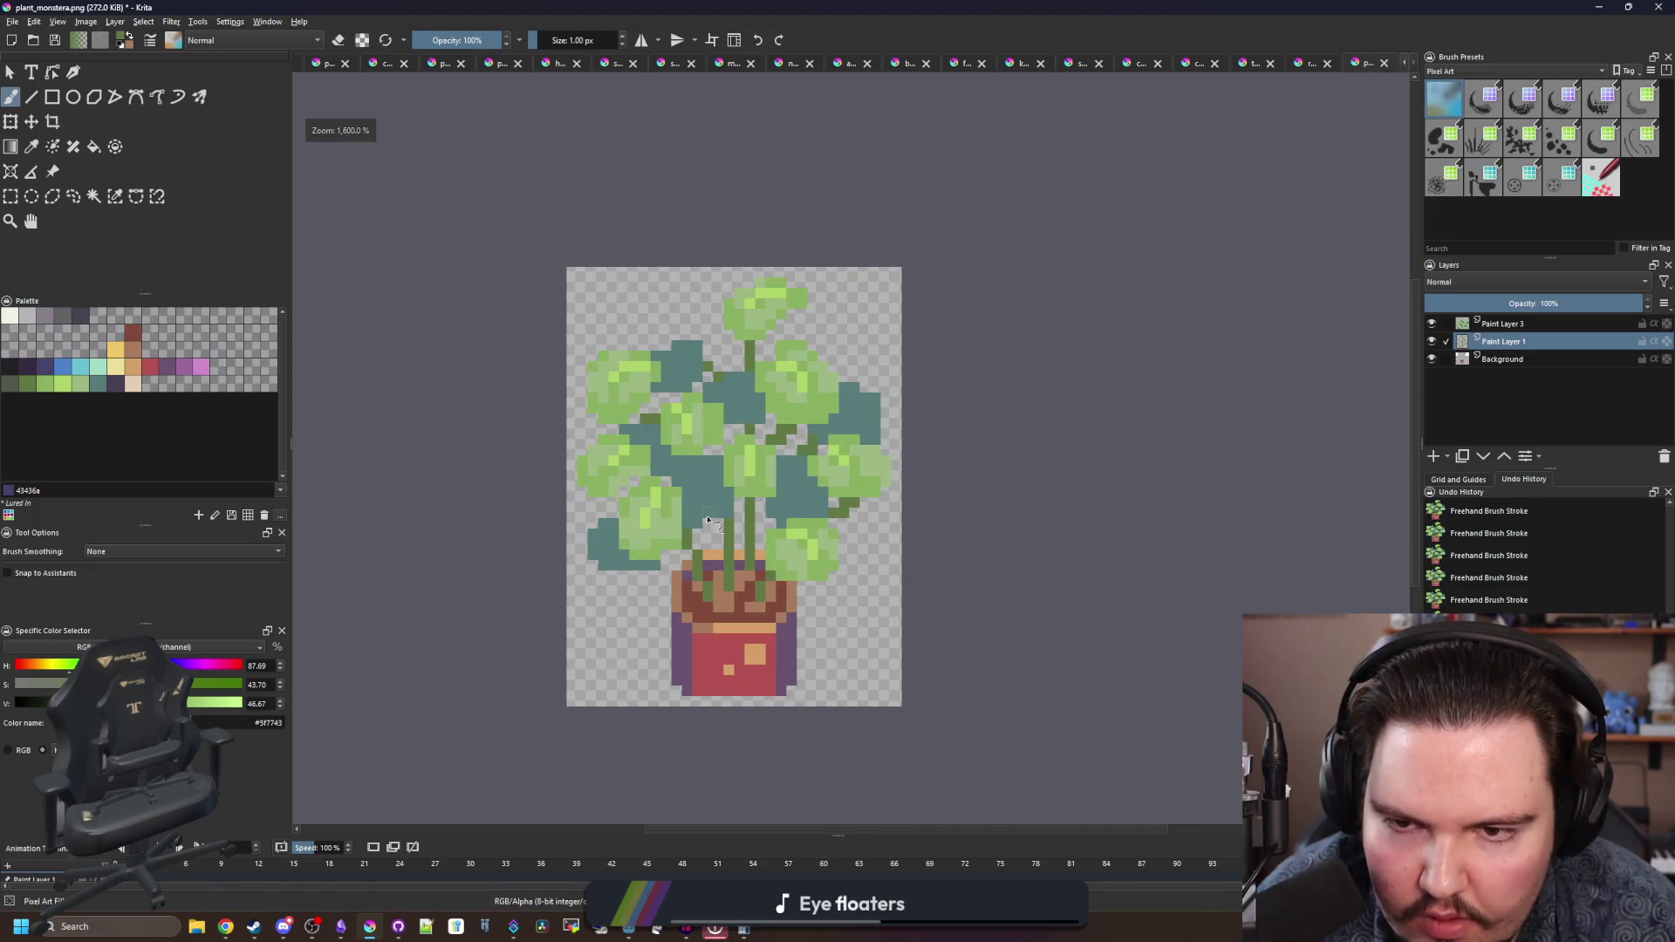
key("ctrl+s")
left_click(904, 608)
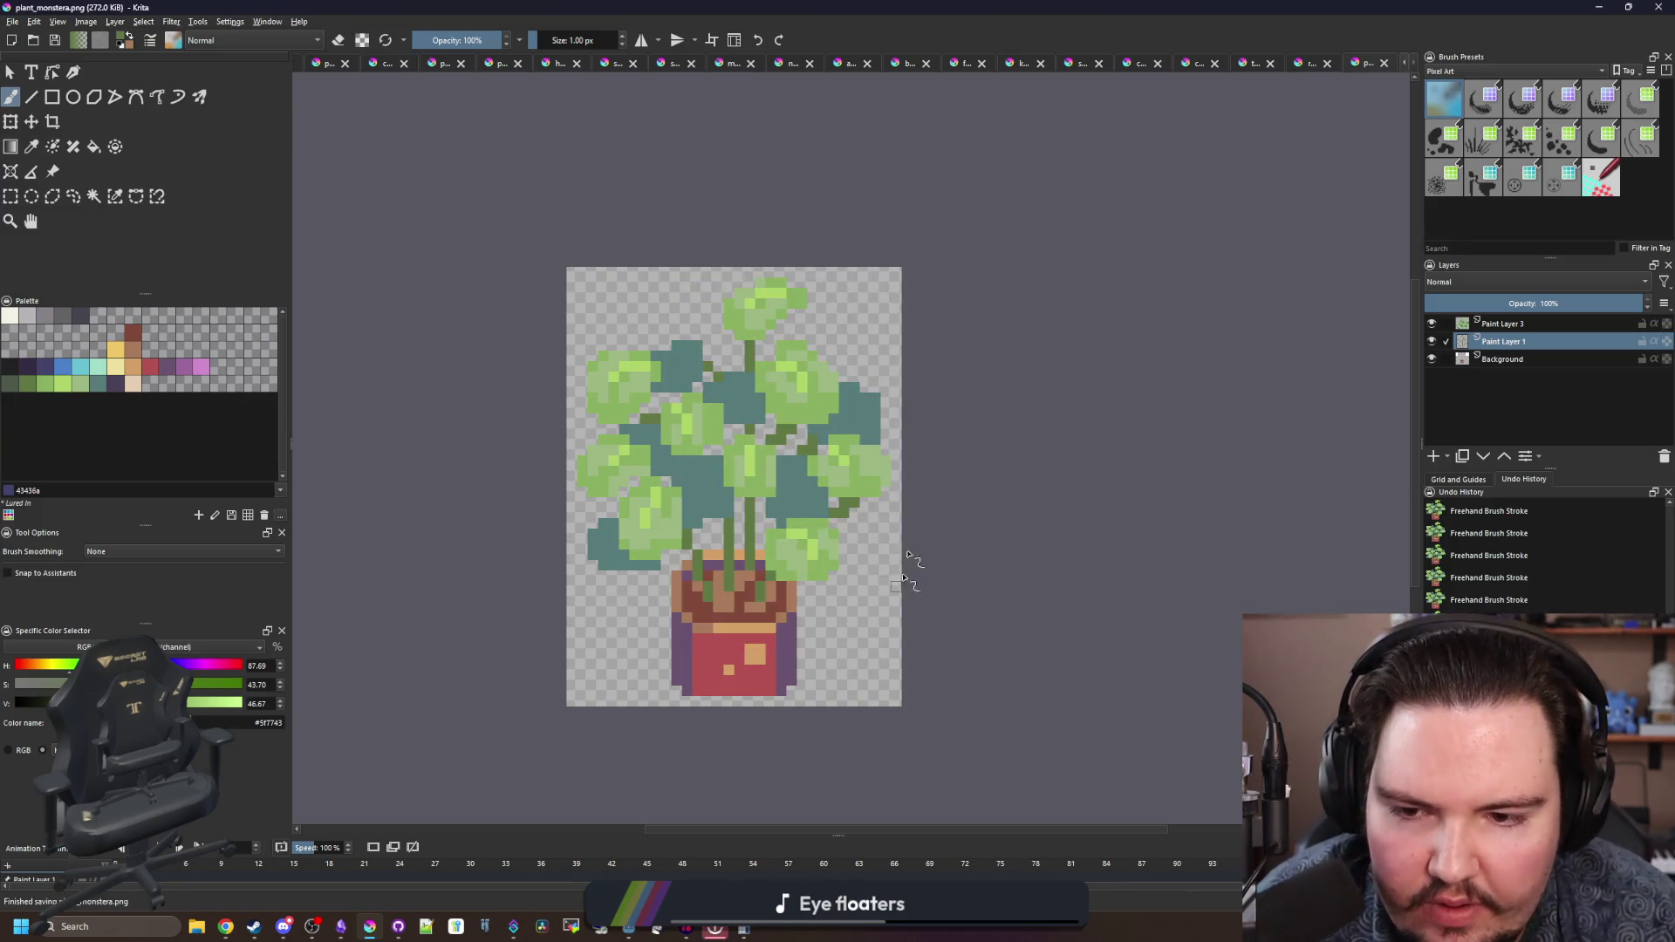
key("alt+Tab")
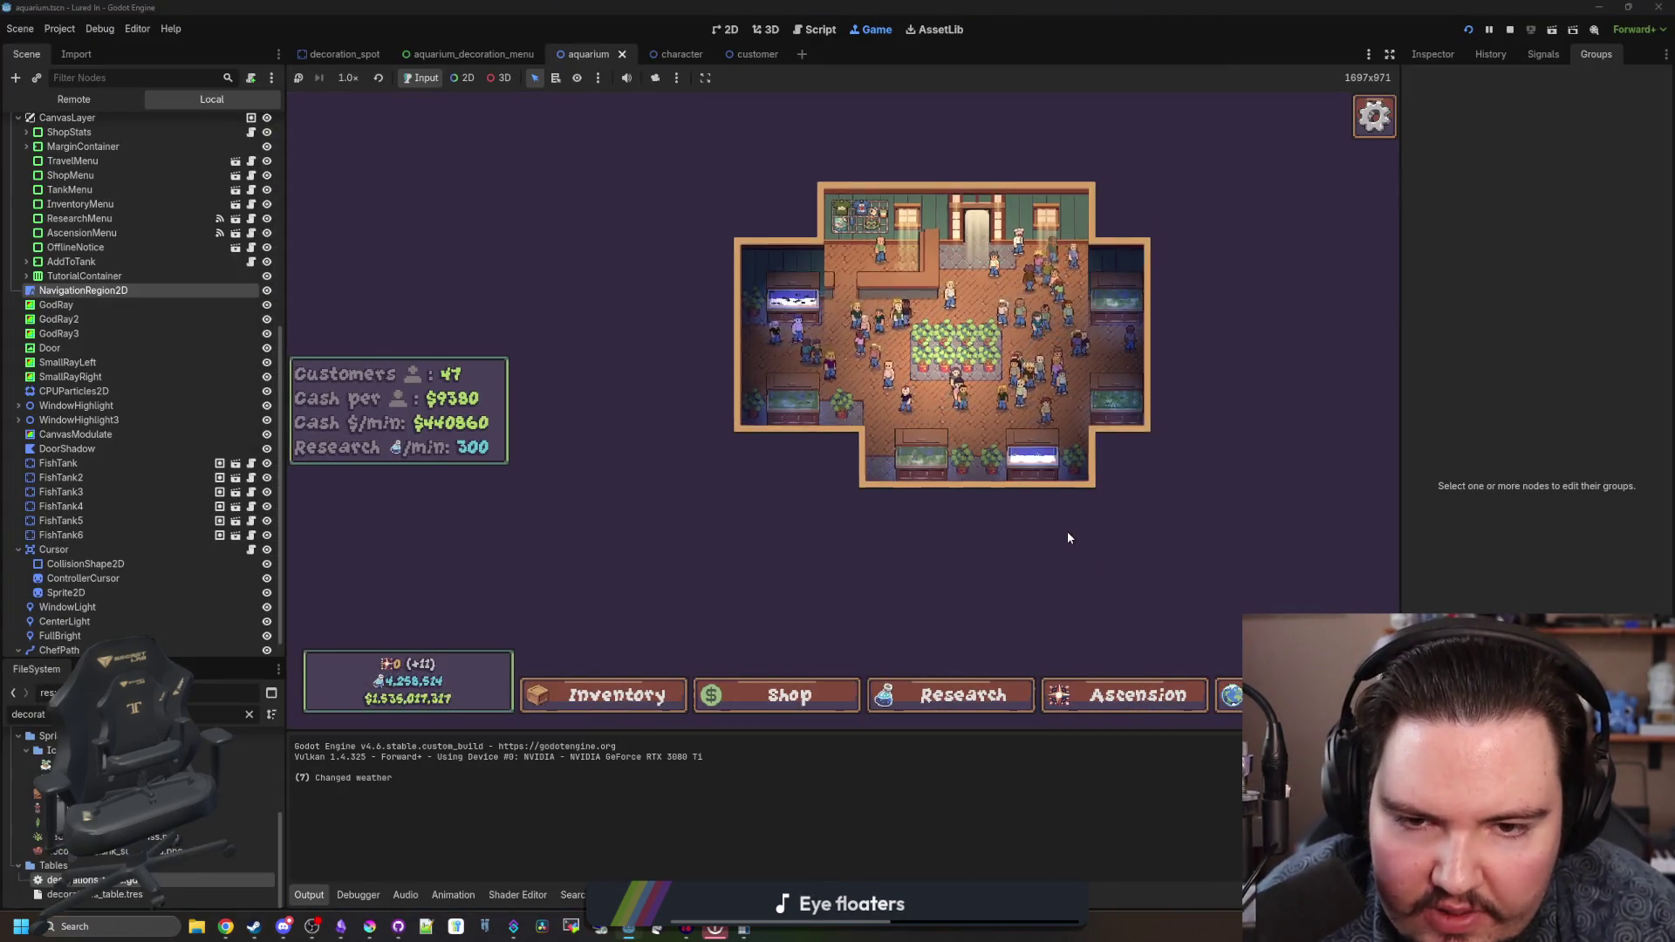
- Zoom in on the running aquarium shop, pan with W, S and A, then return to Krita
scroll(1066, 531, "up", 3)
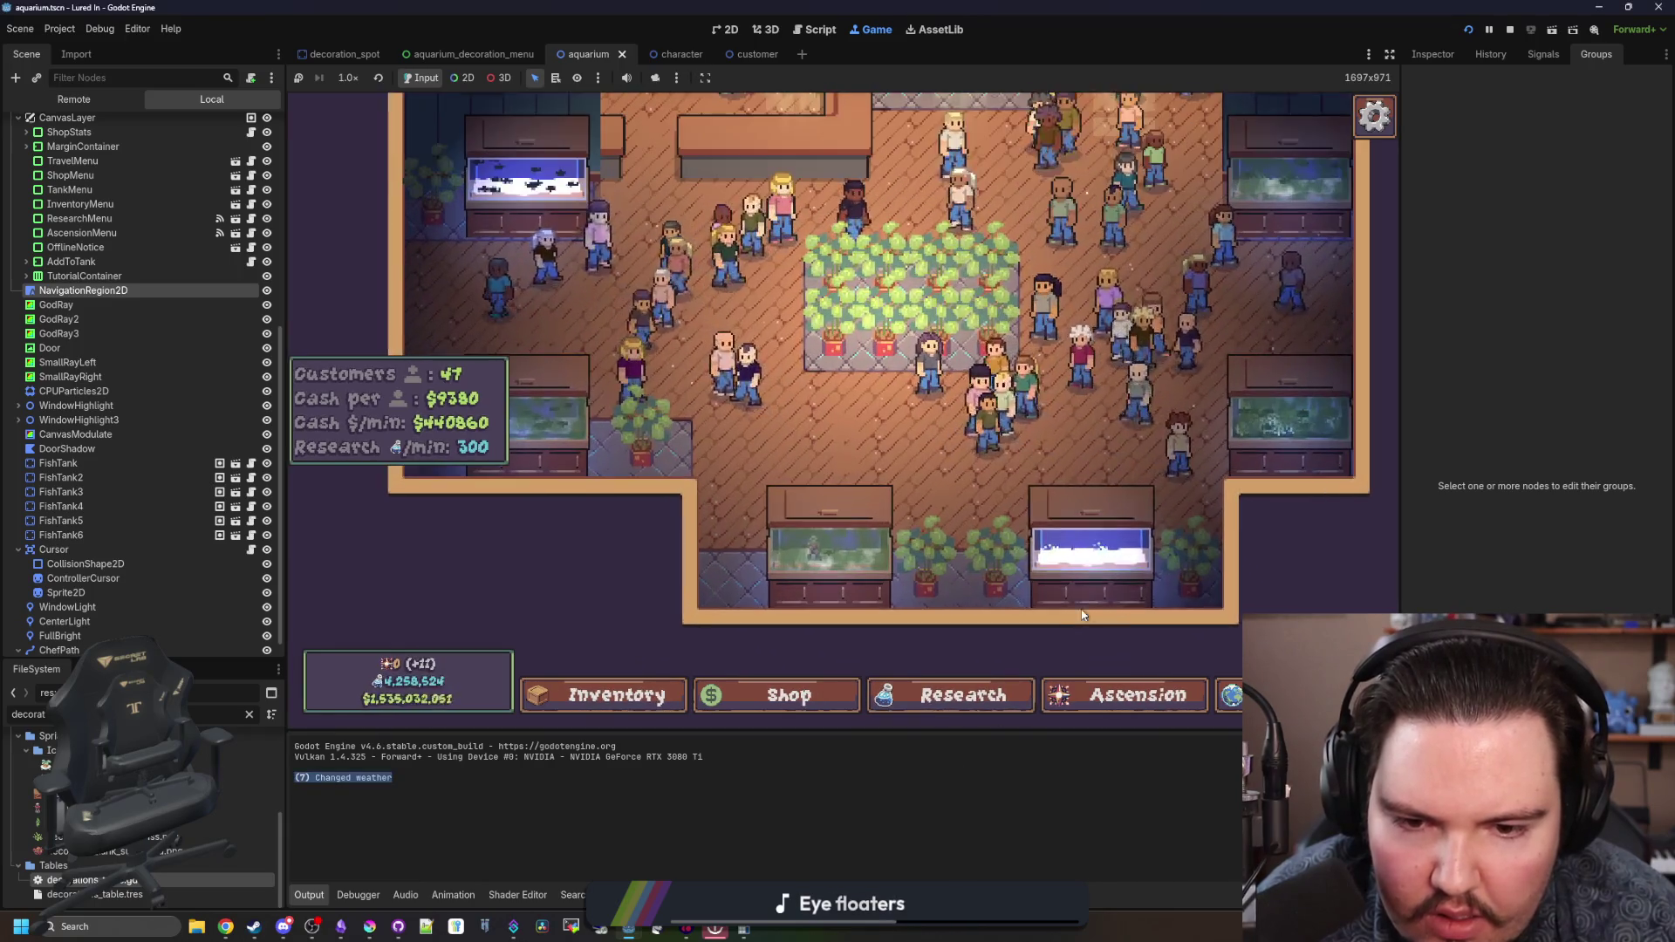
scroll(1055, 635, "up", 2)
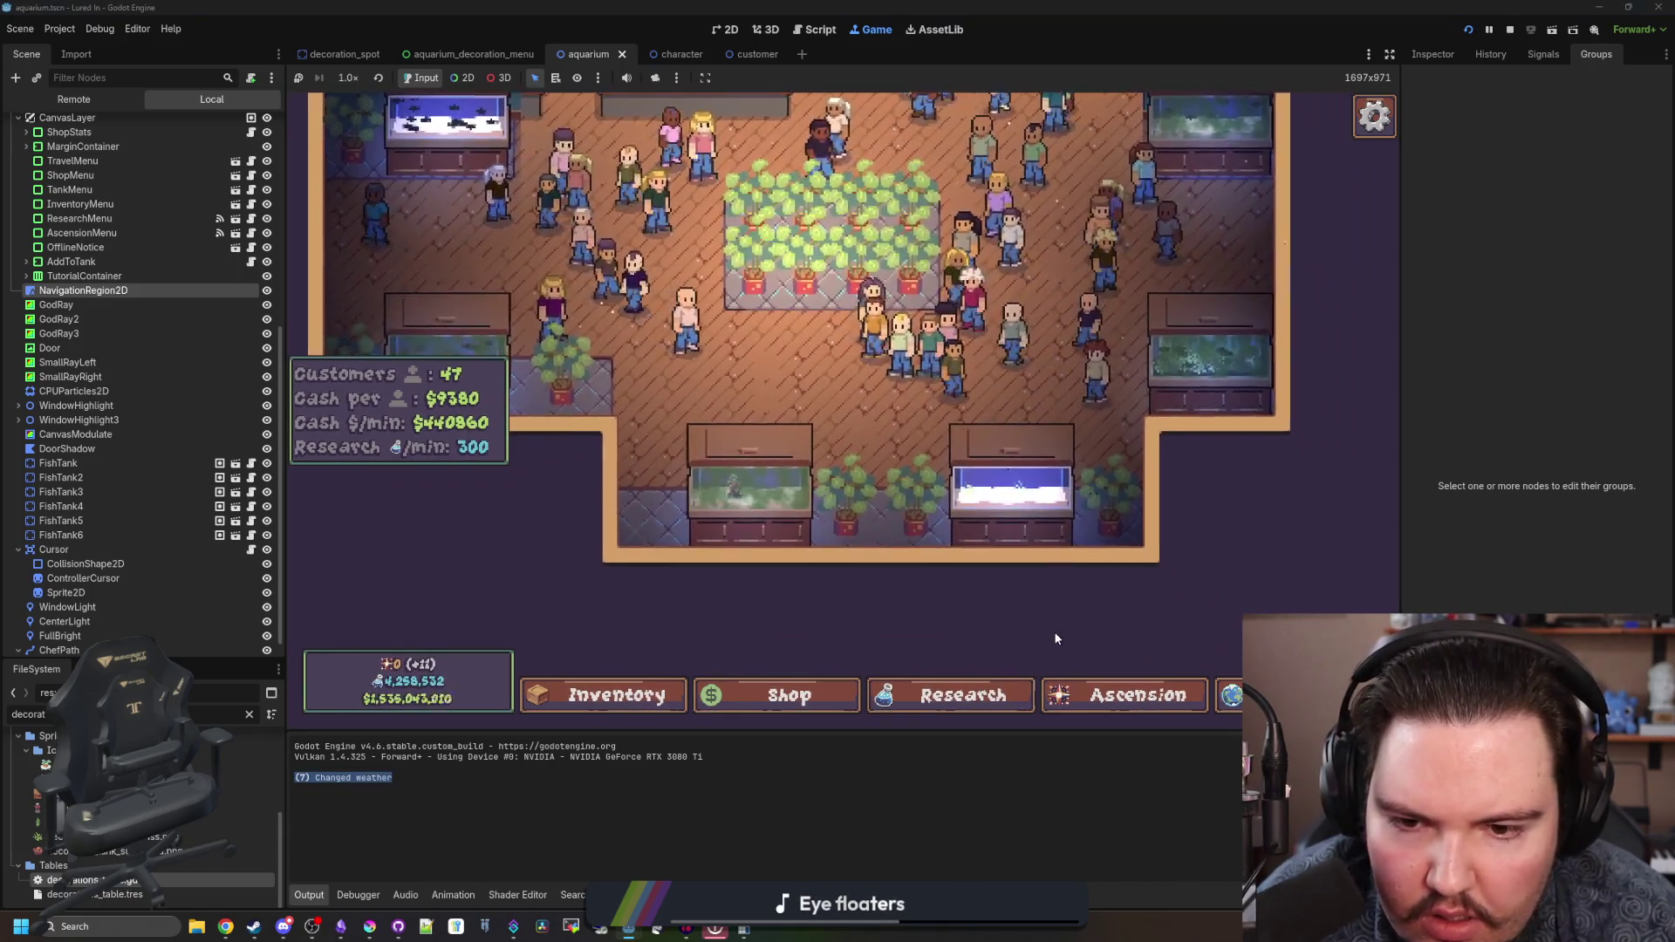
scroll(1009, 635, "up", 1)
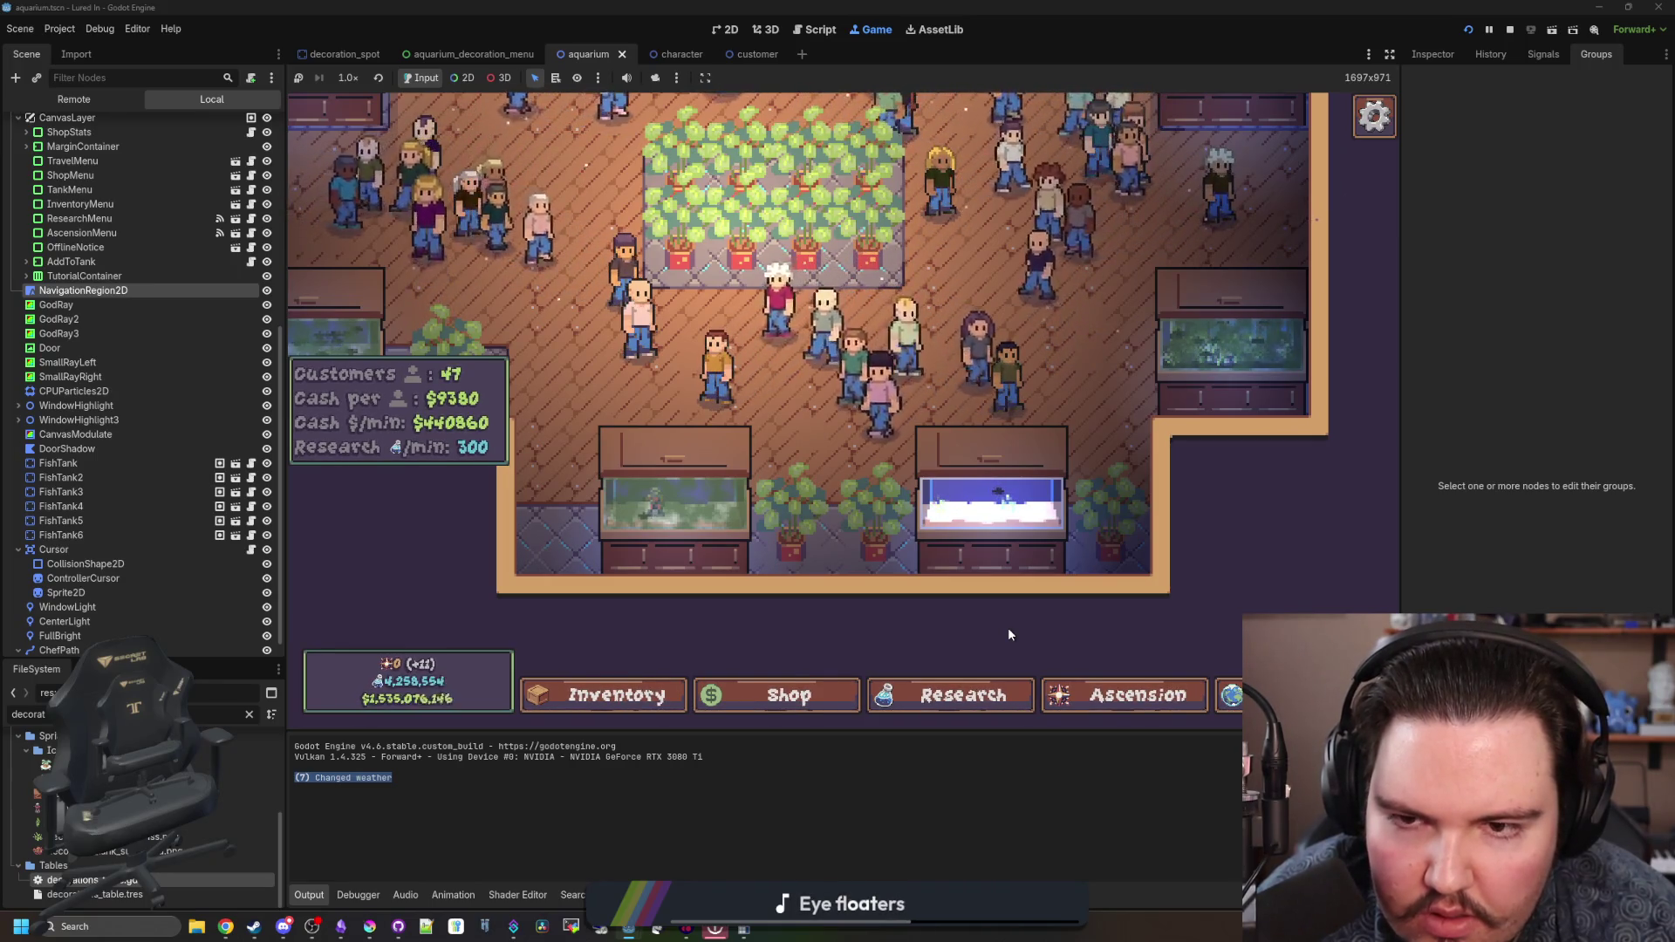
key("w")
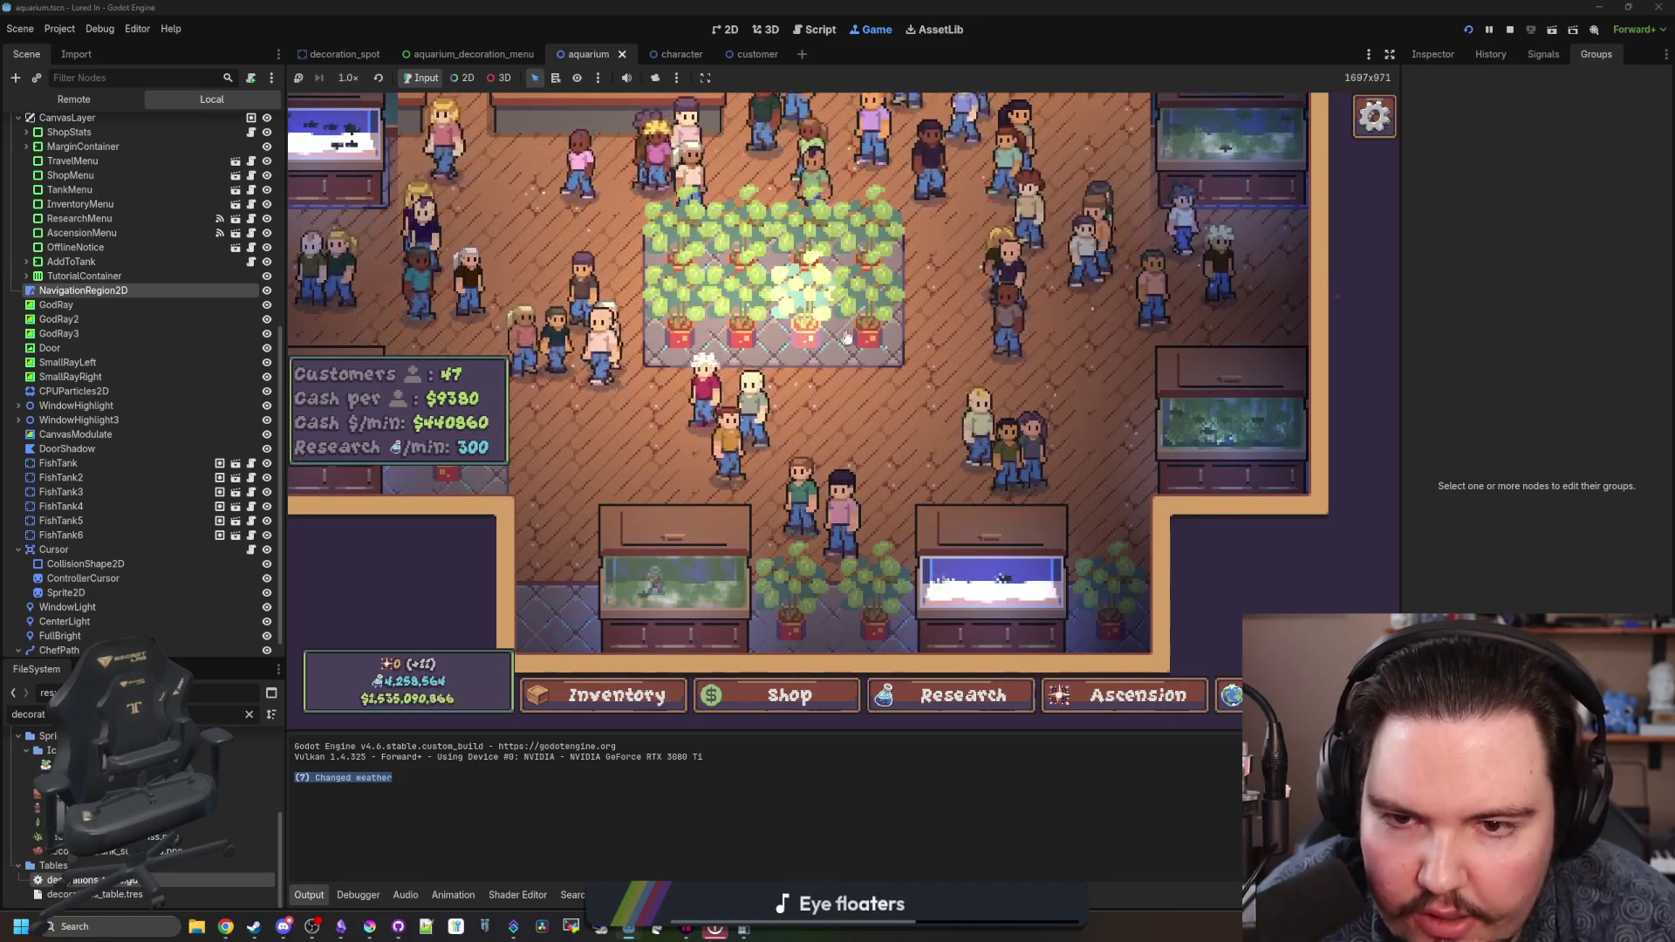
scroll(822, 375, "down", 1)
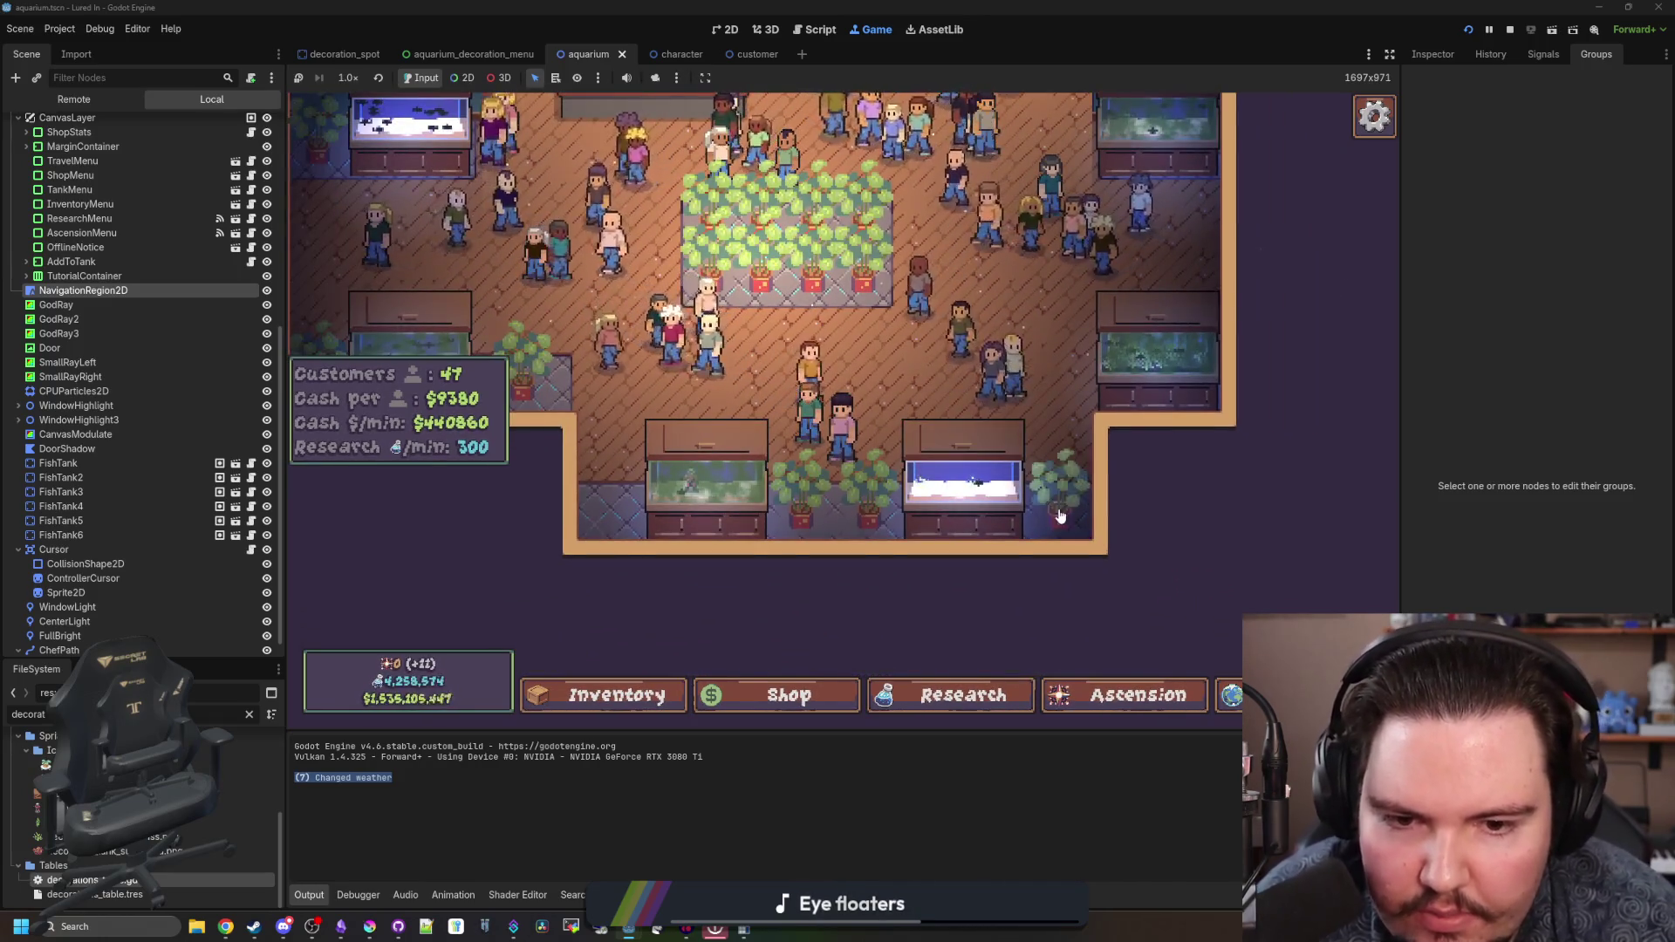
scroll(864, 419, "down", 1)
key("s")
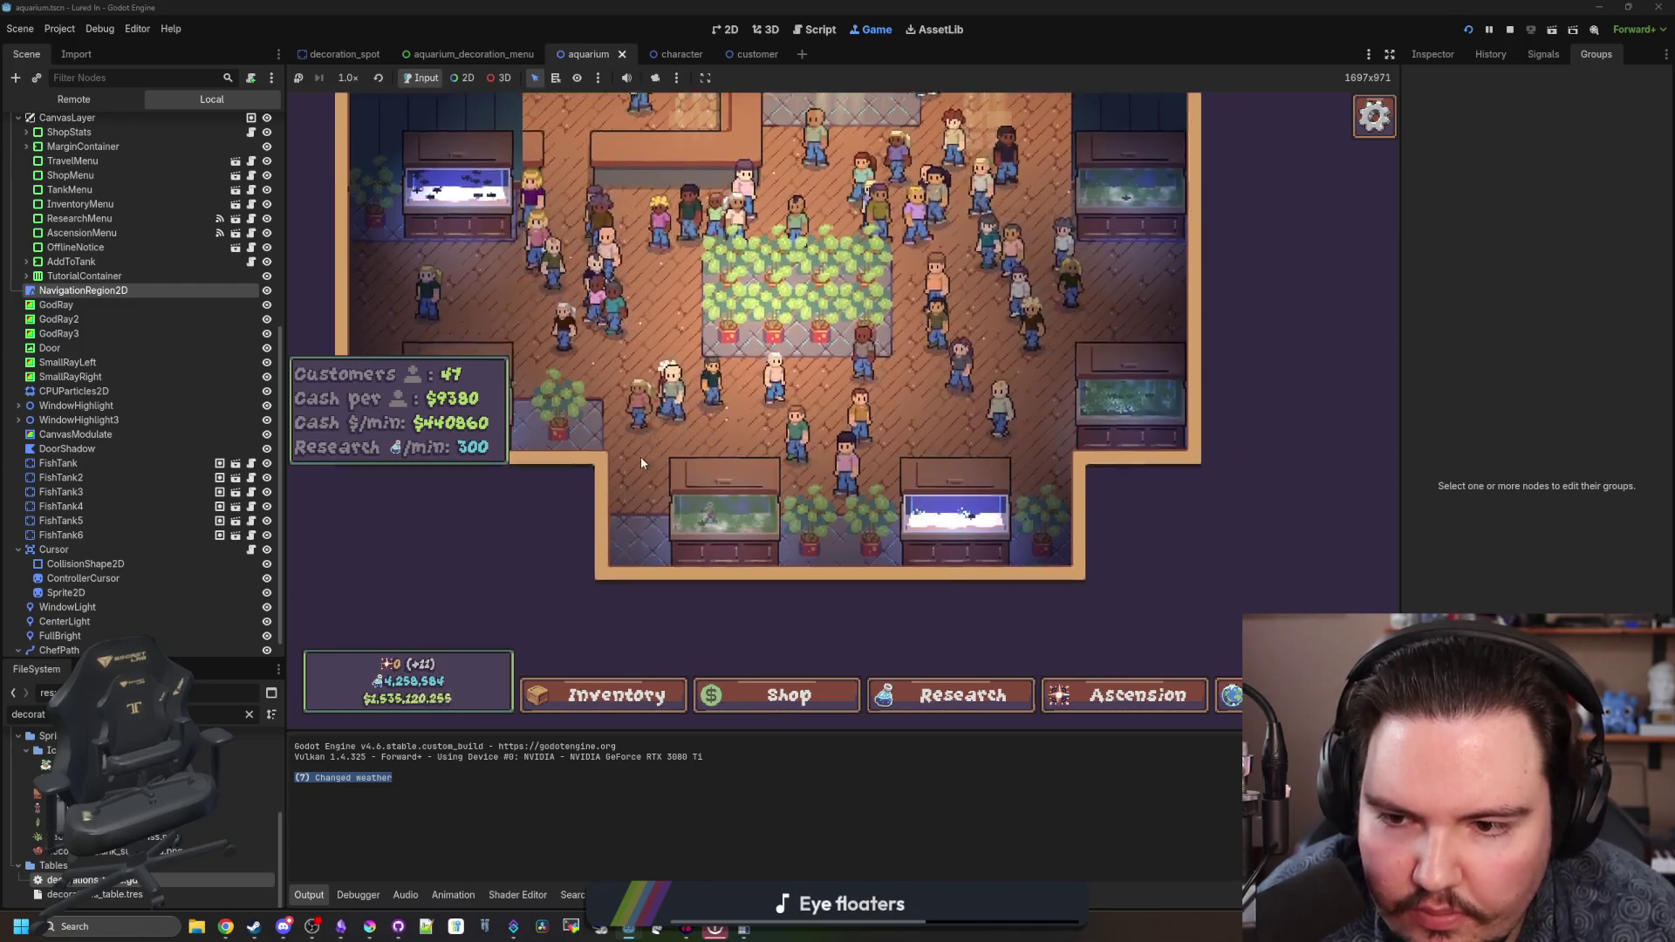
key("a")
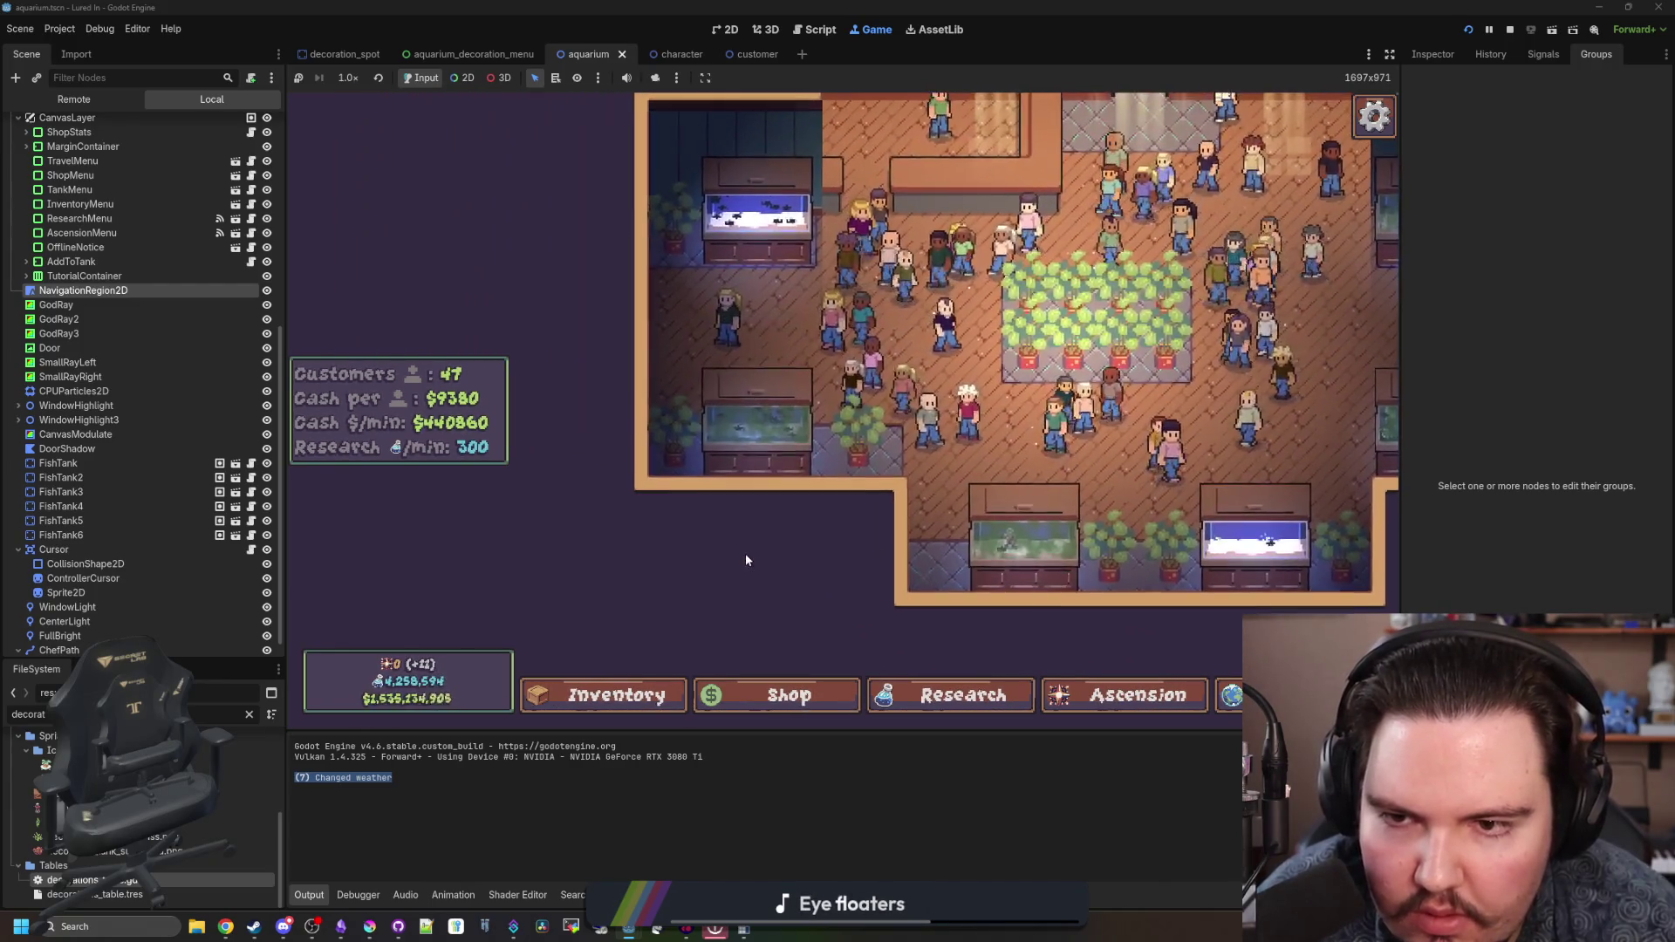
scroll(711, 412, "up", 3)
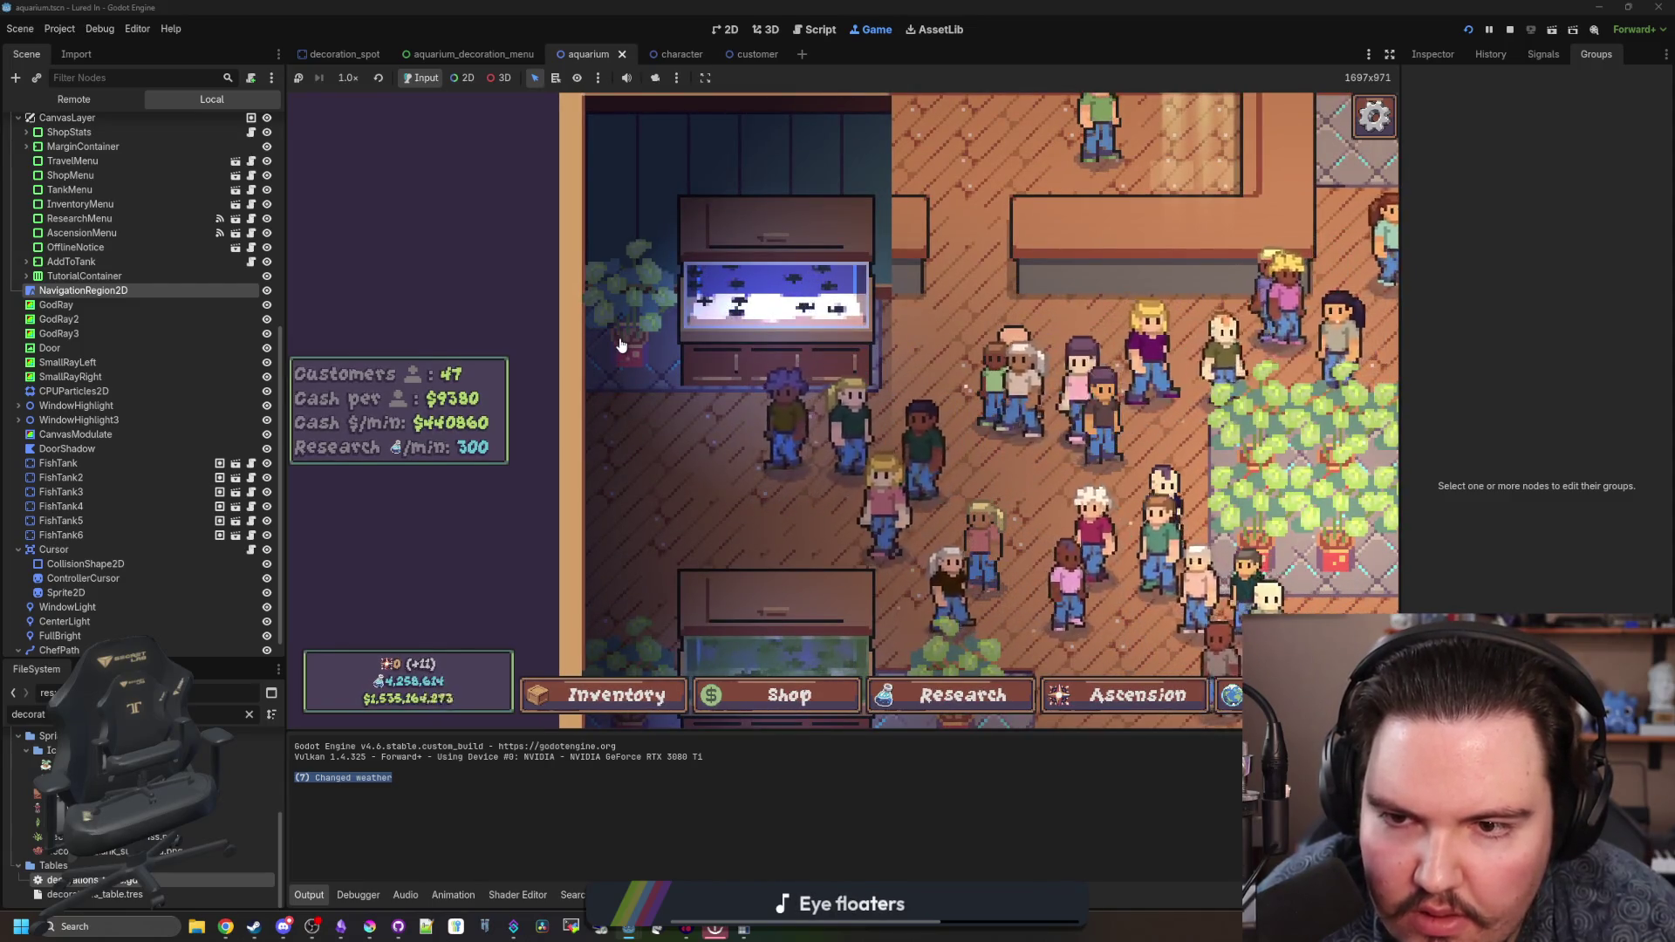
scroll(623, 347, "down", 3)
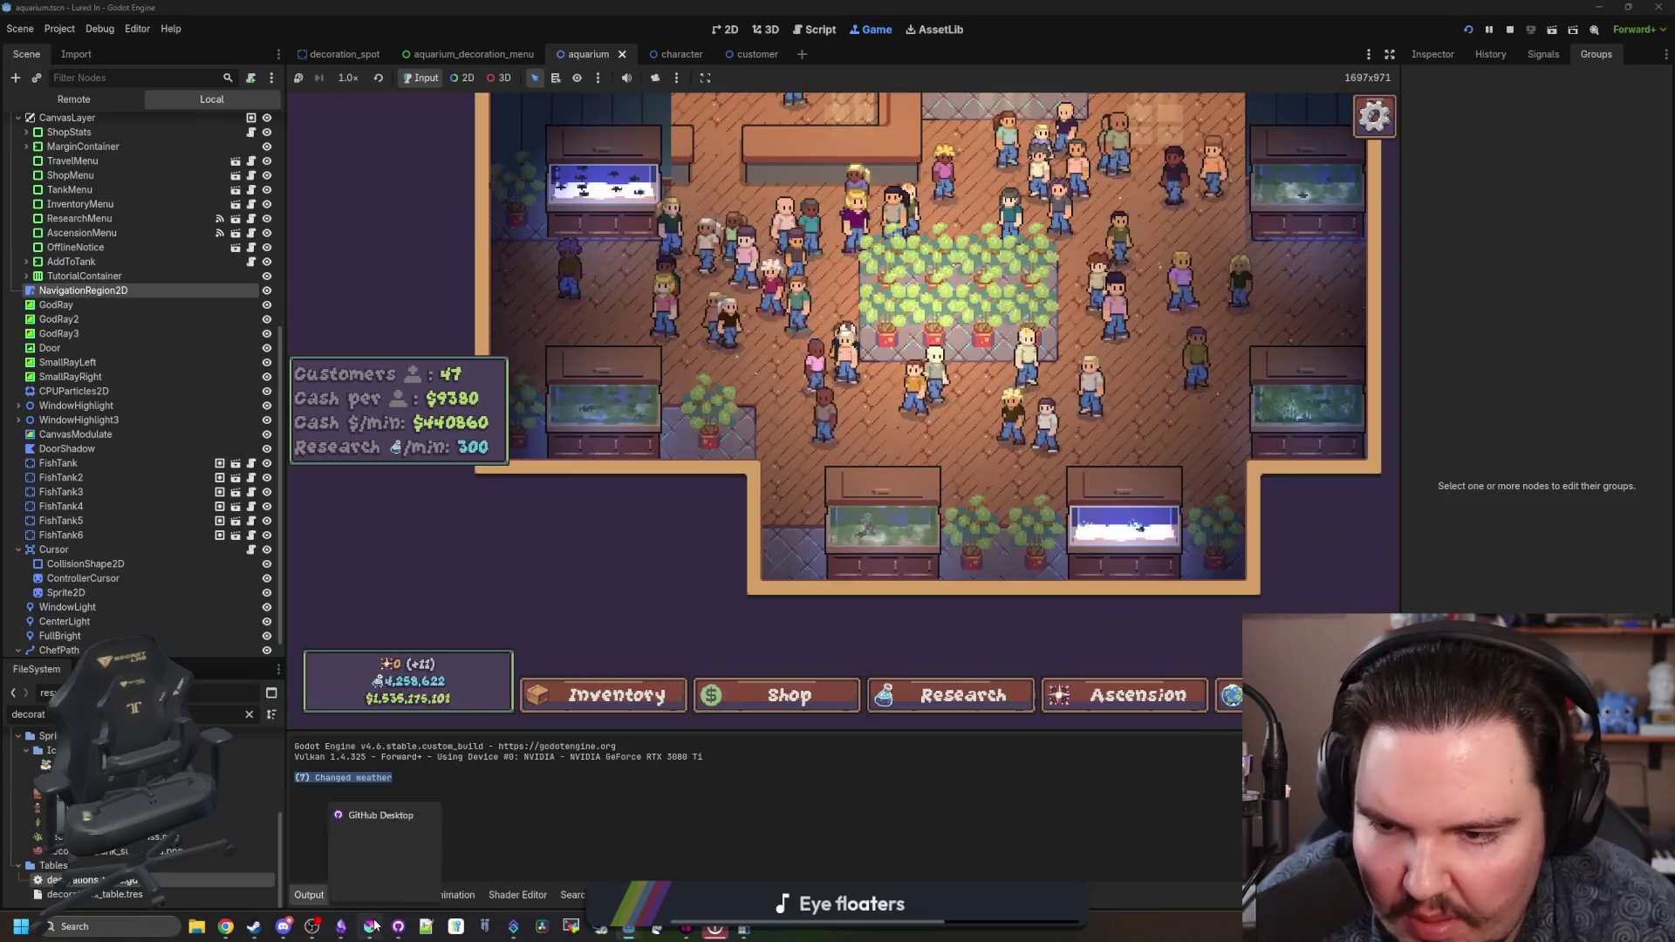
left_click(372, 926)
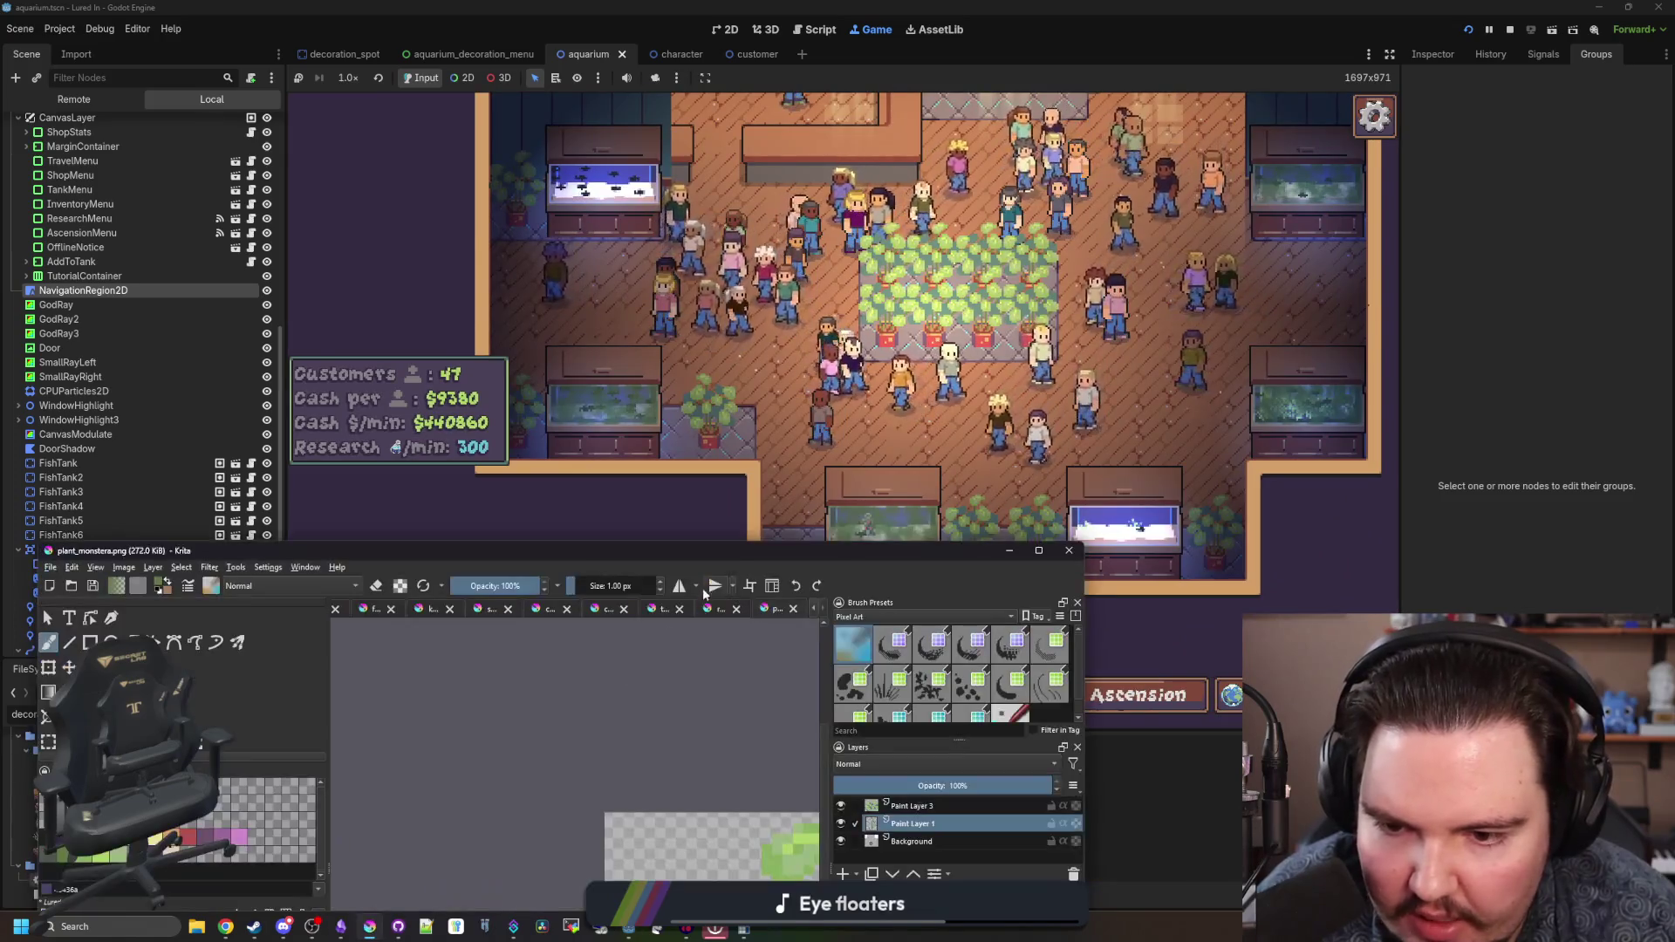
- Pick the dark near-black palette colour and put the pixel brush into eraser mode
scroll(660, 698, "up", 1)
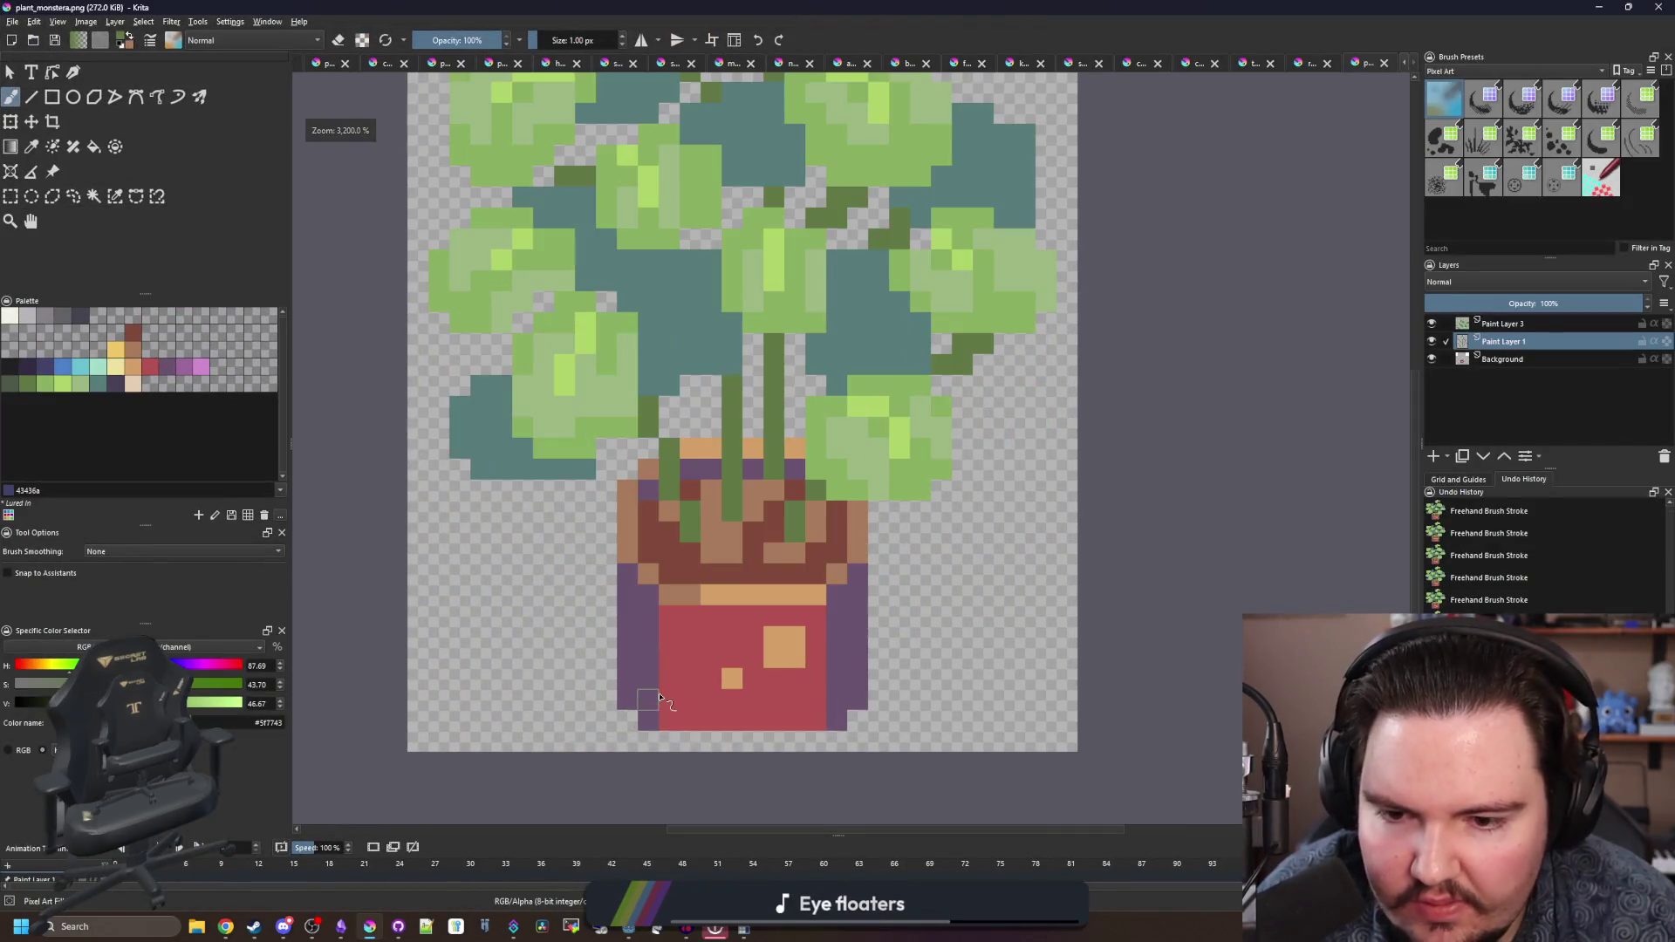
scroll(683, 618, "down", 3)
scroll(378, 510, "up", 2)
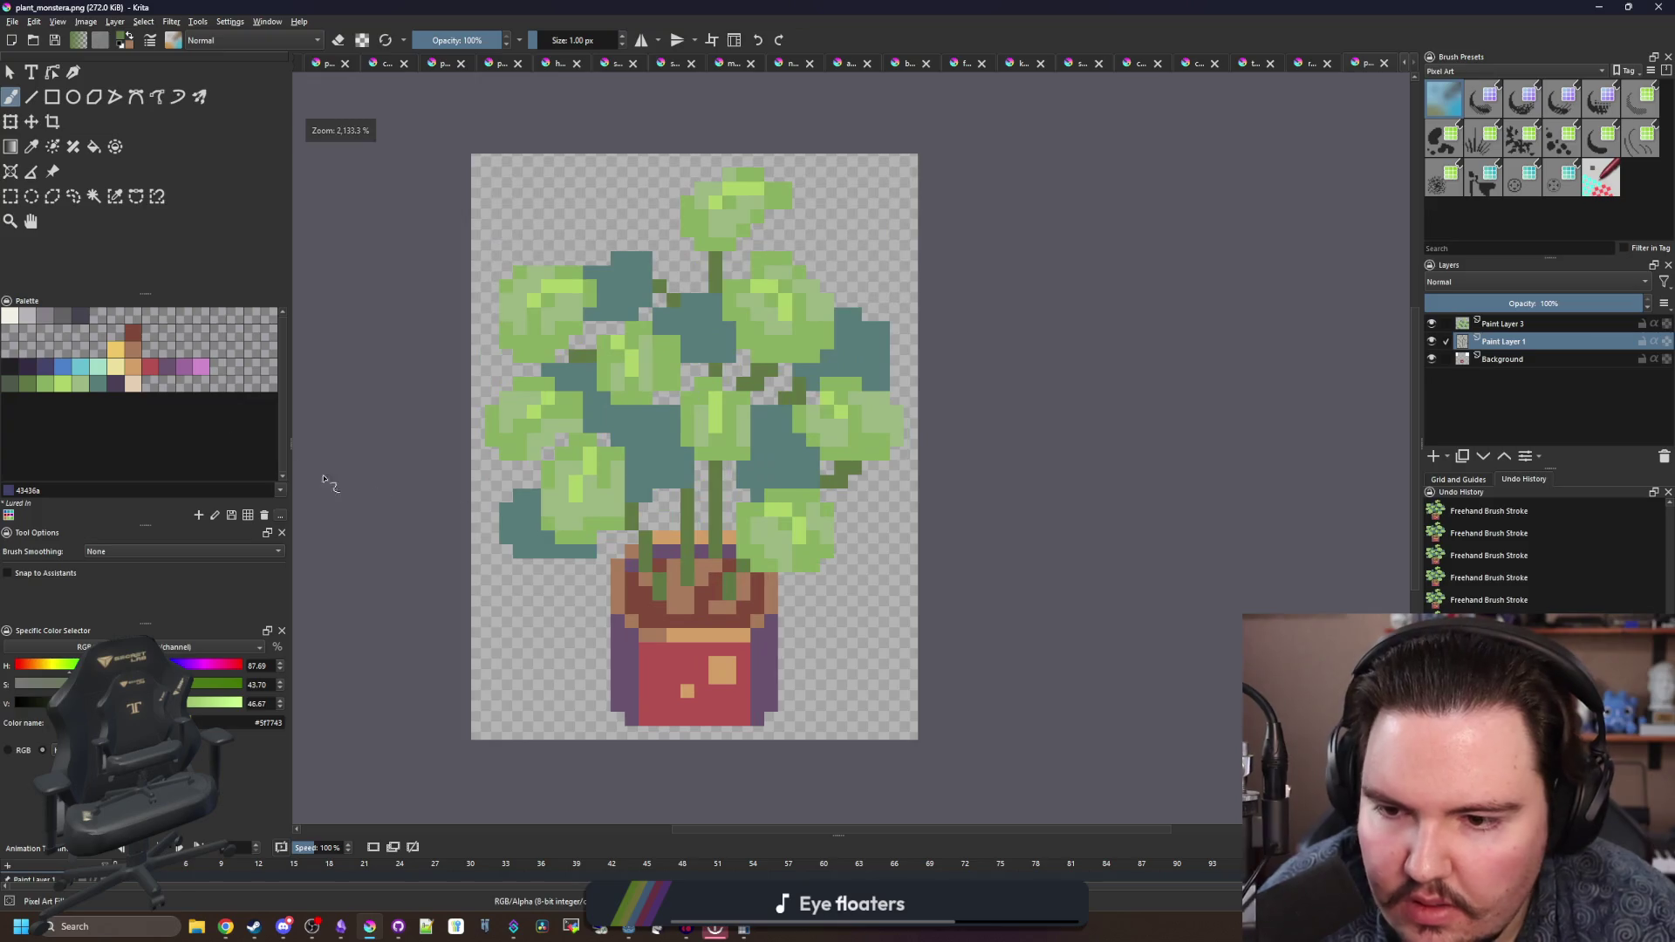
left_click(7, 369)
scroll(707, 436, "up", 1)
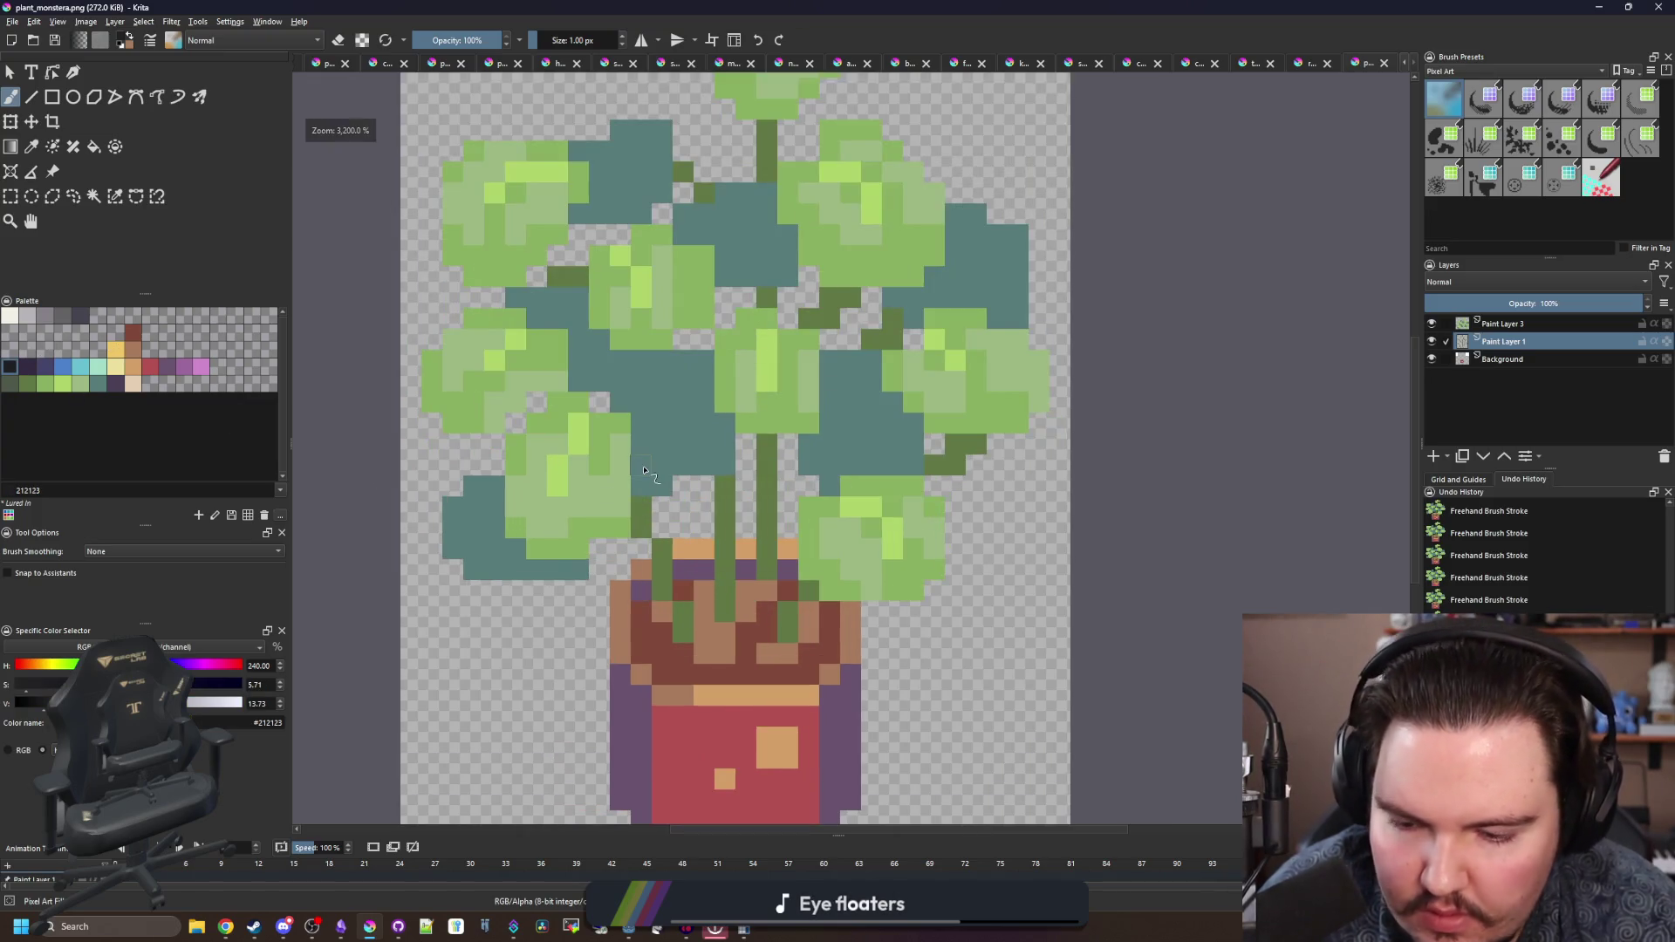
scroll(715, 444, "up", 1)
key("p")
key("b")
key("e")
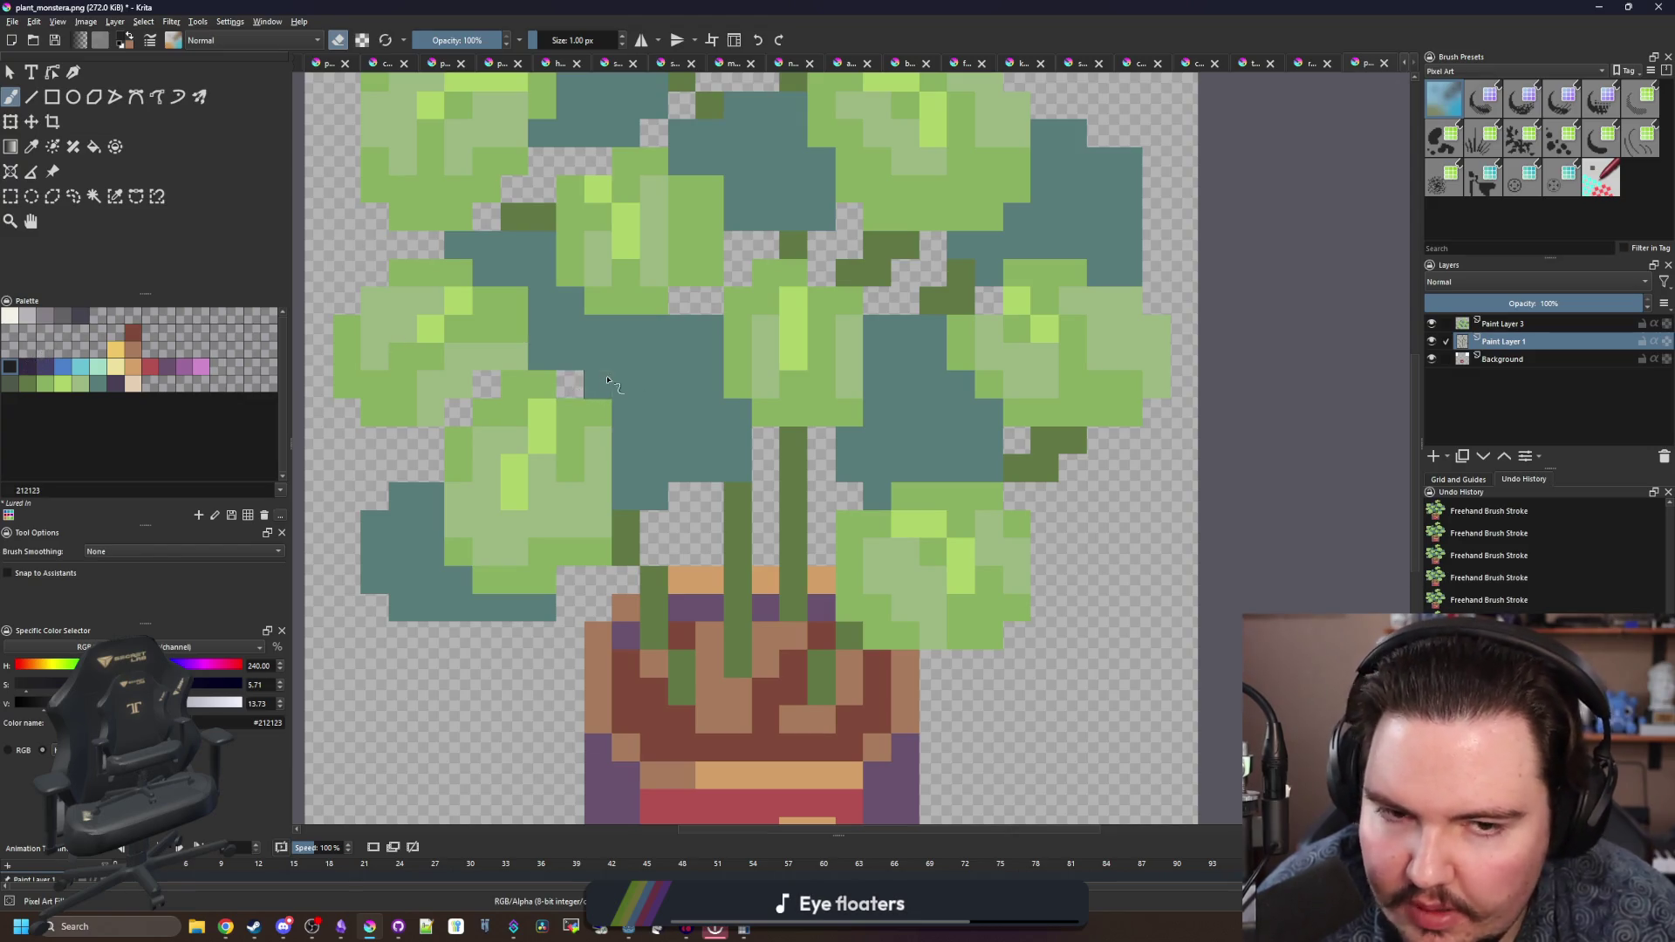
- Merge Paint Layer 3 with the layer below
left_click(1503, 324)
right_click(1503, 324)
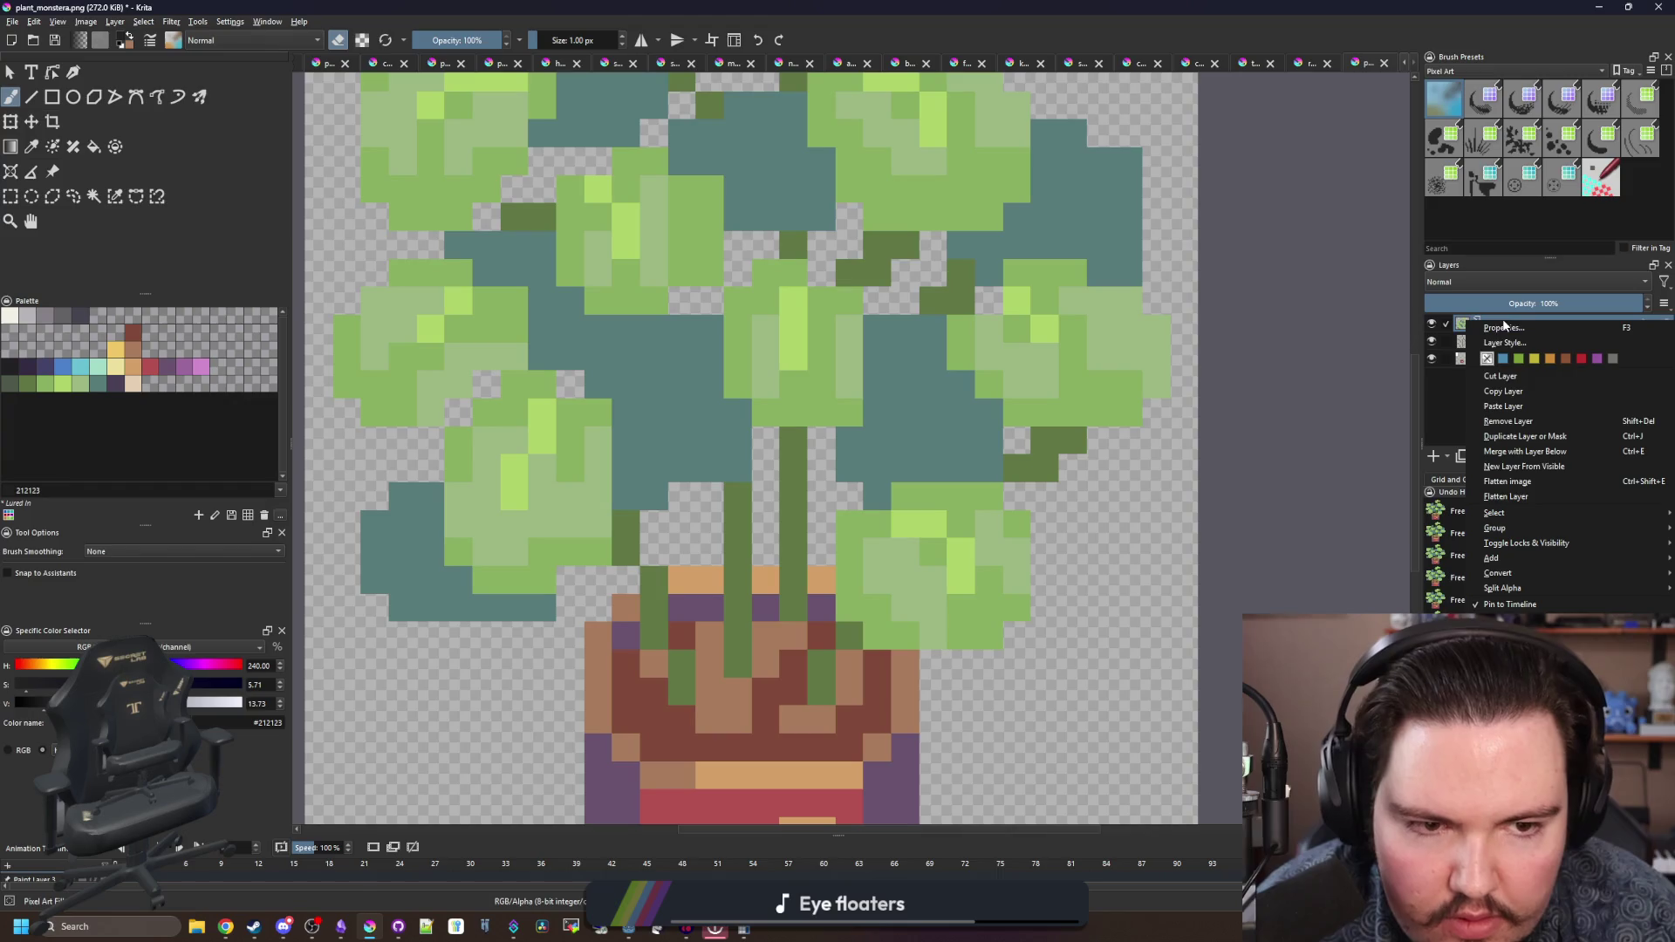
left_click(1542, 455)
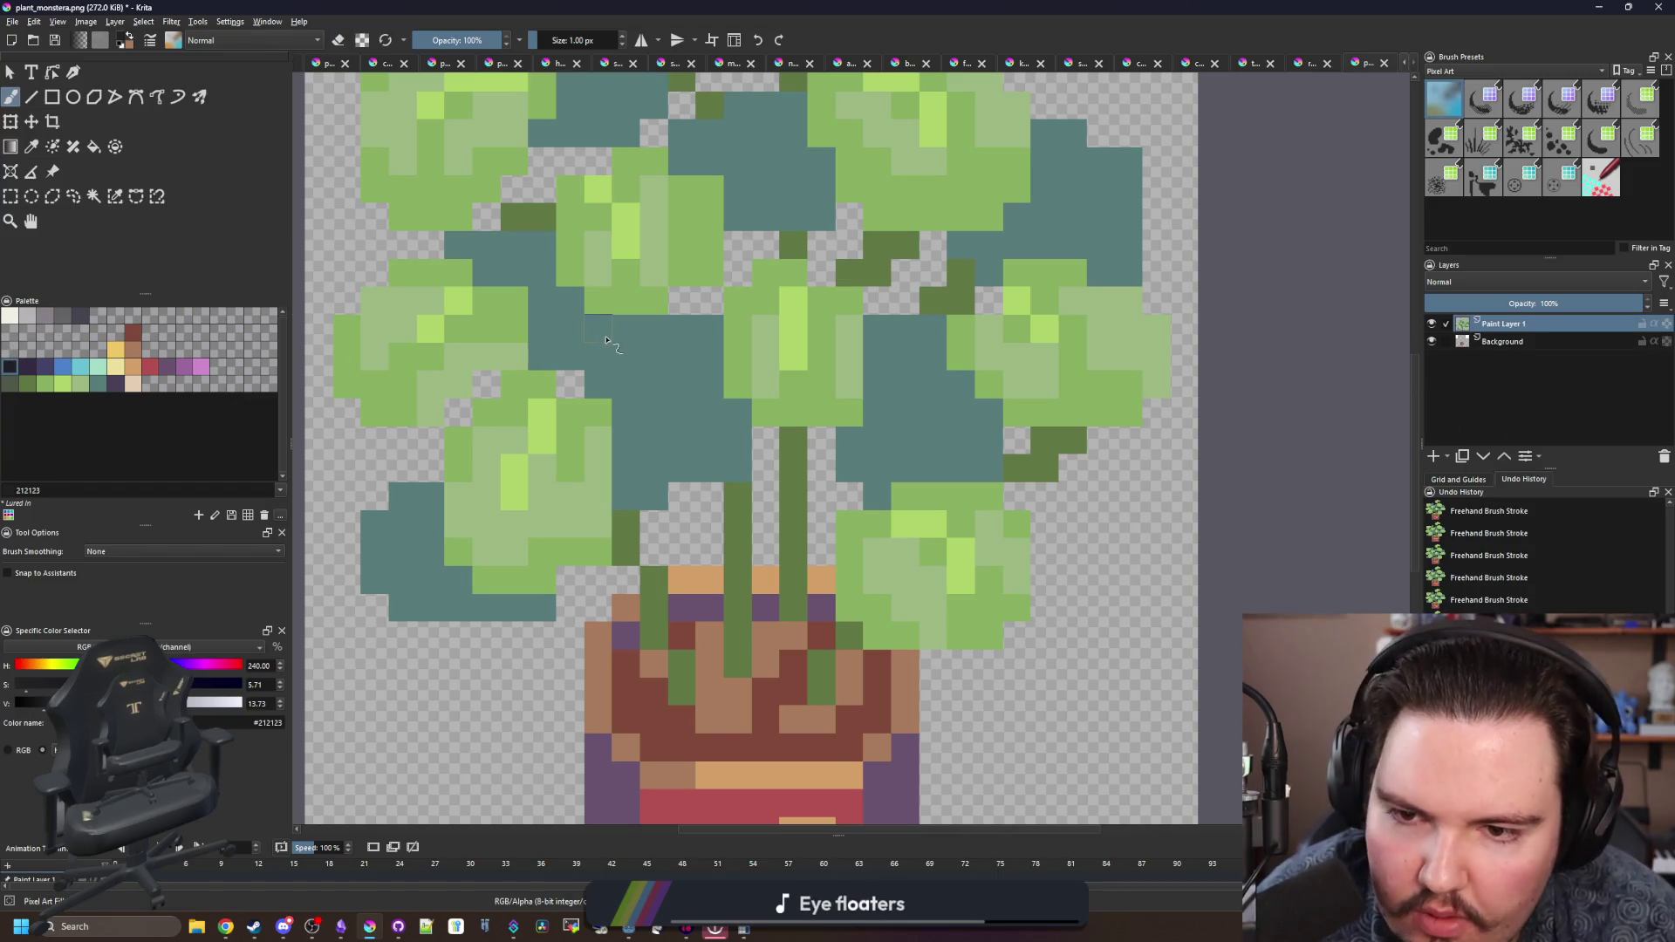
- Paint near-black #212123 outline strokes diagonally across the leaves and down the stem
mouse_move(606, 335)
left_mouse_down()
mouse_move(702, 299)
mouse_move(755, 250)
mouse_move(851, 225)
left_mouse_up()
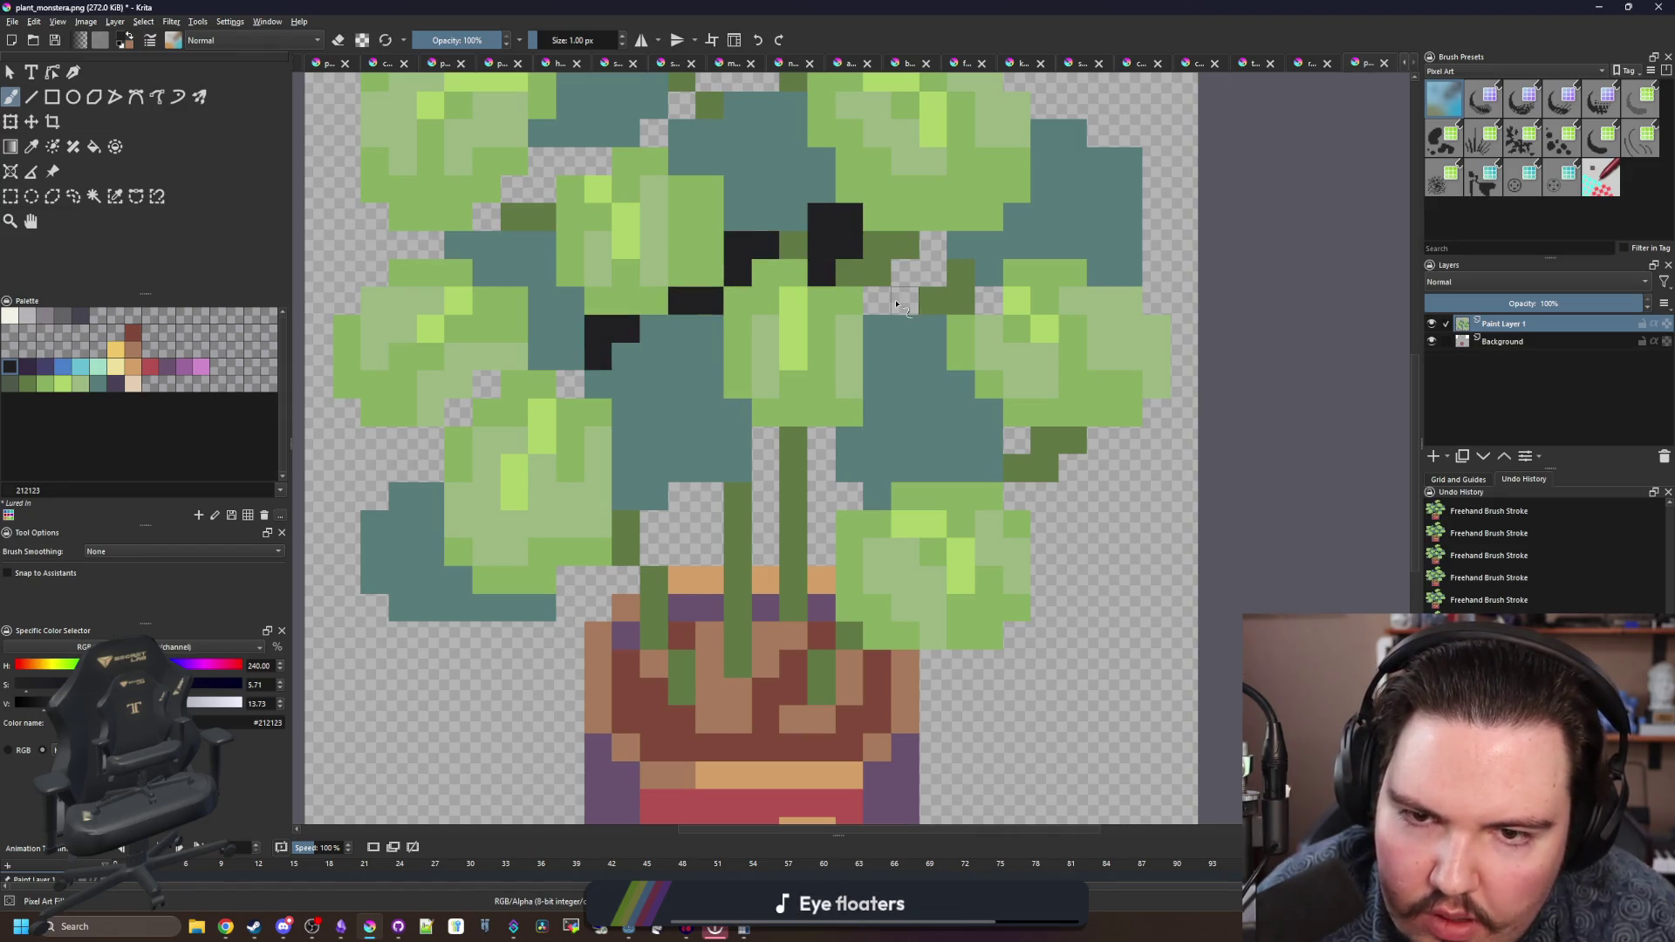
mouse_move(879, 300)
left_mouse_down()
mouse_move(911, 288)
mouse_move(933, 241)
left_mouse_up()
left_click_drag(822, 437, 822, 558)
left_click(849, 496)
- Paint the transparent gaps beside the stem near-black, undoing a mistaken fill
key("f")
key("ctrl+e")
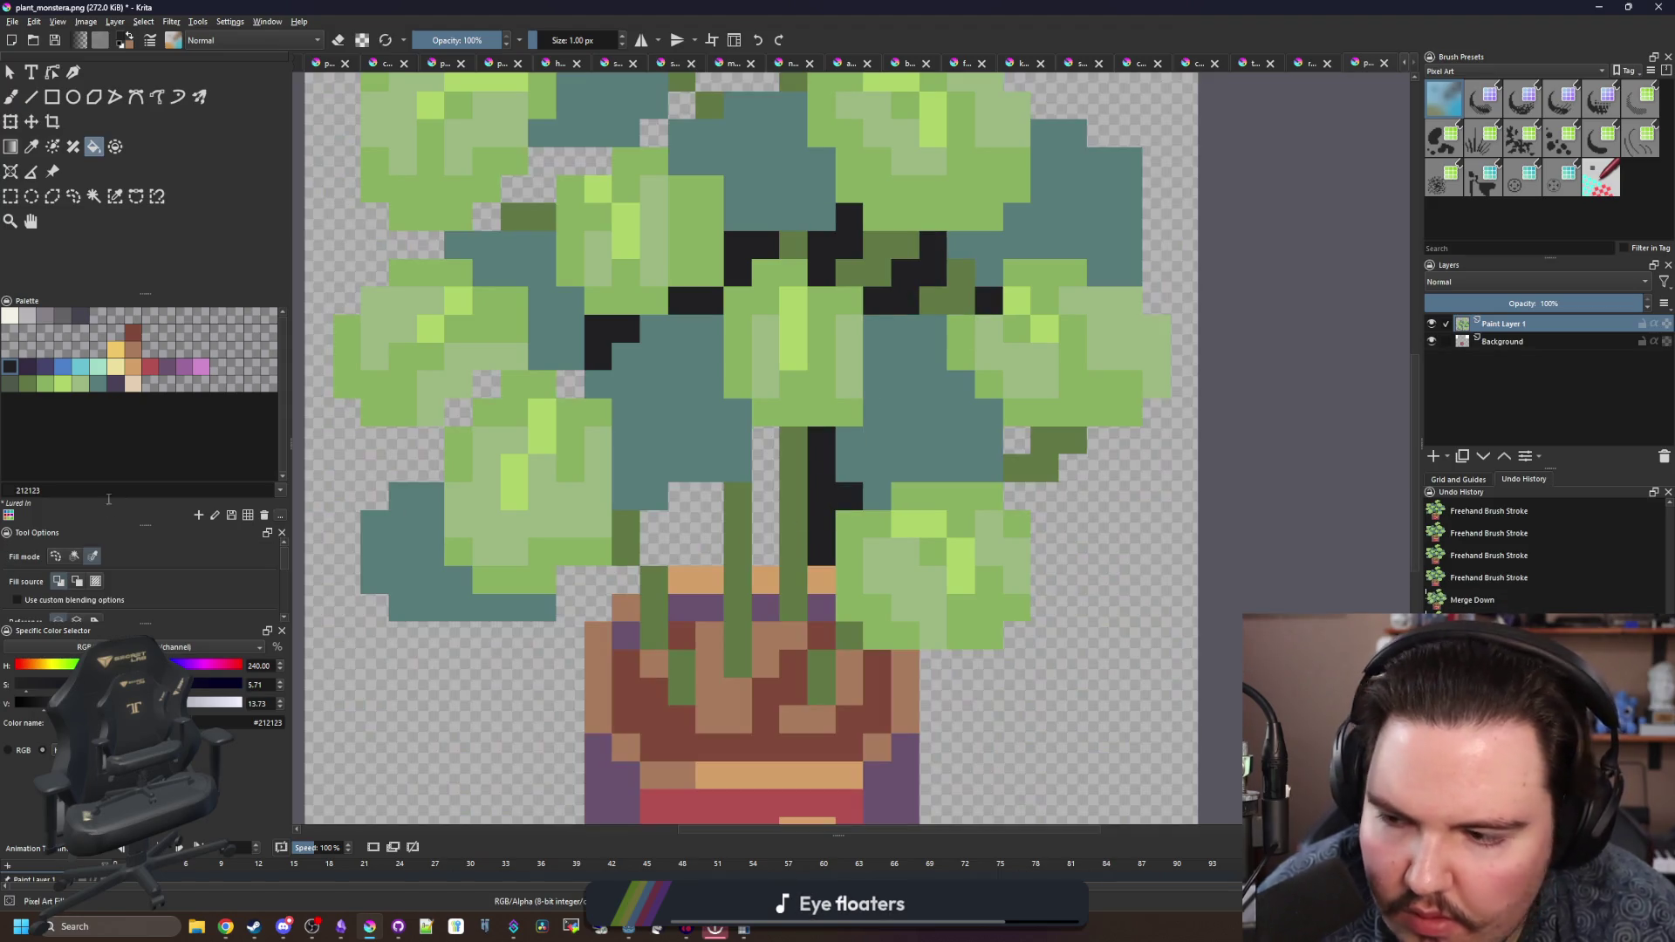
left_click(667, 530)
key("ctrl+z")
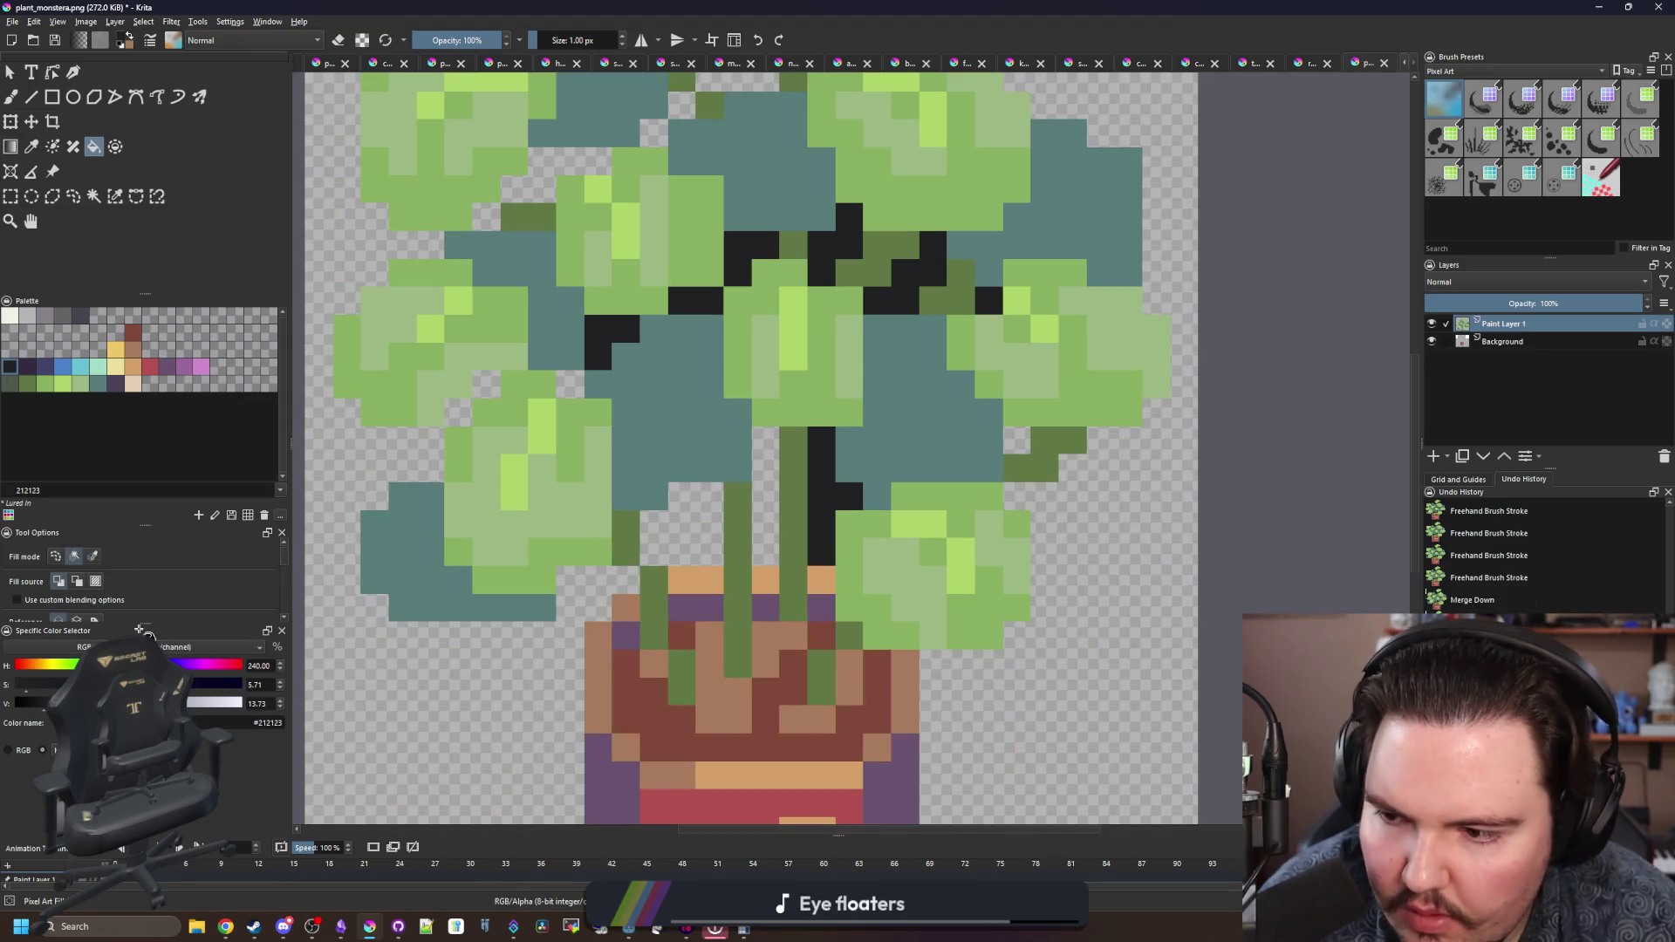
mouse_move(649, 552)
left_mouse_down()
mouse_move(711, 552)
mouse_move(766, 441)
left_mouse_up()
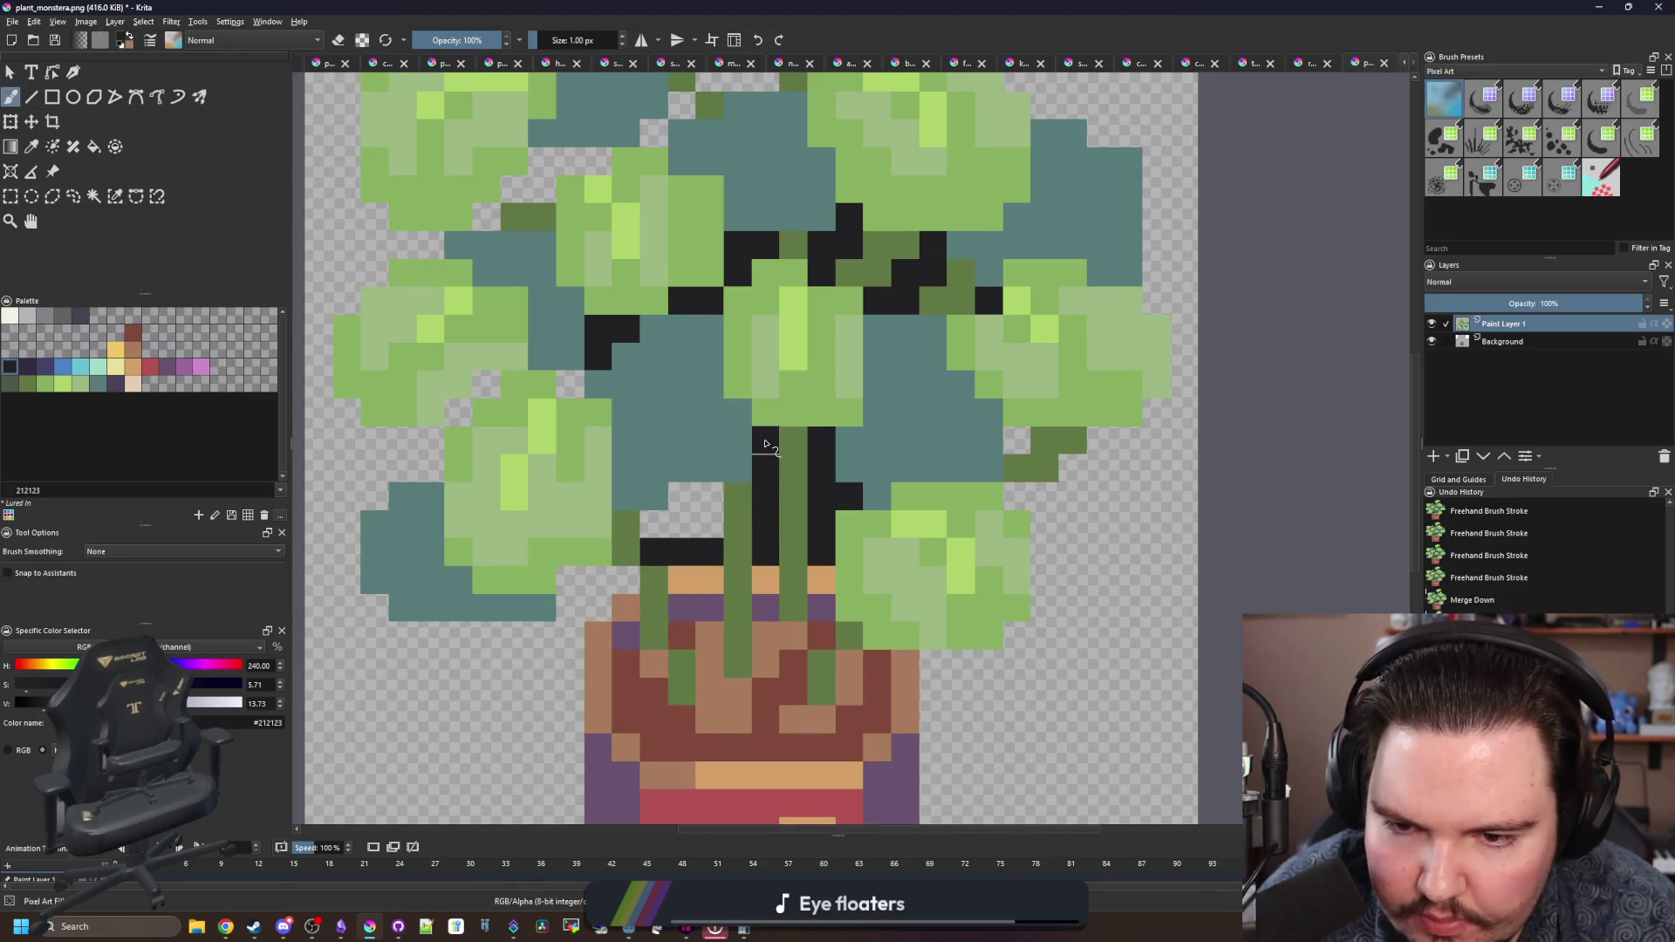
left_click_drag(654, 523, 721, 510)
- Outline the left leaf's edge in near-black pixels and add a row beneath the leaves
key("b")
left_click(568, 384)
left_click(486, 384)
left_click(458, 411)
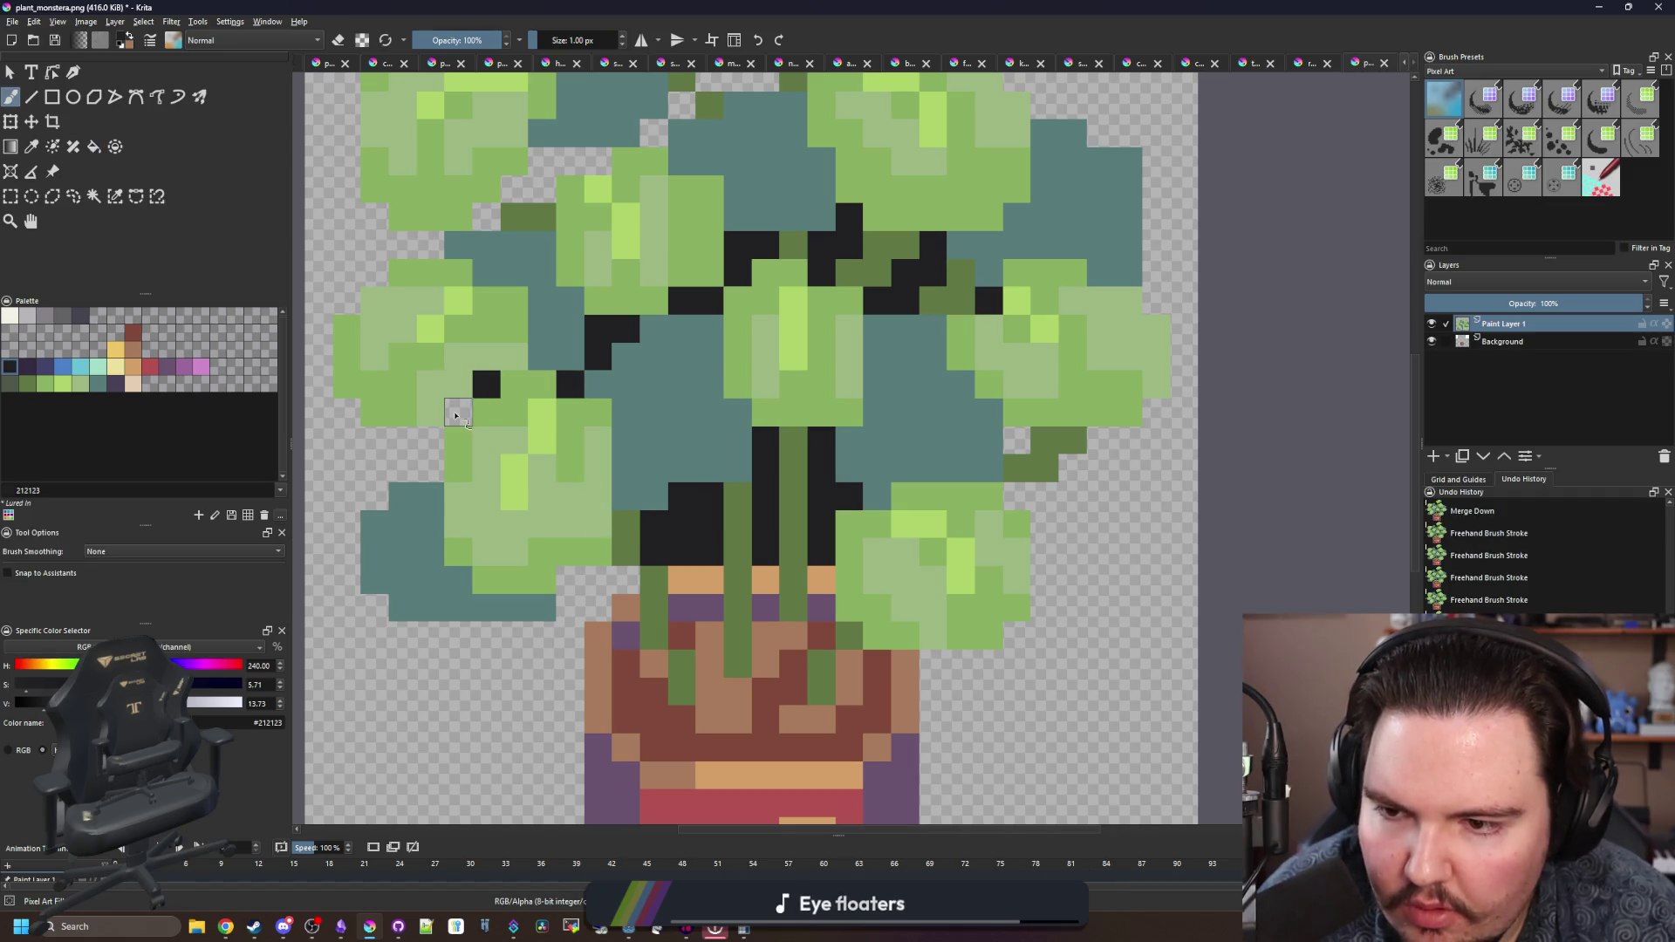
left_click(430, 440)
left_click(430, 468)
left_click_drag(398, 473, 373, 439)
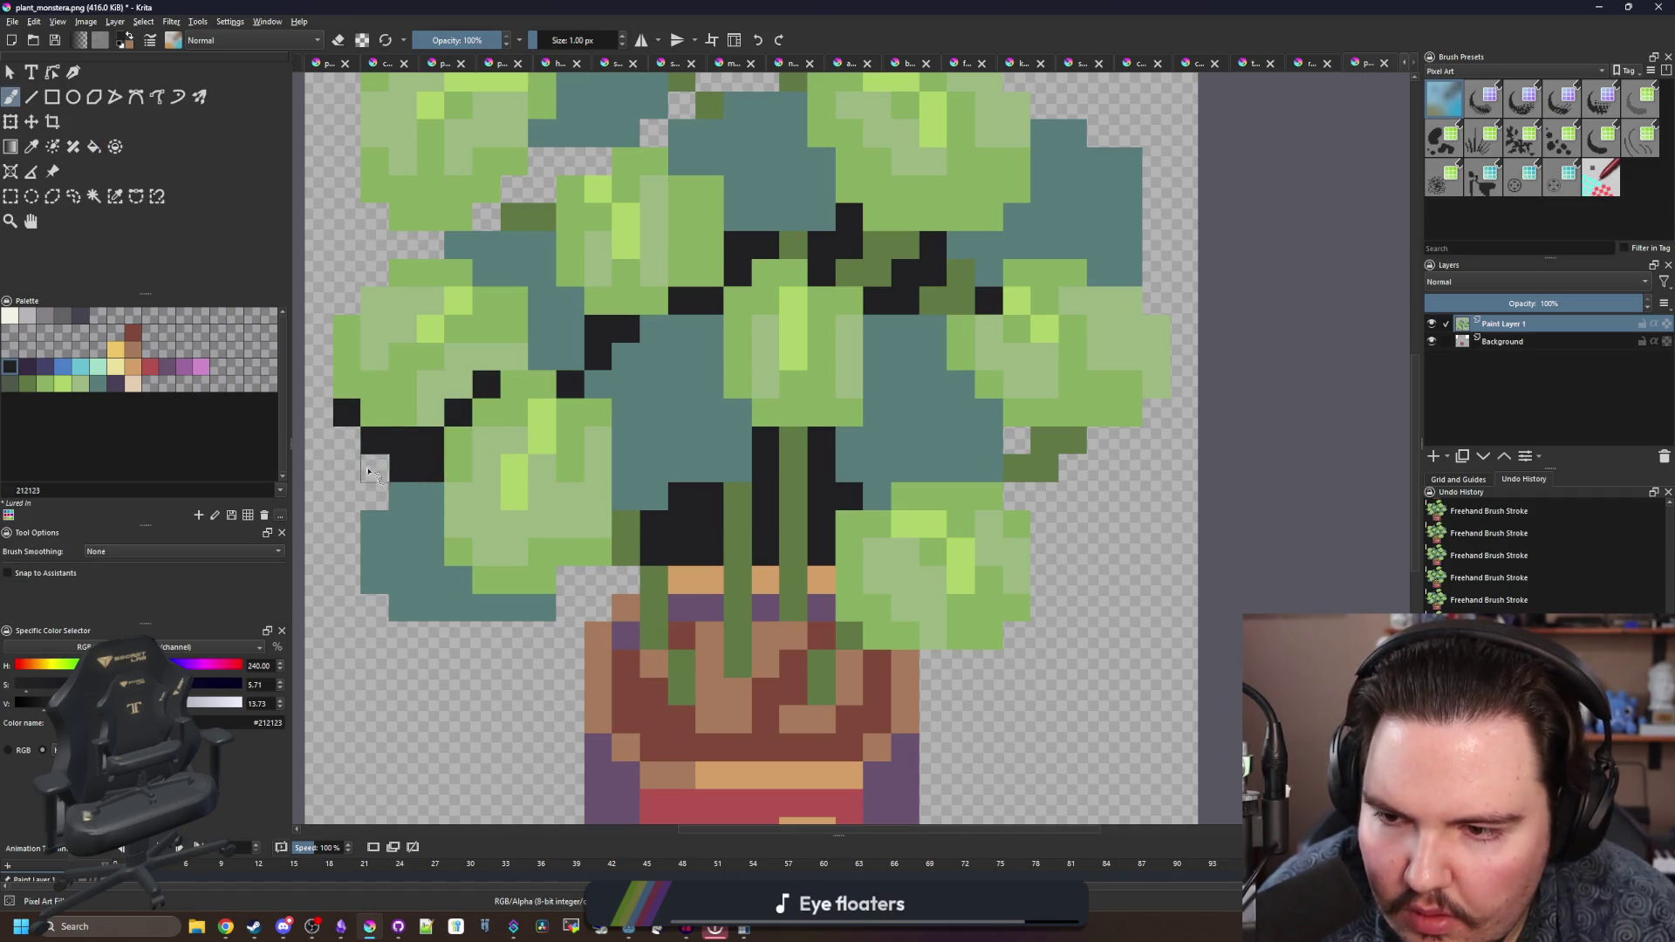
left_click_drag(359, 521, 358, 581)
mouse_move(403, 631)
left_mouse_down()
mouse_move(535, 648)
mouse_move(621, 577)
left_mouse_up()
- Outline the pot's left and right sides and the area beside the right leaf
scroll(628, 542, "down", 2)
left_click_drag(602, 454, 595, 684)
mouse_move(968, 704)
left_mouse_down()
mouse_move(966, 499)
mouse_move(1012, 483)
left_mouse_up()
mouse_move(1067, 410)
left_mouse_down()
mouse_move(1090, 354)
mouse_move(810, 521)
mouse_move(731, 507)
left_mouse_up()
- Trace the near-black outline along the right leaf's edges and the teal leaf's top
left_click_drag(878, 448, 860, 232)
left_click_drag(706, 234, 1050, 402)
left_click_drag(1165, 363, 1079, 326)
mouse_move(1017, 267)
left_mouse_down()
mouse_move(946, 236)
mouse_move(781, 316)
mouse_move(735, 289)
left_mouse_up()
mouse_move(705, 232)
left_mouse_down()
mouse_move(489, 266)
mouse_move(410, 301)
mouse_move(397, 413)
mouse_move(480, 487)
left_mouse_up()
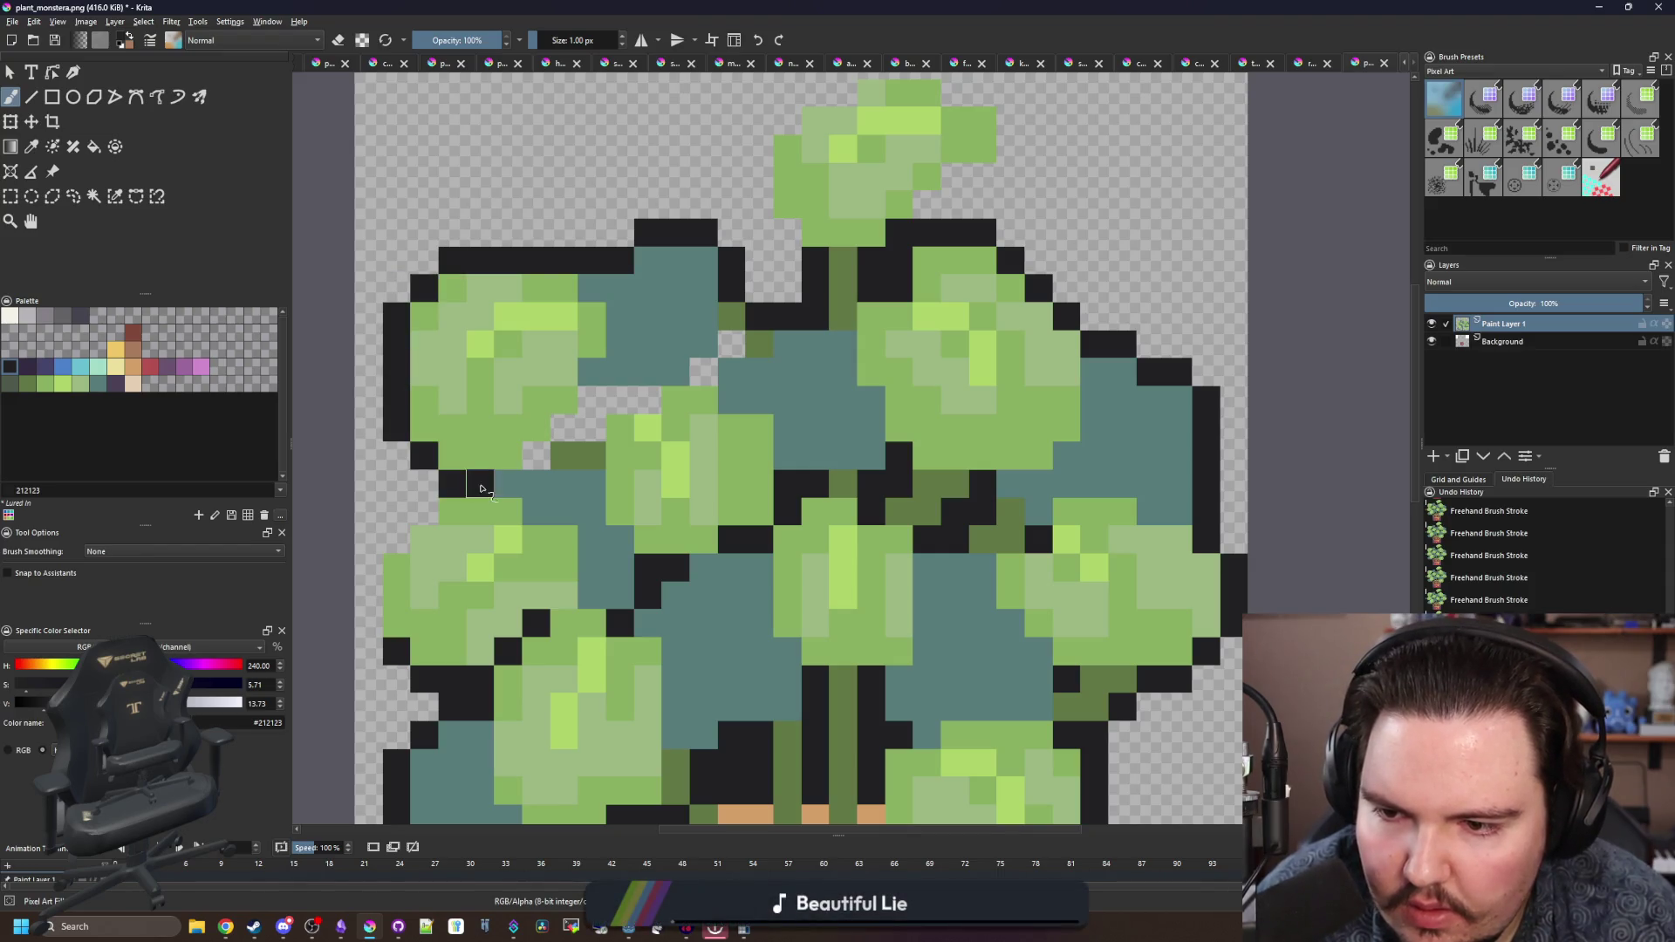
left_click_drag(377, 564, 370, 629)
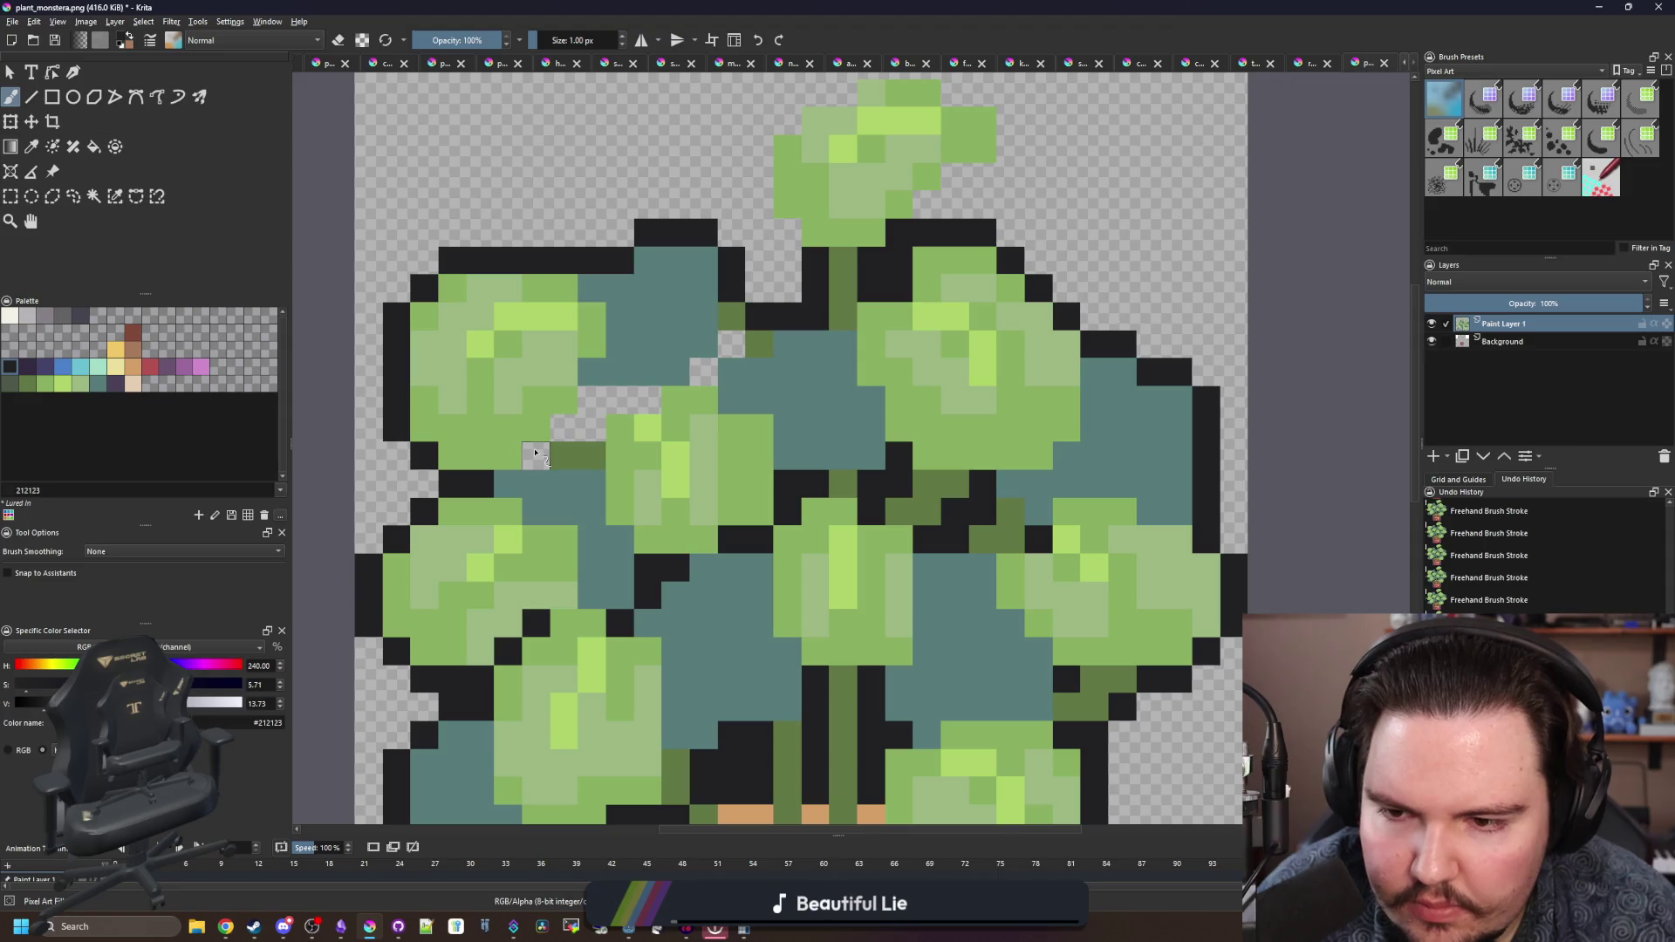
- Blacken a single outline pixel and fill an enclosed transparent gap with near-black
left_click(535, 451)
key("f")
left_click(623, 401)
key("b")
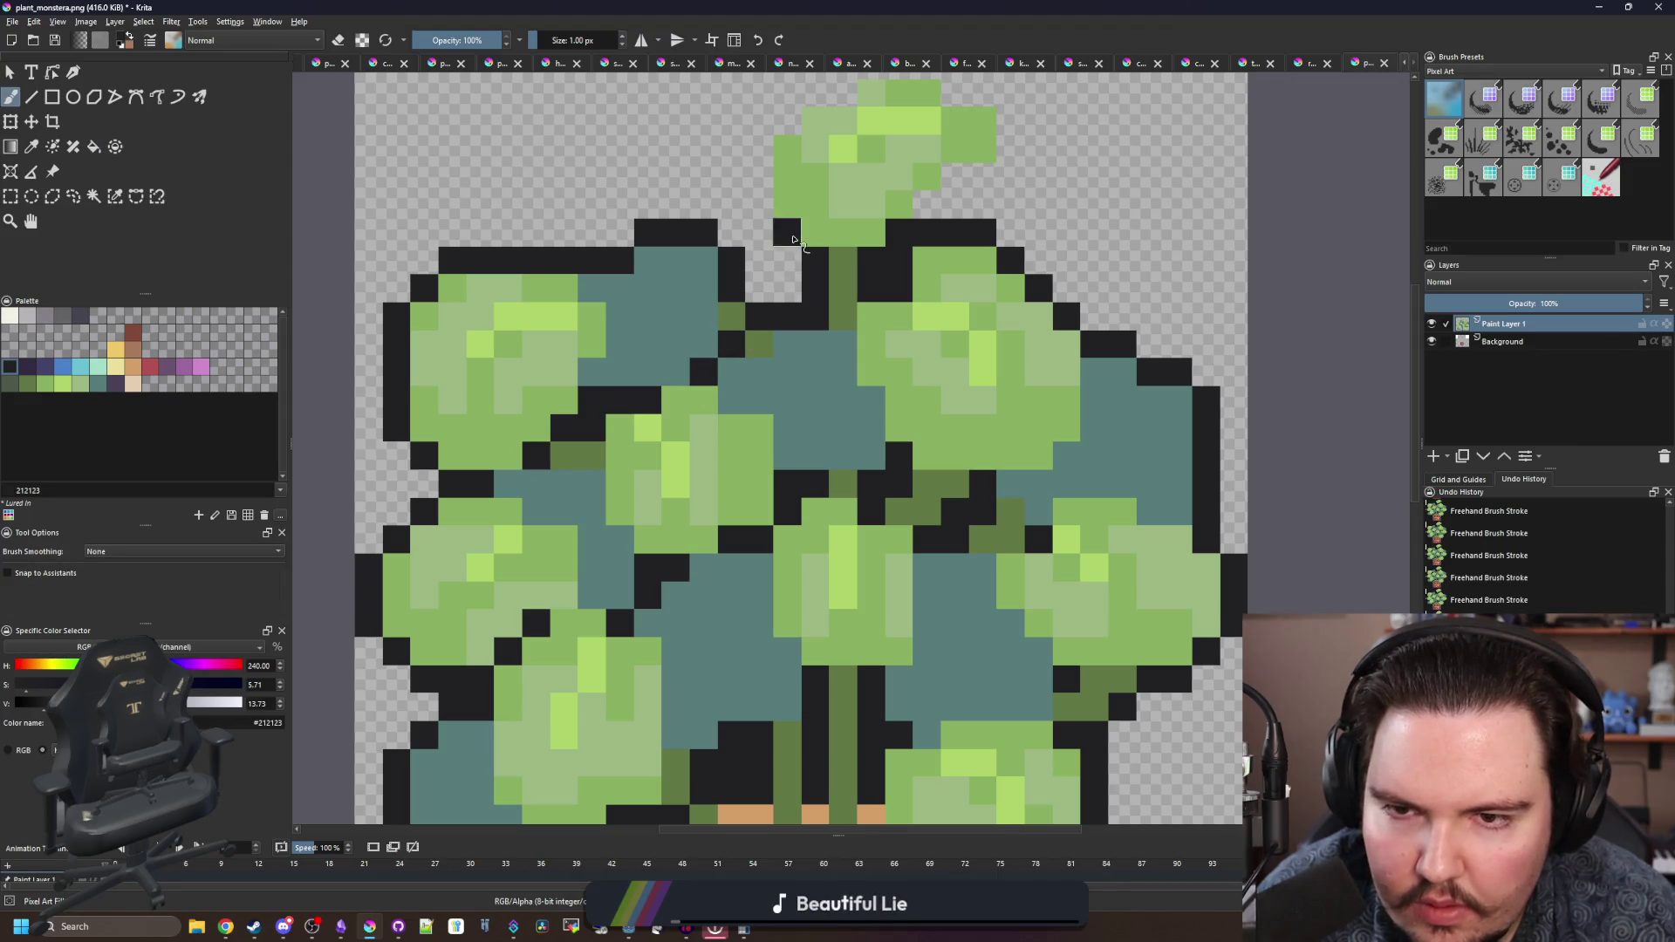
- Outline the top leaf's left, upper and right edges in near-black
scroll(789, 239, "up", 2)
left_click_drag(730, 304, 733, 242)
left_click_drag(789, 185, 870, 160)
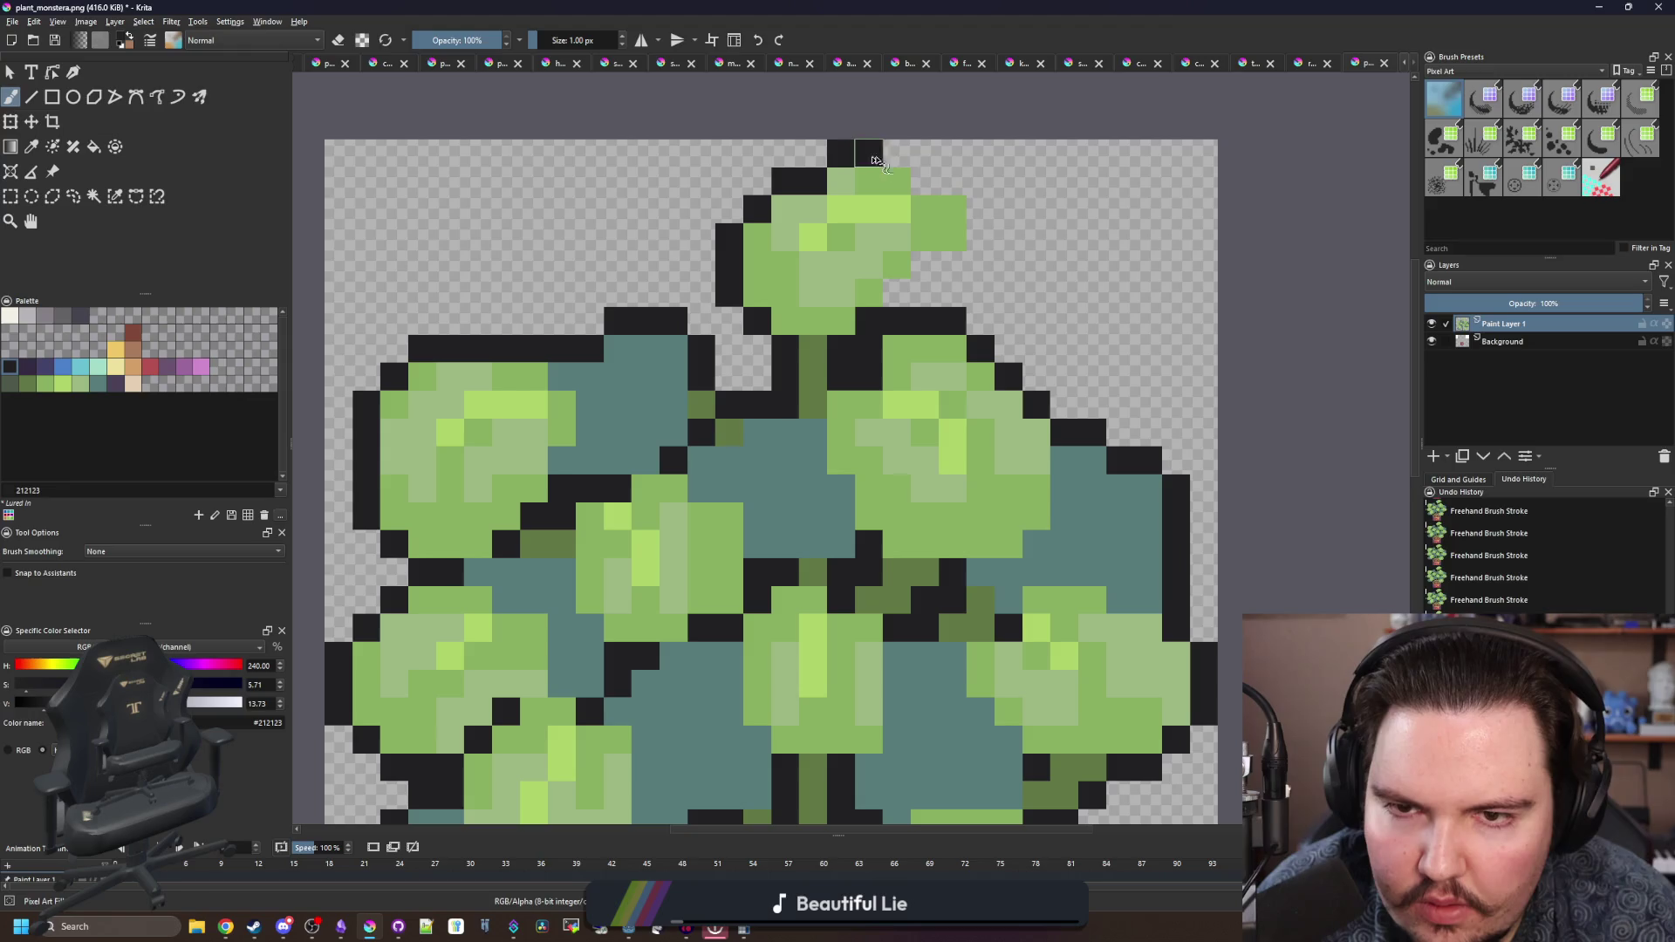
left_click_drag(980, 221, 897, 295)
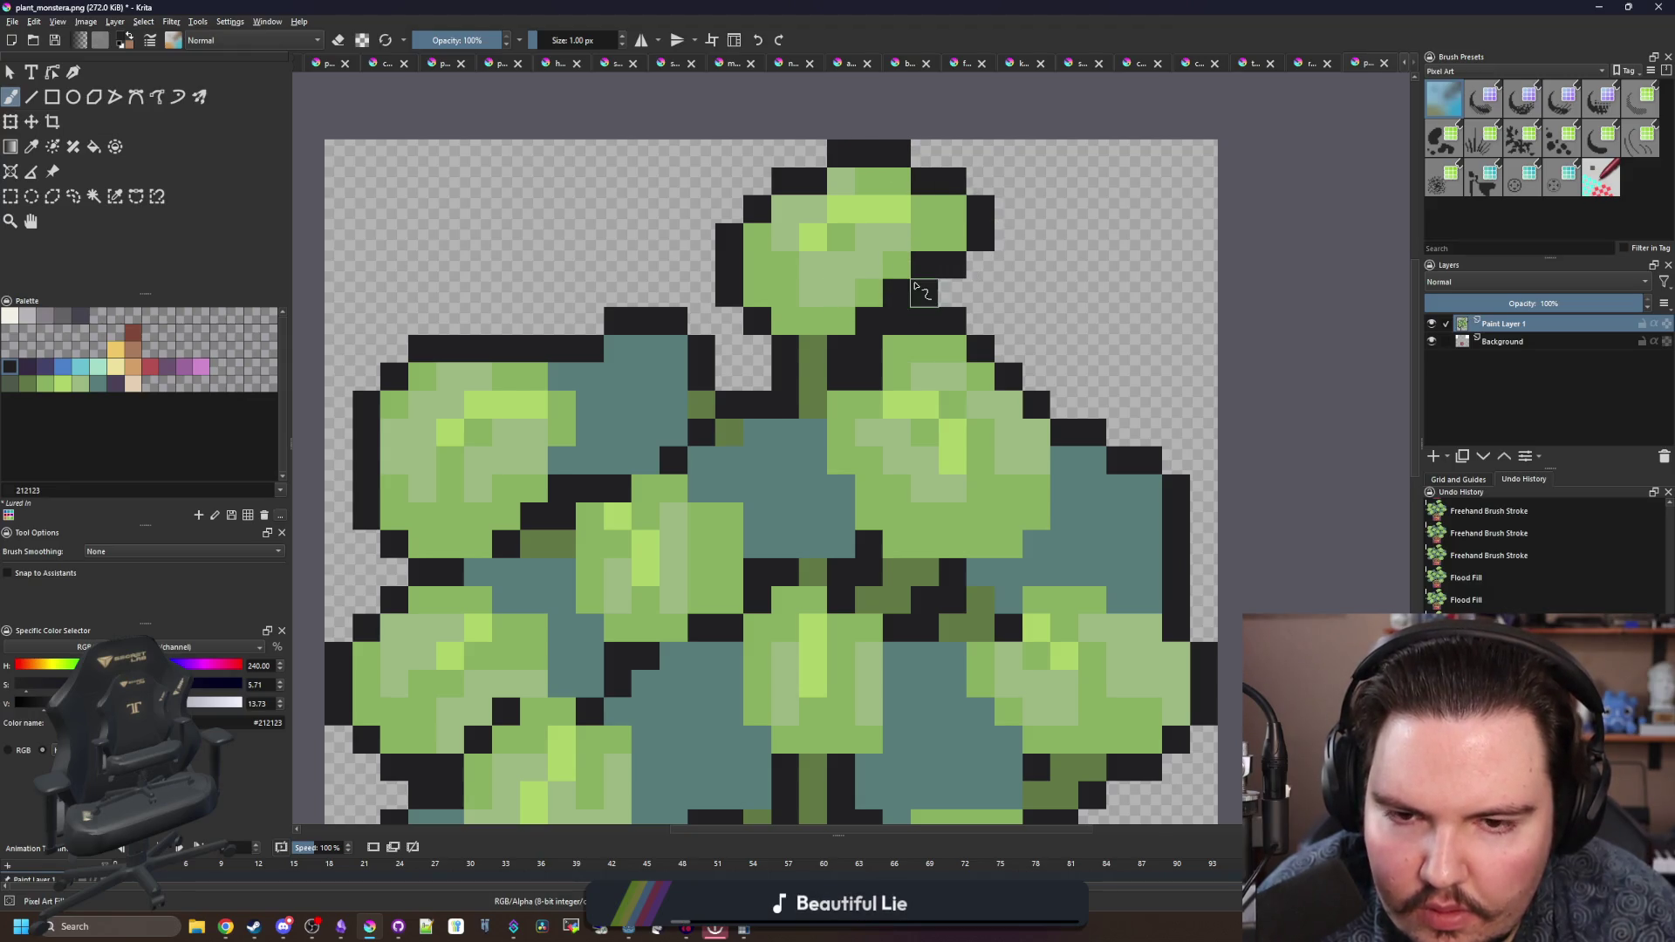
- Paint a dark green stem segment and repaint a green column near-black
scroll(914, 286, "up", 2)
scroll(751, 400, "up", 1)
left_click(751, 400, "ctrl")
left_click_drag(800, 445, 811, 378)
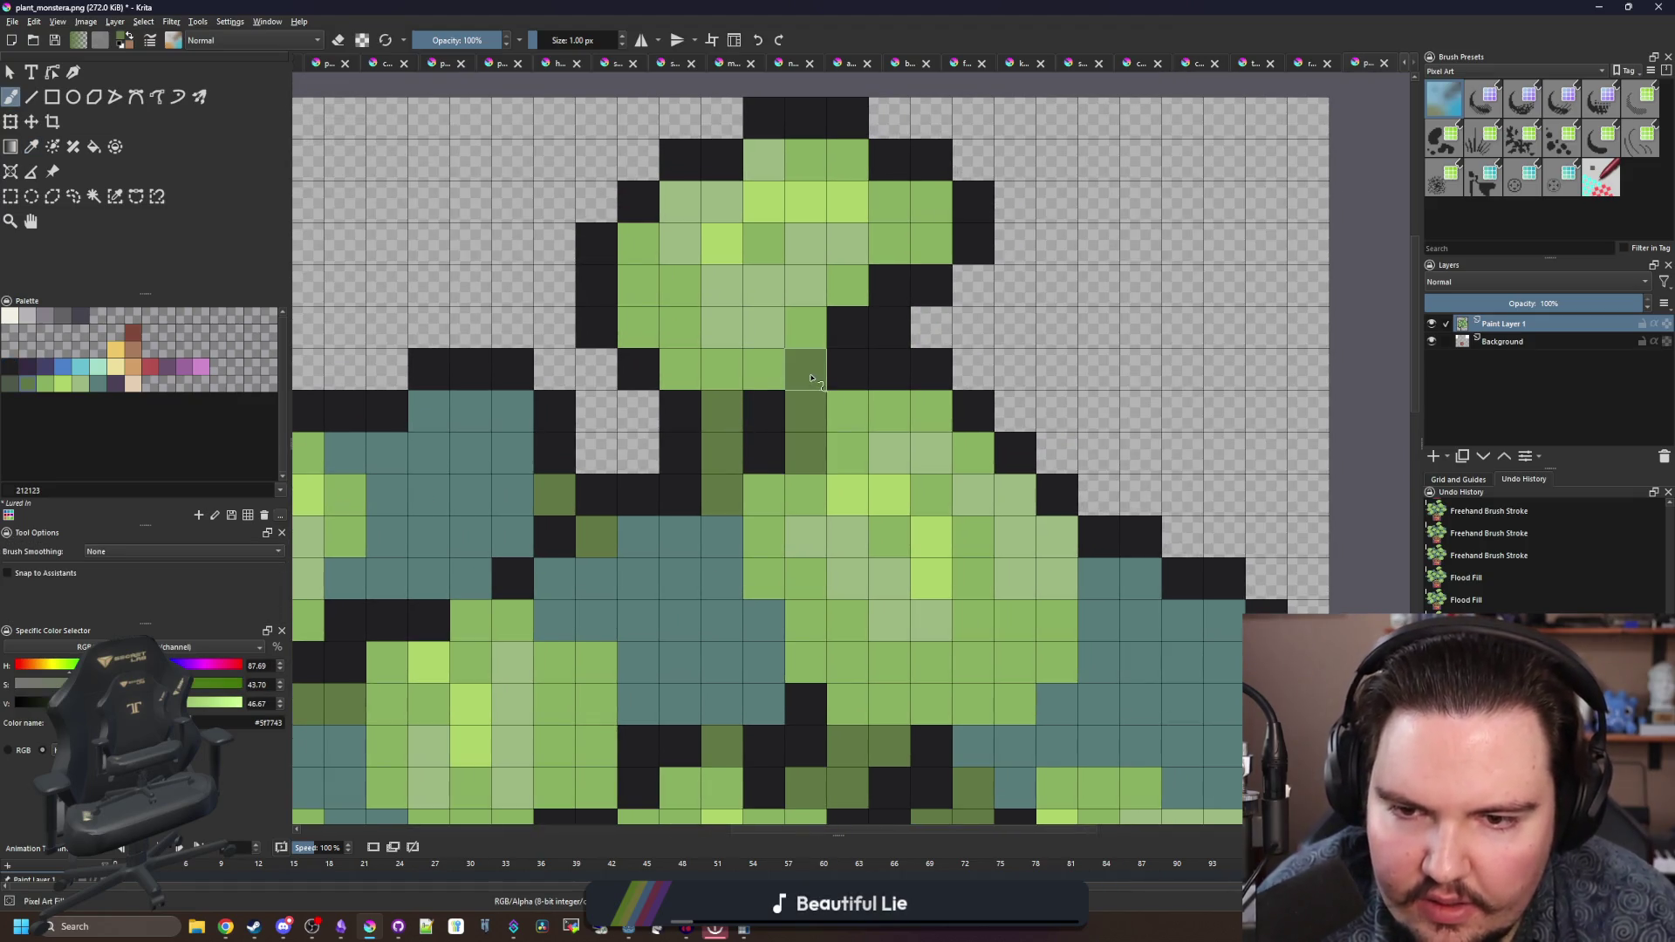
mouse_move(703, 404)
left_mouse_down()
mouse_move(710, 486)
mouse_move(722, 410)
mouse_move(680, 454)
left_mouse_up()
scroll(742, 436, "down", 5)
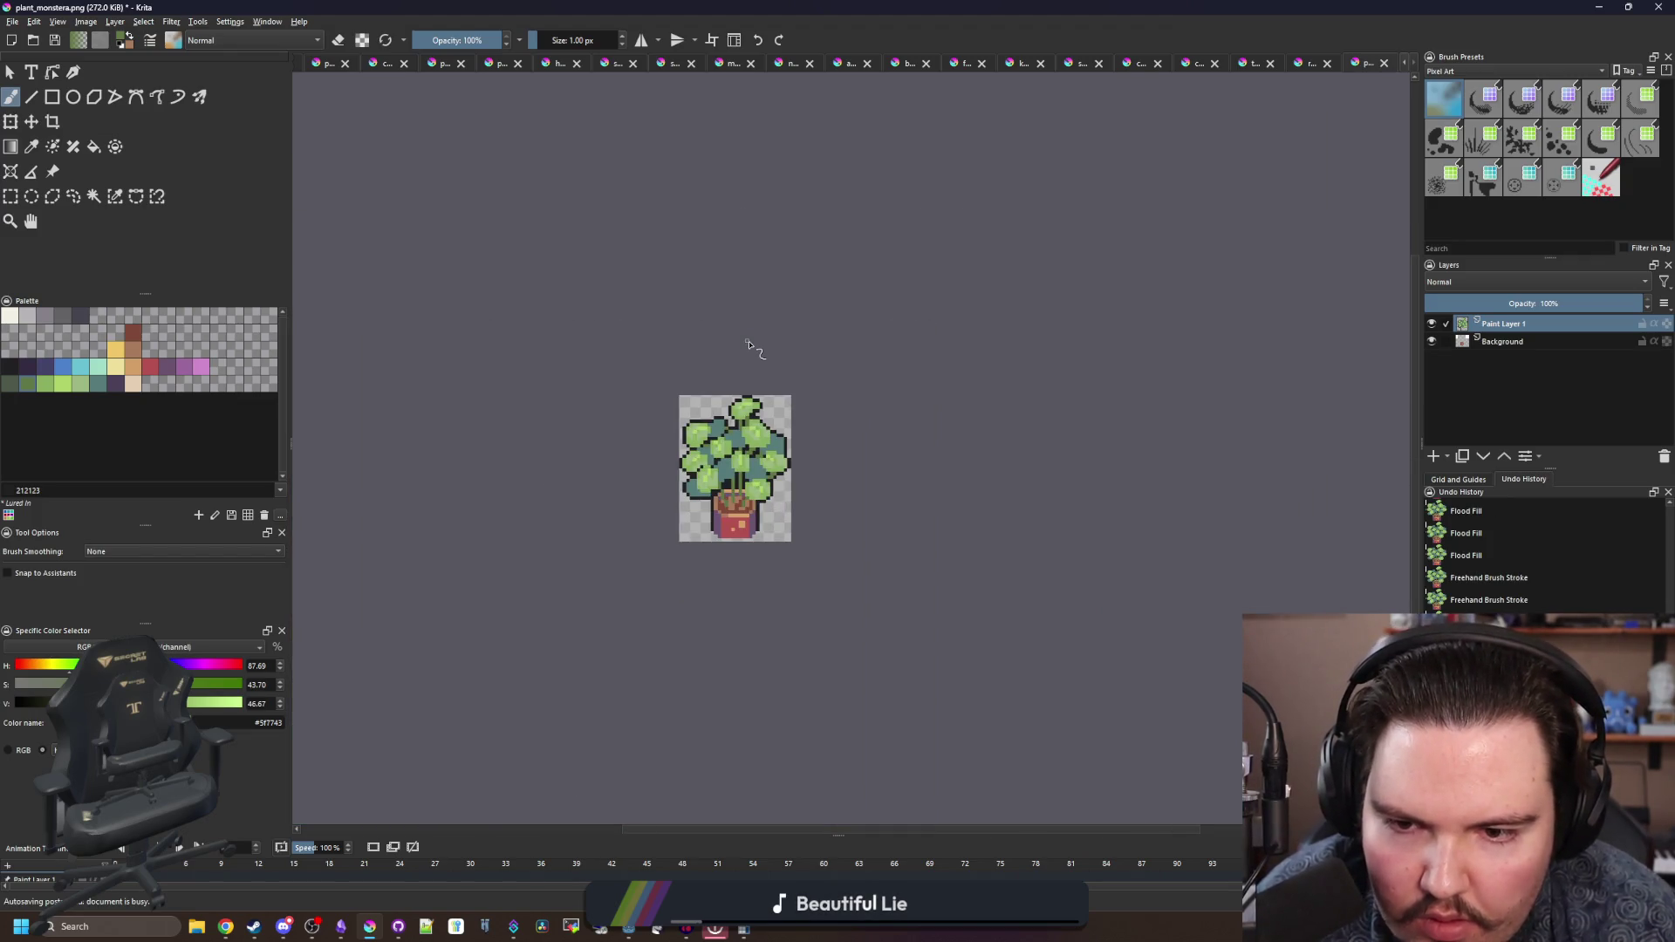
- Touch up the top leaf's outline, turning stray teal cells near-black
scroll(755, 393, "up", 6)
left_click(680, 437, "ctrl")
mouse_move(681, 437)
left_mouse_down()
mouse_move(707, 482)
mouse_move(606, 438)
mouse_move(706, 403)
mouse_move(707, 445)
mouse_move(611, 362)
mouse_move(558, 359)
mouse_move(583, 321)
left_mouse_up()
left_click(663, 528, "ctrl")
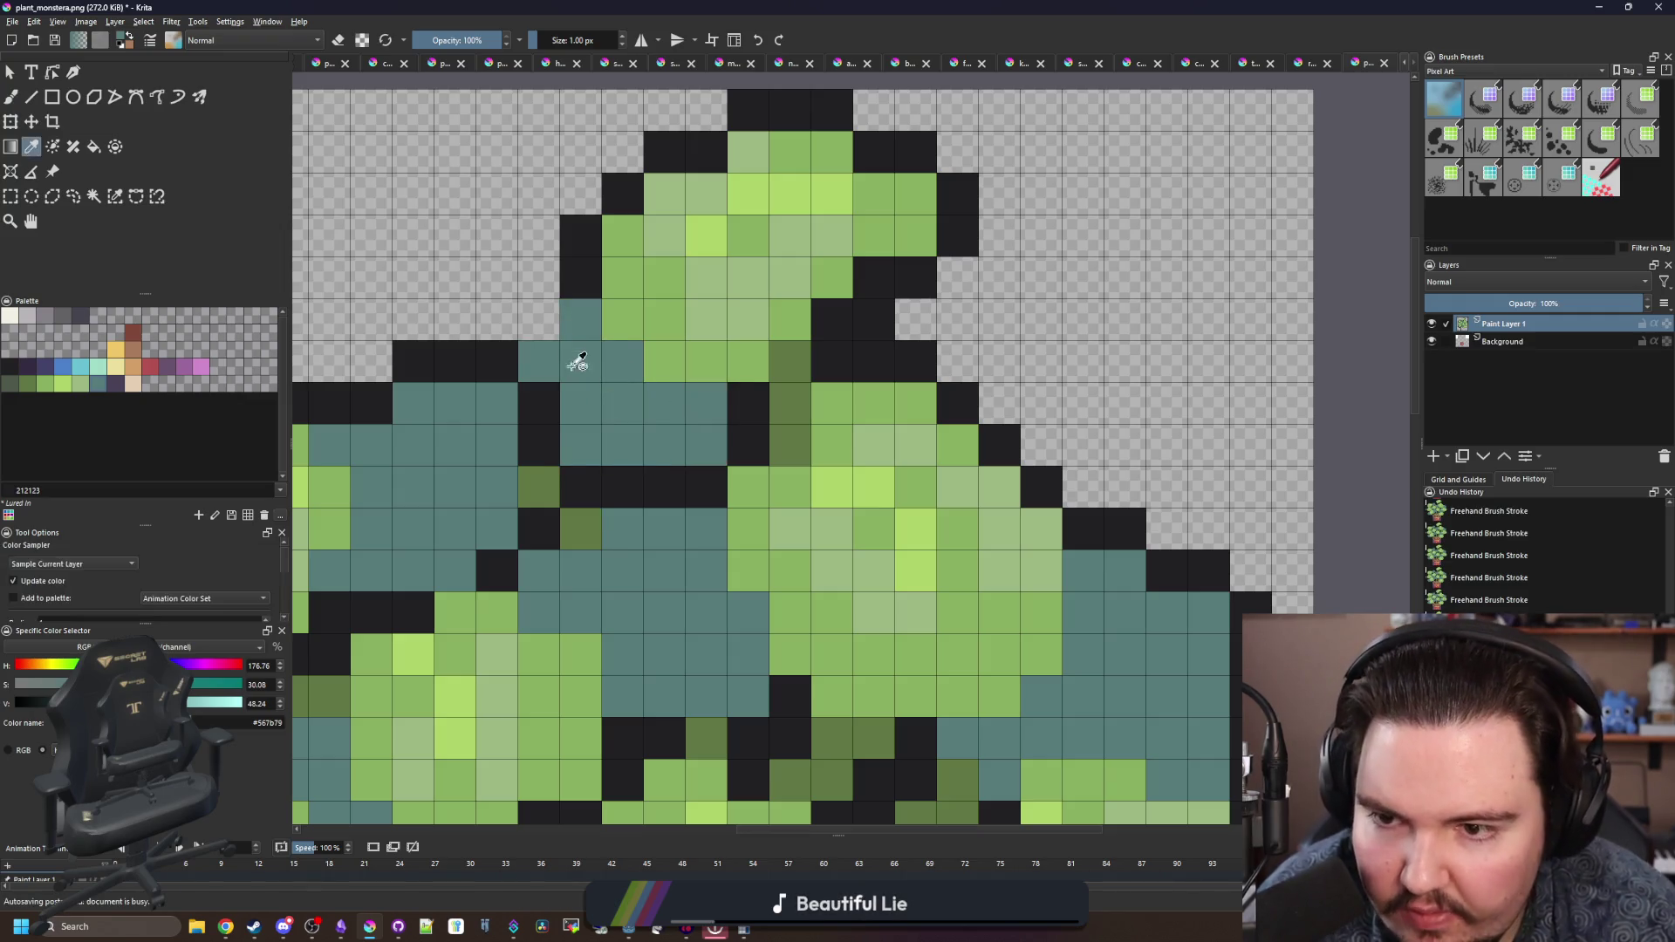
left_click(663, 487, "ctrl")
left_click(537, 321)
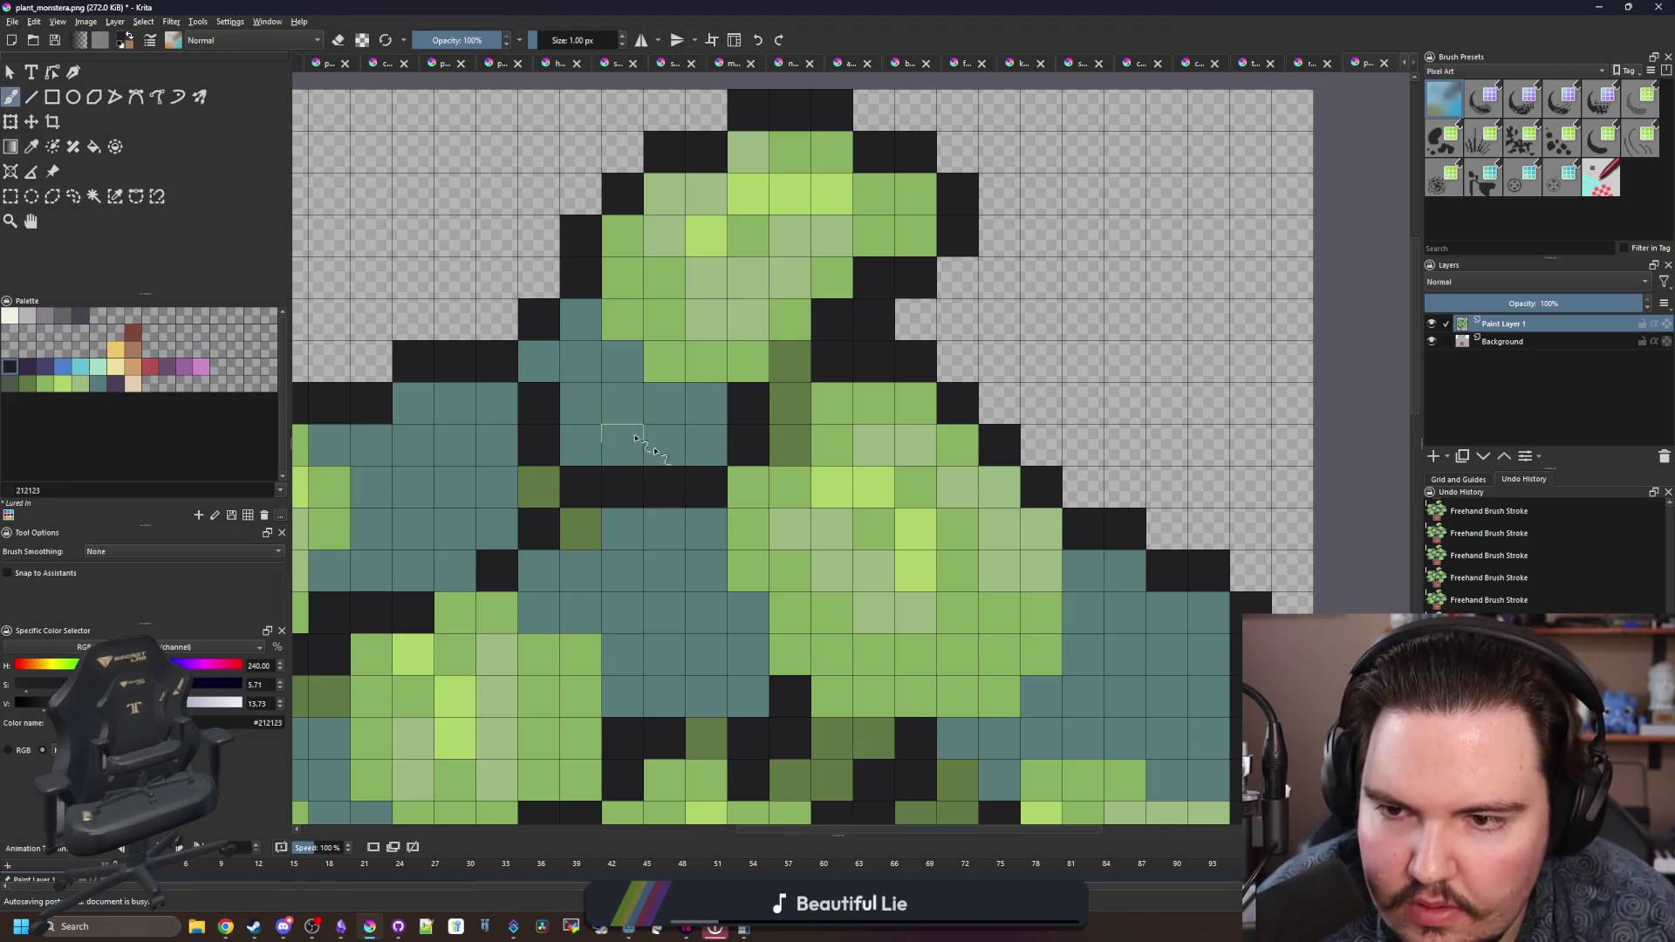
- Pick the dark purple palette swatch and paint a purple pixel between the leaves
scroll(722, 480, "down", 3)
scroll(695, 482, "up", 3)
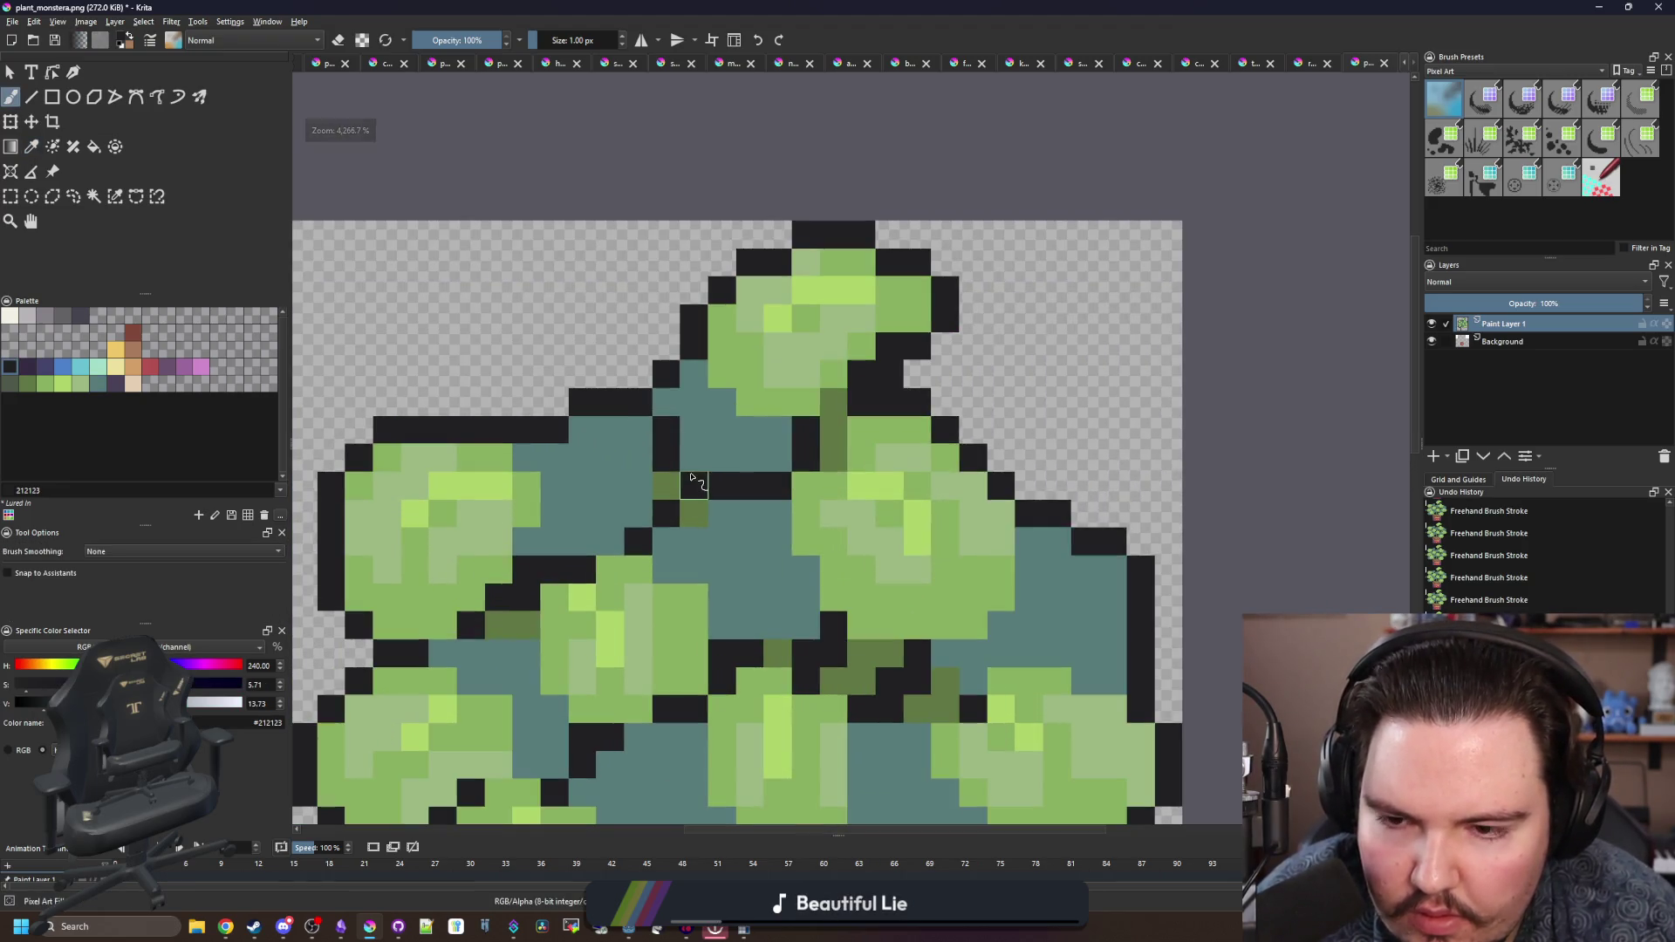
left_click(119, 389)
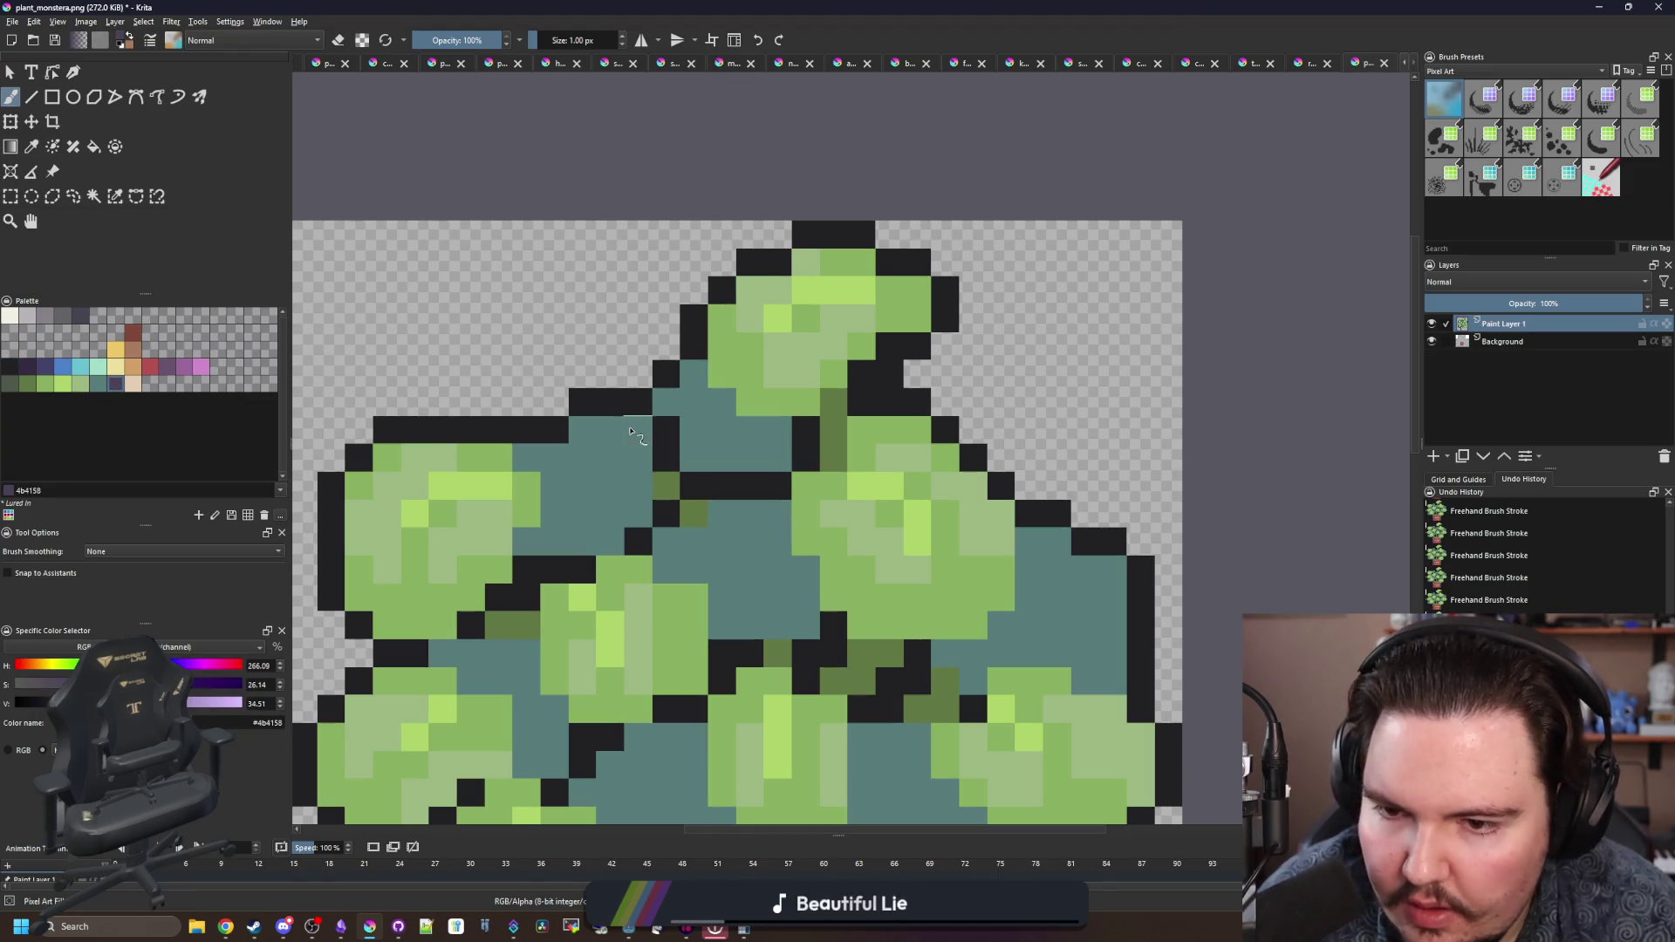
scroll(776, 598, "down", 3)
scroll(829, 446, "up", 3)
left_click(794, 349)
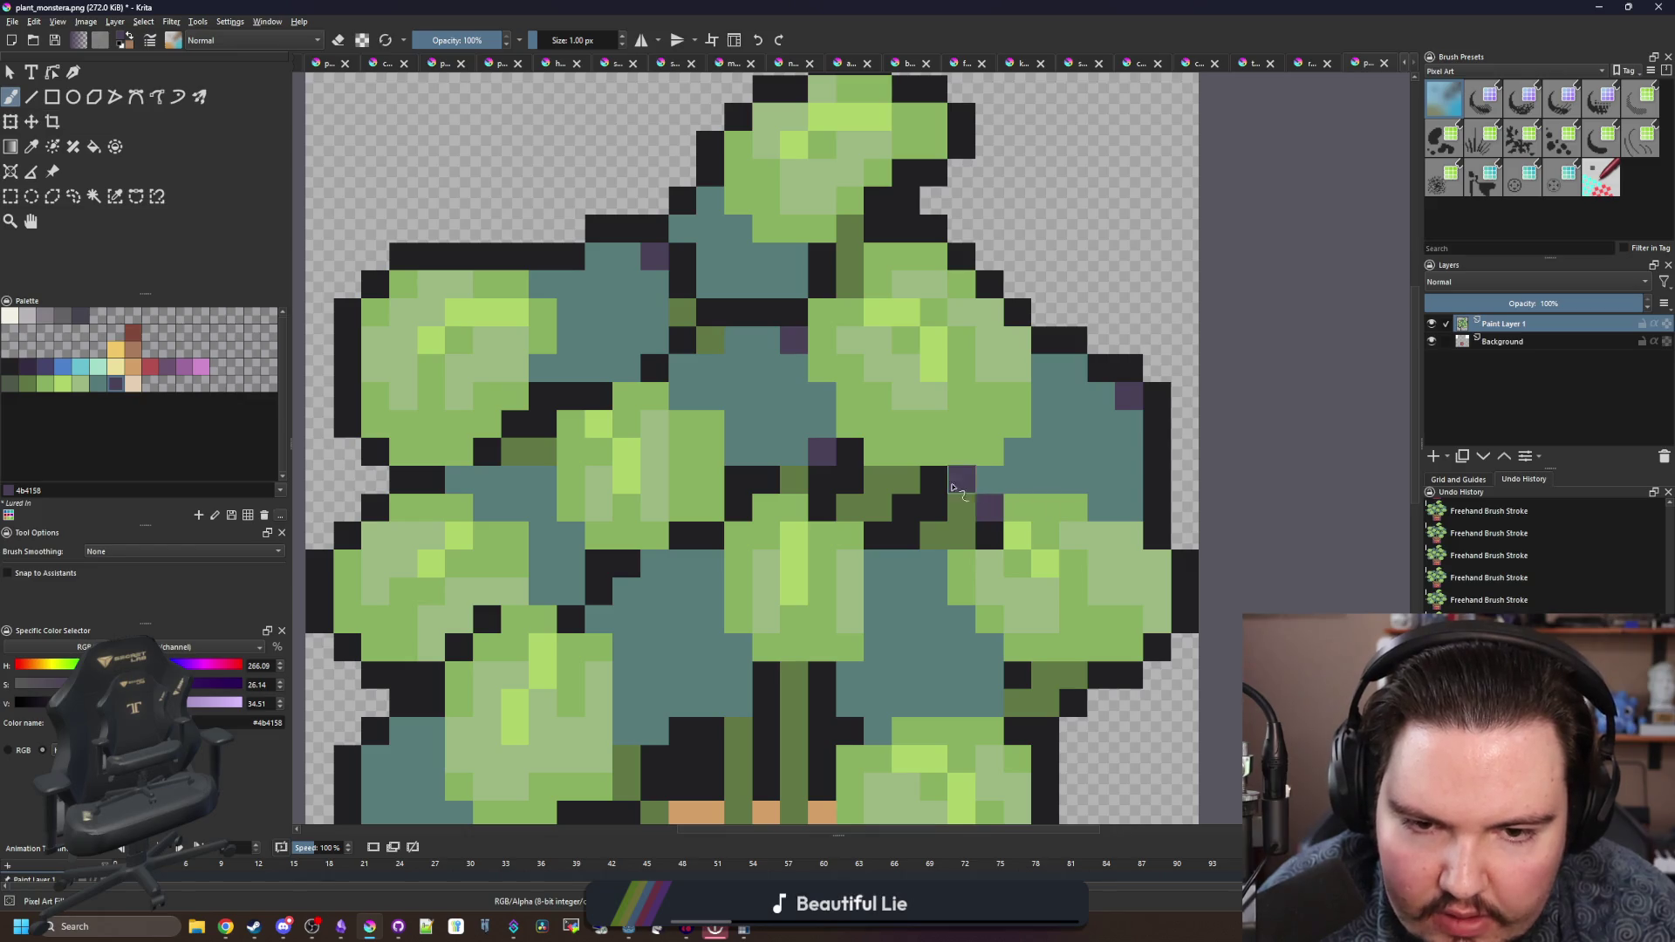
- Bucket-fill the plant's whole near-black outline dark purple
scroll(1022, 504, "down", 2)
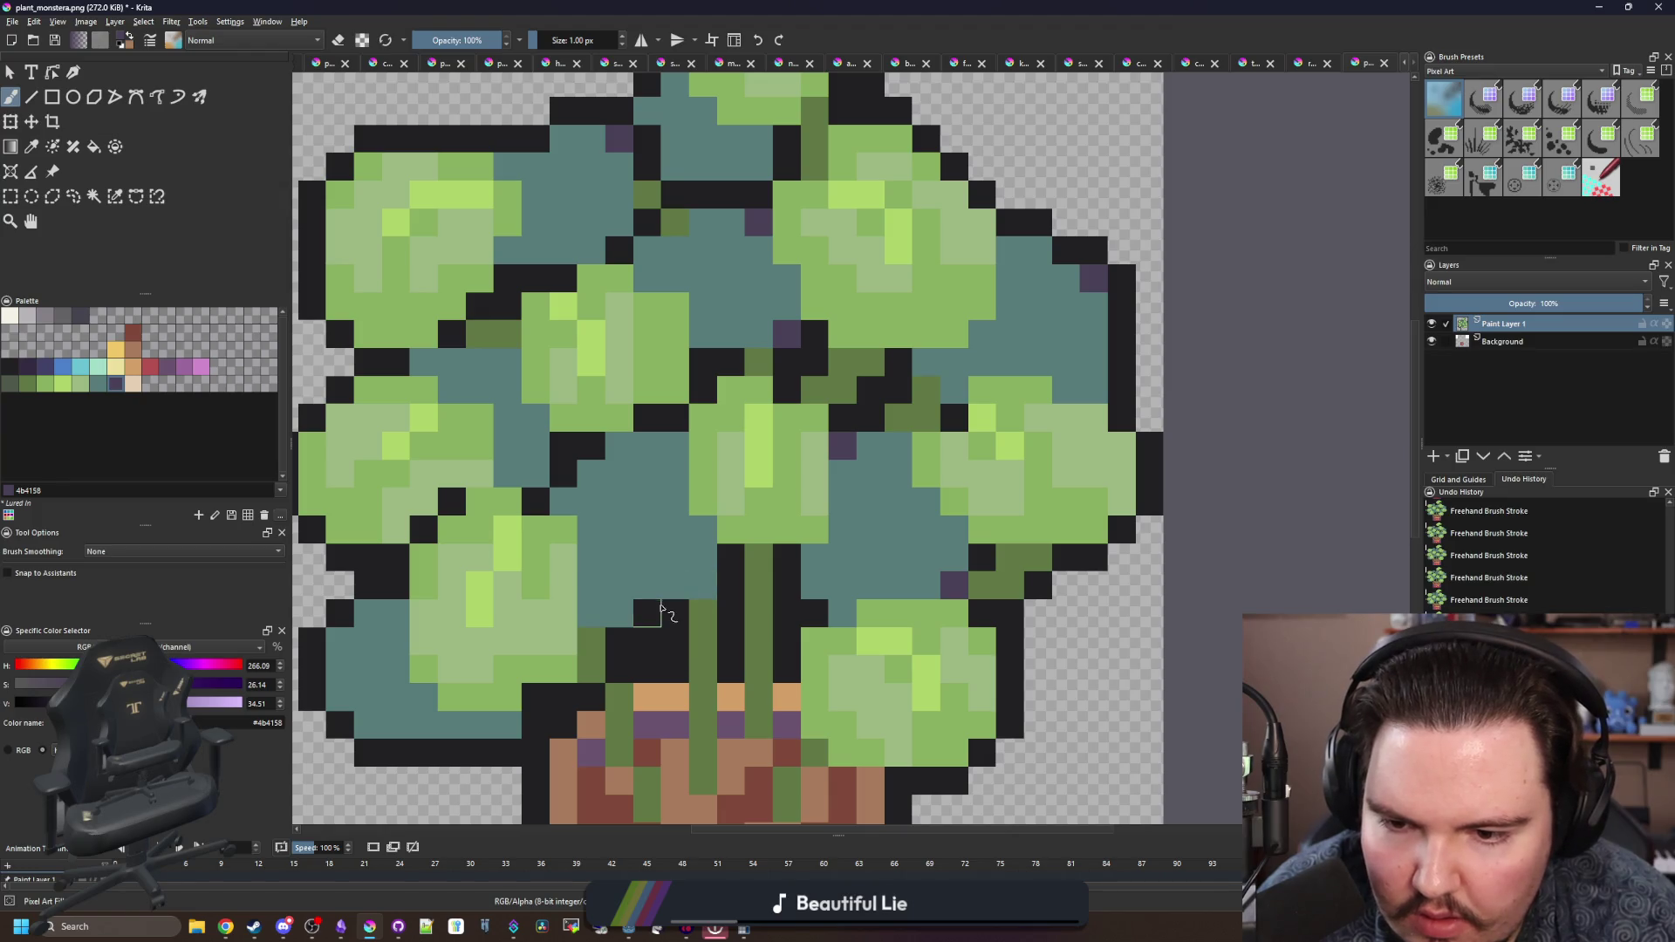
scroll(671, 456, "down", 3)
scroll(665, 497, "up", 3)
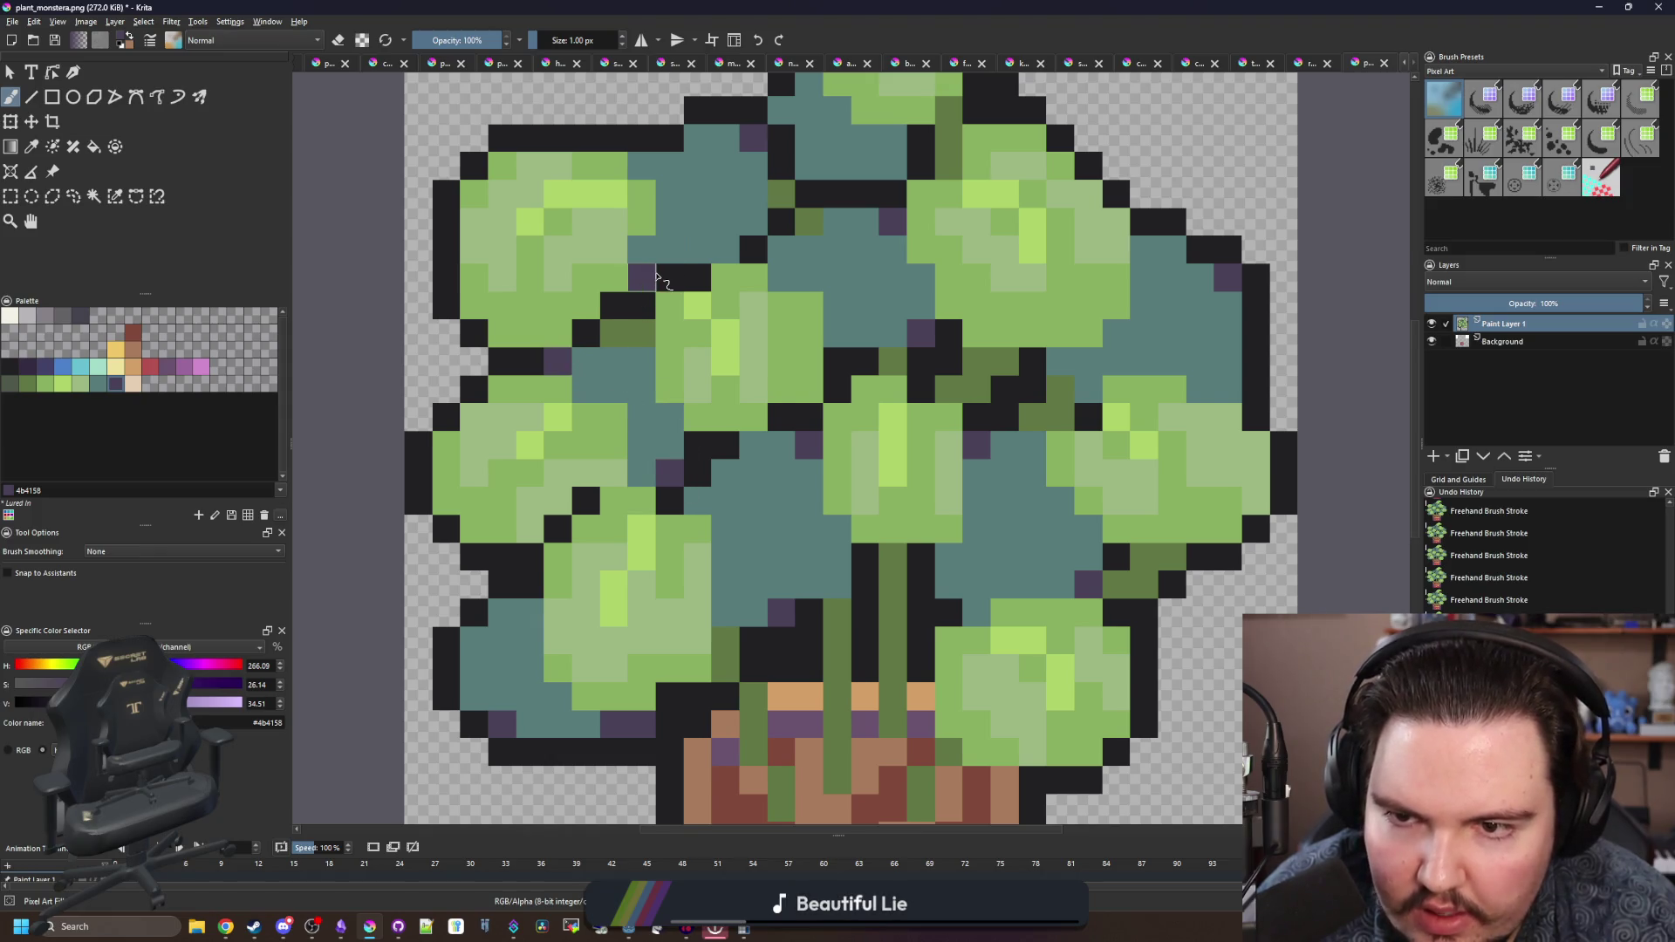
scroll(656, 296, "down", 6)
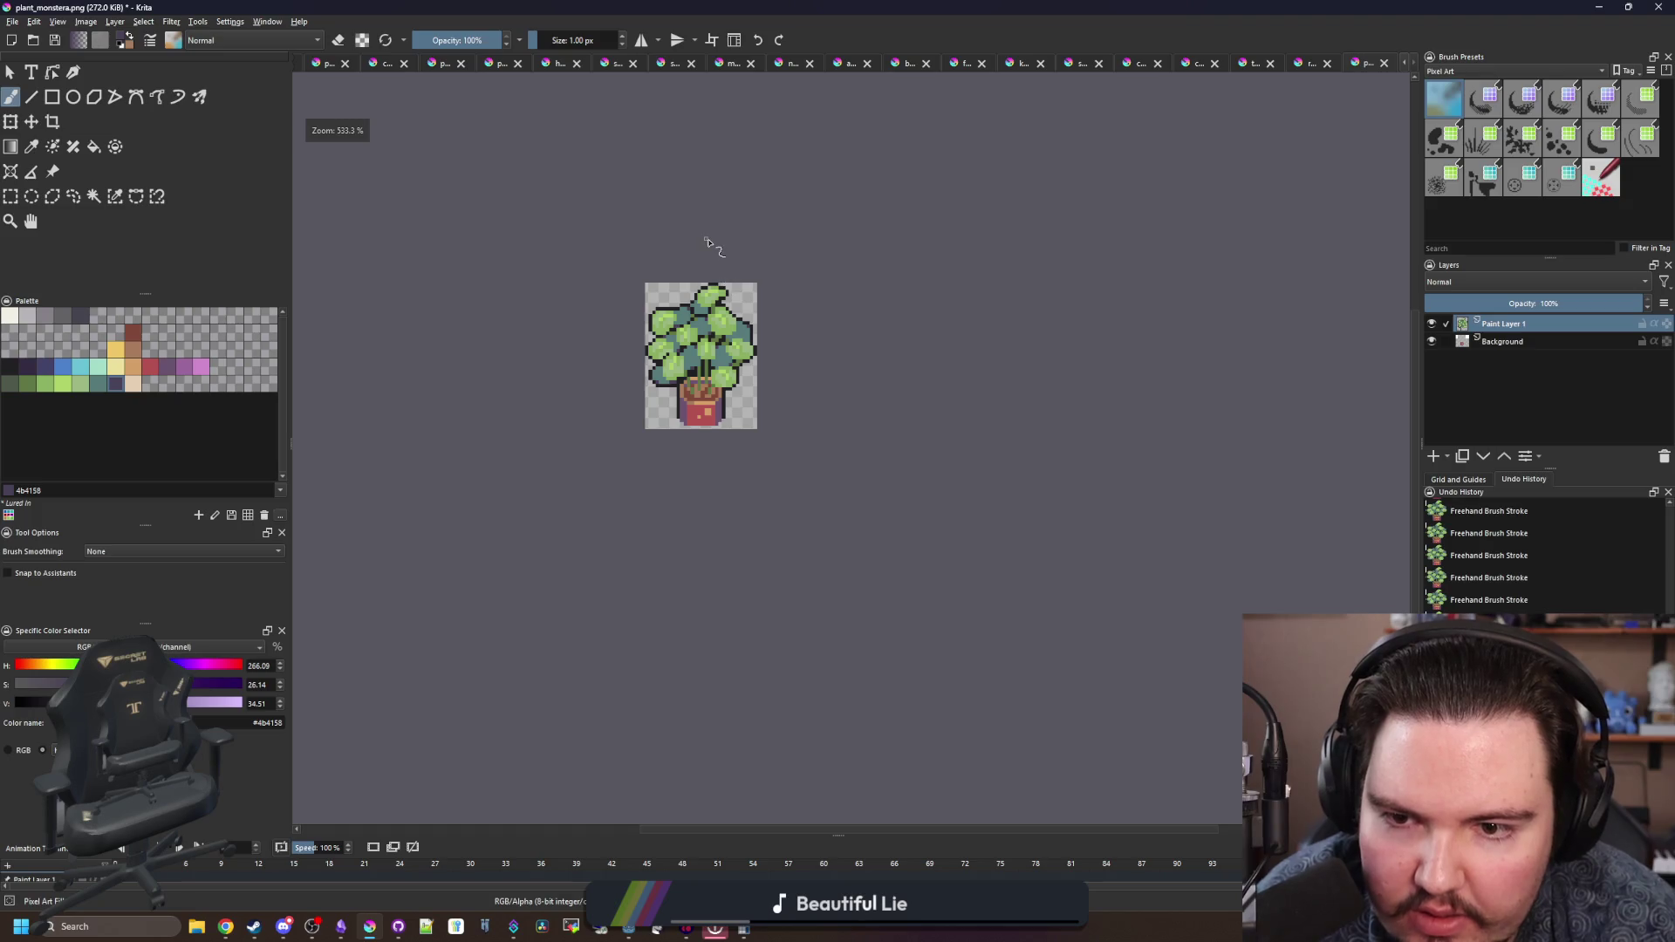
scroll(702, 288, "up", 6)
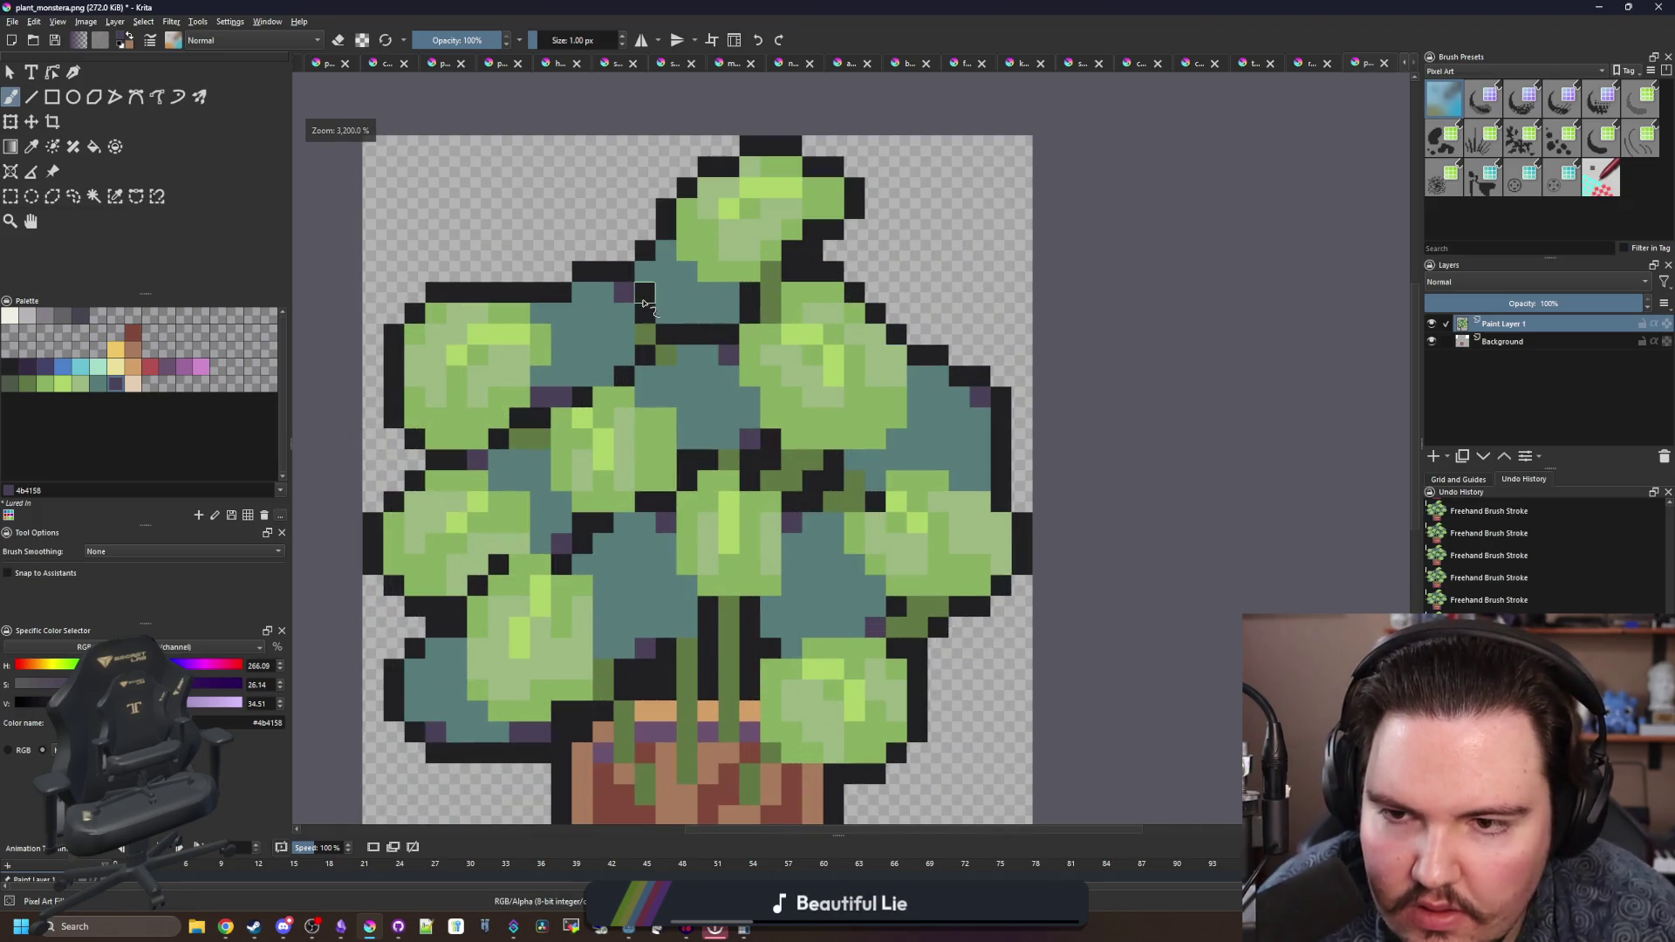
scroll(643, 303, "up", 1)
scroll(647, 262, "down", 8)
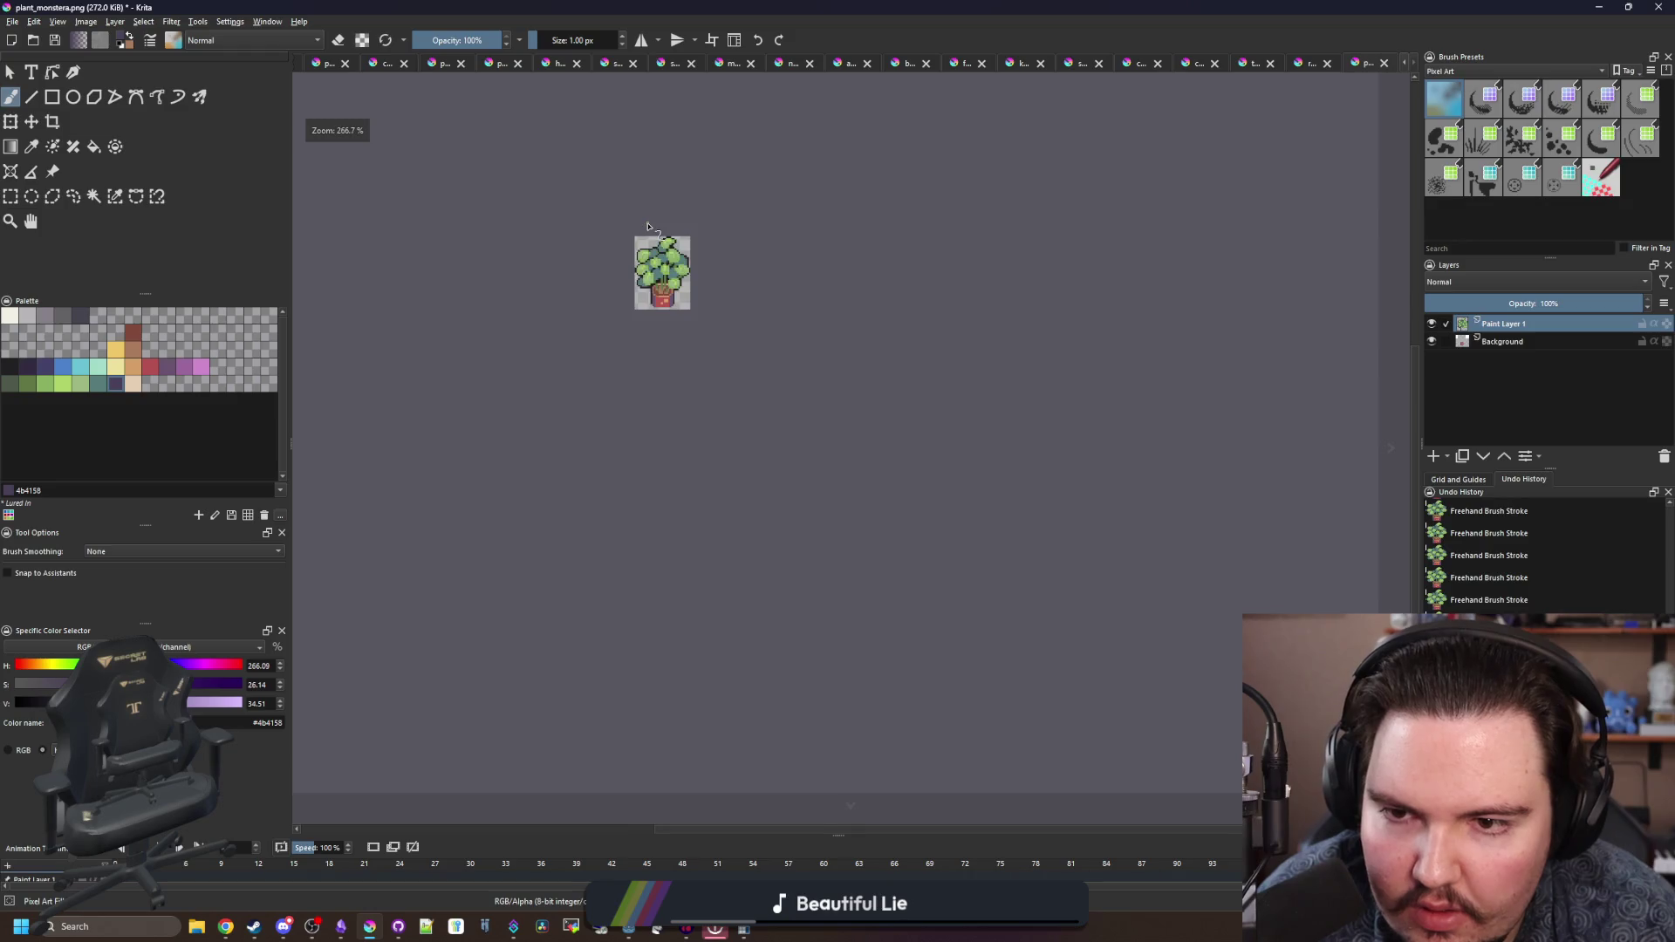
scroll(650, 214, "up", 7)
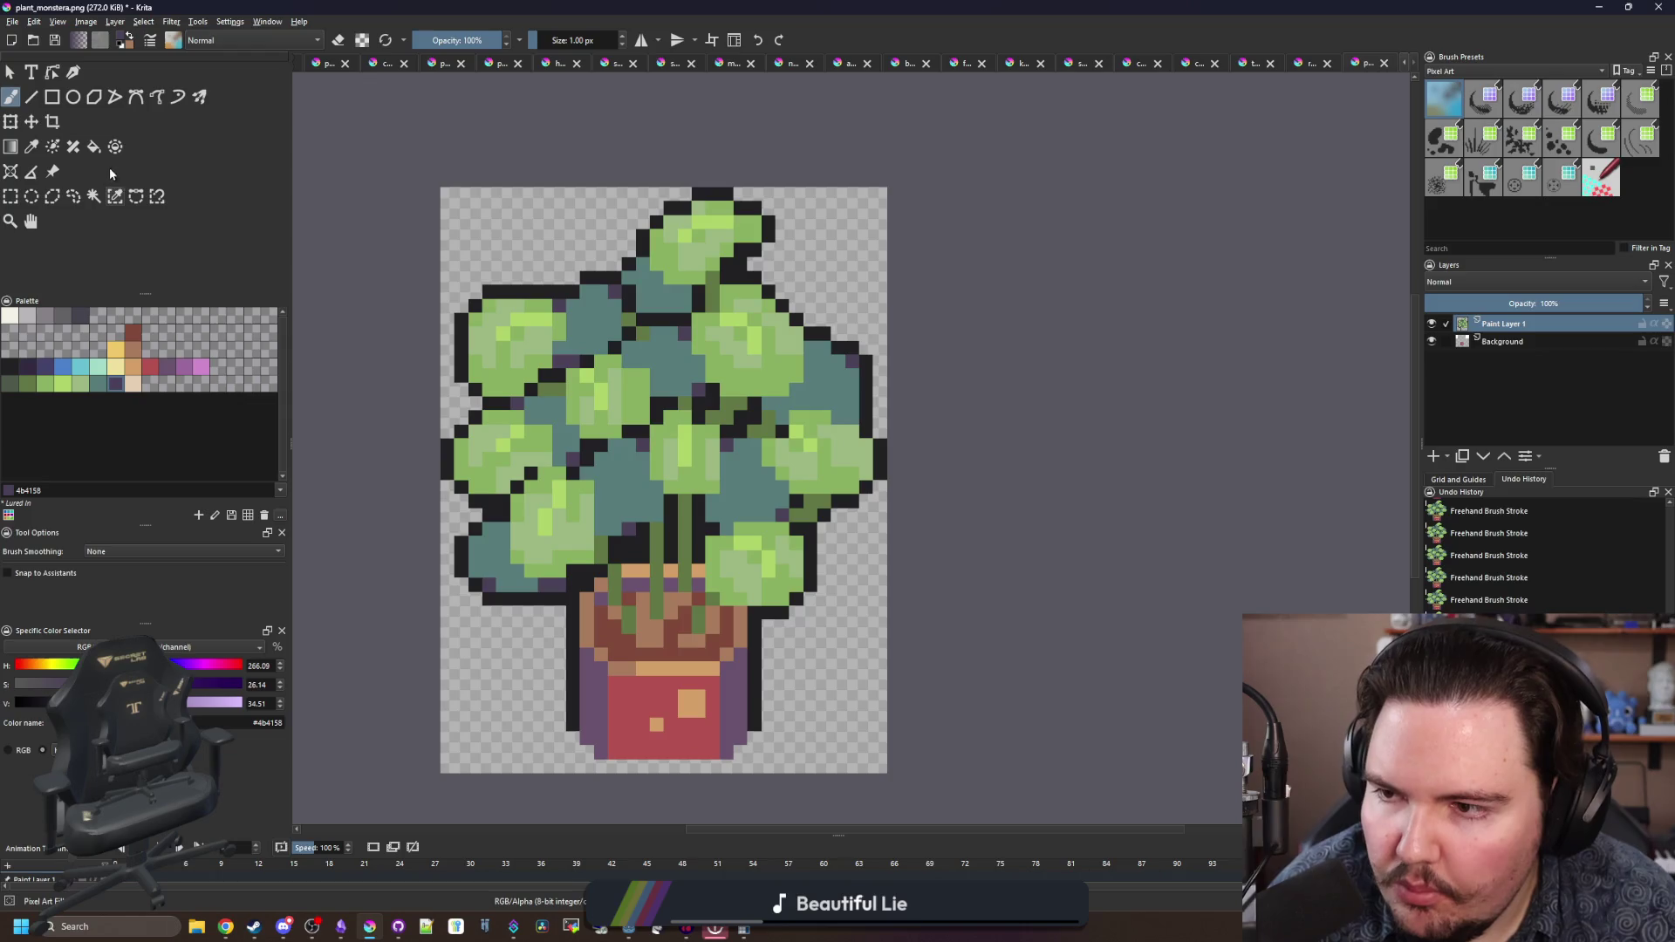
key("f")
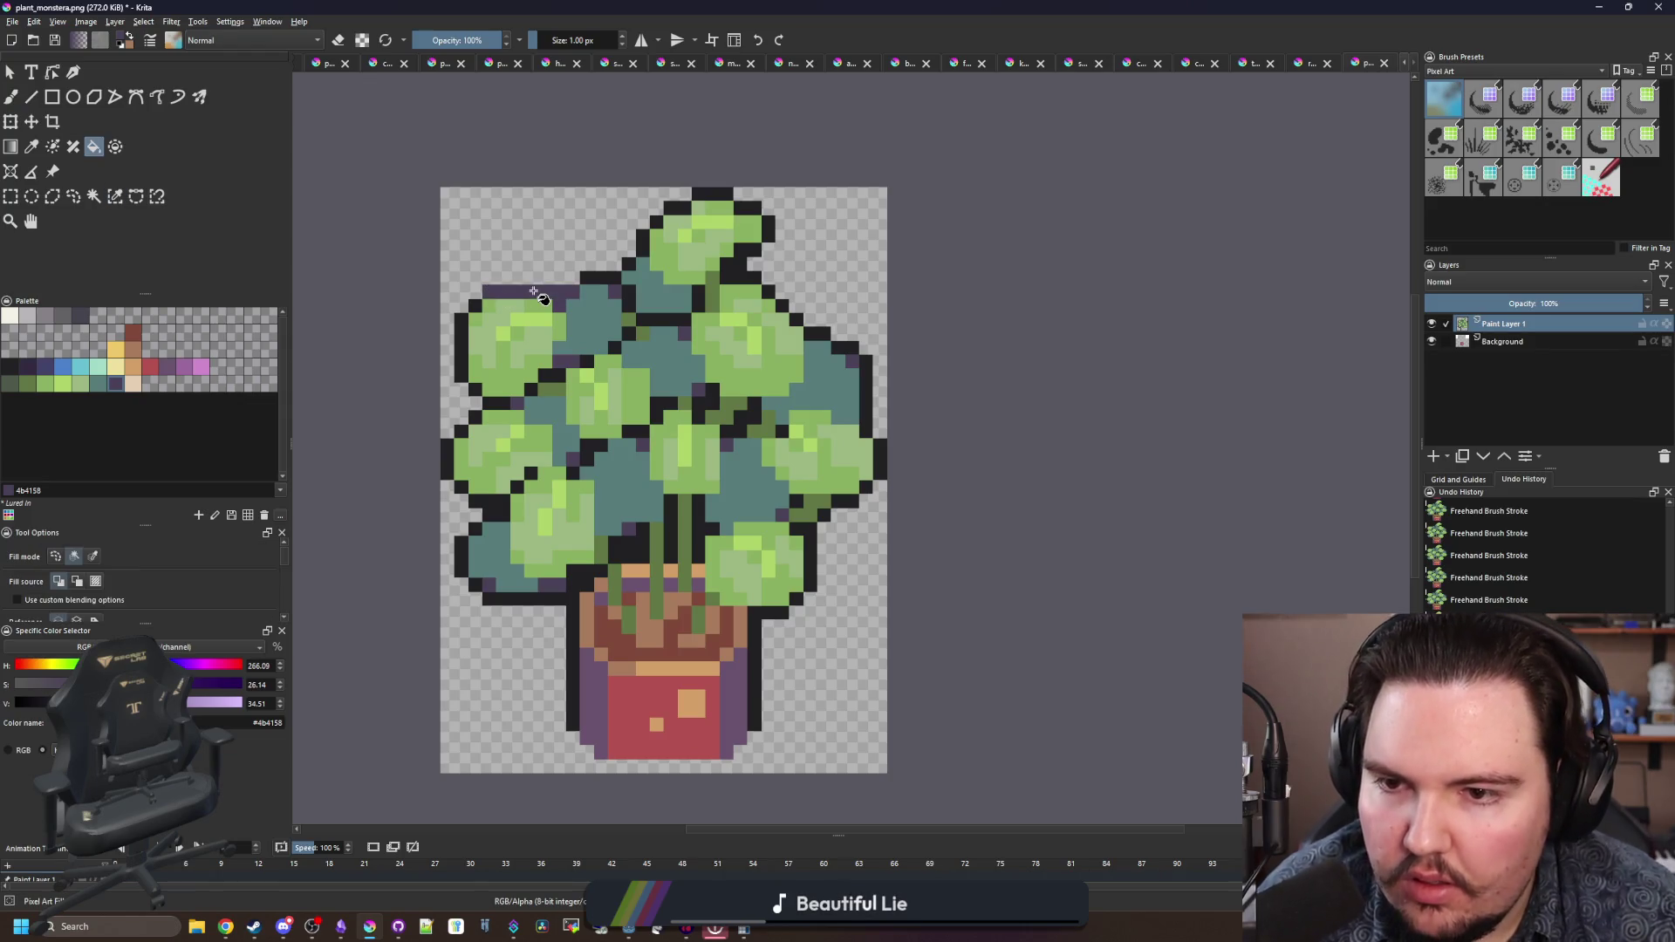
left_click(556, 287)
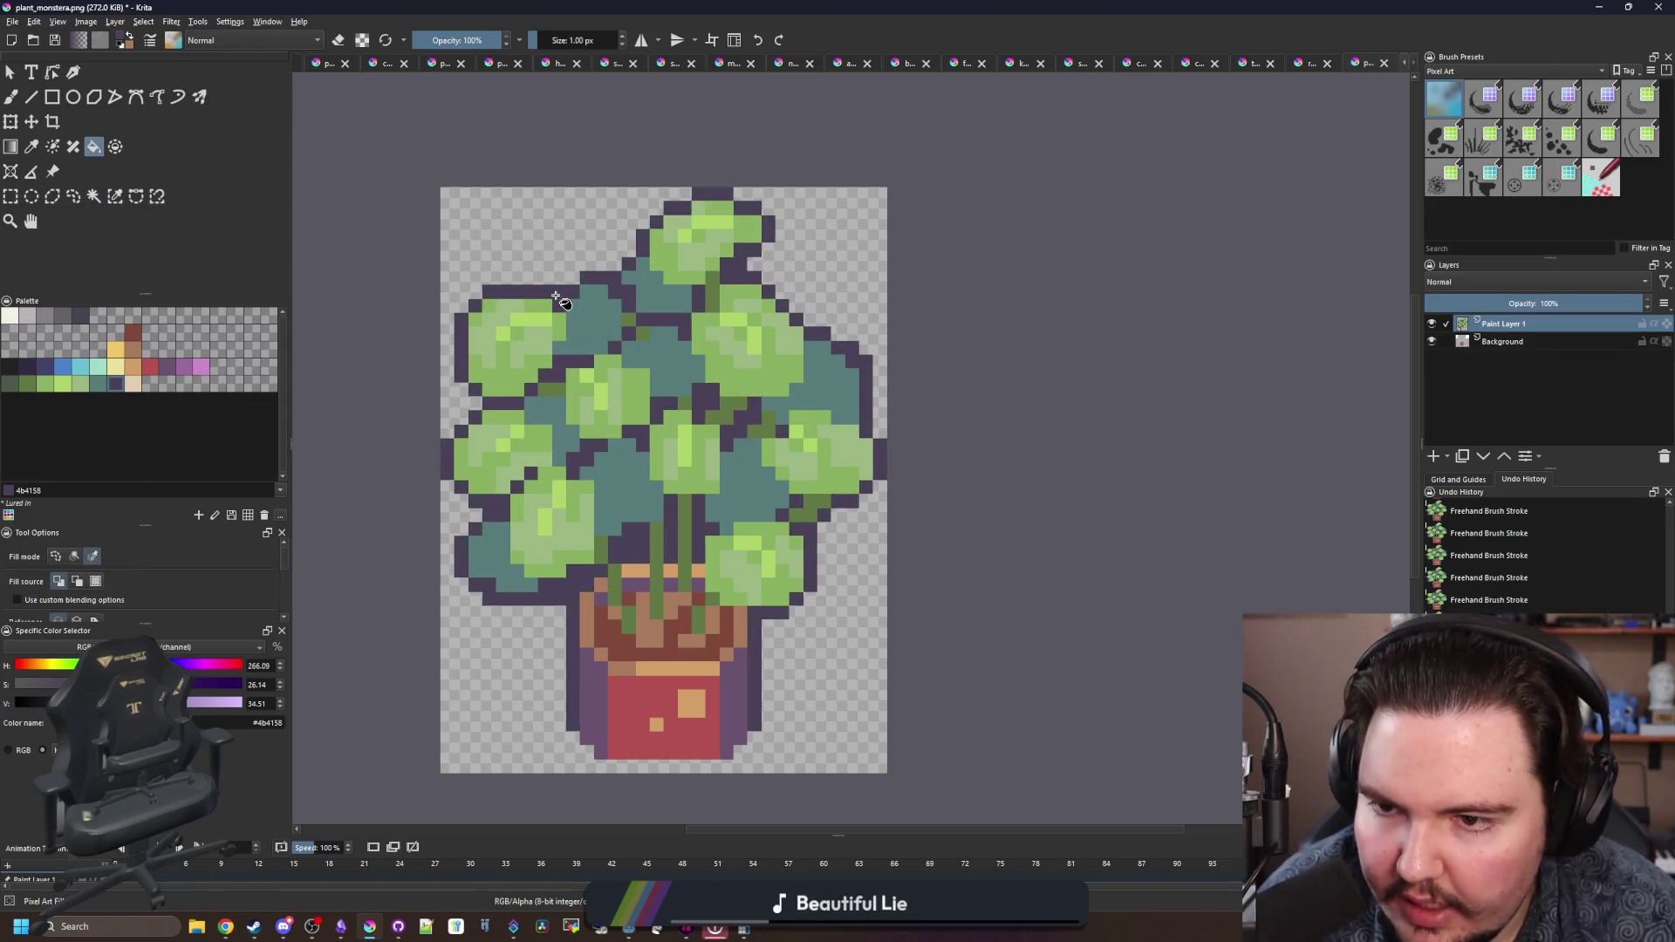
- Repaint outline edges teal at the top-left, top and lower-right with 4 px and 1 px brushes
left_click(99, 384)
key("b")
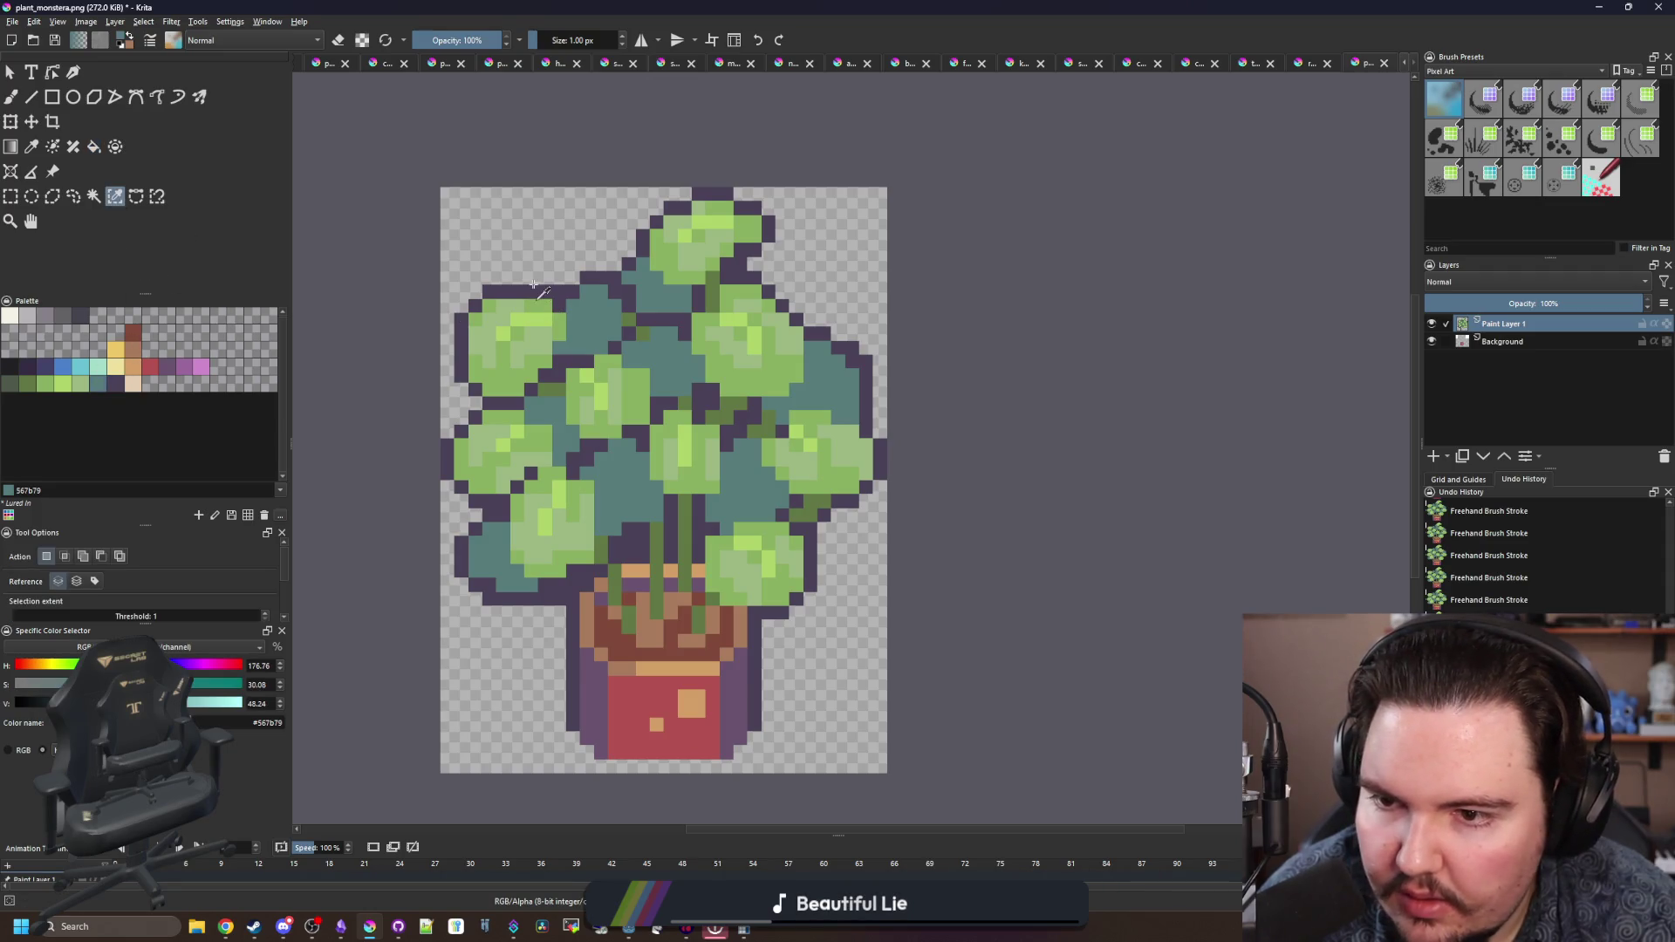
key("]")
key("]")
key("]")
left_click_drag(532, 290, 458, 375)
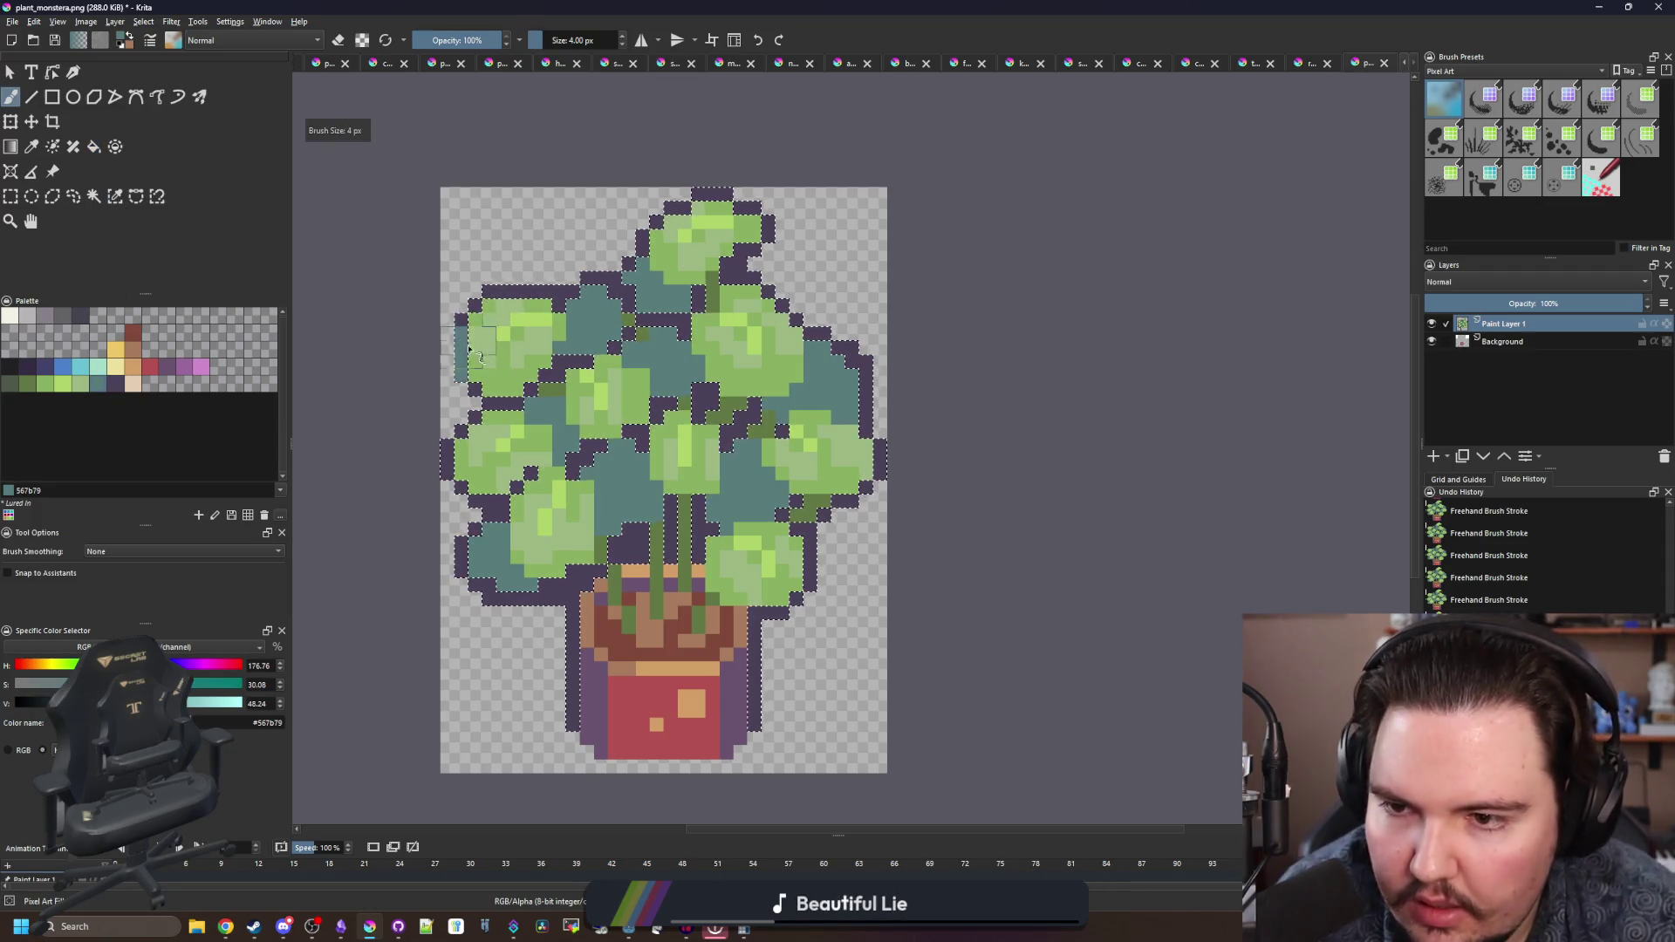
left_click_drag(750, 226, 672, 205)
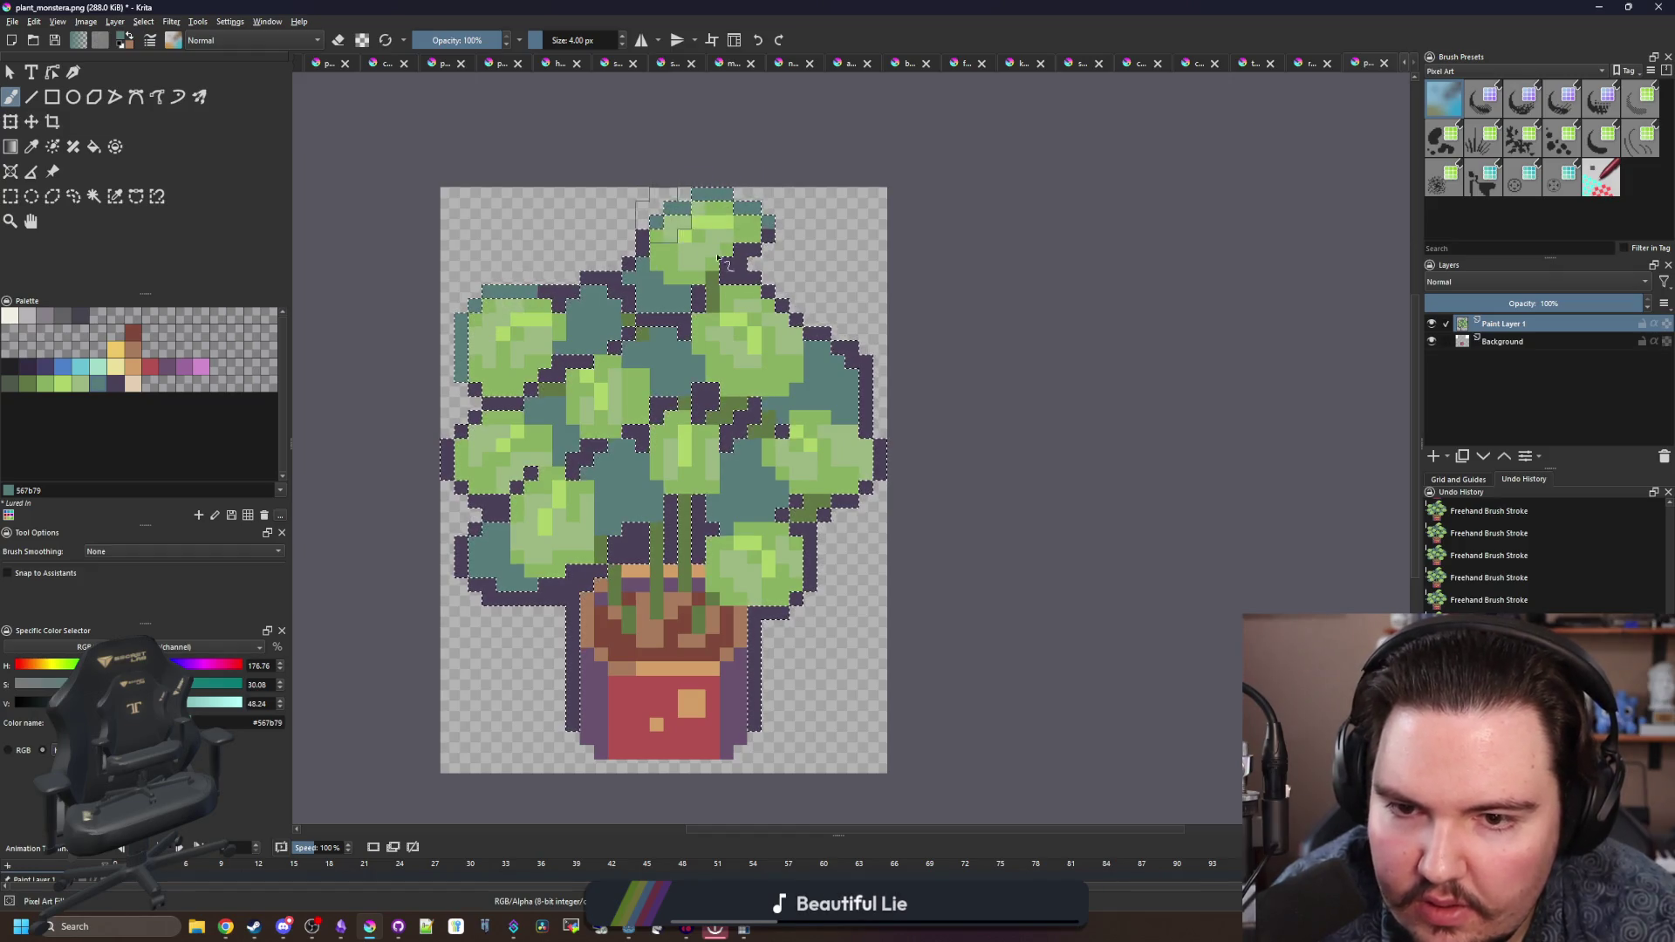
key("[")
key("[")
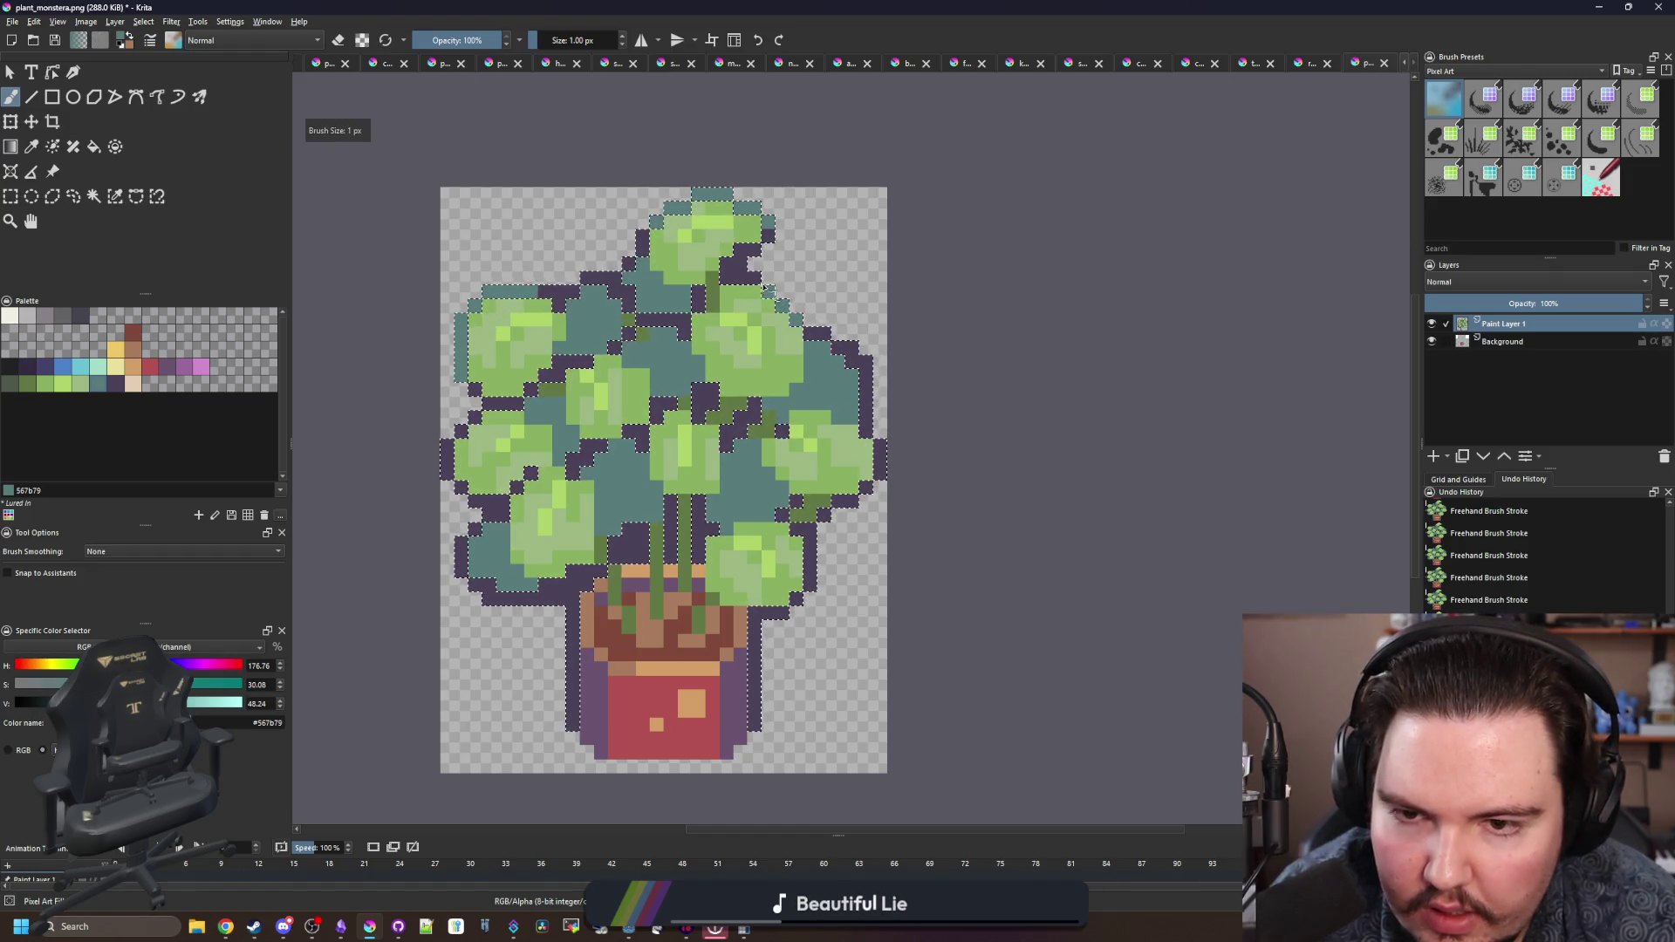
key("bracketleft")
left_click_drag(877, 467, 811, 591)
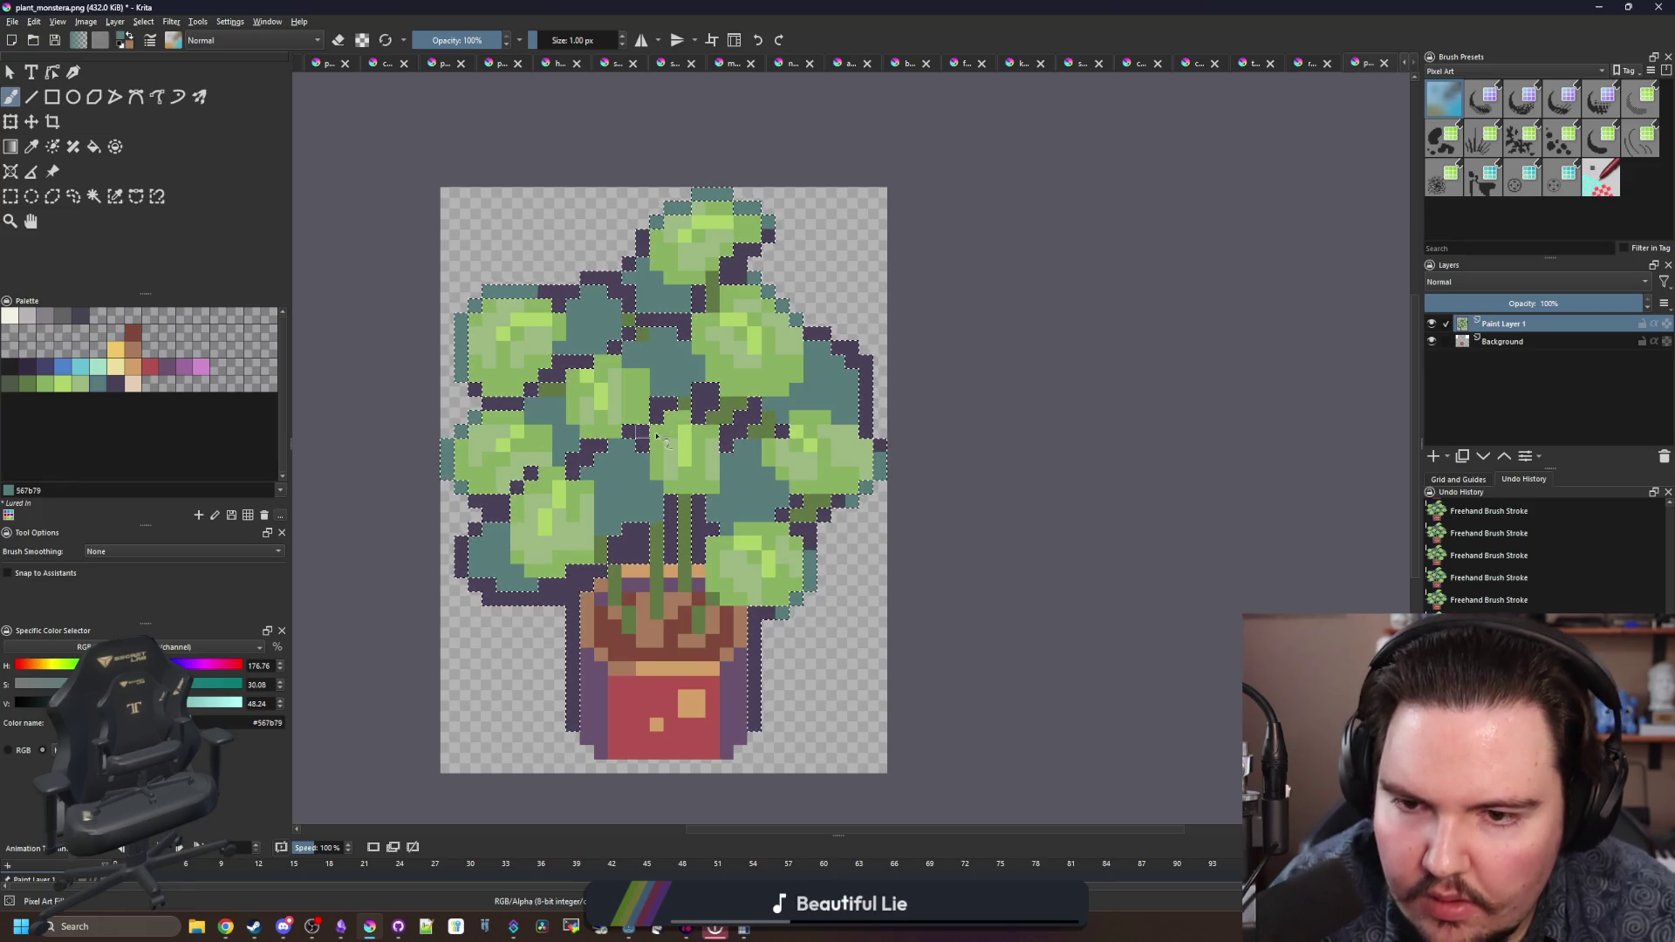
- Re-save plant_monstera.png as PNG and switch to the running Godot game
scroll(768, 401, "down", 3)
key("ctrl+s")
key("Return")
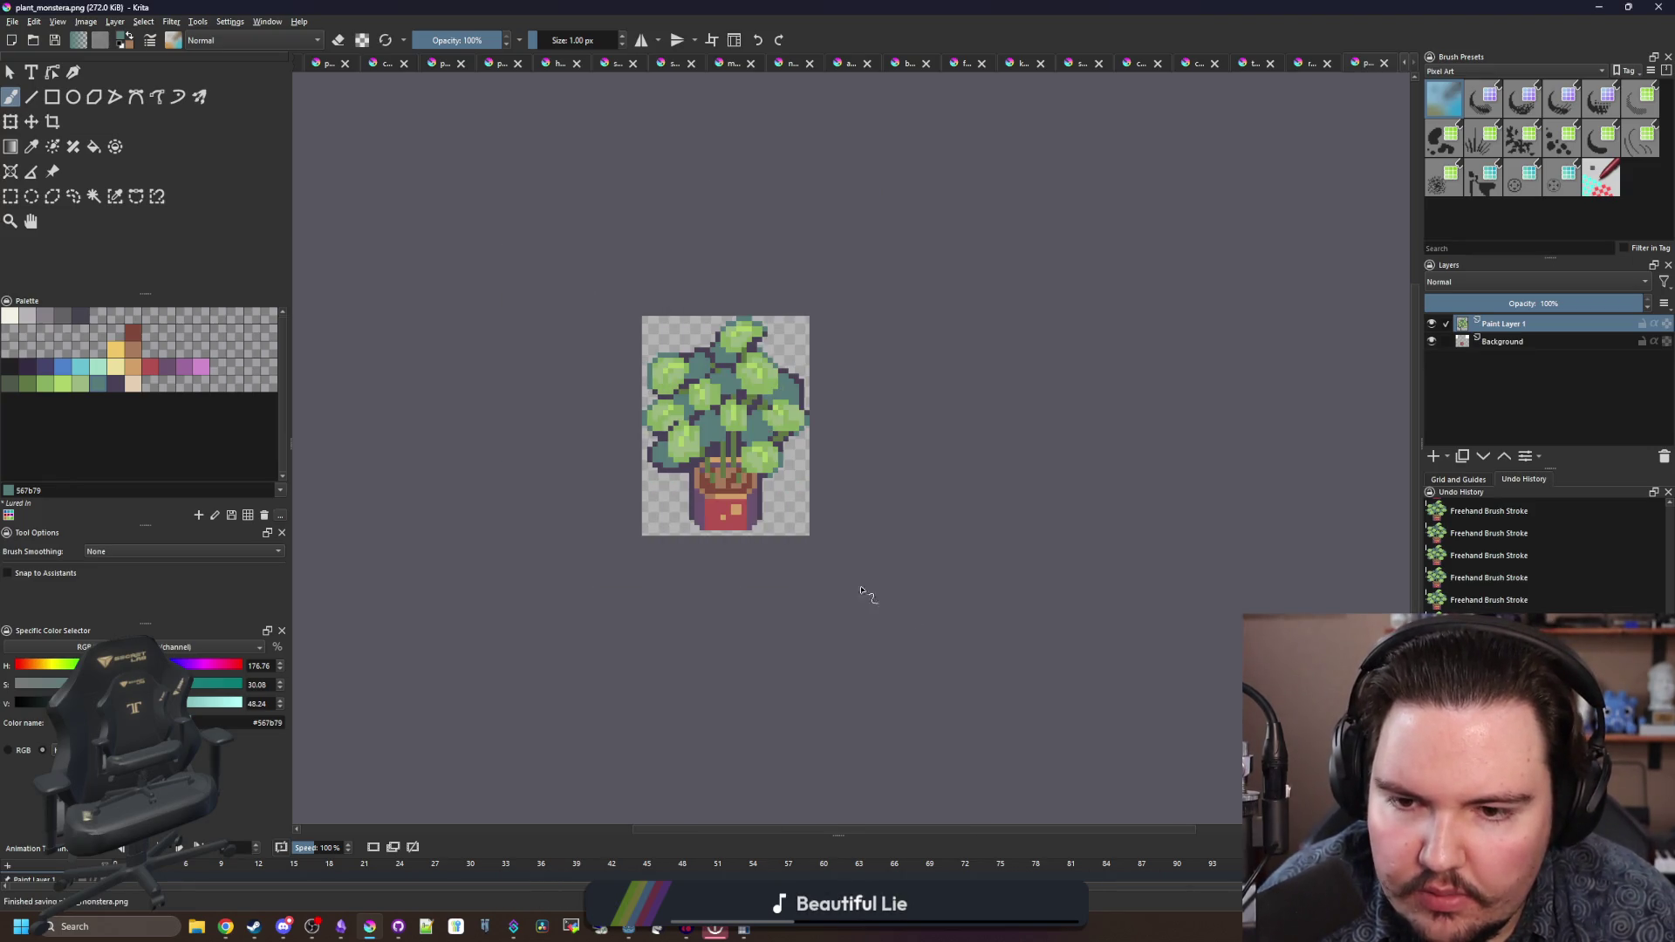
scroll(774, 528, "up", 3)
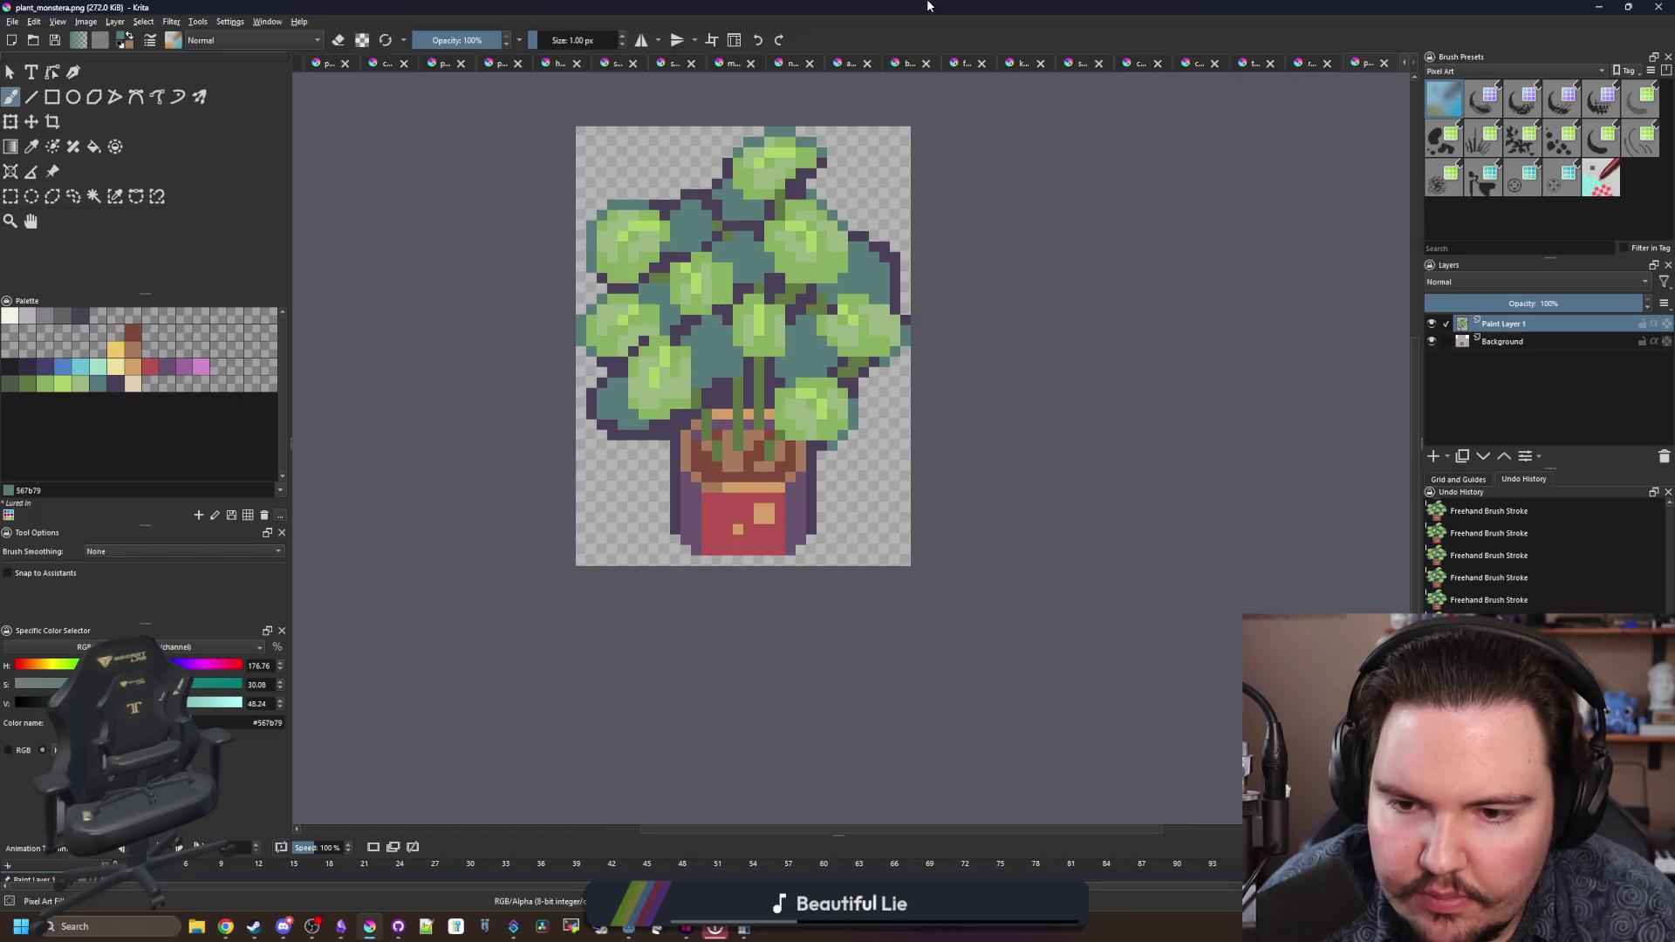
key("alt+Tab")
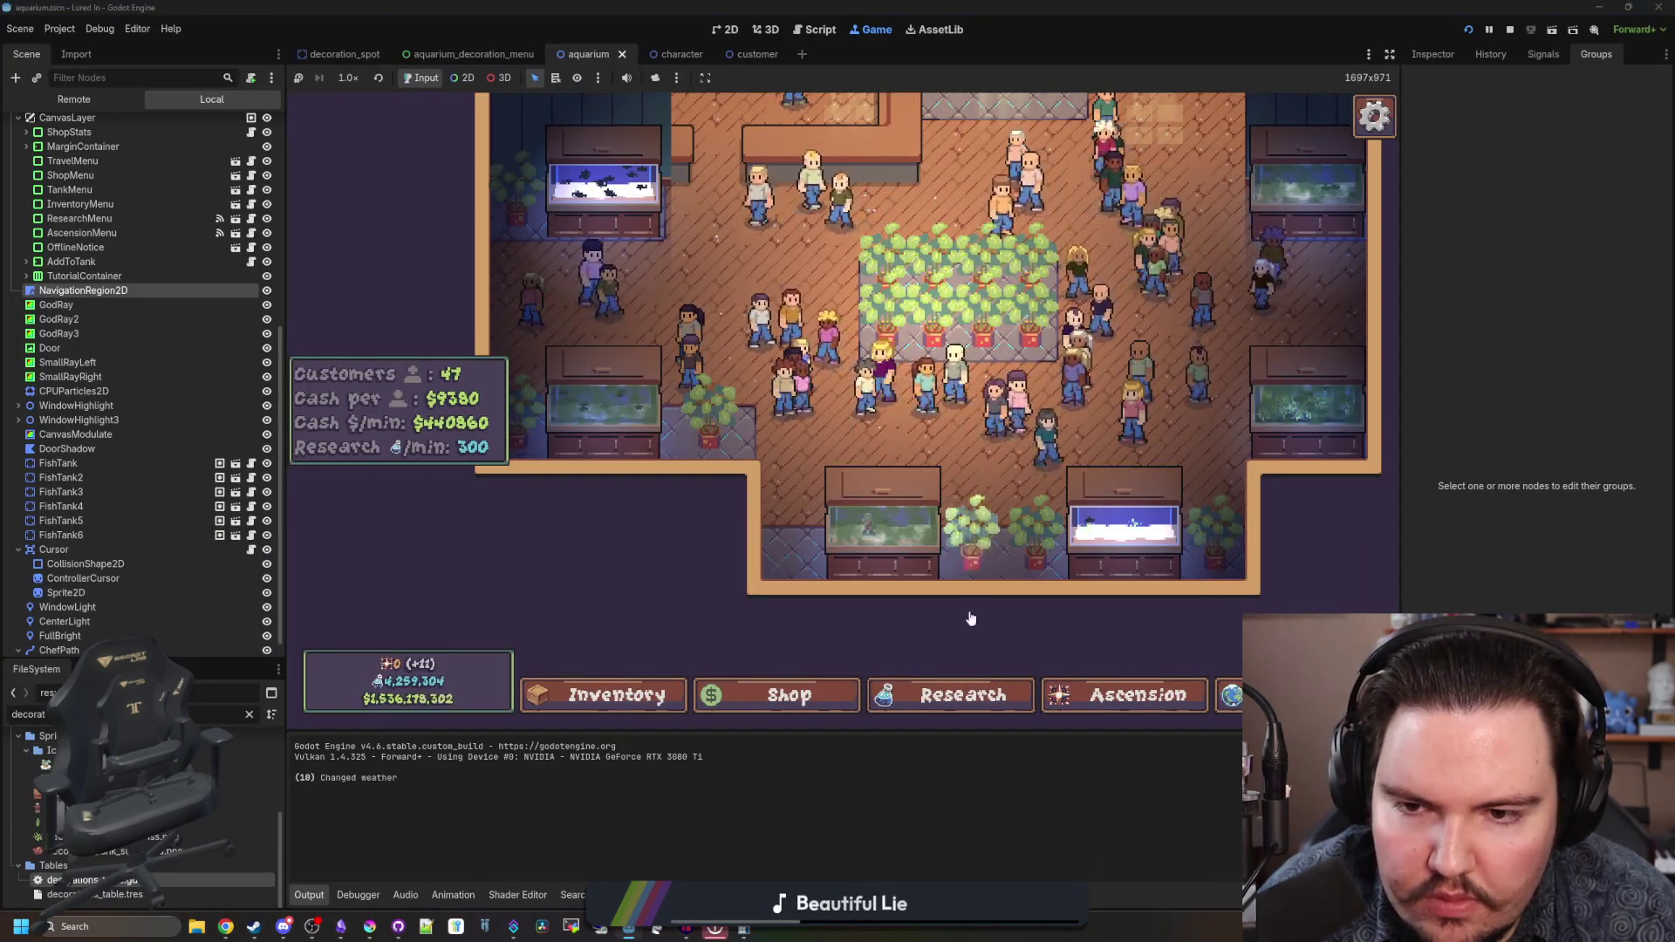
- Pan and zoom the game view onto the potted plant sprites
left_click_drag(966, 471, 877, 461)
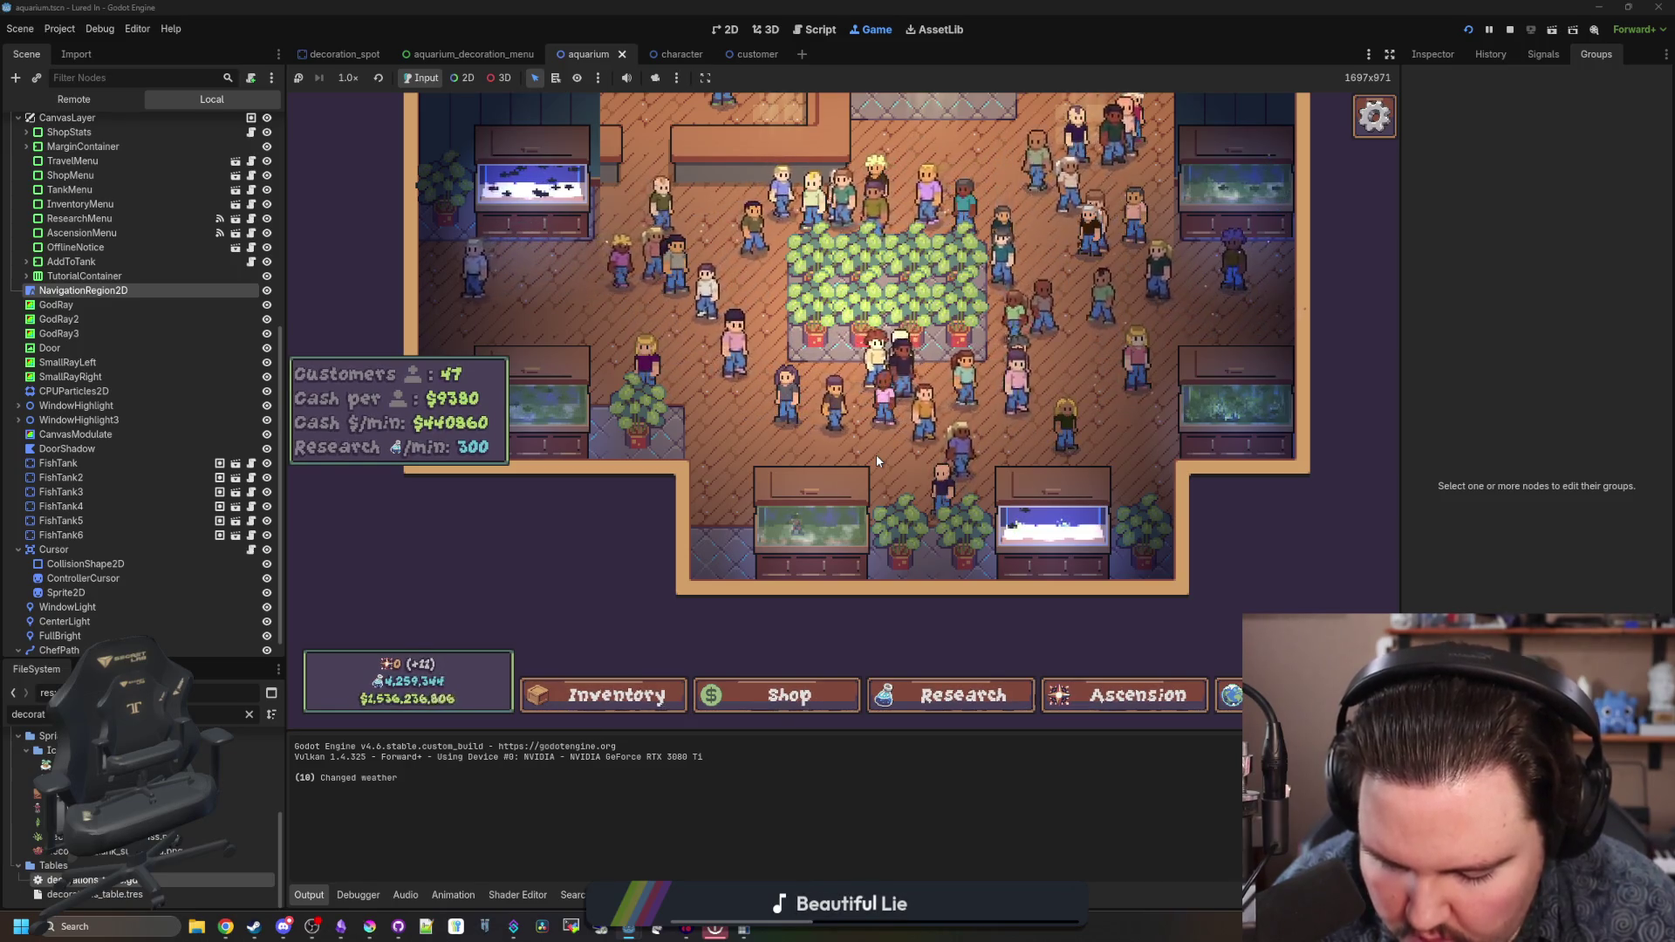
scroll(876, 453, "up", 2)
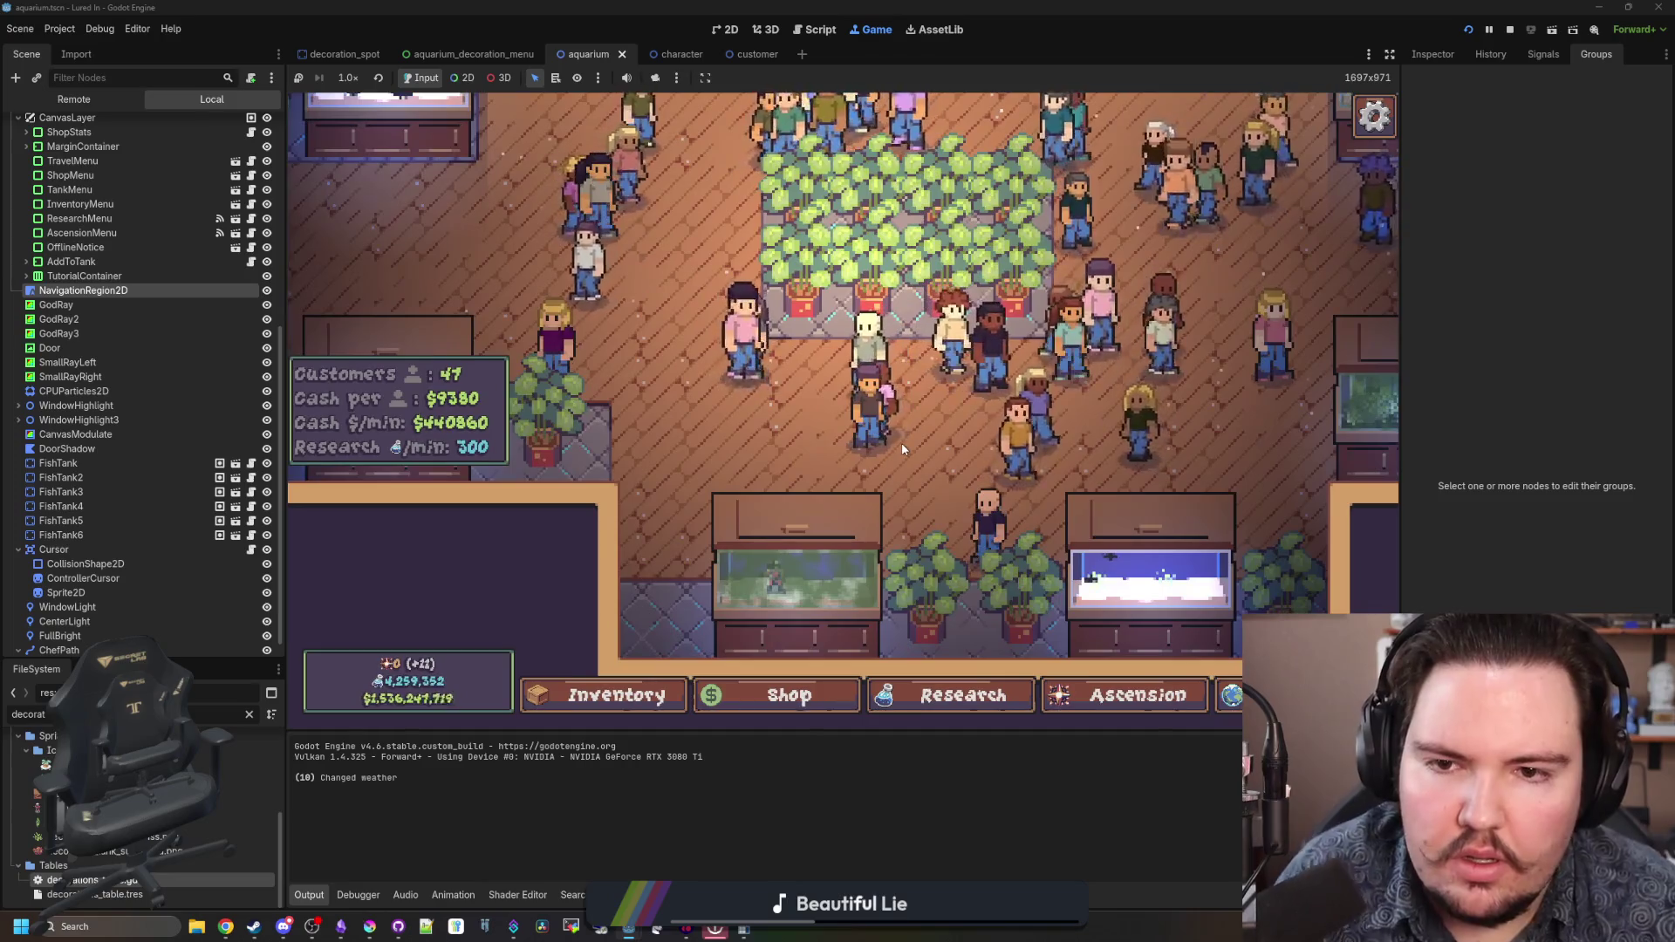
scroll(902, 449, "up", 2)
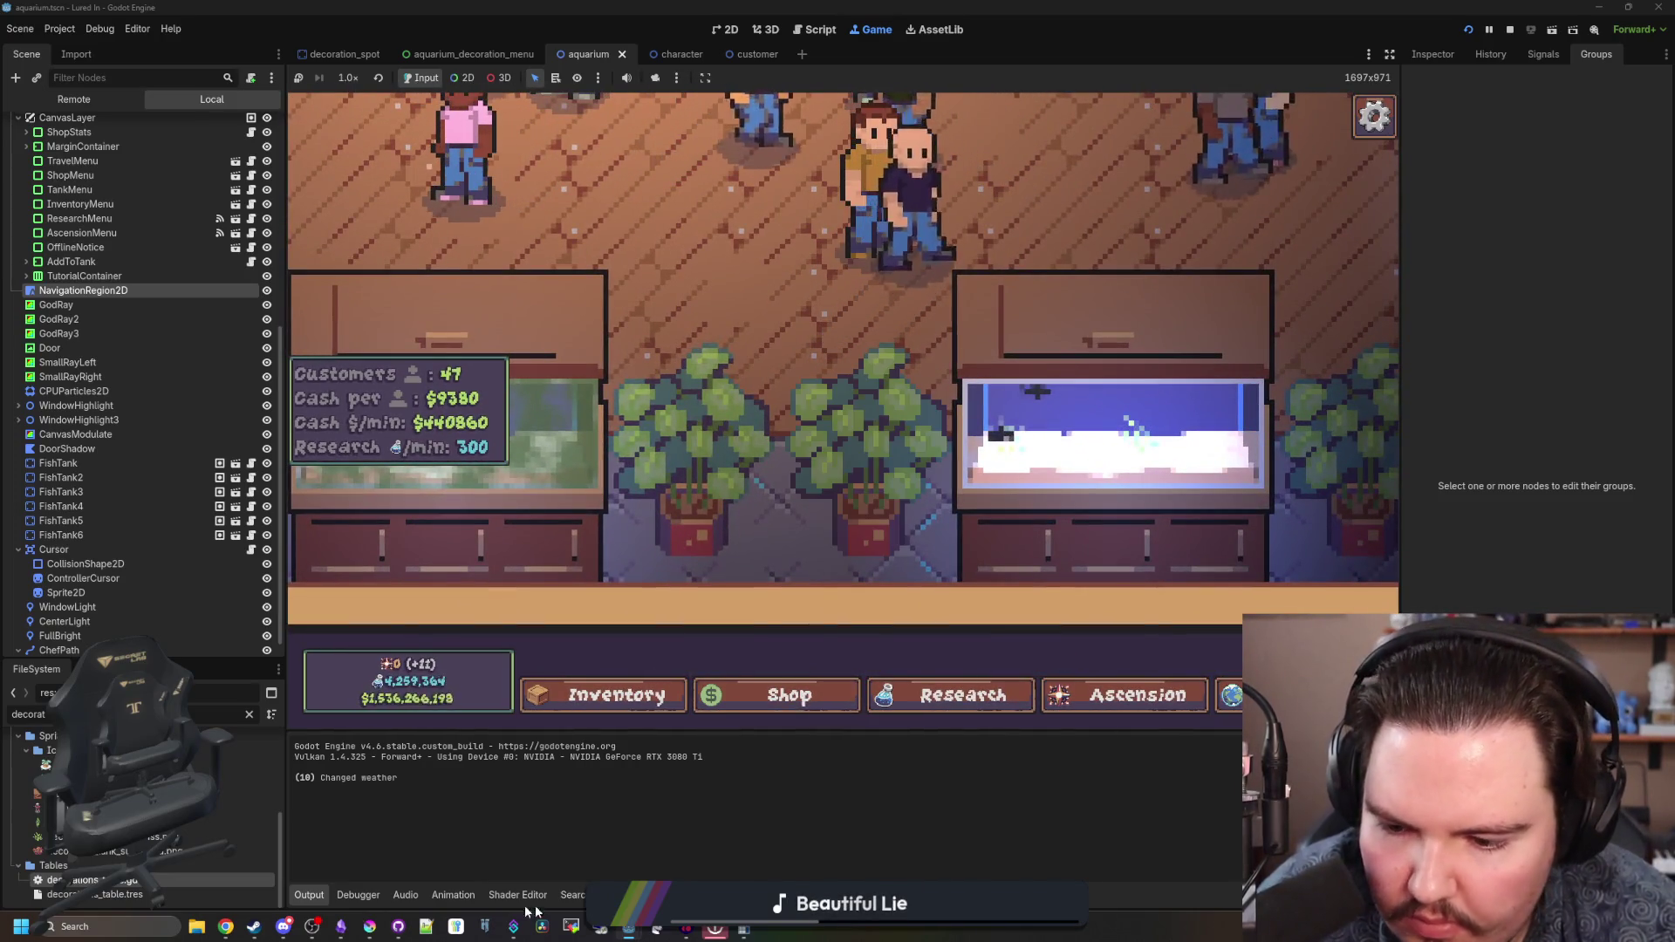
- Return to Krita, maximise its window, and pick the near-black outline colour
key("alt+Tab")
double_click(663, 525)
scroll(782, 464, "up", 2)
left_click(11, 365)
scroll(576, 540, "up", 1)
- Paint near-black lines down both sides of the pot, redrawing the left one
left_click_drag(581, 610, 572, 408)
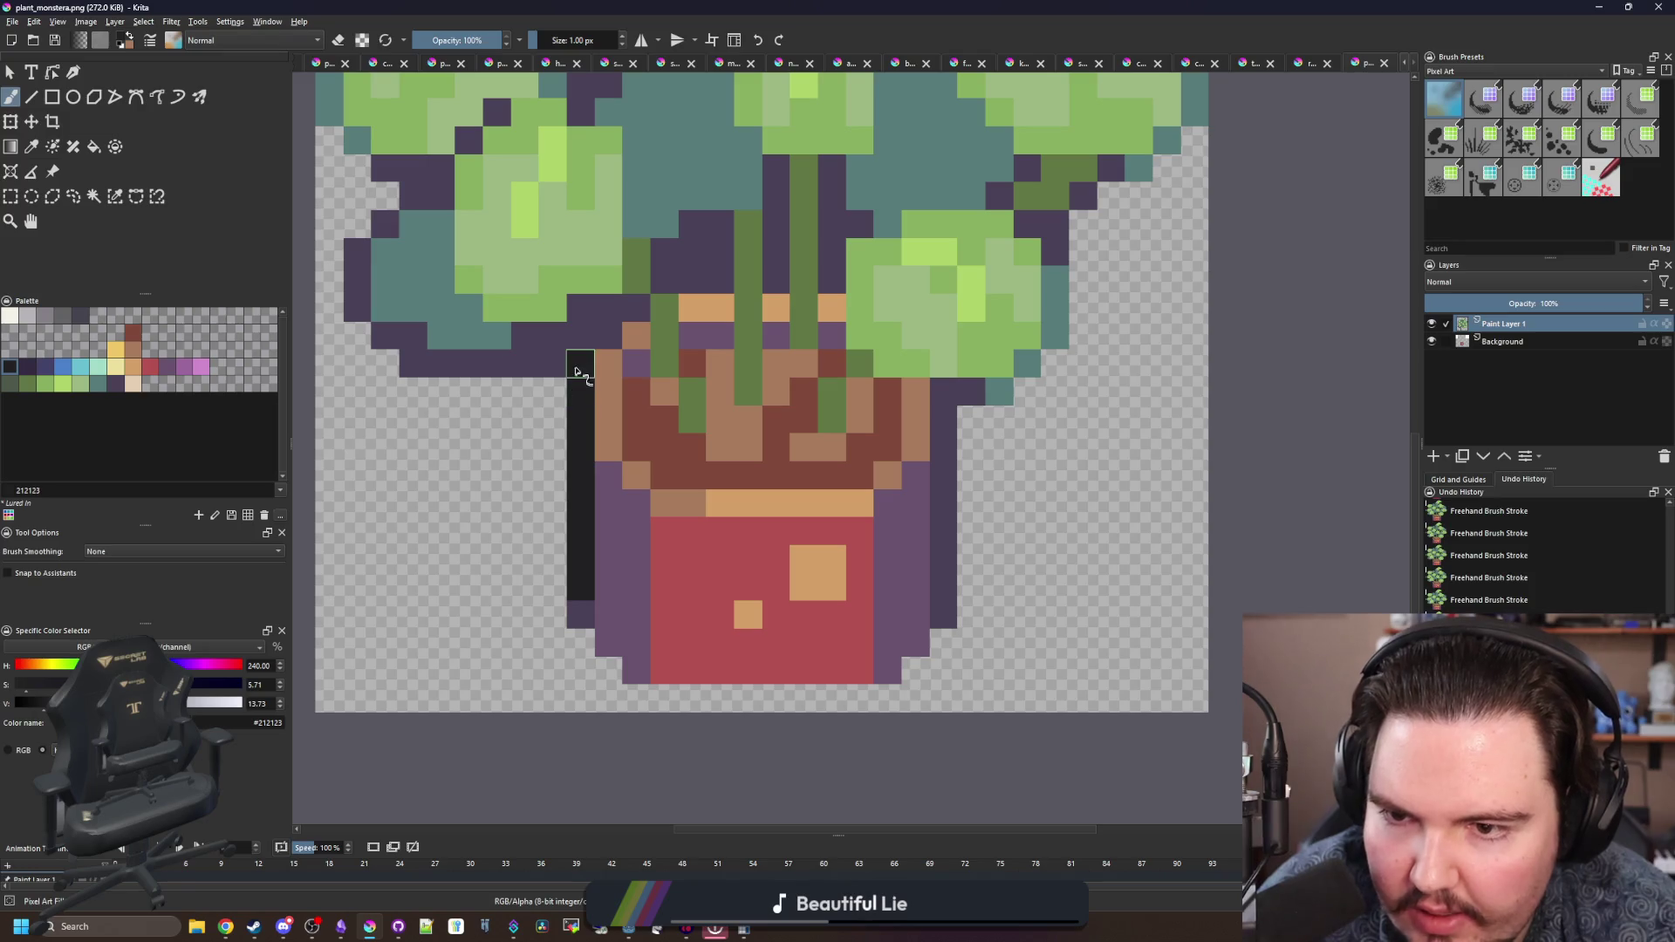
left_click_drag(949, 587, 939, 401)
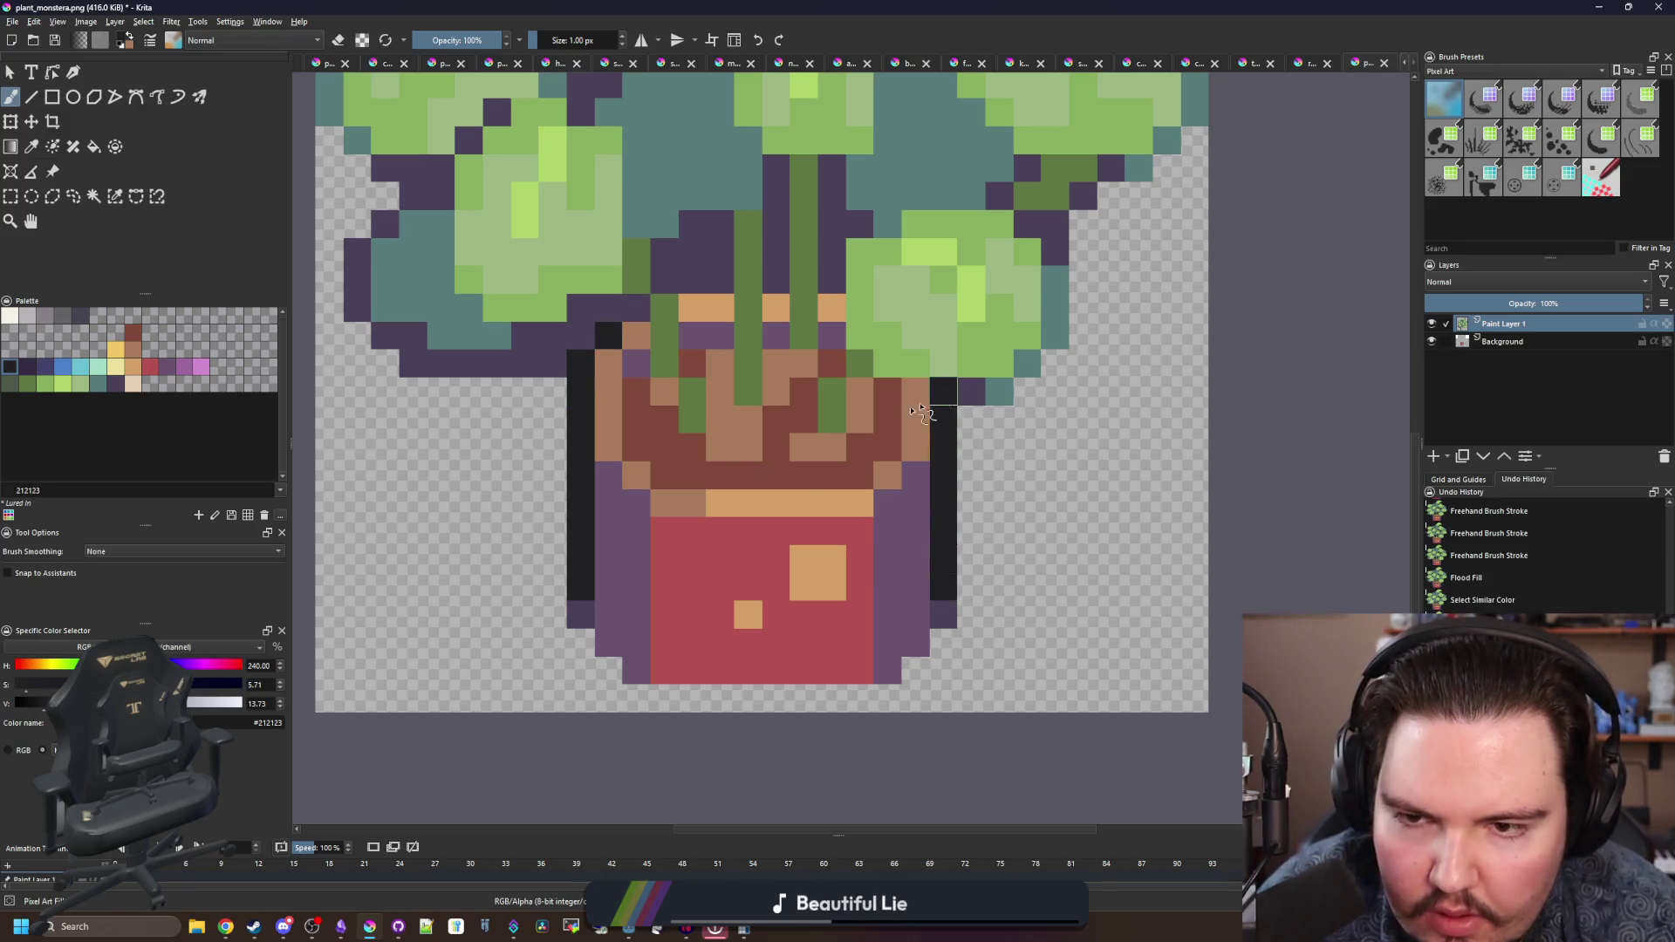
scroll(648, 320, "down", 5)
scroll(813, 495, "up", 1)
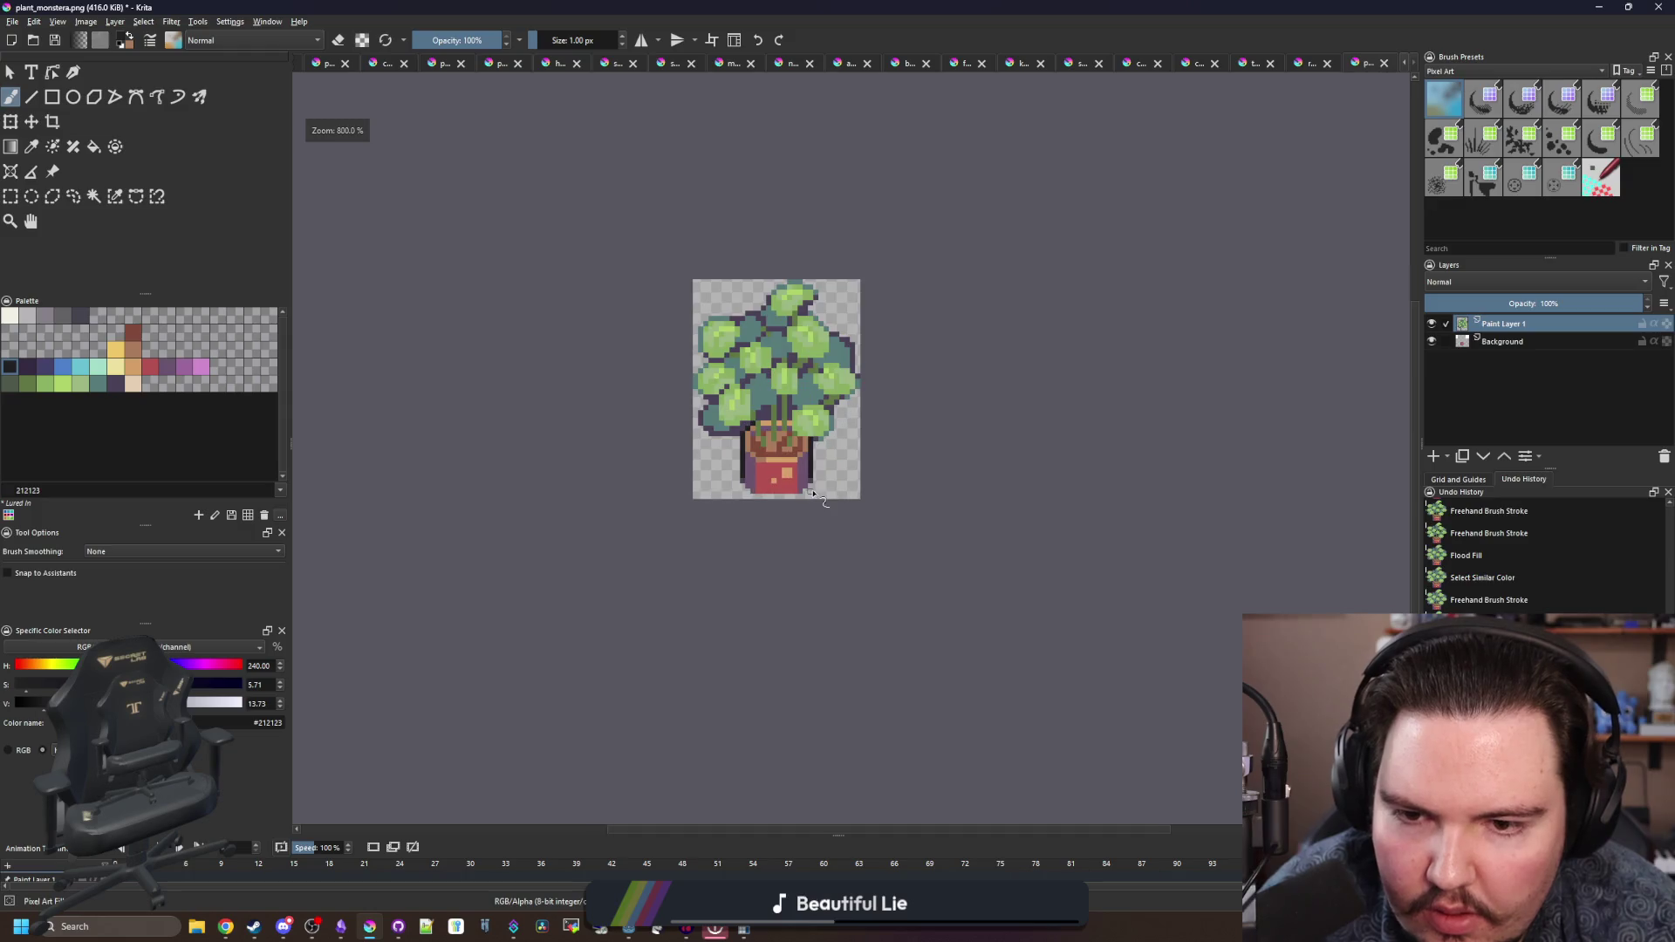
scroll(782, 449, "up", 2)
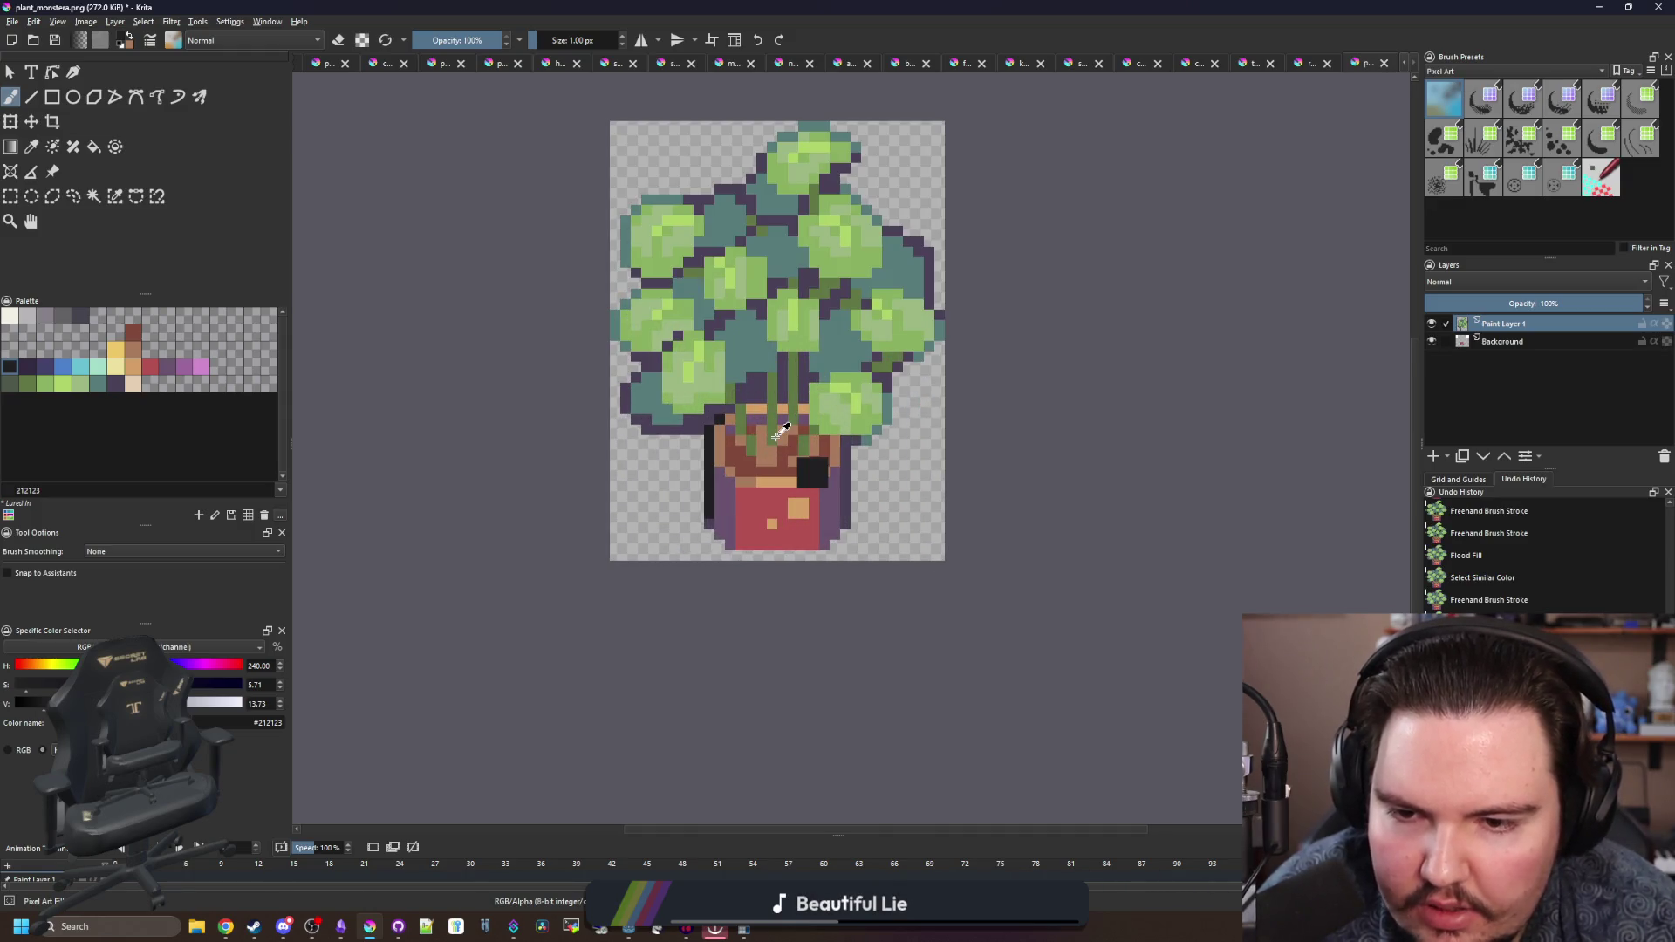
scroll(748, 426, "up", 2)
key("ctrl+z")
left_click_drag(671, 449, 672, 613)
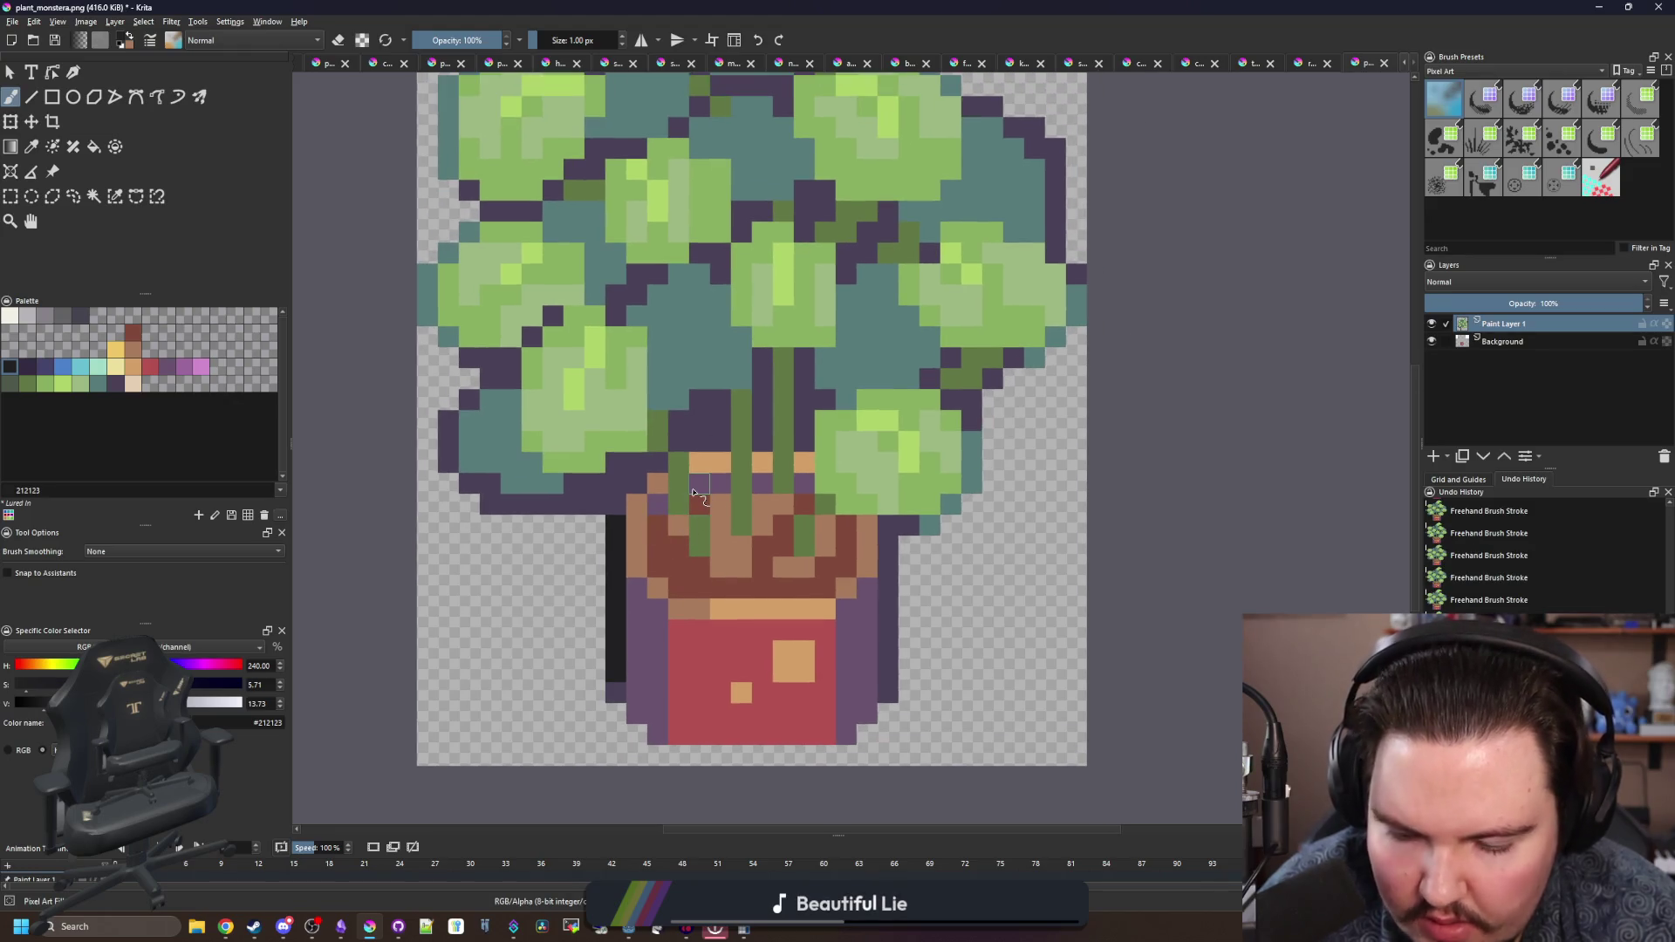
- Save plant_monstera.png as PNG, confirming the export options
key("p")
scroll(702, 445, "down", 5)
scroll(697, 474, "up", 3)
key("ctrl+s")
key("Return")
- Add a black line along the pot's right edge, re-save the PNG, and switch to Godot
scroll(568, 499, "up", 5)
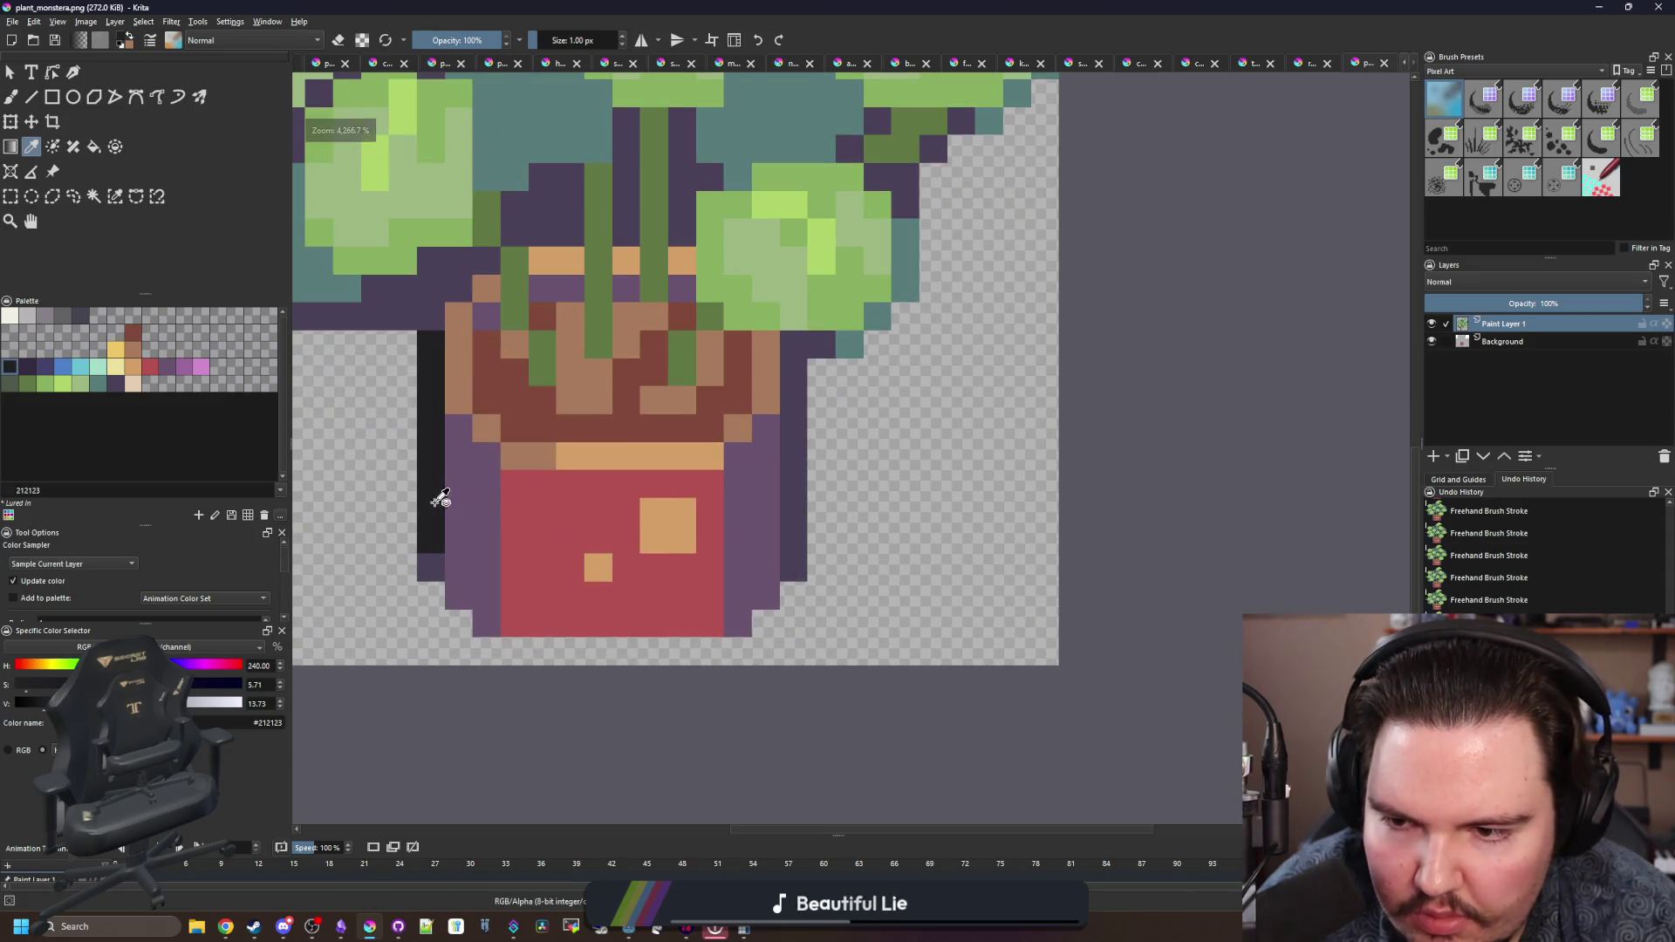
key("b")
left_click_drag(792, 545, 793, 425)
scroll(786, 410, "down", 5)
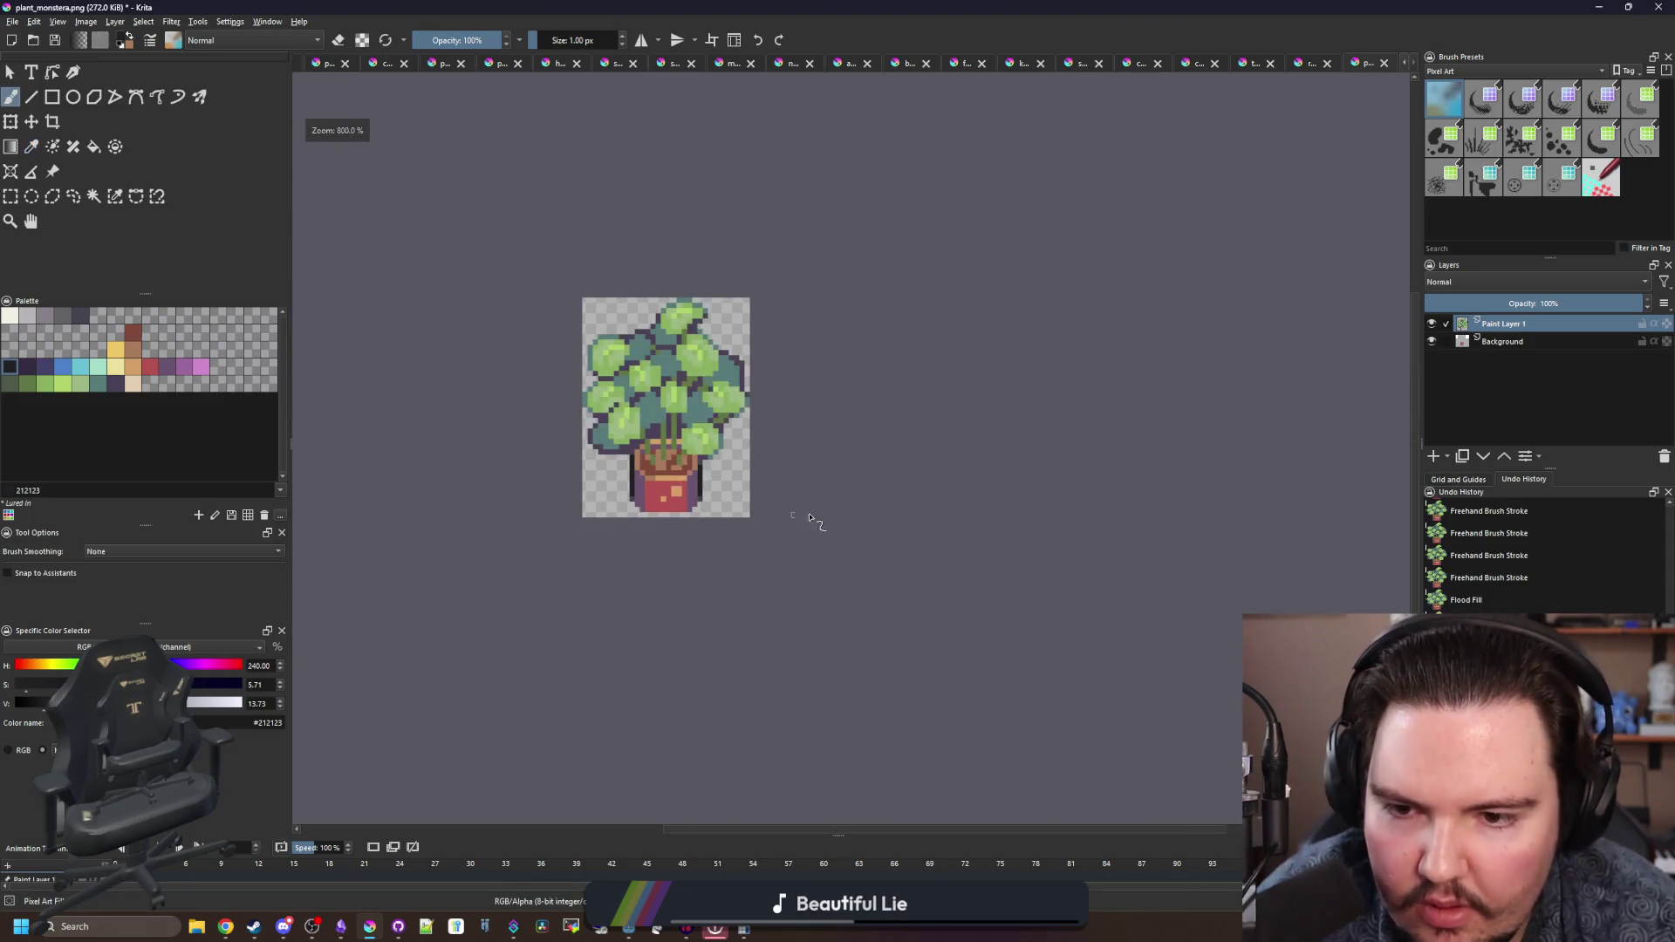
key("ctrl+s")
left_click(905, 608)
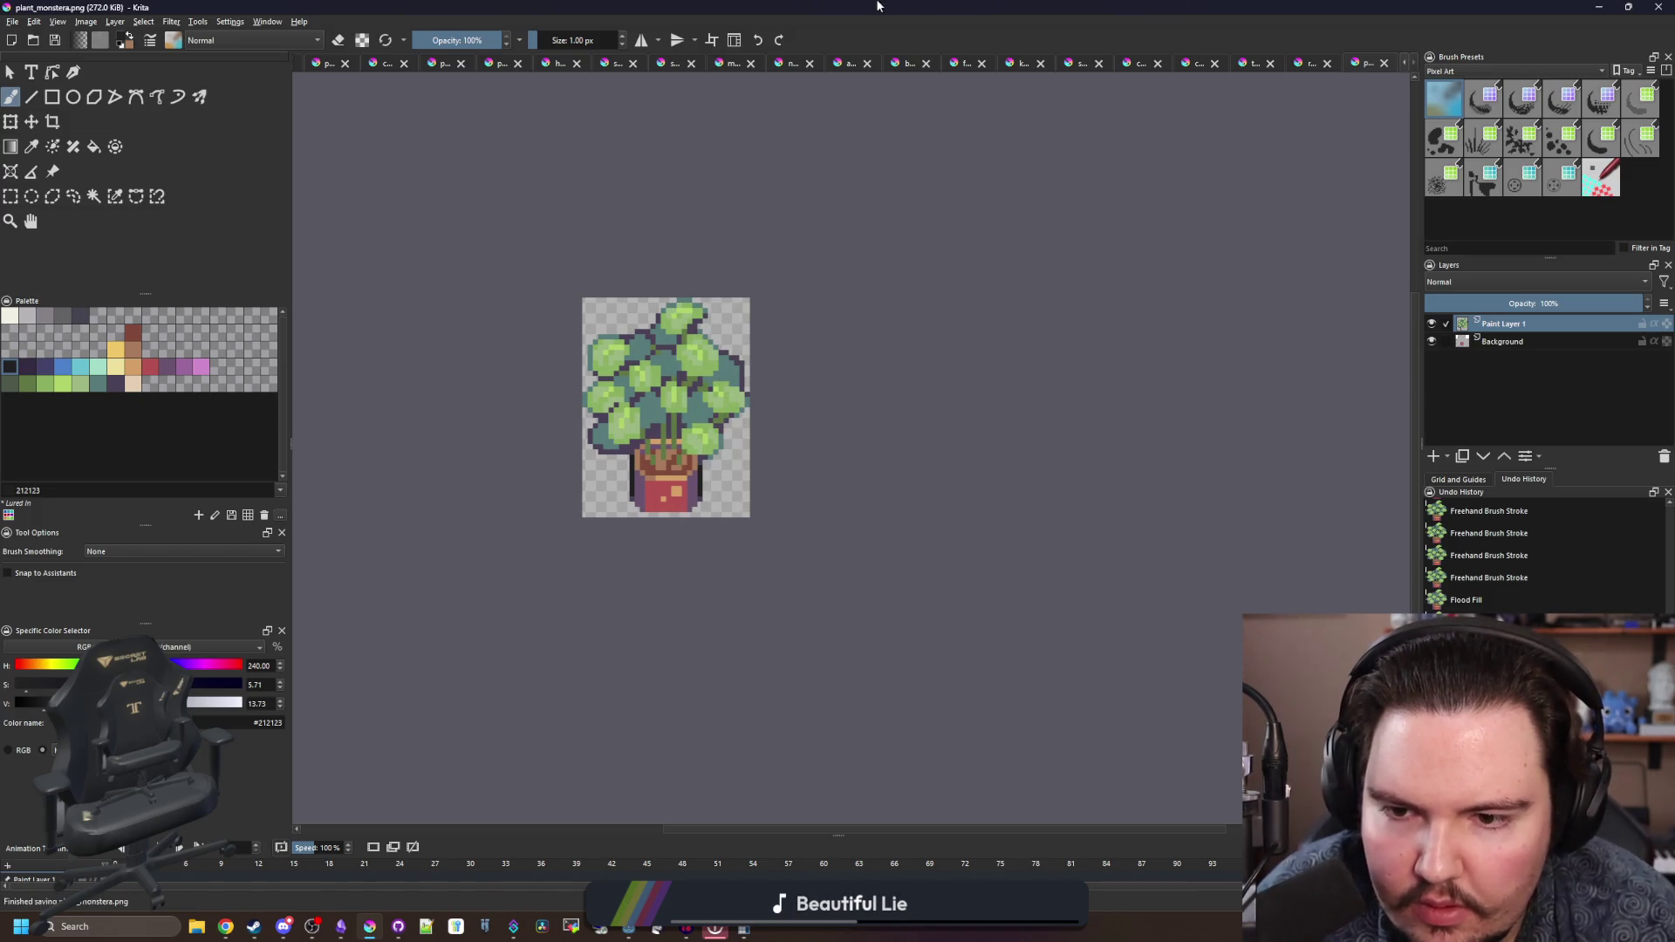
key("alt+Tab")
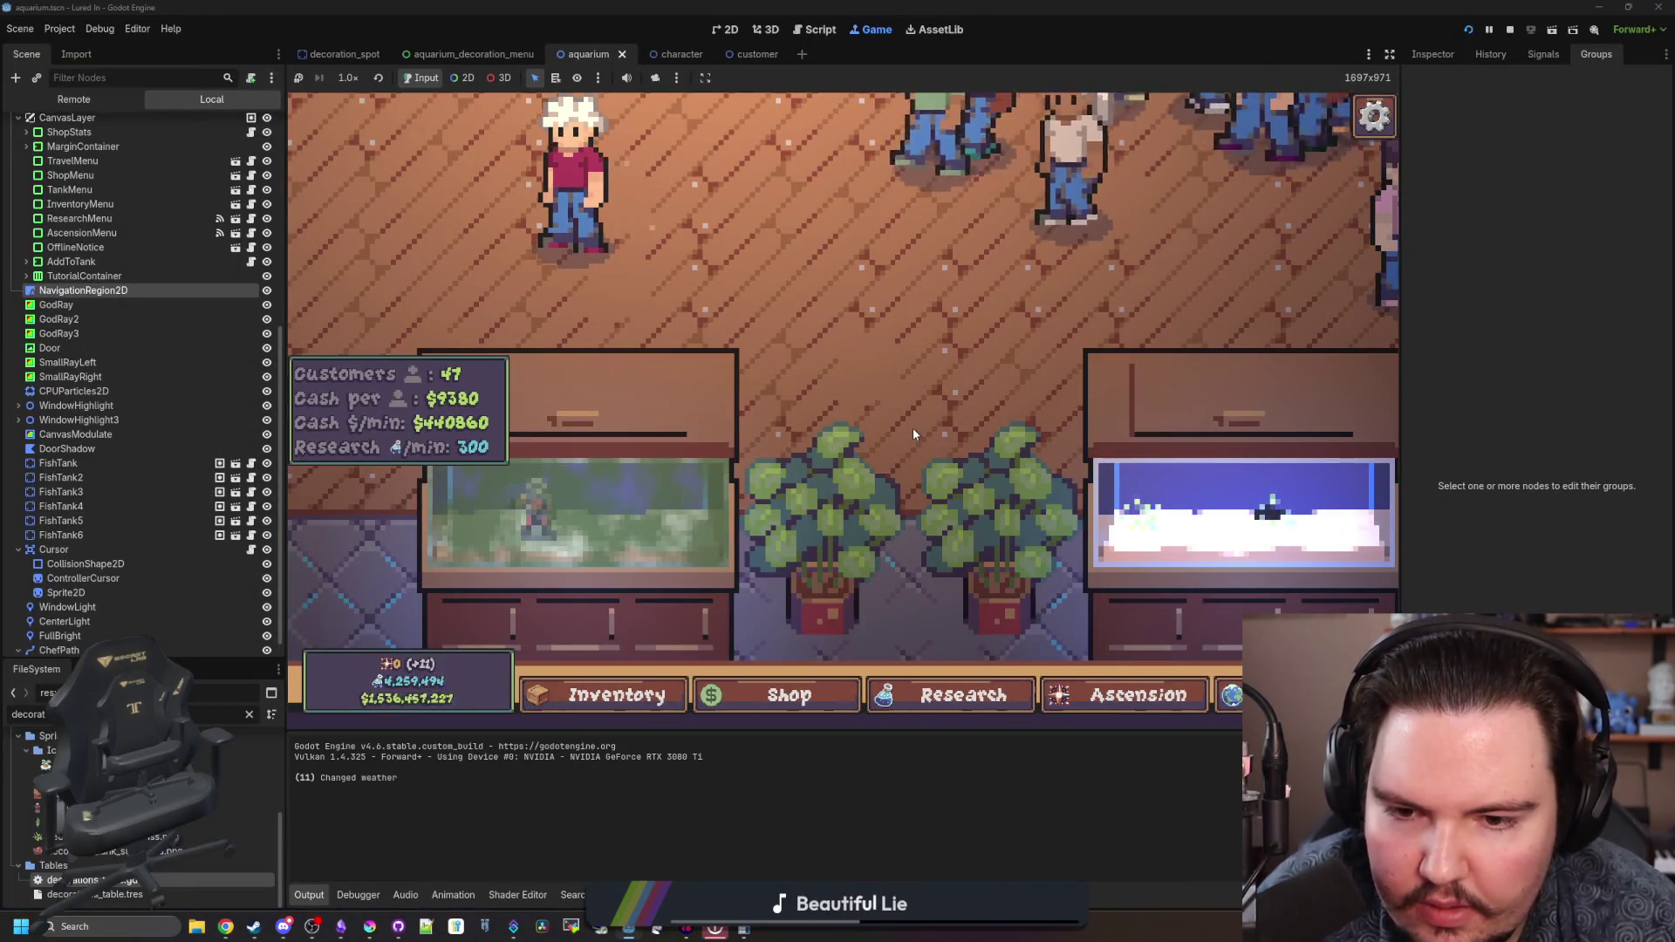
- Open a placed decoration's Edit popup in the running game, then close it
scroll(912, 428, "down", 3)
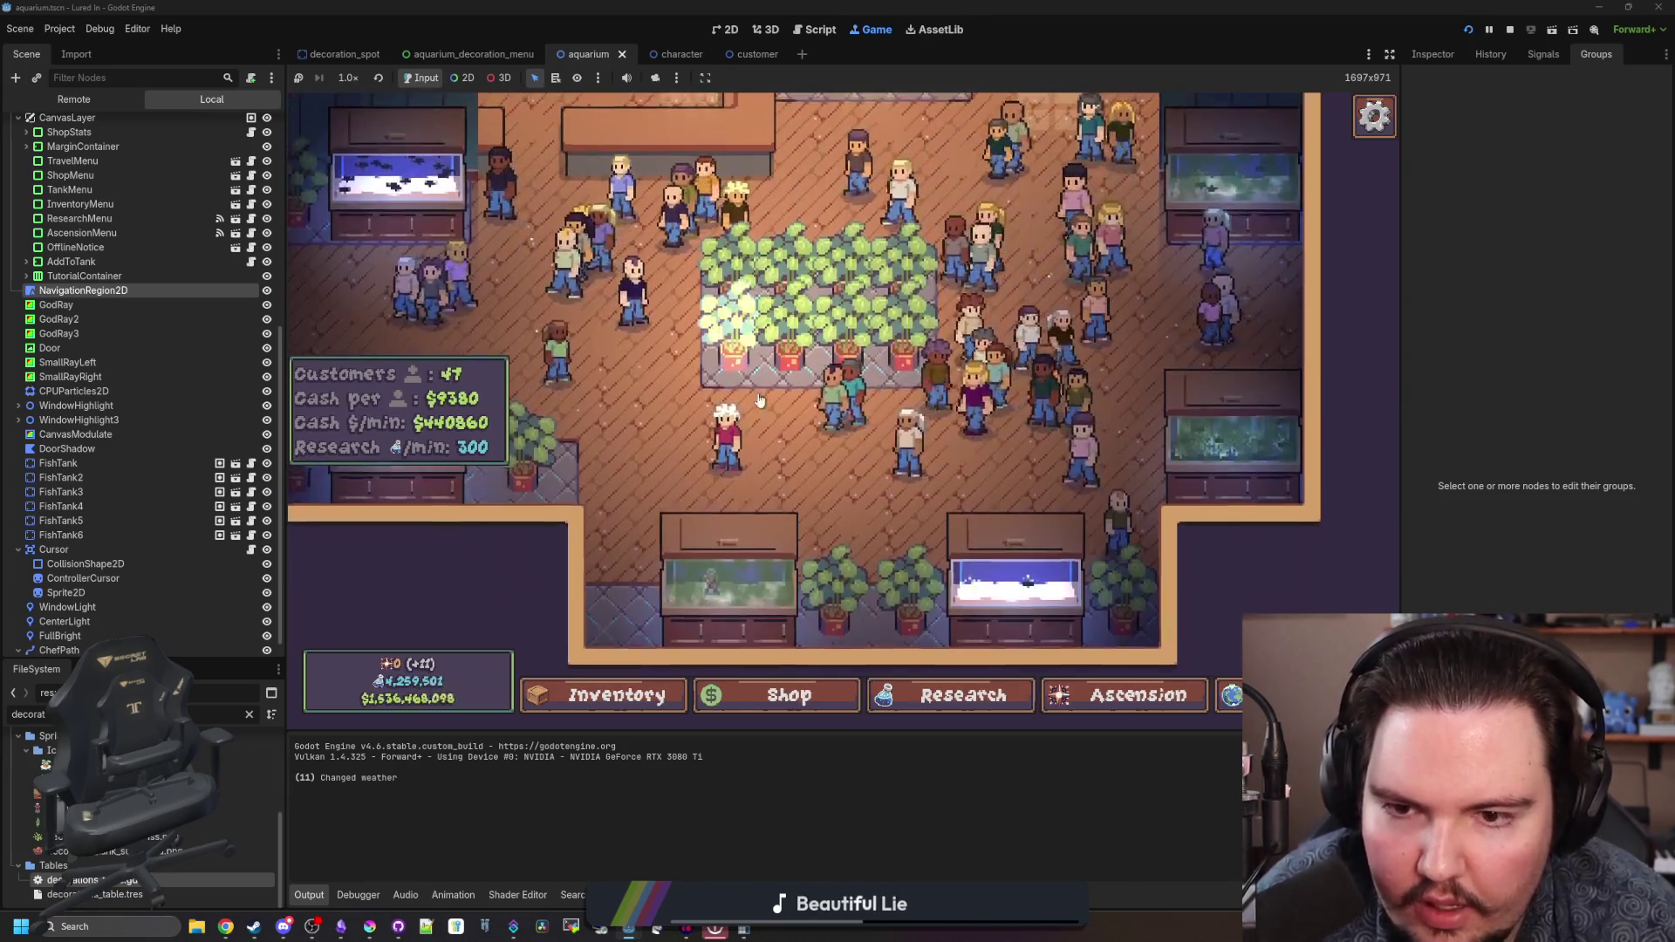
scroll(759, 400, "down", 3)
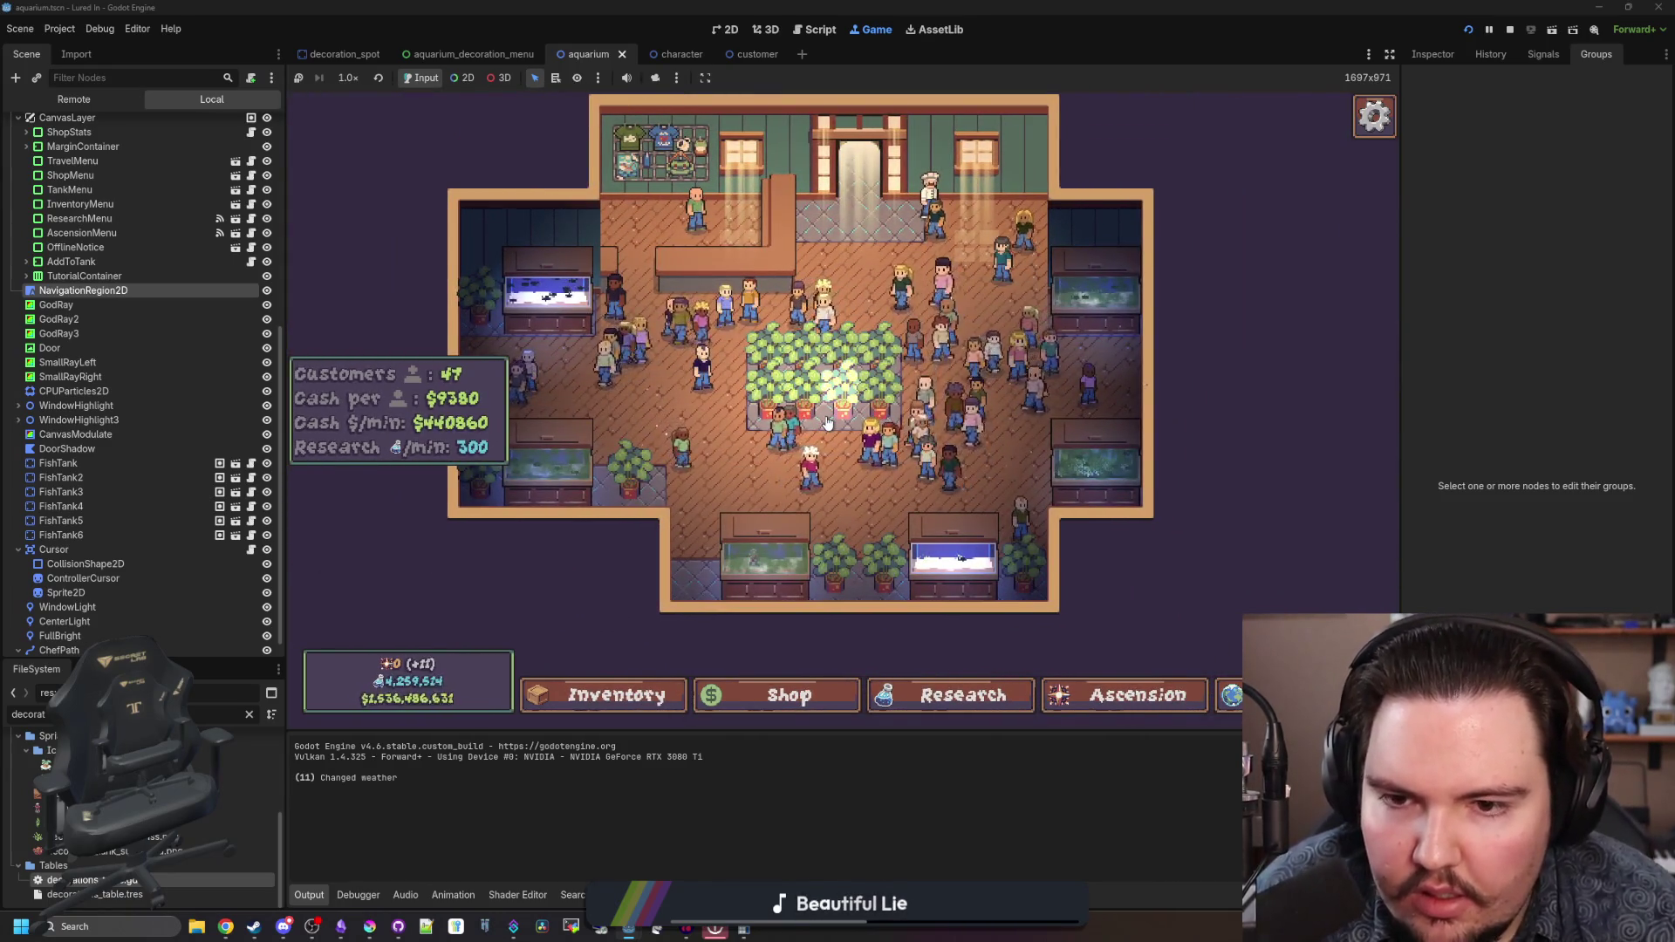
scroll(562, 310, "up", 2)
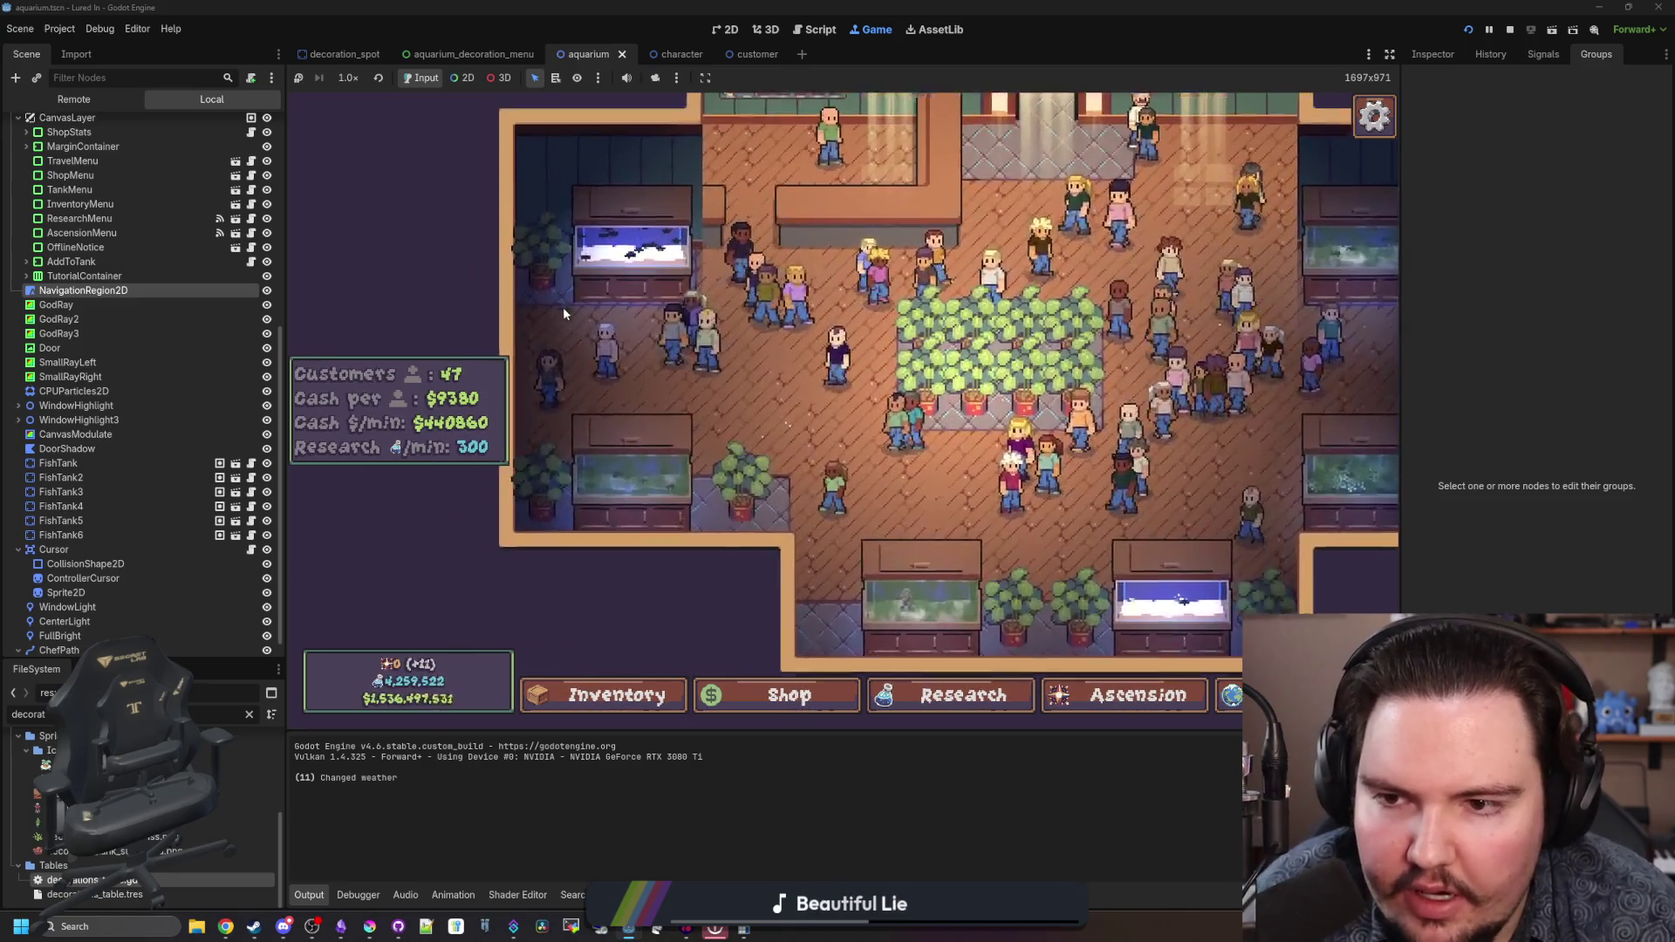
left_click(562, 312)
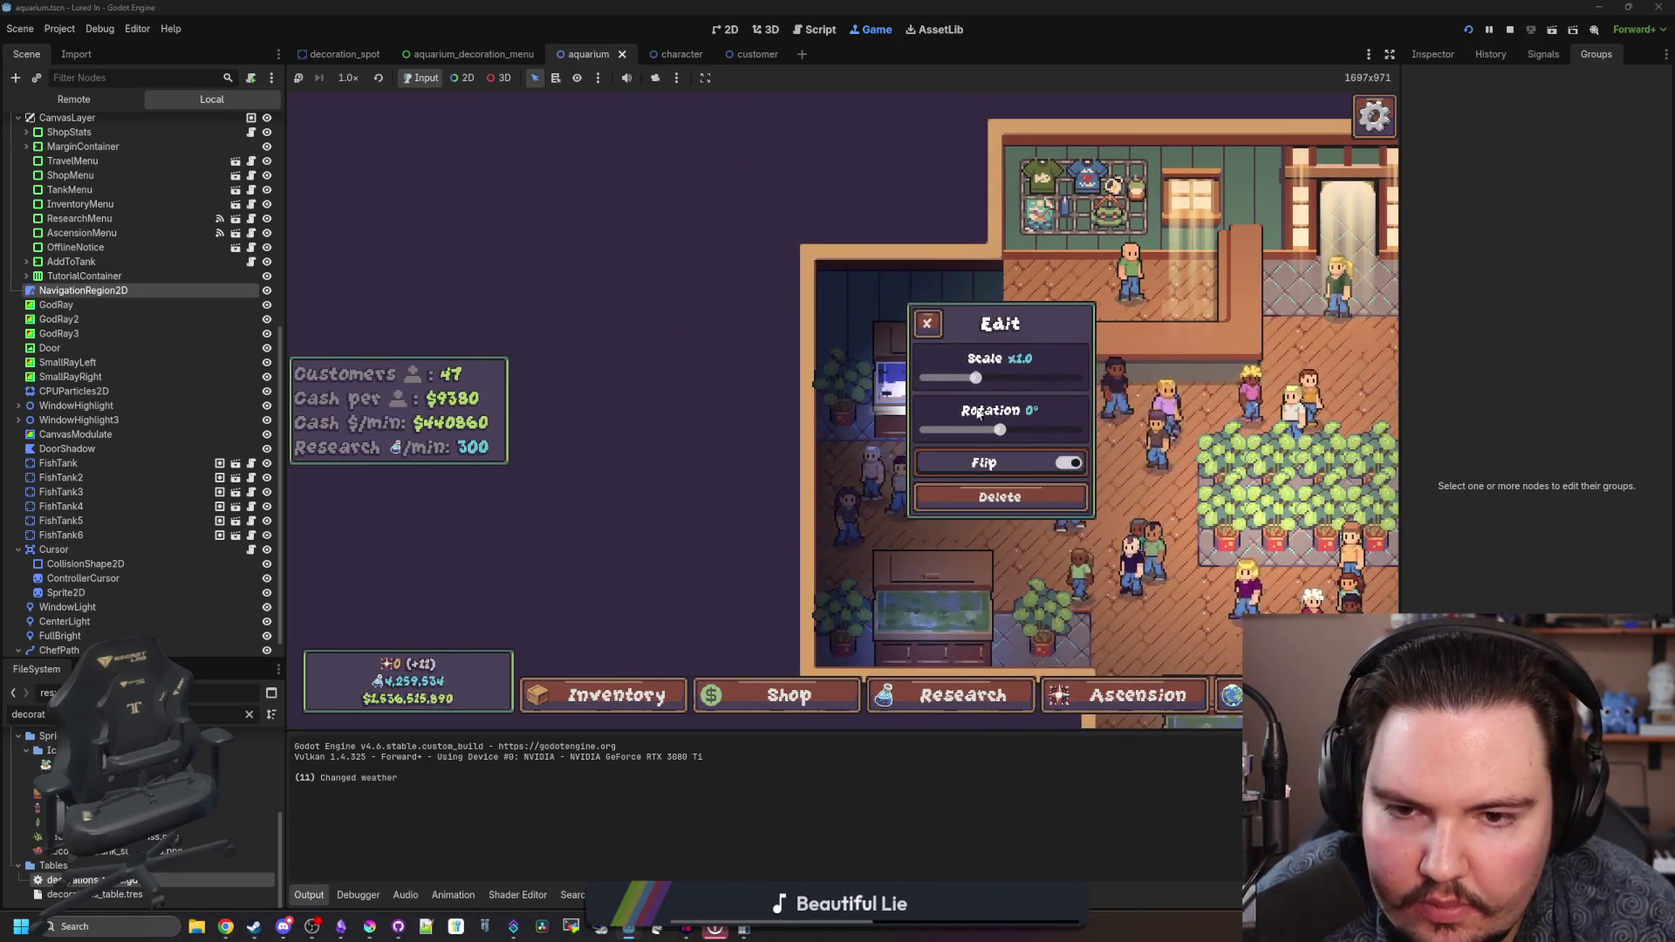
left_click(882, 471)
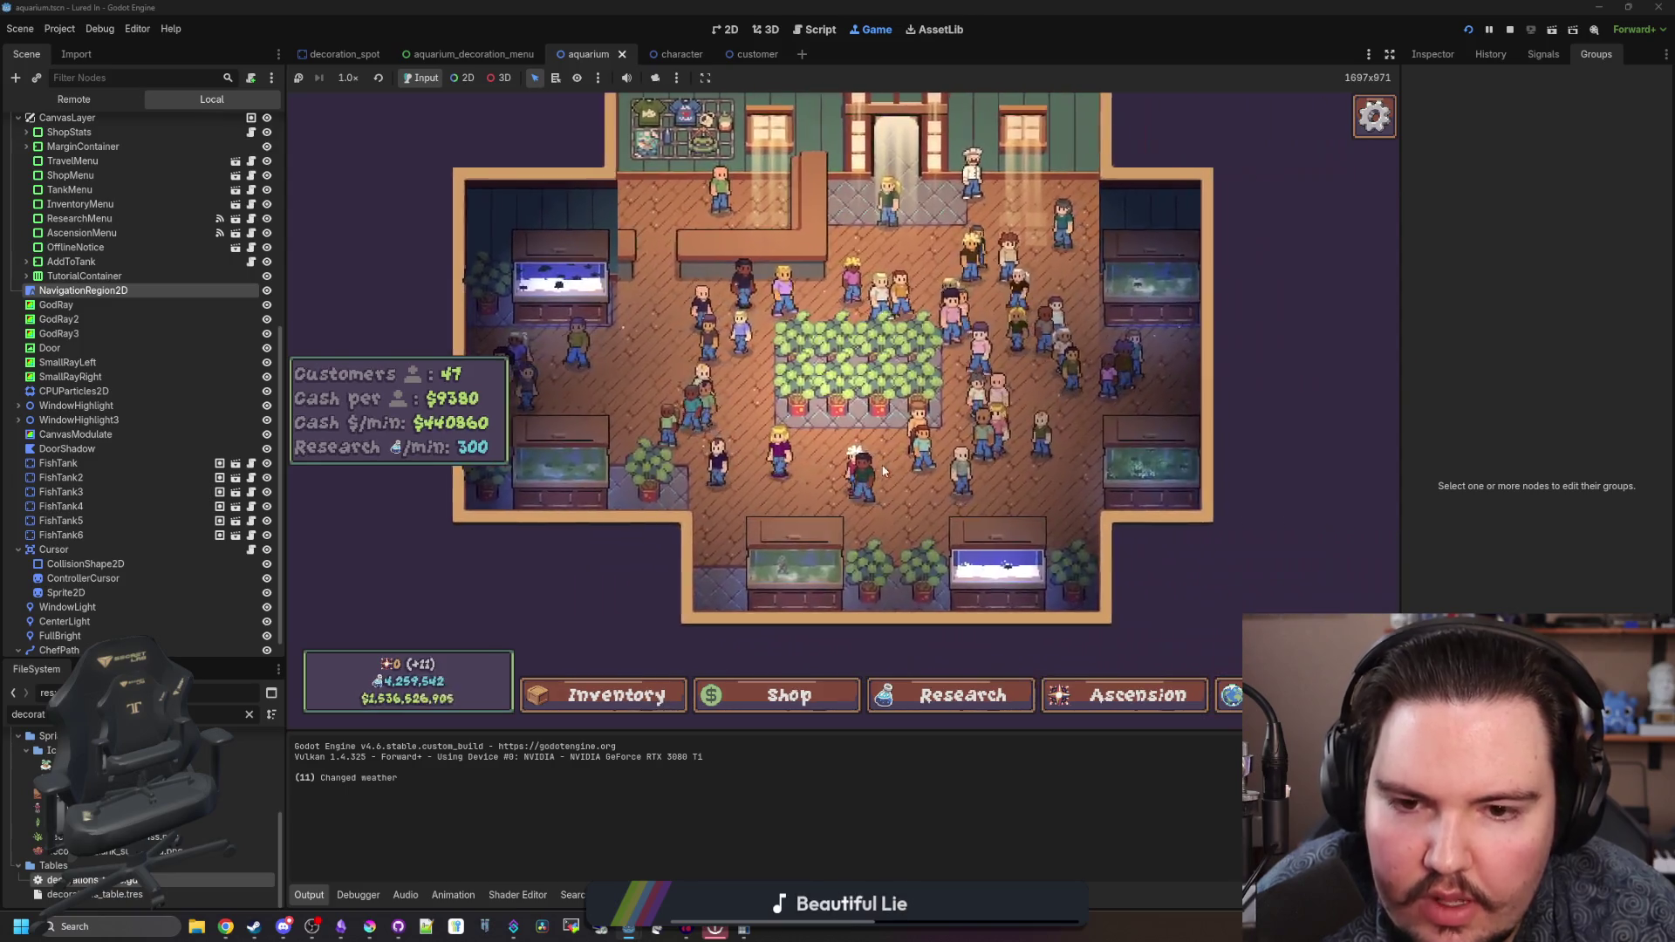
- Bring the Krita window to the front and drag it over the game
scroll(883, 471, "up", 1)
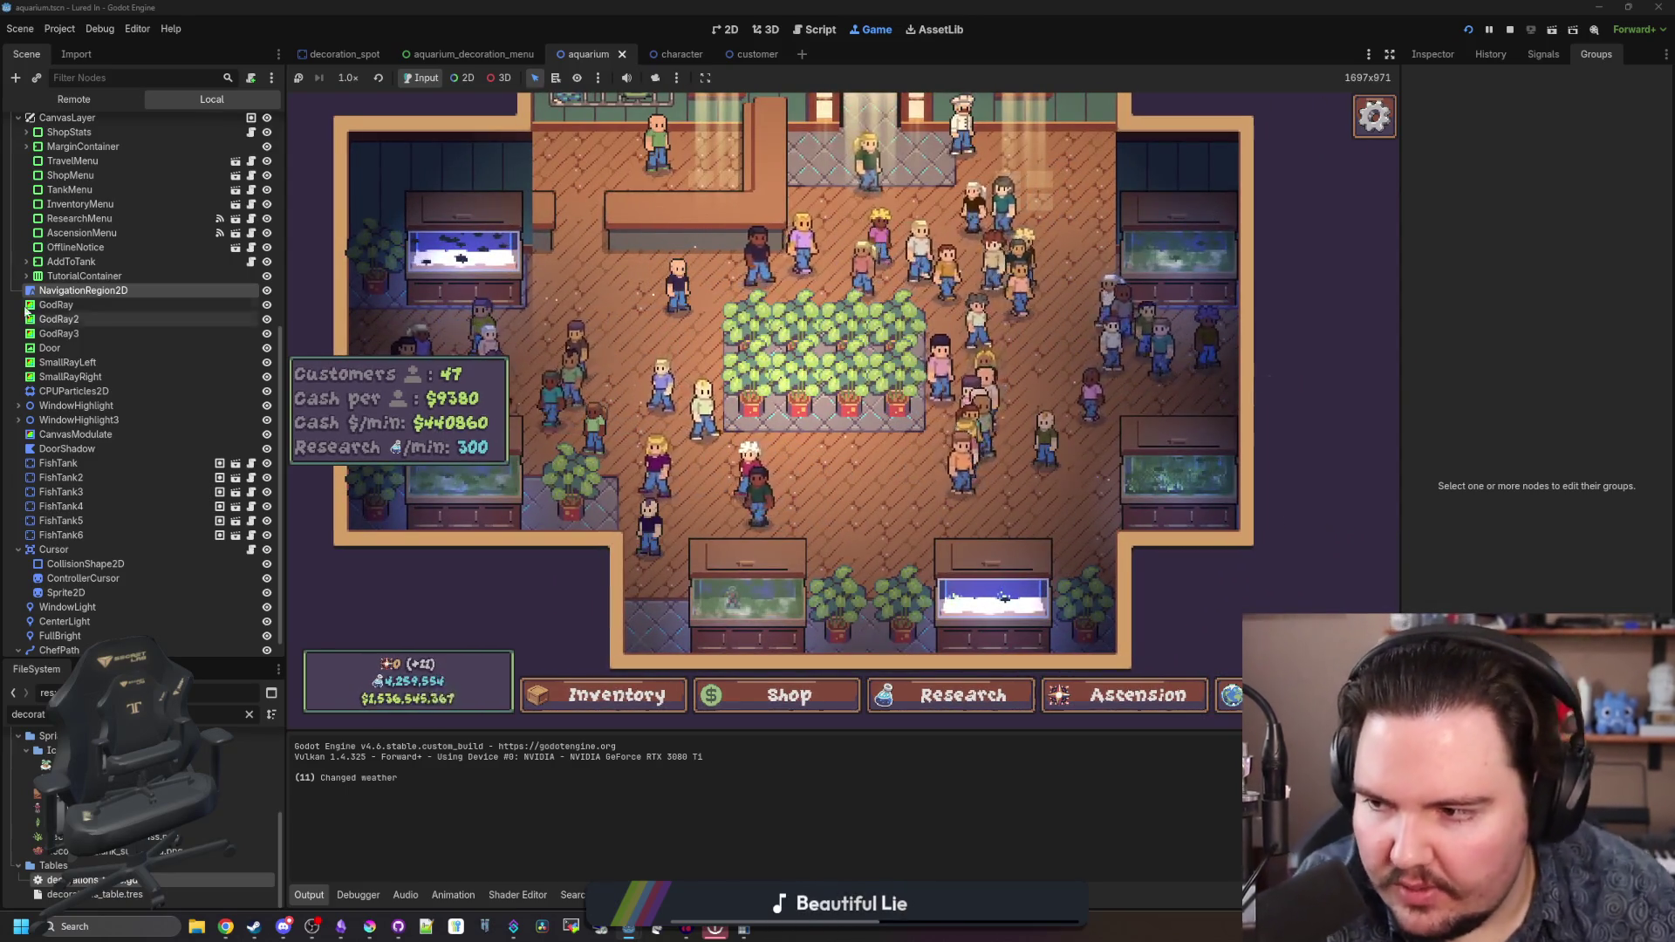
left_click(369, 927)
mouse_move(37, 381)
left_mouse_down()
mouse_move(454, 434)
mouse_move(534, 589)
mouse_move(430, 393)
left_mouse_up()
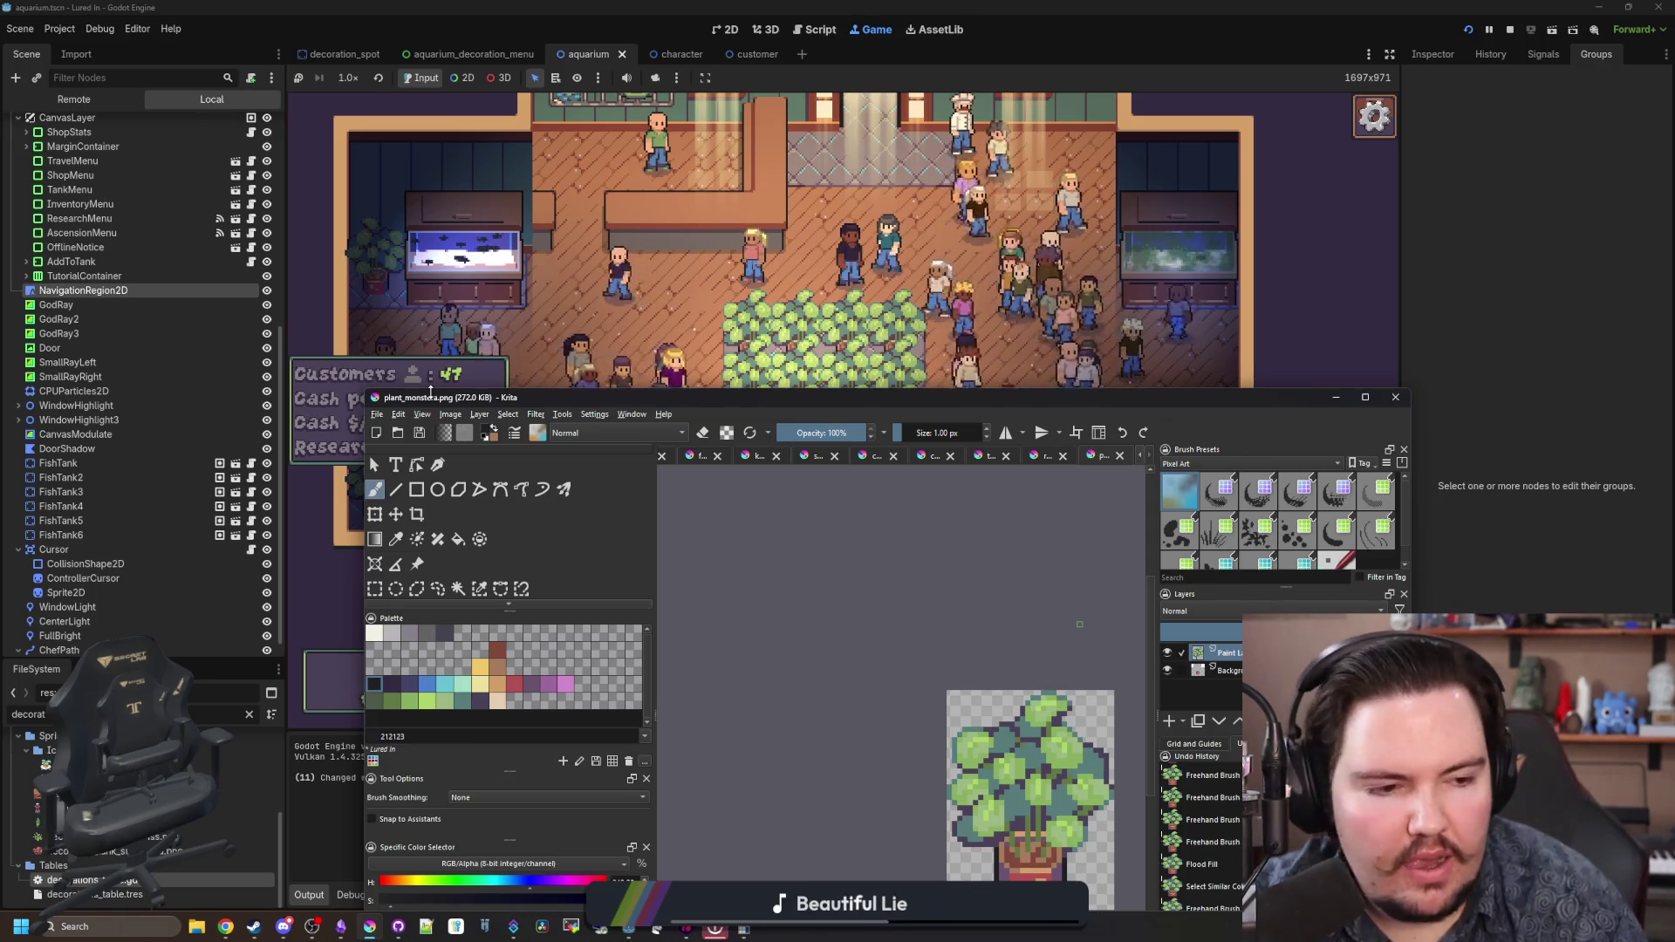
- Maximise Krita and create a new 24 × 42 pixel document
double_click(602, 397)
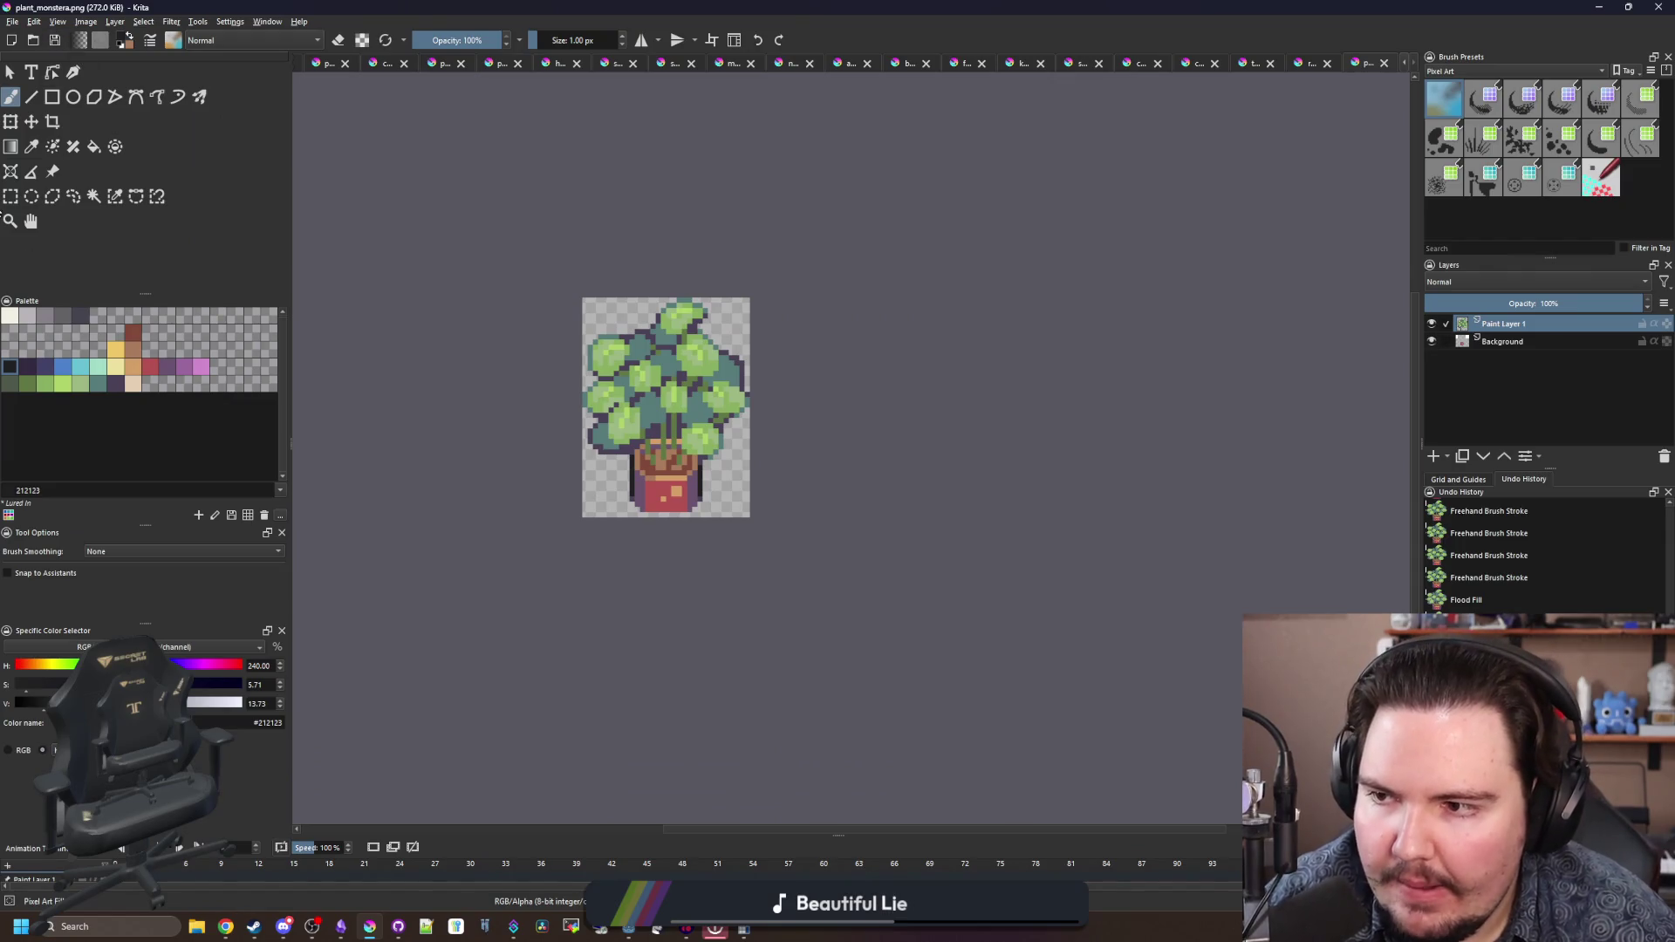
left_click(10, 199)
left_click(12, 21)
left_click(39, 39)
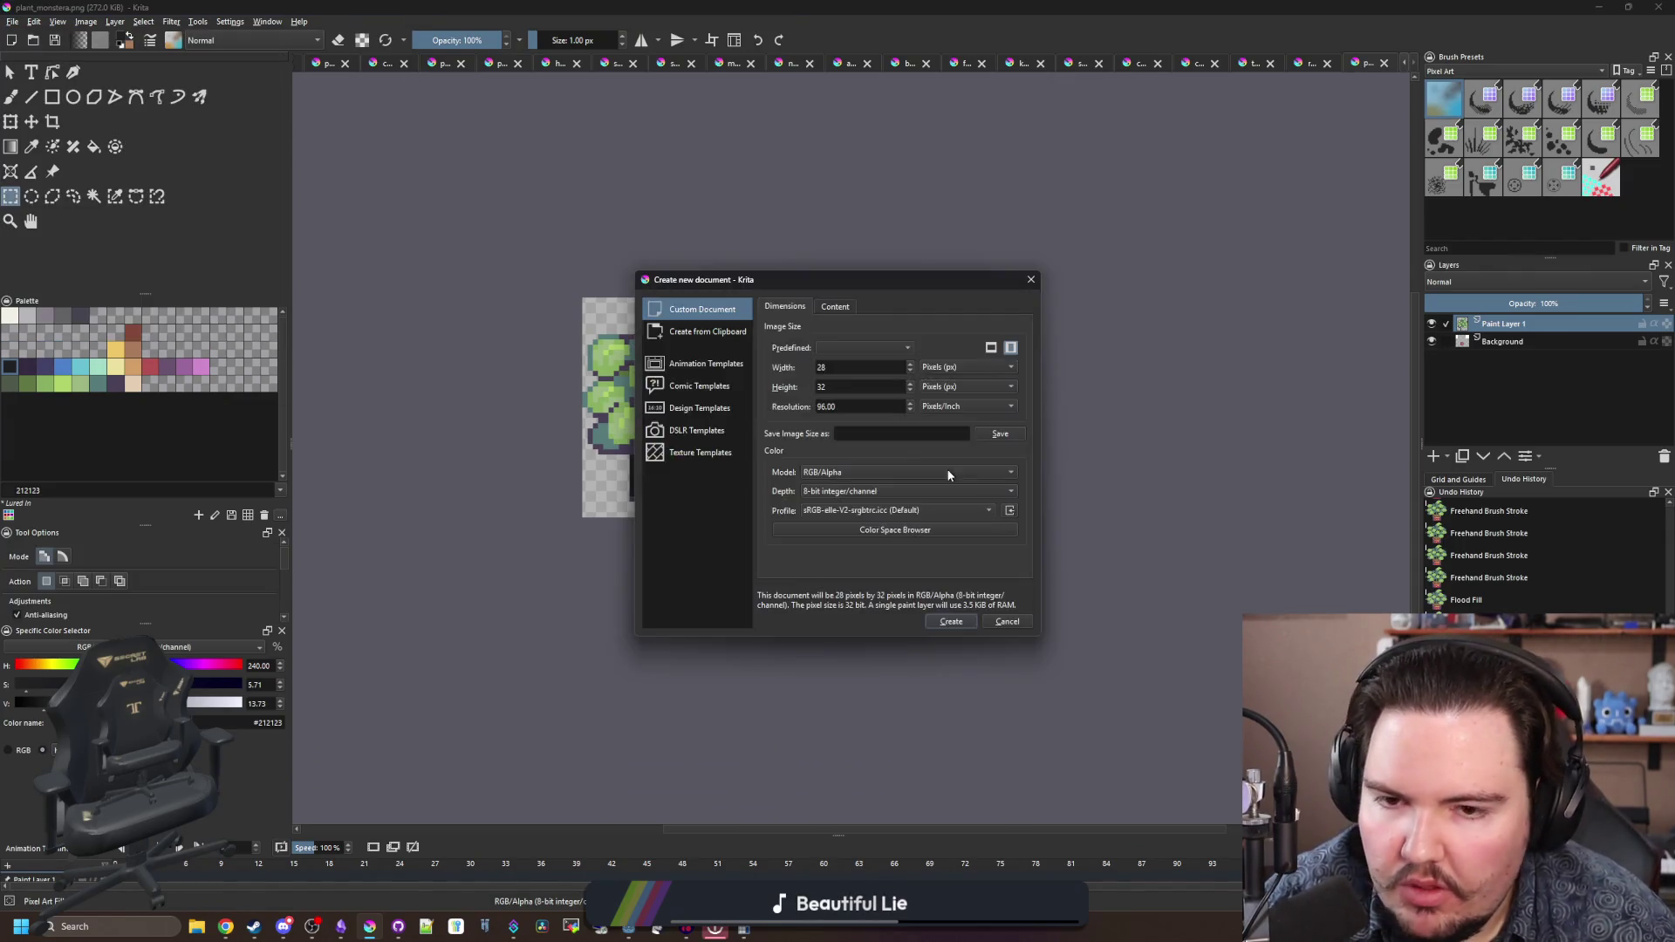
type("24")
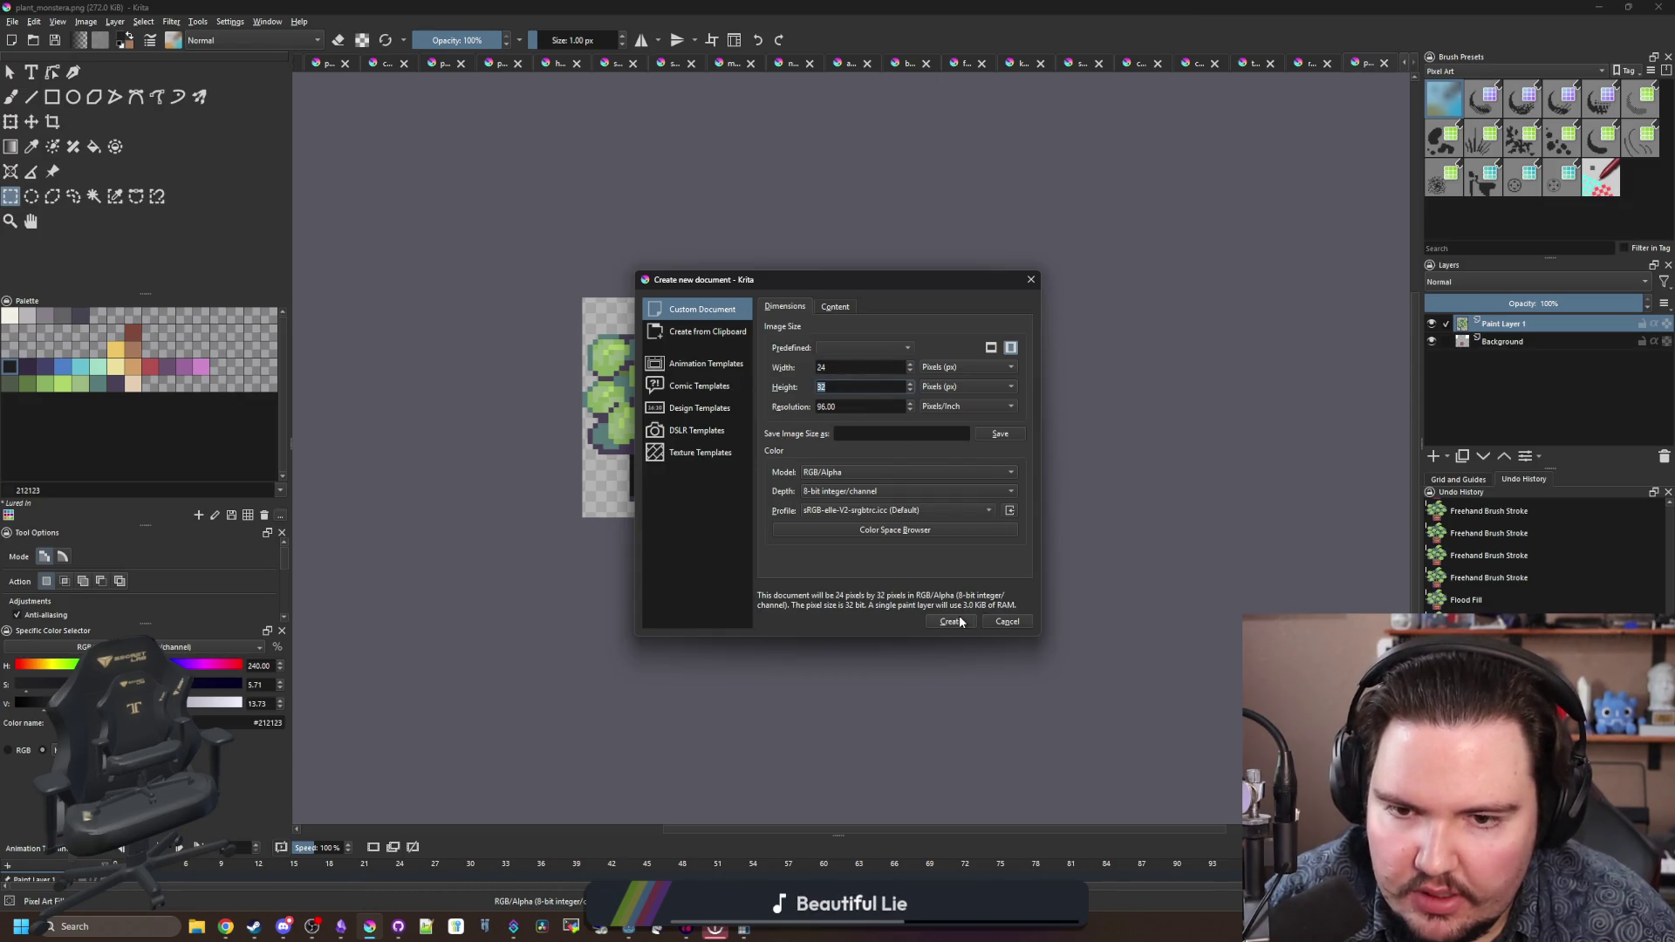
type("42")
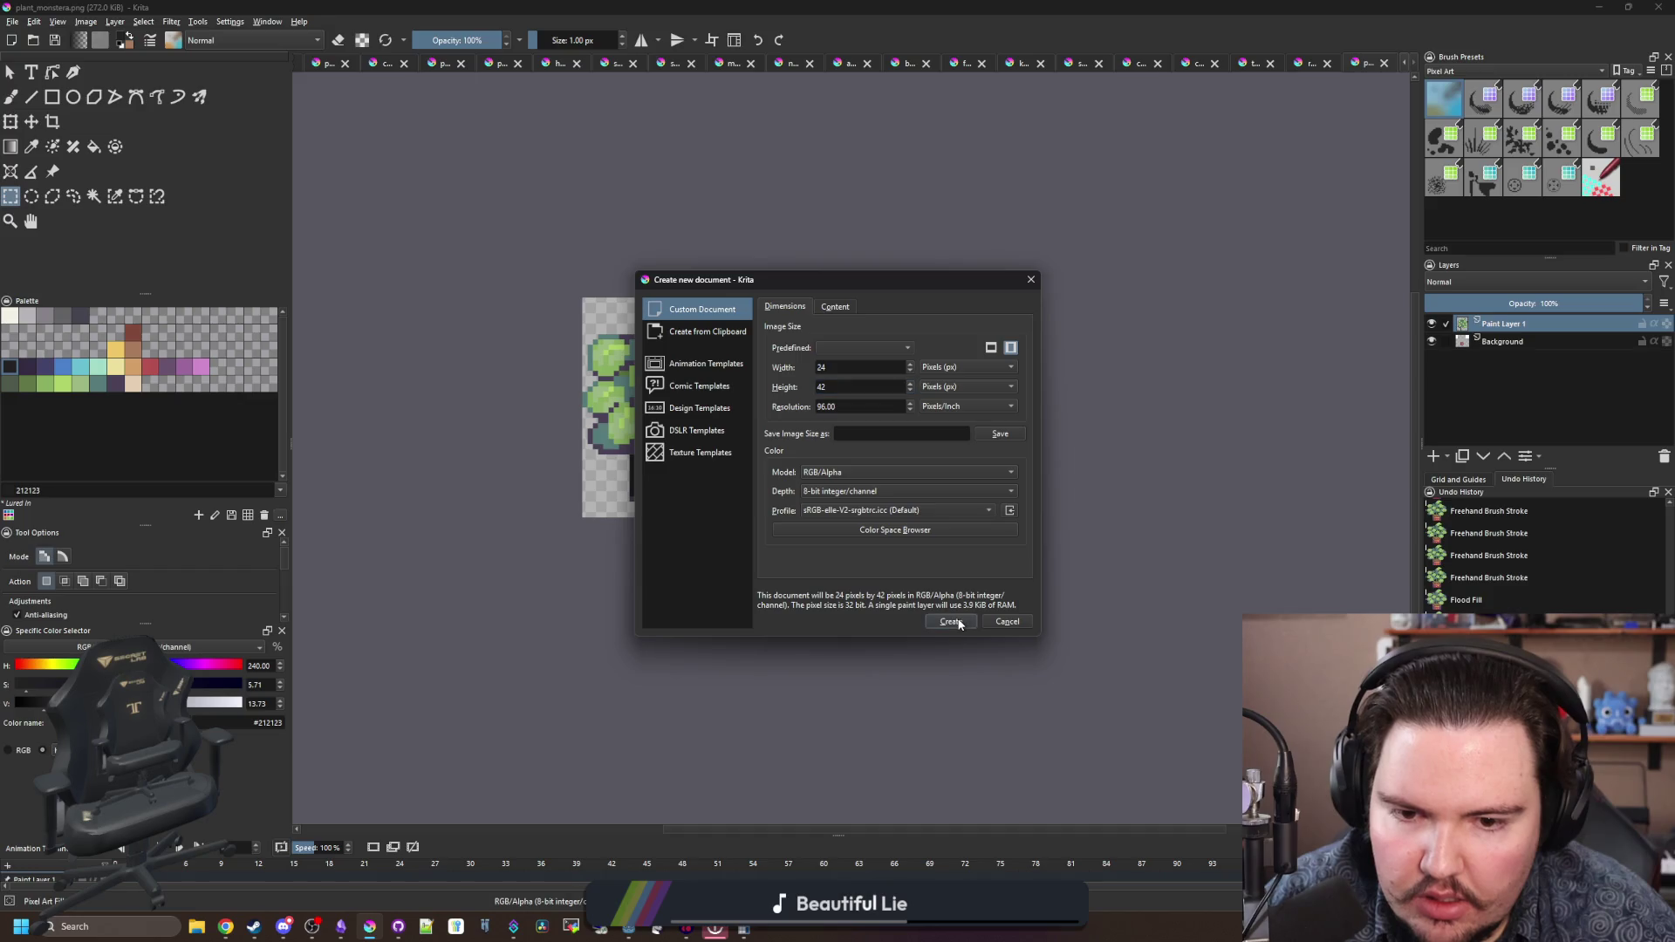
left_click(951, 621)
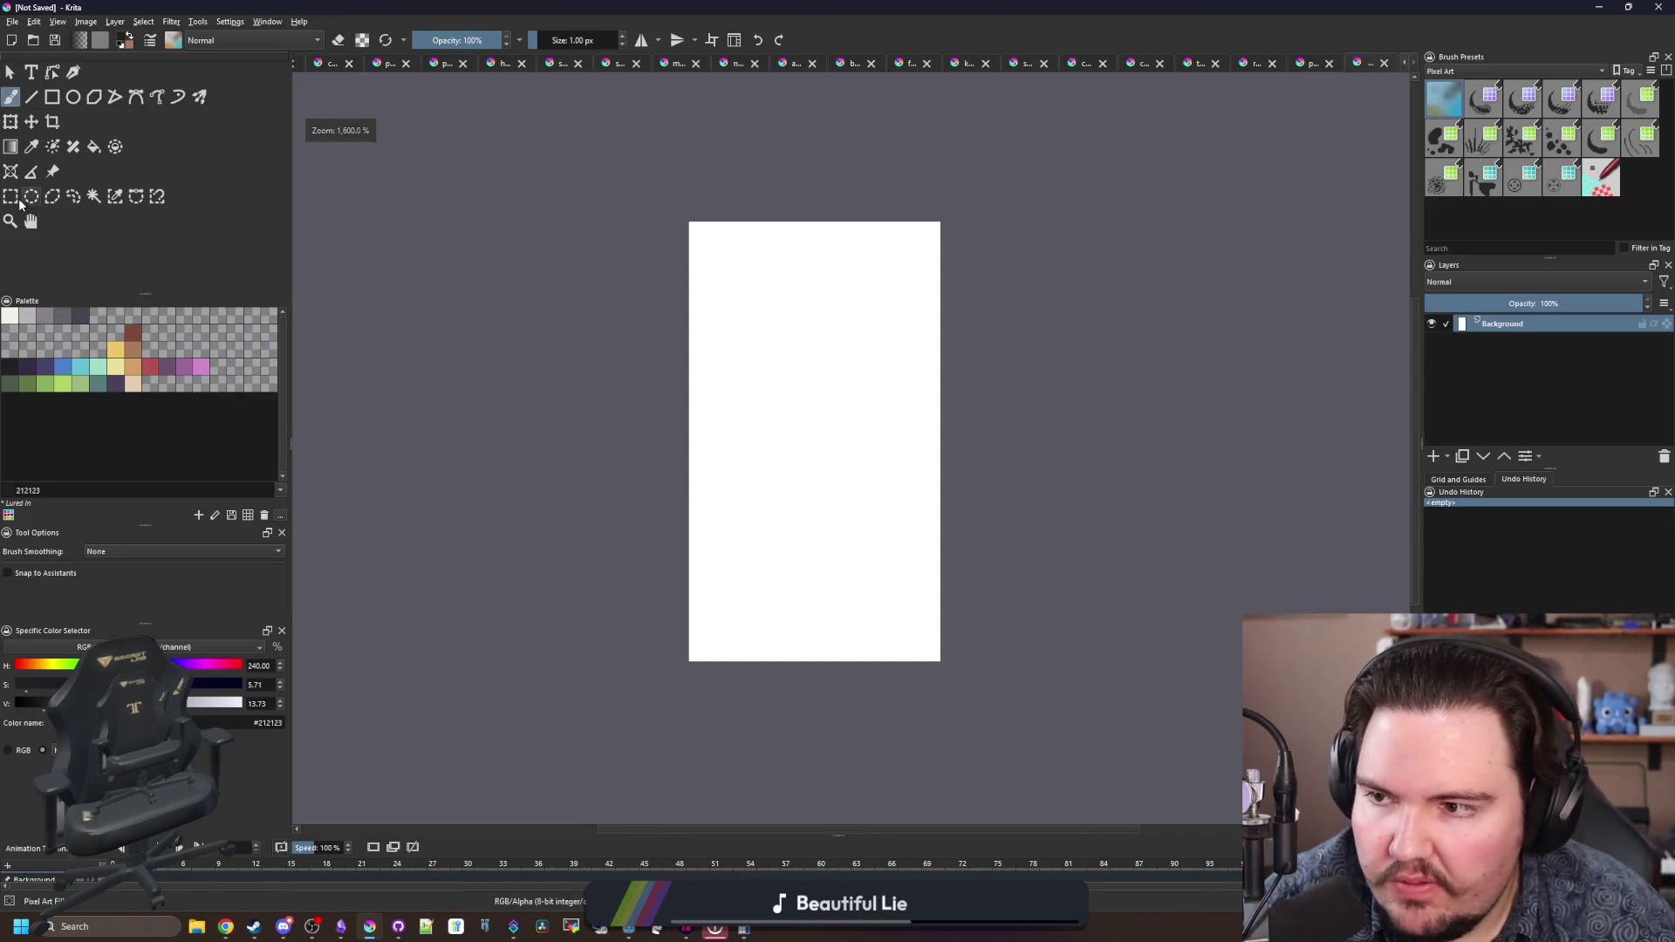
- Select the whole canvas, delete its white background to transparency, and deselect
left_click(14, 198)
left_click_drag(764, 658, 889, 329)
key("ctrl+shift+a")
left_click_drag(994, 710, 706, 183)
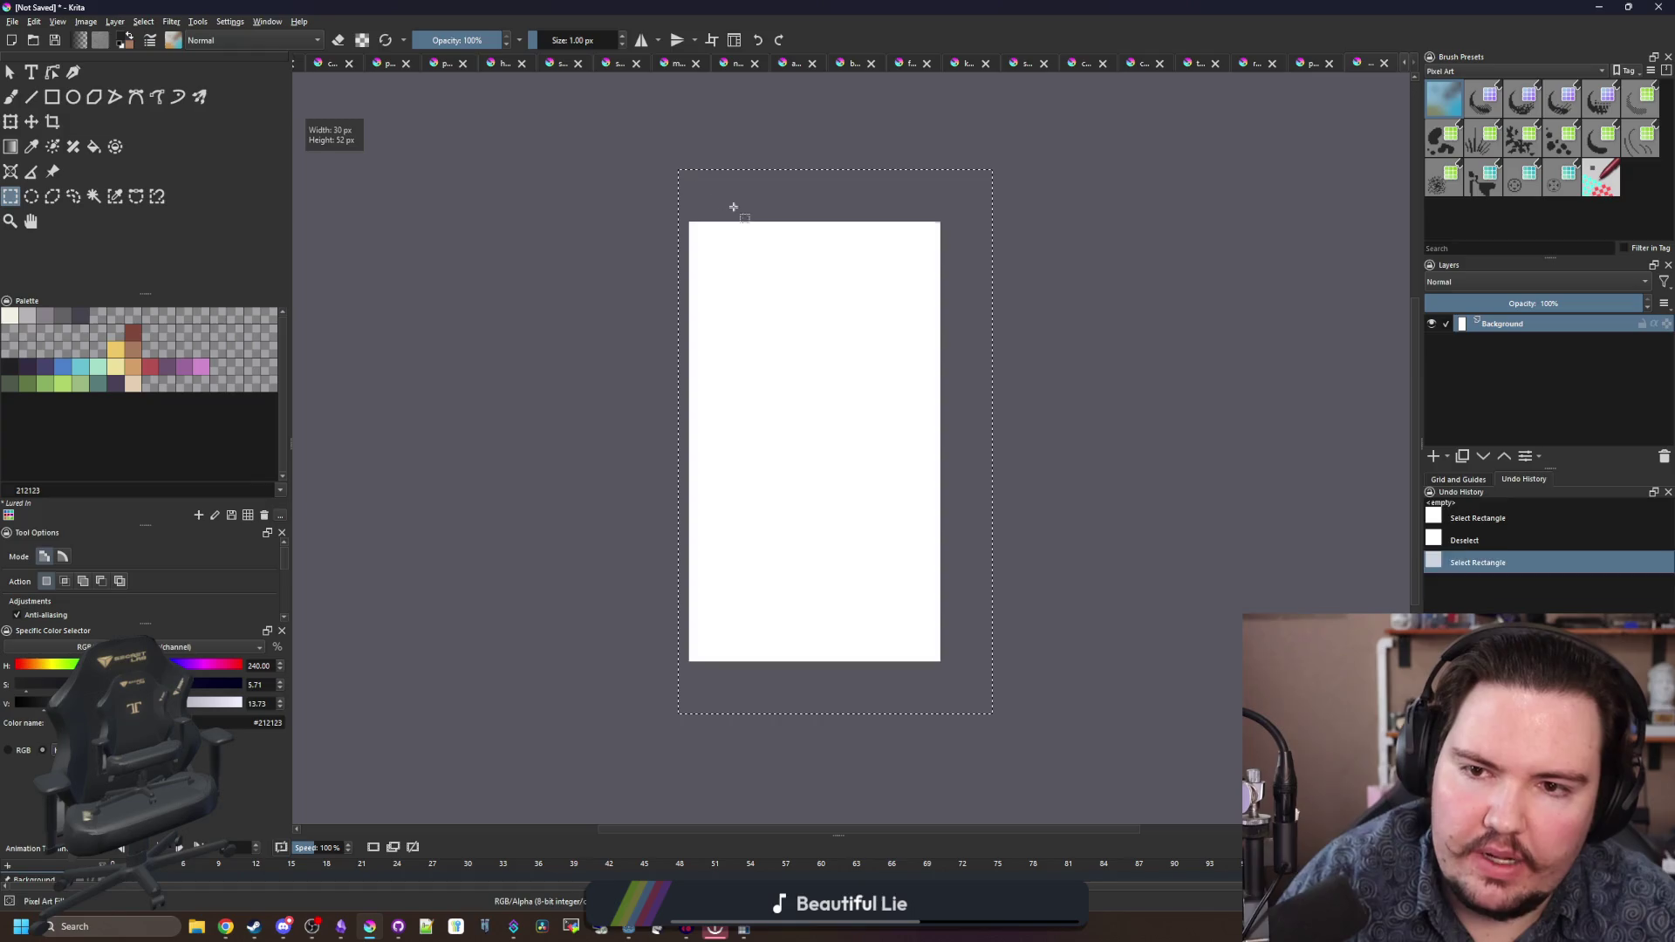
key("Delete")
scroll(842, 338, "up", 1)
key("ctrl+shift+a")
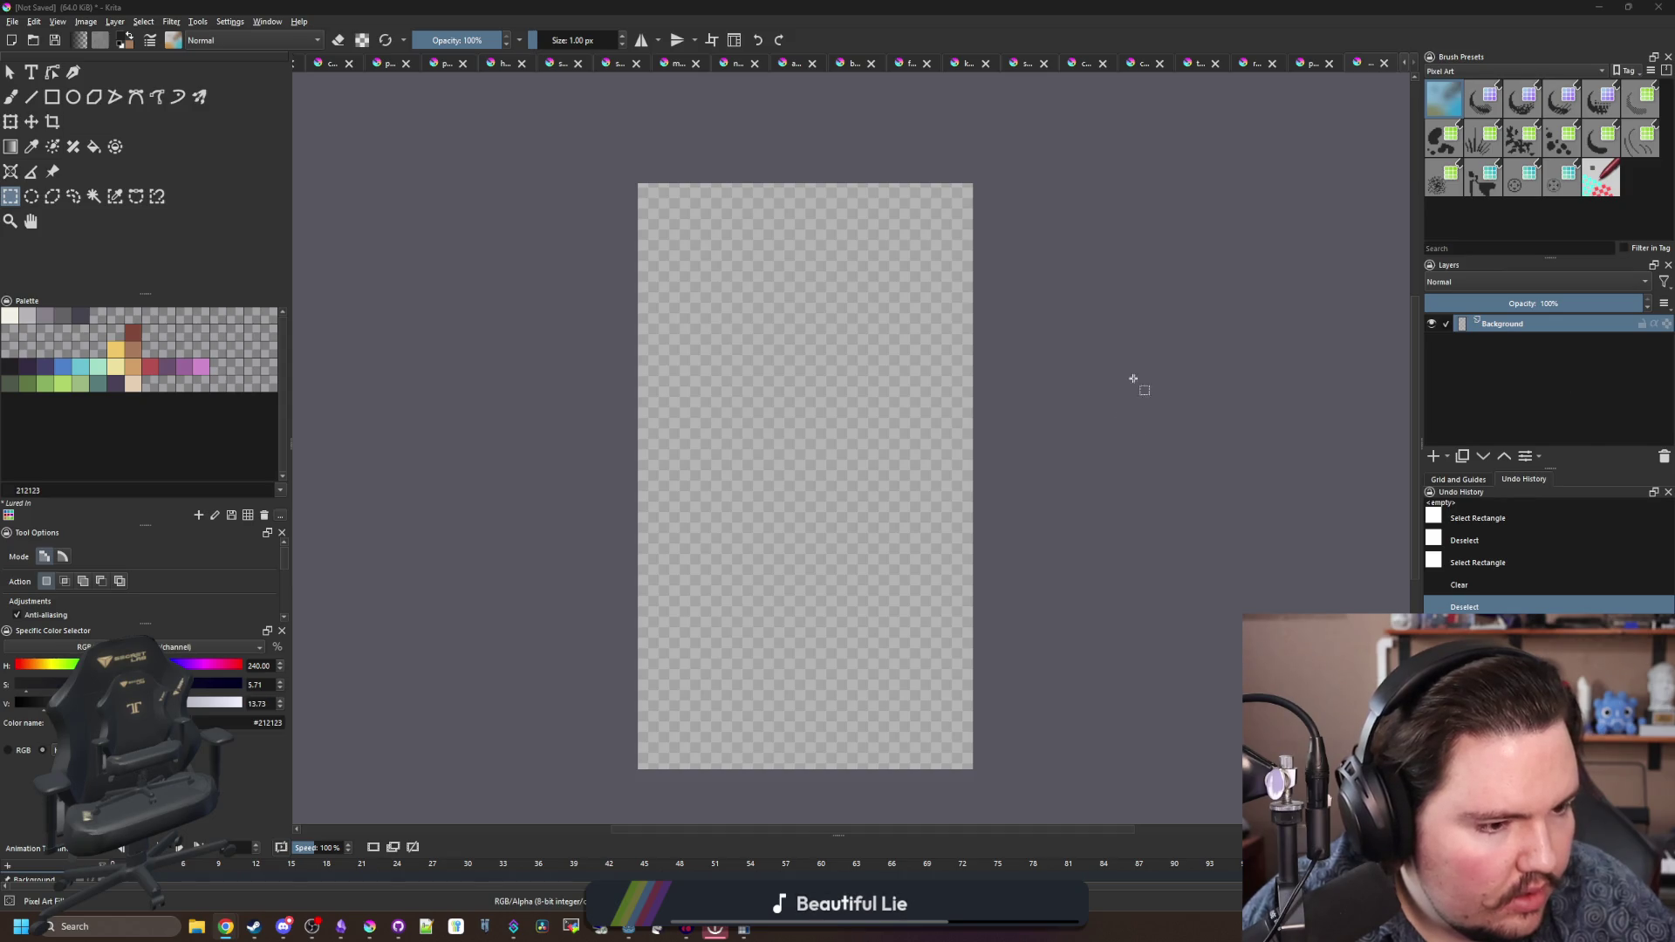
- Choose the red palette swatch and the Elliptical Selection tool
scroll(886, 370, "up", 1)
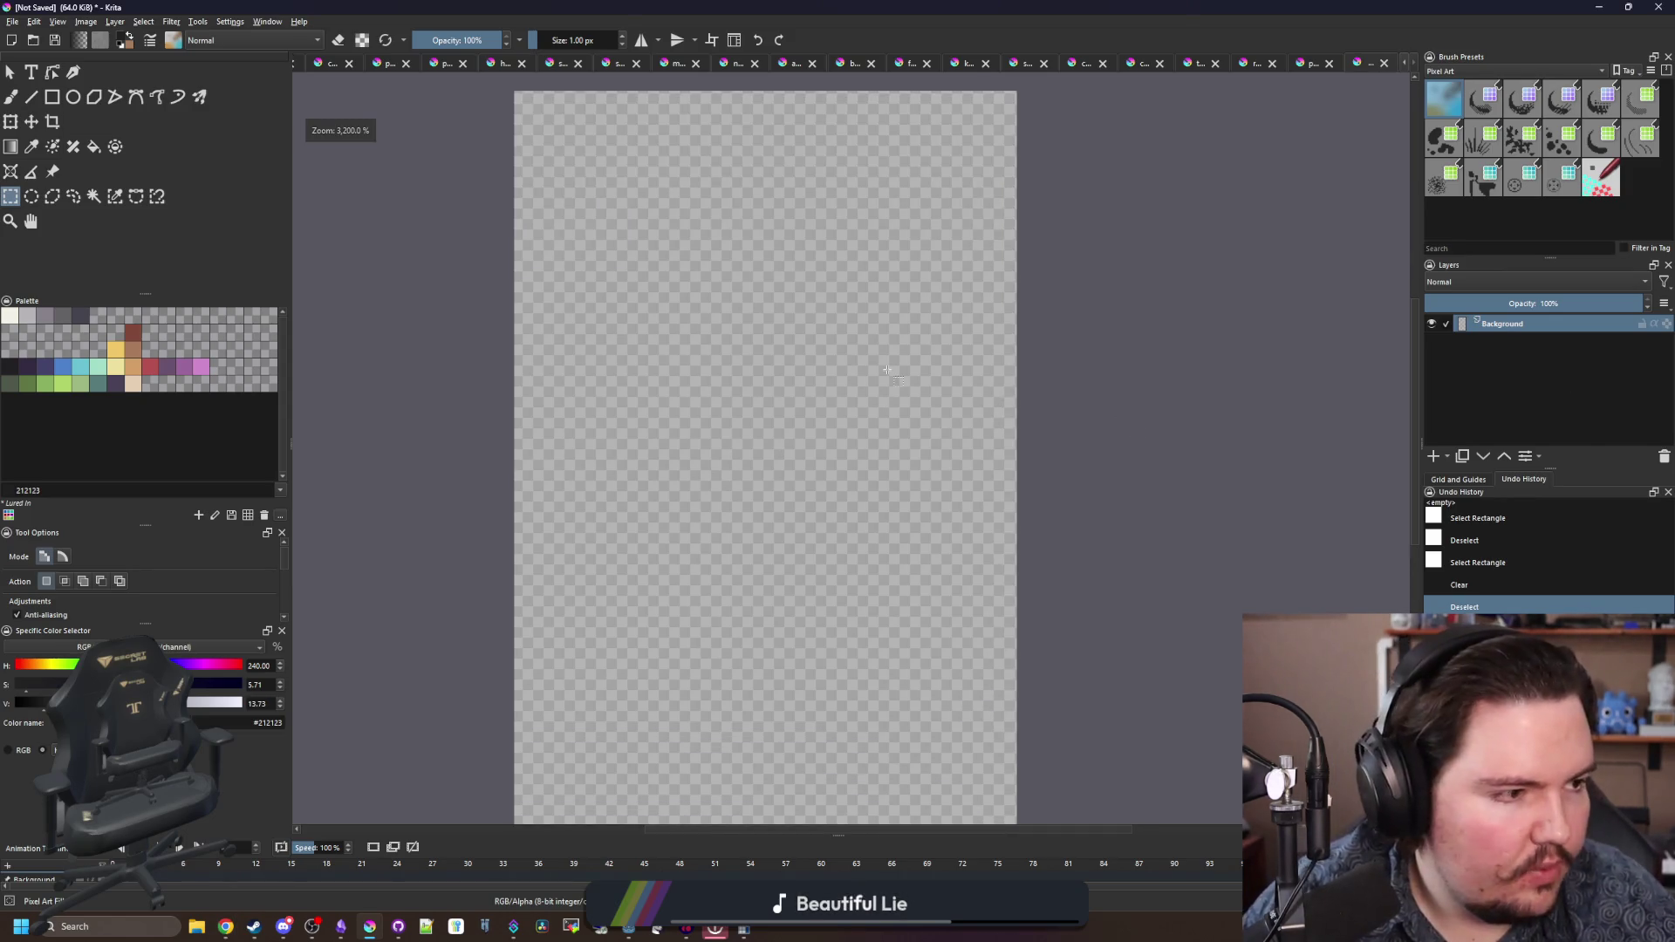
left_click(150, 366)
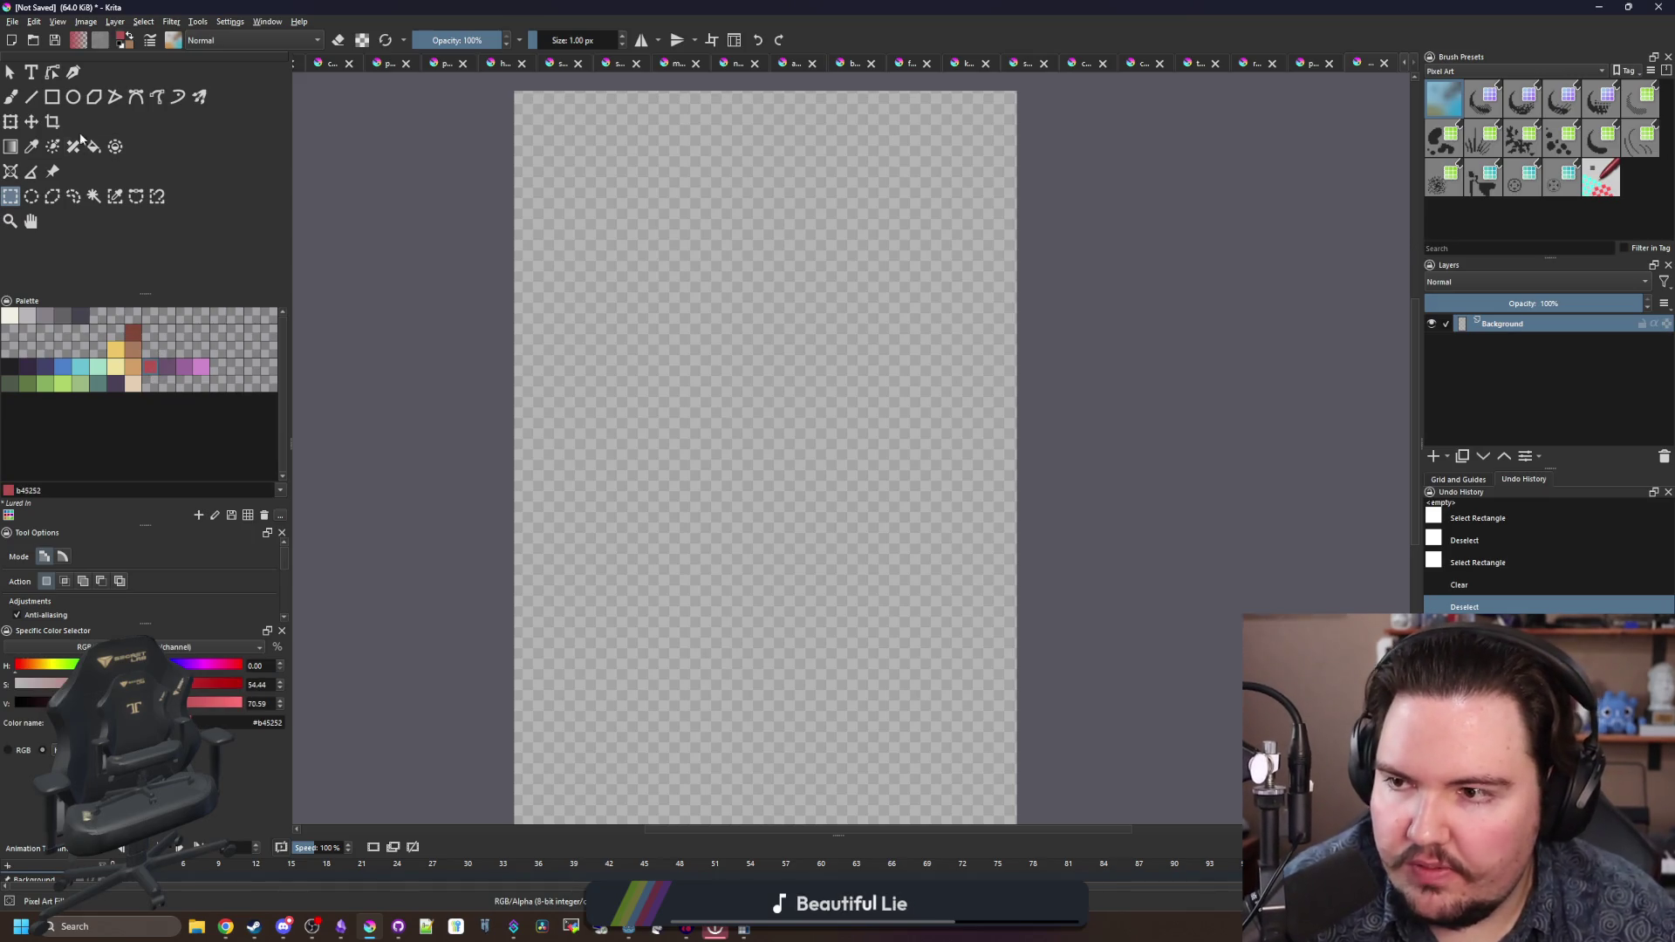
left_click(31, 197)
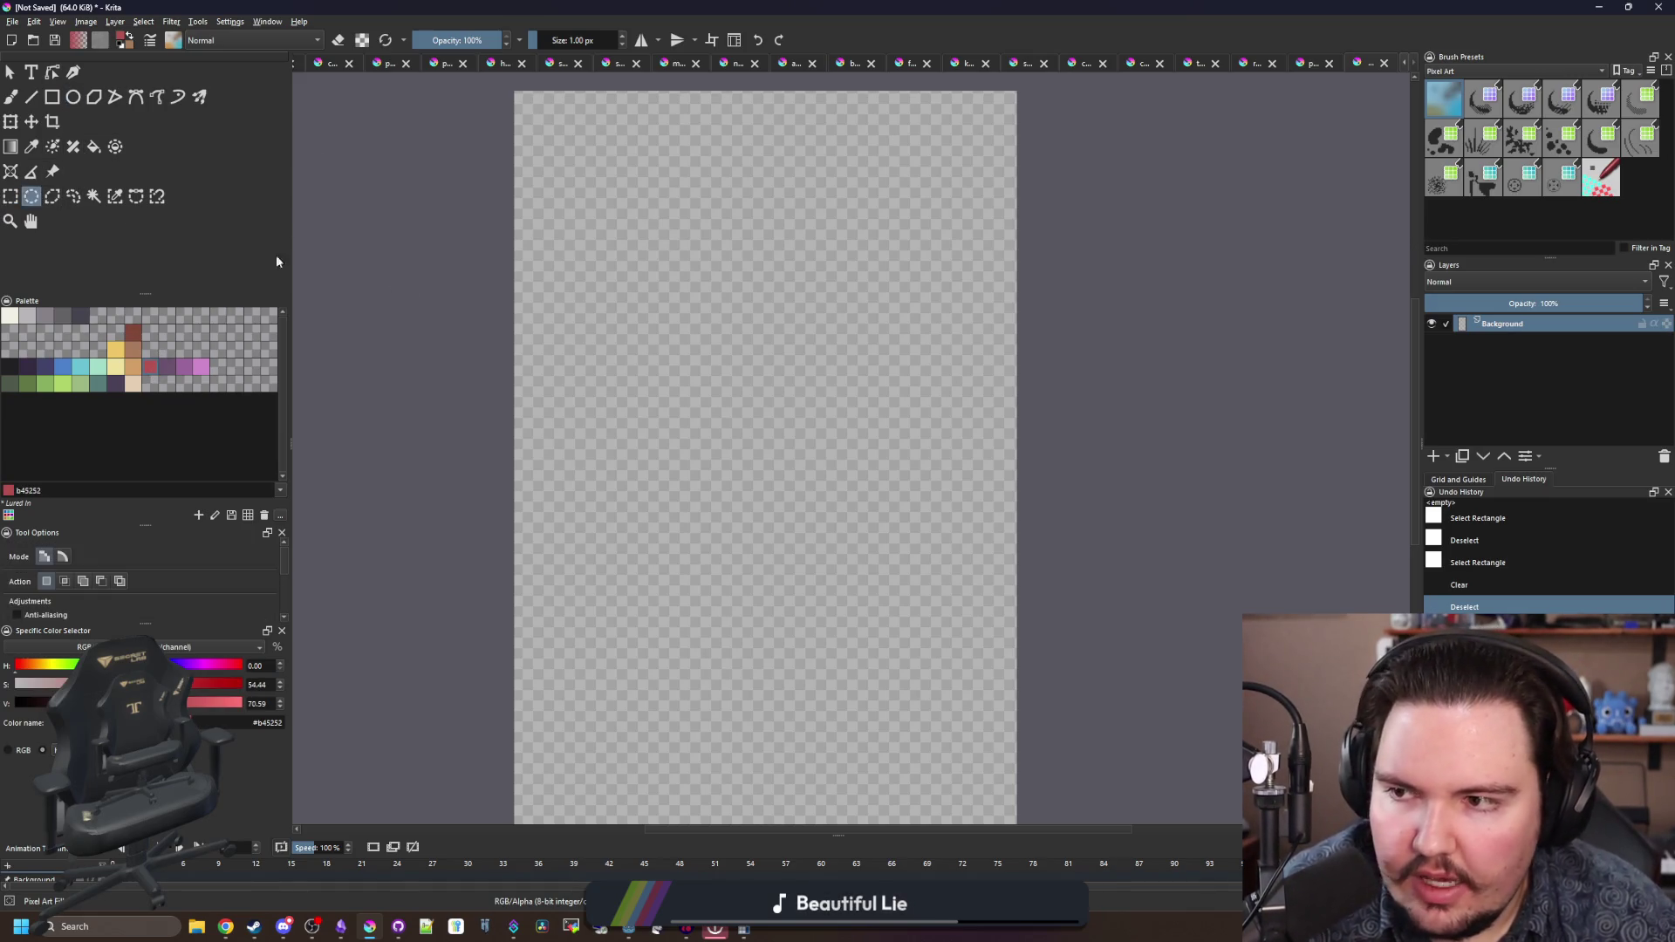
scroll(709, 326, "down", 1)
scroll(730, 765, "up", 1)
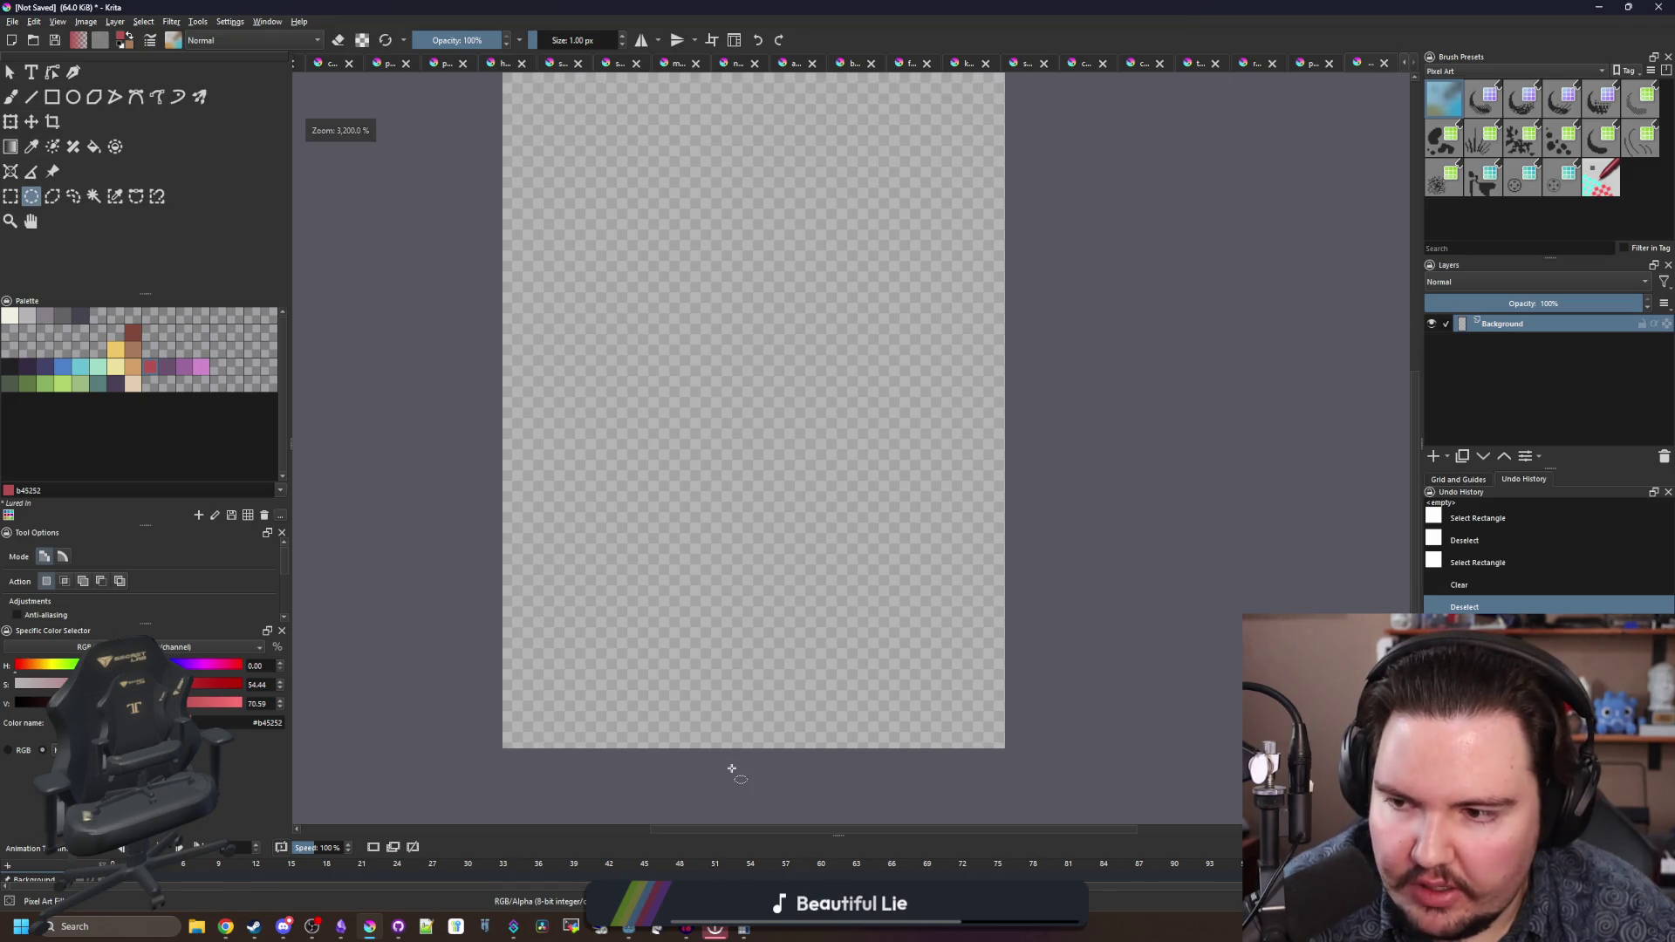
- Fill a red oval selection near the bottom edge, redoing the first attempt
left_click_drag(628, 621, 816, 707)
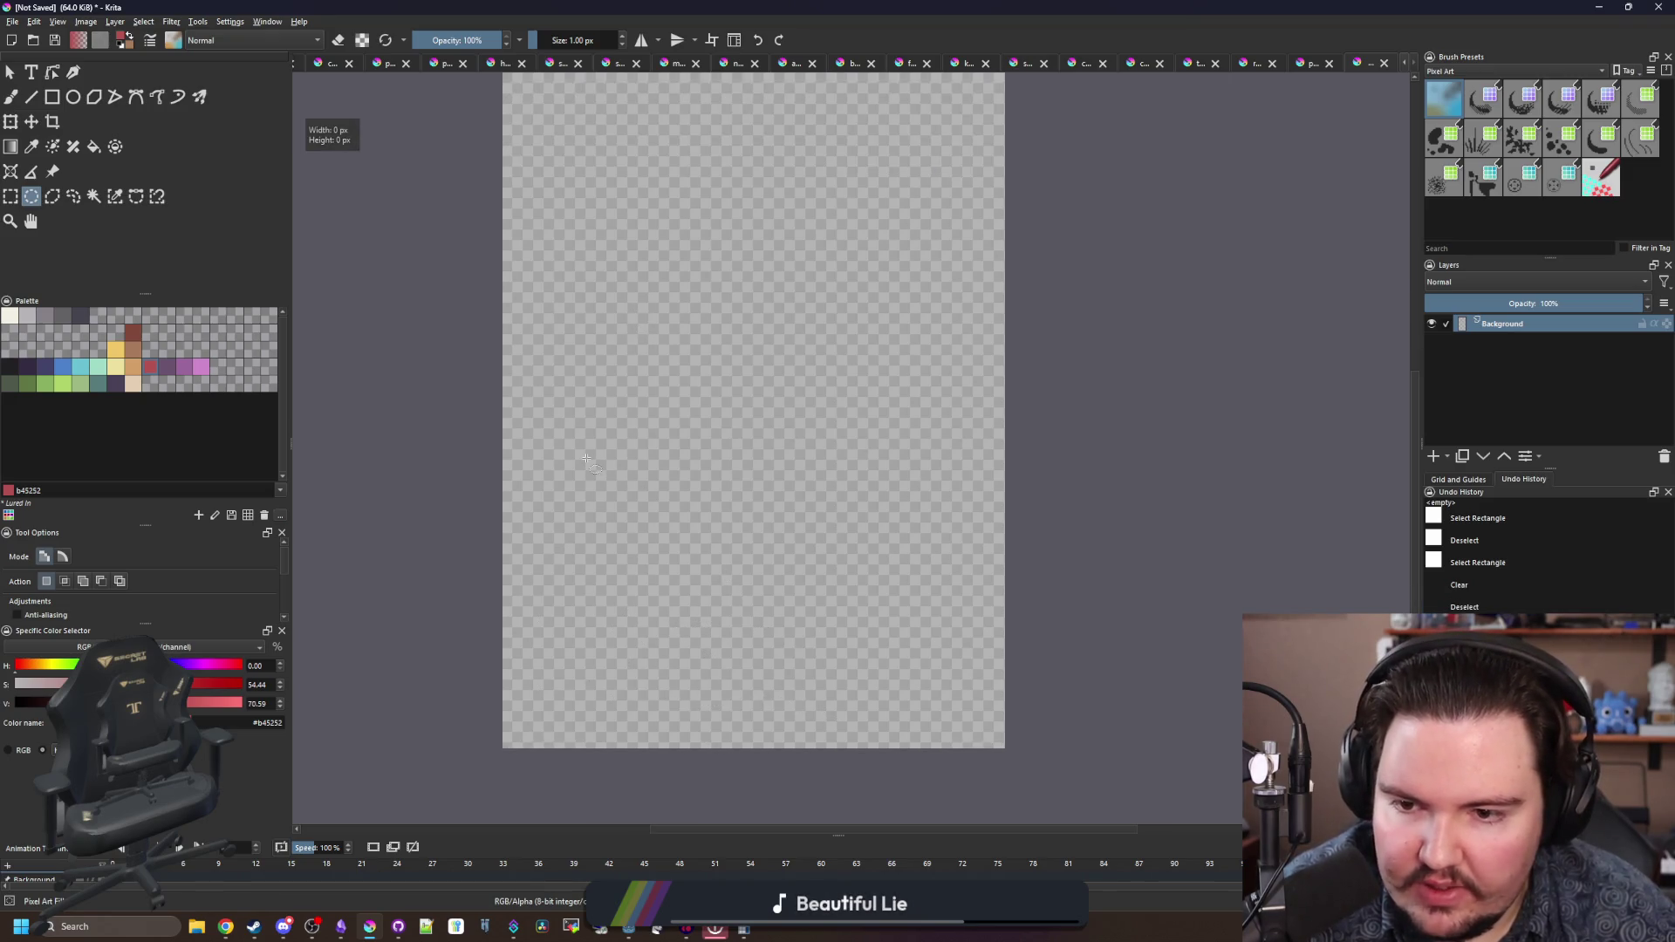
mouse_move(589, 463)
left_mouse_down()
mouse_move(910, 570)
mouse_move(921, 657)
left_mouse_up()
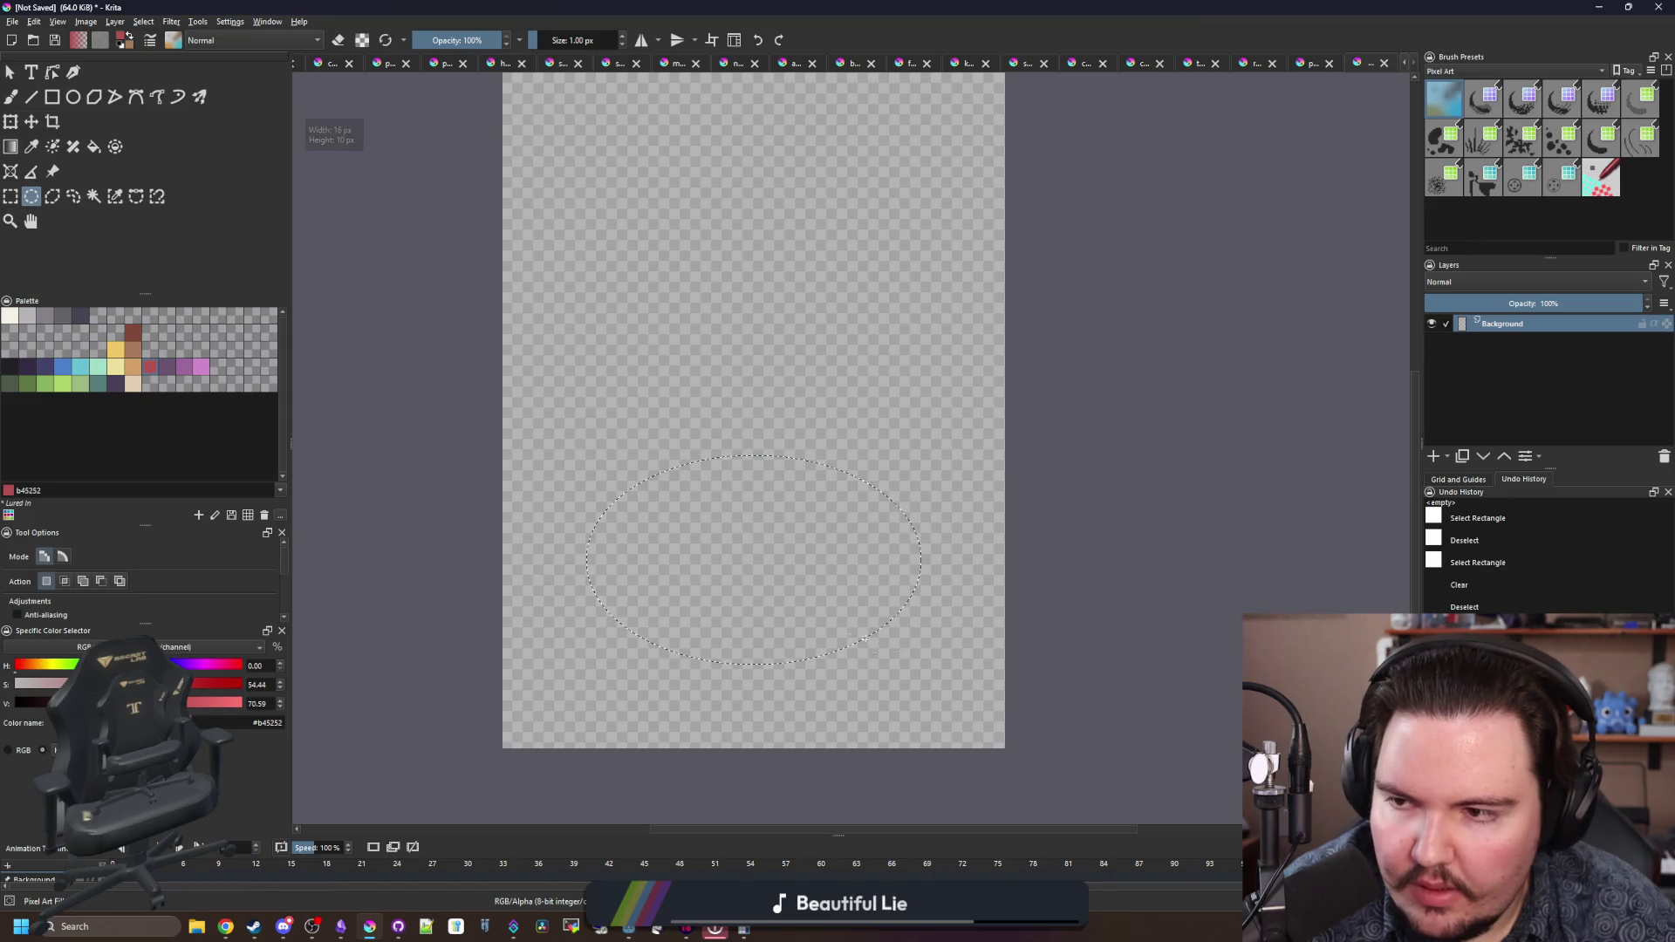
key("shift+BackSpace")
scroll(729, 561, "down", 2)
scroll(737, 523, "up", 4)
key("ctrl+z")
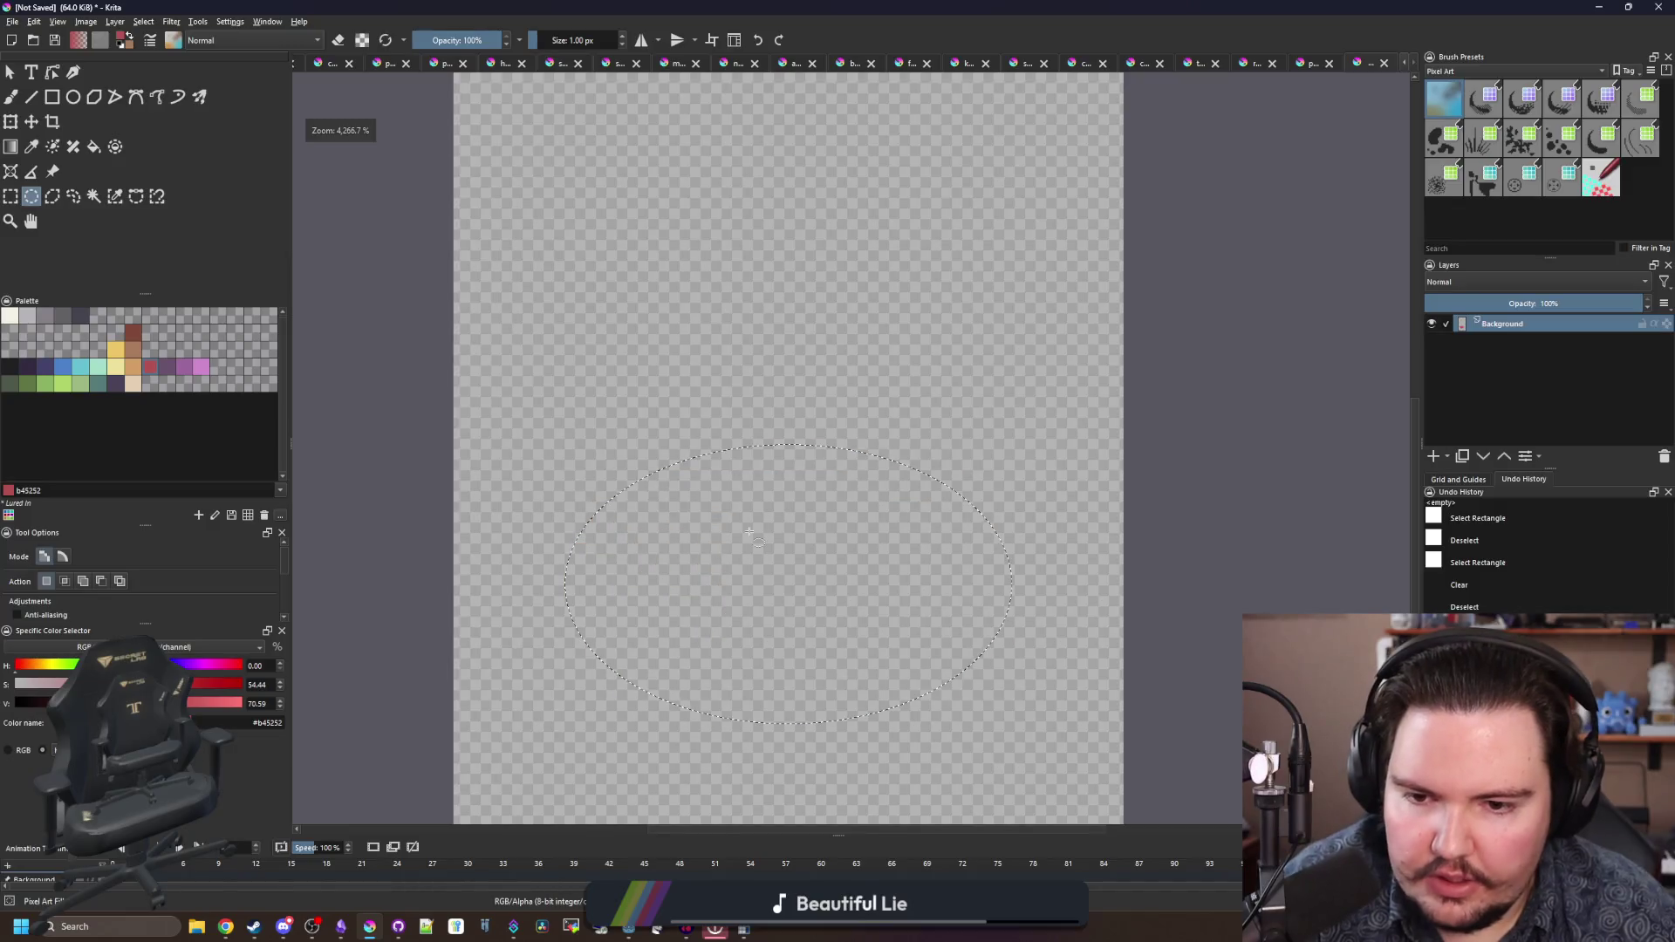
mouse_move(635, 462)
left_mouse_down()
mouse_move(973, 618)
mouse_move(1035, 681)
left_mouse_up()
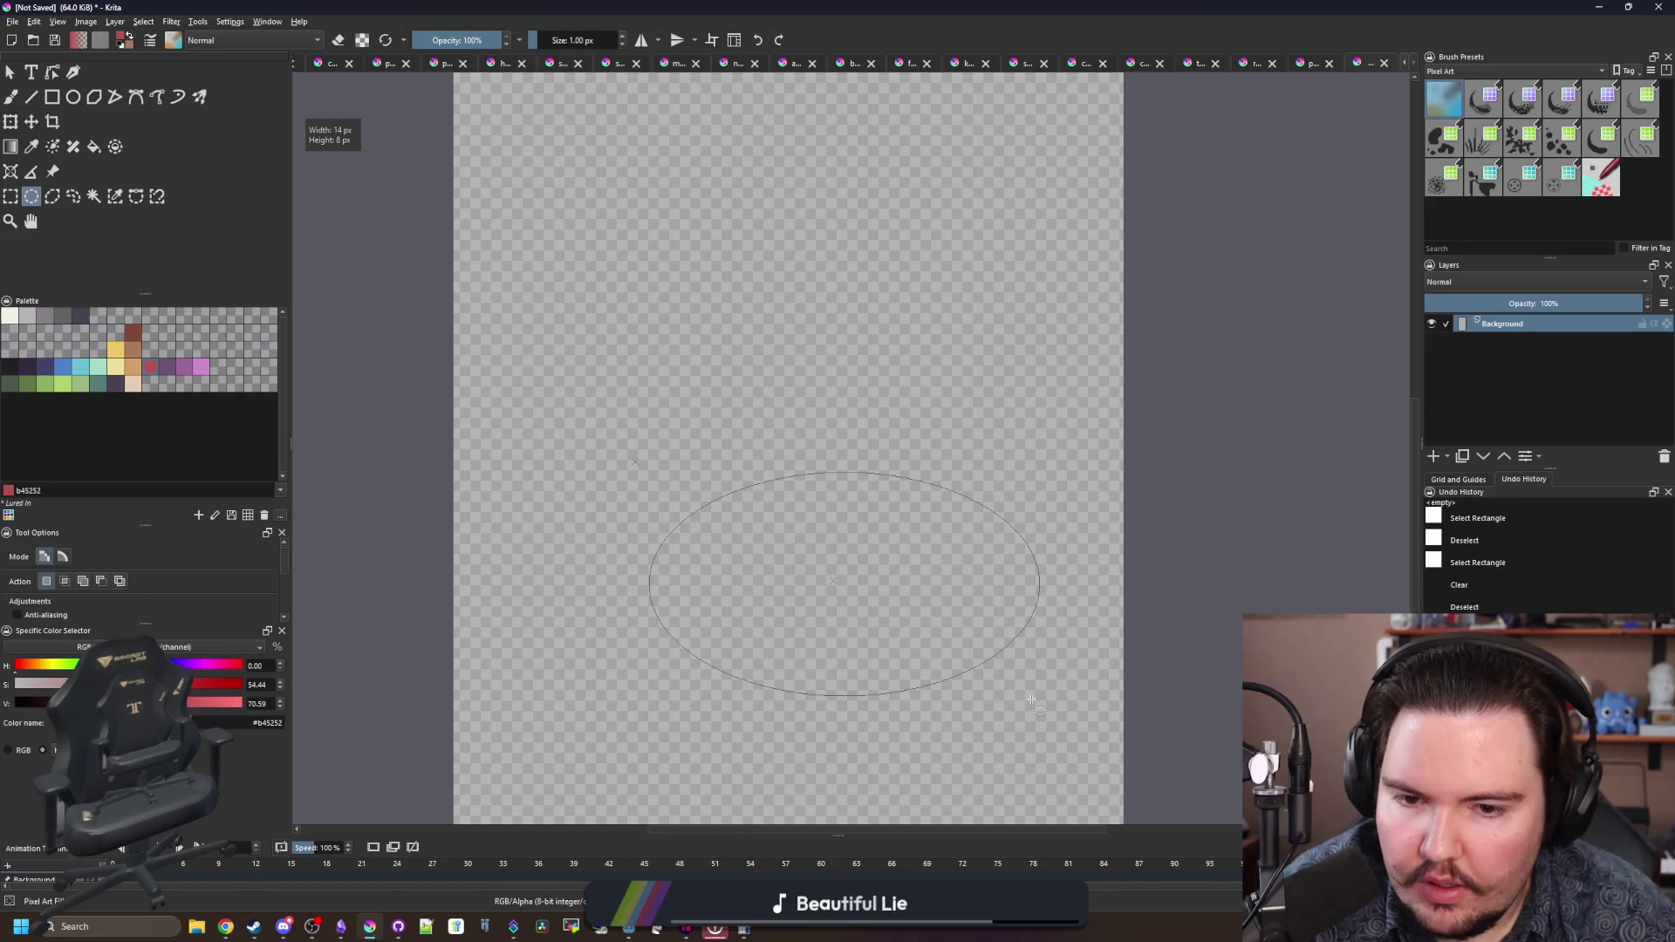
key("f")
left_click(882, 598)
scroll(881, 598, "down", 2)
scroll(679, 491, "up", 2)
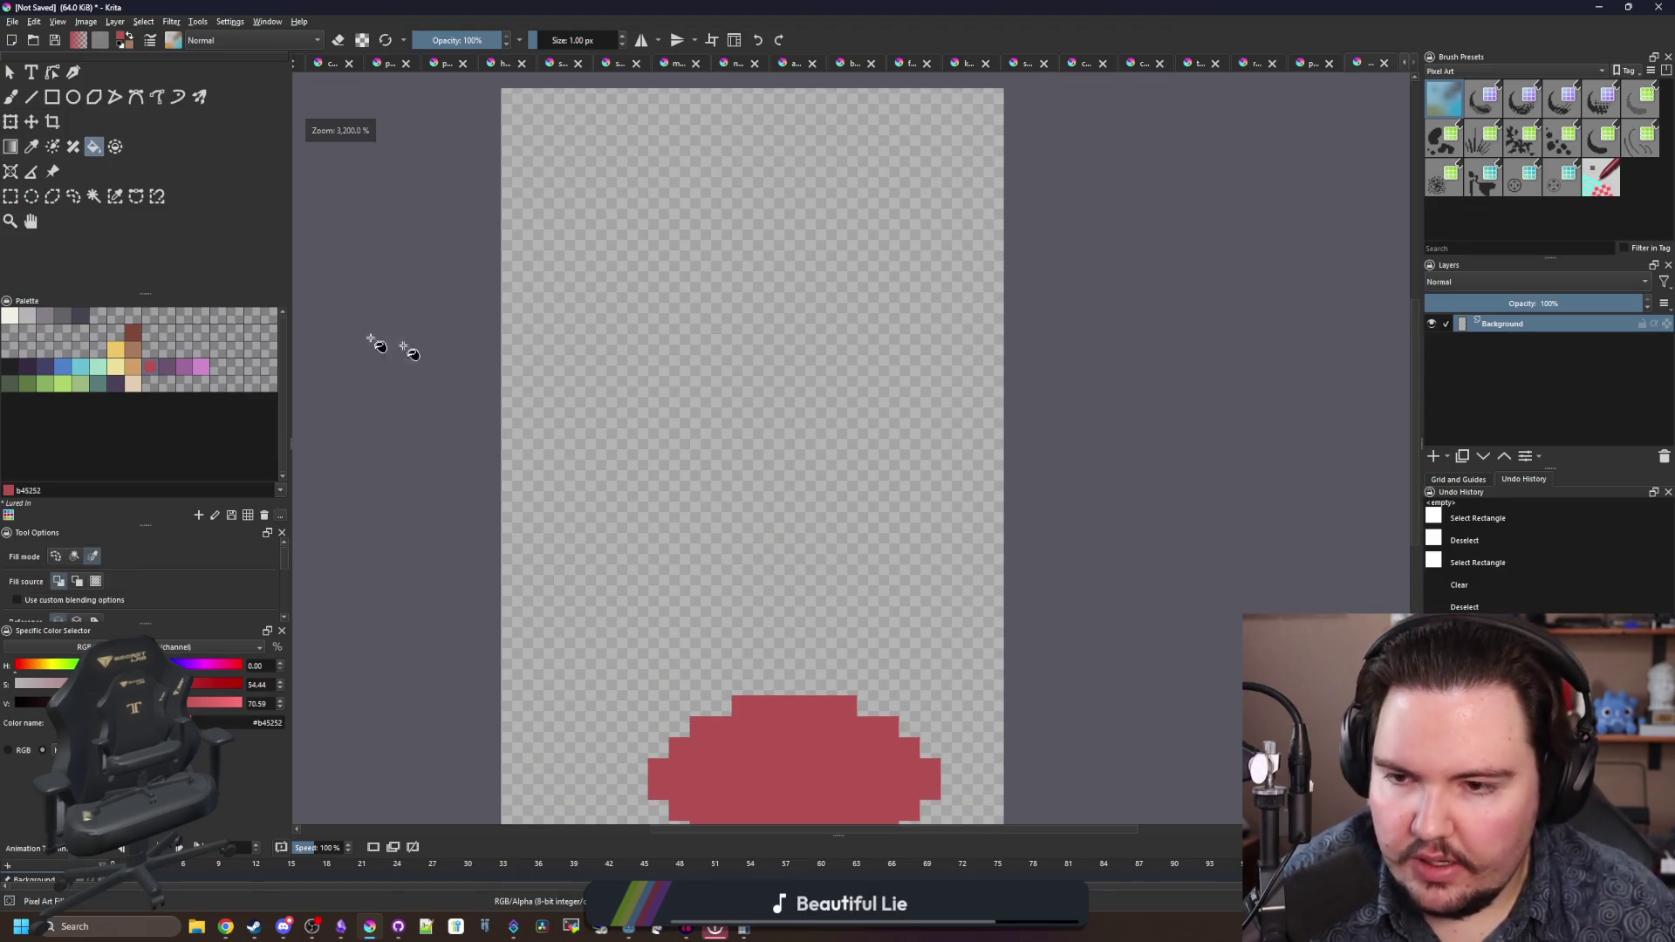
- Fill a 14 by 7 red oval near the top, then deselect
key("j")
mouse_move(678, 198)
left_mouse_down()
mouse_move(811, 262)
mouse_move(748, 293)
left_mouse_up()
mouse_move(594, 231)
left_mouse_down()
mouse_move(887, 393)
mouse_move(926, 422)
mouse_move(924, 444)
left_mouse_up()
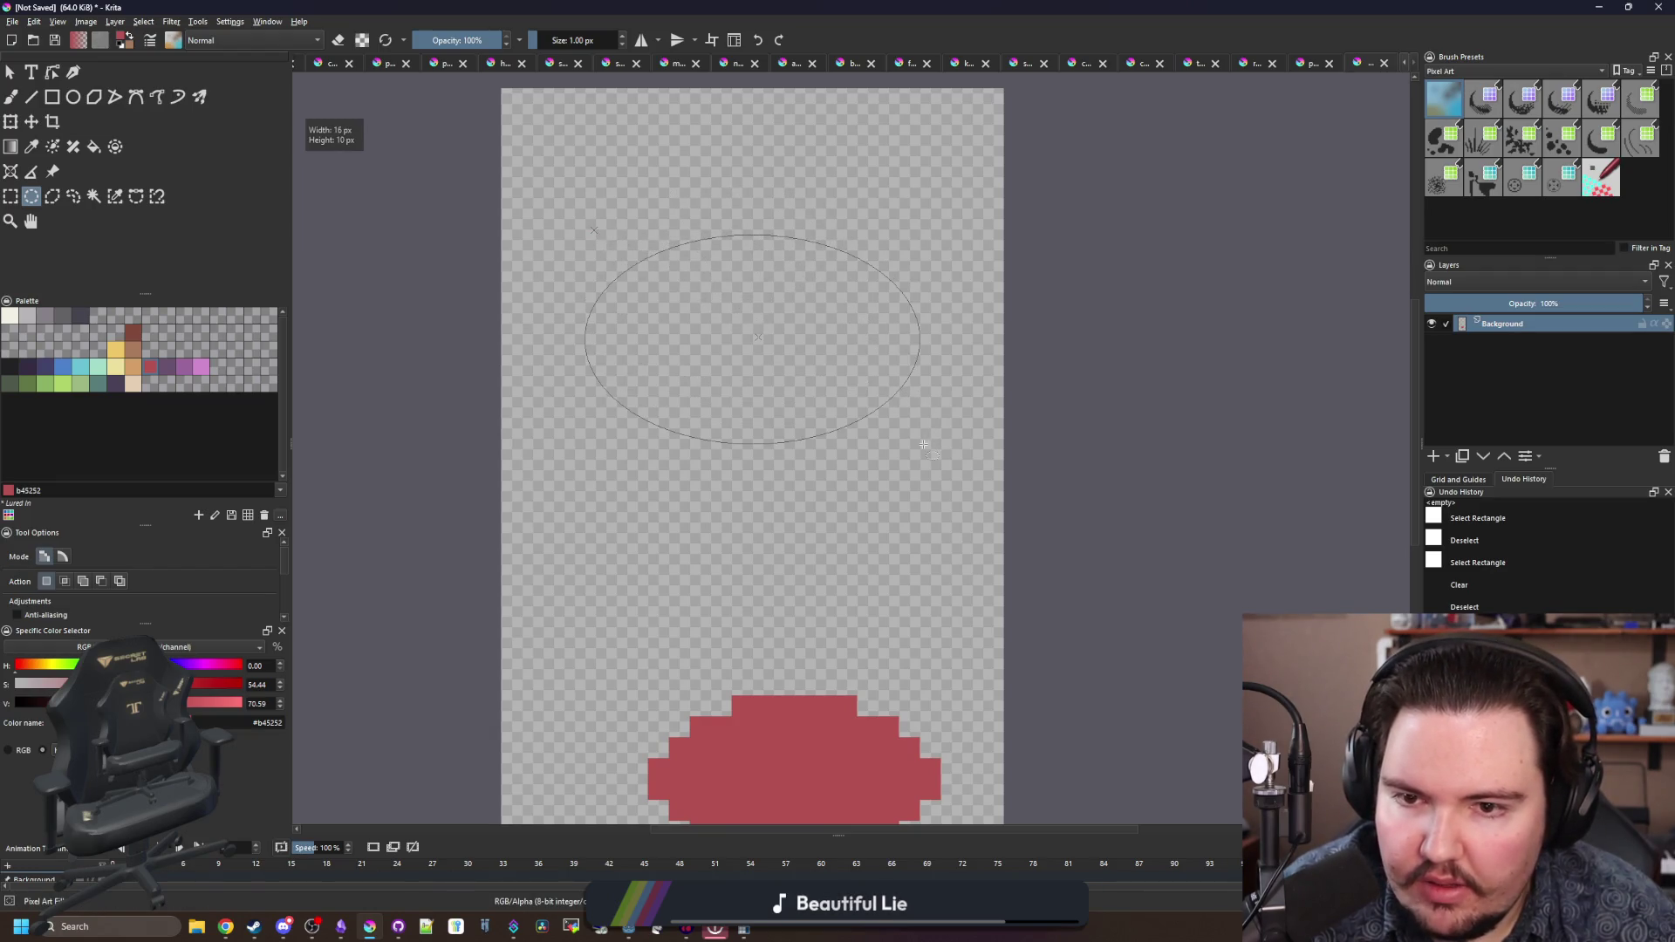
key("f")
left_click(830, 363)
key("ctrl+shift+a")
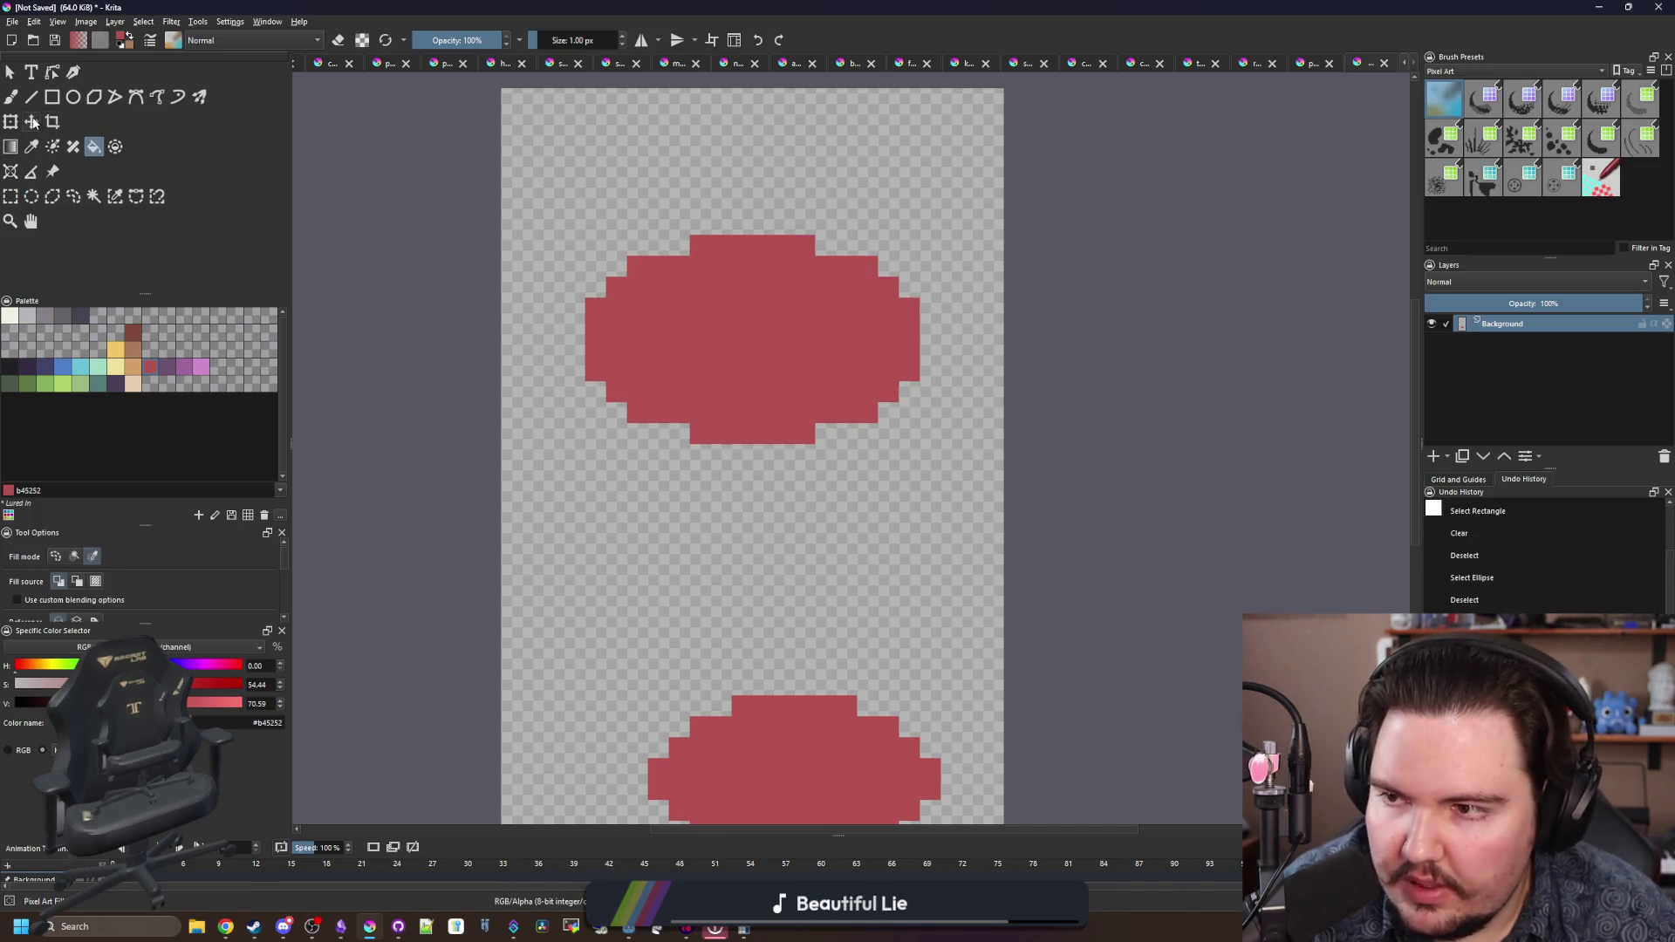
left_click(32, 122)
scroll(708, 290, "up", 1)
left_click(11, 199)
- Move the upper red oval down and fill a 10 by 6 pink oval above it
mouse_move(584, 462)
left_mouse_down()
mouse_move(1021, 273)
mouse_move(1004, 231)
left_mouse_up()
left_click(32, 122)
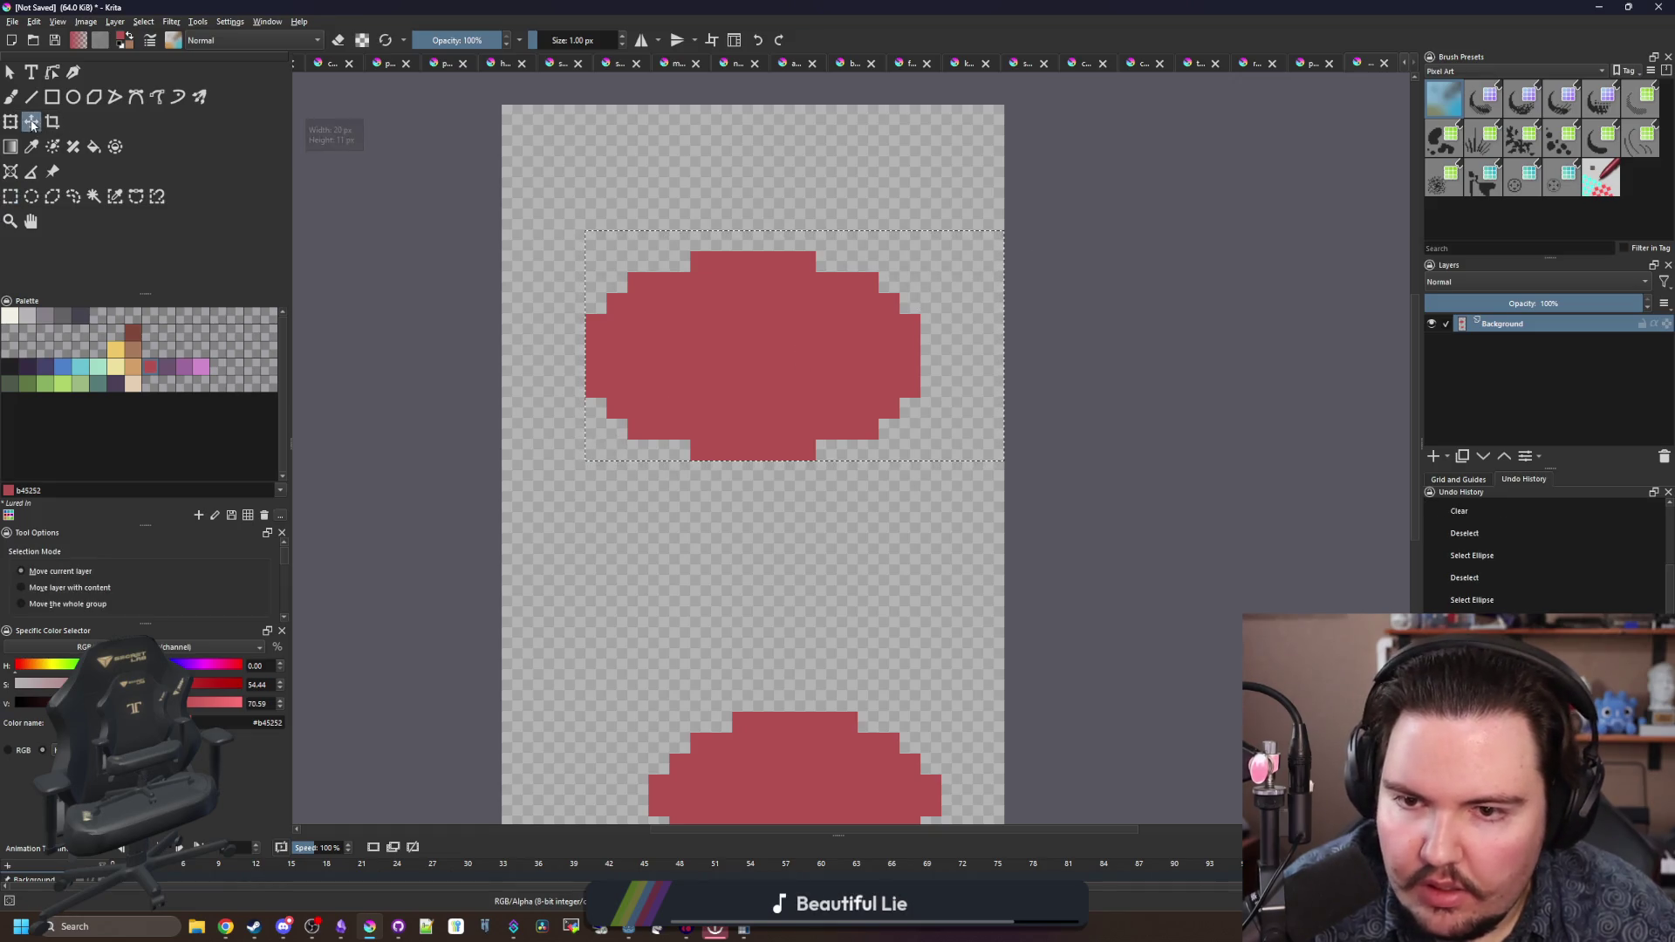
left_click_drag(707, 307, 707, 391)
scroll(702, 406, "up", 1)
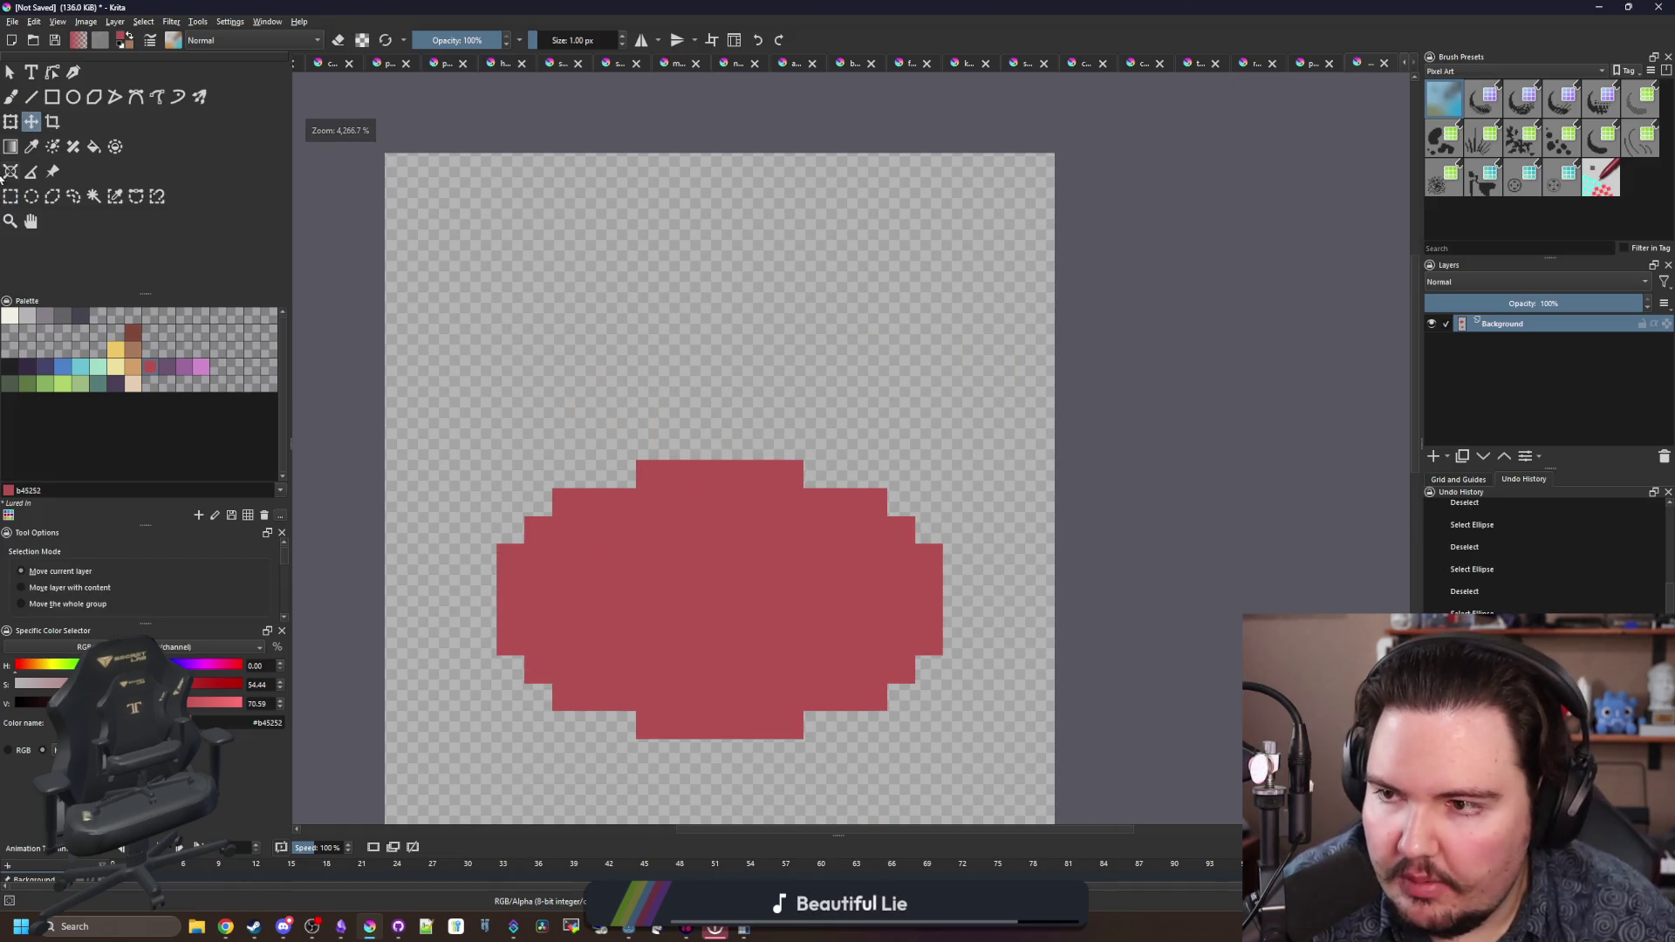
key("j")
left_click_drag(581, 209, 856, 382)
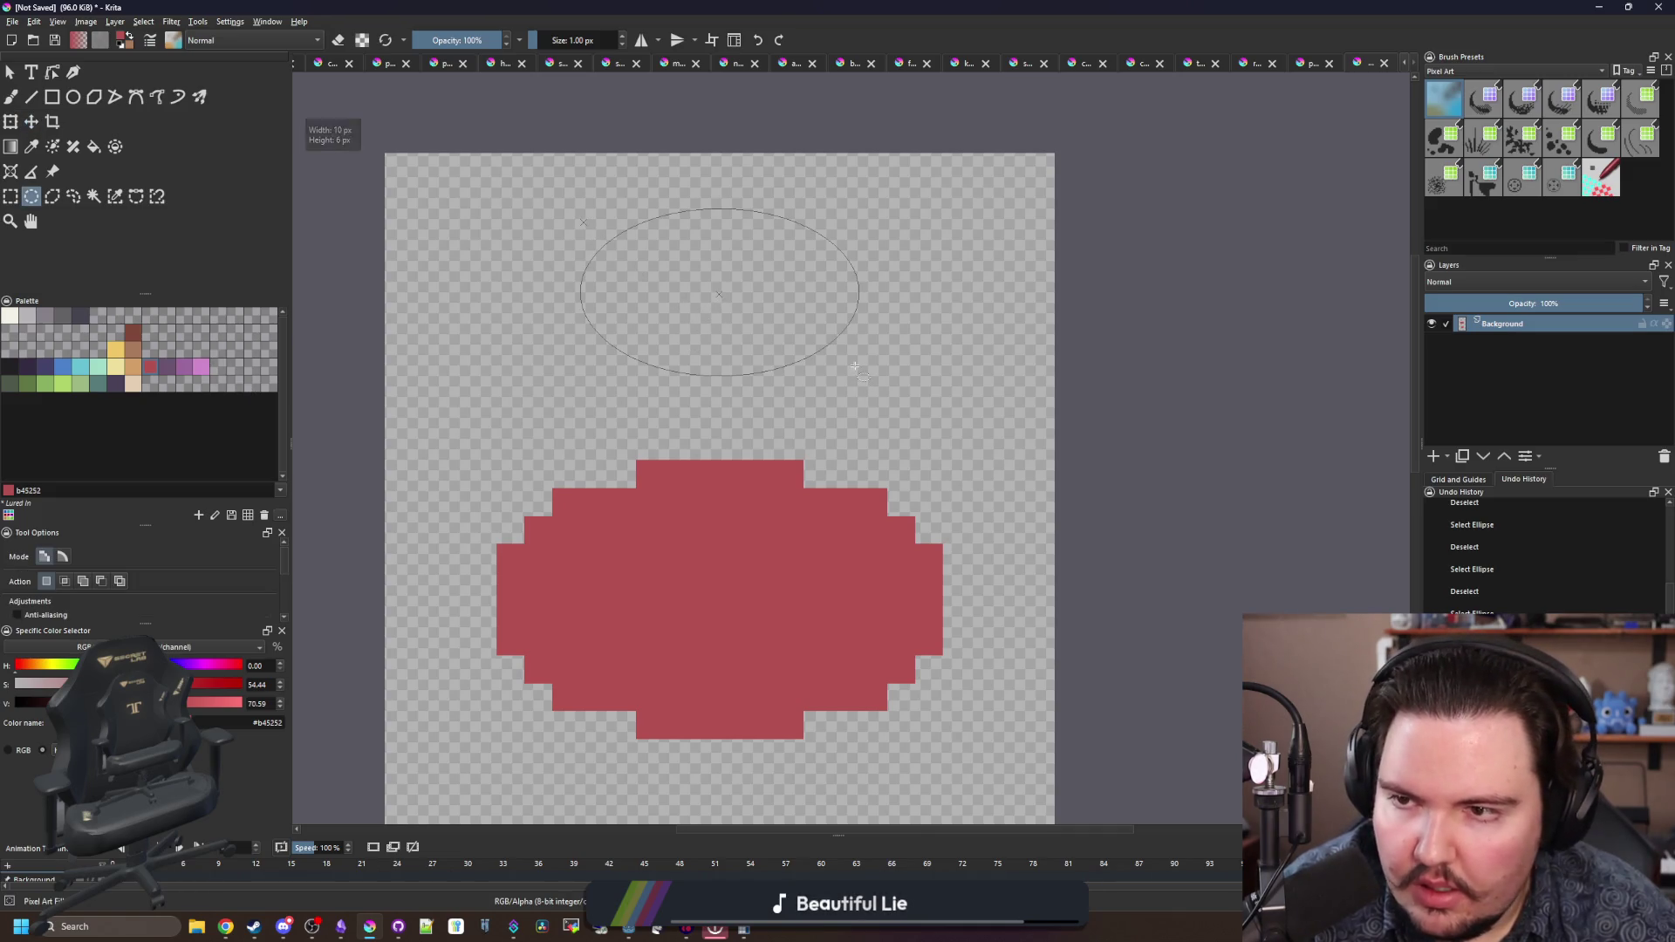
left_click(202, 370)
key("f")
left_click(731, 336)
- Paint a stepped purple Color 30 line up the left side, then select the pink oval
left_click(185, 370)
key("b")
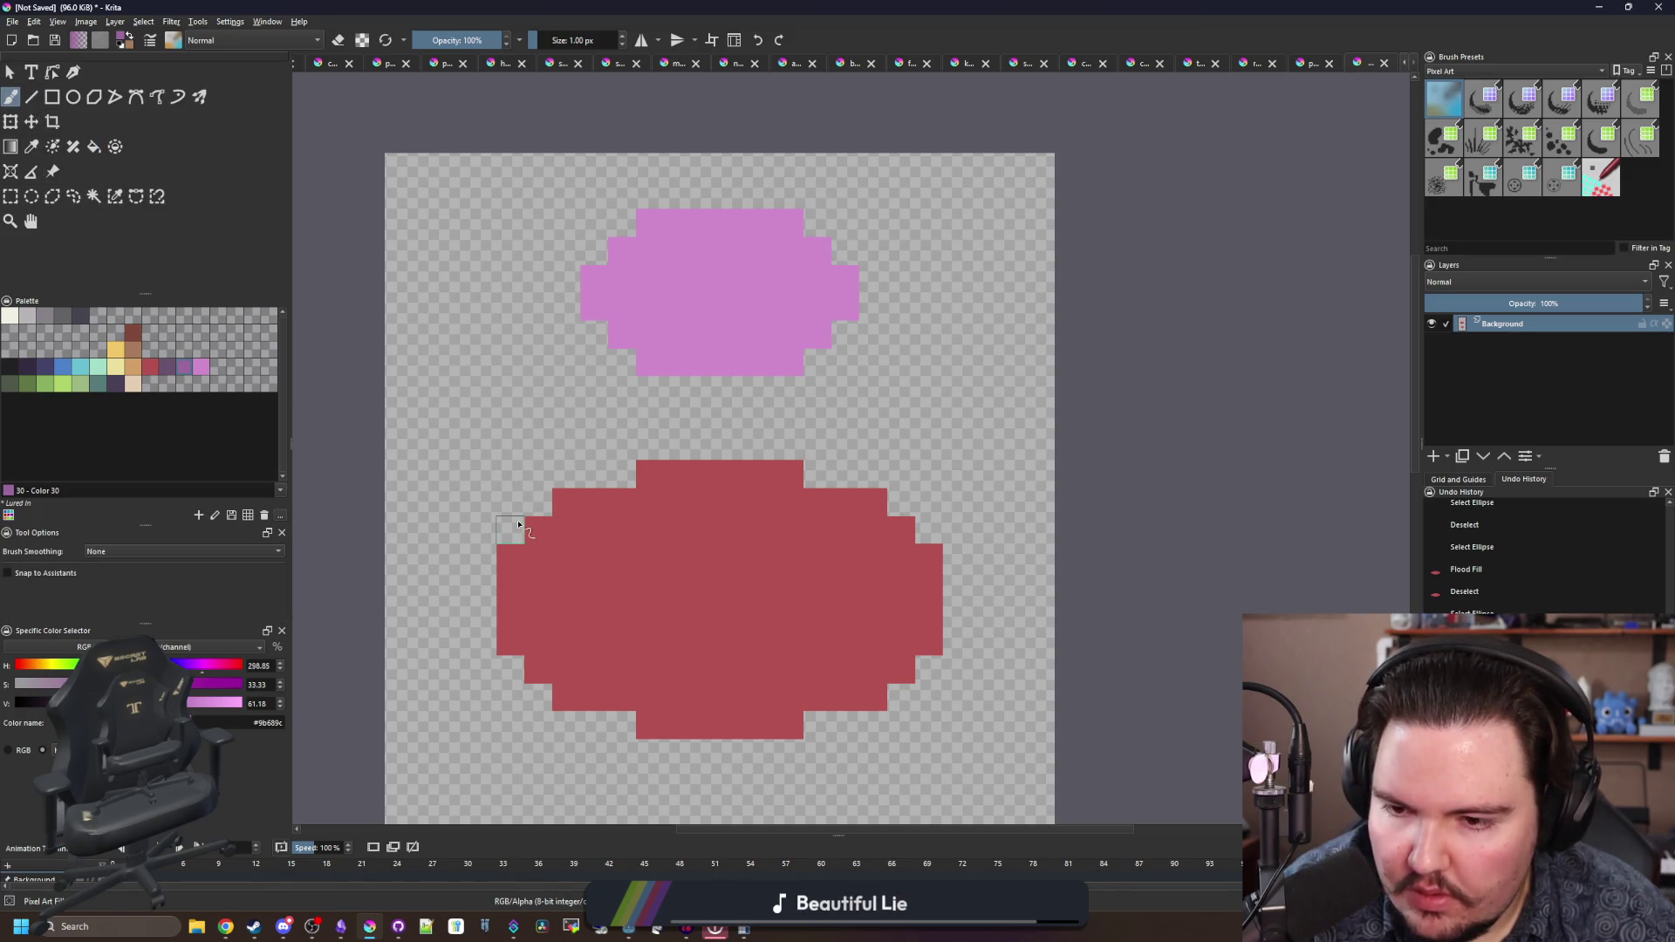
mouse_move(535, 521)
left_mouse_down()
mouse_move(566, 417)
mouse_move(591, 396)
left_mouse_up()
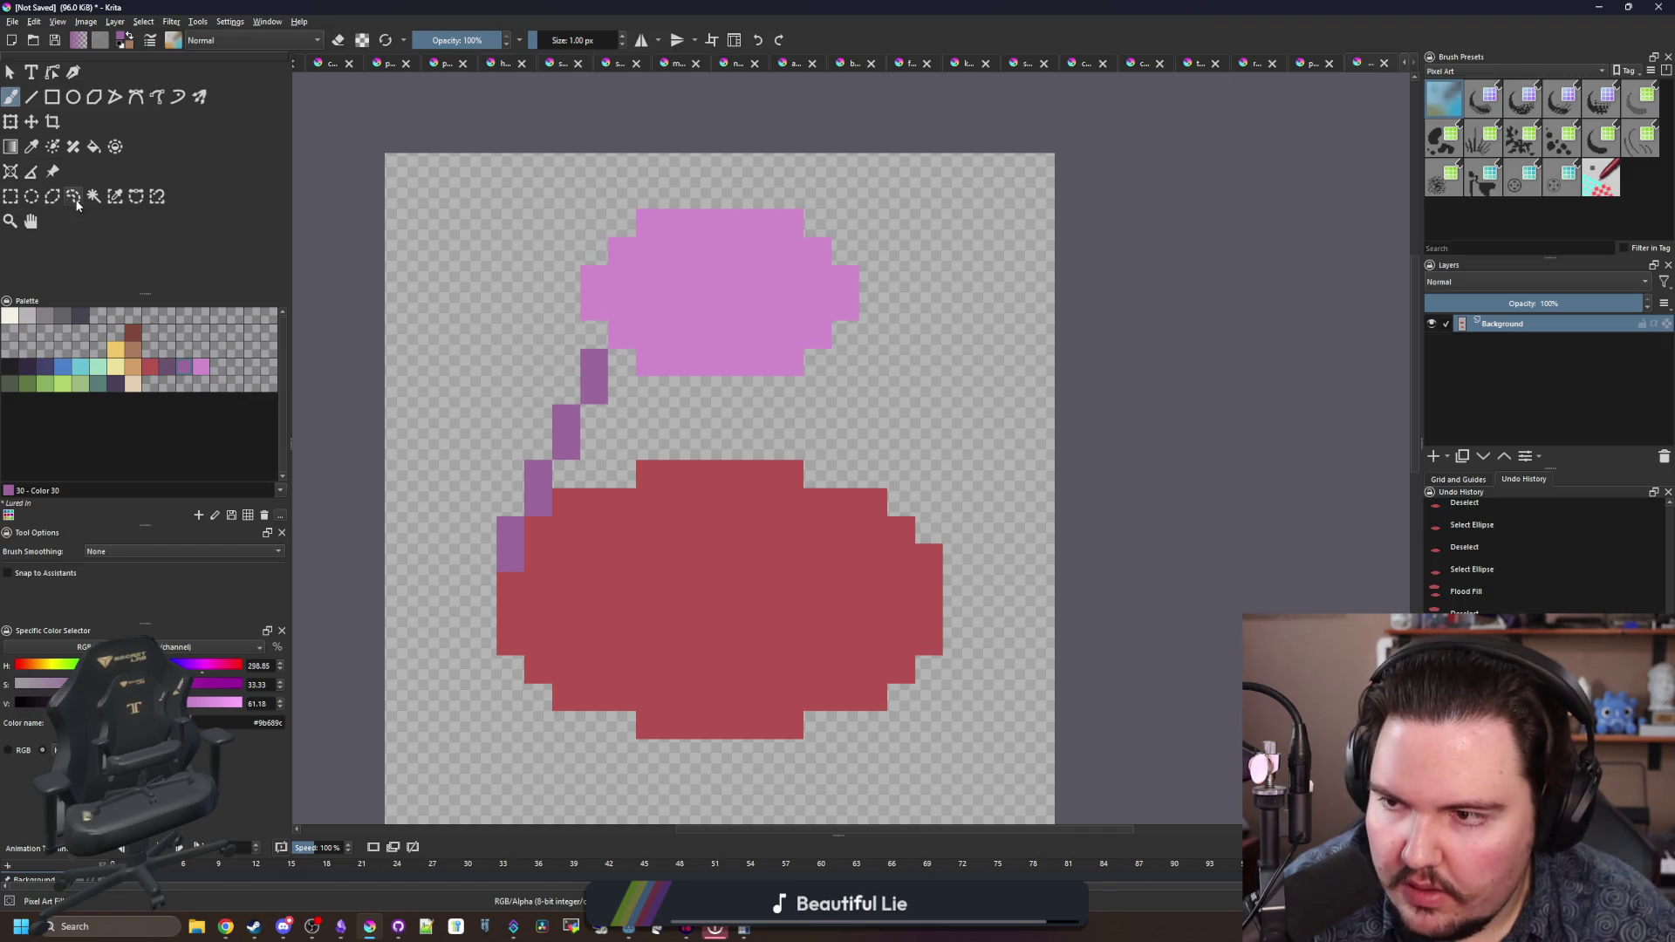
left_click(99, 192)
left_click(739, 307)
- Move the pink oval down onto the body and add purple steps on the right
key("t")
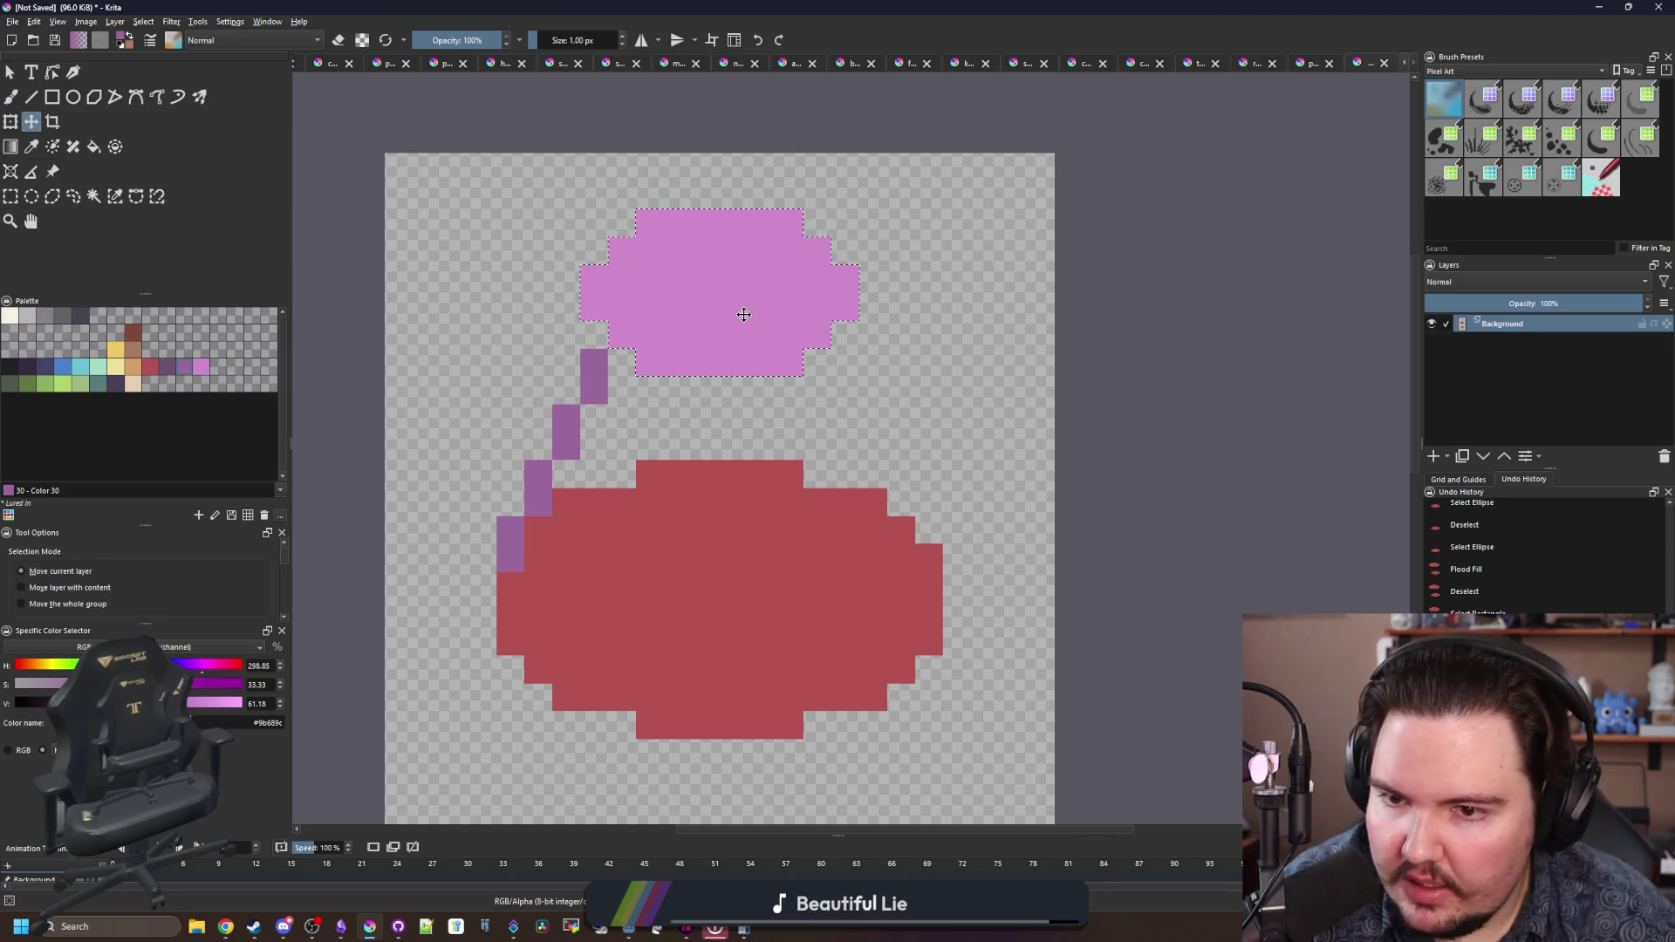
left_click_drag(740, 306, 735, 393)
key("p")
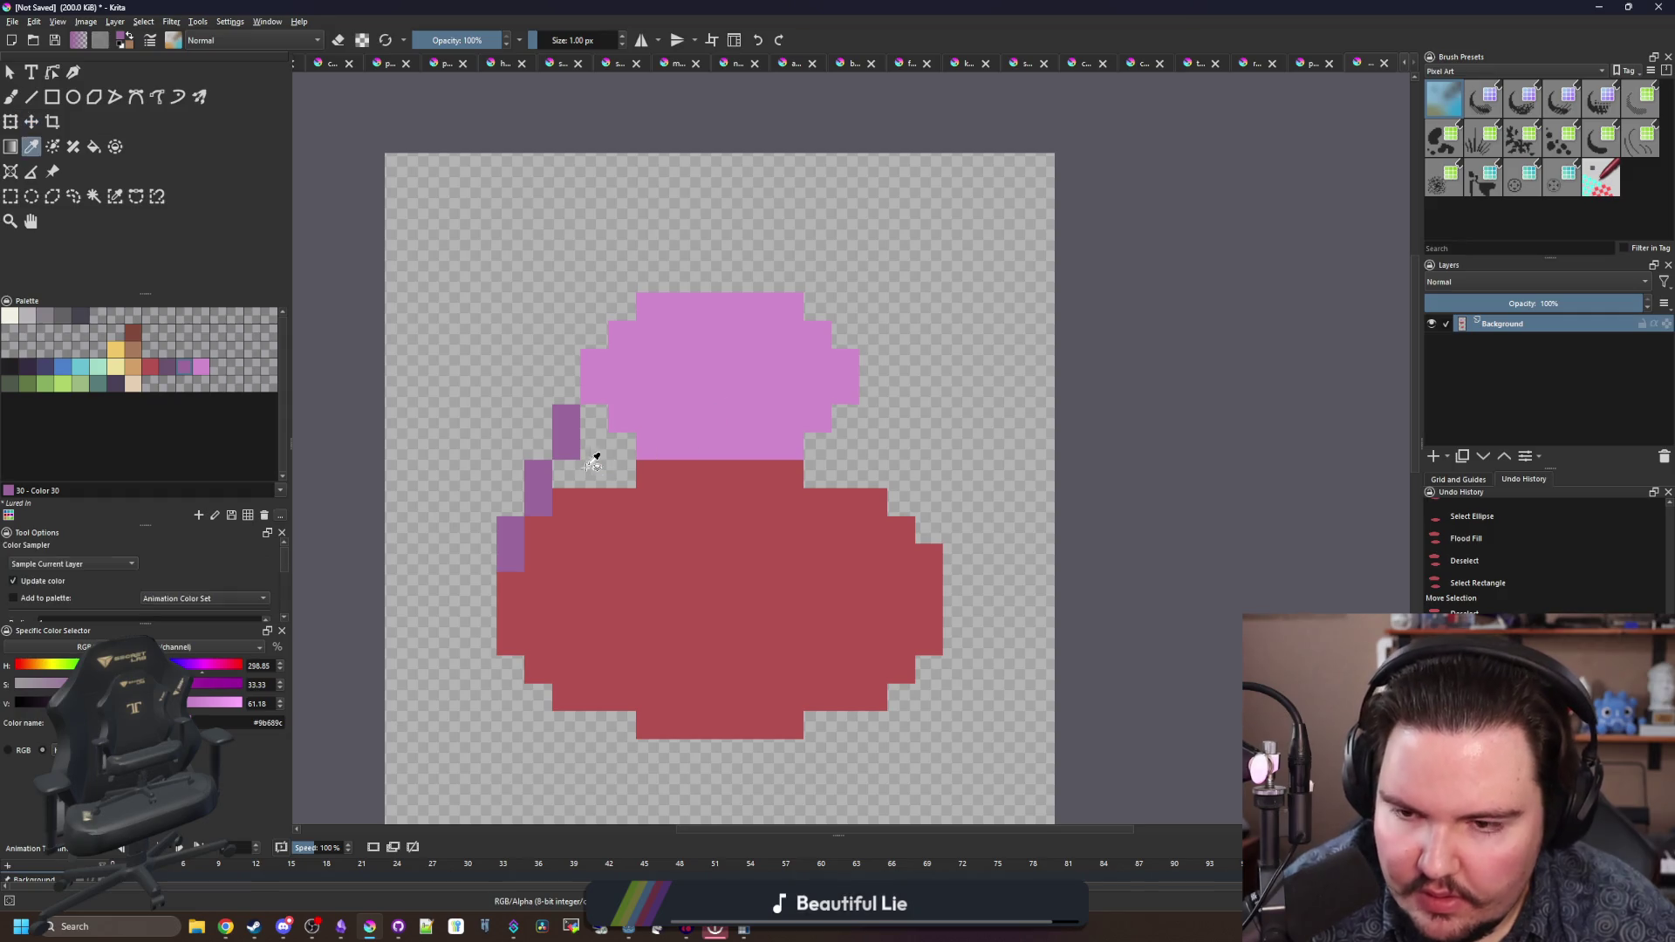
key("b")
left_click_drag(872, 414, 931, 558)
- Fill the body and the notches beside the pink top purple, undoing a whole-canvas fill
scroll(785, 453, "up", 3)
key("f")
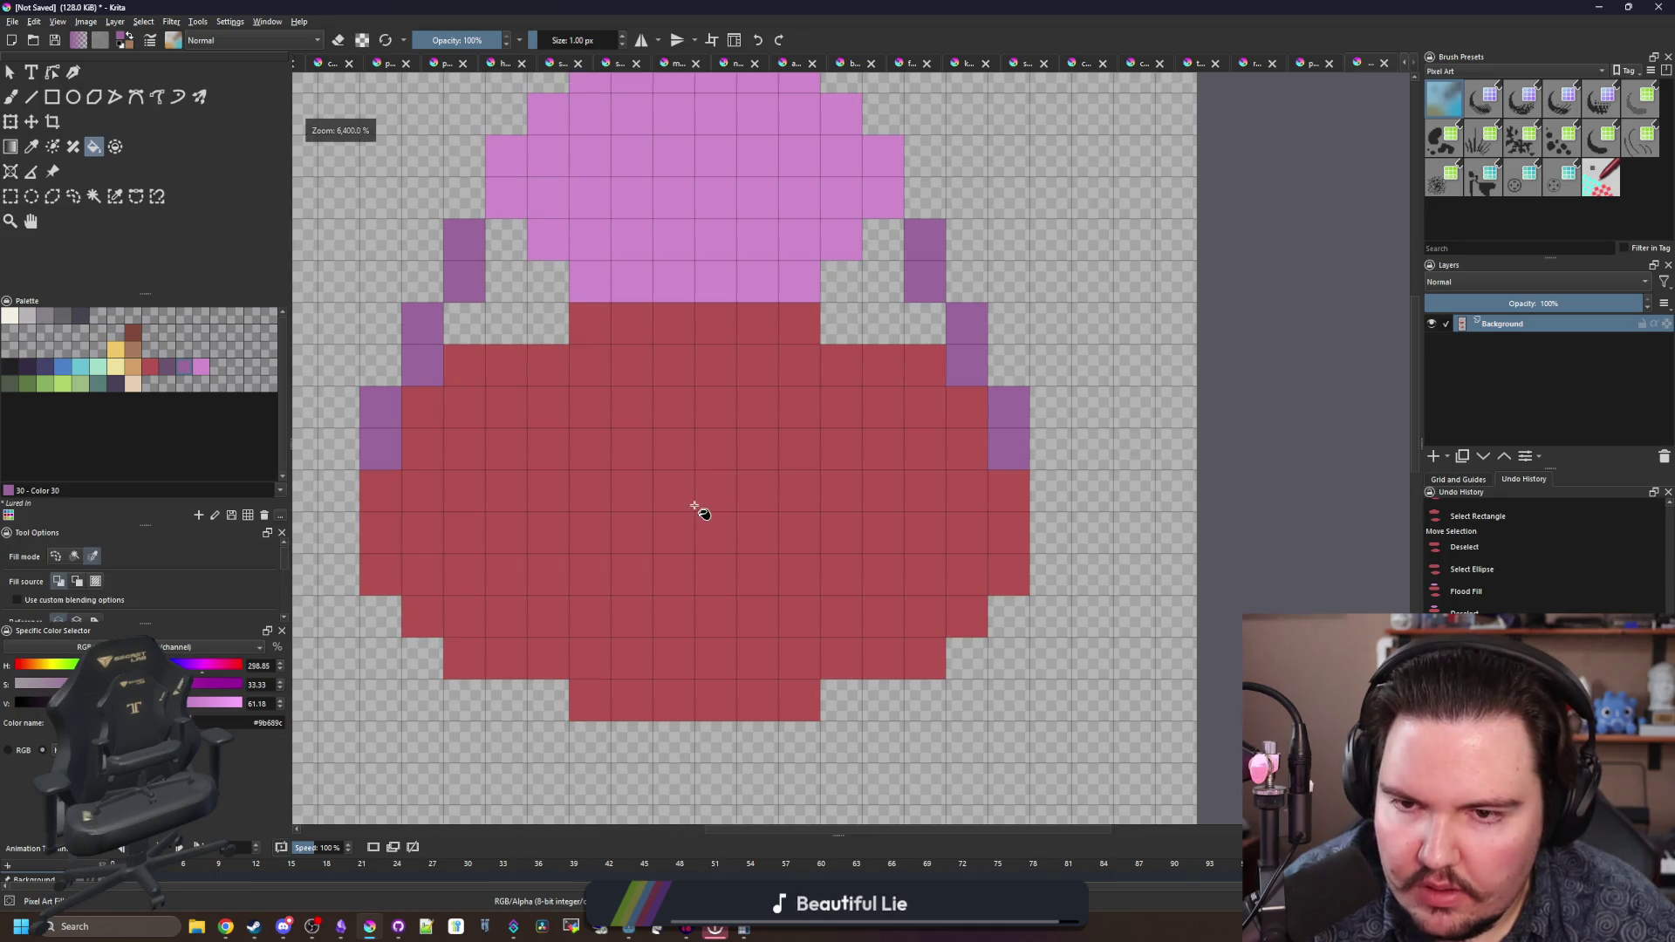
left_click(699, 508)
left_click(520, 337)
key("ctrl+z")
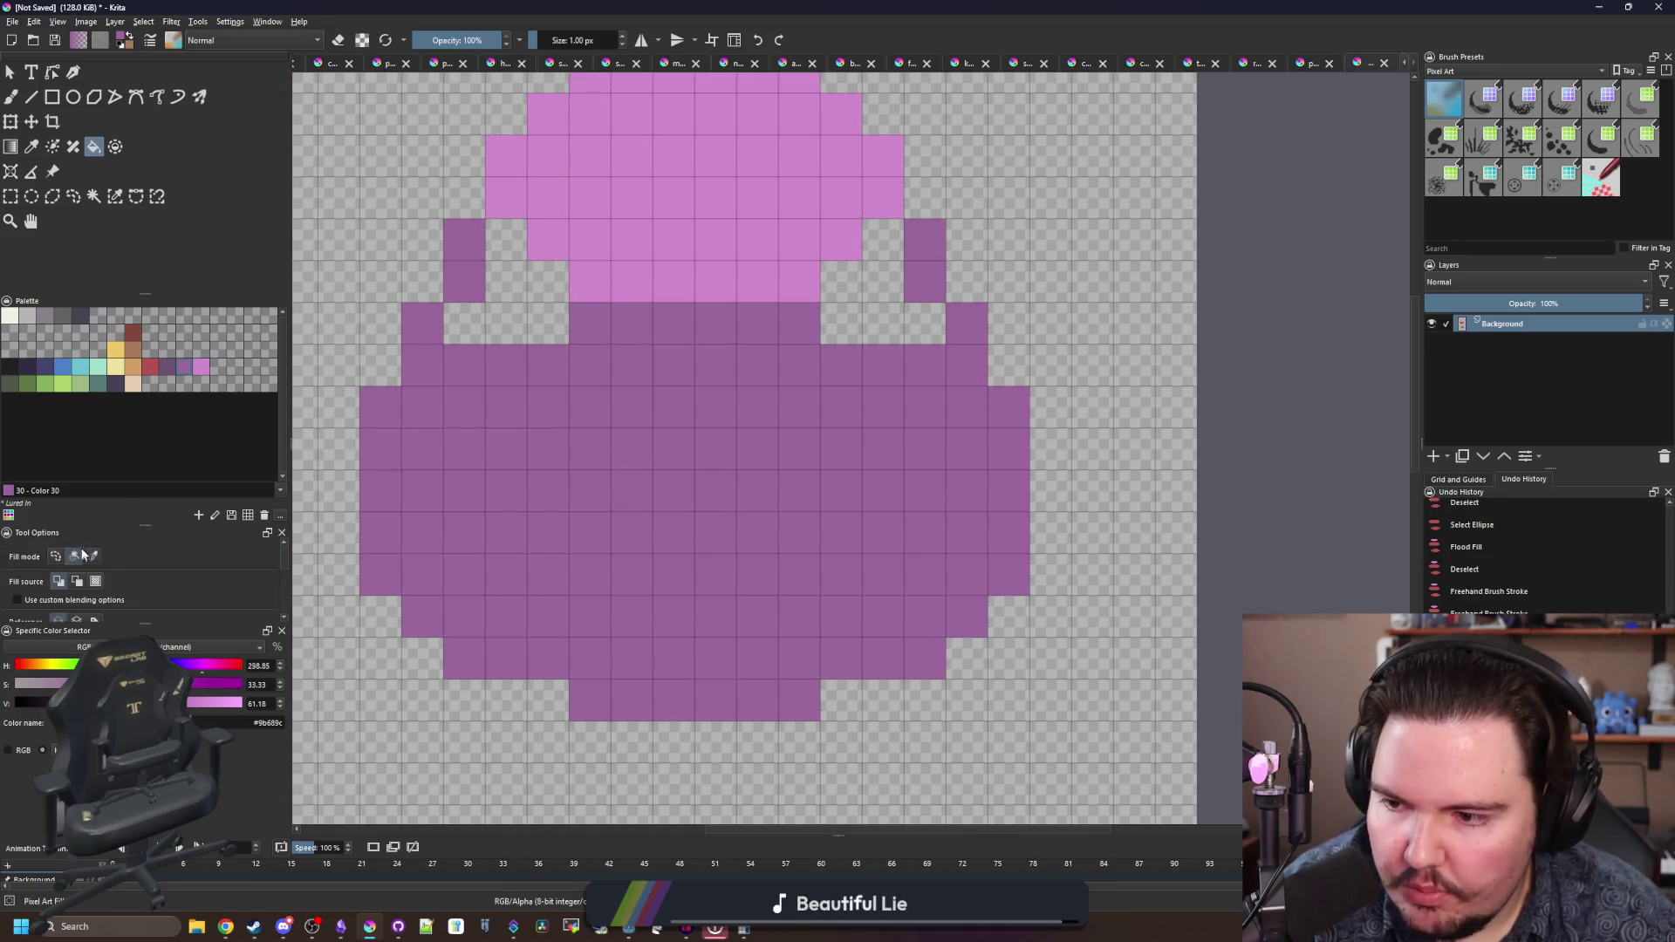
left_click(509, 314)
left_click(881, 323)
- Paint a tan pixel rim around the pink top
left_click_drag(774, 314, 768, 440)
key("b")
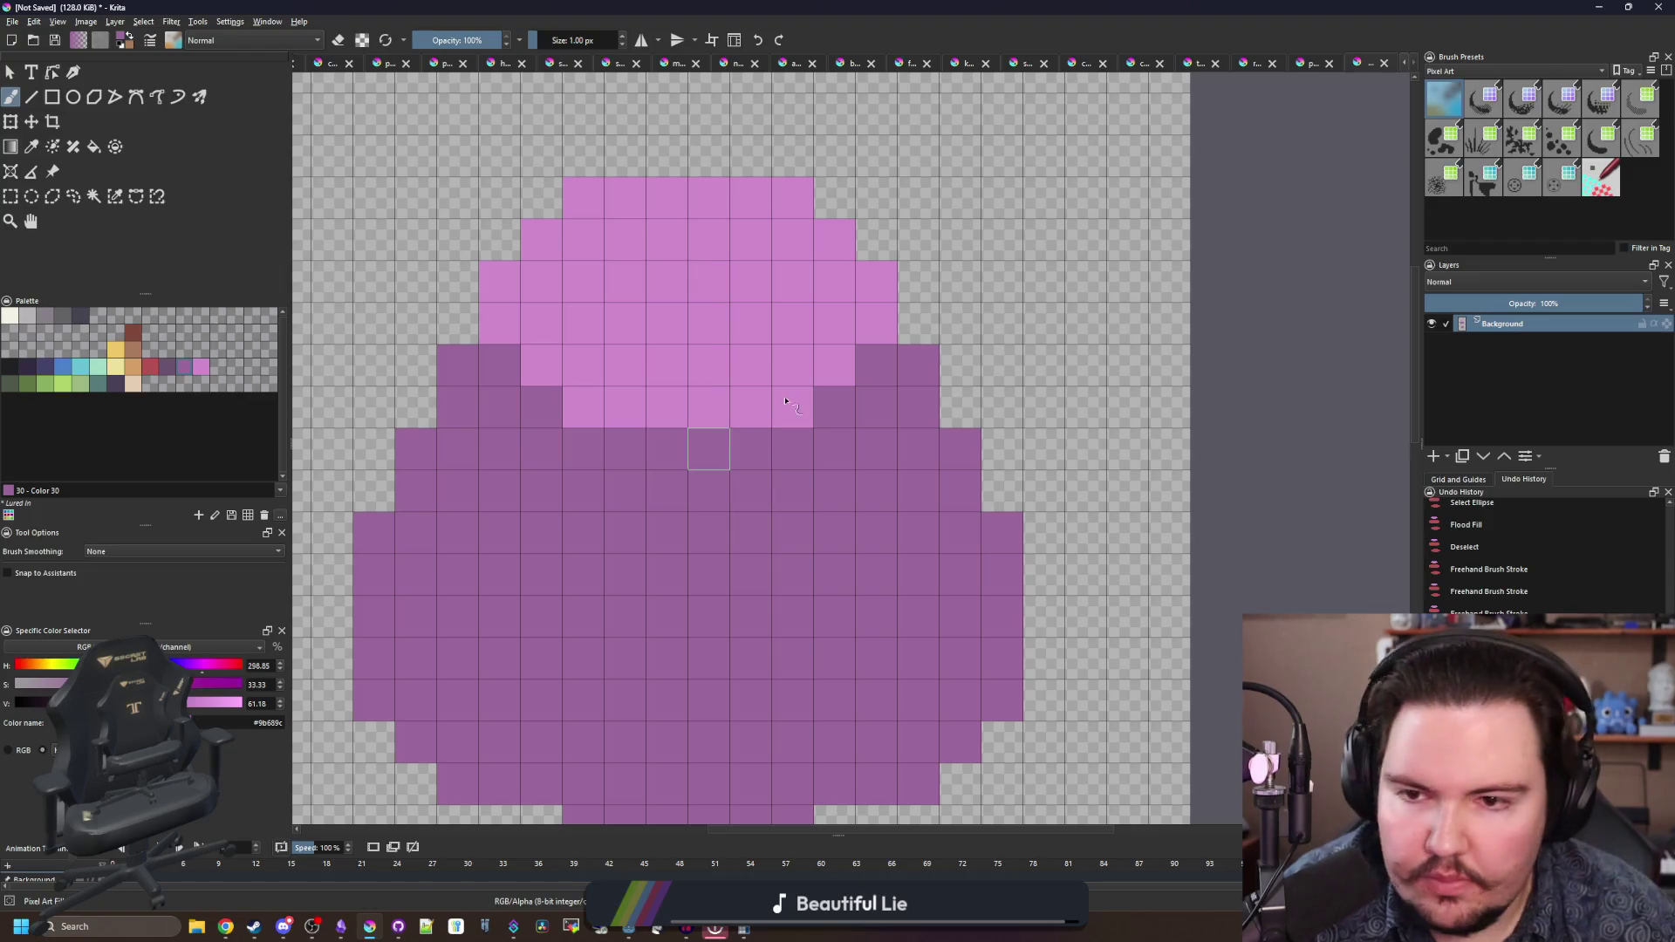
left_click(132, 366)
mouse_move(582, 407)
left_mouse_down()
mouse_move(793, 400)
mouse_move(869, 313)
left_mouse_up()
mouse_move(822, 234)
left_mouse_down()
mouse_move(580, 194)
mouse_move(500, 281)
mouse_move(524, 362)
mouse_move(541, 365)
left_mouse_up()
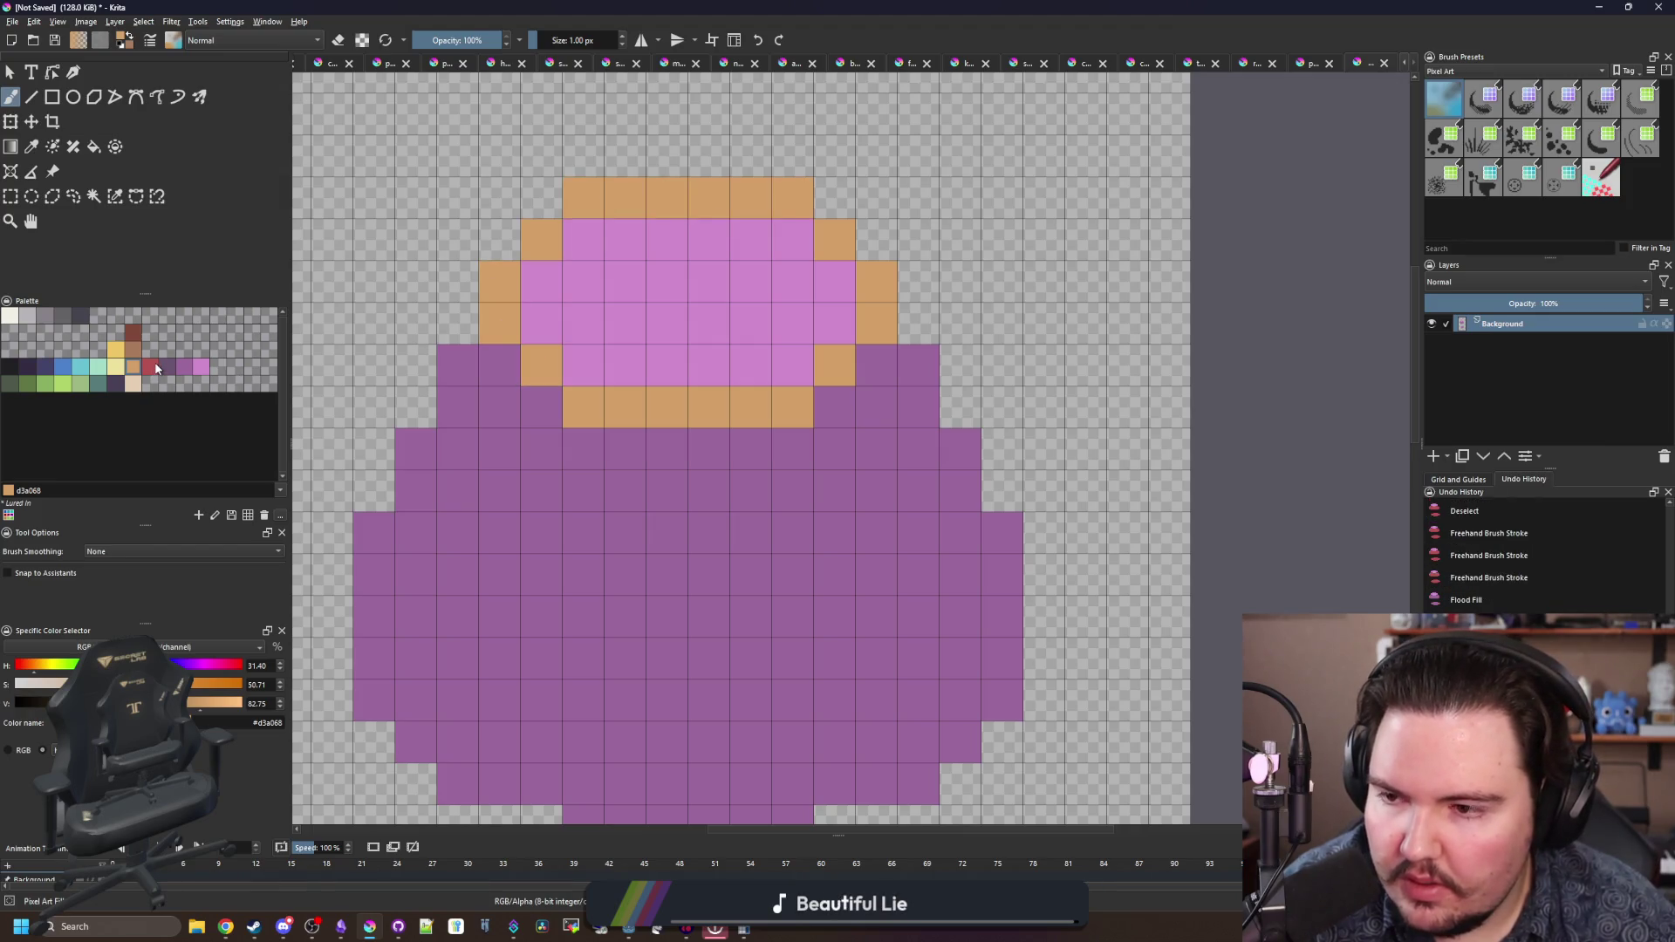
- Fill the pink interior grey and the purple body off-white
left_click(40, 319)
key("f")
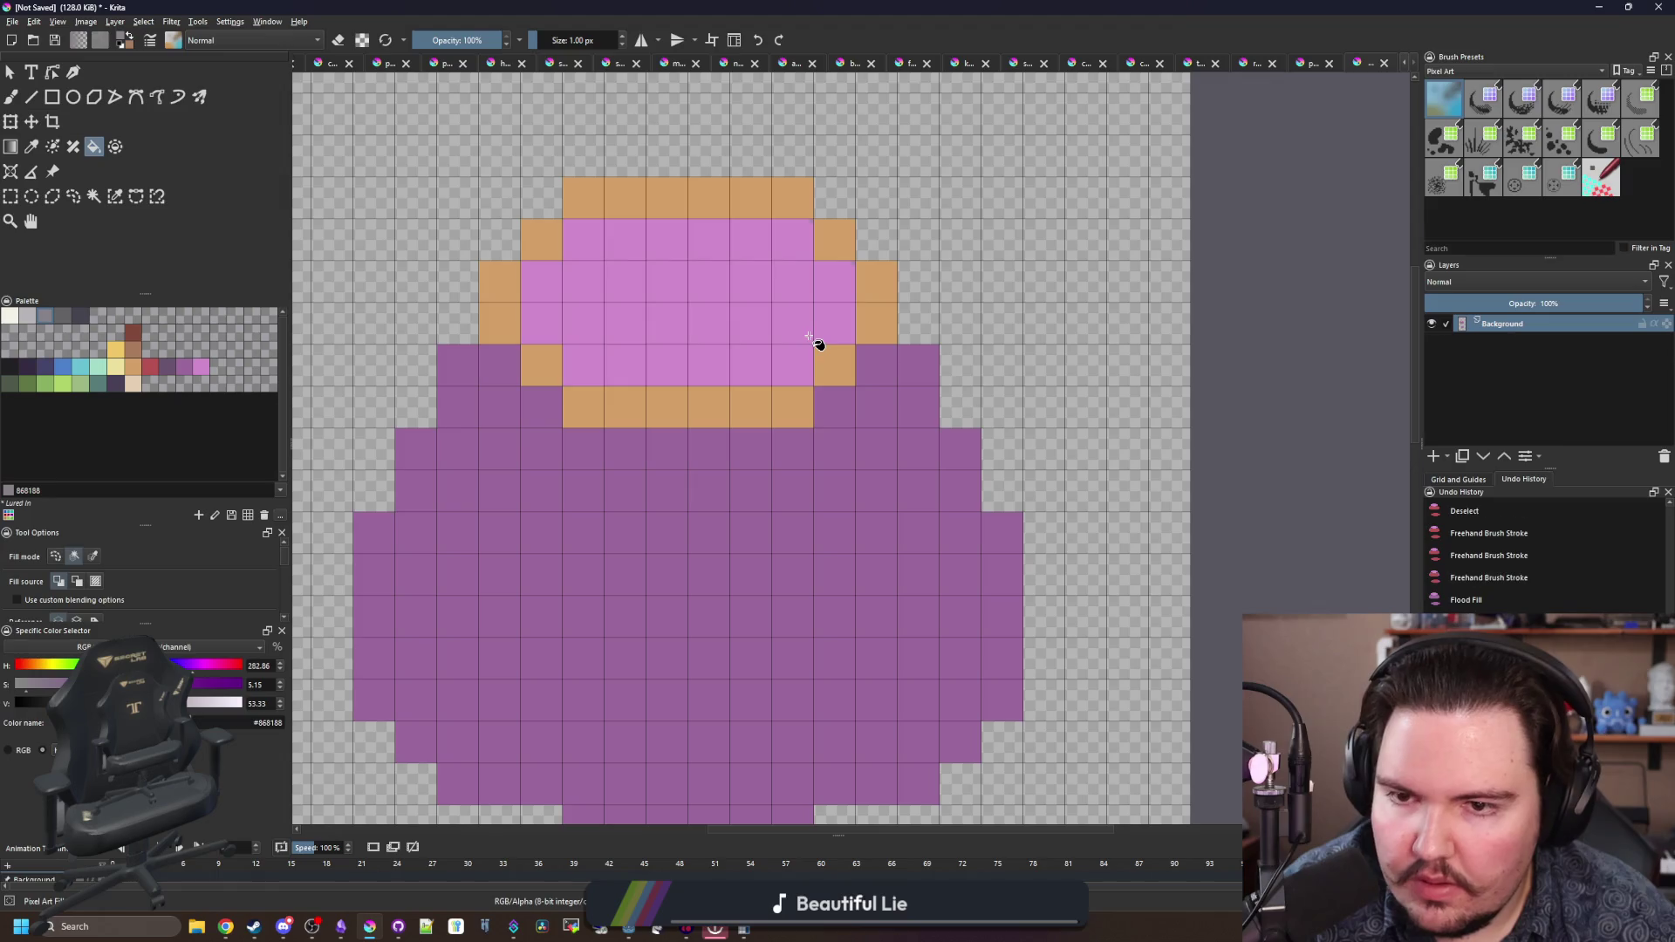
left_click(811, 340)
left_click(10, 315)
left_click(617, 598)
scroll(617, 598, "down", 2)
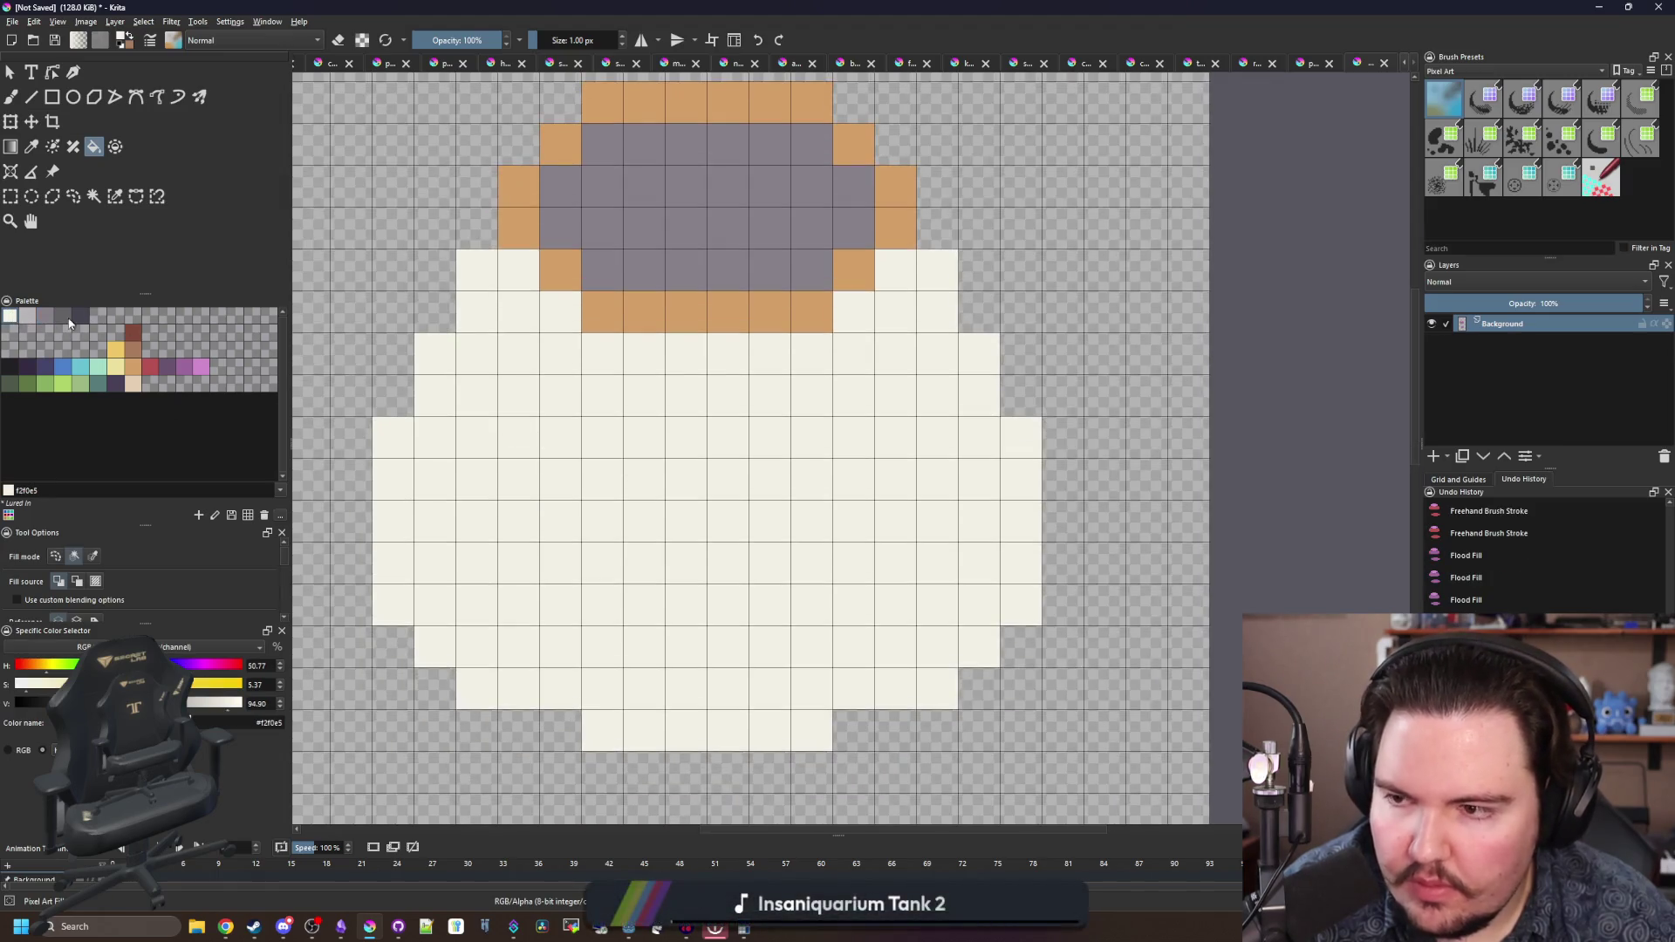
- Shade the body's left and right edges and bottom rows with light grey pixels
left_click(27, 316)
key("b")
left_click(560, 312)
left_click(518, 270)
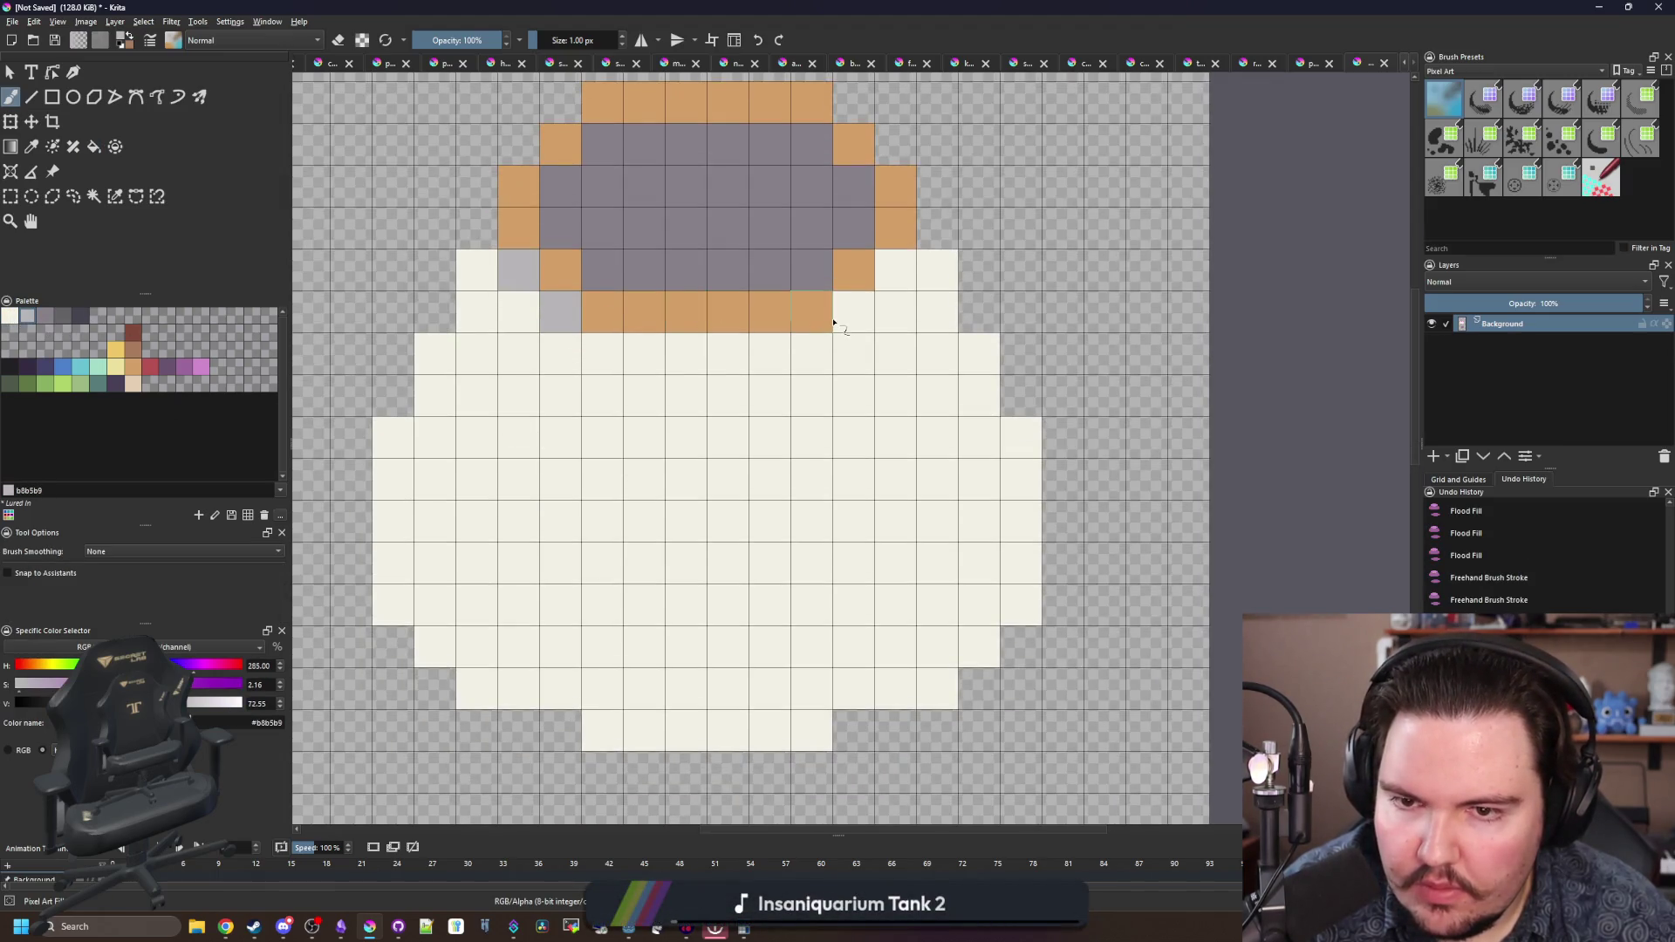
key("ctrl+z")
key("ctrl+z")
left_click(482, 270)
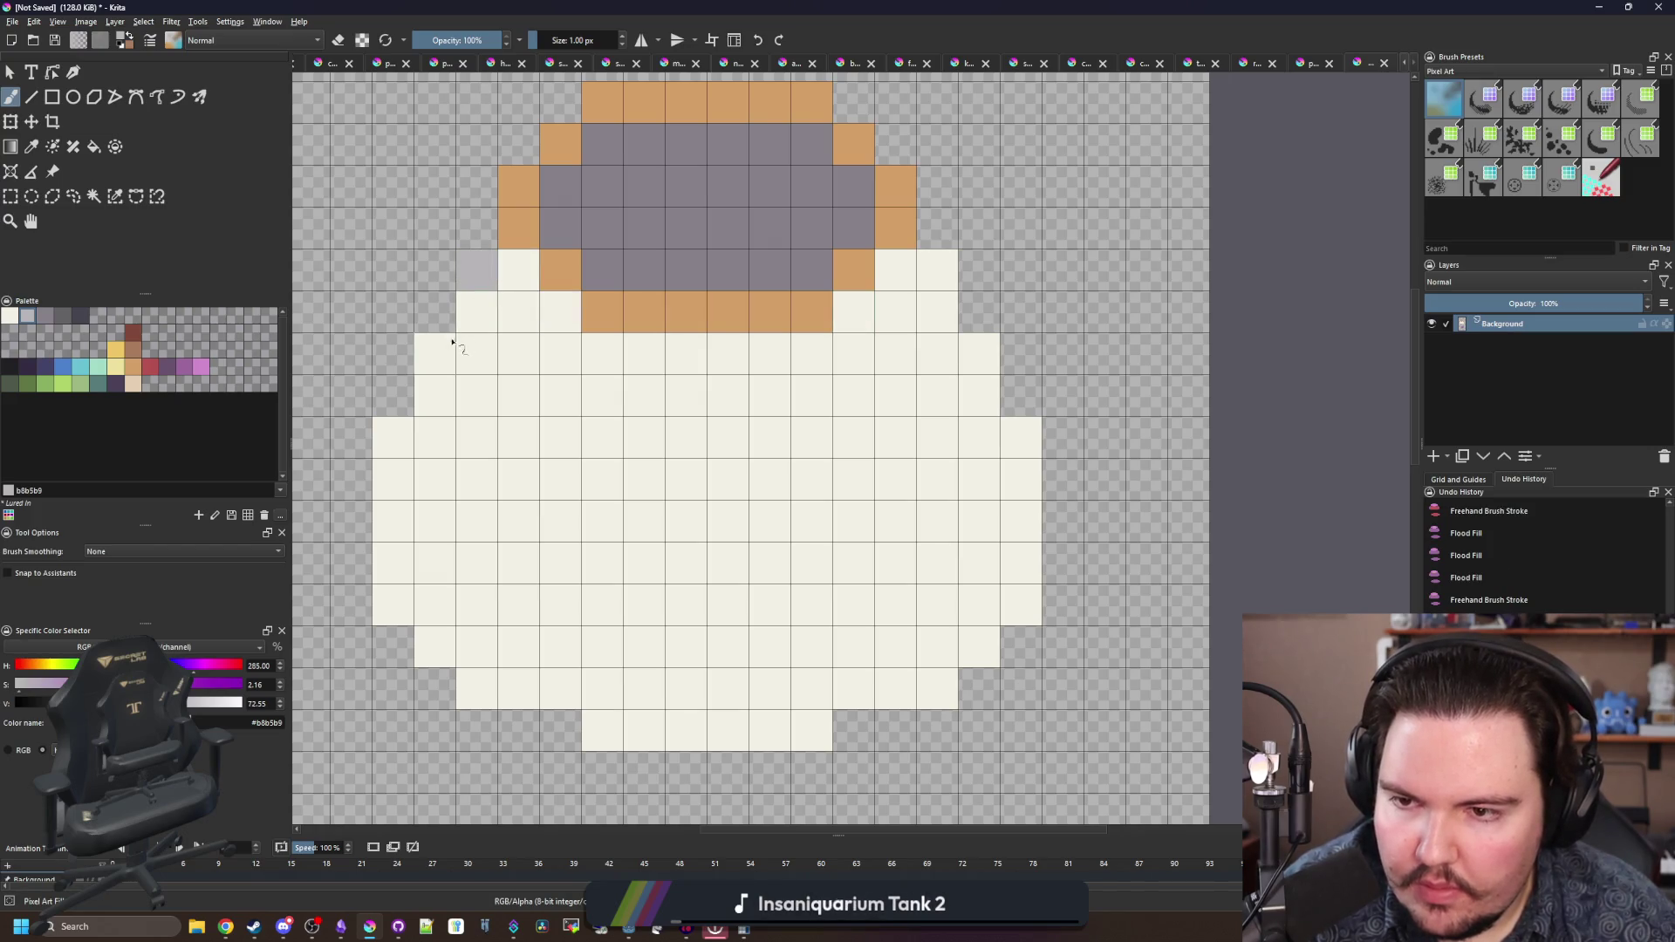
left_click(435, 353)
left_click(393, 437)
left_click(1022, 437)
left_click(980, 353)
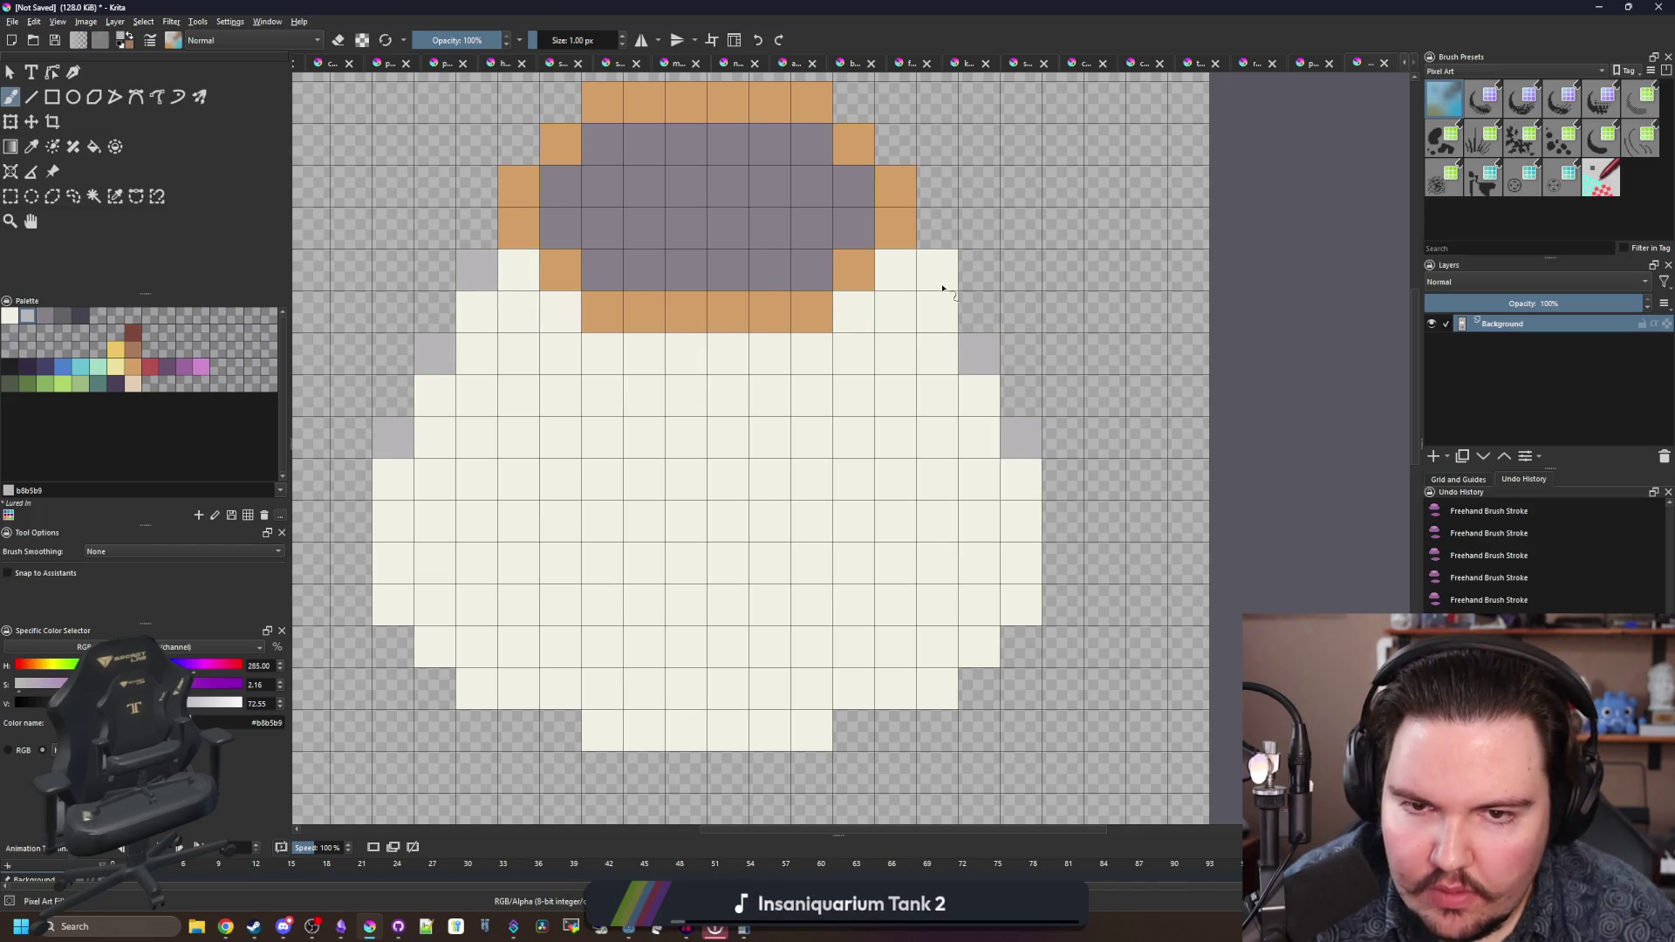
left_click(938, 270)
mouse_move(611, 730)
left_mouse_down()
mouse_move(804, 696)
mouse_move(479, 688)
mouse_move(530, 651)
mouse_move(486, 505)
mouse_move(556, 319)
mouse_move(512, 363)
left_mouse_up()
- Try a grey fill and cream touch-ups beside the top, then undo them
key("f")
left_click(484, 397)
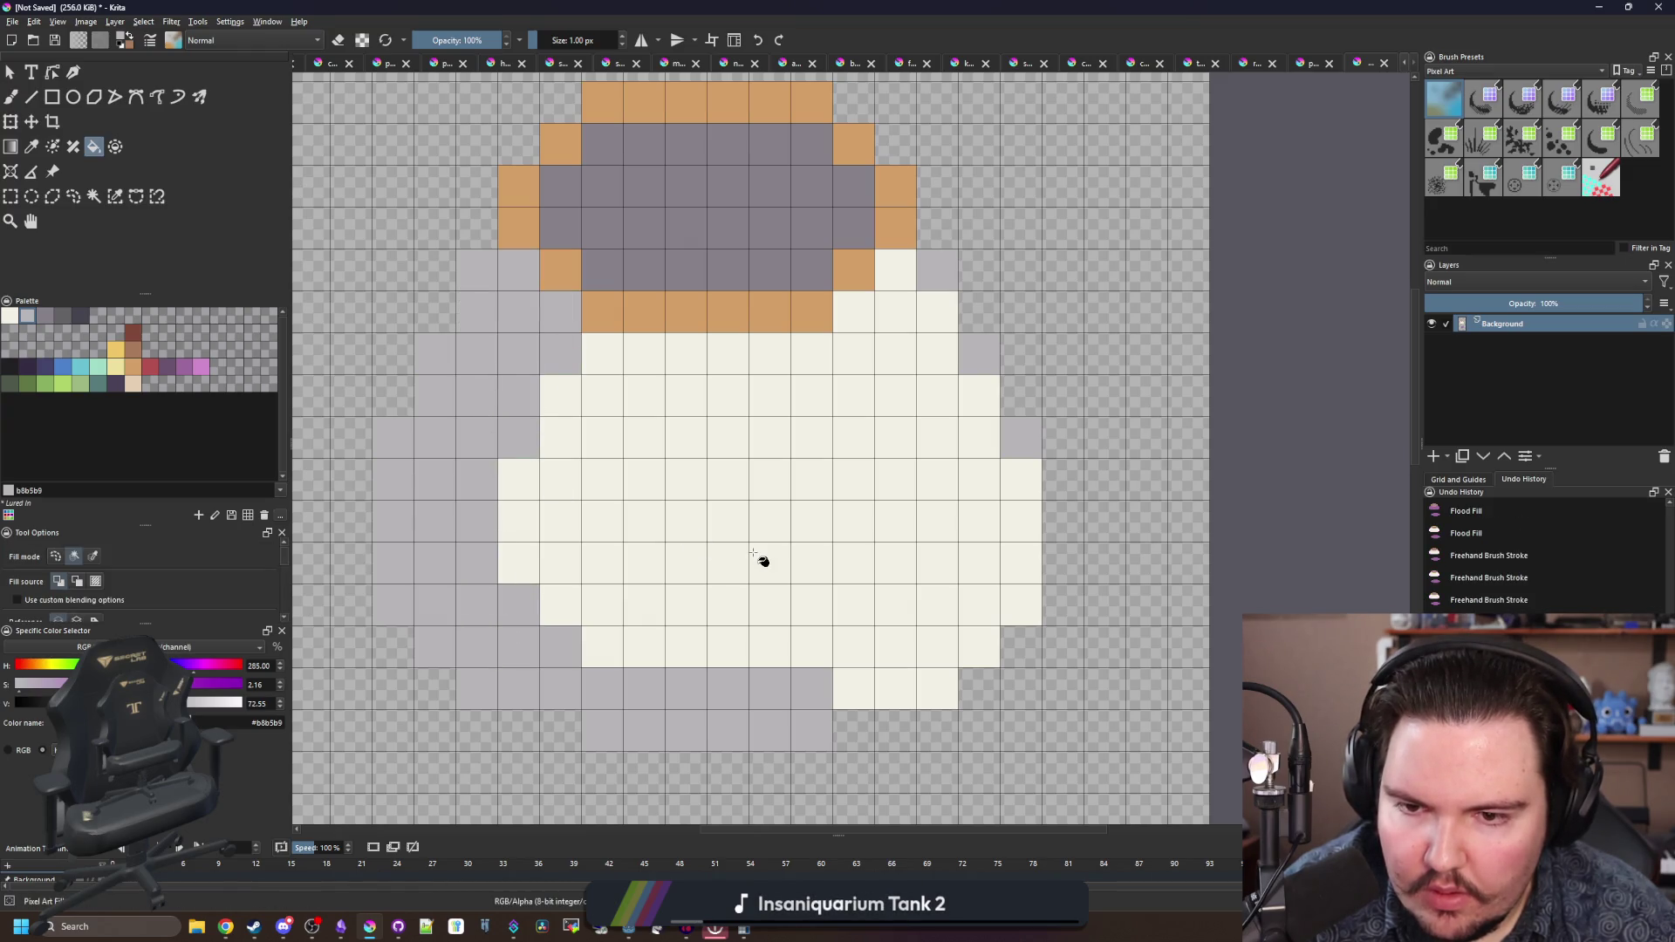
key("b")
left_click(600, 494, "ctrl")
left_click_drag(573, 397, 561, 329)
mouse_move(519, 395)
left_mouse_down()
mouse_move(526, 428)
mouse_move(486, 505)
left_mouse_up()
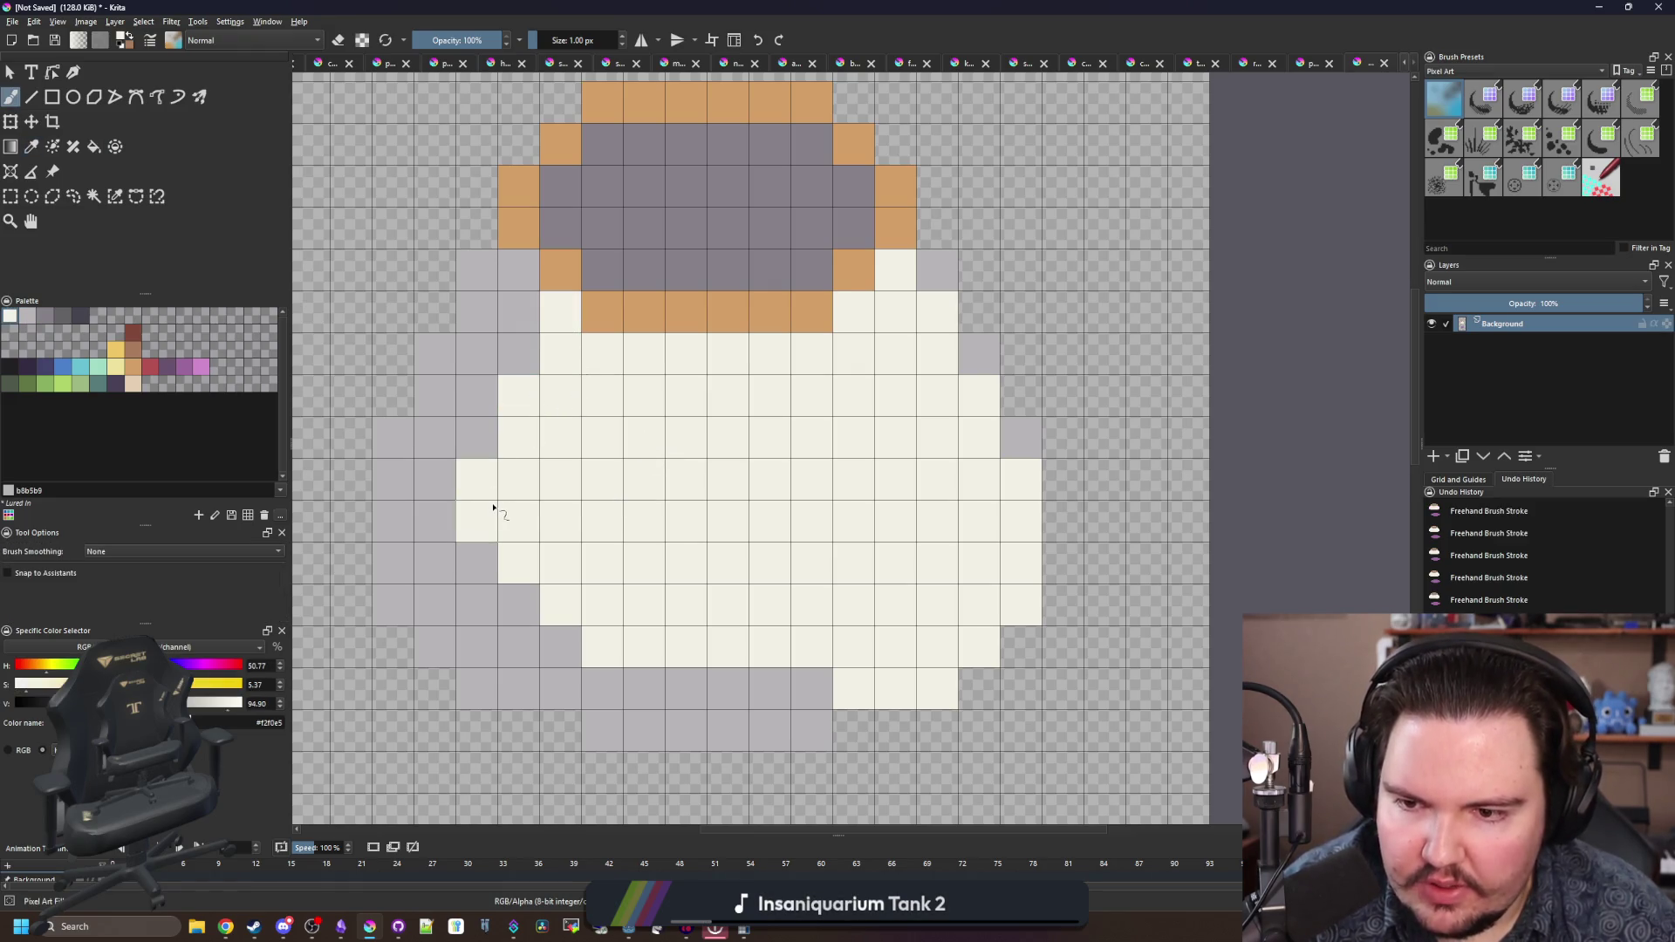
key("ctrl+z")
key("ctrl+z")
key("ctrl+z")
key("ctrl+z")
key("ctrl+z")
key("ctrl+z")
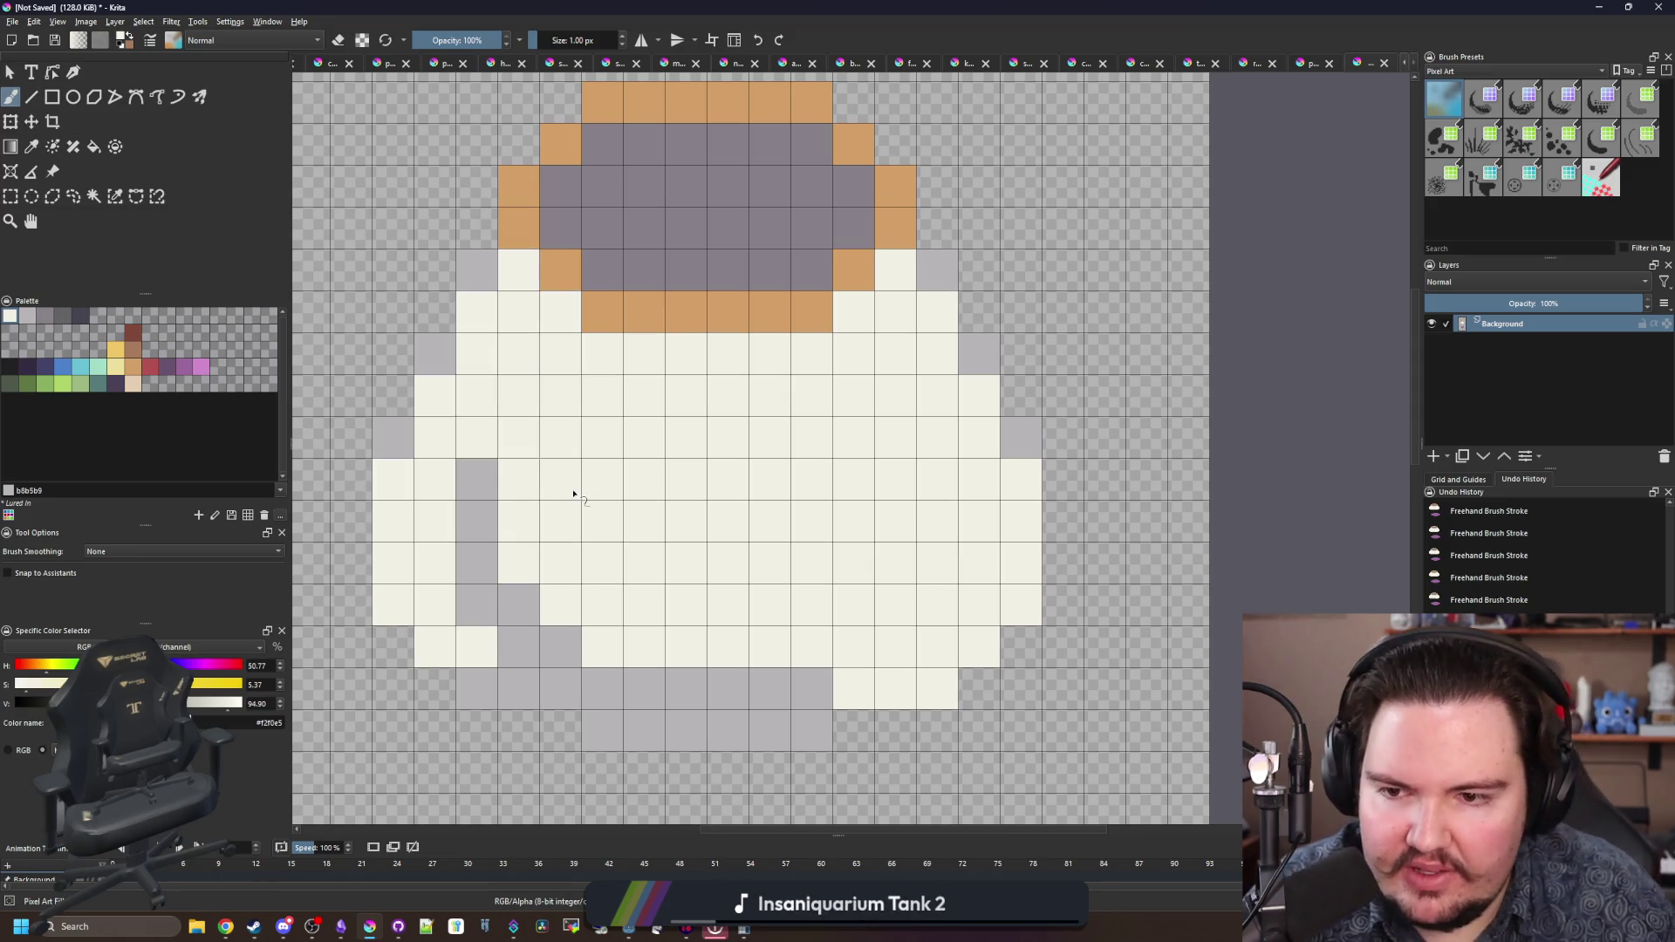
- Sample the light grey and shade the body's bottom and right edge pixels
key("p")
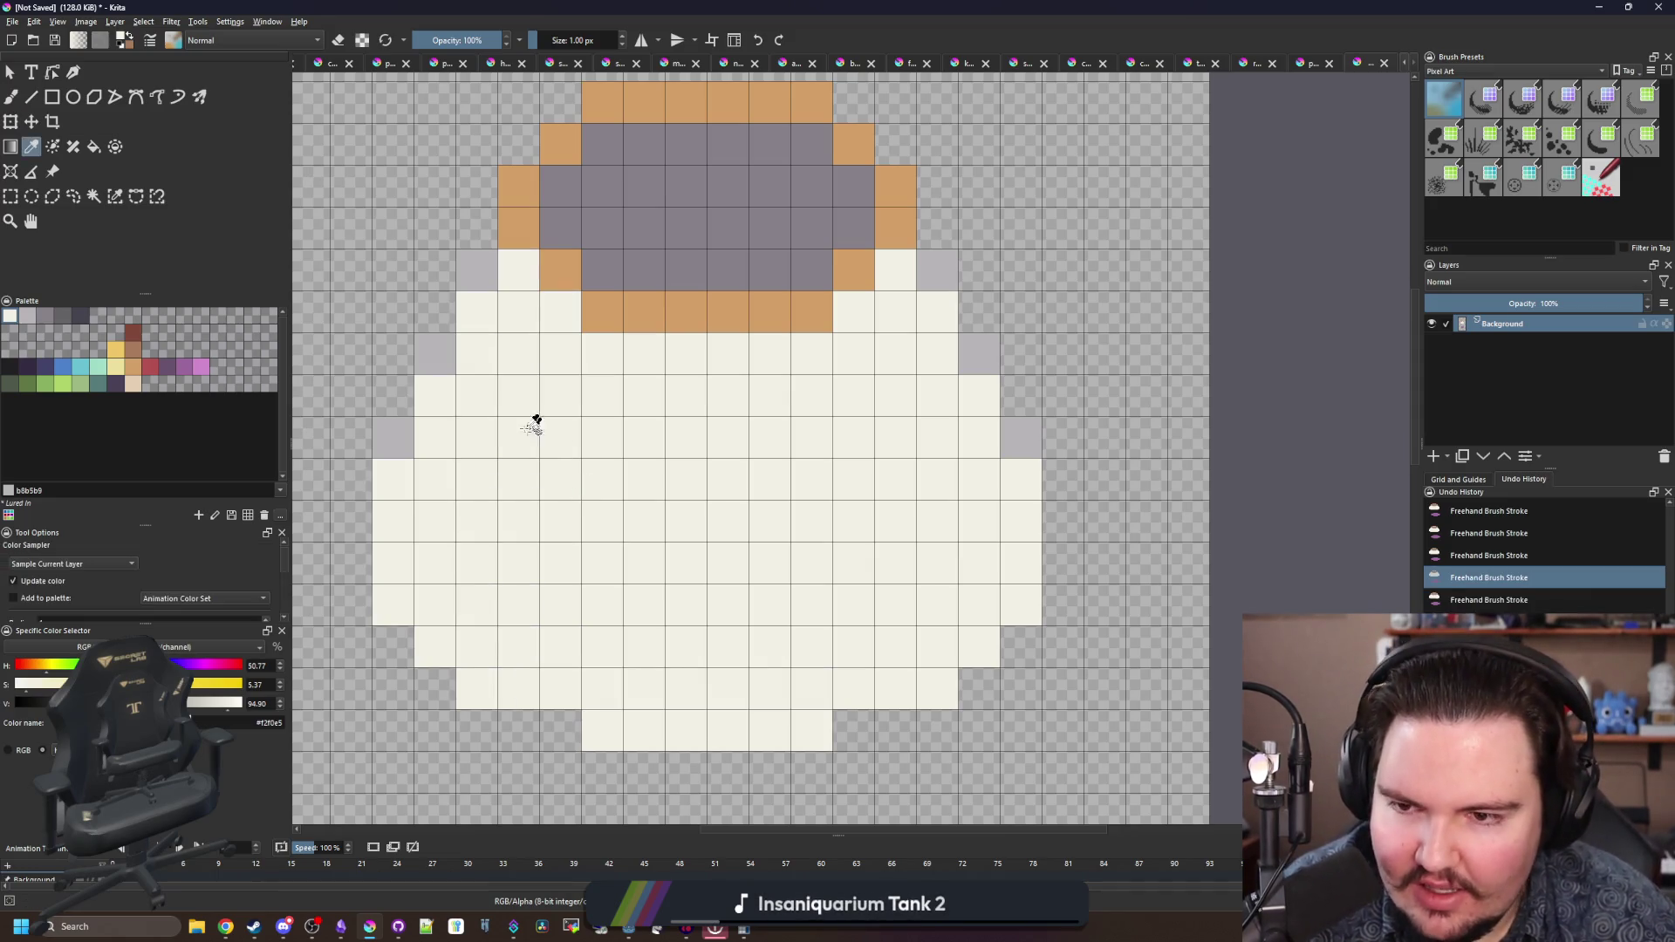
left_click(415, 437)
key("b")
left_click(401, 605)
left_click(486, 692)
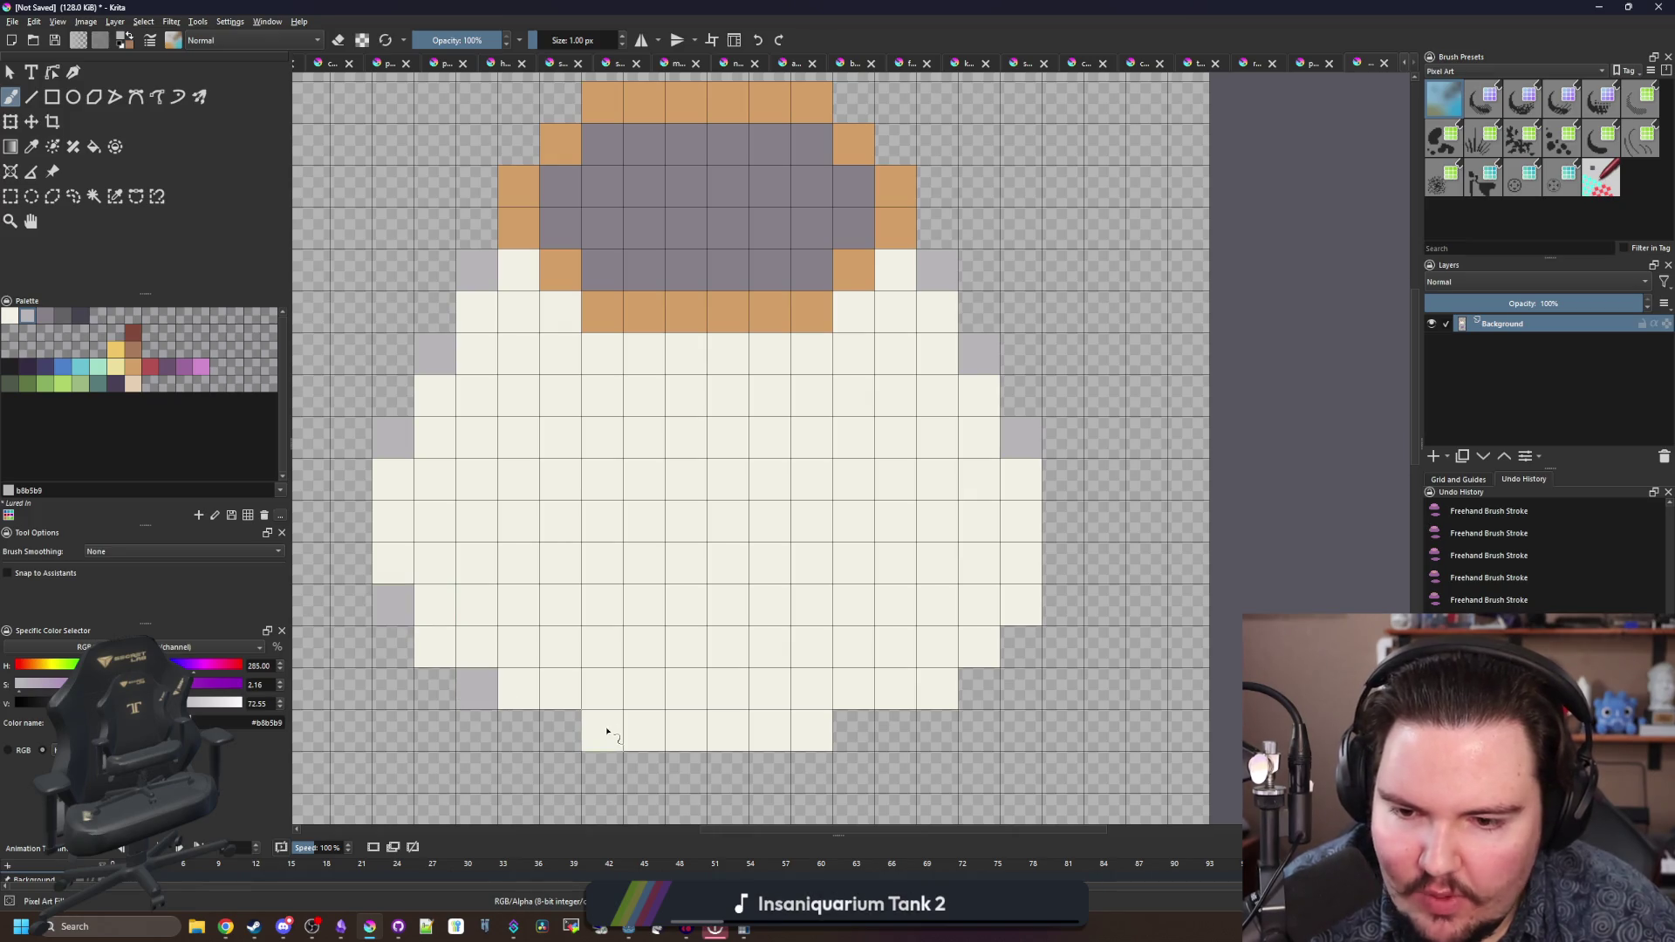
left_click(610, 730)
left_click(811, 731)
left_click(937, 689)
left_click(1021, 608)
- Try darker grey and dark red-brown pixels inside the rim, then undo them
scroll(711, 532, "down", 6)
scroll(687, 524, "up", 3)
scroll(689, 525, "up", 2)
scroll(692, 244, "up", 1)
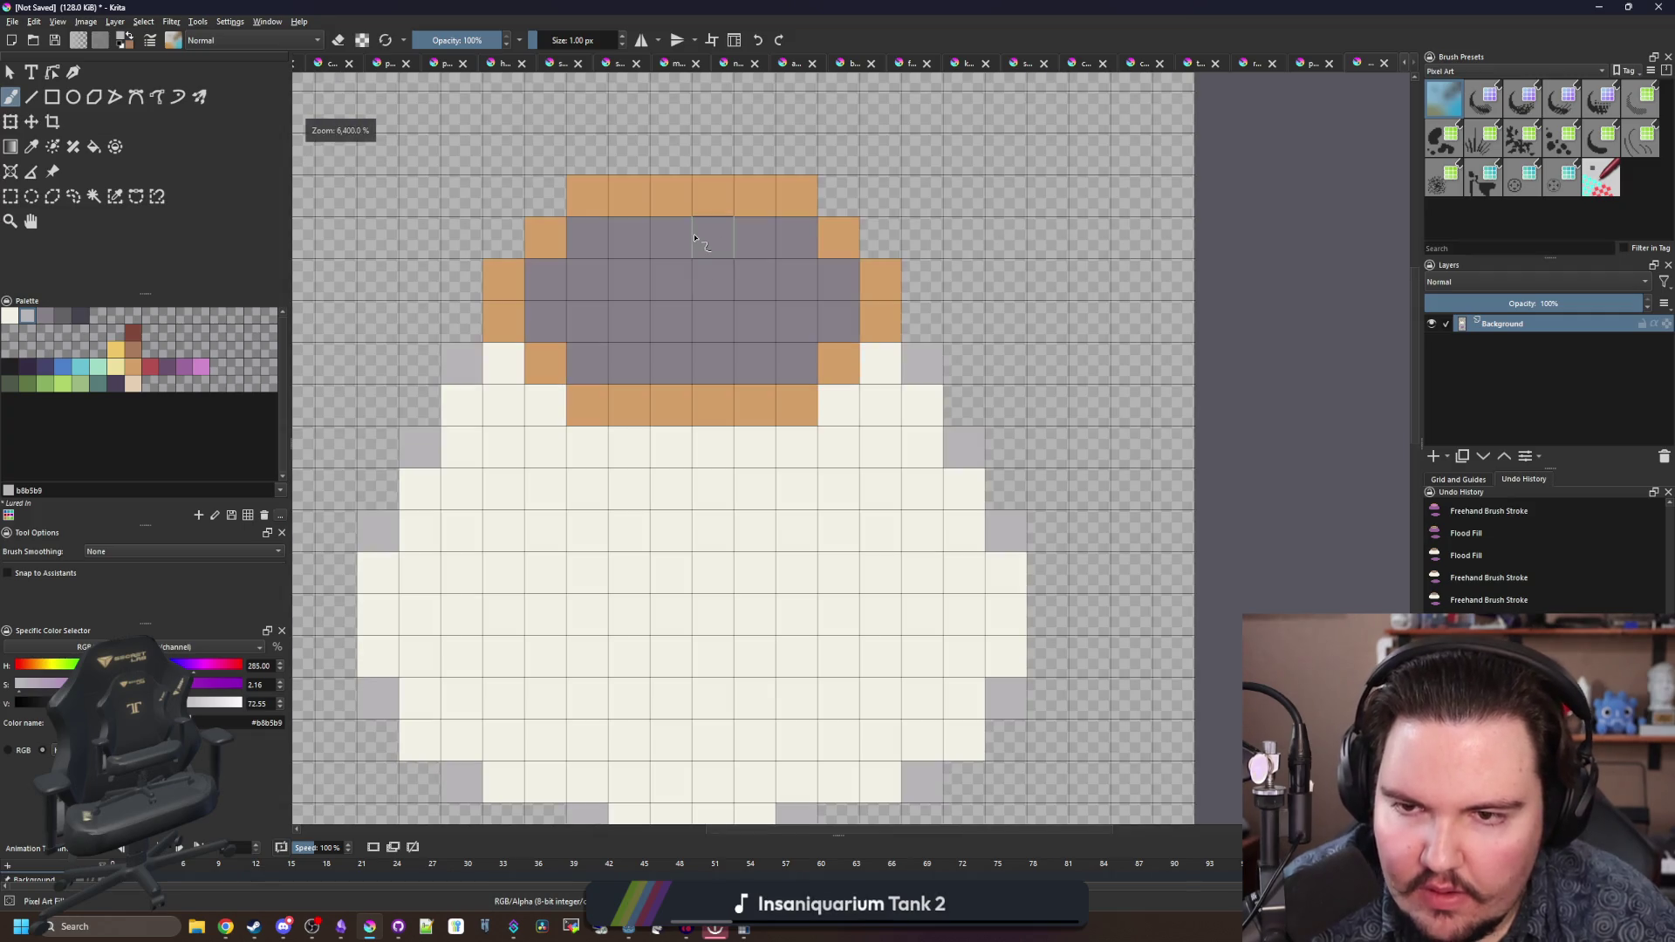
left_click_drag(692, 242, 712, 336)
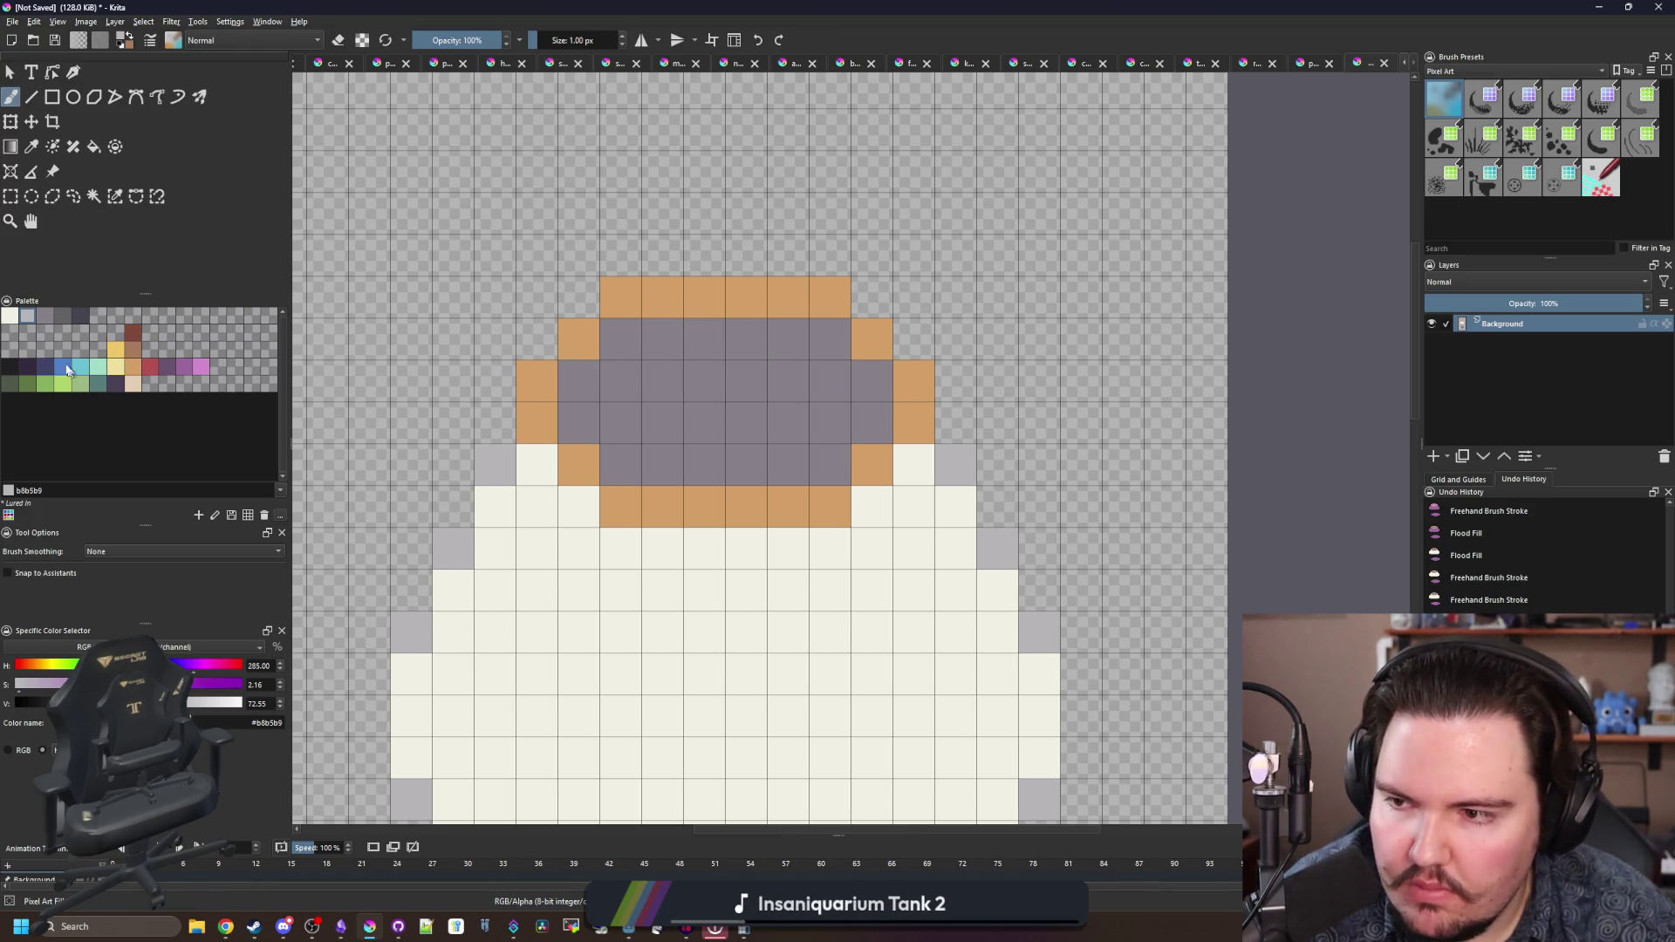
left_click(42, 319)
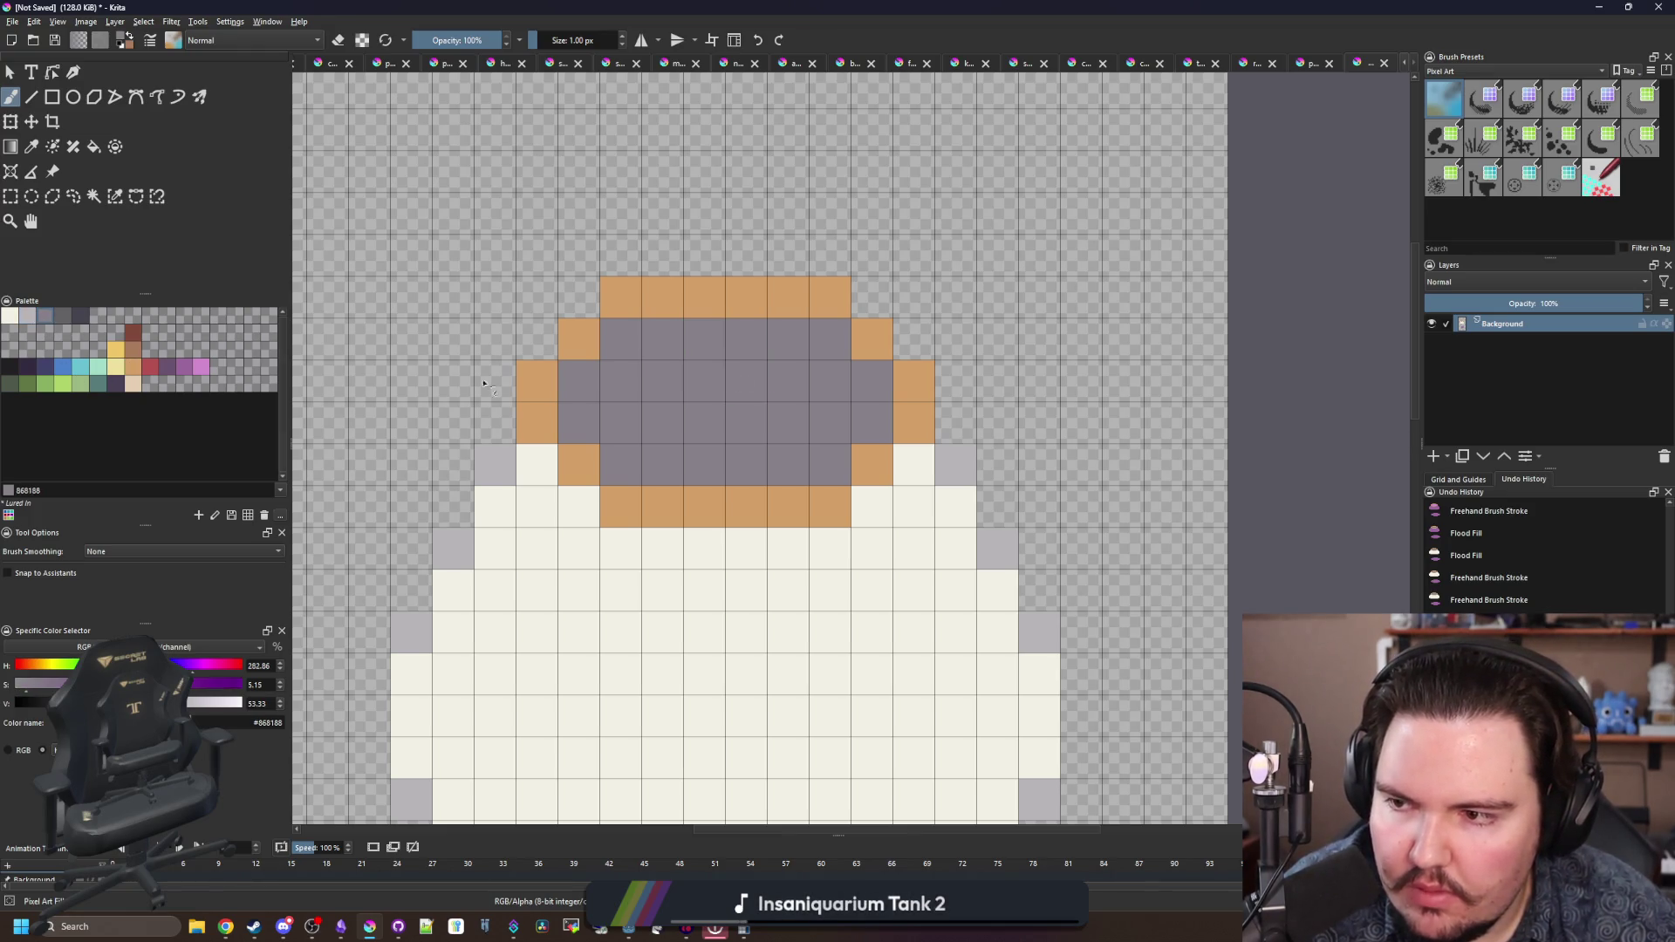
left_click(26, 319)
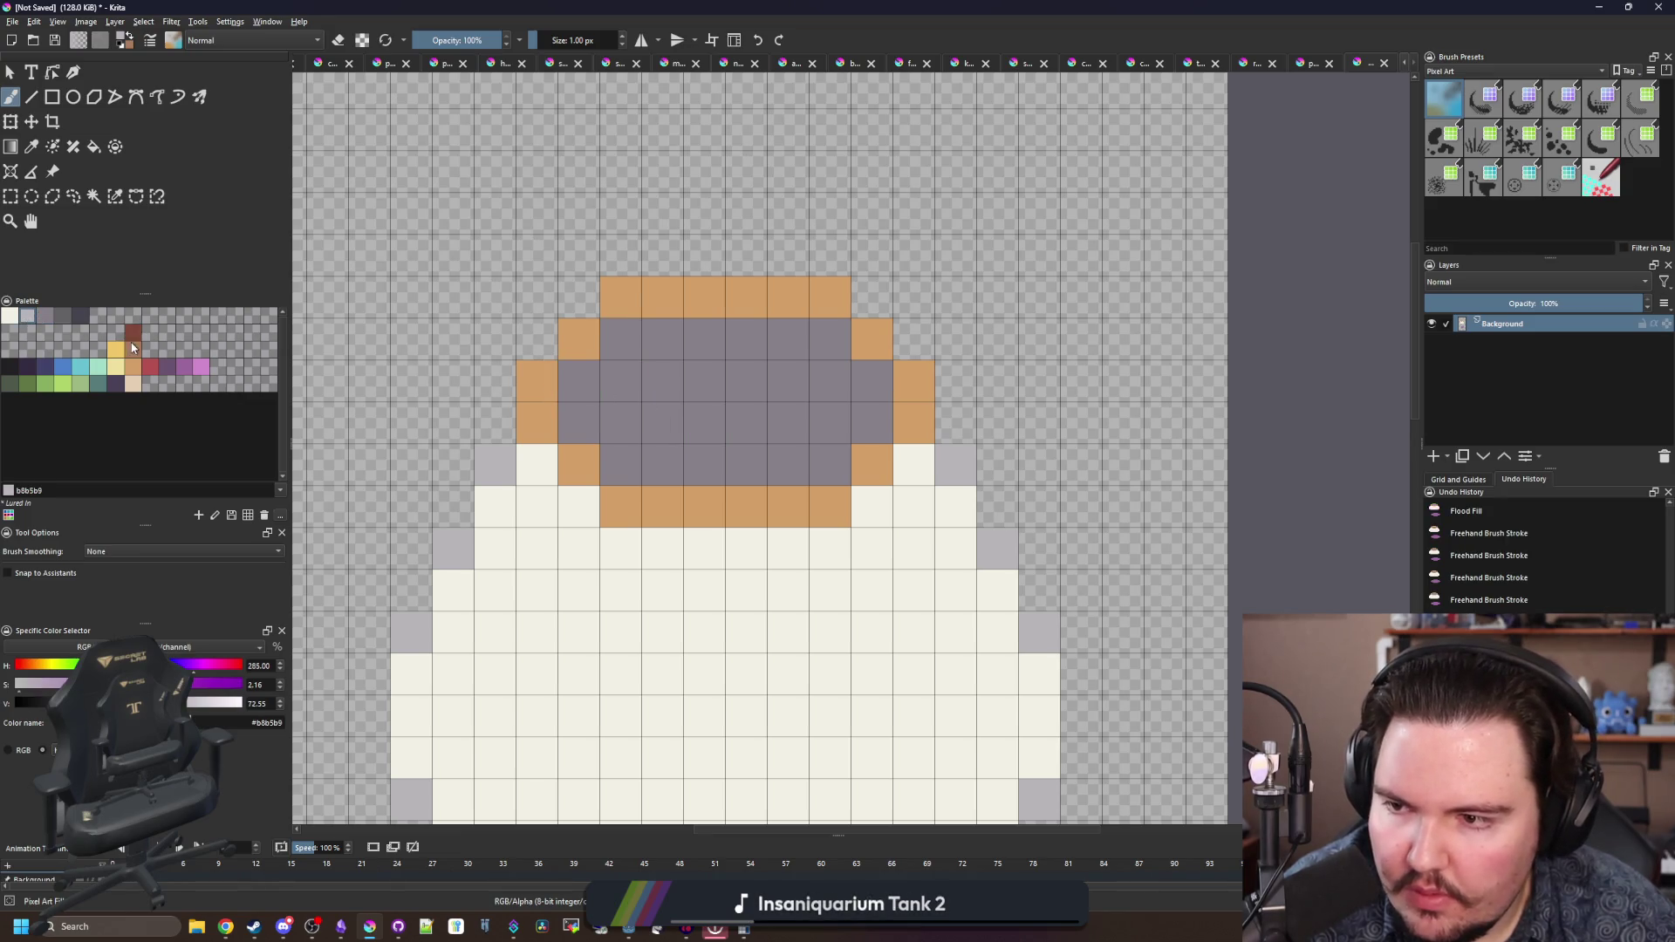
left_click(133, 332)
mouse_move(571, 386)
left_mouse_down()
mouse_move(615, 347)
mouse_move(661, 342)
left_mouse_up()
key("ctrl+z")
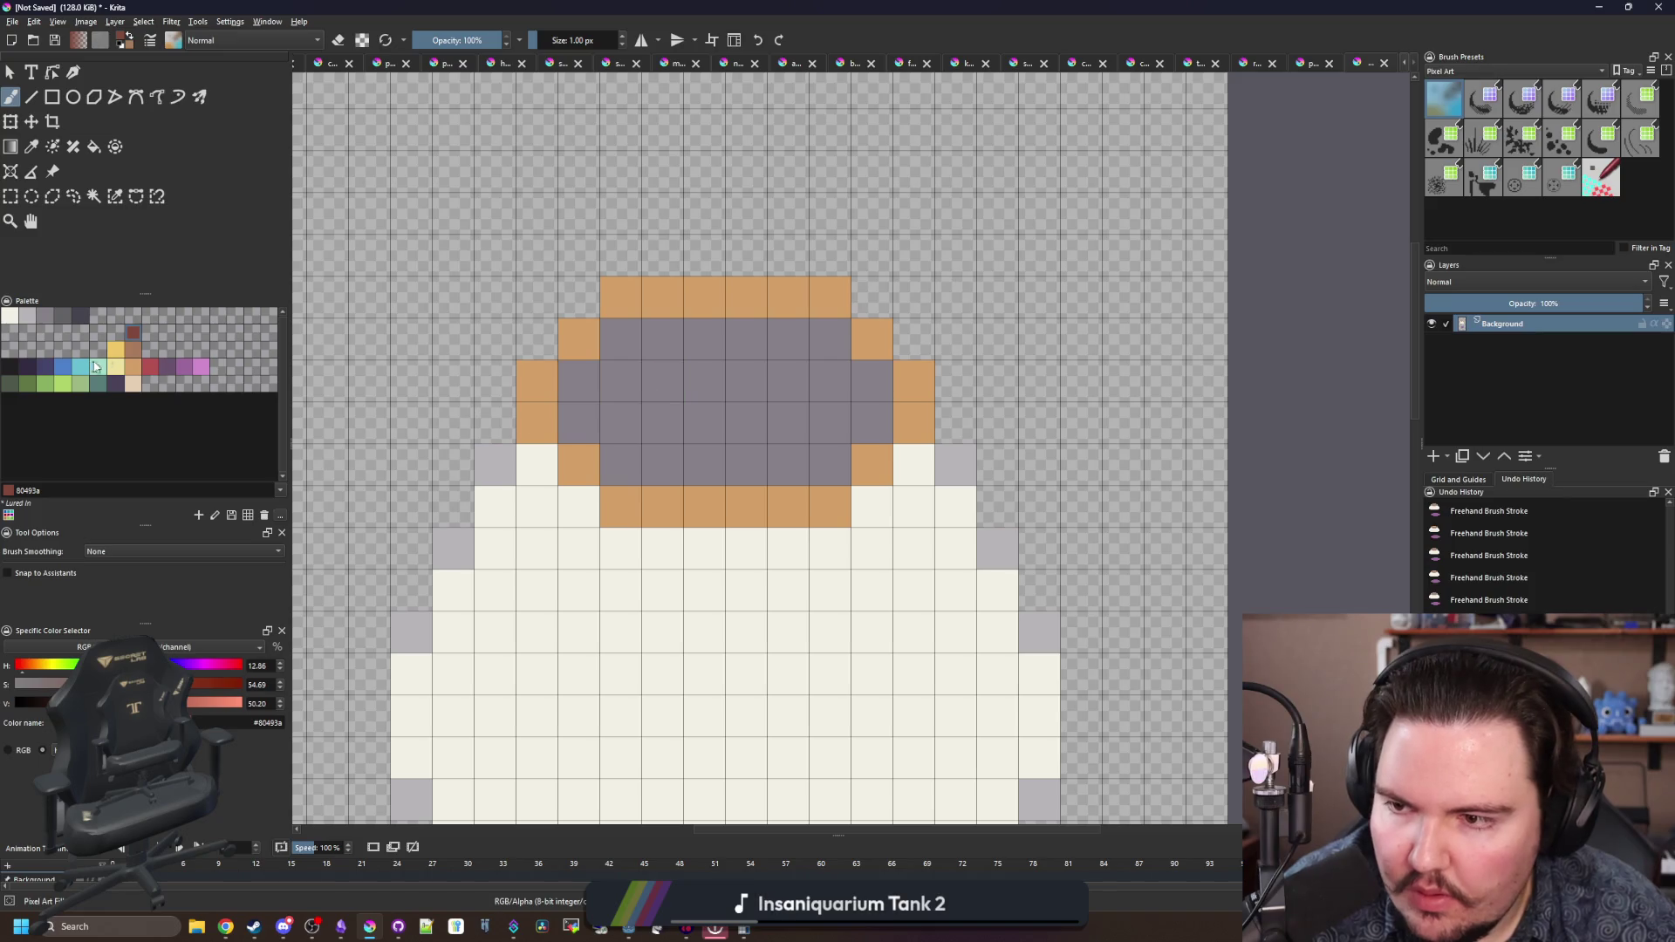
- Dot six light peach accent pixels around the left, right and bottom of the rim
left_click(133, 349)
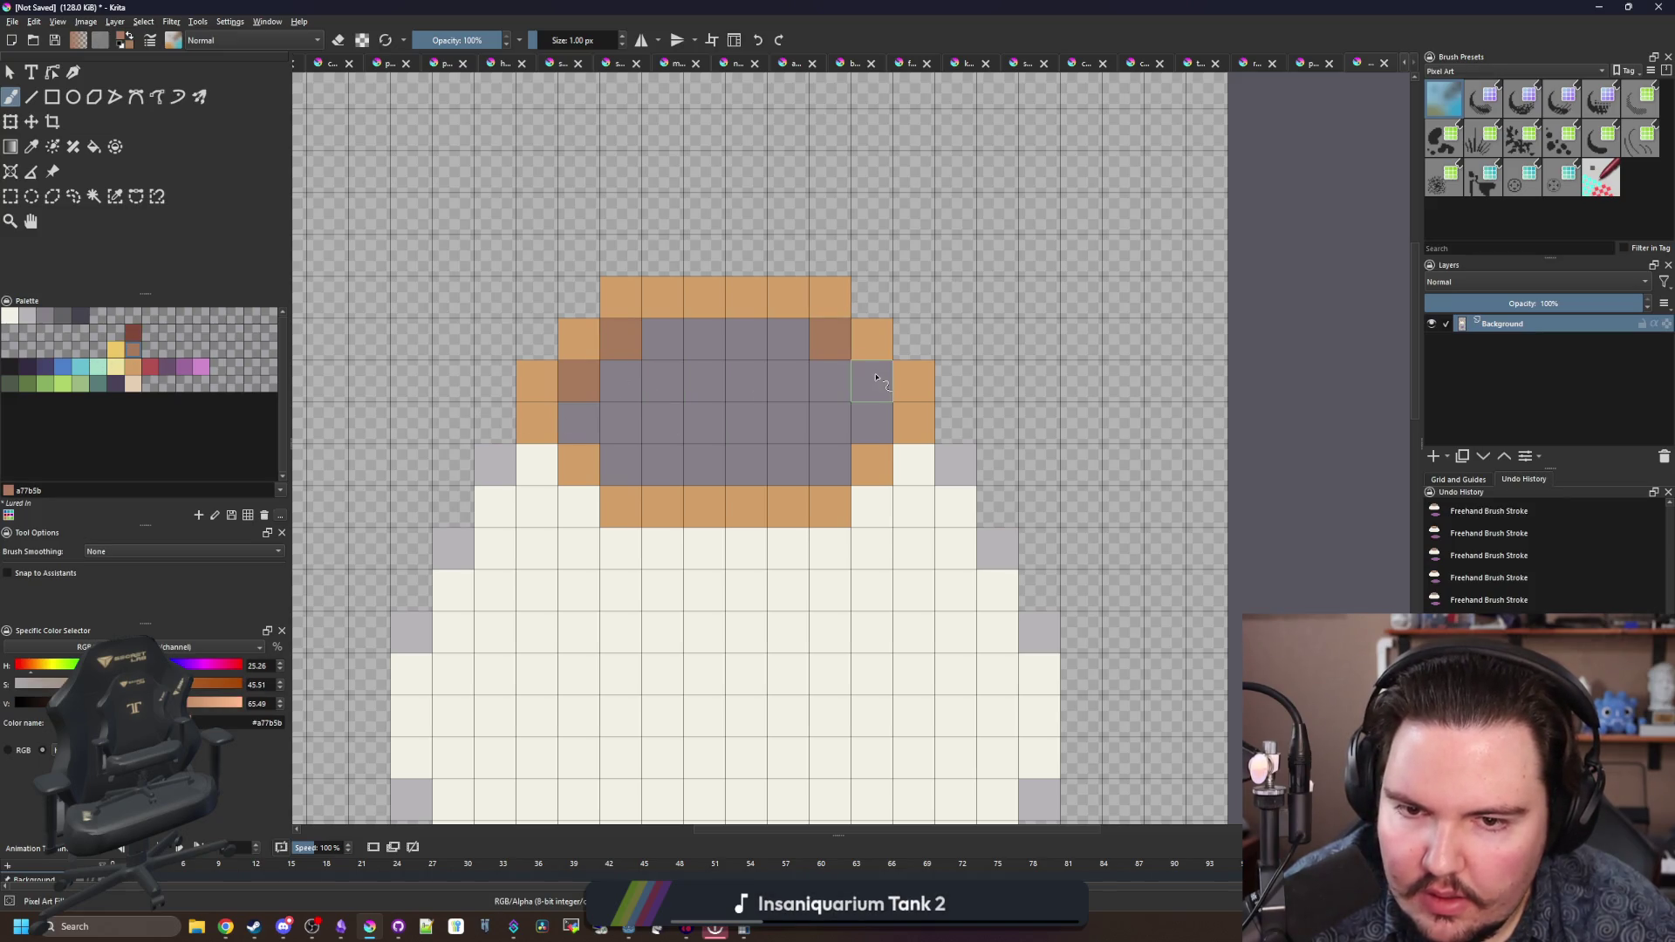
left_click(132, 383)
left_click(578, 505)
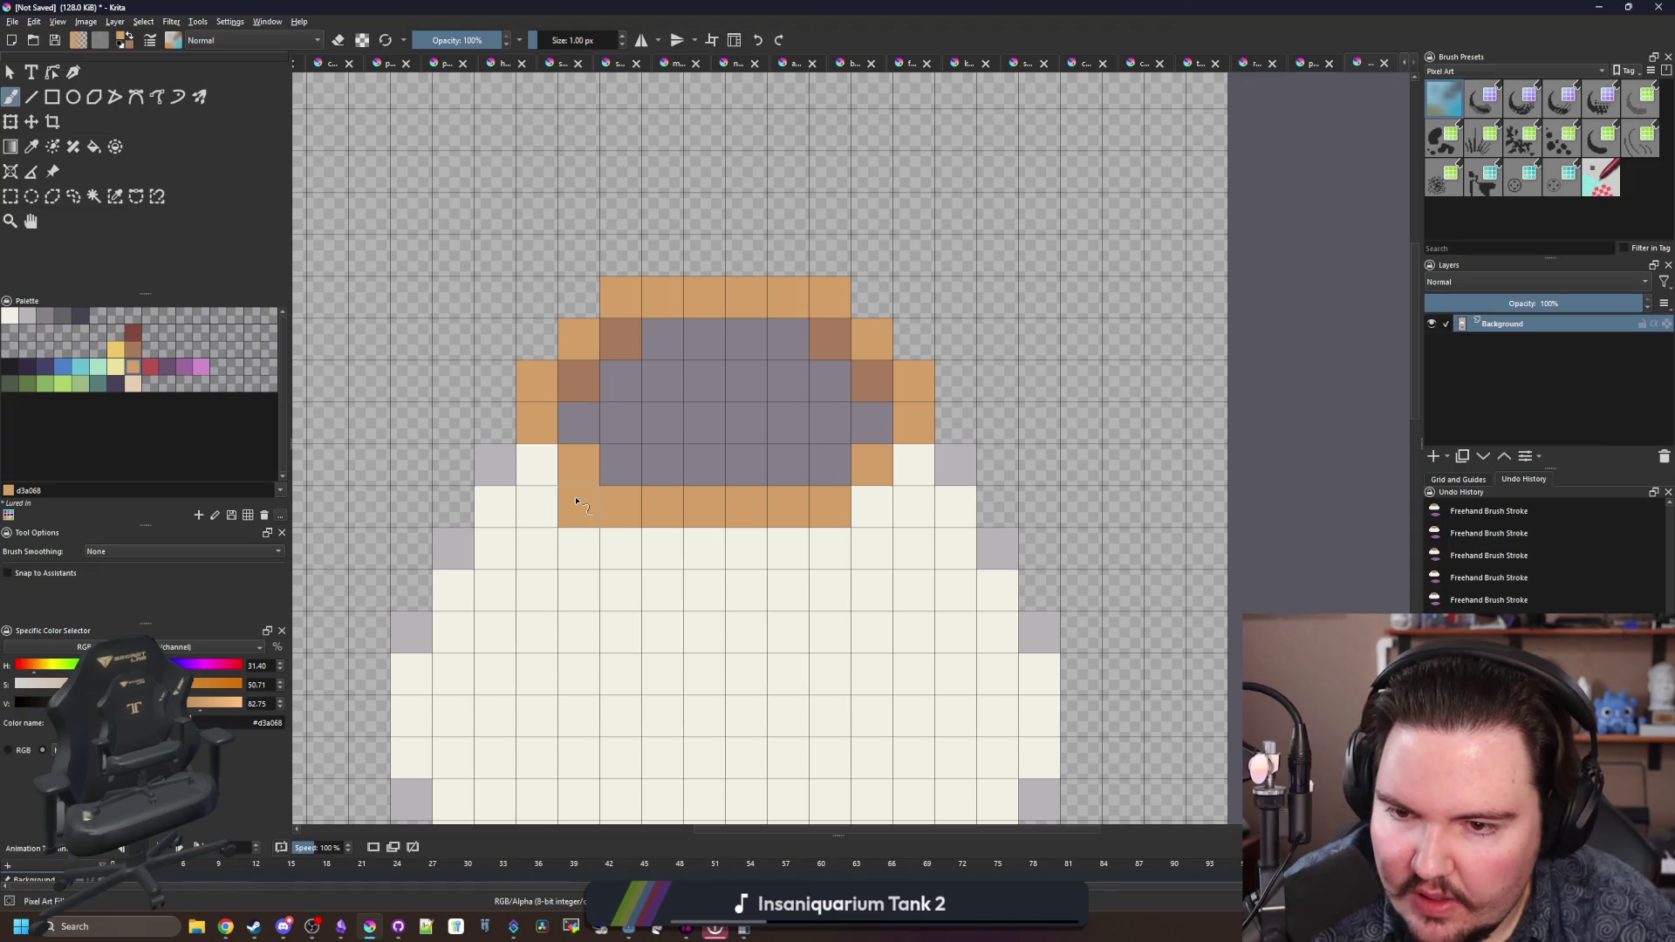
left_click(536, 464)
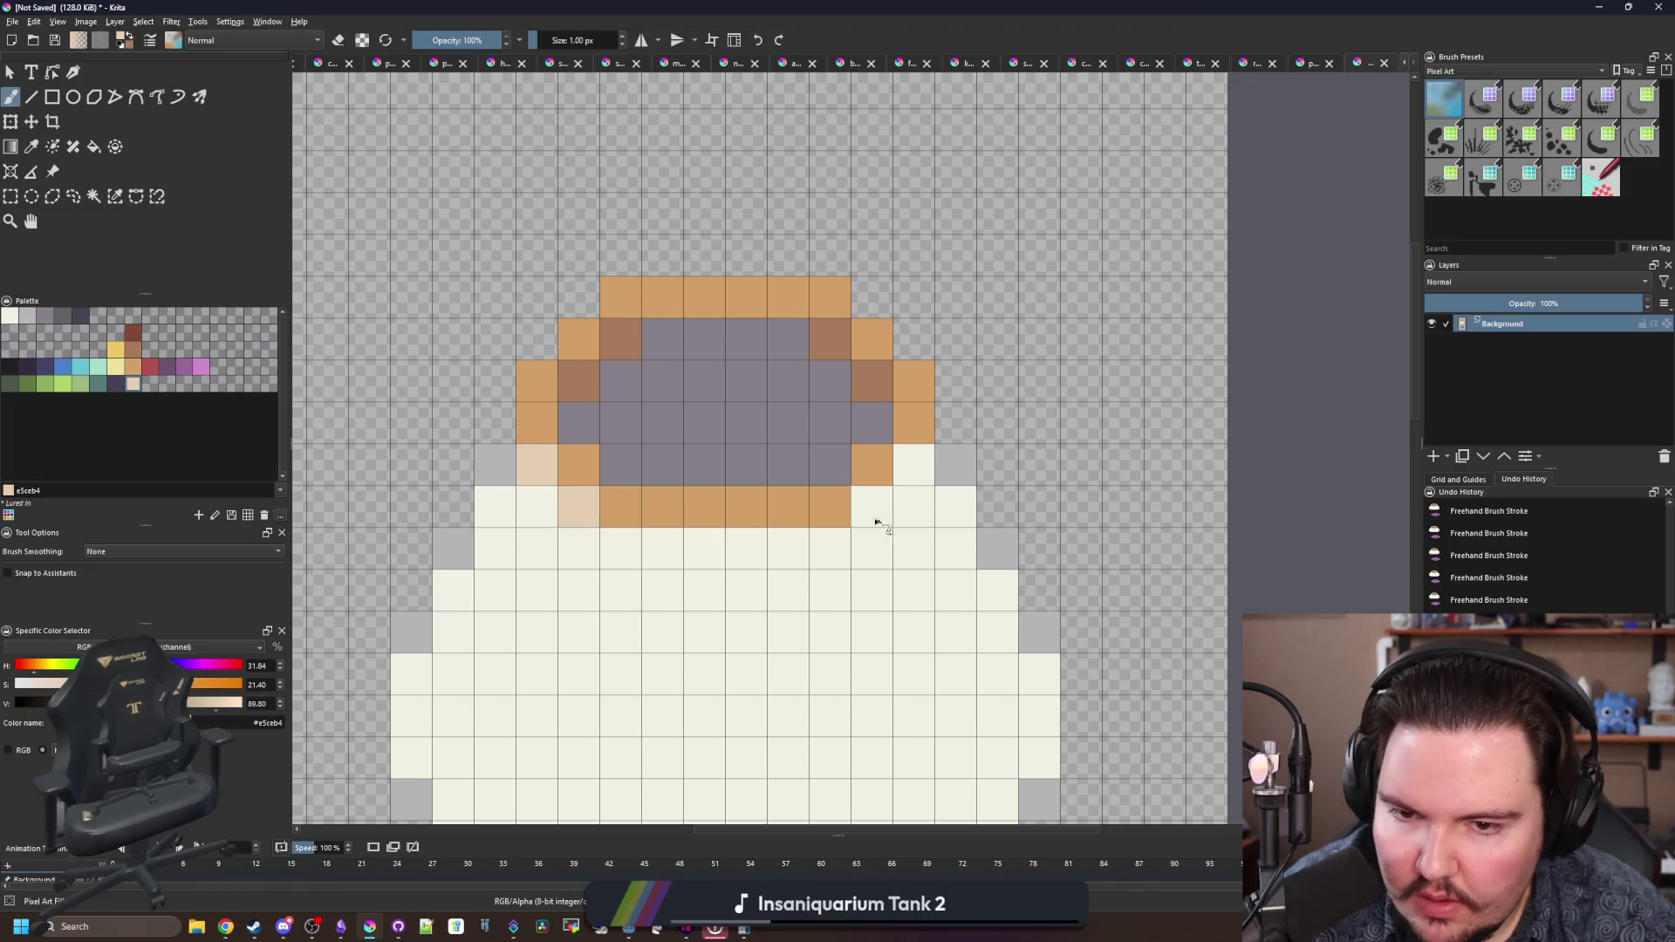
left_click(871, 505)
left_click(913, 465)
left_click(746, 548)
left_click(708, 552)
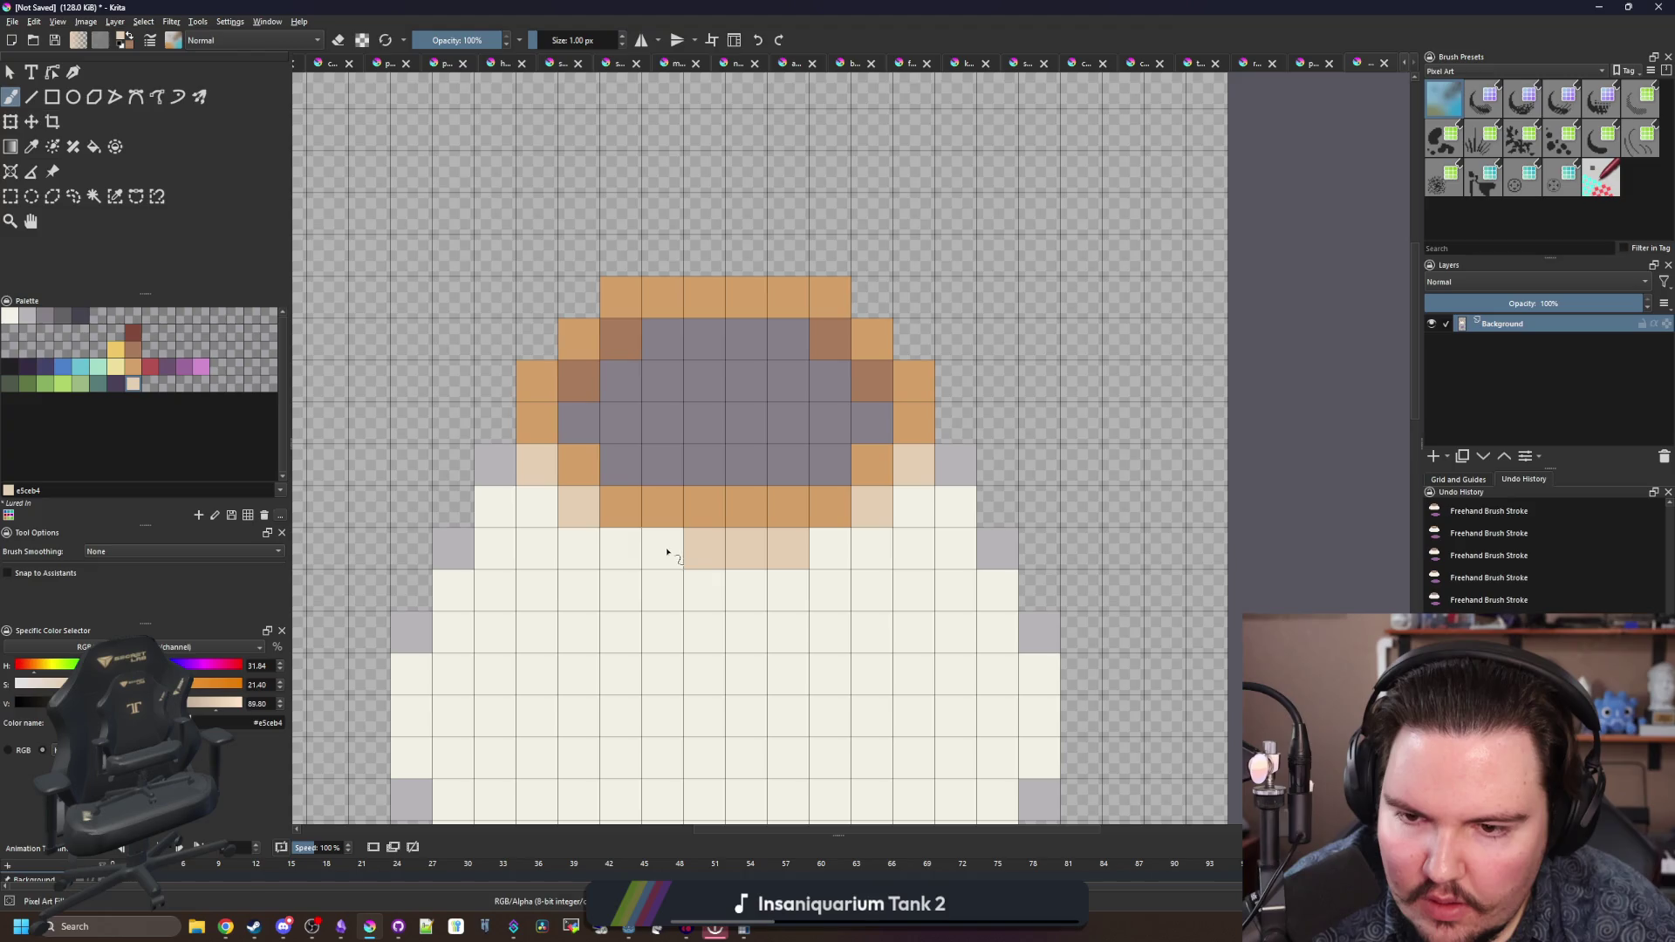
scroll(650, 351, "down", 5)
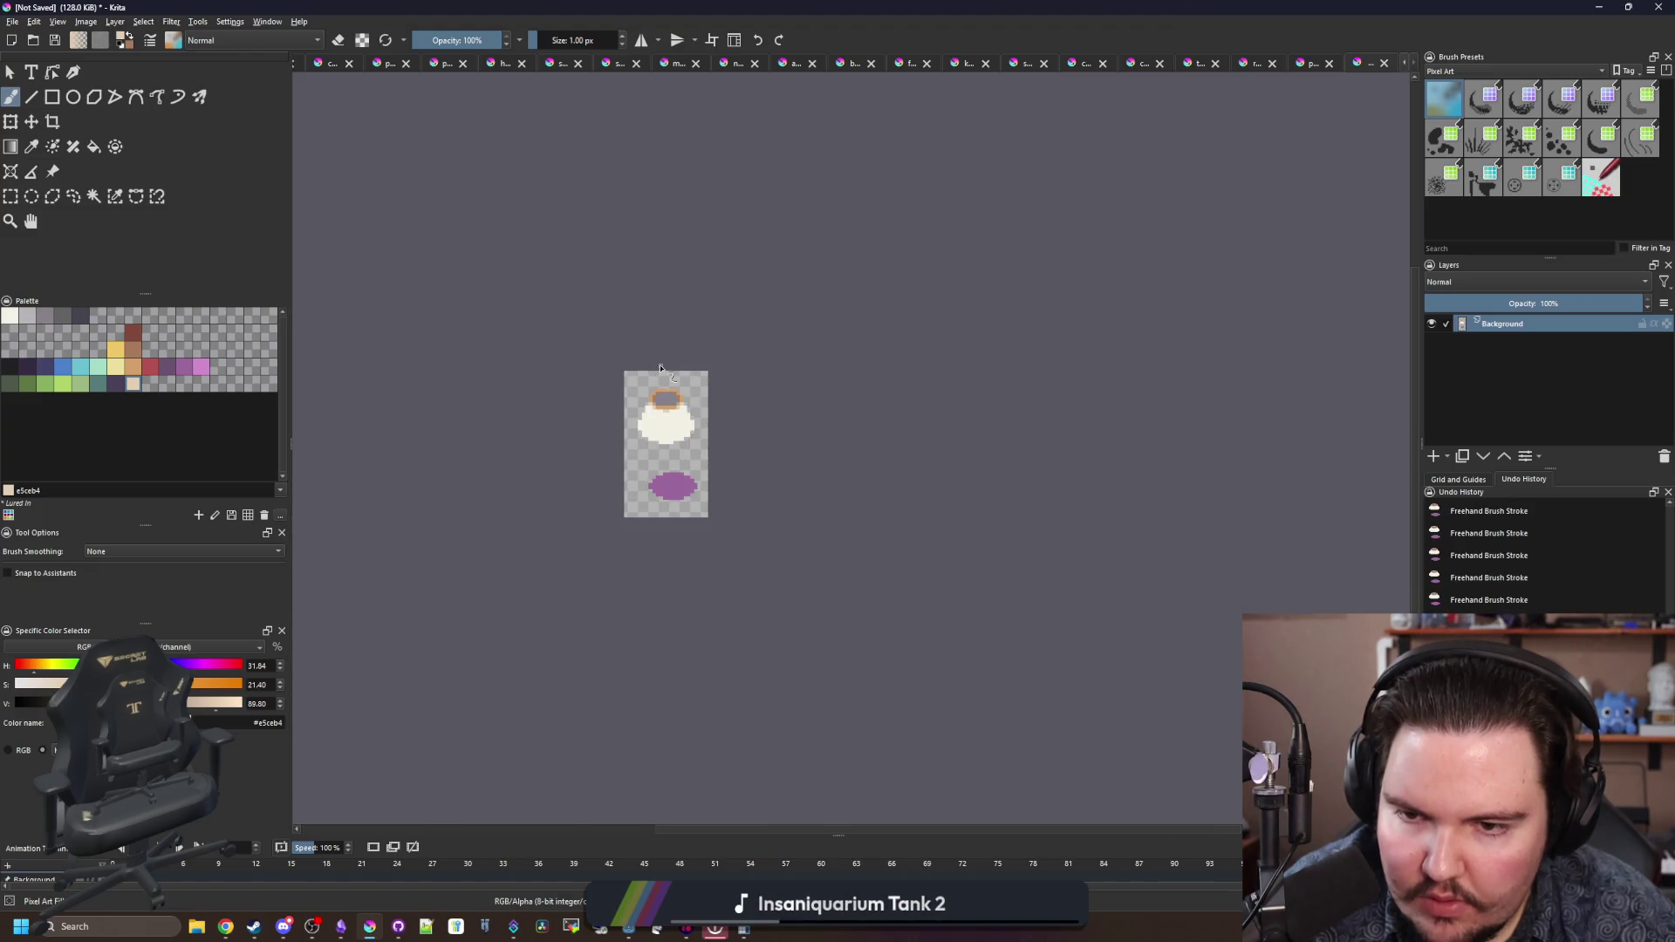
scroll(659, 367, "up", 2)
- Paint the rim's top and bottom middle rows with yellow Color 30
left_click(509, 455, "ctrl")
scroll(647, 501, "up", 1)
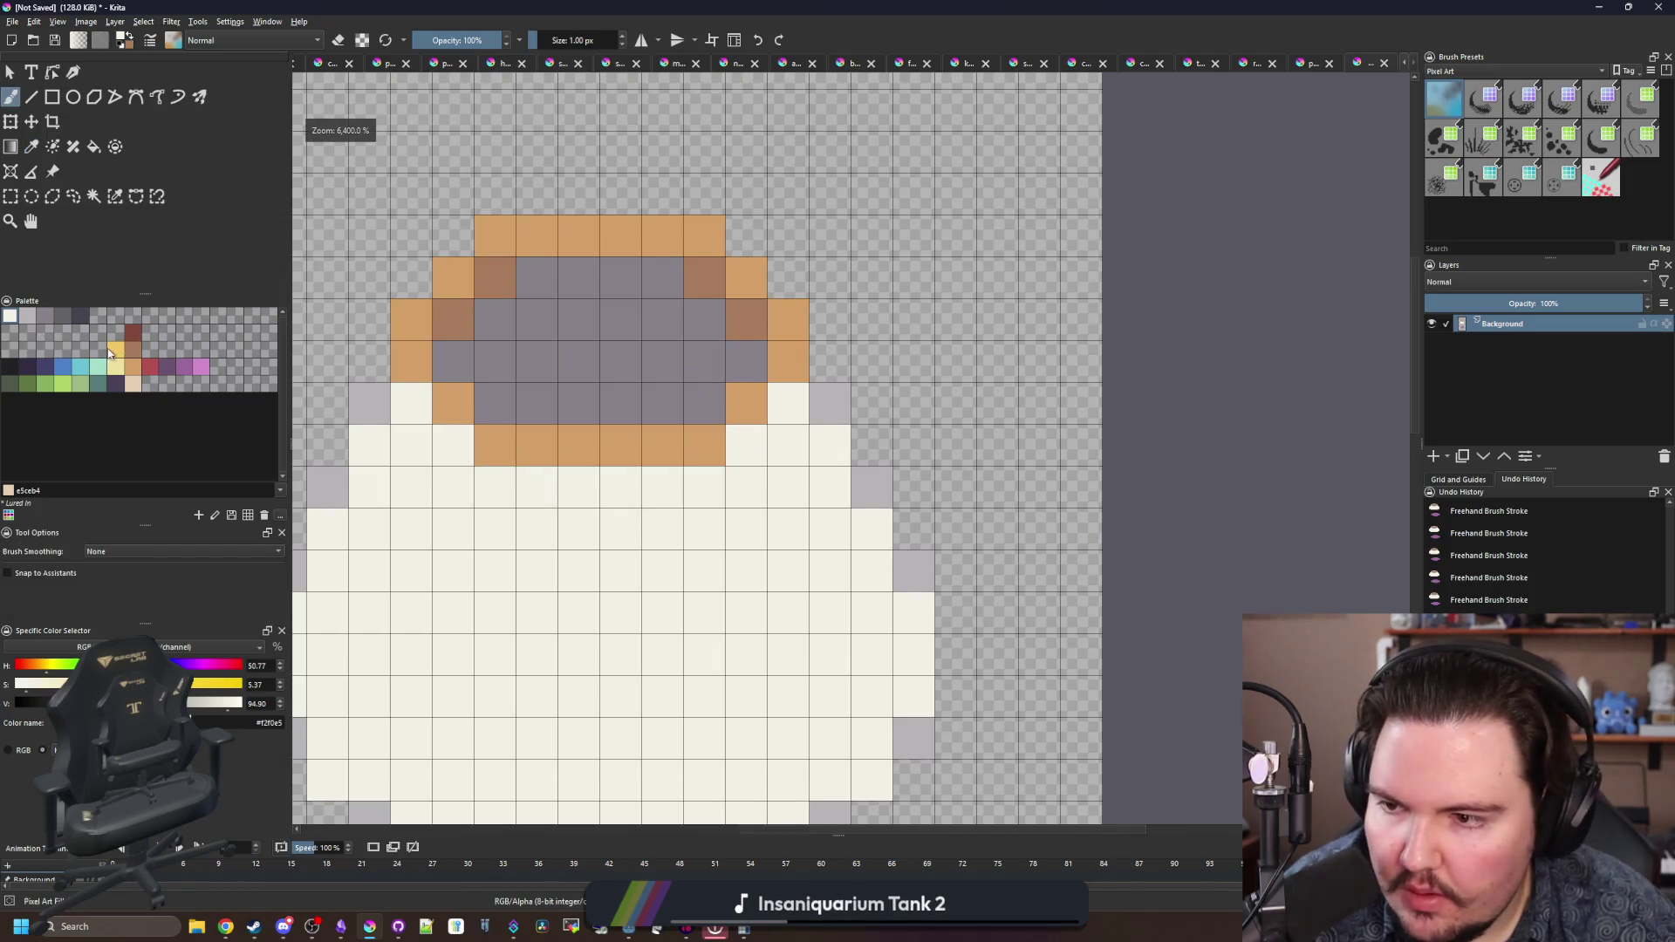
left_click(116, 349)
left_click_drag(538, 443, 663, 445)
left_click(663, 236)
left_click_drag(621, 235, 541, 237)
- Select the purple blob by colour, move it under the lamp, and deselect
scroll(558, 240, "down", 6)
scroll(587, 481, "up", 4)
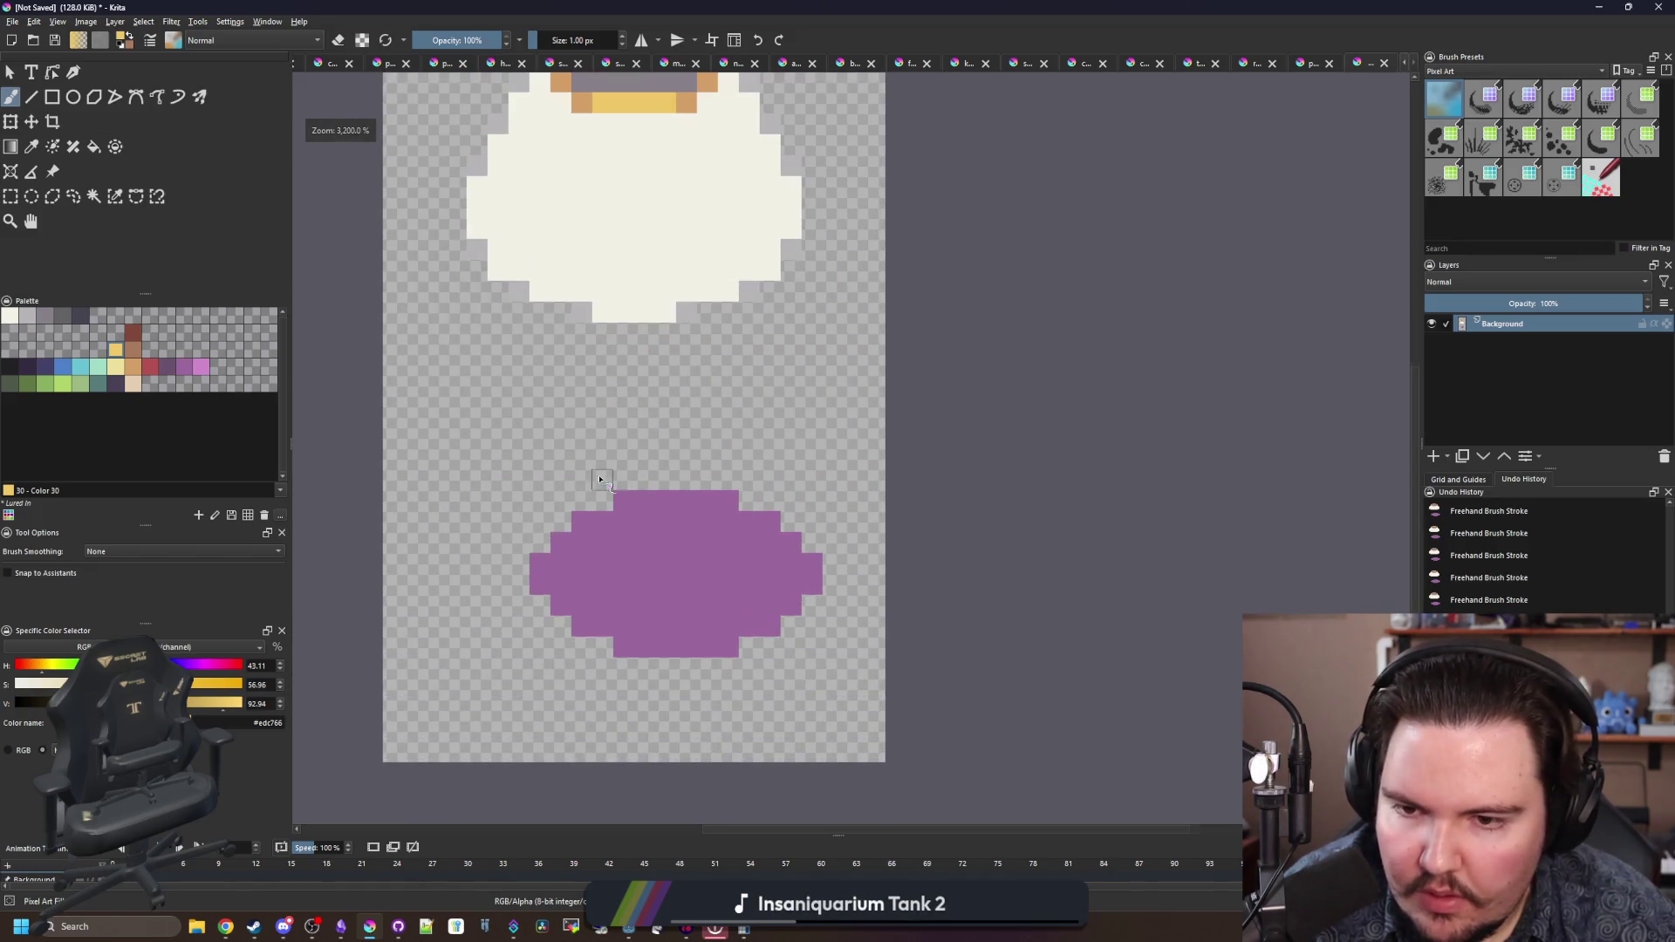
left_click(93, 195)
left_click(660, 590)
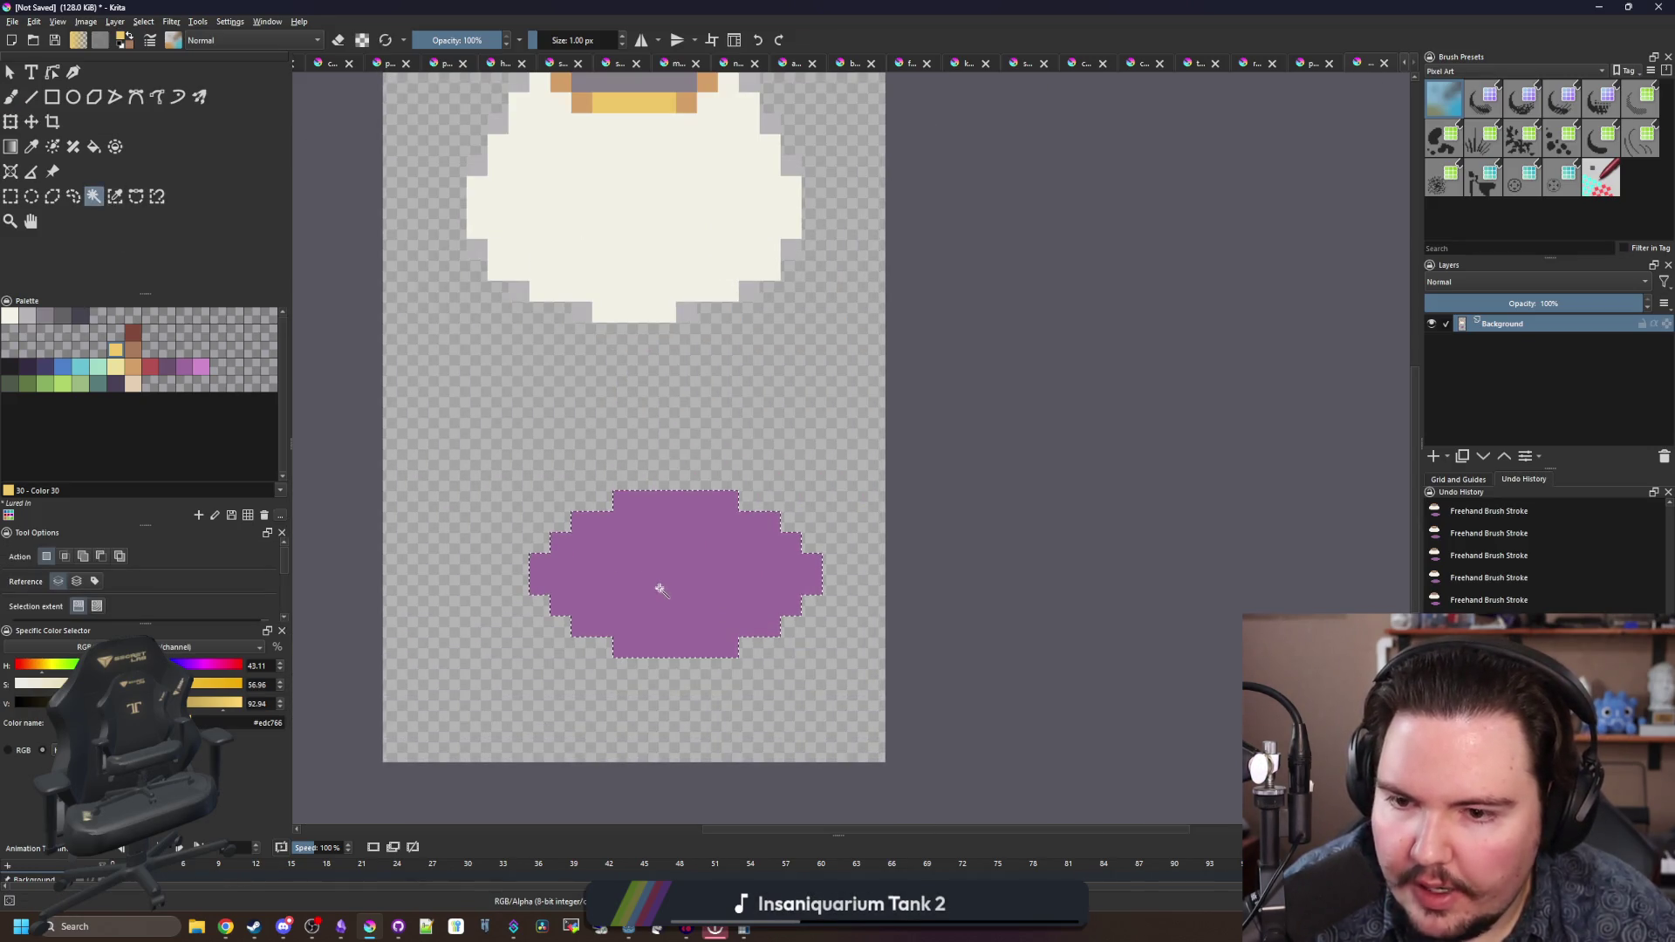
left_click(31, 121)
mouse_move(739, 574)
left_mouse_down()
mouse_move(676, 574)
mouse_move(686, 658)
left_mouse_up()
key("Right")
scroll(687, 658, "down", 1)
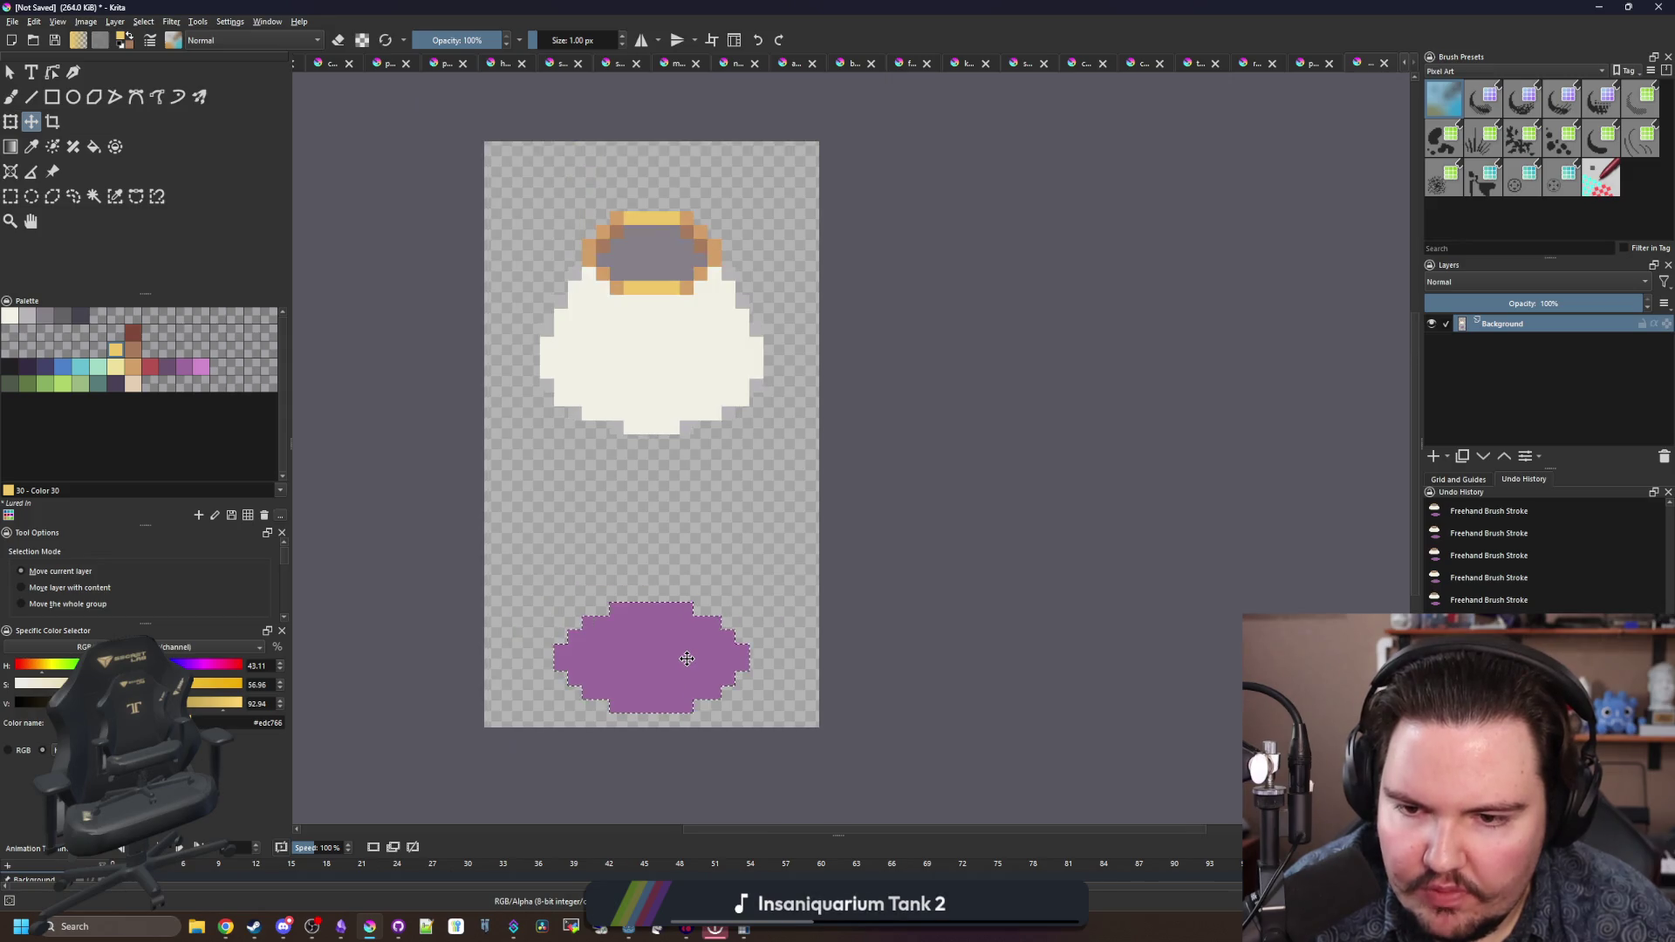
key("ctrl+shift+a")
scroll(530, 537, "up", 1)
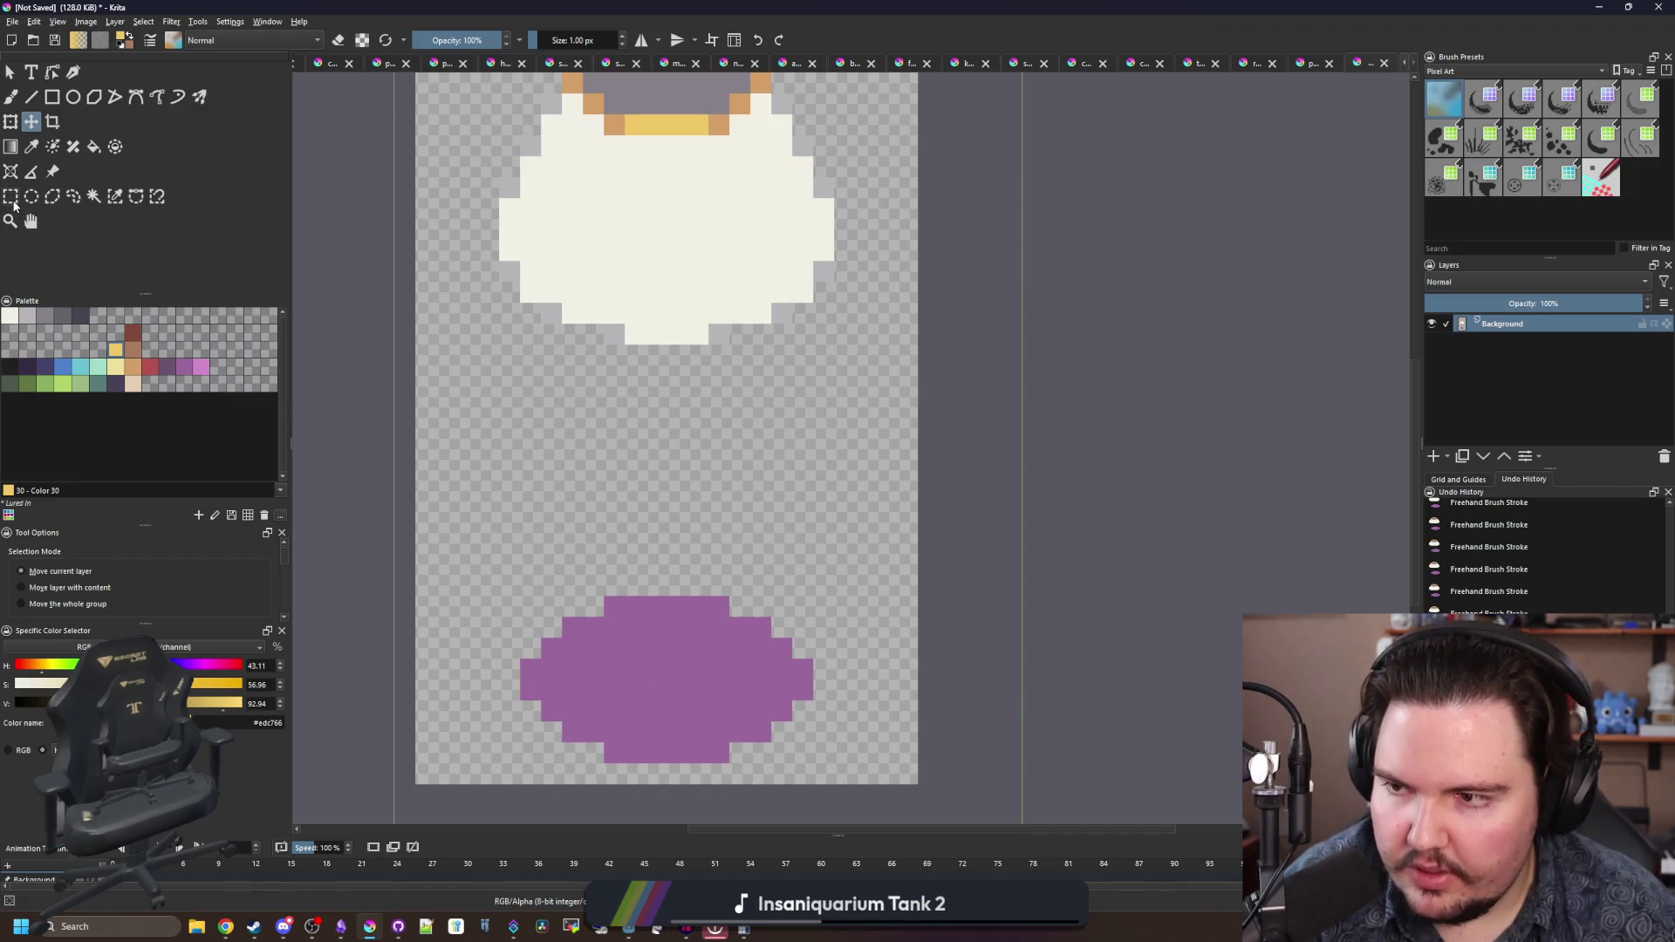
- Box-select the purple blob and flood-fill it tan
left_click(10, 195)
scroll(606, 703, "down", 1)
scroll(875, 684, "up", 1)
left_click_drag(875, 684, 521, 455)
scroll(767, 580, "up", 1)
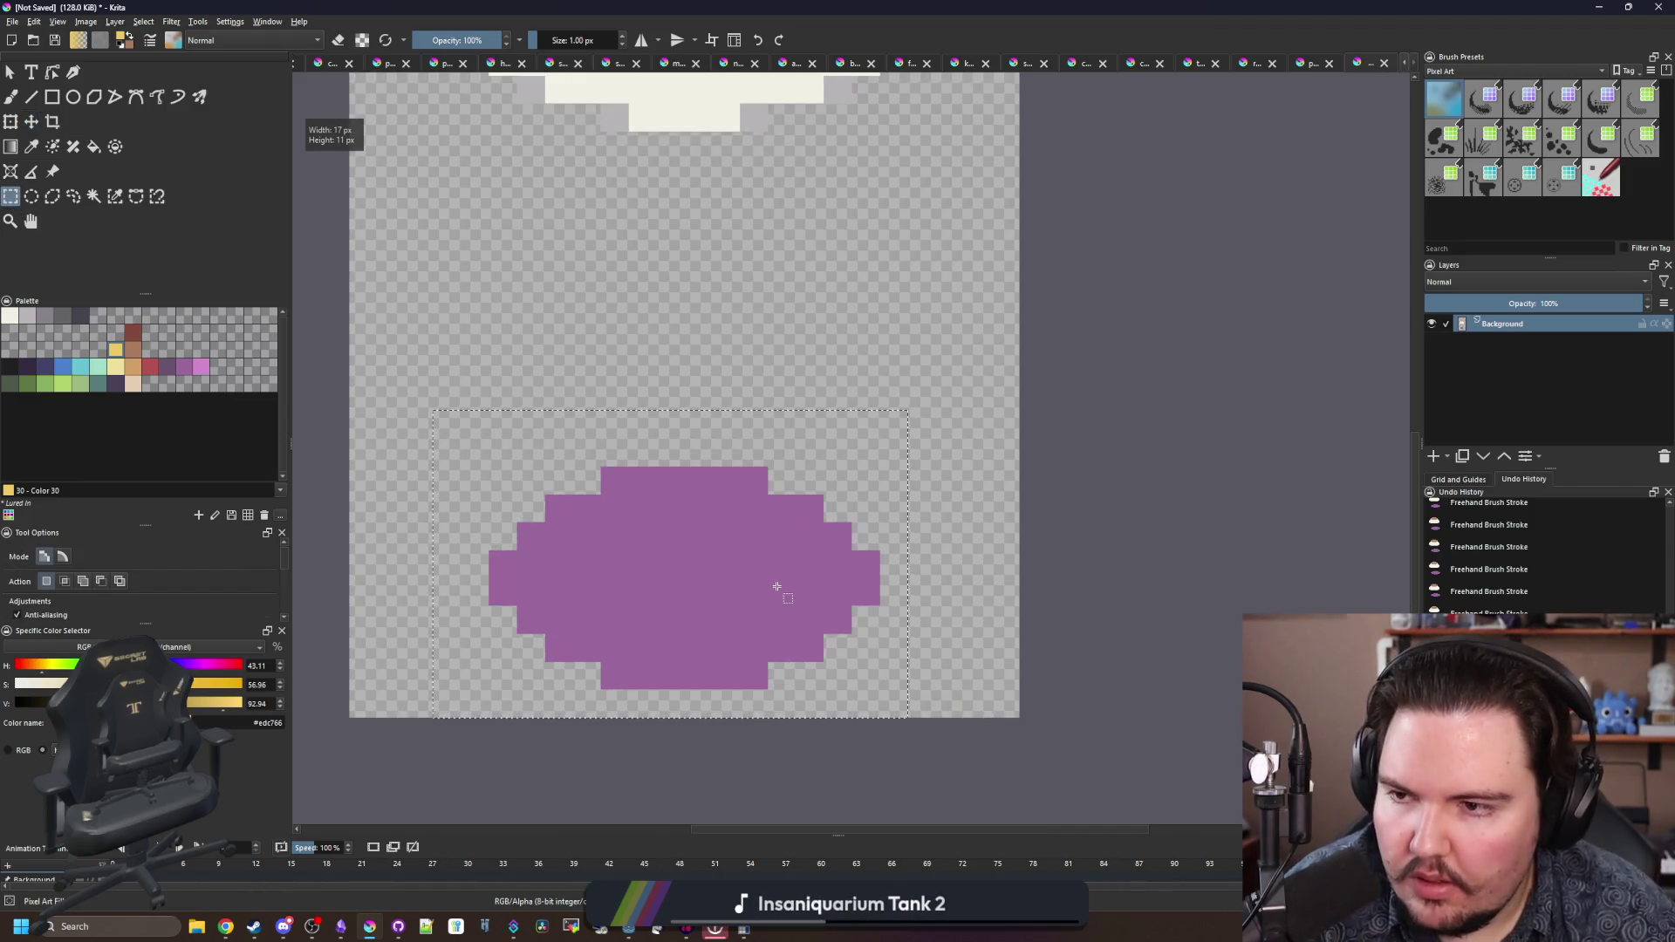
scroll(768, 663, "up", 1)
scroll(407, 412, "down", 1)
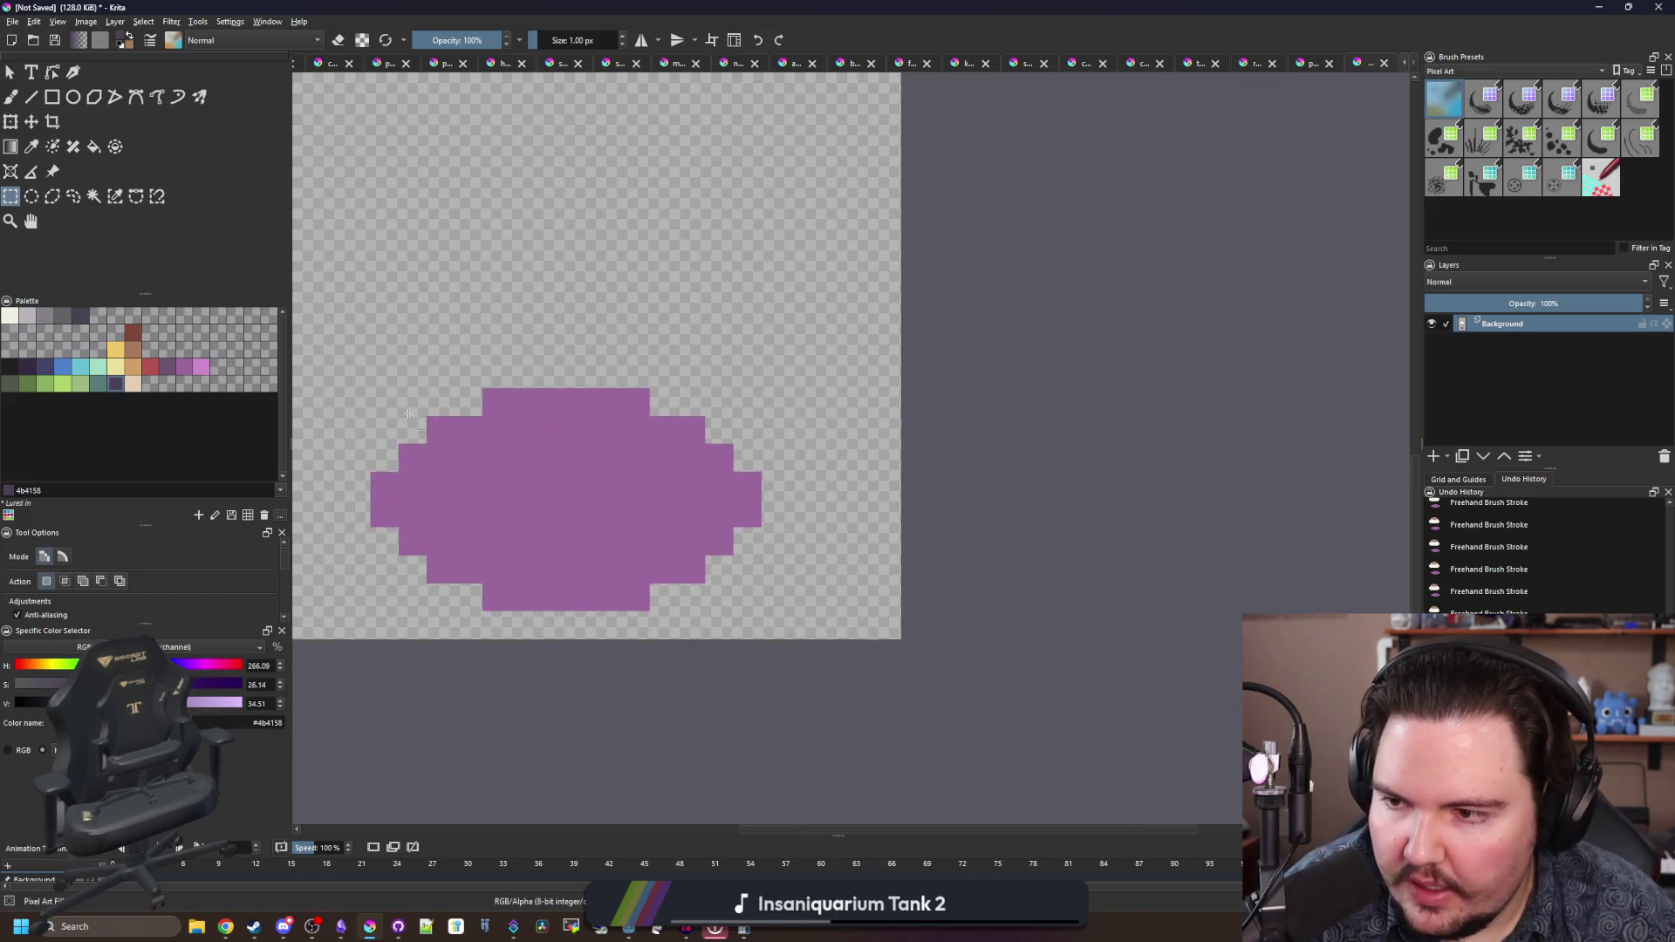
left_click(133, 366)
key("f")
left_click(563, 493)
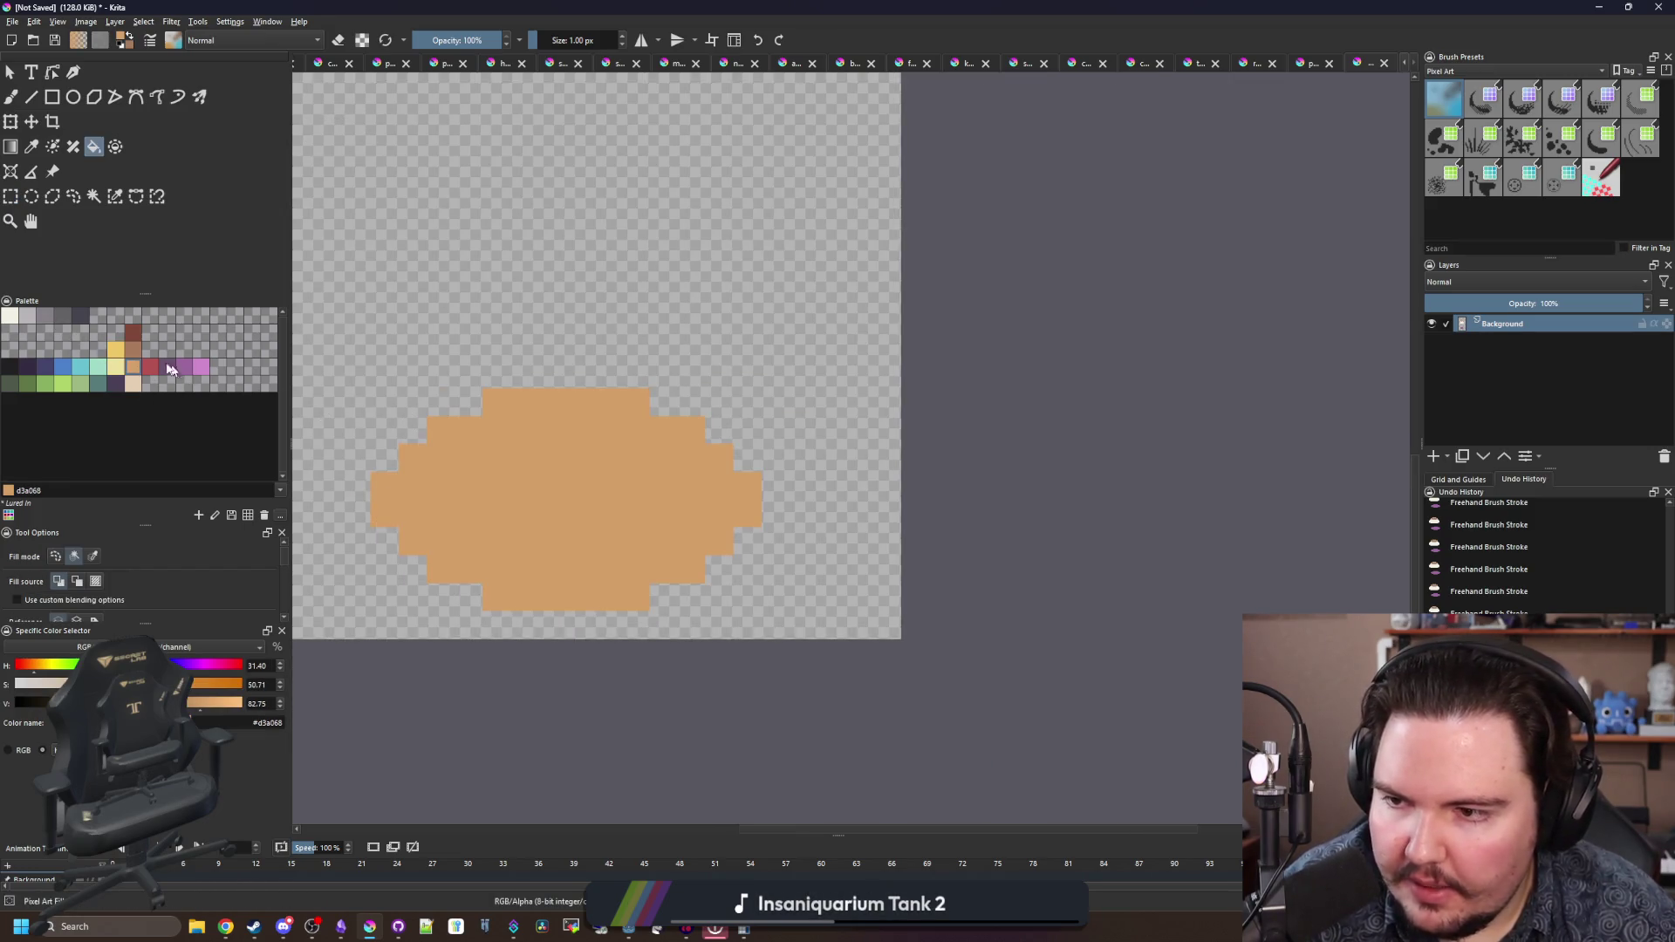
- Shade the blob's lower-left, bottom and lower-right edges in darker brown
left_click(133, 349)
key("b")
left_click(384, 542)
mouse_move(442, 600)
left_mouse_down()
mouse_move(493, 624)
mouse_move(615, 628)
mouse_move(749, 541)
left_mouse_up()
mouse_move(528, 437)
left_mouse_down()
mouse_move(568, 458)
mouse_move(646, 634)
left_mouse_up()
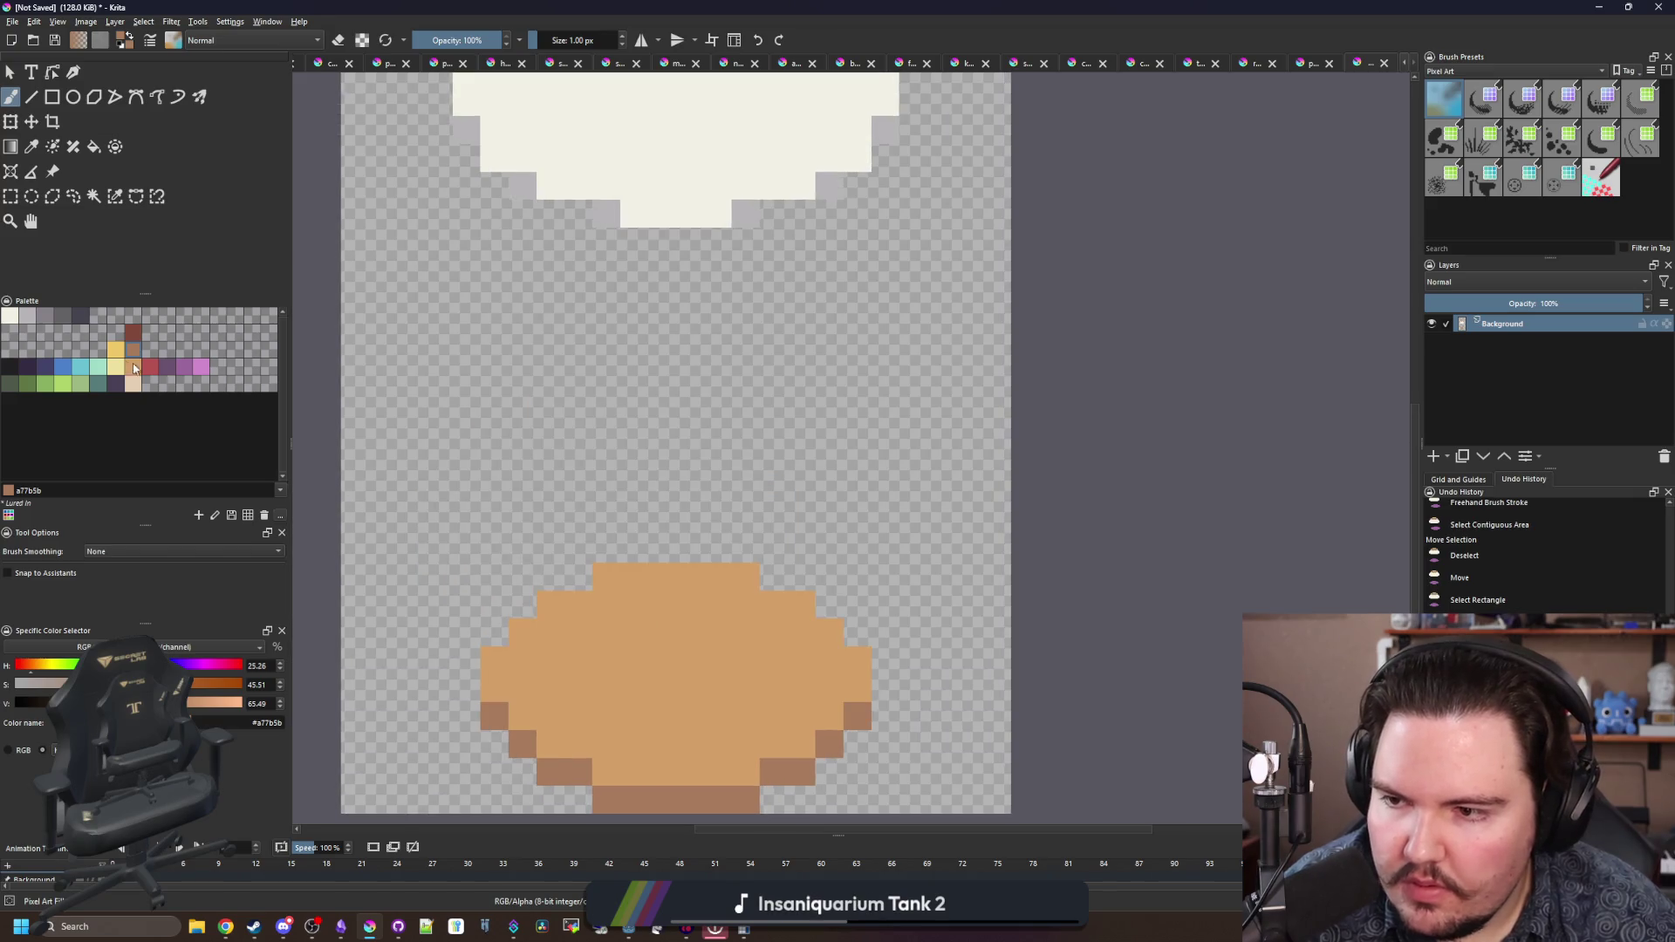
- Draw a 2 px wide yellow stem running from the shade down into the base
left_click(115, 352)
scroll(592, 426, "down", 1)
key("r")
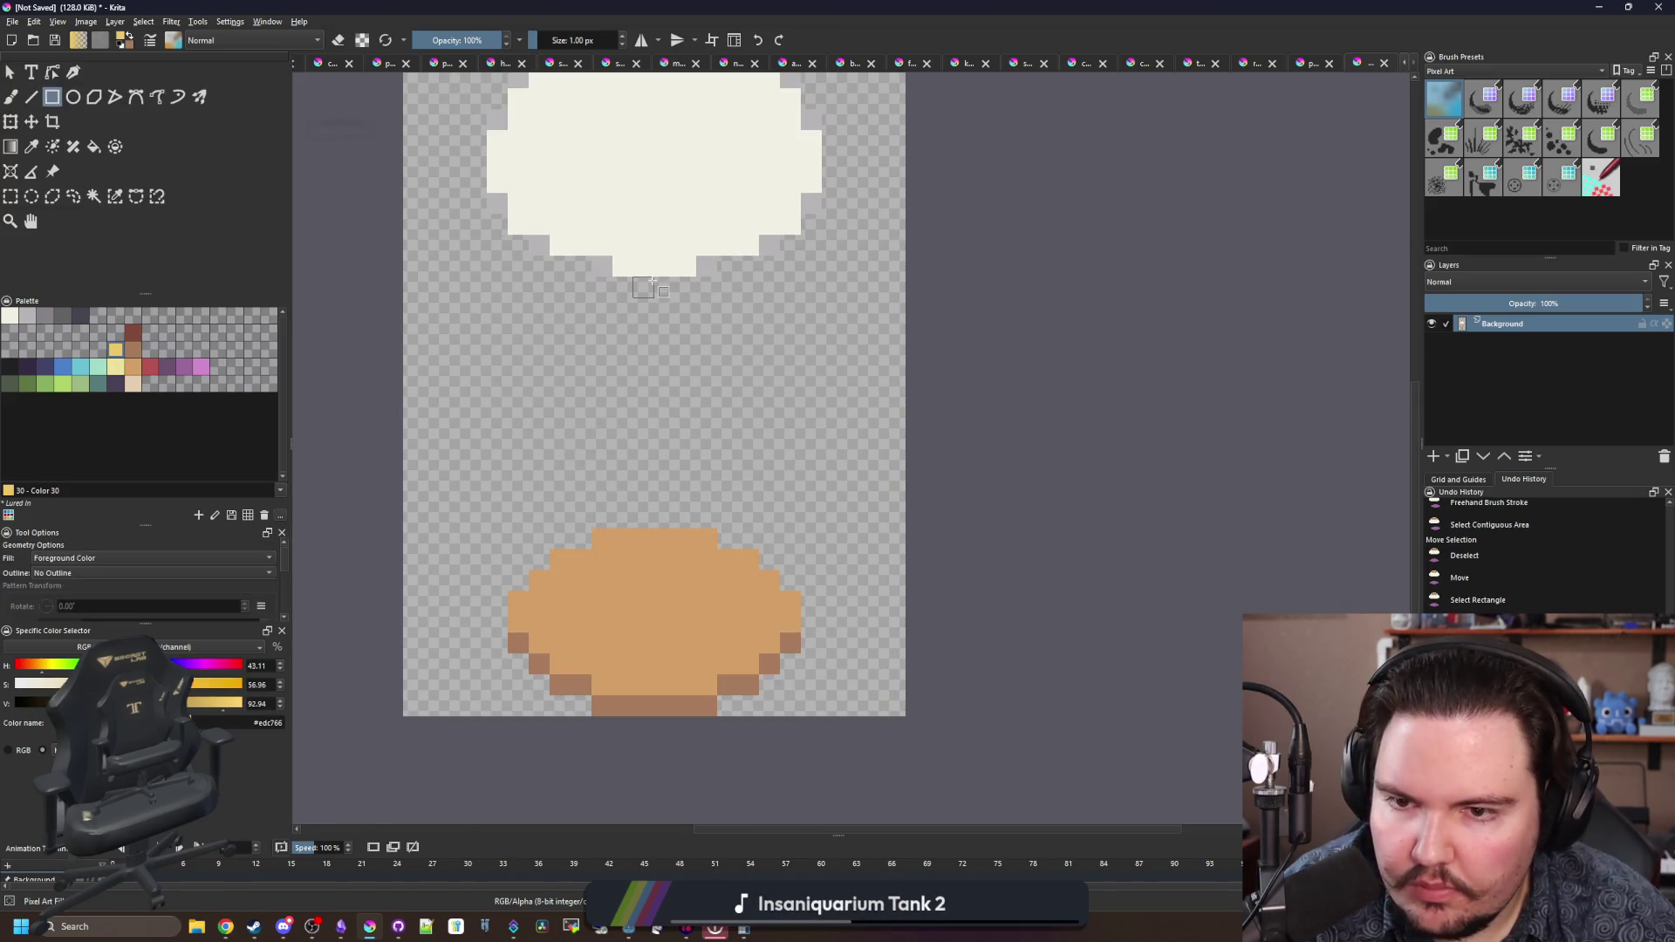
left_click_drag(642, 281, 671, 577)
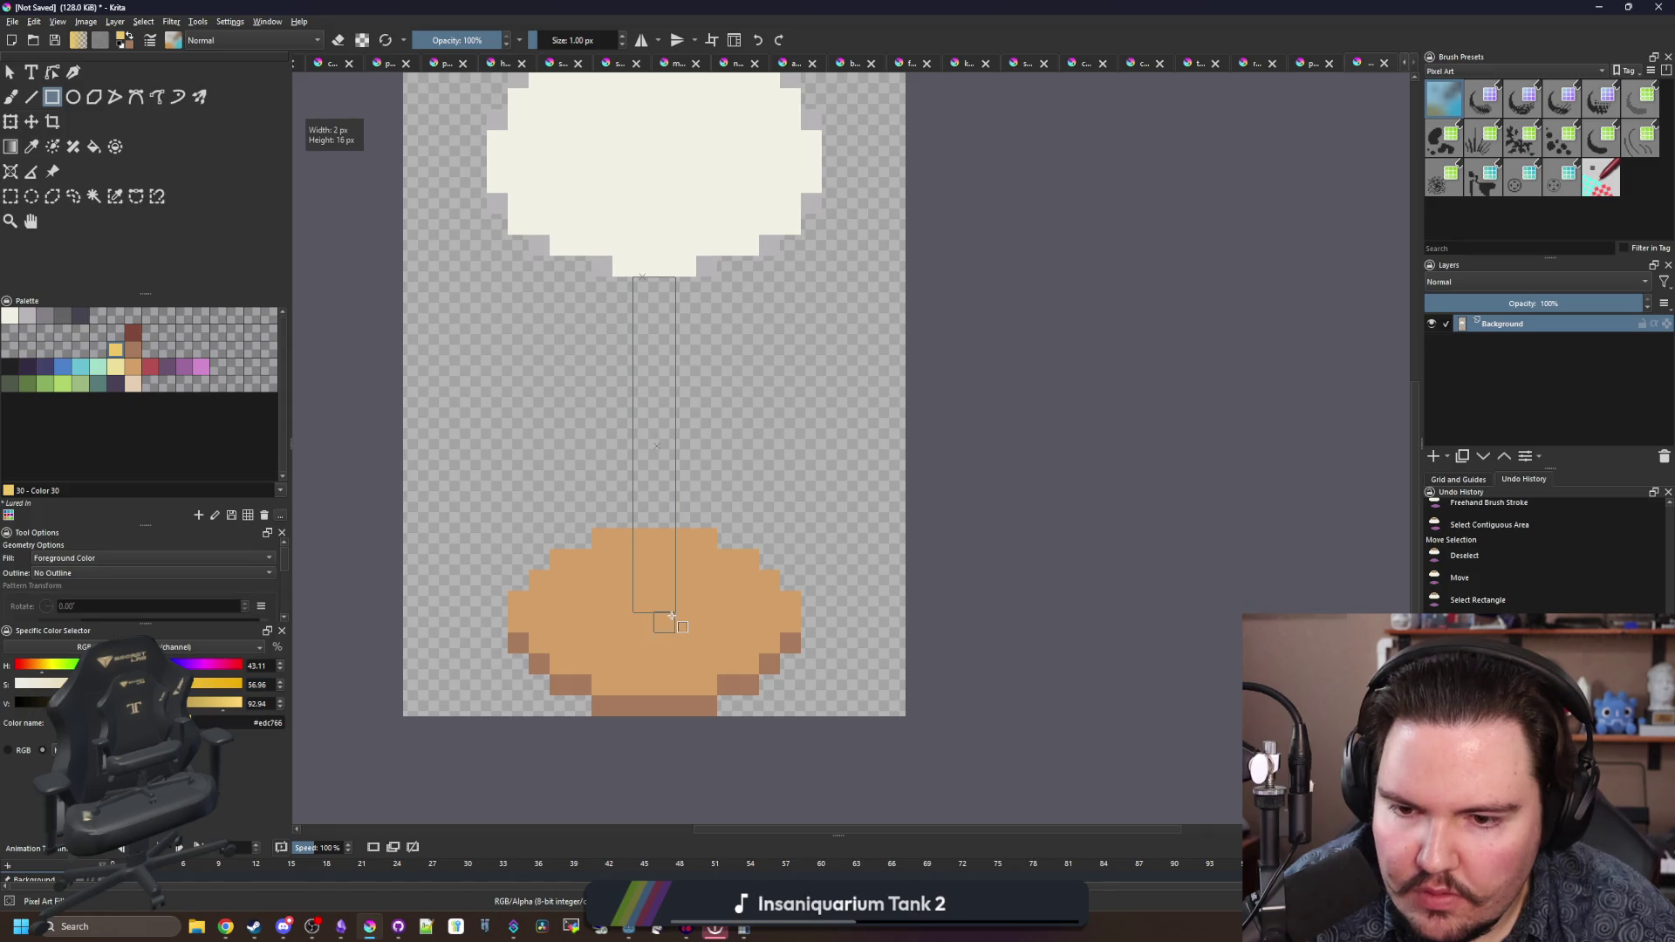
left_click_drag(671, 636, 668, 614)
scroll(656, 630, "up", 1)
- Fill the stem with the darker brown colour
key("p")
left_click(677, 687)
left_click(680, 710)
key("f")
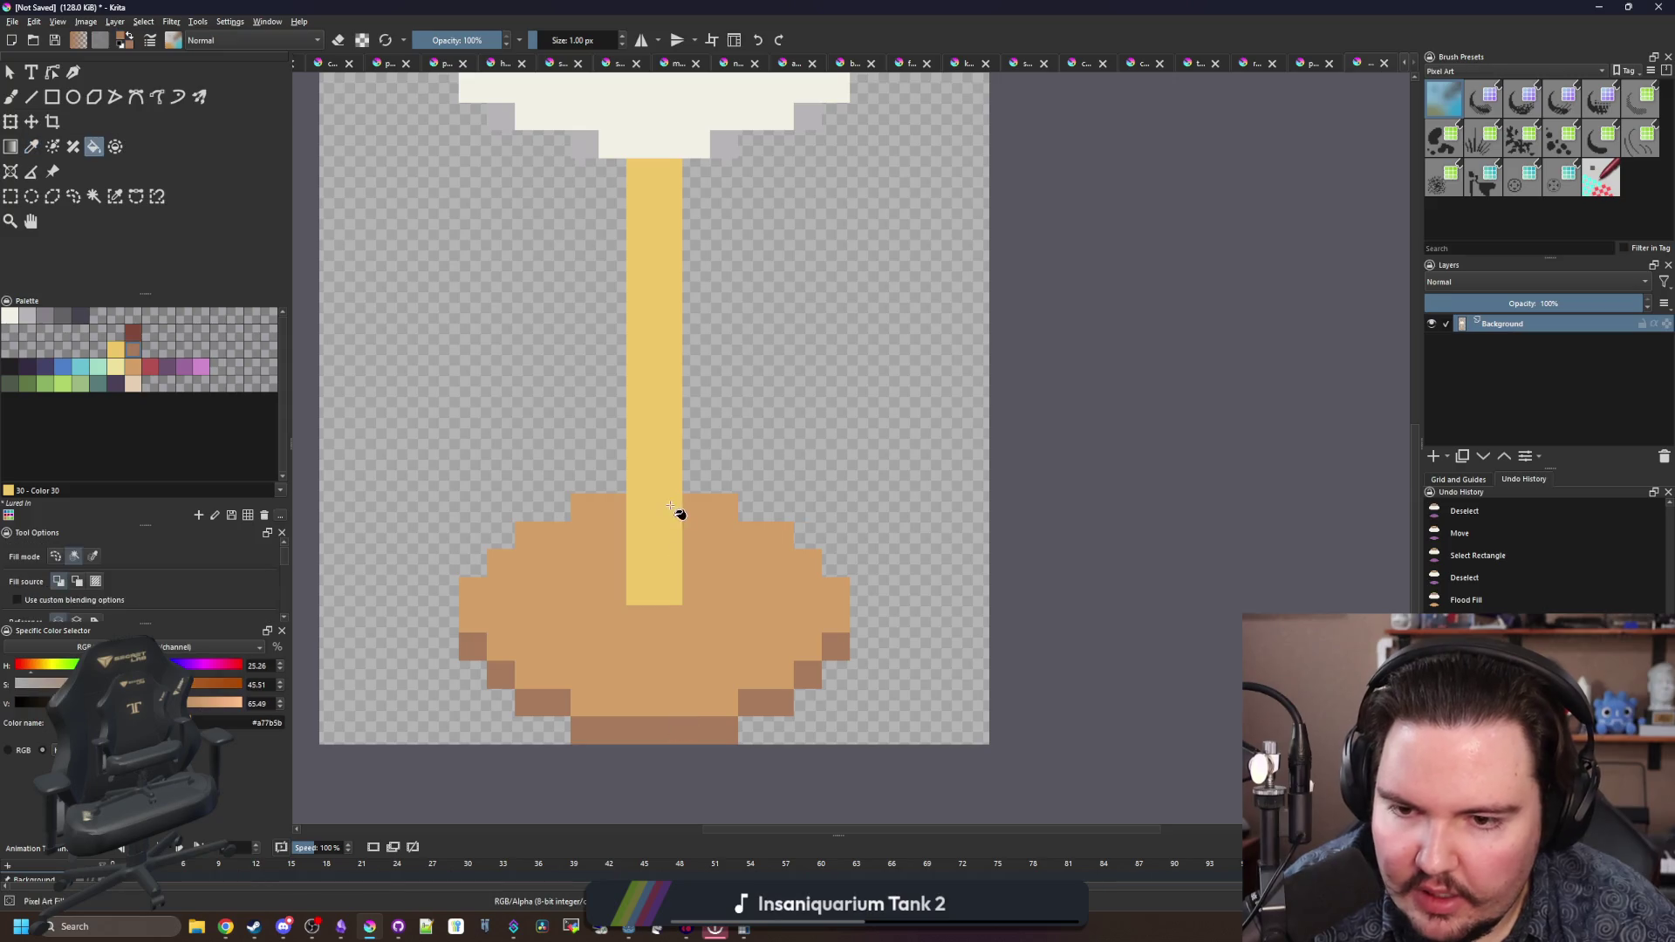
left_click(674, 510)
scroll(676, 512, "down", 3)
scroll(673, 534, "up", 5)
- Paint a diagonal yellow highlight across the base up toward the stem
key("b")
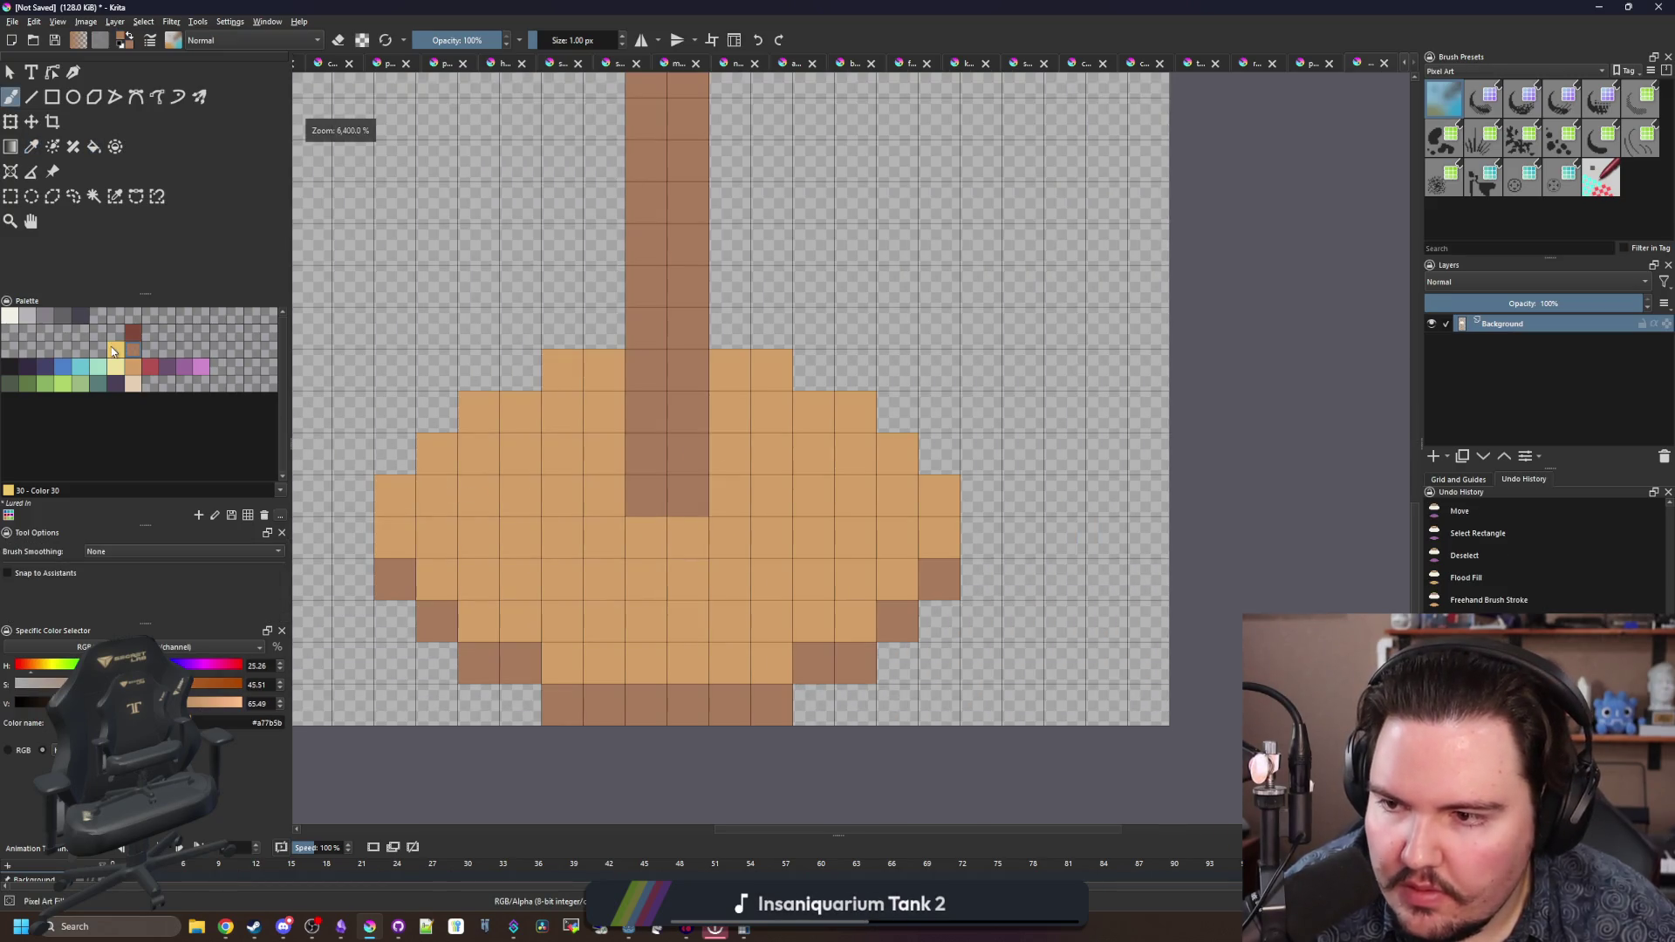
key("x")
mouse_move(493, 620)
left_mouse_down()
mouse_move(480, 577)
mouse_move(560, 536)
mouse_move(606, 454)
left_mouse_up()
mouse_move(524, 620)
left_mouse_down()
mouse_move(563, 541)
mouse_move(610, 572)
mouse_move(694, 490)
mouse_move(767, 370)
mouse_move(748, 393)
left_mouse_up()
scroll(633, 398, "down", 5)
scroll(638, 474, "up", 6)
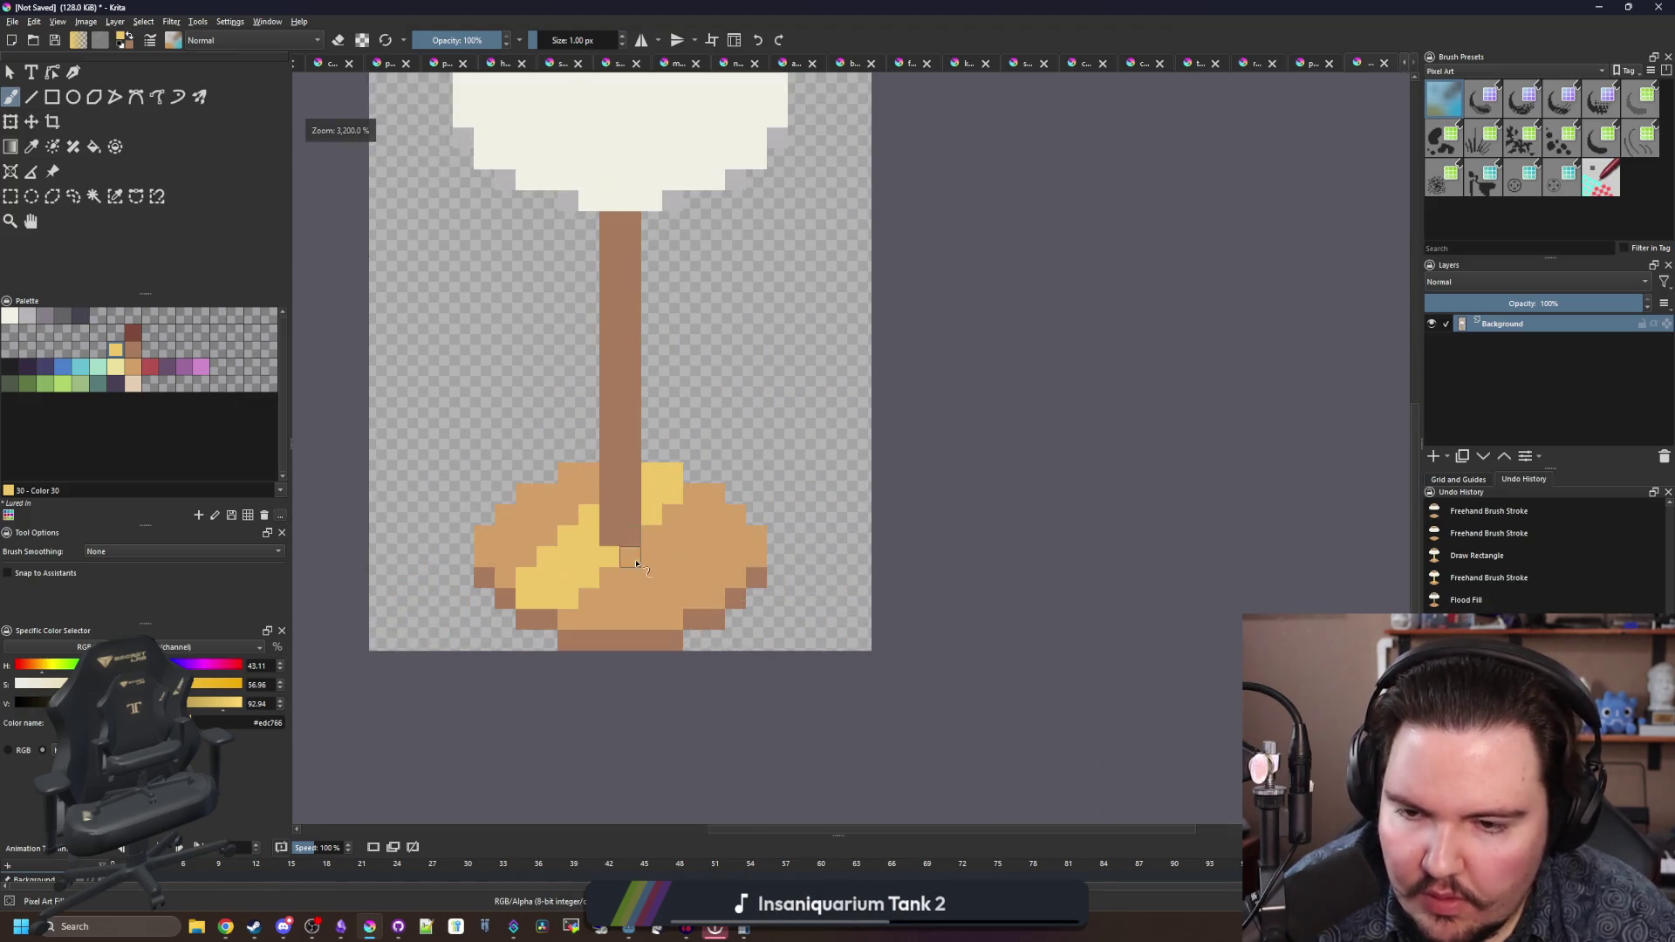
- Paint a dark brown 80493a column along the base's left side, undoing trial rim pixels
left_click(135, 334)
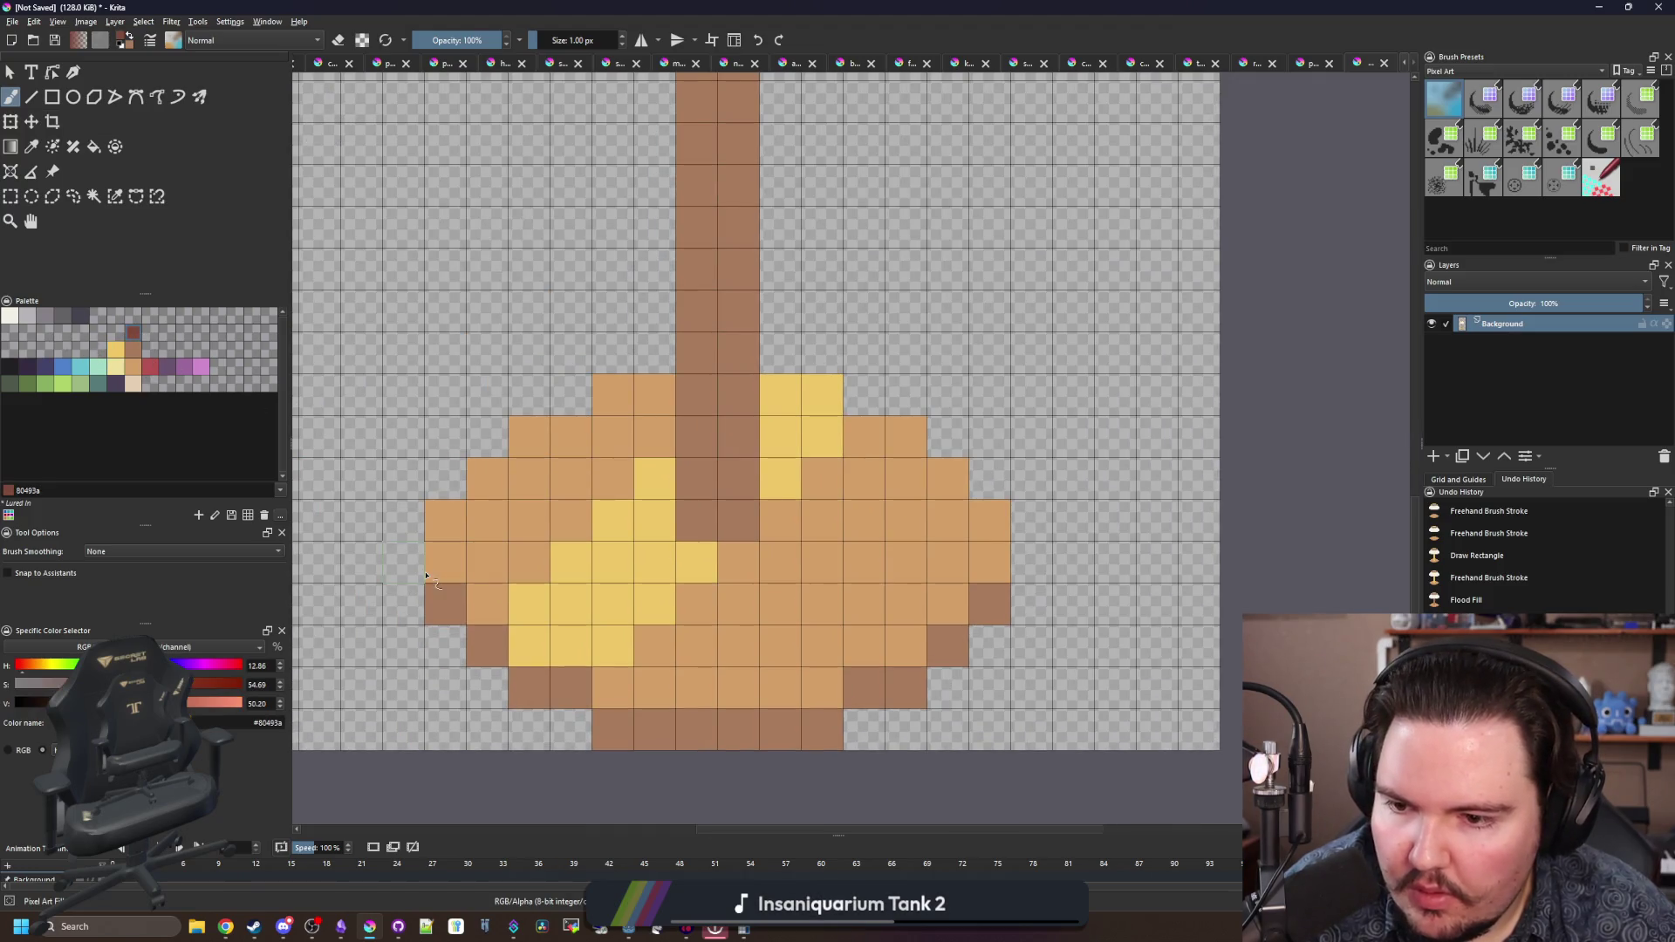
mouse_move(410, 602)
left_mouse_down()
mouse_move(407, 519)
mouse_move(409, 534)
left_mouse_up()
key("ctrl+z")
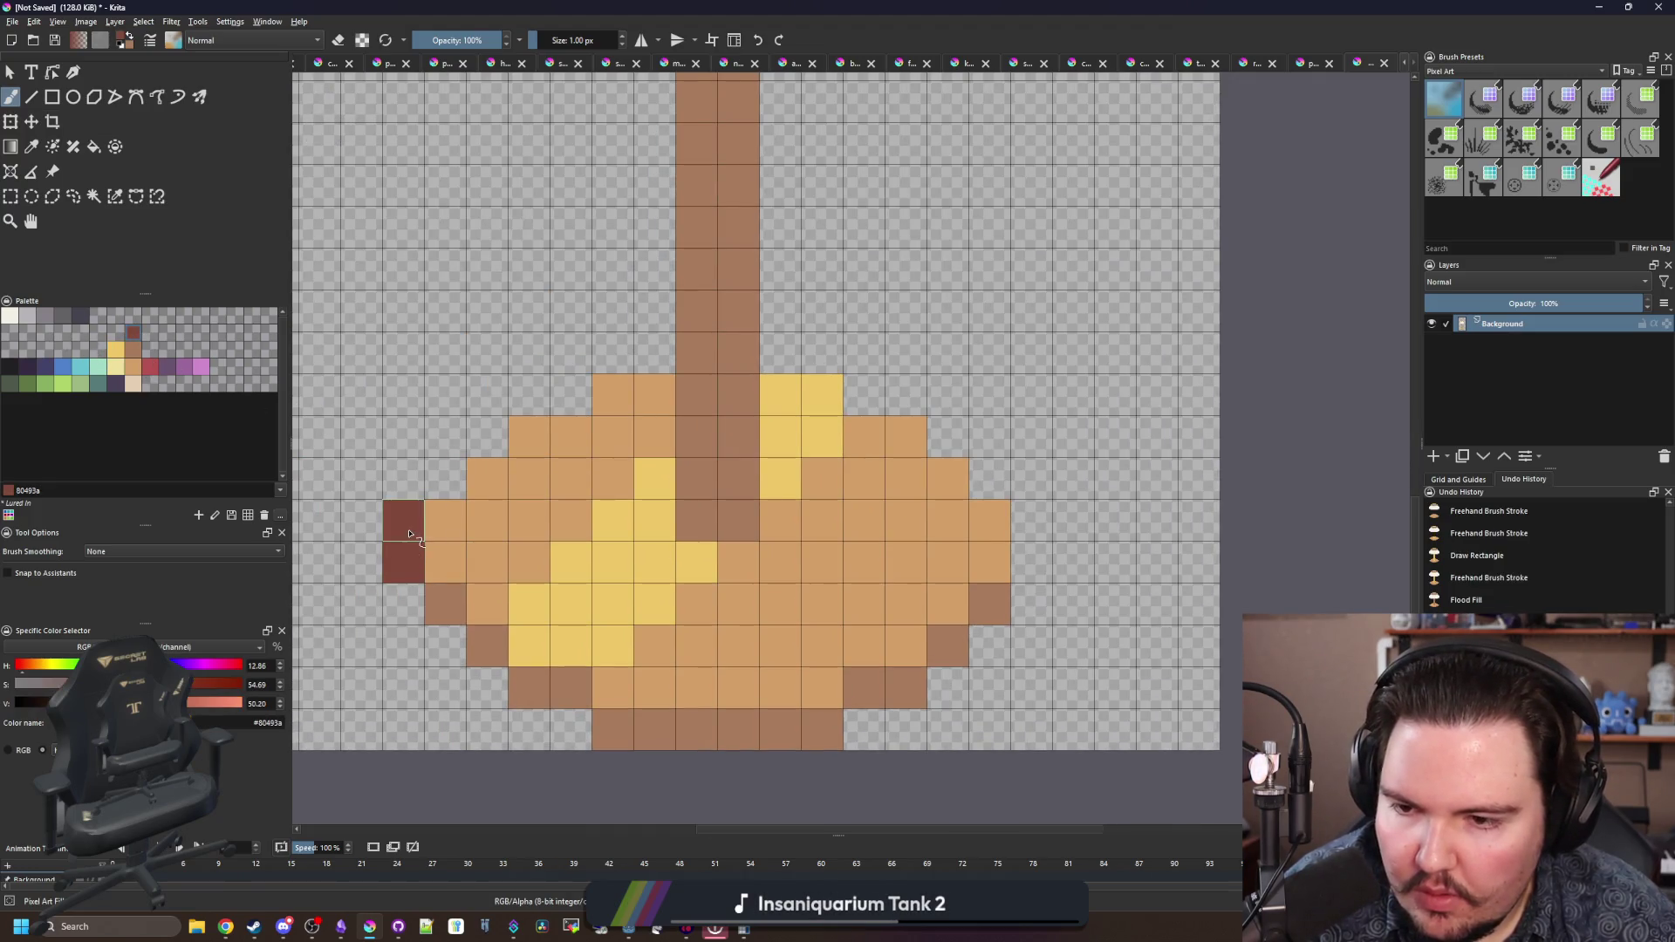
left_click(443, 480)
left_click(485, 436)
key("ctrl+z")
key("ctrl+z")
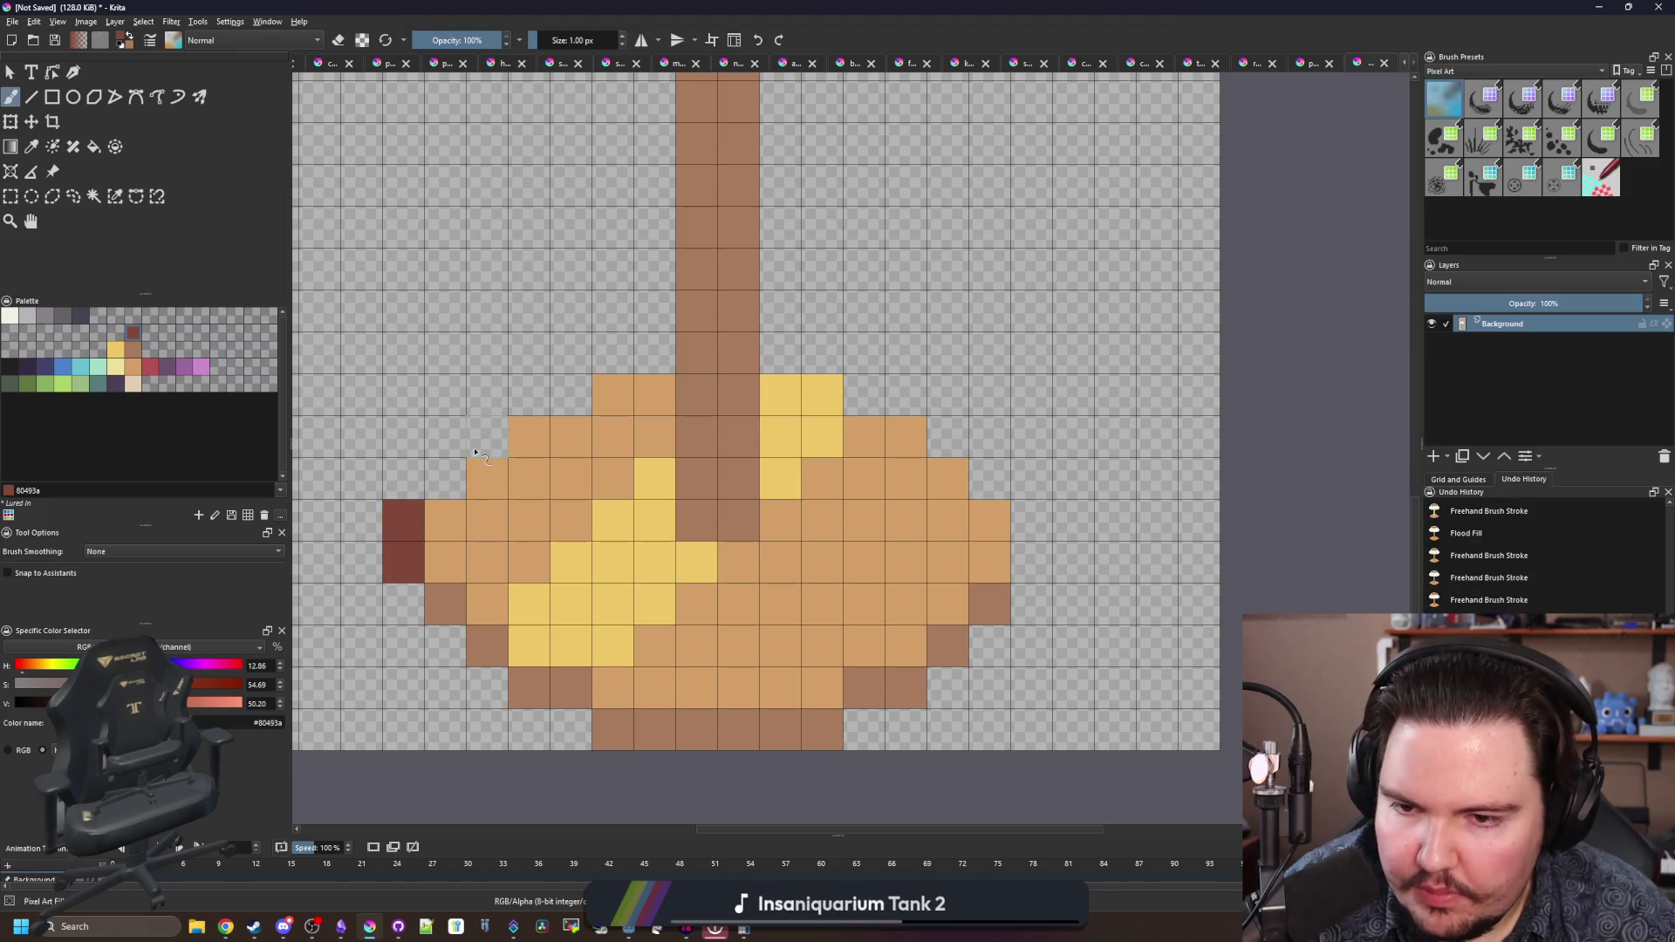
- Outline the base's upper-left staircase and top rim in dark brown
left_click(403, 478)
left_click(445, 436)
left_click(487, 395)
mouse_move(529, 351)
left_mouse_down()
mouse_move(593, 347)
mouse_move(654, 312)
left_mouse_up()
key("ctrl+z")
left_click(529, 352)
mouse_move(780, 311)
left_mouse_down()
mouse_move(829, 314)
mouse_move(947, 395)
mouse_move(1033, 551)
left_mouse_up()
- Fill the leftover gap cells along the rim and beside the stem with tan
key("f")
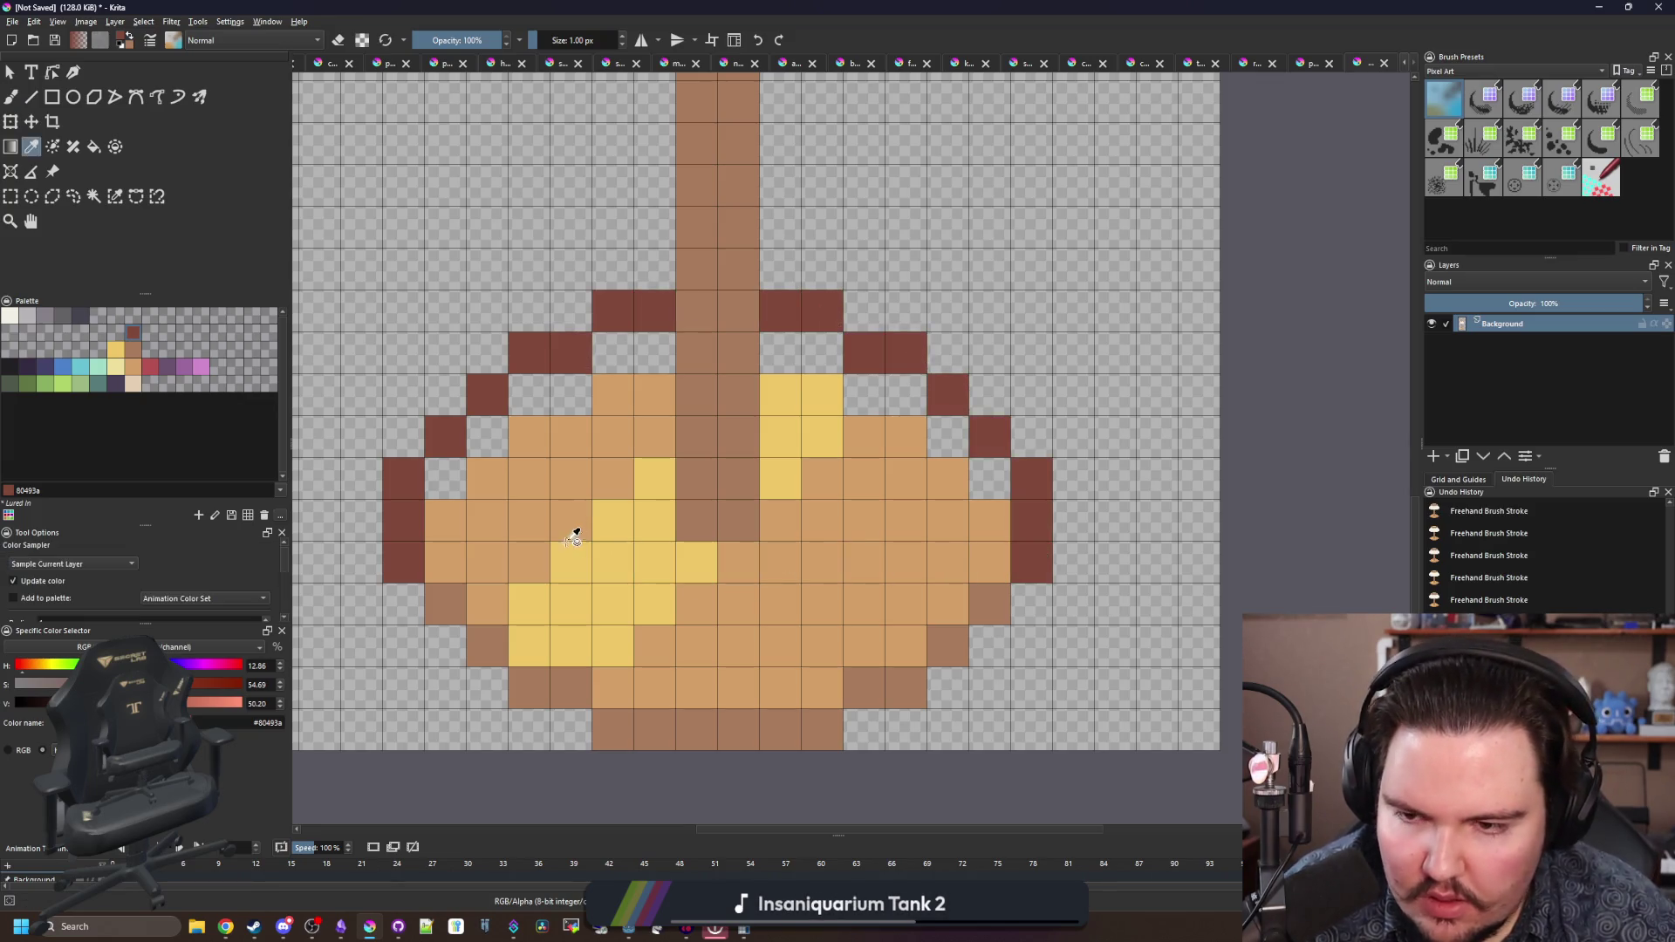
left_click(572, 524, "ctrl")
left_click(501, 445)
left_click(659, 369)
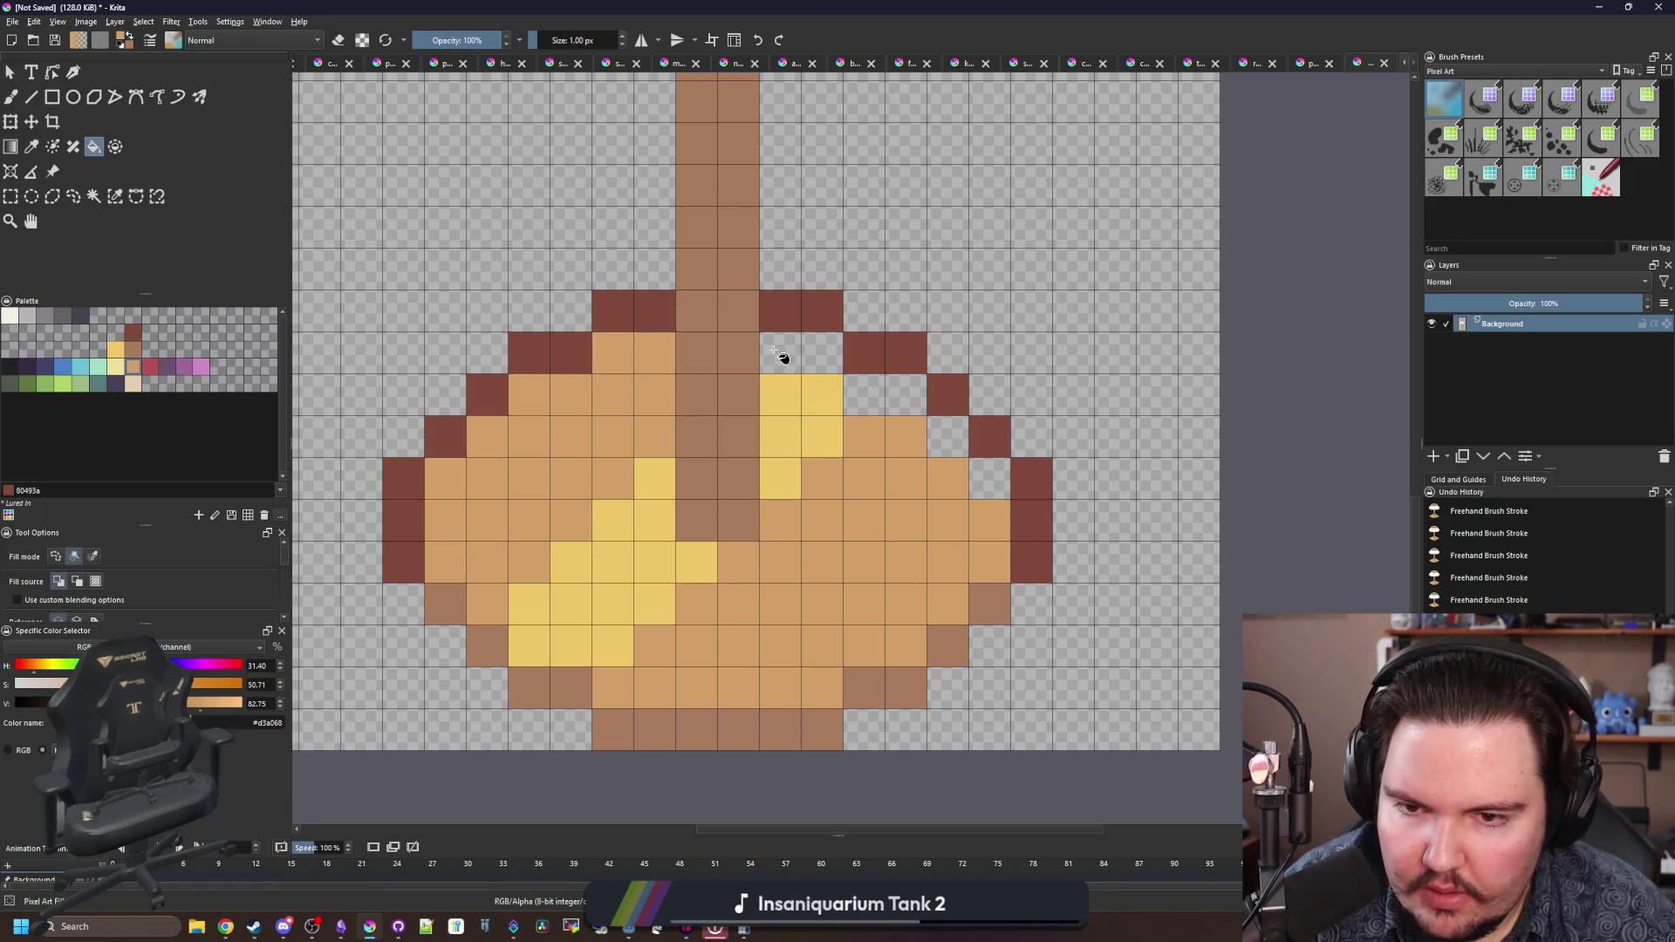
left_click(948, 441)
left_click(989, 478)
scroll(696, 602, "down", 5)
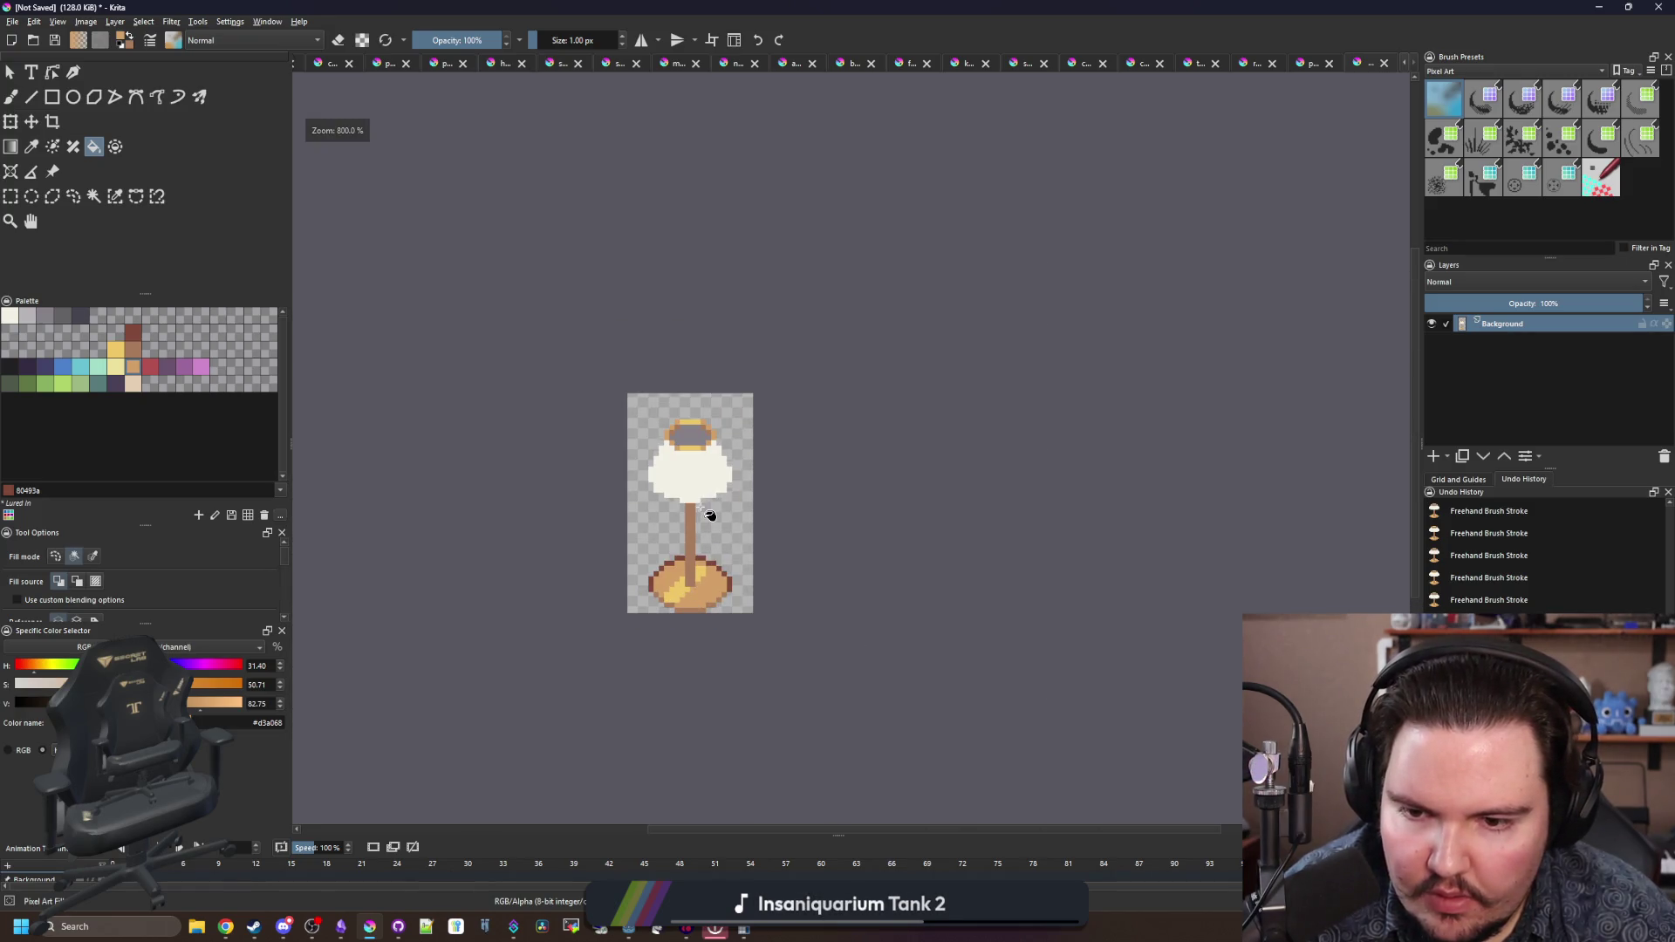
- Shade the lampshade's lower-left and lower-right edges with lighter grey 868188
scroll(710, 516, "up", 6)
key("b")
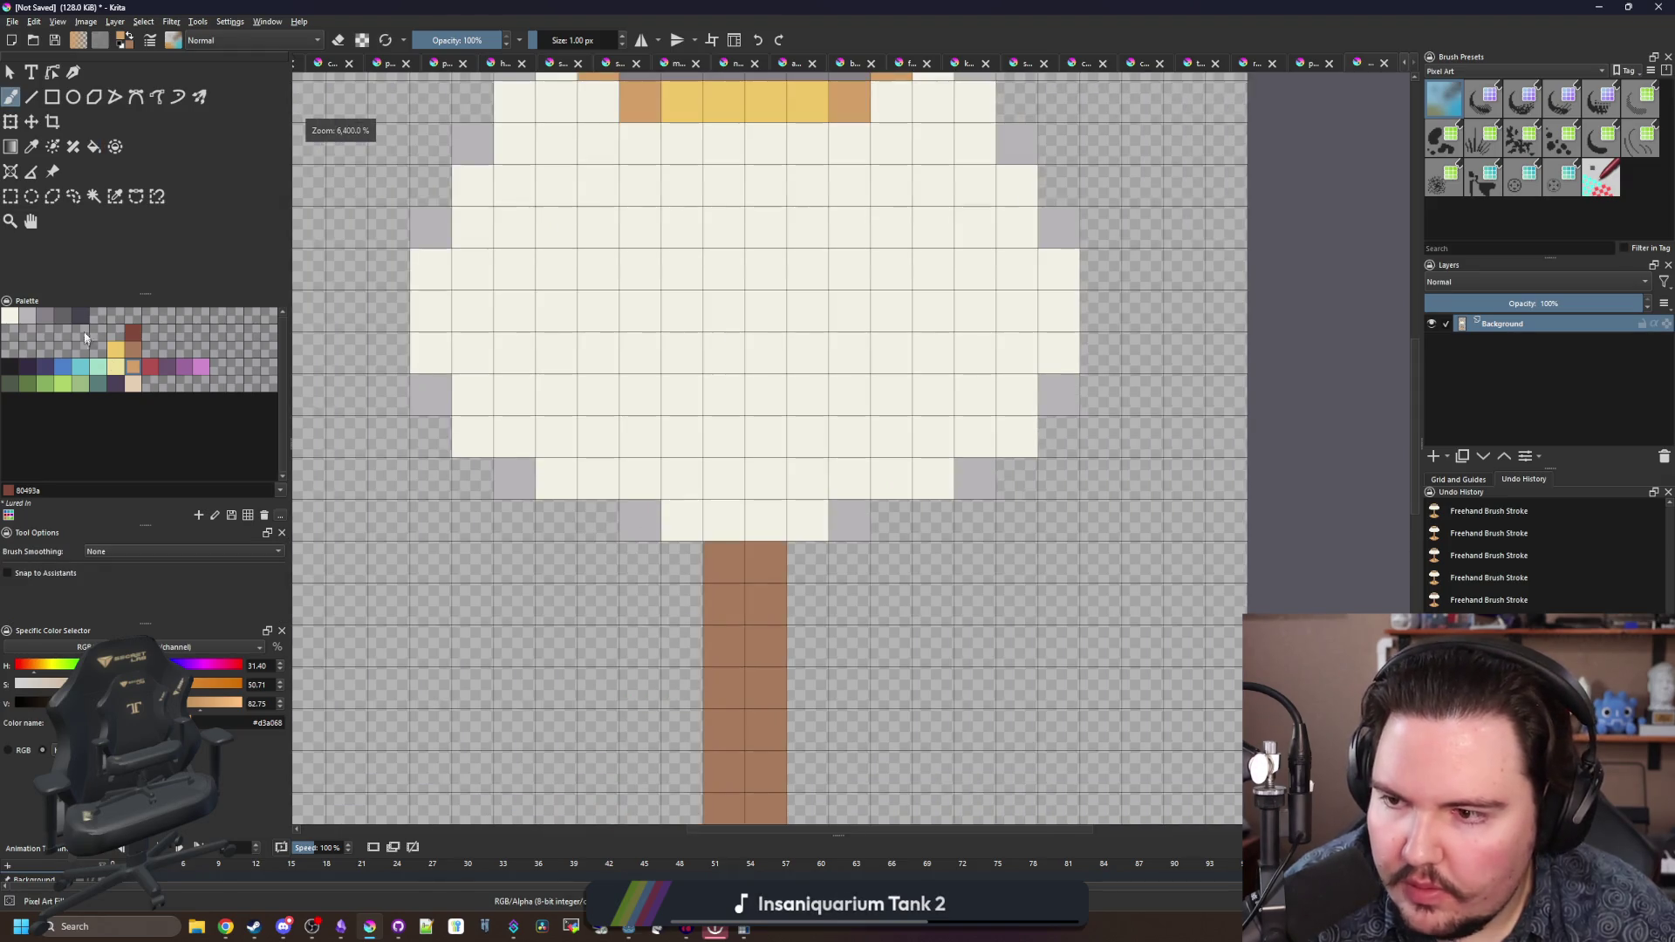
left_click(70, 314)
mouse_move(654, 549)
left_mouse_down()
mouse_move(684, 560)
mouse_move(630, 555)
mouse_move(471, 479)
mouse_move(388, 410)
mouse_move(388, 225)
left_mouse_up()
key("ctrl+z")
left_click(46, 315)
left_click(827, 563)
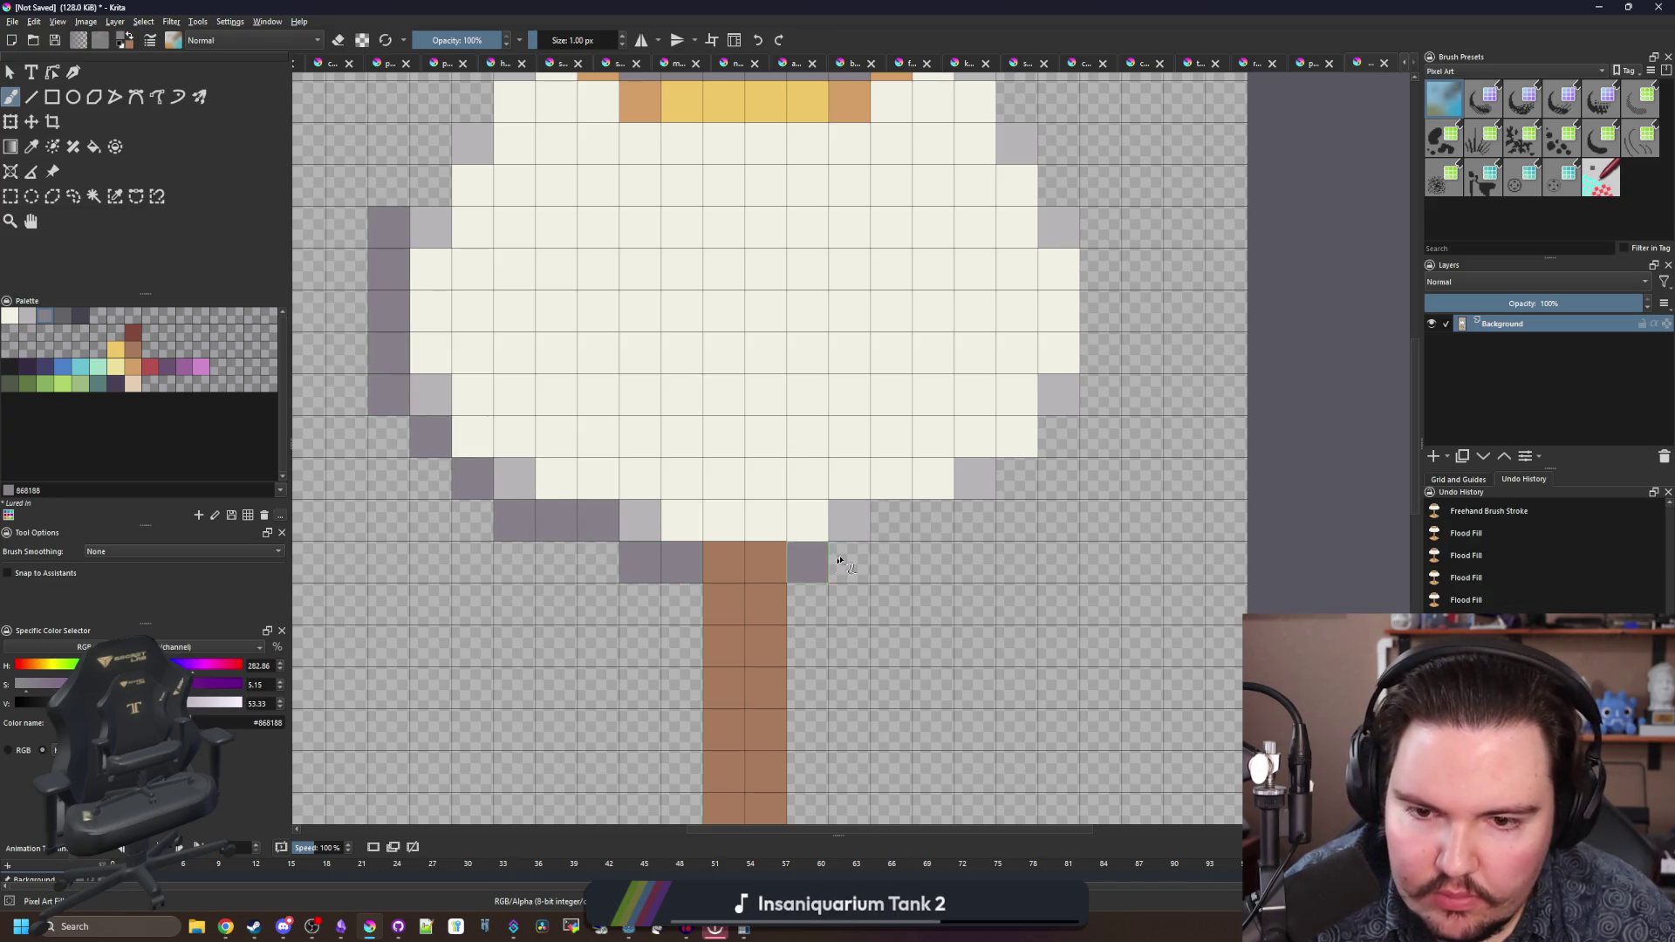
left_click(852, 551)
left_click_drag(801, 551, 638, 571)
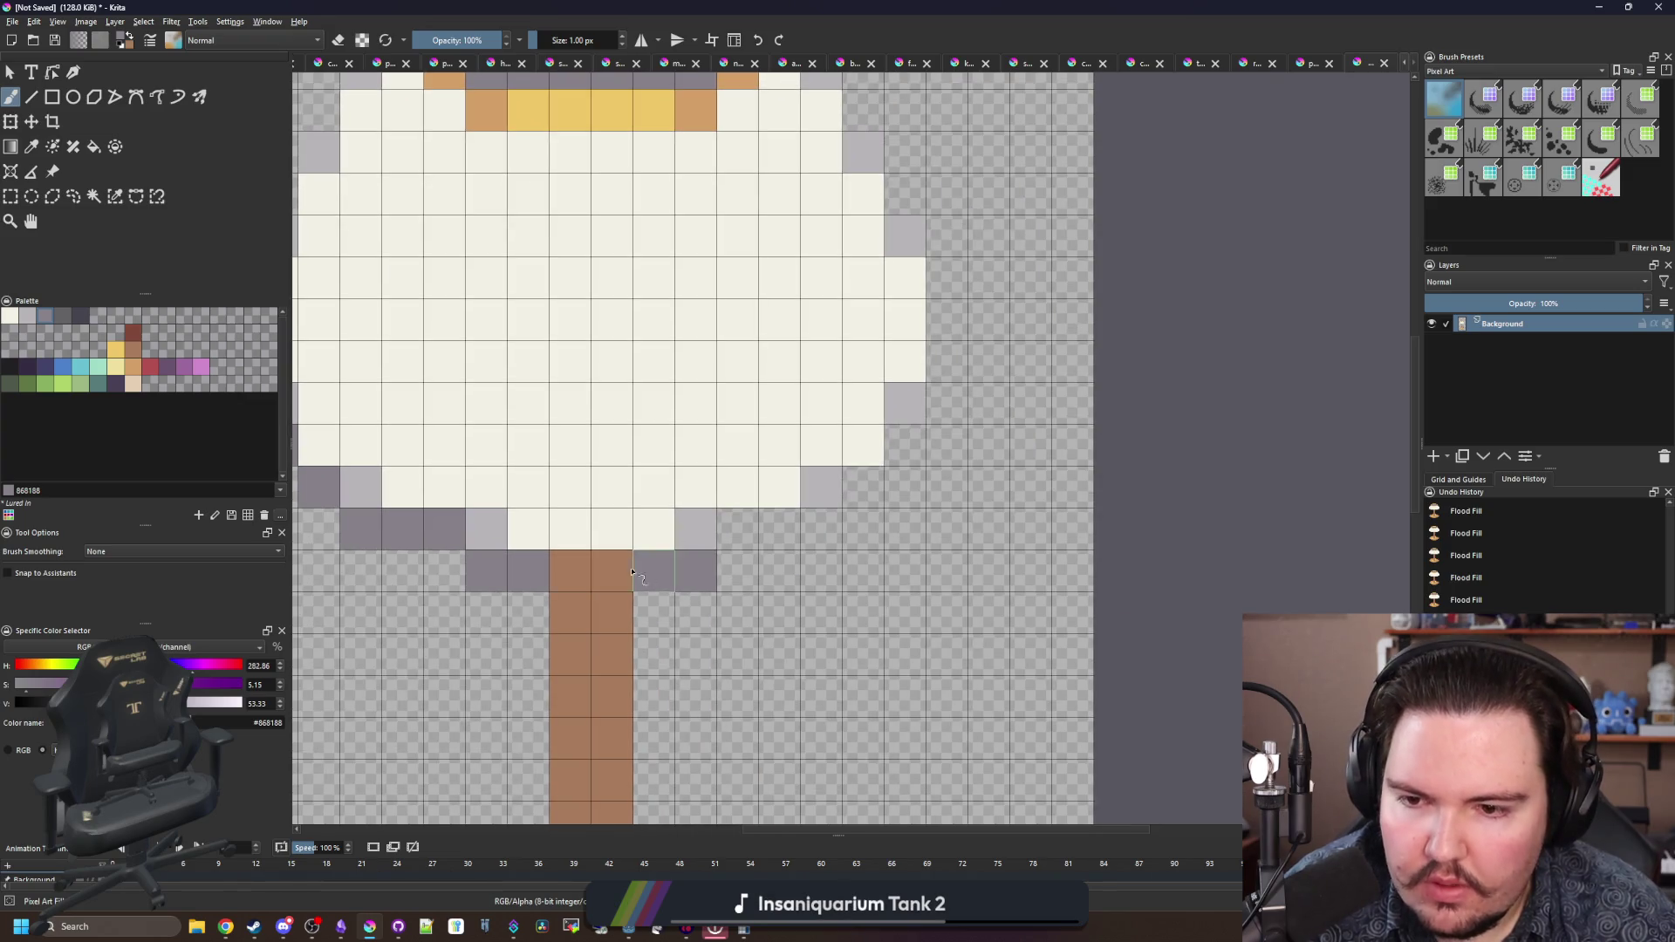
mouse_move(741, 528)
left_mouse_down()
mouse_move(820, 524)
mouse_move(946, 401)
mouse_move(951, 234)
left_mouse_up()
left_click_drag(553, 456, 650, 334)
- Darken the top cells of the stem with dark red 80493a
left_click(133, 332)
left_click(668, 490)
mouse_move(667, 524)
left_mouse_down()
mouse_move(699, 598)
mouse_move(667, 620)
left_mouse_up()
scroll(664, 542, "down", 1)
scroll(664, 543, "down", 5)
scroll(611, 489, "up", 5)
- Outline the ring's left side and top right in the sampled grey
key("p")
left_click(611, 489)
scroll(638, 442, "up", 1)
key("b")
mouse_move(639, 442)
left_mouse_down()
mouse_move(698, 288)
mouse_move(772, 170)
mouse_move(907, 132)
mouse_move(1125, 201)
left_mouse_up()
mouse_move(1193, 253)
left_mouse_down()
mouse_move(948, 253)
mouse_move(947, 323)
mouse_move(1003, 454)
left_mouse_up()
- Paint a brown row above the ring and outline the ring's left side in brown
key("p")
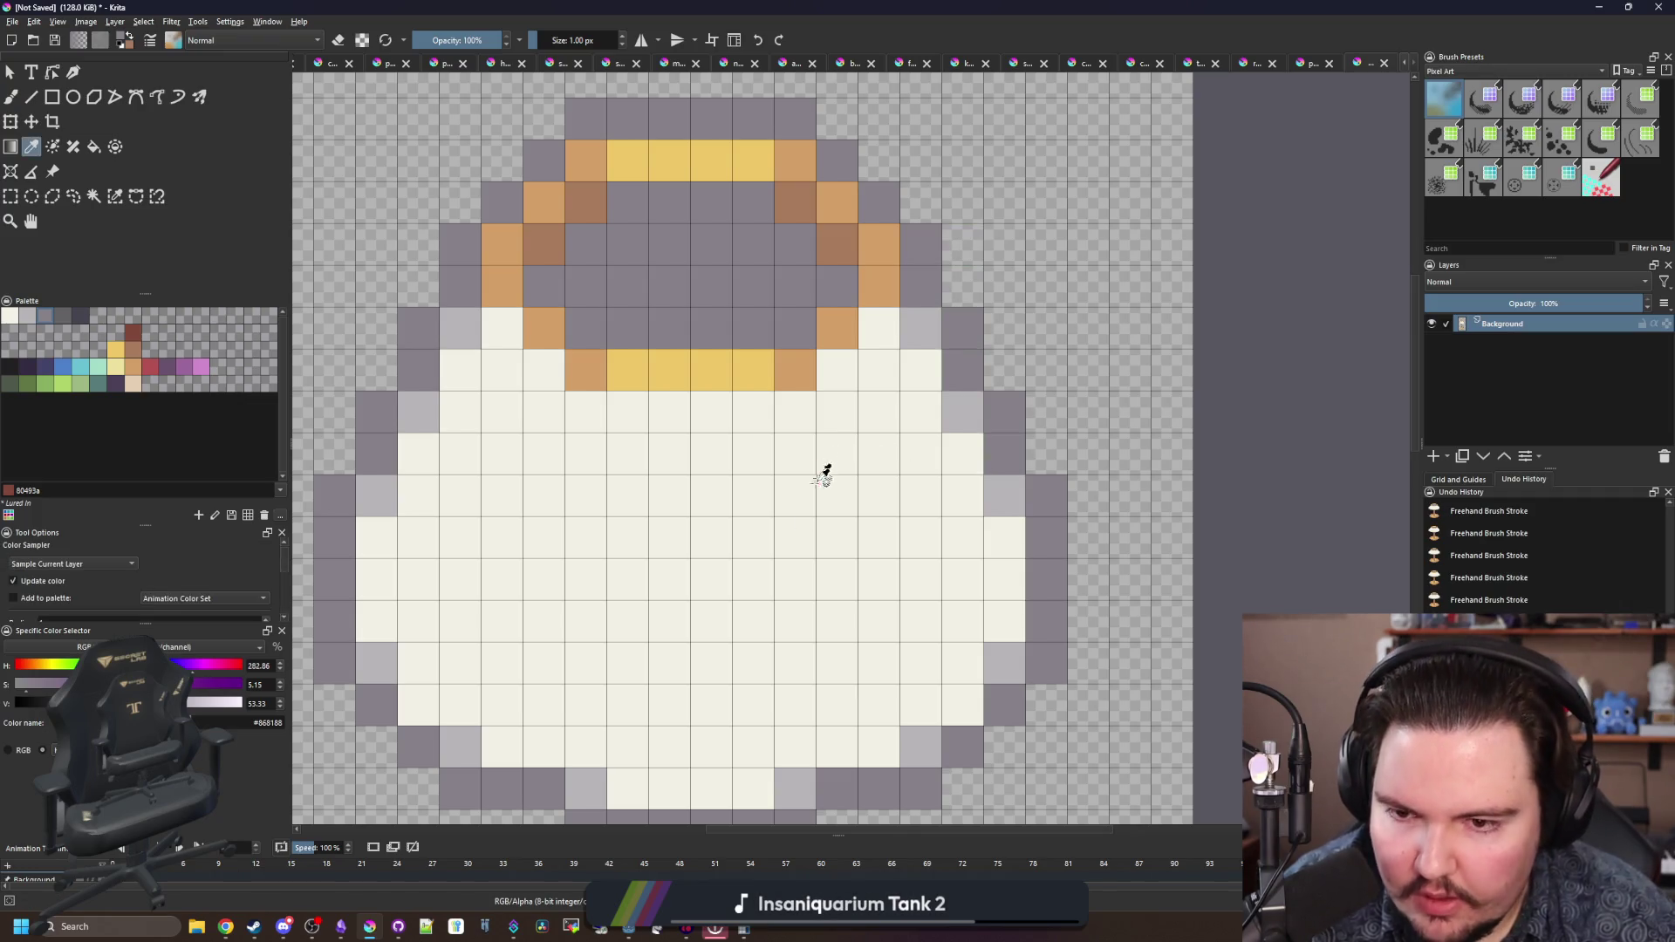
scroll(733, 666, "down", 5)
left_click(714, 765)
scroll(718, 501, "up", 5)
key("b")
mouse_move(824, 499)
left_mouse_down()
mouse_move(617, 521)
mouse_move(532, 585)
mouse_move(487, 667)
left_mouse_up()
mouse_move(886, 547)
left_mouse_down()
mouse_move(882, 359)
mouse_move(947, 480)
left_mouse_up()
scroll(676, 369, "down", 8)
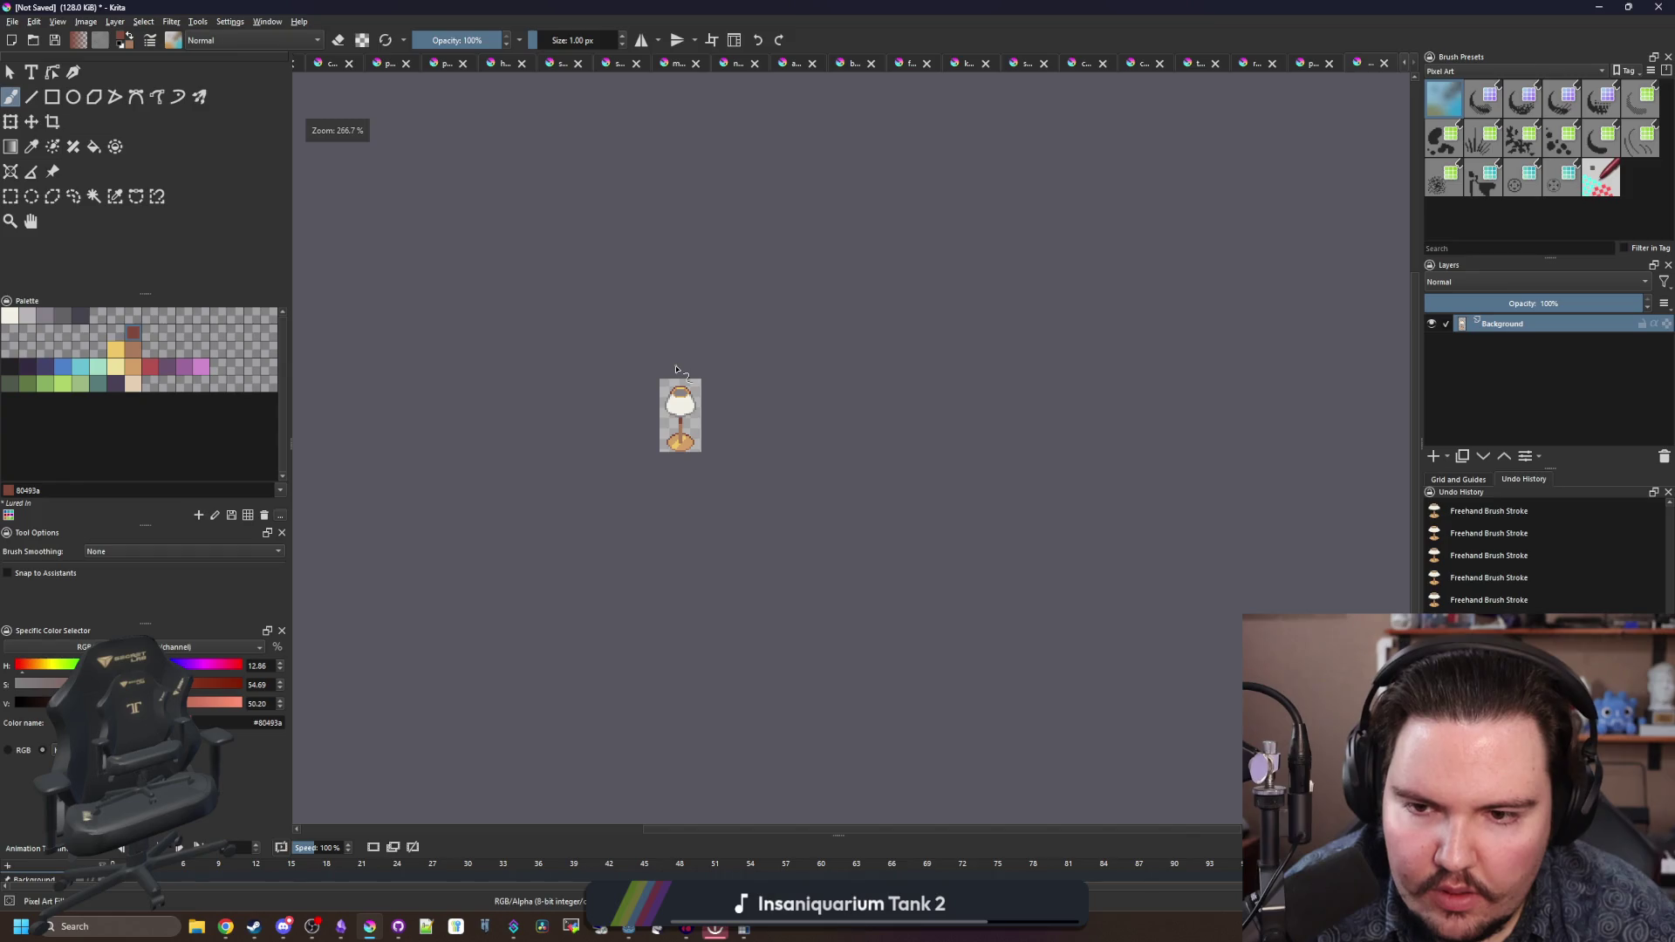
- Select the lamp's lower part and darken four pixels along the base's upper edge
scroll(674, 433, "up", 8)
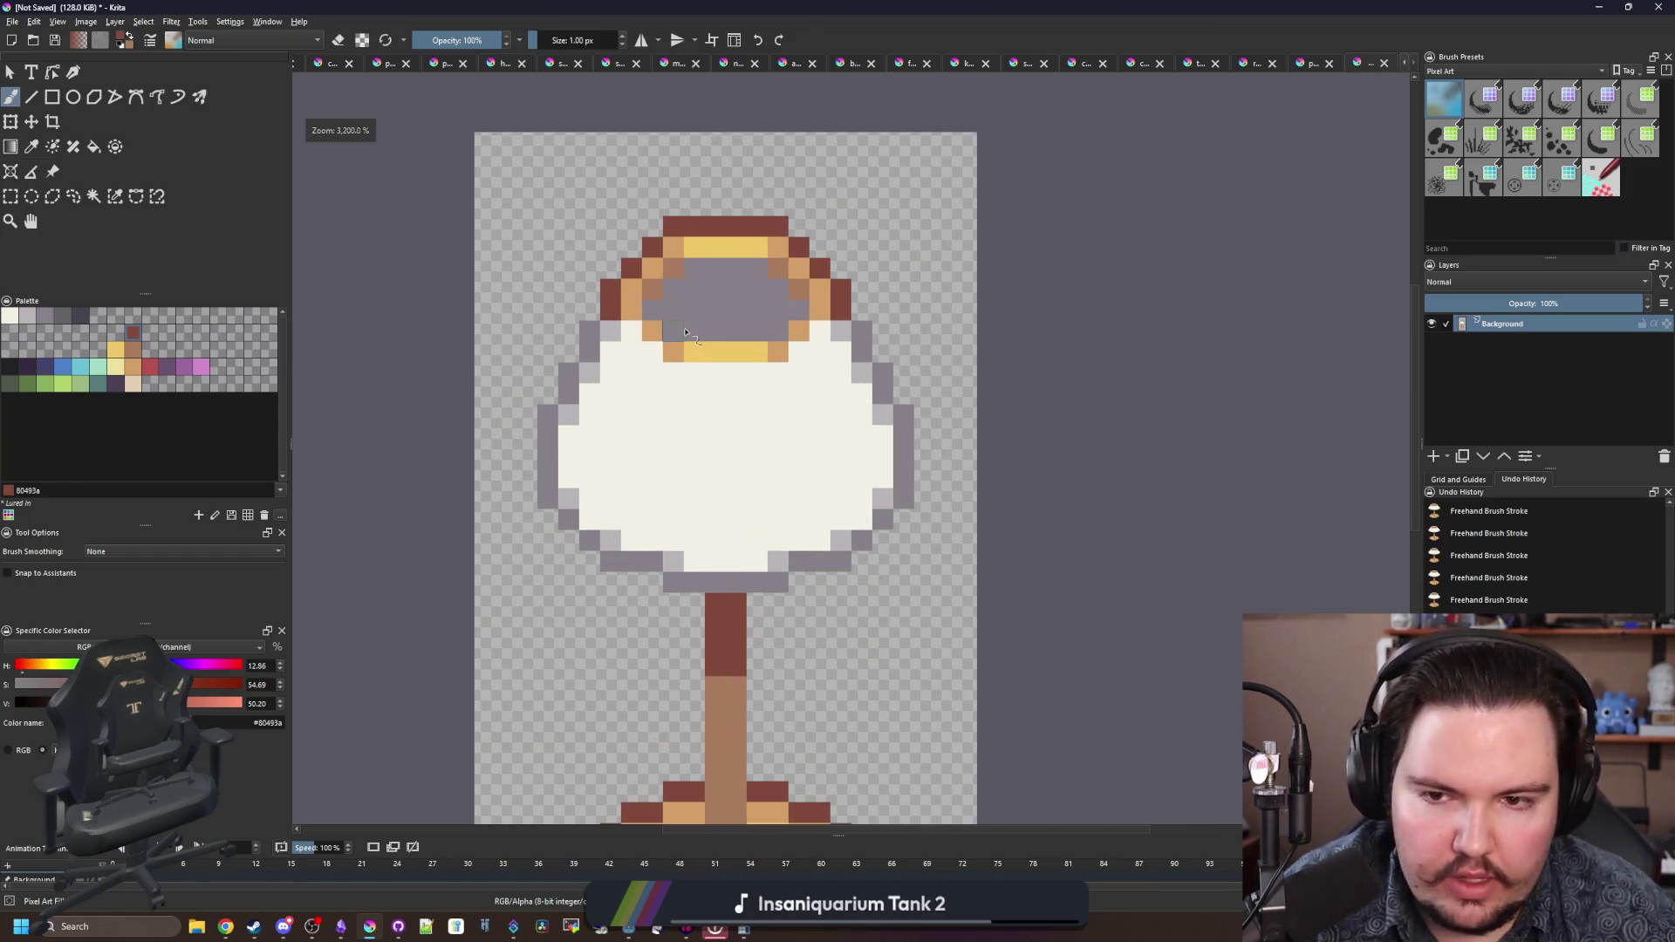
scroll(703, 434, "down", 3)
scroll(703, 433, "up", 2)
scroll(705, 433, "down", 1)
scroll(708, 433, "up", 1)
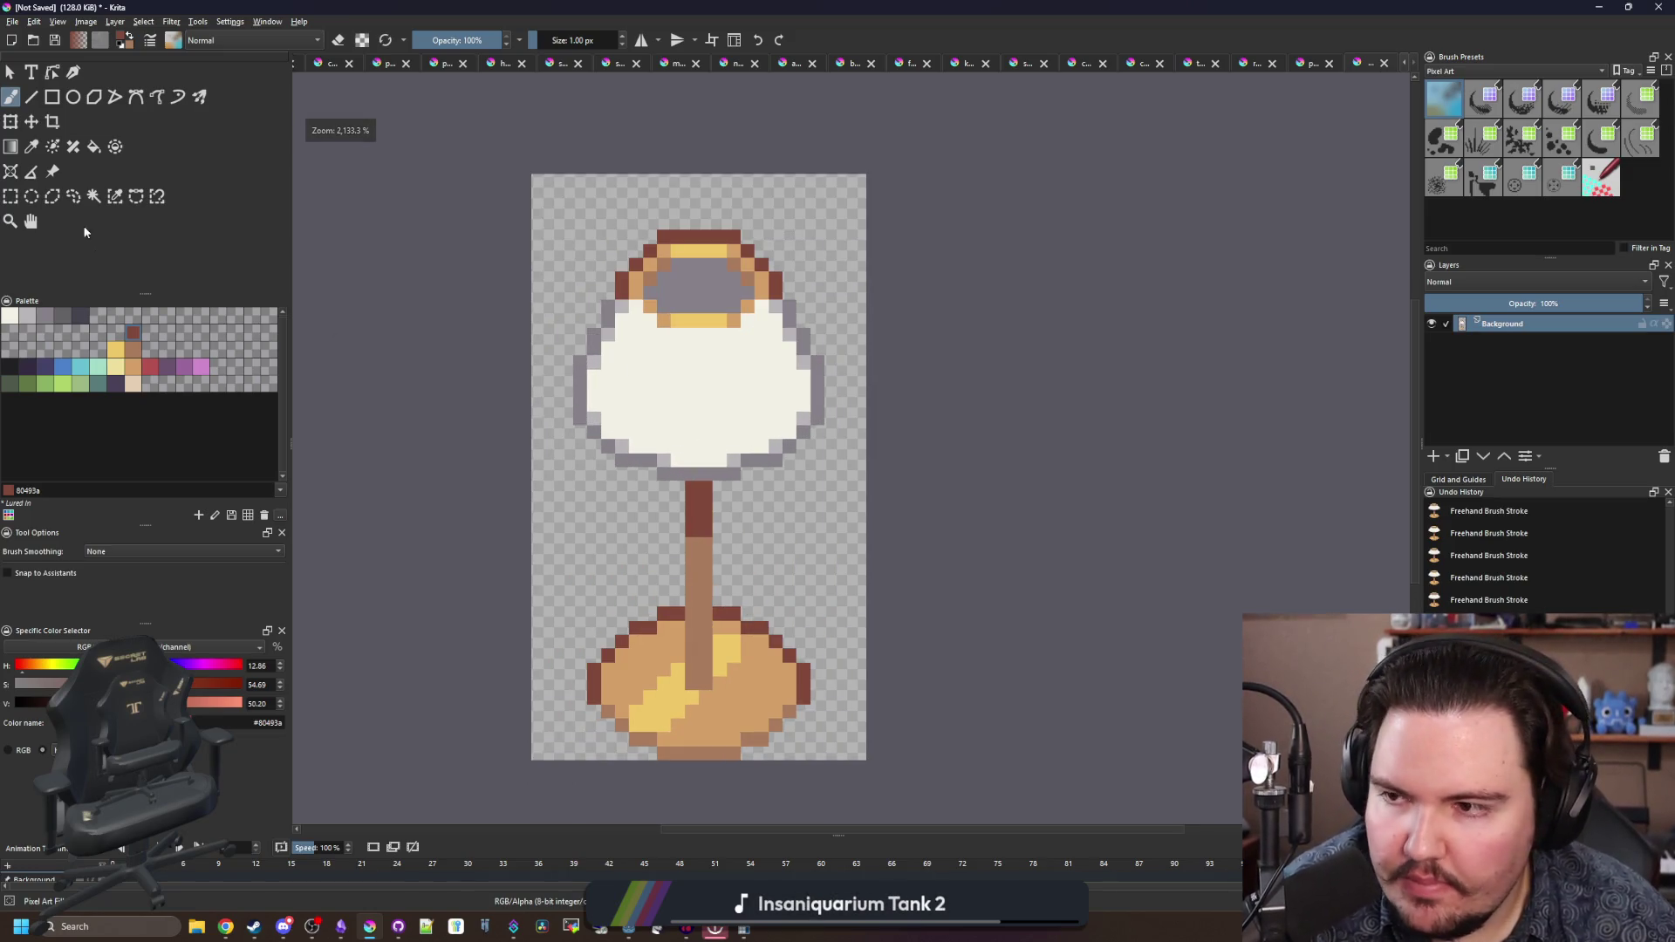
left_click(10, 197)
left_click(861, 761)
mouse_move(755, 686)
left_mouse_down()
mouse_move(534, 467)
mouse_move(532, 398)
left_mouse_up()
scroll(659, 689, "up", 4)
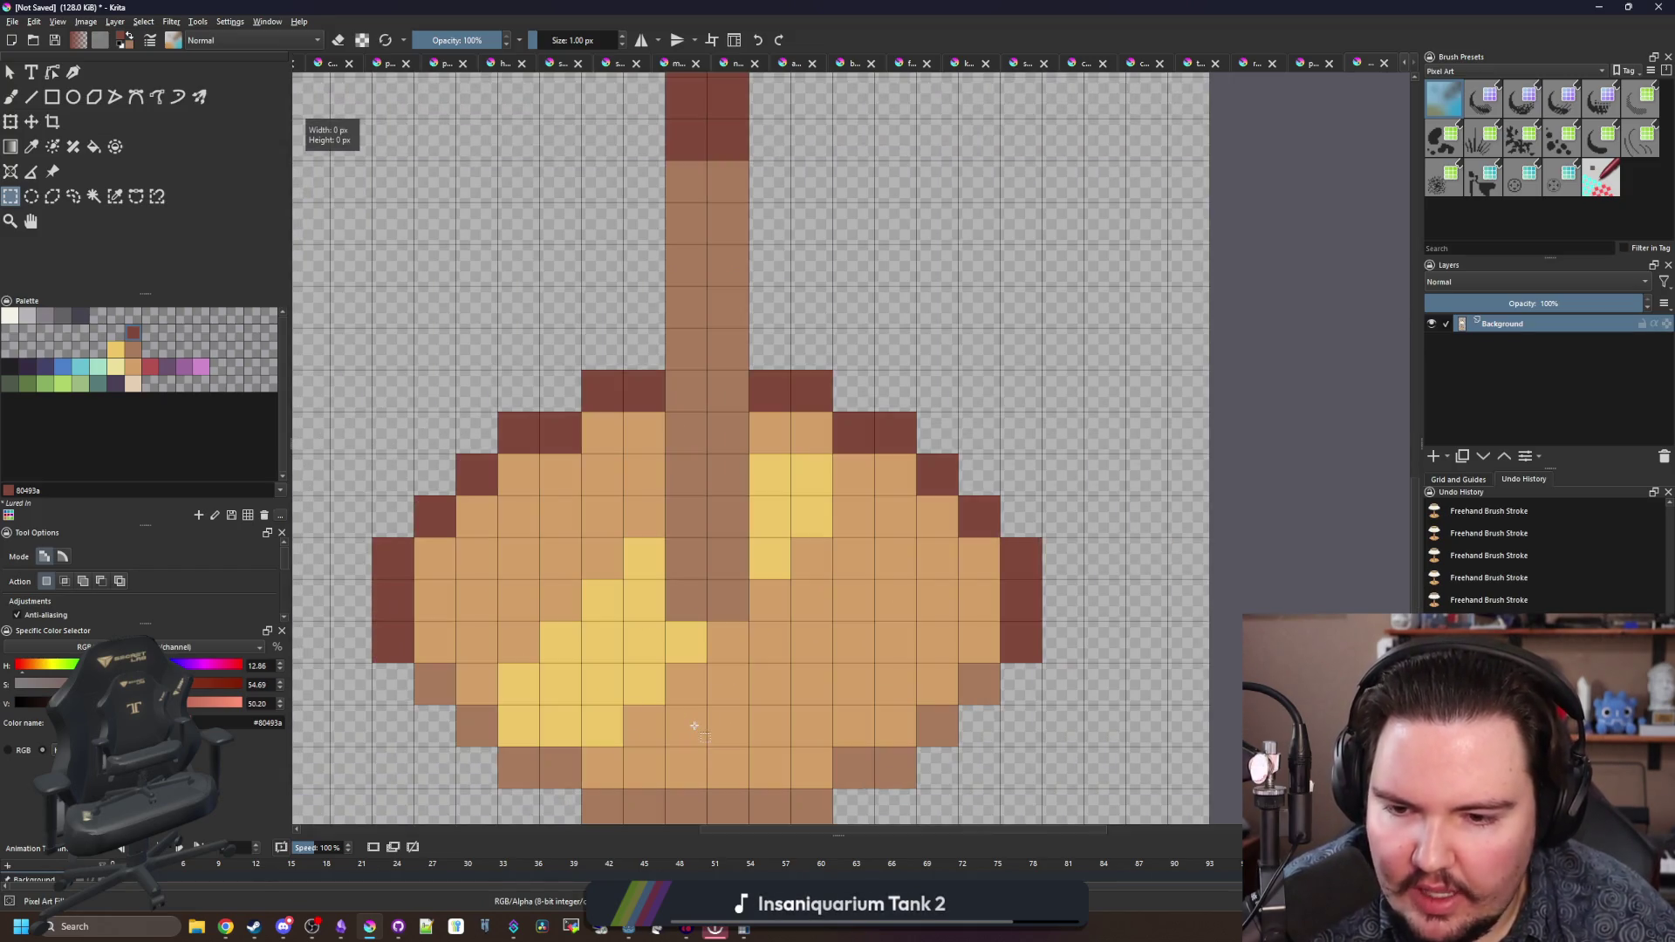
key("b")
left_click(435, 558)
left_click(602, 431)
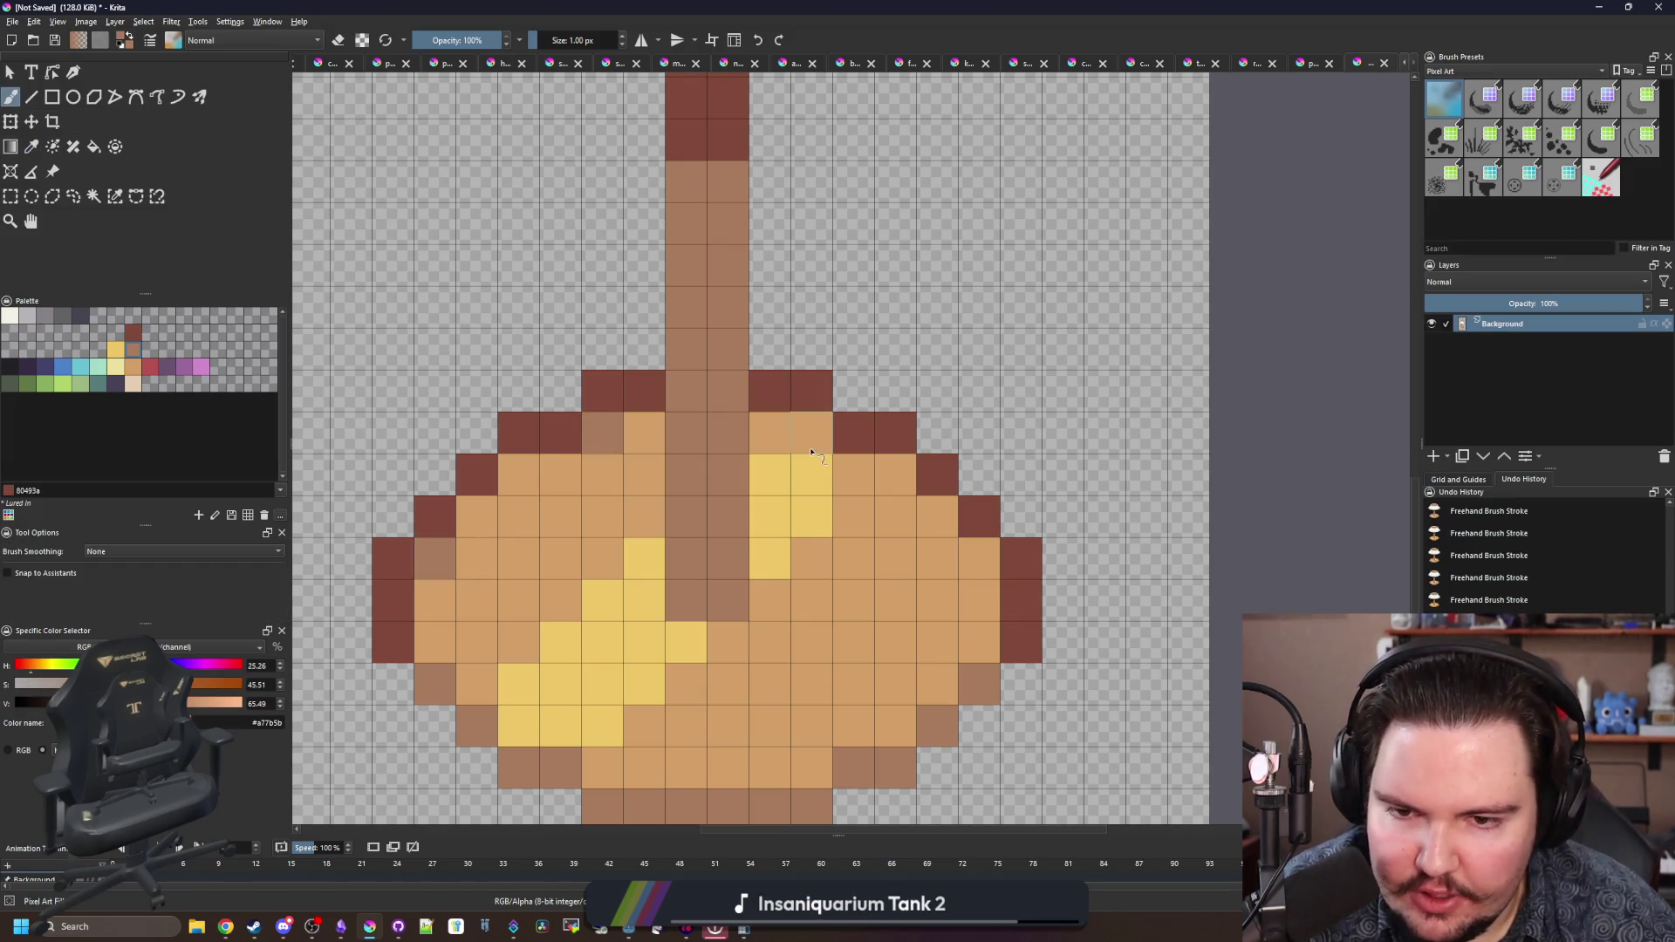
left_click(811, 431)
left_click(895, 474)
- Paint a yellow highlight on the base below the stem and widen it
scroll(873, 506, "down", 3)
scroll(663, 471, "up", 4)
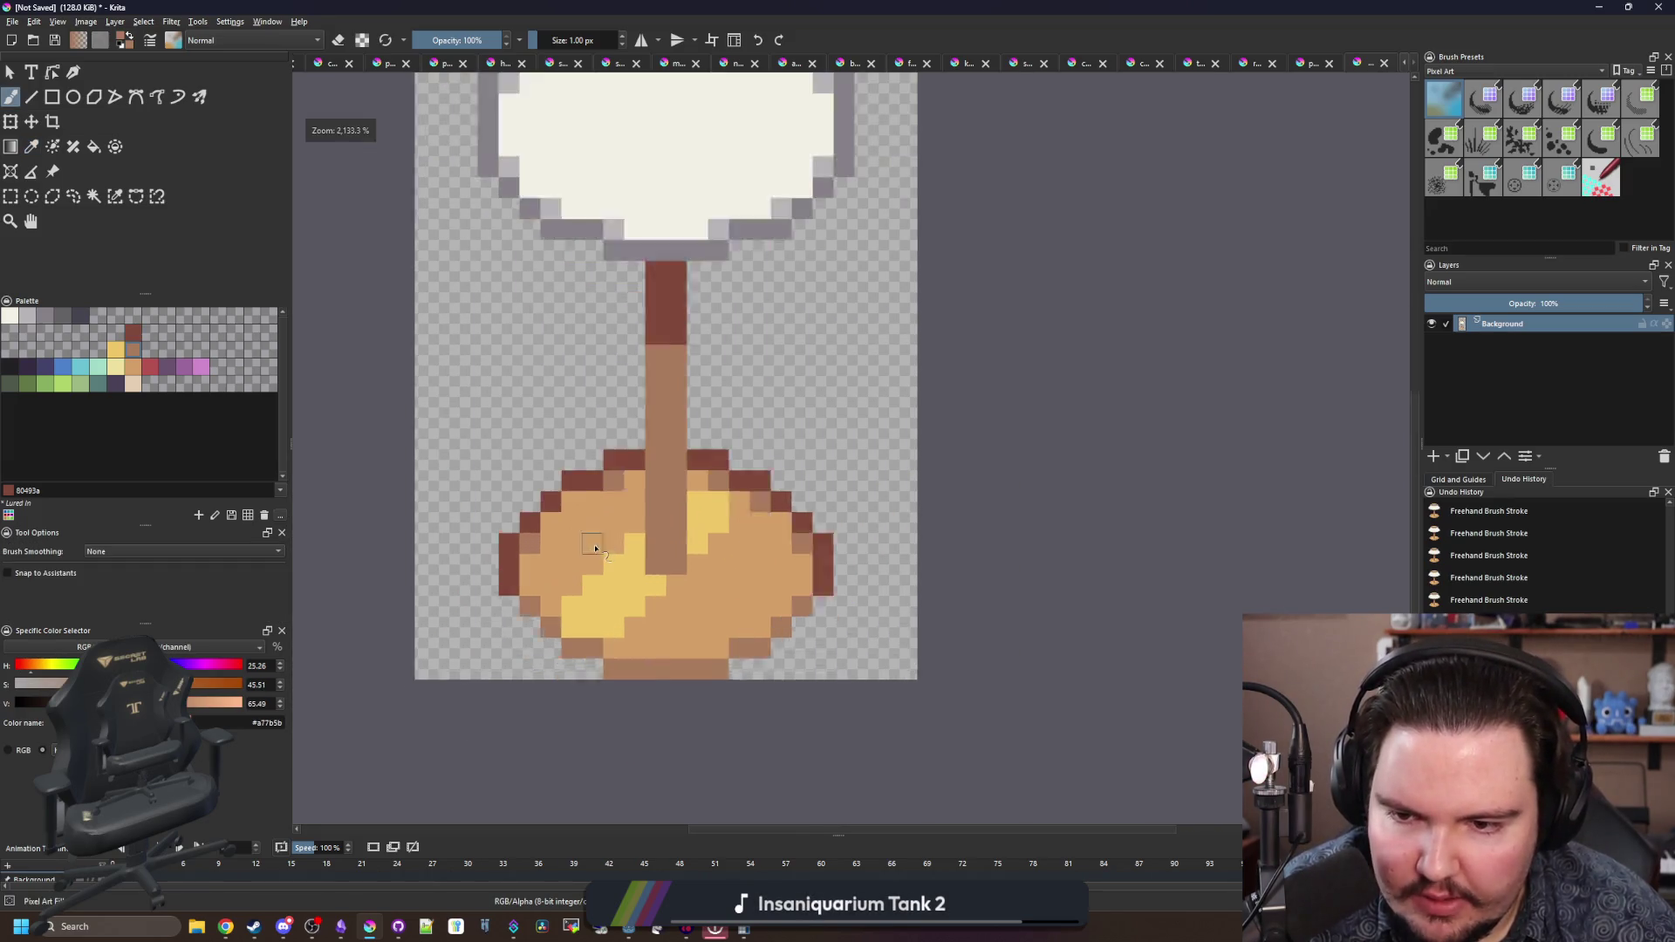
scroll(626, 455, "down", 5)
scroll(626, 454, "down", 2)
scroll(624, 462, "up", 5)
scroll(619, 471, "down", 4)
scroll(613, 481, "up", 6)
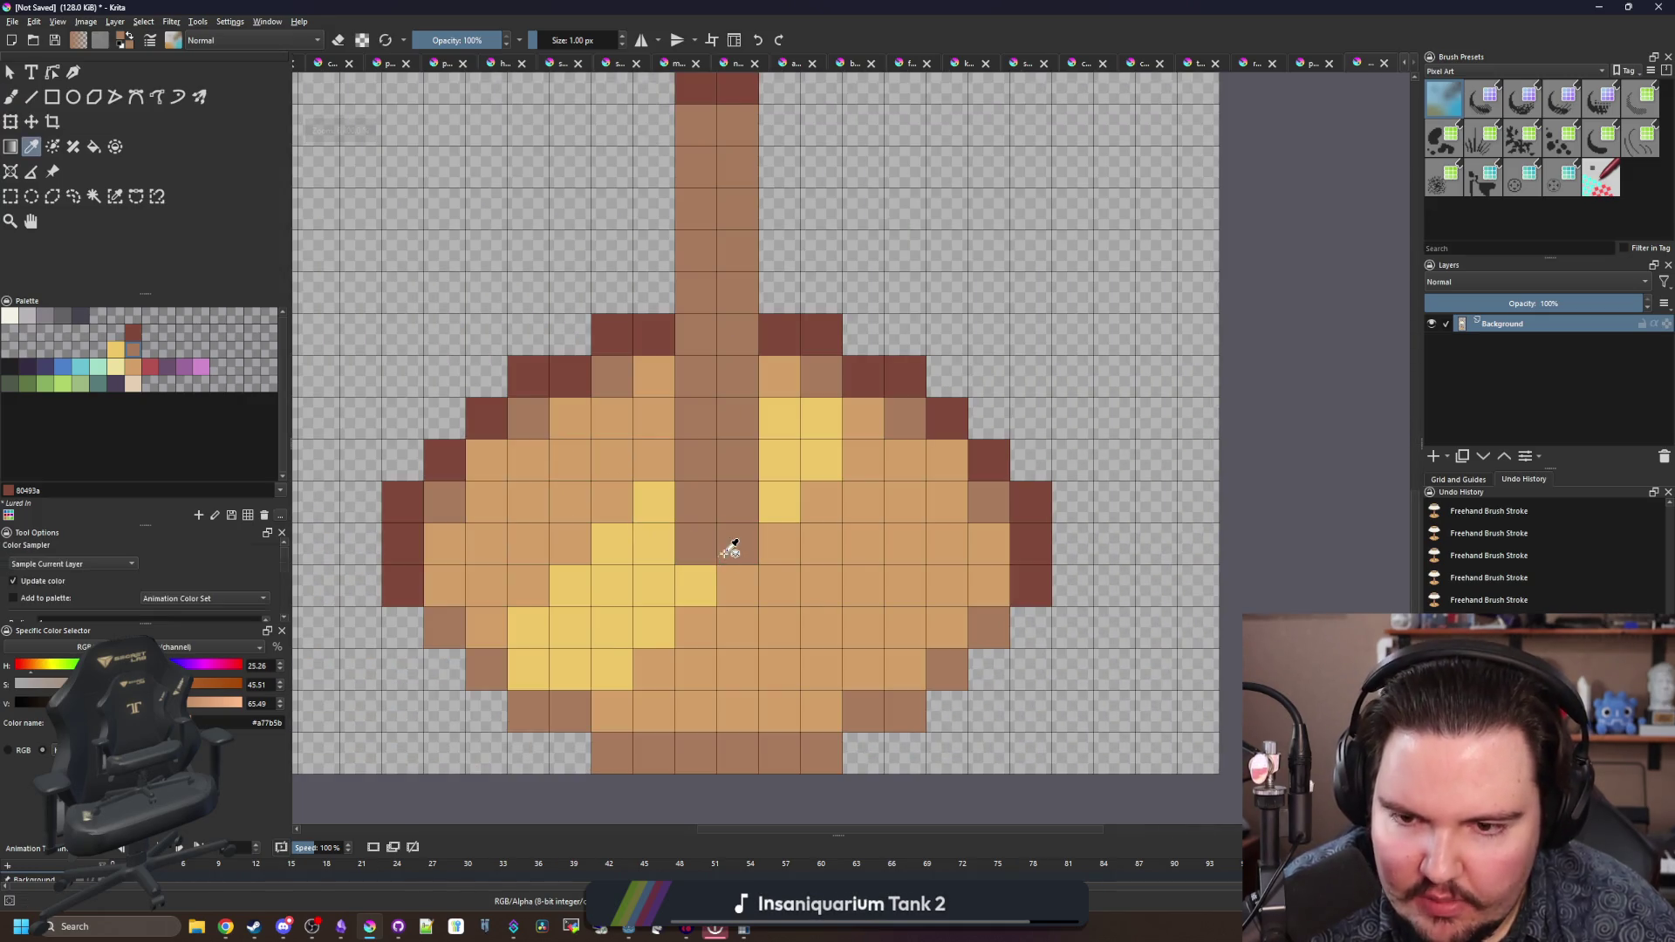
left_click(711, 574, "ctrl")
left_click(752, 583)
left_click_drag(761, 547, 763, 586)
left_click(642, 465)
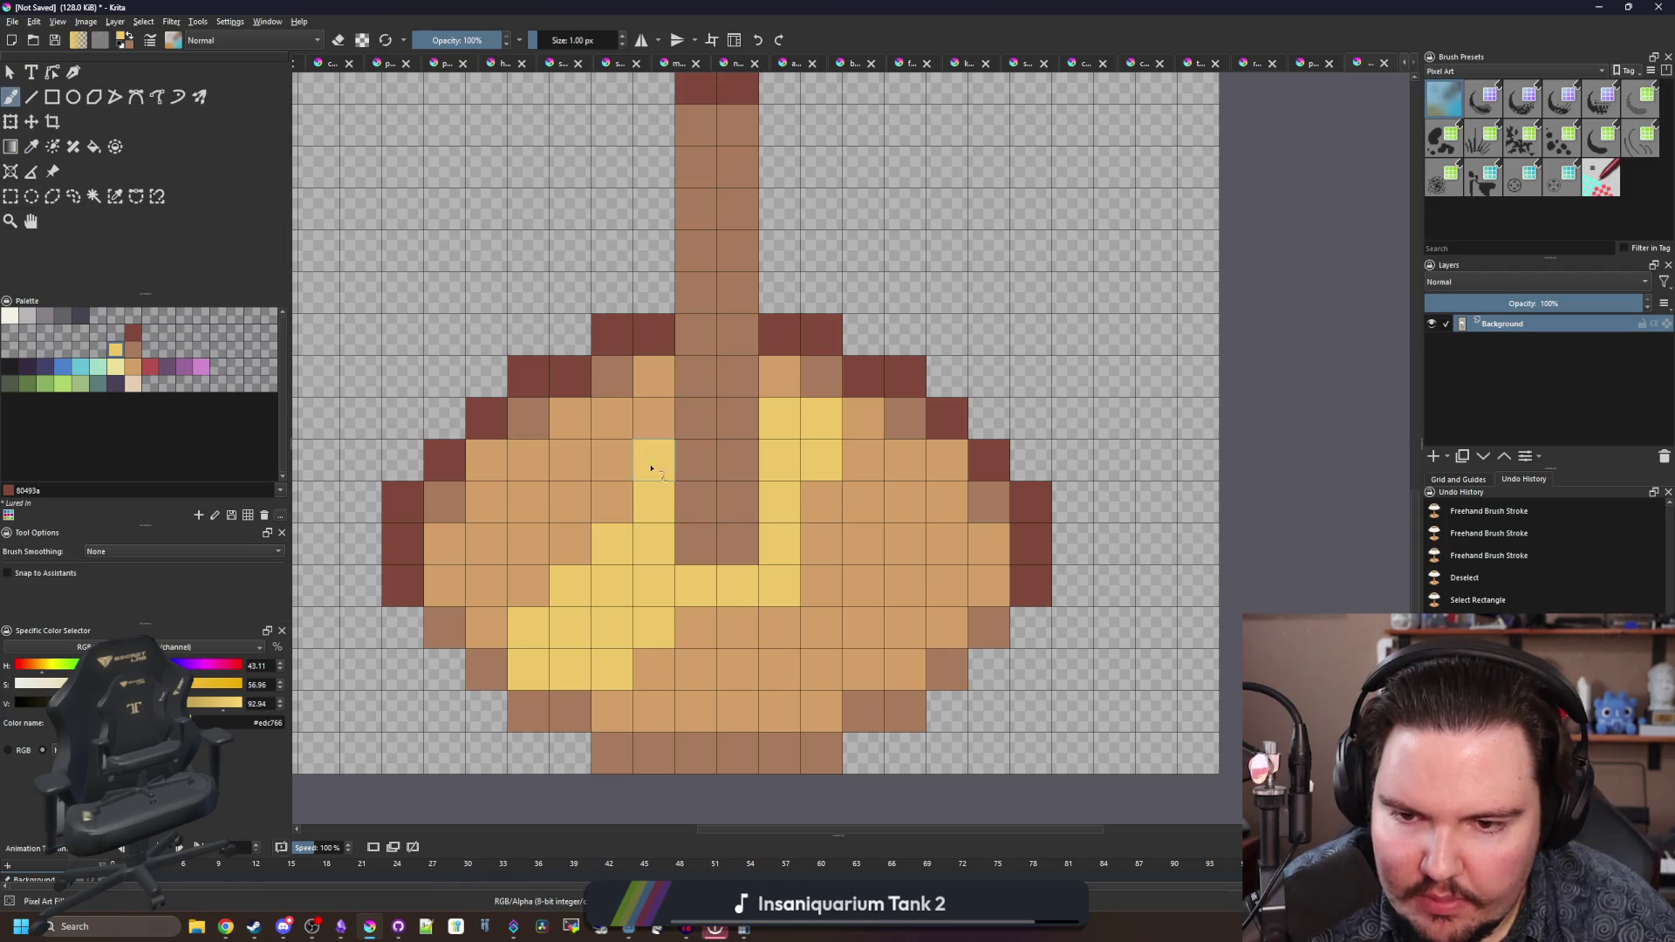
left_click_drag(706, 469, 691, 436)
left_click(597, 468)
left_click_drag(804, 468, 804, 509)
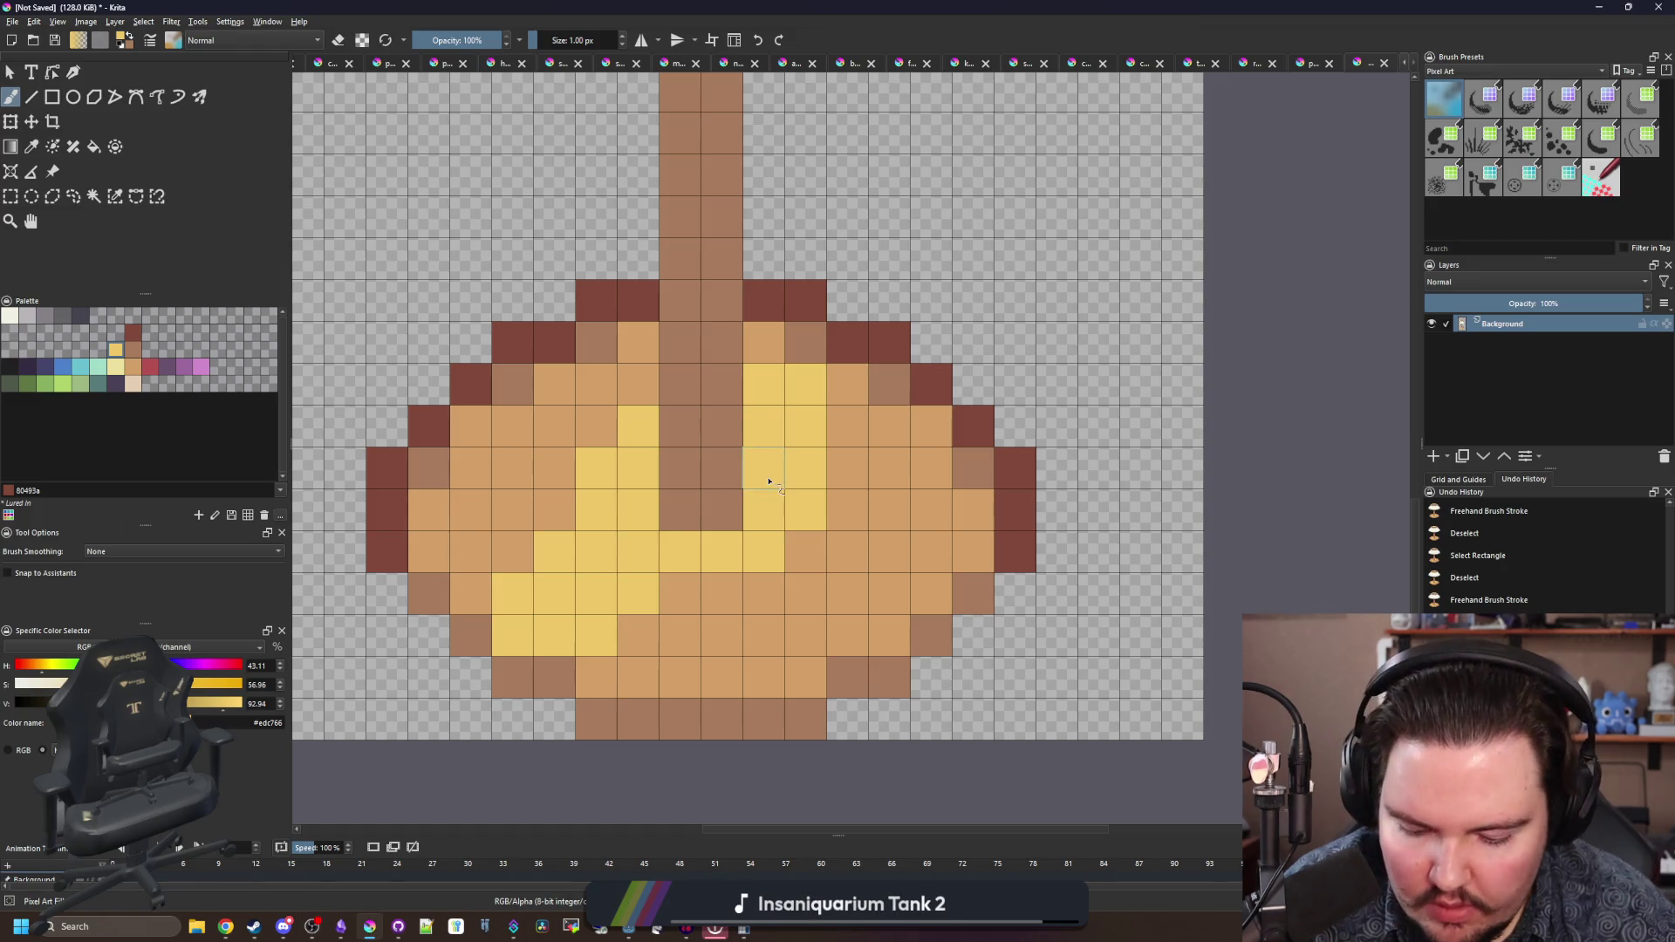
- Turn stray yellow pixels back to tan and paint a yellow highlight row across the base
left_click(841, 542, "ctrl")
left_click(642, 588)
left_click(608, 567)
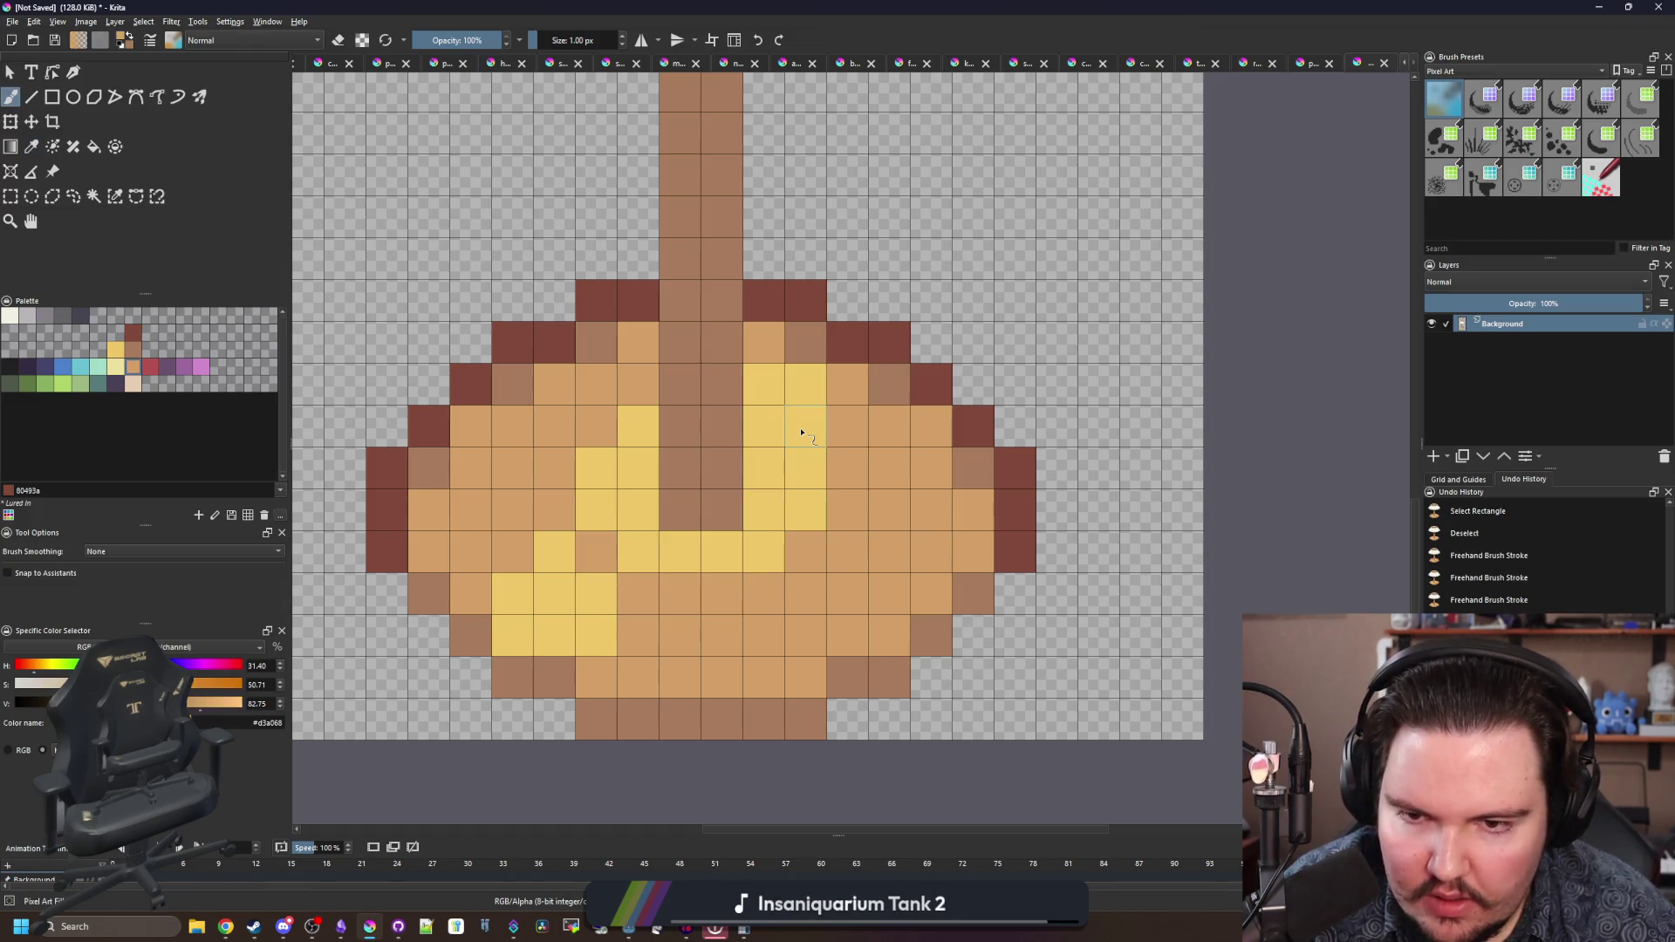
left_click(770, 394)
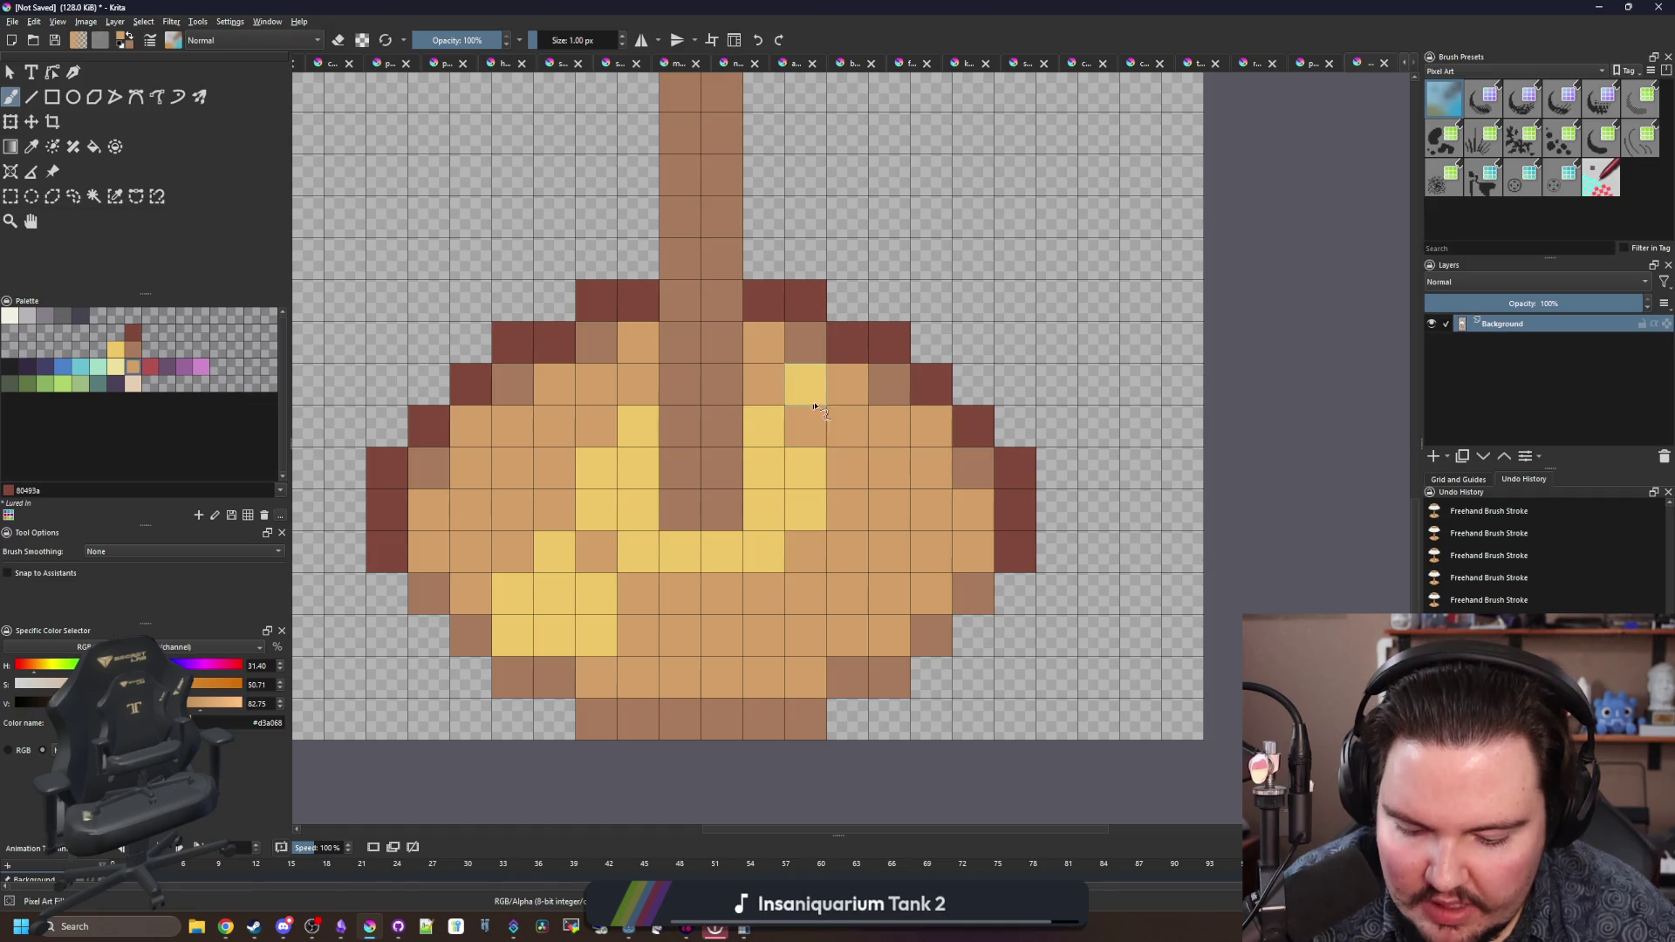
left_click(812, 407, "ctrl")
left_click(846, 384)
scroll(705, 403, "down", 7)
scroll(721, 451, "up", 7)
left_click_drag(589, 552, 795, 558)
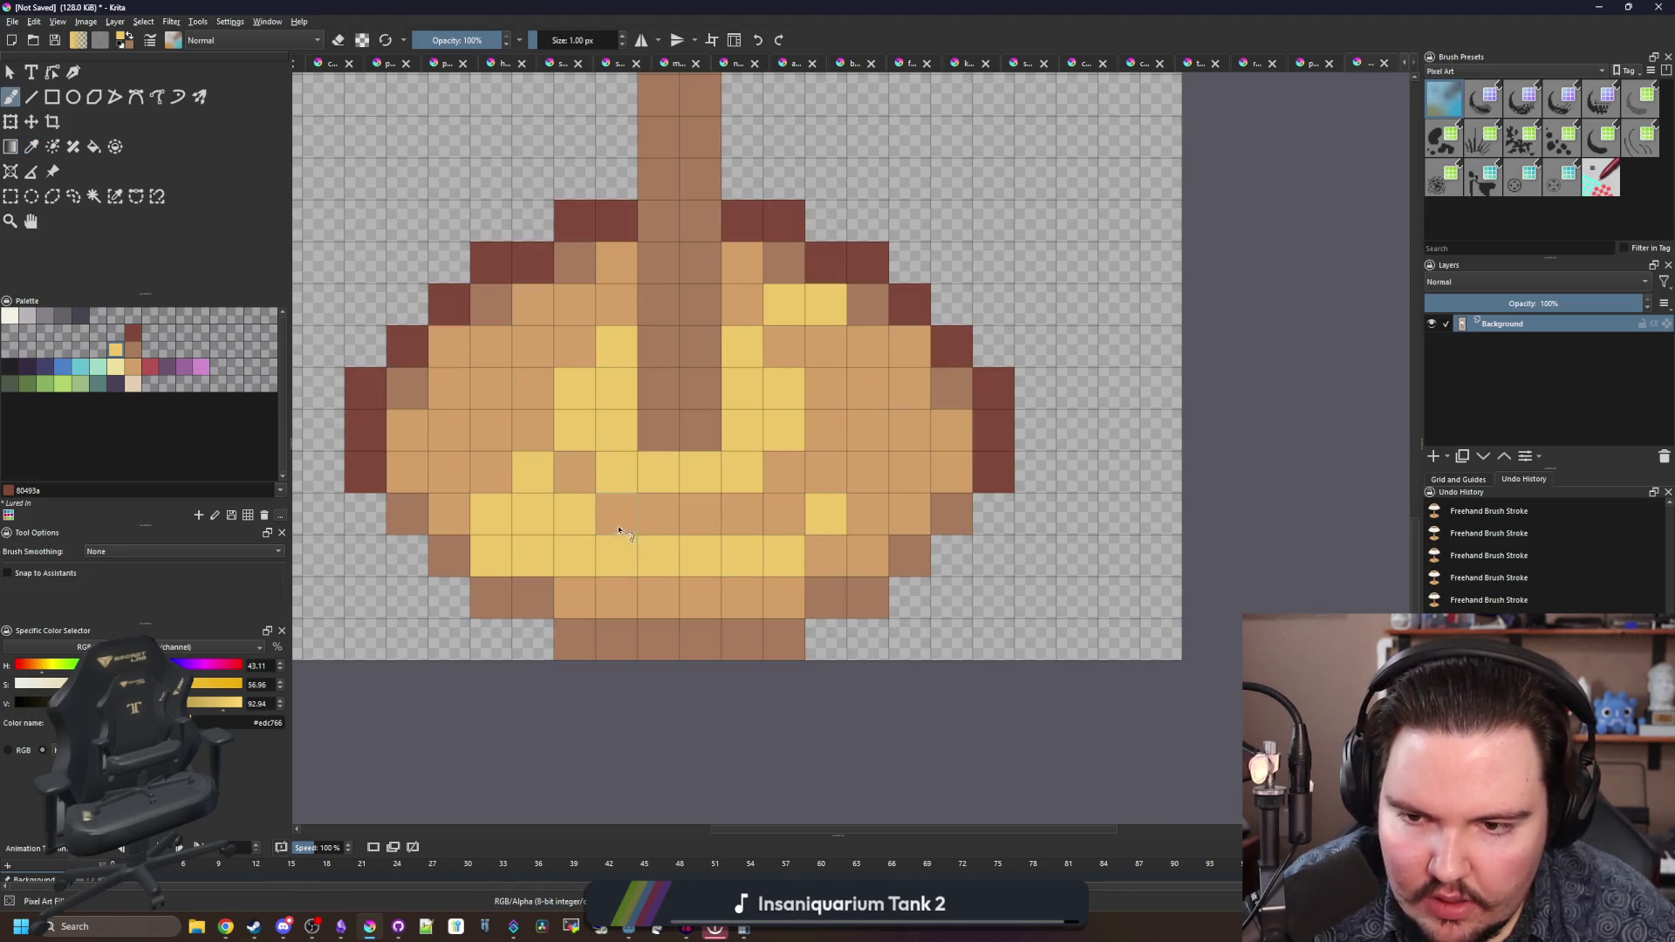
left_click(661, 507, "ctrl")
left_click(491, 555)
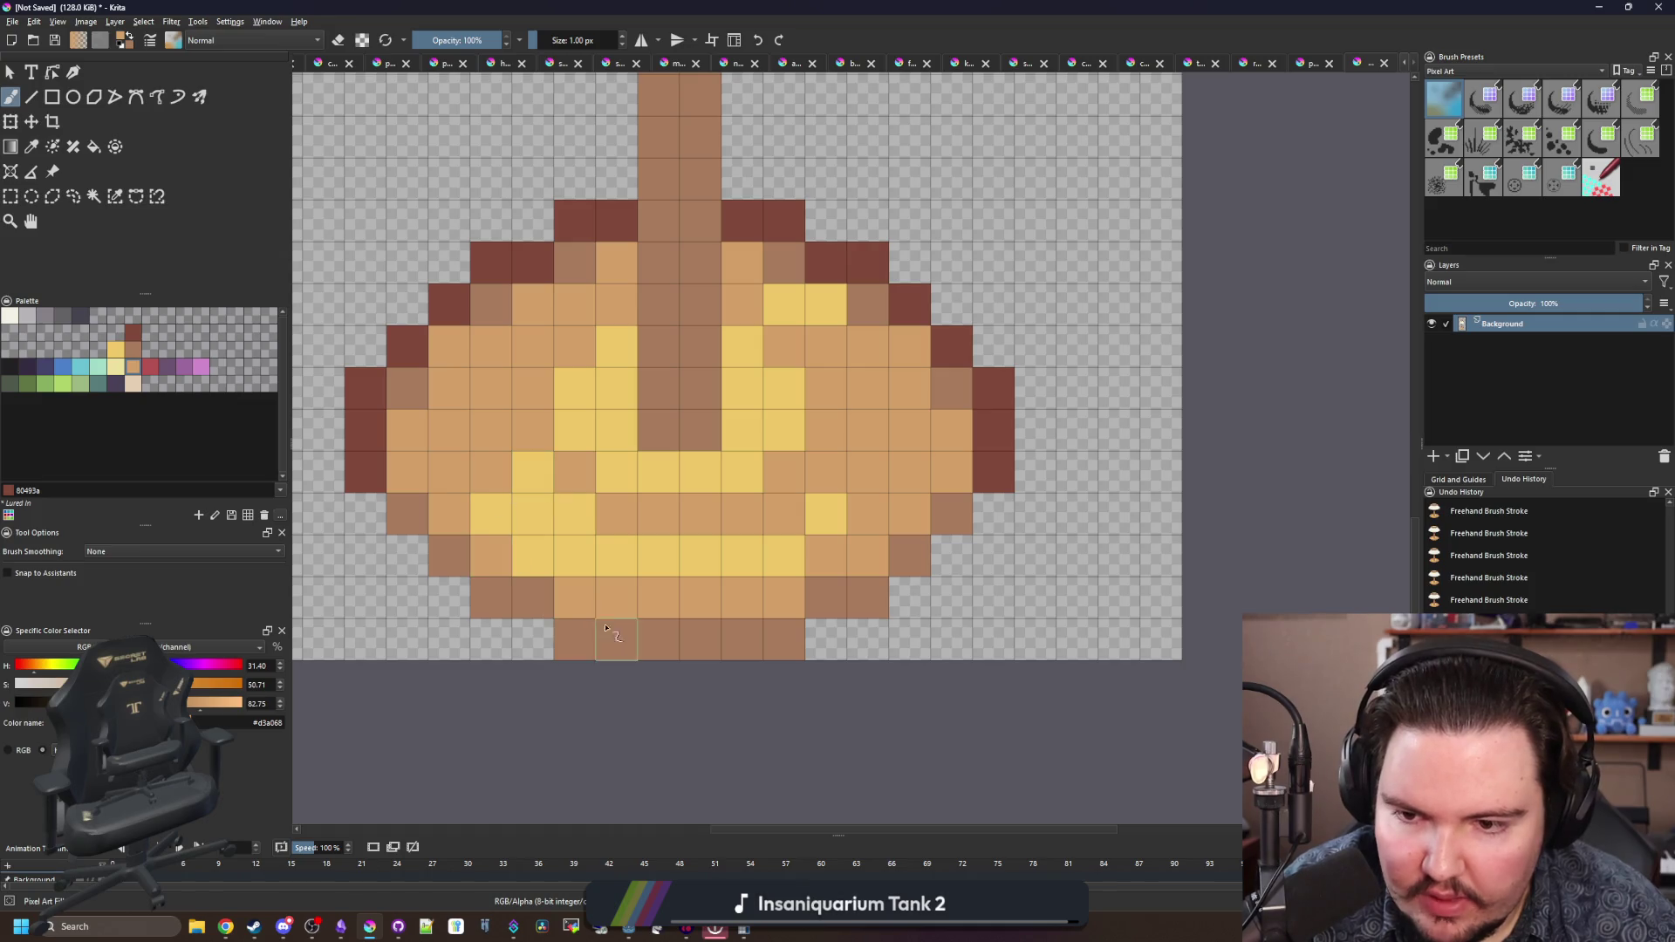
- Repaint stray yellow base pixels orange and extend the light yellow highlight up and left
left_click_drag(795, 323, 816, 317)
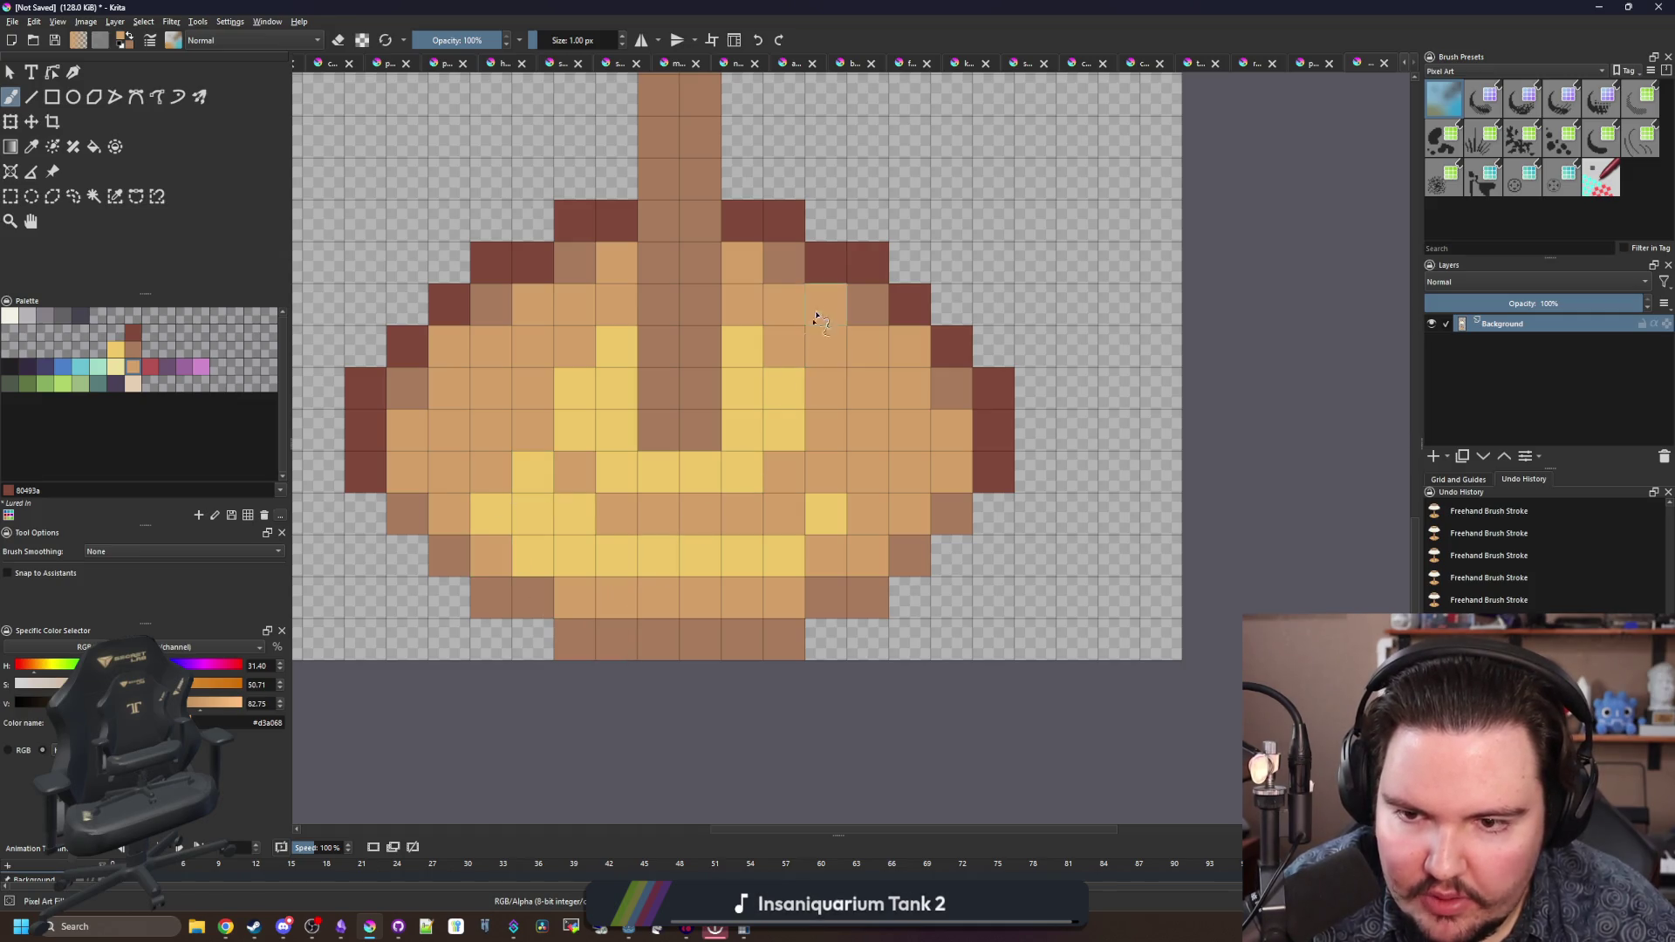
left_click(575, 513)
left_click(534, 471)
left_click(534, 554)
left_click(488, 514)
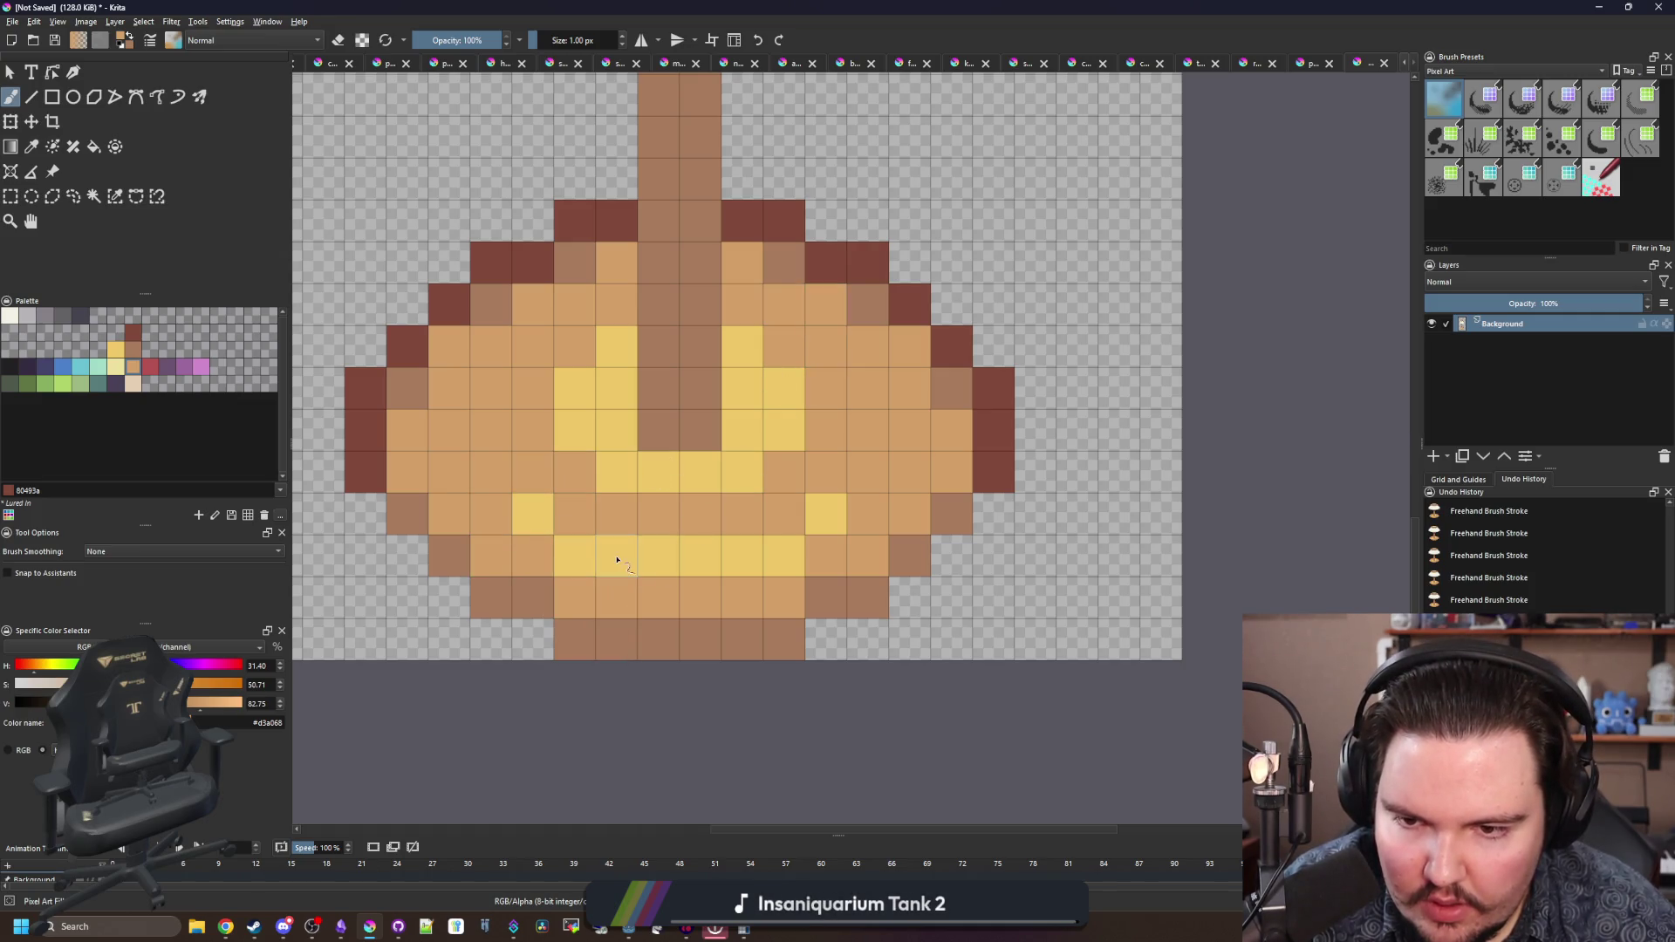
left_click(784, 555, "ctrl")
left_click(825, 513)
left_click(576, 513)
mouse_move(542, 495)
left_mouse_down()
mouse_move(489, 476)
mouse_move(524, 520)
left_mouse_up()
mouse_move(581, 561)
left_mouse_down()
mouse_move(530, 553)
mouse_move(490, 515)
left_mouse_up()
- Paint the highlight's bottom cream, darken the base's left edge brown, and add two yellow pixels
left_click(132, 383)
left_click_drag(654, 555, 740, 556)
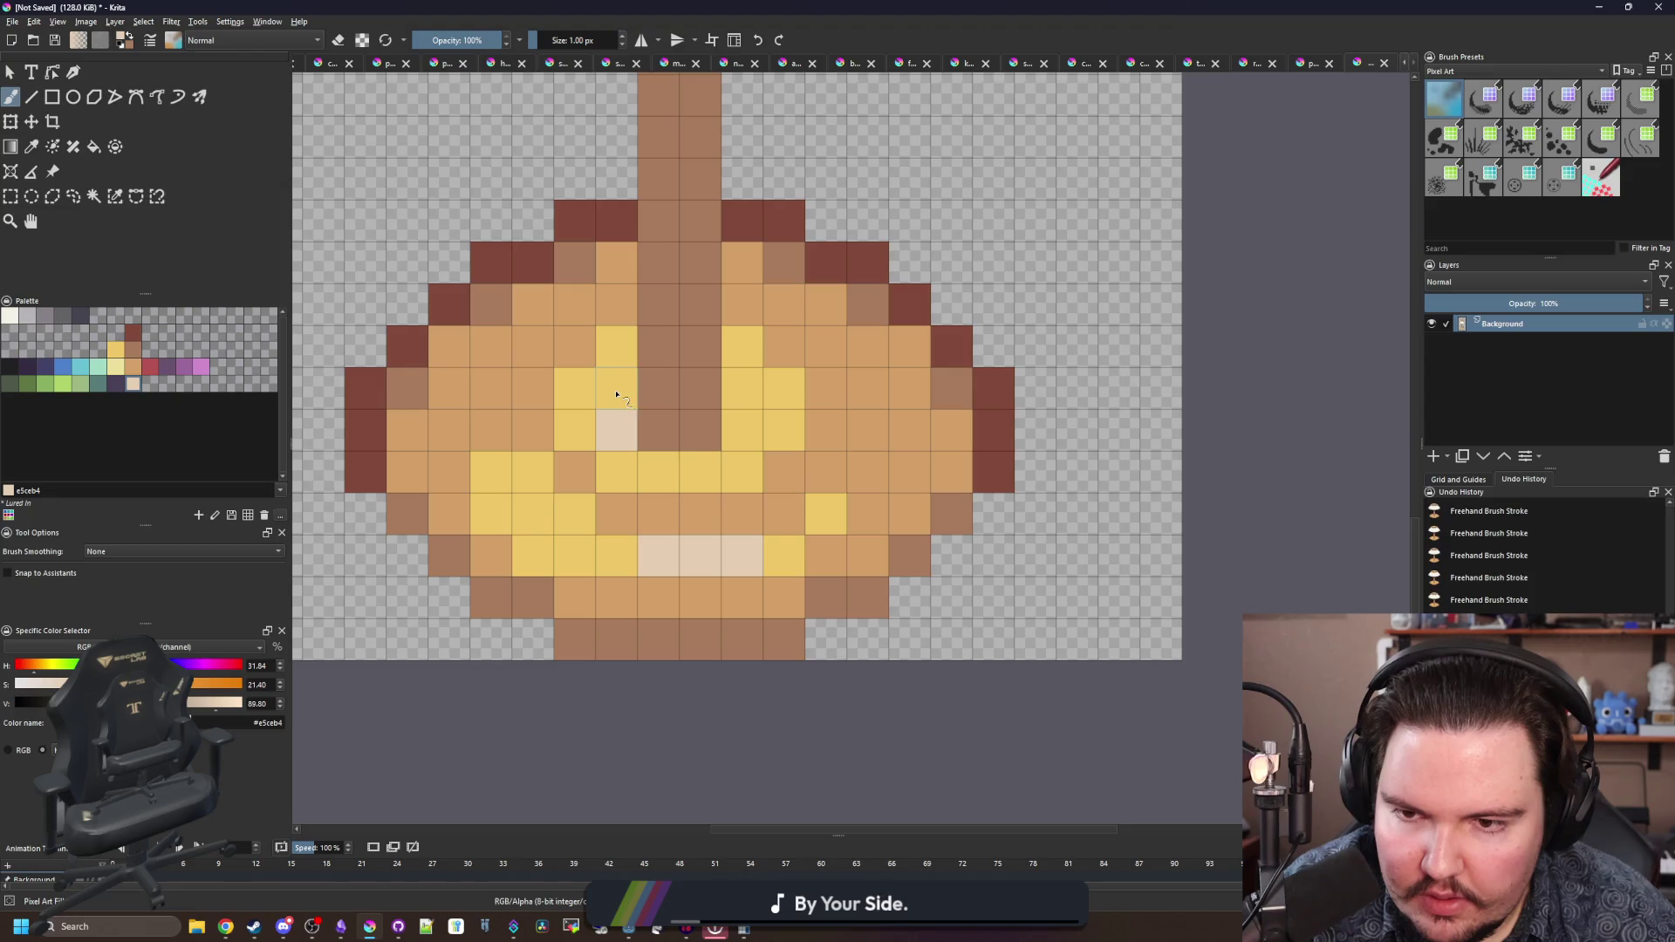
scroll(620, 432, "down", 5)
scroll(728, 440, "up", 8)
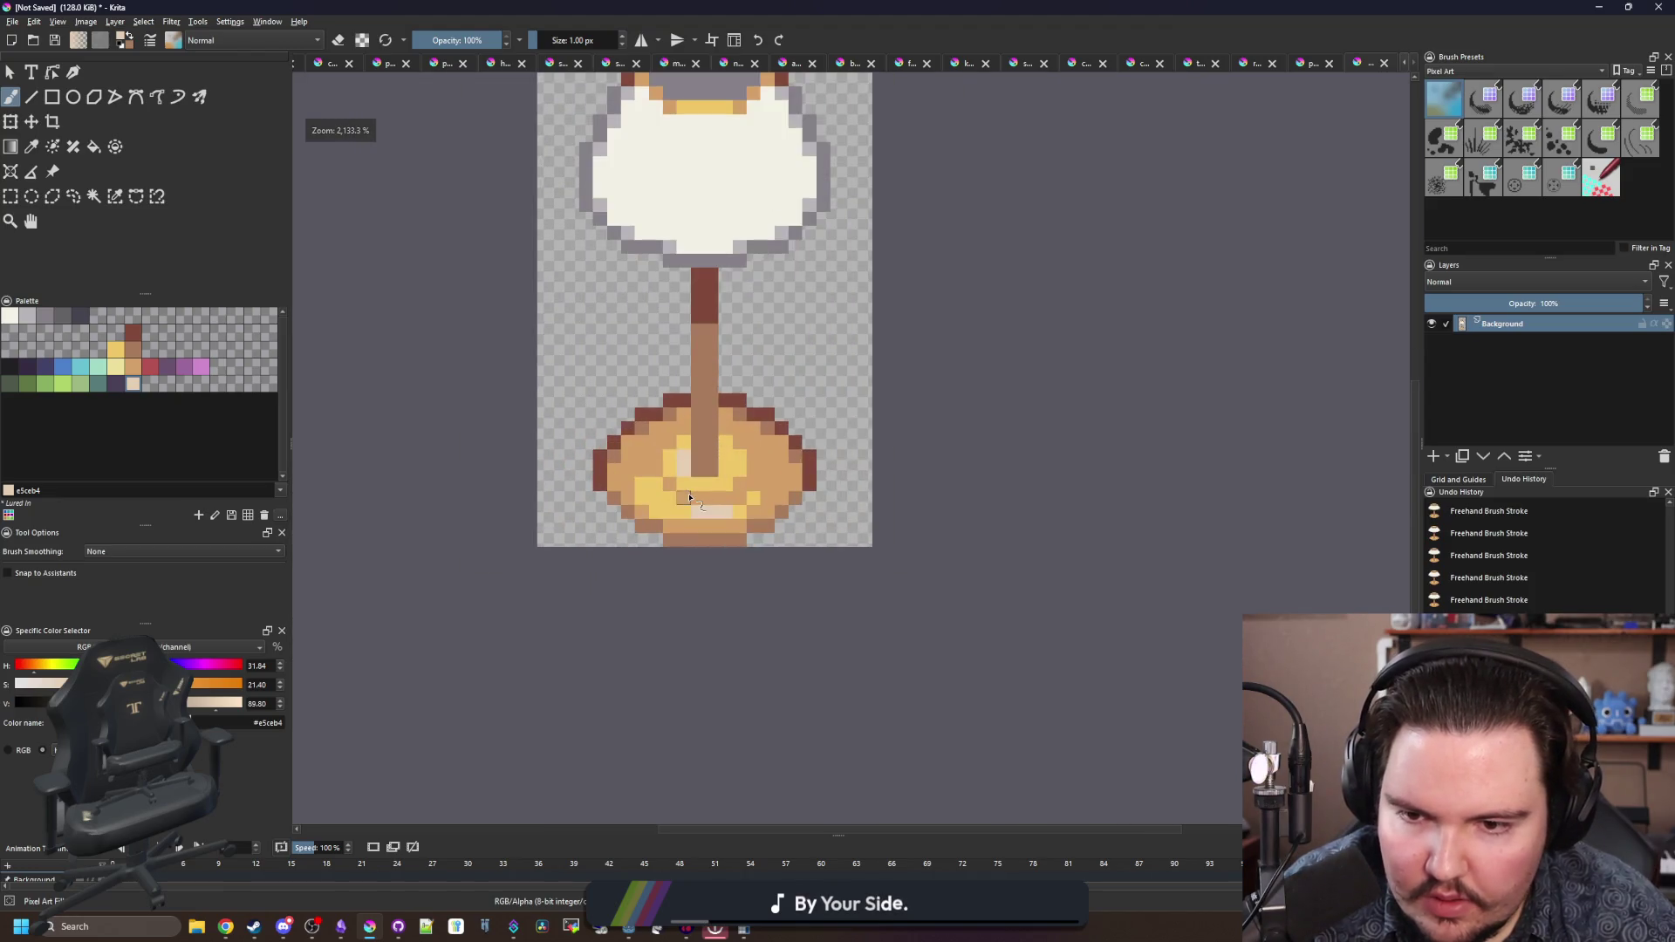
left_click(478, 375, "ctrl")
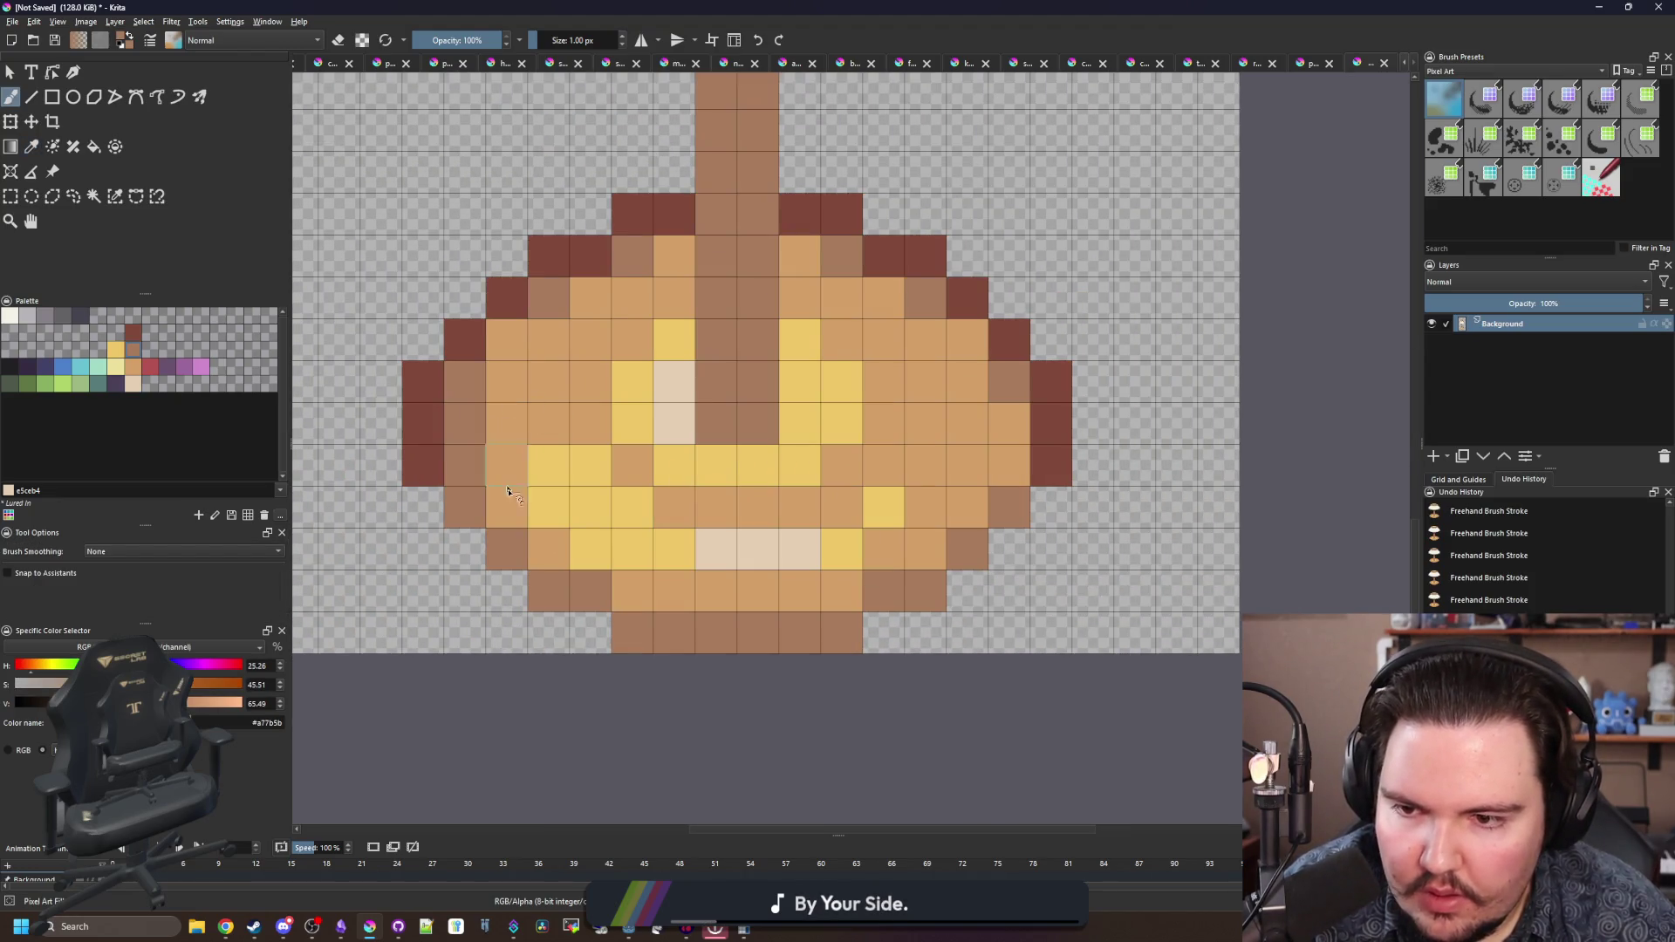
mouse_move(465, 423)
left_mouse_down()
mouse_move(504, 362)
mouse_move(577, 305)
left_mouse_up()
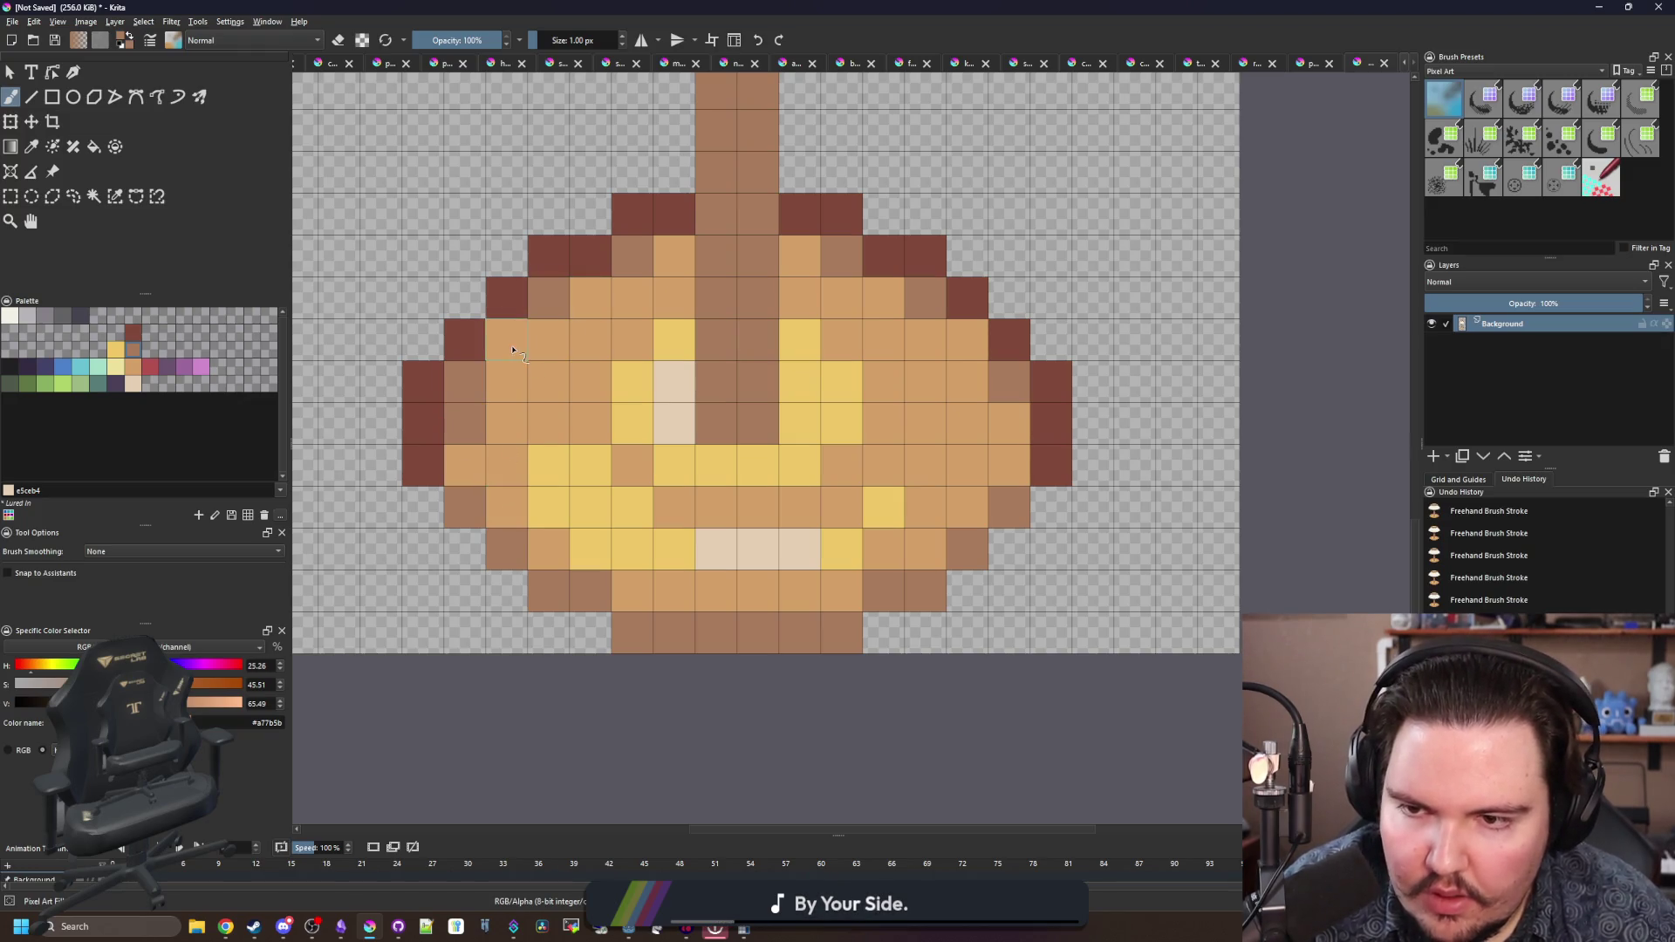
scroll(670, 331, "down", 8)
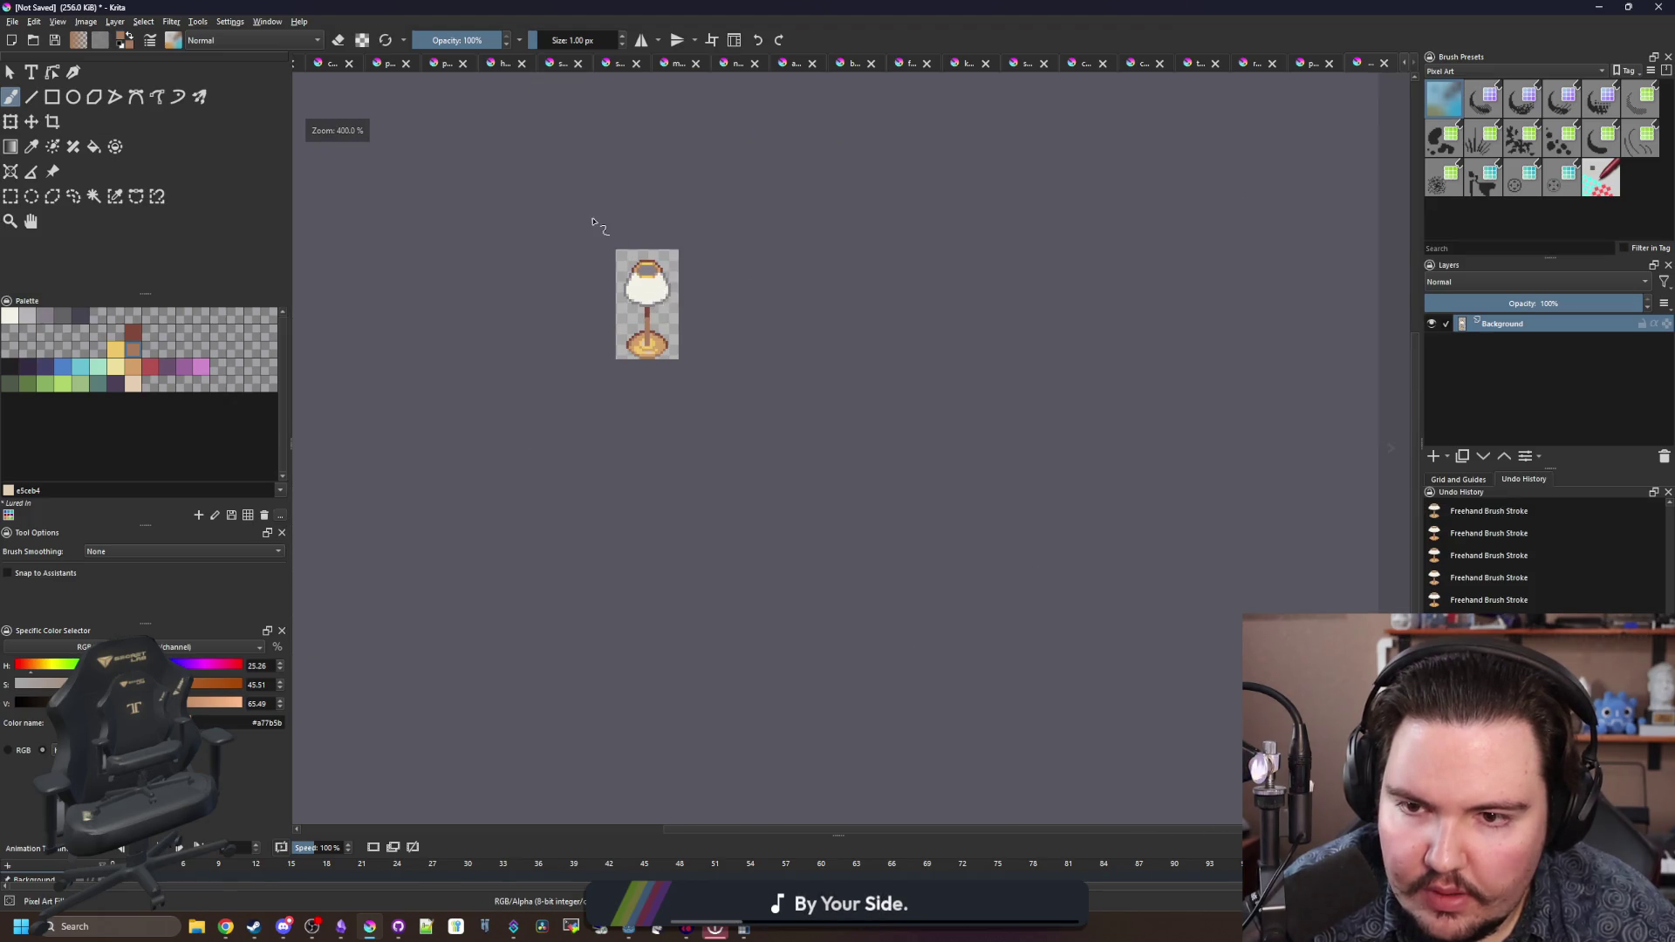
scroll(641, 340, "up", 10)
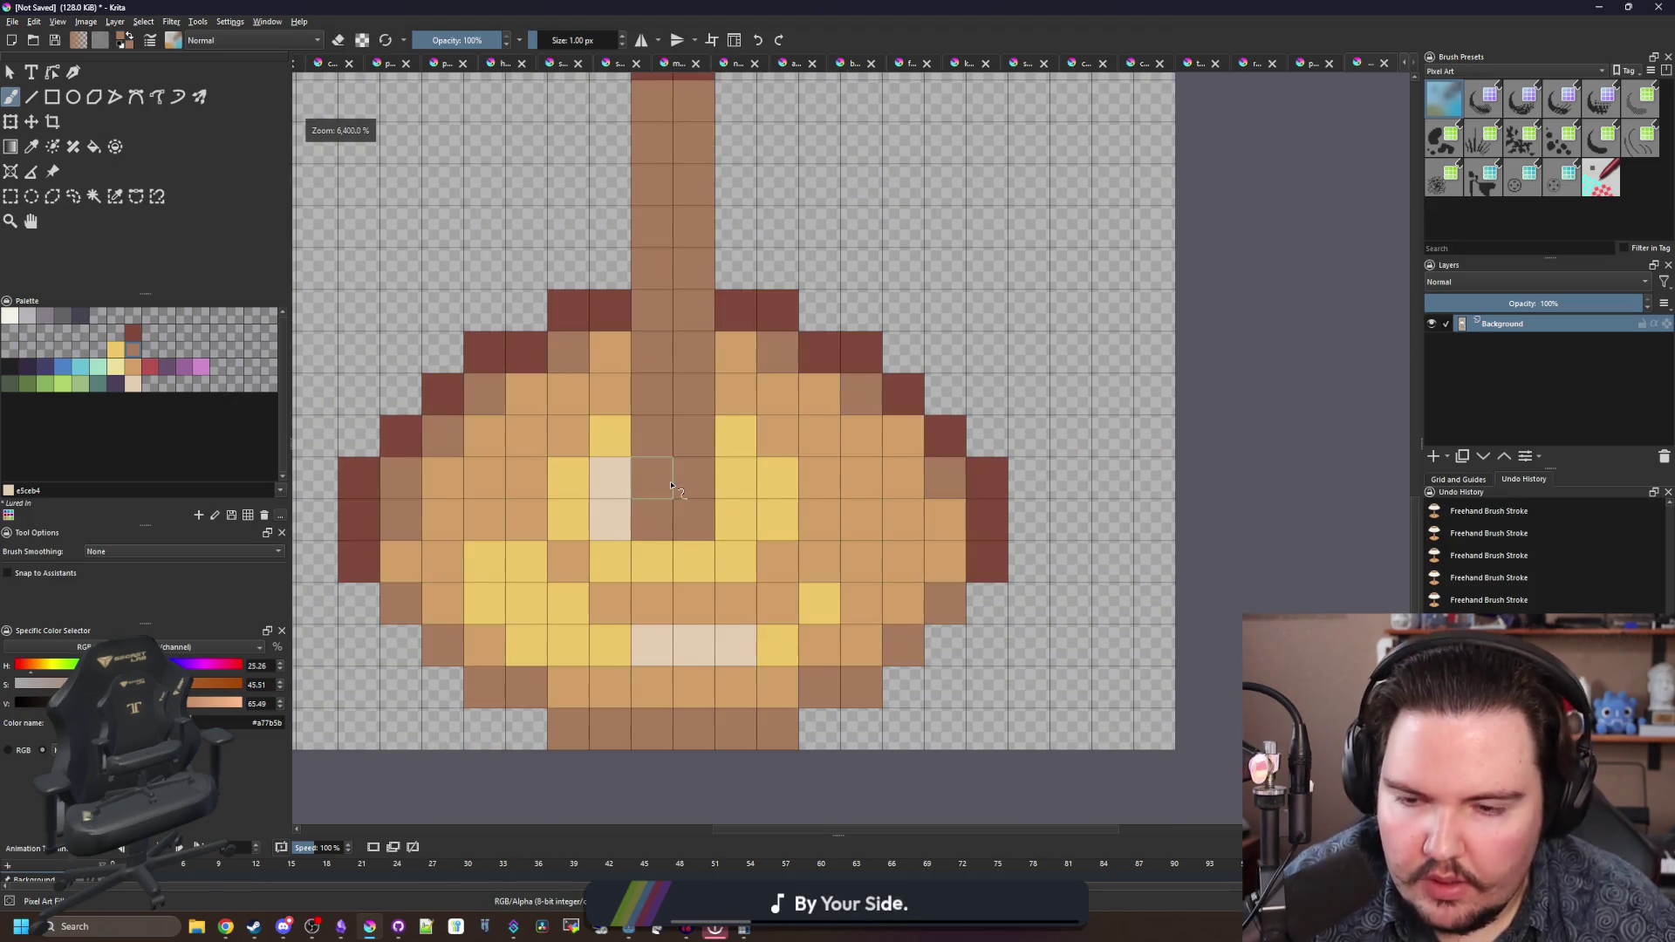
left_click(692, 529, "ctrl")
left_click_drag(692, 529, 666, 526)
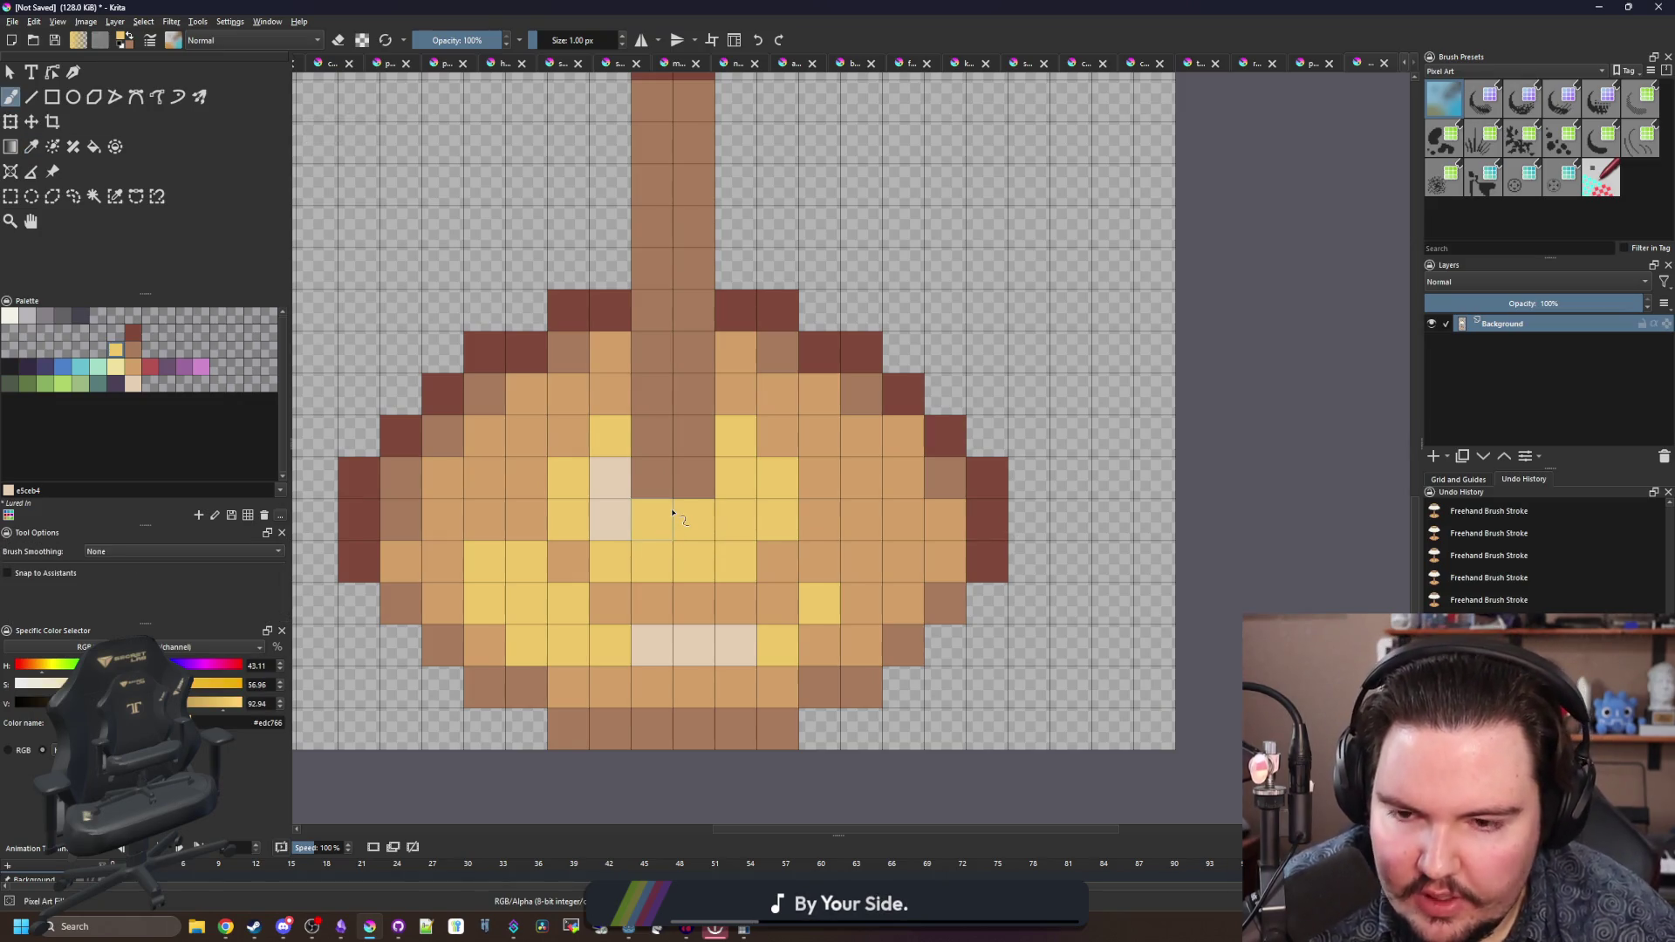
- Sample the base's orange and brown from the canvas and paint a row of base pixels brown
key("p")
left_click(789, 557)
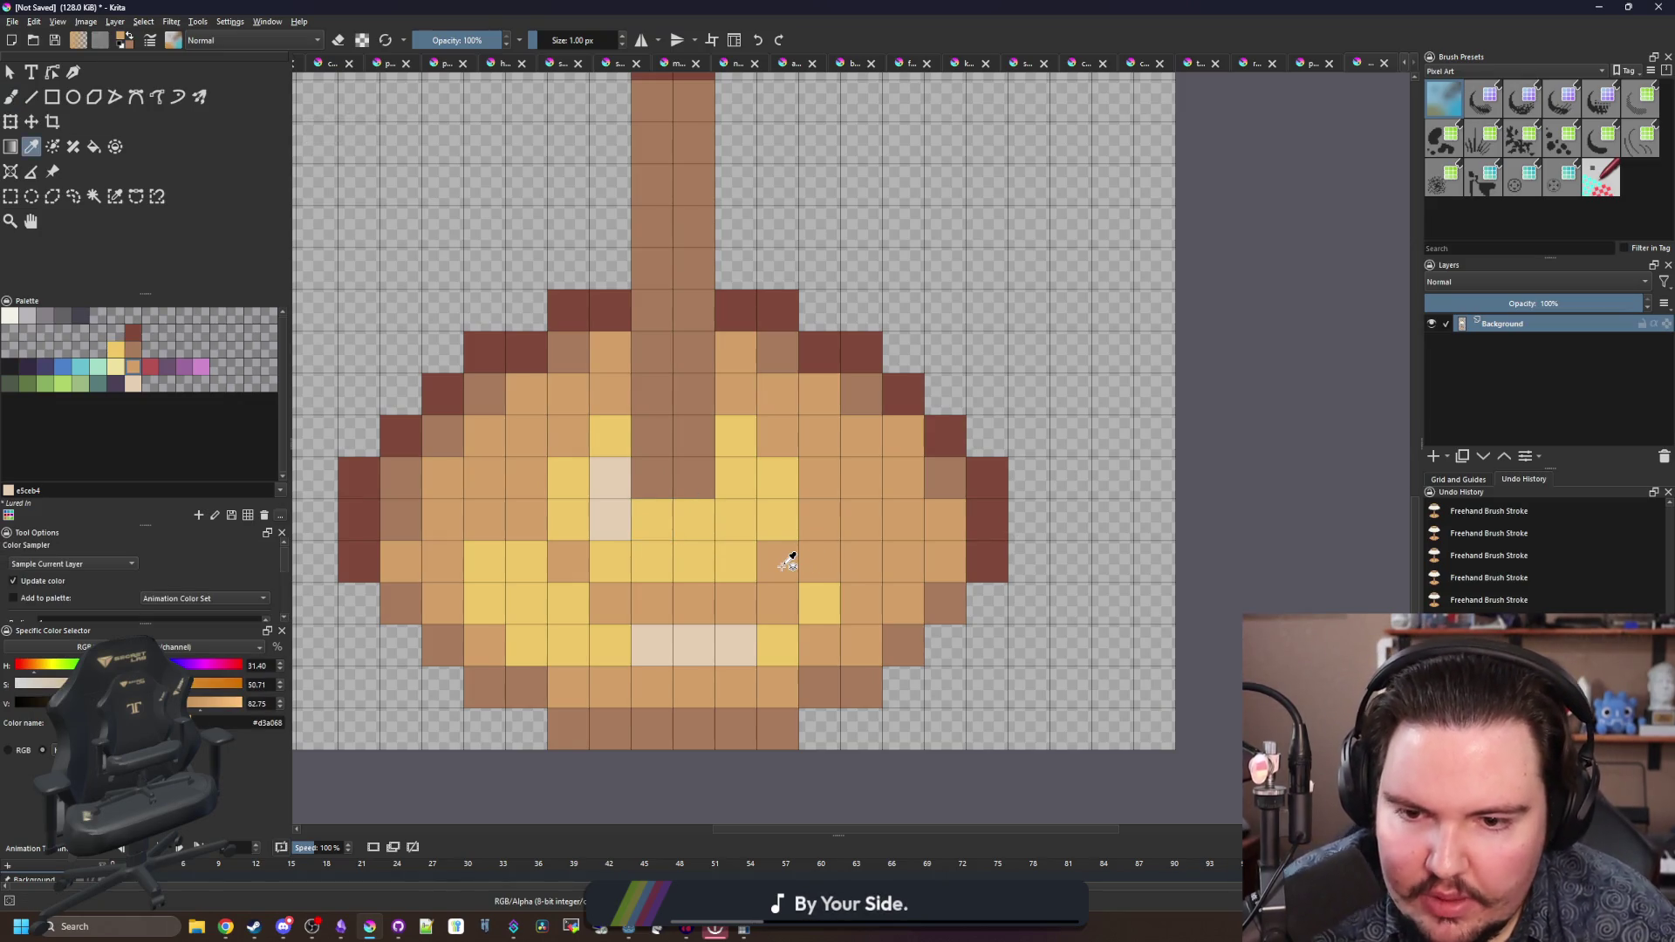
left_click(870, 384)
key("b")
mouse_move(654, 561)
left_mouse_down()
mouse_move(567, 521)
mouse_move(745, 565)
left_mouse_up()
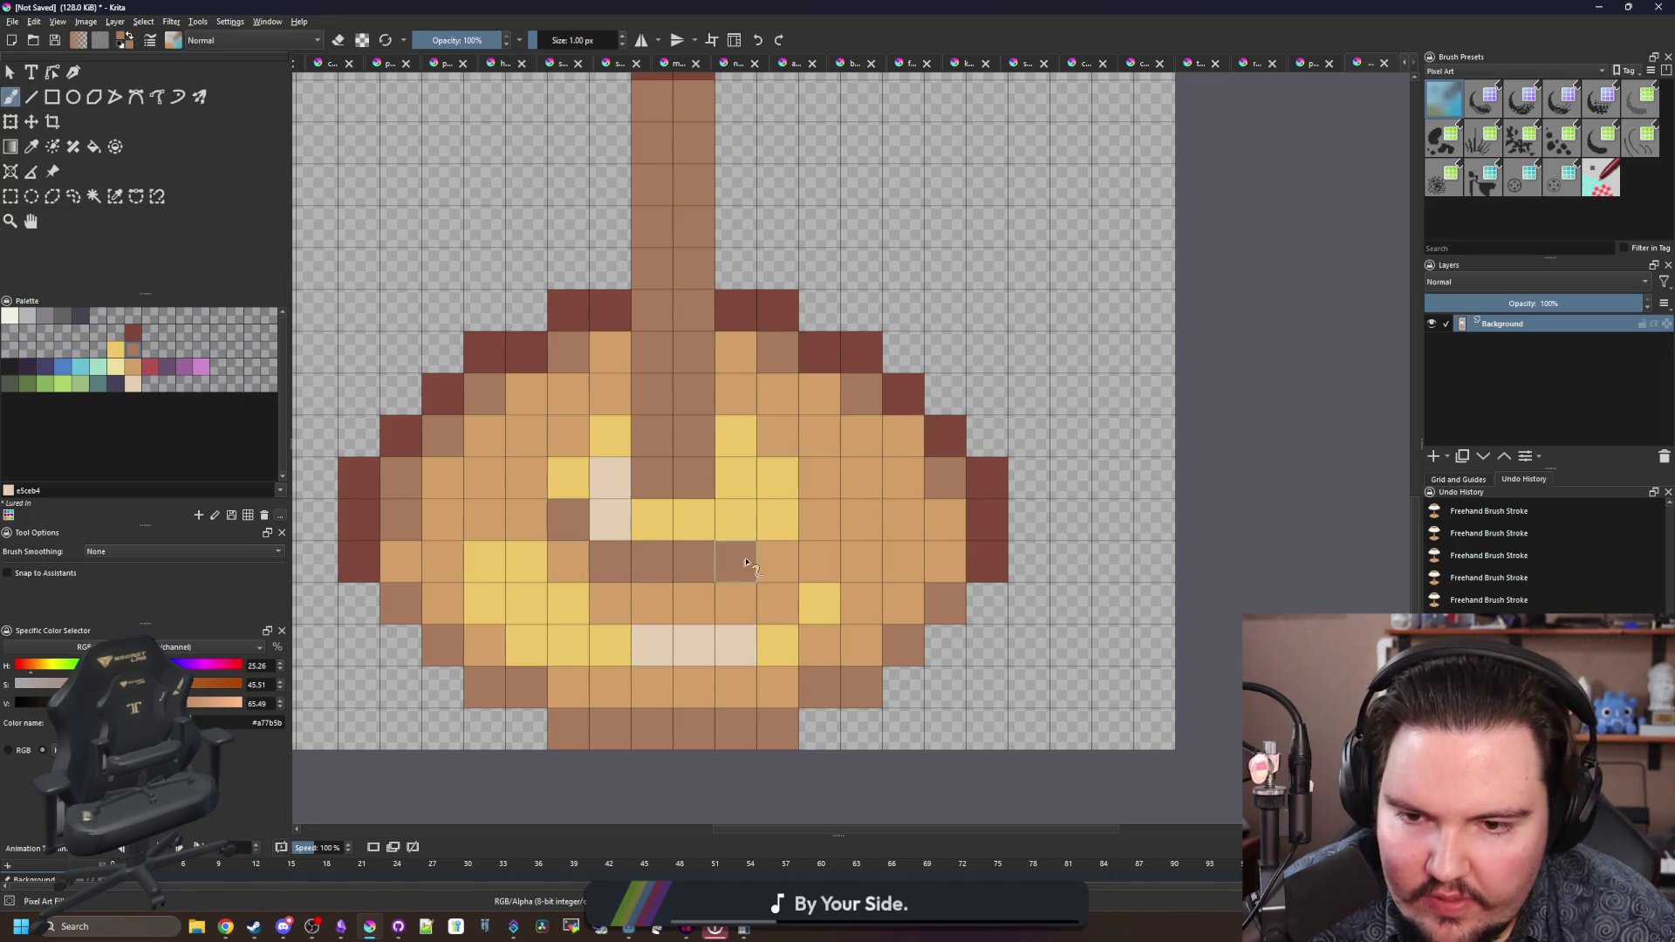
scroll(745, 565, "down", 10)
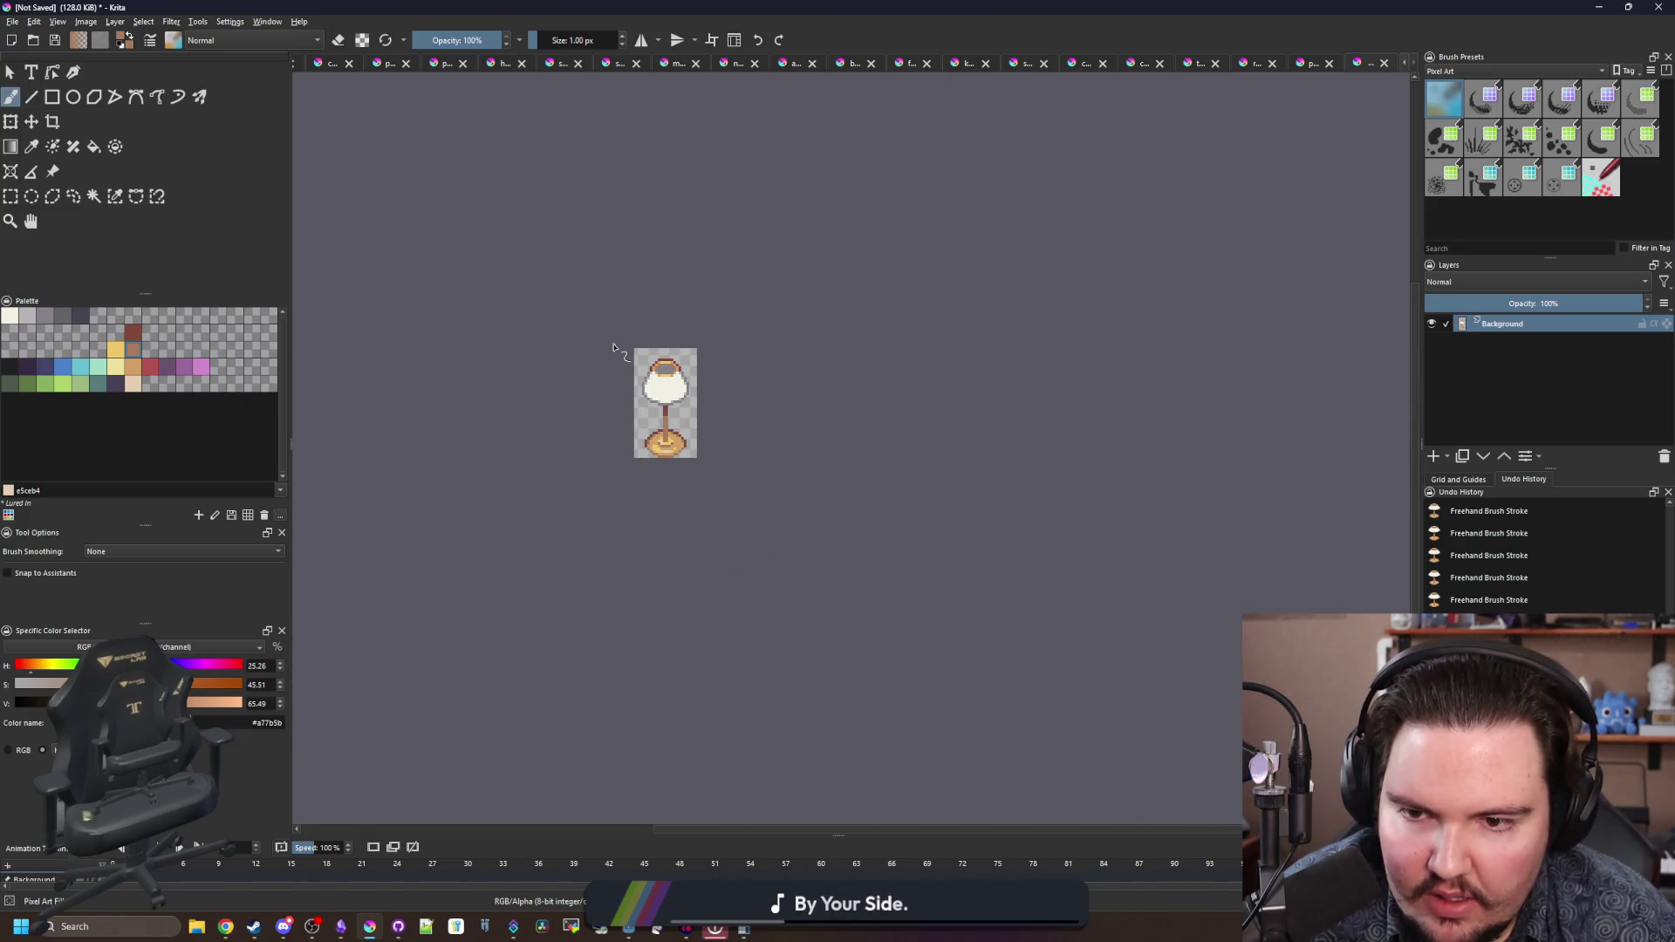
scroll(653, 386, "up", 6)
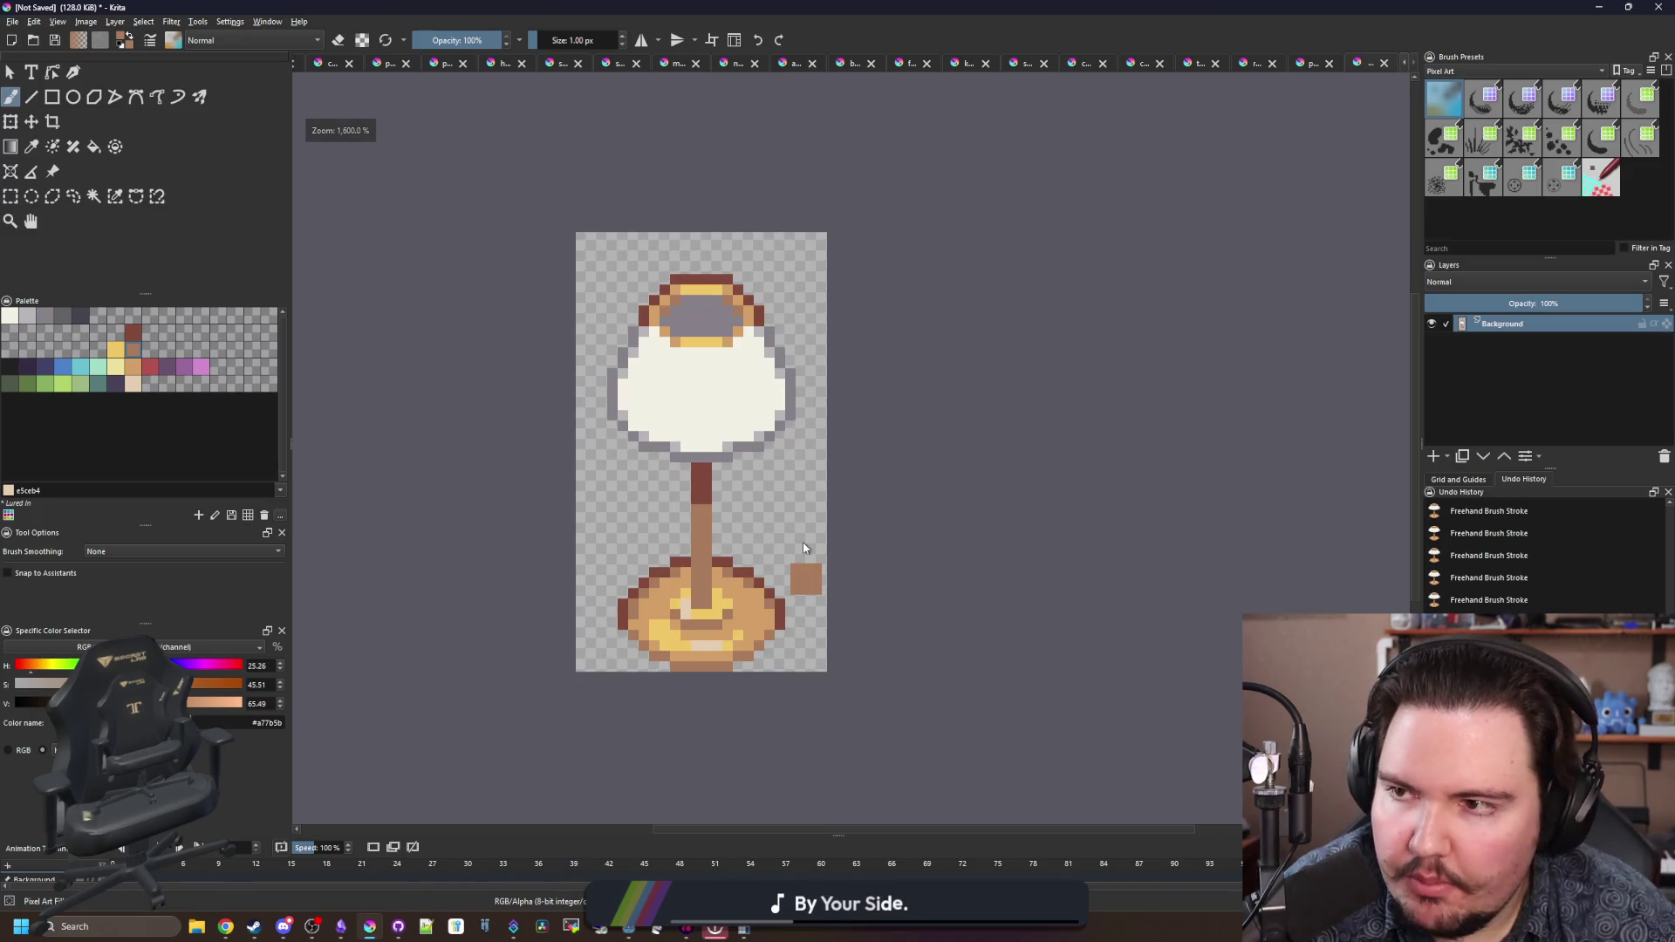
- Save the sprite as lamp.png in PNG format and minimise Krita
key("ctrl+s")
type("lamp")
left_click(113, 490)
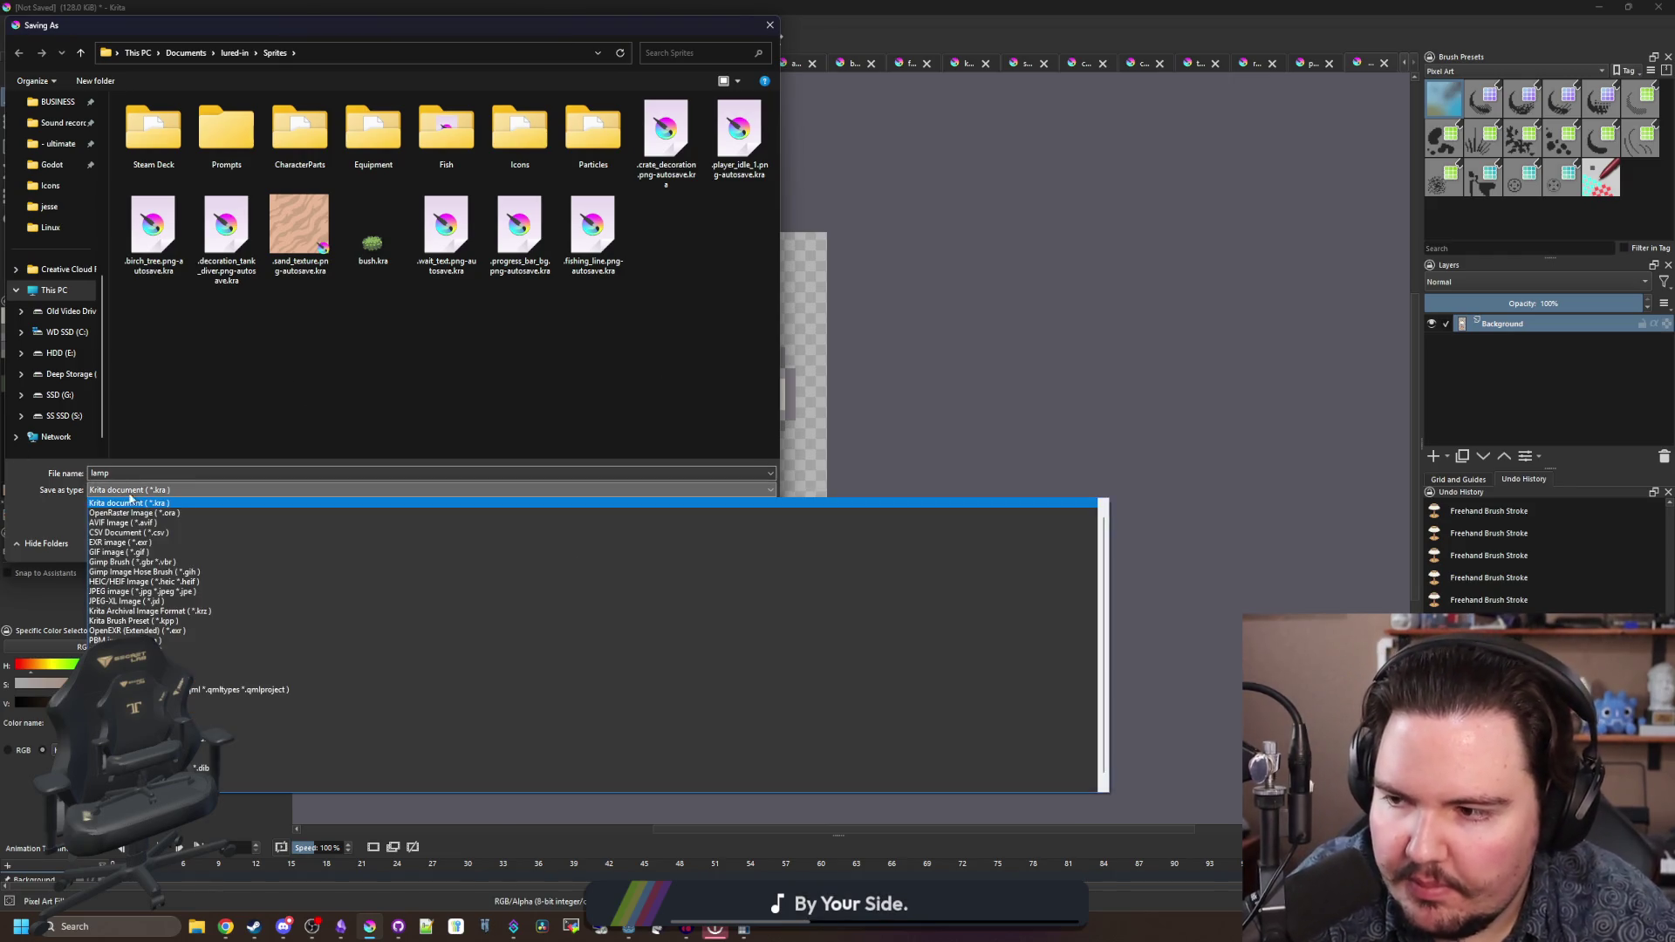
left_click(262, 660)
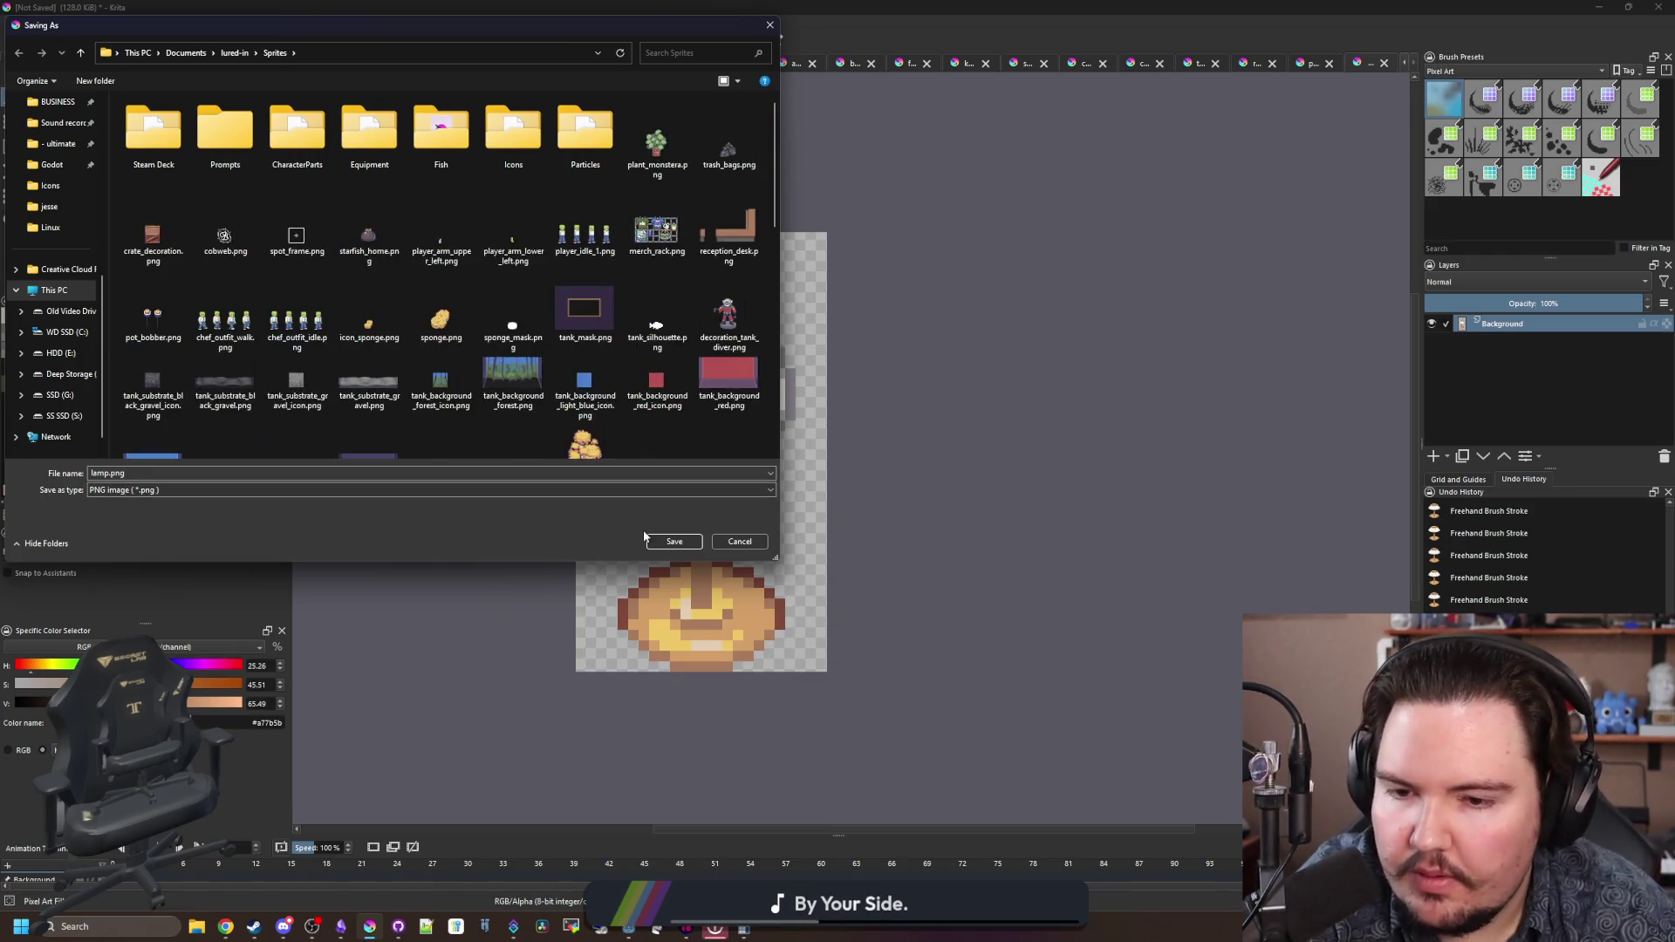
left_click(668, 541)
left_click(888, 583)
left_click(1598, 7)
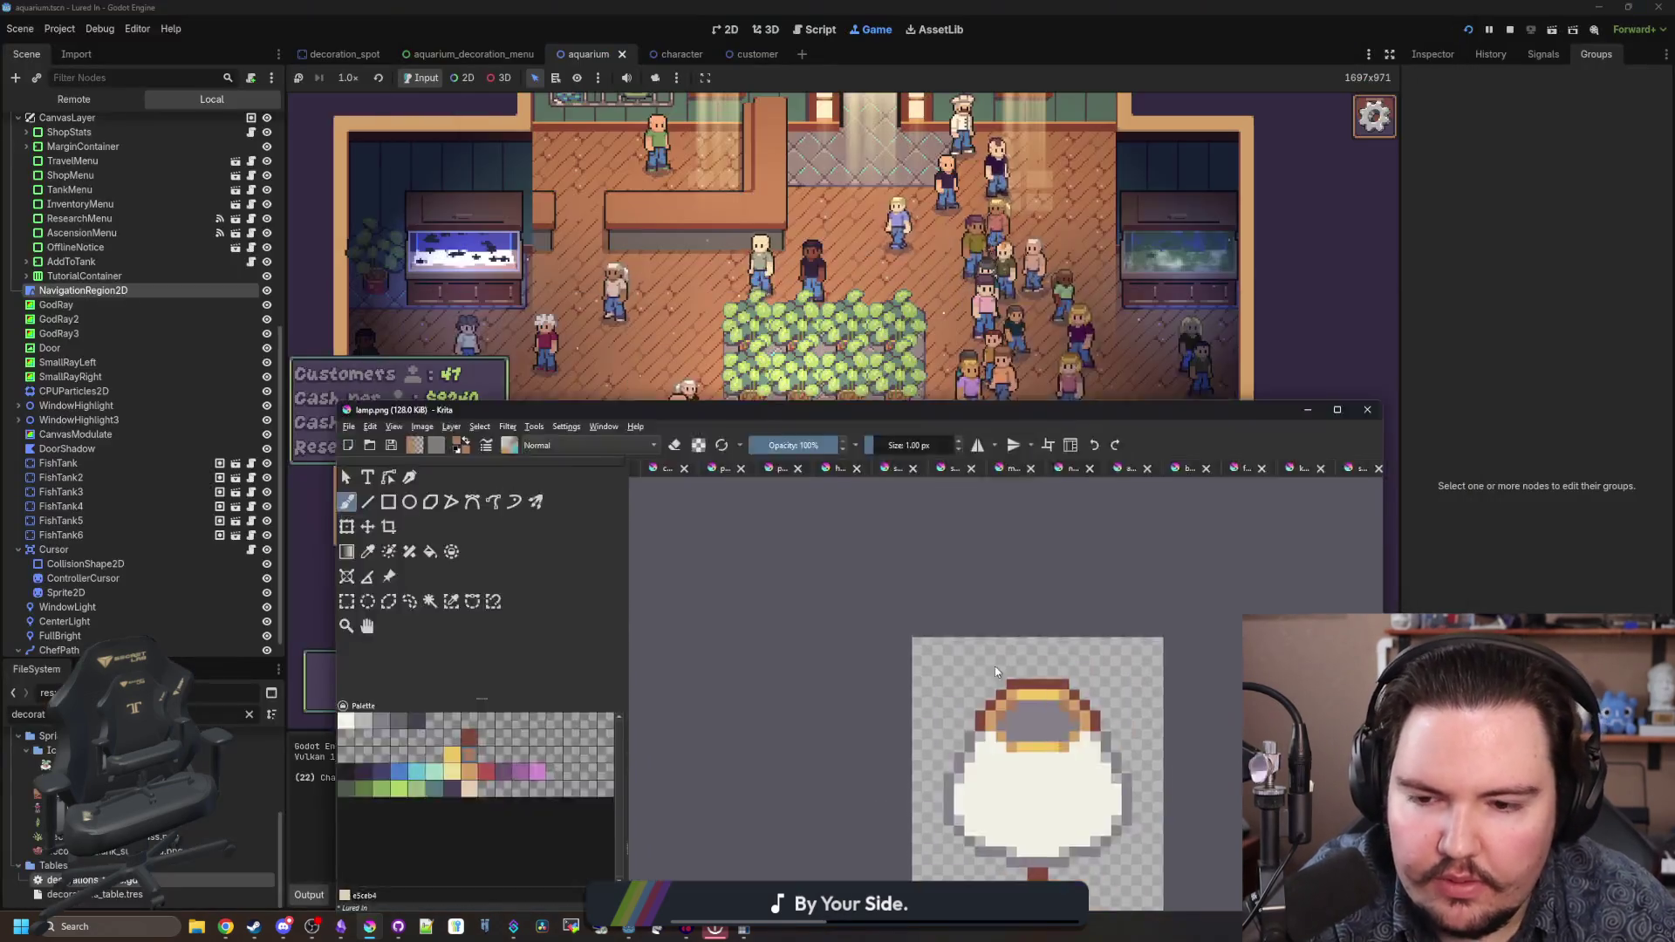
- Stop the game and duplicate the monstera_plant entry in decorations_table.gd
left_click(1510, 30)
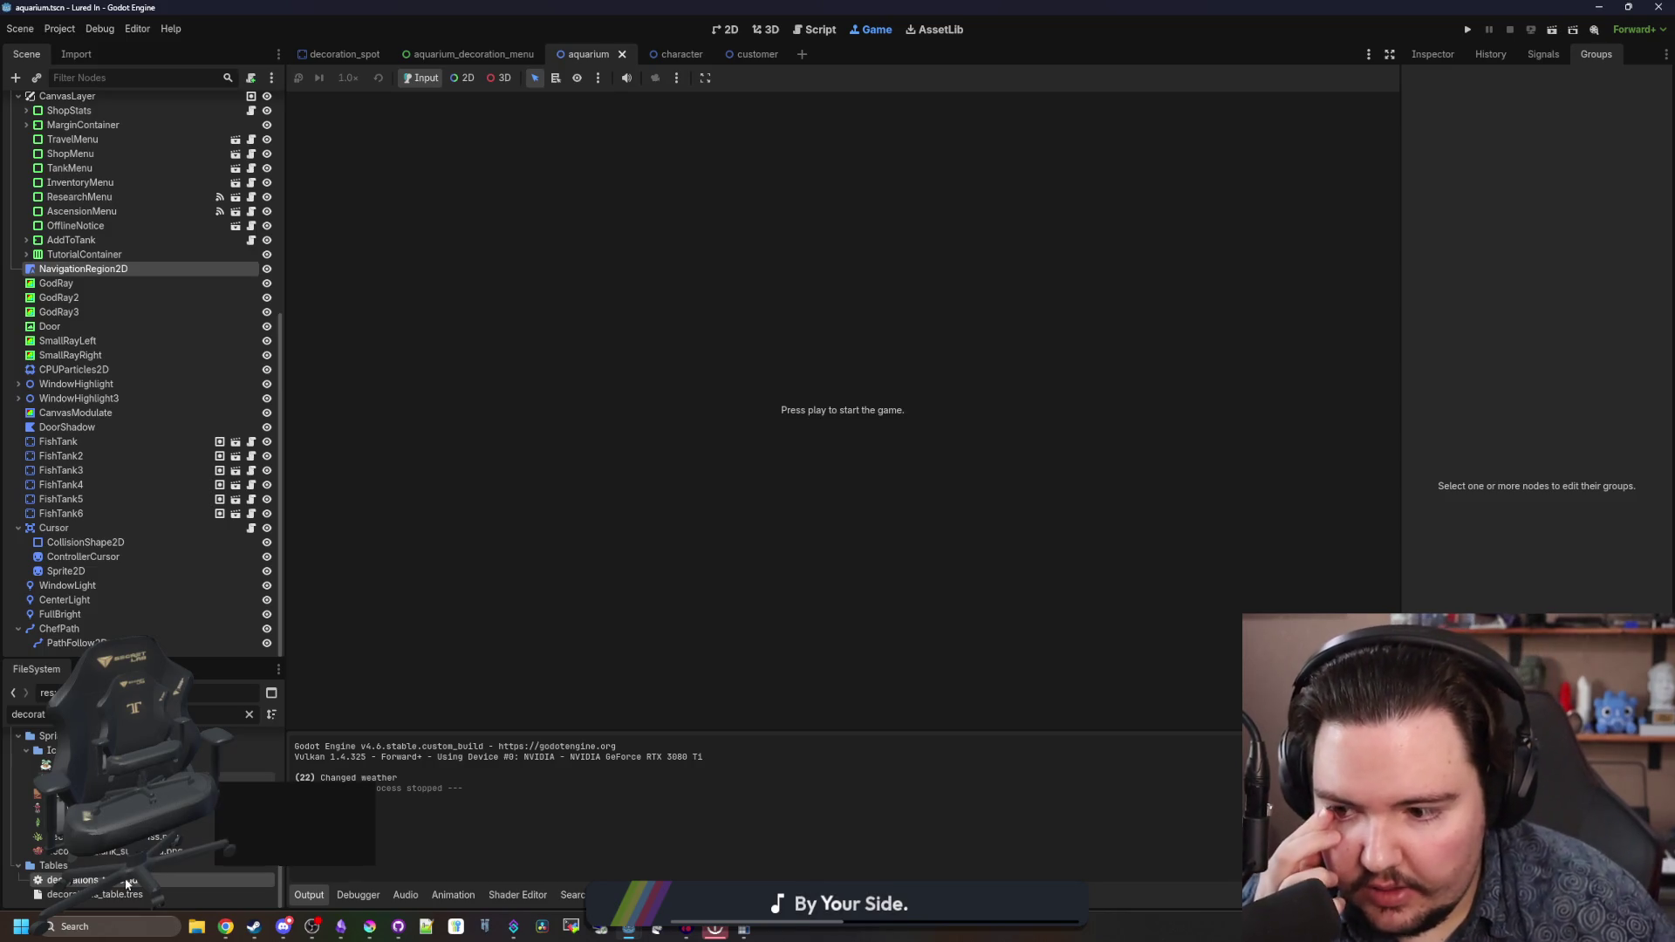
key("ctrl+F3")
left_click(764, 510)
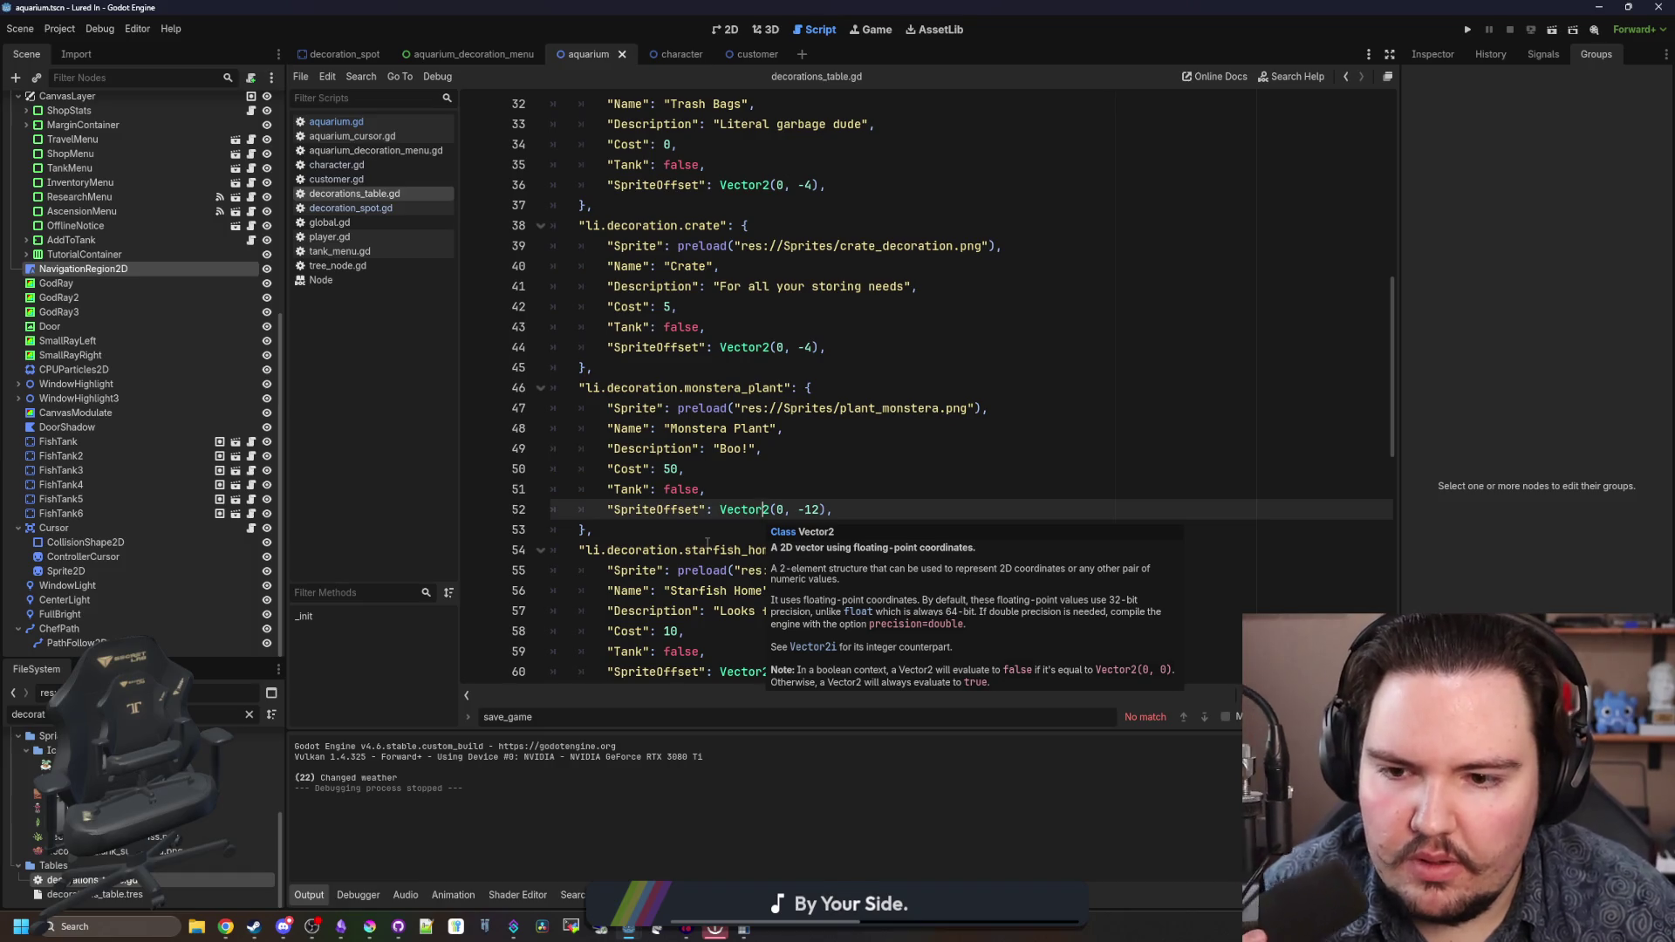
left_click(707, 530)
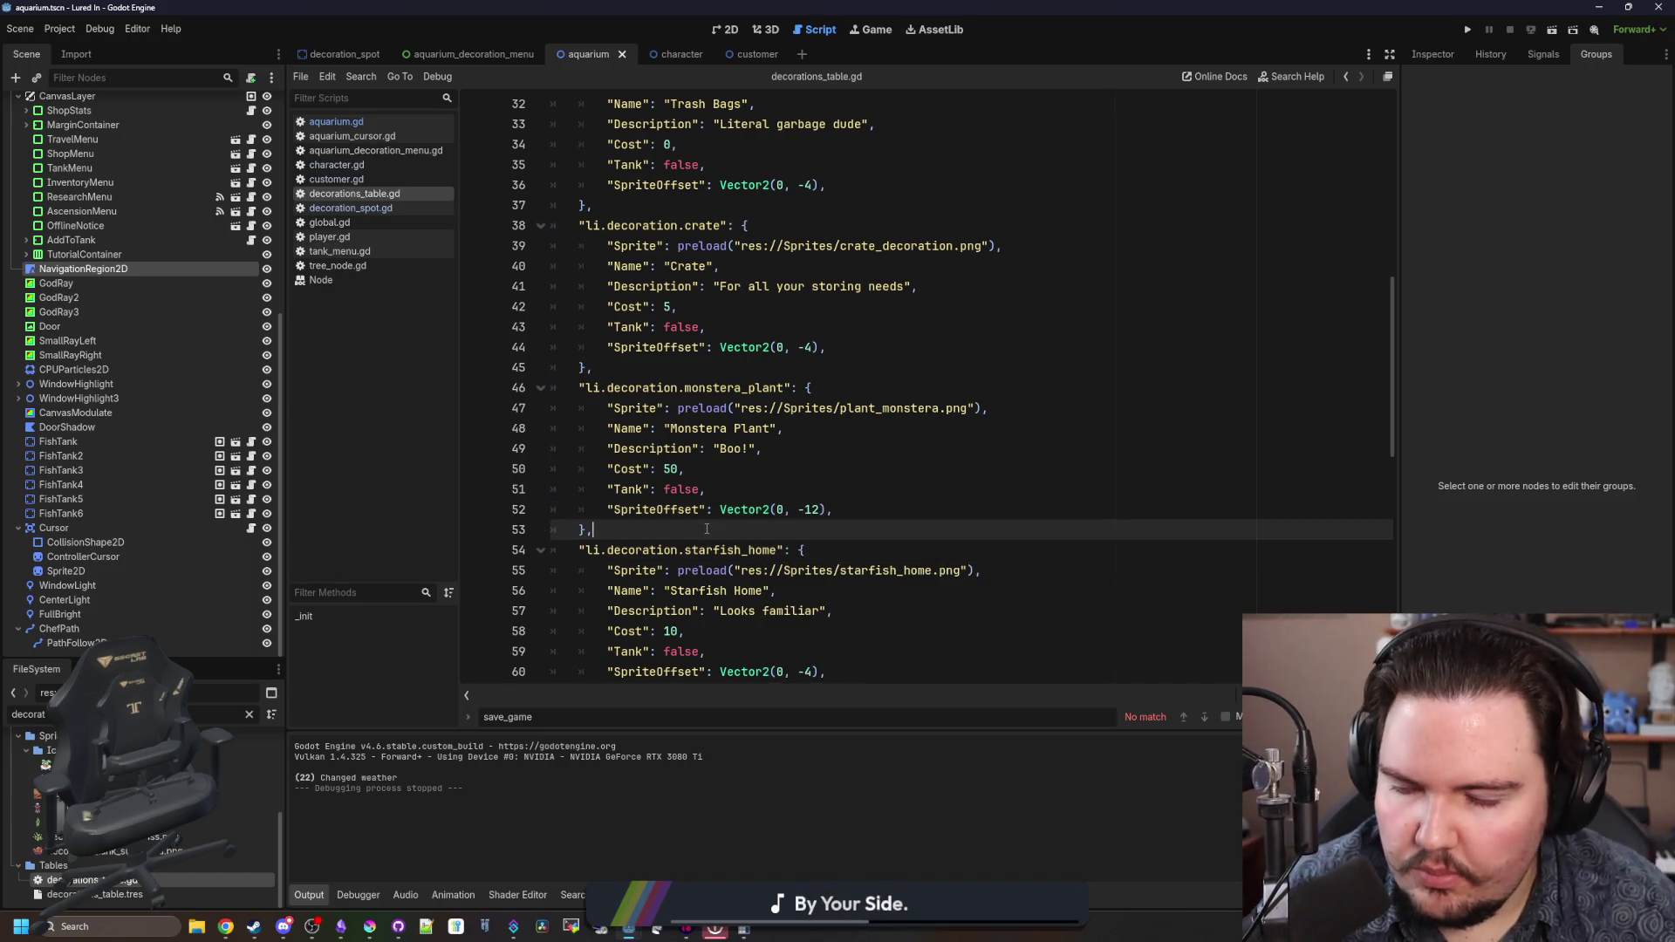
left_click_drag(633, 527, 479, 389)
key("ctrl+c")
left_click(666, 527)
key("Return")
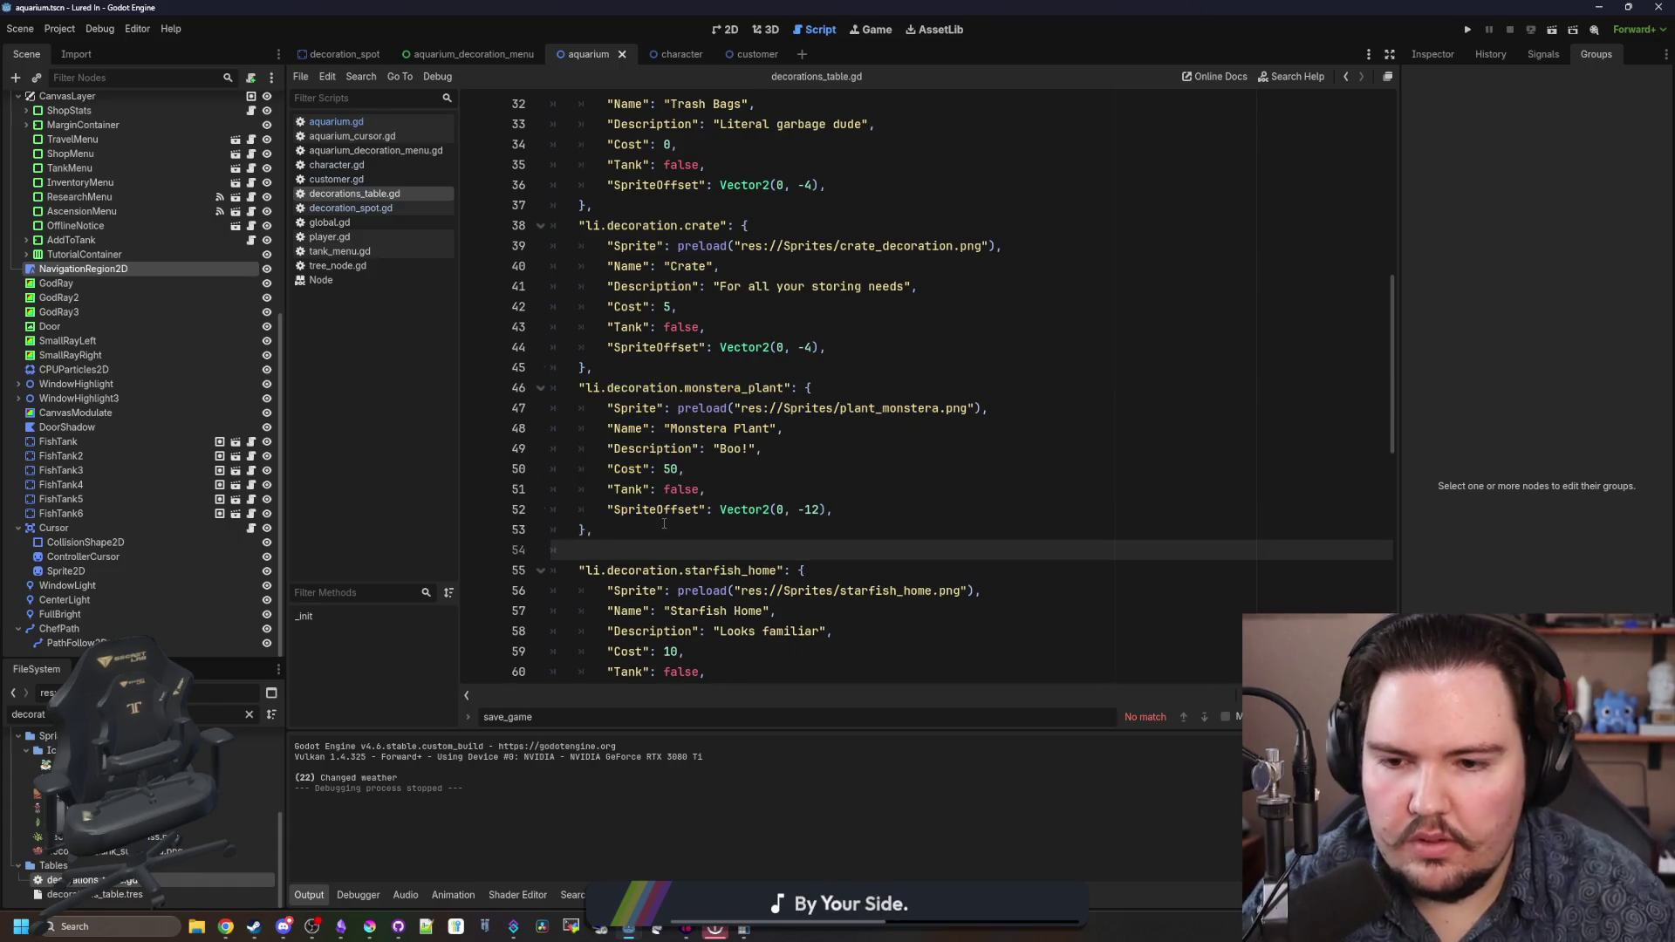
key("ctrl+v")
- Rename the copied entry's key to lamp and point its sprite path to lamp
left_click(594, 532)
key("BackSpace")
double_click(742, 529)
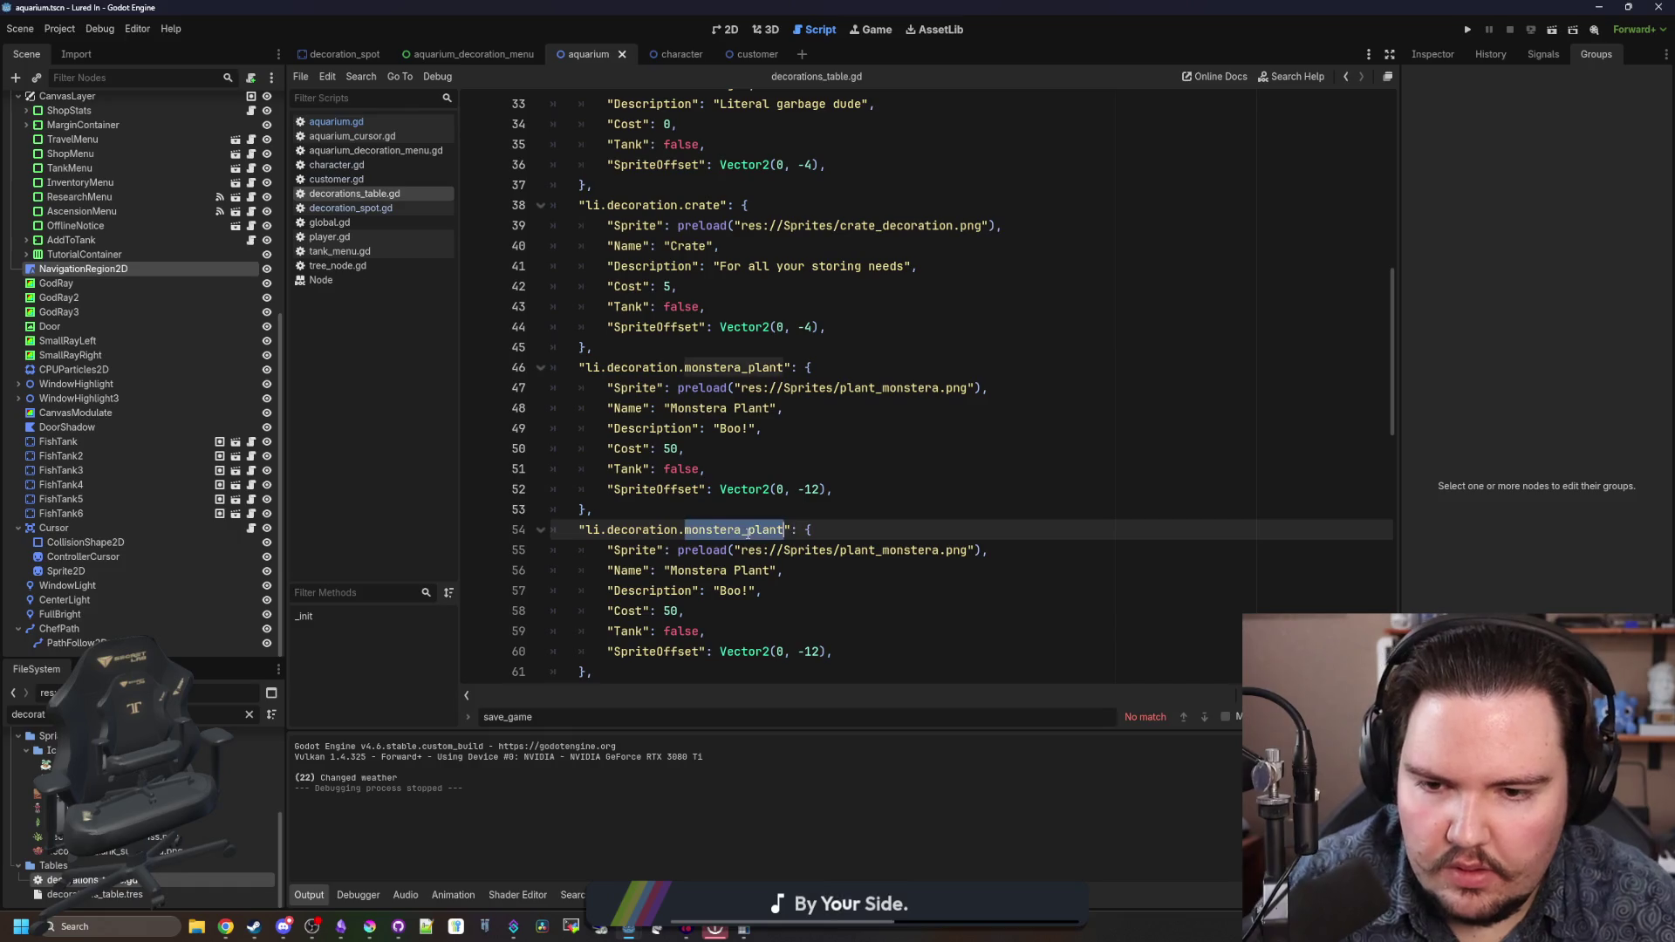
key("BackSpace")
type("lamp")
scroll(785, 514, "down", 1)
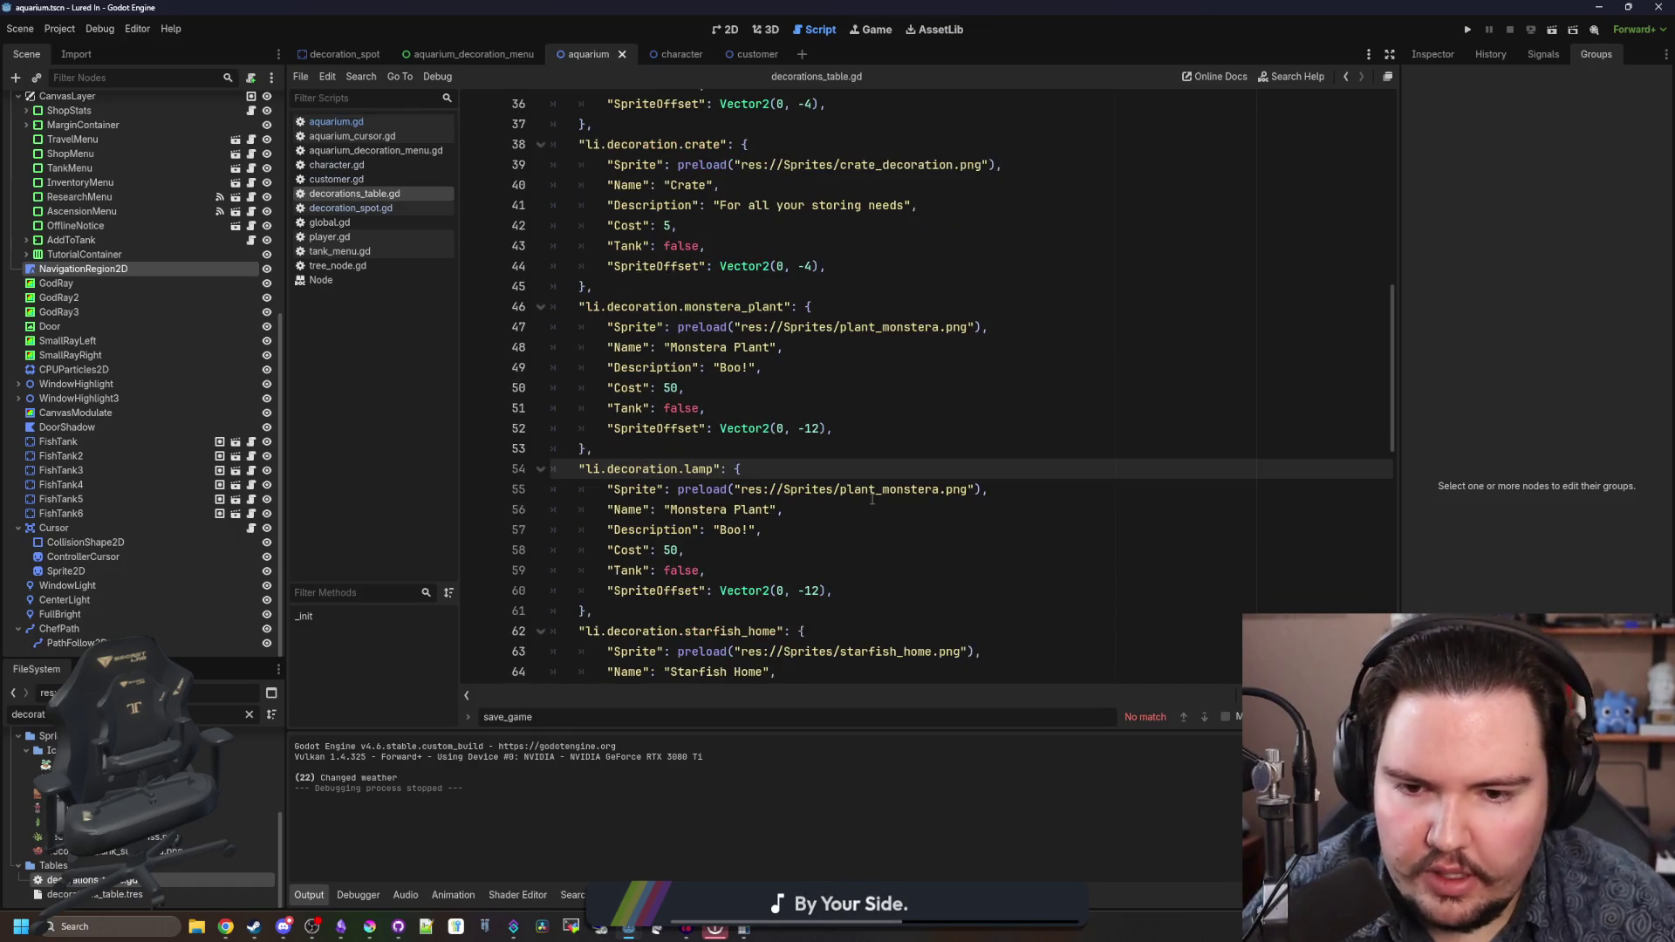
double_click(871, 490)
type("lamp")
key("Escape")
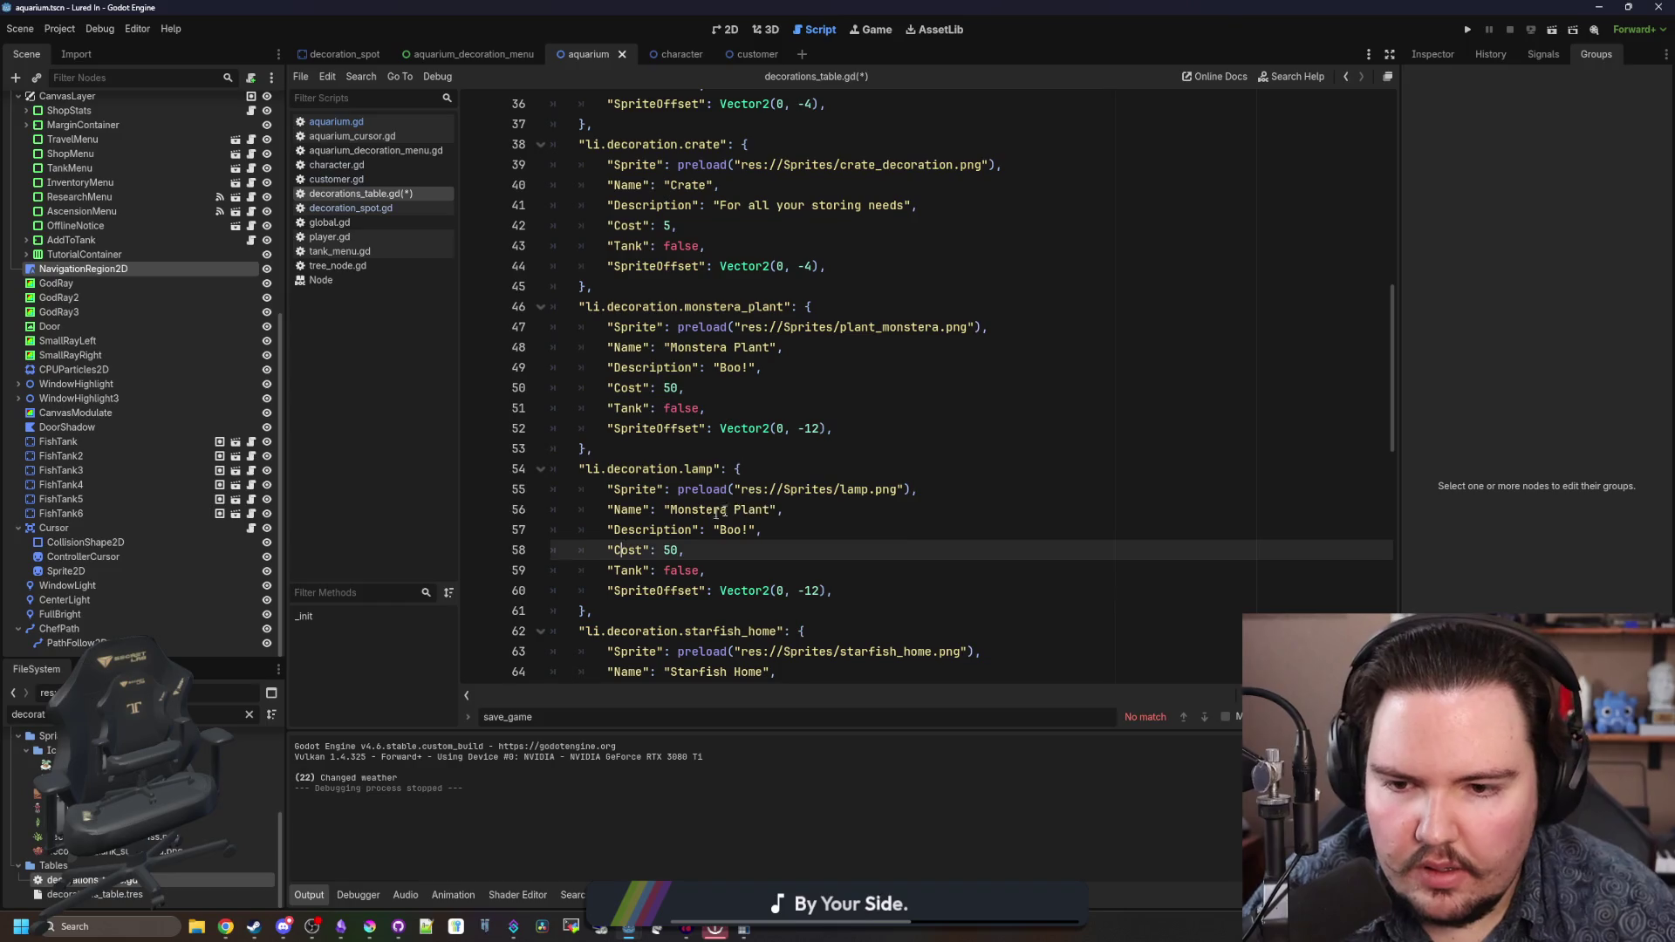
- Set the entry's Name to Lamp, Description to 'To brighten up your day!' and Cost to 100
double_click(747, 510)
key("BackSpace")
key("BackSpace")
key("BackSpace")
key("BackSpace")
type("Lamp")
double_click(735, 531)
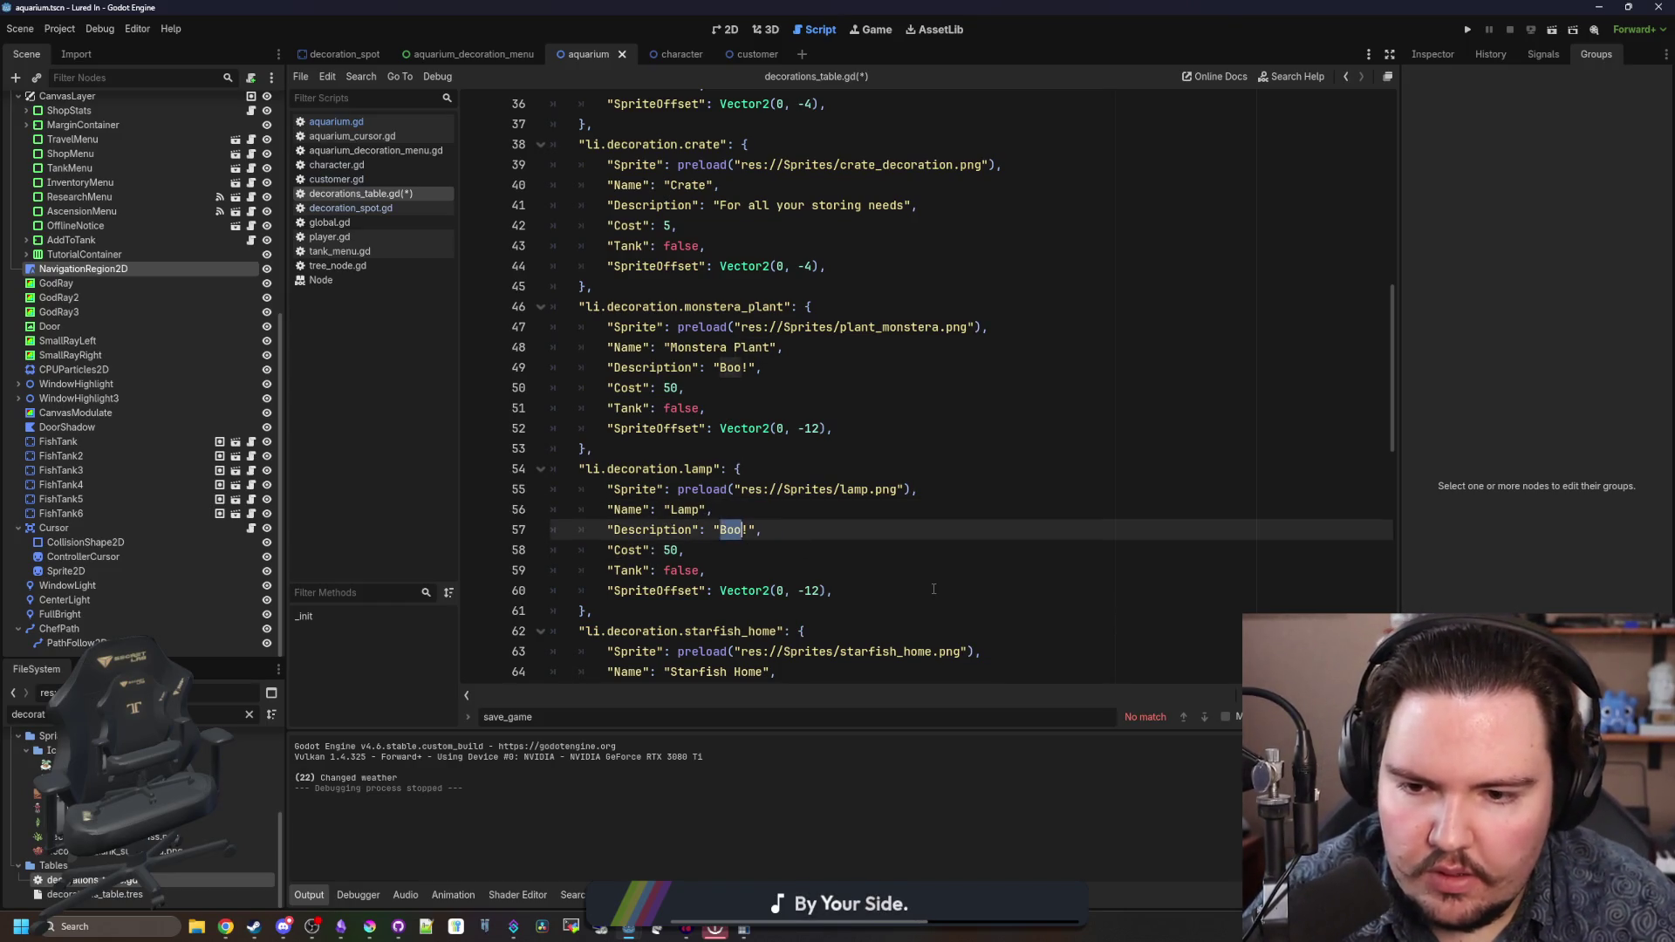
key("BackSpace")
key("Delete")
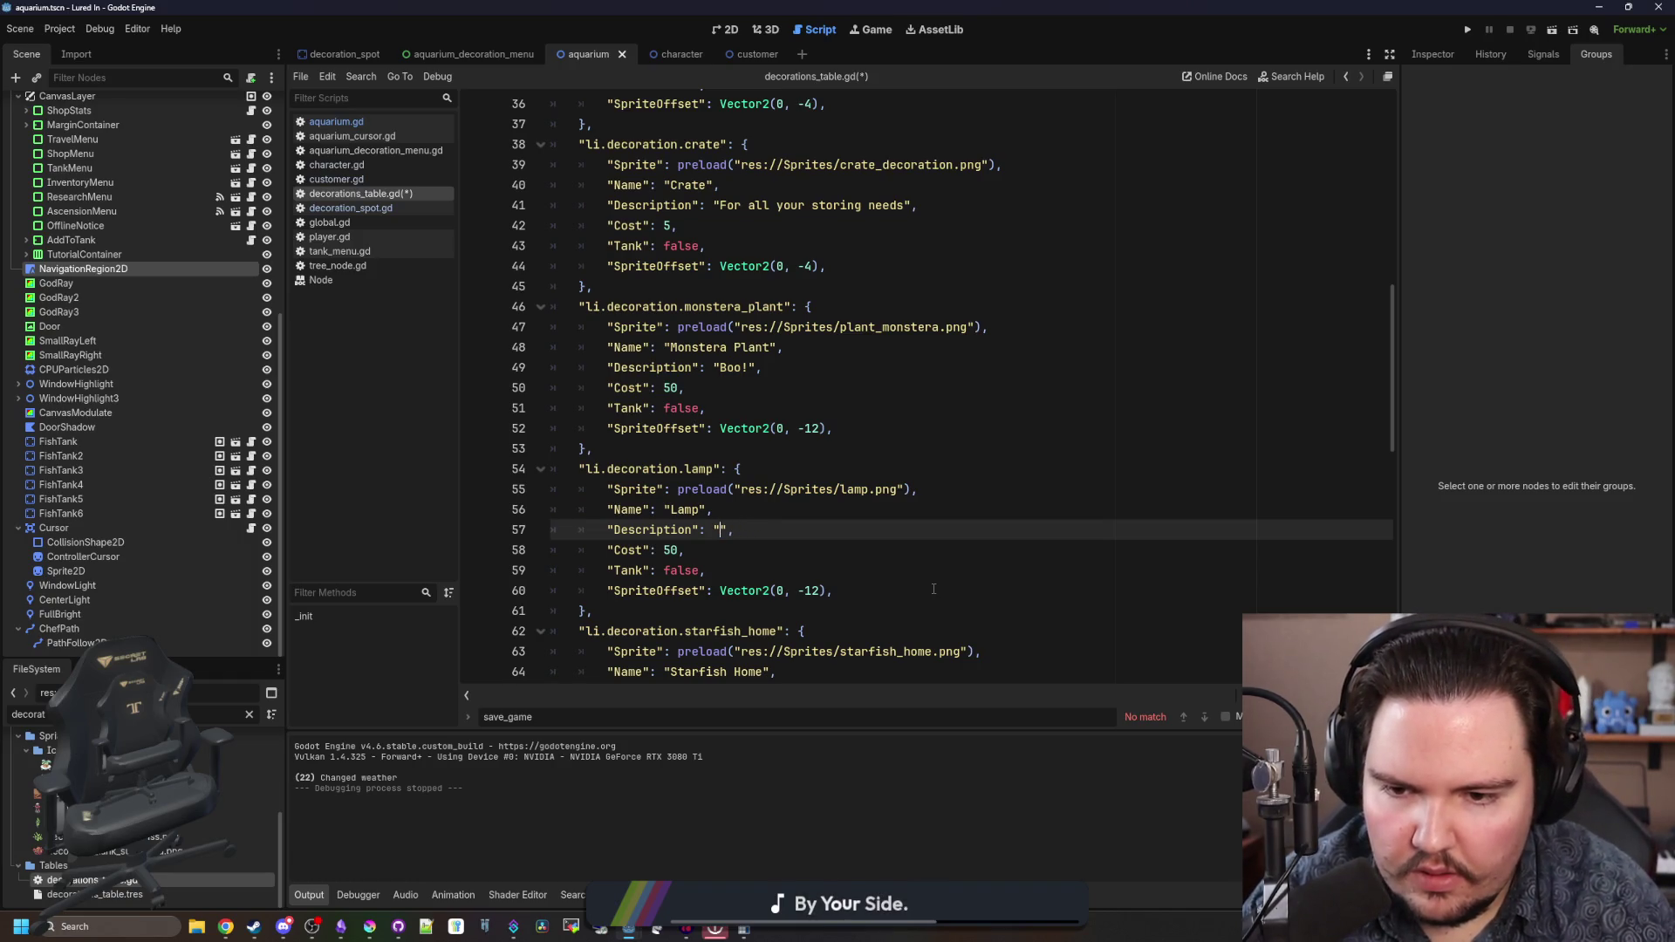
type("To brighten up your day!")
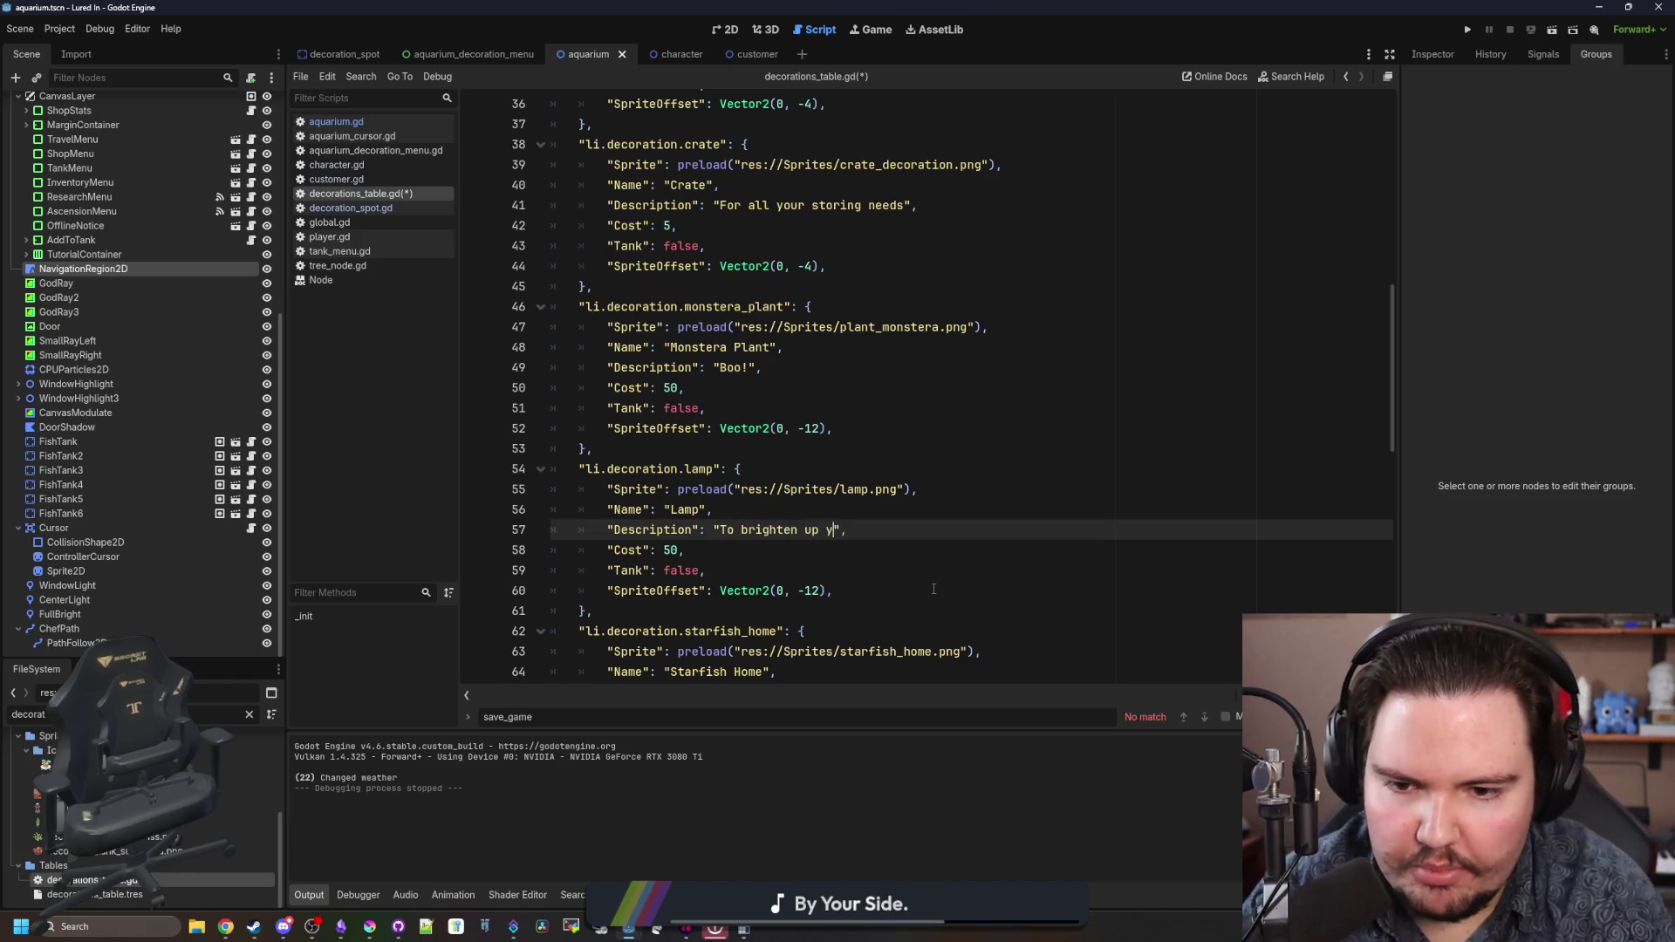
left_click(683, 550)
key("BackSpace")
key("BackSpace")
type("100")
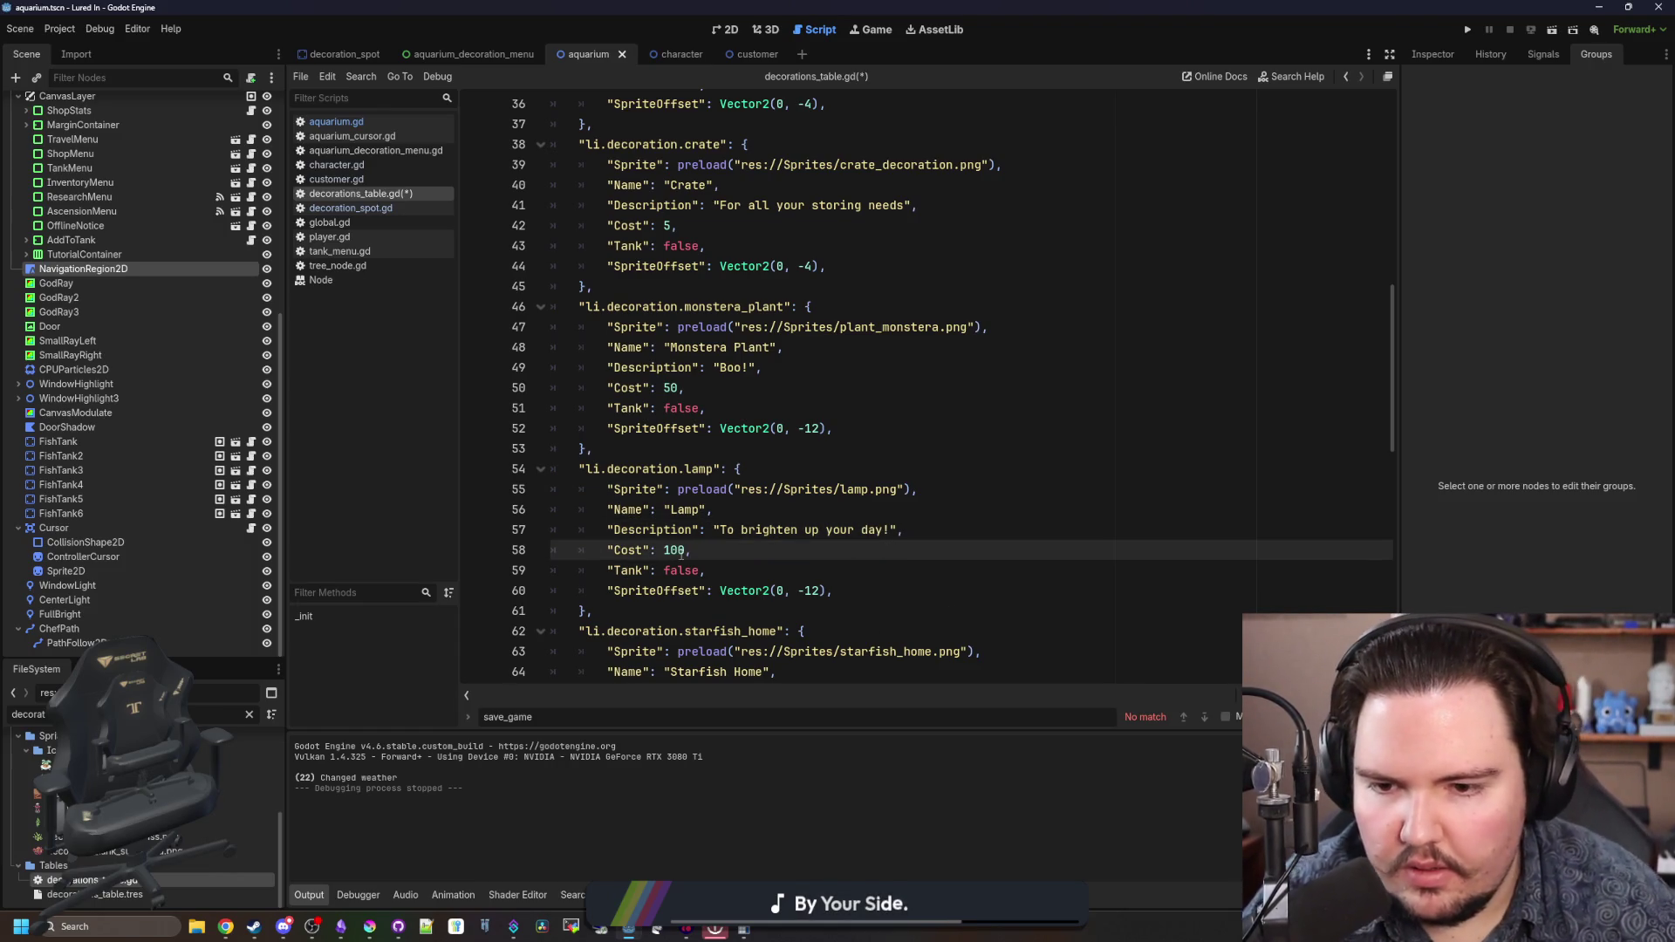
- Bring the Krita window with lamp.png back and maximise it
left_click(762, 577)
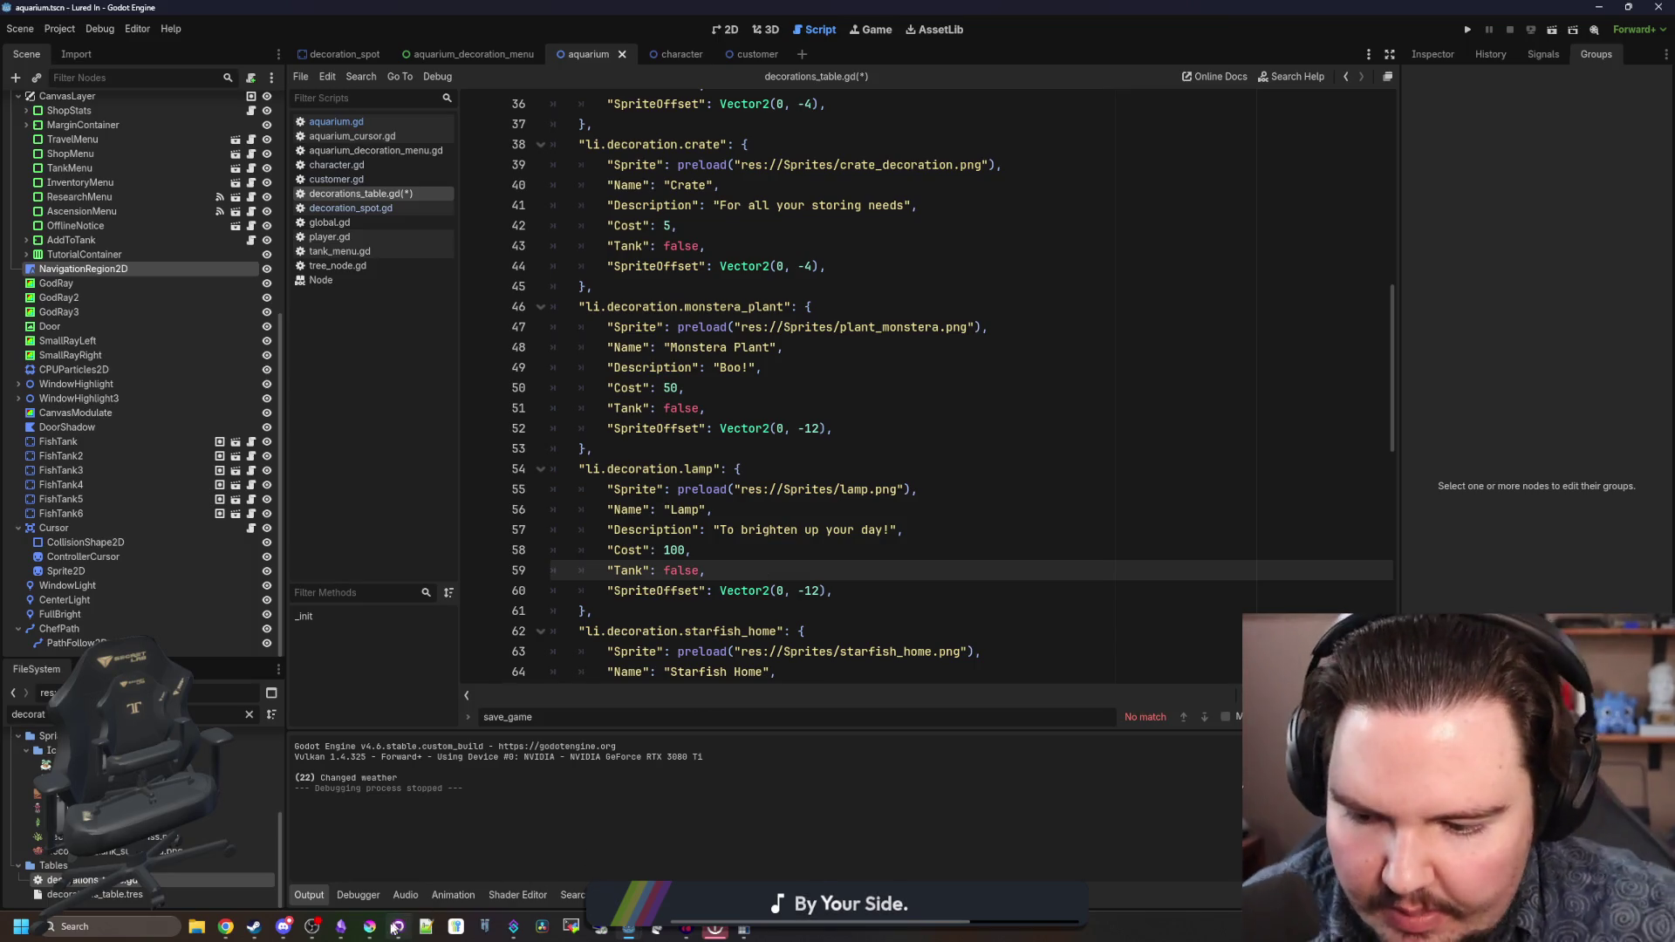
left_click(370, 926)
double_click(762, 631)
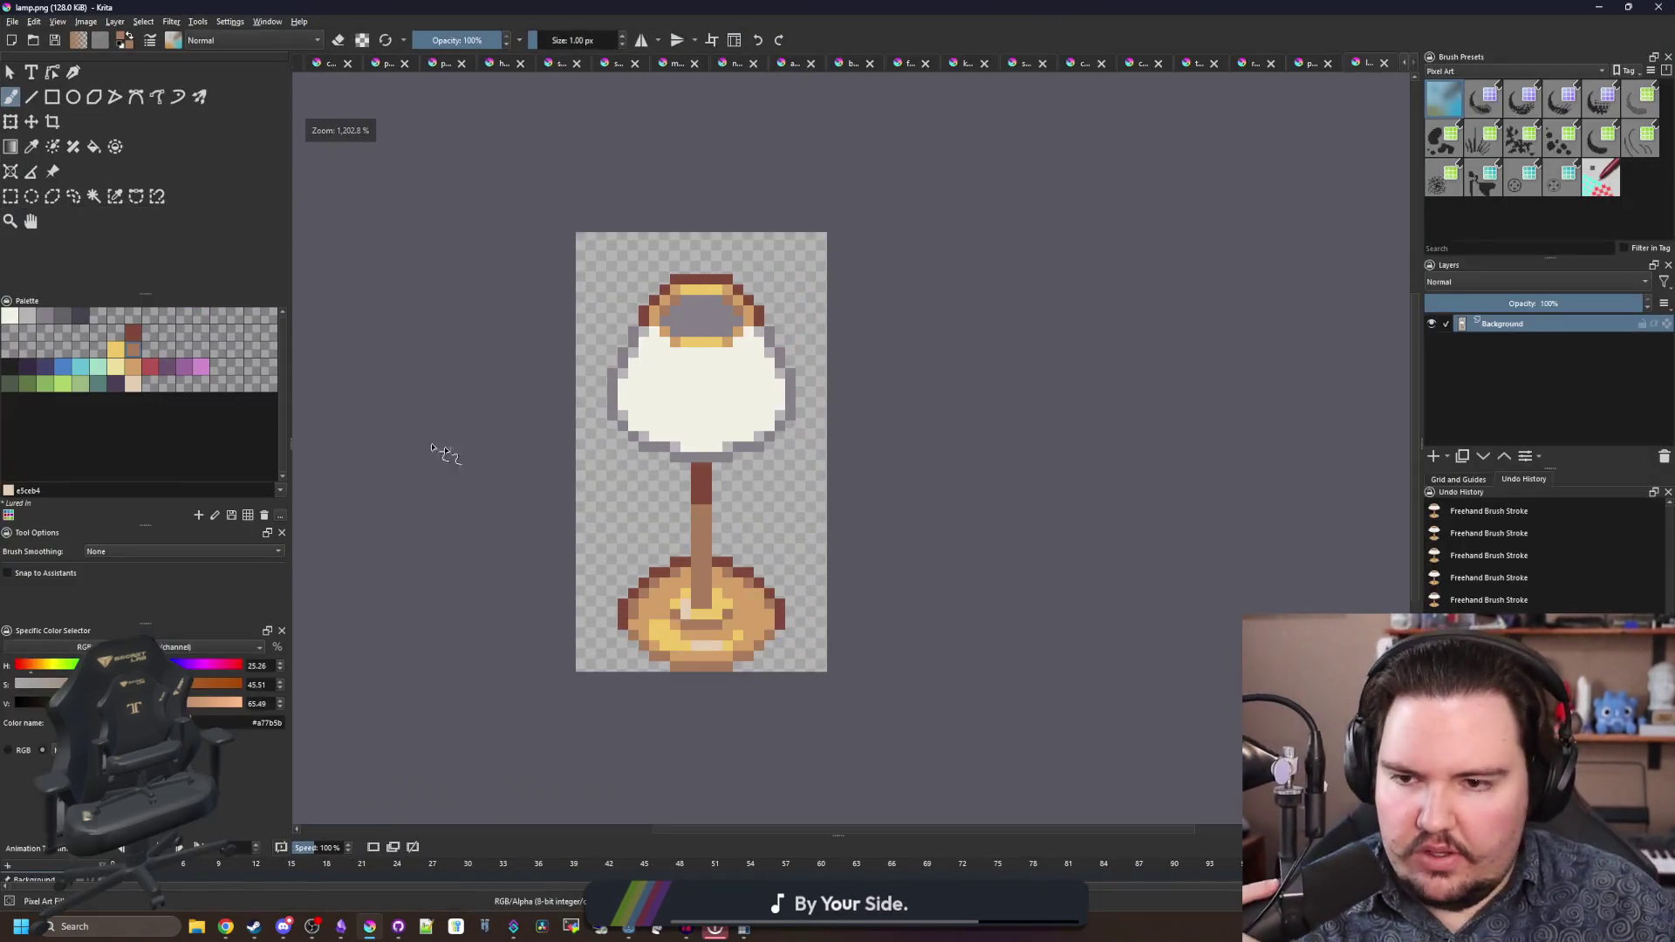
- Measure the 14x42 lamp image, its base and its pole with rectangular selections, then switch back to Godot
left_click(11, 196)
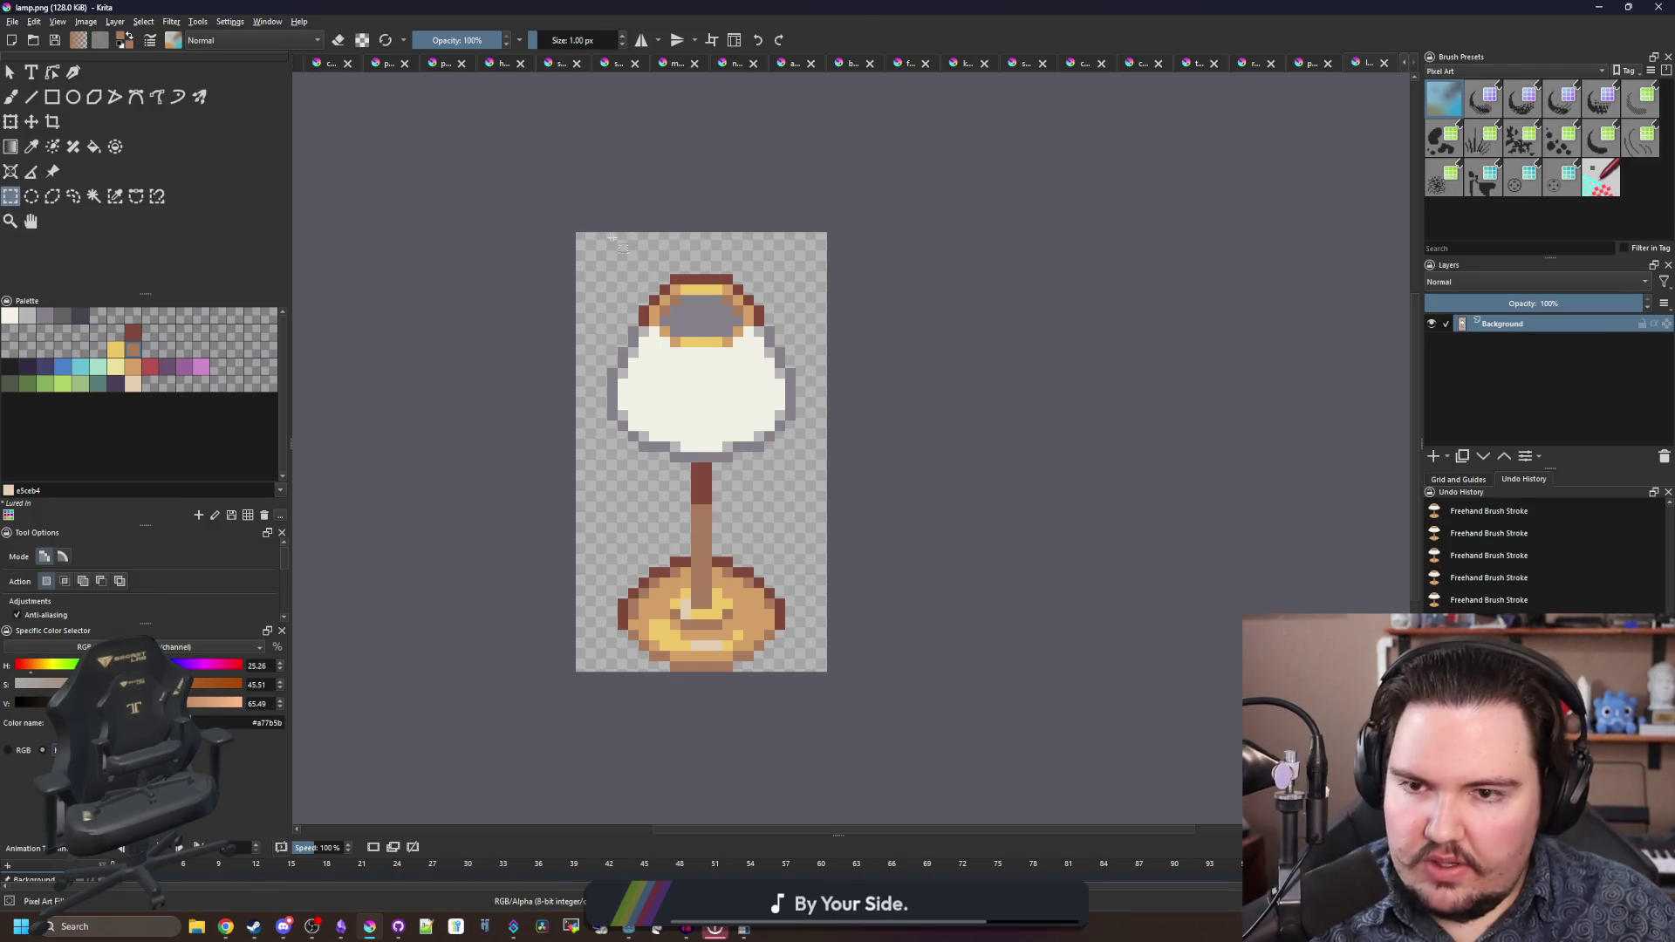
left_click_drag(608, 232, 754, 676)
left_click(755, 677)
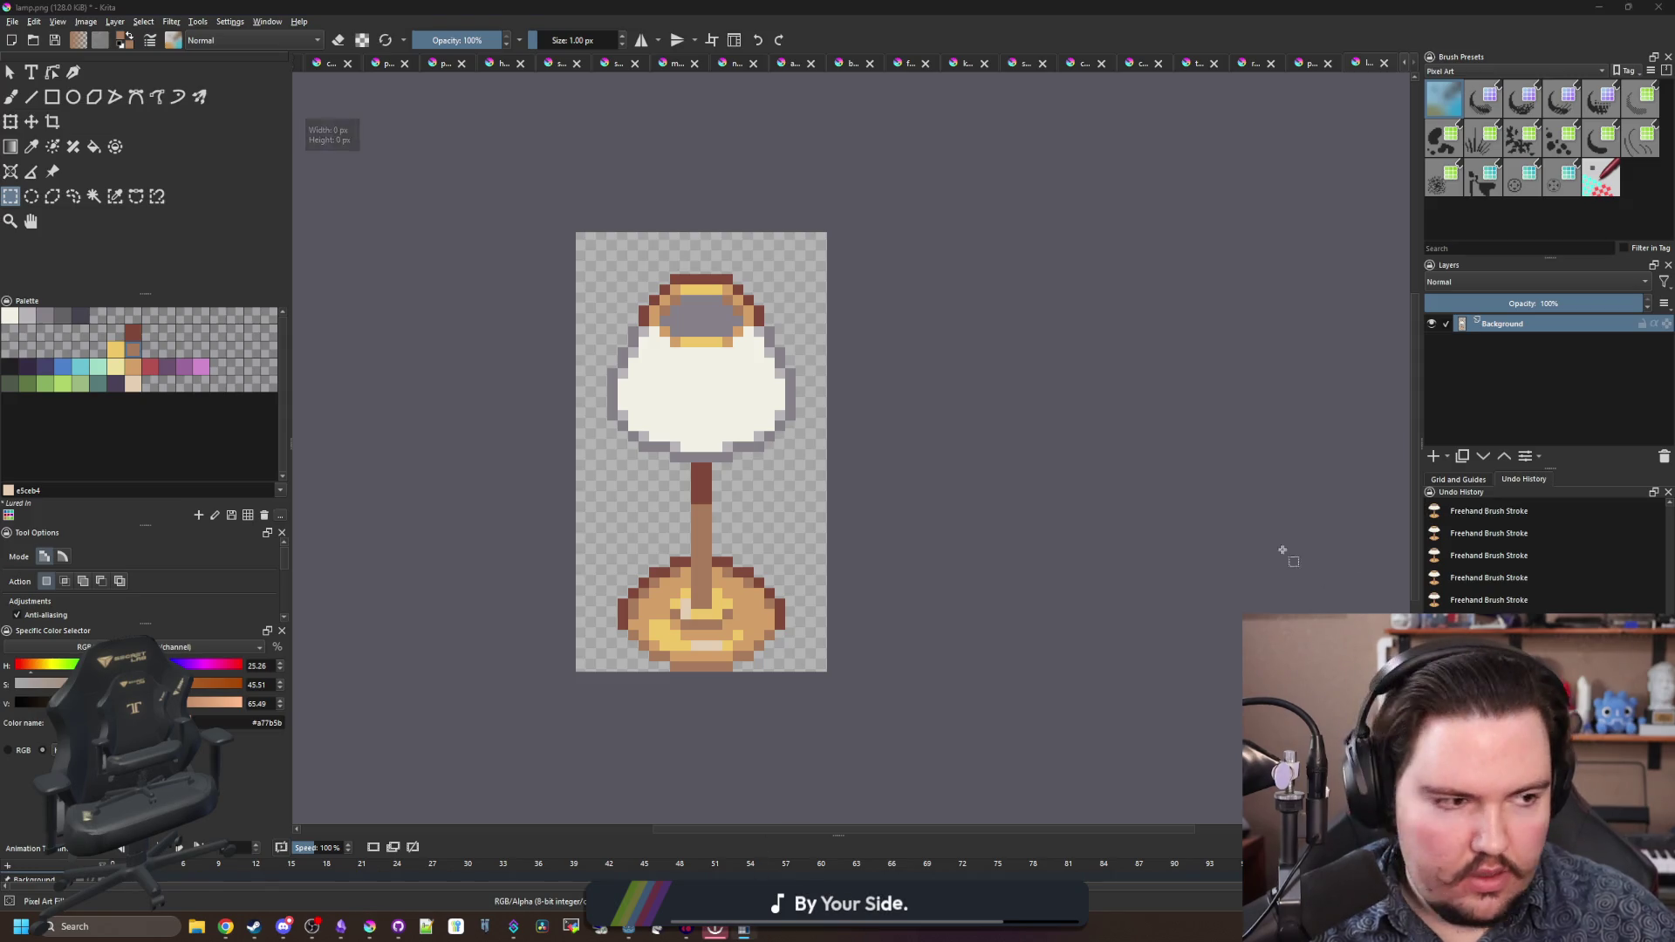
mouse_move(618, 671)
left_mouse_down()
mouse_move(716, 491)
mouse_move(795, 410)
mouse_move(786, 454)
mouse_move(826, 455)
left_mouse_up()
mouse_move(705, 454)
left_mouse_down()
mouse_move(694, 629)
mouse_move(694, 602)
left_mouse_up()
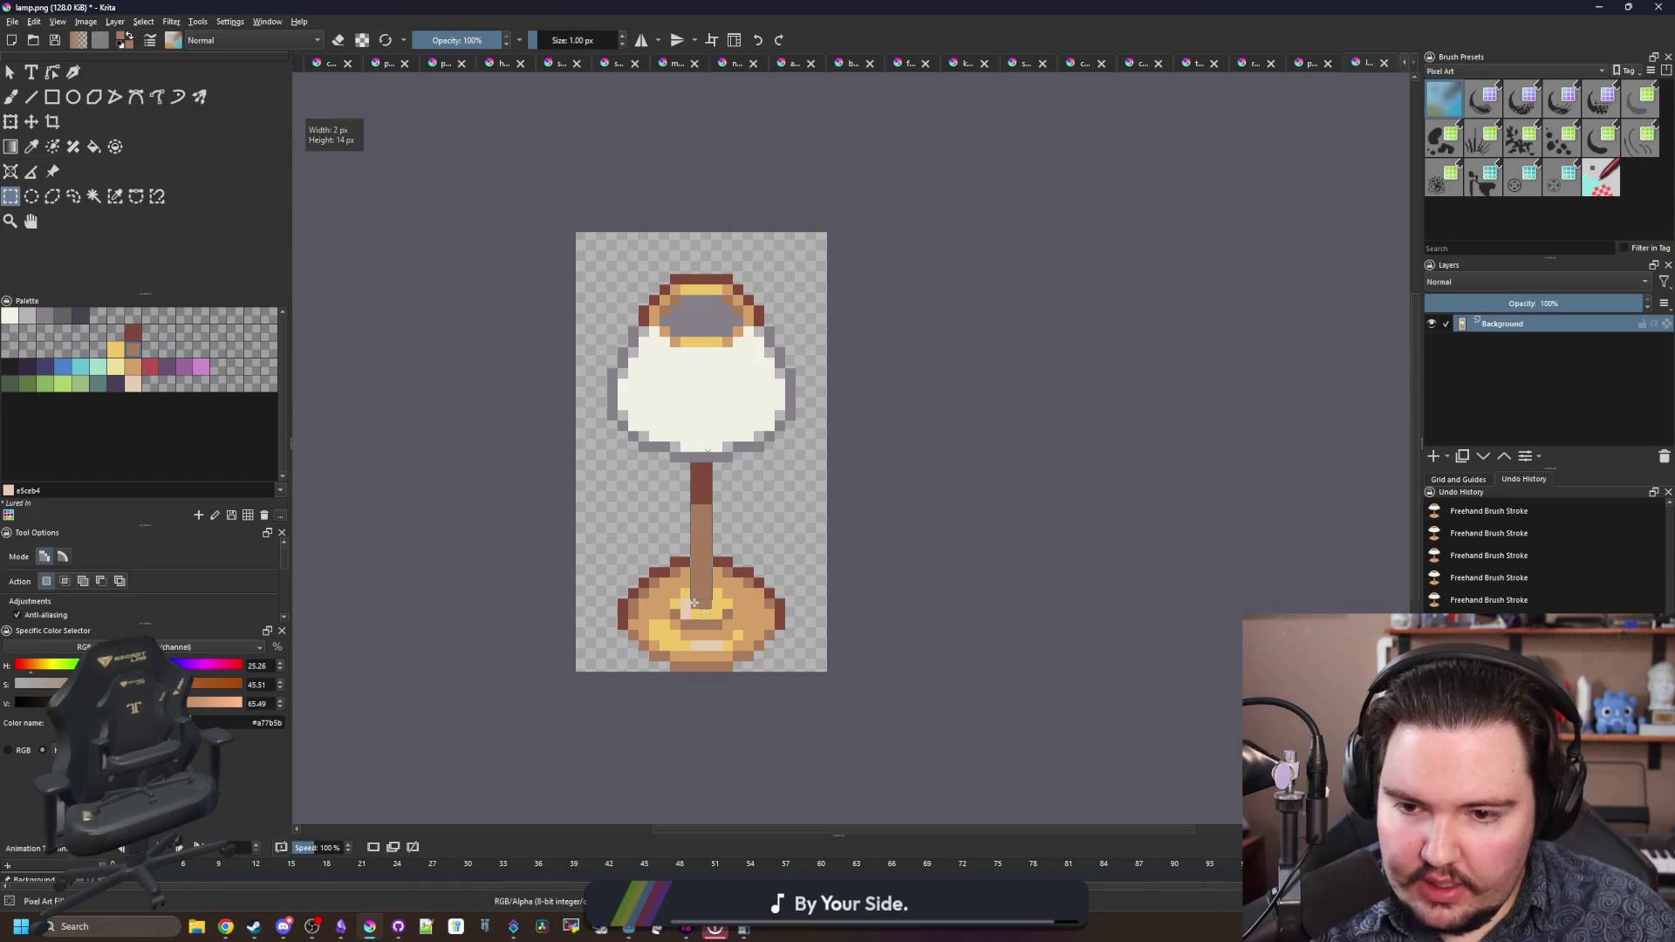
key("alt+Tab")
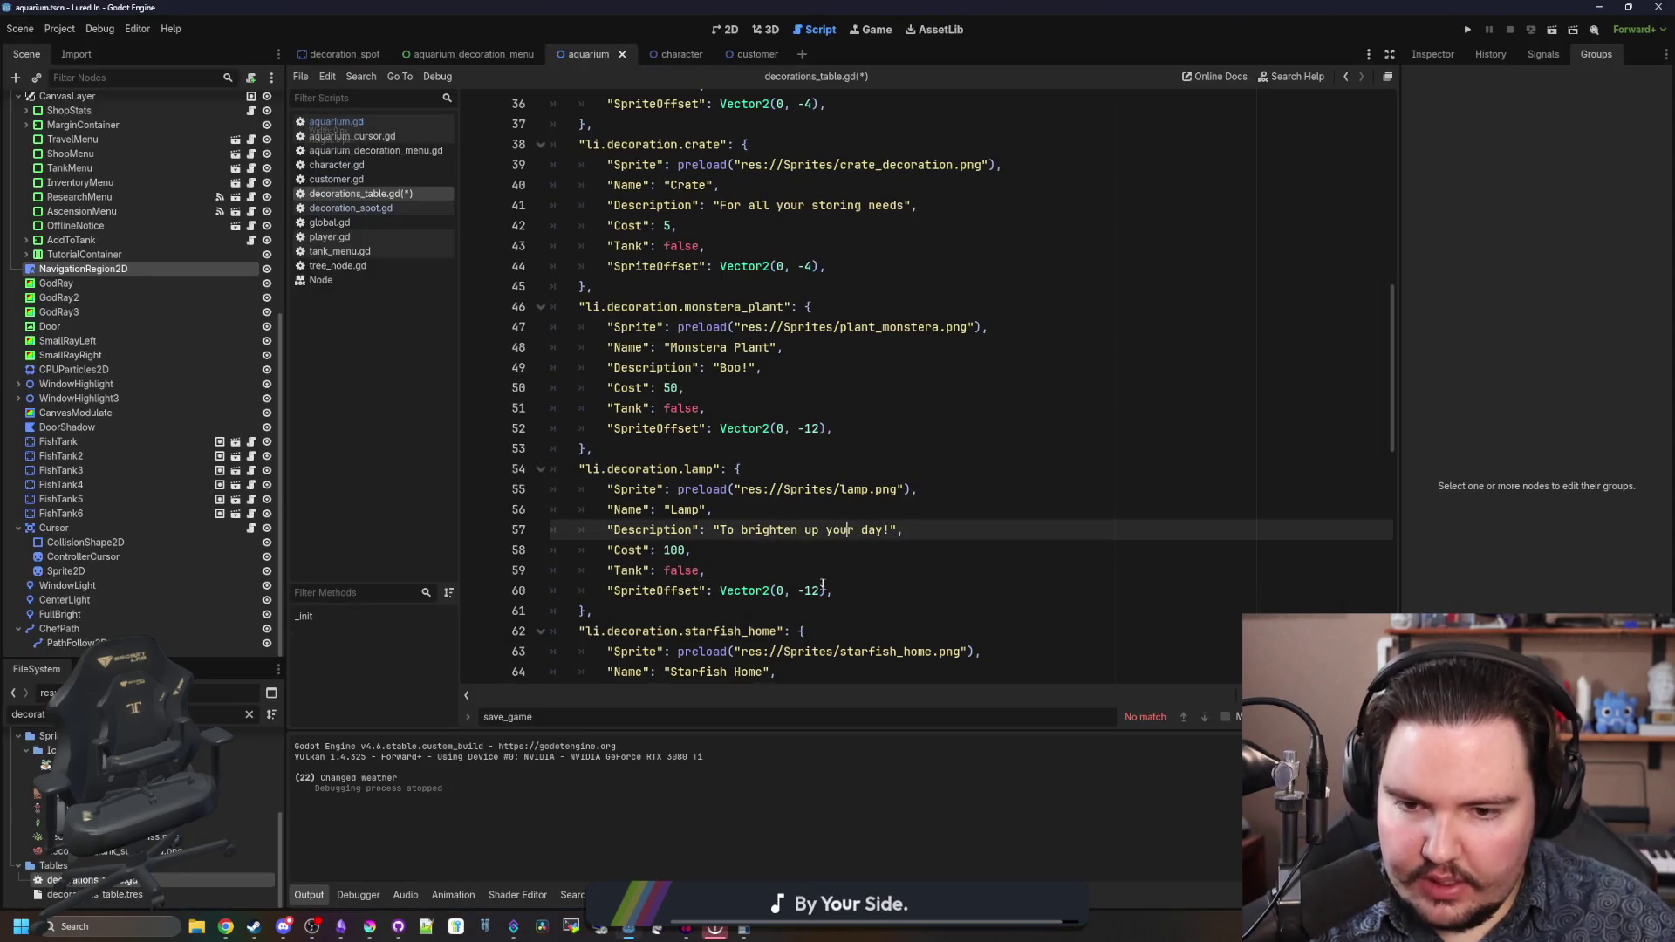
- Change the lamp's SpriteOffset to Vector2(0, -14) and save the script
left_click(820, 590)
key("BackSpace")
type("4")
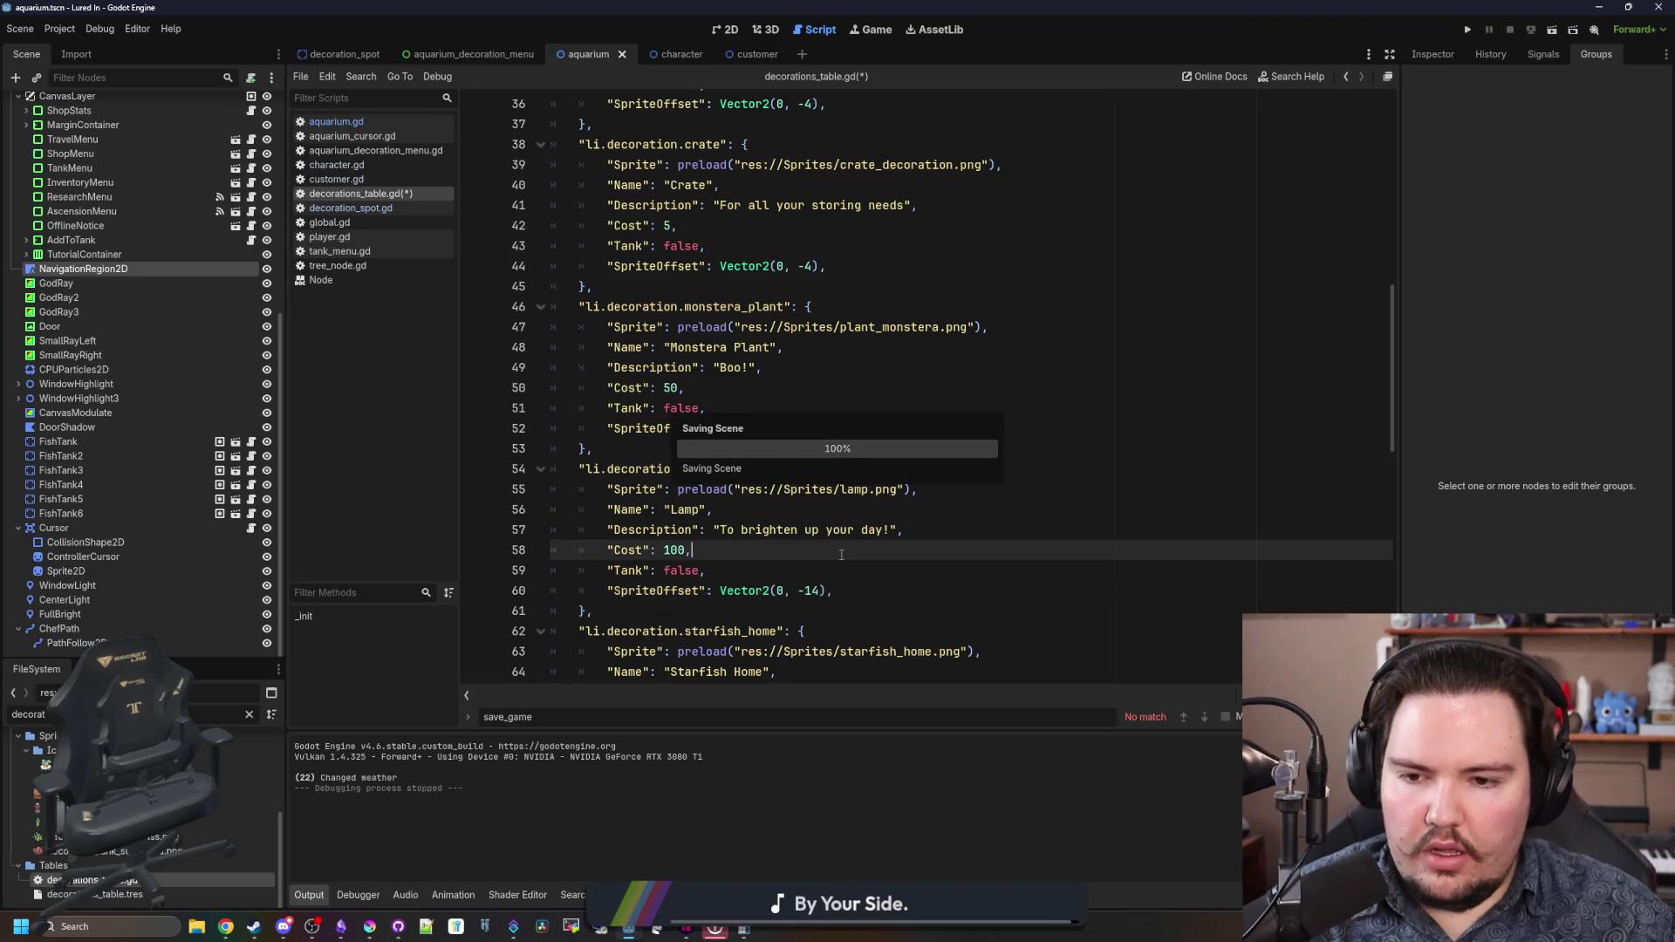
key("ctrl+s")
left_click(798, 568)
scroll(798, 568, "down", 1)
- Add a "Brightness": 0.5 line below SpriteOffset in the Lamp entry
left_click(851, 530)
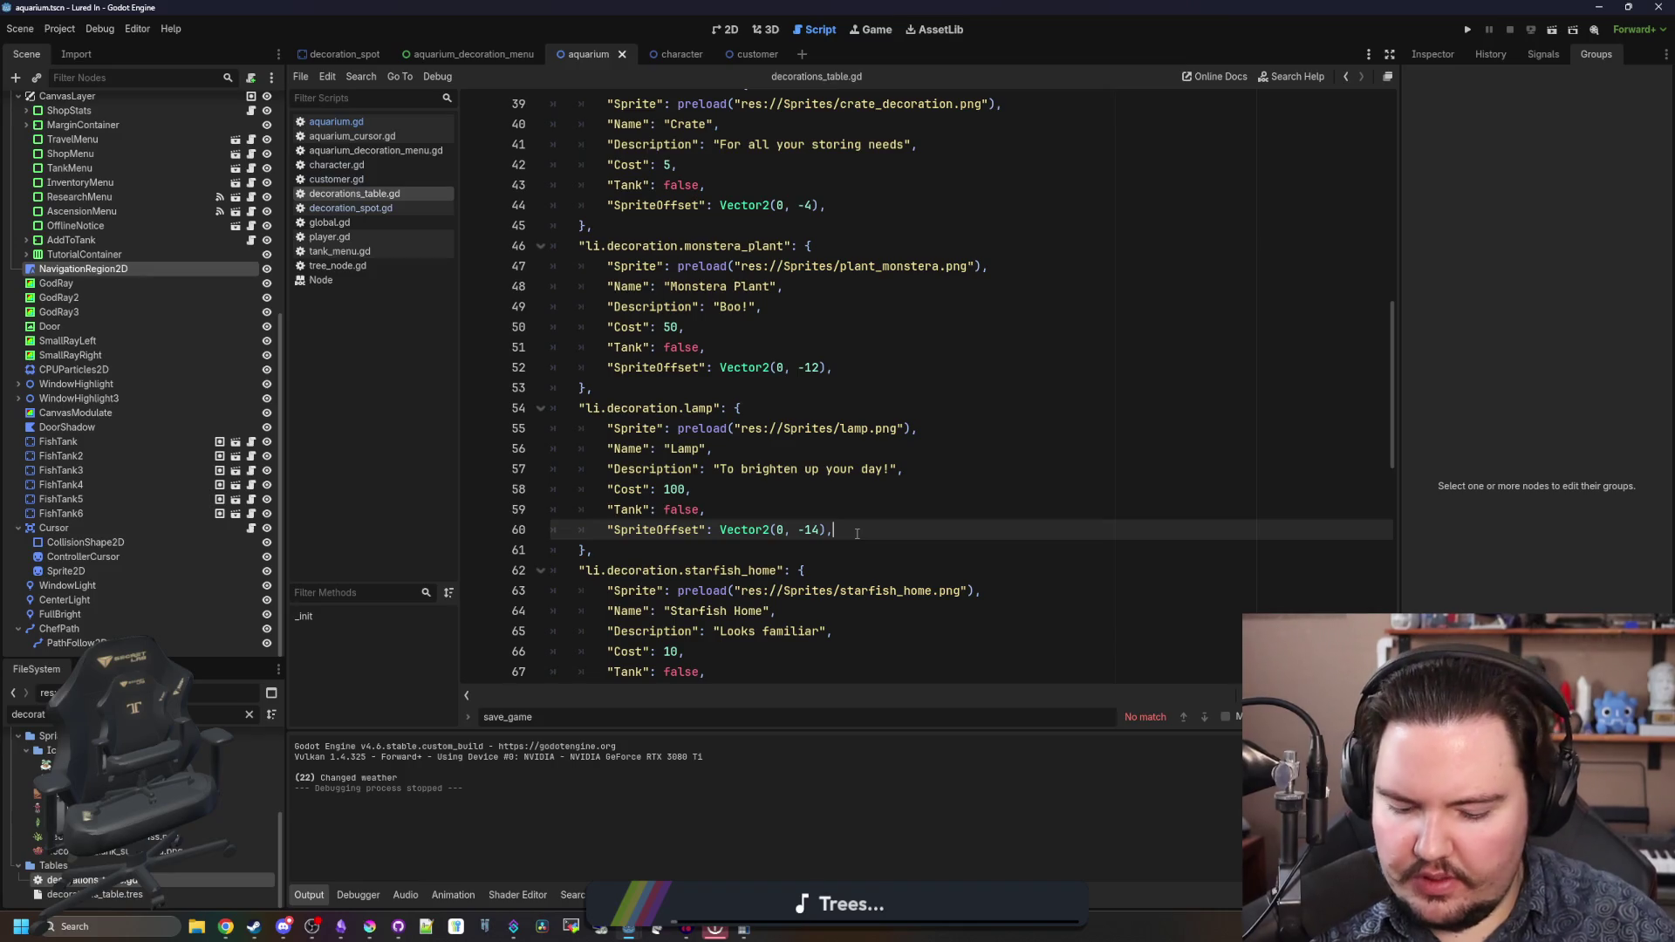
key("Return")
type("\"")
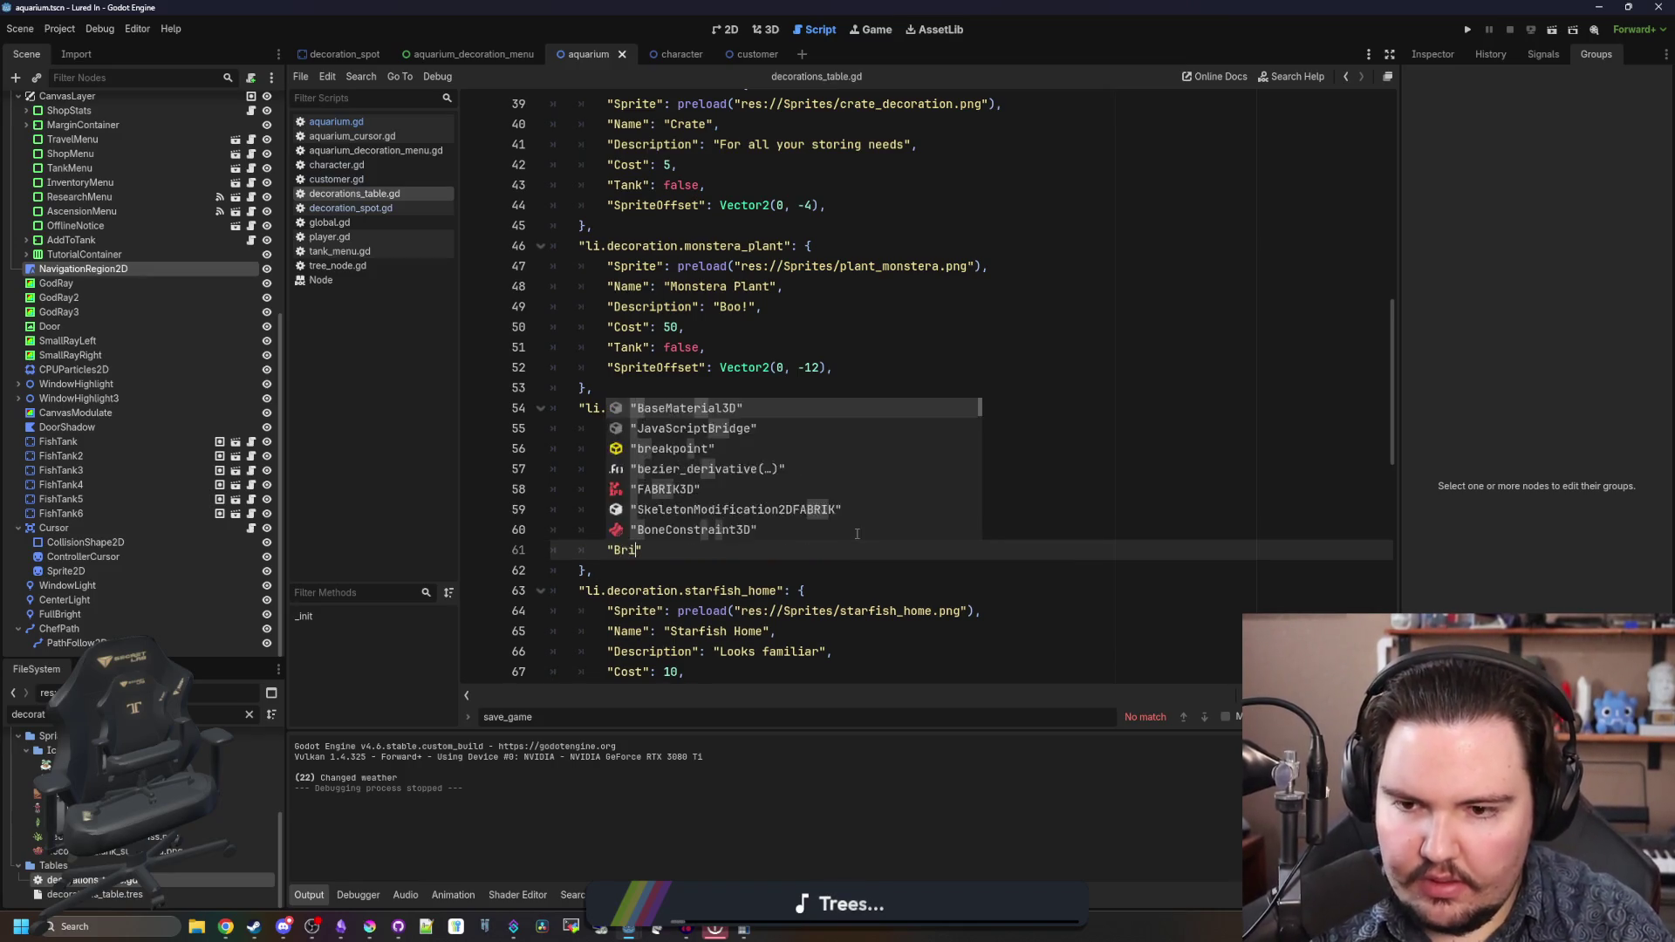
type("Brightness")
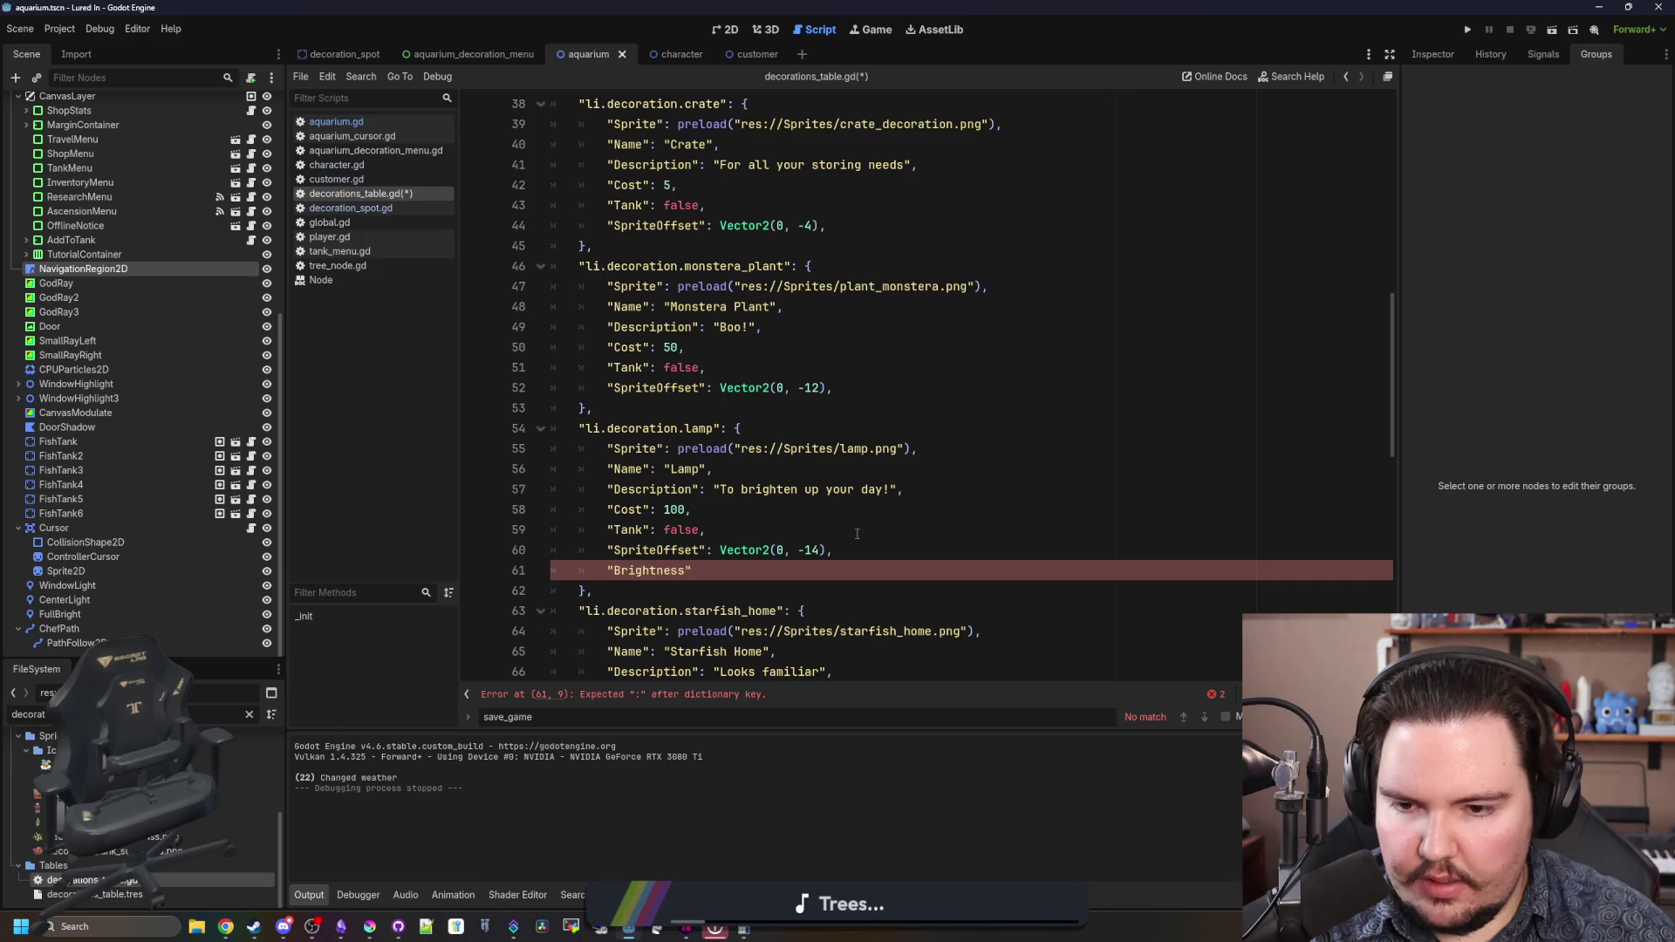
key("BackSpace")
key("BackSpace")
key("BackSpace")
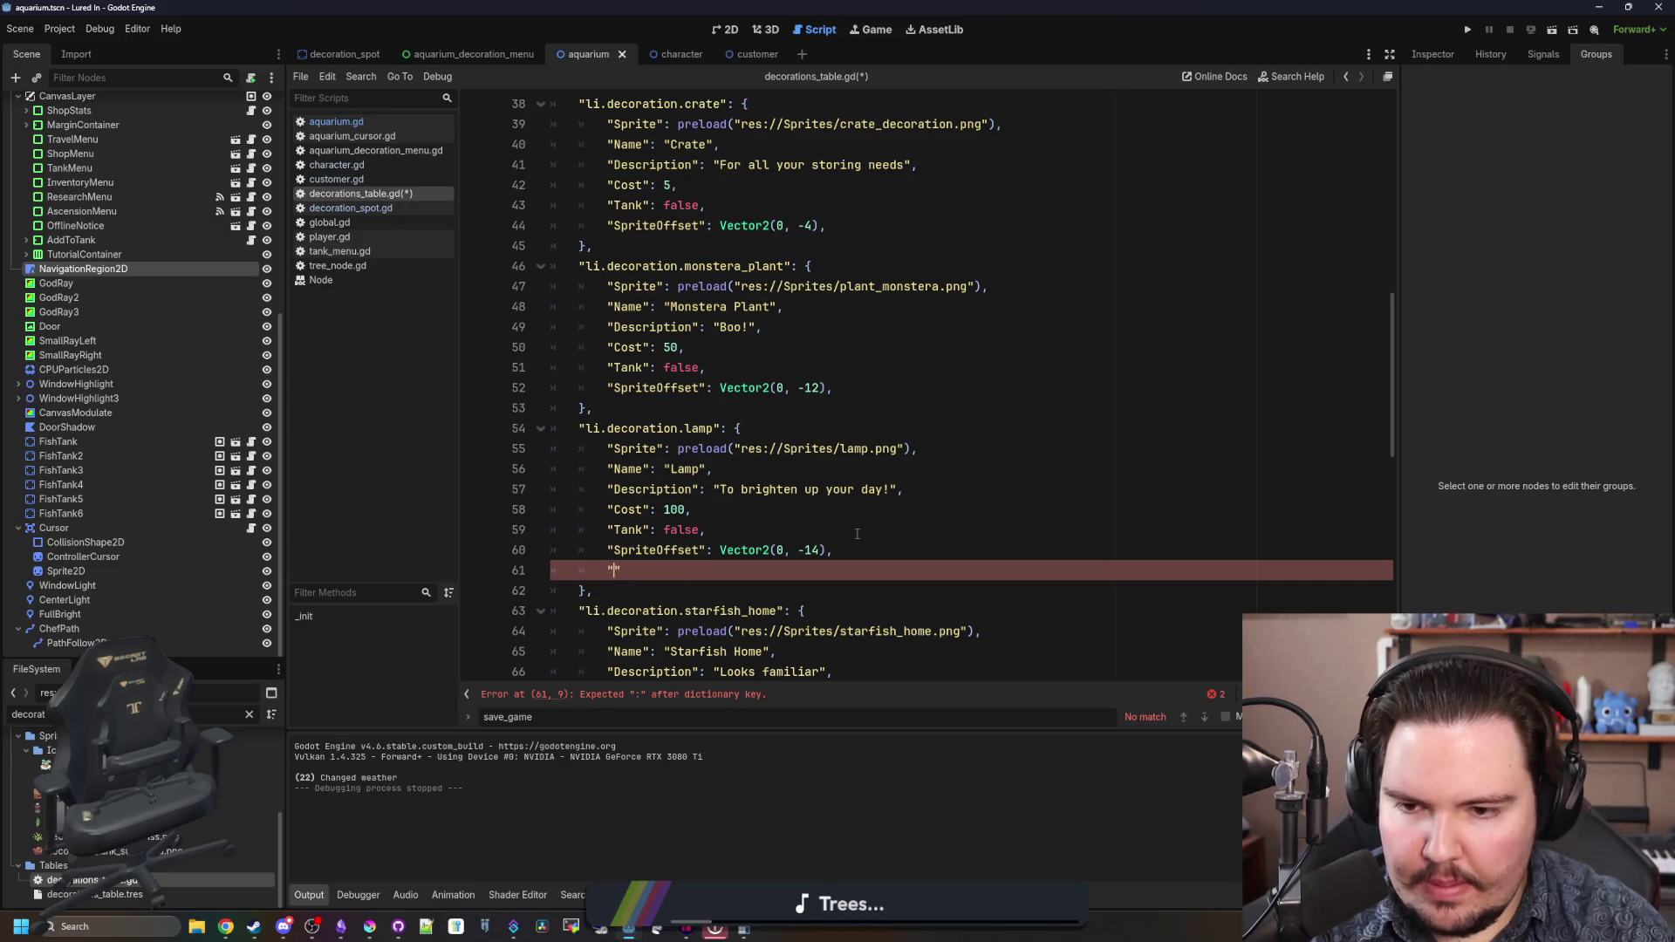
type("Brightness\": ")
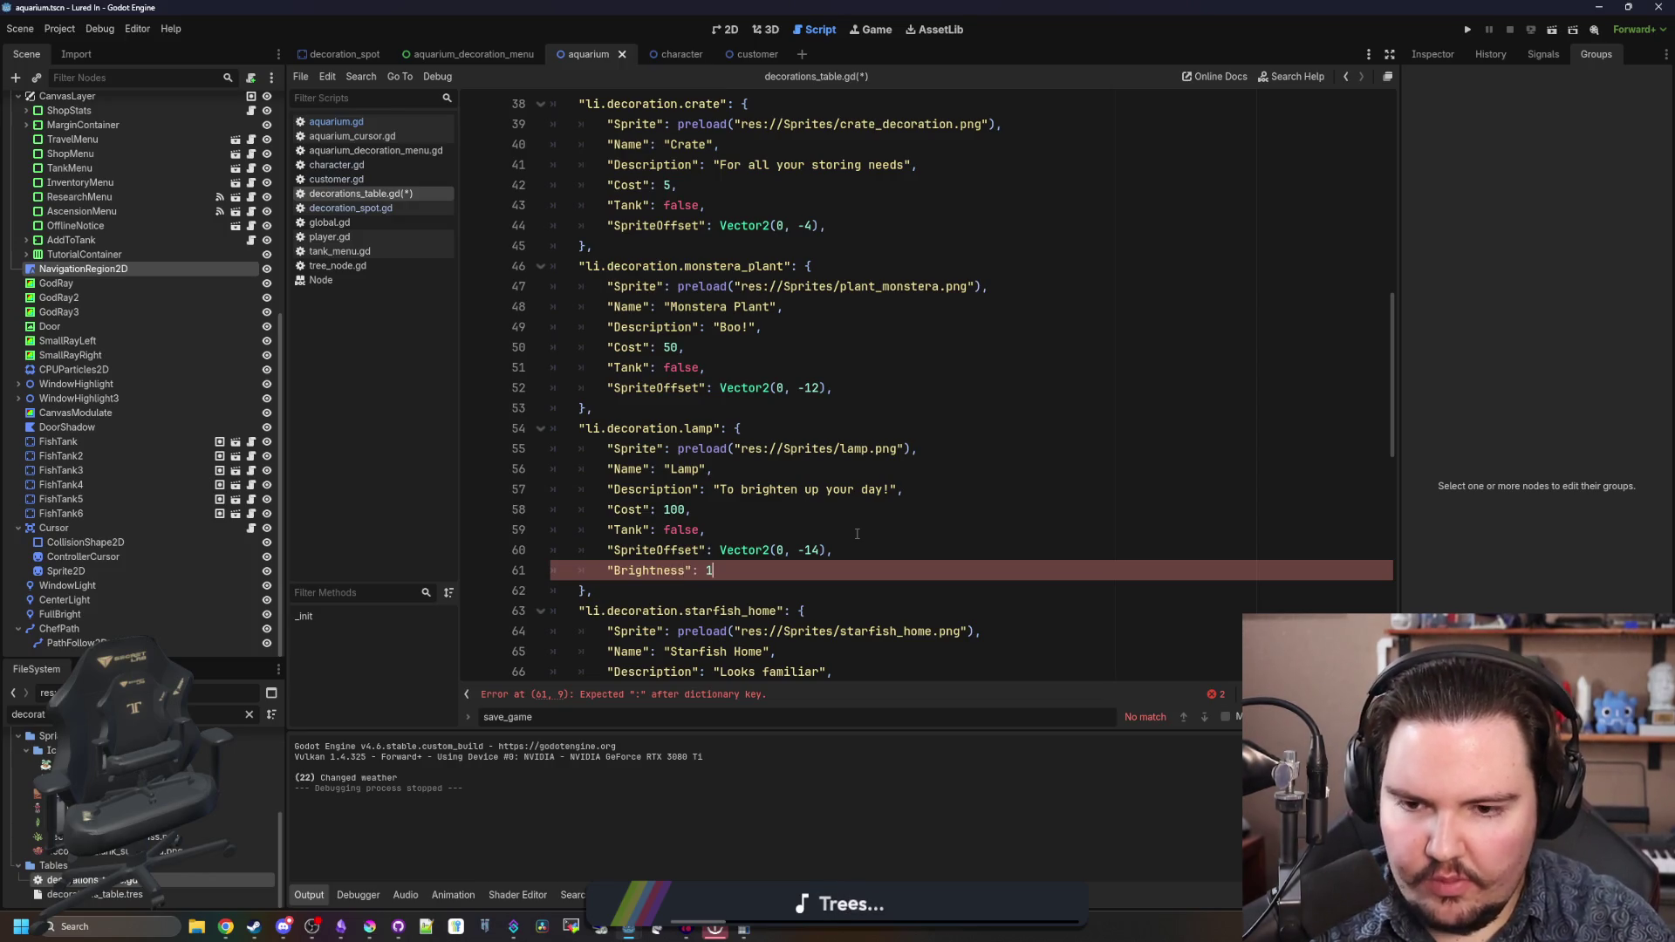
type("0.5")
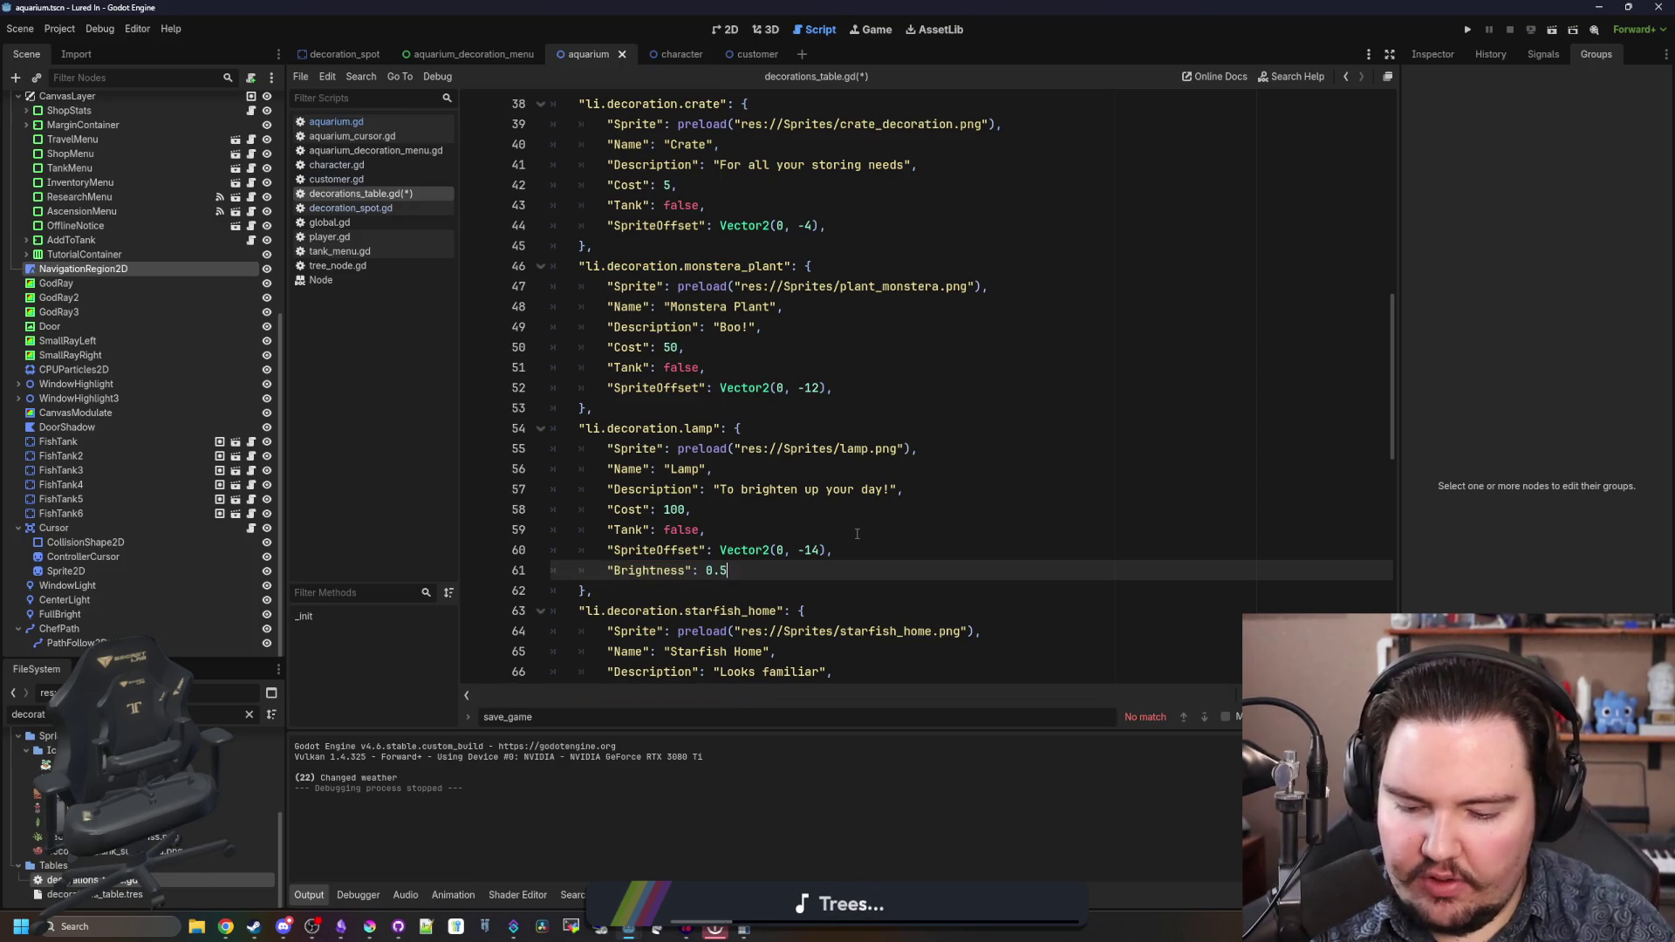
key("Return")
key("BackSpace")
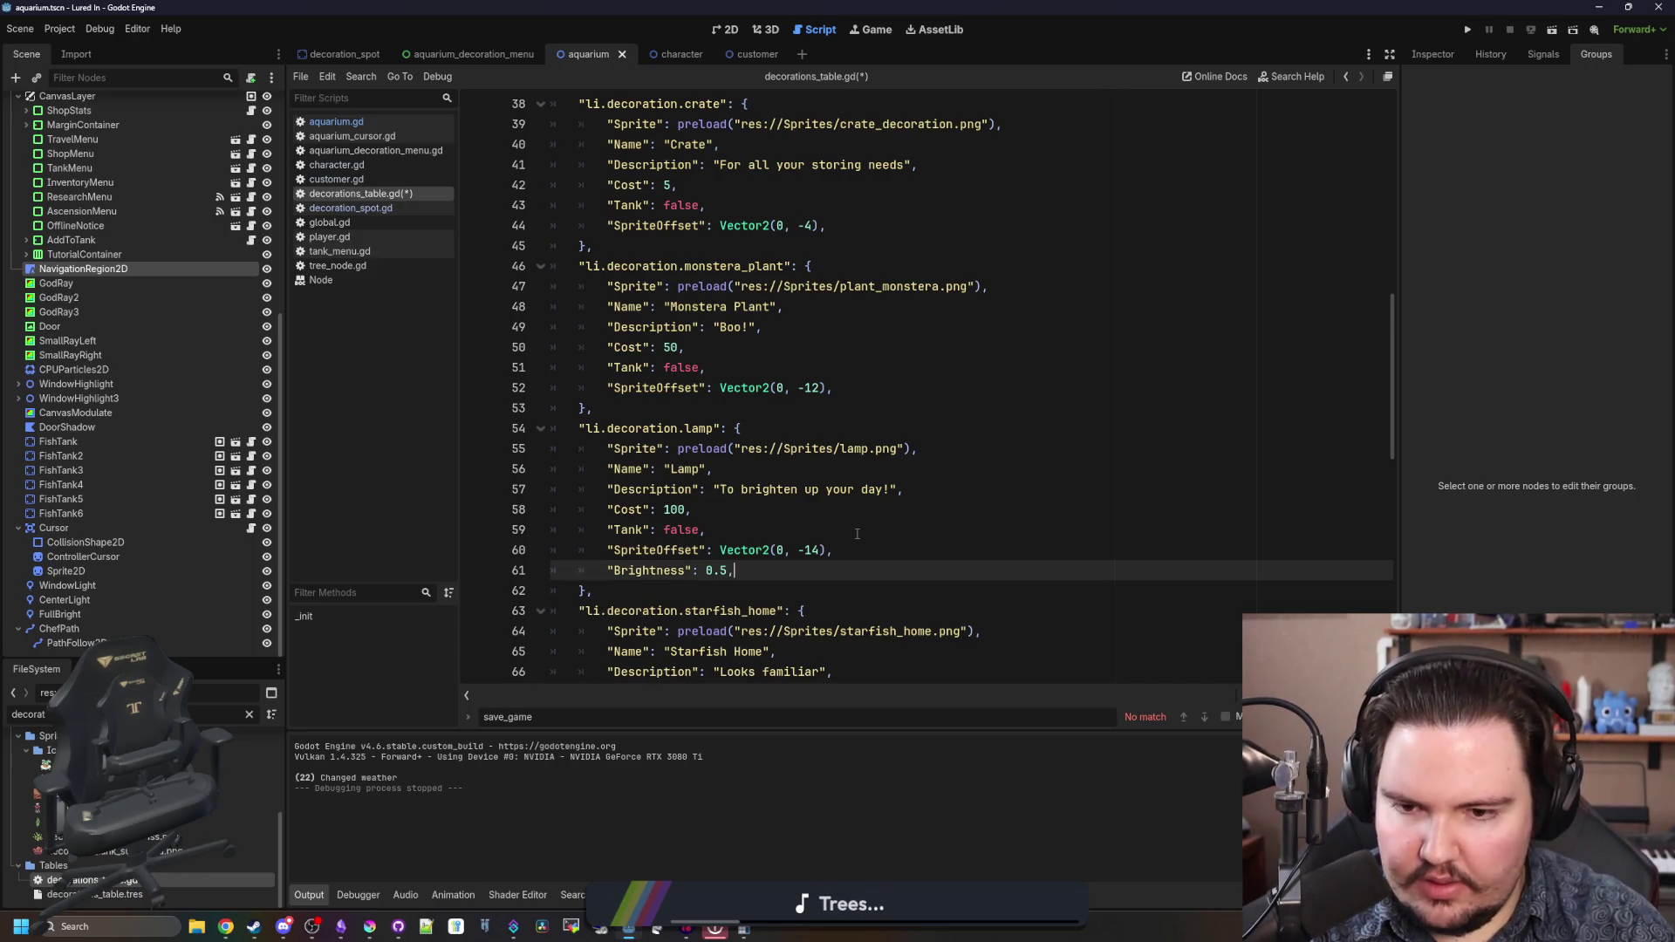
key("Return")
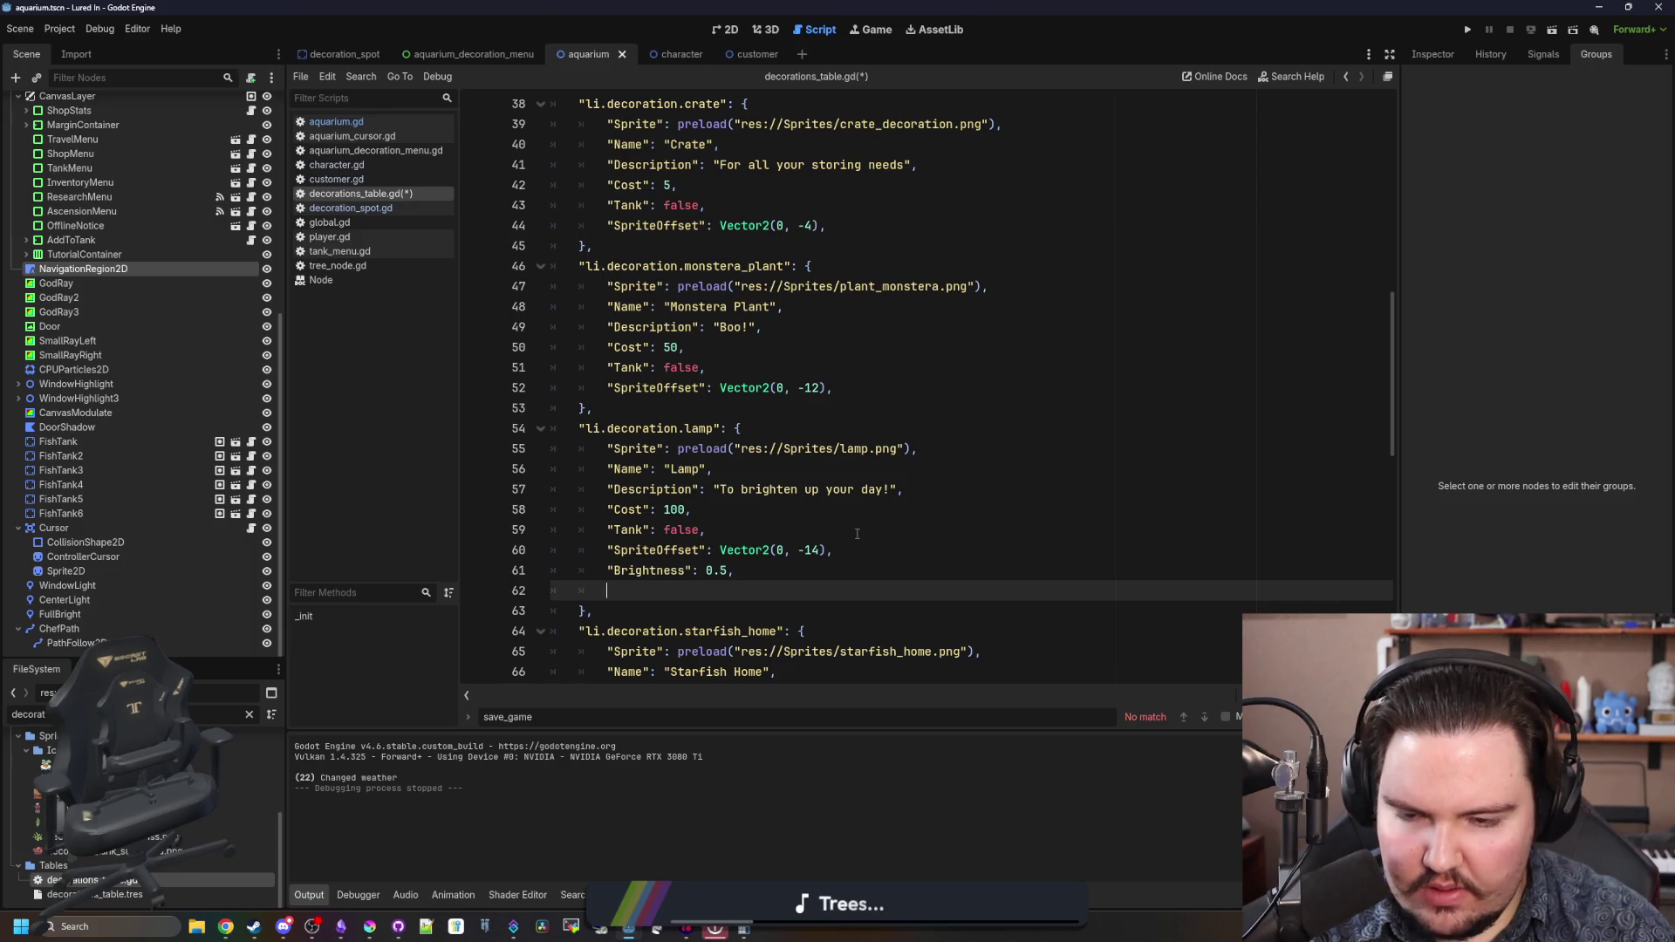
scroll(857, 533, "down", 2)
- Add an empty "Lighting": { } block after SpriteOffset in the Lamp entry
left_click(854, 434)
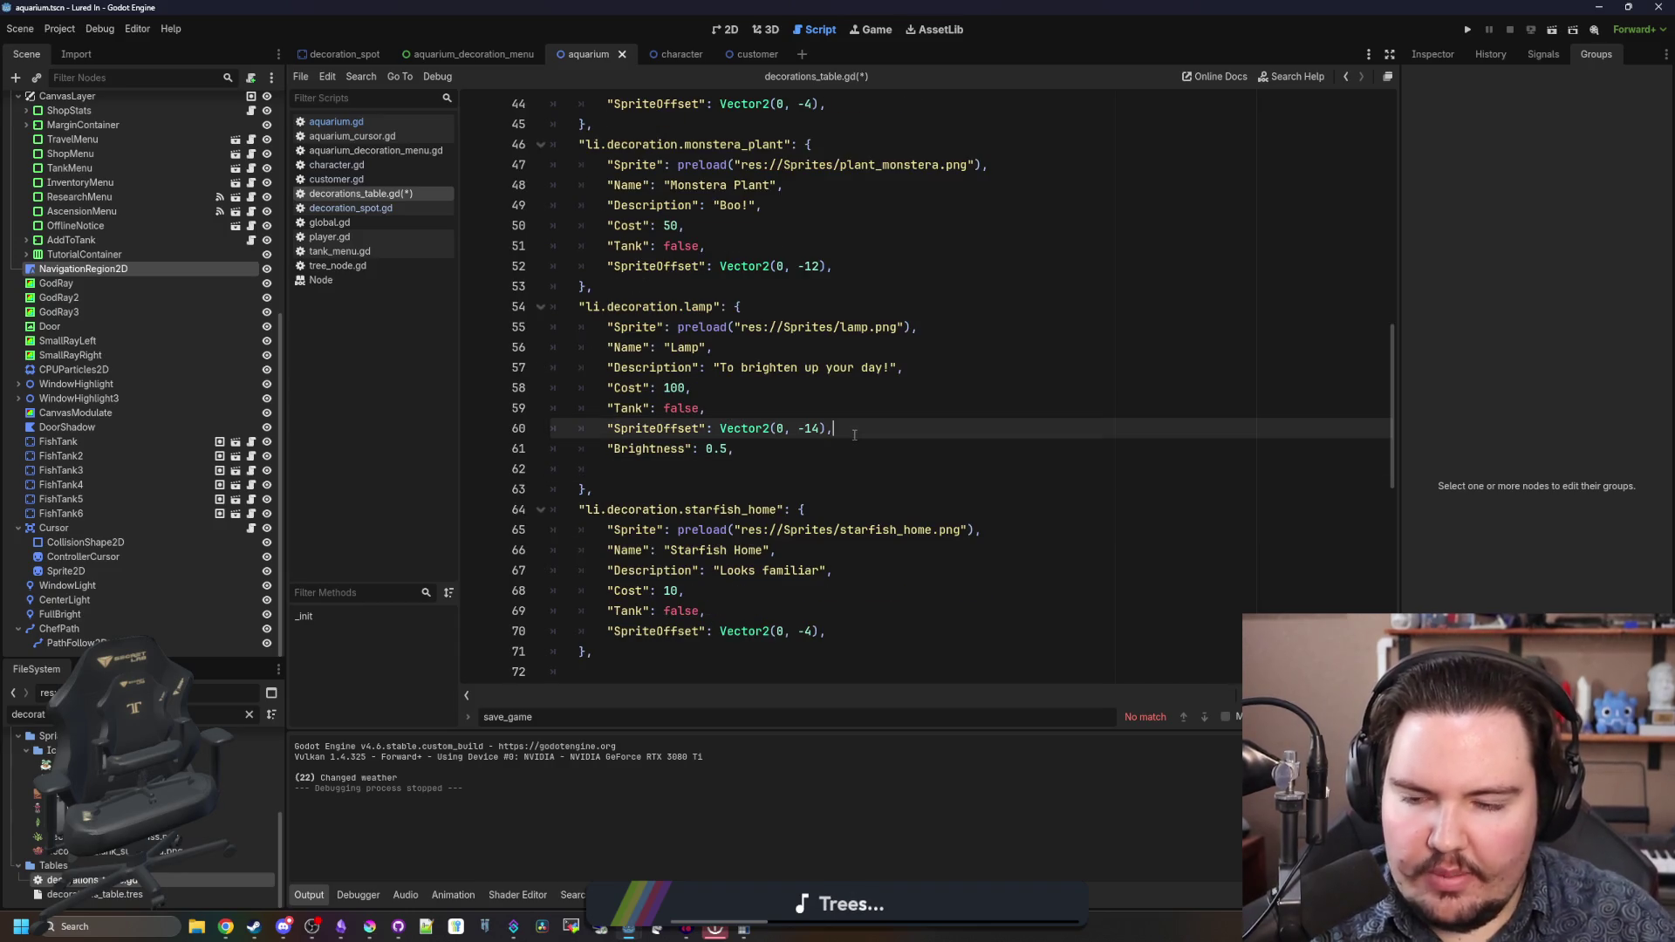
key("Return")
key("Return")
type("\"Lighting")
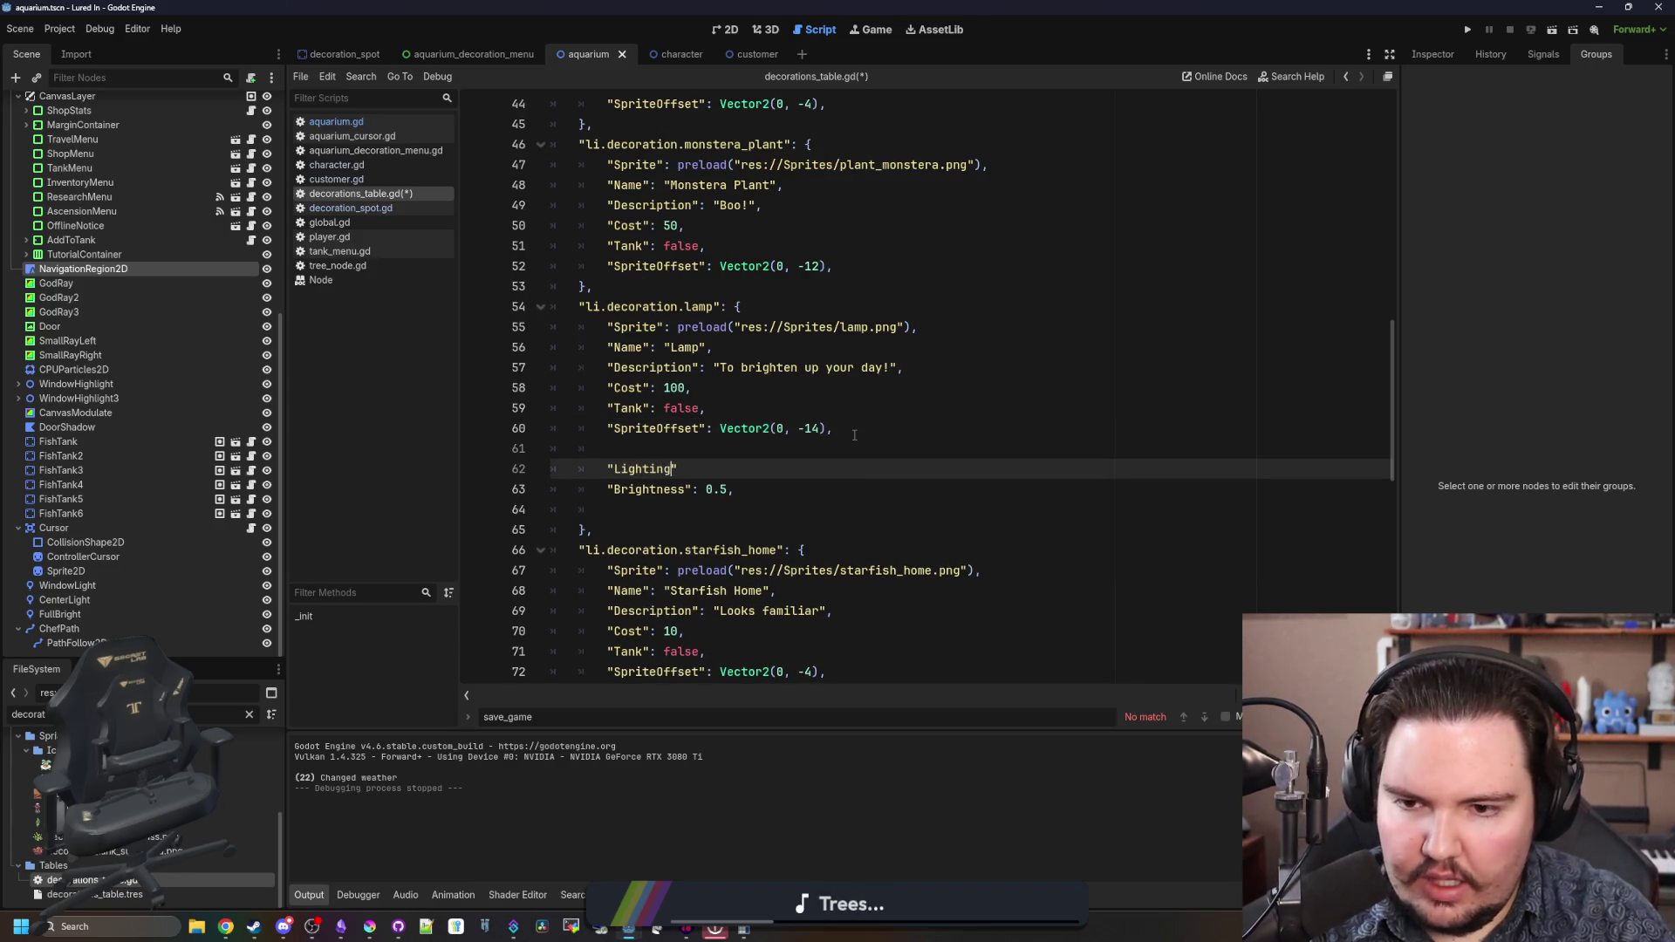
type("\": {")
key("Return")
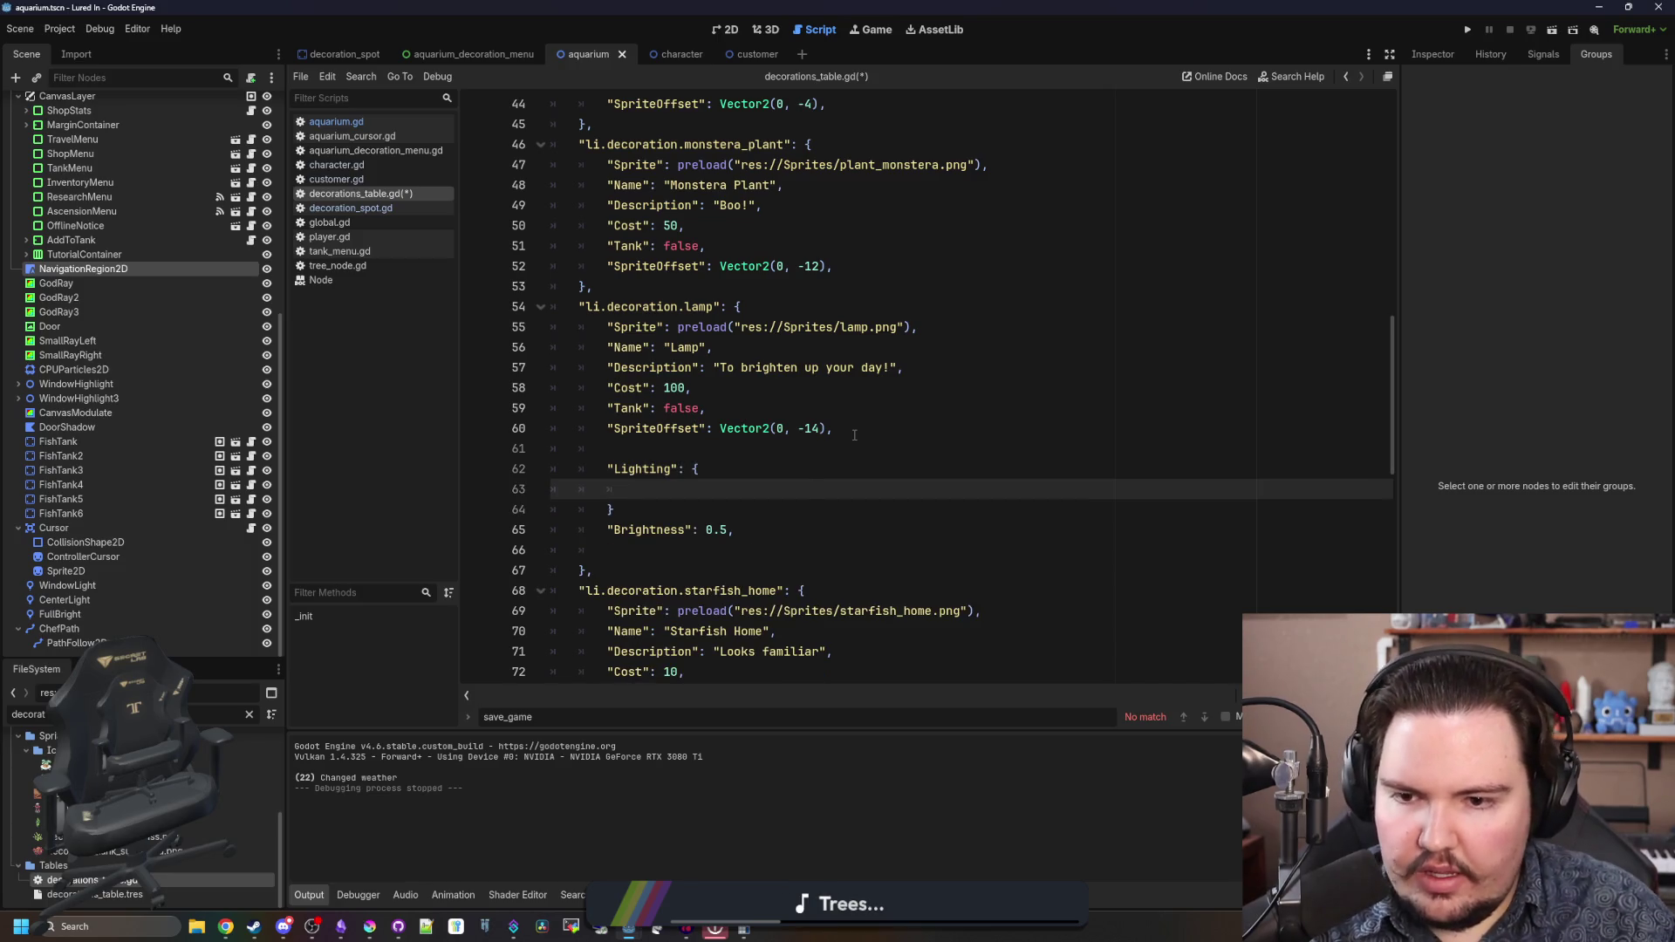
- Move the Brightness 0.5 line inside the Lighting block and remove leftover blank lines
left_click_drag(735, 529, 607, 529)
key("ctrl+x")
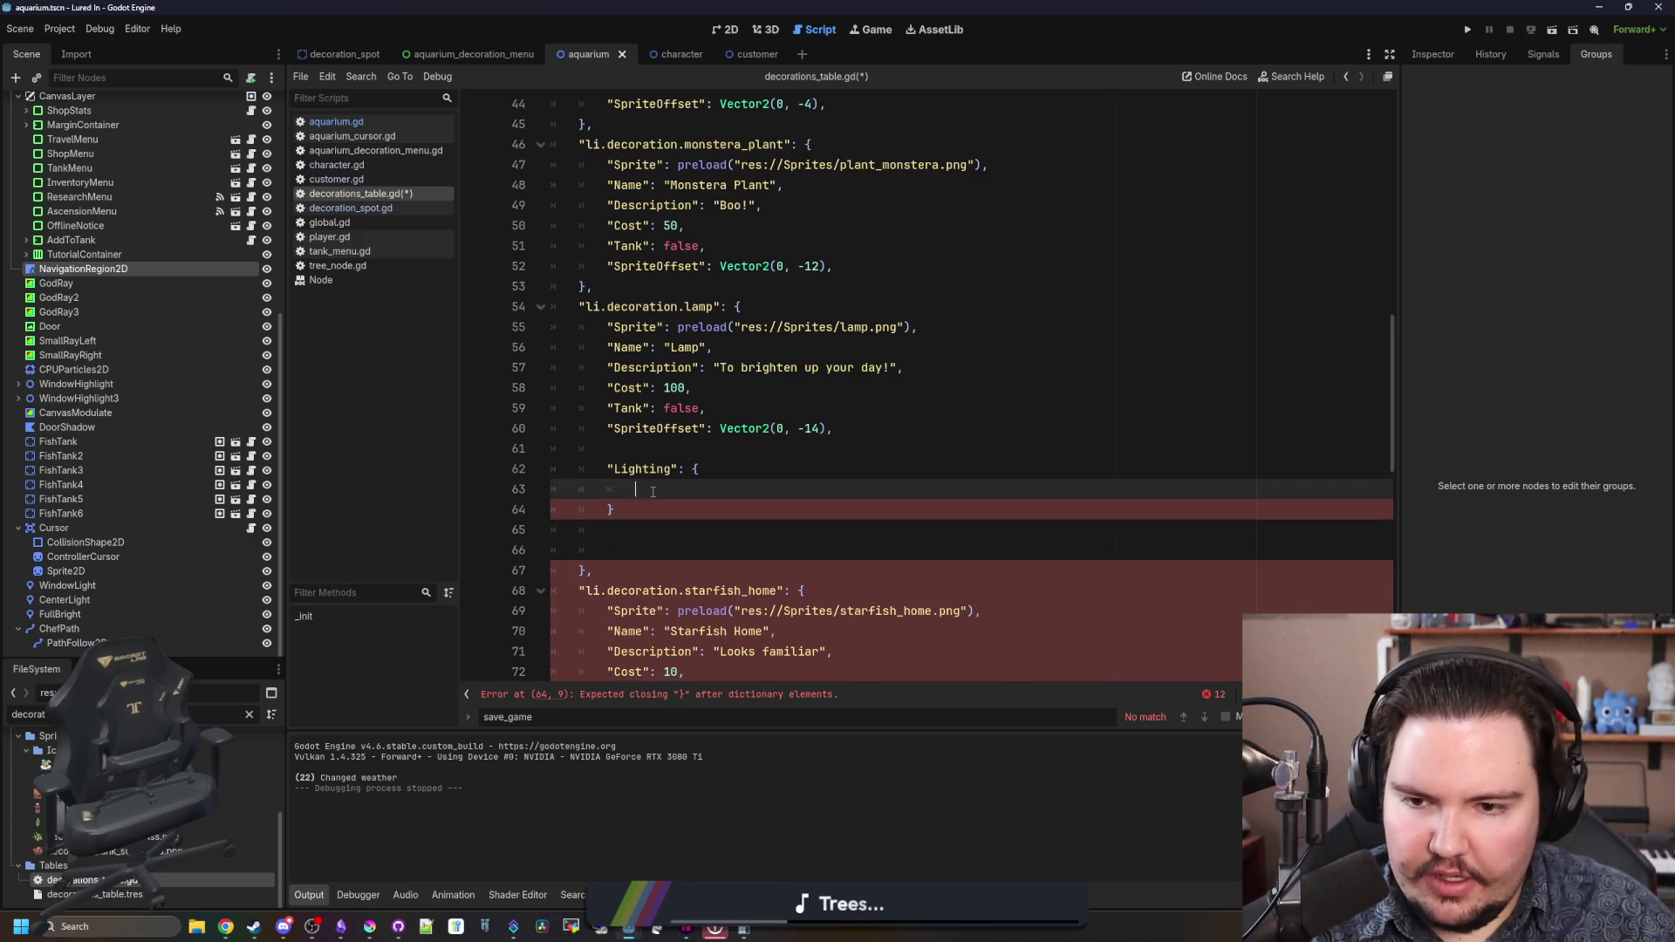
left_click(637, 489)
key("ctrl+v")
left_click(650, 536)
key("ctrl+shift+k")
key("ctrl+shift+k")
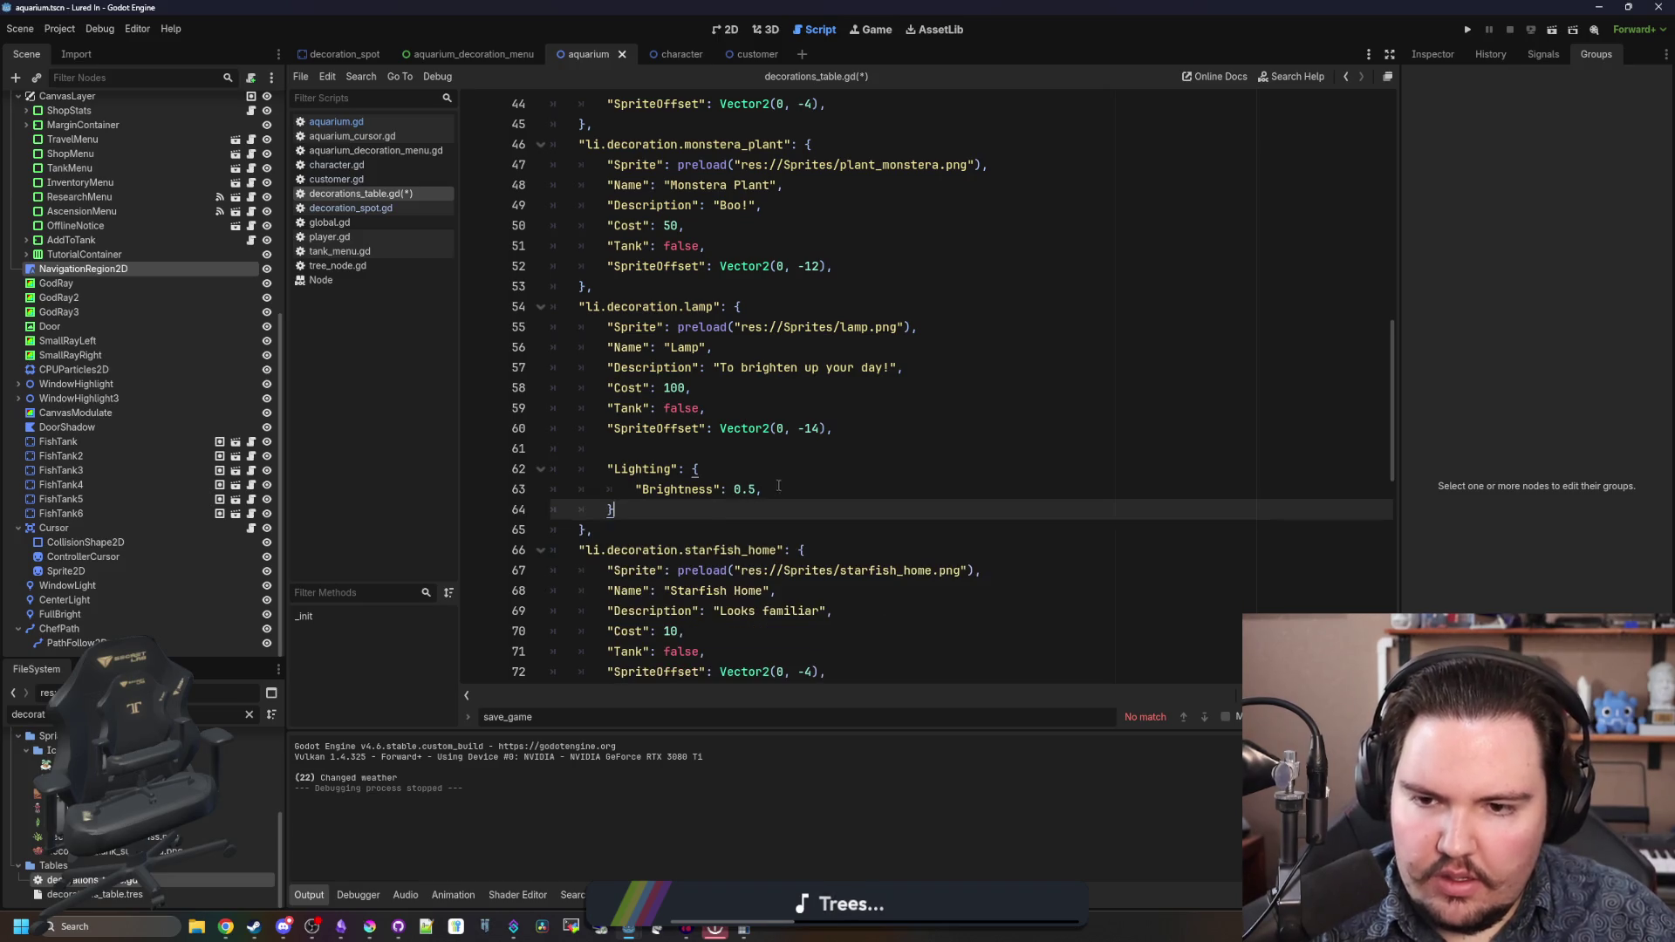
- Duplicate the Brightness line and turn the copy into a Radius 128 entry
left_click_drag(764, 489, 635, 488)
key("ctrl+alt+Down")
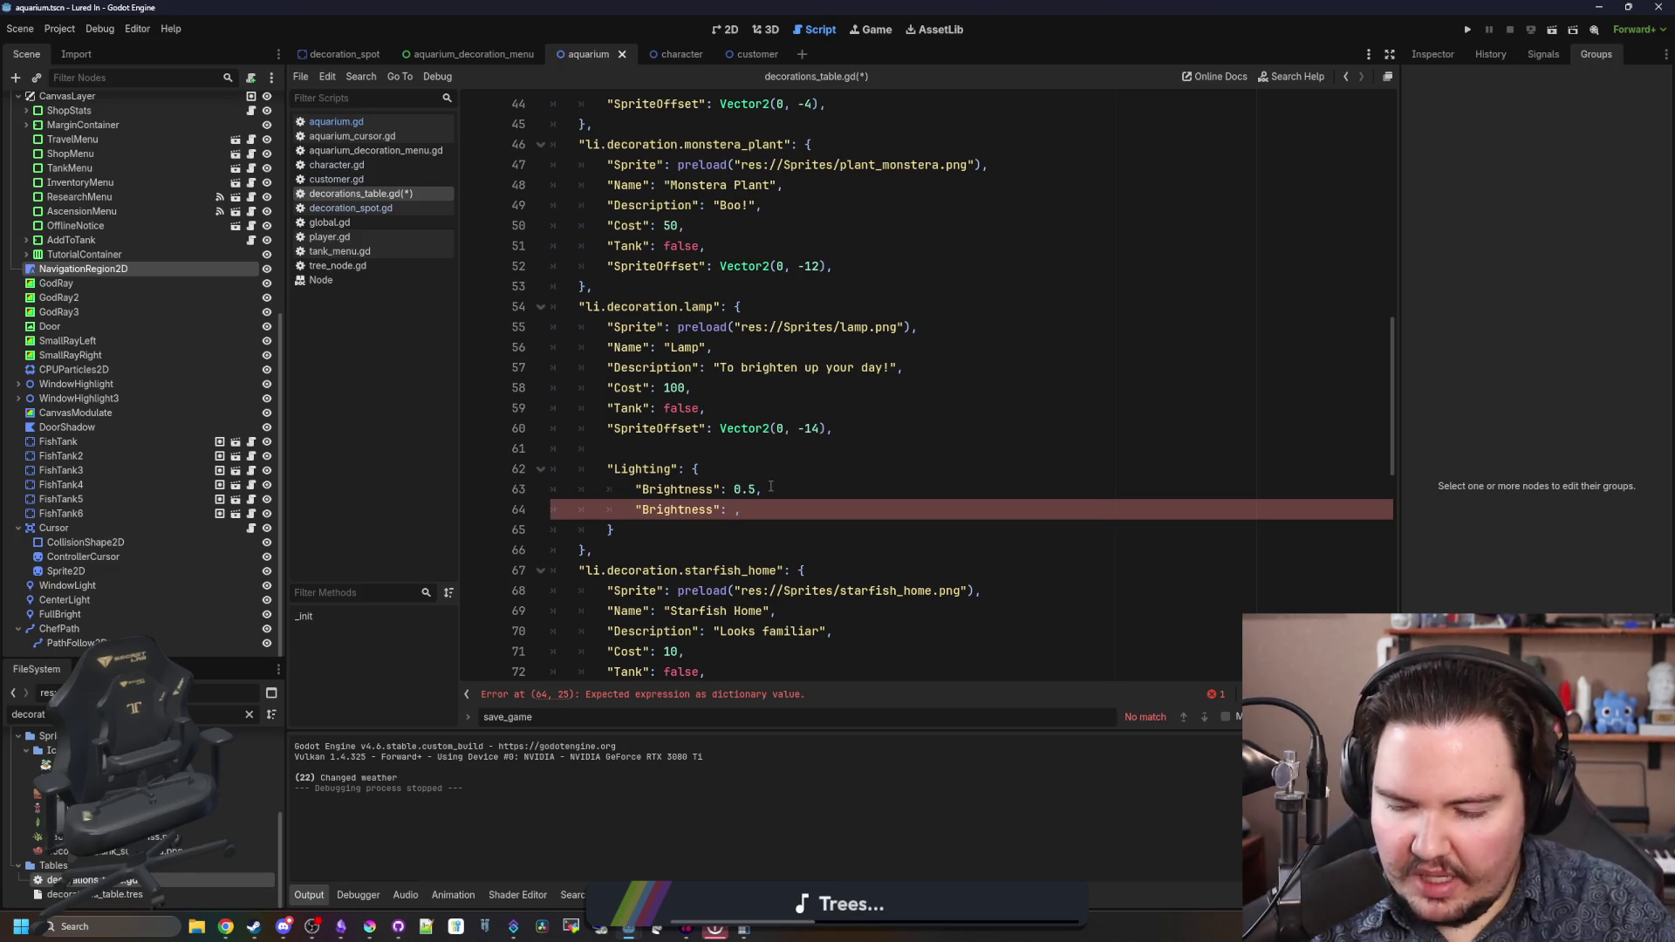
type("12")
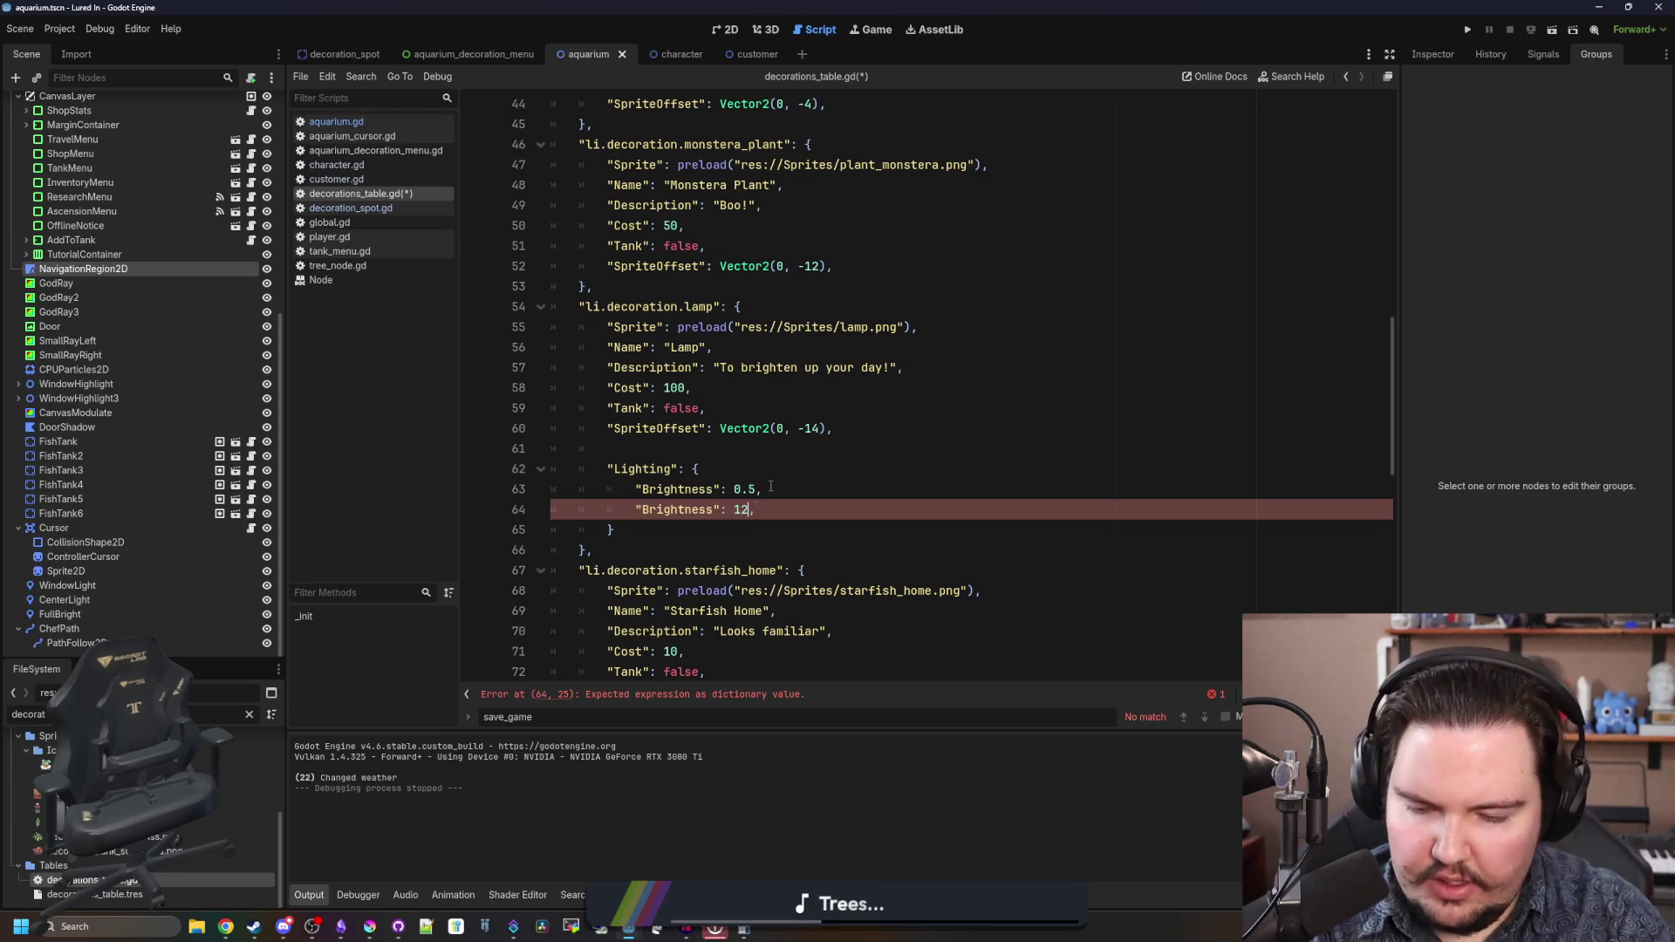
key("Left")
key("Left")
key("Left")
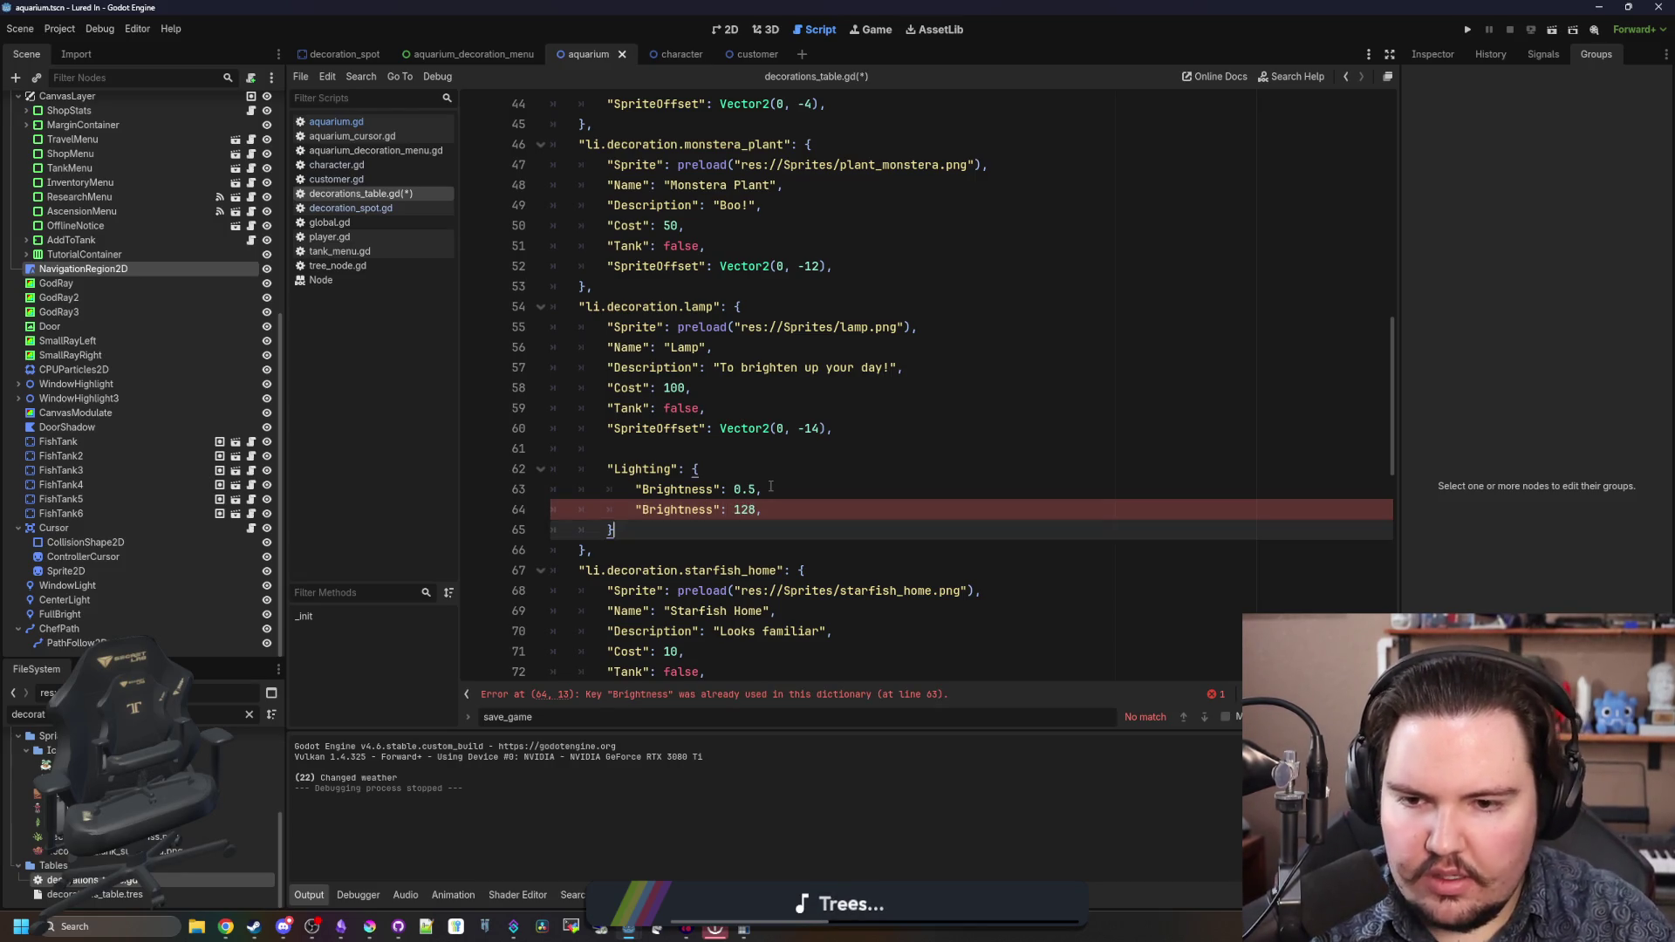
key("BackSpace")
key("BackSpace")
key("BackSpace")
key("BackSpace")
key("BackSpace")
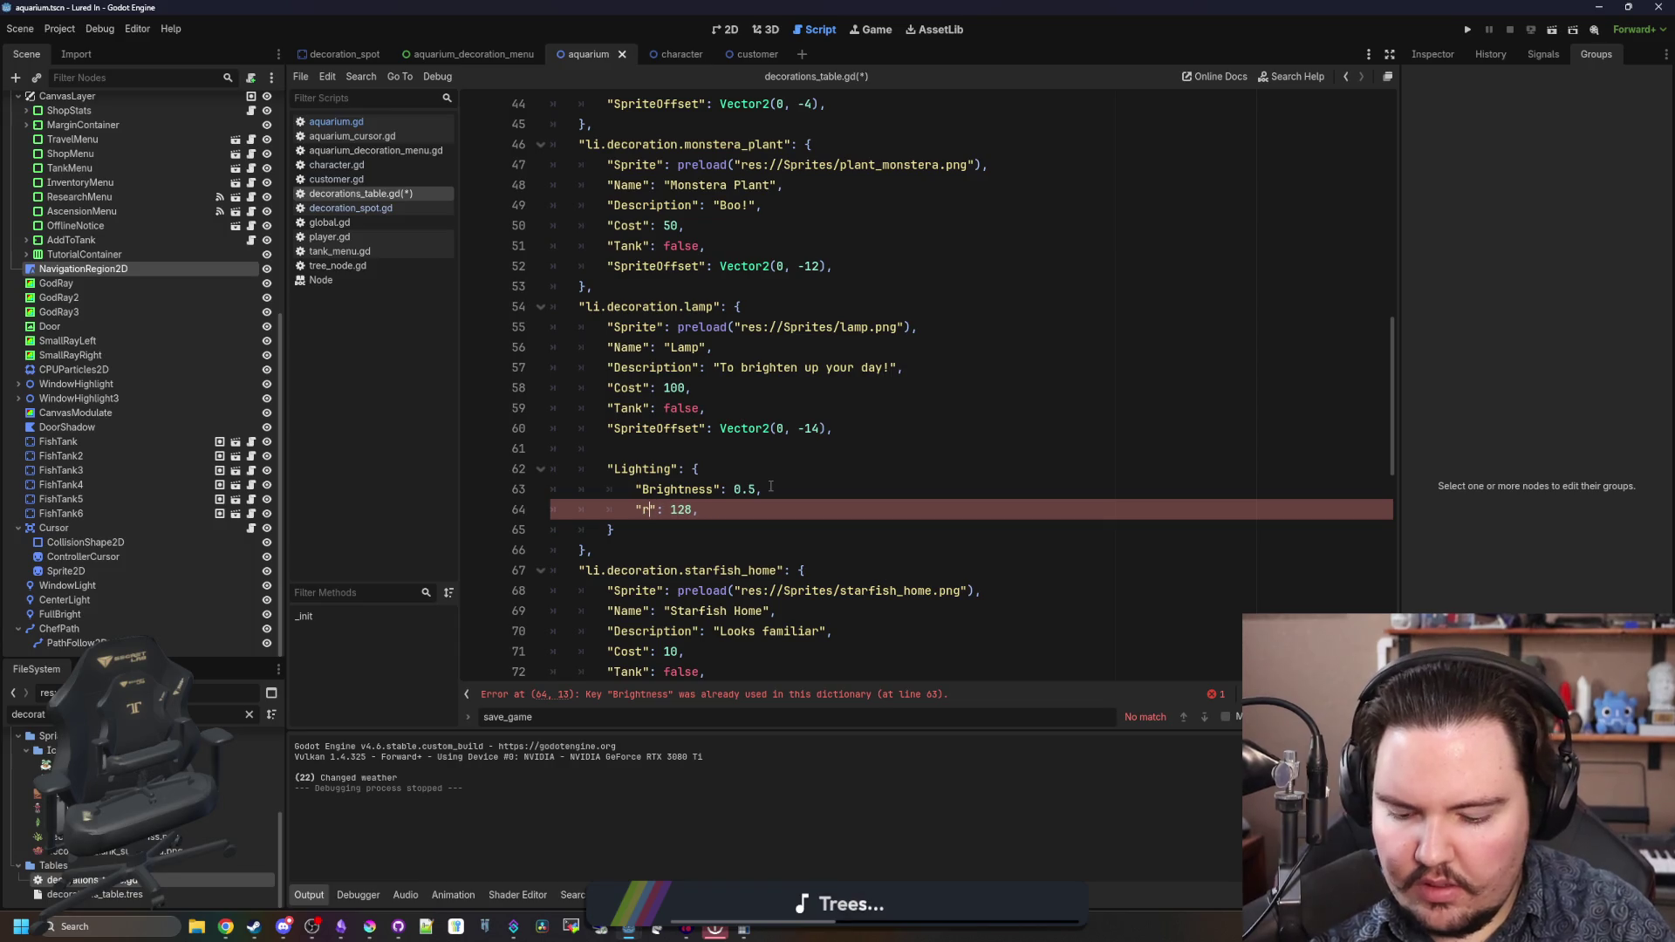
type("Radius")
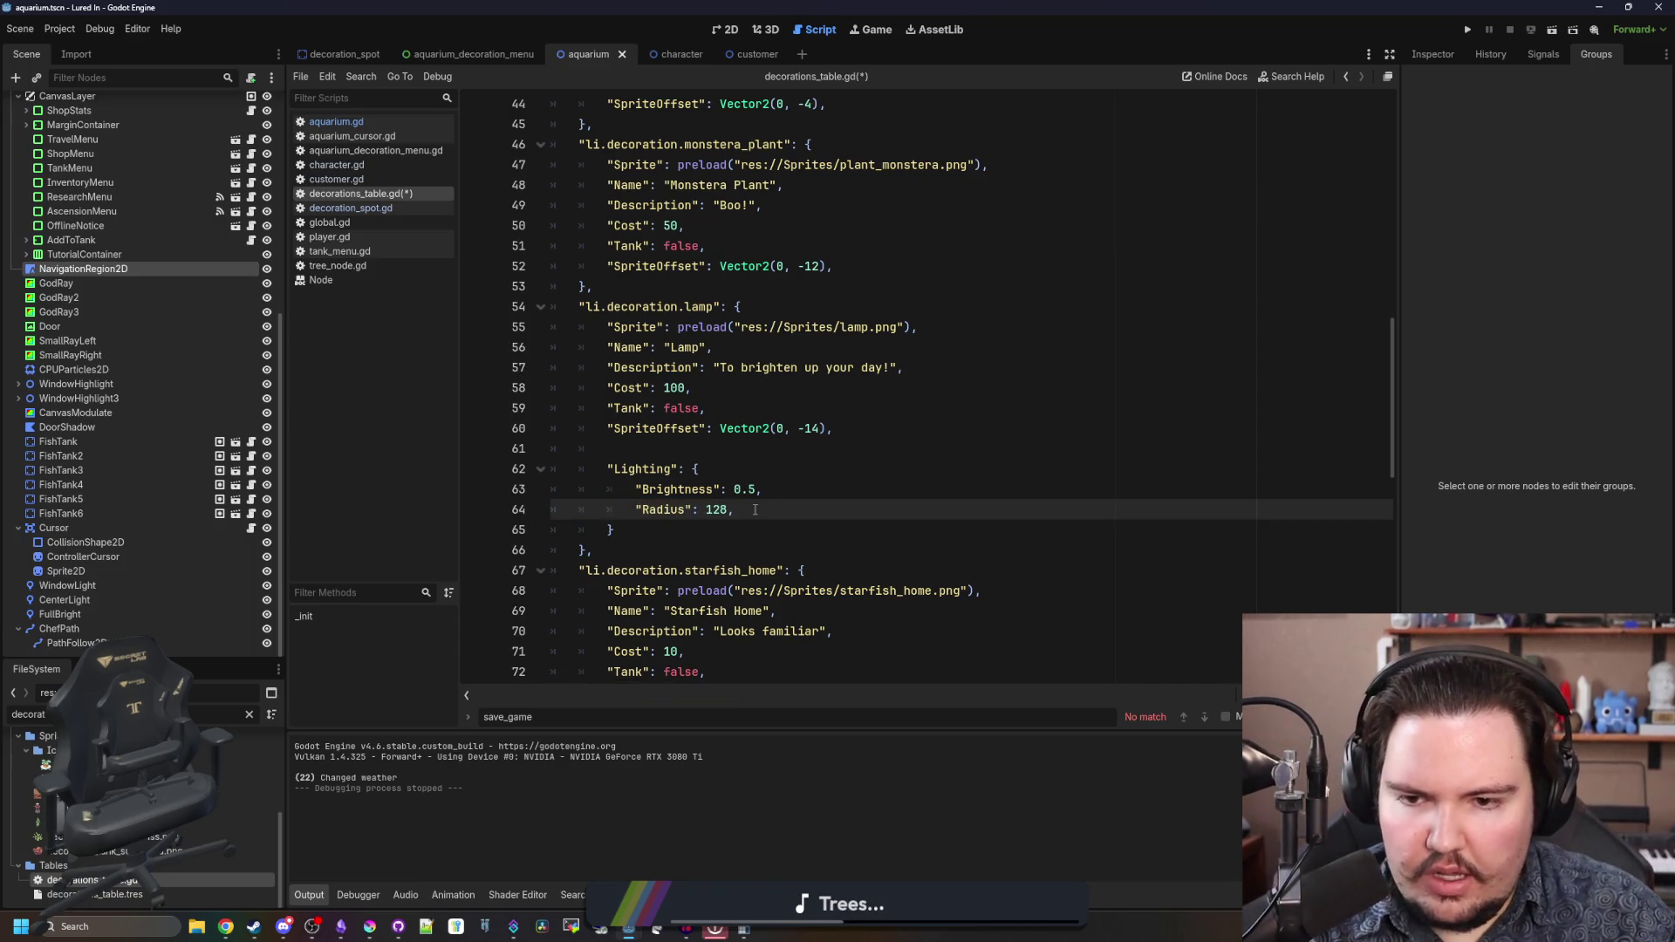
- Add a Color entry set to Color.NAVAJO_WHITE below Radius
left_click(752, 509)
key("Return")
type("\"")
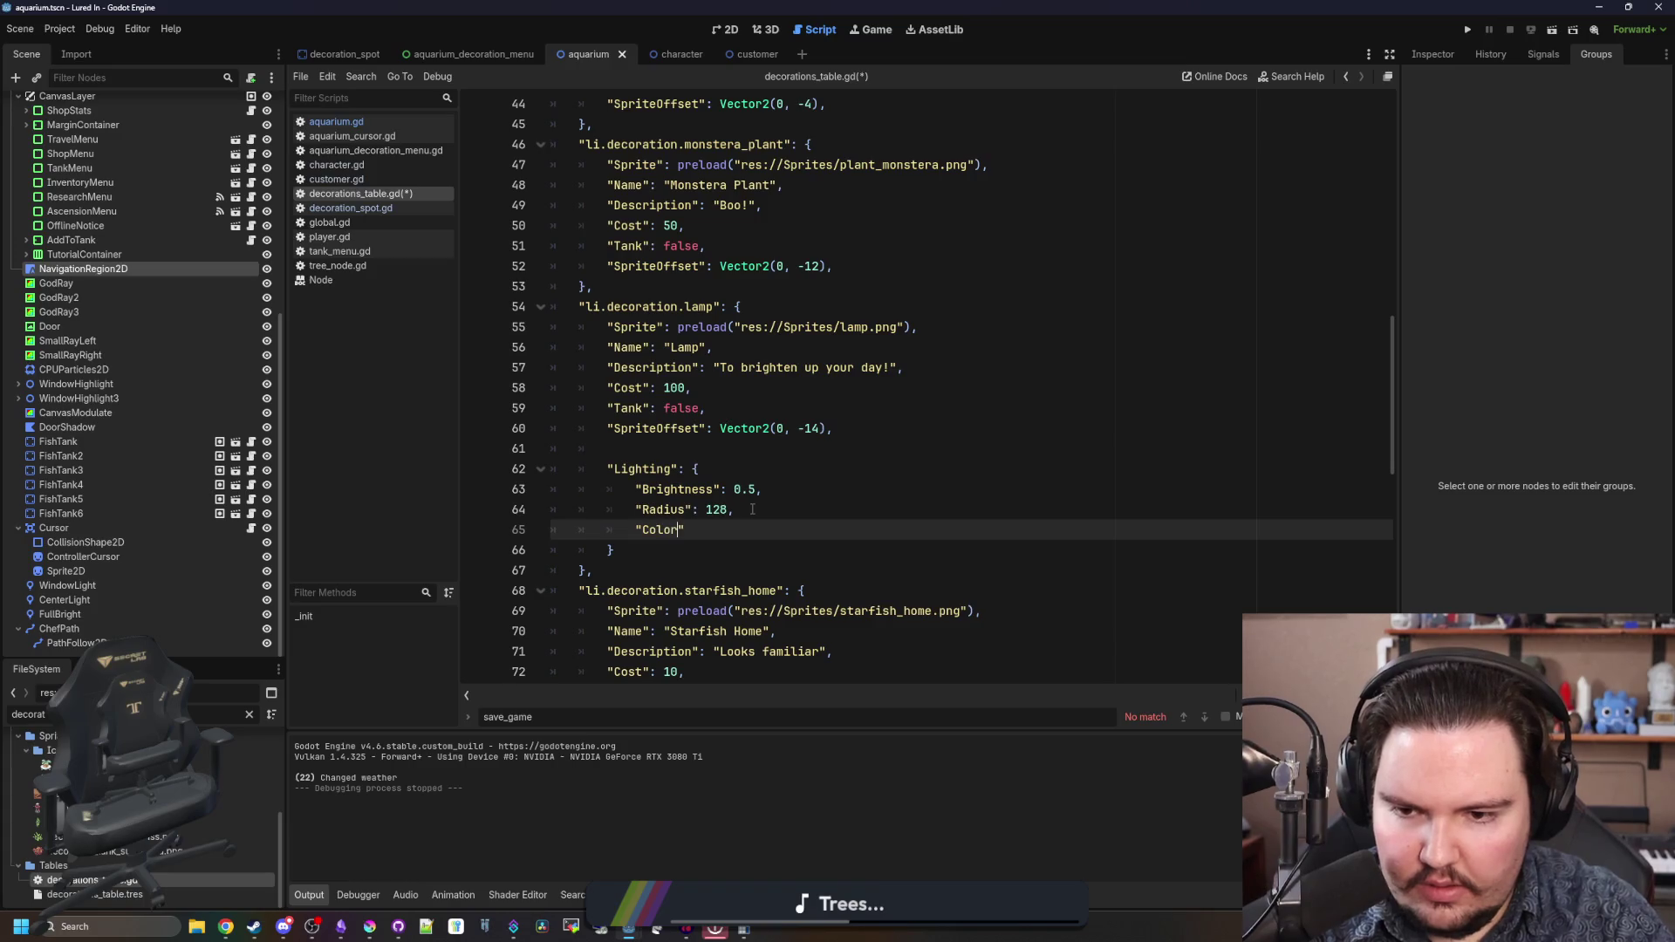
type(": Color.WHITE")
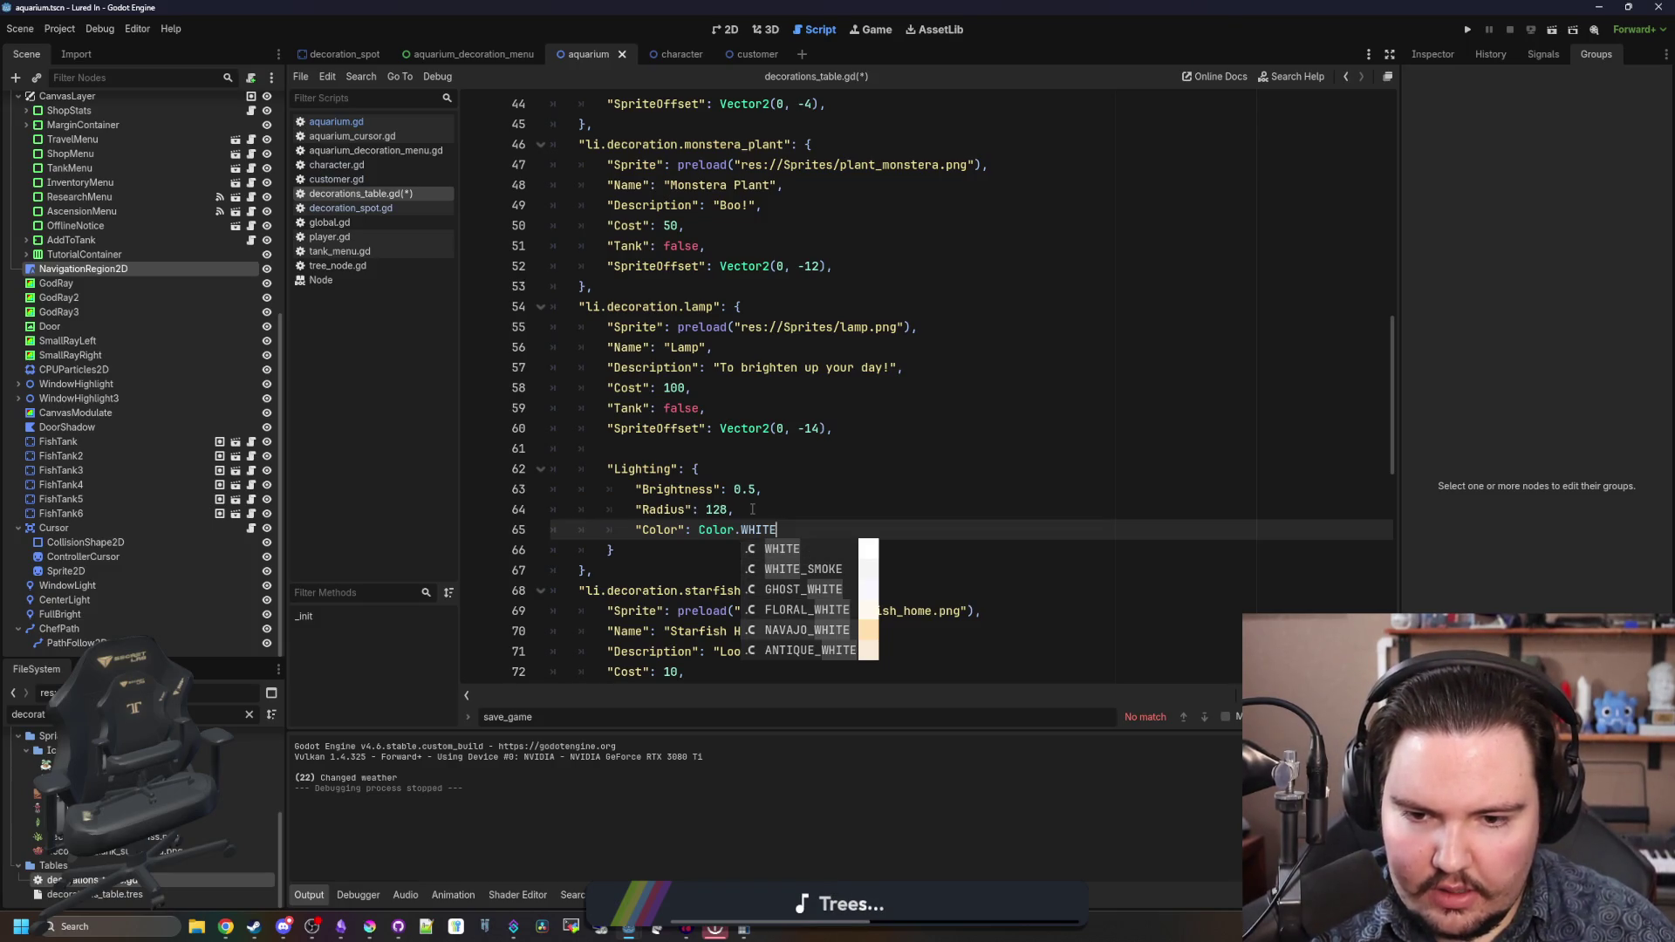
key("Down")
key("Down")
key("Down")
key("Return")
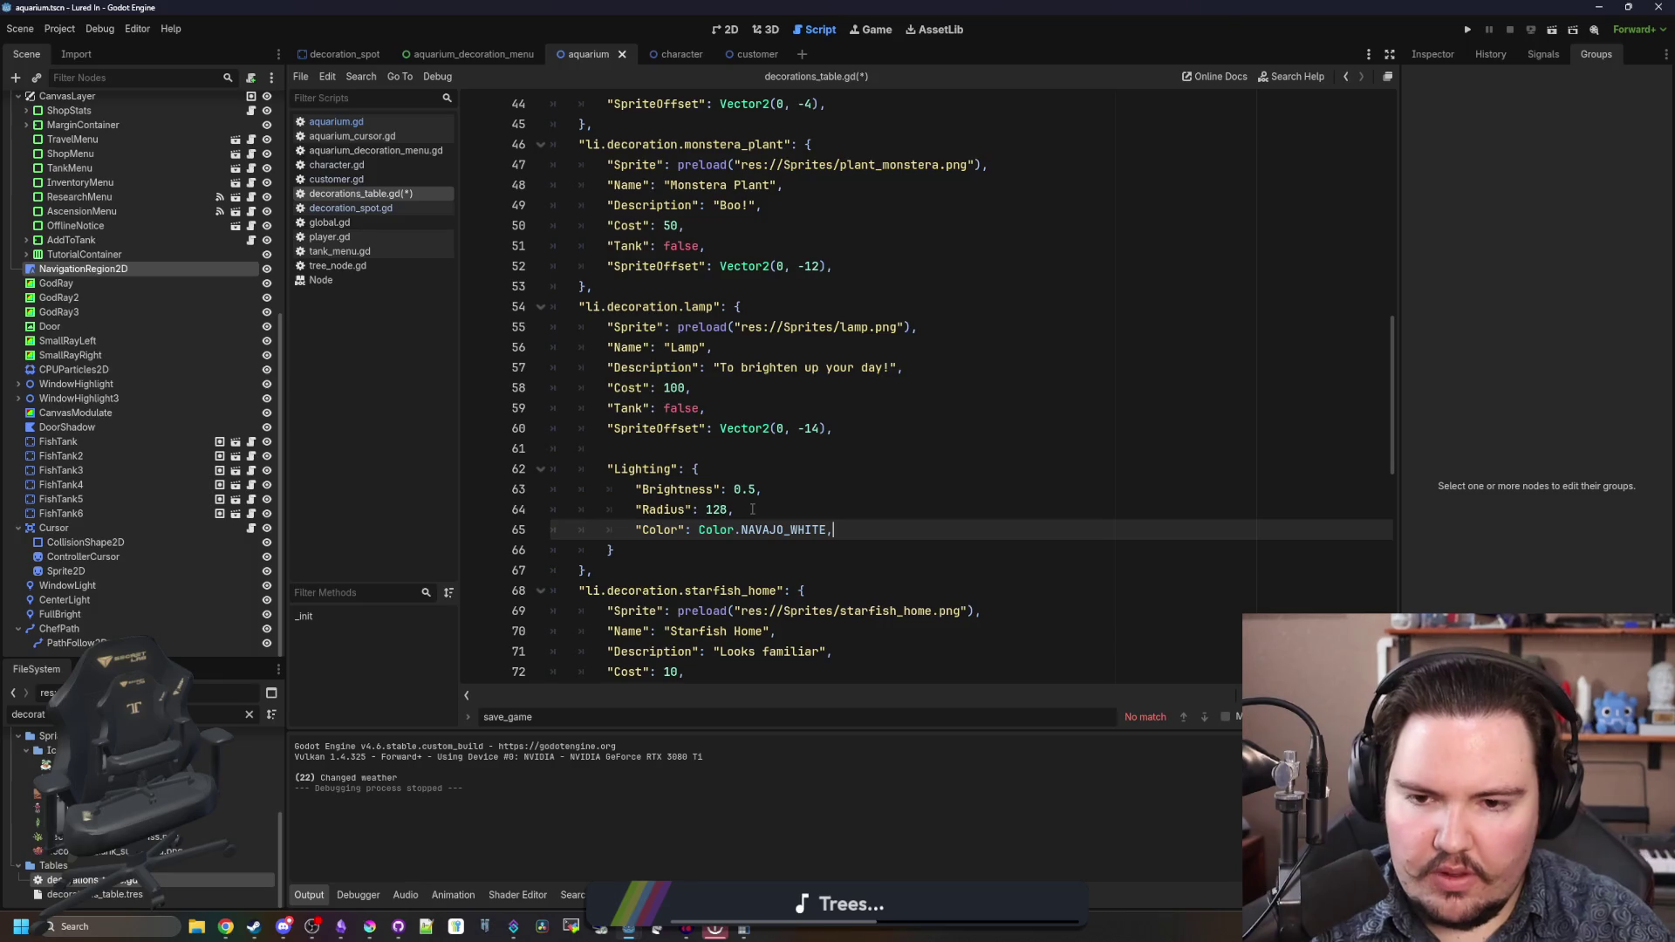
- Begin a "Position" key on a new line below Color, fixing an unwanted autocompletion
key("Return")
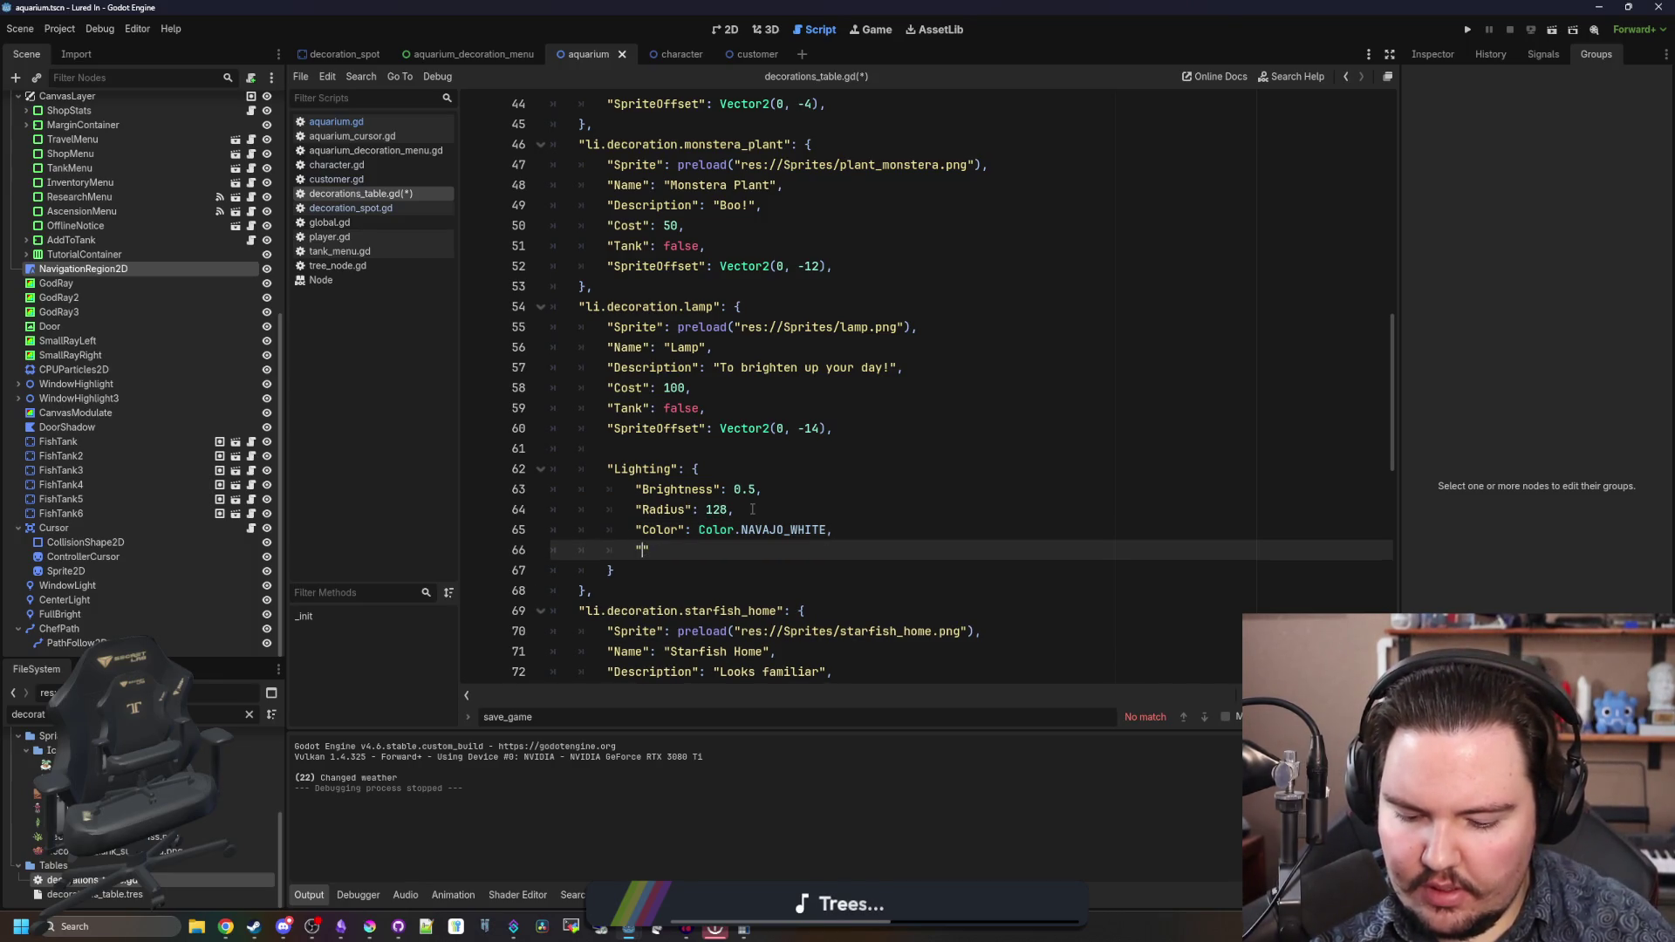
type("energy")
key("Return")
key("Left")
key("BackSpace")
key("BackSpace")
key("BackSpace")
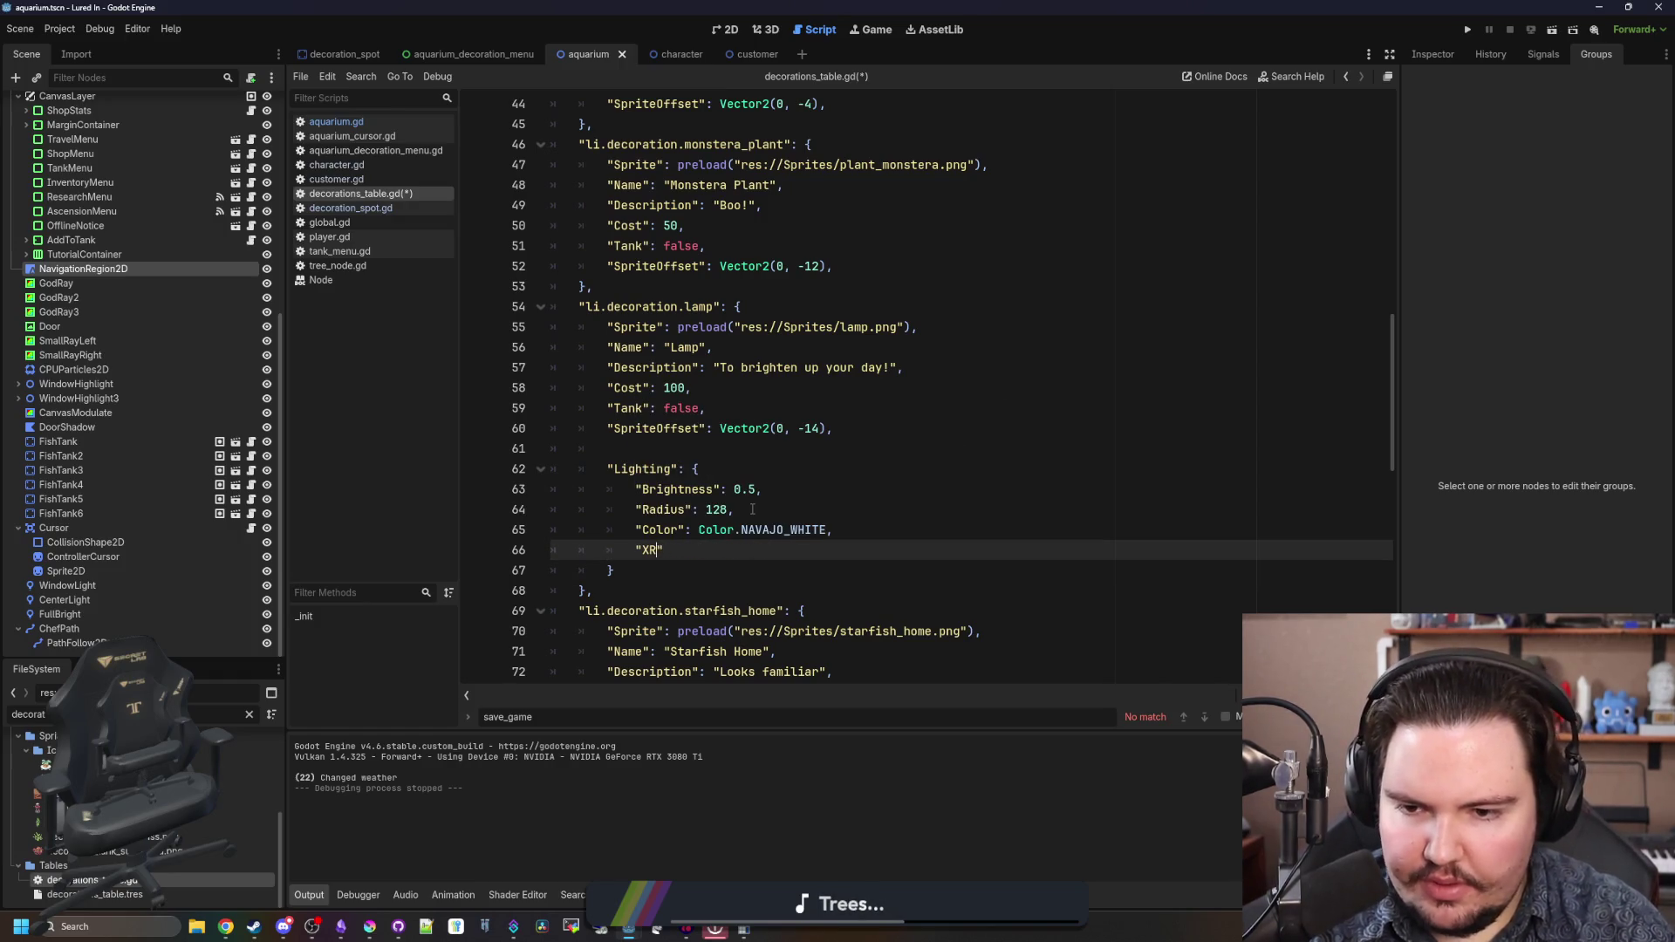
type("sition")
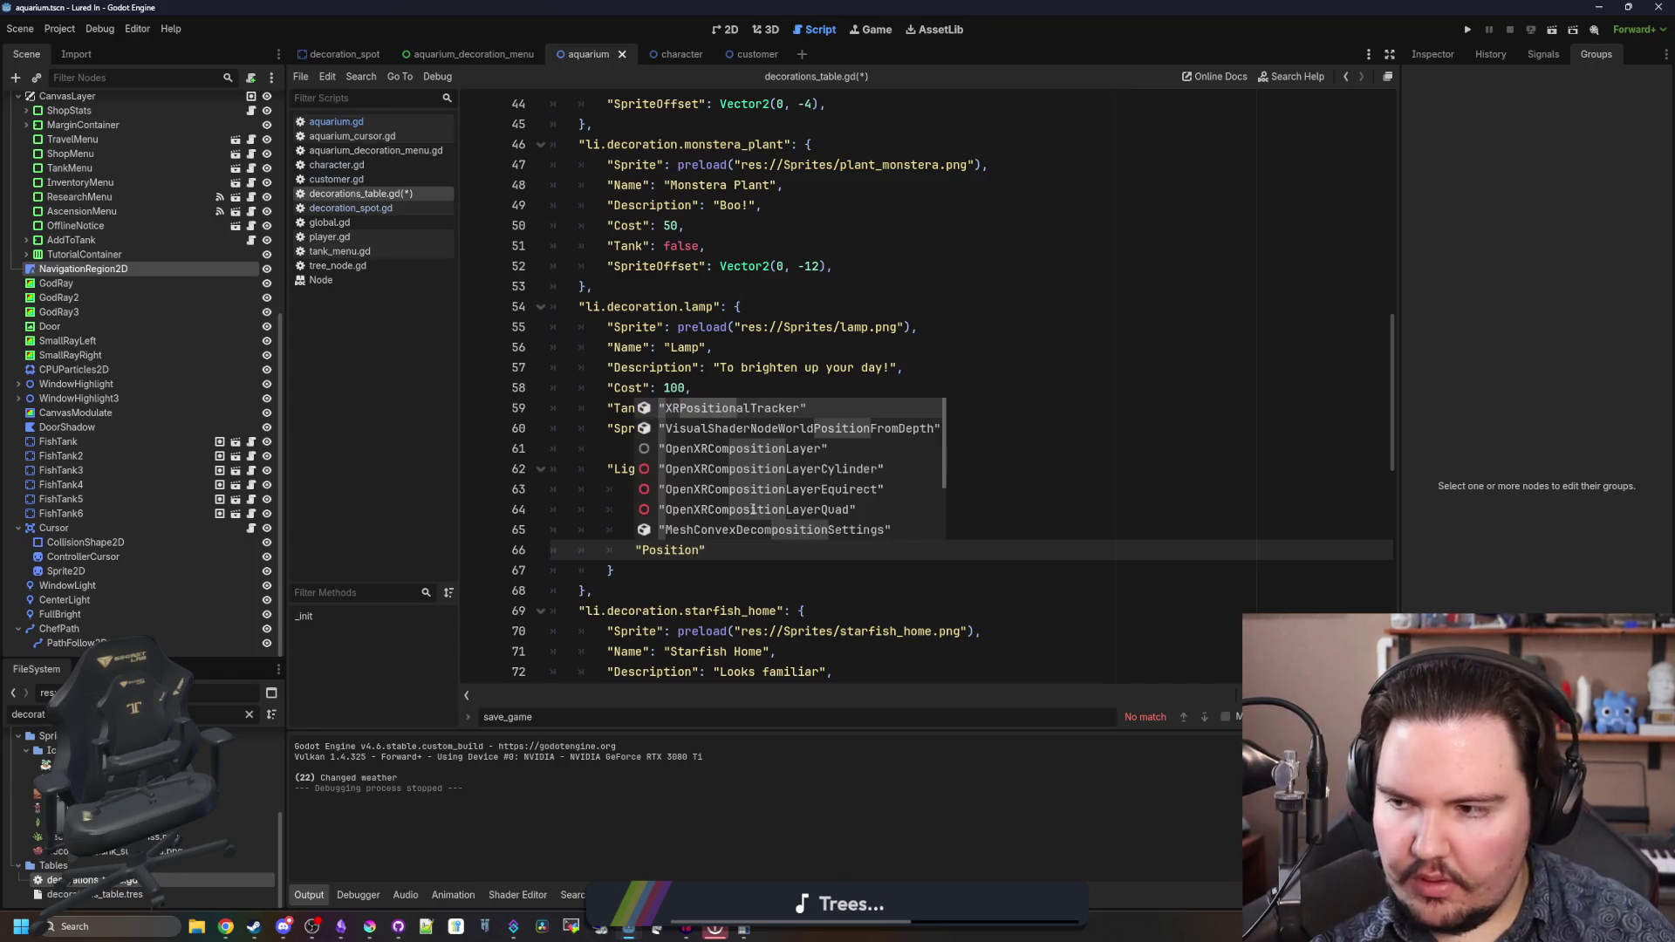
key("Escape")
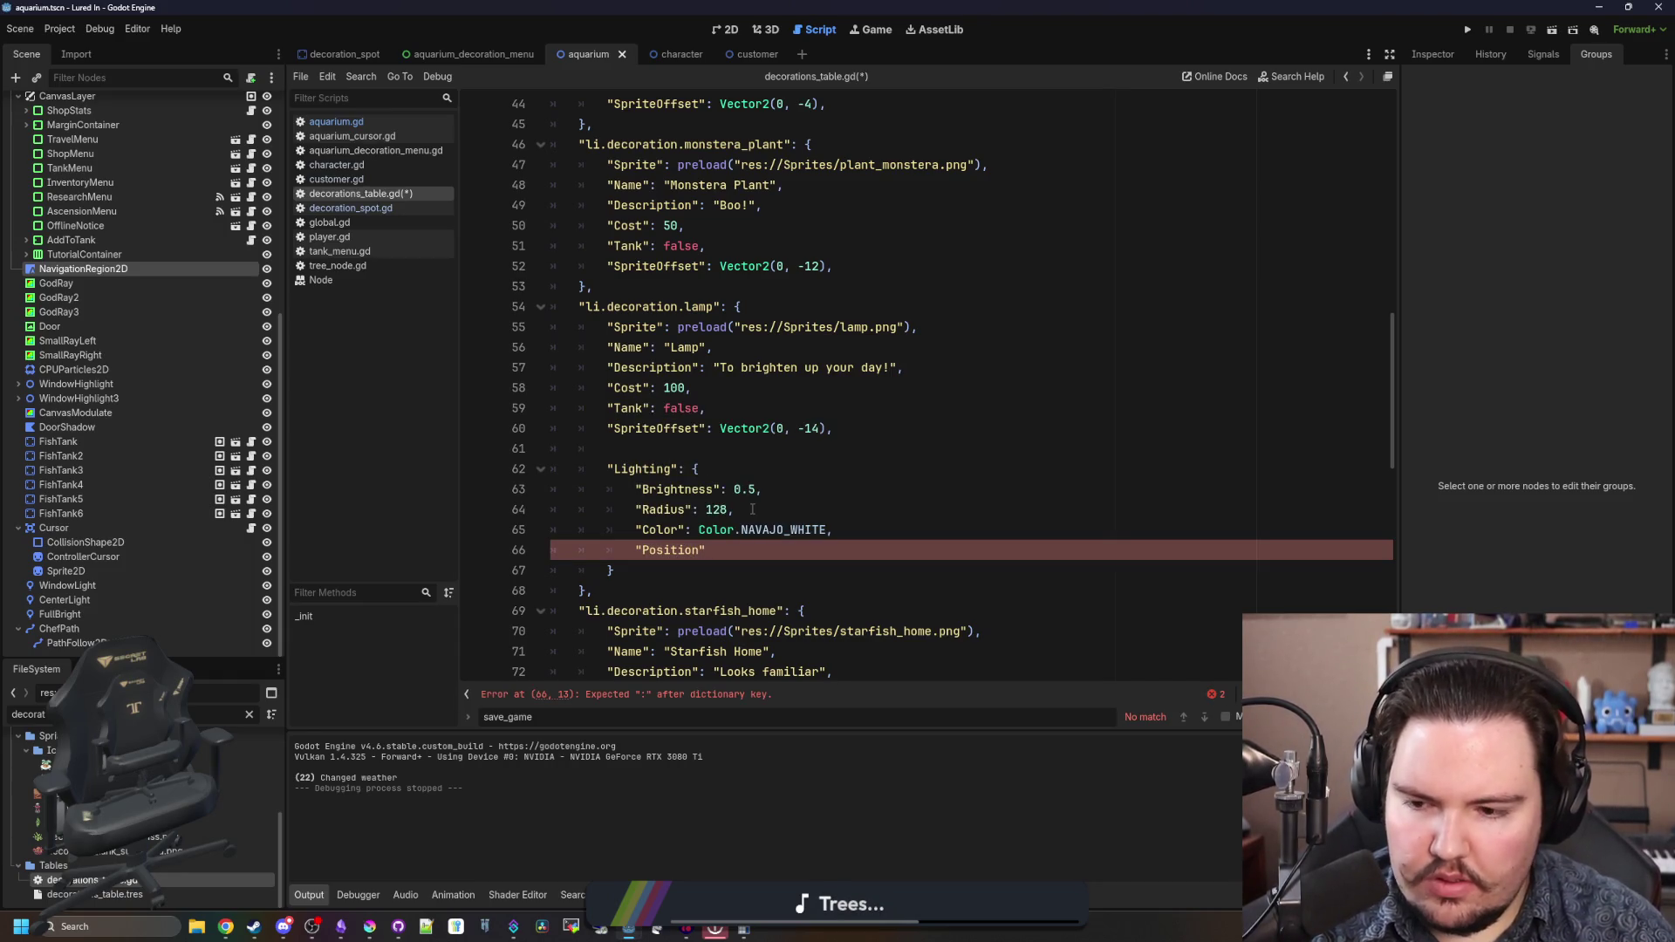
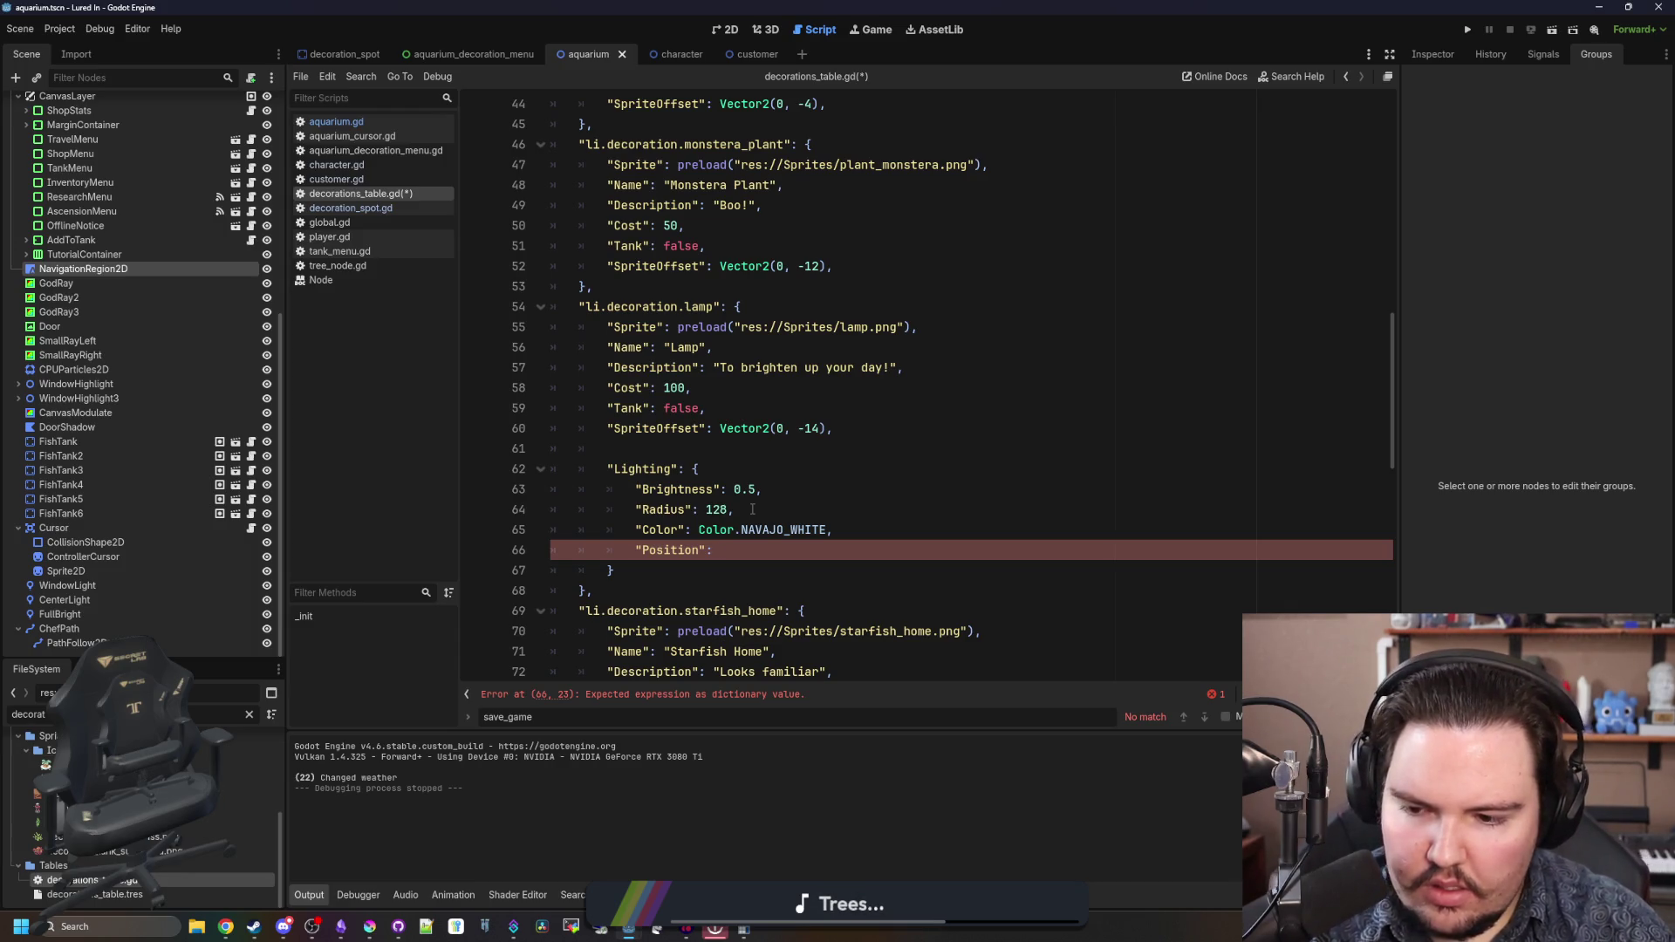
- Complete the lamp's Lighting Position as Vector2.ZERO and save decorations_table.gd
type("tor2.ZERO")
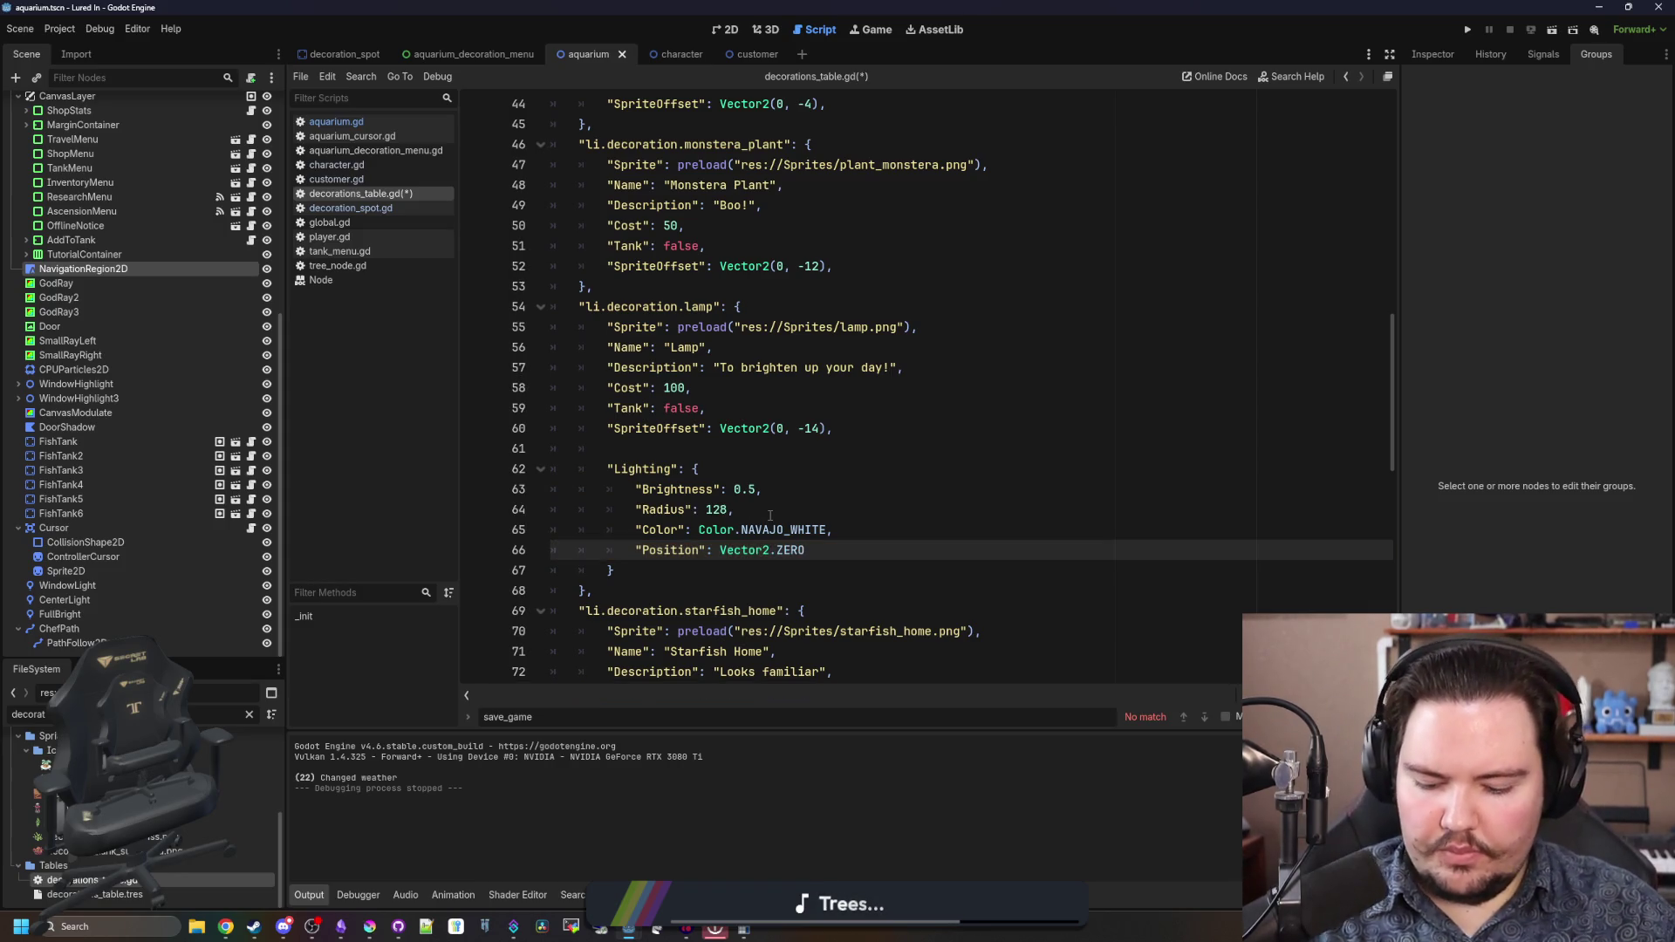
type(",")
left_click(819, 511)
left_click(665, 427)
key("Down")
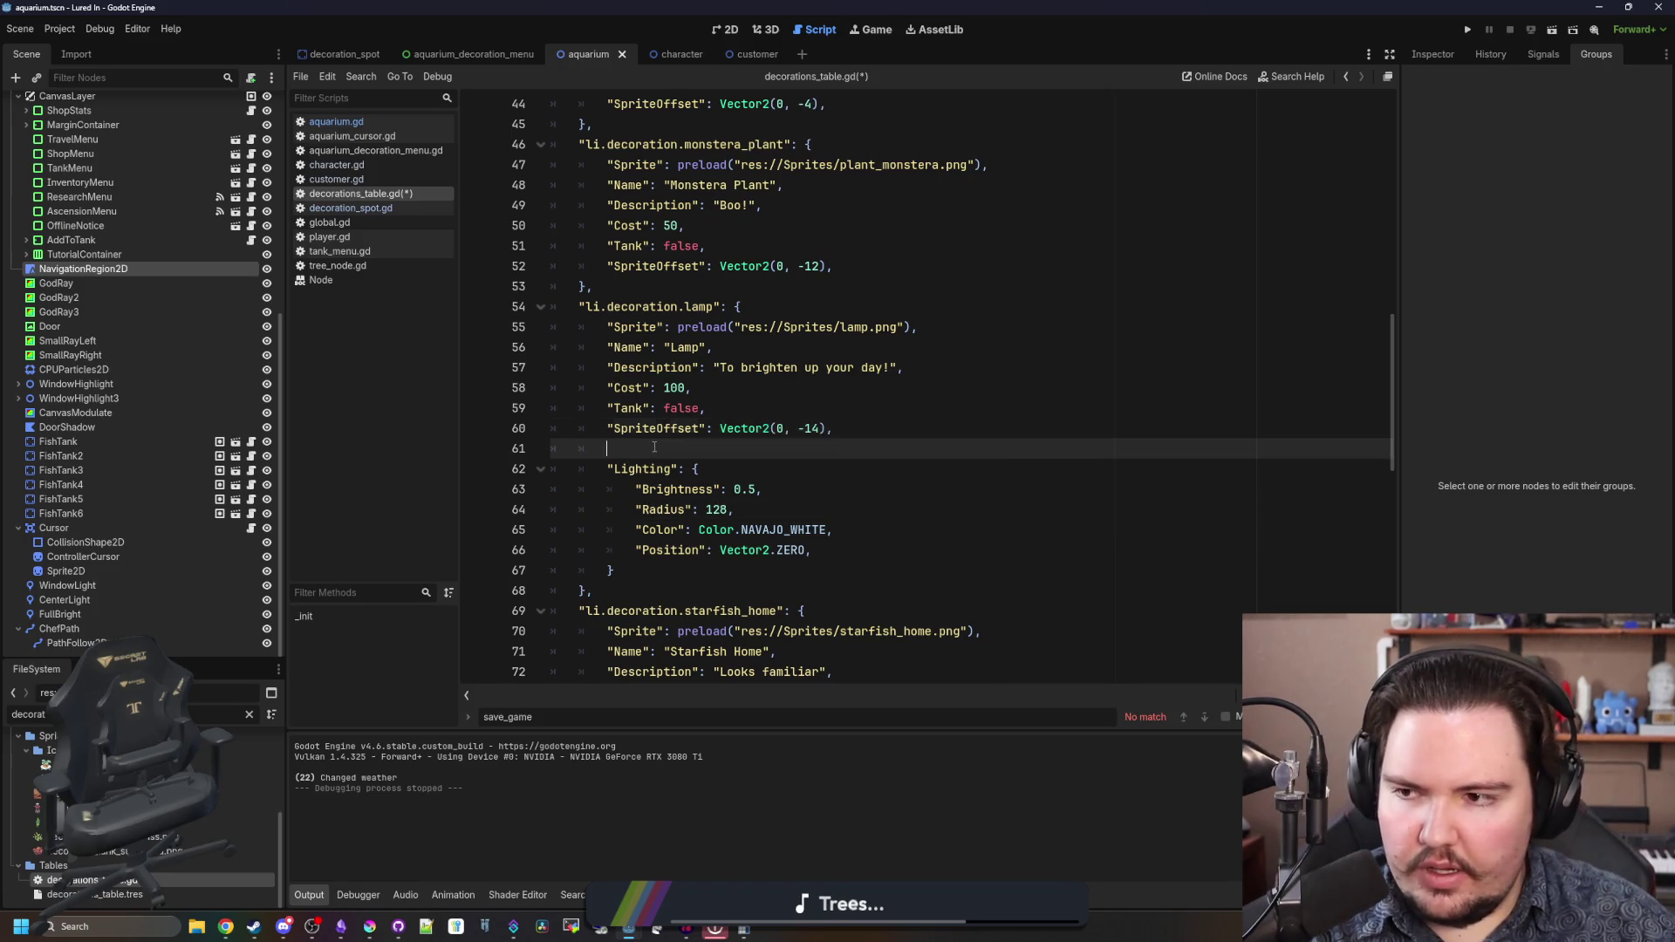
key("ctrl+s")
- Filter the FileSystem by 'decorat' and open decoration_spot.tscn
left_click(250, 716)
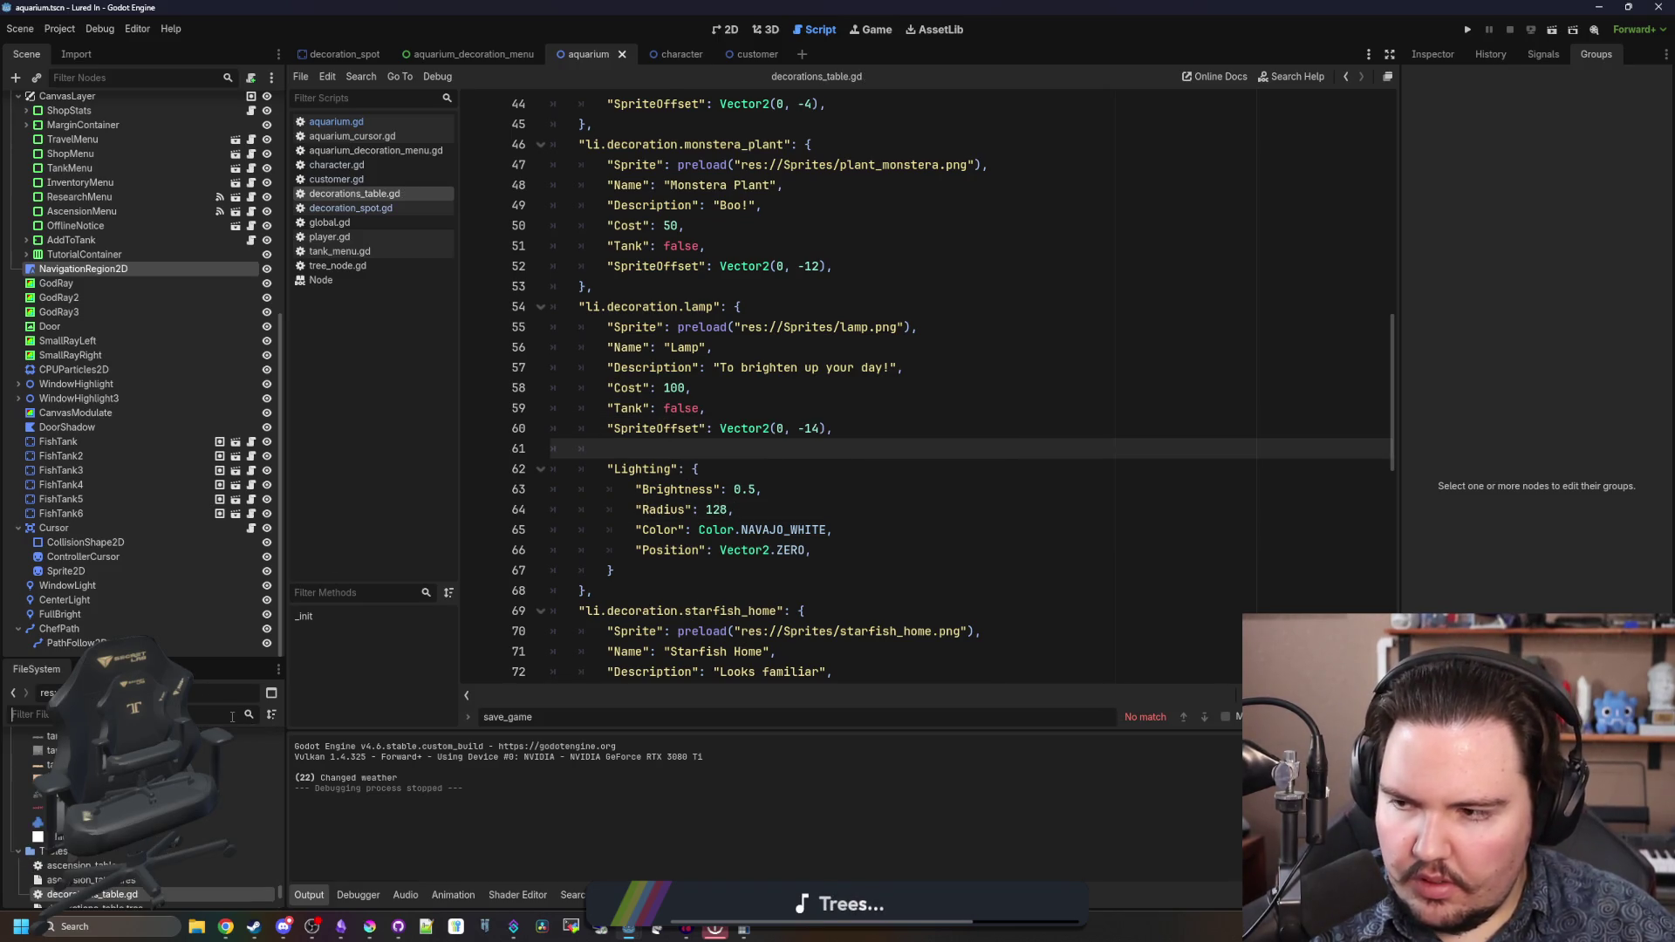
type("decorat")
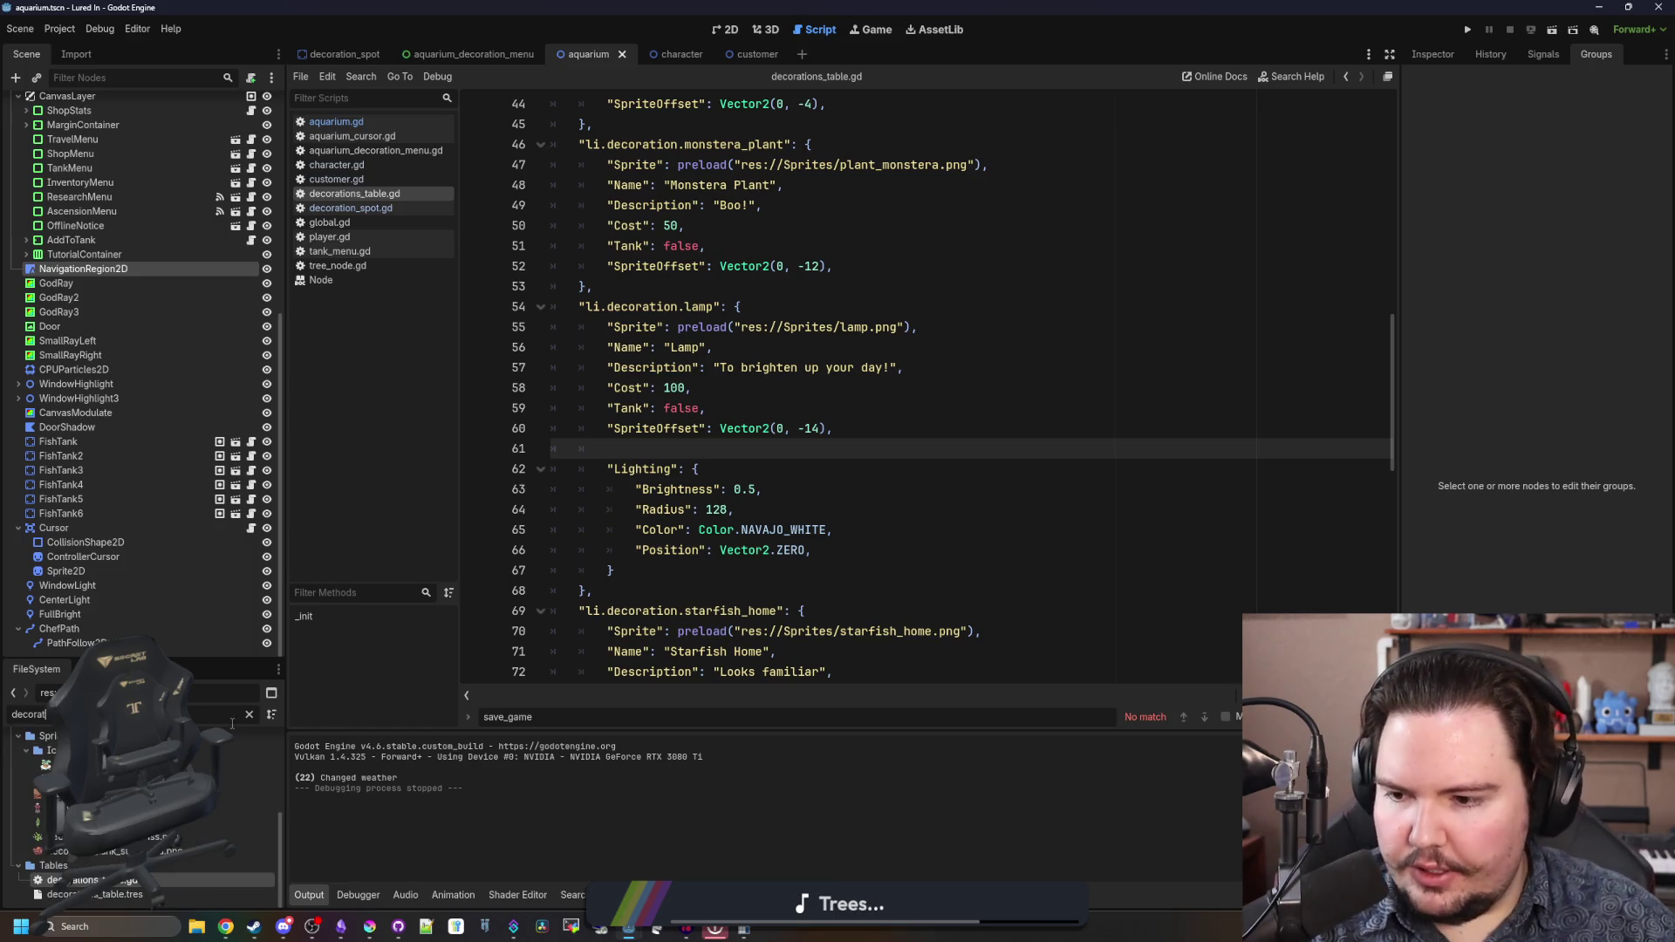
scroll(218, 828, "up", 2)
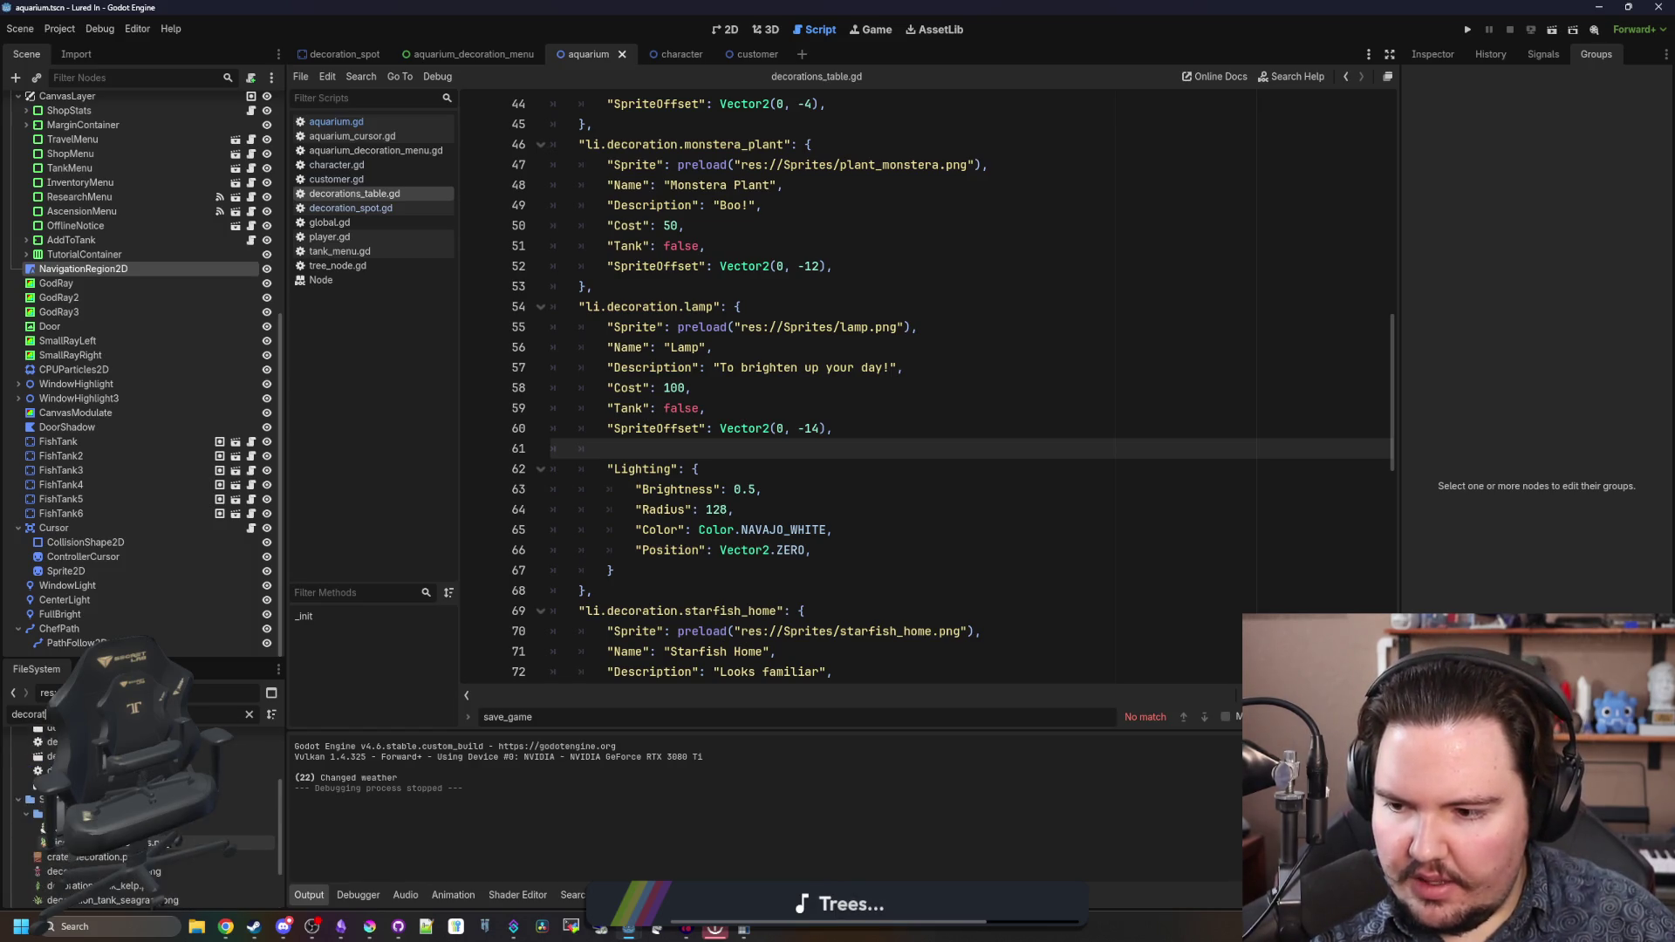
double_click(96, 885)
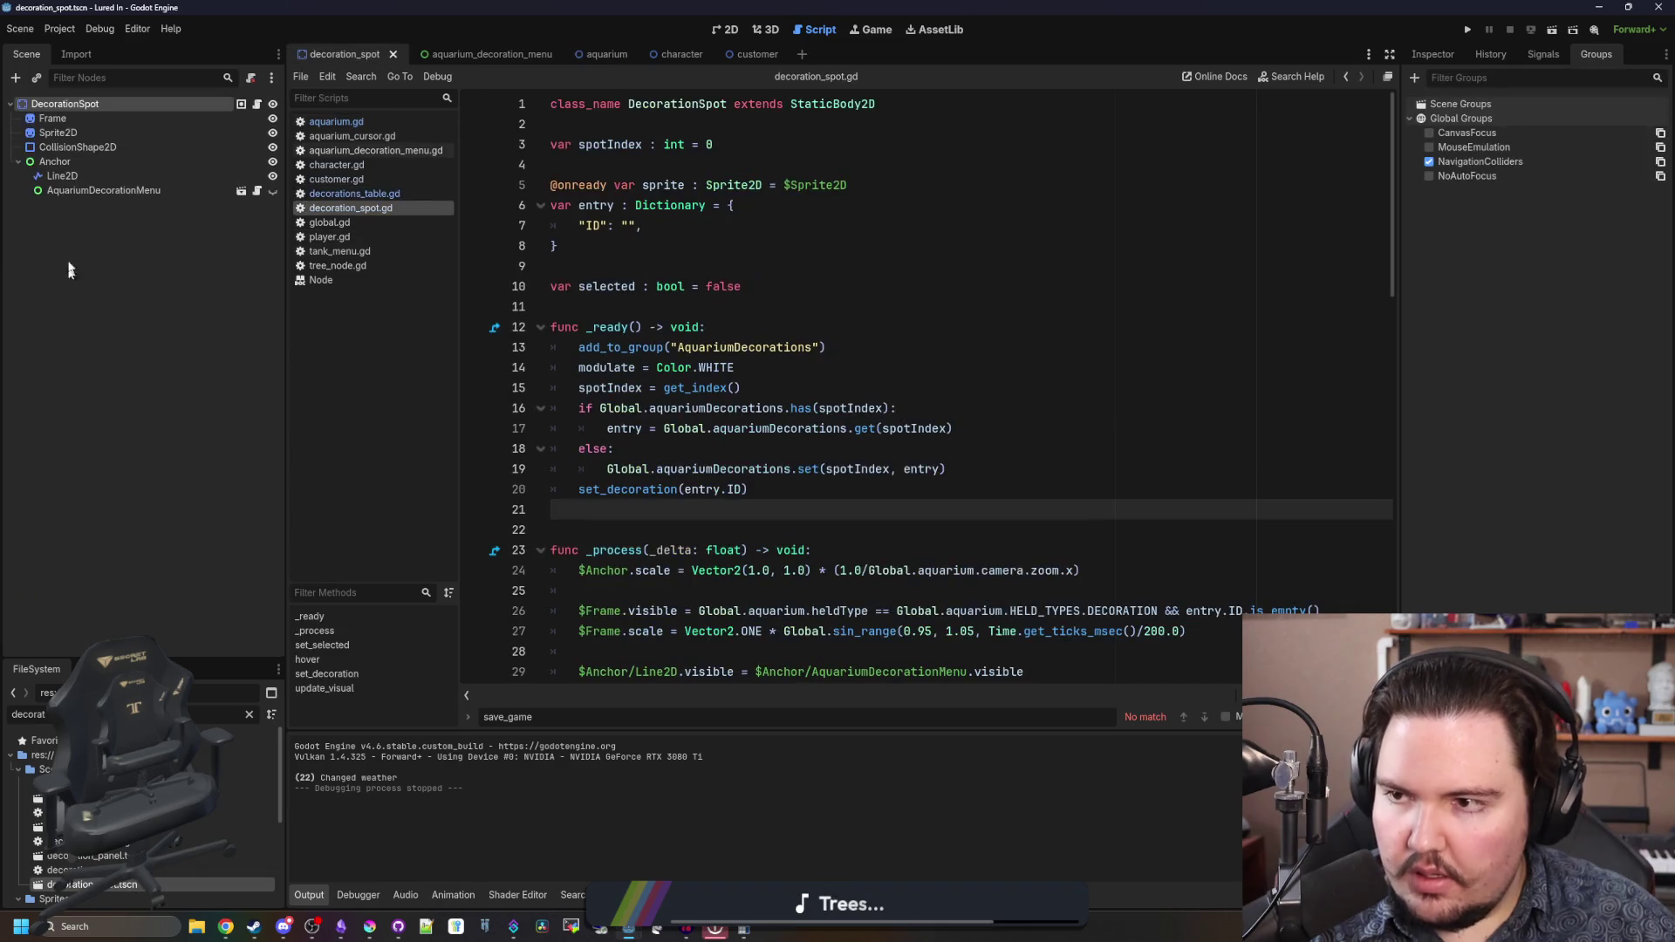
- Add a PointLight2D child node to DecorationSpot
right_click(85, 105)
left_click(147, 140)
type("light2d")
key("Return")
- Load the radial light texture into the PointLight2D's Texture property
left_click(722, 30)
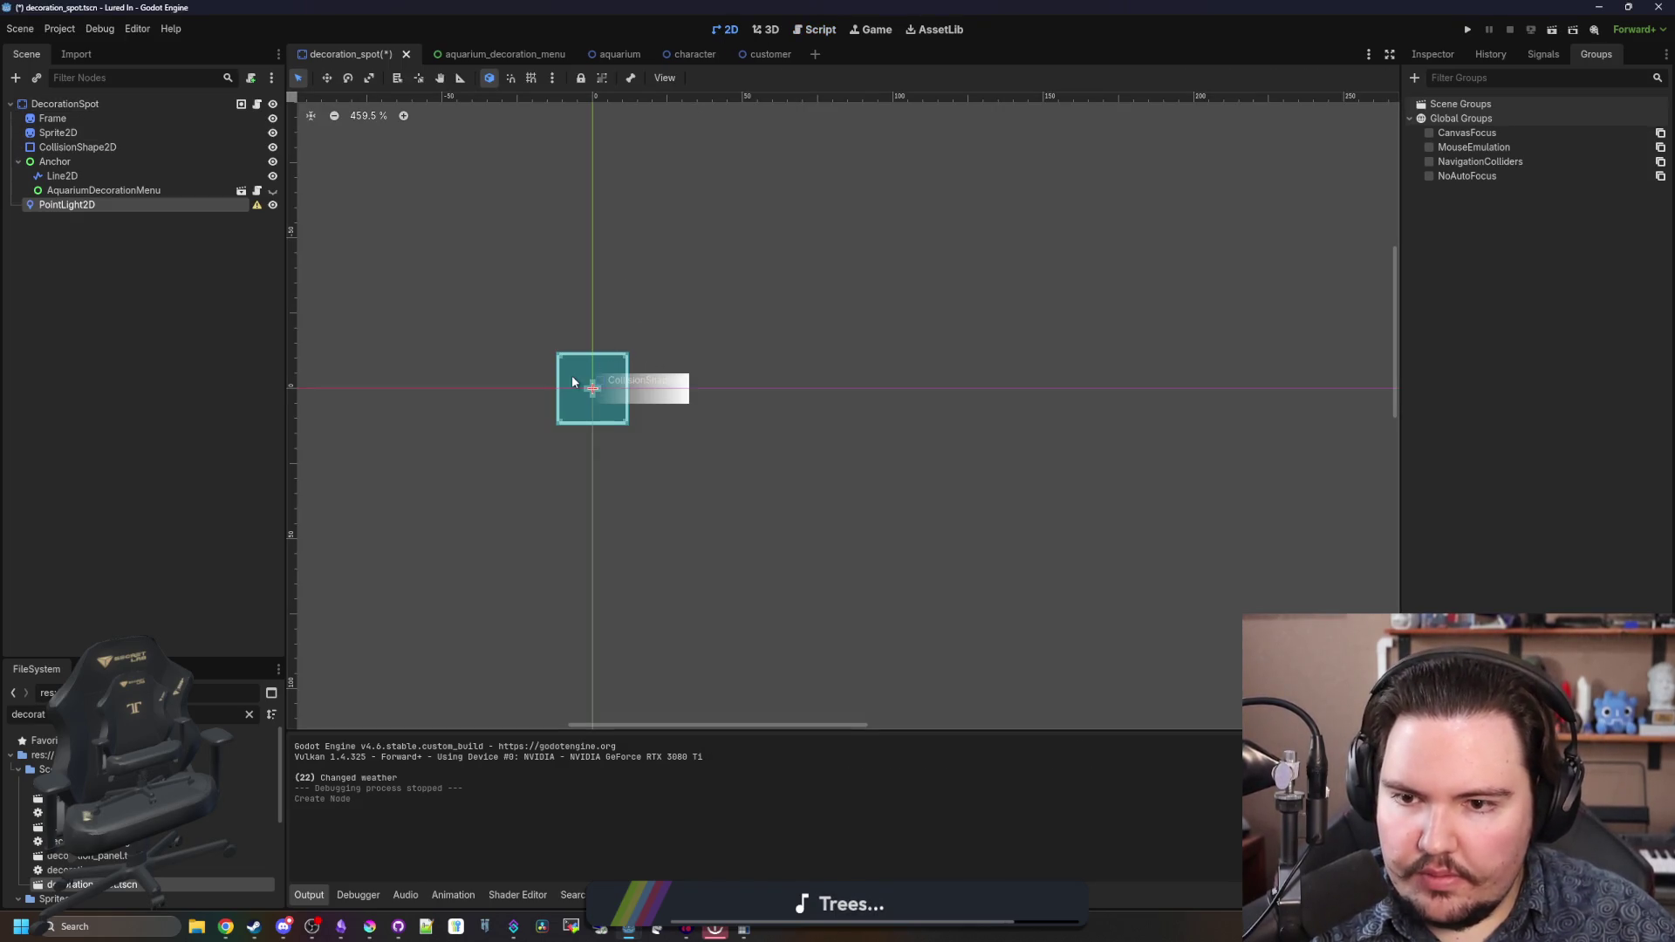
scroll(572, 381, "up", 3)
left_click(1432, 54)
left_click(1594, 171)
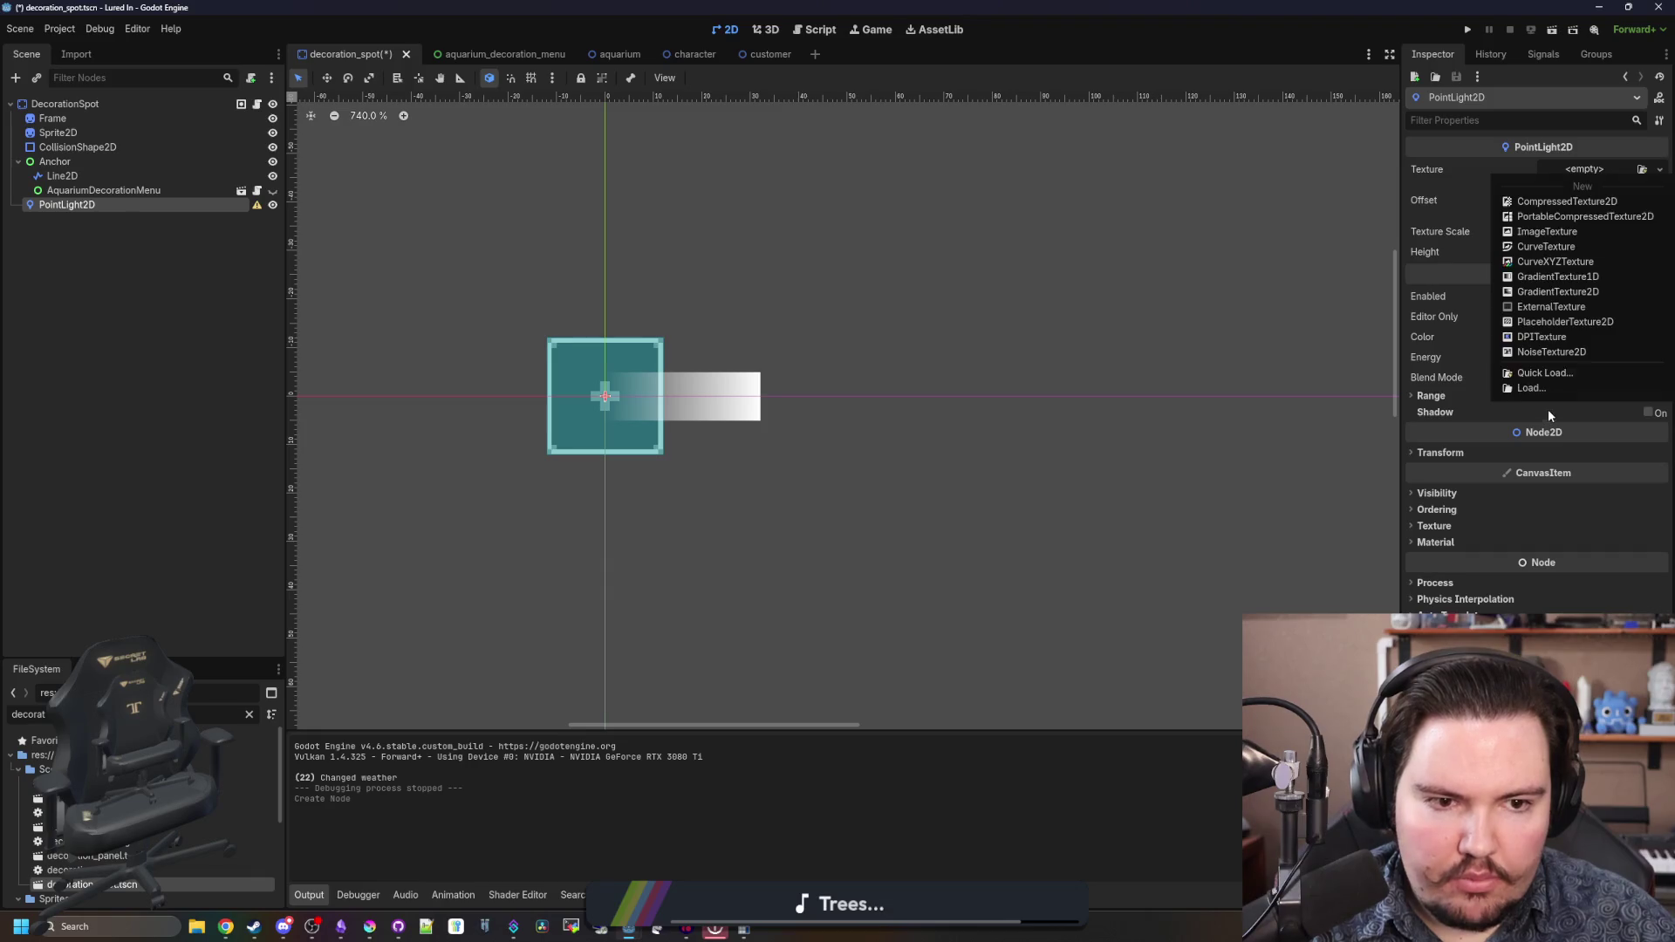
left_click(1552, 374)
double_click(623, 381)
scroll(809, 450, "down", 5)
scroll(704, 438, "down", 3)
scroll(713, 456, "up", 4)
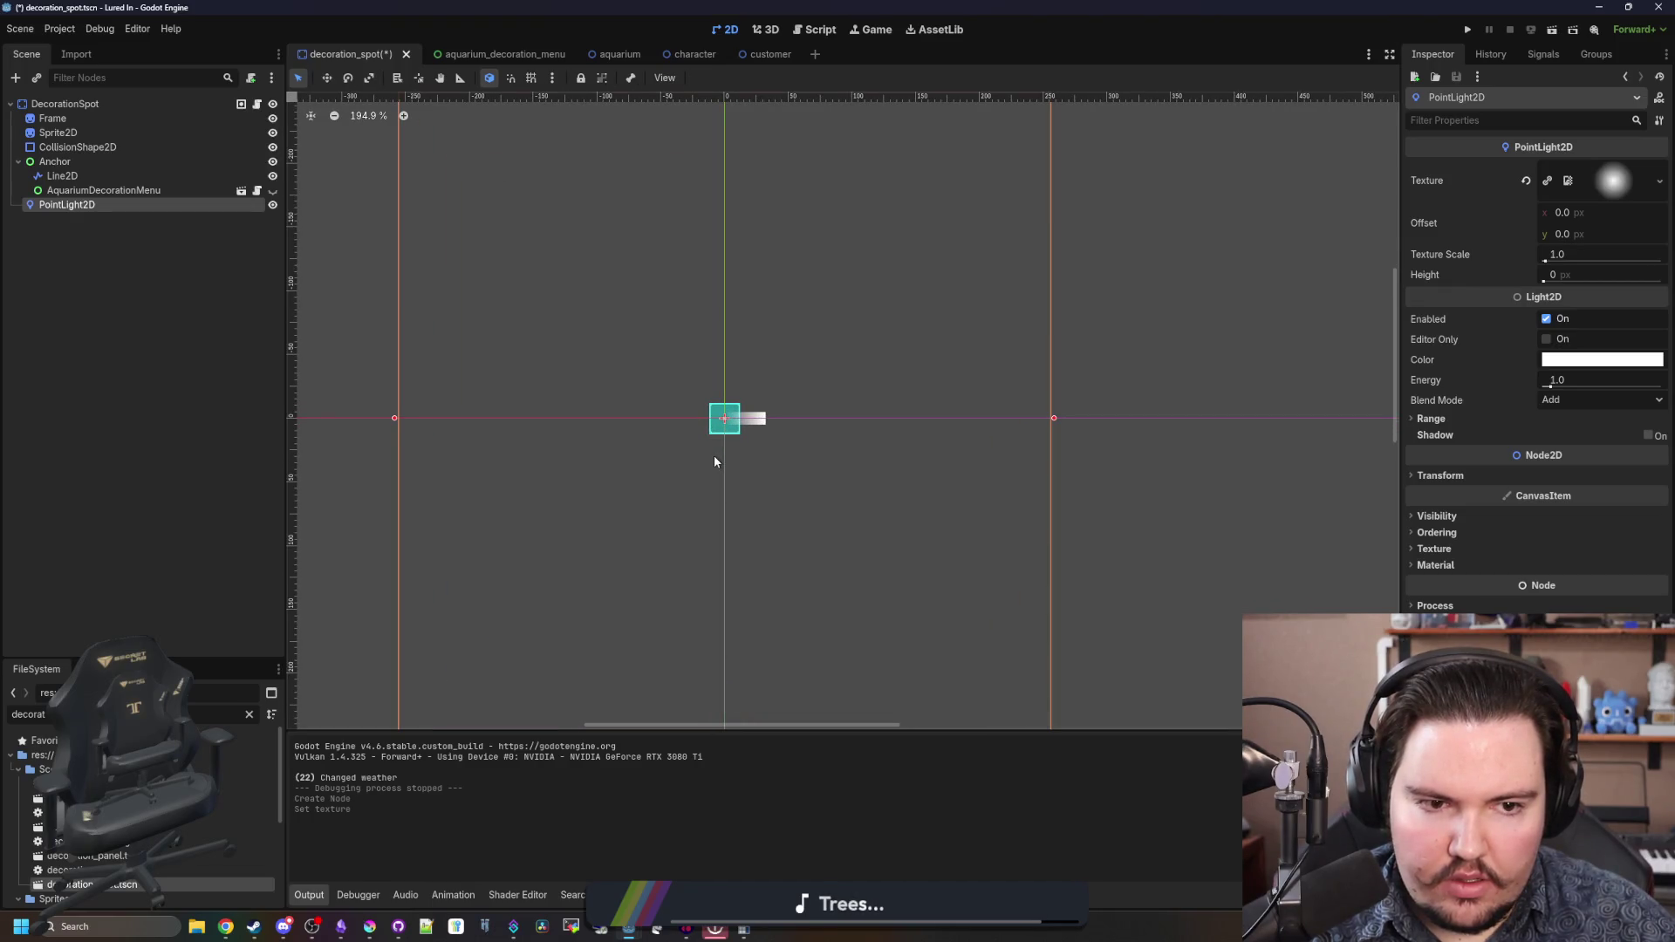
- Move PointLight2D to sit right after Sprite2D and toggle its visibility off and on
left_click(256, 104)
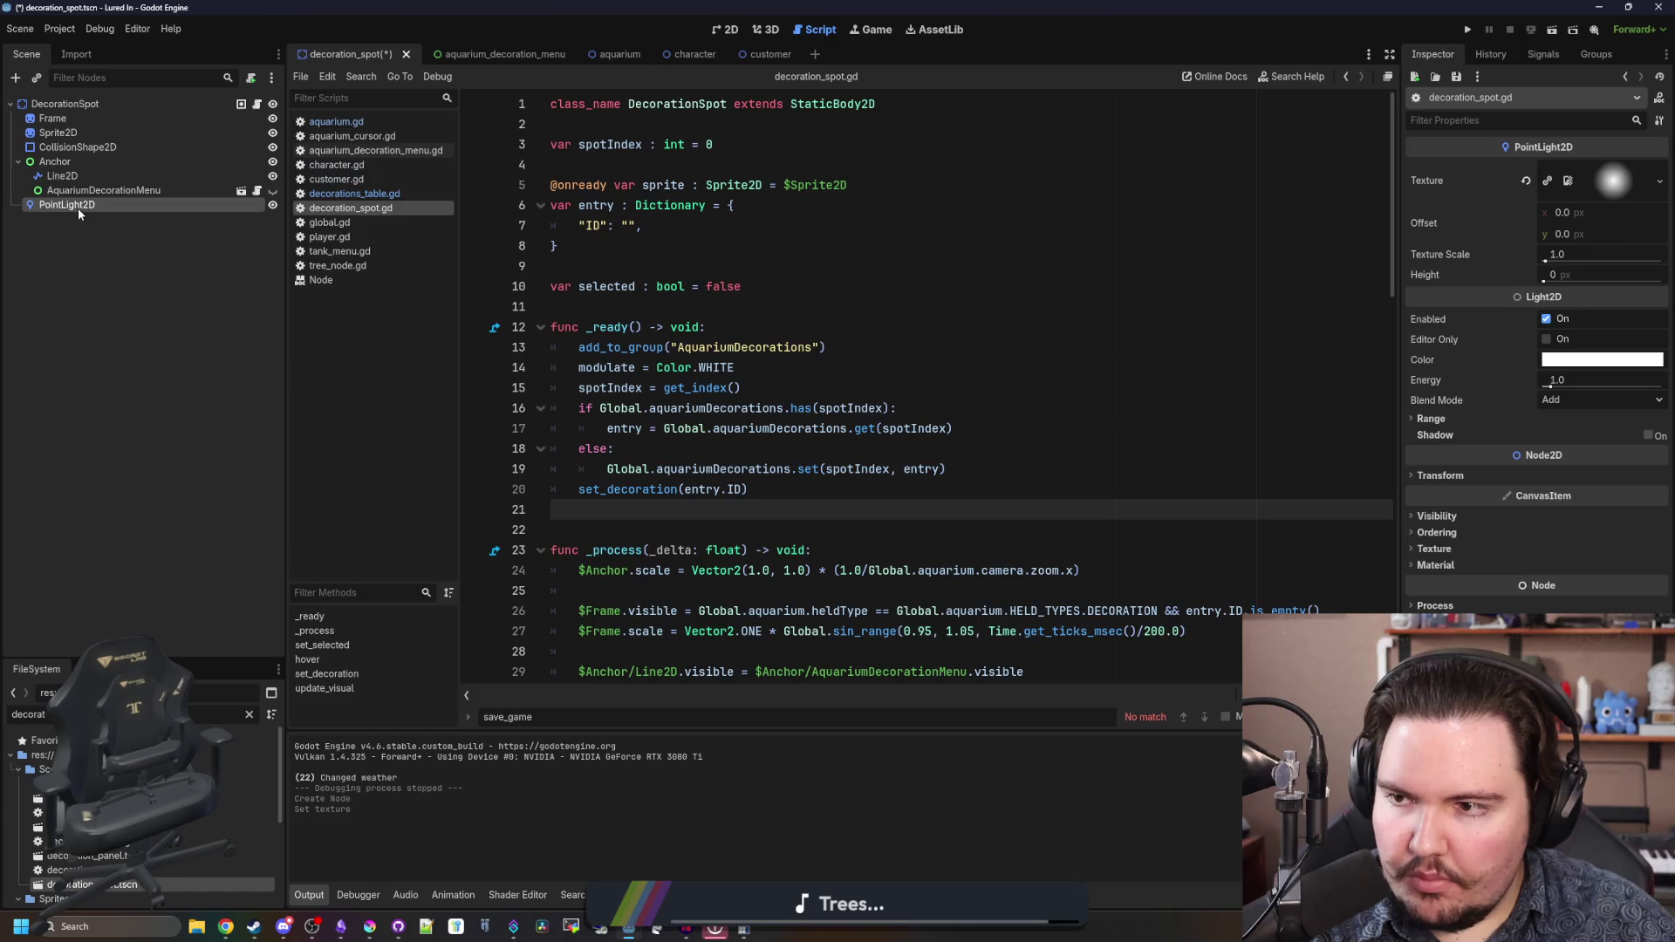
left_click_drag(79, 177, 61, 138)
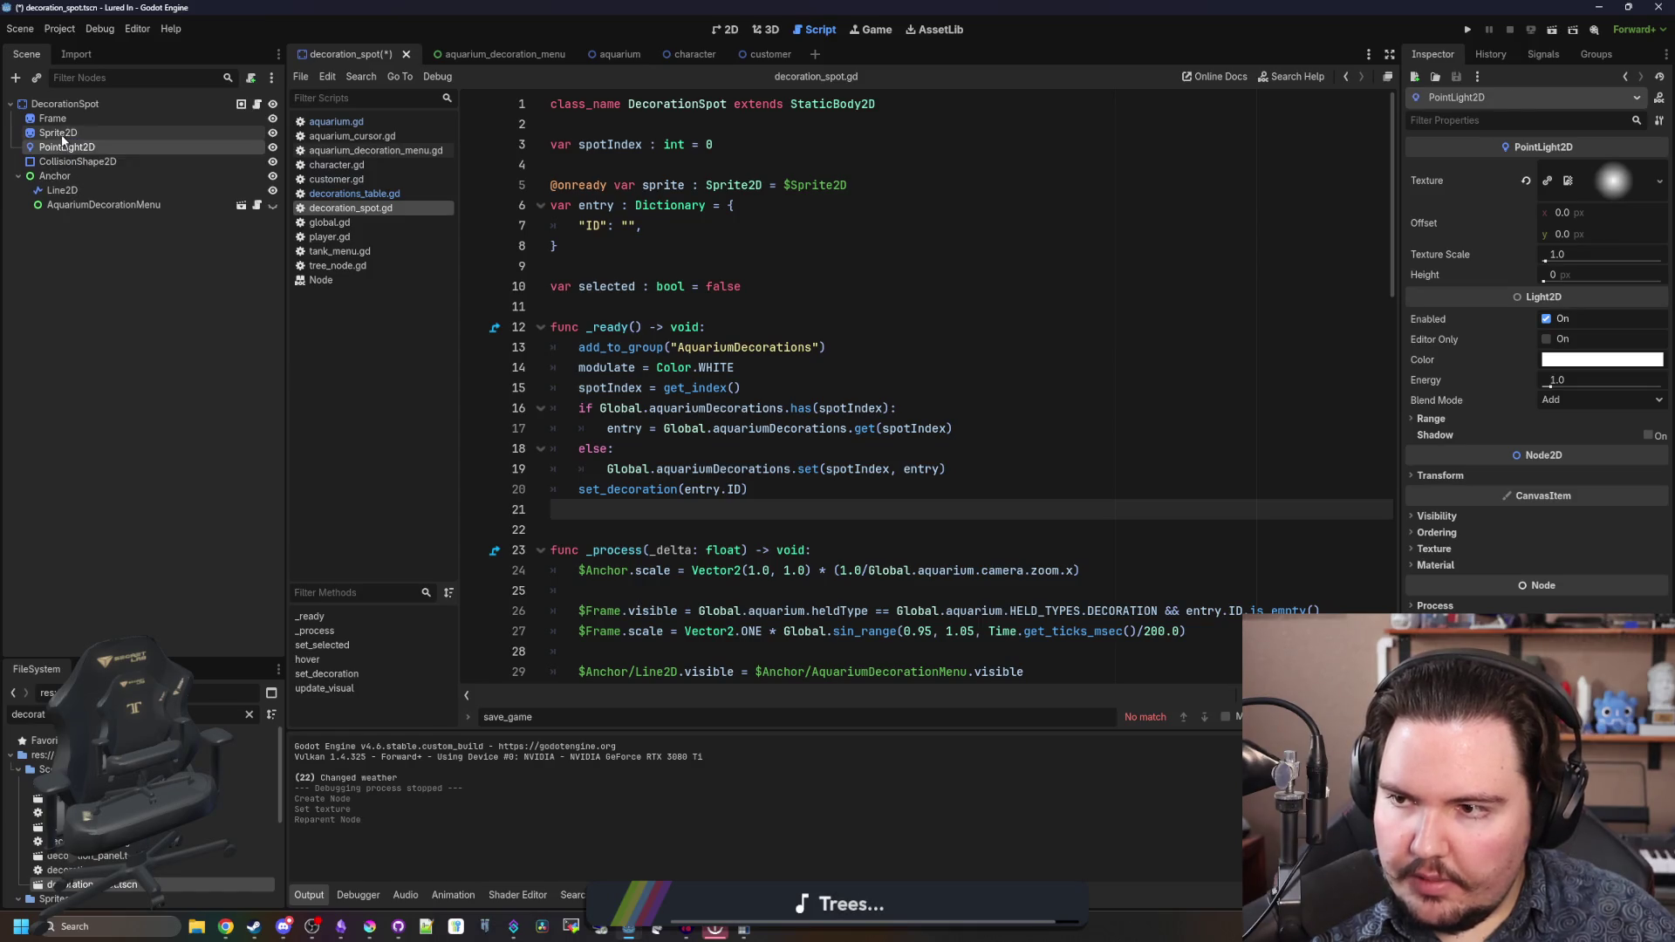
left_click(272, 147)
left_click(272, 148)
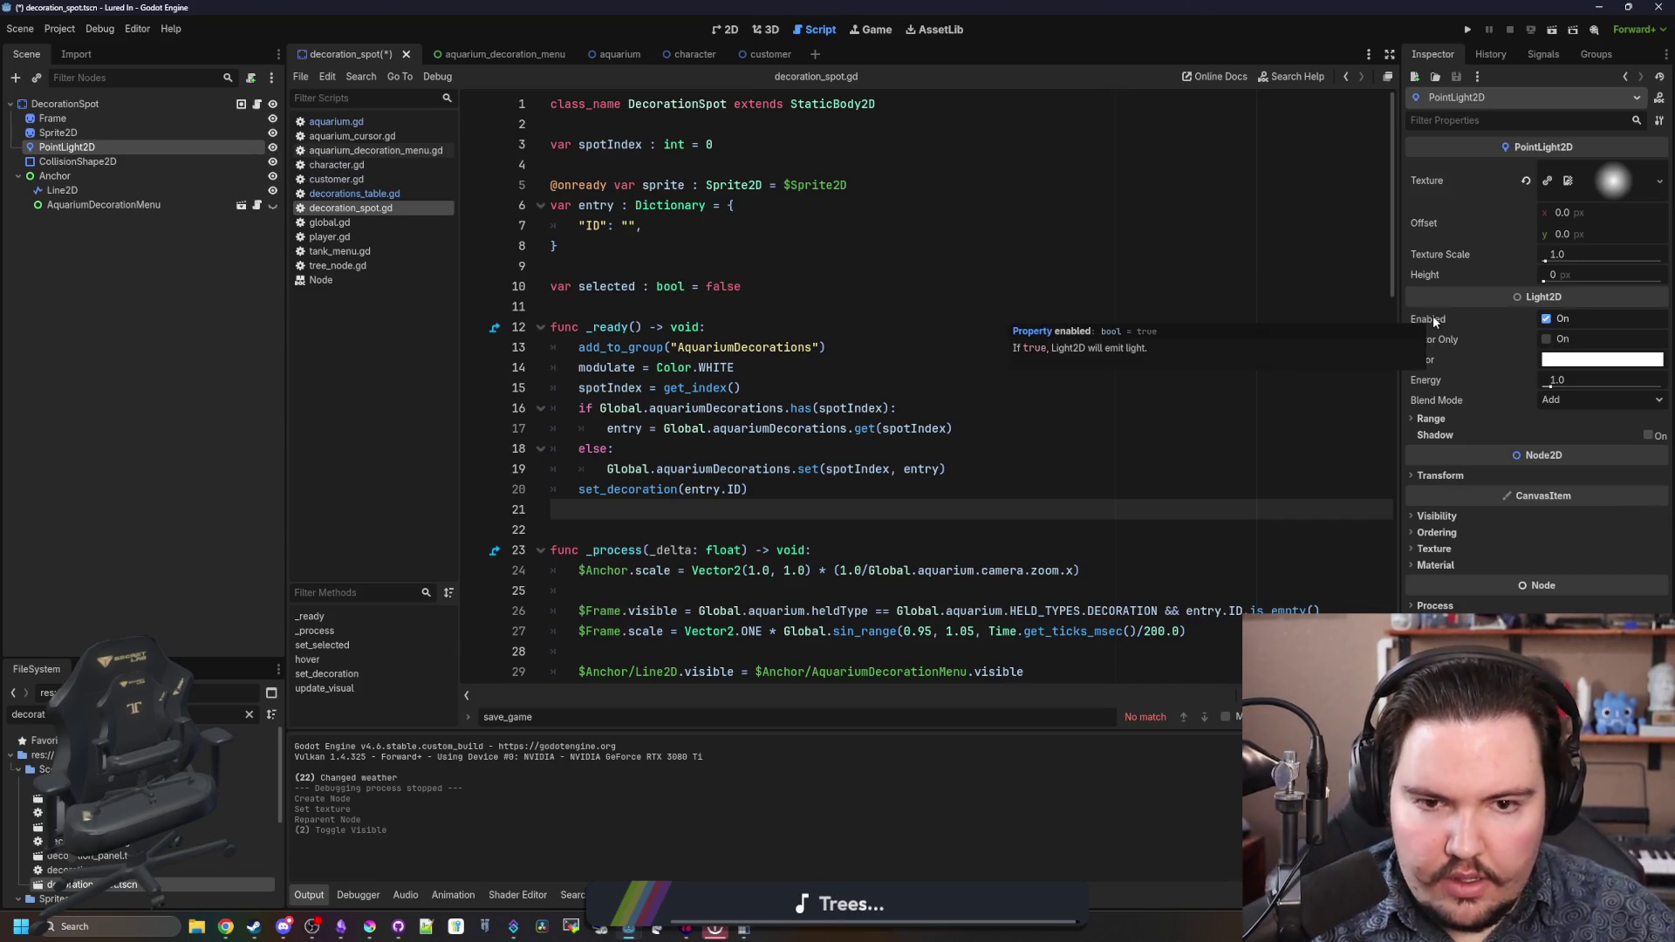
- Drop a PointLight2D reference on a new line after set_decoration(entry.ID), then delete it
left_click(791, 499)
key("Return")
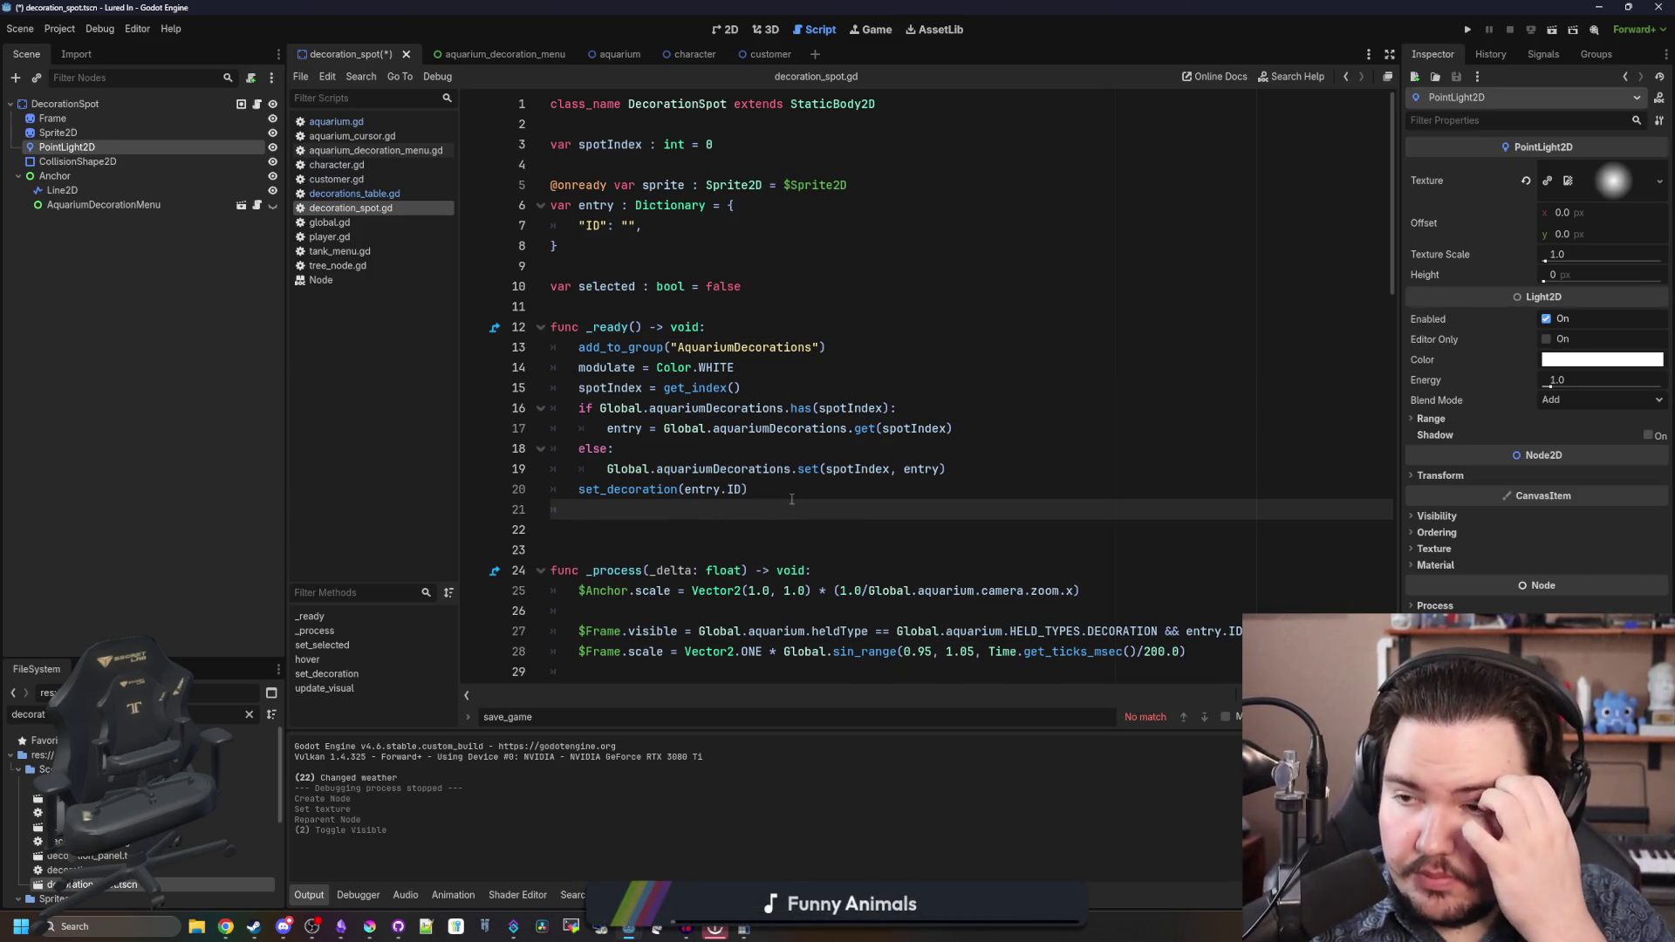
mouse_move(78, 147)
left_mouse_down()
mouse_move(673, 502)
mouse_move(646, 506)
left_mouse_up()
key("ctrl+shift+Left")
key("ctrl+shift+Left")
key("ctrl+c")
key("BackSpace")
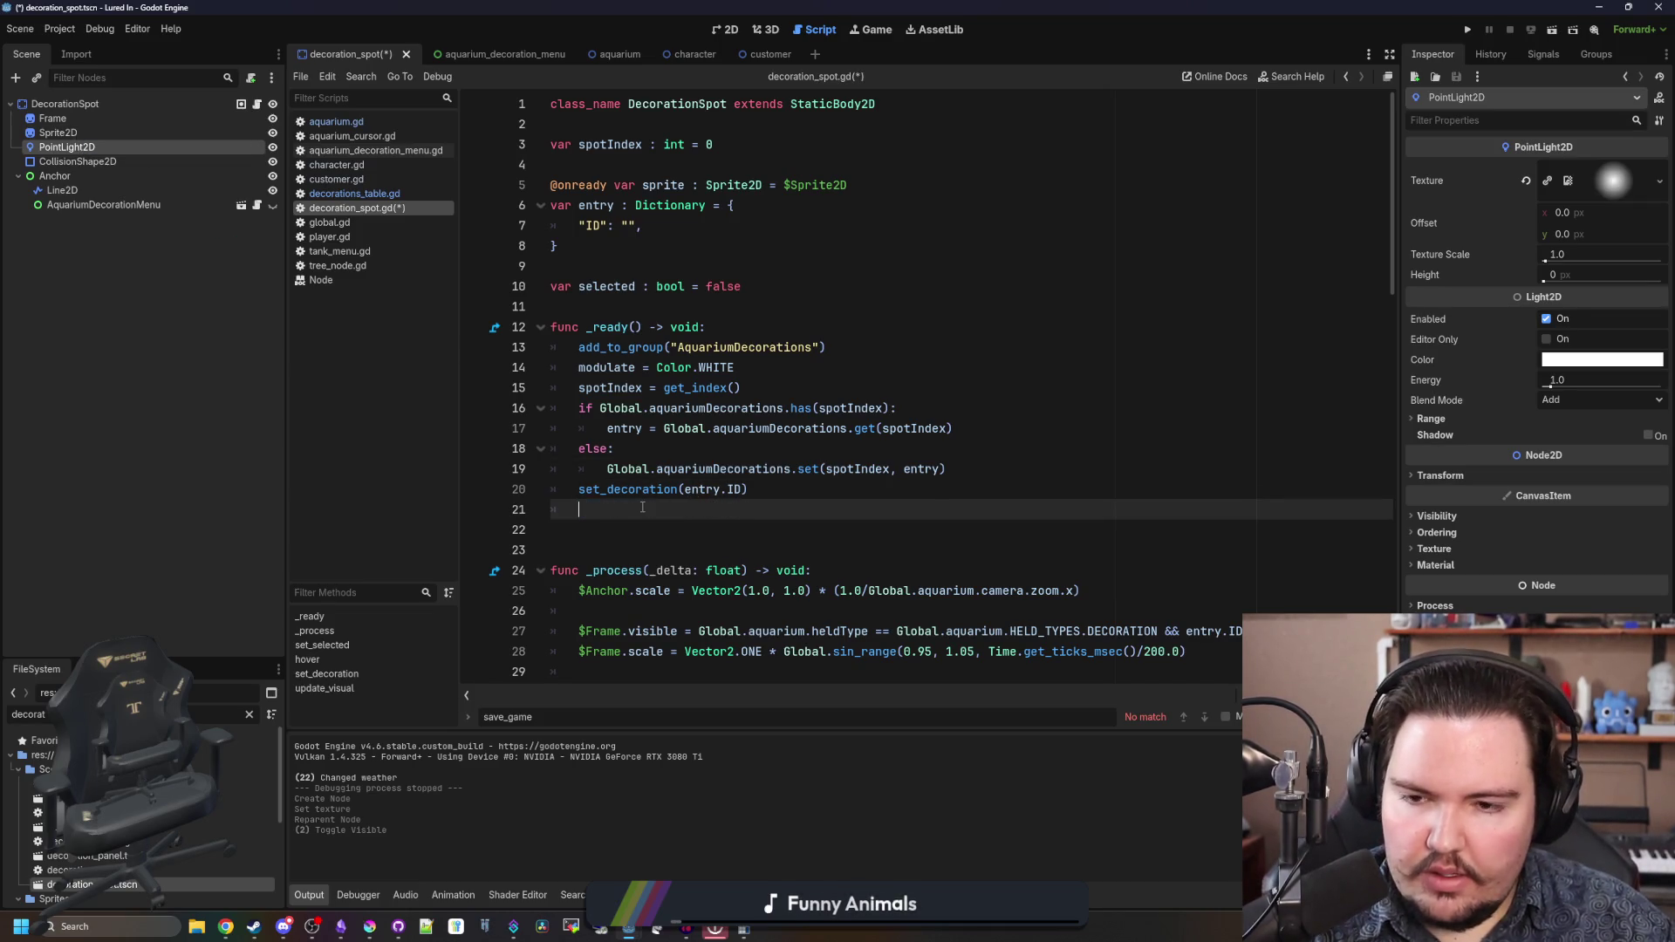
- Remove the empty line 21 and cut the $PointLight2D reference from set_decoration
key("BackSpace")
left_click(628, 489, "ctrl")
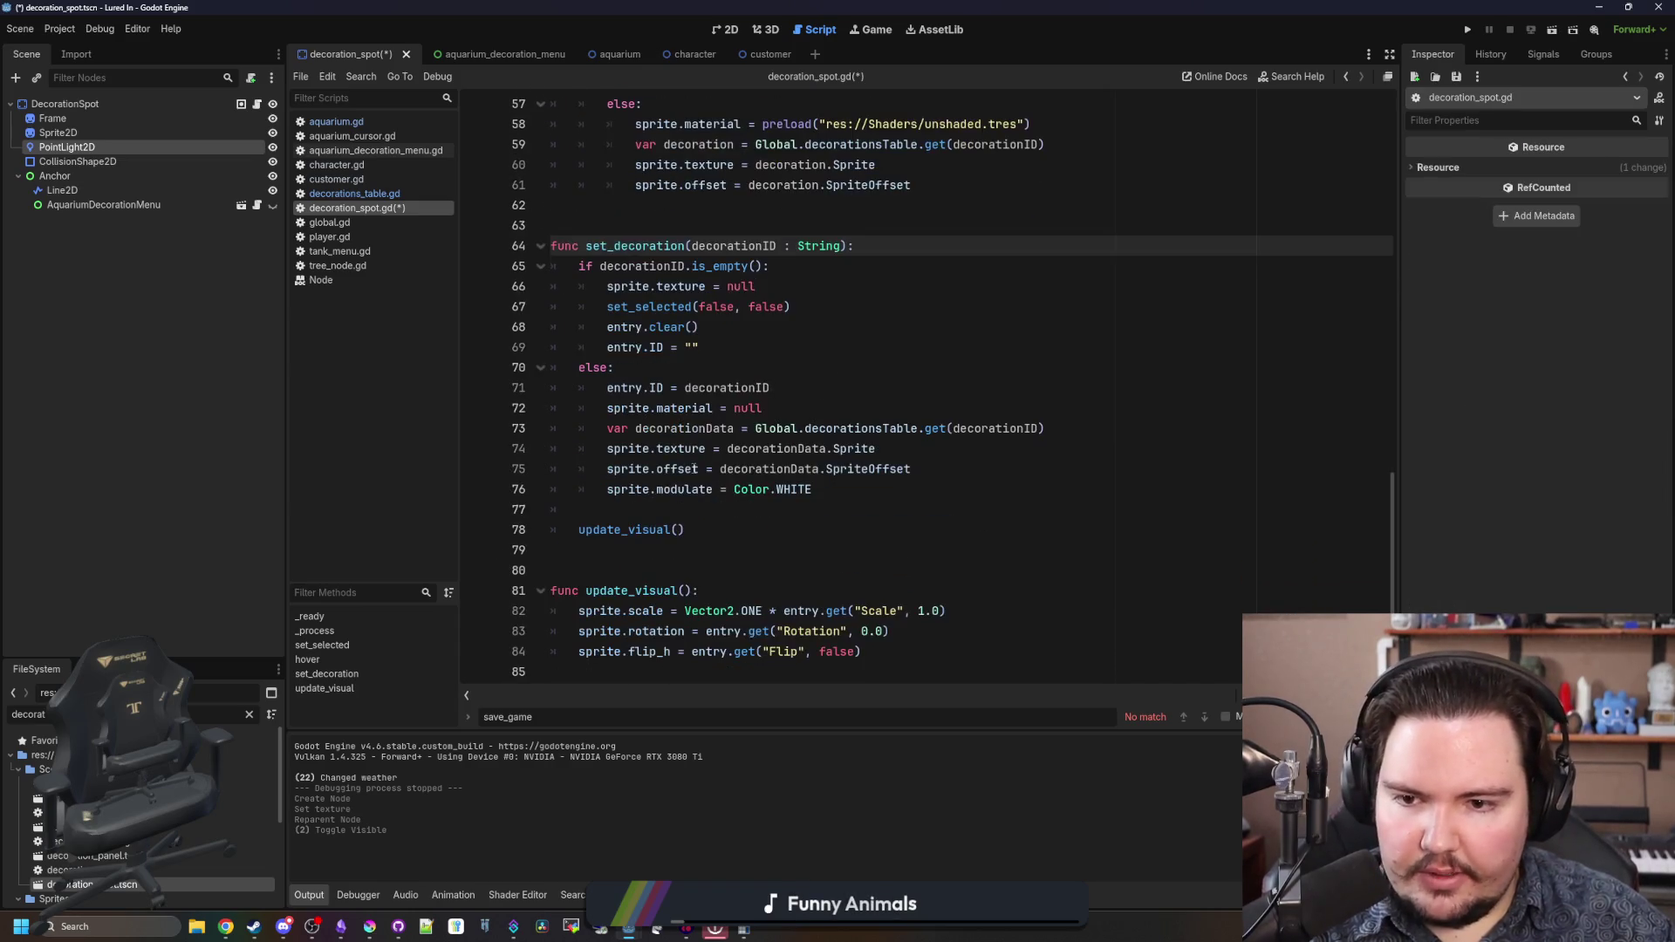
left_click(848, 494)
key("Return")
key("Return")
key("ctrl+v")
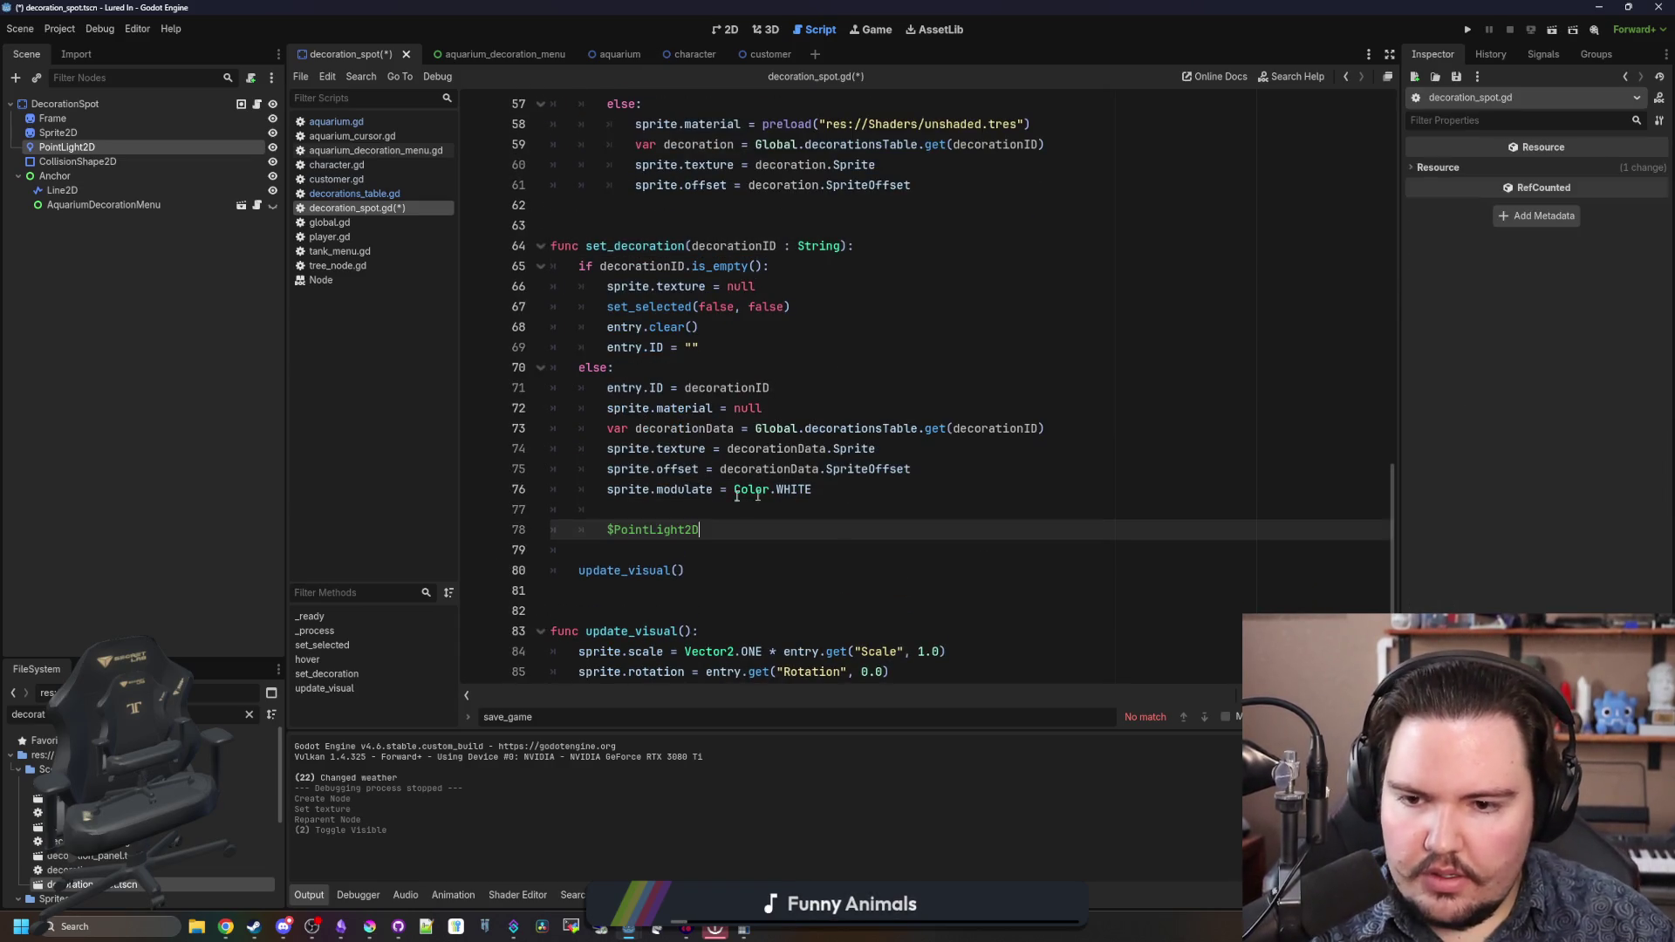
key("ctrl+shift+Left")
key("ctrl+shift+Left")
key("ctrl+x")
- Paste the $PointLight2D reference after set_decoration(entry.ID), then undo it
scroll(663, 423, "up", 10)
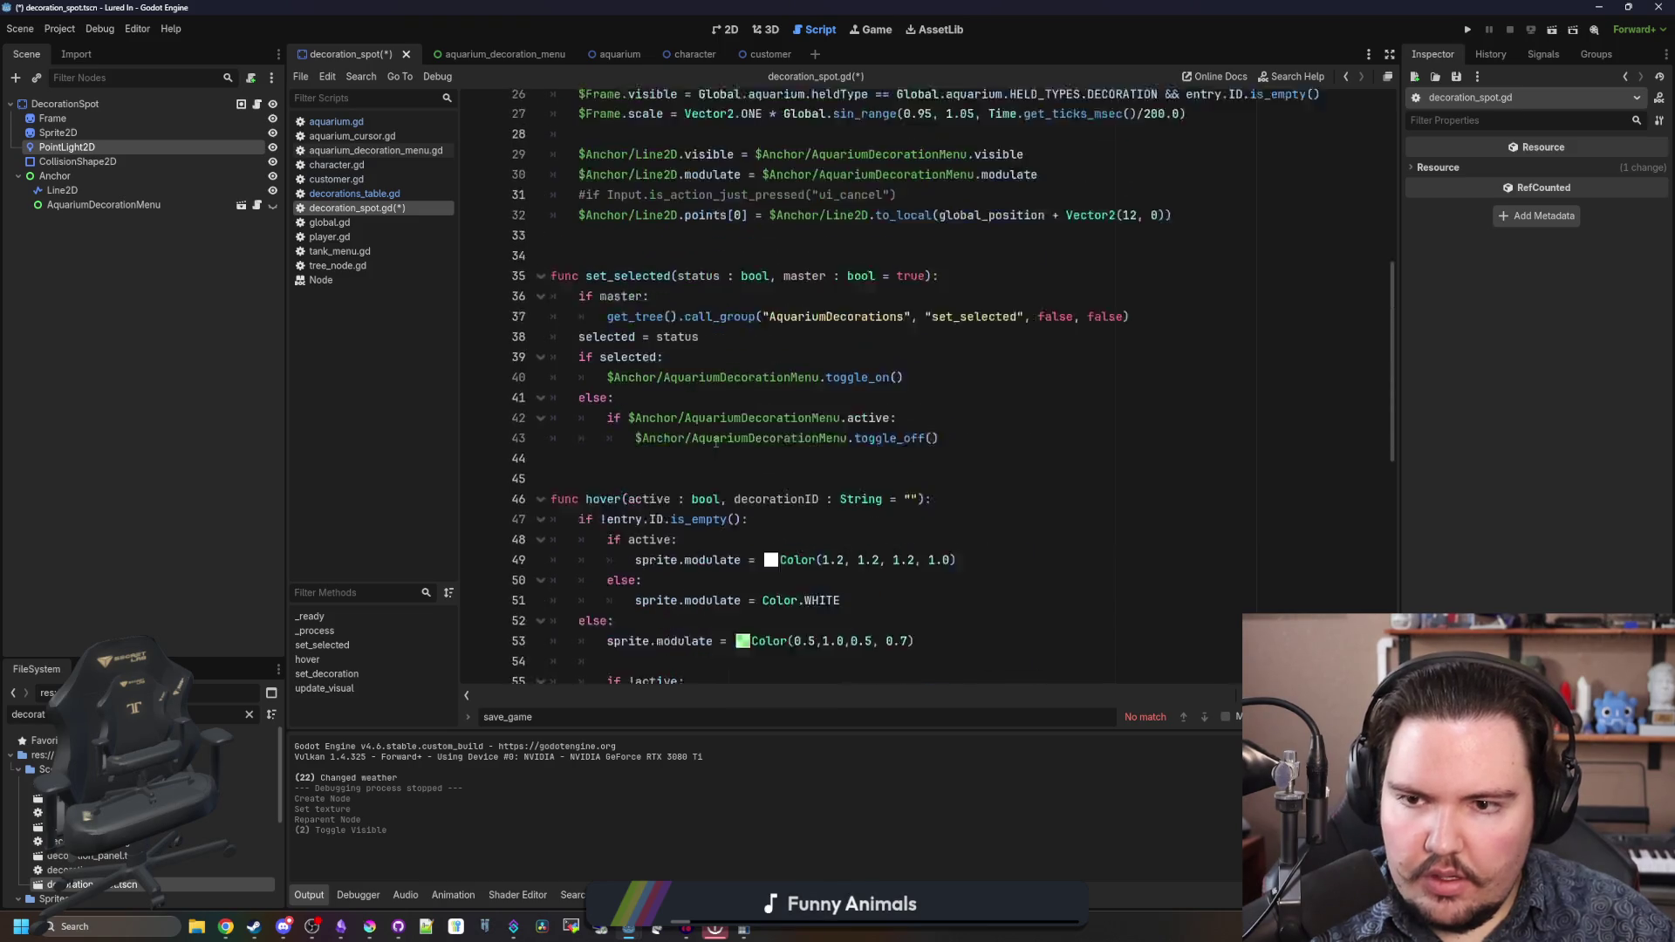
scroll(663, 423, "up", 3)
left_click(814, 380)
key("Return")
key("ctrl+v")
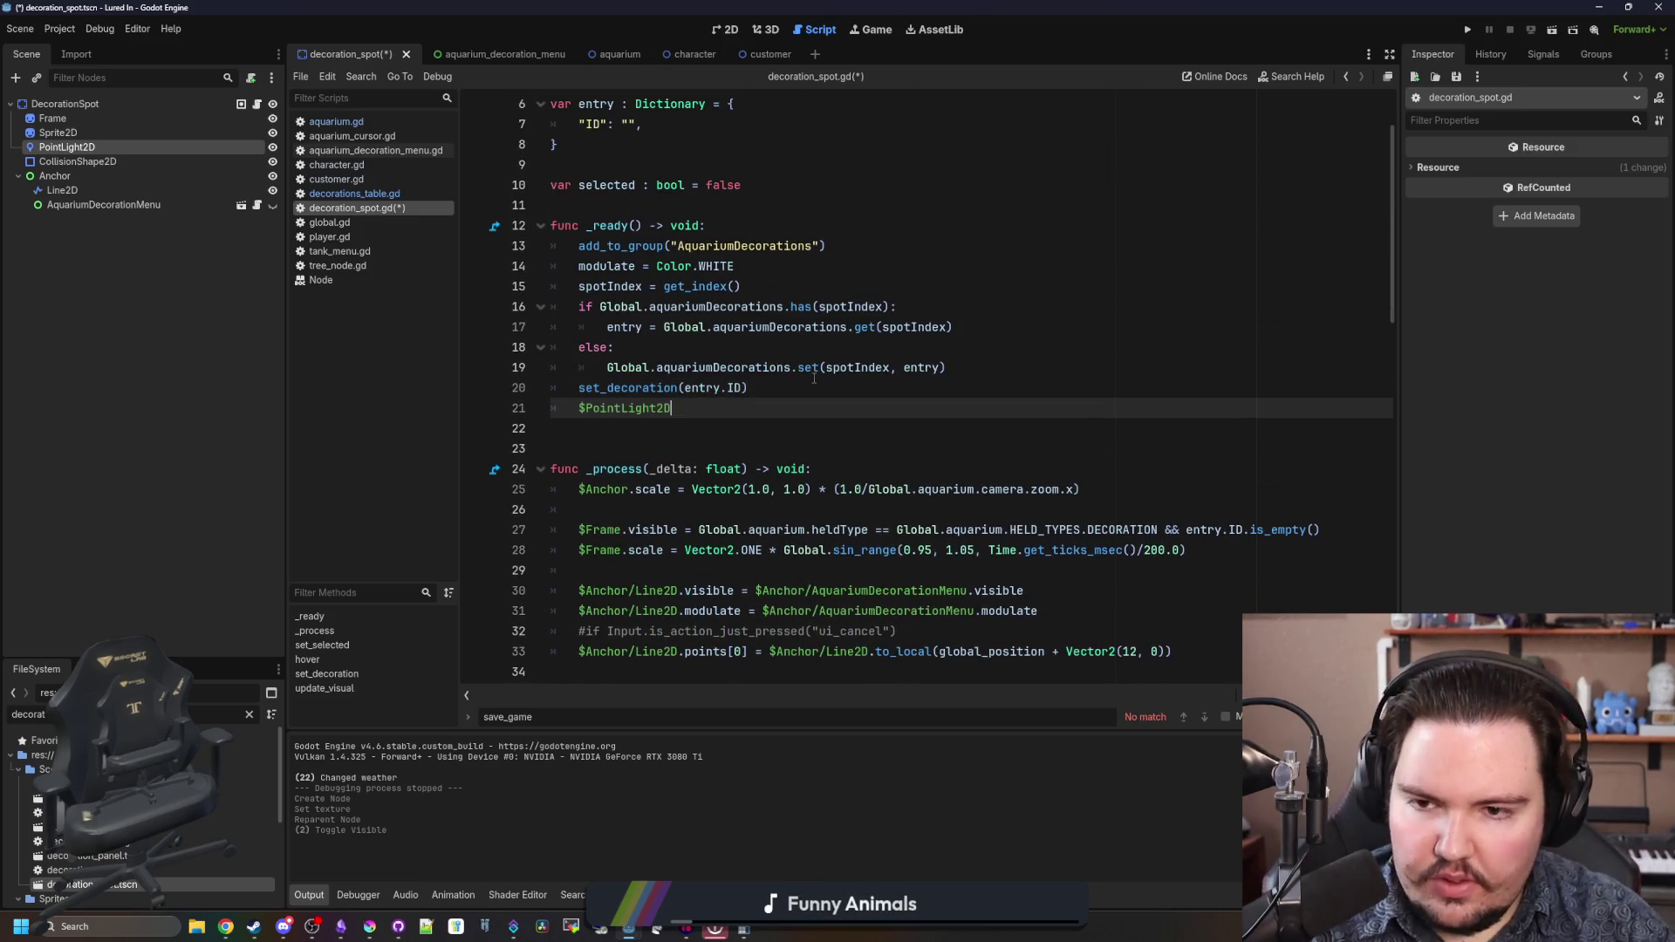
key("ctrl+z")
key("ctrl+z")
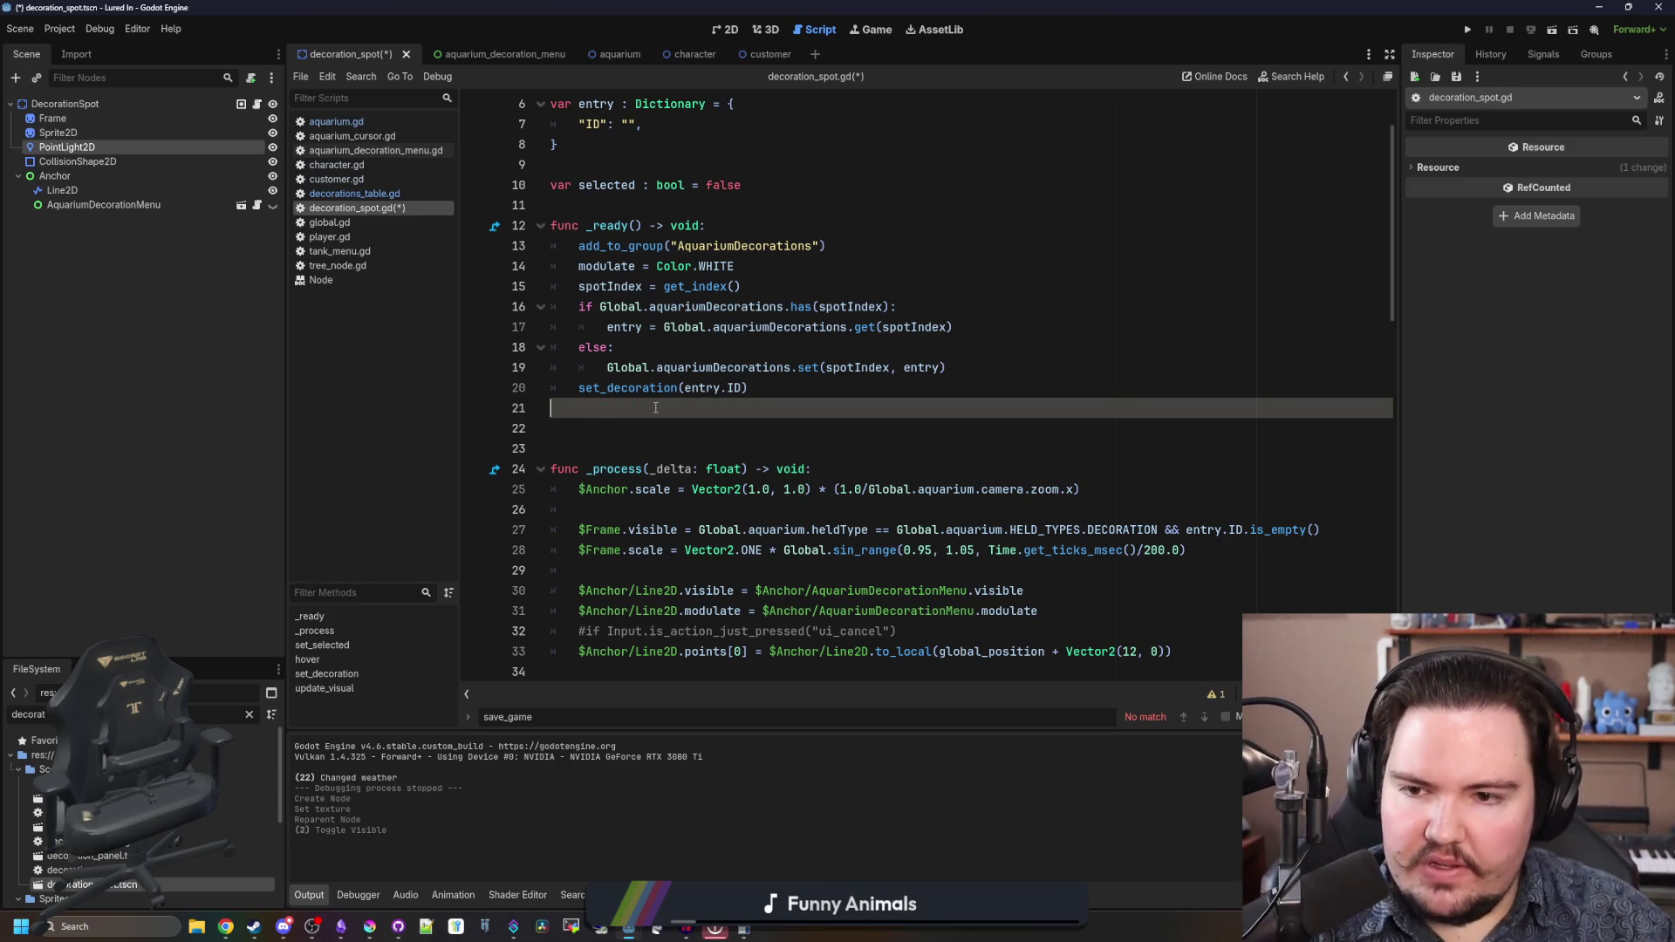
scroll(704, 424, "down", 8)
scroll(705, 426, "up", 7)
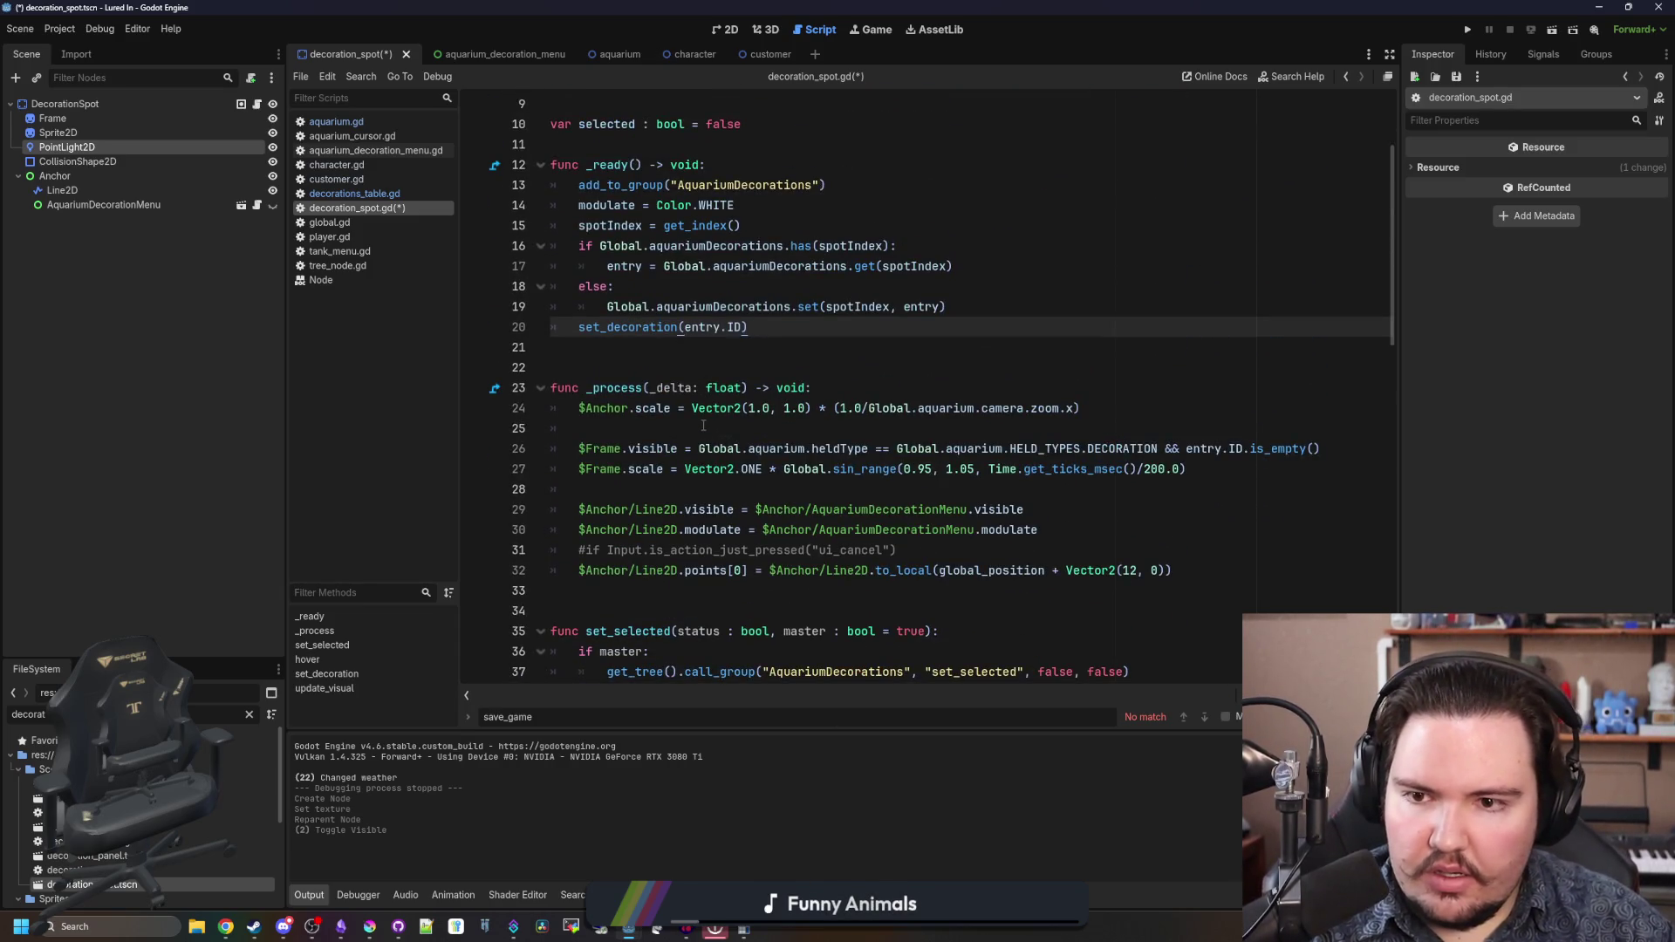
scroll(646, 338, "down", 17)
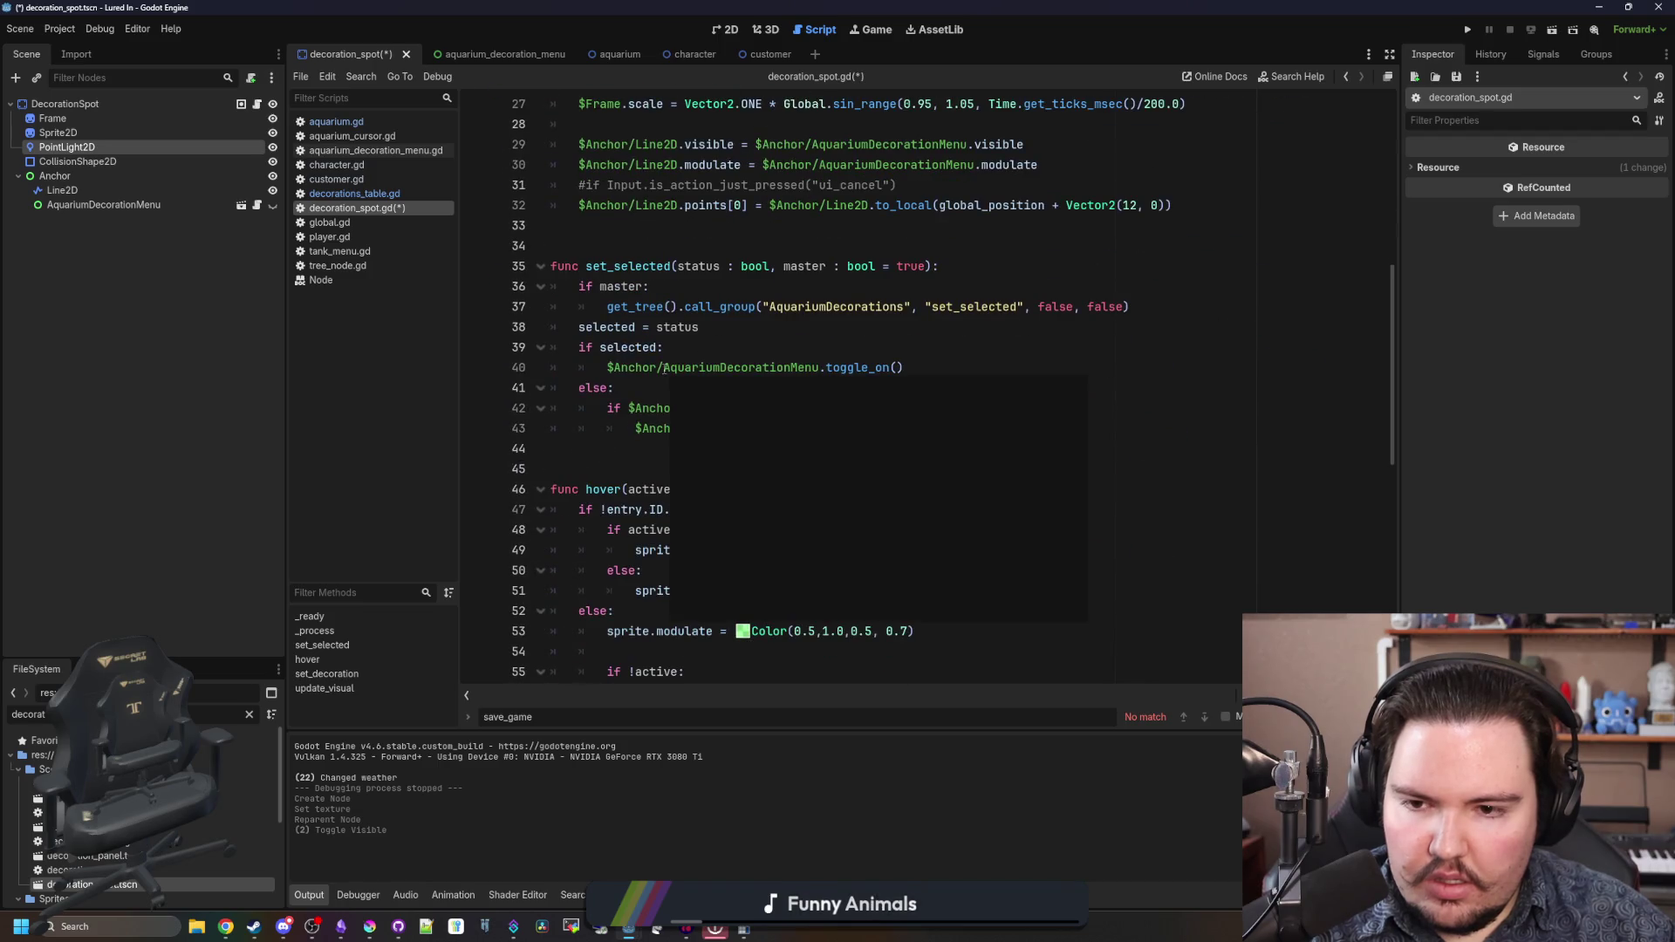
- Add $PointLight2D.visible = false to set_decoration's empty-ID branch
left_click(760, 474)
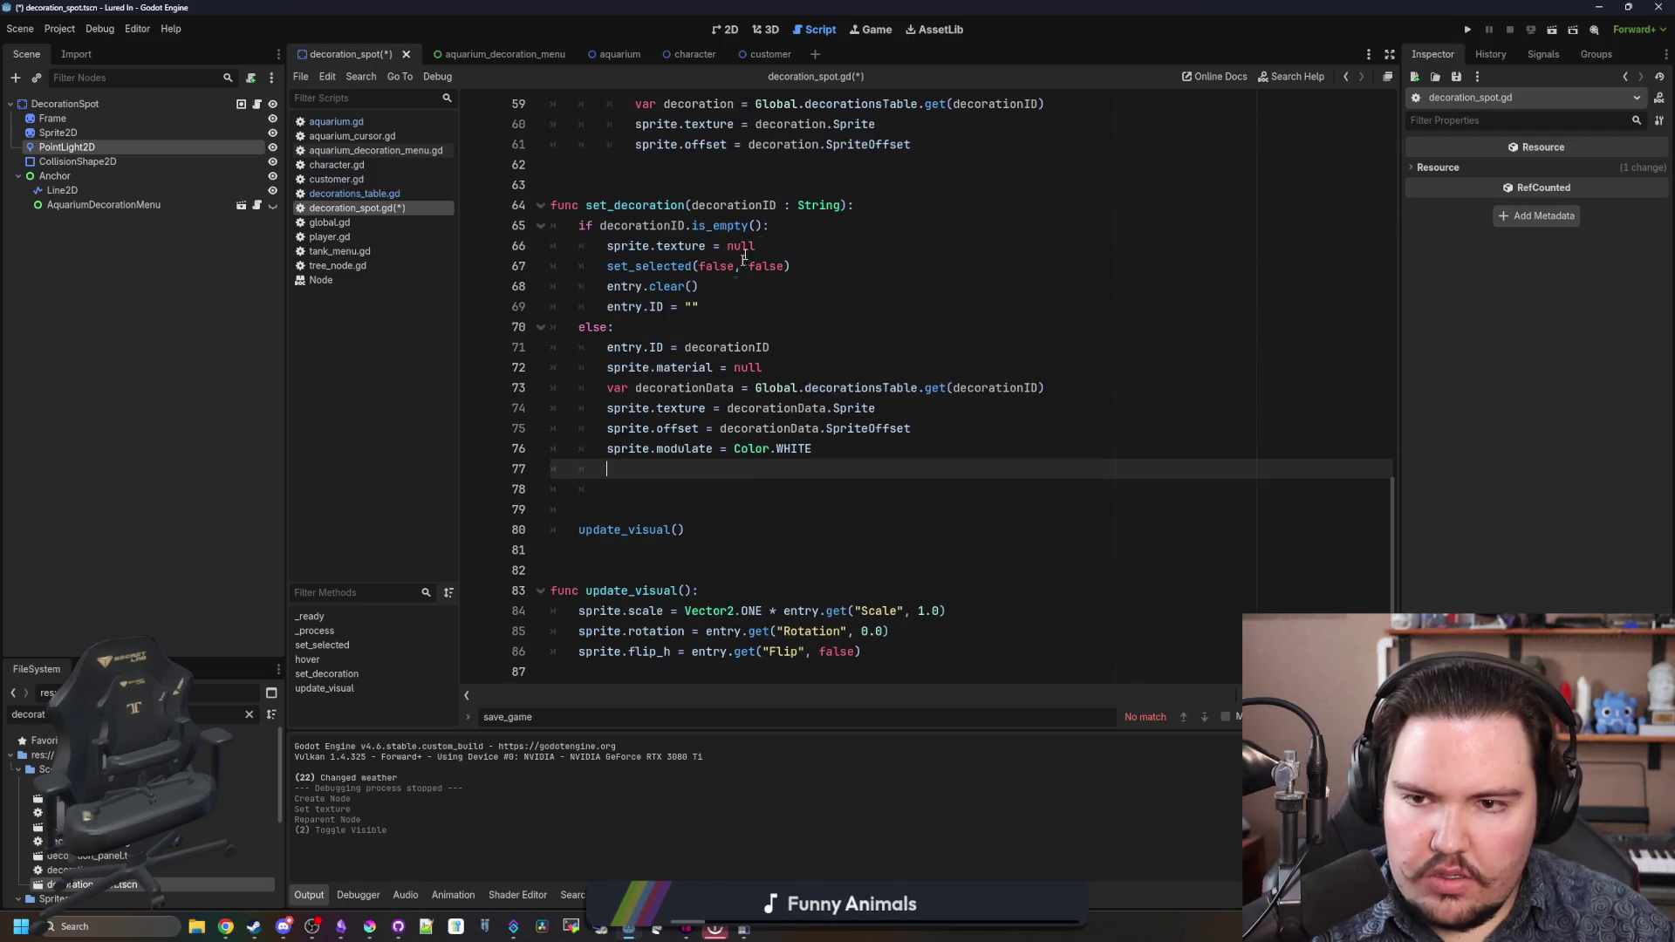
left_click(857, 206)
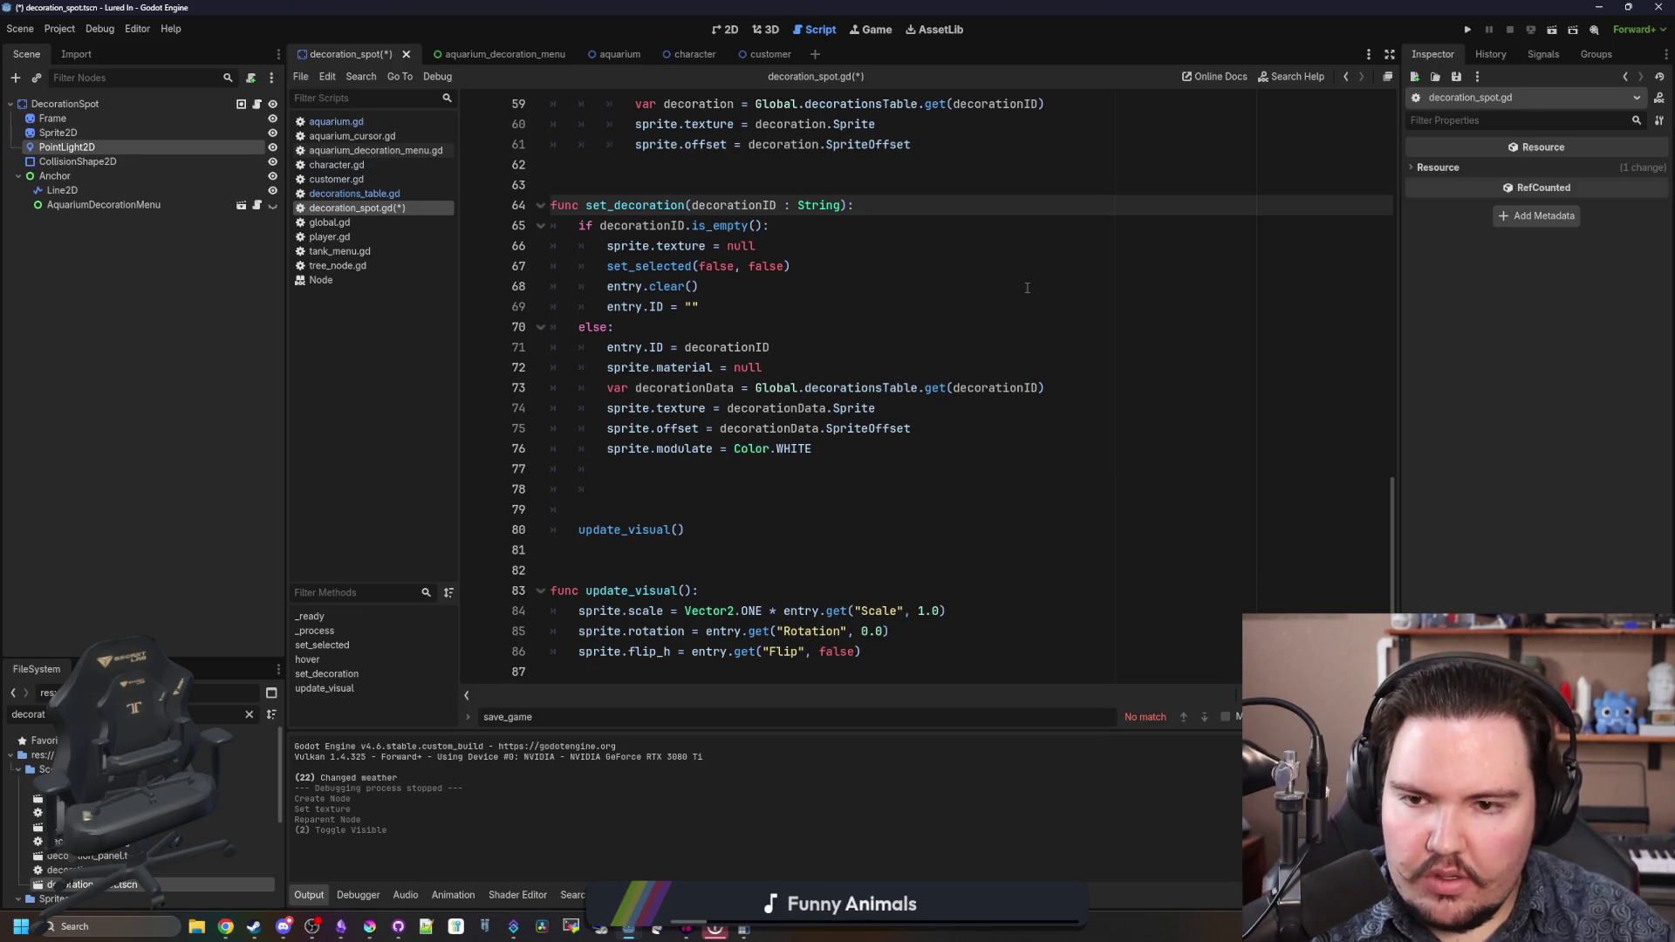
left_click(754, 304)
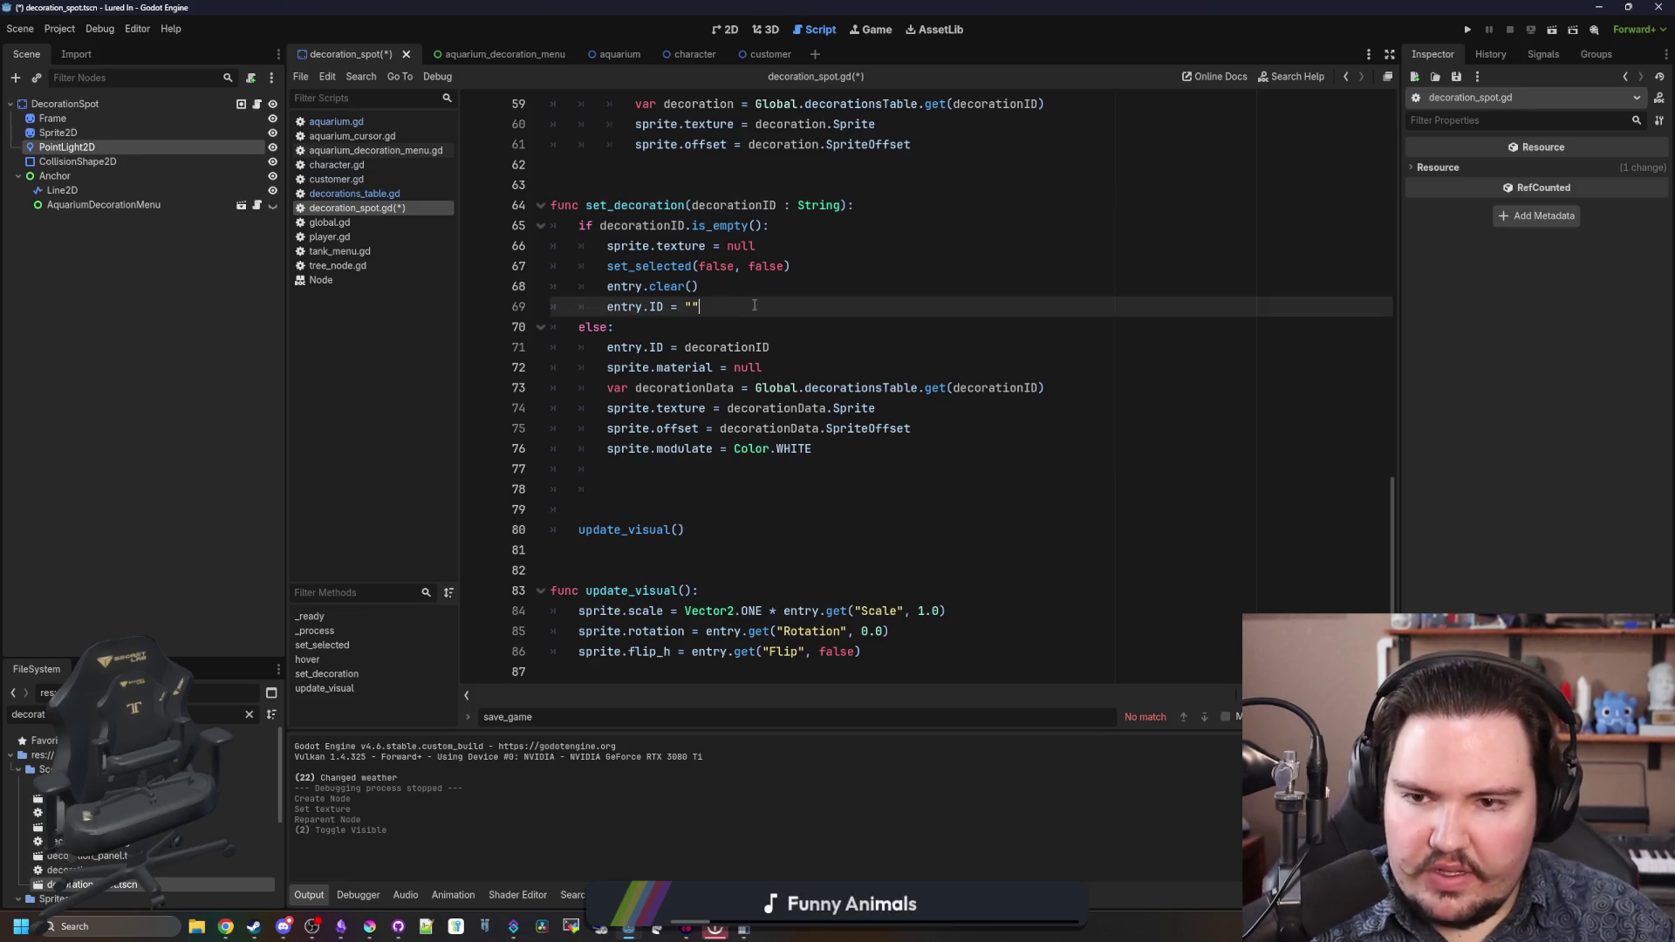
key("Return")
type("$PointLight2D.visib")
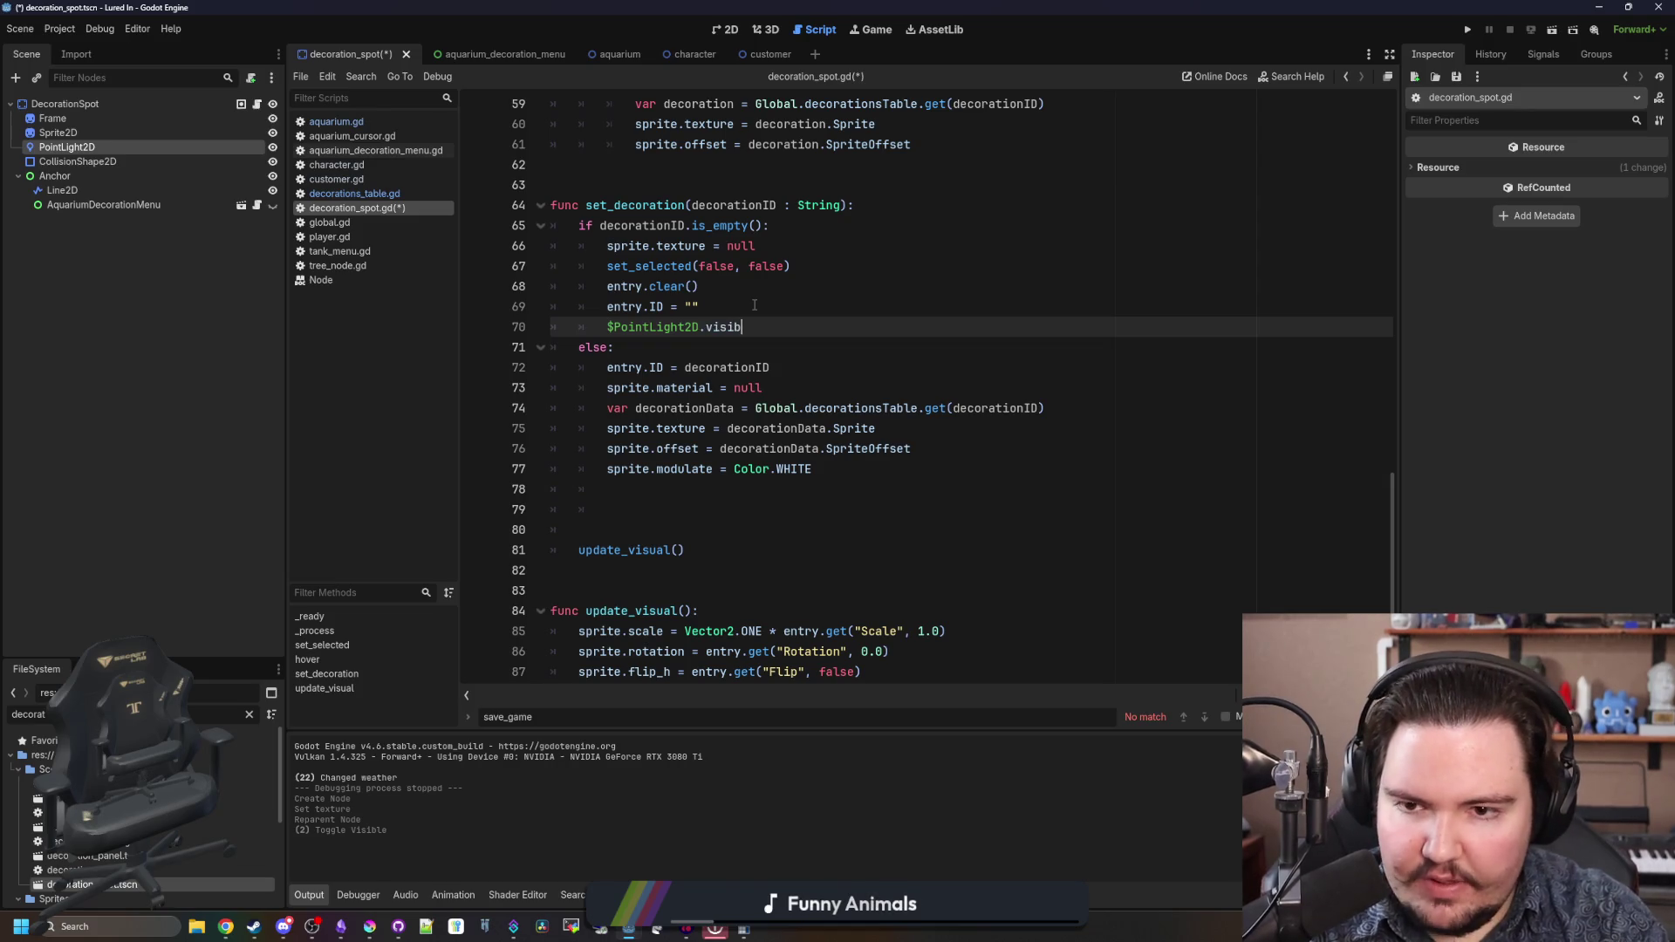
type("le = false")
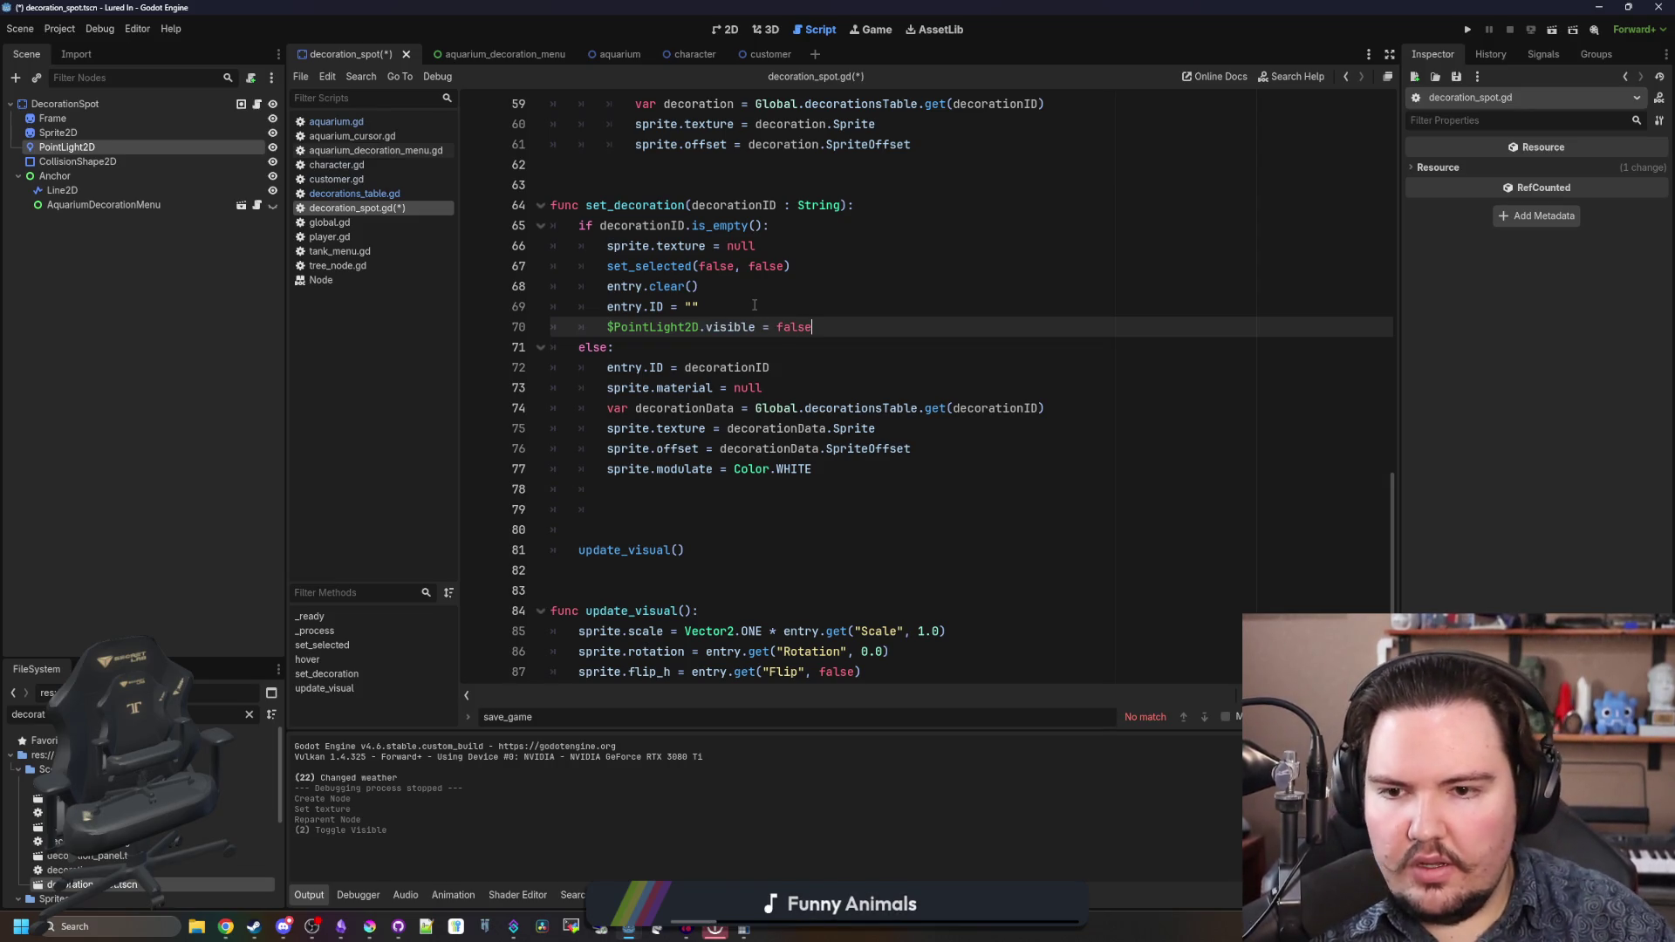
- In the else branch, add var lightingInfo = decorationData.get("Lighting")
left_click(705, 490)
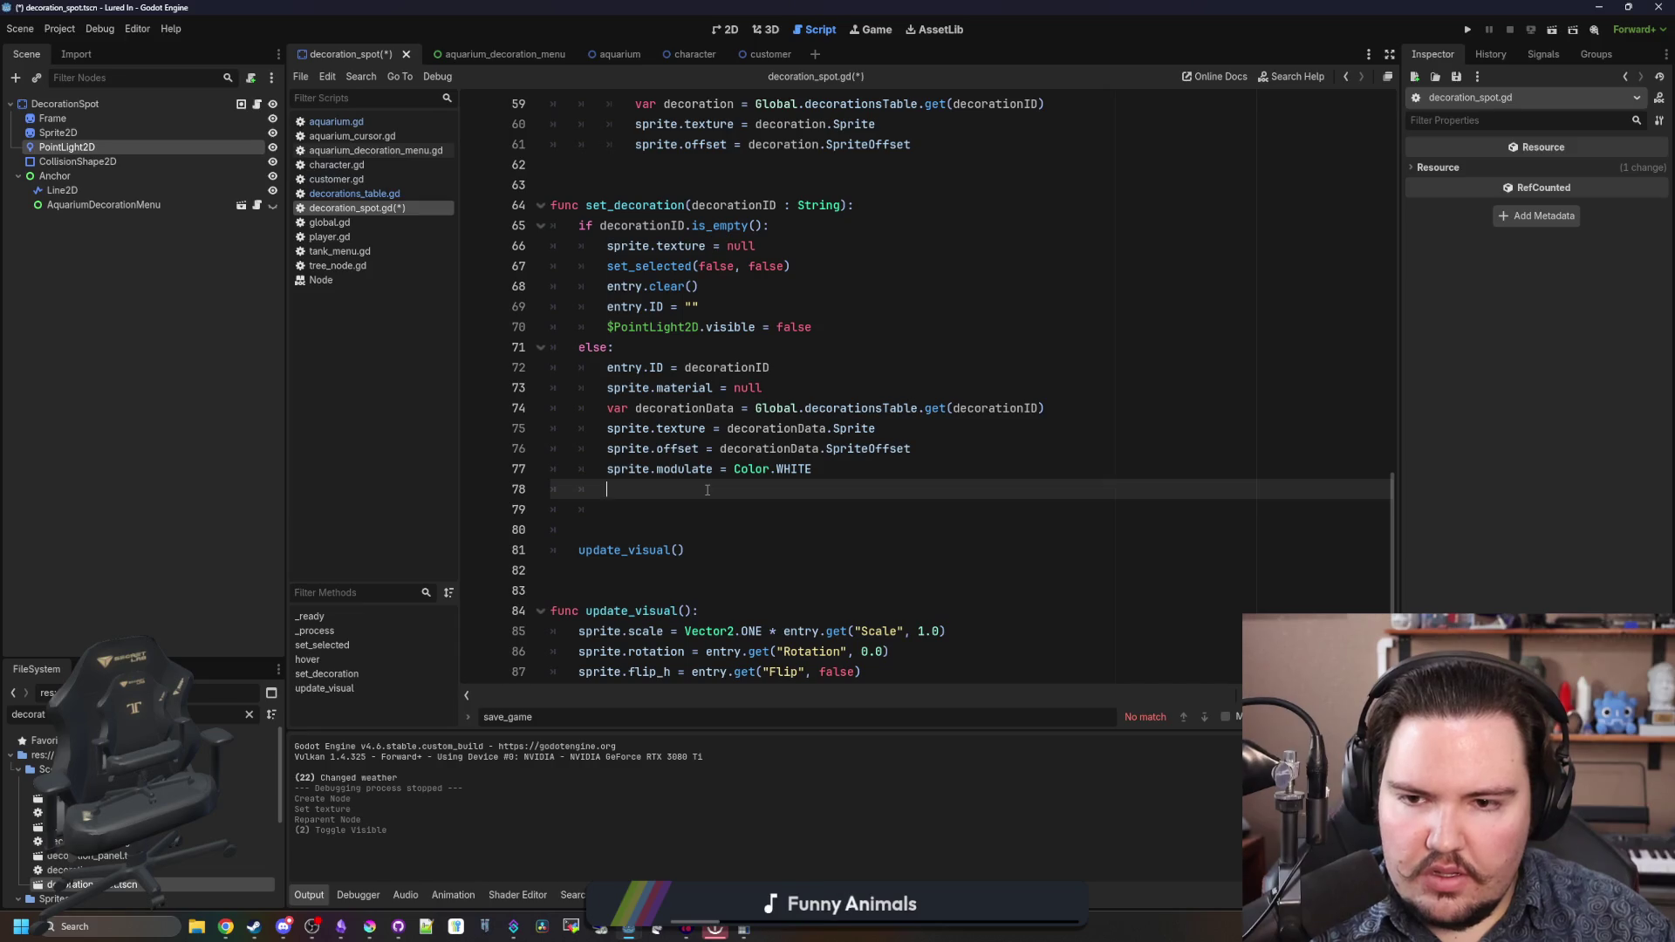
key("Return")
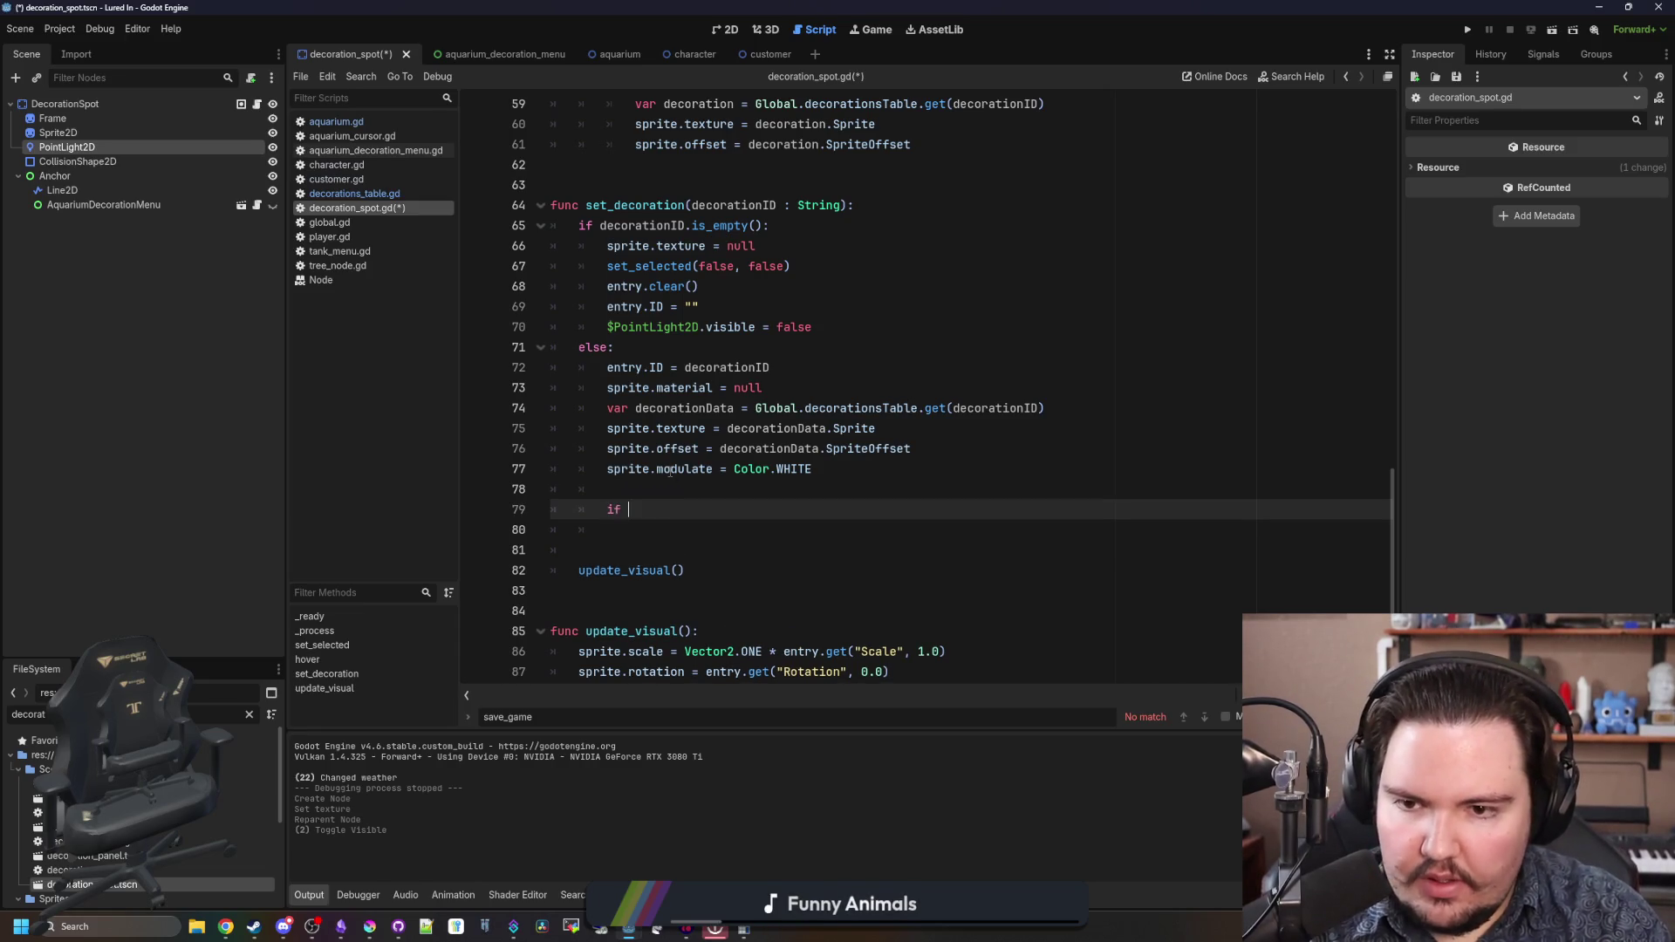
type("var lighting ")
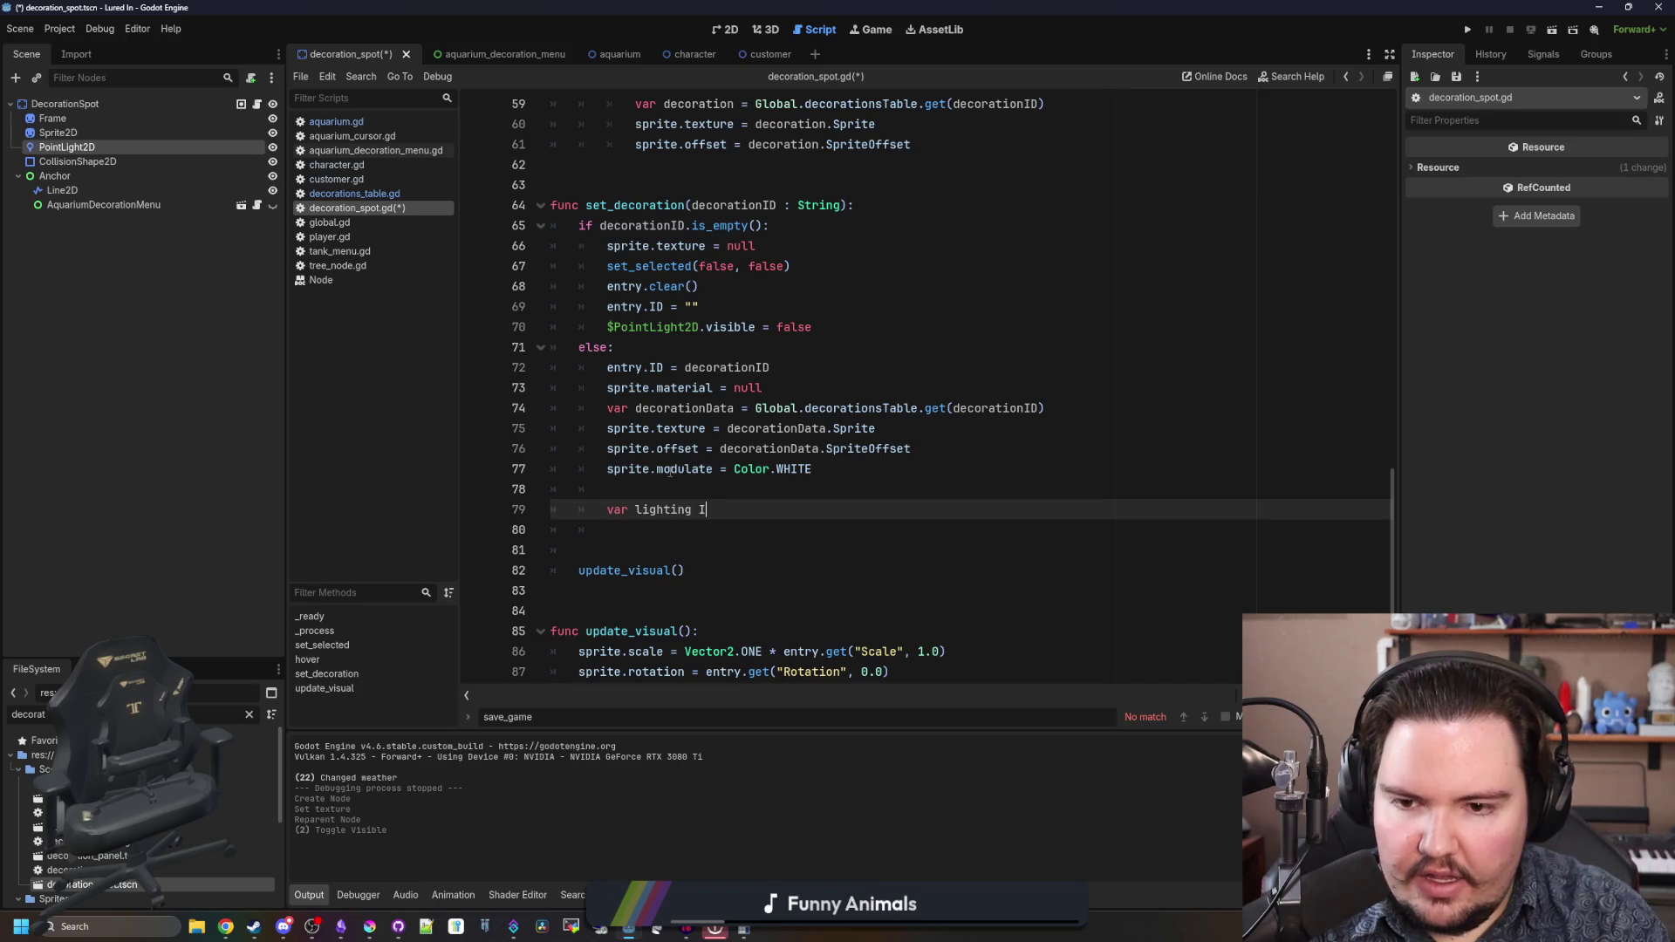
type("nfo = decoratio")
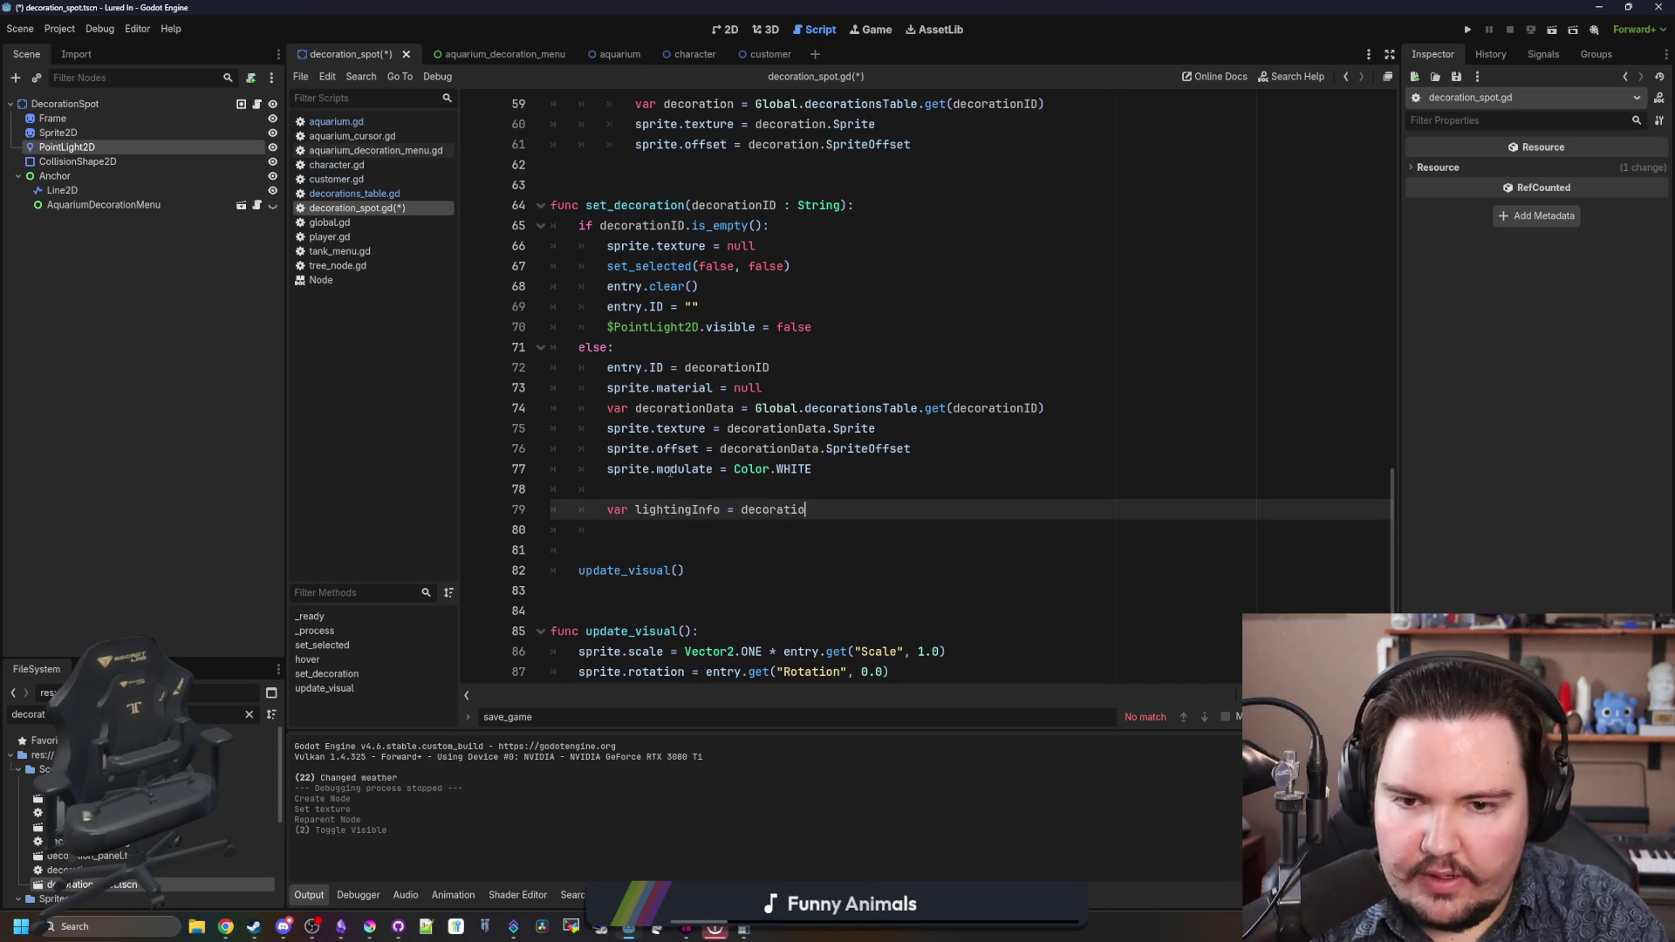
type("n")
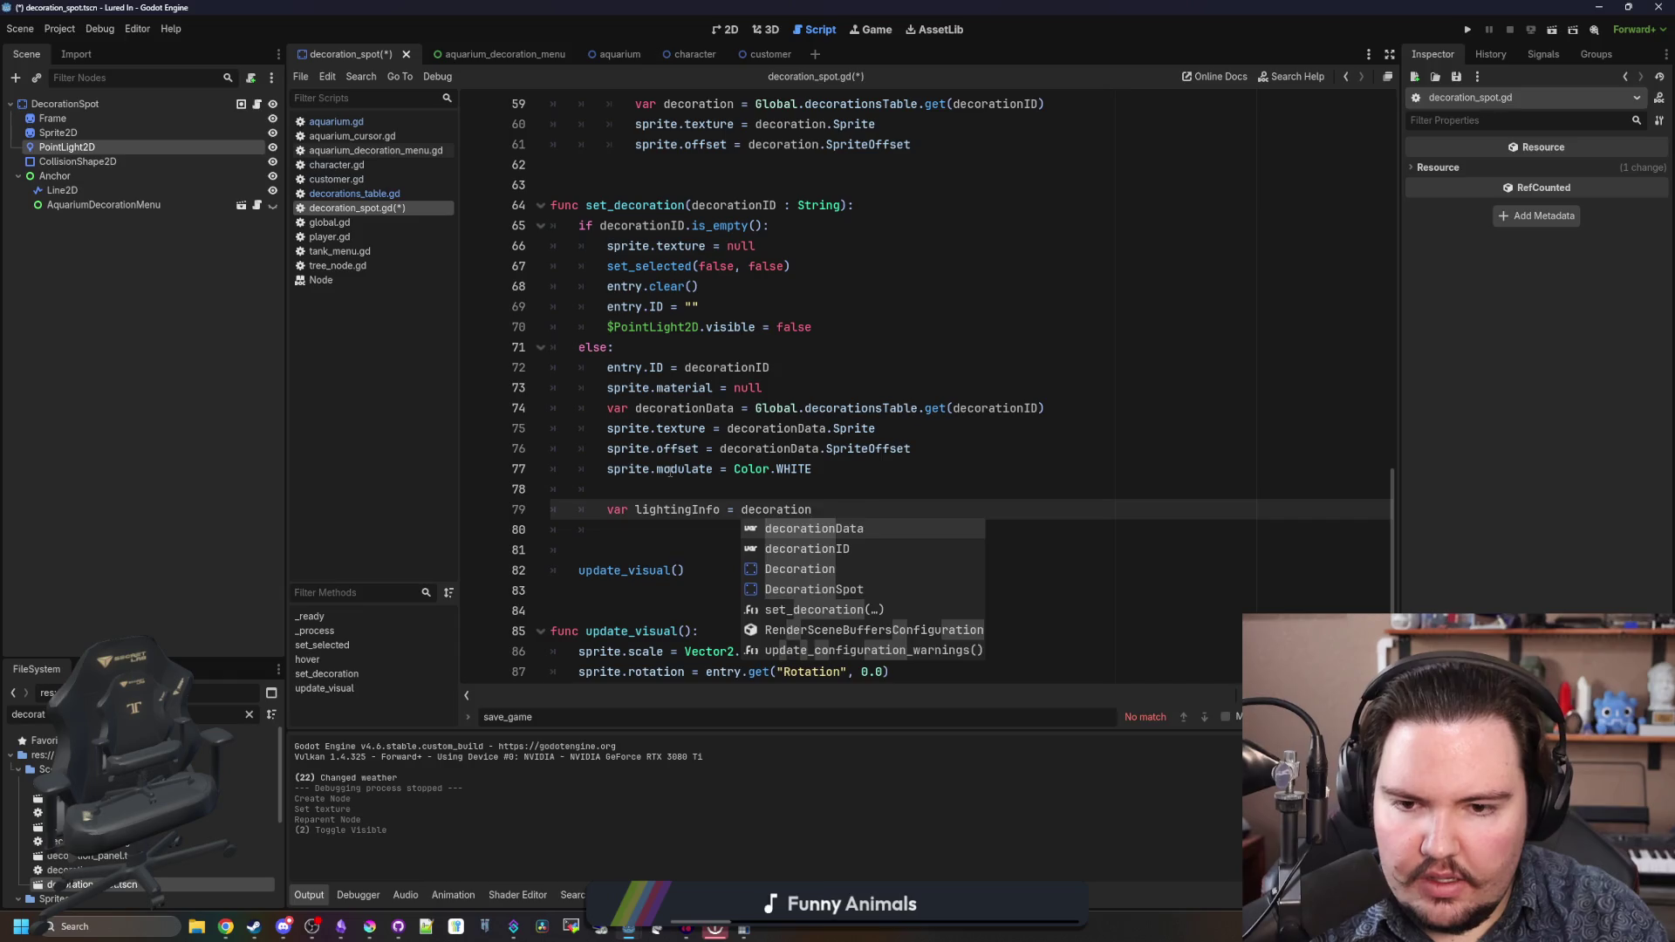
key("Return")
type(".get(\"Lighting")
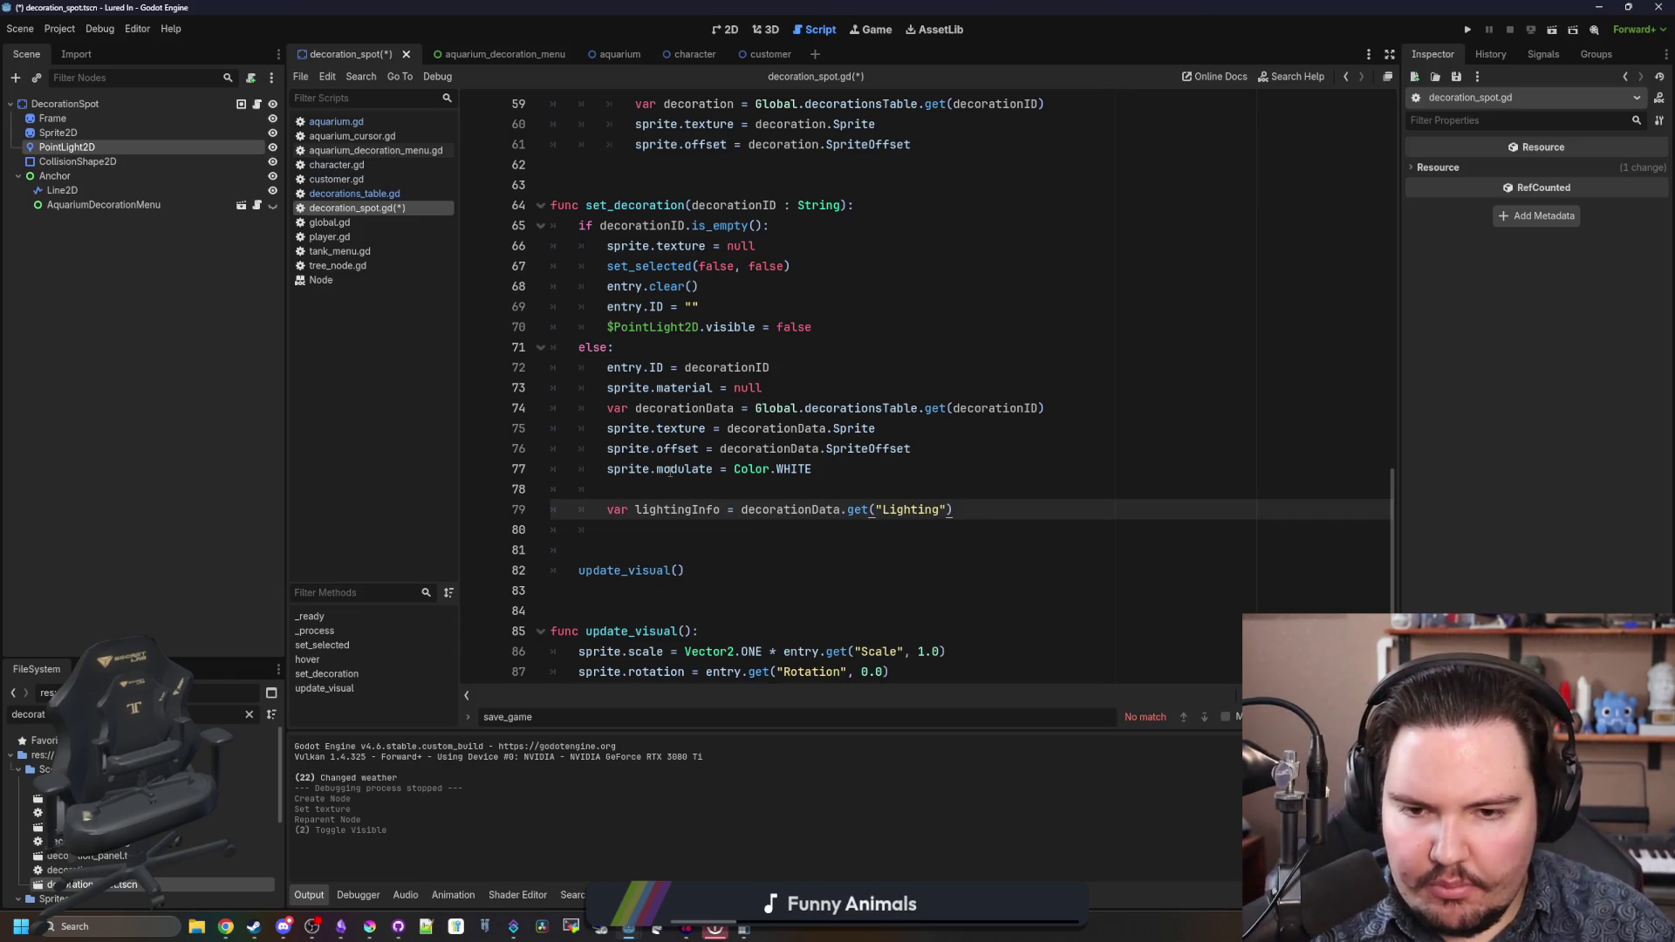
- Add an if lightingInfo: block that sets $PointLight2D.visible = true
key("Return")
type("light")
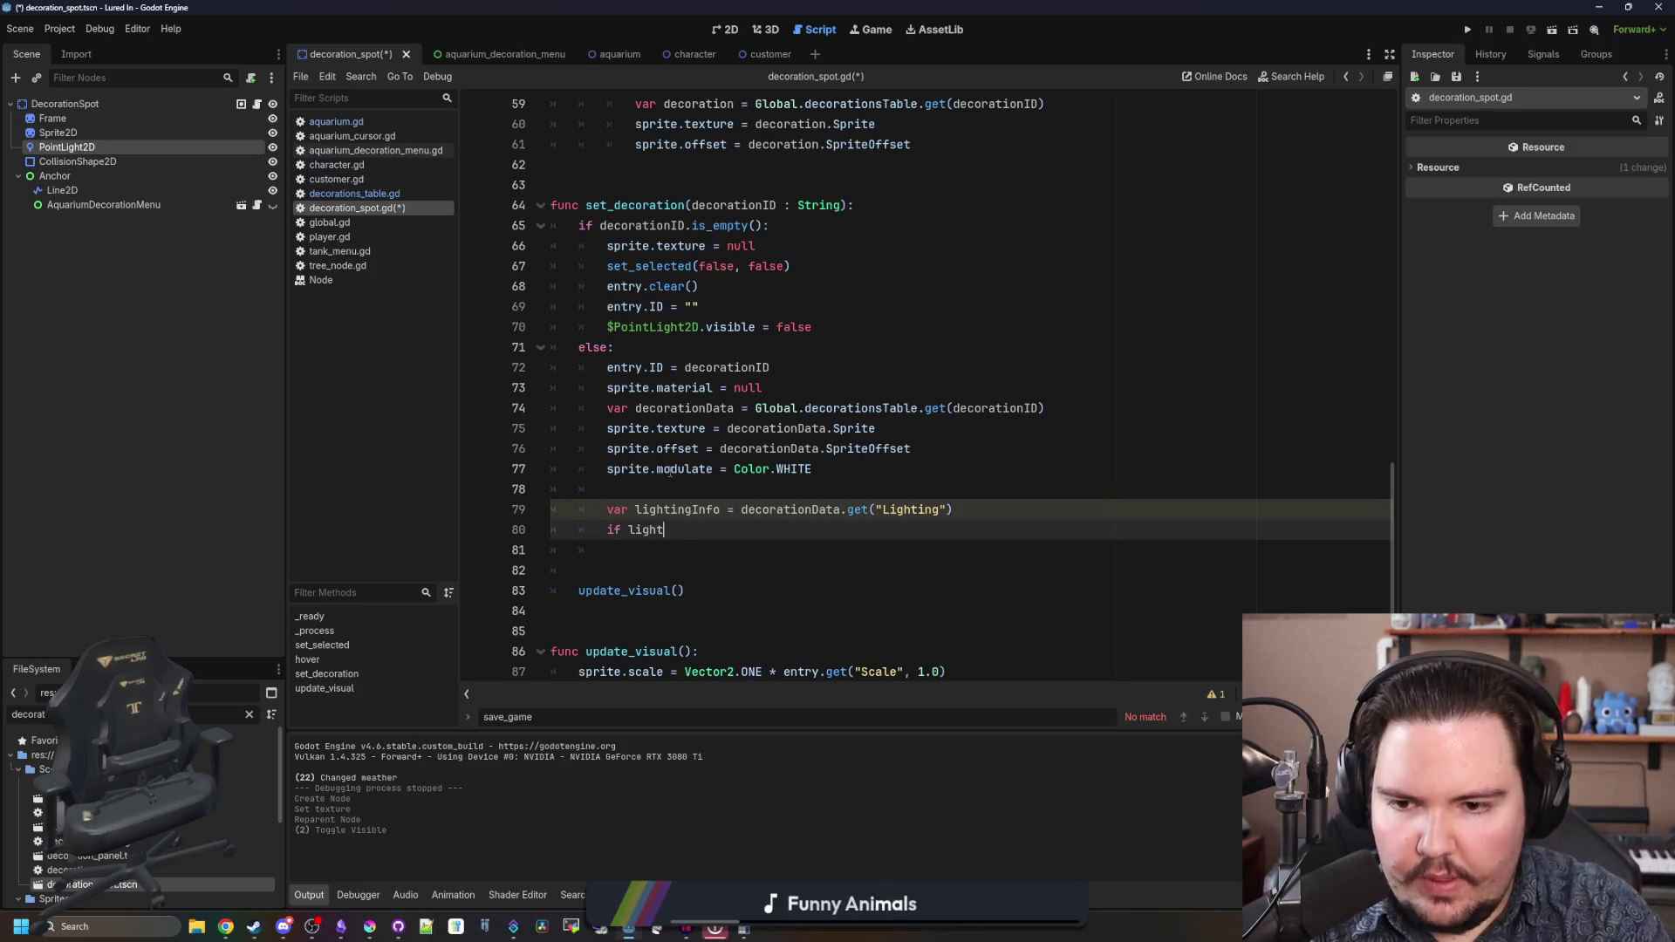
type("ingI")
key("Return")
type(":")
key("Return")
type("$PointLight2D")
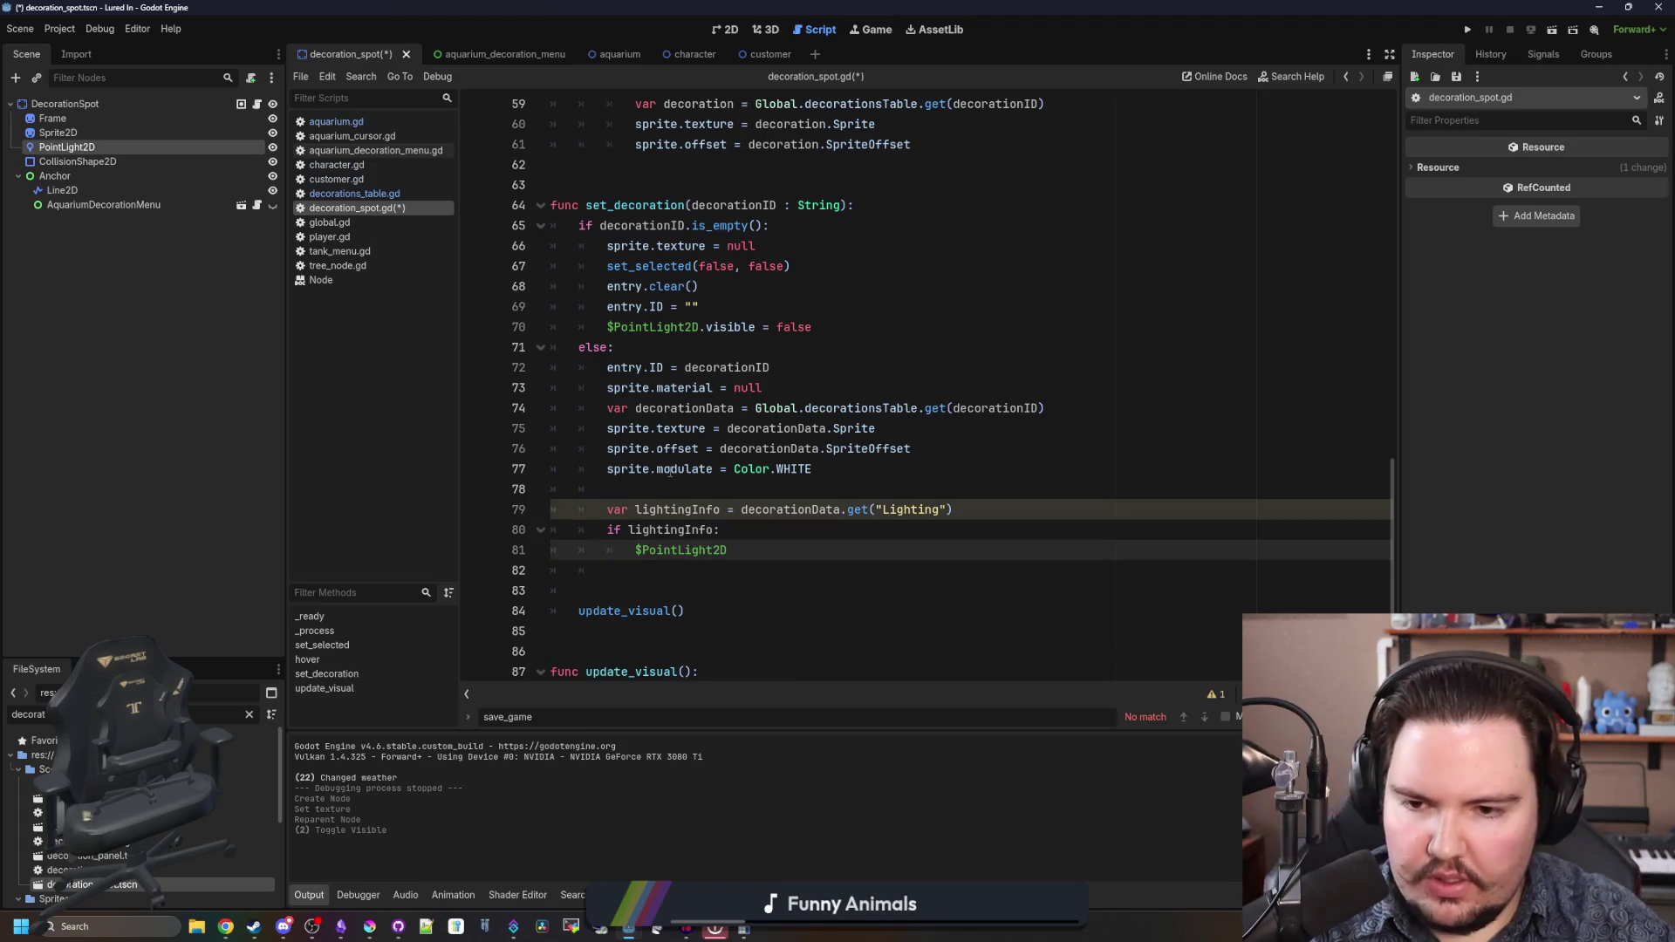
key("Delete")
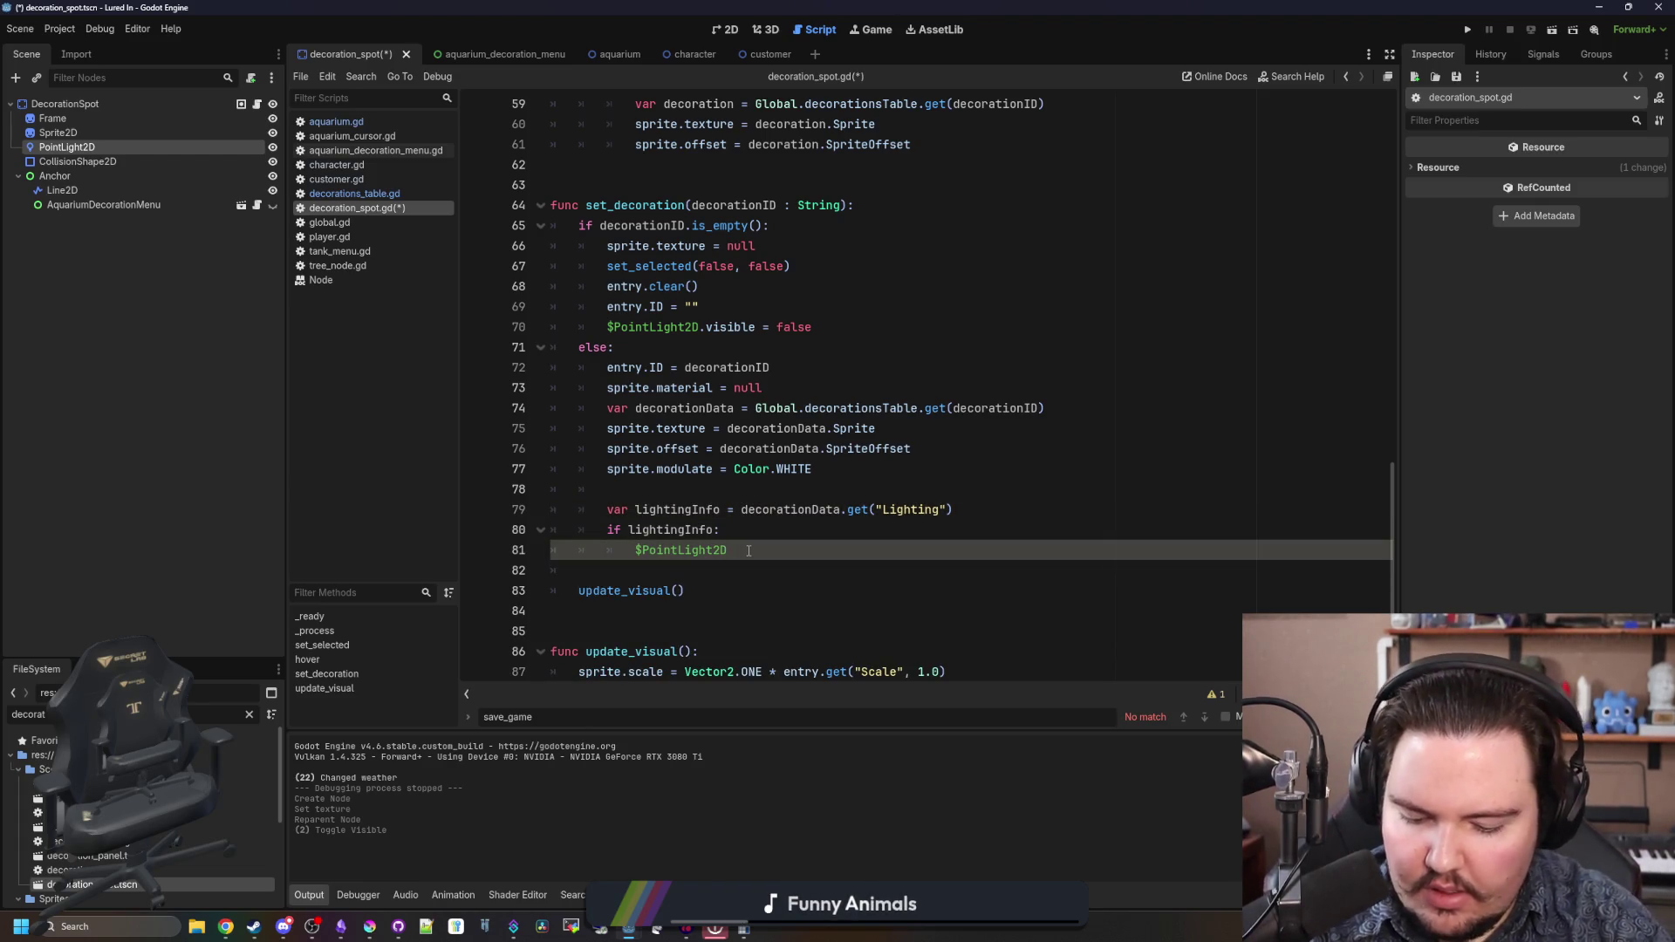
type(".visible = true")
- Set $PointLight2D.energy = lightingInfo.get("Energy", 1.0) inside the if block
key("Return")
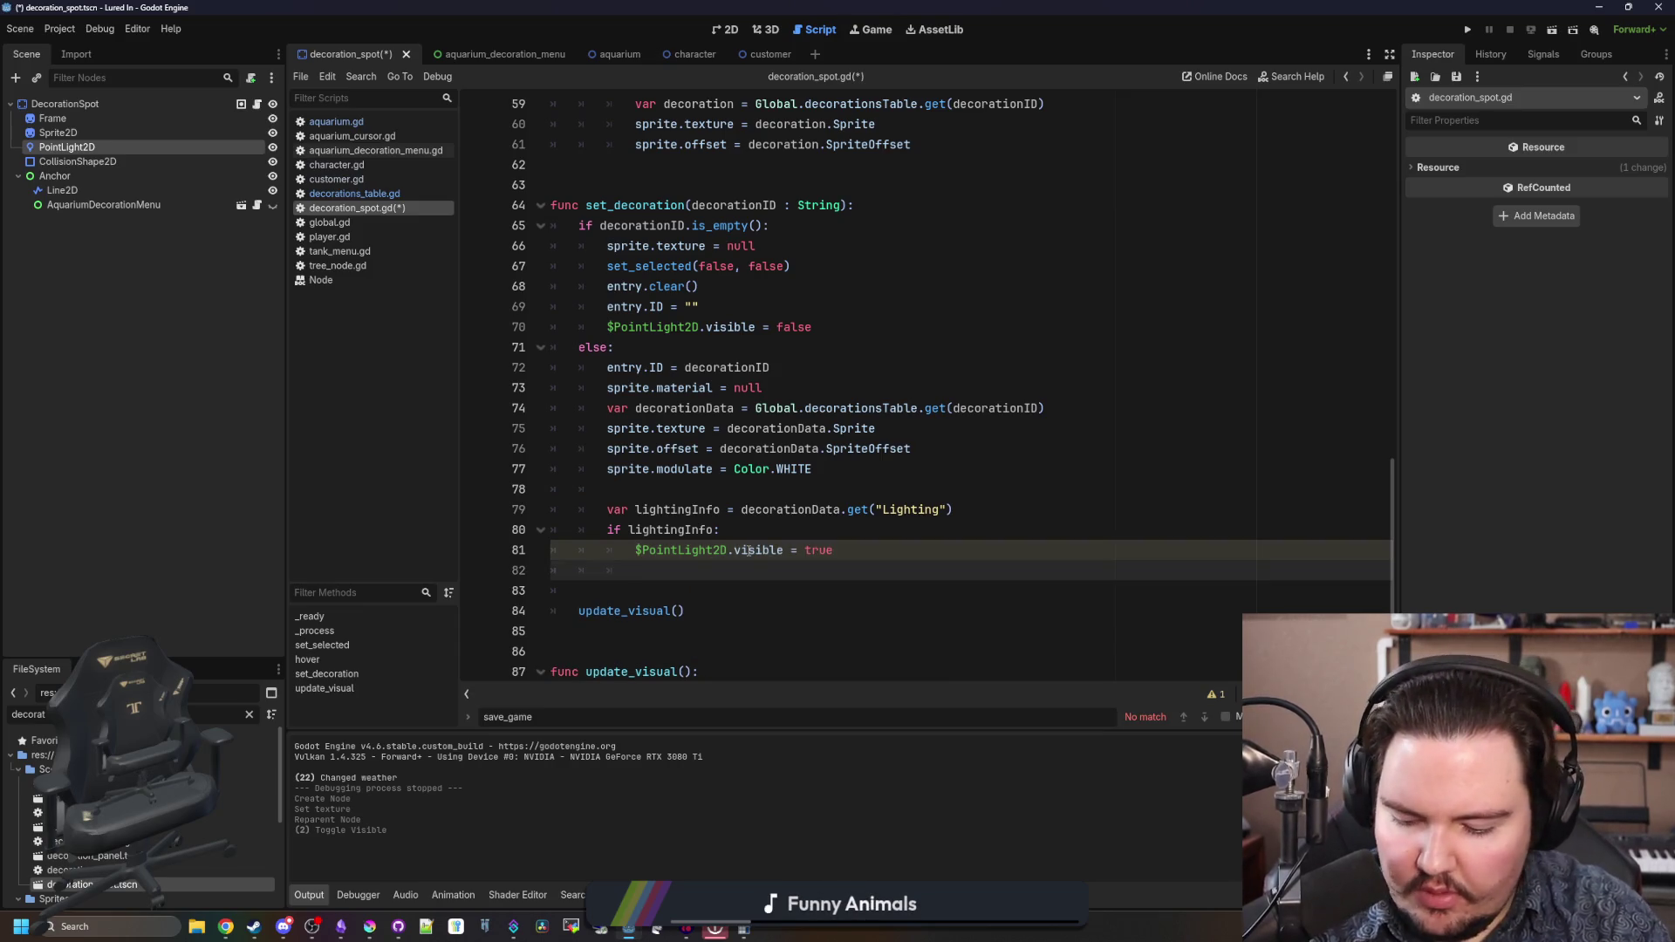
type("$PointLight")
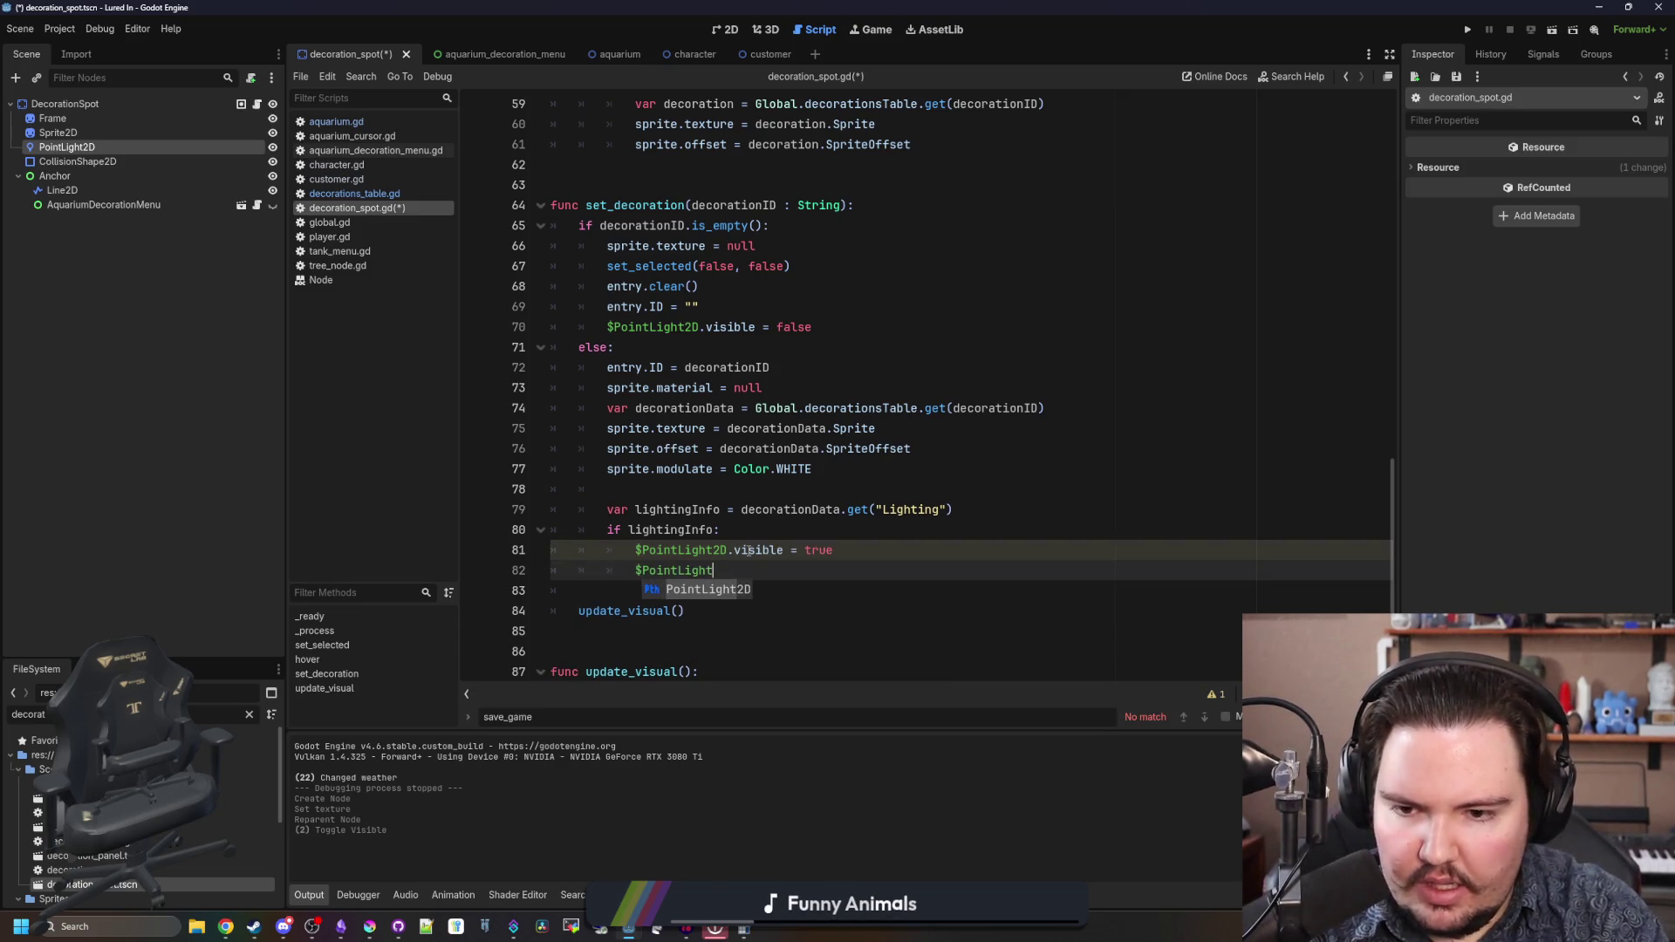
key("Return")
type(".energy")
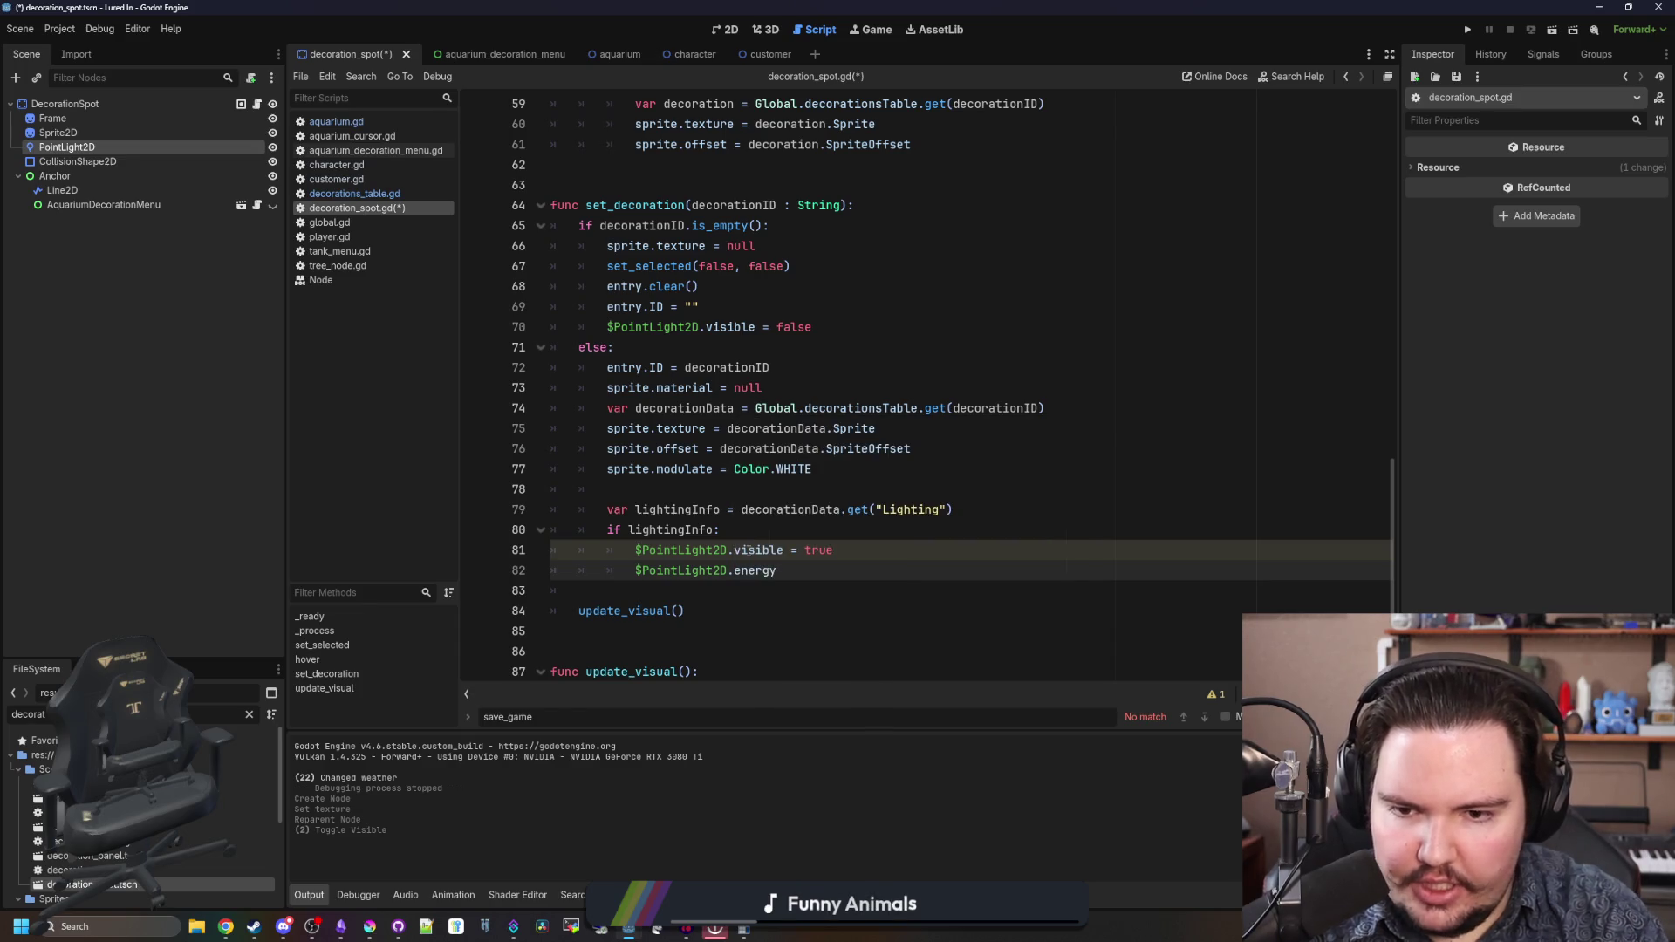
type(" = lighting")
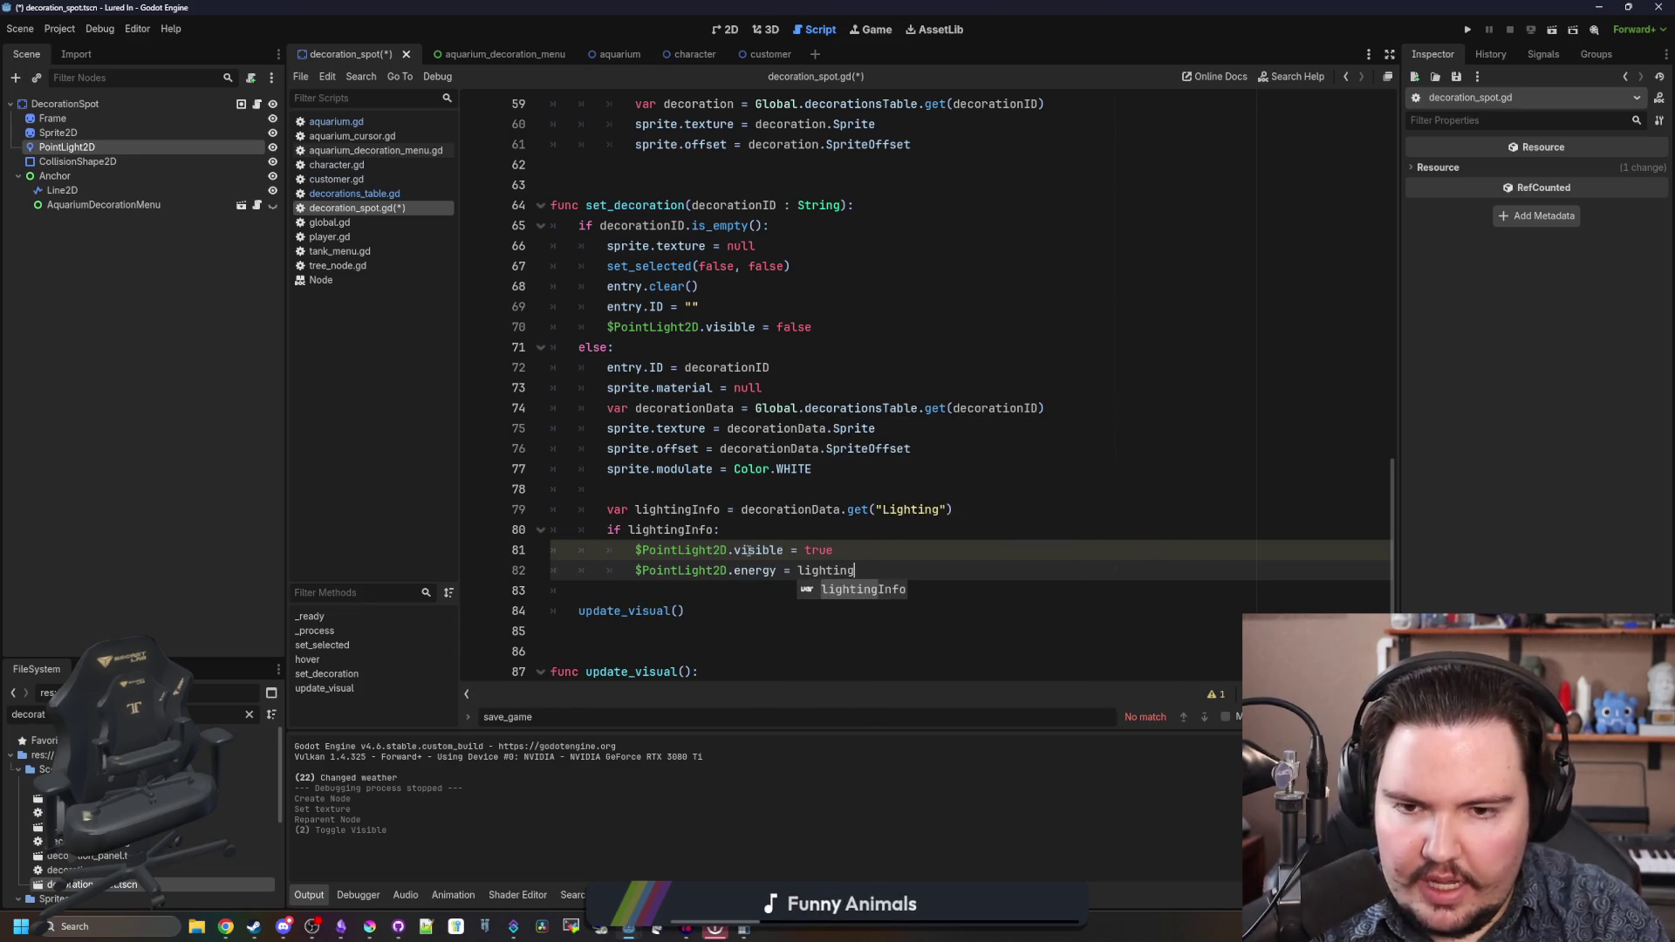
type("Info.get(\"B")
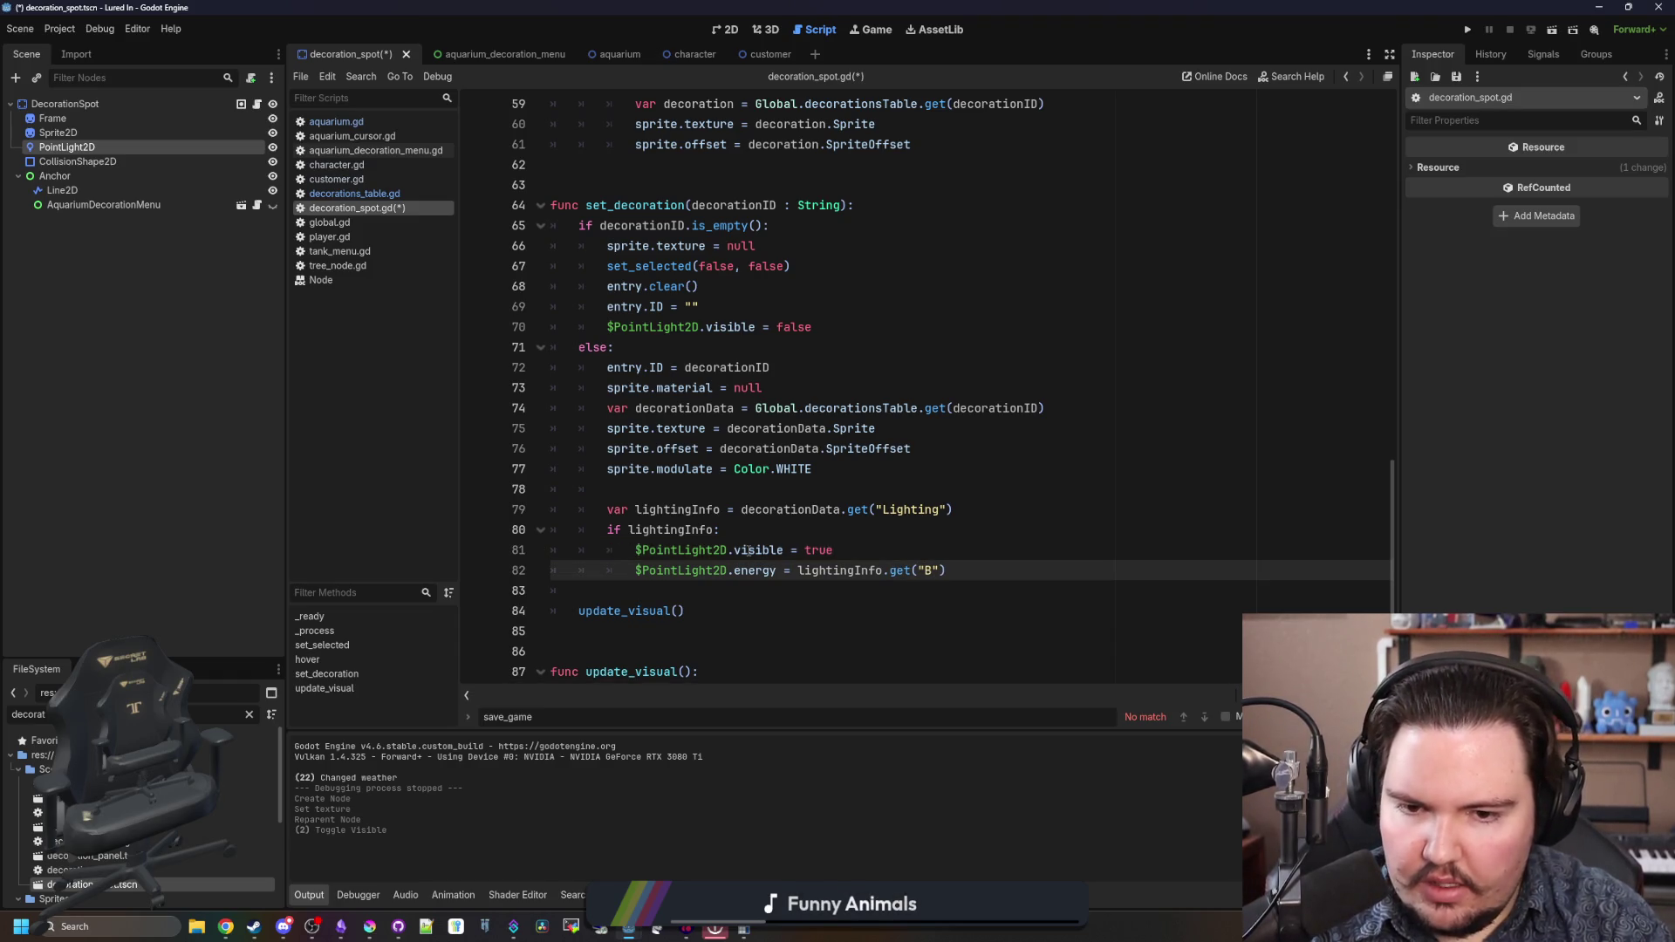
type("Energy\", ")
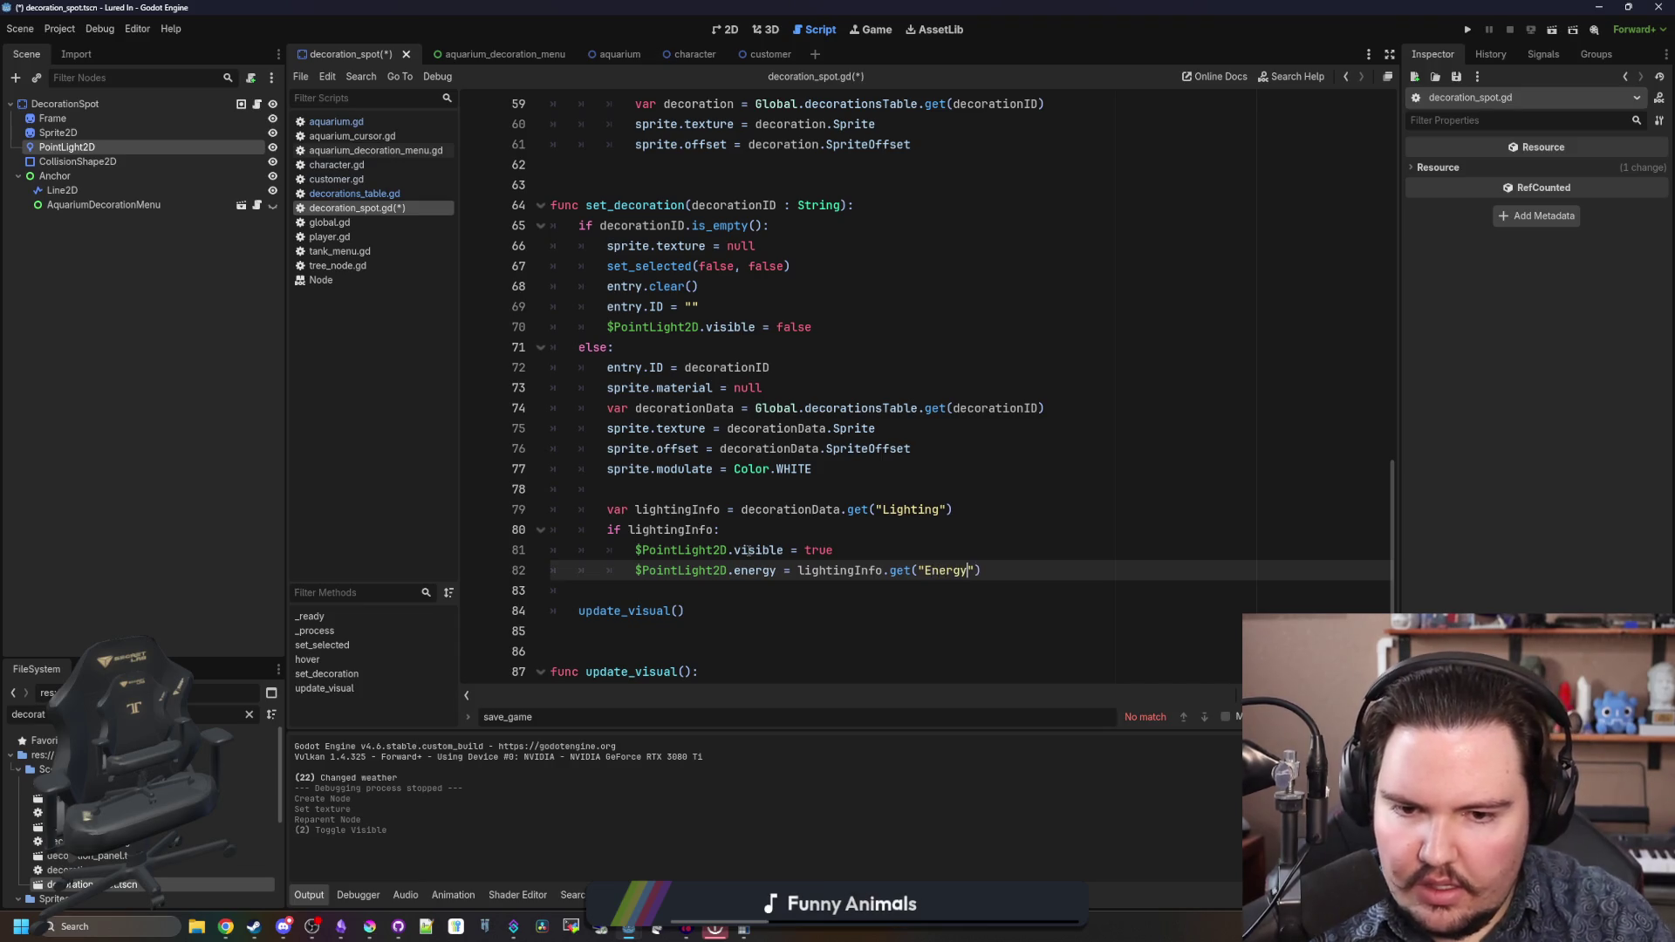
type("1.0")
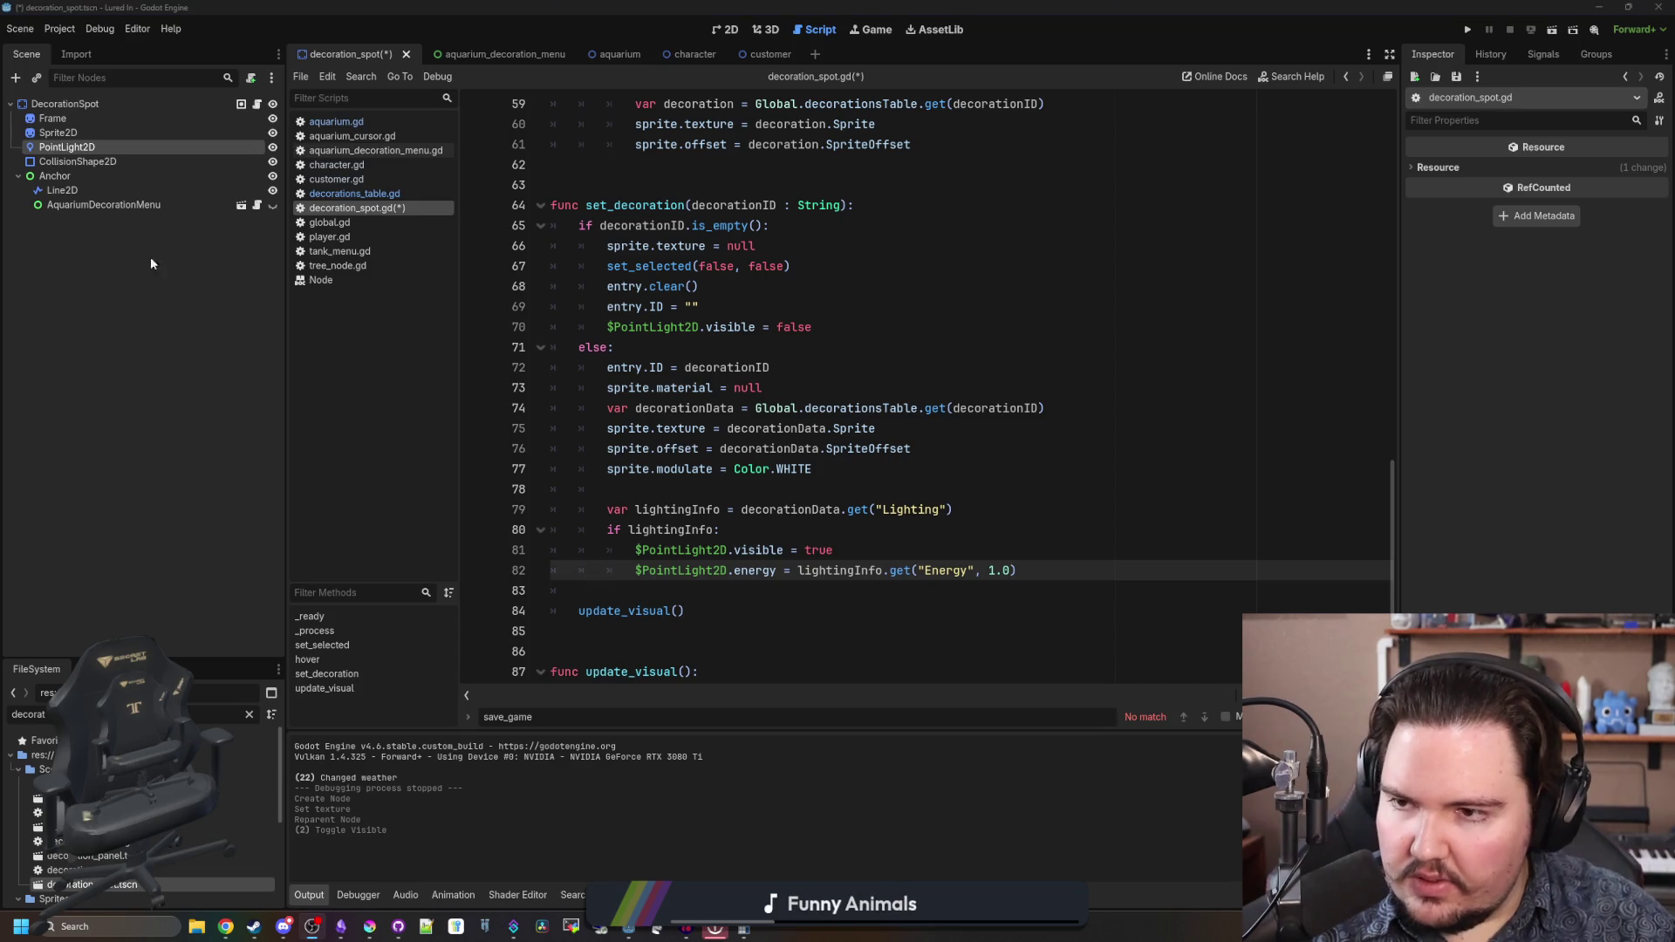
- Rename the lamp's Brightness lighting key to Energy in decorations_table.gd and save
left_click(382, 190)
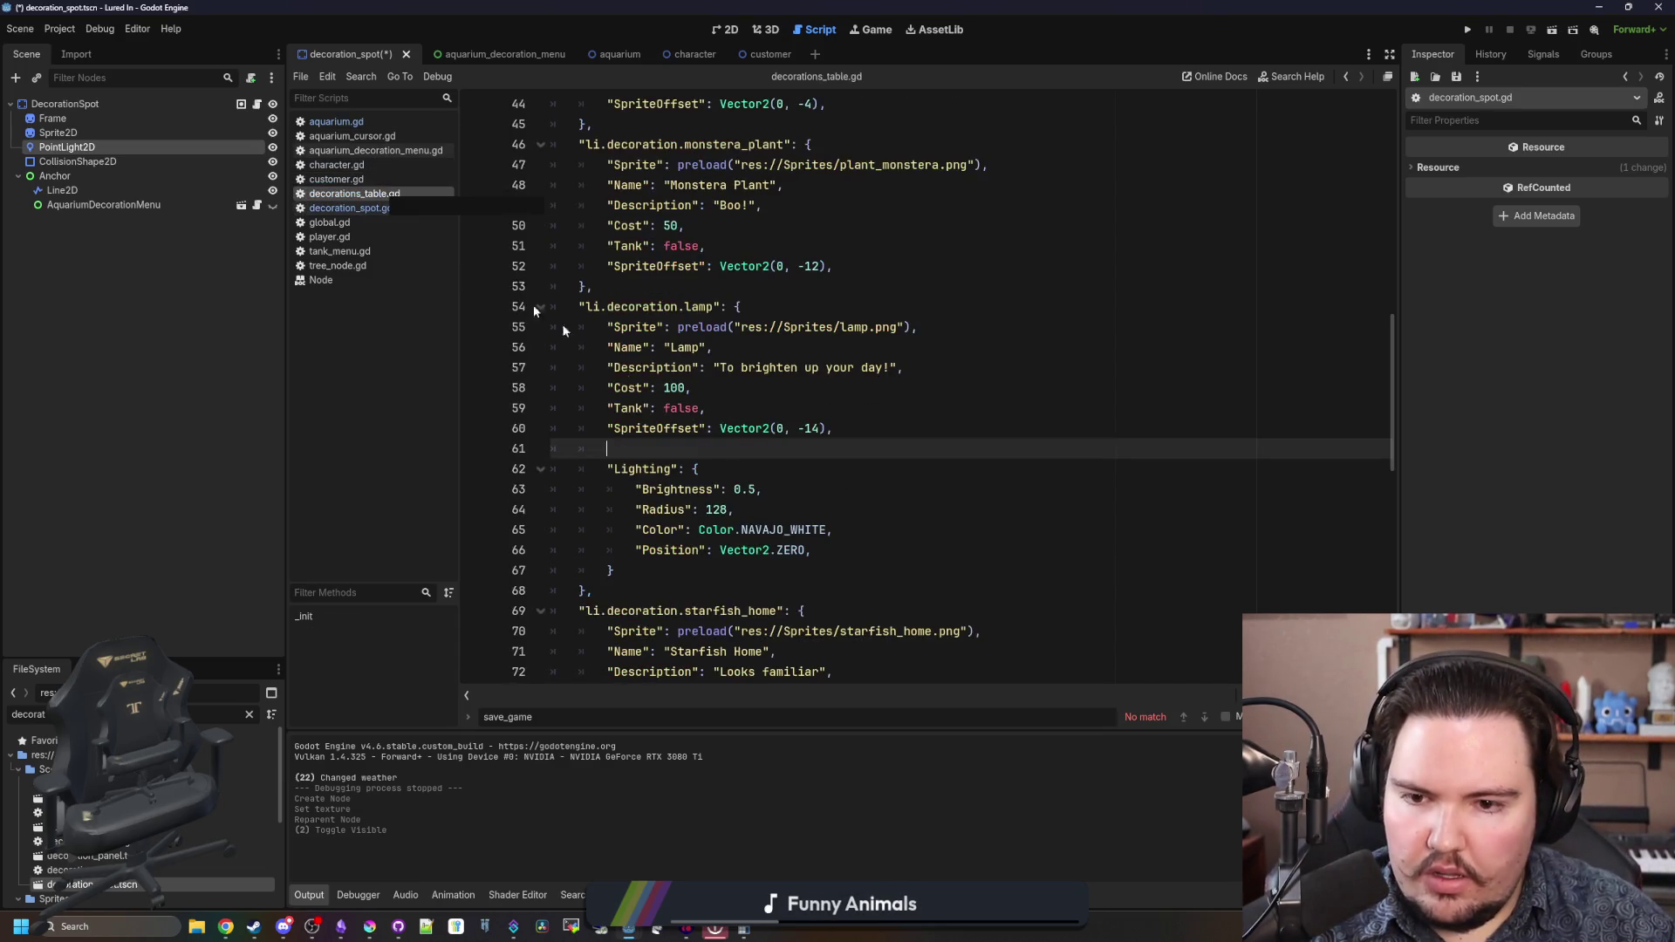
double_click(671, 489)
type("Energy")
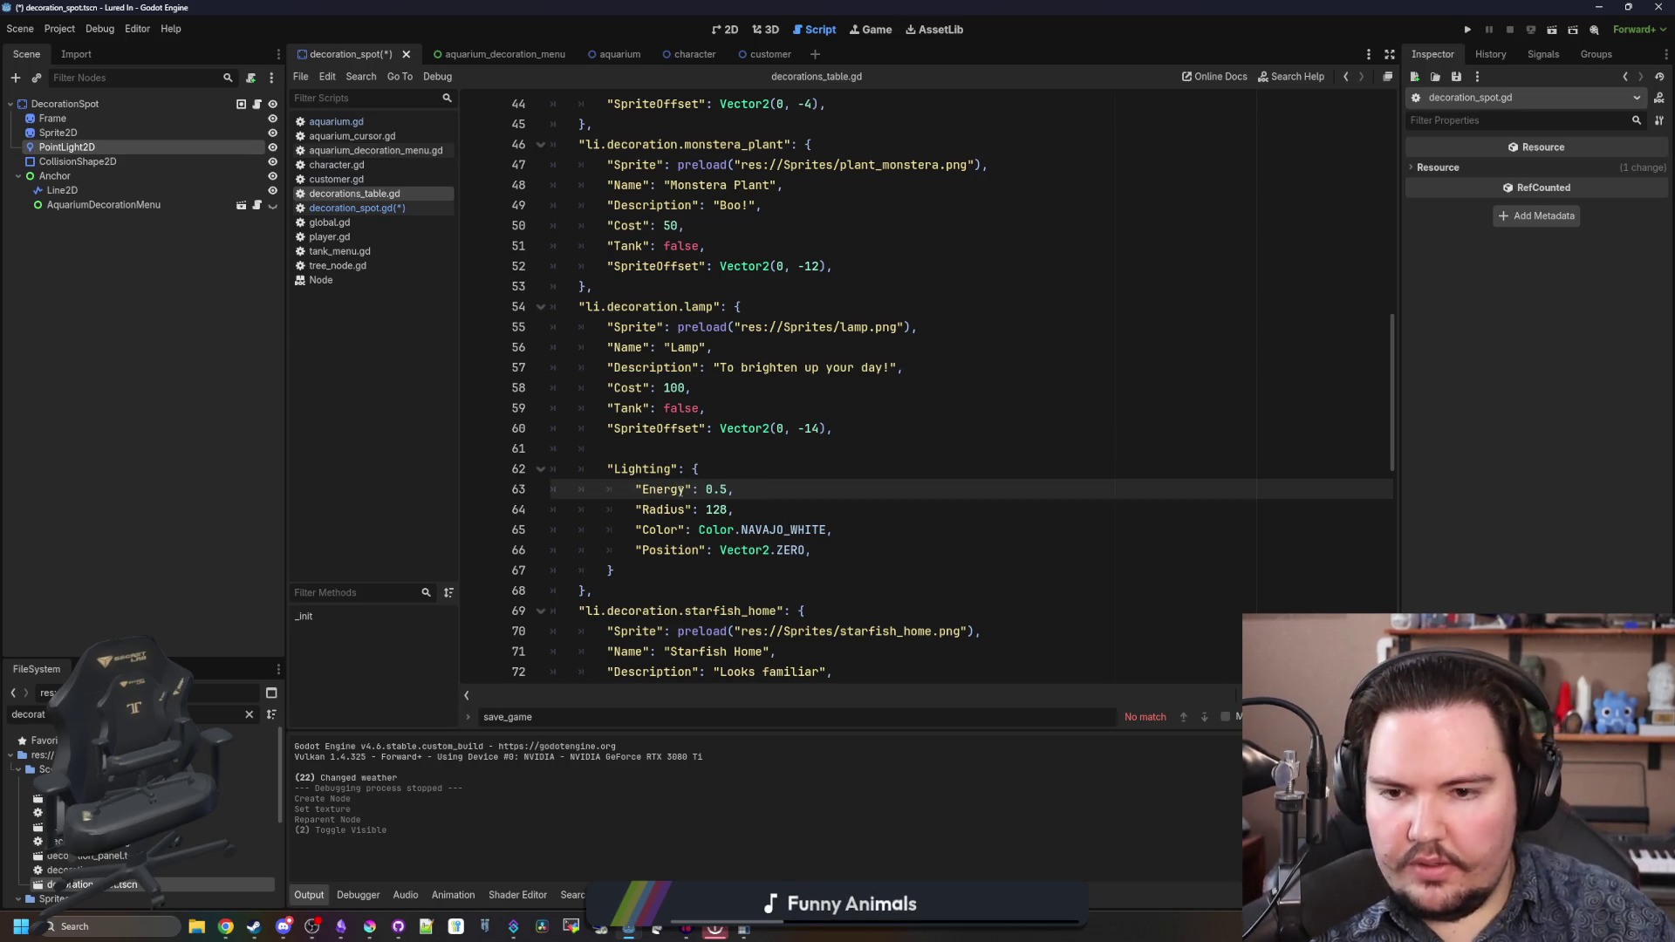
left_click(663, 448)
key("ctrl+s")
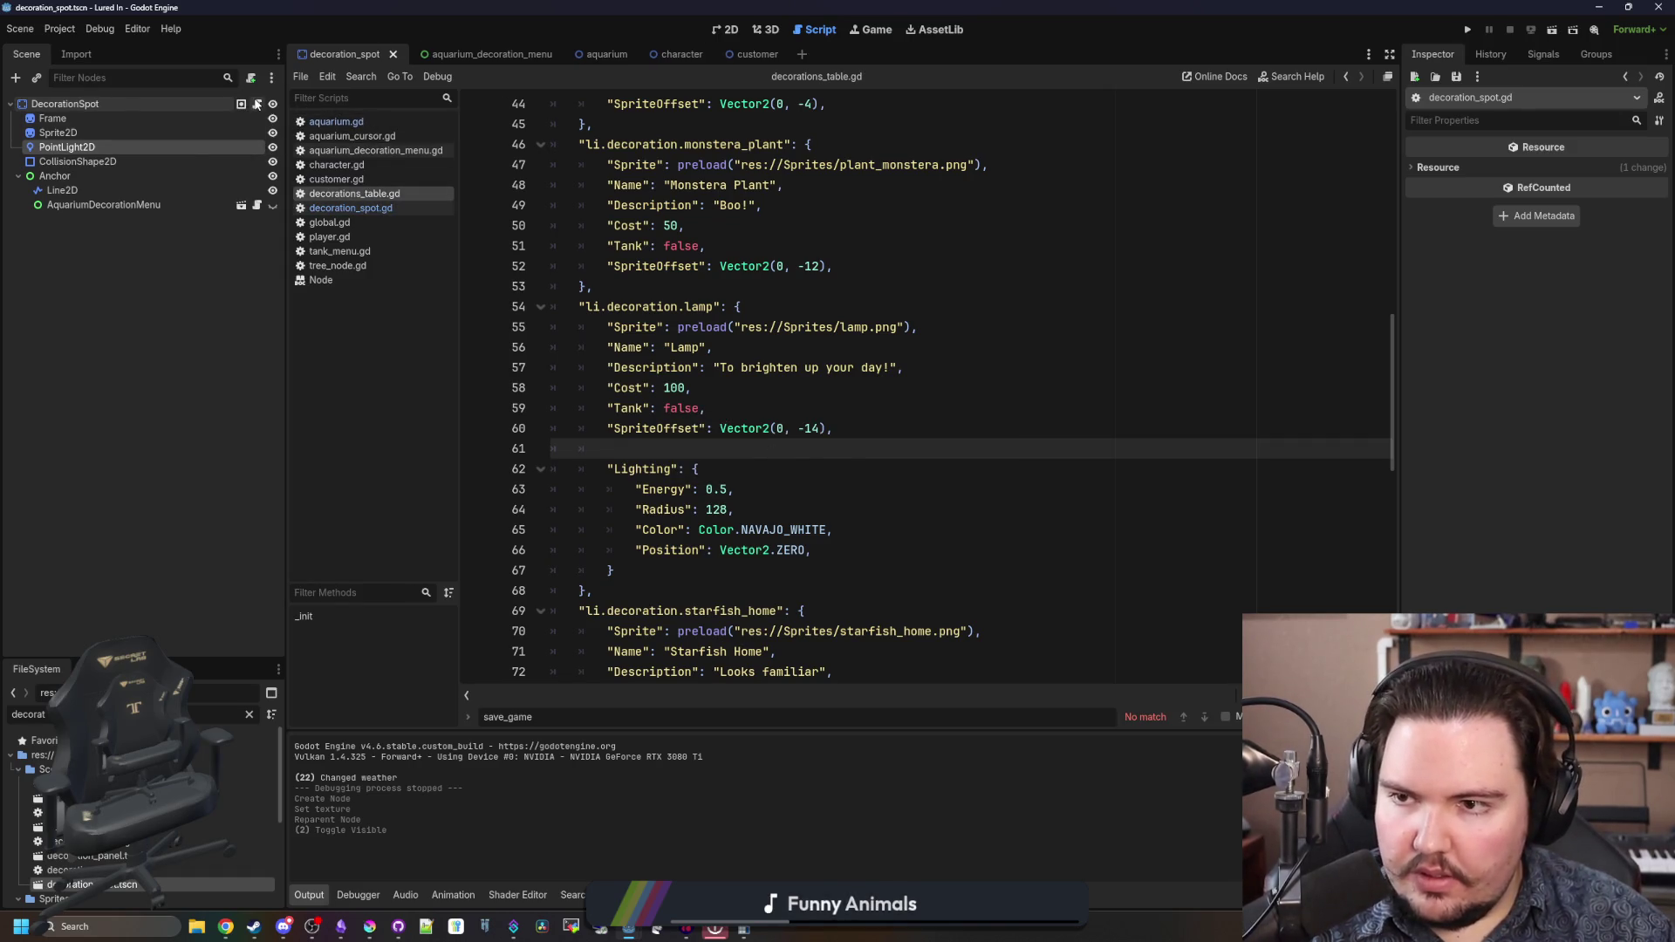
- Duplicate the energy line in decoration_spot.gd three times
left_click(257, 104)
triple_click(1064, 569)
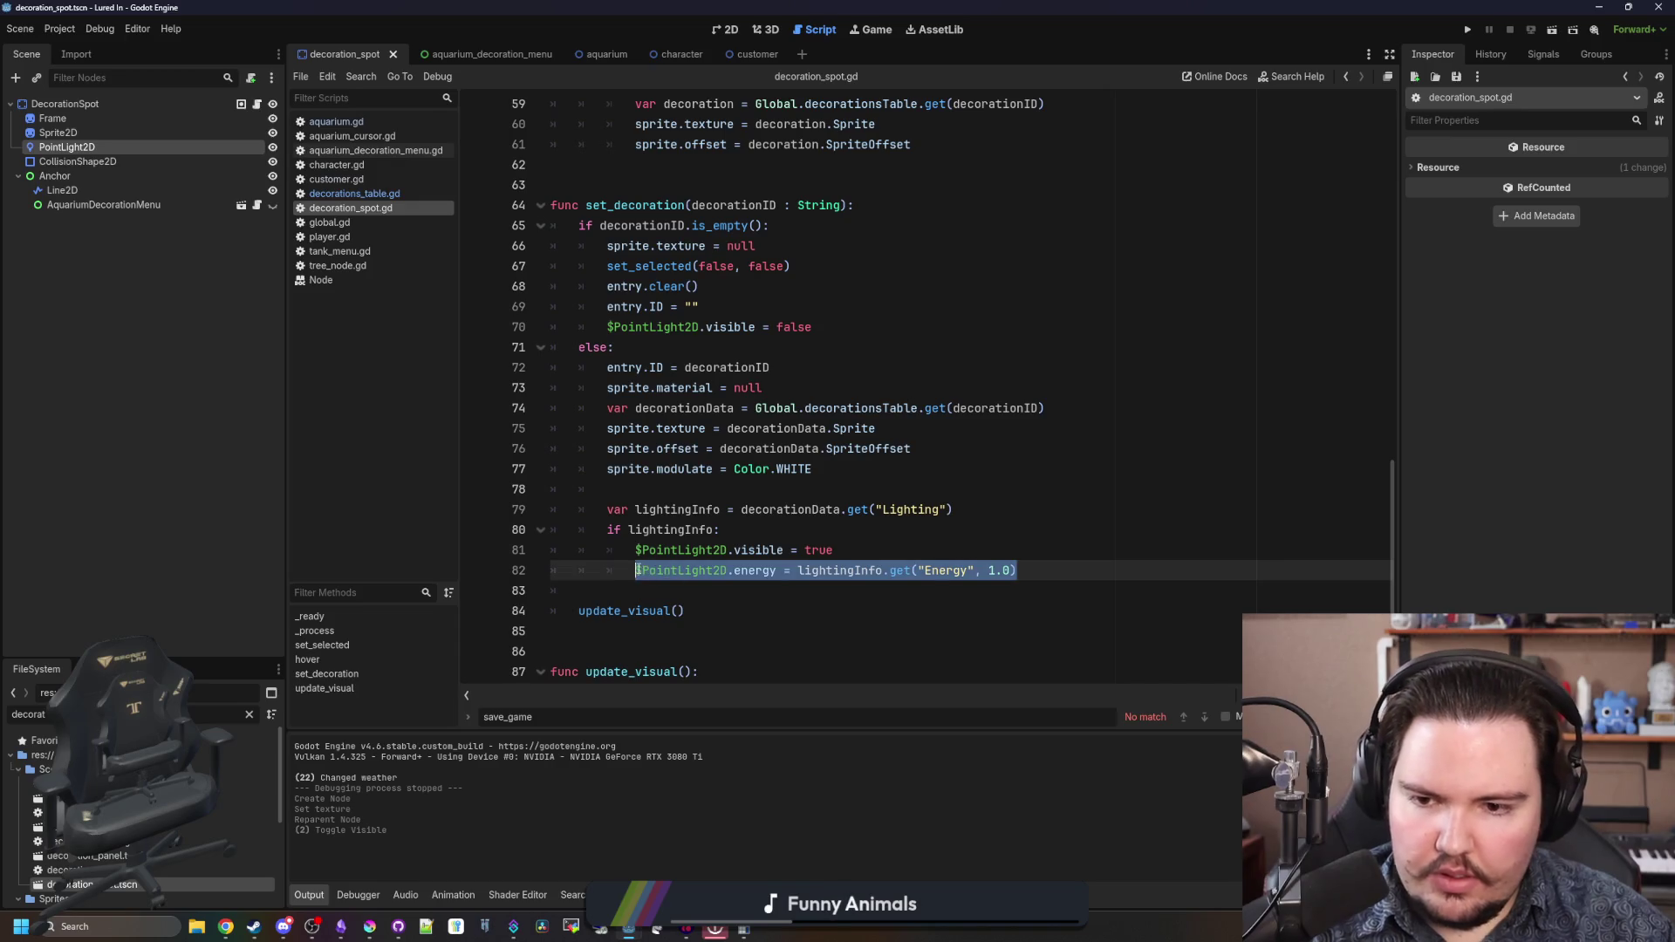
left_click(1086, 578)
key("ctrl+shift+d")
key("ctrl+shift+d")
key("ctrl+shift+d")
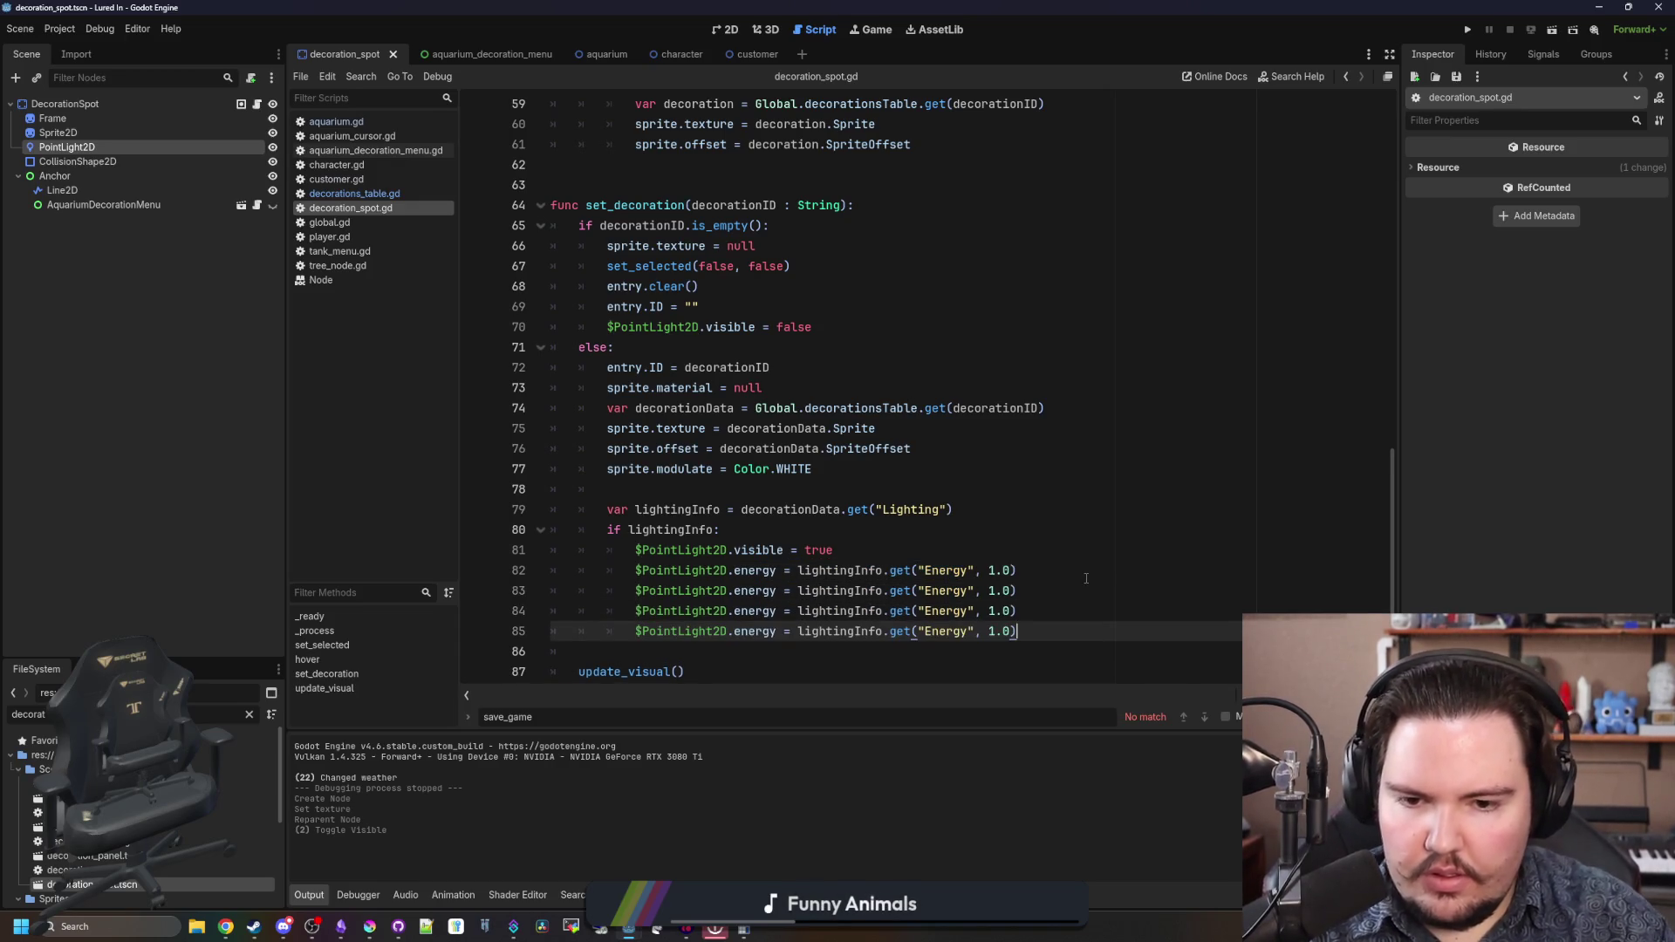
- Turn line 83 into texture_scale = lightingInfo.get("Radius", 64)/512.0
left_click(99, 144)
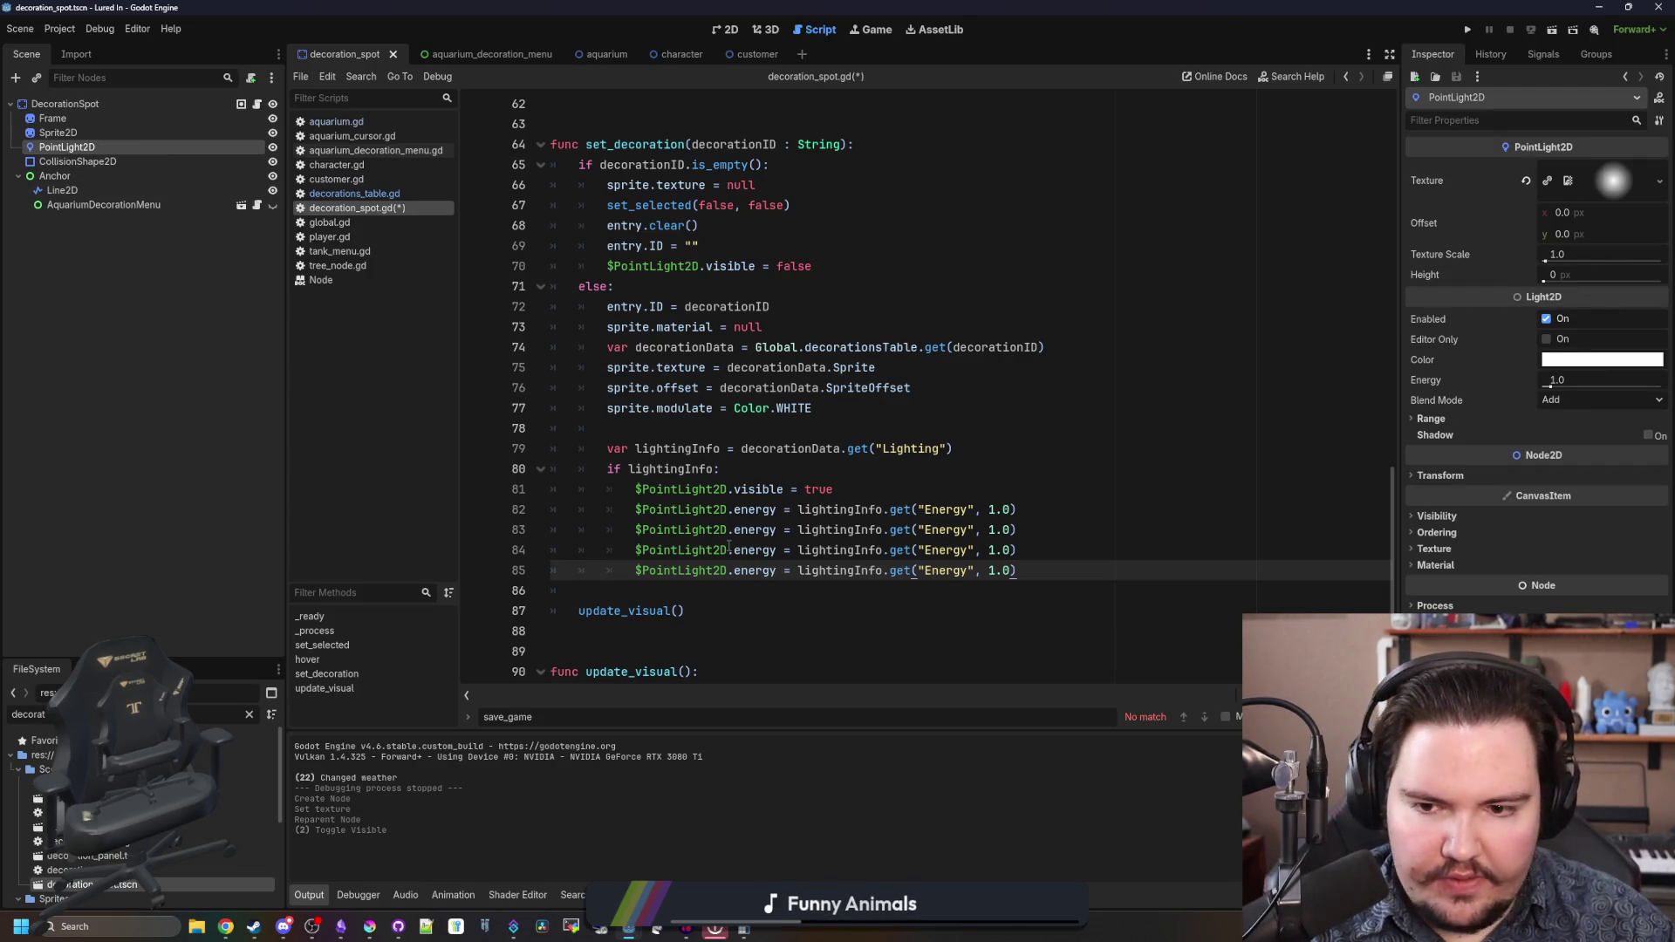
left_click(756, 529)
left_click_drag(876, 529, 988, 529)
left_click(1590, 191)
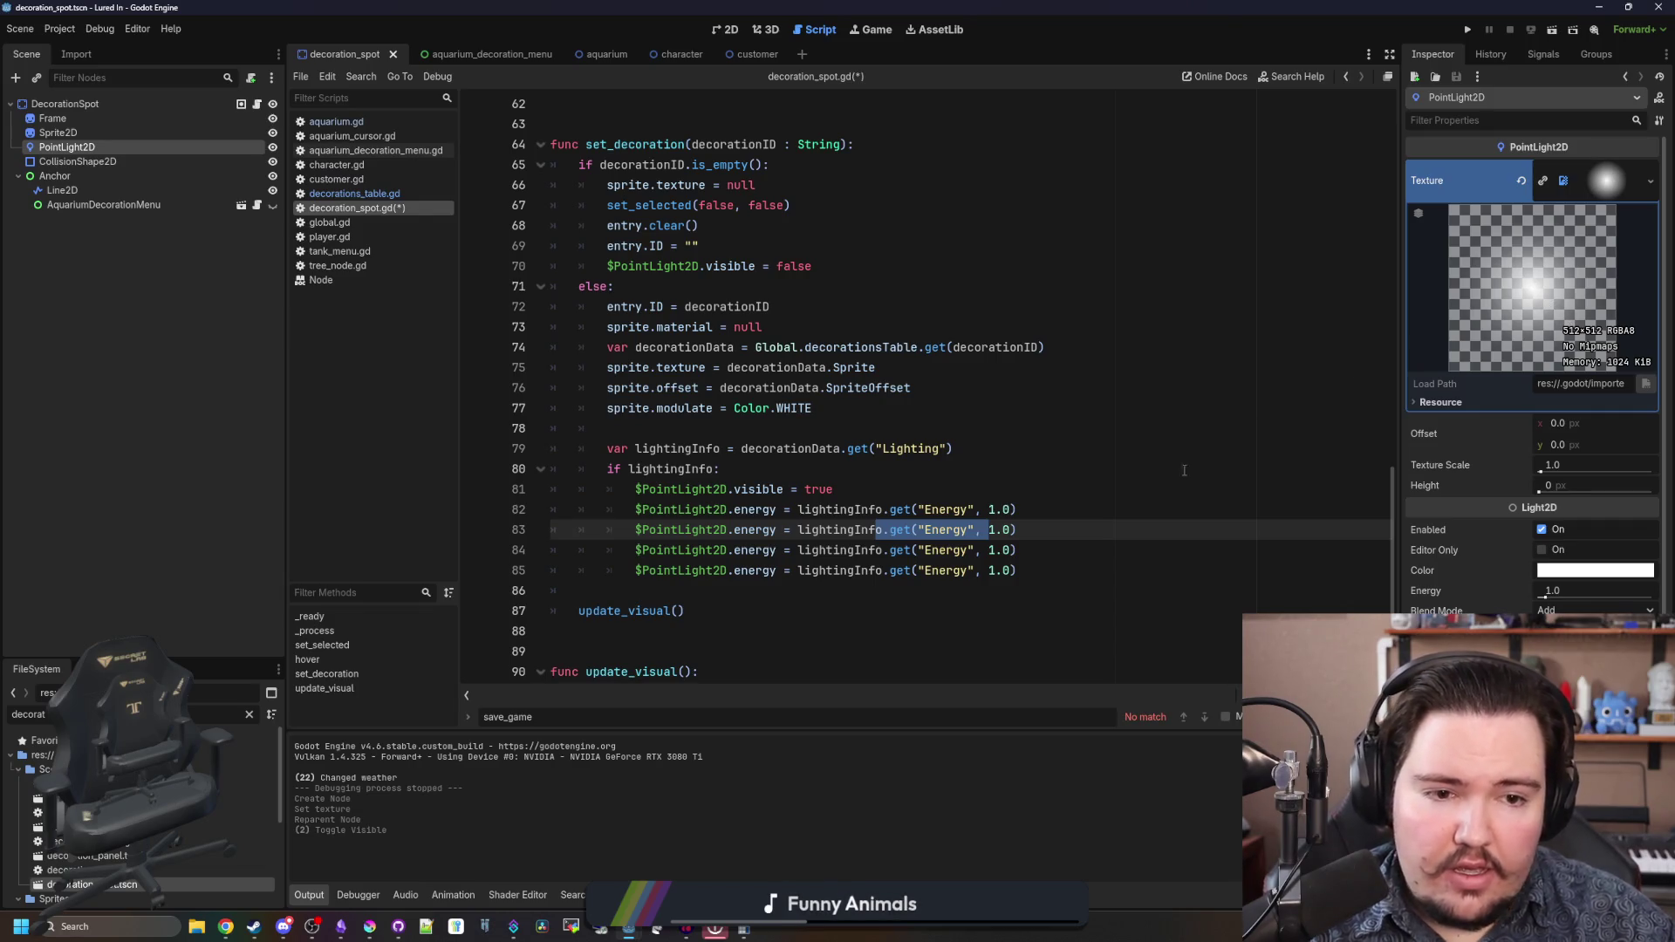
left_click(1053, 562)
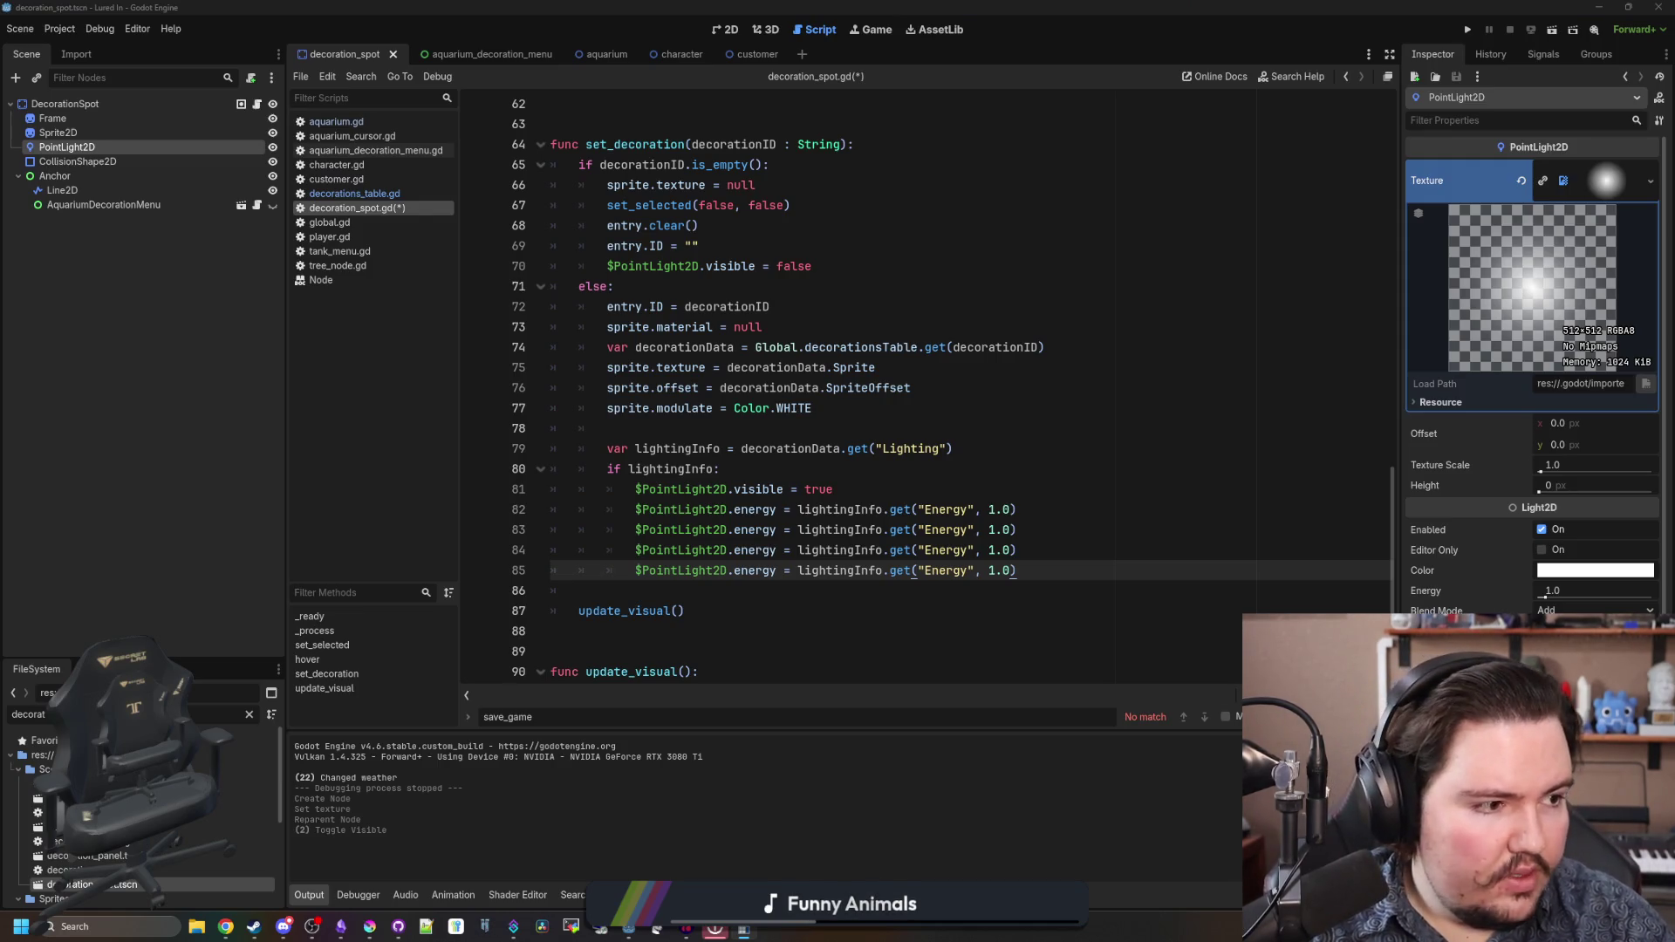
left_click(891, 608)
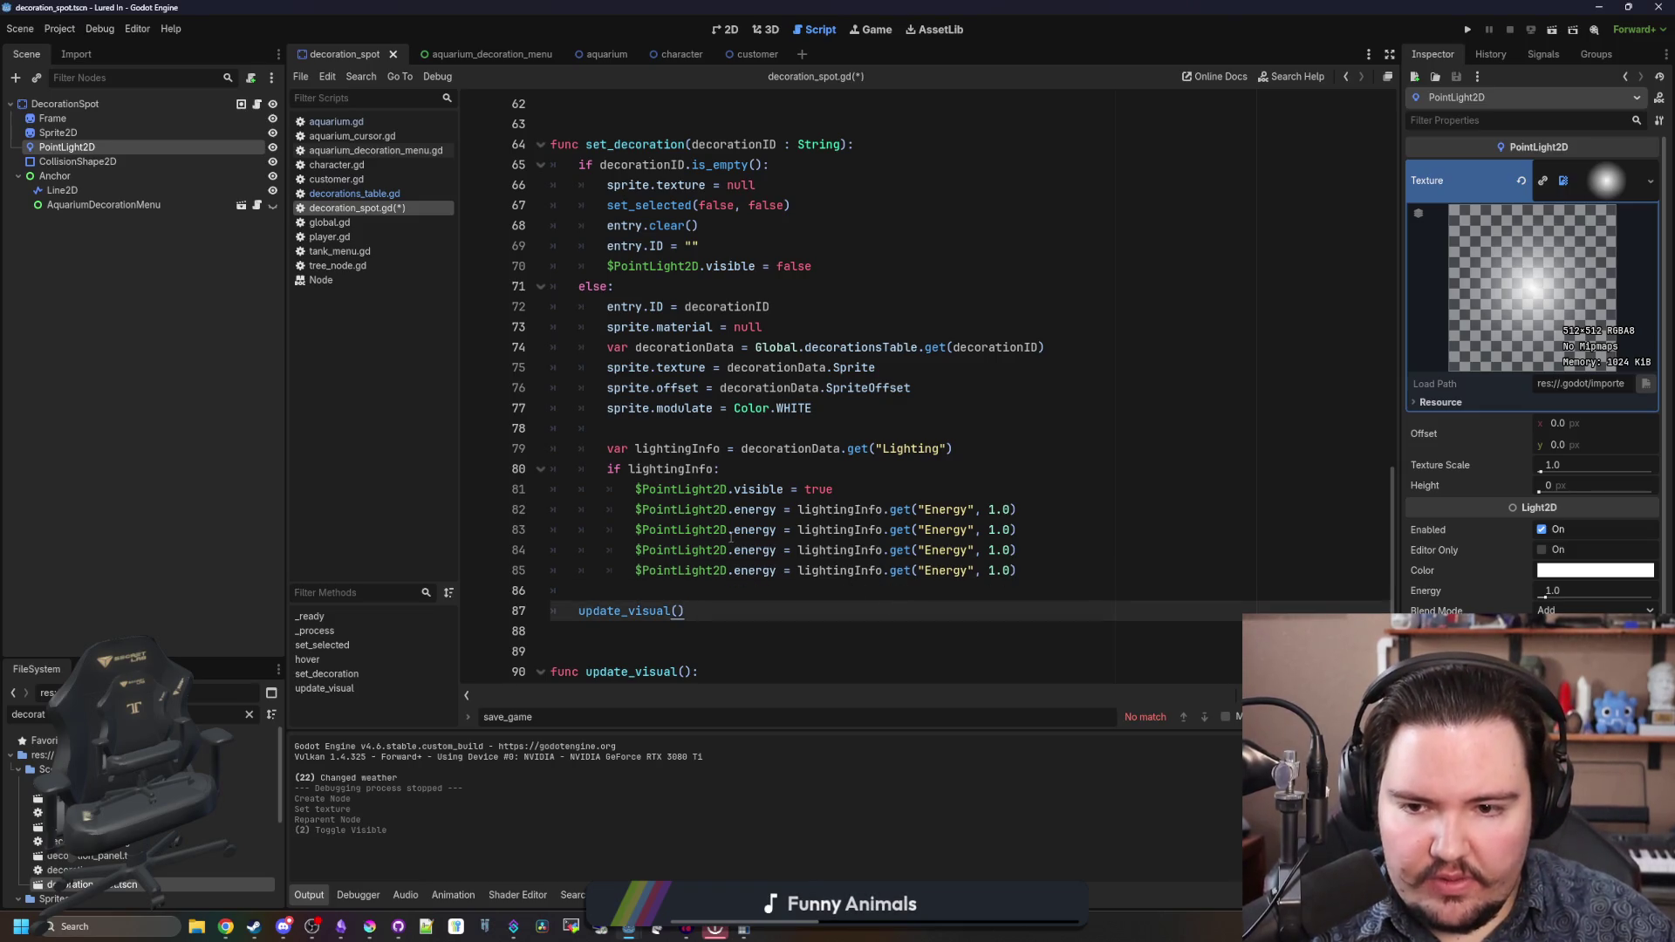
double_click(755, 530)
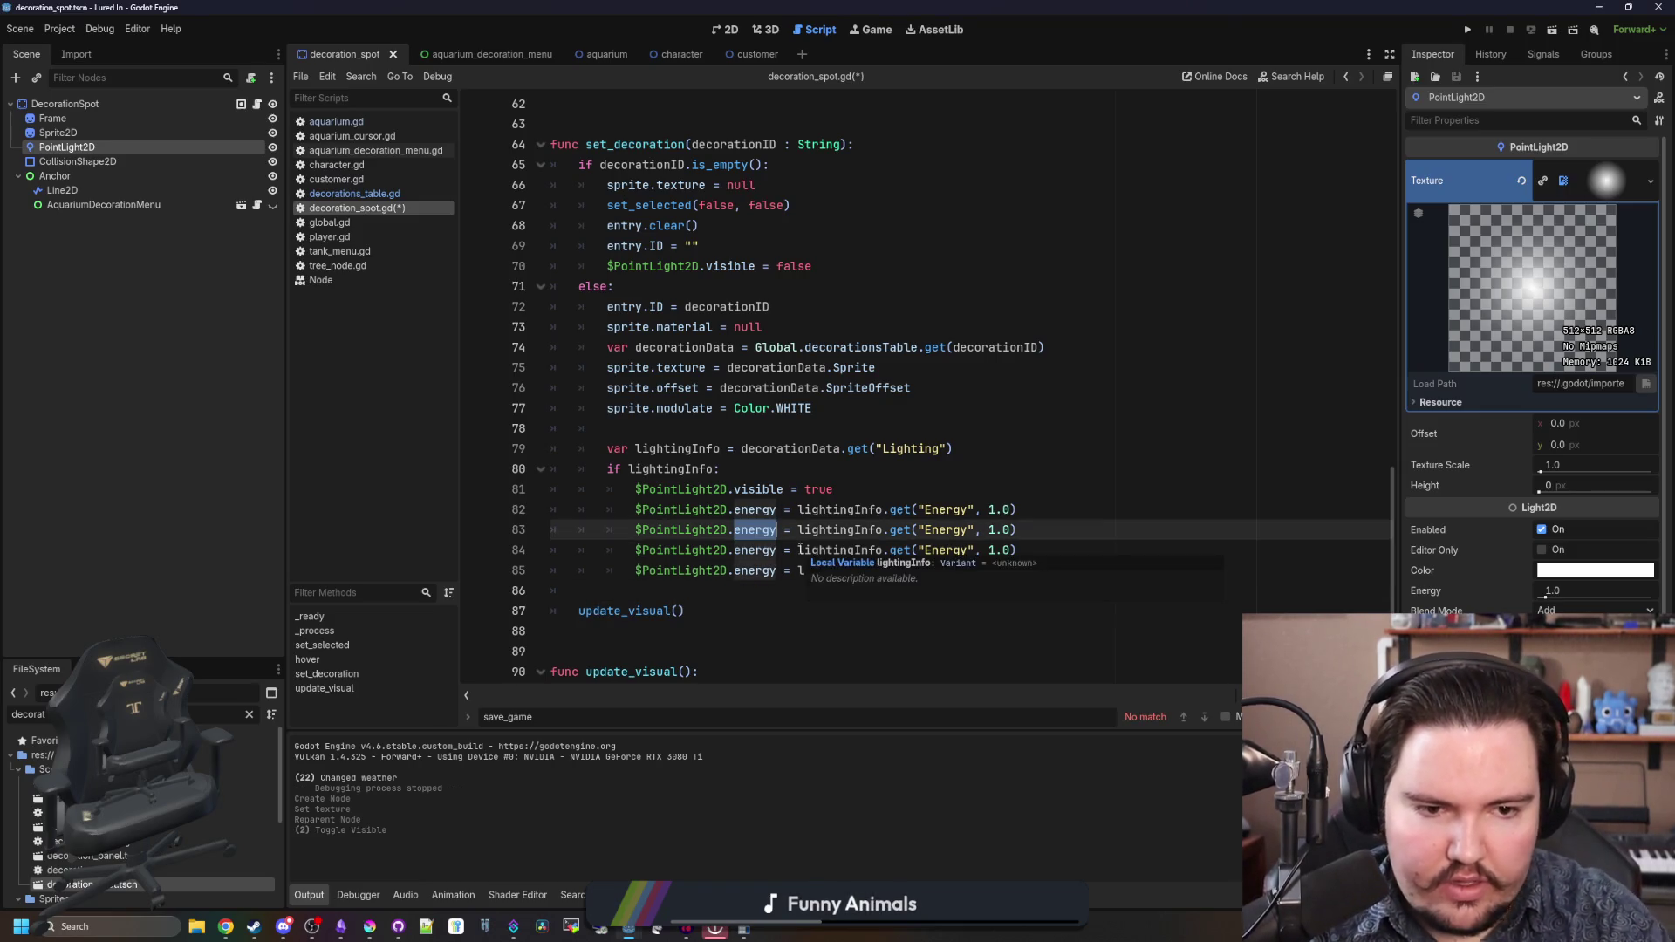
type("text")
type("u")
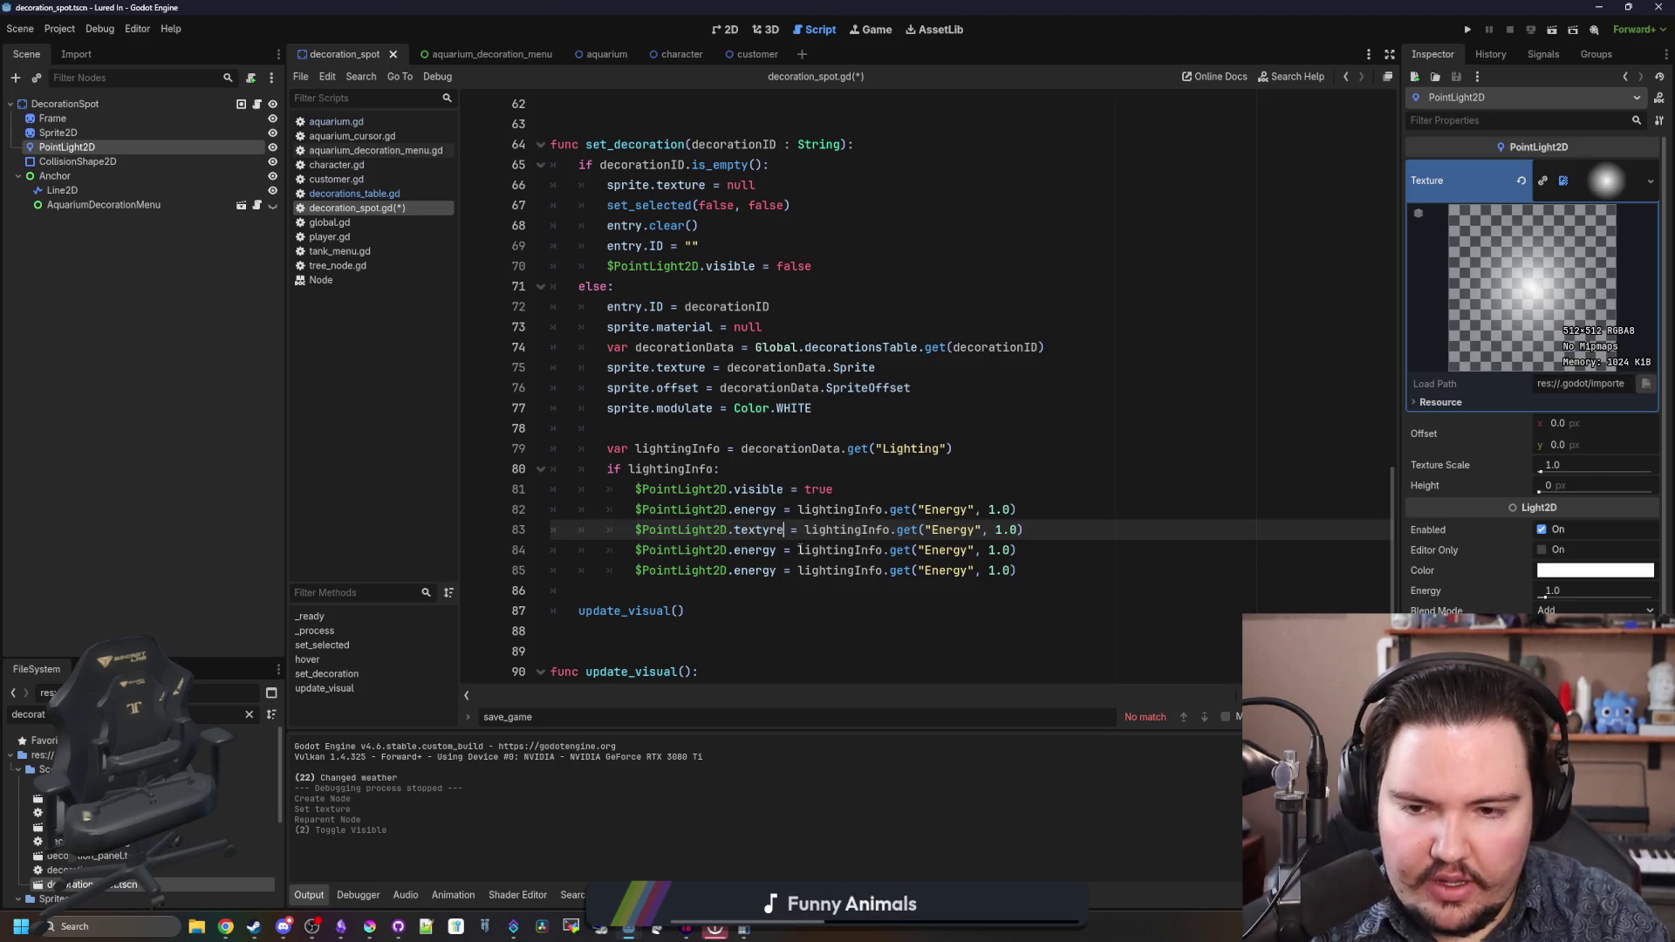
type("re_scale")
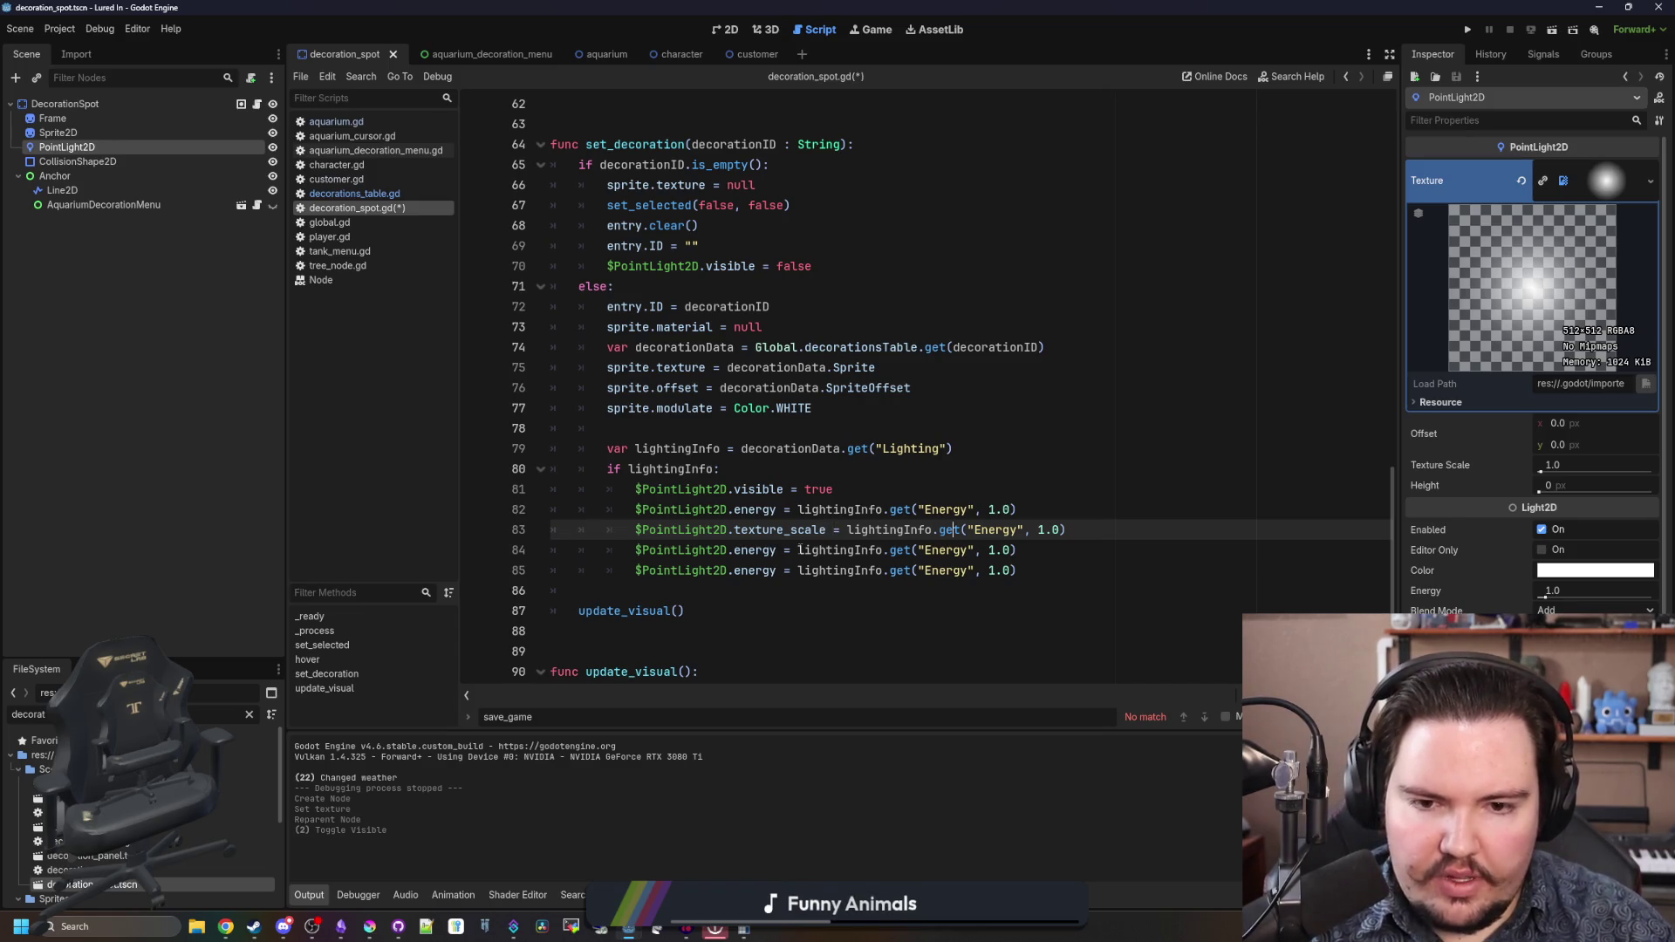
key("BackSpace")
key("BackSpace")
key("BackSpace")
type("Radius")
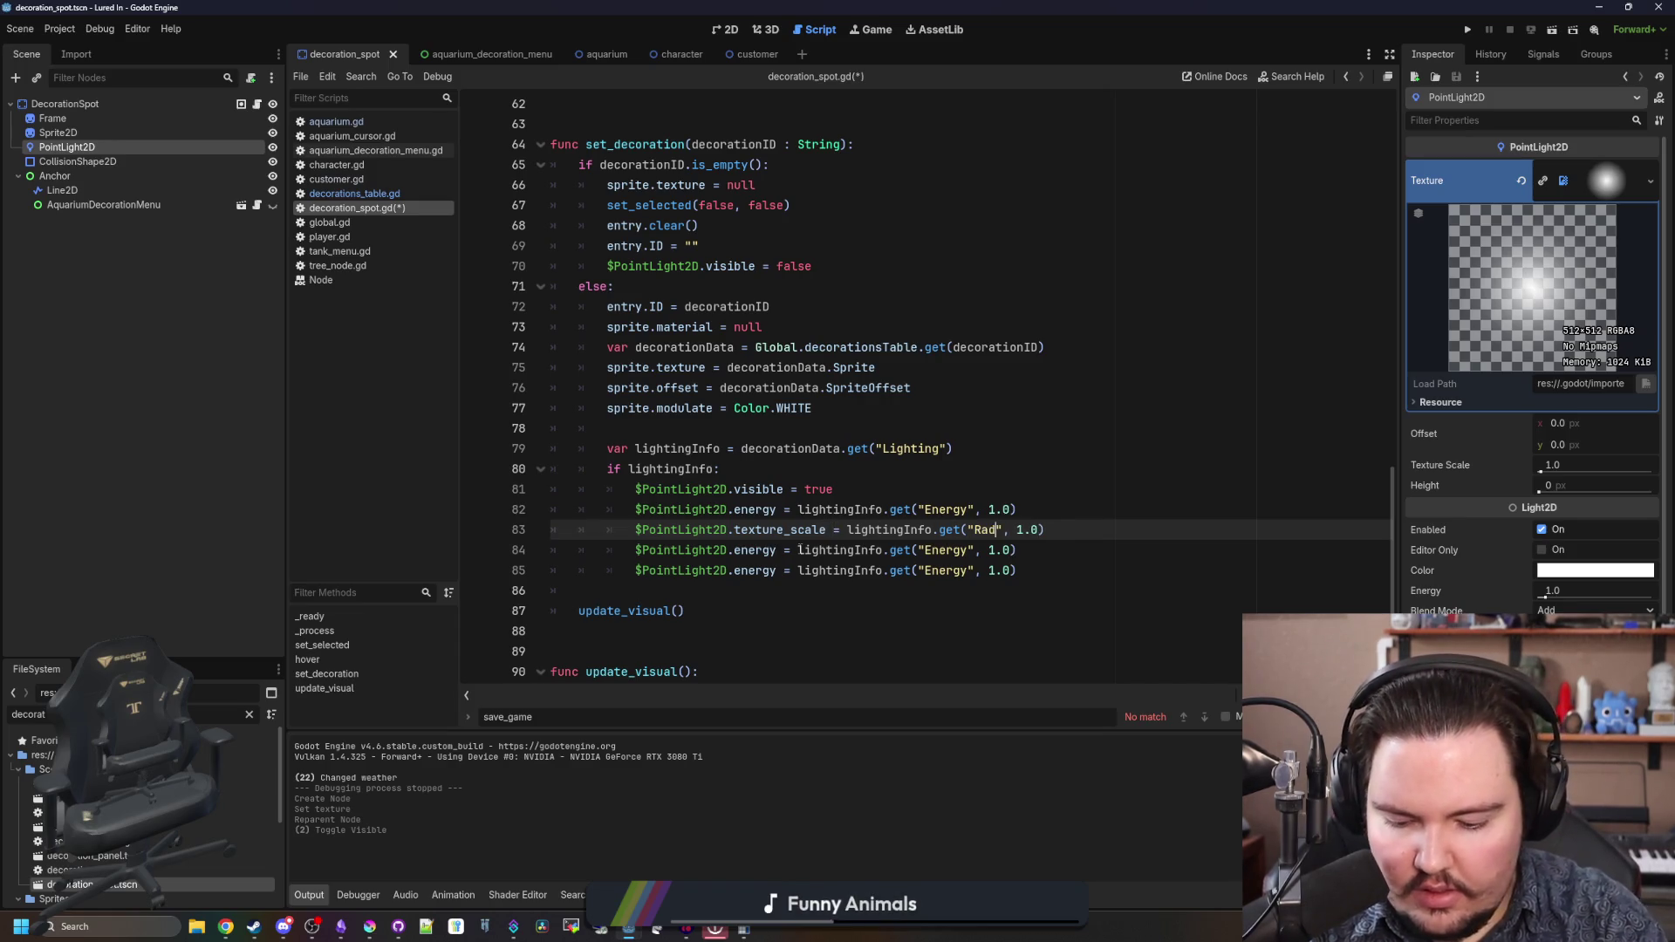
key("BackSpace")
key("BackSpace")
key("BackSpace")
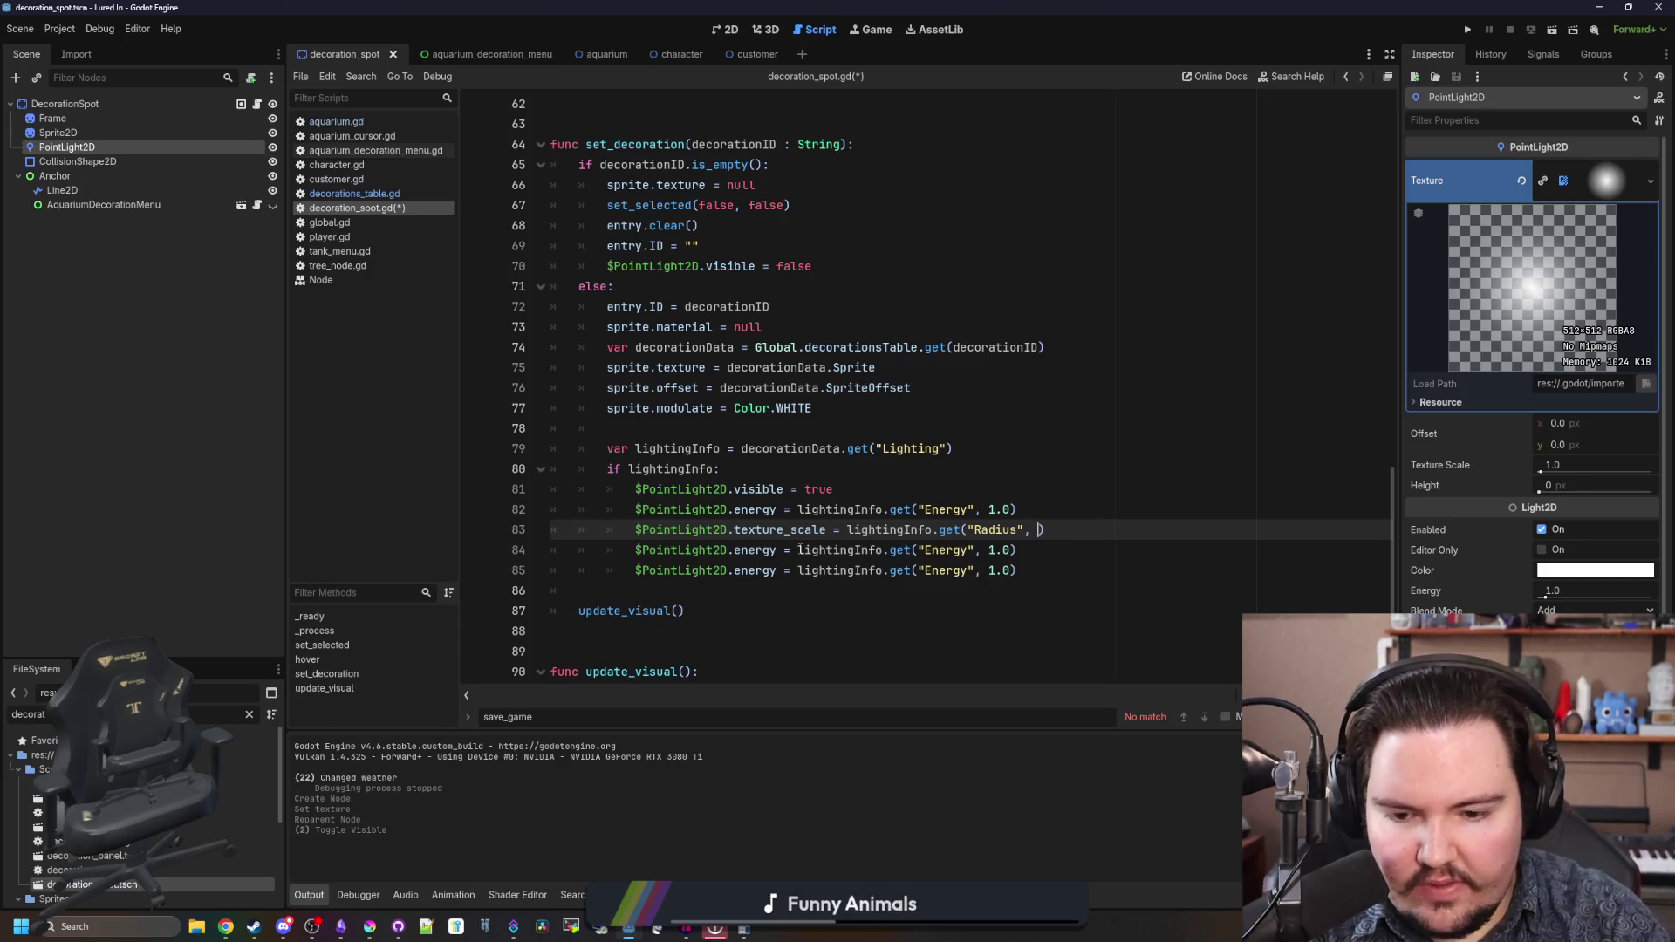
type("64)")
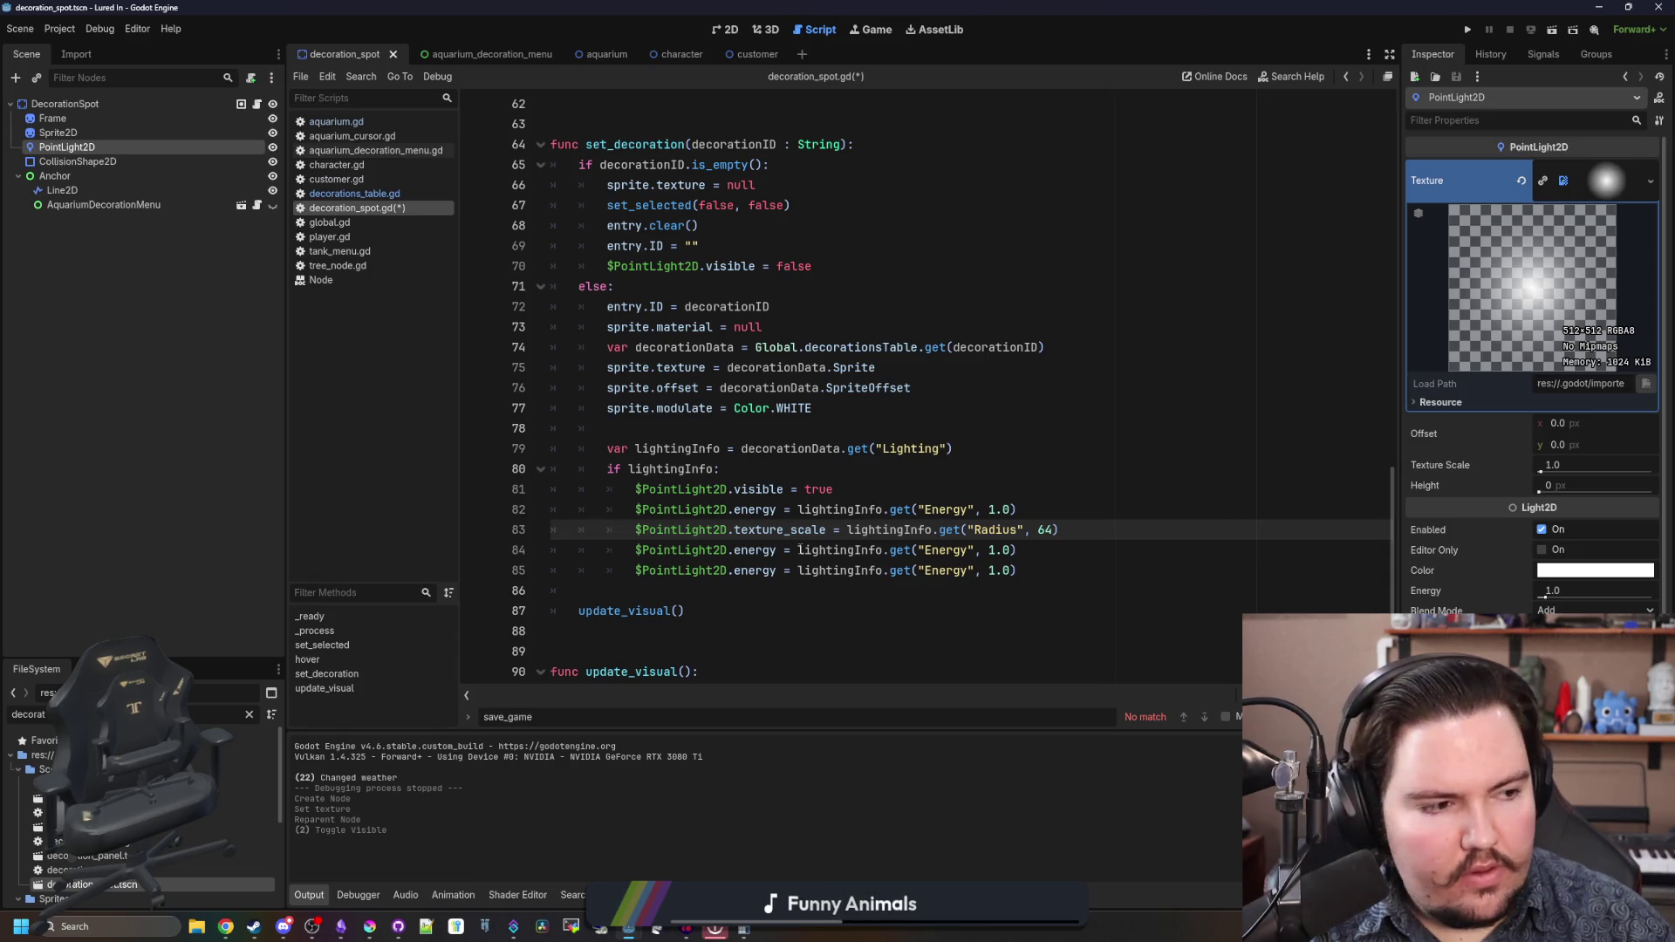
type("/512.0")
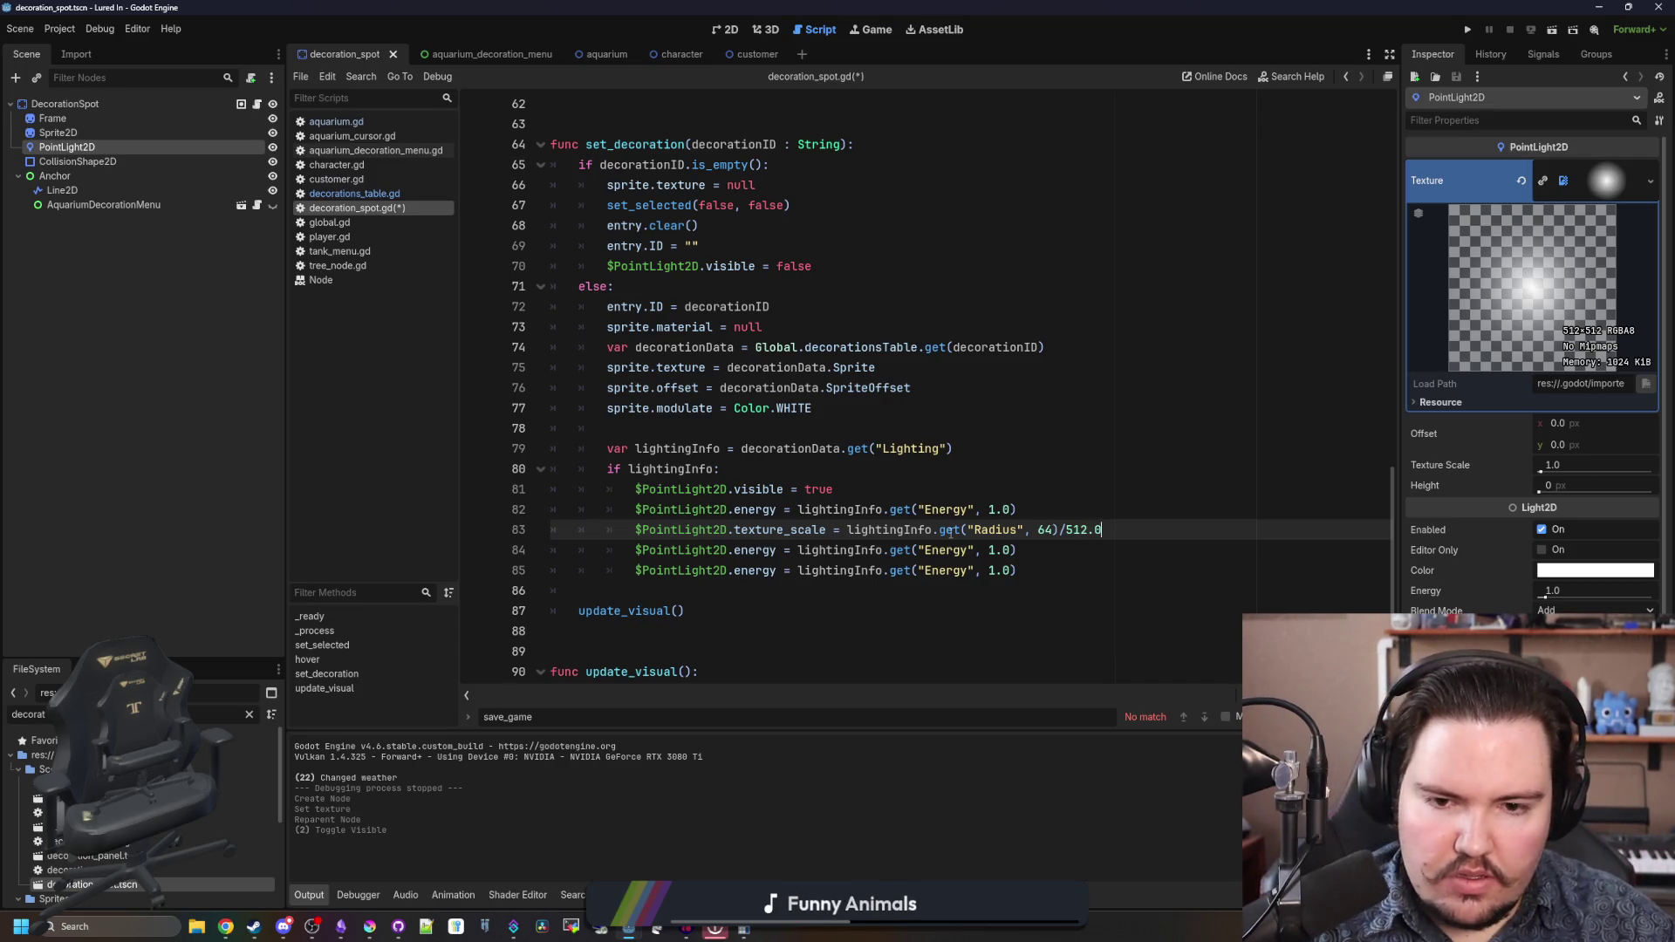
scroll(1028, 533, "down", 1)
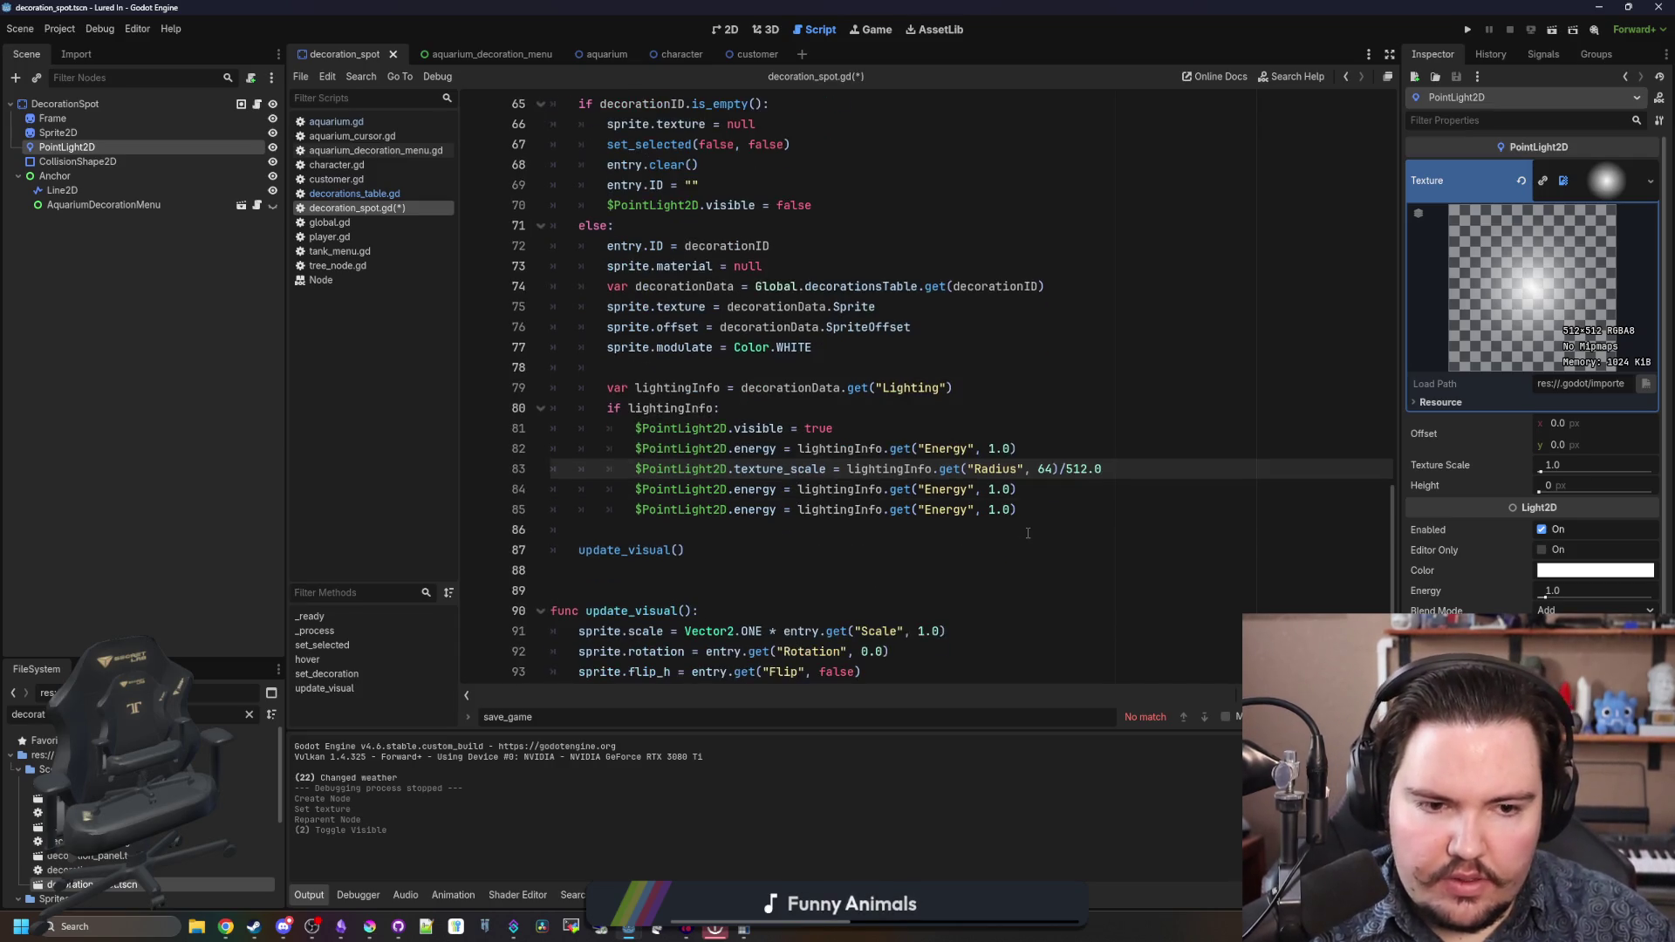
- Change line 84 to set color from lightingInfo.get("Color", Color.WHITE)
left_click(1053, 497)
double_click(771, 482)
type("color")
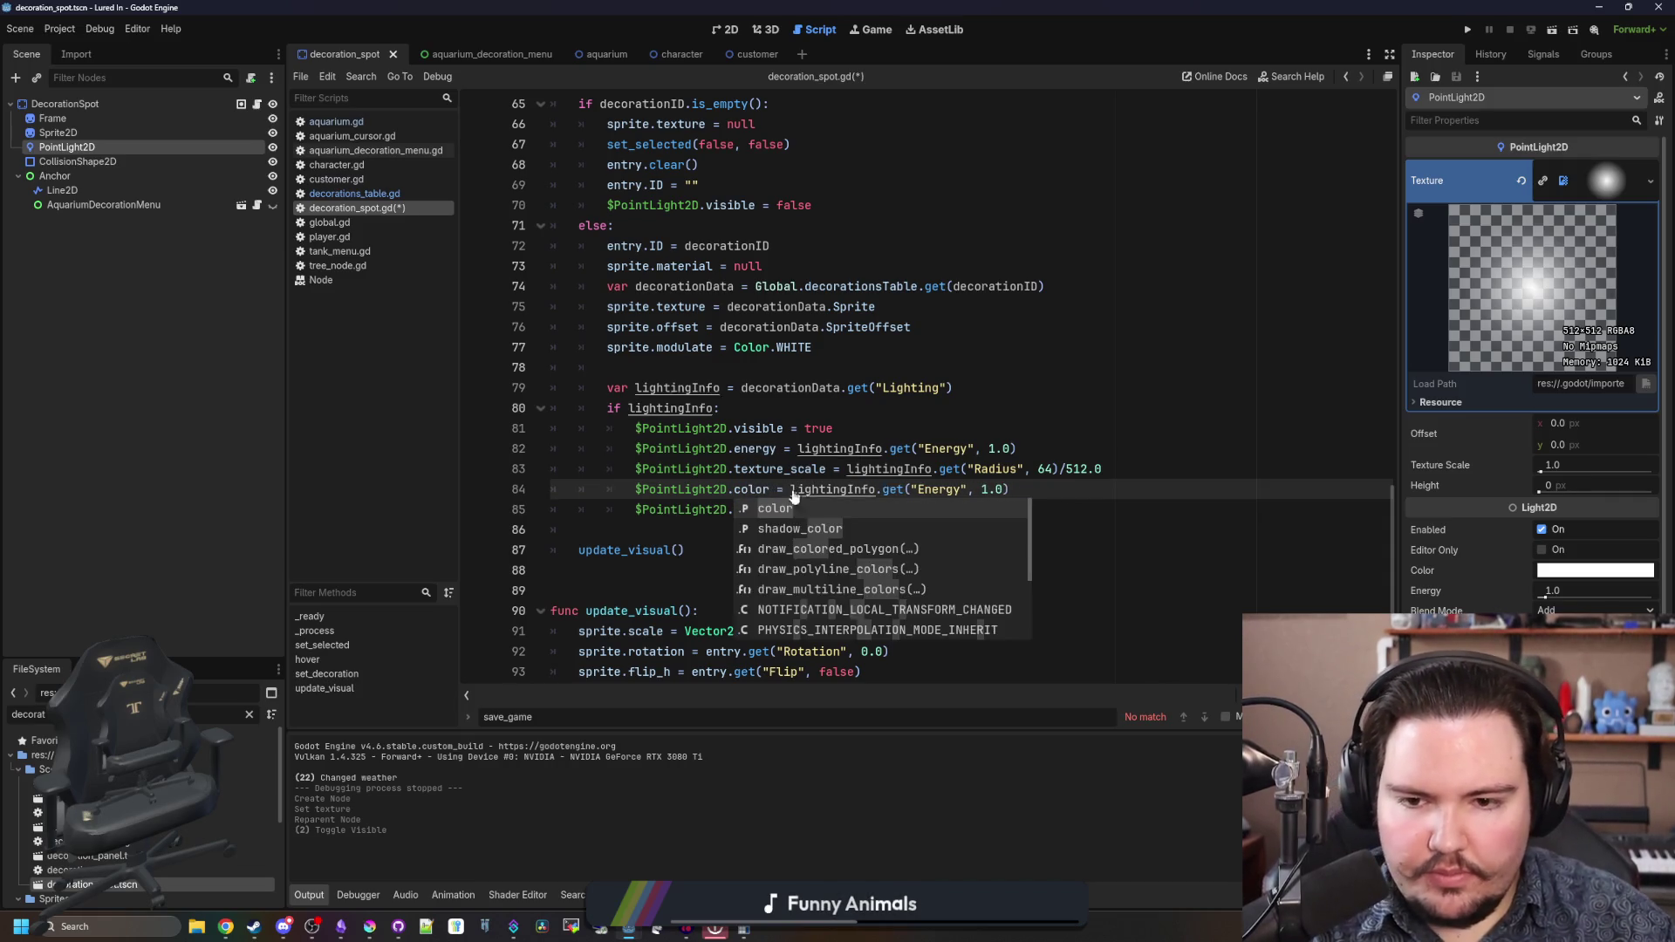
left_click(940, 488)
double_click(942, 488)
type("Color\", ")
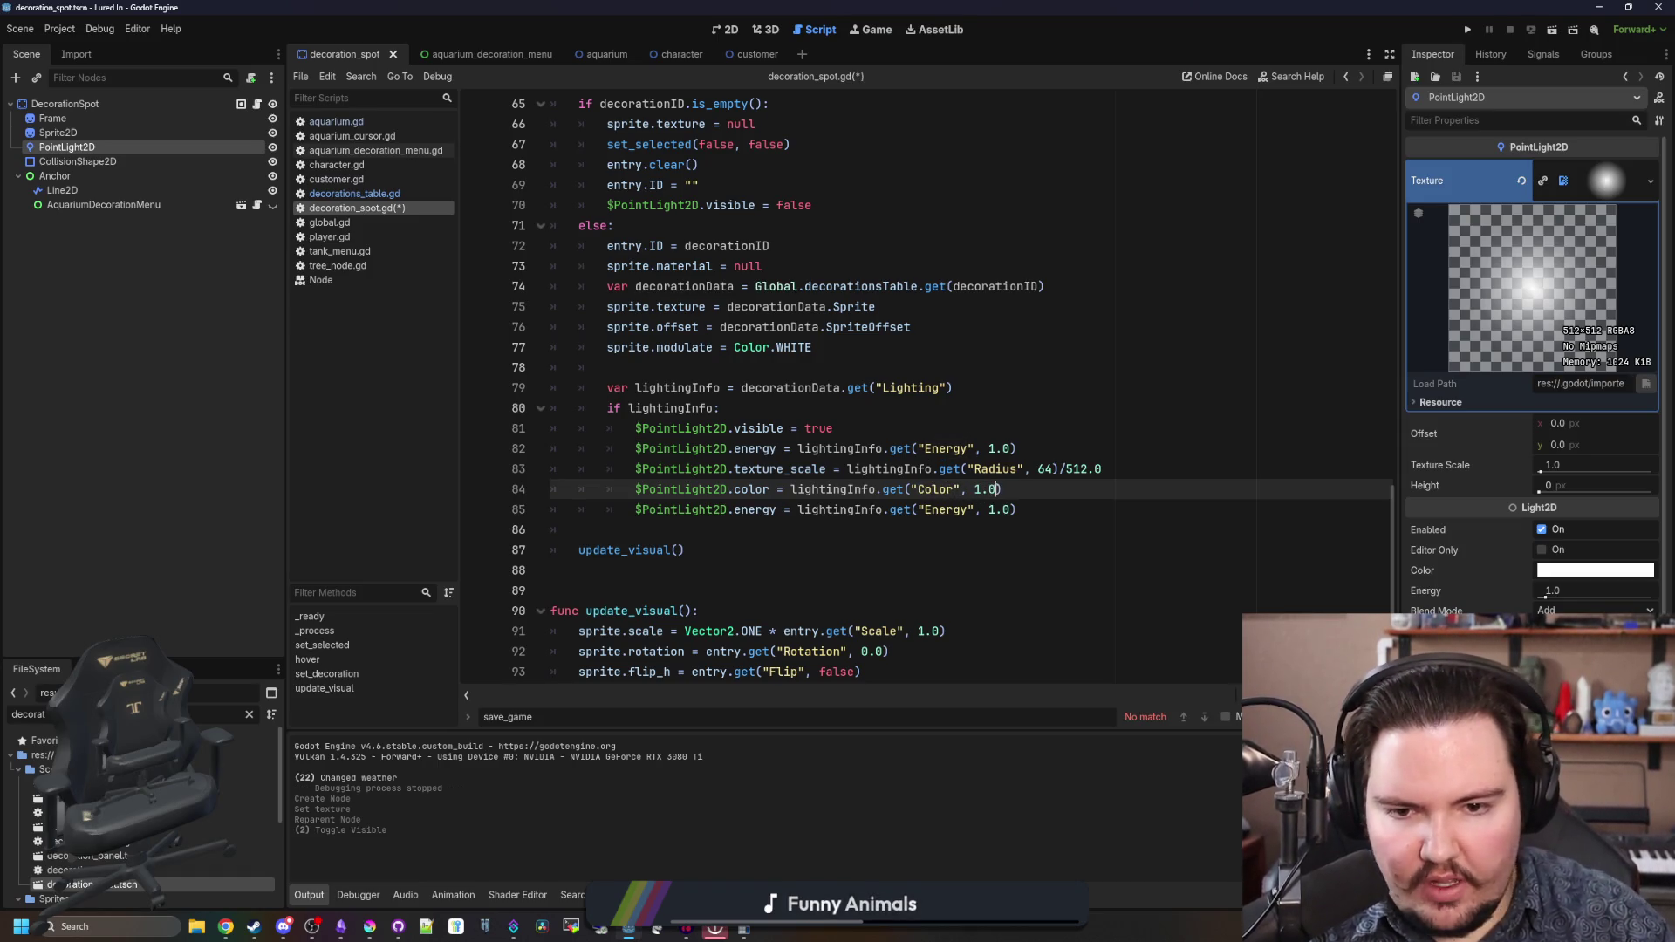
type("Color.WHITE")
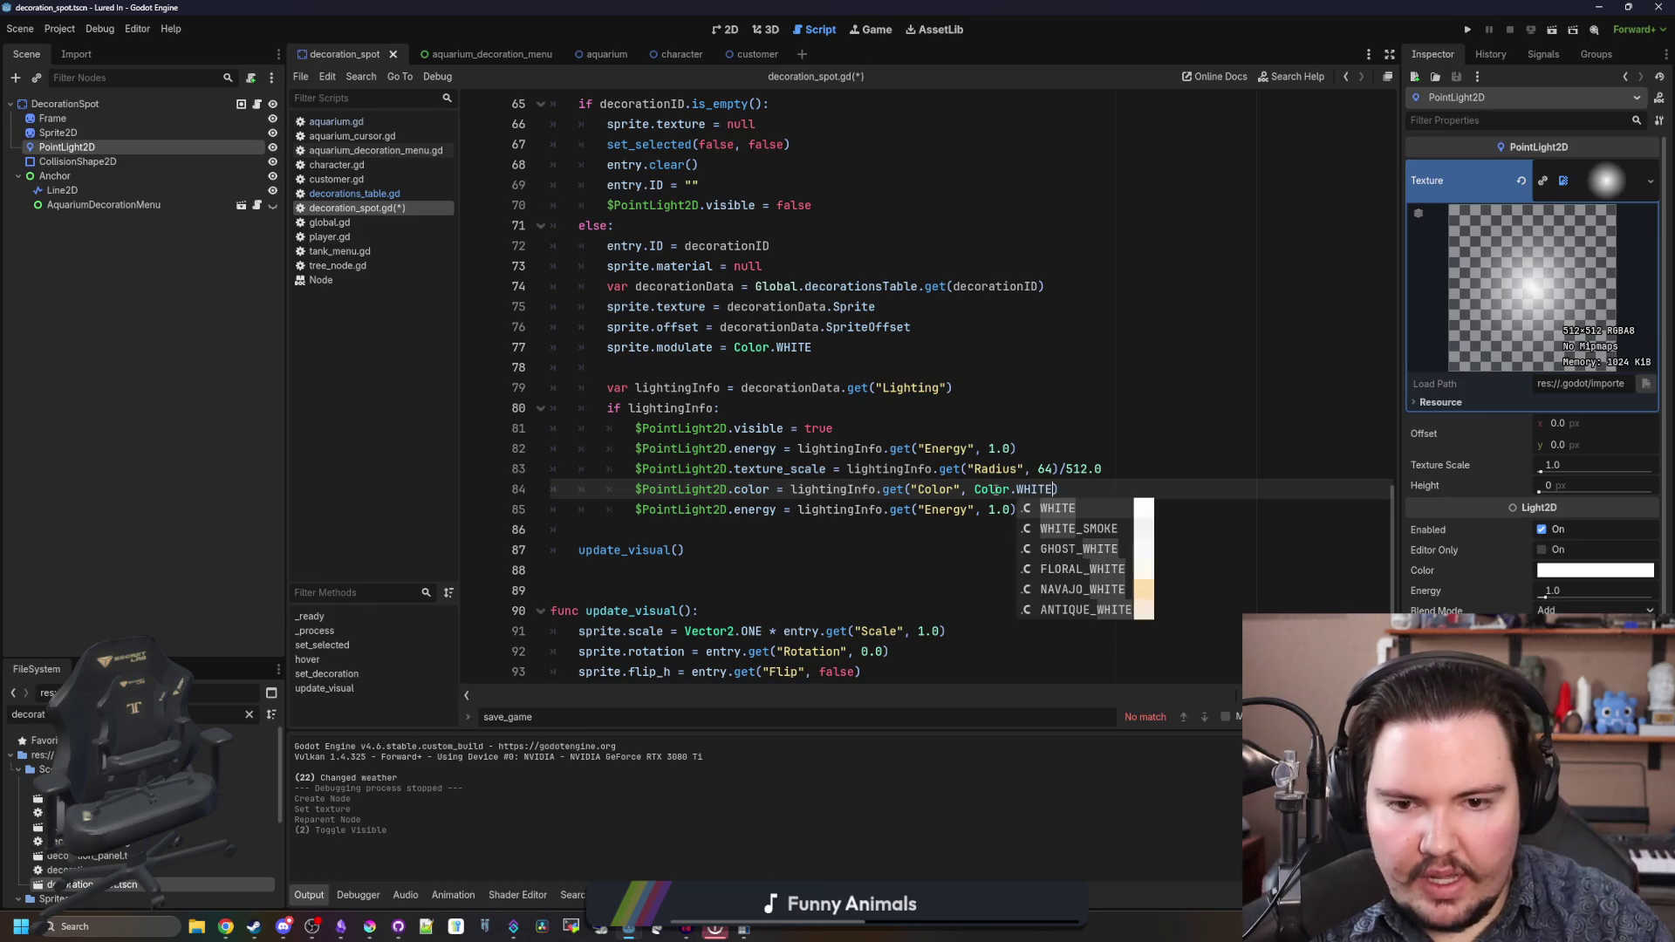
- Change line 85 to set position from lightingInfo.get("Position", Vector2.ZERO)
left_click(835, 537)
double_click(755, 510)
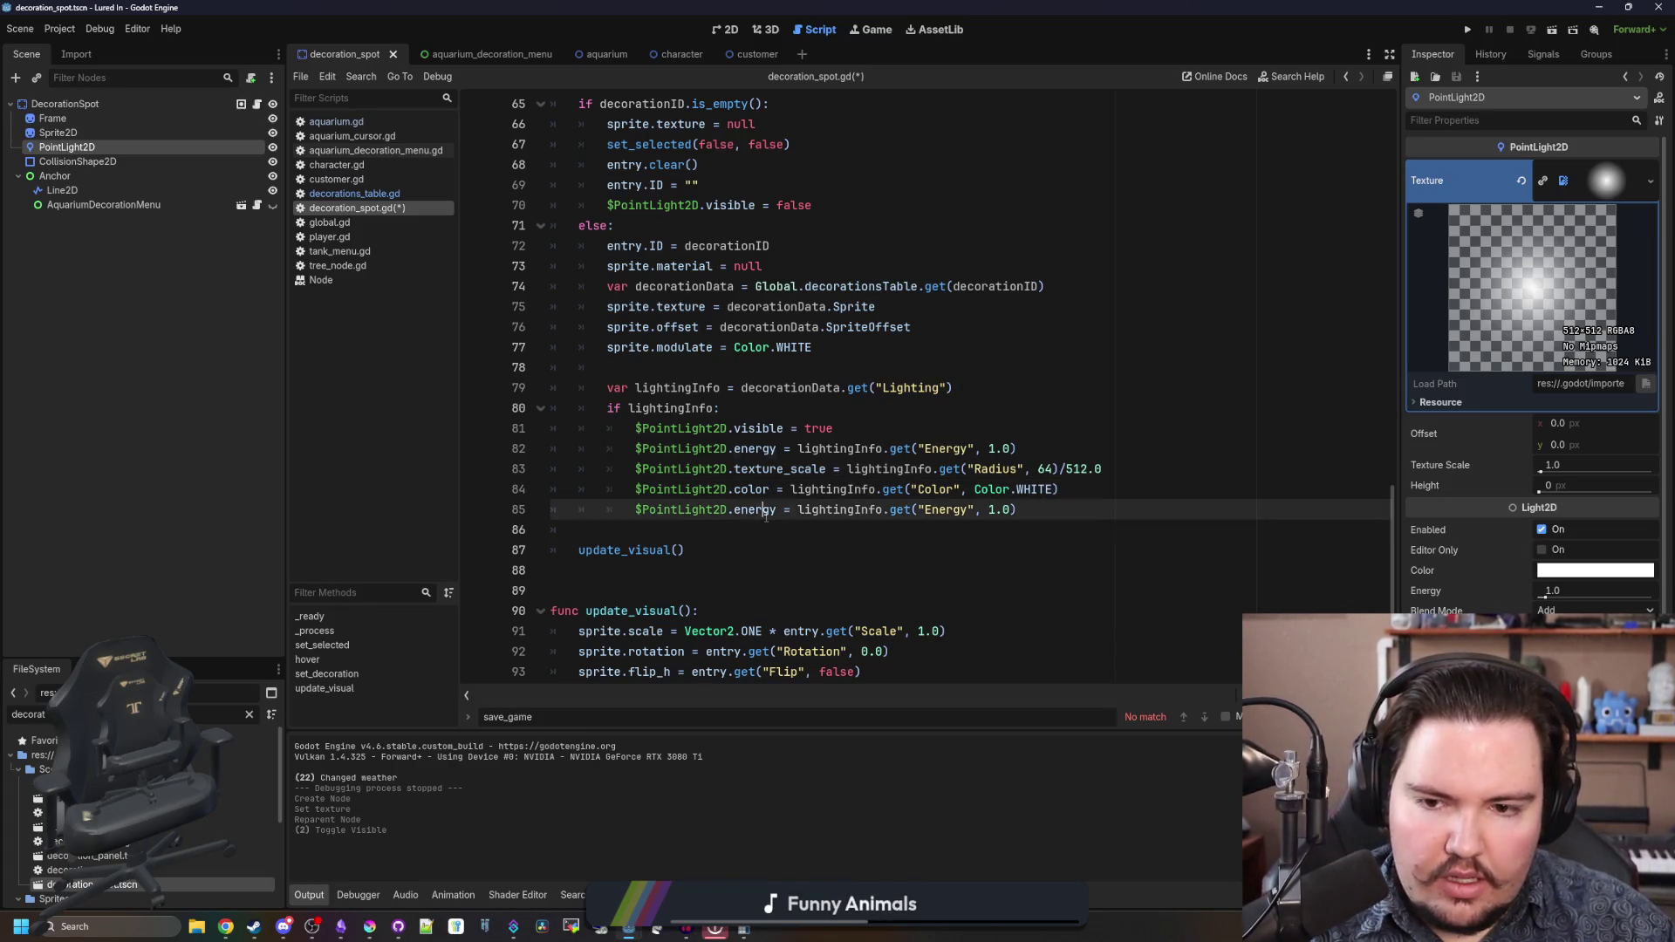
type("position")
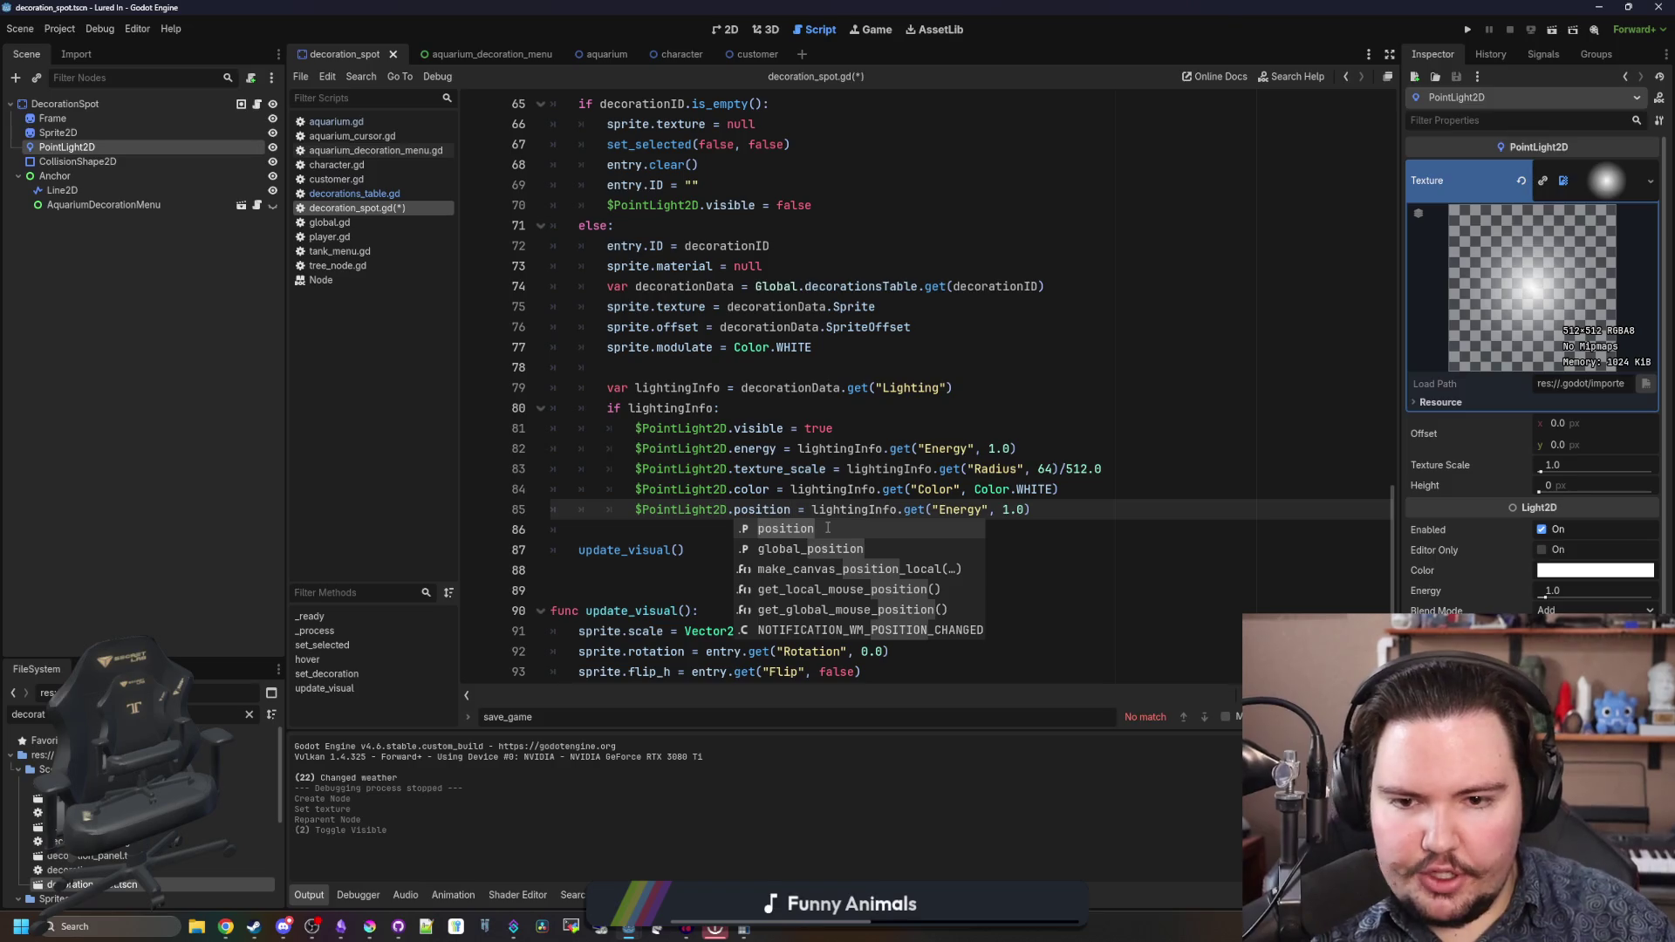
double_click(945, 510)
type("Position")
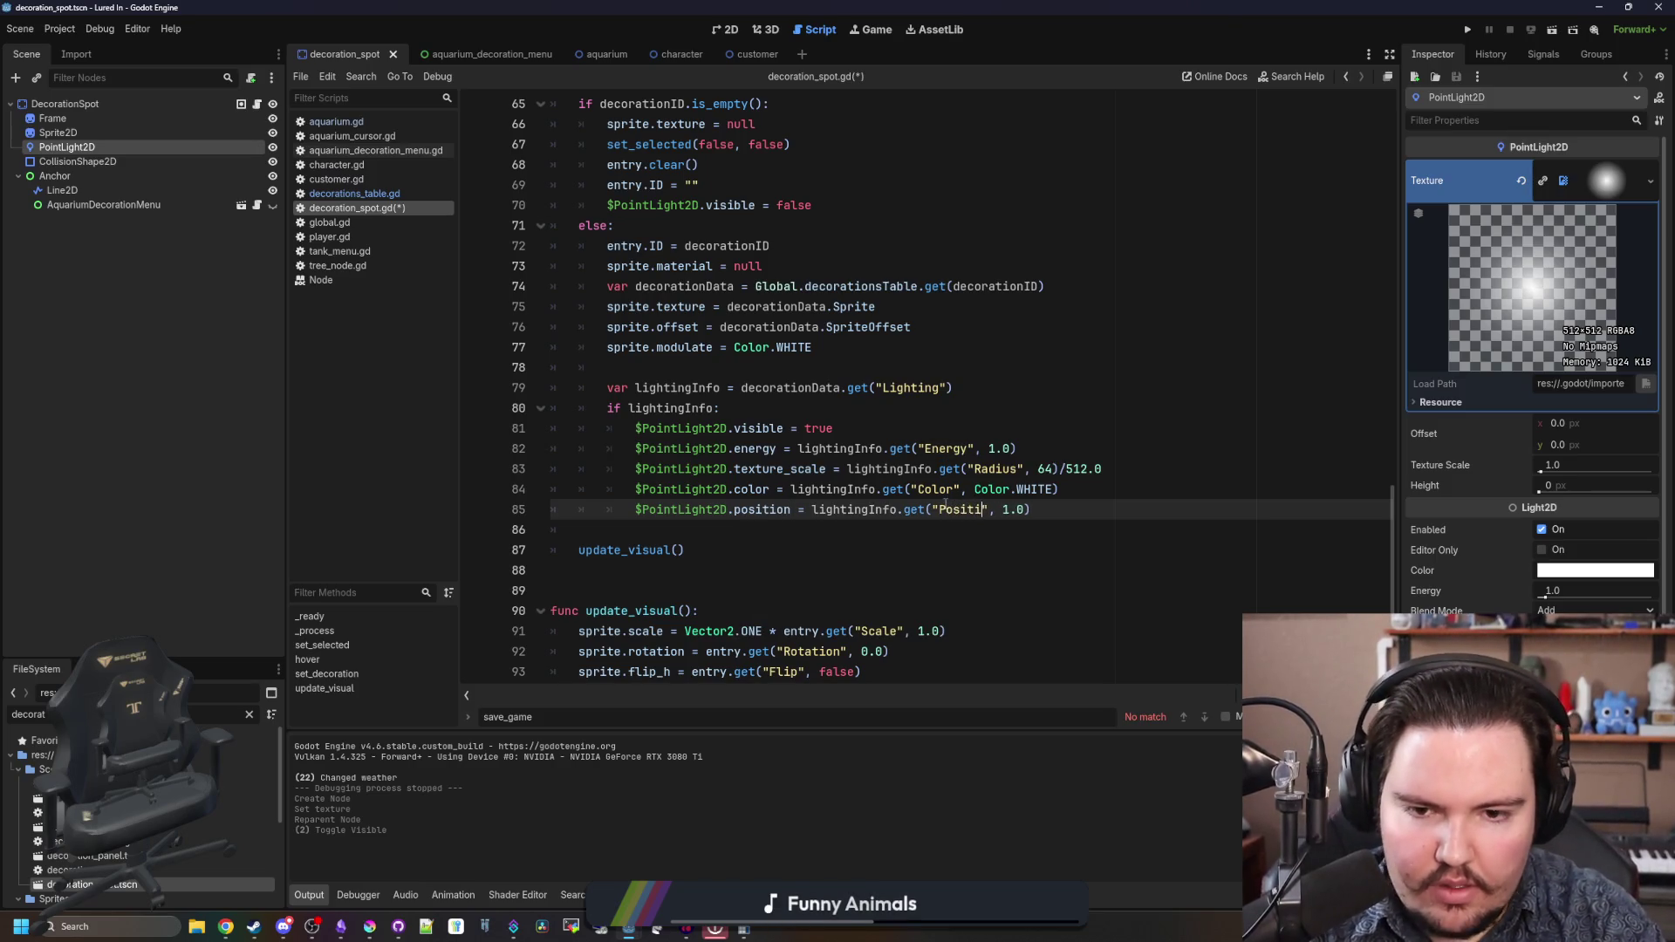
key("BackSpace")
key("BackSpace")
key("BackSpace")
type("Vector2.ZERO")
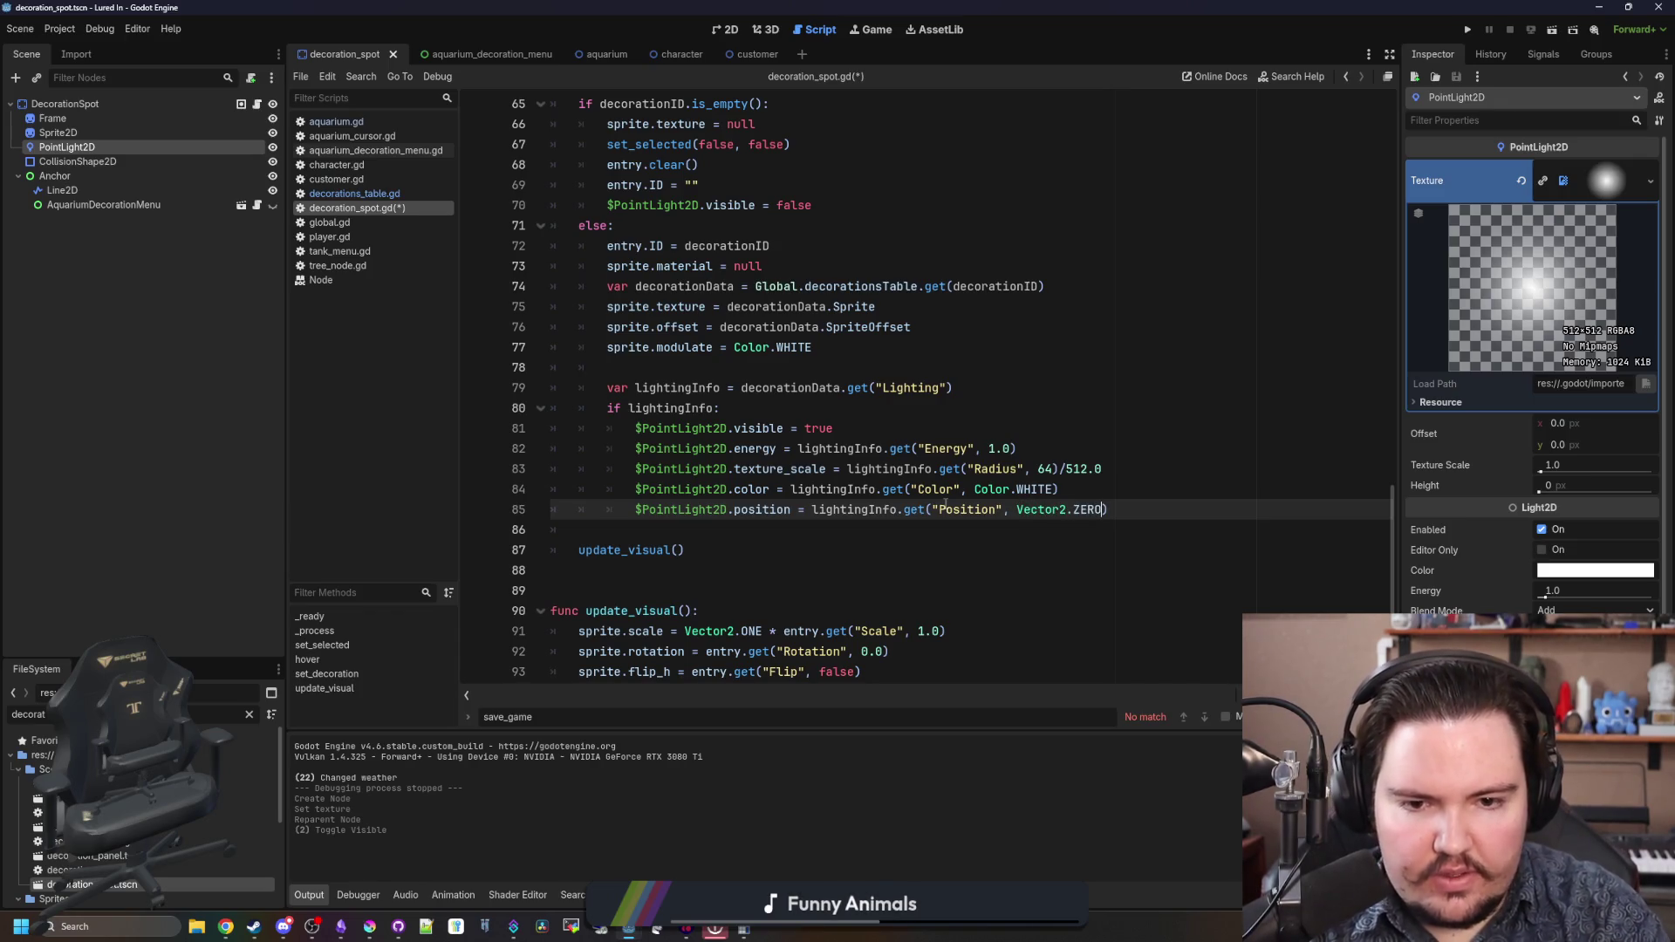
- Save decoration_spot.gd, view the 2D scene, and bring up lamp.png in Krita
left_click(656, 528)
key("ctrl+s")
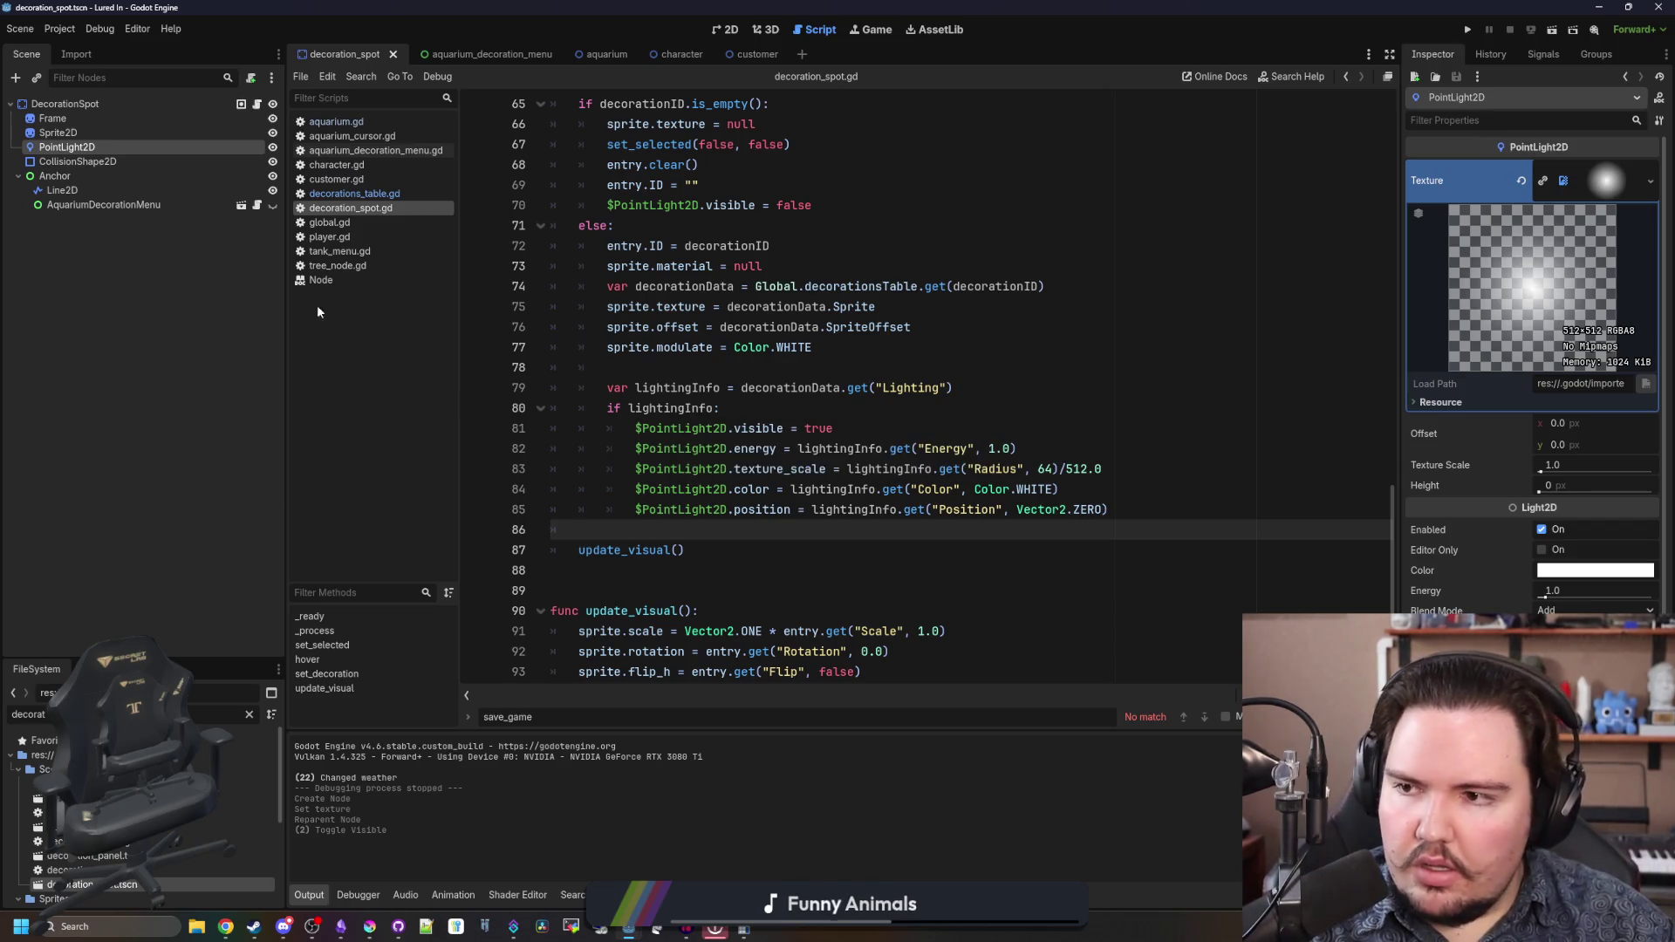
left_click(724, 30)
scroll(739, 423, "up", 5)
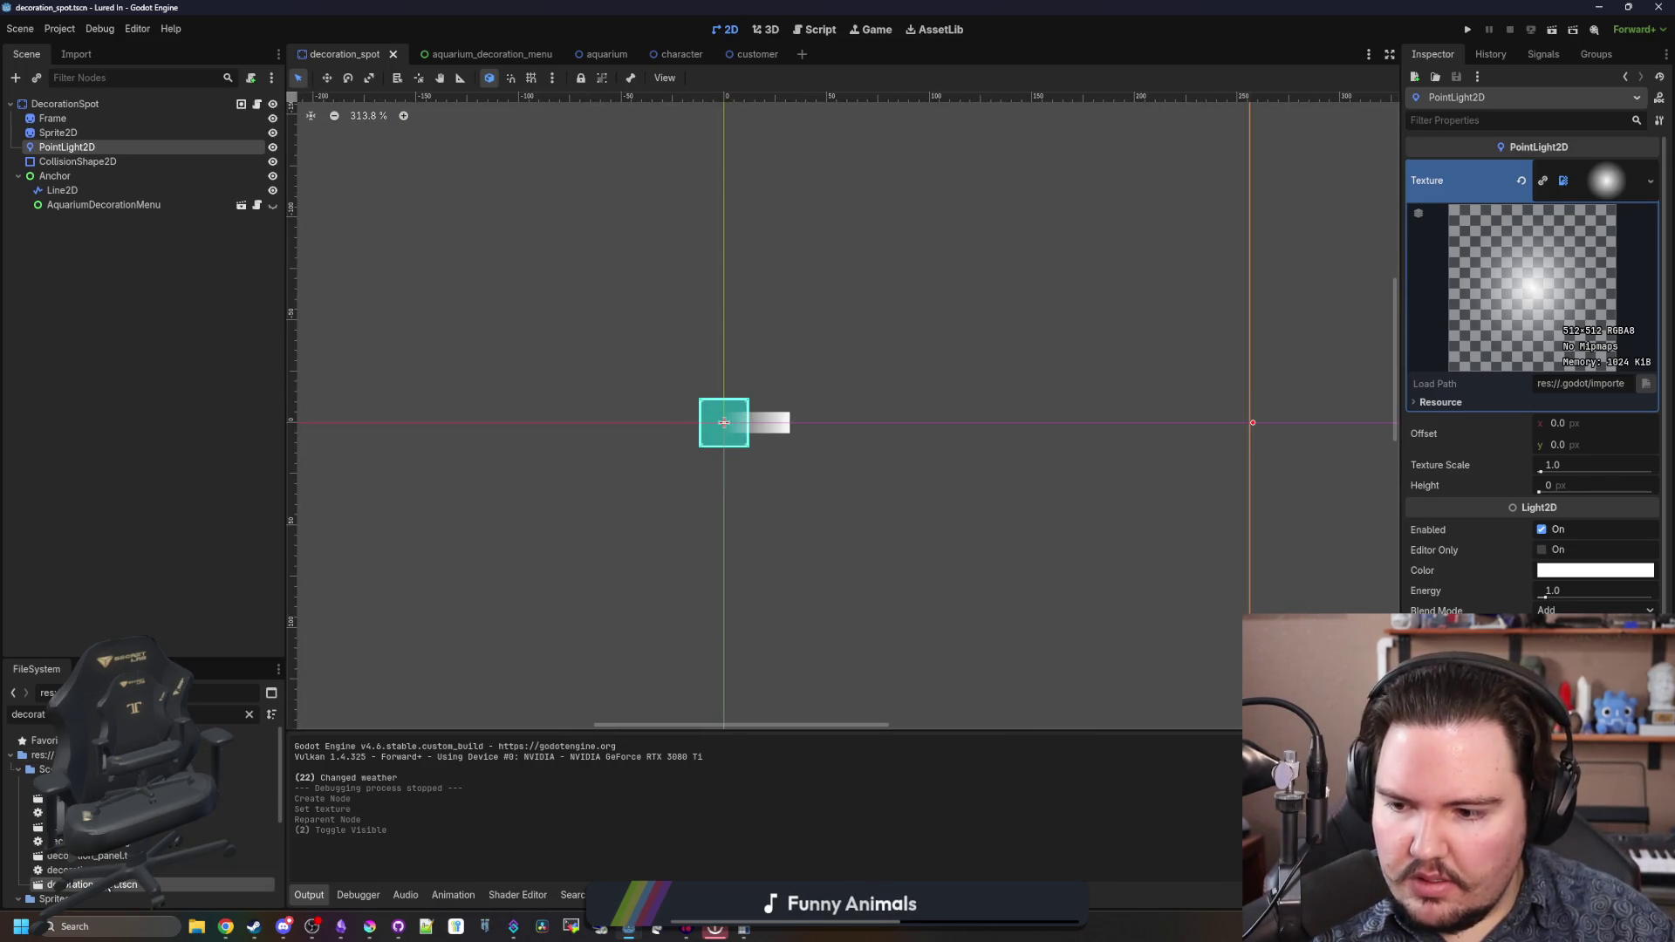
mouse_move(379, 929)
left_click(371, 855)
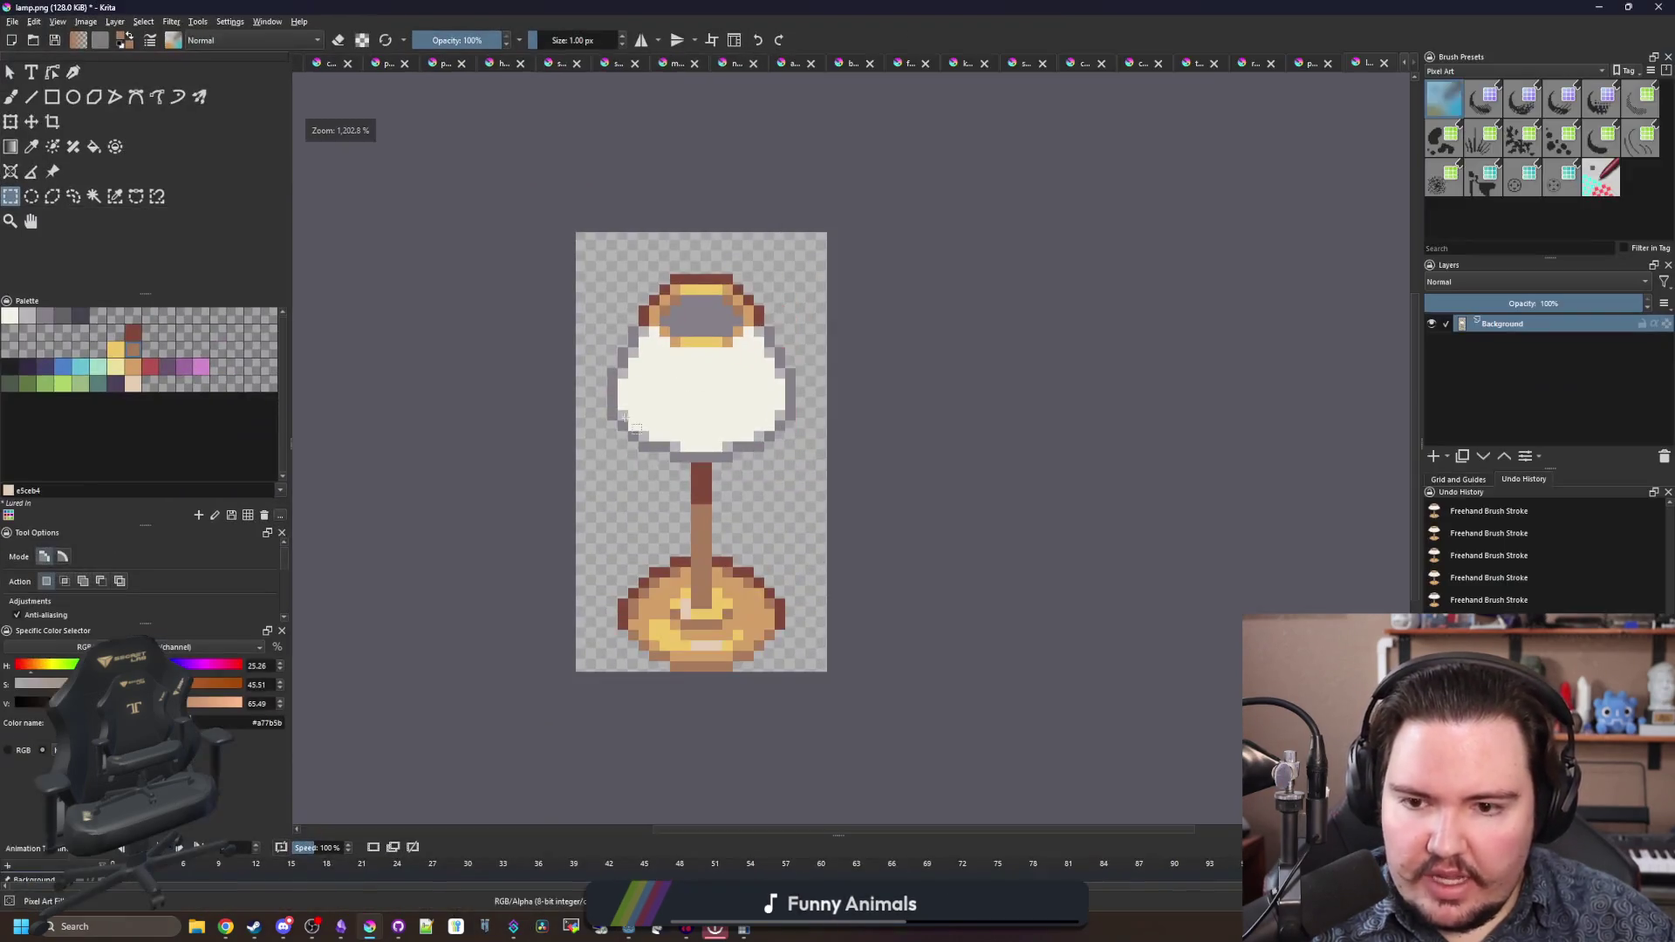
- Zoom into lamp.png, measure a 3×23 px span up from the base, and return to Godot
scroll(602, 609, "up", 1)
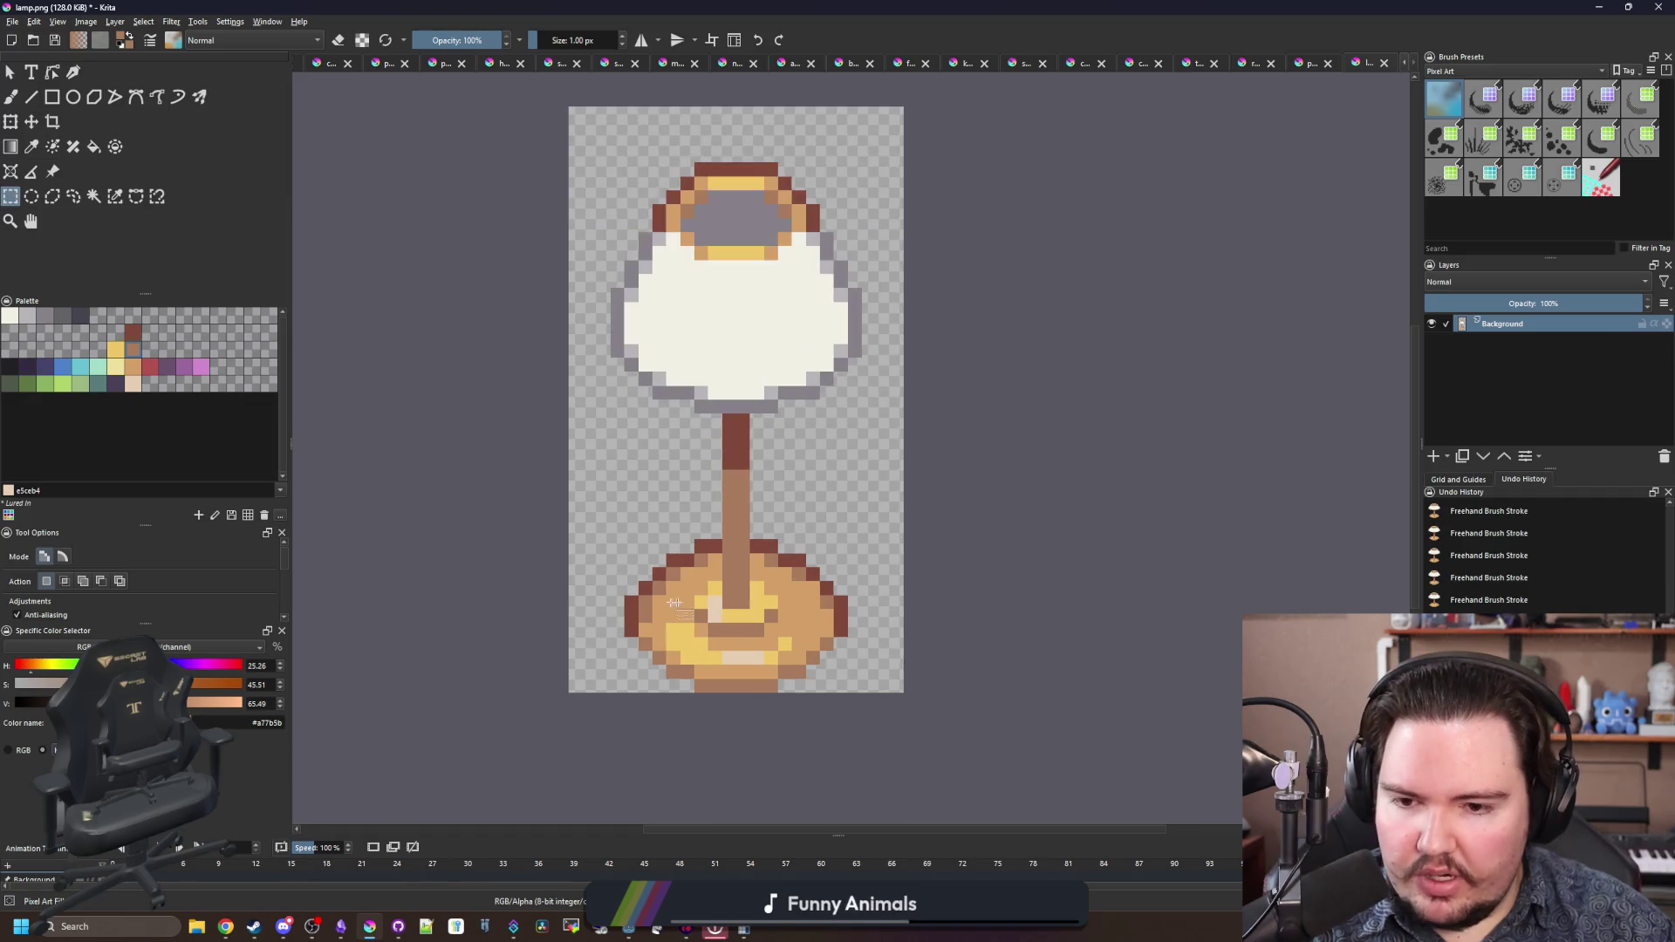
mouse_move(724, 598)
left_mouse_down()
mouse_move(769, 268)
mouse_move(748, 299)
left_mouse_up()
key("alt+Tab")
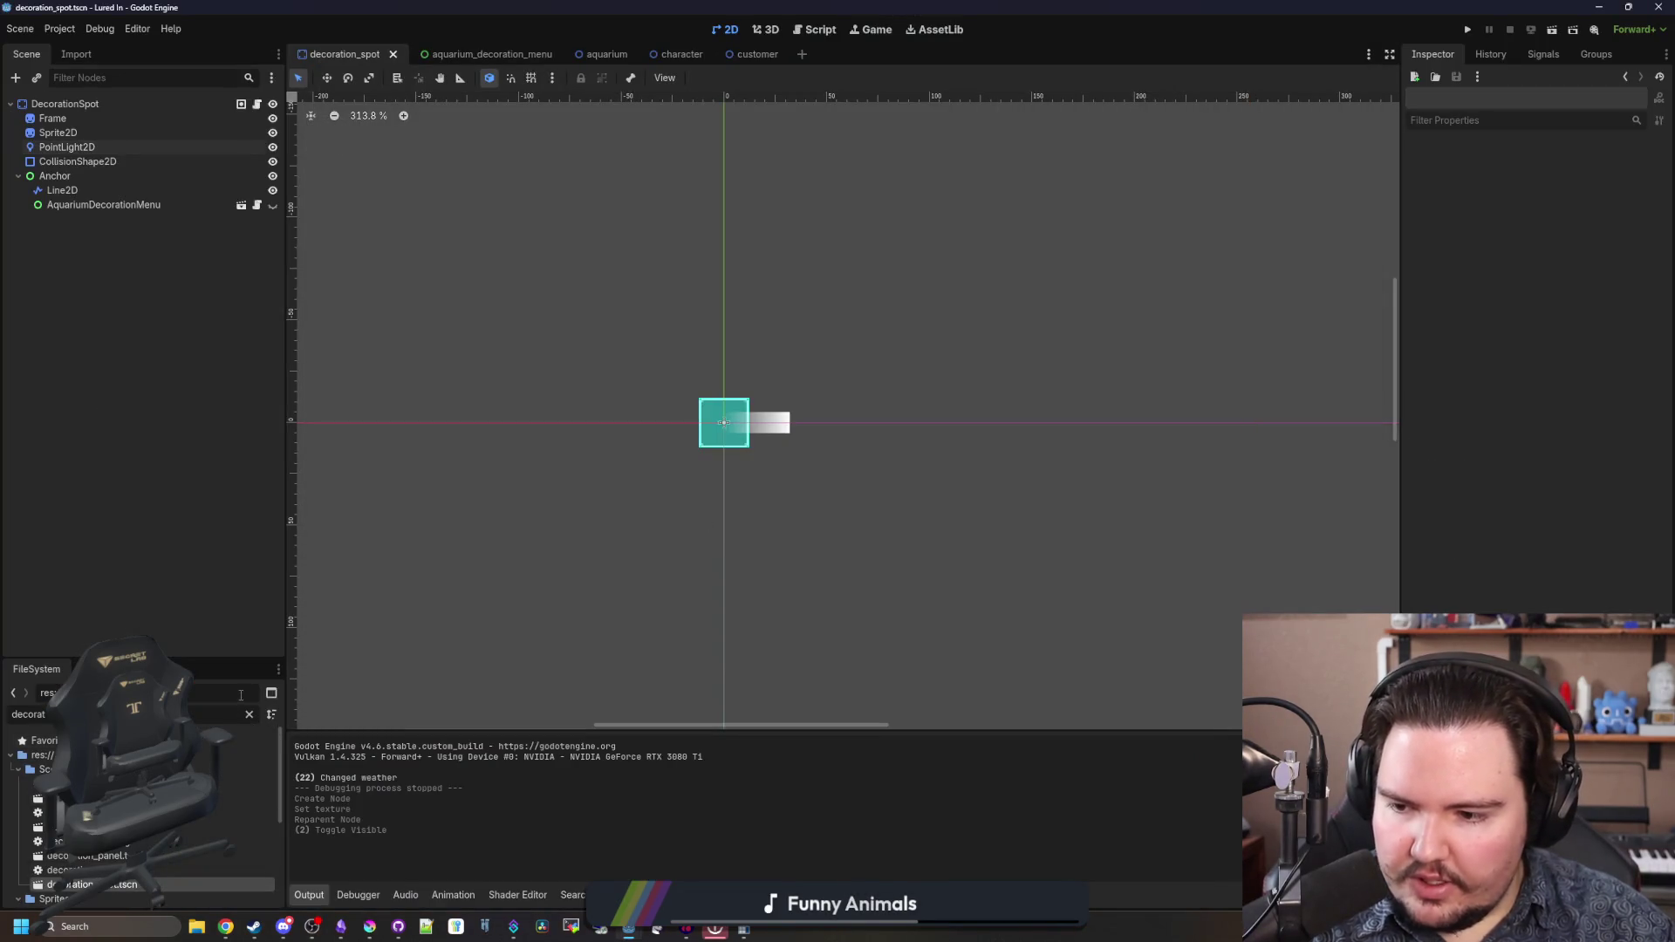
- Restore the 'decorat' FileSystem filter and open decorations_table.gd
left_click(248, 713)
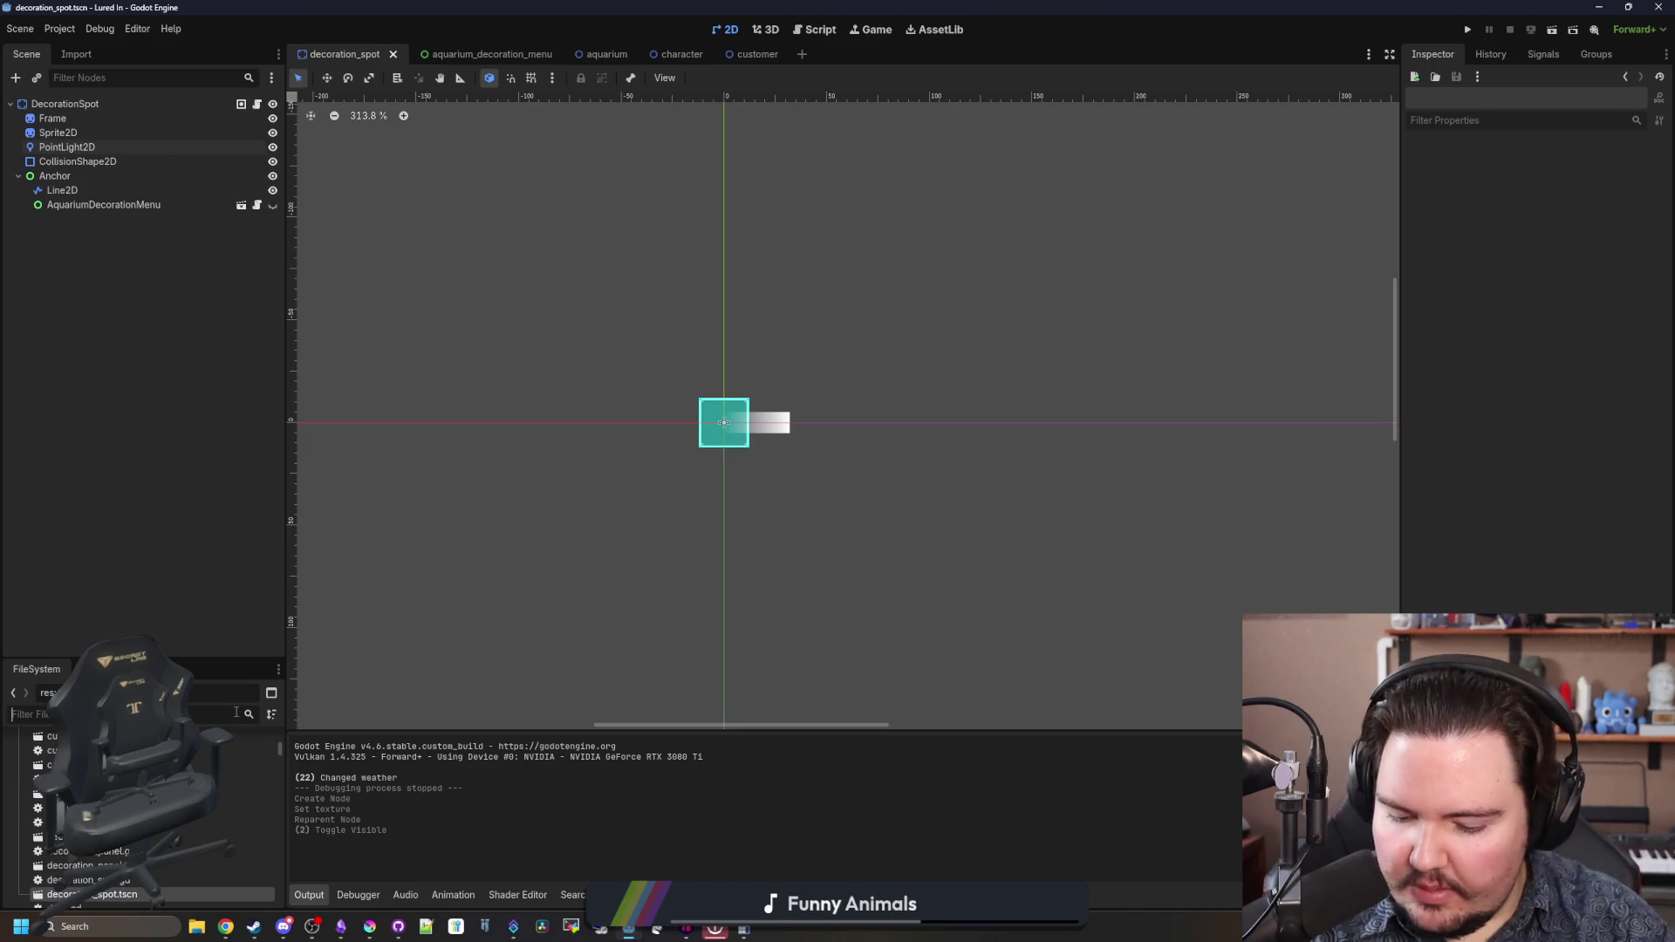
type("decor")
right_click(236, 713)
left_click(279, 768)
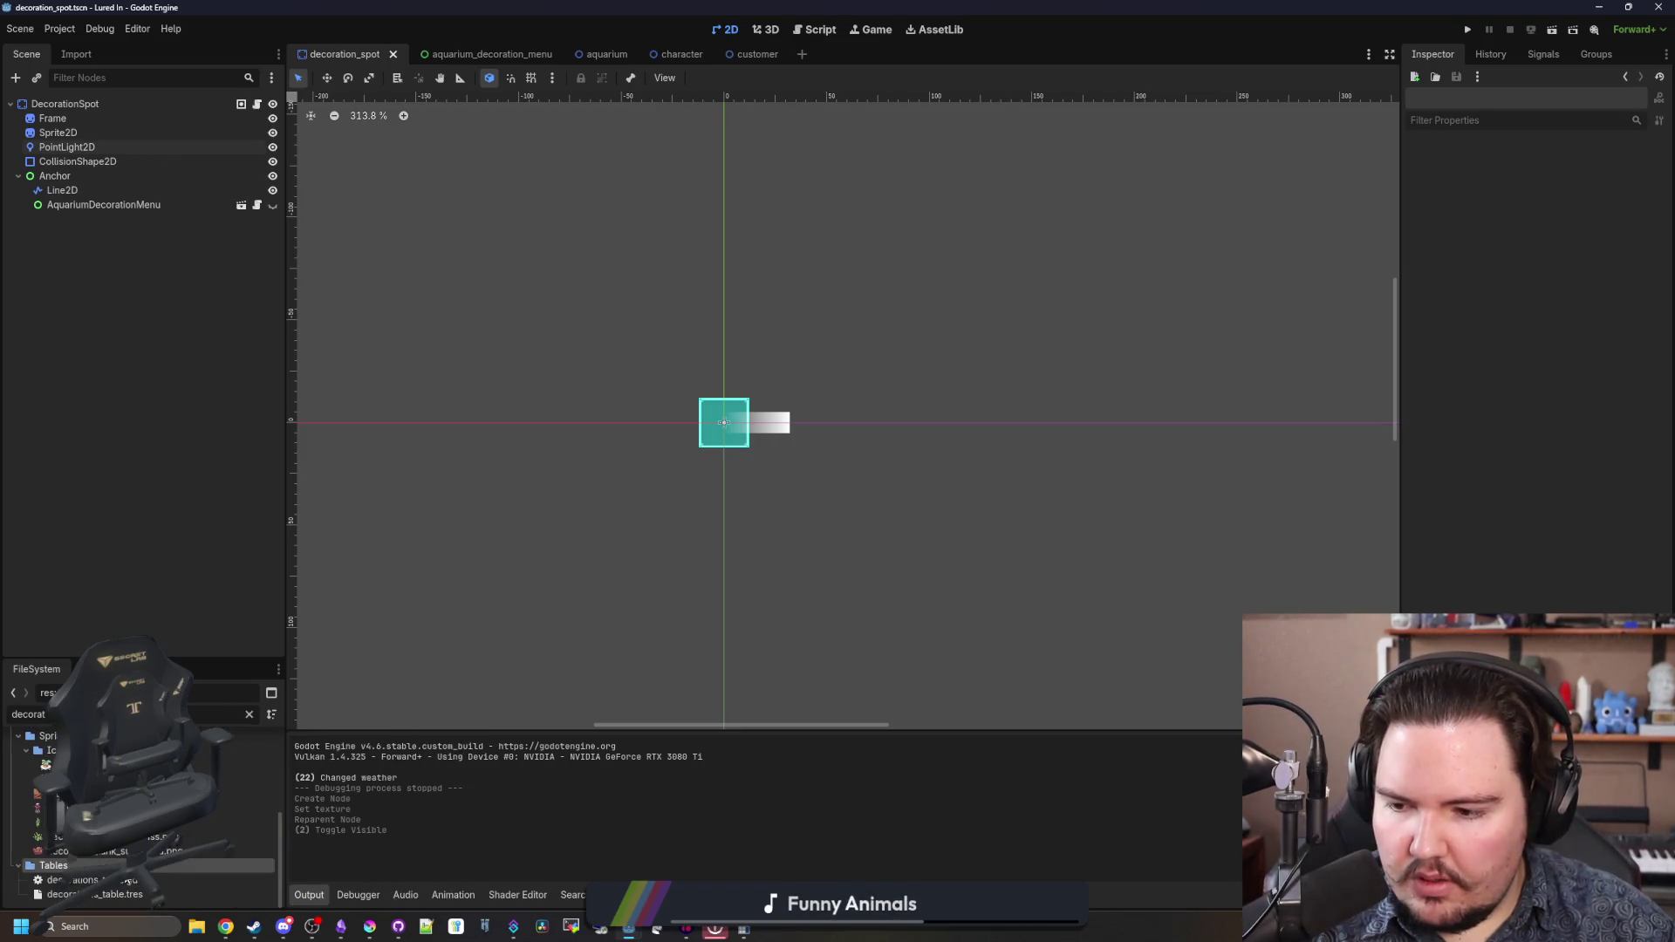
double_click(128, 883)
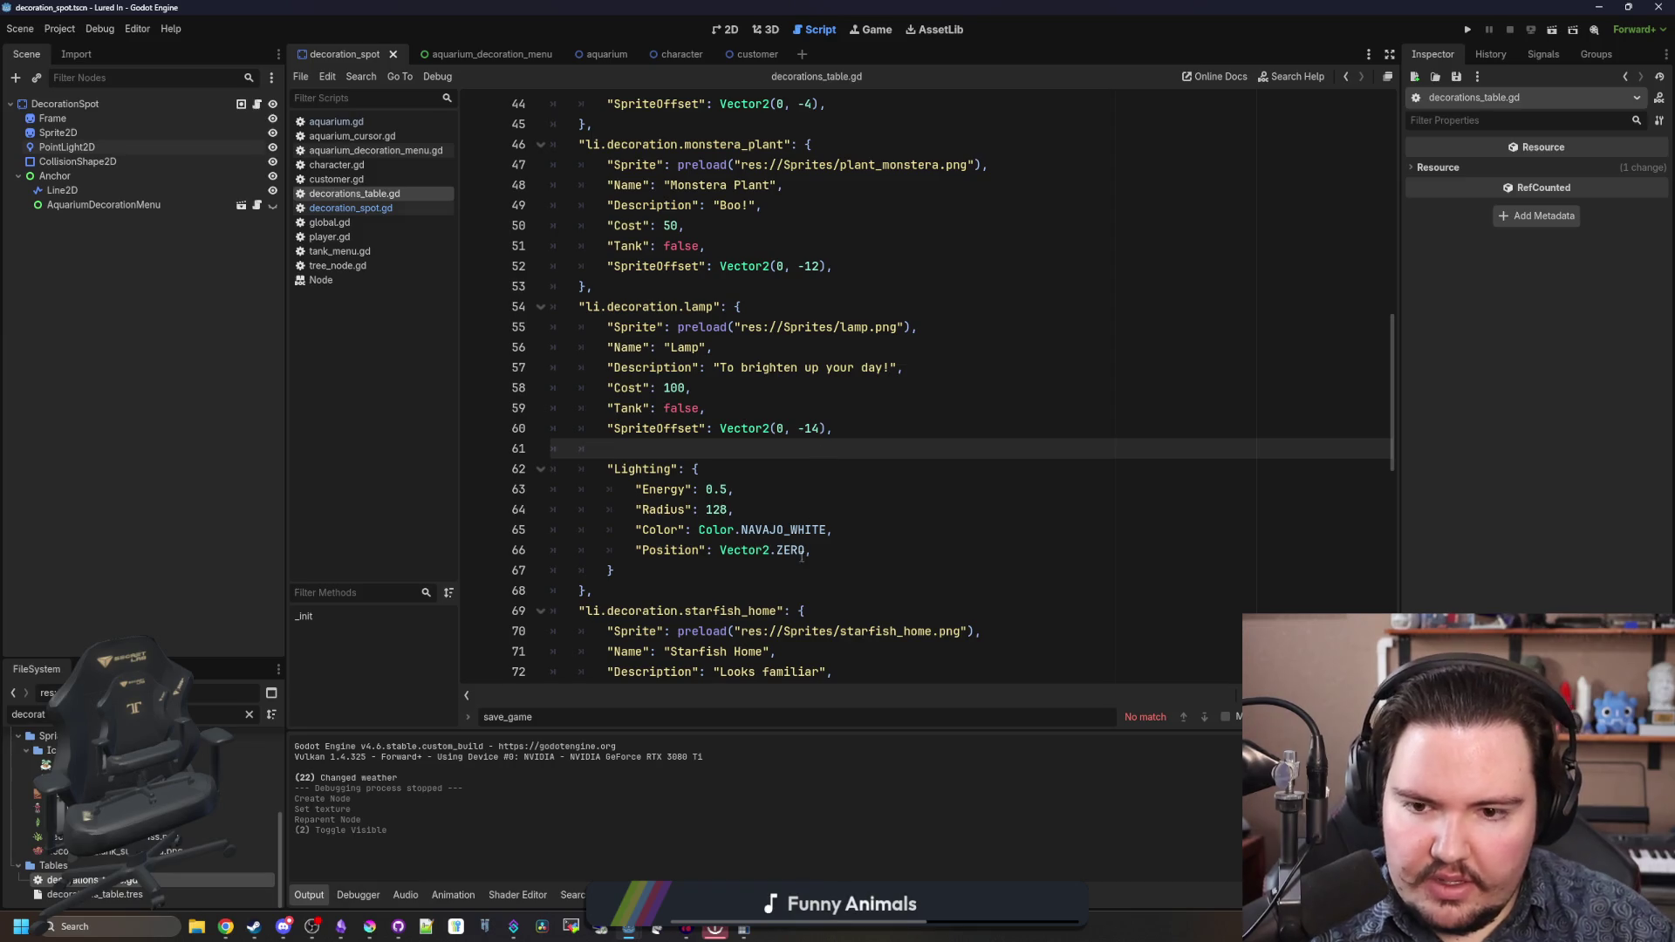
- Set the lamp light Position to Vector2(0, -21), save, and launch the game
left_click_drag(813, 550, 775, 550)
key("BackSpace")
key("BackSpace")
type("(0, -21),")
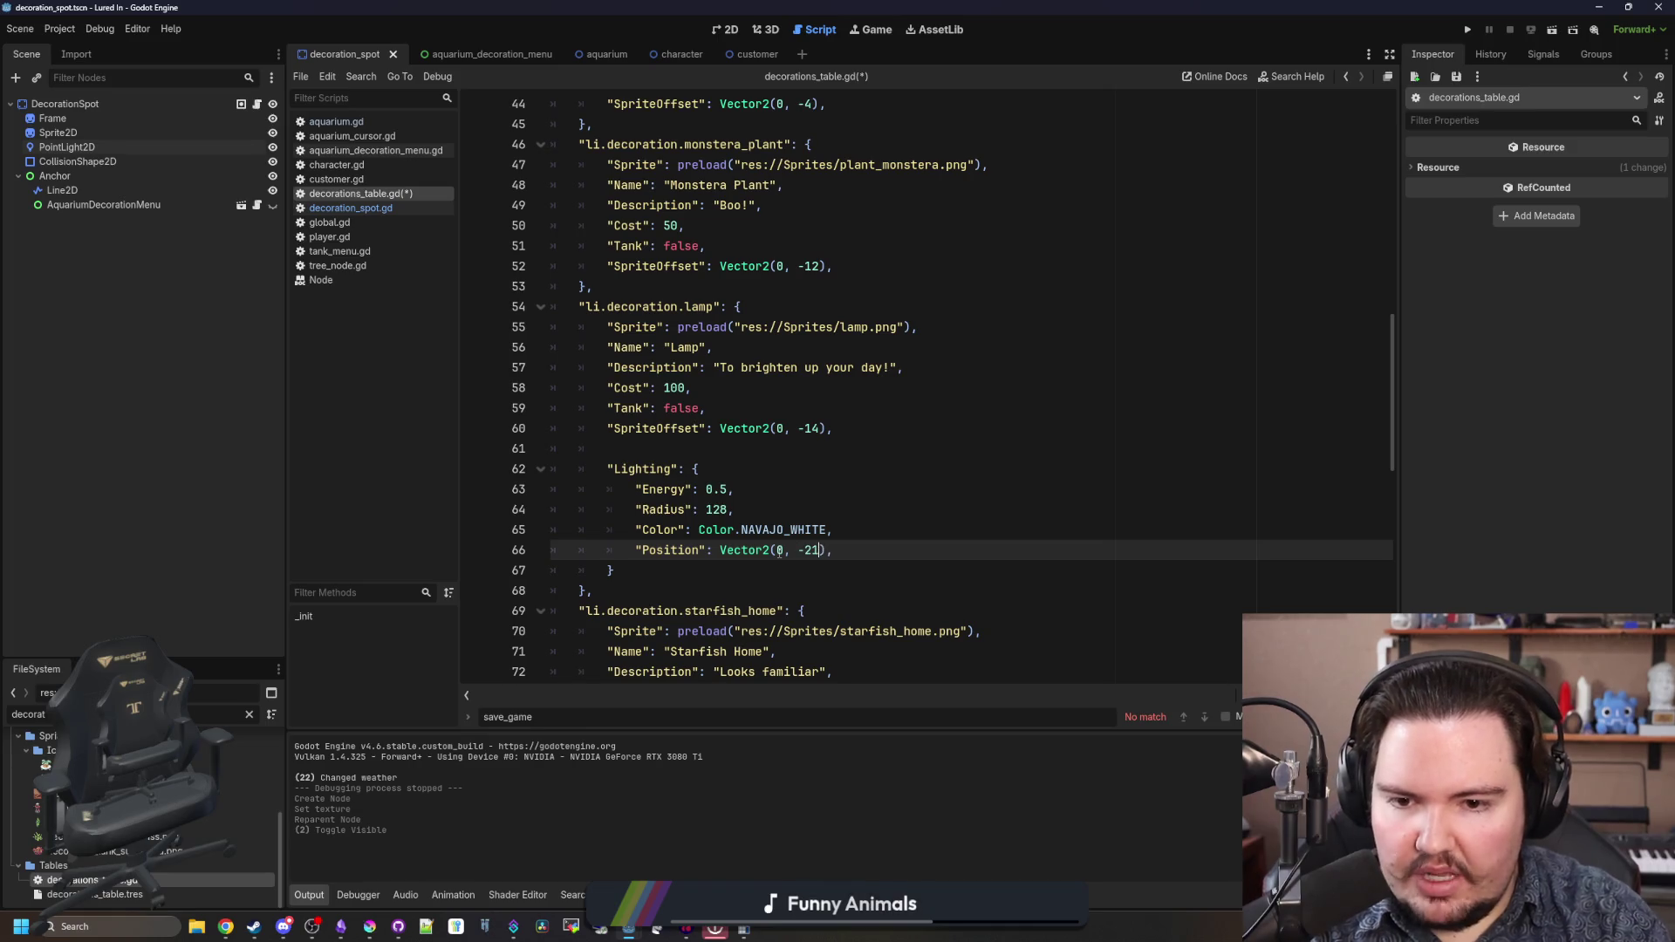
left_click(700, 468)
left_click(700, 448)
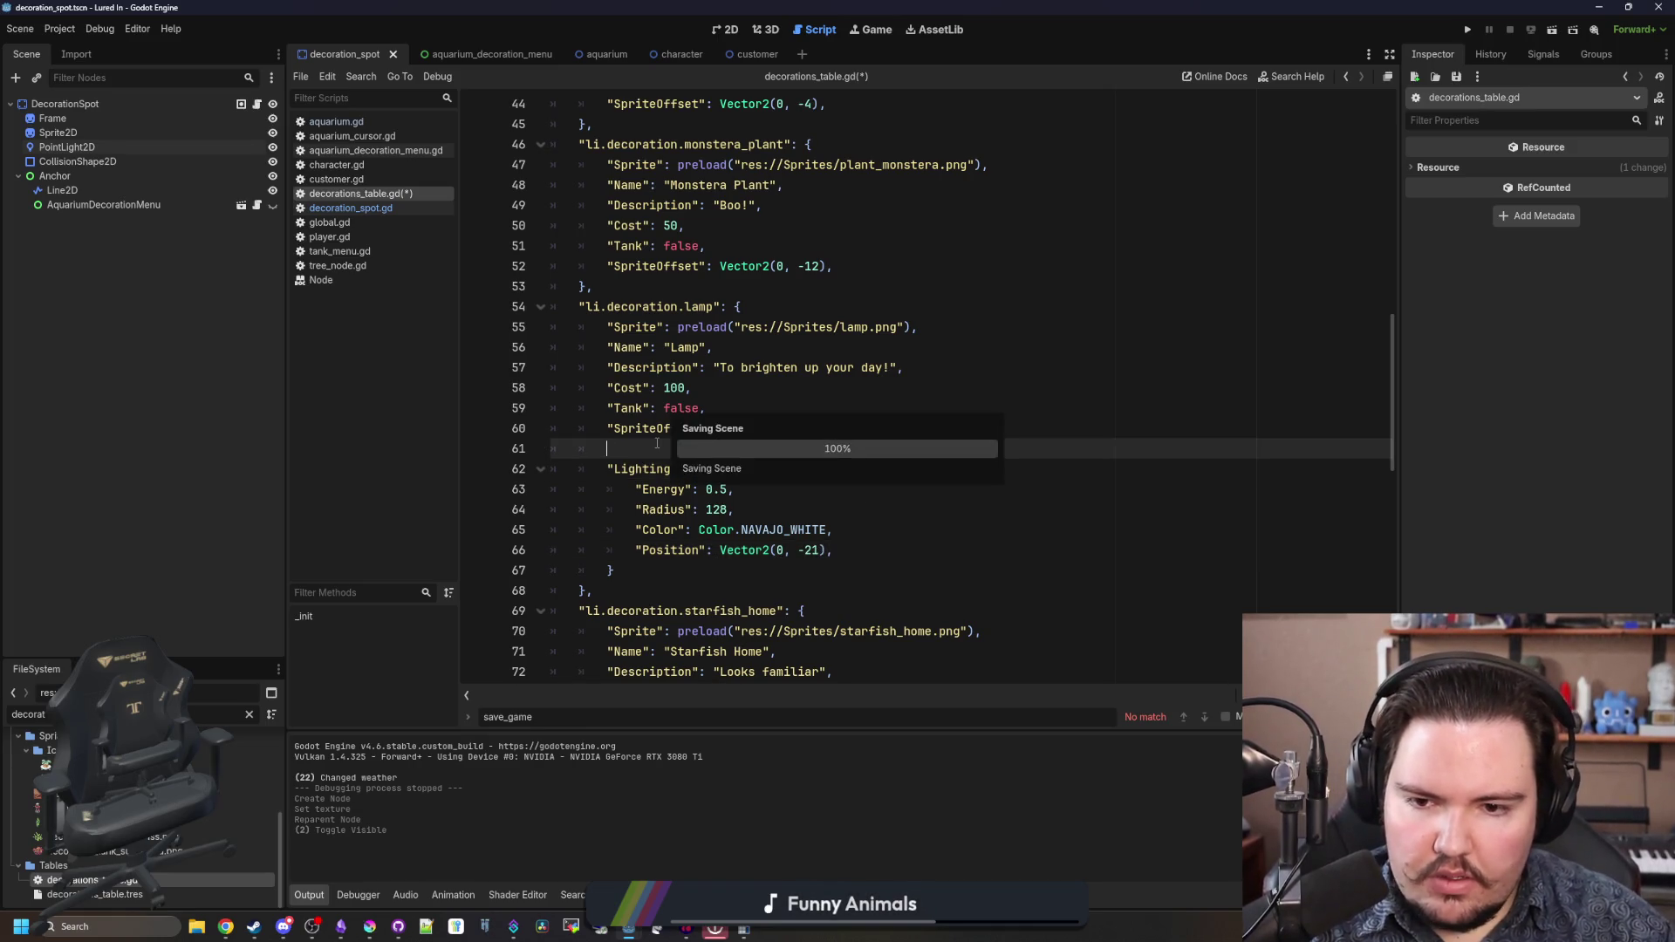
key("ctrl+s")
left_click(1468, 28)
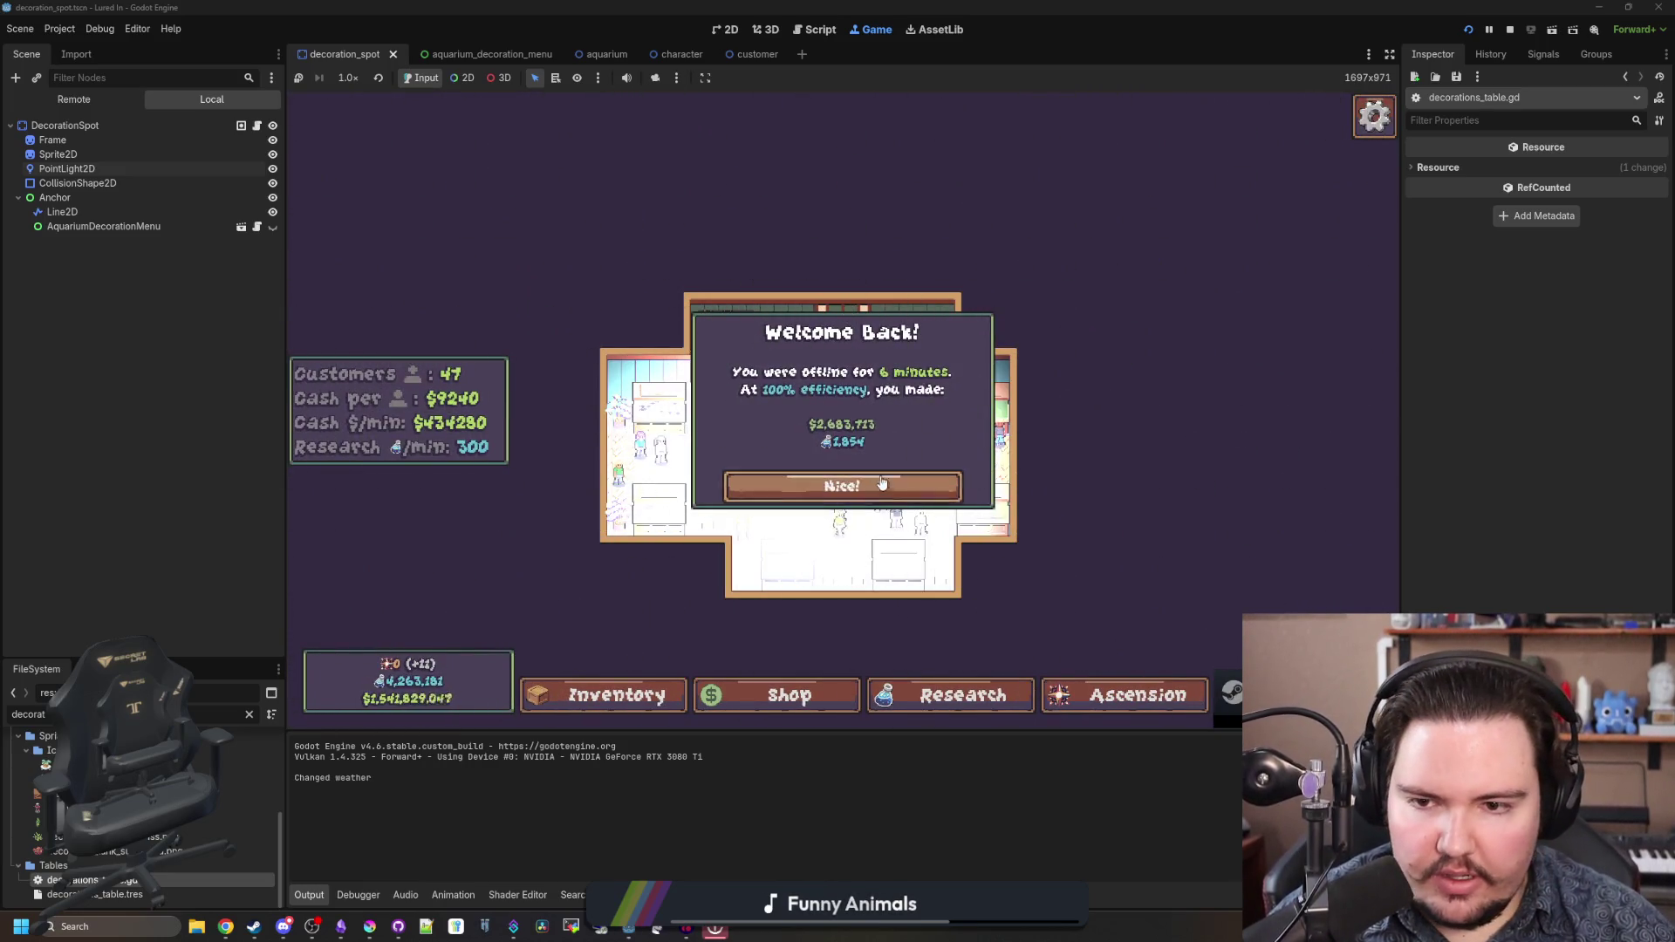
left_click(868, 489)
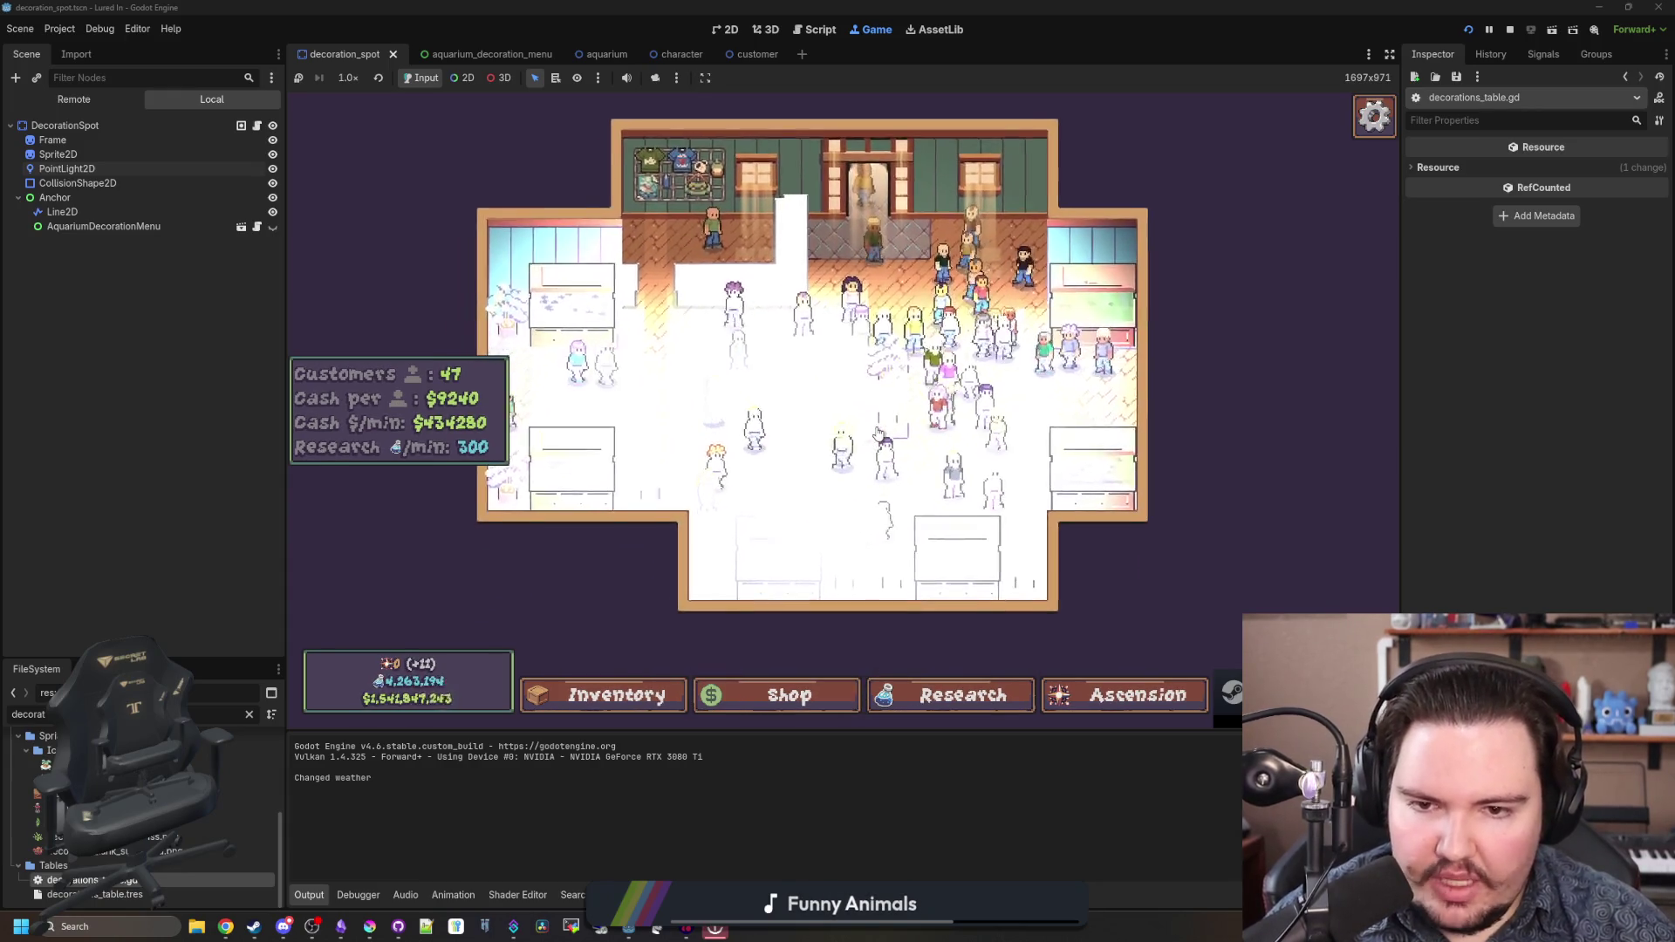
left_click(1510, 30)
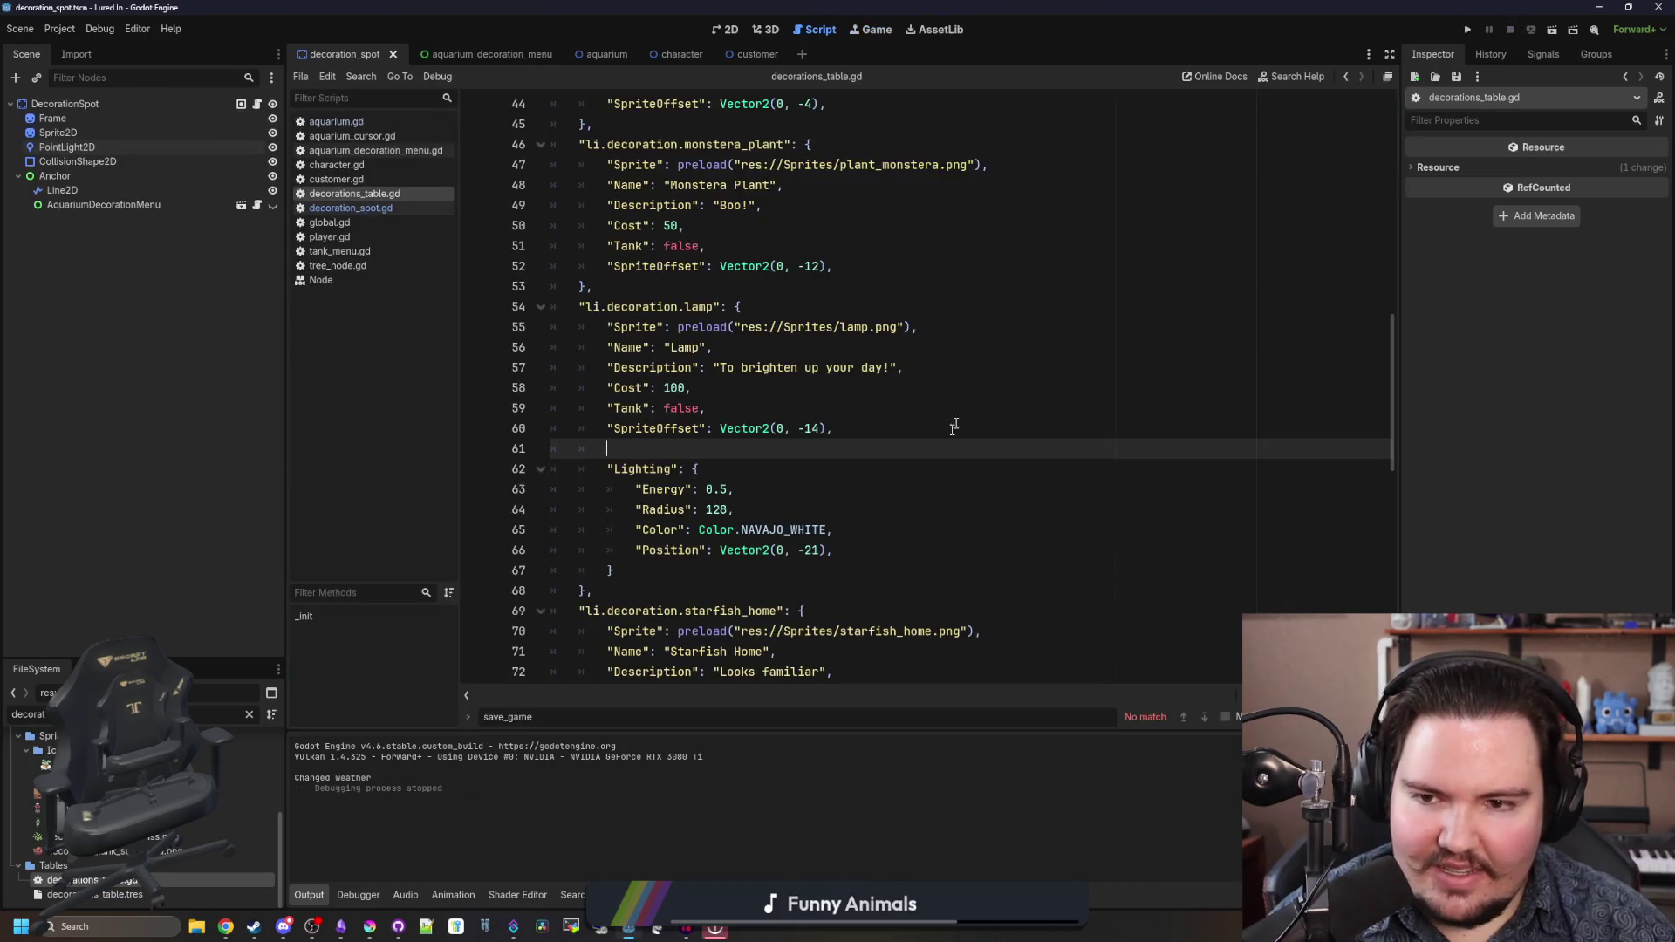
- Write a $PointLight2D.enabled = false line in set_decoration's else branch
left_click(256, 105)
scroll(789, 410, "up", 4)
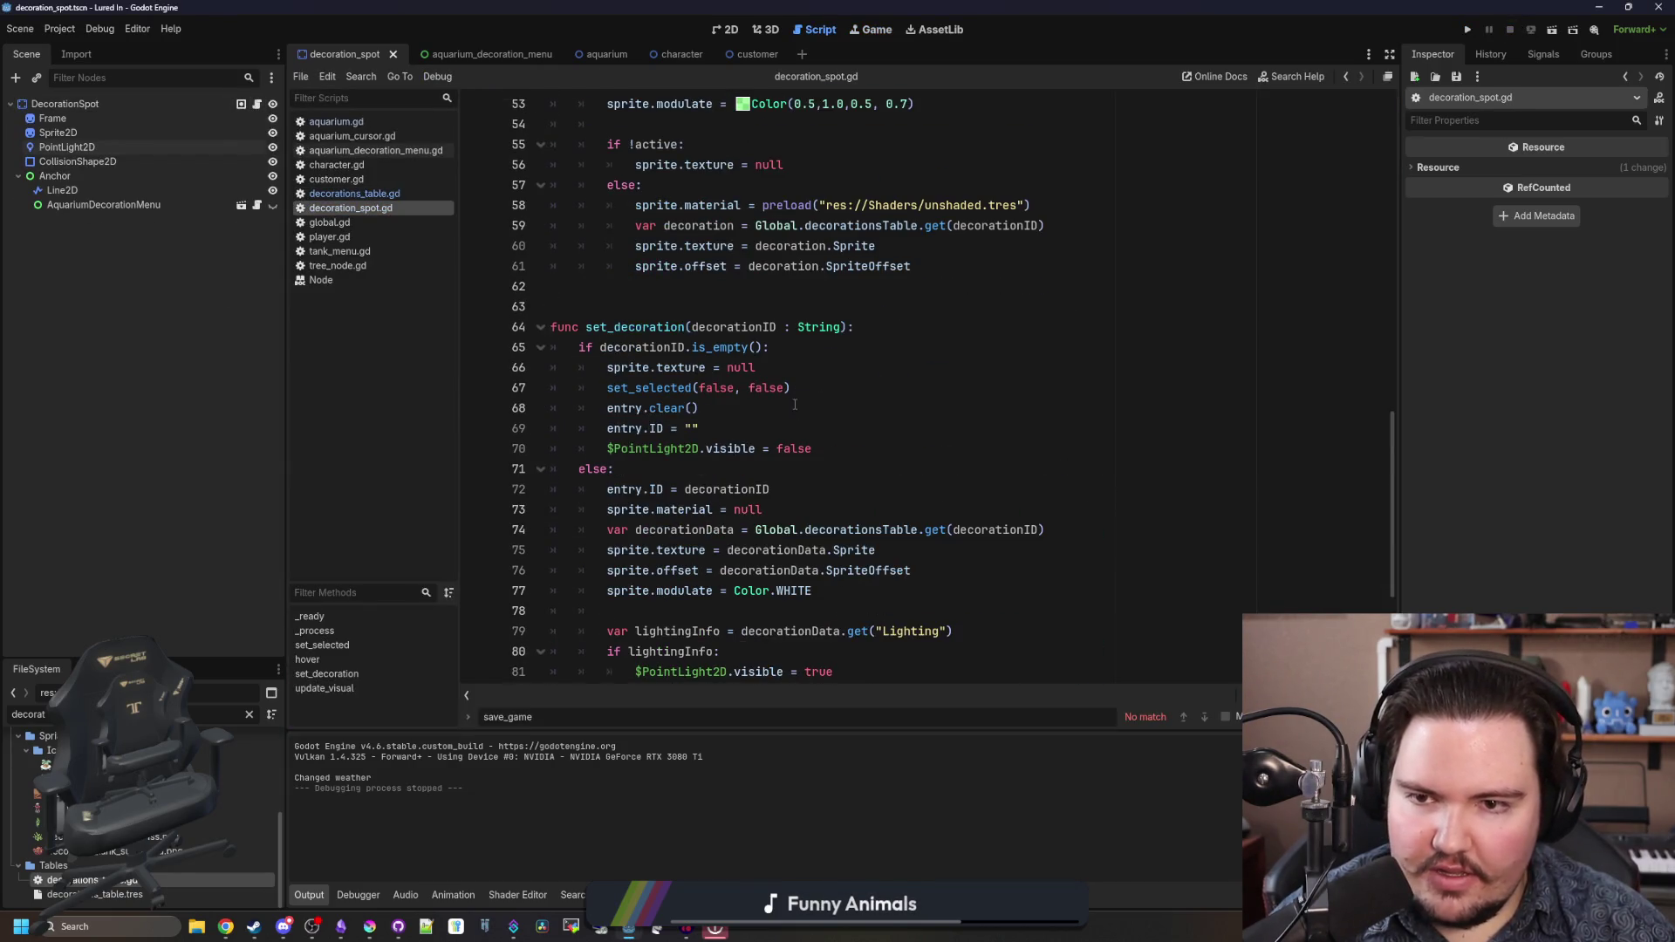
left_click(862, 450)
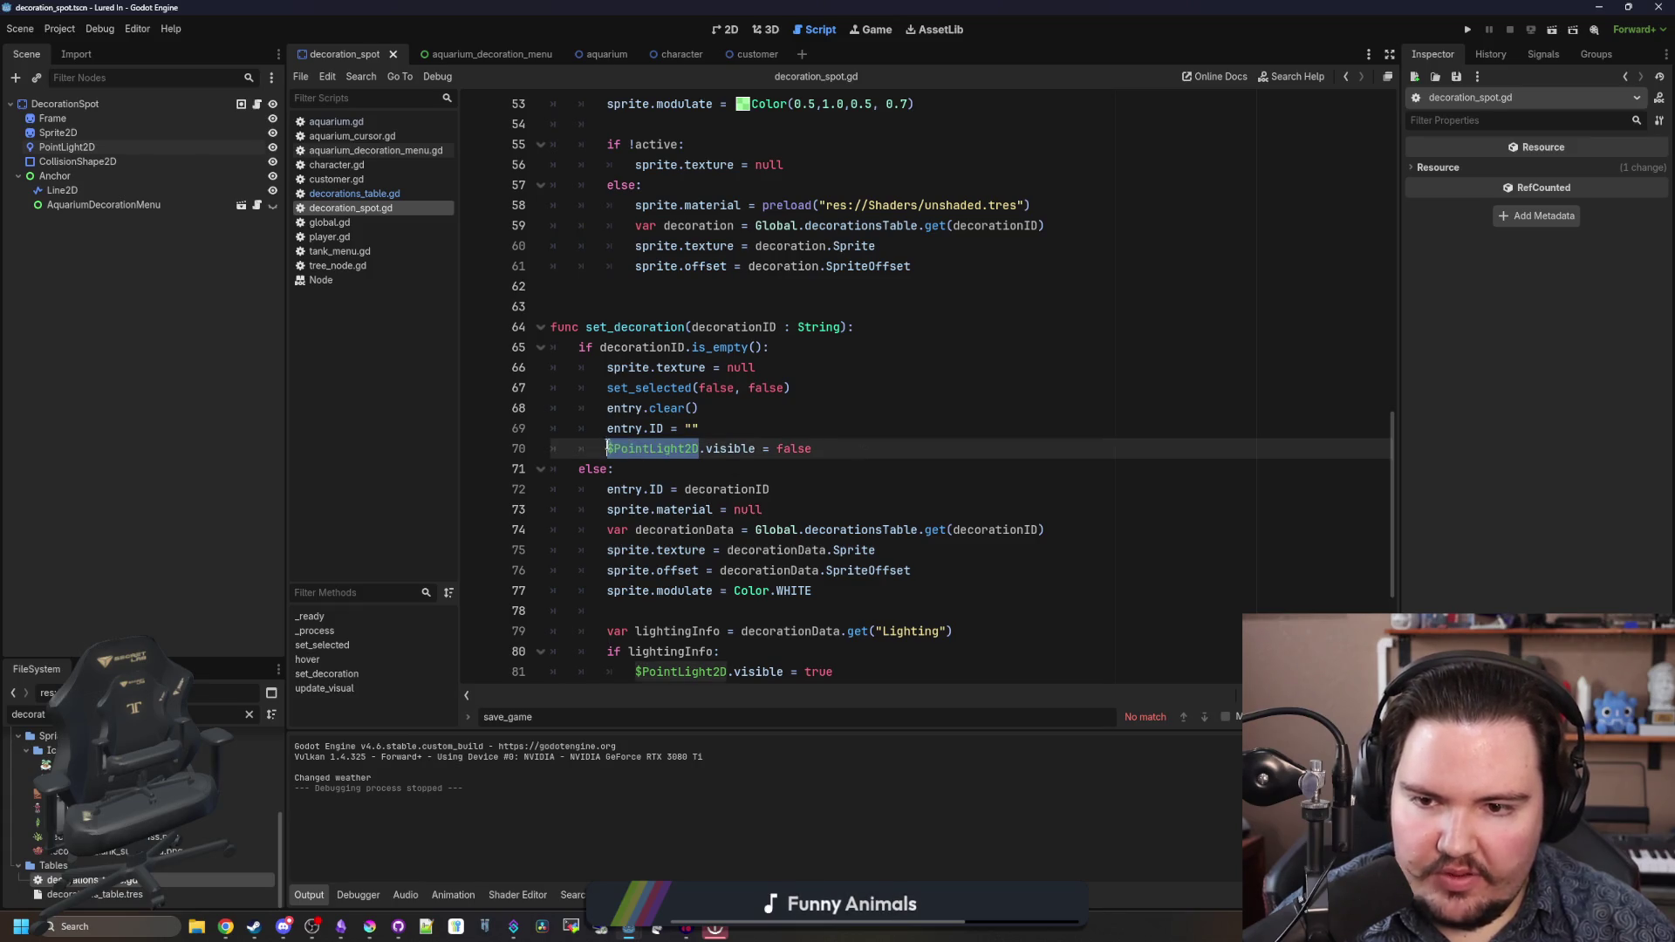
key("Return")
type("$PointLight2D.enabled = false")
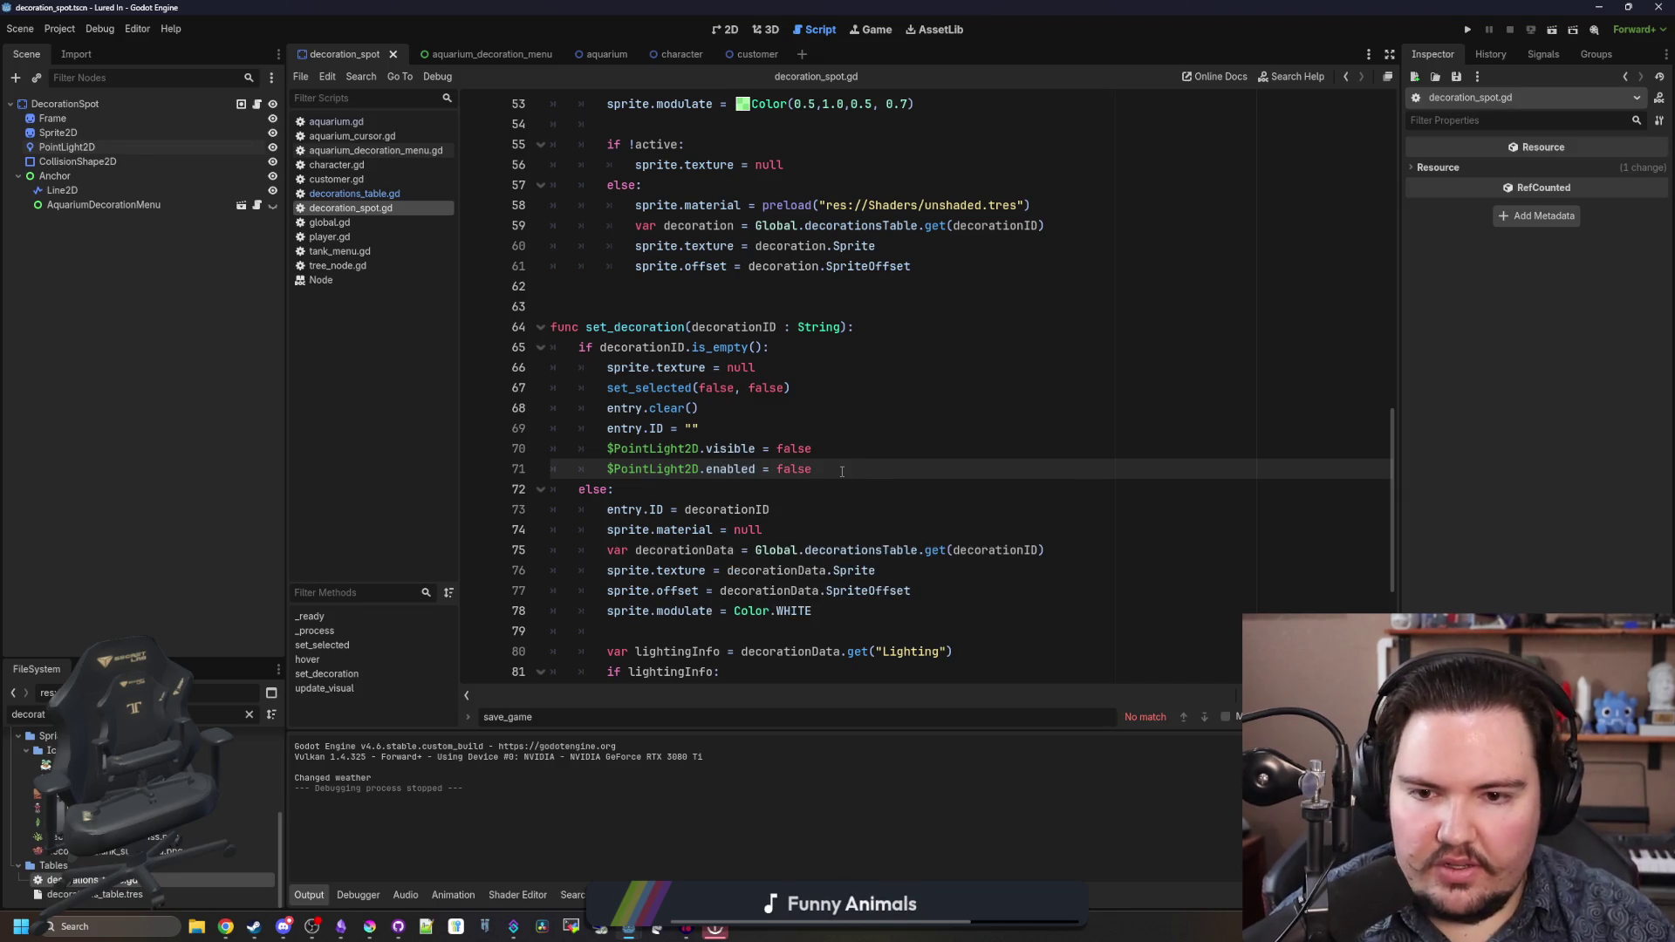
left_click_drag(811, 469, 632, 470)
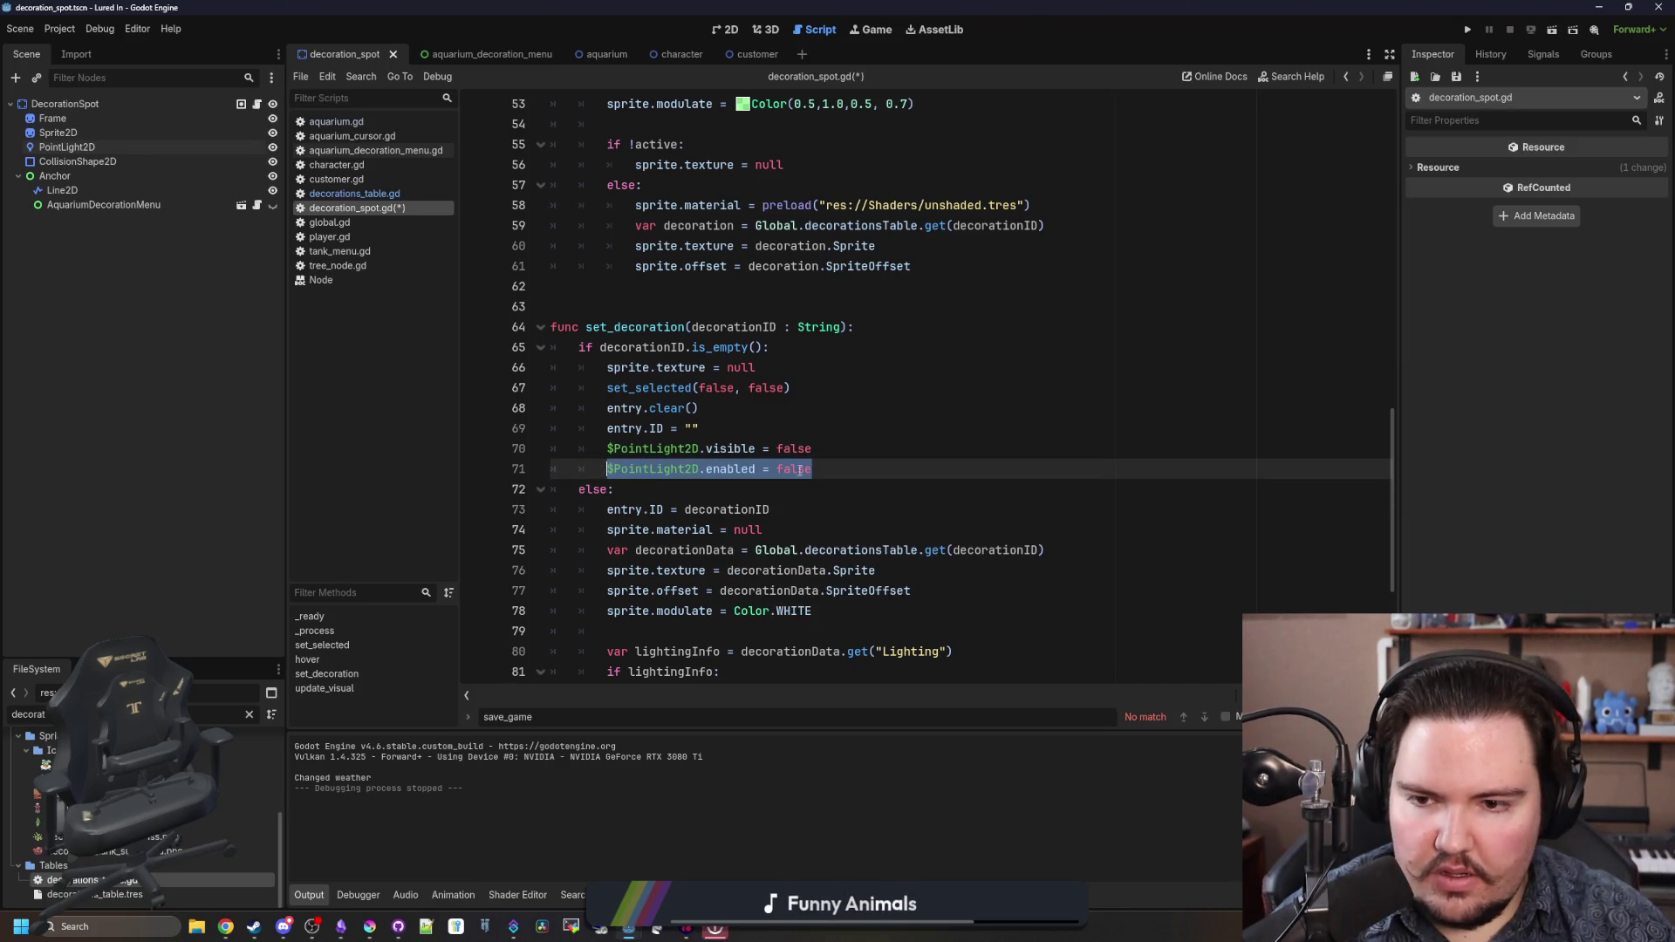
- Place the PointLight2D enabled line after the sprite setup, save, and run the game
scroll(785, 470, "down", 5)
scroll(711, 374, "up", 1)
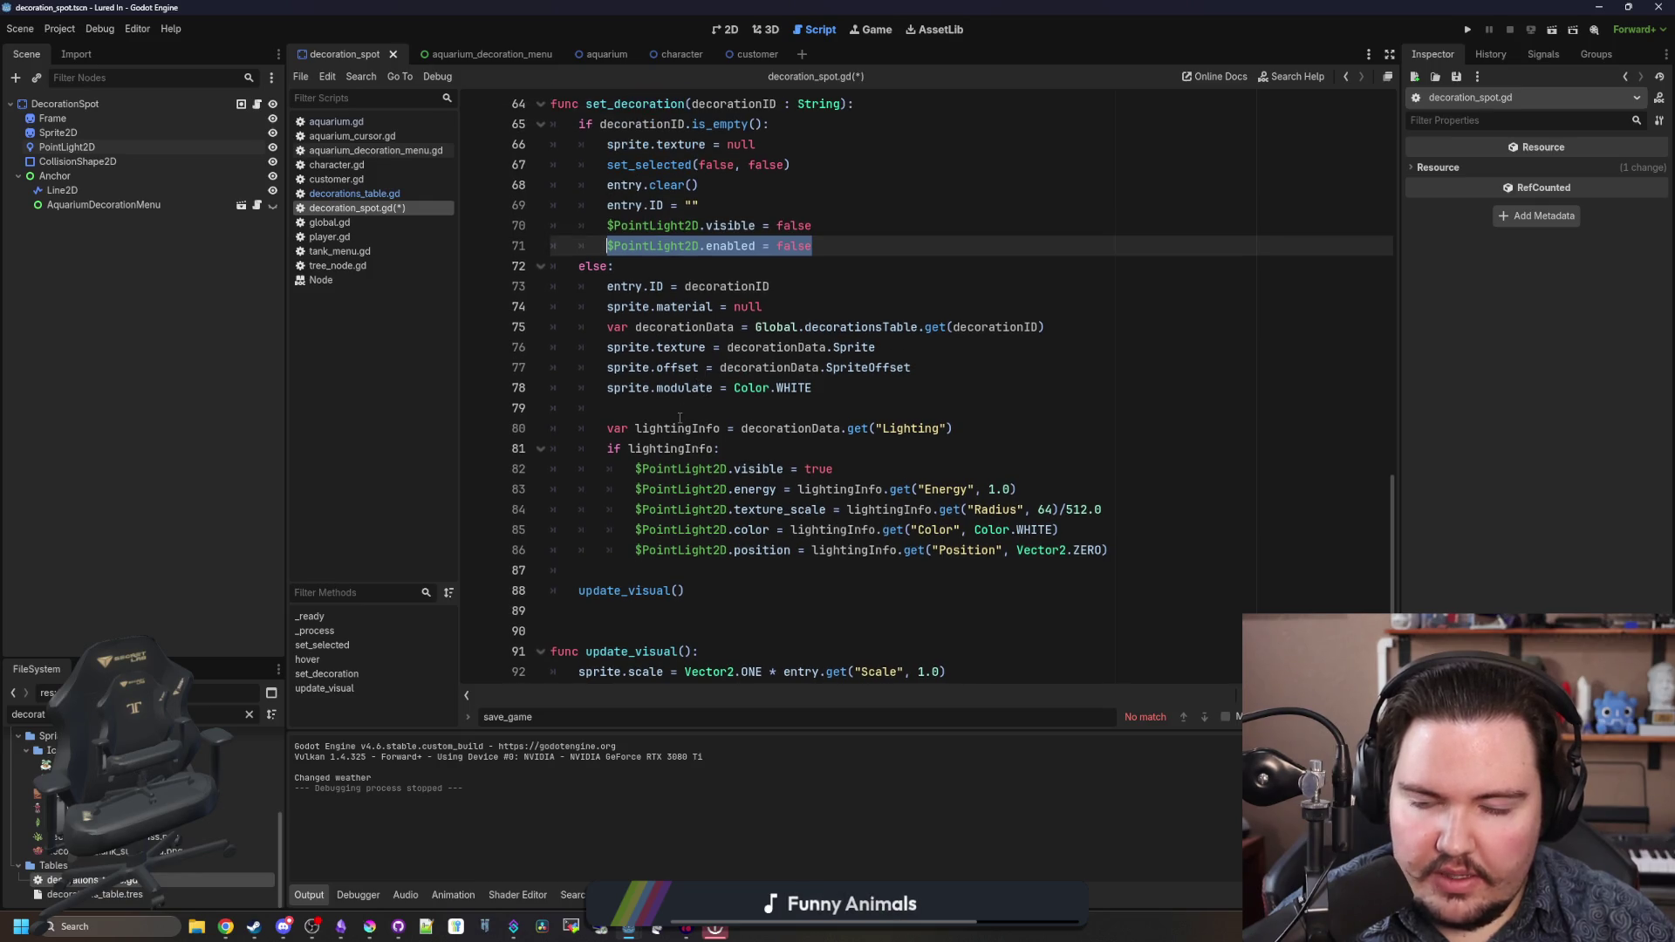
left_click(680, 417)
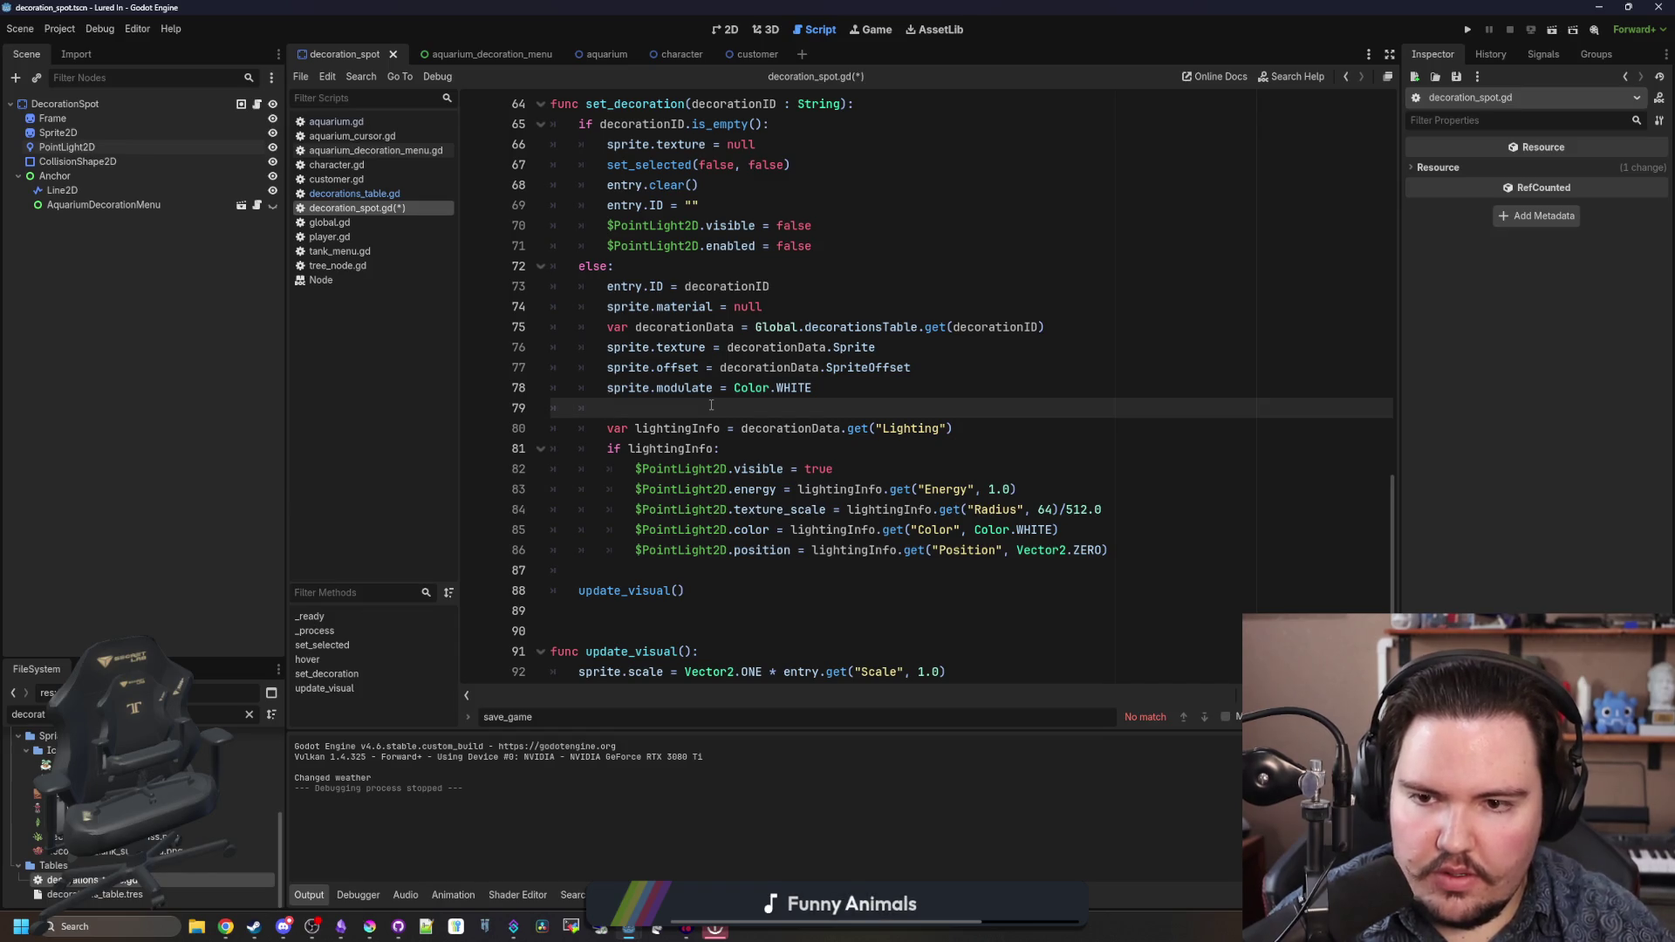
type("$PointLight2D.enabled = false")
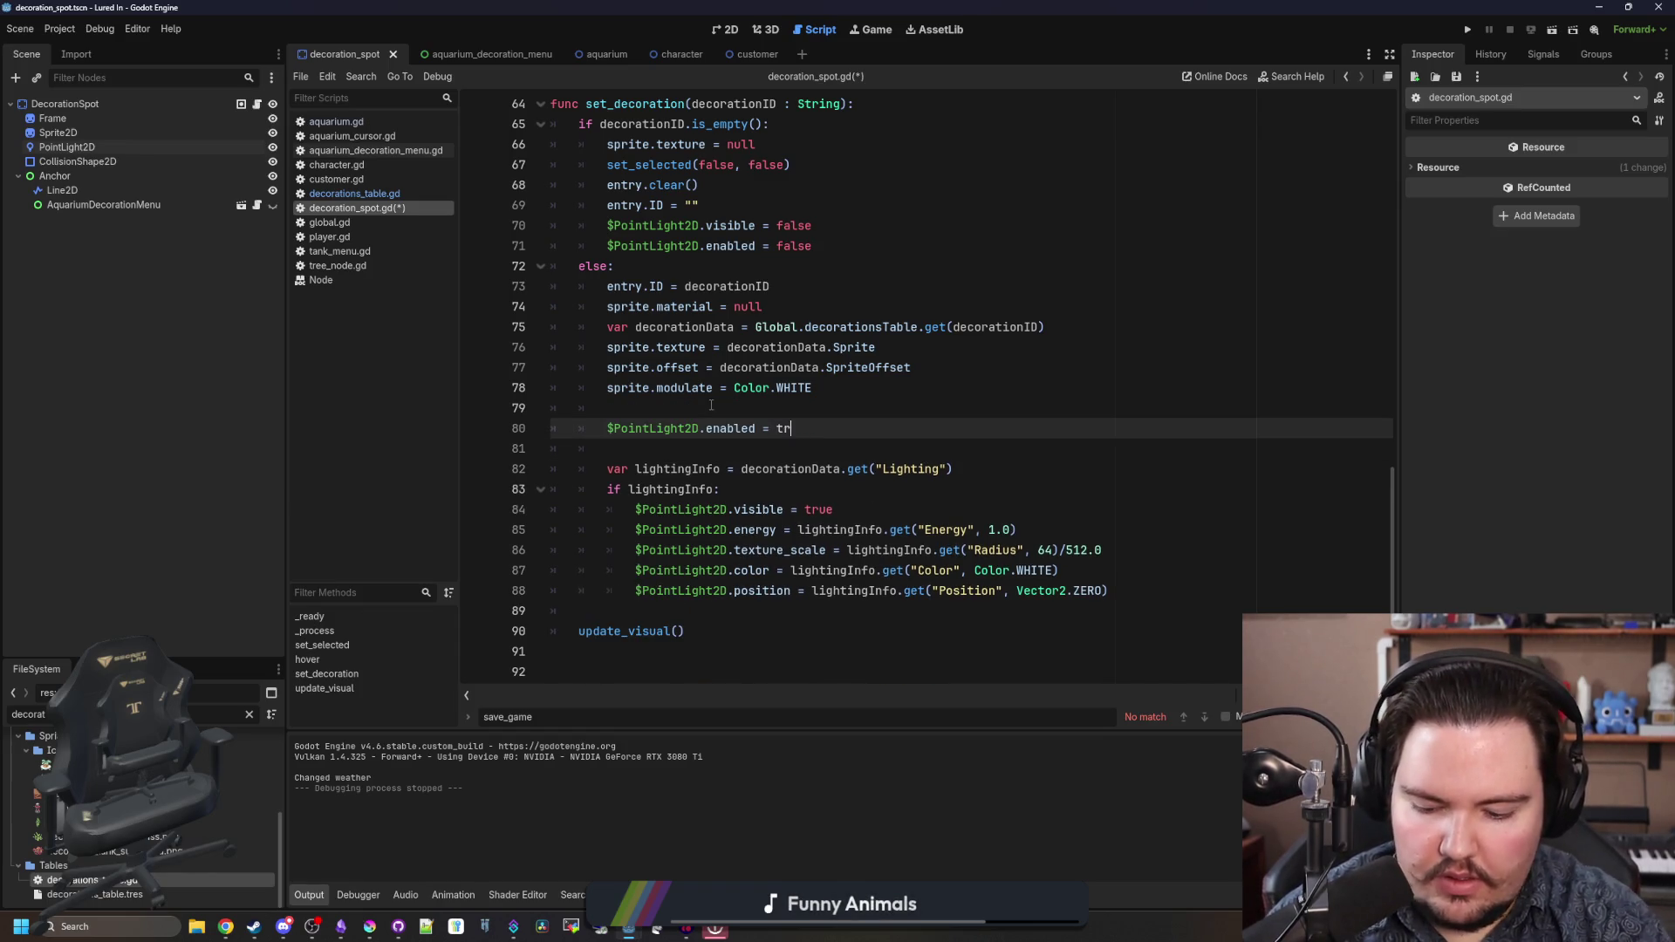
left_click(711, 405)
key("ctrl+s")
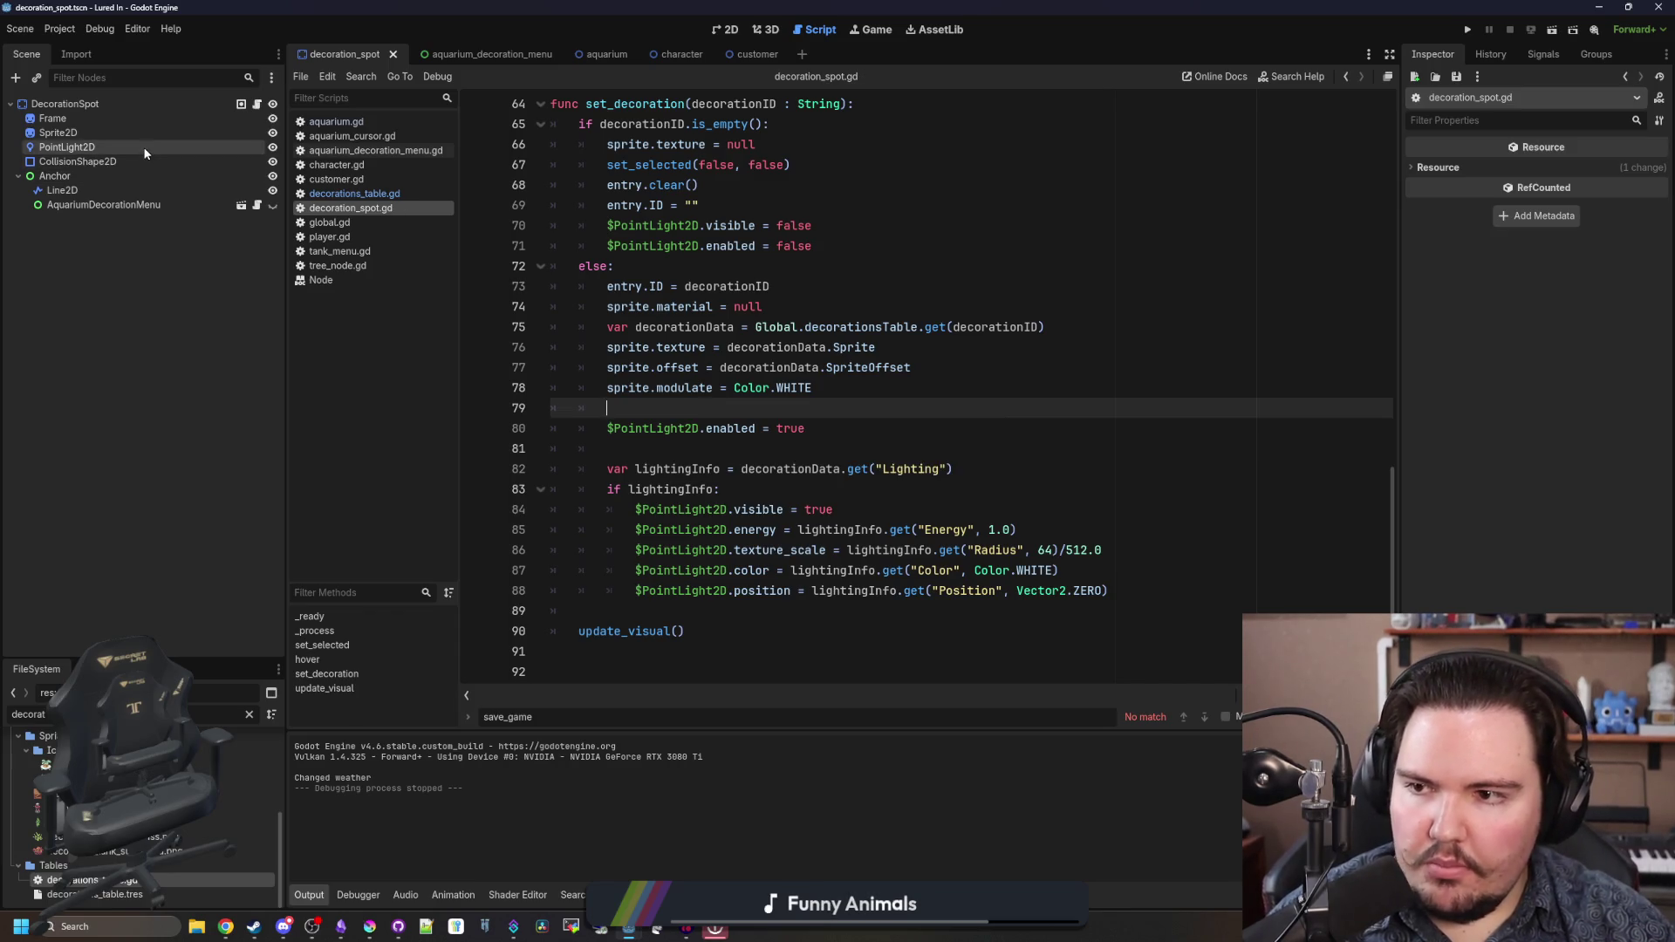
left_click(144, 149)
left_click(1469, 31)
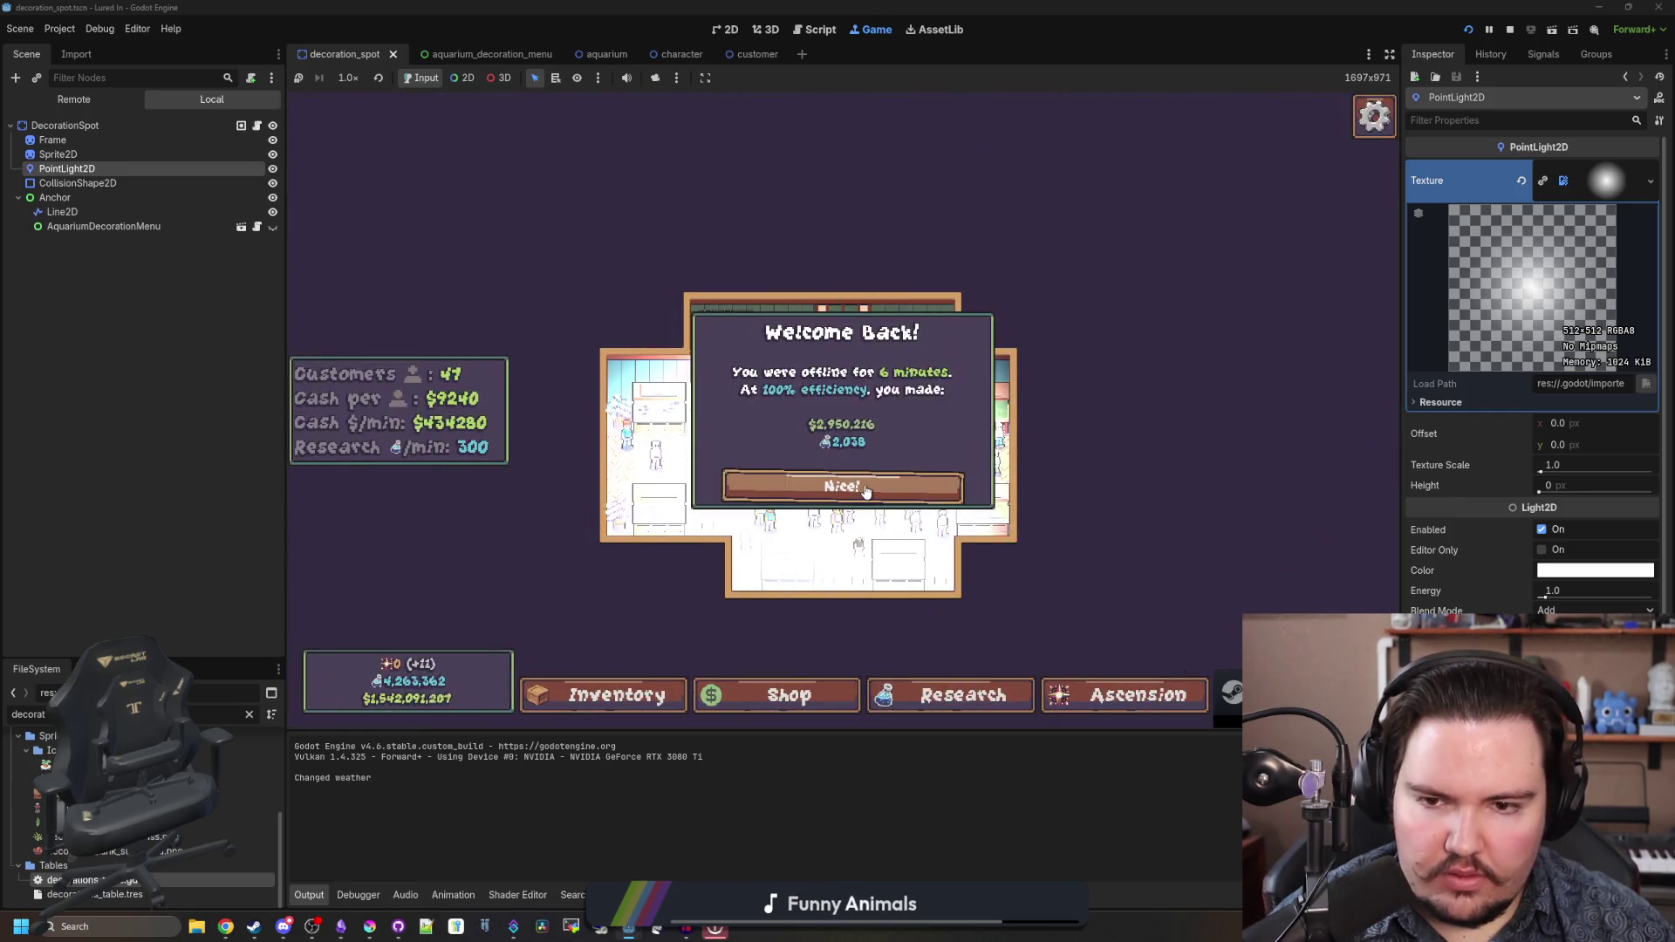
- Check a decoration's edit panel in the running game, then stop the game
left_click(841, 479)
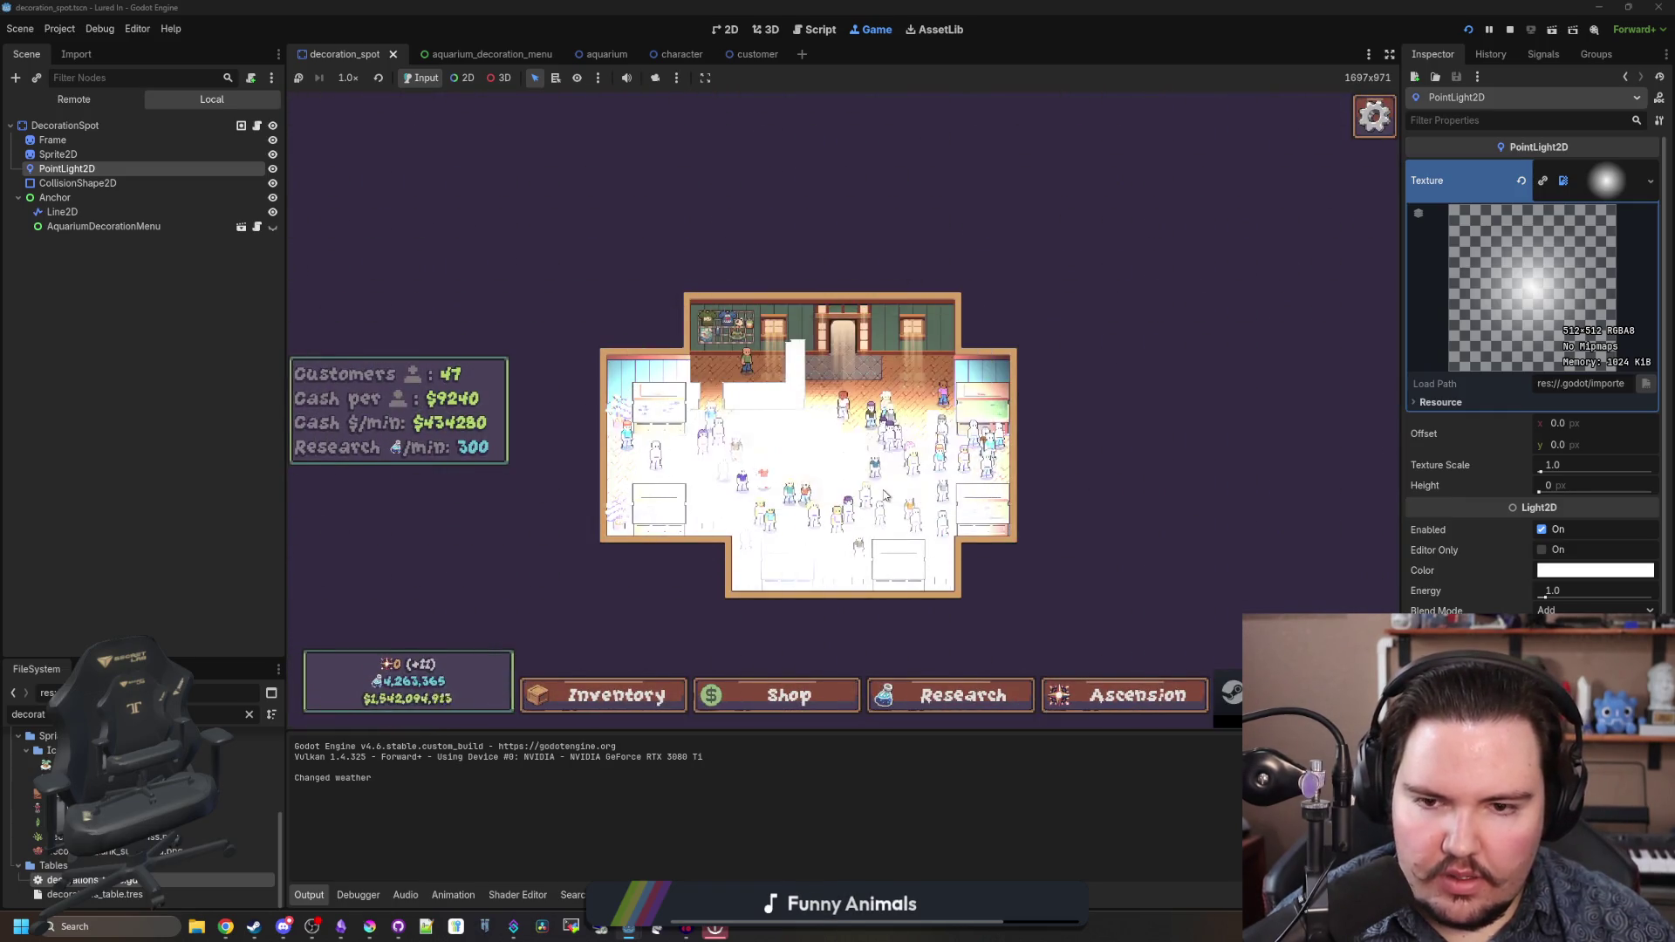
scroll(808, 593, "up", 3)
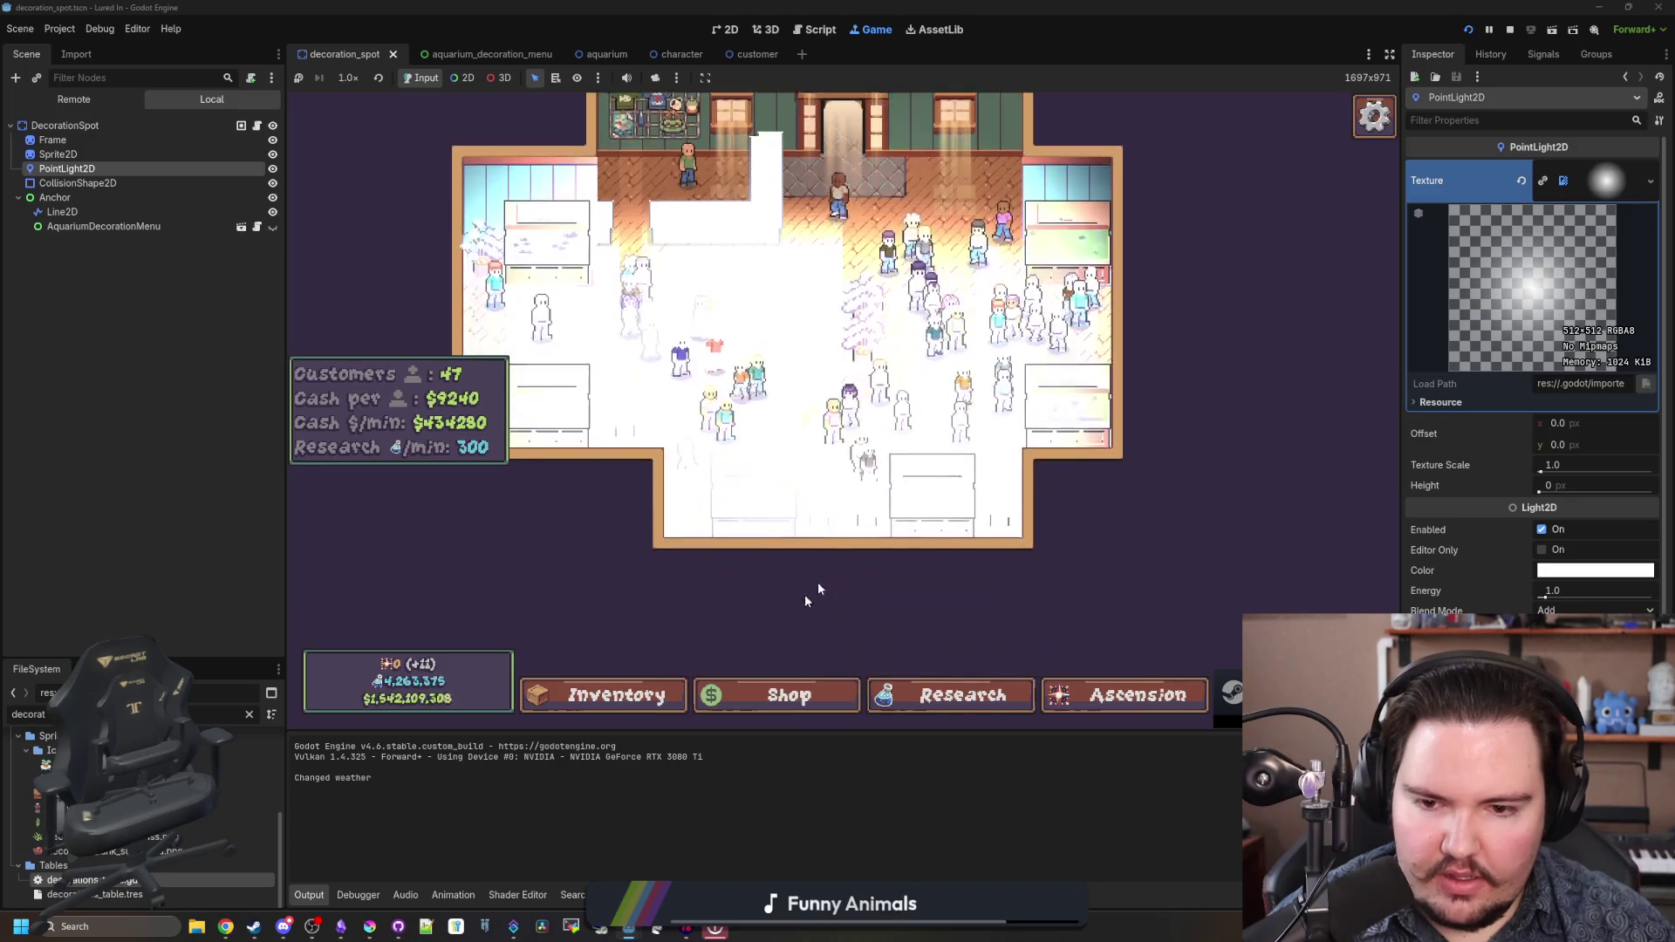
left_click(823, 526)
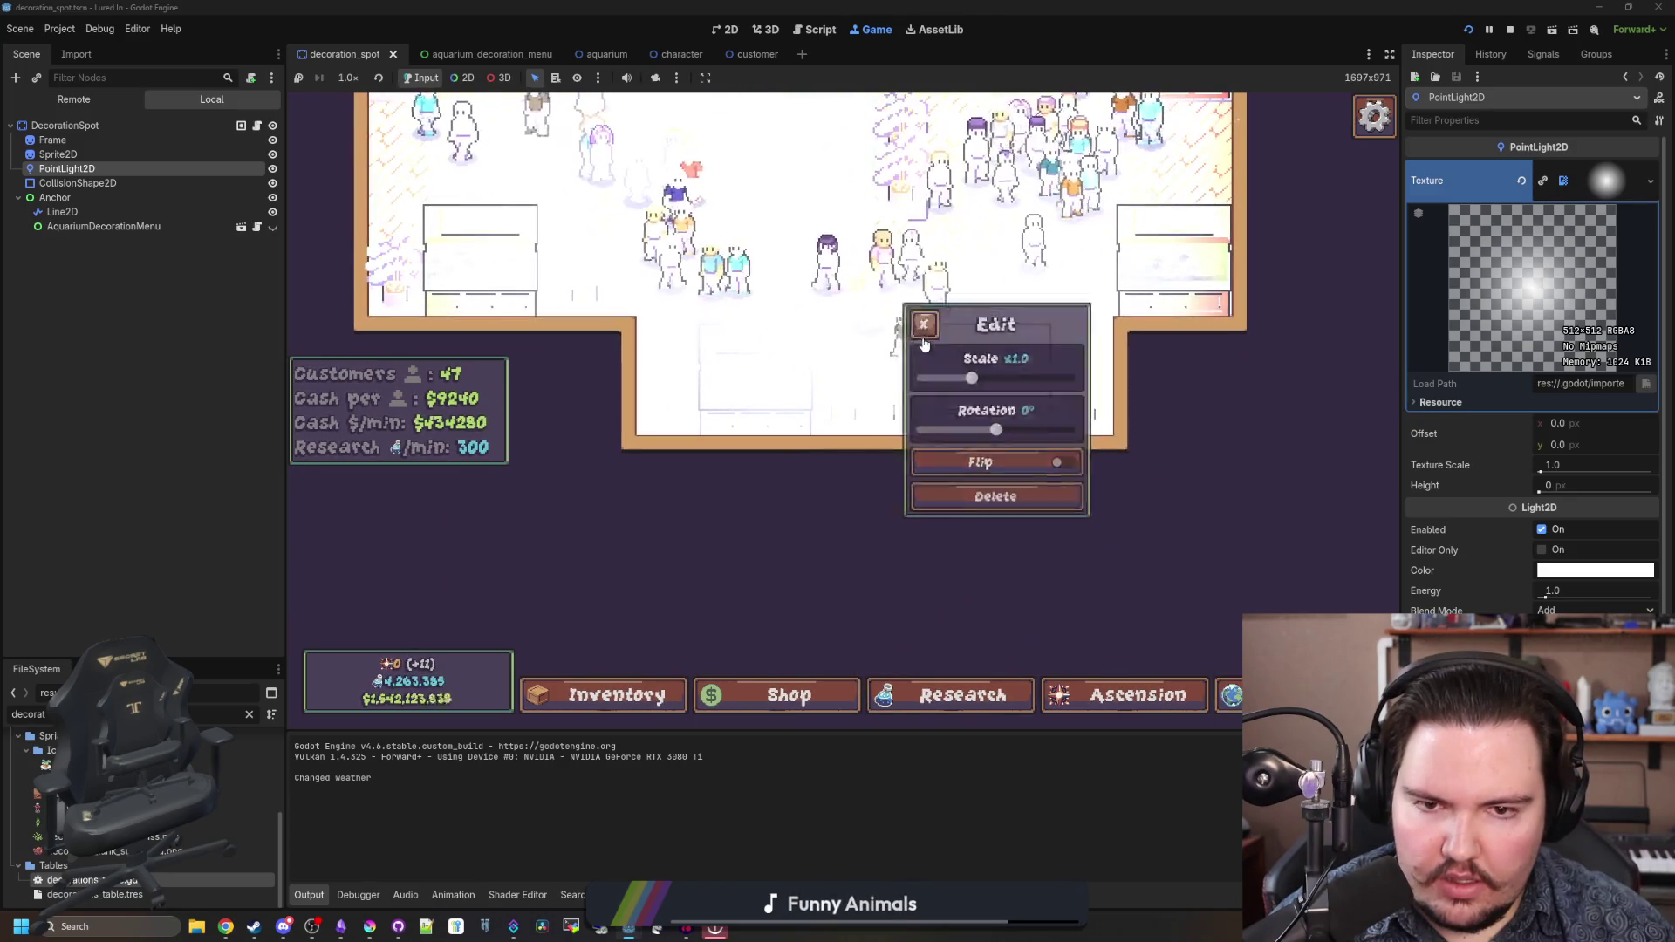
left_click(1511, 29)
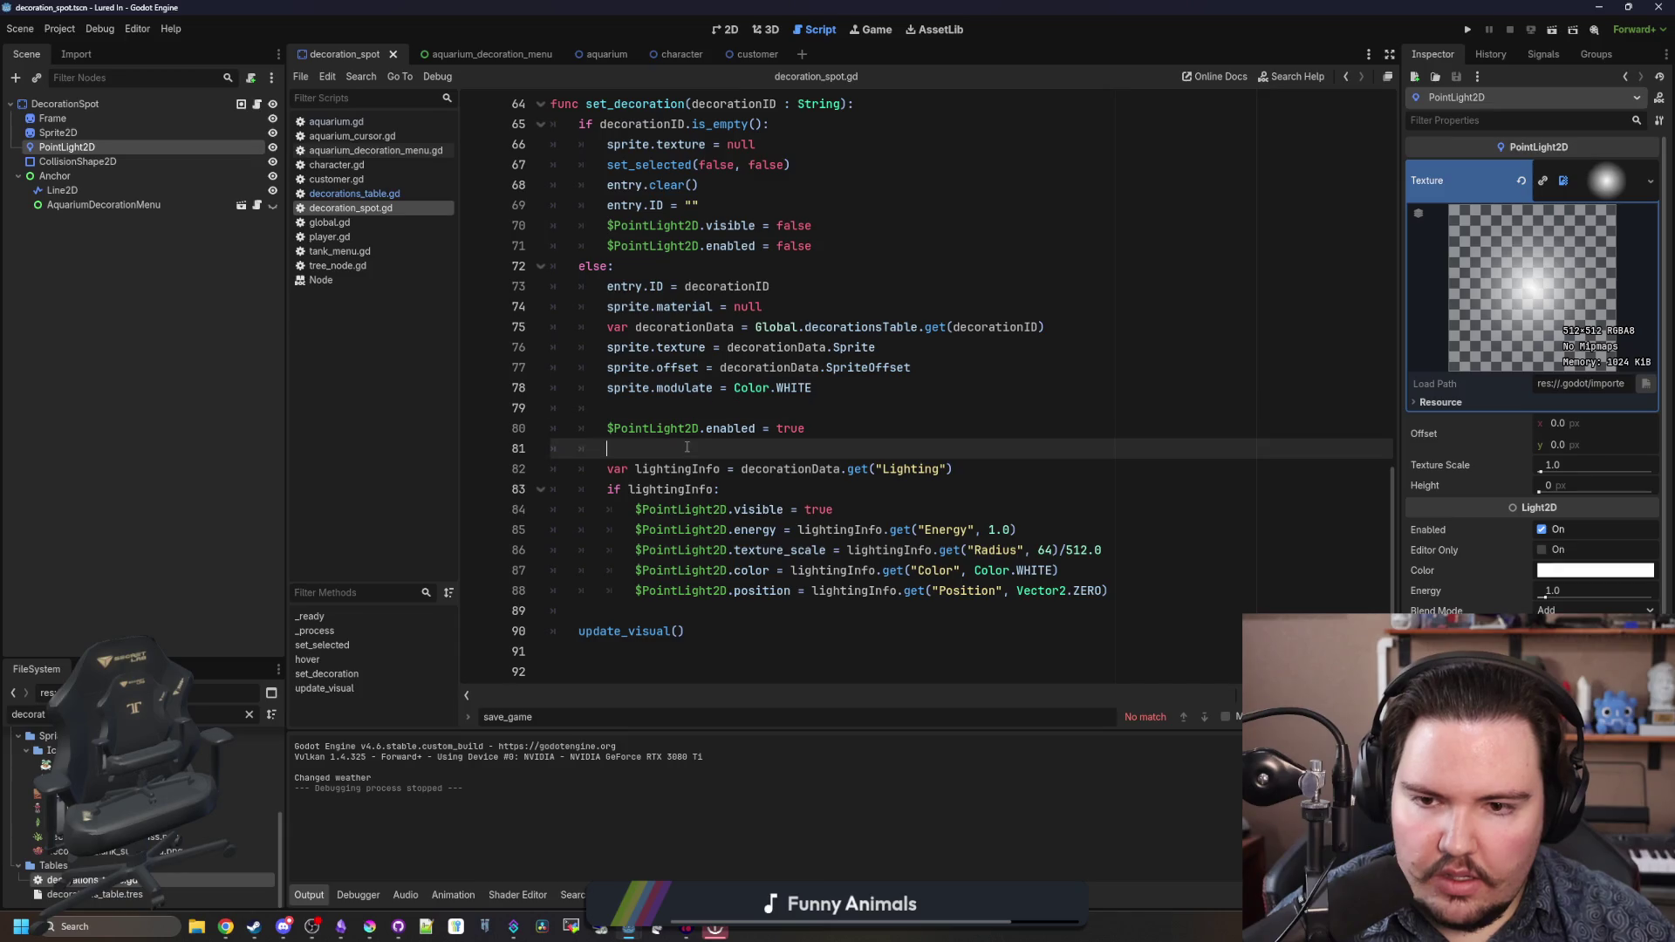
- Move '$PointLight2D.enabled = true' inside the 'if lightingInfo:' block of set_decoration
left_click(827, 429)
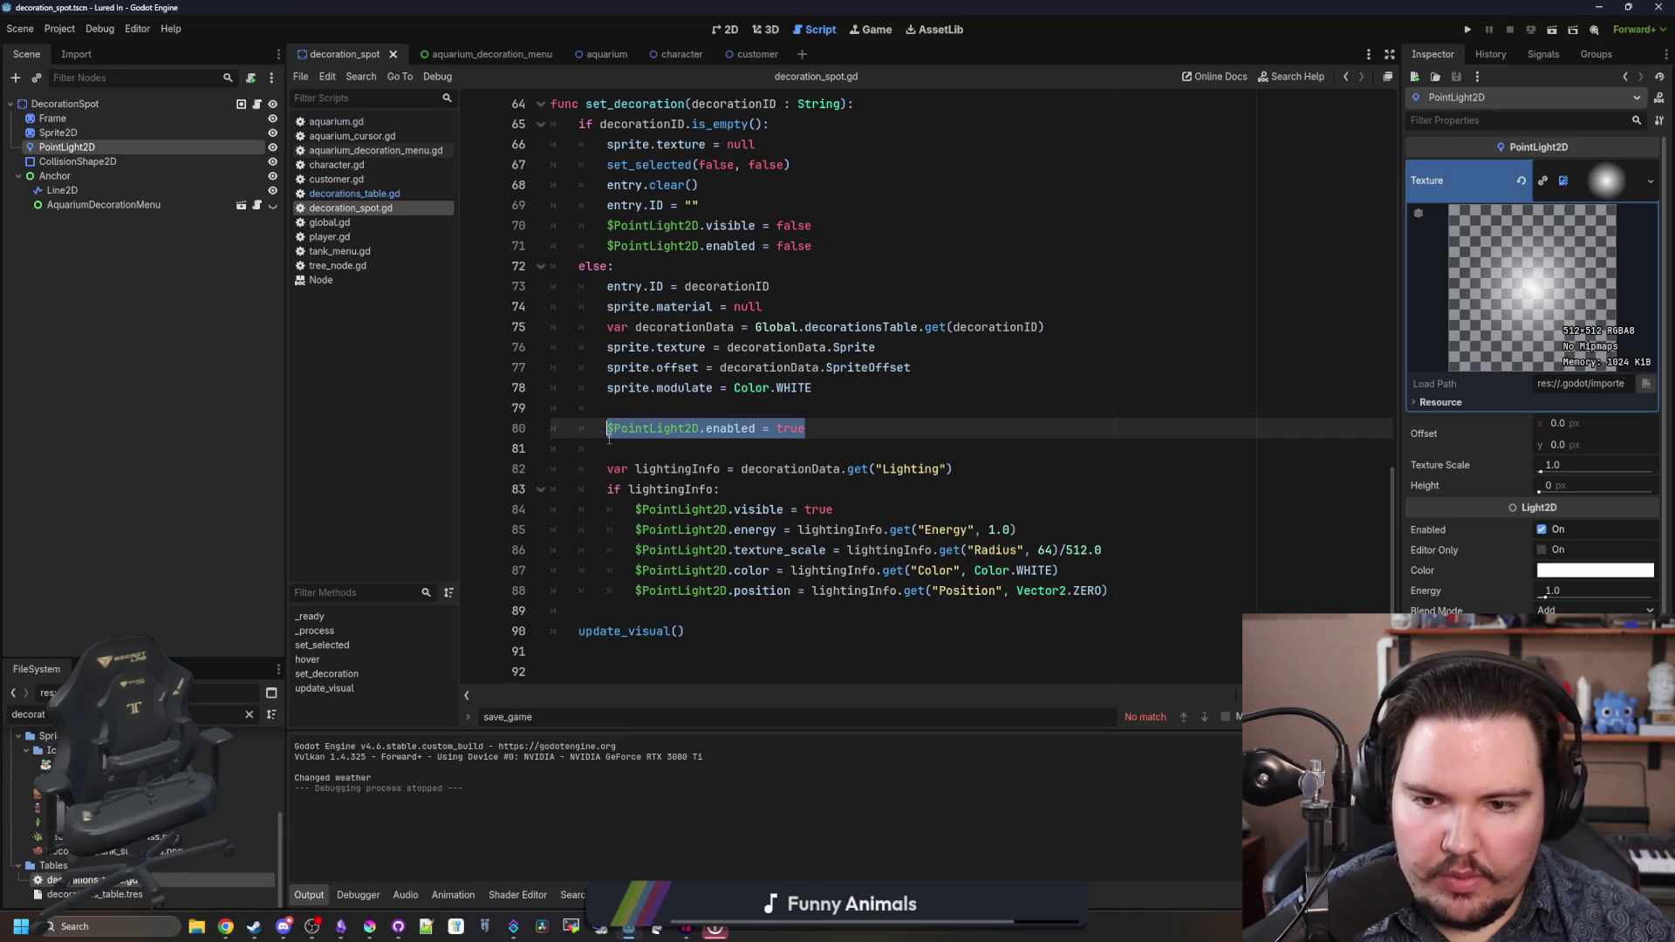
key("ctrl+x")
left_click(724, 489)
key("Return")
key("ctrl+v")
left_click(697, 449)
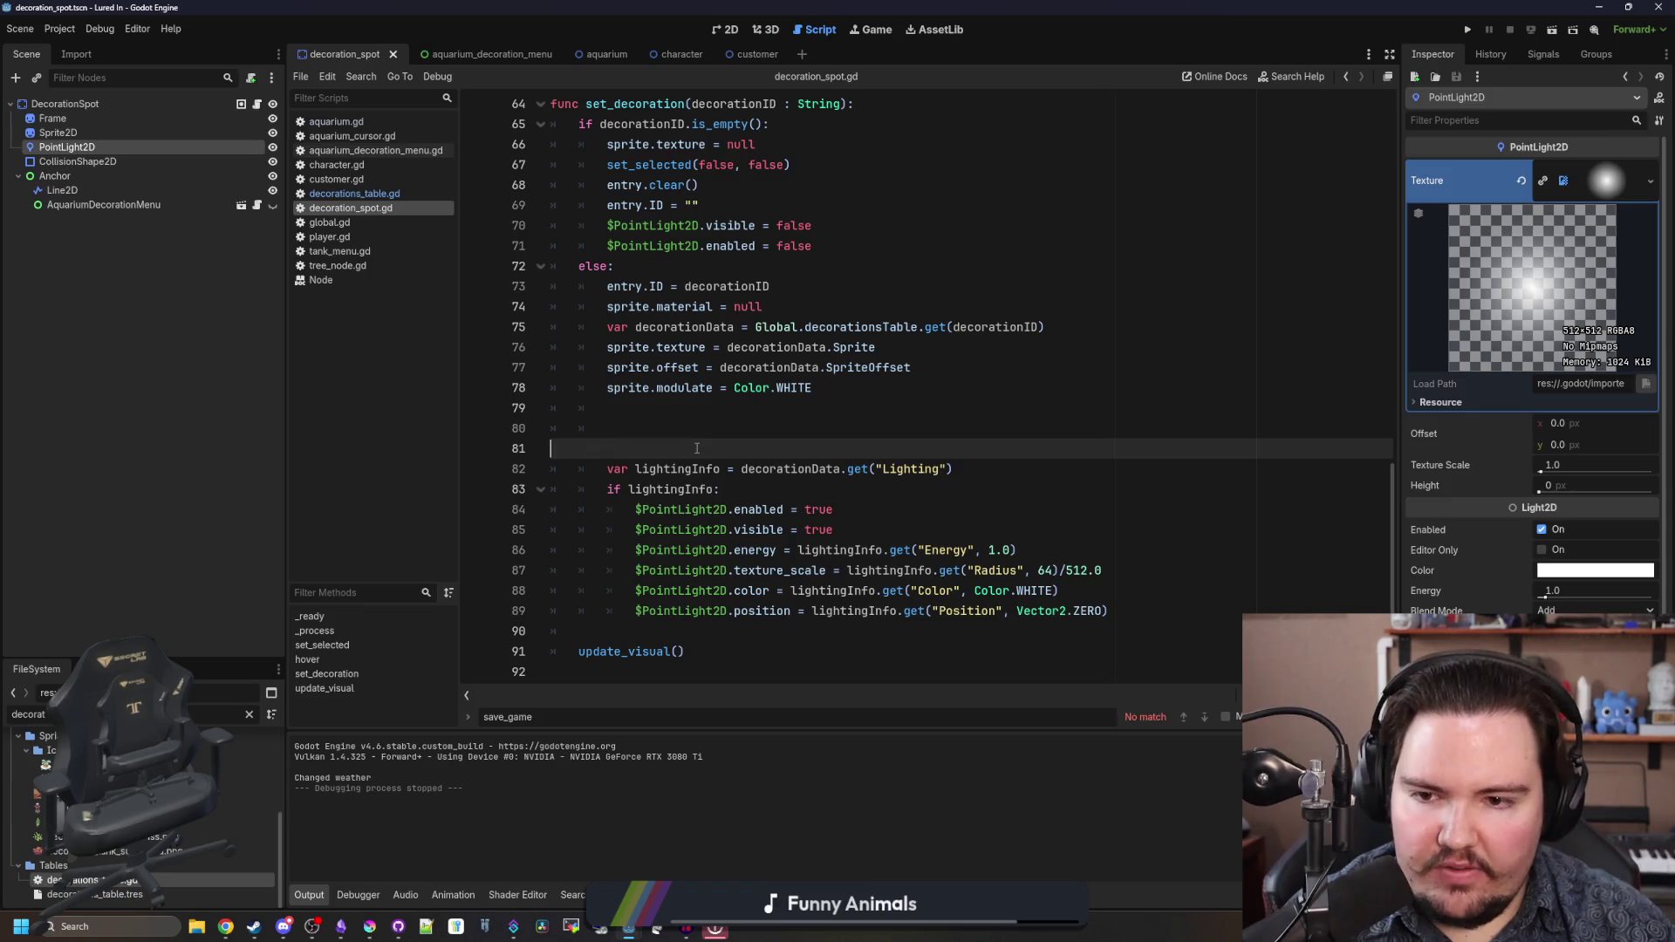
- Delete the leftover blank line, then run the game toggling PointLight2D Enabled off and on
key("BackSpace")
key("BackSpace")
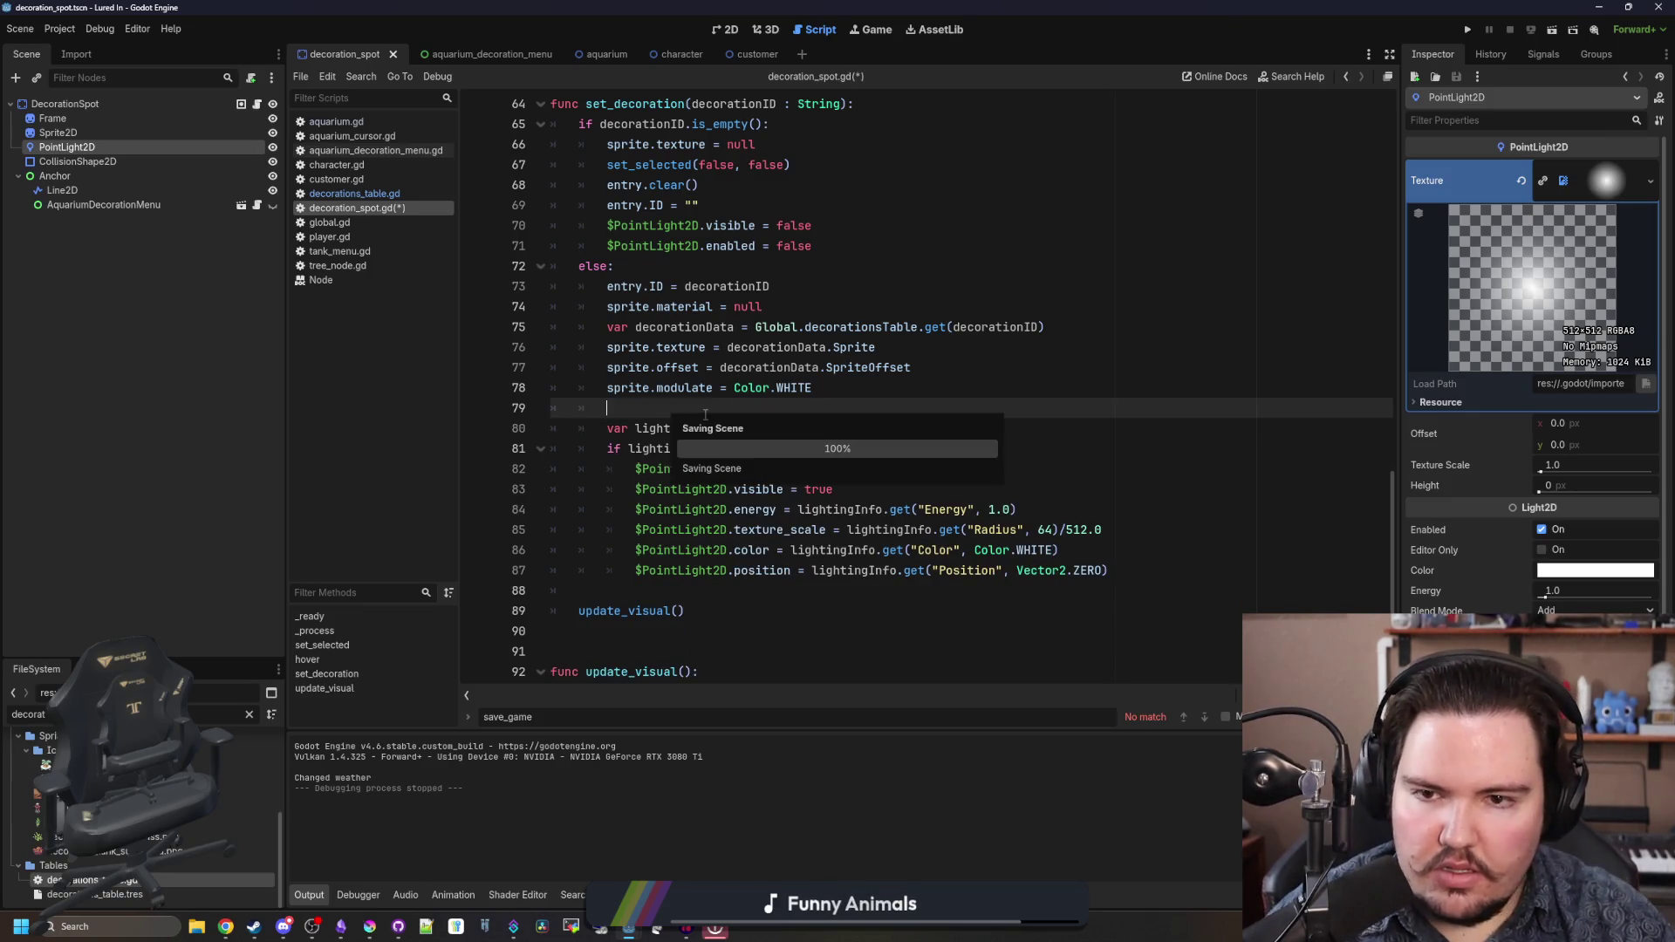
left_click(1469, 31)
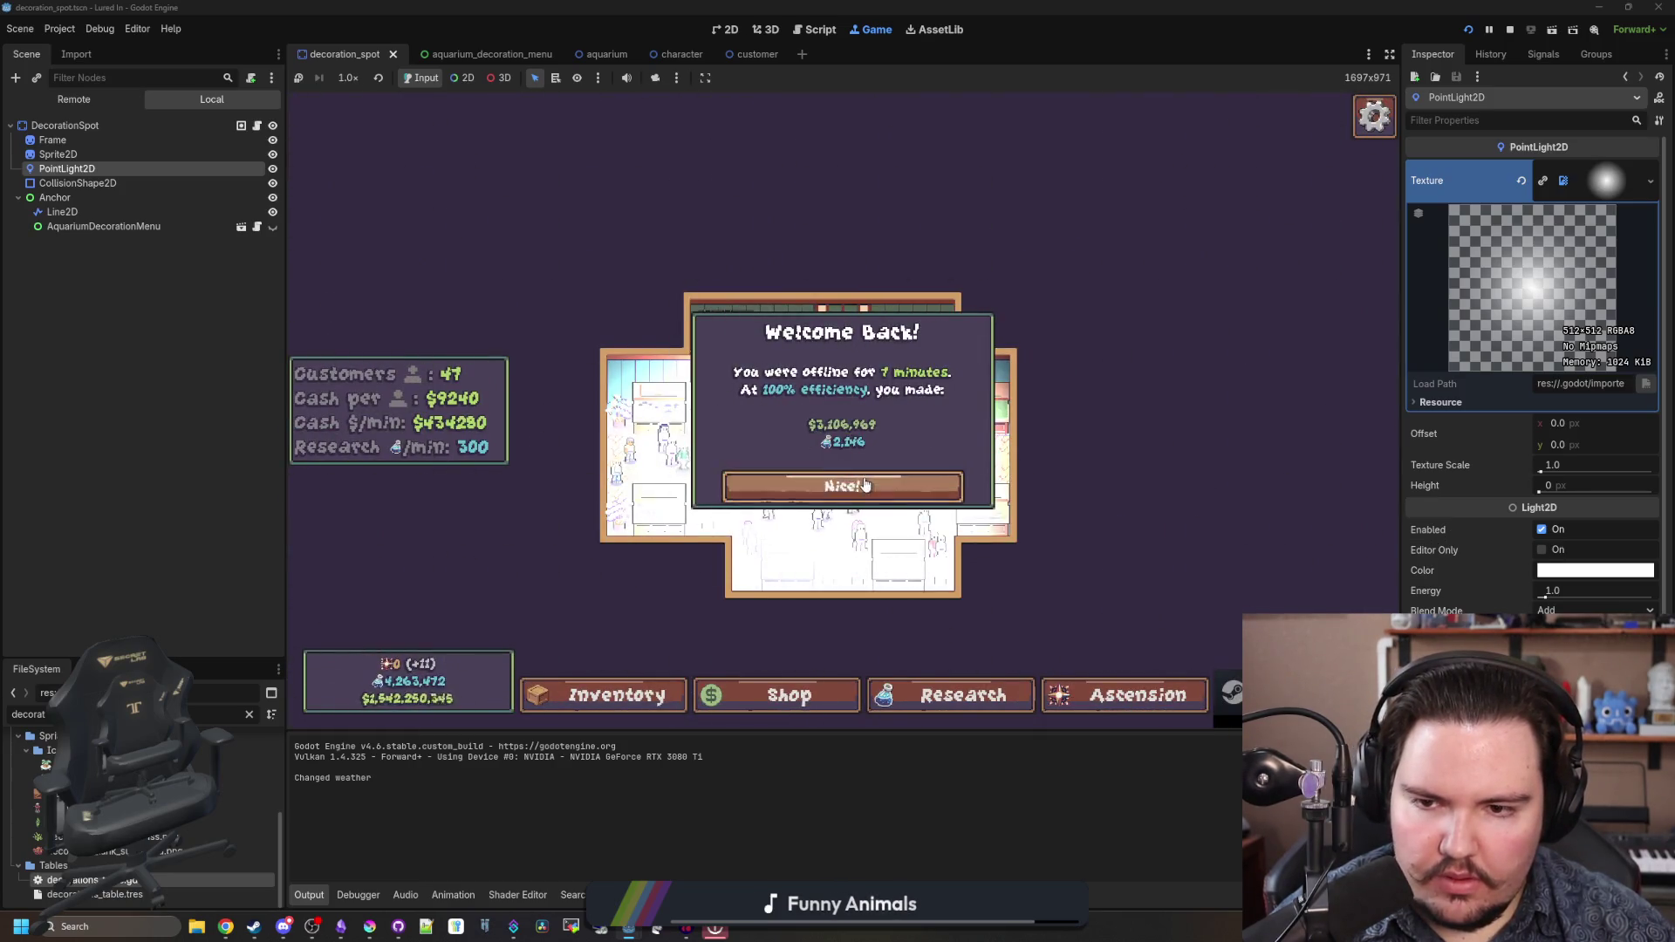
left_click(845, 484)
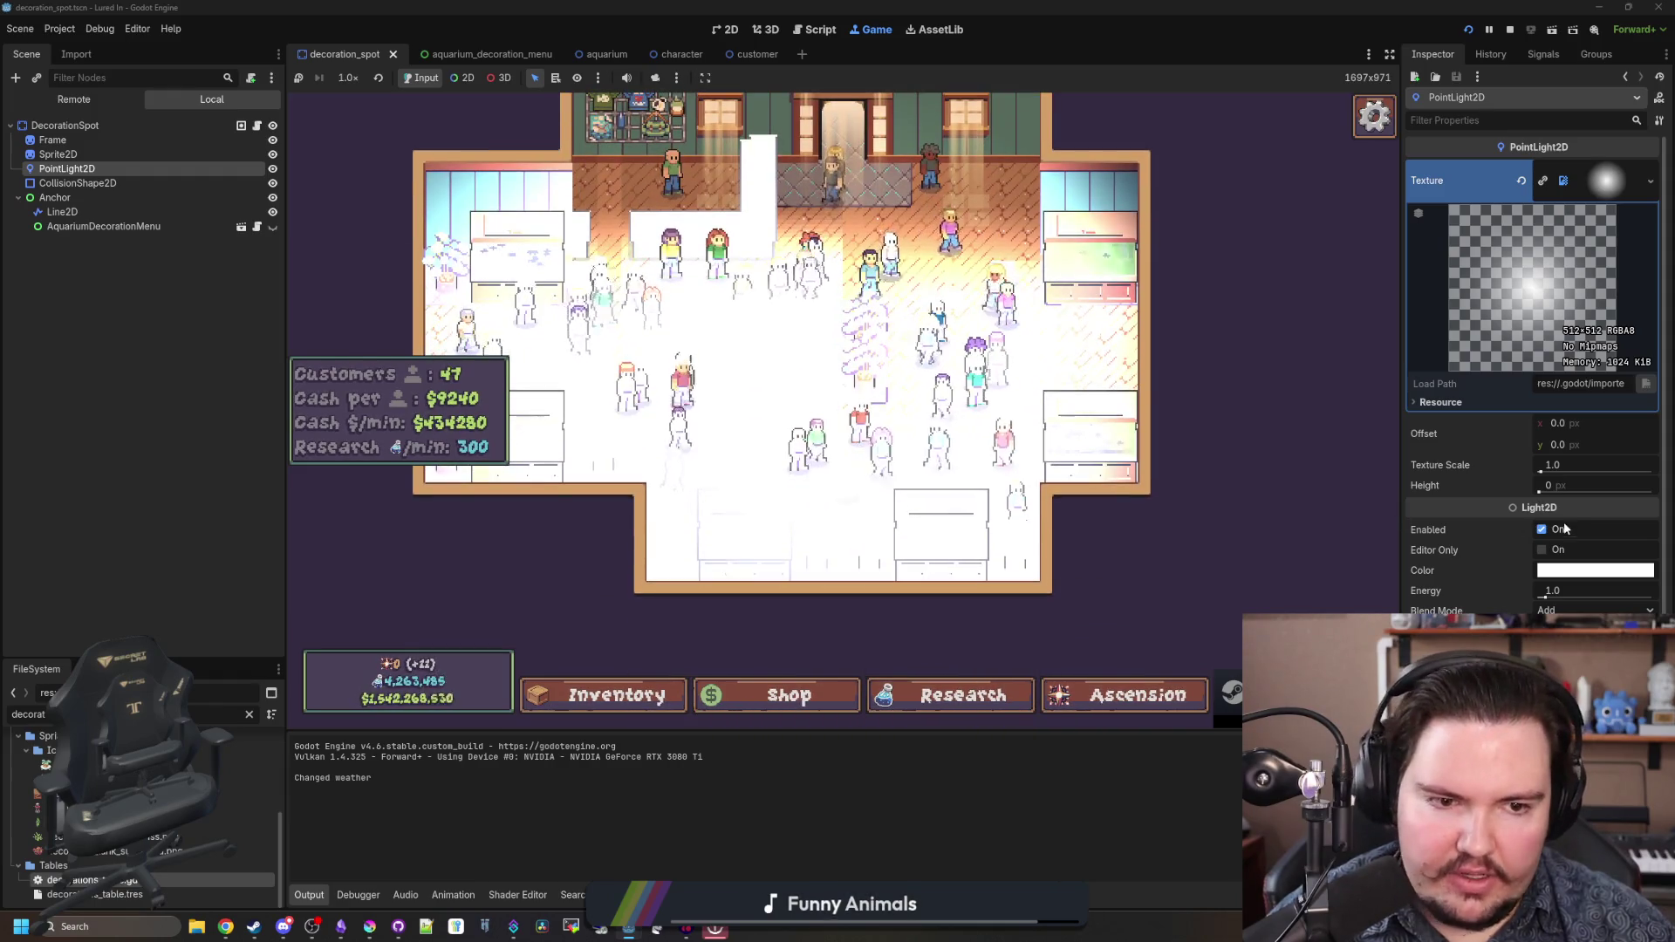
left_click(1542, 529)
left_click(1542, 530)
key("F8")
- Save the script and locate the PointLight2D reset lines around set_decoration
key("ctrl+s")
scroll(768, 410, "up", 15)
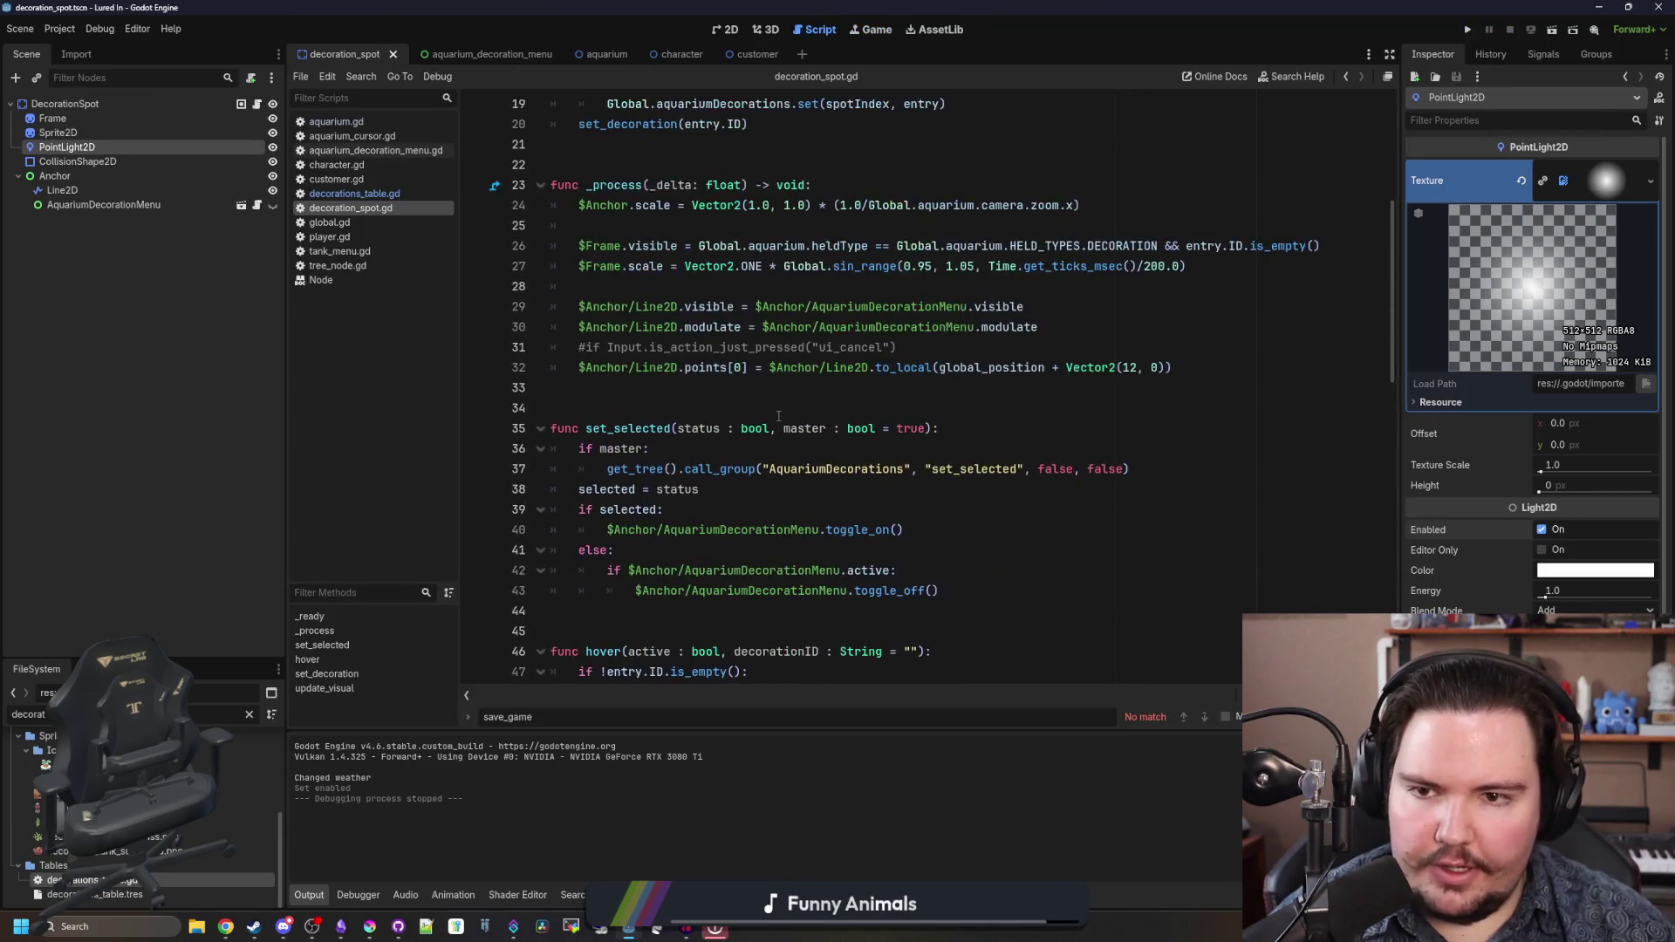
scroll(779, 416, "up", 6)
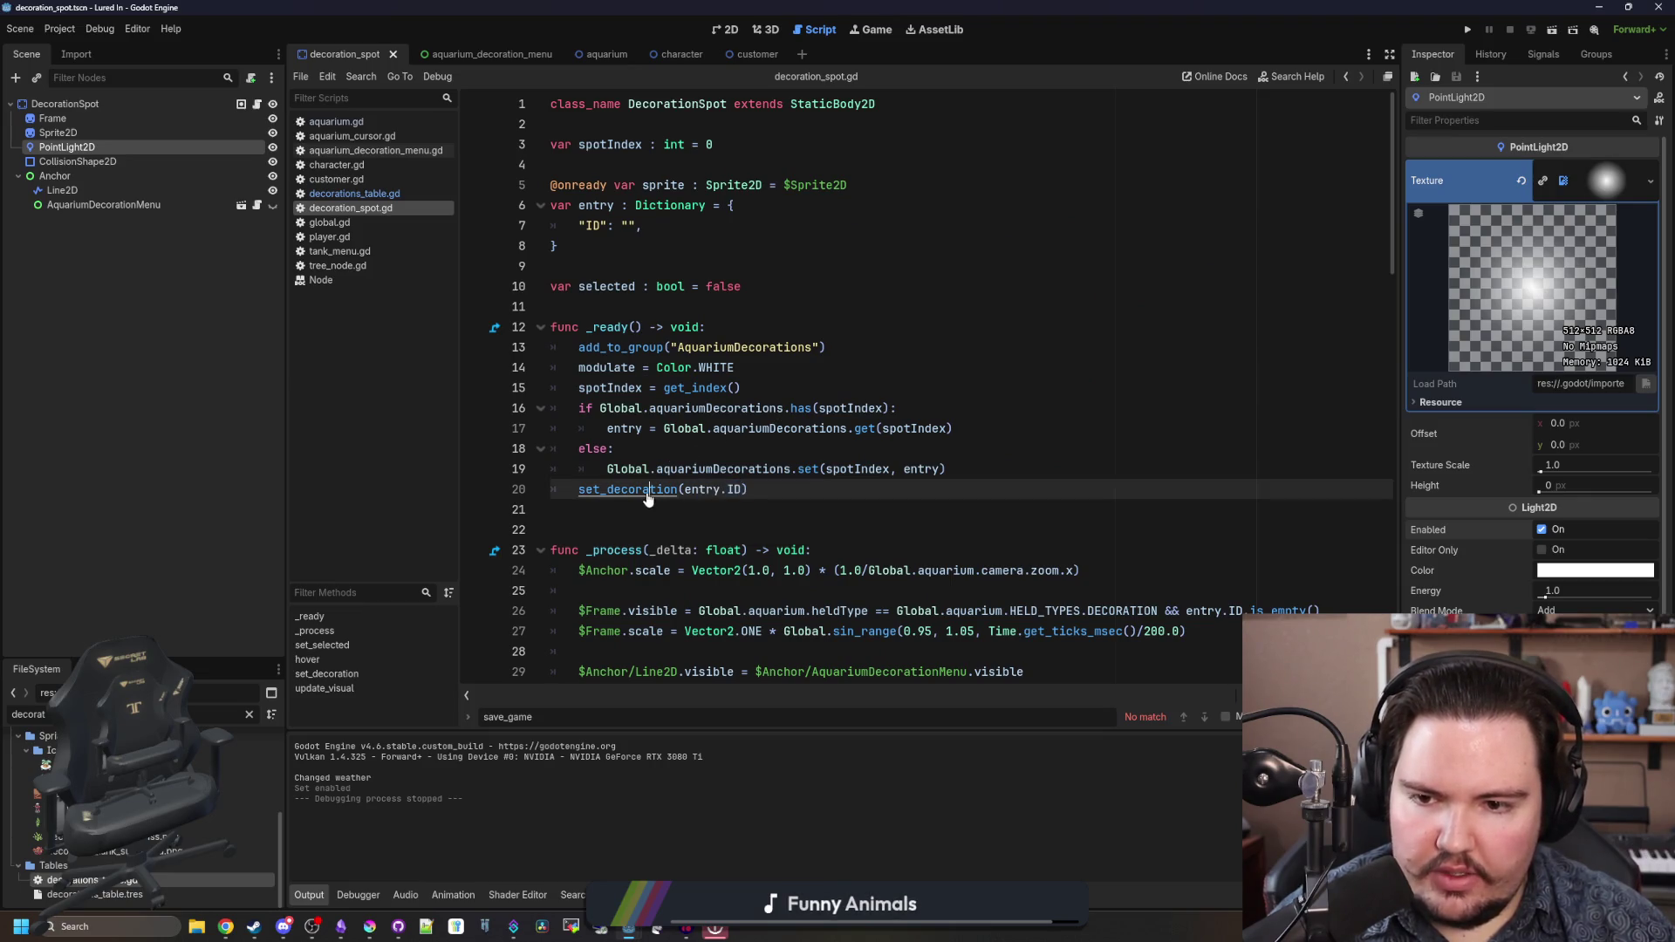
left_click(648, 495, "ctrl")
scroll(765, 402, "down", 2)
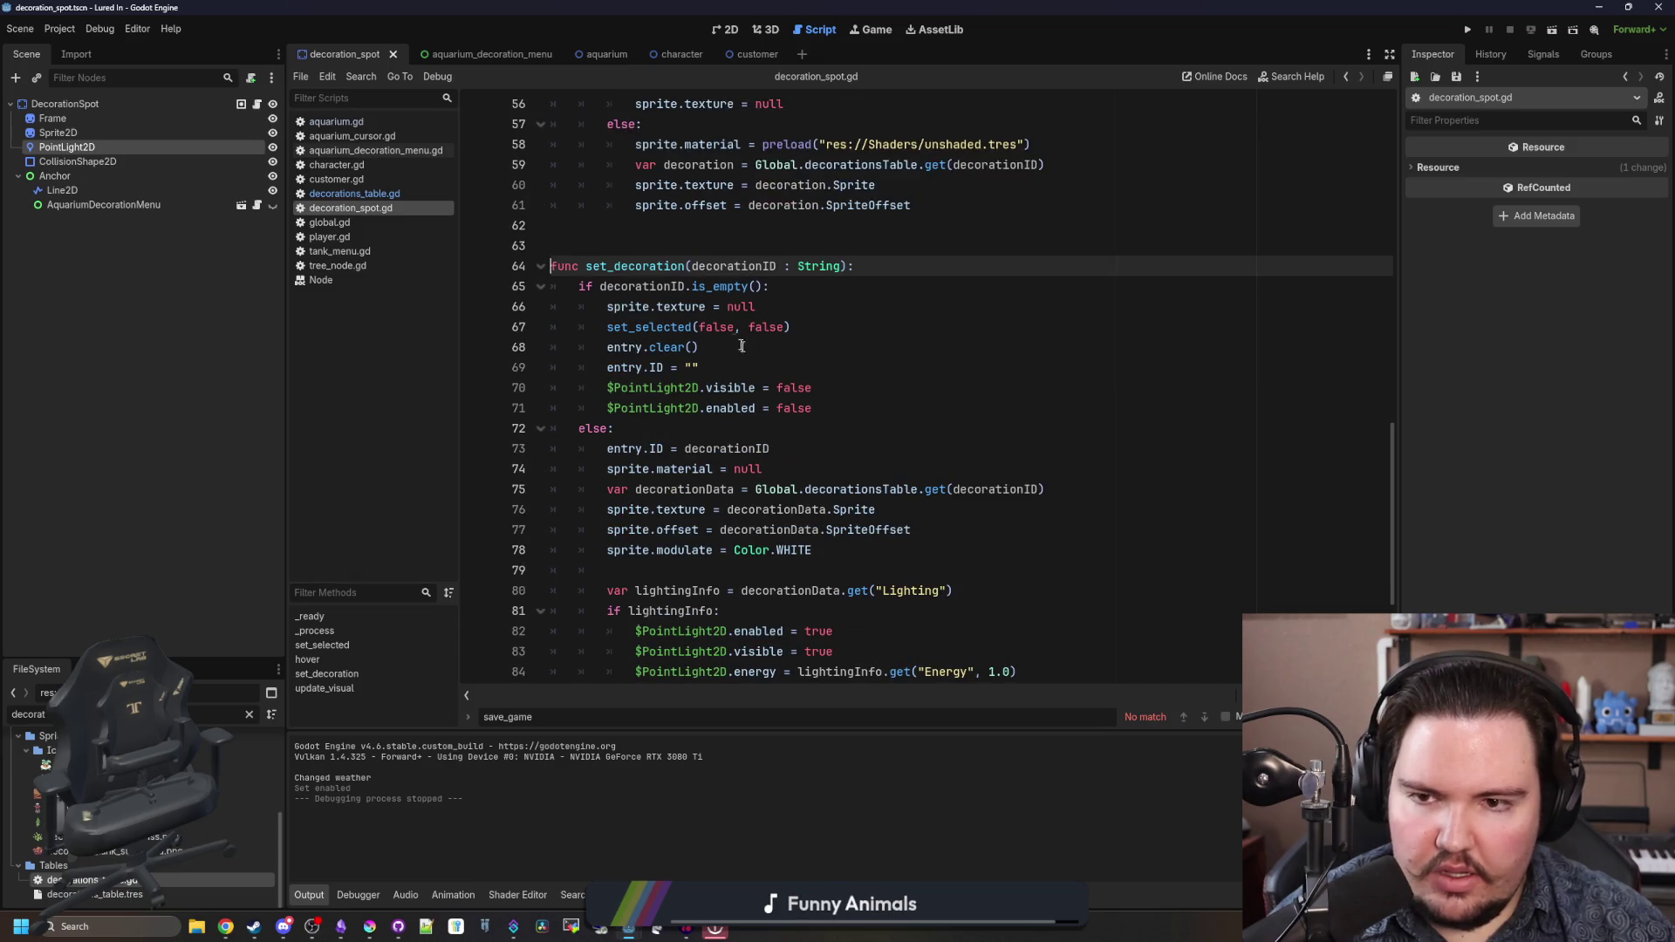
mouse_move(654, 277)
left_mouse_down()
mouse_move(812, 389)
mouse_move(811, 408)
mouse_move(630, 391)
left_mouse_up()
left_click(699, 376)
scroll(792, 349, "down", 2)
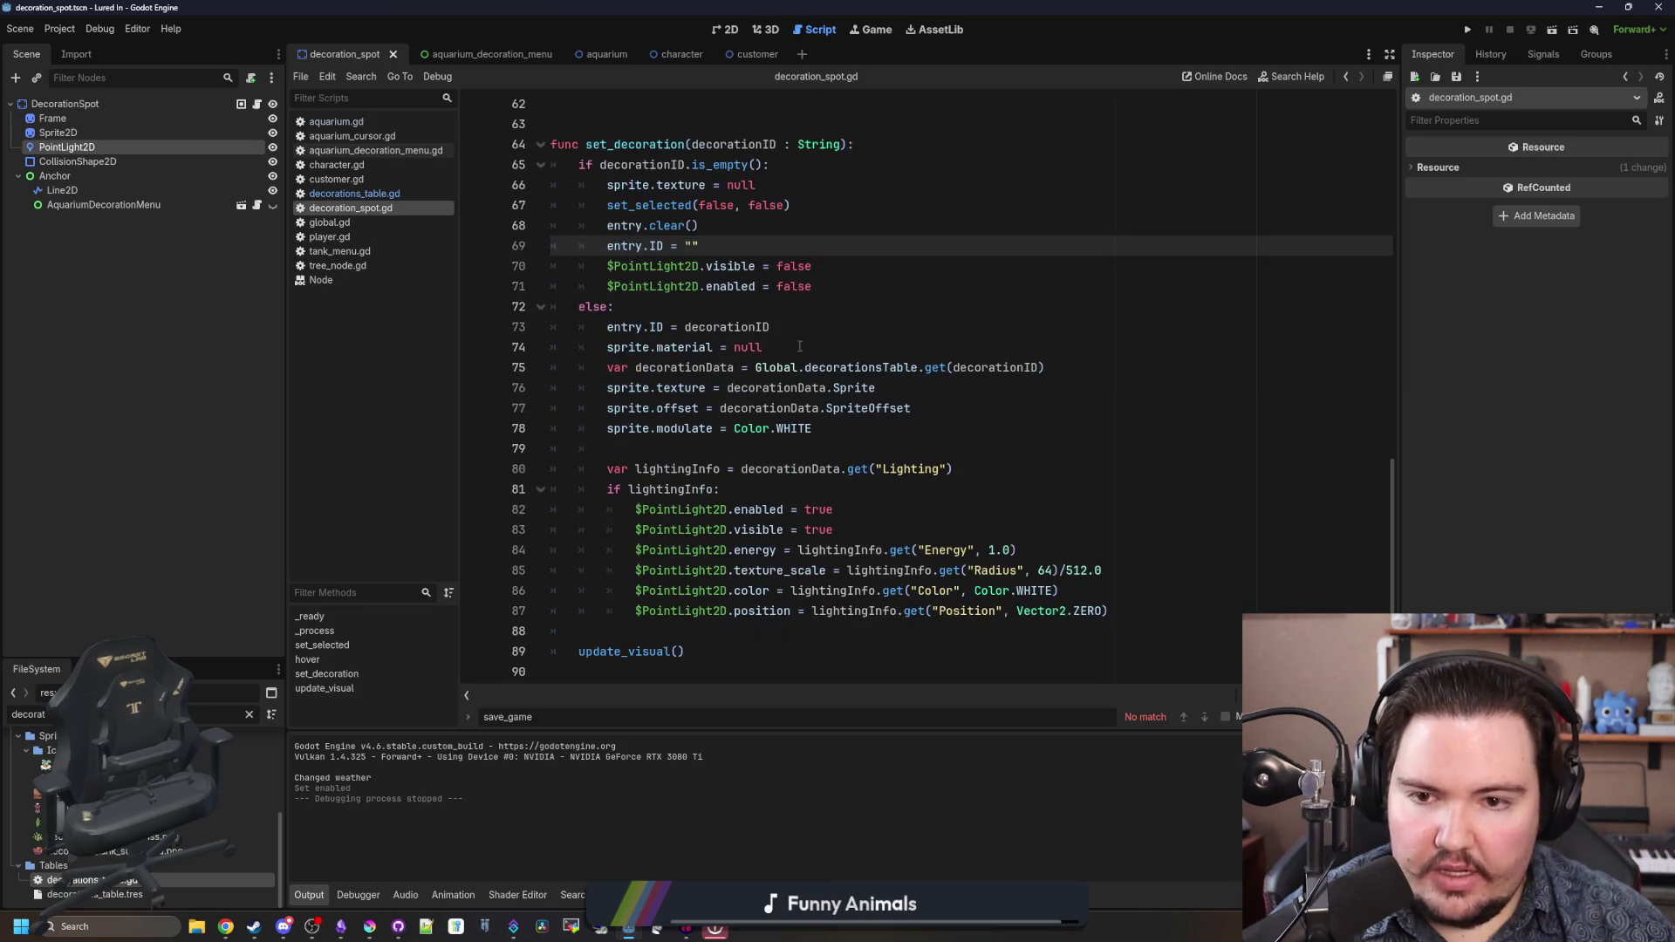
scroll(827, 301, "down", 1)
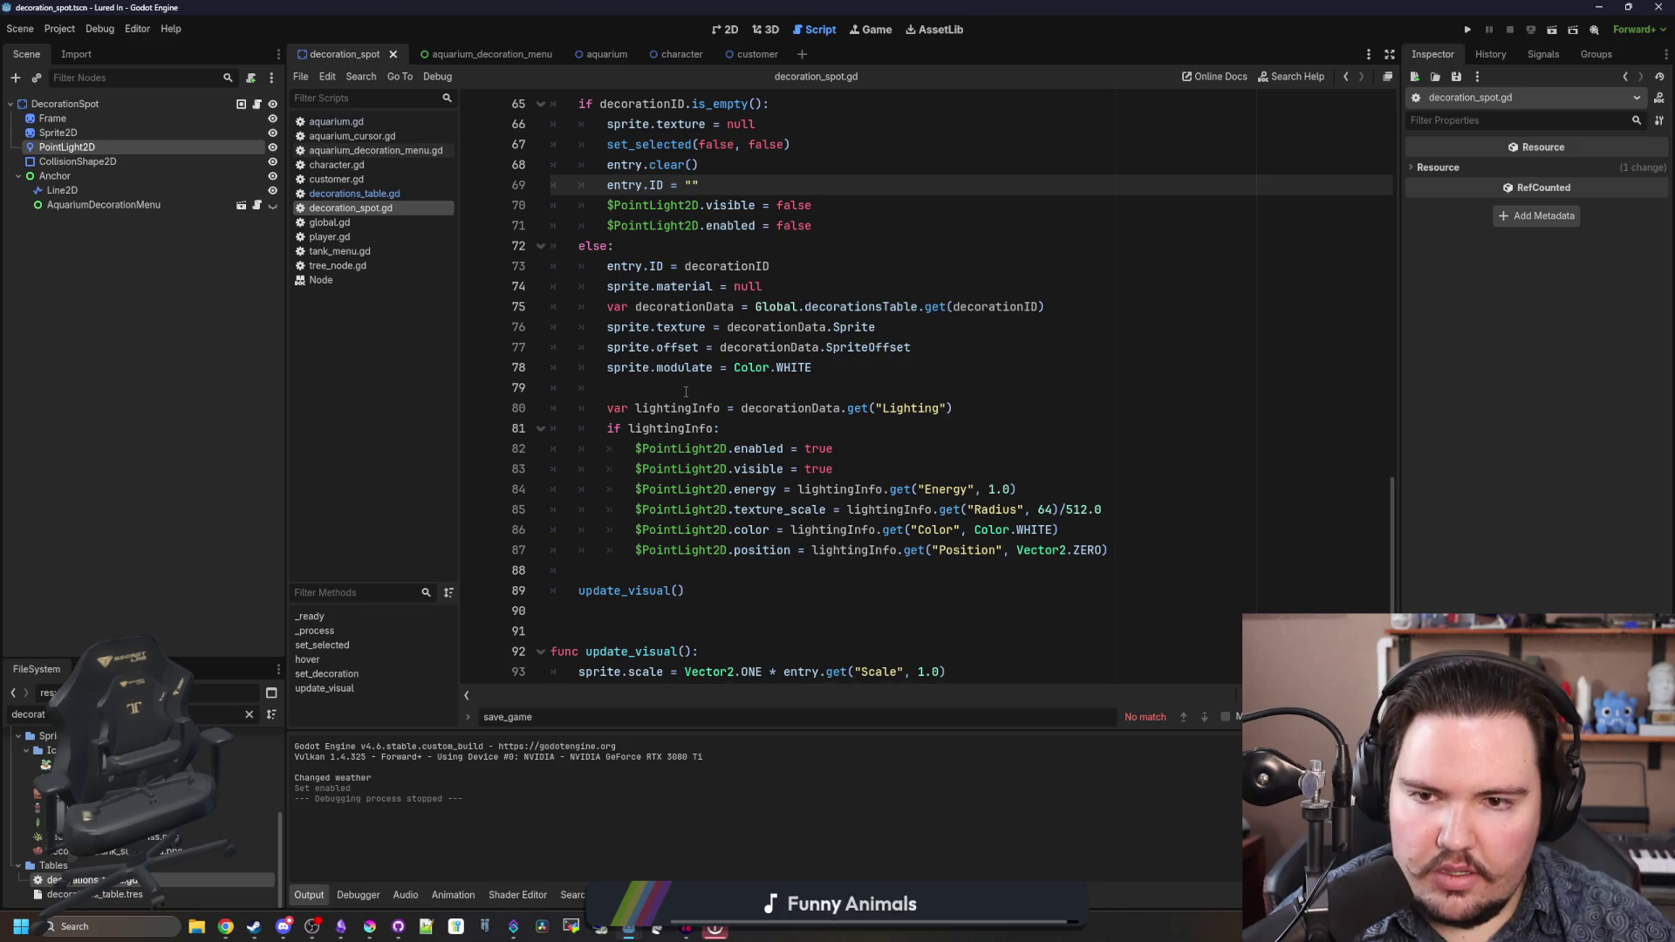
scroll(686, 392, "up", 2)
- Move the visible/enabled = false lines to the start of set_decoration, fixing indentation
left_click_drag(852, 343, 617, 326)
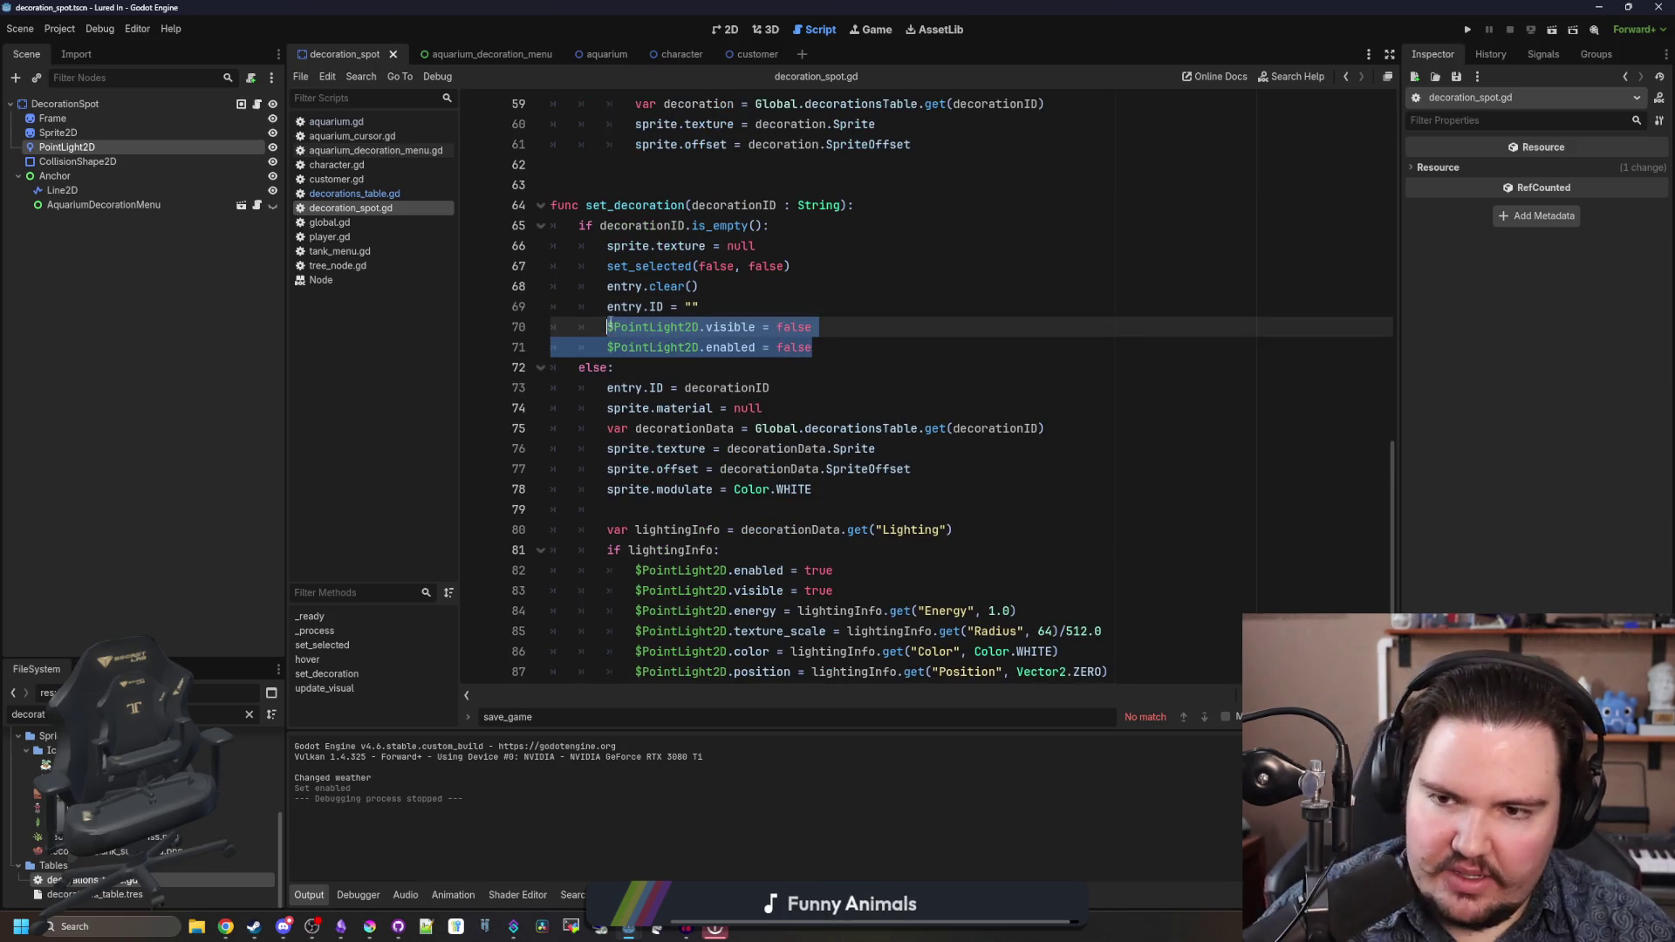
key("ctrl+x")
left_click(867, 212)
key("Return")
key("ctrl+v")
key("Return")
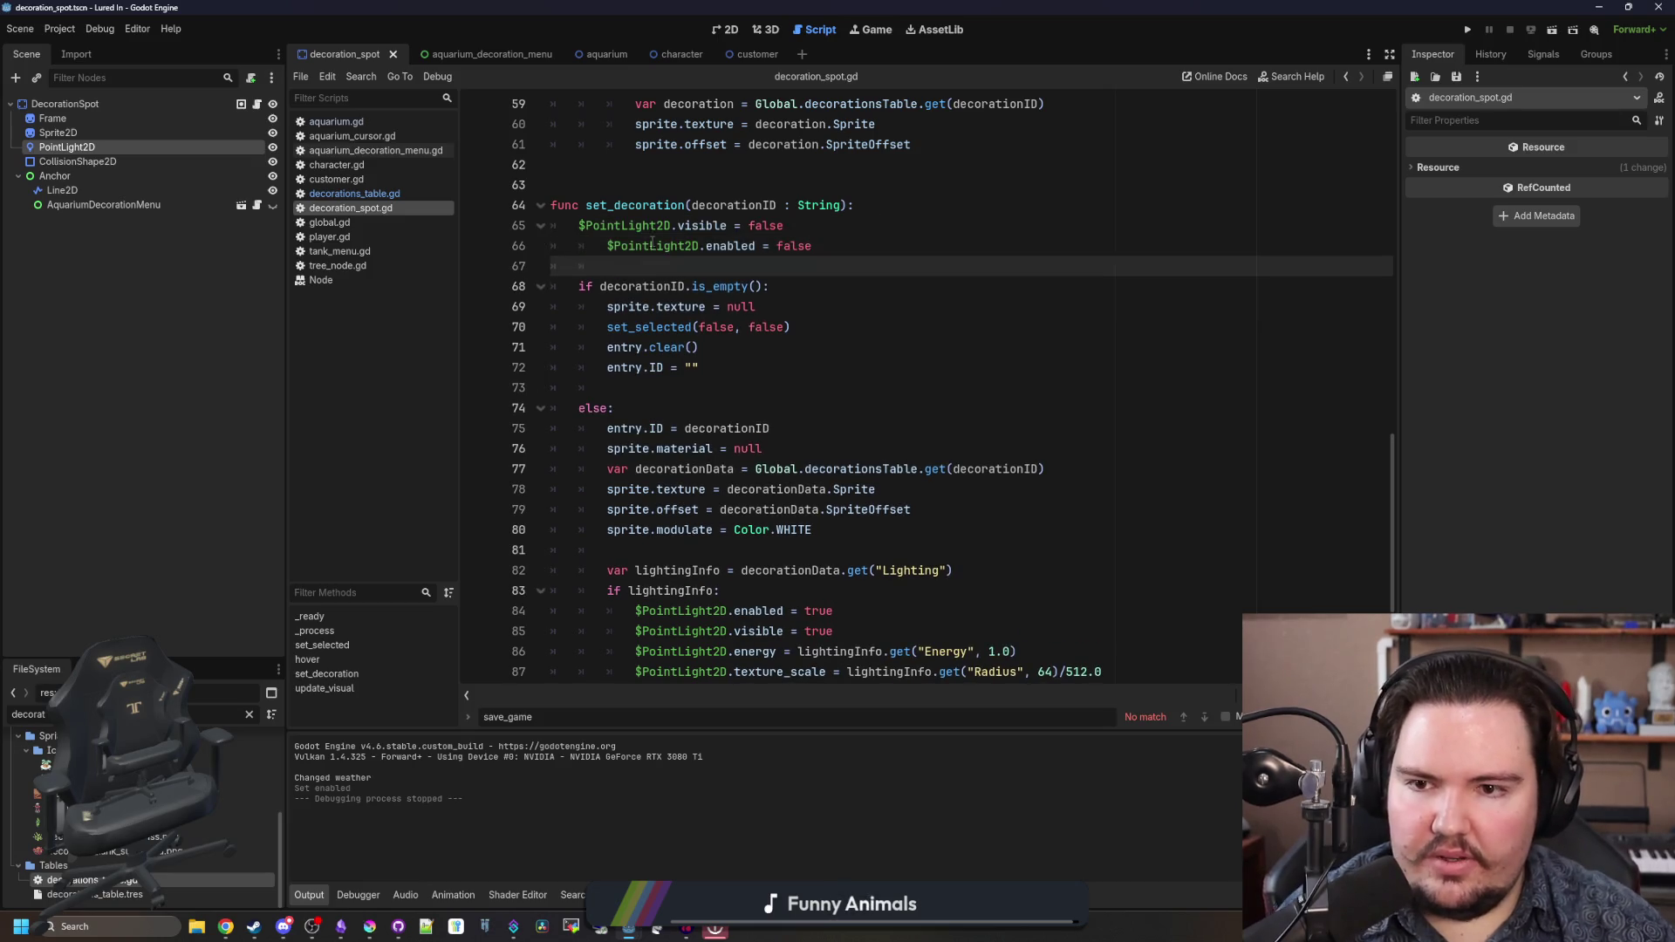
left_click(608, 245)
key("BackSpace")
- Remove the blank line before else, save the script, and run the game
left_click(567, 387)
key("BackSpace")
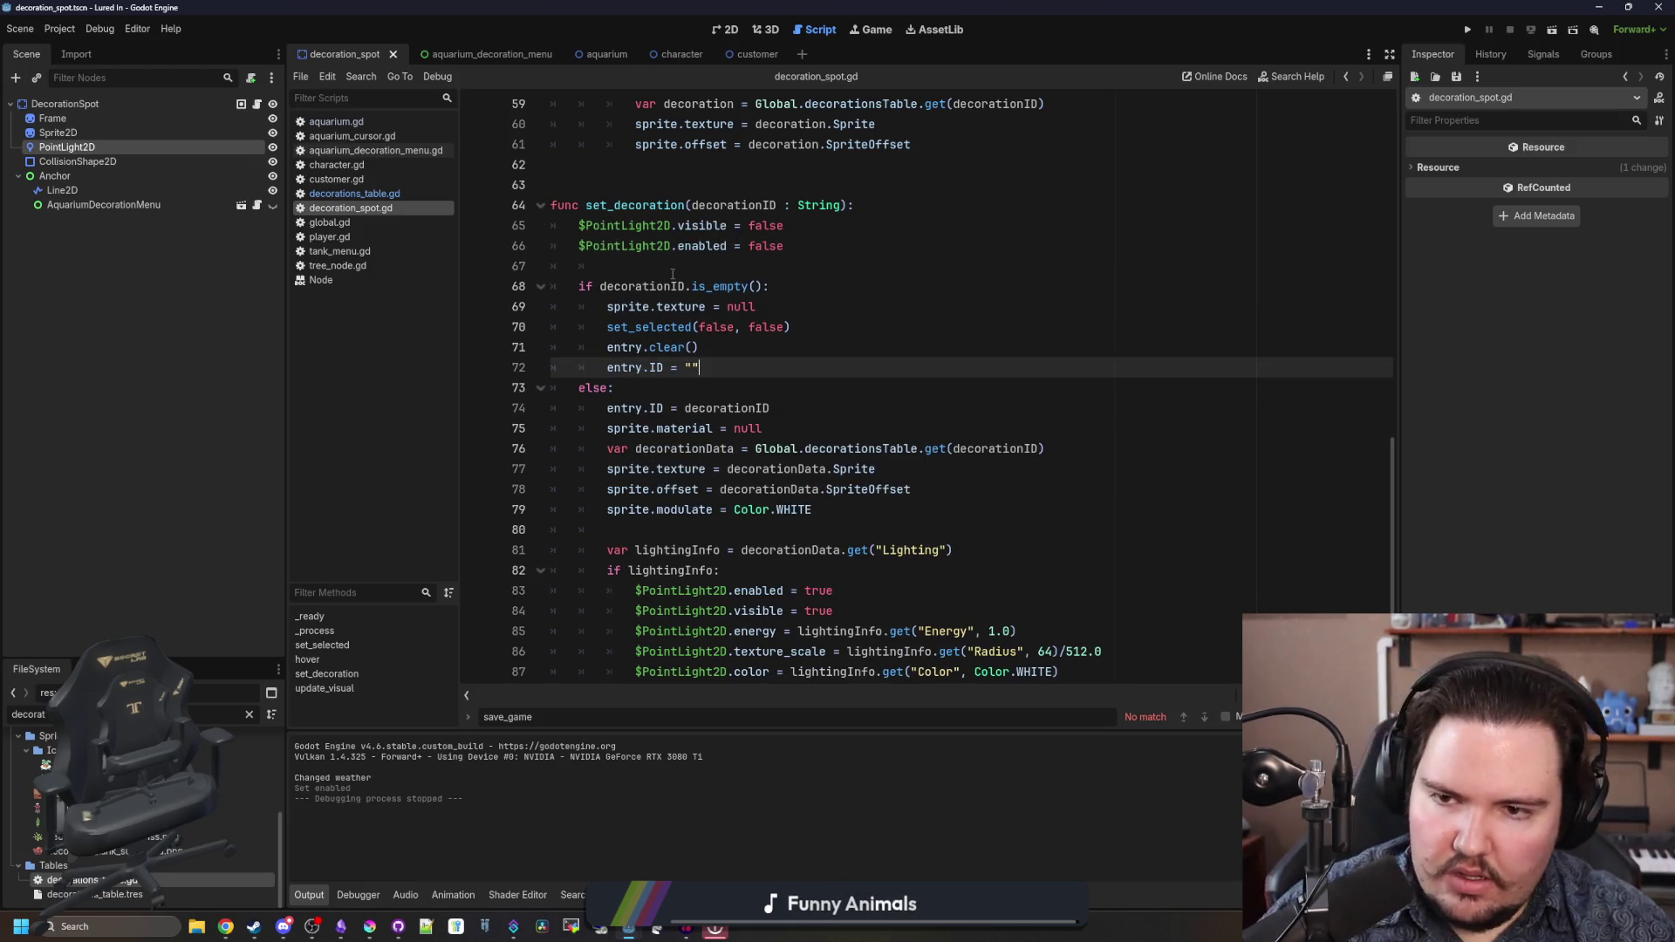
left_click(670, 267)
key("ctrl+s")
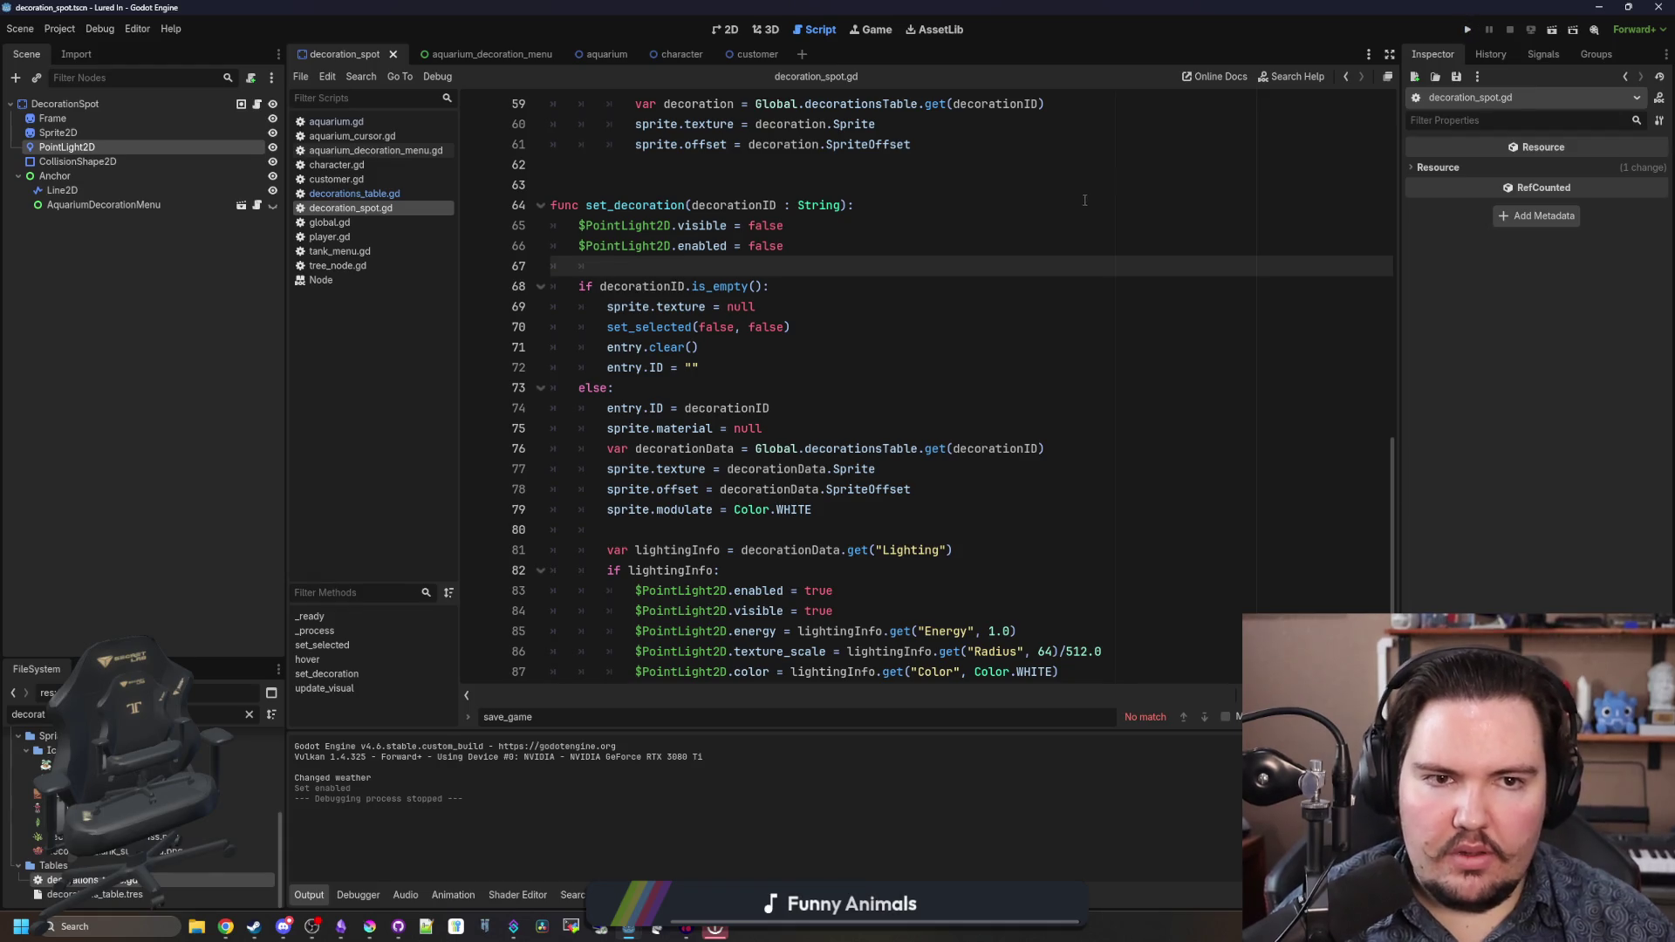
left_click(1468, 27)
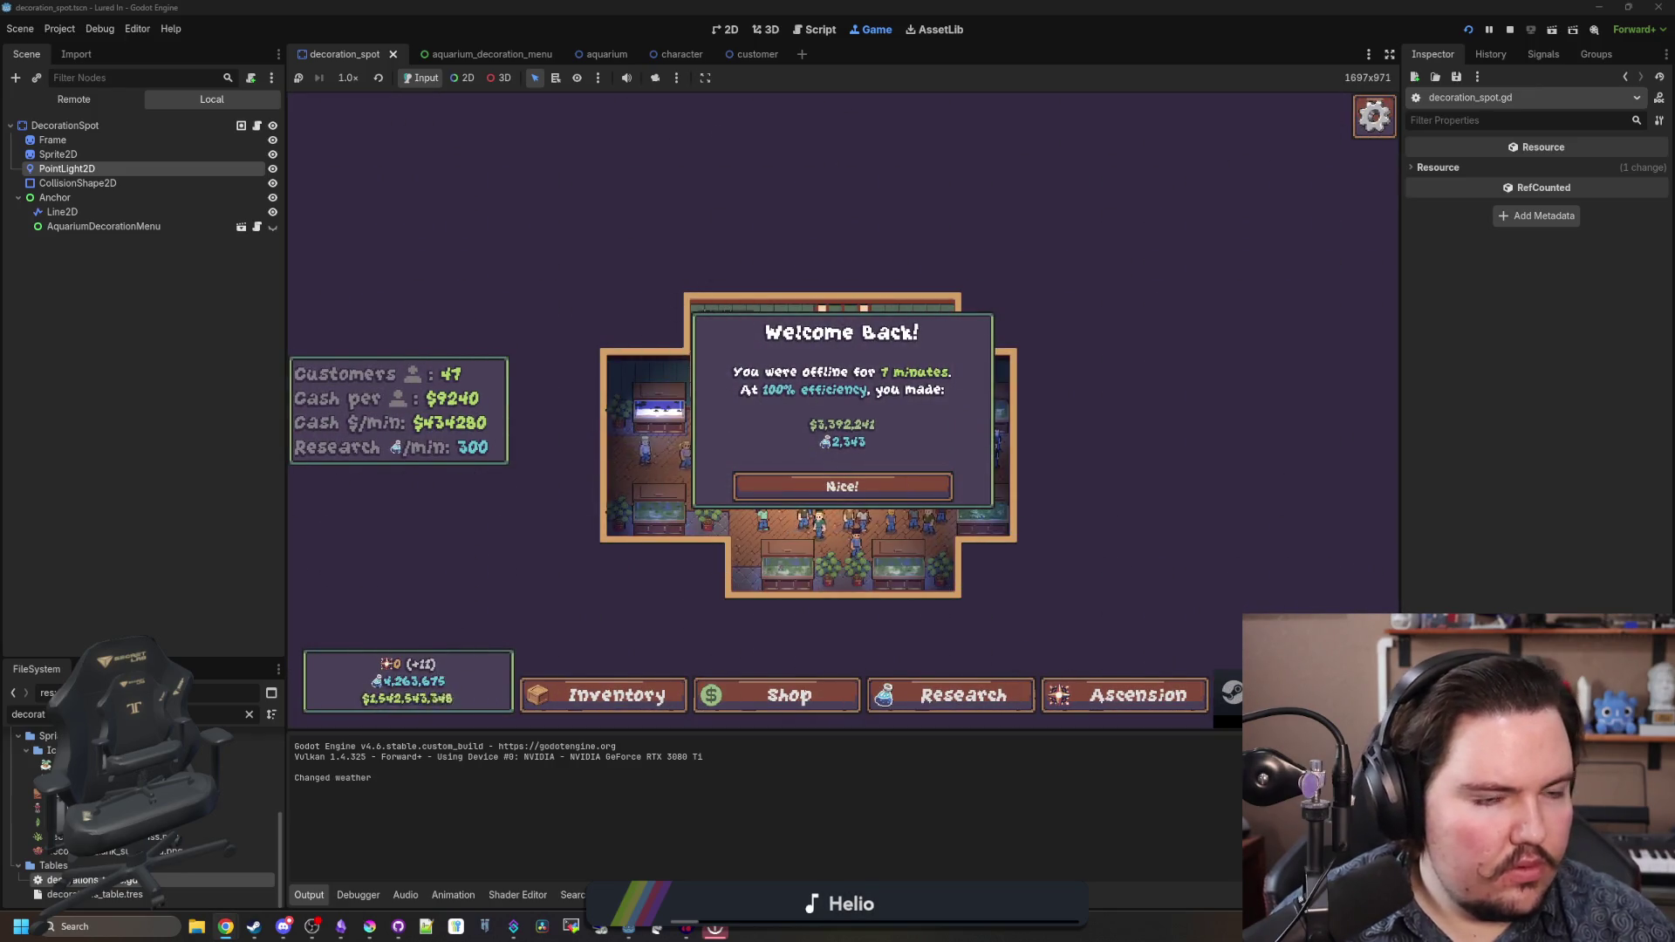
- Open and close a bottom-row decoration's edit panel in the running game
left_click(842, 485)
scroll(873, 527, "up", 3)
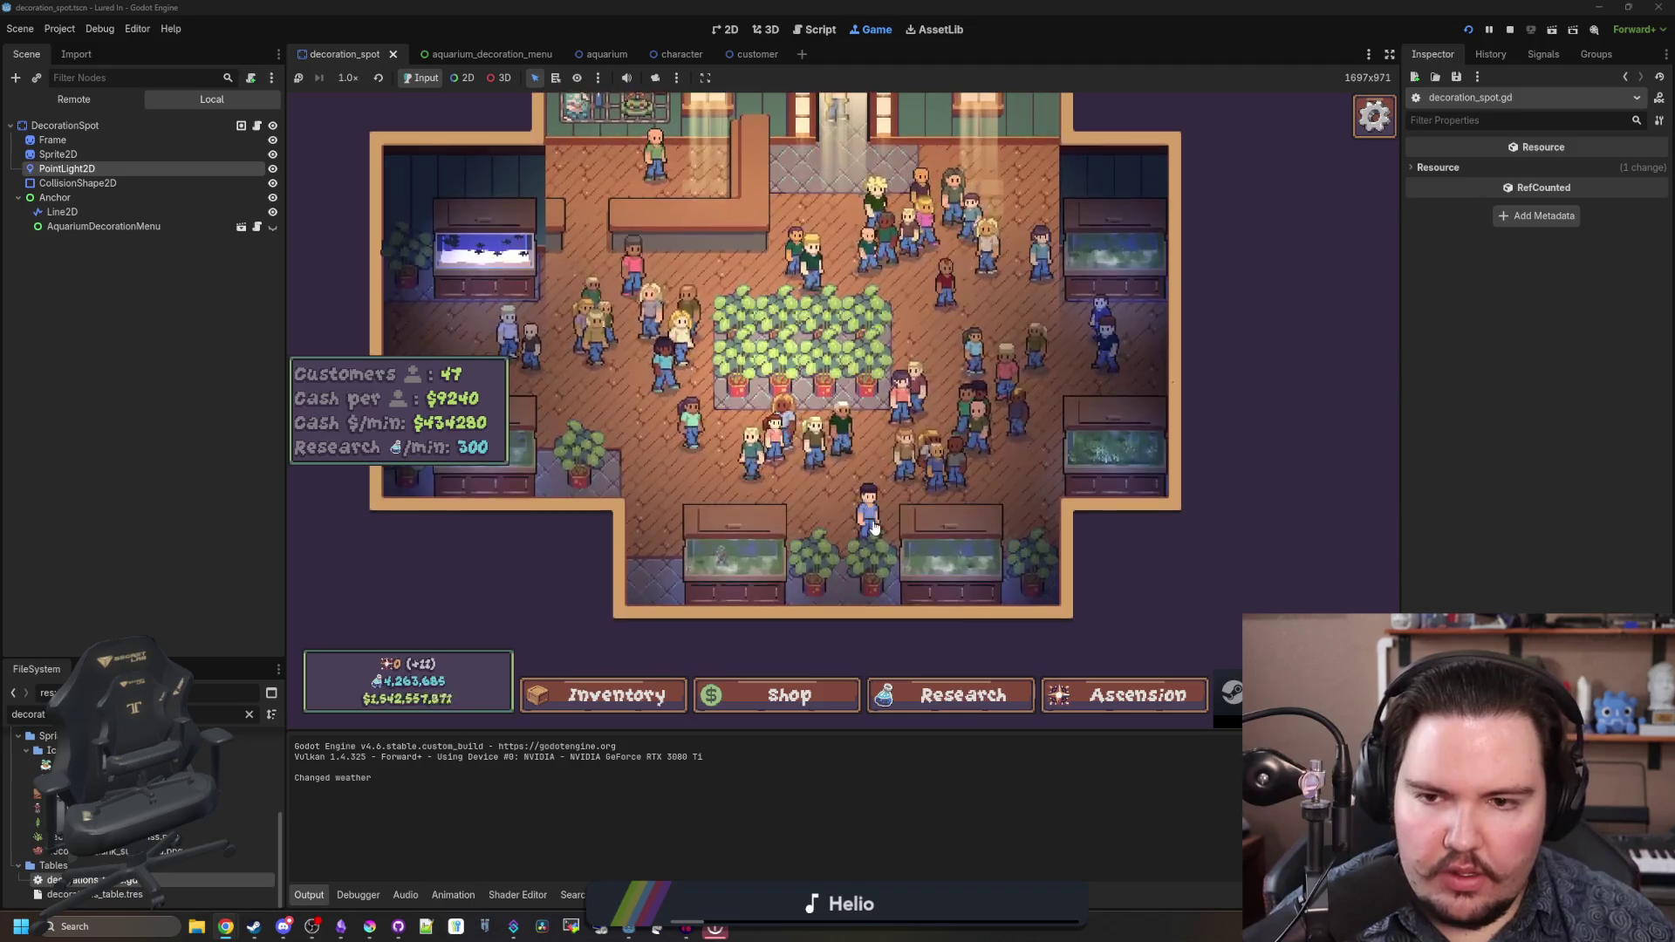
left_click(872, 550)
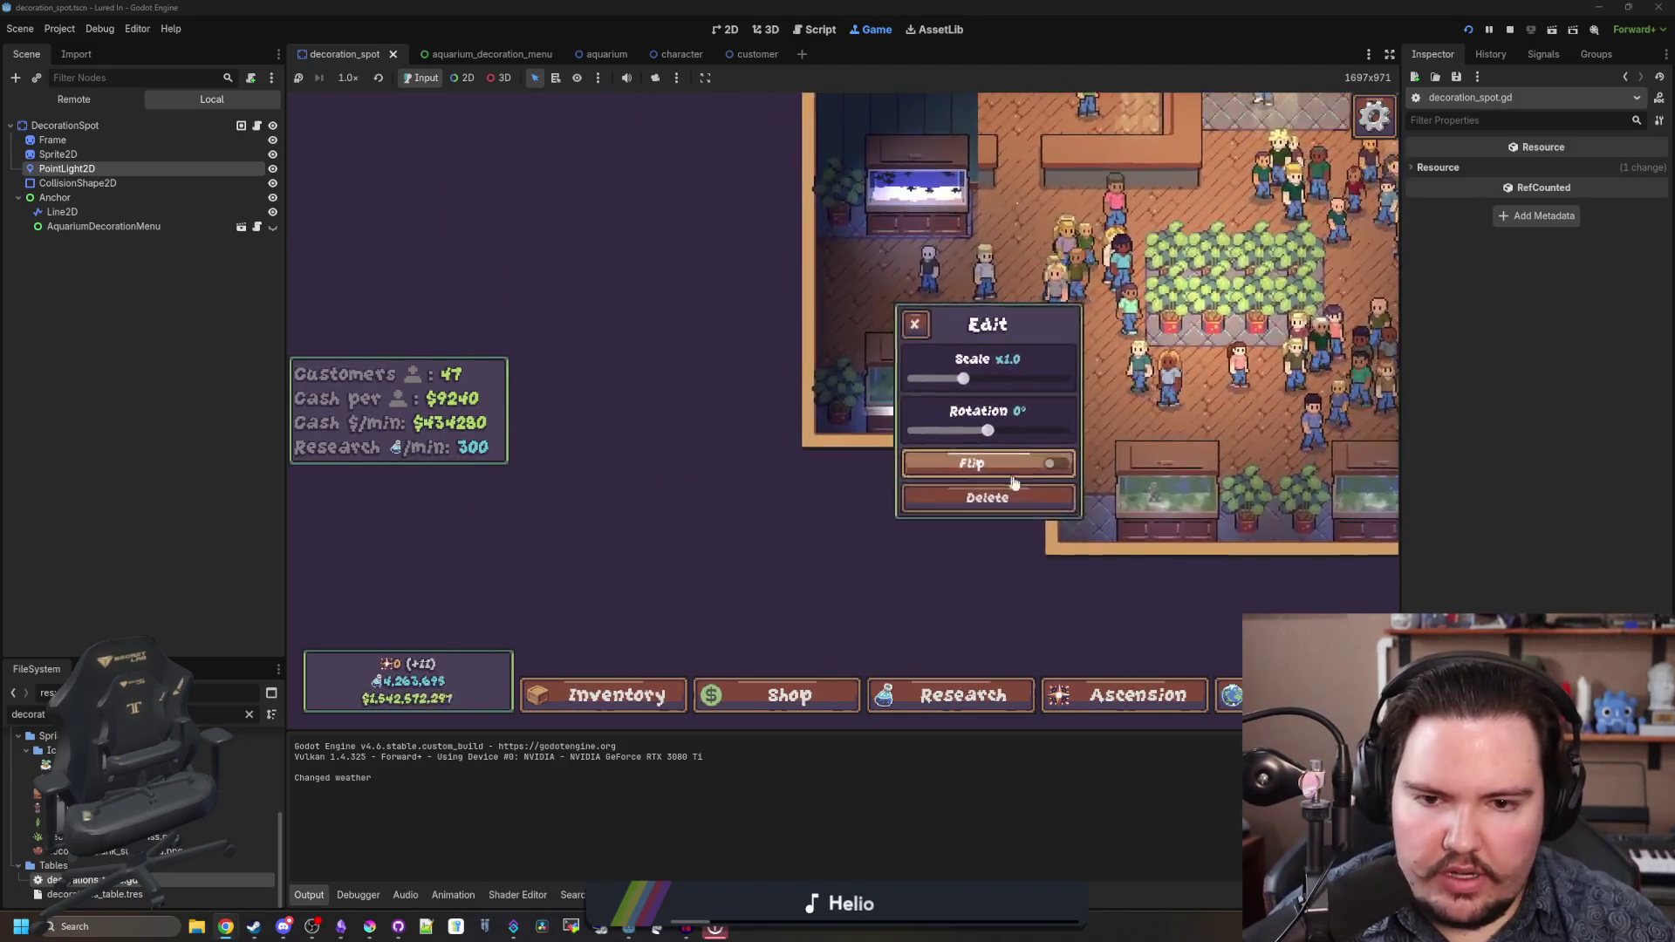
left_click(776, 694)
- Buy a Lamp from the shop's Decorations, place it beside a tank, then stop the game
left_click(972, 258)
scroll(851, 447, "down", 2)
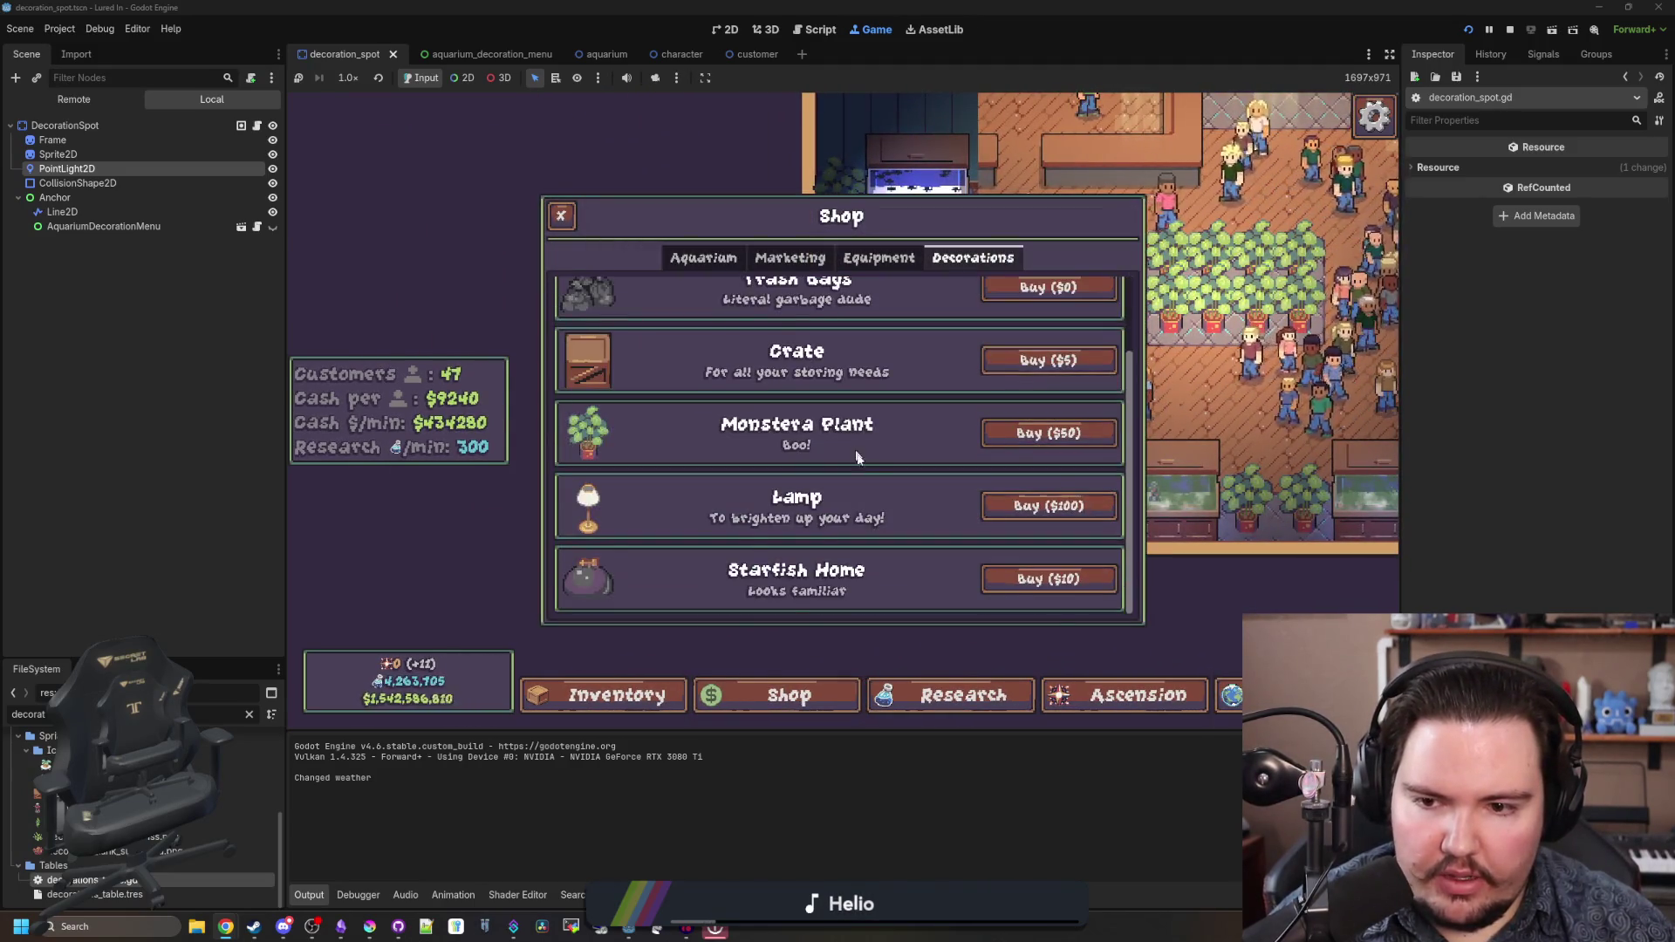
left_click(1048, 506)
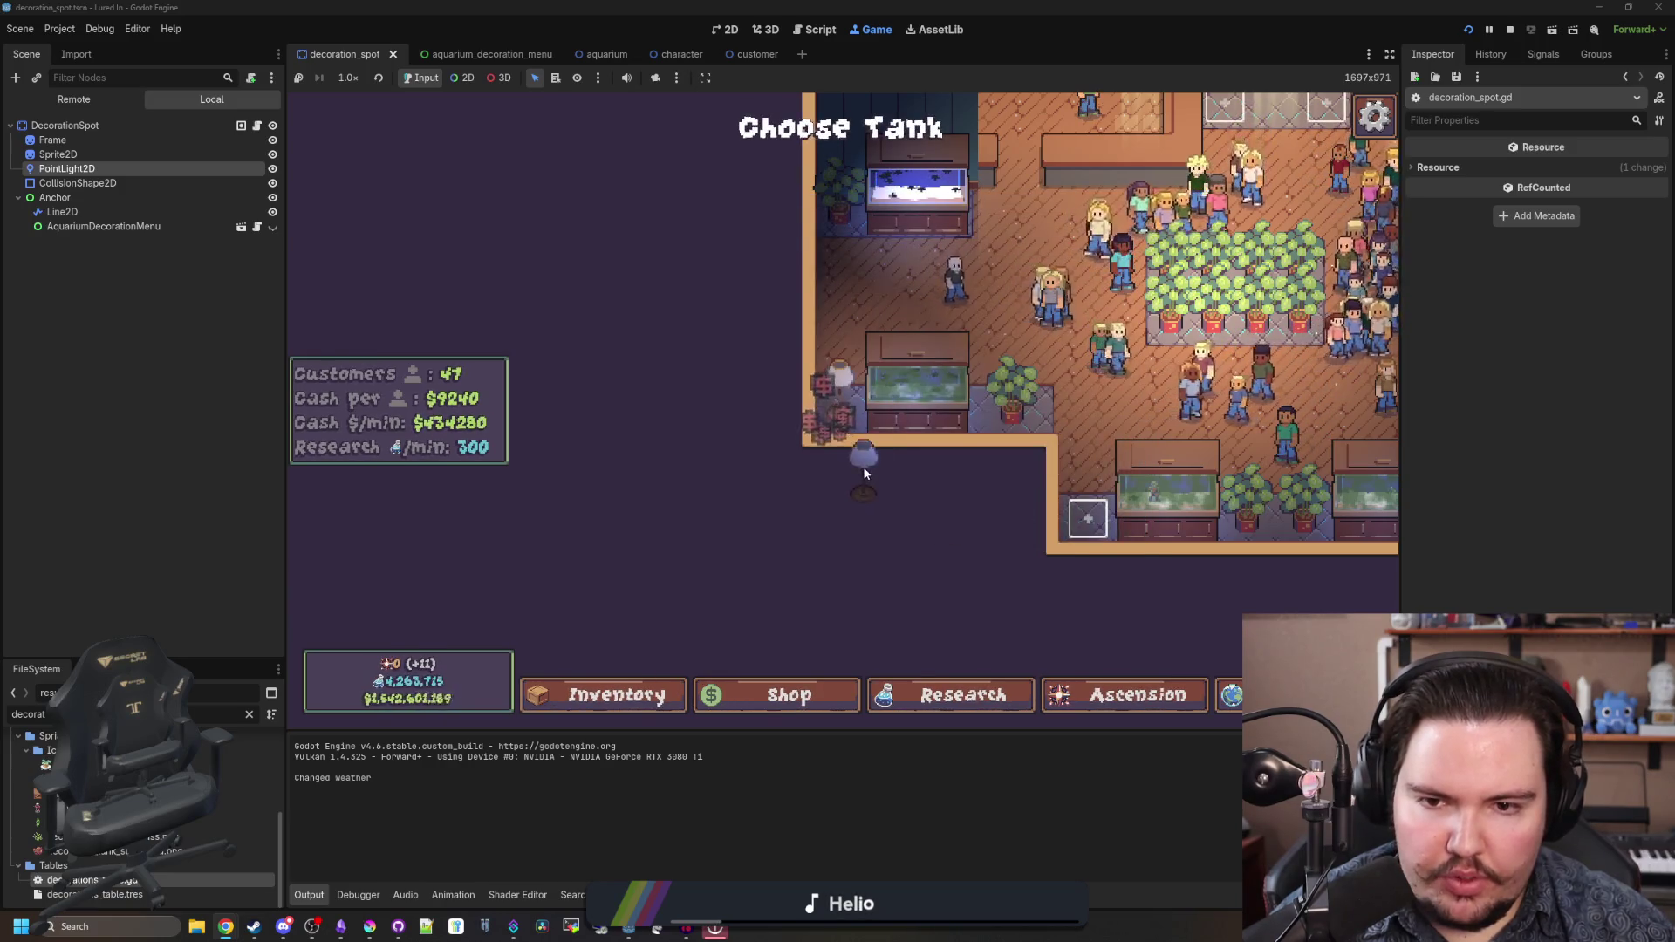
left_click(863, 471)
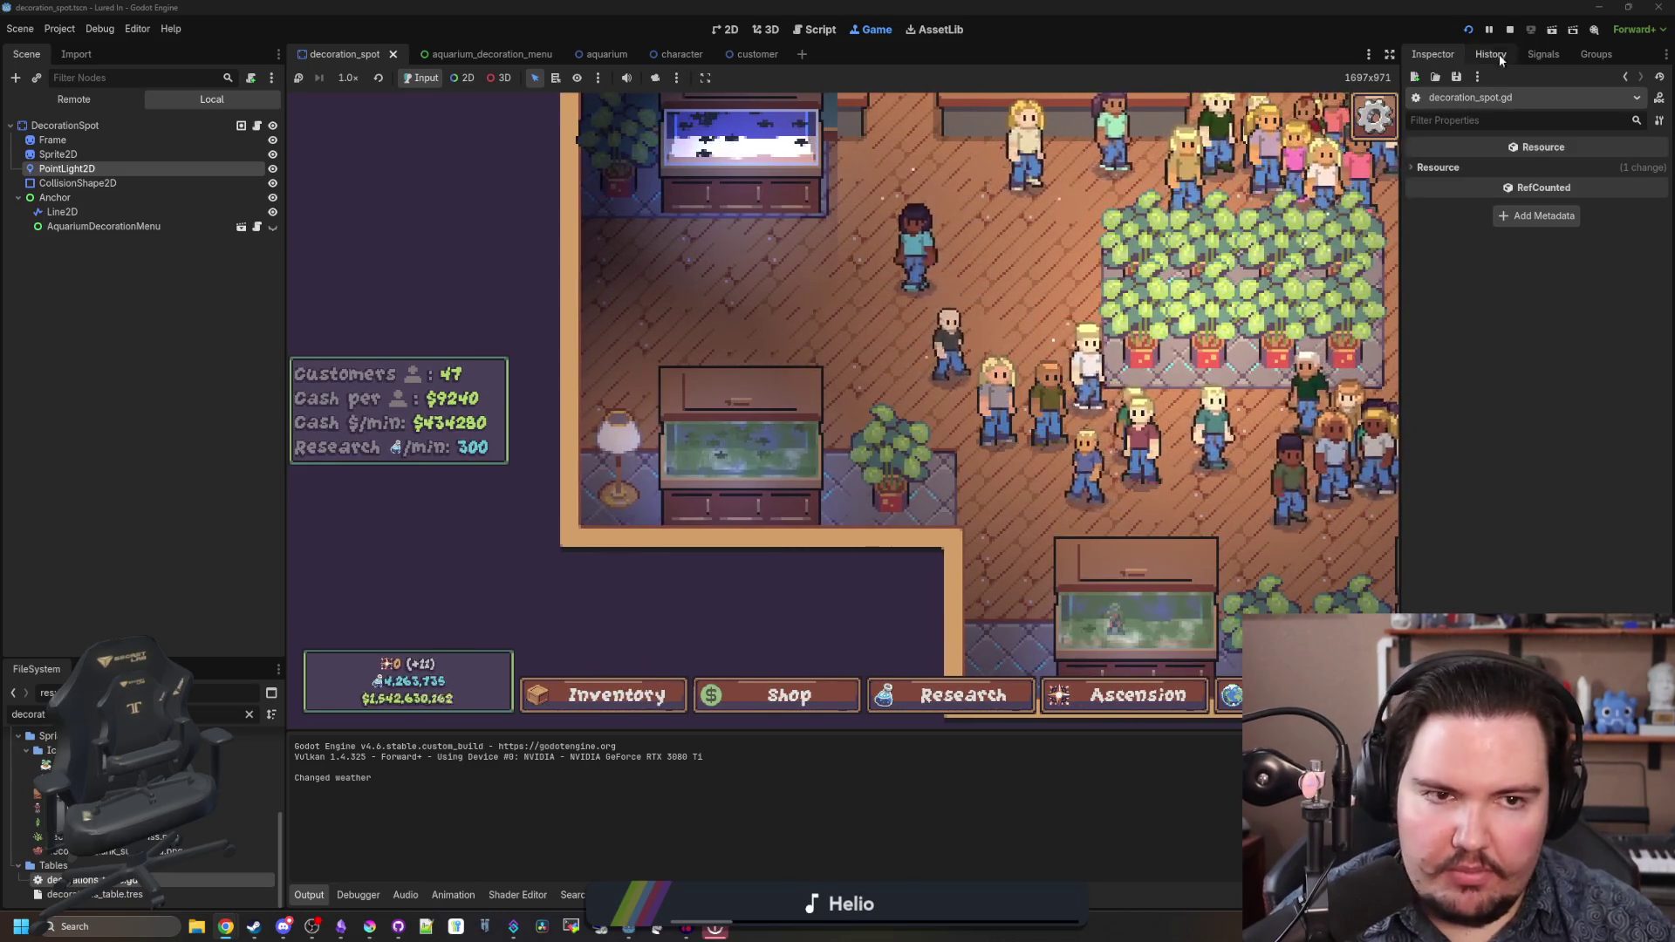
key("F8")
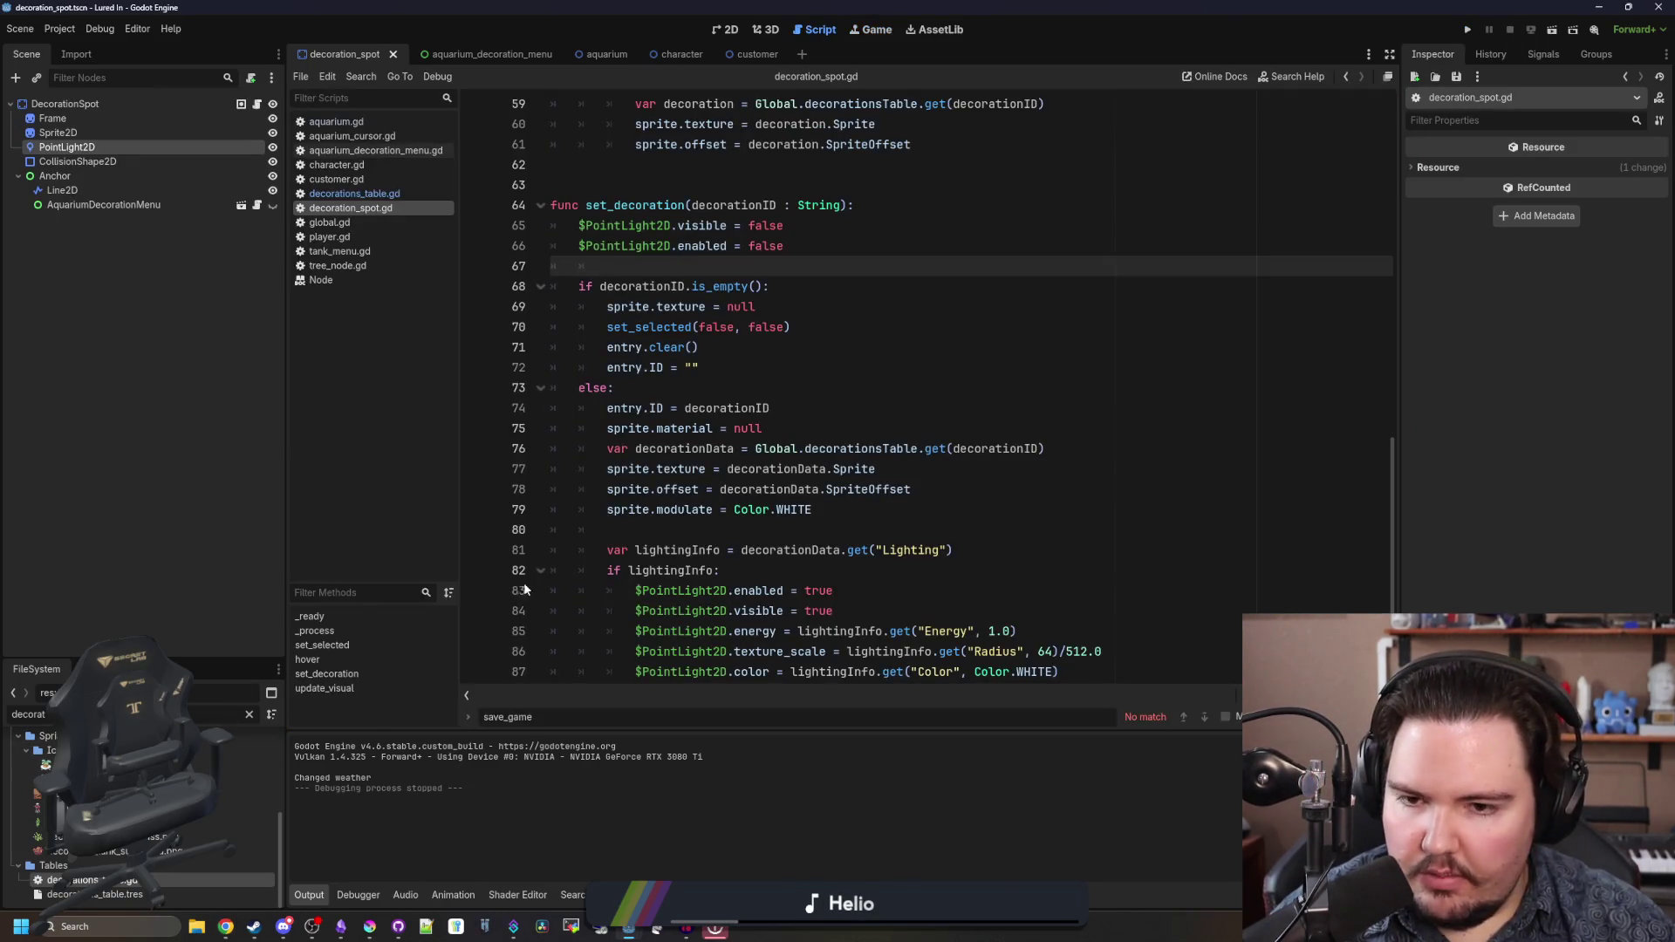
- In decorations_table.gd, set the Lamp's Energy to 0.8 and Radius to 192, then run
left_click(766, 373)
left_click(395, 195)
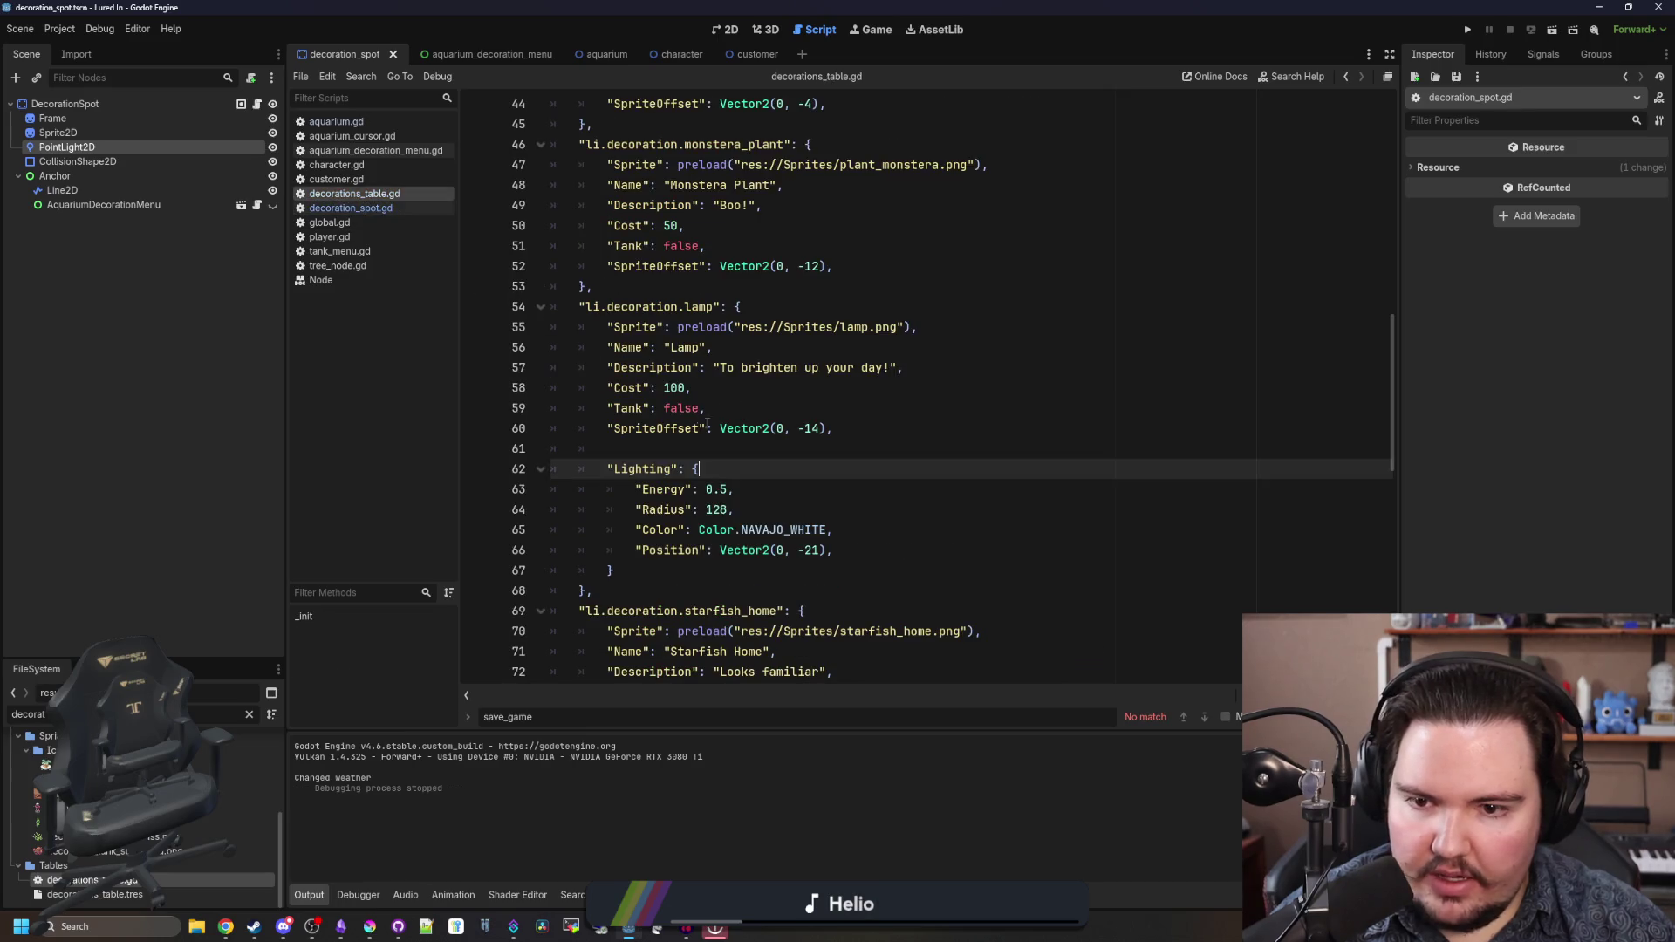
left_click(729, 491)
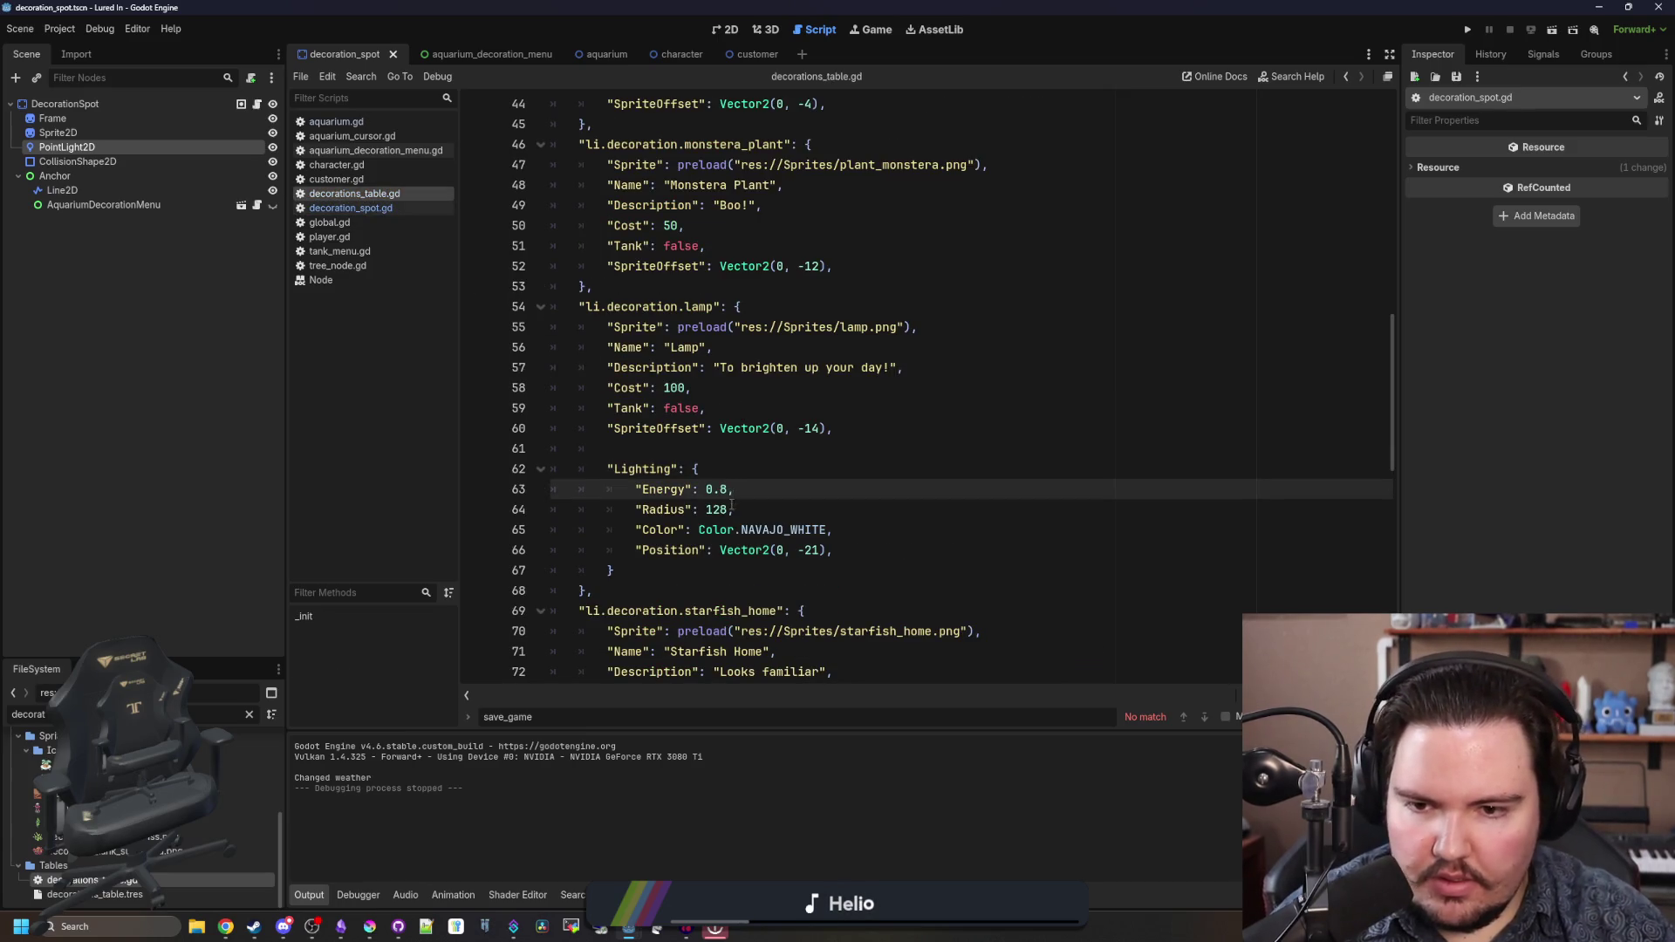
left_click(732, 506)
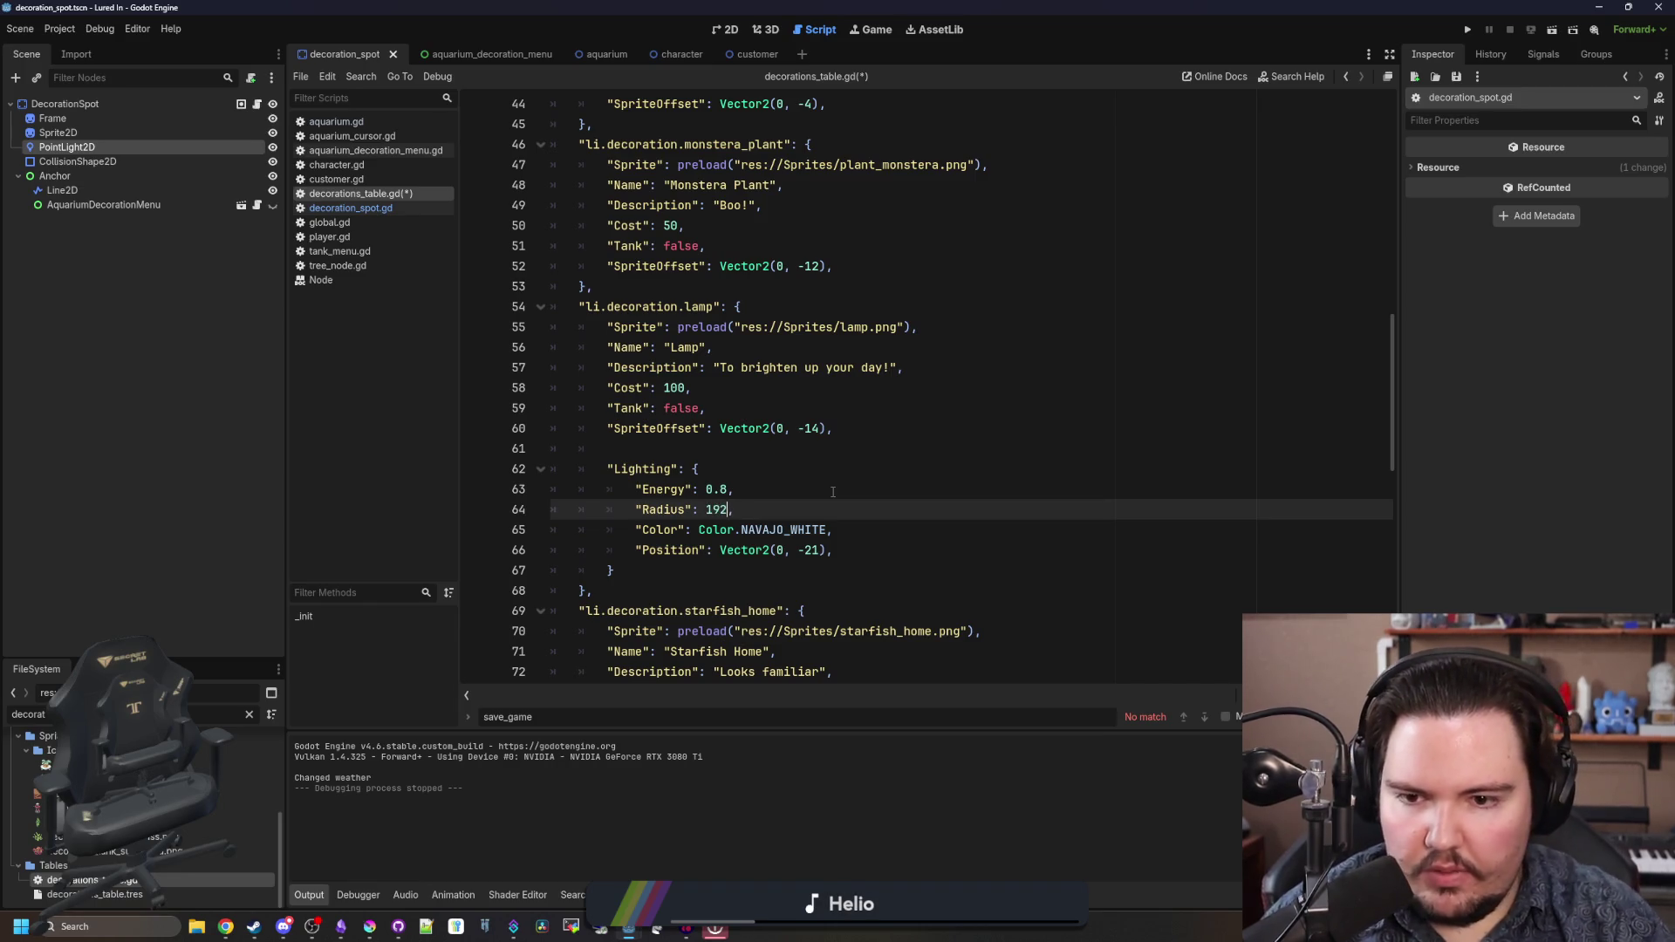
left_click(833, 492)
left_click(1469, 30)
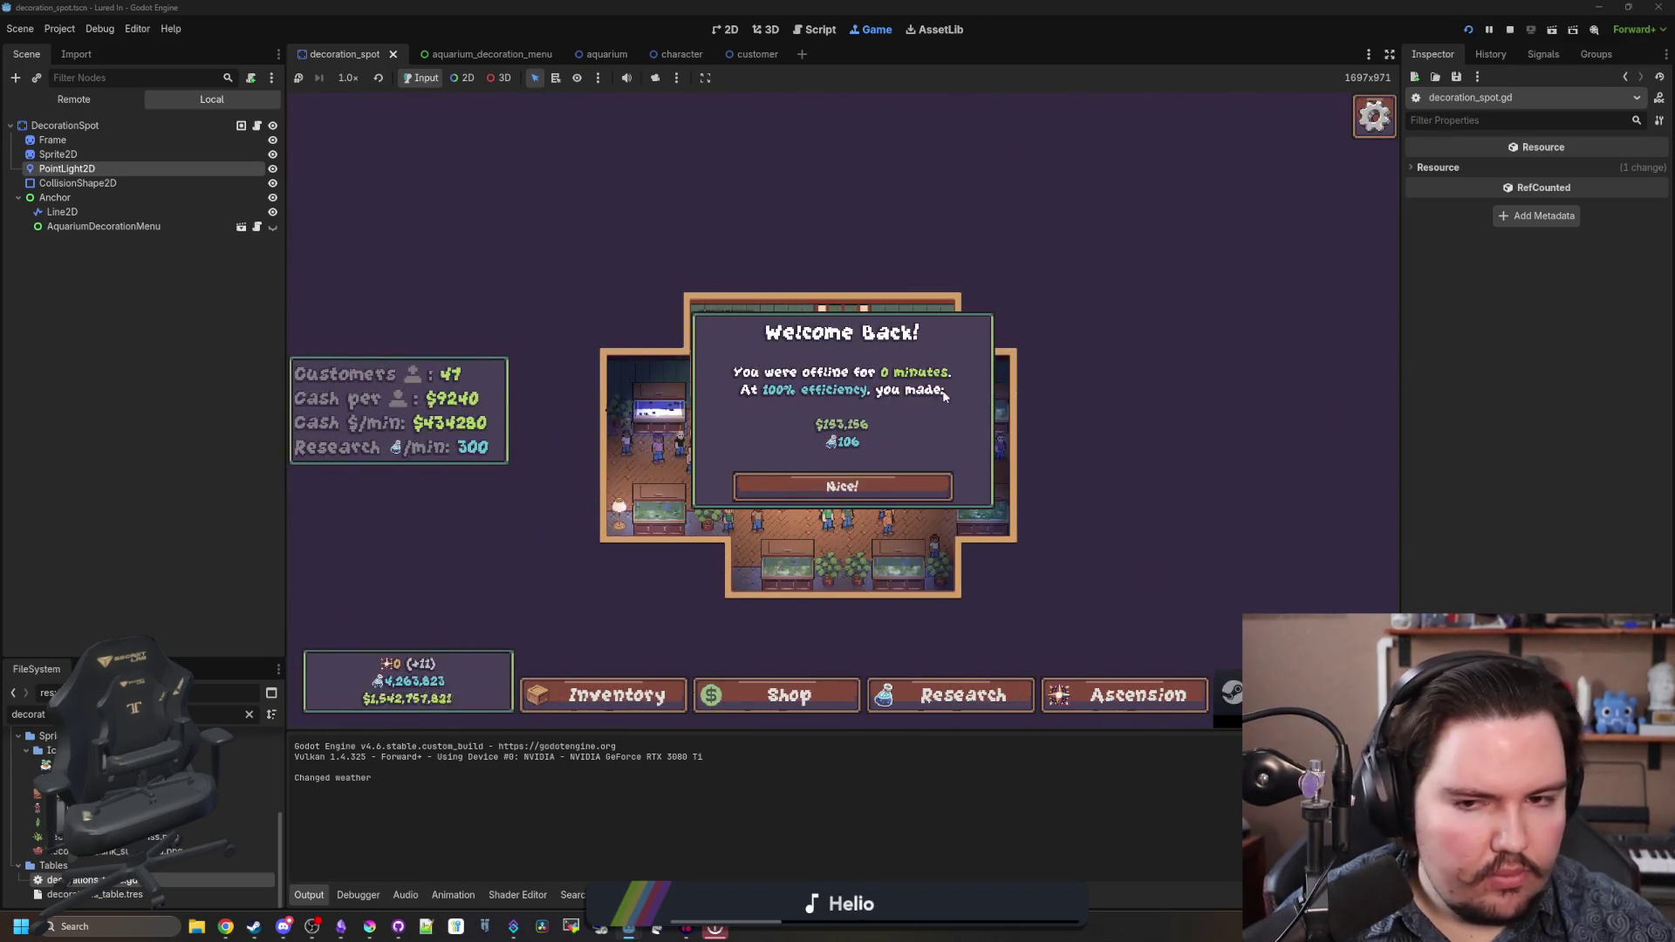
- Buy a Lamp from the shop and place it beside the bottom-right aquarium
left_click(850, 488)
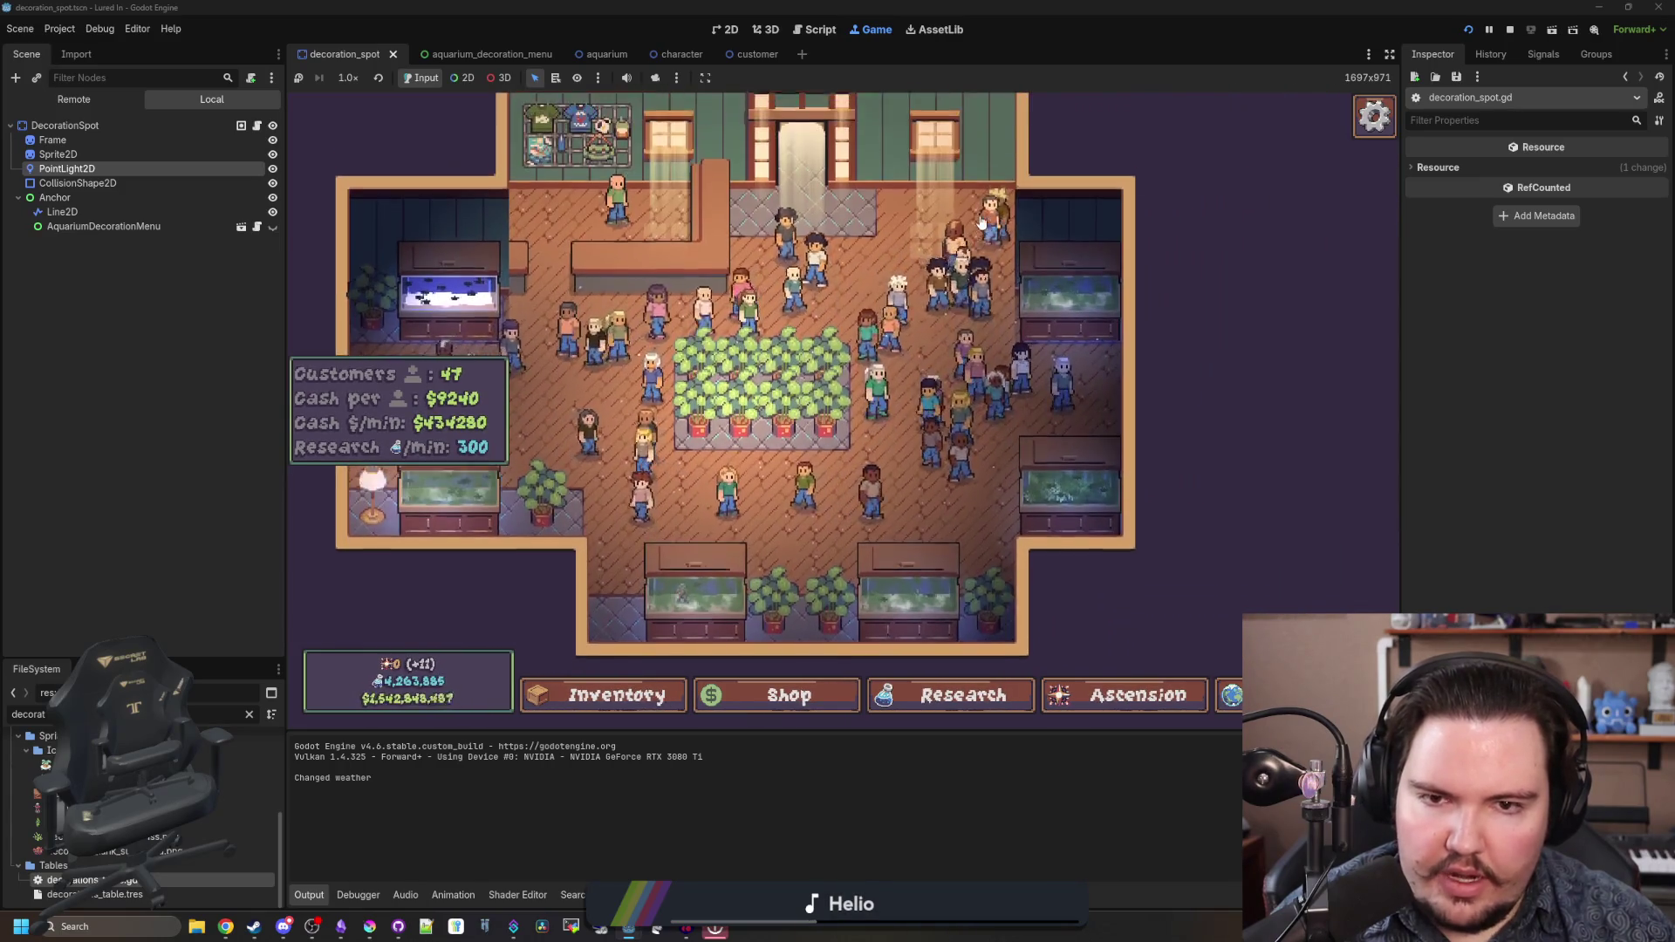
left_click(785, 685)
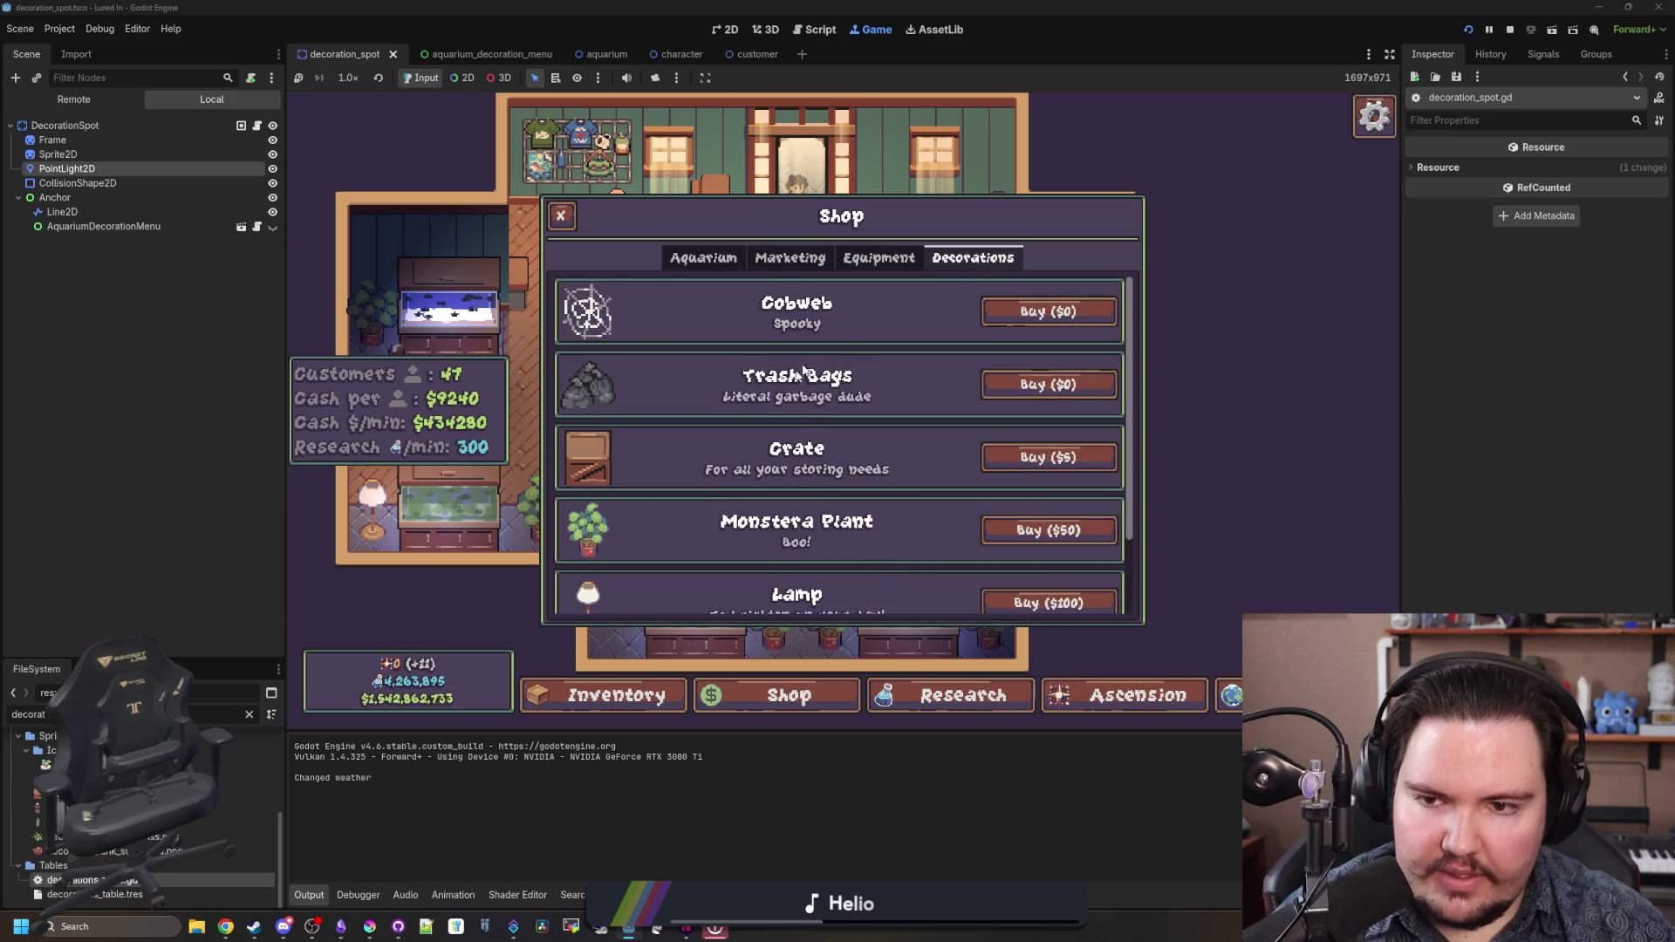
left_click(1105, 602)
left_click(929, 551)
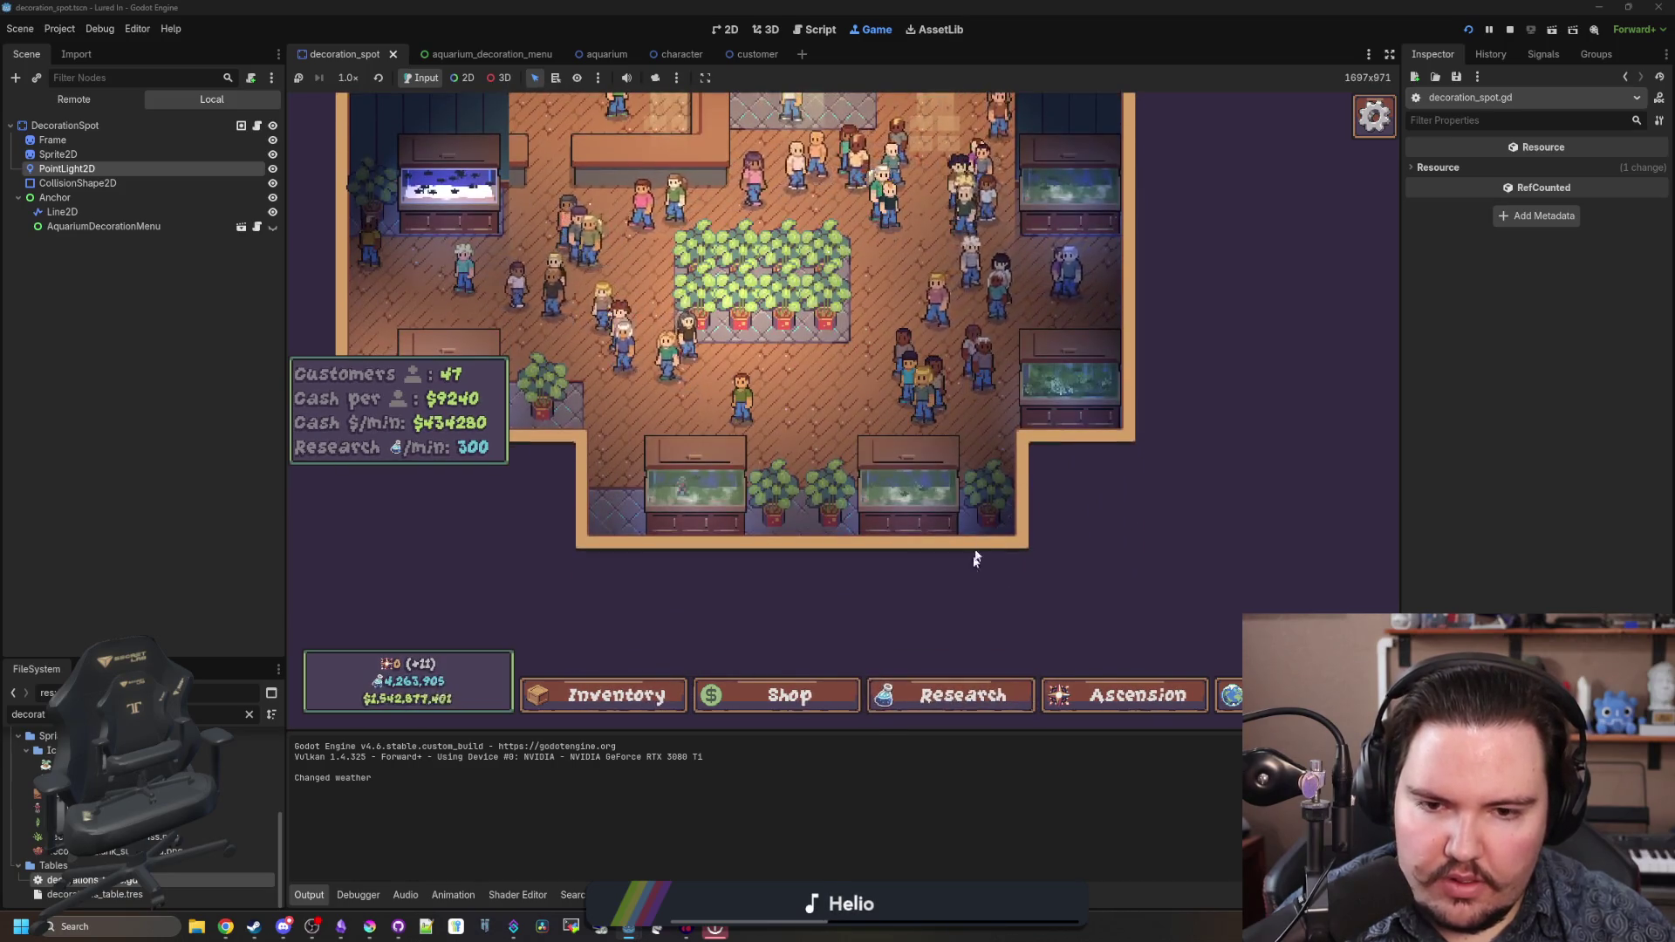
left_click(989, 515)
- Buy another decoration, then check the lamp's Edit panel showing Scale x1.0, Rotation 0°
left_click(785, 694)
scroll(884, 533, "down", 2)
left_click(1105, 567)
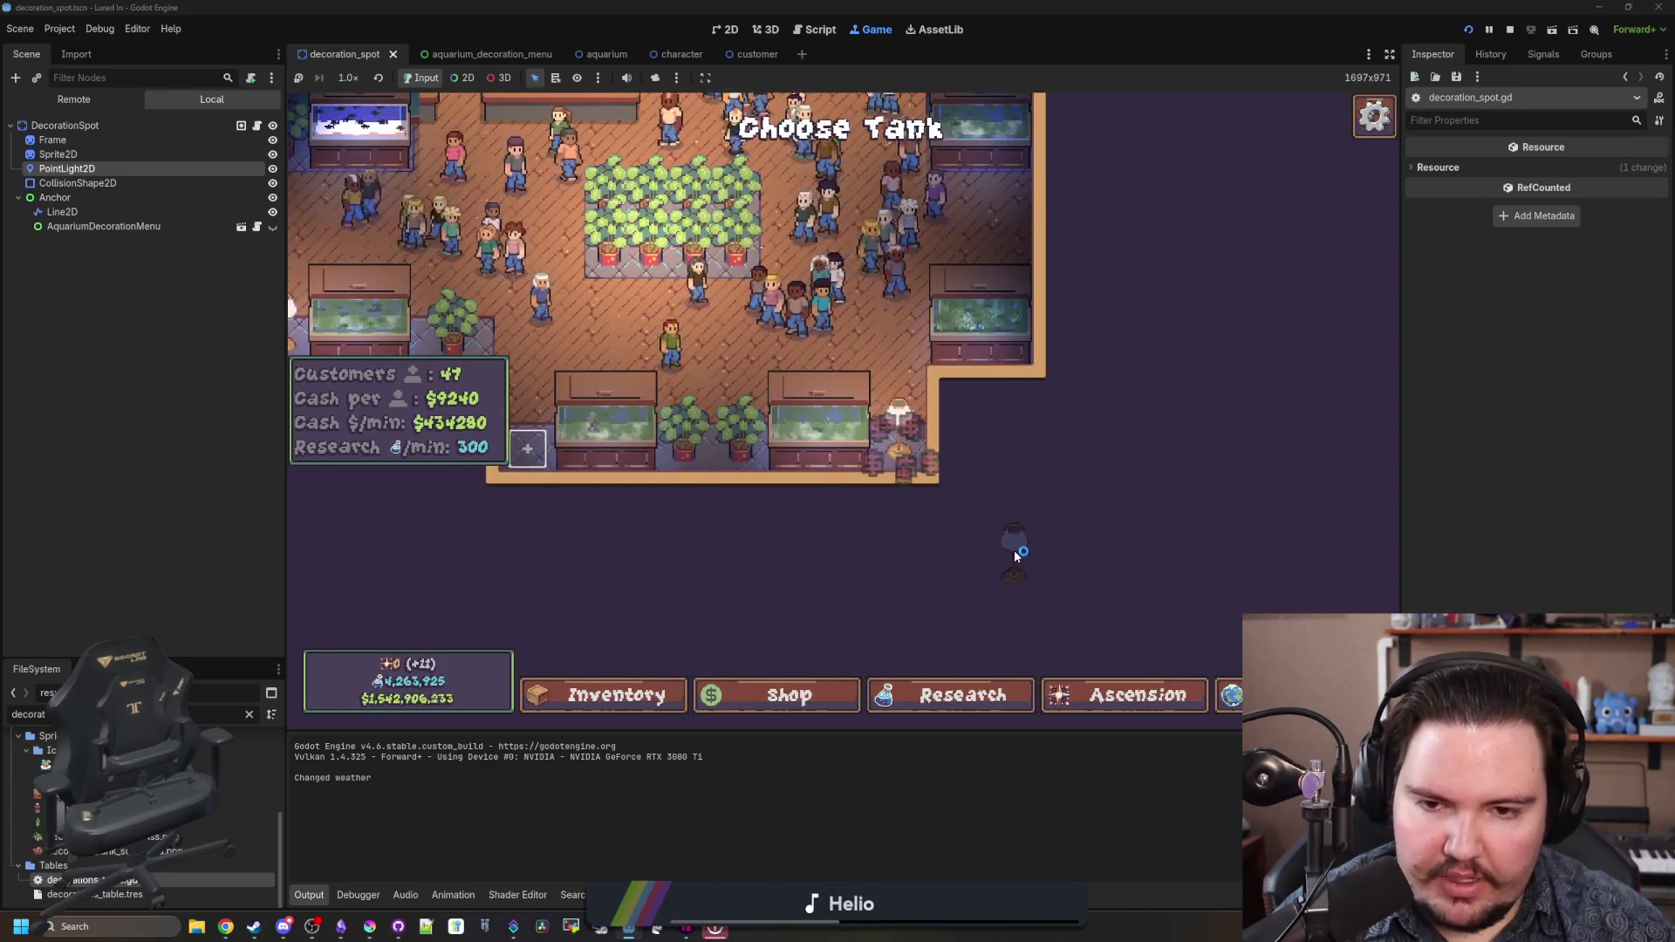
scroll(912, 440, "up", 3)
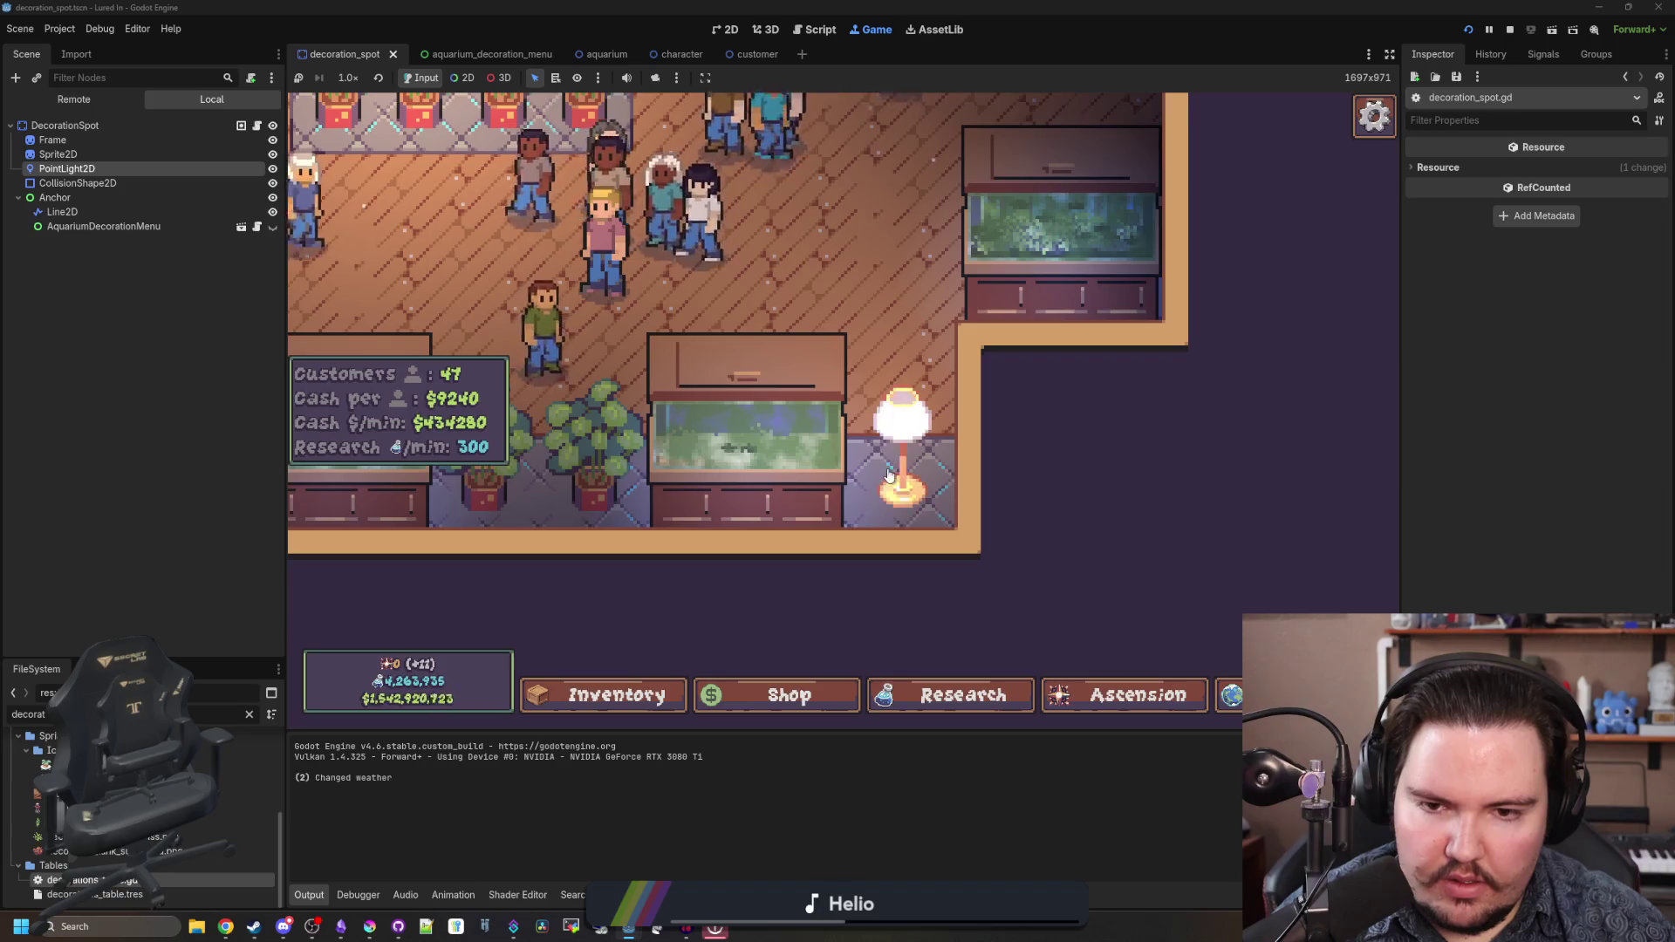
left_click(888, 476)
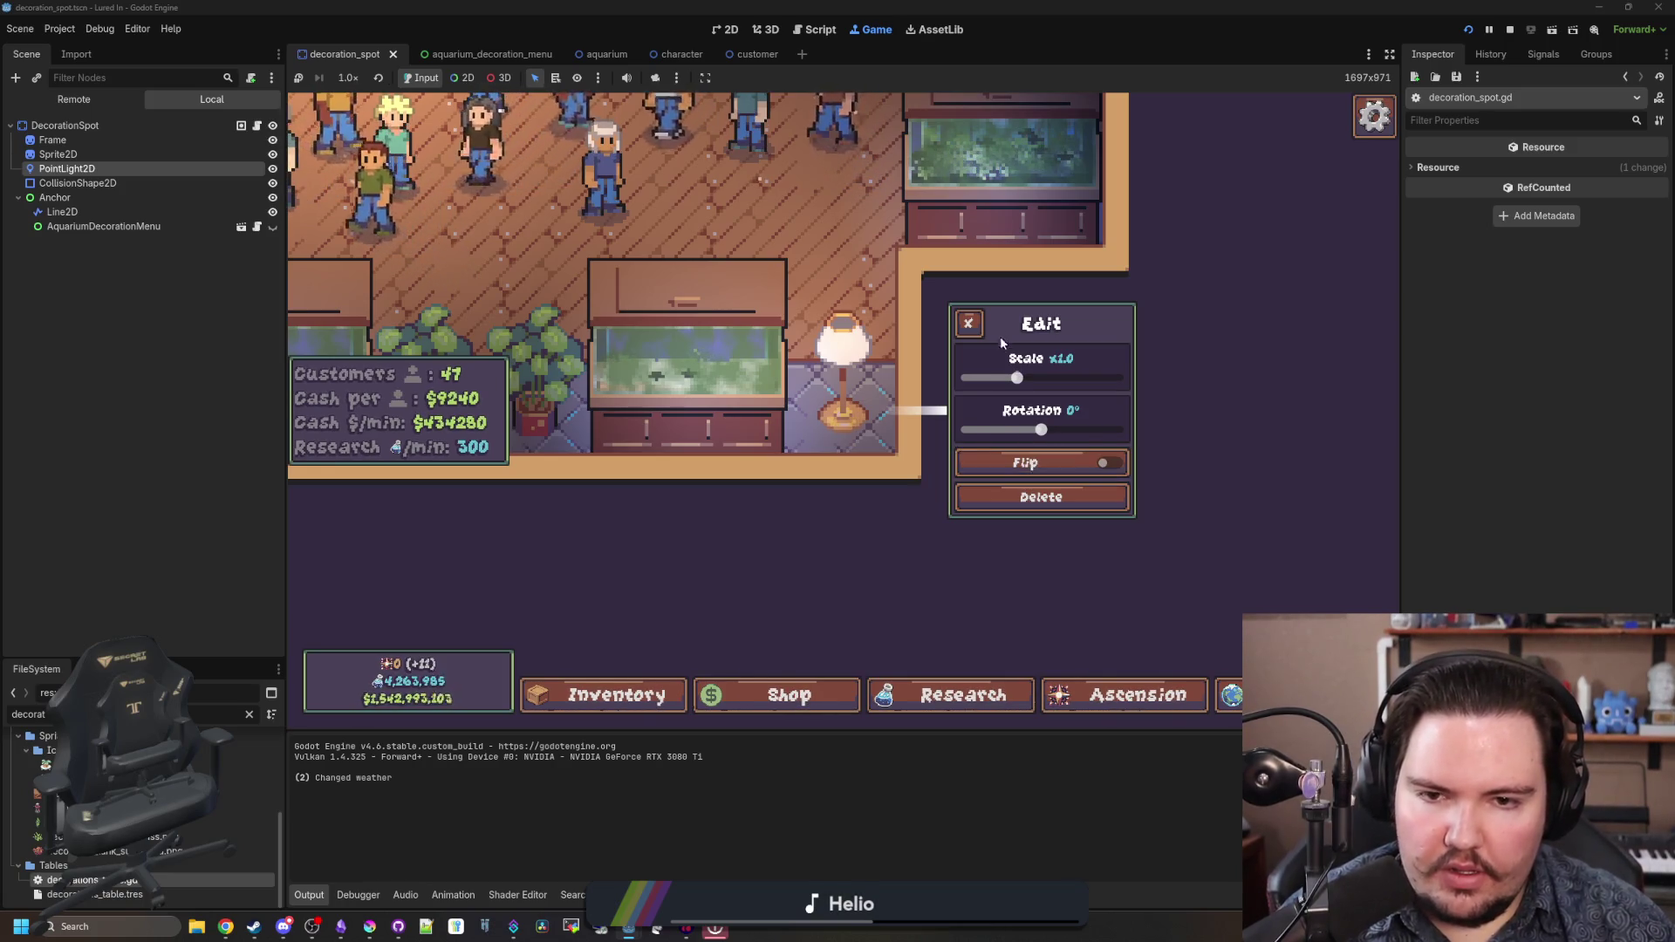
left_click(949, 427)
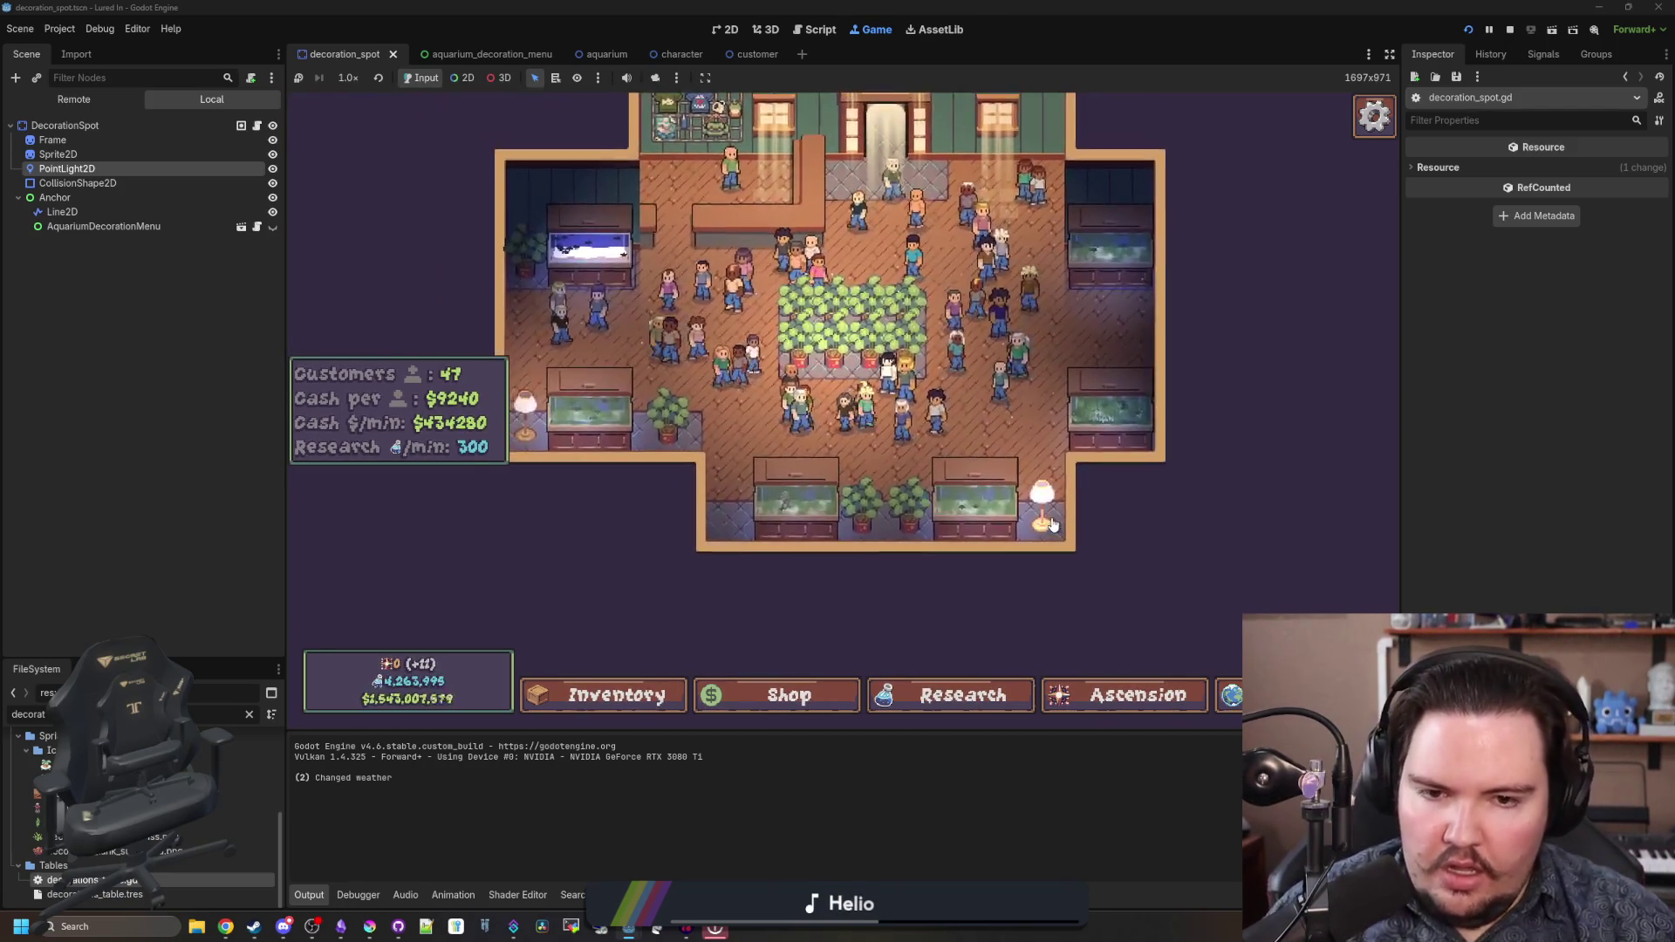
- Inspect the bottom-right lamp up close, then delete the centre potted-plant bed
left_click(1050, 522)
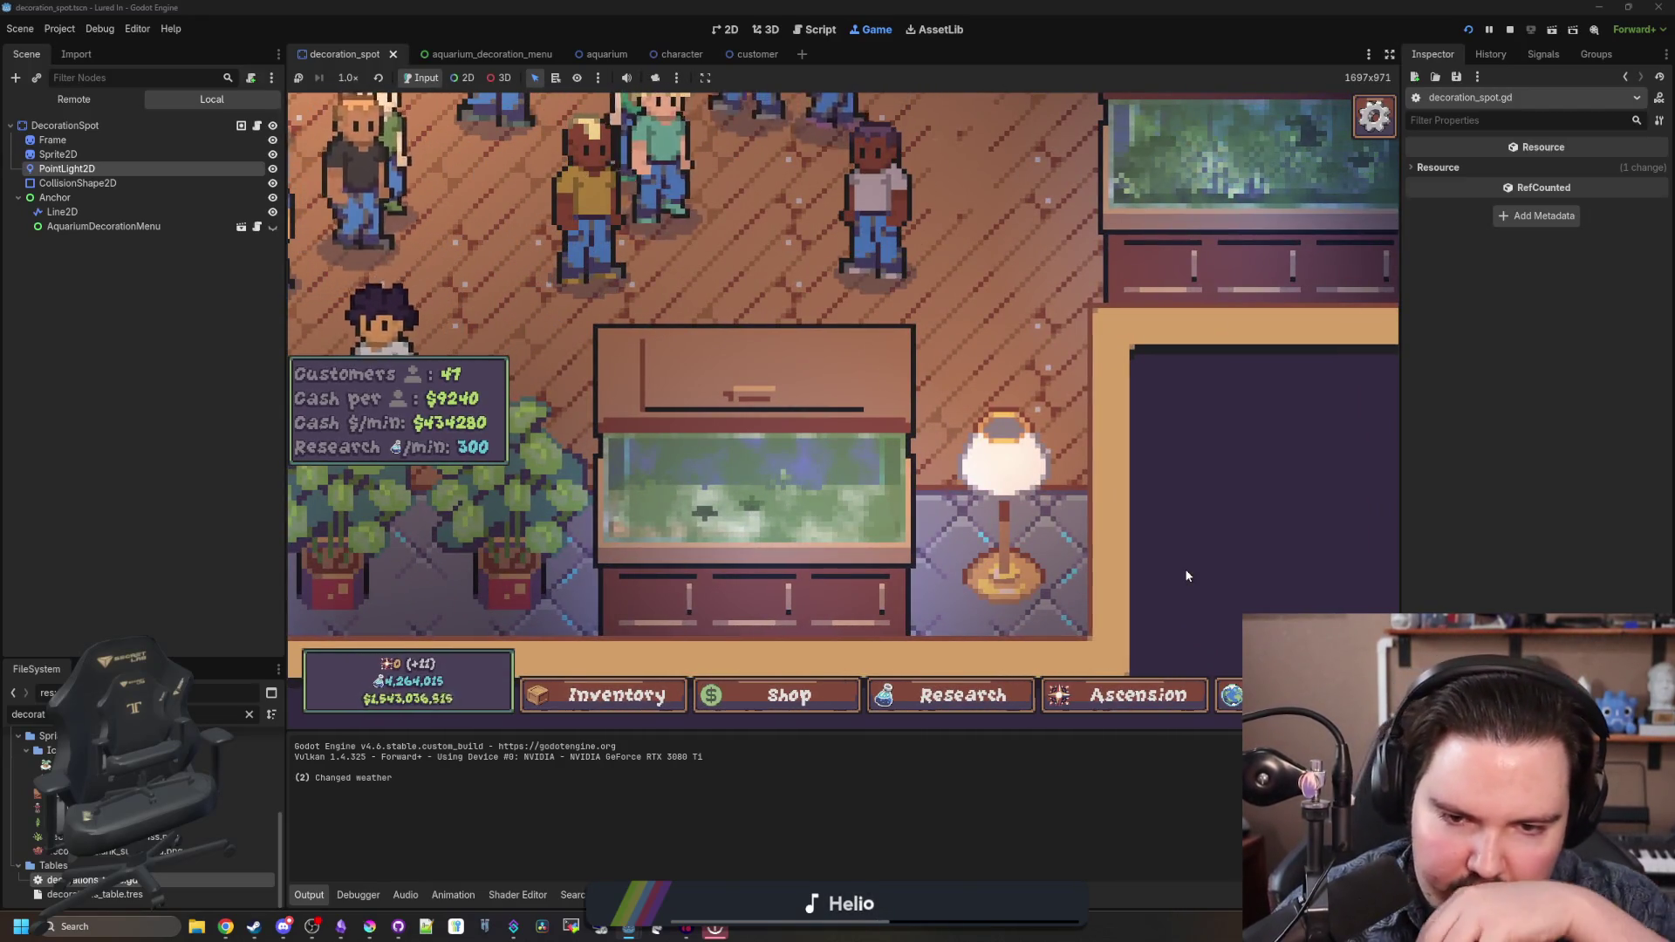
left_click(1187, 576)
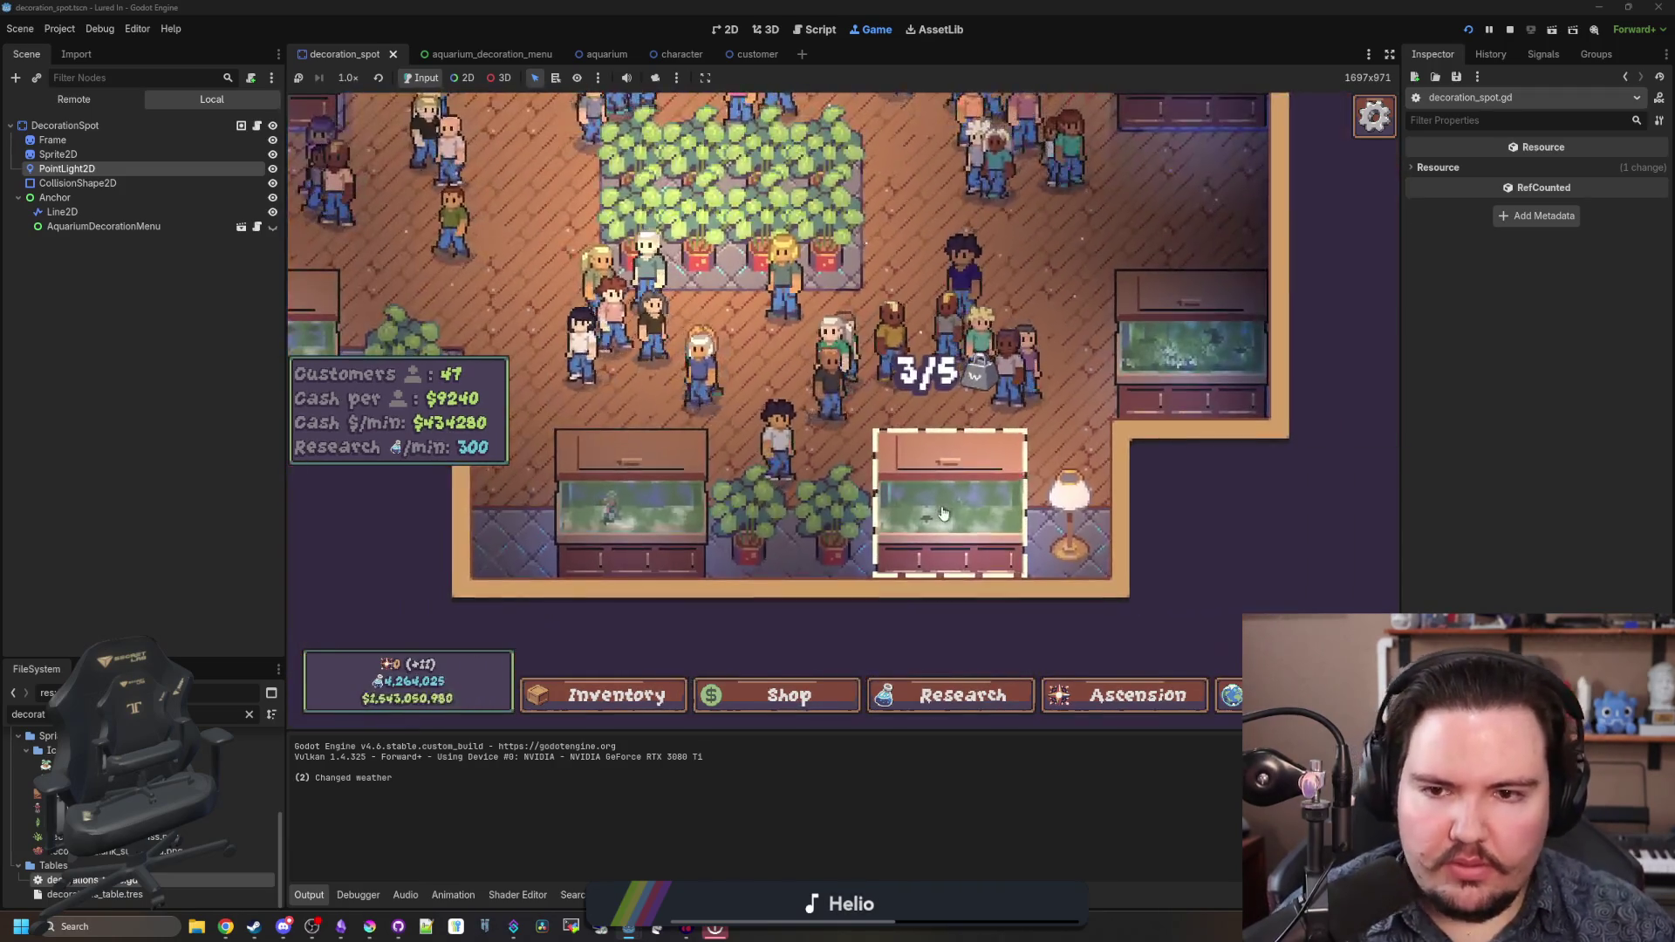
scroll(942, 513, "down", 4)
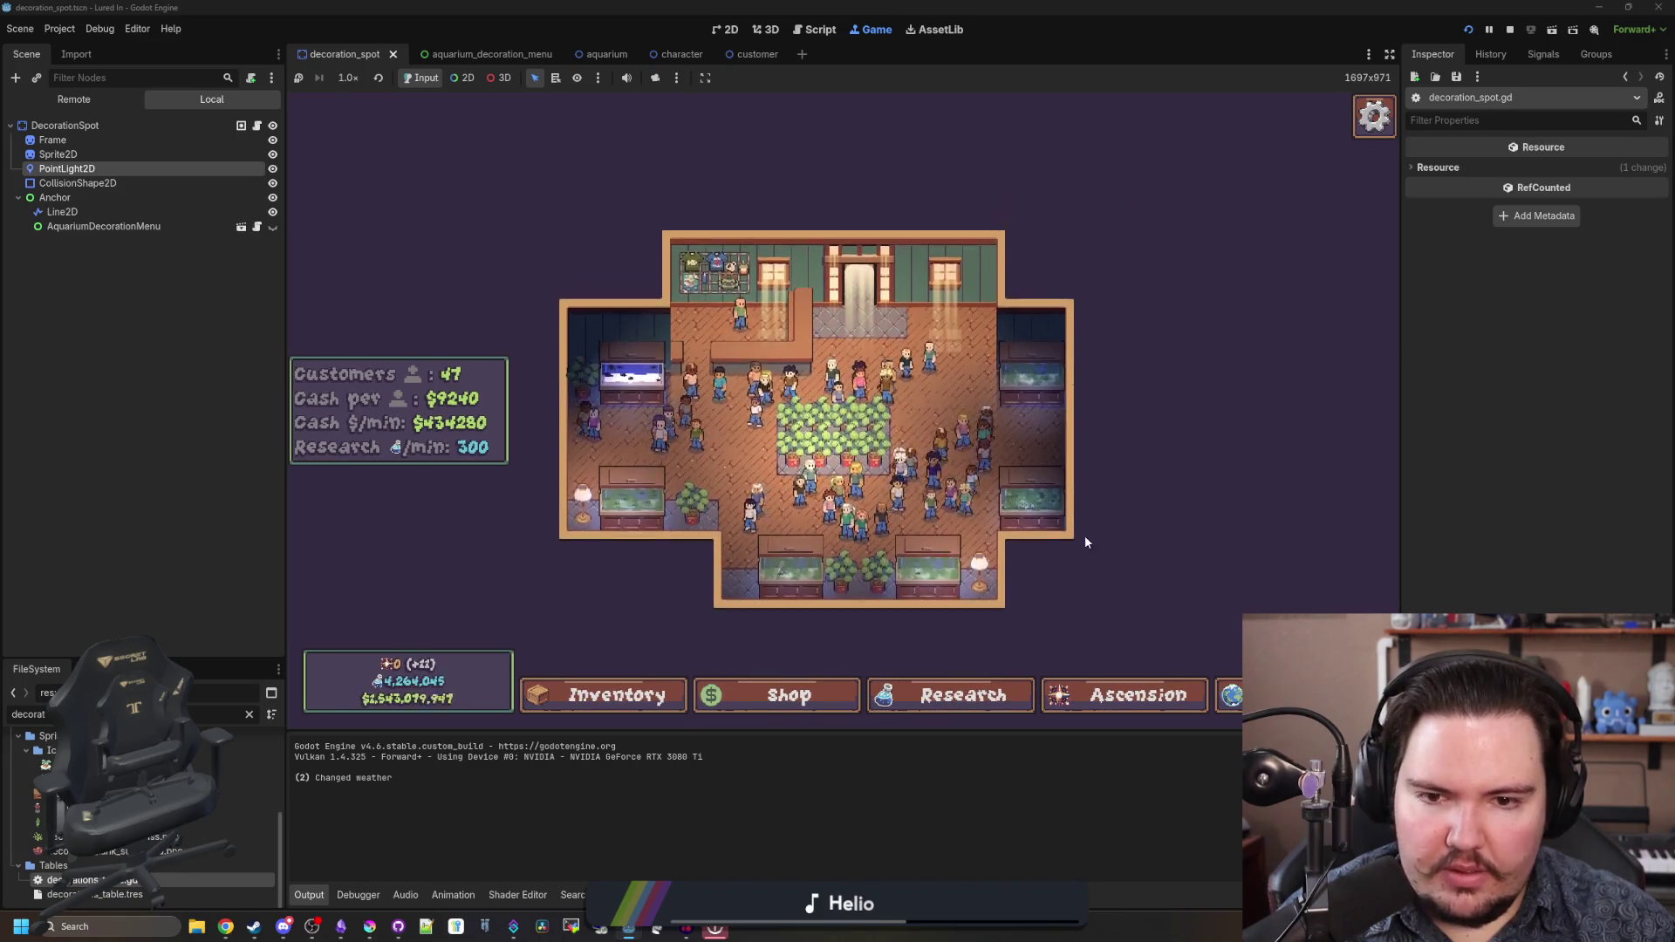
scroll(1028, 572, "up", 2)
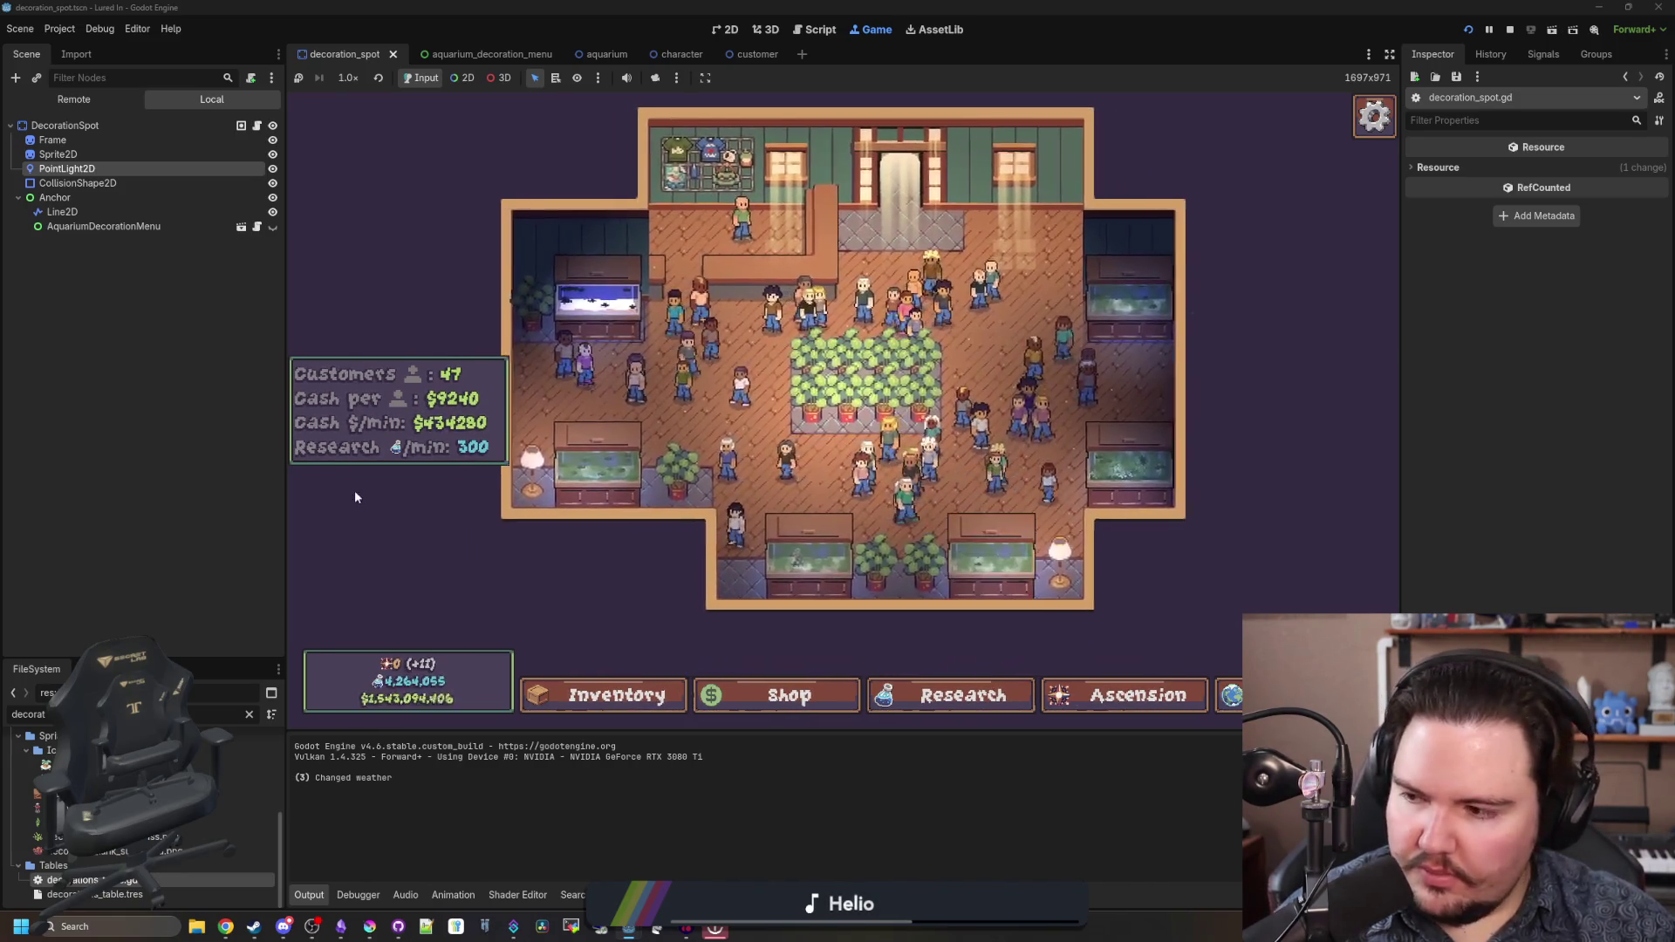
scroll(797, 476, "up", 2)
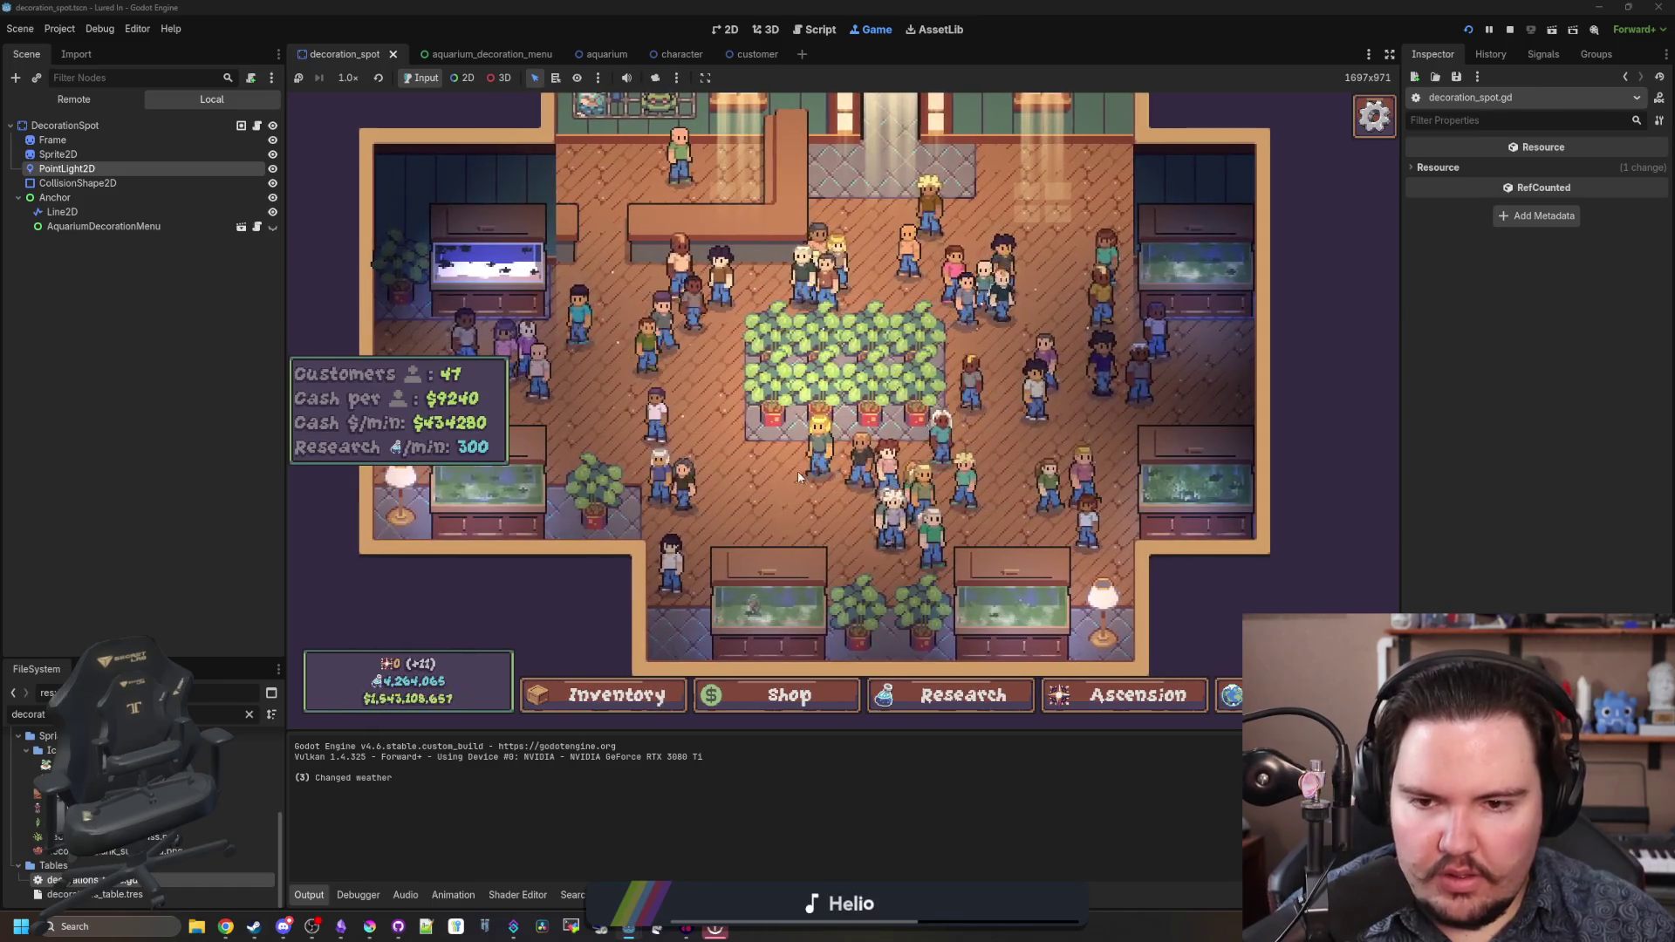
left_click(860, 367)
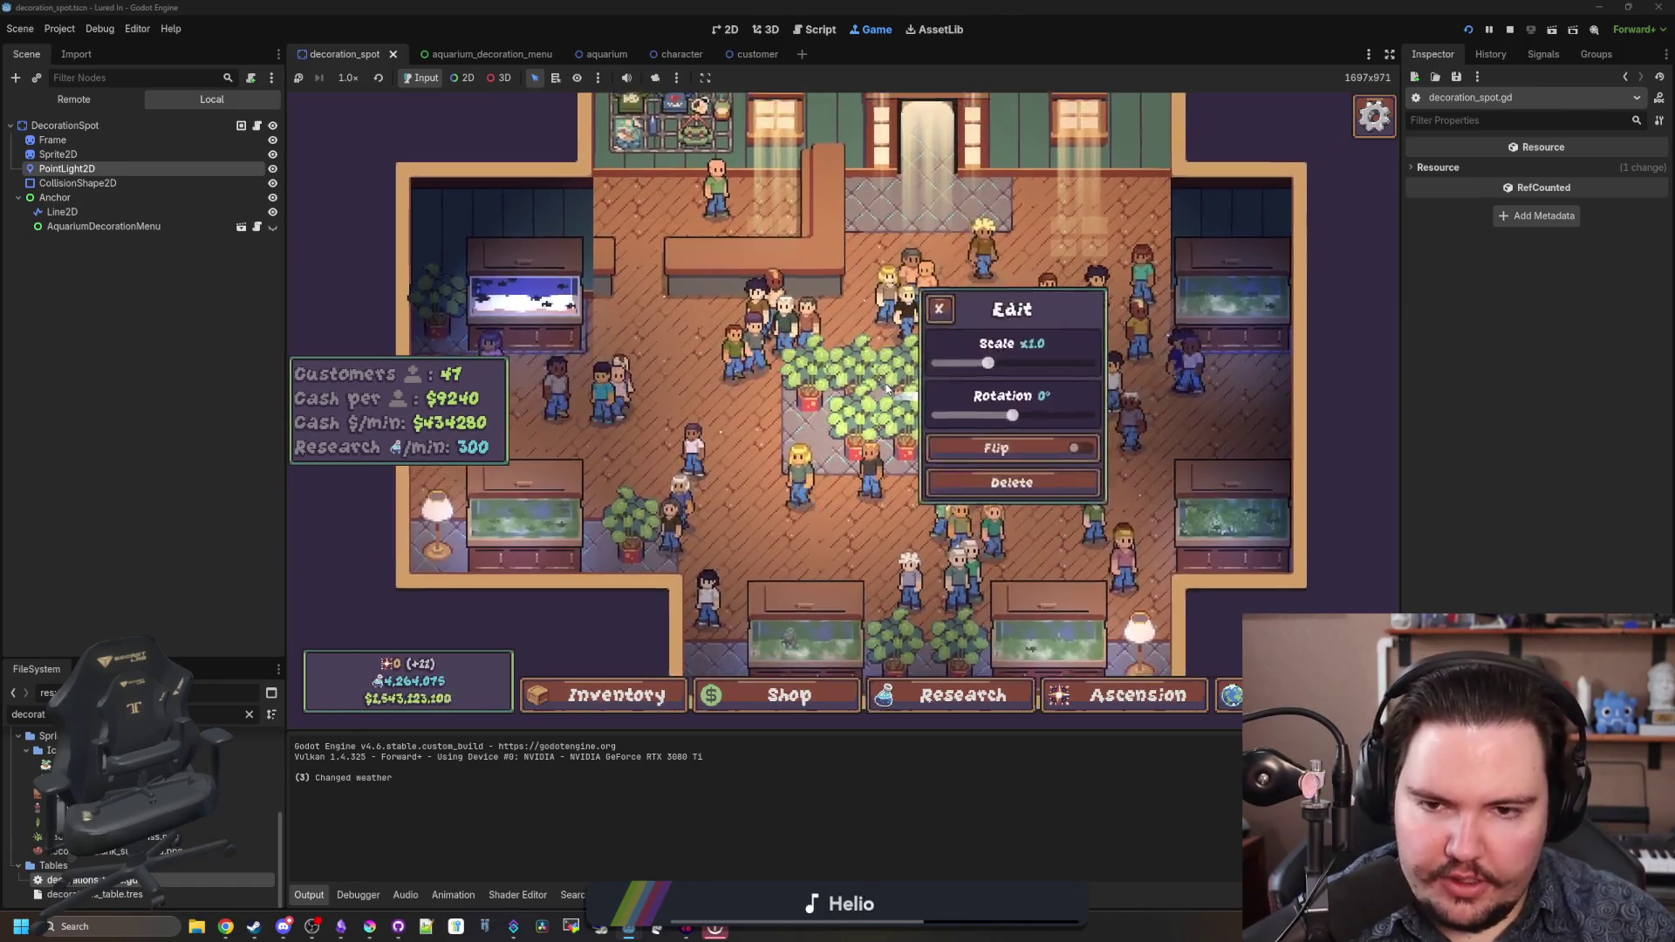
left_click_drag(886, 388, 796, 398)
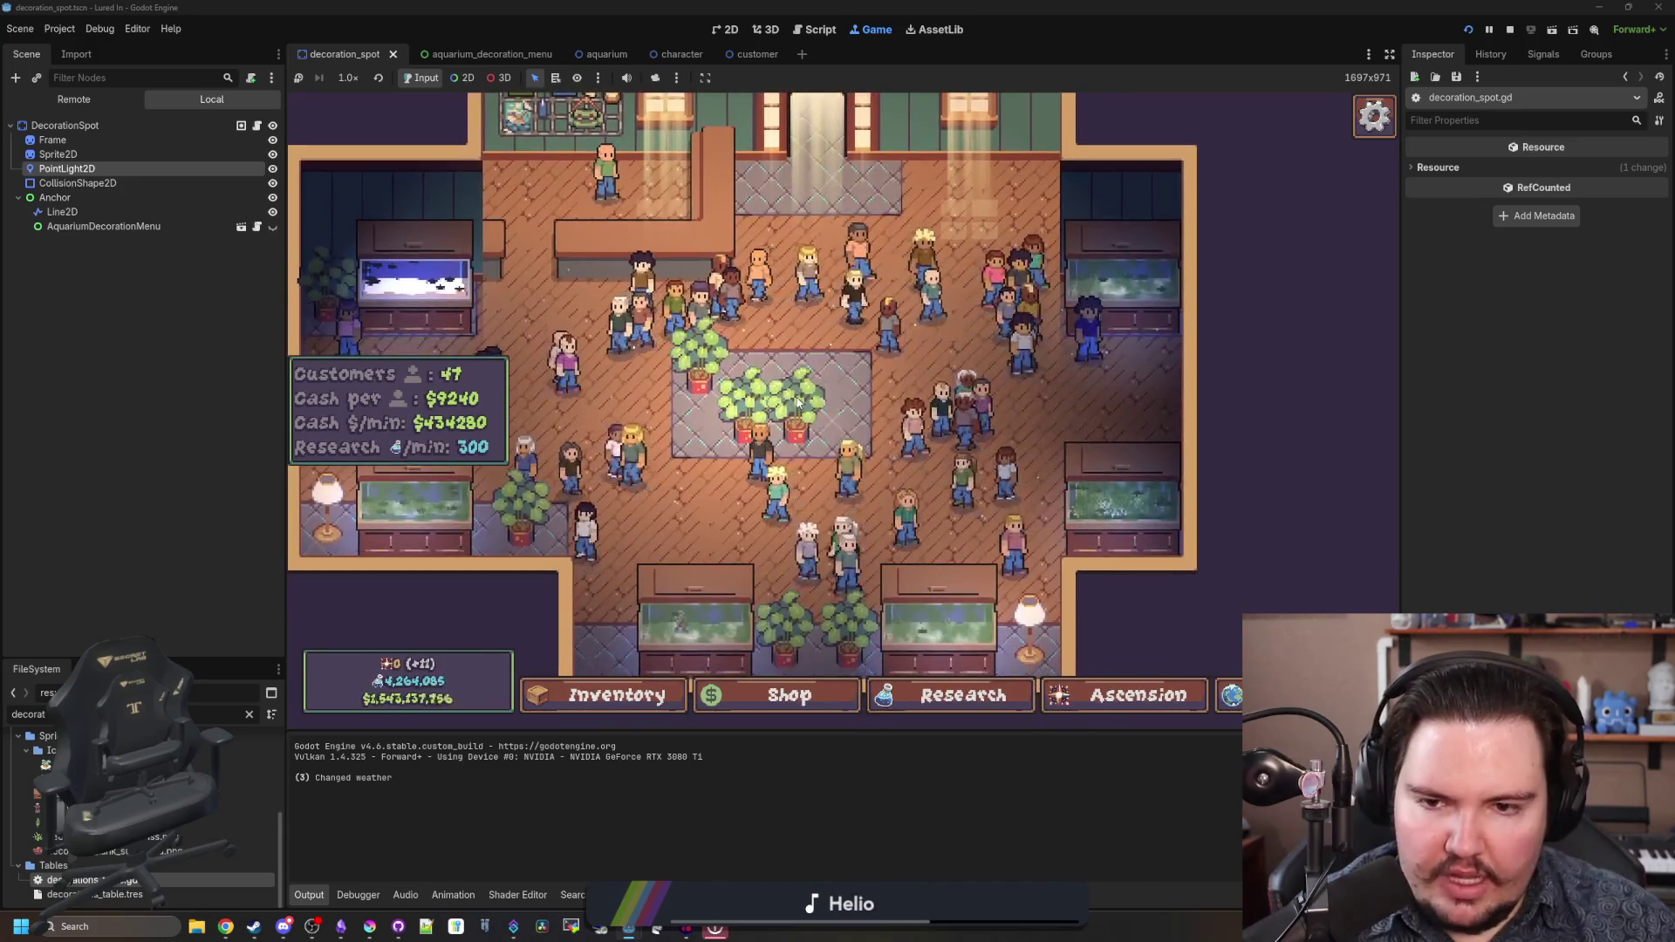
key("Delete")
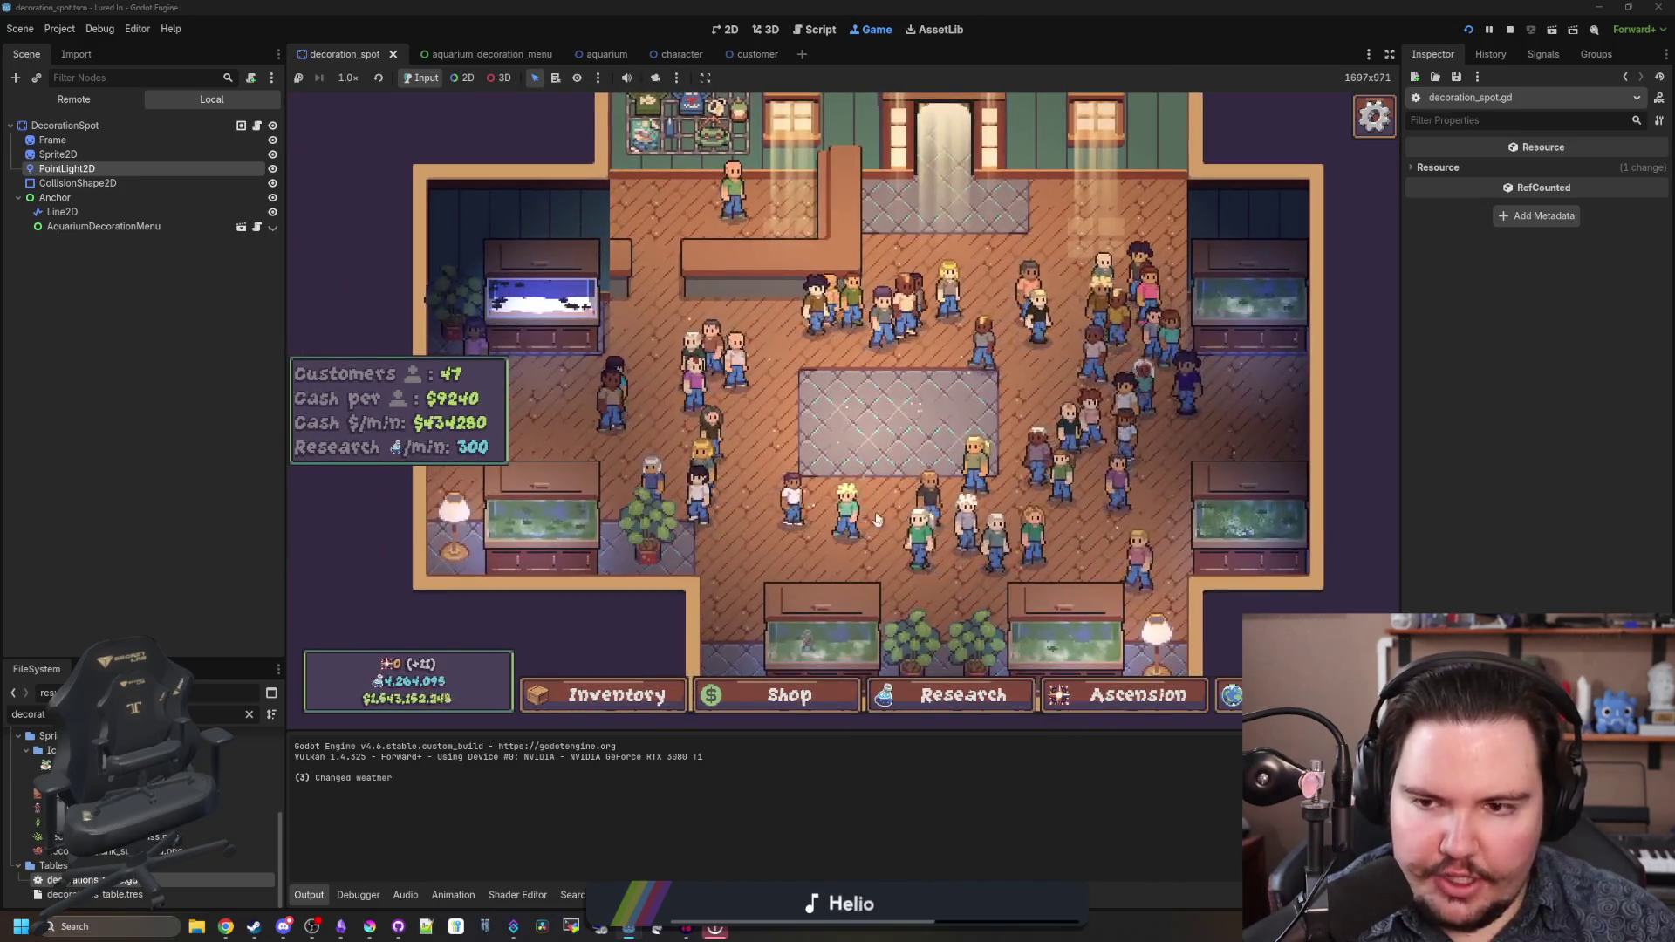
- Buy another Lamp but cancel its placement, then reopen and close the shop
left_click(763, 708)
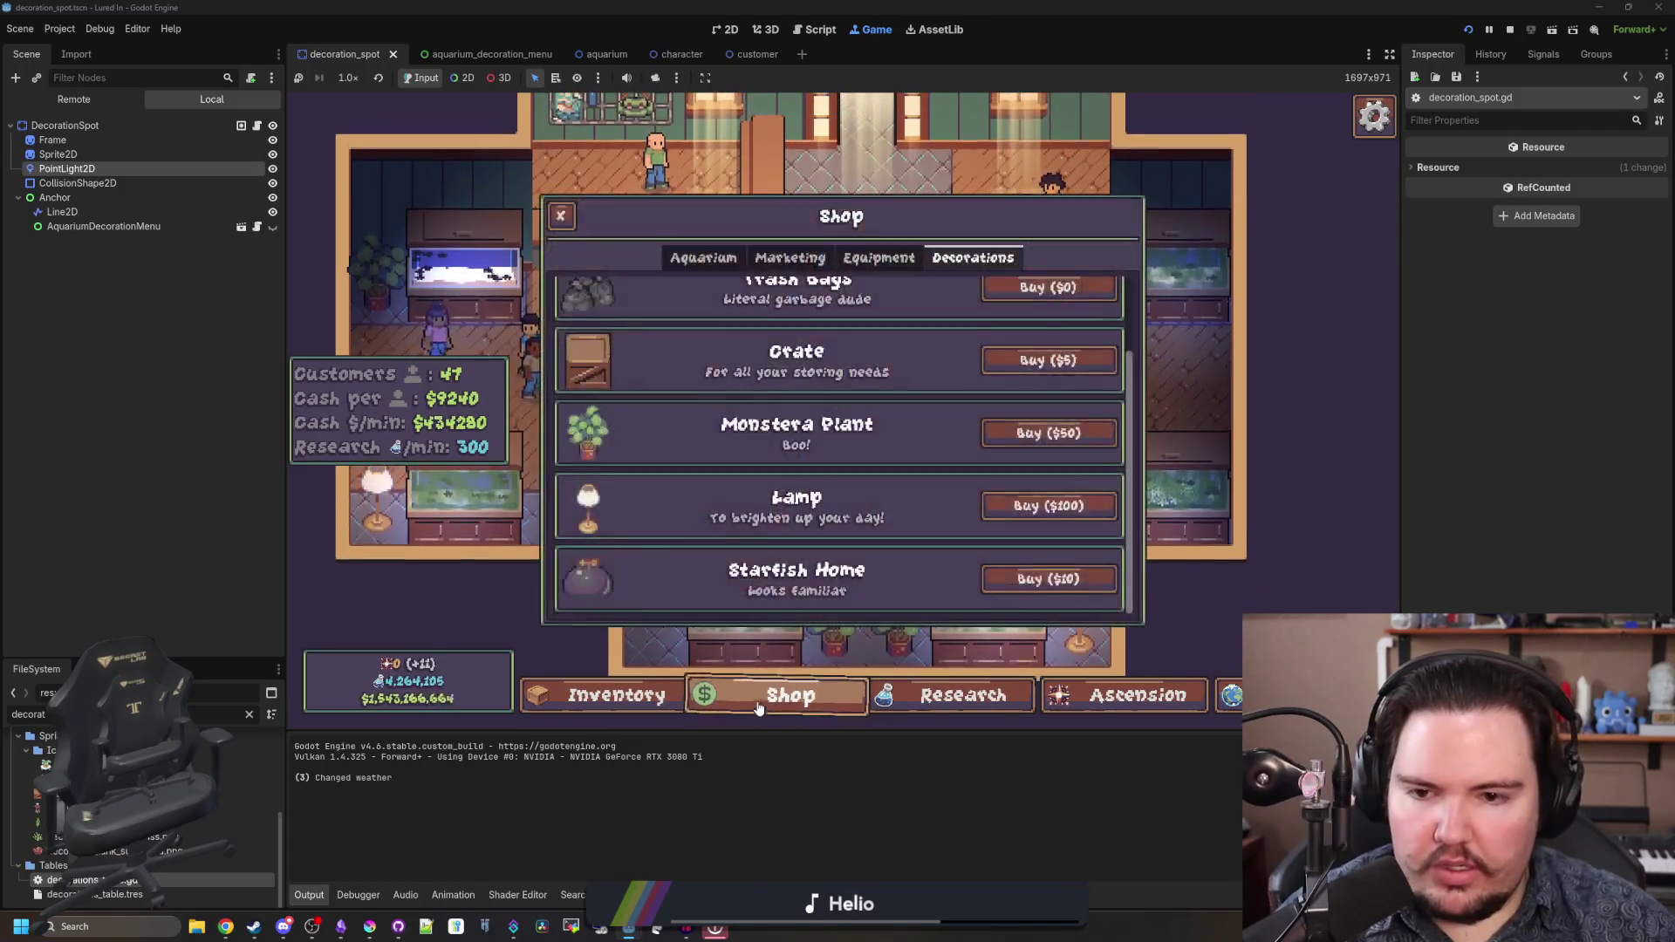
left_click(1048, 506)
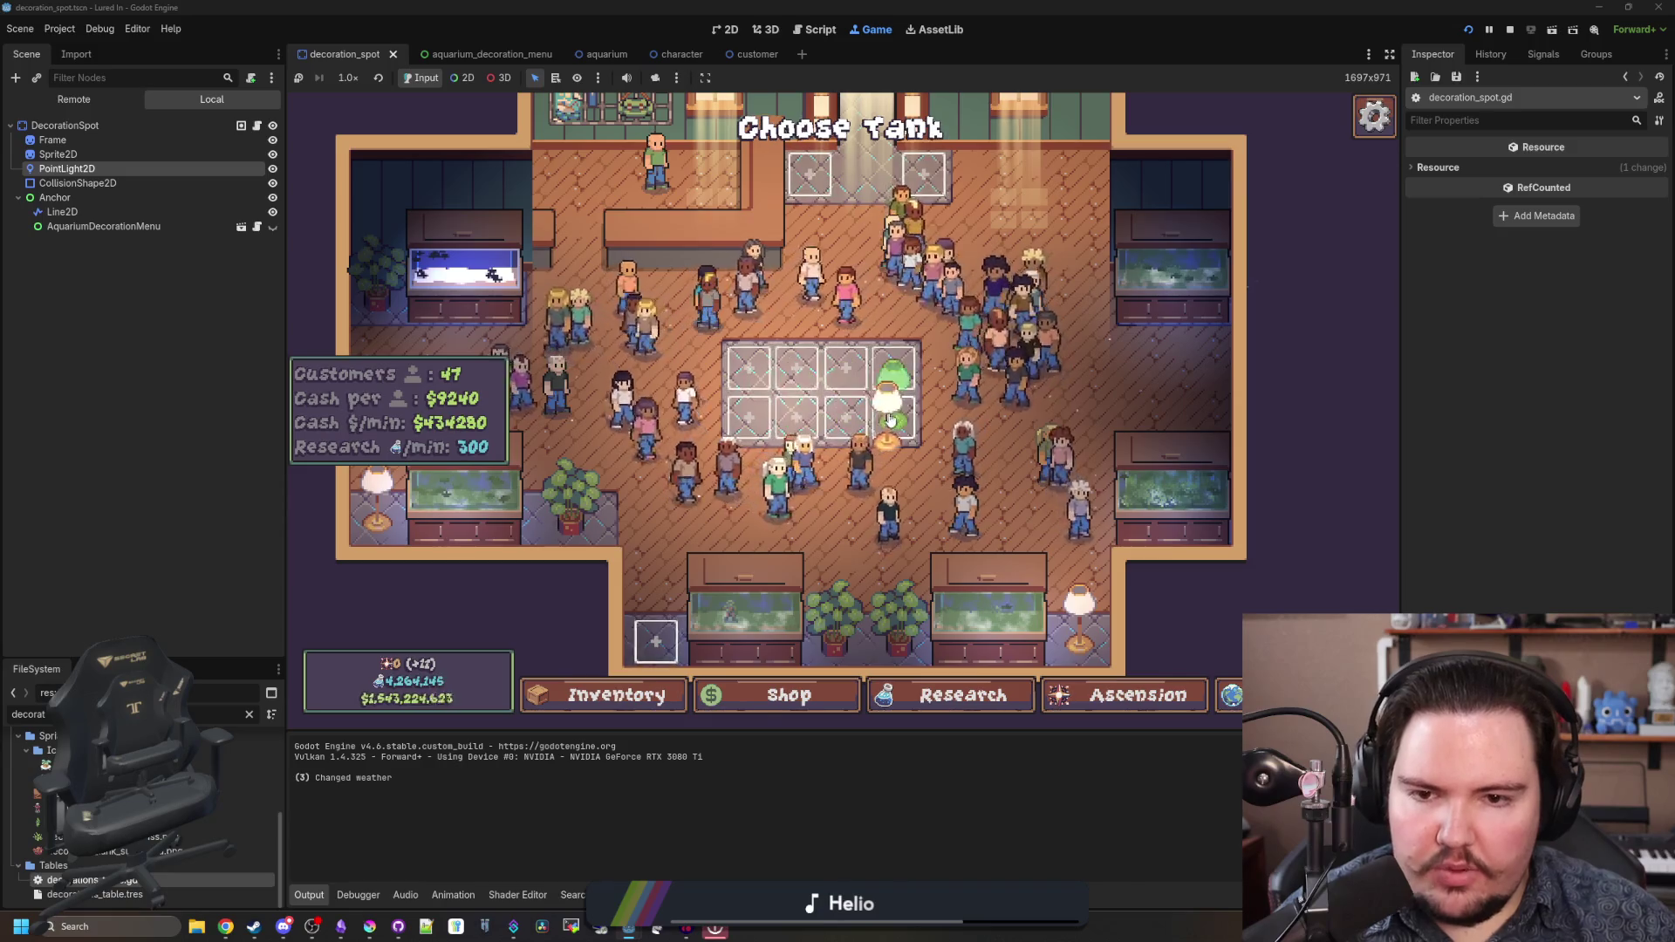
key("Escape")
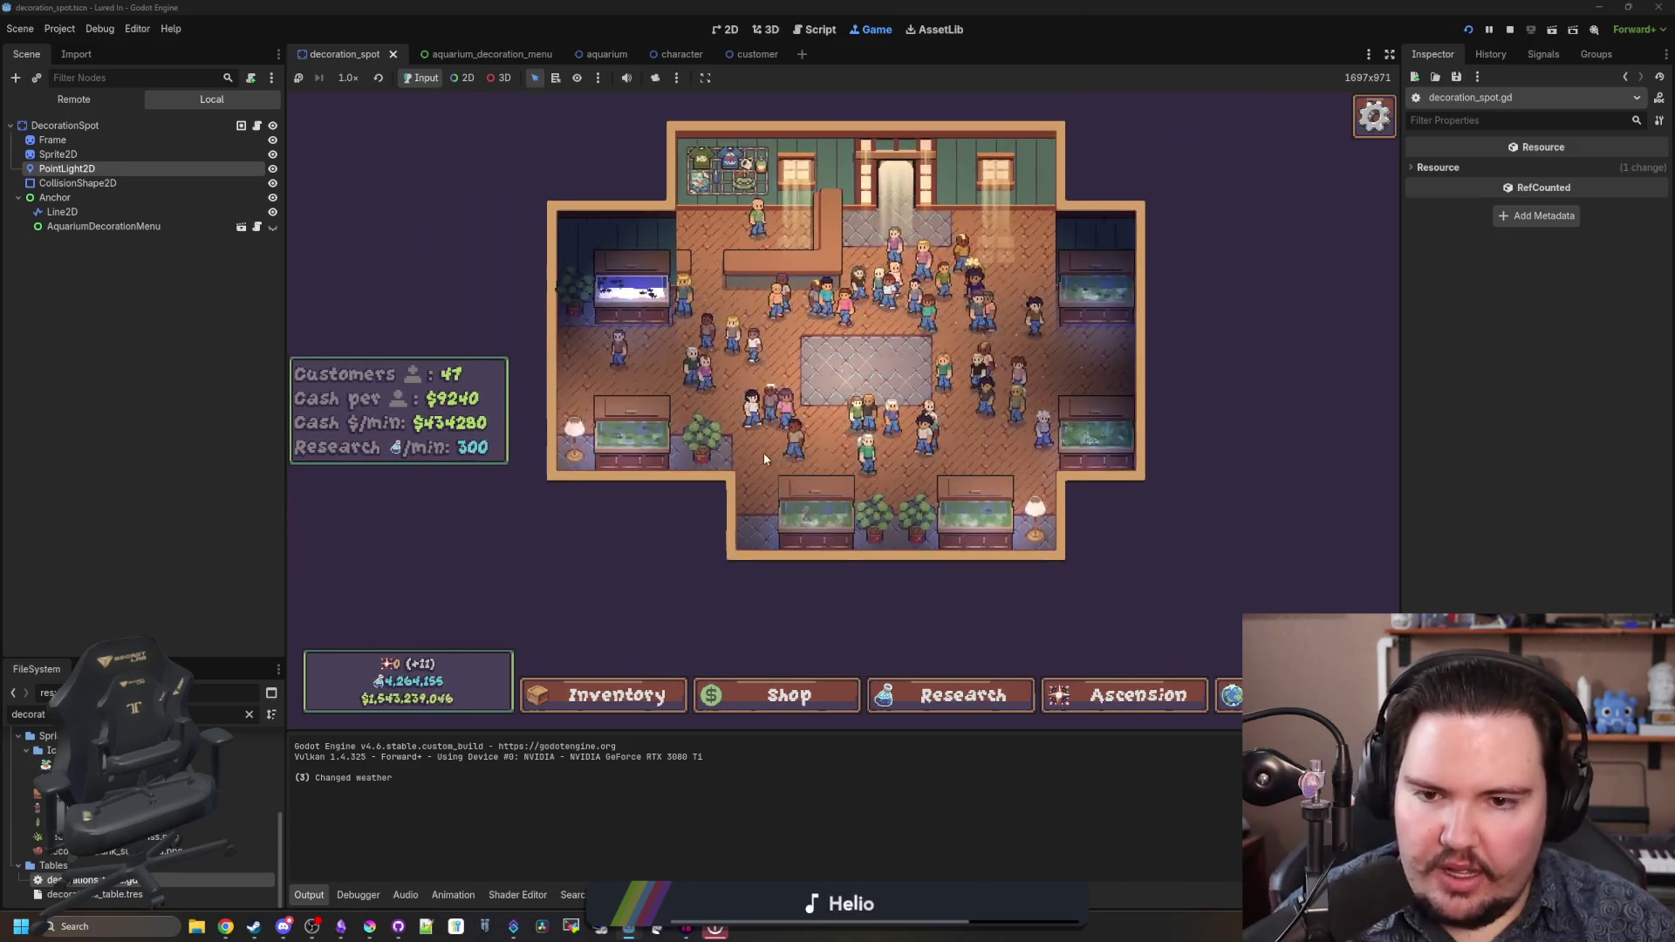
left_click_drag(762, 452, 787, 454)
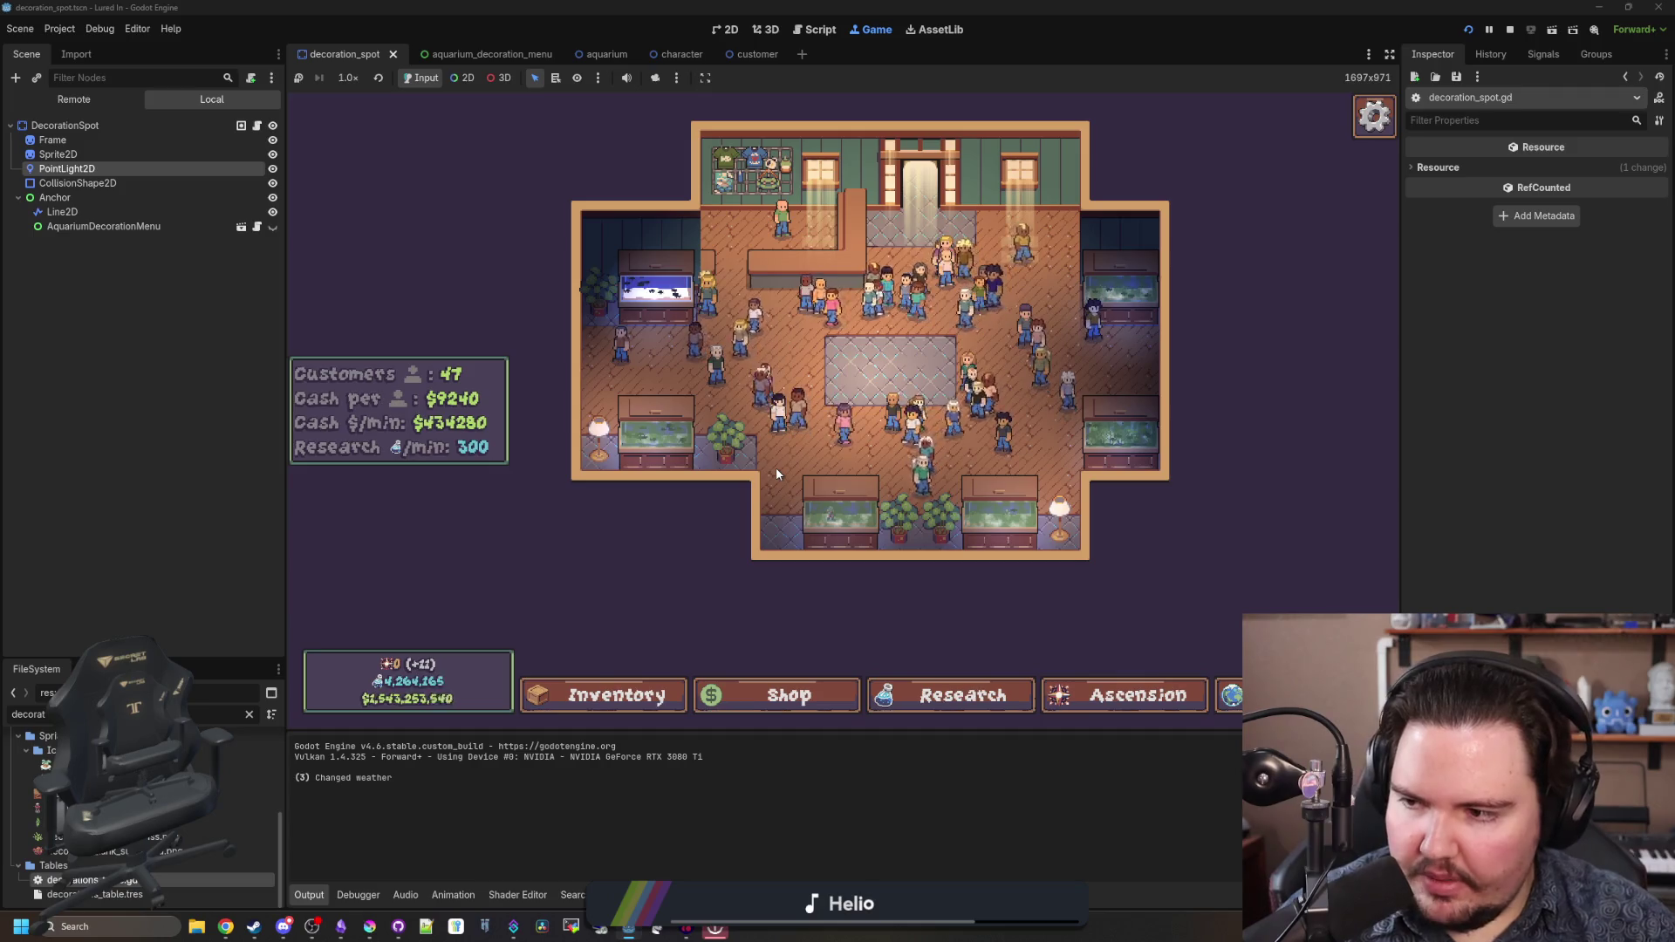
scroll(860, 436, "up", 2)
scroll(741, 509, "down", 2)
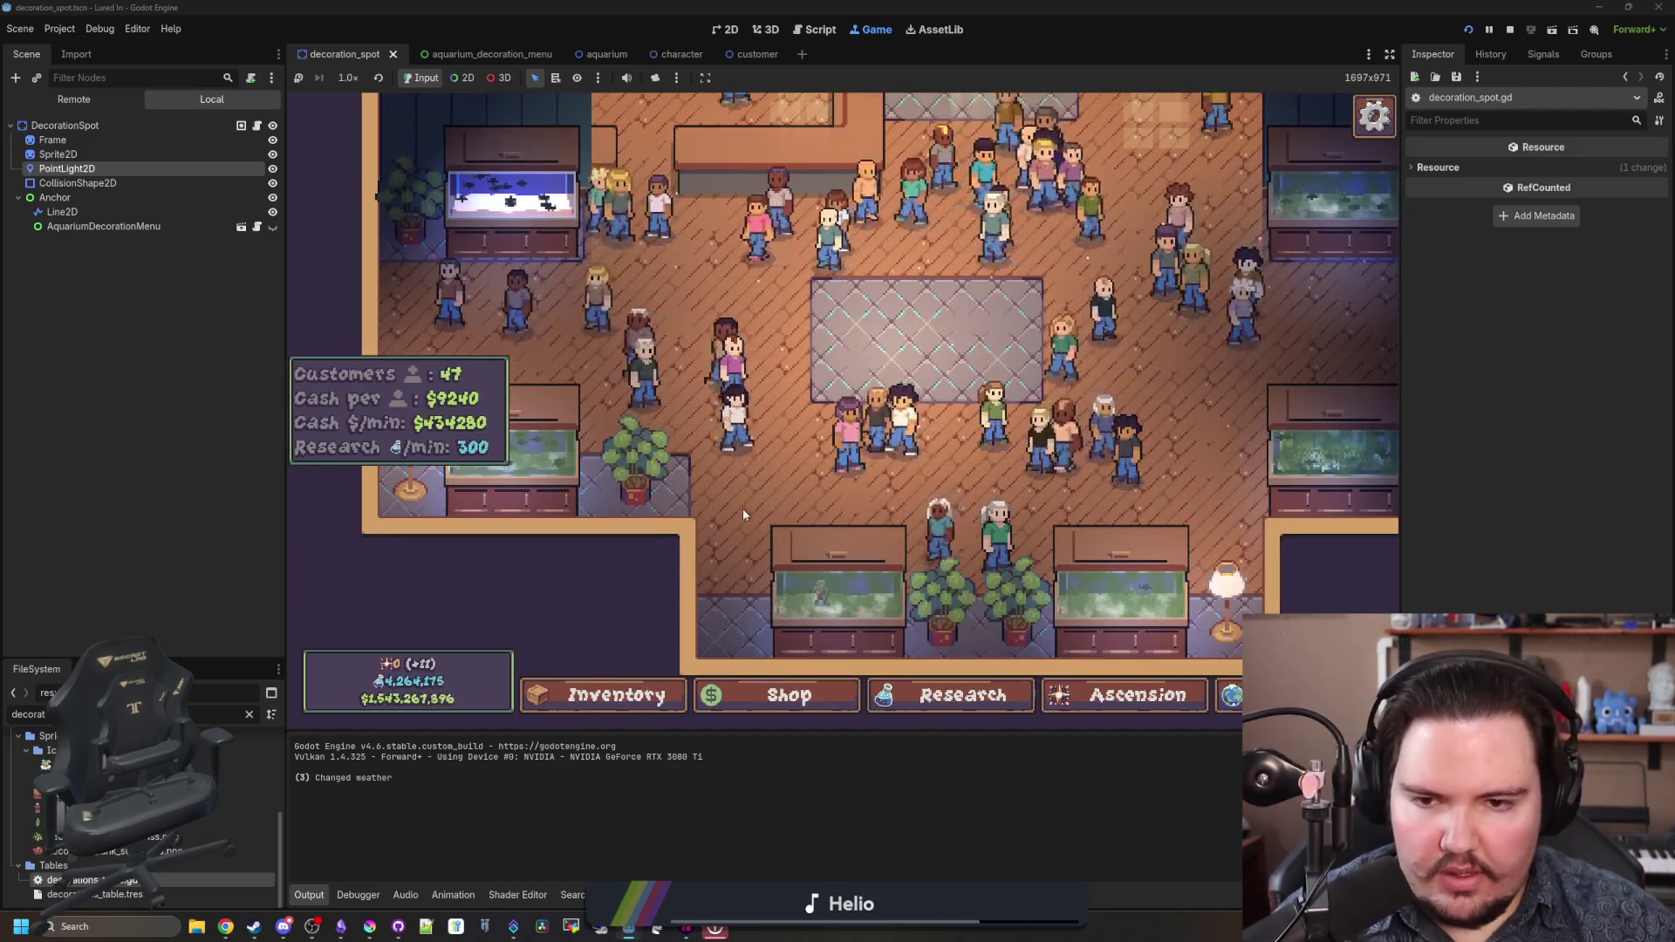
left_click(776, 696)
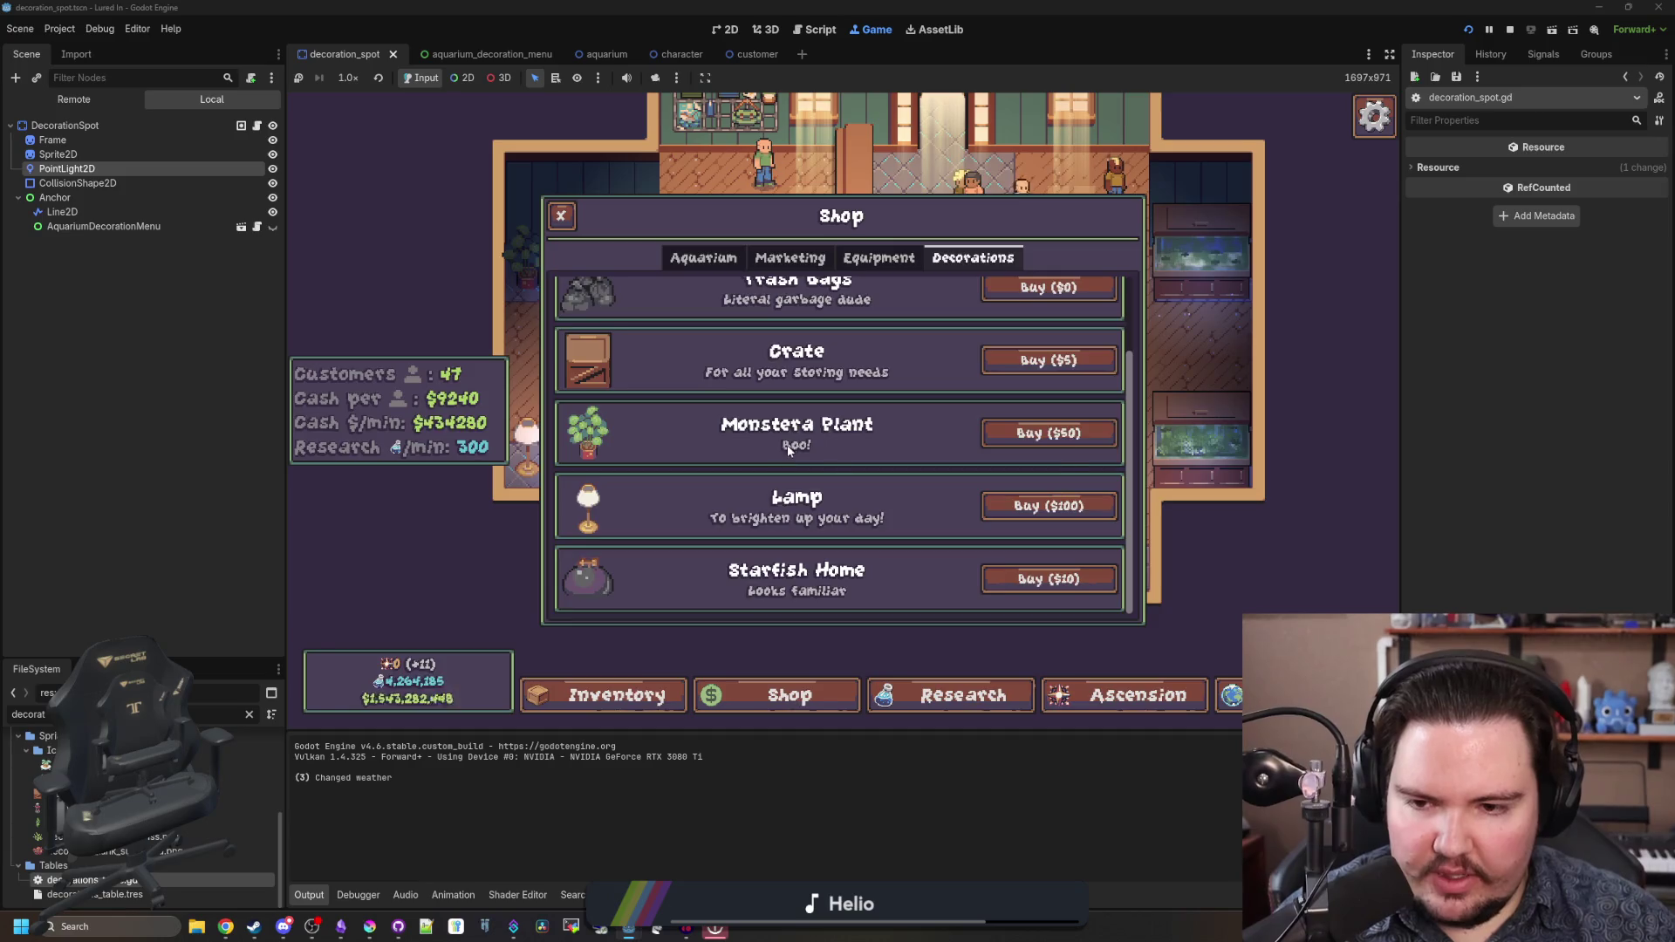
scroll(783, 443, "up", 1)
key("Escape")
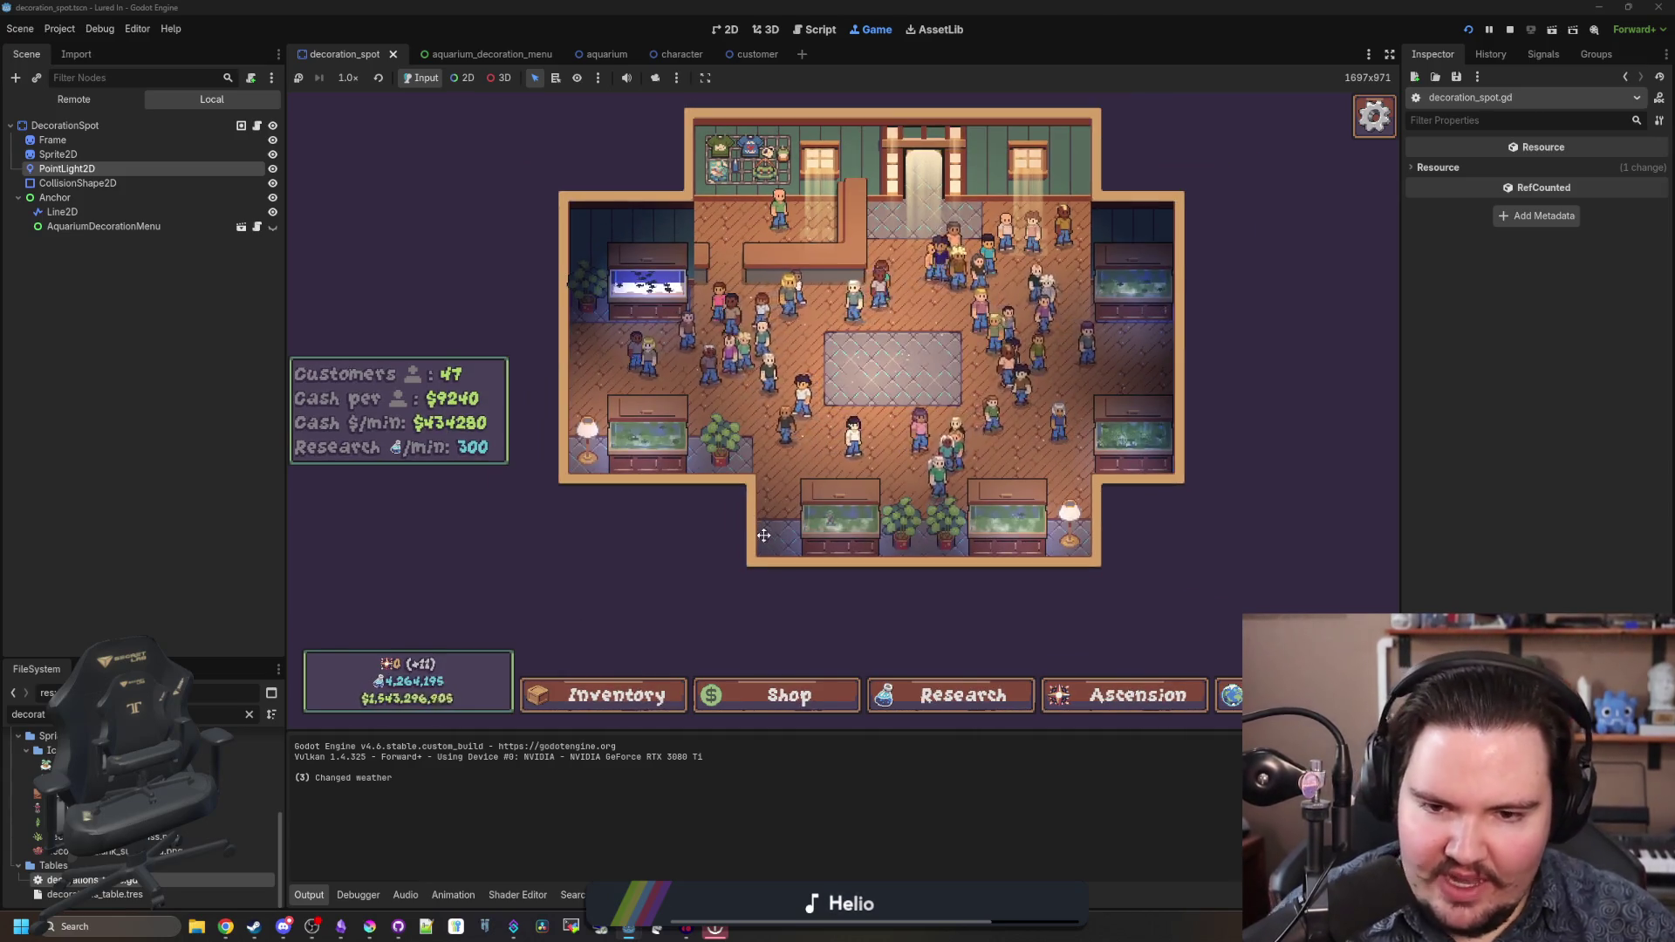